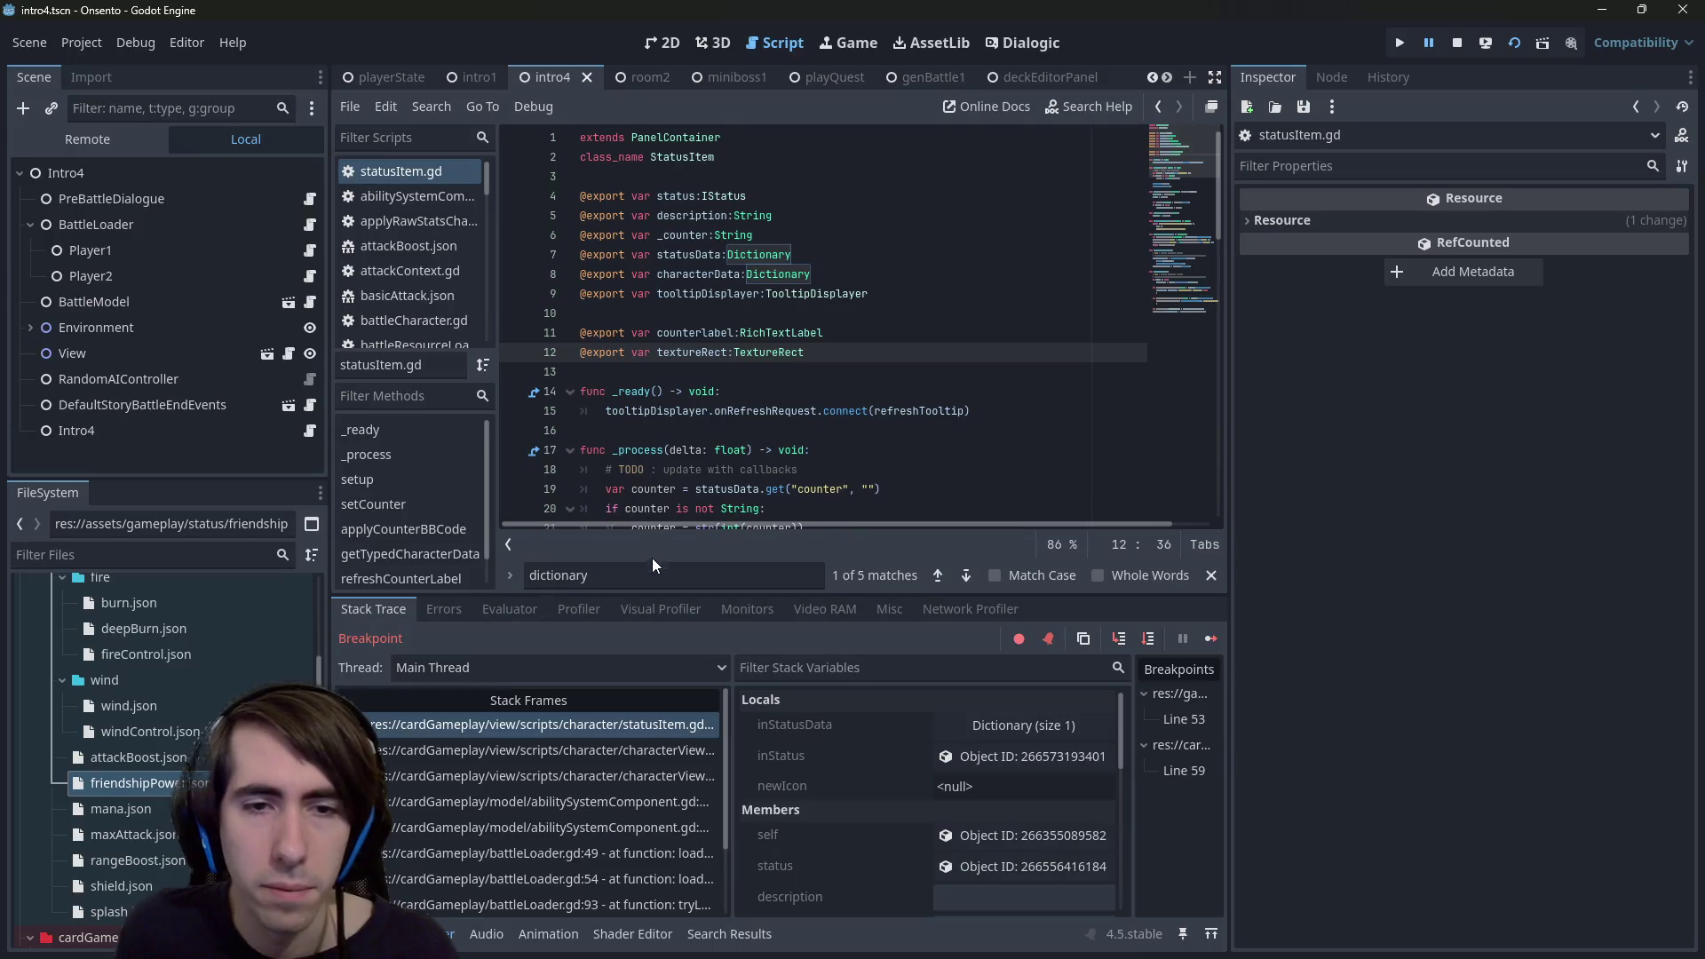
Find the 'dictionary' matches in statusItem.gd with the find bar
click(654, 575)
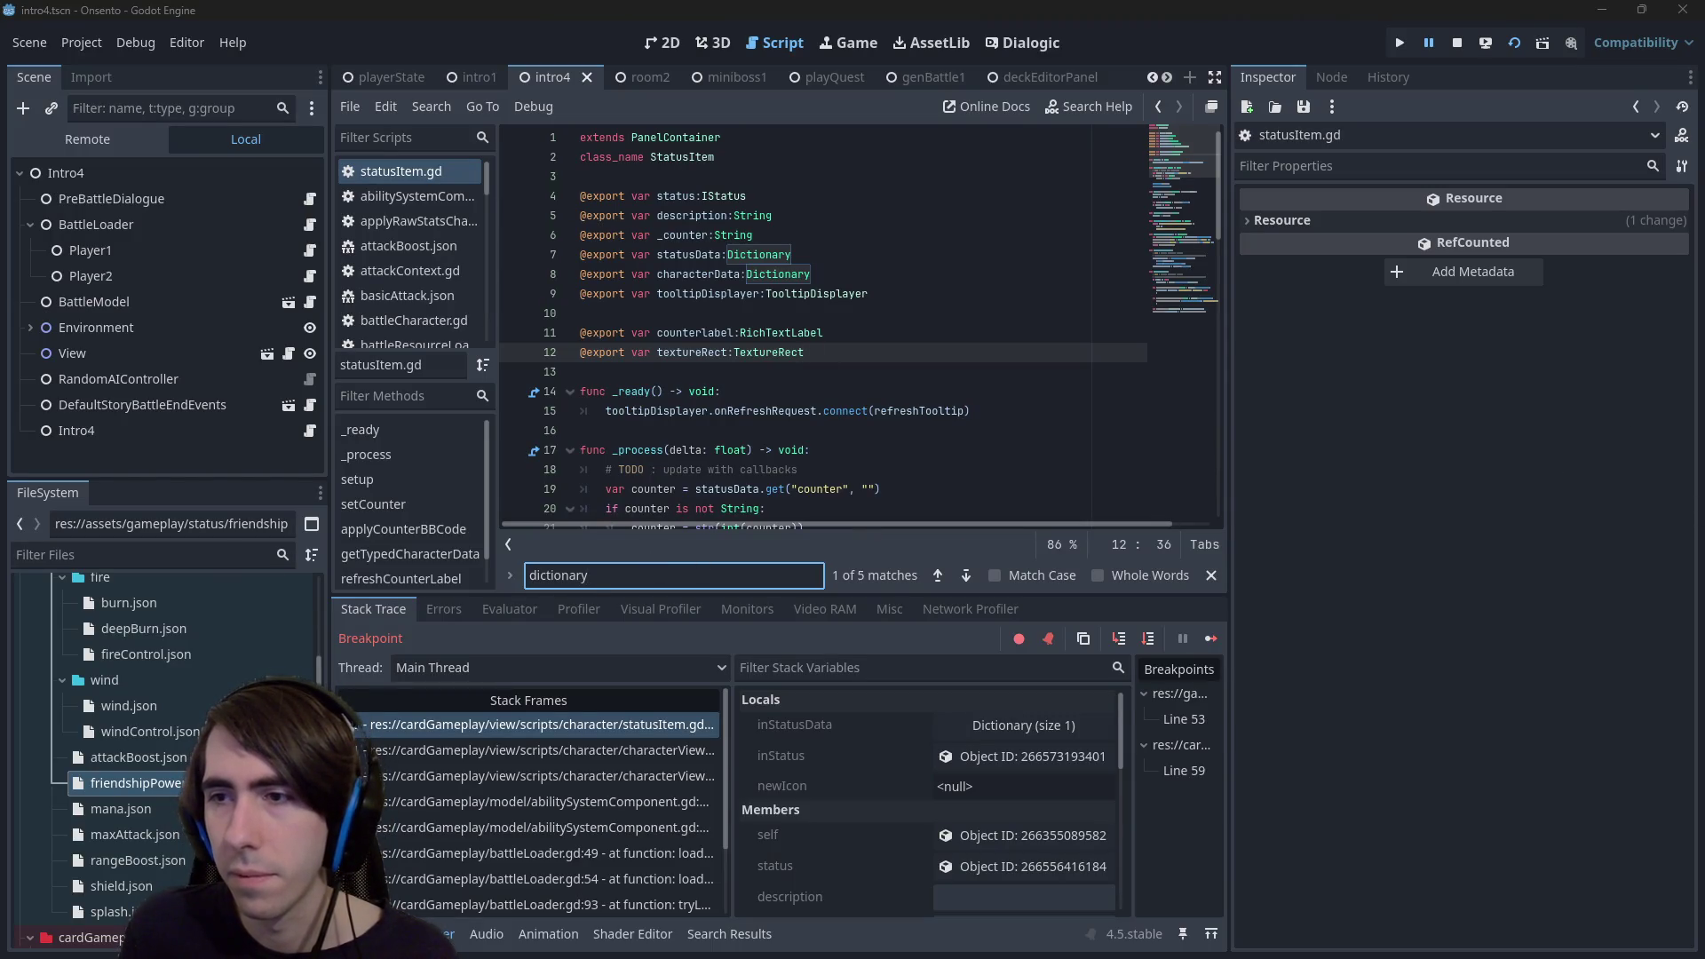
key(alt+Tab)
click(868, 330)
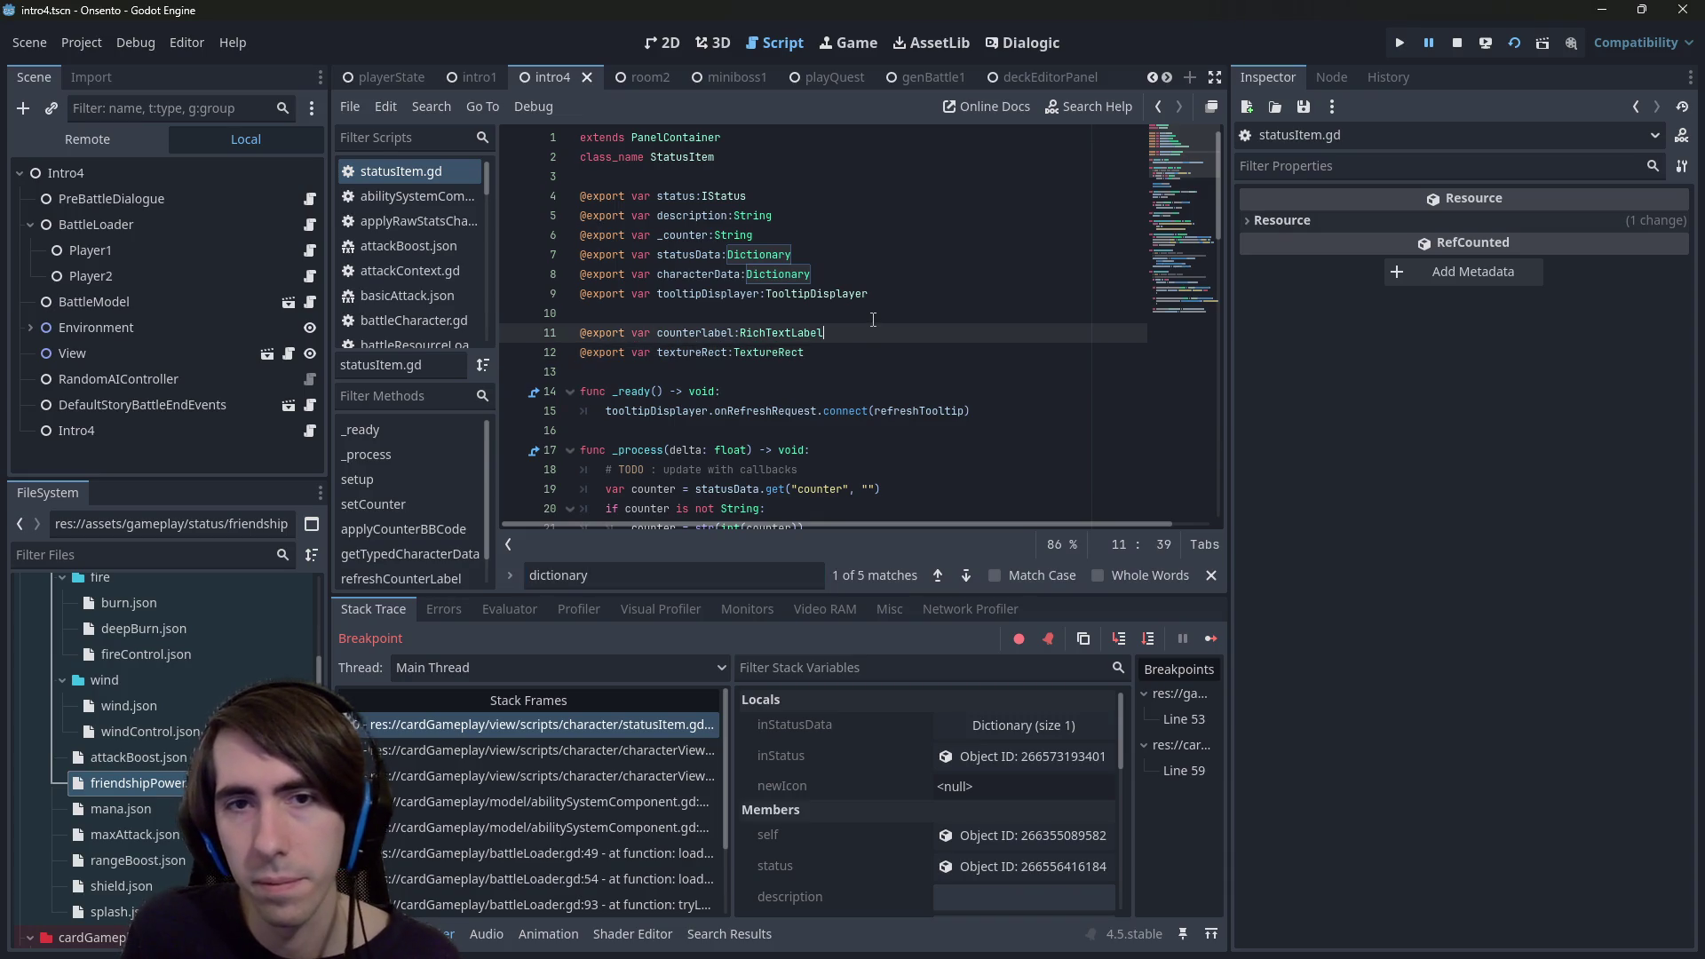
key(ctrl+f)
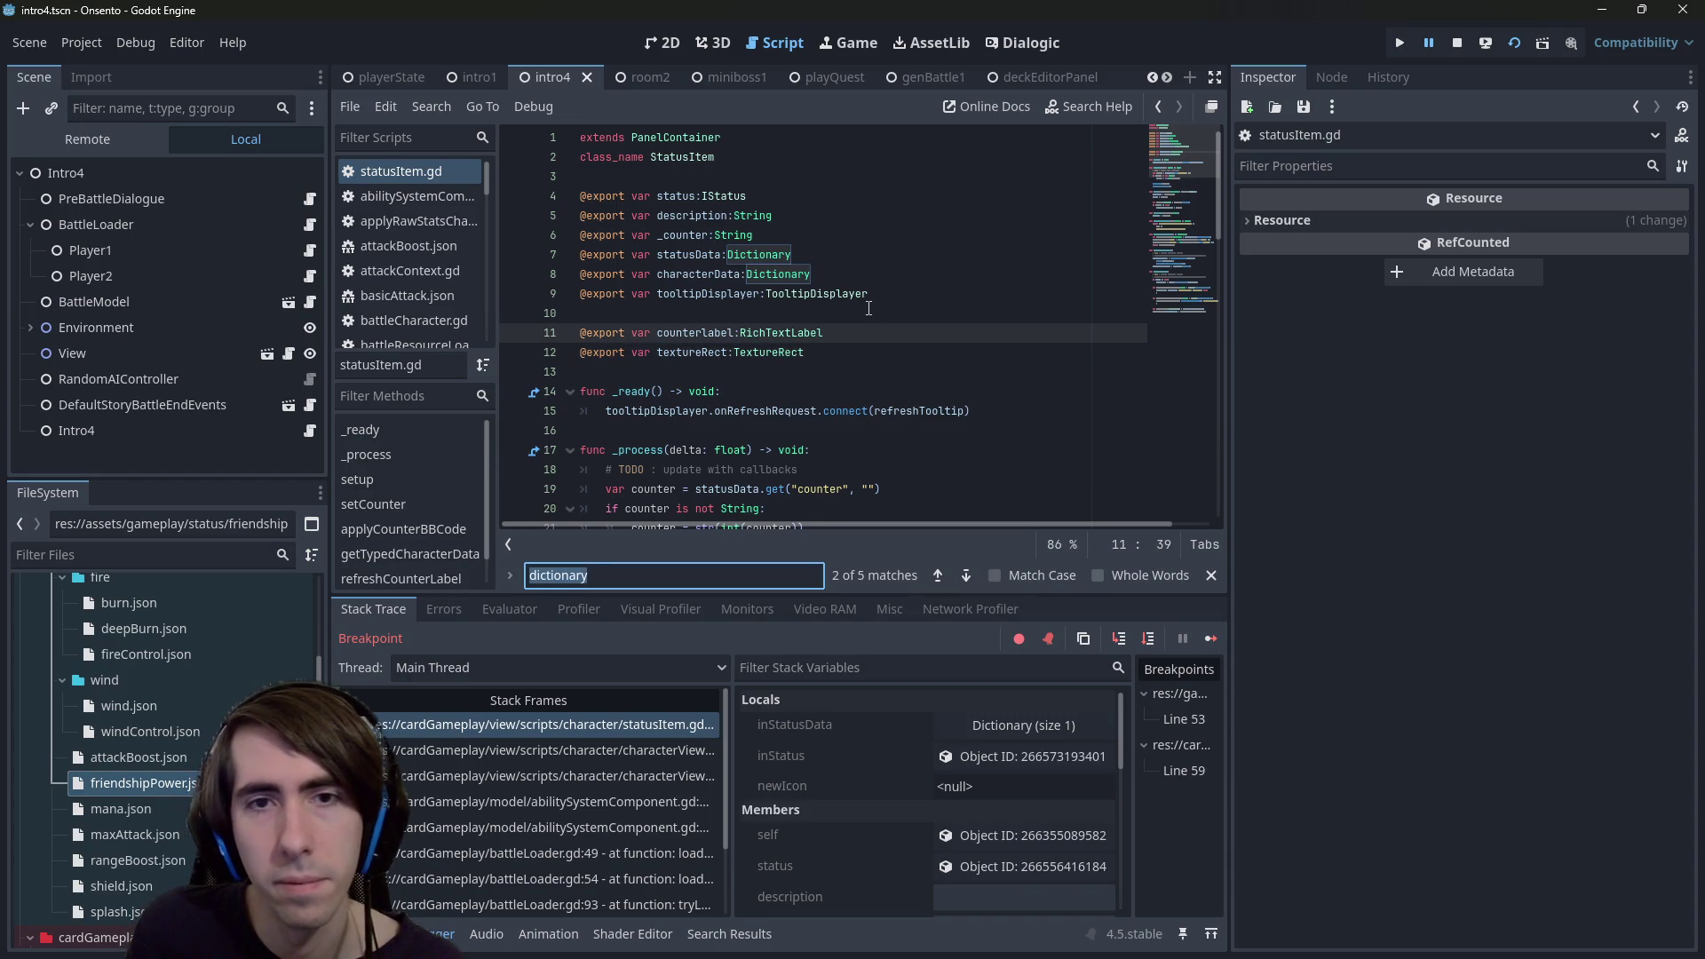
Scroll through statusItem.gd, then step into status.gd at the paused executeTrigger line 153
scroll(869, 308, down, 15)
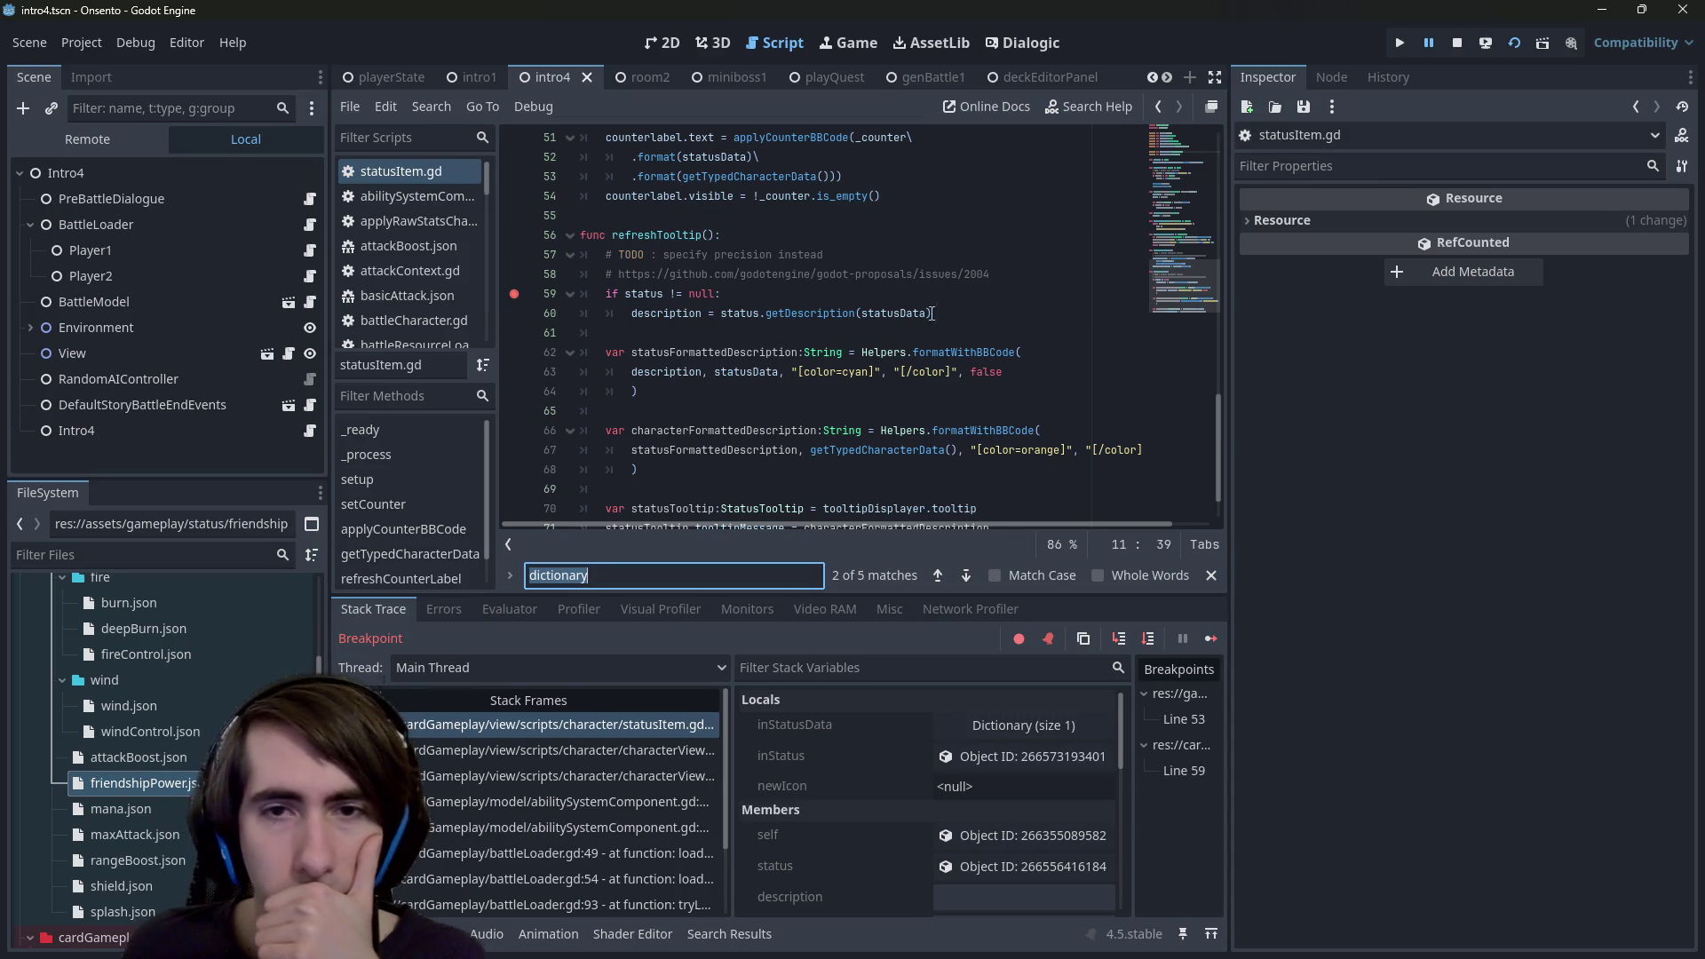
scroll(899, 371, up, 5)
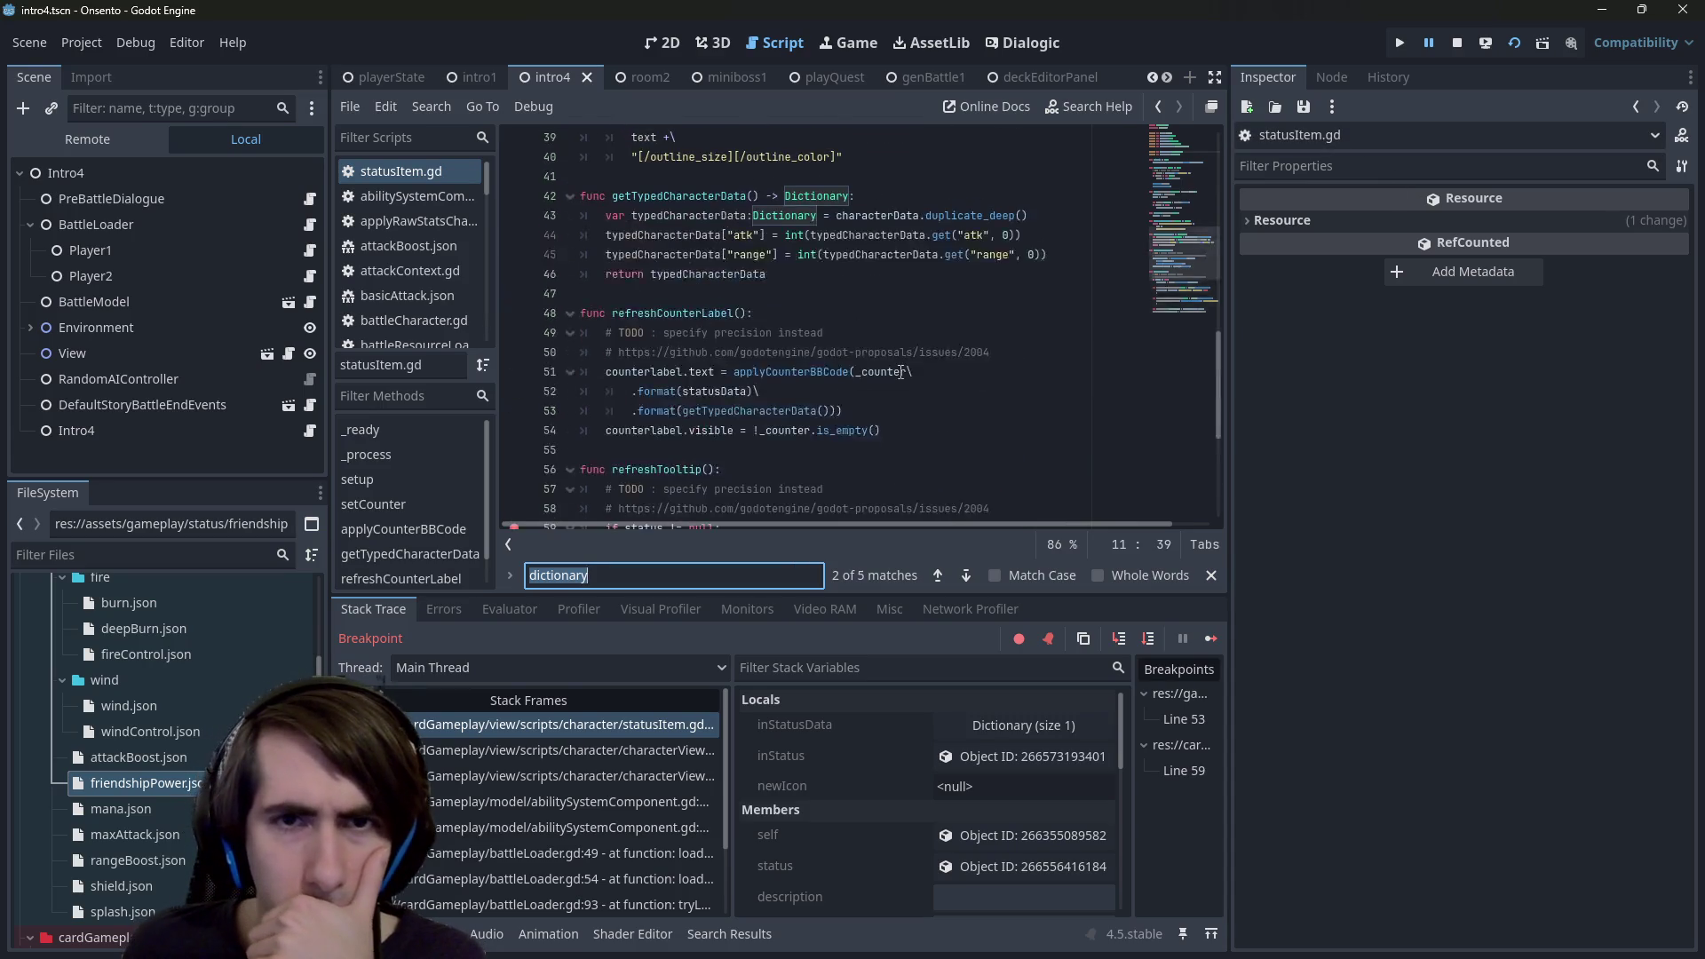
scroll(899, 371, up, 12)
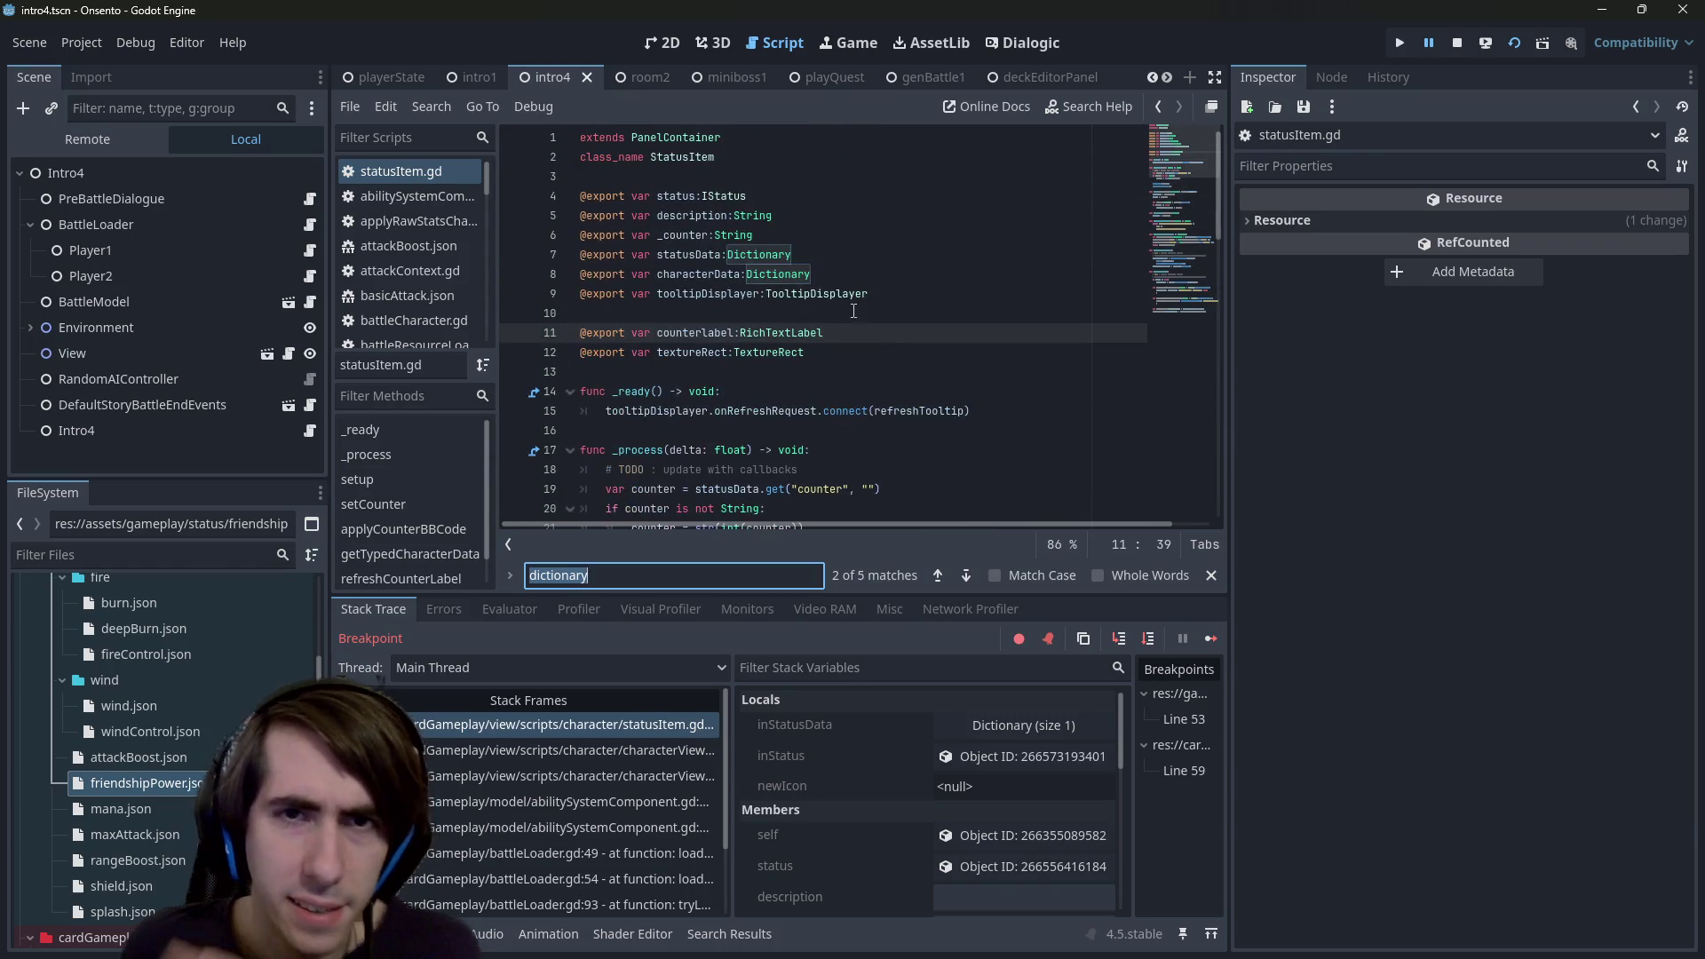
key(F11)
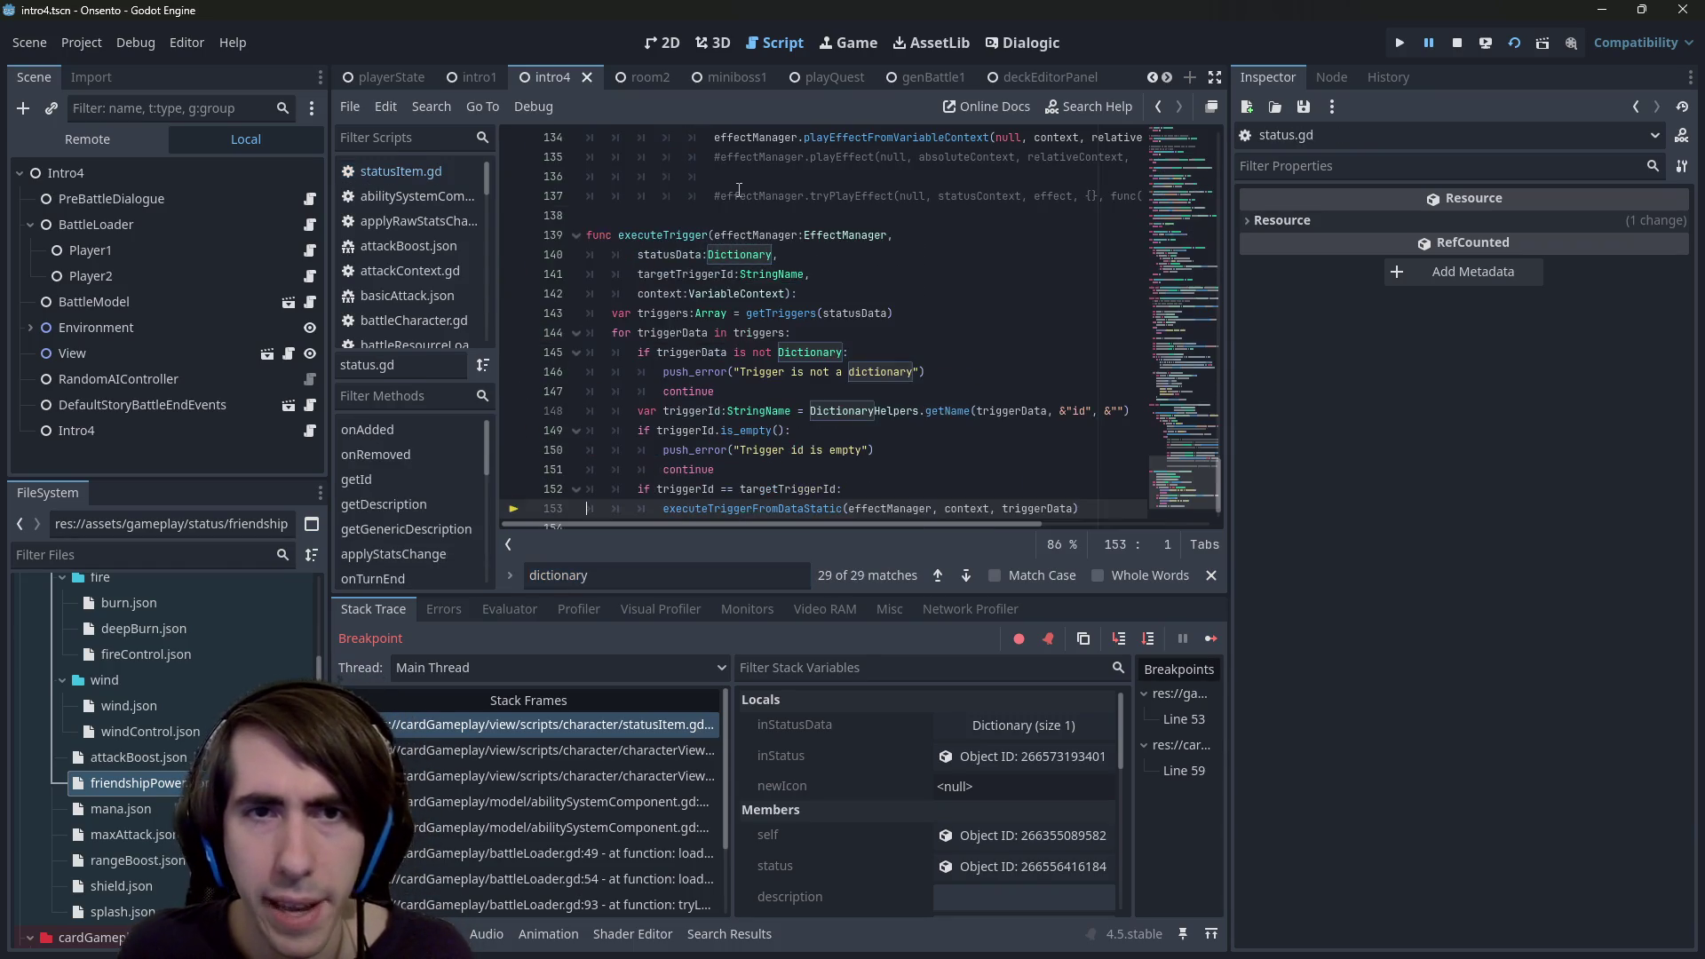
Locate the getDefaultData function in status.gd, then return to the paused execution line
scroll(835, 373, up, 13)
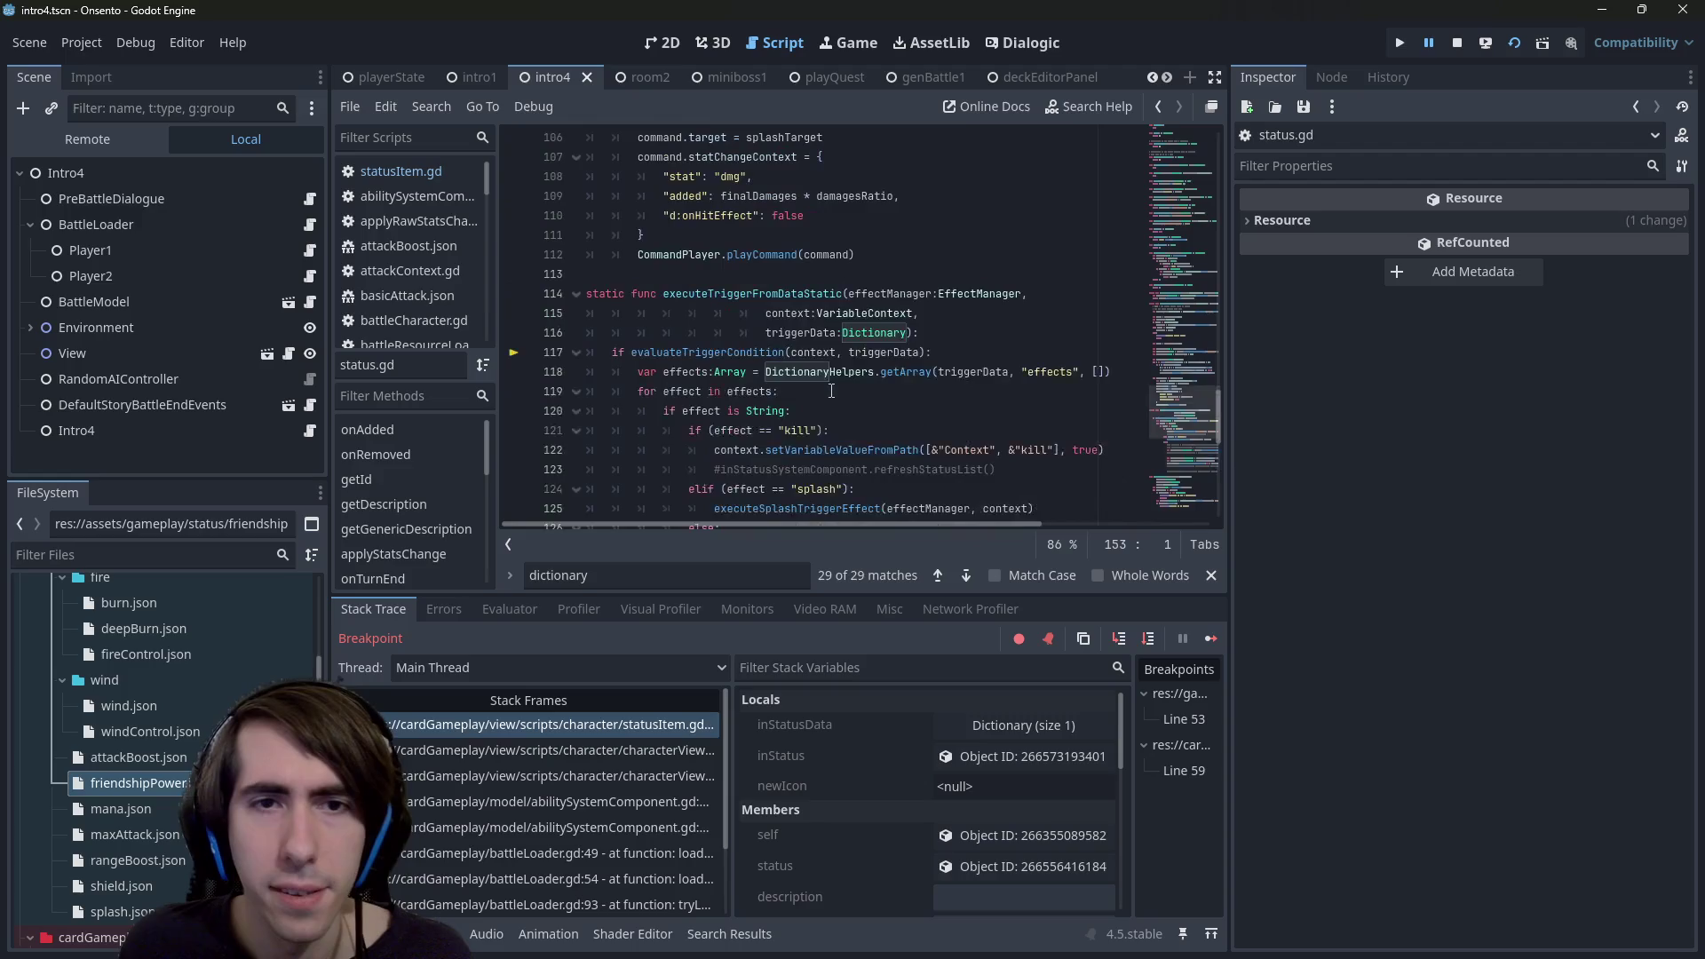
scroll(848, 365, up, 11)
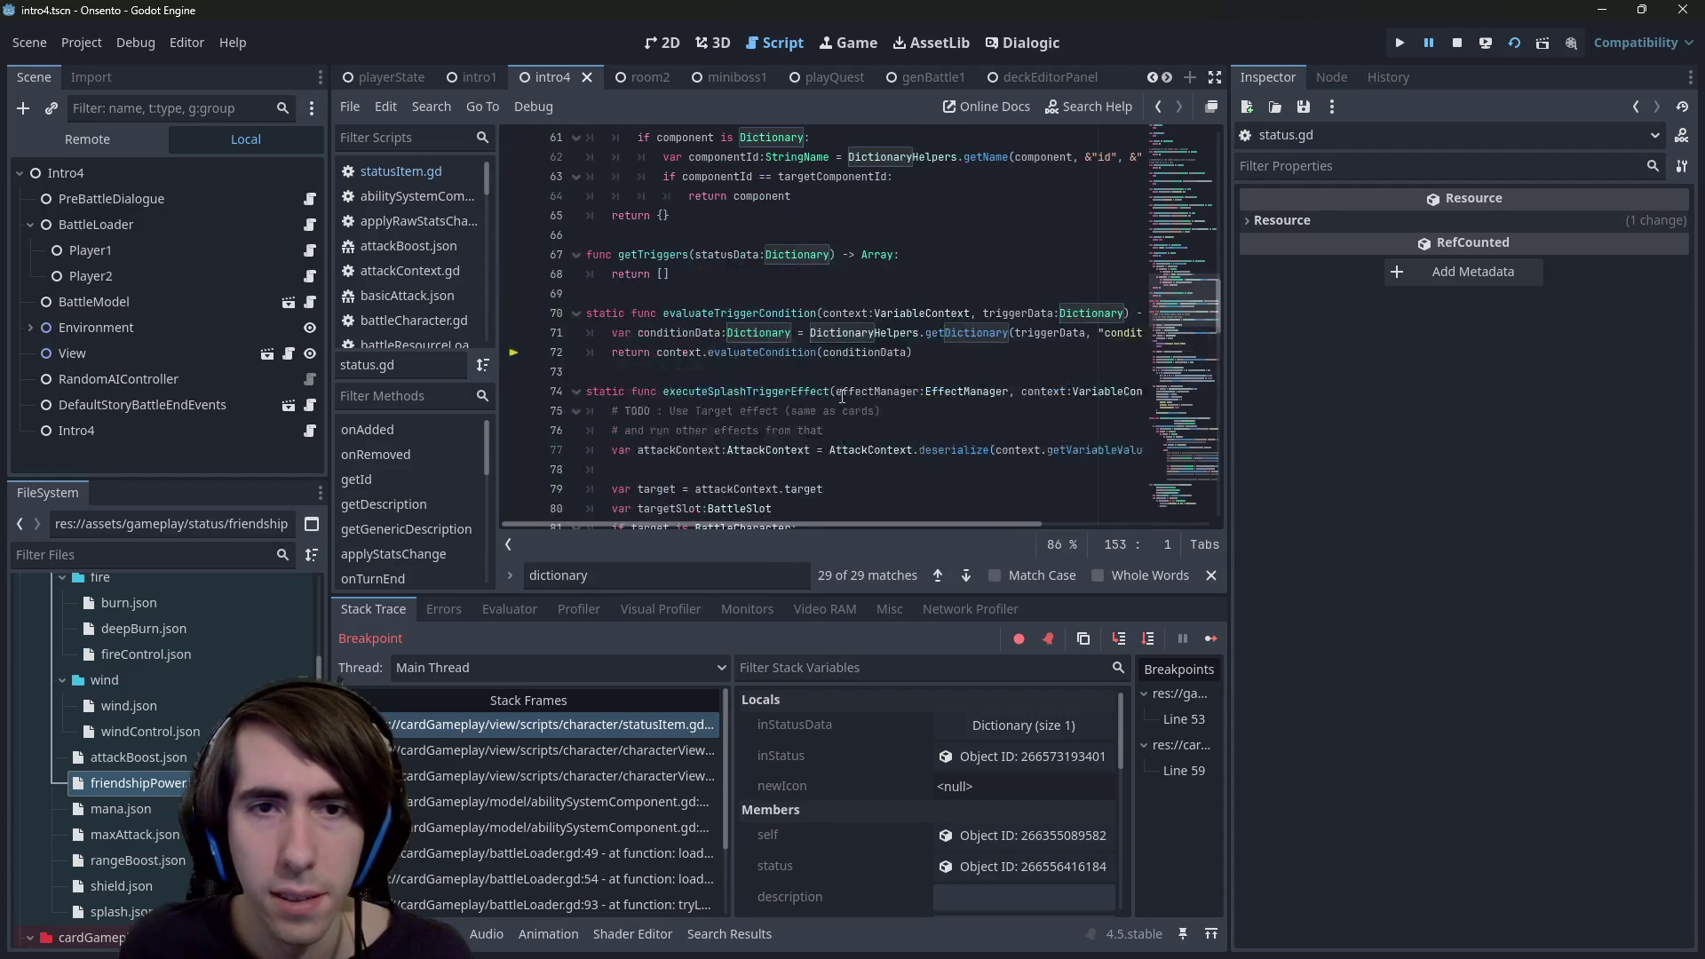
scroll(842, 395, up, 10)
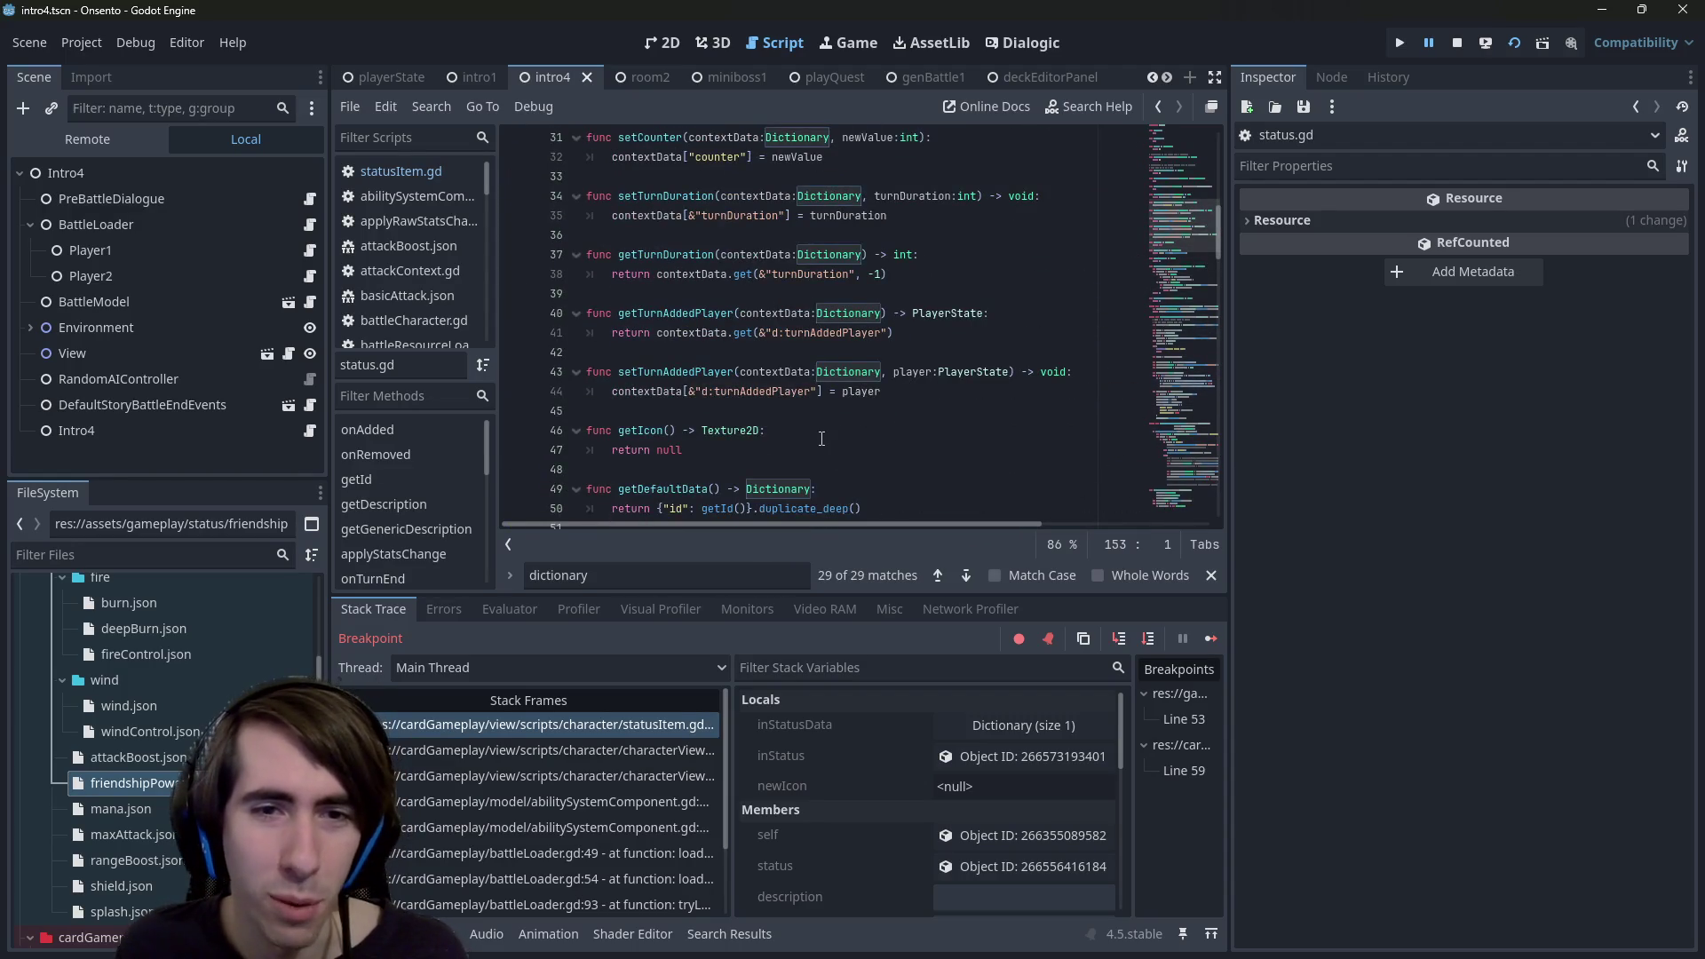
double_click(658, 490)
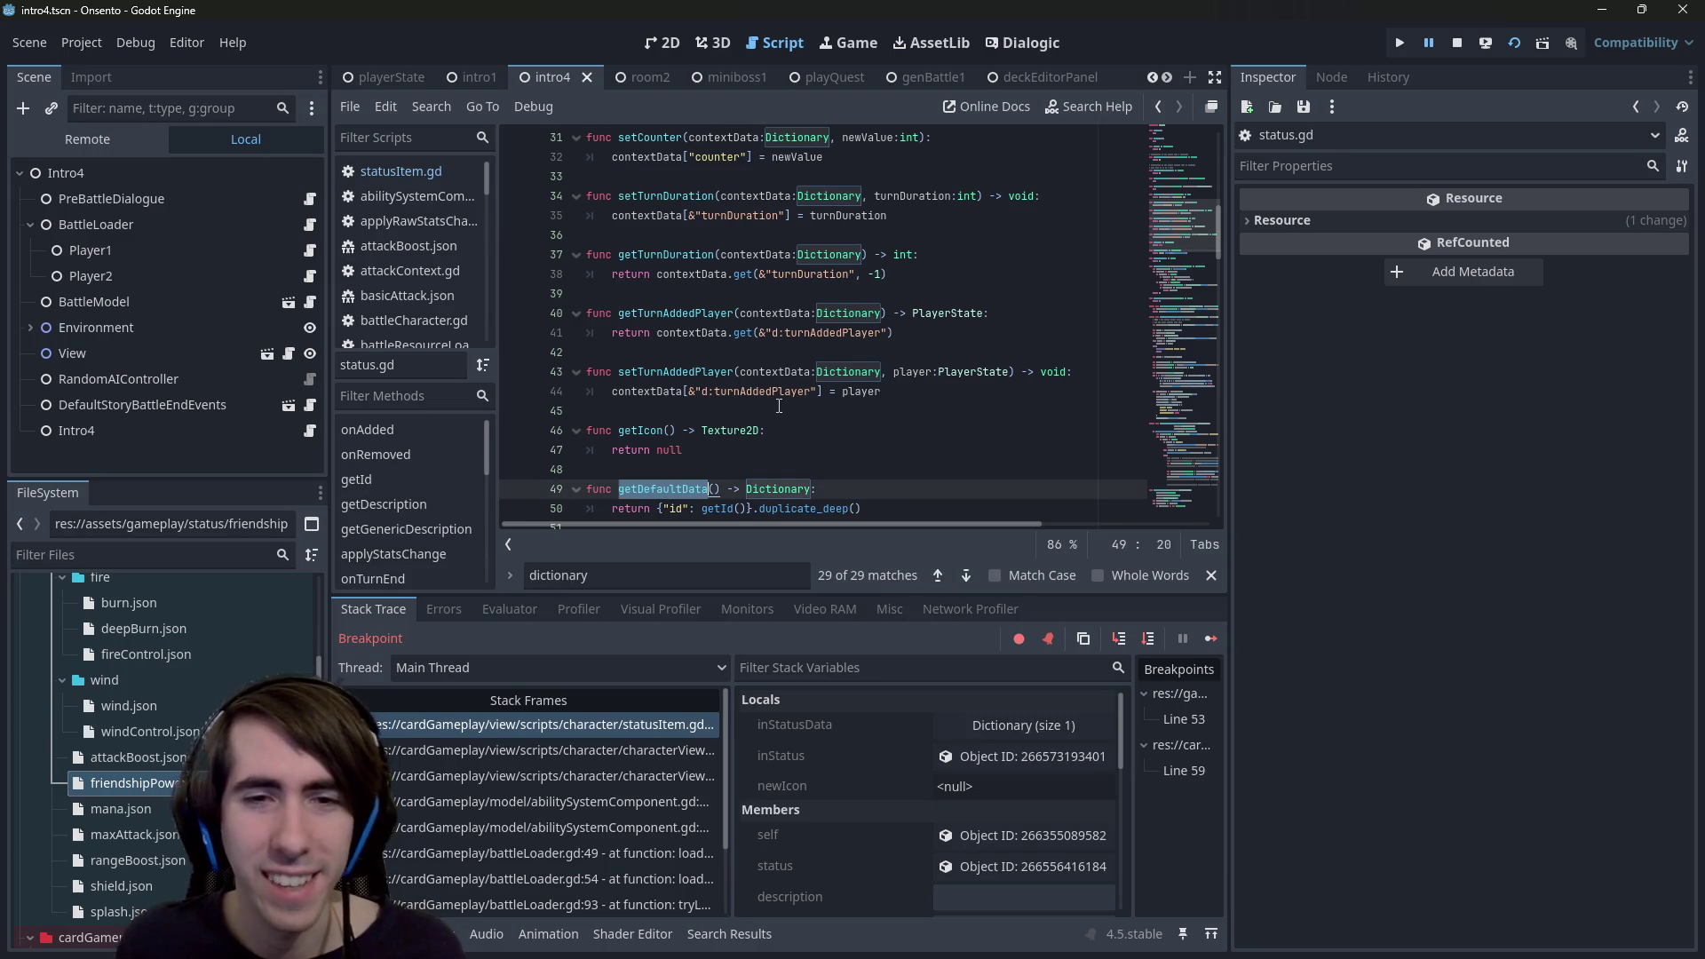
key(alt+Left)
key(alt+Left)
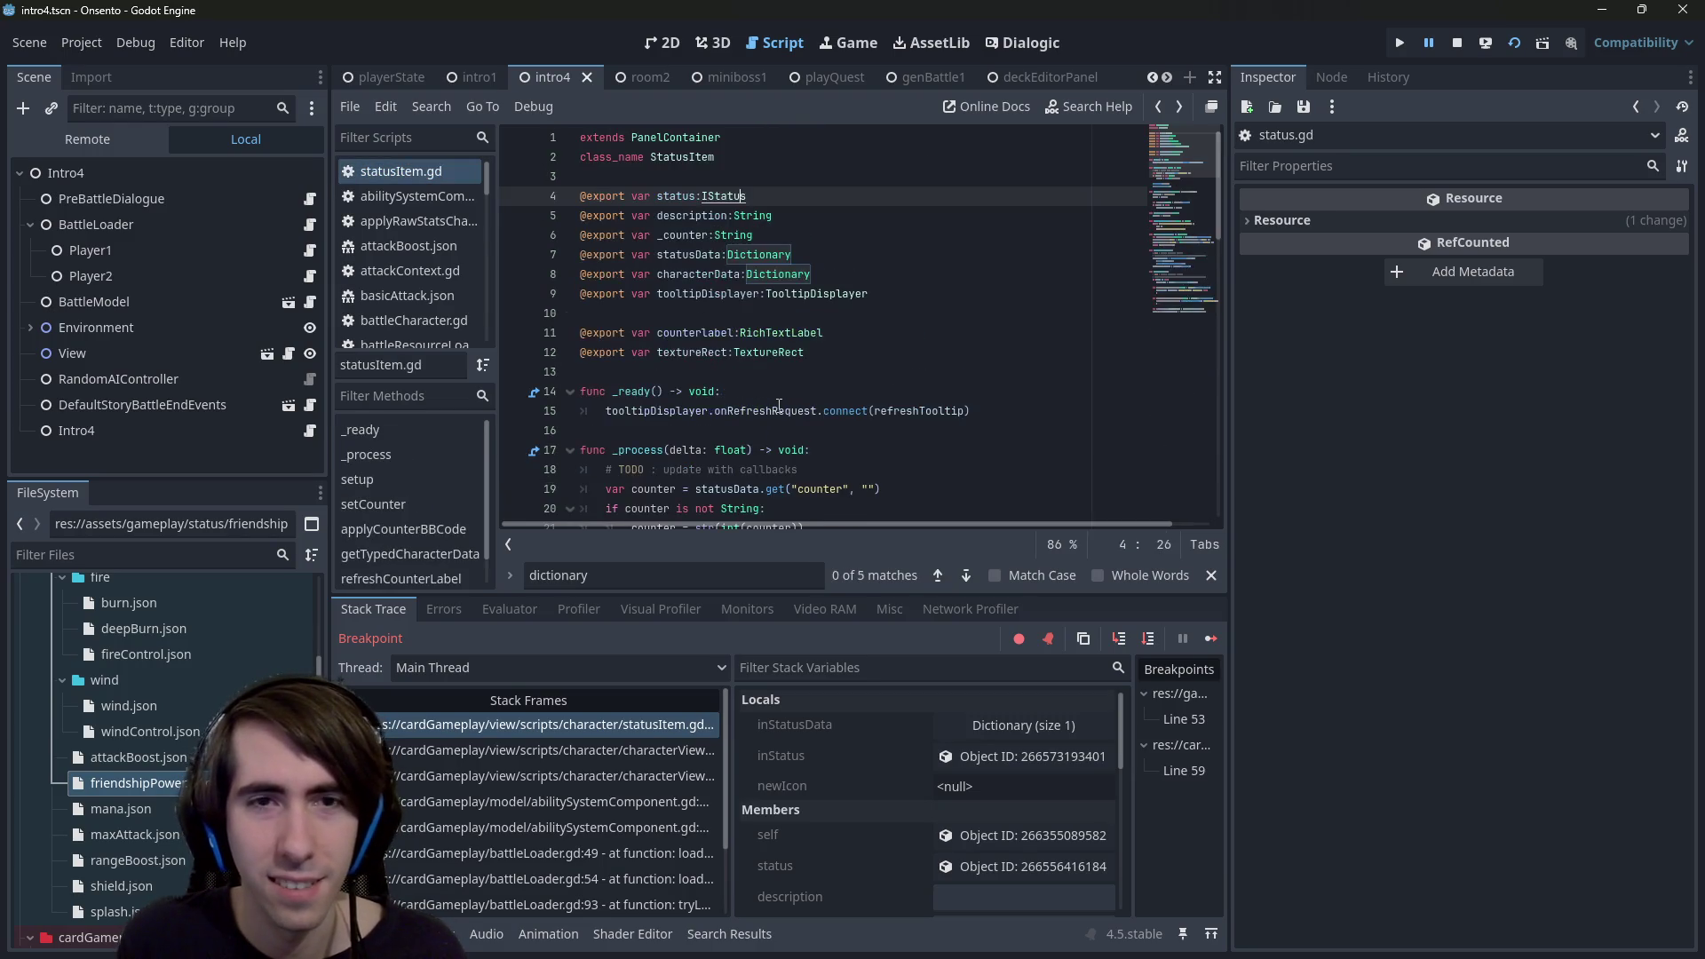
scroll(799, 373, down, 5)
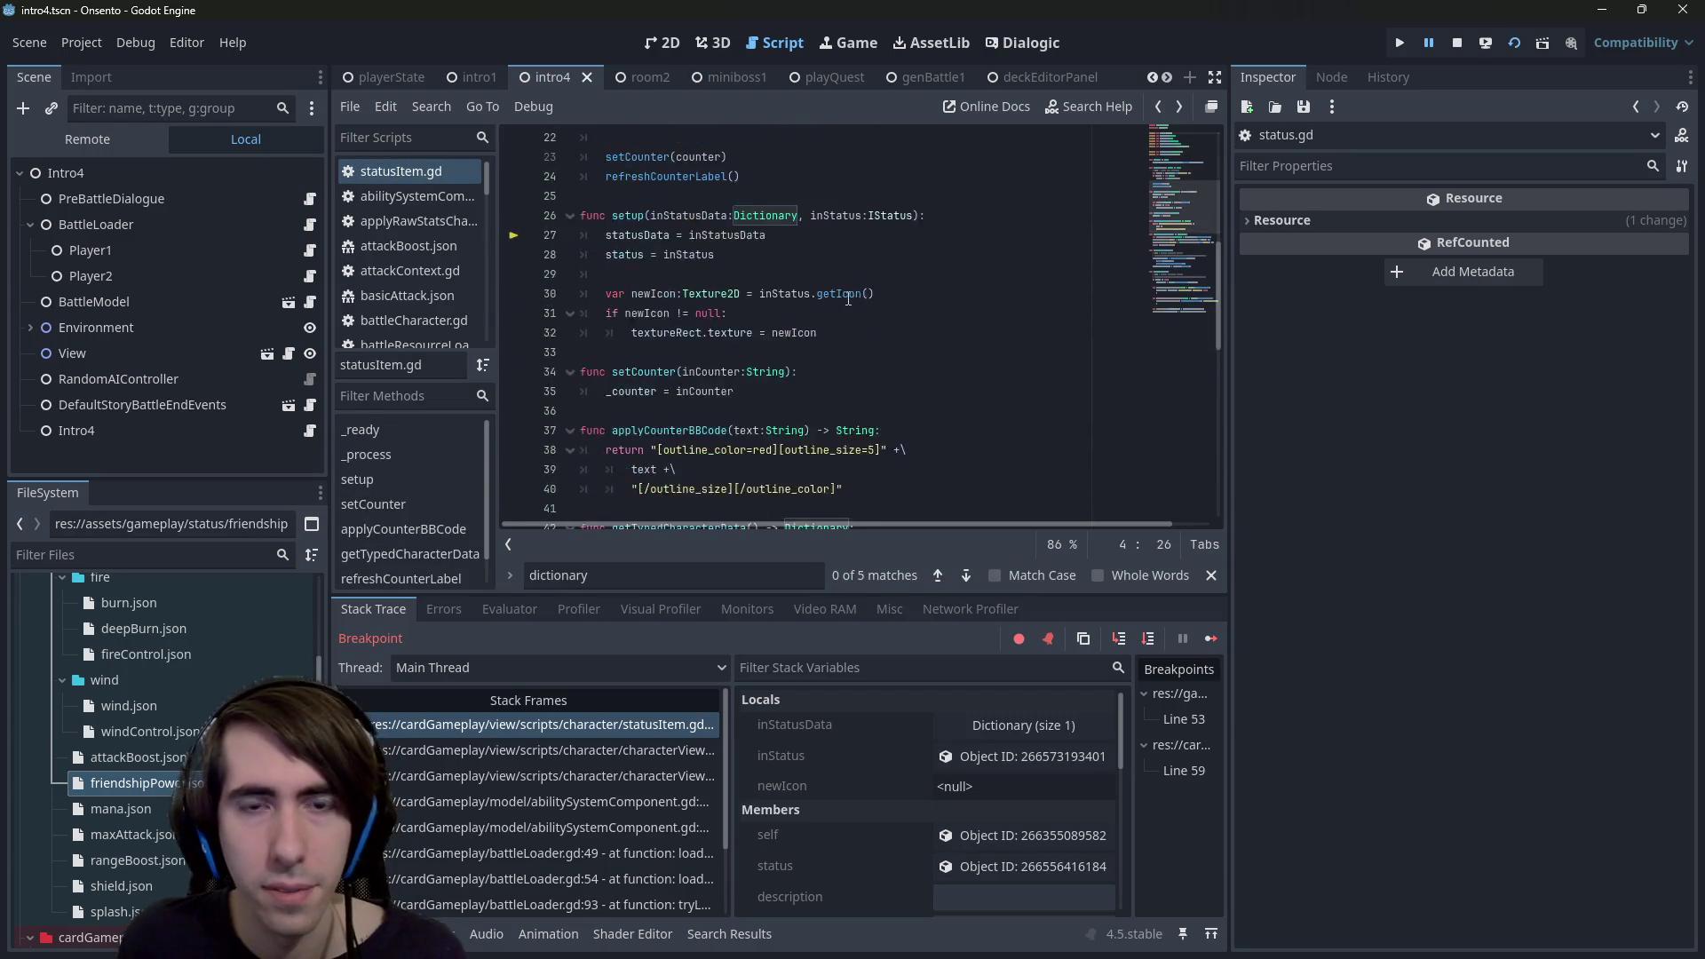
scroll(848, 306, up, 4)
Compare status.gd and statusItem.gd, ending on status.gd with Find in Files started
key(alt+Right)
scroll(849, 305, up, 10)
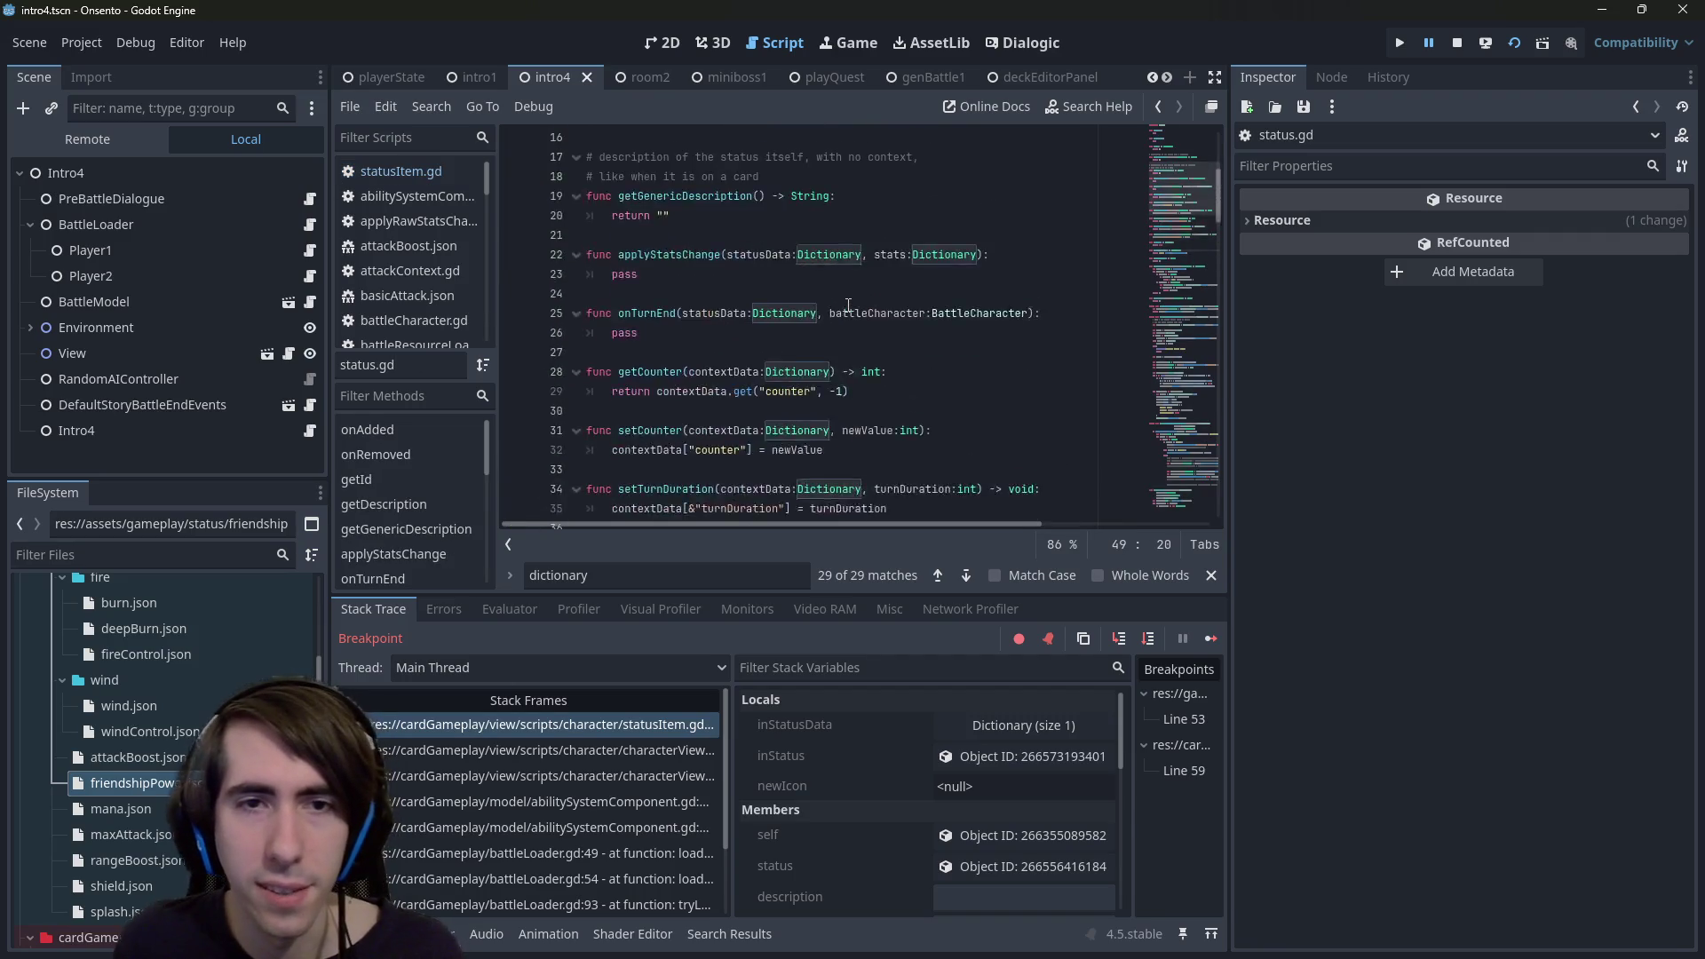
scroll(848, 305, down, 1)
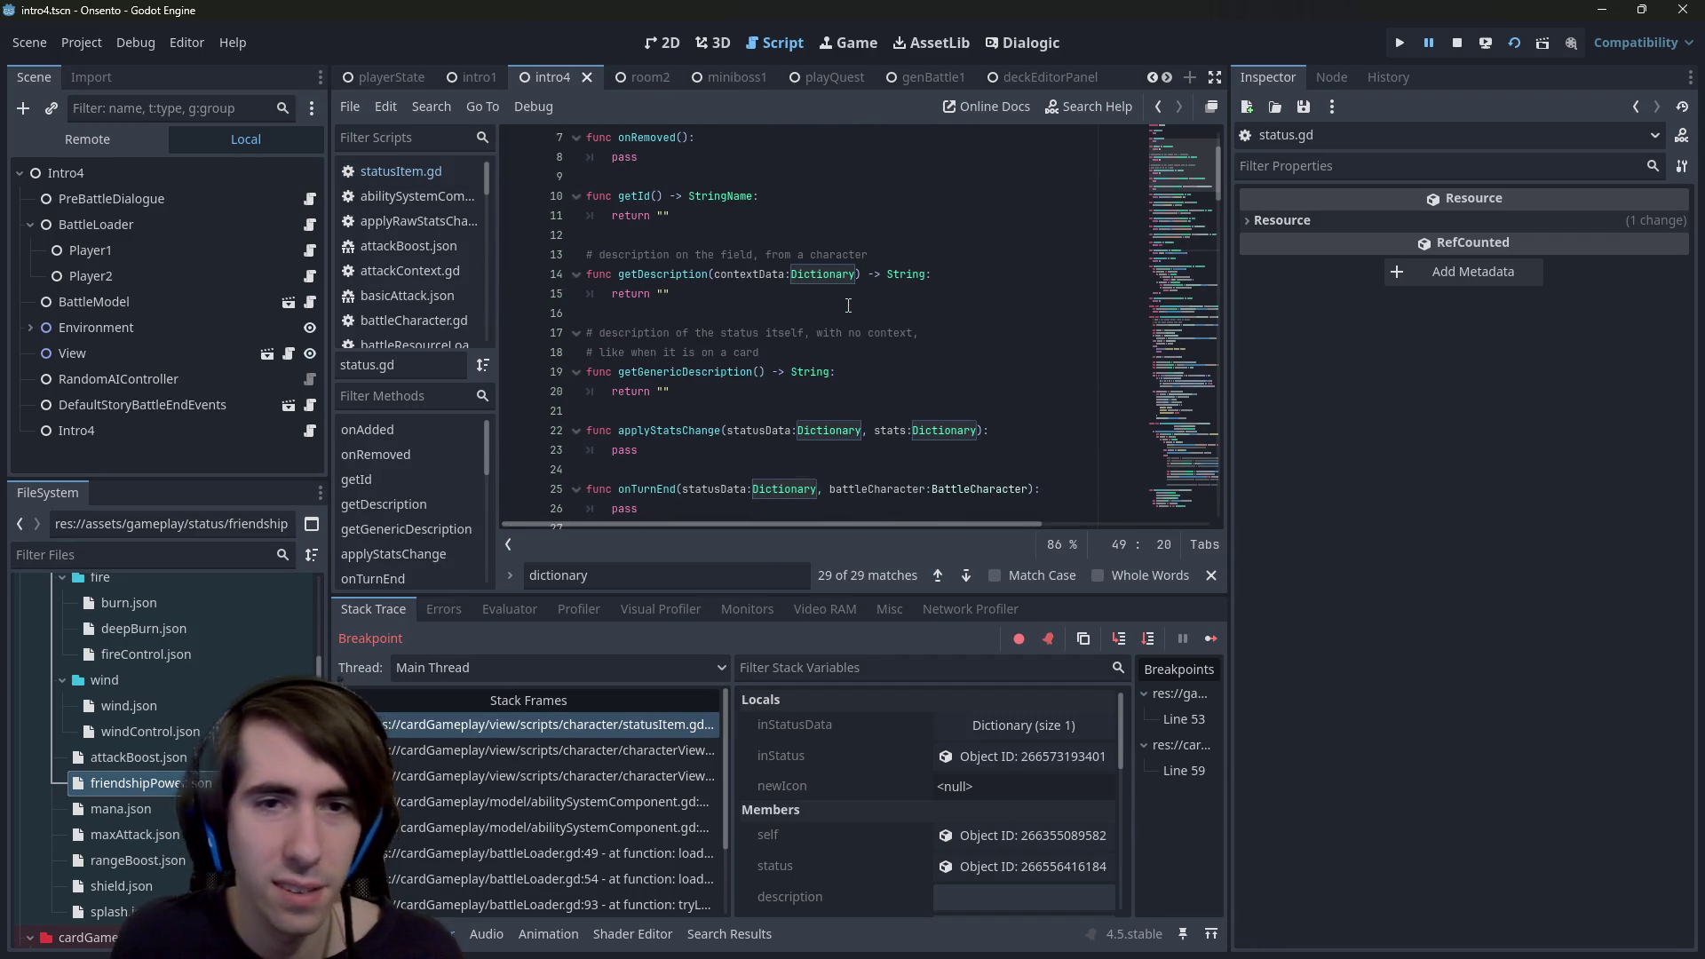
key(alt+Left)
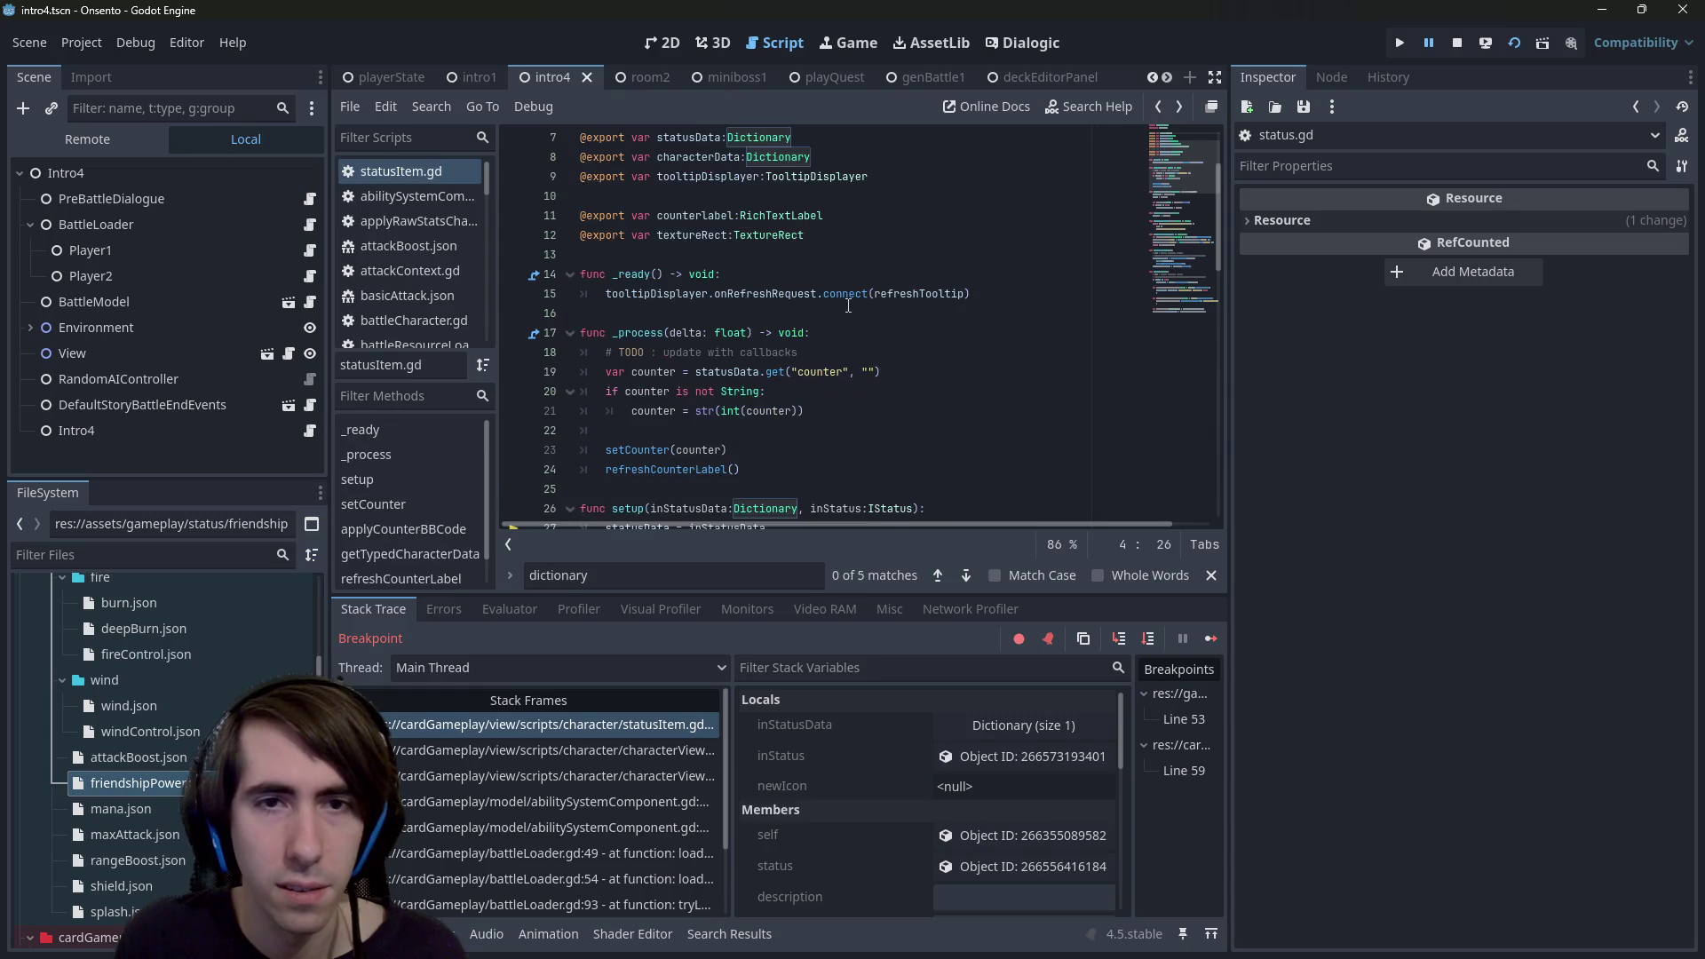
key(alt+Right)
key(ctrl+shift+f)
Search all project files for getDefaultData and go to the statusSystemComponent.gd match
text(getD)
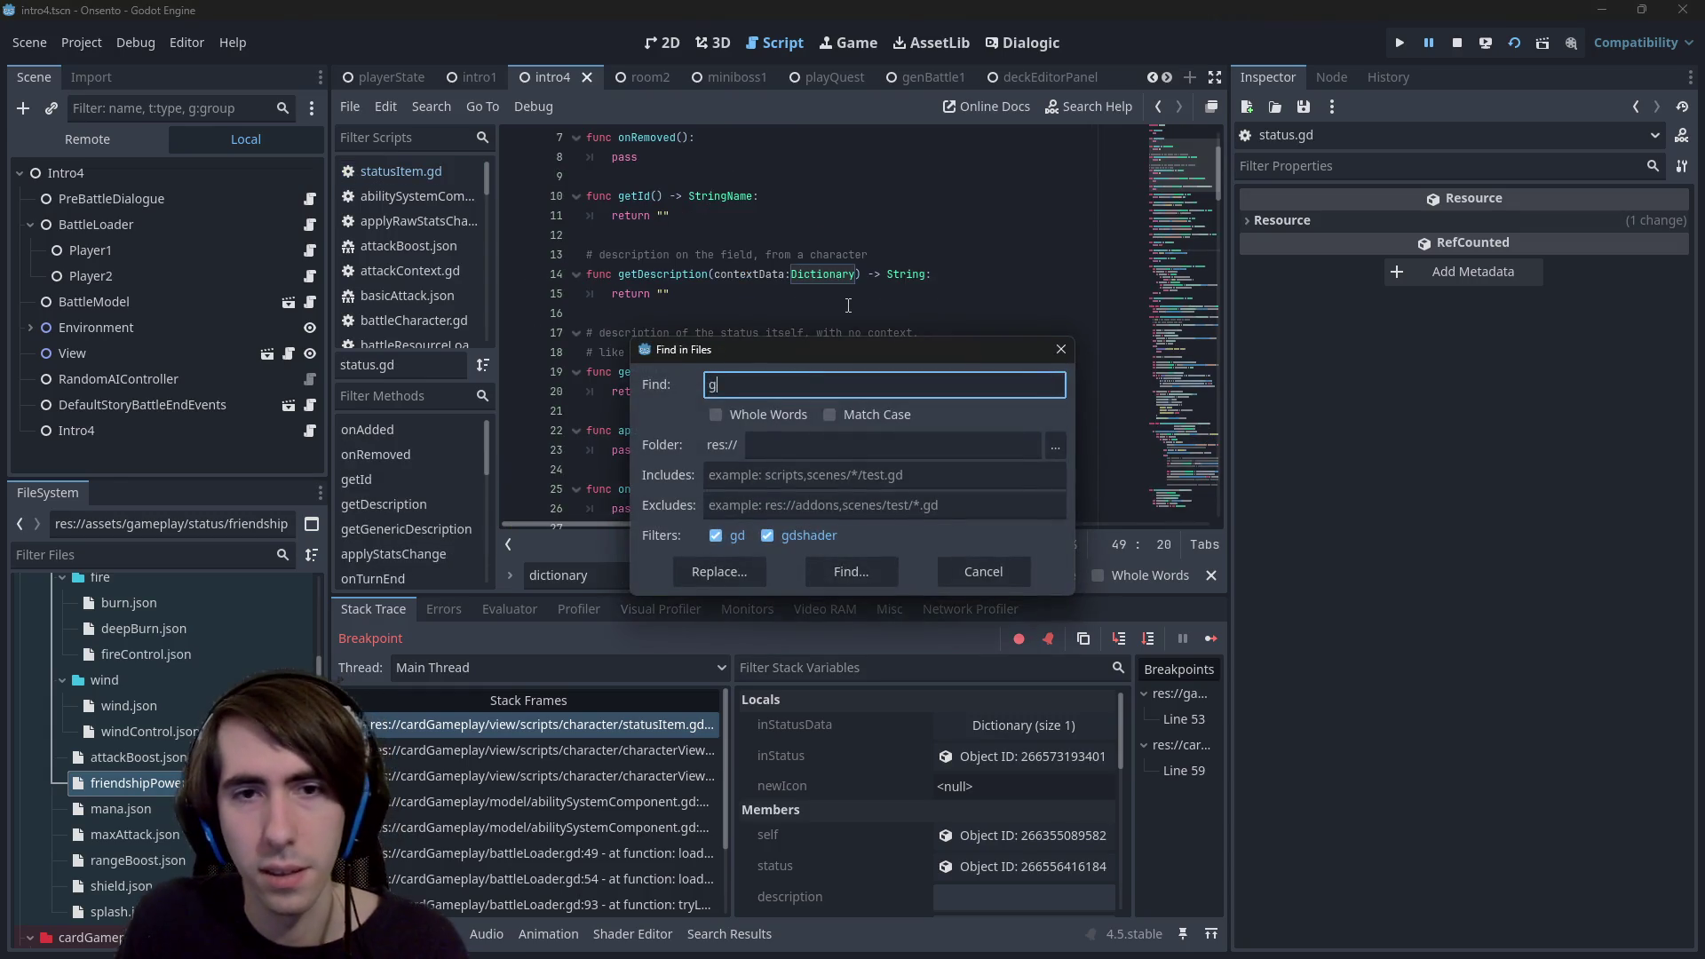
text(efaultData)
key(Return)
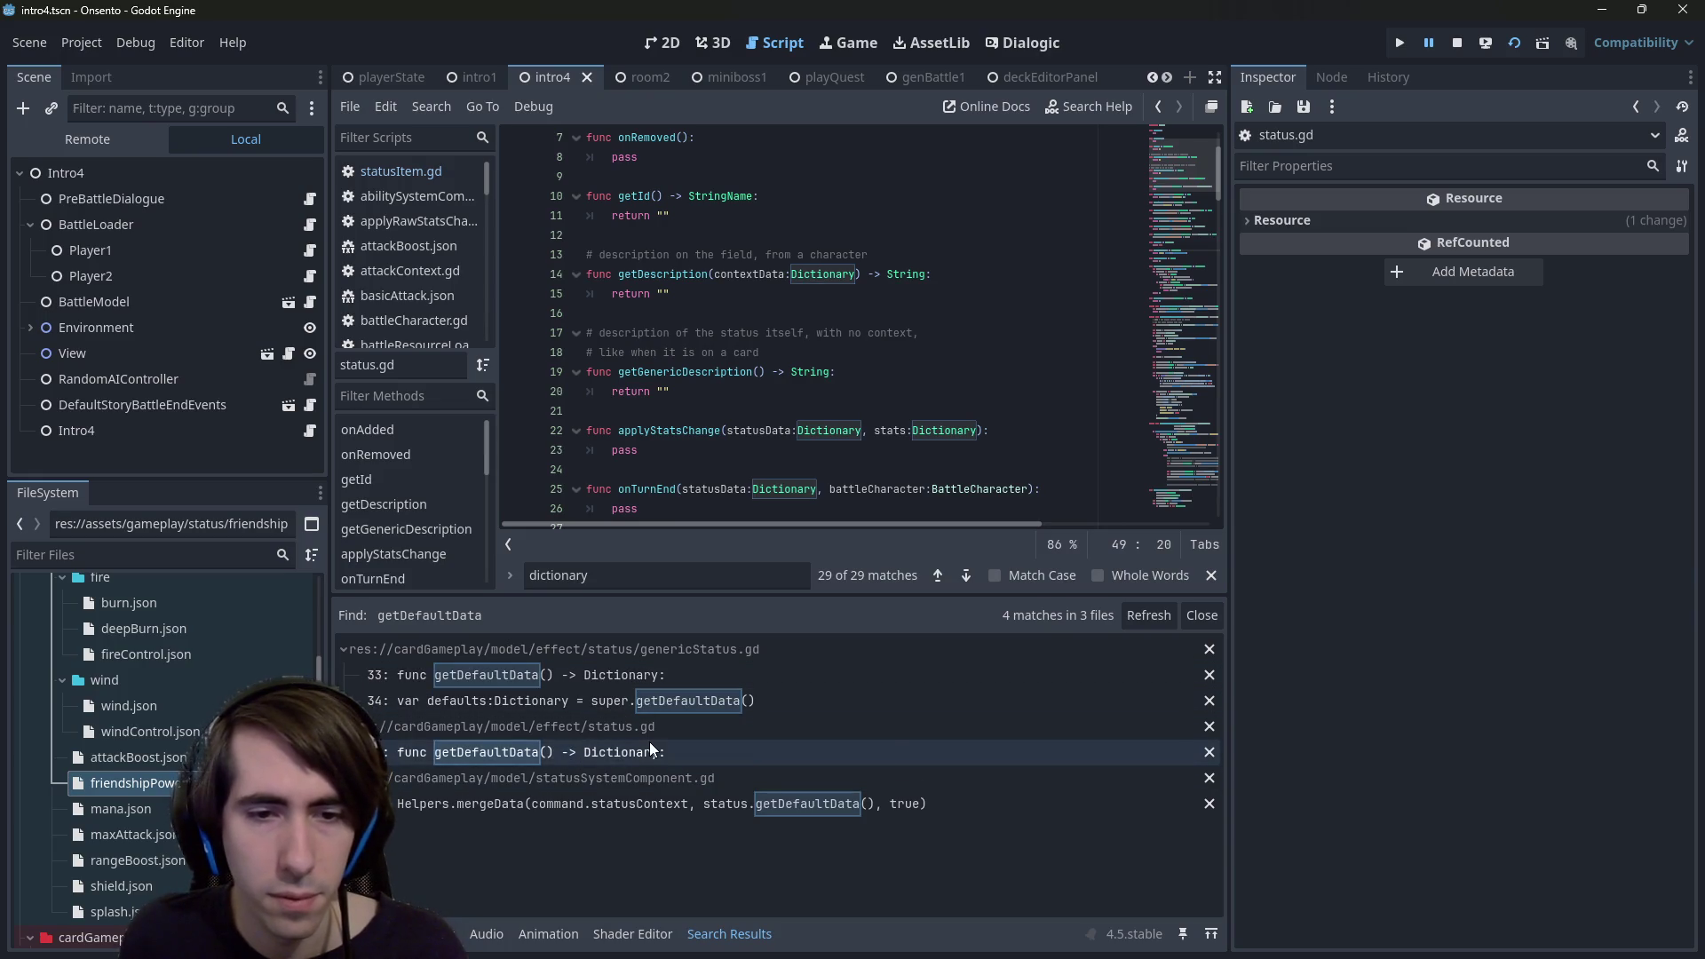
click(685, 801)
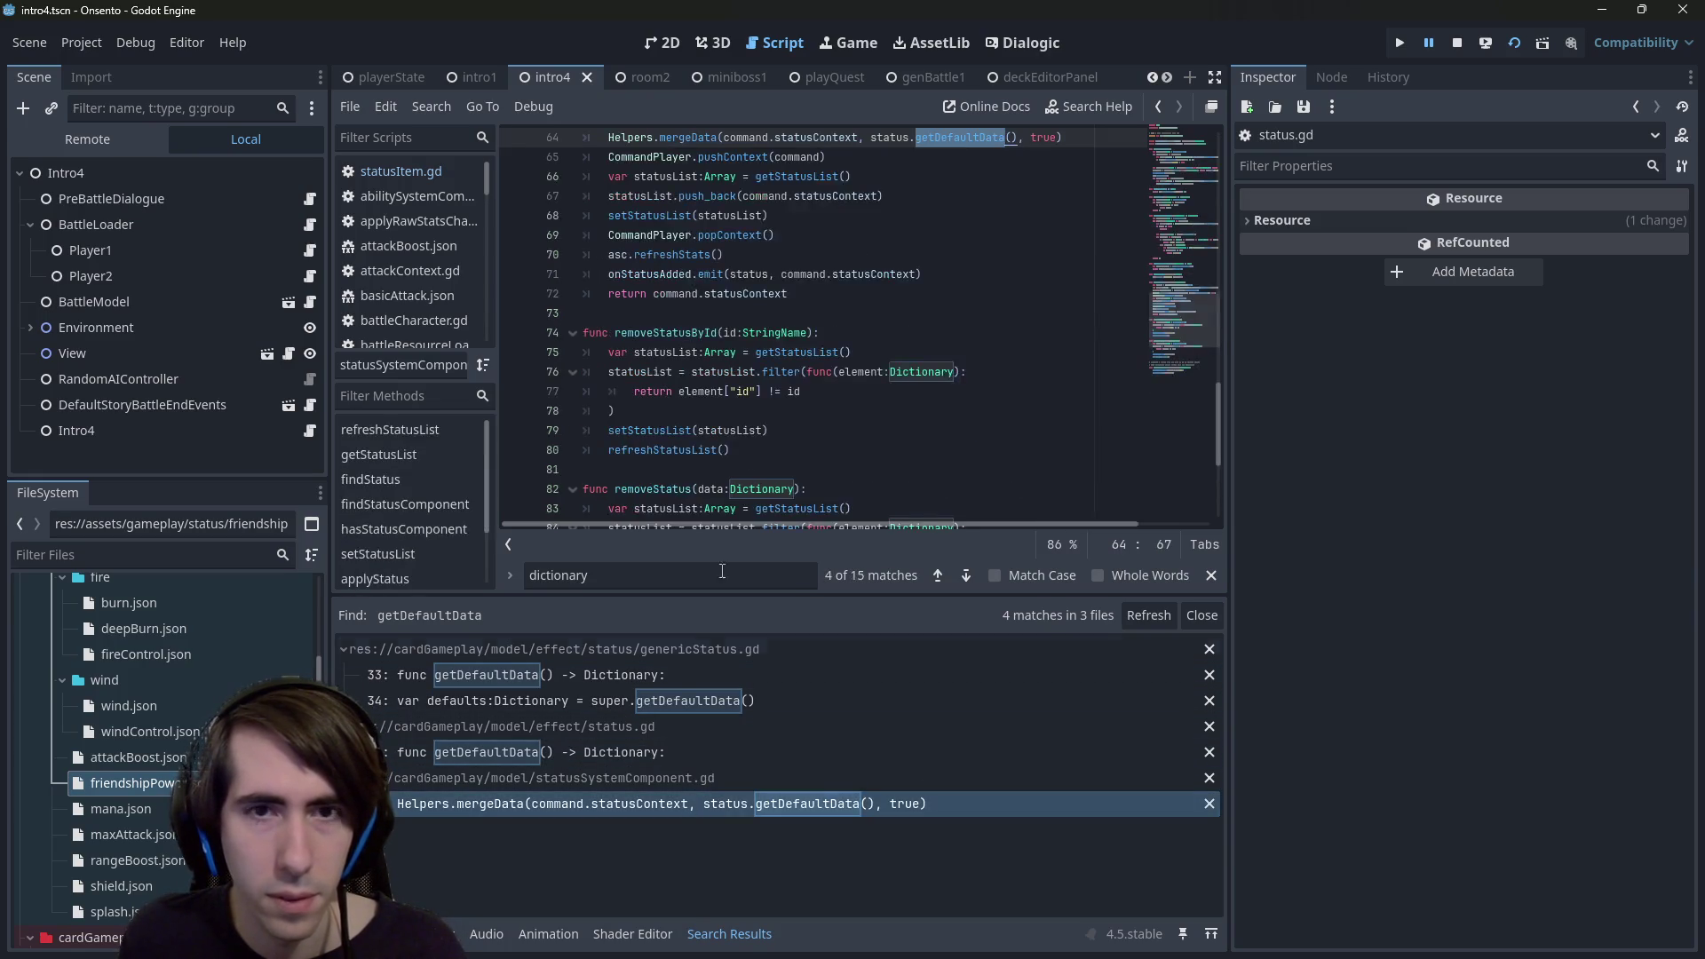
scroll(830, 409, up, 1)
scroll(837, 404, up, 1)
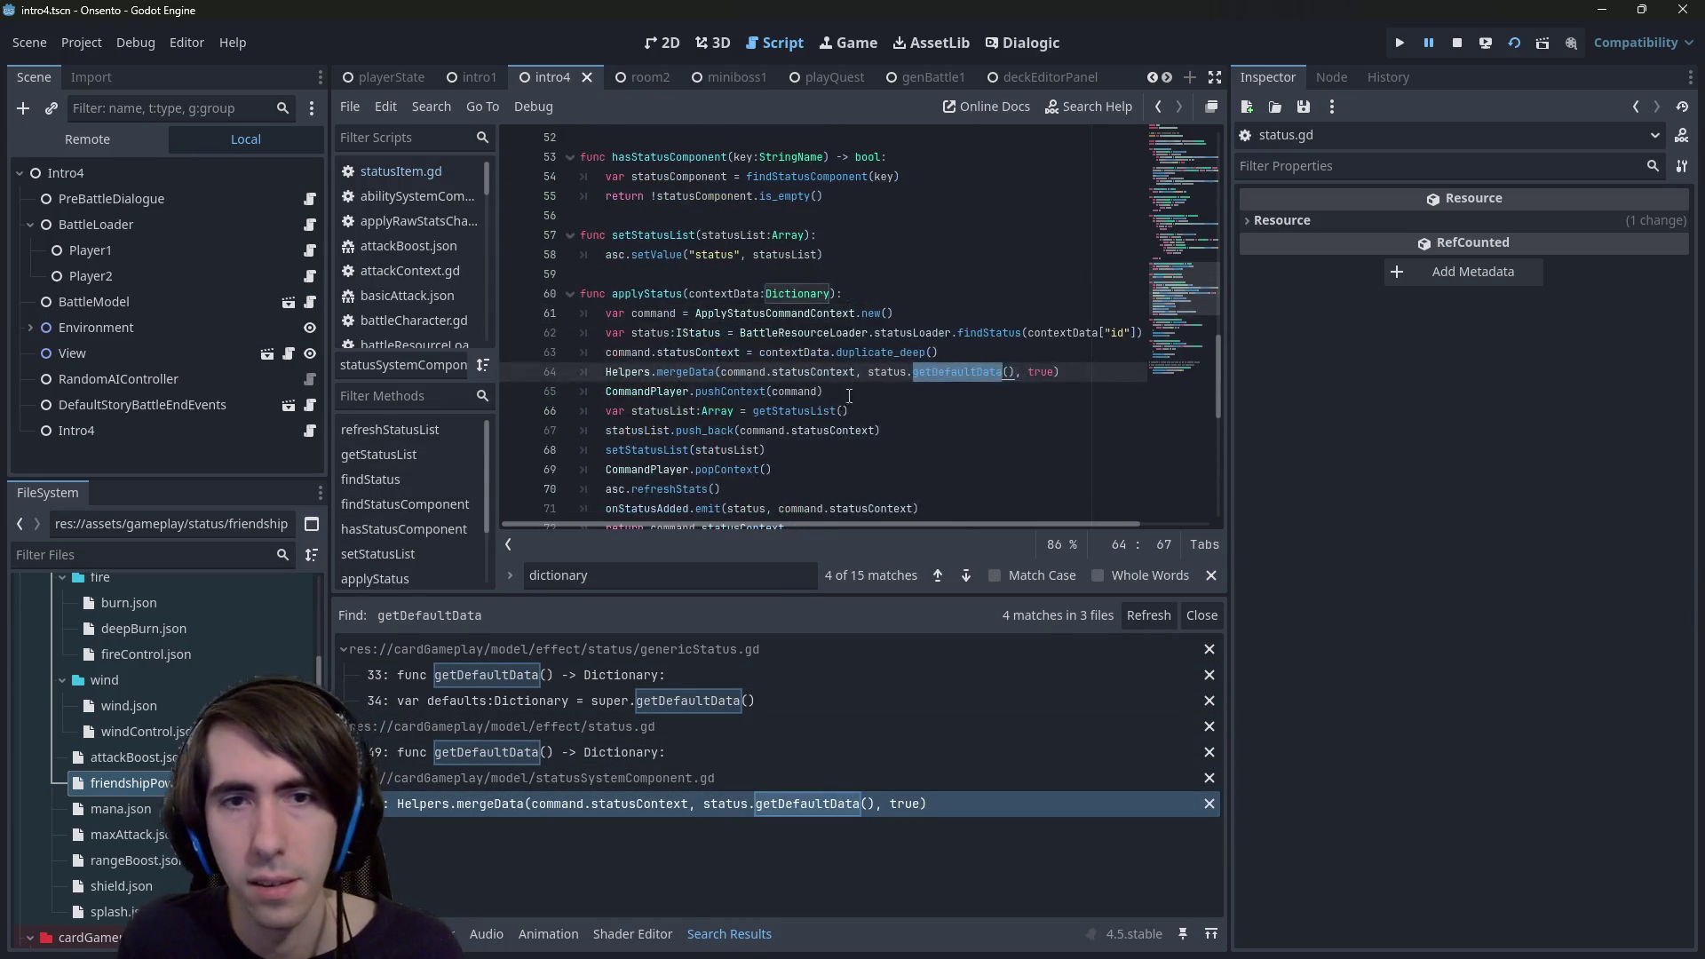
Select and inspect the Helpers.mergeData call on line 64 of applyStatus
drag(1059, 371, 522, 373)
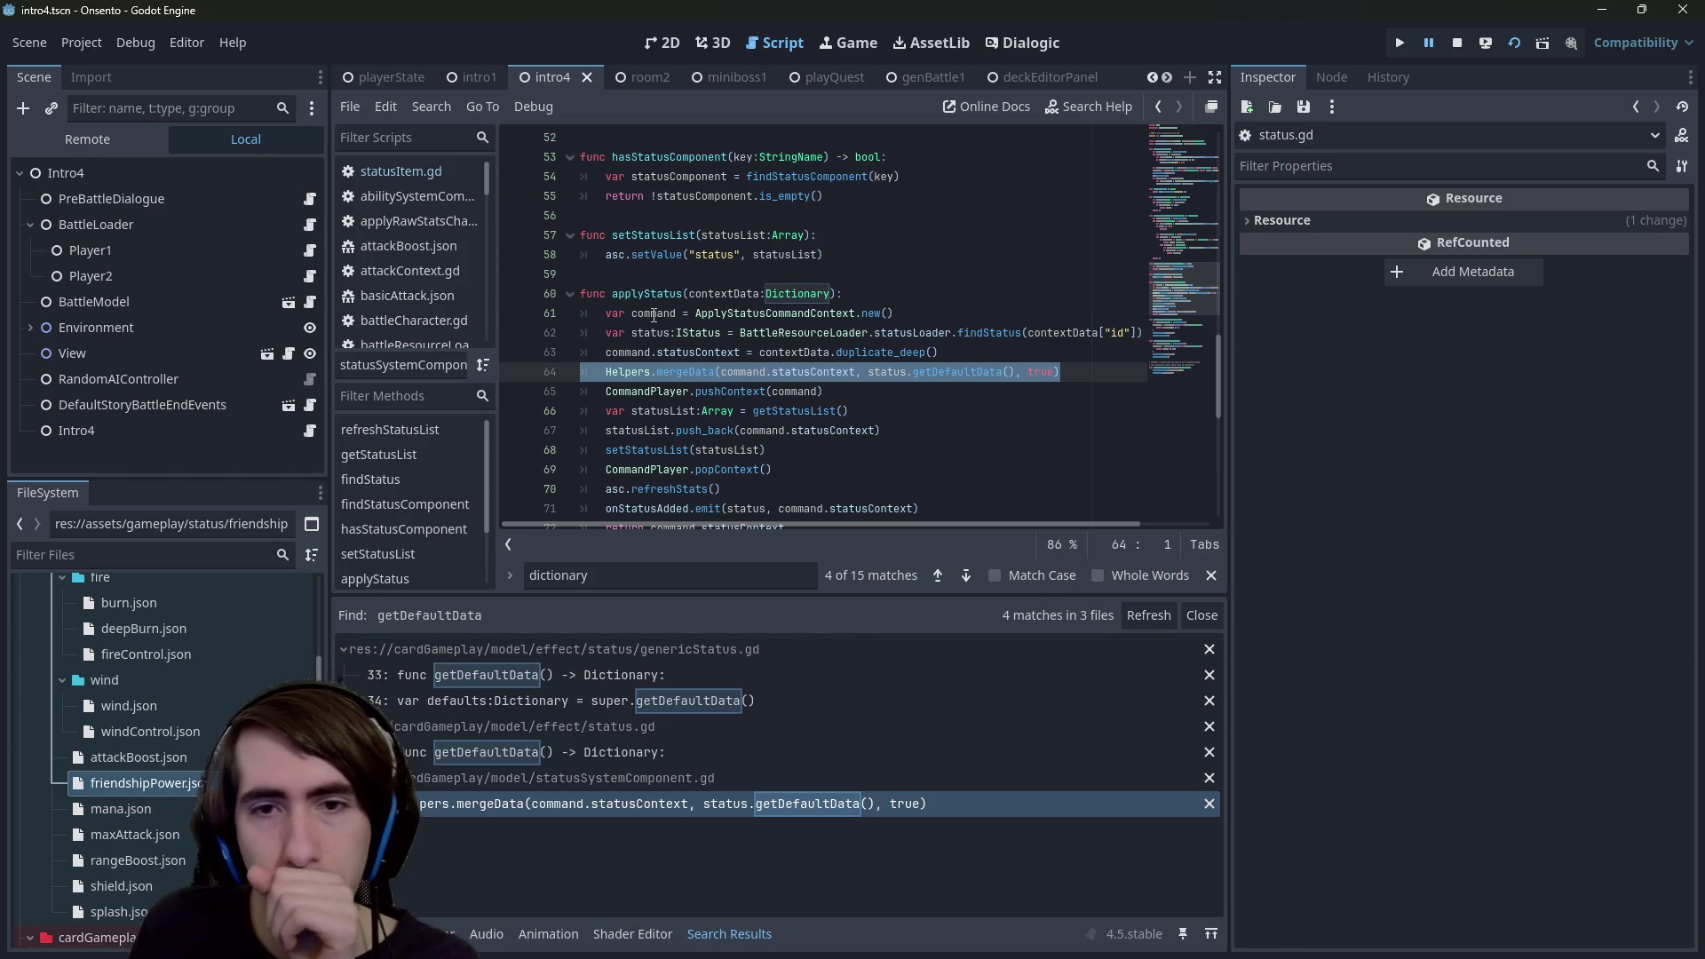
mouse_move(652, 355)
key(alt+Left)
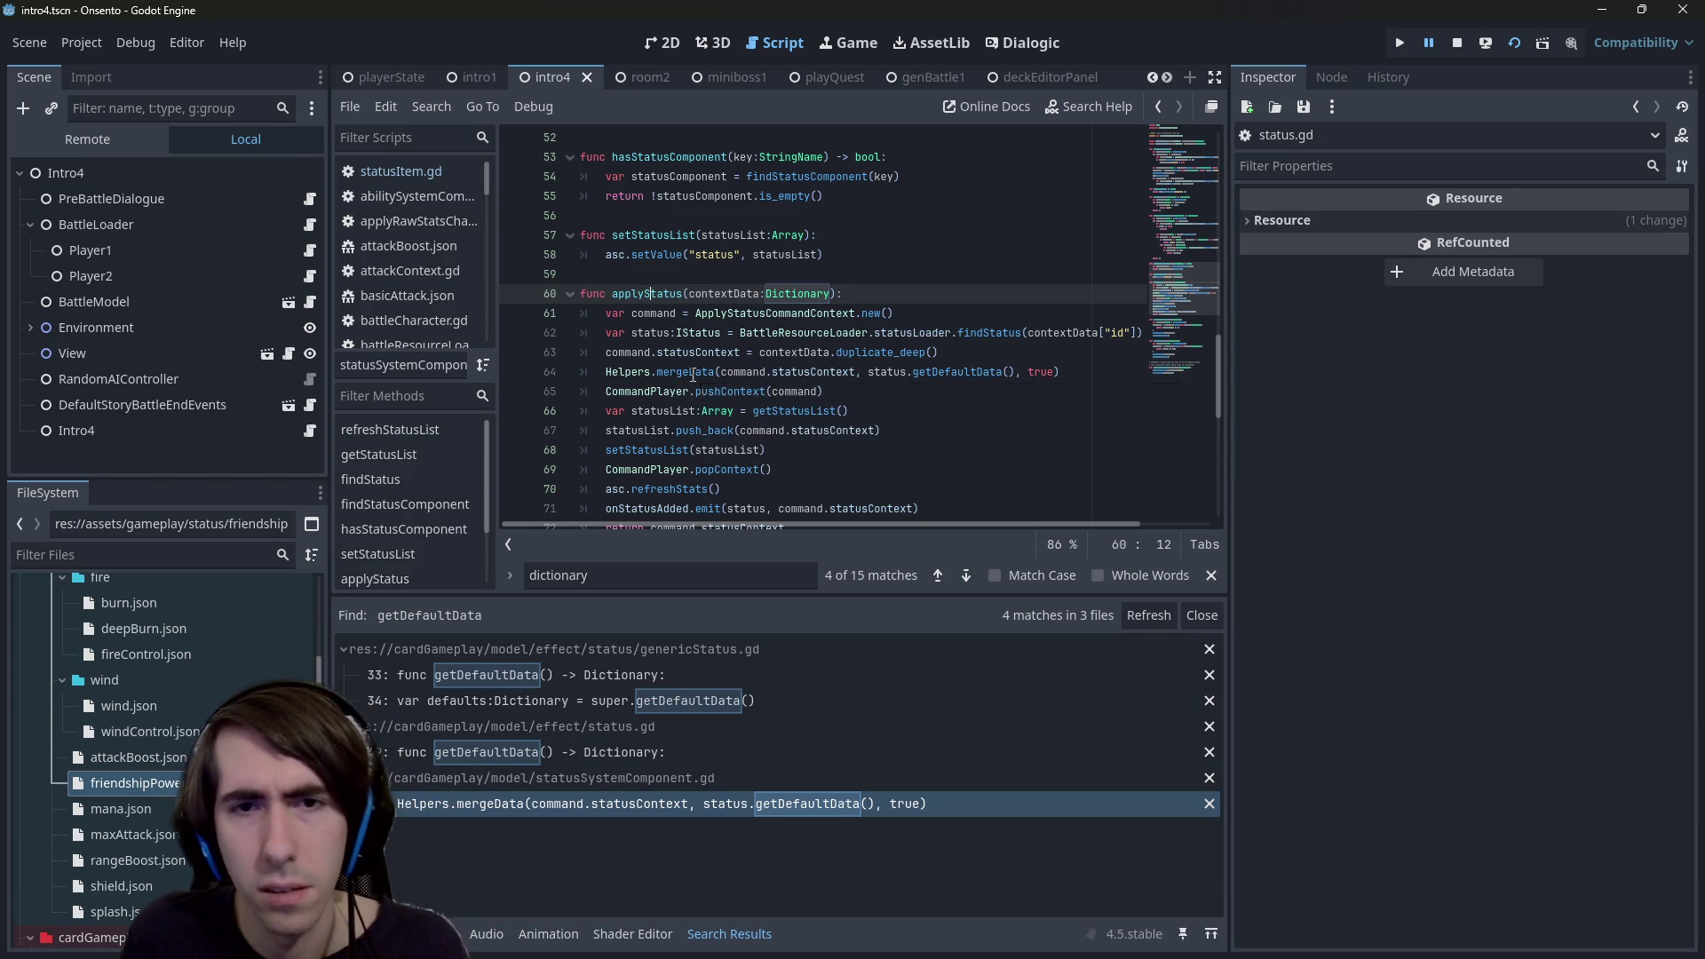
Inspect the mergeData definition in helpers.gd to see how it combines dictionaries
ctrl+click(693, 373)
scroll(741, 334, up, 3)
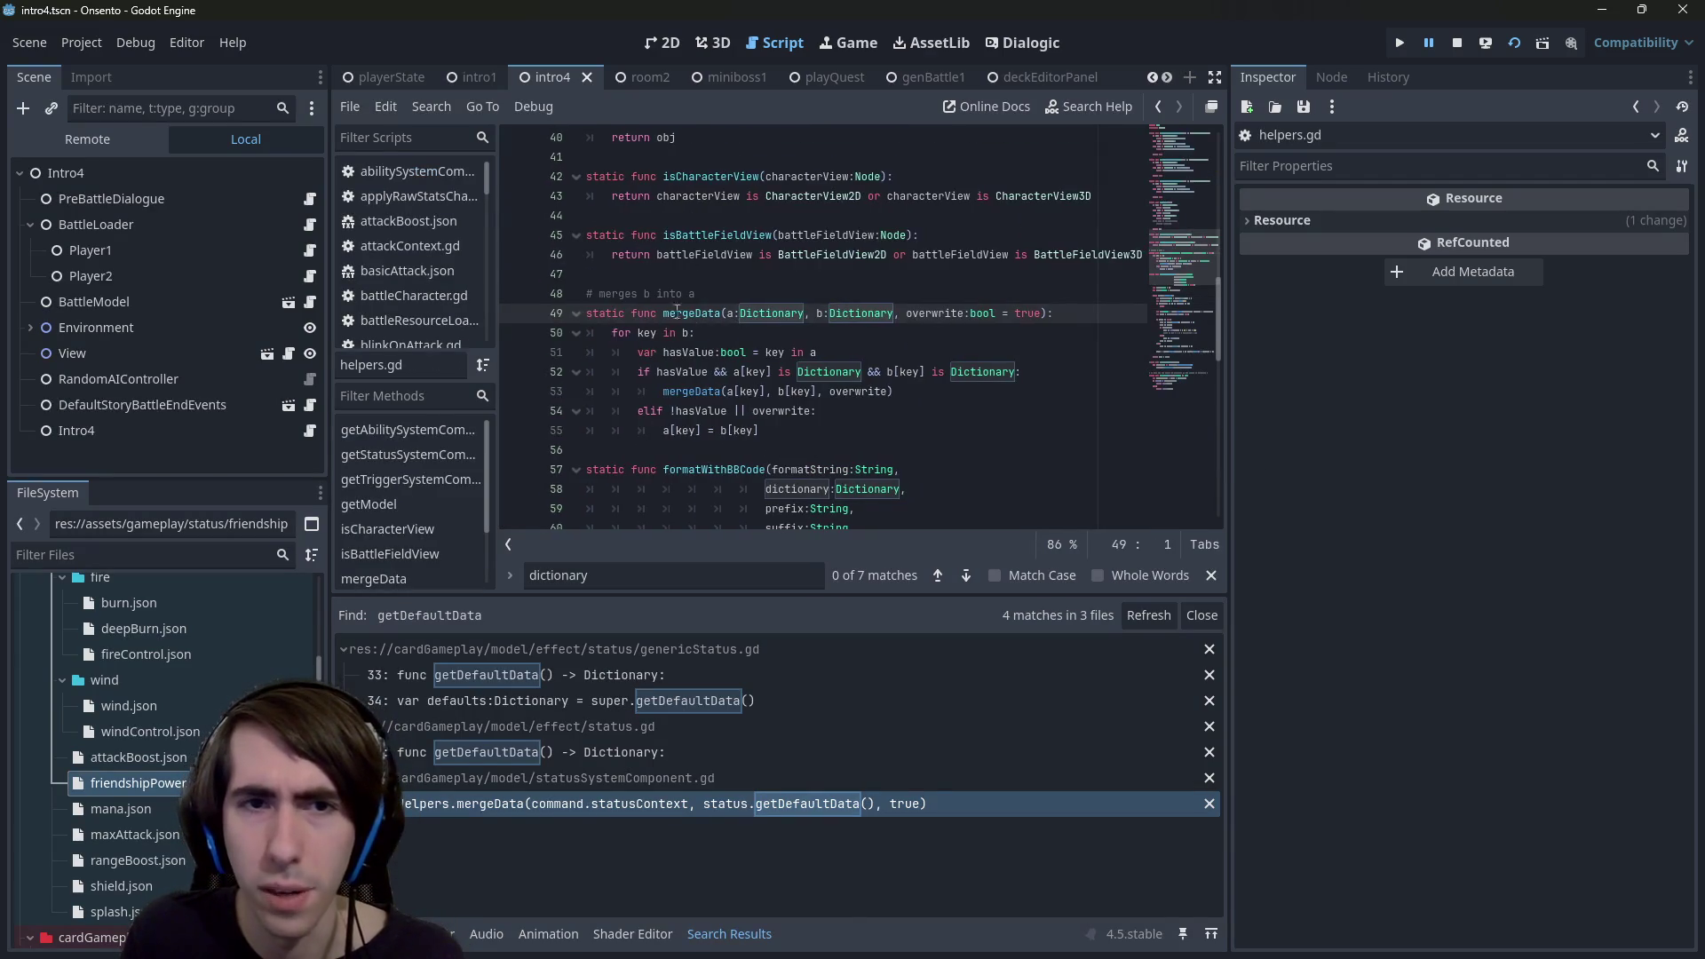
click(651, 294)
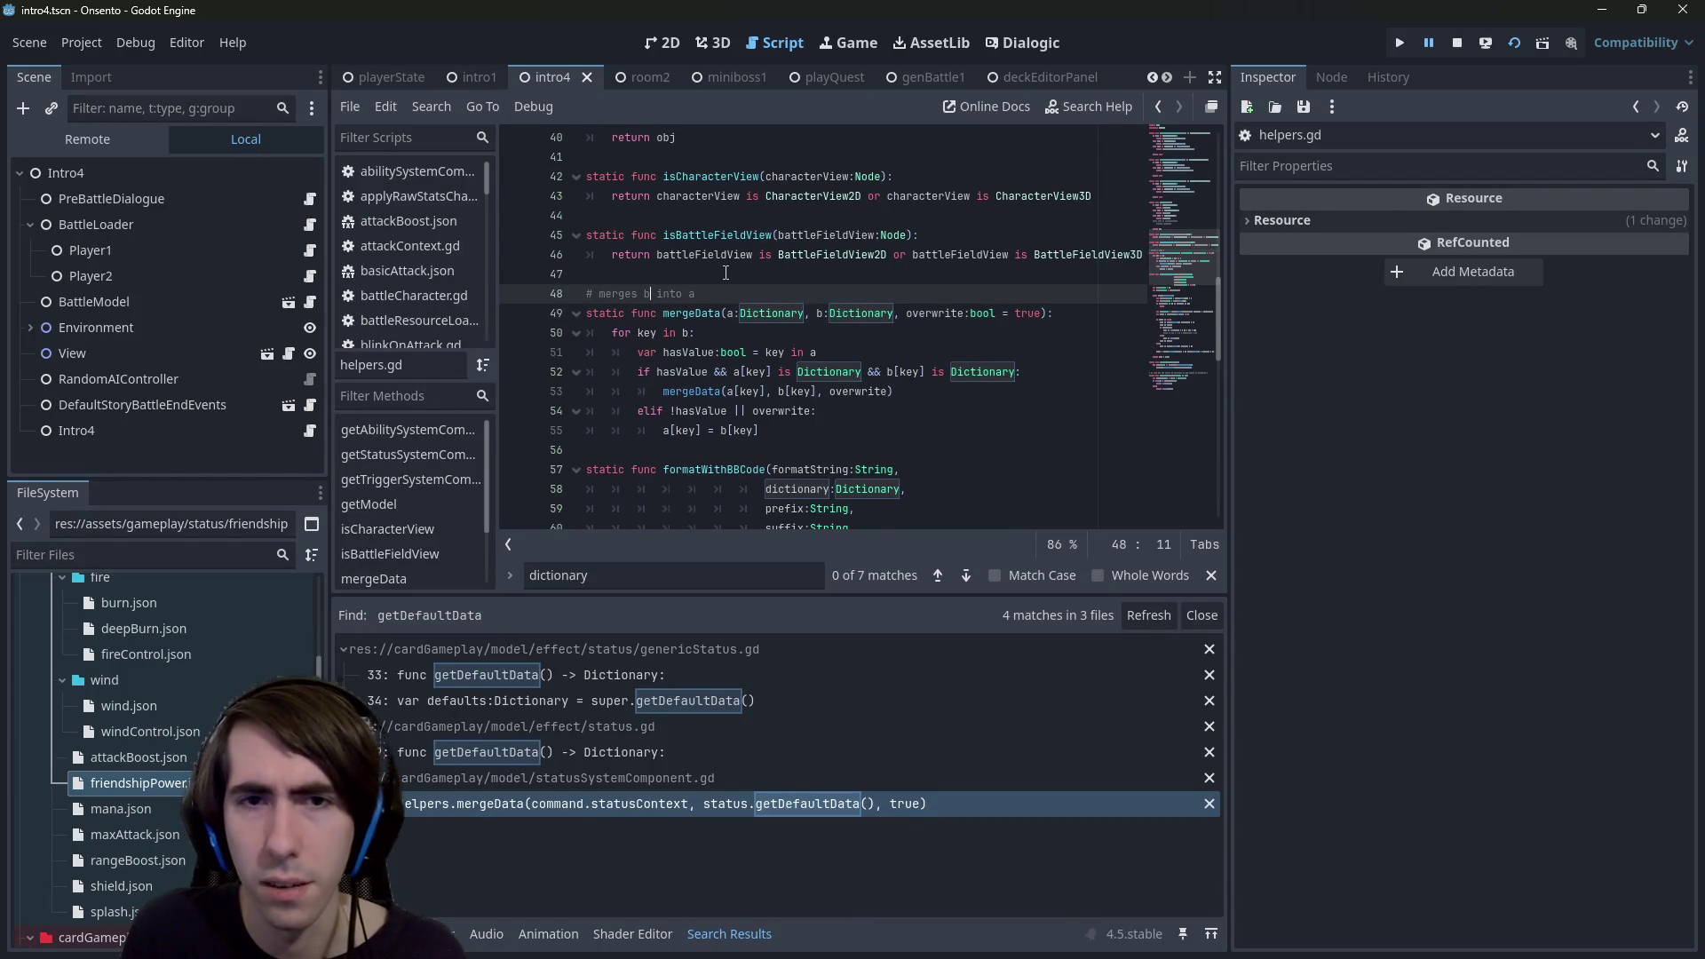
key(alt+Left)
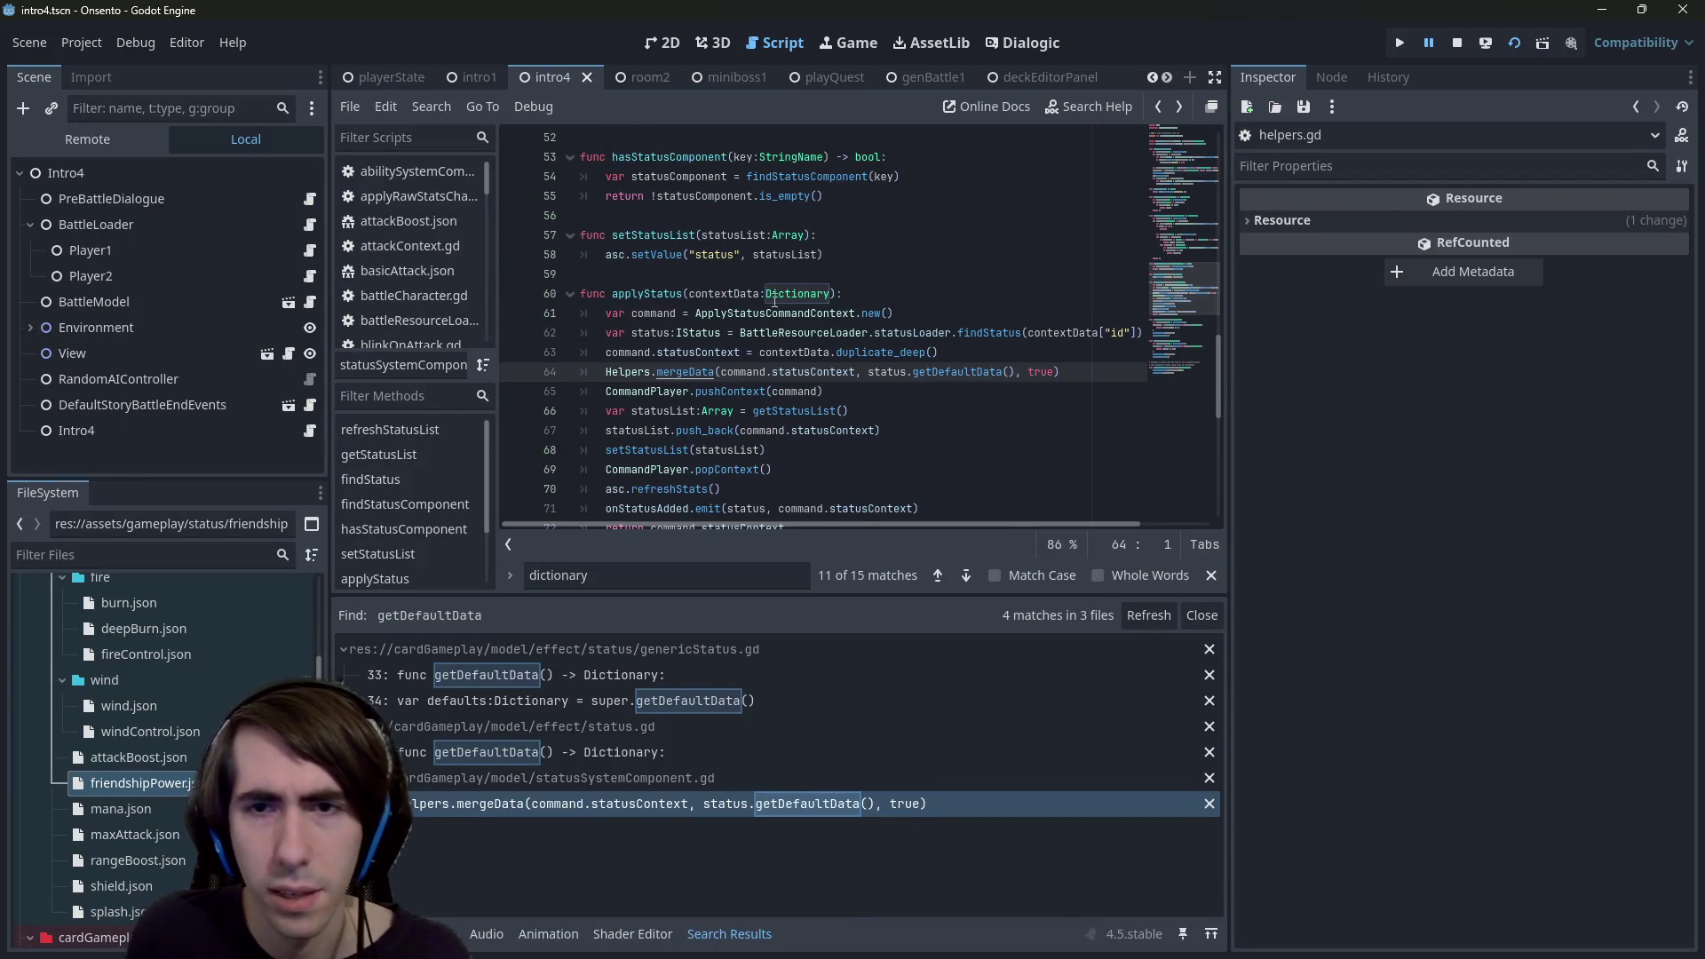
Change line 64's mergeData overwrite argument from true to false
double_click(1041, 371)
text(false)
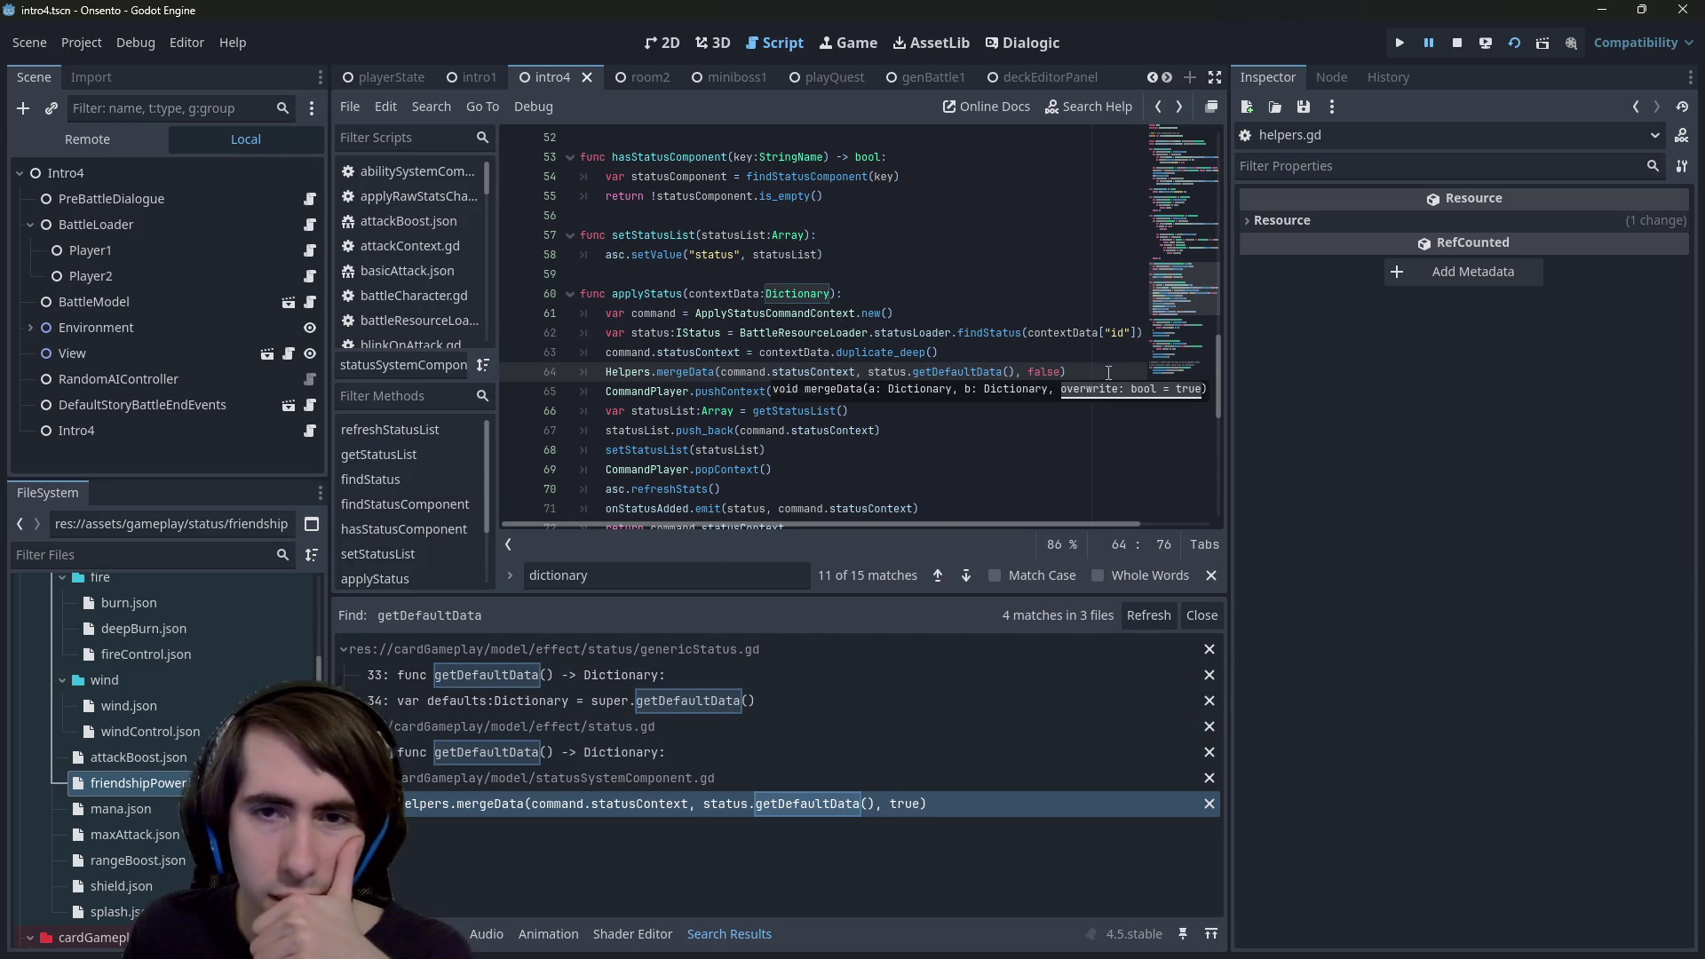
click(613, 750)
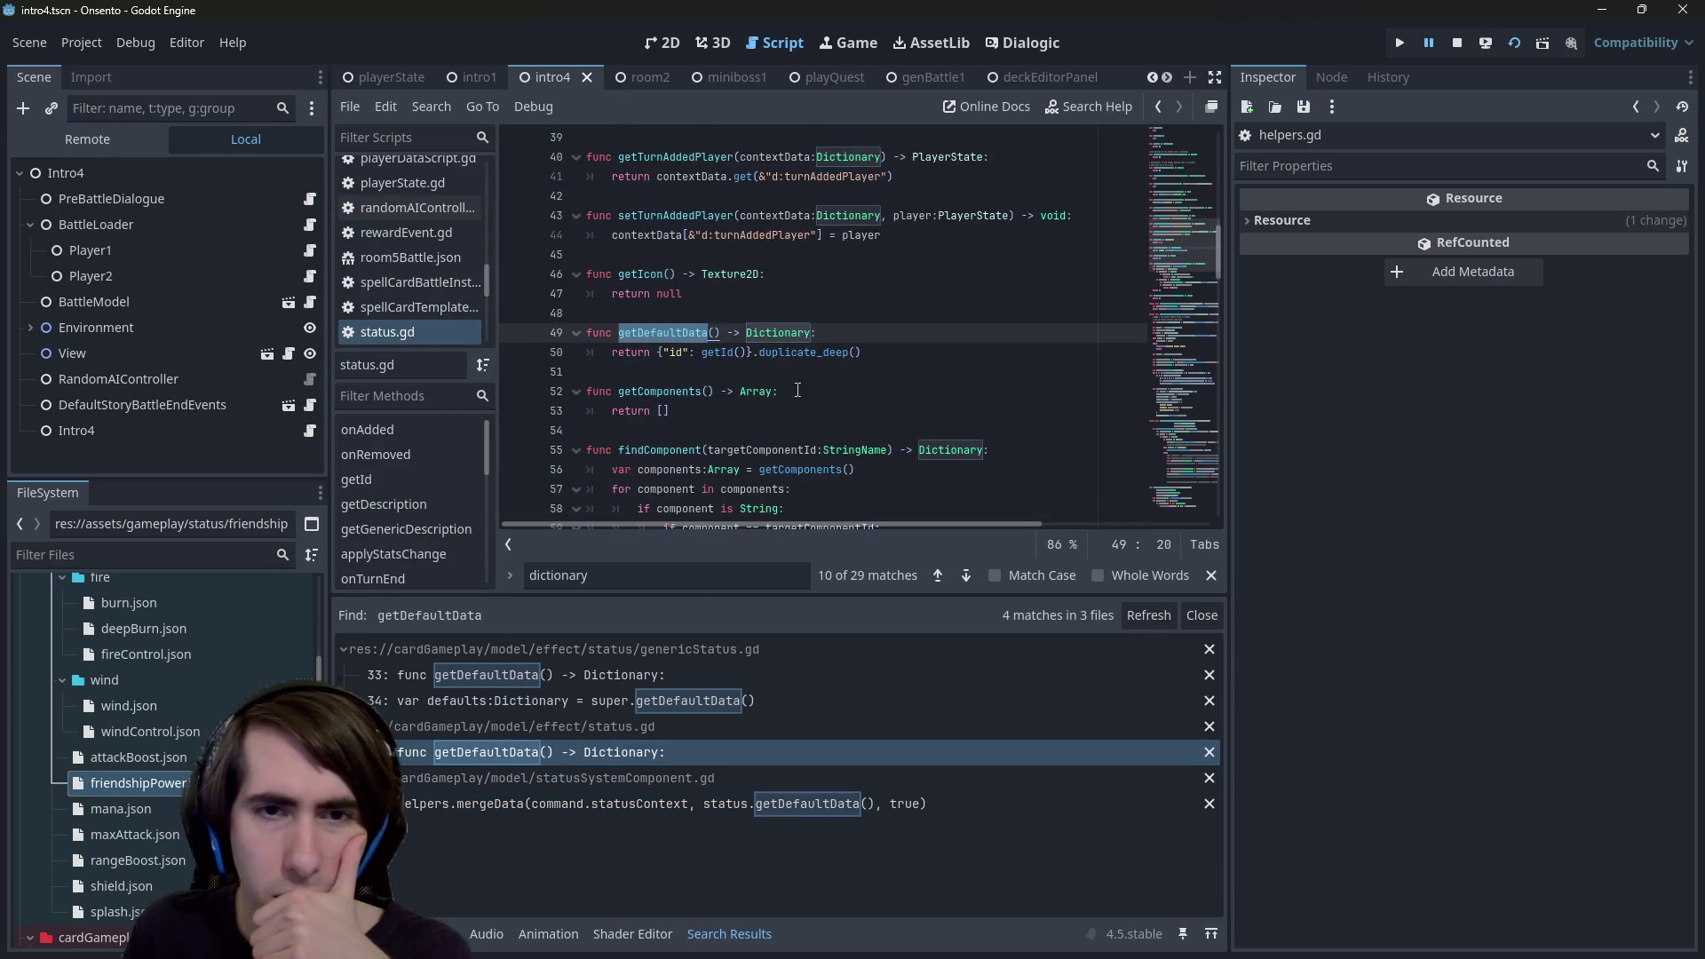
Duplicate the getDefaultData function in status.gd and rename the copy to getFullData
drag(862, 352, 549, 332)
key(ctrl+c)
key(Down)
key(Down)
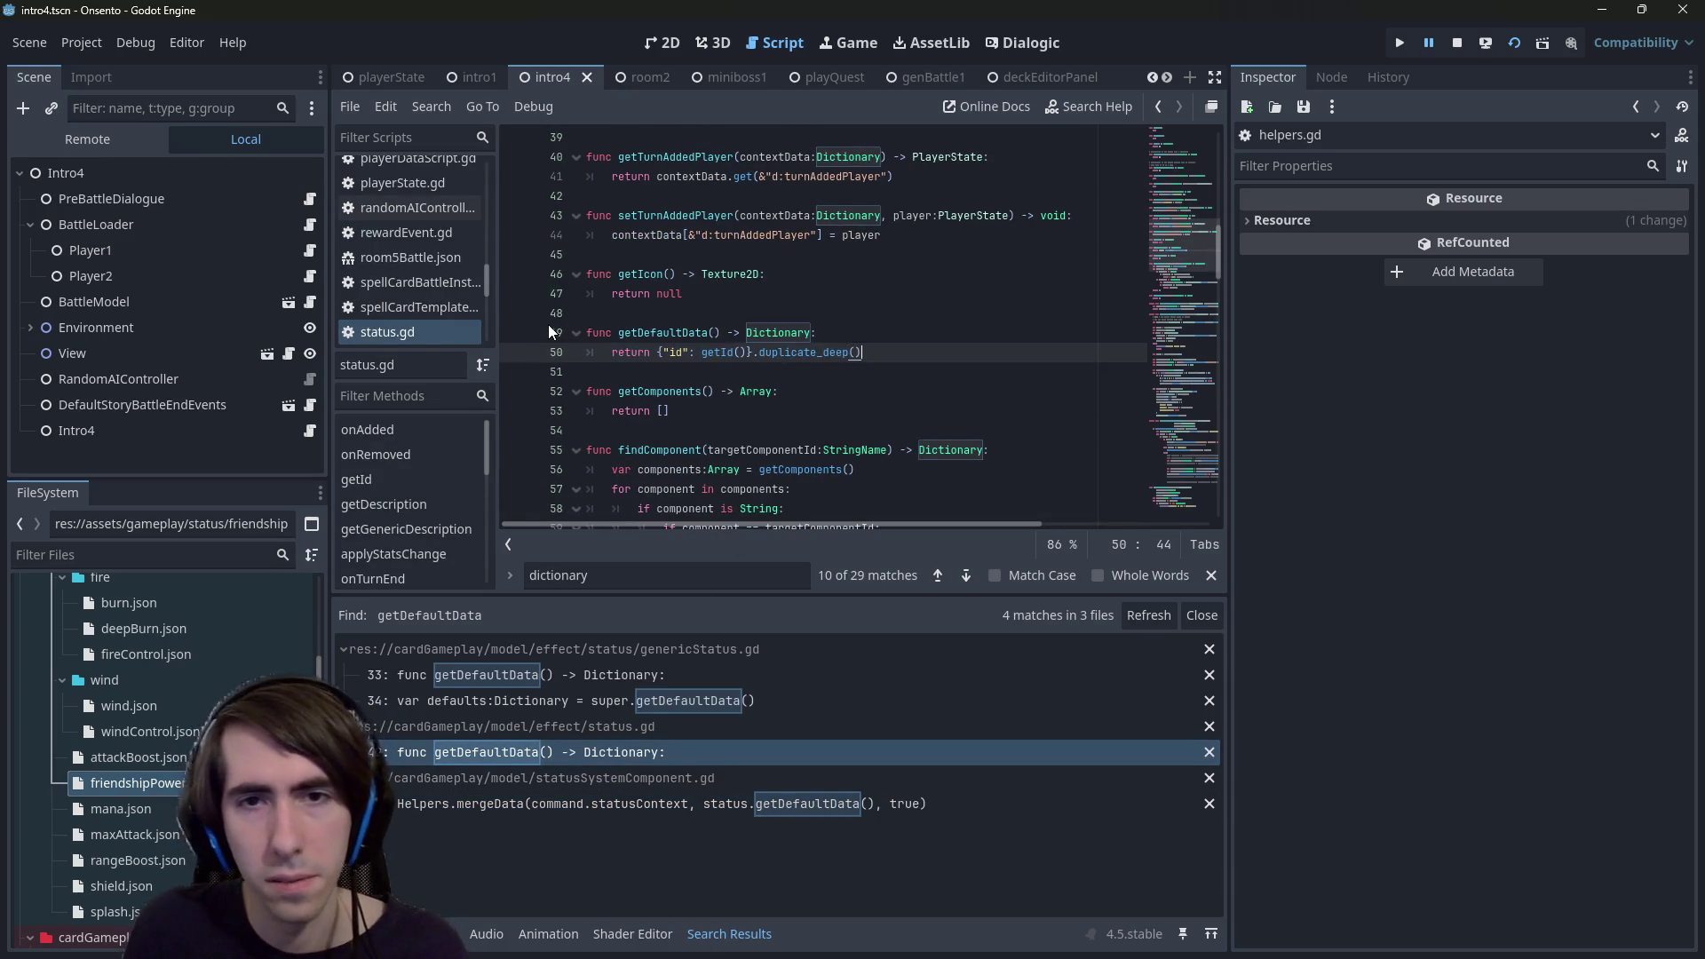
key(Return)
key(Return)
key(Up)
key(ctrl+v)
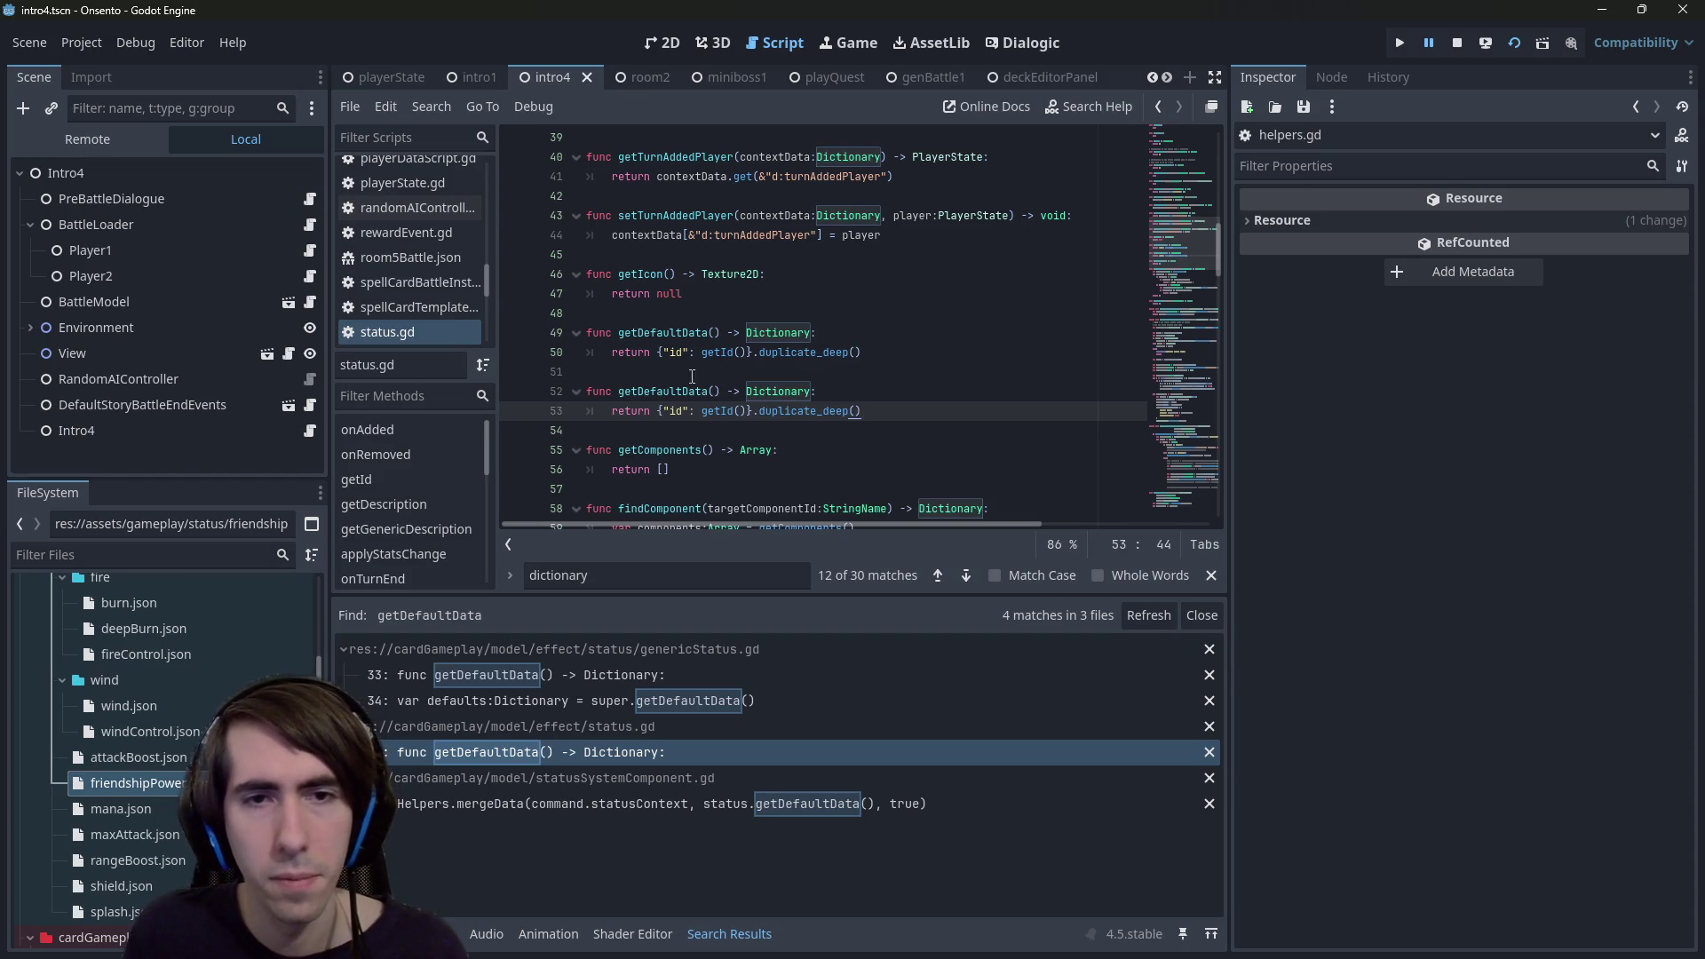
double_click(675, 391)
text(getFullDat)
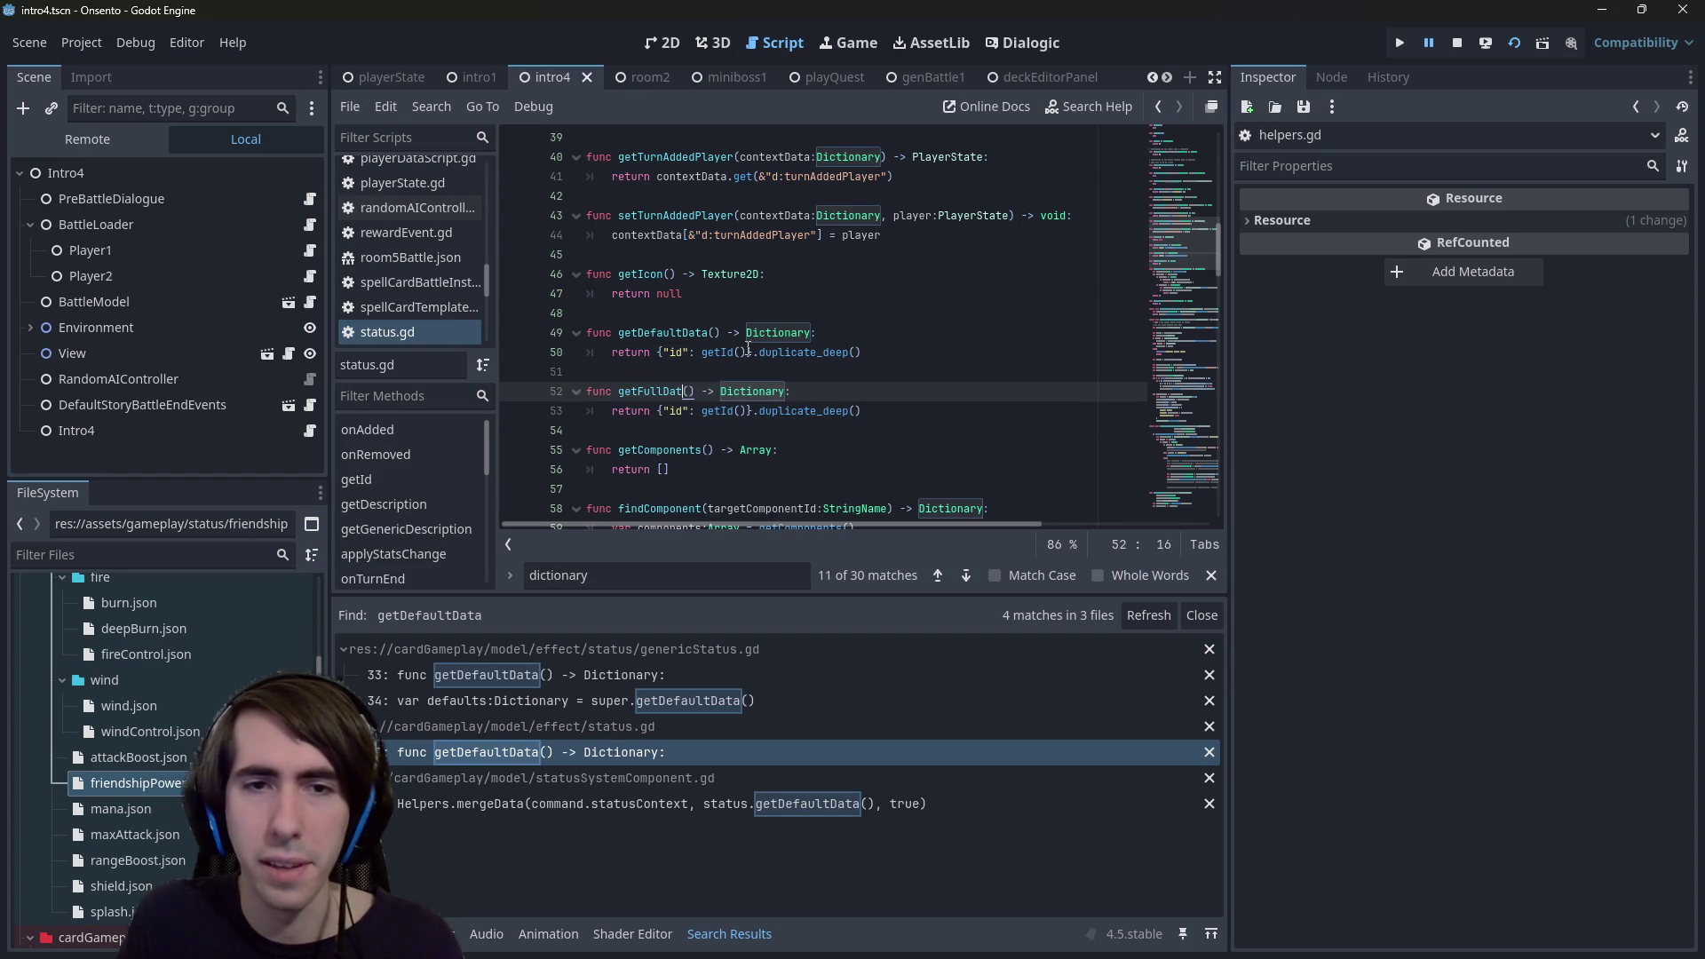
text(a)
key(Escape)
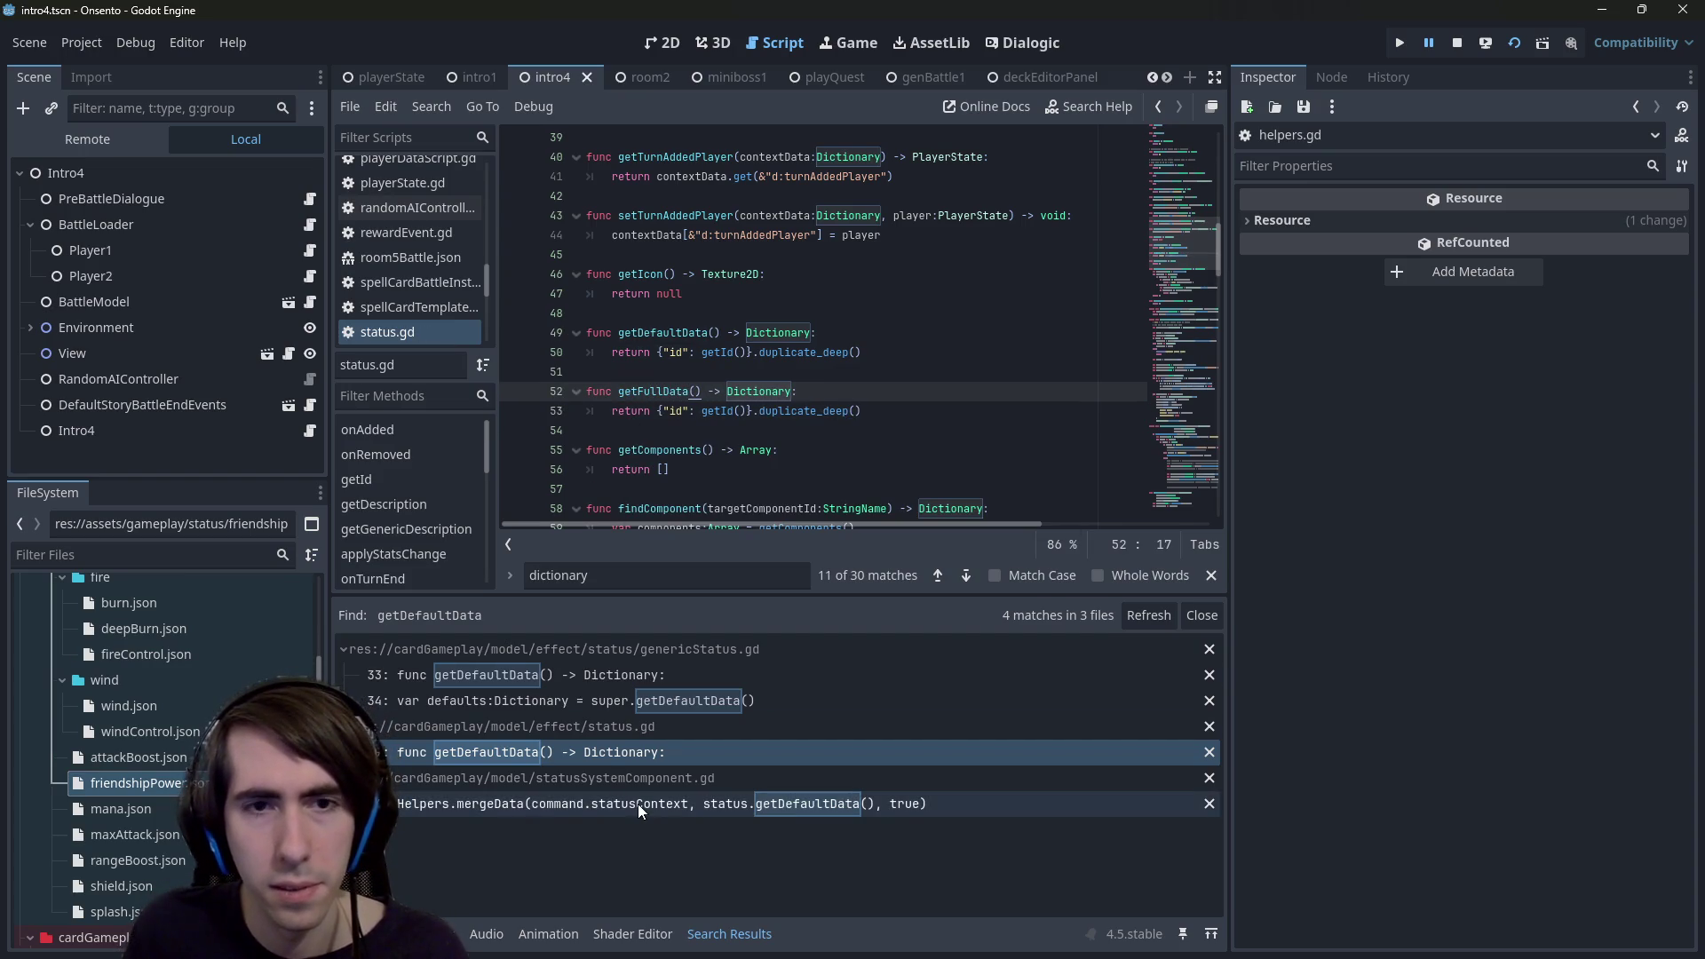
Review line 64's mergeData call, then start a project-wide search for getFullData
click(663, 799)
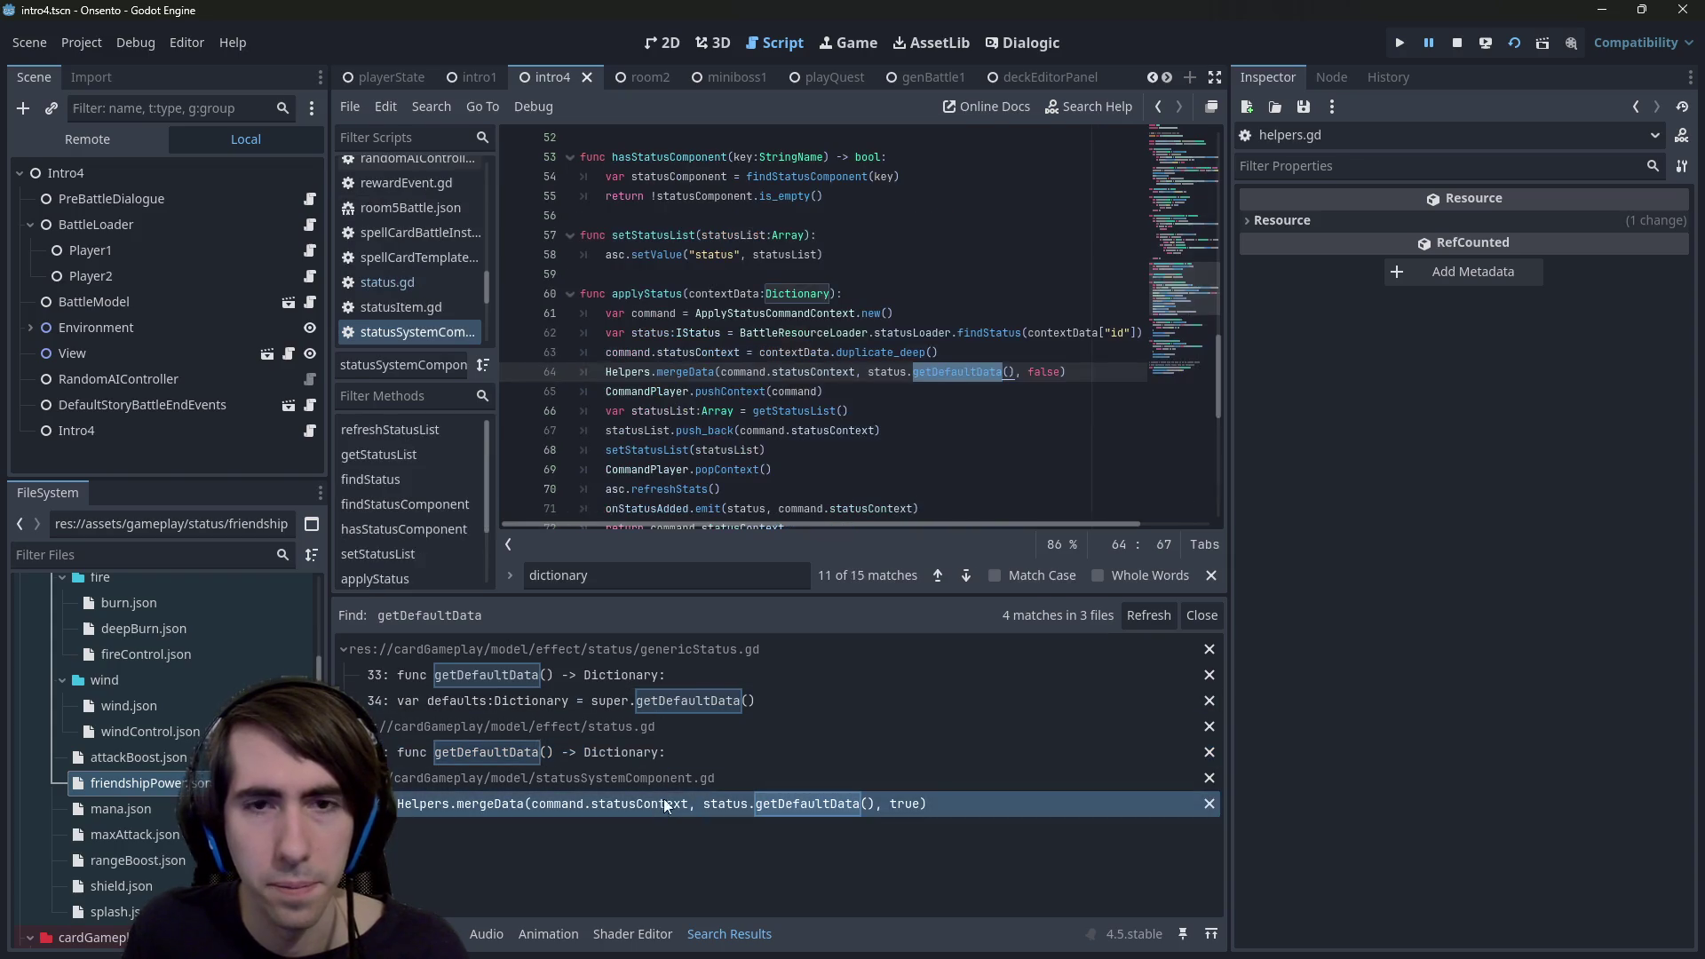
triple_click(1116, 368)
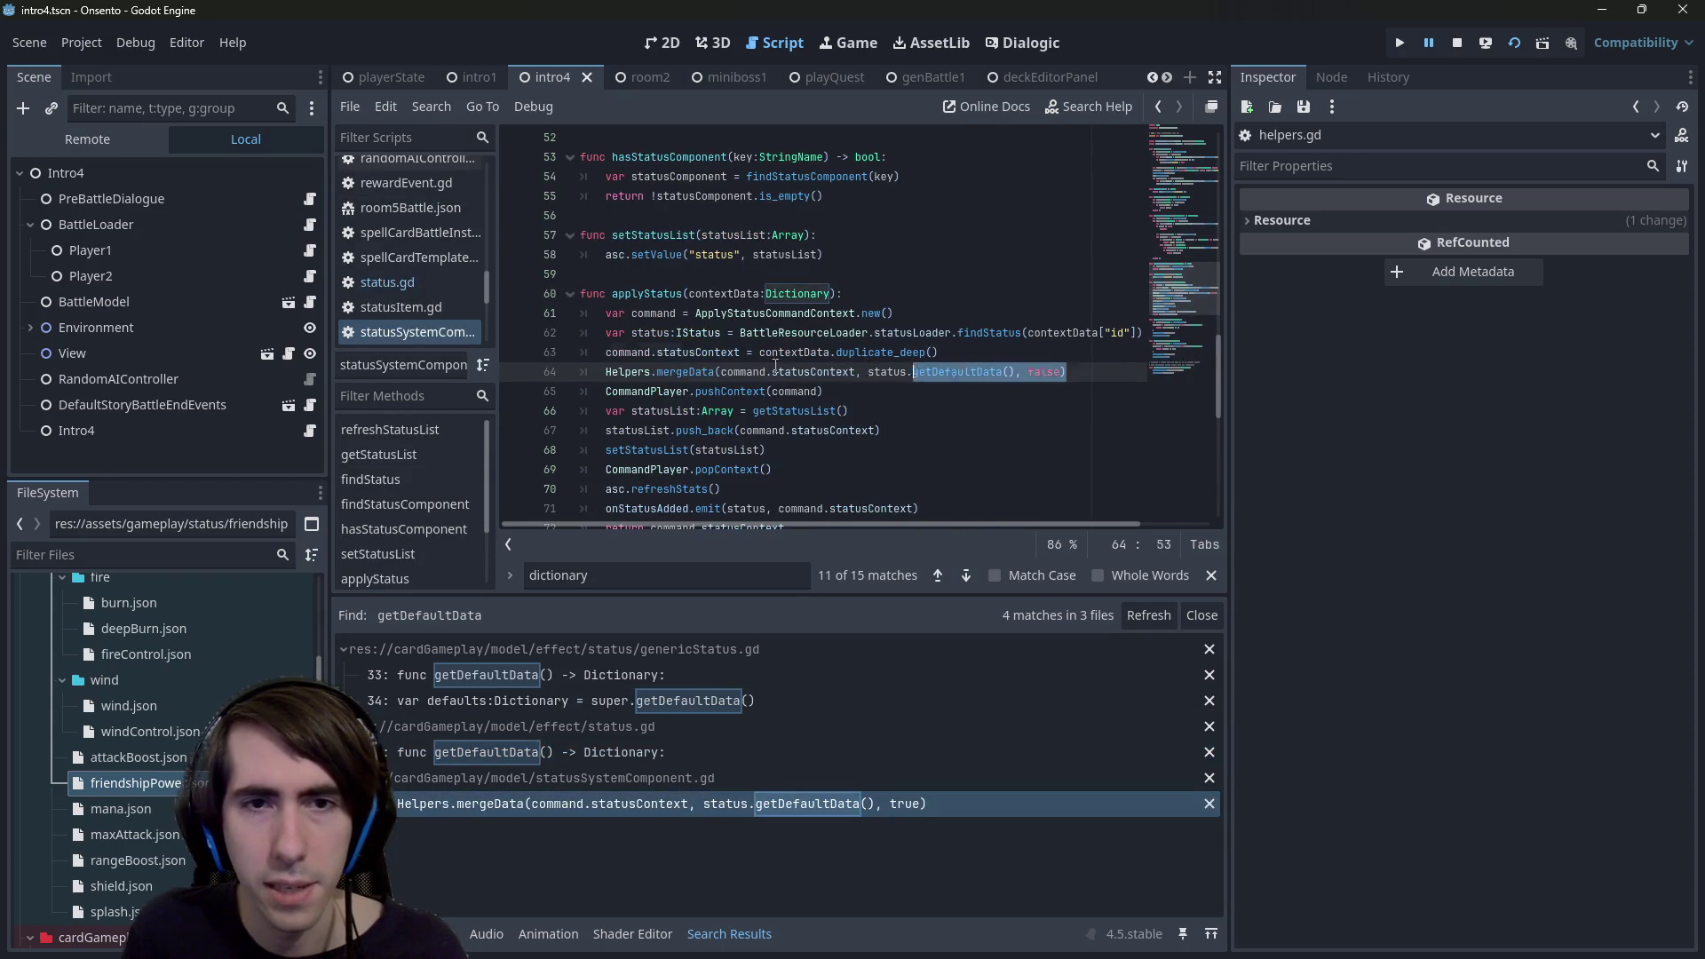
click(630, 757)
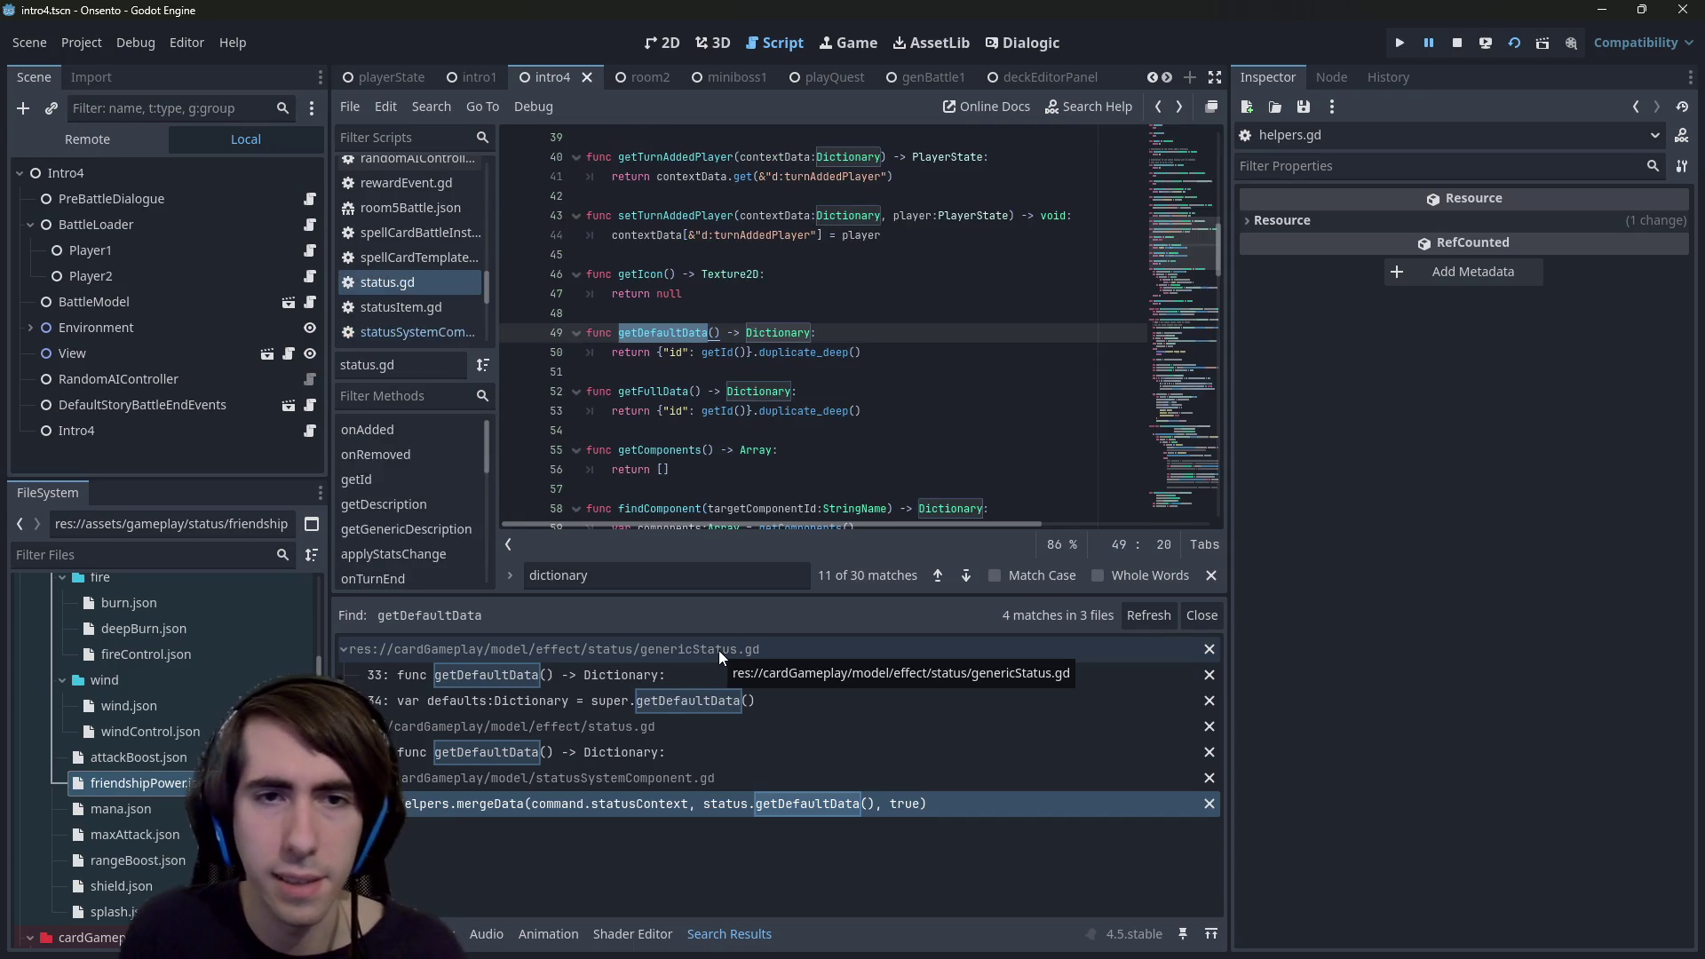
scroll(804, 443, down, 8)
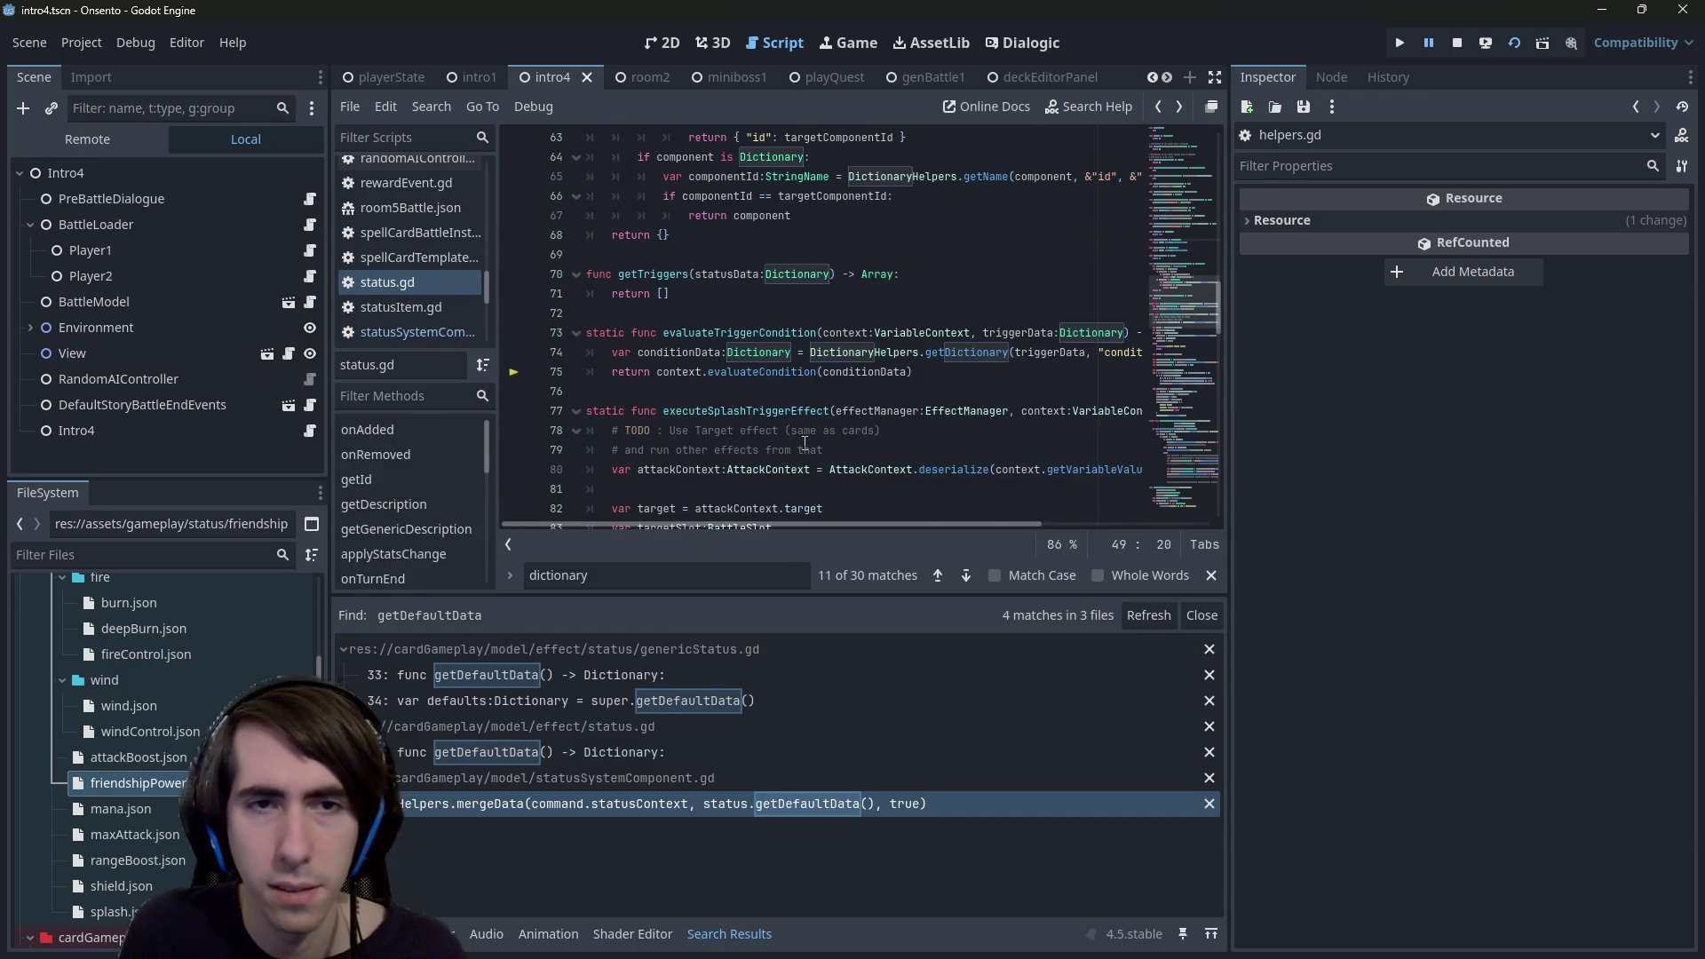
key(Return)
key(ctrl+shift+f)
text(getFullD)
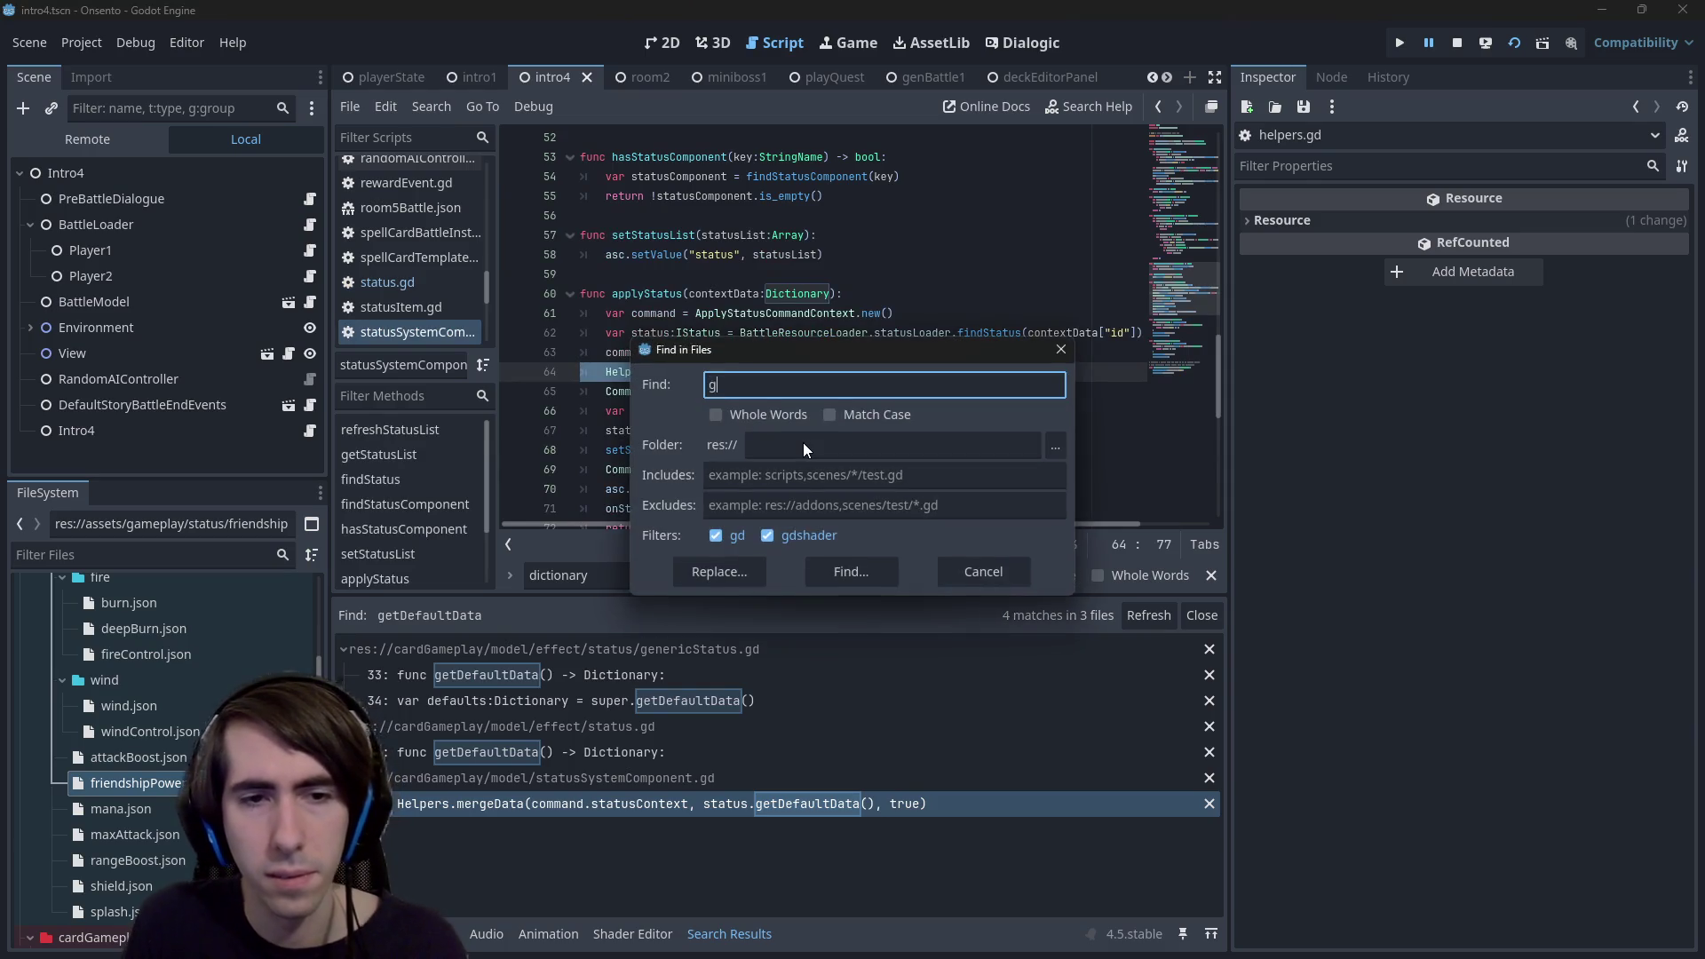
text(ata)
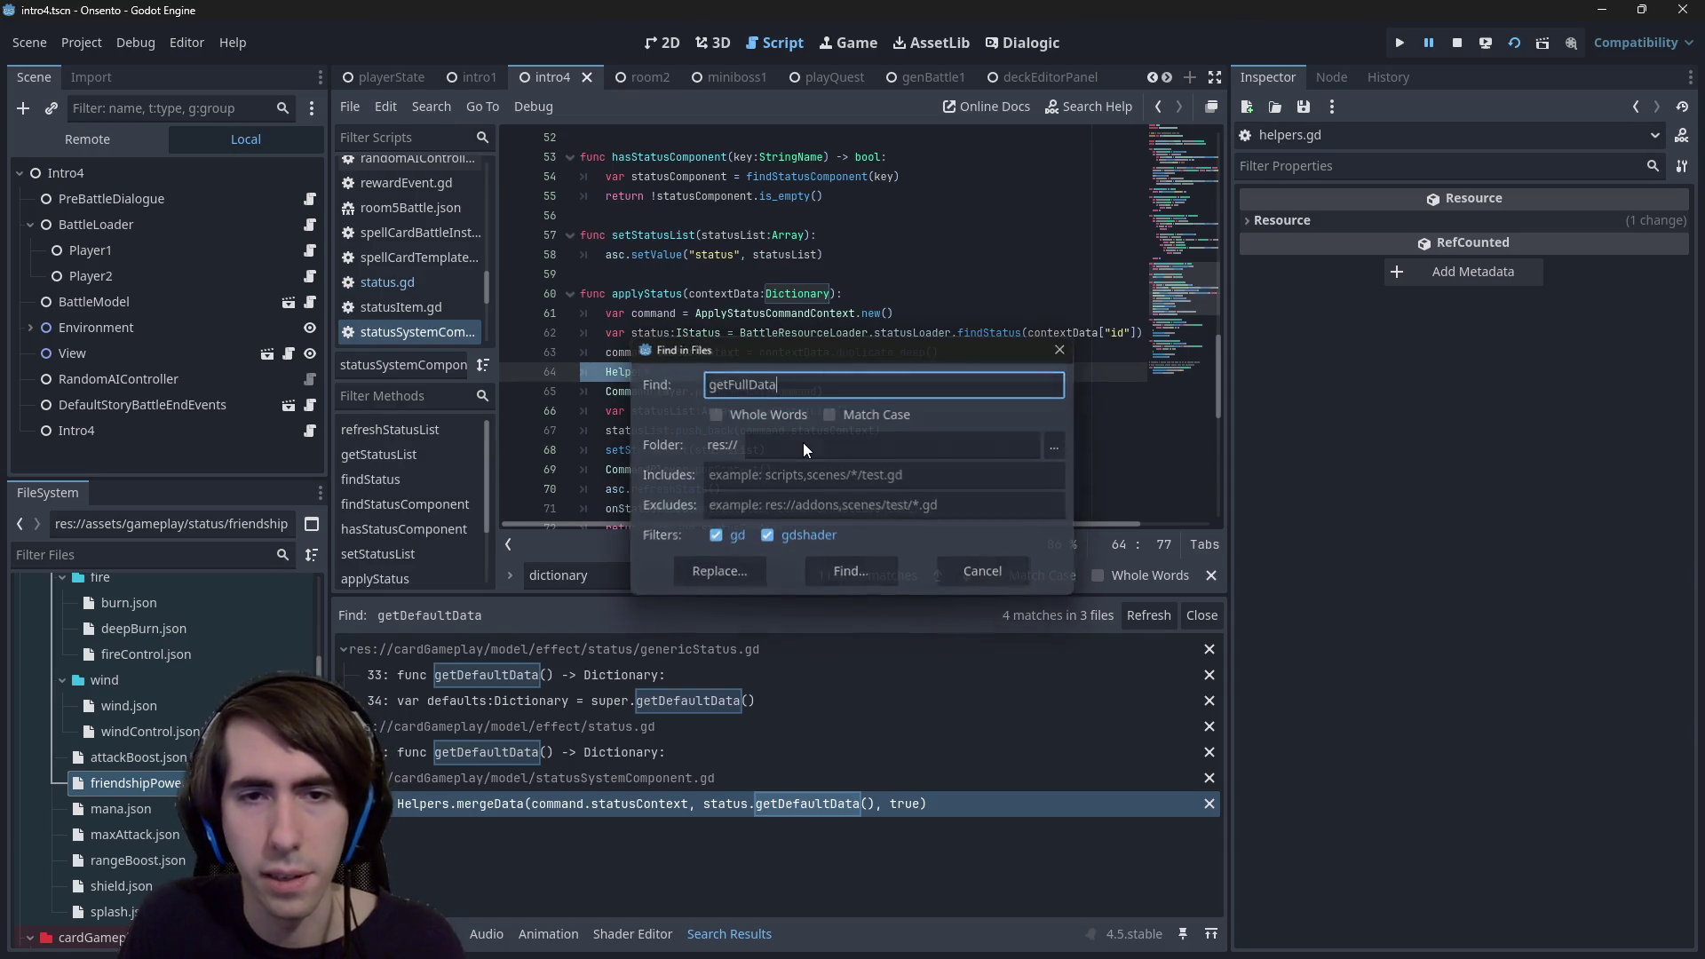
Go to getFullData in status.gd and paste the mergeData call into its body
key(Return)
click(605, 679)
scroll(770, 384, up, 2)
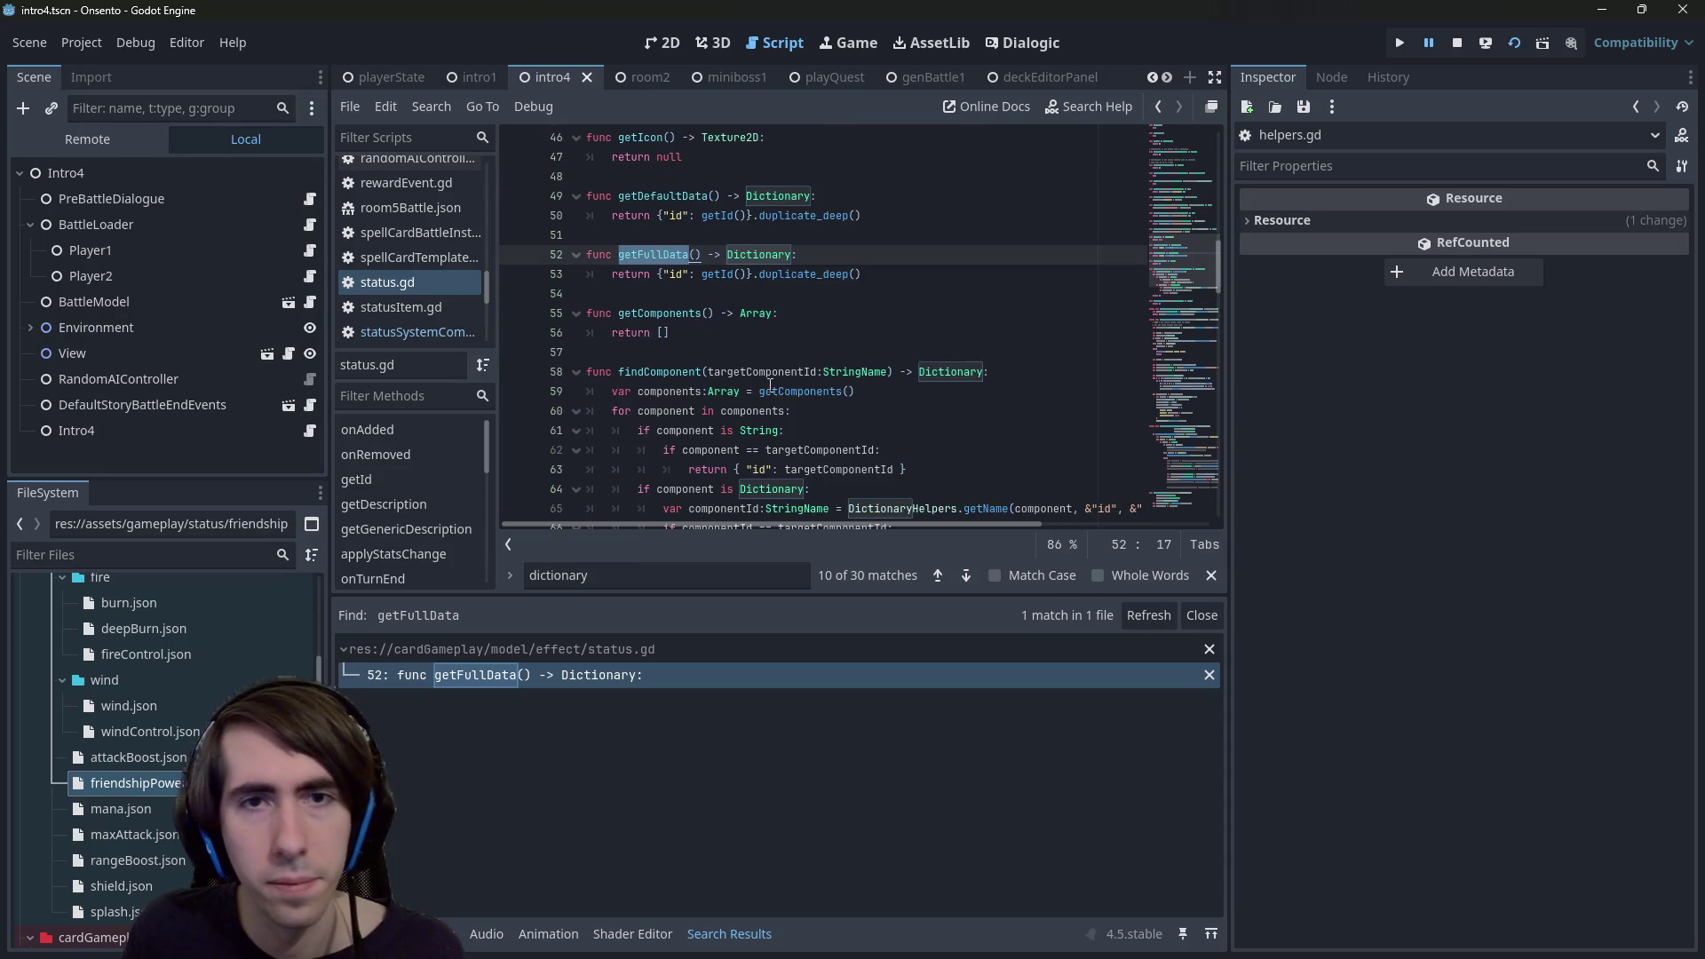
click(848, 254)
key(Return)
key(ctrl+v)
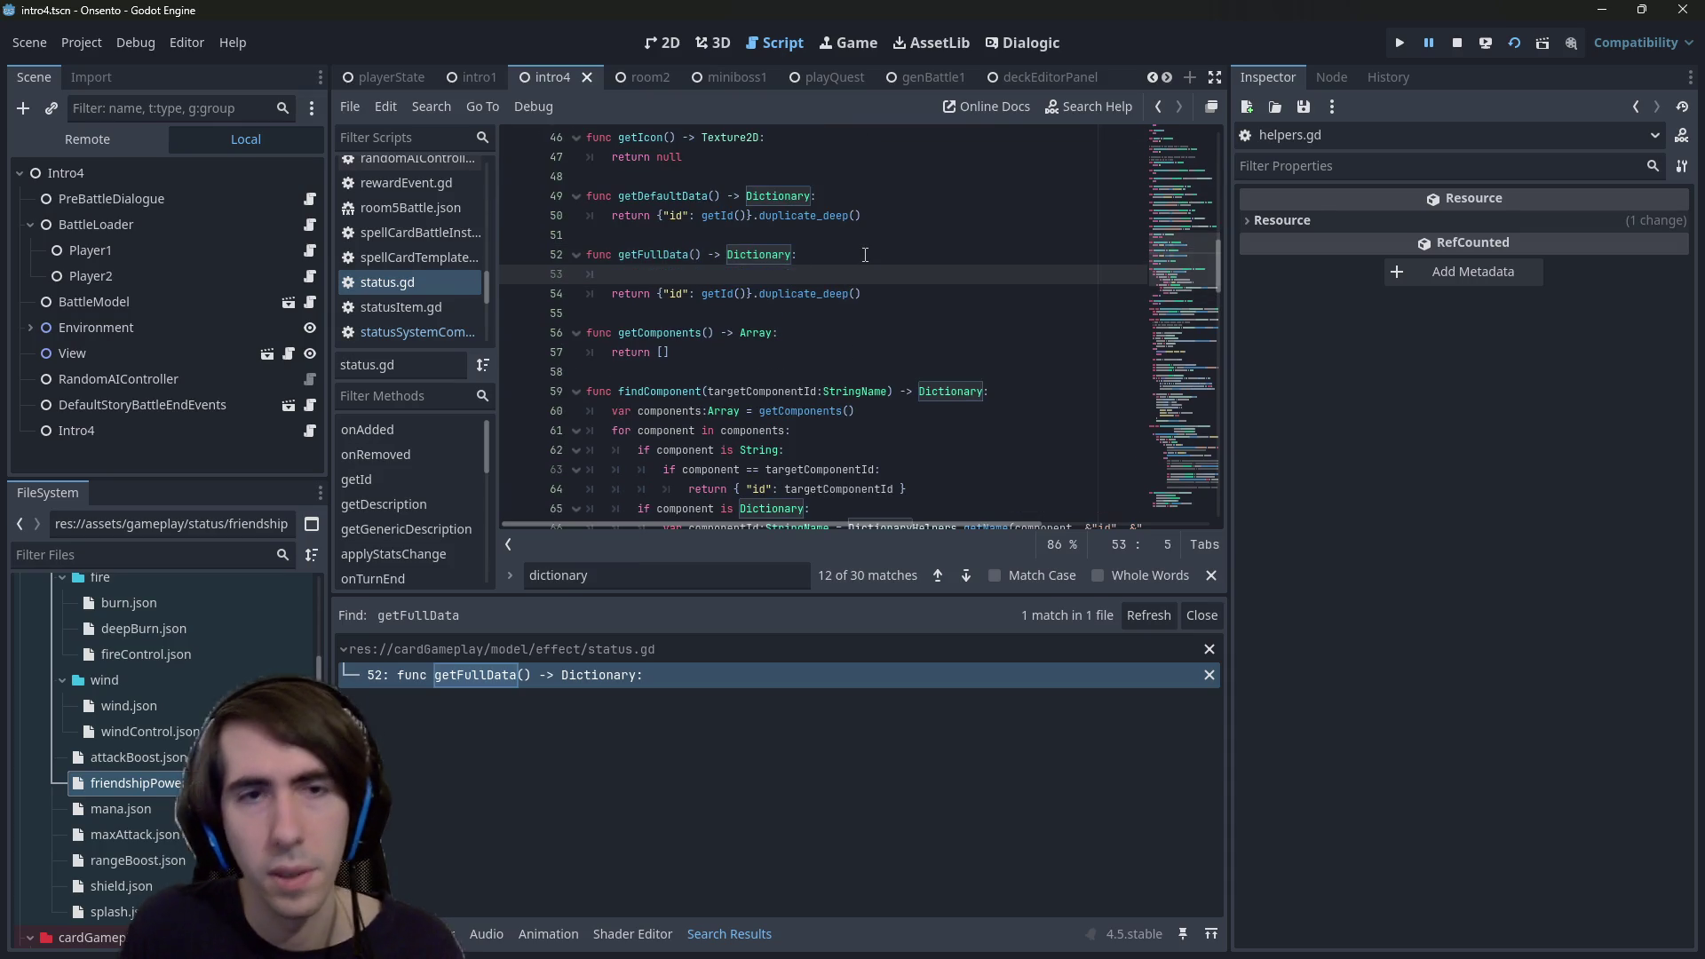
Begin adding a statusData:Dictionary parameter to getFullData
scroll(682, 455, up, 3)
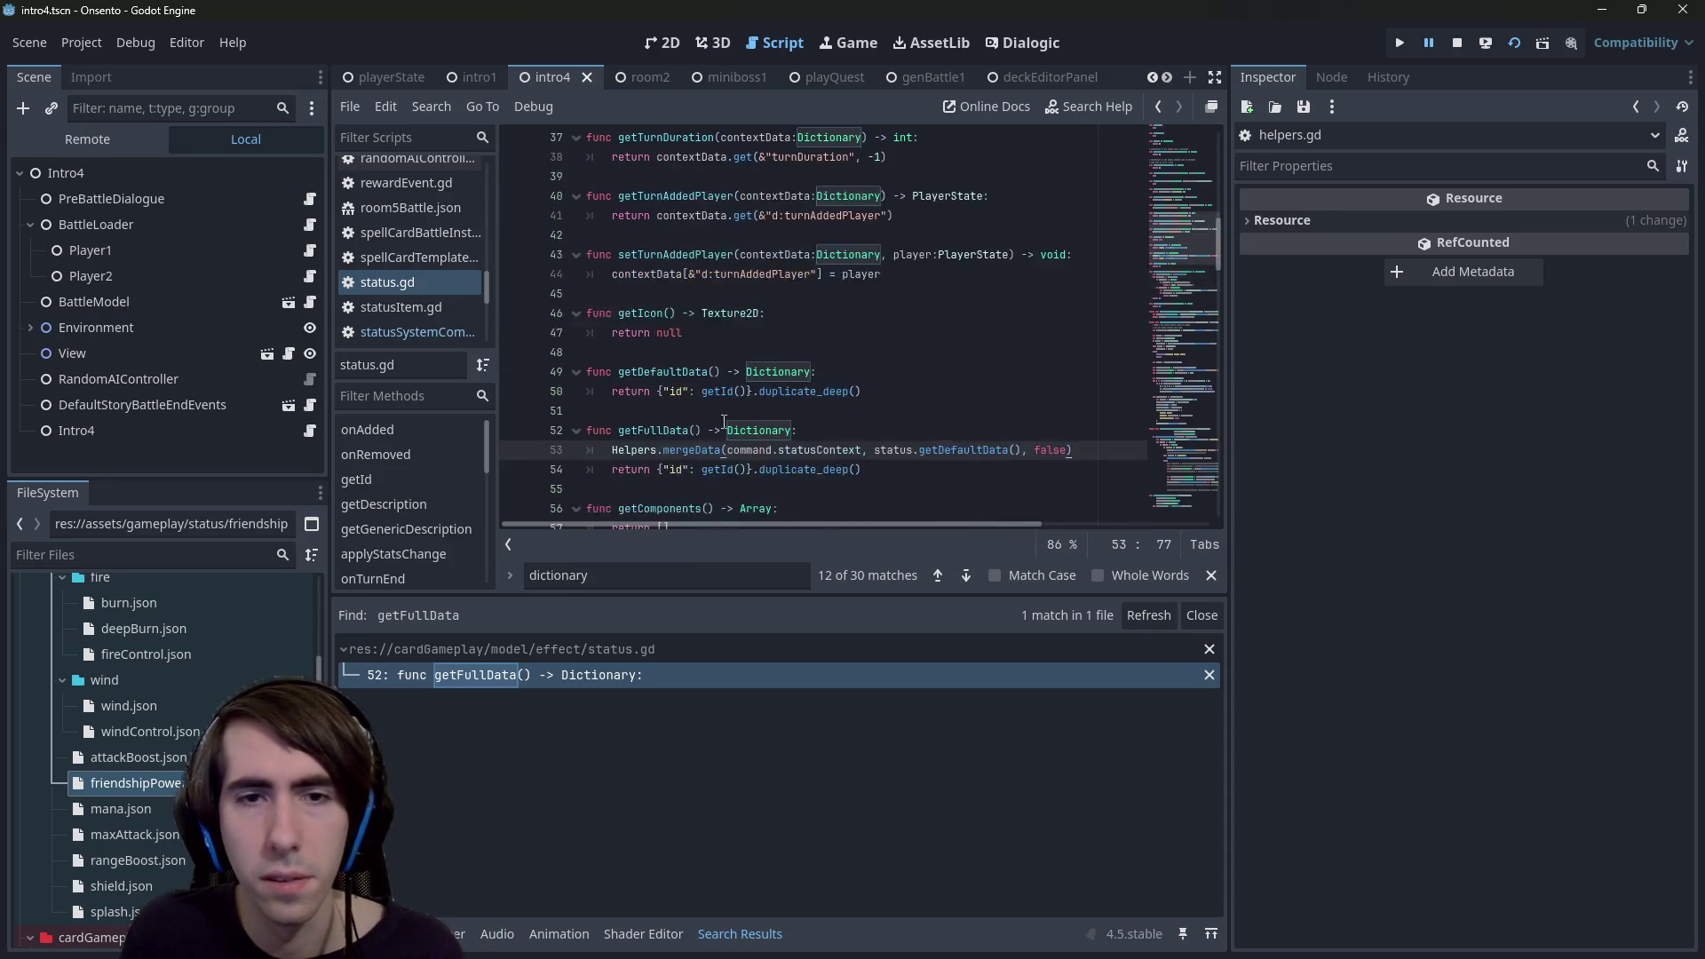
mouse_move(682, 455)
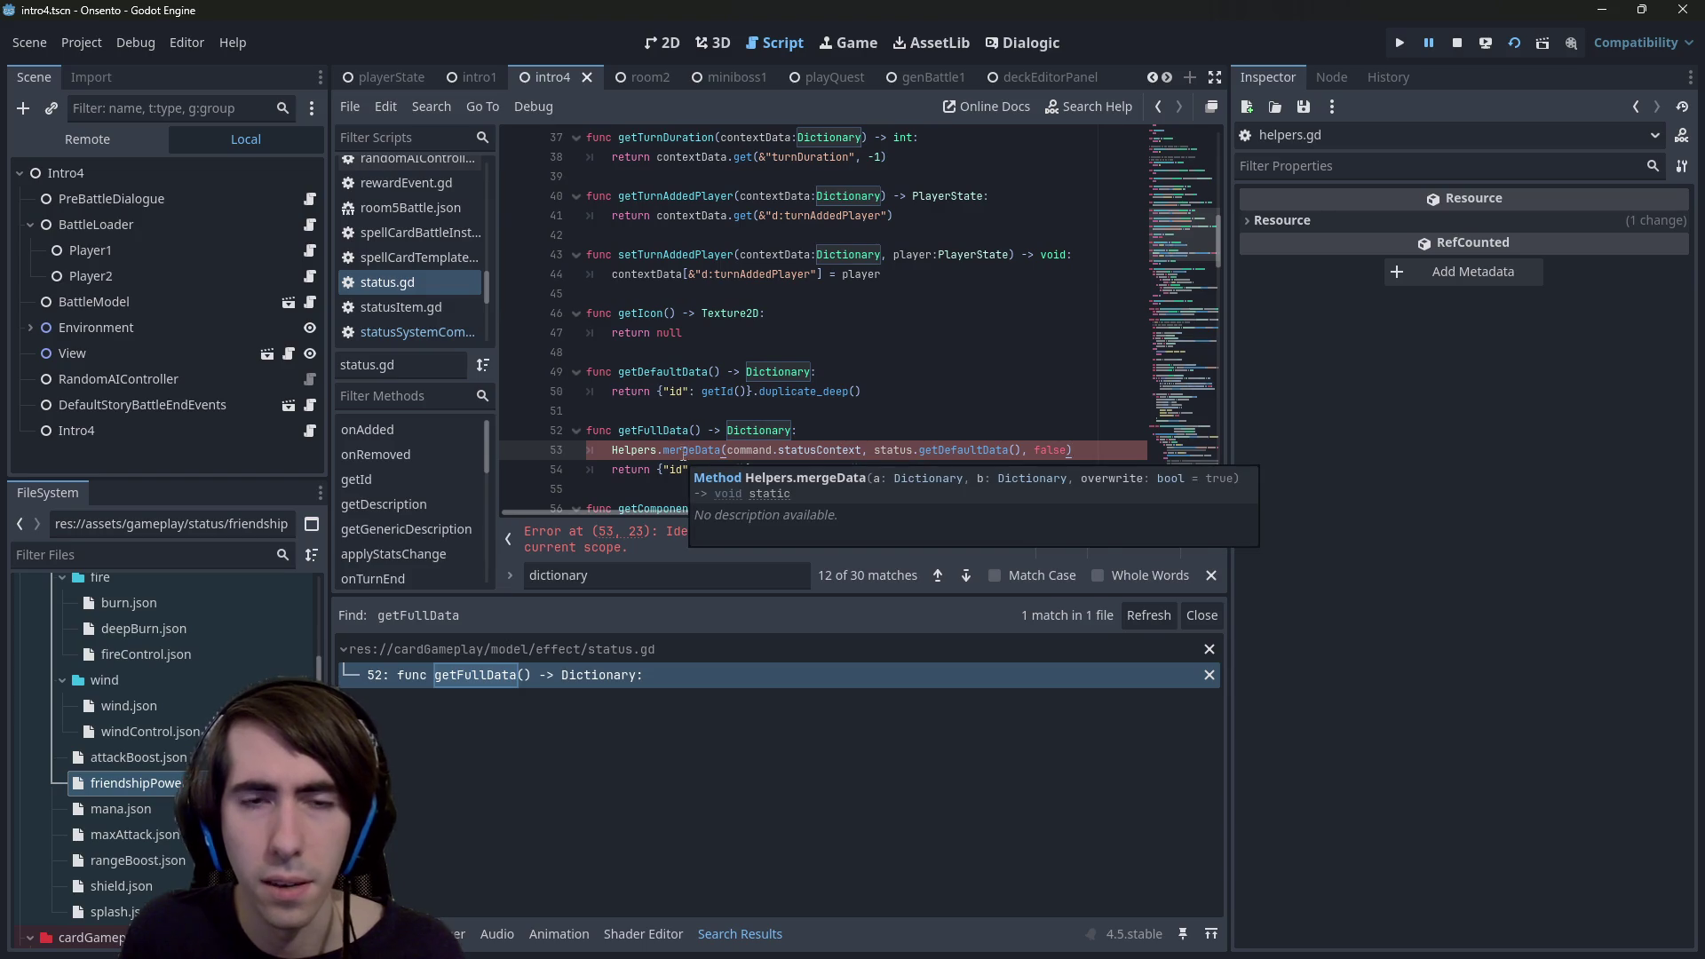
click(699, 430)
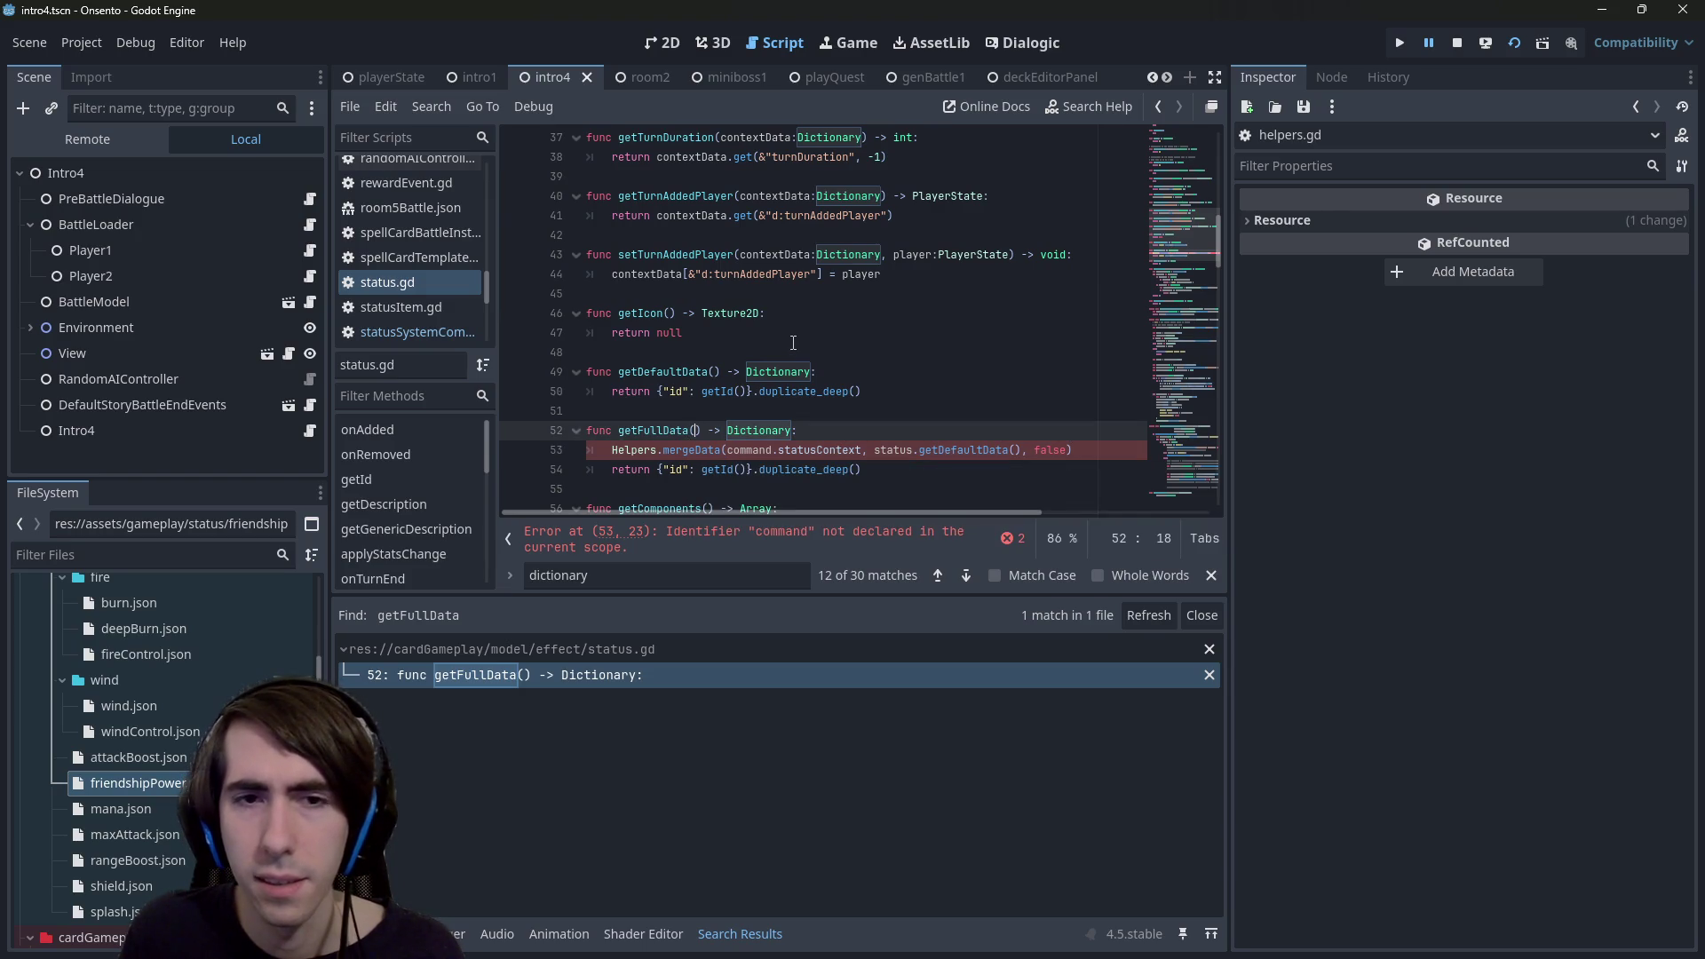
text(statusData:Diction)
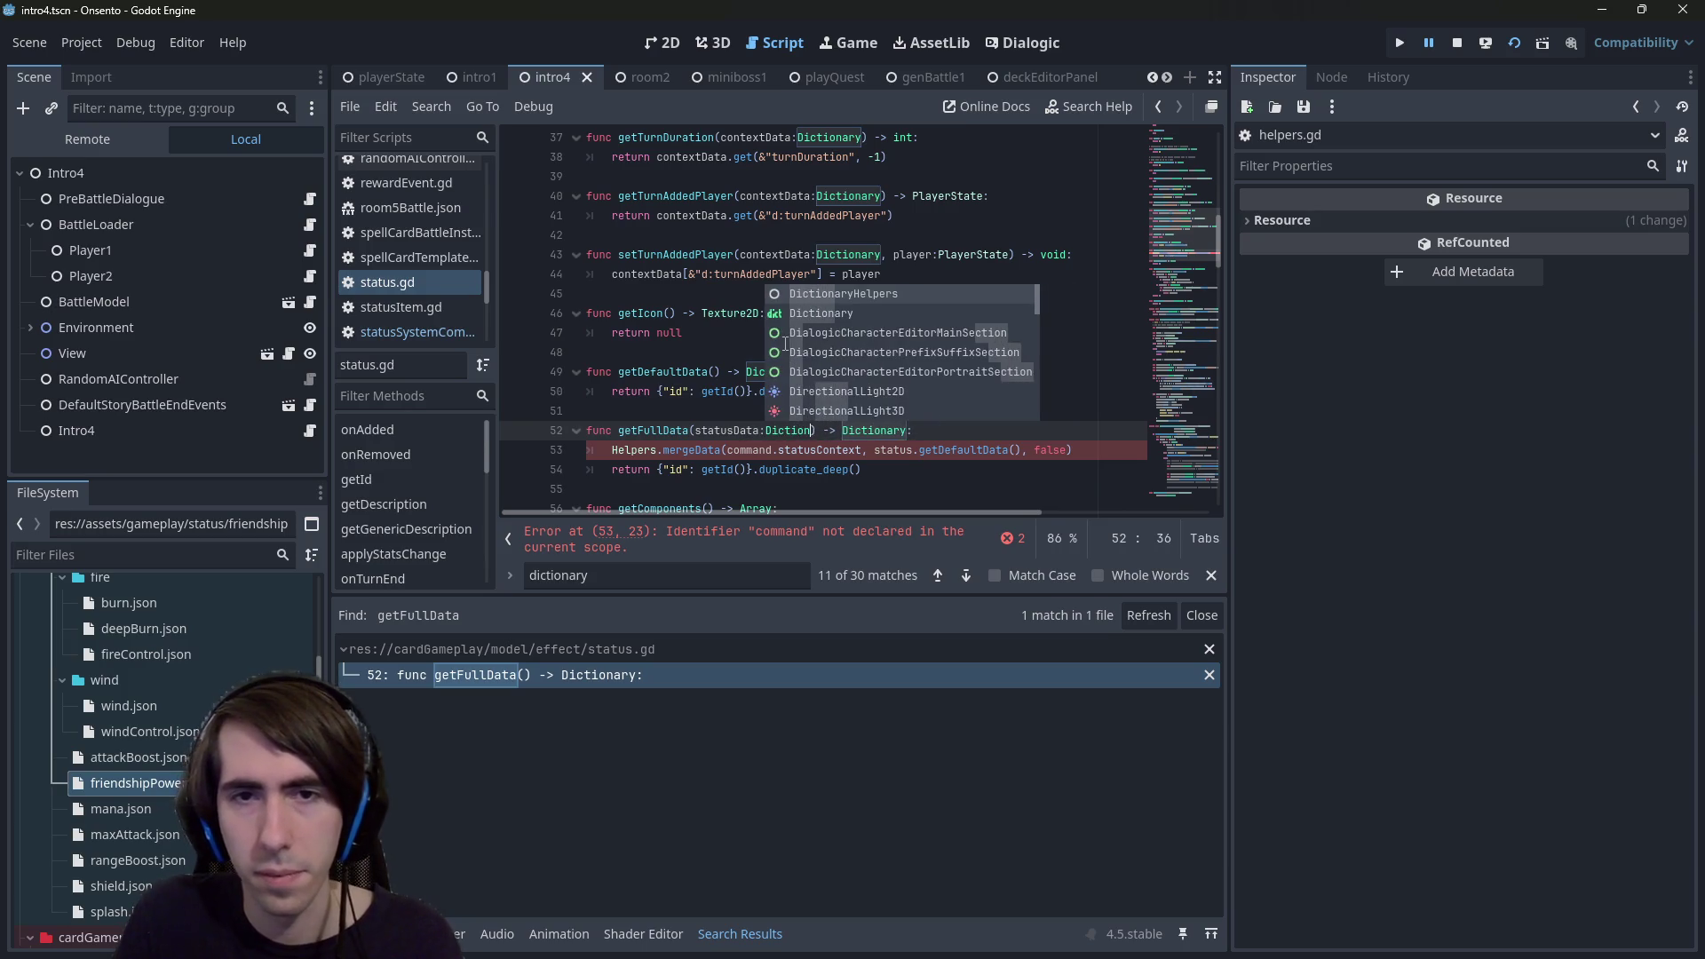
Complete the statusData:Dictionary parameter type and save status.gd
key(Return)
key(ctrl+s)
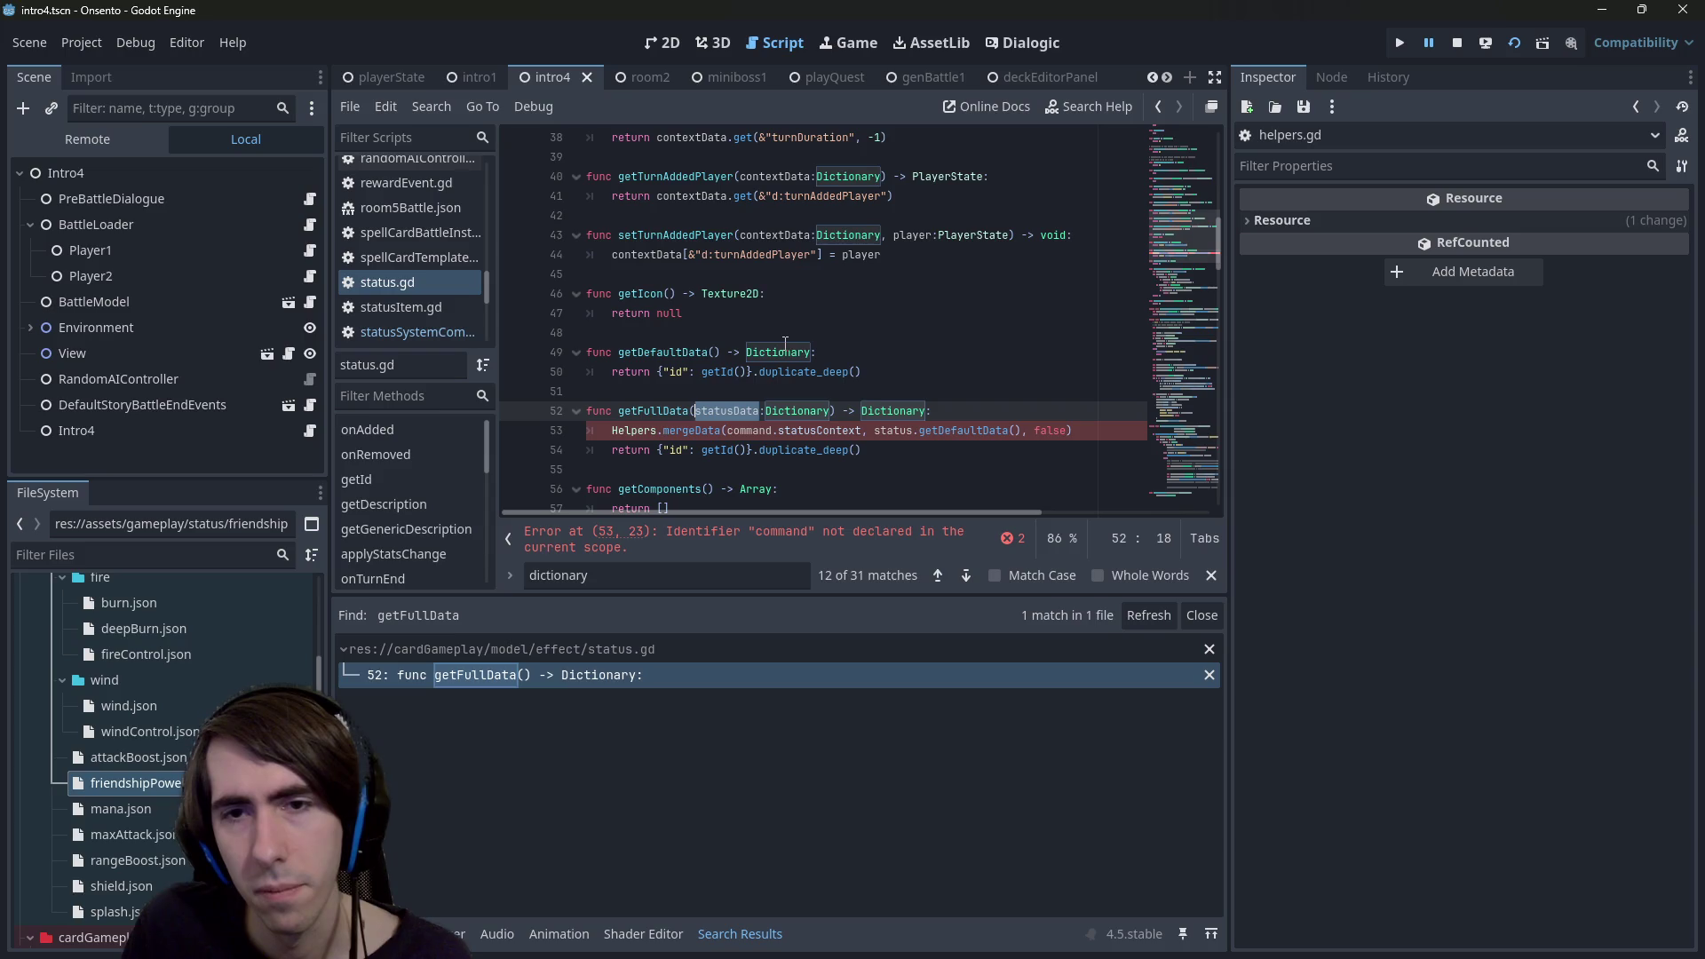
click(733, 391)
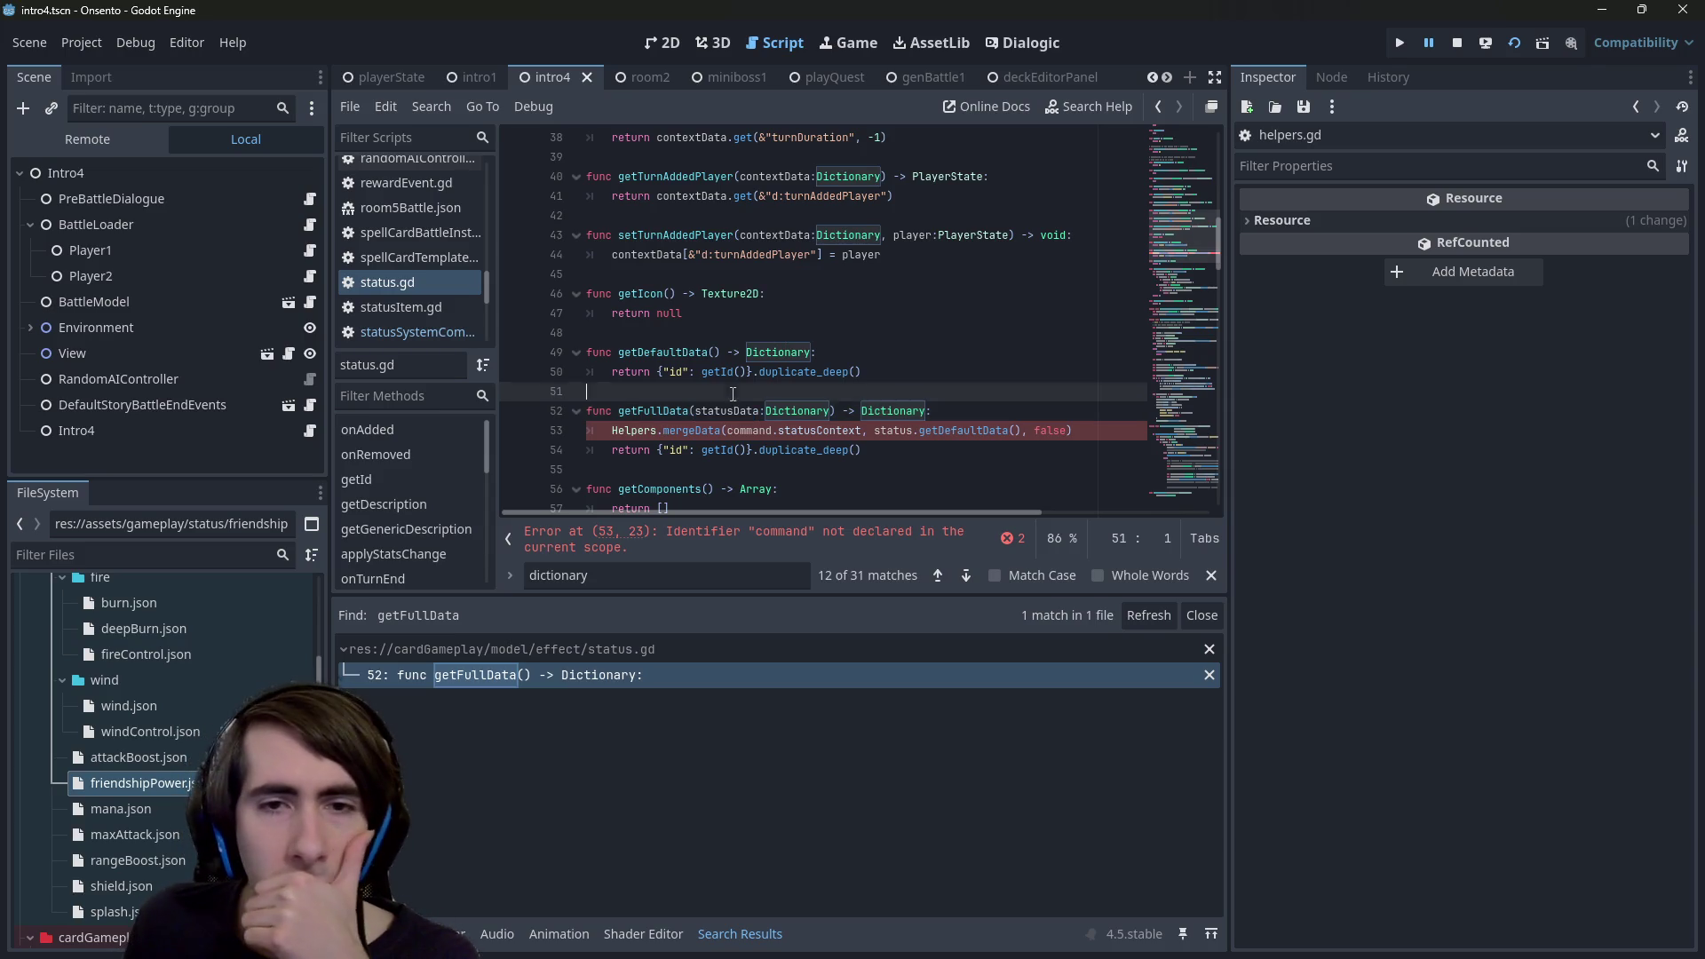
double_click(733, 407)
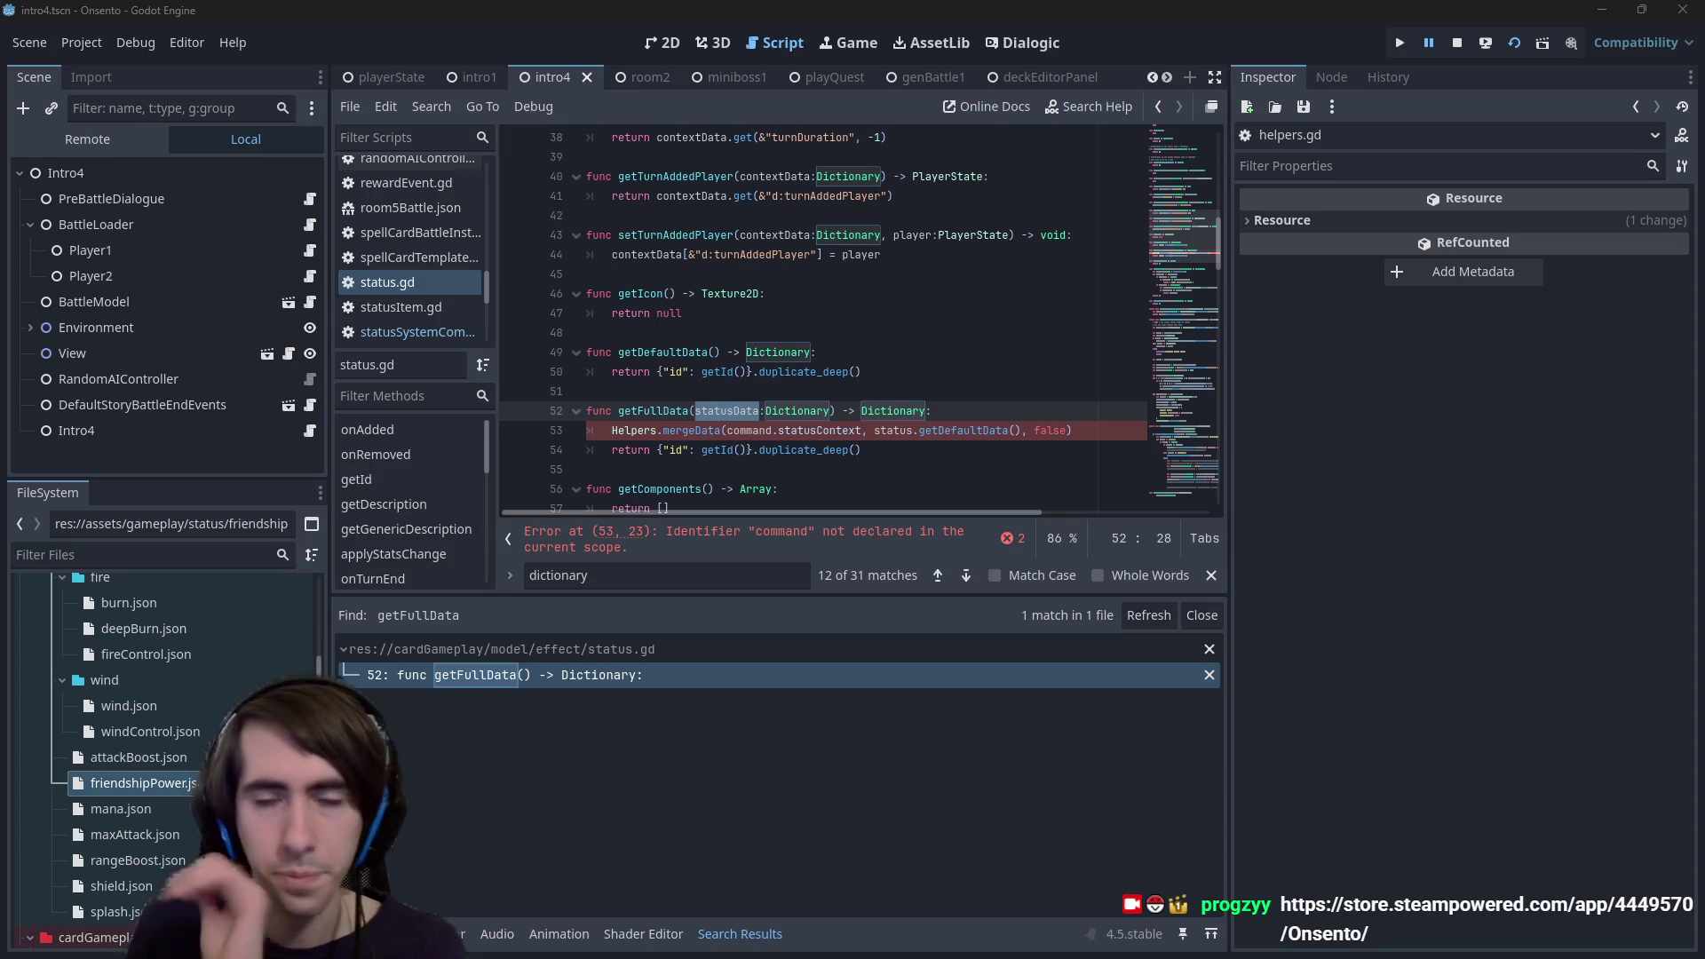
click(881, 465)
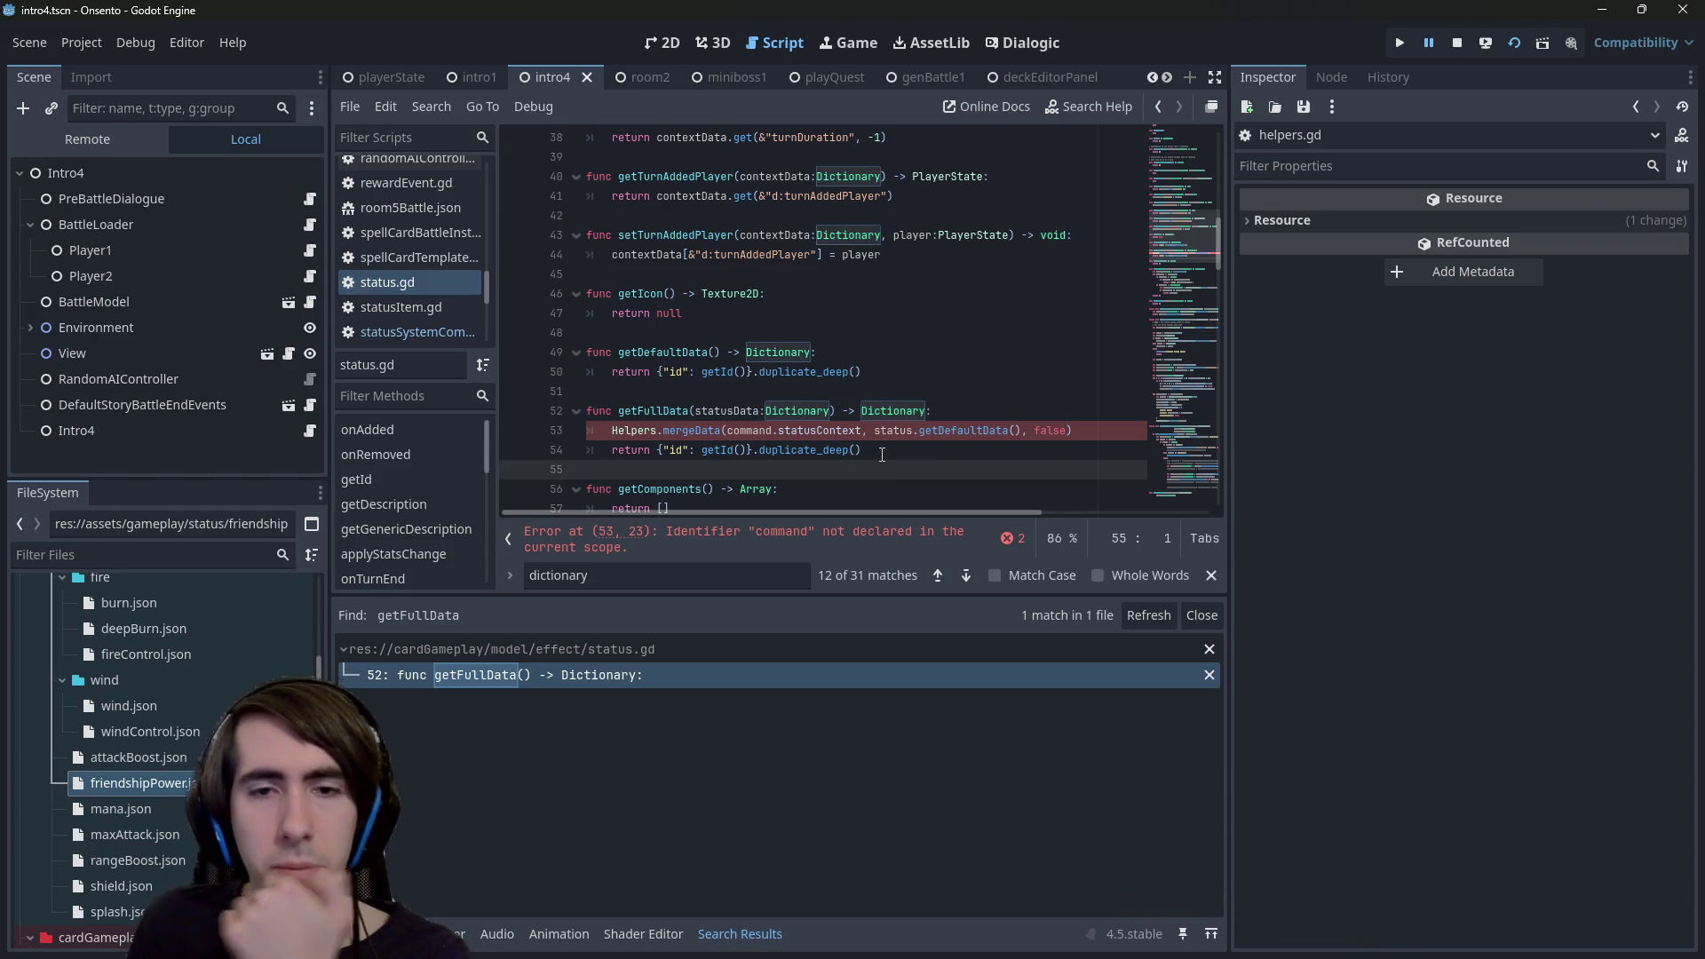
Pass statusData instead of command.statusContext, and rename the function to toFullData
click(837, 430)
double_click(837, 430)
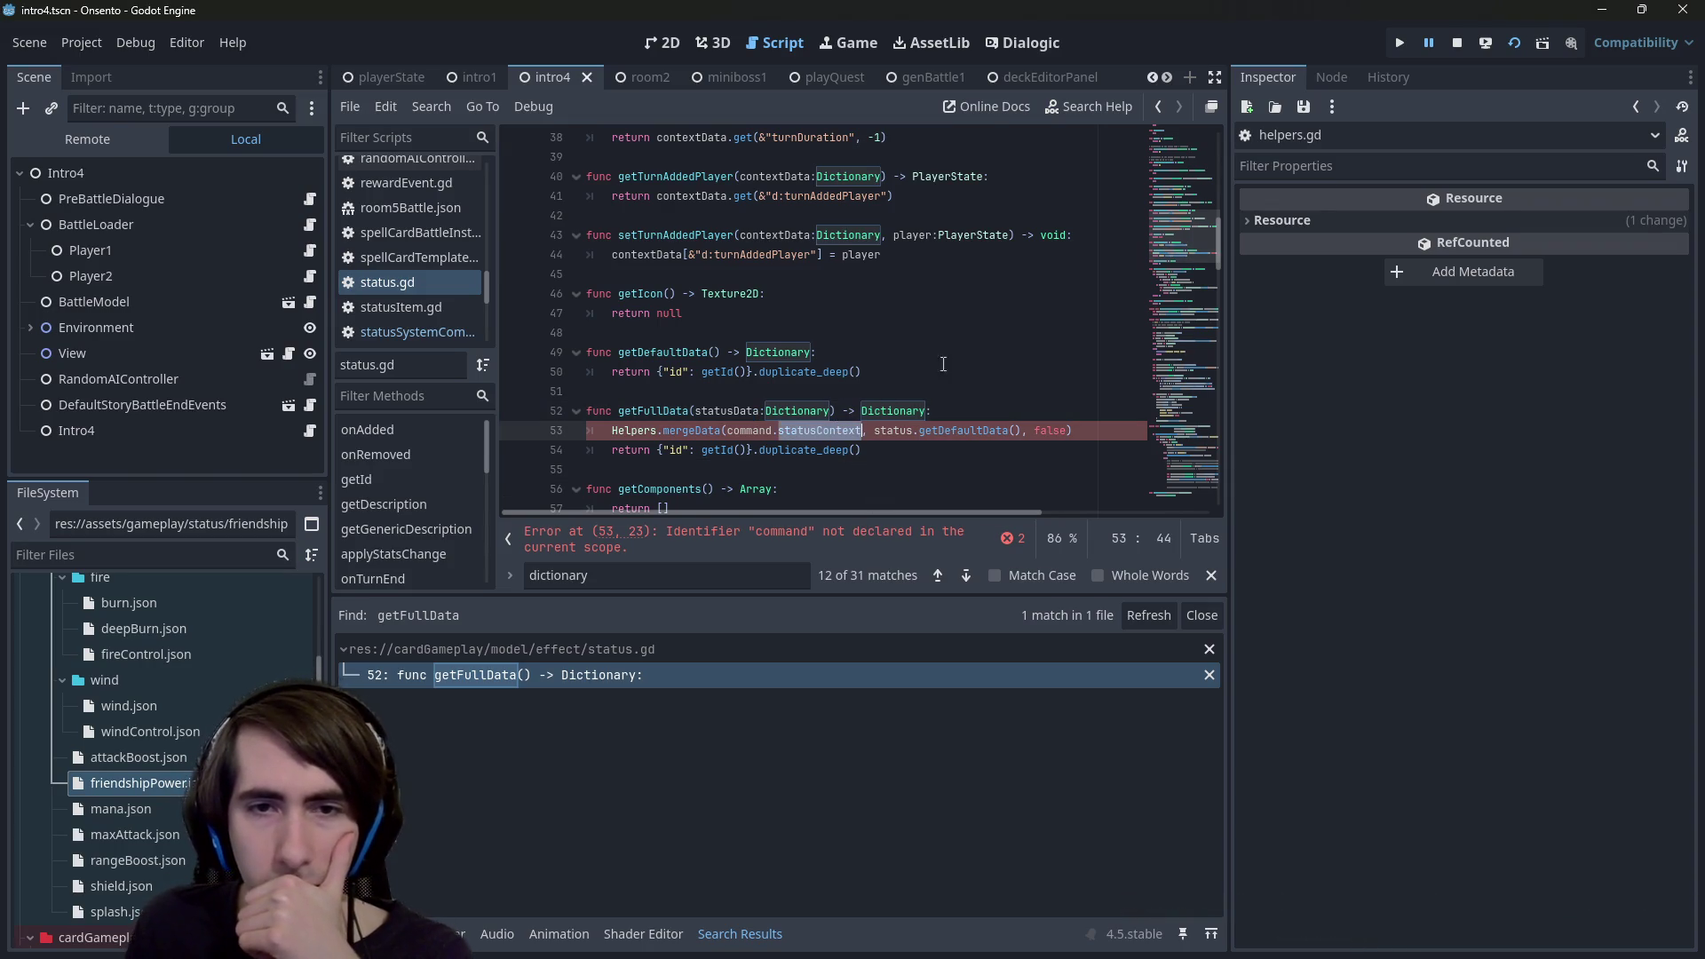
key(BackSpace)
key(BackSpace)
key(BackSpace)
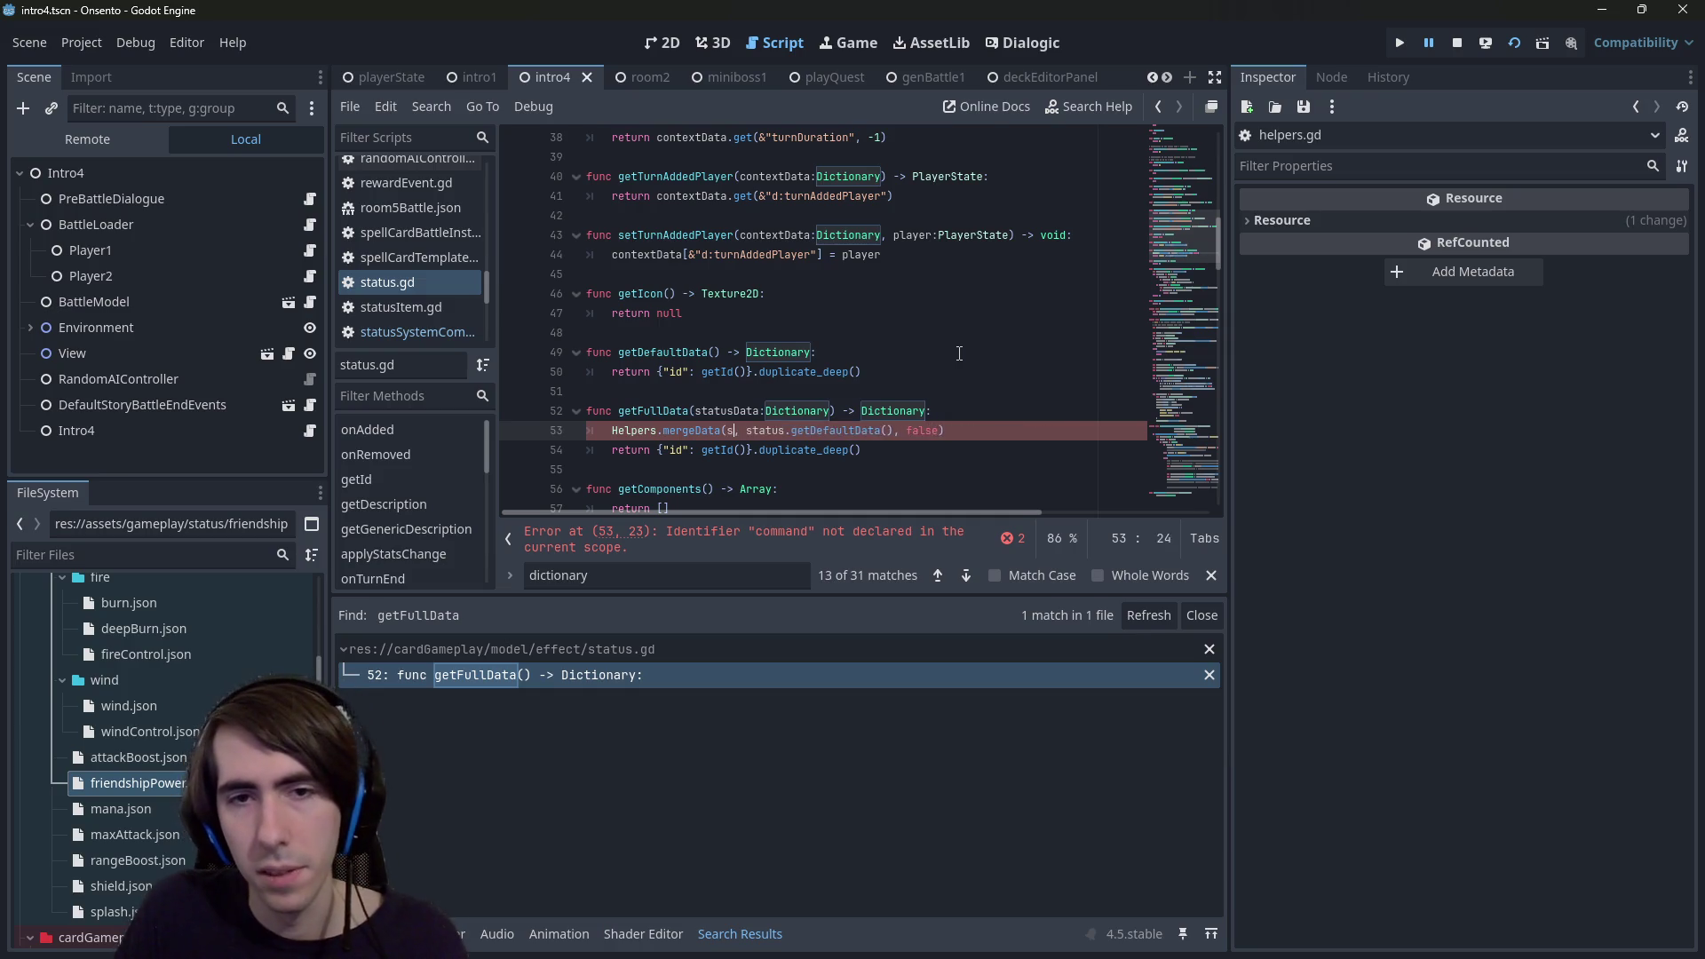
text(statusData)
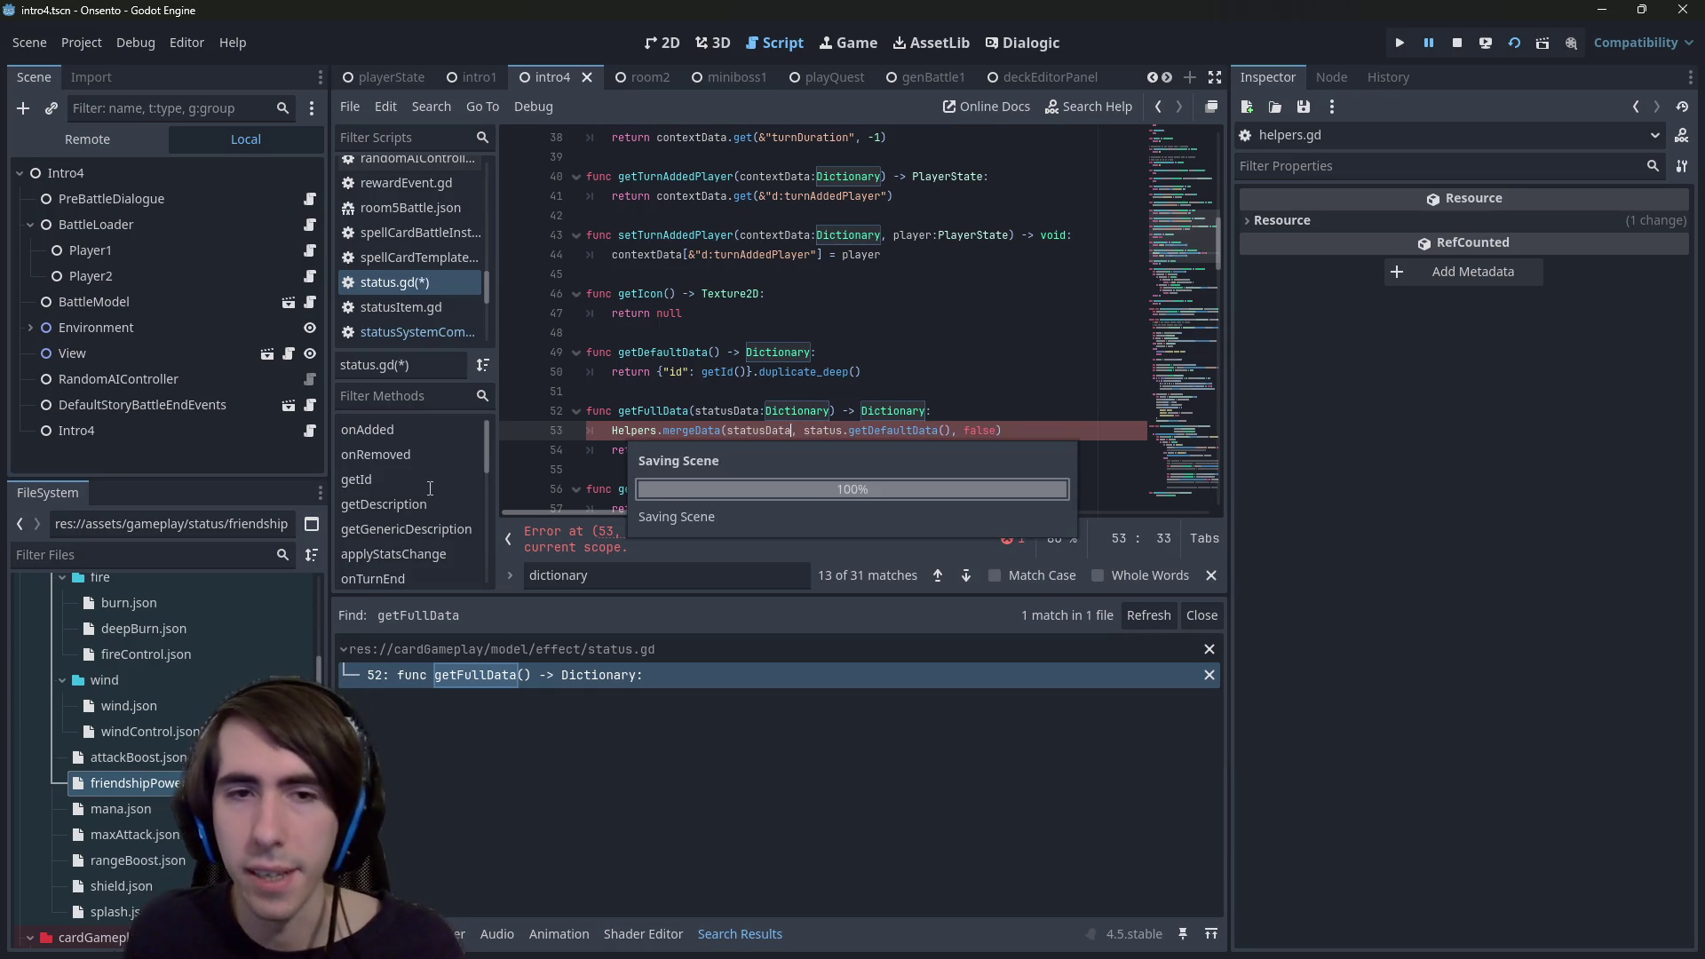
key(Escape)
double_click(654, 411)
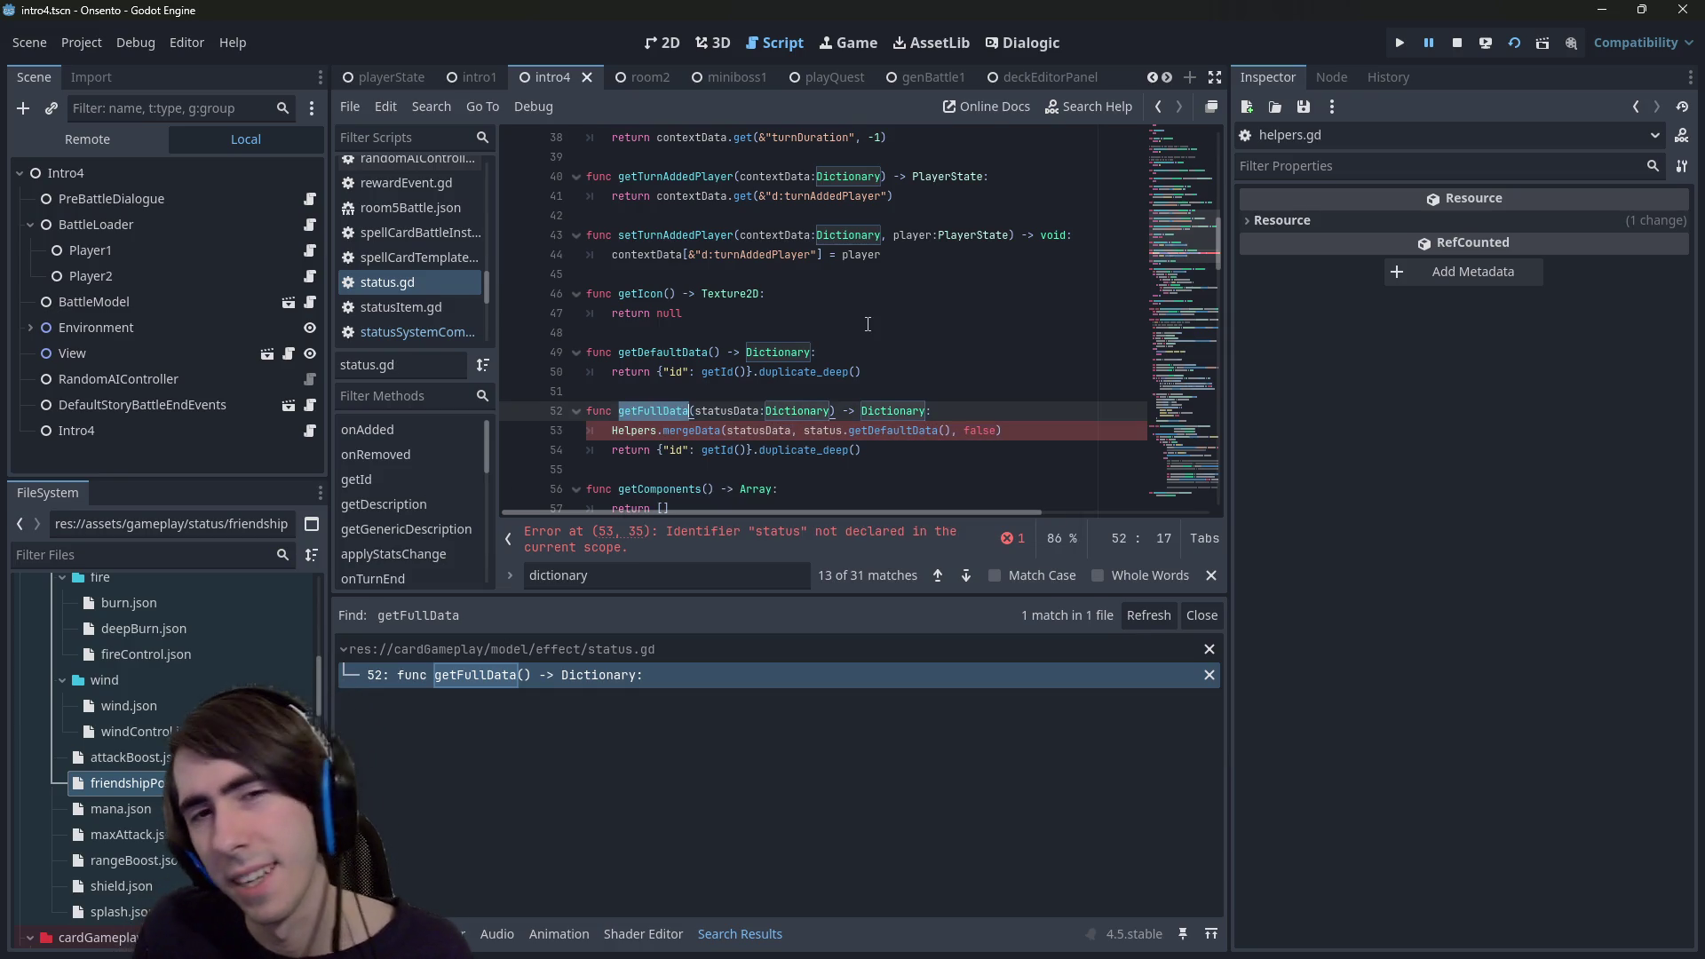
text(toFullDa)
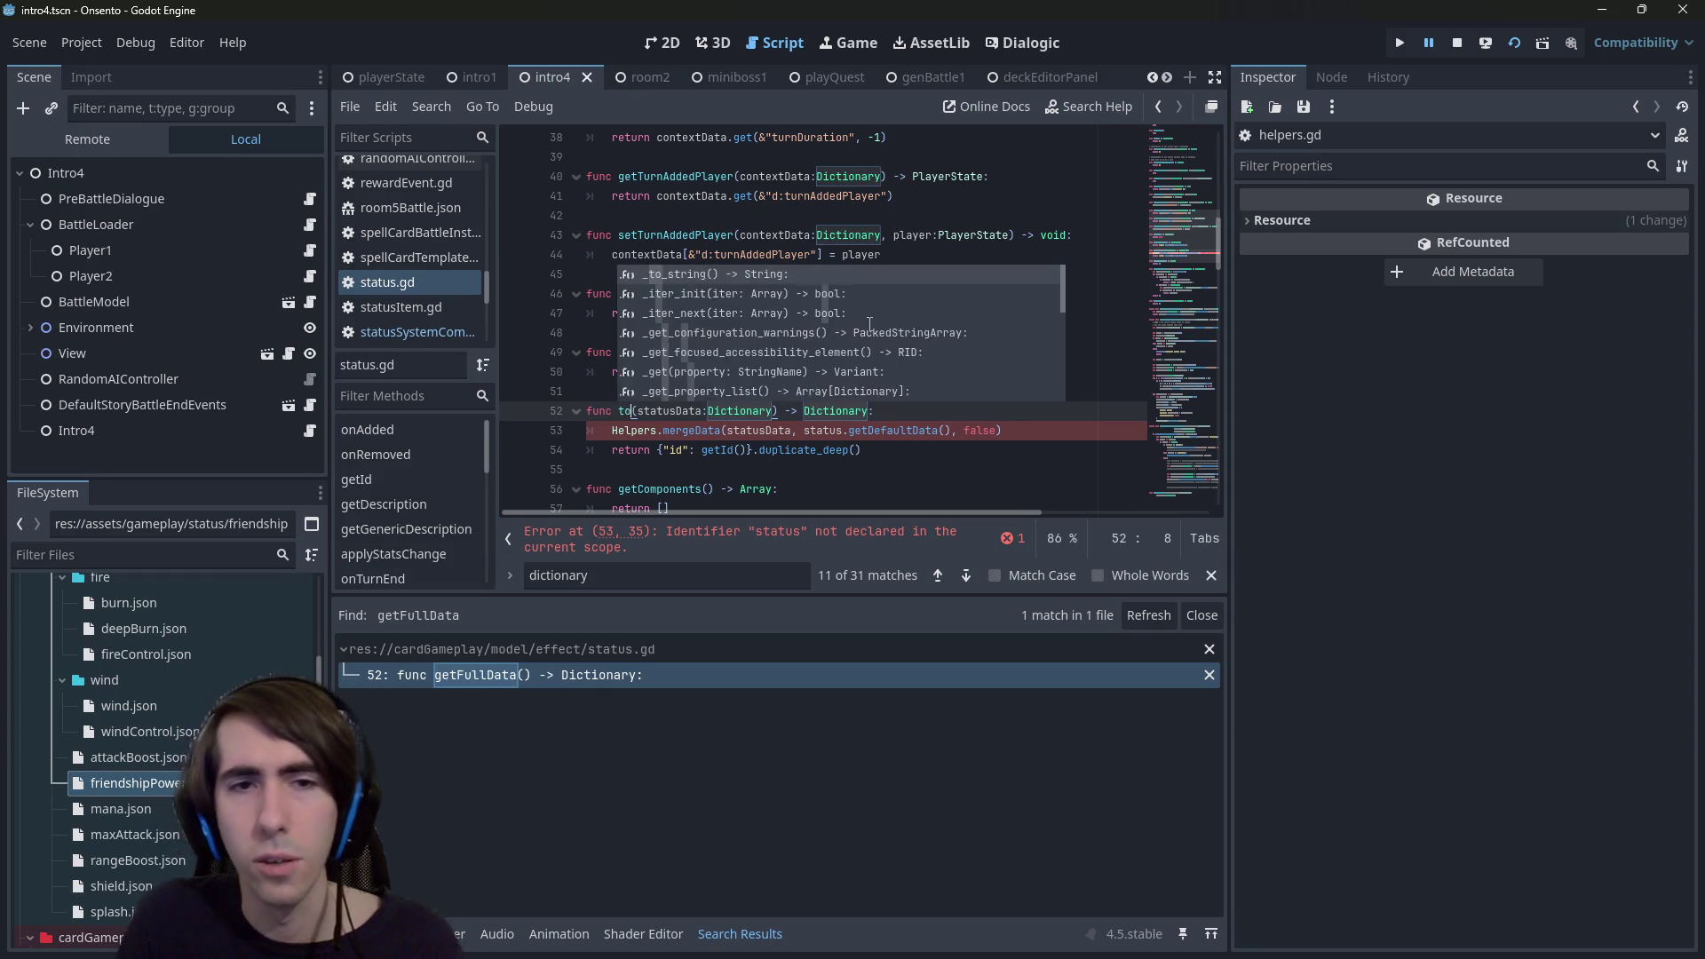
text(ta)
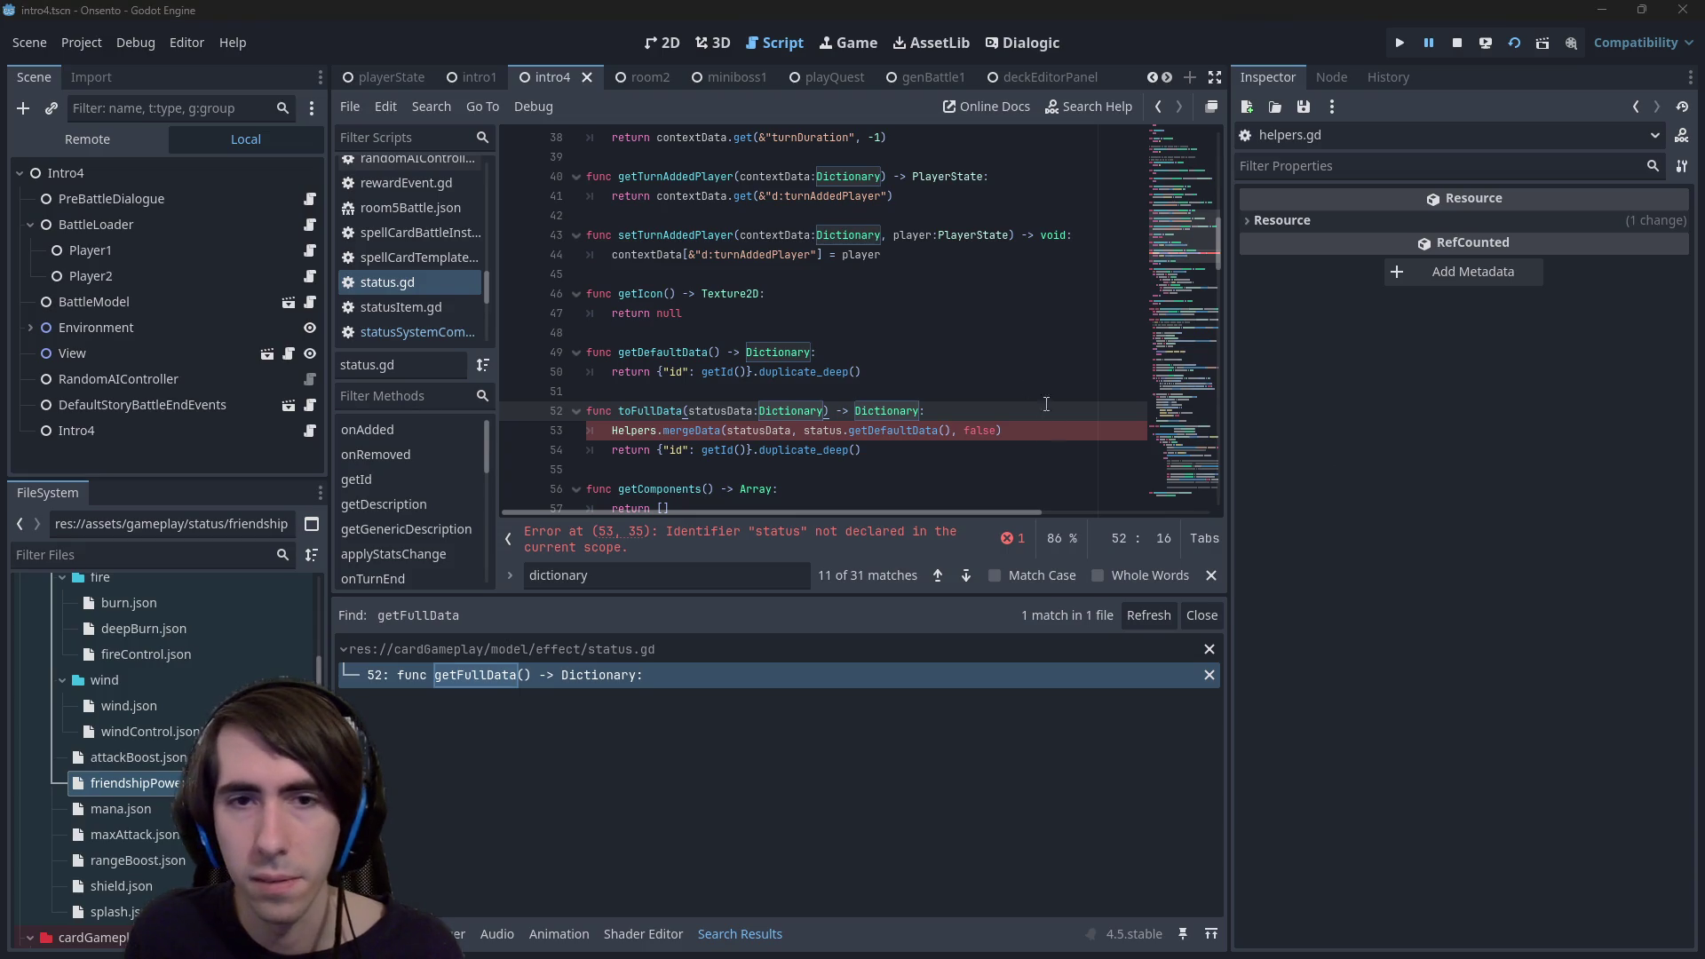
Remove the 'status.' prefix before getDefaultData() and save the error-free script
click(803, 441)
click(833, 435)
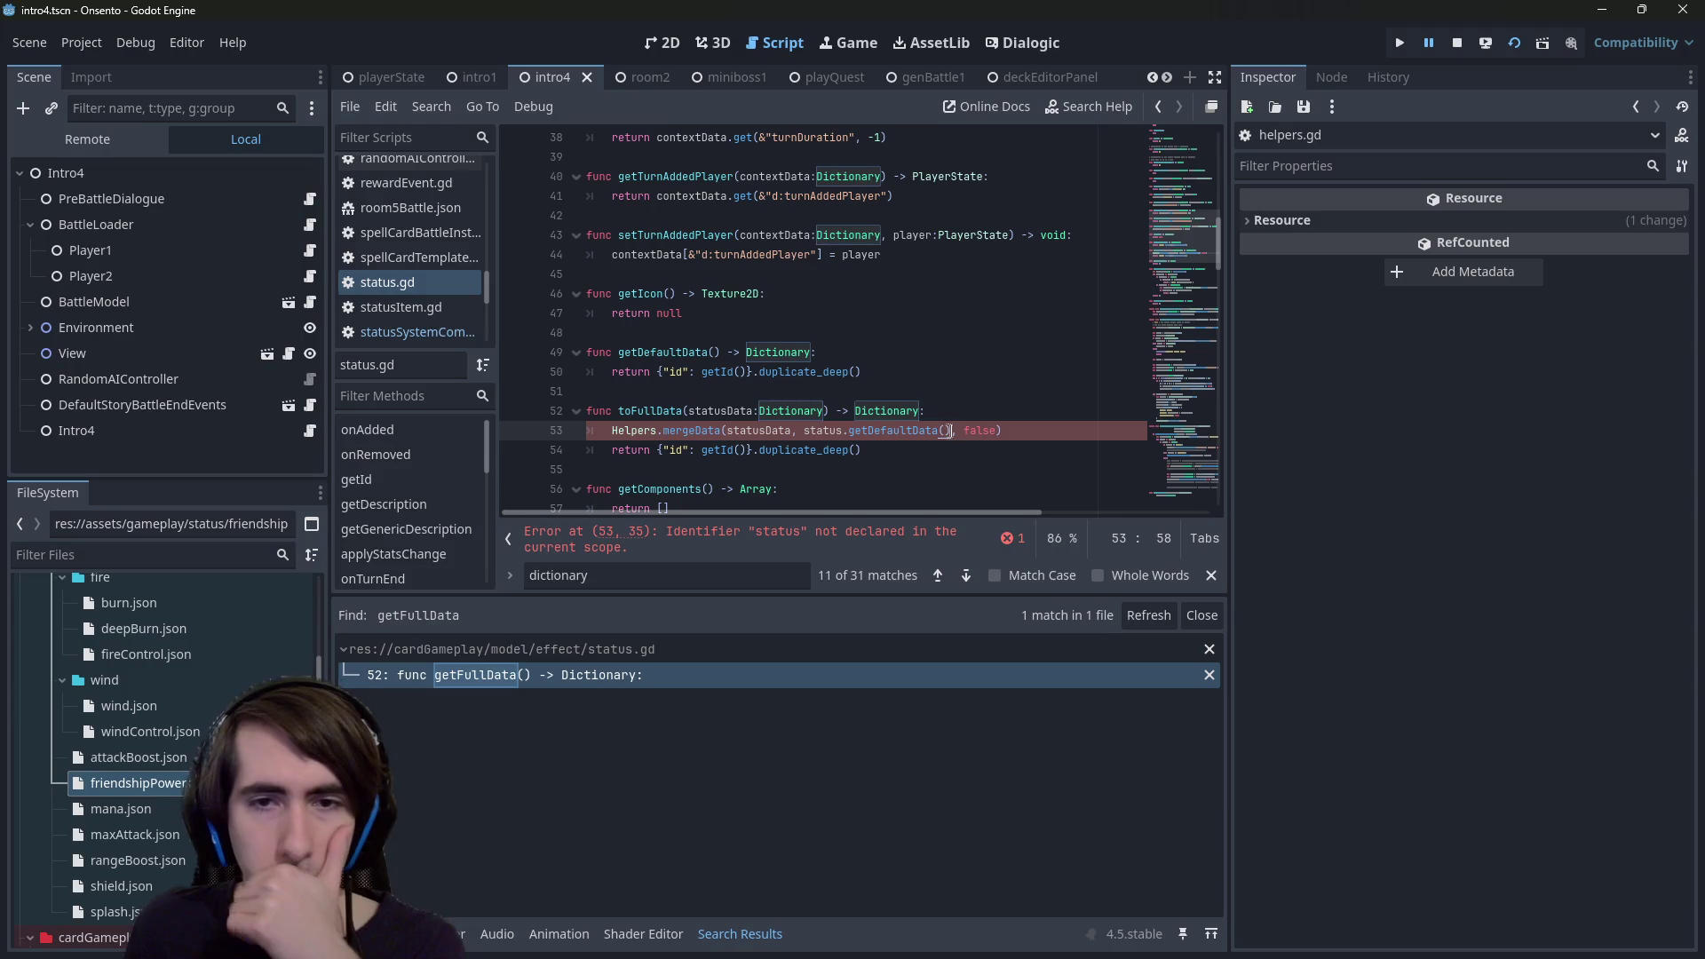
double_click(824, 431)
key(BackSpace)
key(Delete)
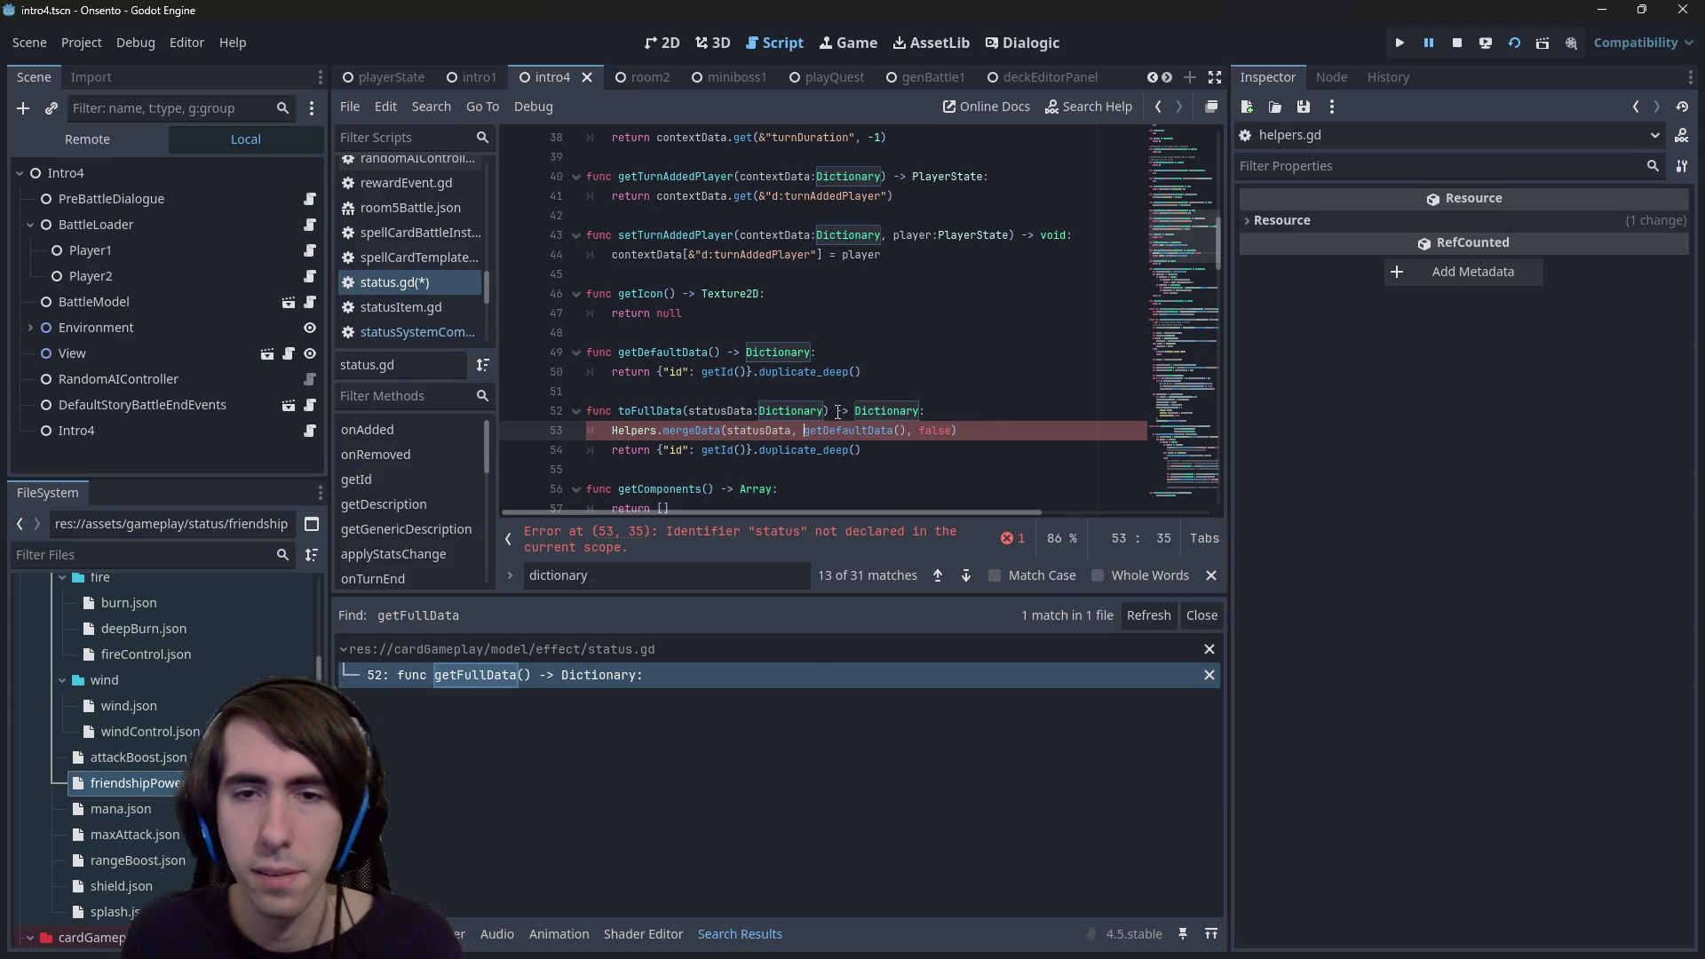
key(ctrl+s)
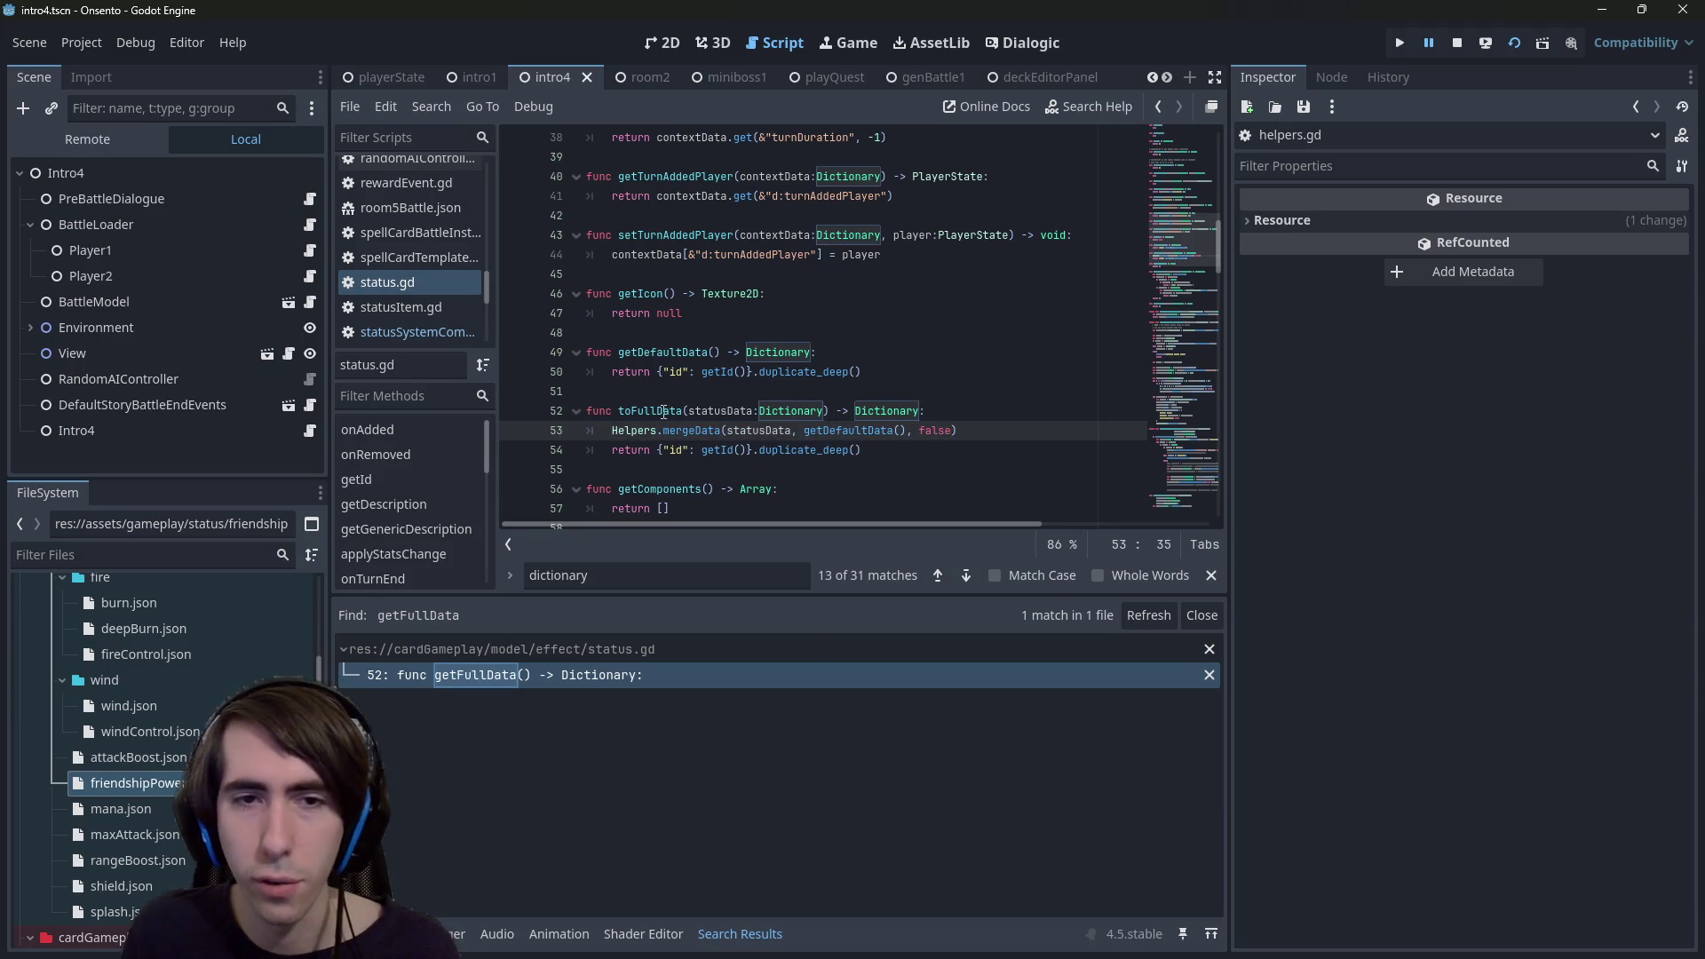
double_click(672, 411)
key(alt+Left)
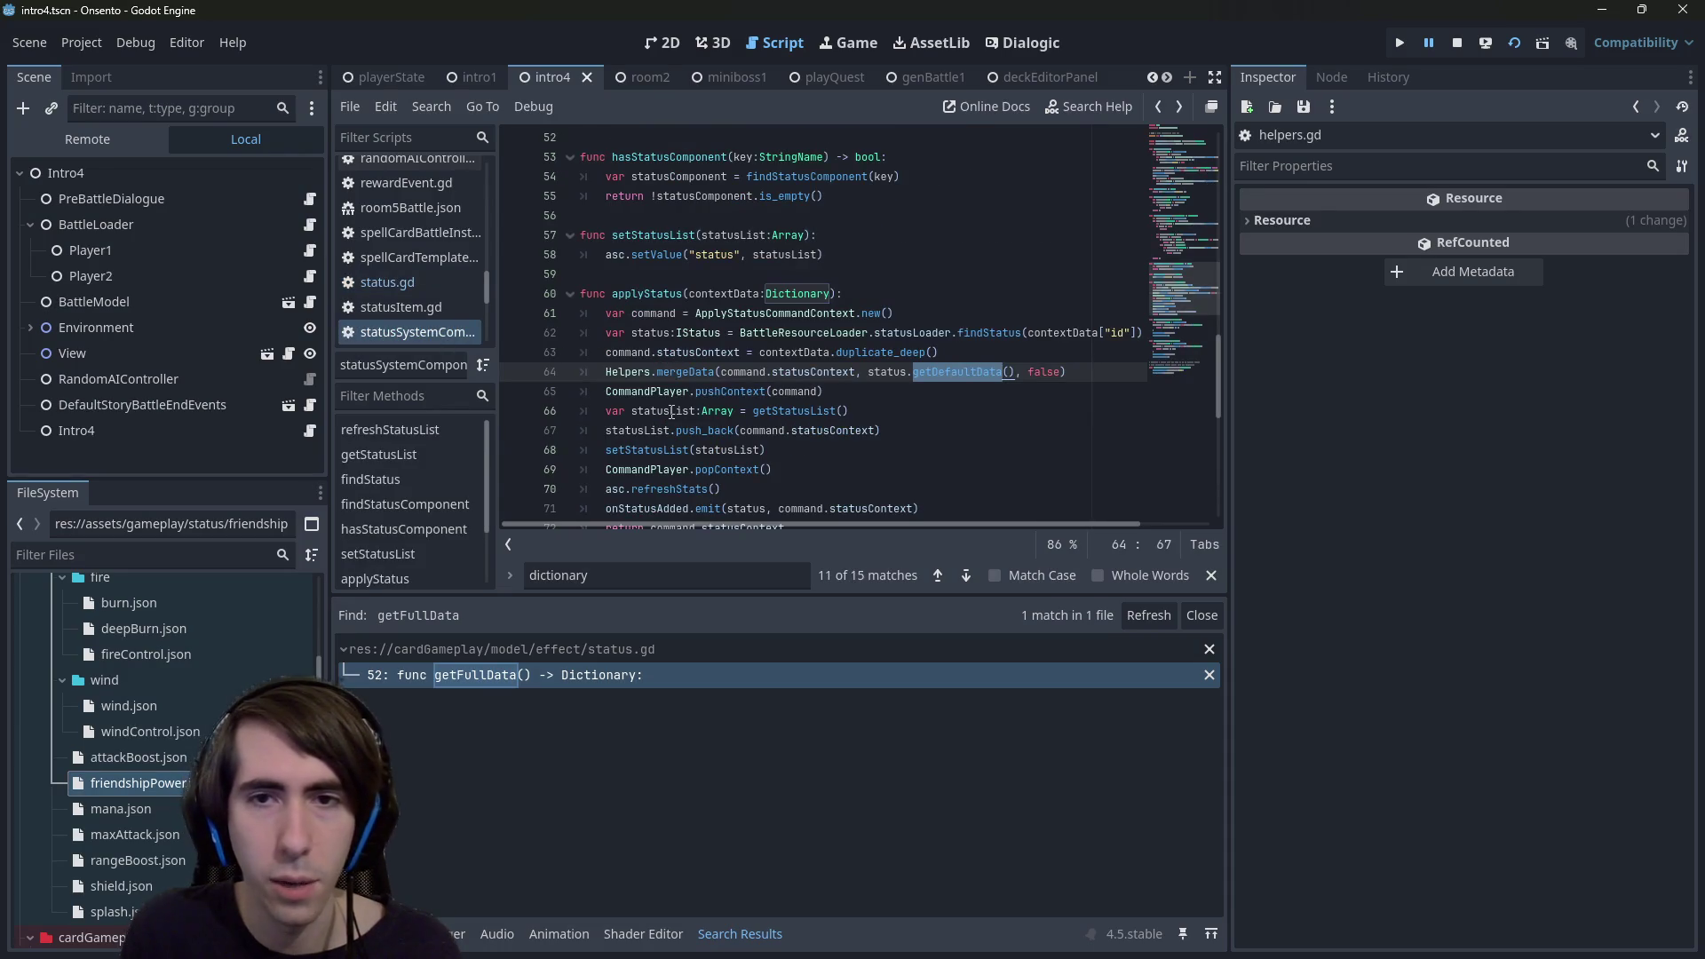
Write status.toFullData(contextData) on a new line after the mergeData call
click(938, 371)
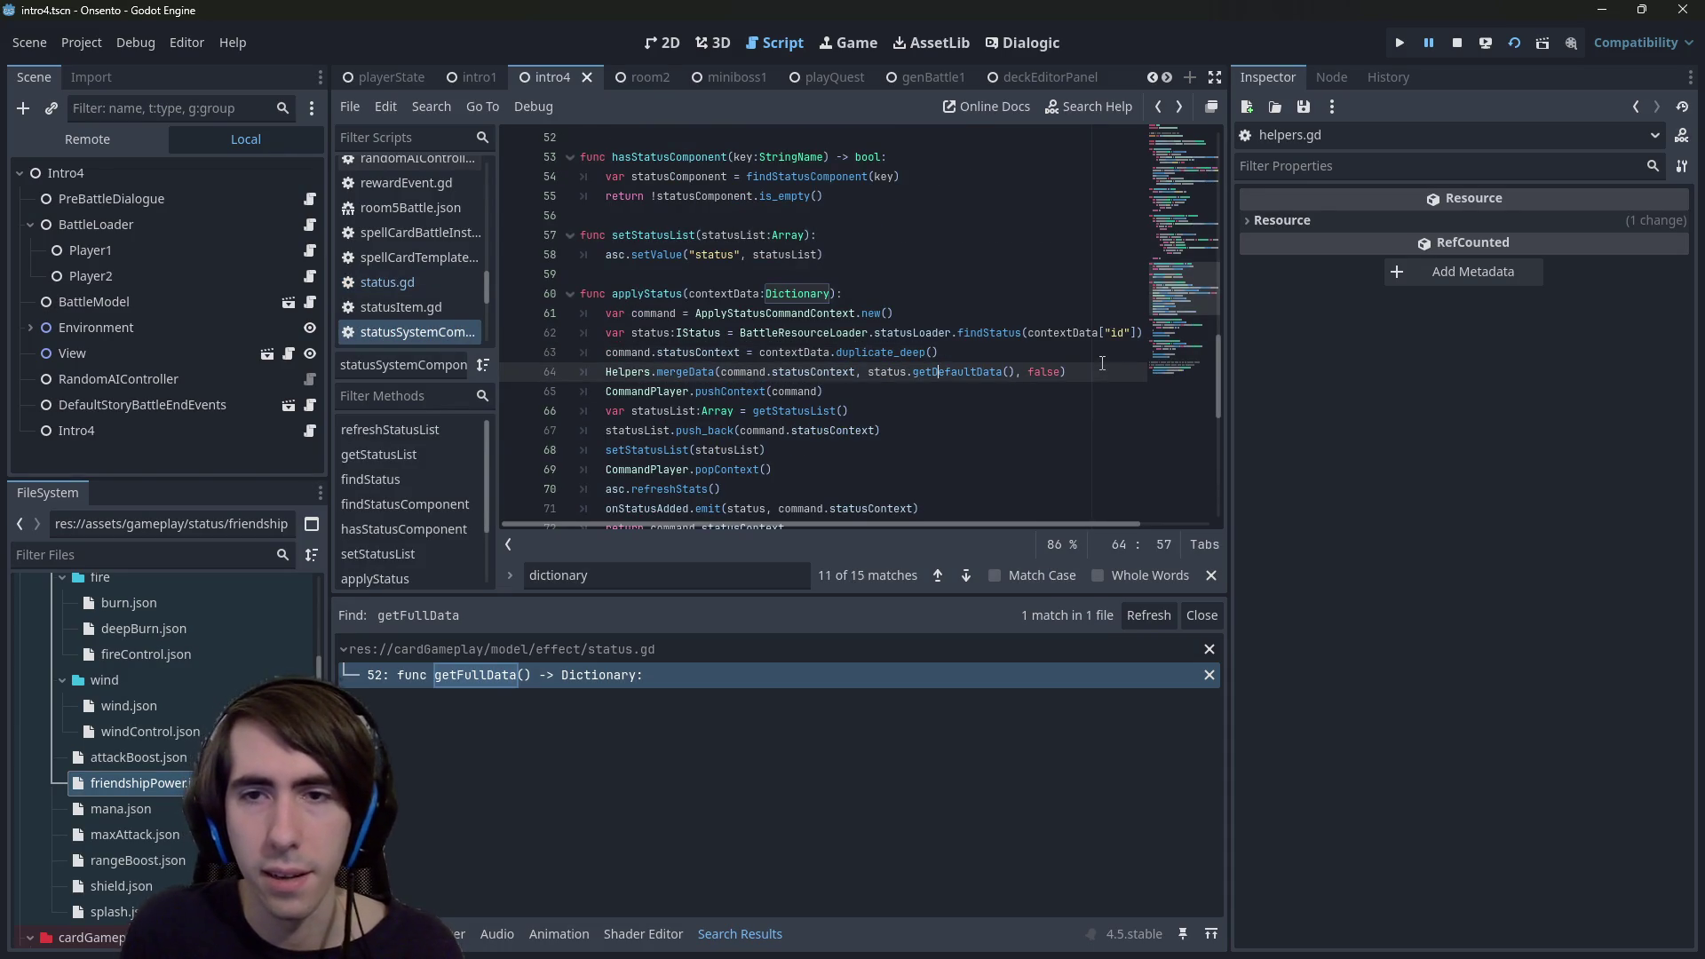
key(ctrl+Right)
key(Return)
text(toFullData())
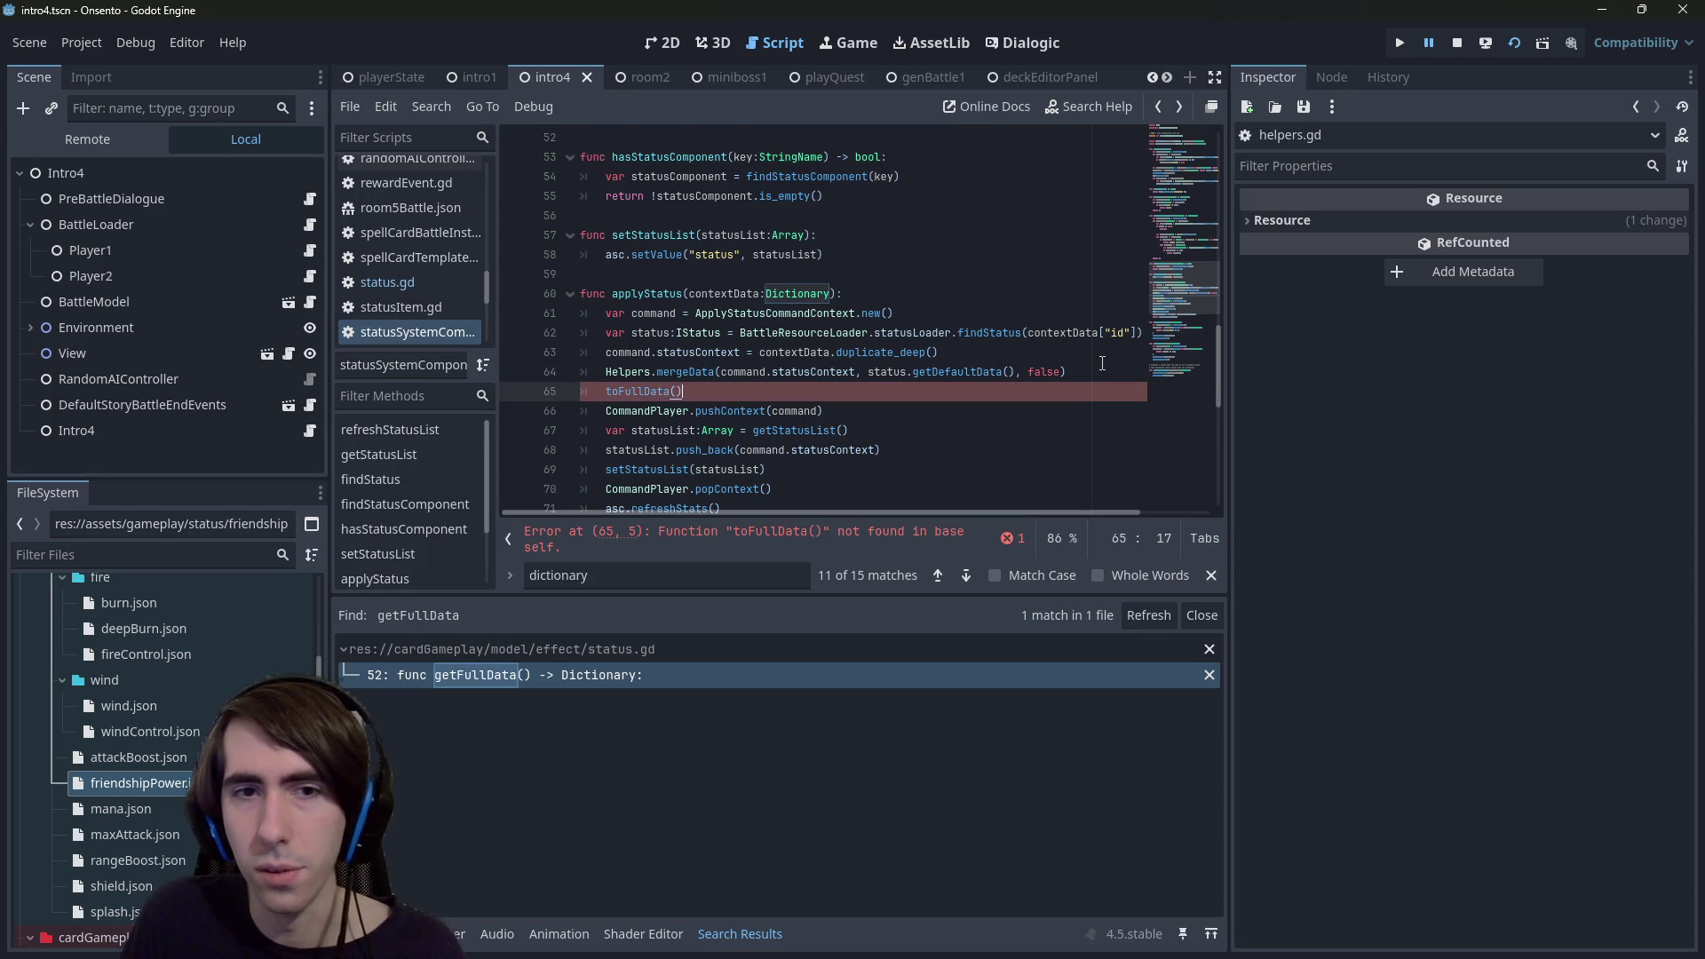
key(Up)
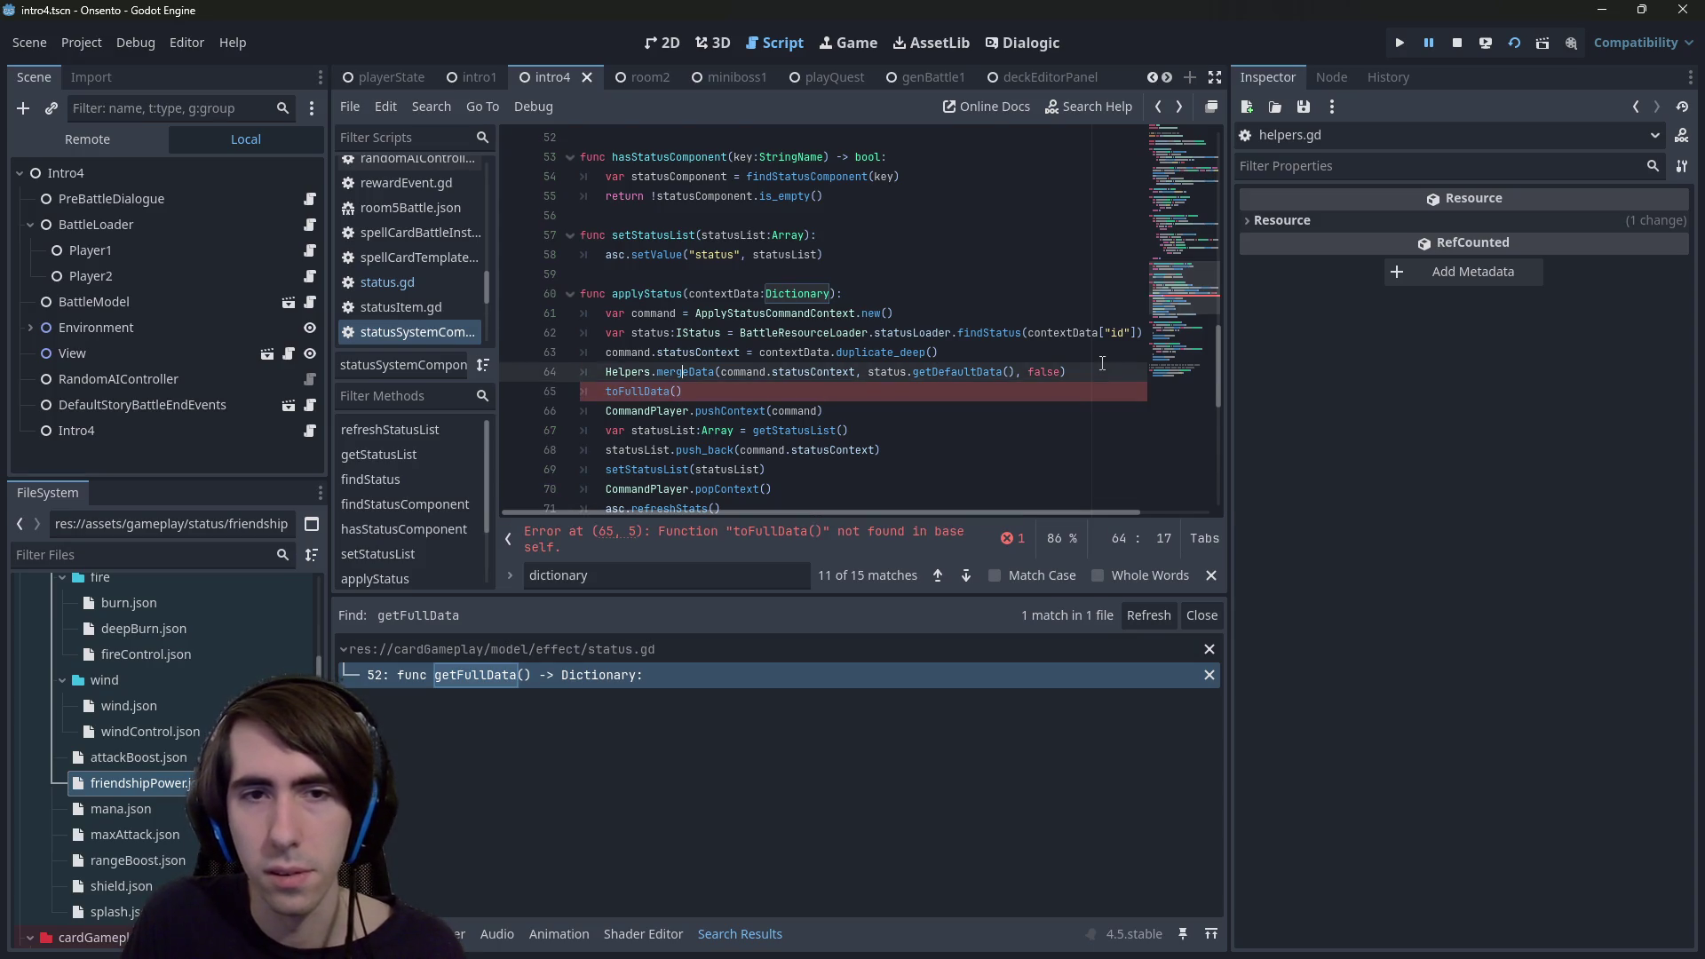
key(Down)
key(Up)
key(Down)
key(Home)
text(status.)
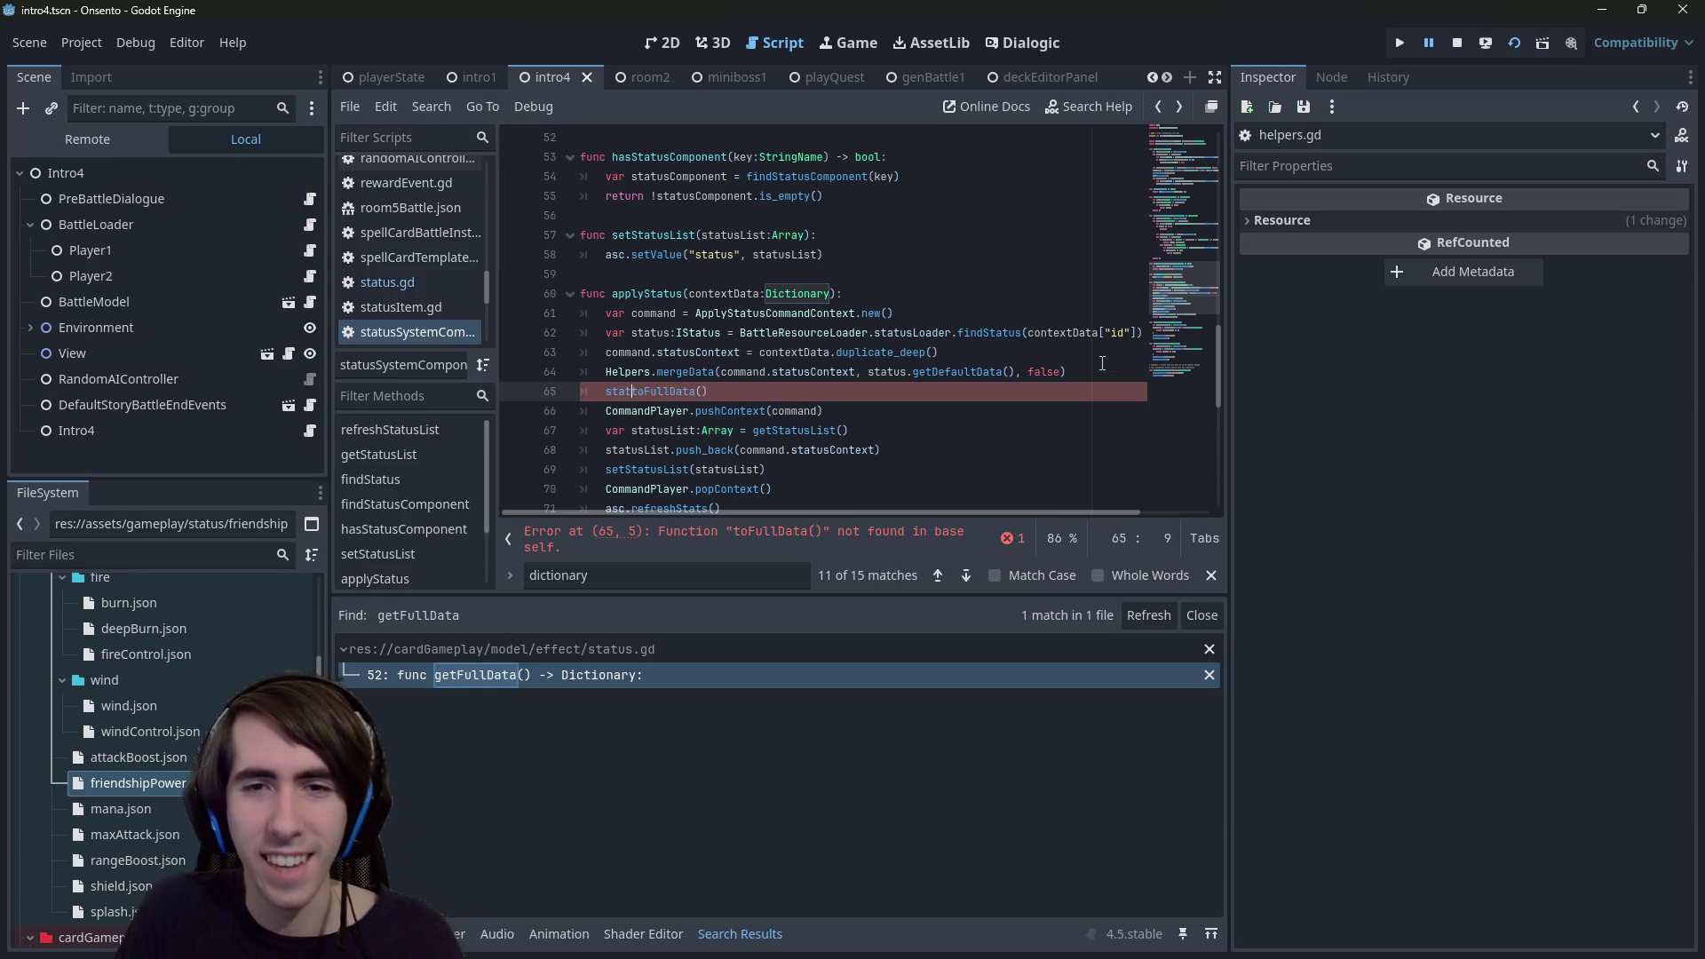
key(Escape)
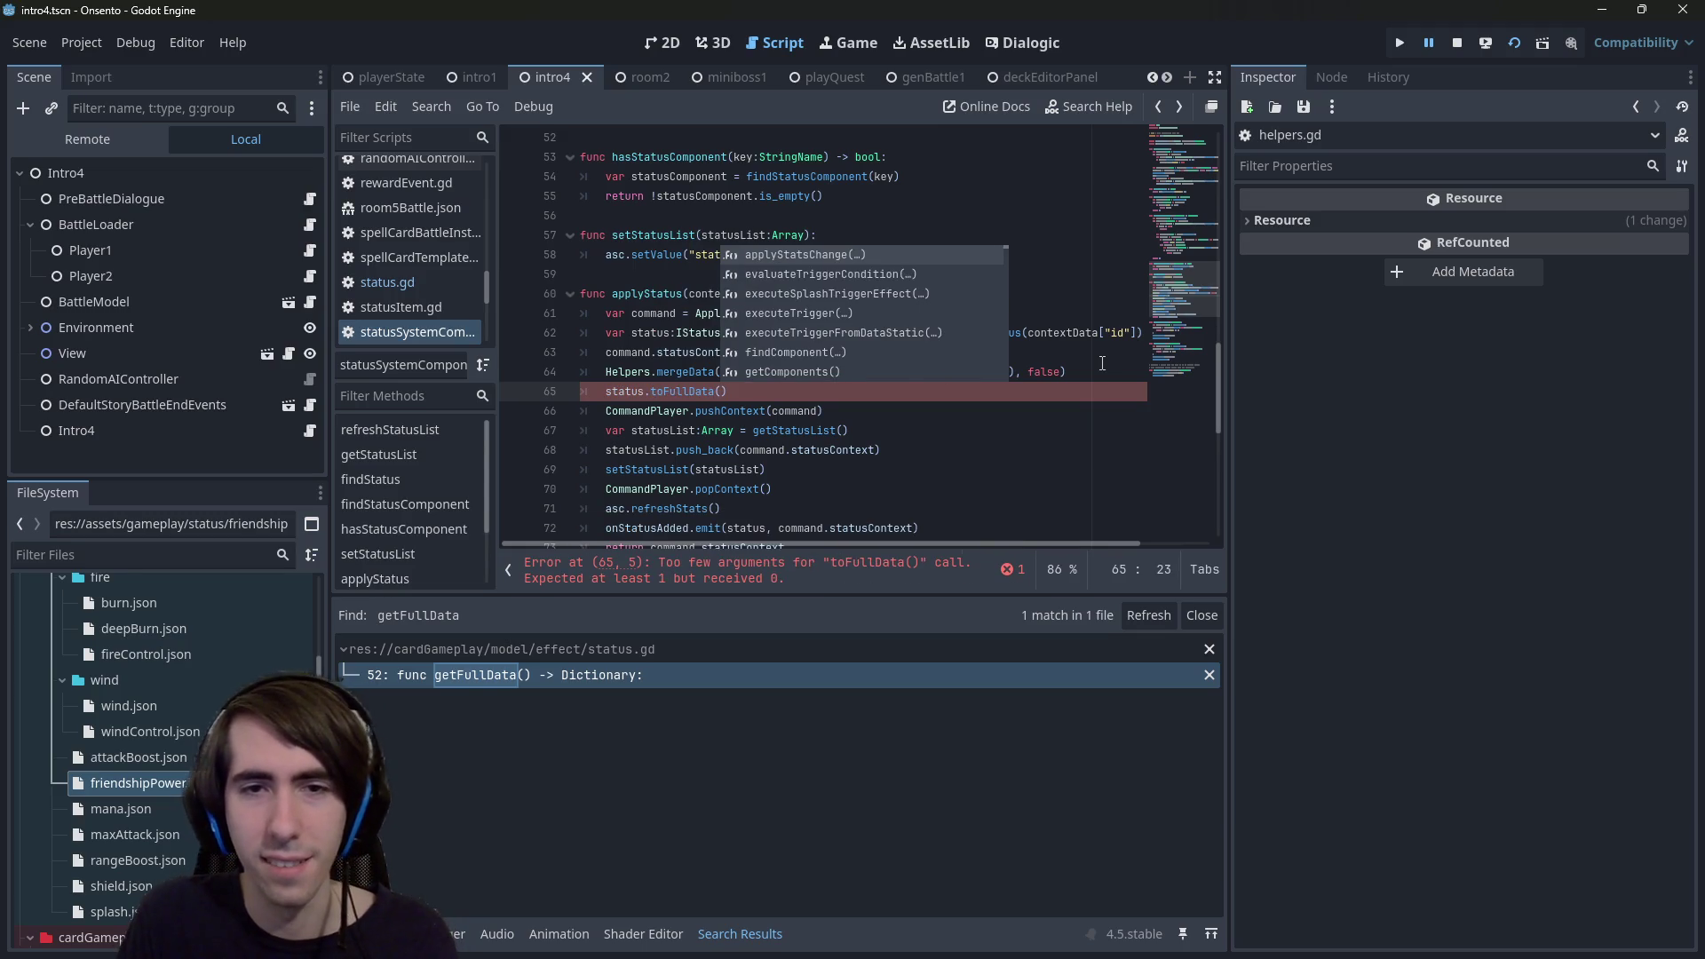
key(Right)
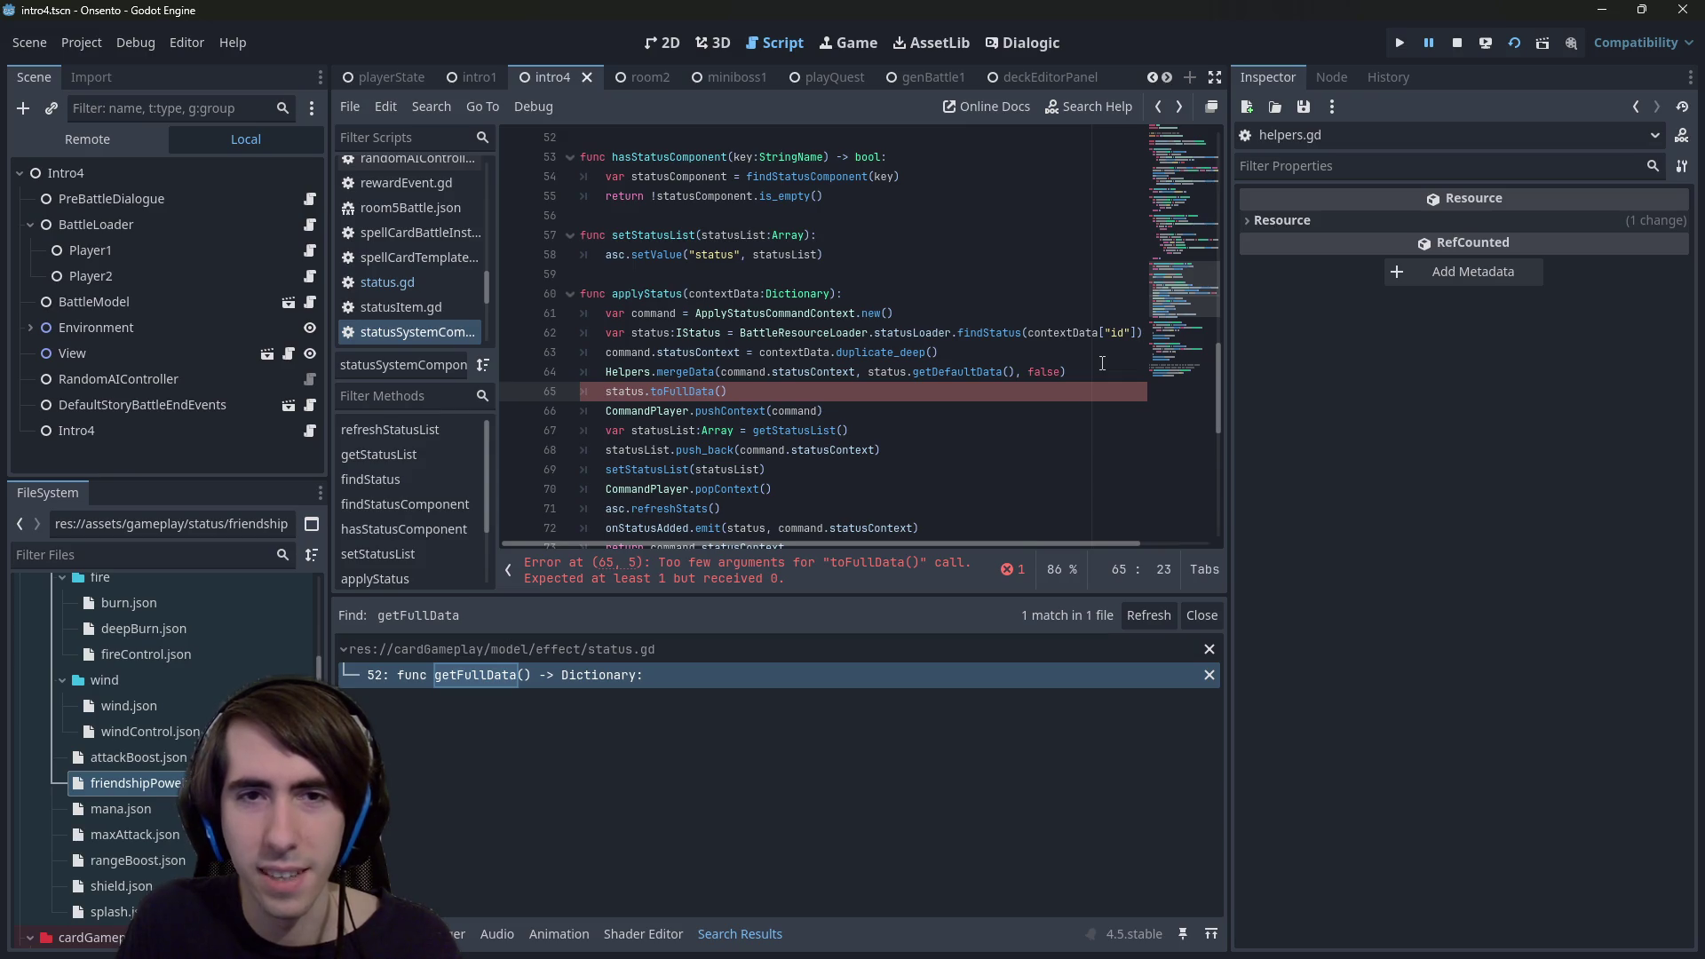
text(contextData)
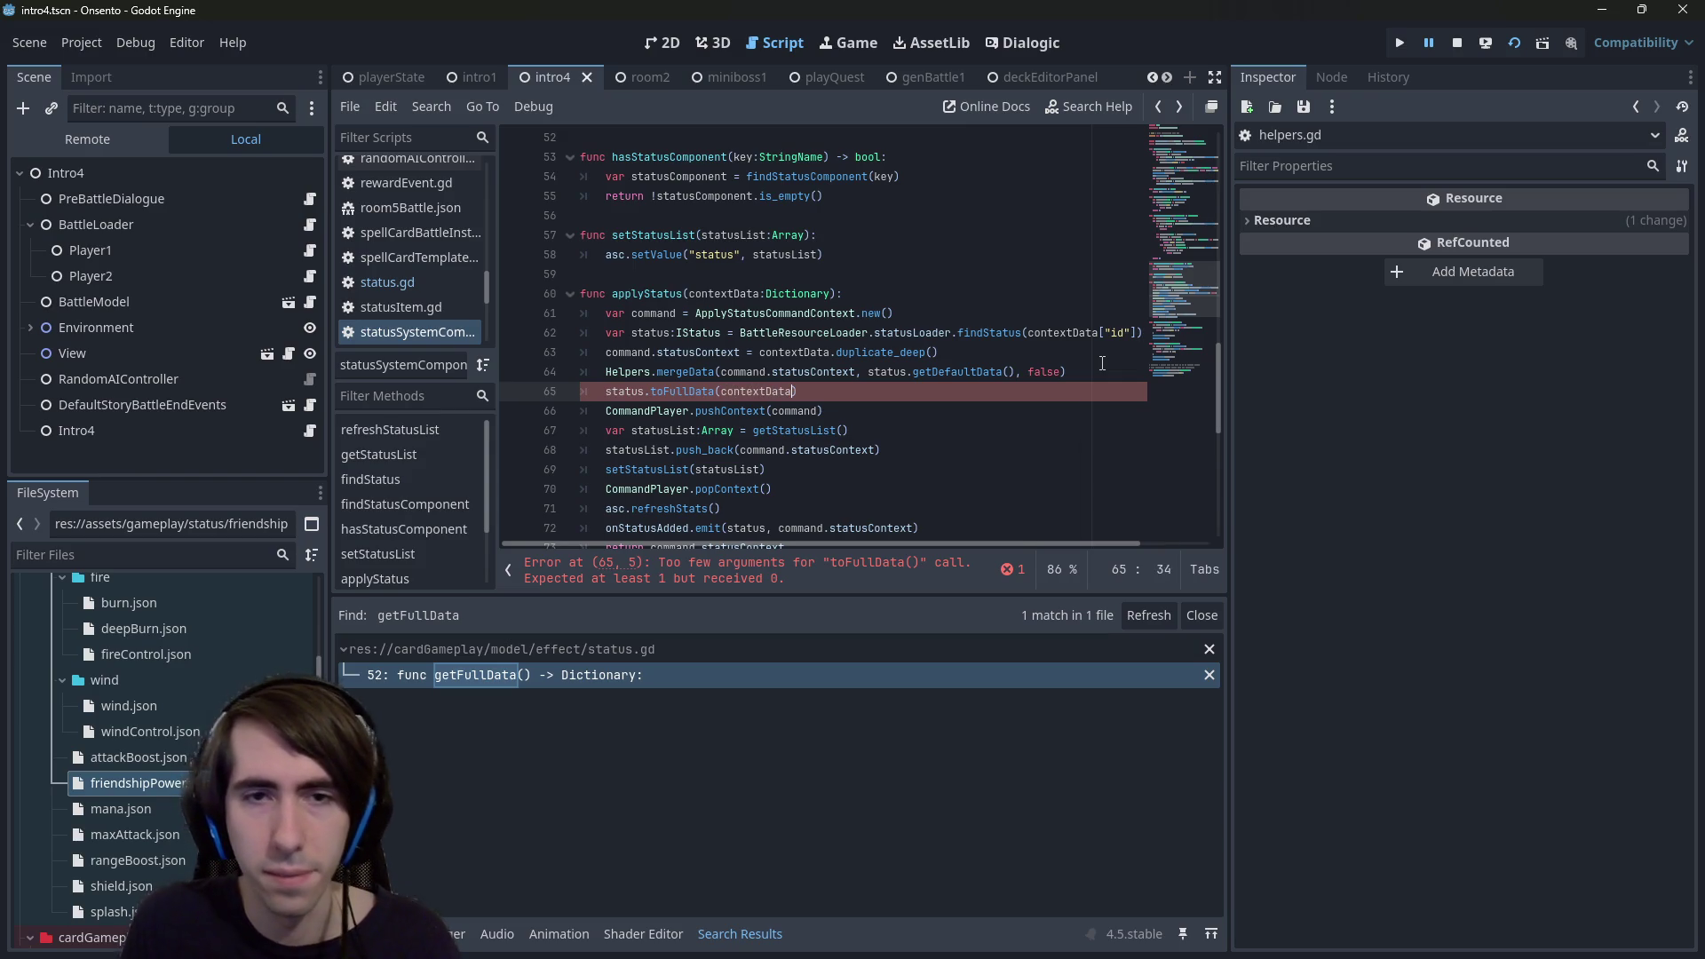
Delete the old Helpers.mergeData line from applyStatus
drag(1098, 371, 446, 371)
key(BackSpace)
key(BackSpace)
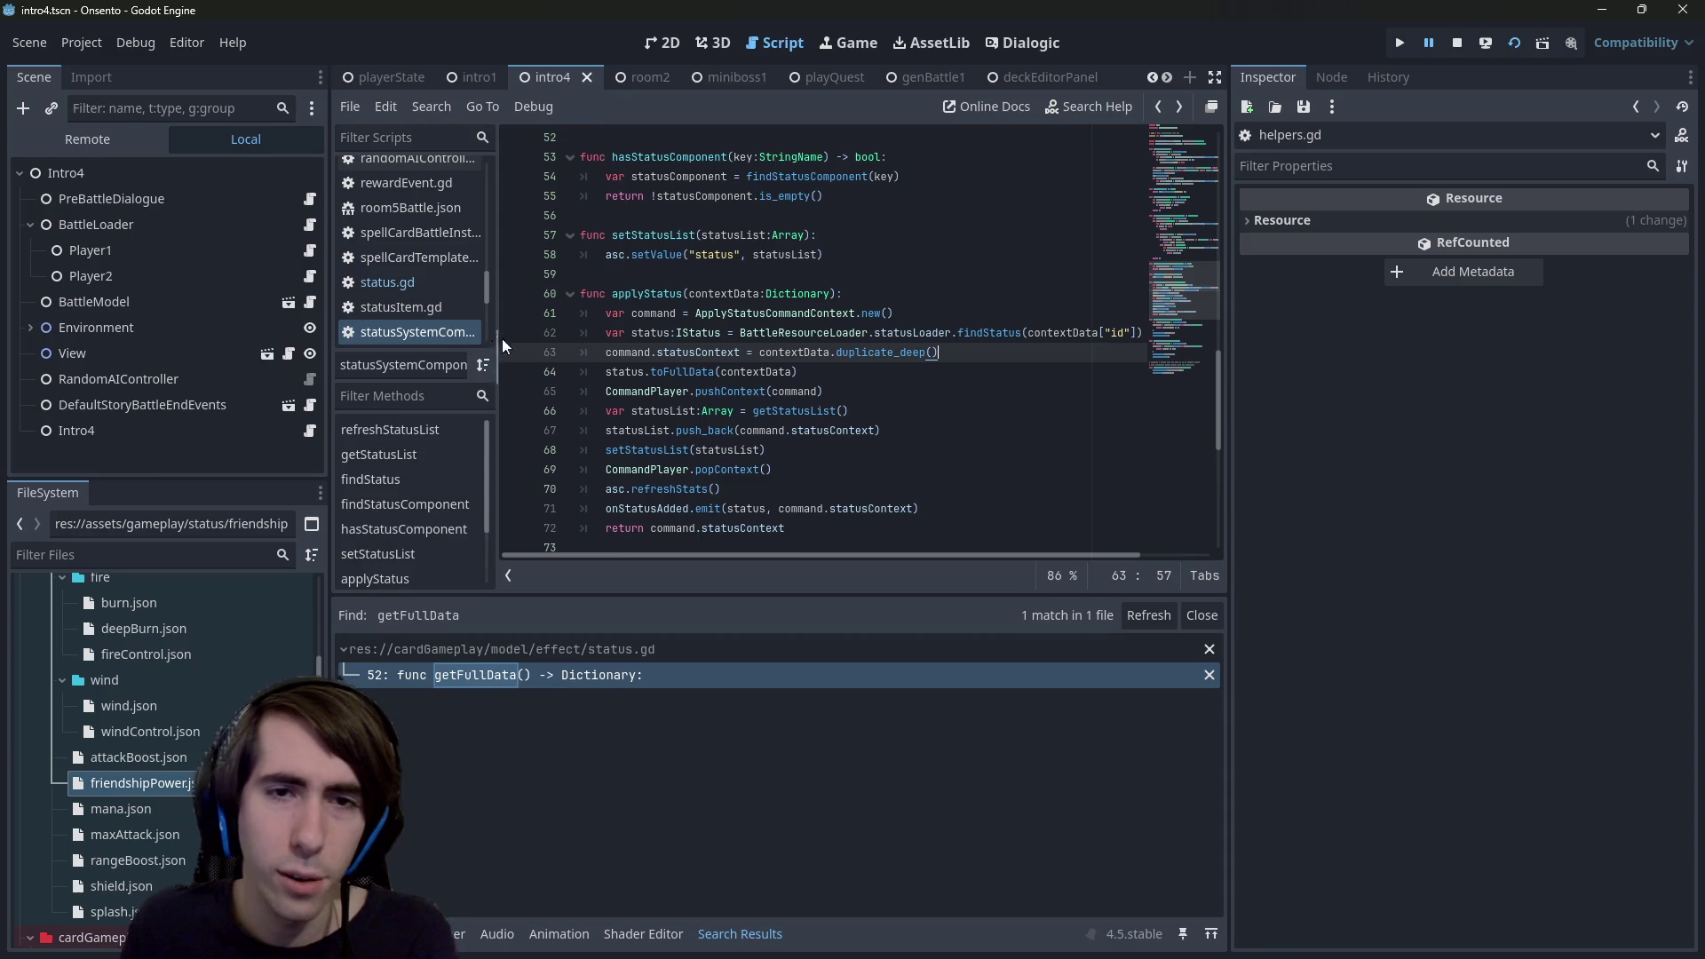
click(514, 371)
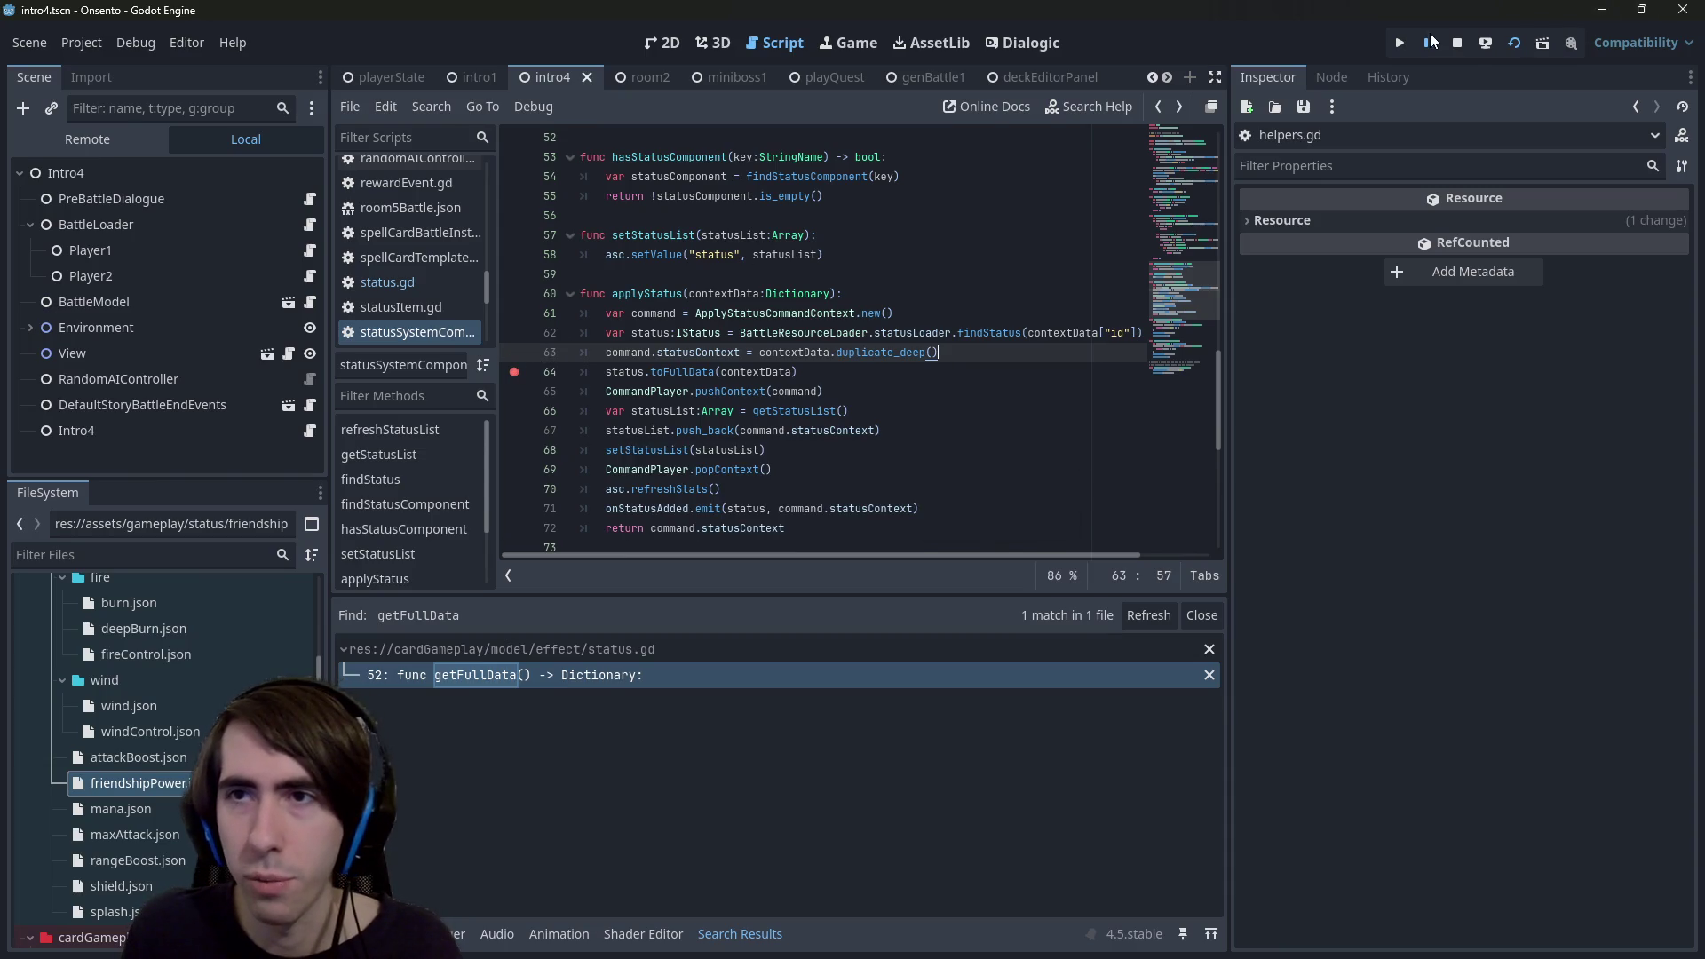
Run the current scene, check an in-game status icon, then stop debugging
click(1514, 43)
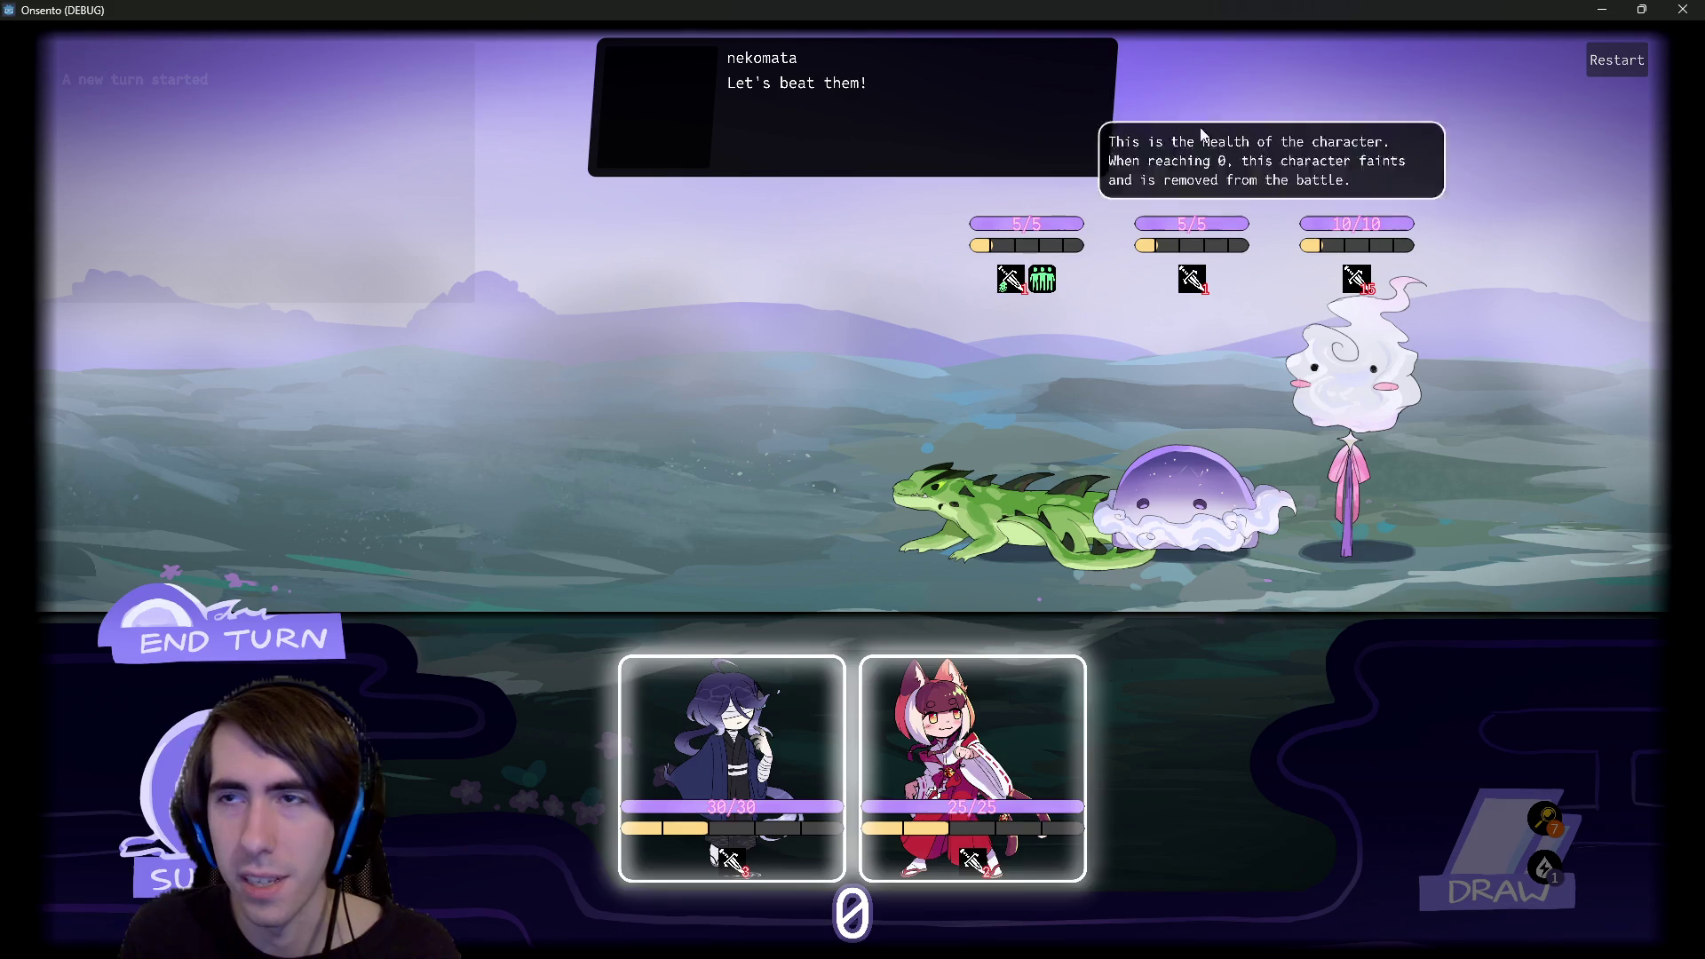
mouse_move(1050, 274)
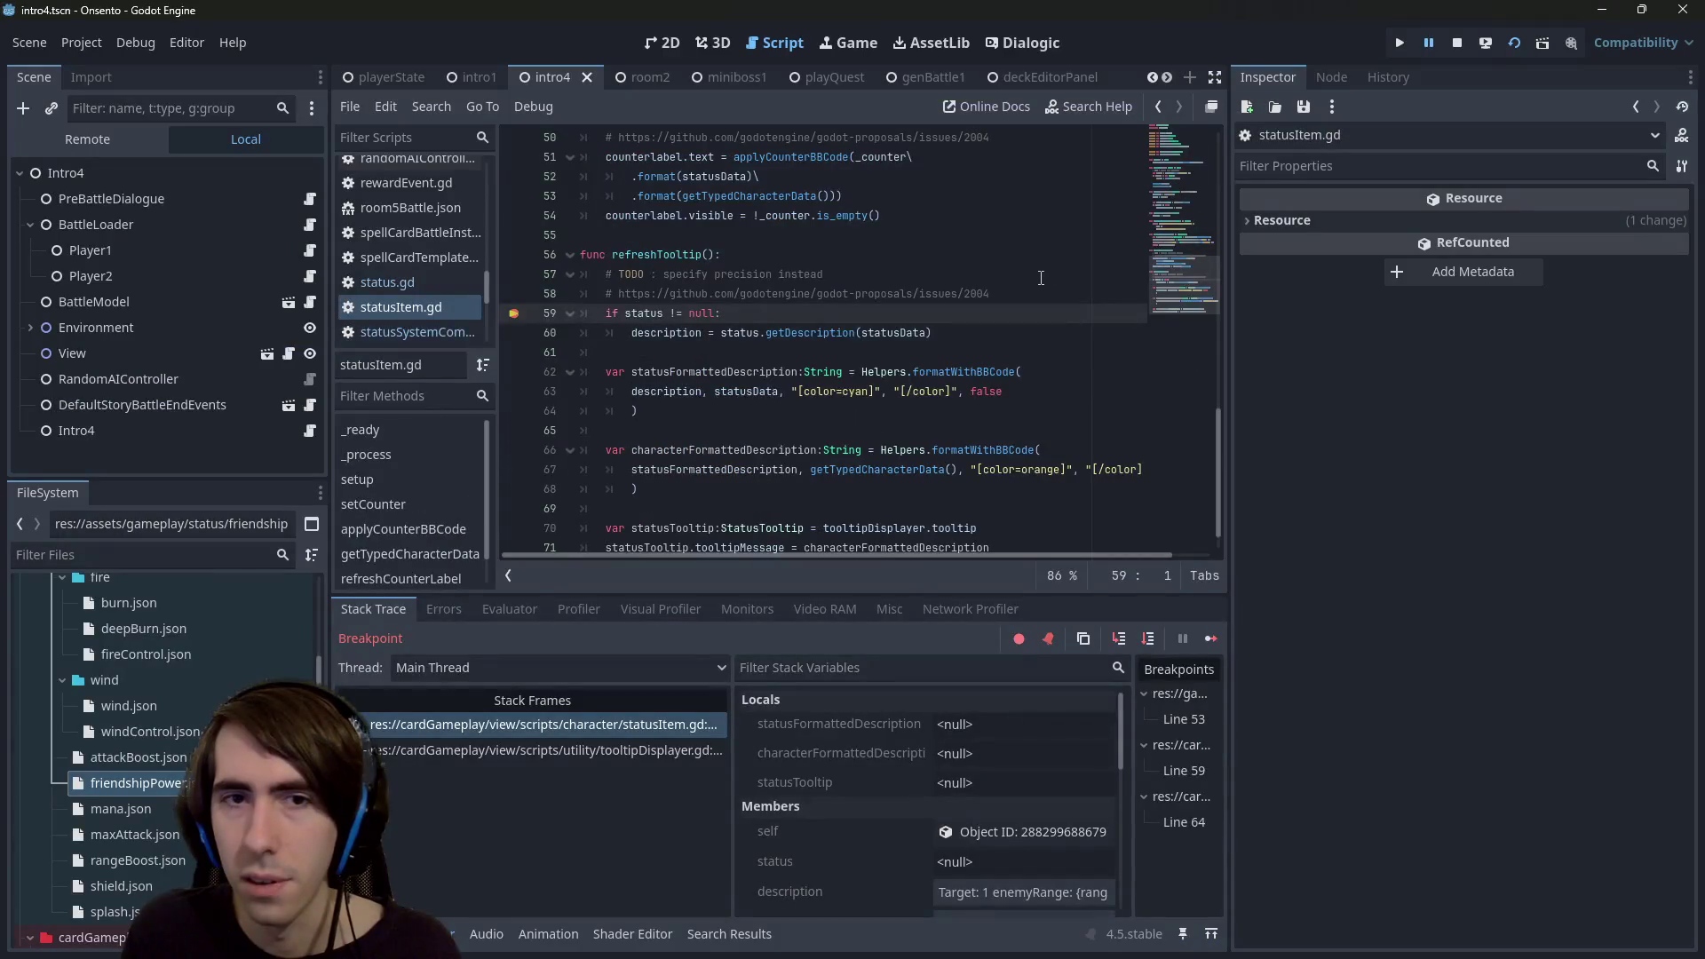
click(1457, 42)
click(826, 318)
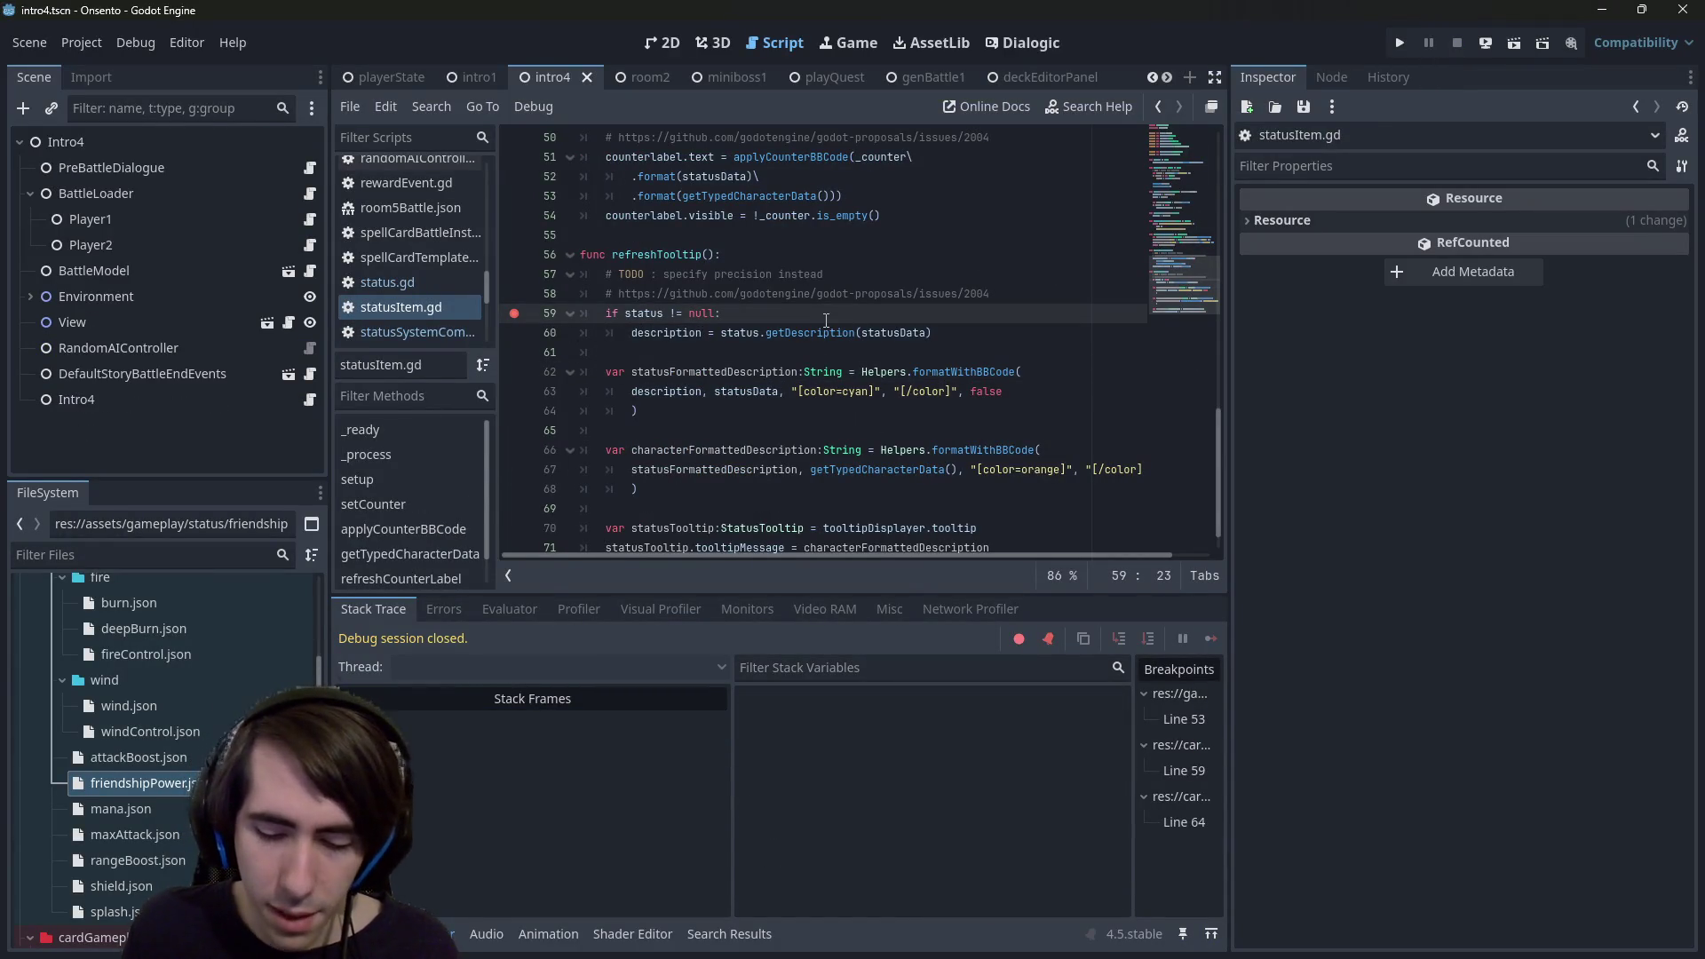
Search Quick Open for playerdata, cancel it, and switch to the BattleLoader script
key(shift+alt+o)
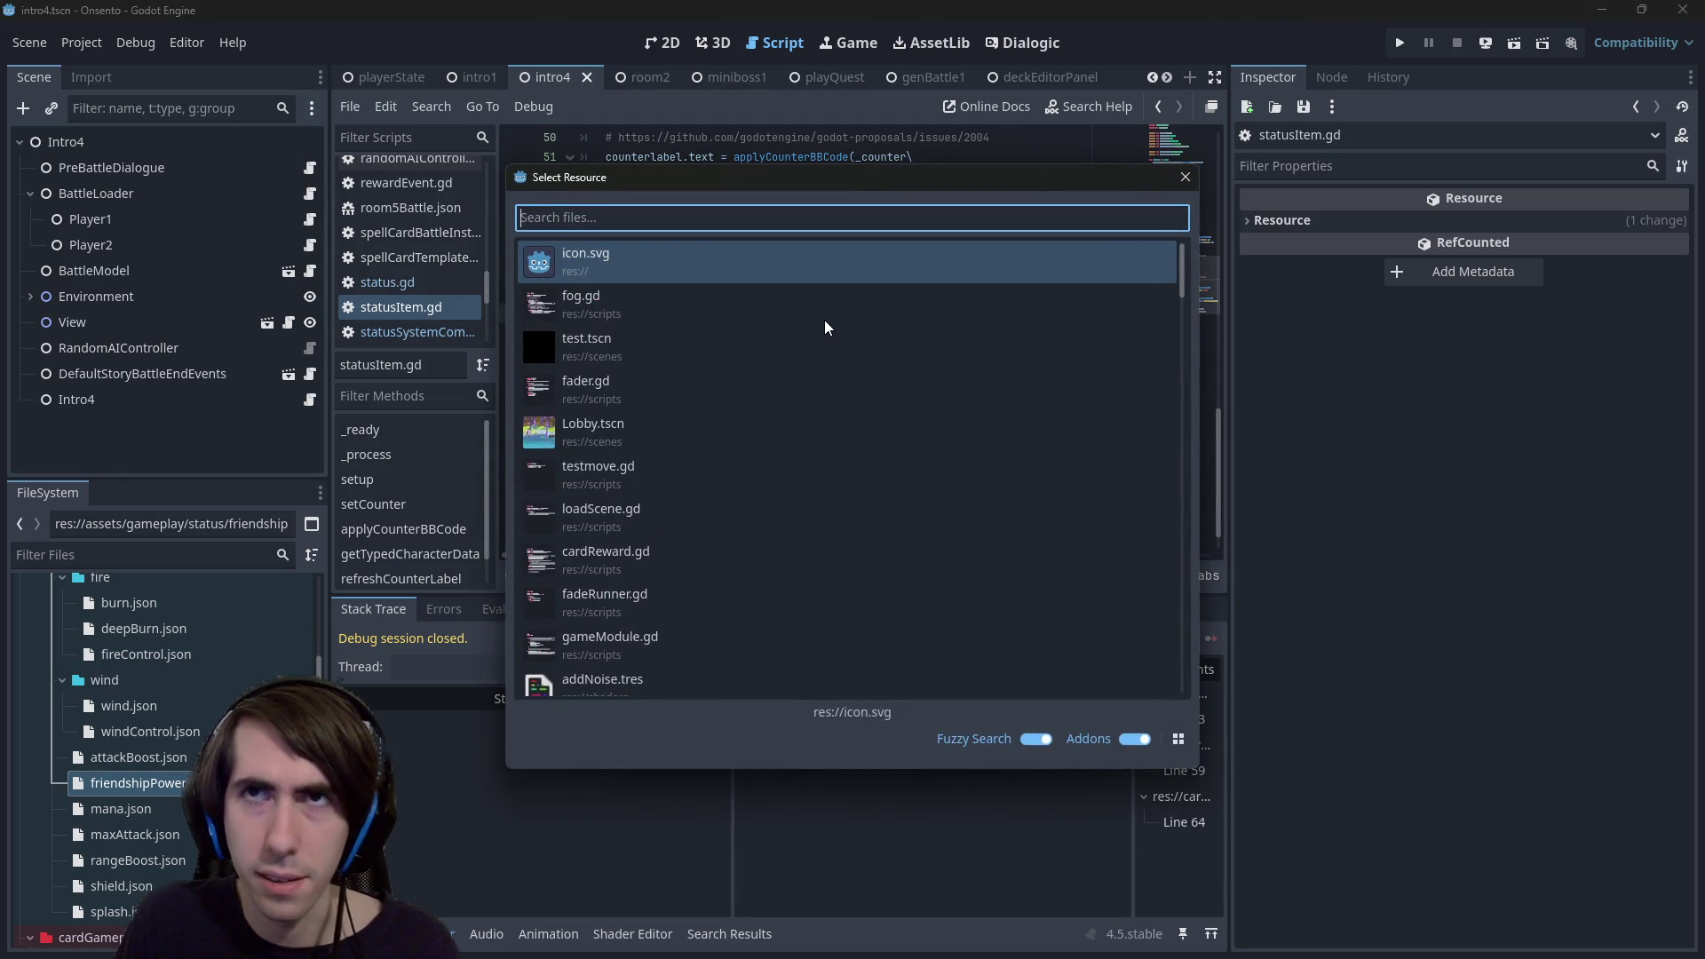
text(playerdata)
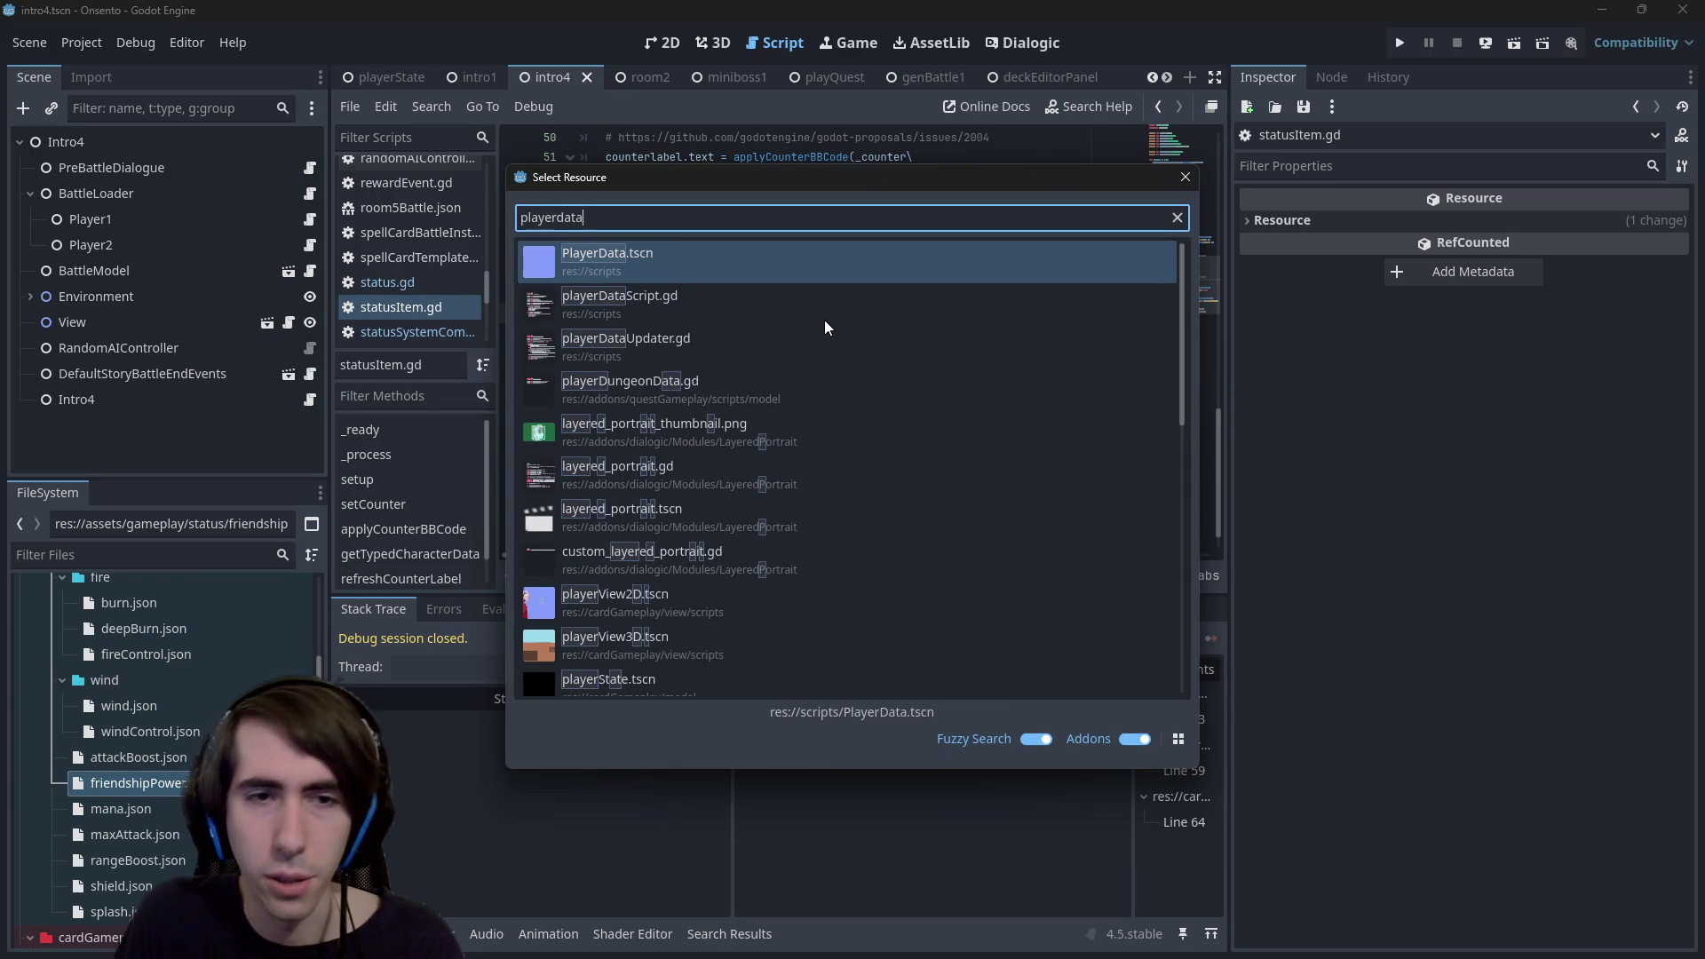
key(ctrl+BackSpace)
key(Escape)
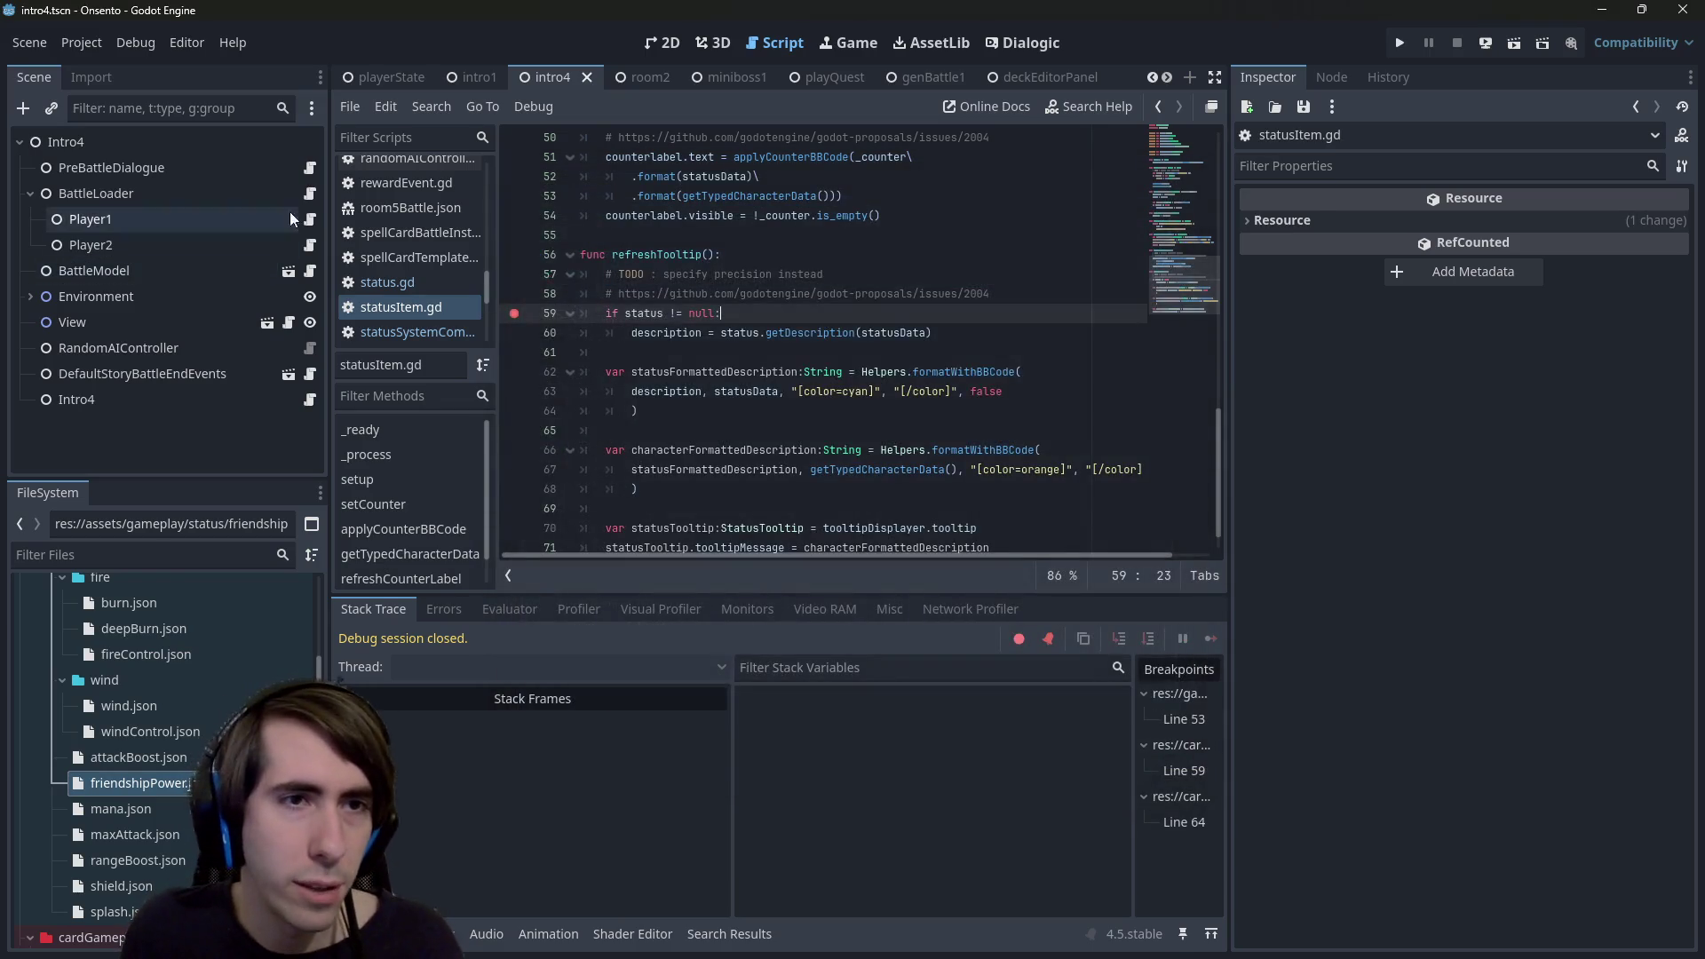
click(309, 194)
Find loadCharacter's refreshStats call in battleLoader.gd and check the rawStats and overrides usage
click(796, 257)
scroll(794, 311, up, 10)
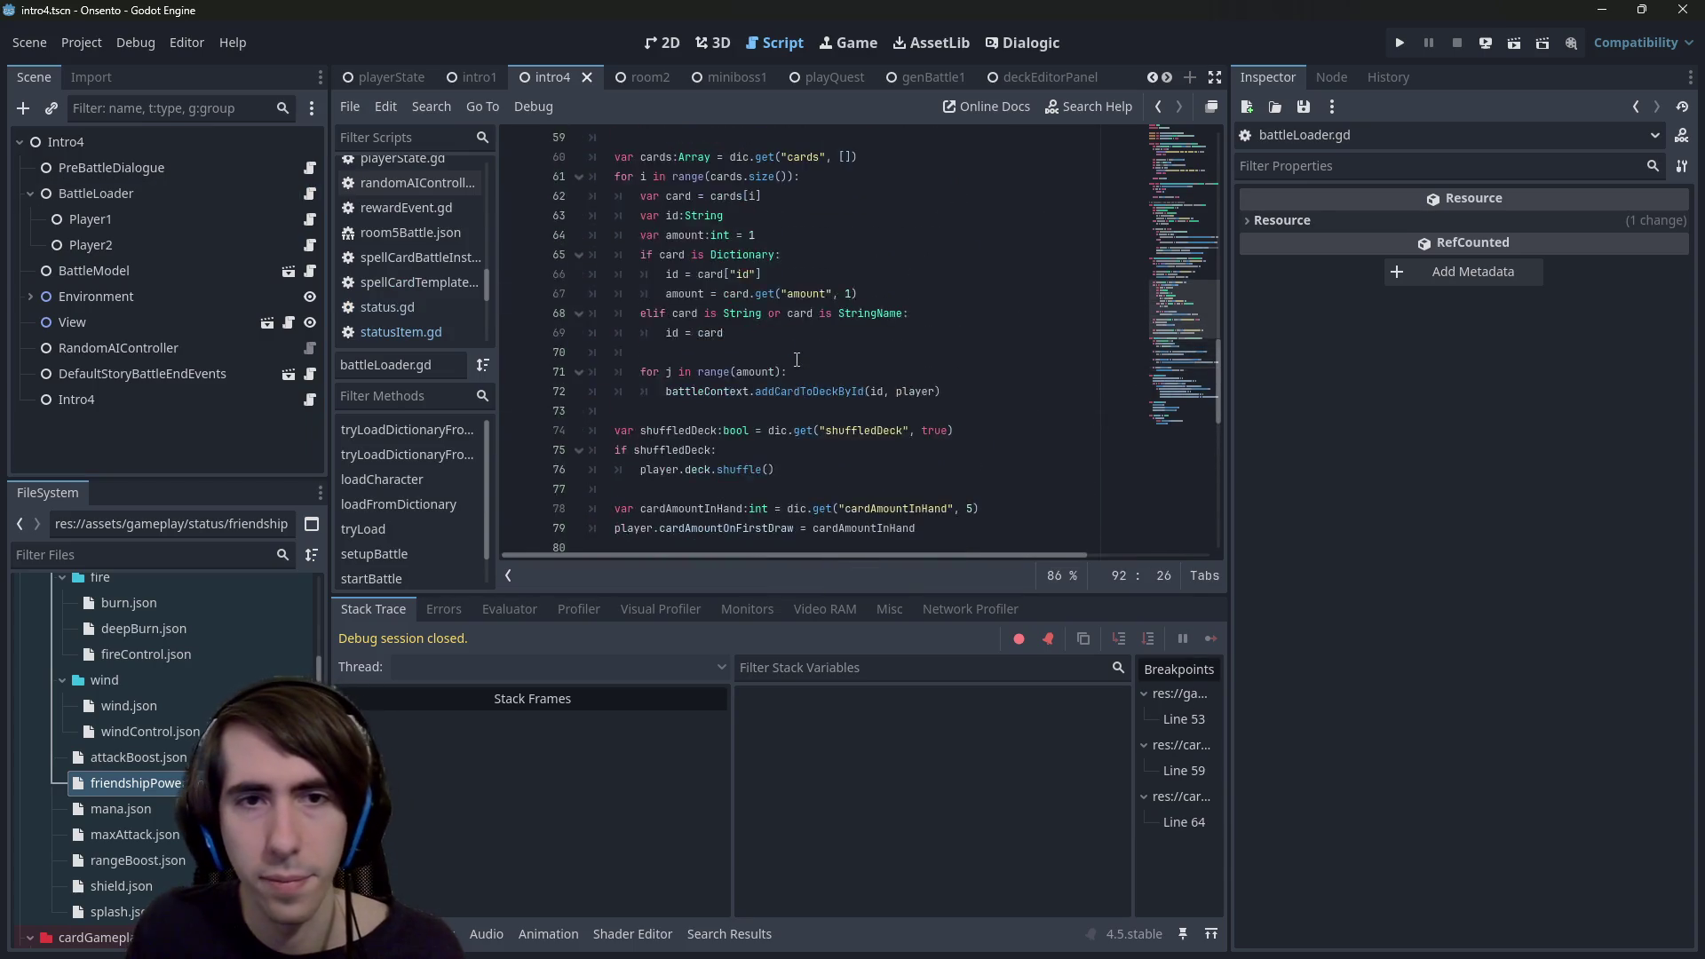
scroll(794, 359, up, 14)
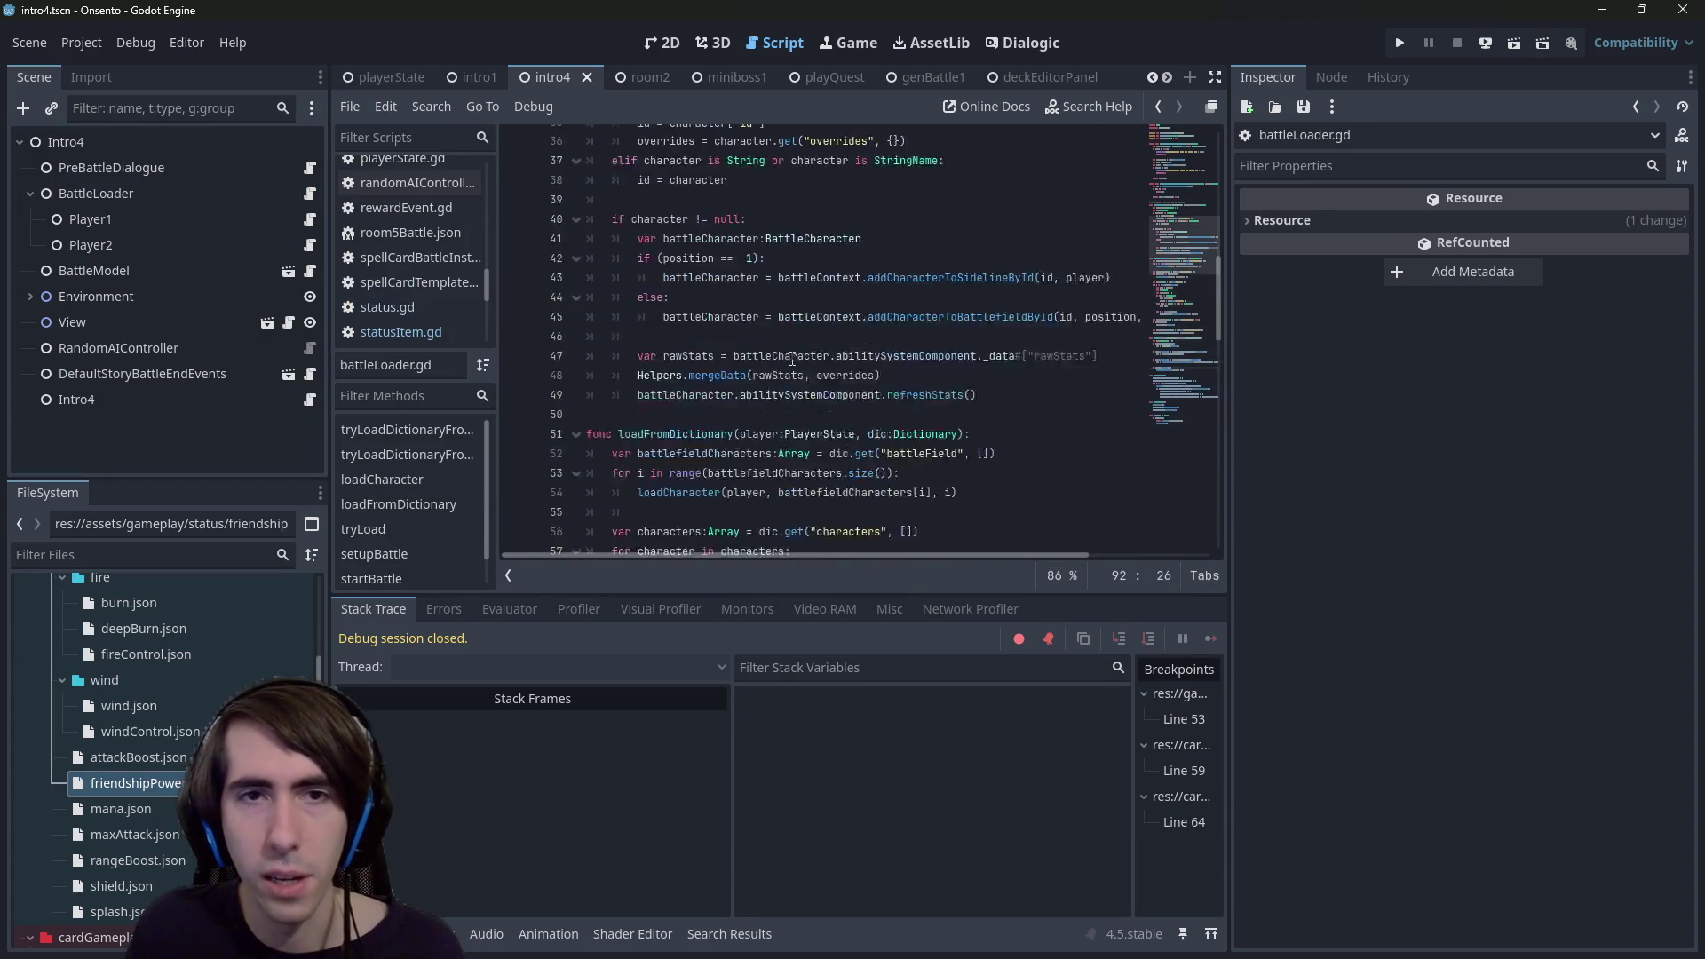
scroll(792, 359, up, 3)
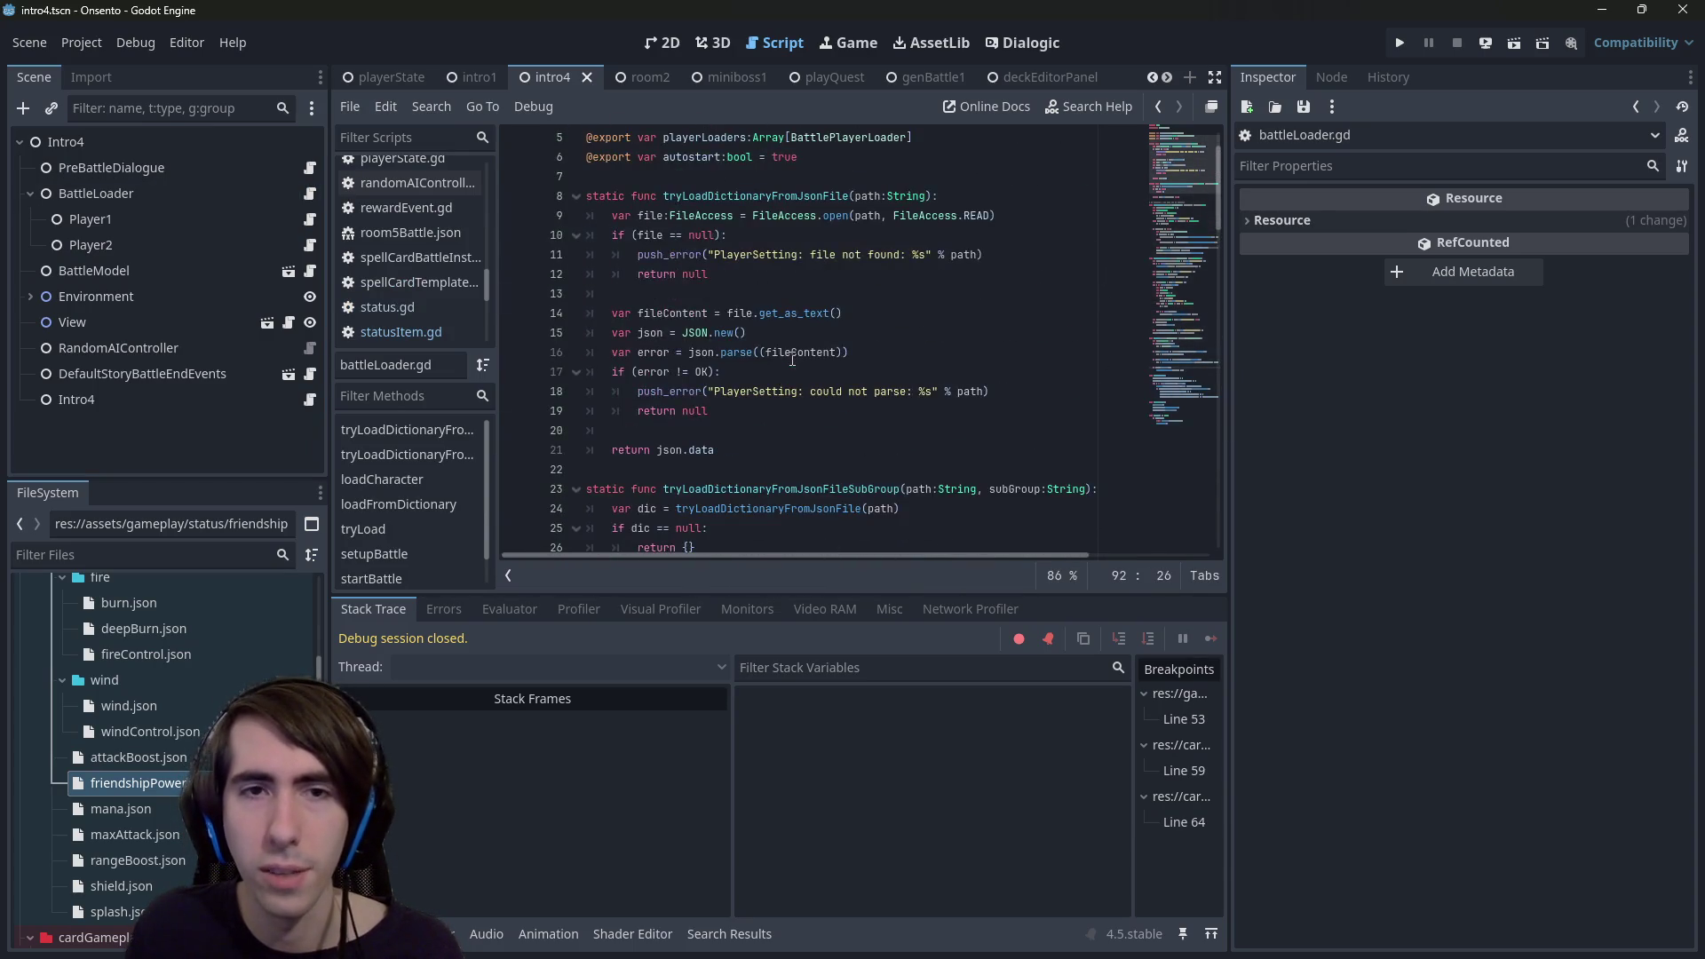
scroll(793, 360, down, 8)
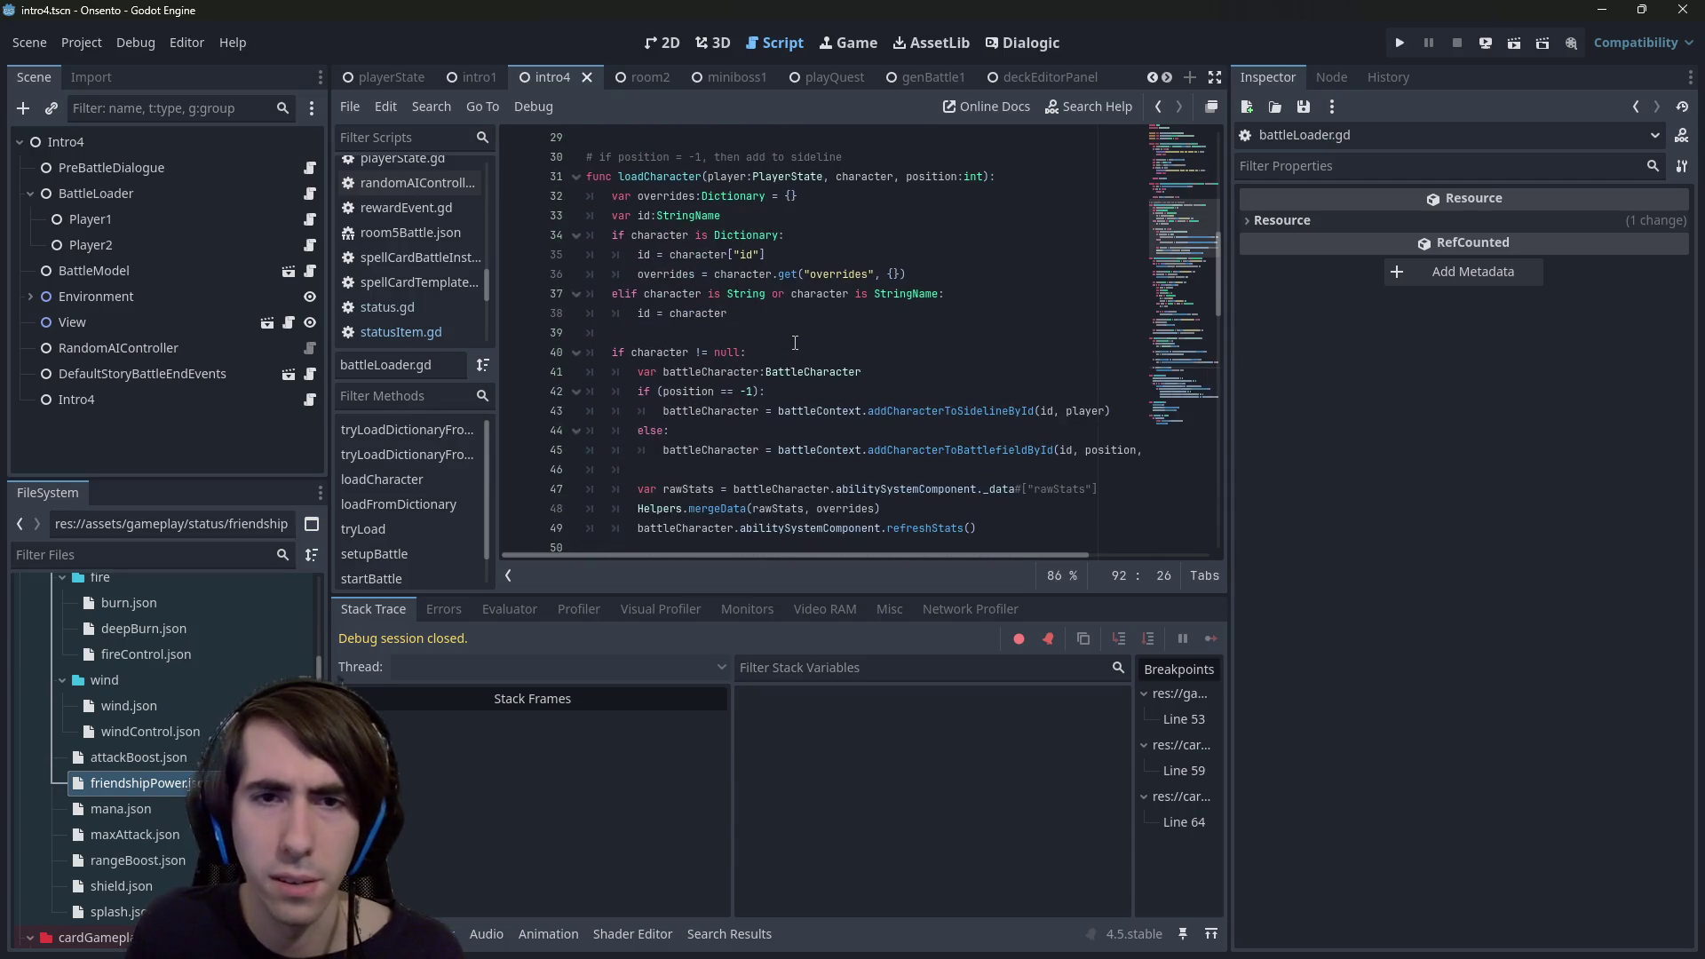
scroll(795, 343, down, 2)
click(1037, 417)
scroll(960, 422, up, 1)
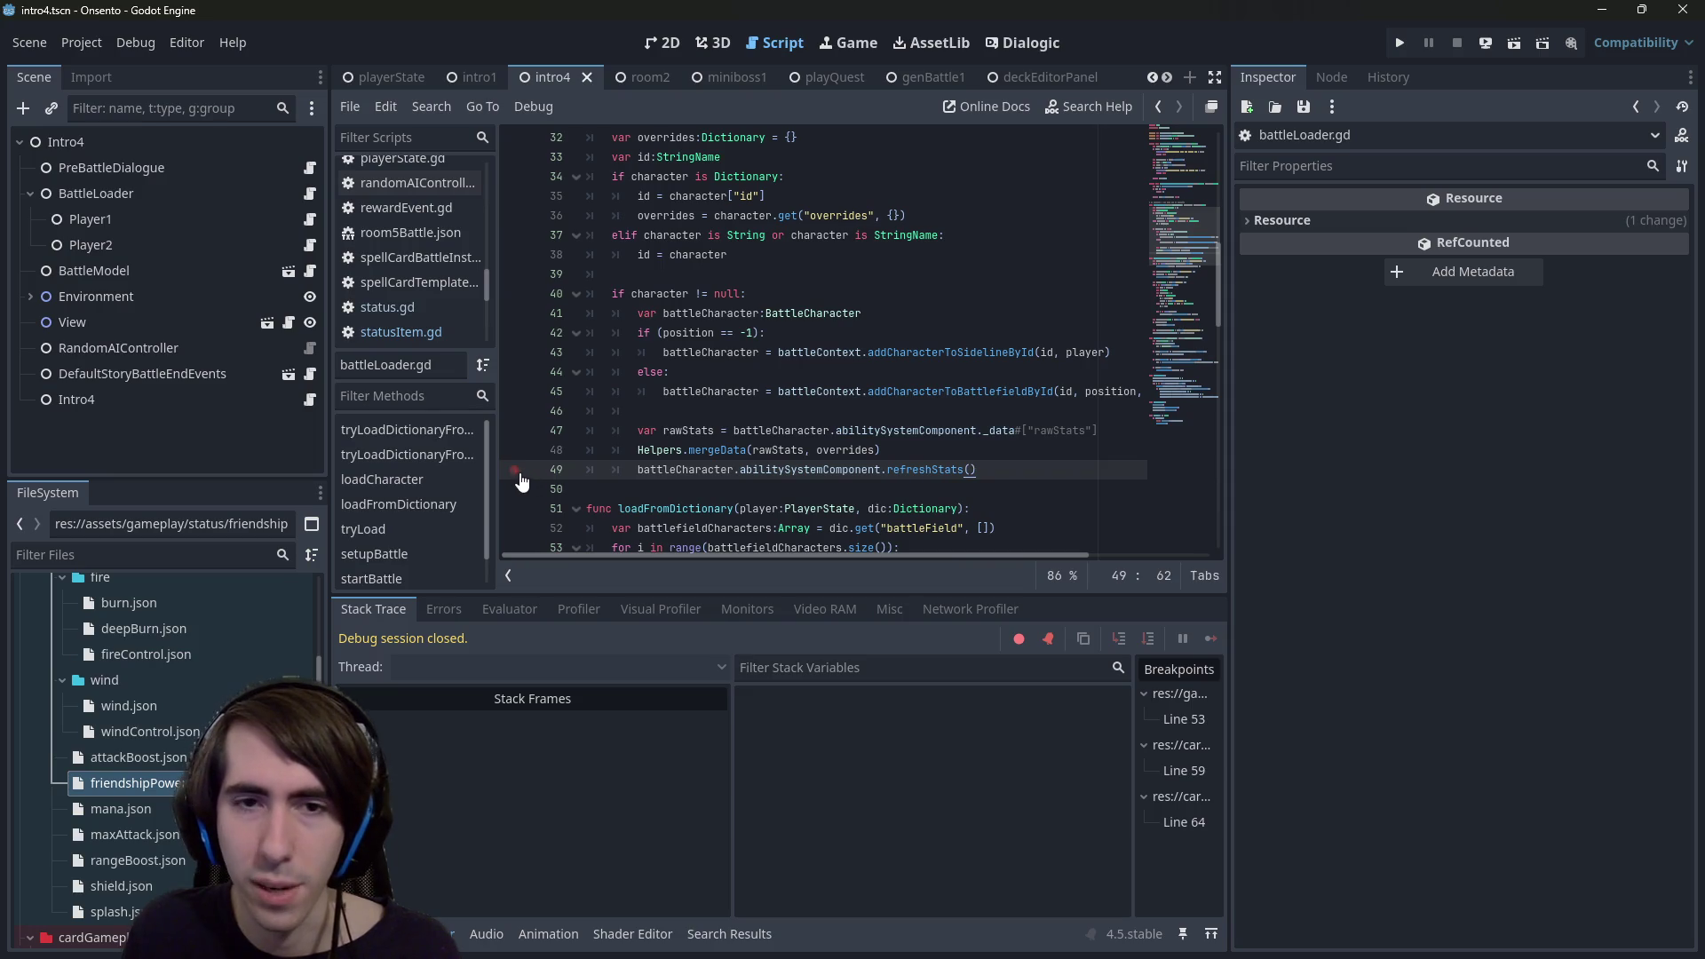
double_click(778, 451)
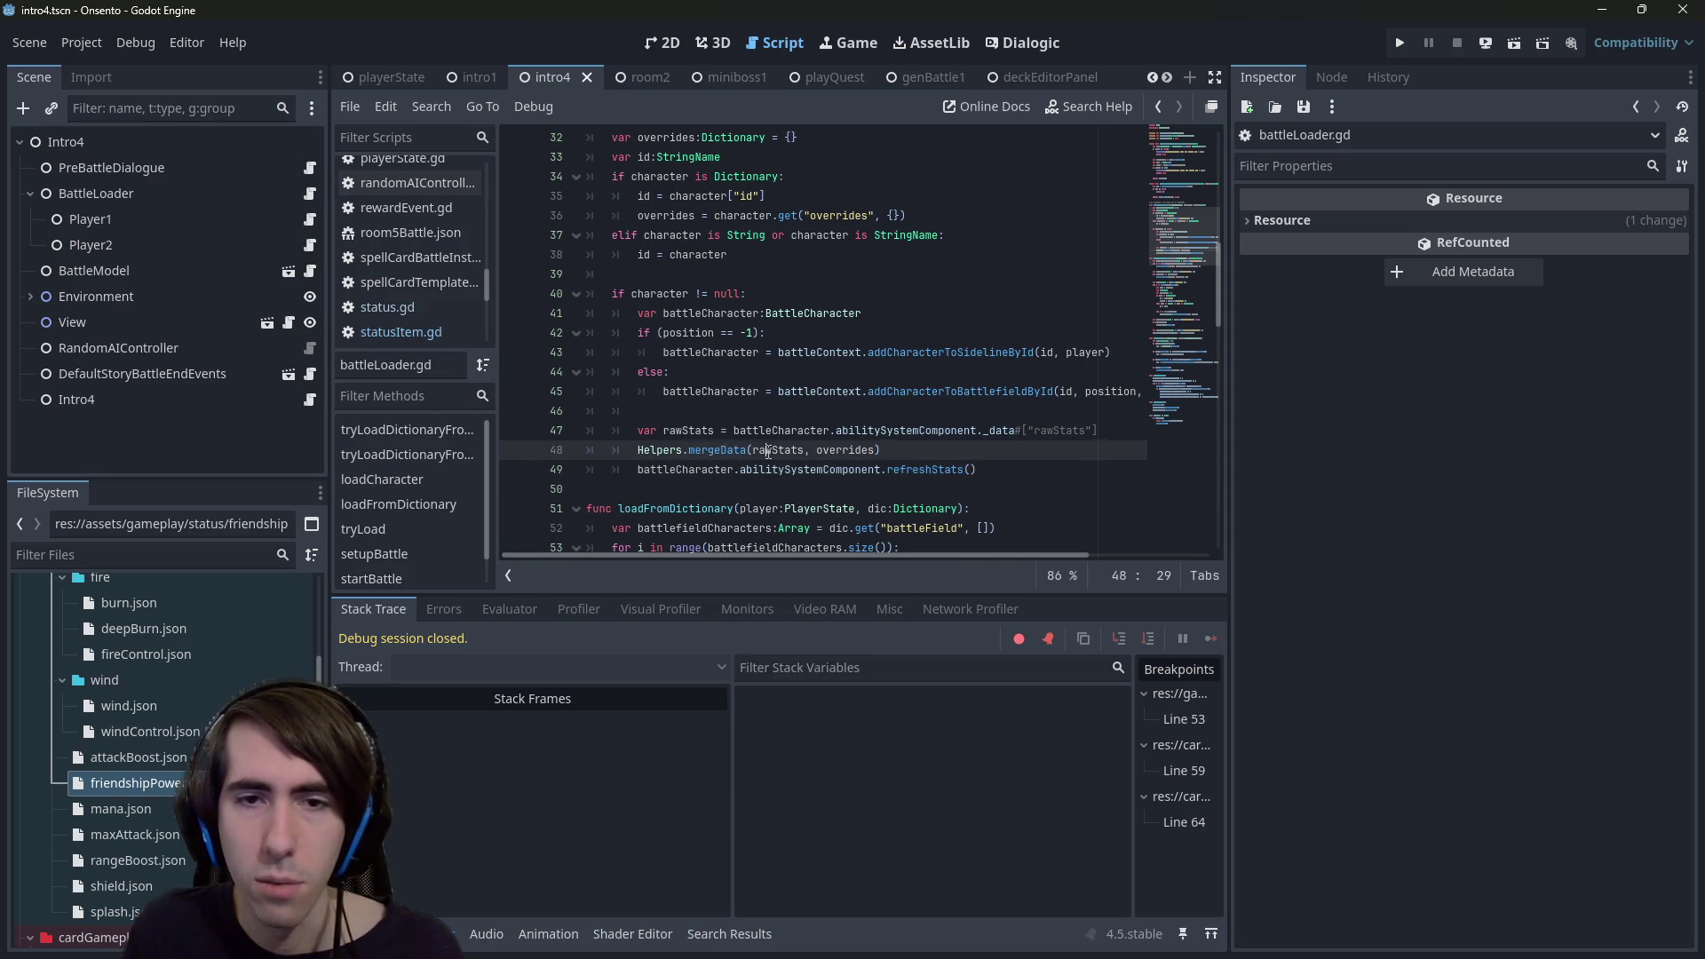
double_click(844, 450)
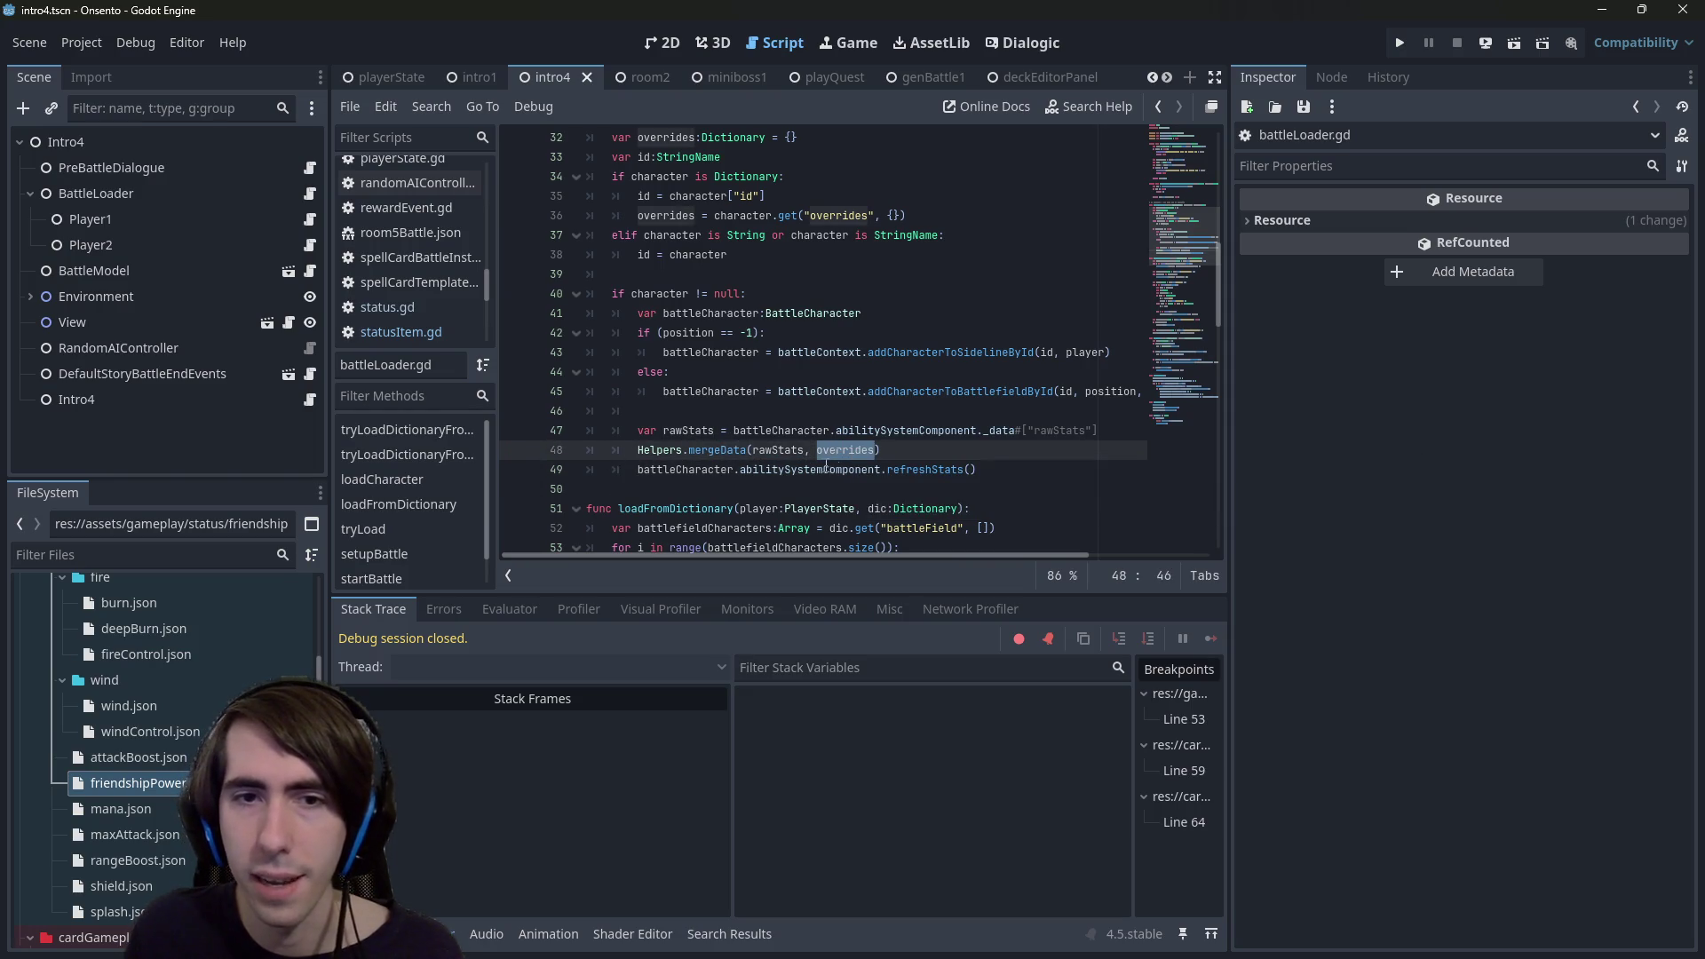
Put a breakpoint on line 49's refreshStats call and rerun the scene
click(882, 450)
click(514, 469)
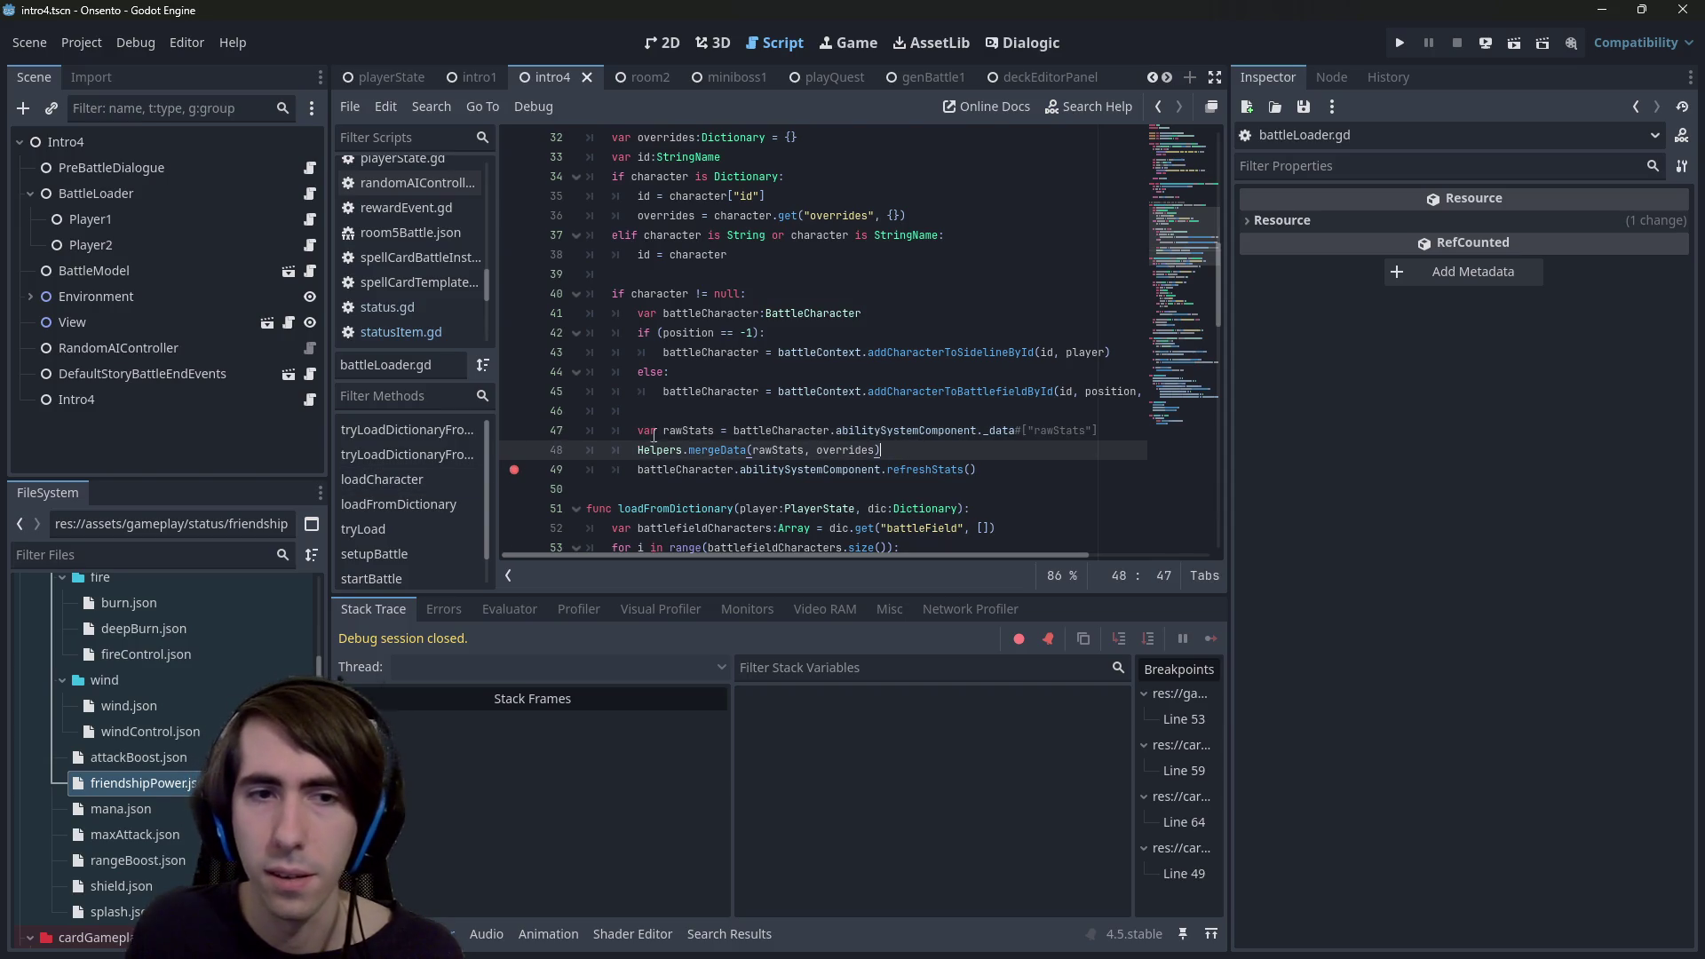
click(1515, 43)
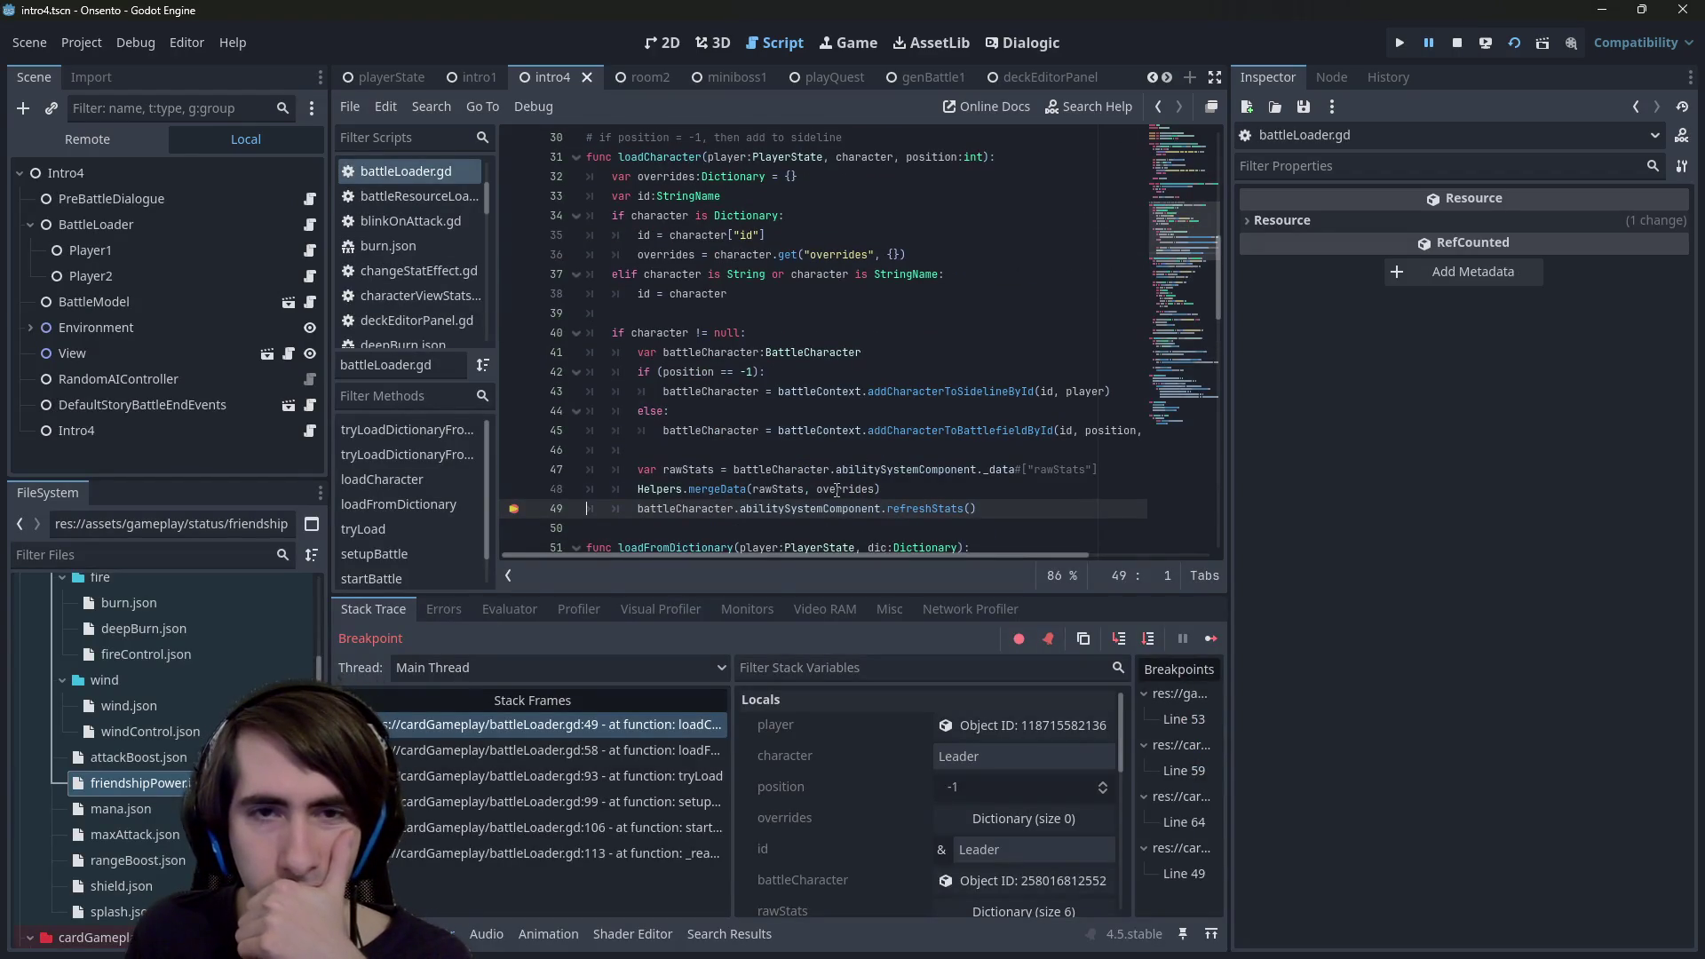
Inspect the rawStats and overrides values in the debugger while paused in battleLoader.gd
mouse_move(836, 490)
mouse_move(784, 491)
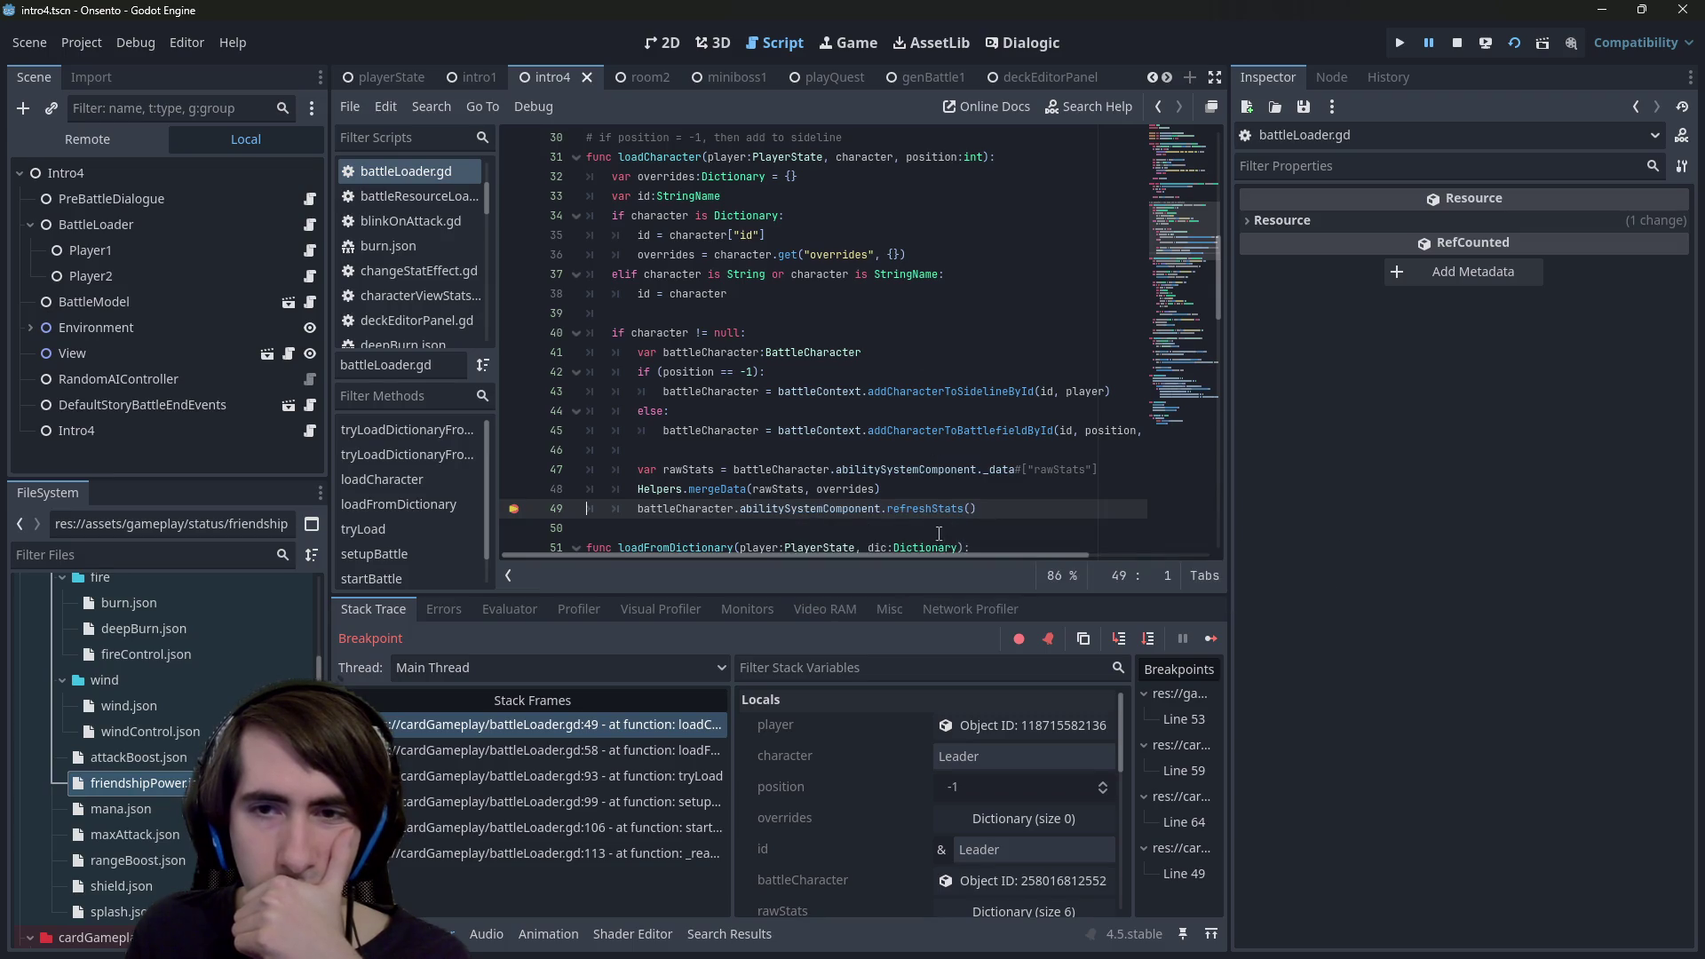
mouse_move(947, 556)
mouse_down()
mouse_move(1048, 553)
mouse_move(931, 546)
mouse_up()
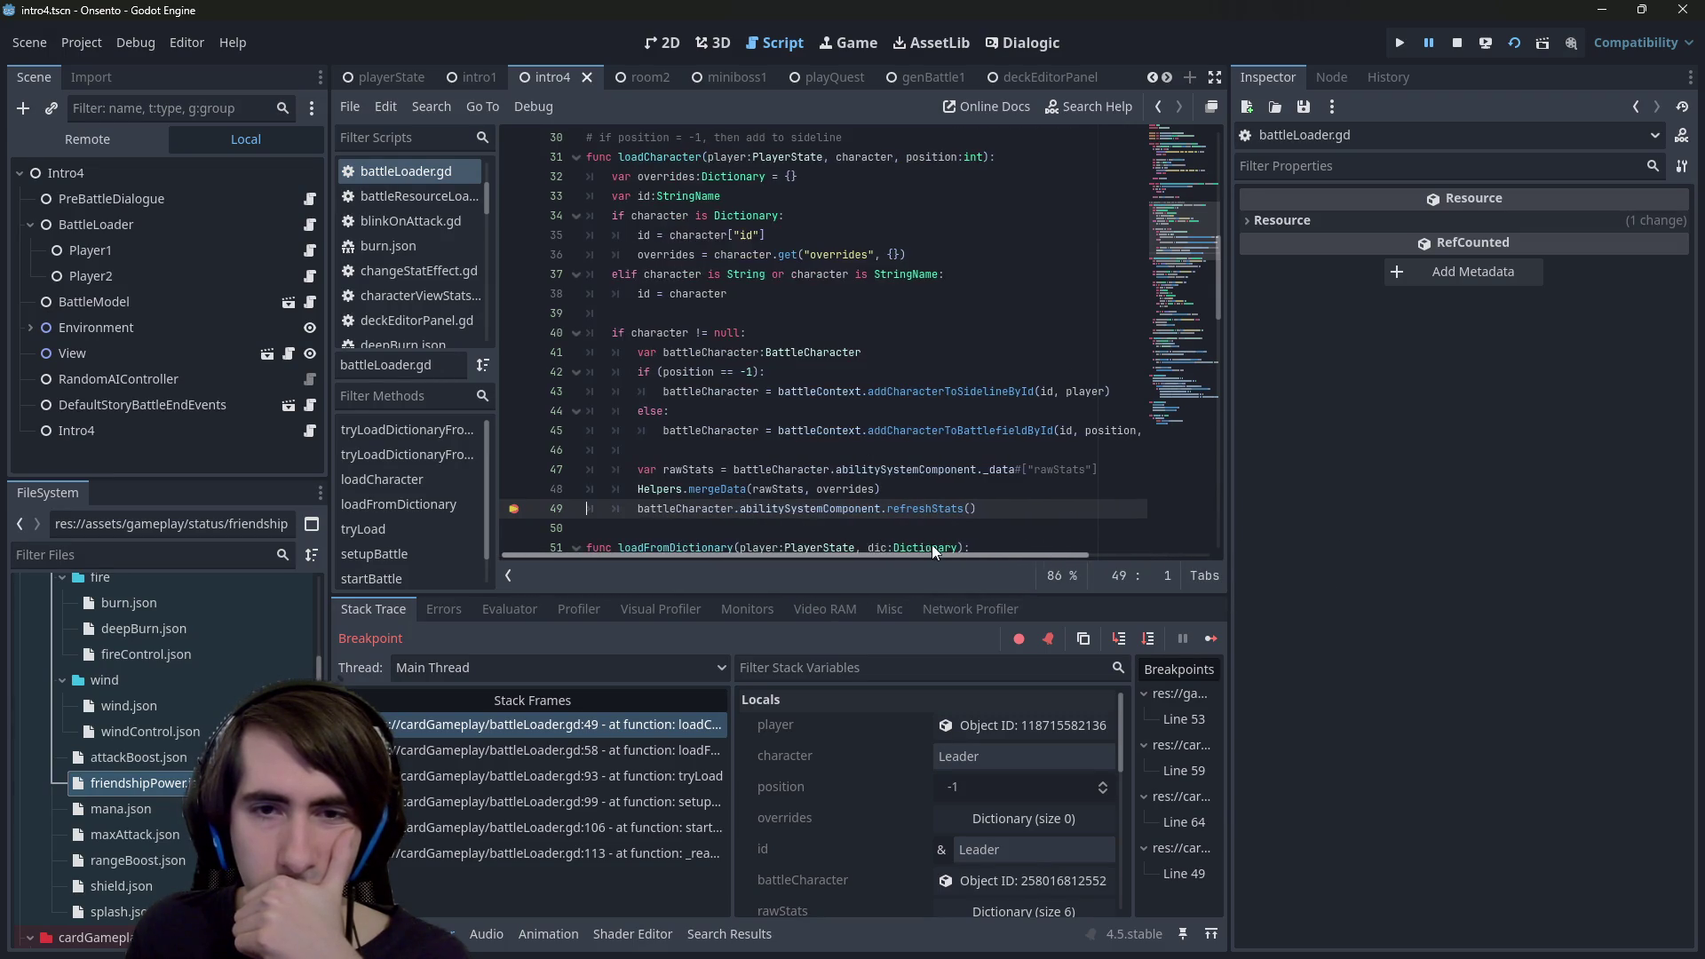
scroll(912, 409, down, 2)
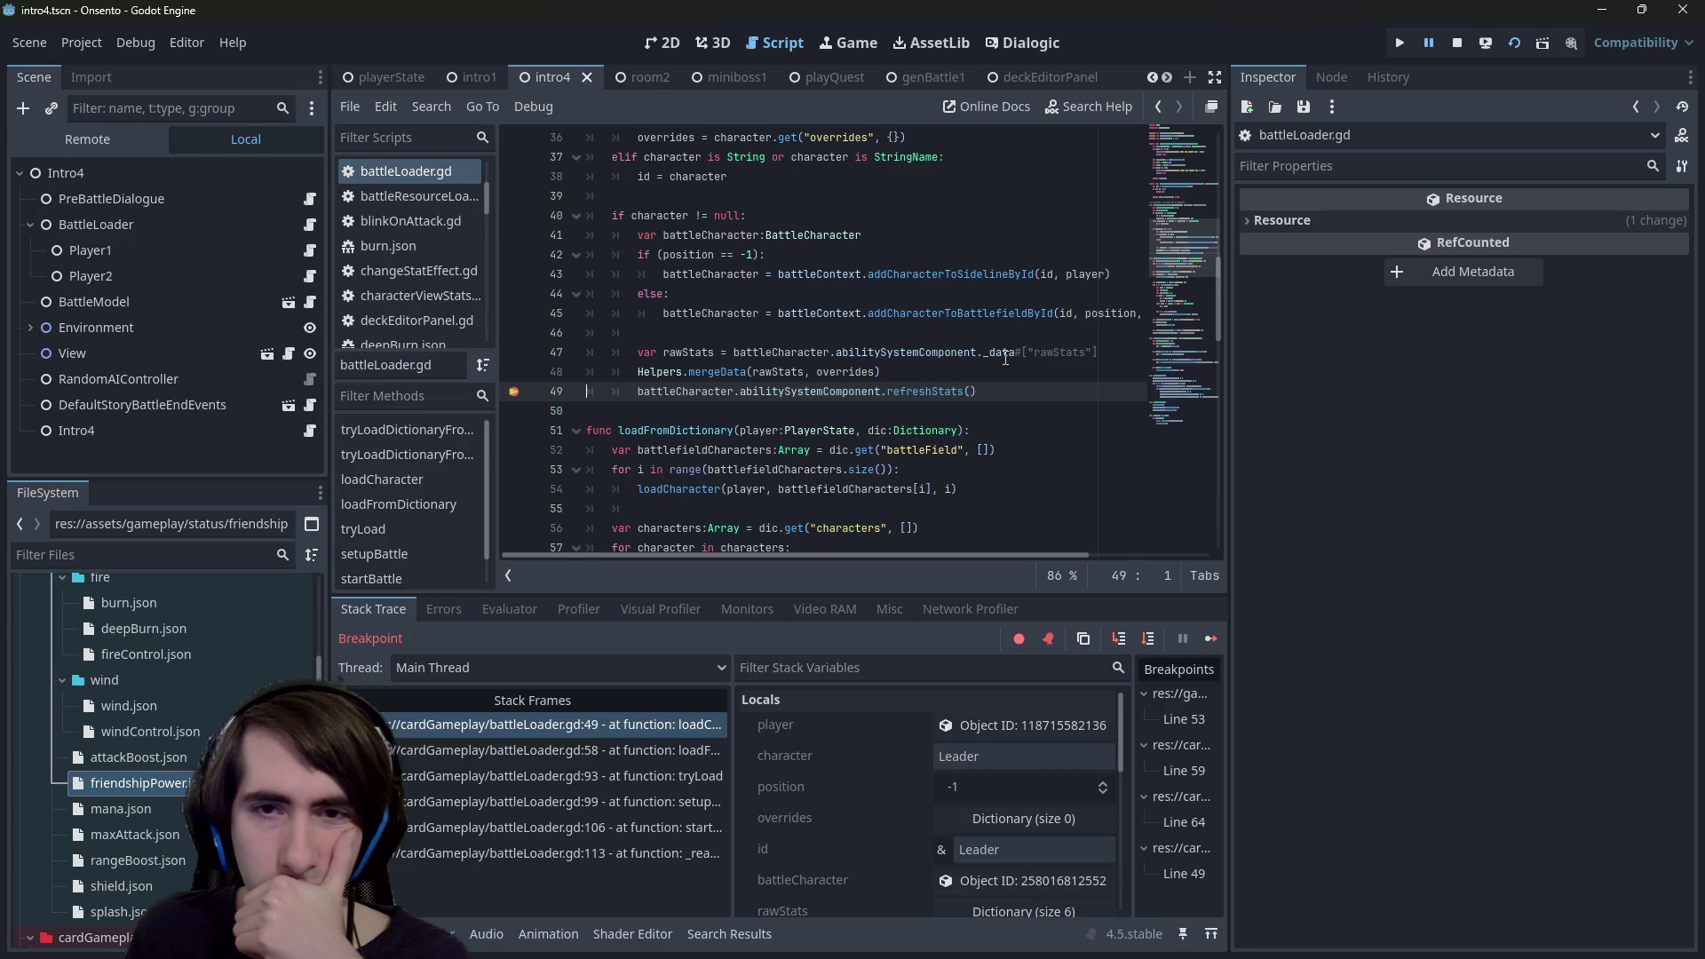
mouse_move(1007, 358)
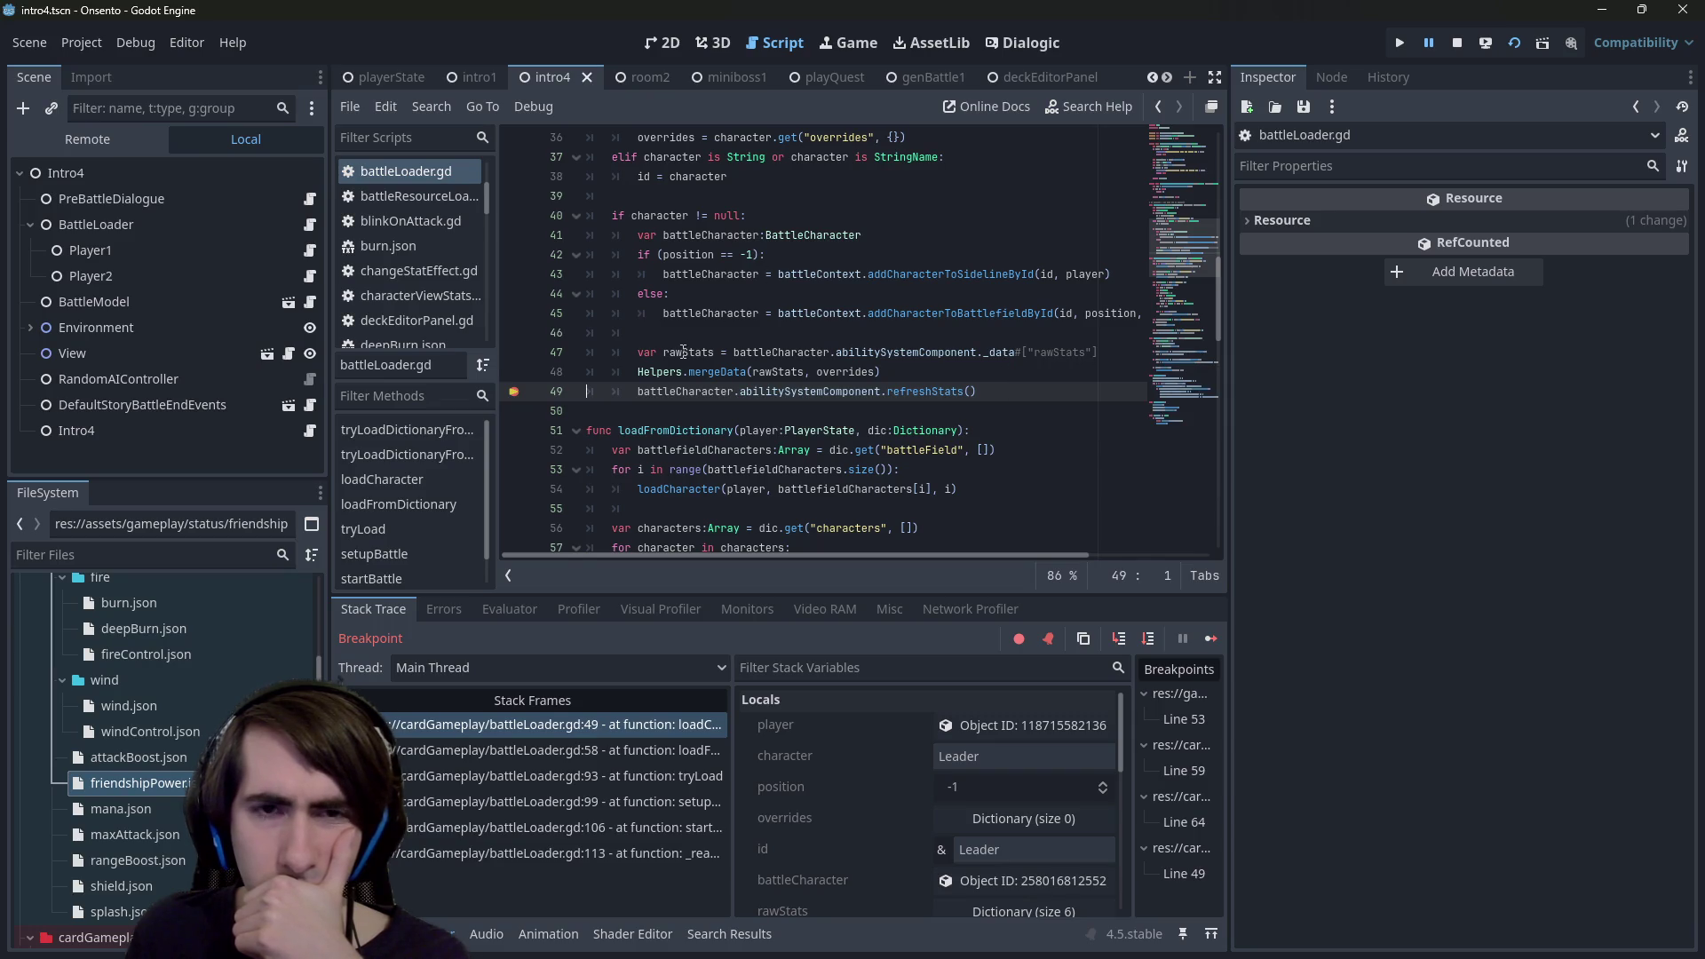
click(869, 272)
mouse_move(856, 377)
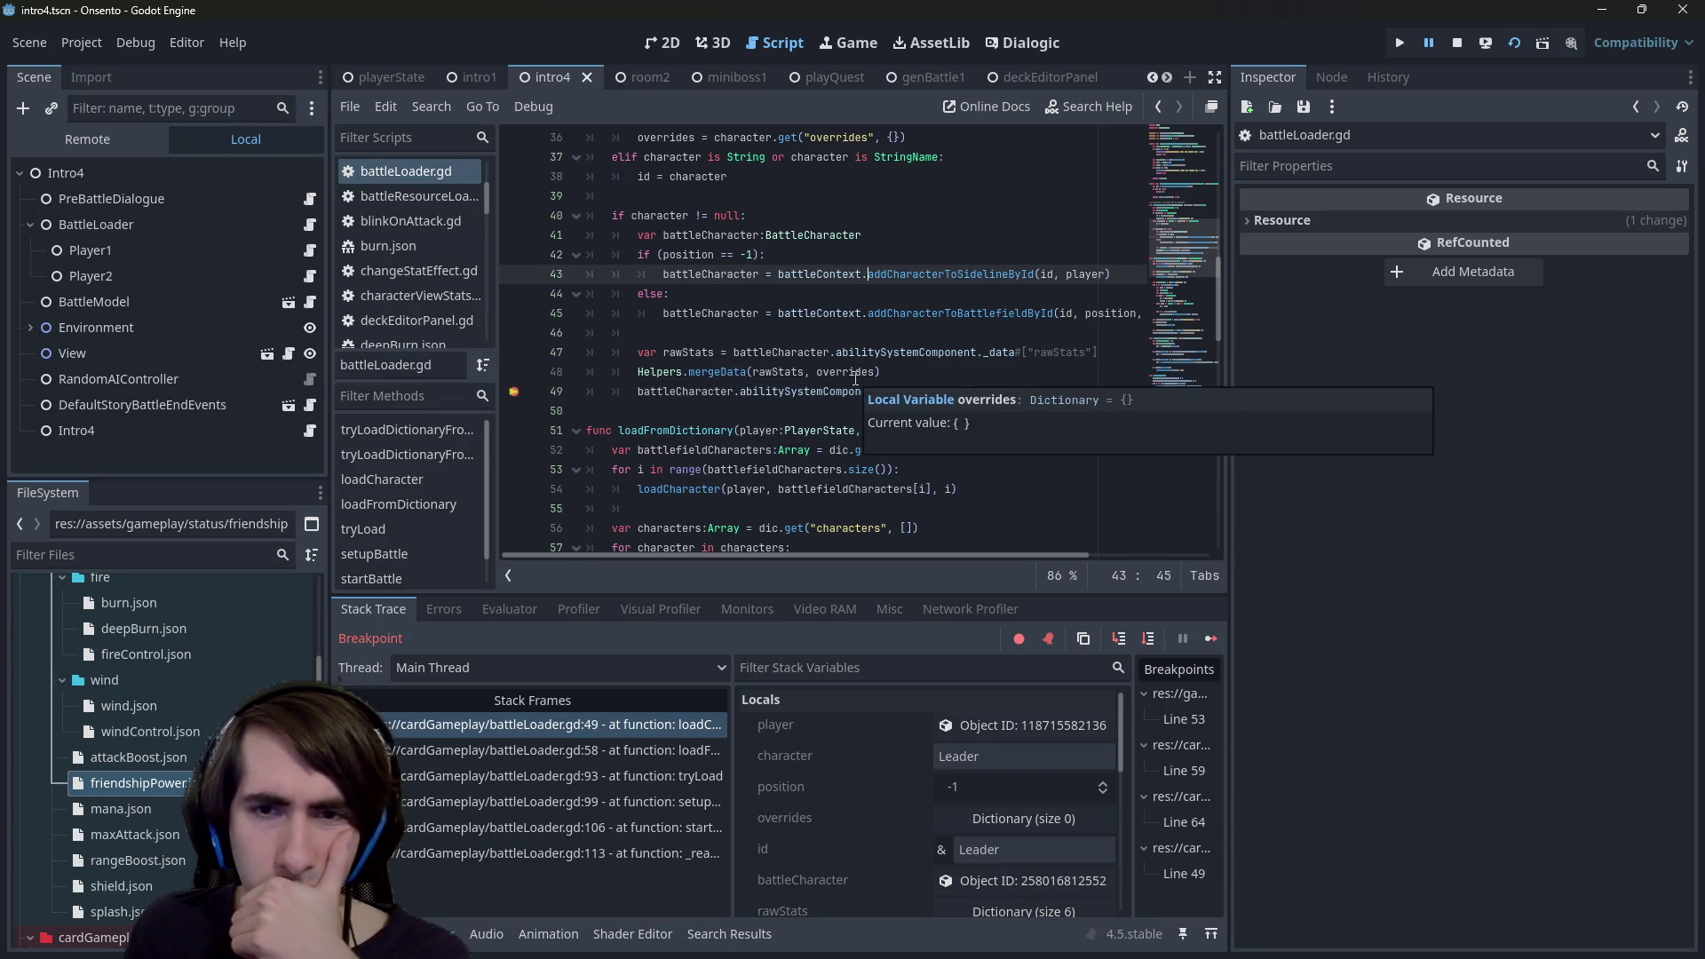
scroll(856, 378, up, 1)
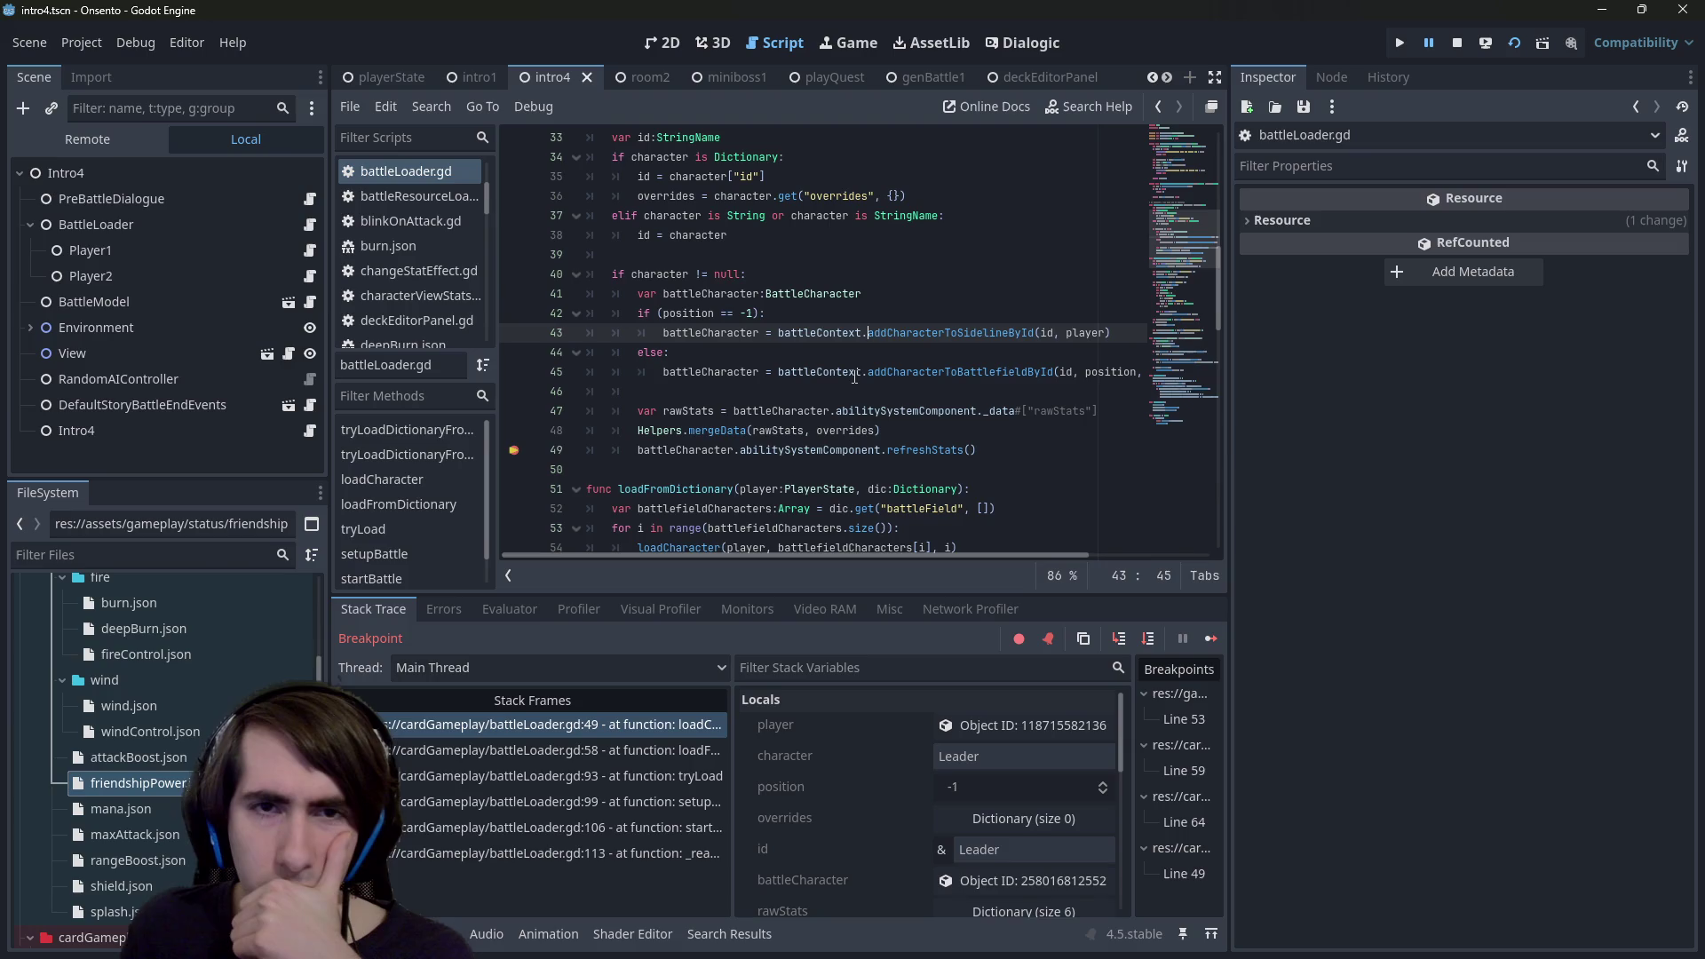
Continue execution twice to the next loaded characters and dismiss the rawStats value popup
click(1210, 638)
mouse_move(864, 312)
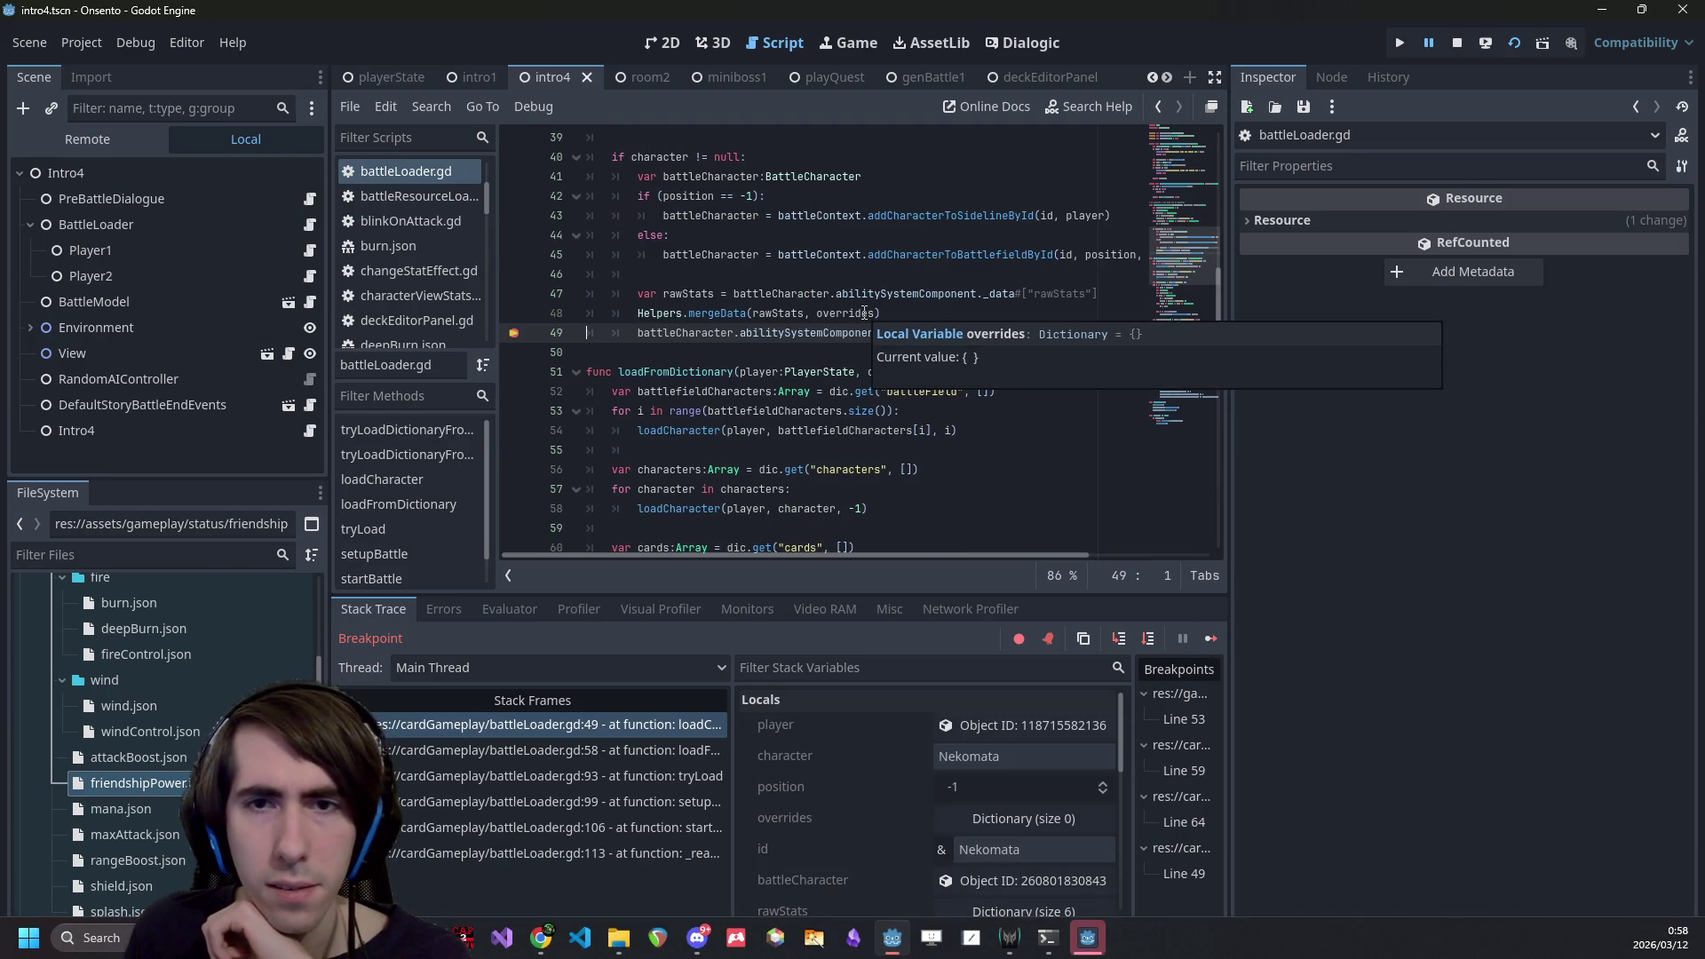
click(1208, 640)
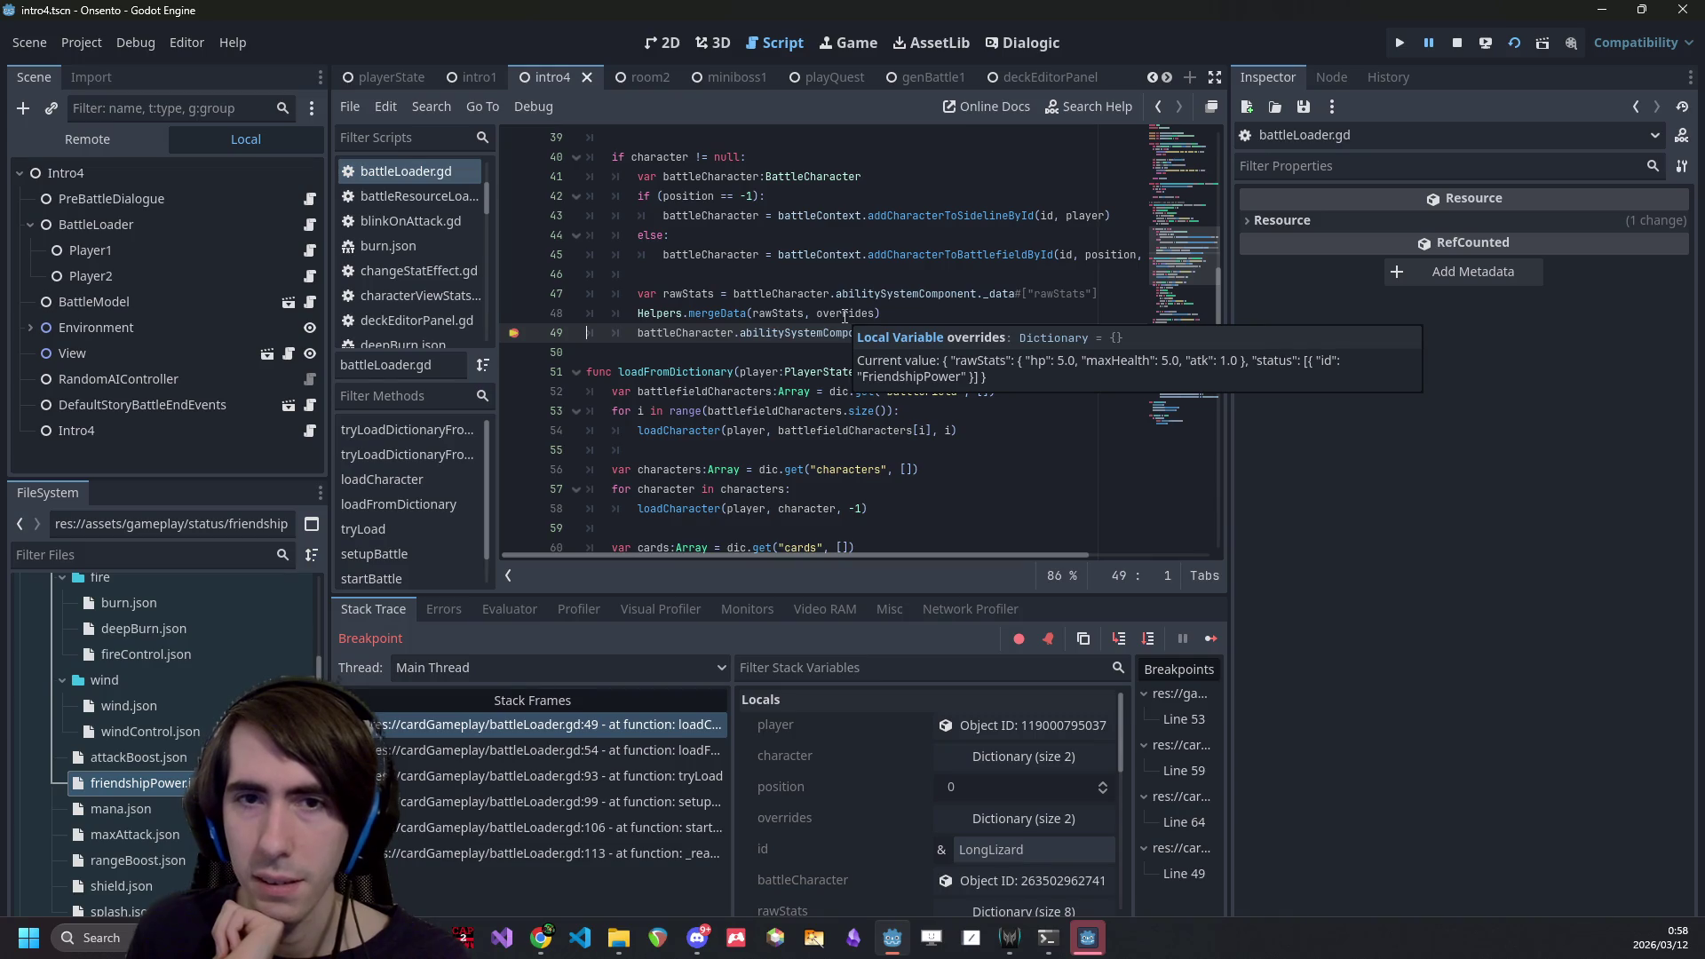
mouse_move(774, 309)
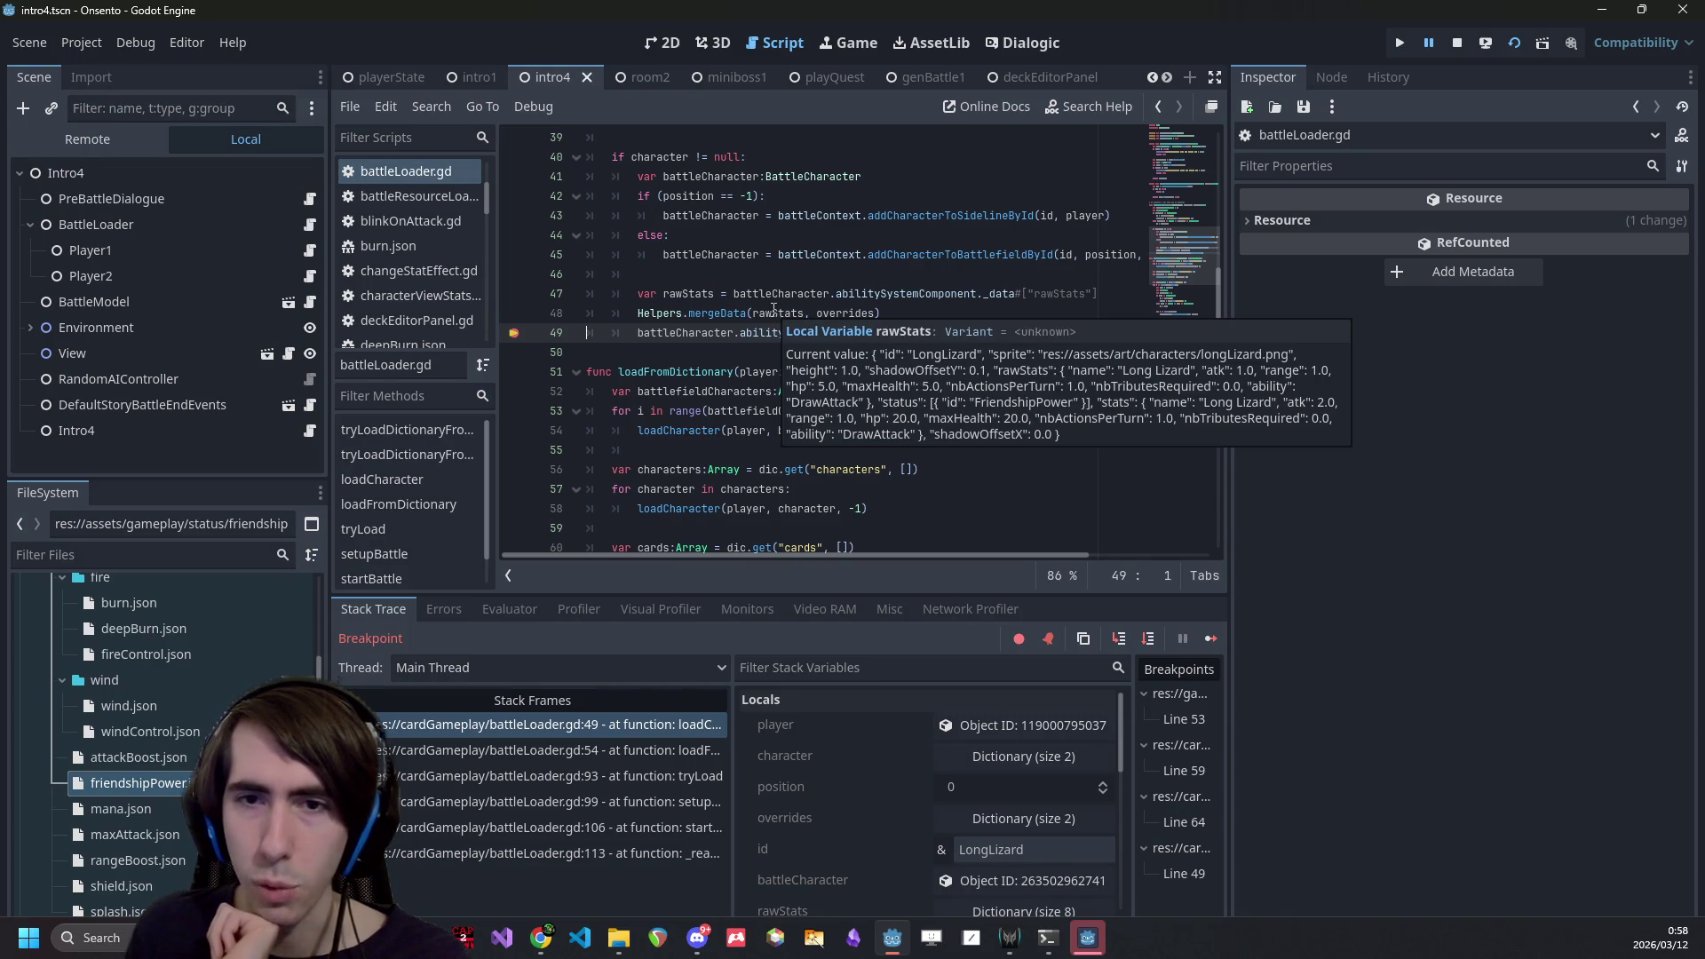
click(863, 254)
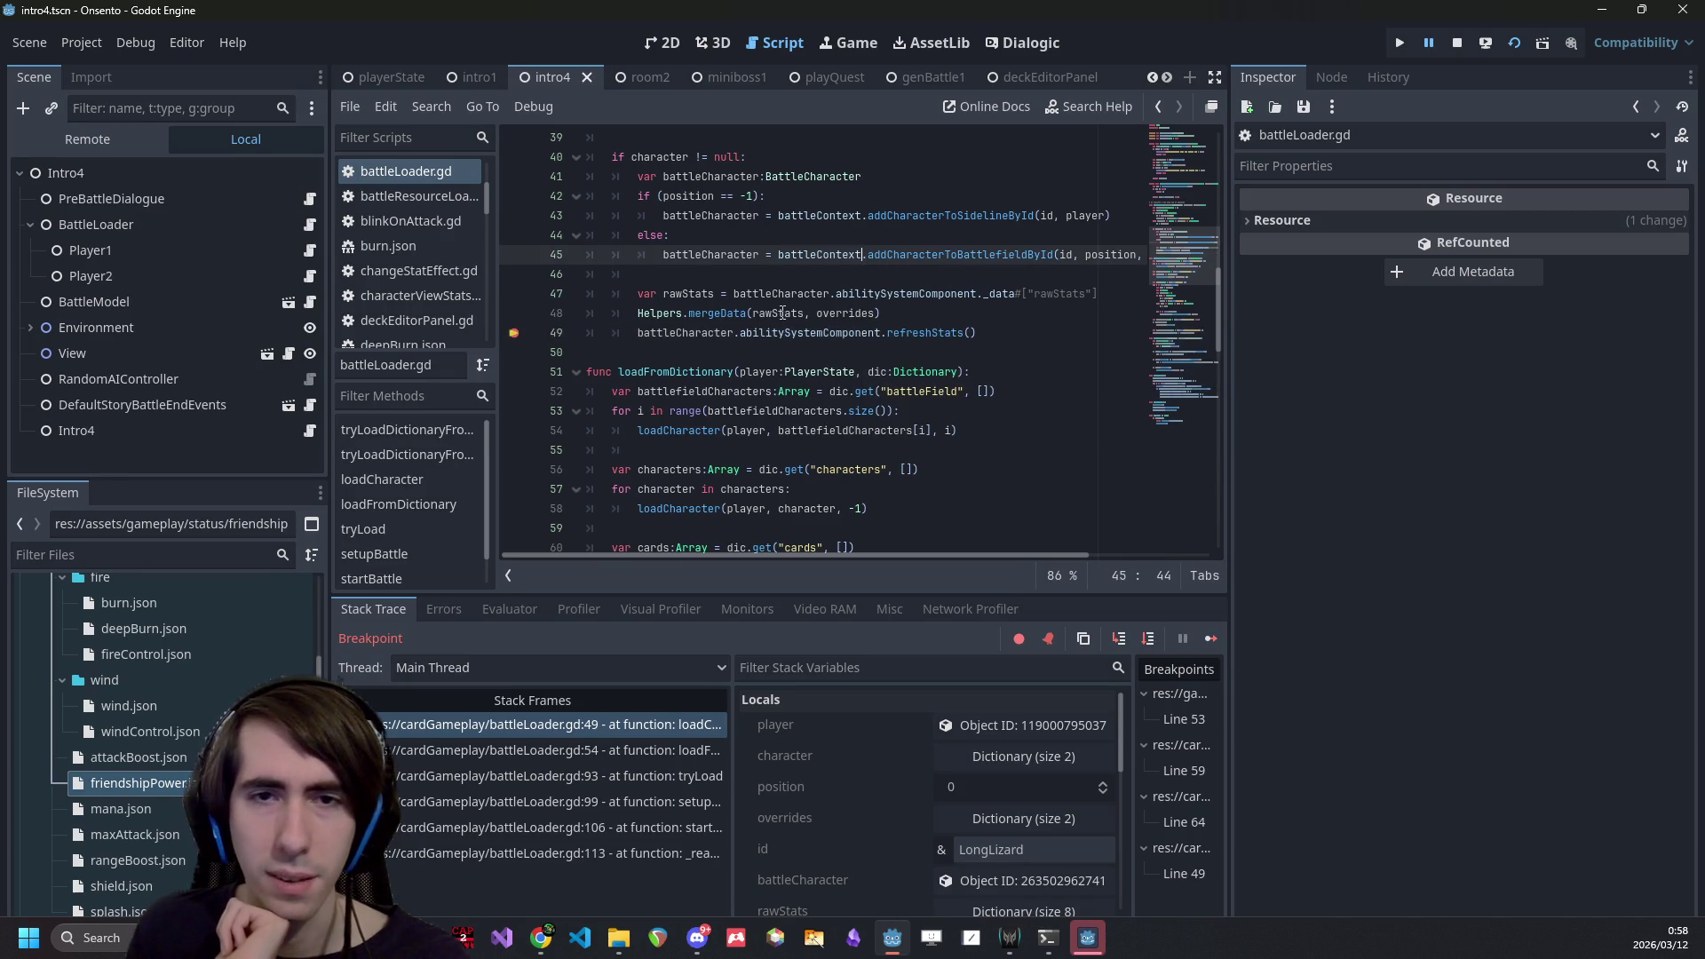
Open abilitySystemComponent.gd from the Scripts list
mouse_move(783, 313)
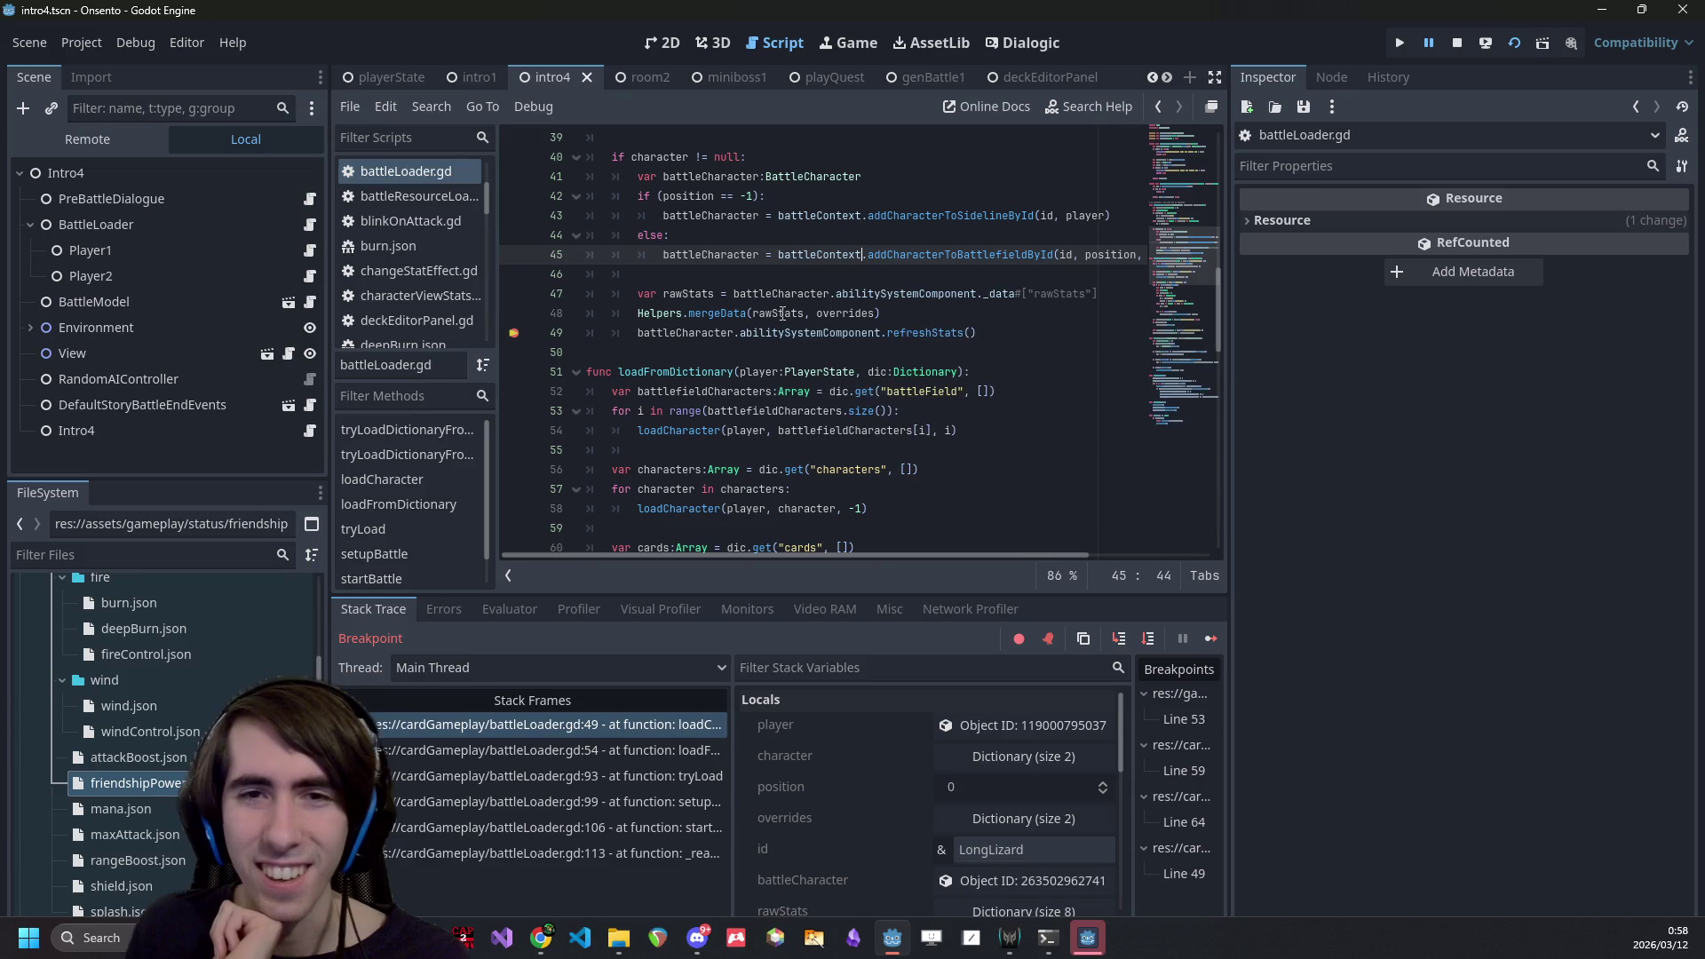
scroll(807, 464, up, 2)
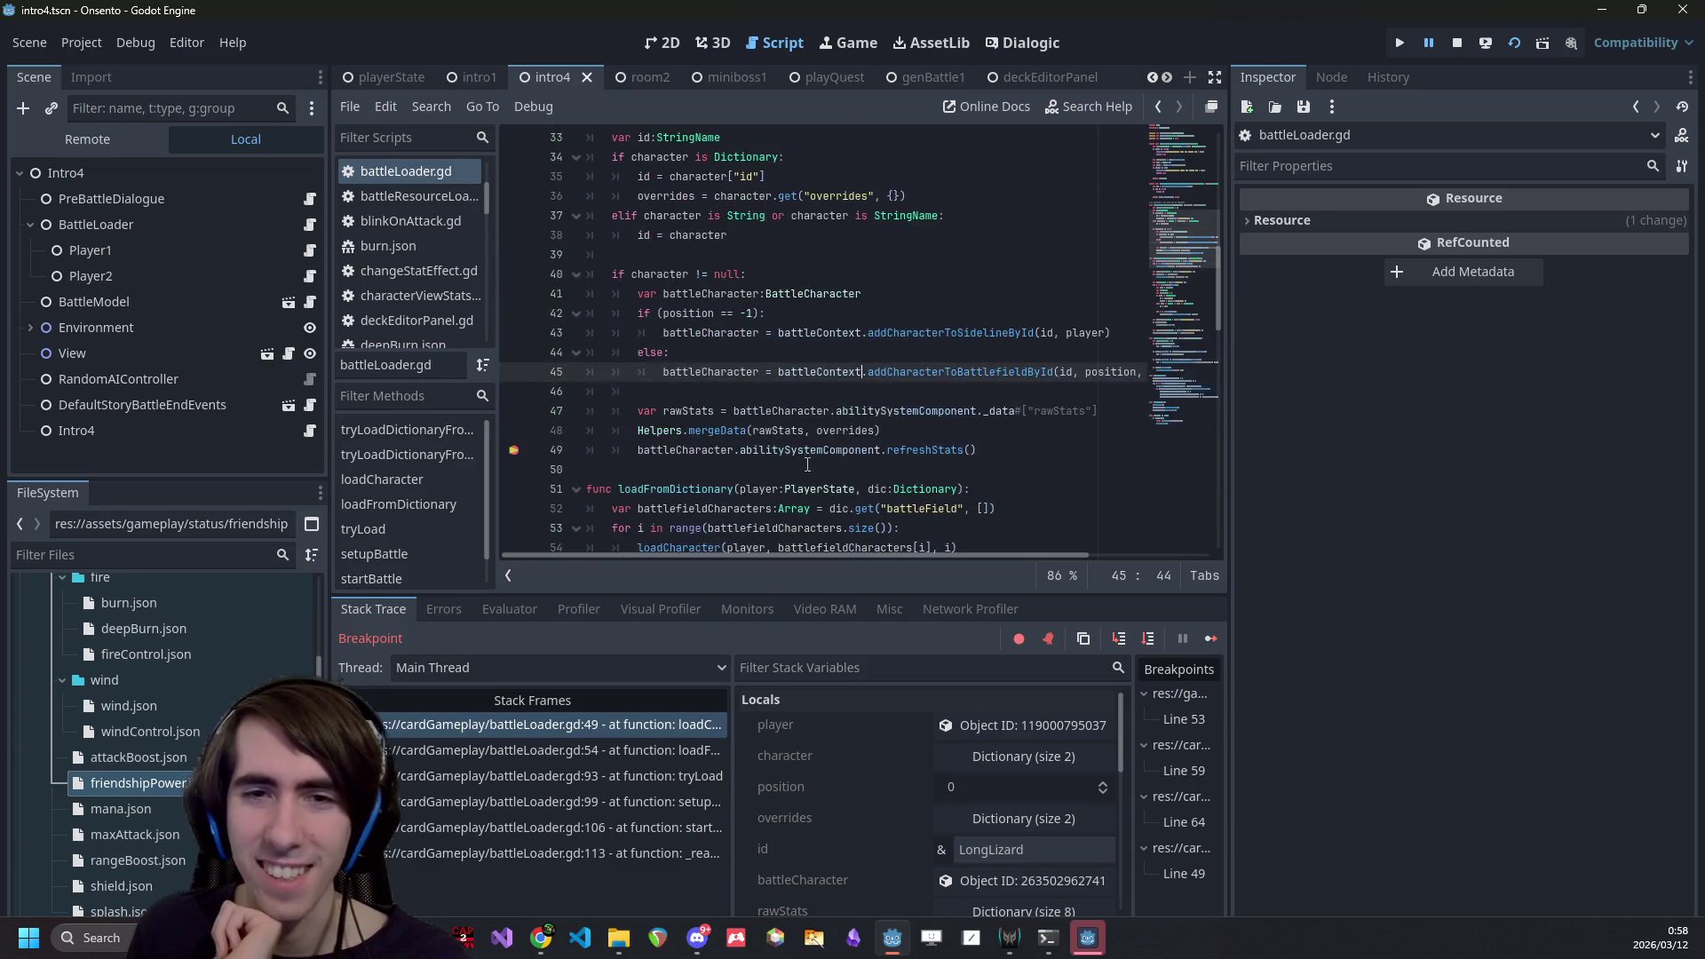
mouse_move(710, 427)
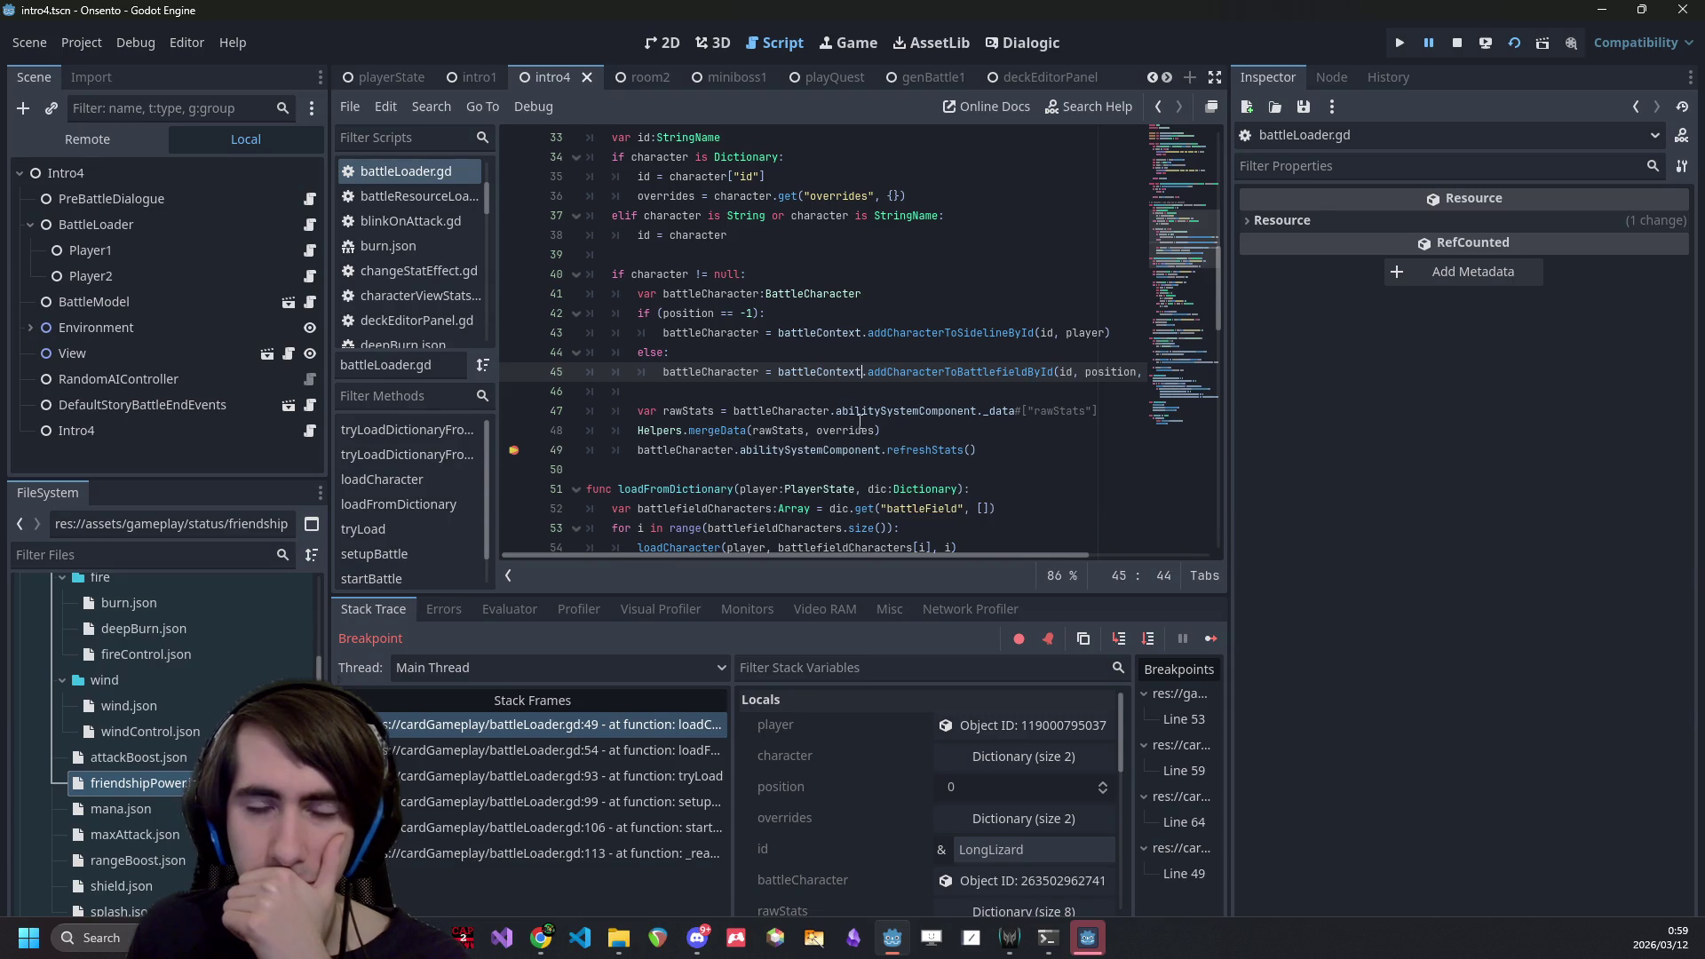
mouse_move(850, 437)
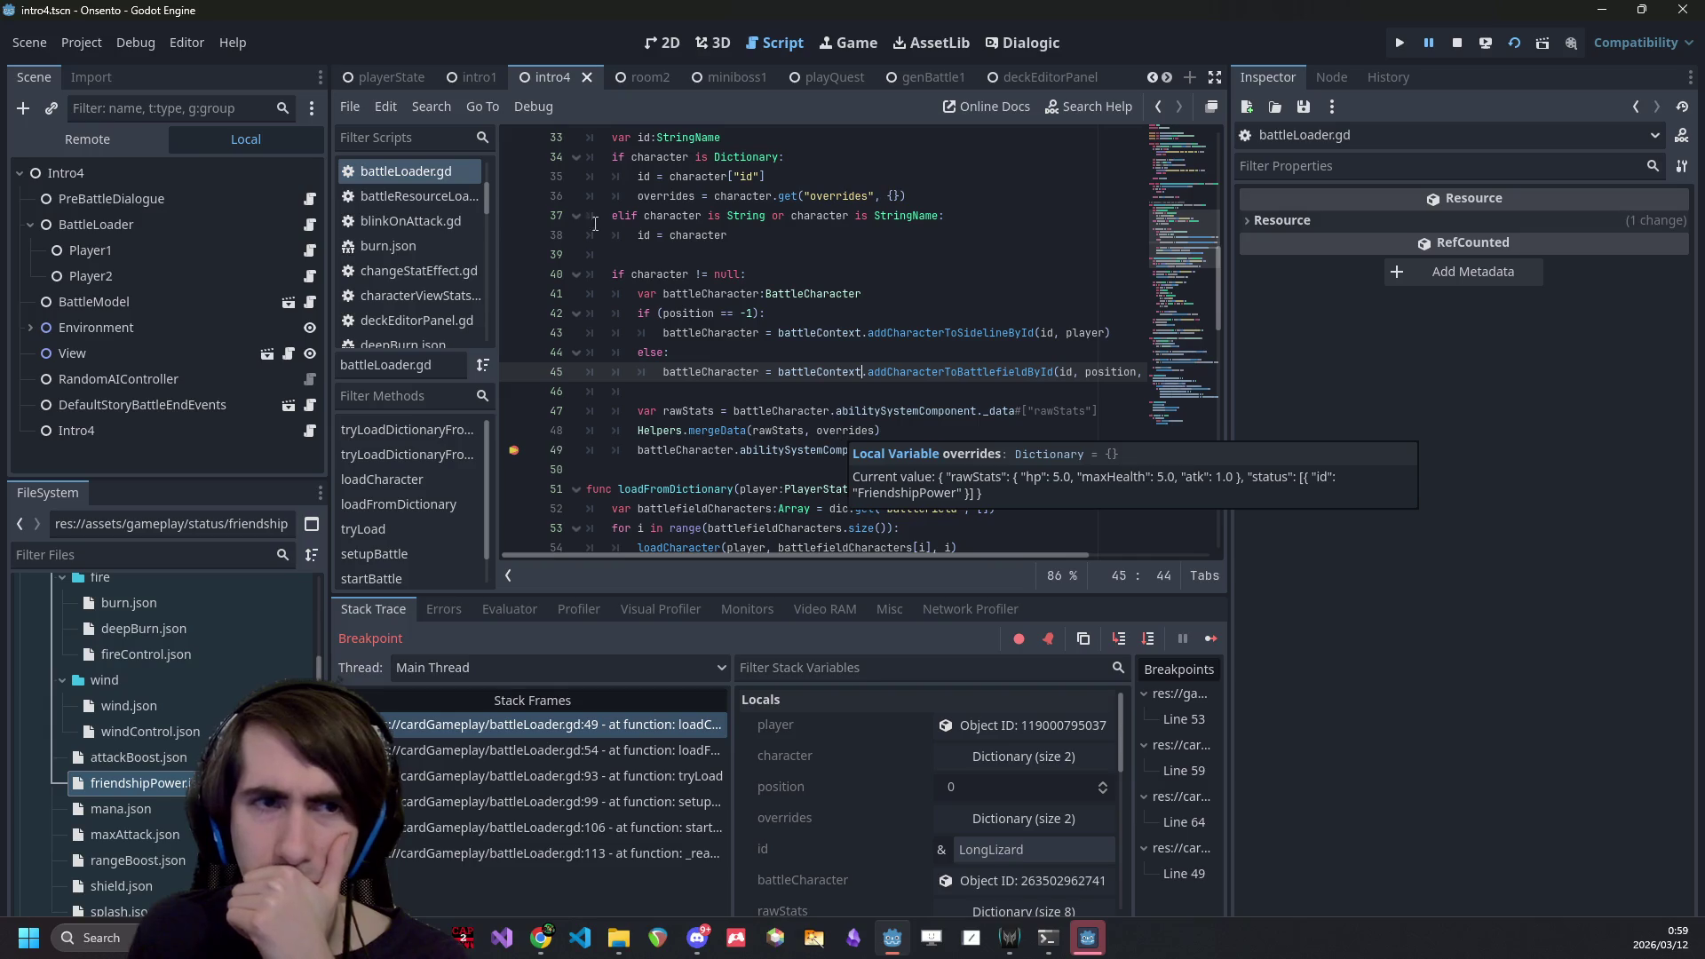
scroll(435, 243, up, 3)
click(424, 172)
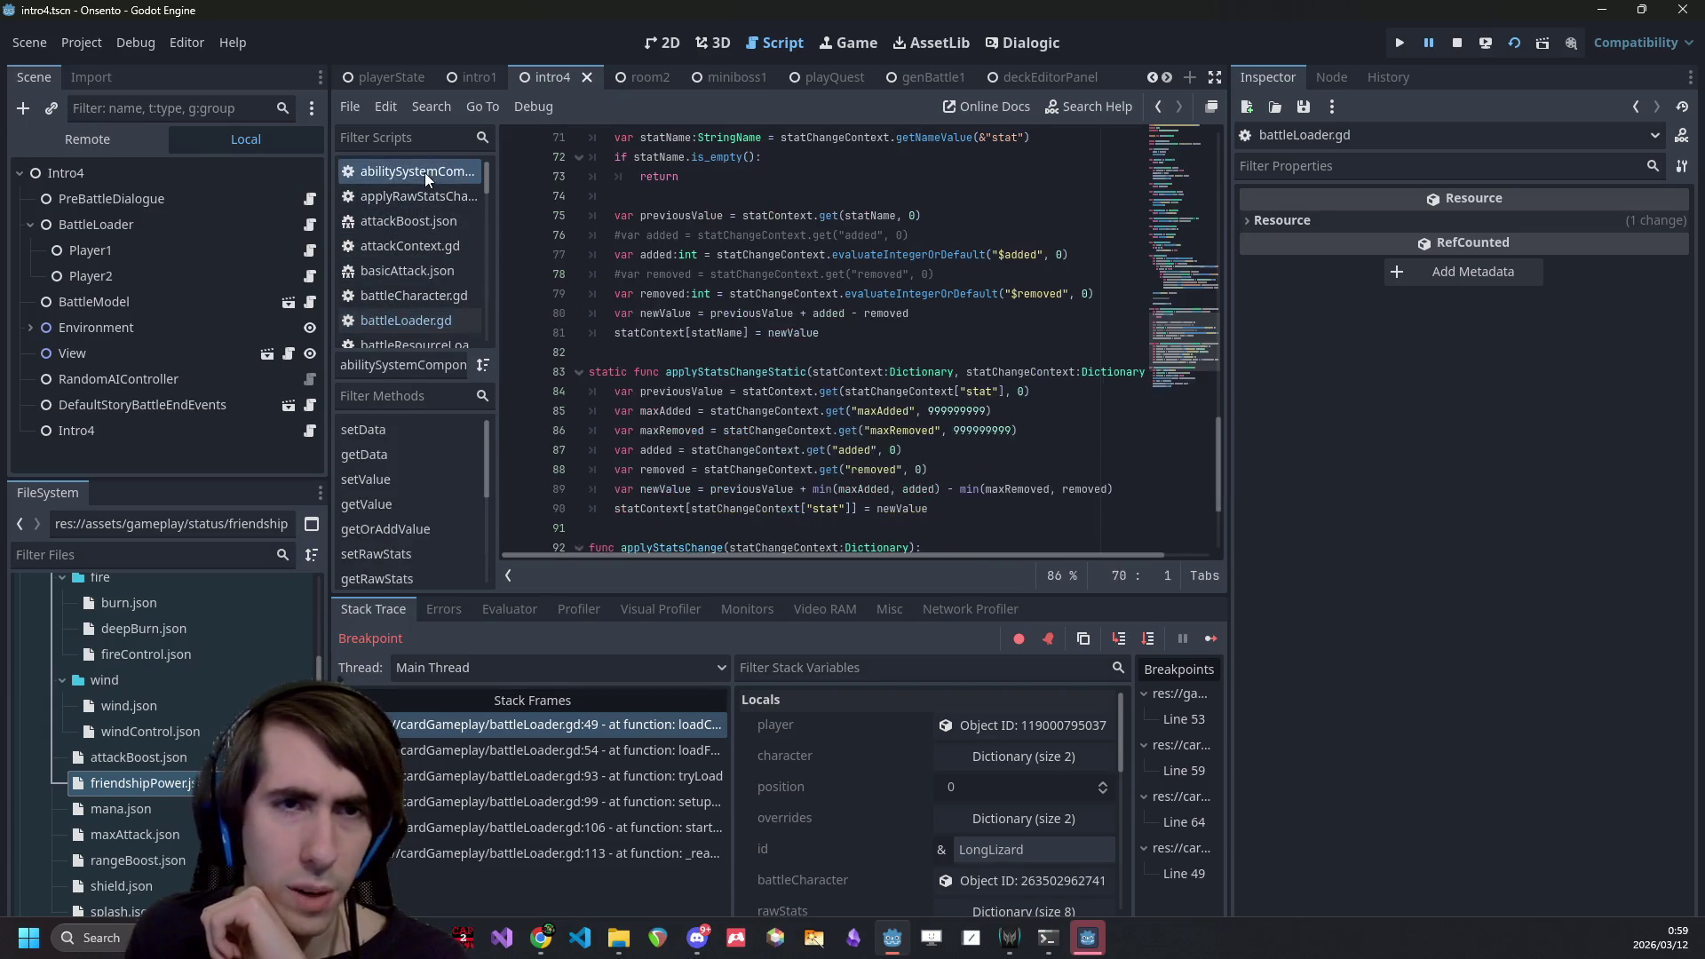
Search the stat-change code for 'full', then step back through history to status.gd's getDefaultData
scroll(972, 448, up, 2)
click(956, 415)
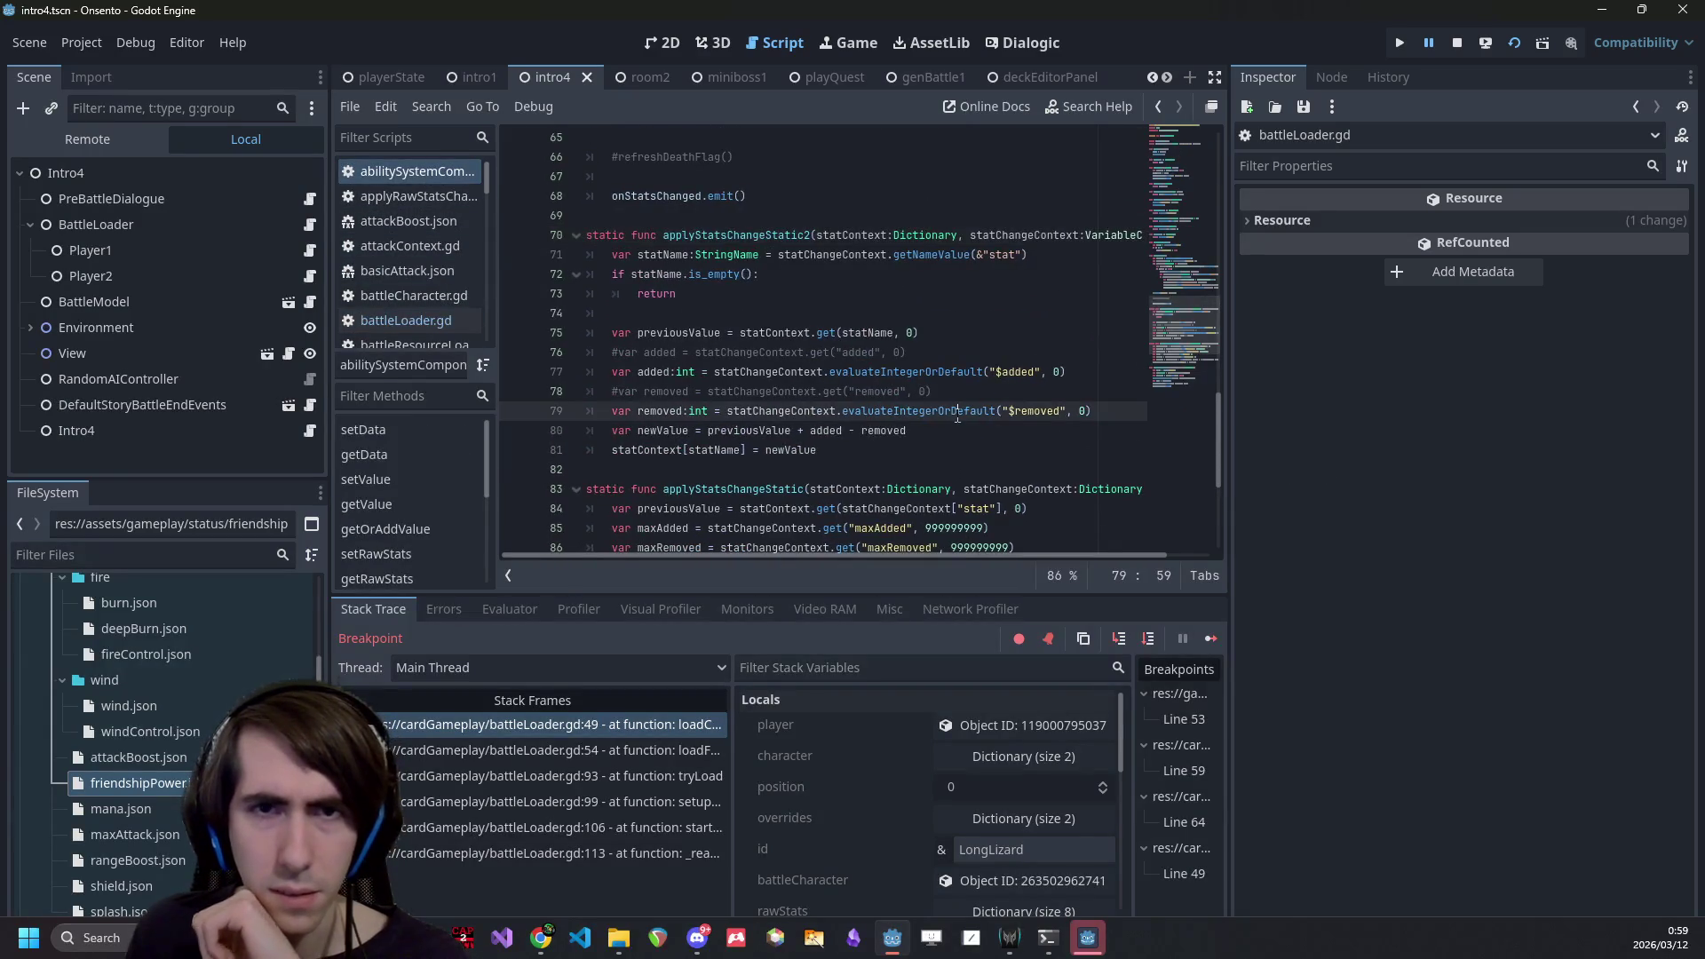
key(ctrl+f)
text(full)
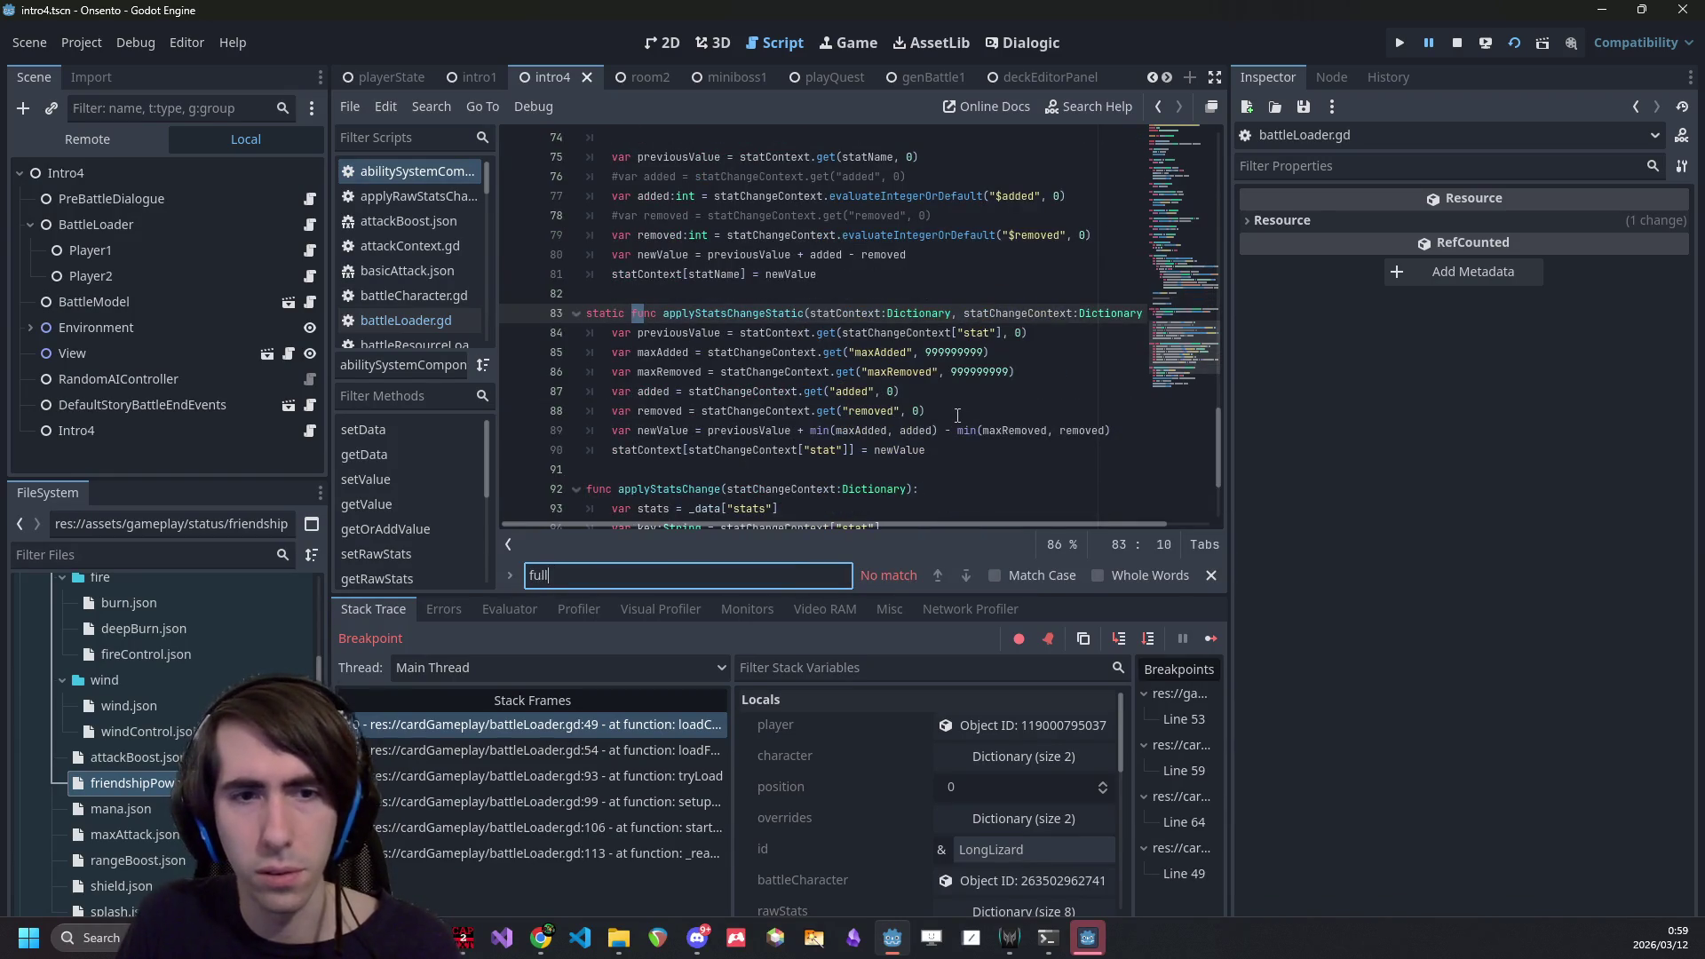
key(Escape)
key(alt+Left)
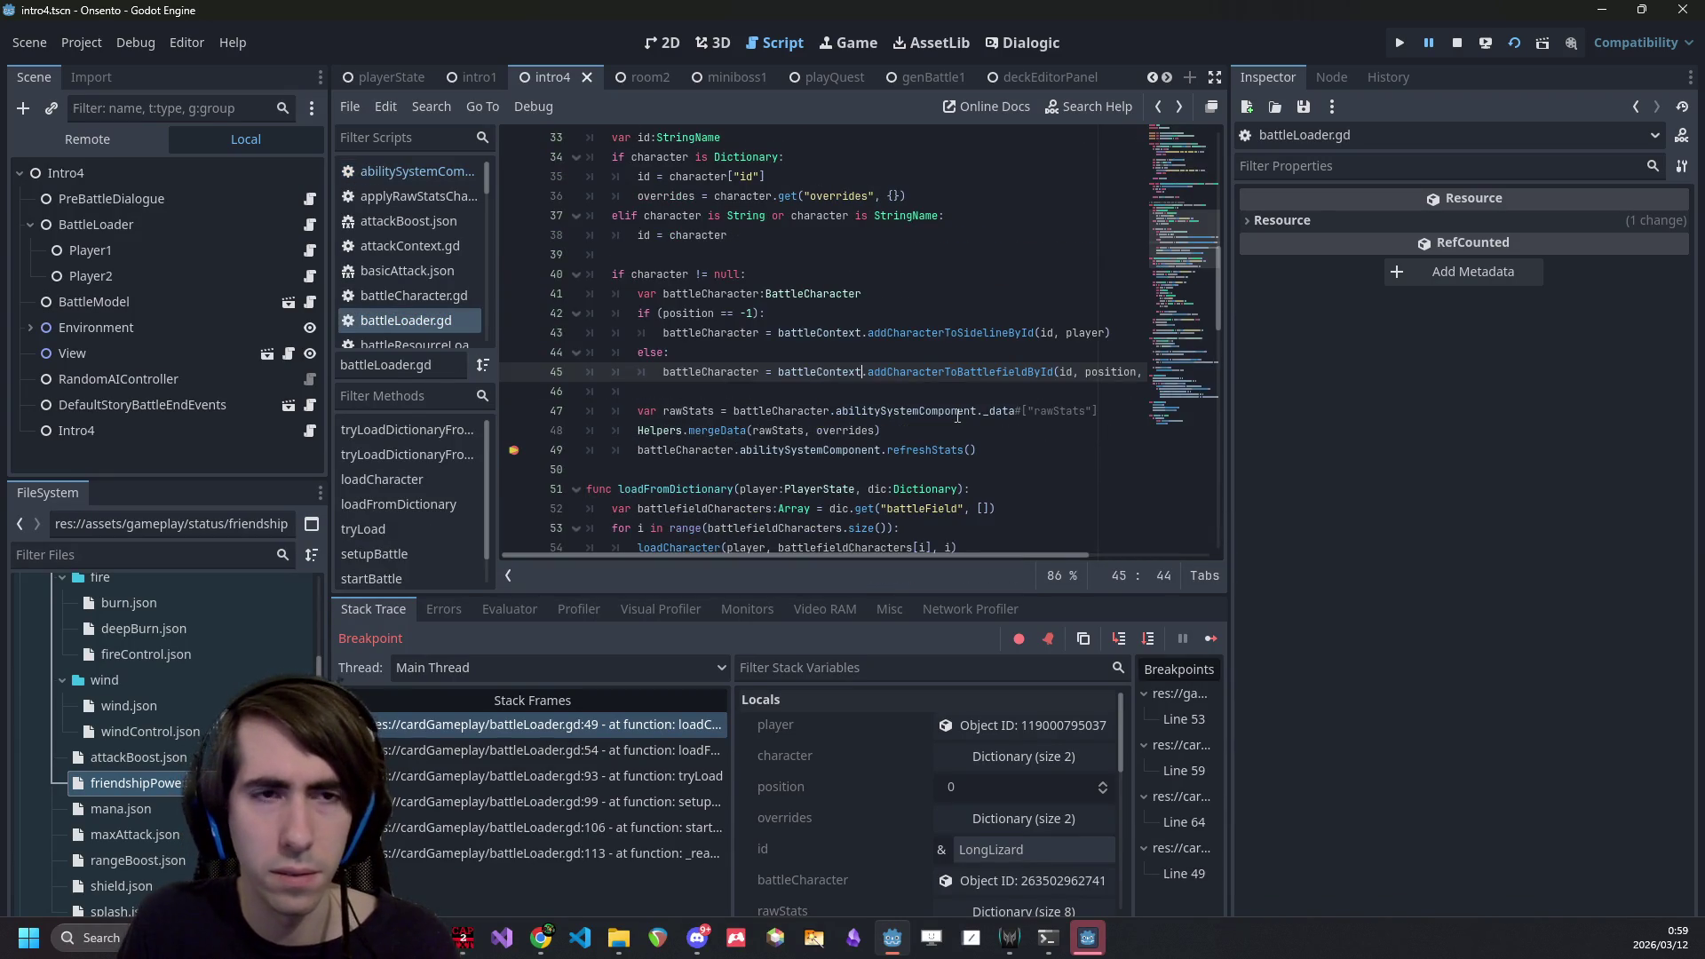
key(alt+Left)
key(alt+Left)
key(alt+Left)
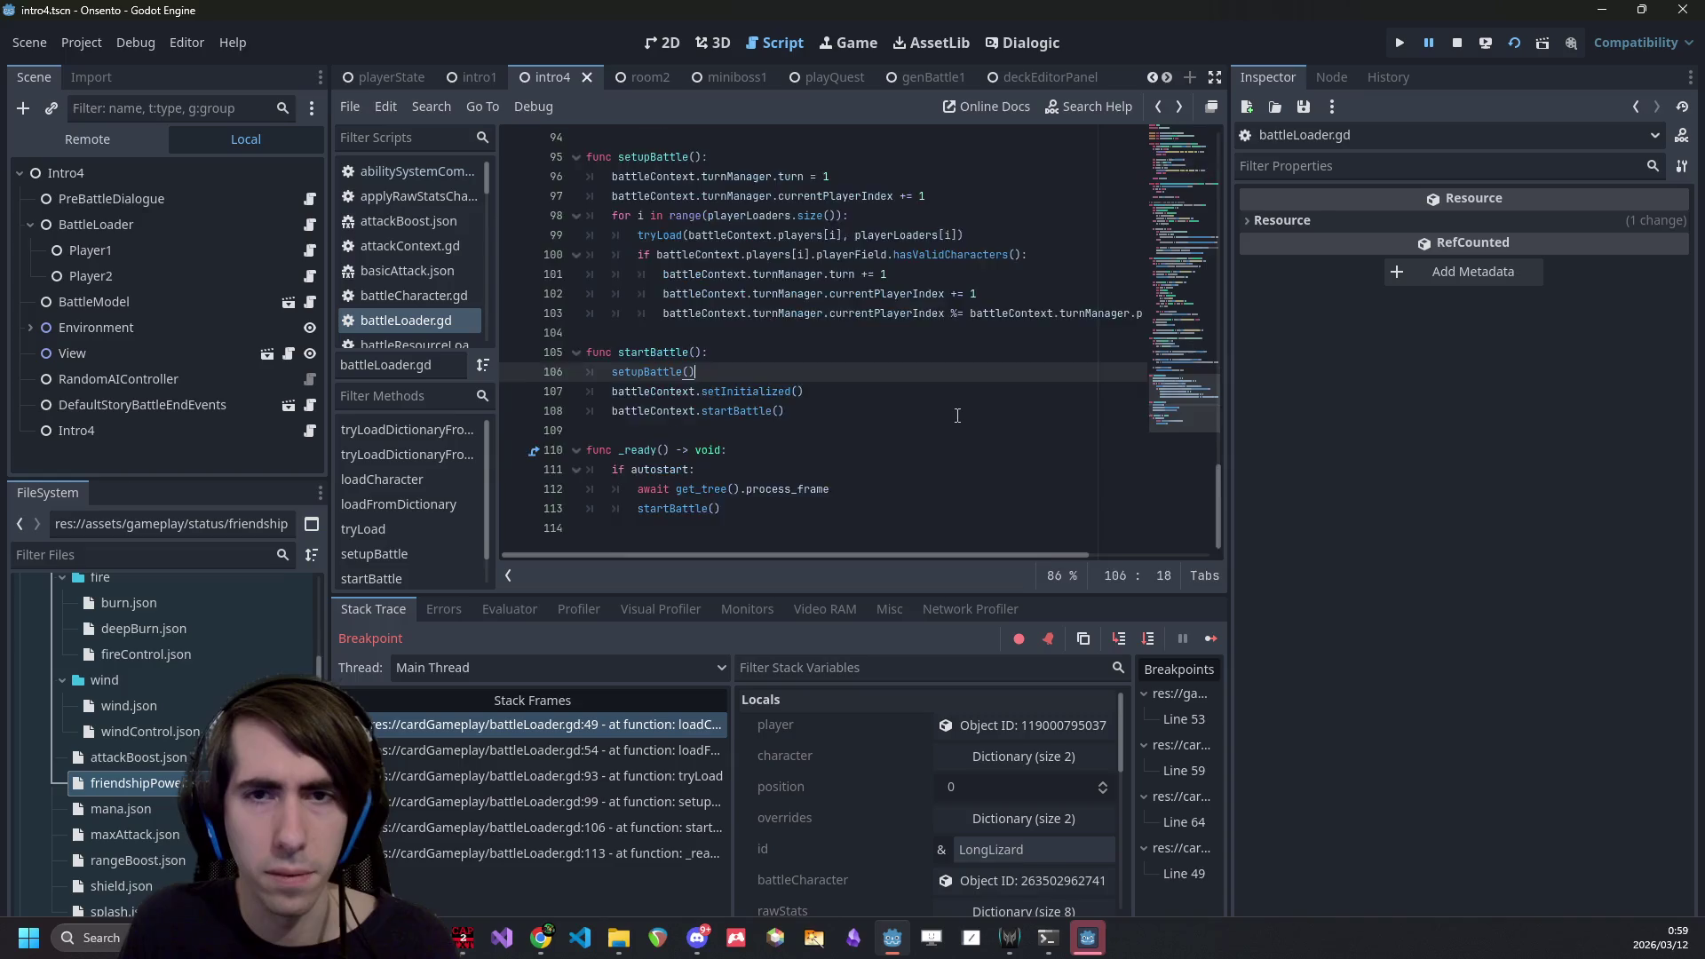
key(alt+Left)
key(alt+Left)
key(alt+Left)
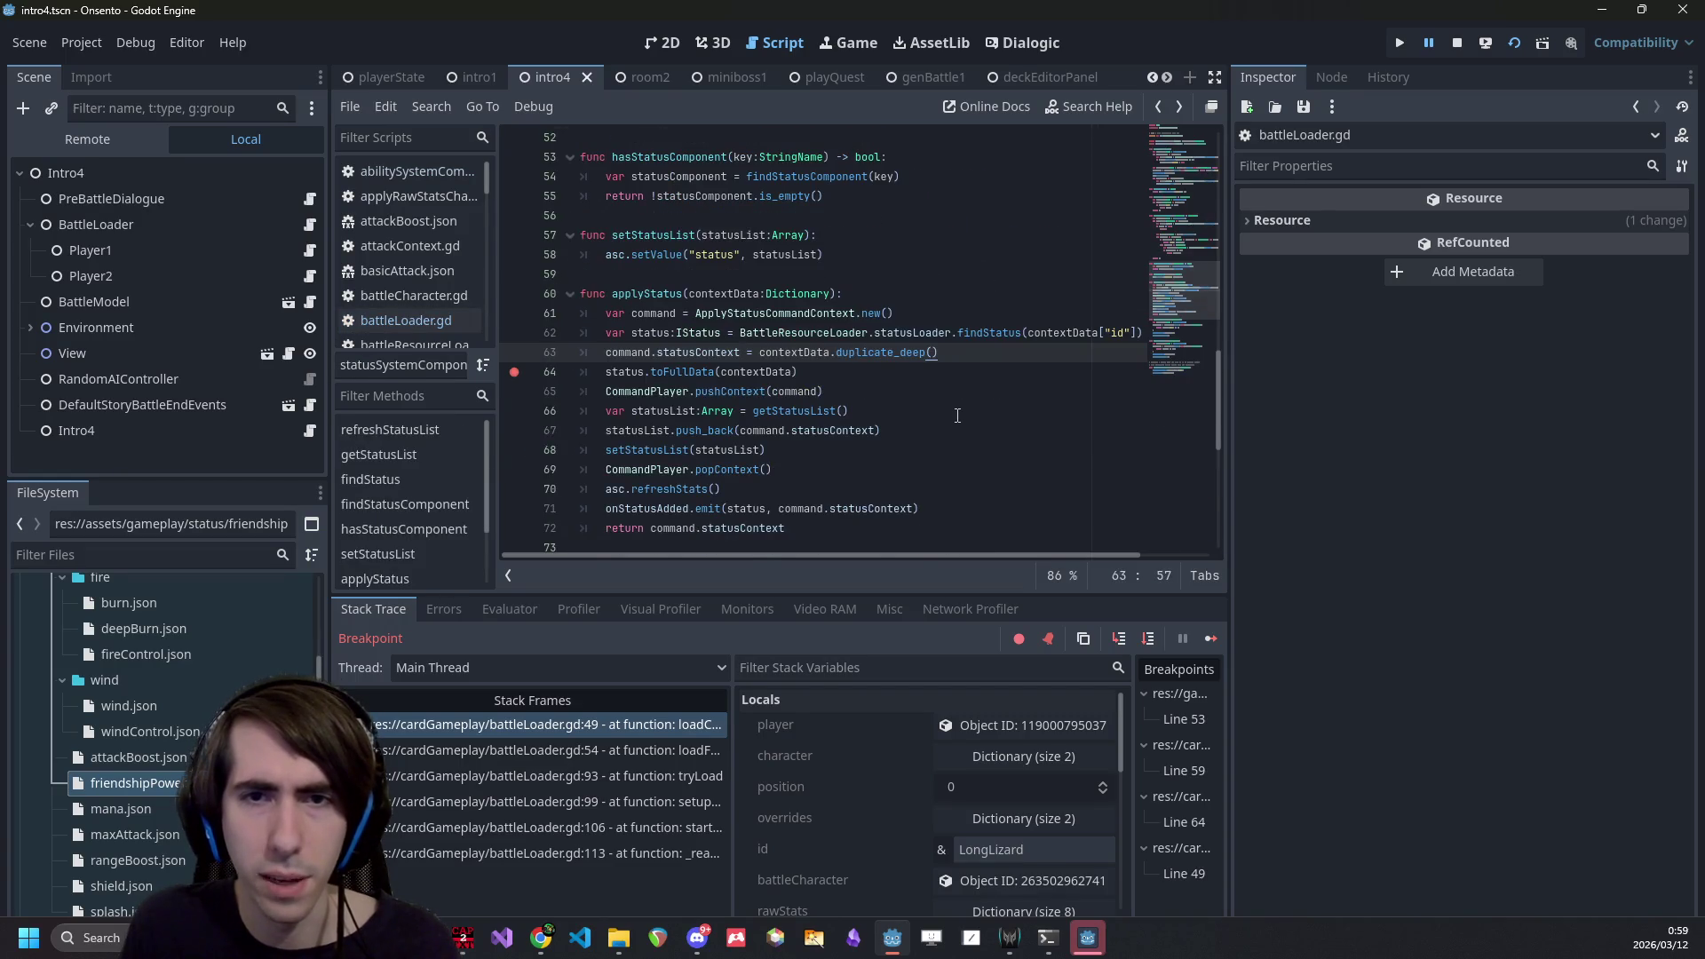
key(alt+Left)
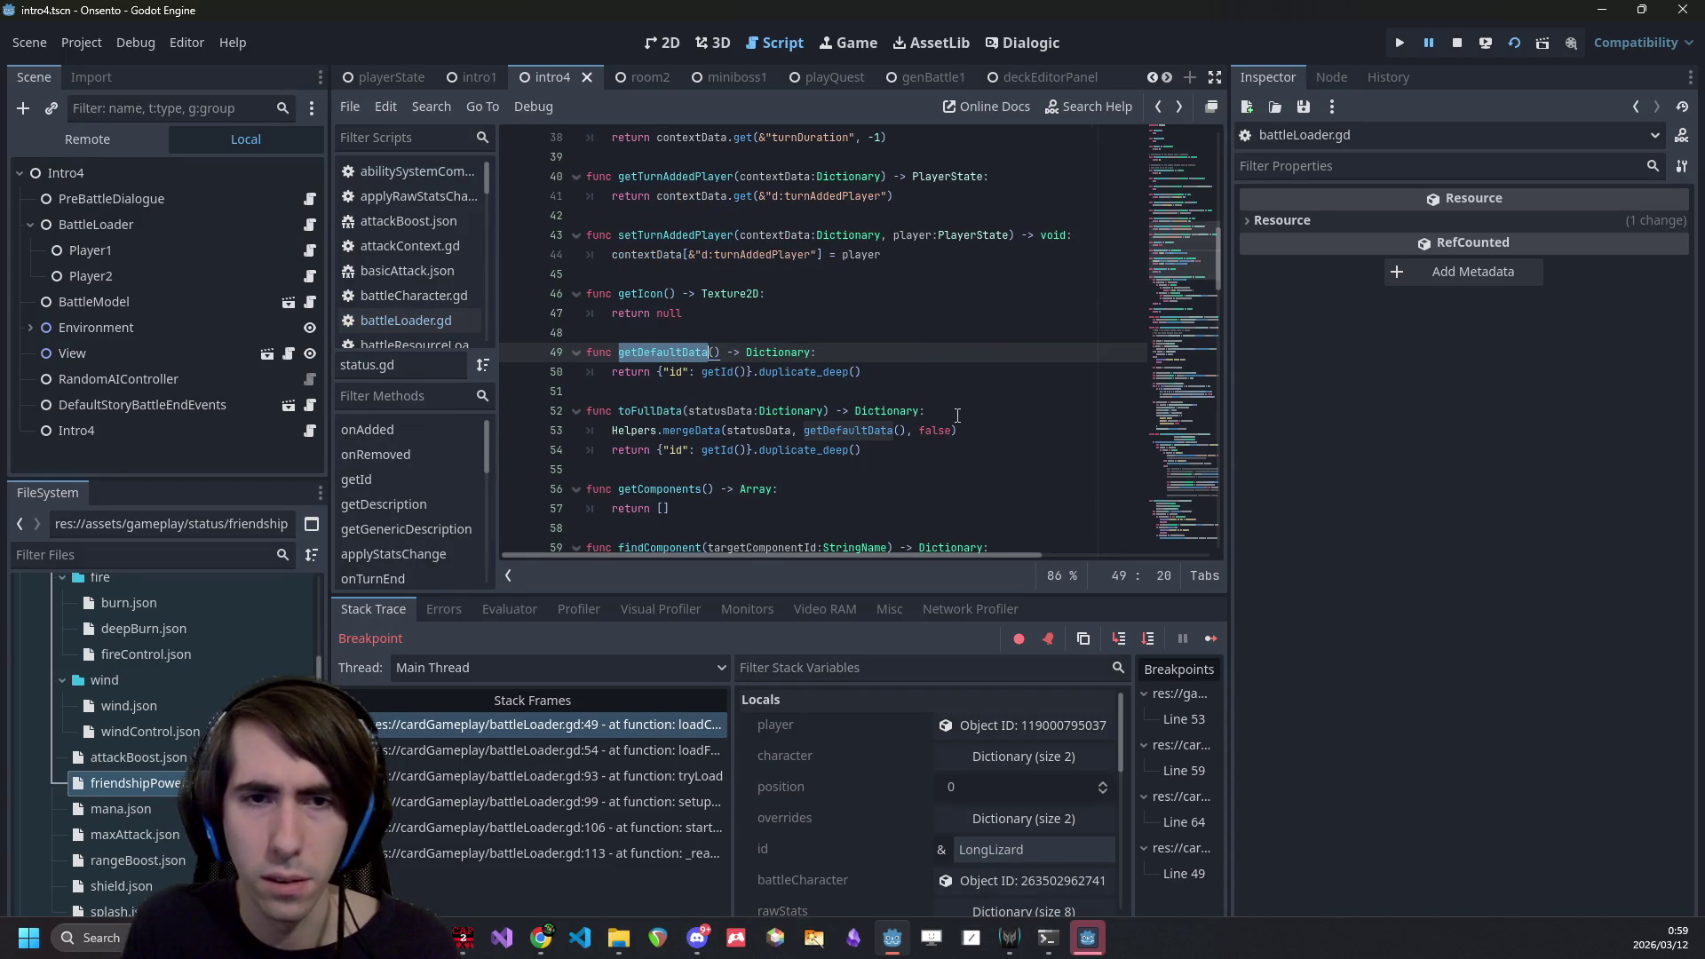
Remove toFullData's return line and its '-> Dictionary' return type, then save status.gd
triple_click(880, 447)
key(BackSpace)
key(BackSpace)
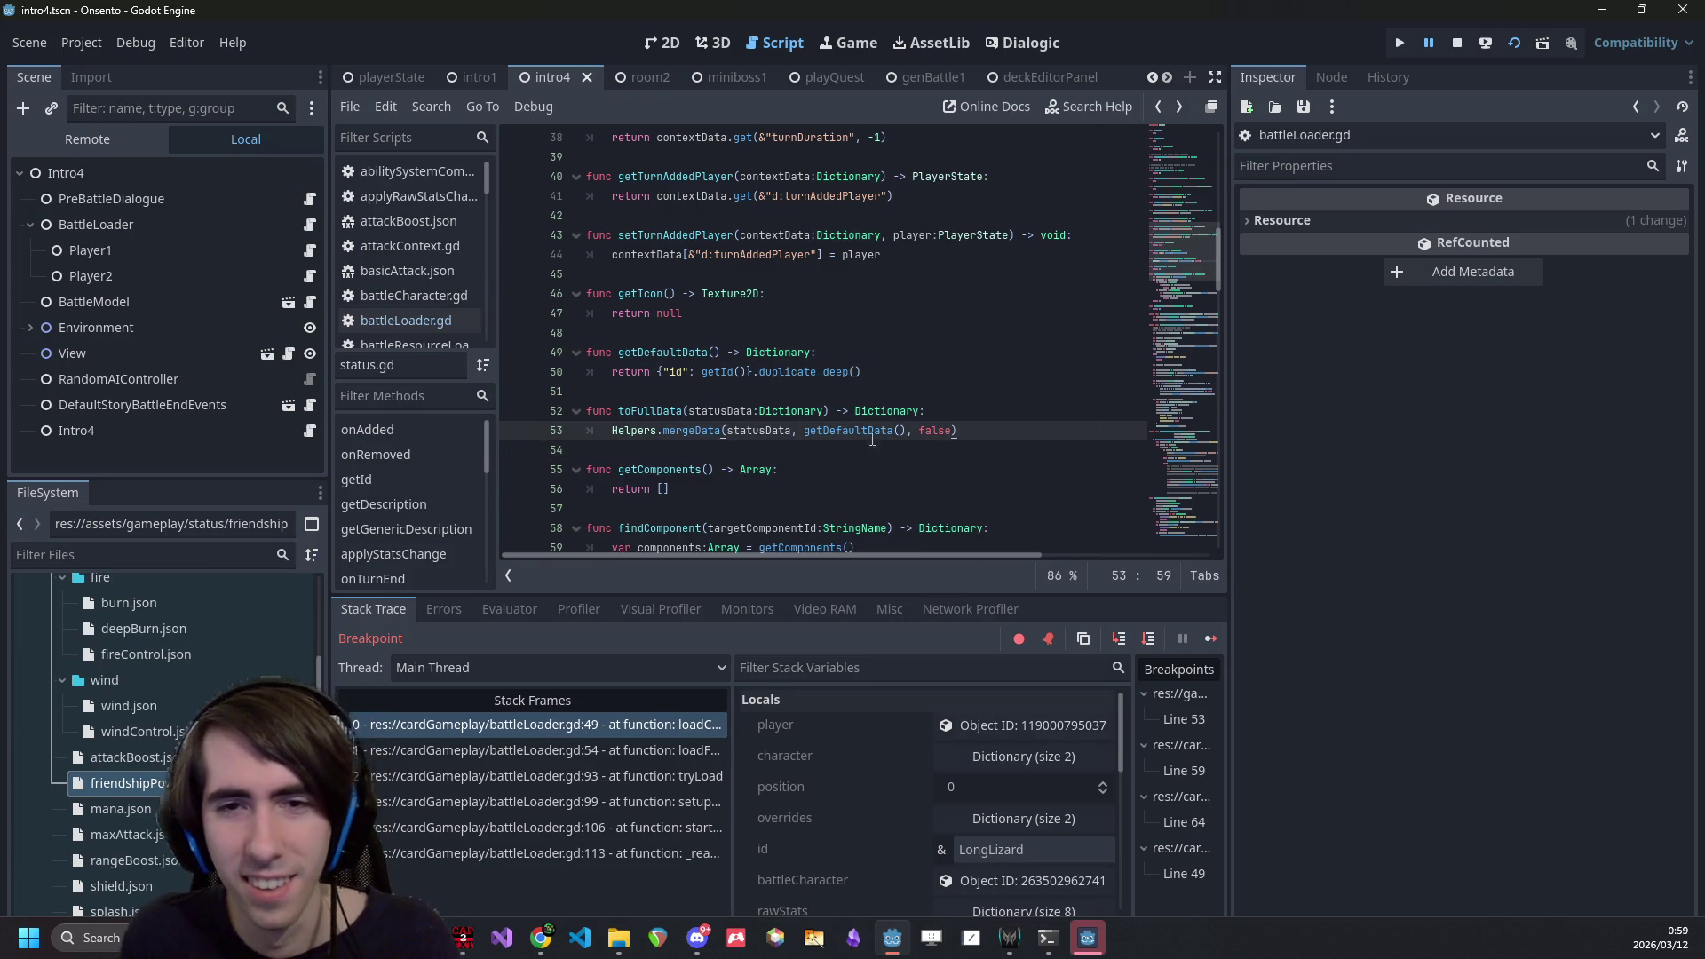
double_click(872, 438)
double_click(888, 411)
key(BackSpace)
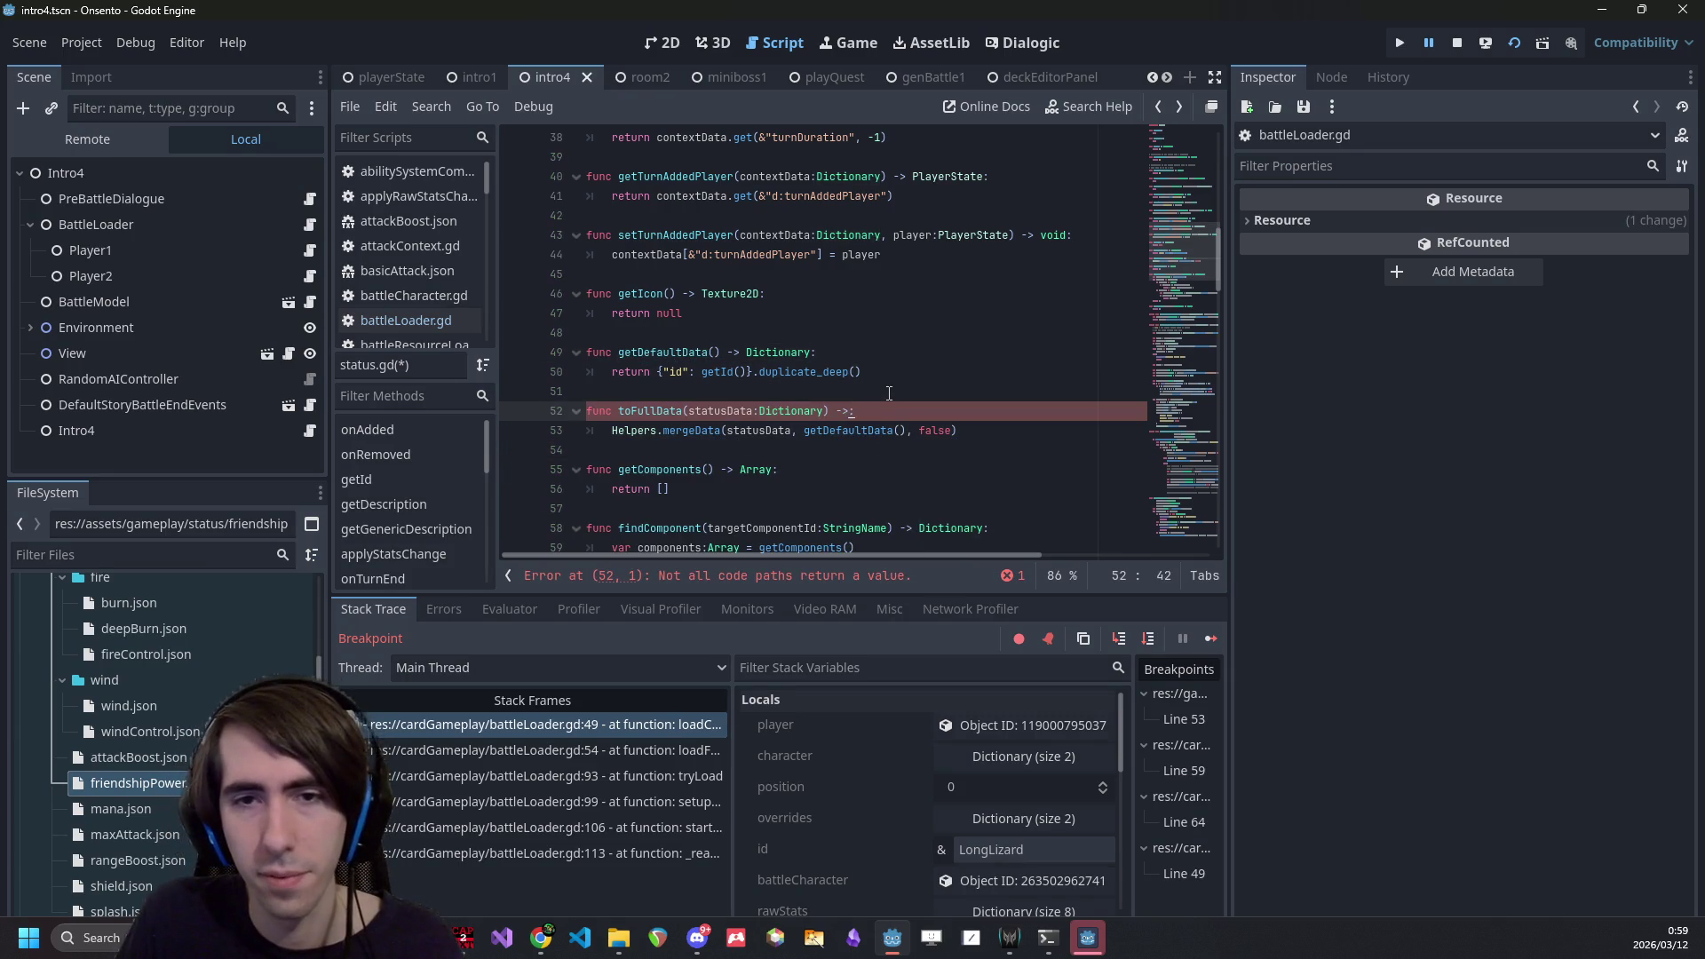
key(BackSpace)
key(BackSpace)
key(BackSpace)
key(ctrl+s)
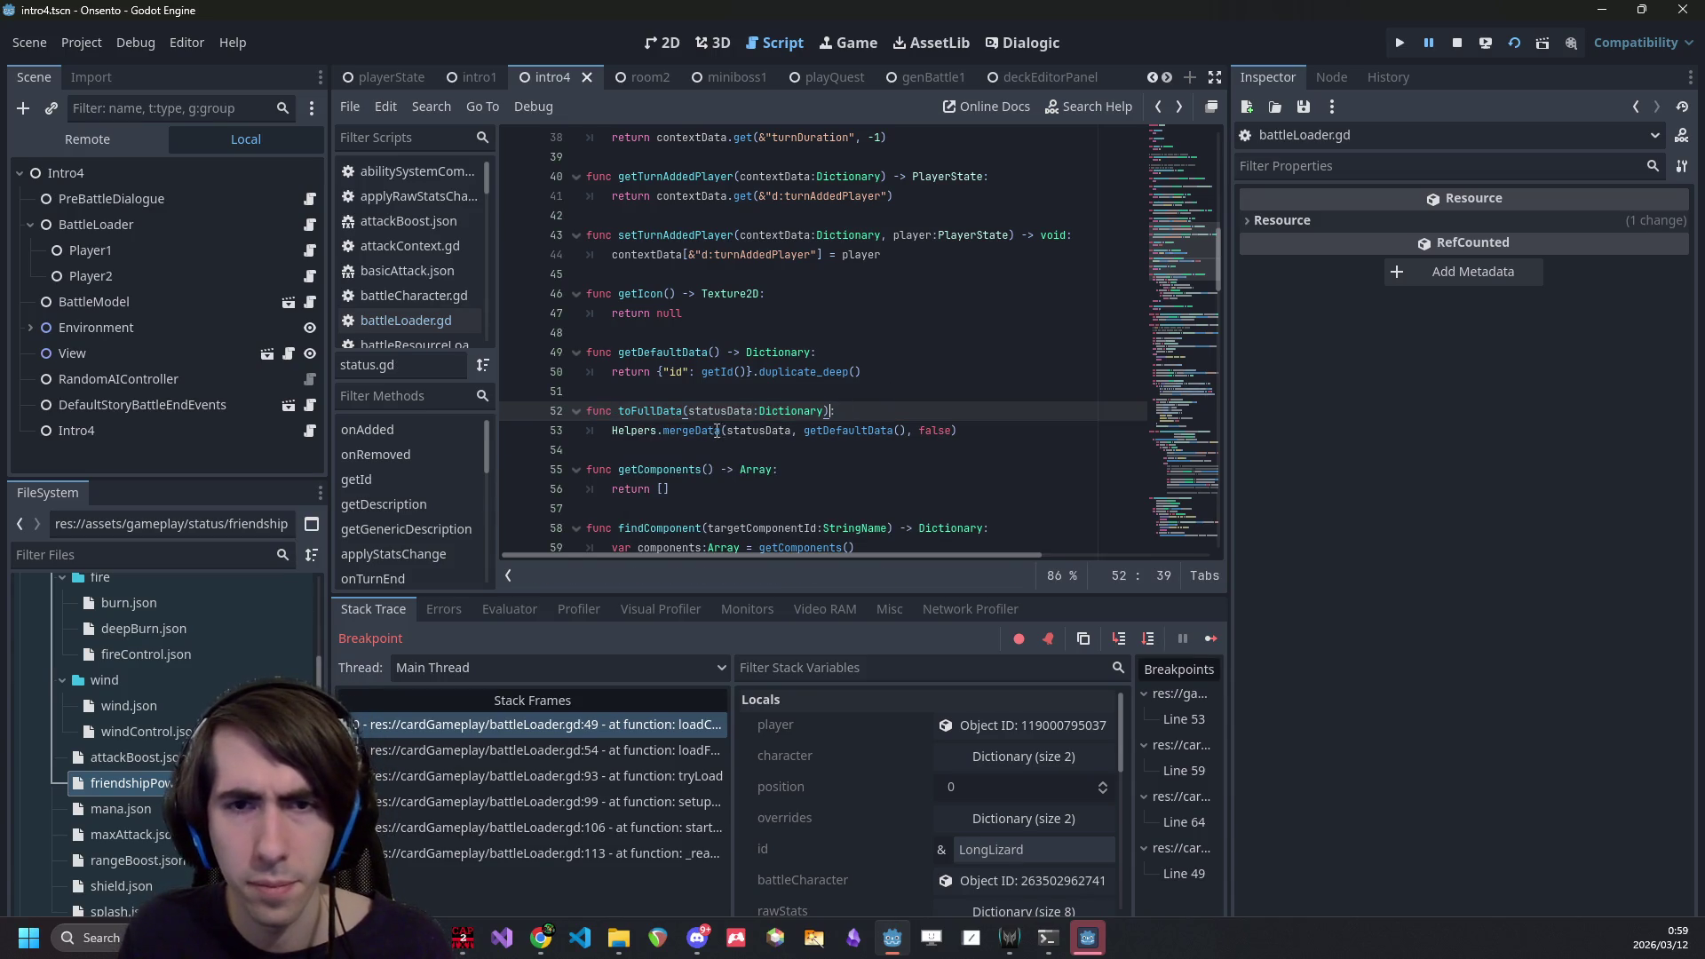
Go back to battleLoader.gd and put the caret after the mergeData line
key(alt+Left)
key(alt+Left)
key(alt+Left)
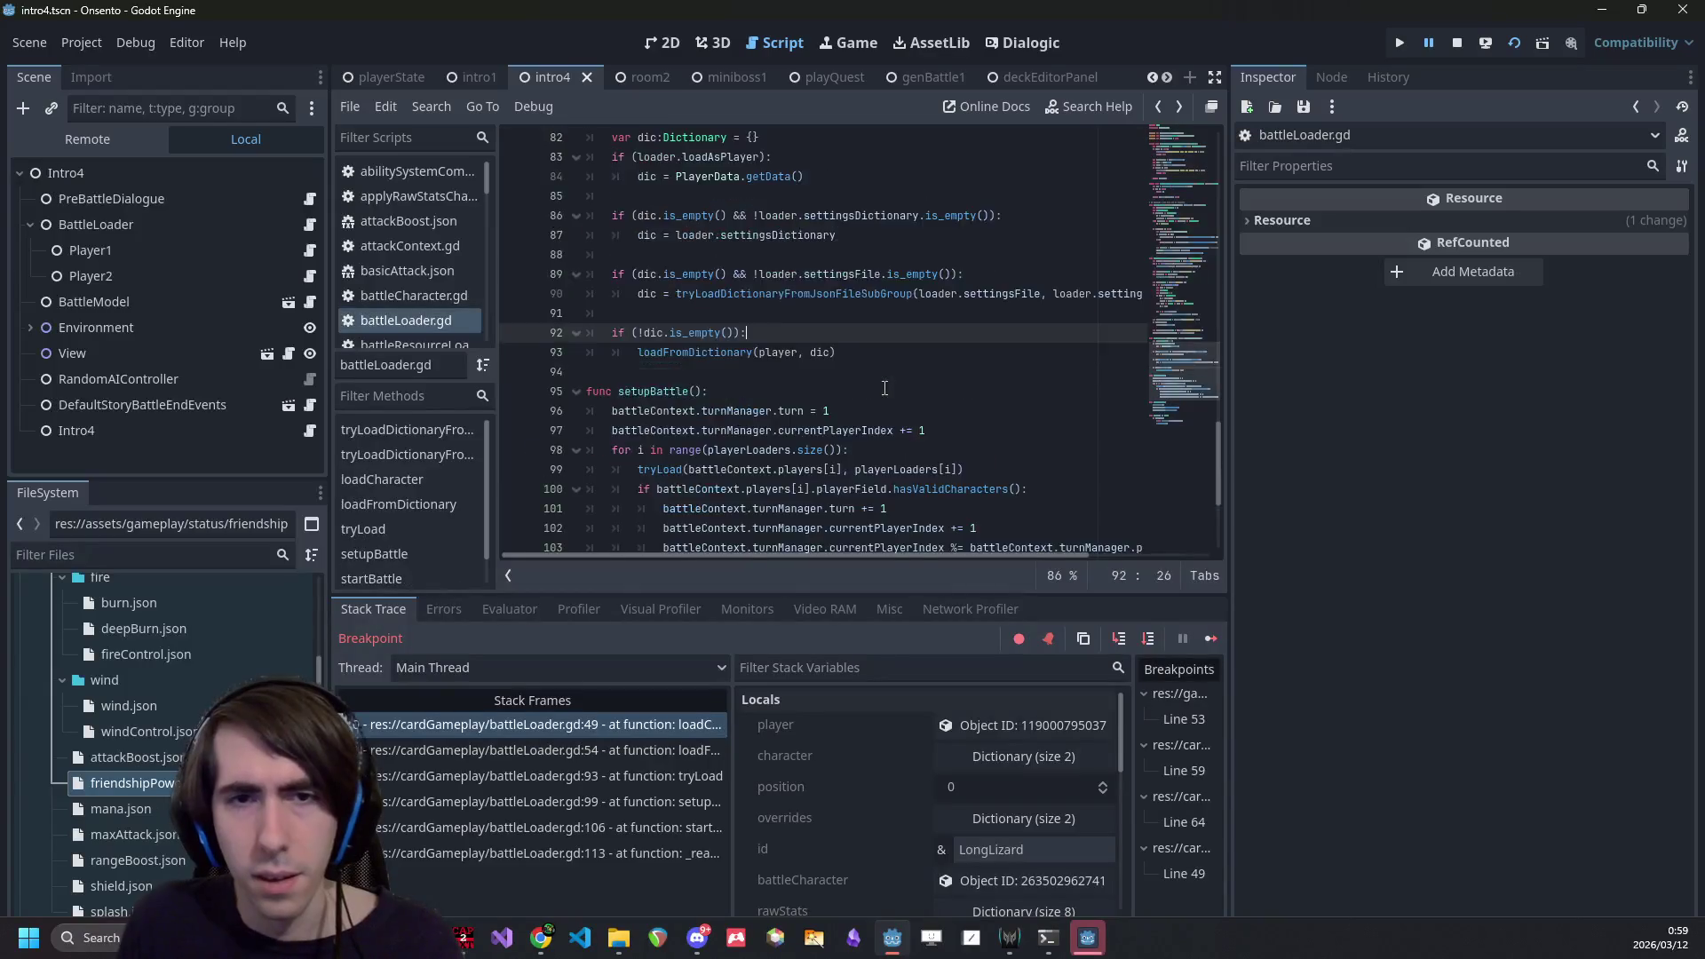
key(alt+Left)
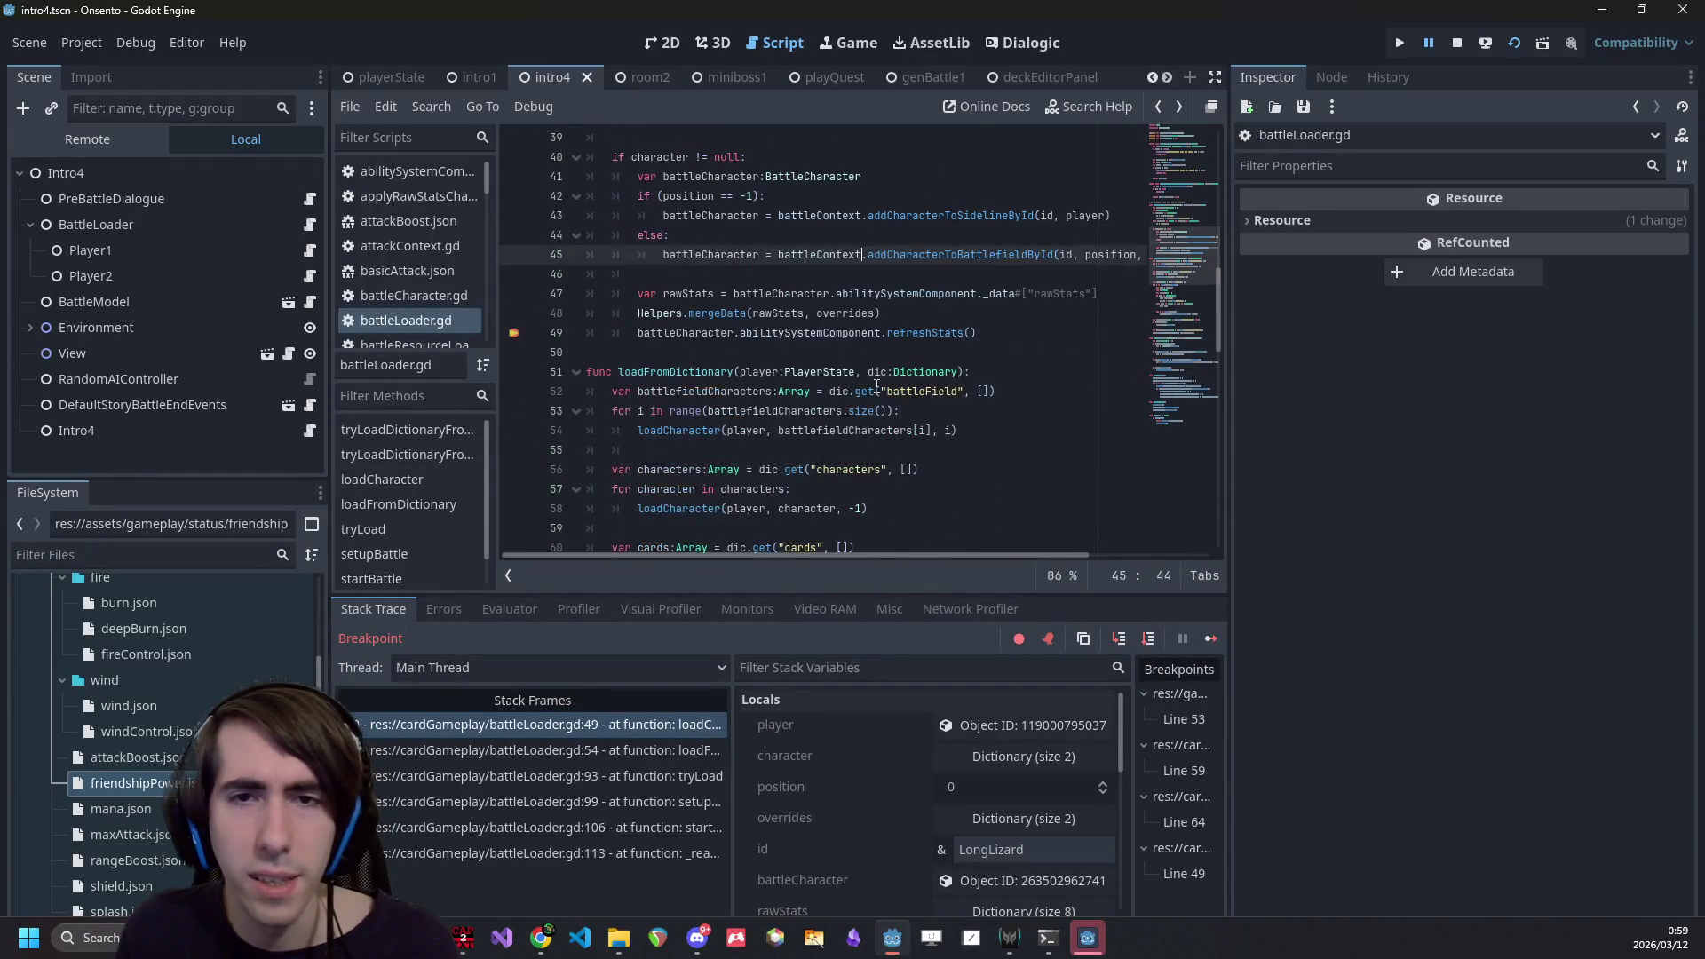
key(alt+Right)
click(911, 433)
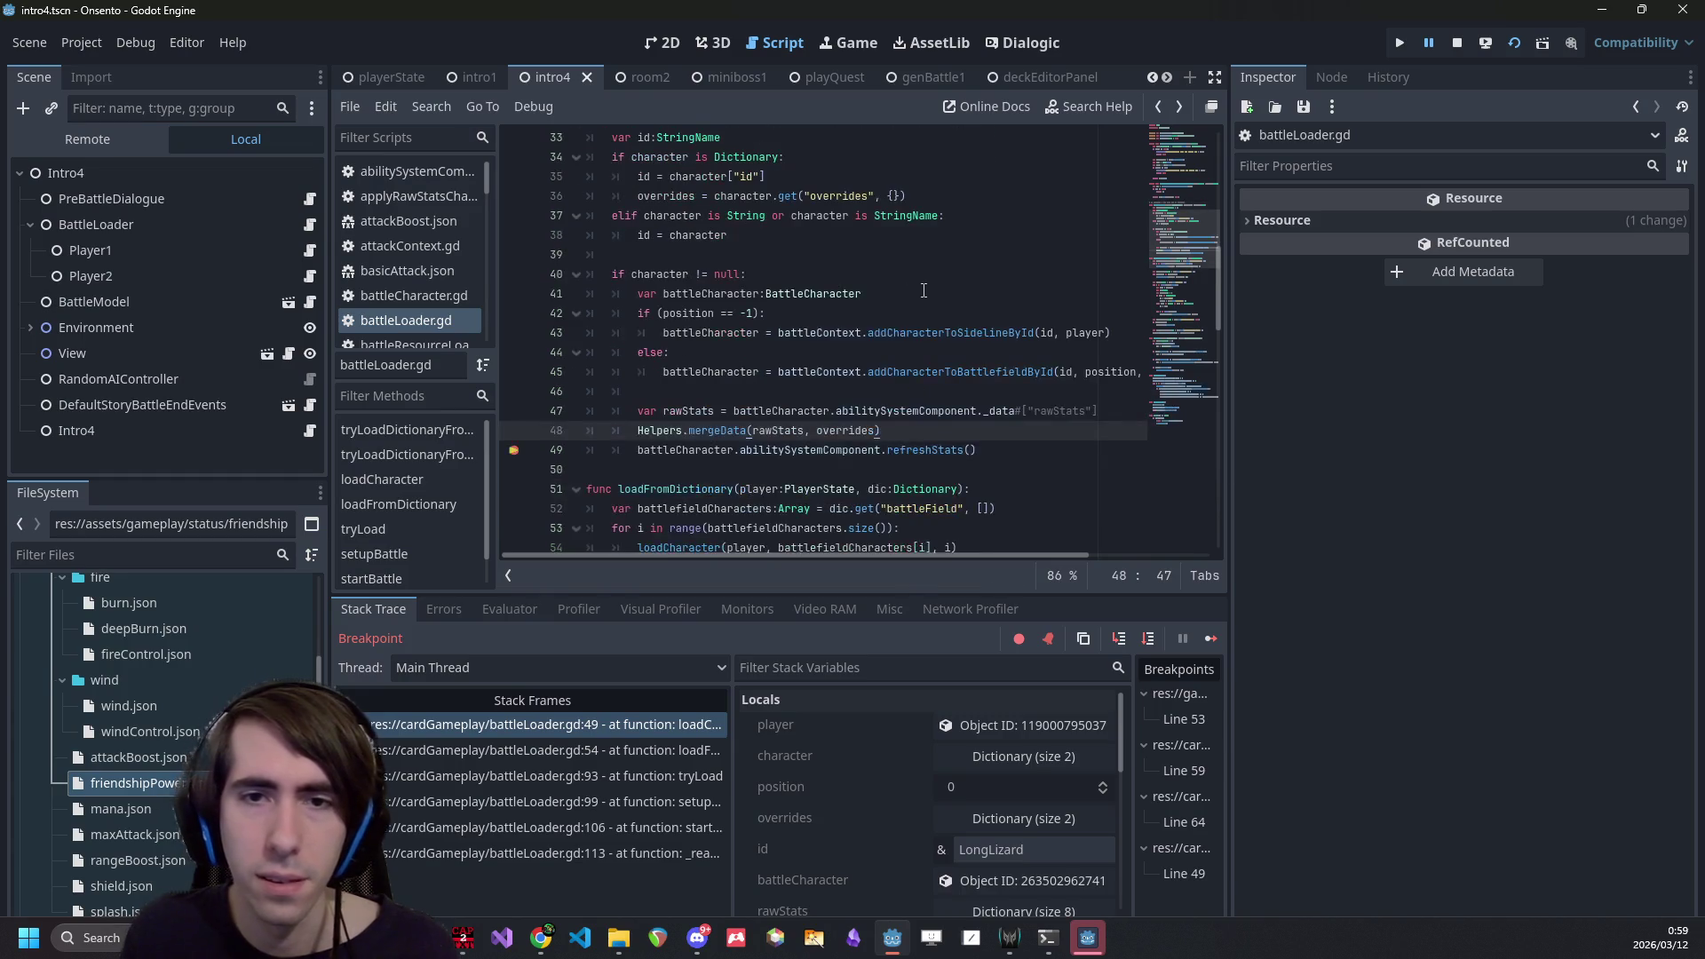
Write a loop header over battleCharacter.statusSystemComponent.getStatusList() after mergeData and save battleLoader.gd
key(Return)
text(for status in)
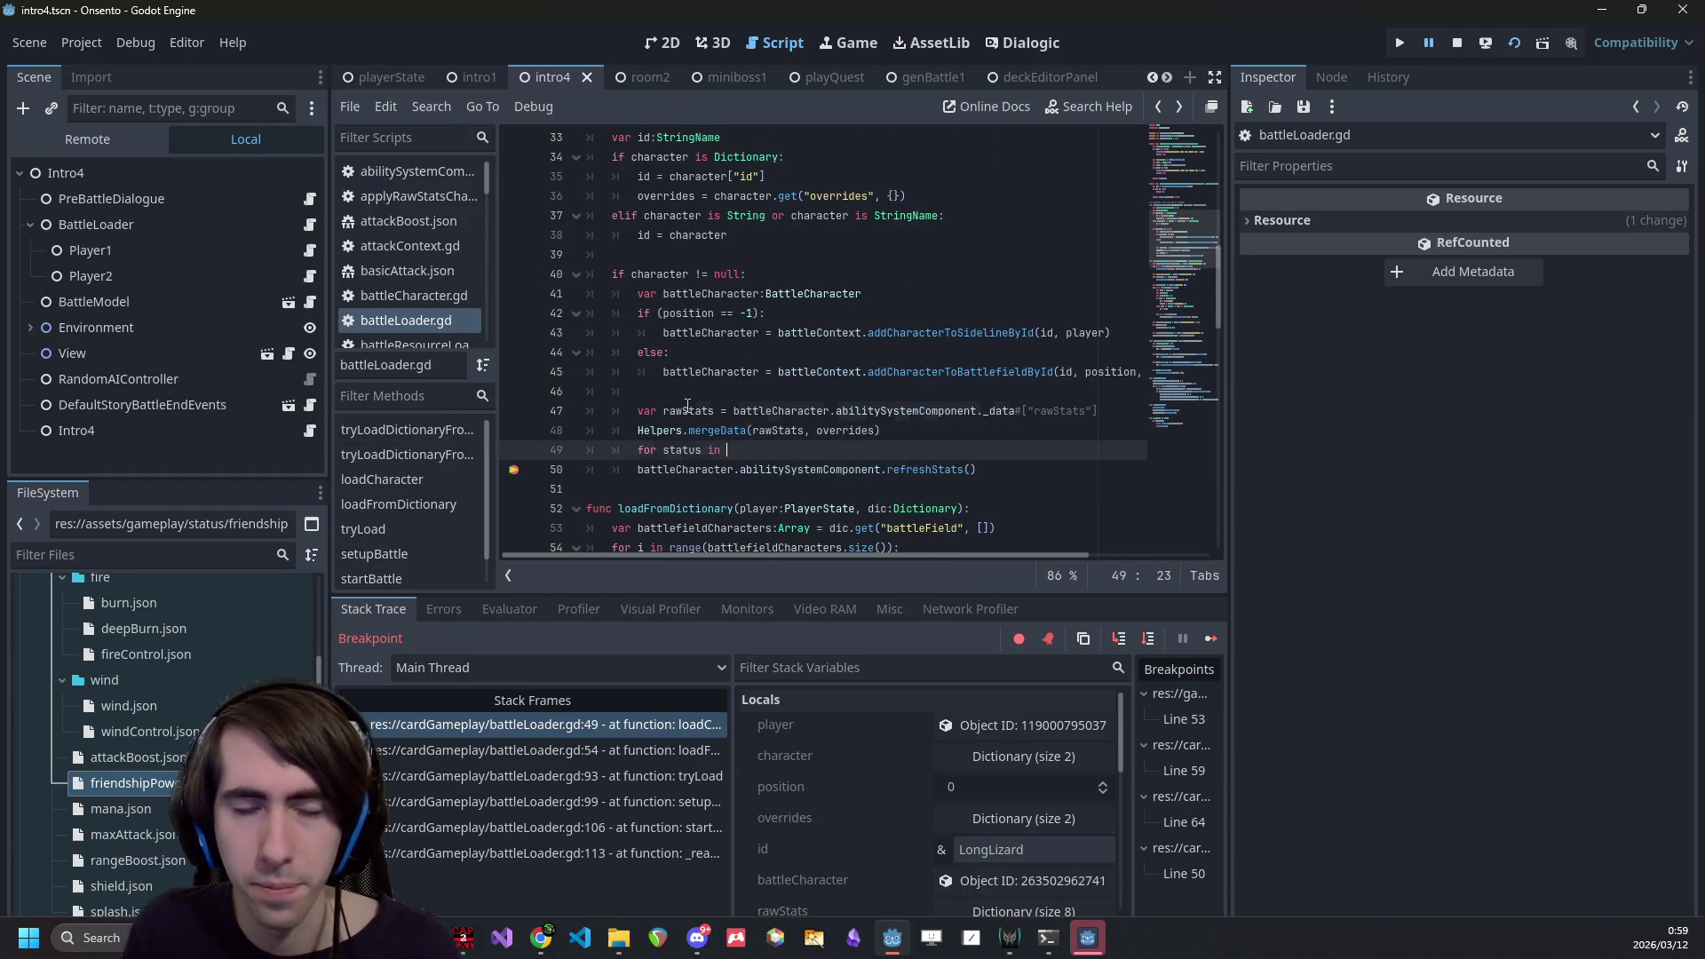
double_click(687, 408)
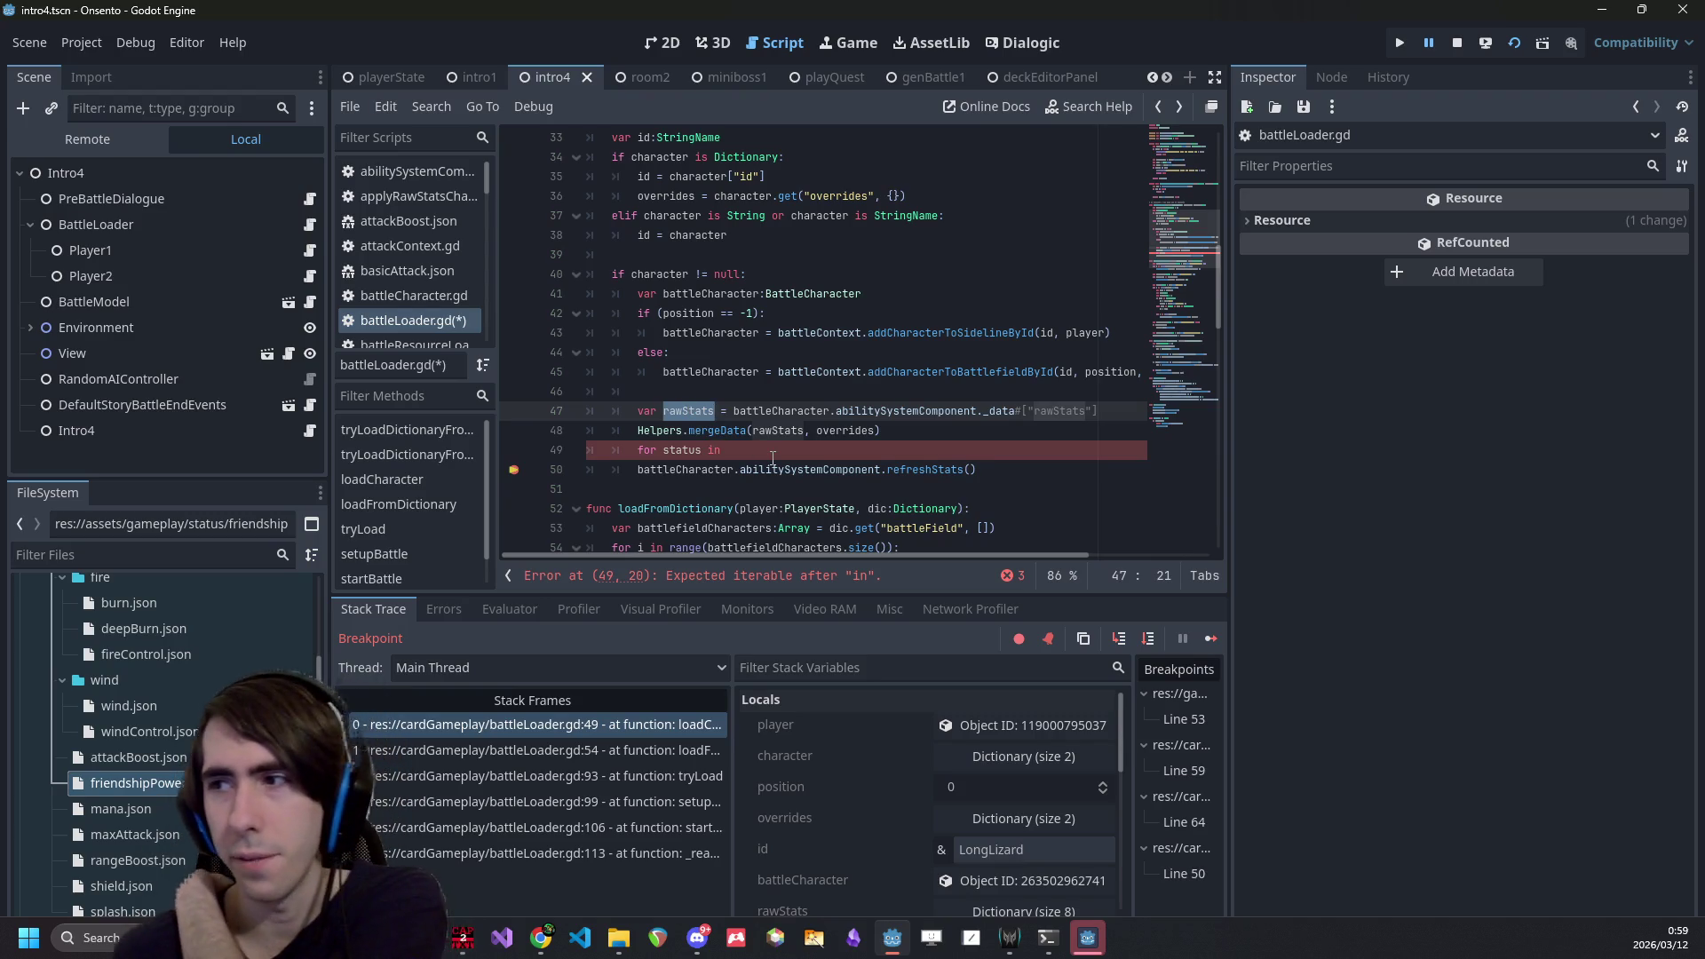
double_click(710, 372)
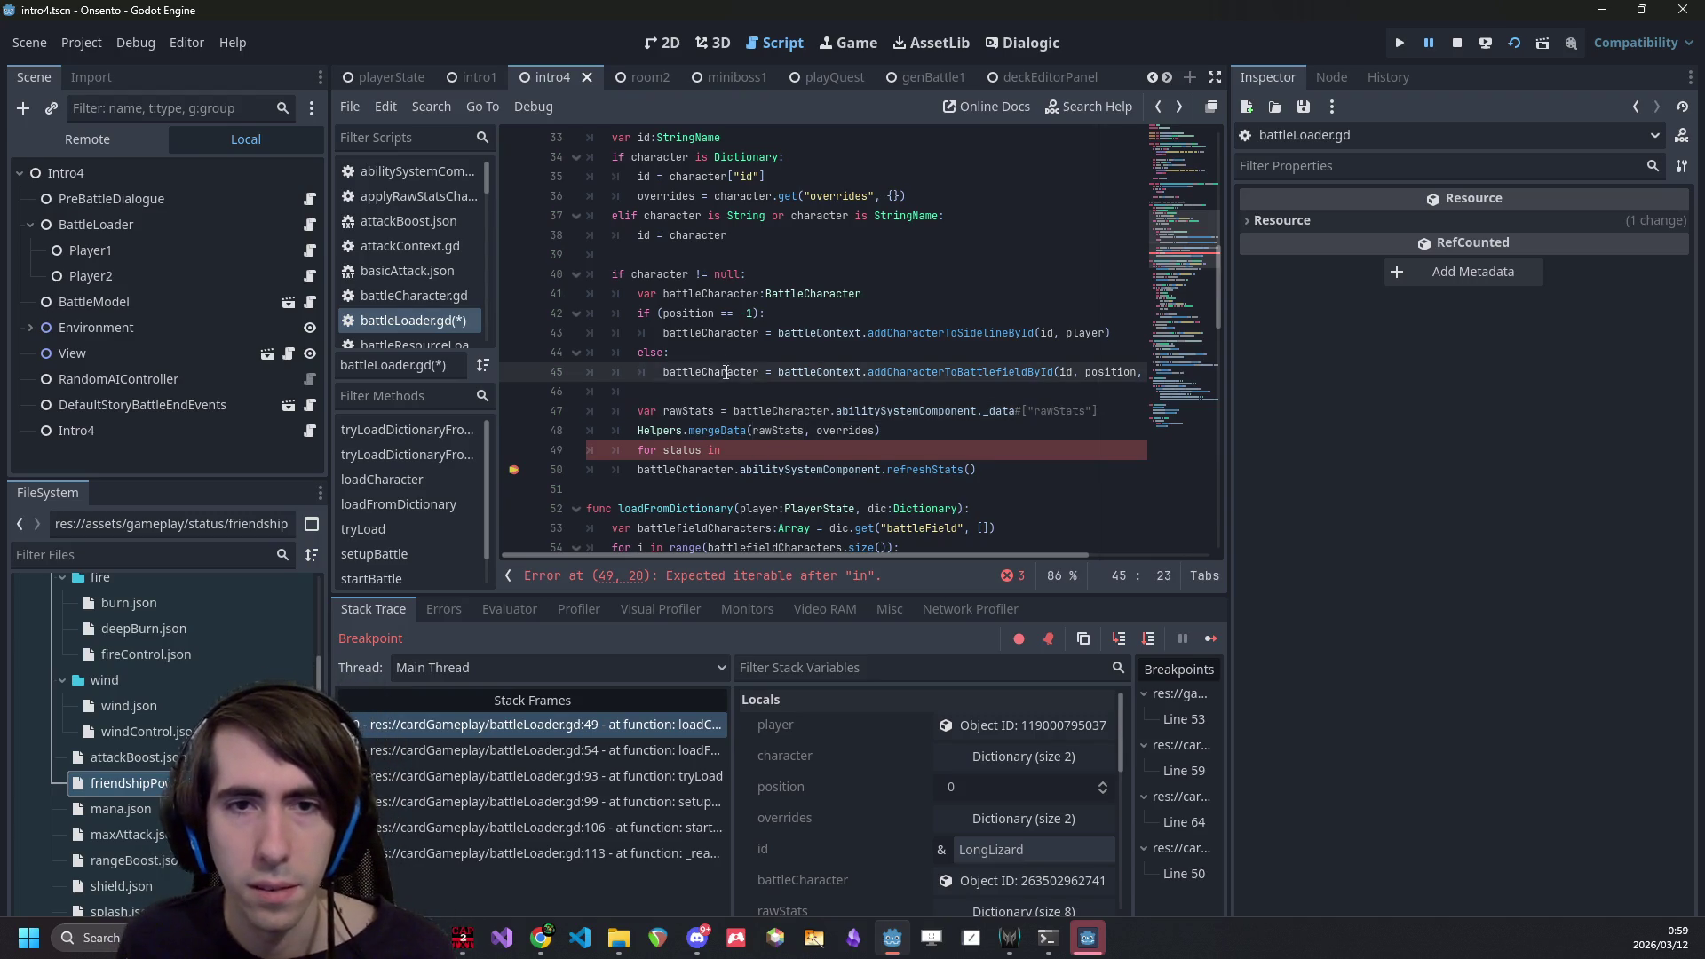
key(ctrl+c)
click(749, 438)
key(Down)
key(ctrl+v)
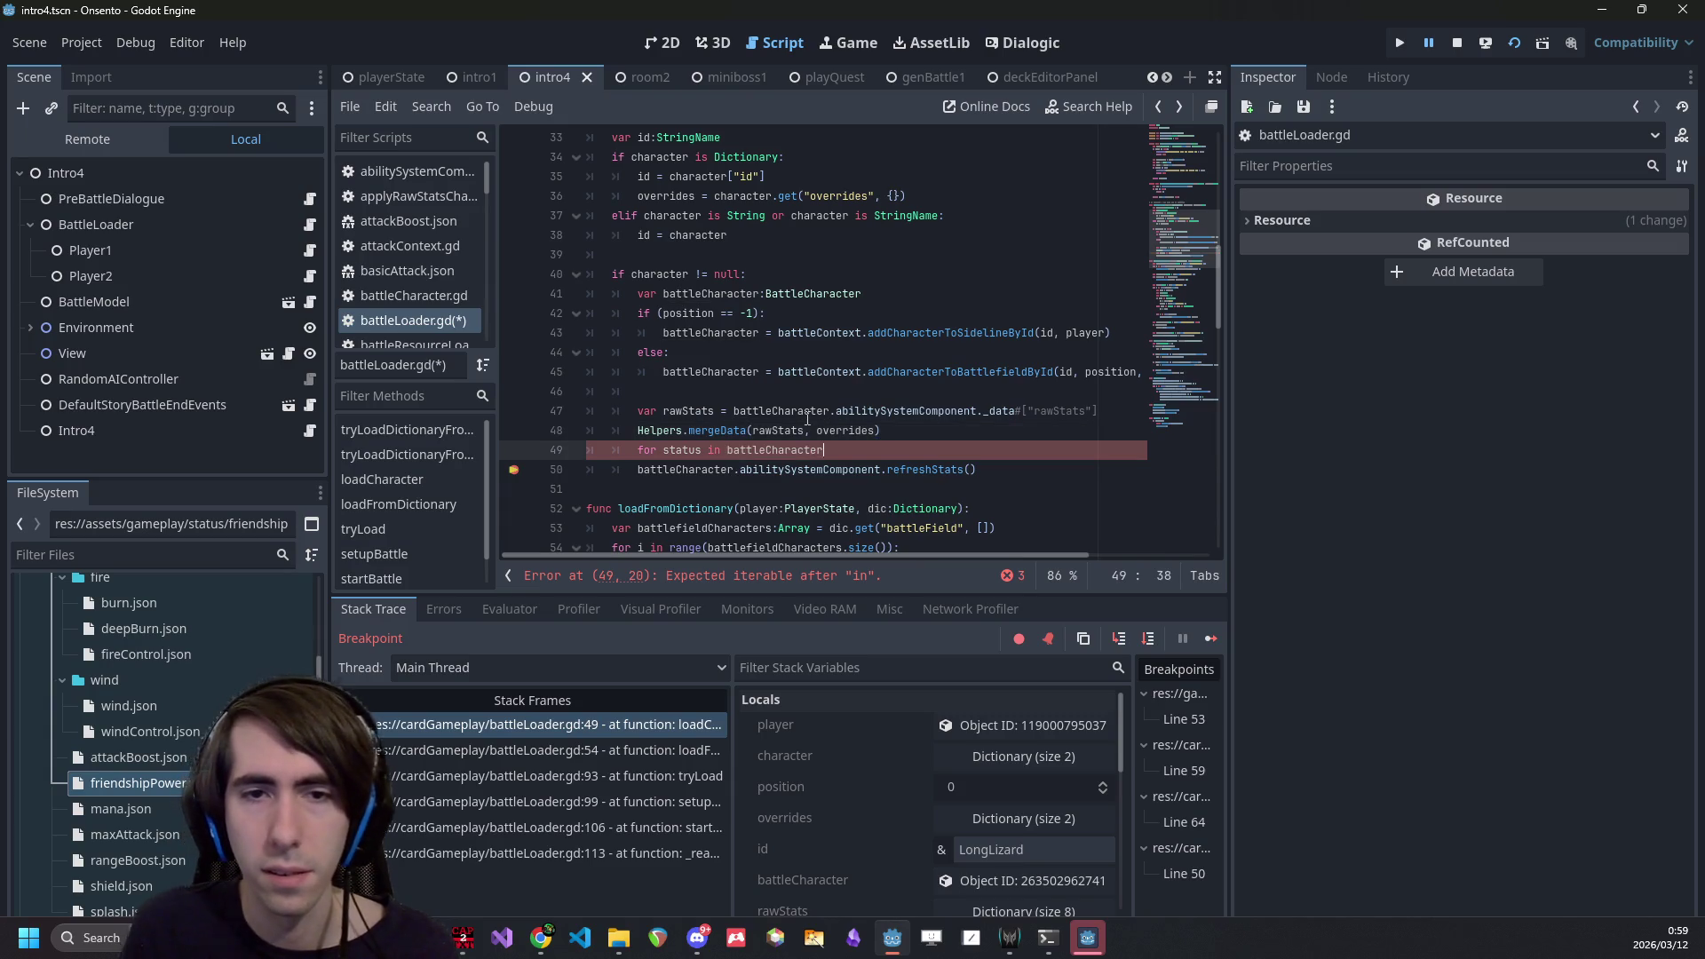
text(.status)
key(Return)
text(.)
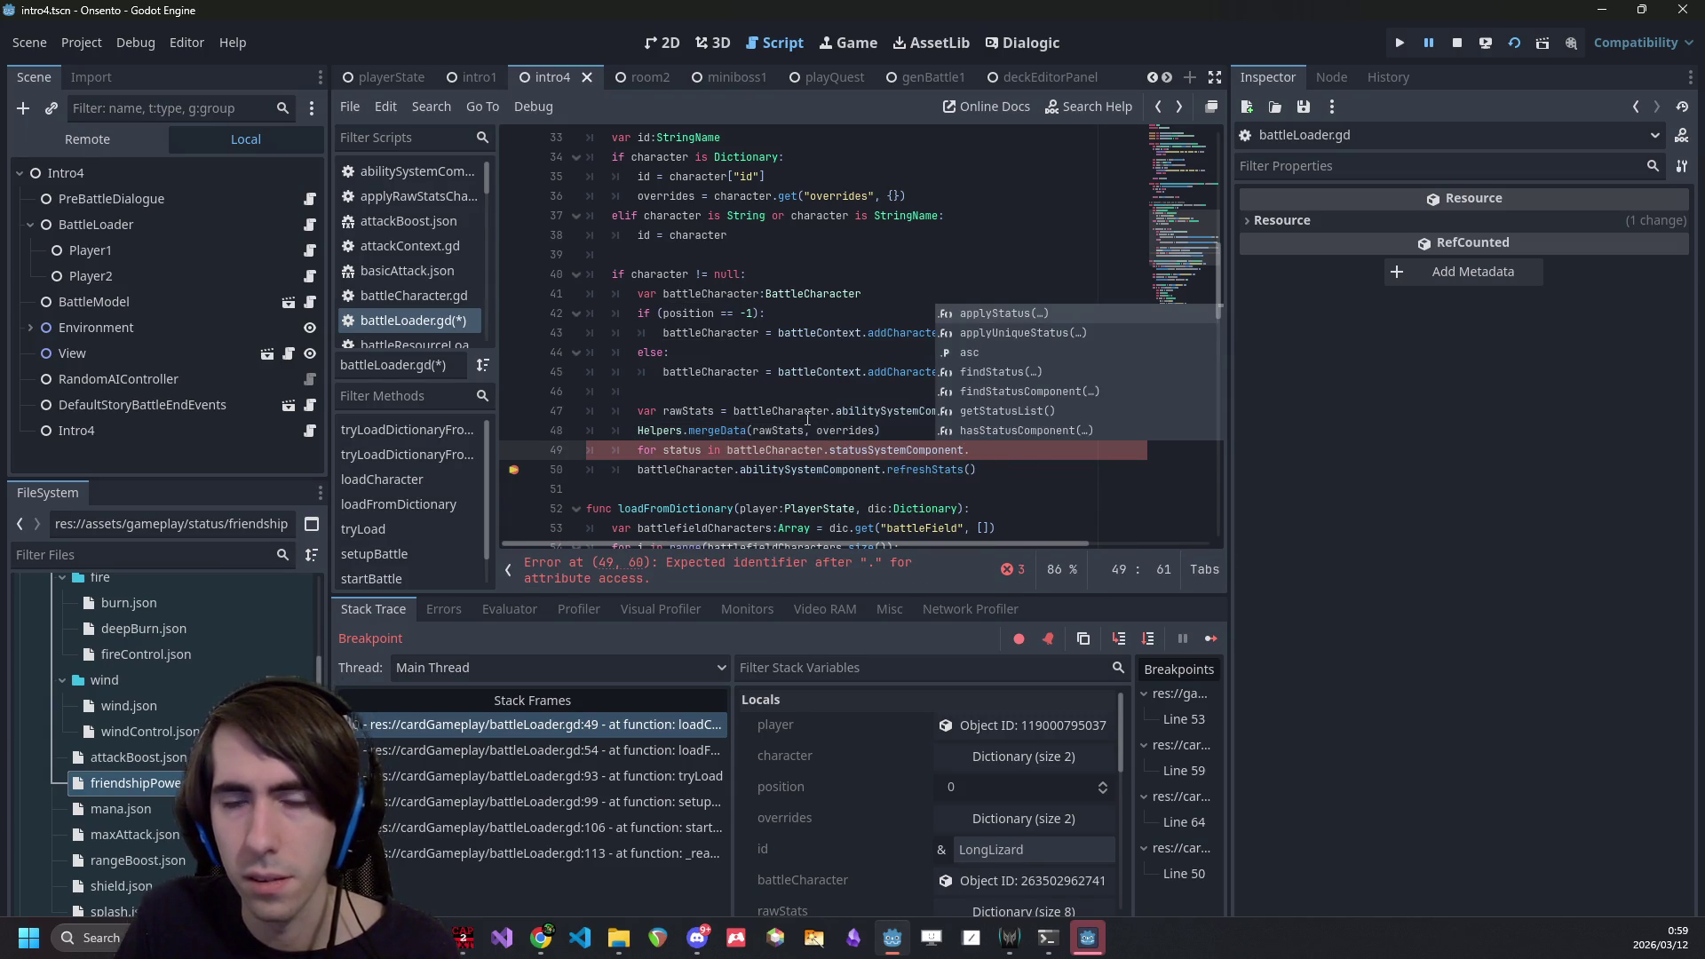
text(get)
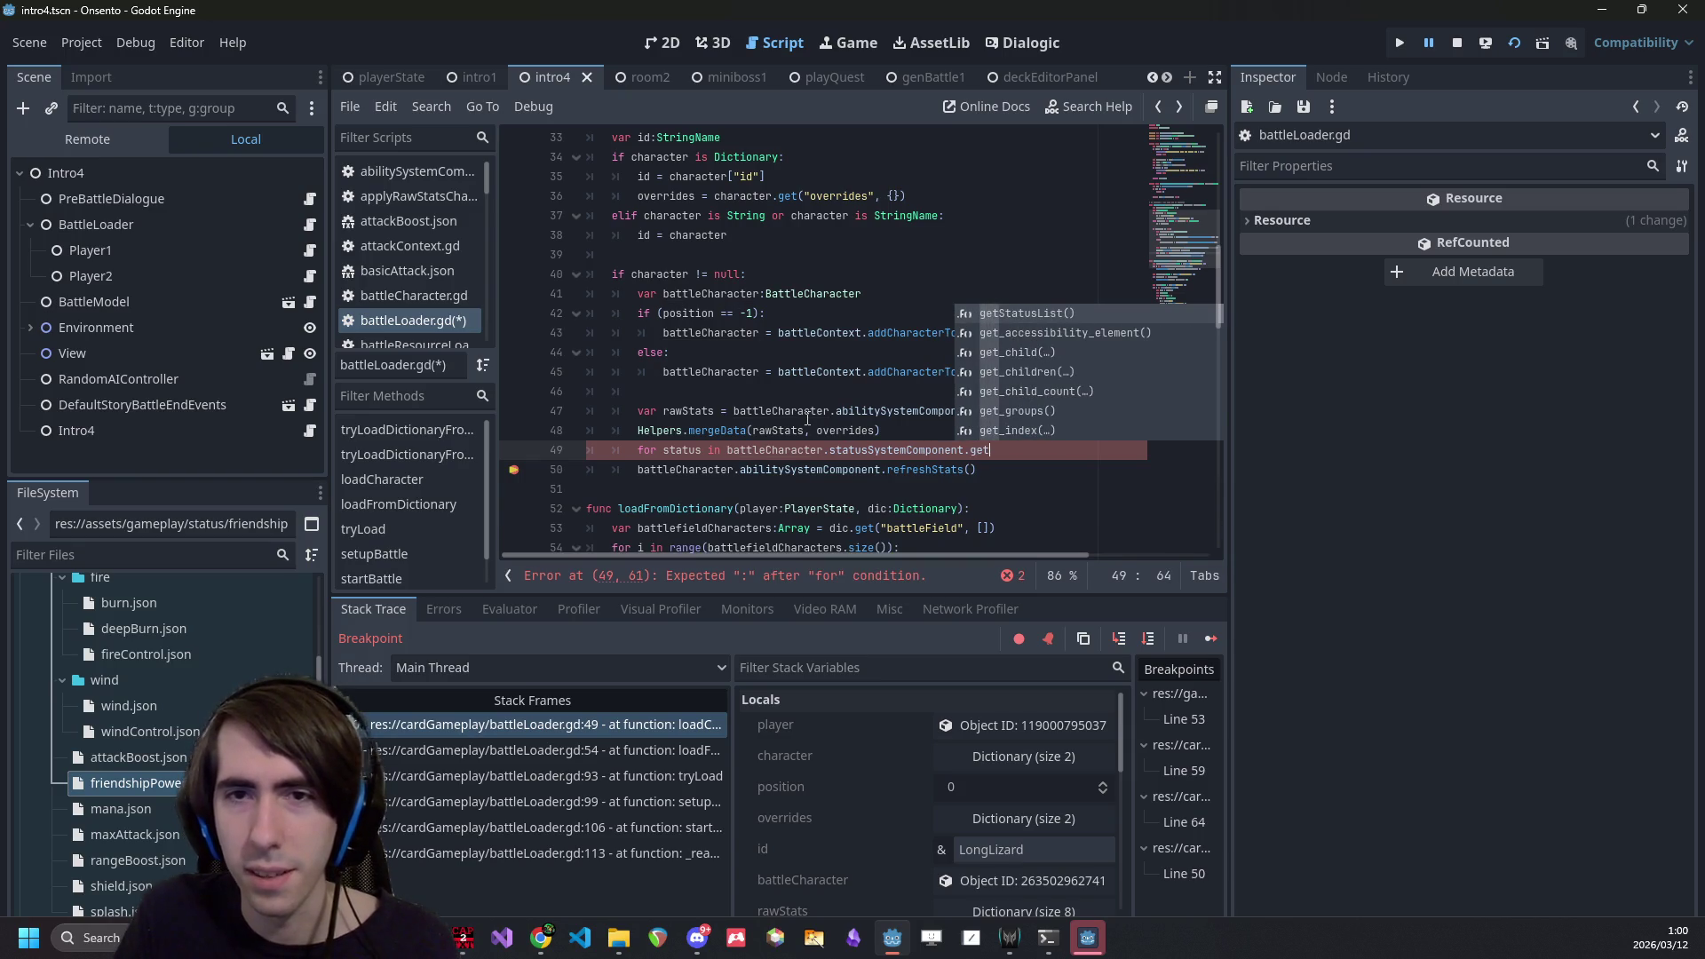
key(Return)
key(ctrl+s)
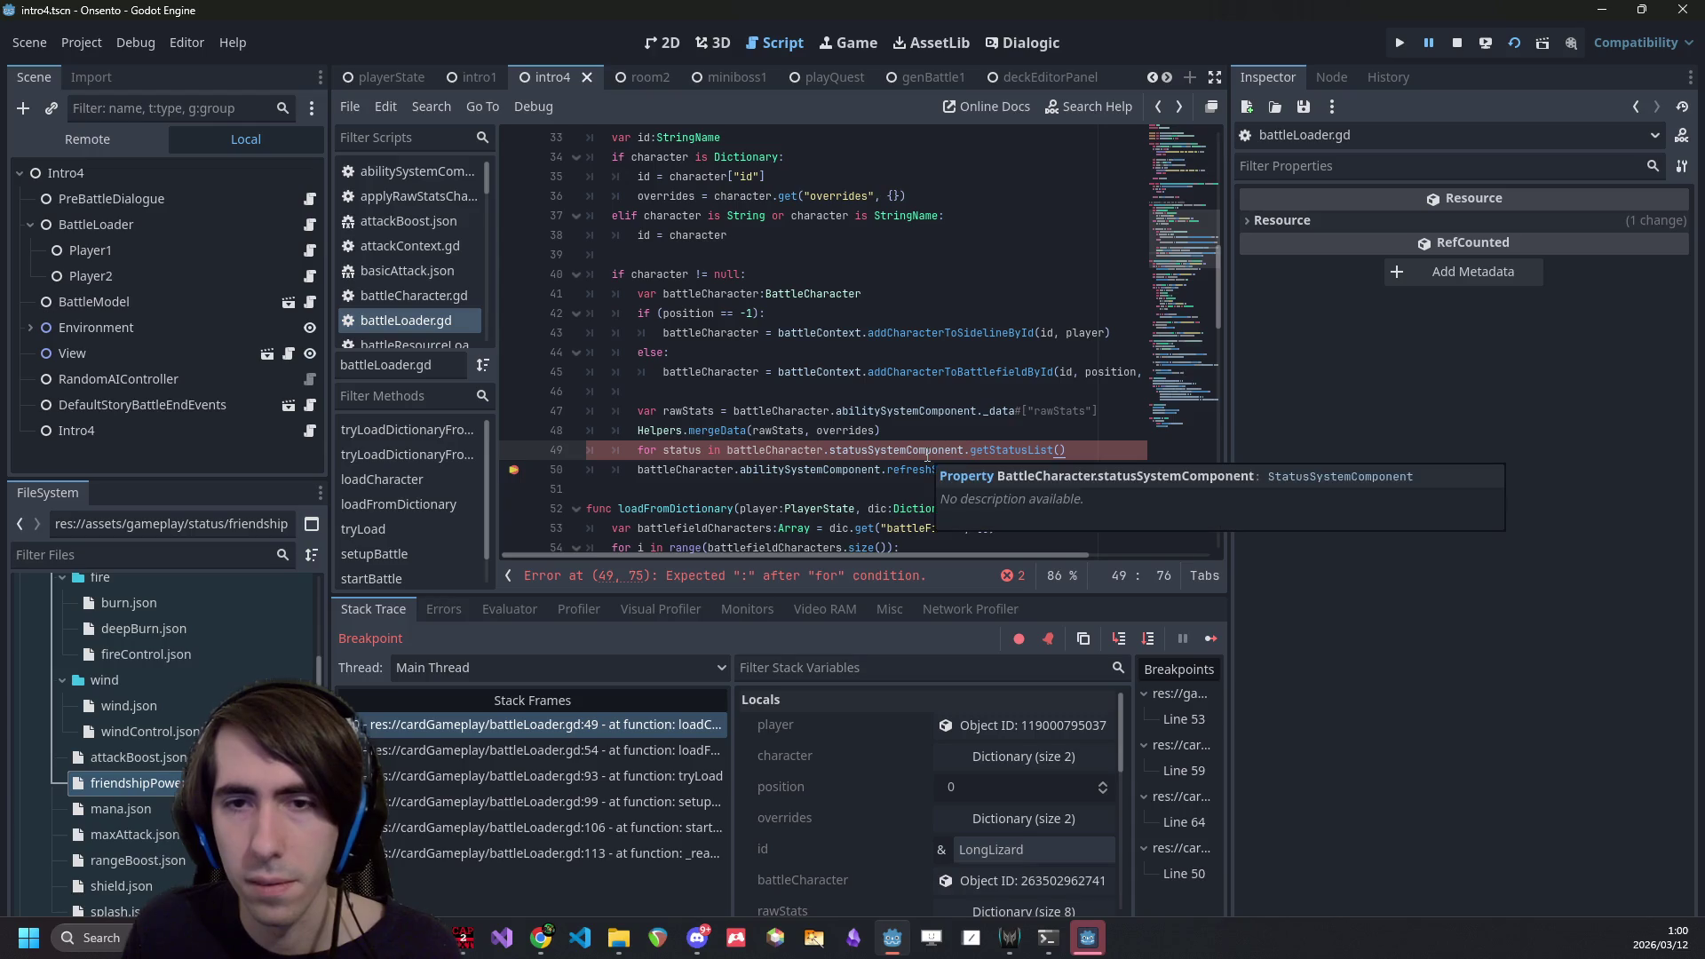
Finish the loop with a colon, type the variable as status:Dictionary, add a body line, revisit getStatusList
ctrl+click(992, 450)
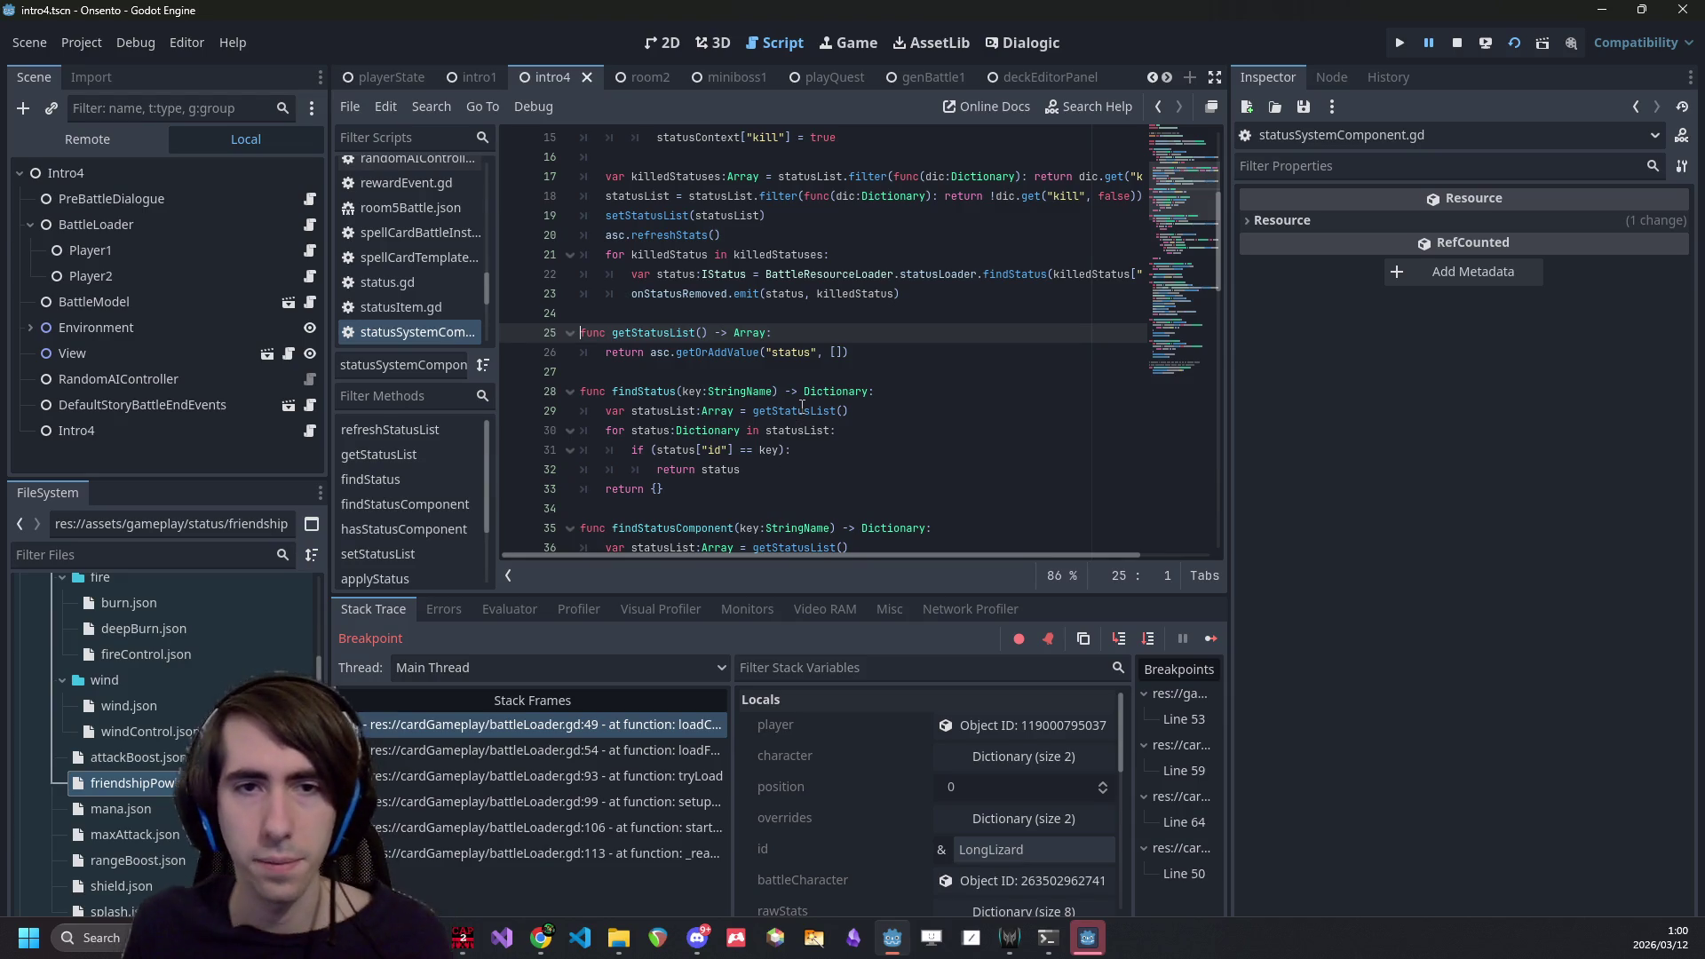
key(alt+Left)
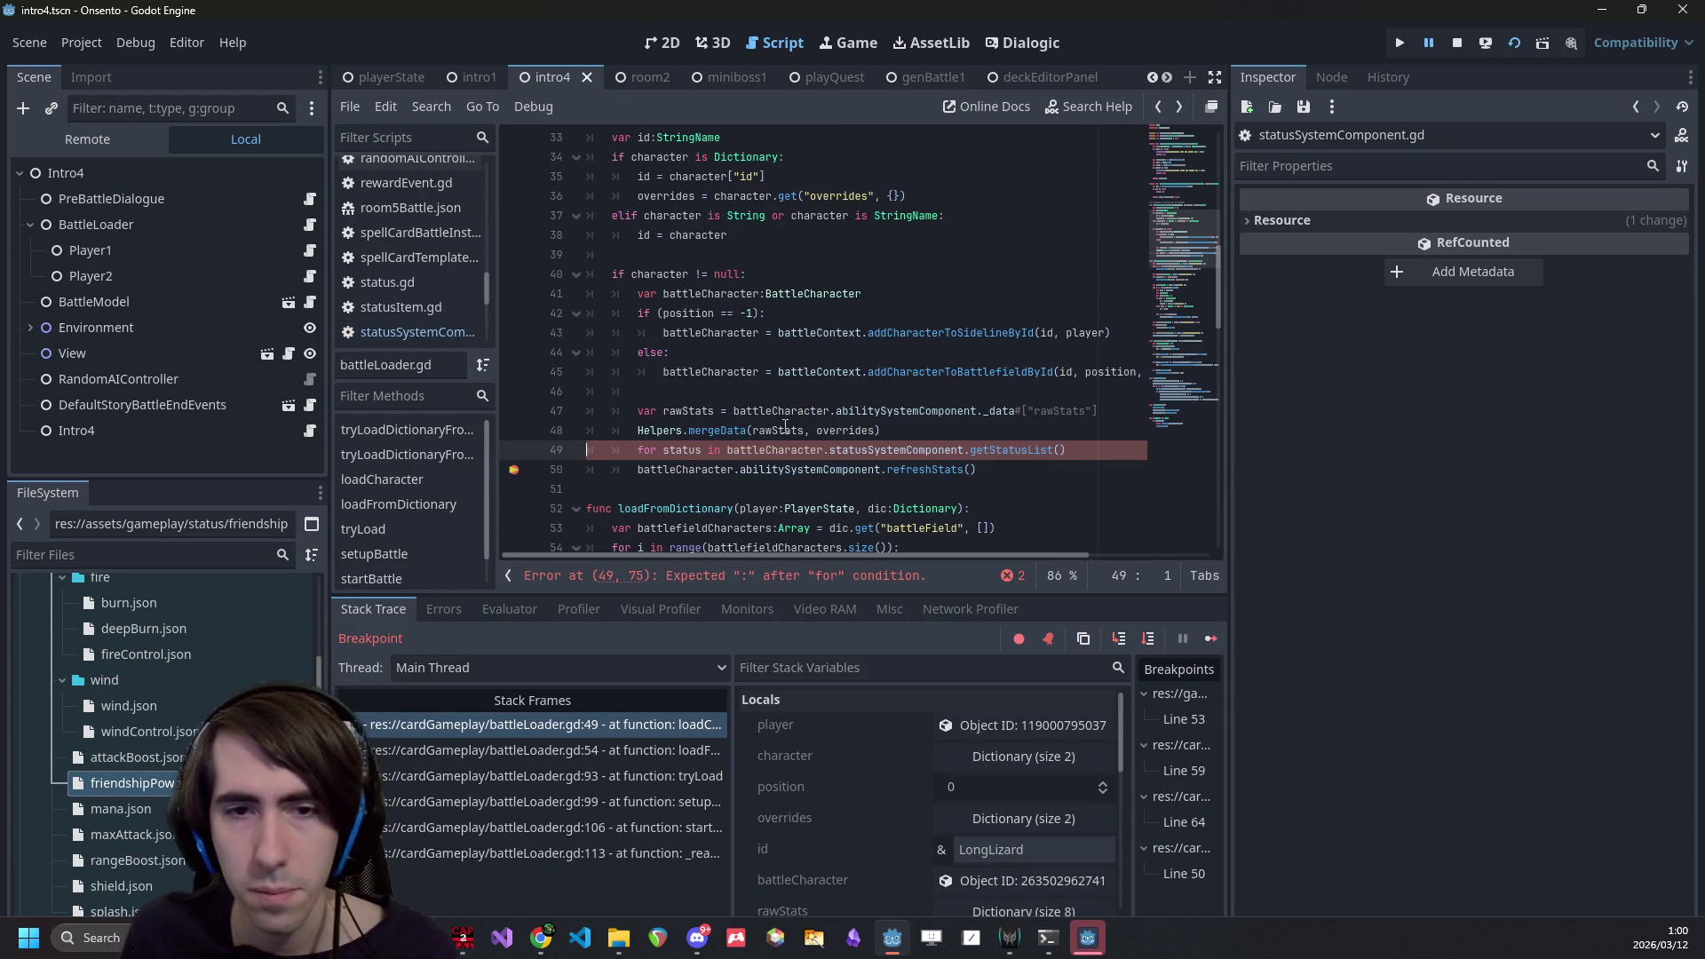
text(:)
key(Return)
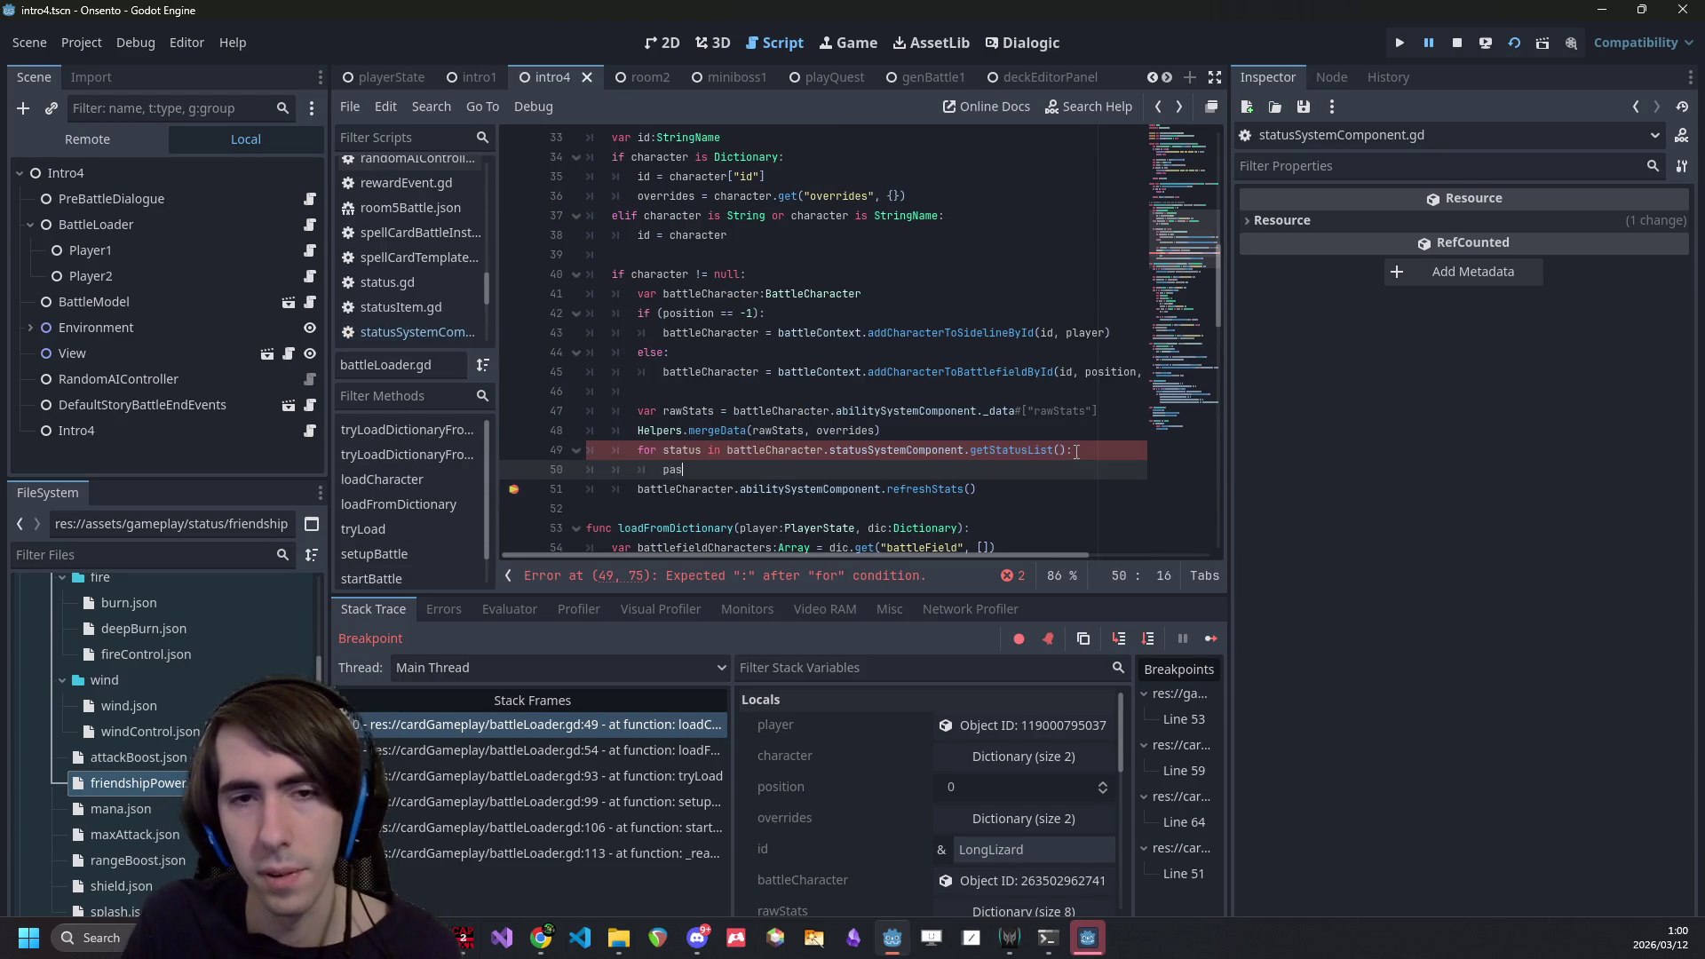
text(s)
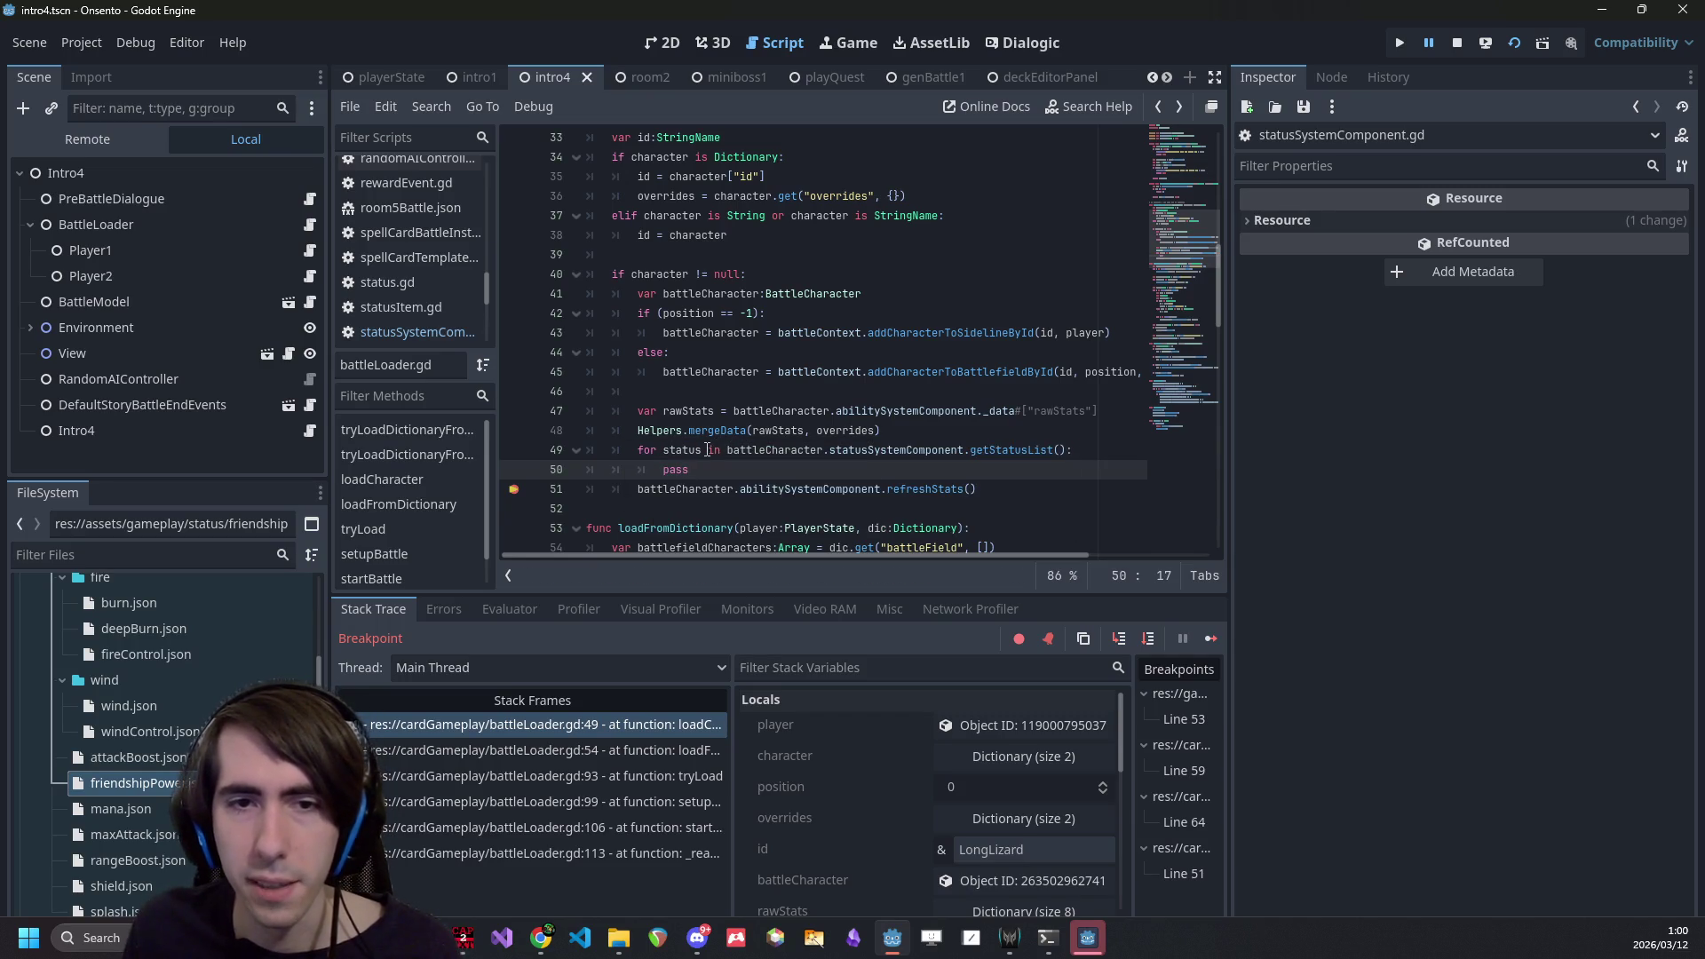
click(704, 451)
text(:Dictionary)
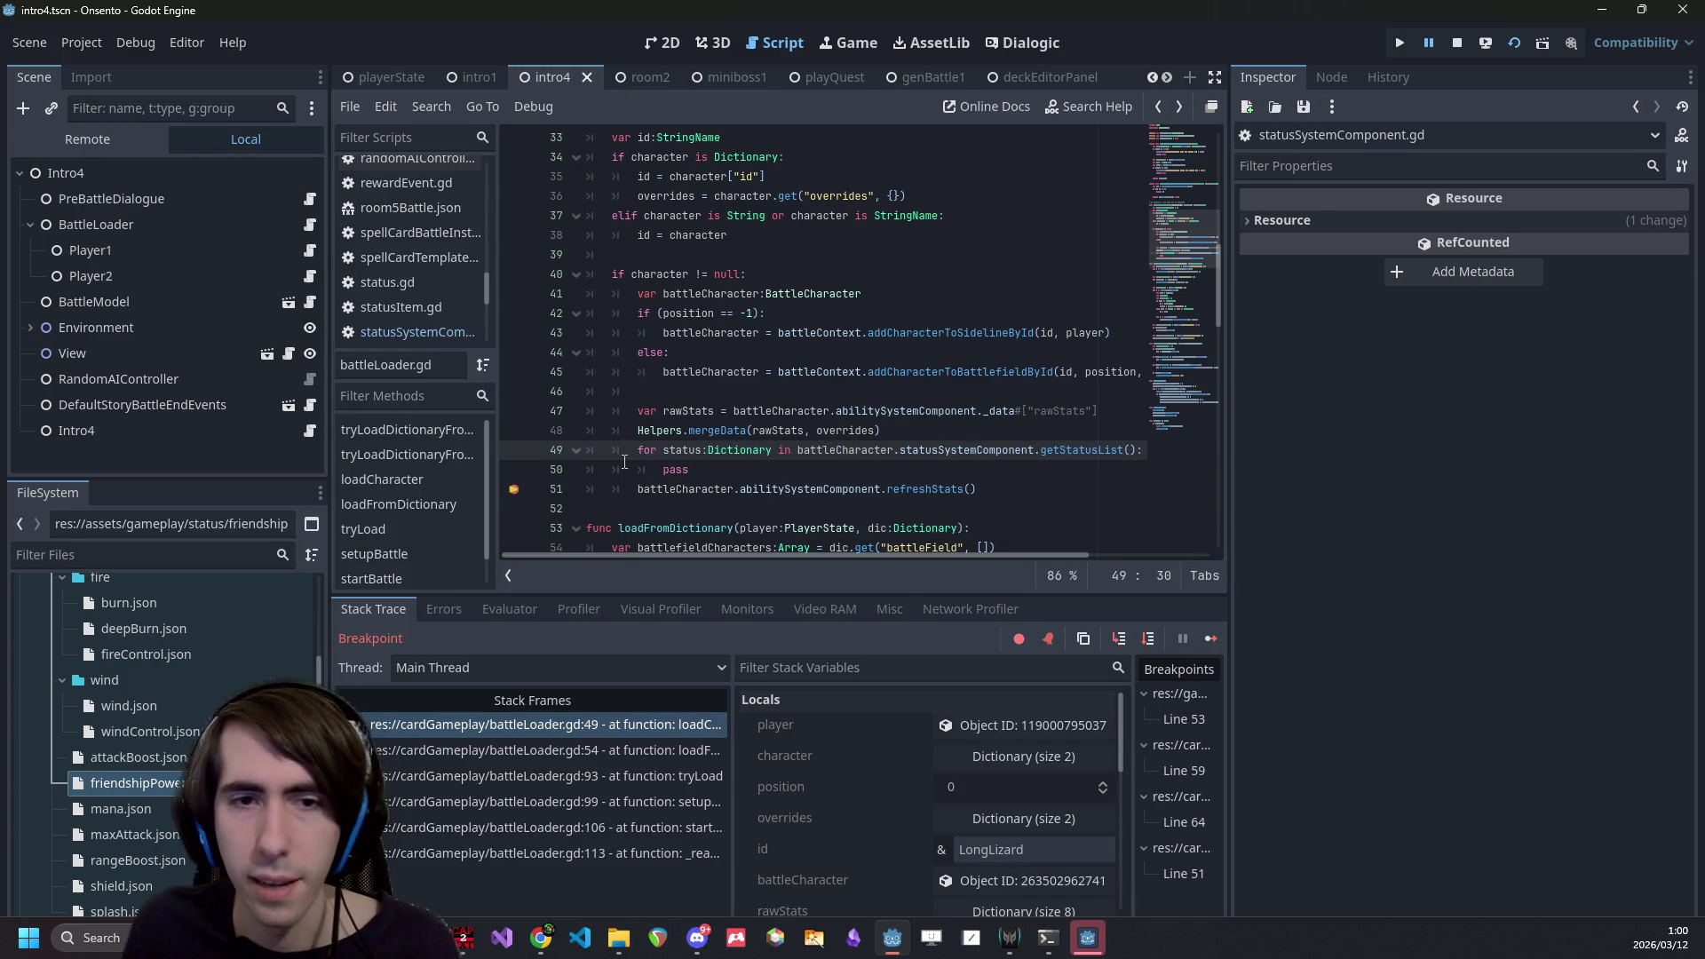
key(End)
key(Return)
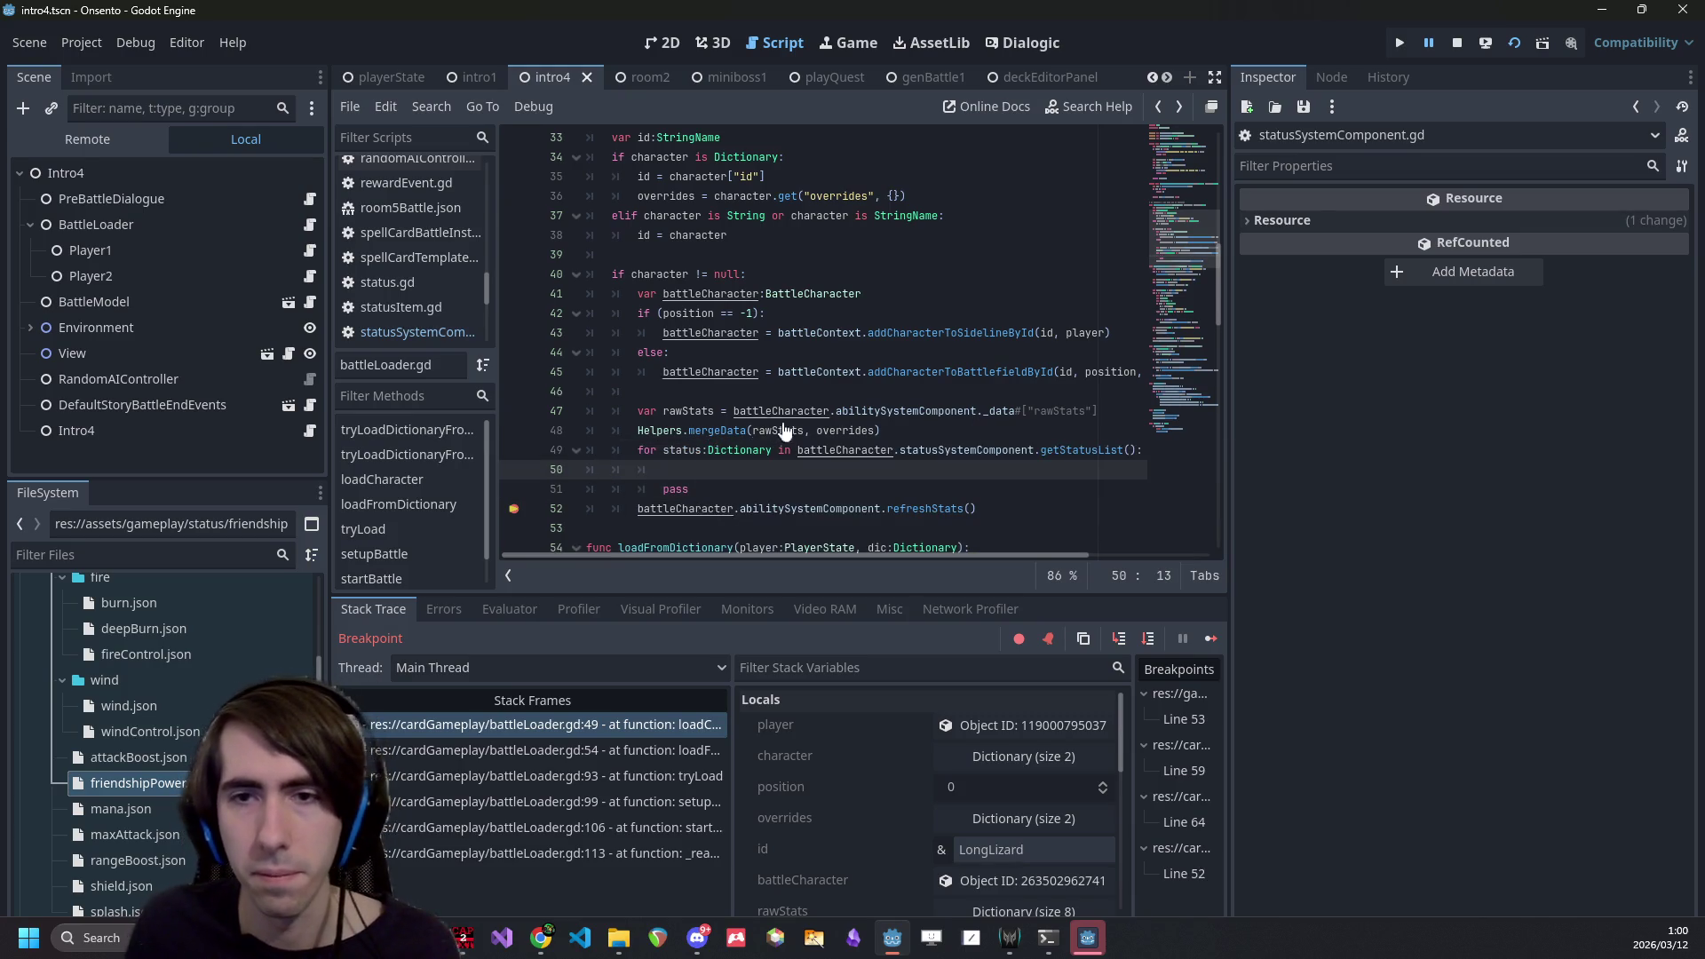
ctrl+click(1091, 450)
key(ctrl+f)
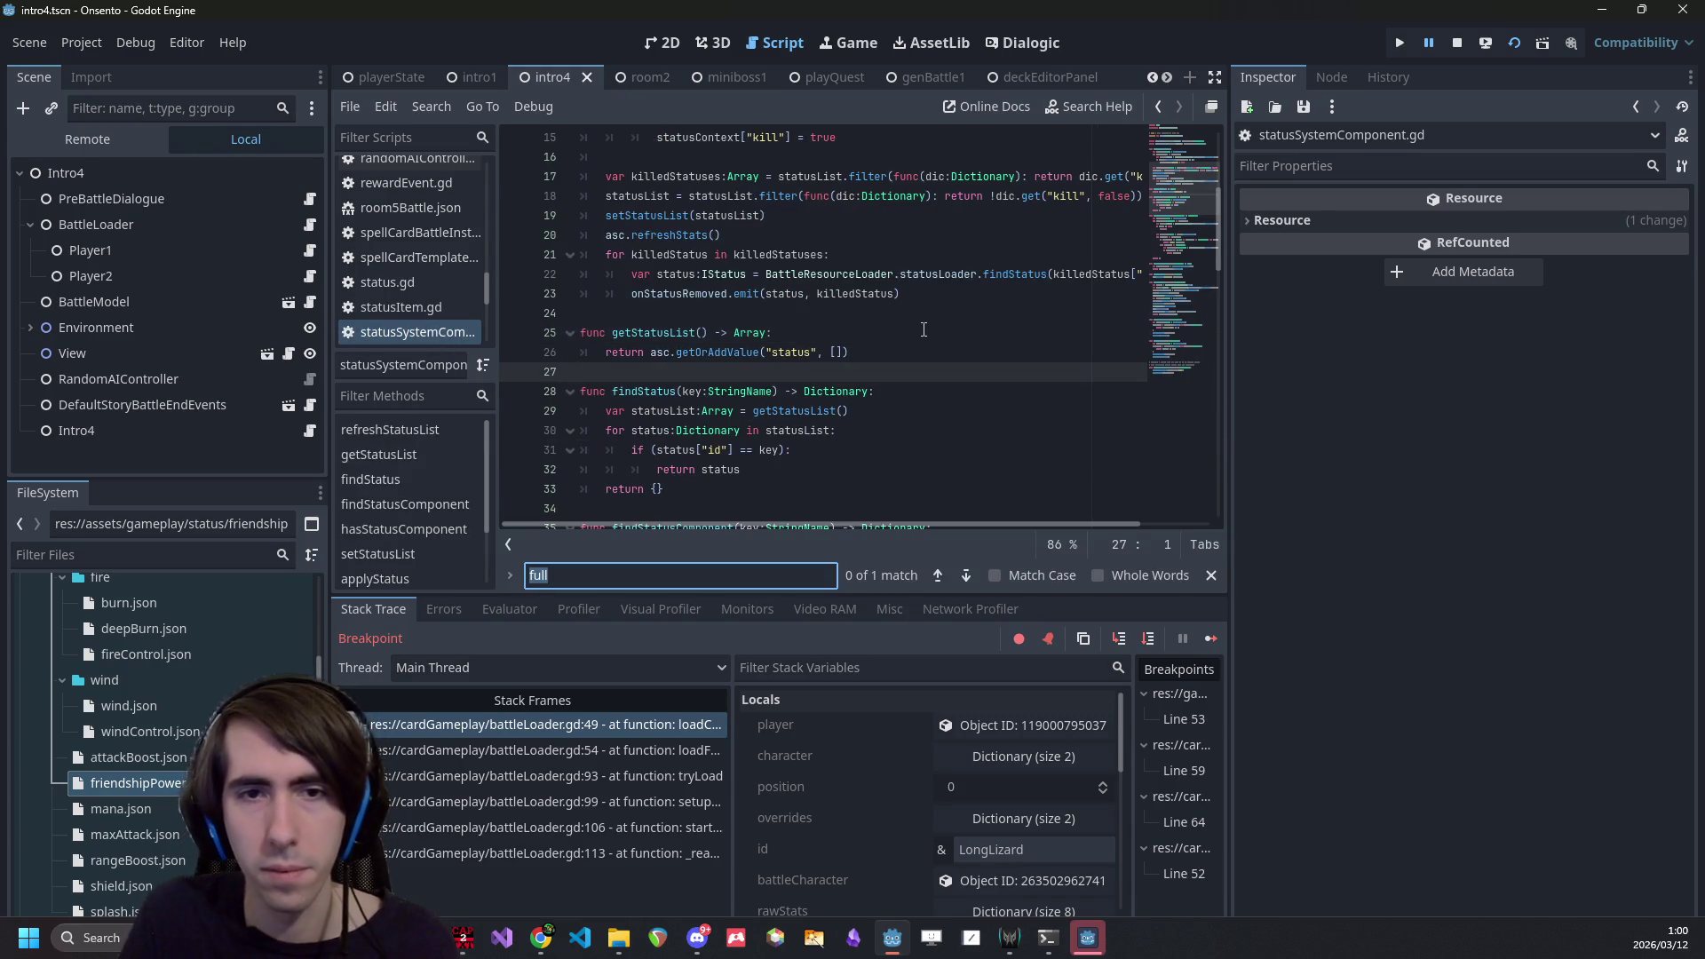
Search statusSystemComponent.gd for 'IStatus' and widen the code editor past the Inspector
text(IStatus)
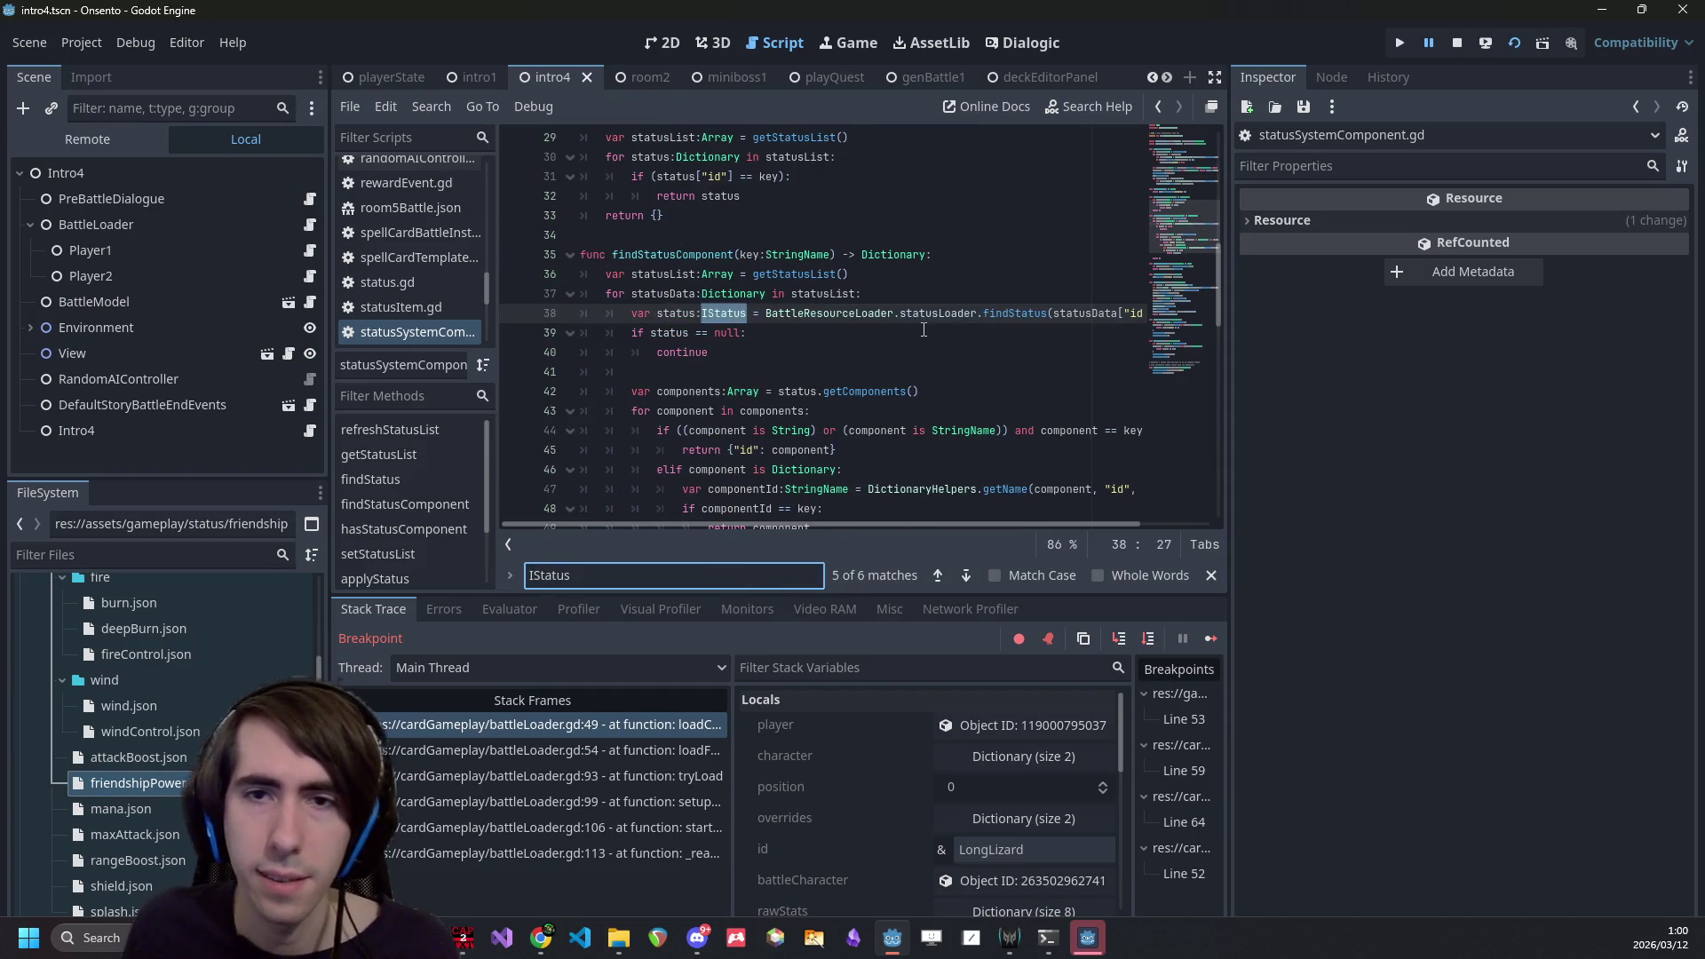
scroll(940, 520, right, 3)
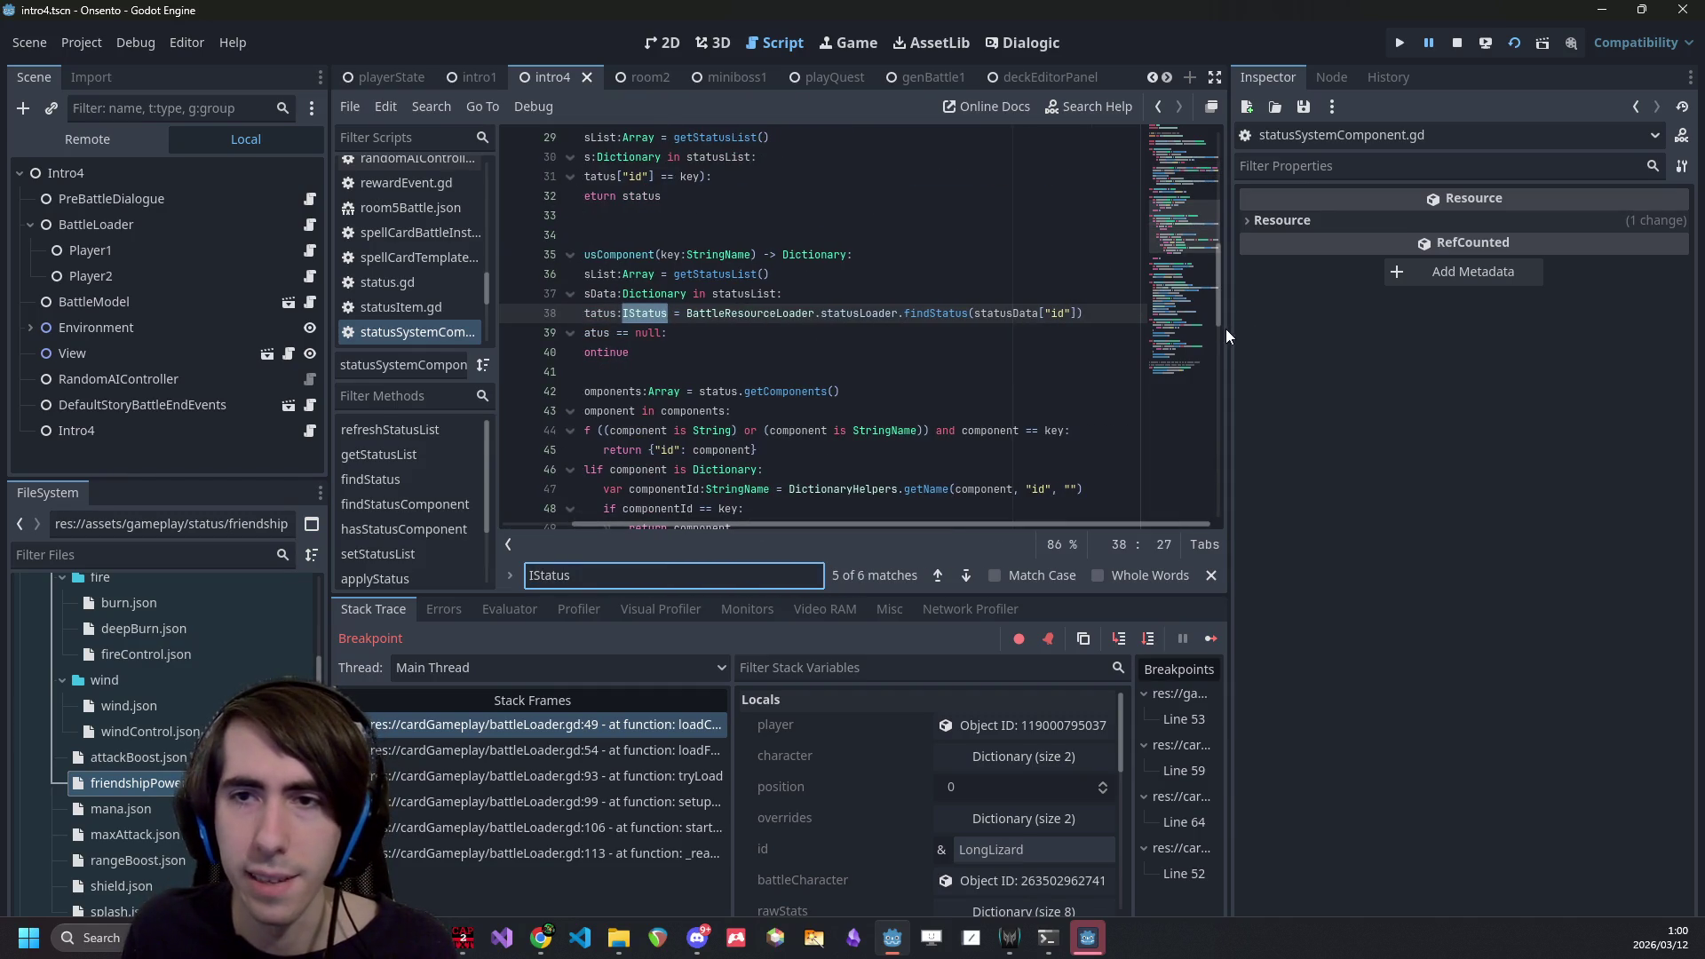
drag(1228, 328, 1437, 329)
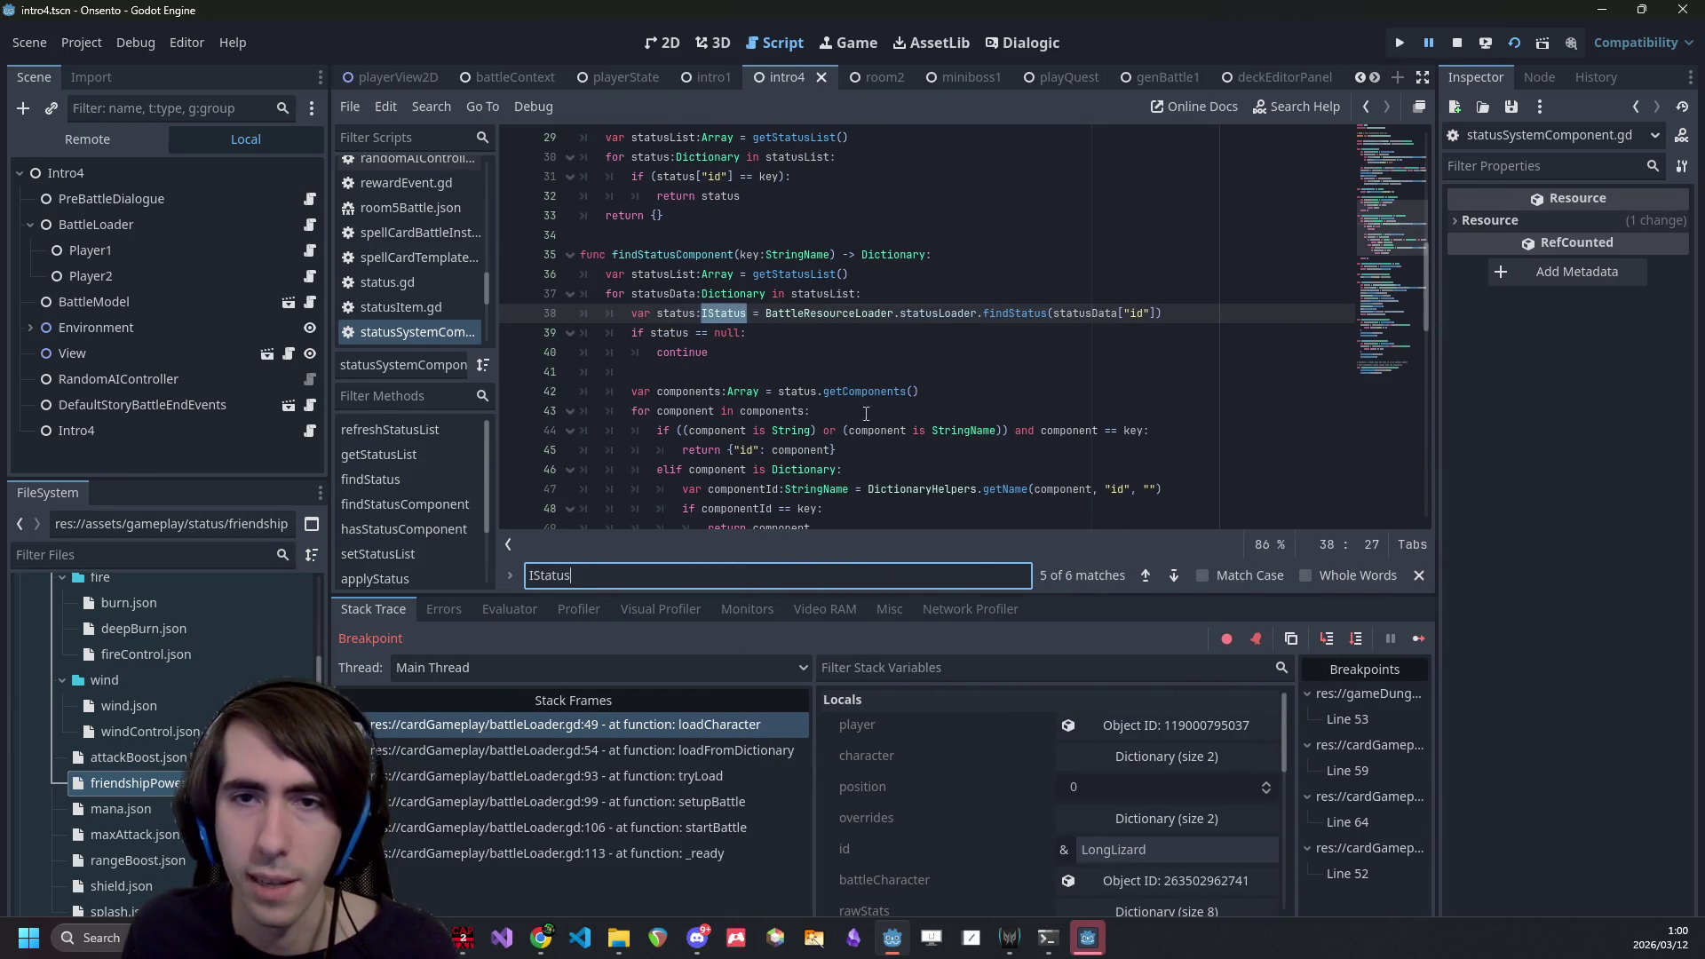
click(878, 351)
Copy the IStatus lookup and null-check lines 38–40, then return to battleLoader.gd
drag(877, 351, 1110, 308)
key(ctrl+c)
click(1110, 333)
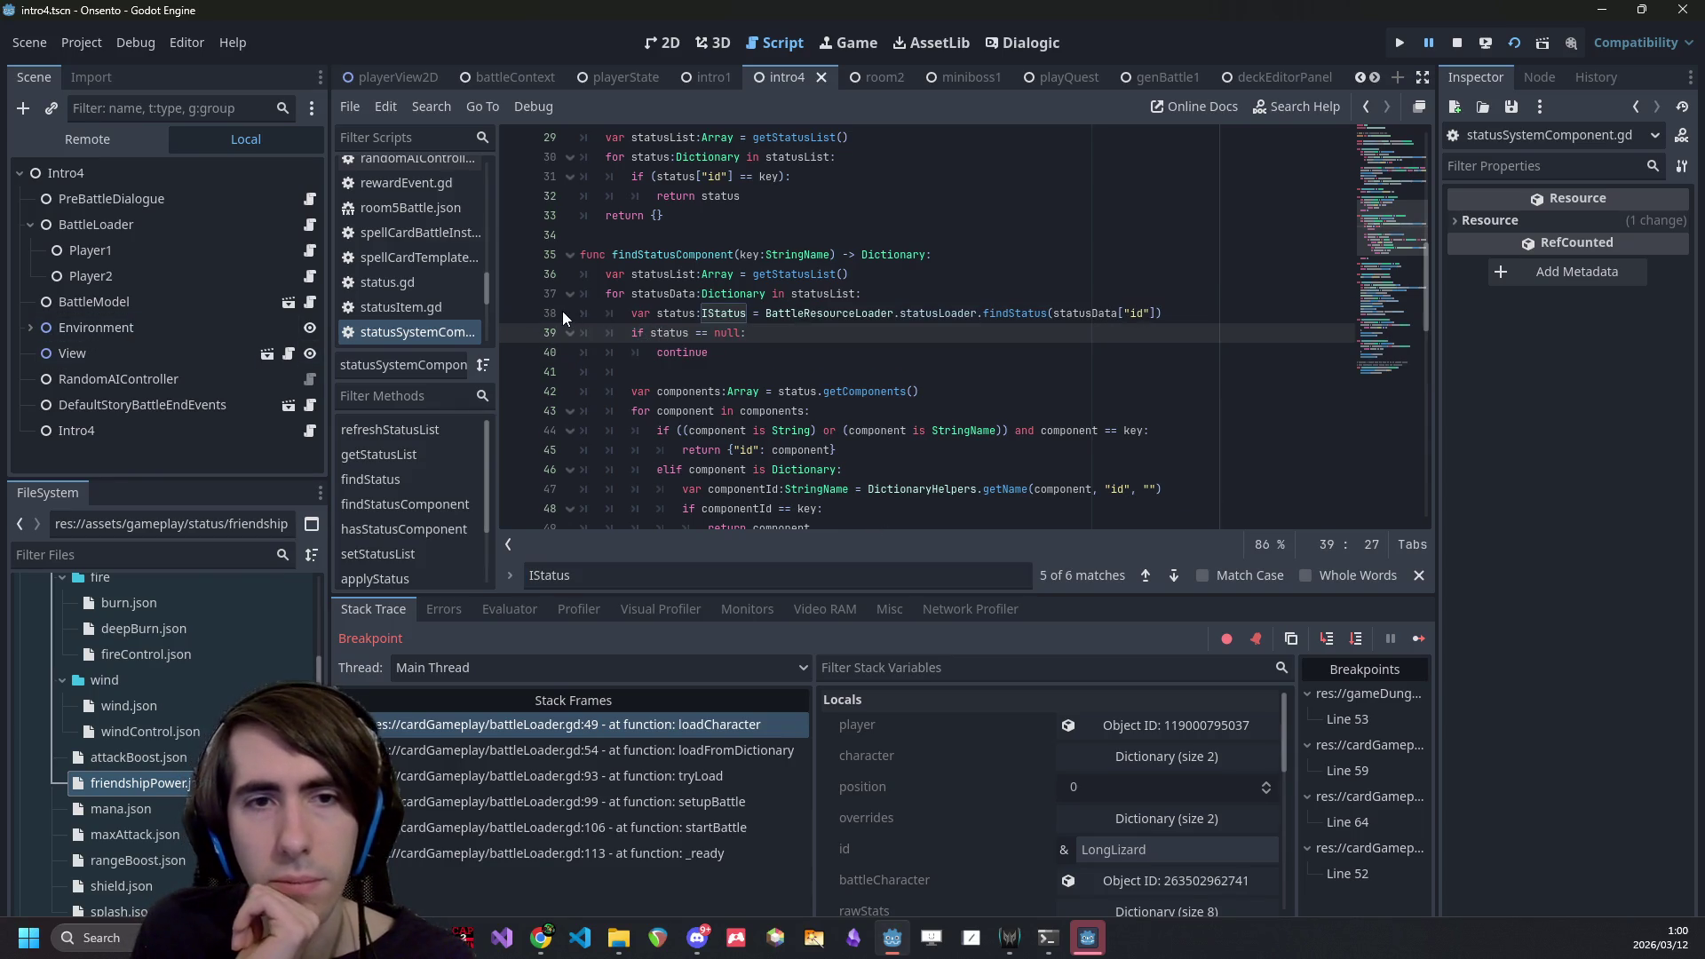
drag(1157, 313, 1111, 318)
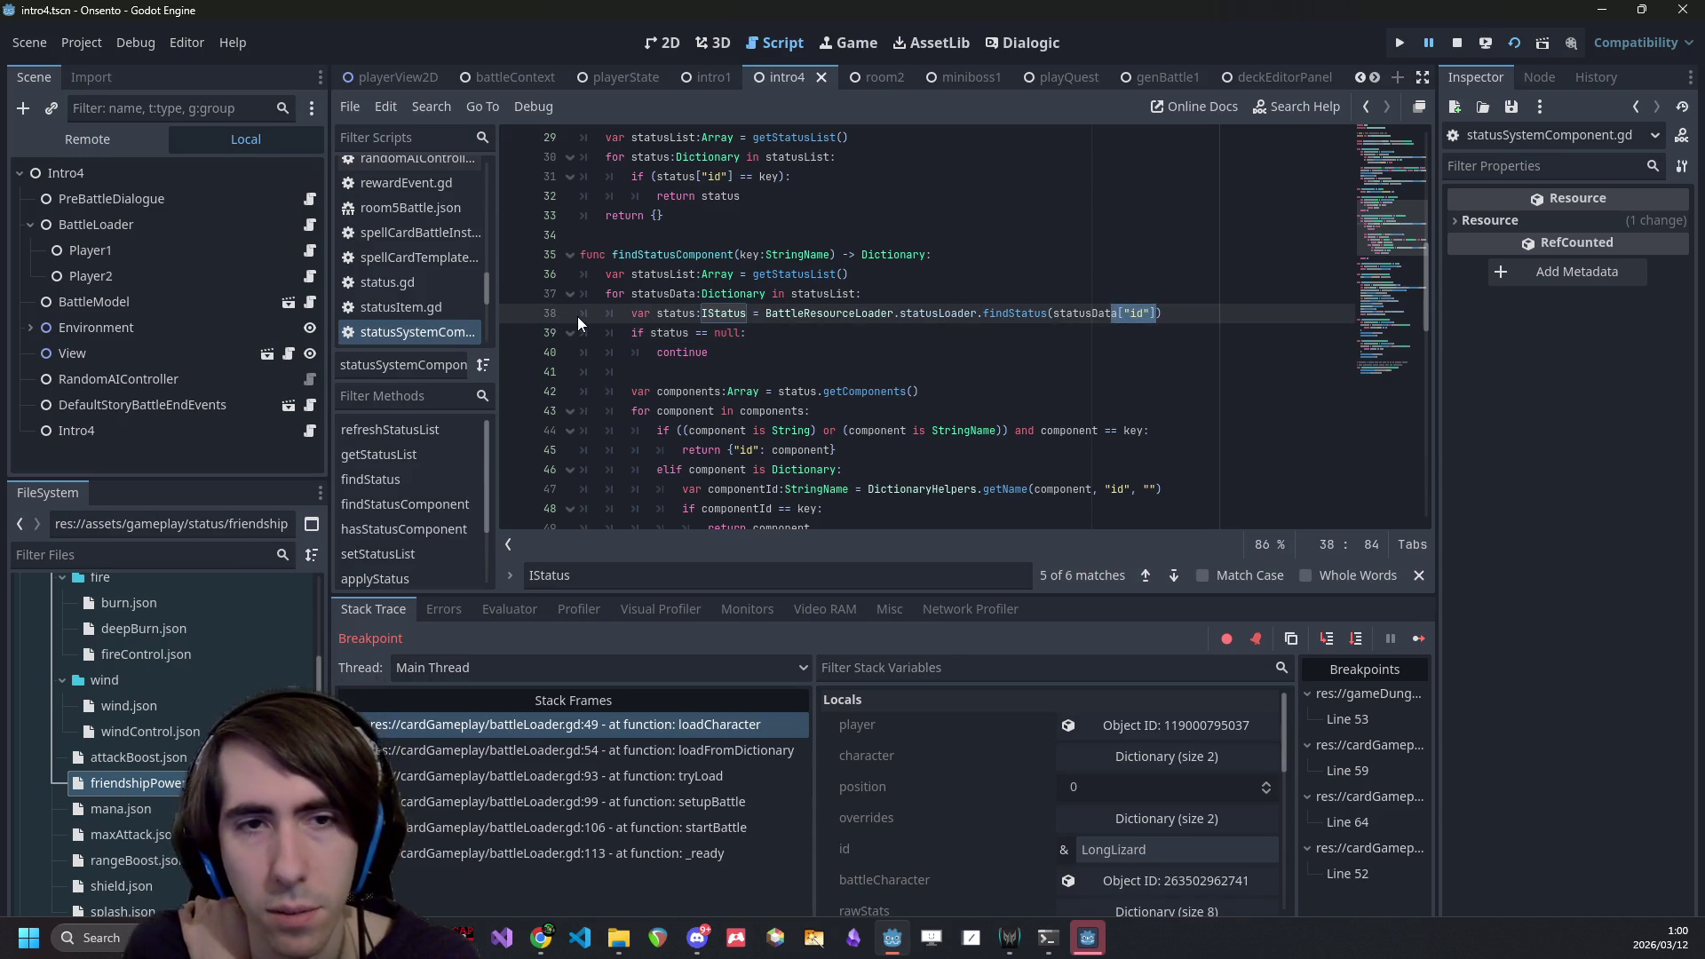
mouse_move(579, 317)
mouse_down()
mouse_move(813, 391)
mouse_move(822, 352)
mouse_up()
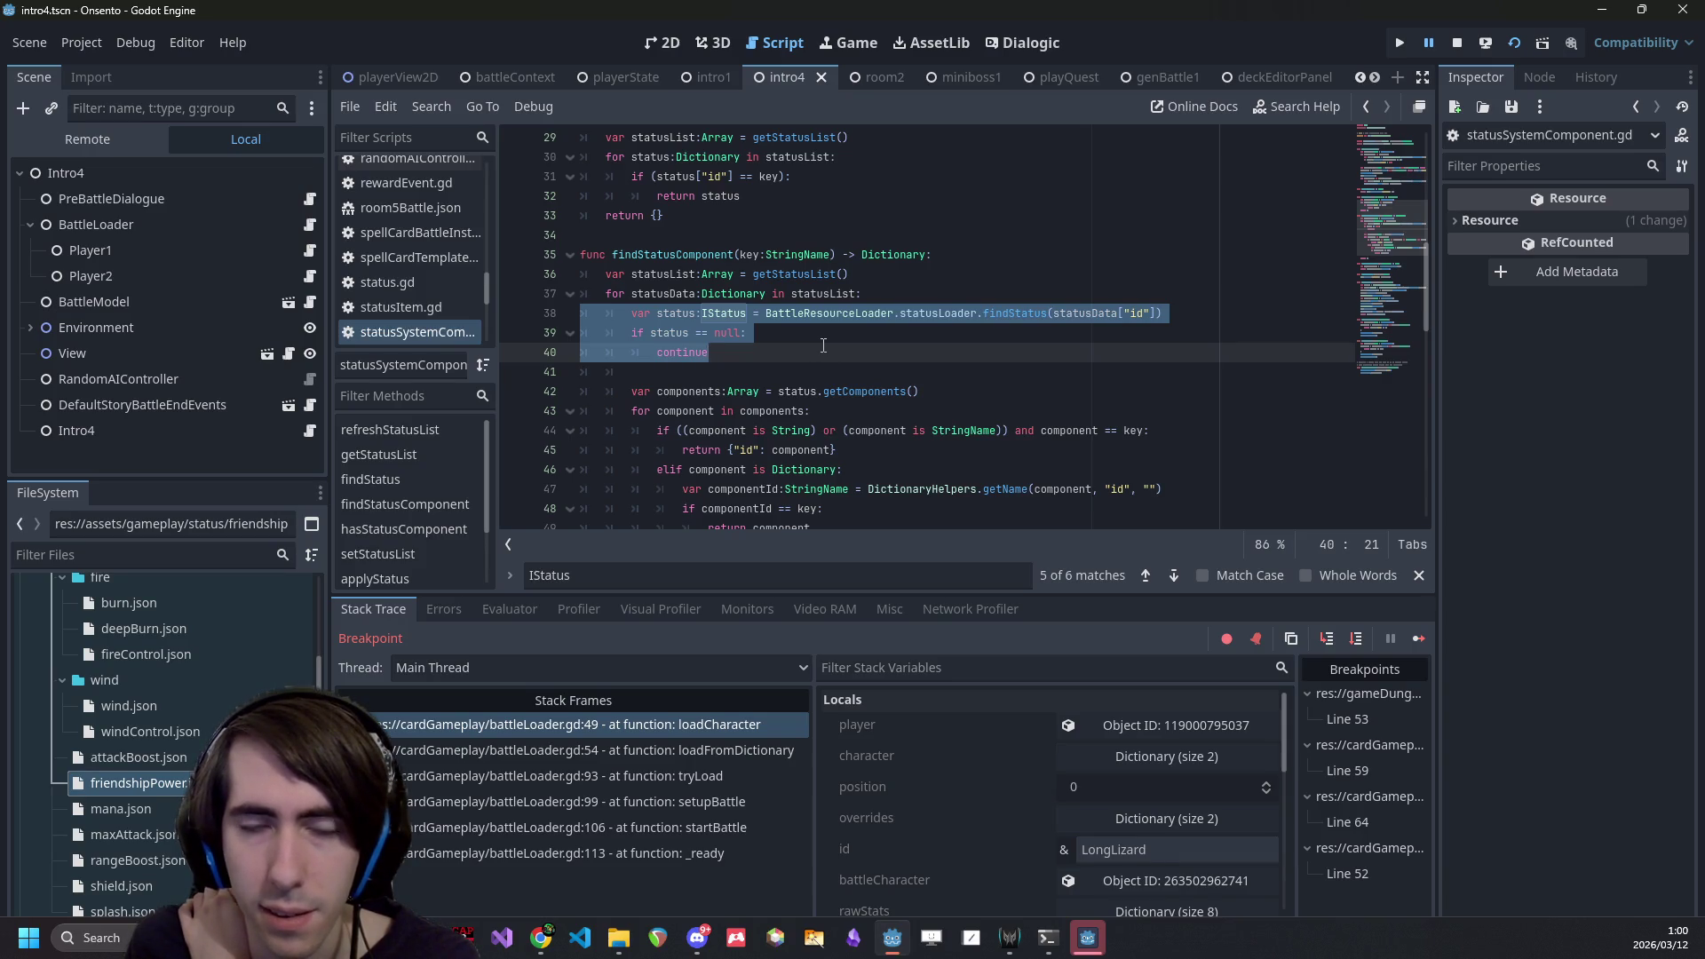
right_click(769, 328)
click(823, 450)
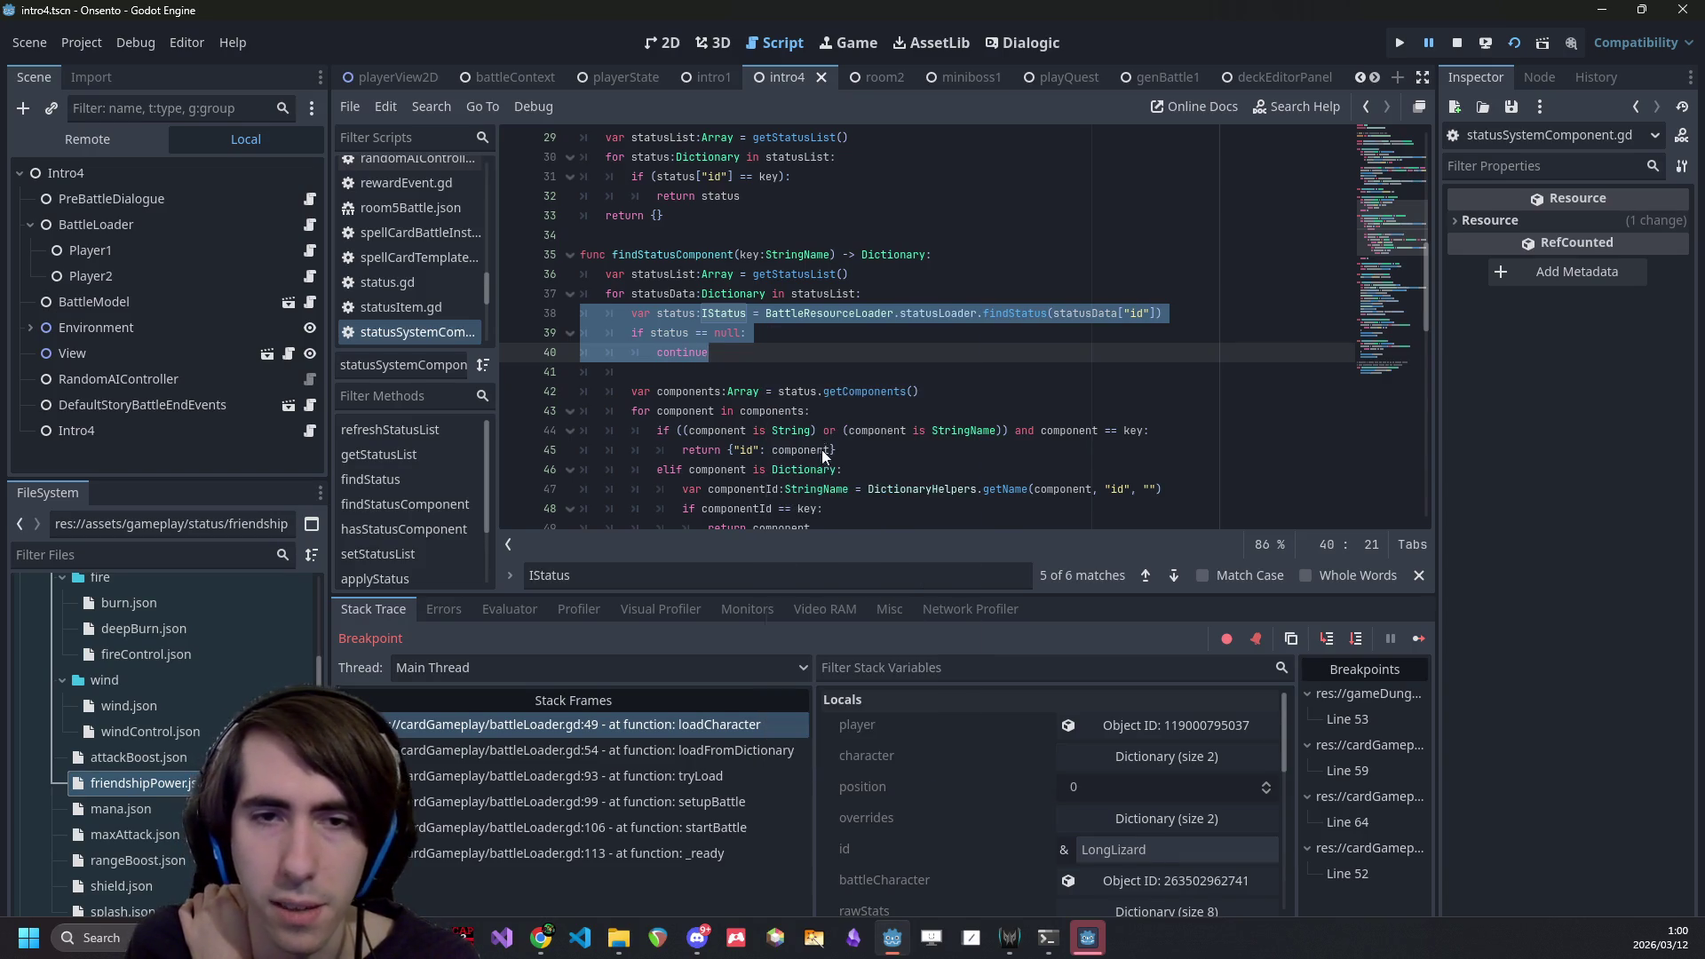
click(829, 382)
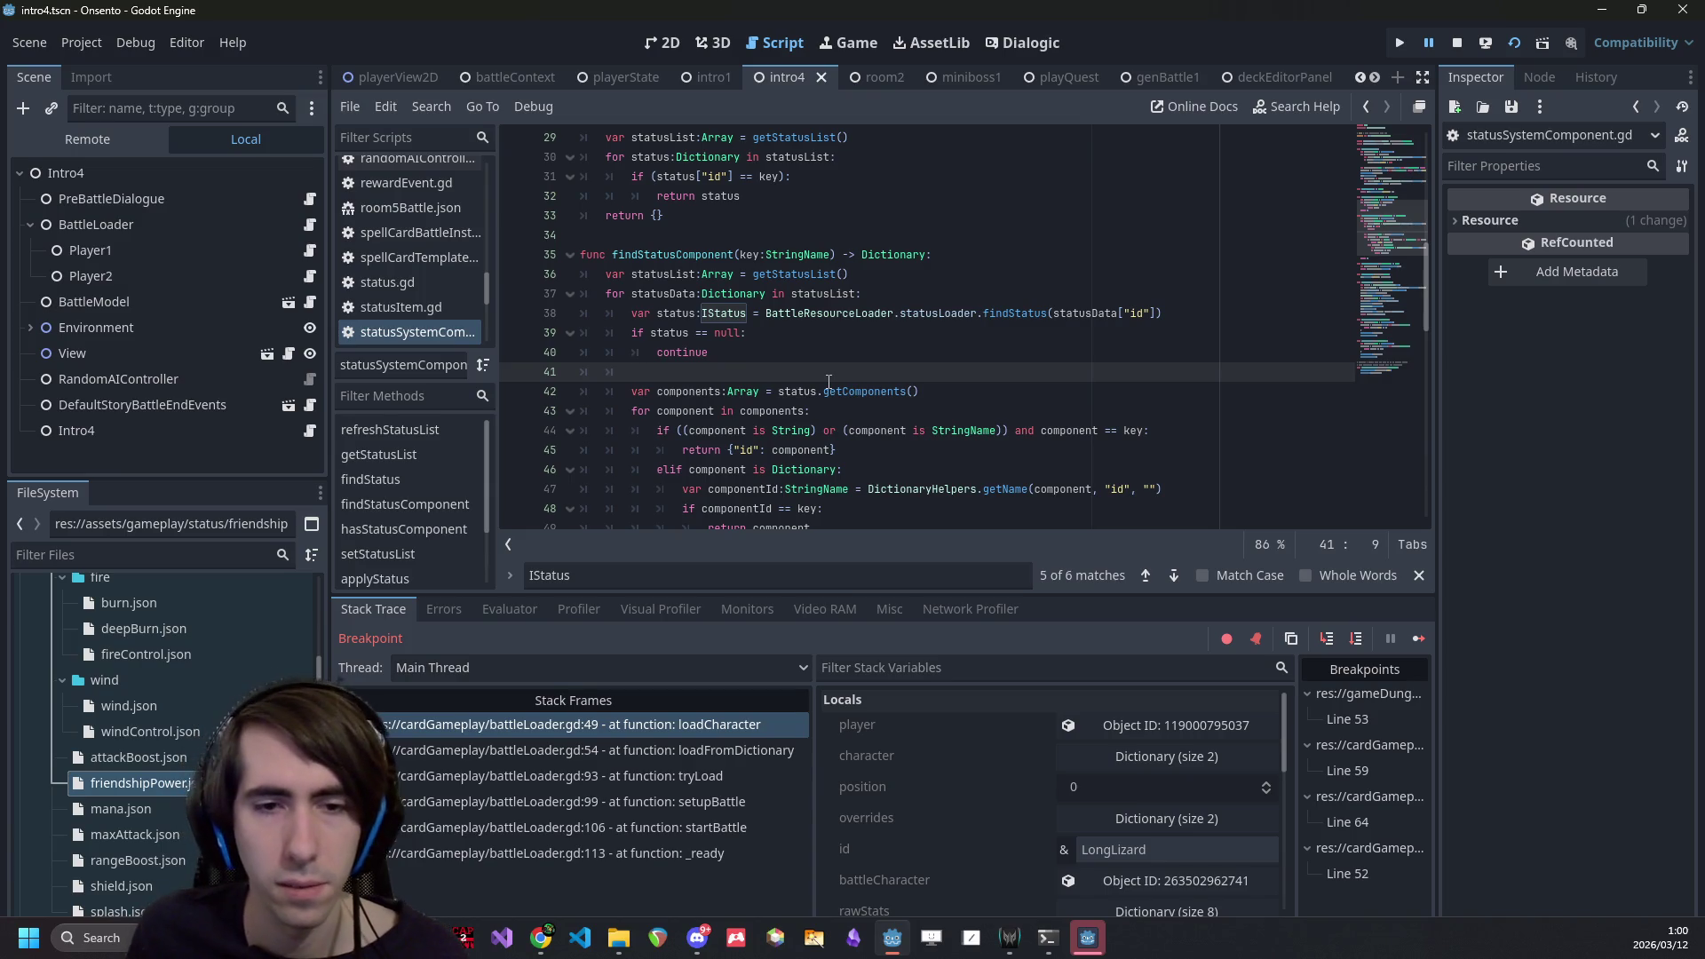
click(603, 730)
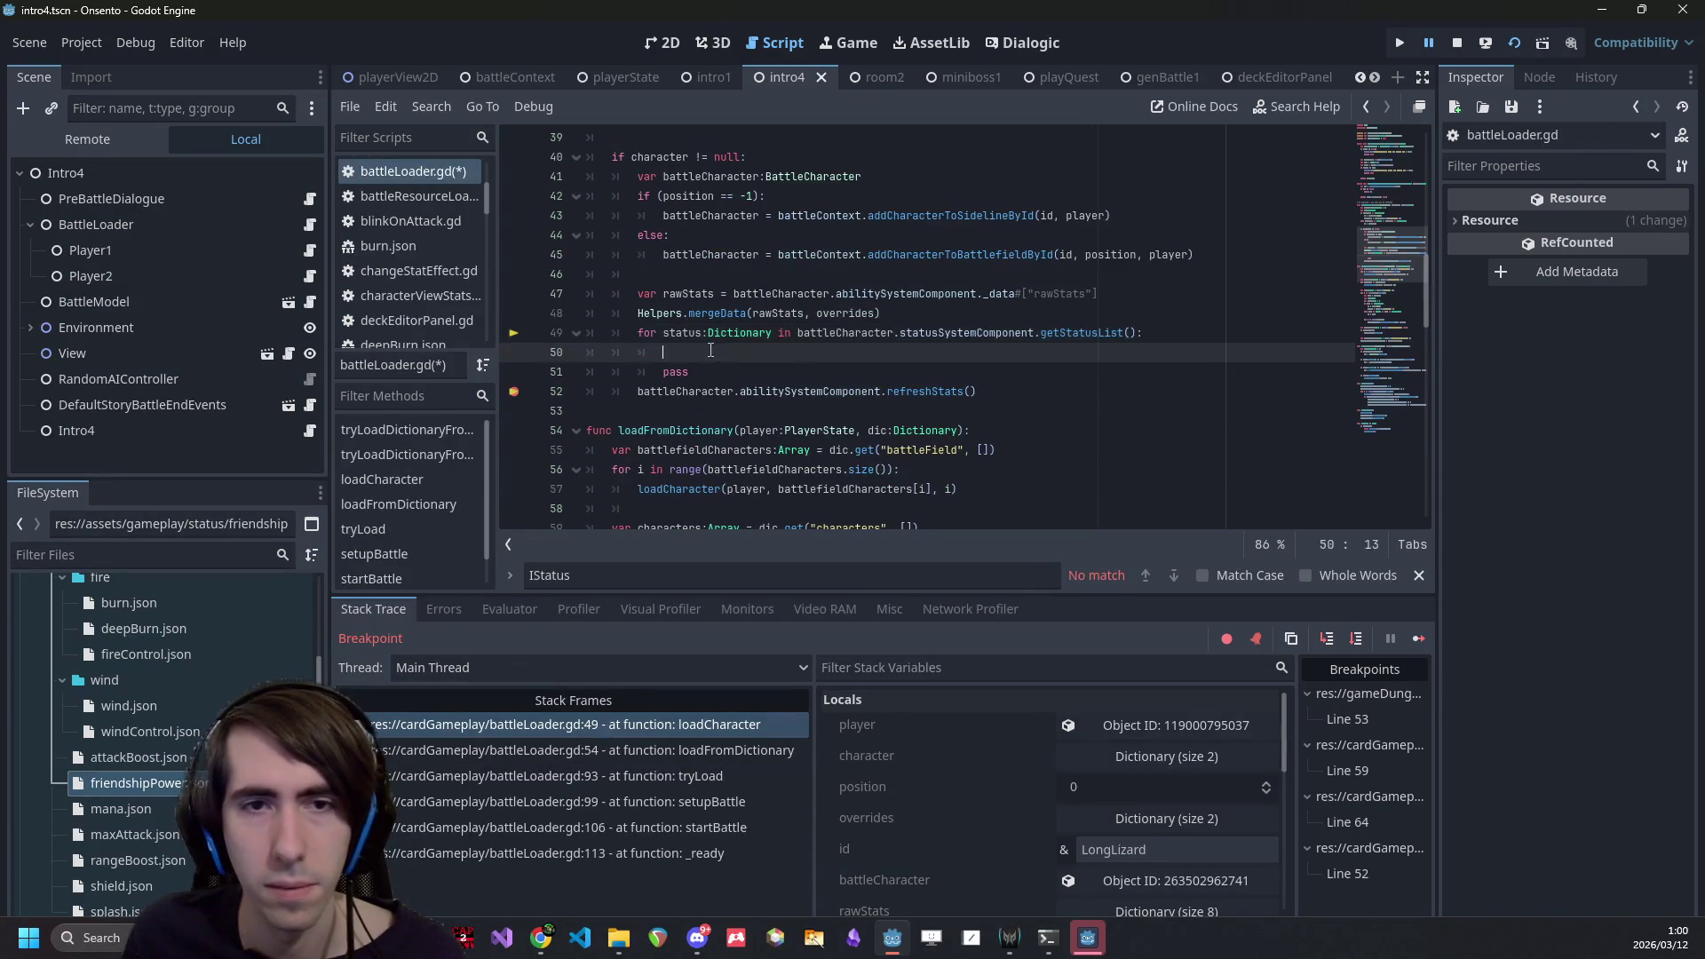
Paste and indent the three lookup lines in the loop, and replace pass with a status call
key(ctrl+v)
drag(727, 391, 626, 352)
key(Tab)
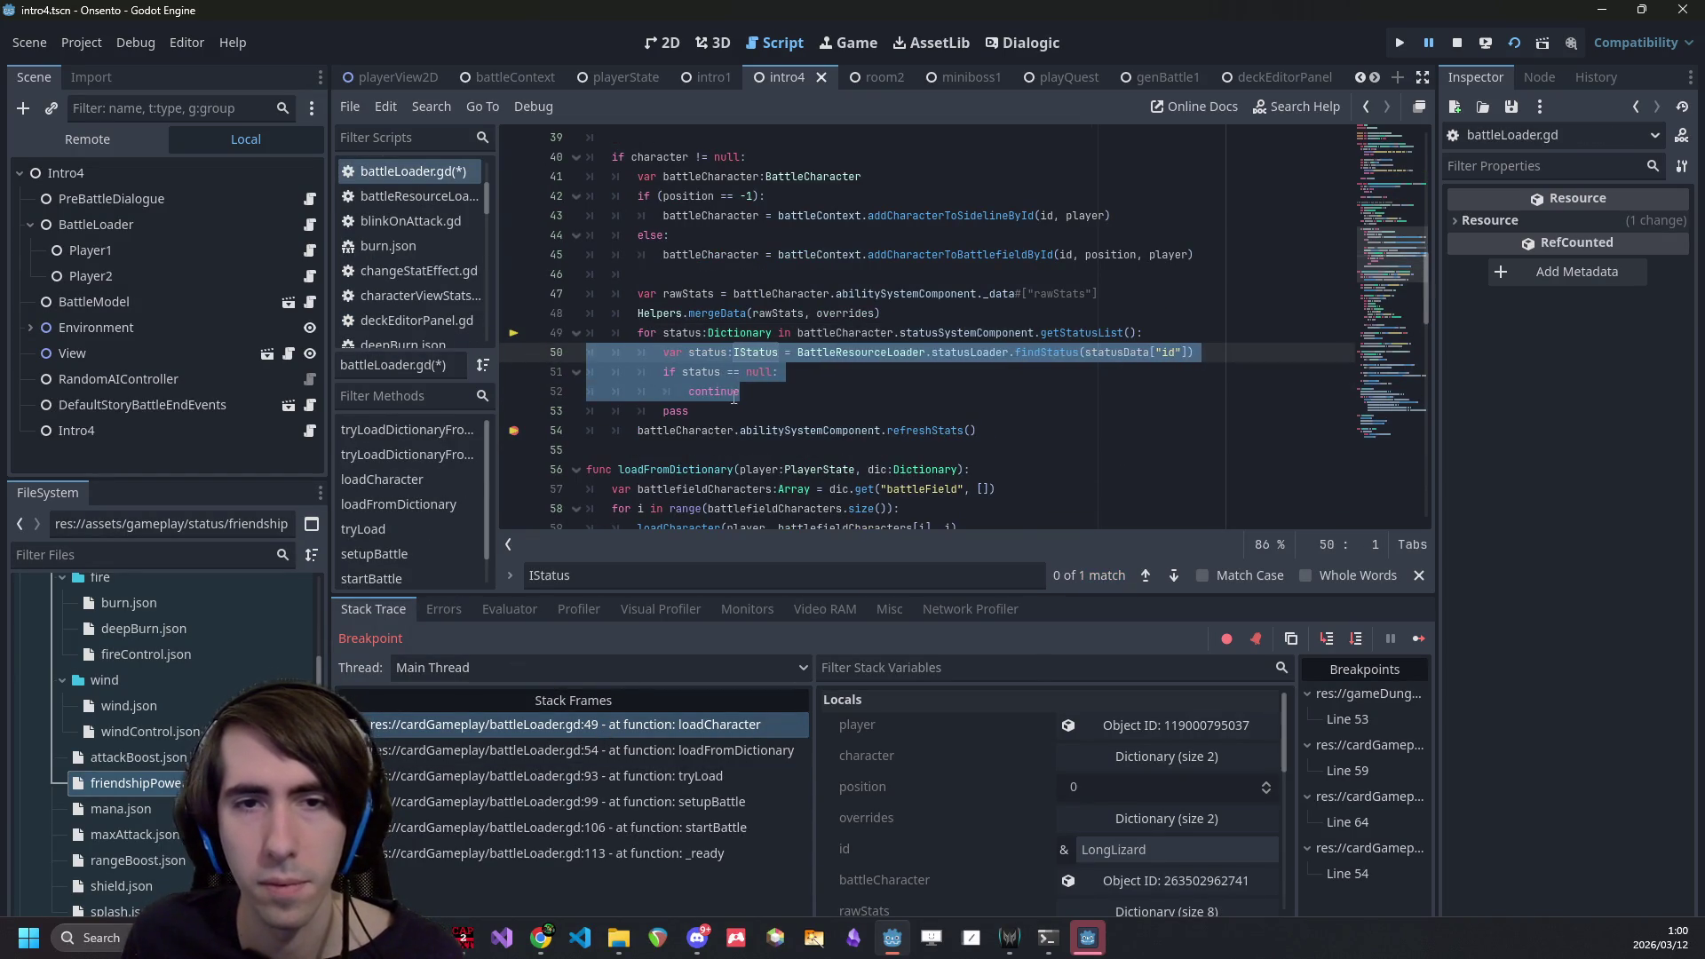
click(679, 412)
double_click(679, 411)
text(status.)
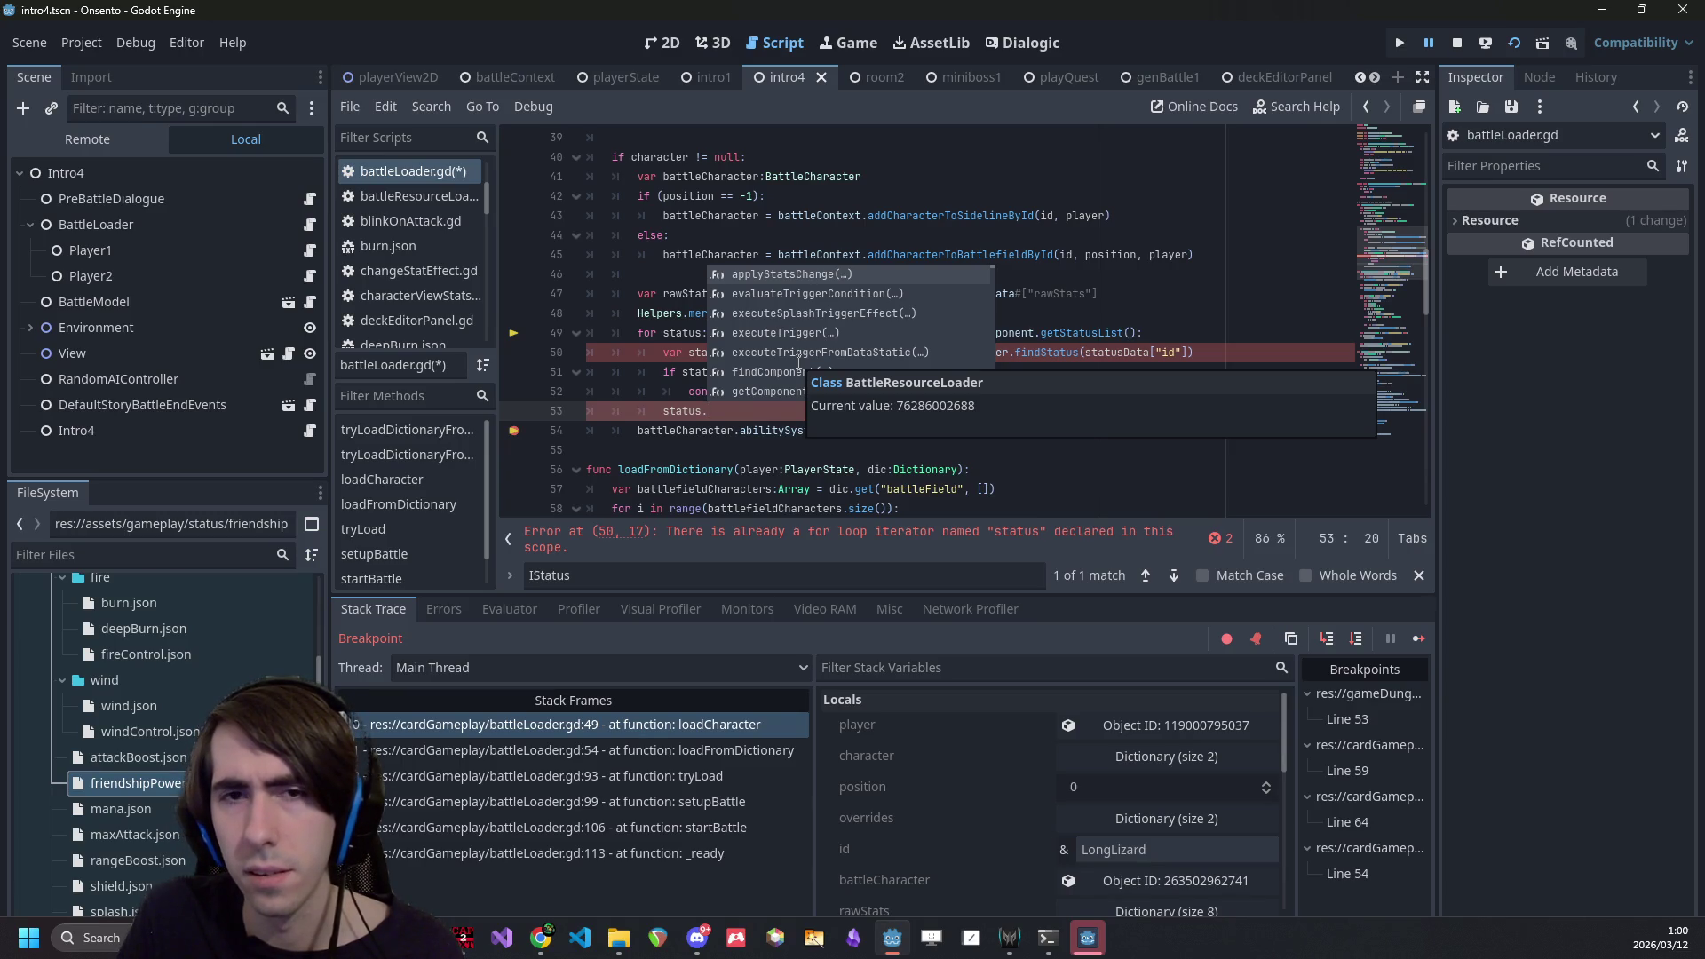
key(Return)
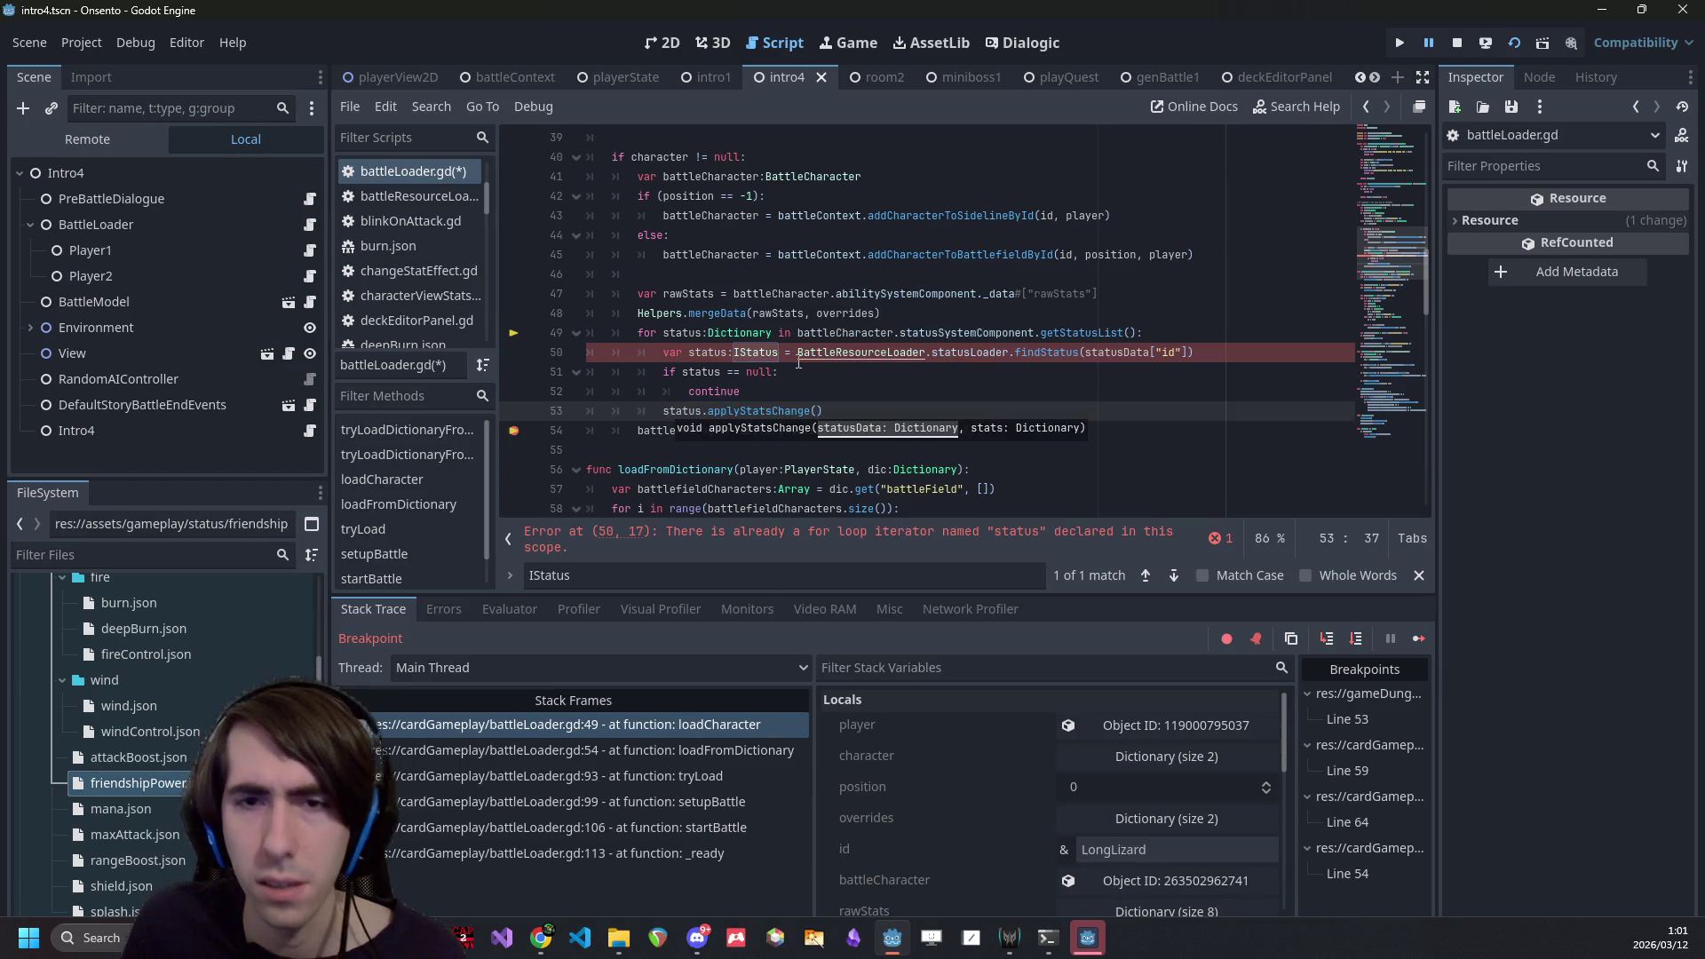
ctrl+click(770, 410)
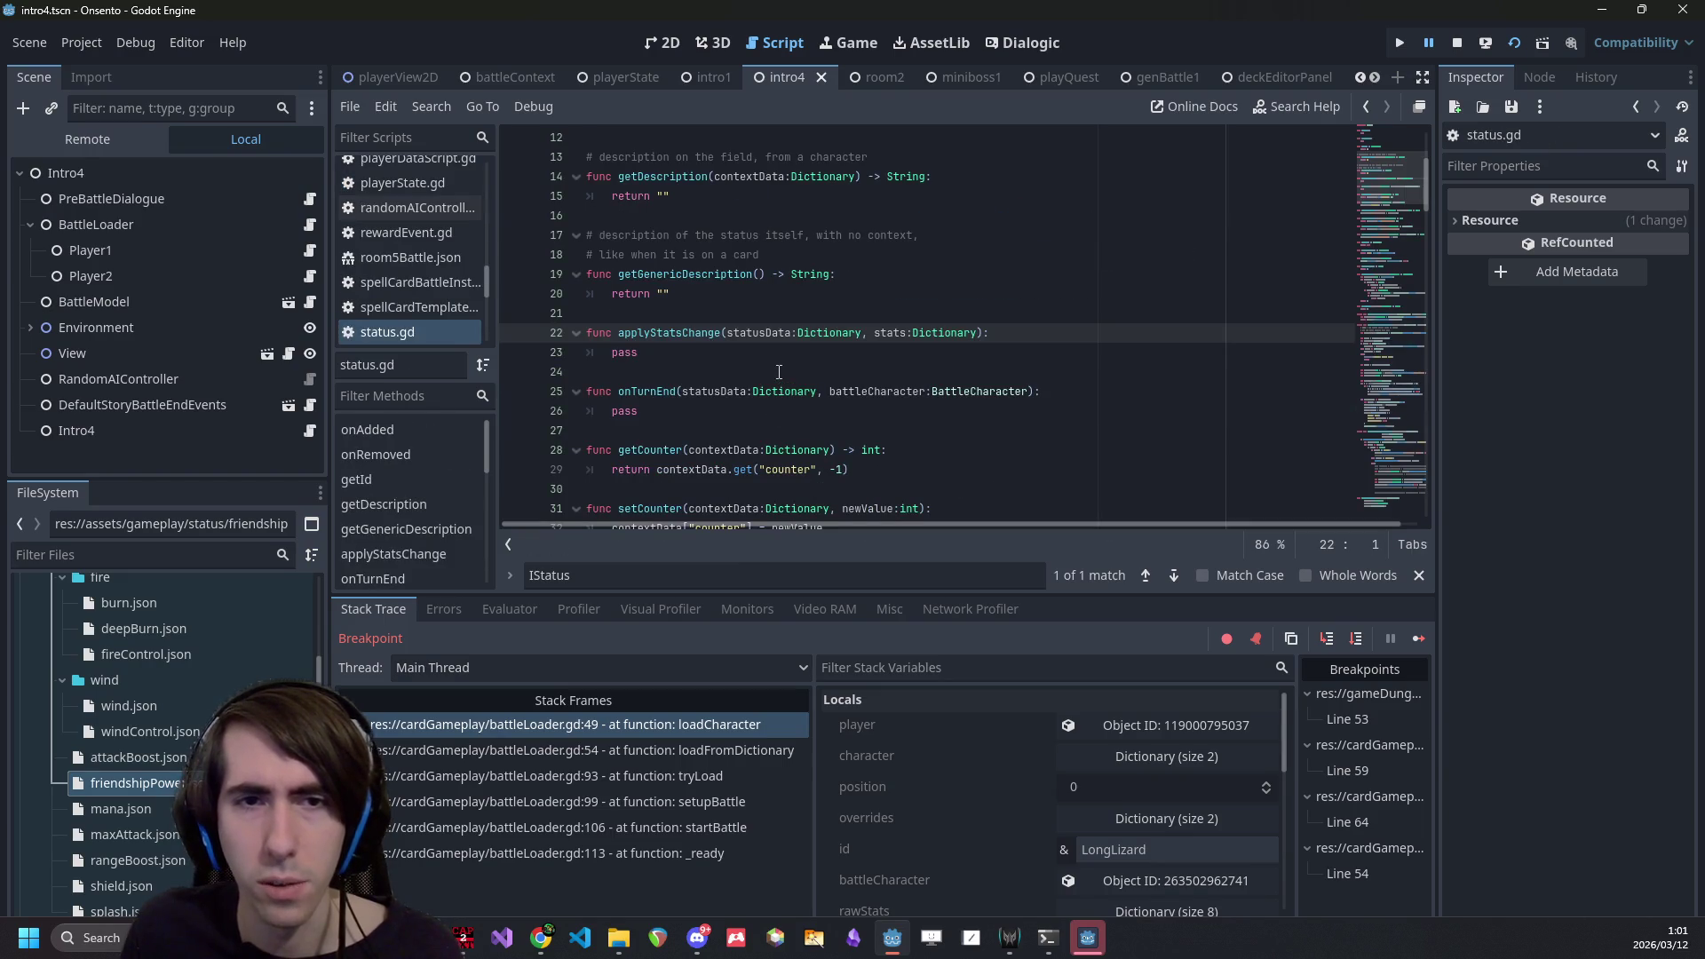
click(778, 372)
key(alt+Left)
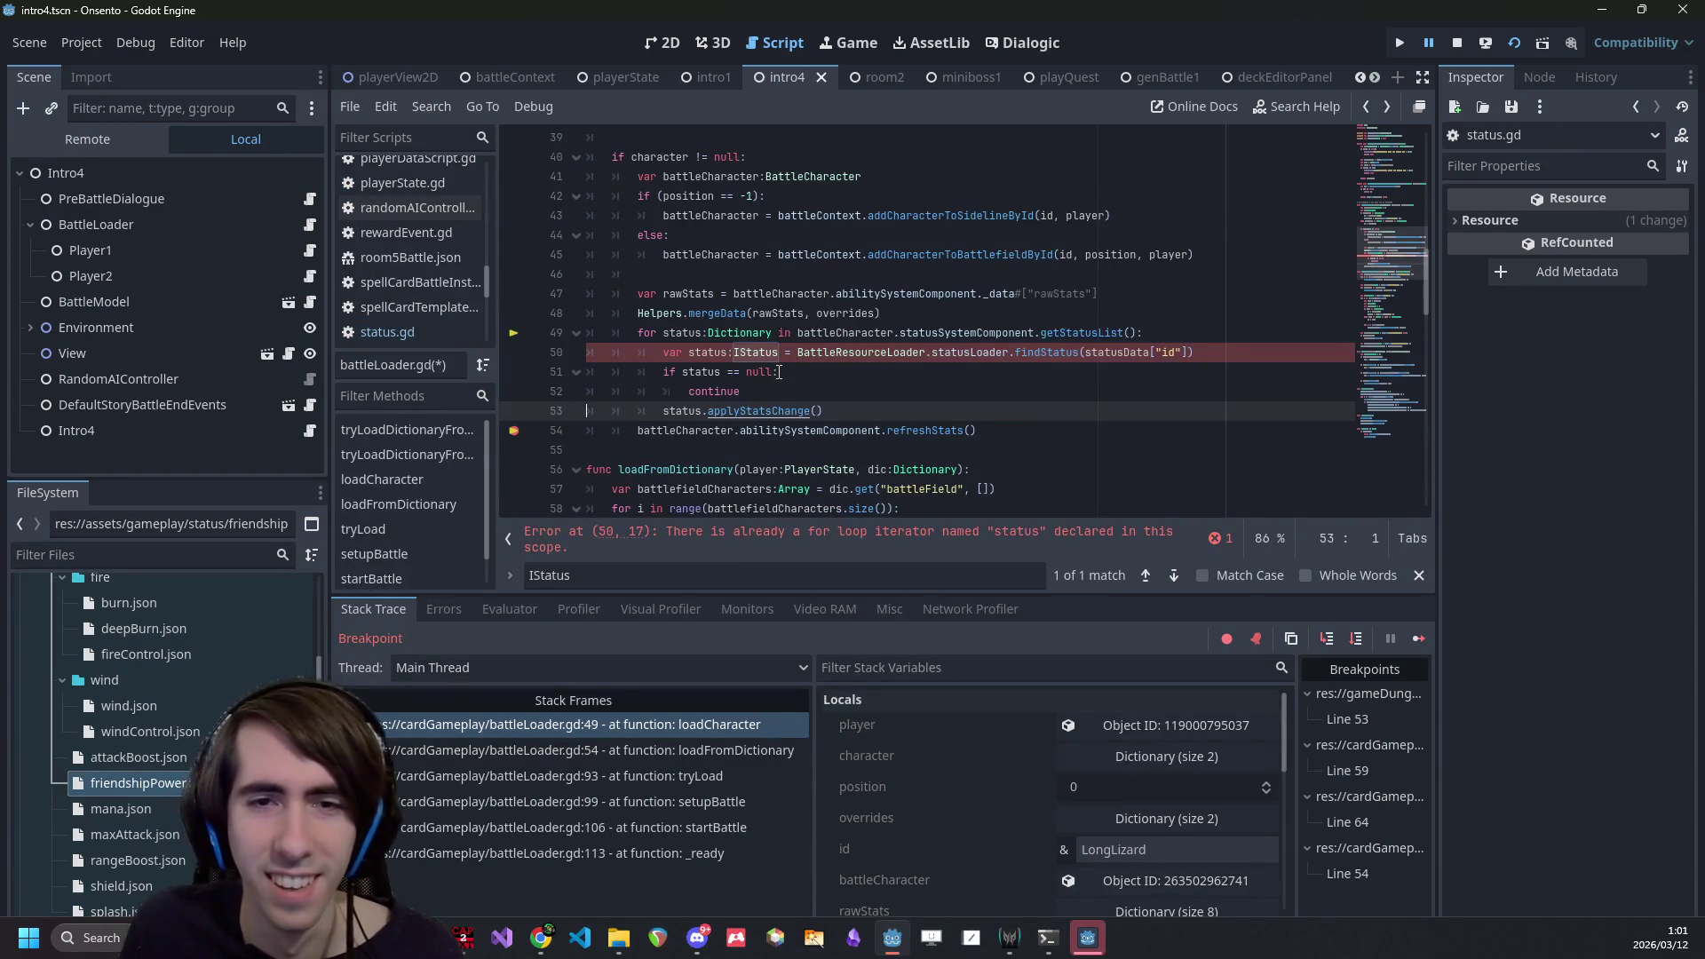
Change the call to status.toFullData(statusData) and rename the loop variable to statusData
double_click(785, 411)
key(BackSpace)
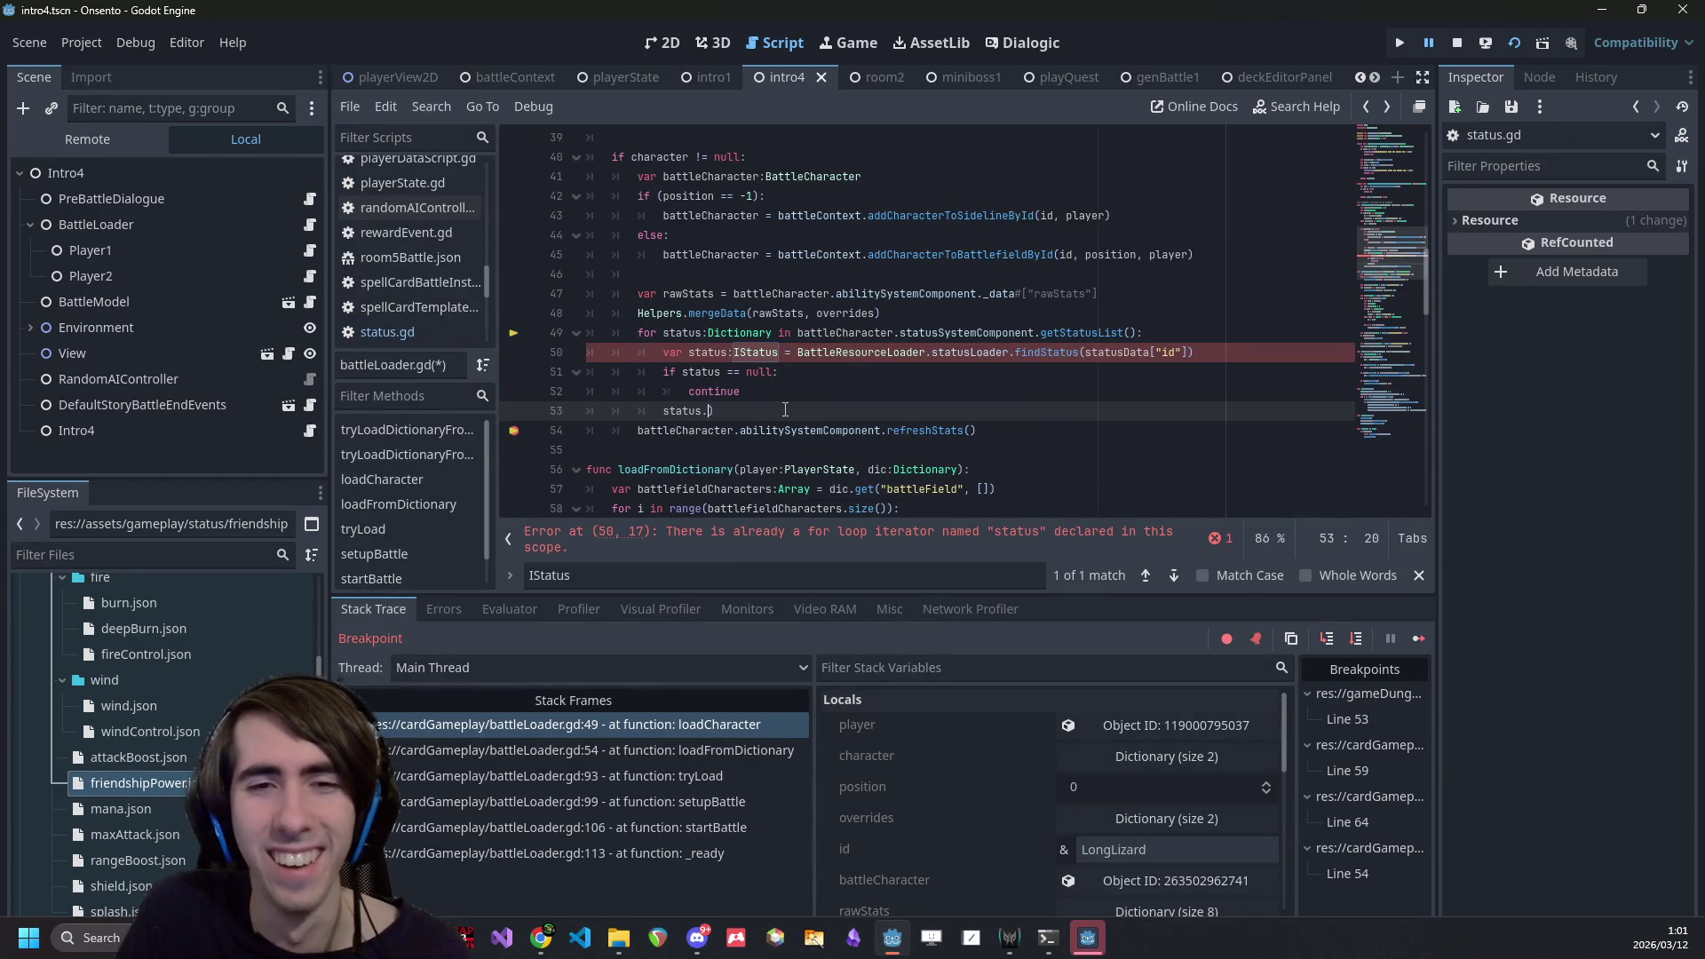
key(BackSpace)
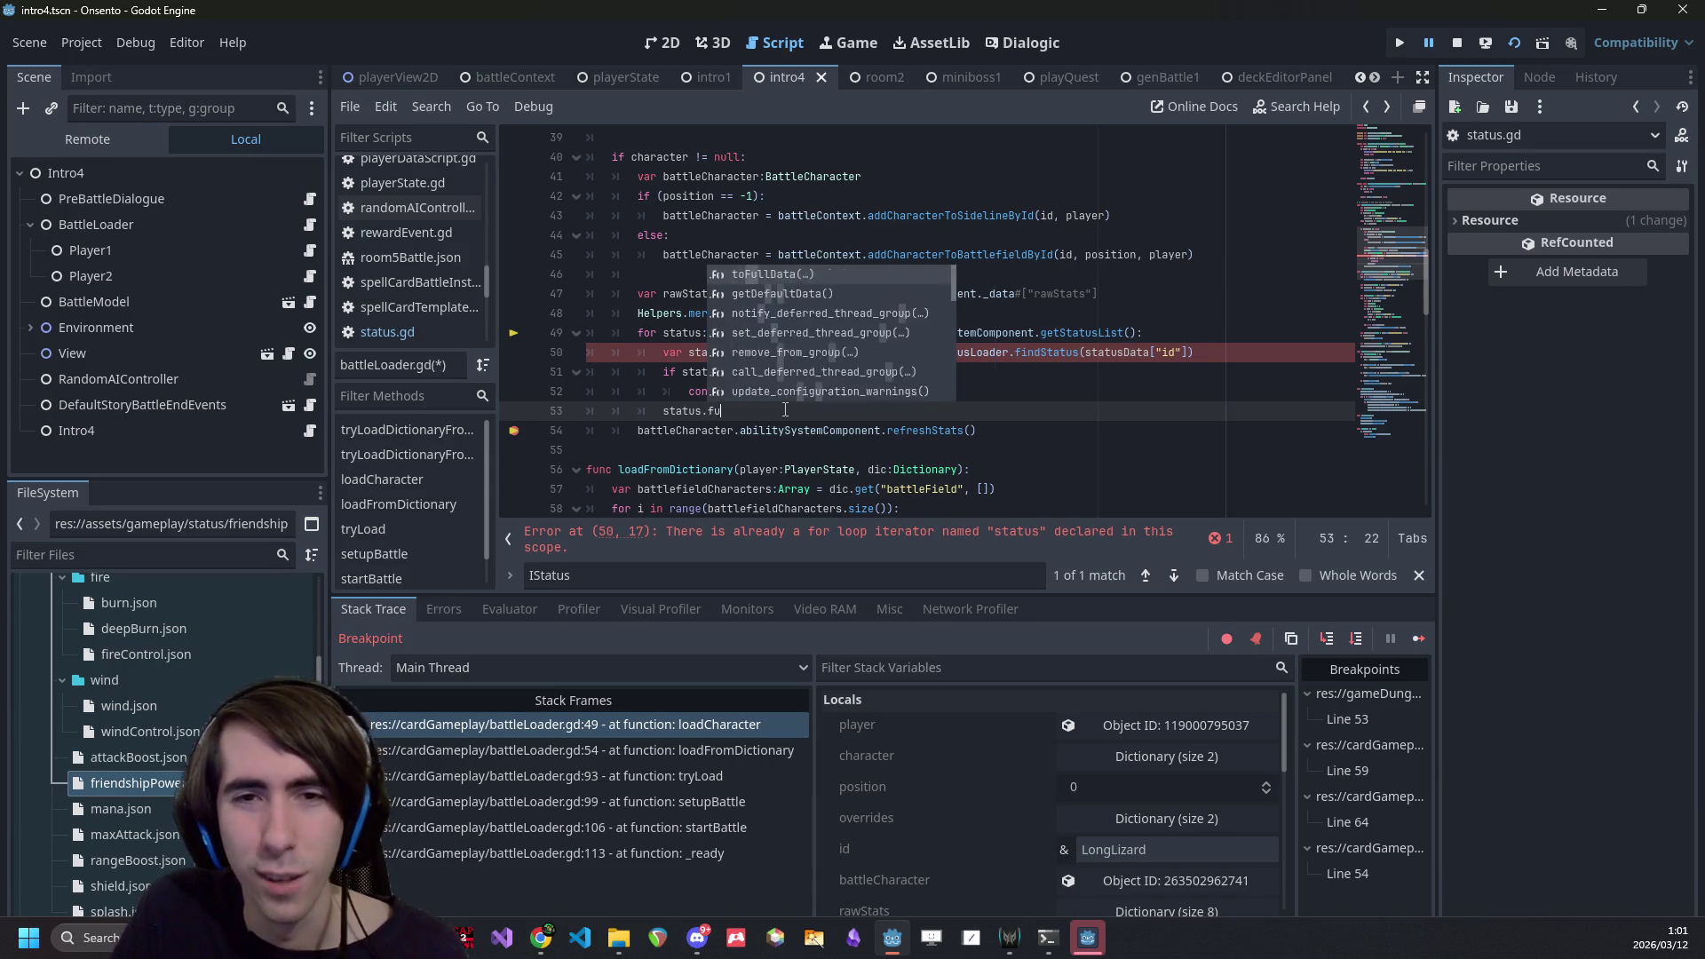
text(to)
key(Return)
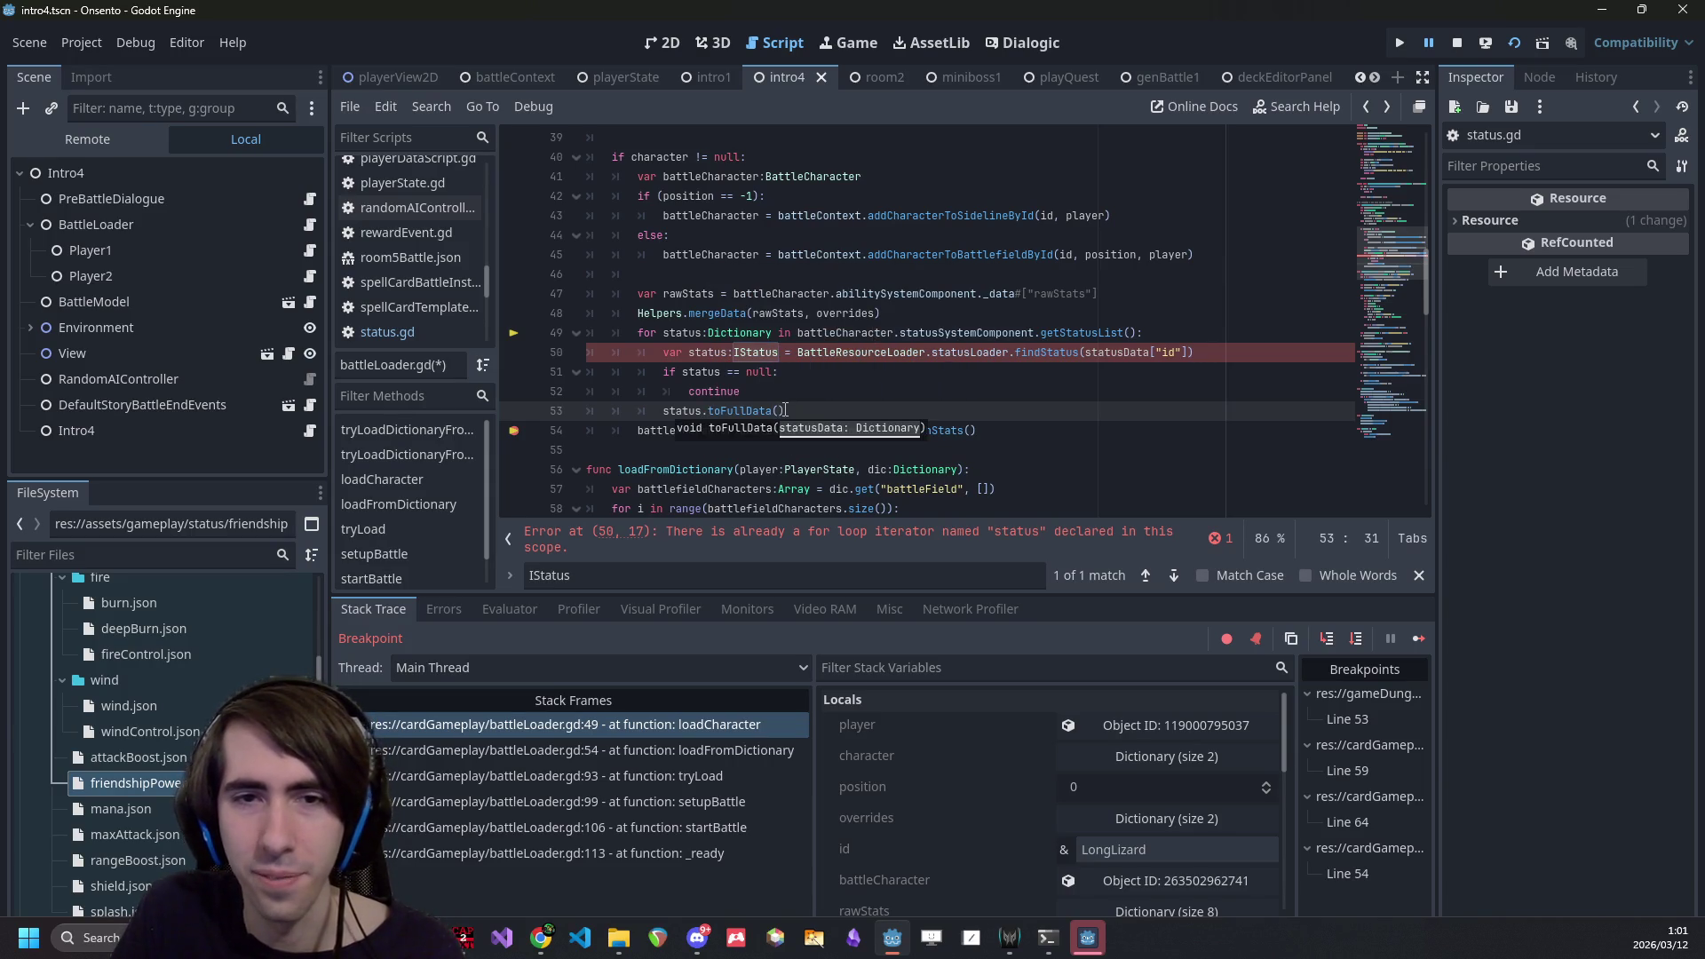
text(tatusDa)
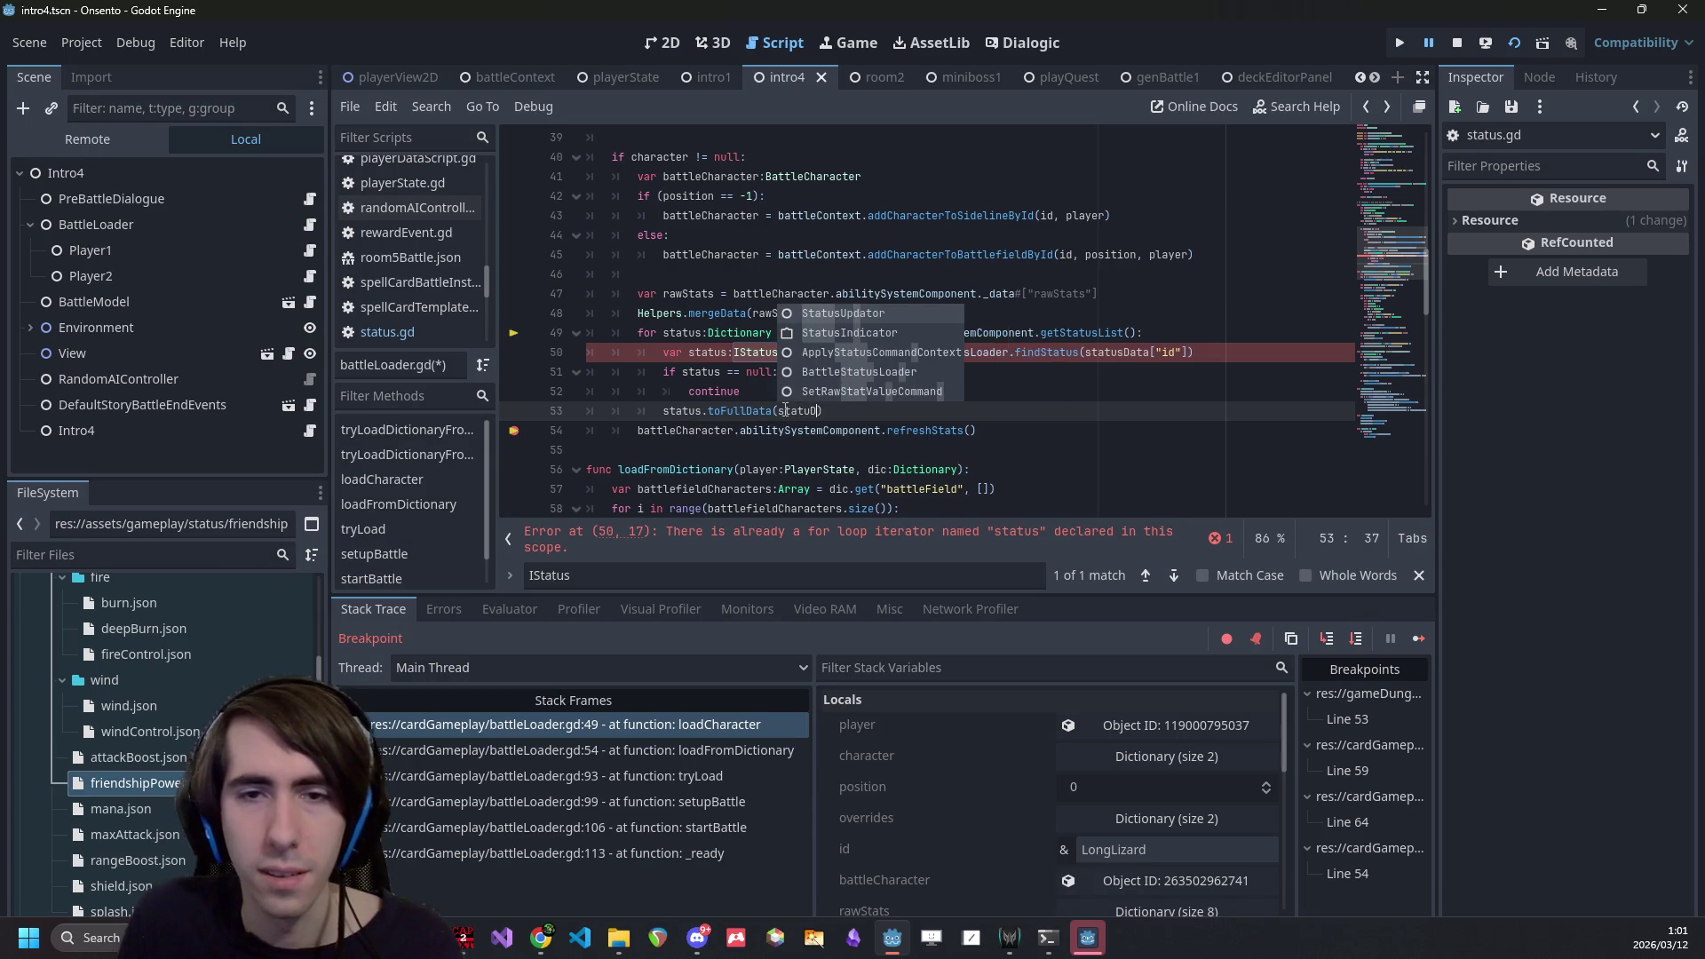
text(ta)
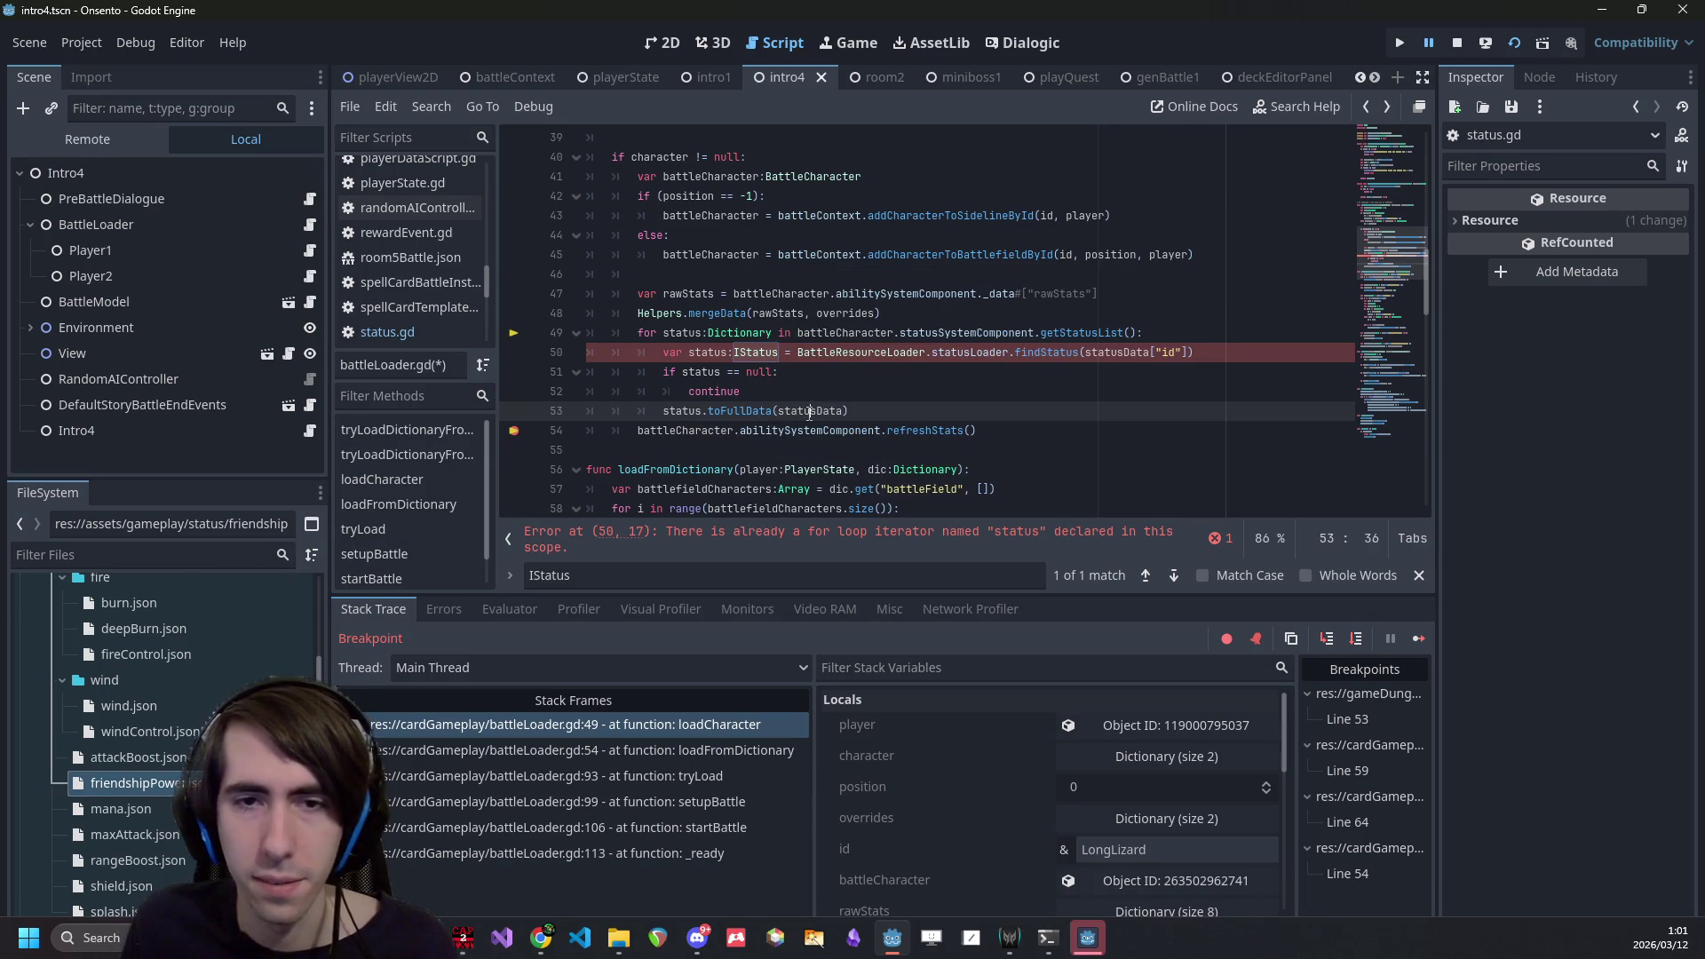
double_click(684, 333)
text(statusD)
key(Return)
Add a new line after the call and copy battleCharacter.statusSystemComponent from line 49
click(897, 410)
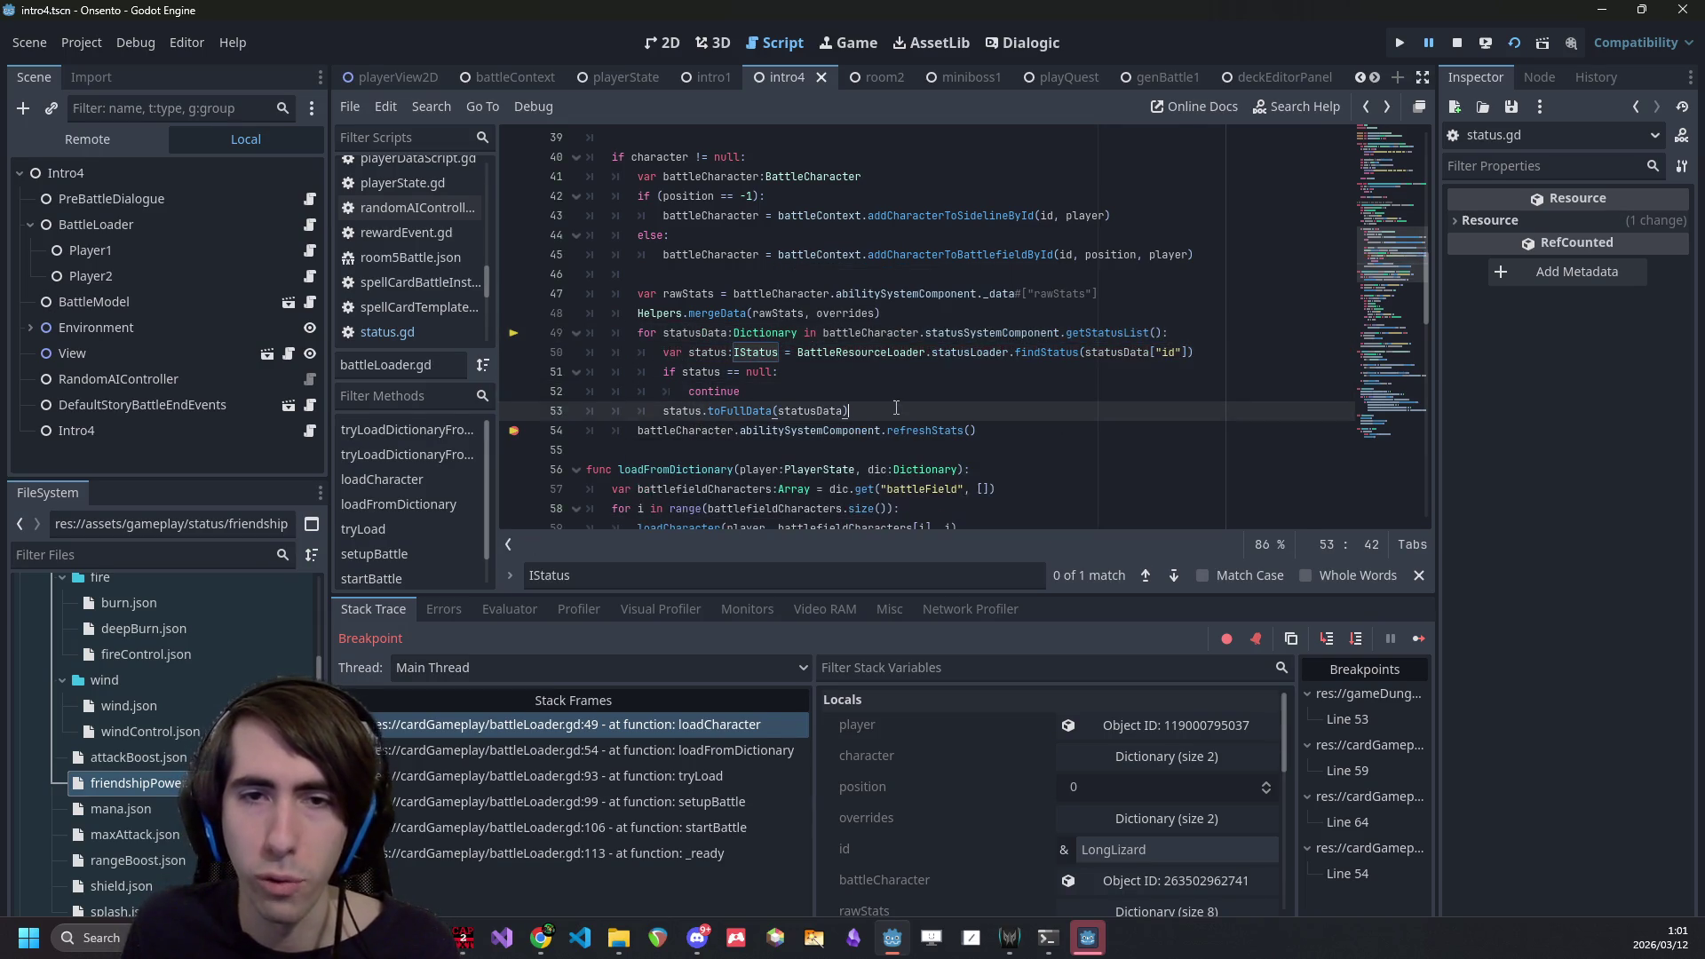
key(Return)
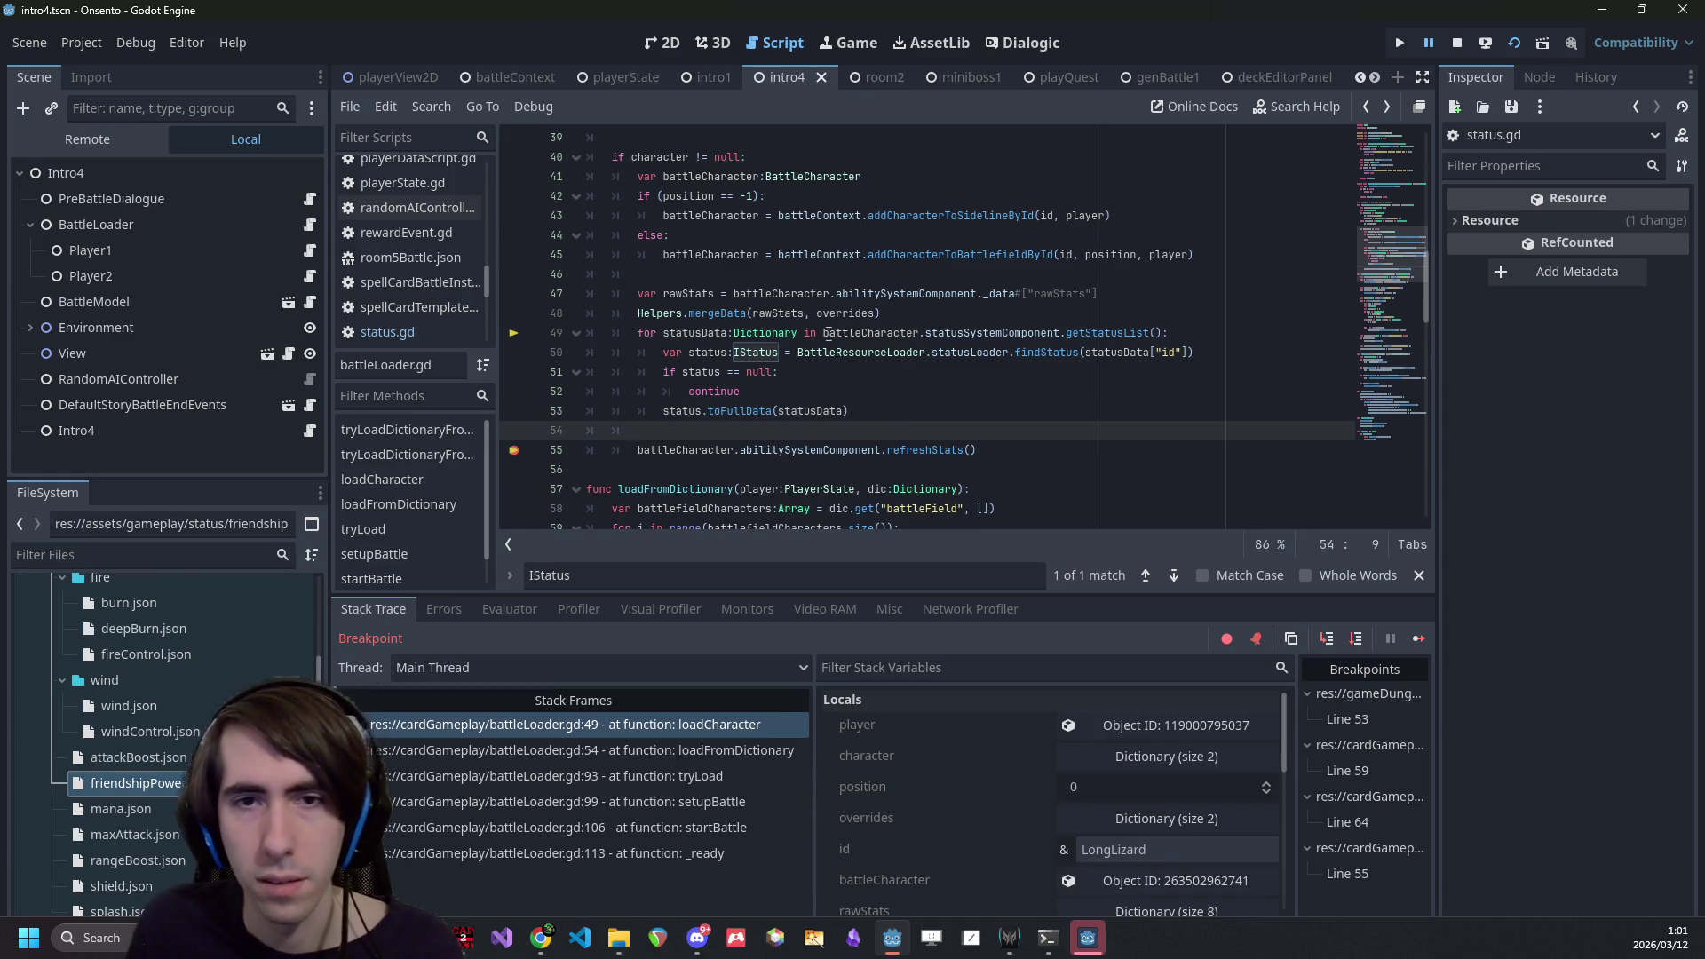
drag(822, 331, 1060, 333)
key(ctrl+c)
click(893, 429)
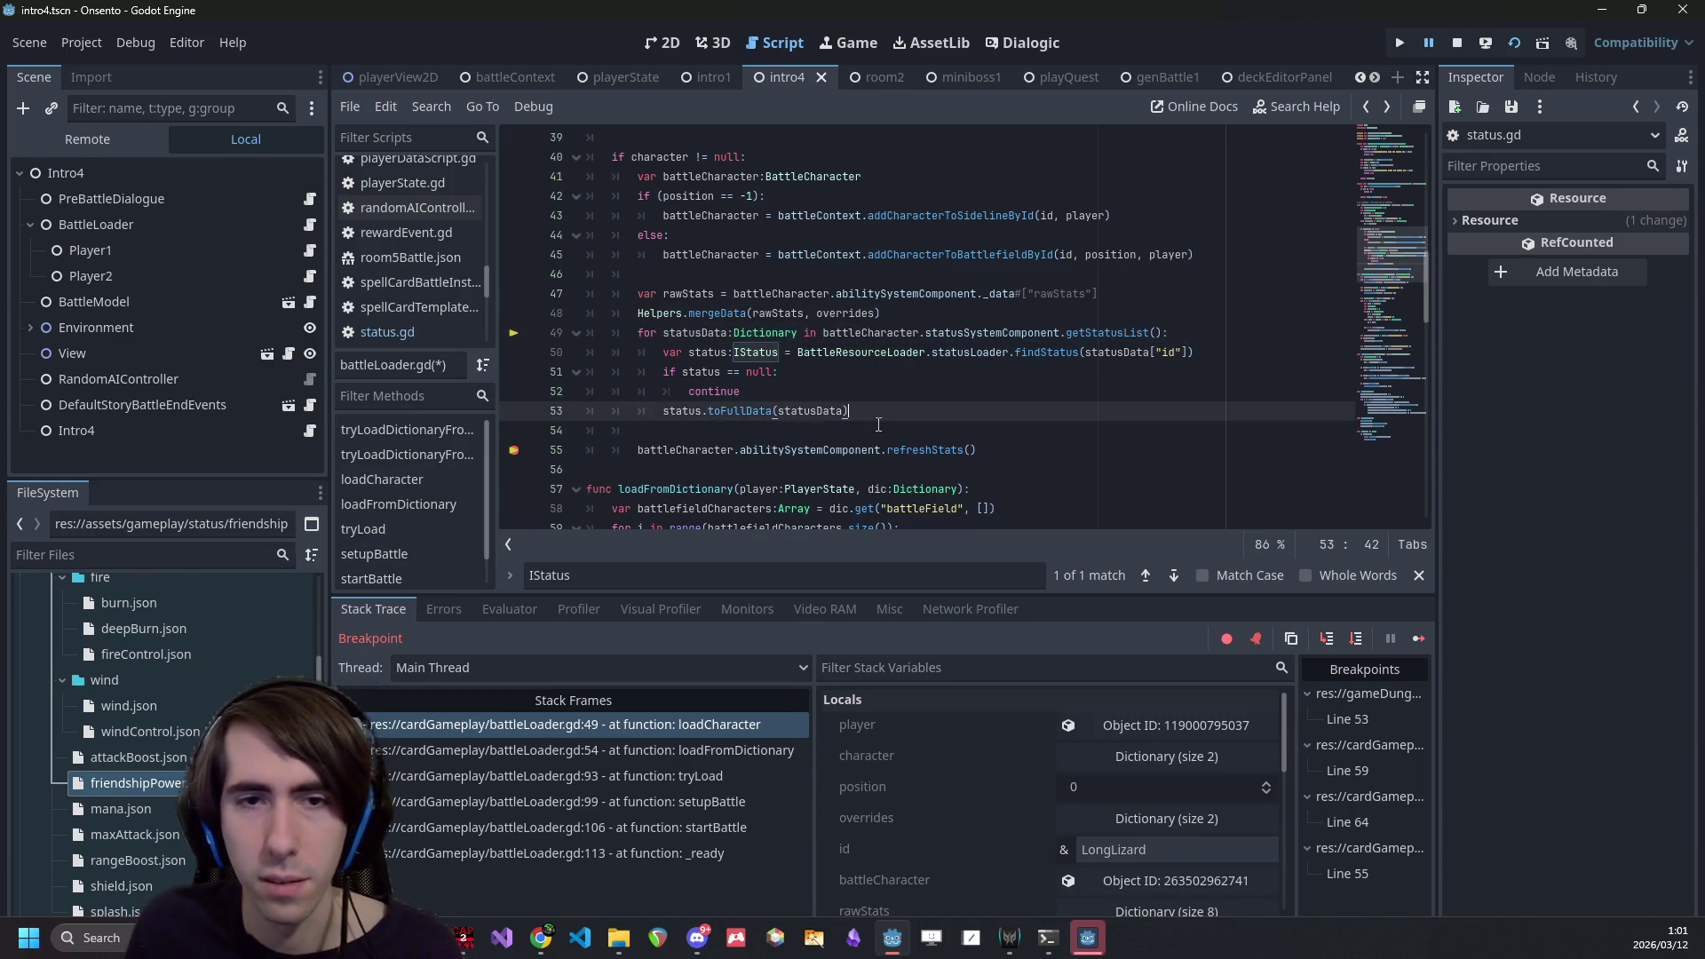
Add battleCharacter.statusSystemComponent.refreshStatusList() after the loop, save, and review its definition
key(ctrl+v)
text(refr)
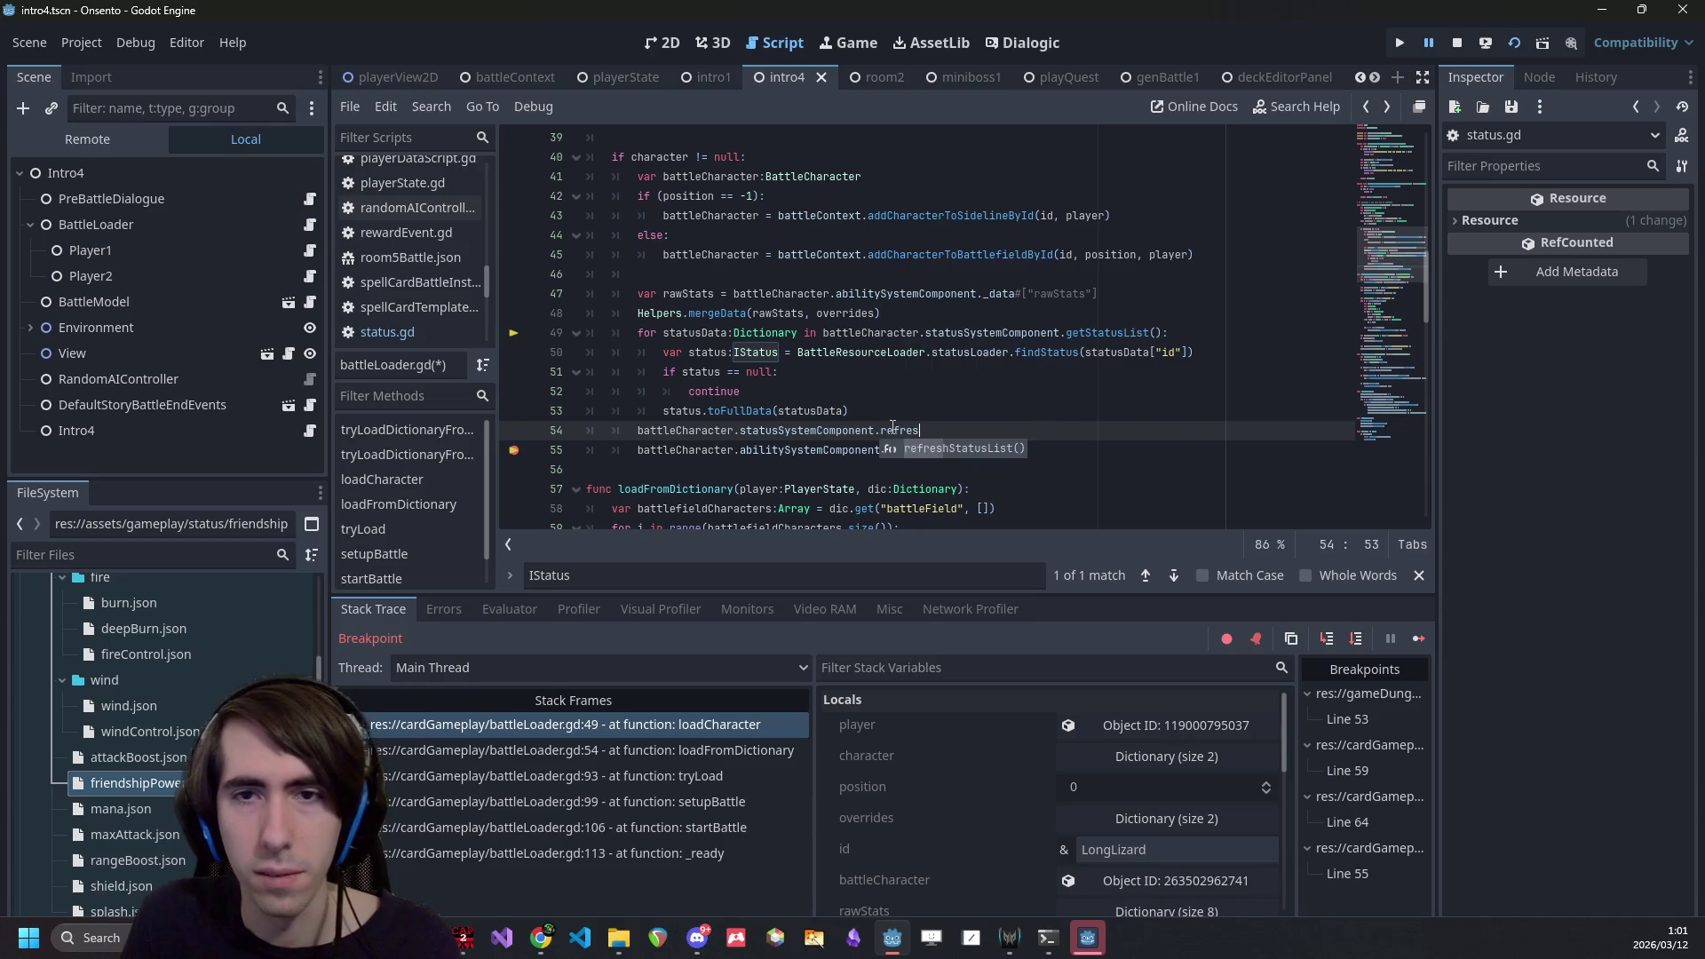
key(Return)
key(ctrl+s)
ctrl+click(893, 428)
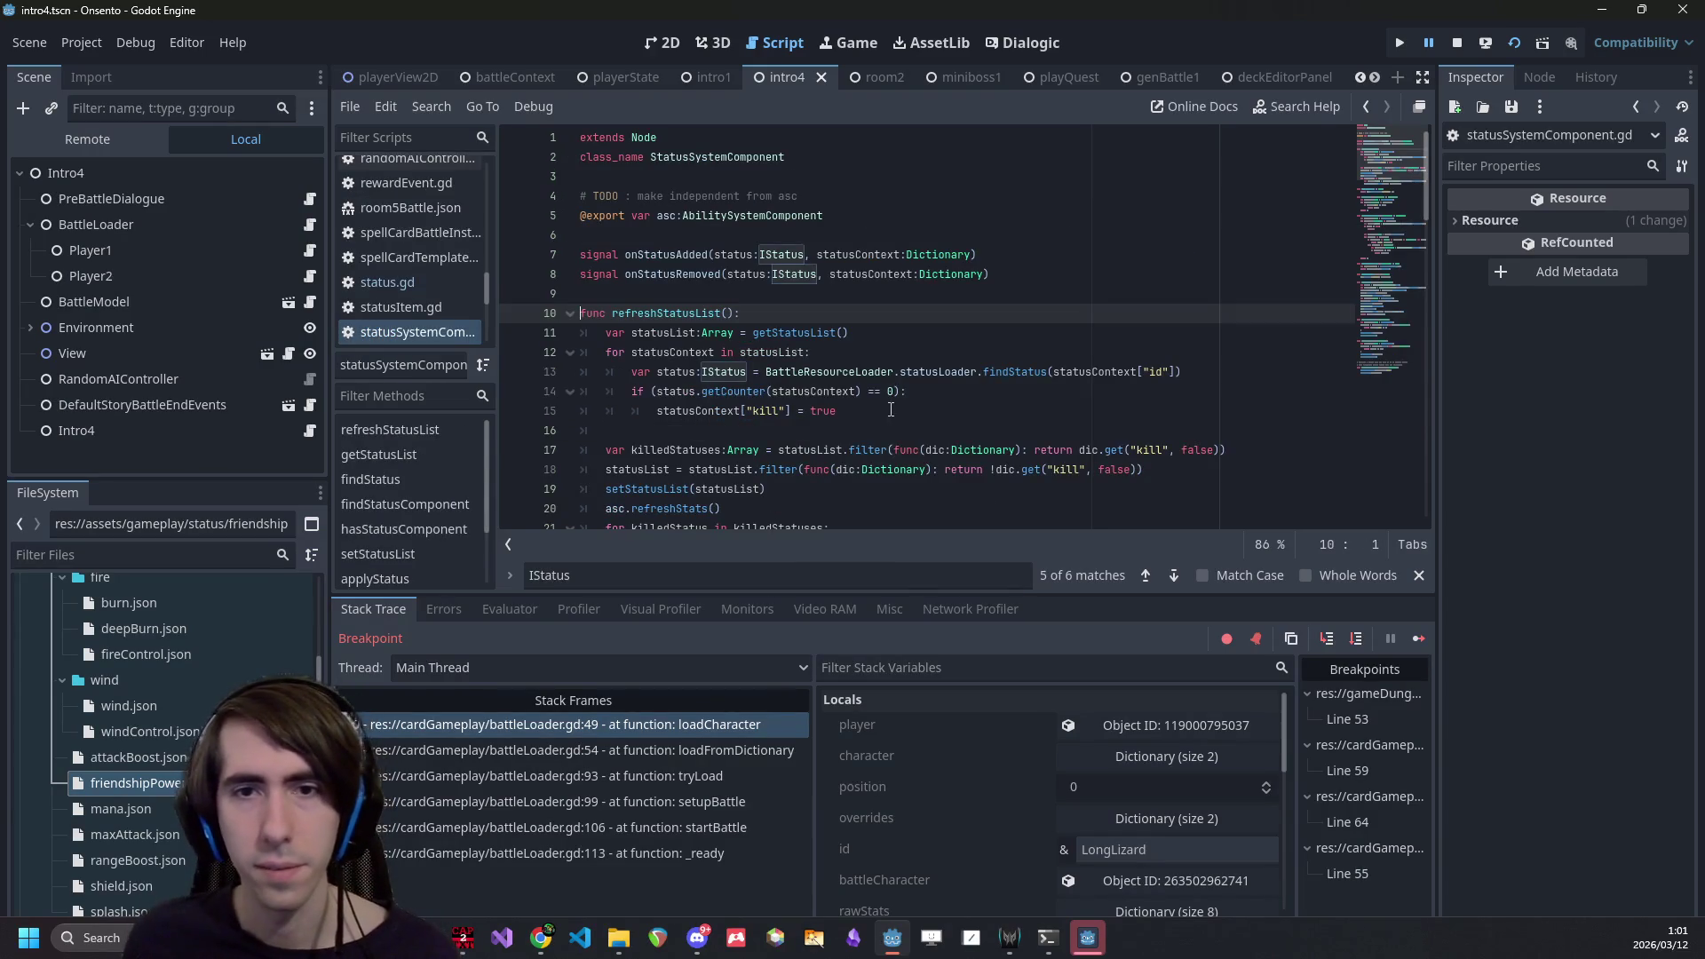
scroll(891, 411, down, 1)
scroll(870, 367, down, 1)
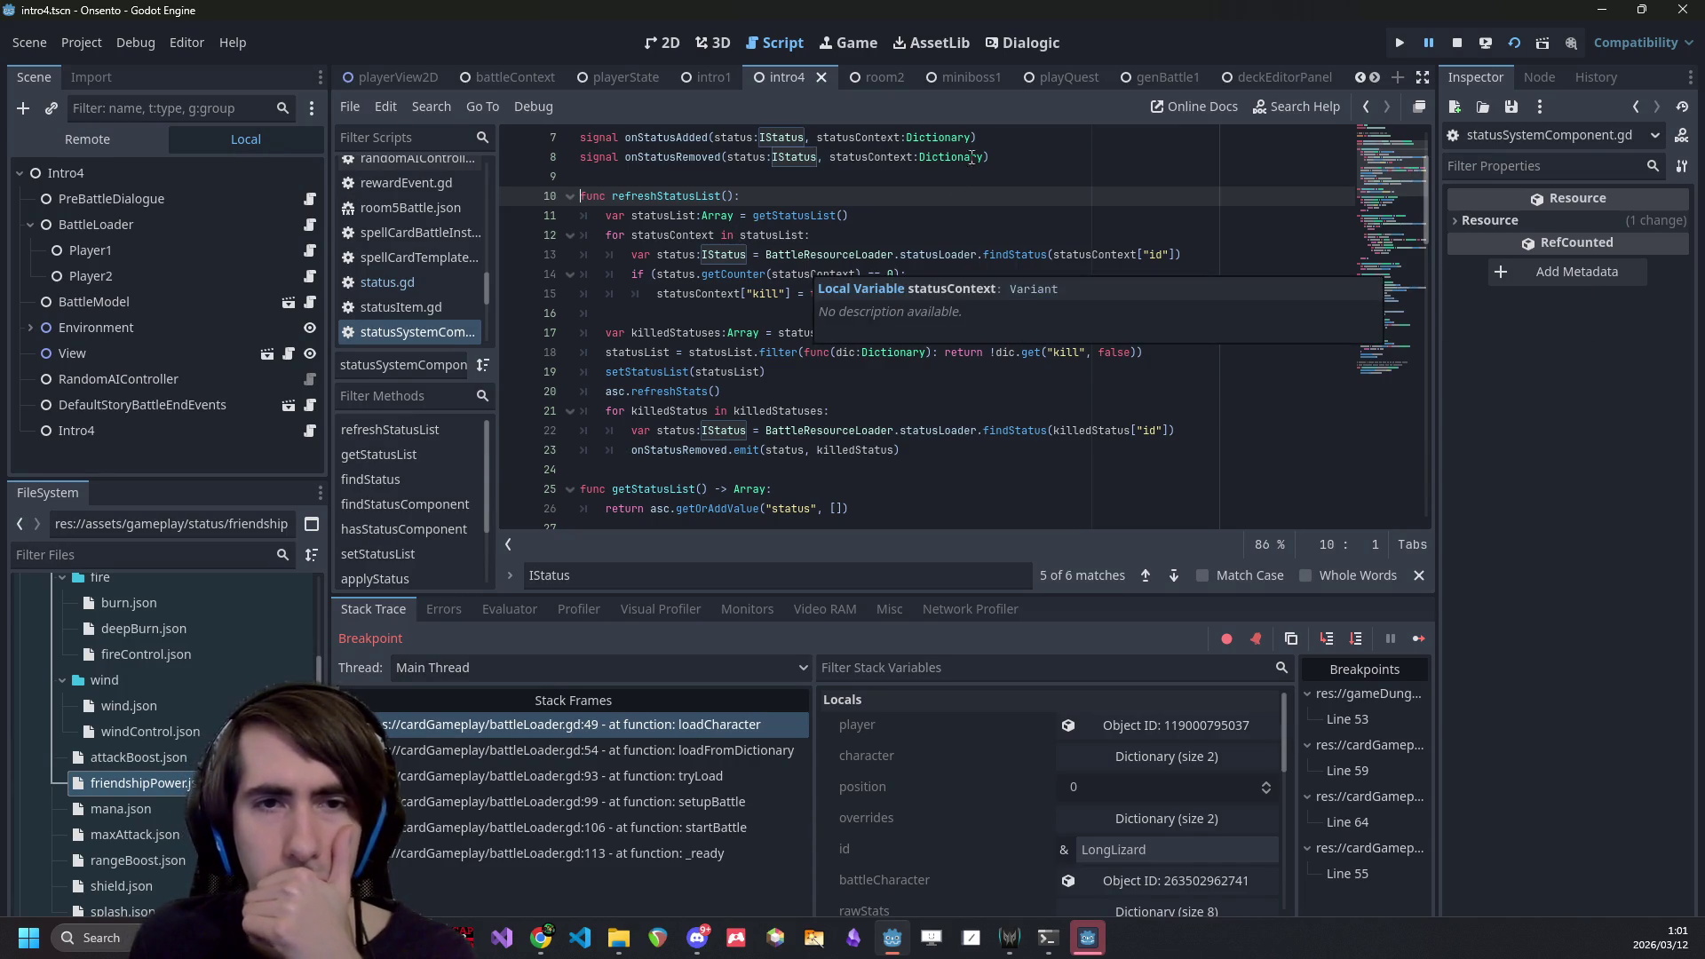
click(919, 255)
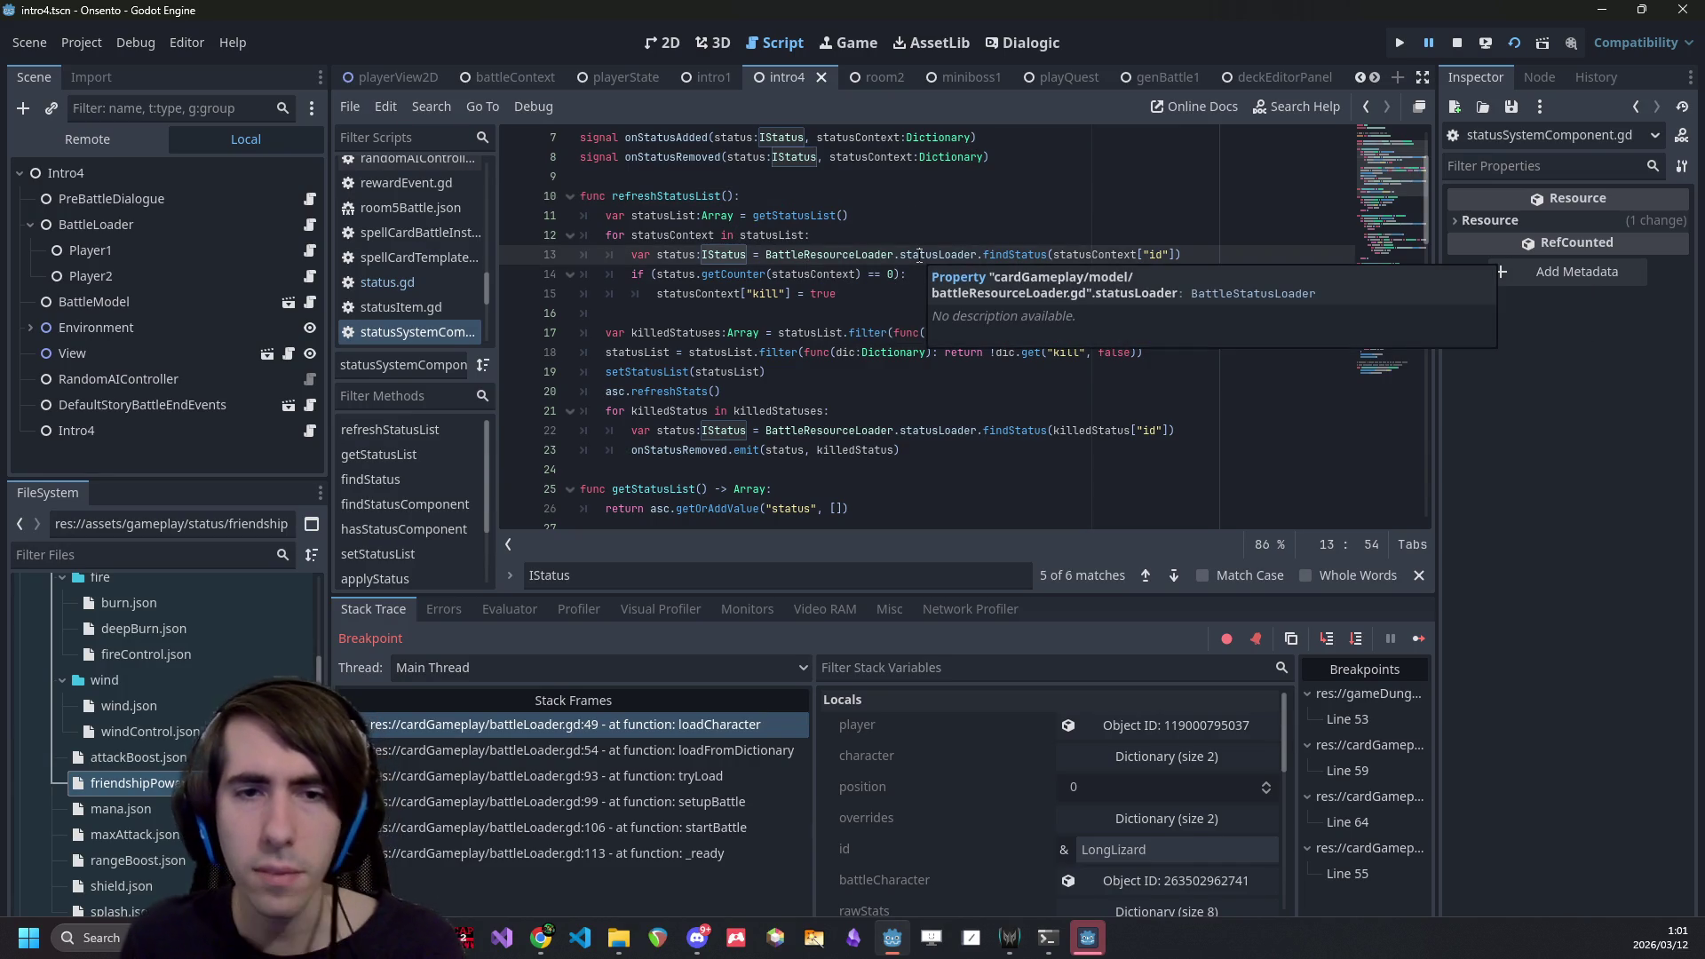
key(alt+Left)
key(alt+Right)
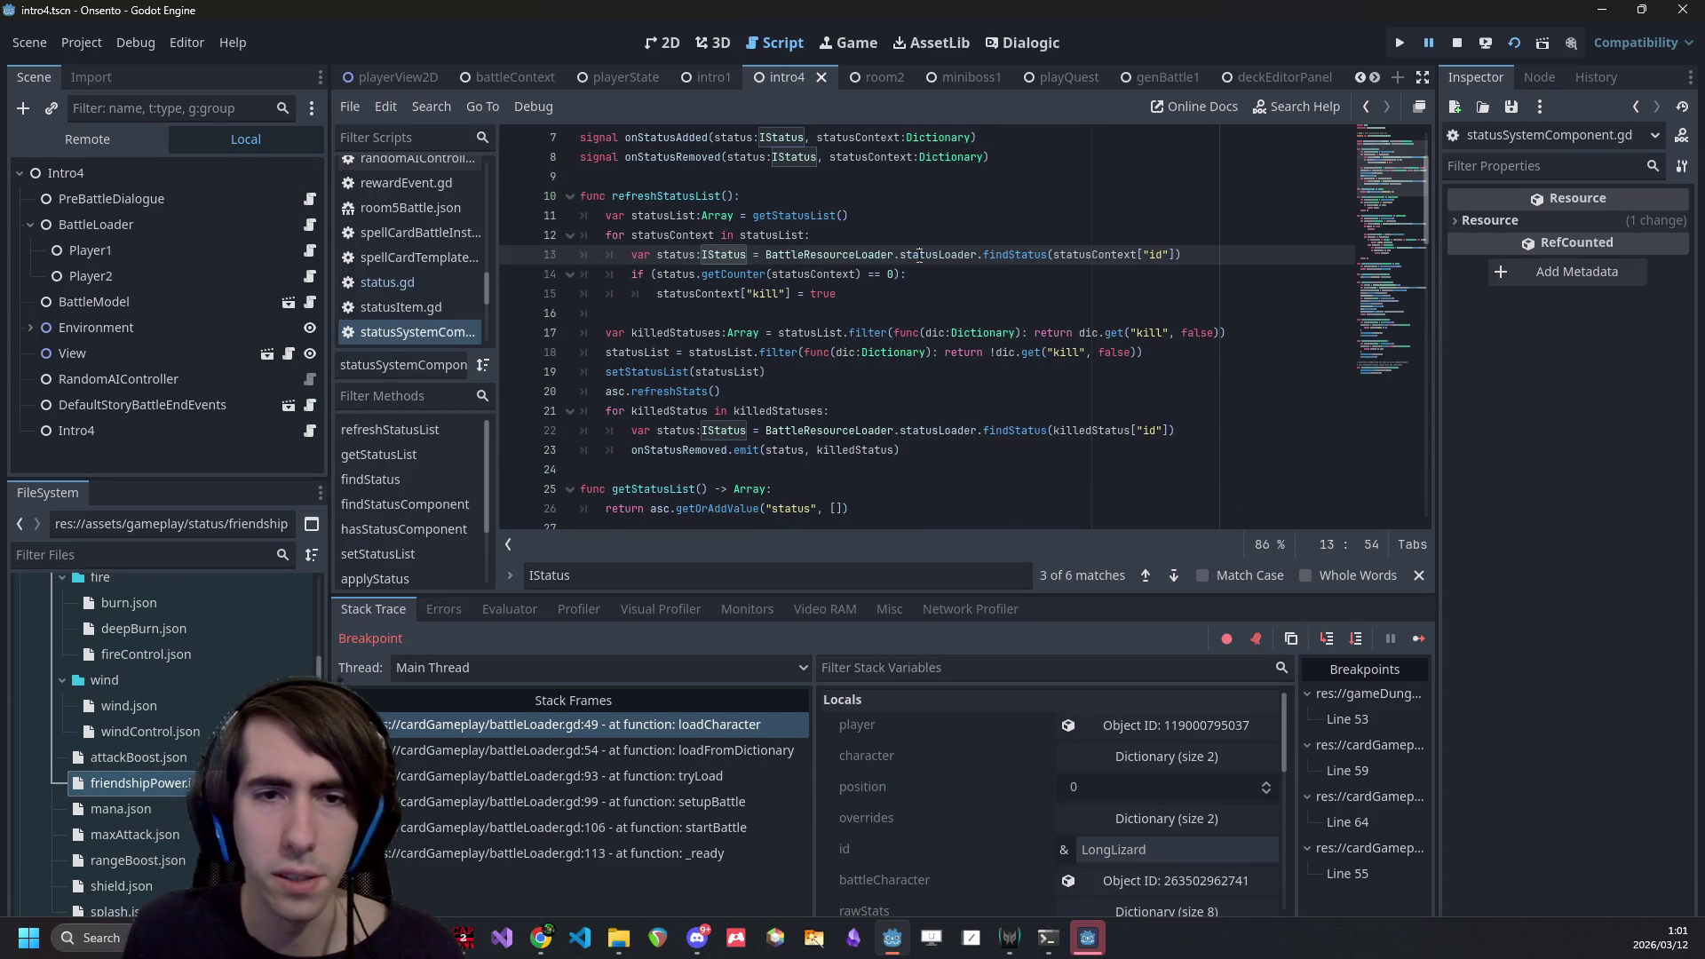
key(alt+Left)
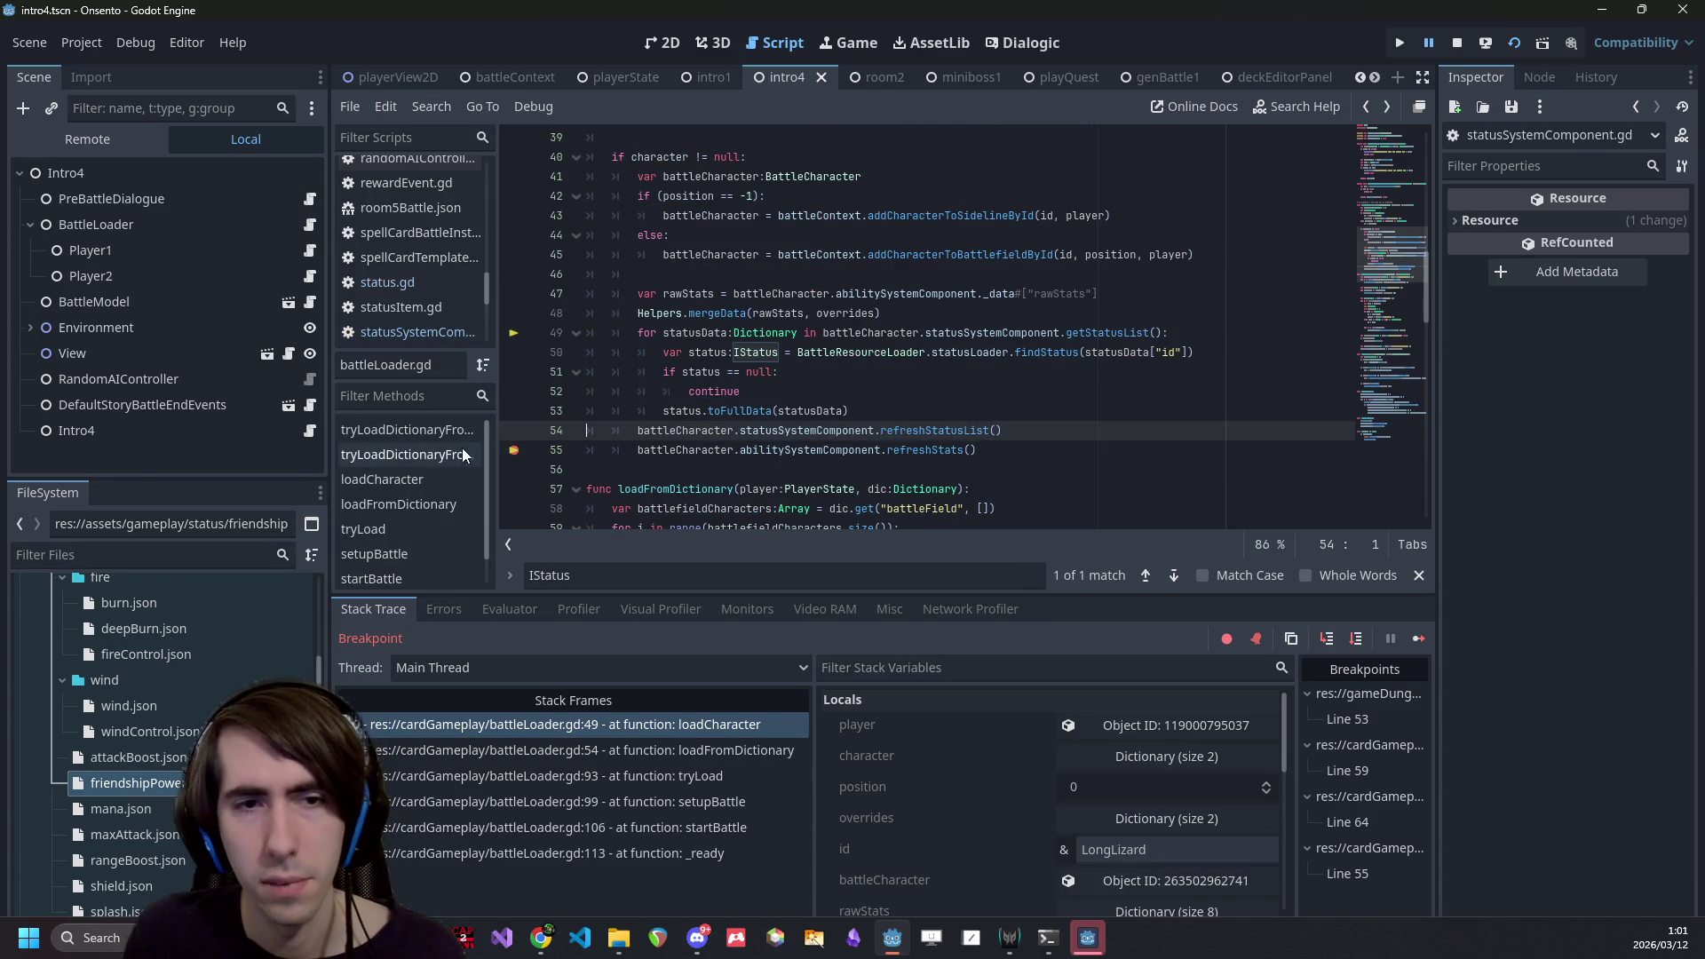
Remove the line-55 breakpoint, stop debugging, relaunch the game, and close its window
click(514, 450)
click(1456, 44)
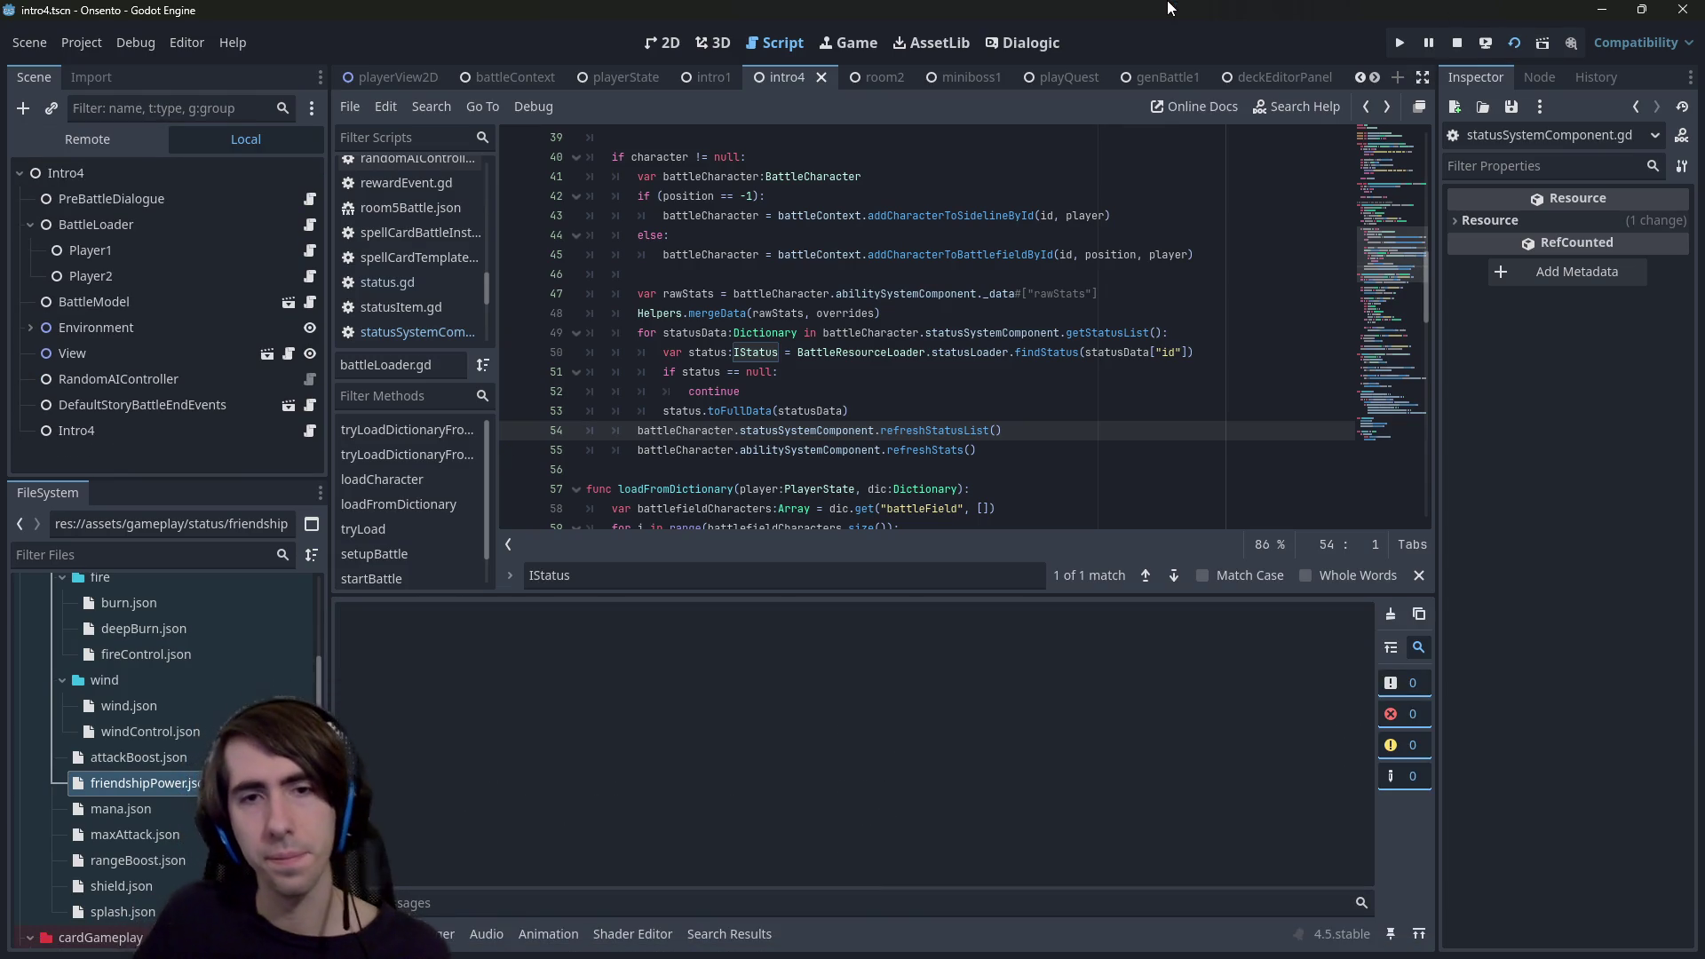
click(1400, 43)
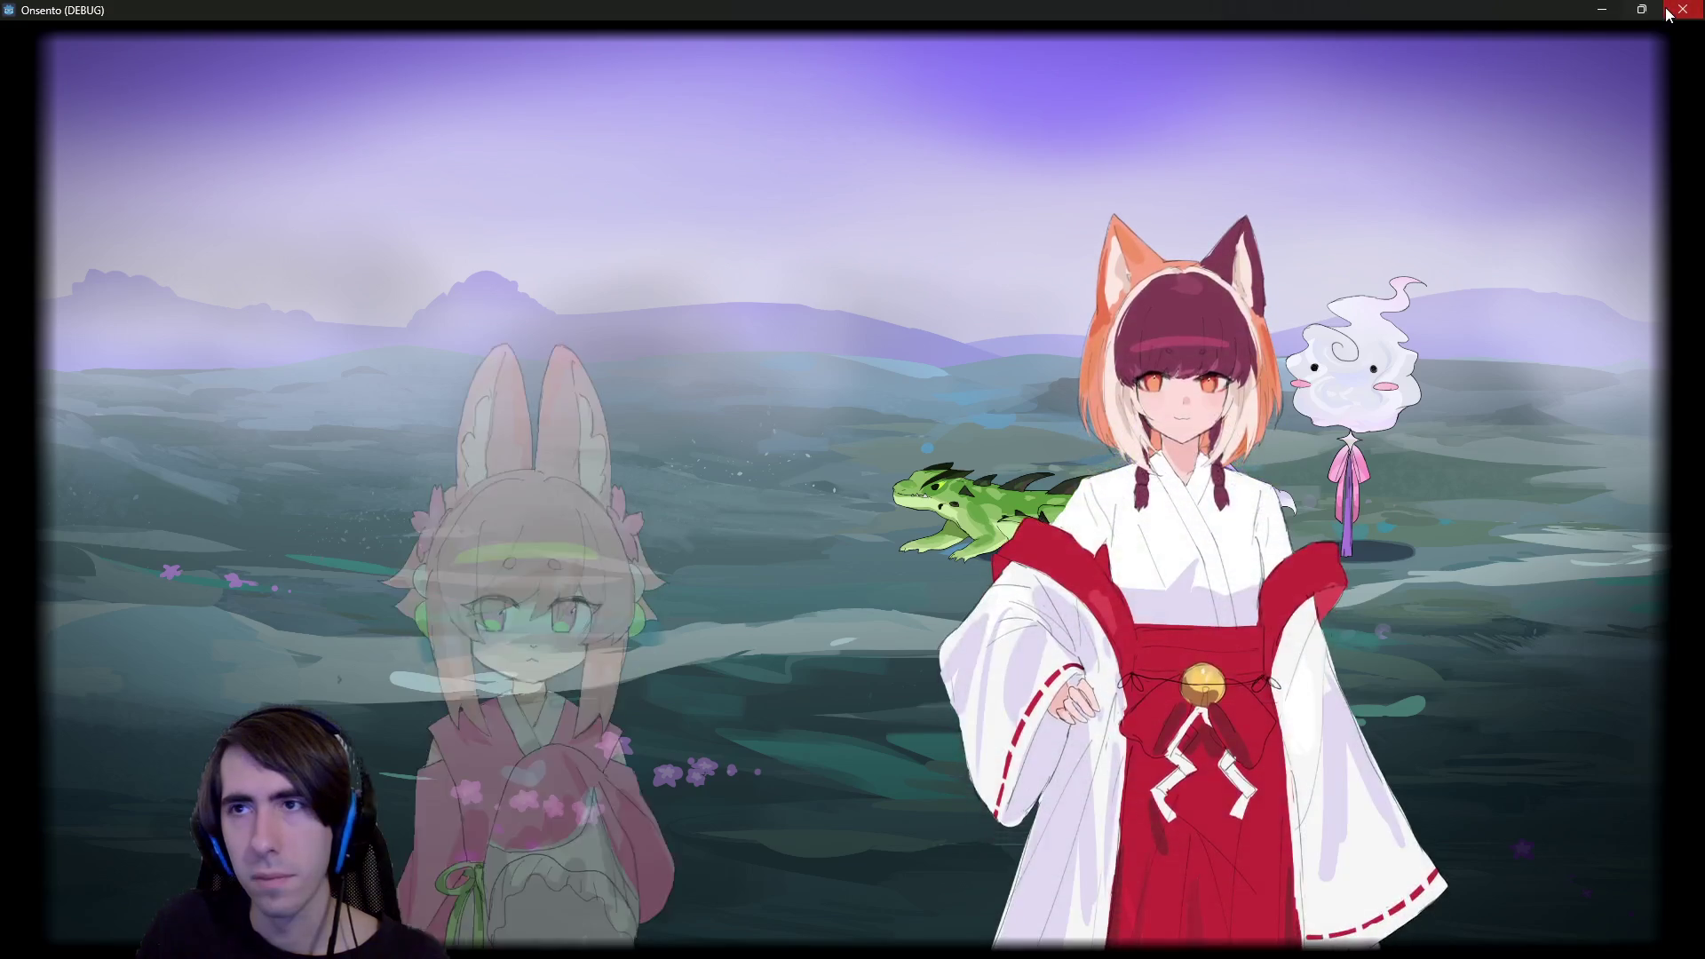
click(1683, 9)
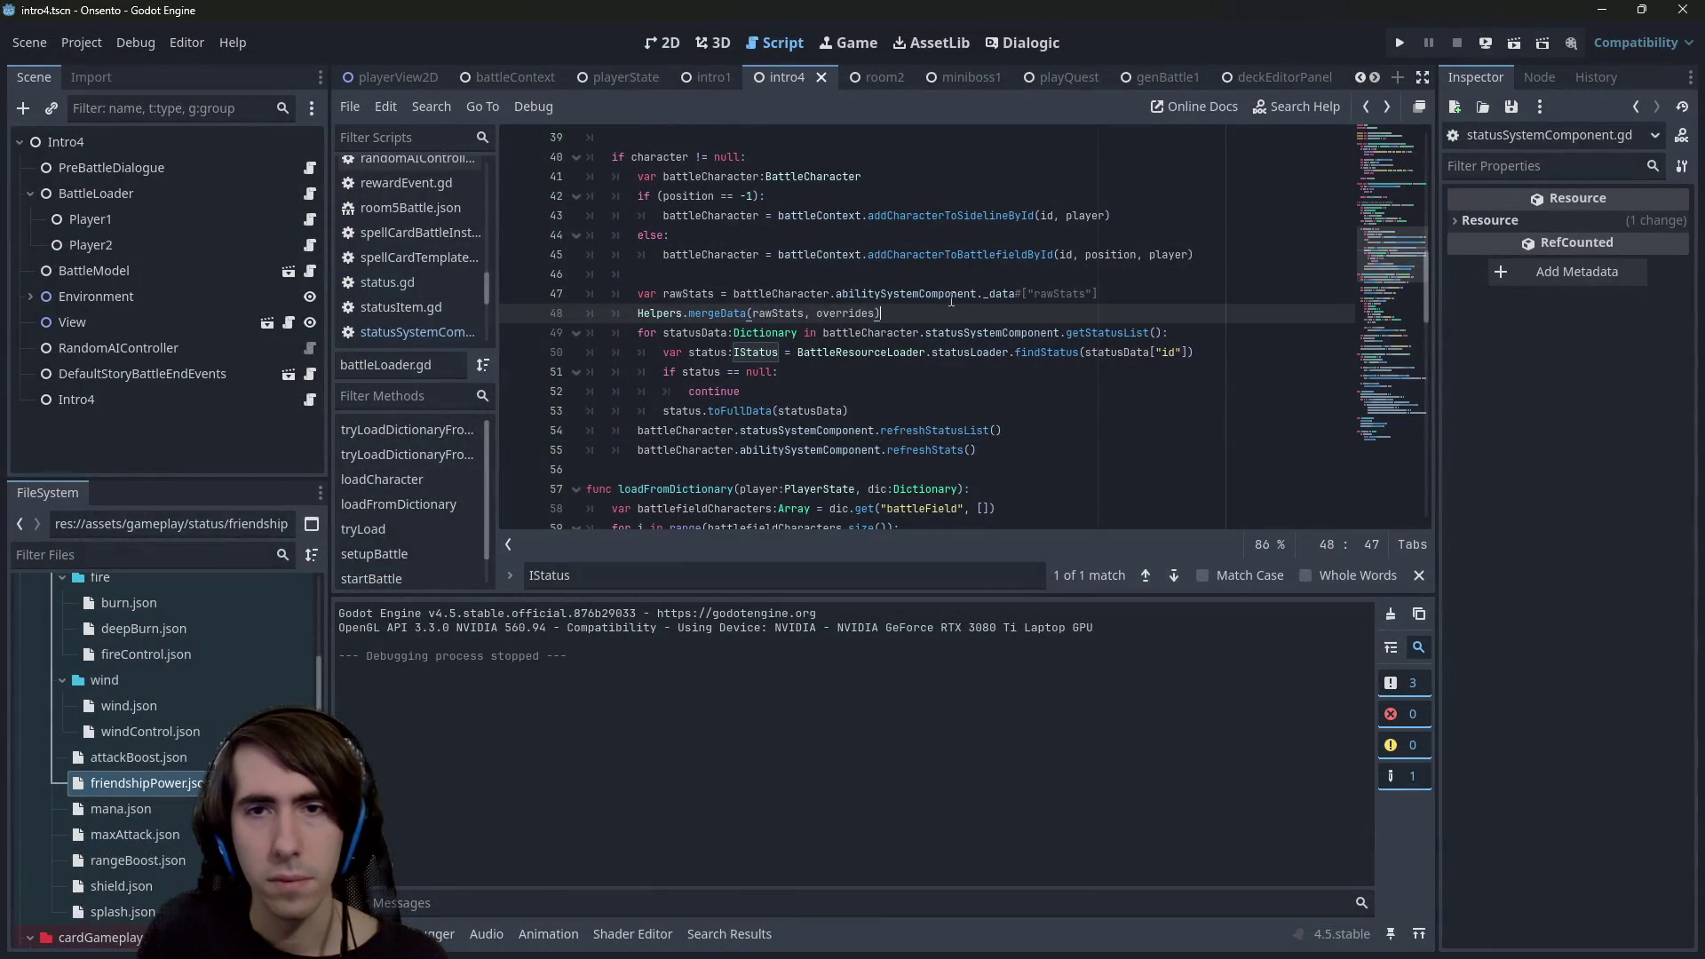
Add the comment 'refresh statuses to ensure IStatus' default context is in the start context' and save
key(Up)
key(Up)
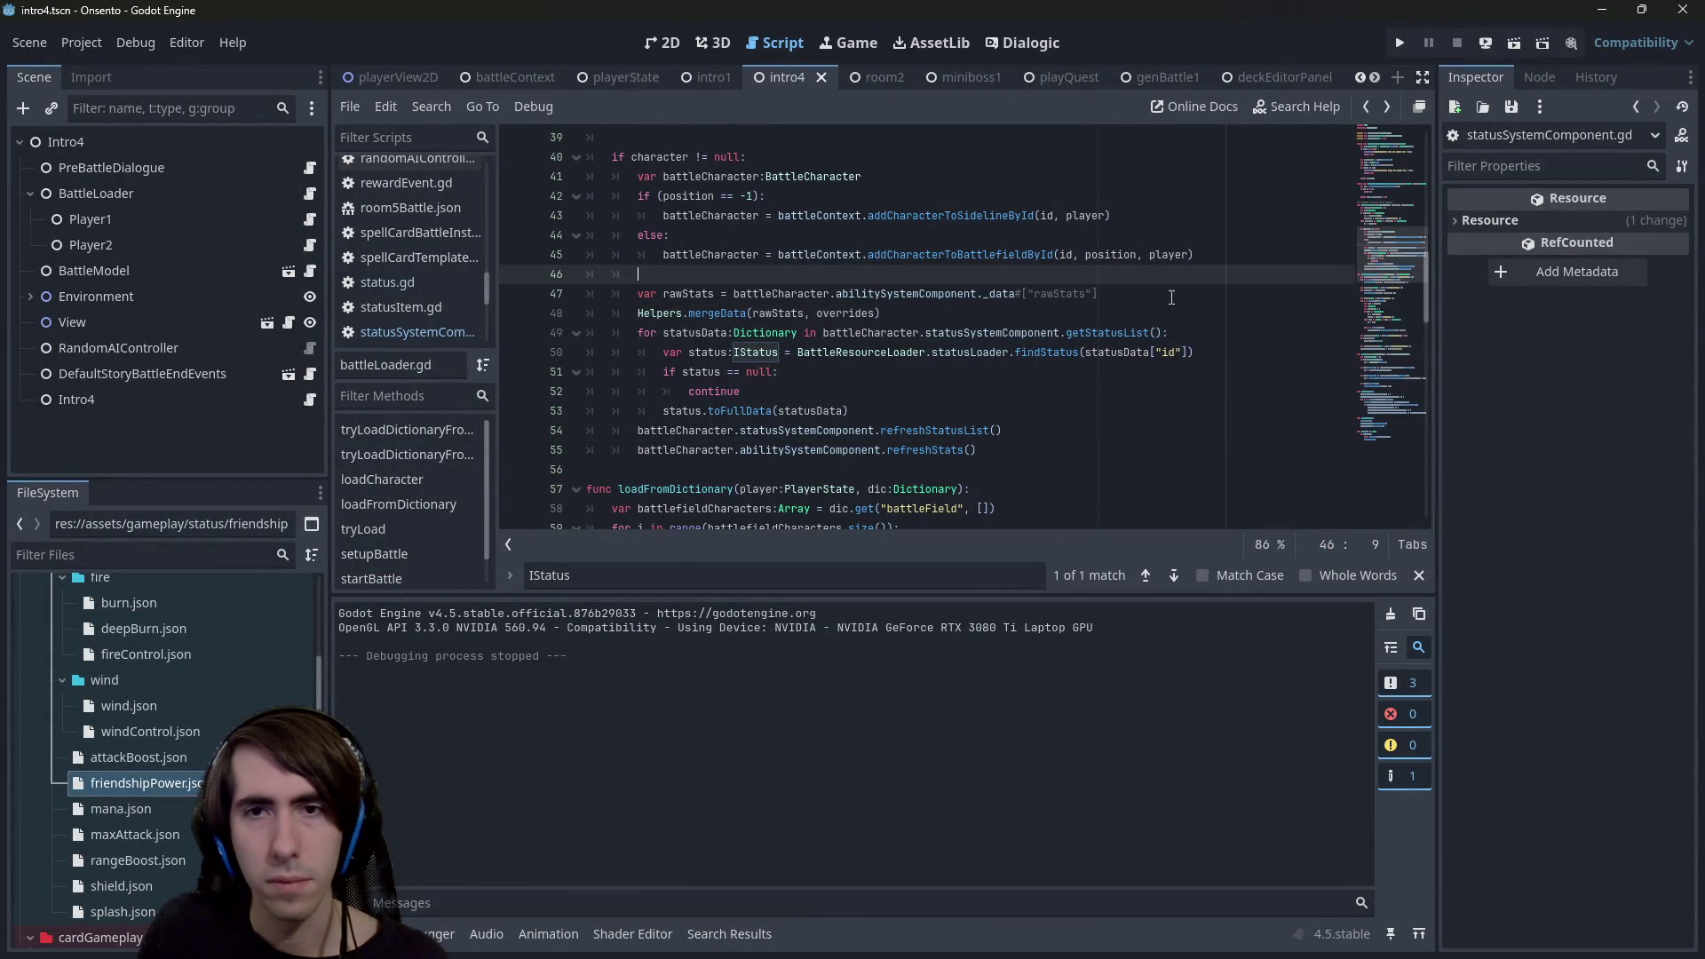
key(Down)
key(Down)
key(Return)
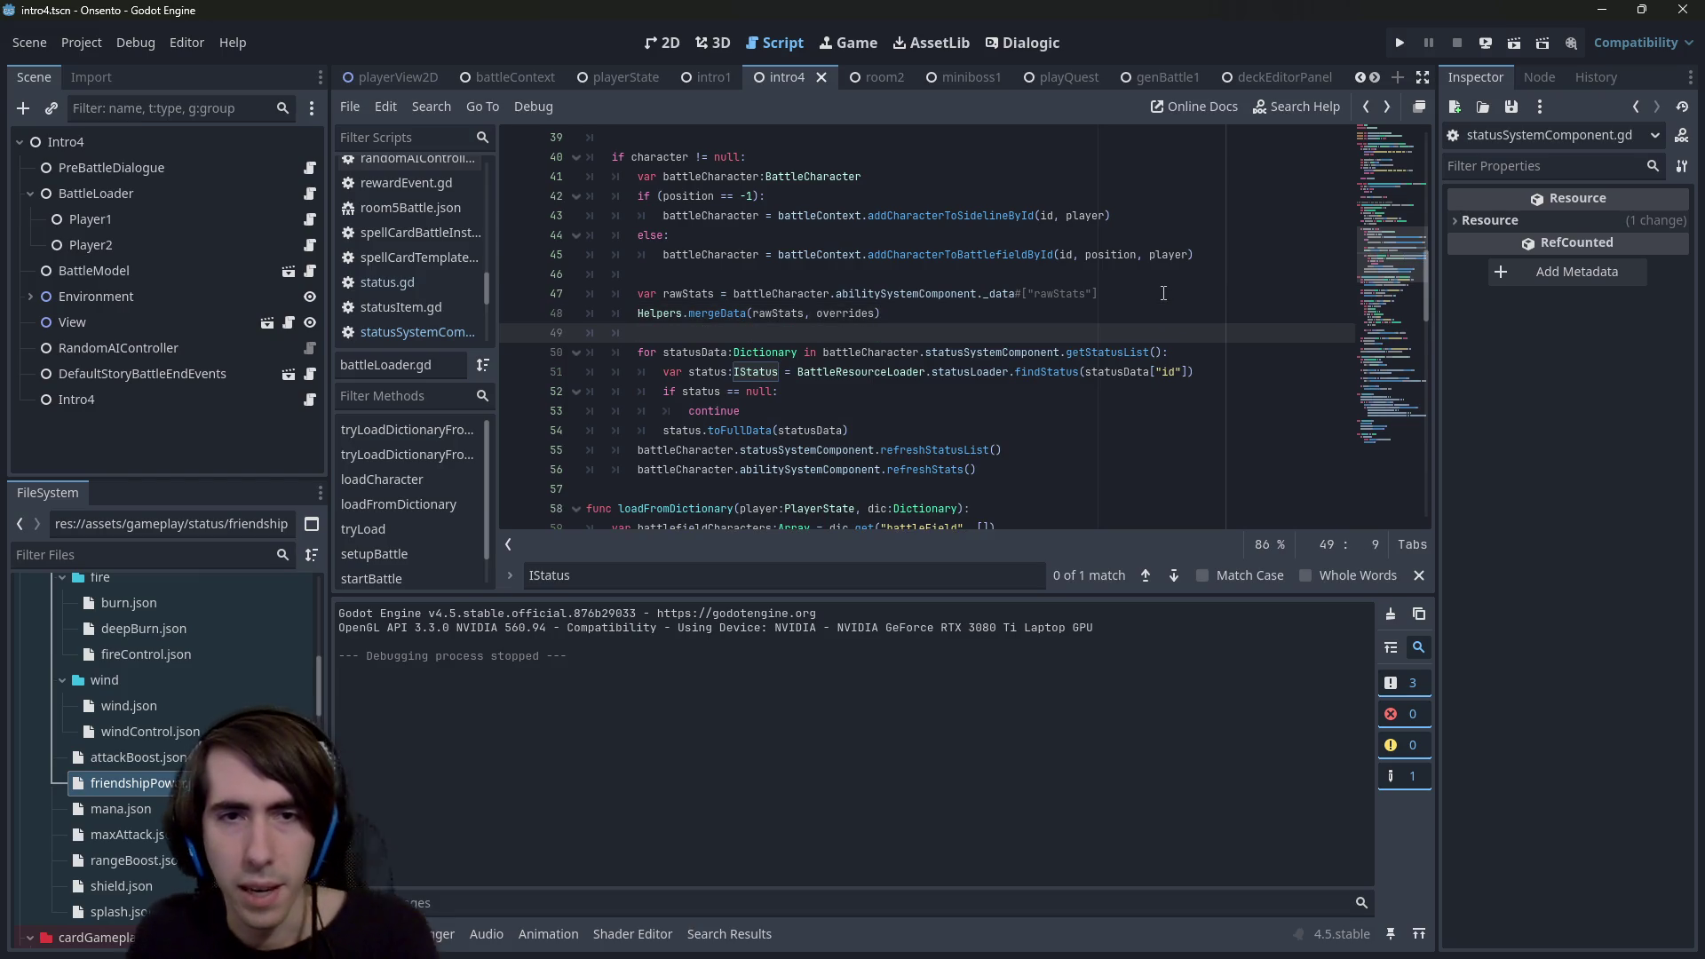
key(Return)
text(# )
text(res)
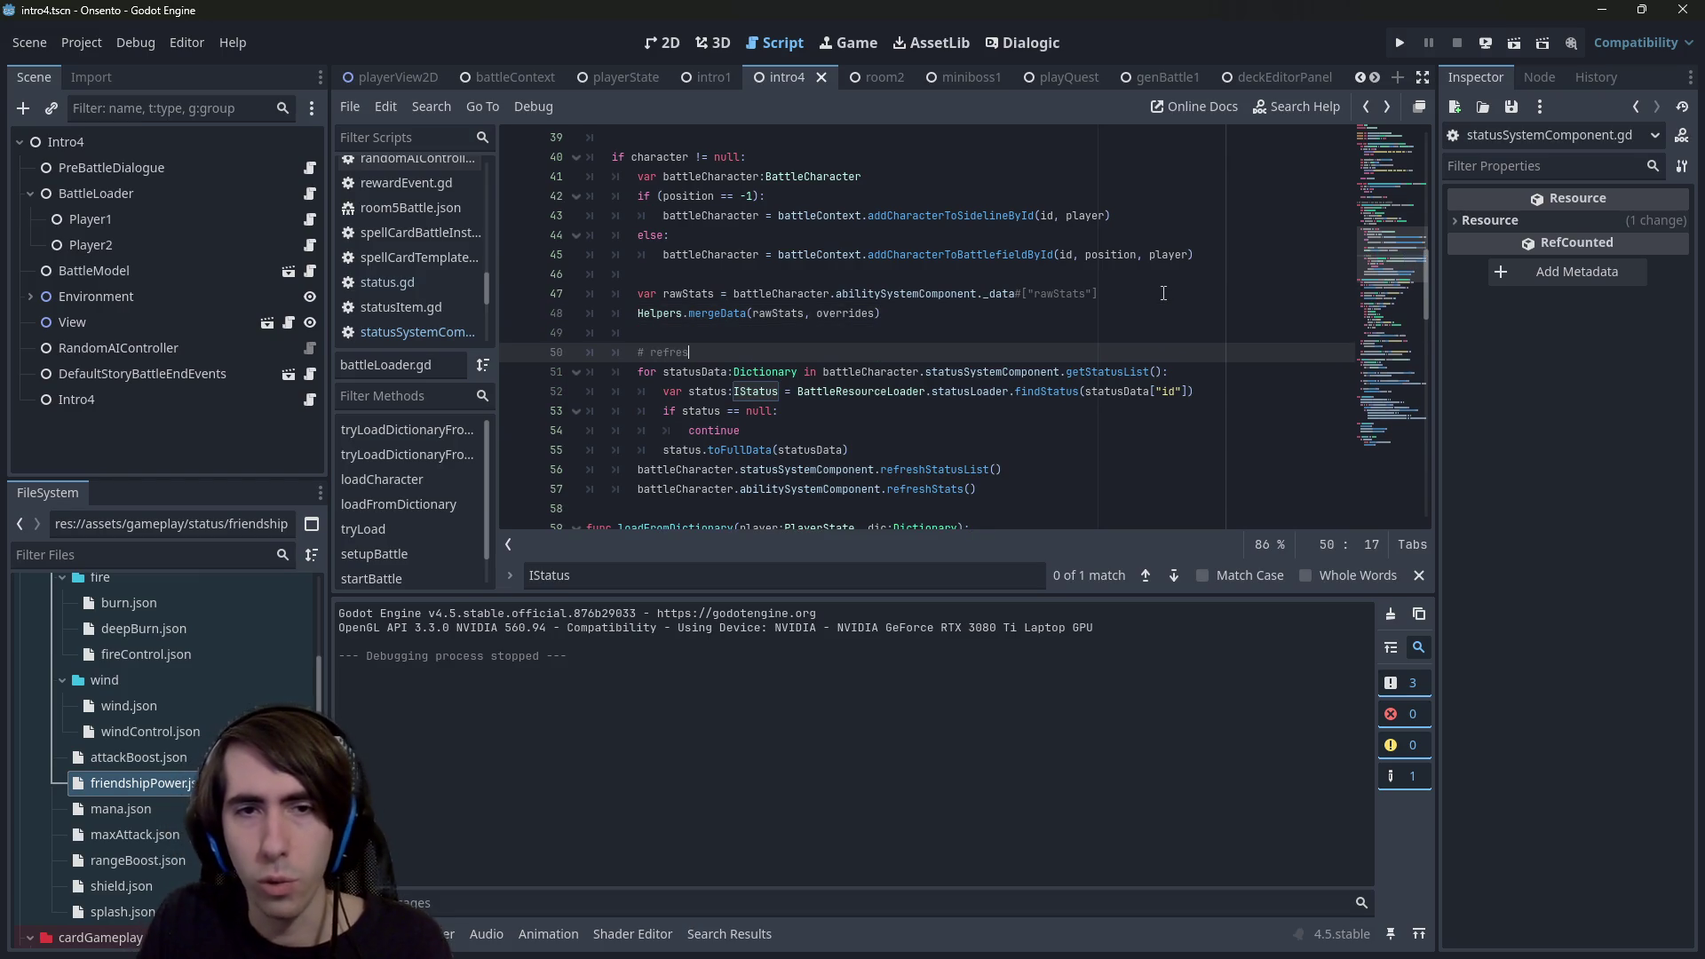
text(to ensure)
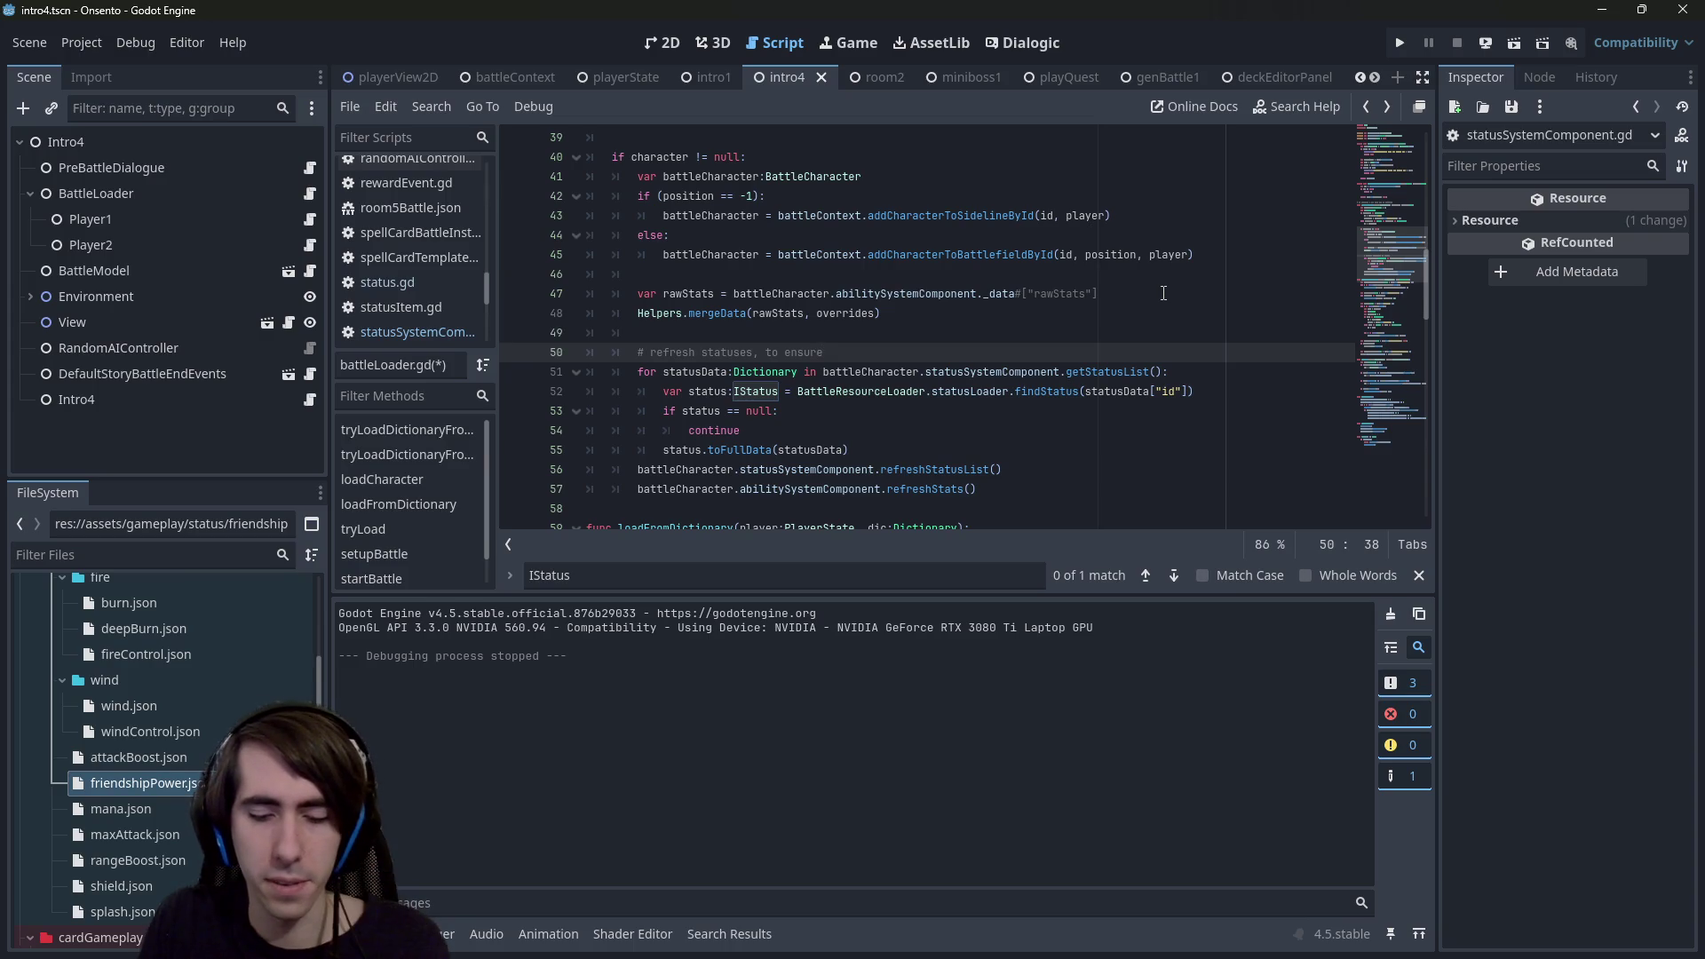
key(BackSpace)
key(BackSpace)
key(BackSpace)
text(ensure IS)
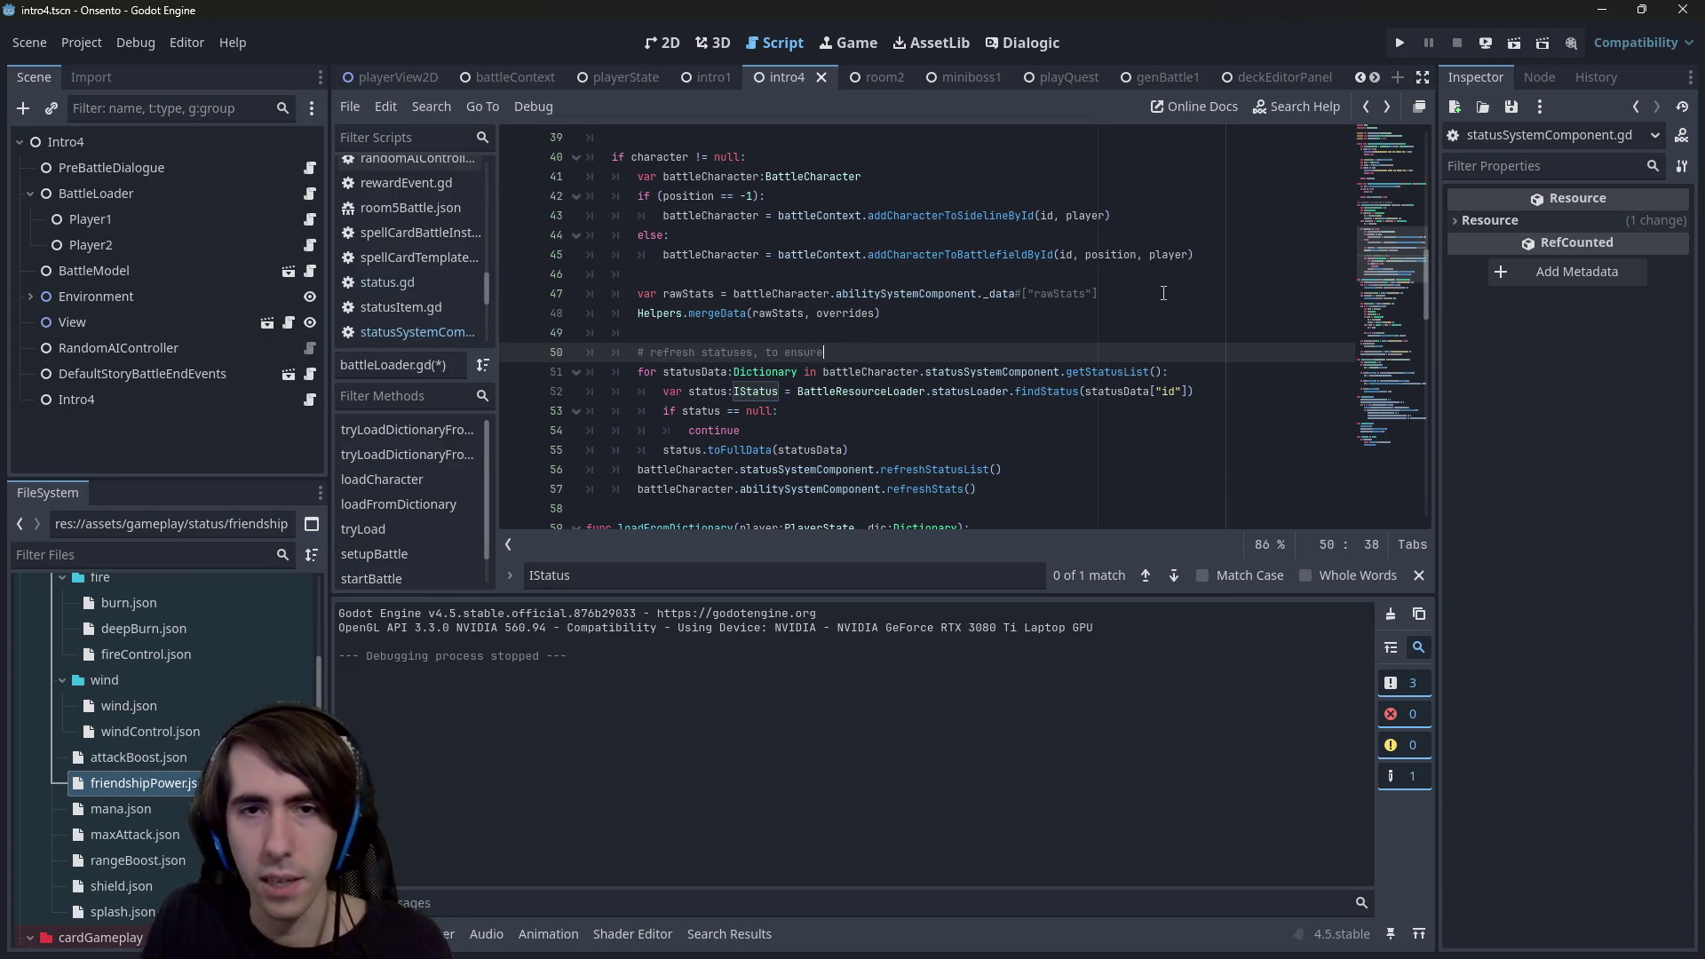
text(tatus')
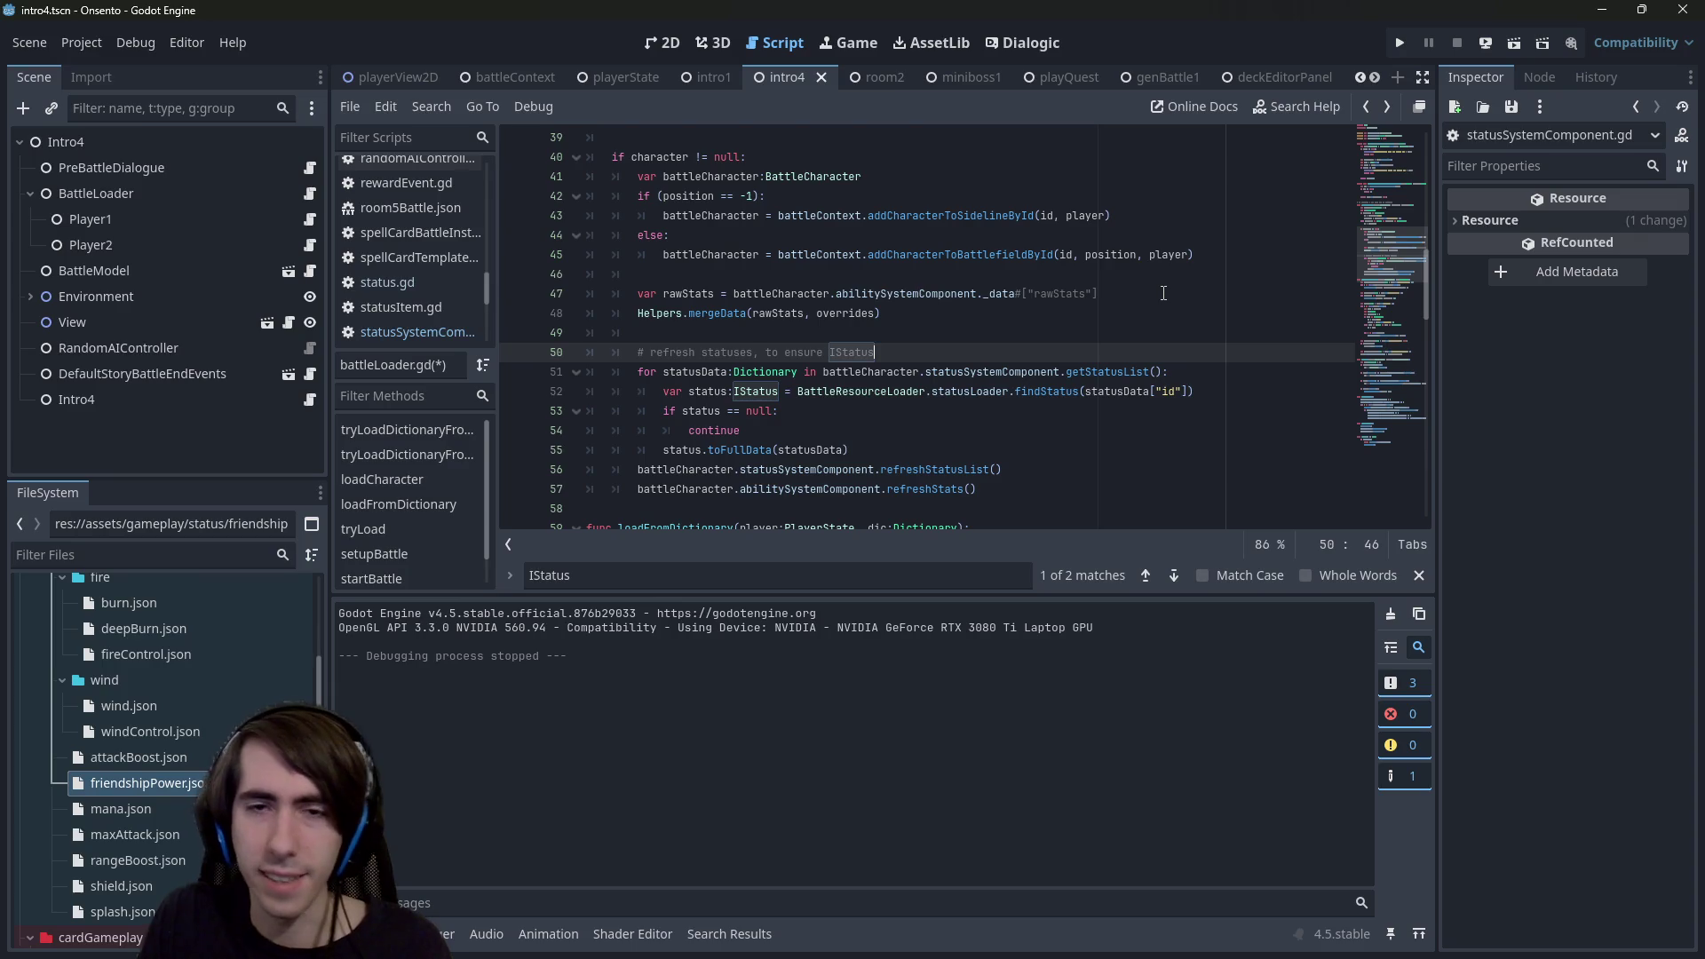
text( default context )
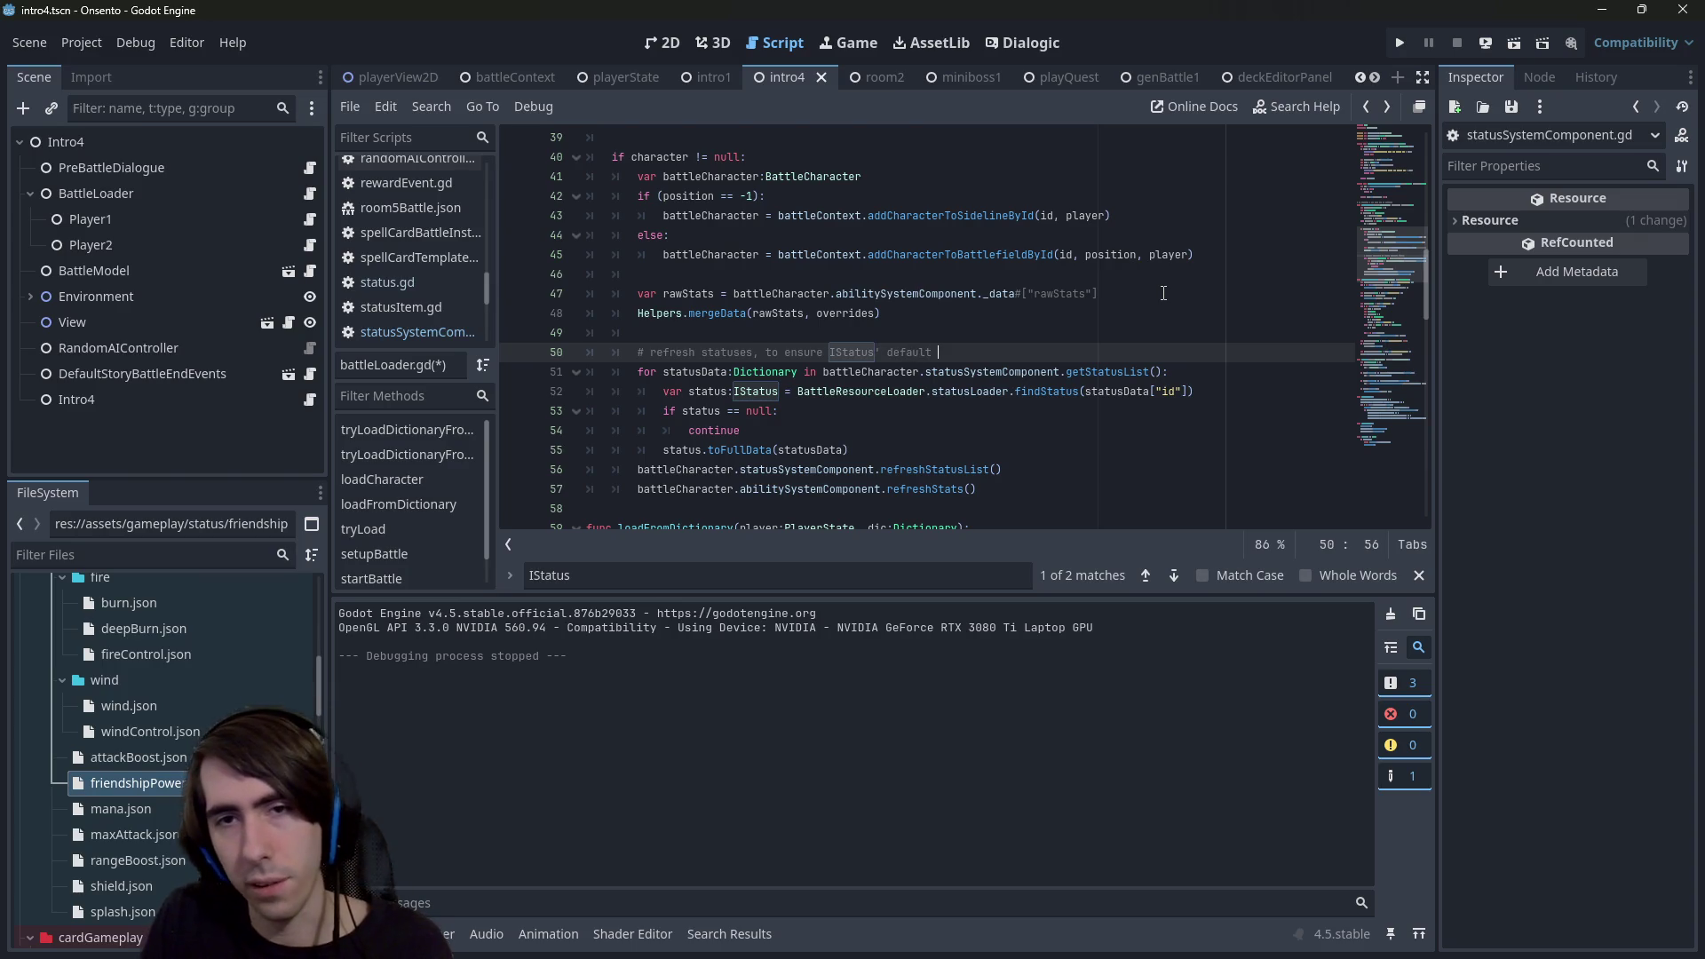
text(is in the context)
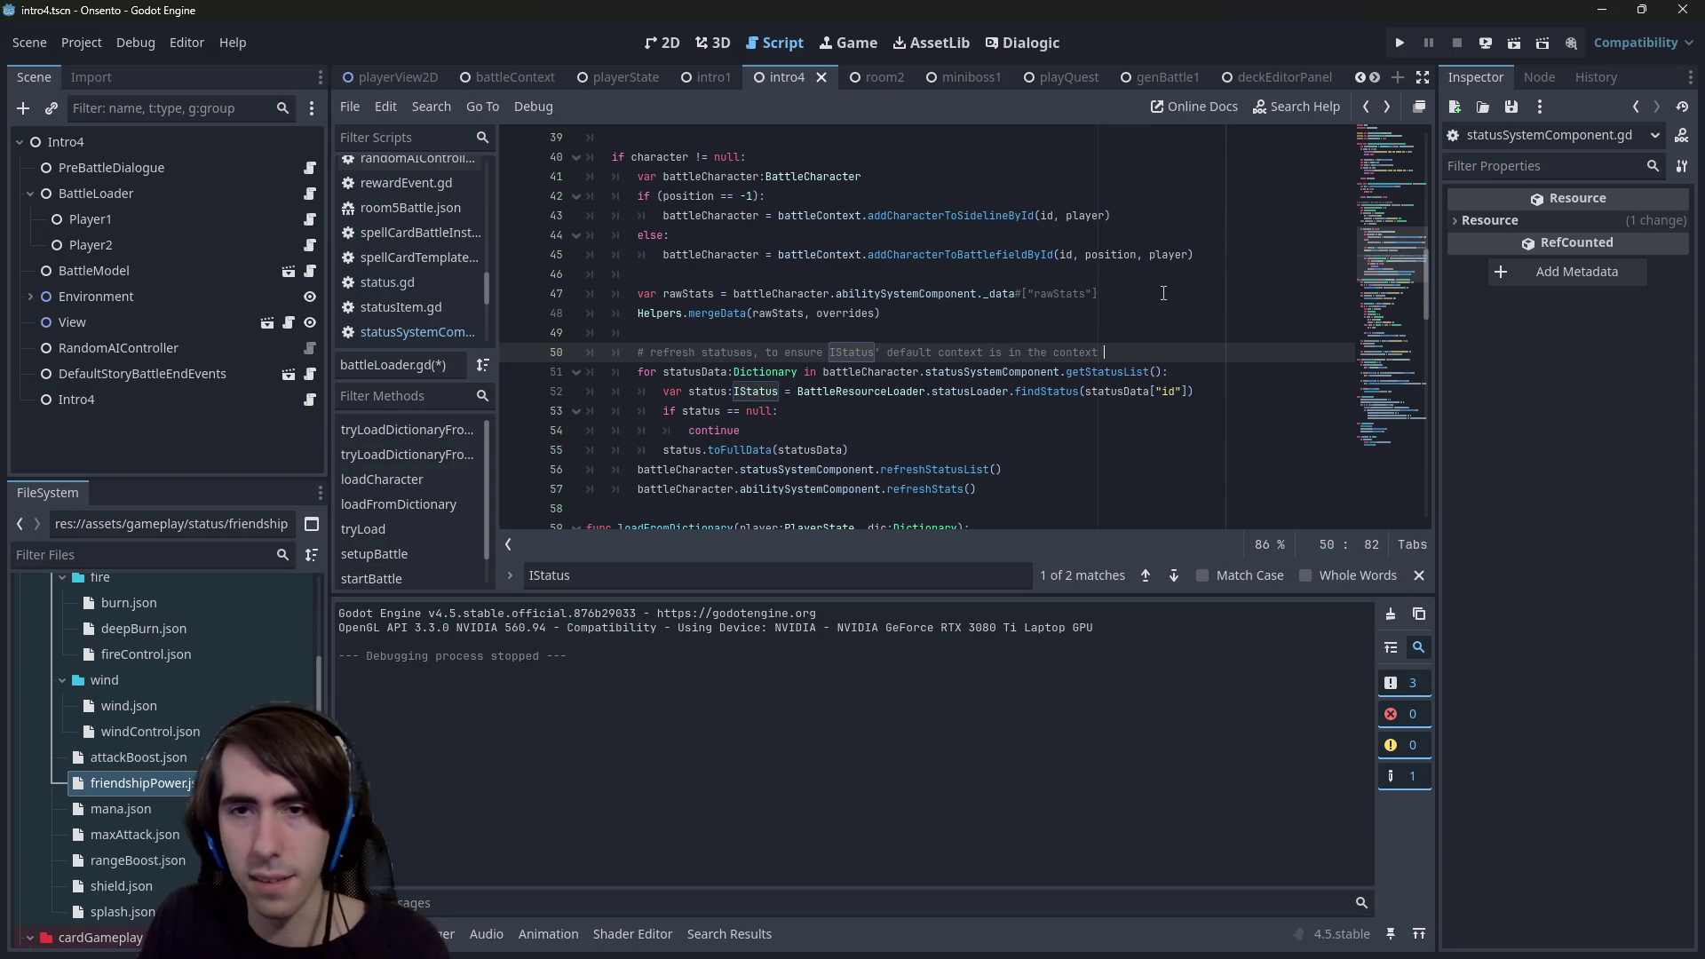
key(BackSpace)
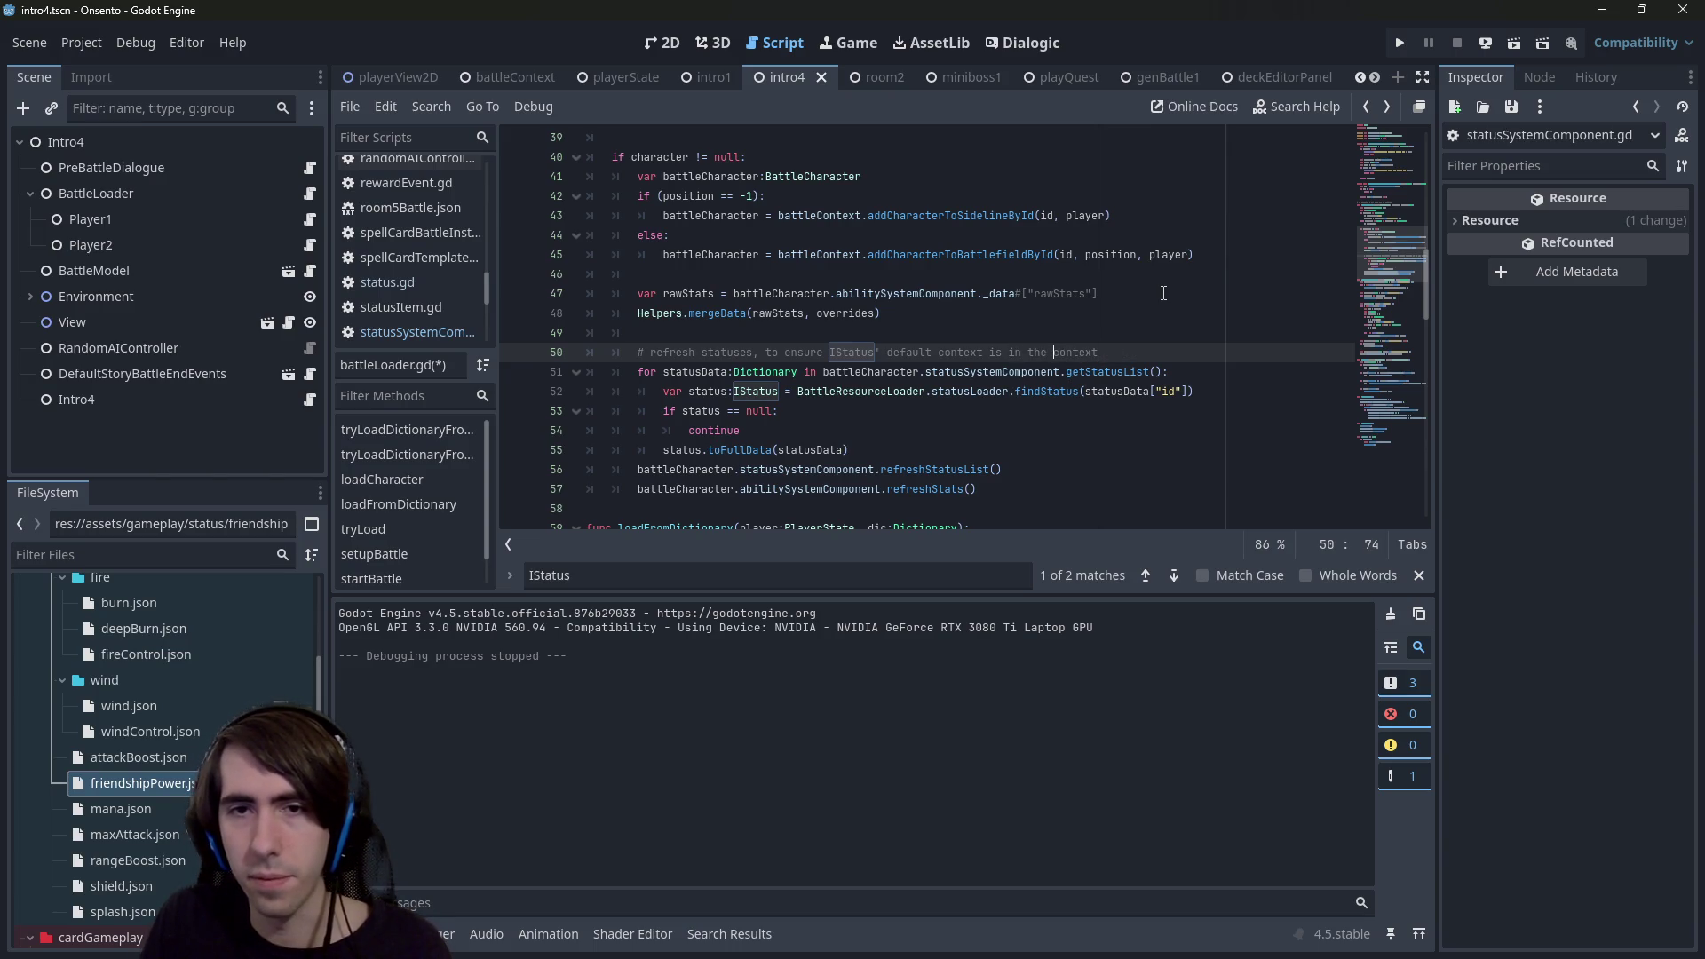
text(start)
key(ctrl+s)
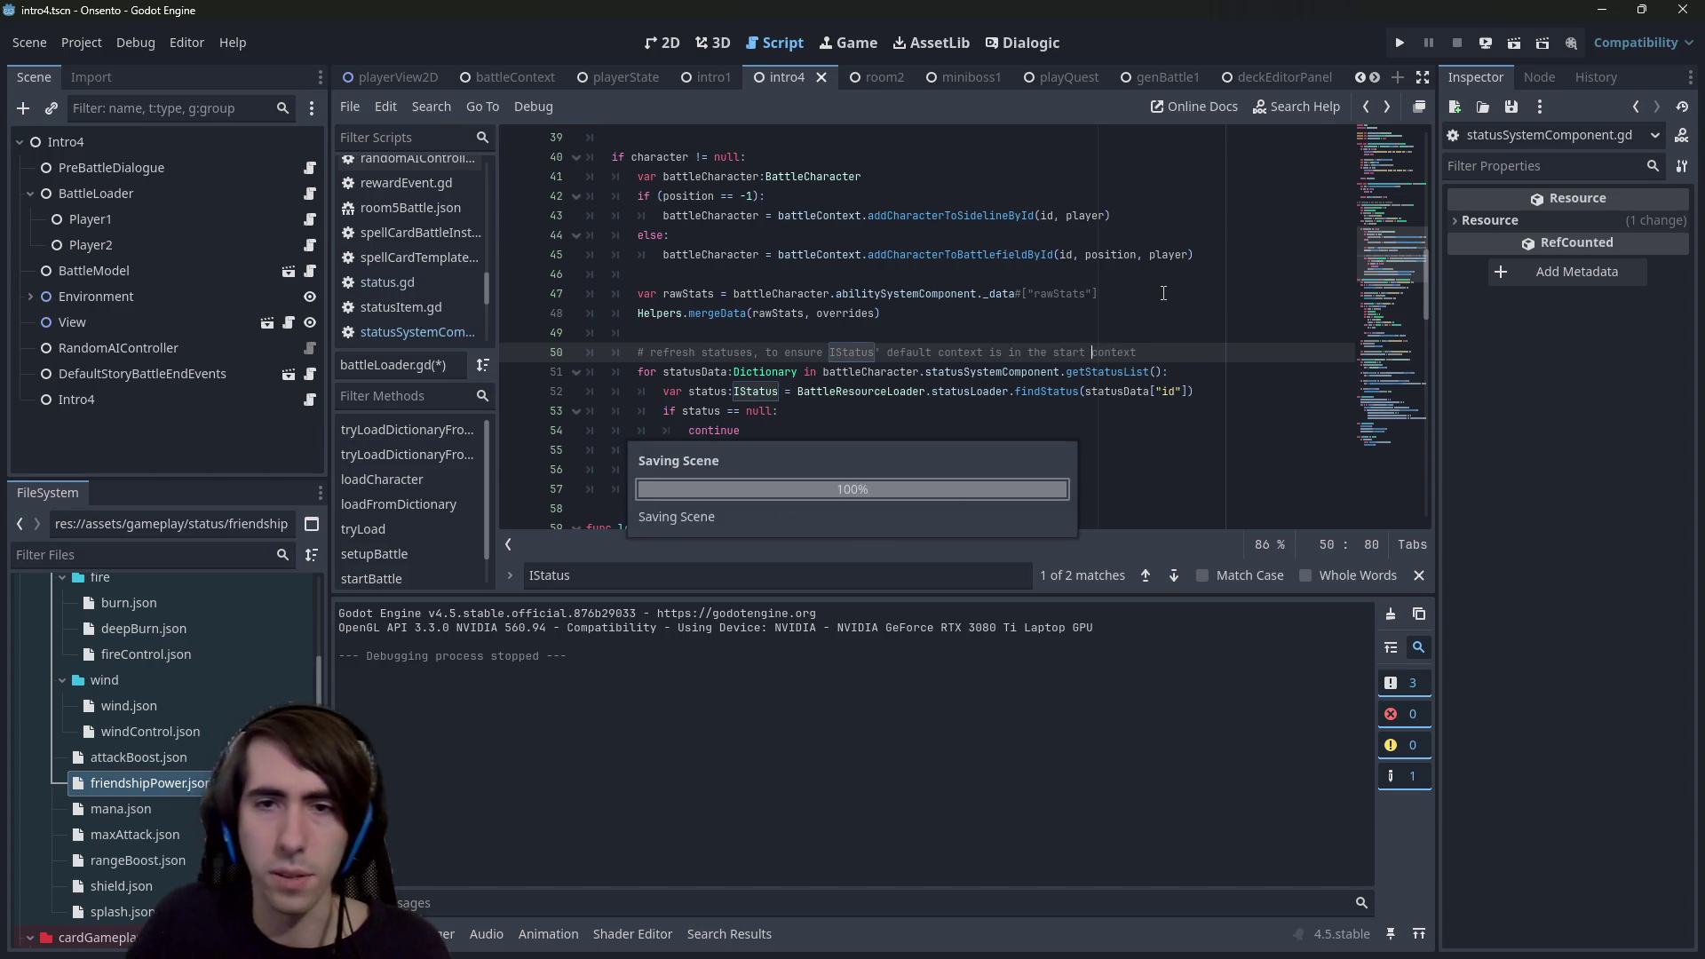
click(1517, 45)
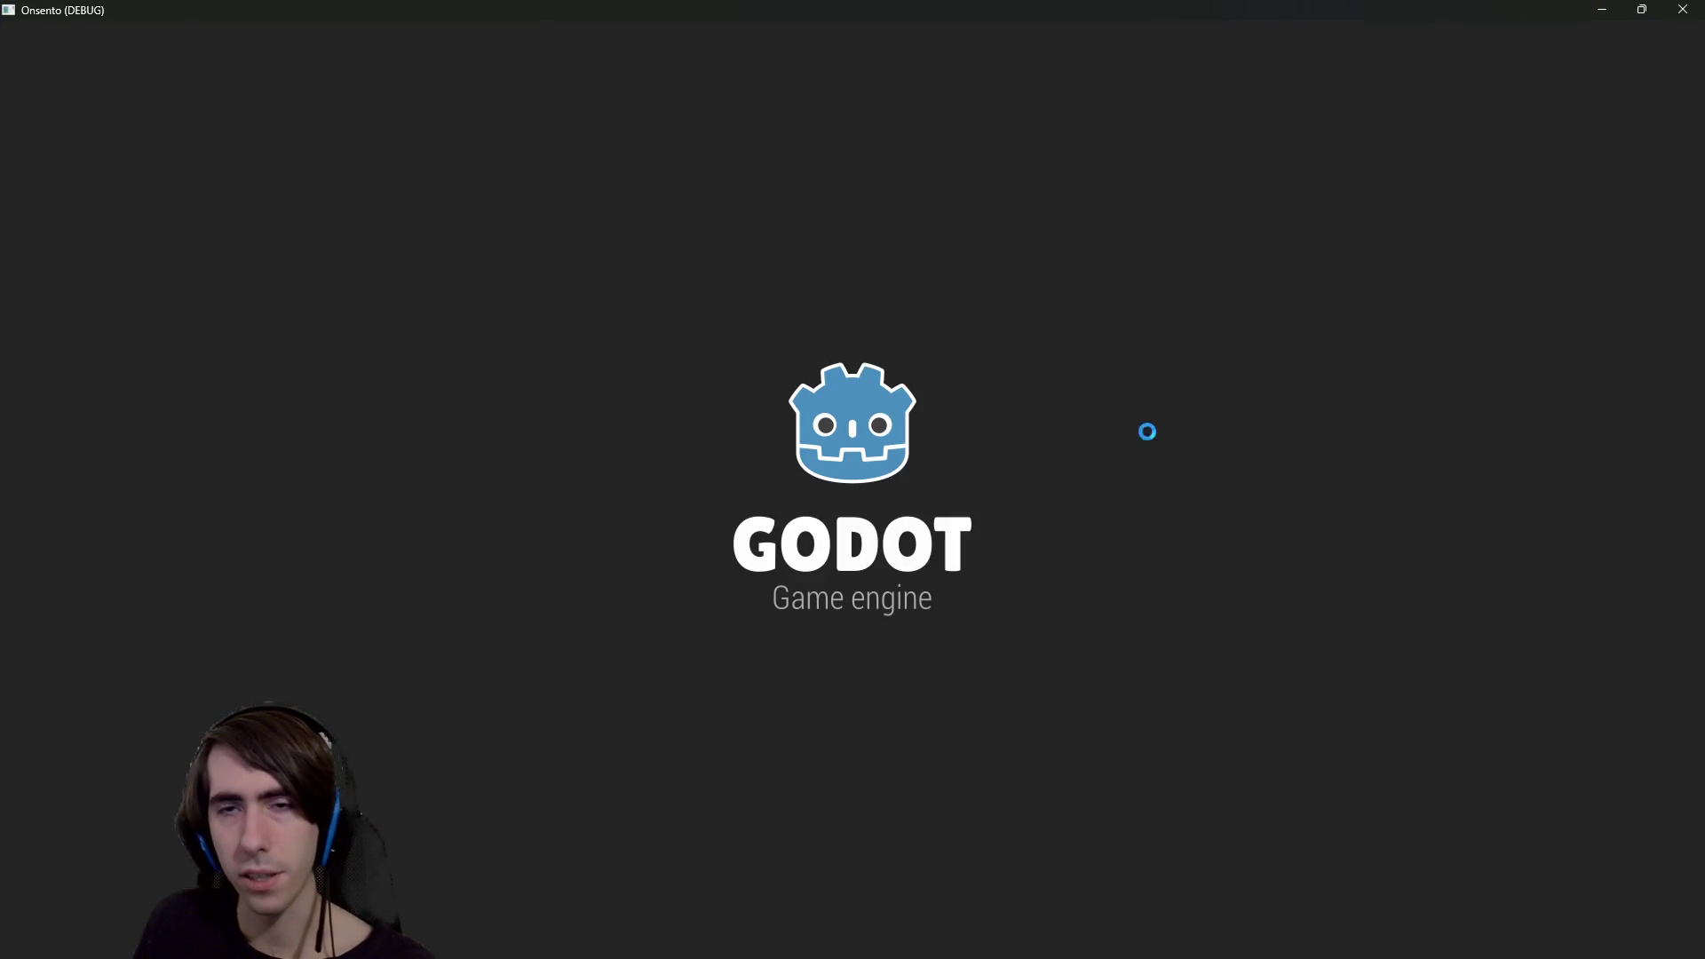
Add an empty line above refreshStats(), restart the game, and place two characters in combat
click(962, 482)
key(ctrl+shift+Return)
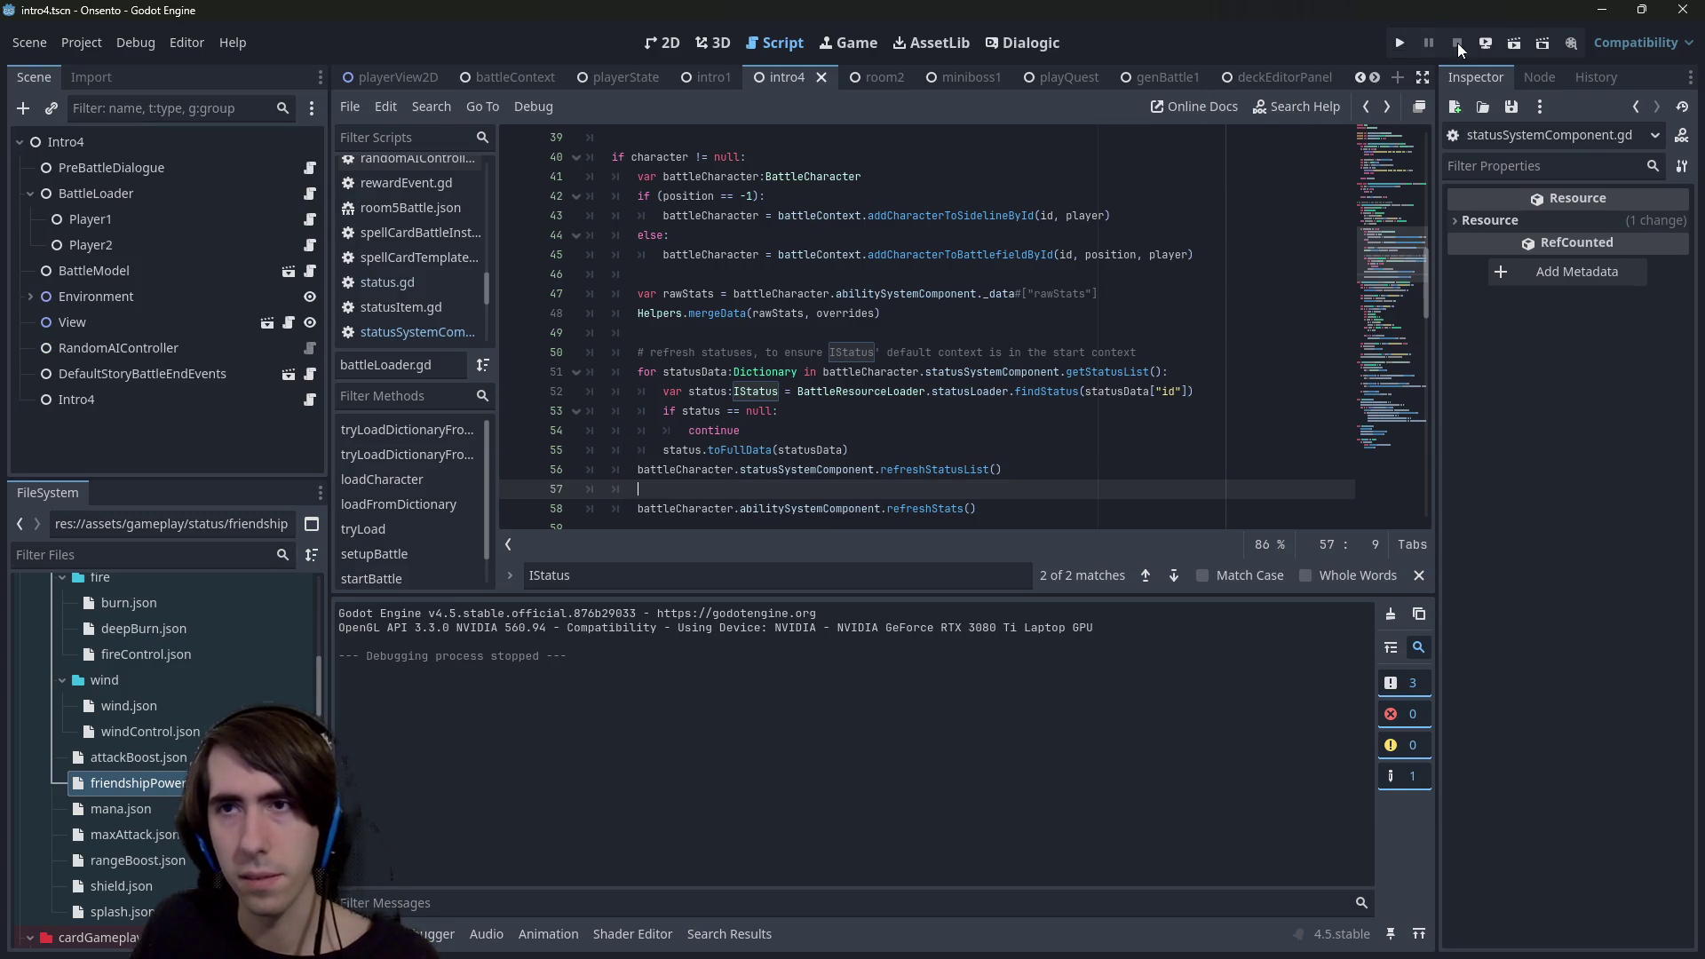
click(1514, 43)
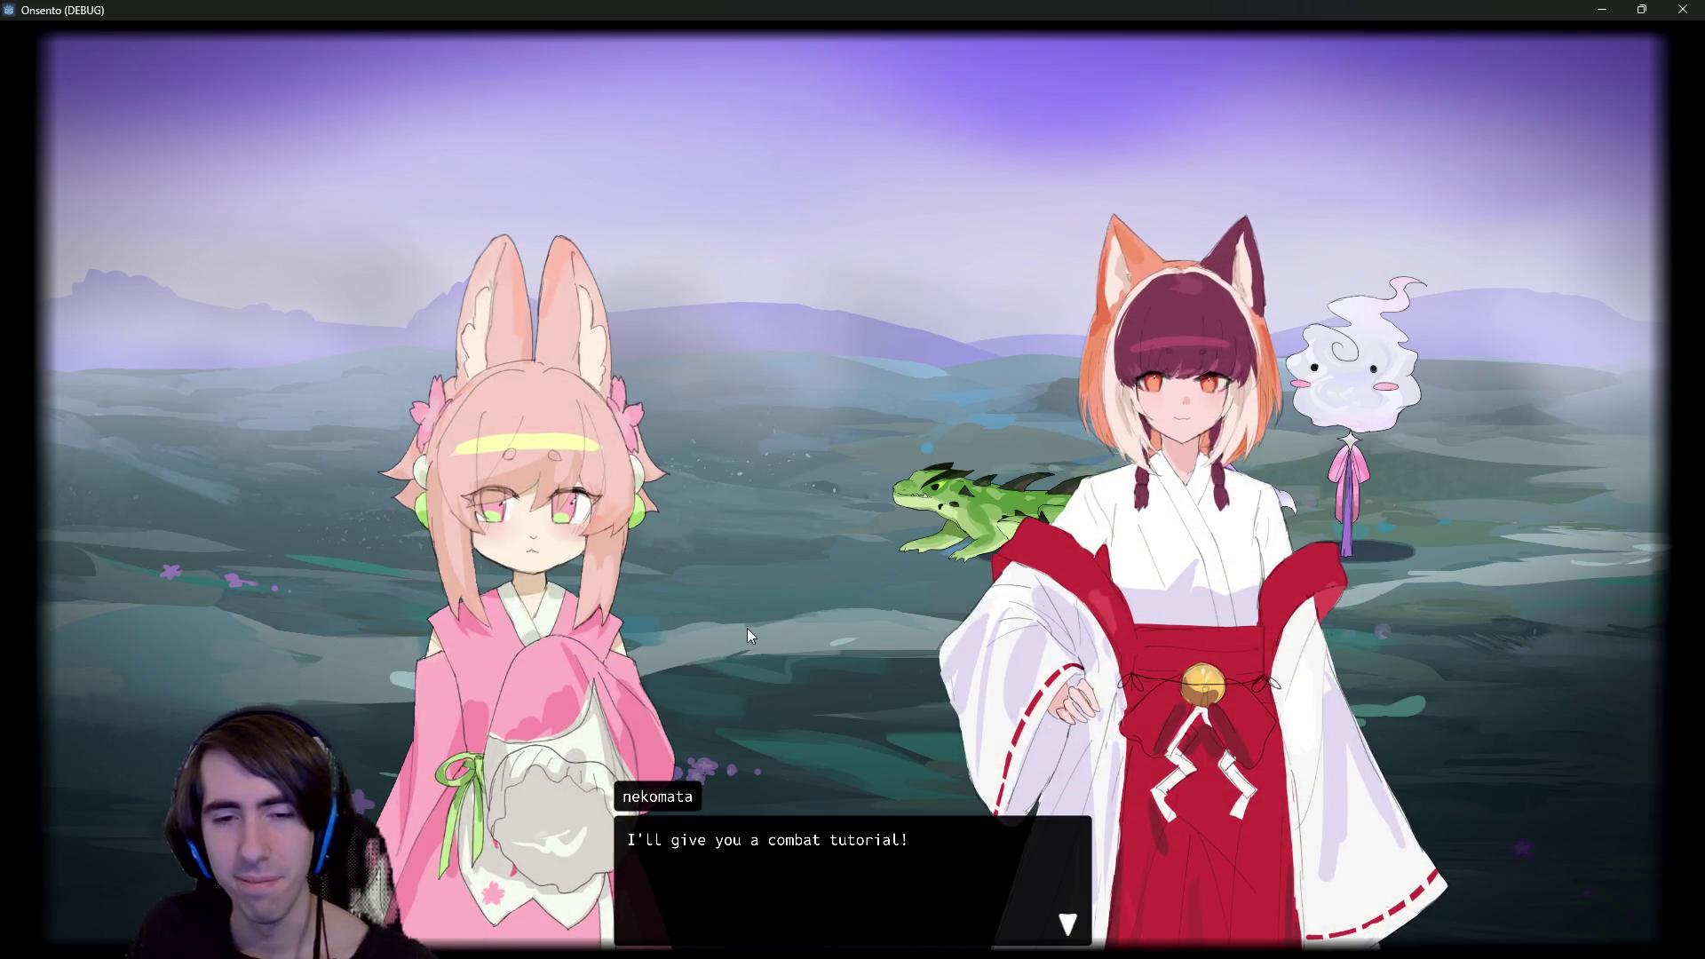
click(748, 627)
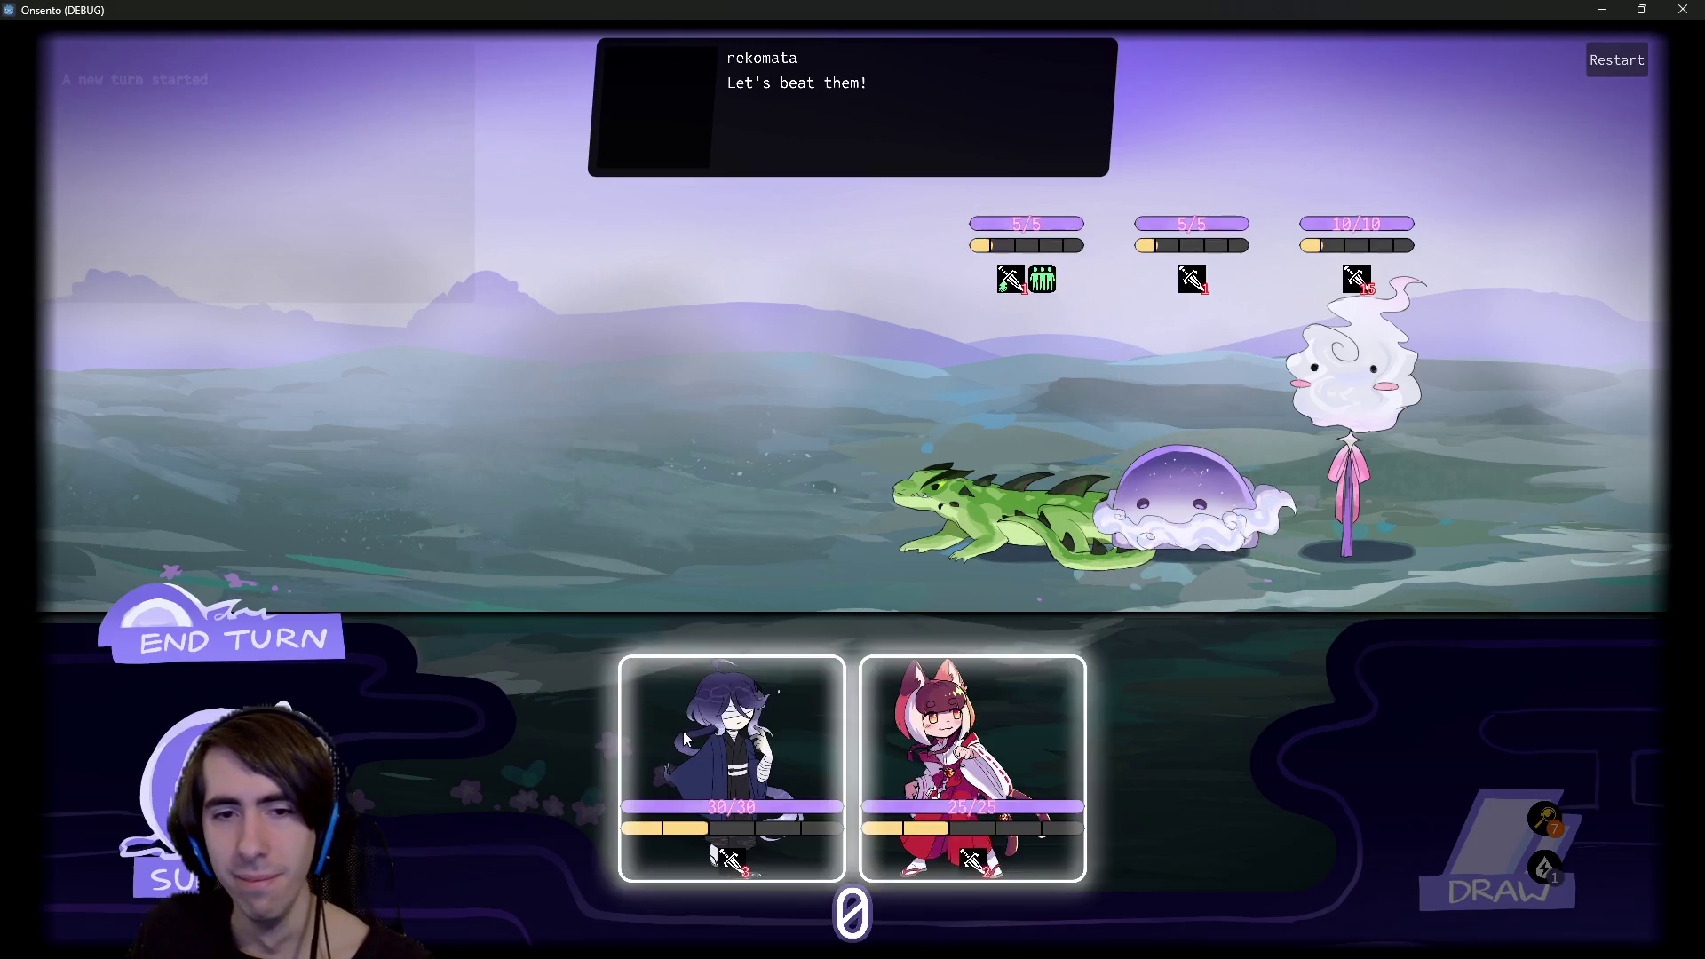
drag(716, 743, 706, 430)
drag(845, 762, 533, 466)
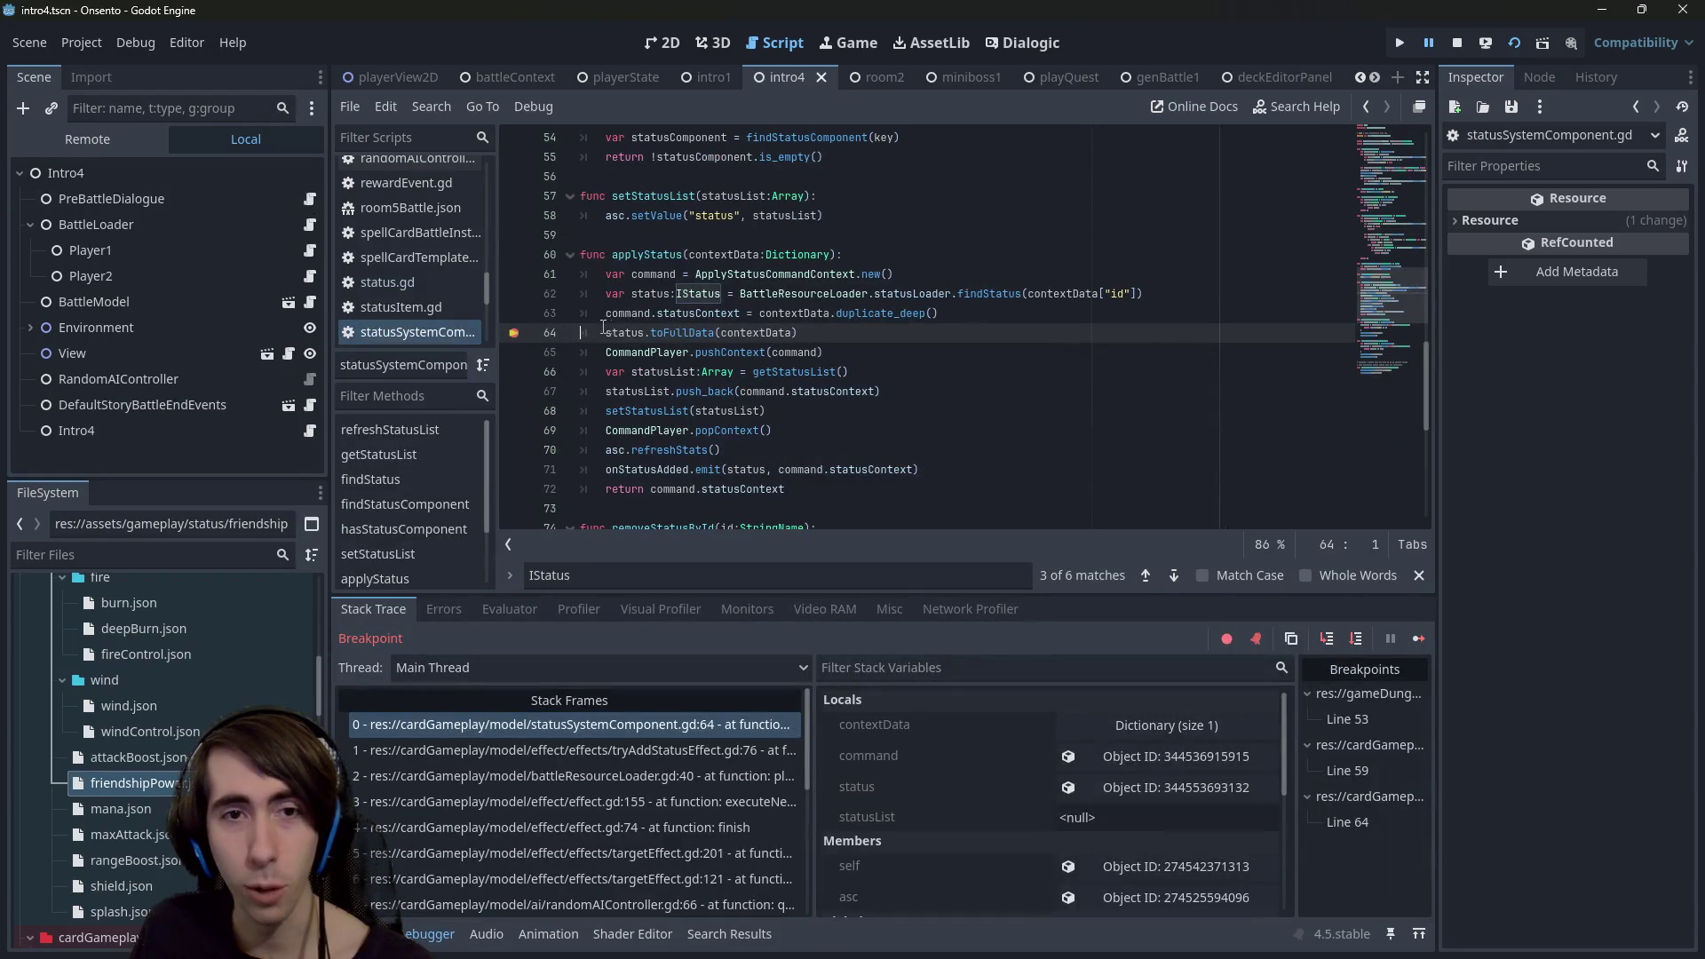
Resume past the breakpoints and check enemy status tooltips like Strong Together, then minimize the game
click(1419, 639)
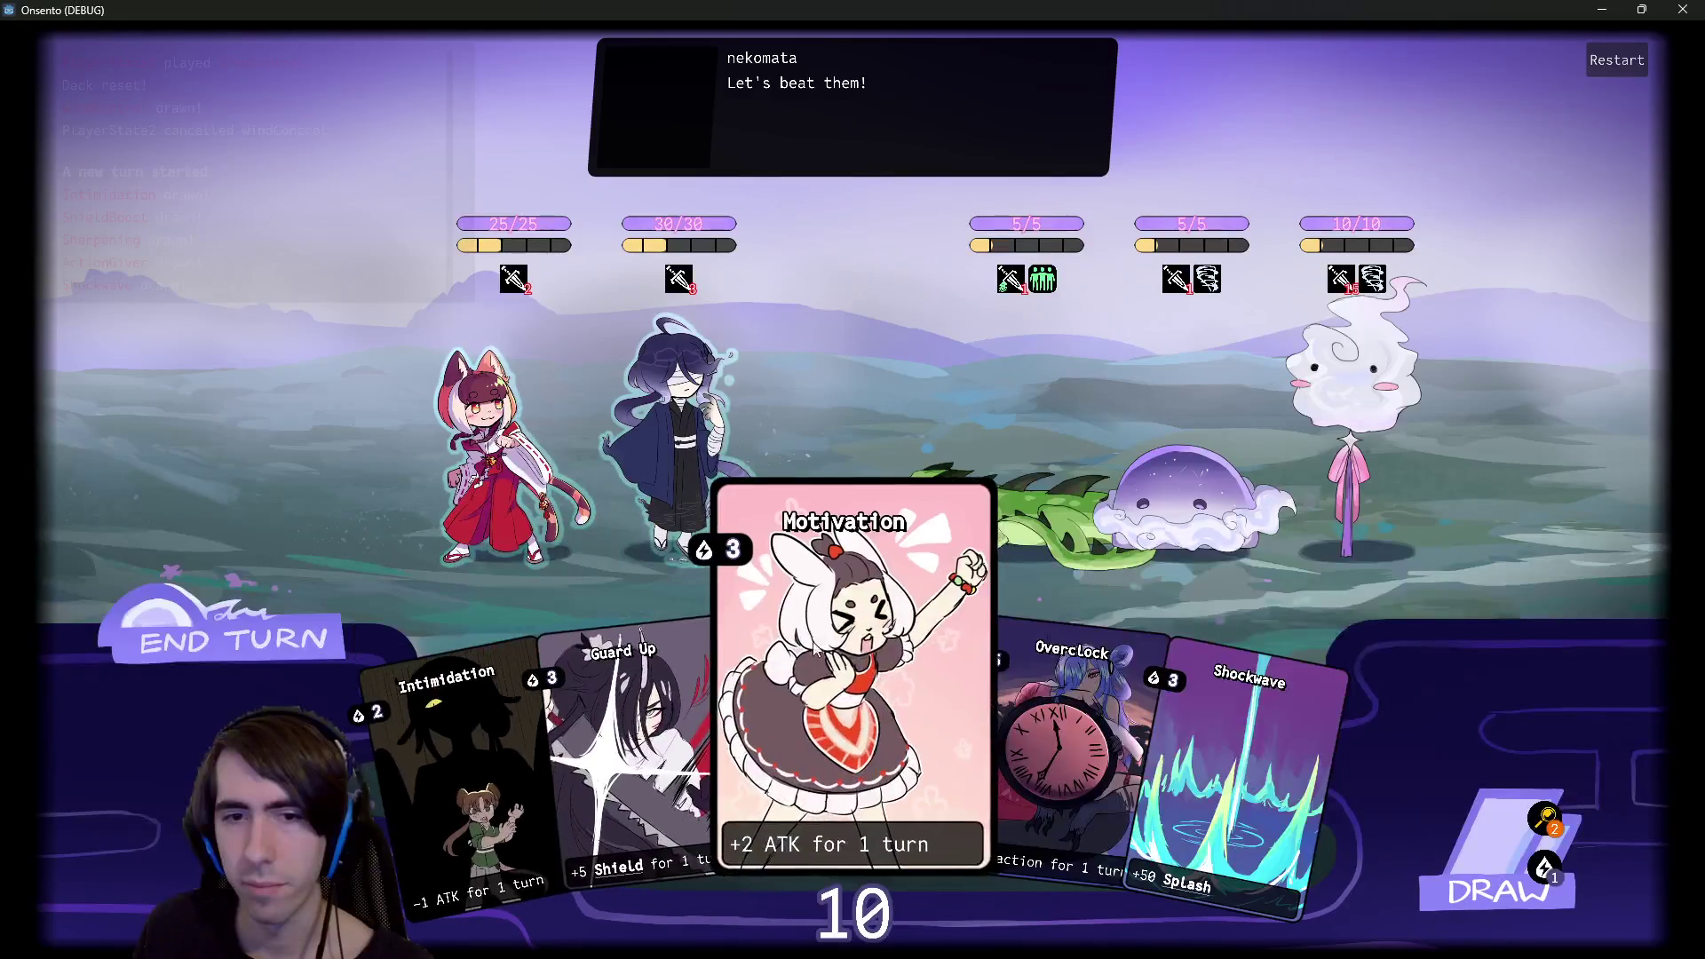
mouse_move(1056, 275)
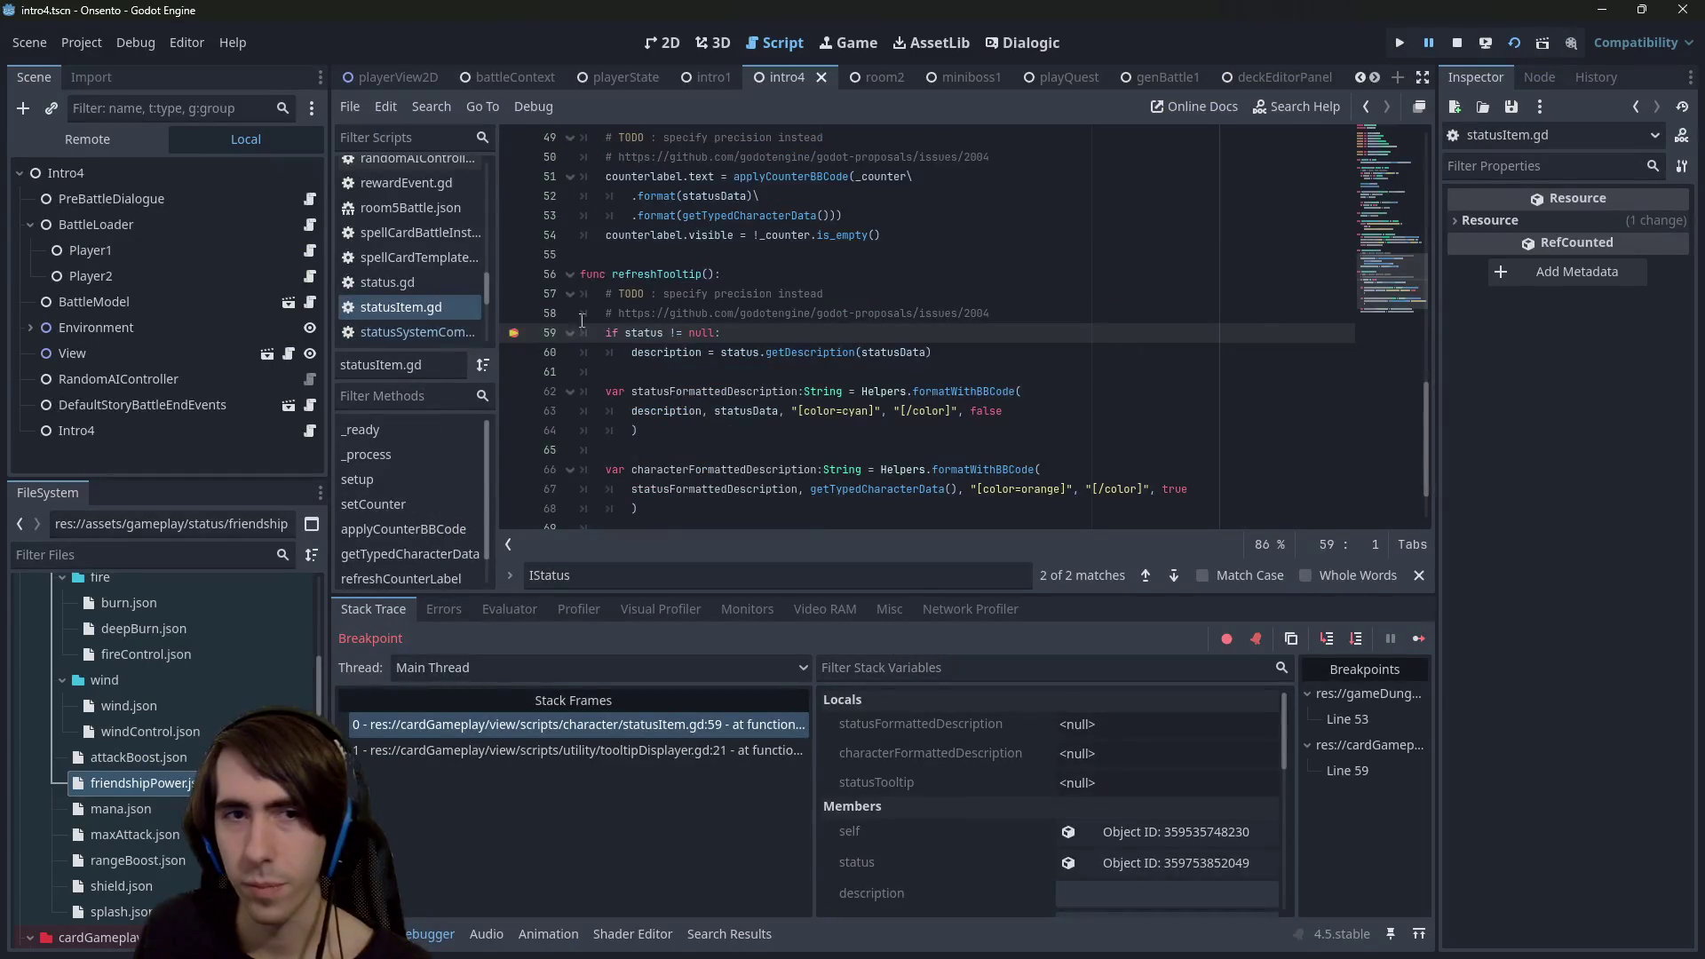
click(1419, 638)
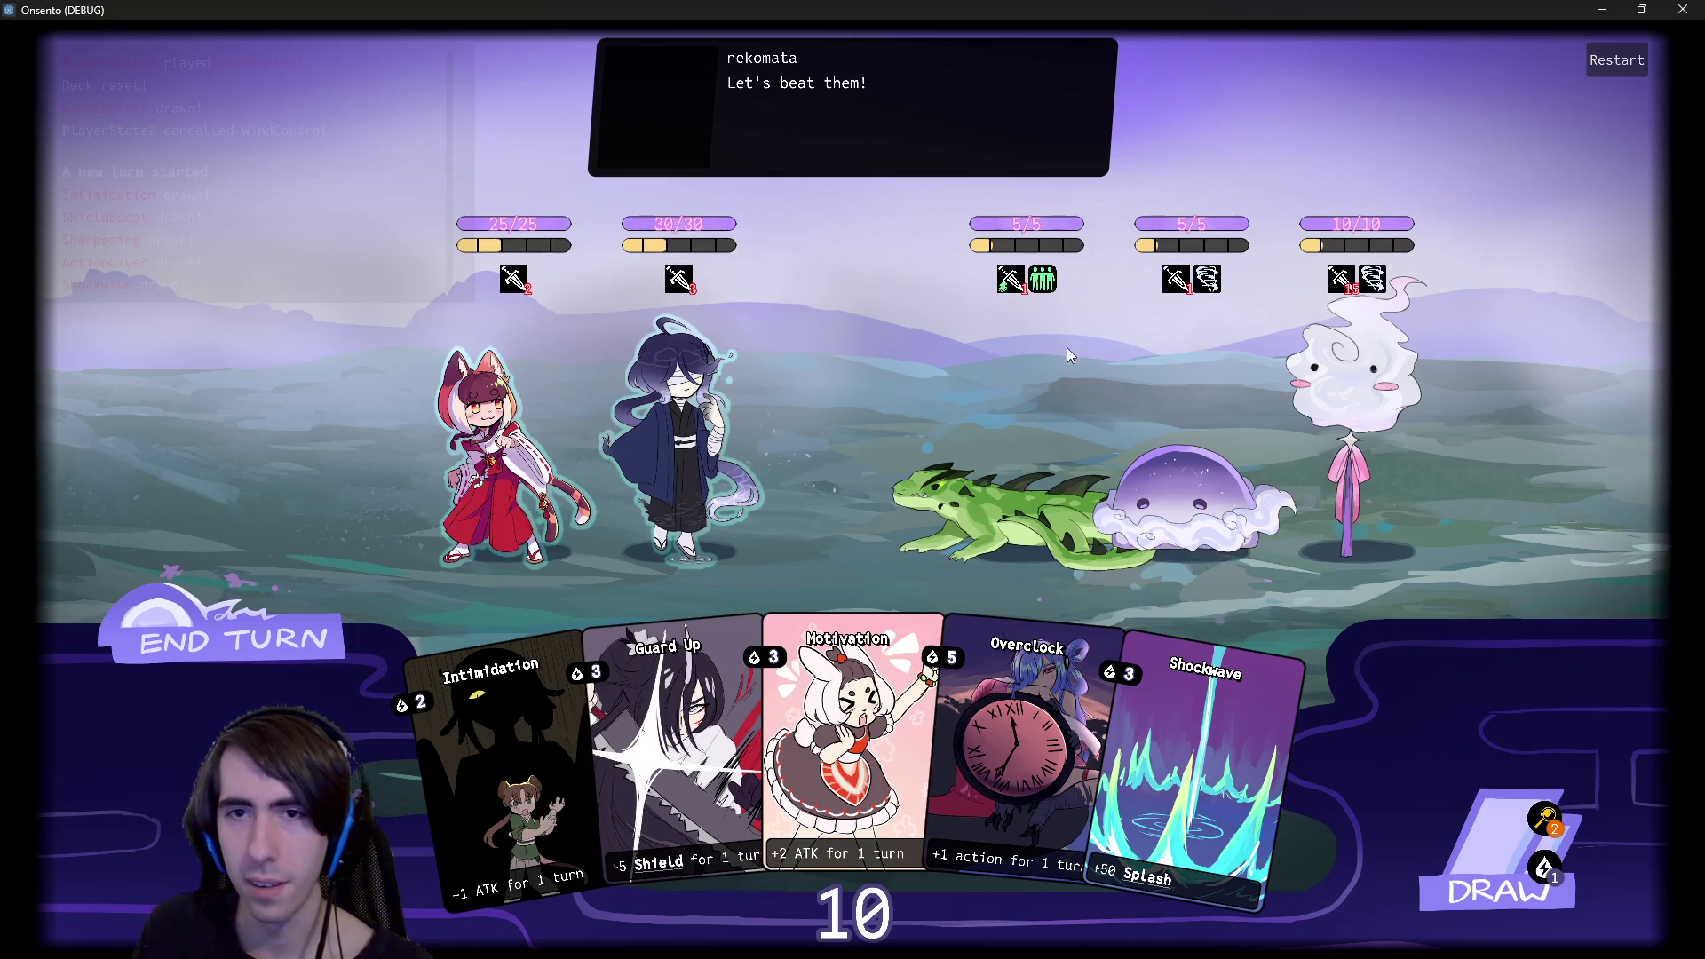
mouse_move(1049, 291)
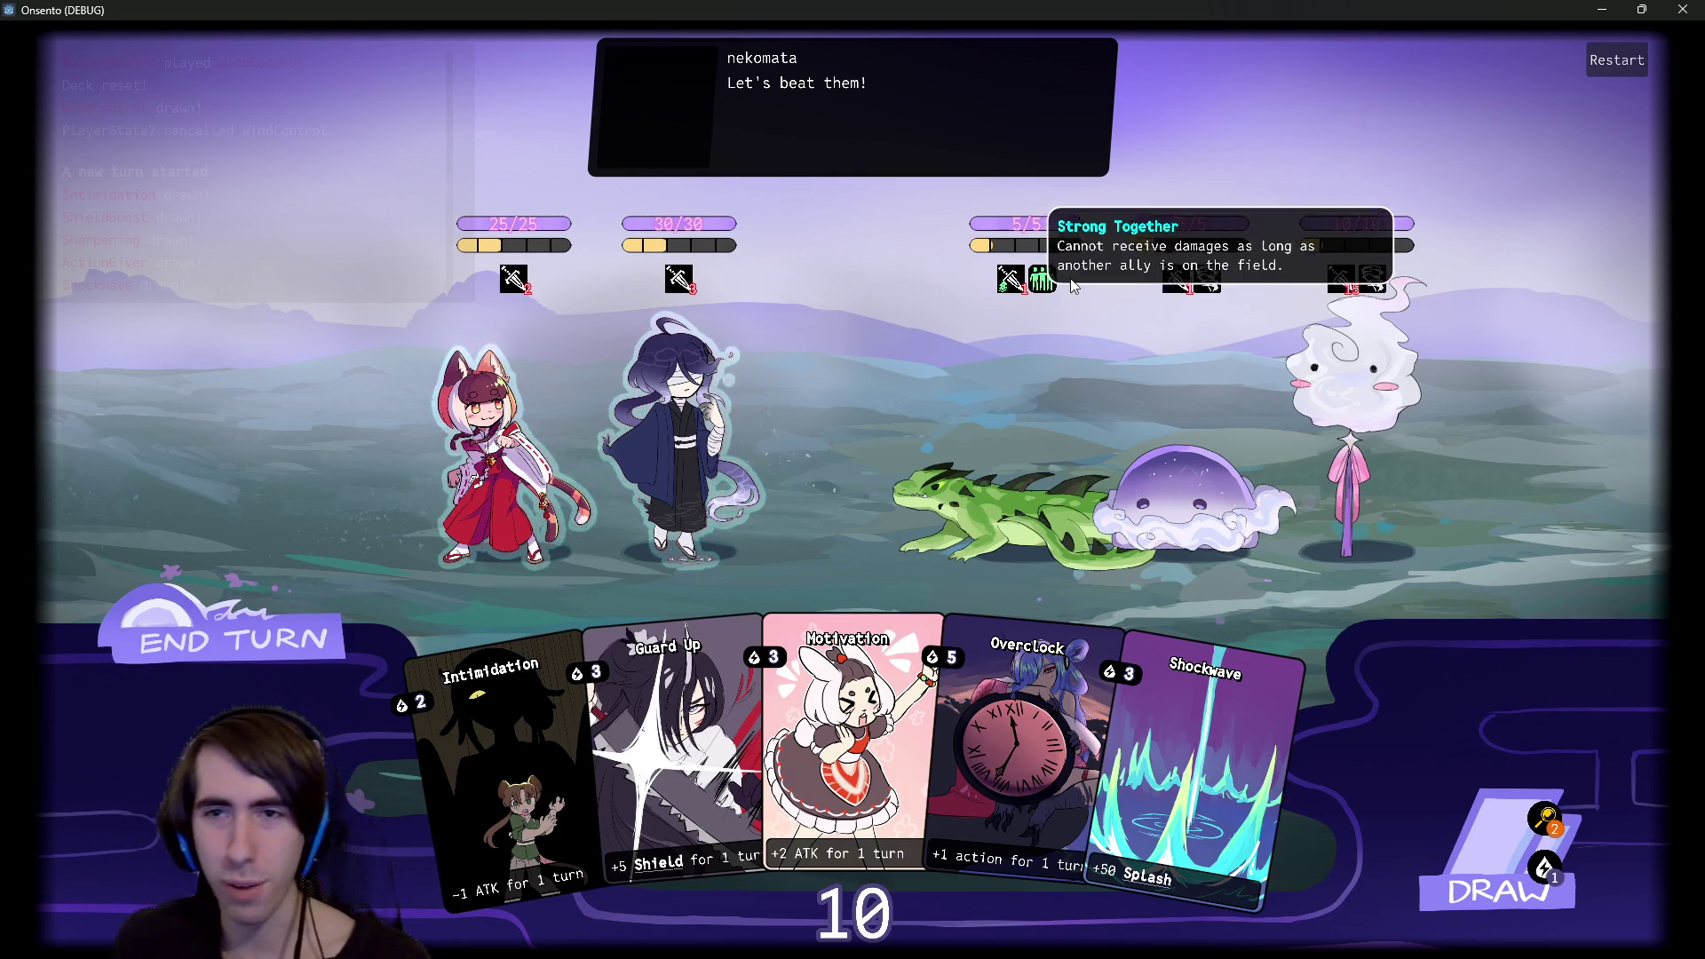
mouse_move(1210, 256)
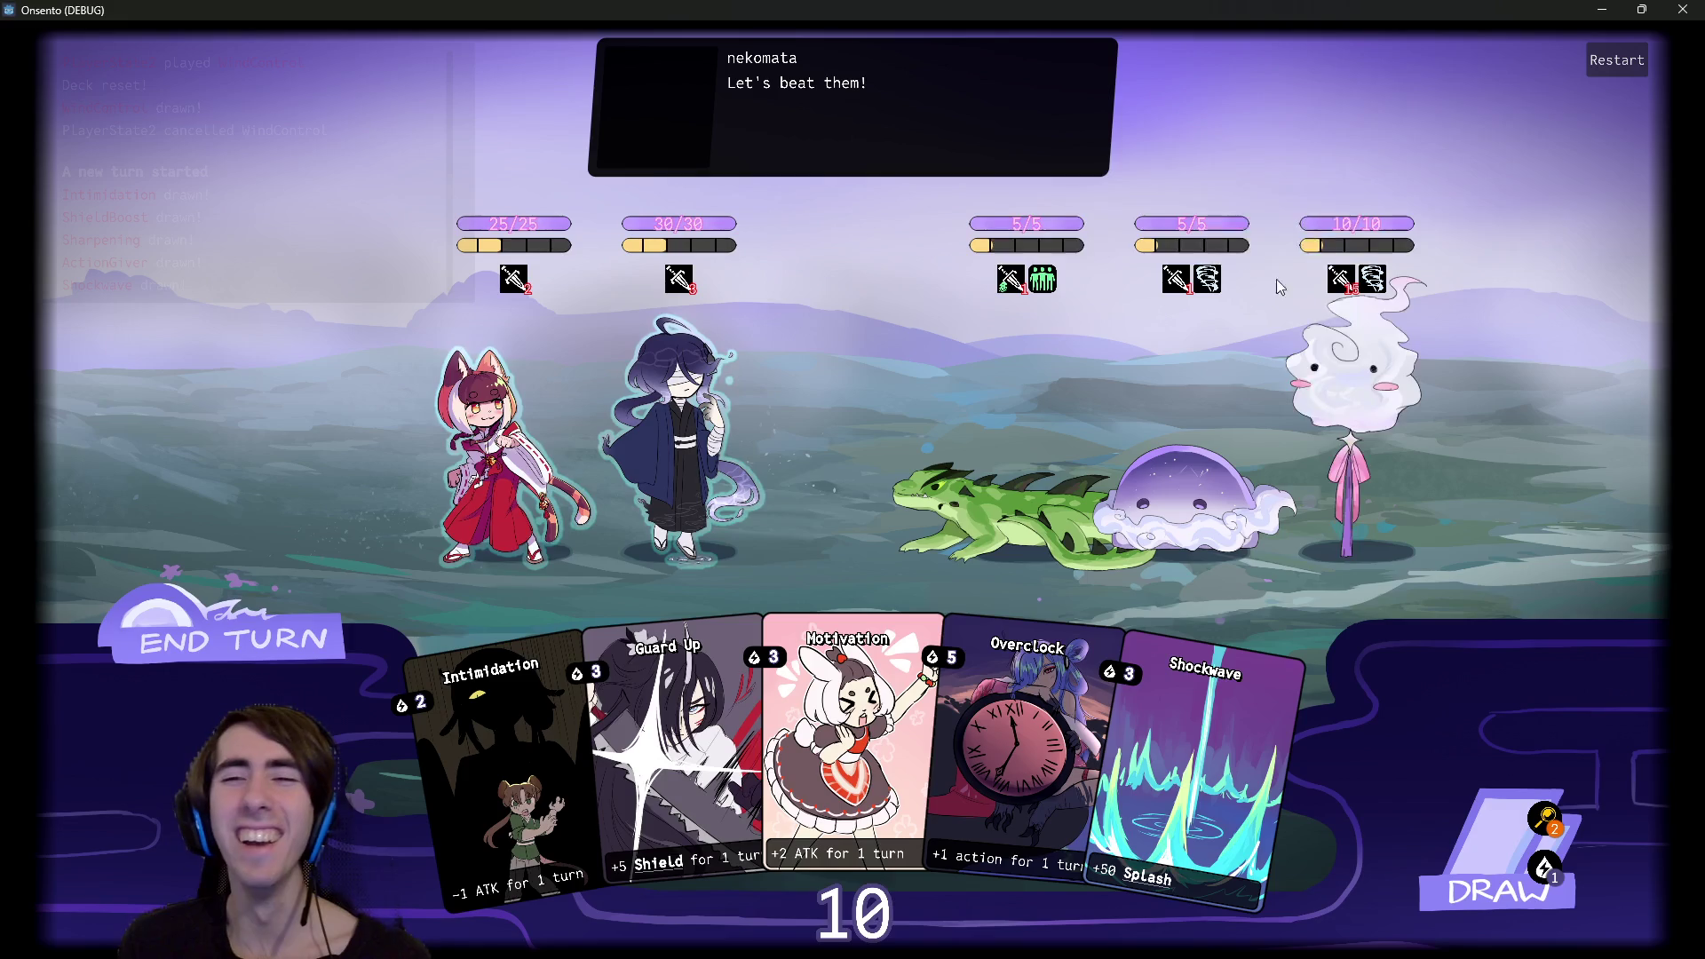
mouse_move(1376, 274)
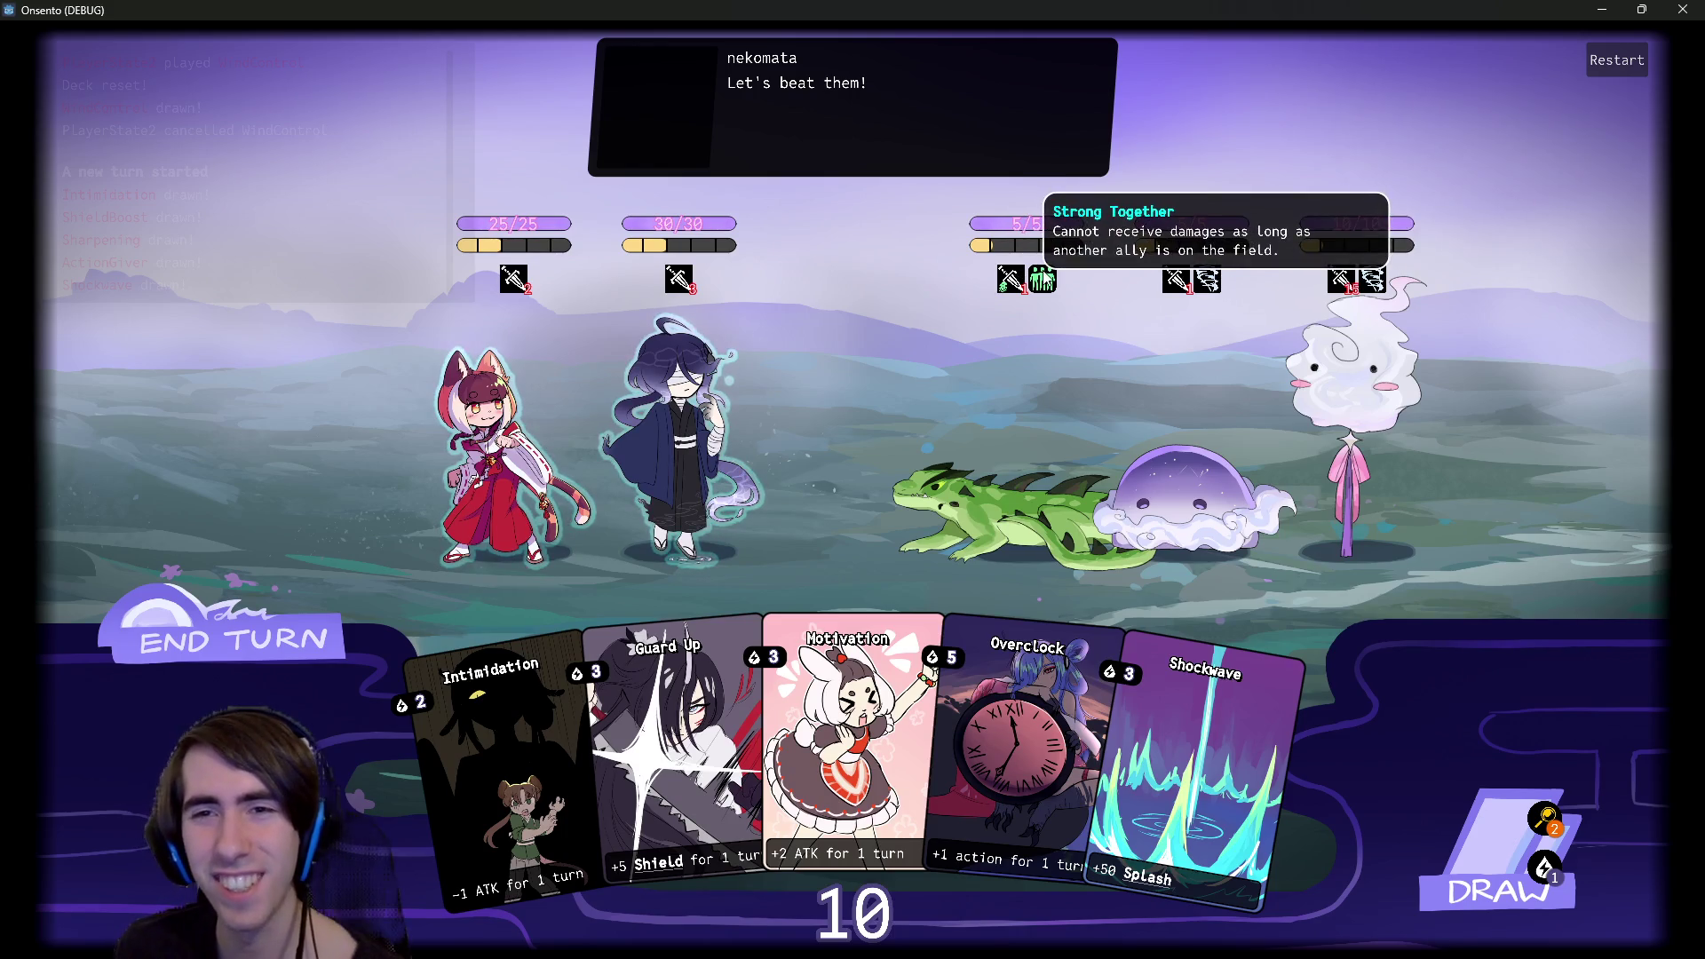
click(1599, 9)
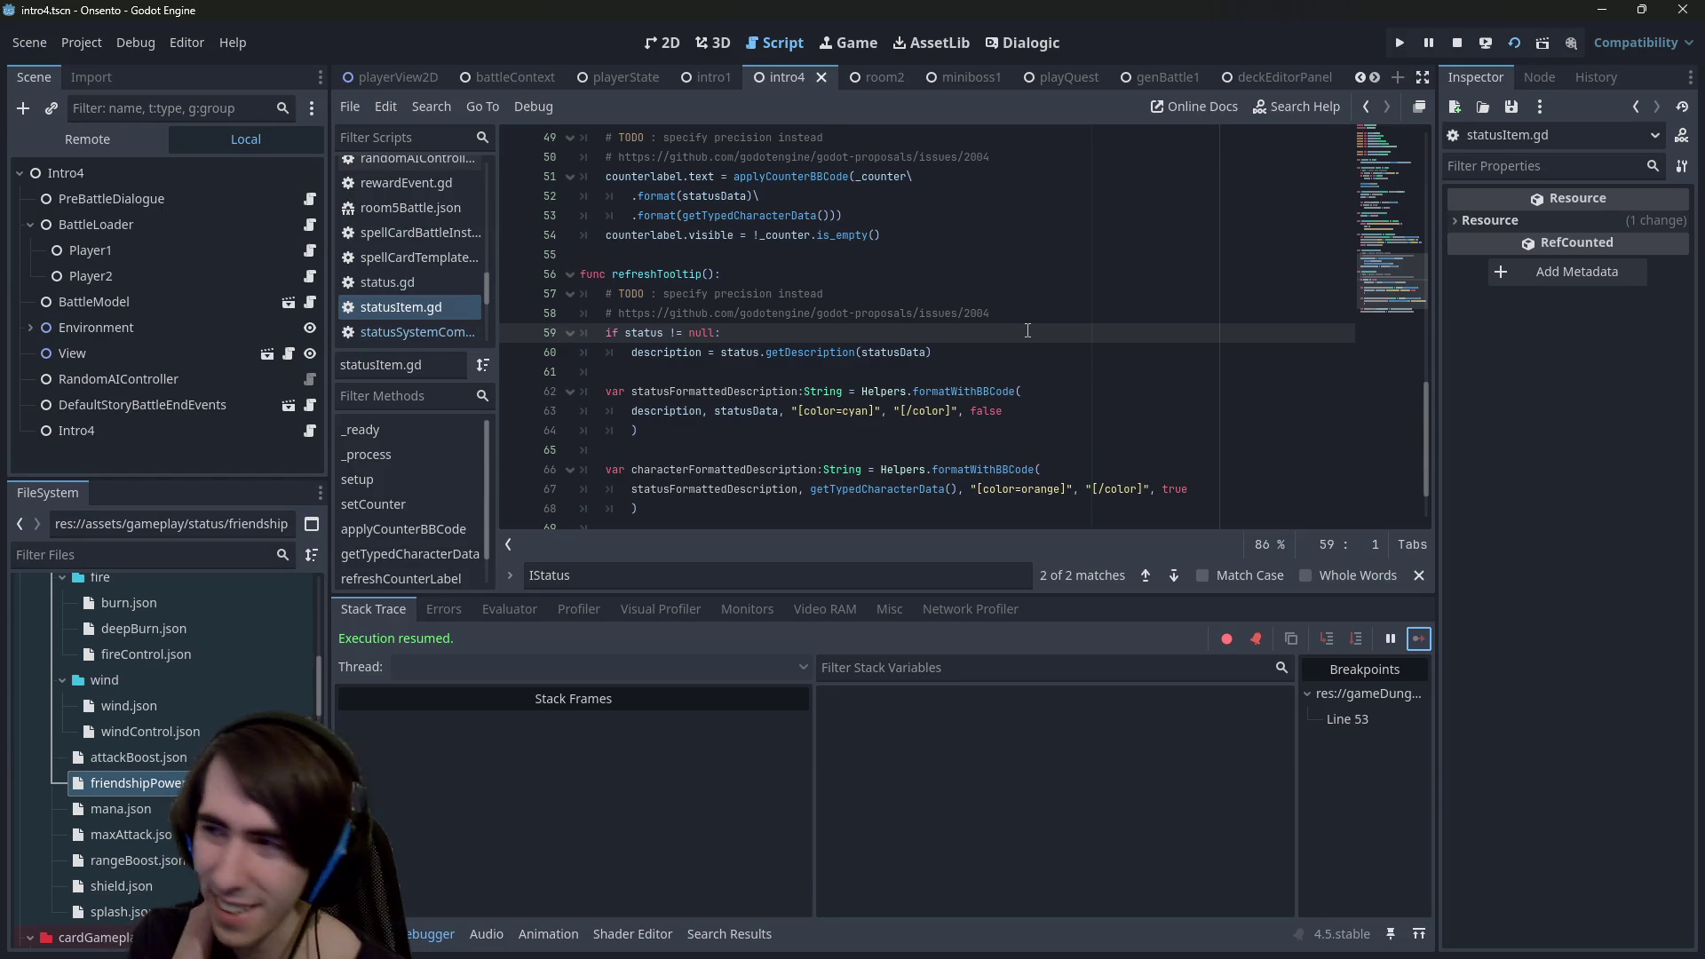
Open applyStatusEffect.gd through the quick file search for 'apply'
key(shift+alt+o)
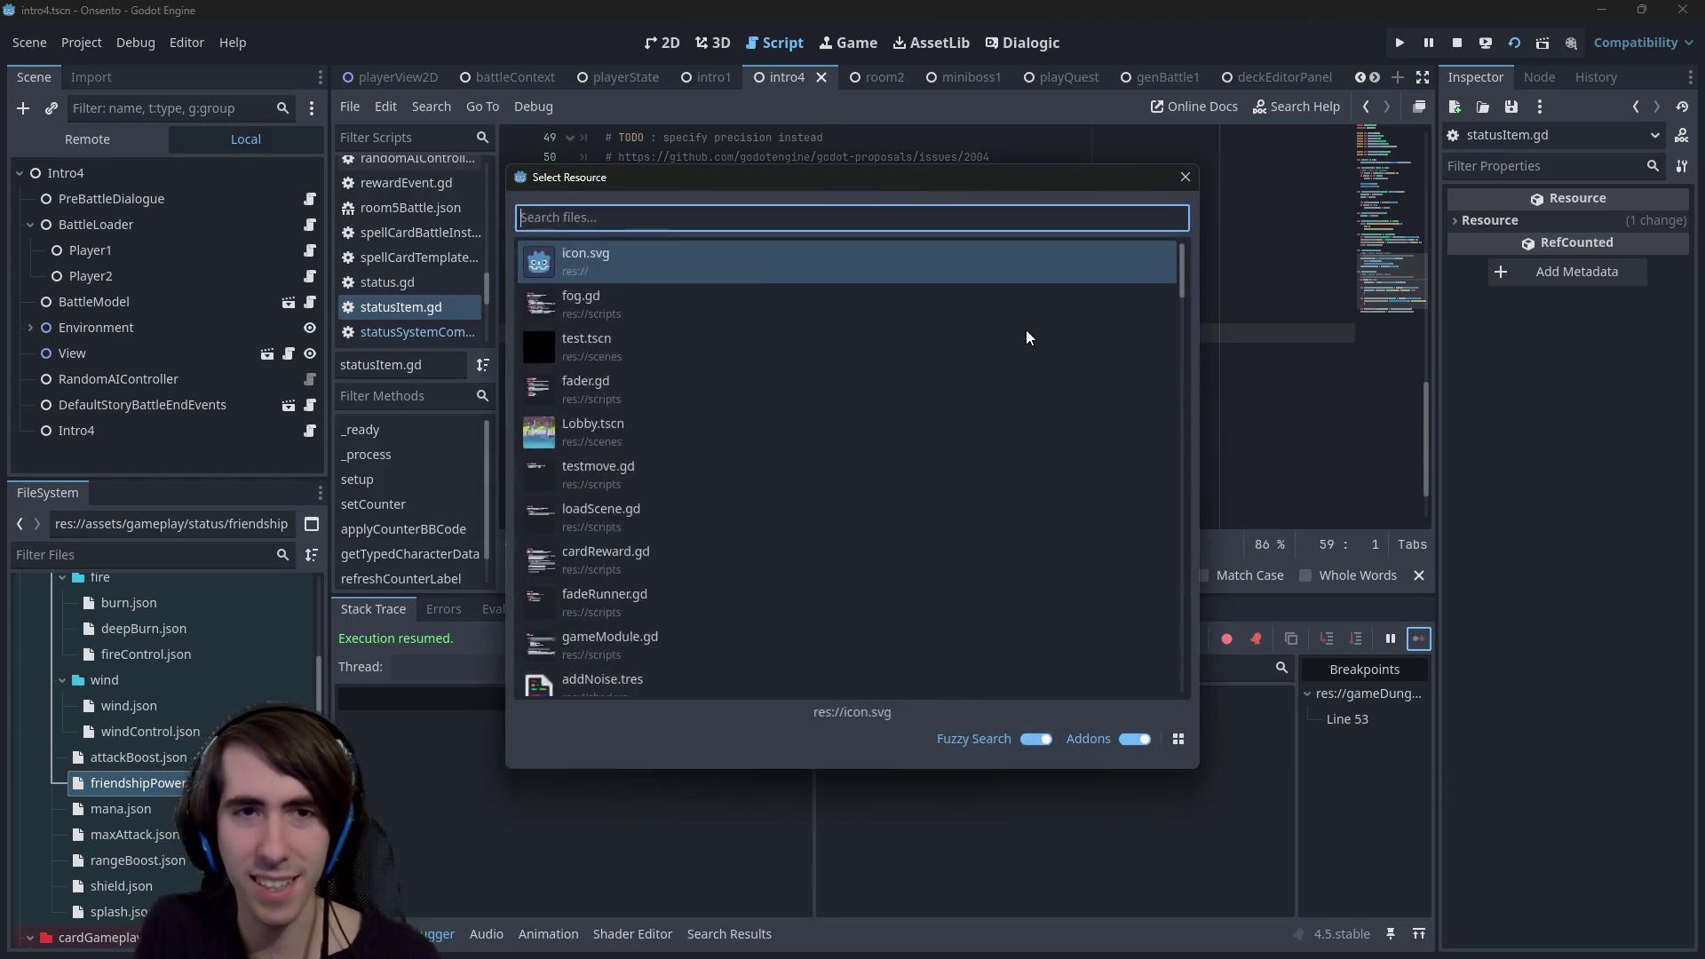
text(apply)
key(Escape)
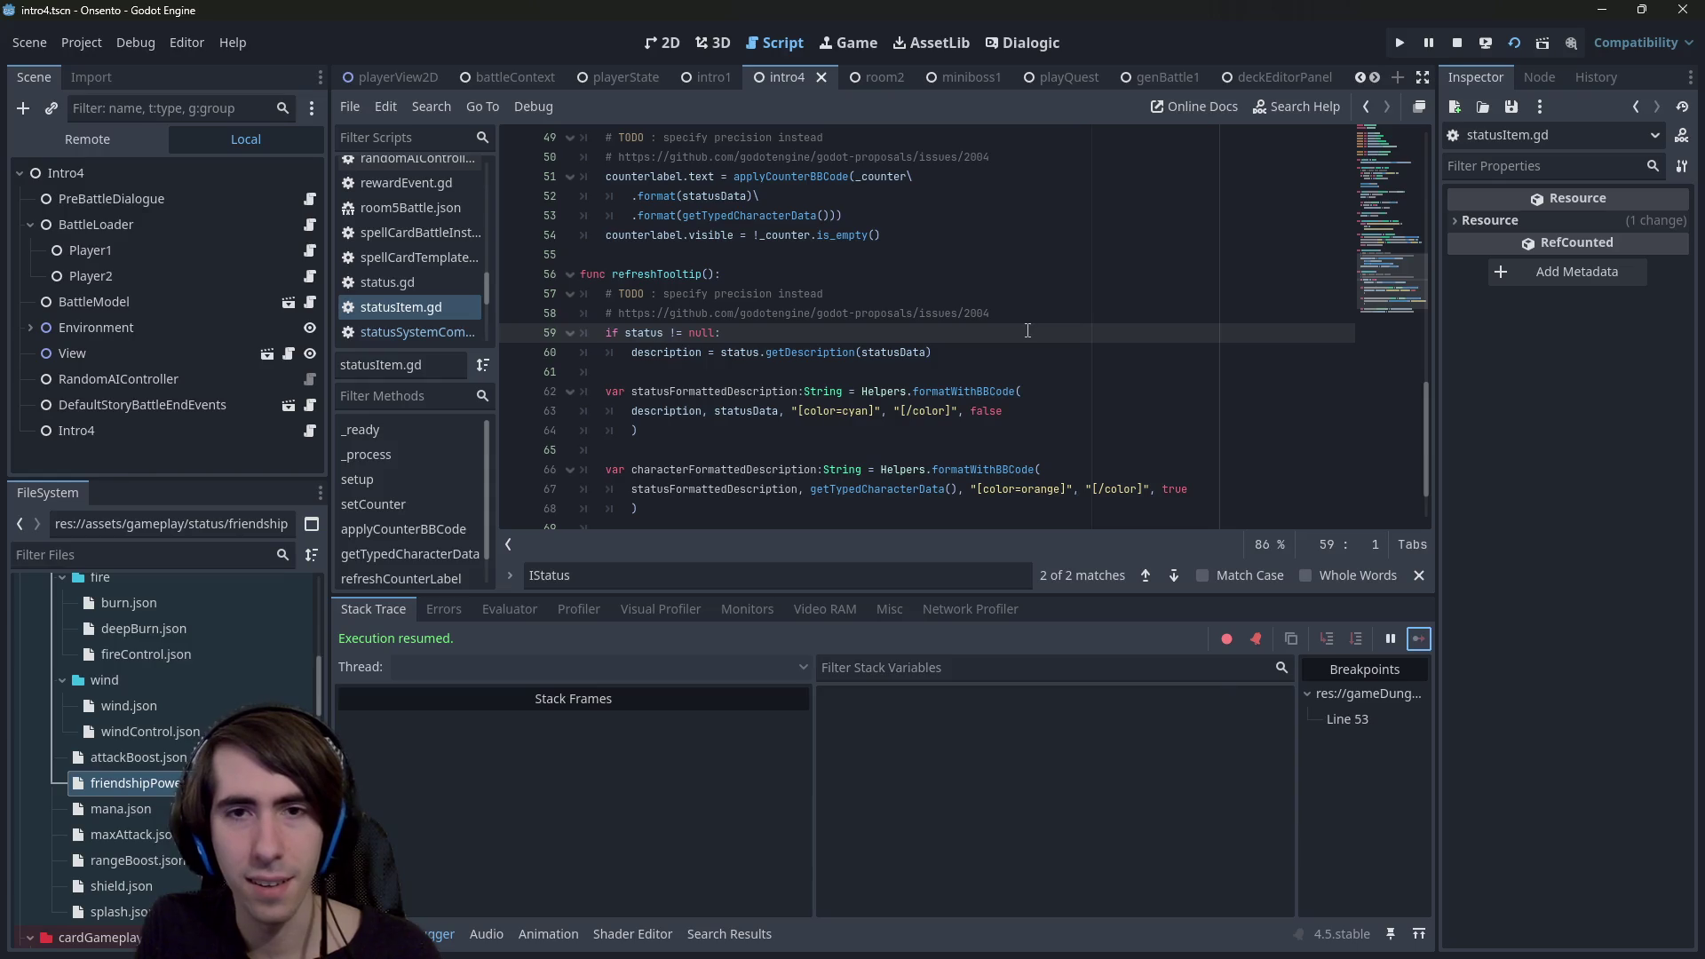
key(shift+alt+o)
key(Return)
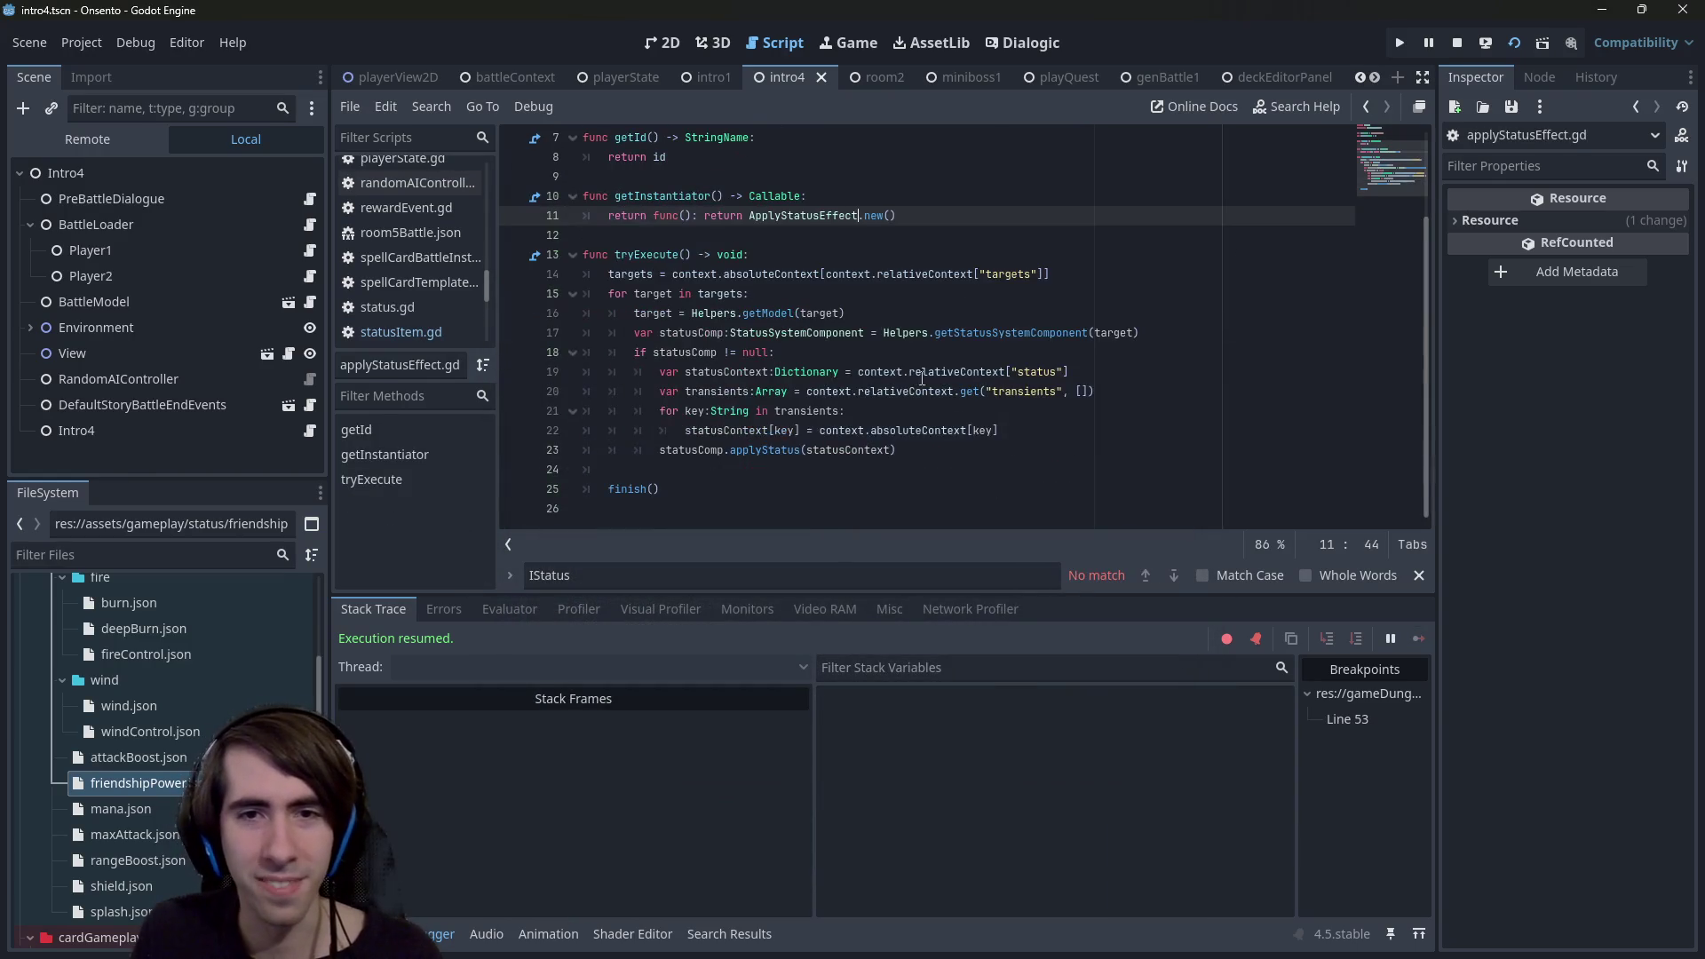
Go to the applyStatus function definition and save the scripts
ctrl+click(780, 450)
click(1097, 400)
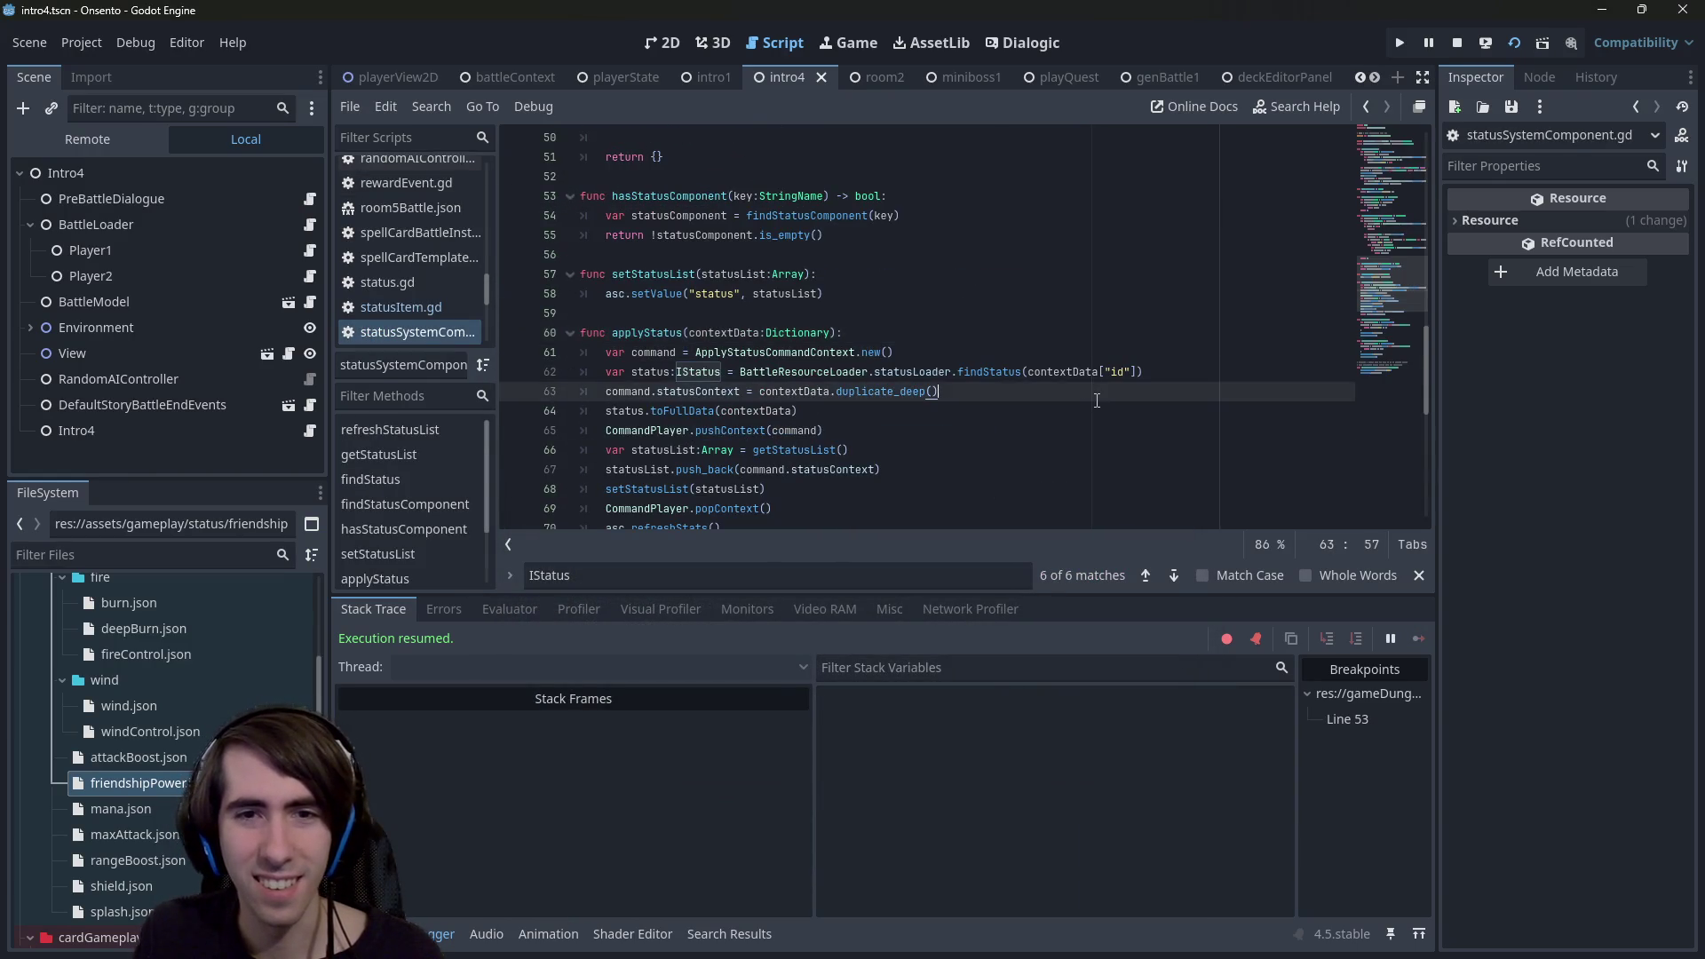
scroll(1097, 400, down, 4)
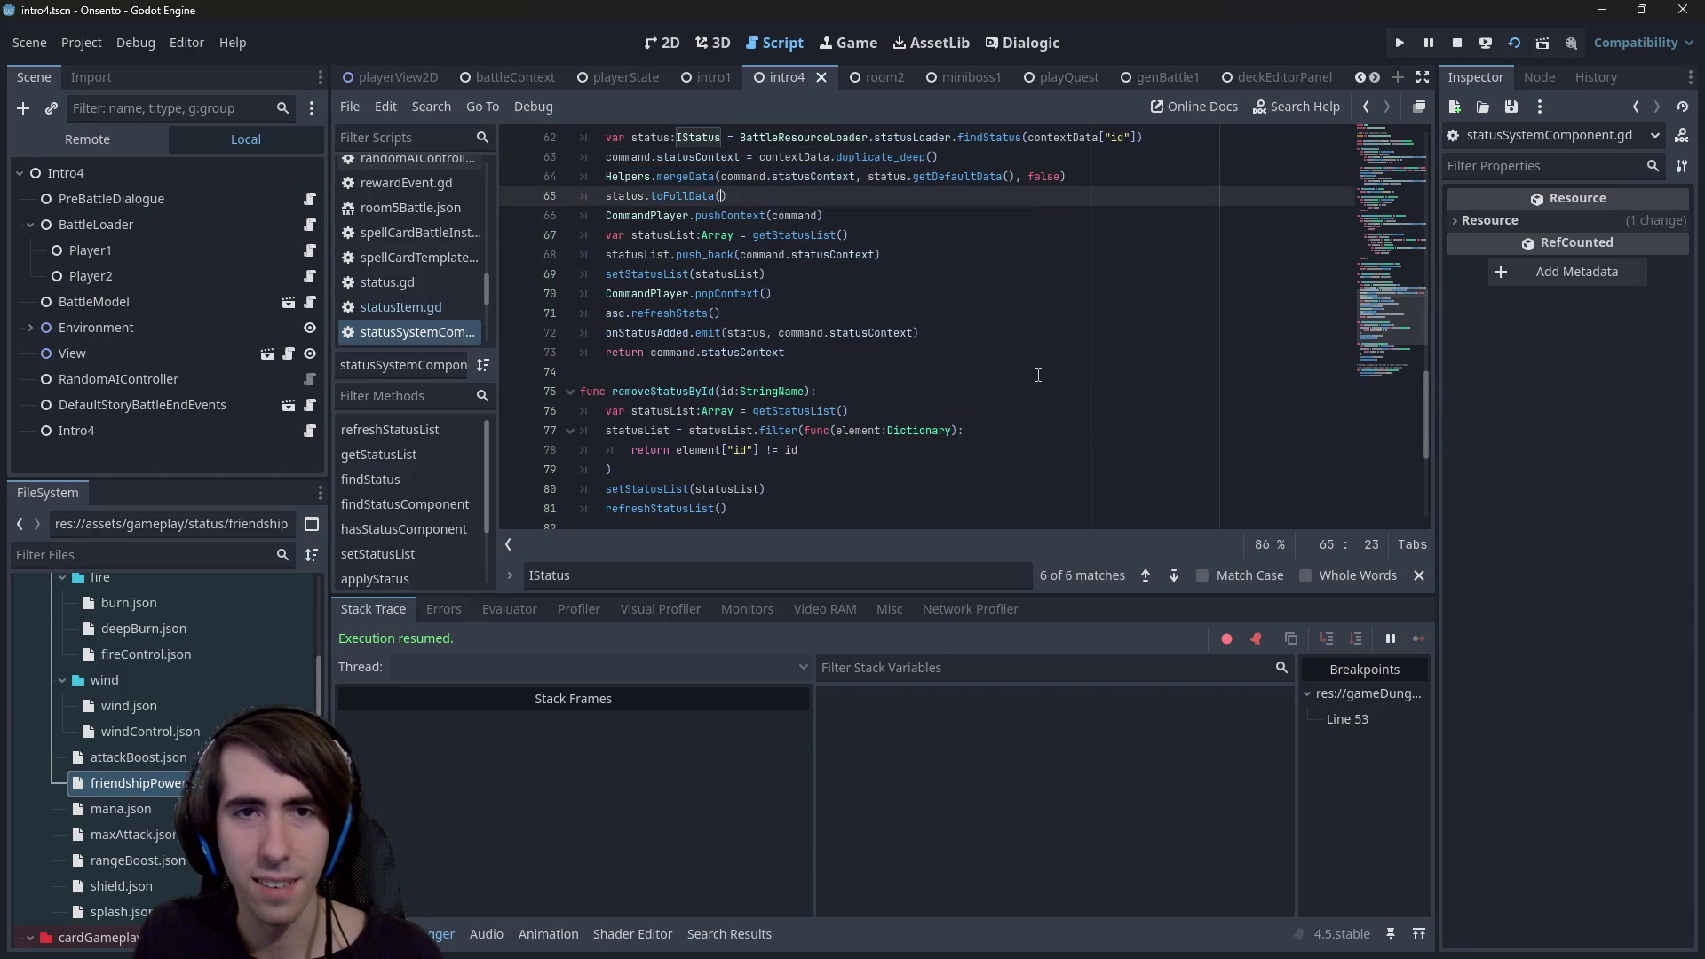
key(ctrl+s)
scroll(980, 276, up, 2)
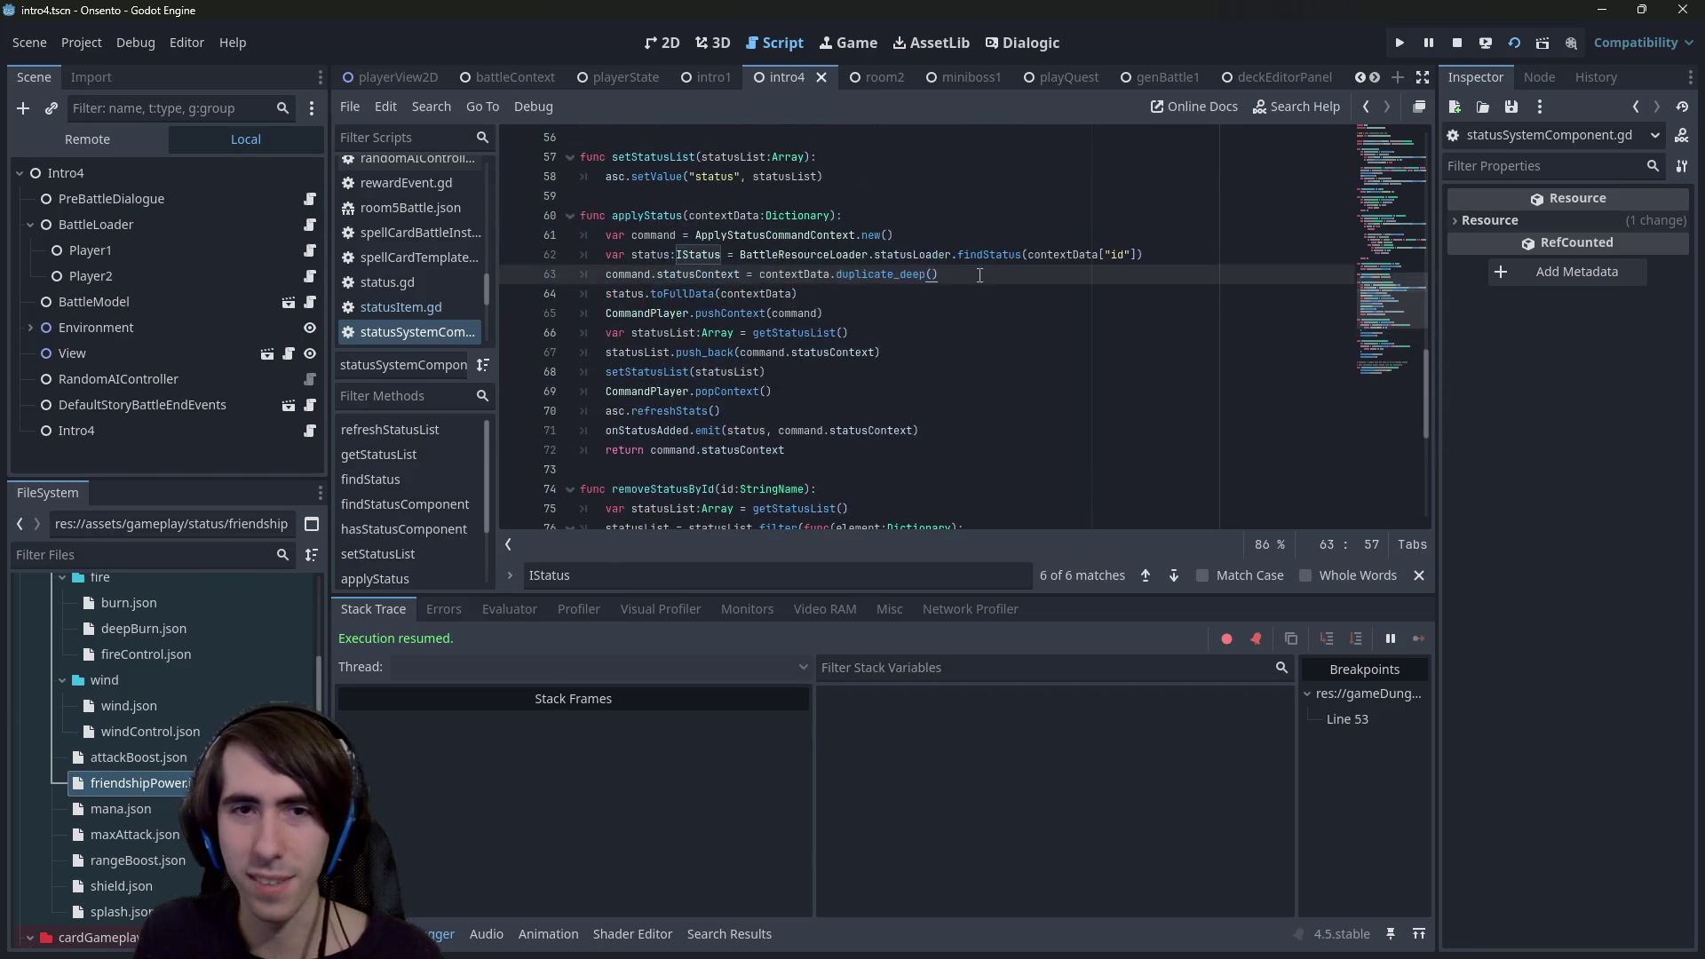
Step through the toFullData usages and jump to its definition in status.gd
double_click(701, 294)
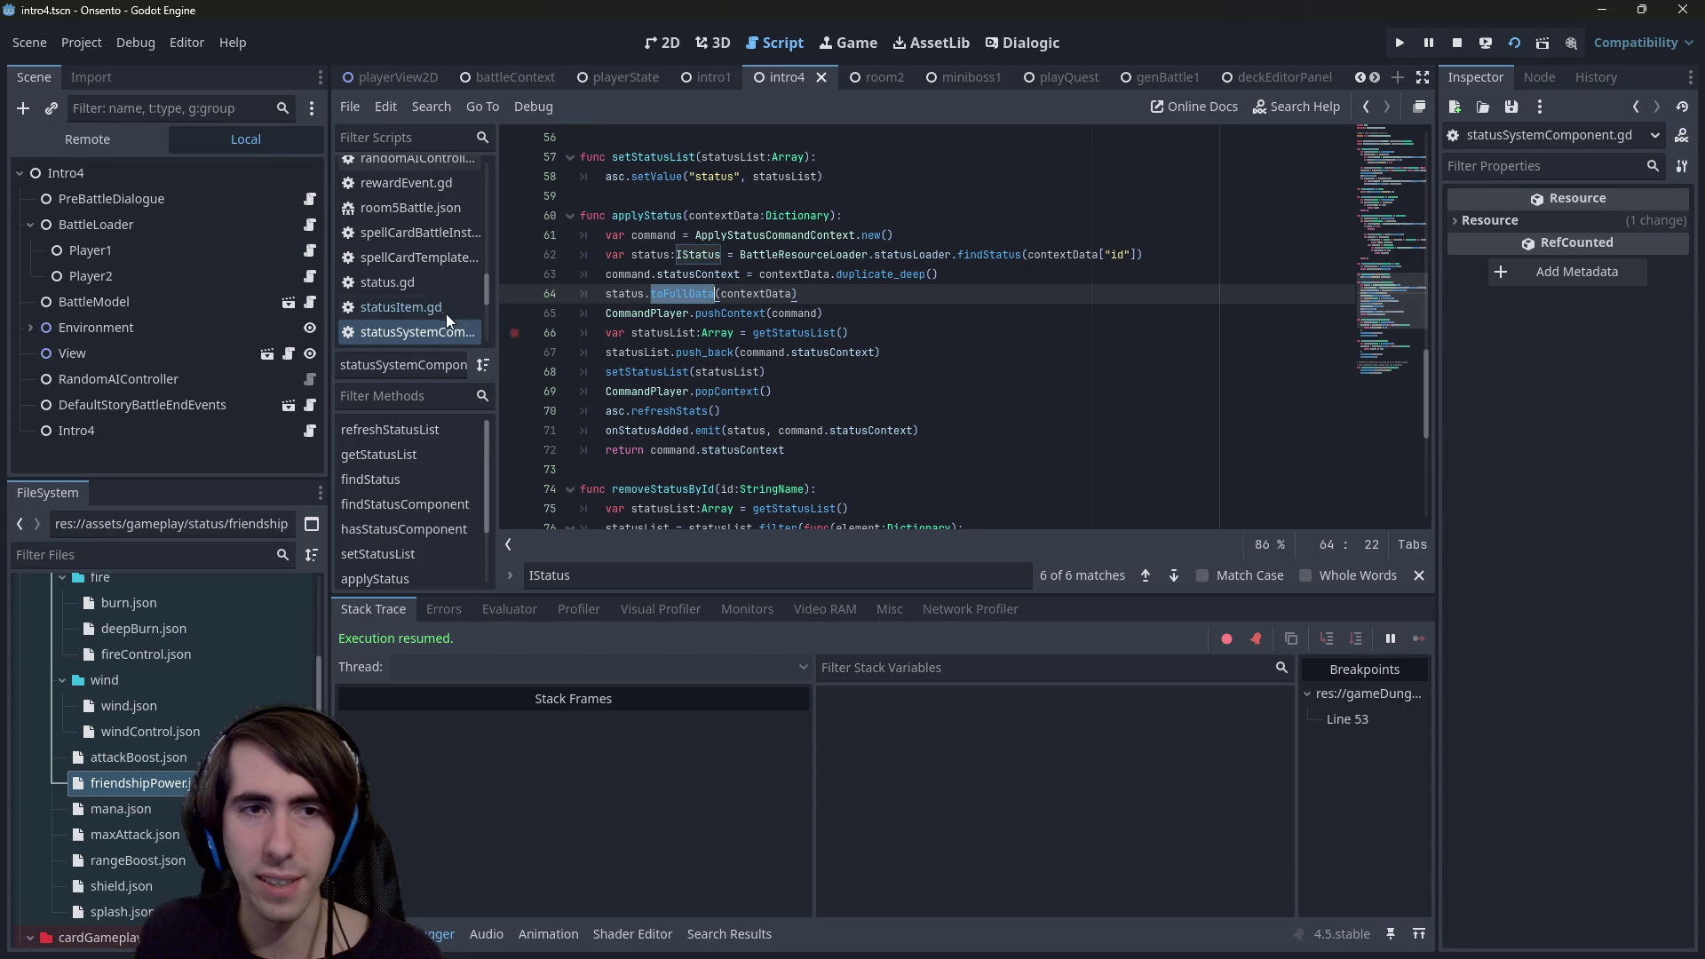
key(alt+Left)
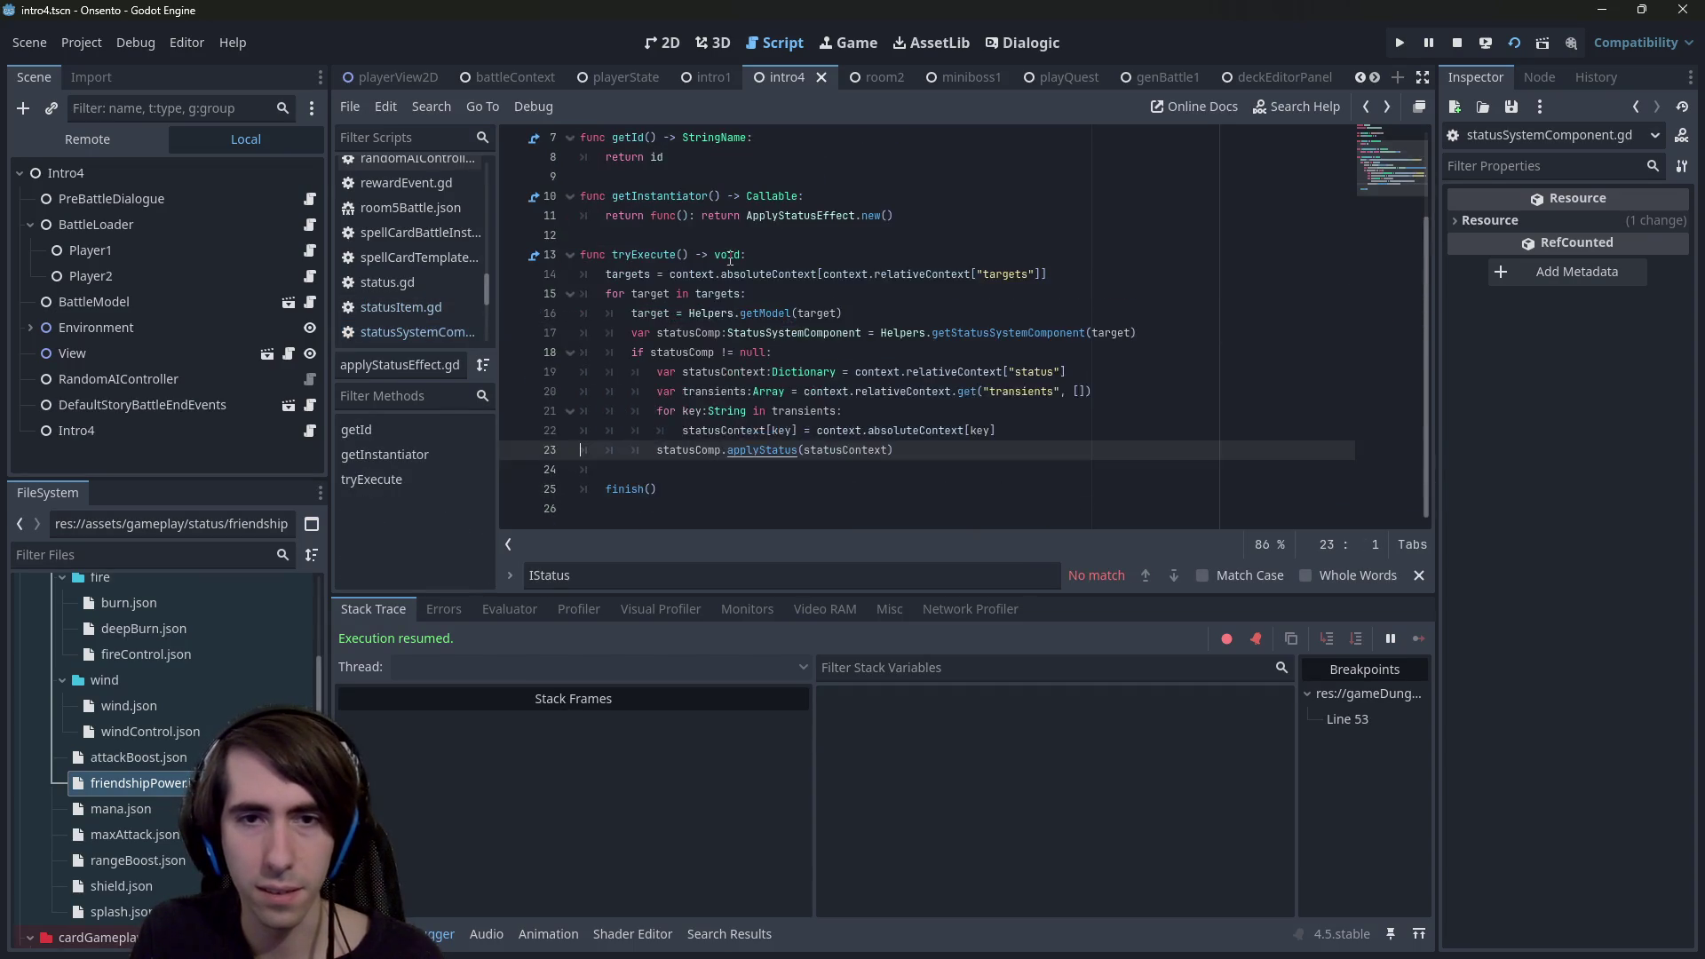
key(alt+Right)
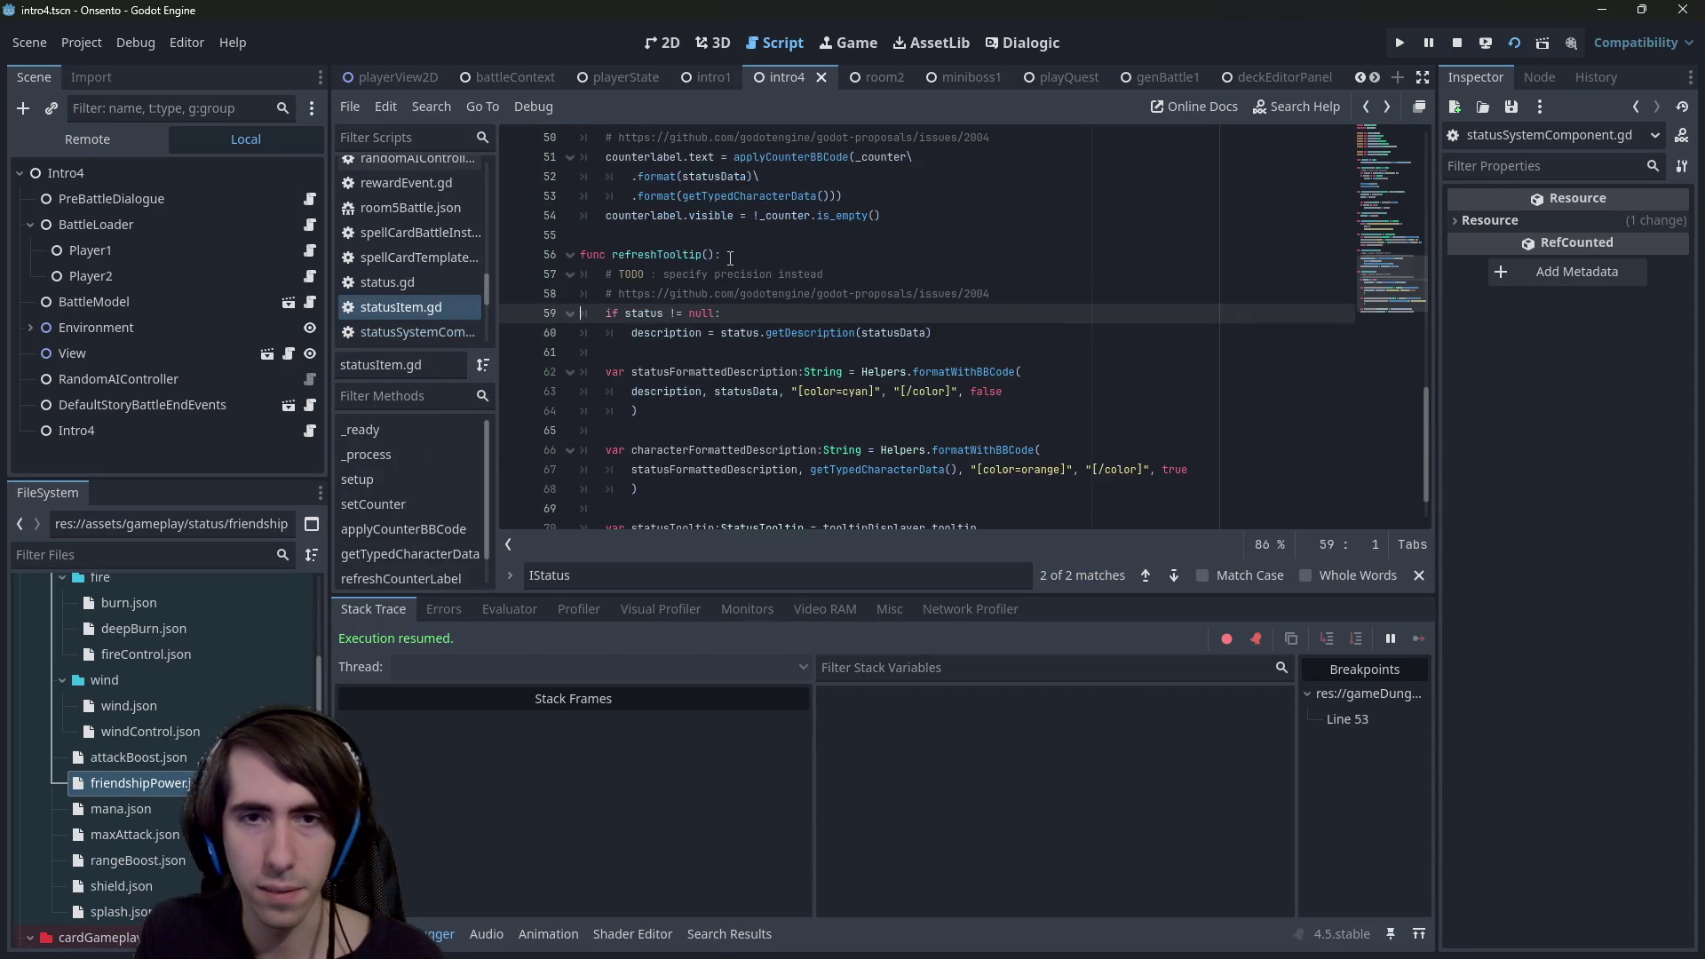
key(alt+Right)
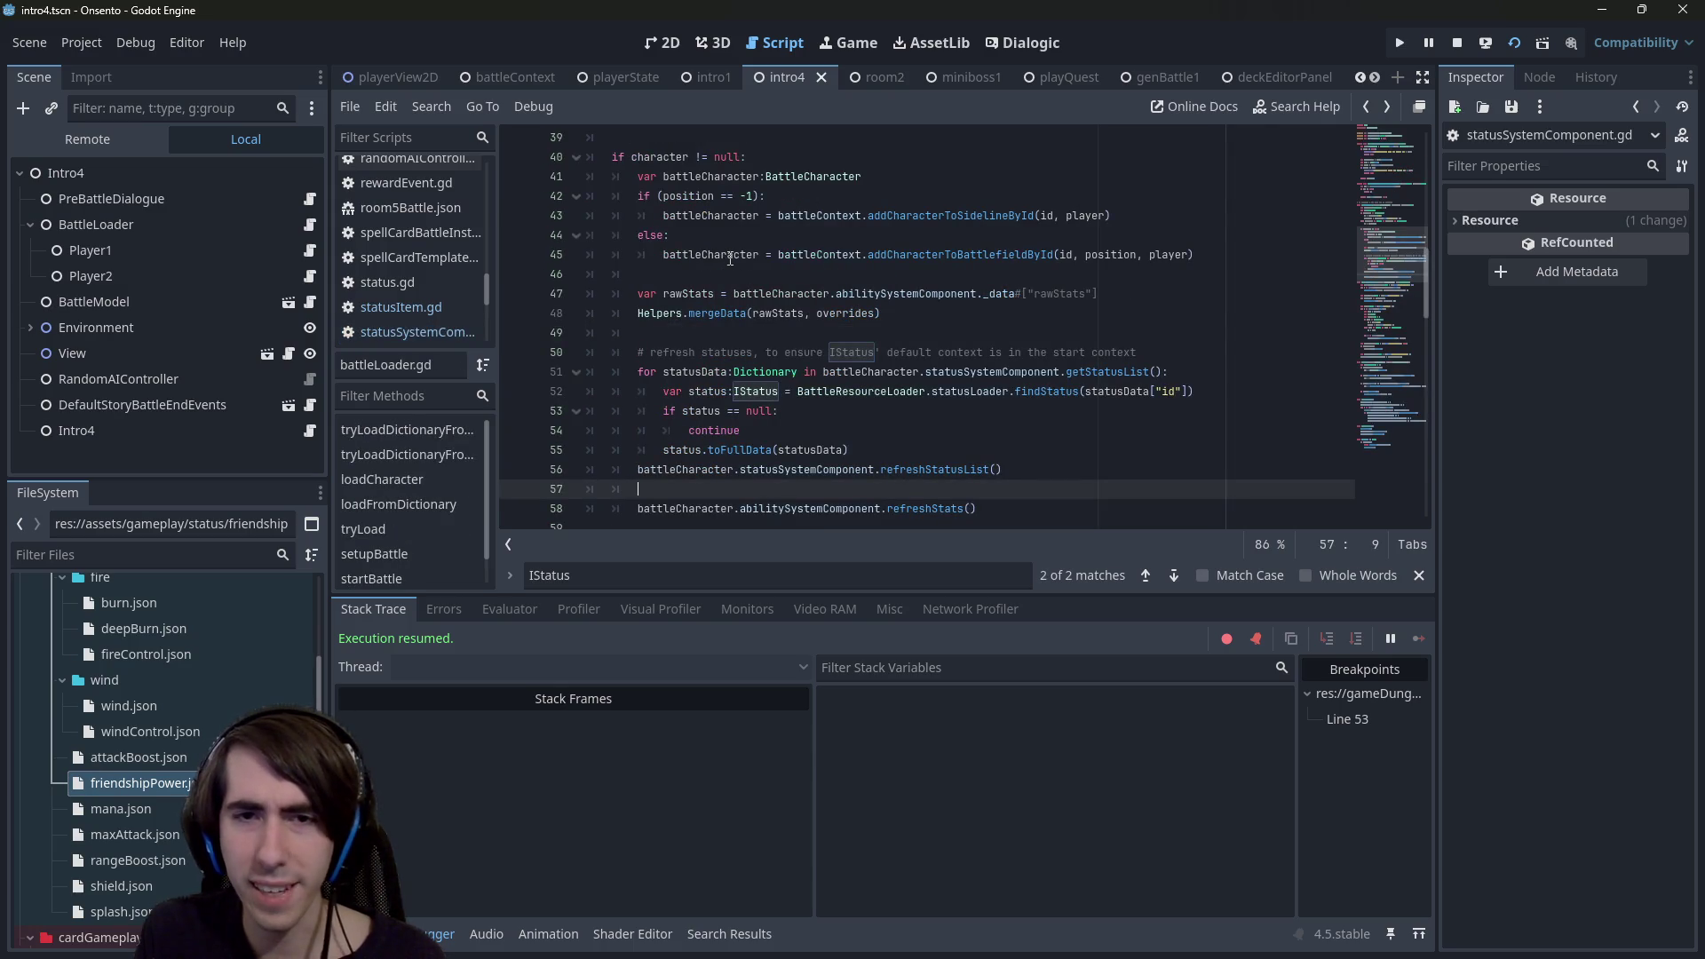
key(alt+Left)
key(alt+Left)
key(alt+Left)
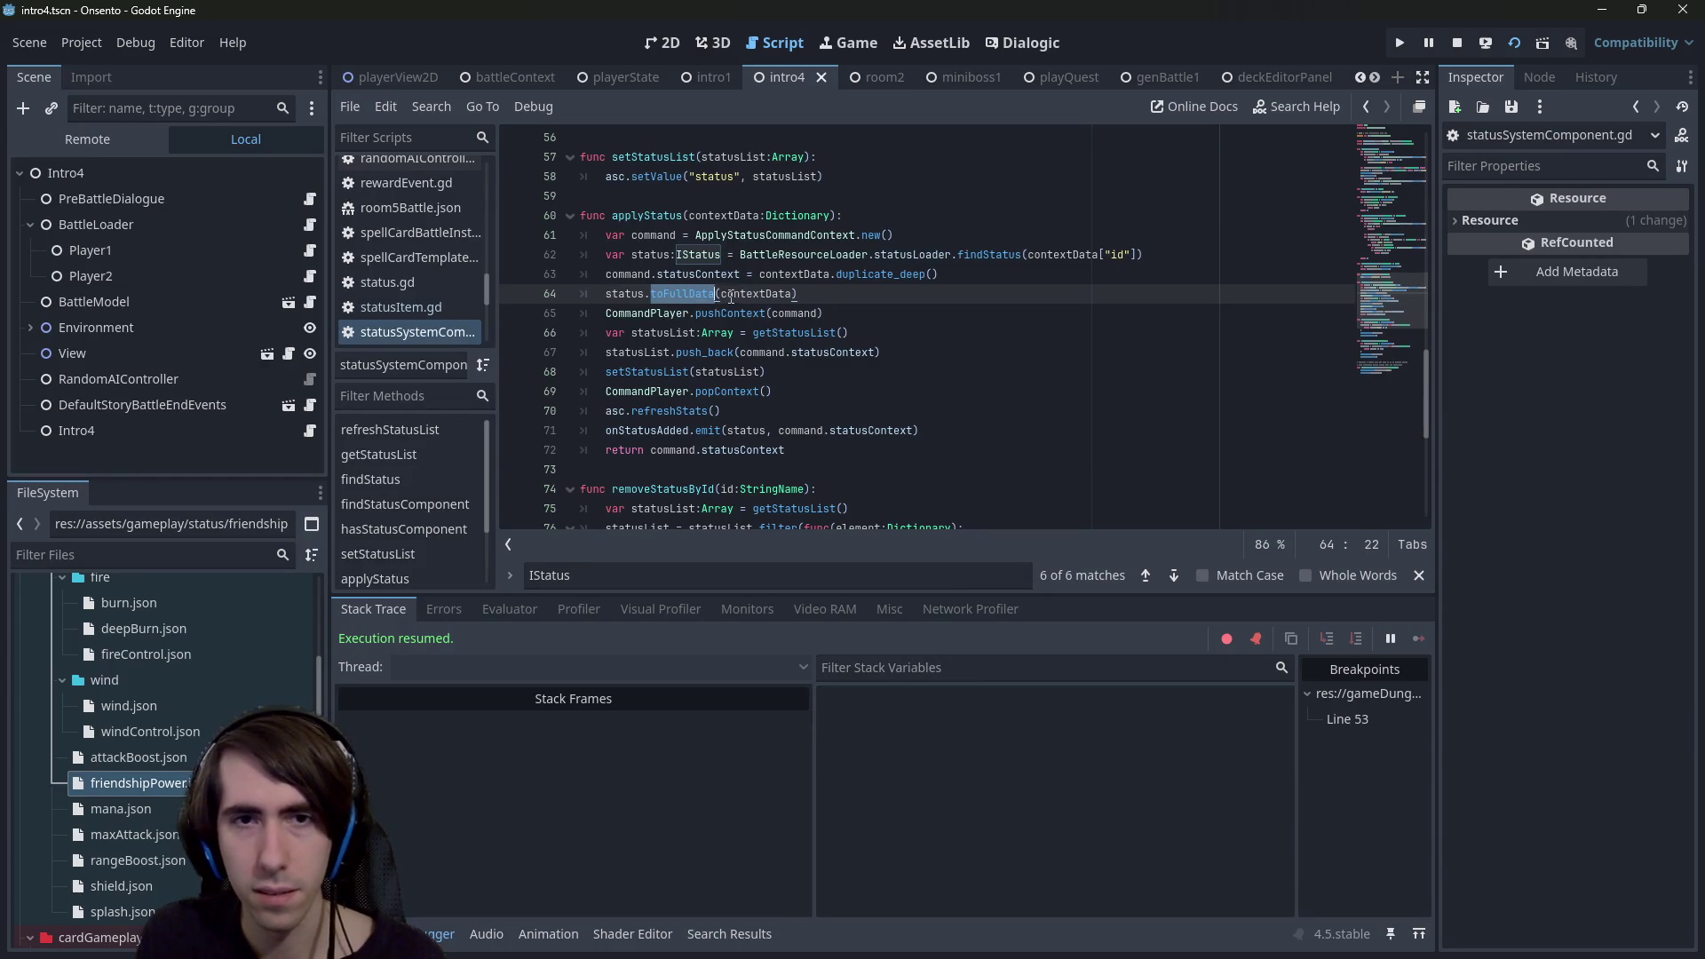
ctrl+click(691, 294)
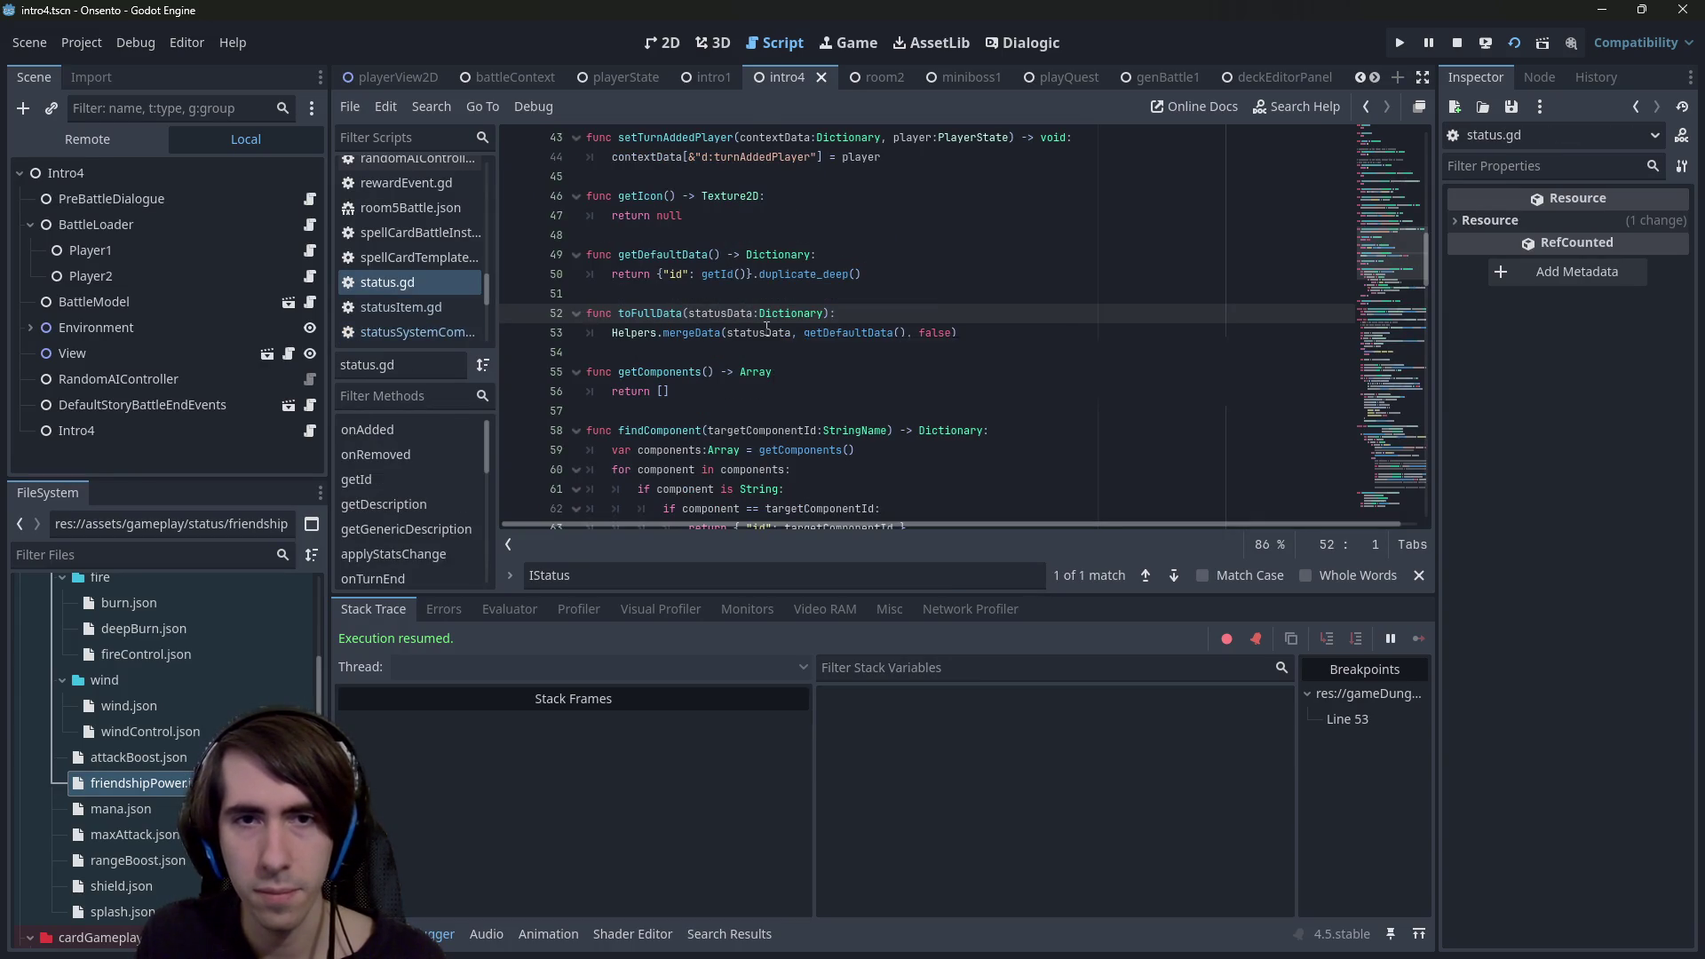
Inspect mergeData and its overwrite parameter in helpers.gd, then navigate back to applyStatus
ctrl+click(706, 333)
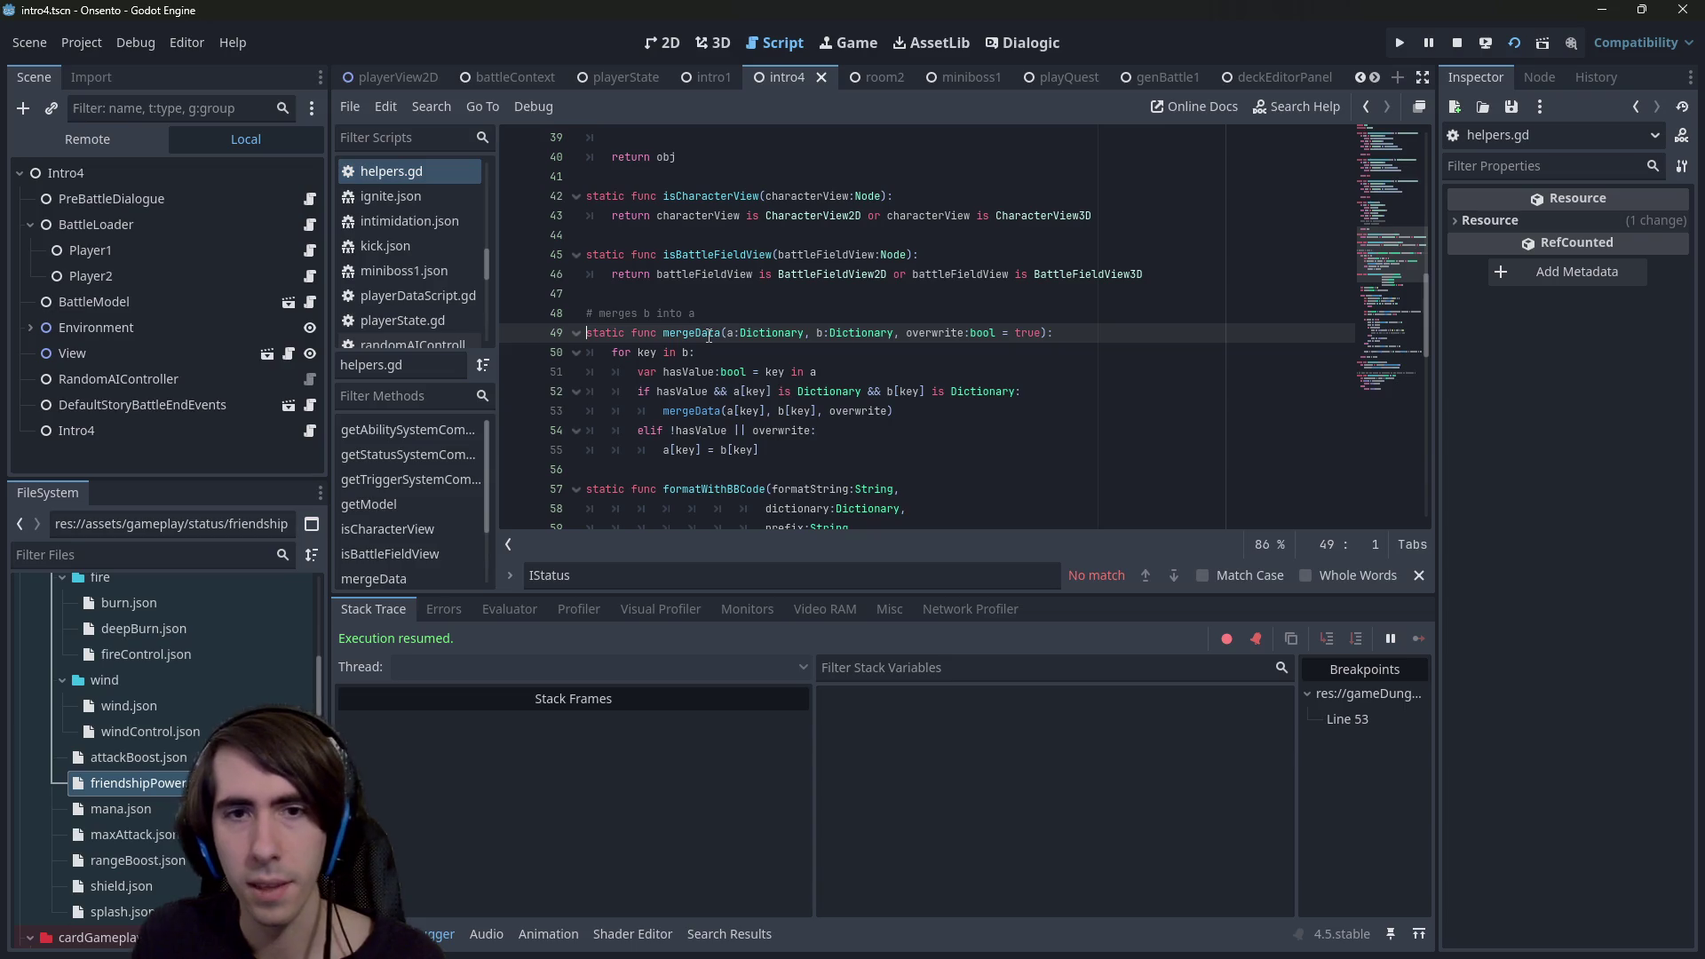
double_click(951, 334)
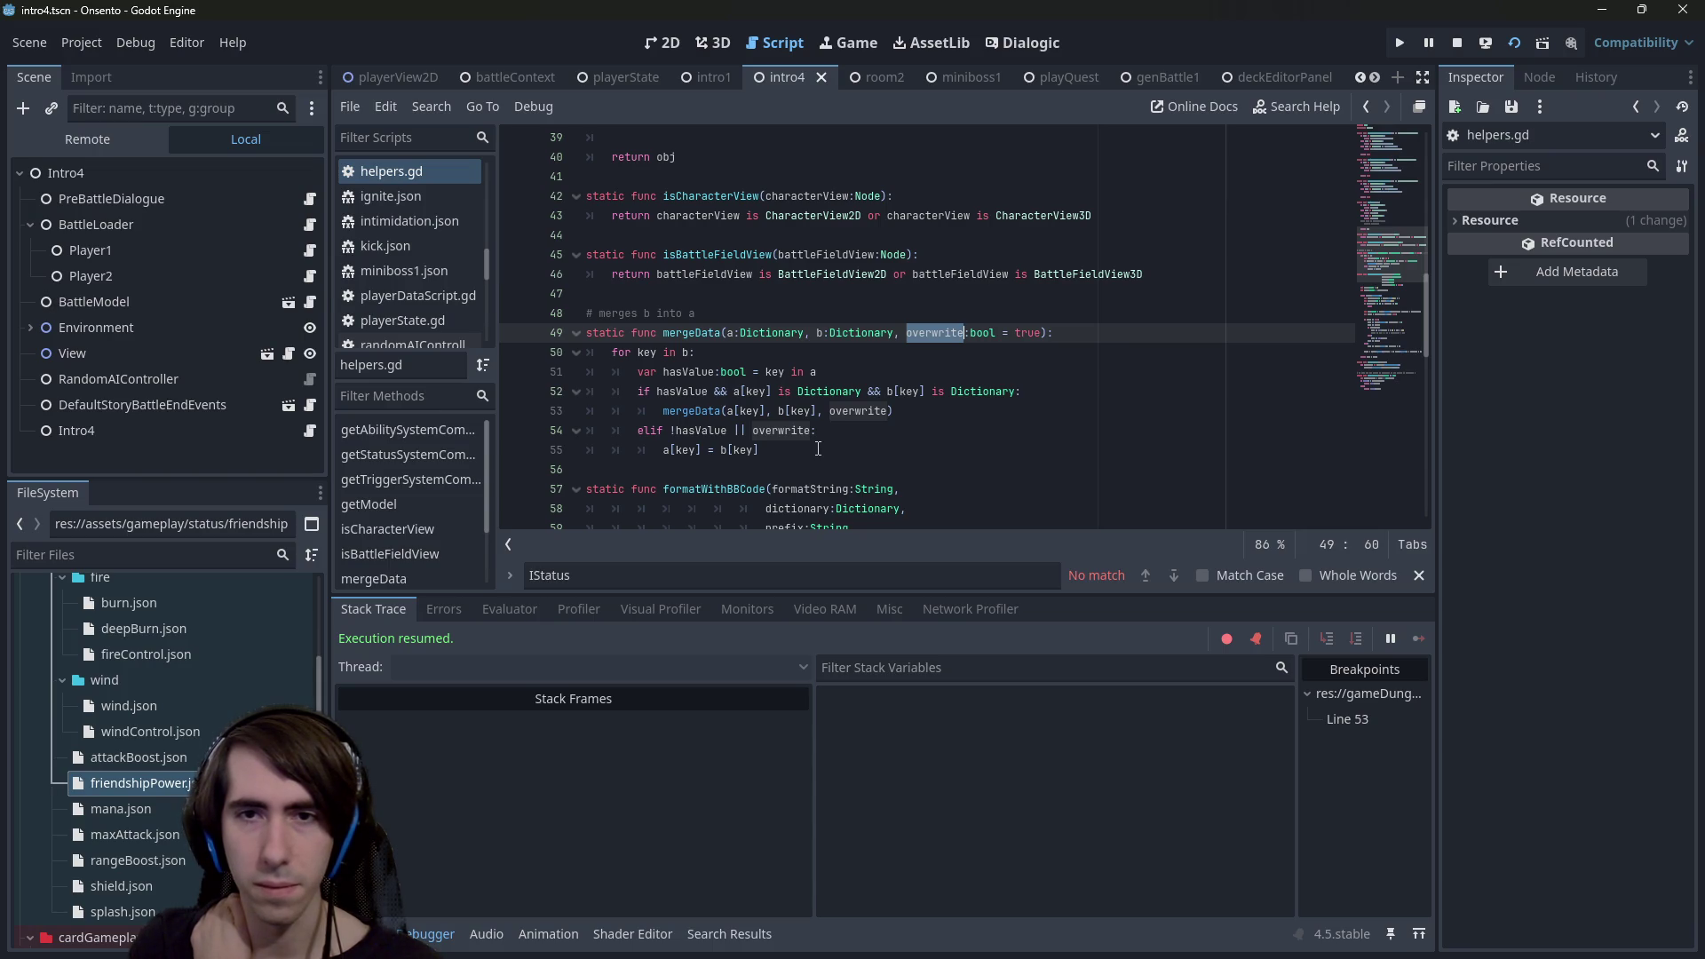
click(818, 449)
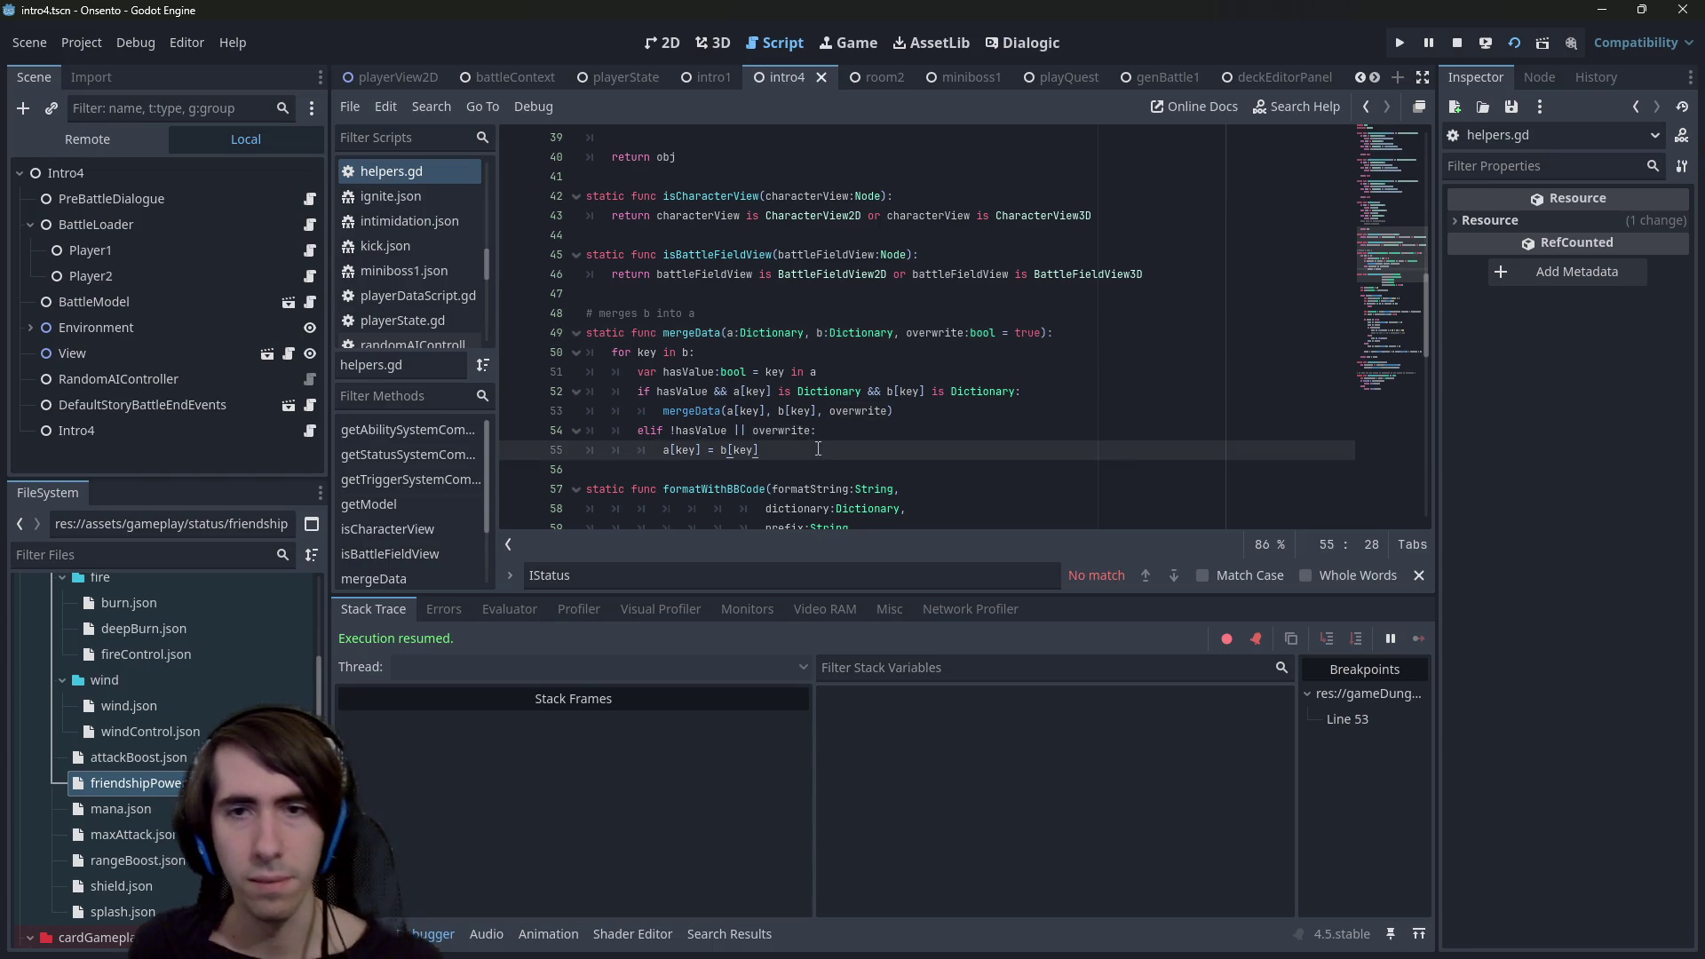
key(alt+Left)
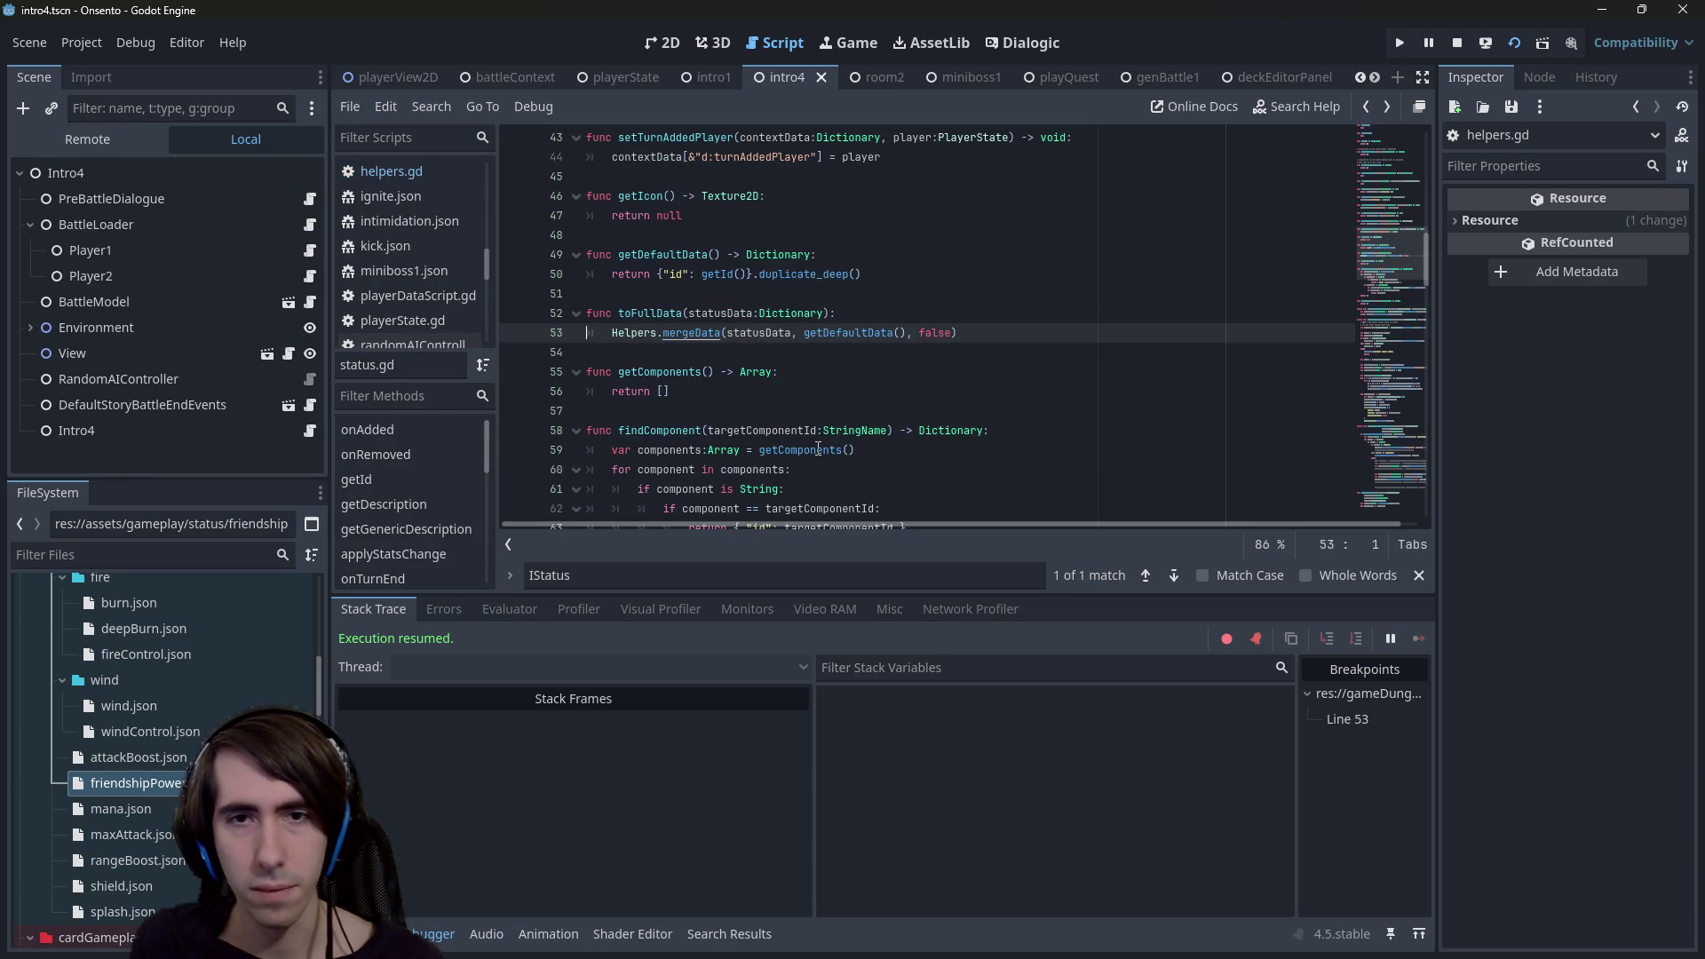
key(alt+Right)
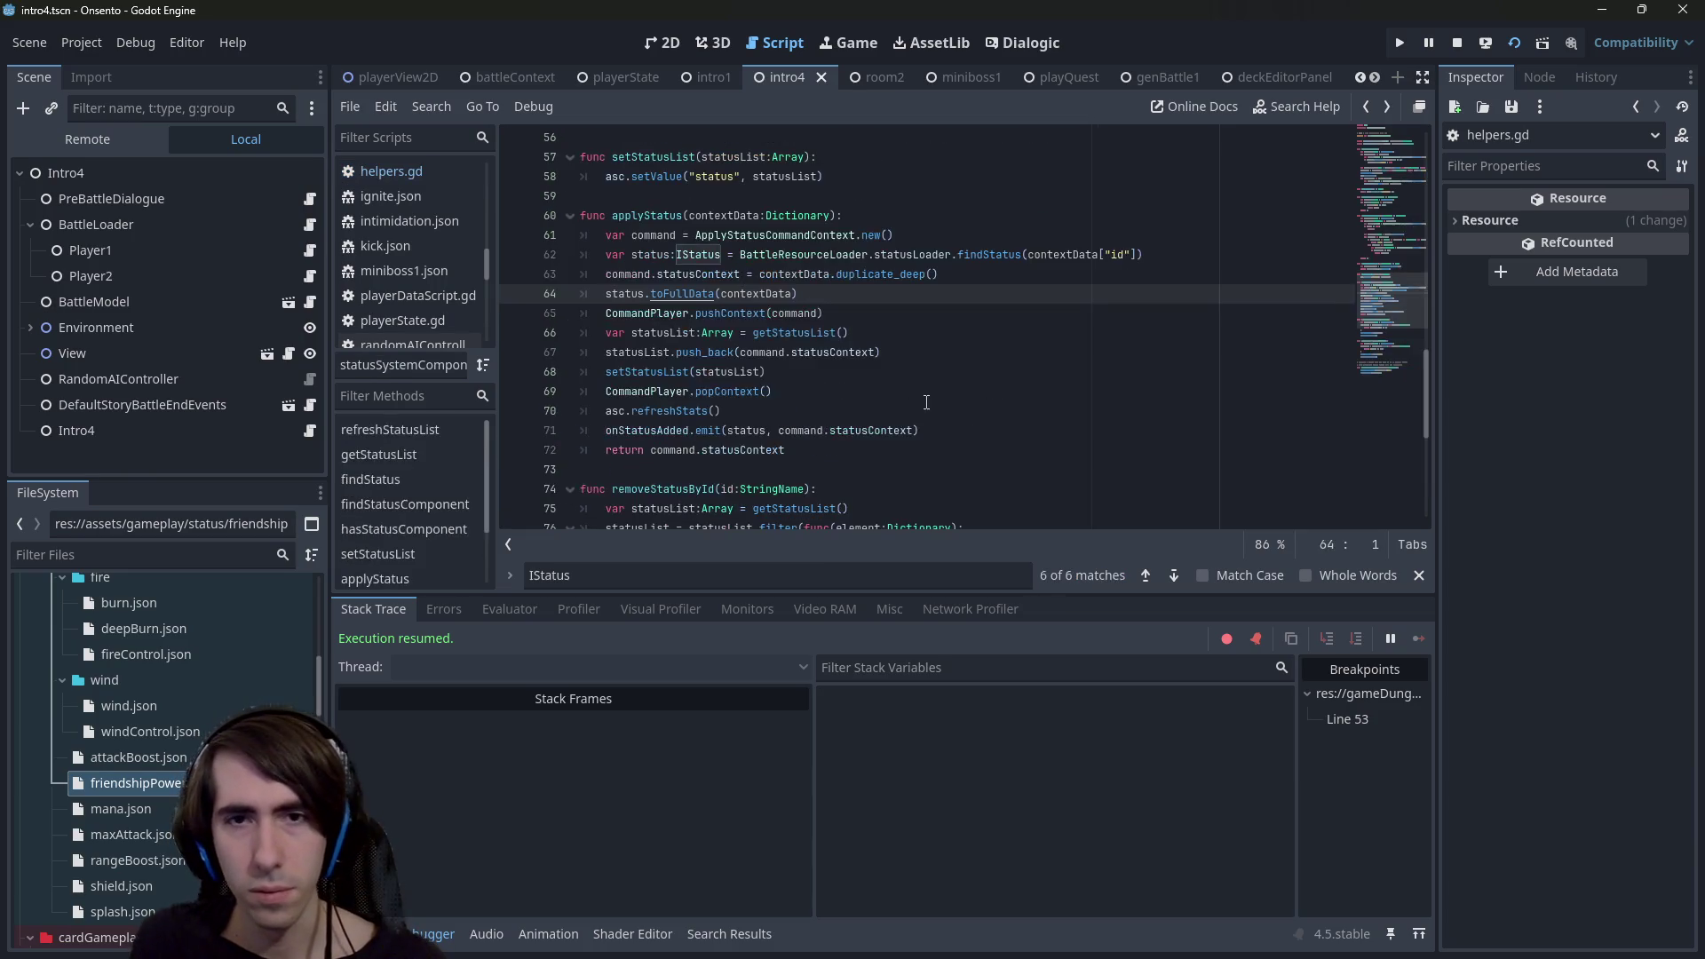
key(alt+Left)
key(alt+Left)
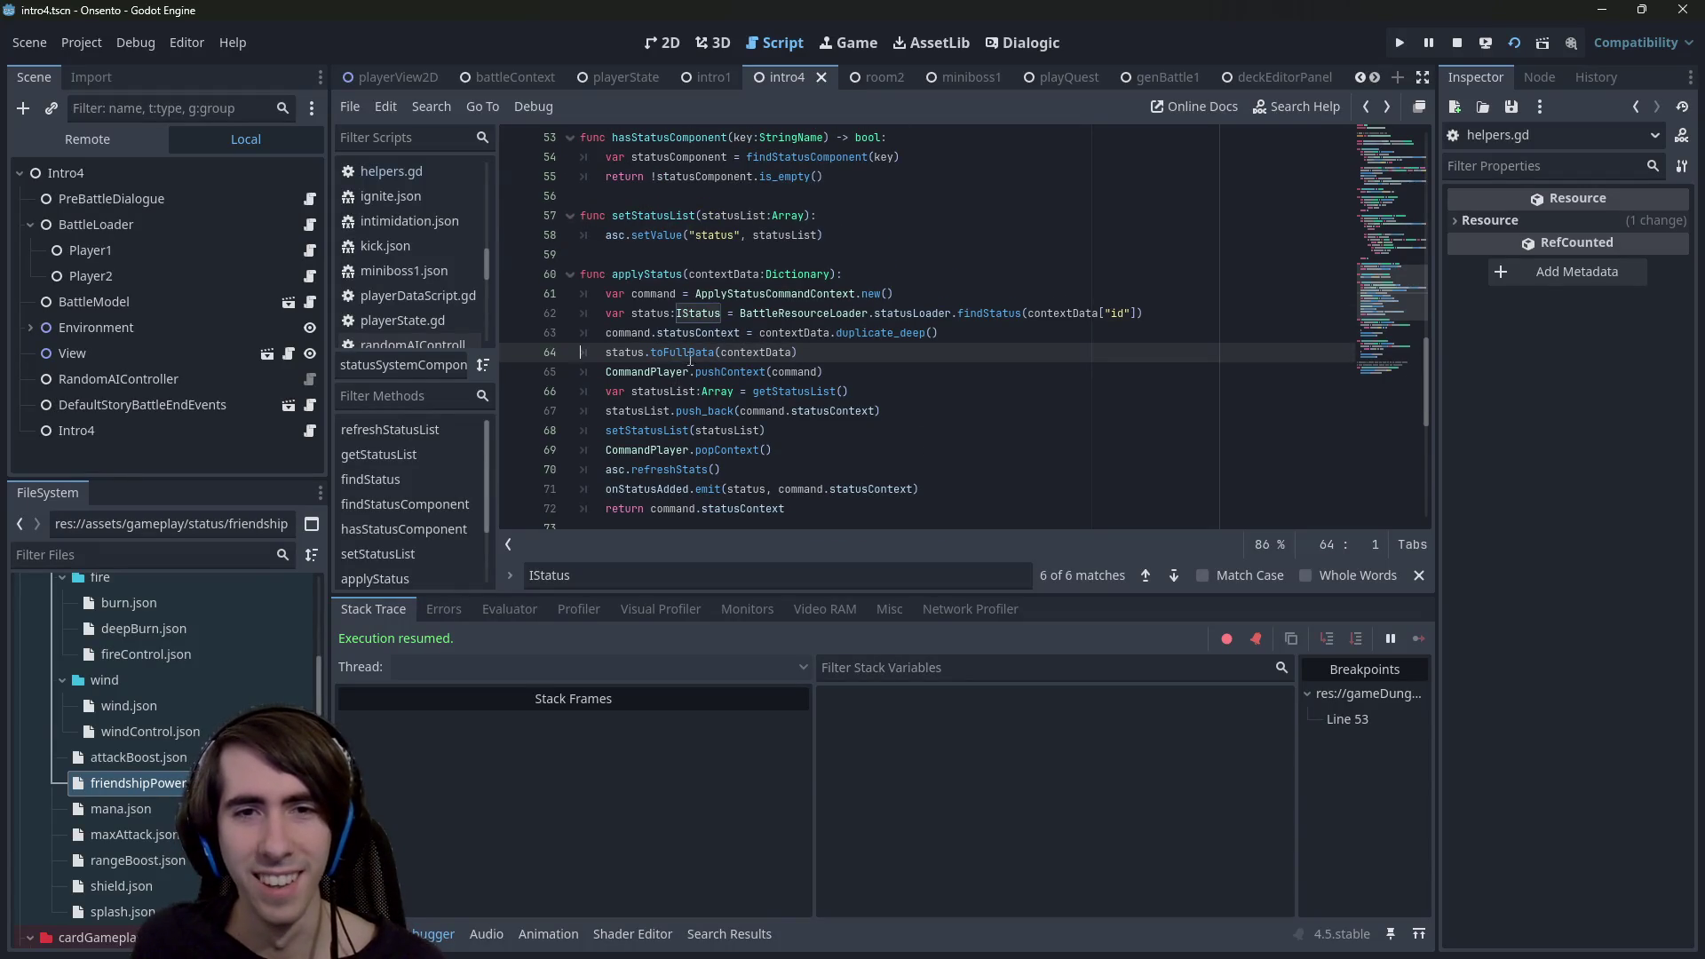
Change toFullData's mergeData overwrite argument on line 53 from false to true and run the project
ctrl+click(682, 352)
double_click(930, 333)
text(true)
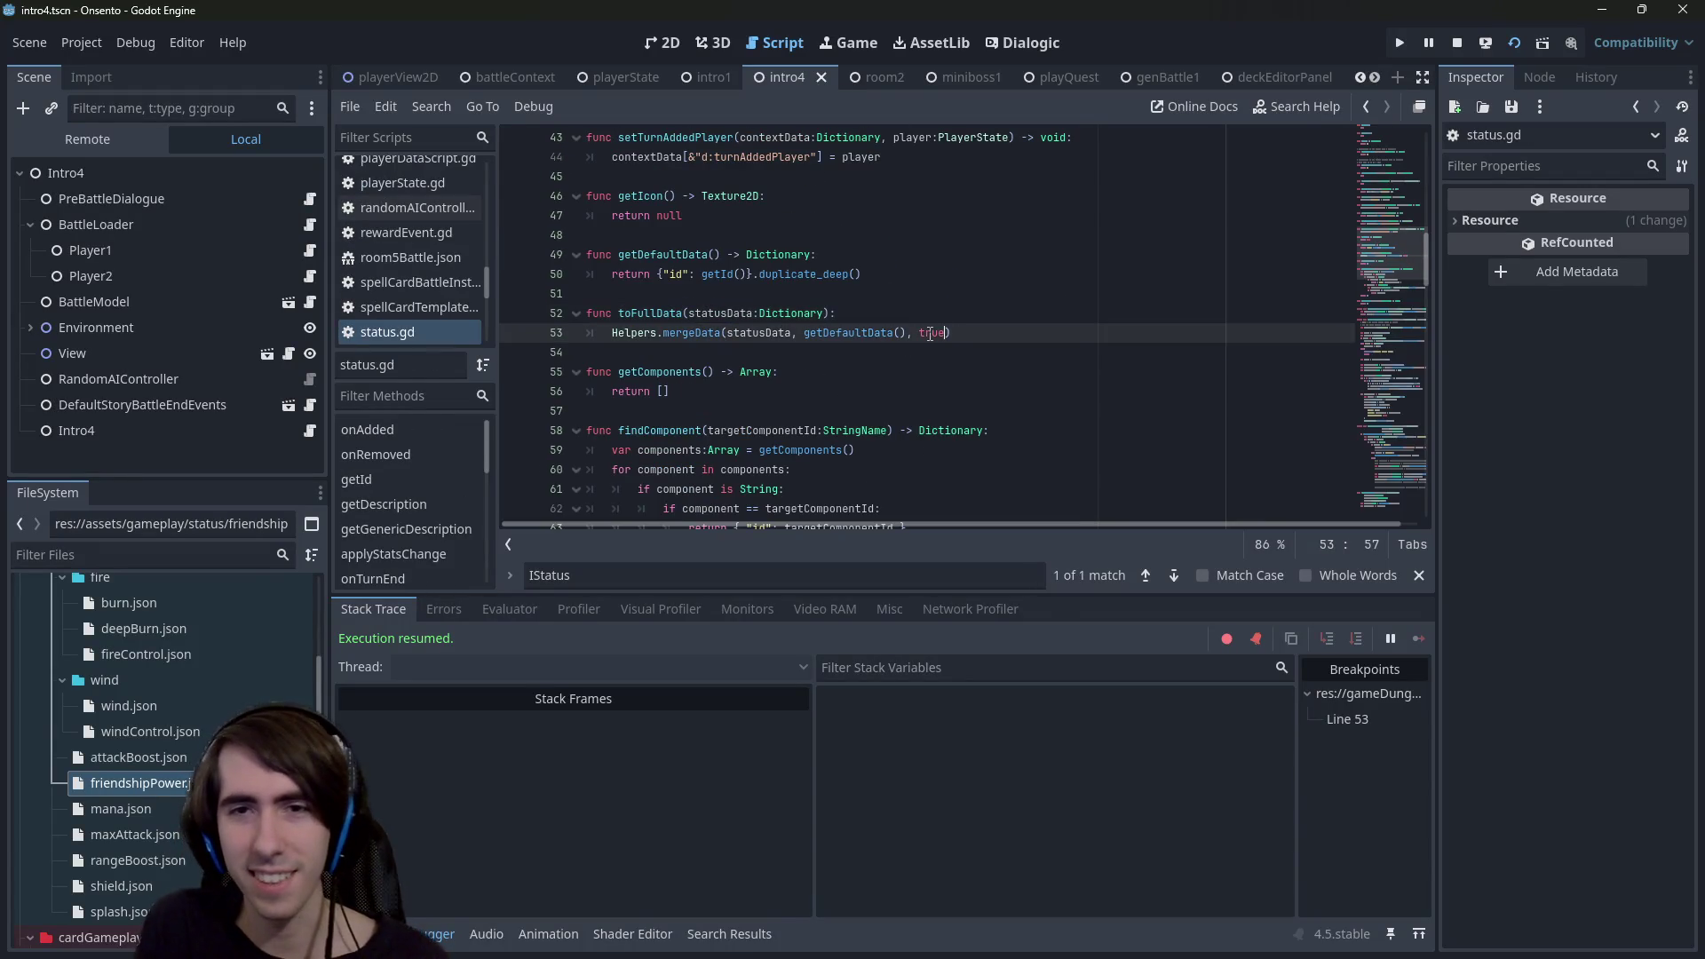
click(1487, 46)
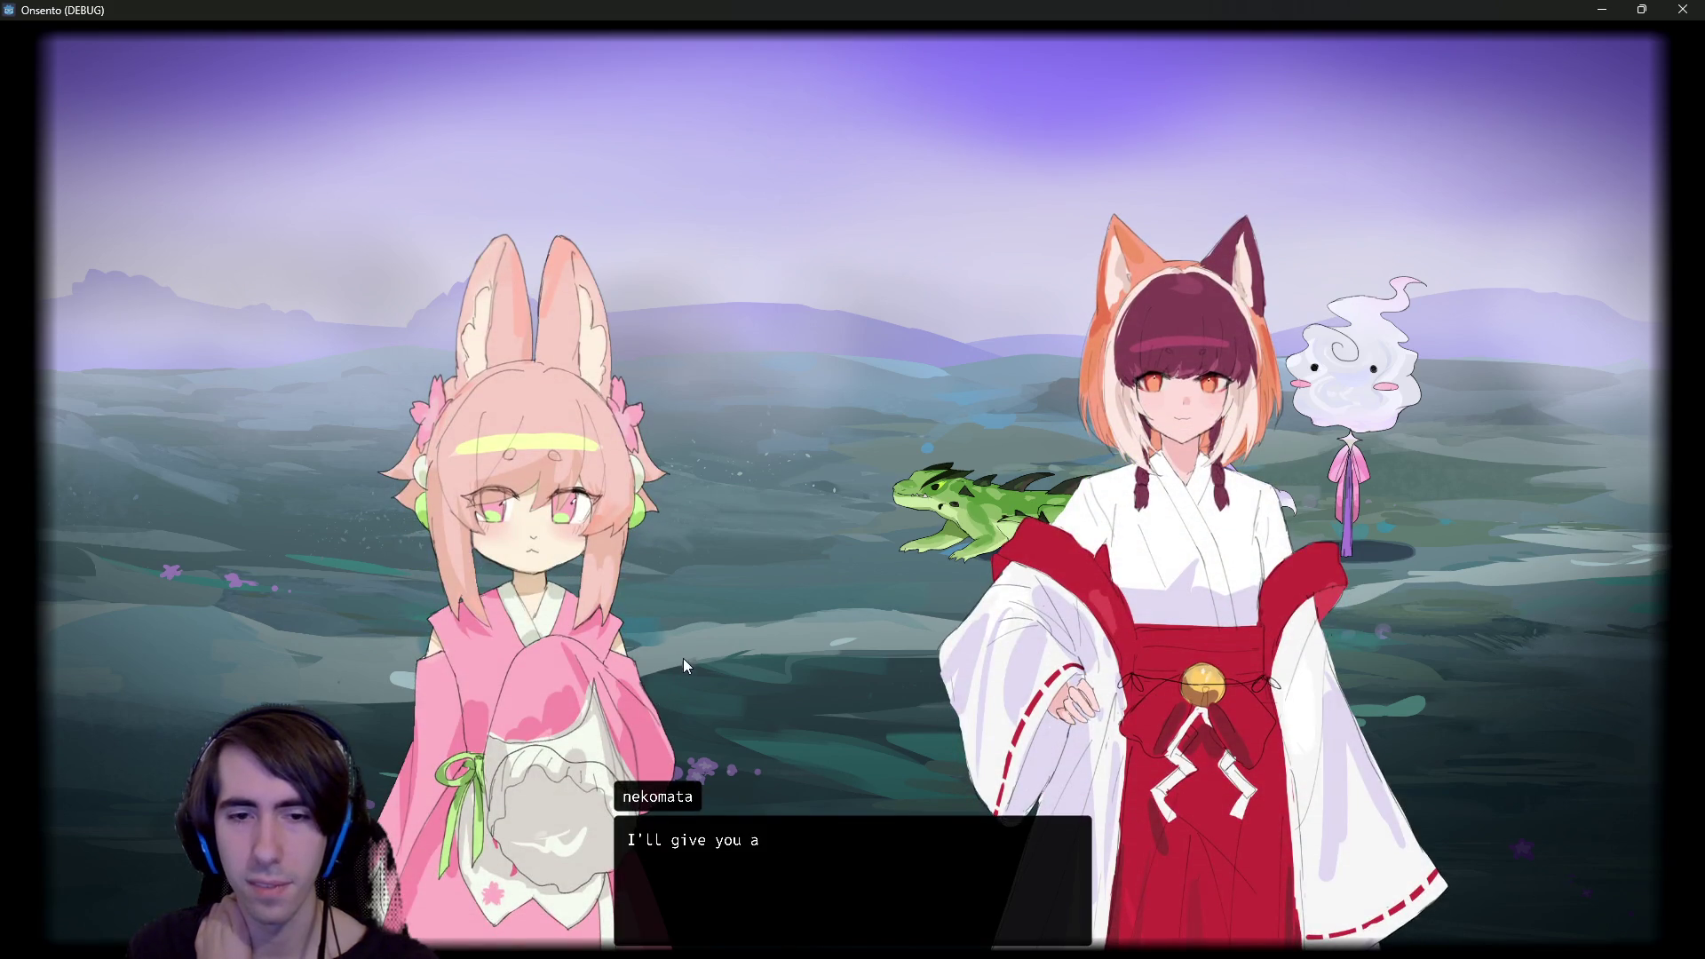
Advance the intro dialogue, play the Motivation card on the second character, then close the game
click(691, 647)
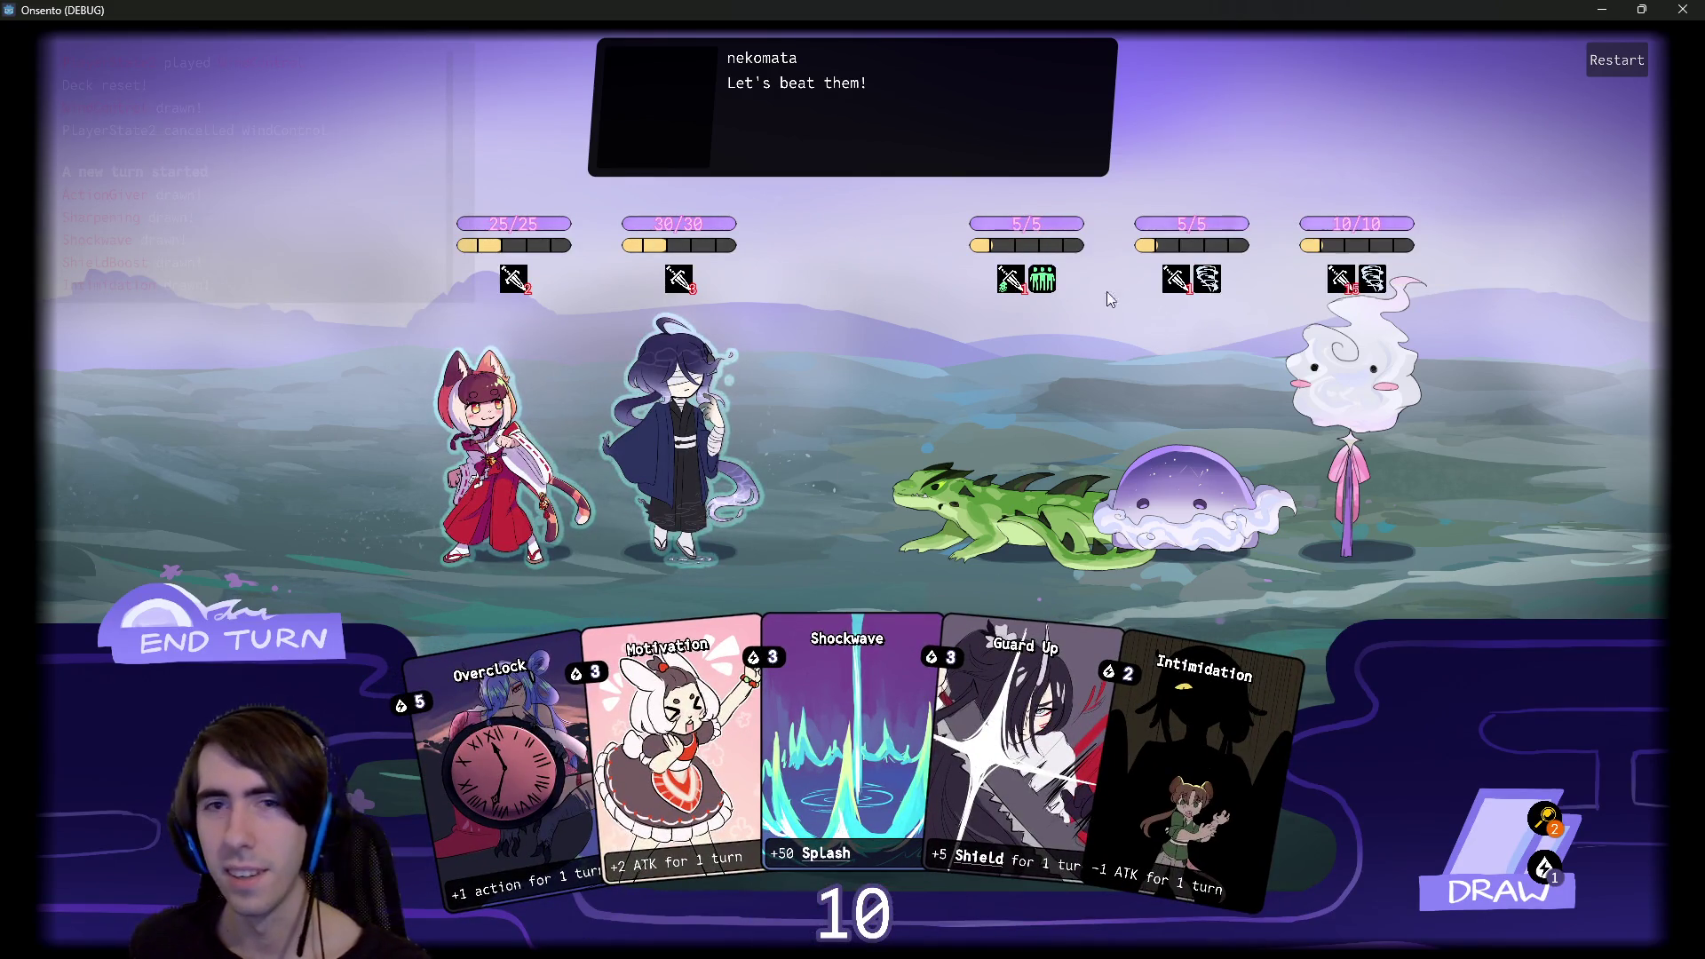
mouse_move(657, 719)
drag(658, 720, 679, 417)
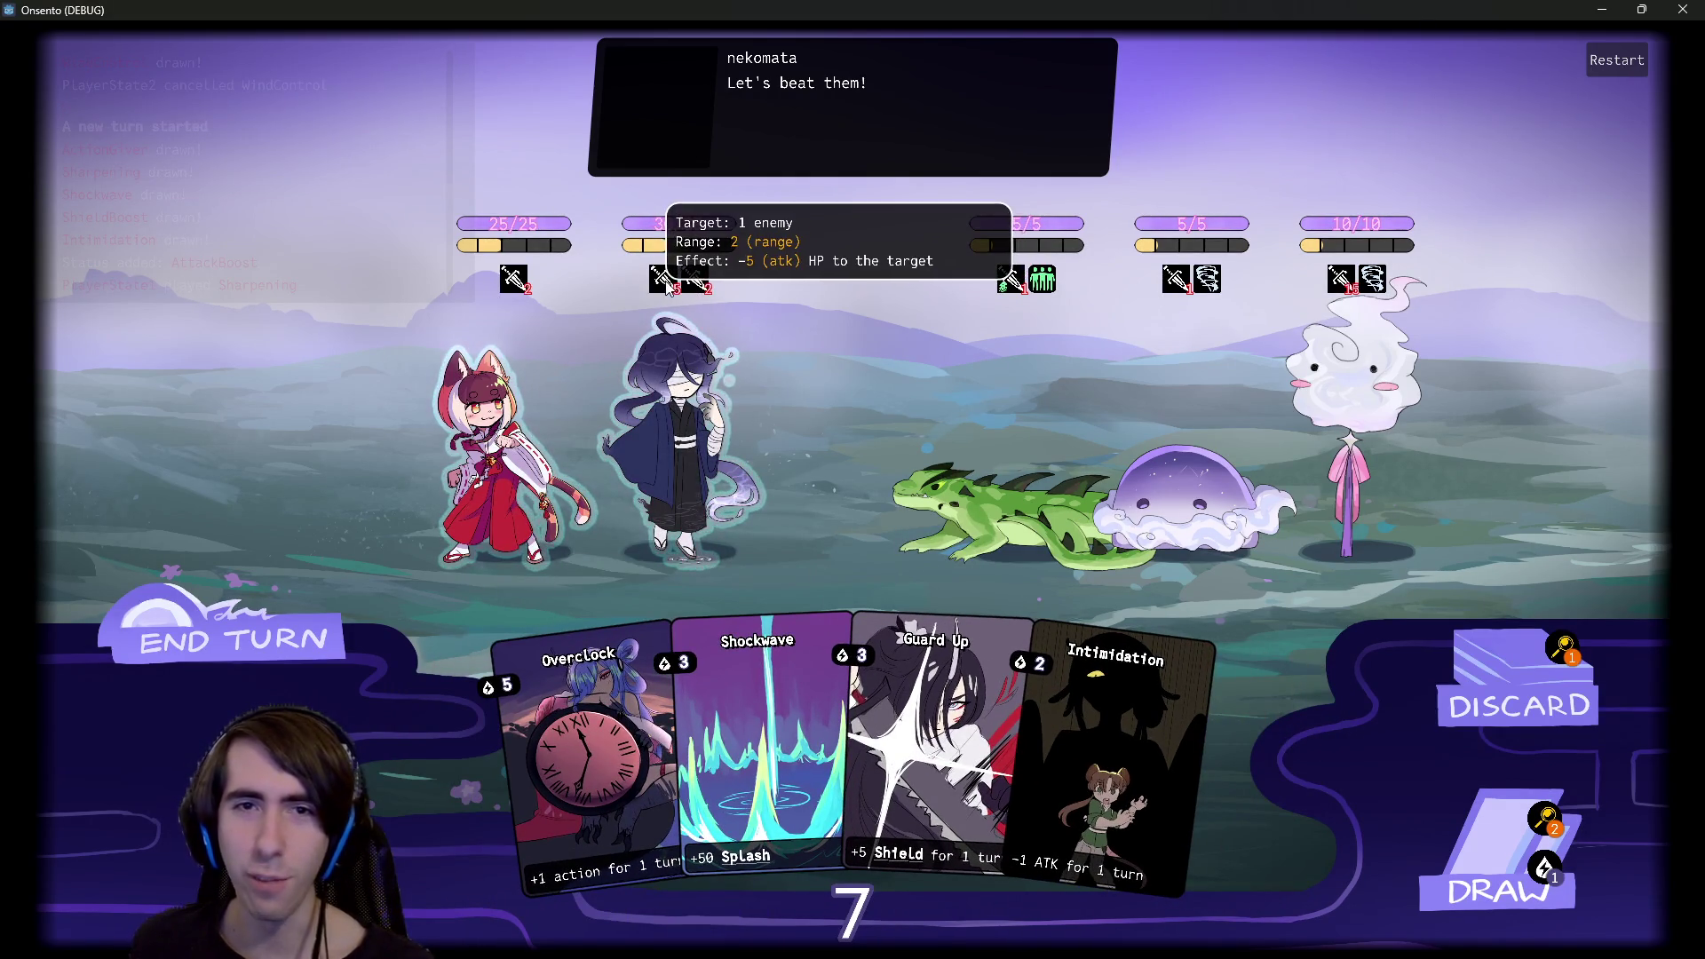
click(1682, 9)
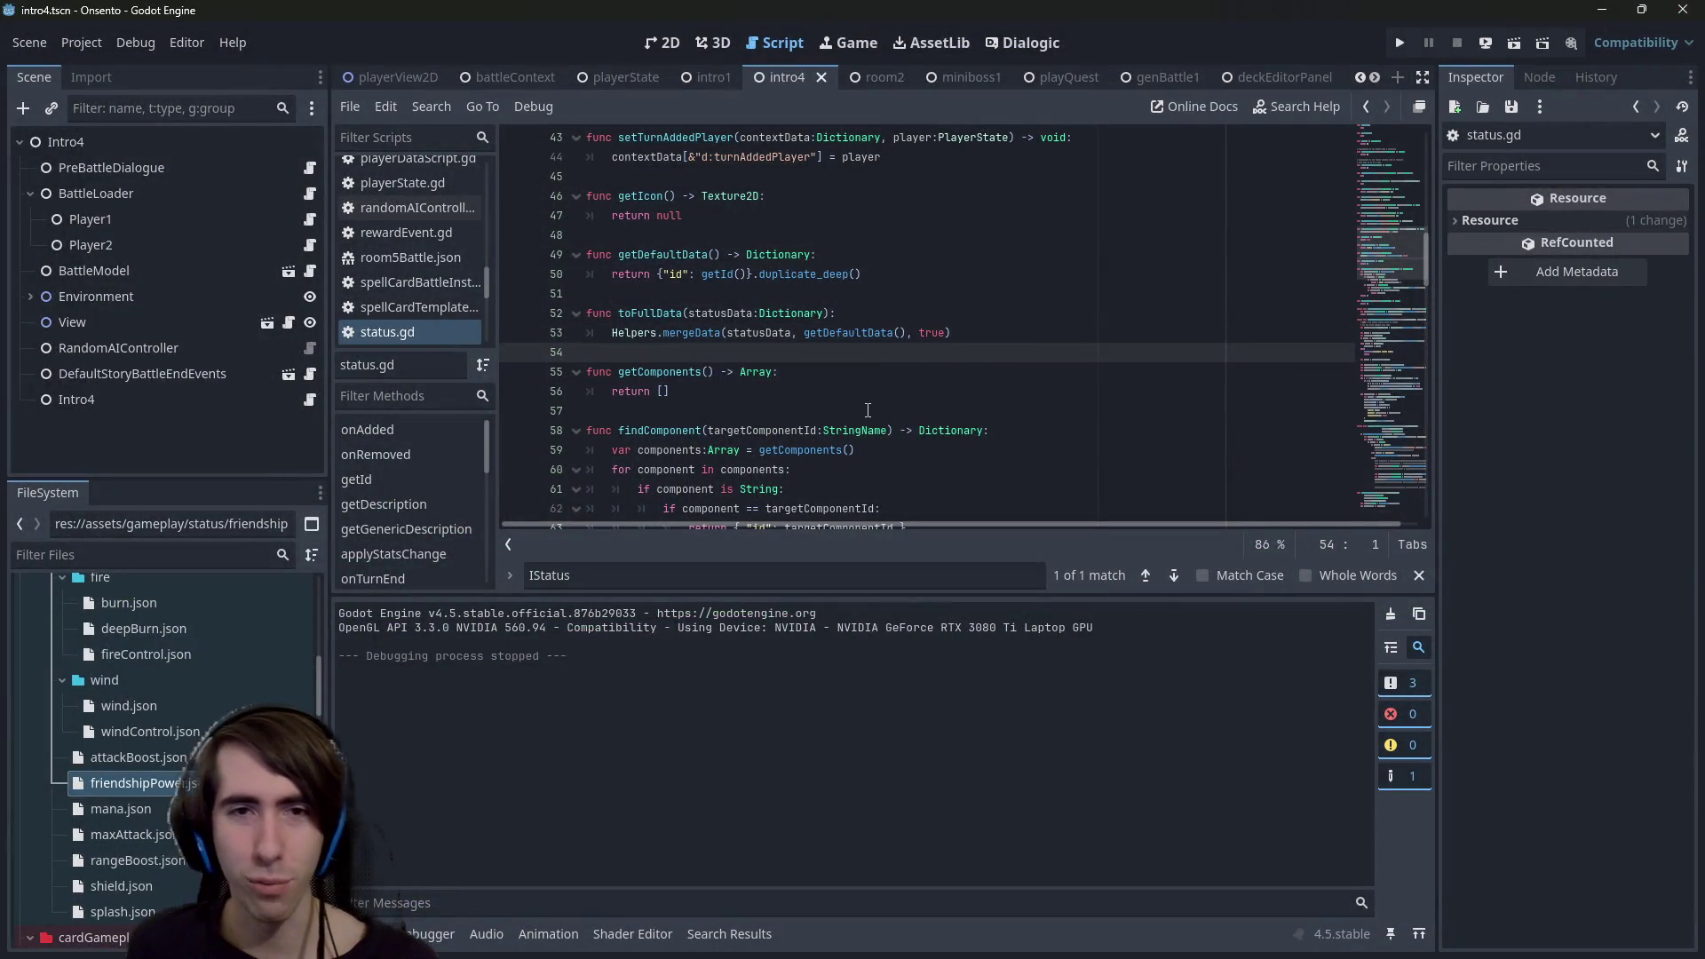
Revert line 53's overwrite argument to false, save status.gd, and switch to the terminal
key(ctrl+z)
key(ctrl+s)
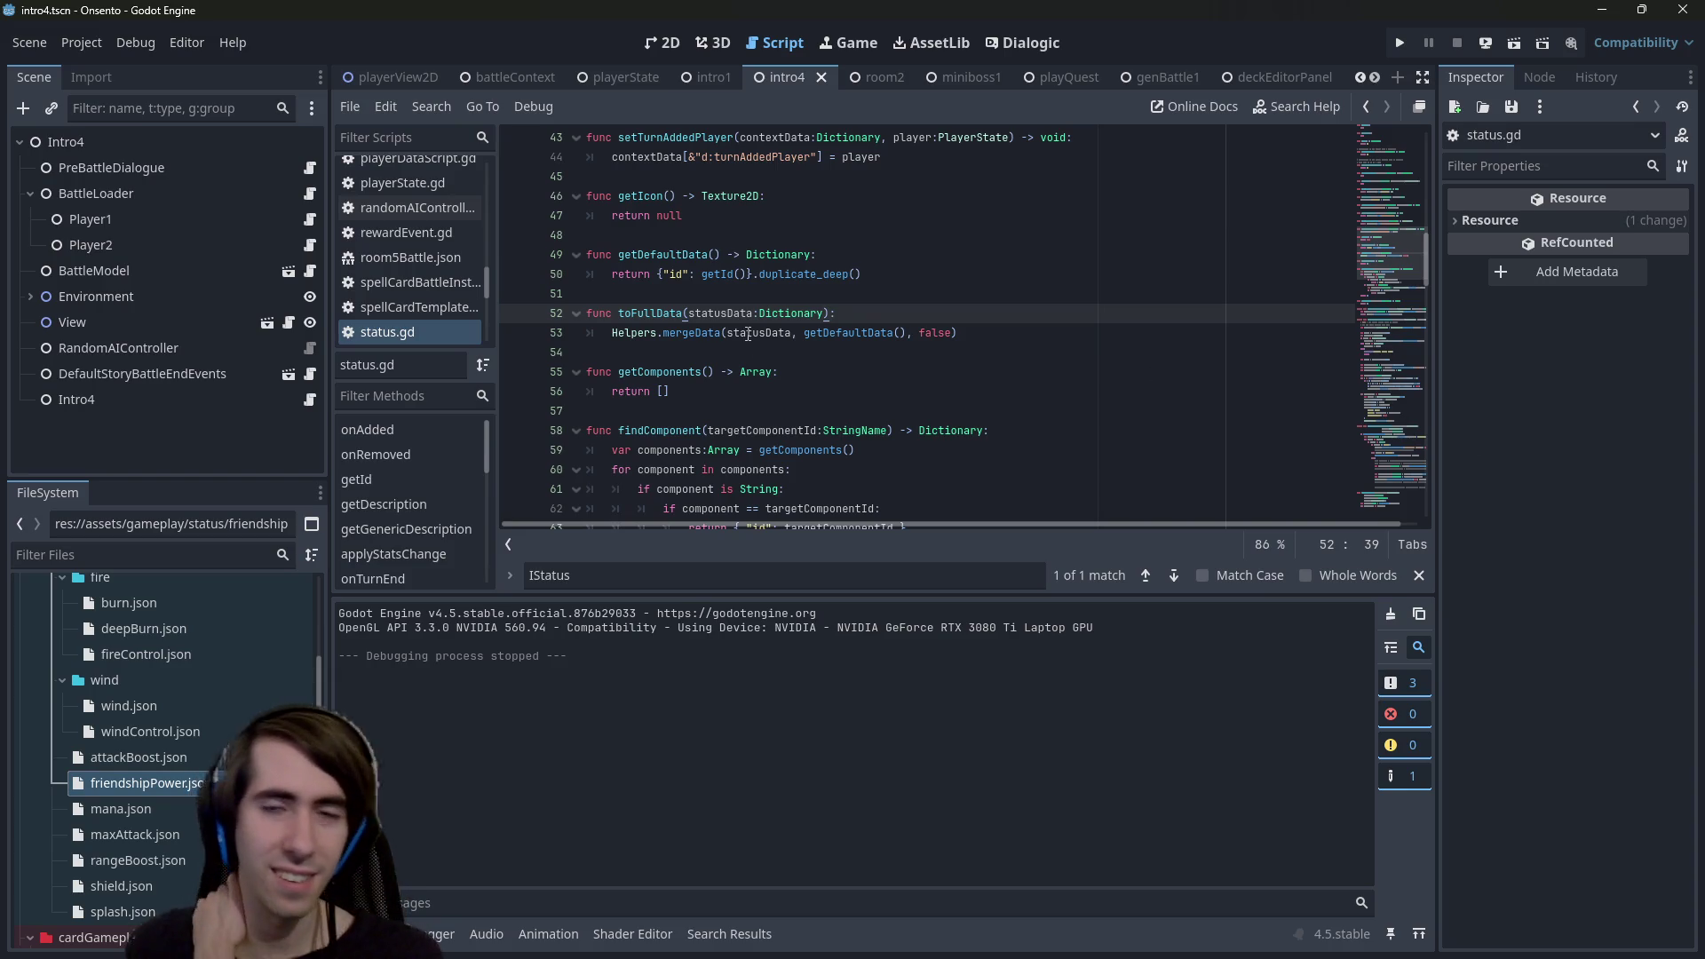
mouse_move(711, 328)
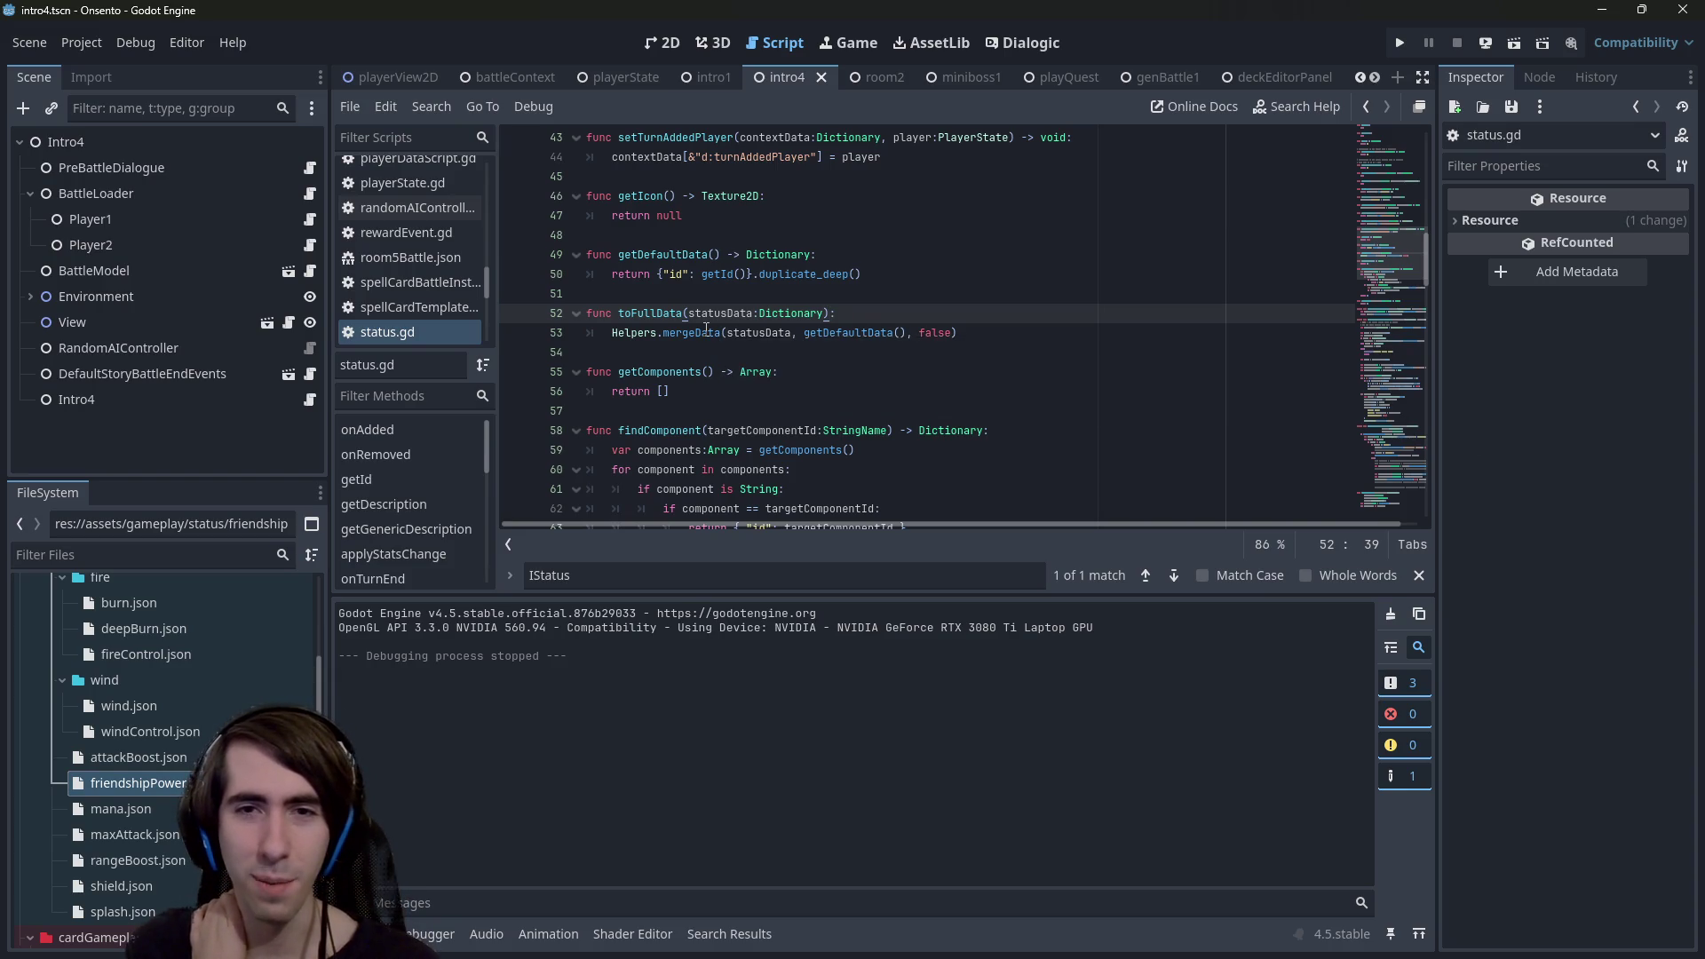
drag(682, 332, 977, 332)
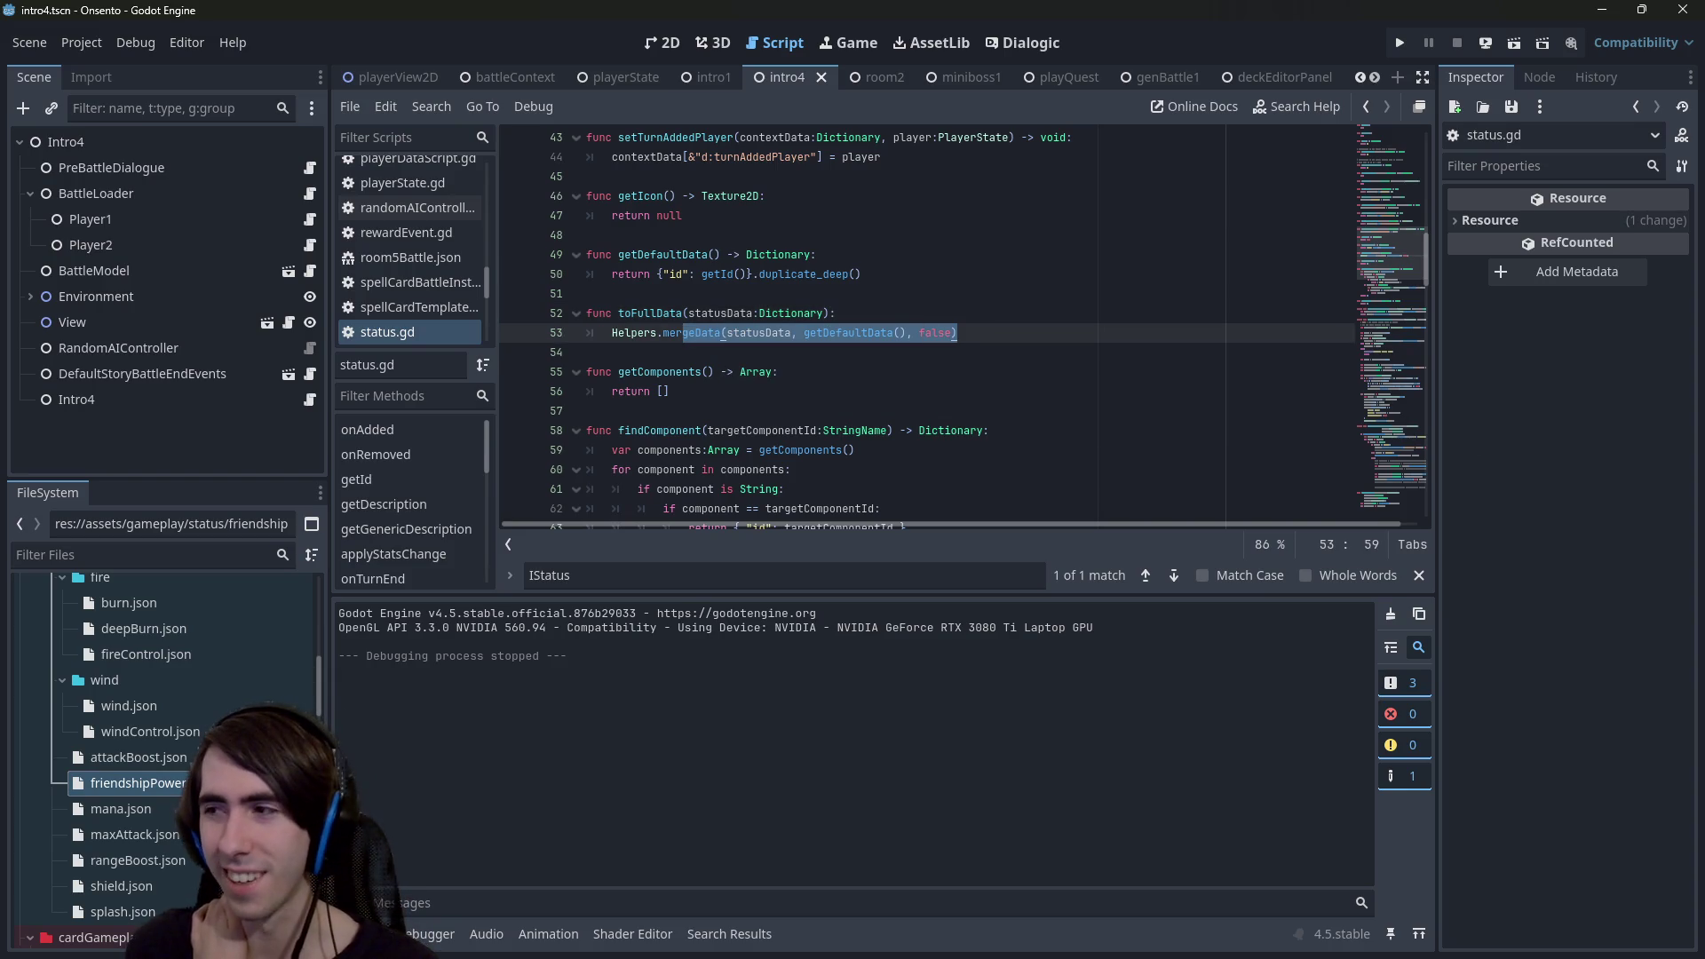
key(alt+Tab)
Check git status and stage the .dch dialogue character files
text(git )
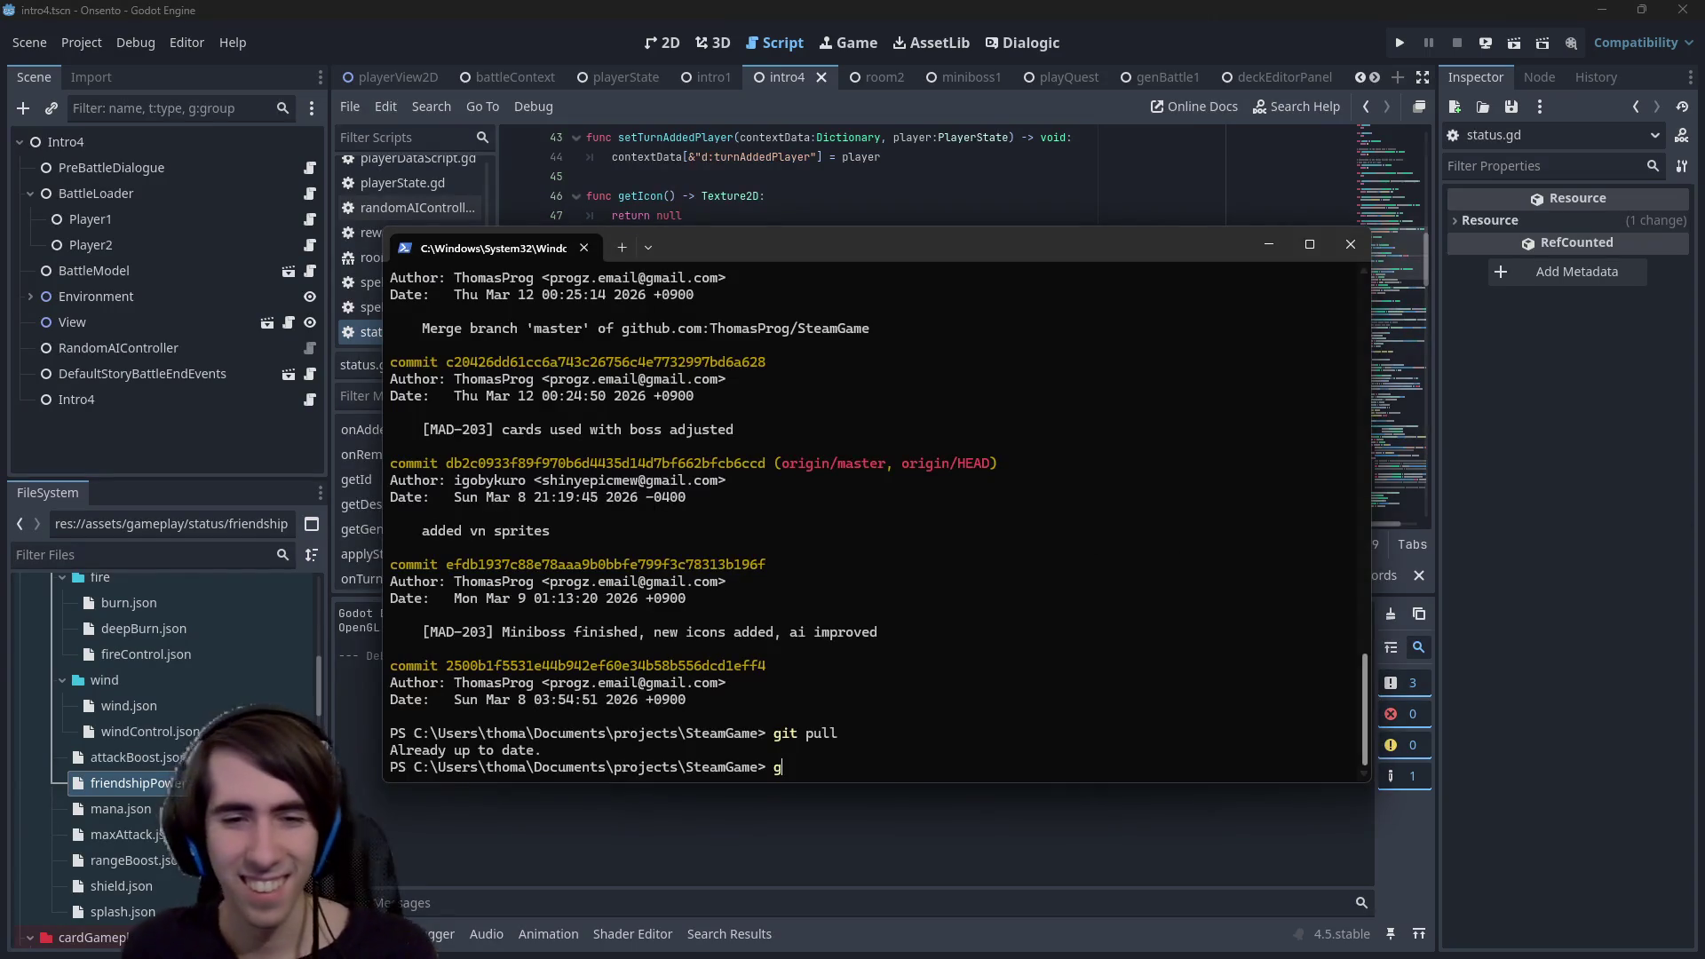
text(status)
key(Return)
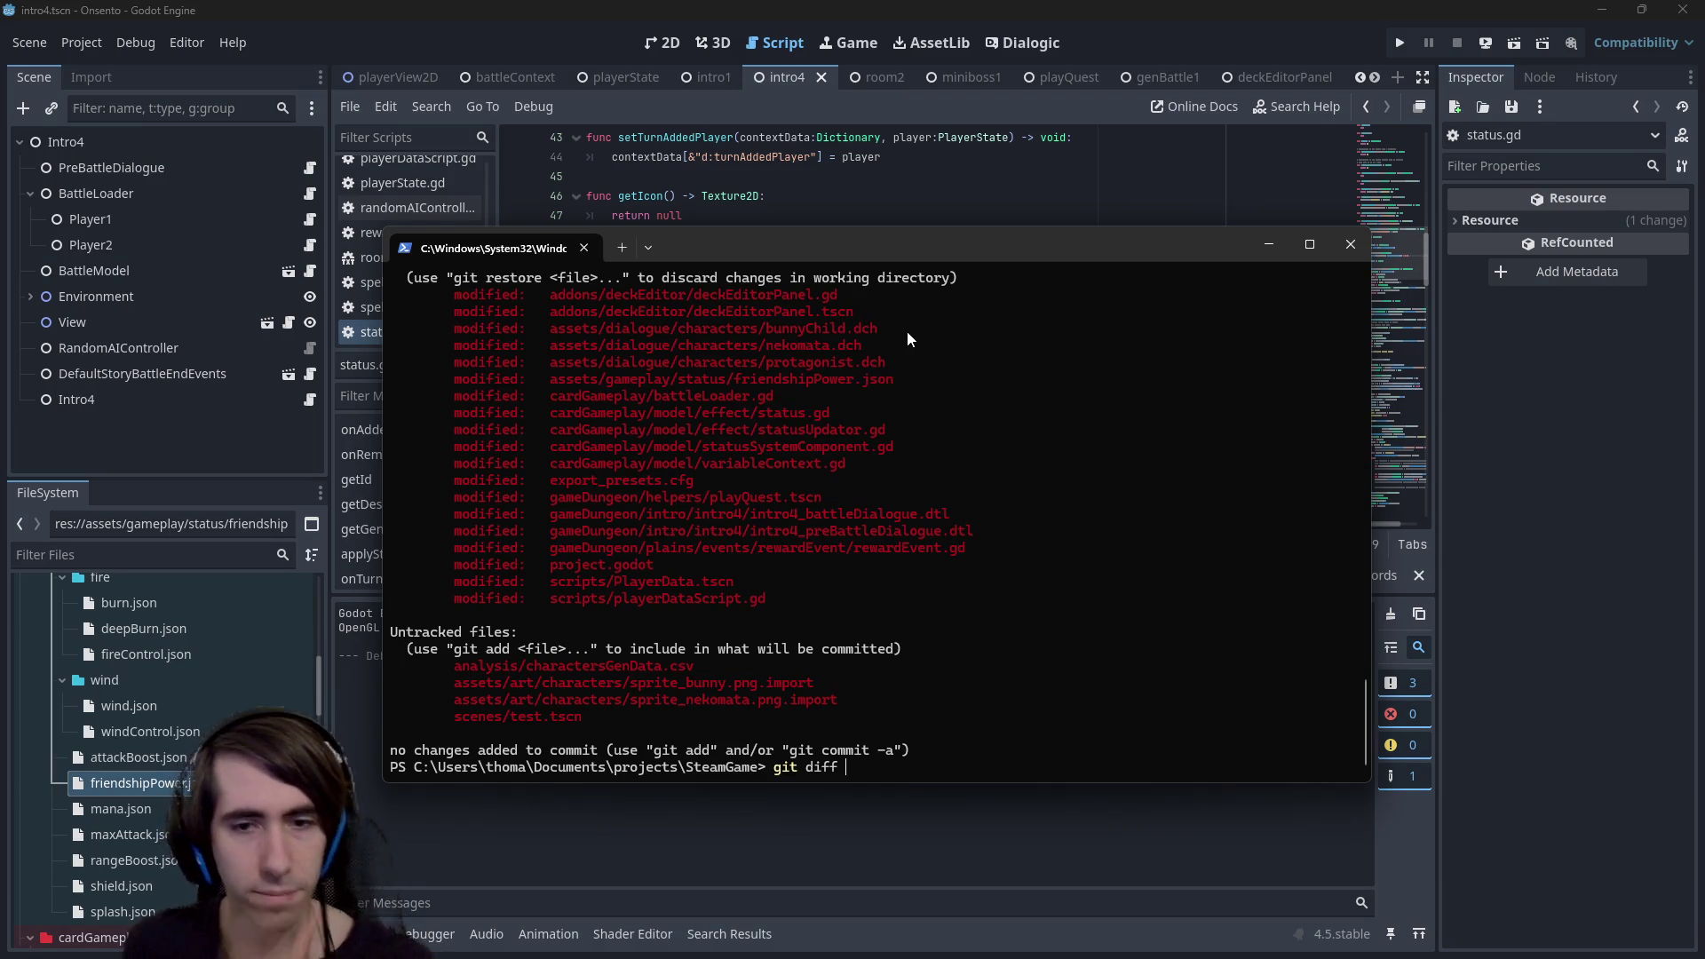
key(BackSpace)
key(BackSpace)
key(BackSpace)
text(add)
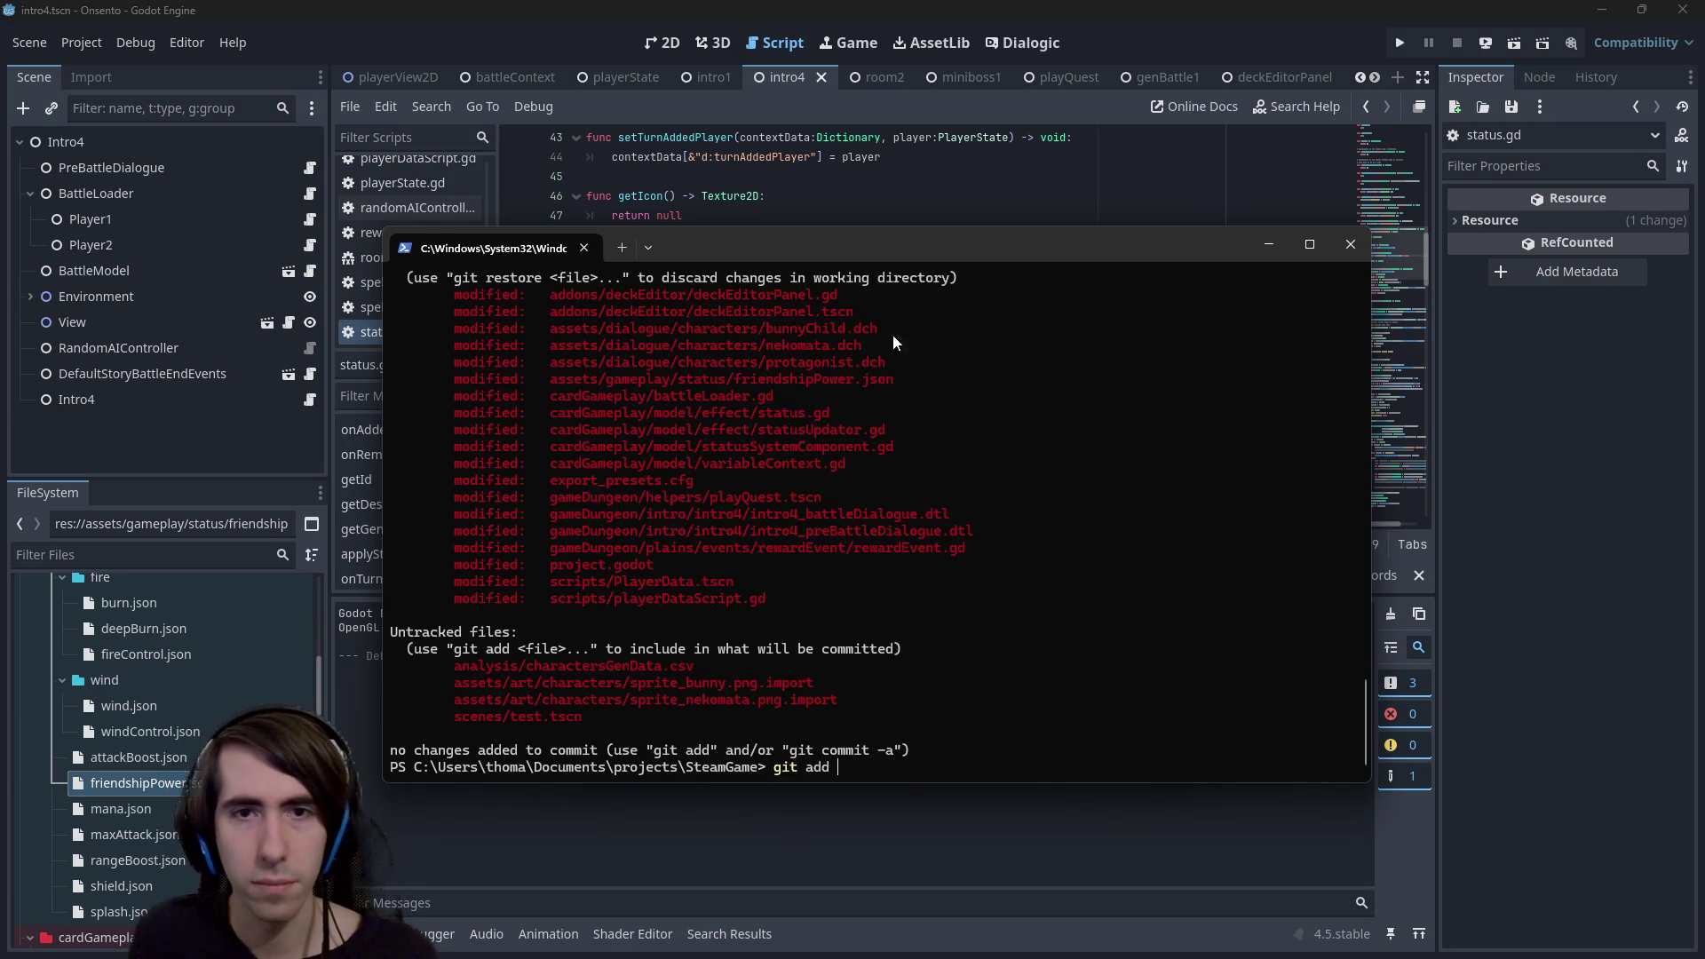
drag(551, 329, 890, 330)
key(ctrl+c)
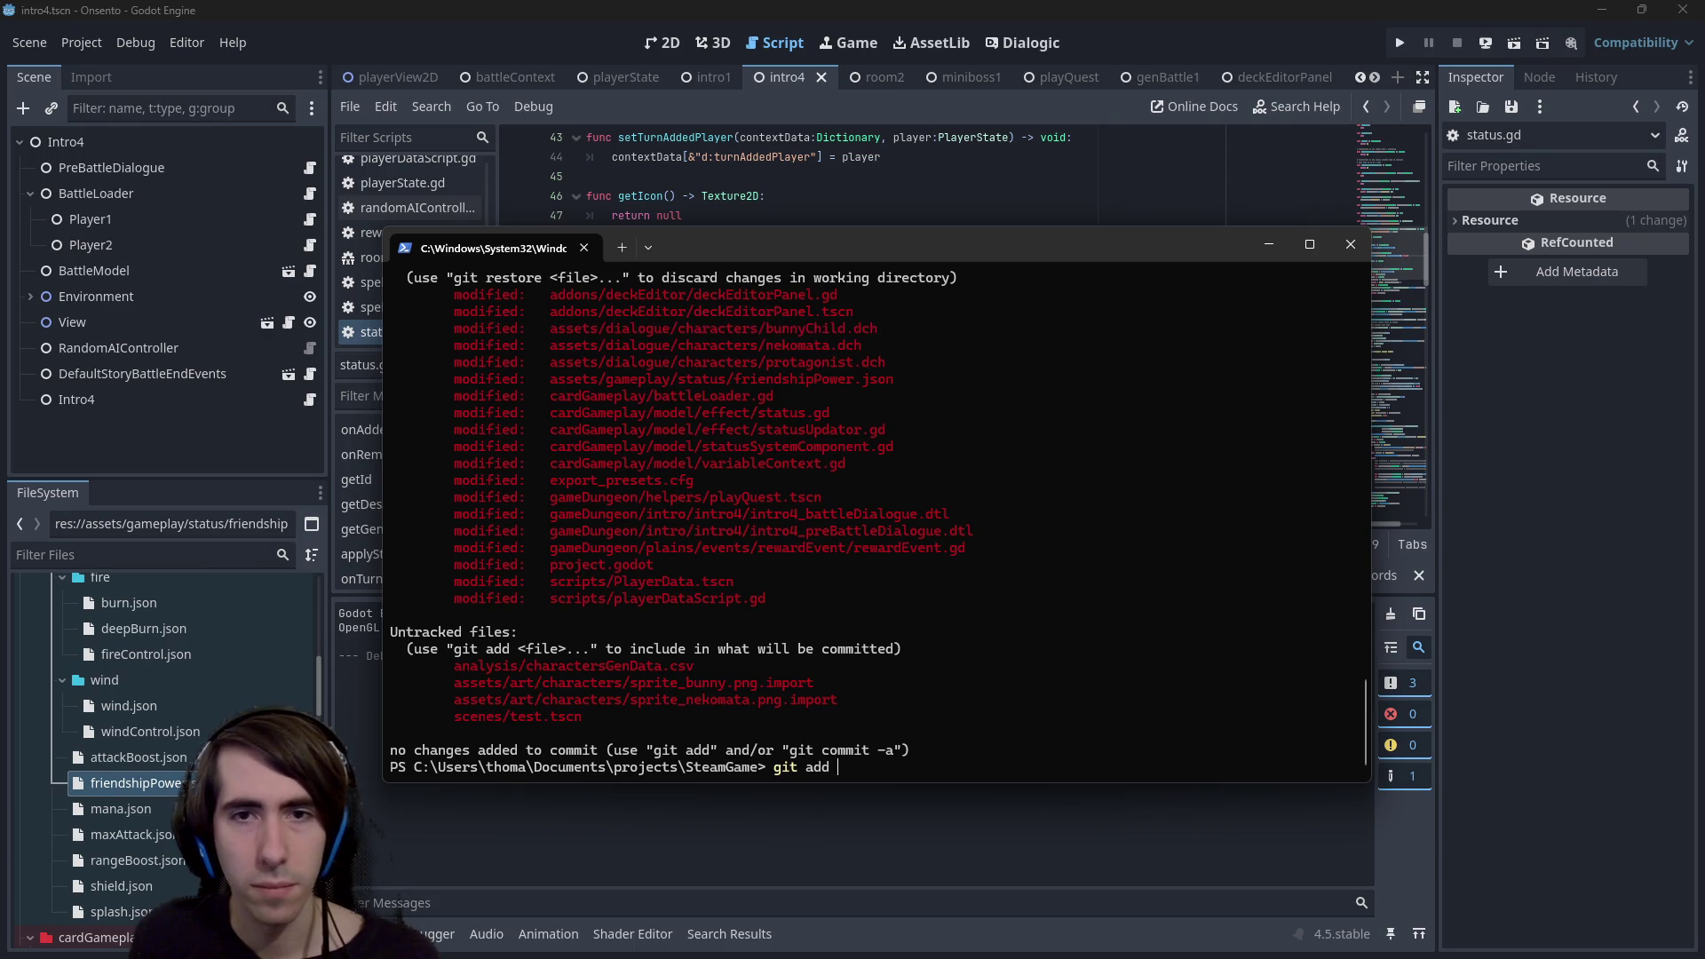
text(*.dch)
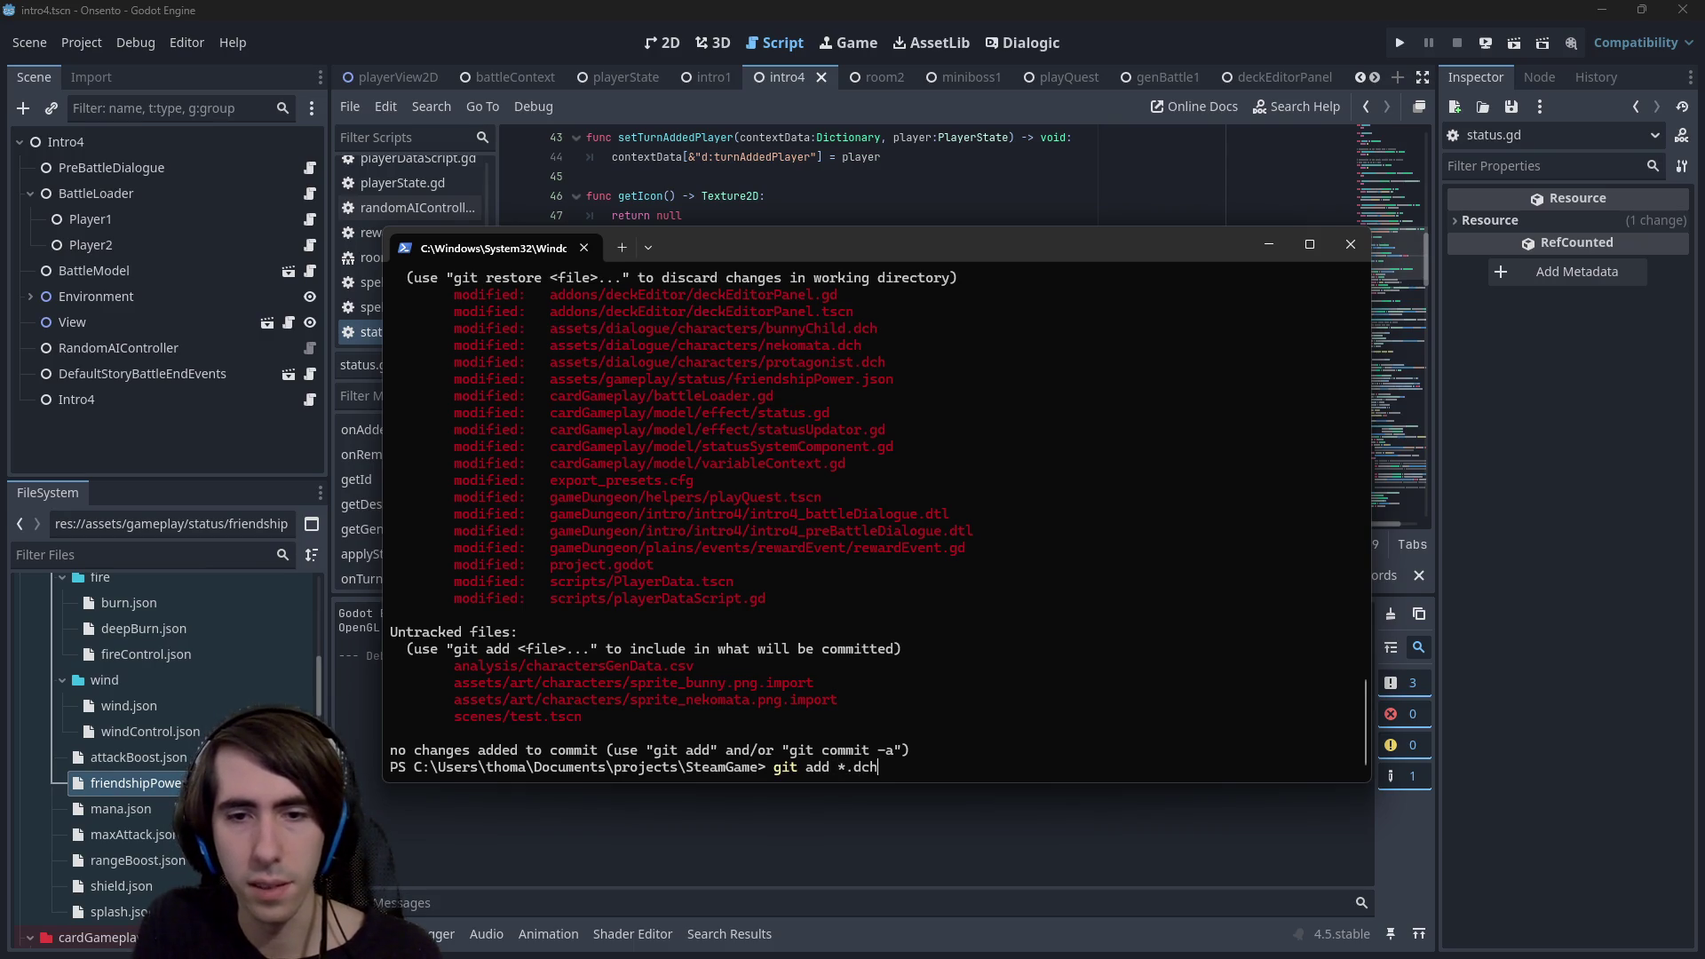
key(Return)
text(g)
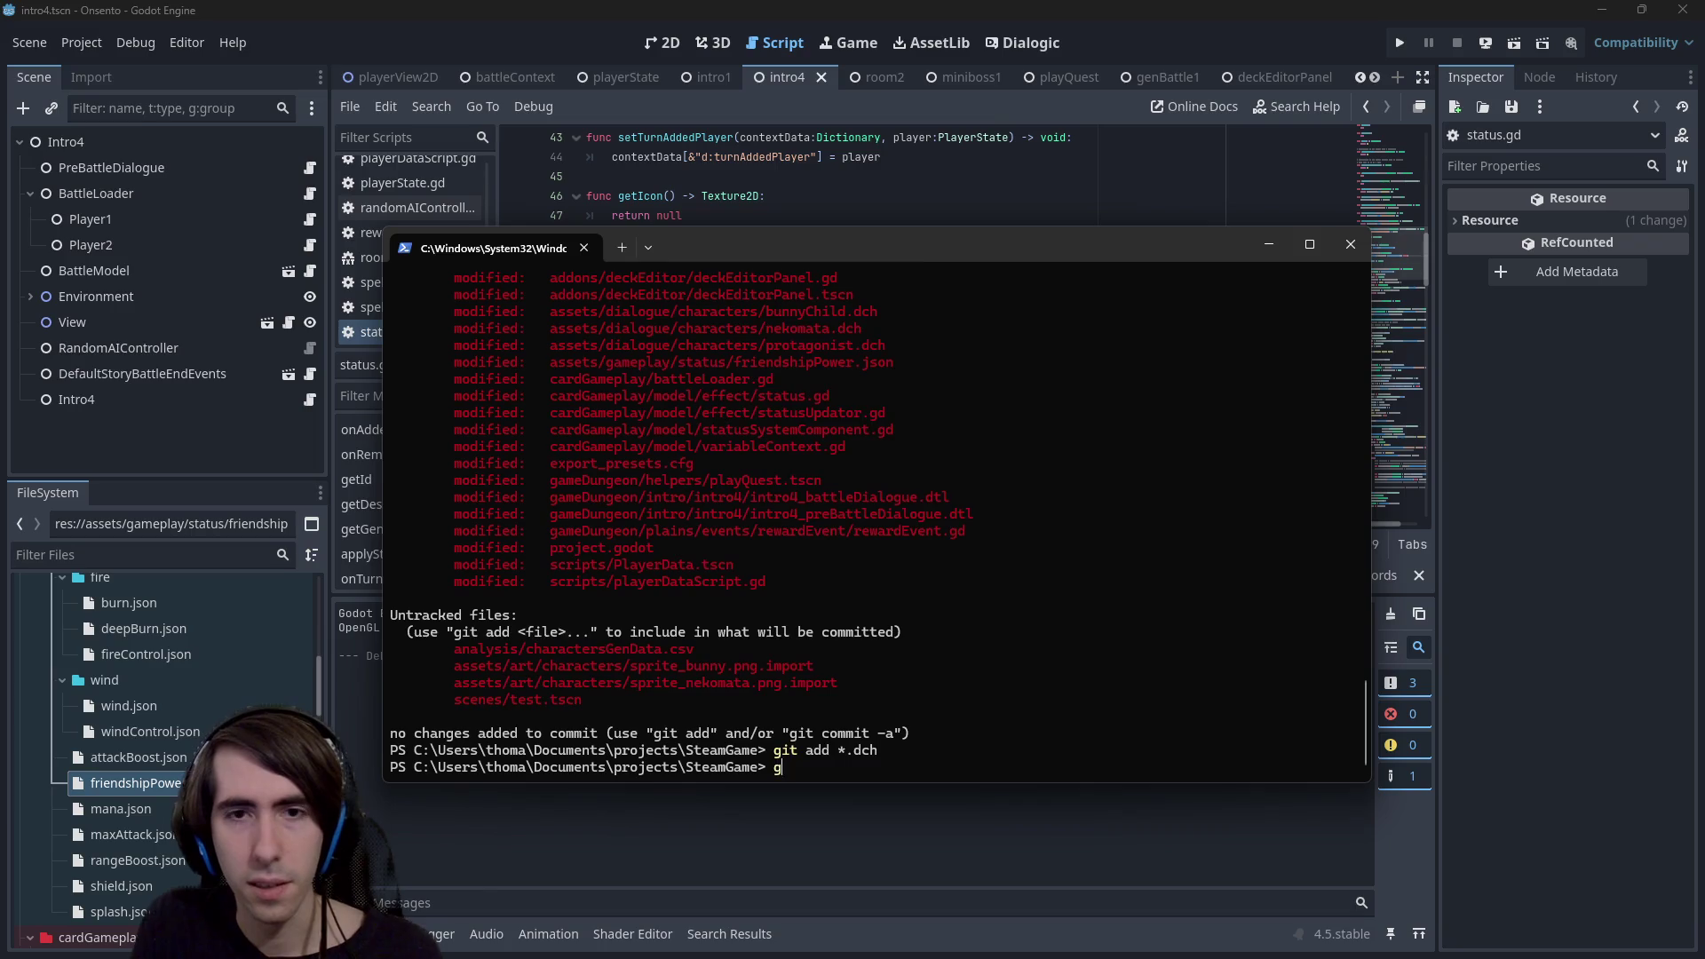
text(status)
key(Return)
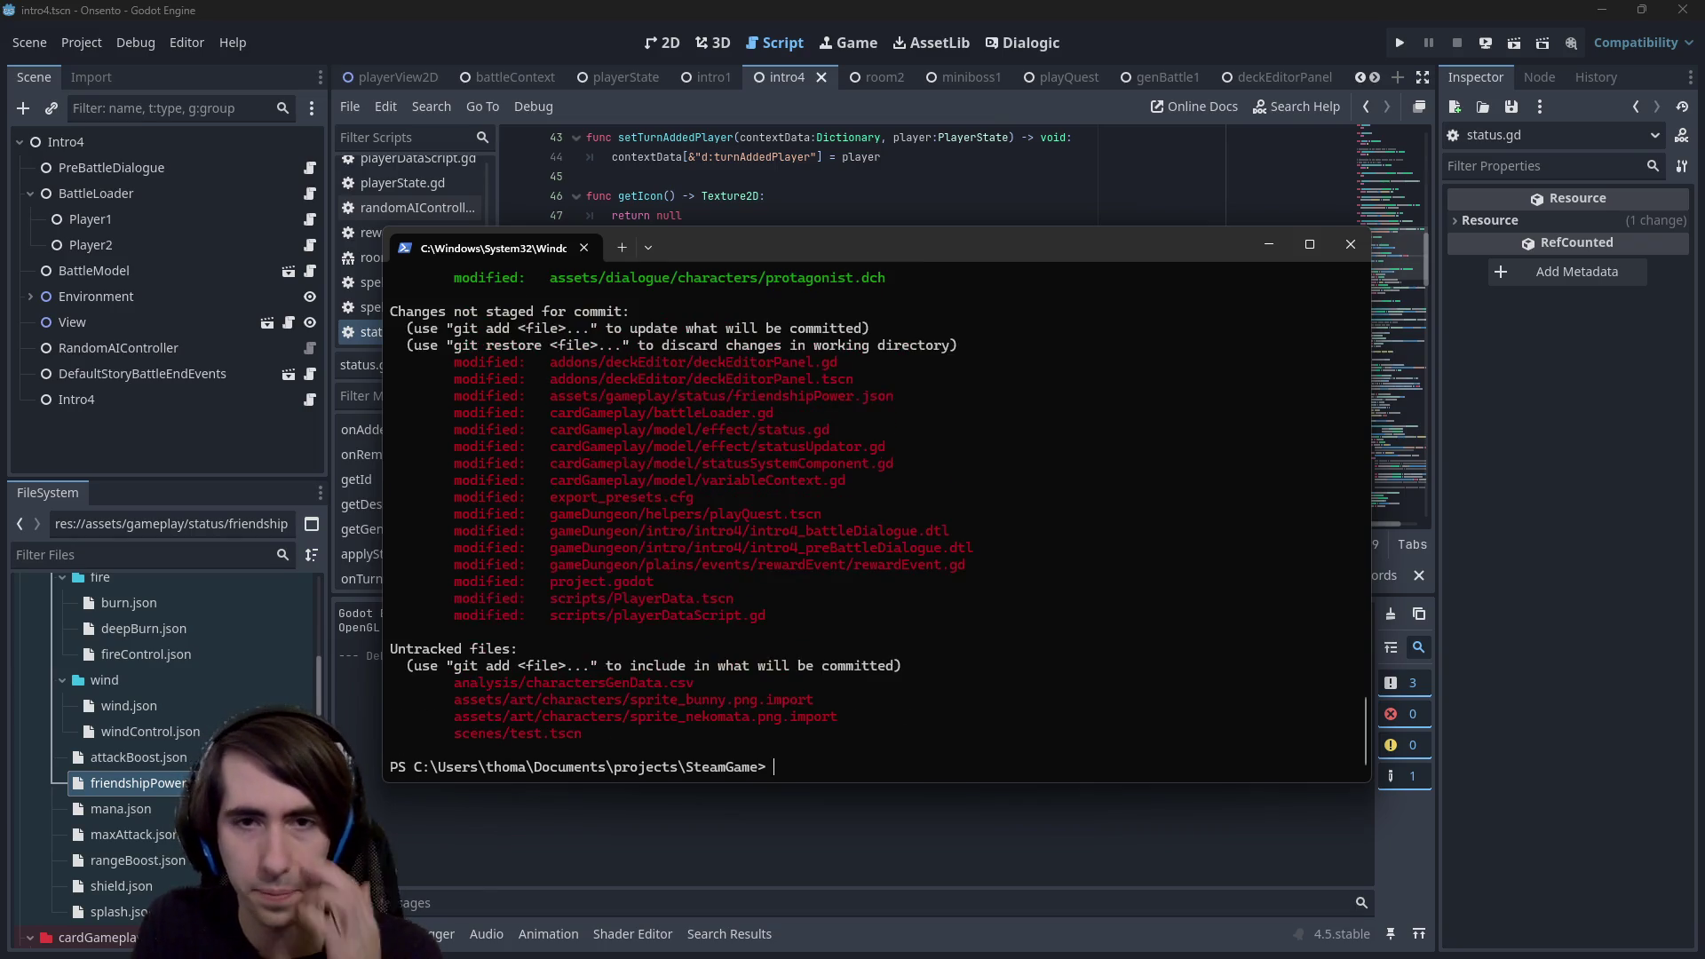
Stage the .dtl dialogue files and the sprite .import files, checking status after each
text(git add)
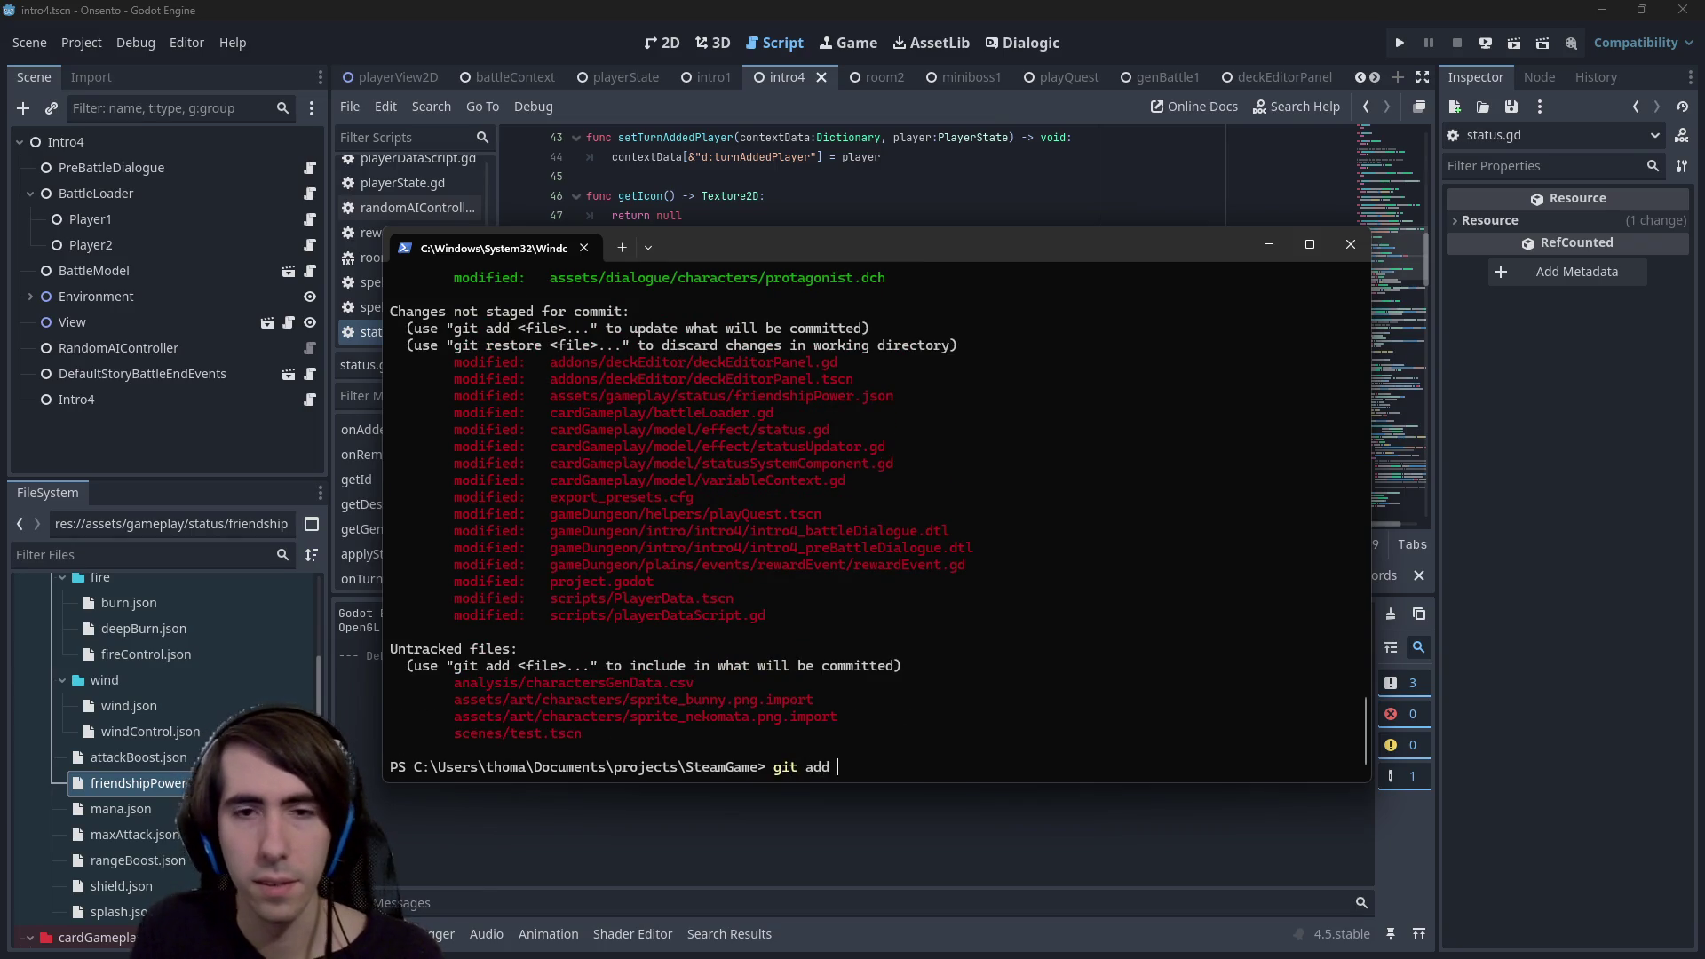
text( *.dtl)
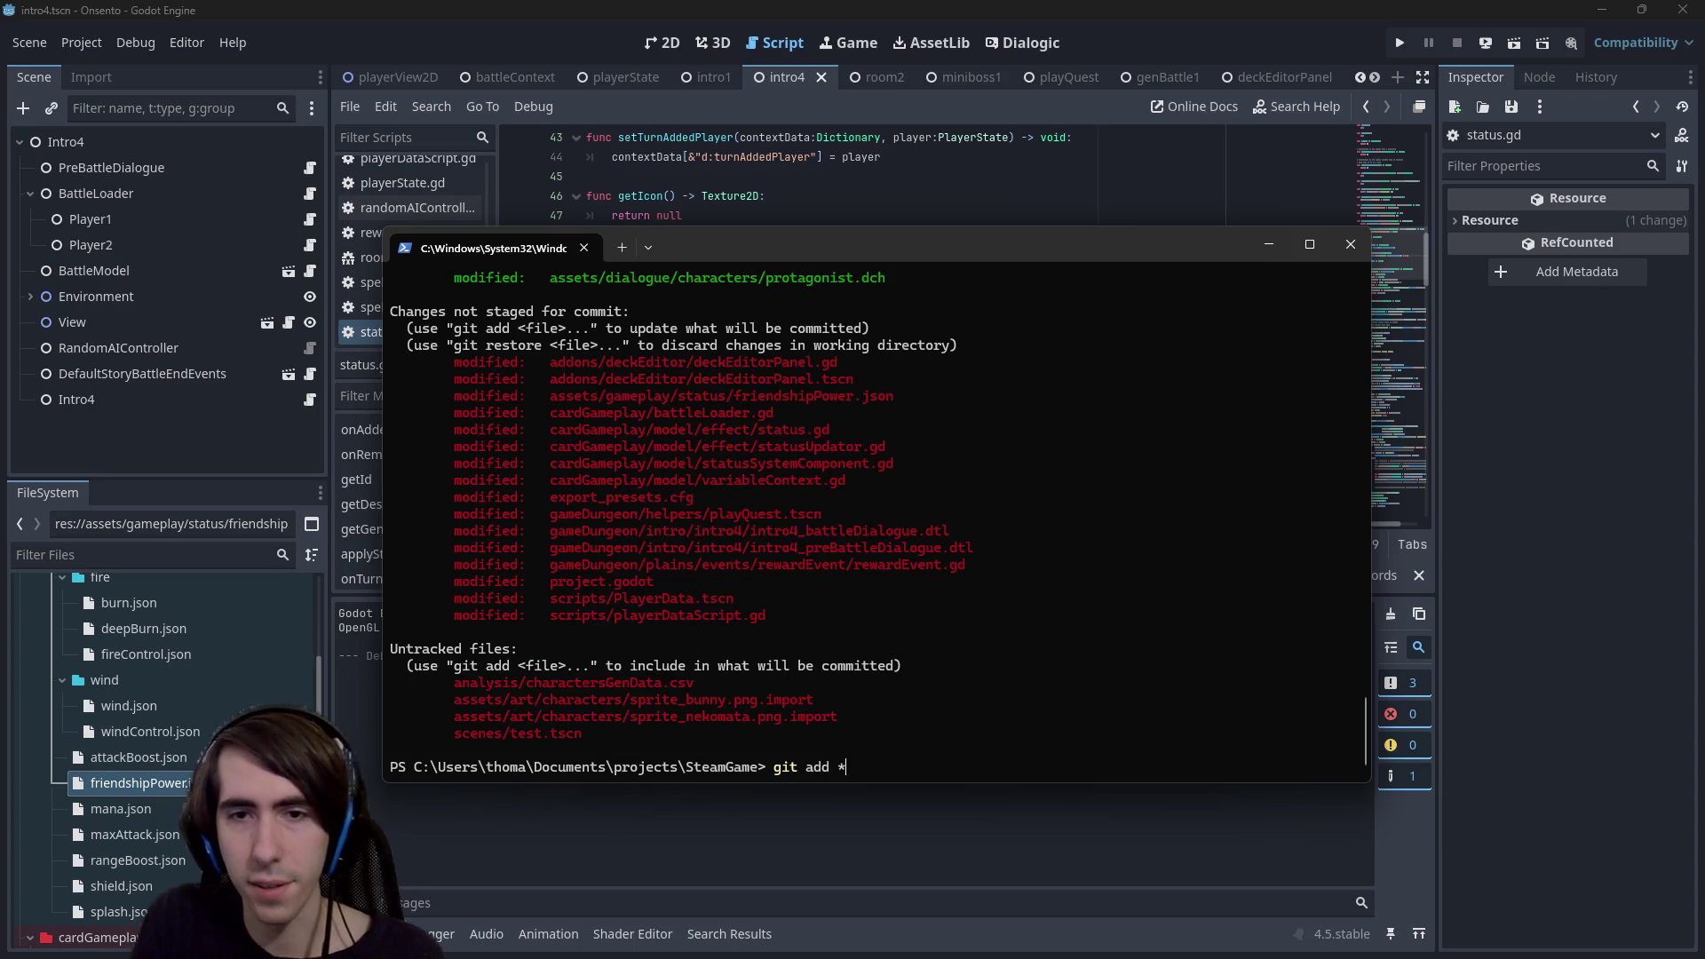
key(Return)
text(git status)
key(Return)
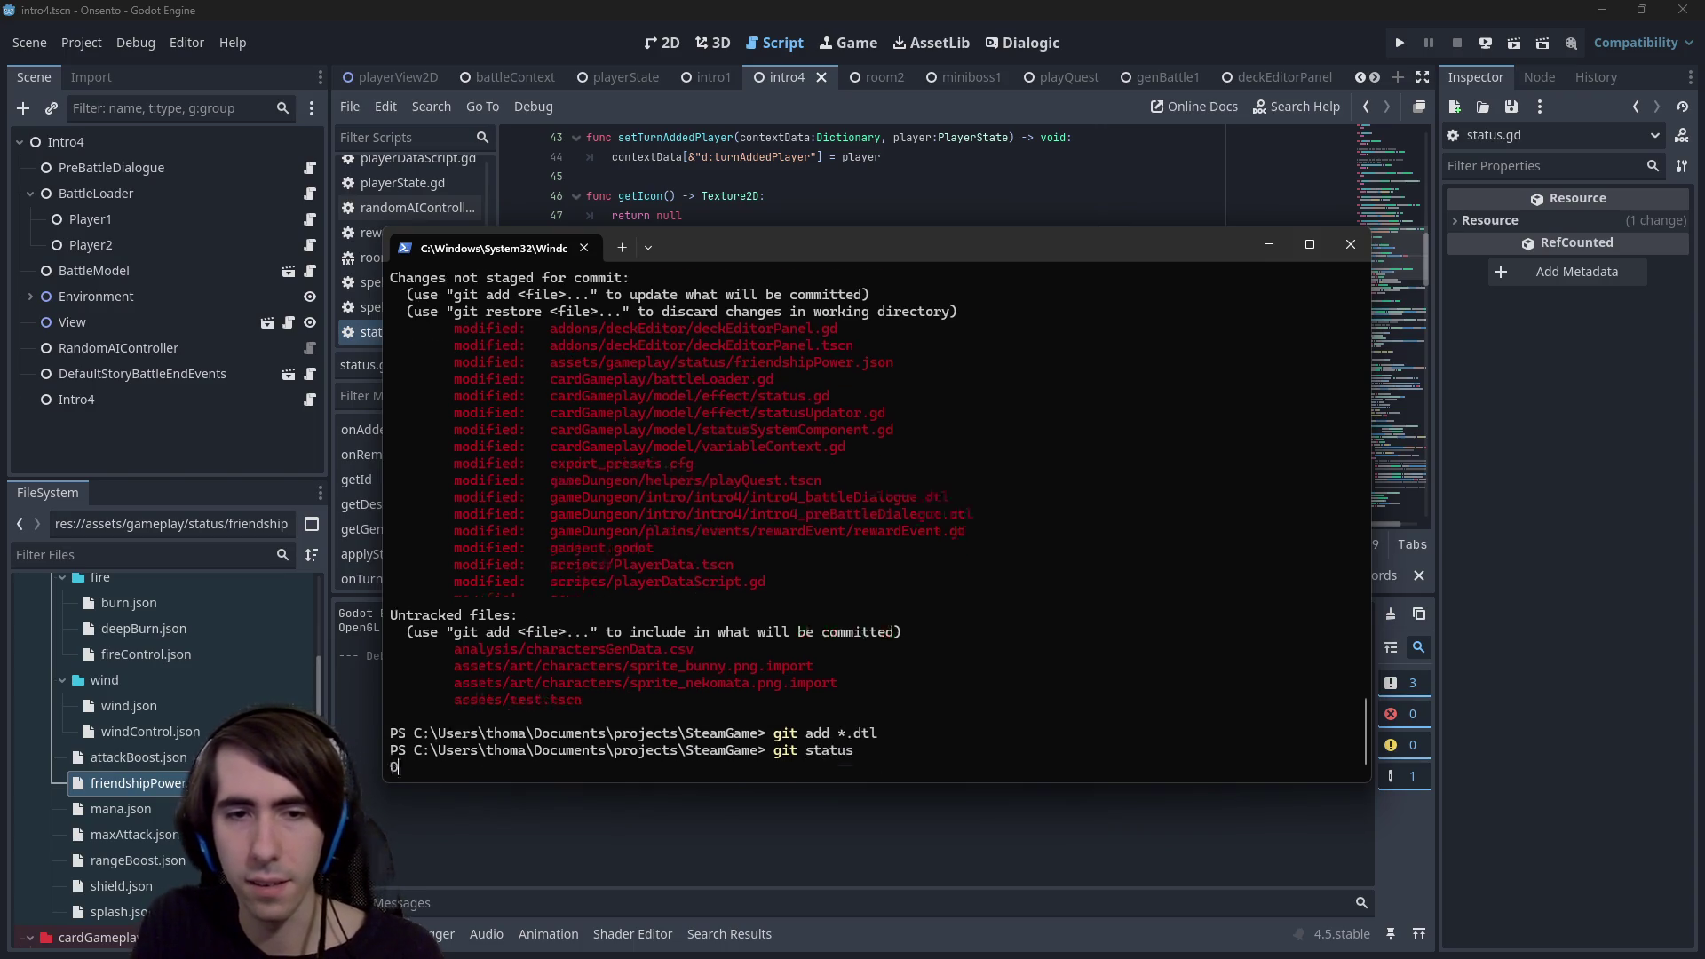
text(git add)
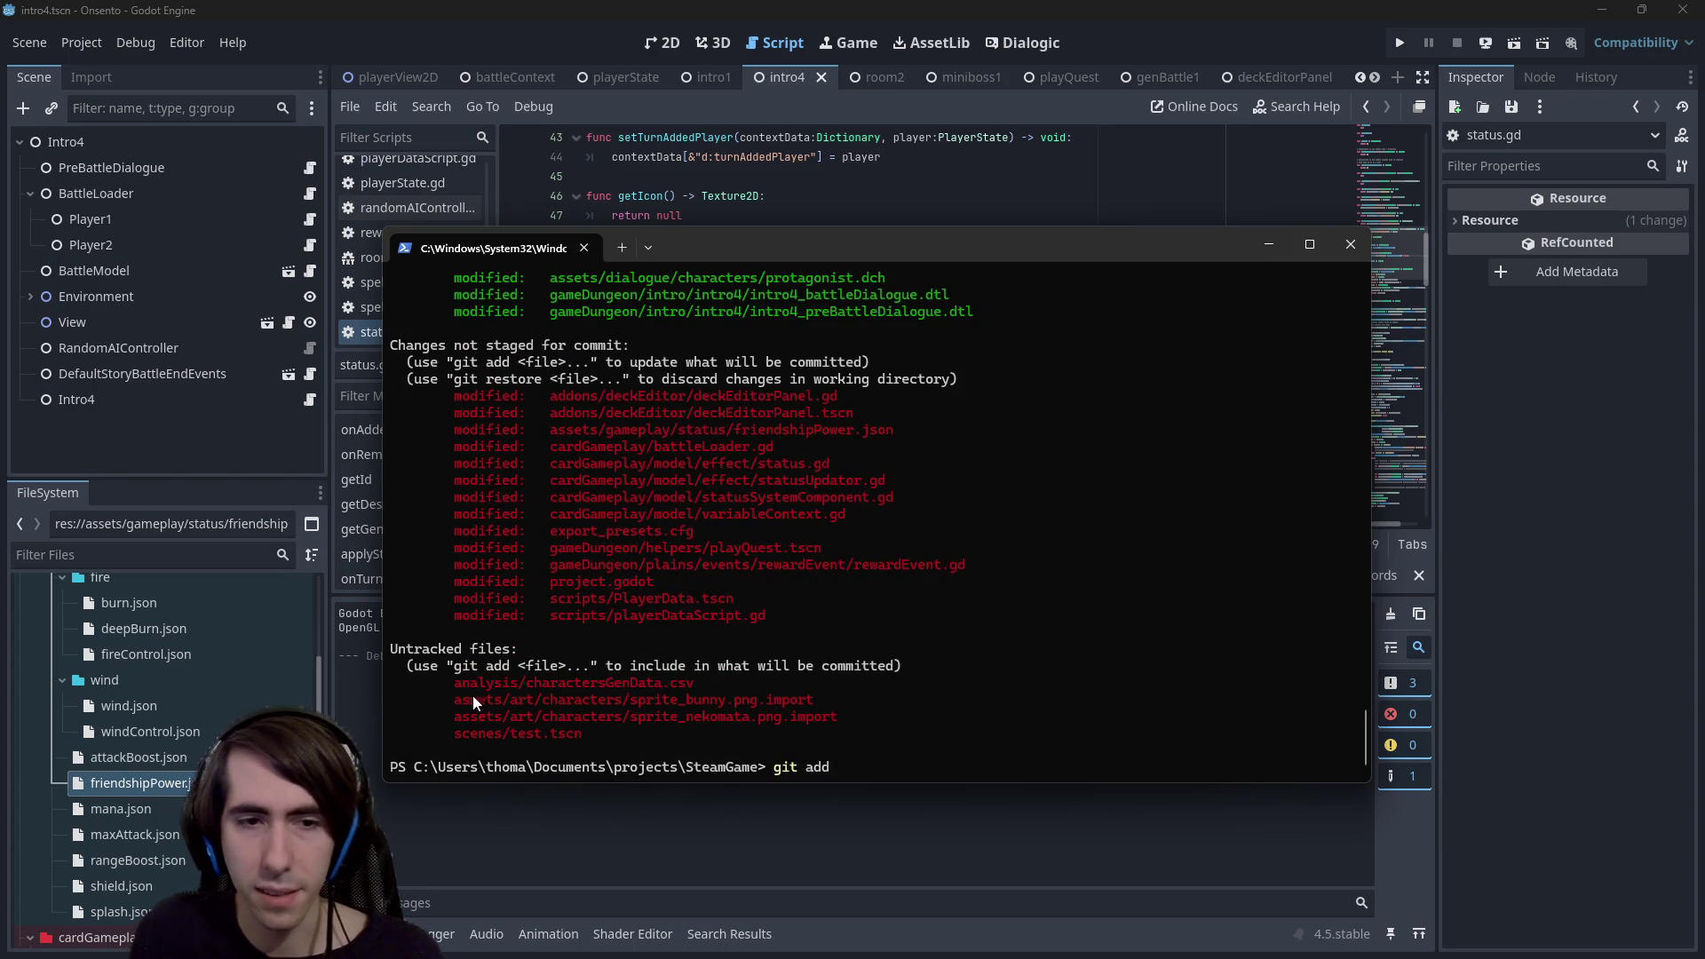
text( *import)
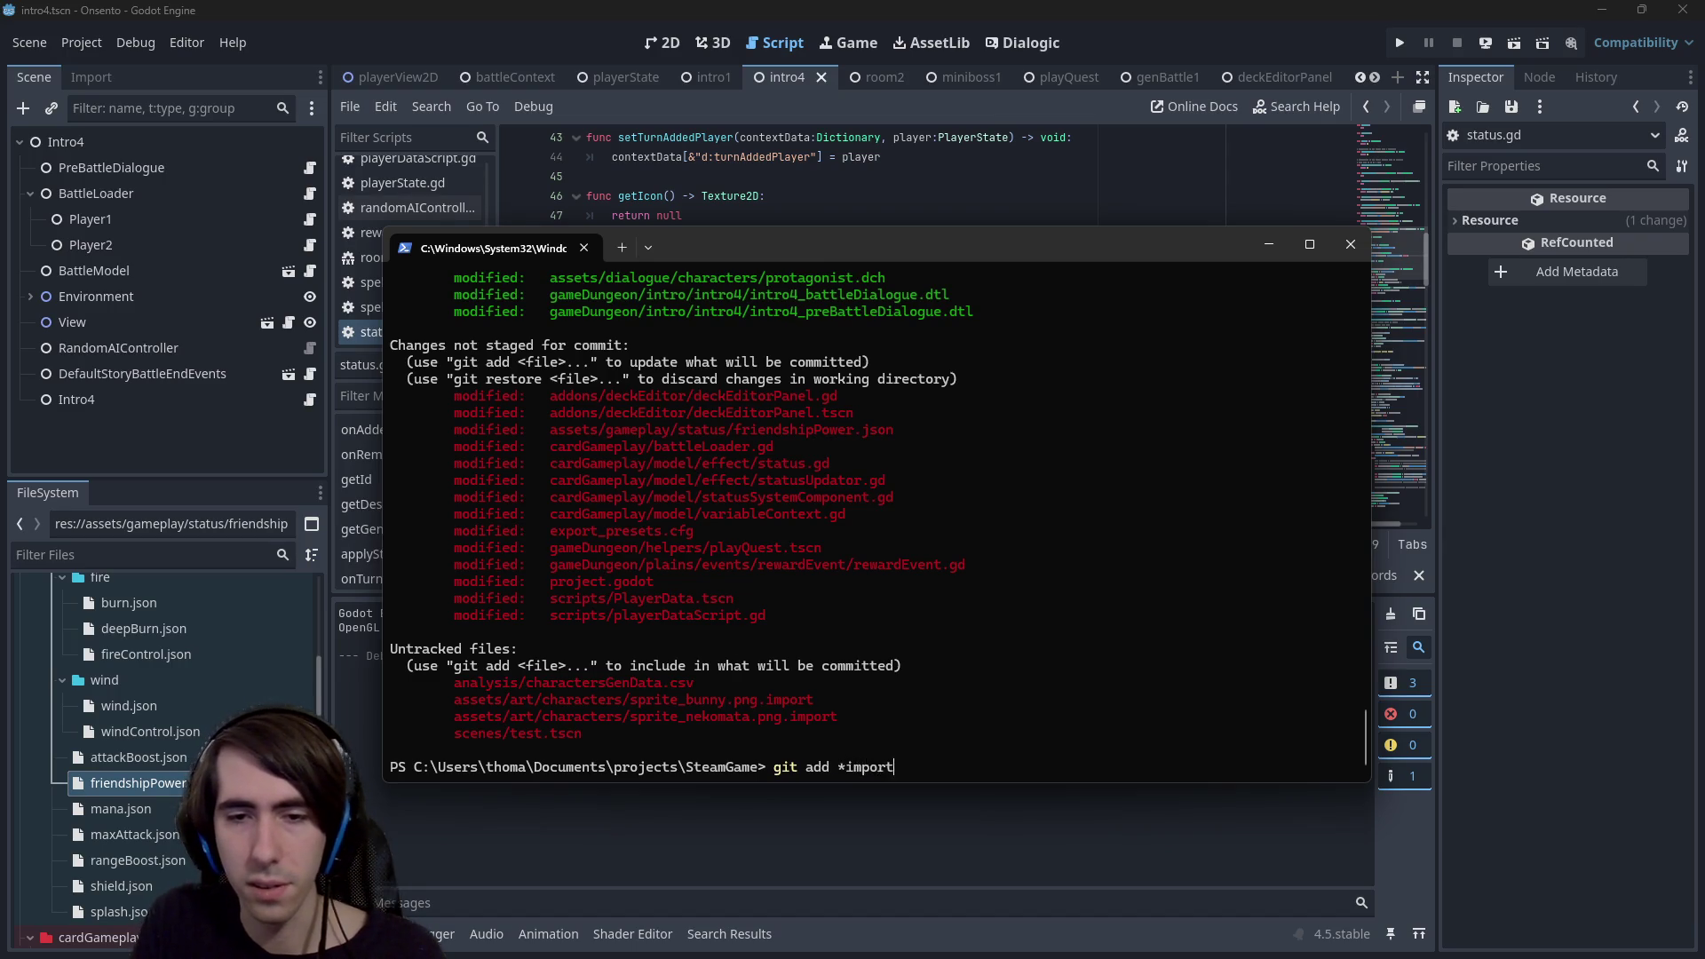
key(Return)
text(git status)
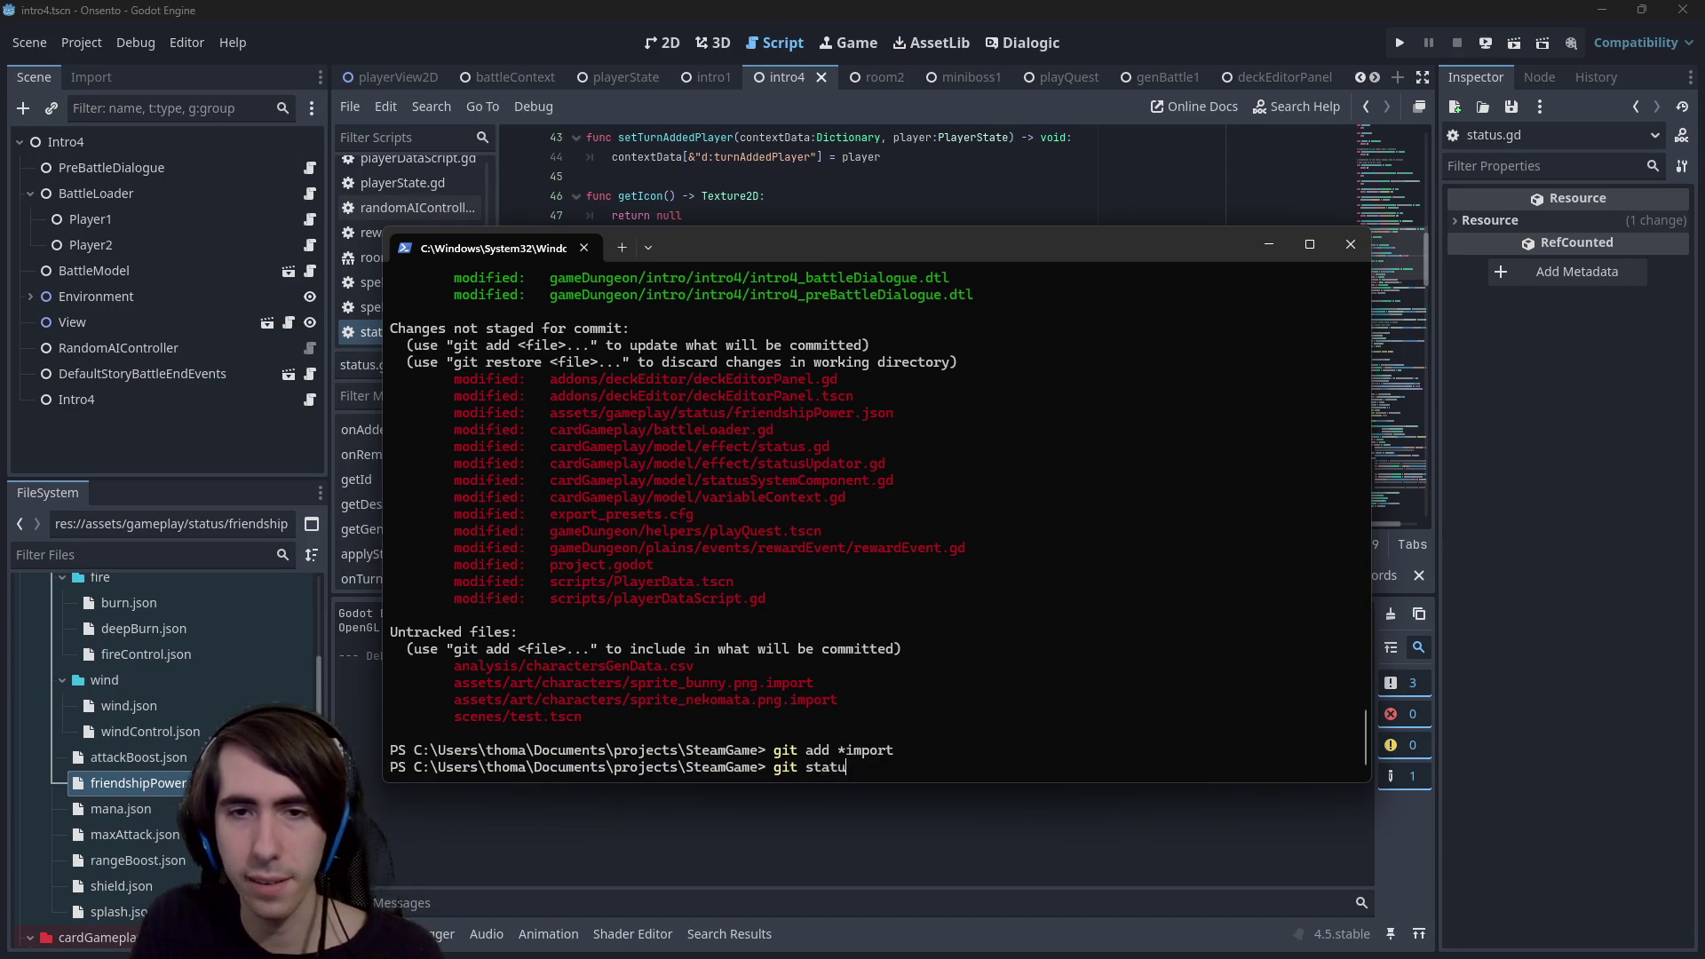
key(Return)
Commit with message '[hotfix] vn characters added to dialogues' and push to master
text(git)
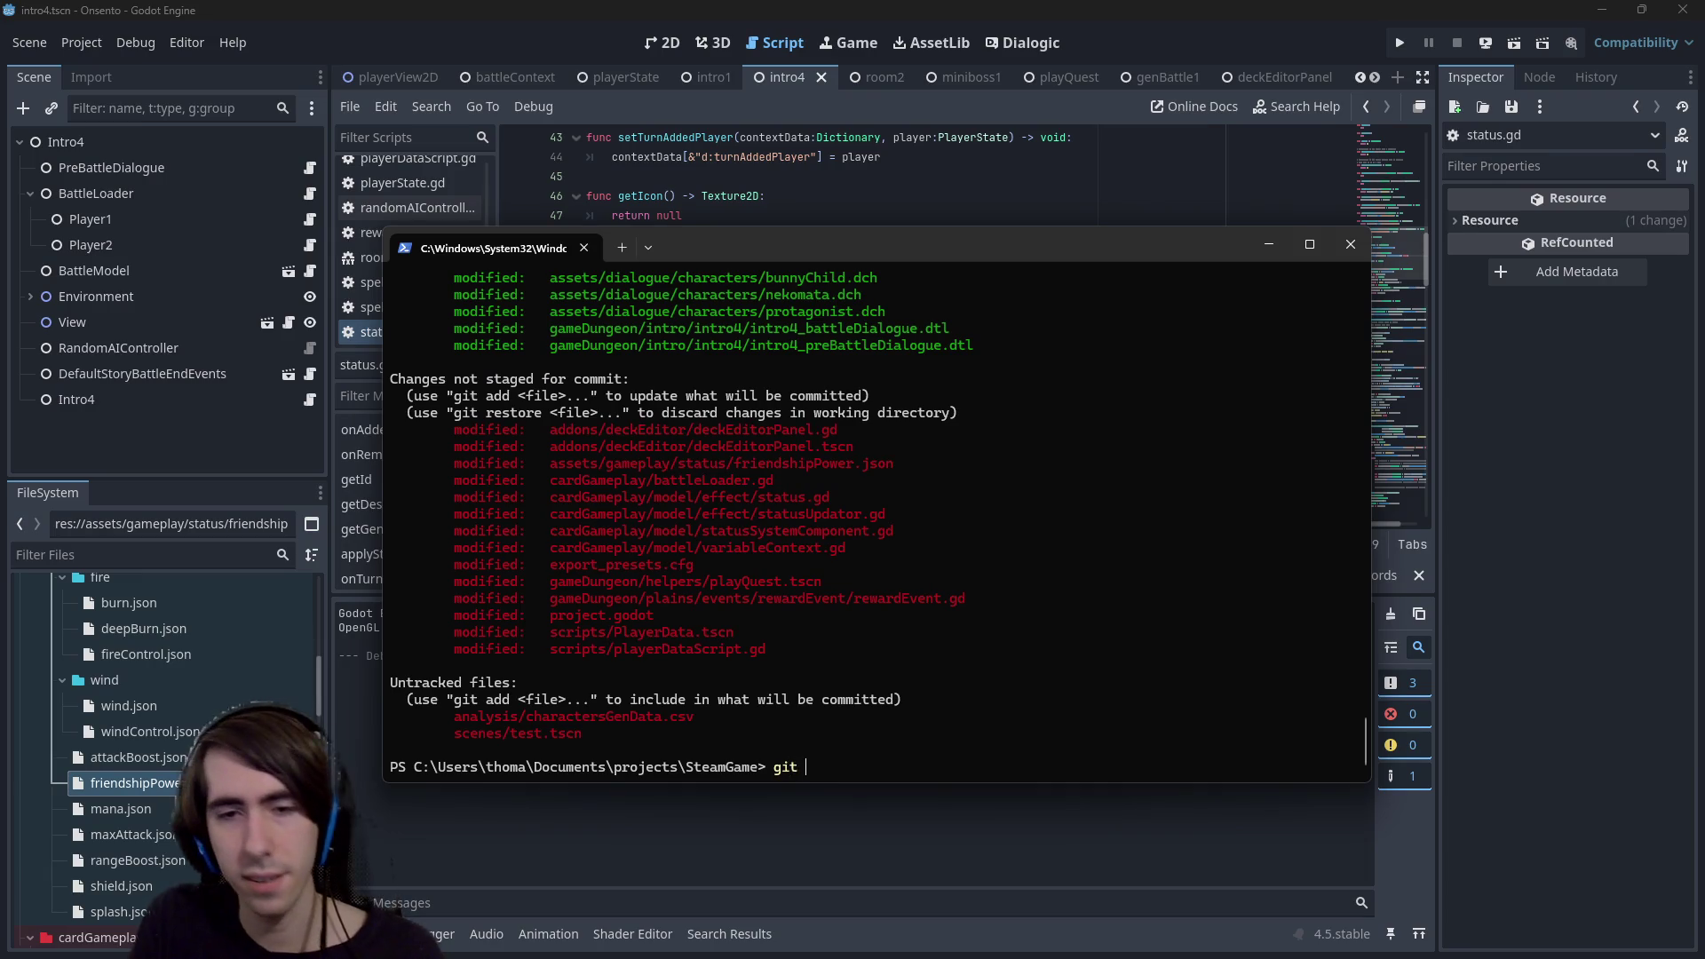
text(commit -m "[)
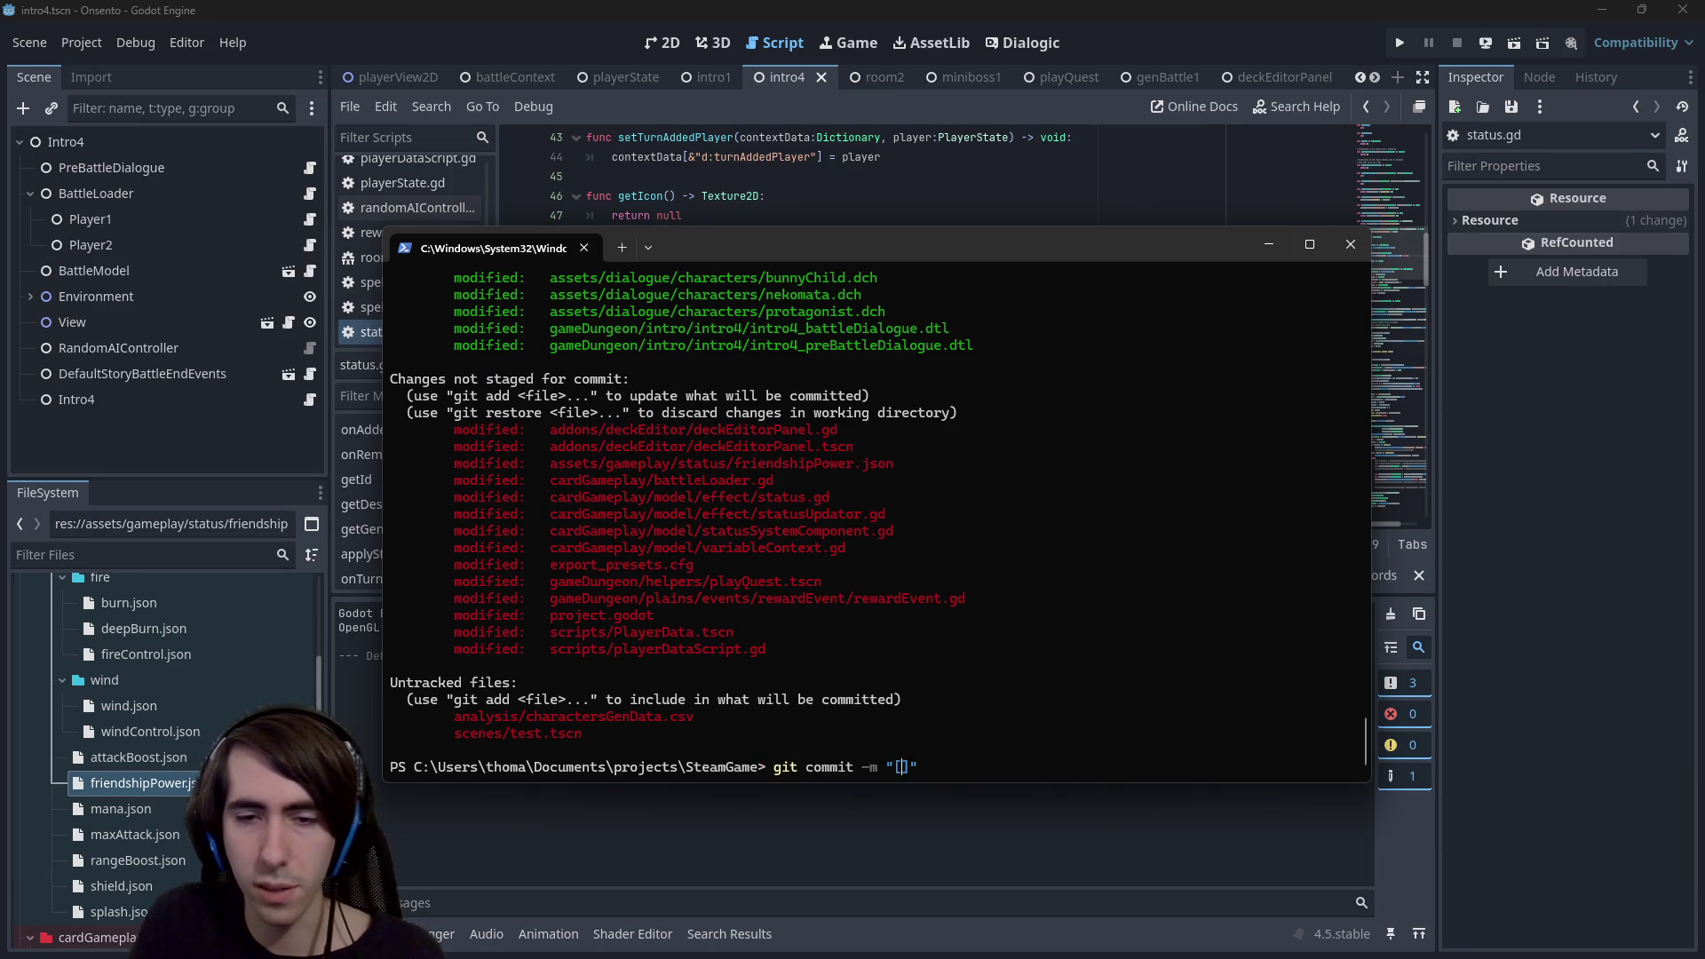
text(hotfix)
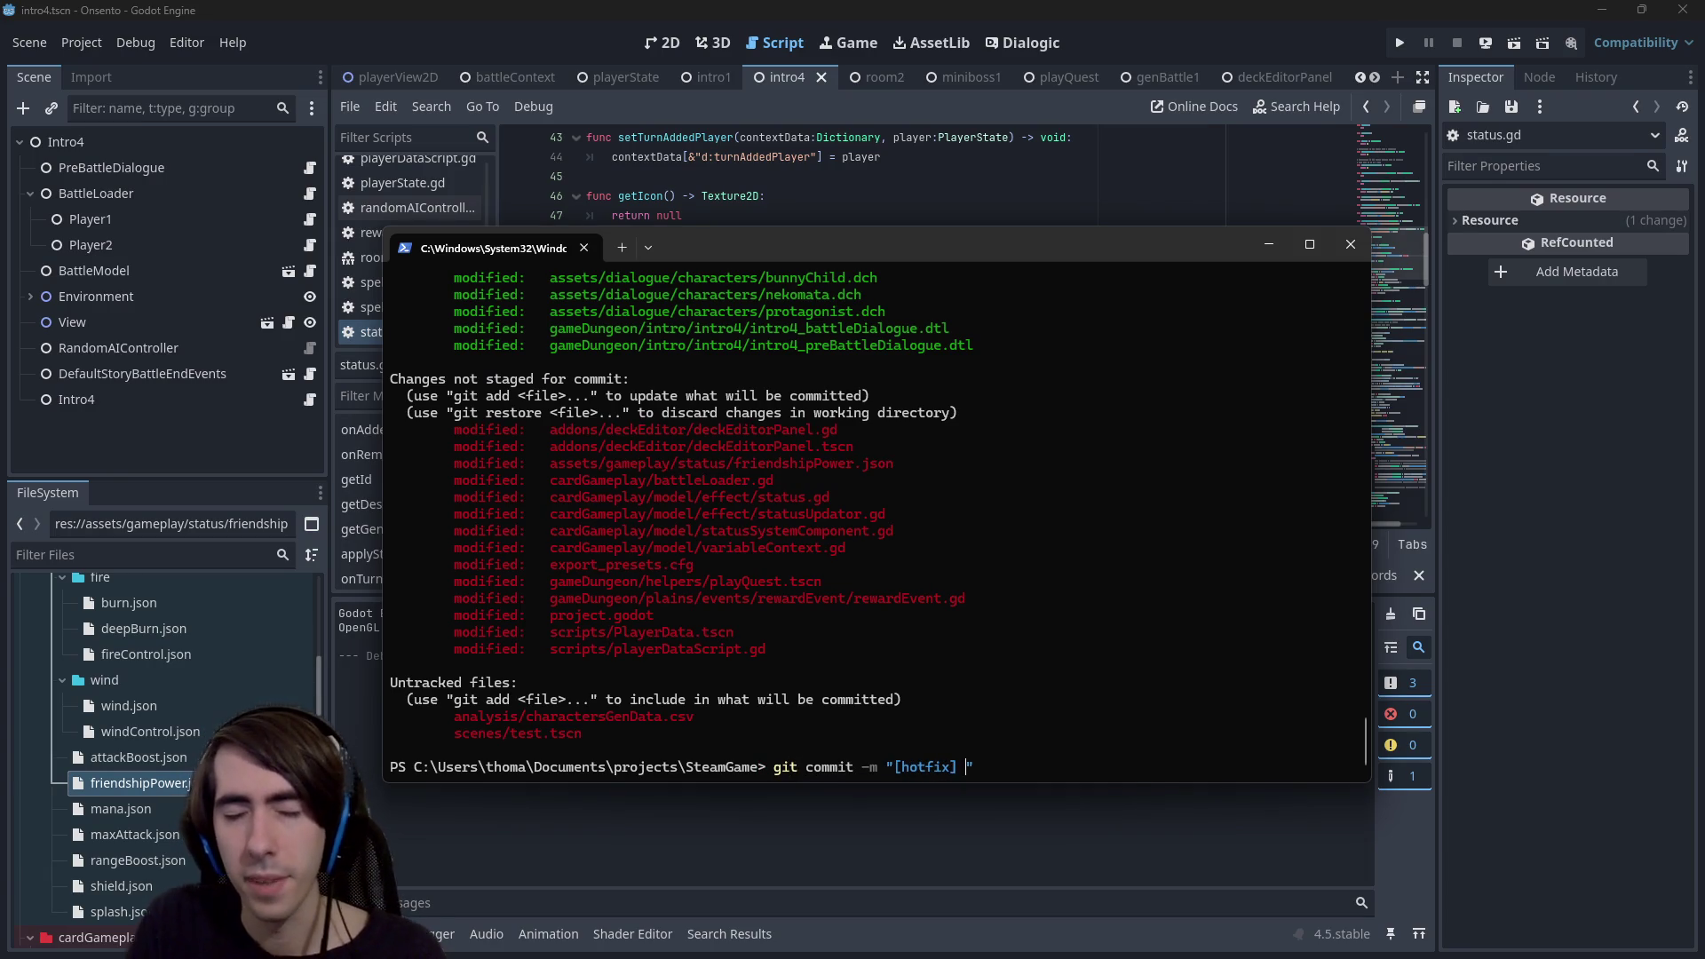
text(changes)
key(BackSpace)
key(BackSpace)
key(BackSpace)
text(vn cha)
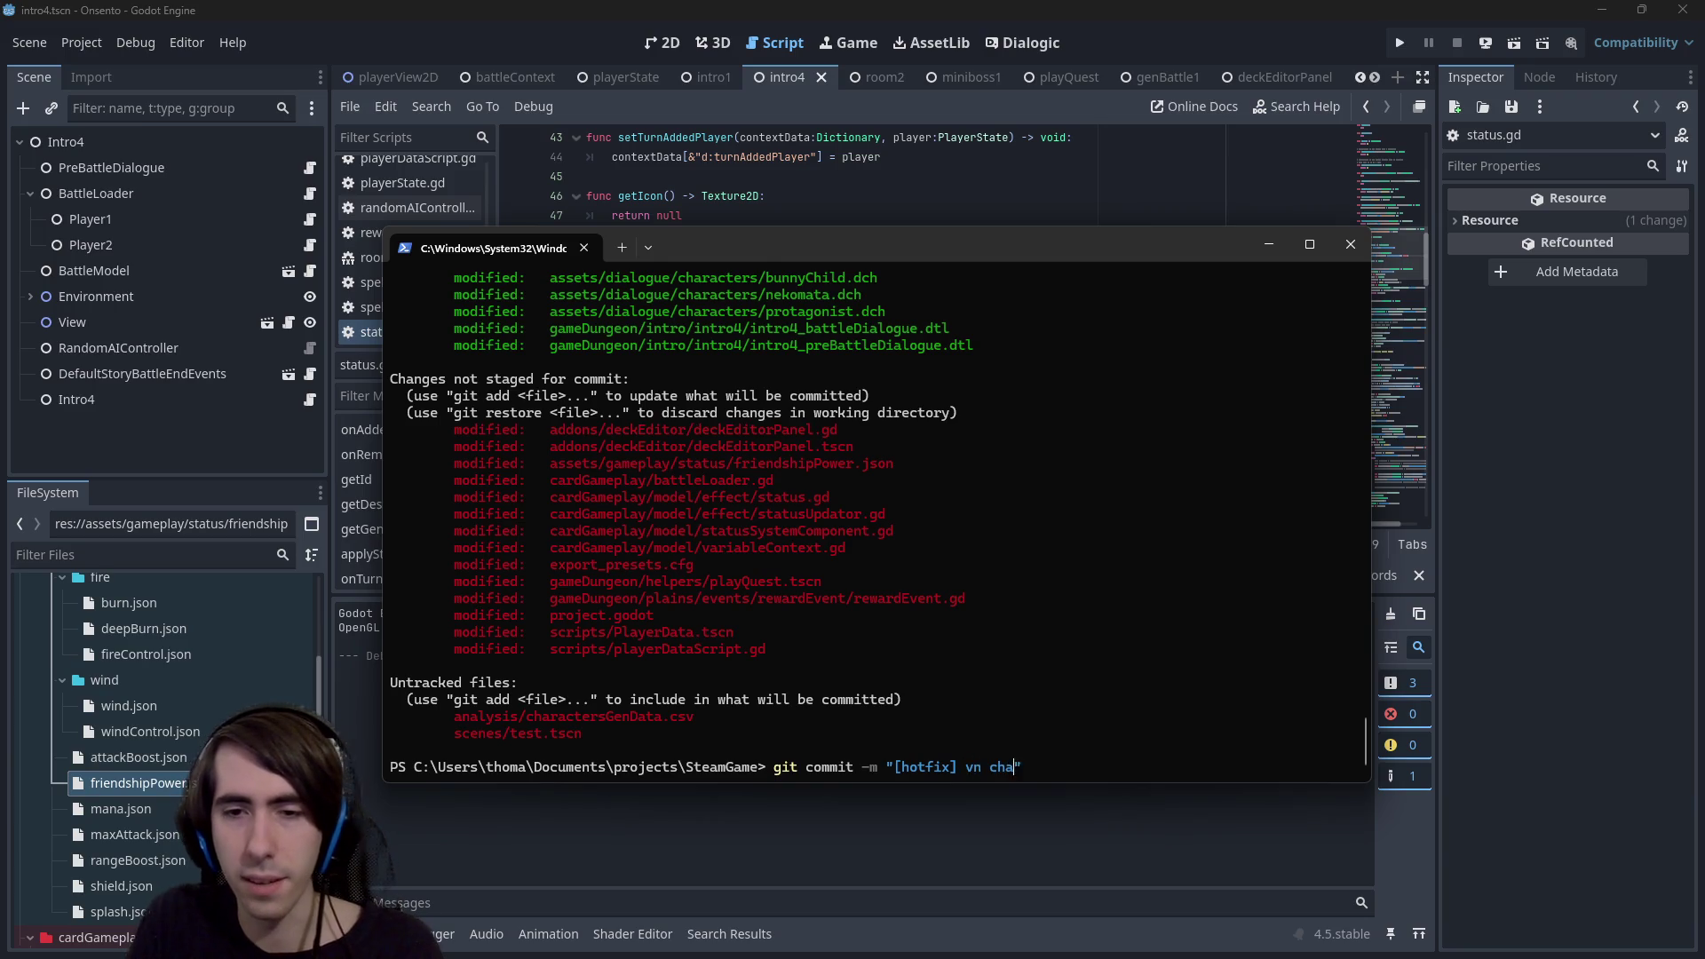
text(racters added to dialo)
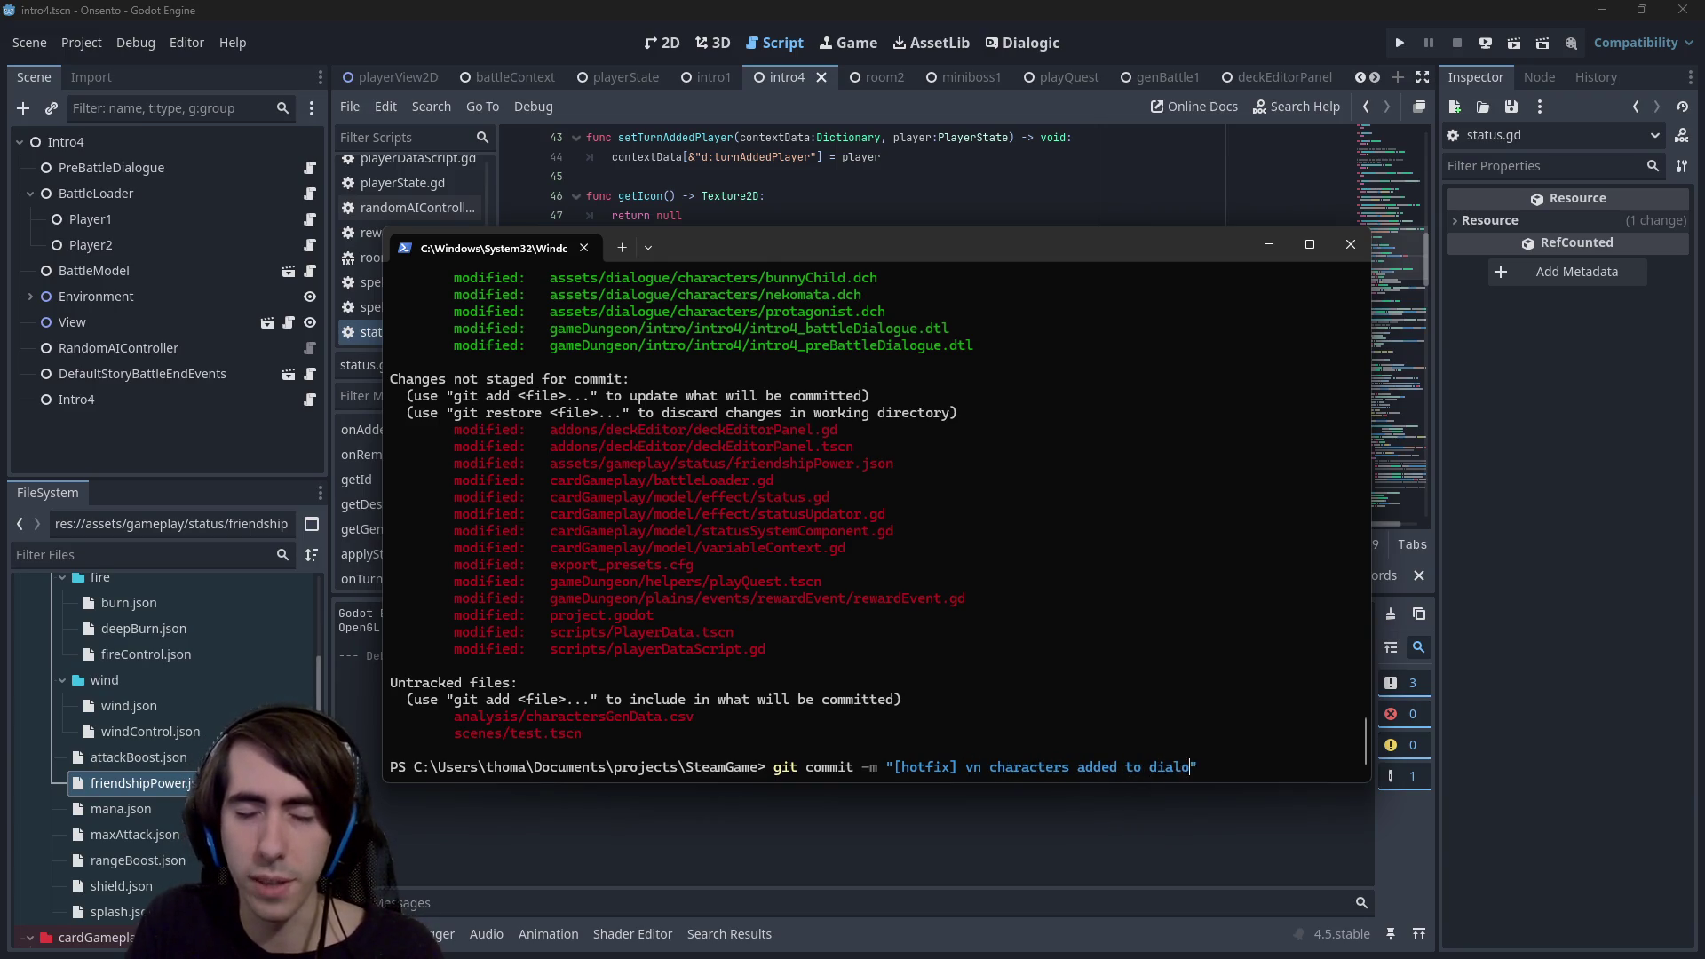
text(gues)
key(Return)
text(git push)
key(Return)
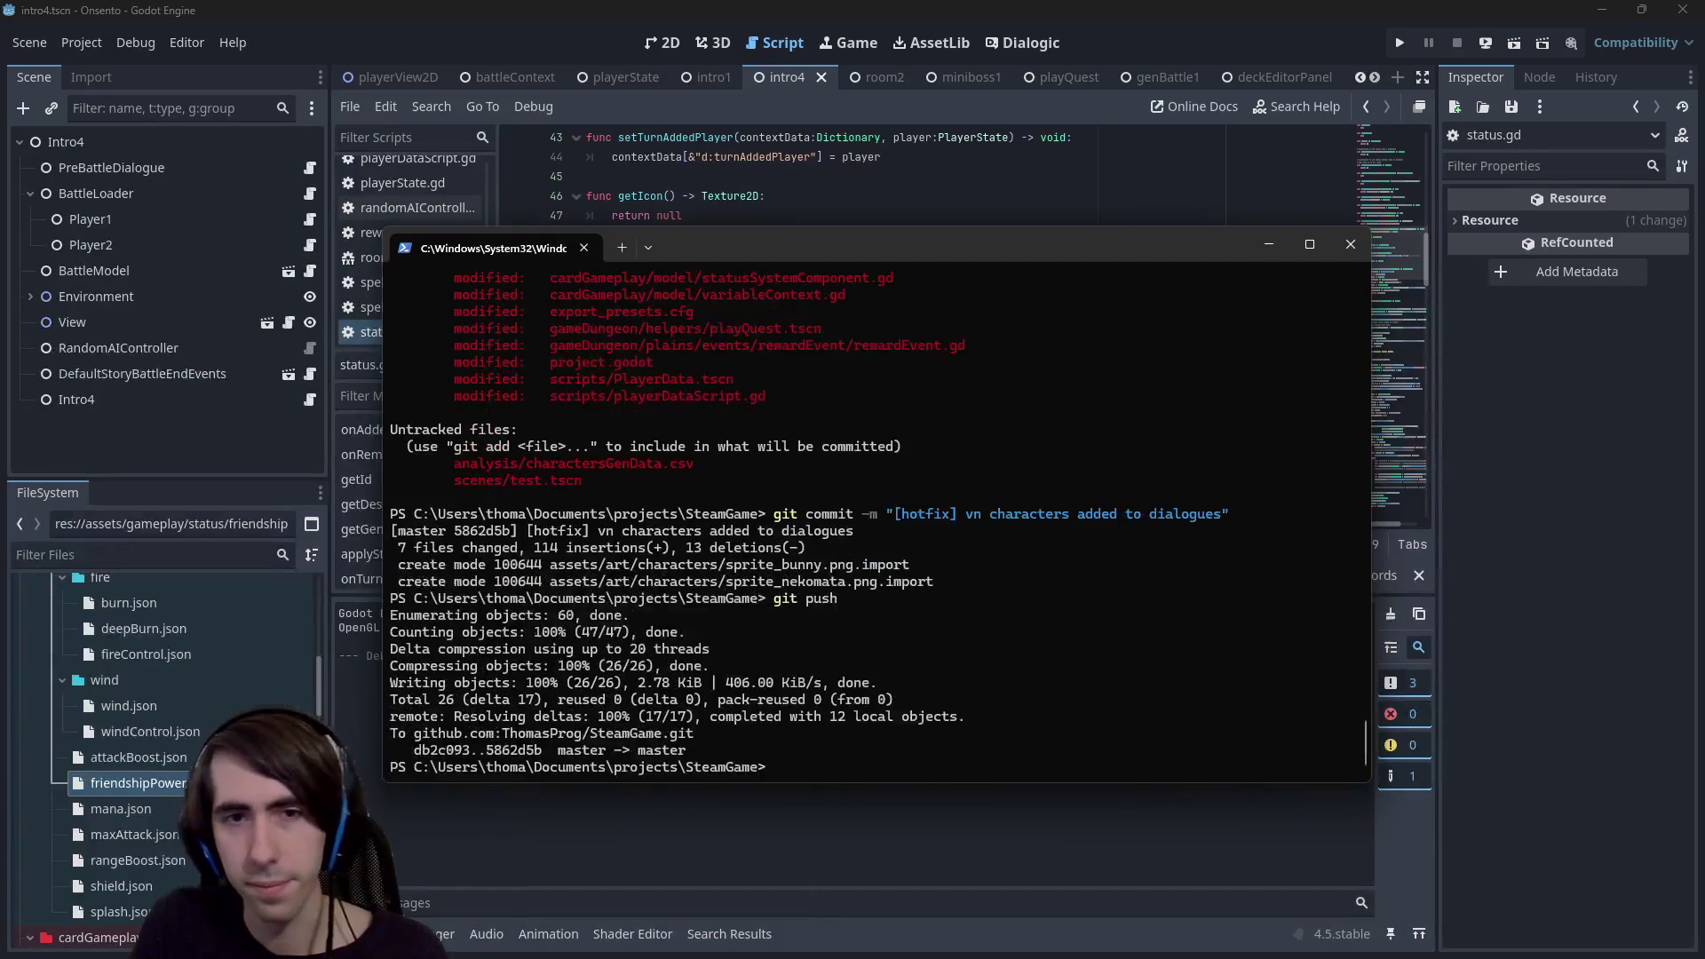
List the remaining modified and untracked files, push again, and rerun git status
text(git status)
key(Return)
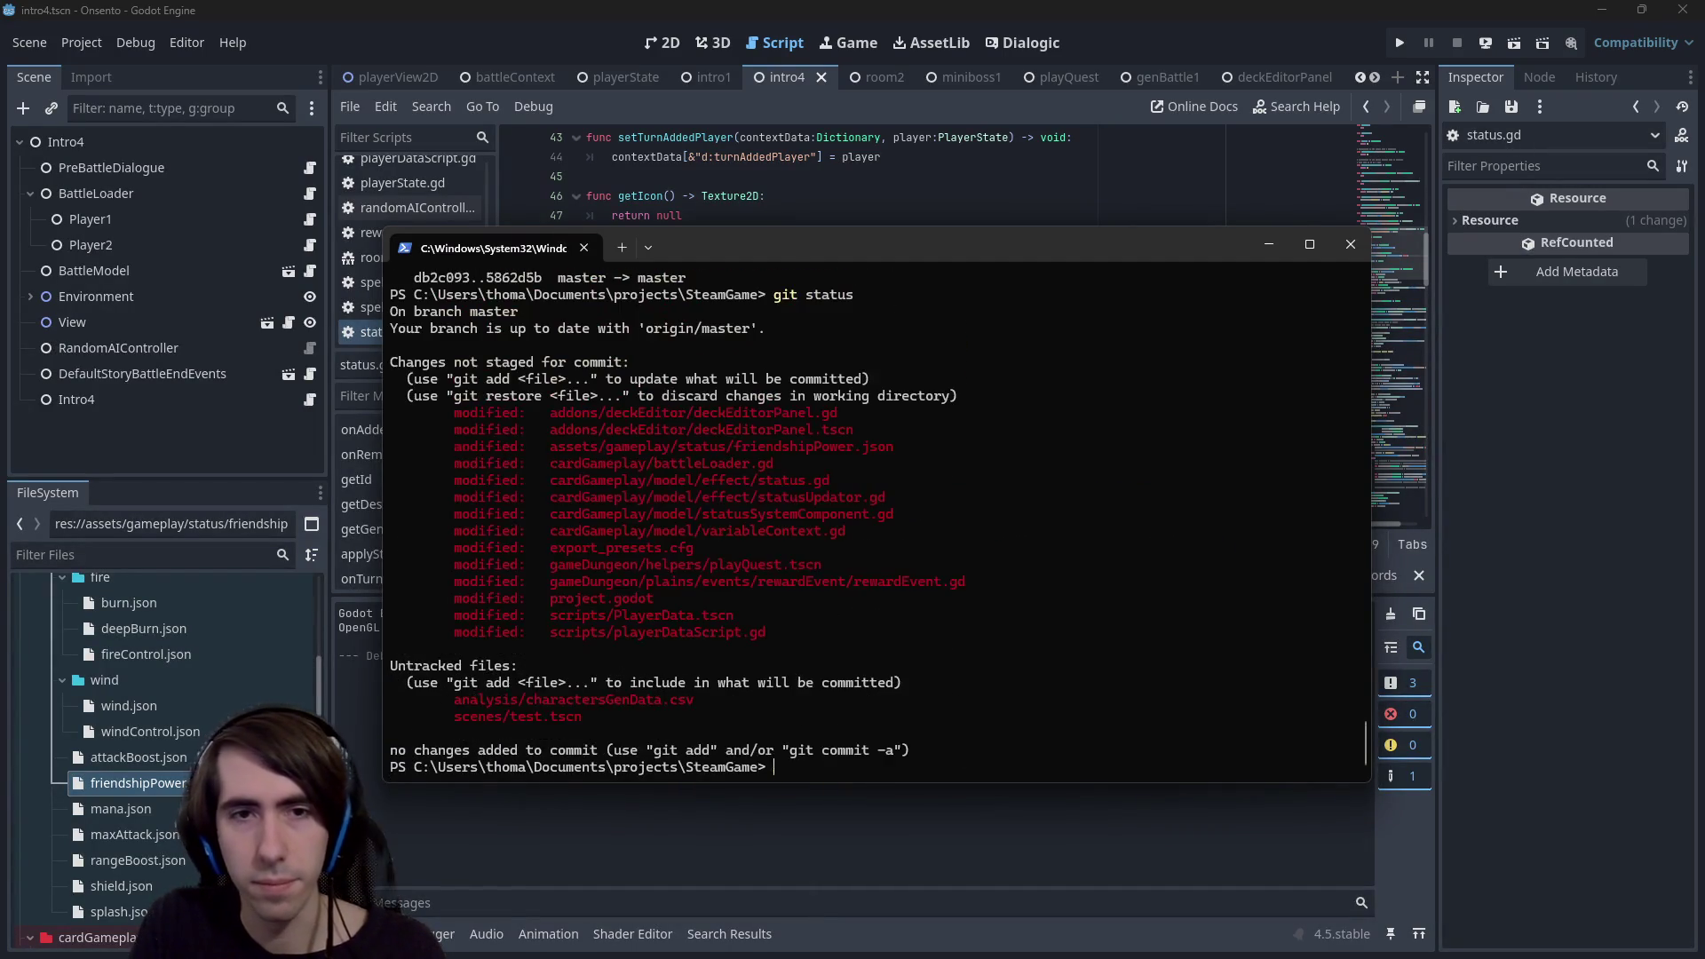
text(git add)
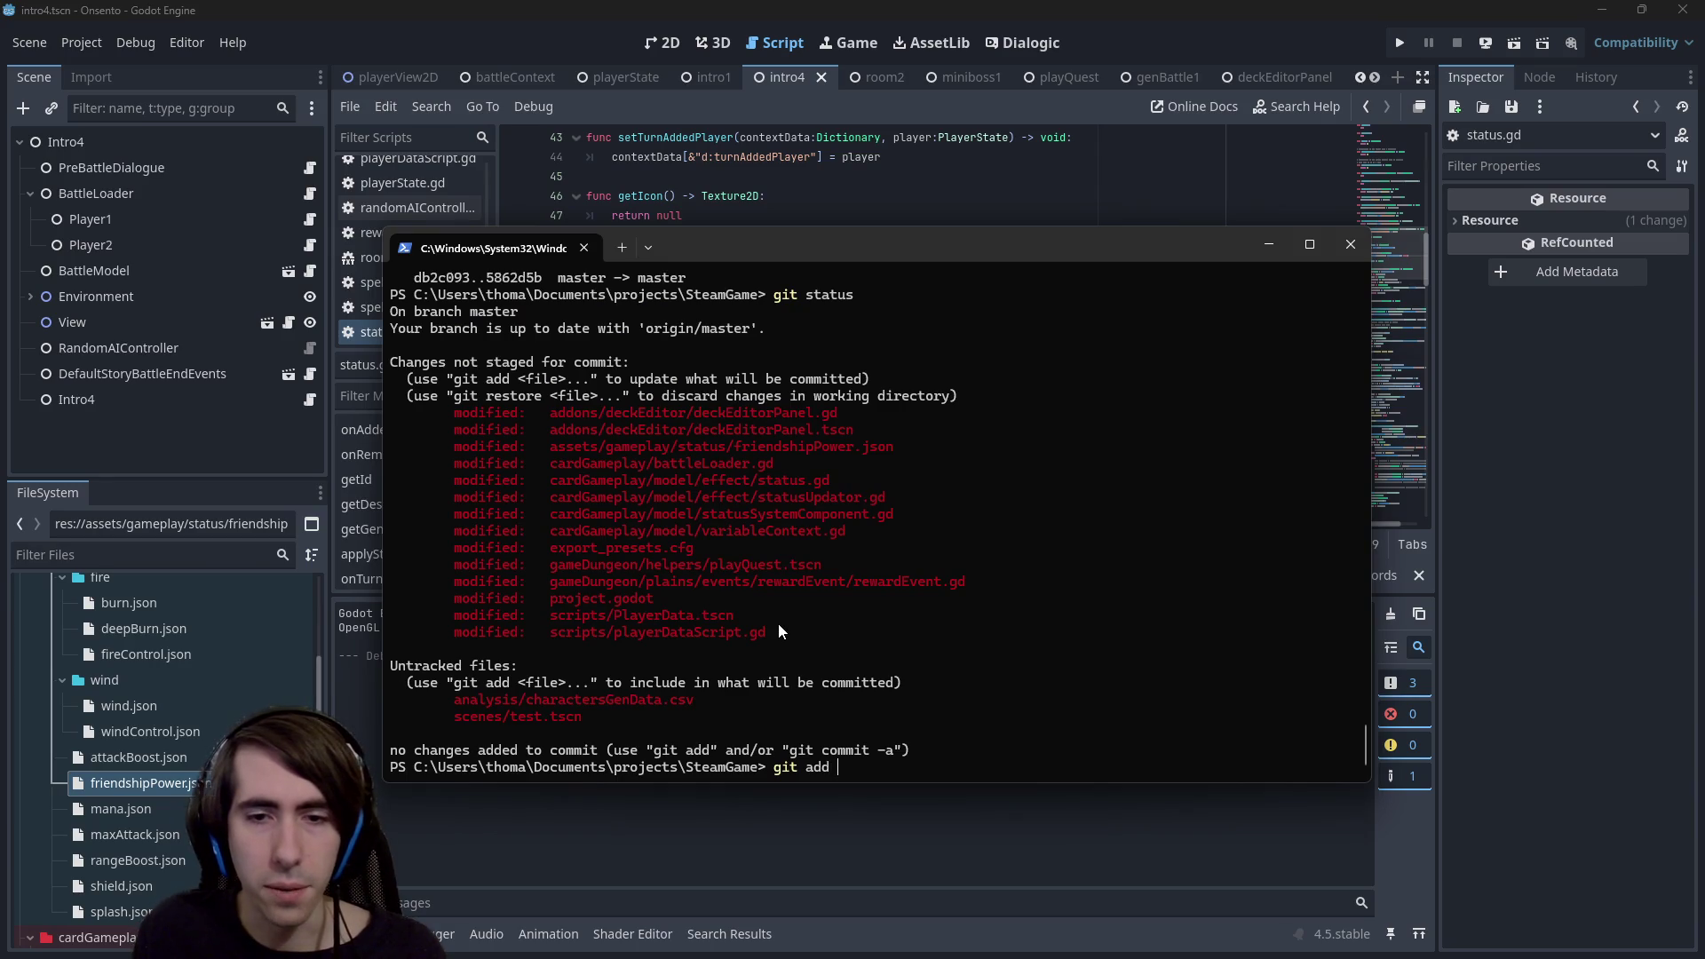
key(BackSpace)
key(BackSpace)
key(BackSpace)
text(pu)
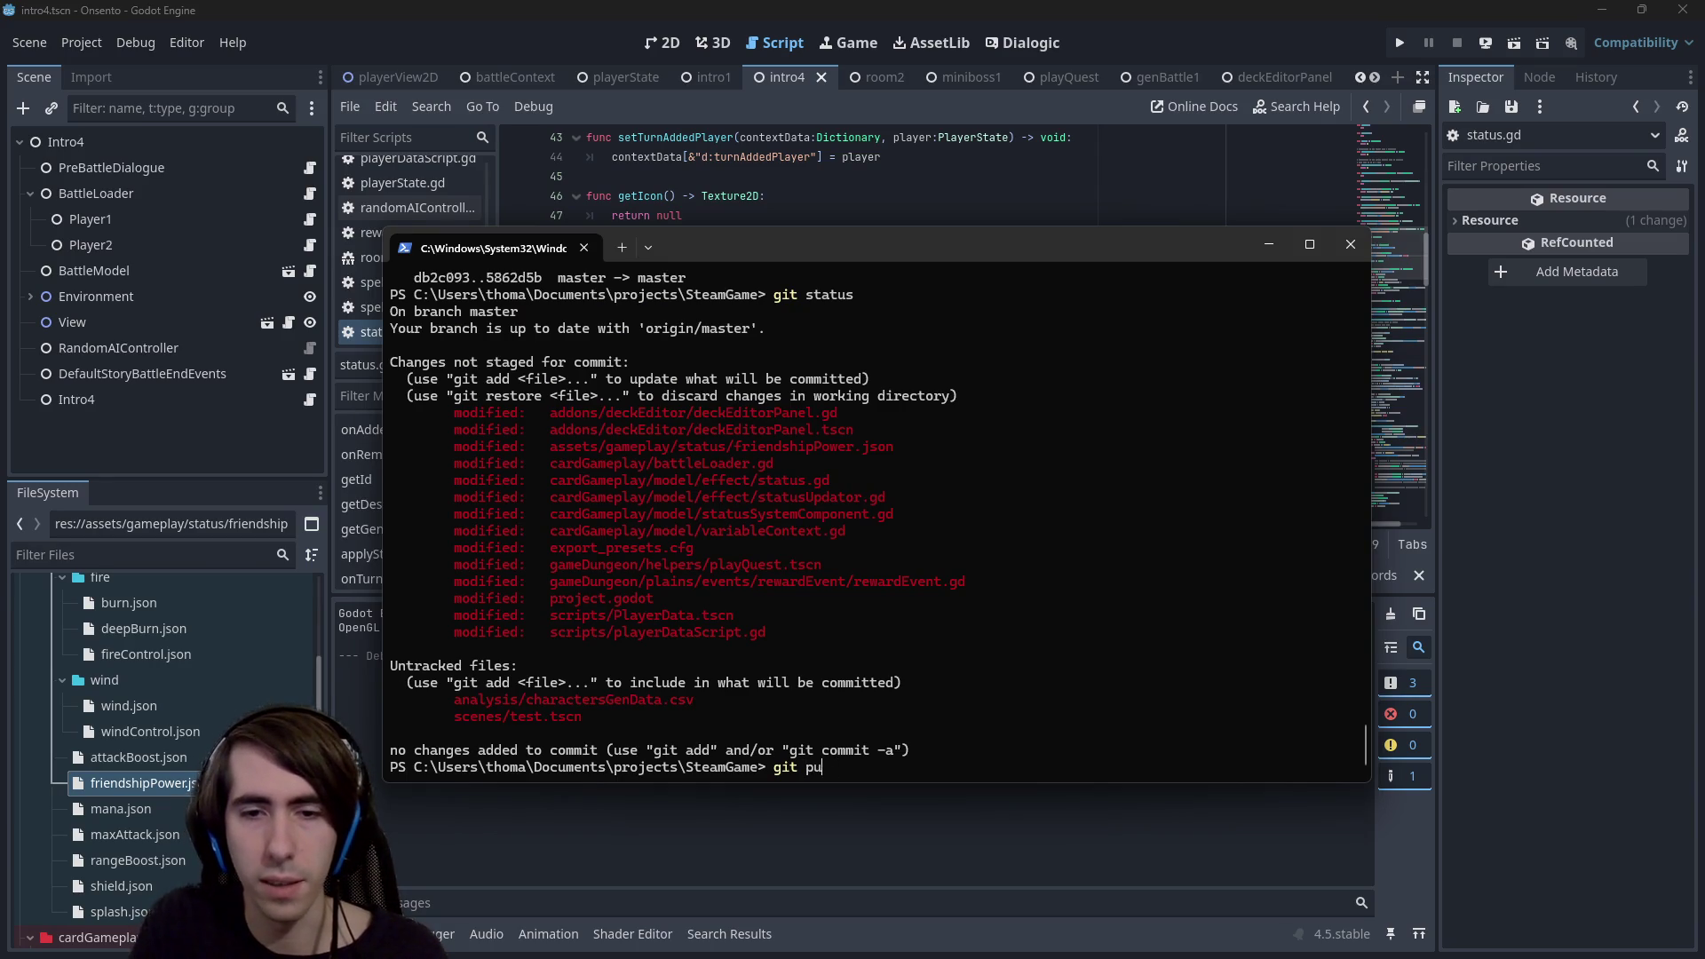
text(sh)
key(Return)
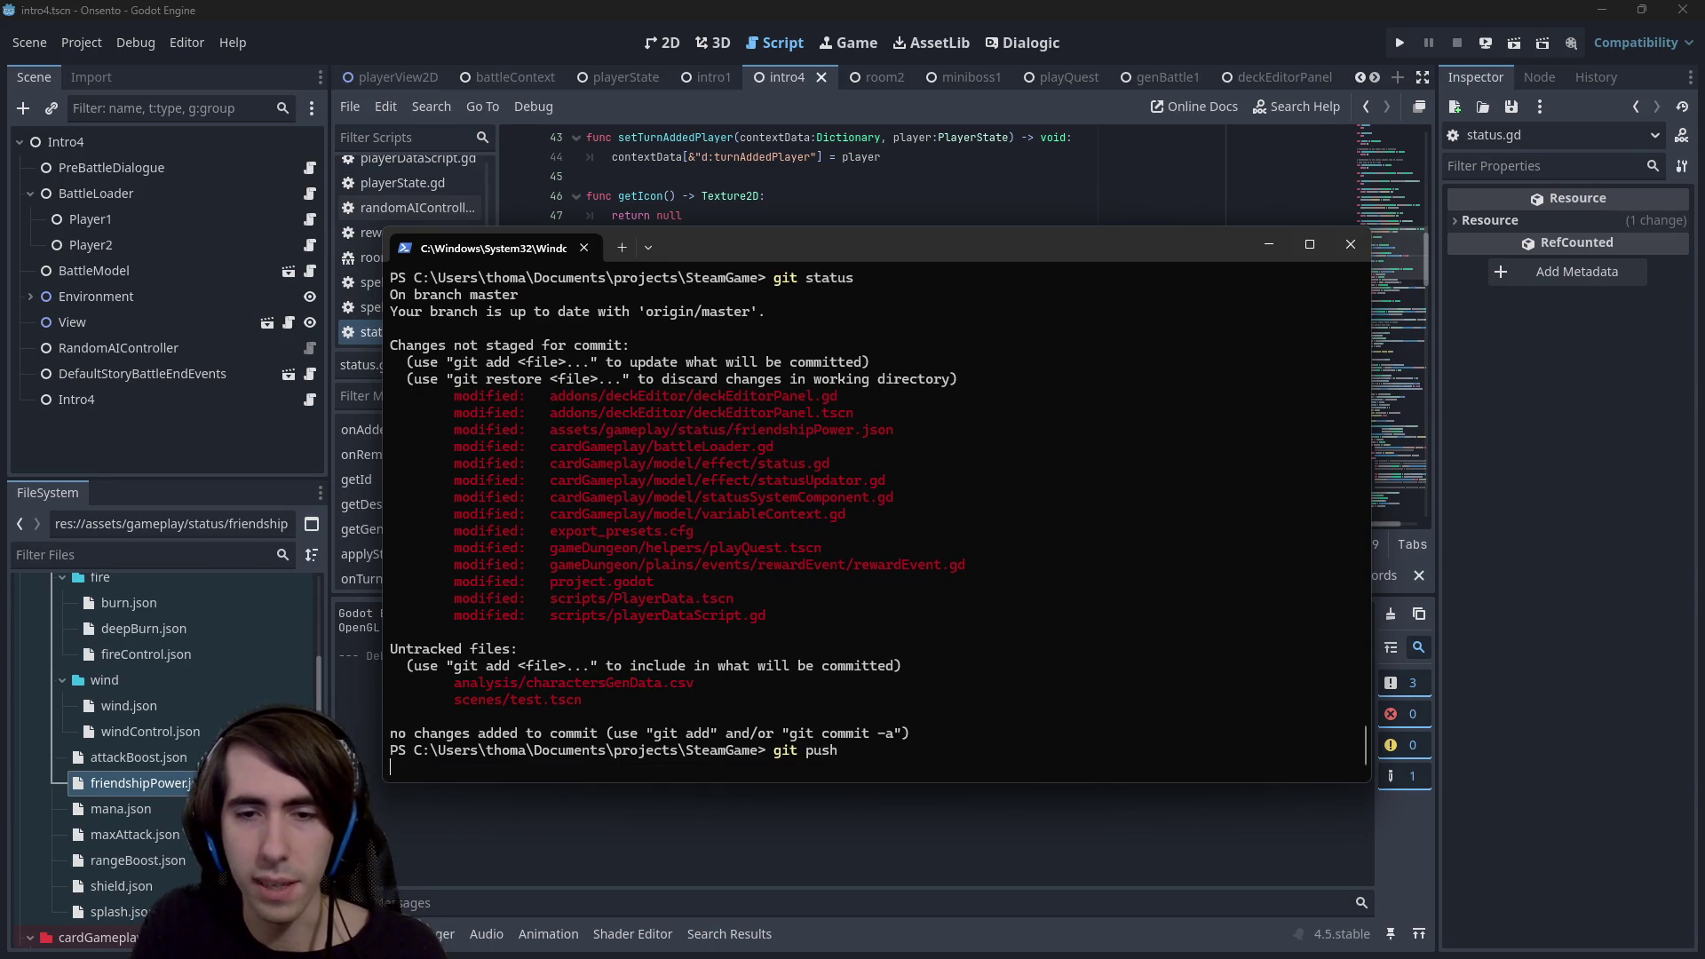
text(git stauts)
key(Return)
text(git status)
key(Return)
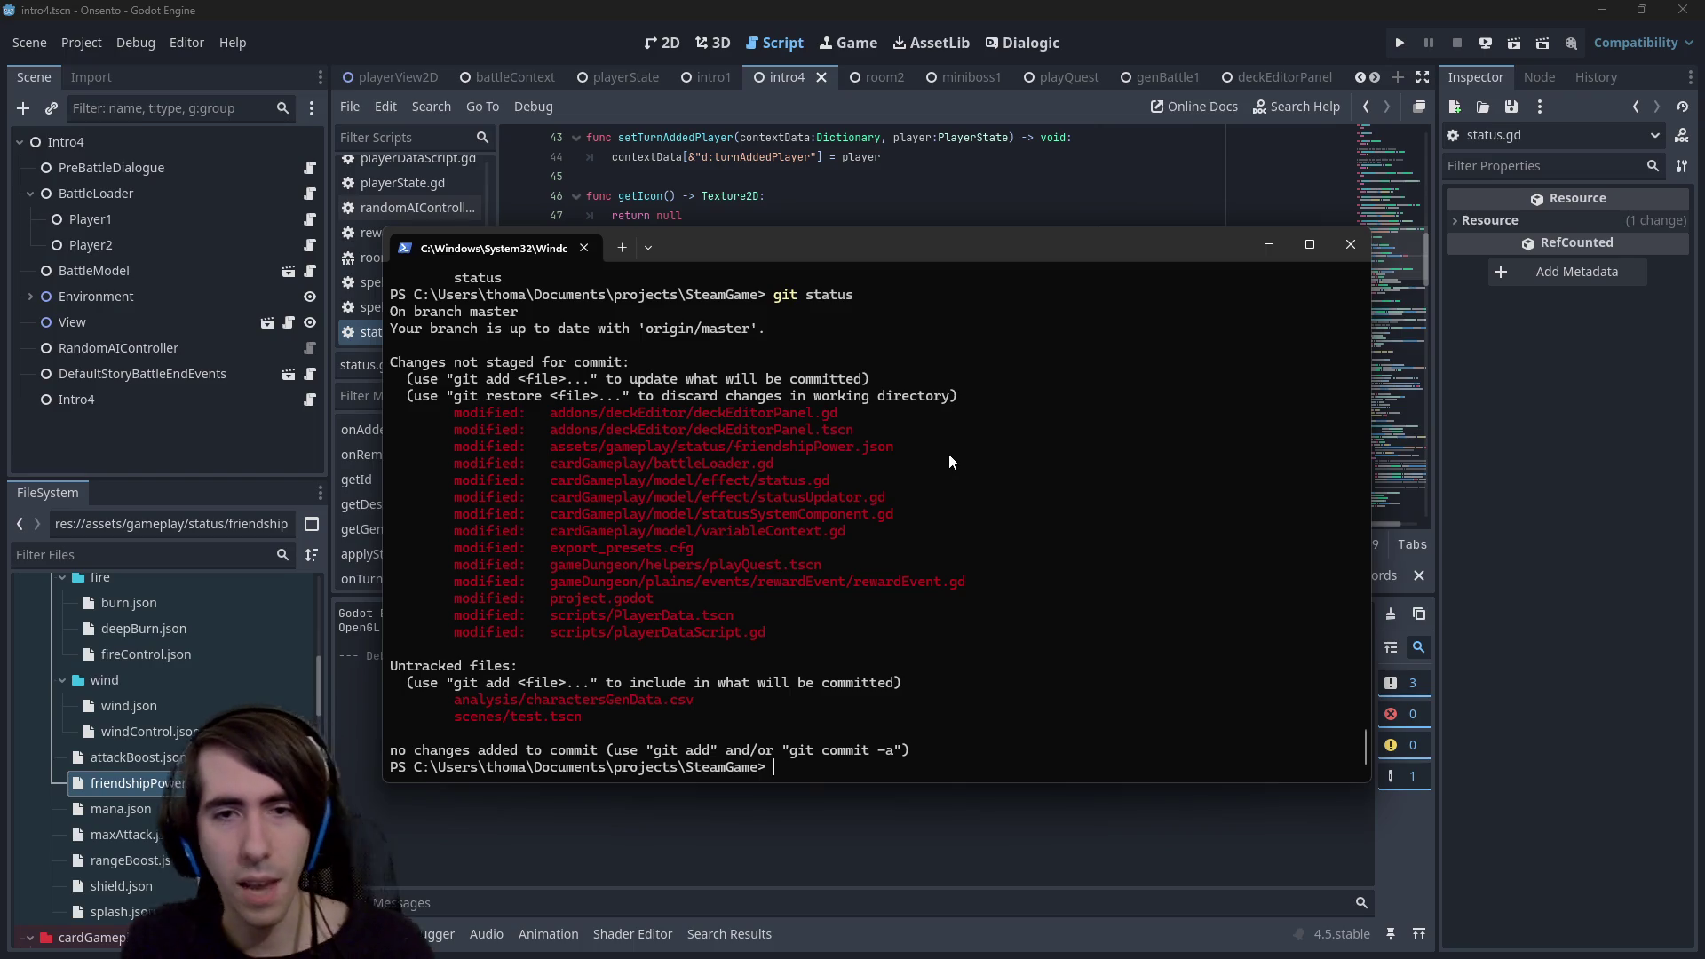
Run git diff *.gd and page through the battleLoader changes and status.gd's toFullData addition
text(git diff *)
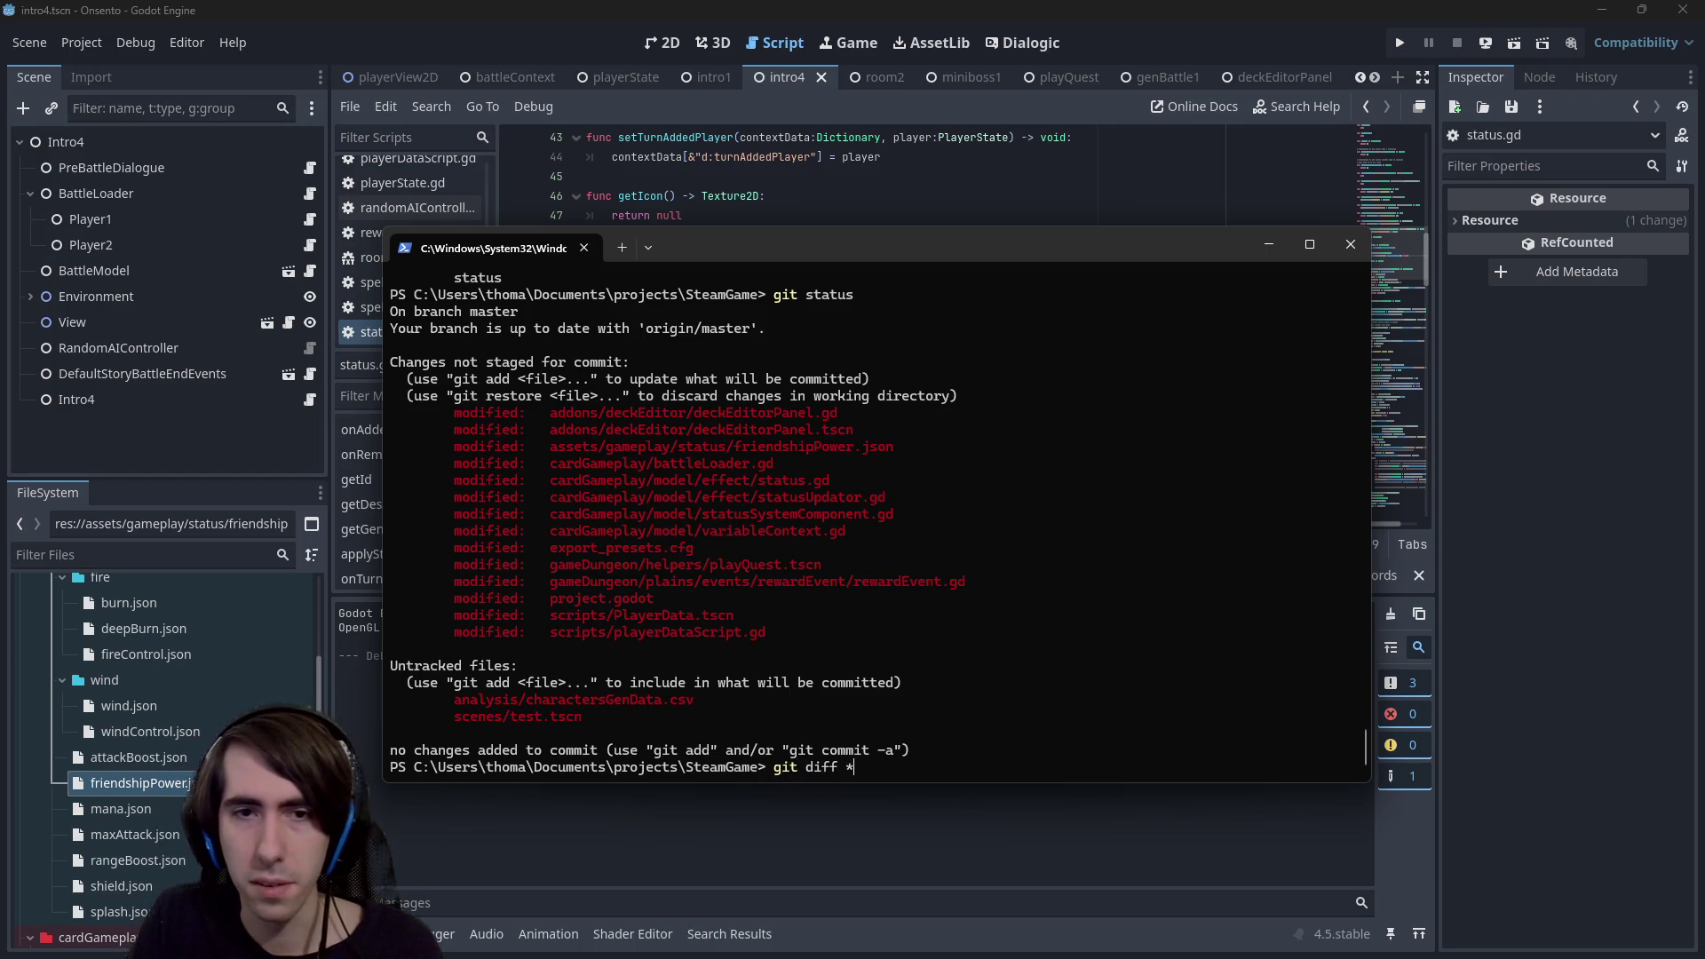
text(.gd)
key(Return)
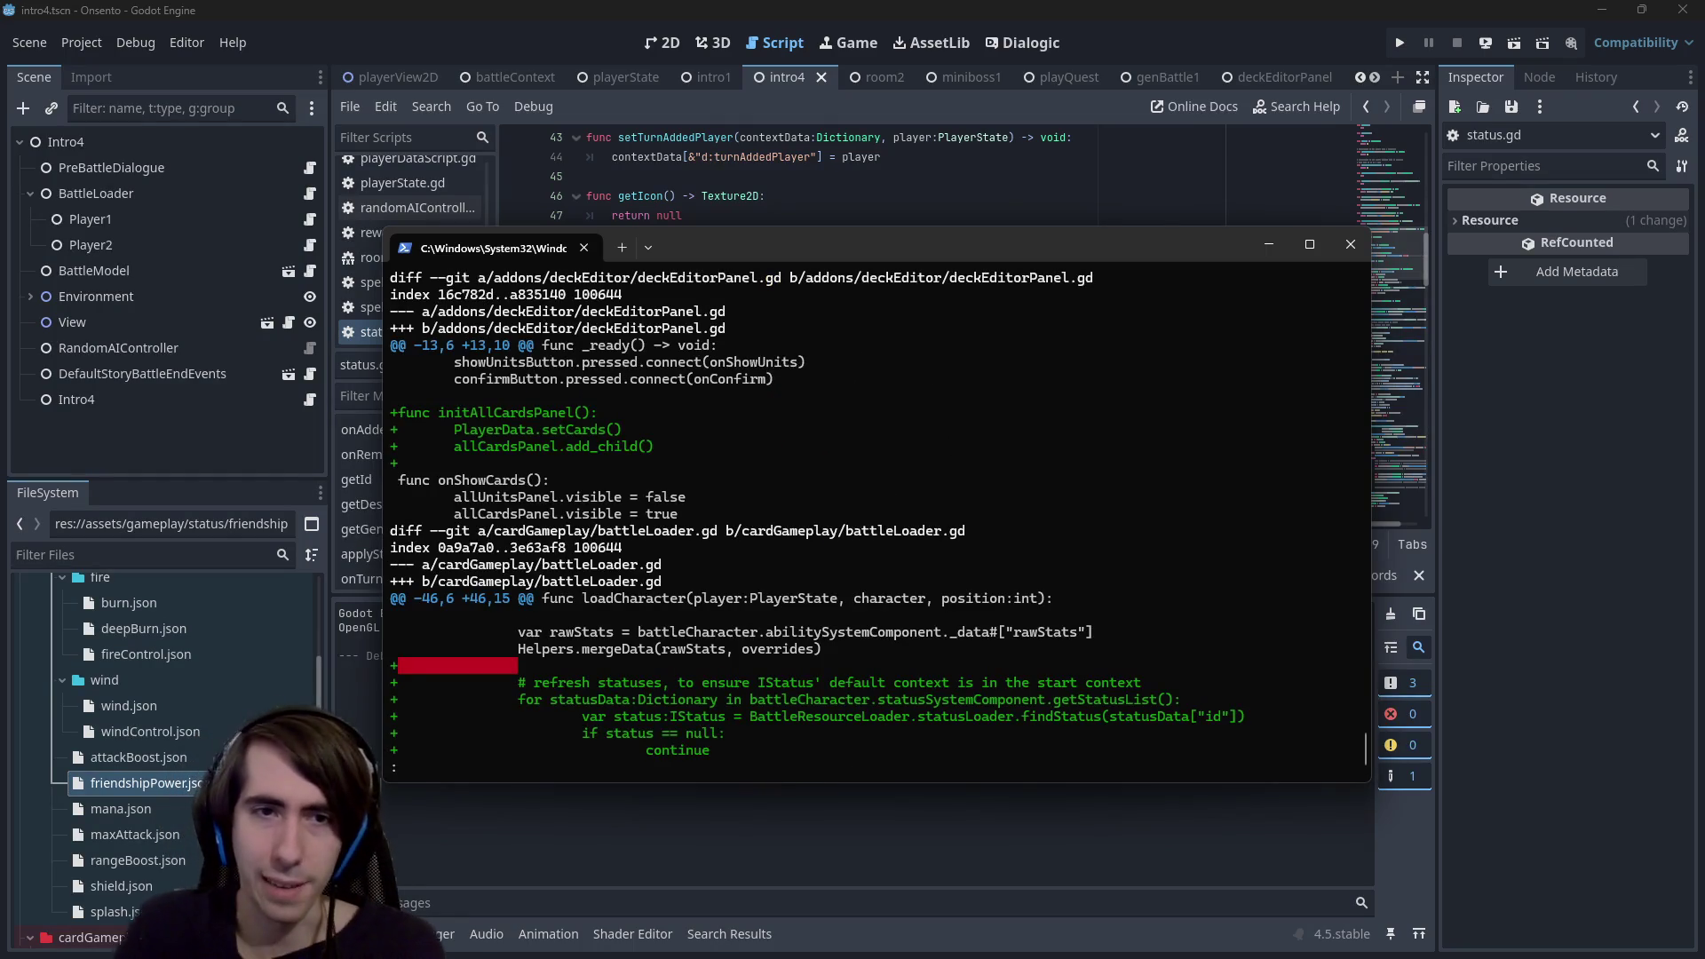
key(Down)
key(Down)
key(Down)
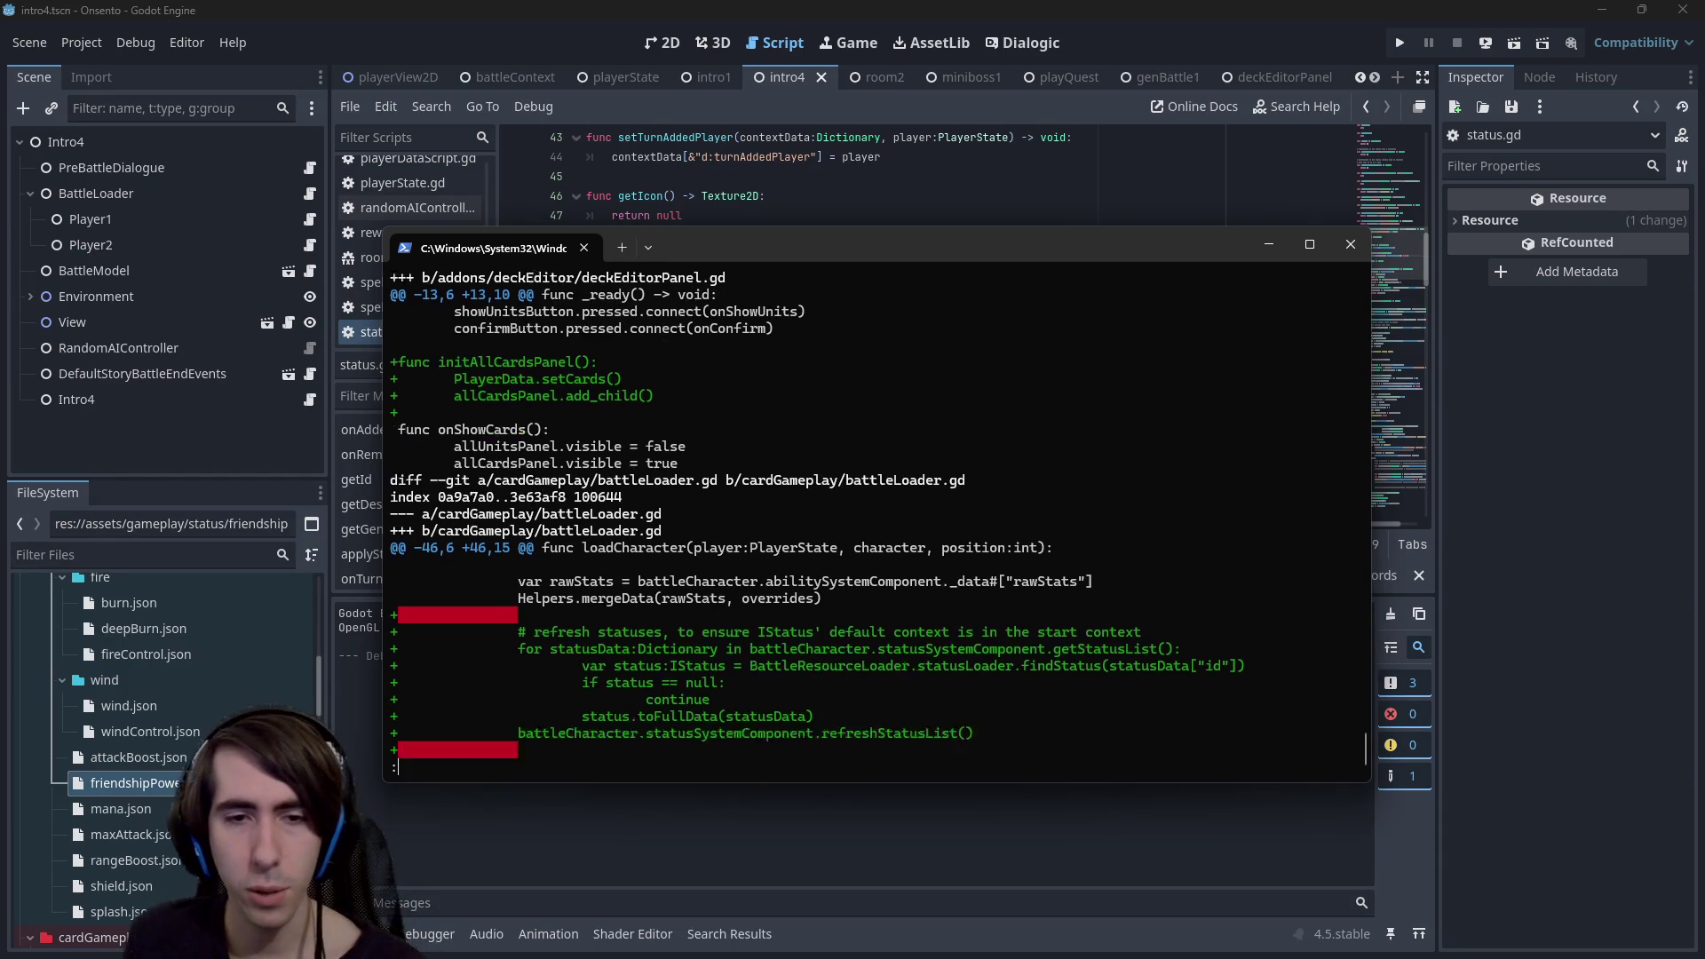
key(Down)
key(Down)
key(Down)
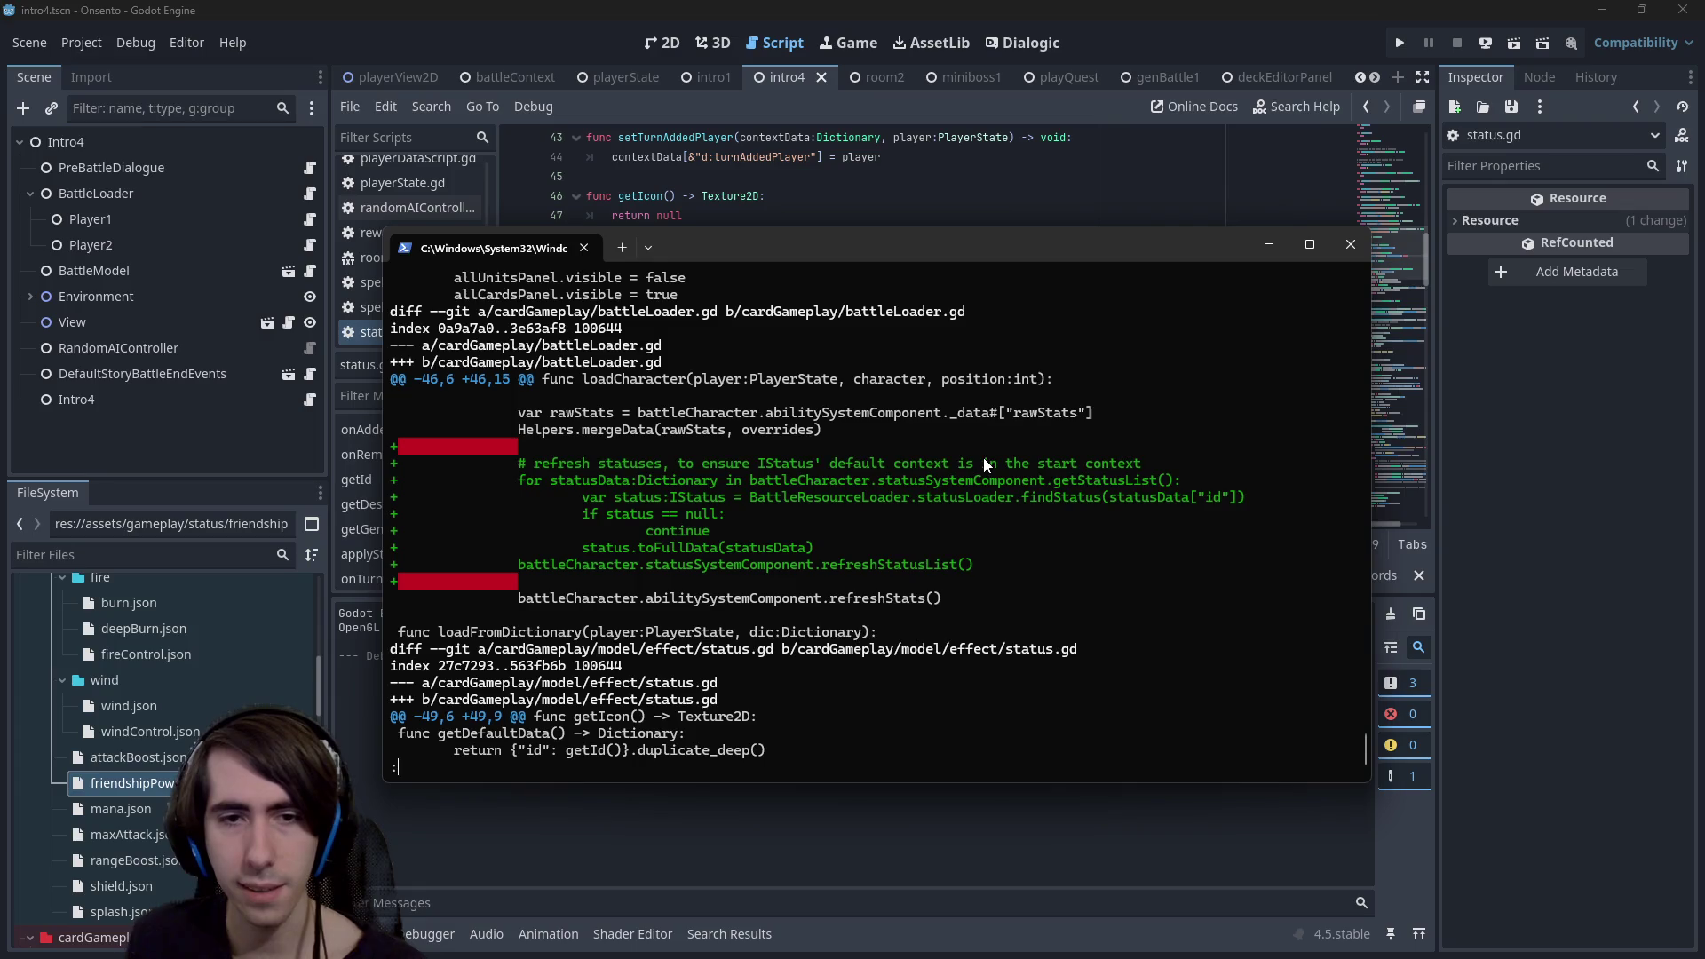
key(Down)
key(Down)
key(Down)
key(Down)
key(Down)
key(Down)
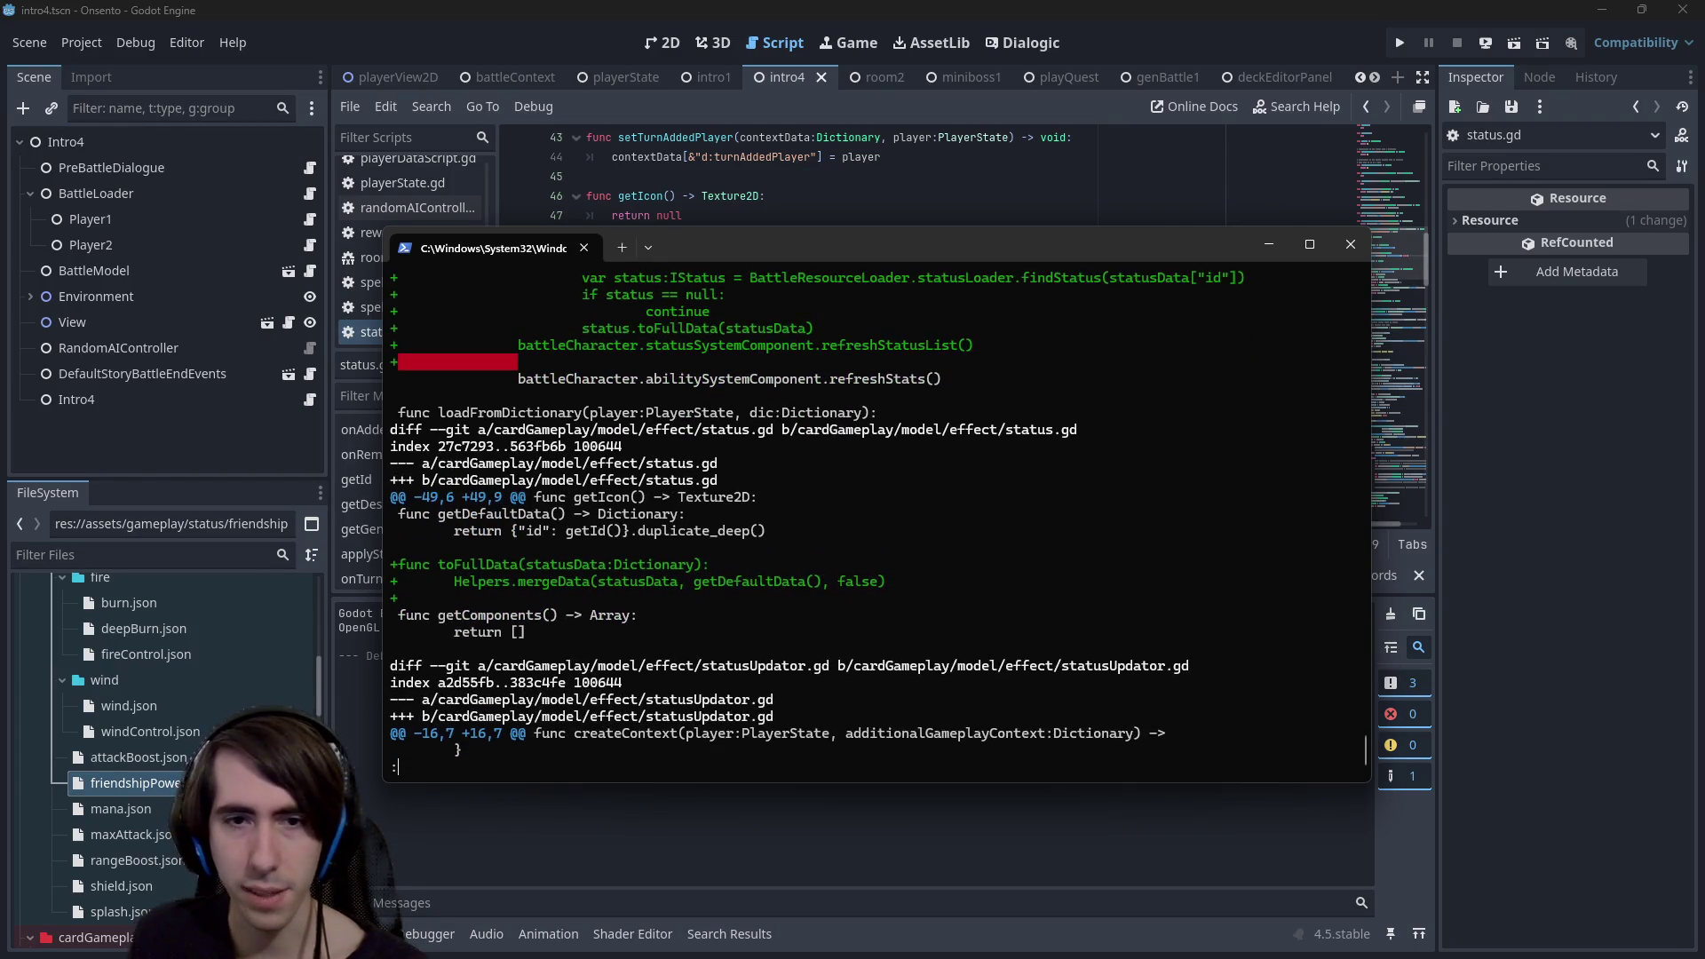
key(Down)
key(Down)
key(Down)
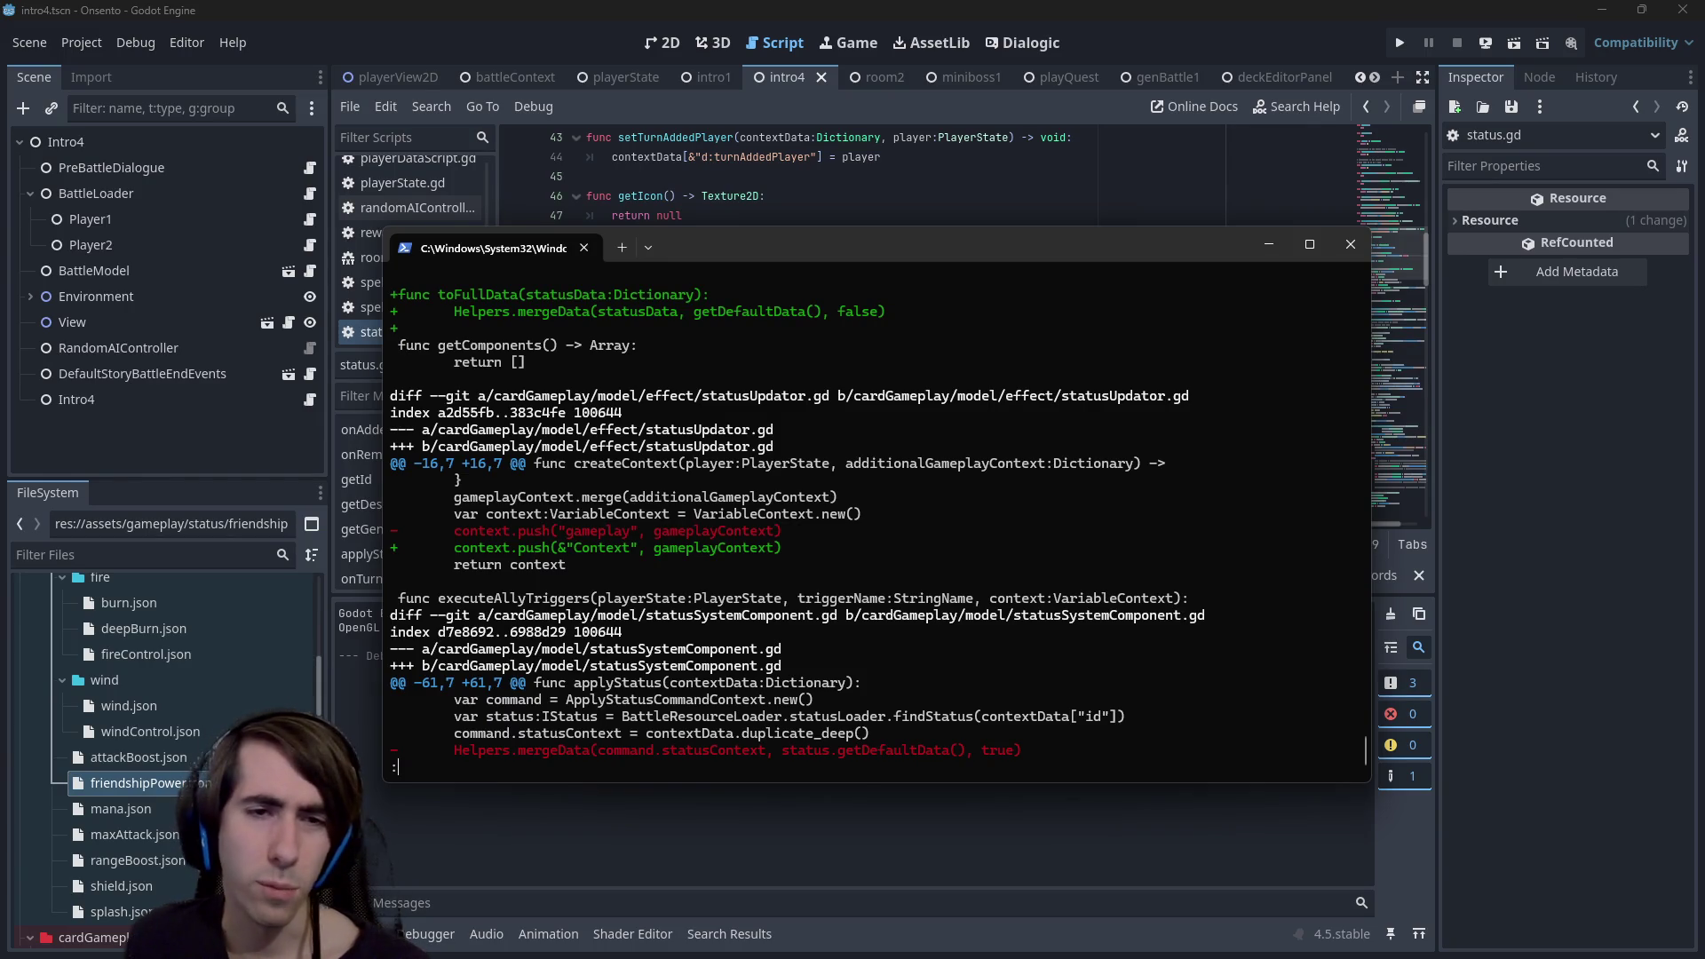
Page through the statusUpdator, statusSystemComponent, variableContext, rewardEvent and playerDataScript diffs to the end
key(Down)
key(Up)
key(Up)
key(Down)
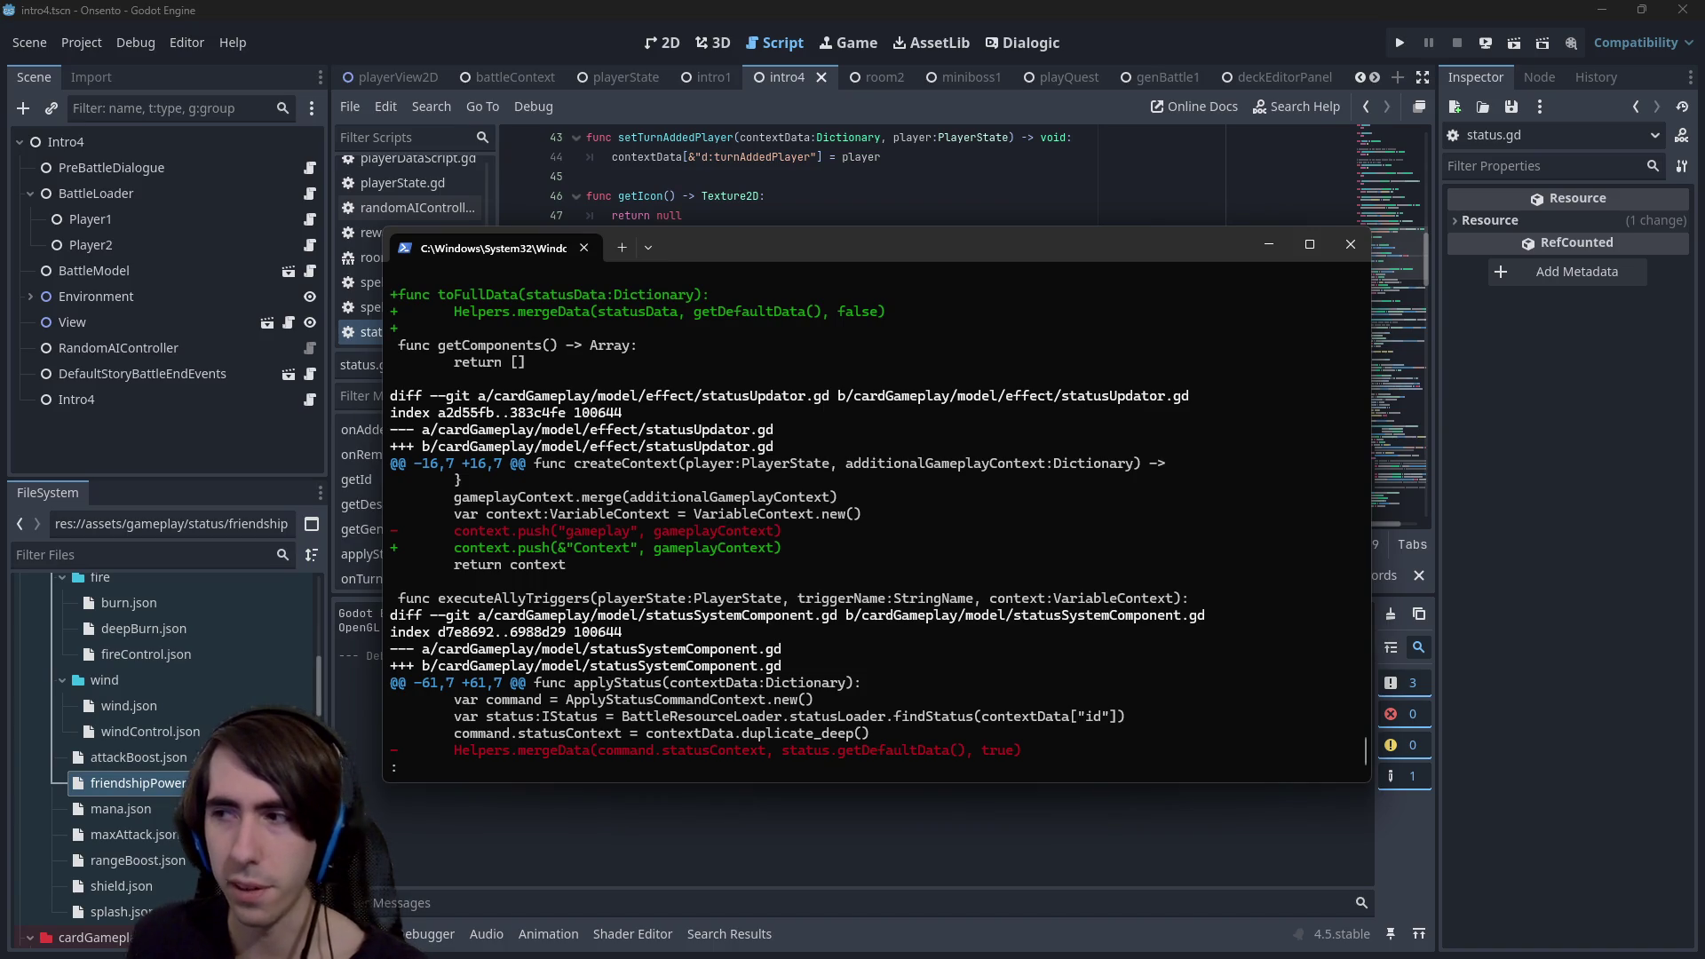
key(Up)
key(Down)
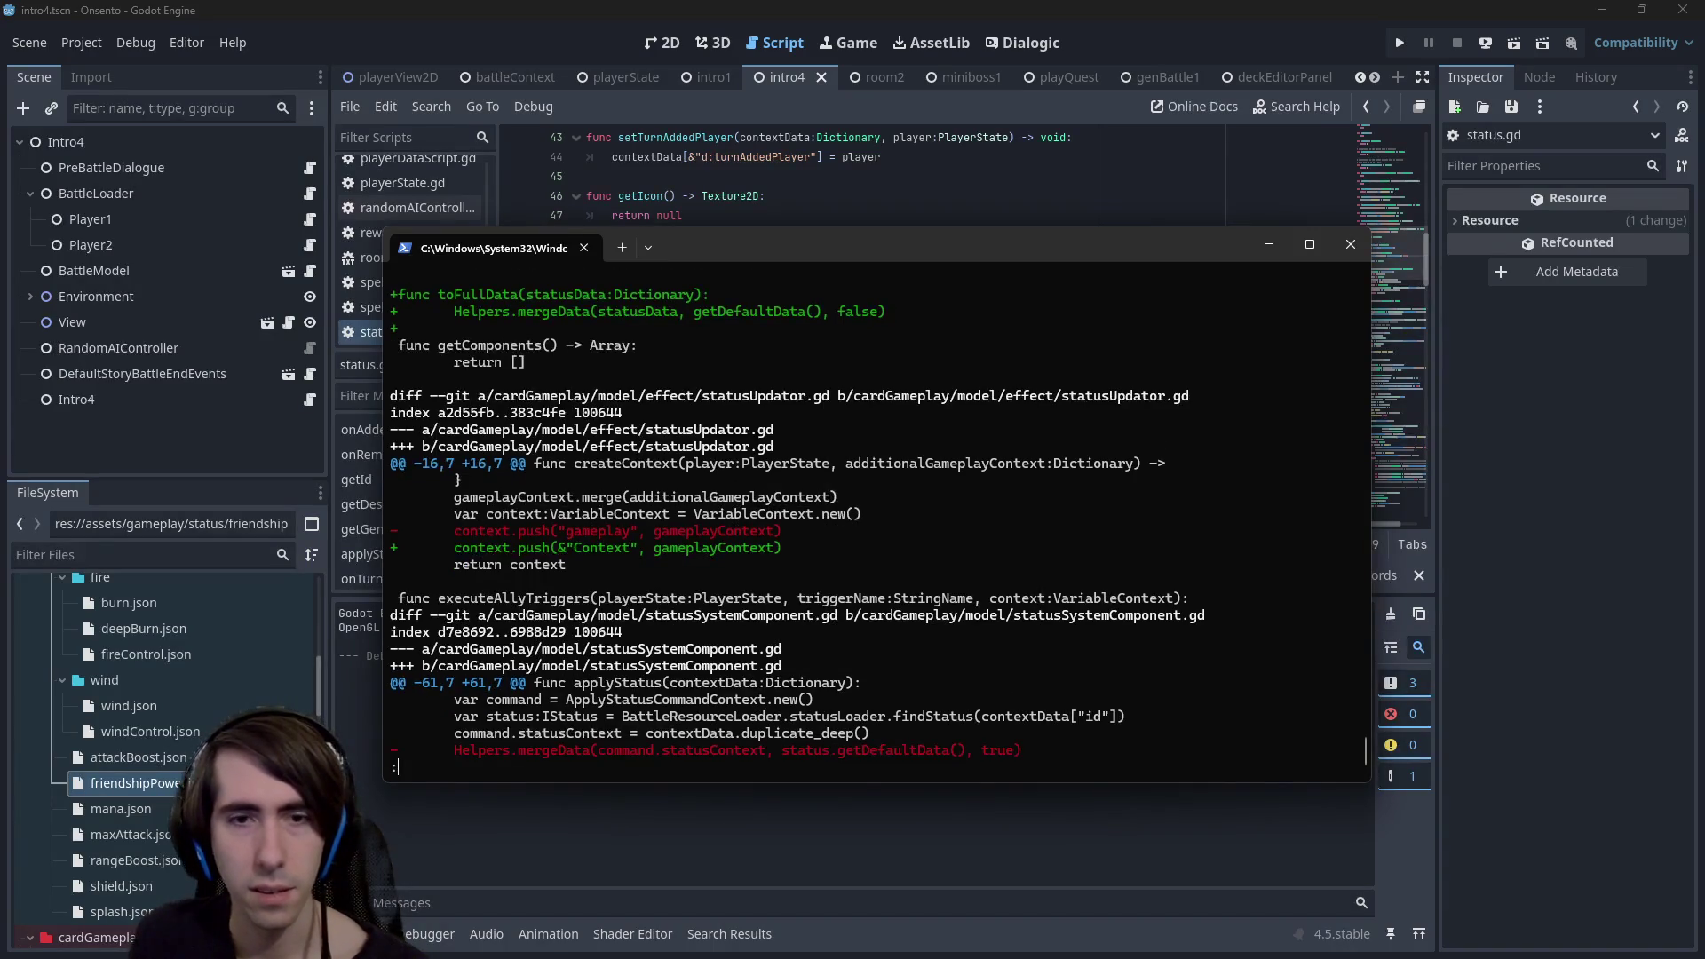
key(Down)
key(Down)
key(Down)
key(Up)
key(Up)
key(Up)
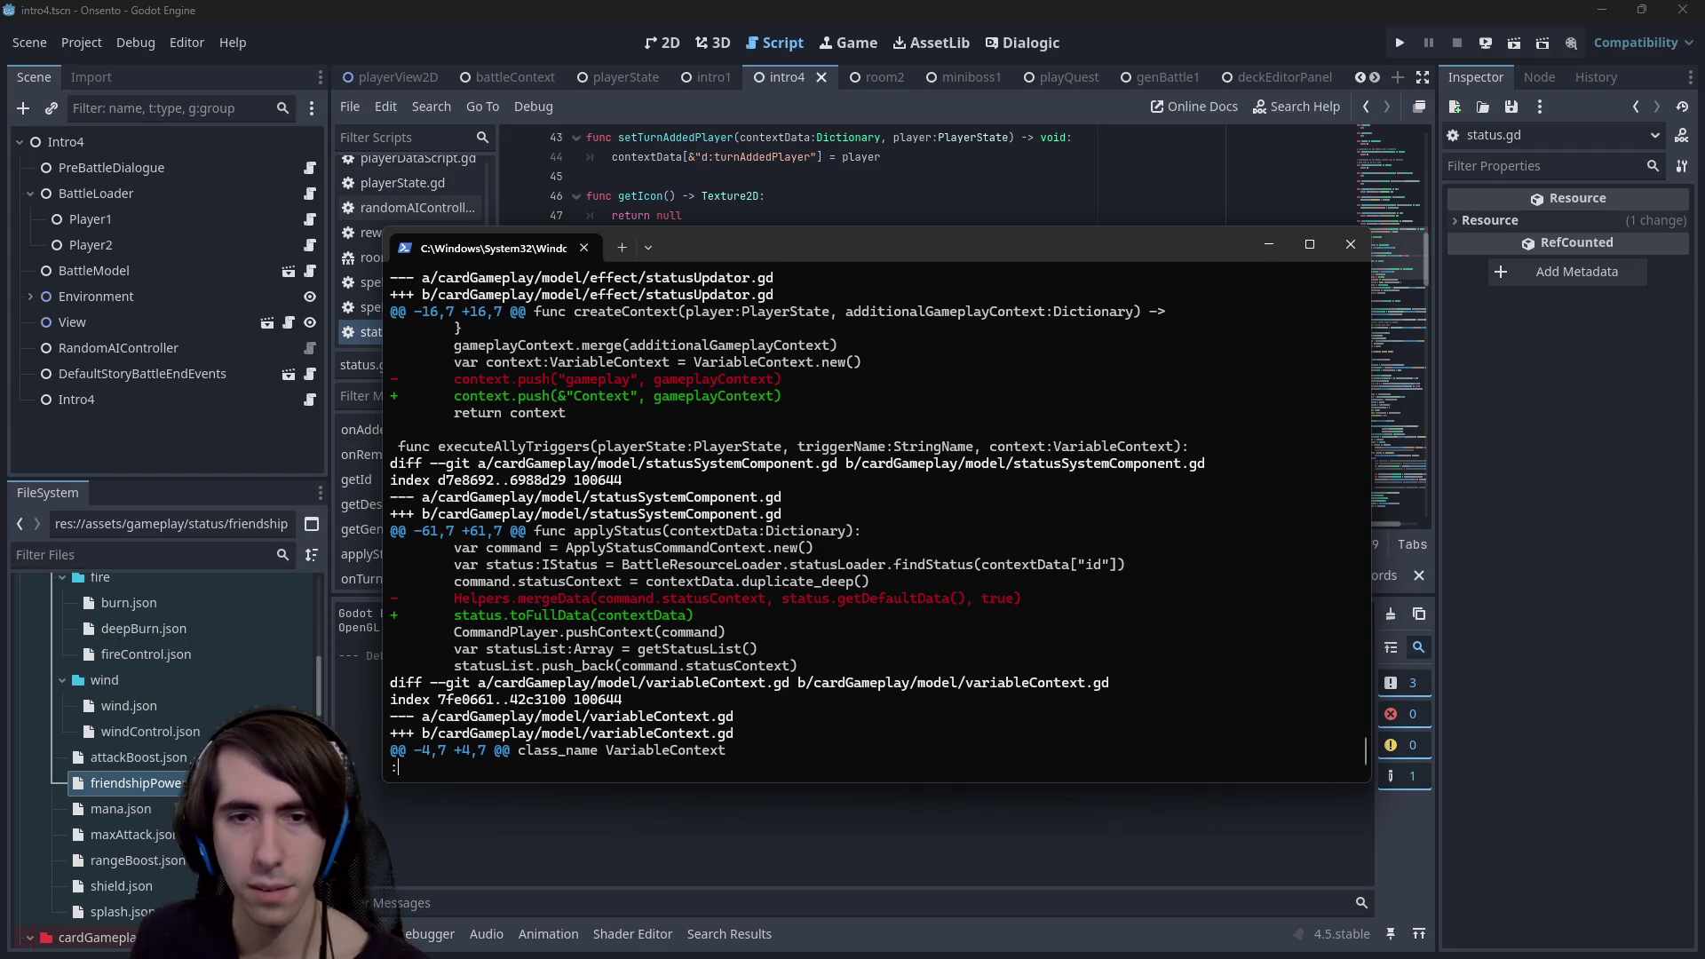
key(Down)
key(Down)
key(Down)
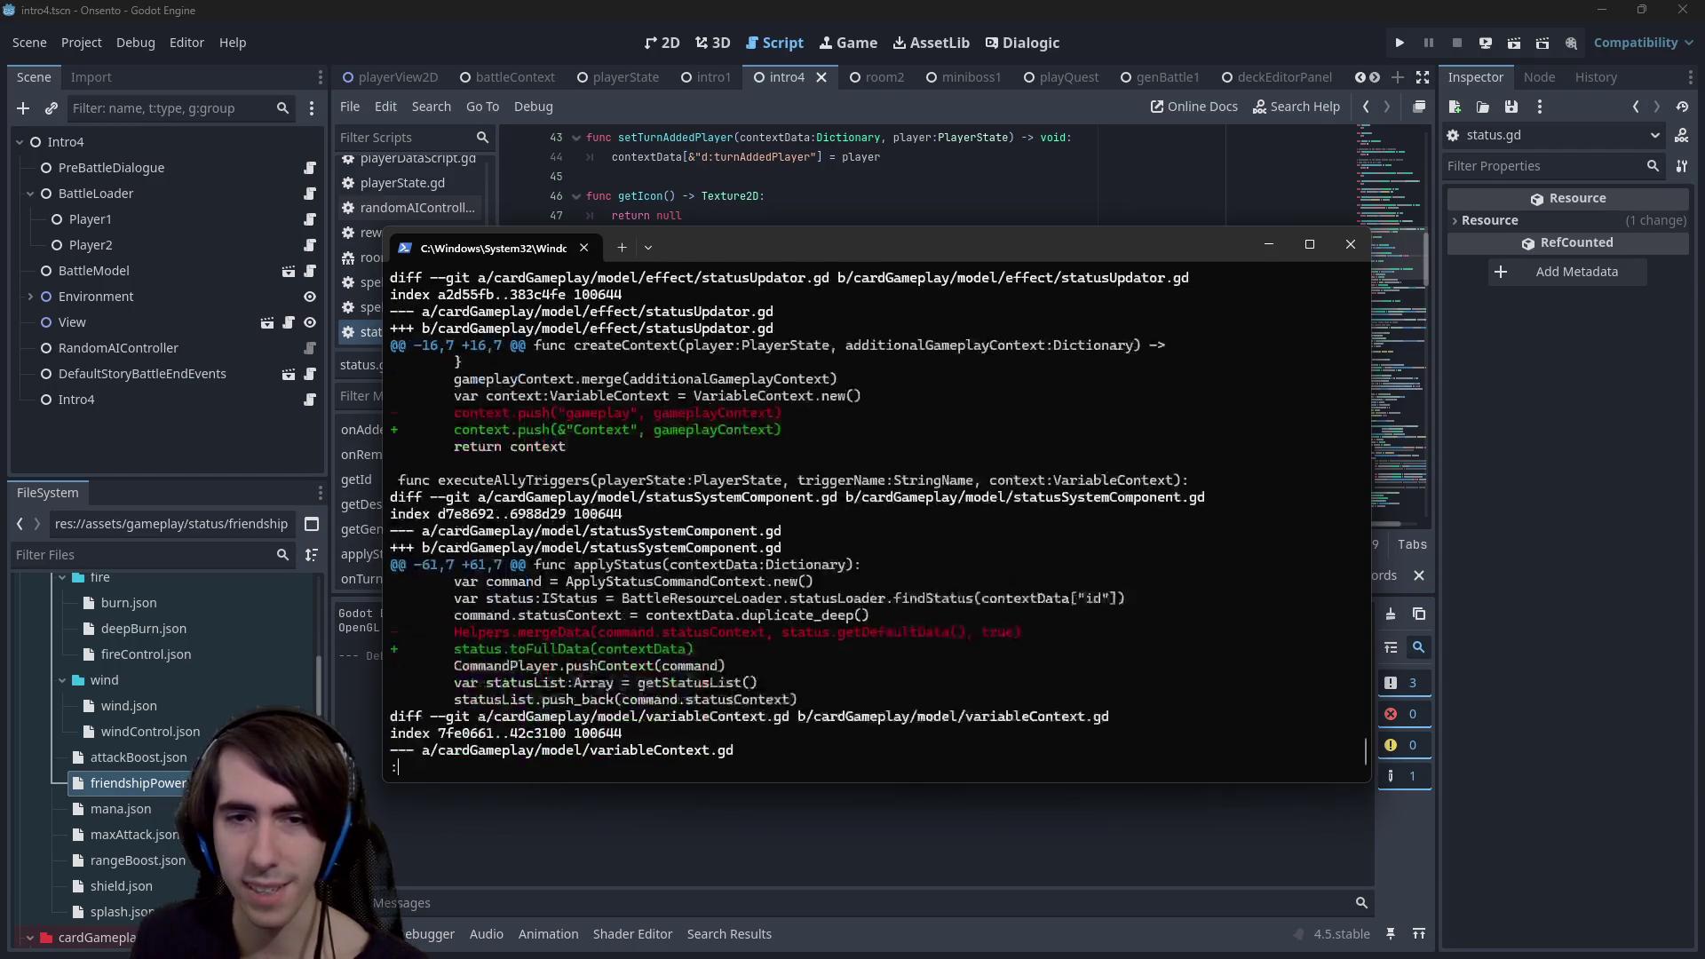
key(Down)
key(Down)
key(Down)
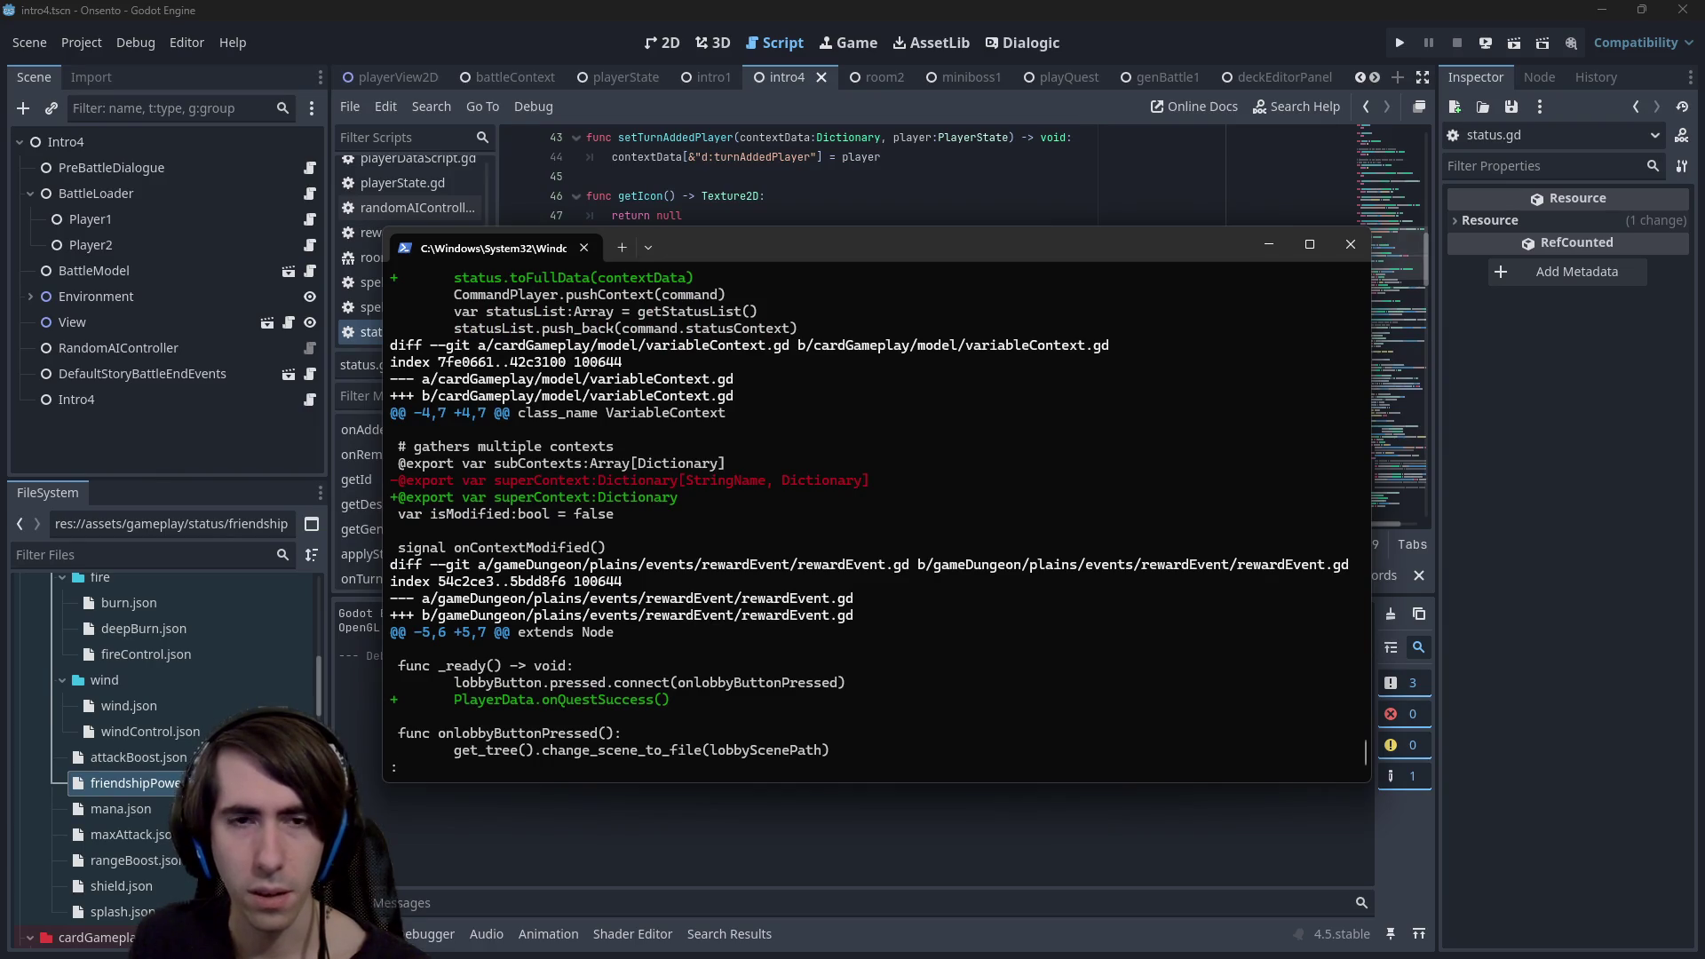
key(Down)
key(Down)
key(Down)
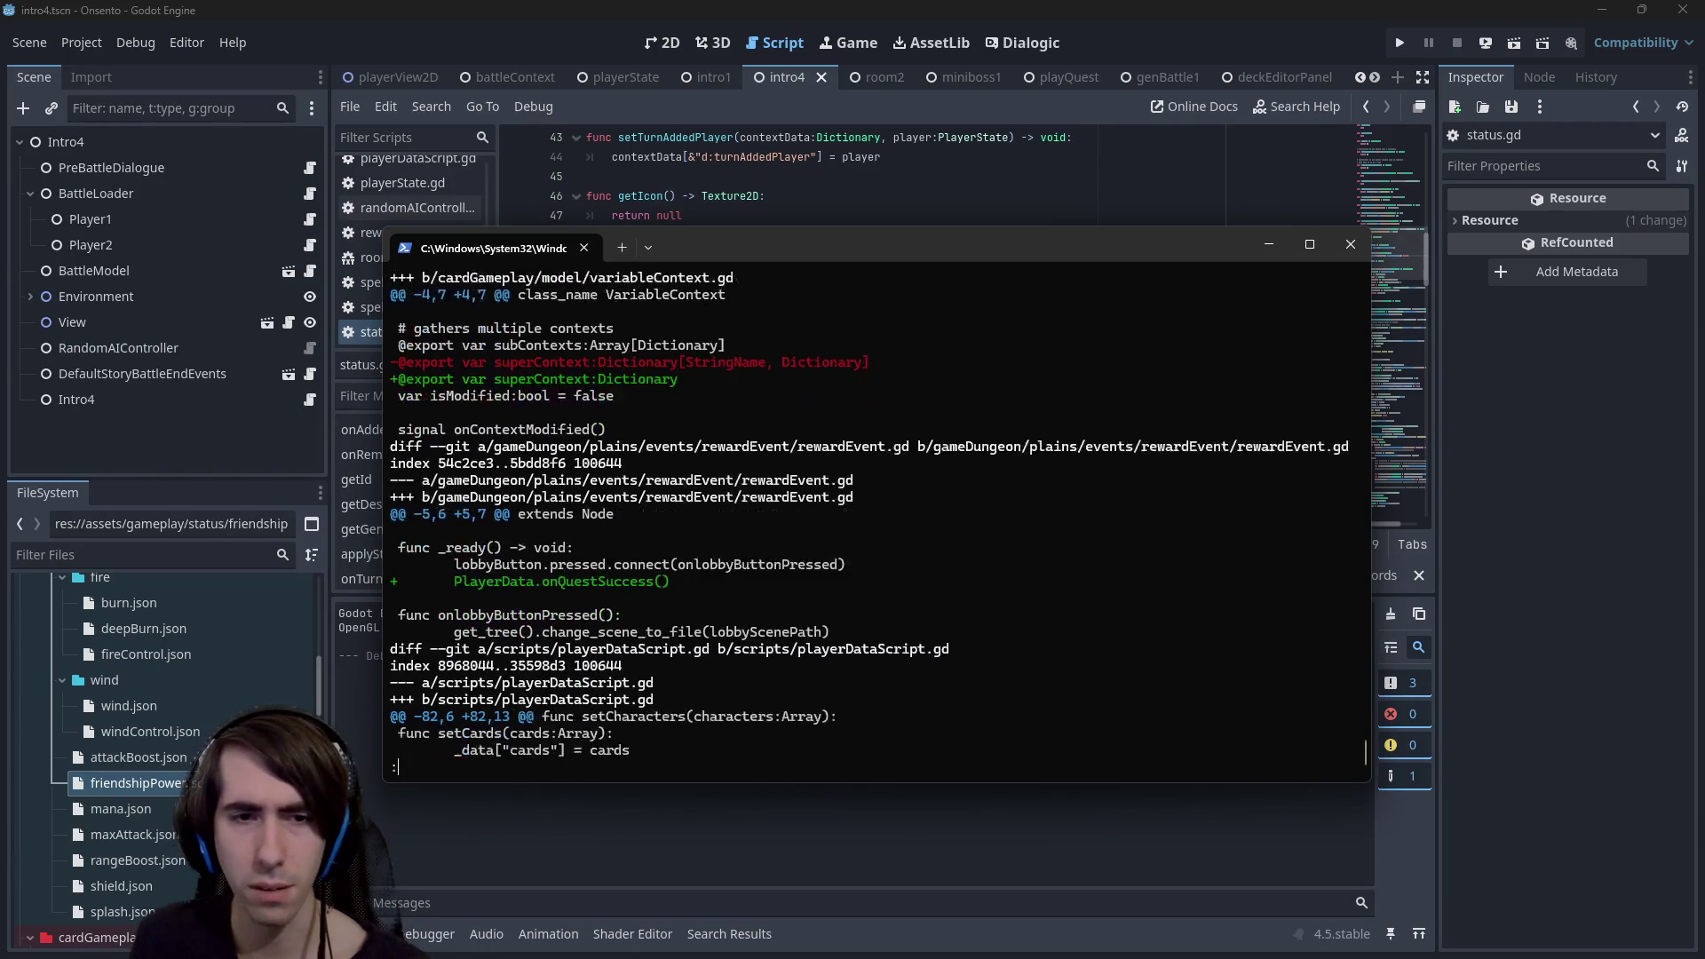
key(Down)
key(Down)
key(Down)
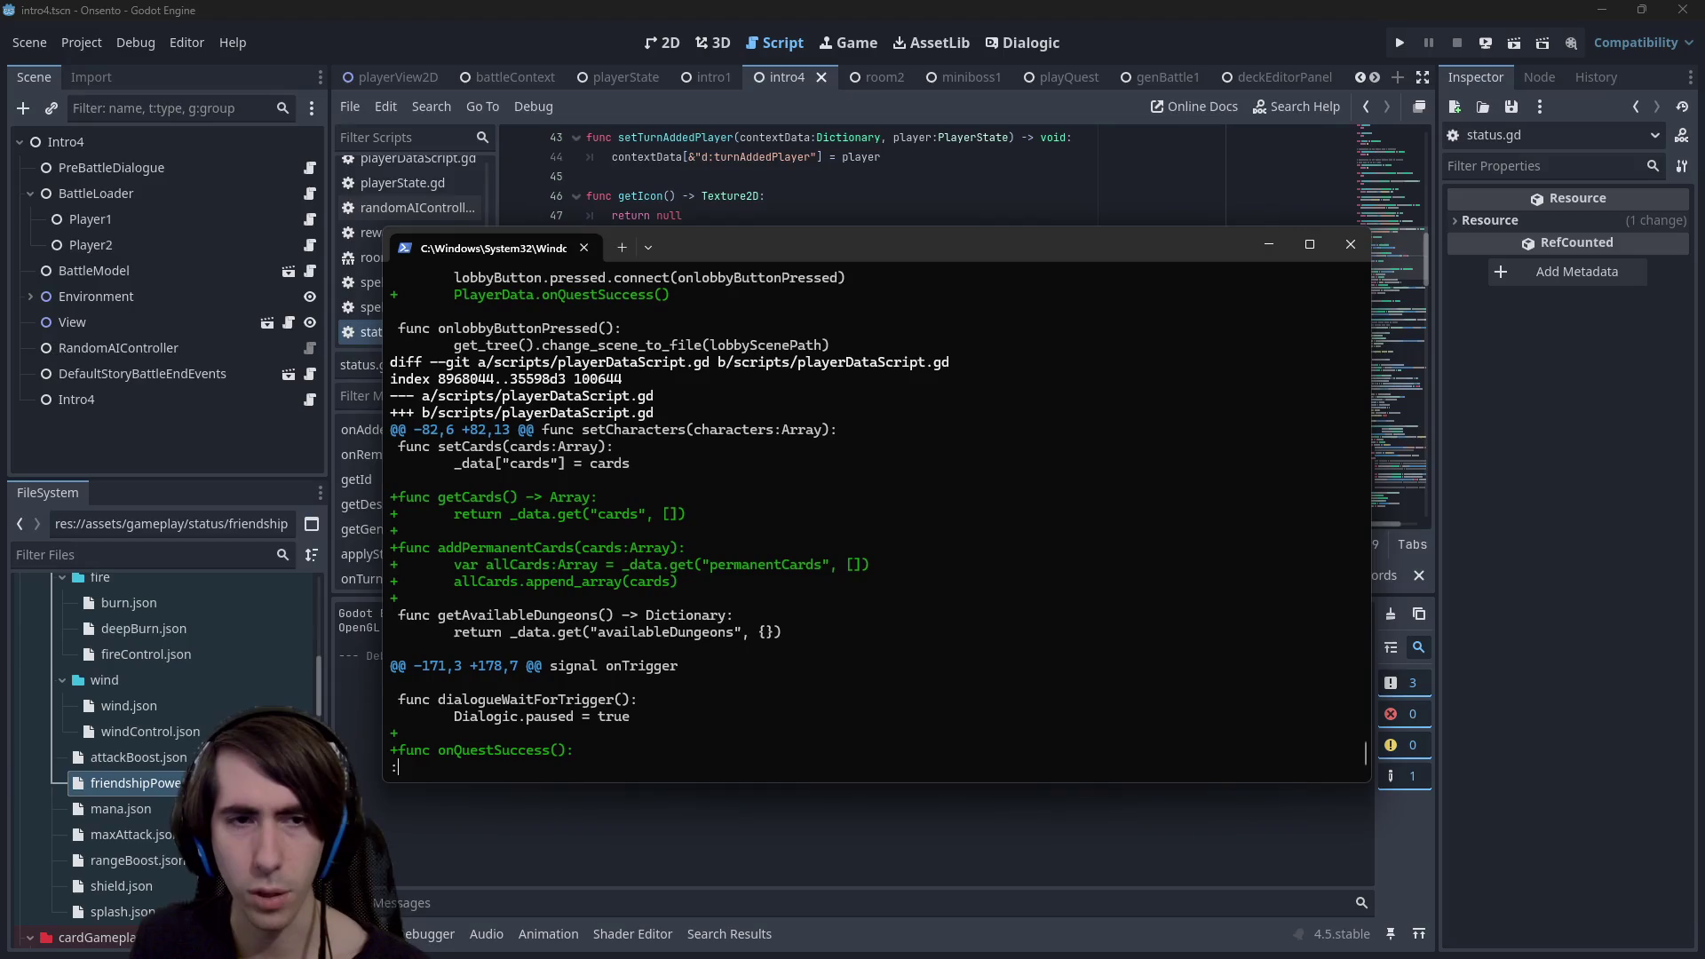
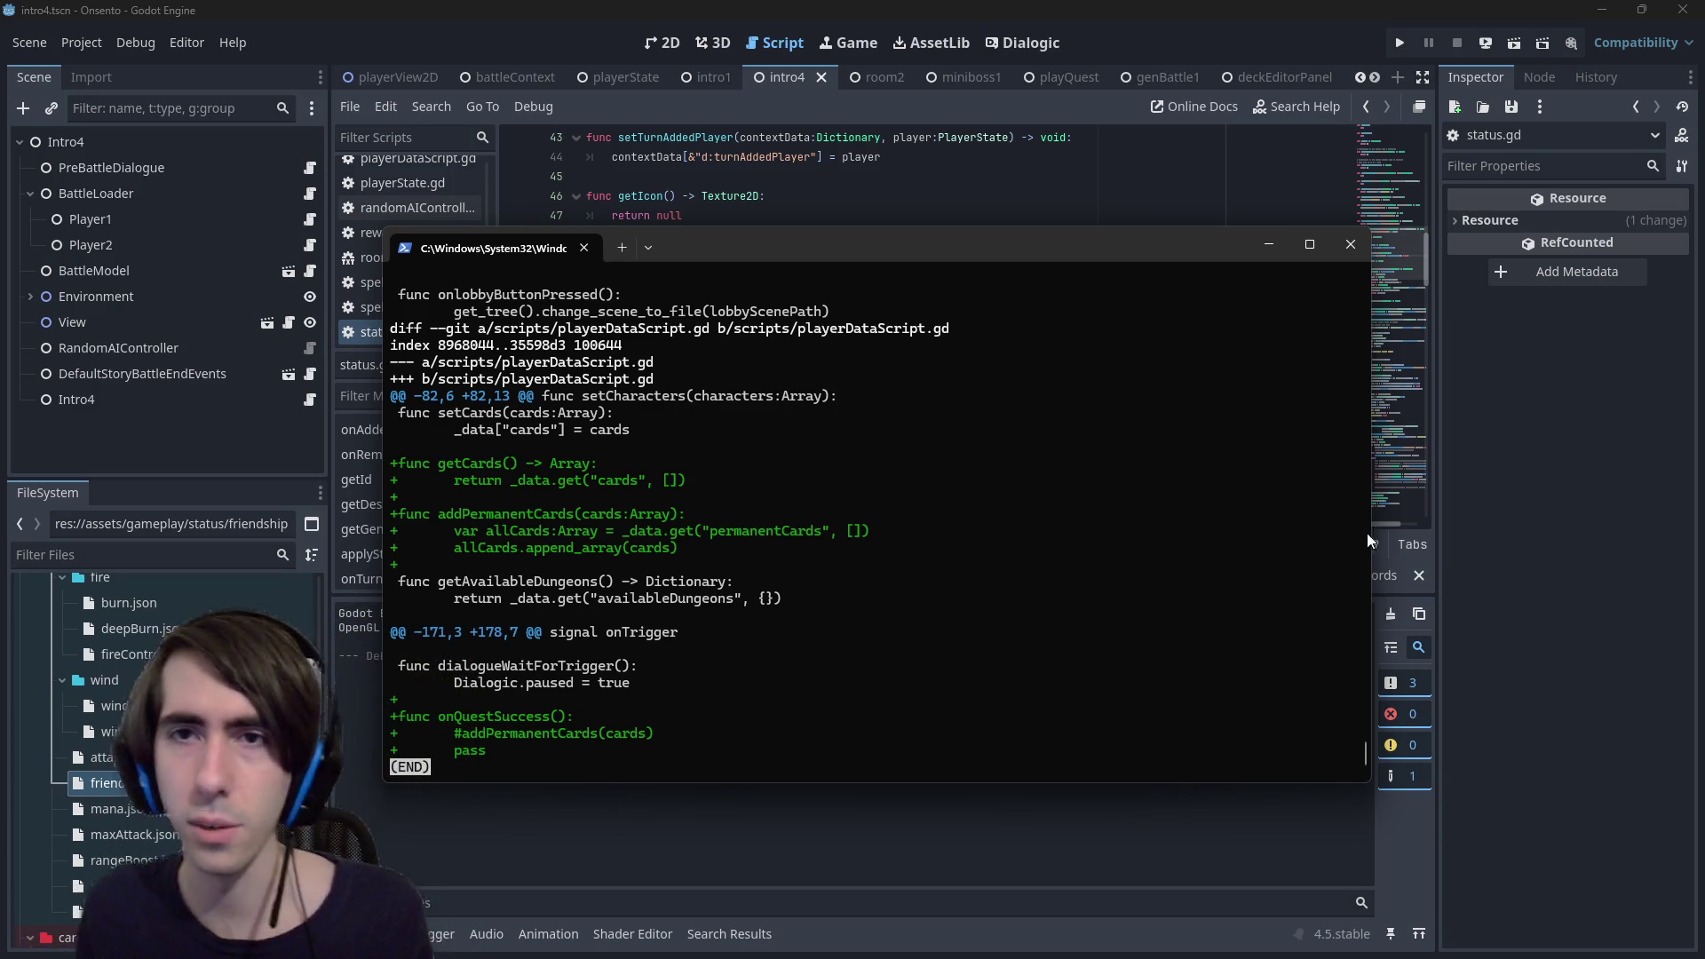
Switch to statusSystemComponent.gd and set a breakpoint on line 64, status.toFullData(contextData)
click(1081, 172)
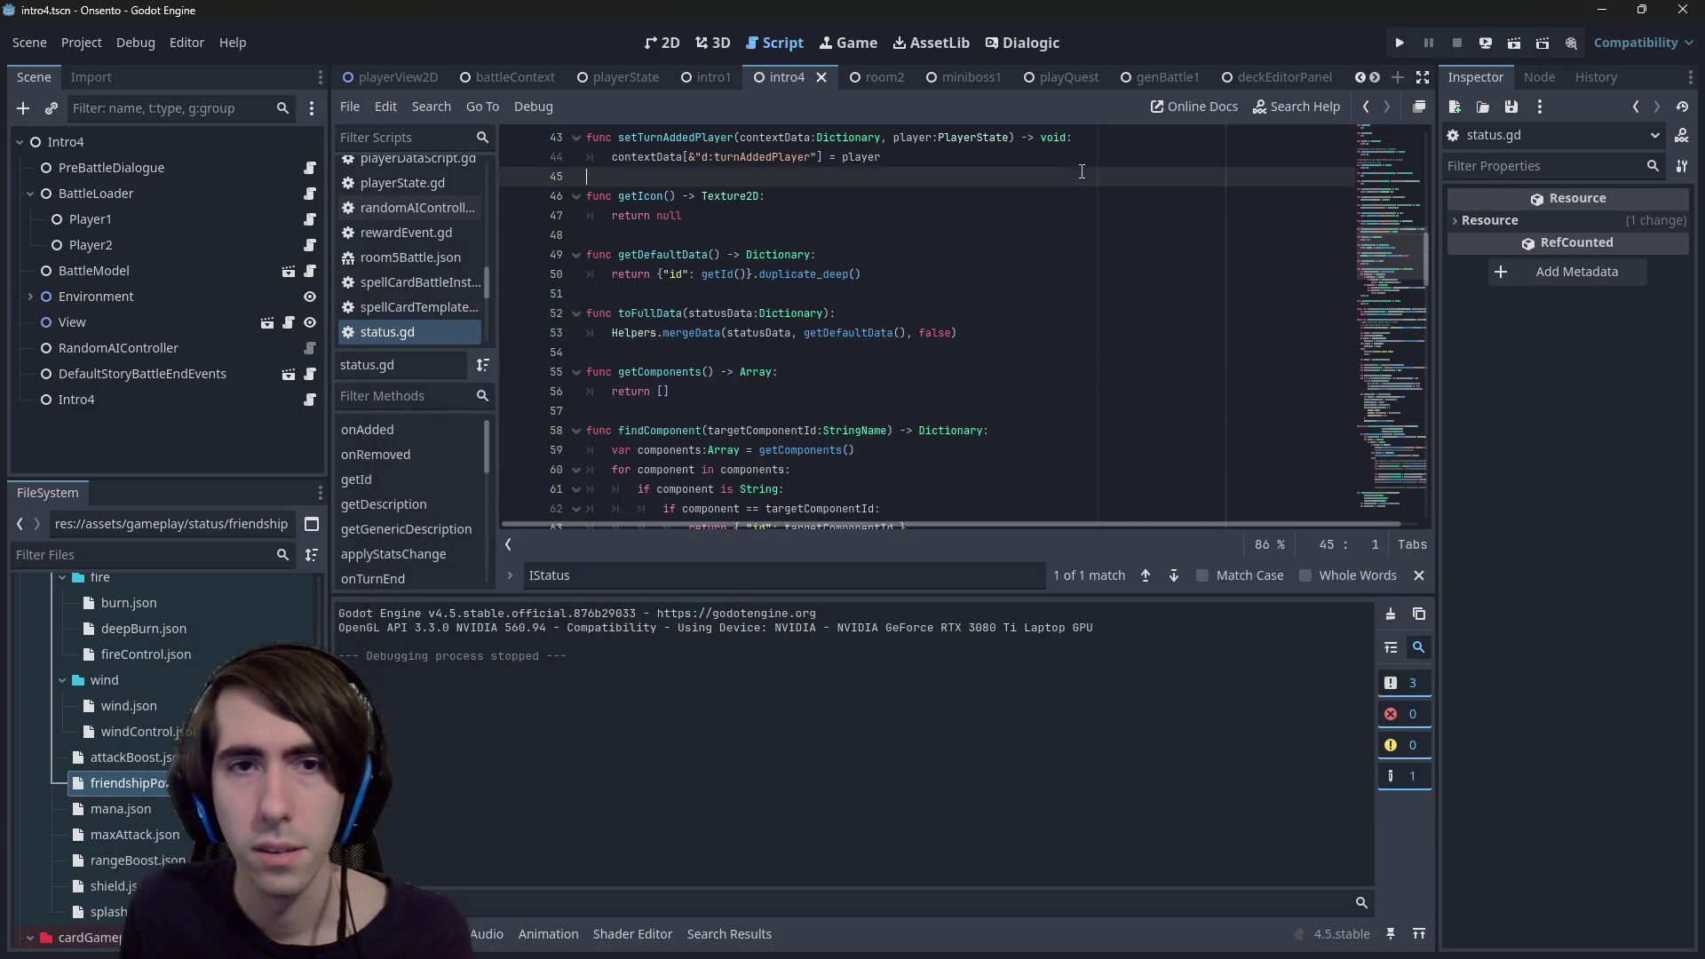
click(1011, 329)
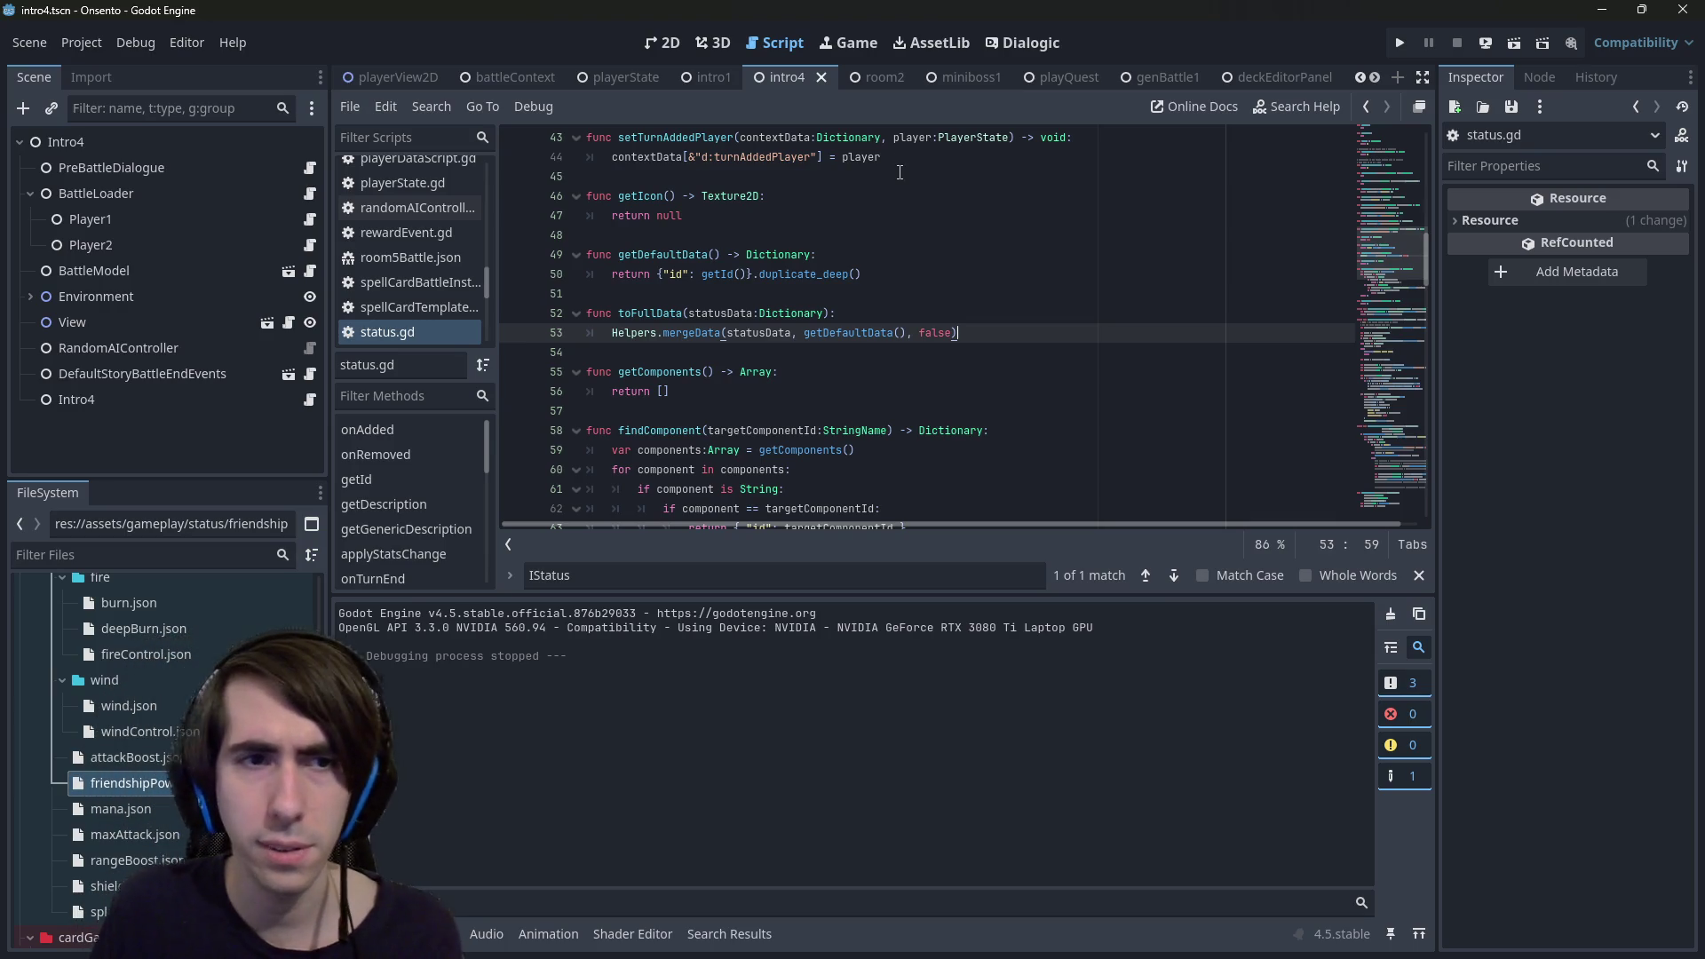
key(shift+alt+o)
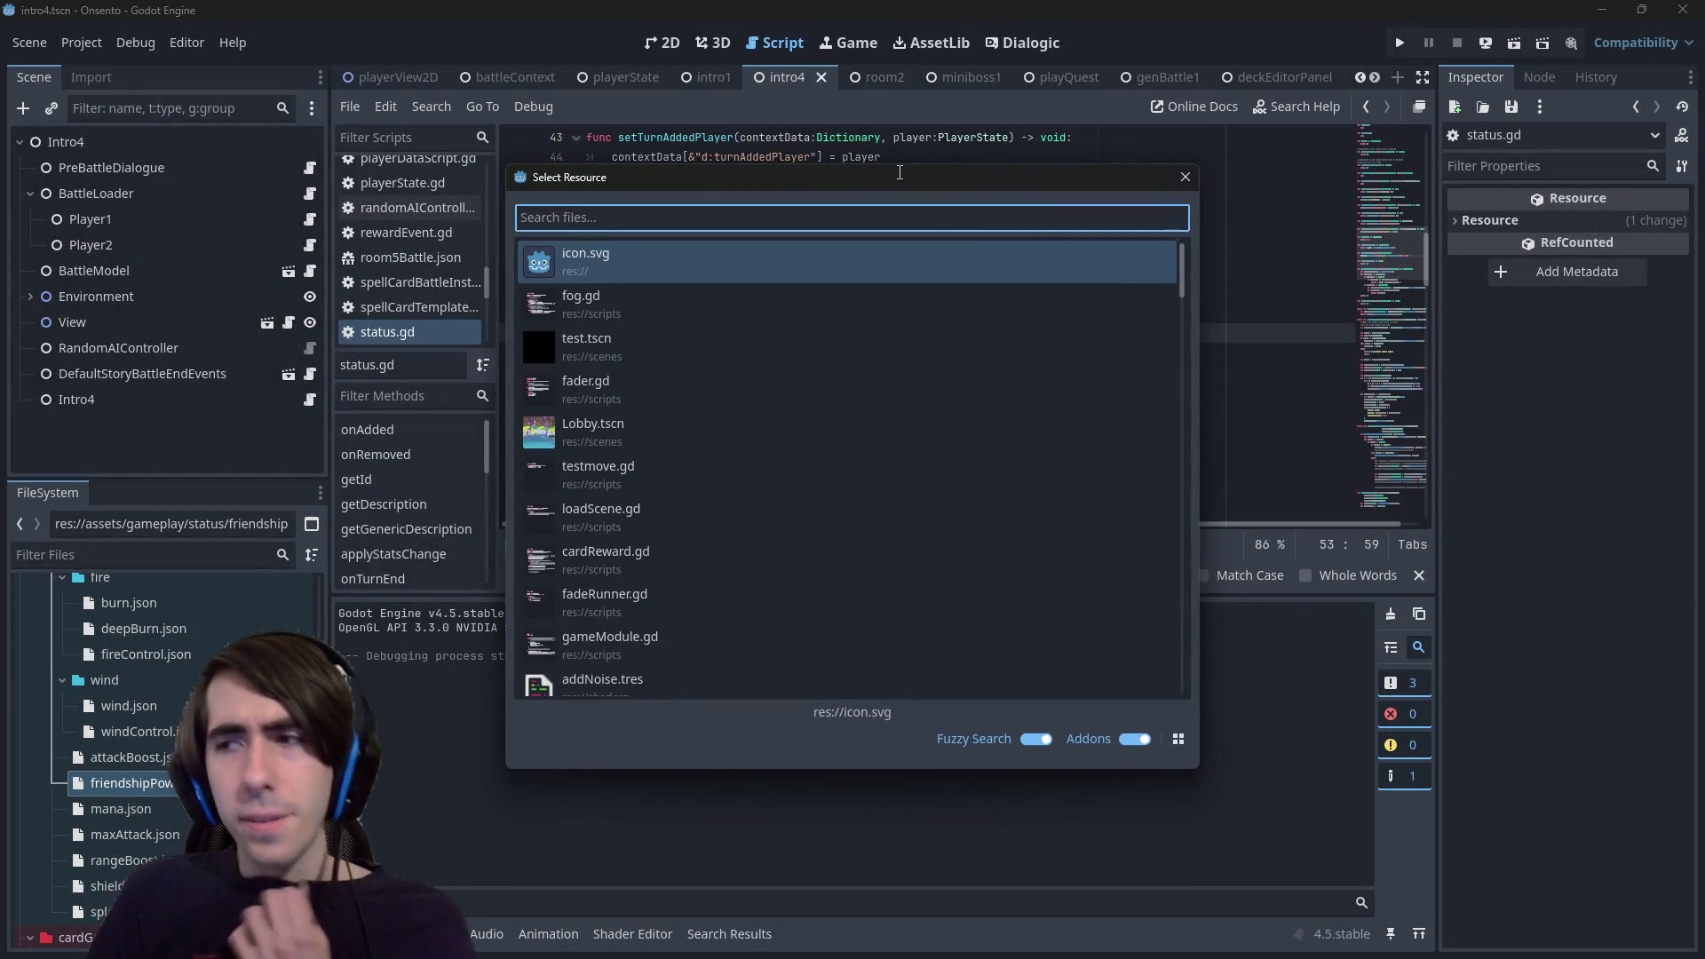
key(Escape)
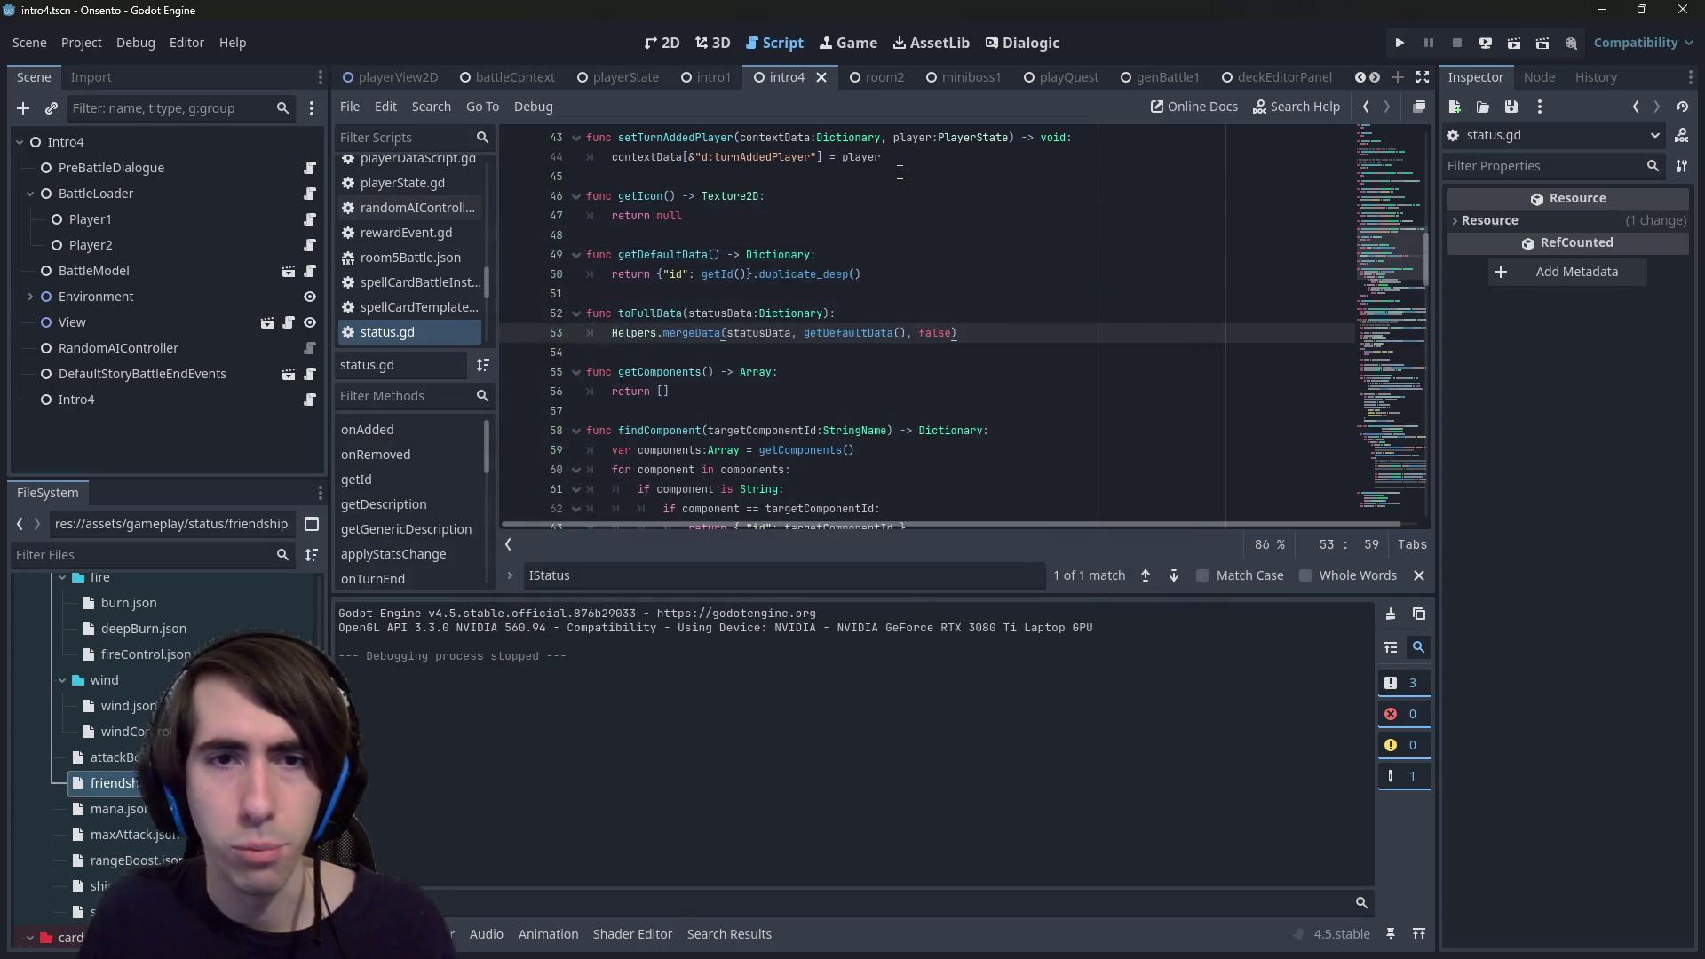
key(alt+Left)
key(alt+Right)
key(alt+Left)
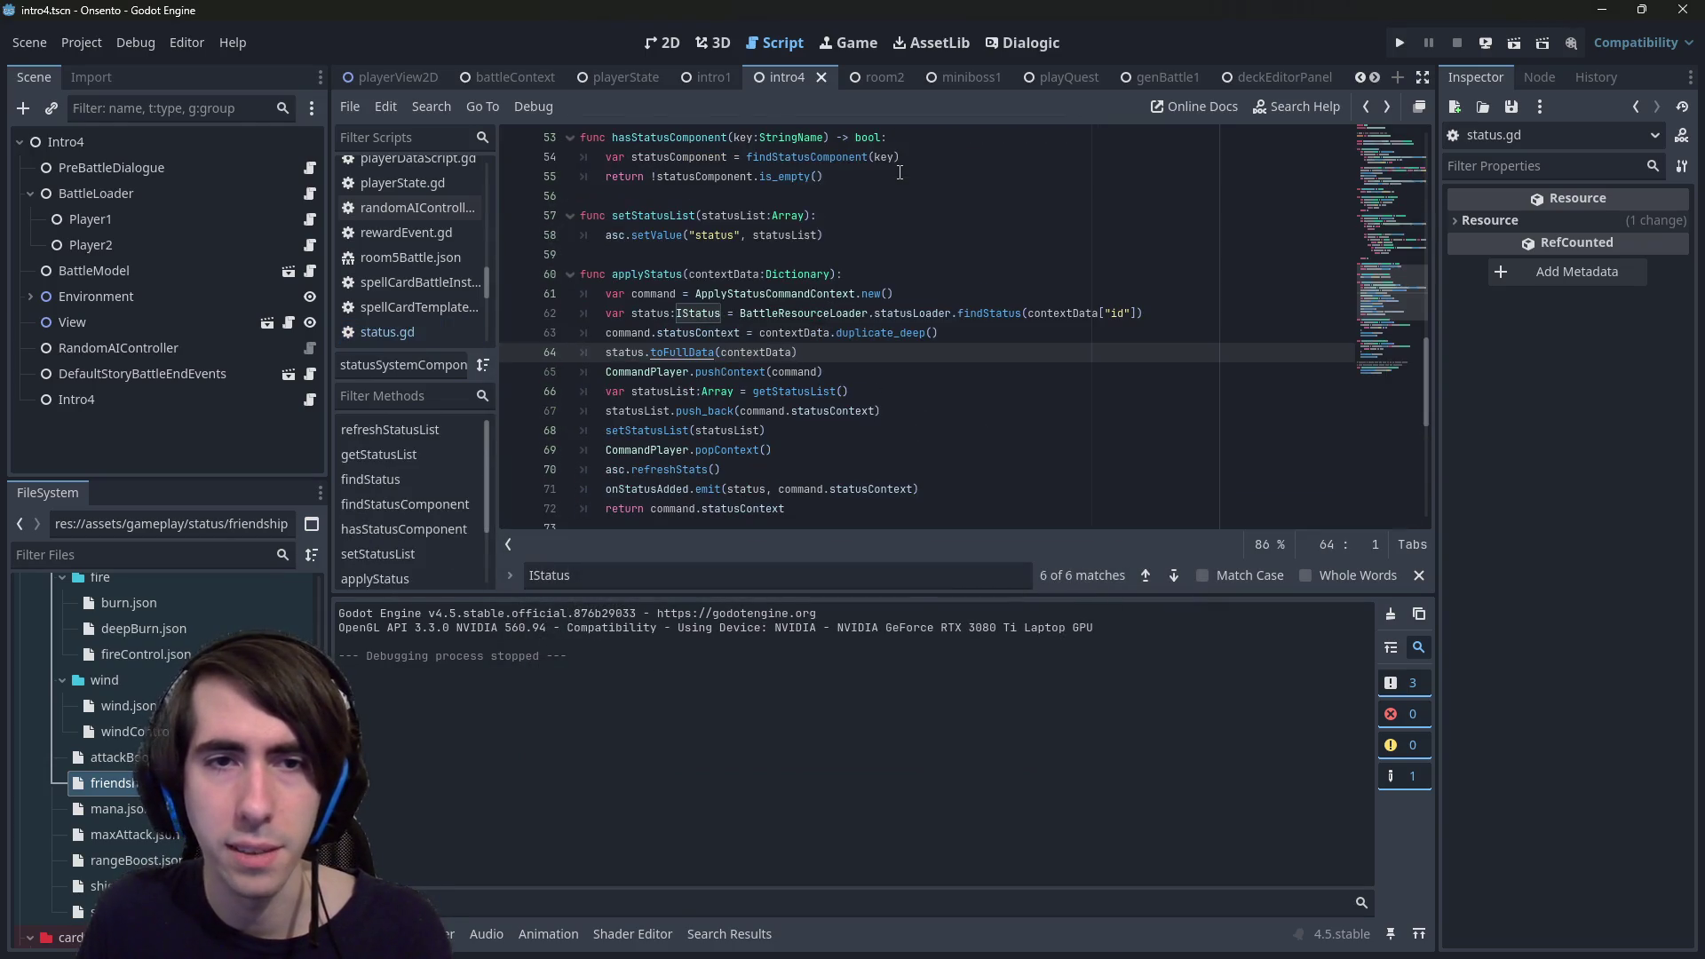
click(515, 353)
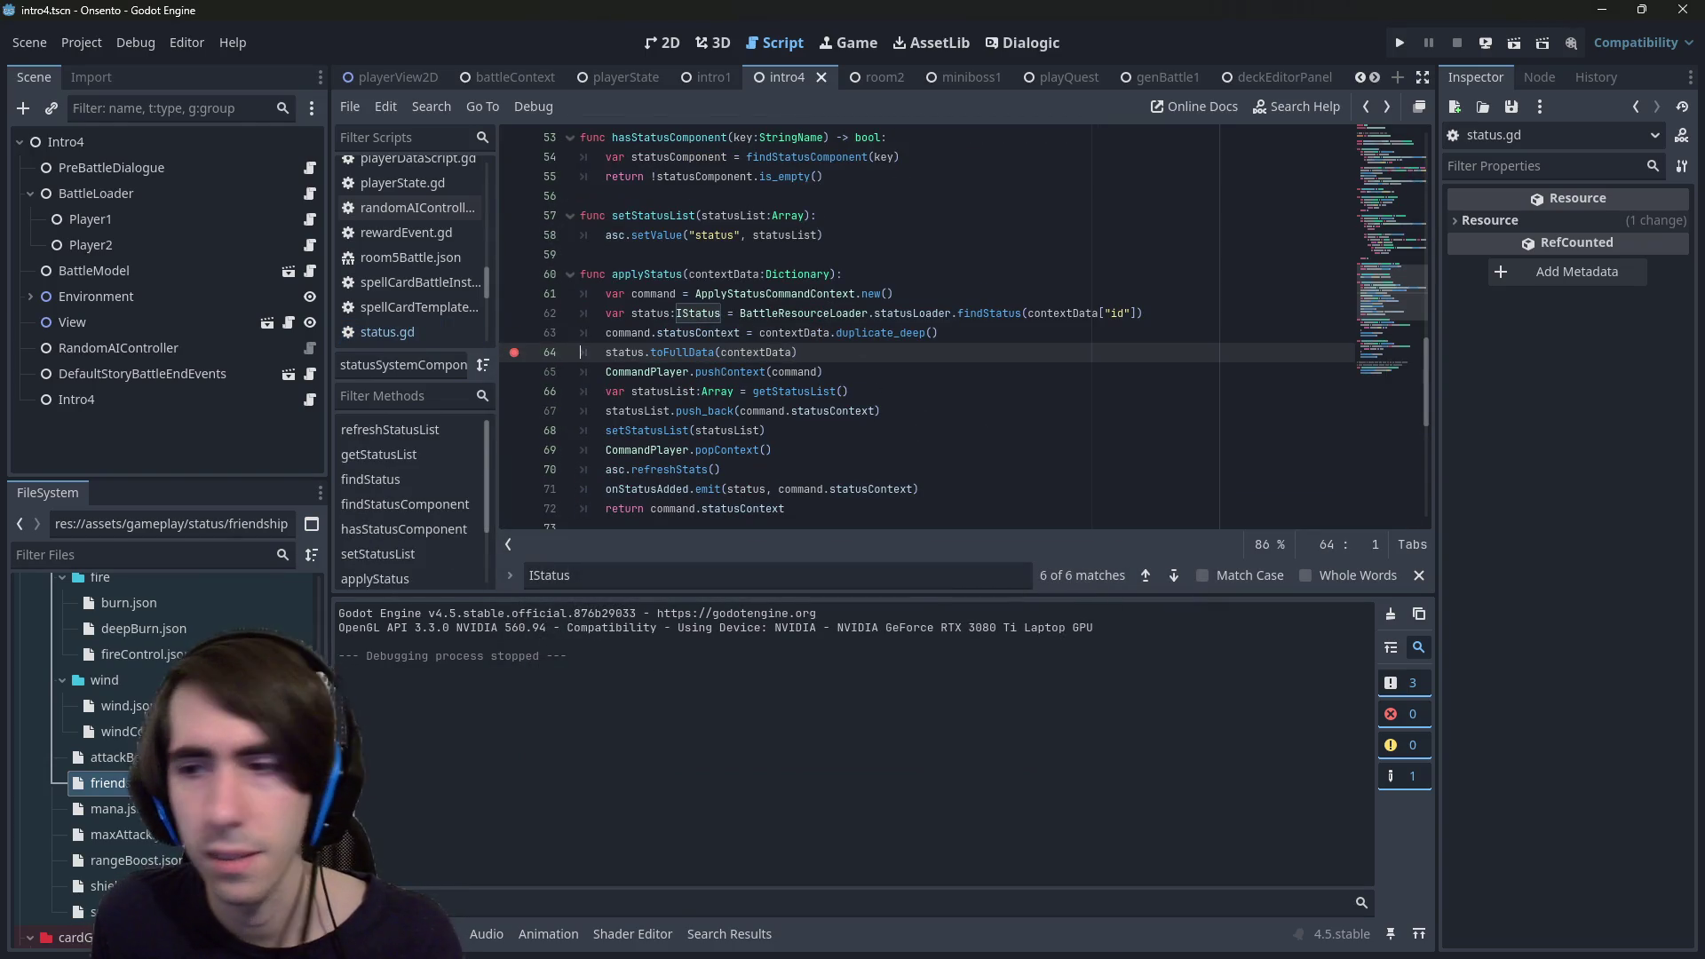
Run the current scene and advance the dialogue until the line-64 breakpoint pauses execution
click(1517, 38)
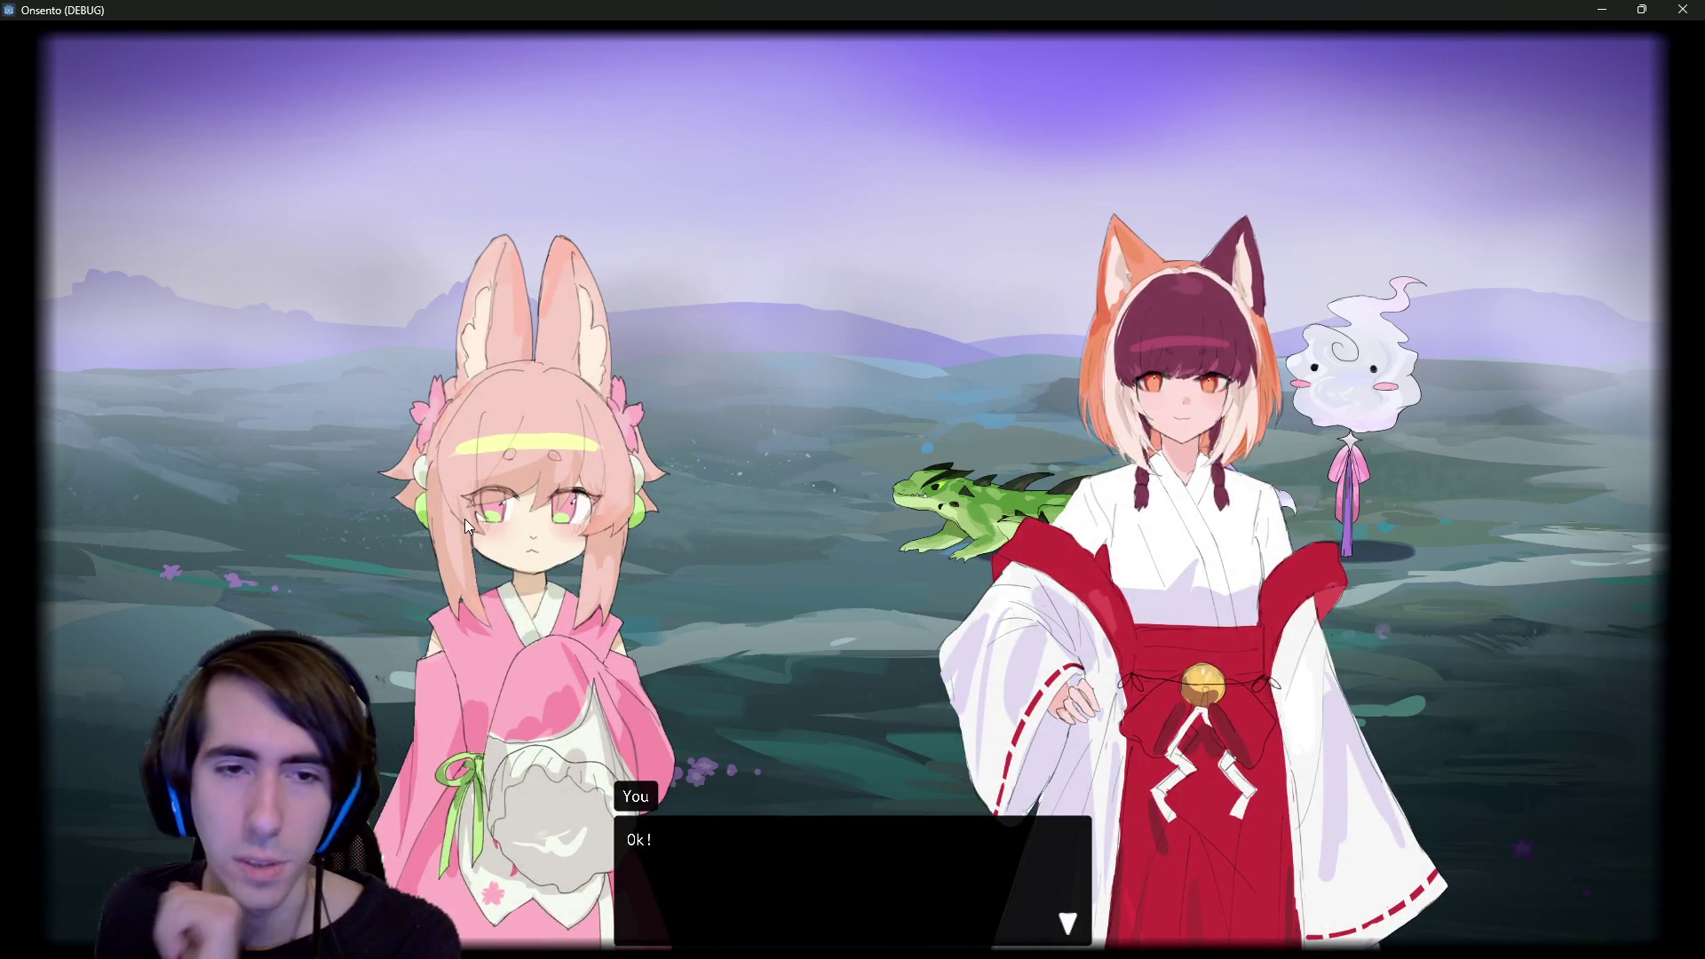
click(465, 519)
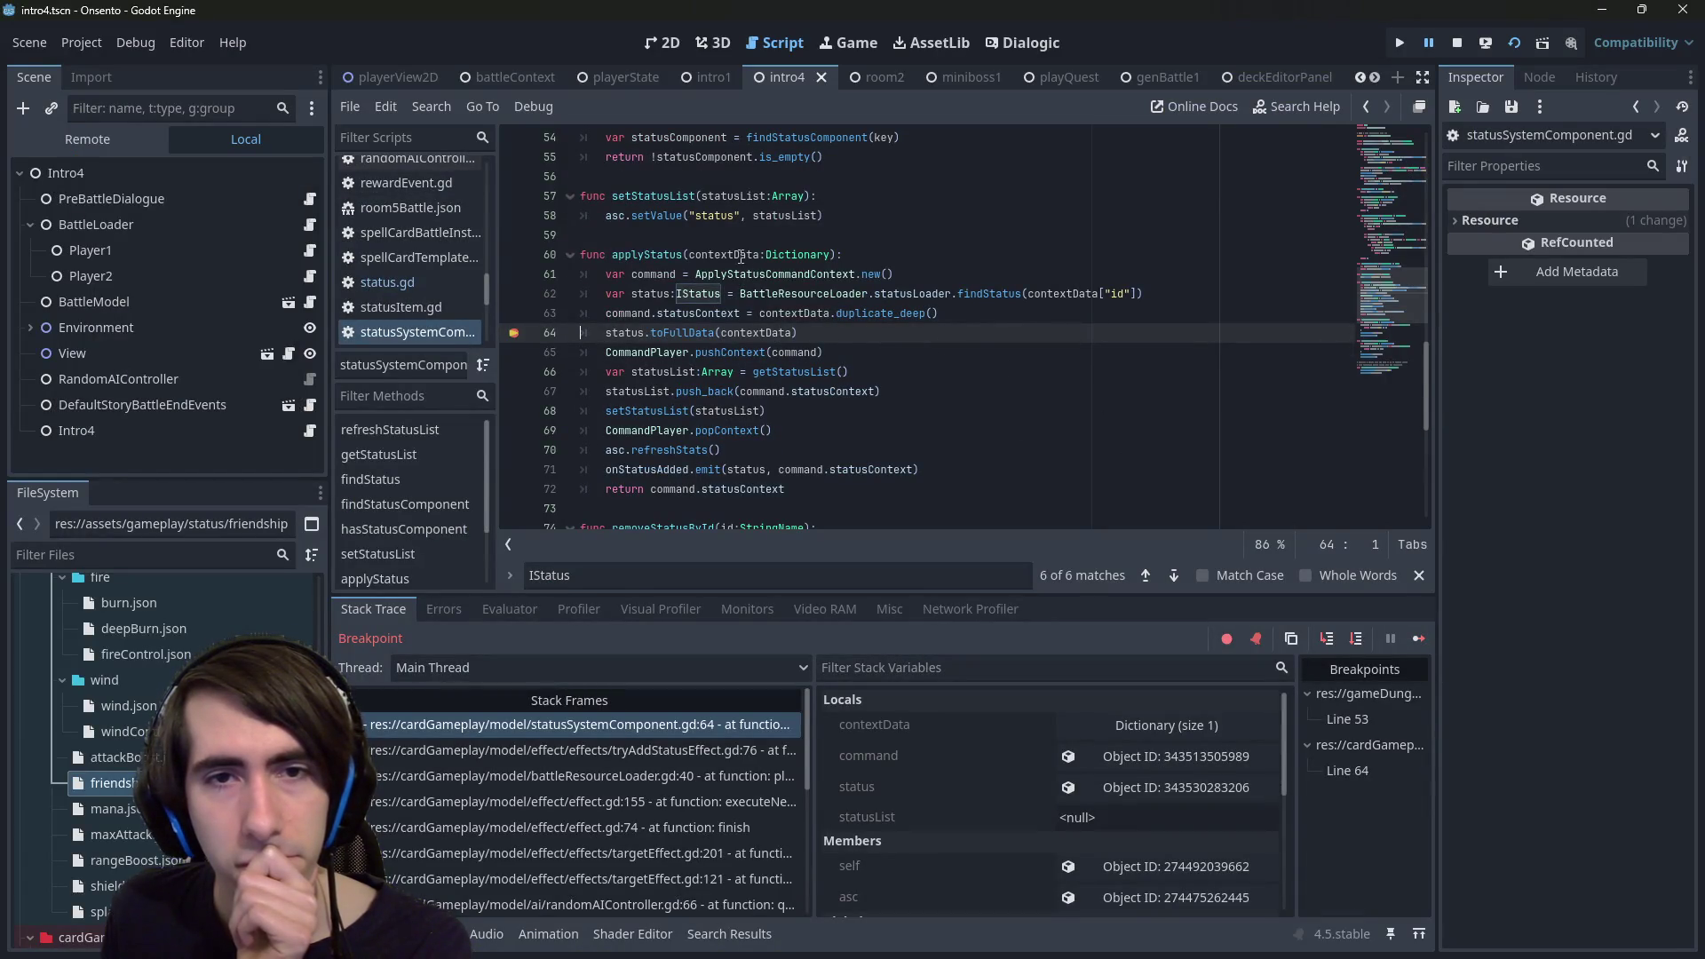
Inspect the paused variable values, then step over line 64 to line 65
mouse_move(741, 257)
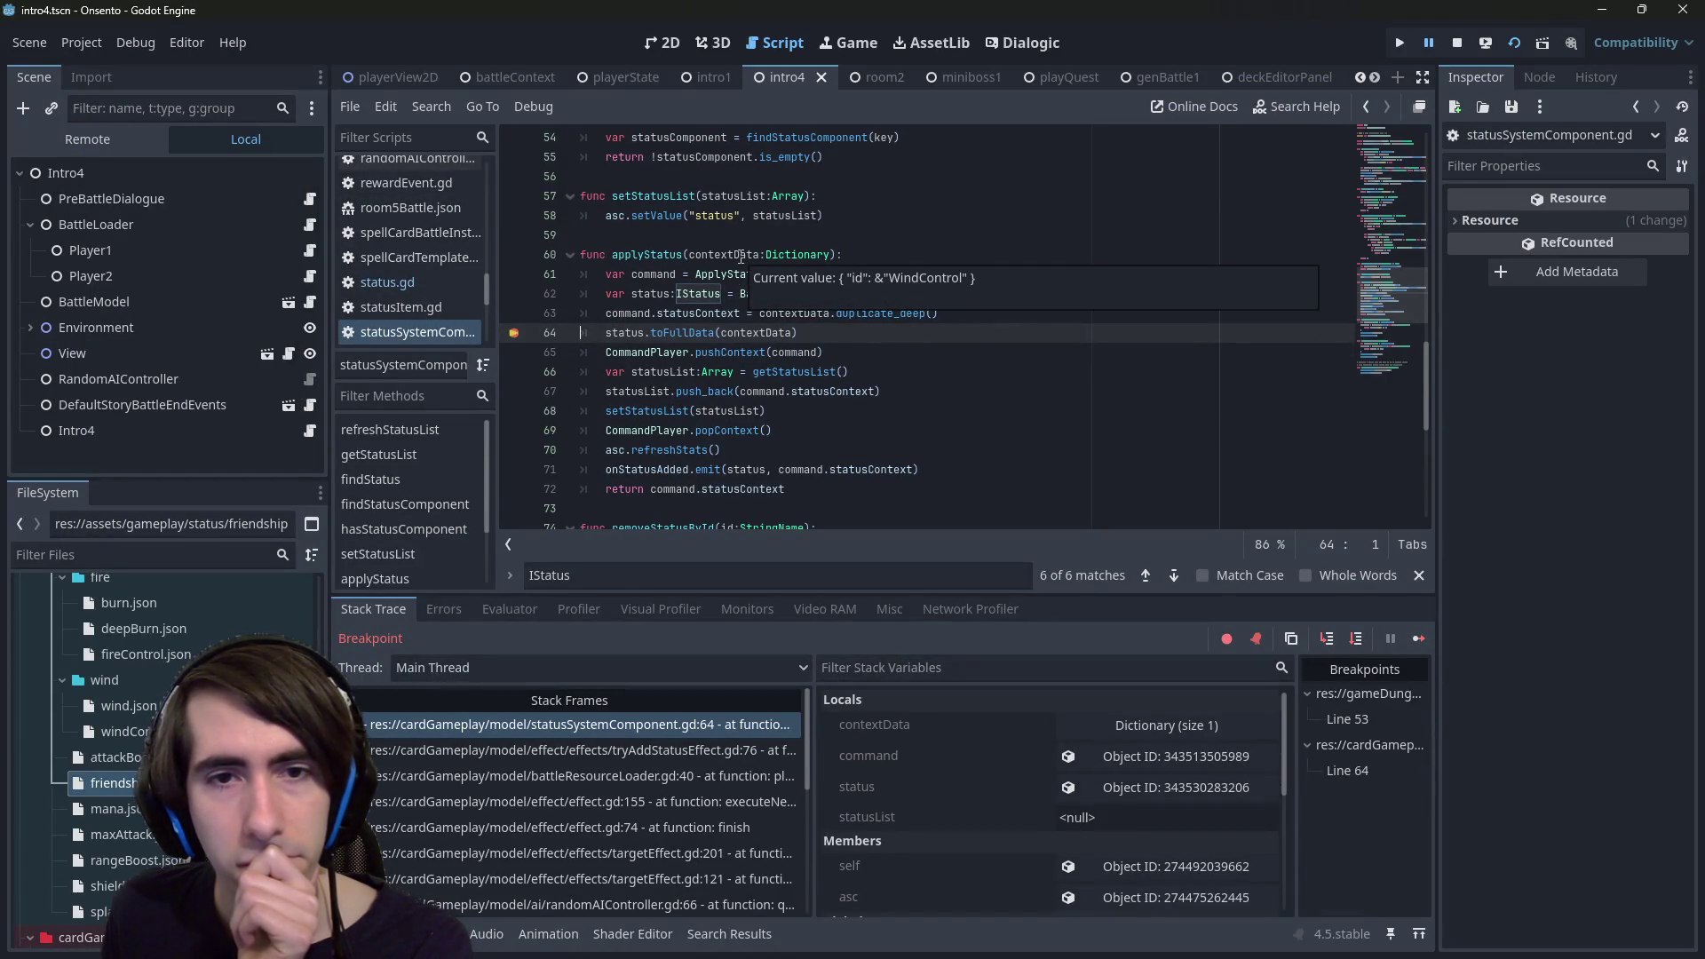
mouse_move(745, 340)
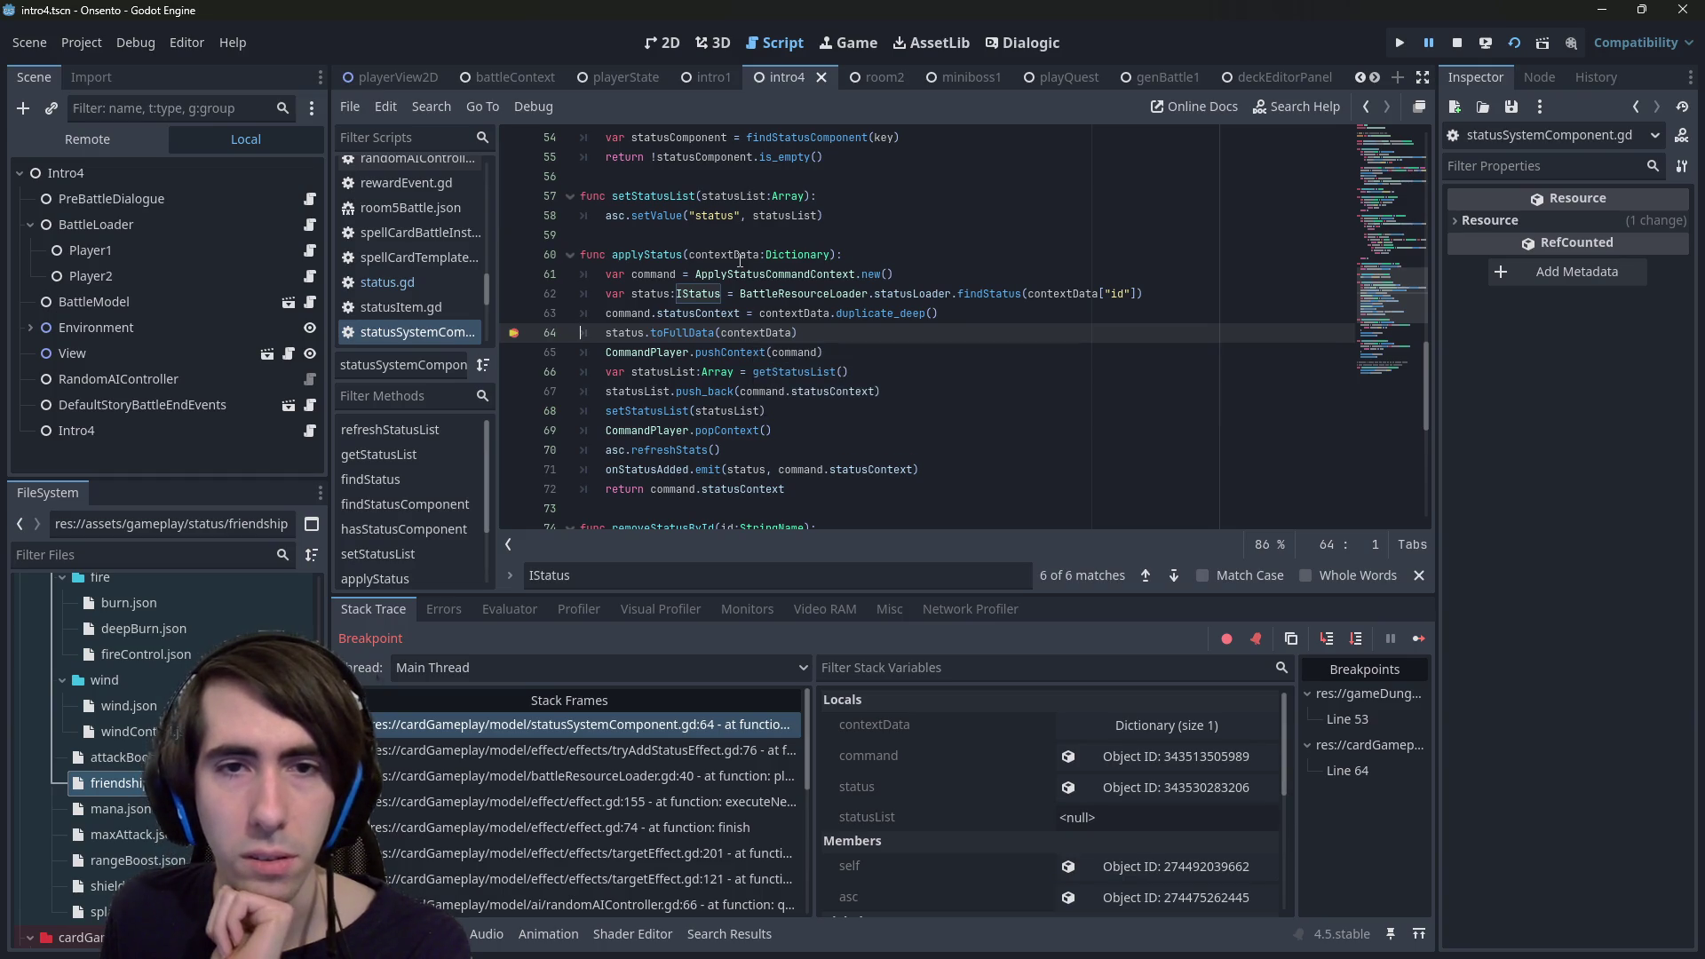
key(F10)
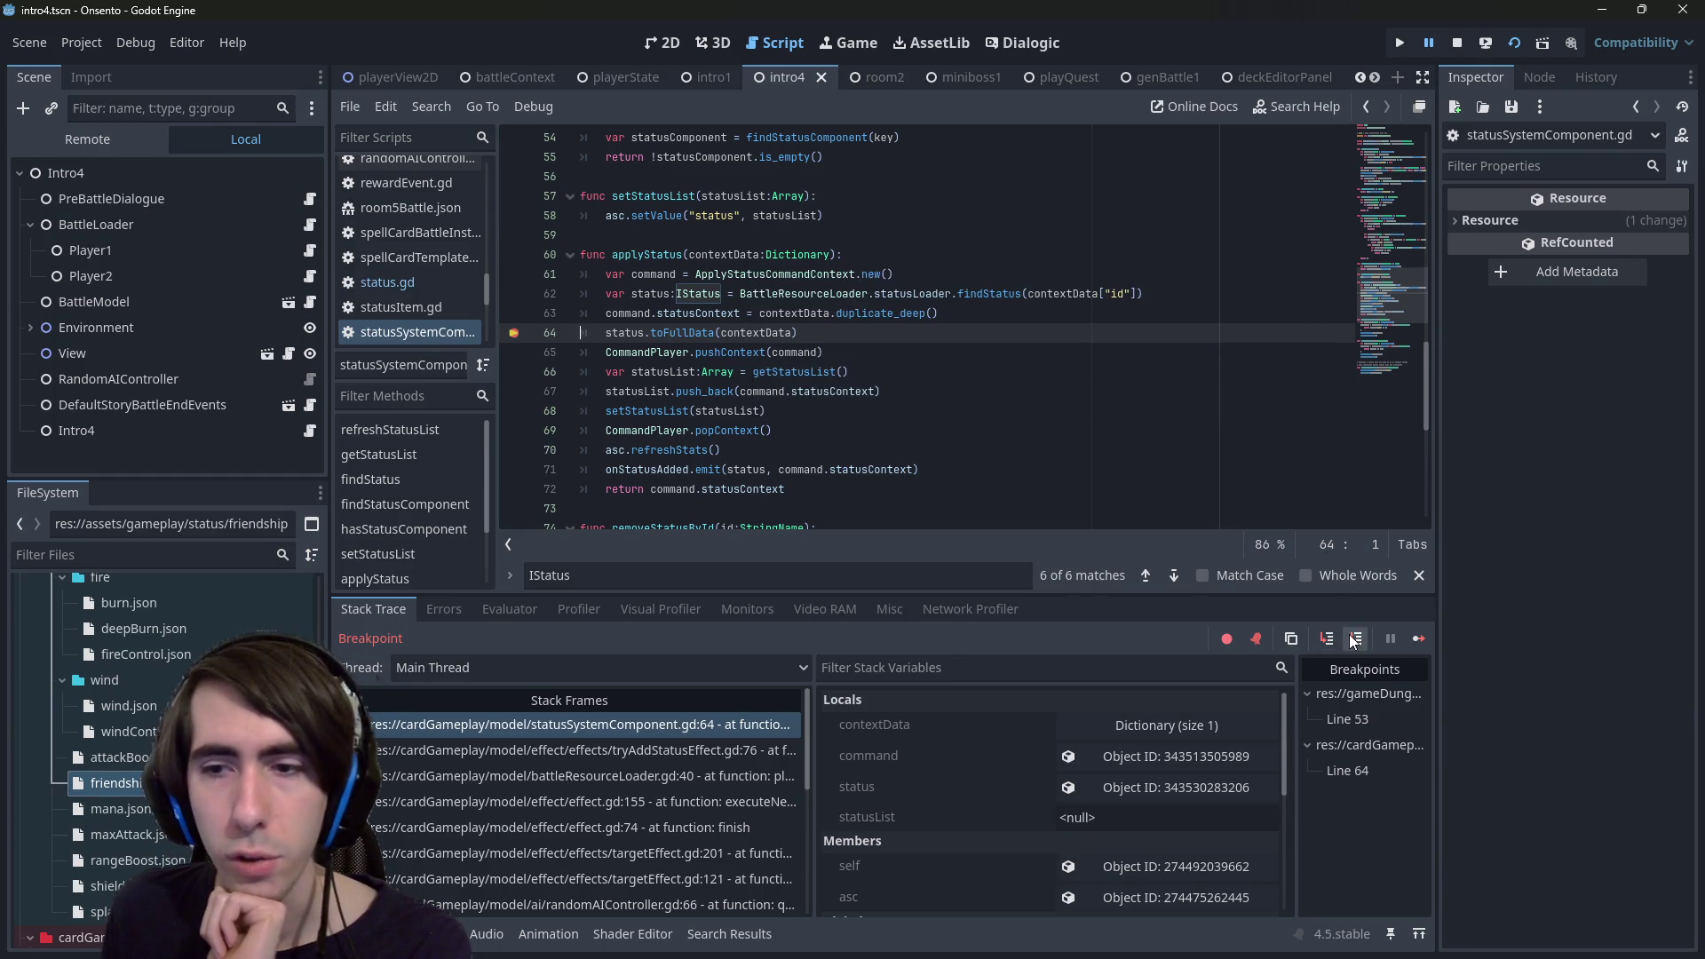
Examine lines 61–64 of applyStatus, selecting line 63's contextData duplicate
mouse_move(629, 318)
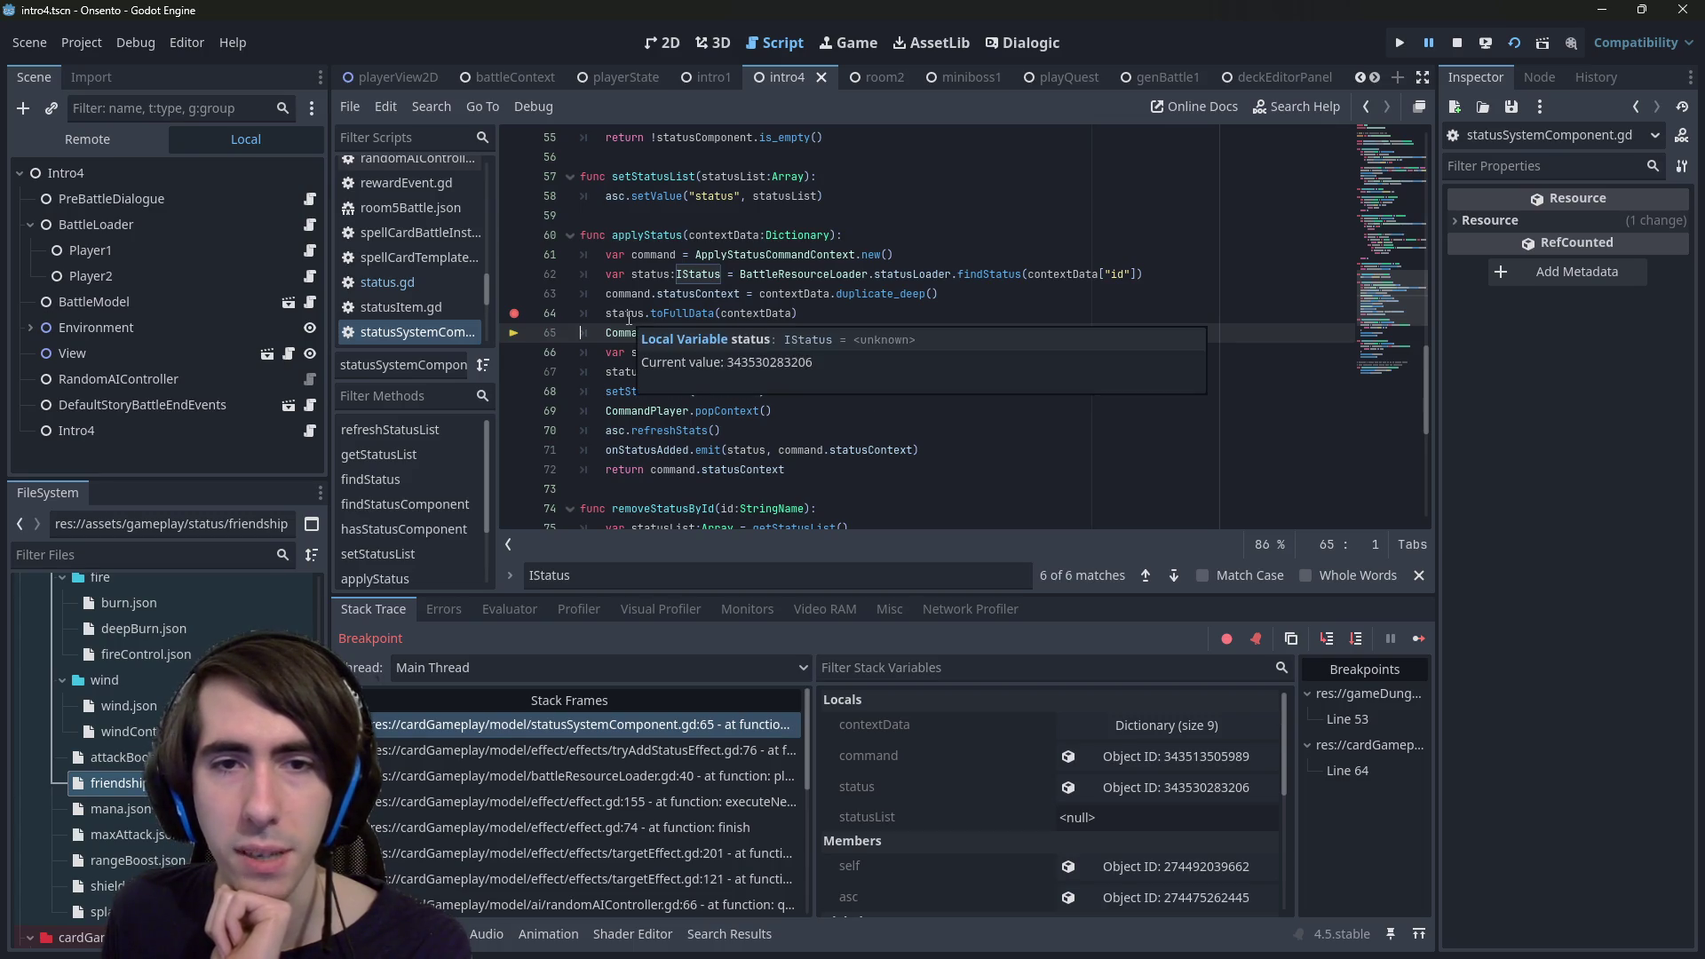
click(766, 257)
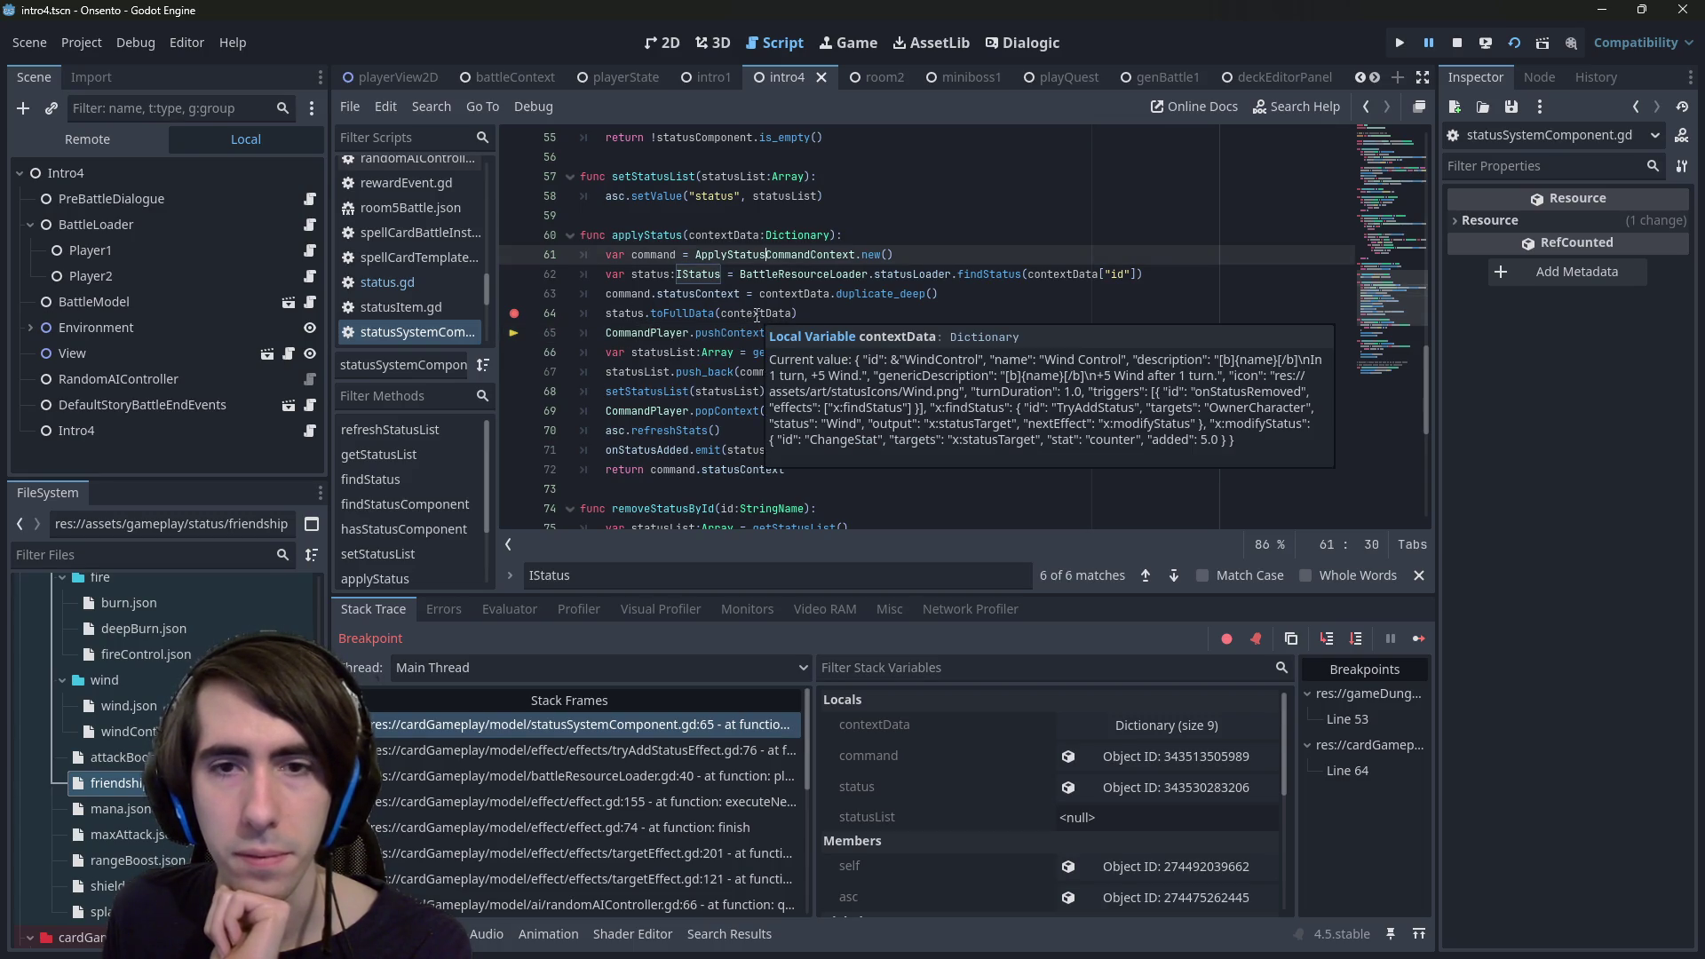
click(757, 316)
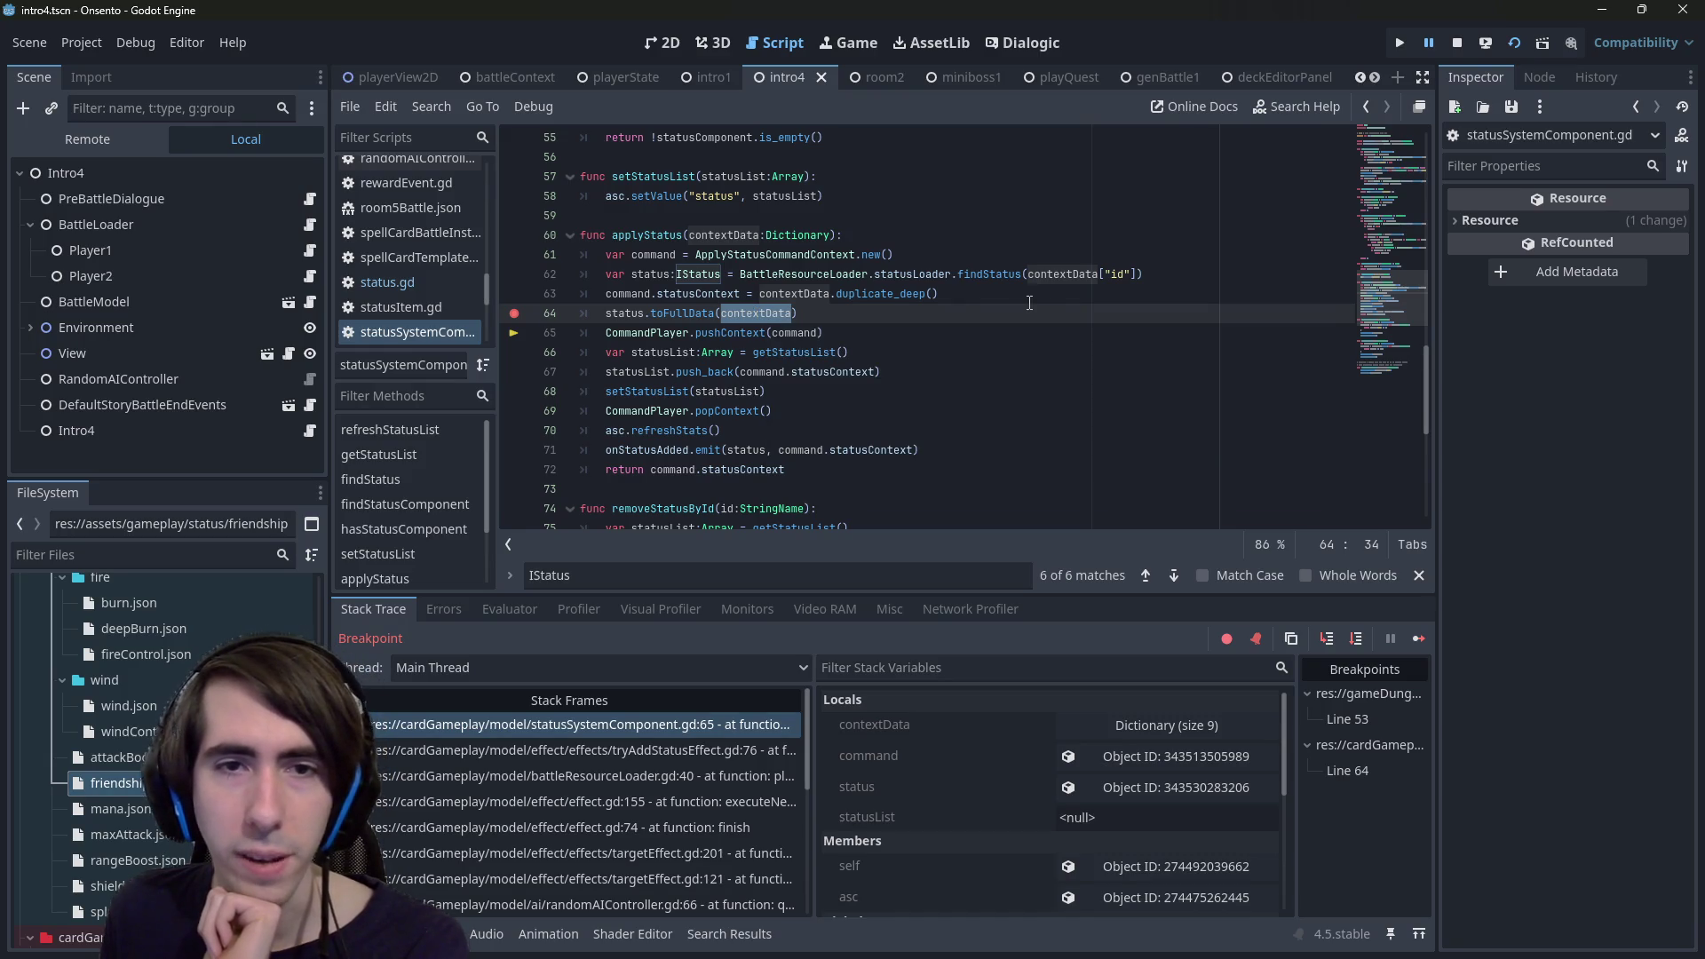
drag(937, 293, 504, 290)
click(823, 321)
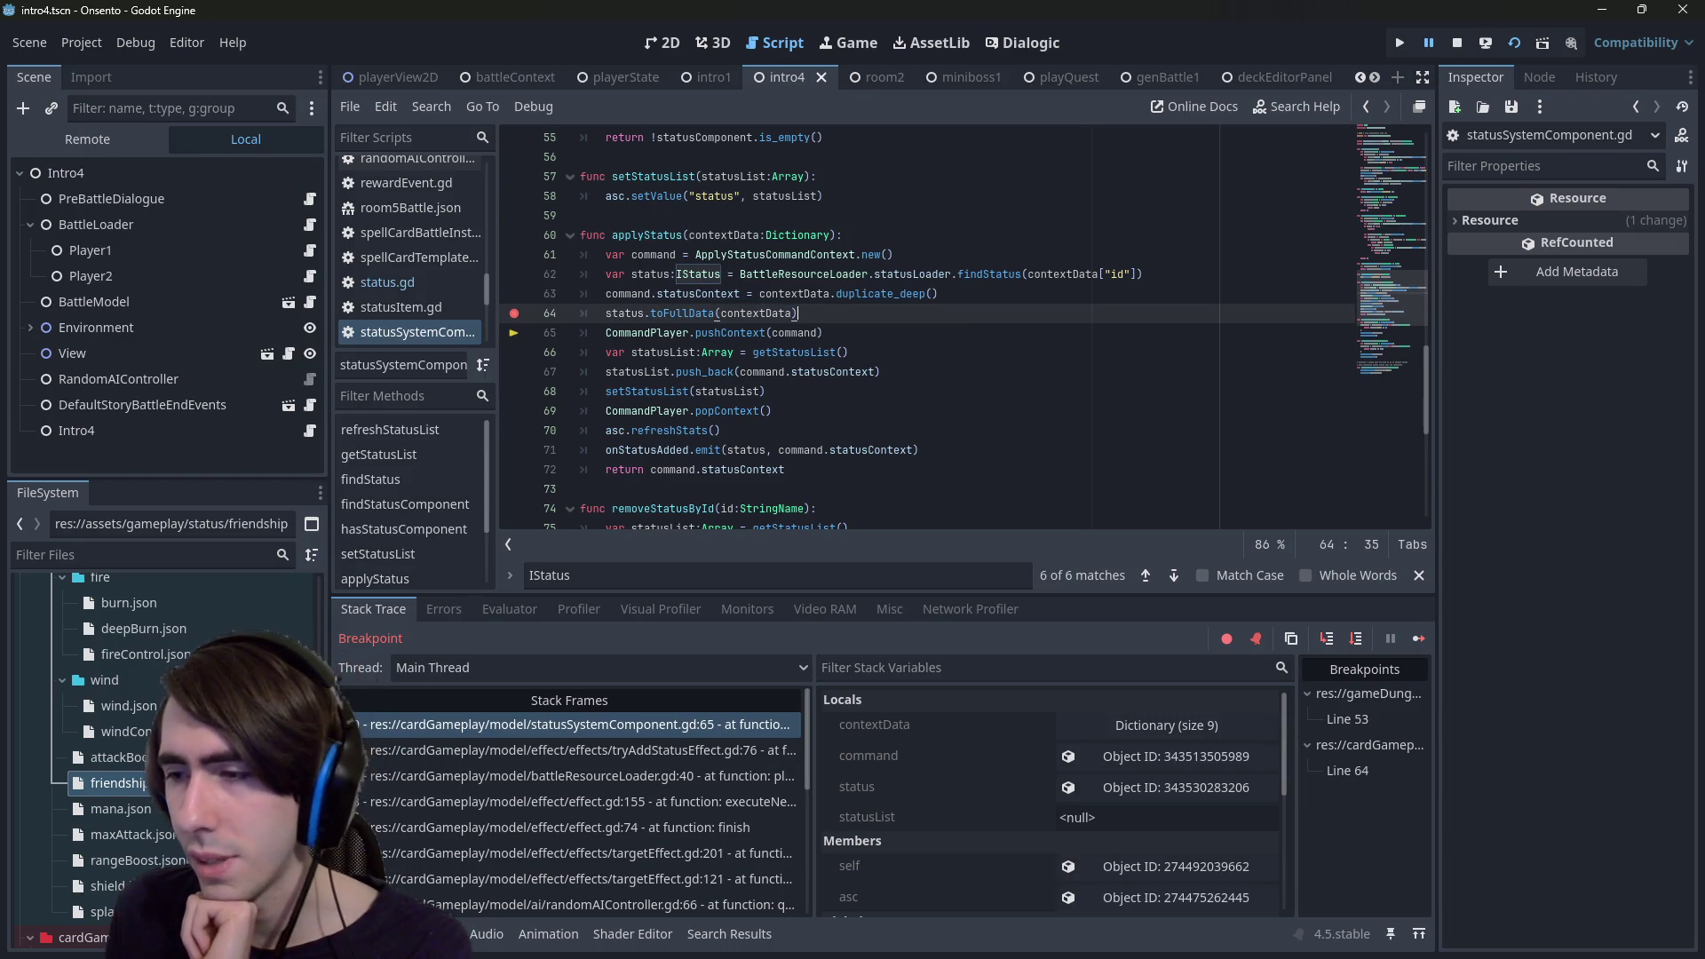
Review the git diff hunk where applyStatus swaps Helpers.mergeData for status.toFullData(contextData)
key(alt+Tab)
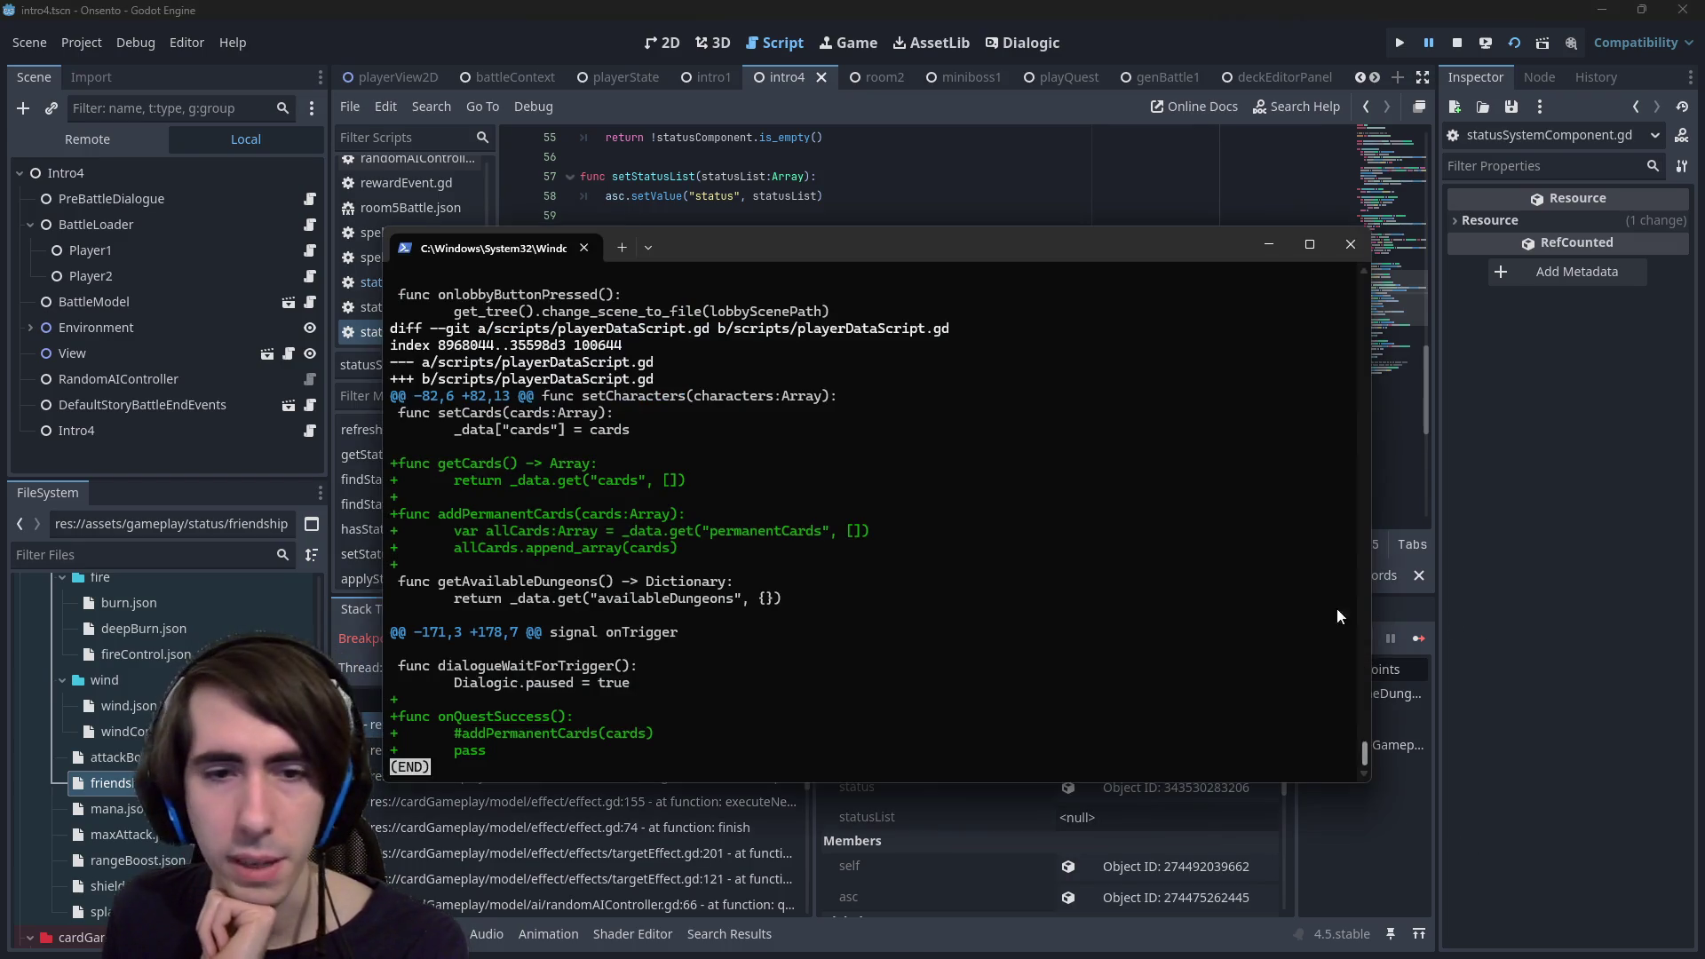
key(Up)
key(Up)
key(Up)
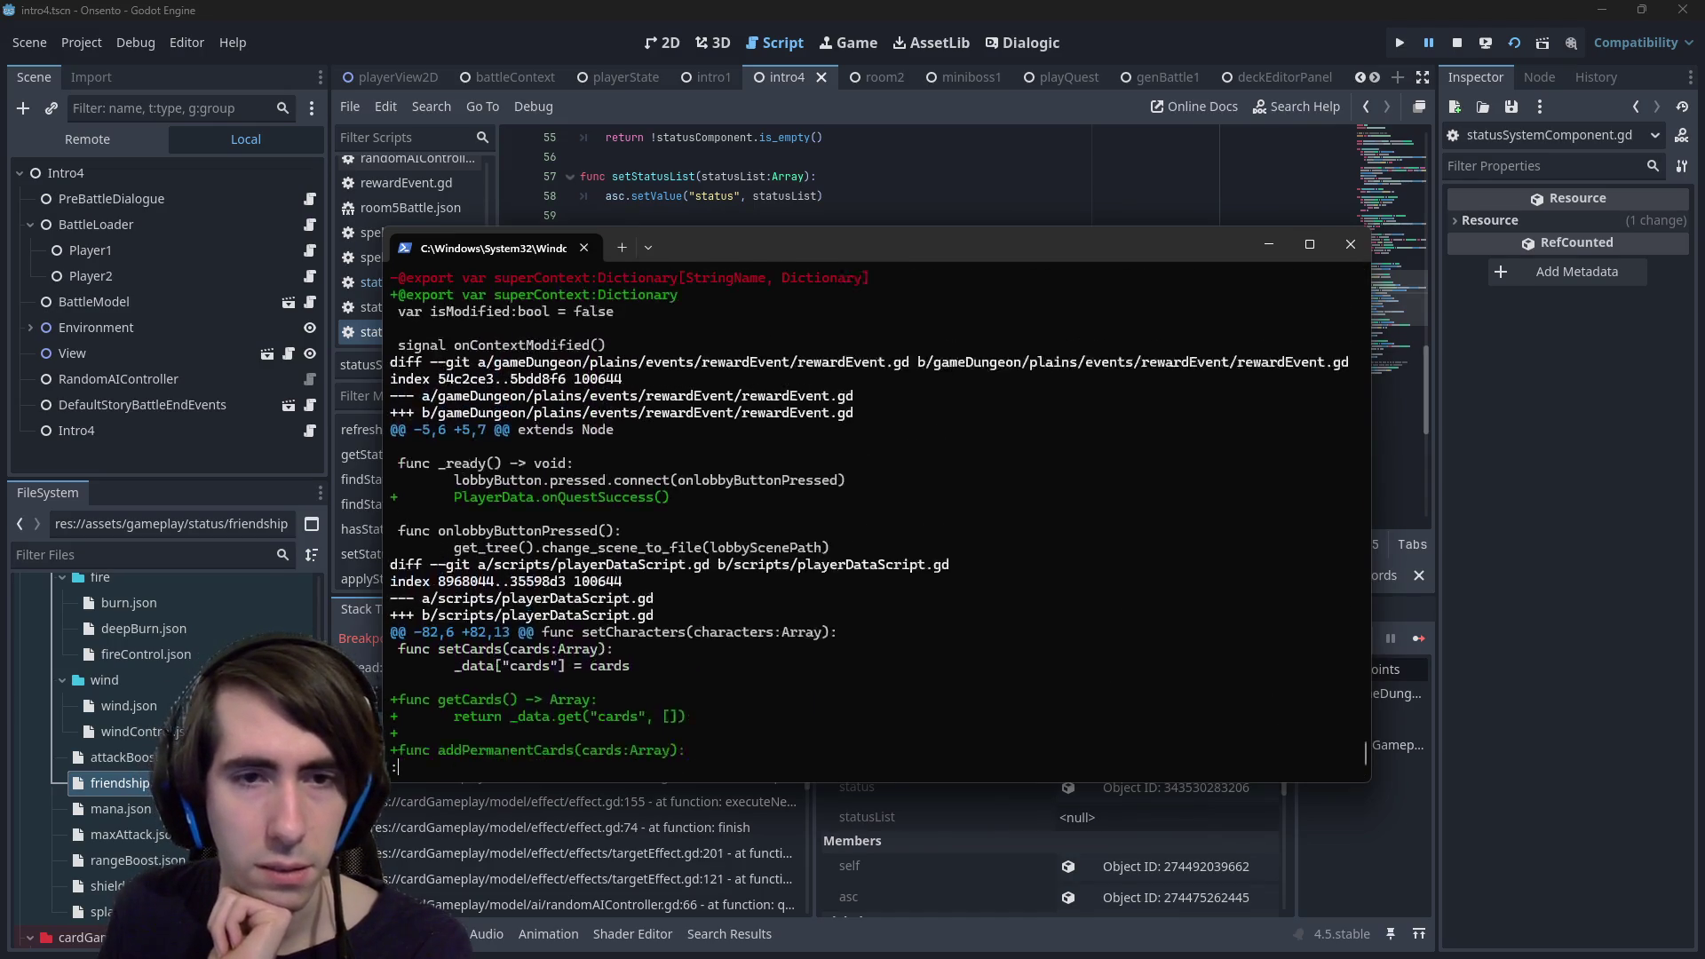
key(Up)
key(Up)
key(Up)
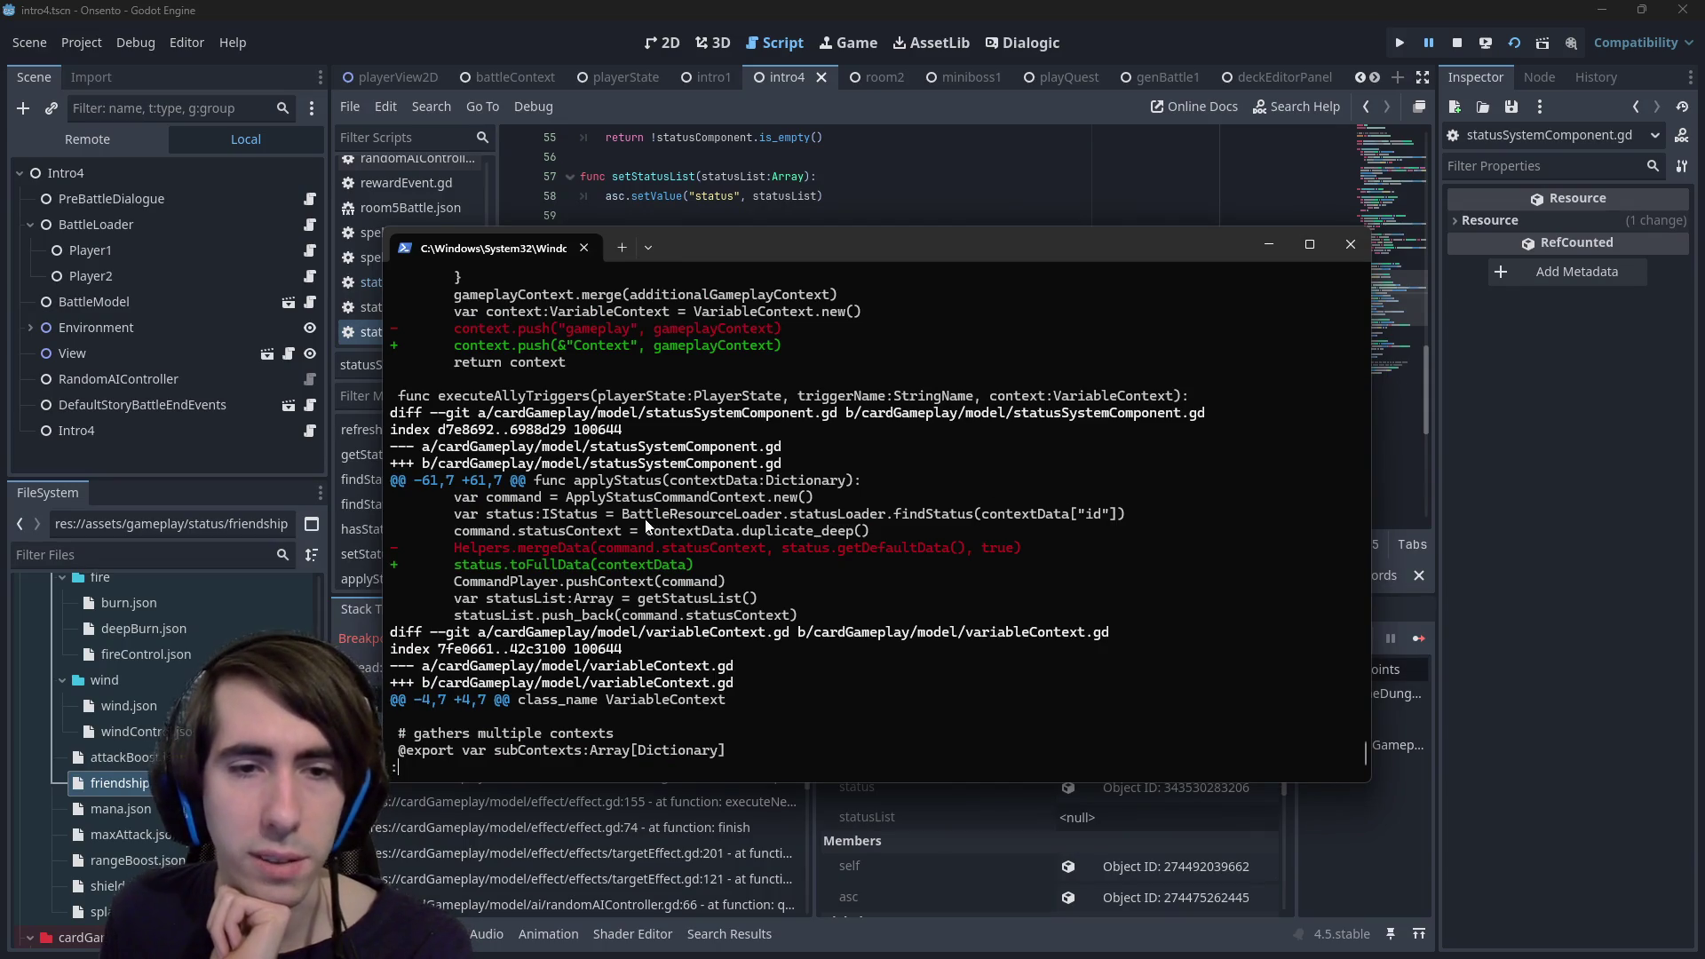
drag(618, 557, 735, 565)
click(746, 561)
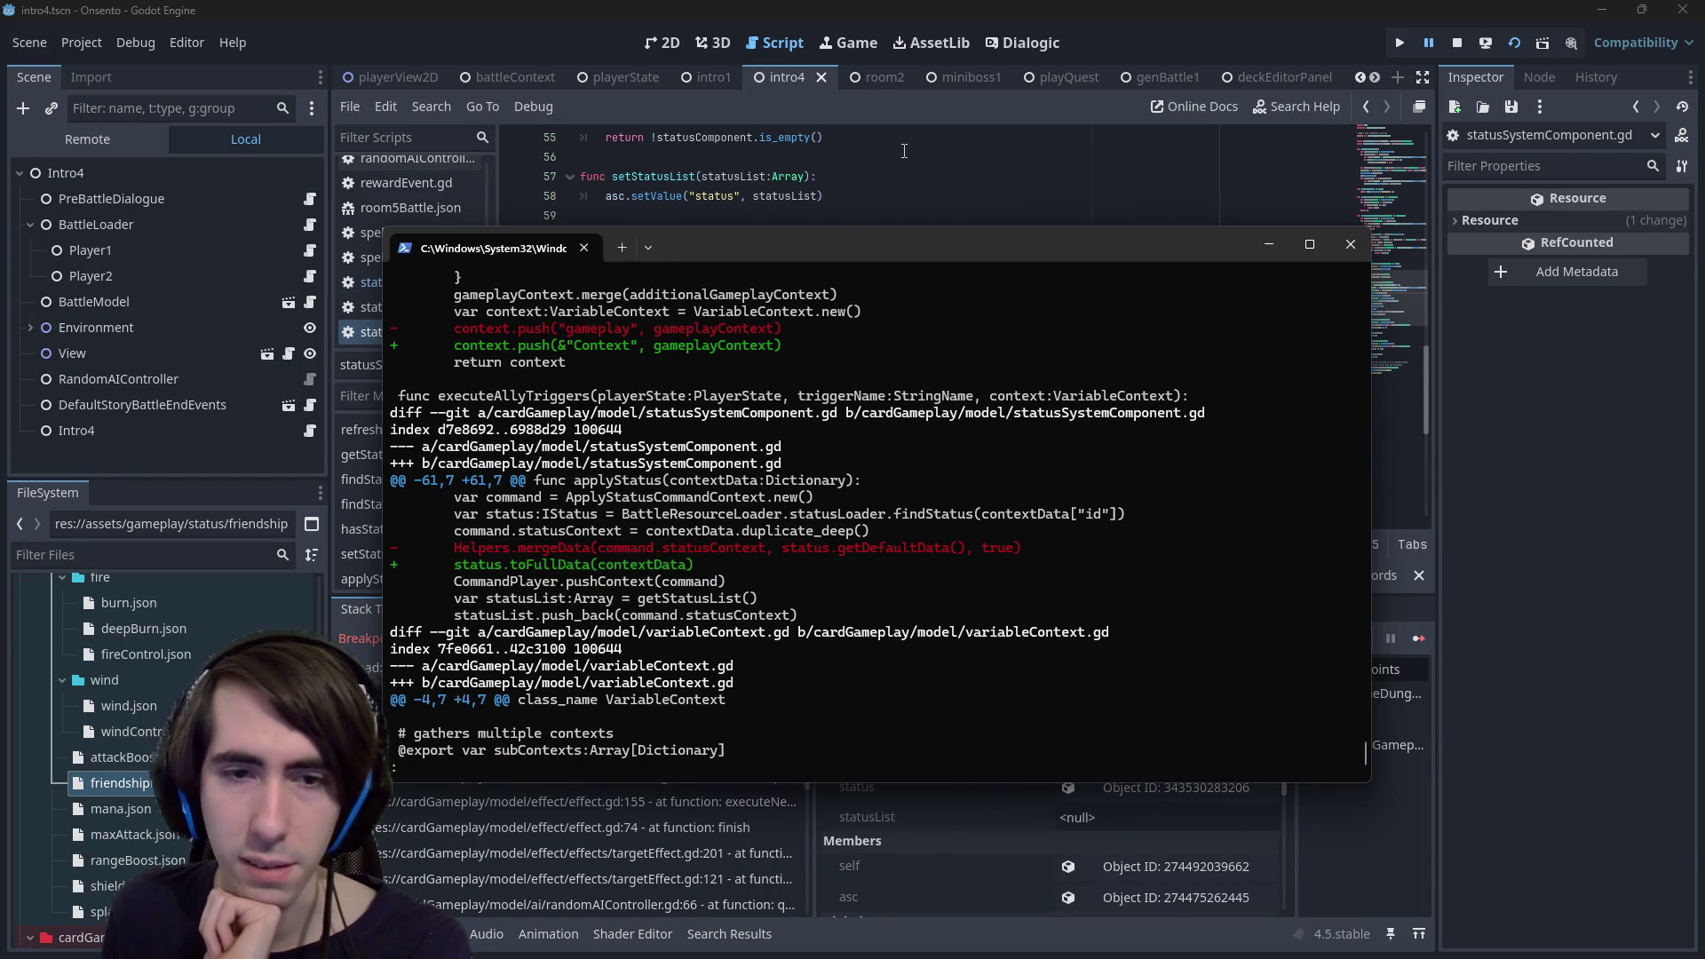
drag(832, 548, 942, 550)
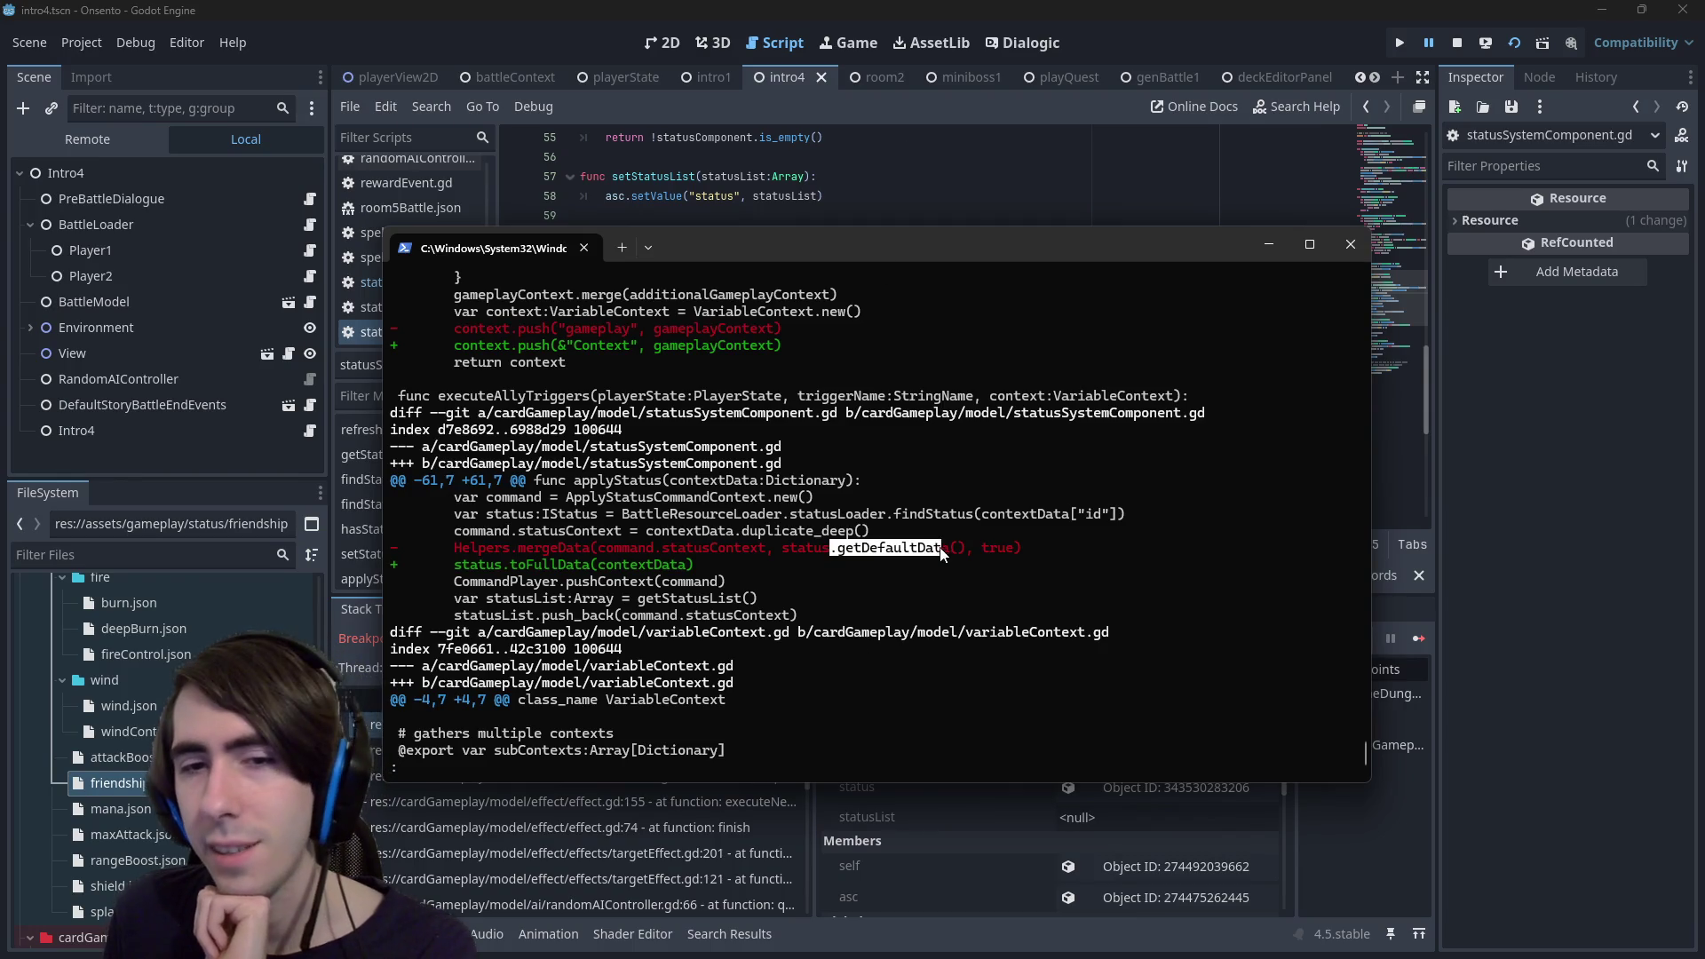
drag(613, 560, 725, 548)
click(725, 548)
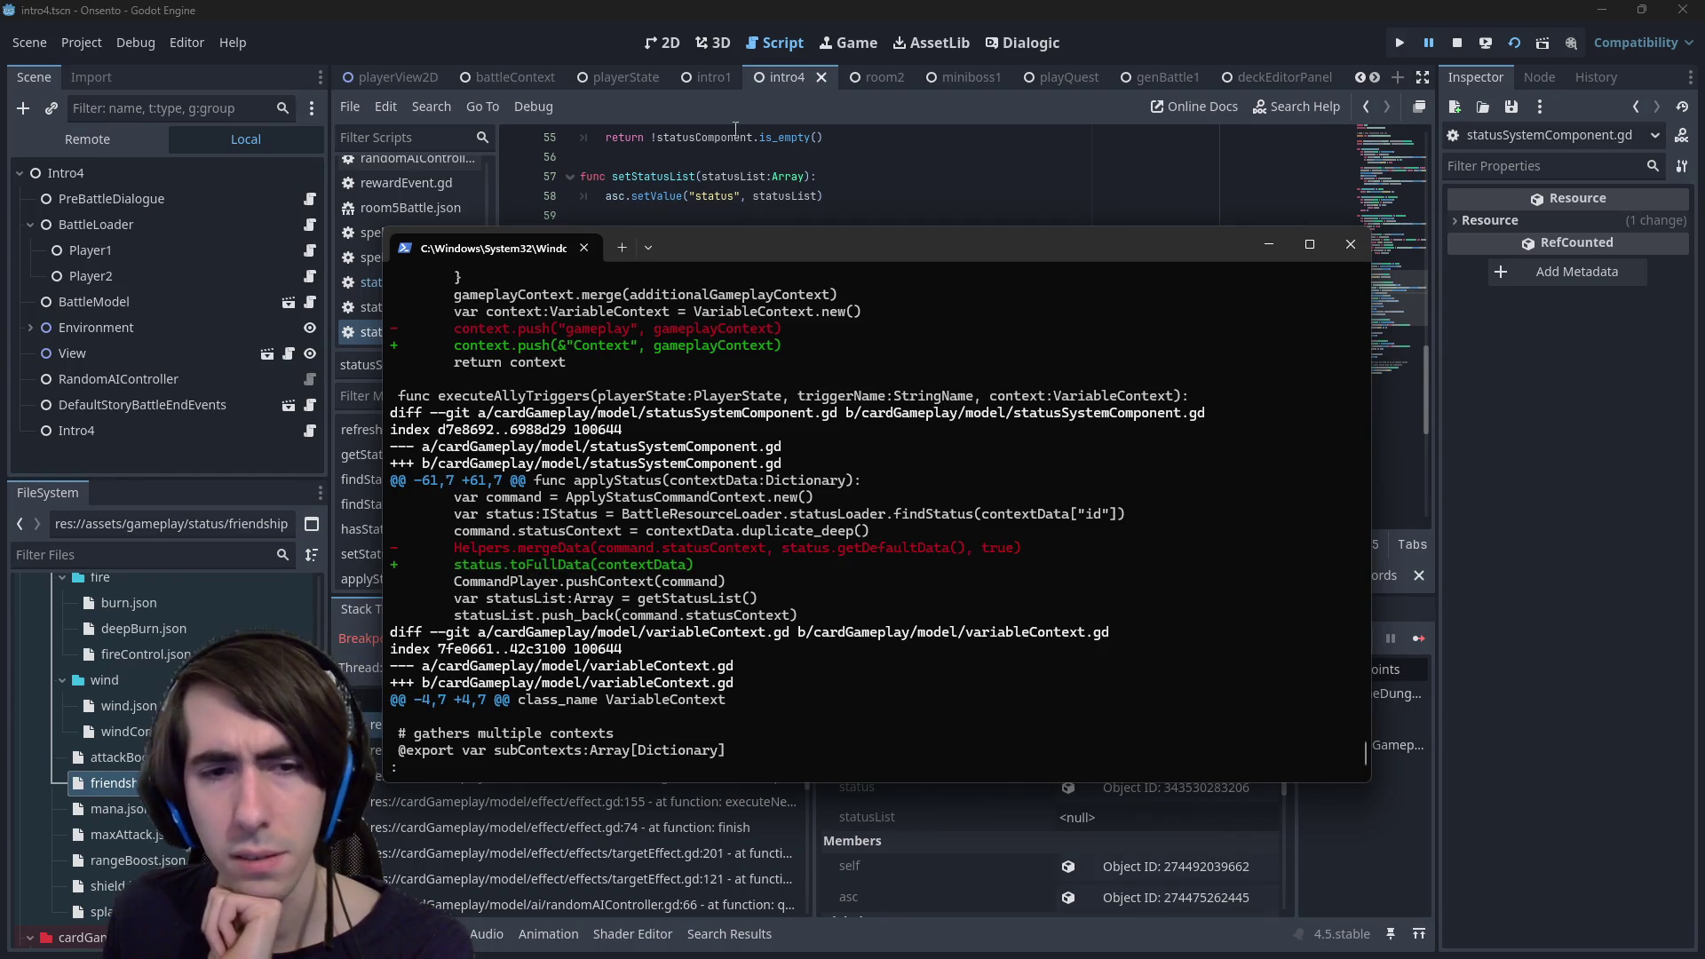
mouse_move(734, 168)
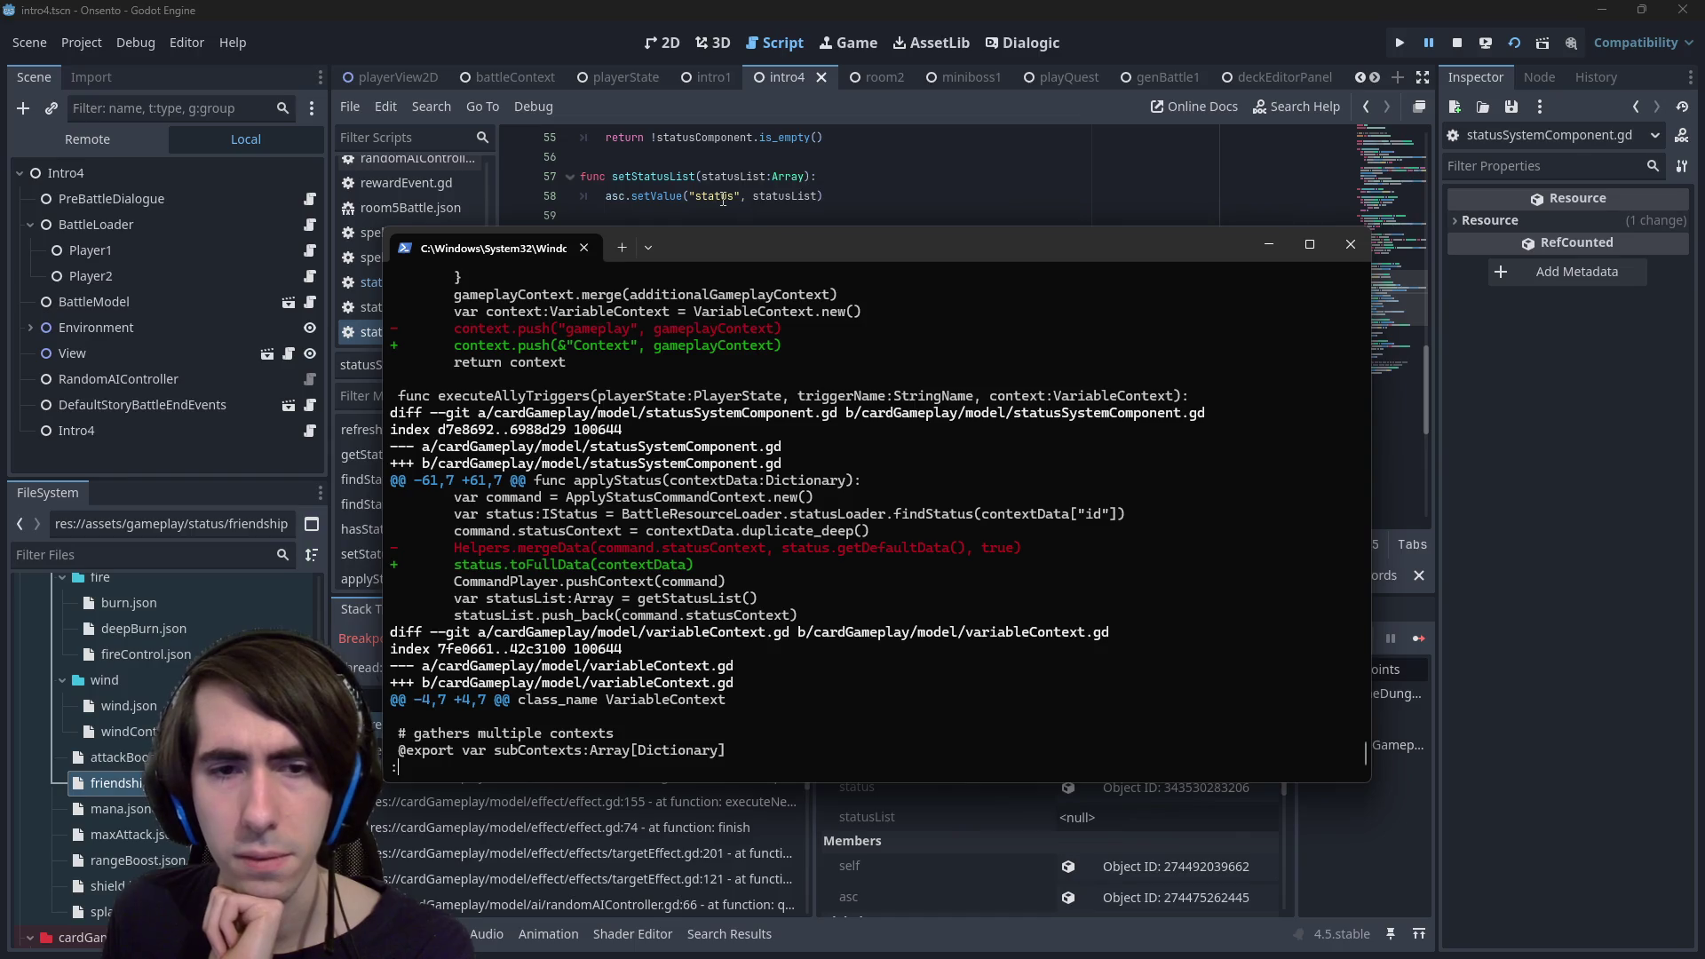
click(724, 199)
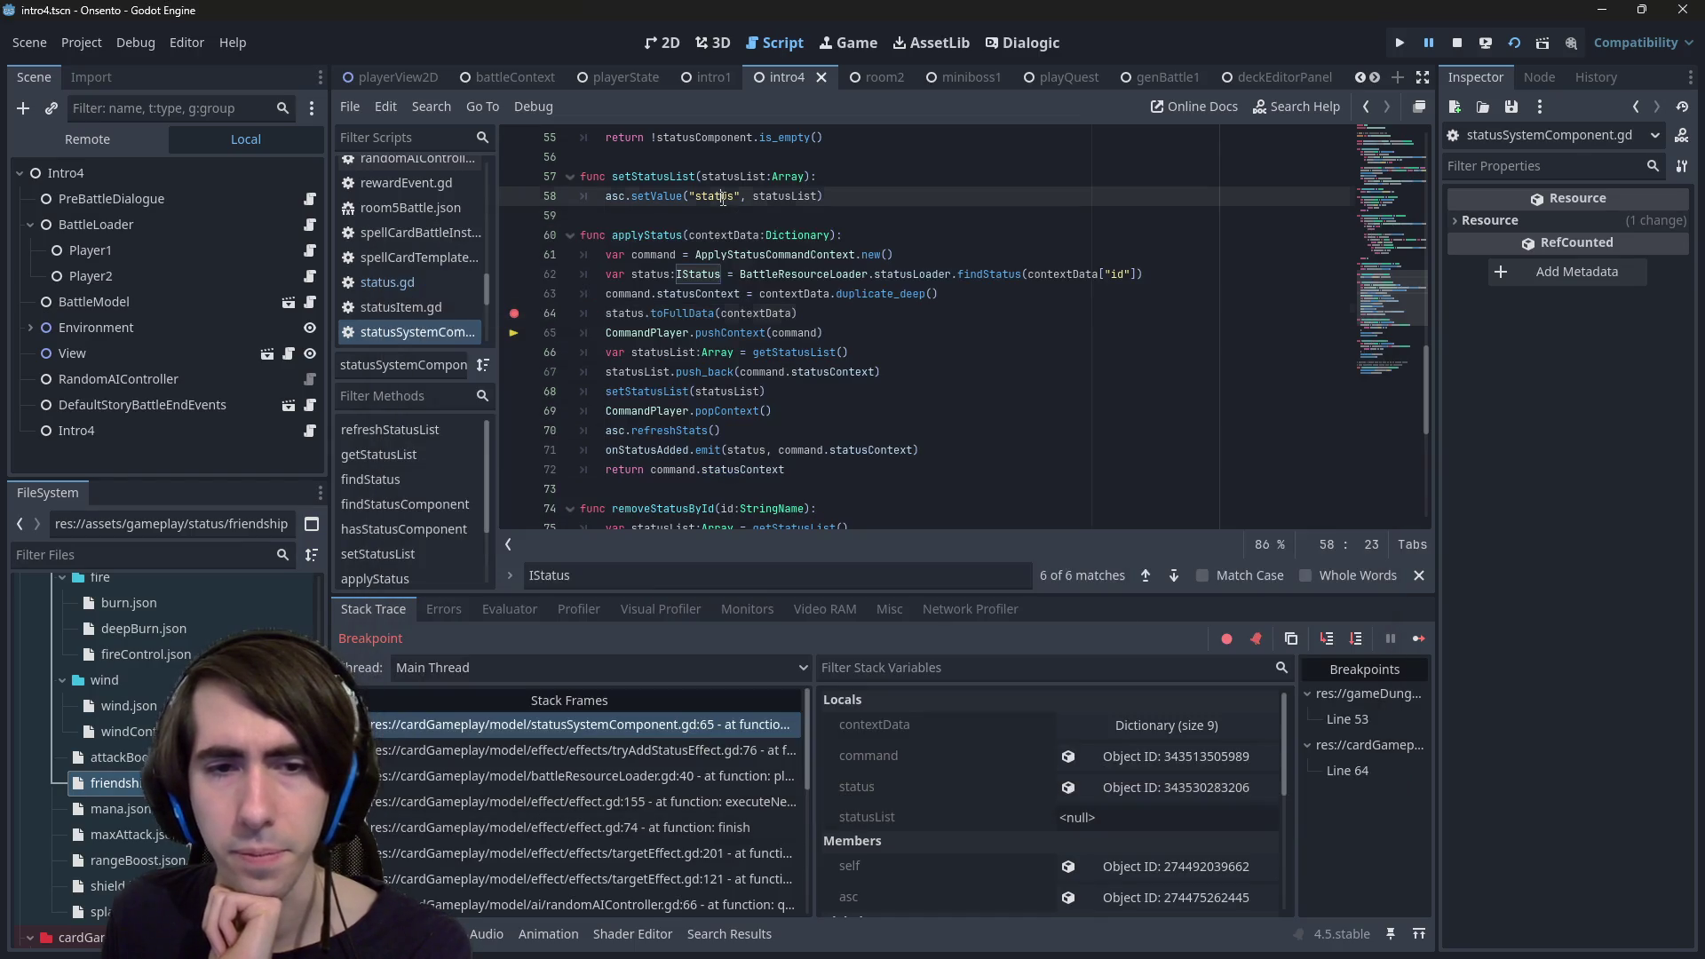
Change line 64's argument to command.statusContext and resume the paused game
click(800, 313)
key(BackSpace)
key(BackSpace)
key(BackSpace)
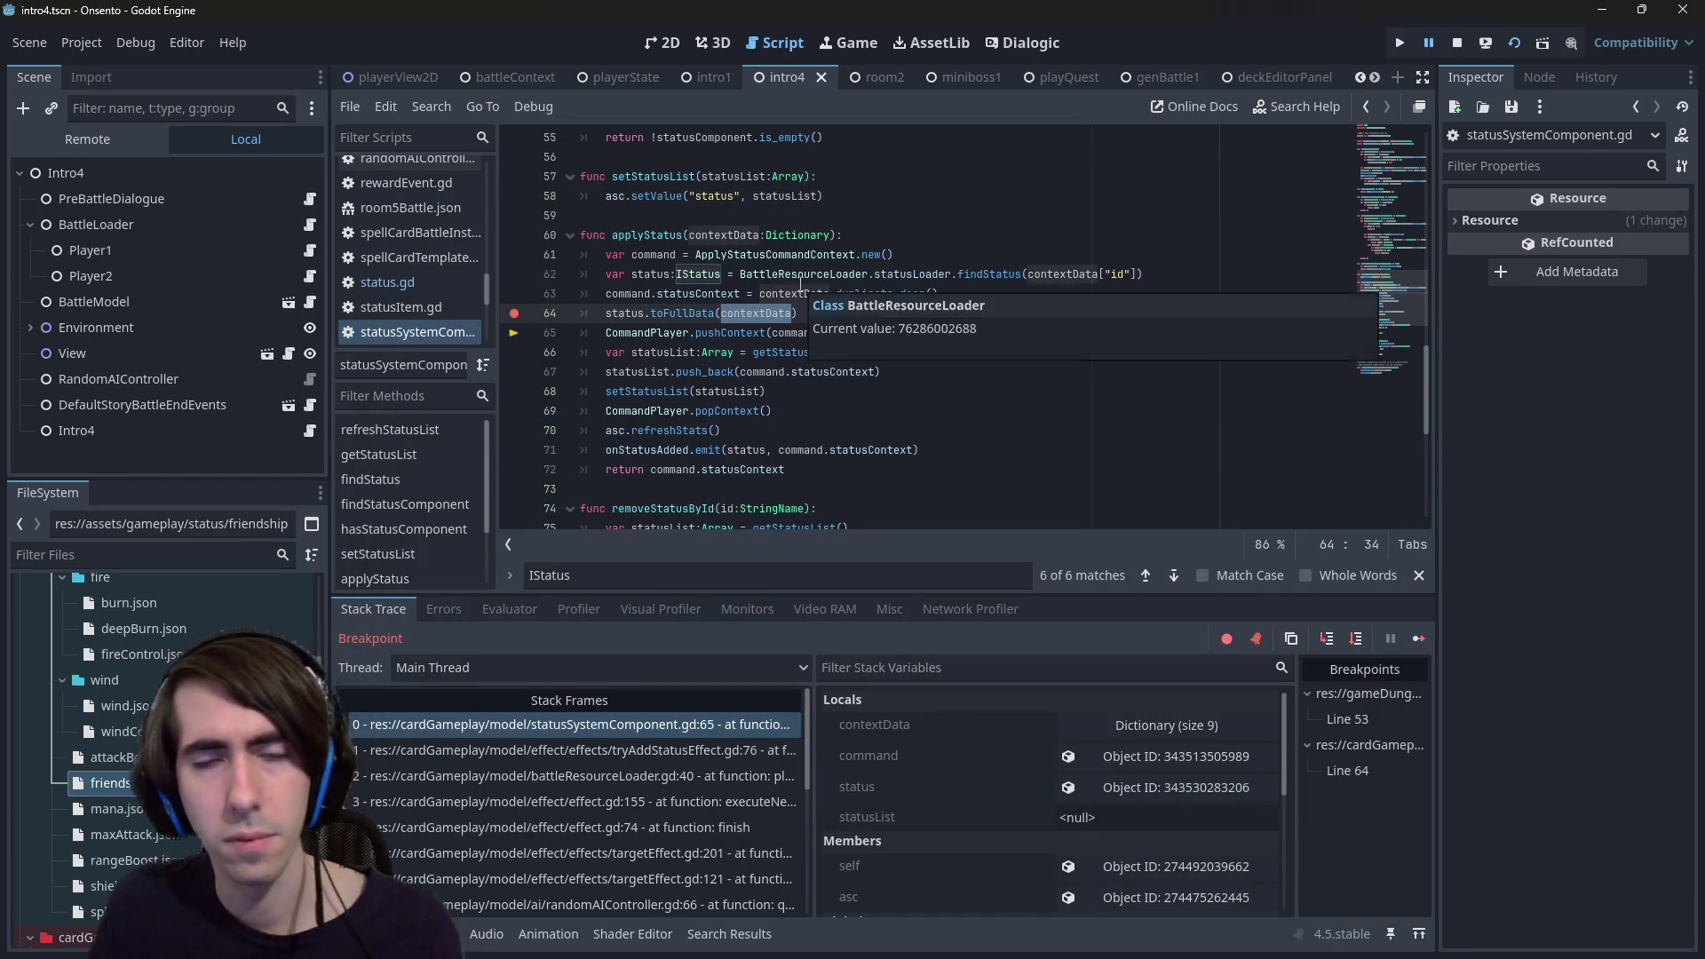
text(mand.sta)
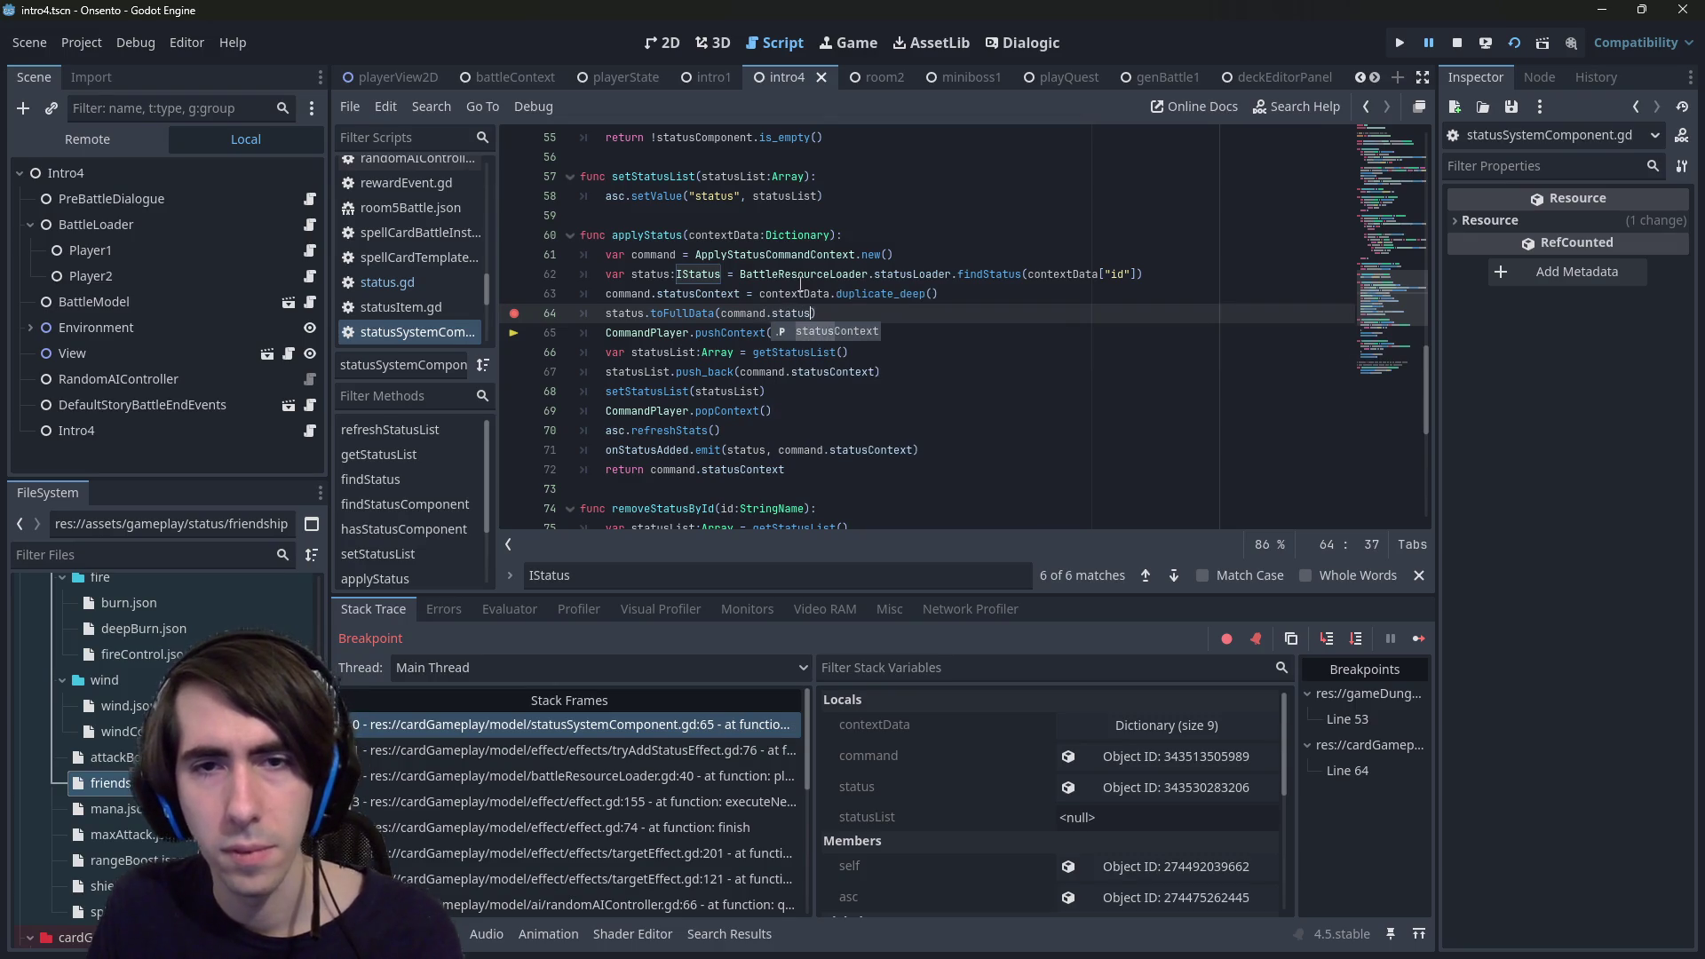
key(Return)
click(1456, 40)
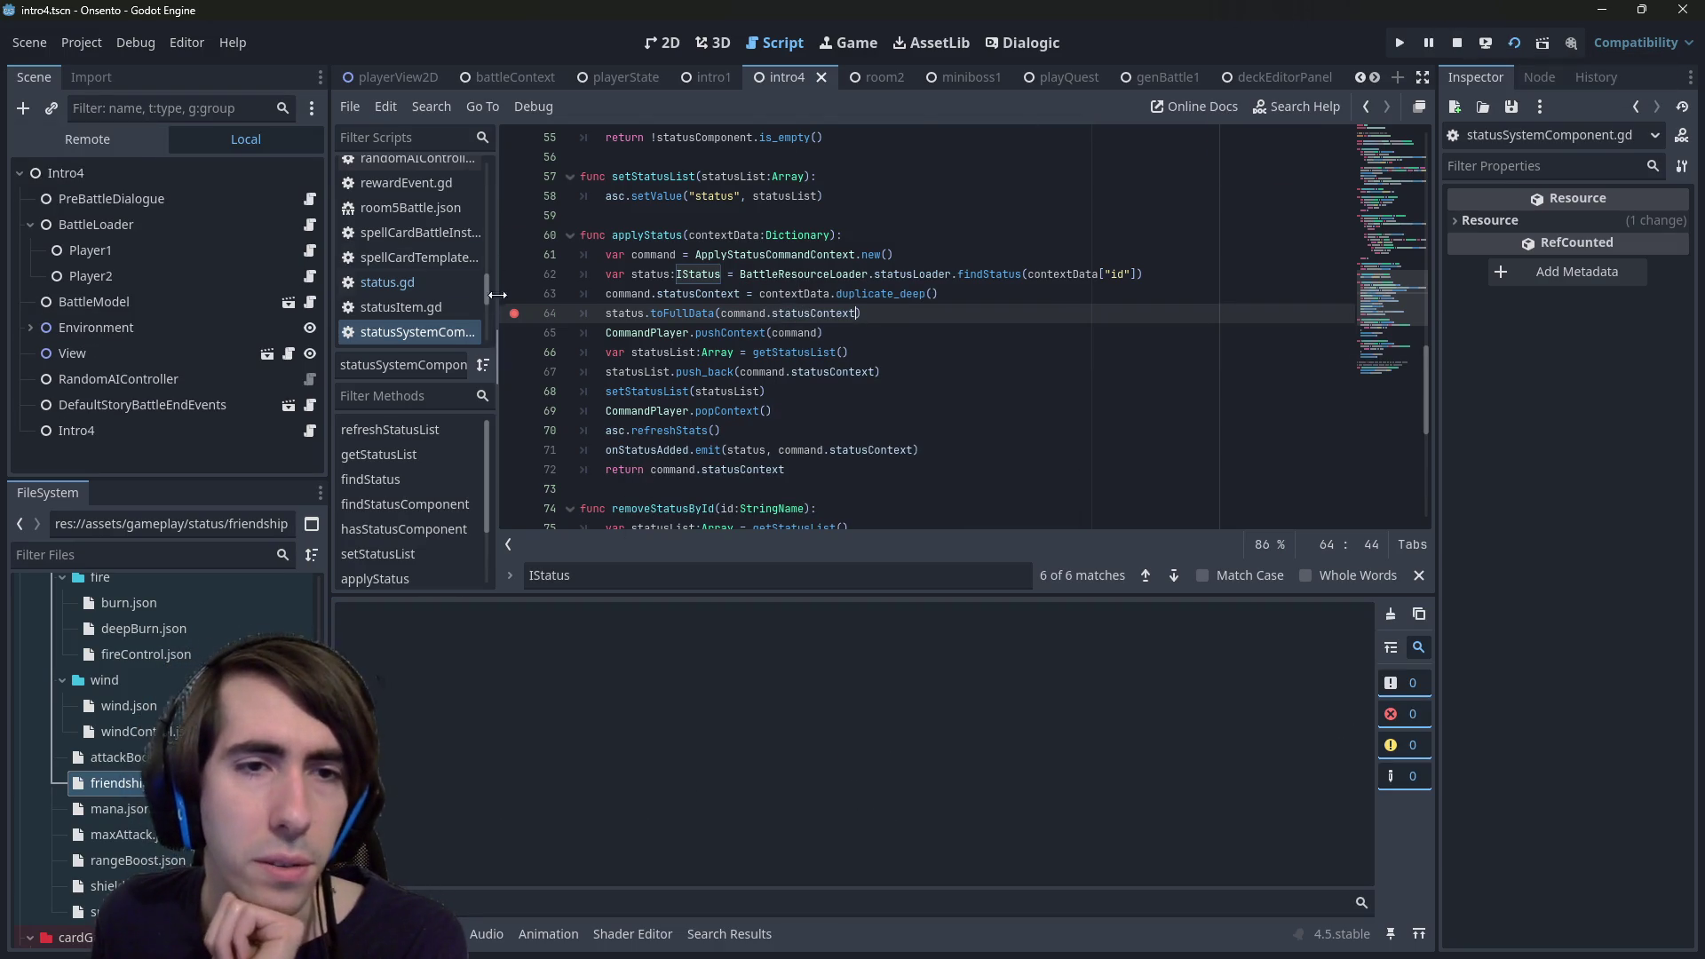
click(518, 320)
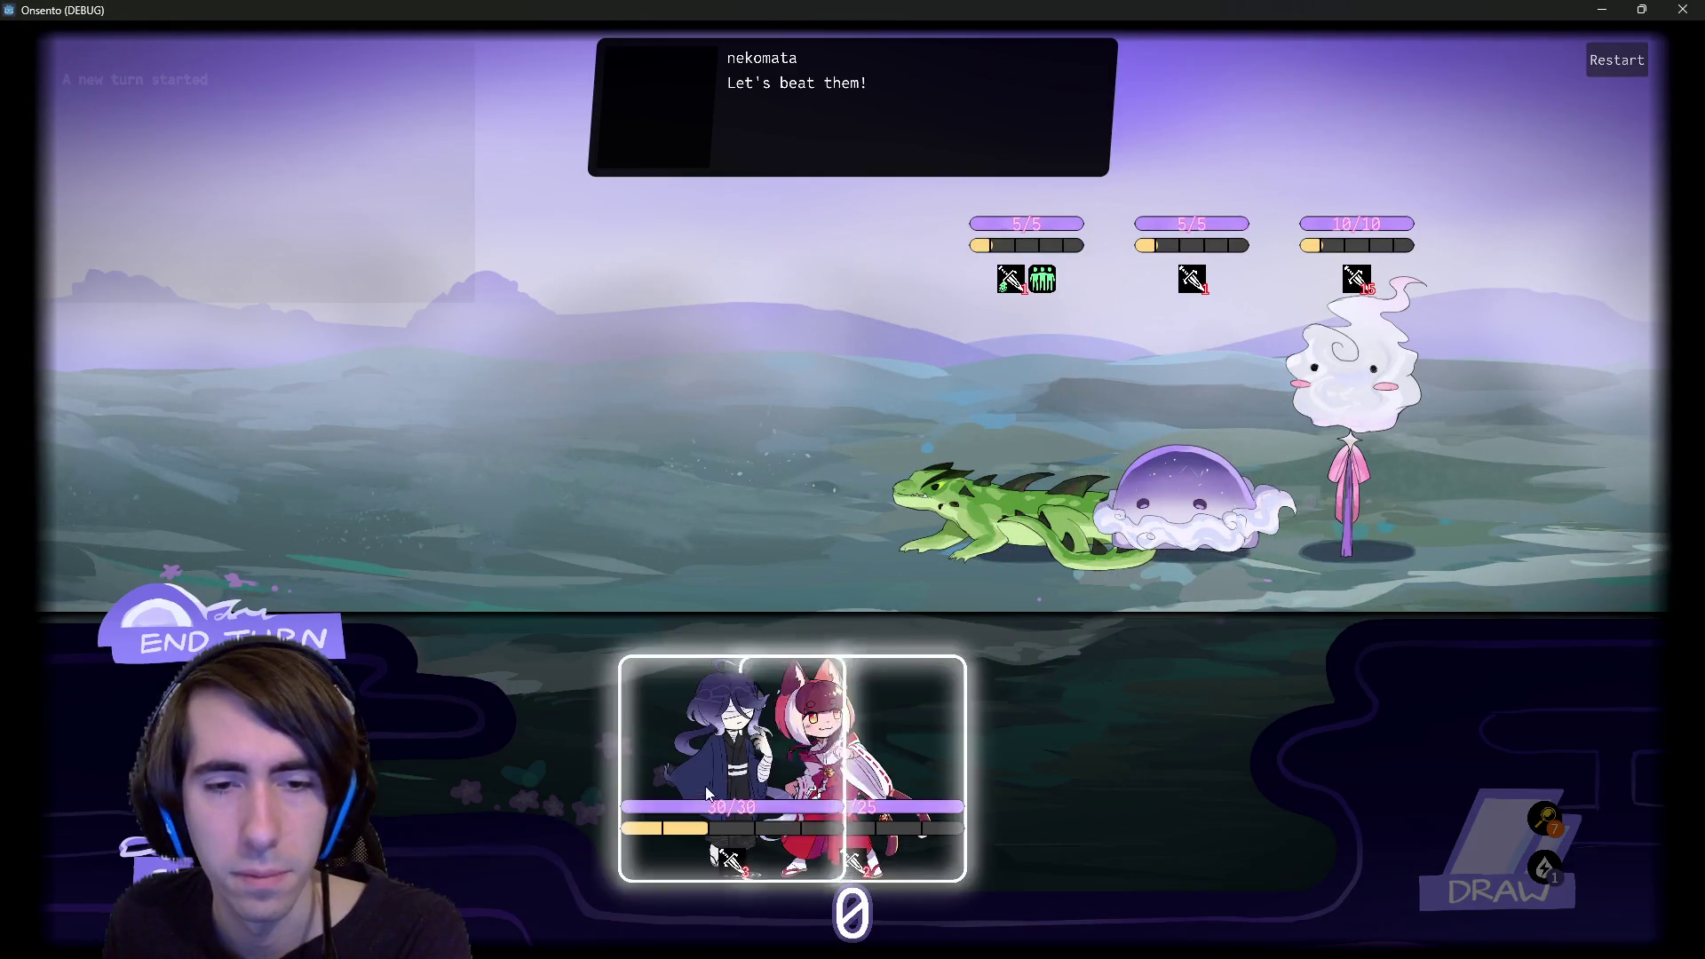
Play both hand cards onto the field, end the turn, then close the game window
drag(706, 786, 684, 462)
mouse_move(879, 764)
mouse_down()
mouse_move(608, 498)
mouse_move(308, 573)
mouse_up()
click(308, 573)
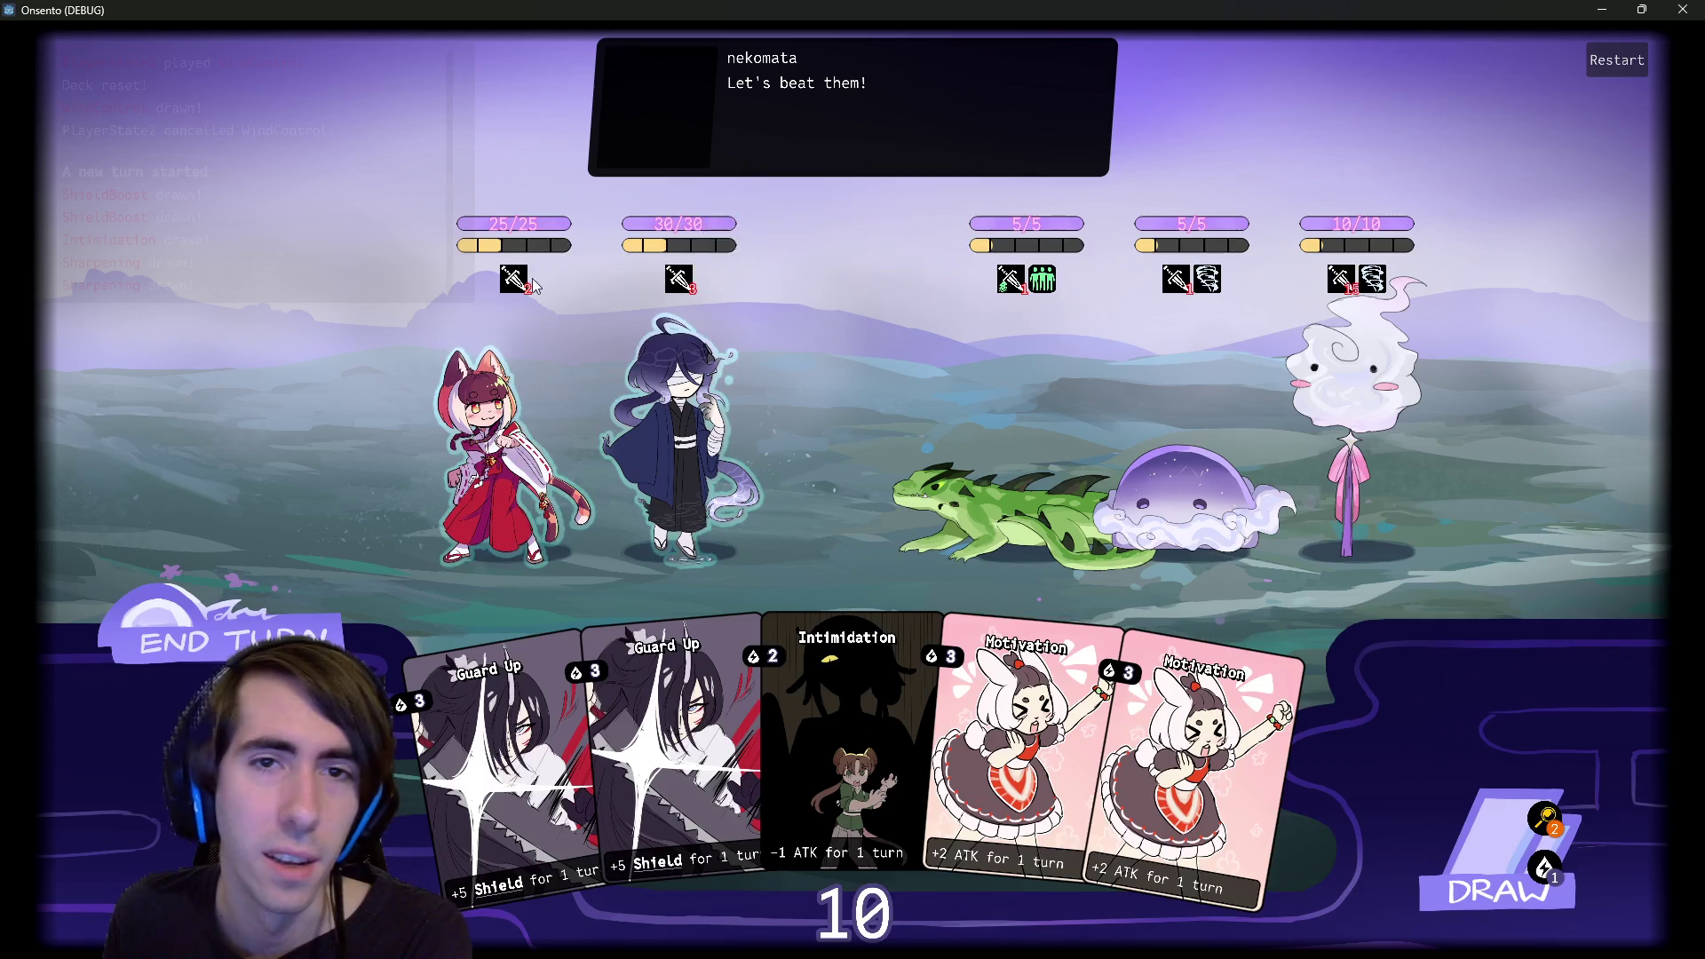
click(1683, 9)
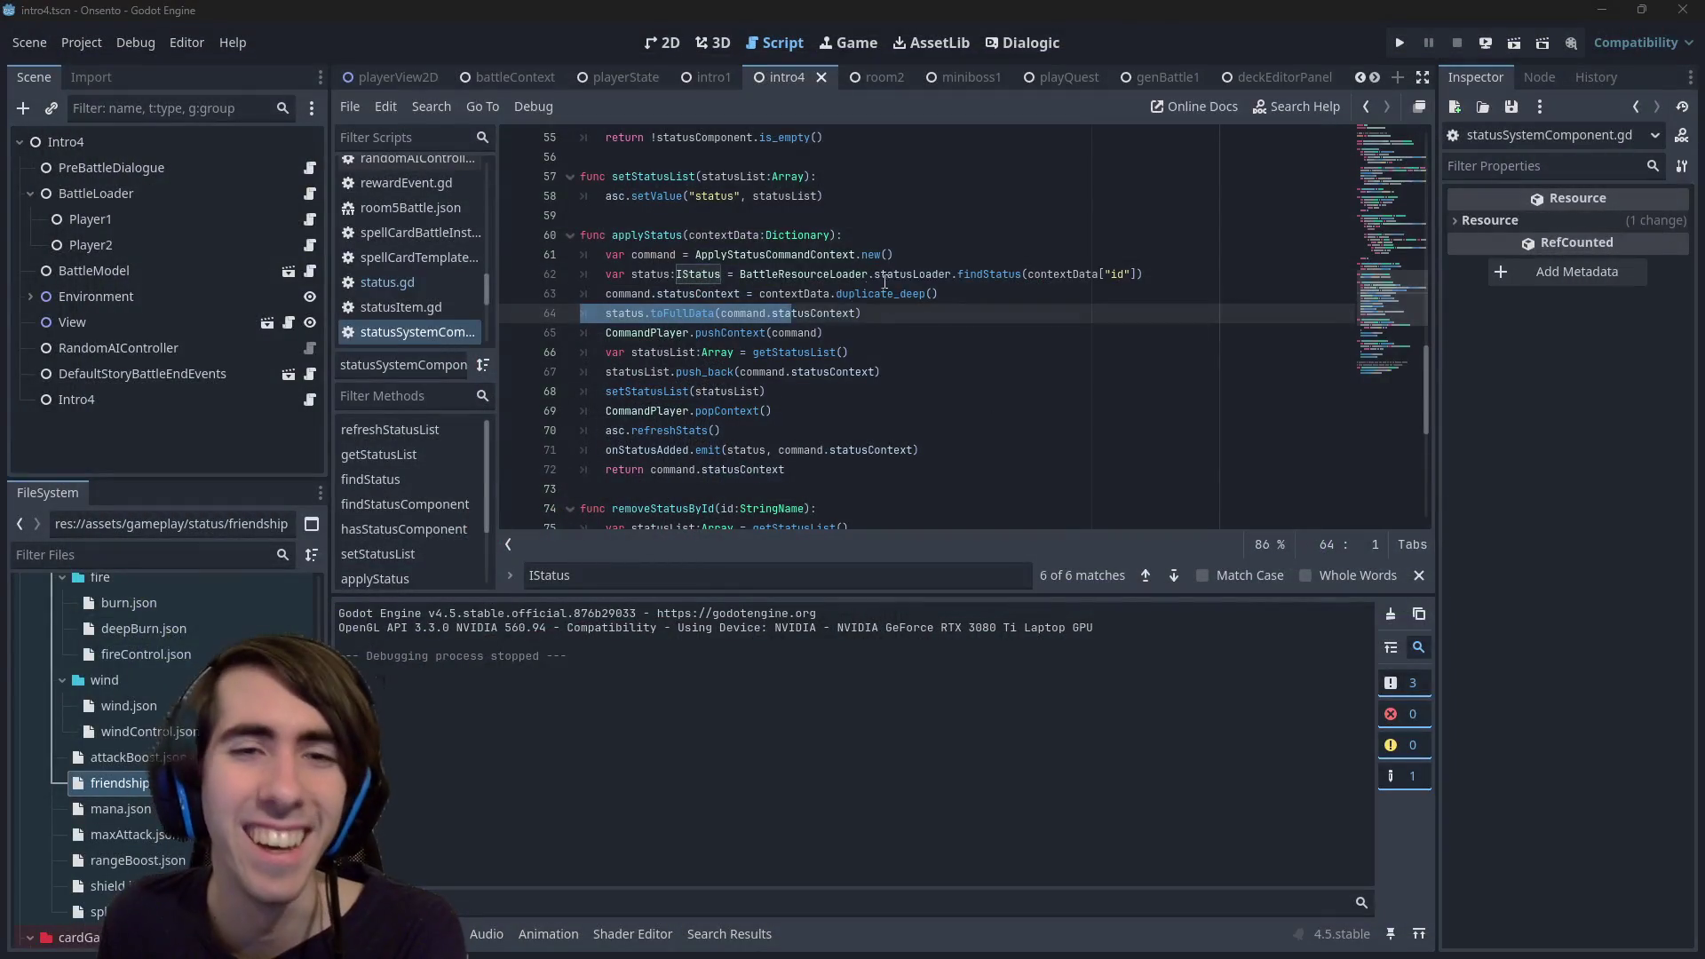
Open the BattleLoader node's battleLoader.gd script and browse to tryLoad and loadCharacter
click(920, 314)
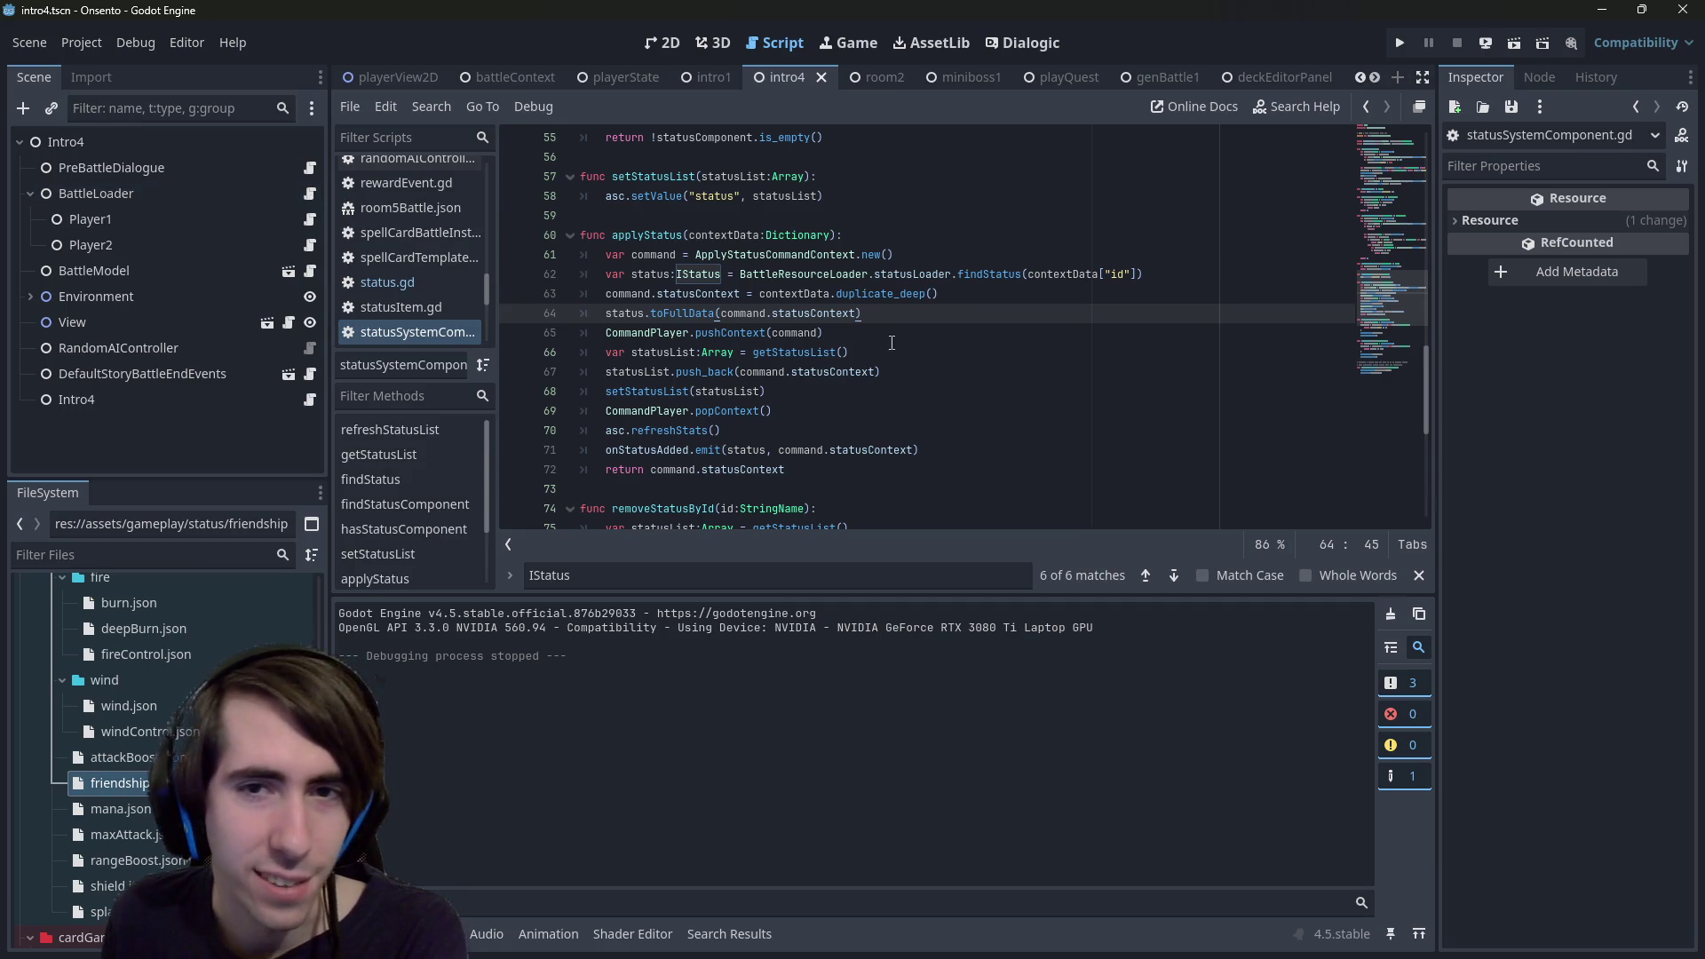
drag(938, 293, 759, 293)
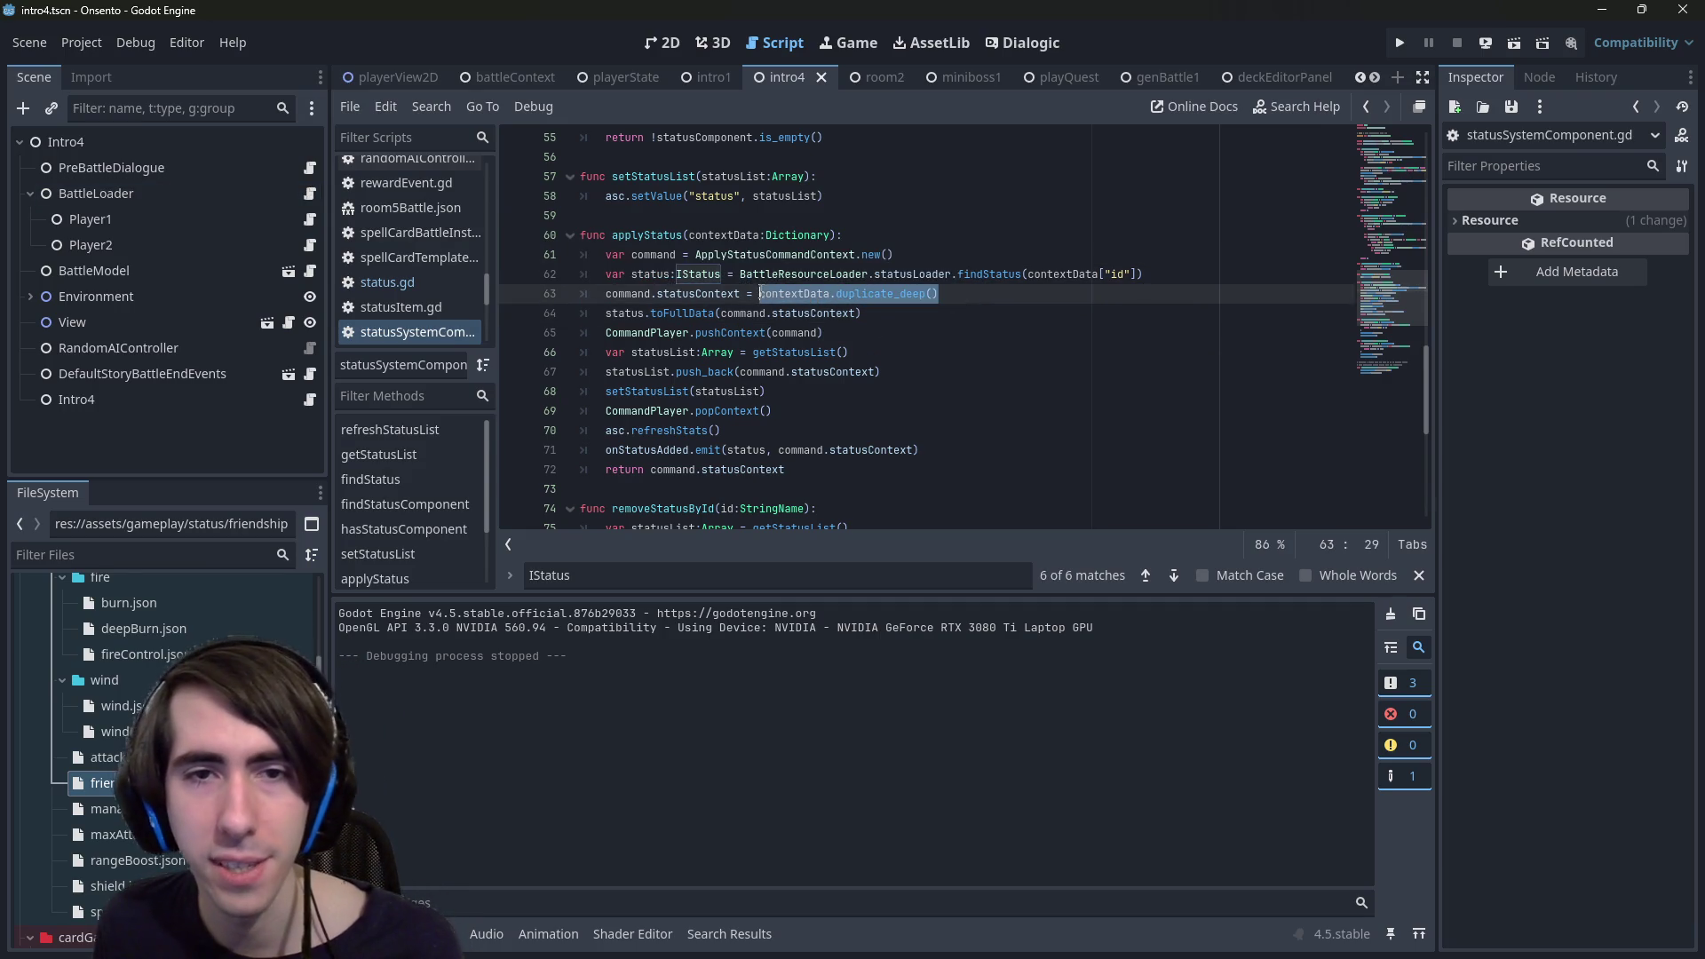
click(142, 196)
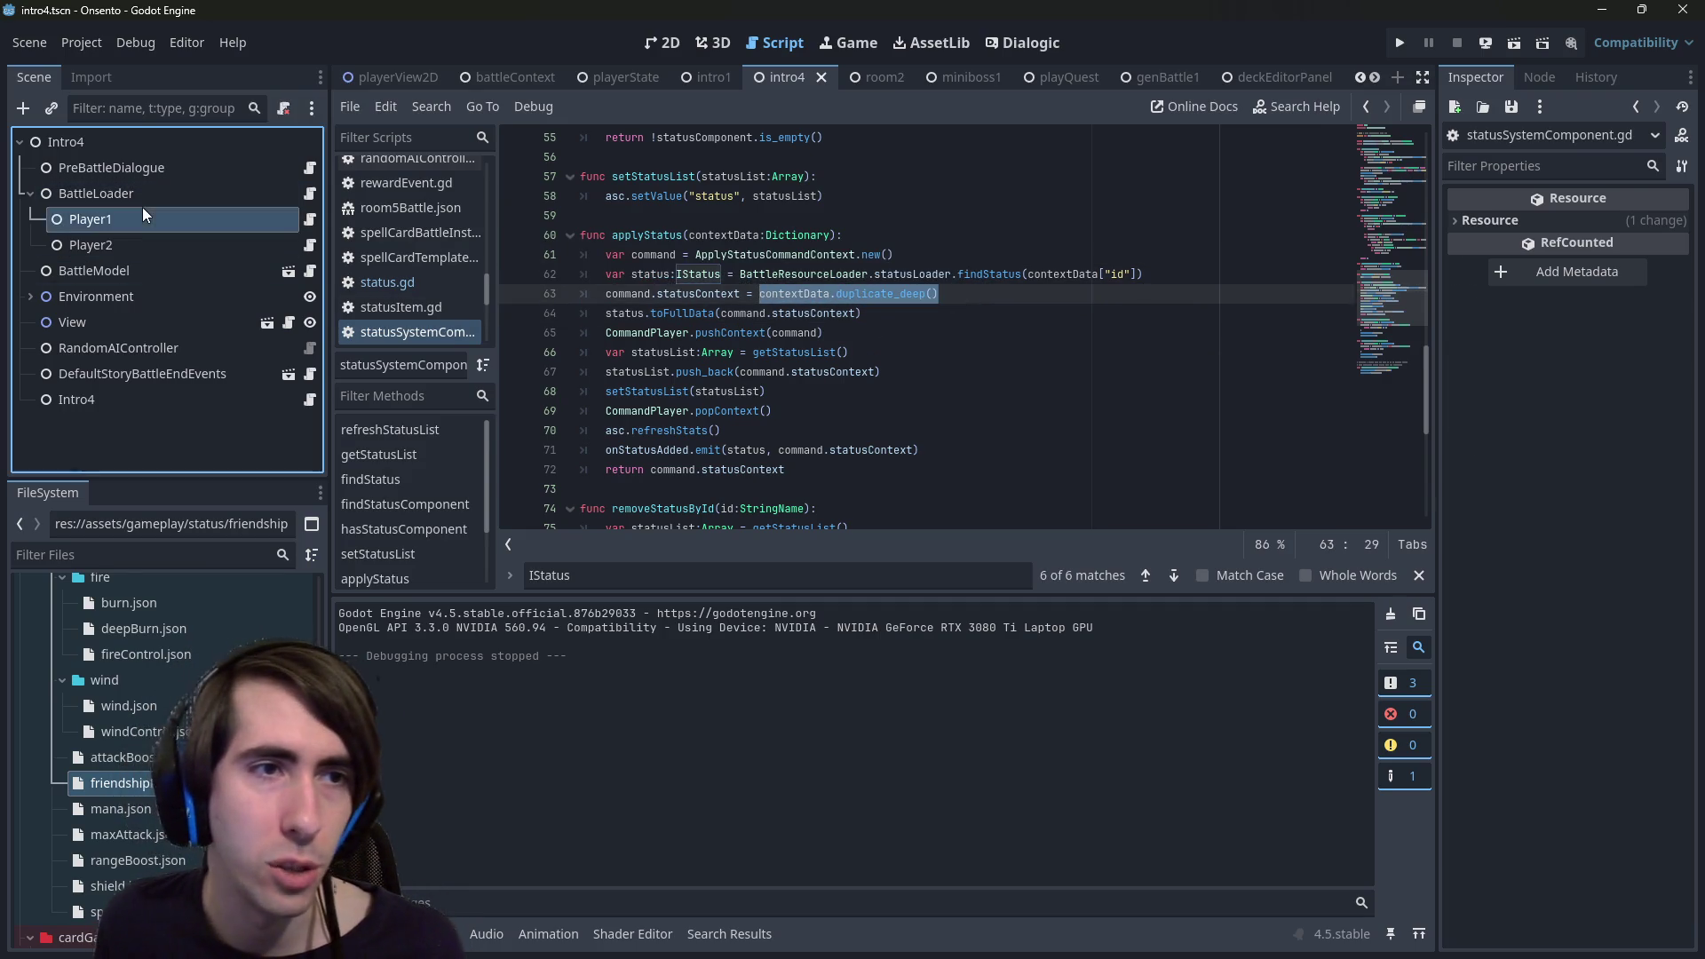
click(307, 195)
scroll(897, 329, up, 4)
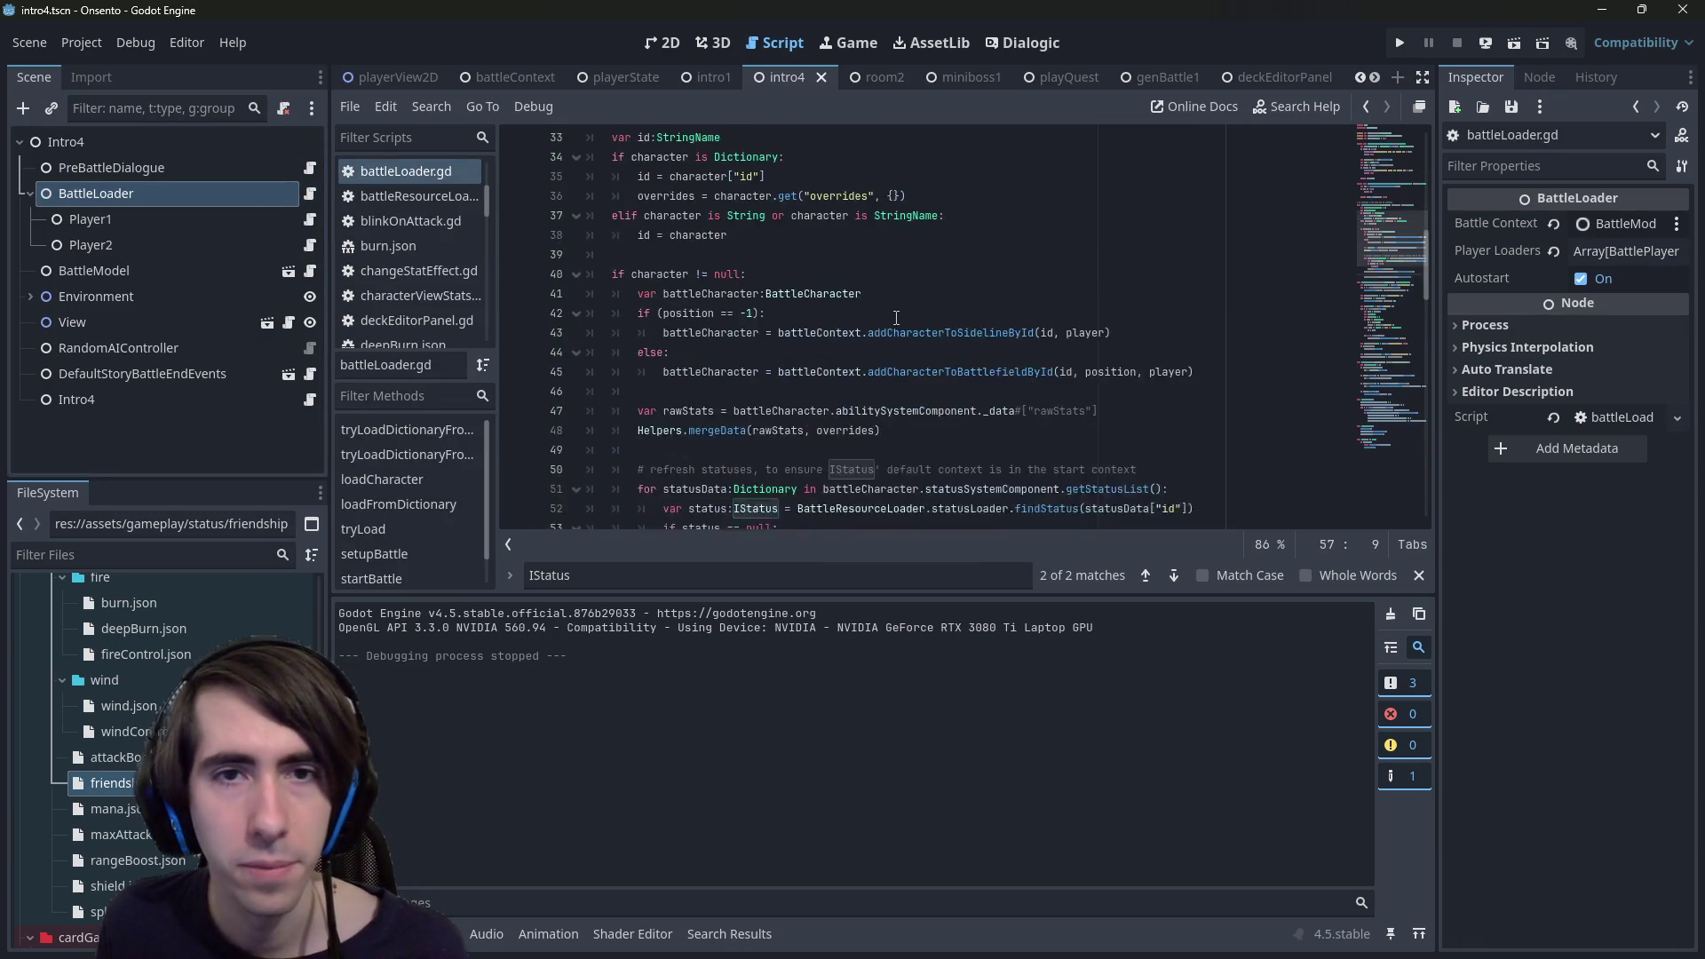
scroll(887, 292, down, 1)
scroll(887, 292, up, 1)
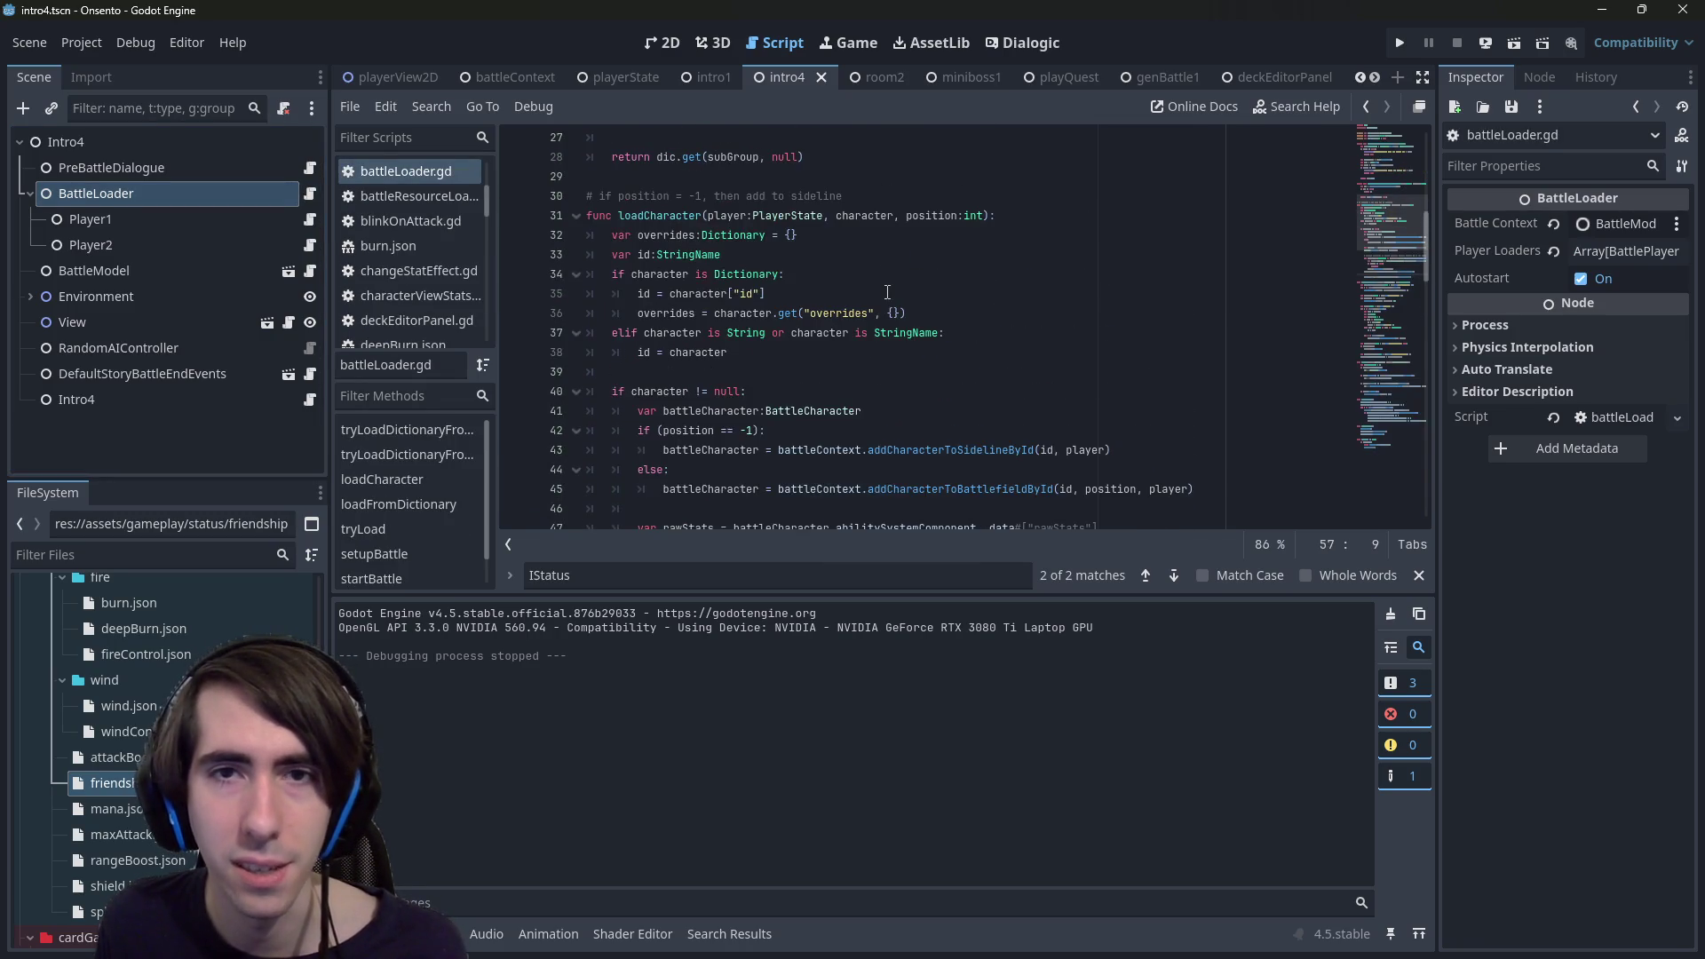
click(748, 216)
scroll(796, 384, up, 3)
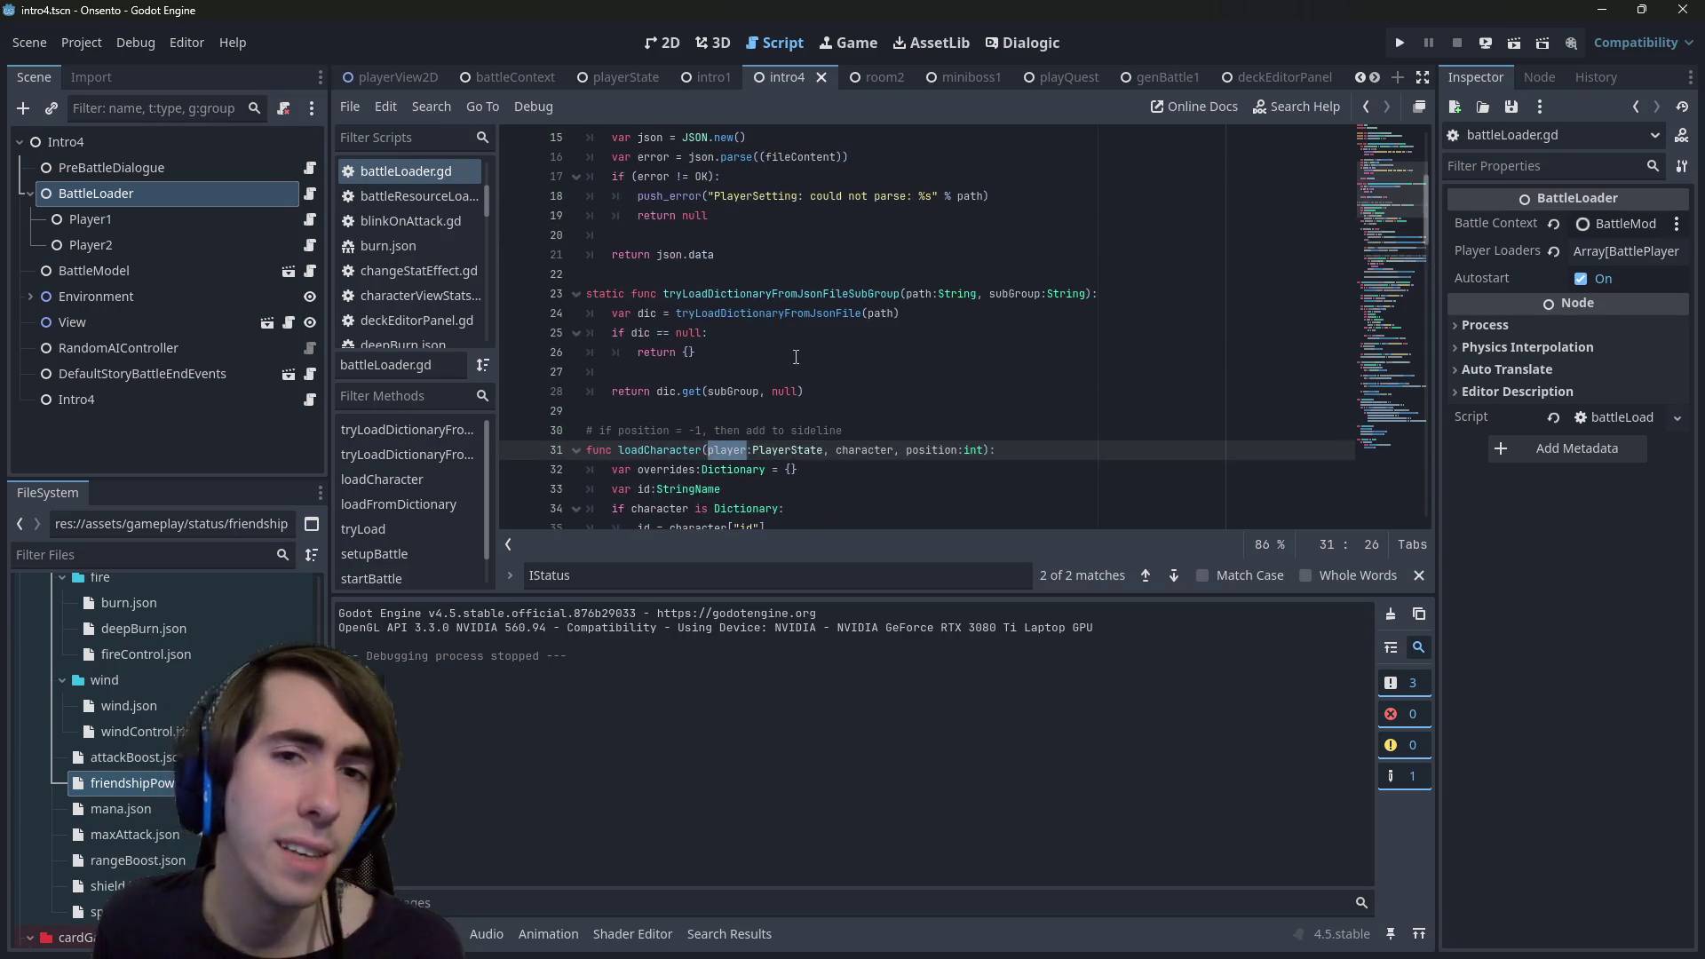
scroll(796, 384, down, 1)
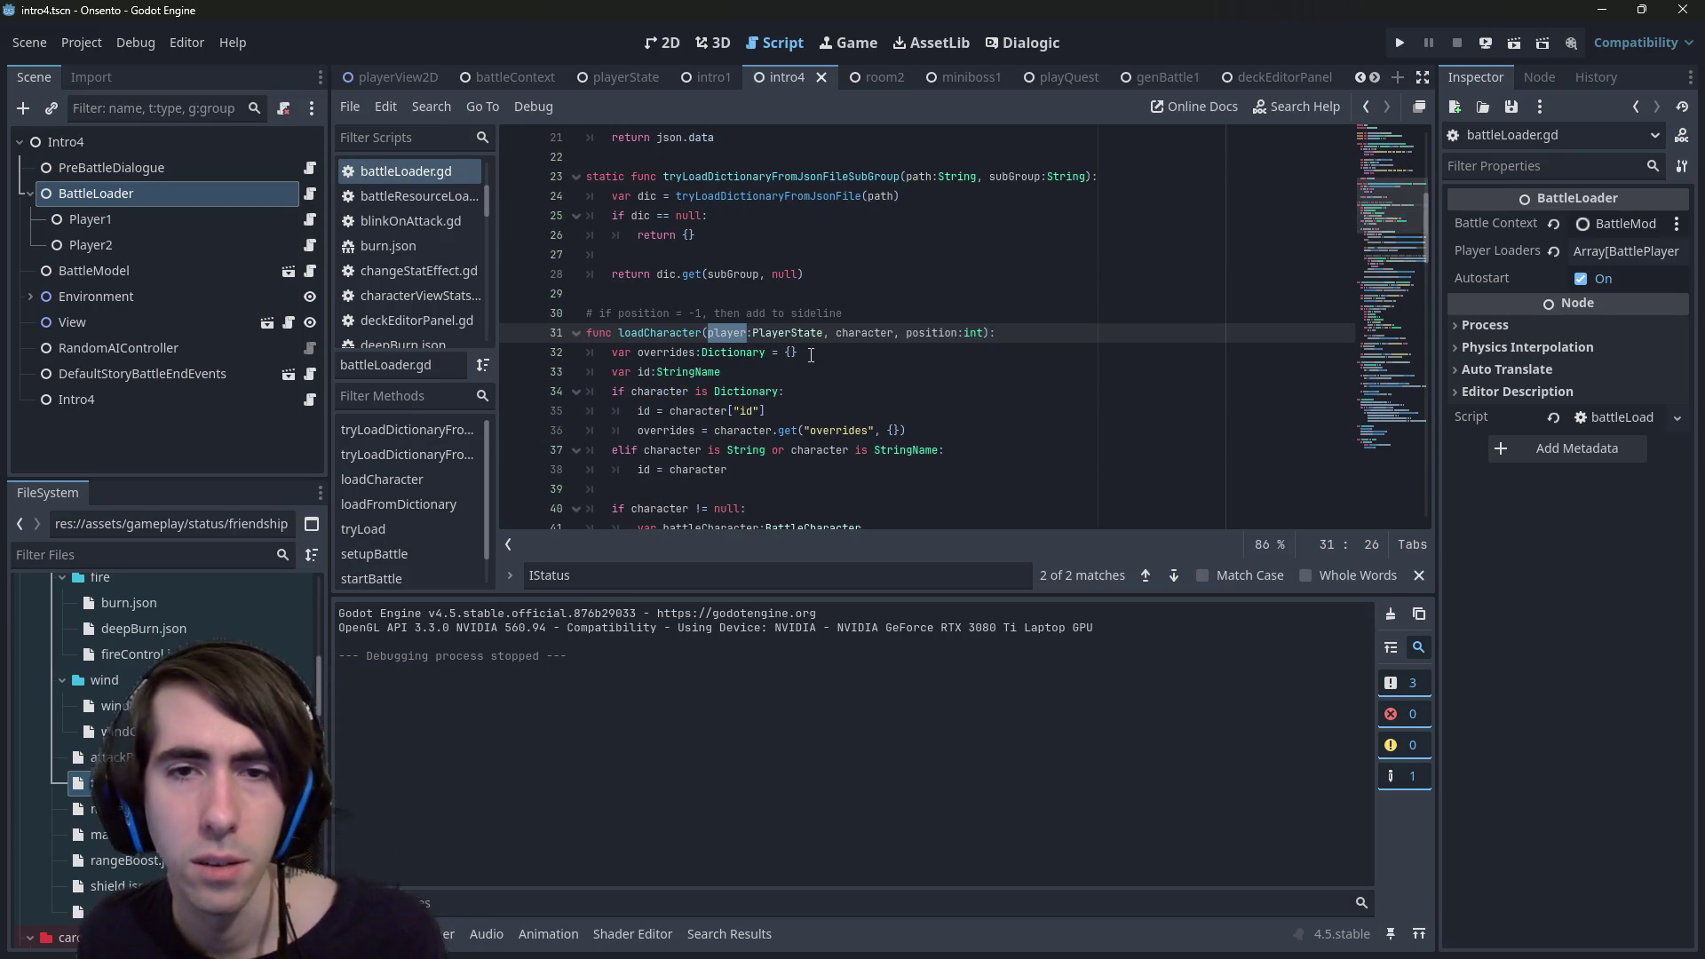
scroll(816, 347, down, 2)
scroll(821, 378, up, 2)
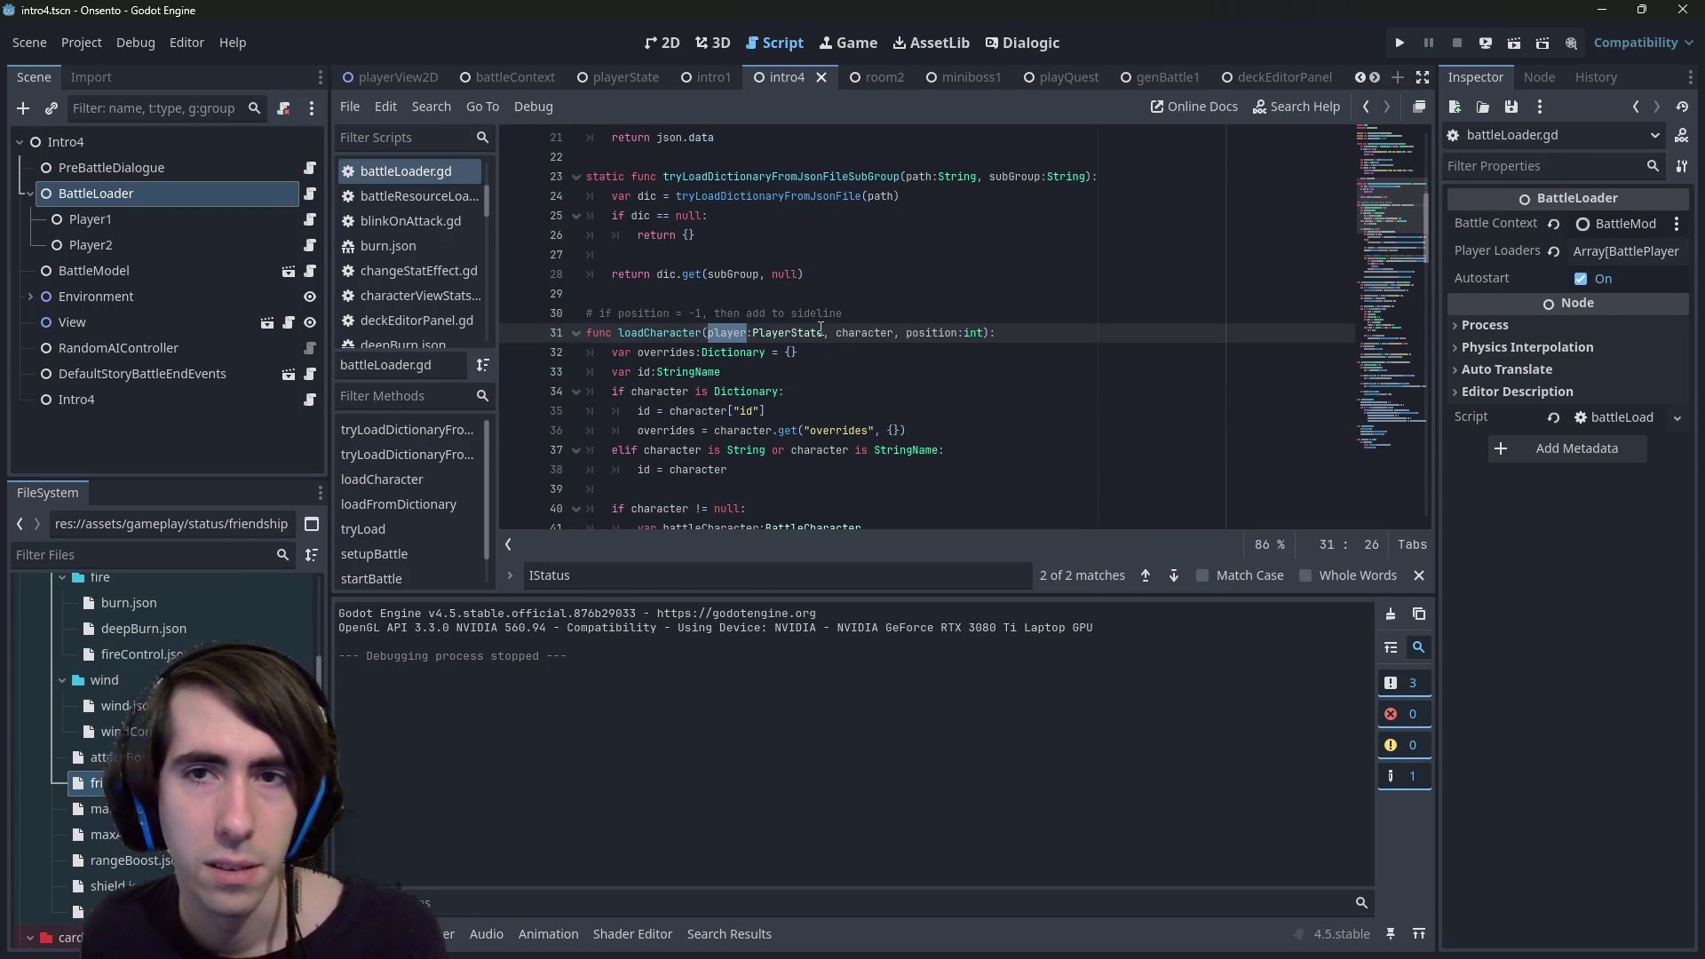
scroll(804, 292, down, 20)
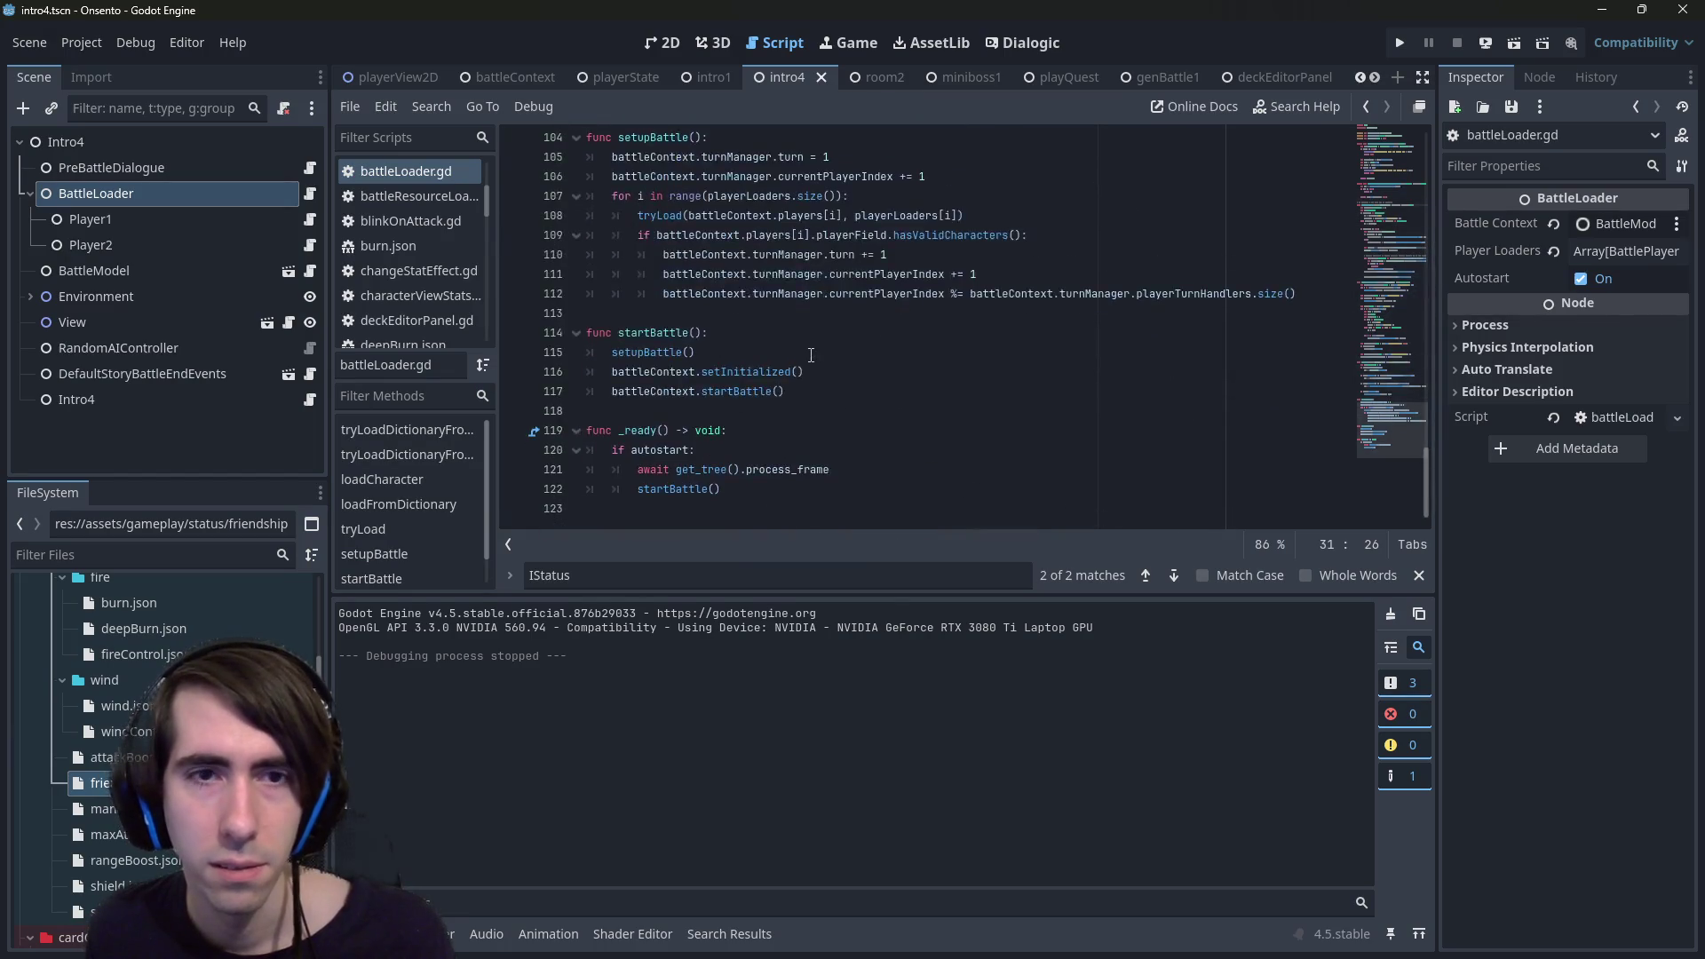
scroll(810, 355, up, 2)
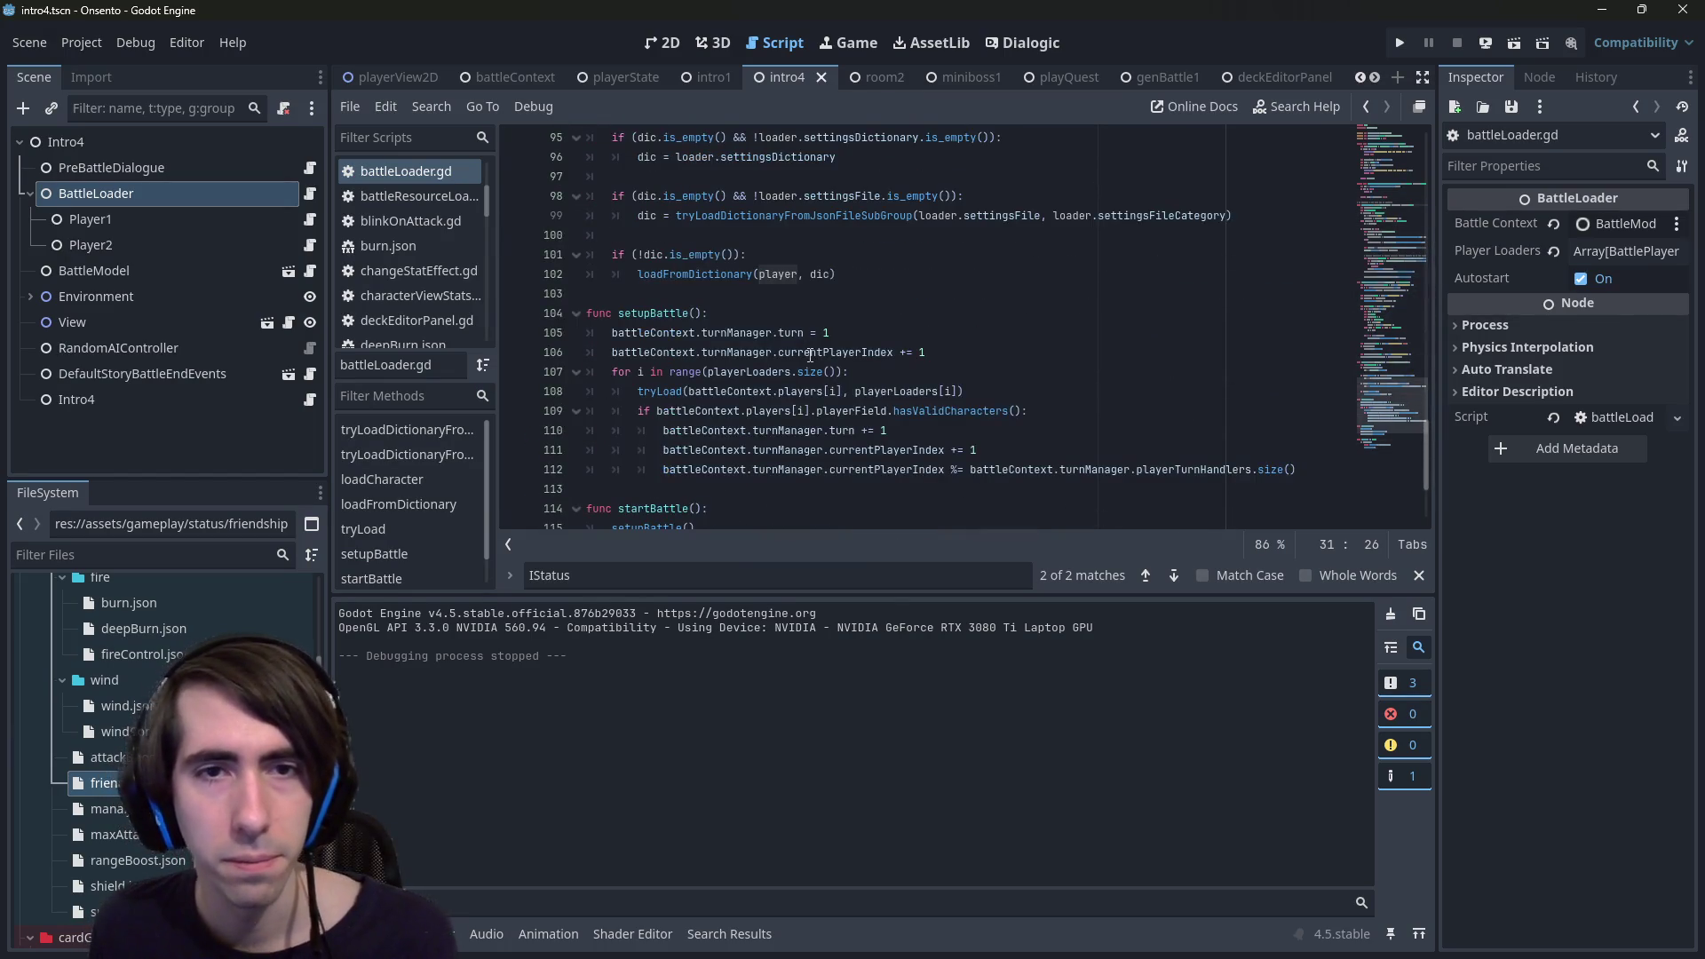
Select the Player1 loader and inspect its Settings Dictionary property
click(167, 220)
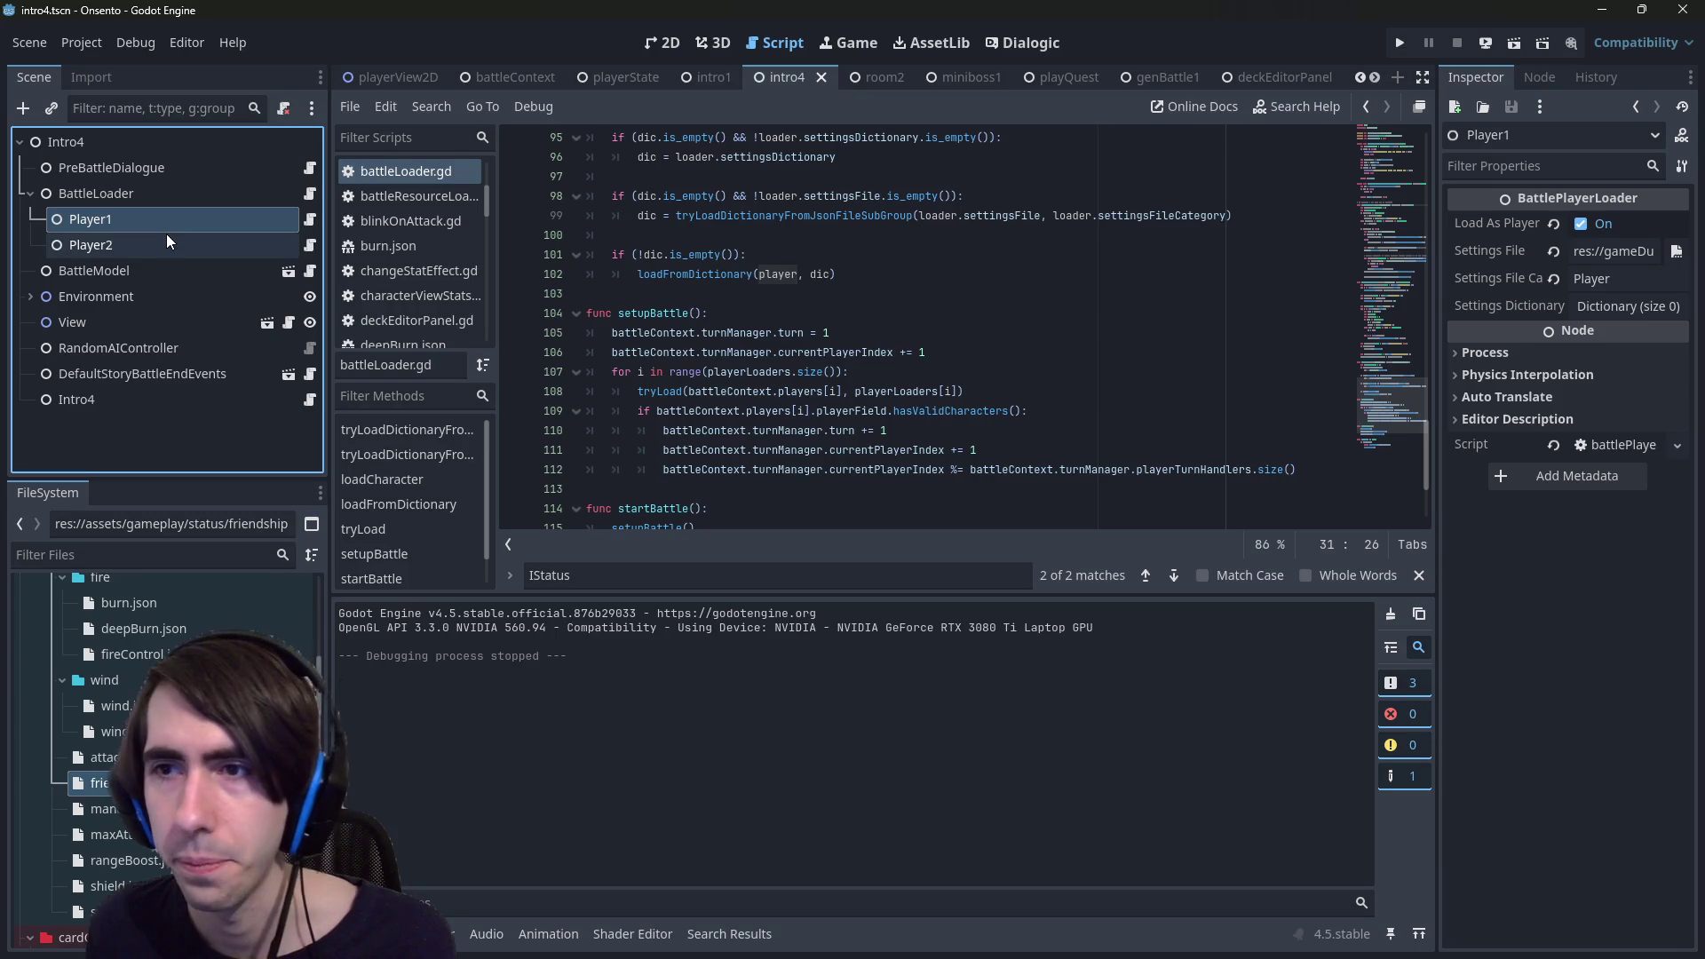
click(1628, 310)
click(1628, 309)
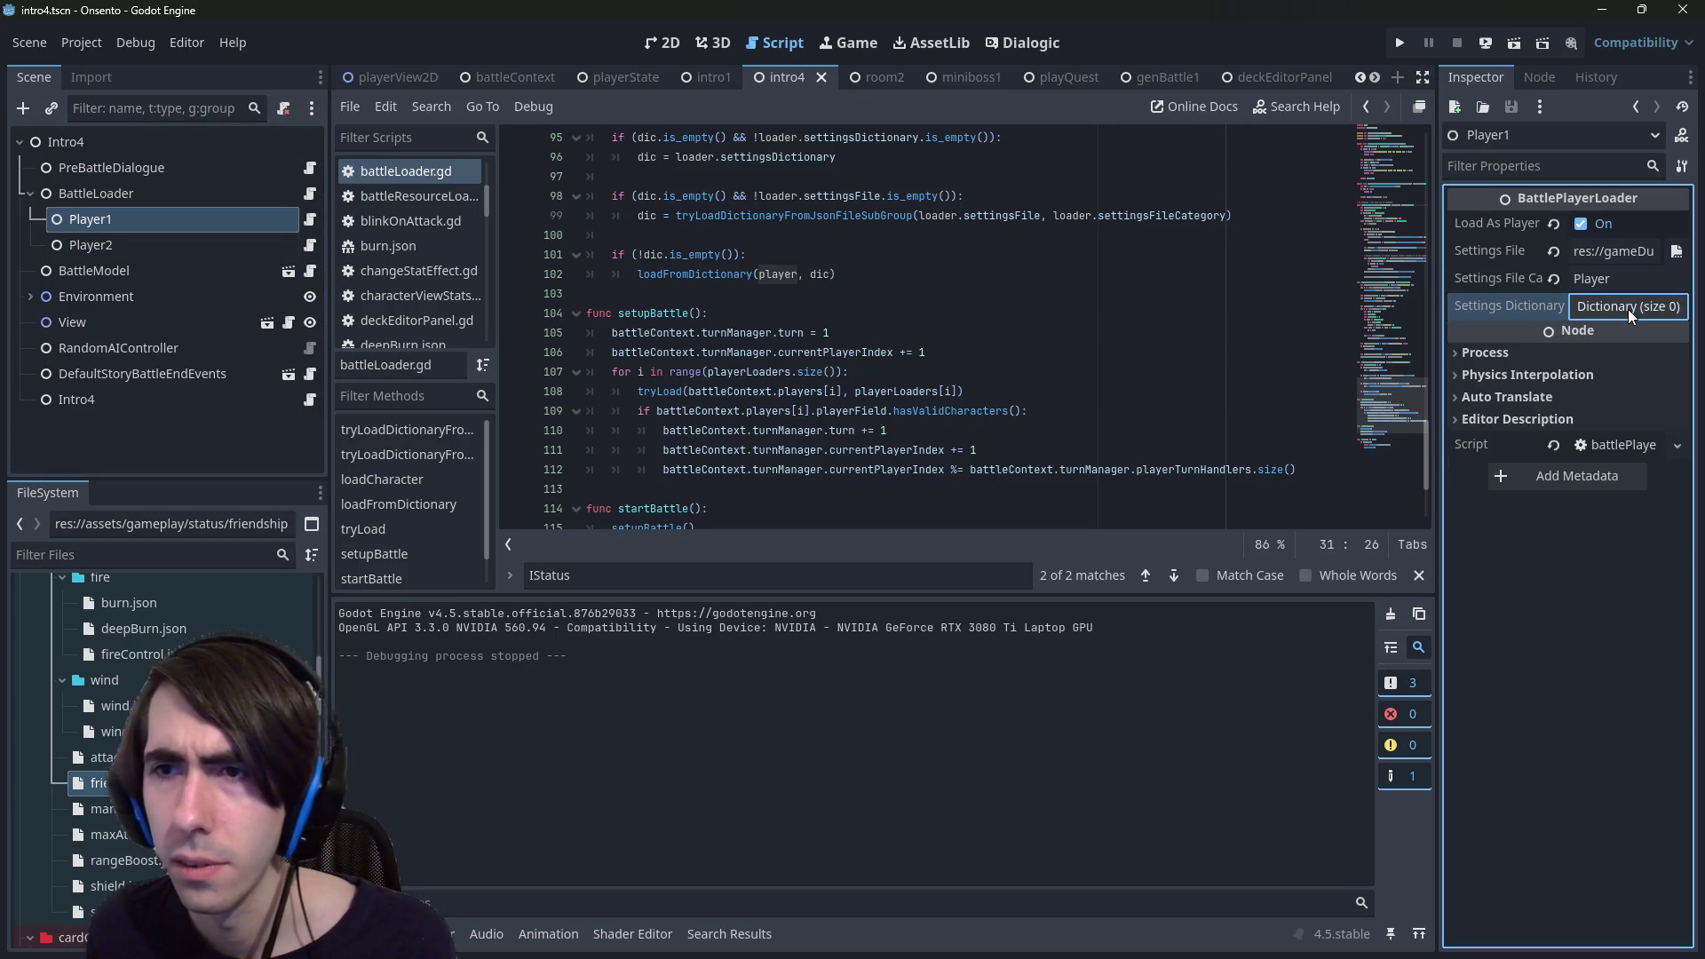
click(815, 274)
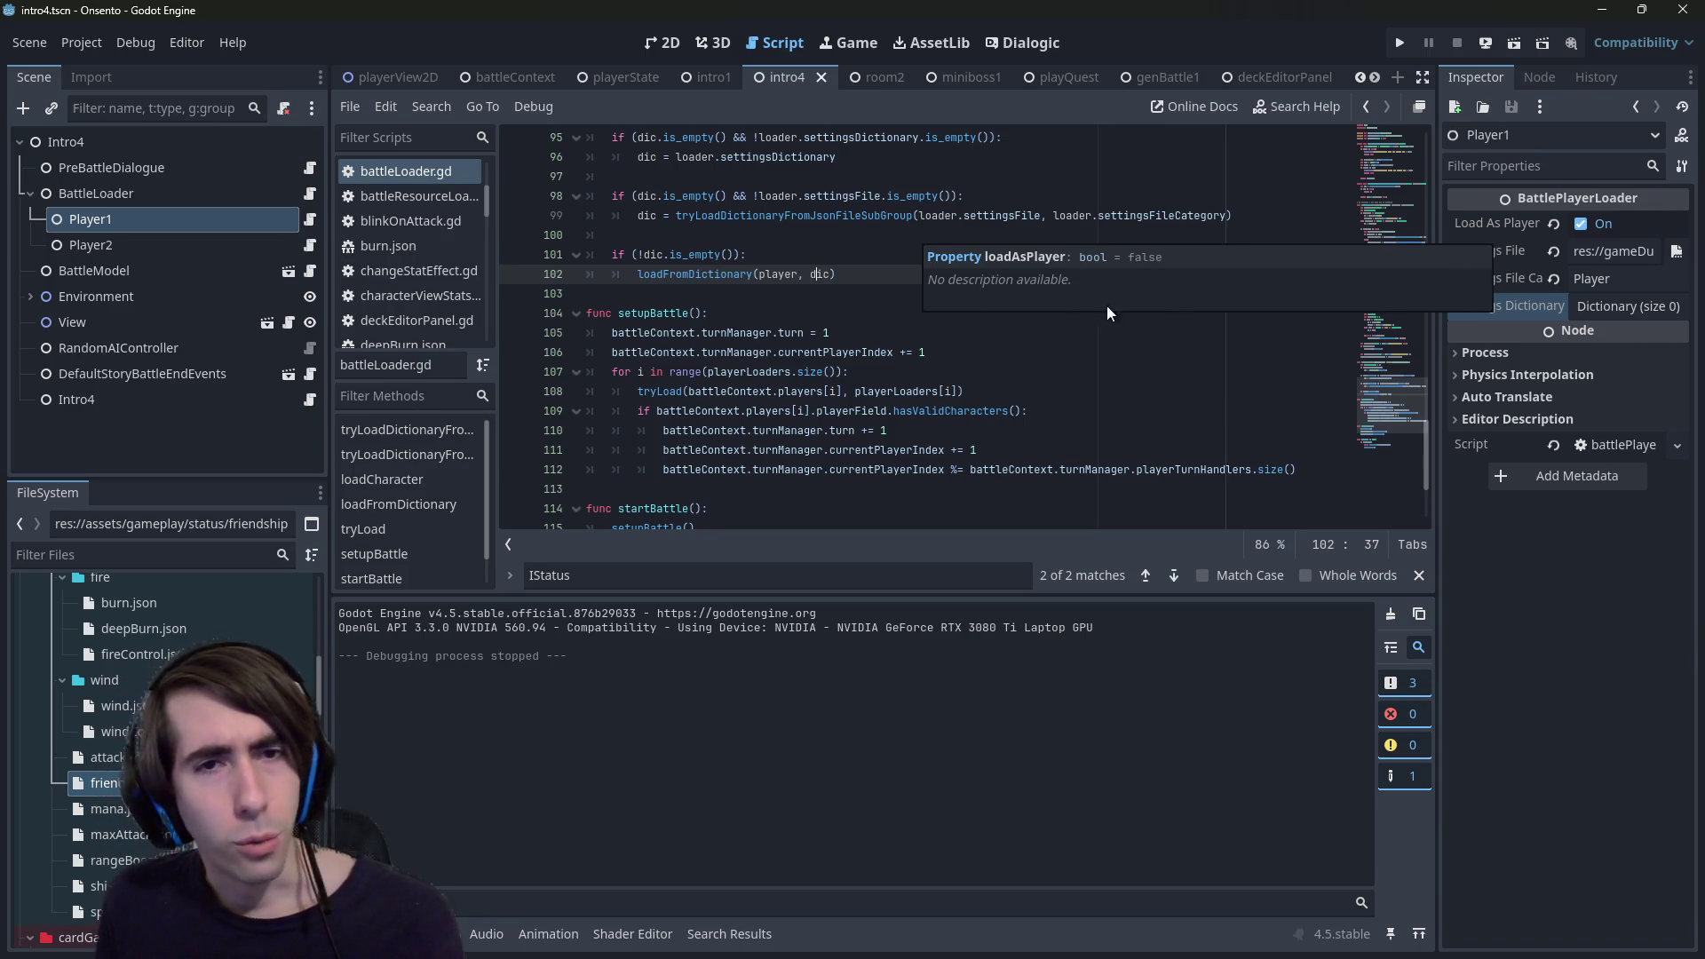
scroll(896, 307, up, 2)
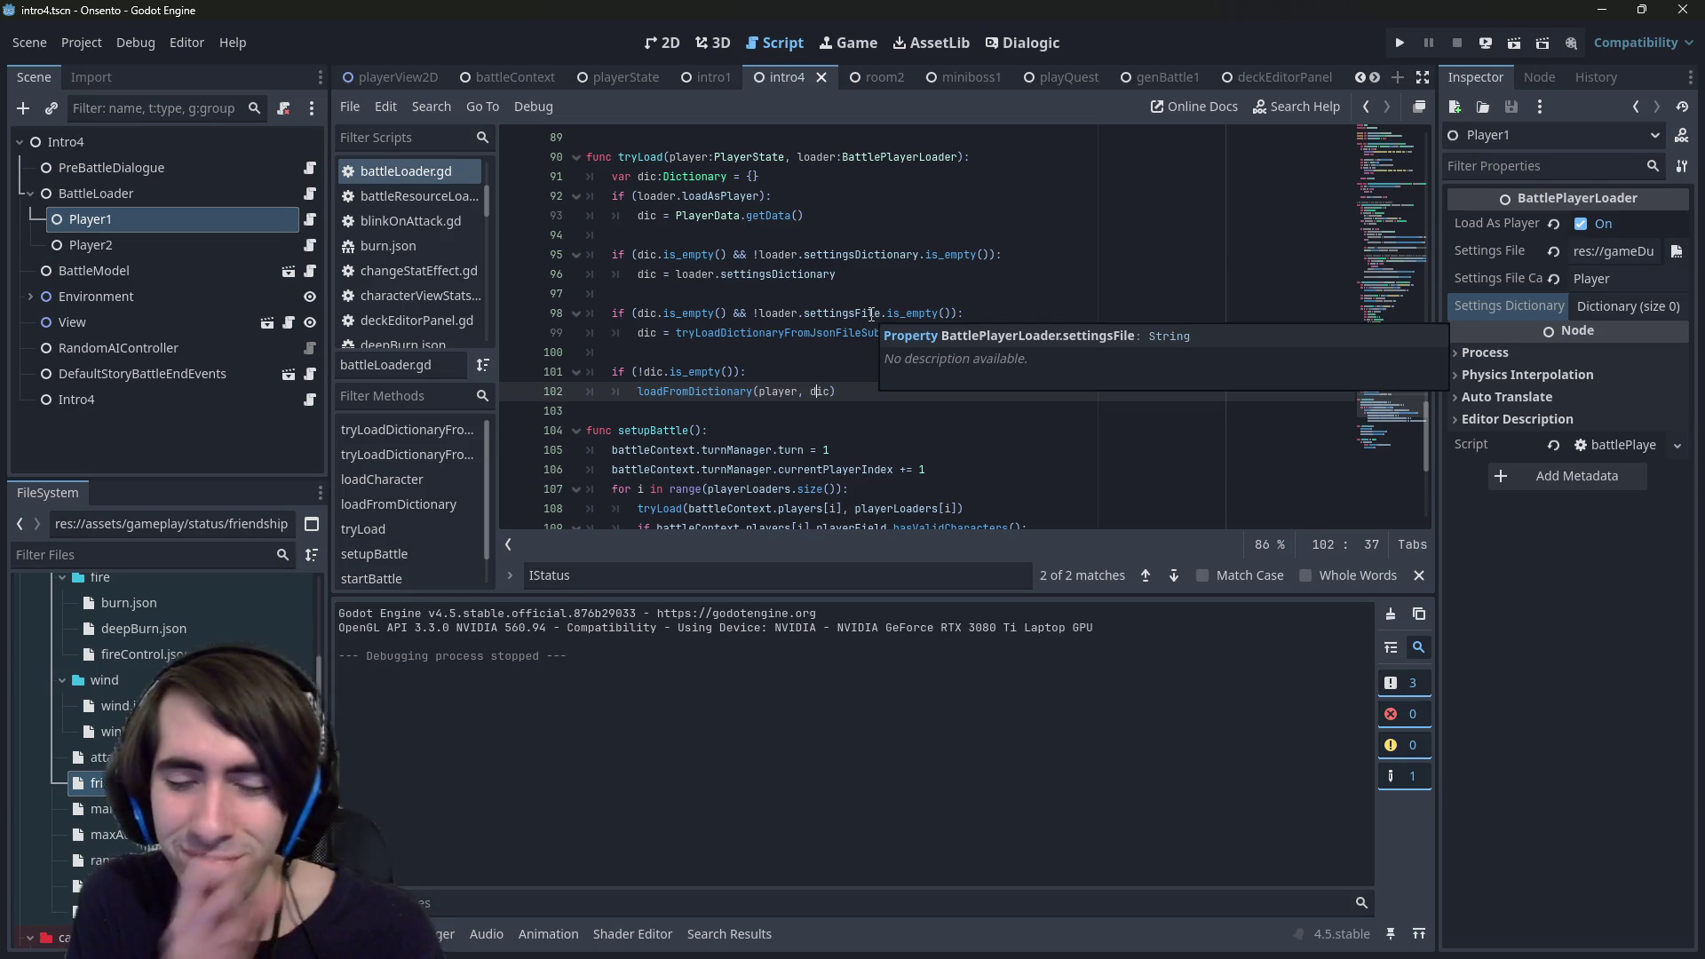
Run the scene, skip the opening dialogue to reach the battle, then close the game
click(1507, 49)
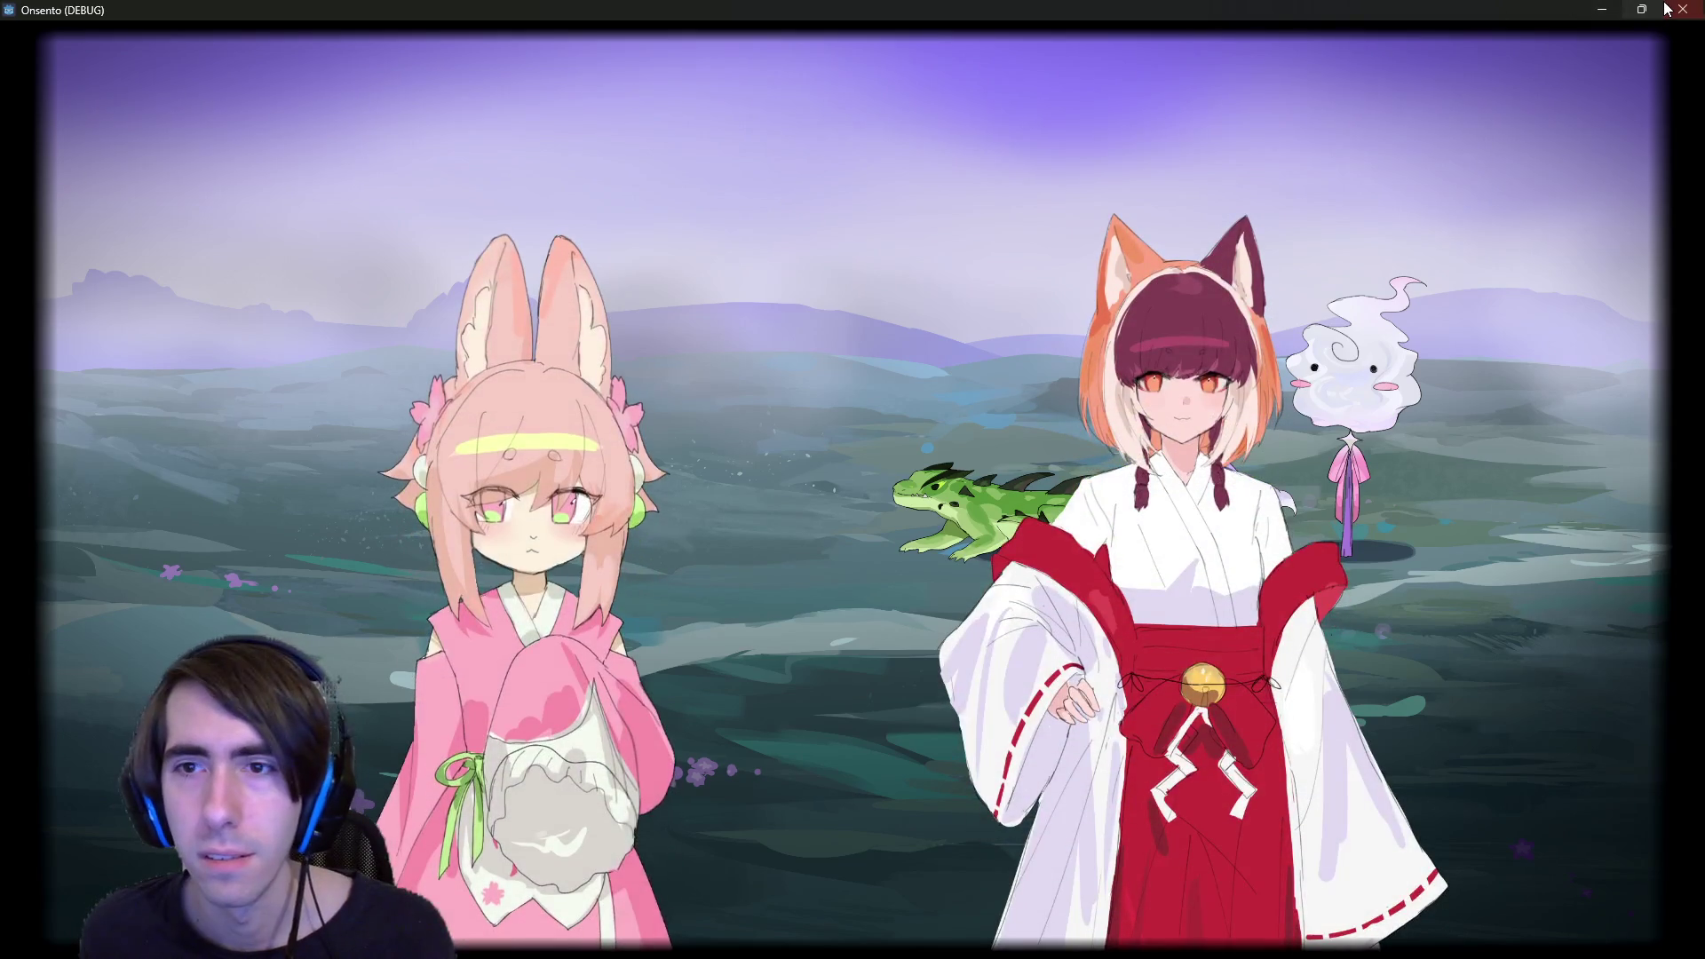
key(space)
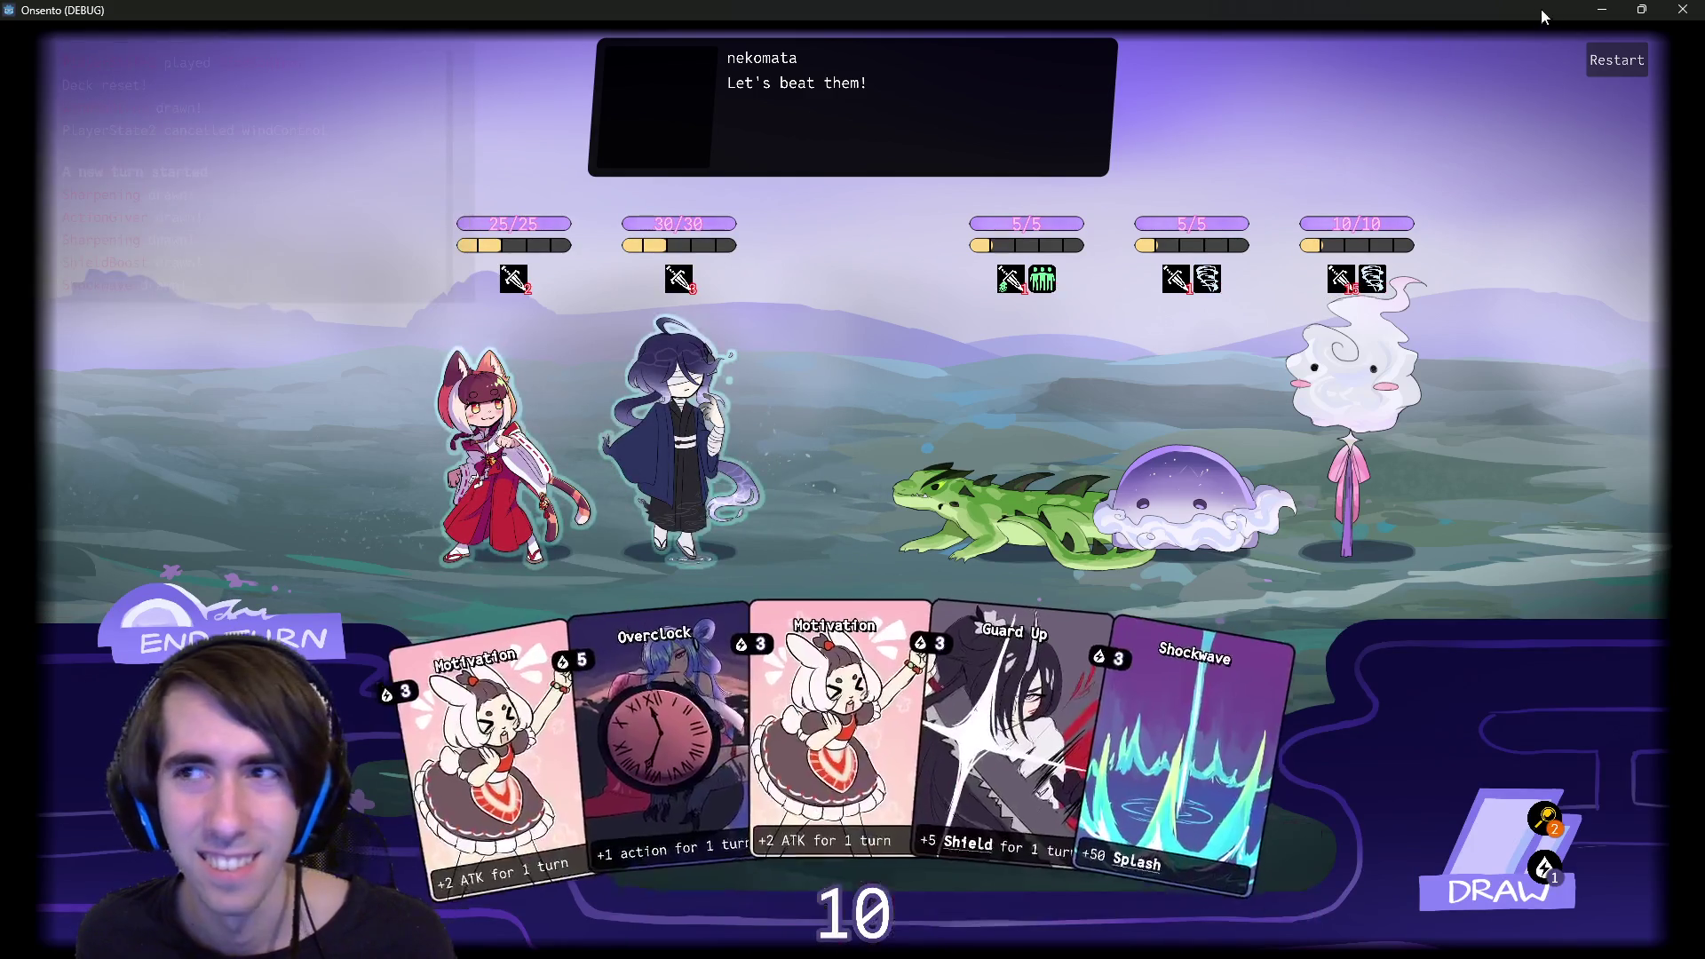
click(1683, 8)
Rerun and stop the scene, then scroll battleLoader.gd to loadCharacter's status code
scroll(787, 337, up, 4)
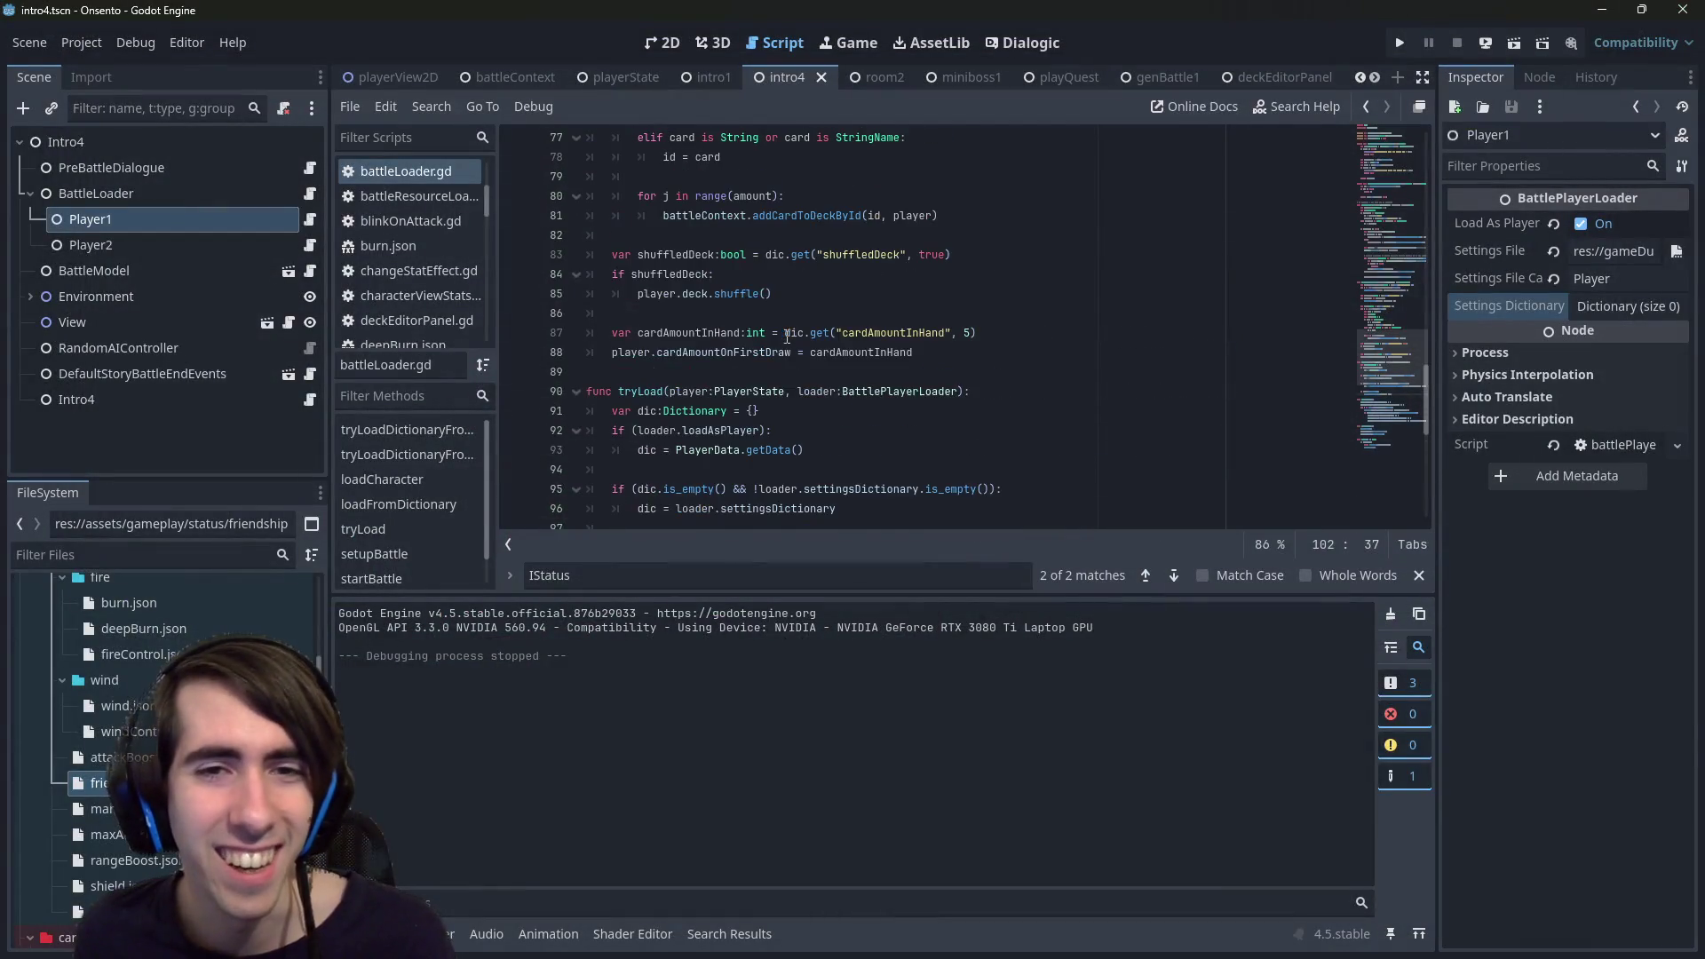
click(1515, 51)
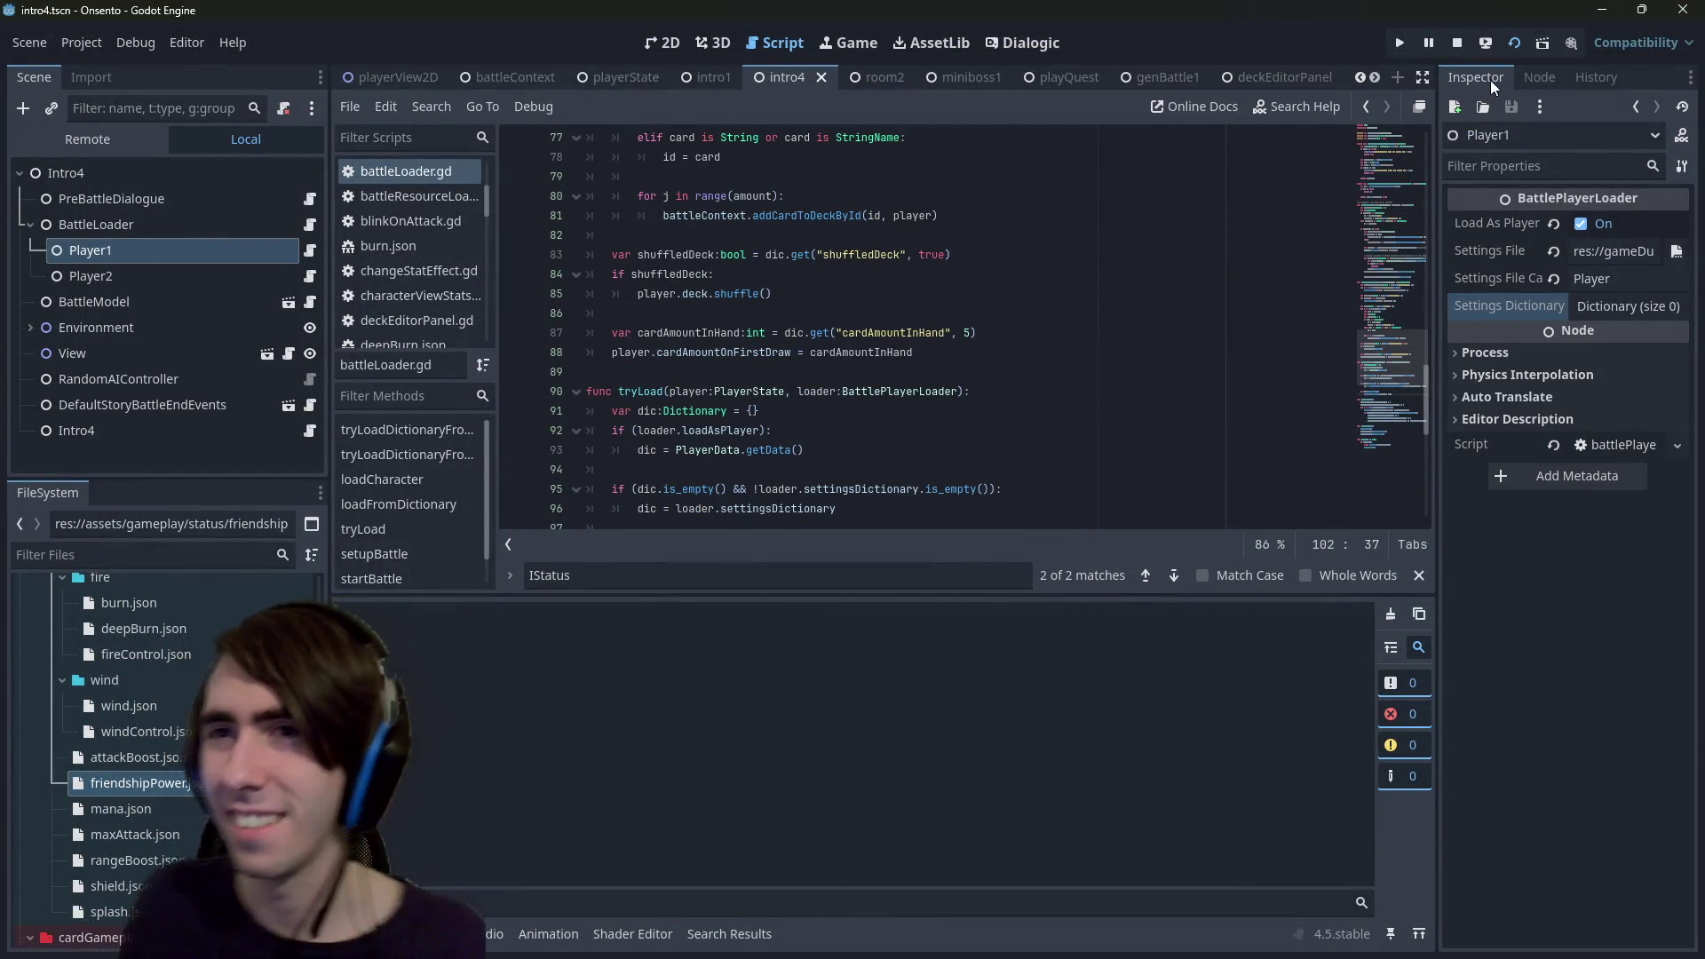
click(1457, 43)
click(962, 236)
scroll(962, 238, up, 7)
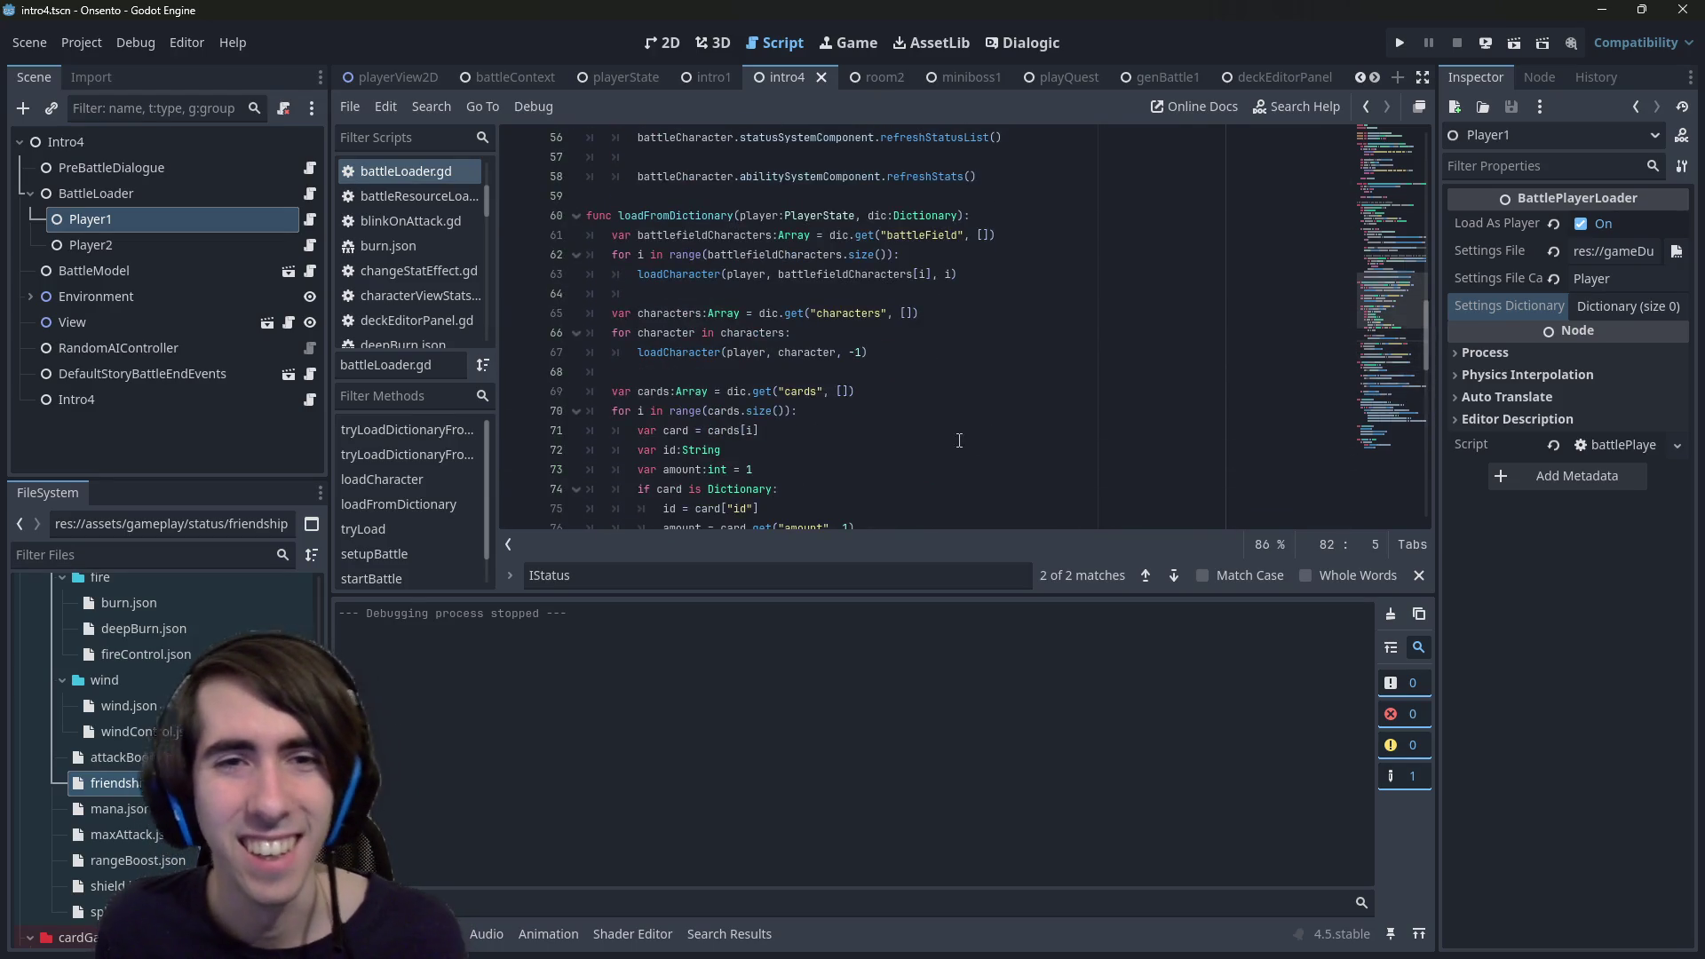
scroll(959, 441, up, 7)
scroll(1039, 377, down, 1)
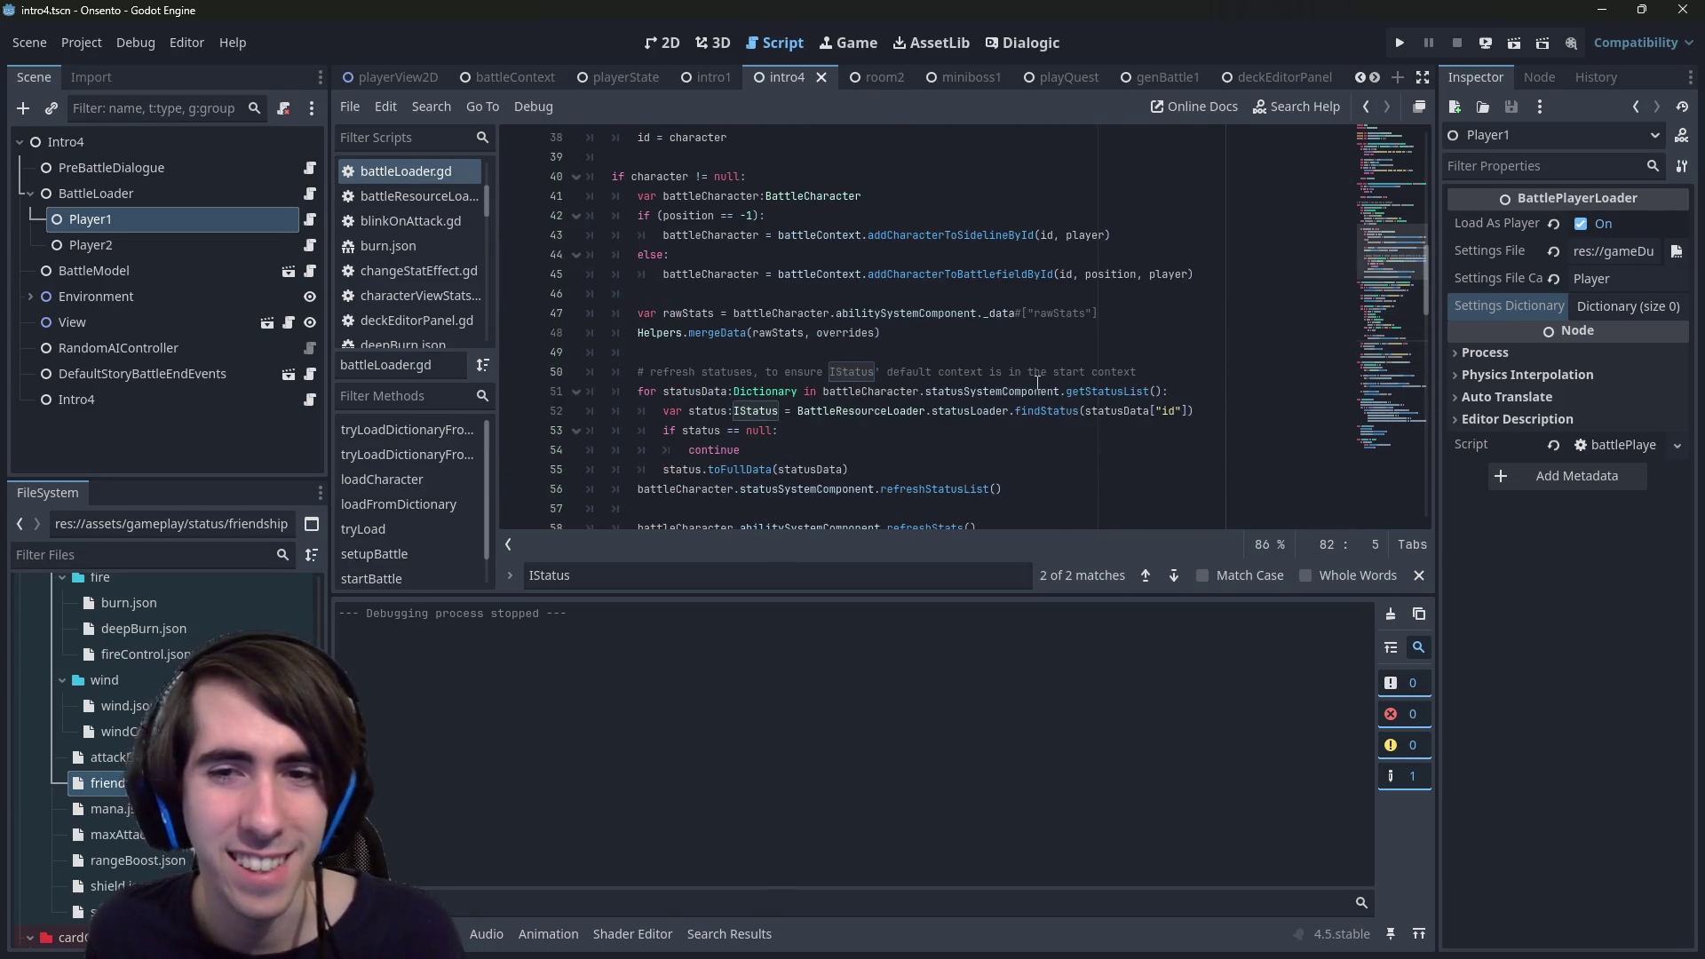
mouse_move(1035, 386)
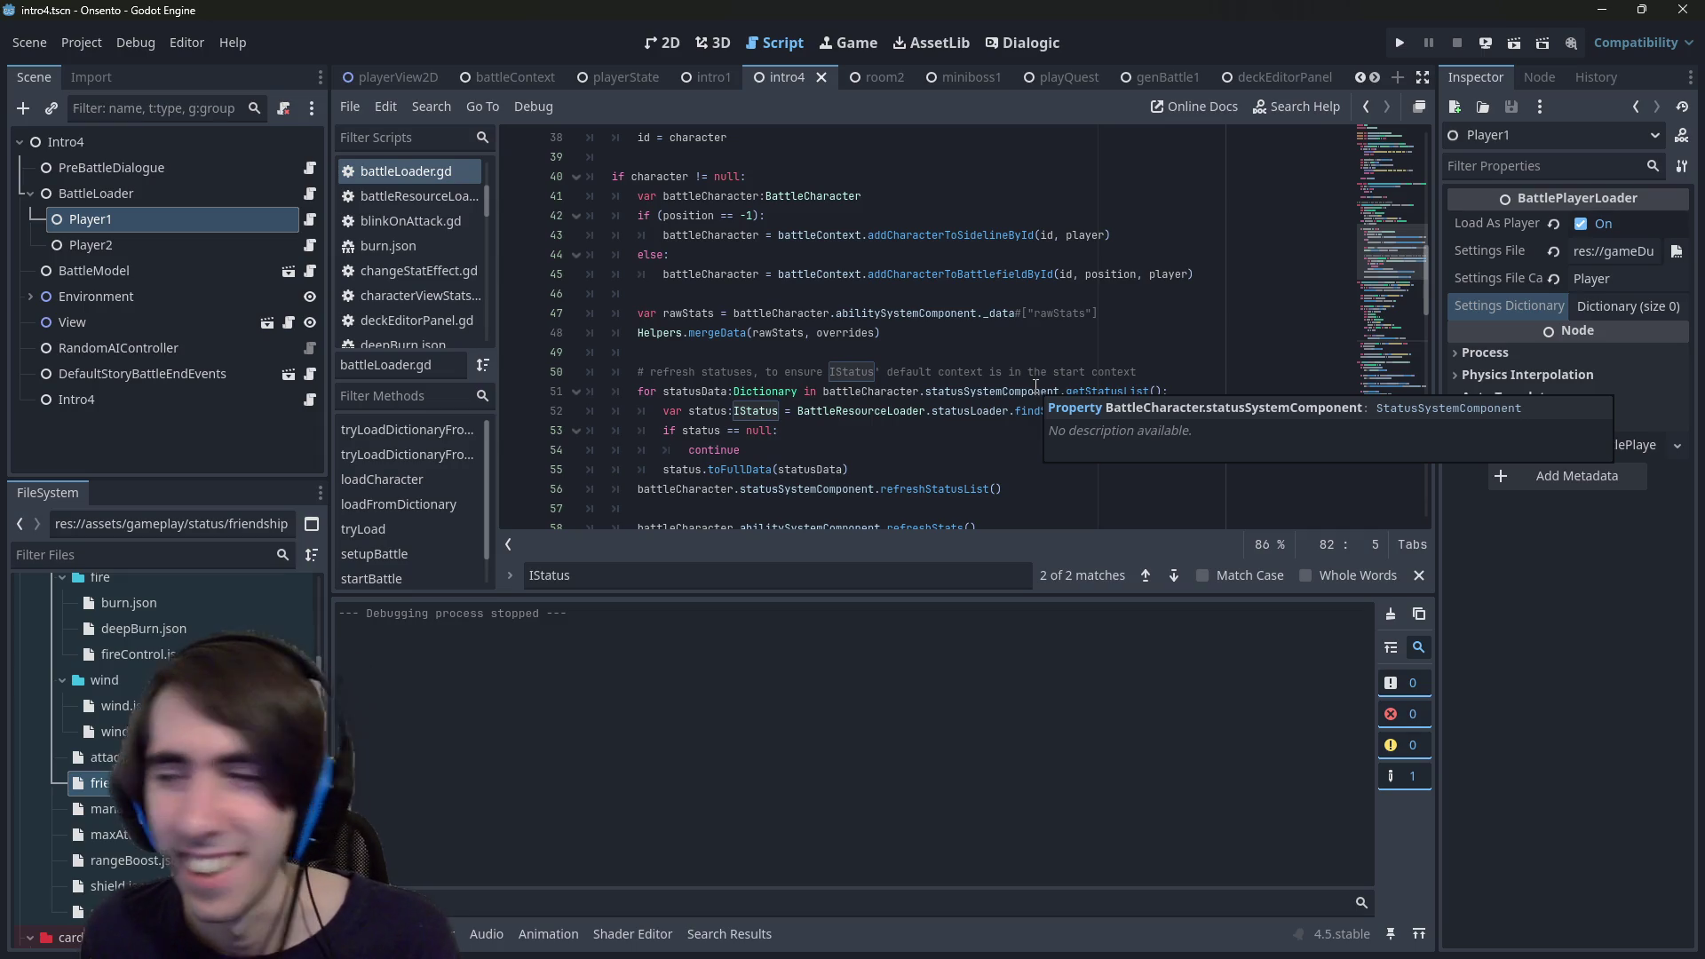
scroll(1009, 326, up, 3)
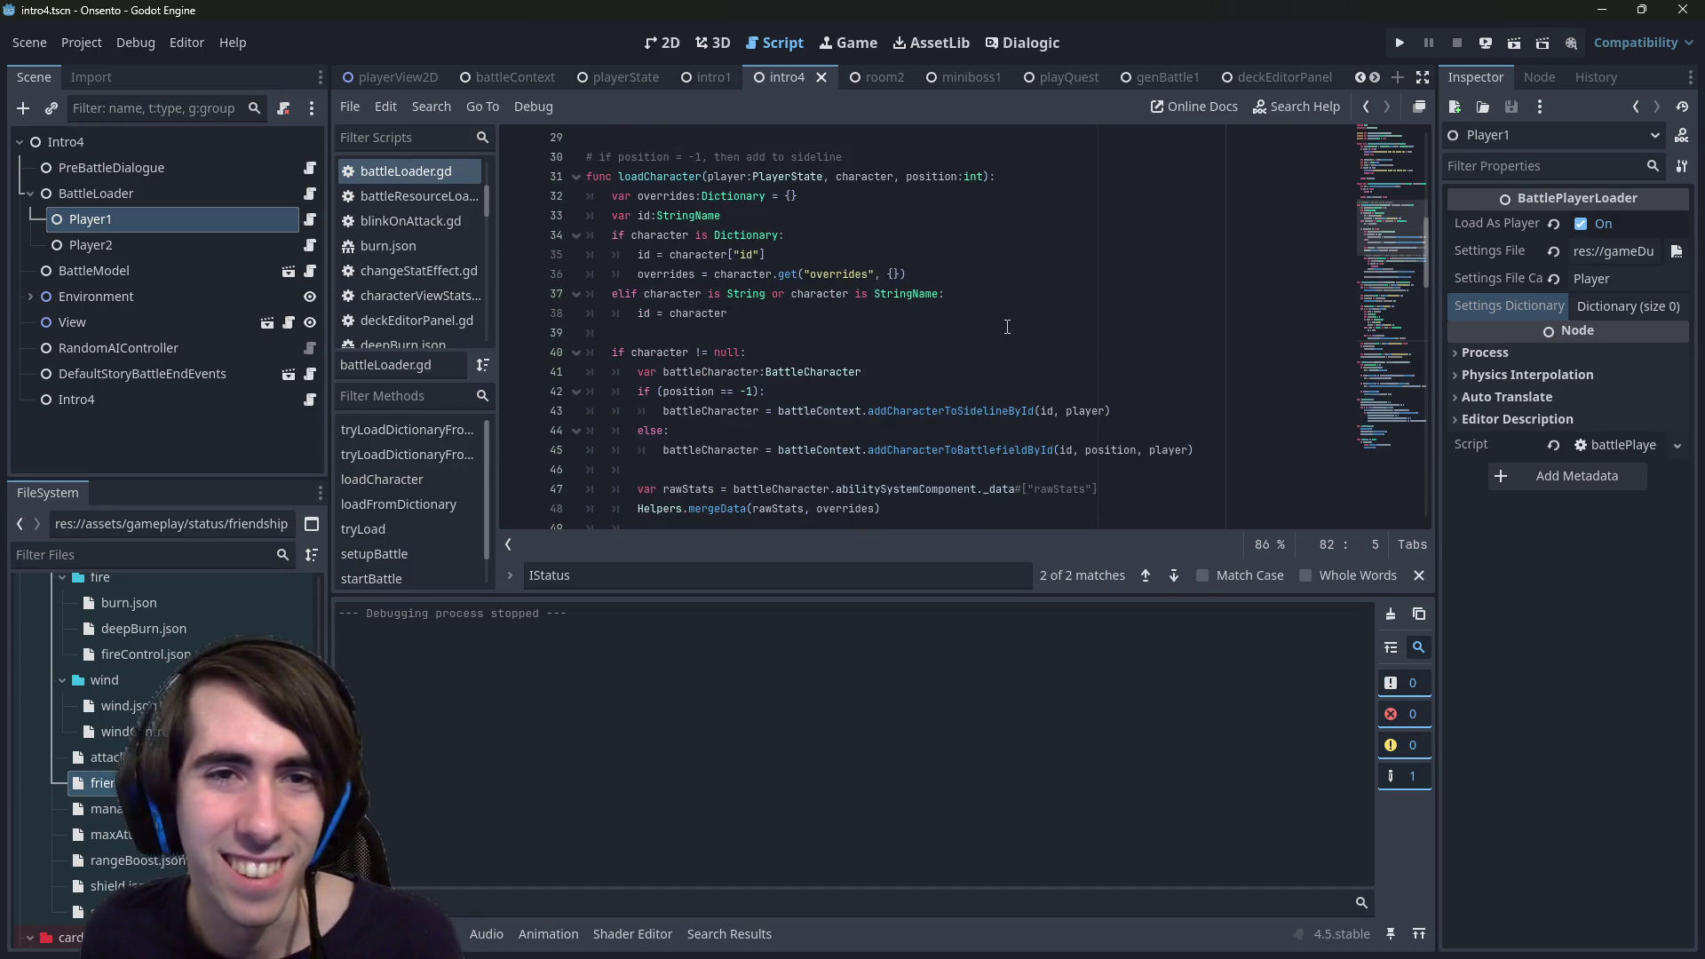
scroll(1007, 326, down, 3)
Inspect the status refresh loop on lines 51–55, highlighting statusData, then run and stop the scene
click(1080, 392)
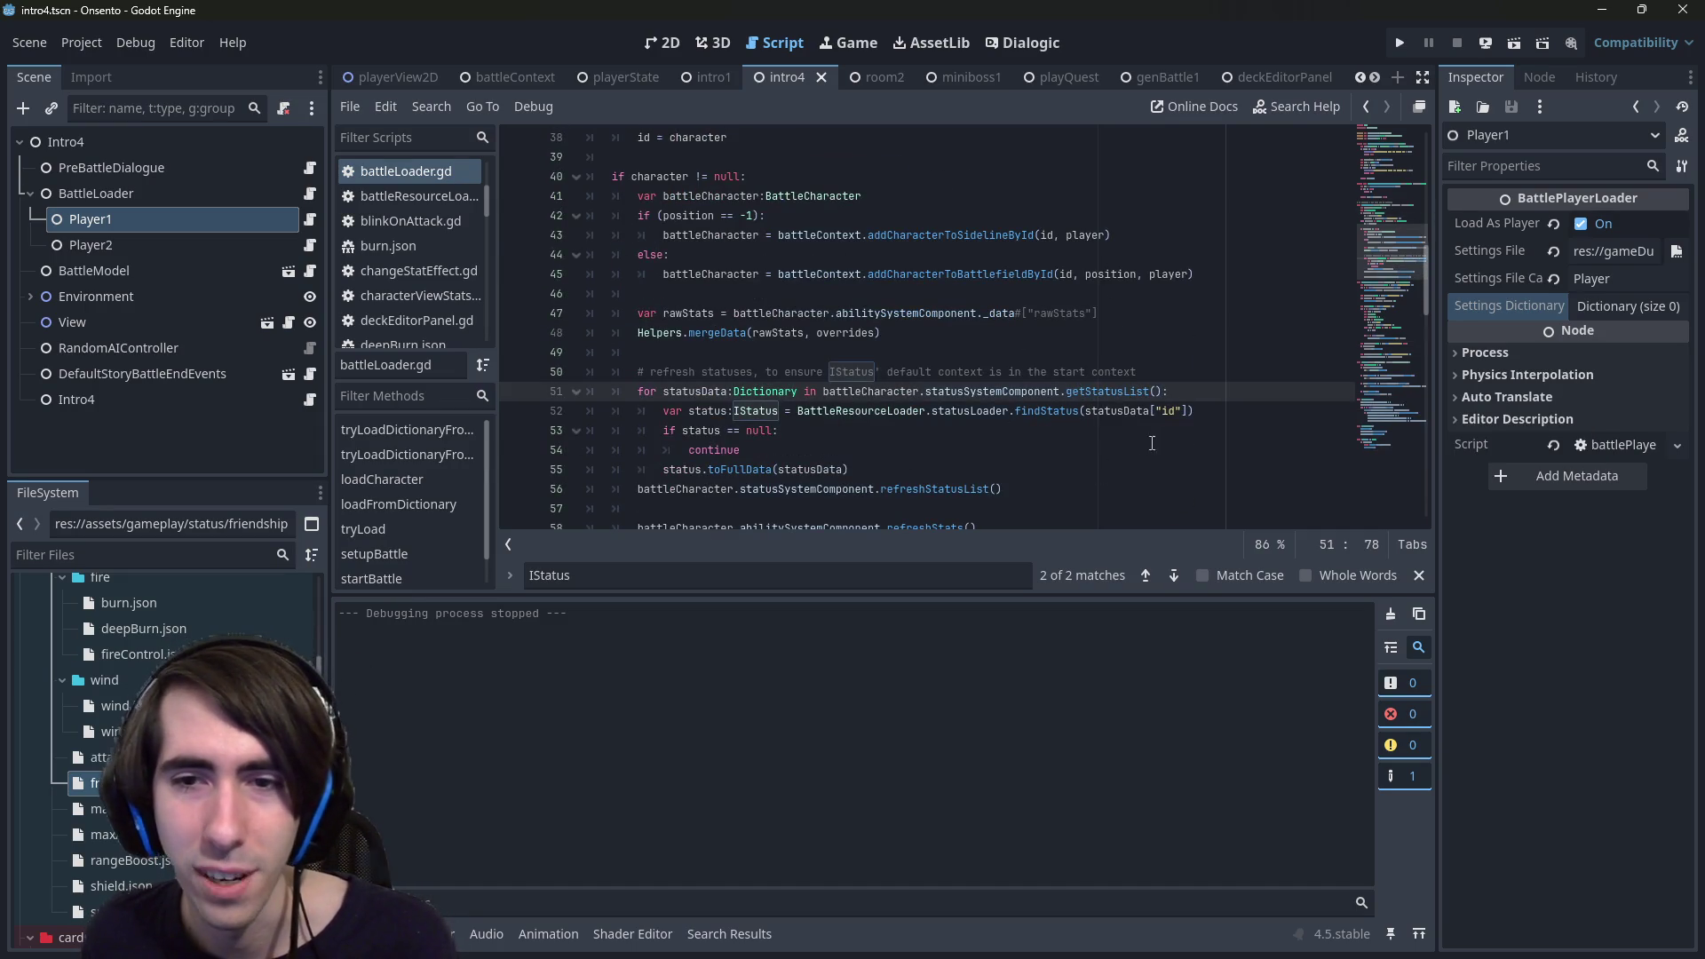
double_click(699, 413)
scroll(748, 386, down, 2)
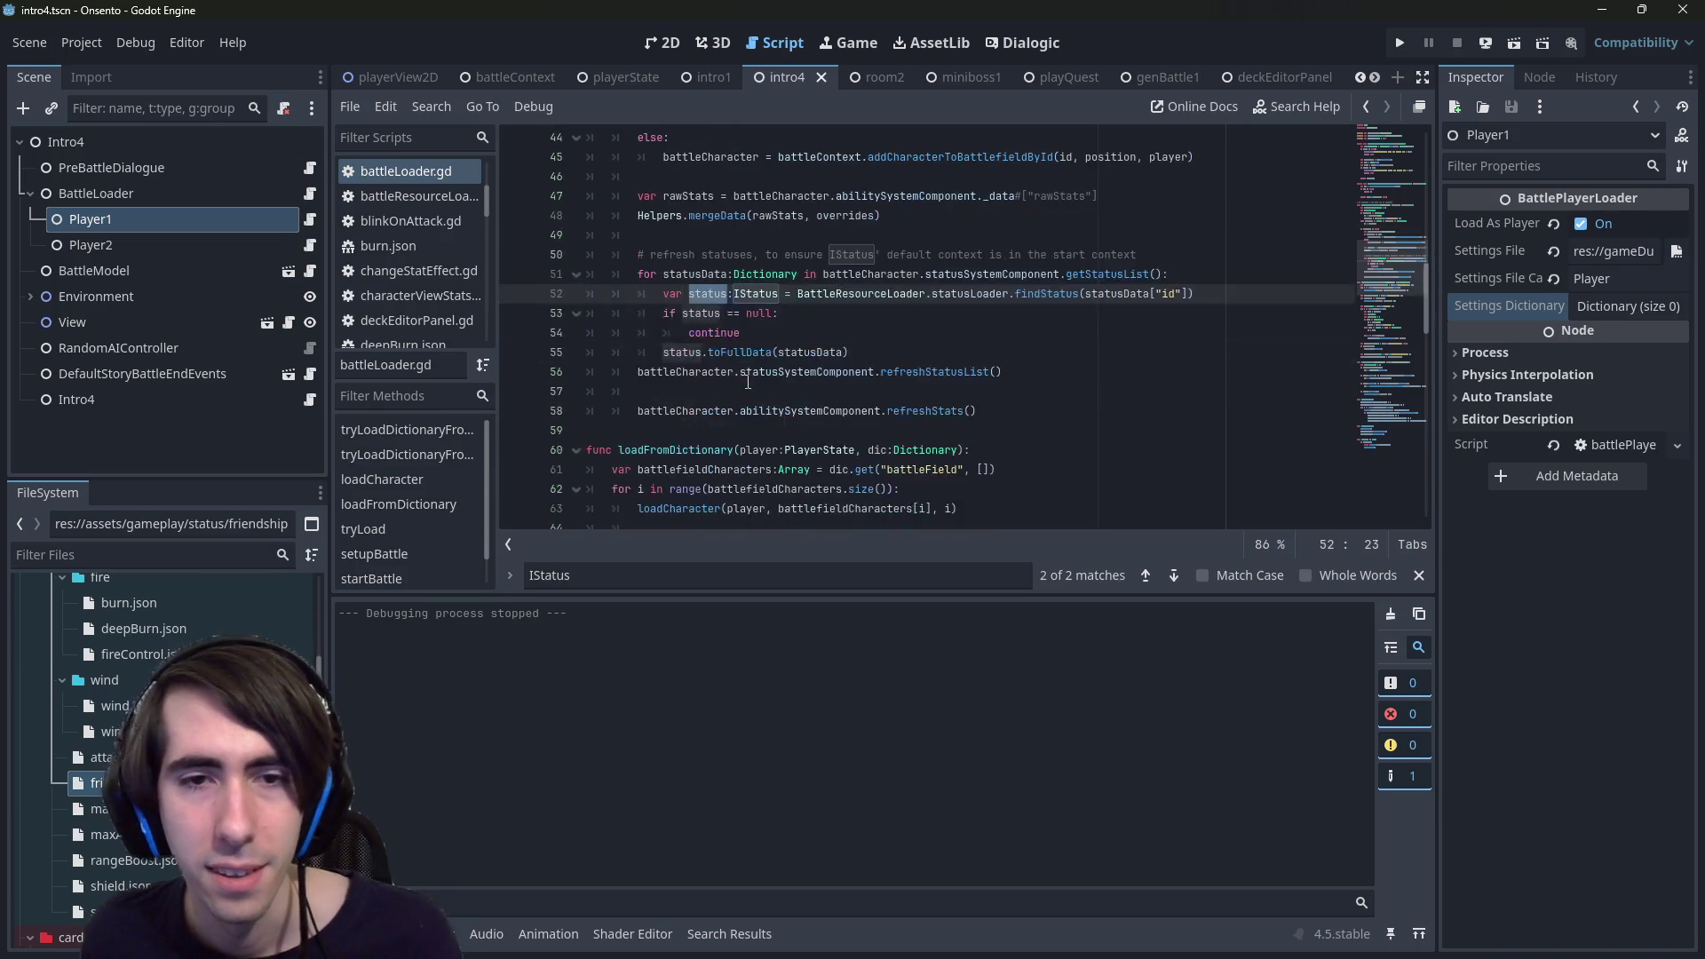
mouse_move(748, 382)
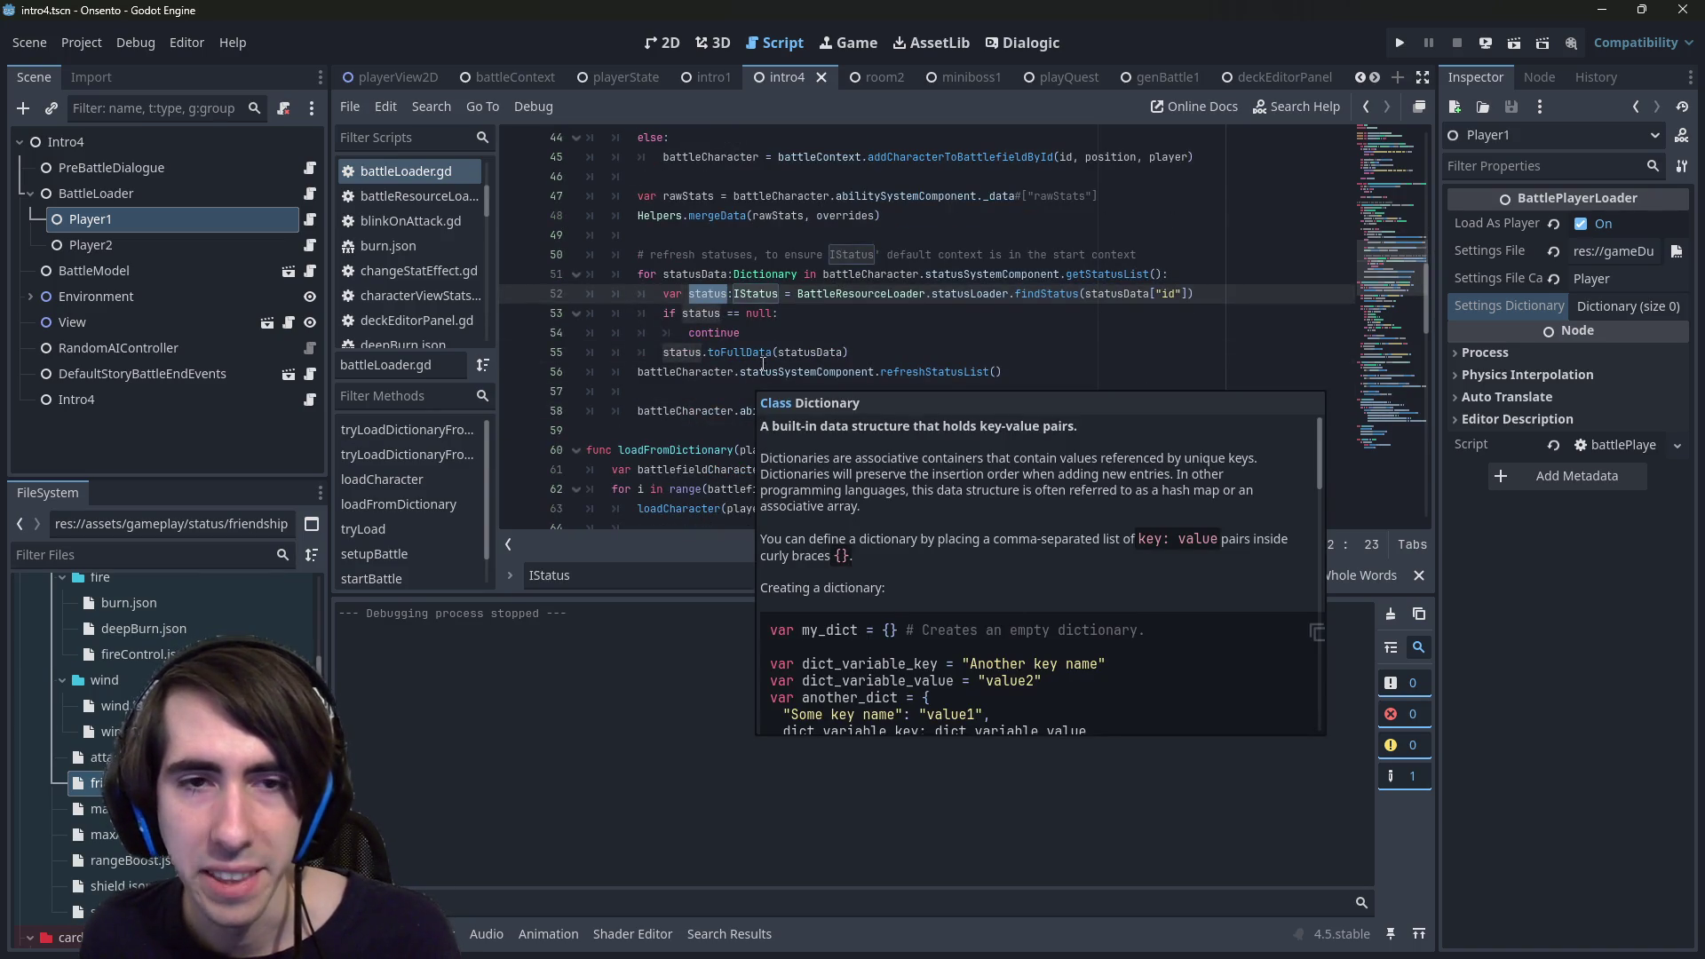
click(747, 352)
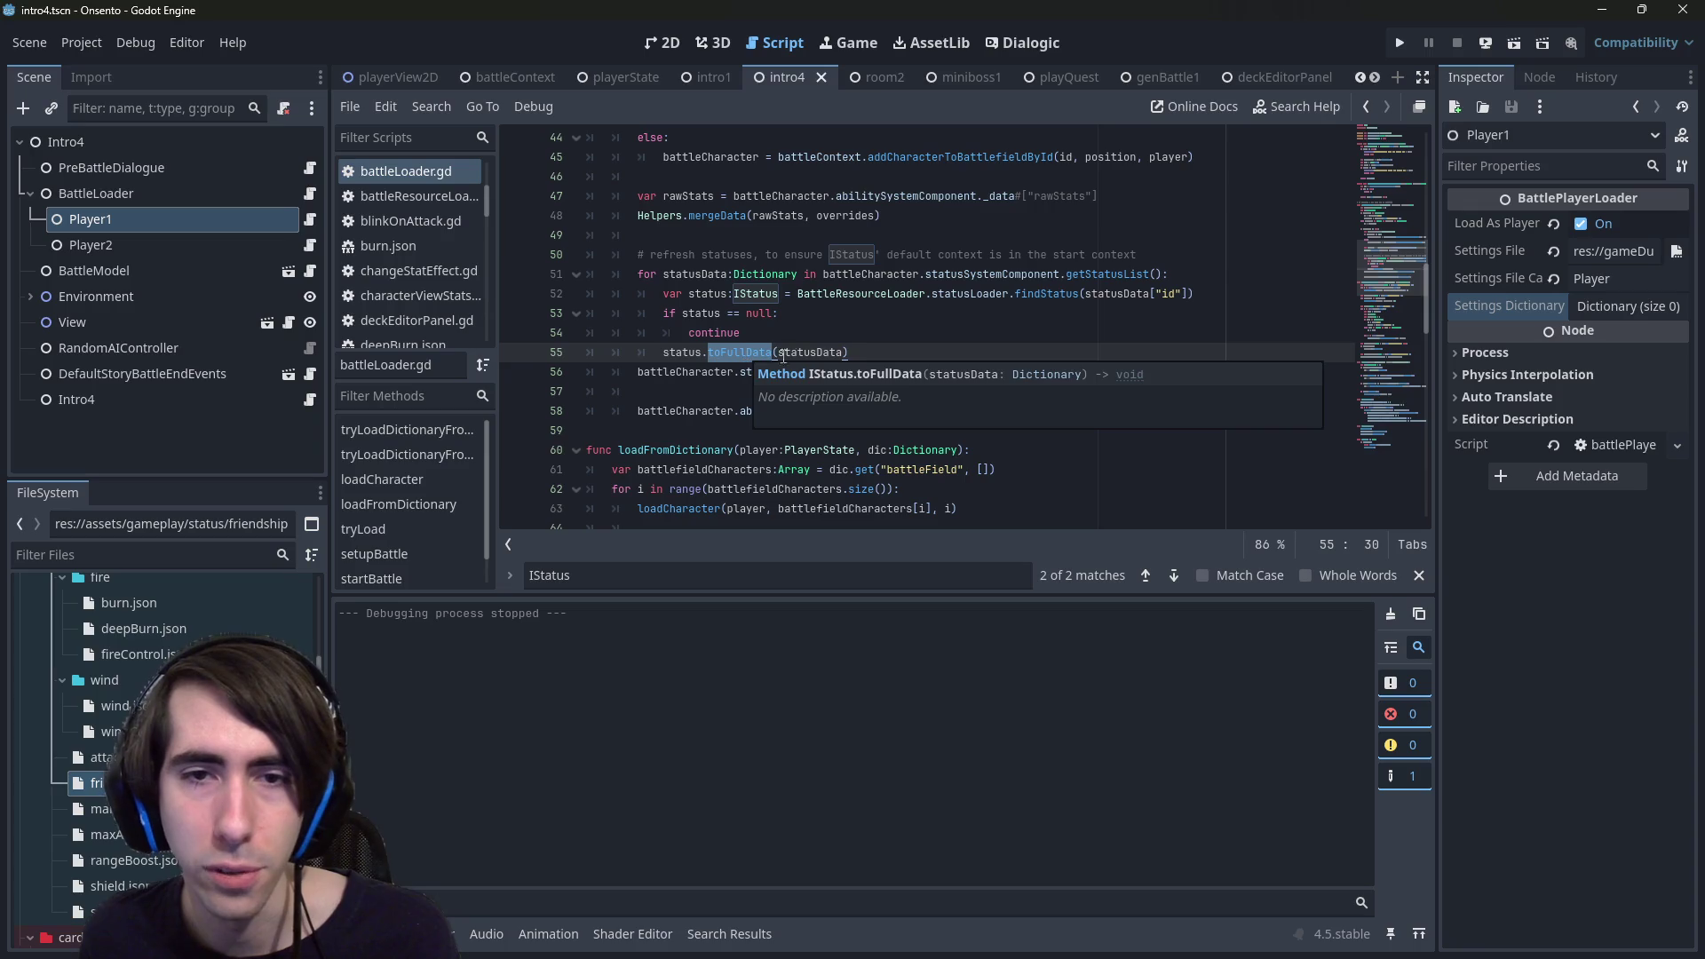
click(846, 353)
double_click(820, 353)
mouse_move(818, 353)
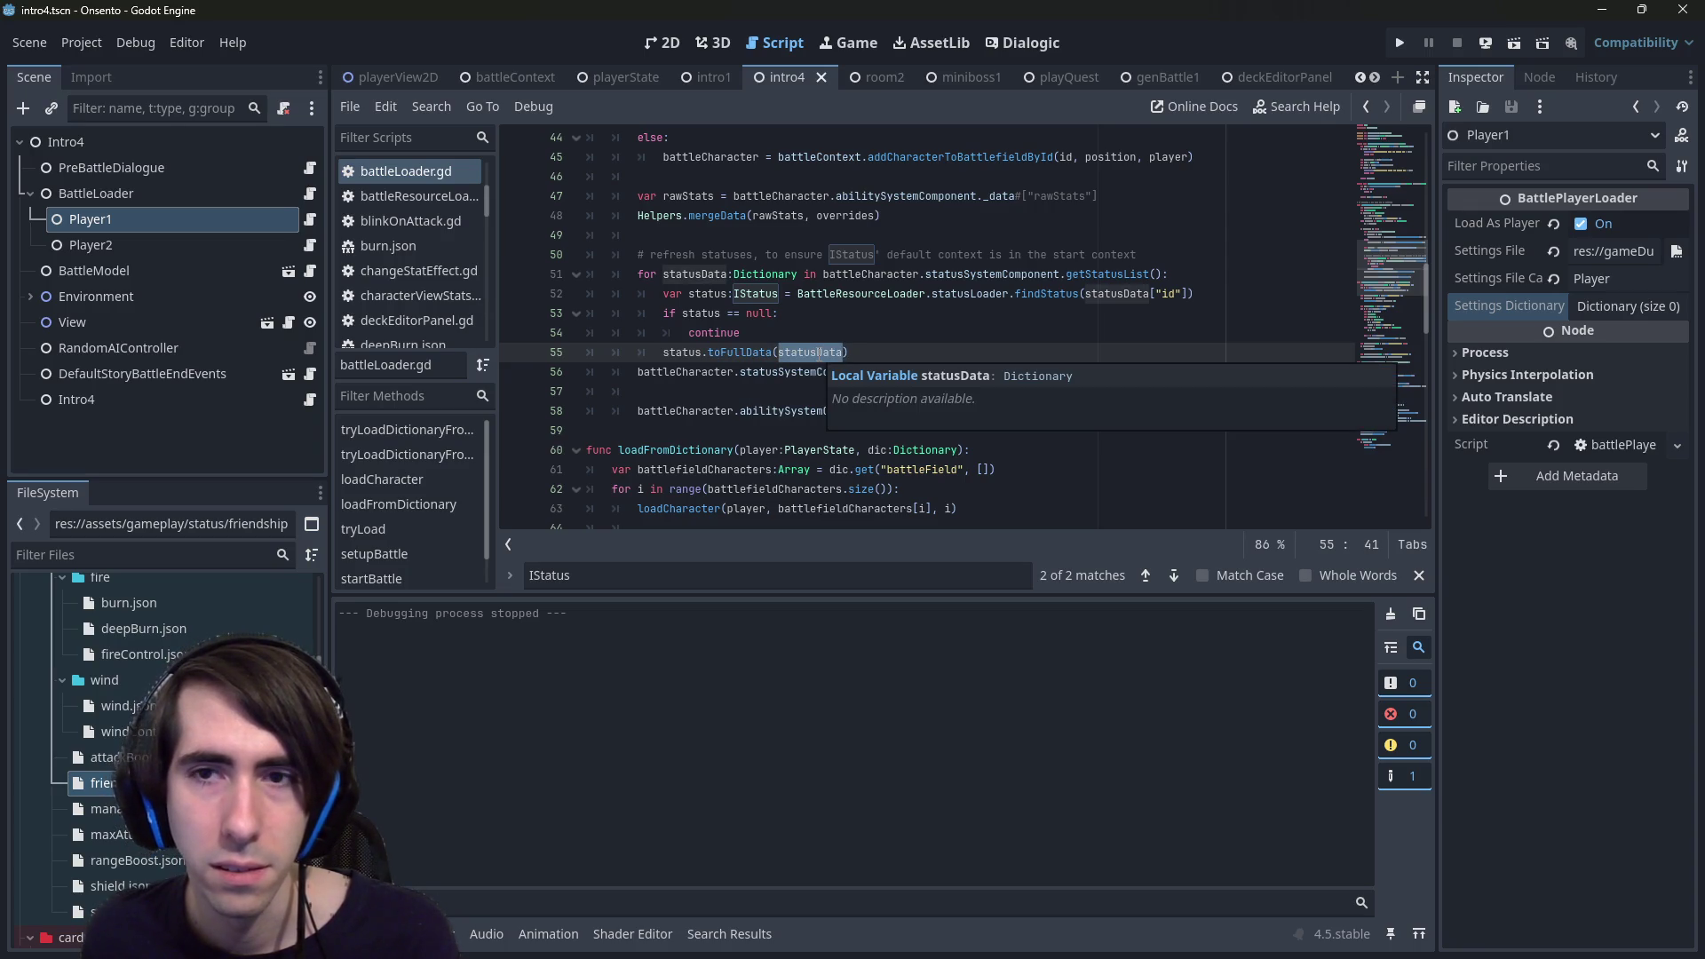
click(1514, 43)
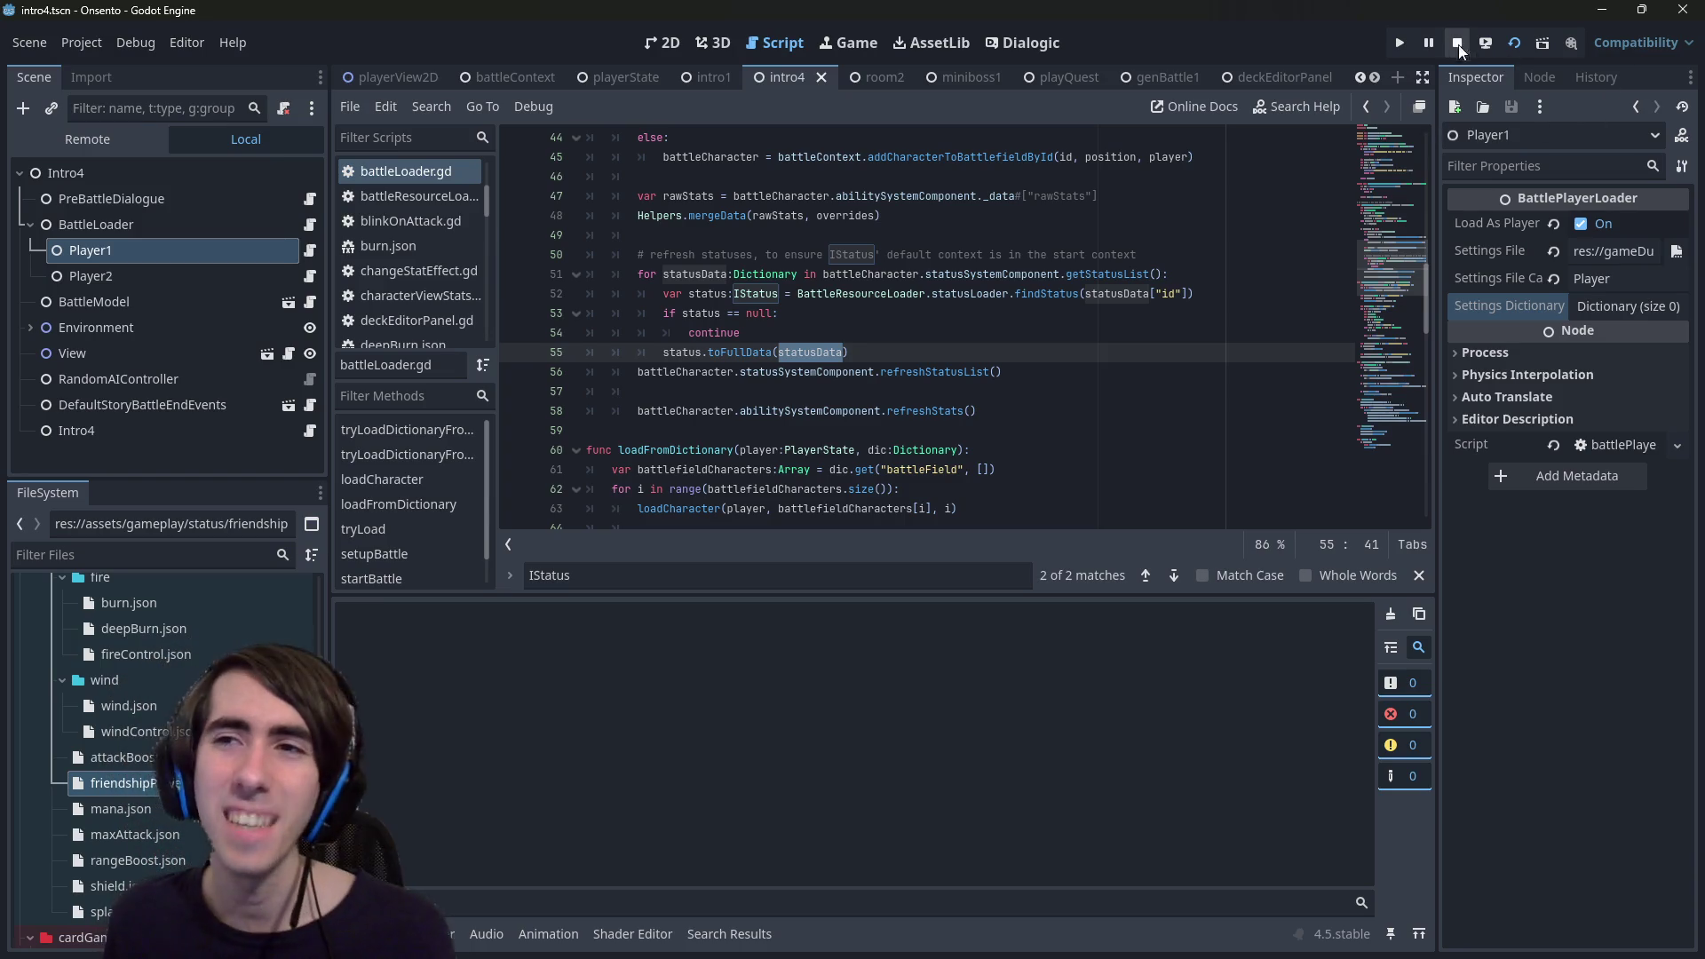
click(1456, 43)
Check git status and stage all modified .gd scripts with git add *.gd
key(alt+Tab)
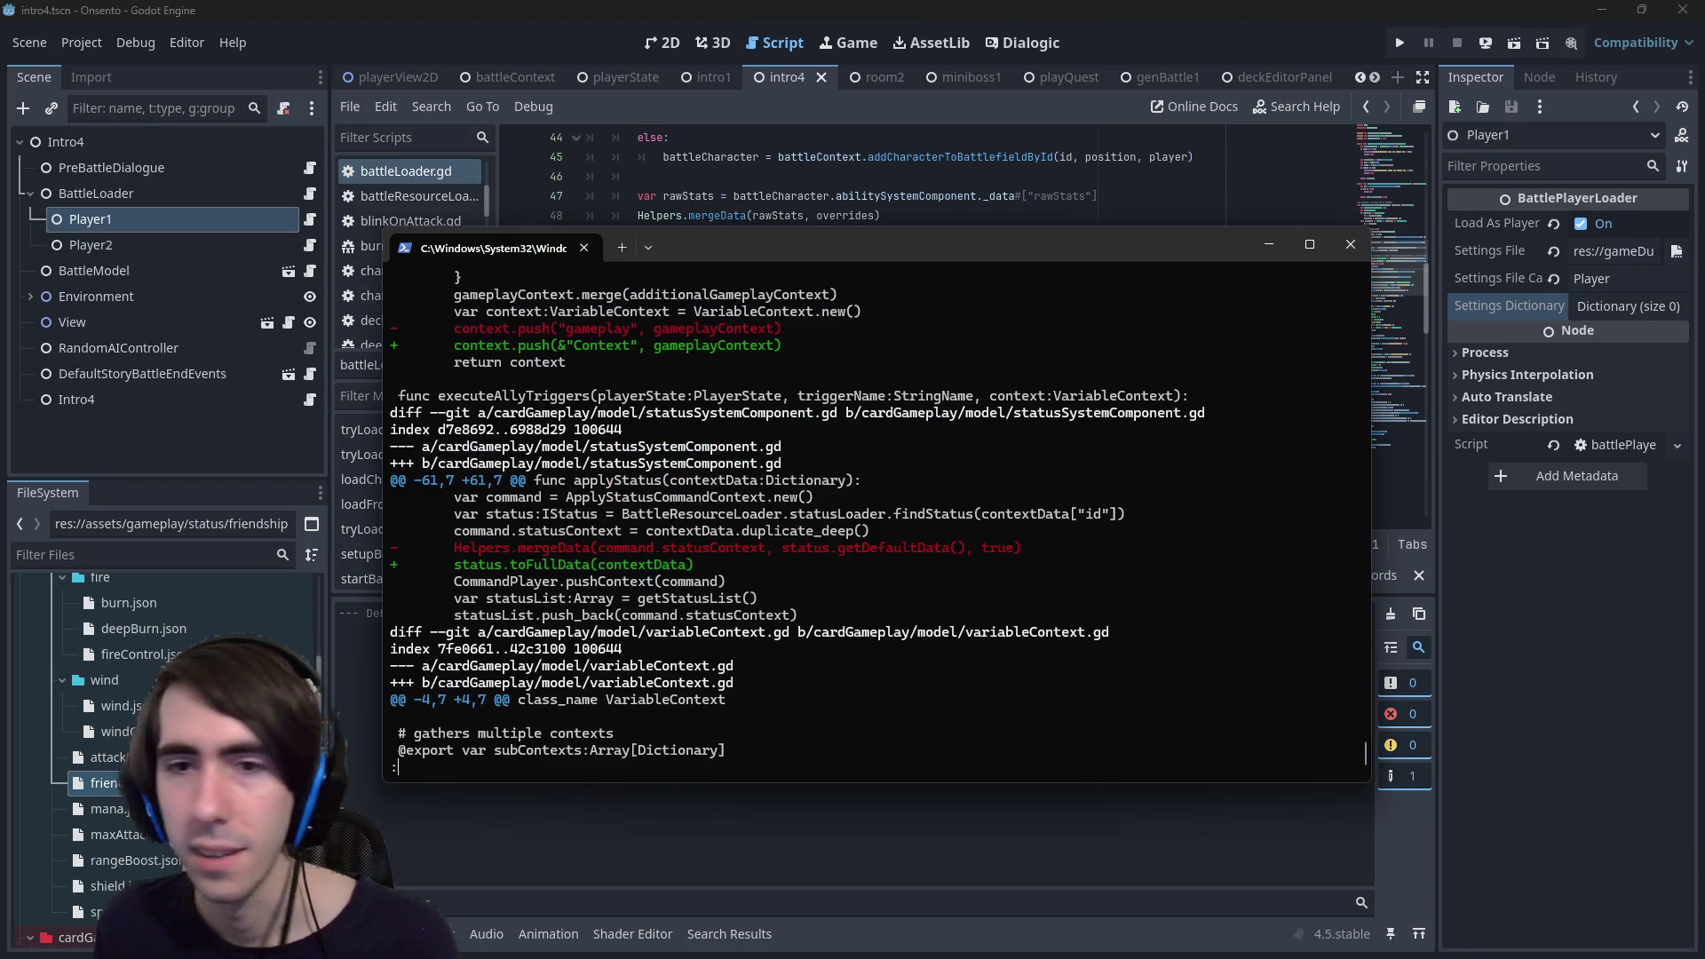
text(atus)
key(Return)
text(g)
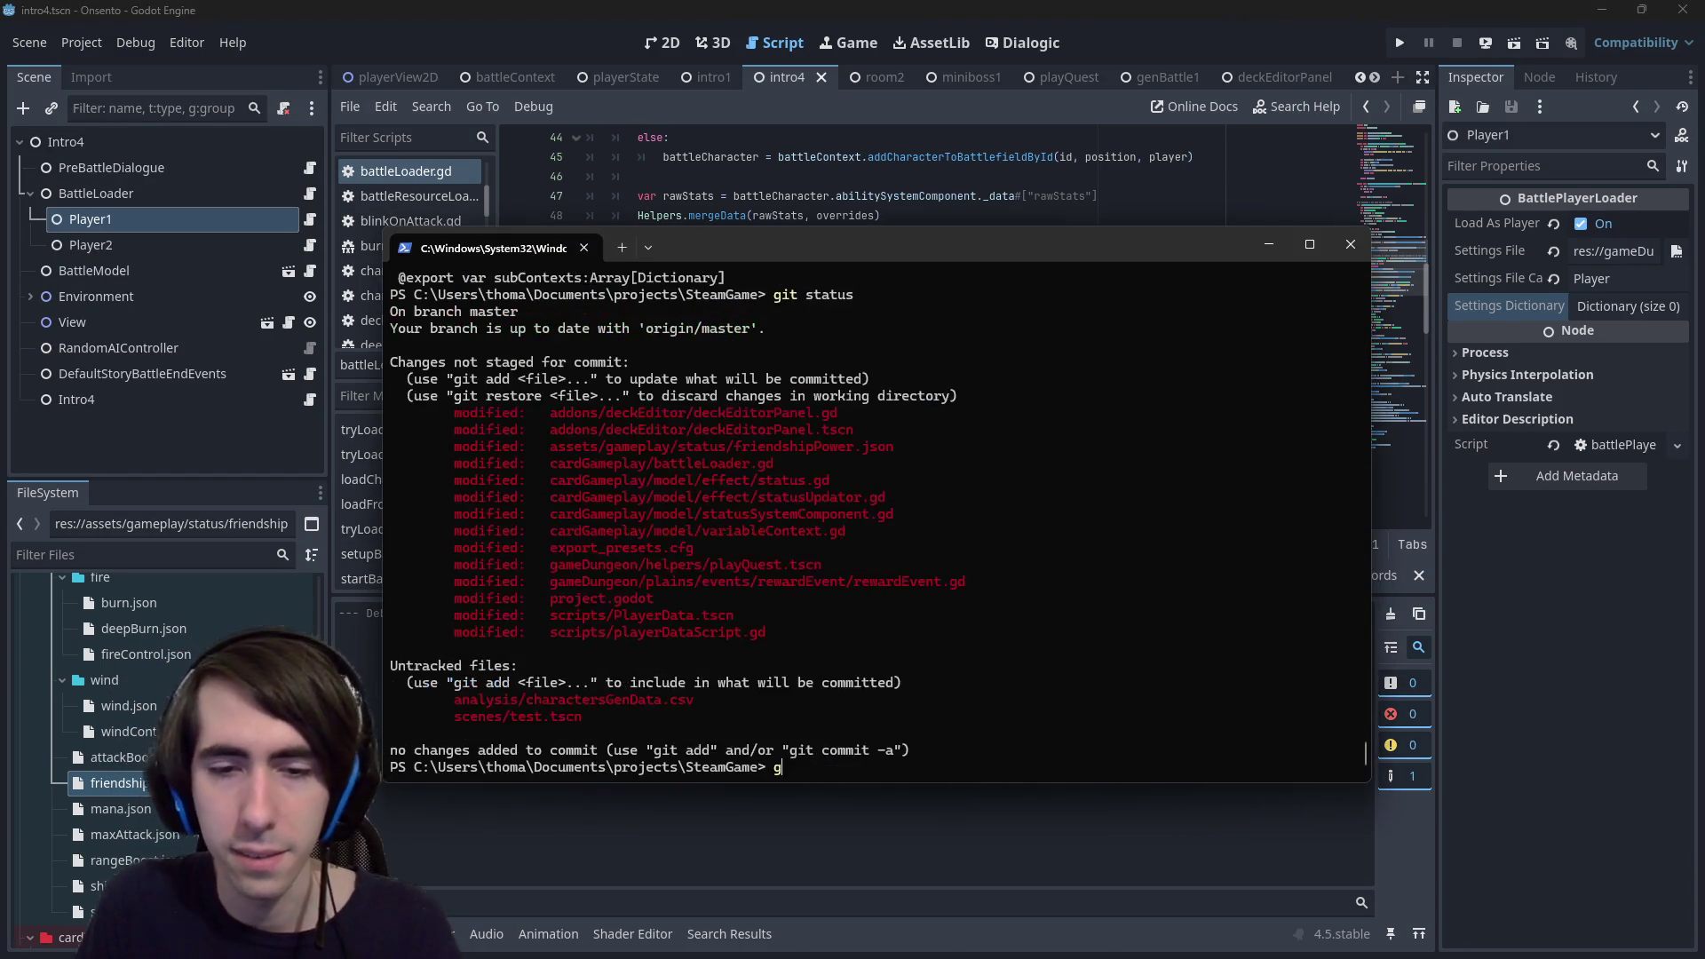
text(dd *.g)
key(Return)
text(g)
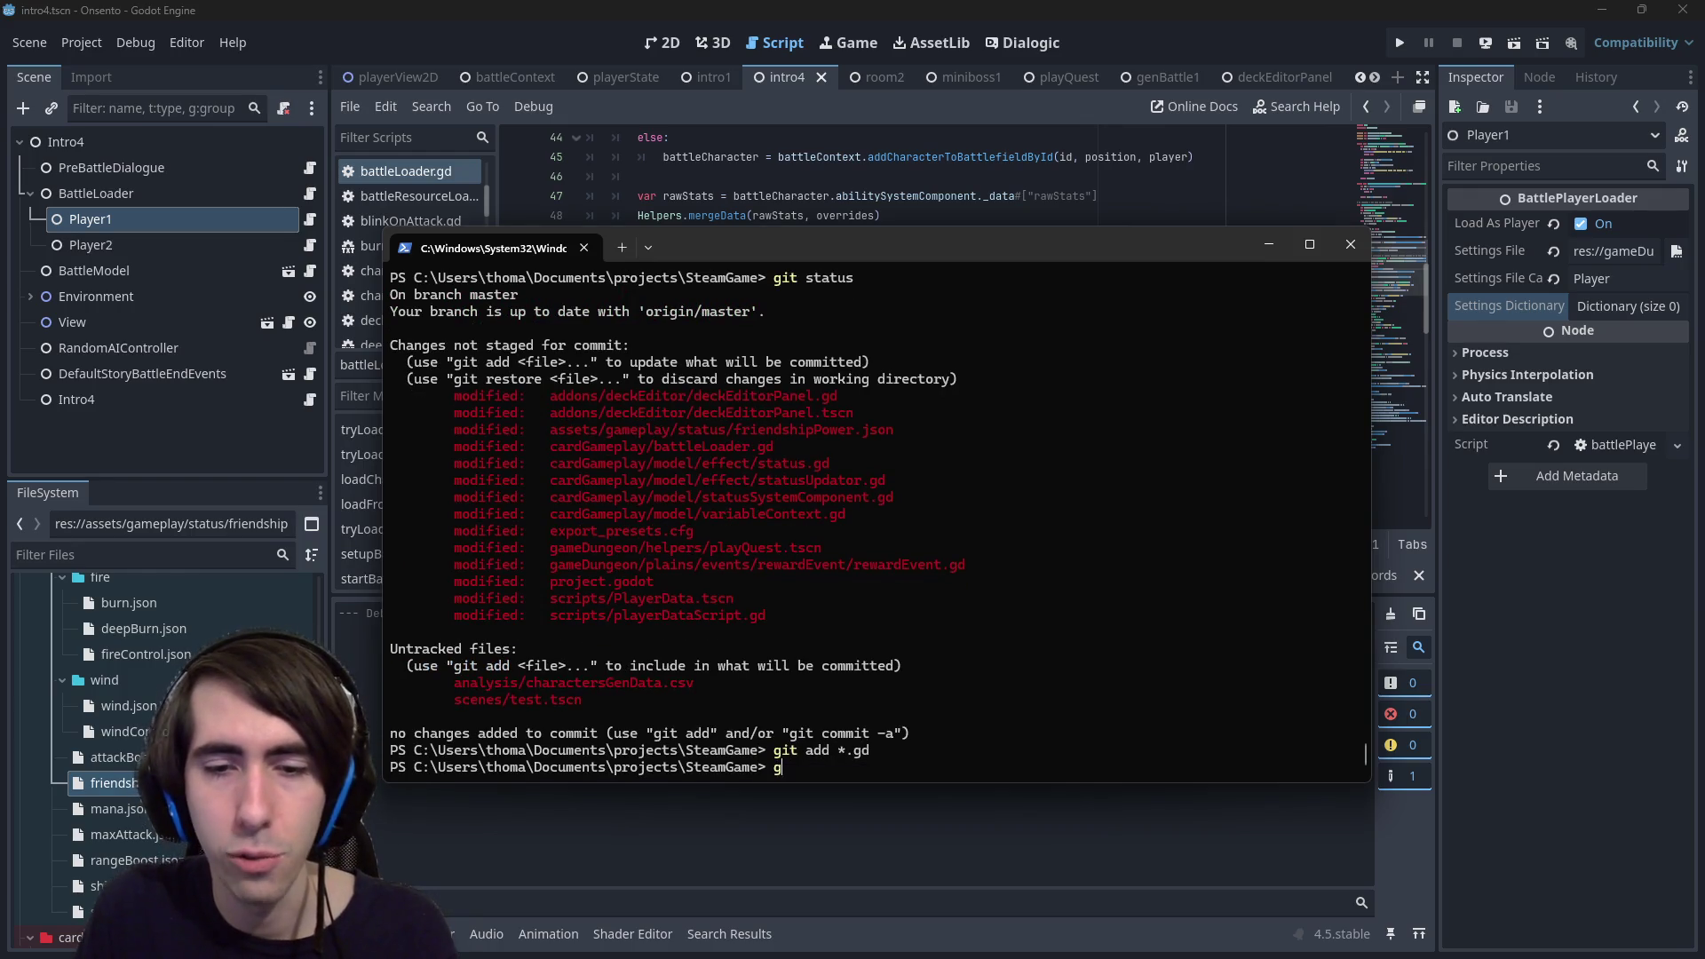
text(atus)
key(Return)
text(git rese)
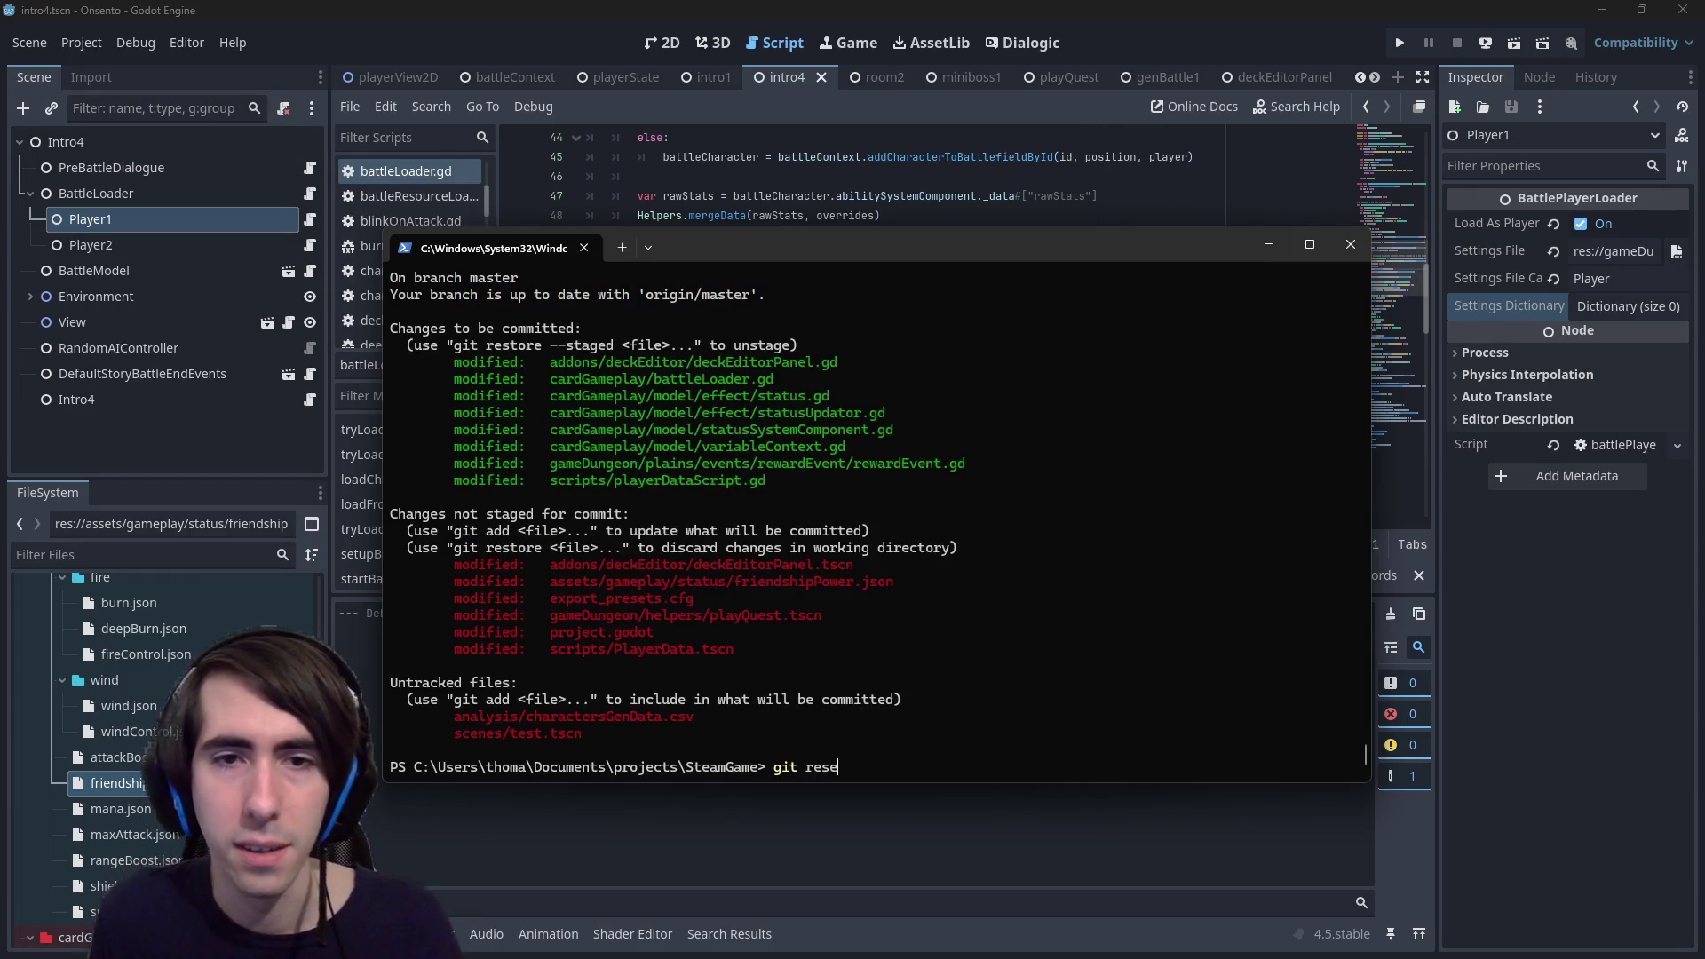
Unstage deckEditorPanel.gd and commit as '[hotfix] Invincibility status name now showing again in tooltip'
mouse_move(536, 364)
mouse_down()
mouse_move(700, 346)
mouse_move(851, 382)
mouse_move(847, 367)
mouse_up()
right_click(858, 362)
right_click(858, 362)
key(Return)
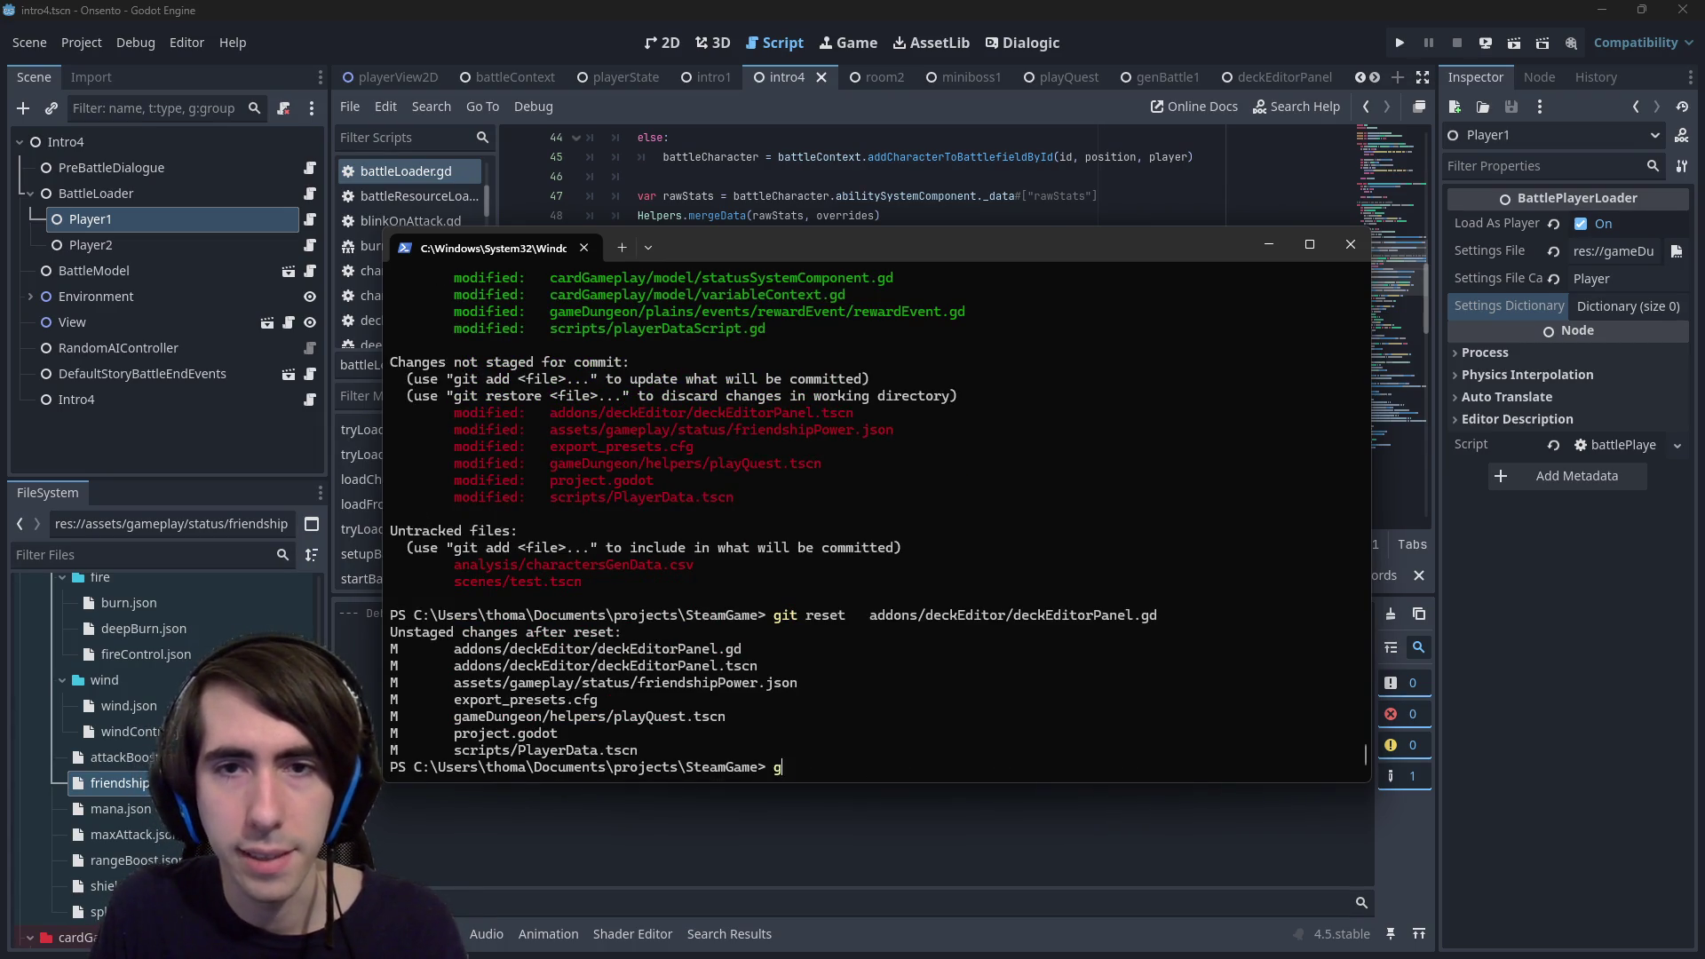
key(Return)
text(gi)
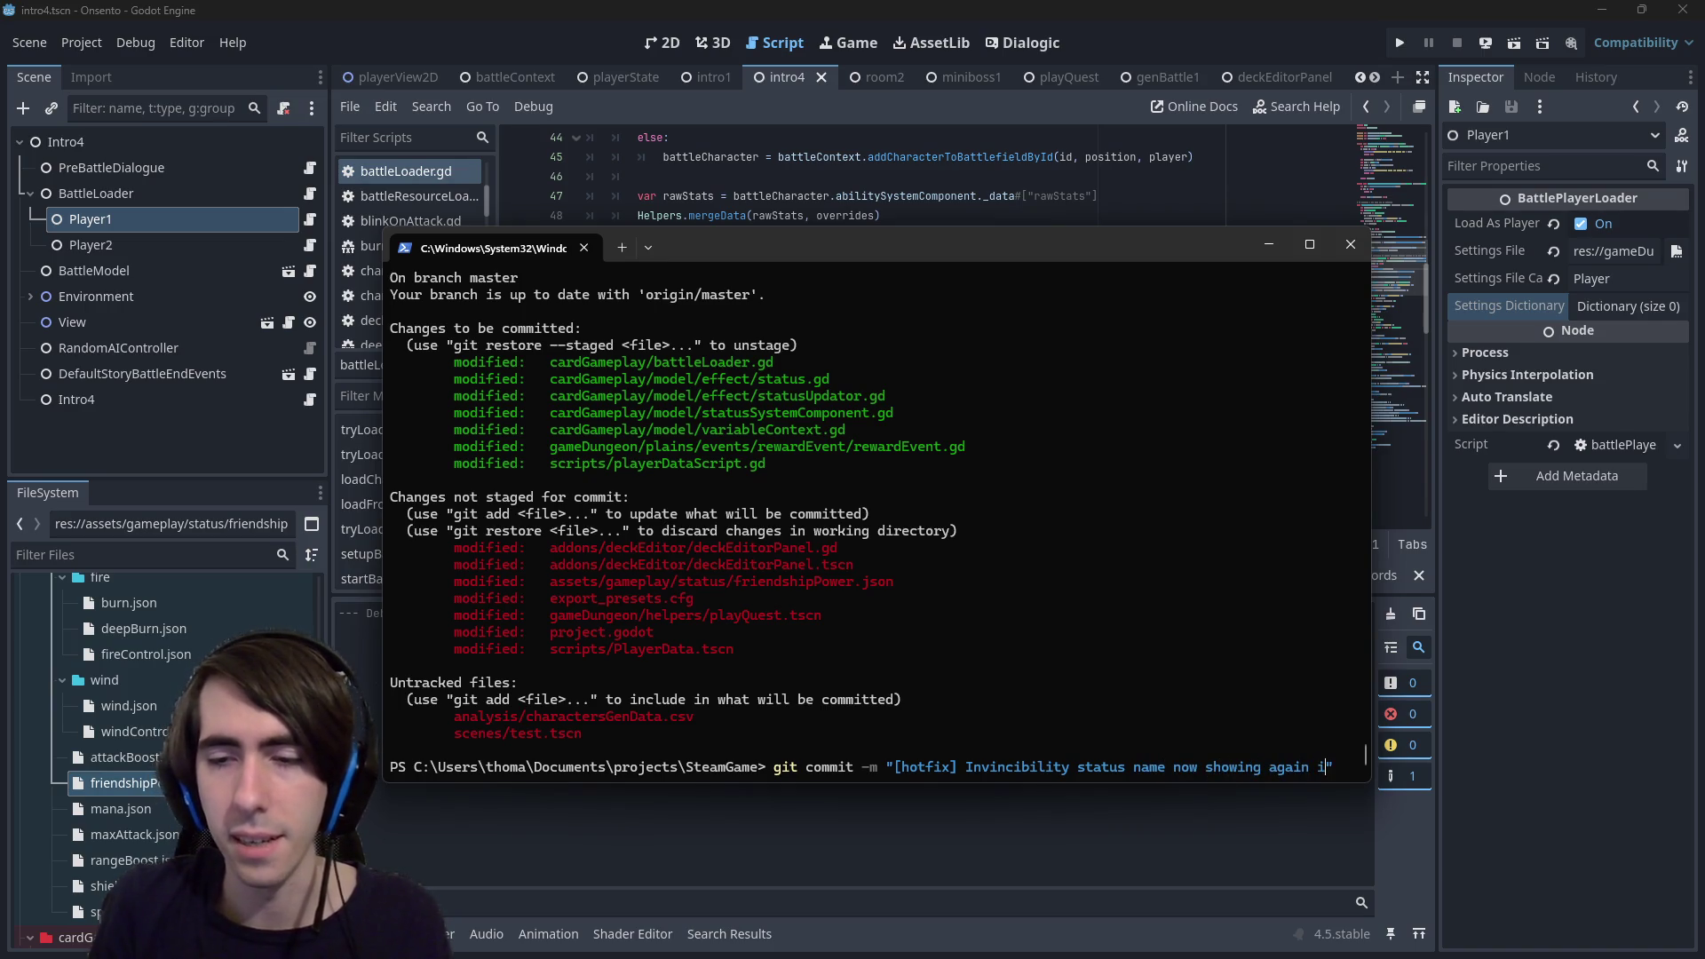
text(tooltip)
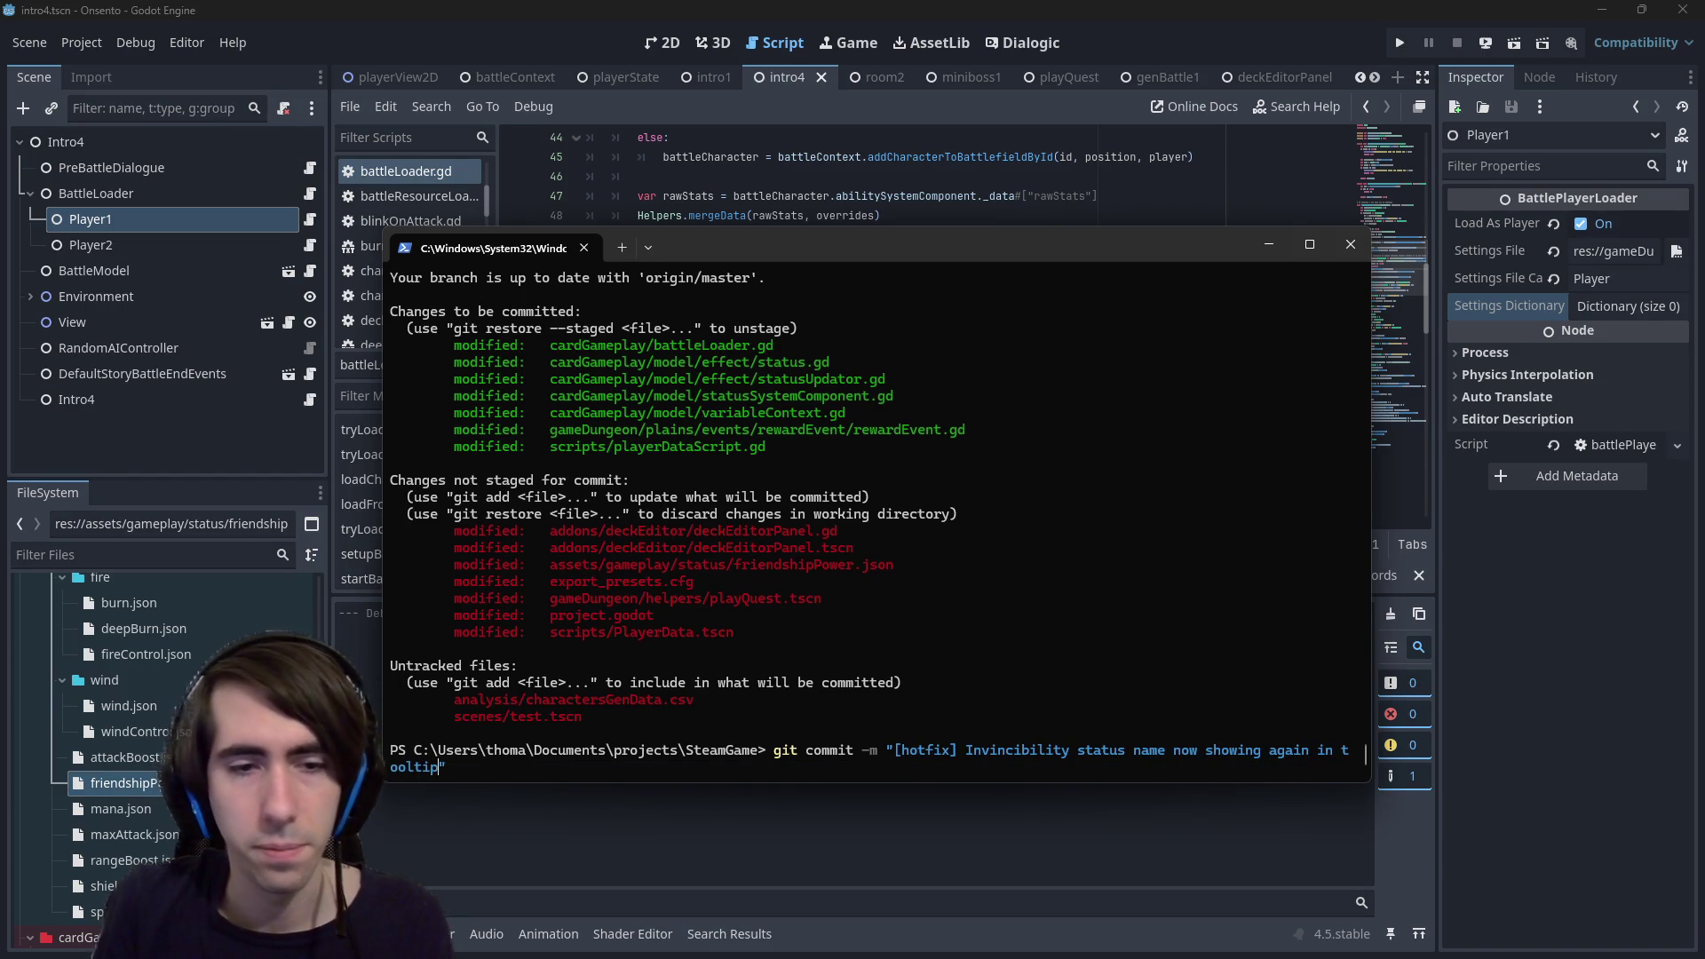
key(Return)
Show the git diff for friendshipPower.json
text(git)
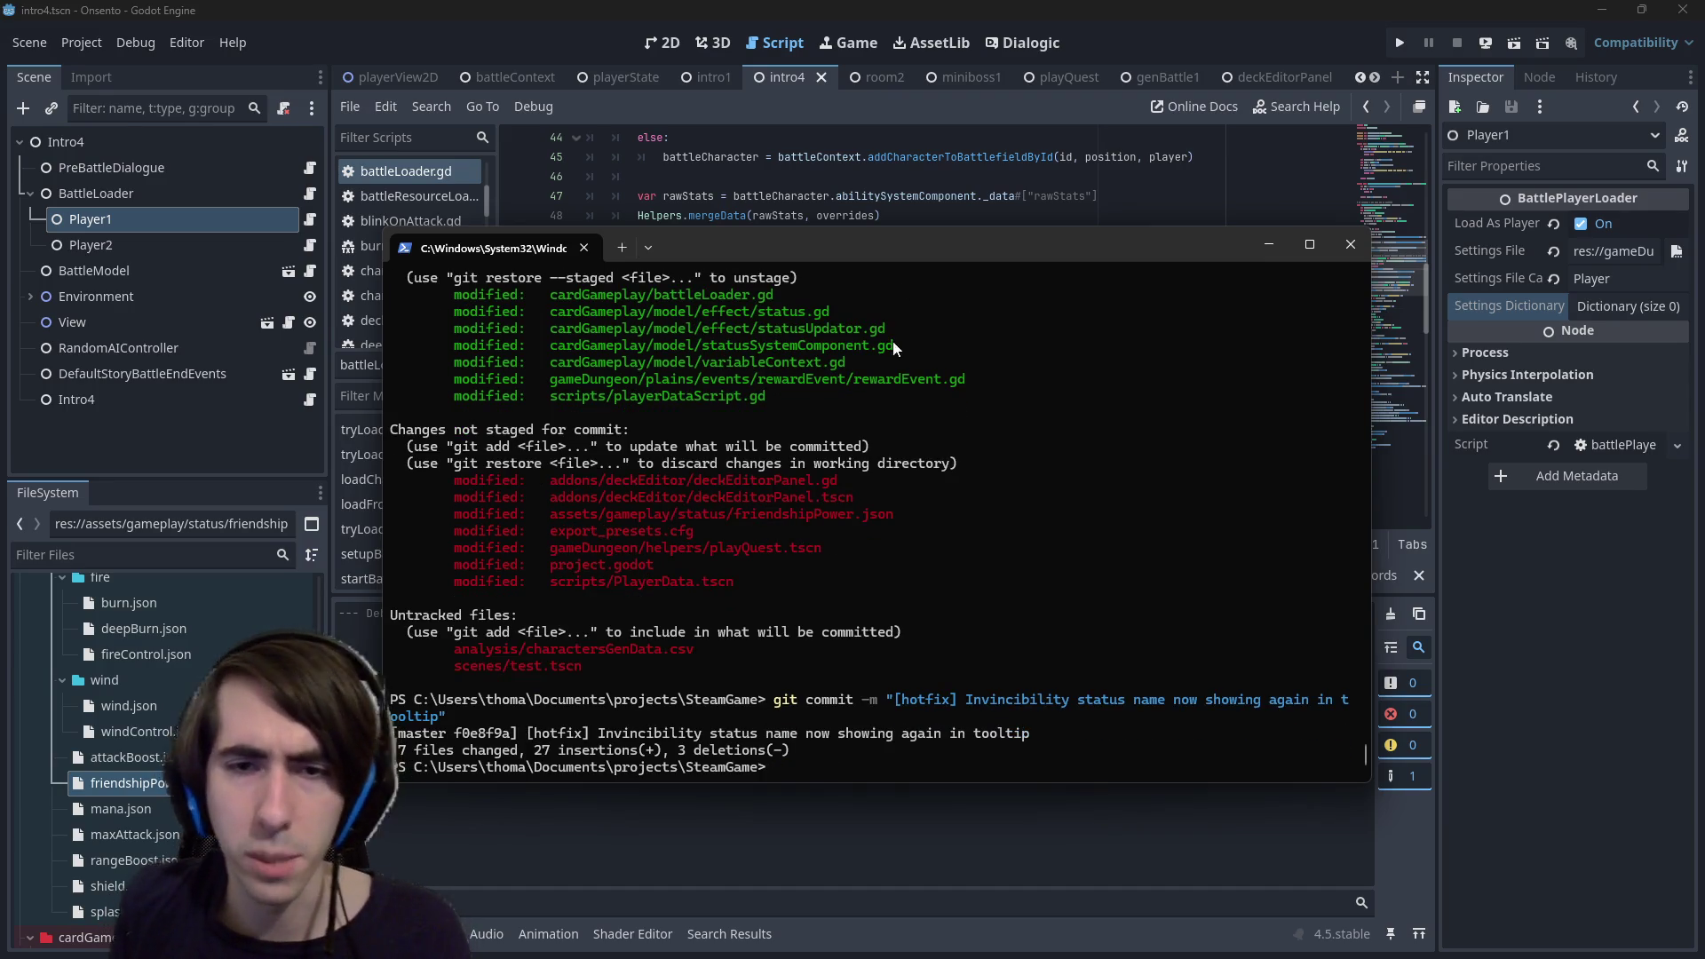
drag(896, 515, 547, 520)
key(ctrl+c)
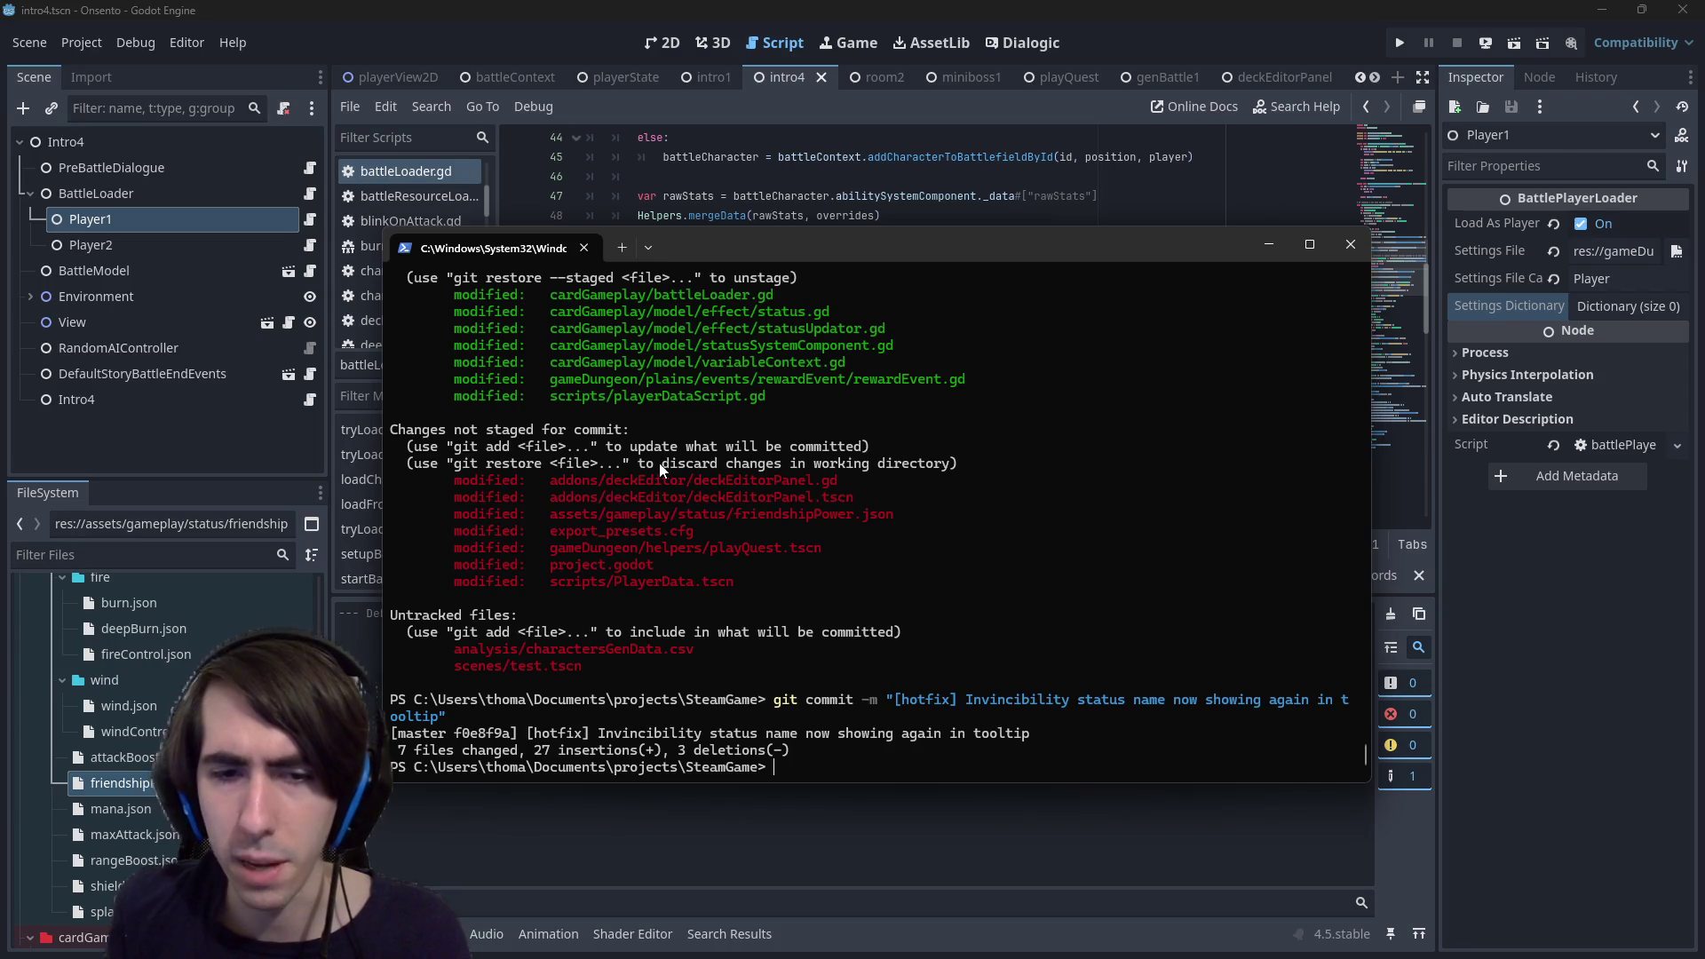
text(f)
key(ctrl+v)
key(Return)
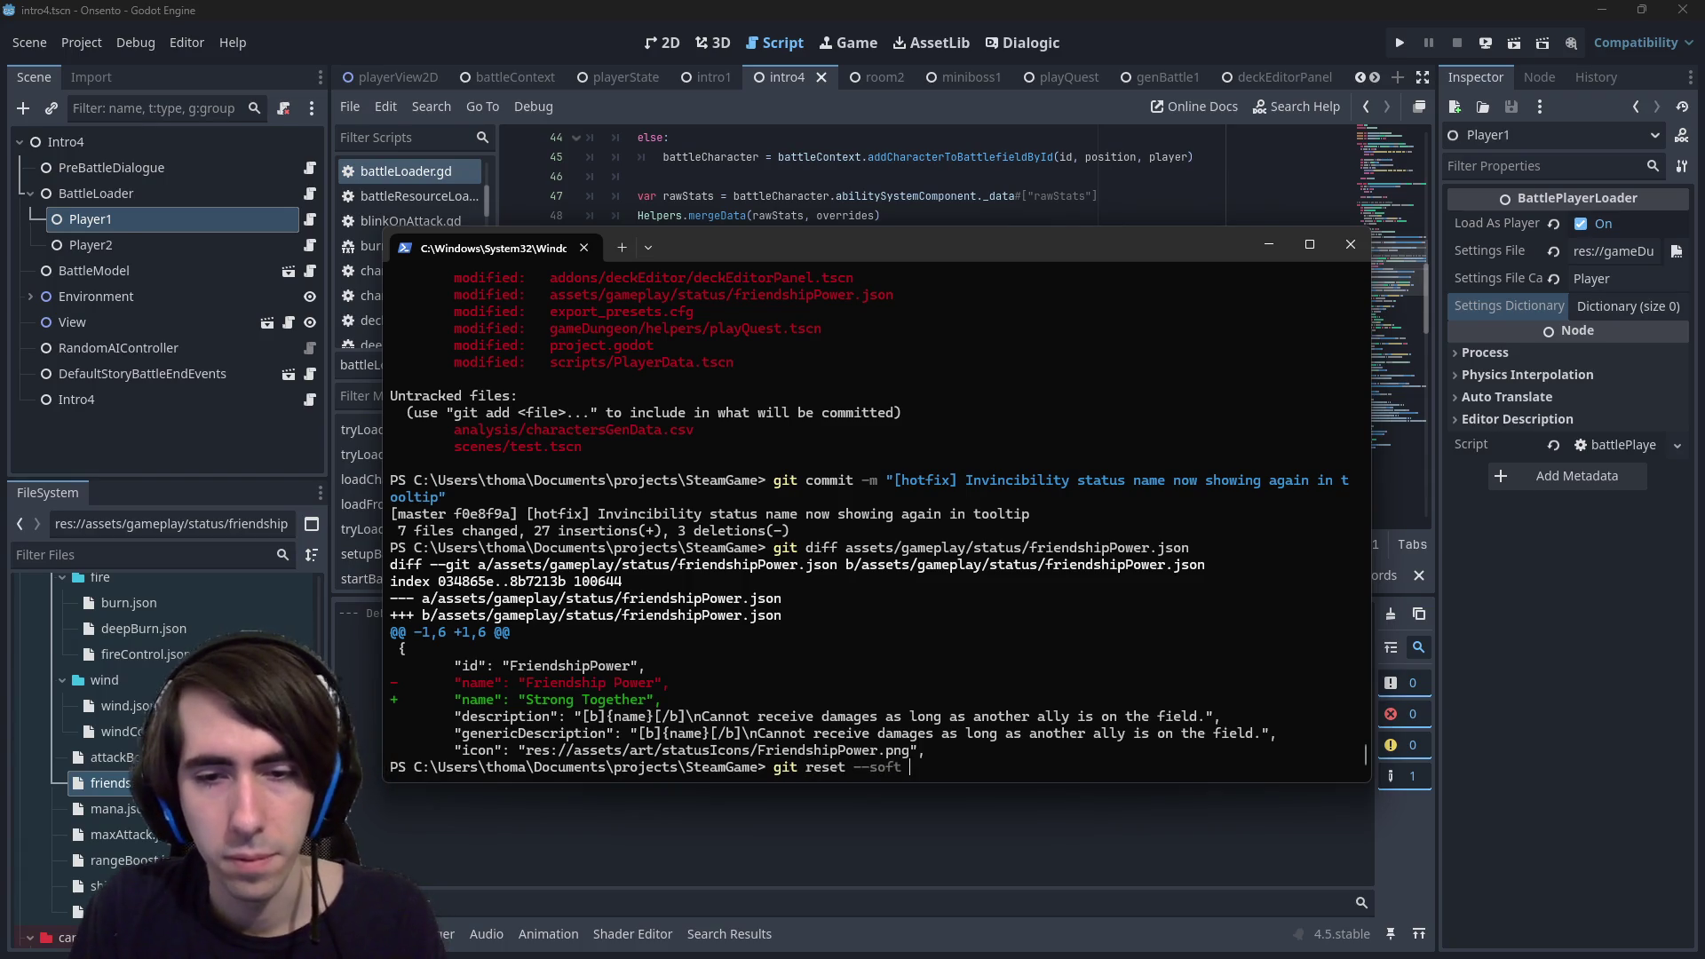
Undo the hotfix commit with git reset --soft HEAD~1, then stage friendshipPower.json and check status
key(Return)
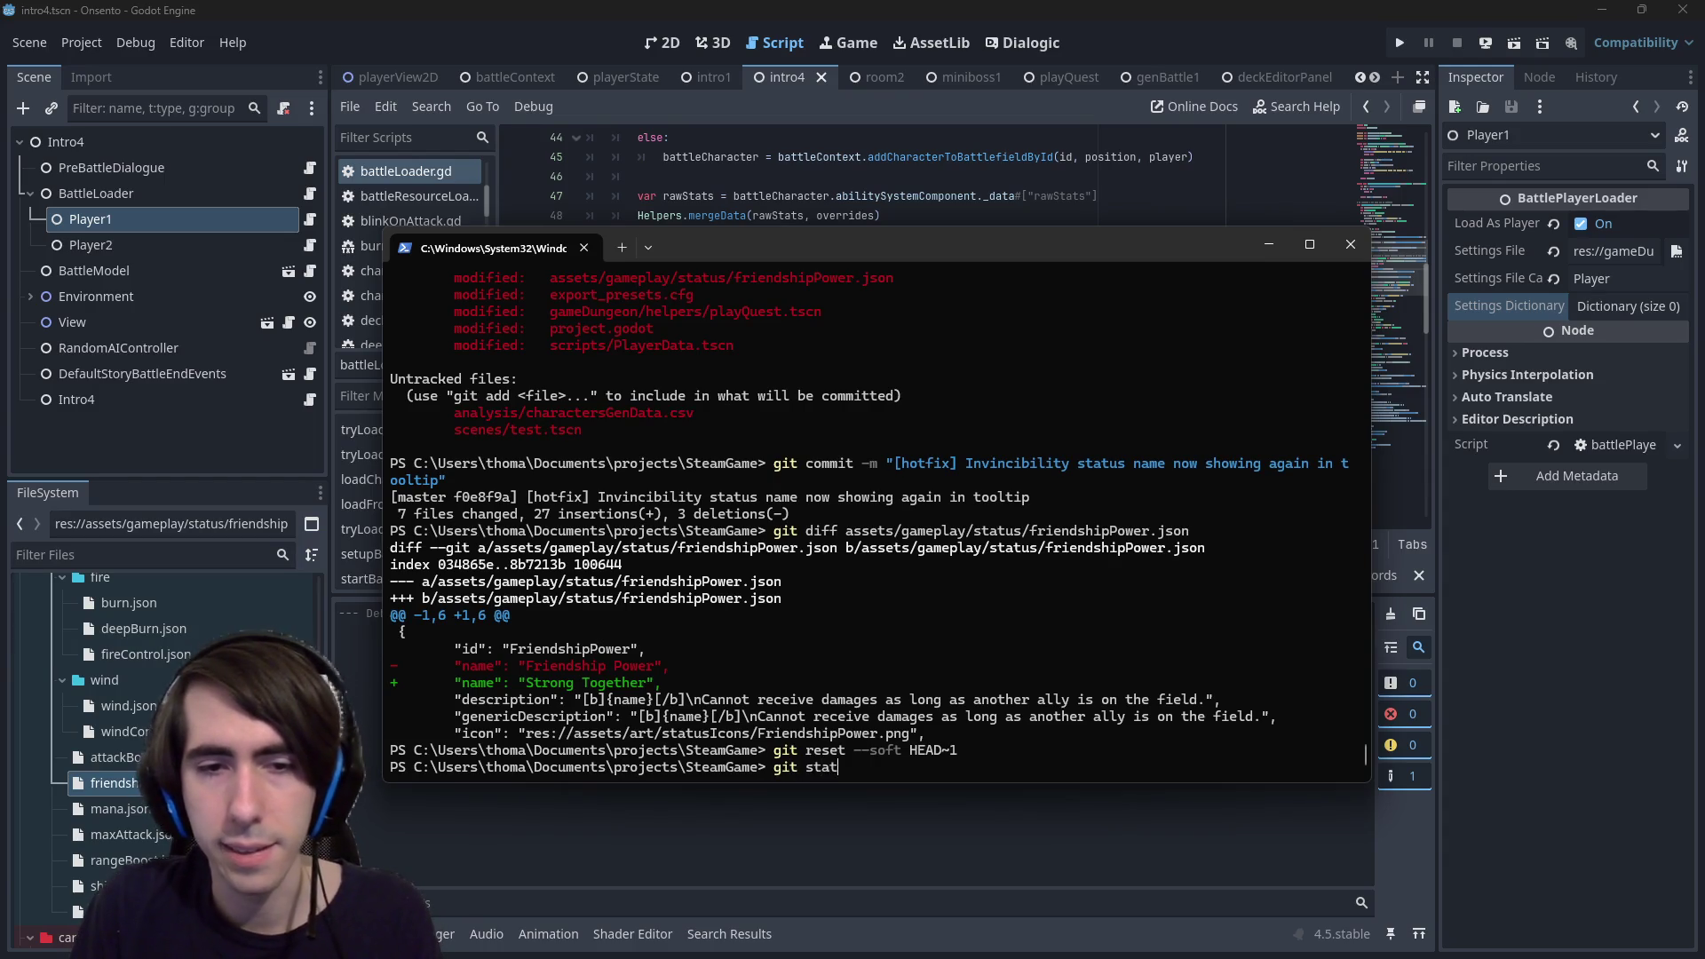
text(us)
key(Return)
text(g)
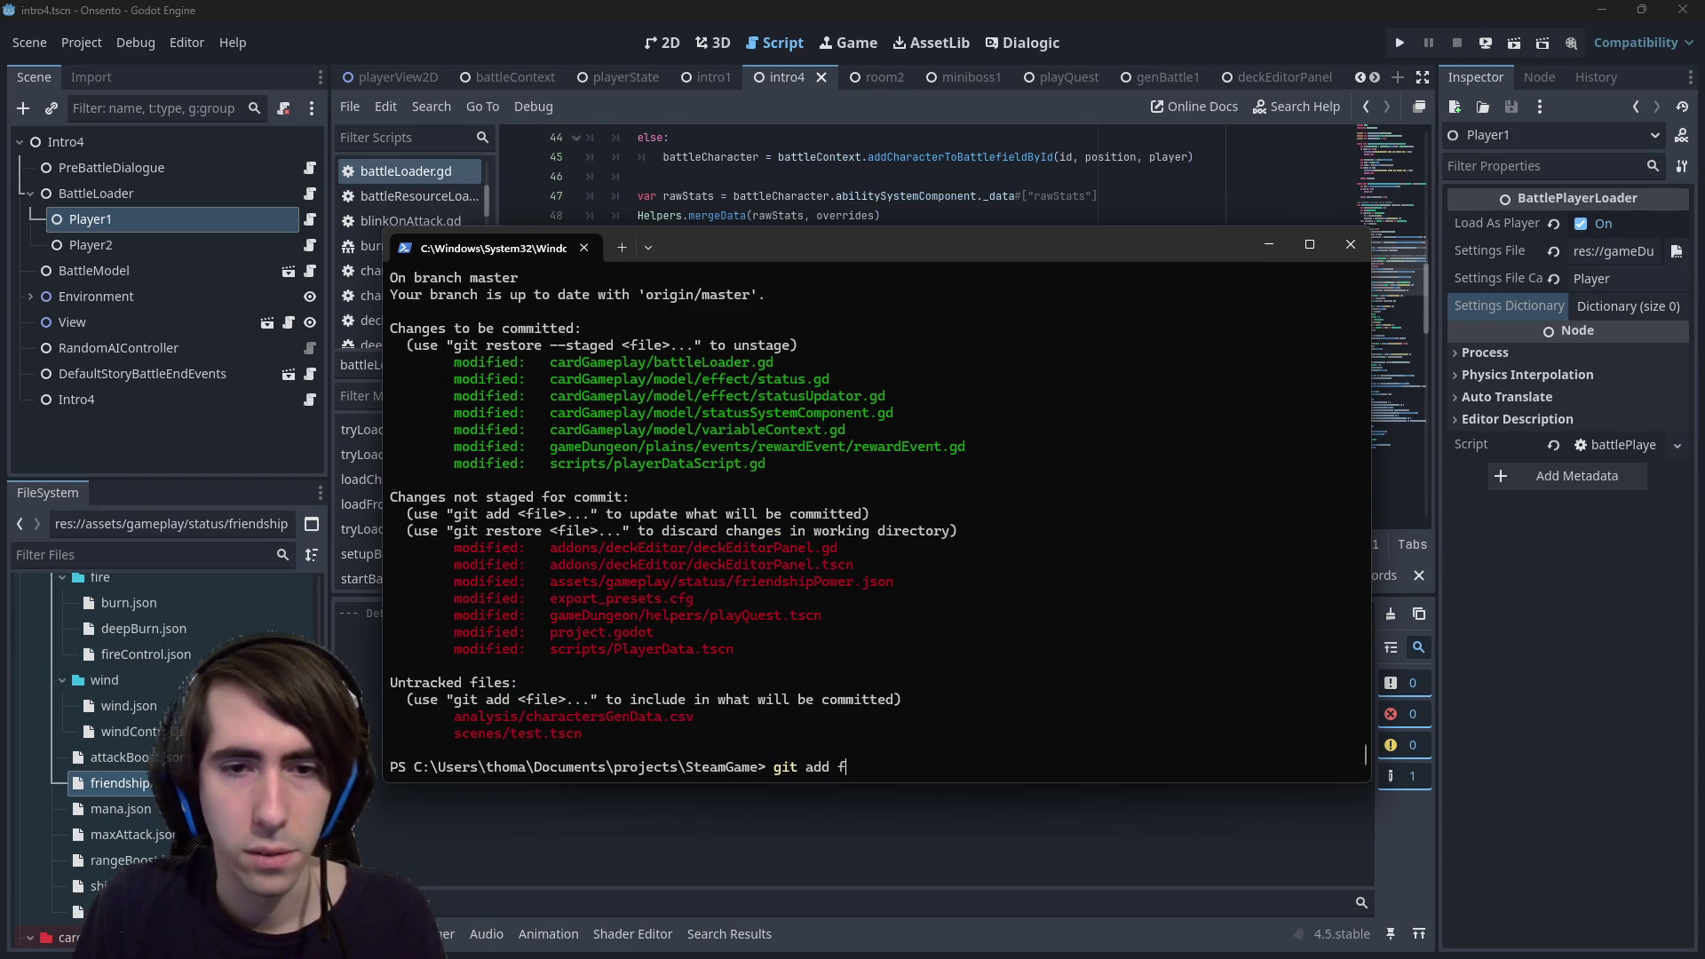
key(Return)
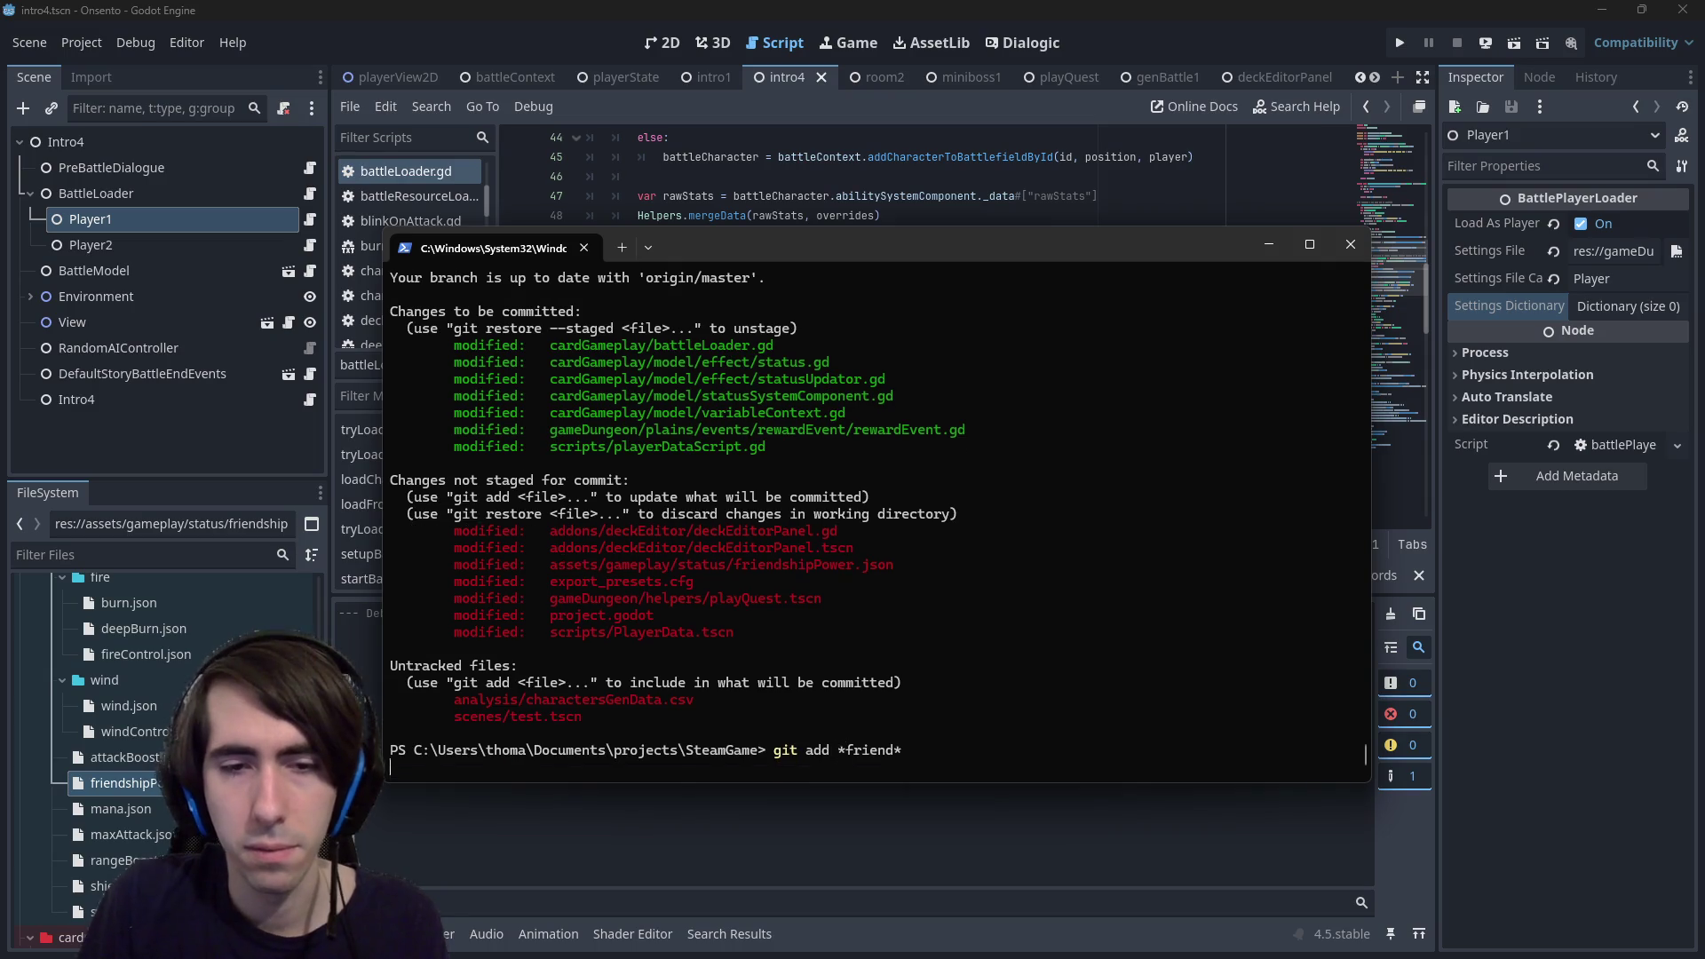
text(git status)
key(Return)
Recommit the hotfix with all eight files and push it to origin master
text(g)
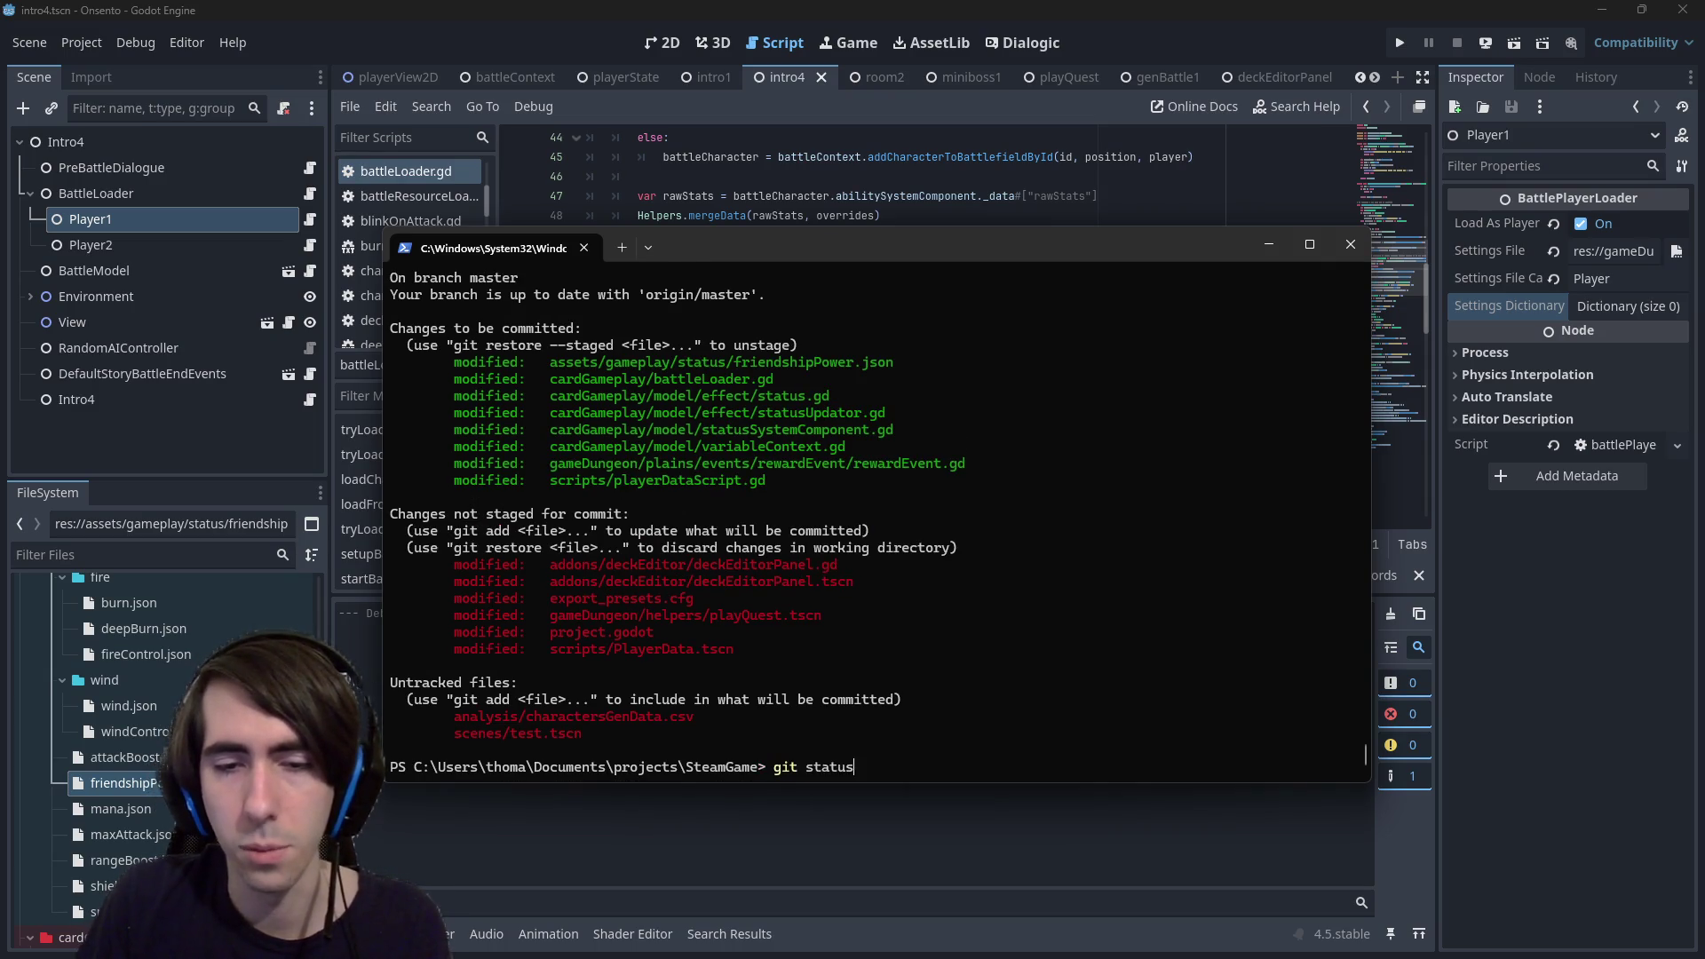
key(Up)
key(Up)
key(Up)
key(Return)
text(git p)
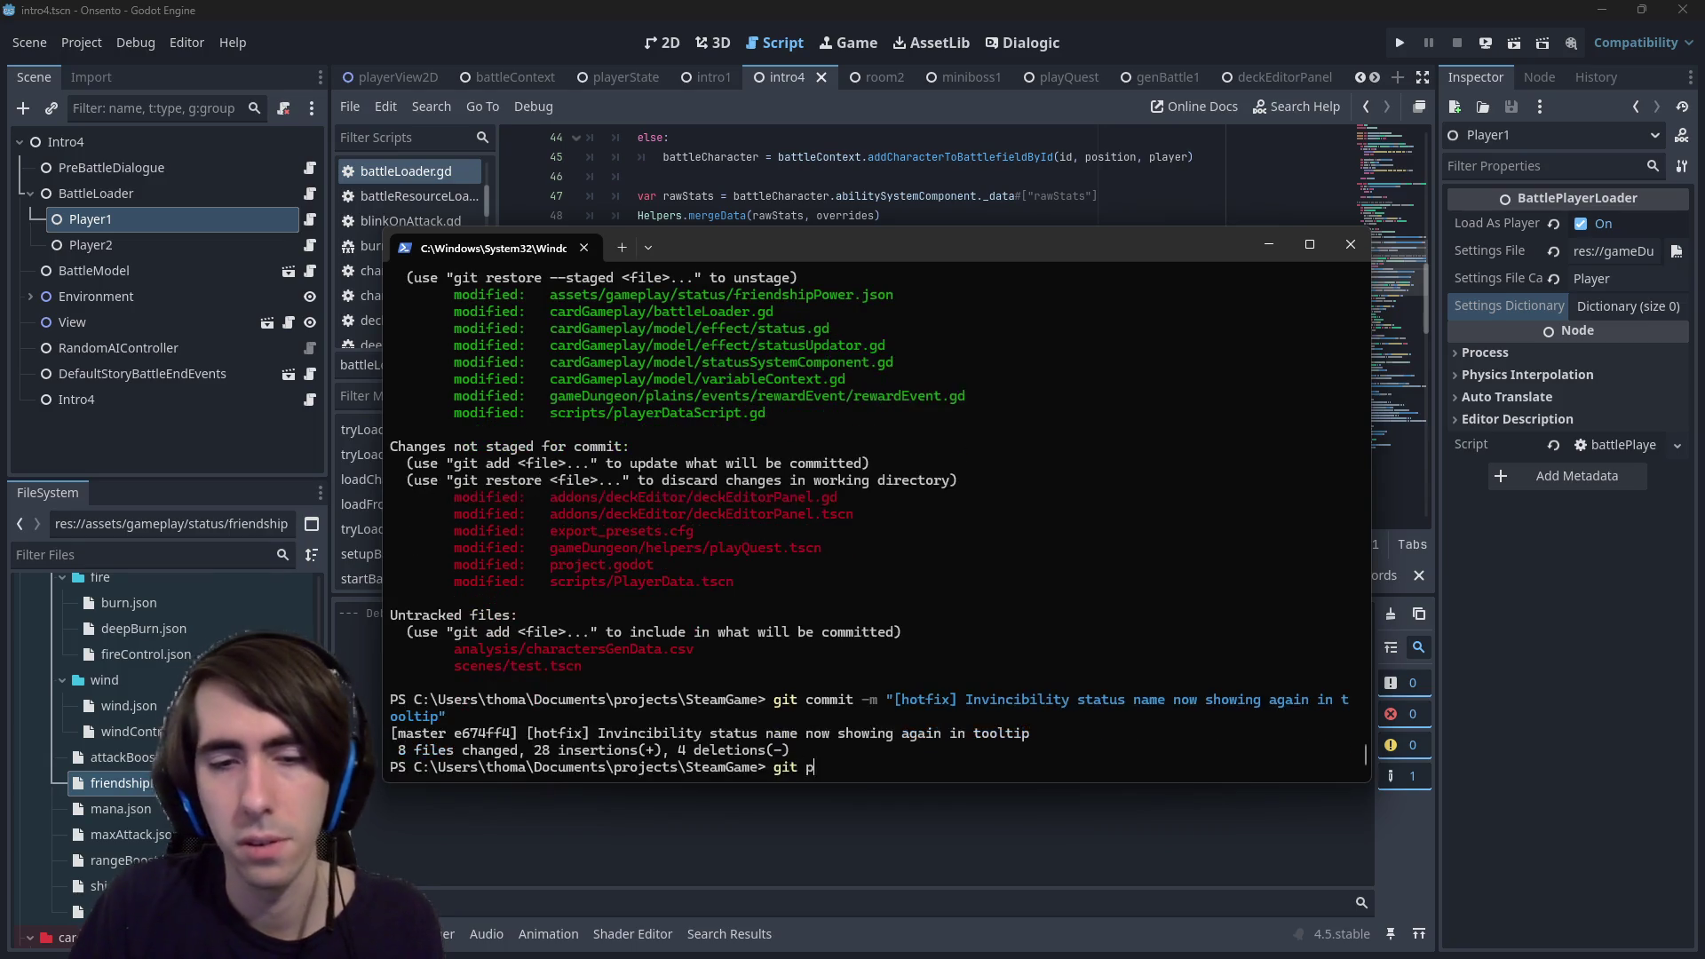
text(ush)
key(Return)
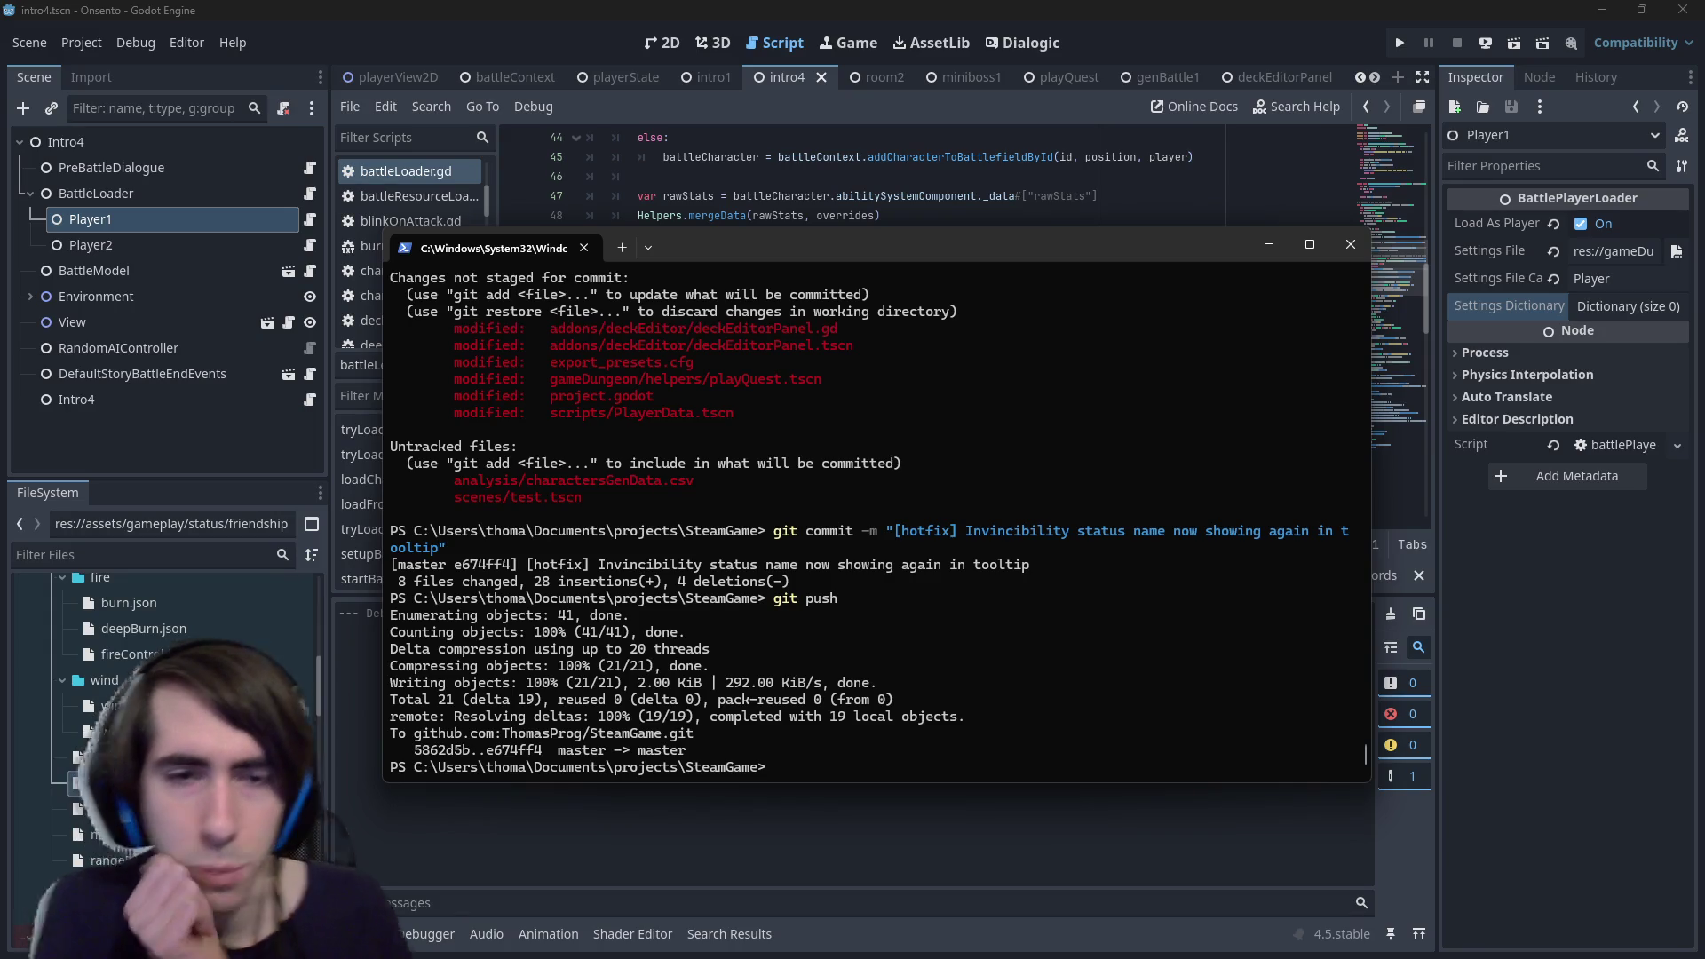
text(git diff *PlayerData.ts)
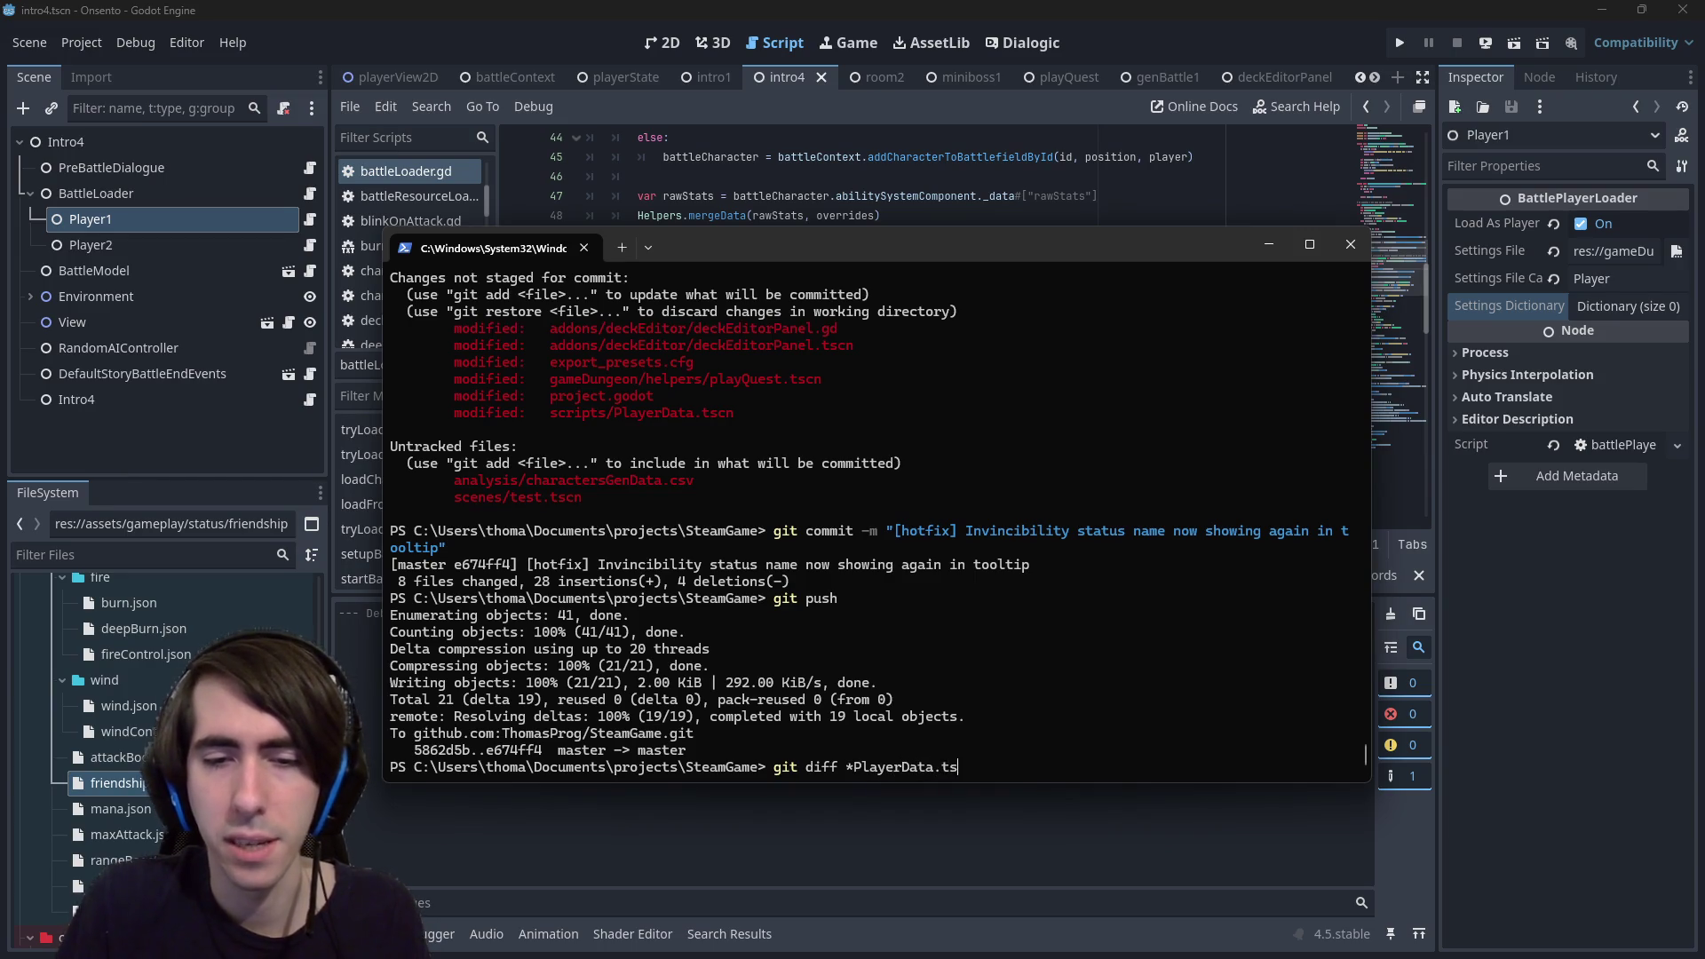
Show the git diff of PlayerData.tscn, which adds a _data = null line
key(Return)
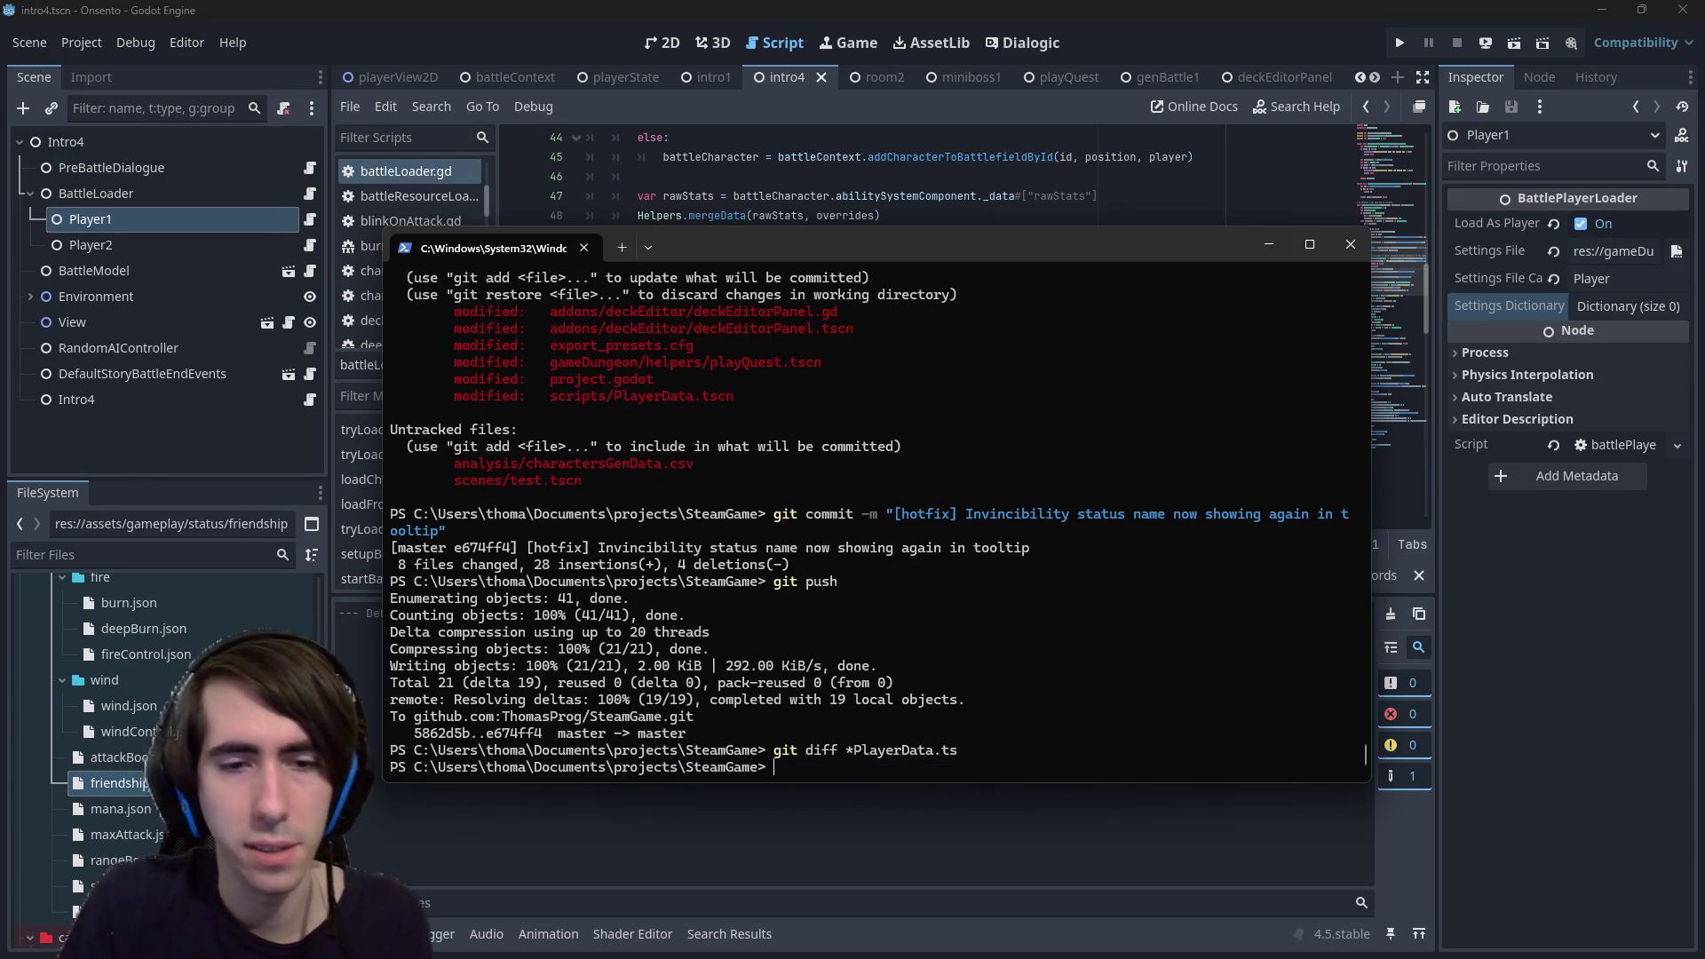
key(Up)
key(Return)
key(Up)
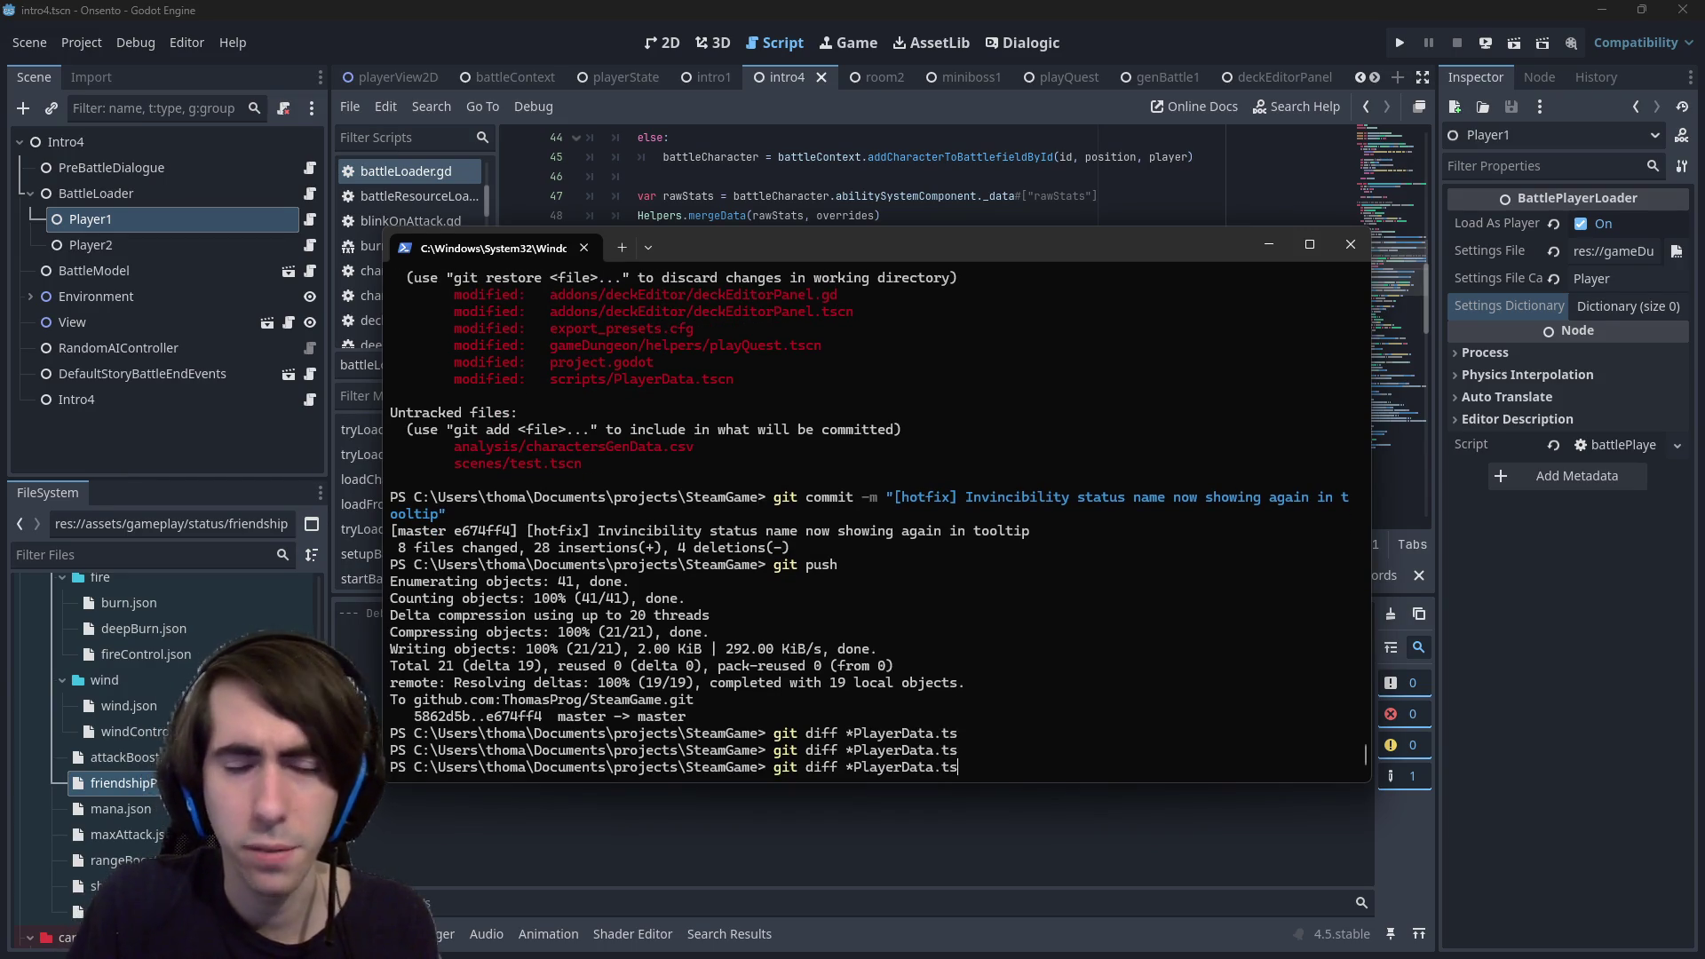
key(Return)
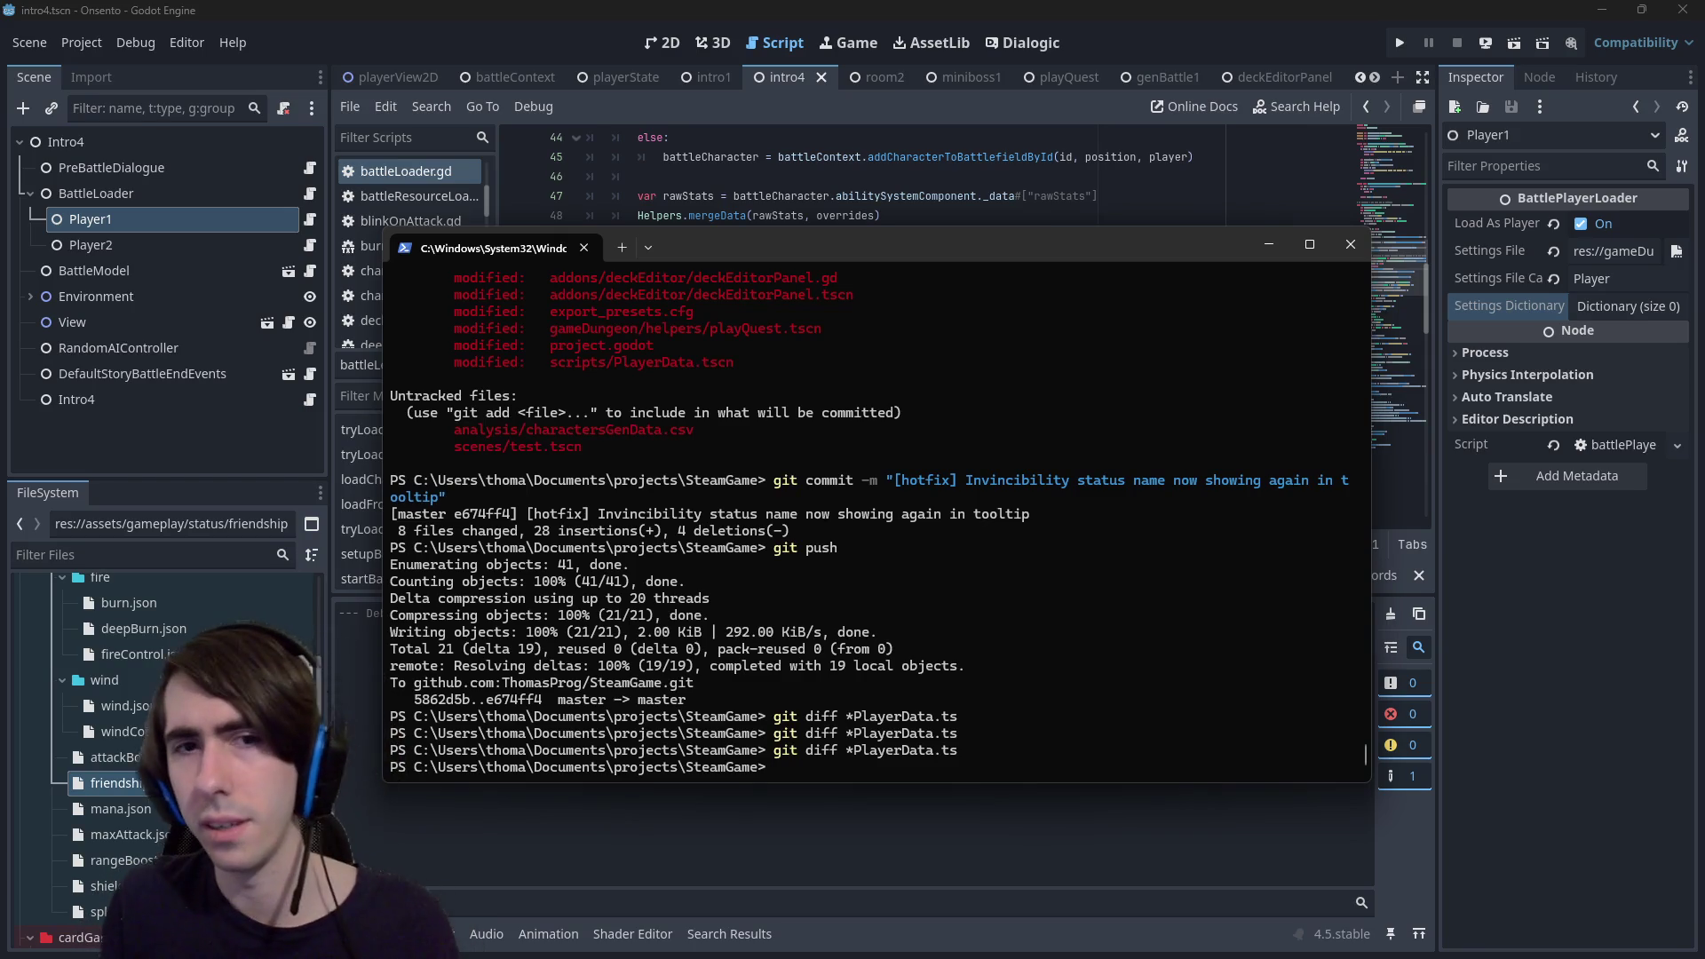
key(Up)
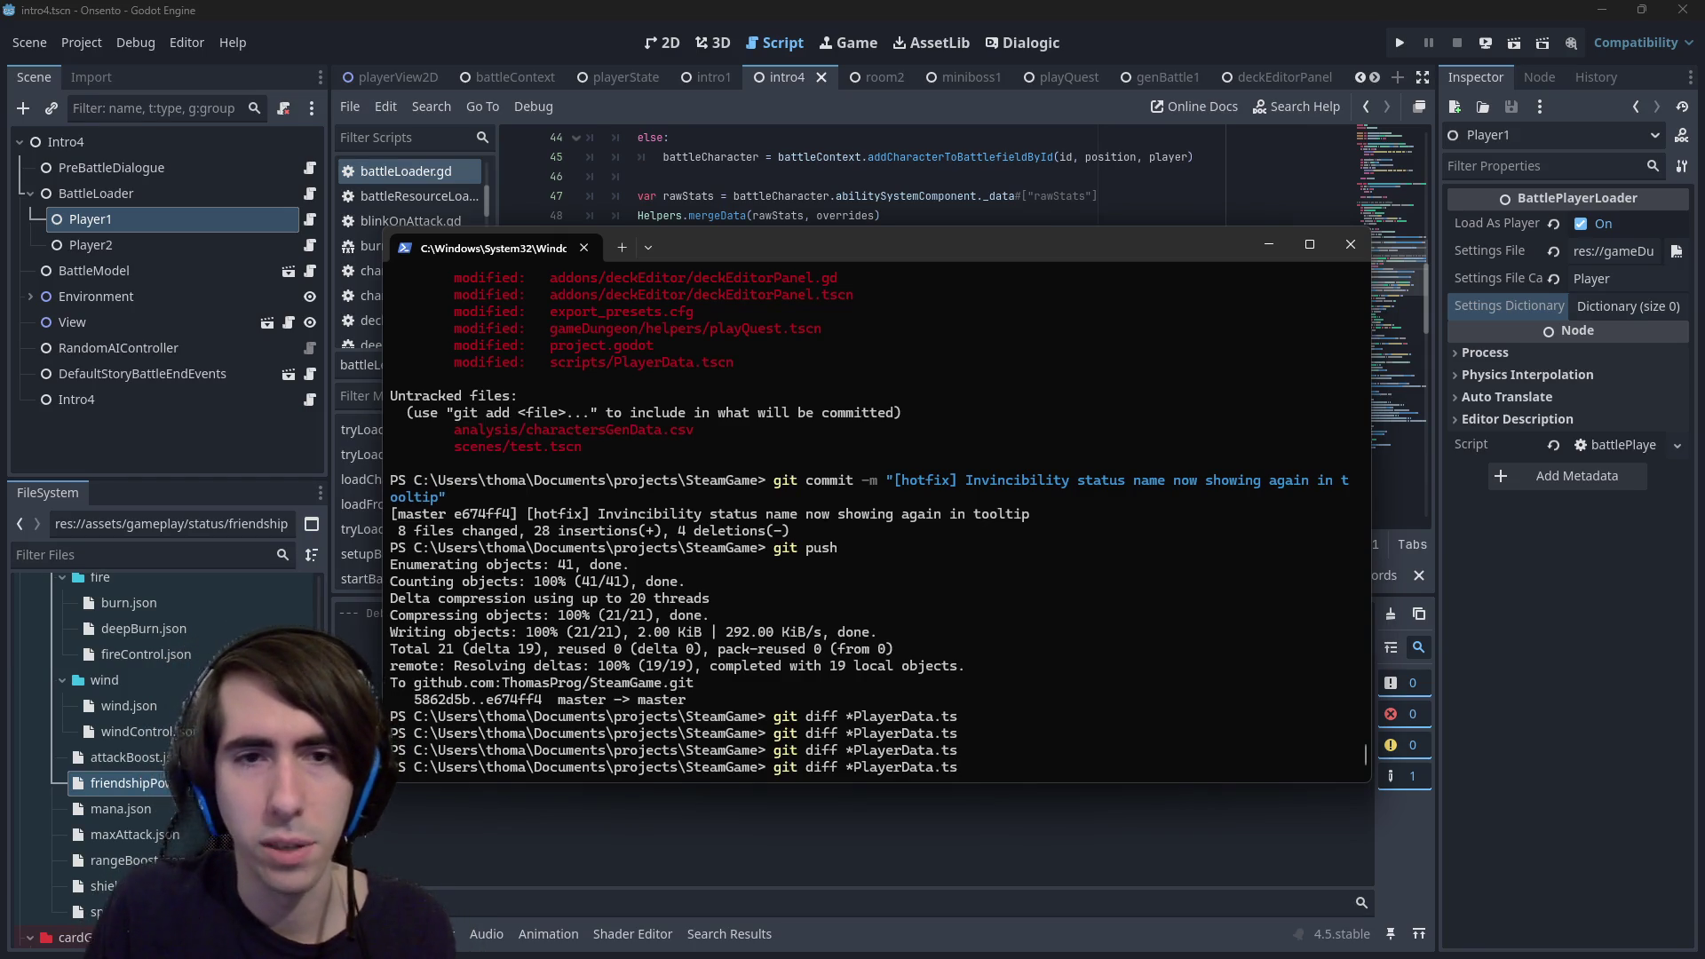
key(Return)
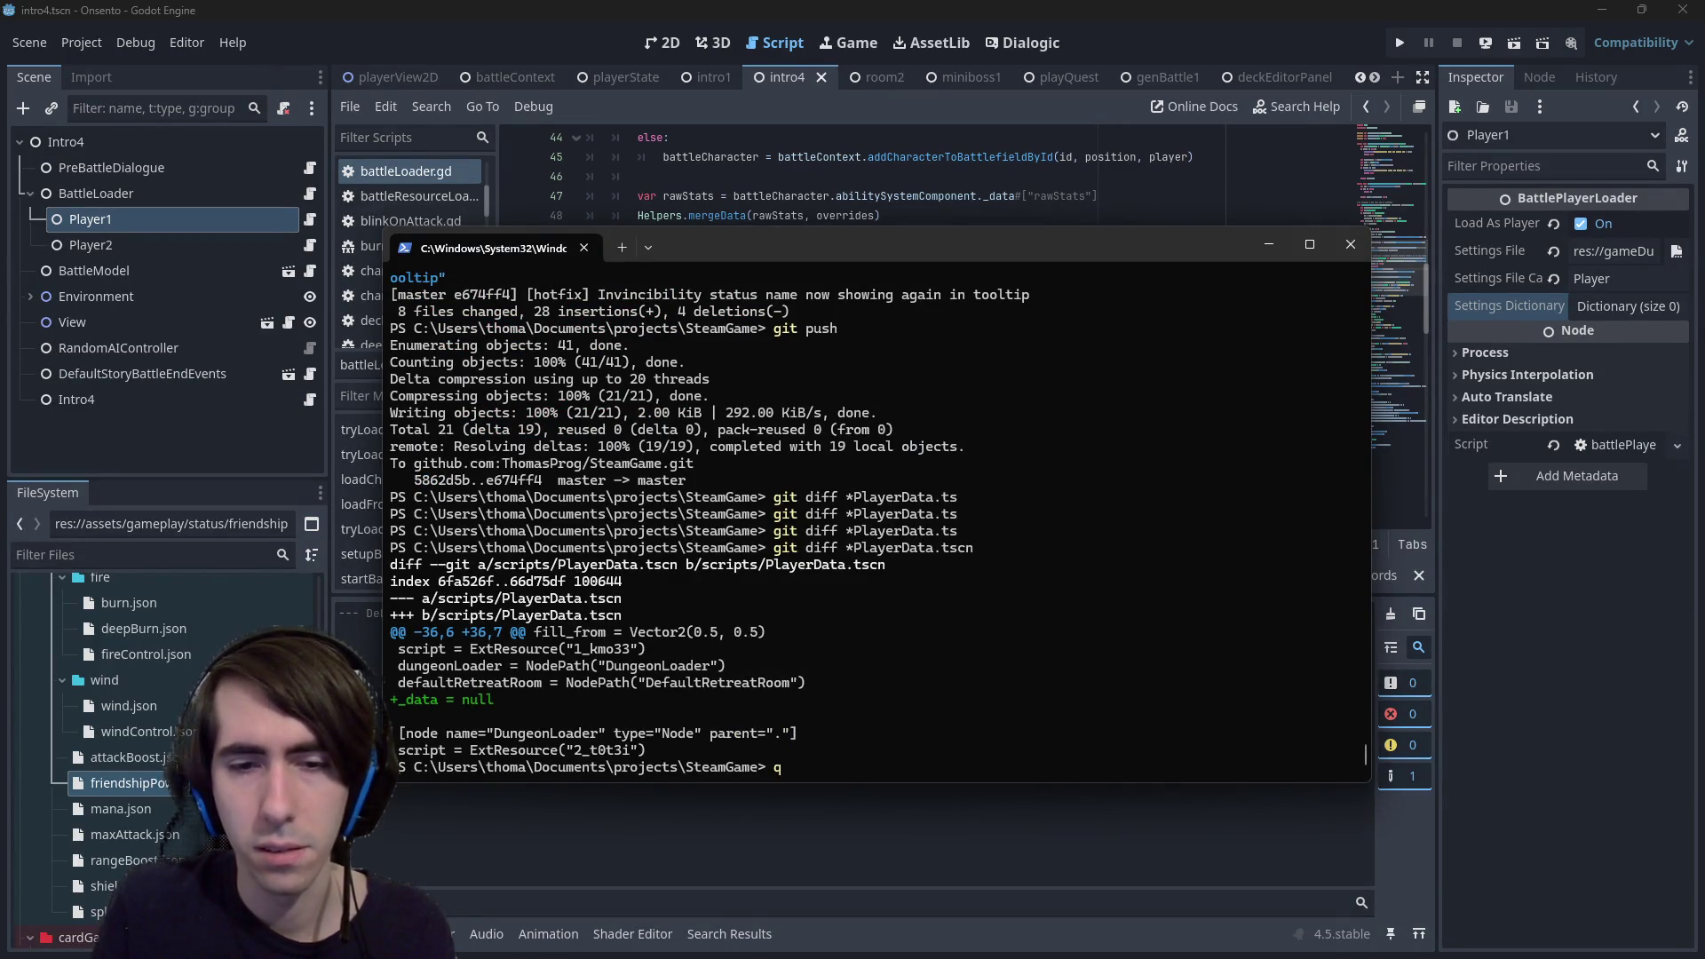
Run git status to list the six remaining uncommitted modified files
text(atus)
key(Return)
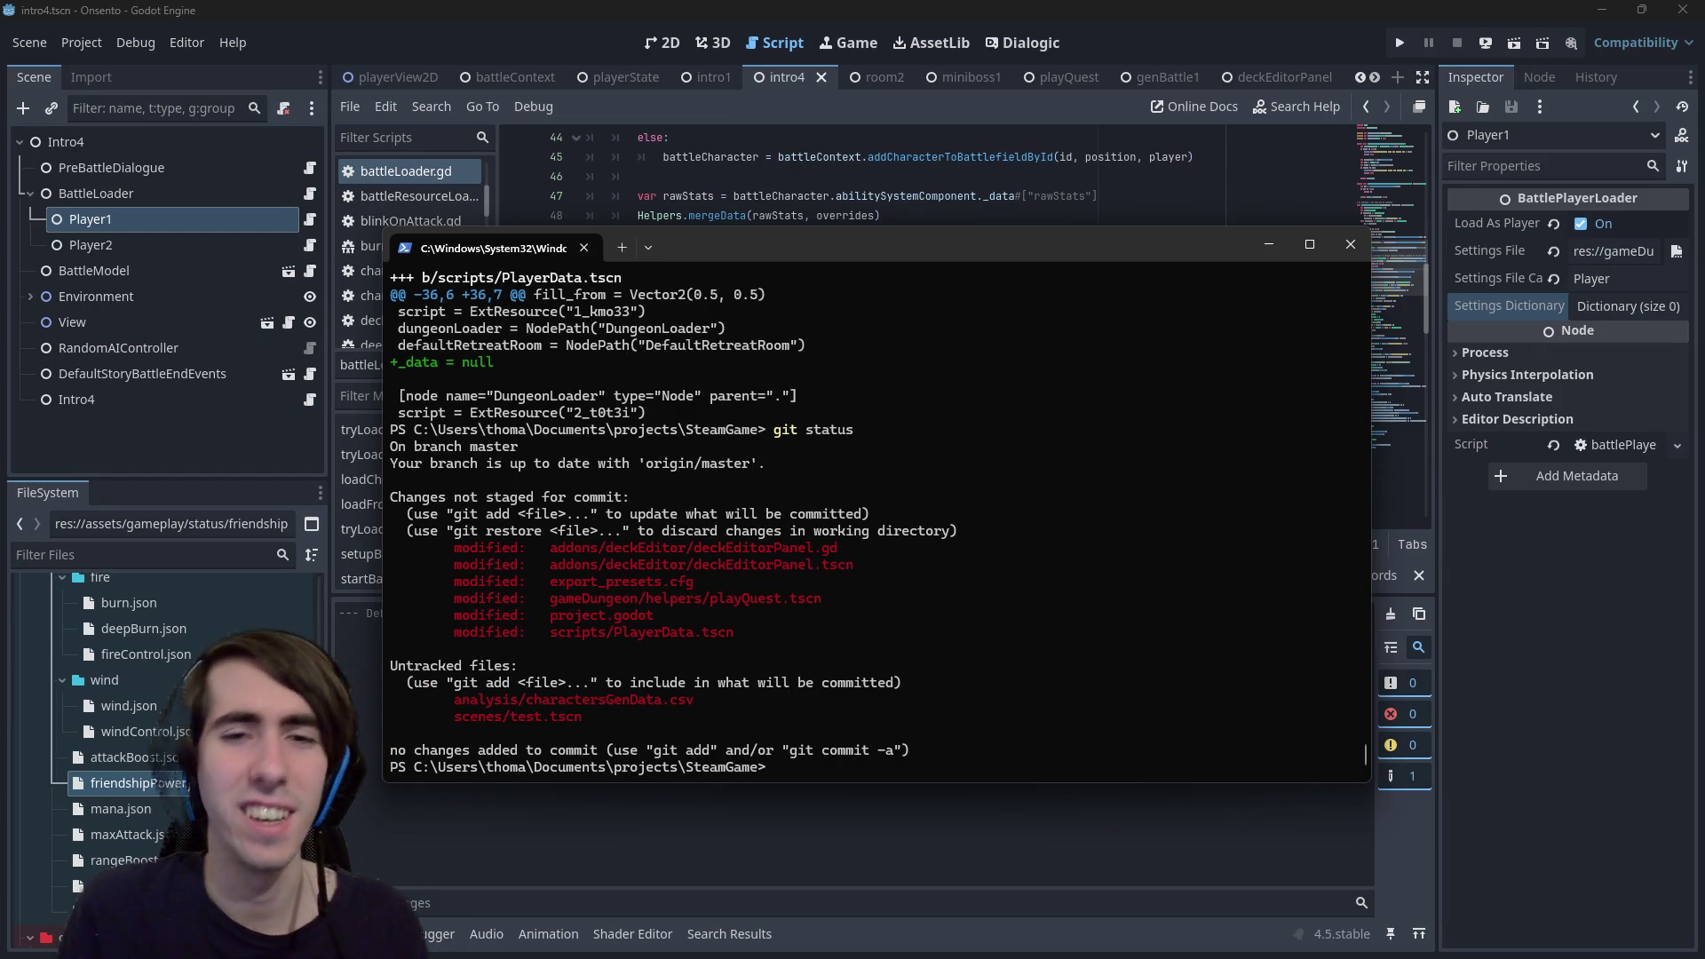
text(statu)
key(Return)
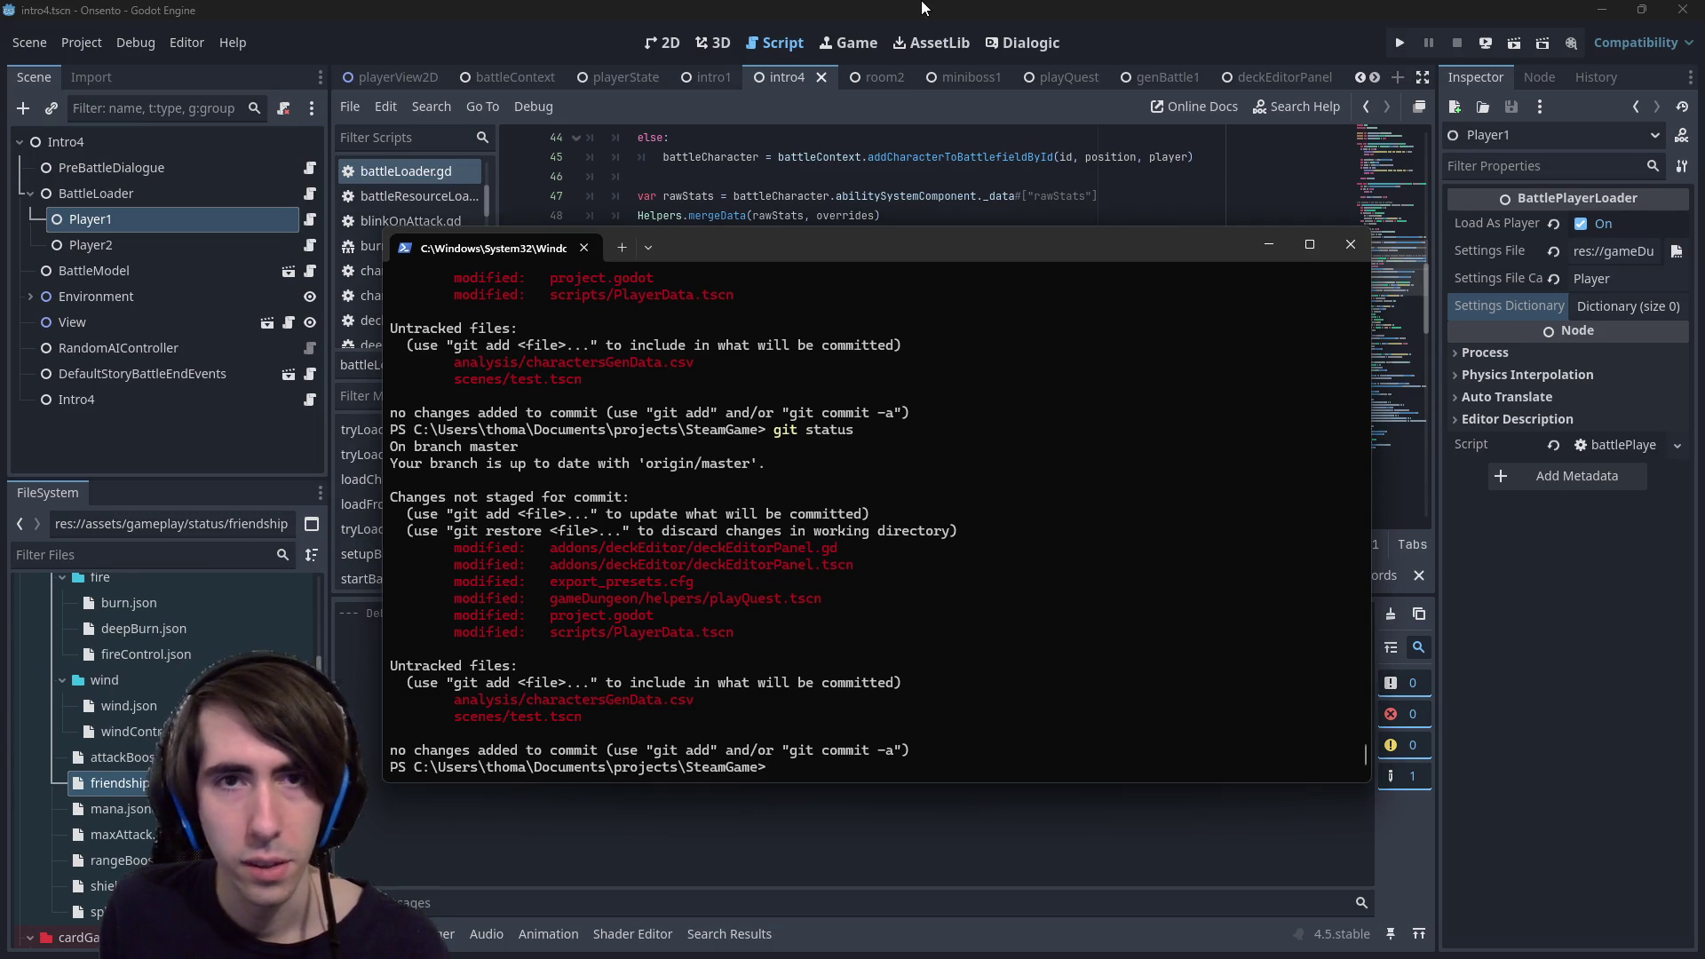
Back in Godot, open deckEditorPanel.tscn in the 2D view and zoom in on the card grid
click(922, 8)
click(943, 373)
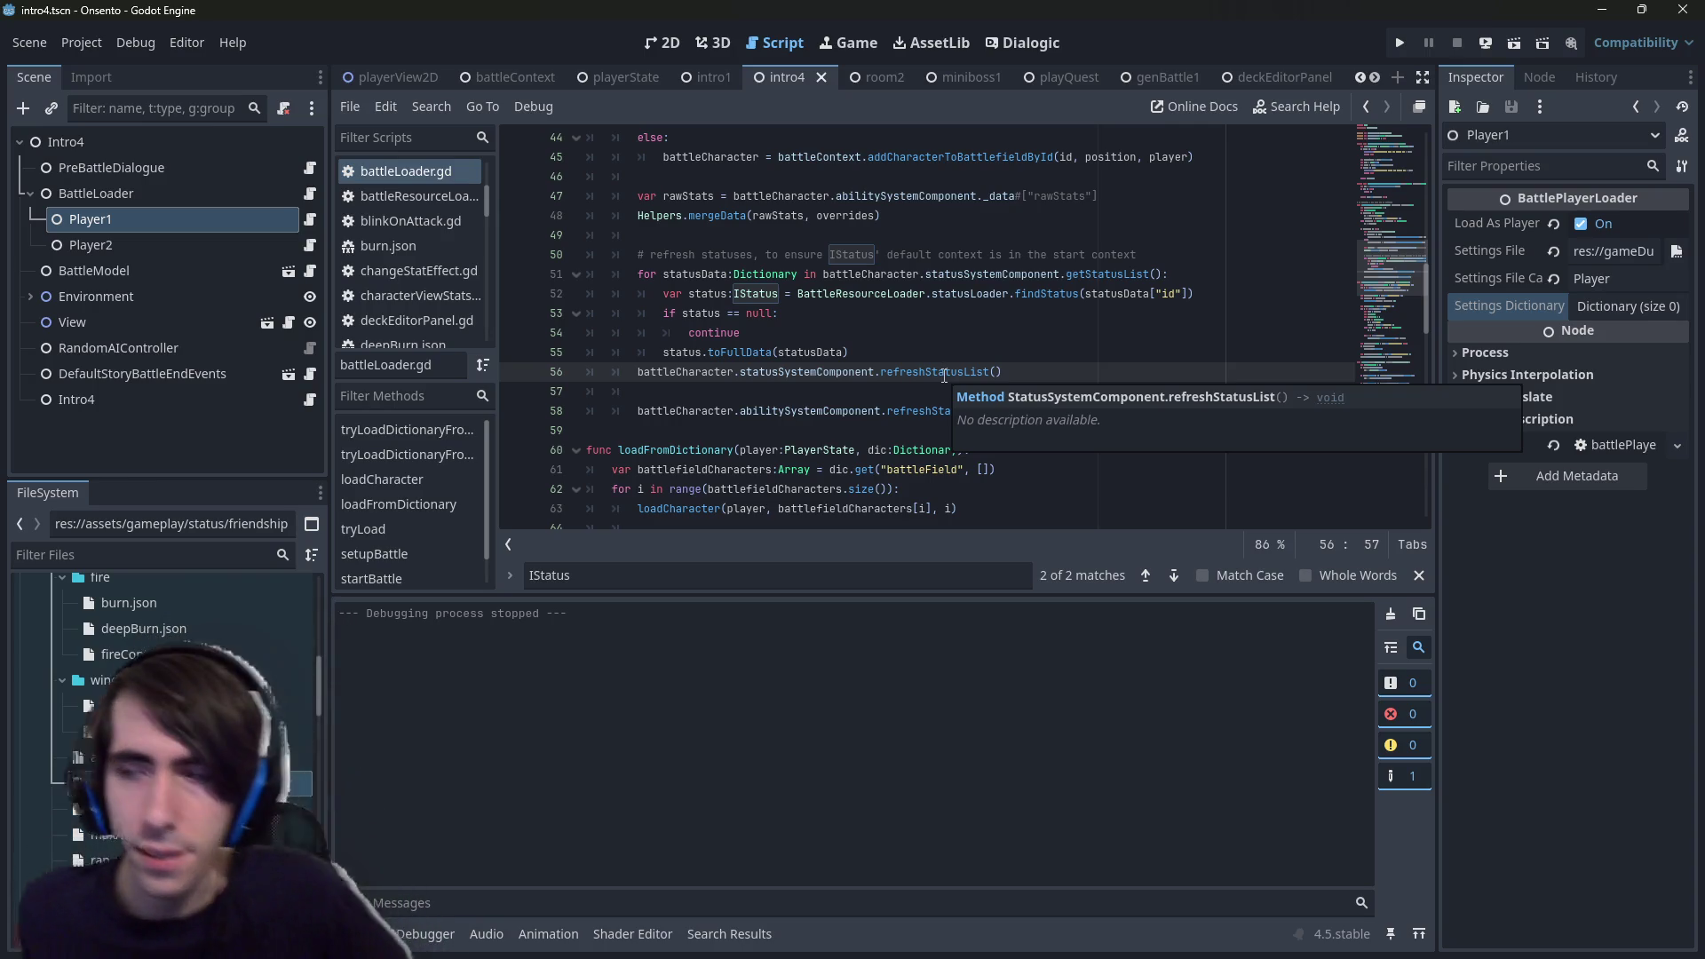
click(666, 42)
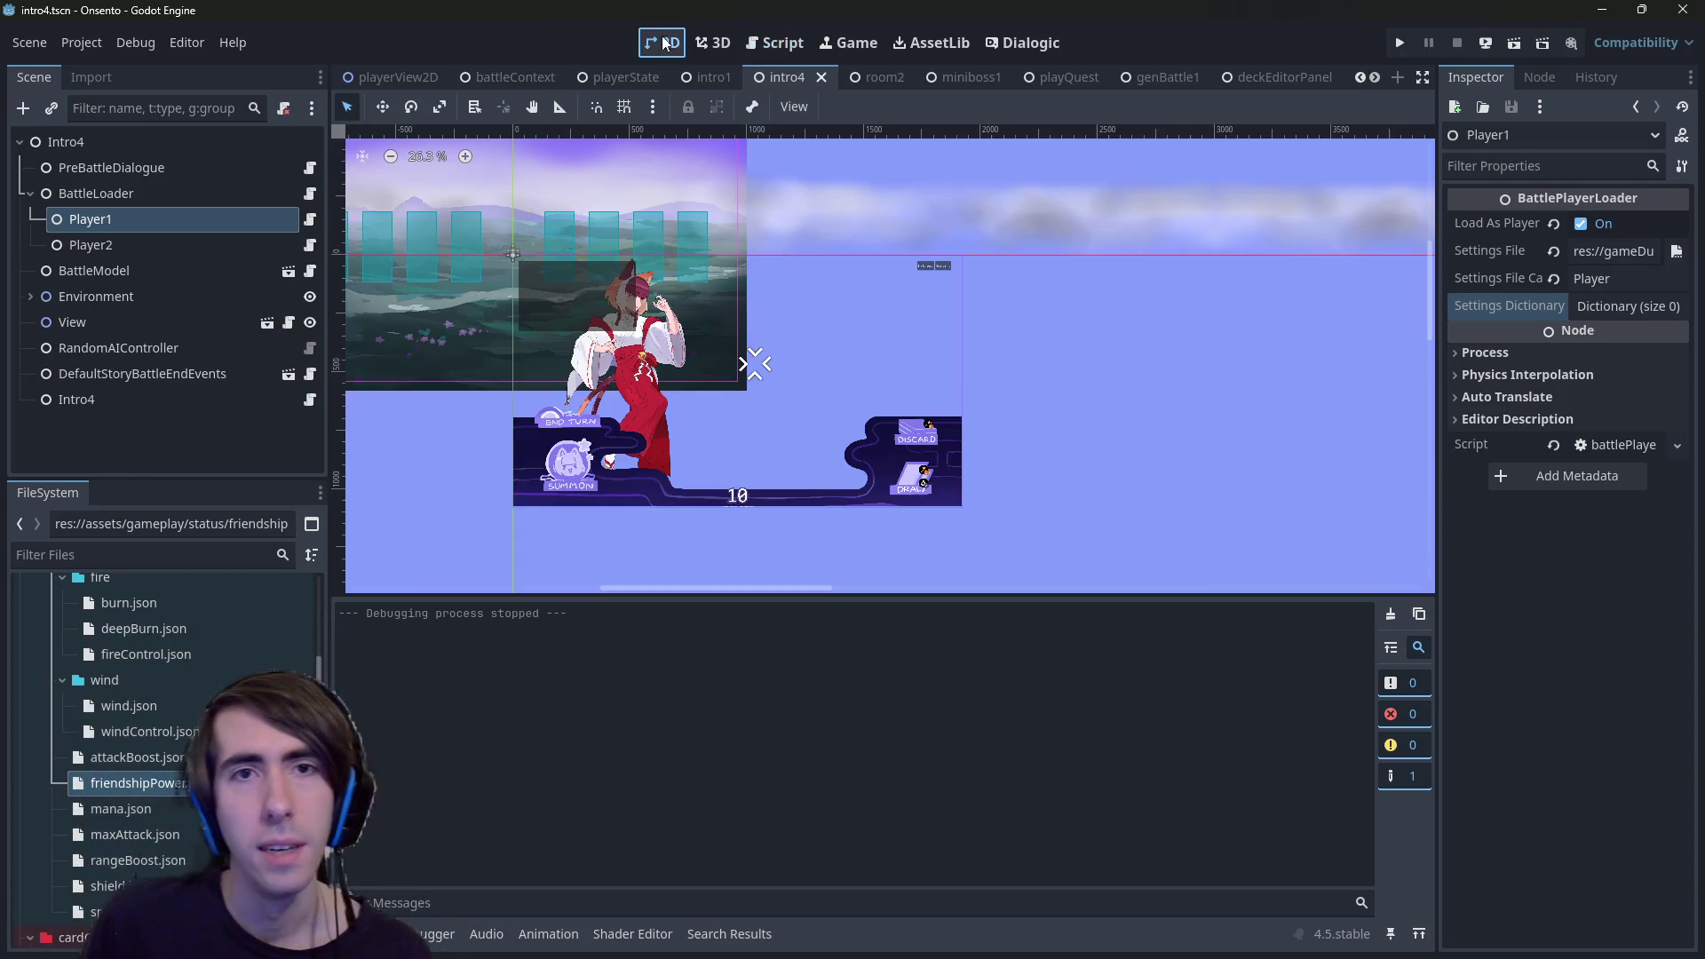
click(786, 42)
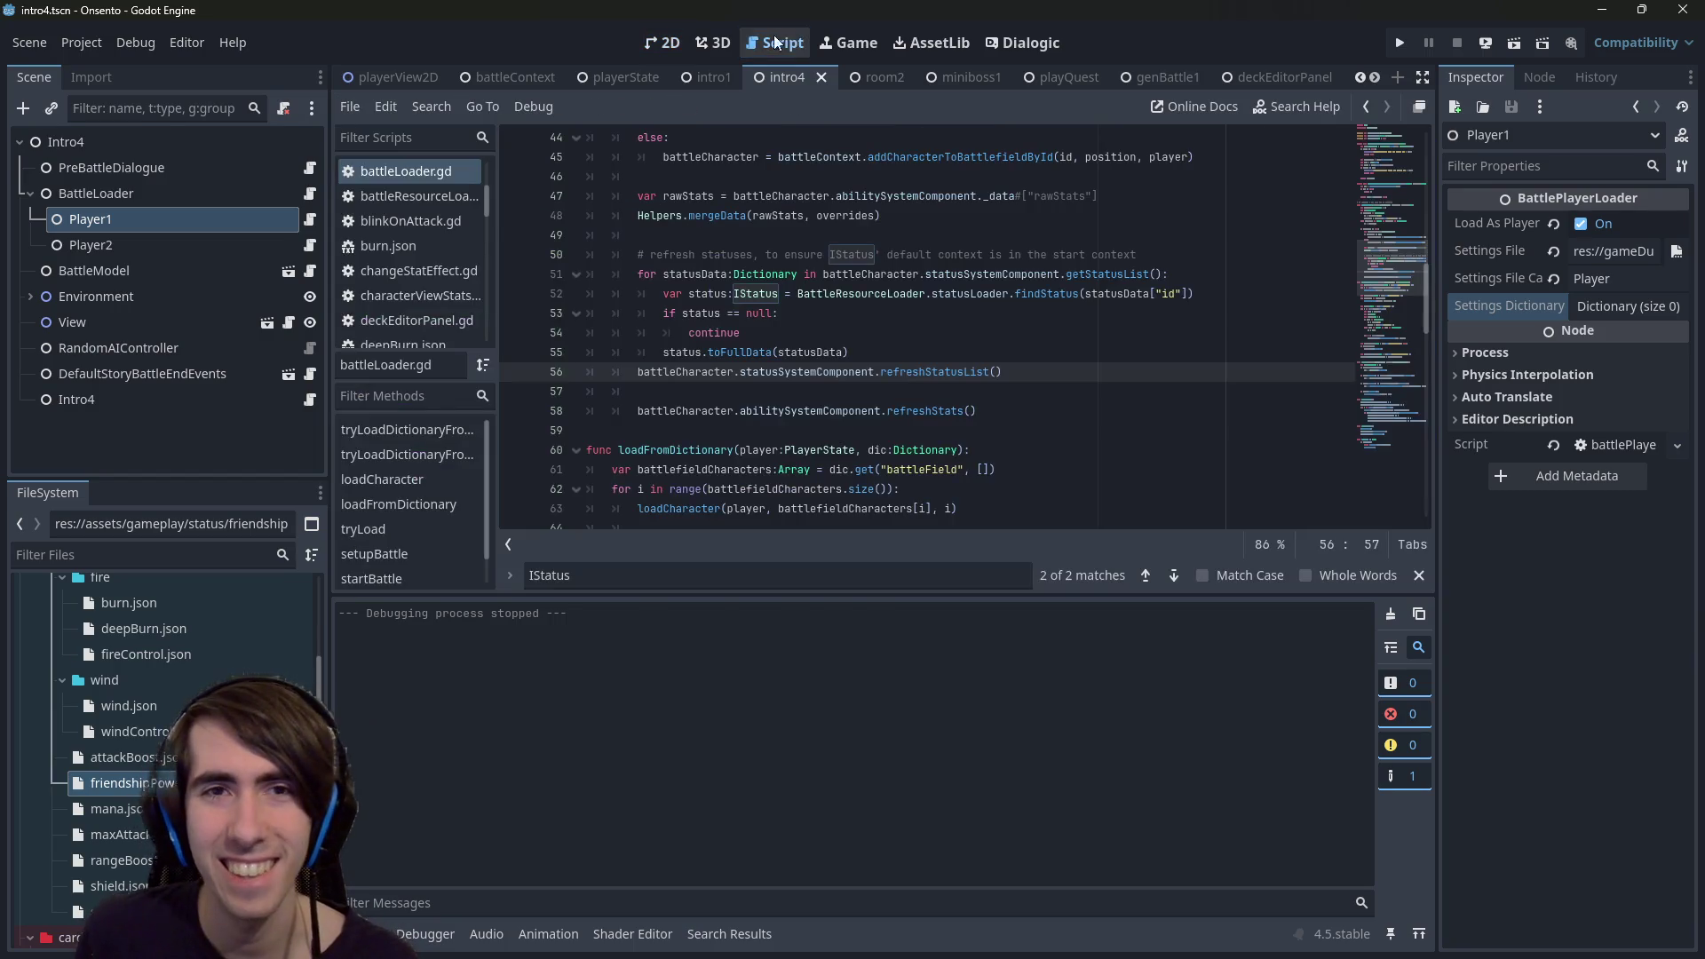
scroll(828, 237, up, 3)
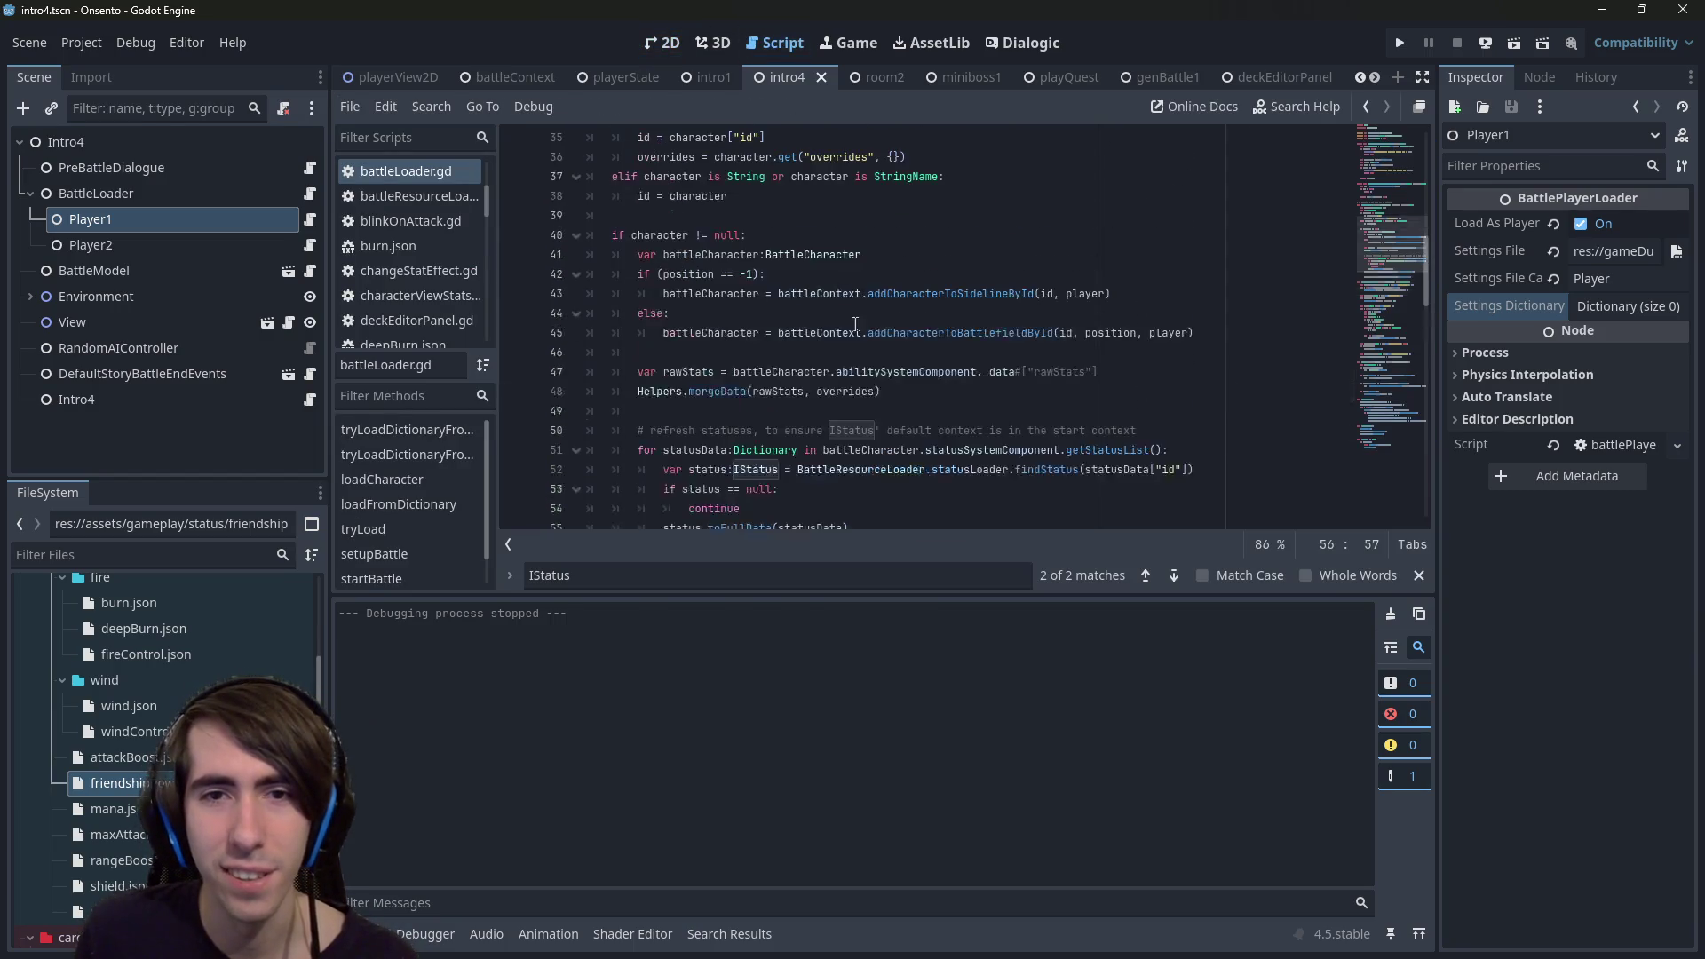
click(649, 41)
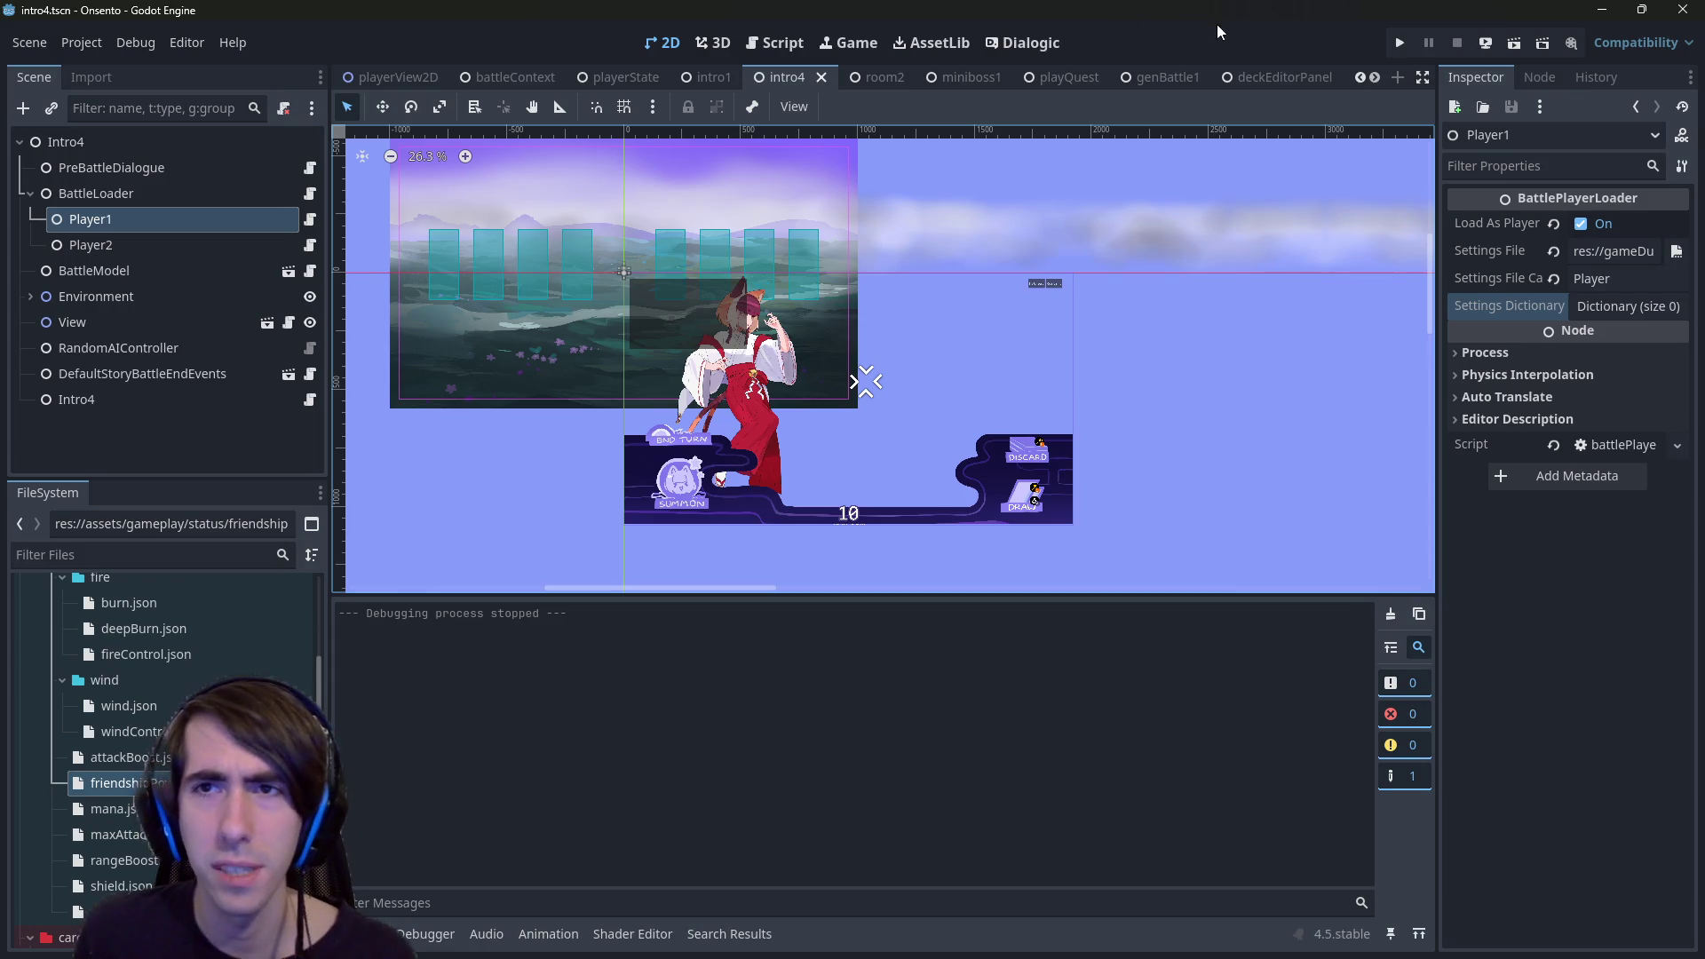
click(1281, 77)
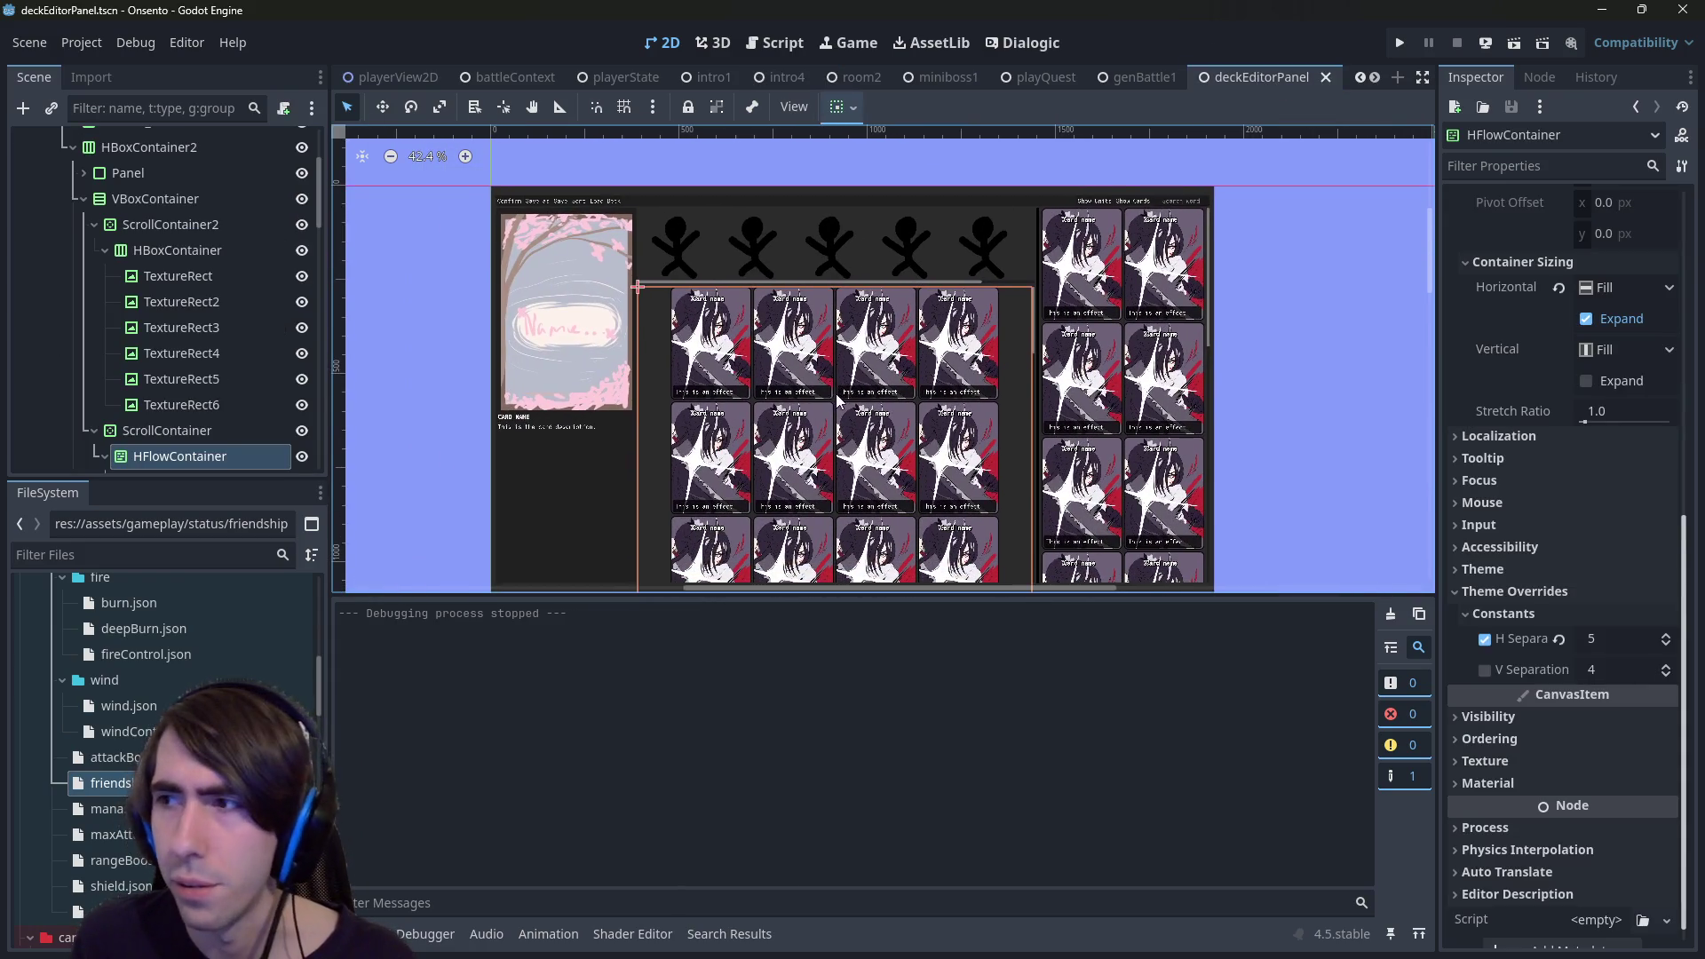
scroll(886, 313, up, 3)
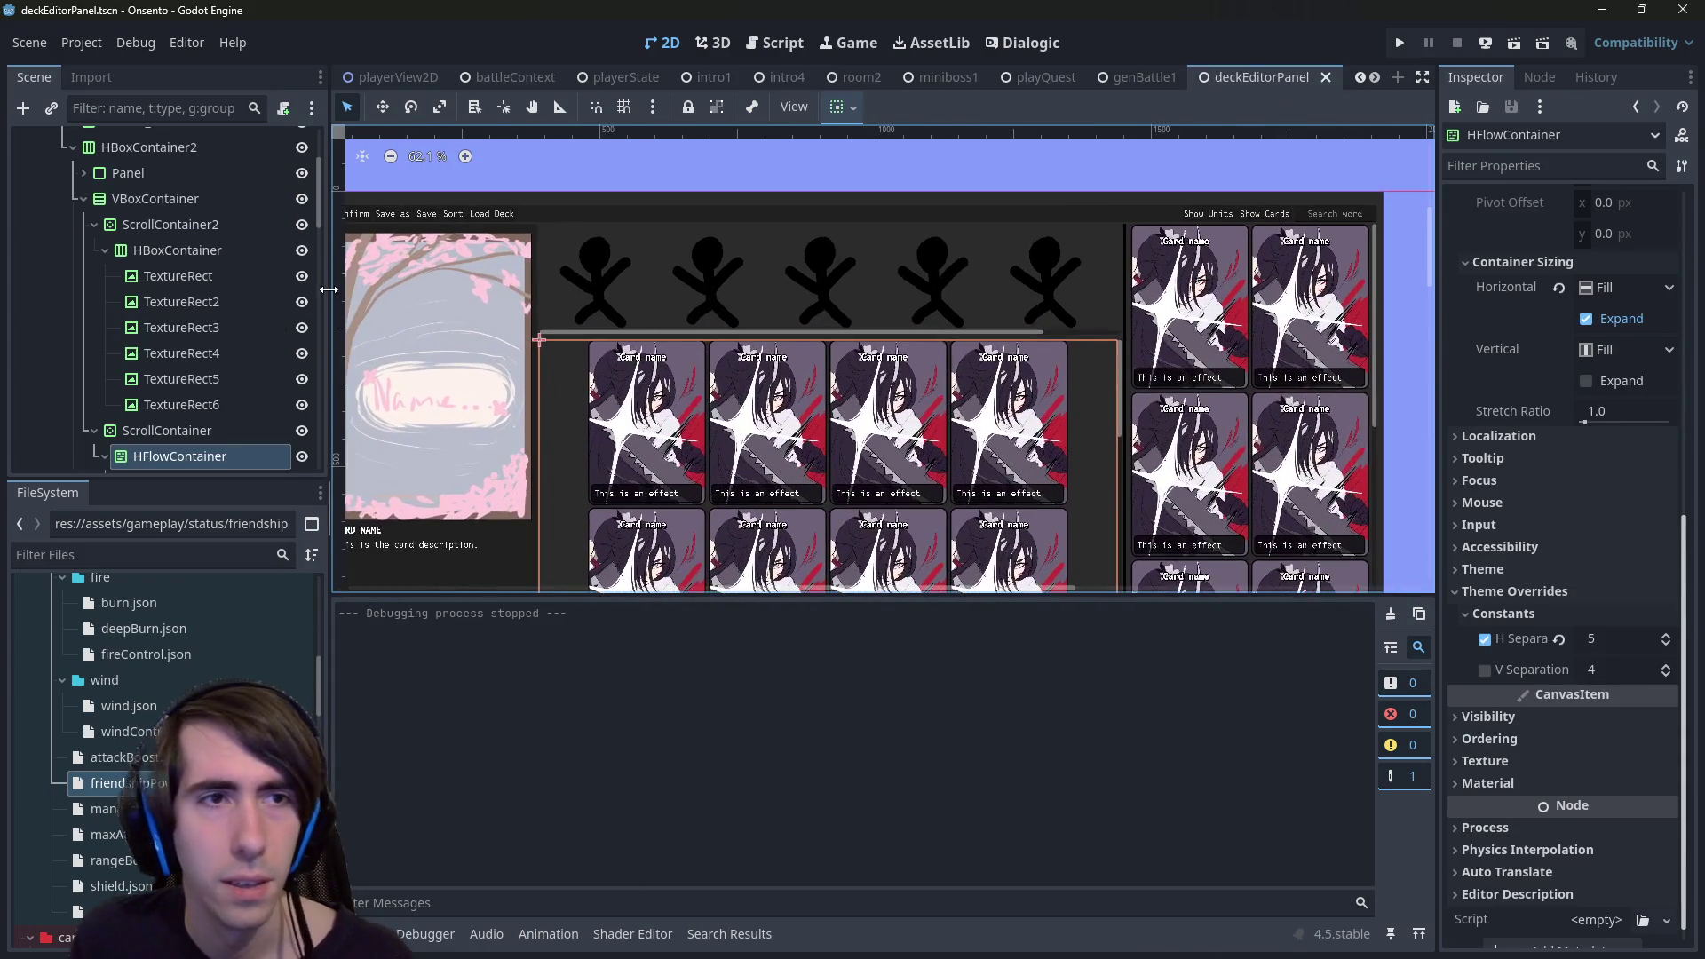
scroll(294, 315, up, 3)
Change line 17 of deckEditorPanel.gd to call PlayerData.getCards() and jump to its definition
click(303, 142)
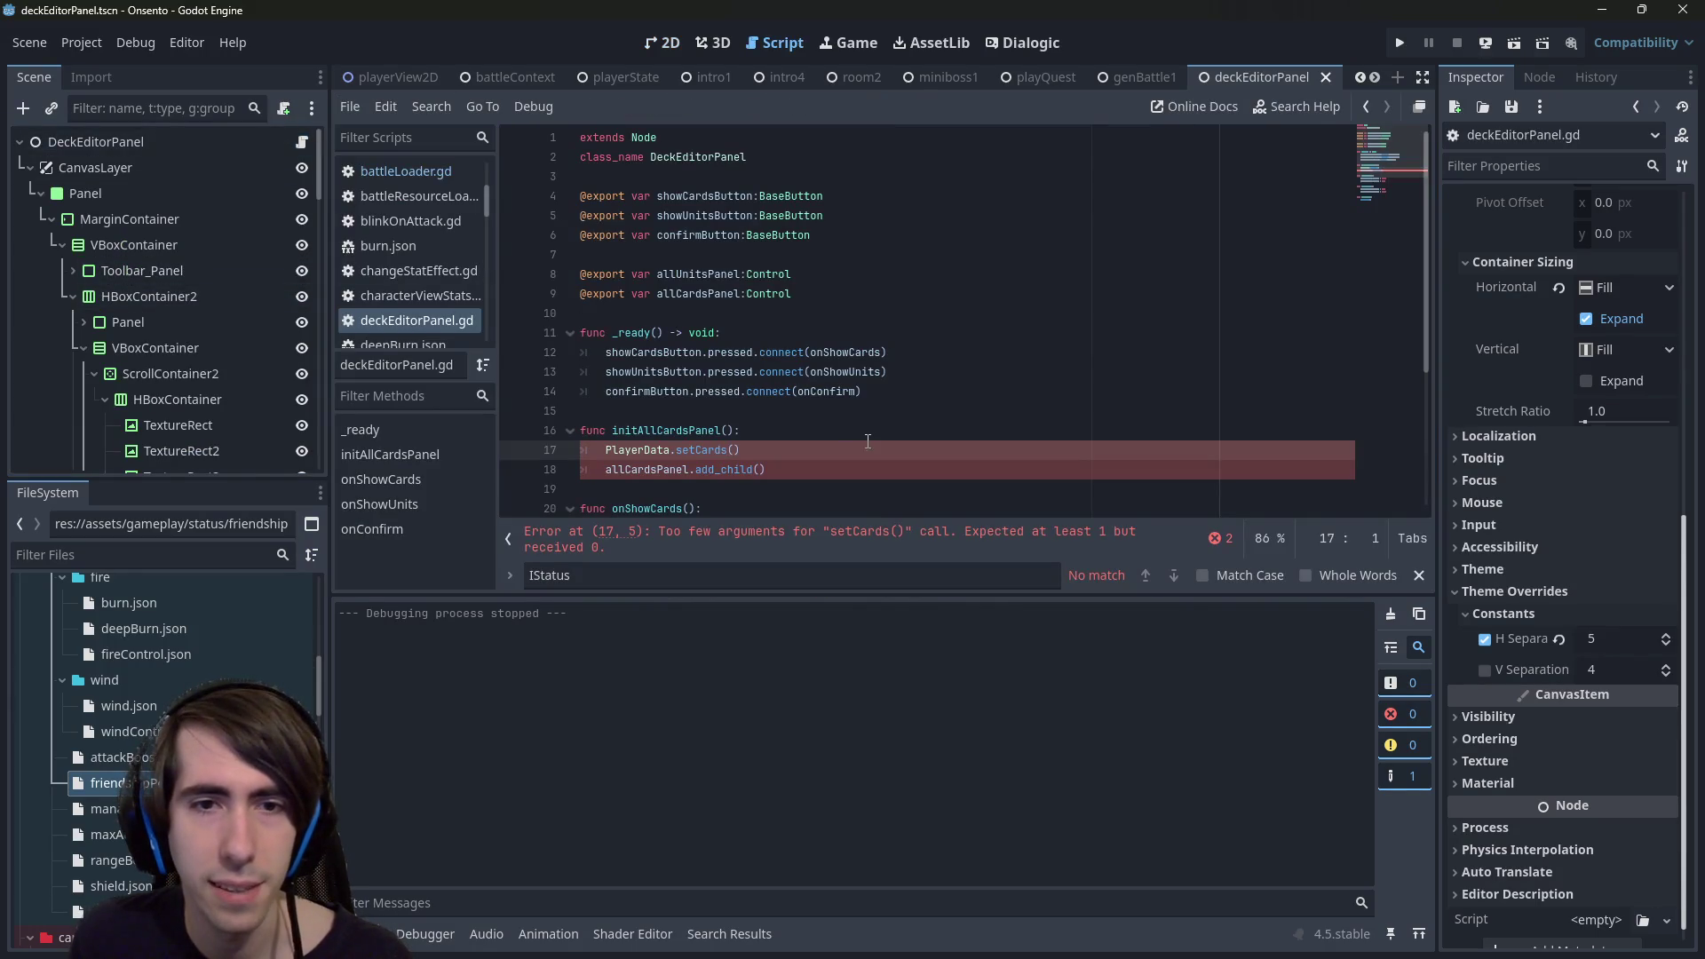
click(863, 452)
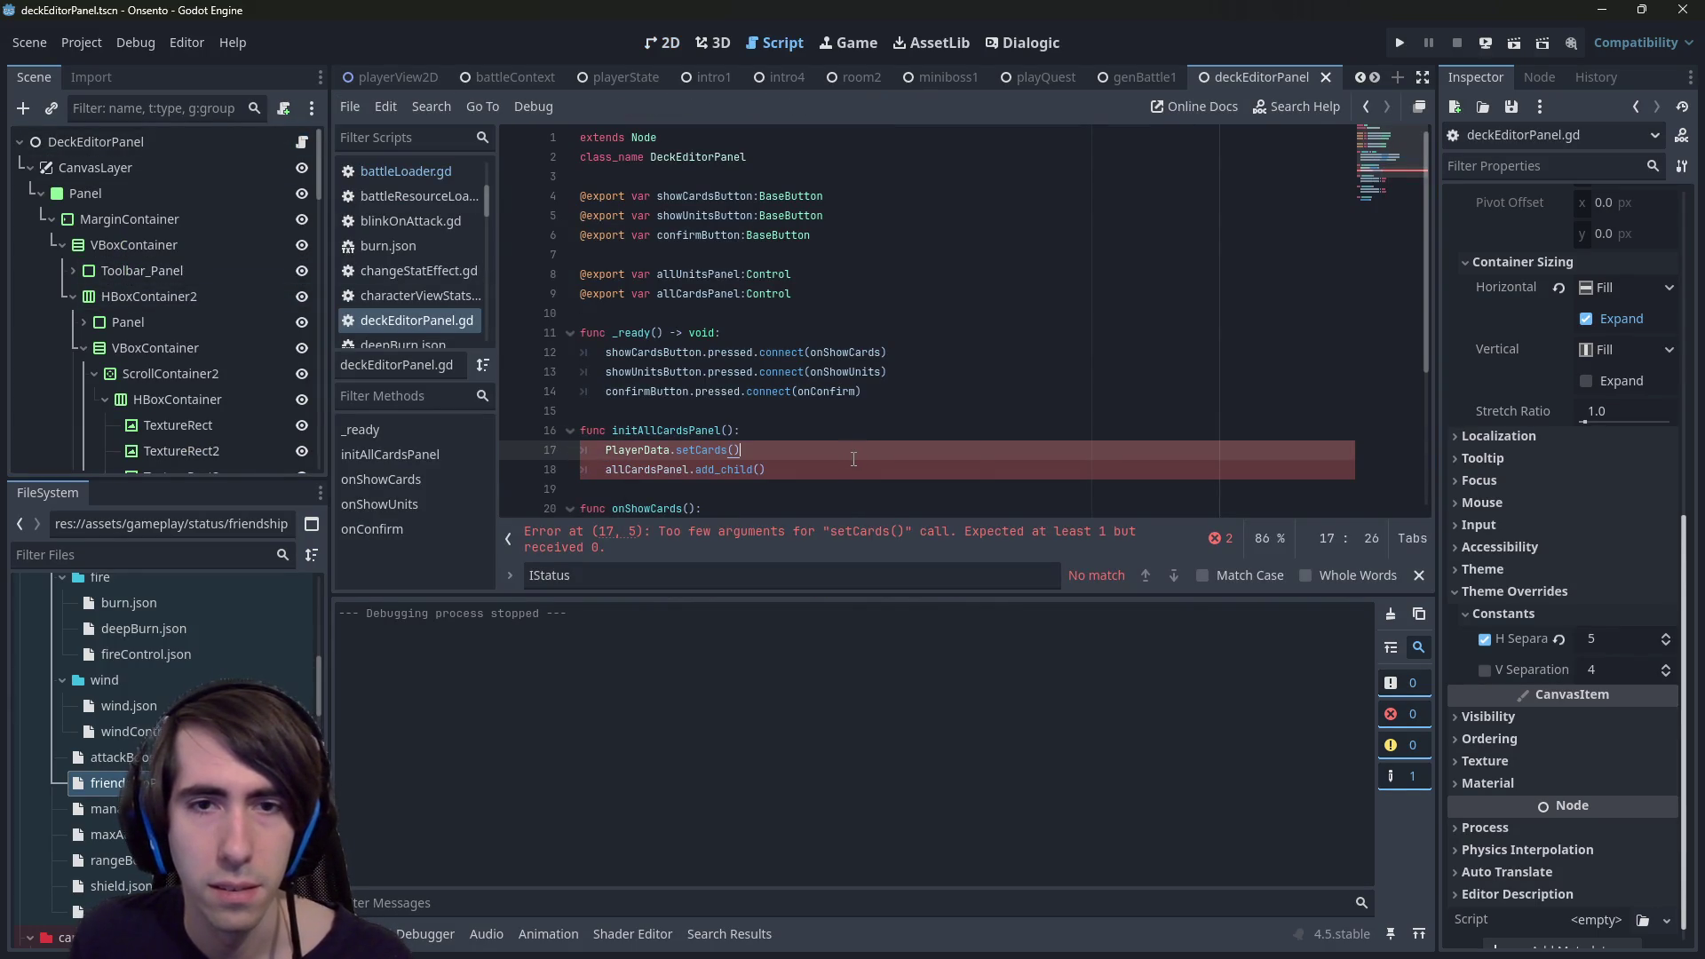
scroll(849, 452, down, 2)
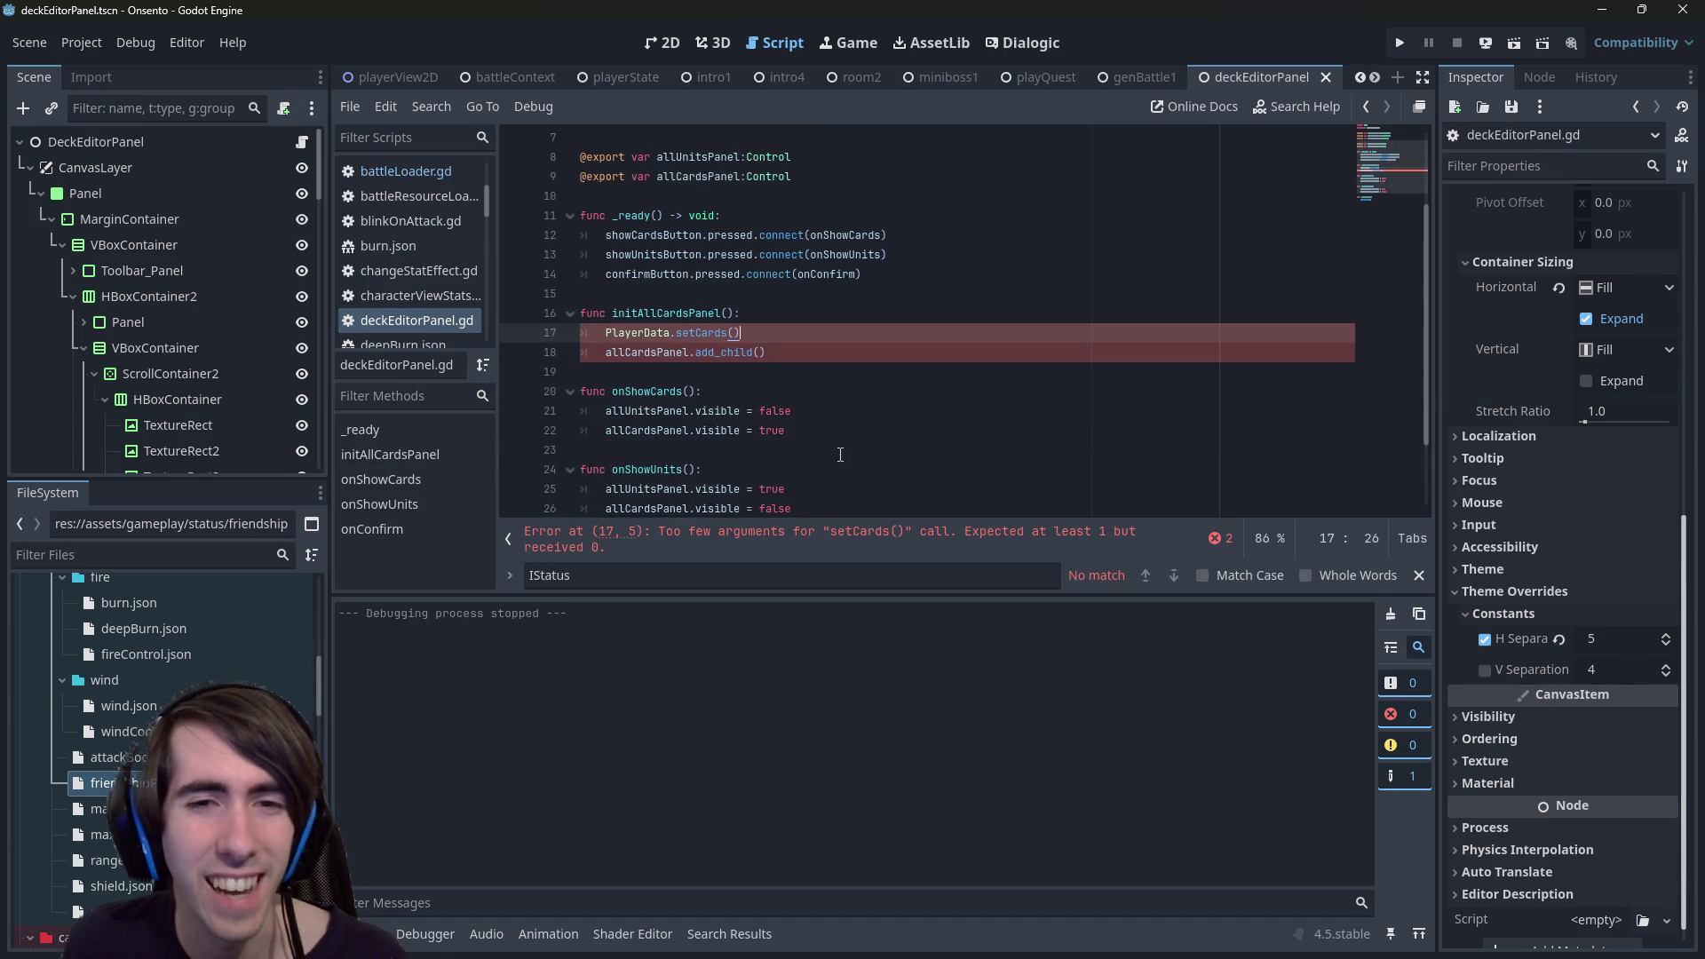
scroll(841, 455, up, 2)
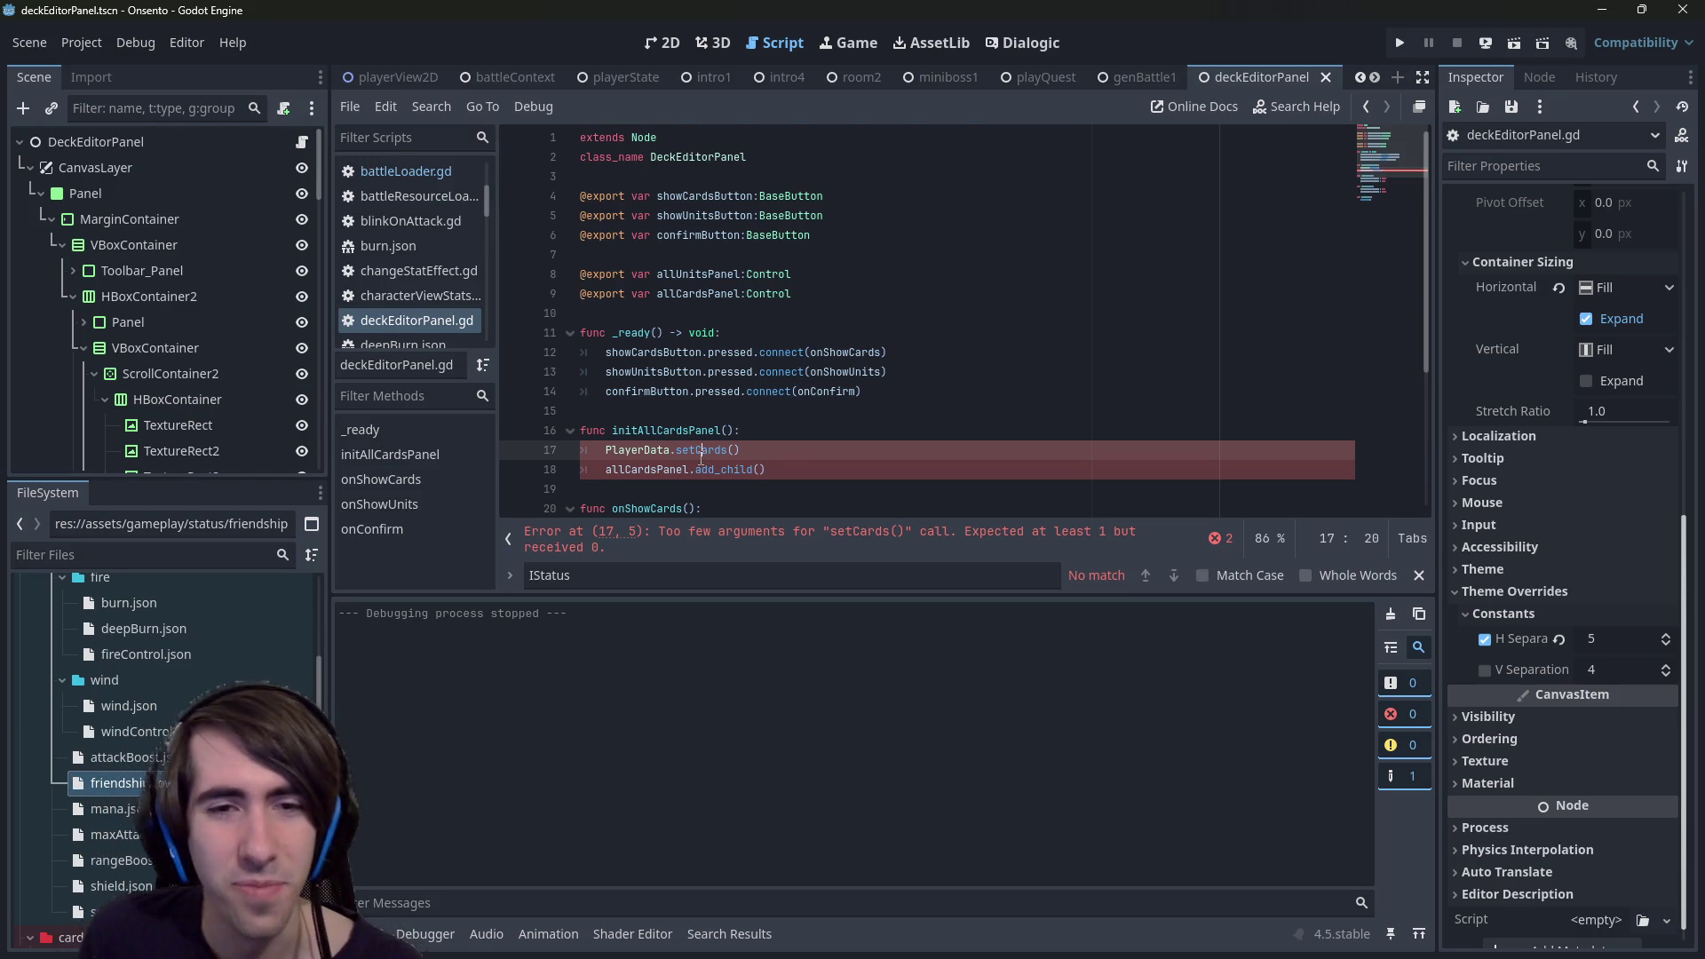
text(etCards)
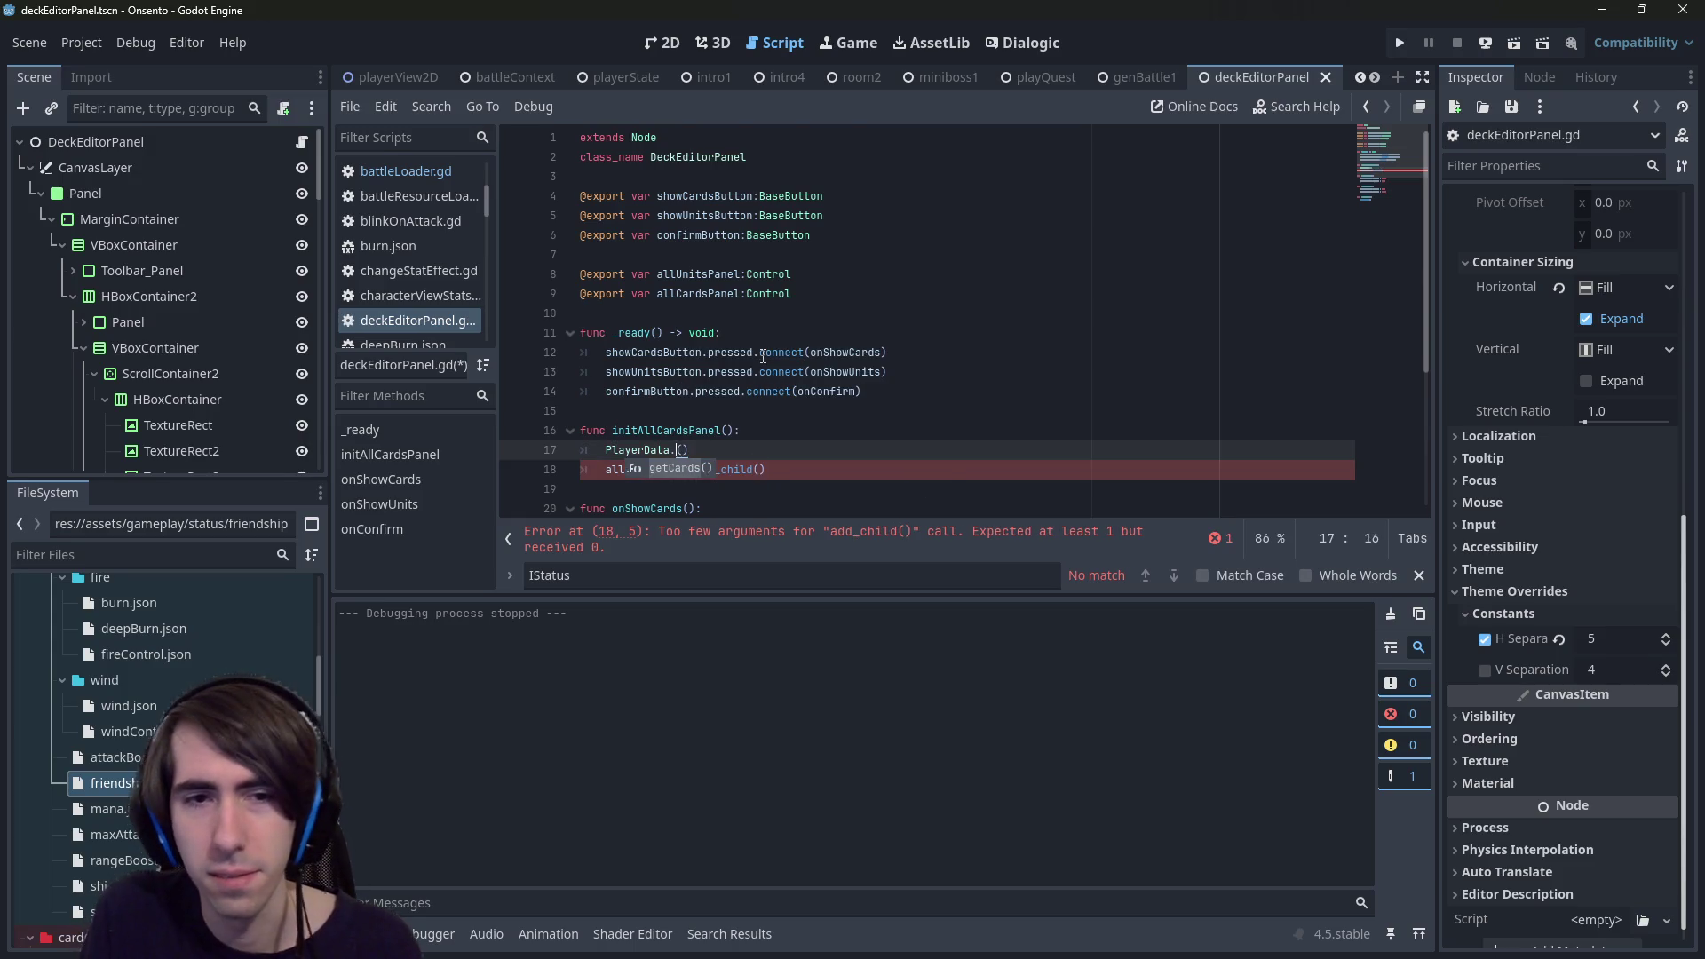
text(getPerm)
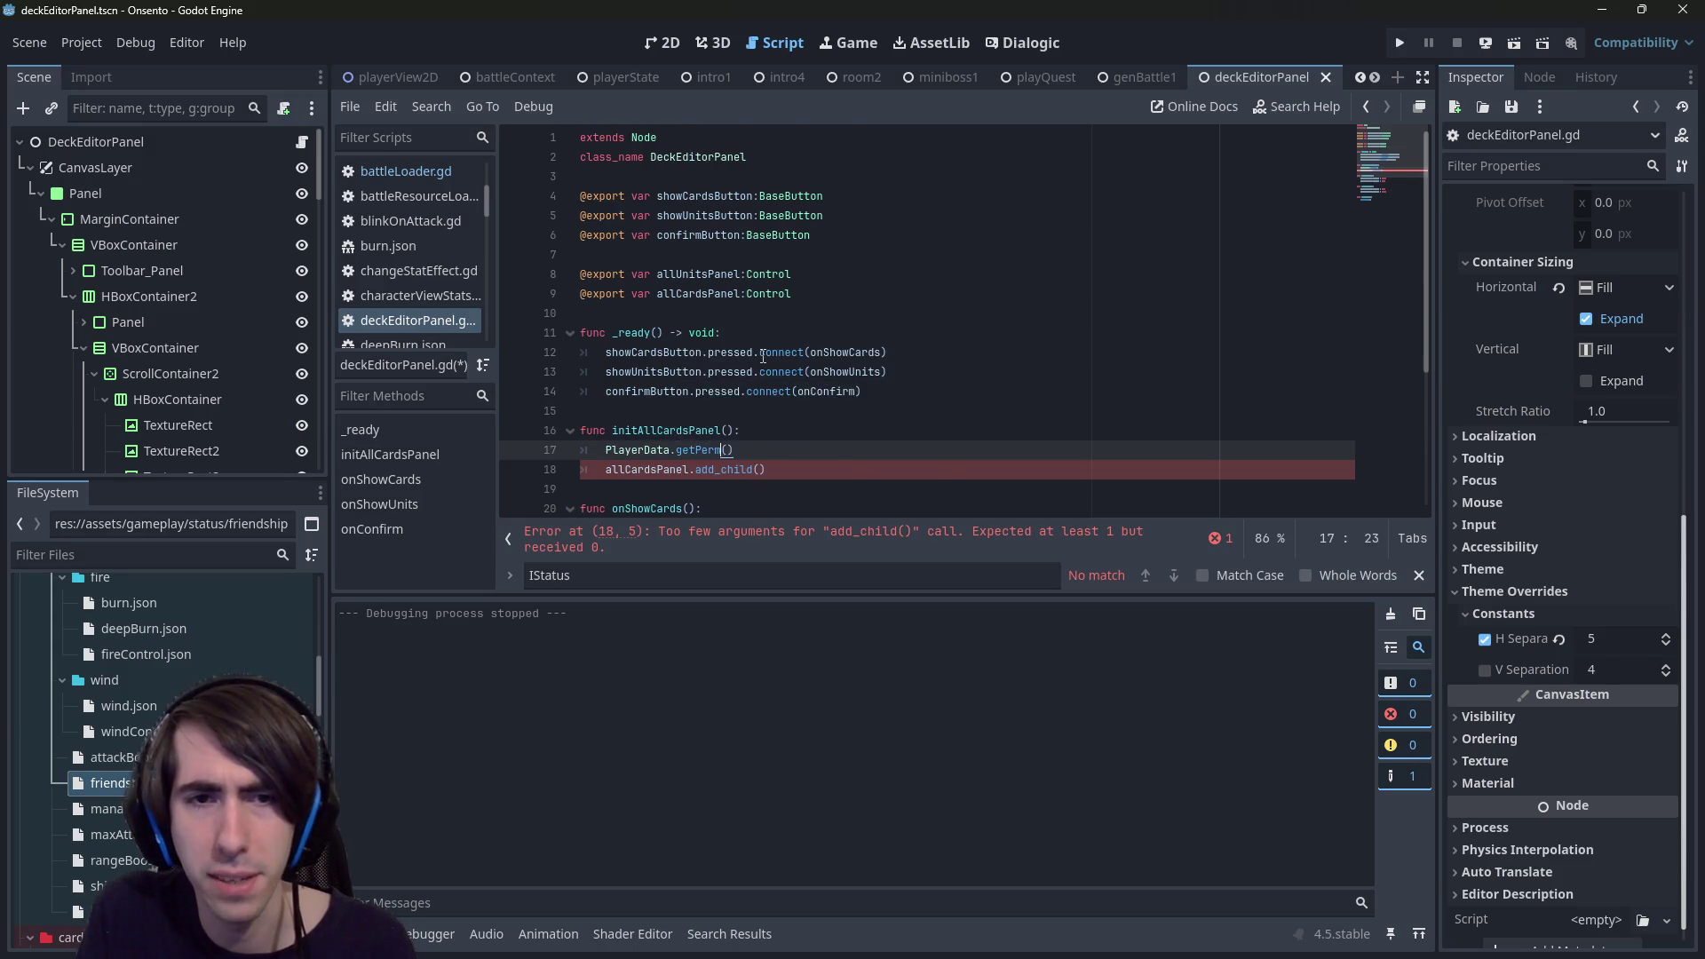
key(BackSpace)
key(BackSpace)
key(BackSpace)
text(CR)
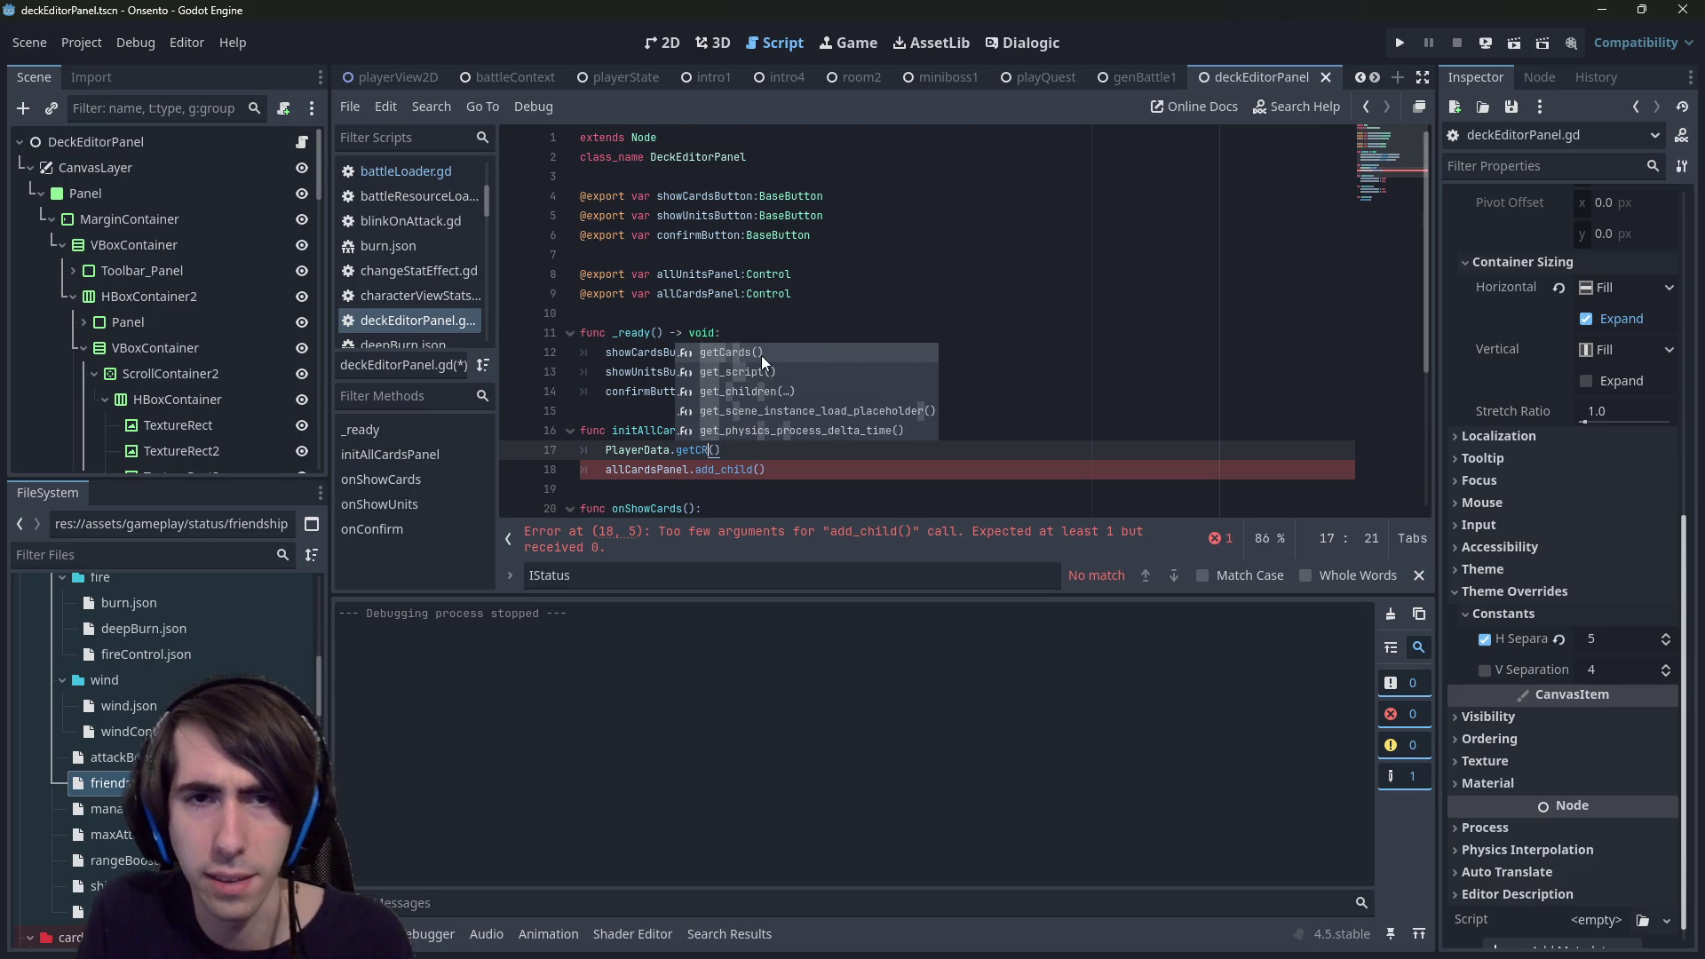
key(Return)
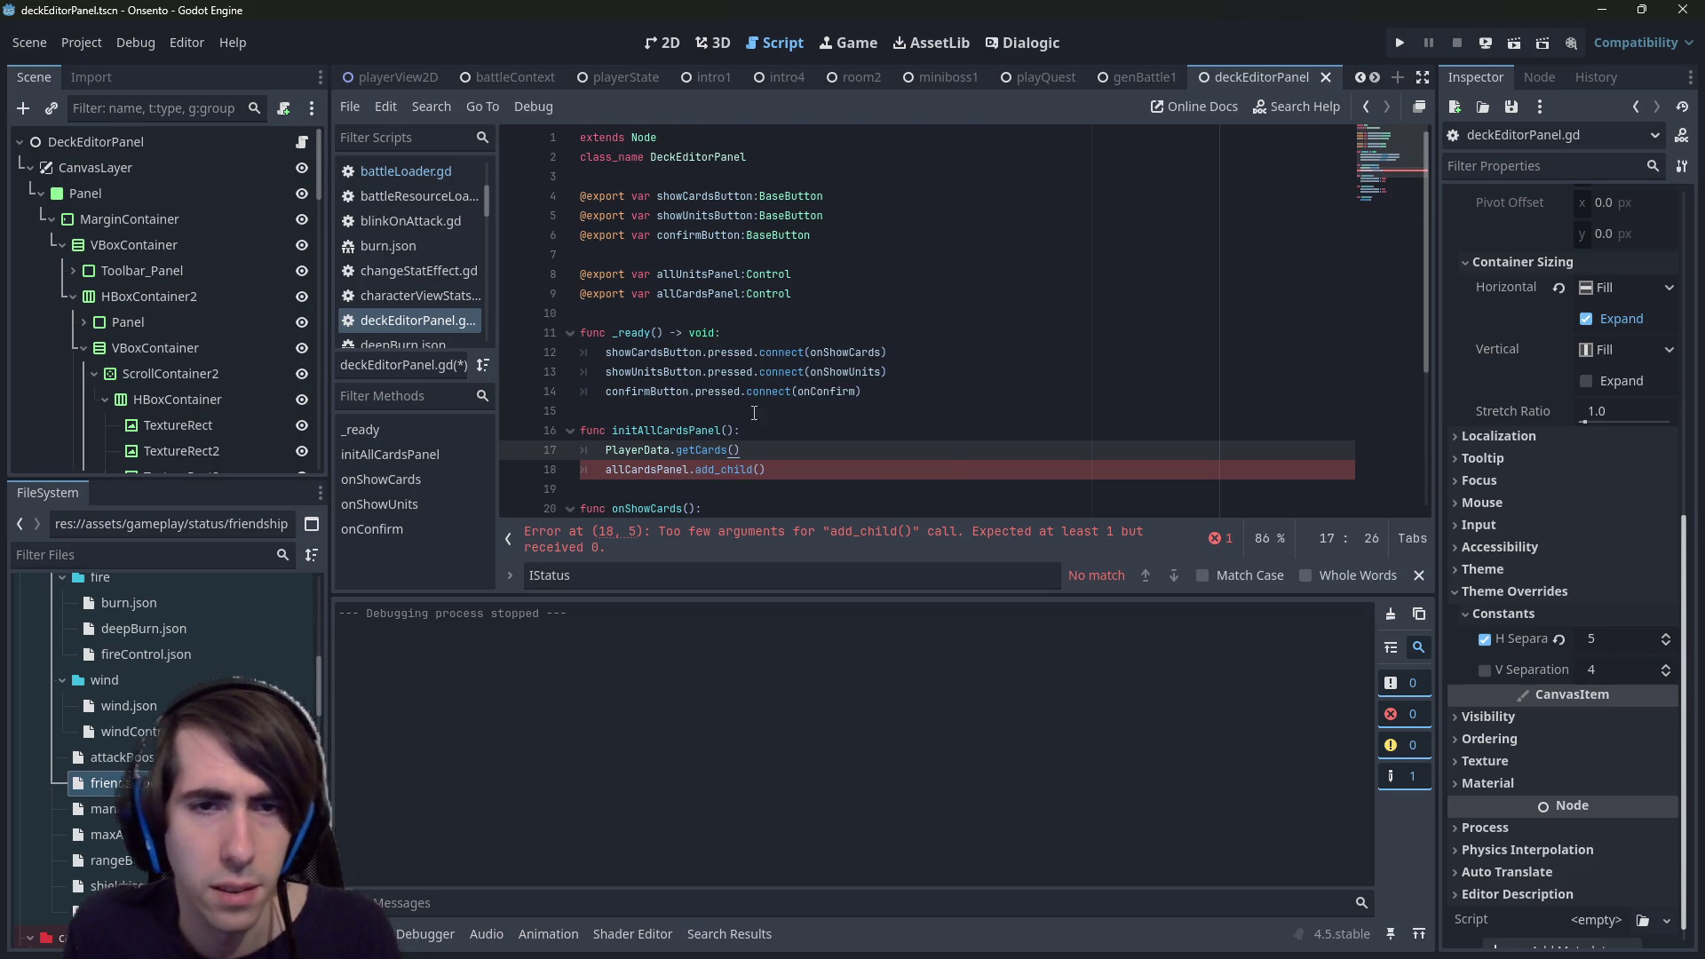
ctrl+click(699, 451)
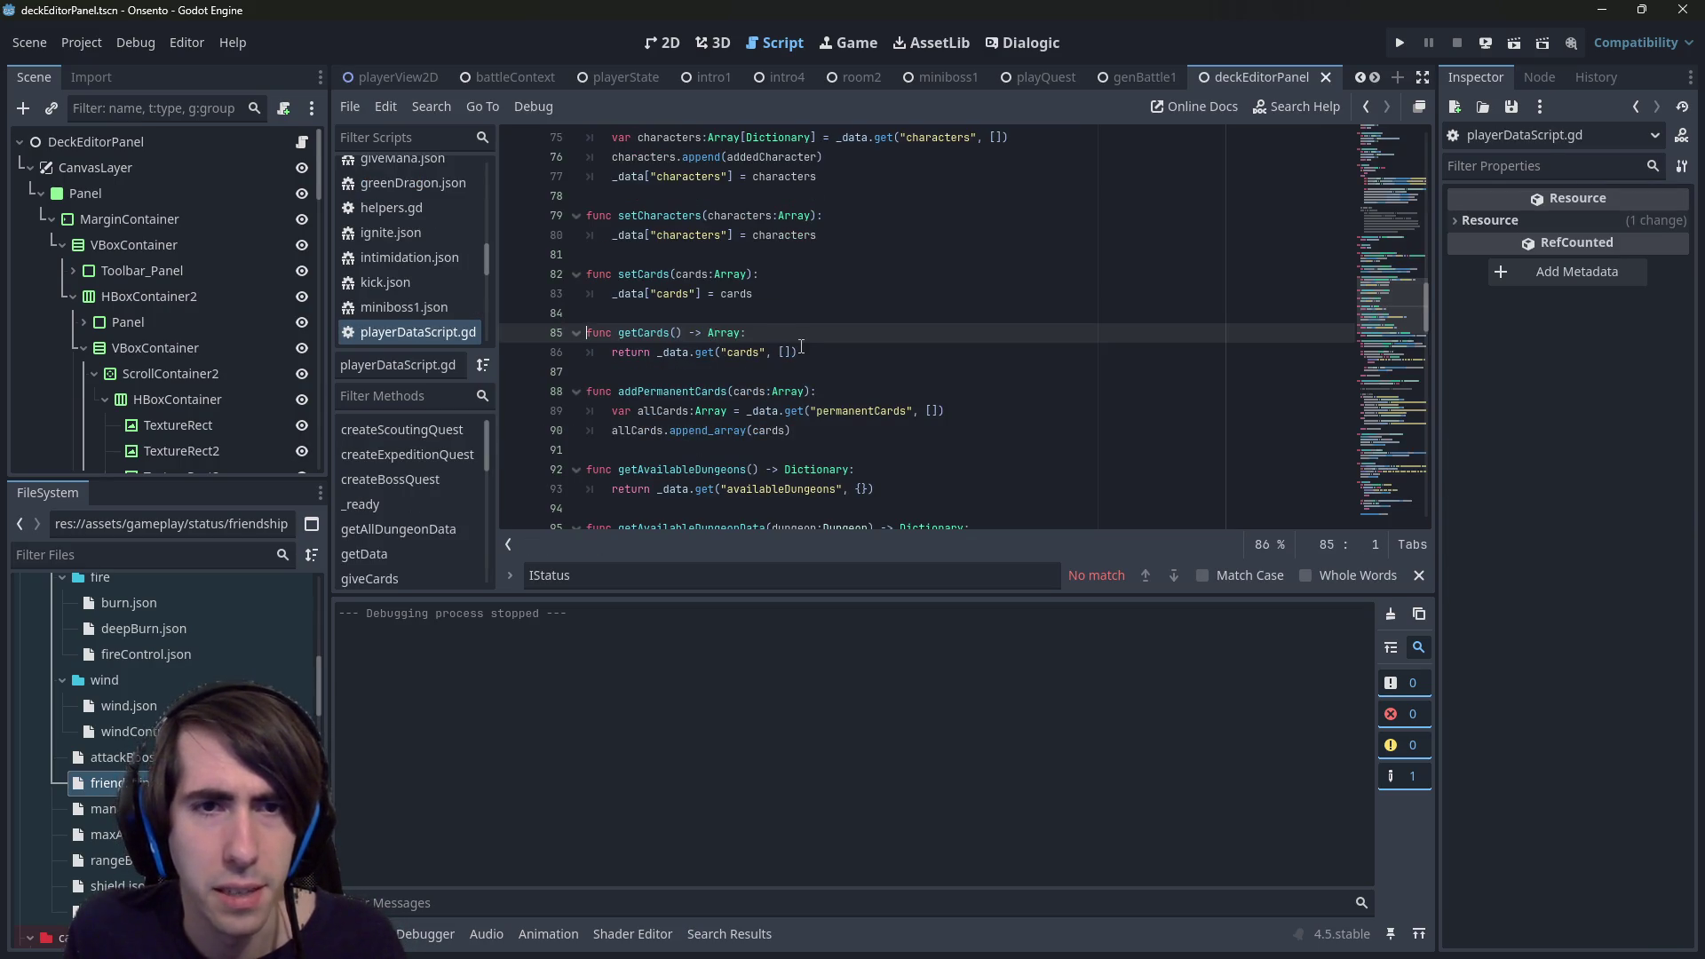
Copy the addPermanentCards function and paste a duplicate of it below
click(840, 432)
key(Return)
key(Return)
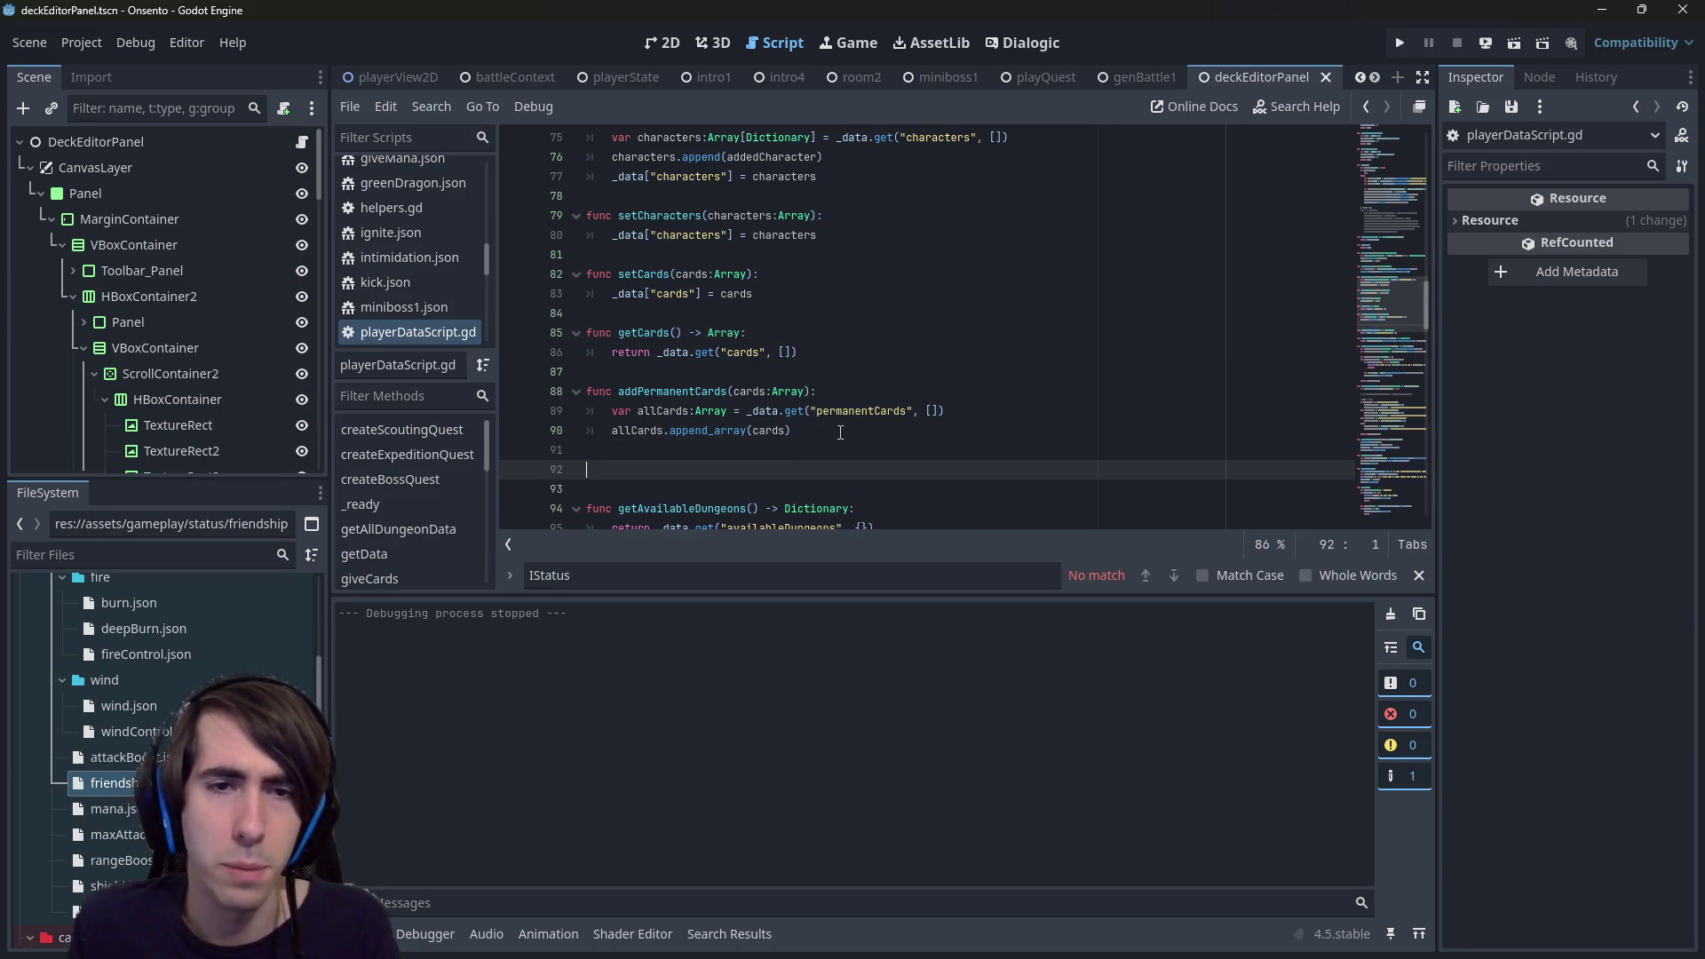
drag(810, 437, 508, 406)
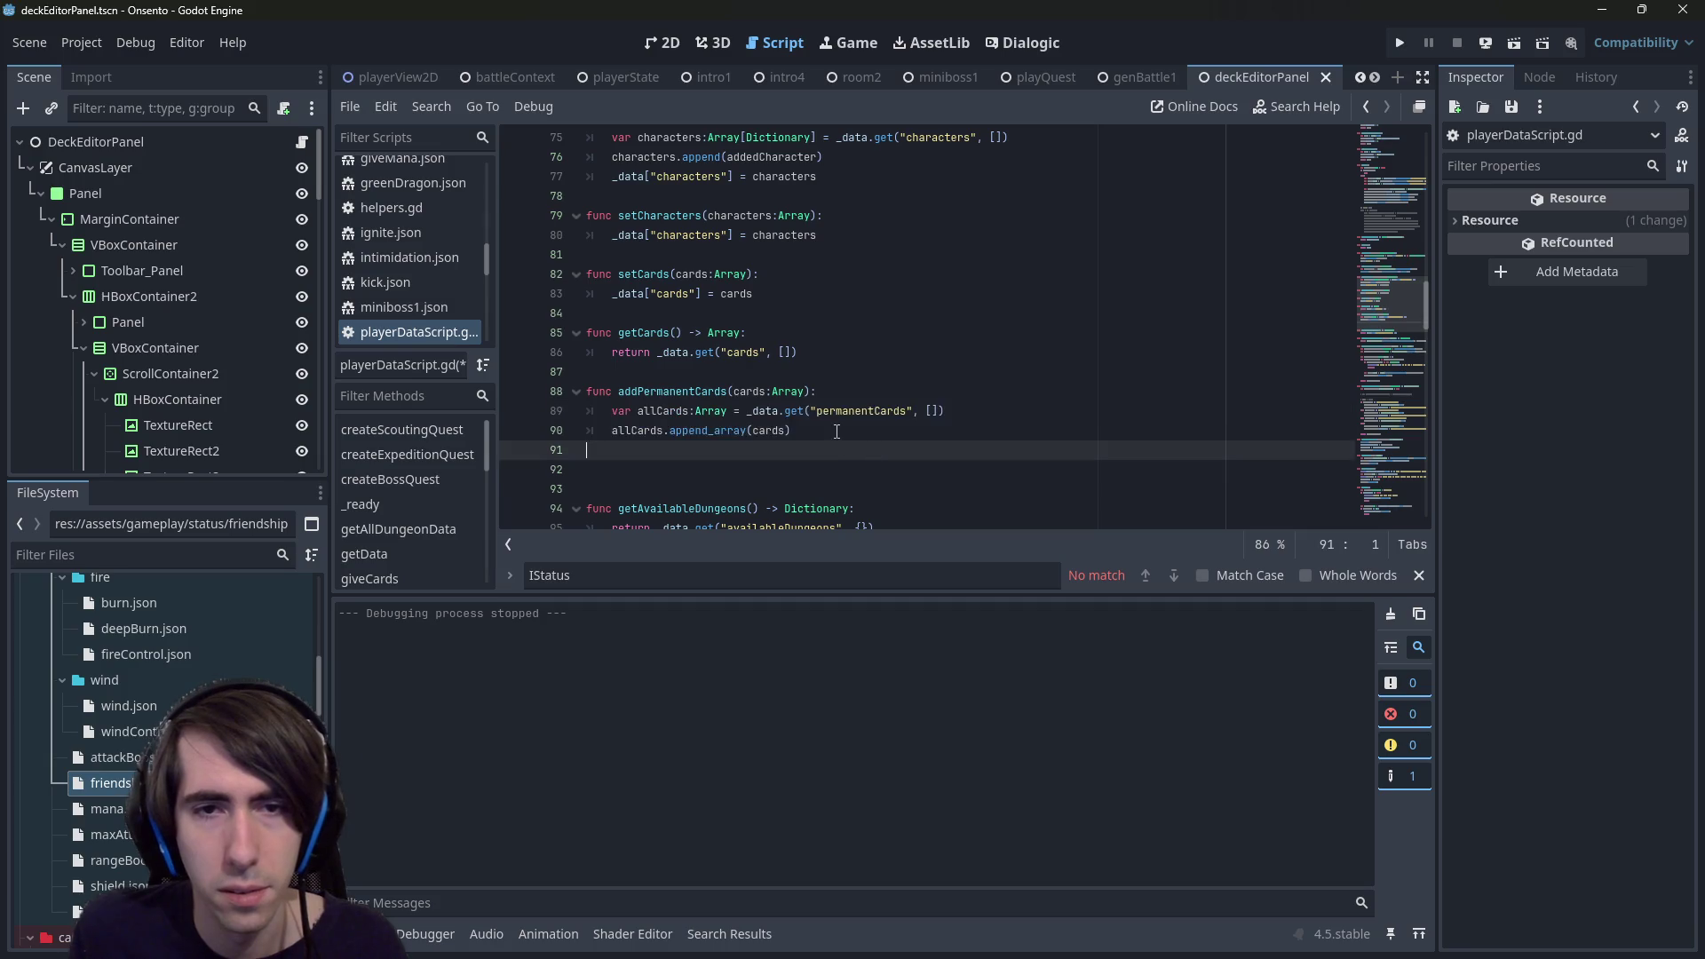
key(shift+Up)
key(ctrl+c)
click(628, 448)
key(Down)
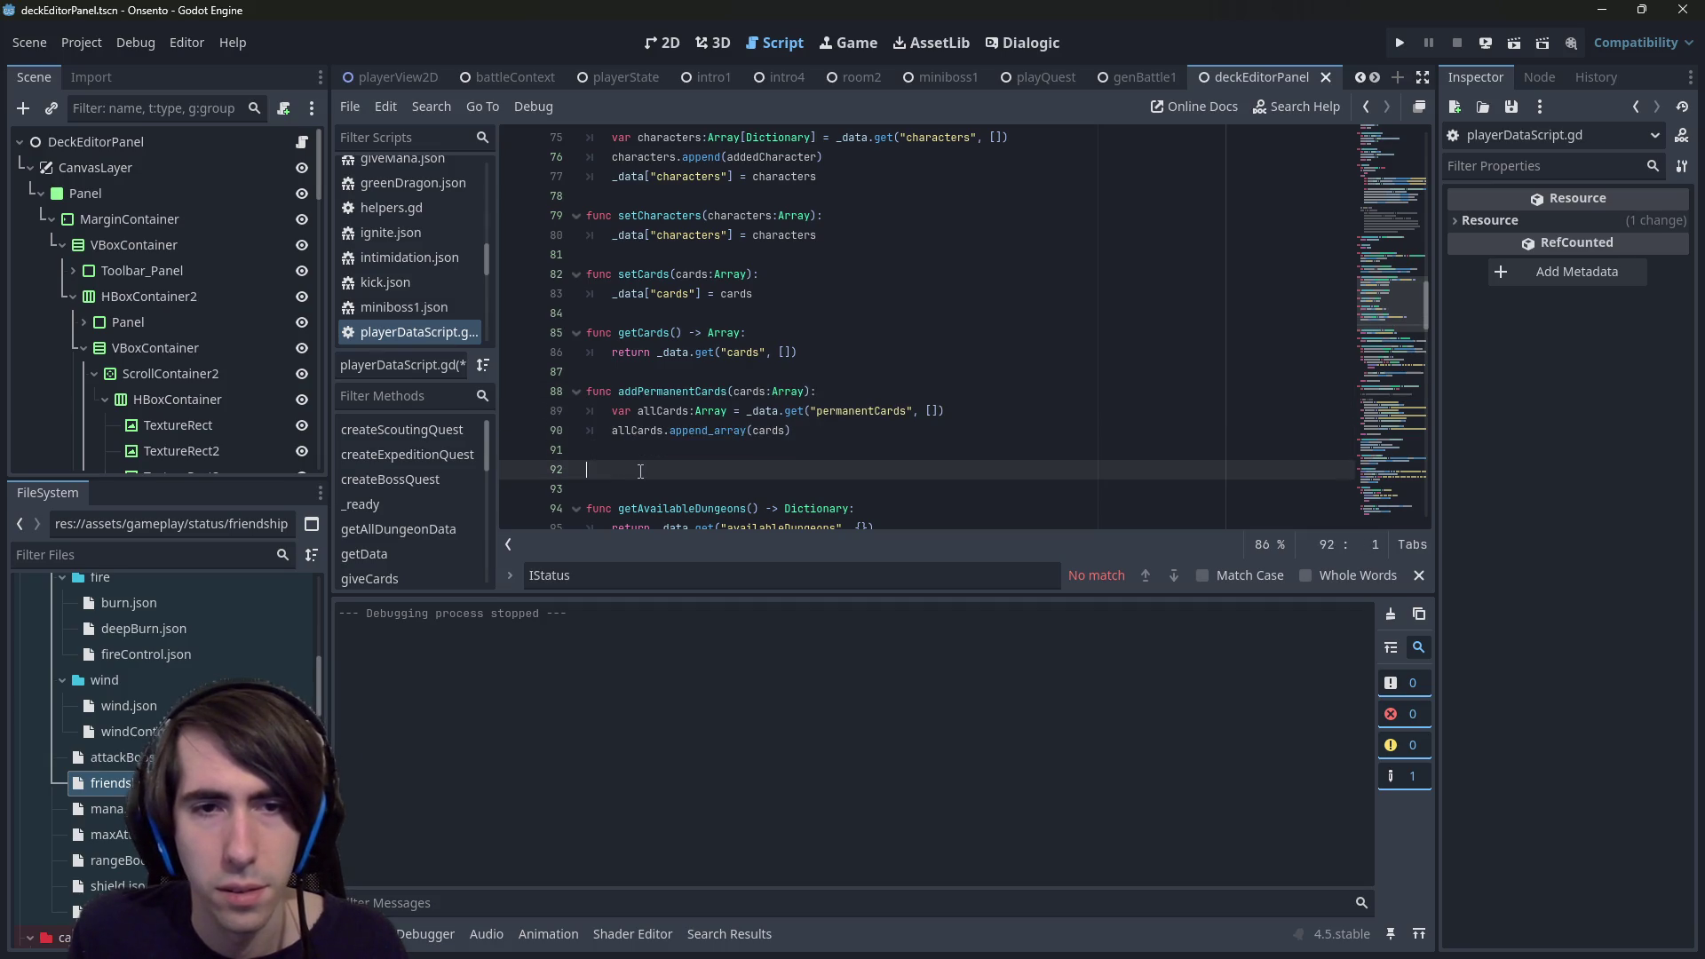
key(ctrl+v)
scroll(749, 388, down, 1)
Change _data.get to _data.get_or_add on line 89 and save playerDataScript.gd
click(789, 352)
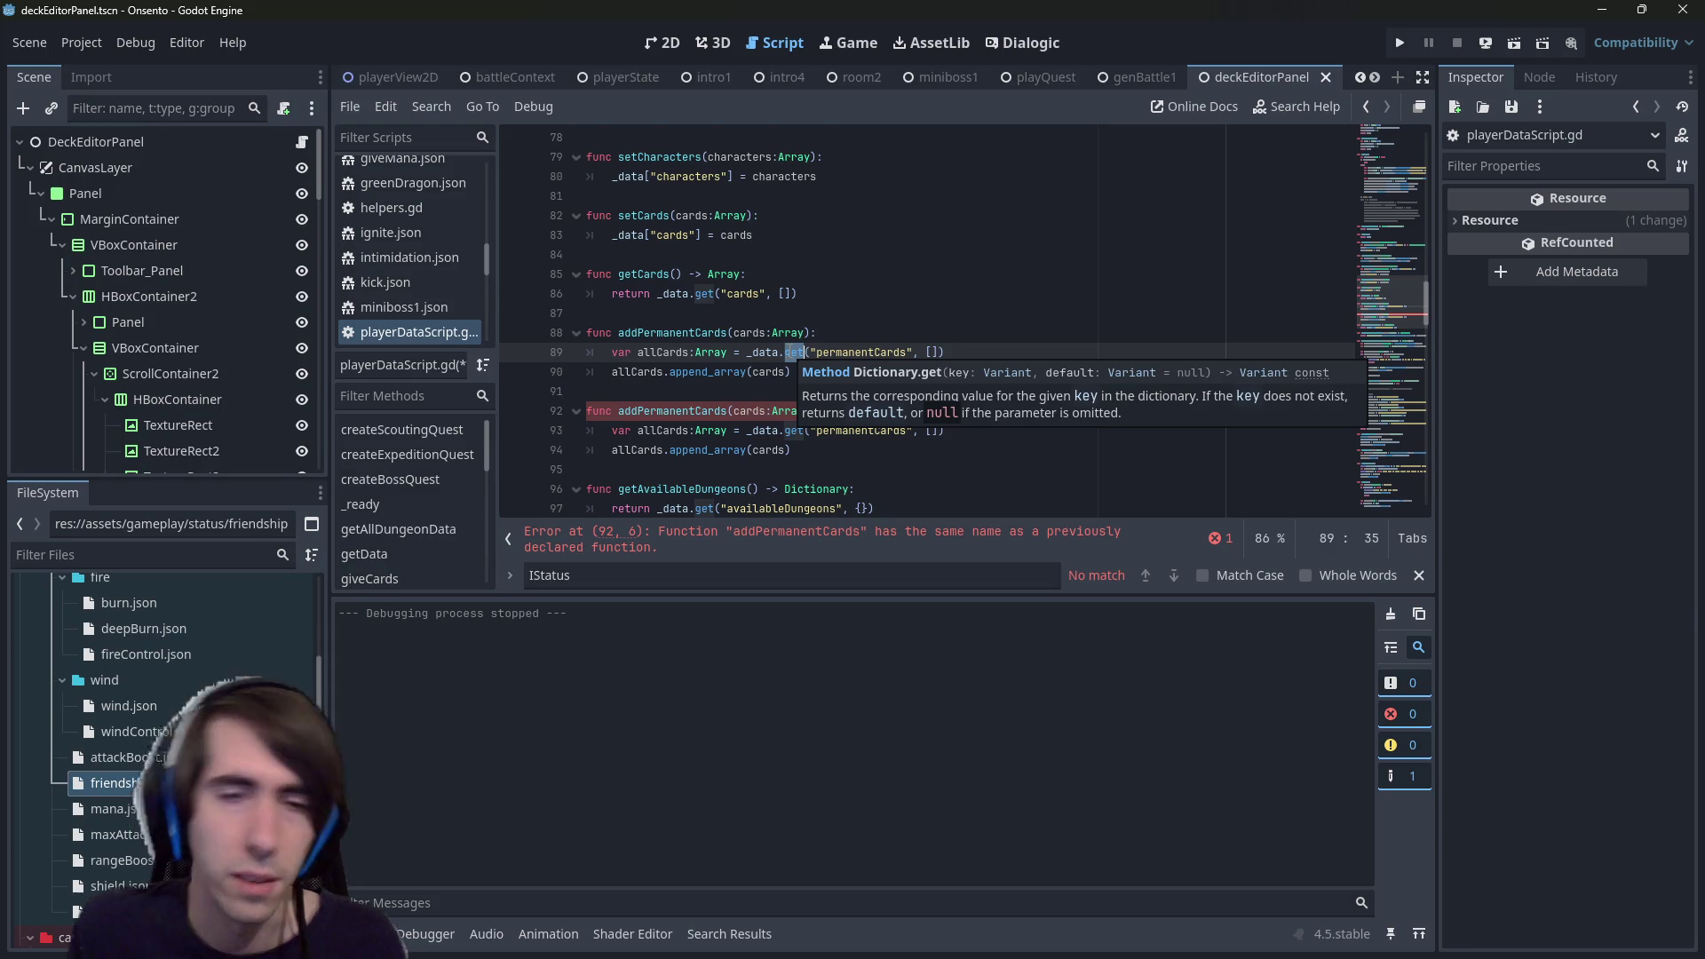
mouse_move(787, 335)
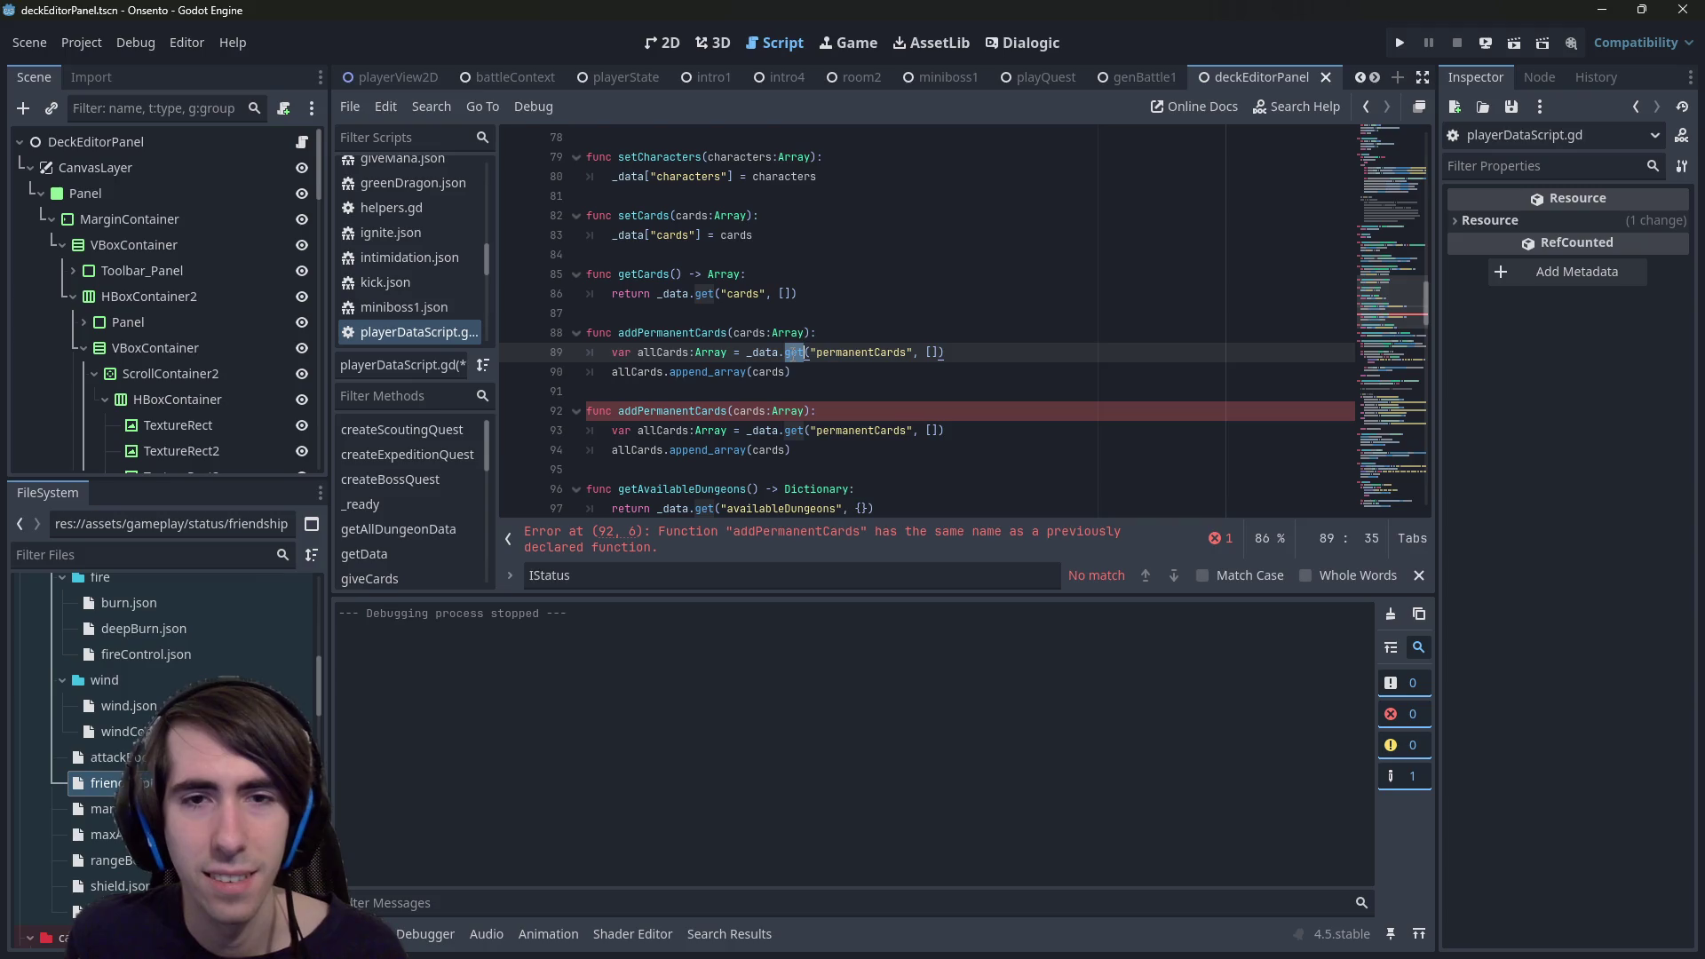
text(_or)
key(Return)
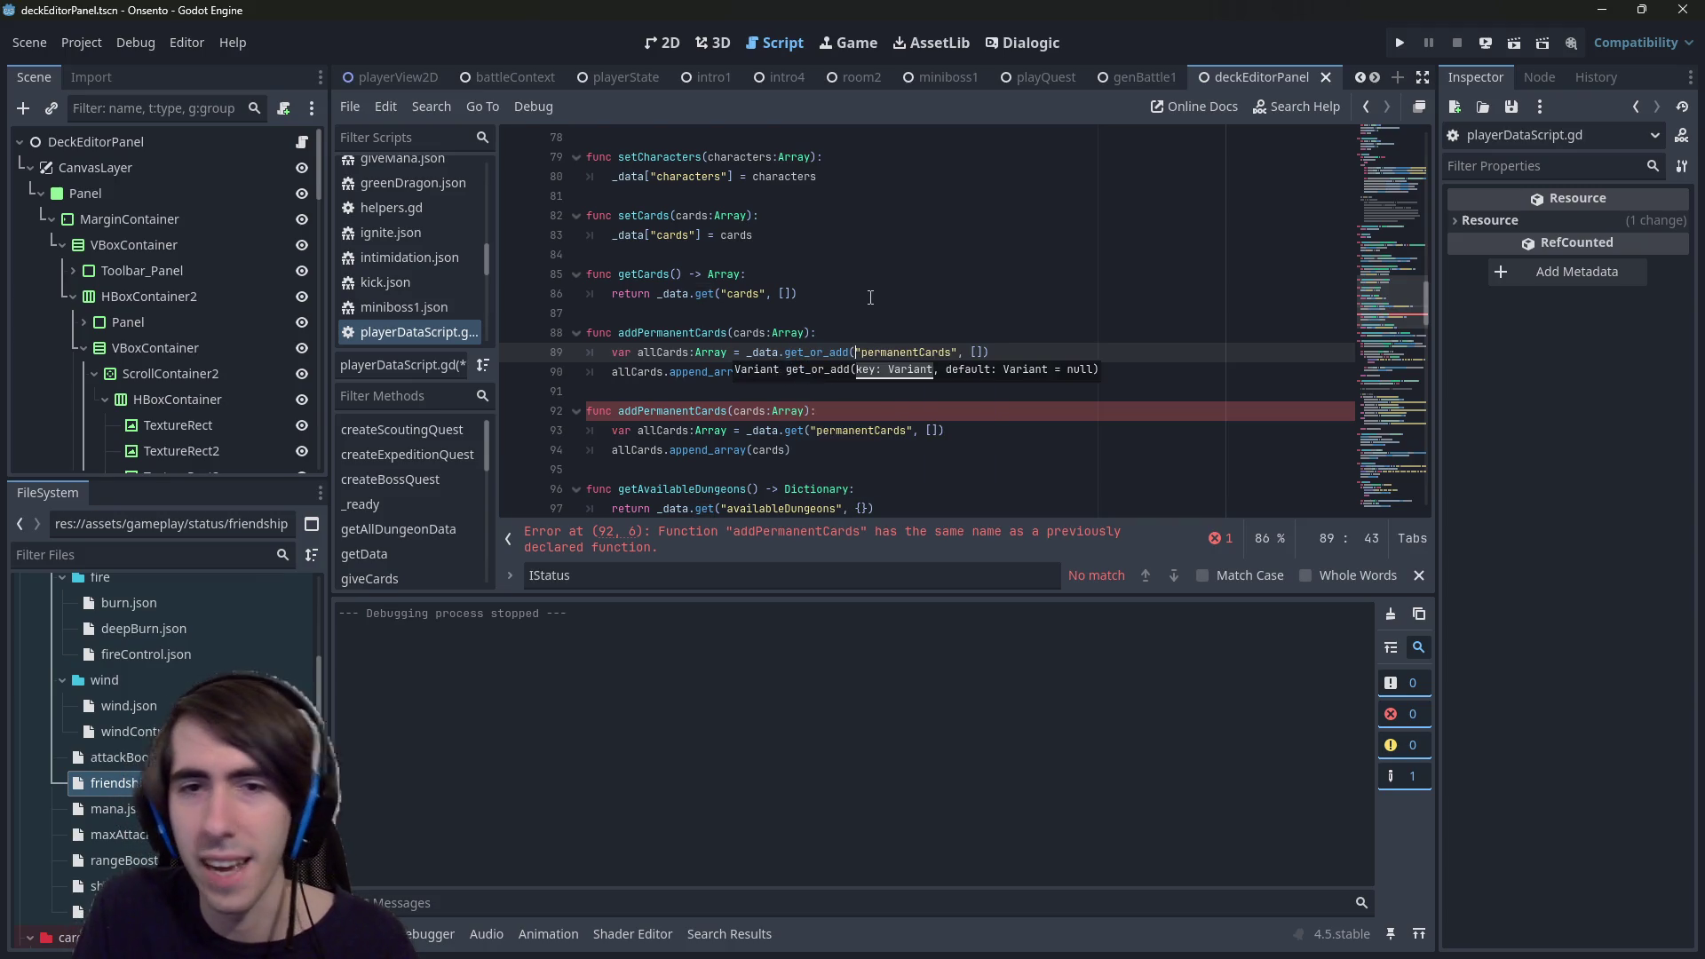
key(ctrl+s)
key(Down)
key(Down)
key(Down)
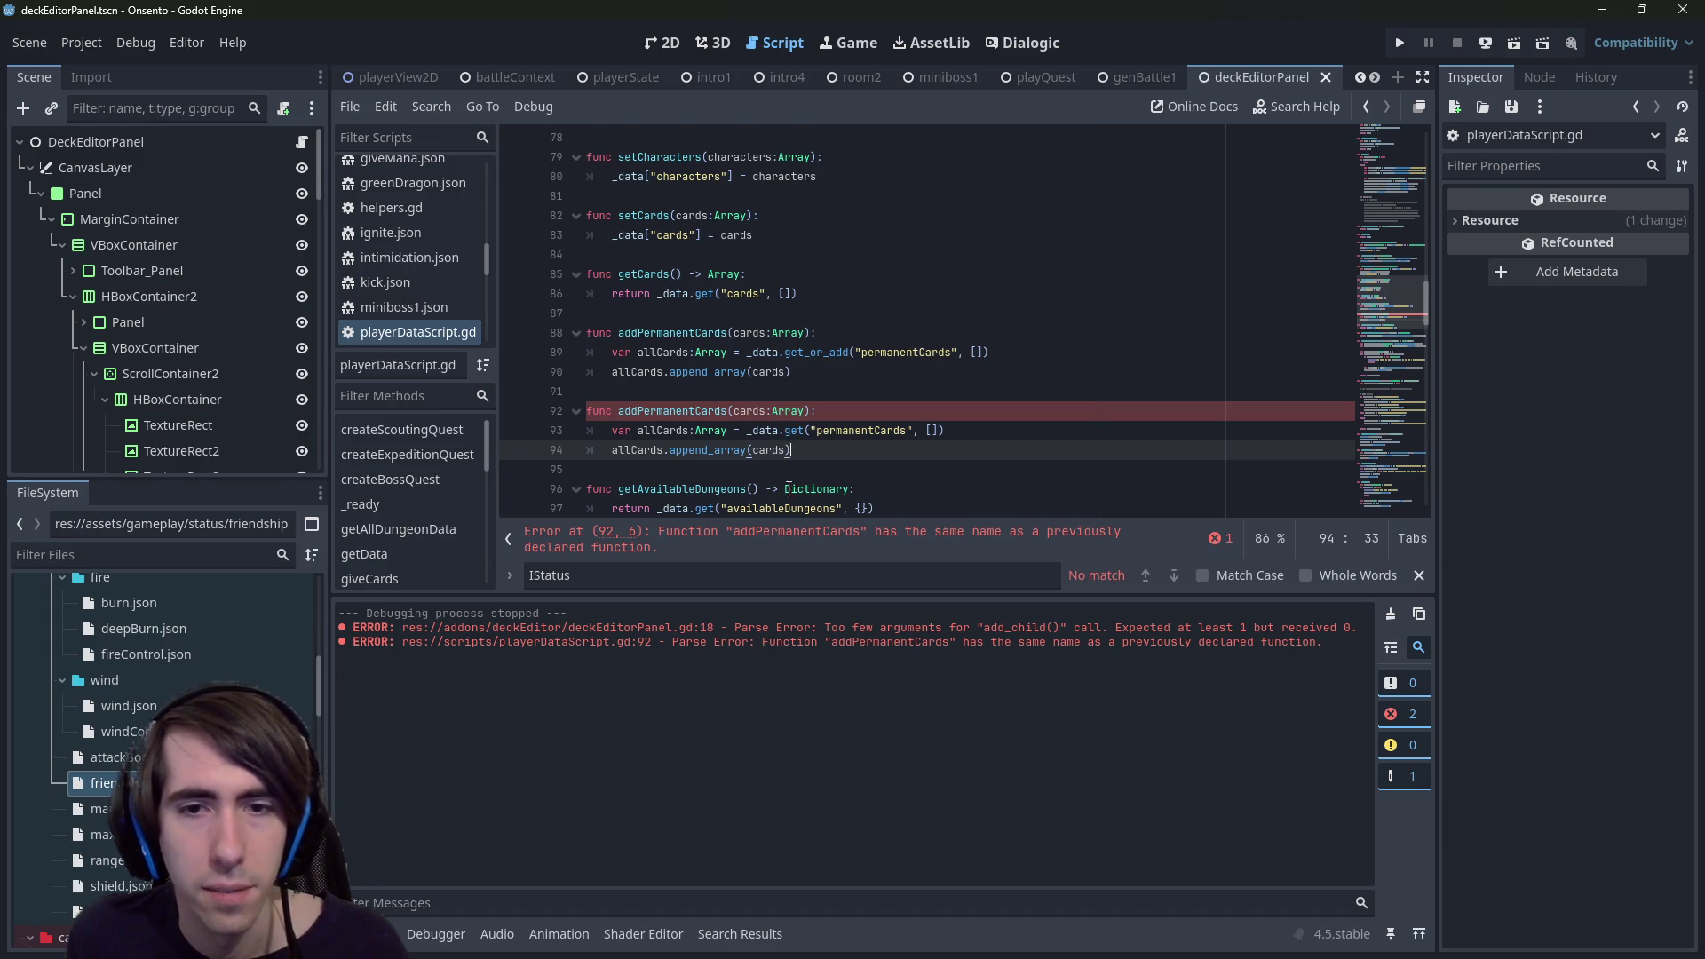
Rename the duplicate to getPermanentCards and remove its cards parameter
double_click(641, 411)
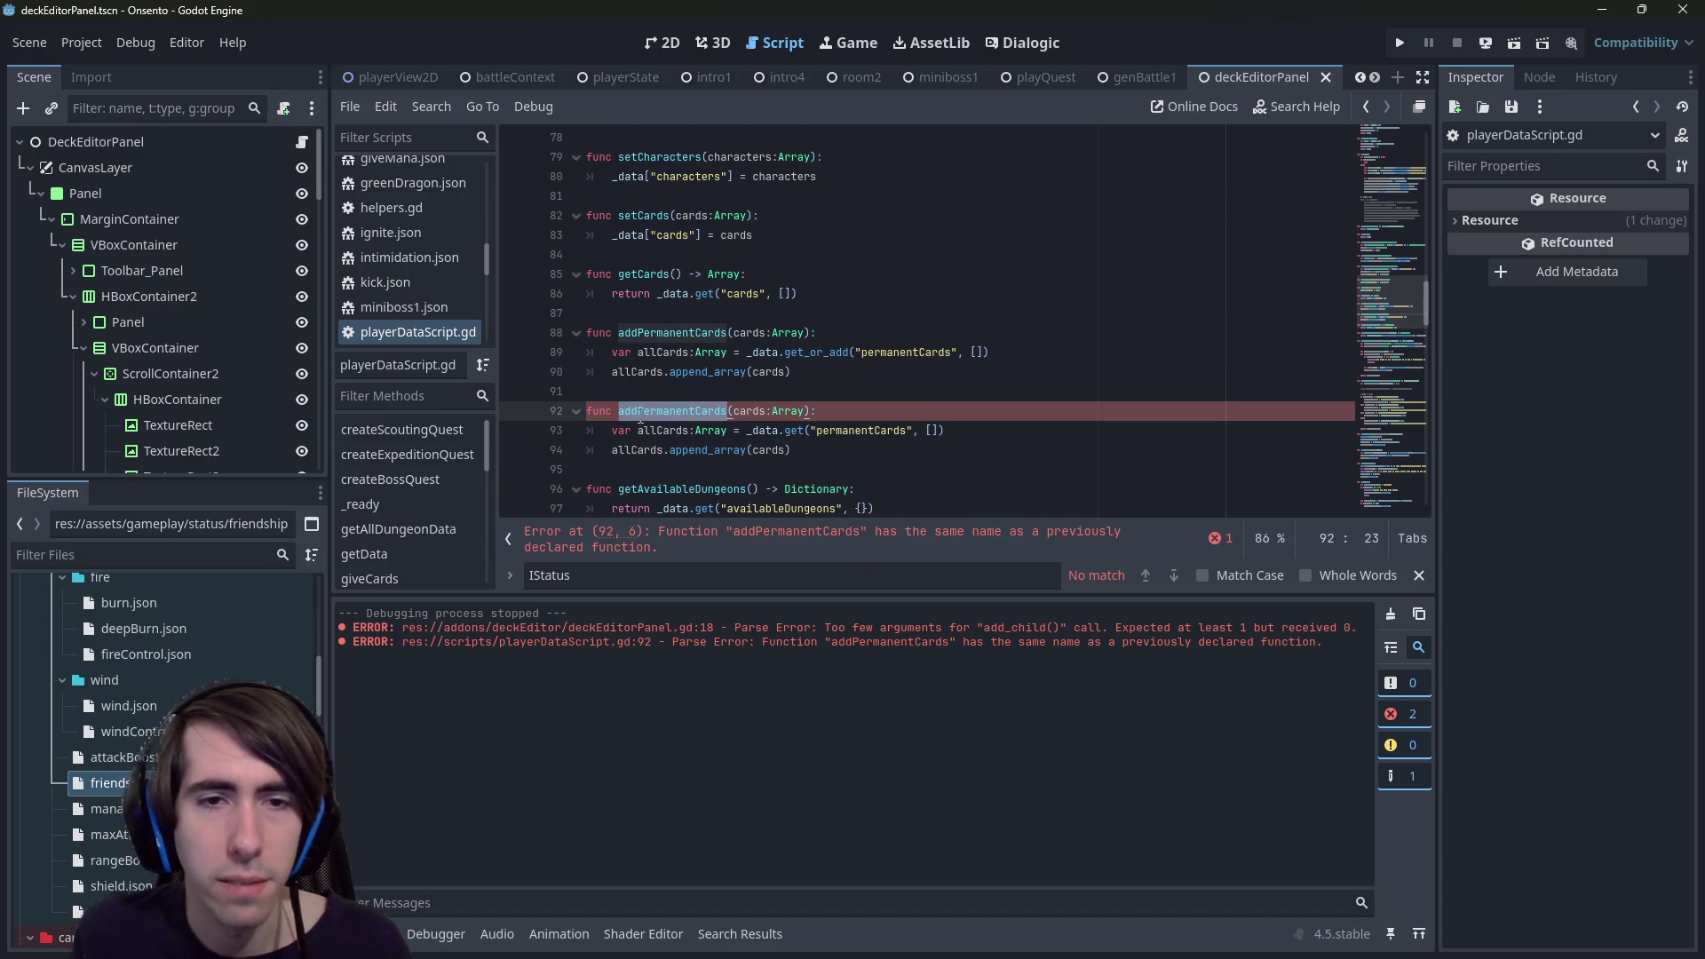
click(641, 411)
key(Right)
key(Right)
key(Right)
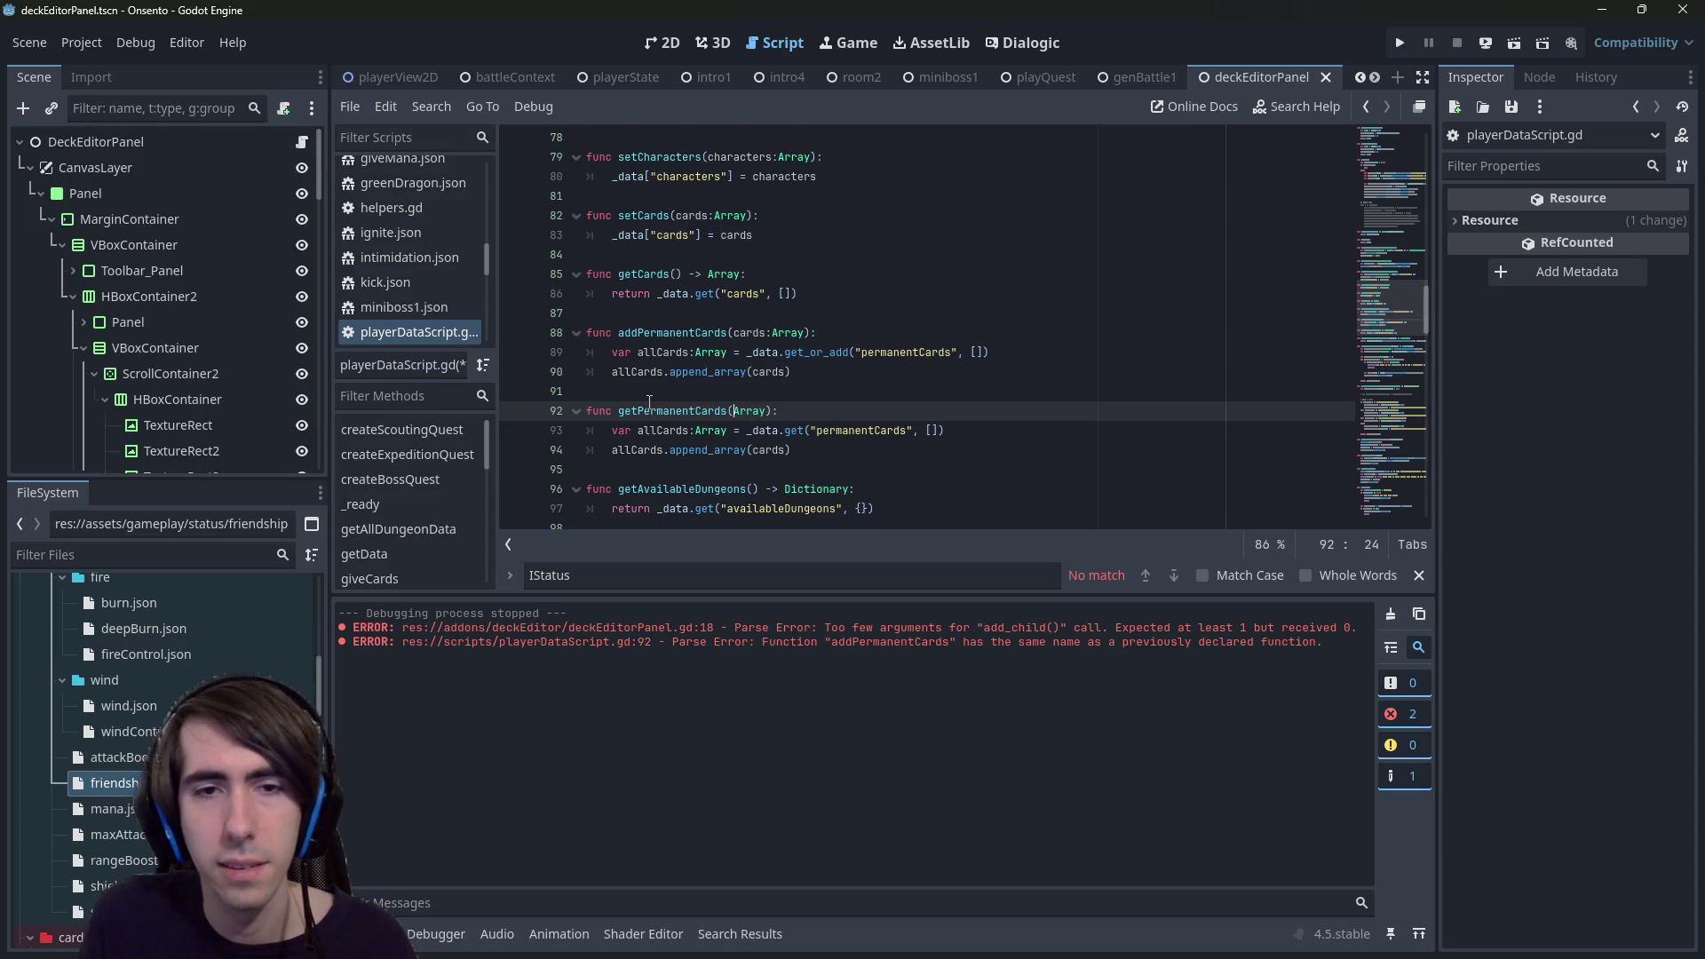
key(ctrl+shift+Right)
key(Delete)
key(Right)
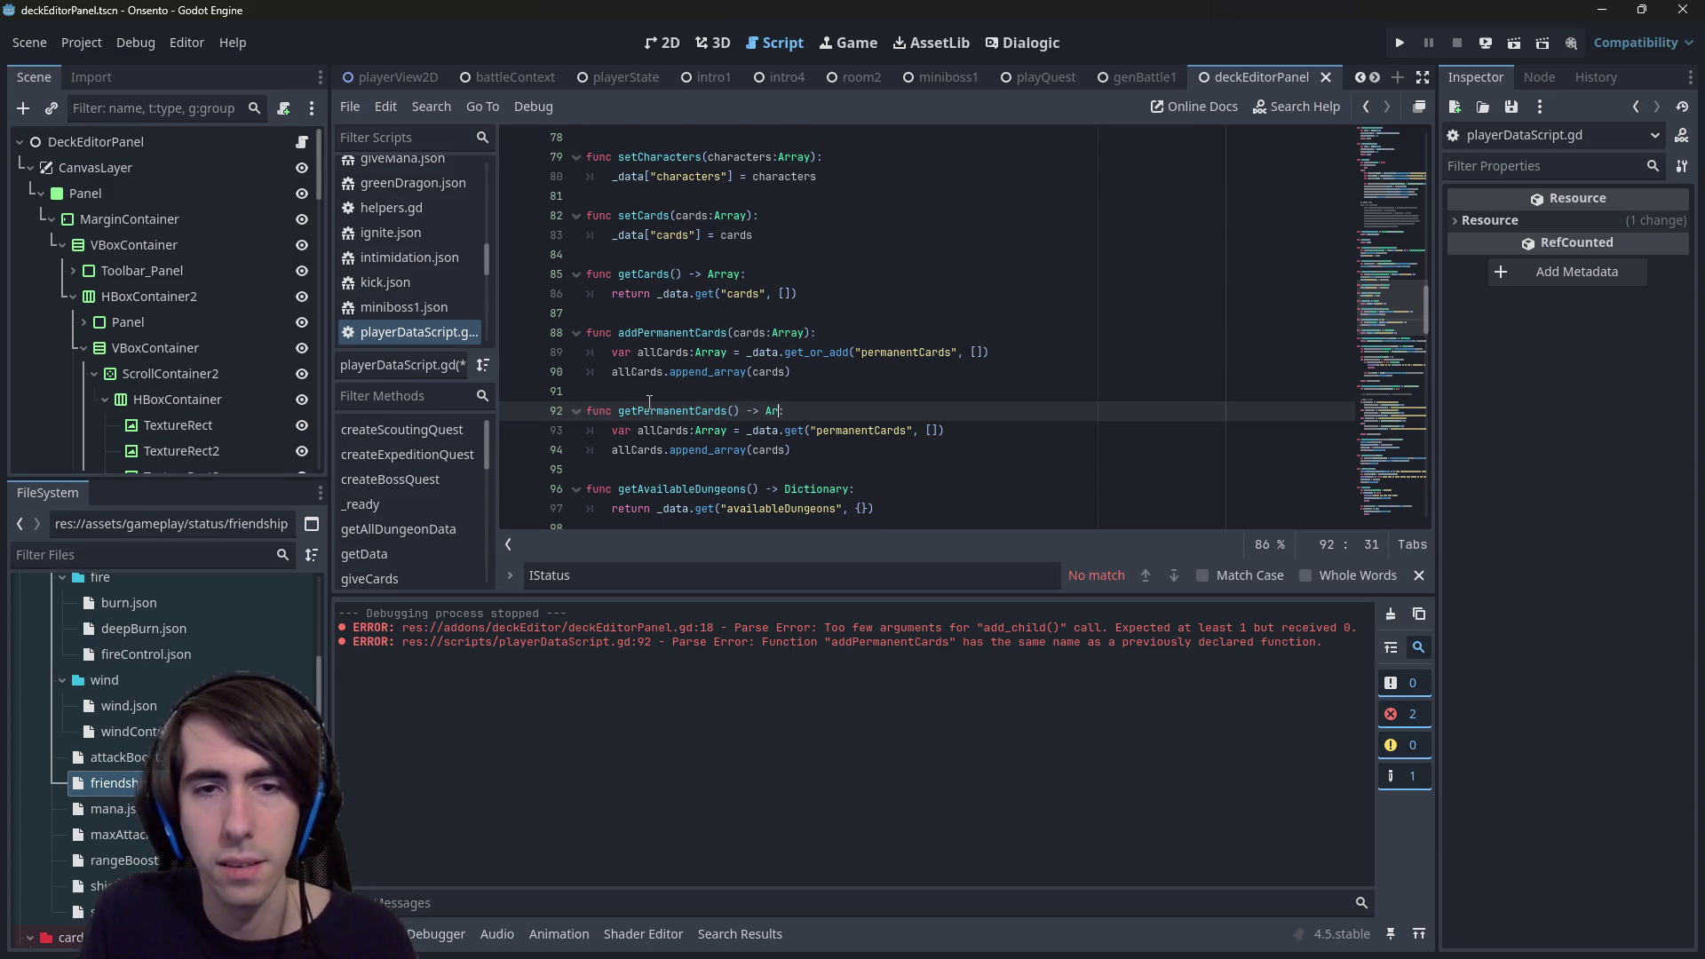
key(ctrl+s)
Delete the append line and make the body return _data.get("permanentCards", [])
click(760, 430)
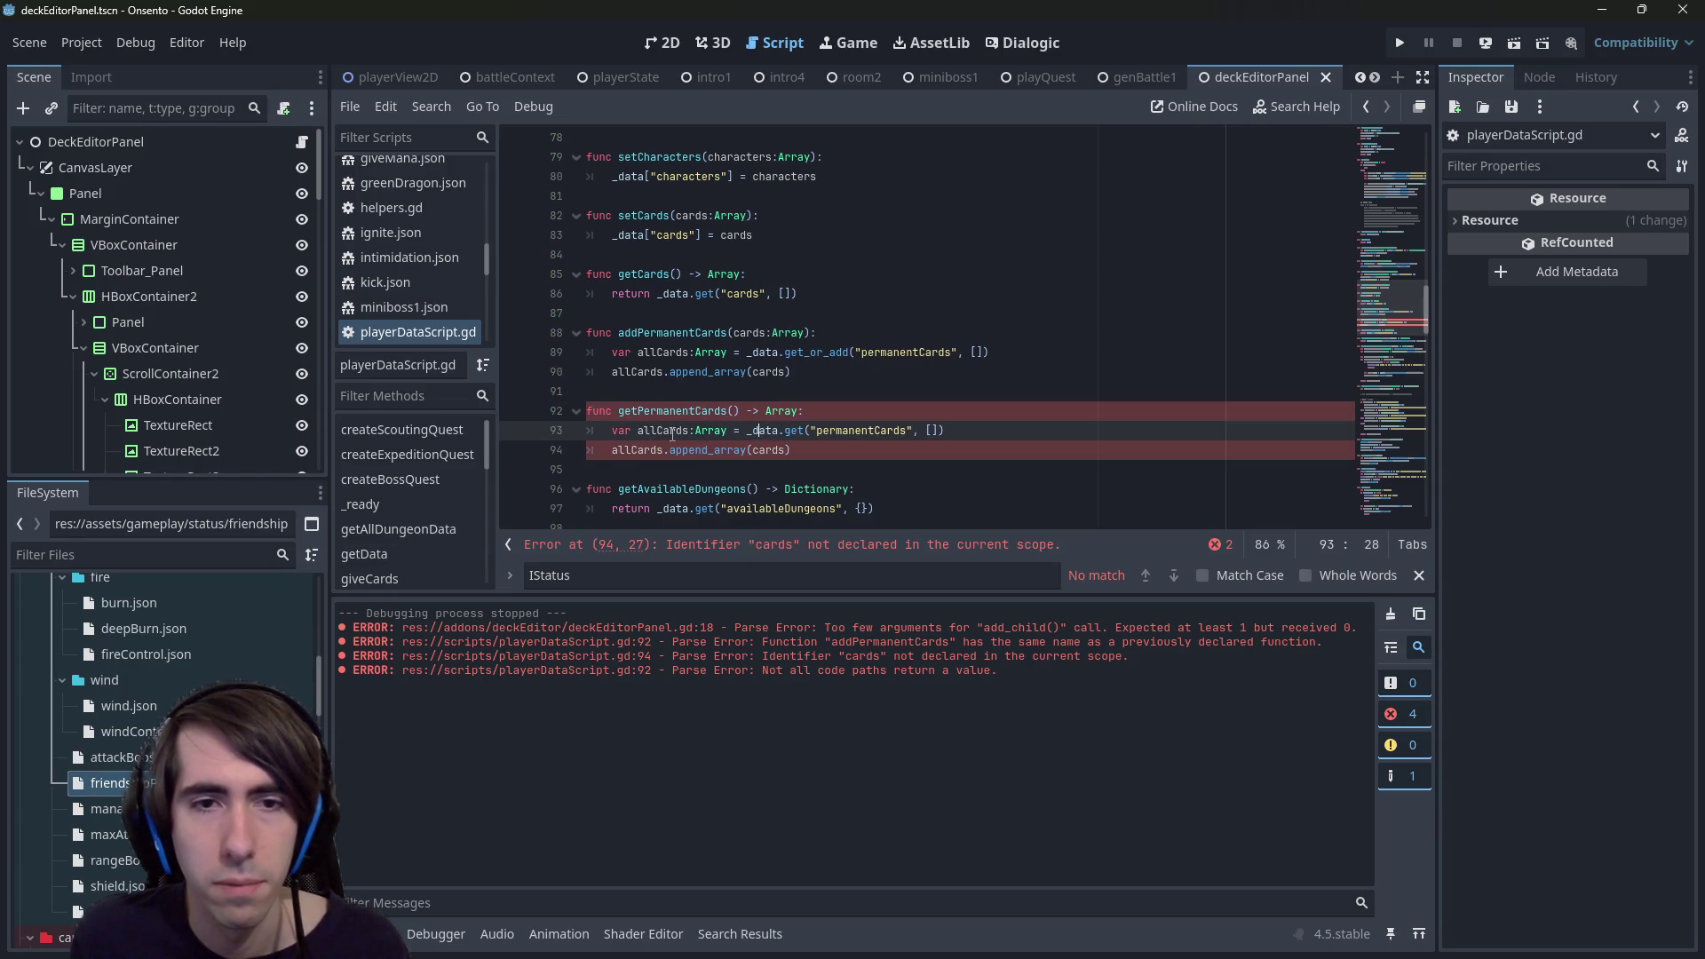
click(784, 462)
double_click(782, 450)
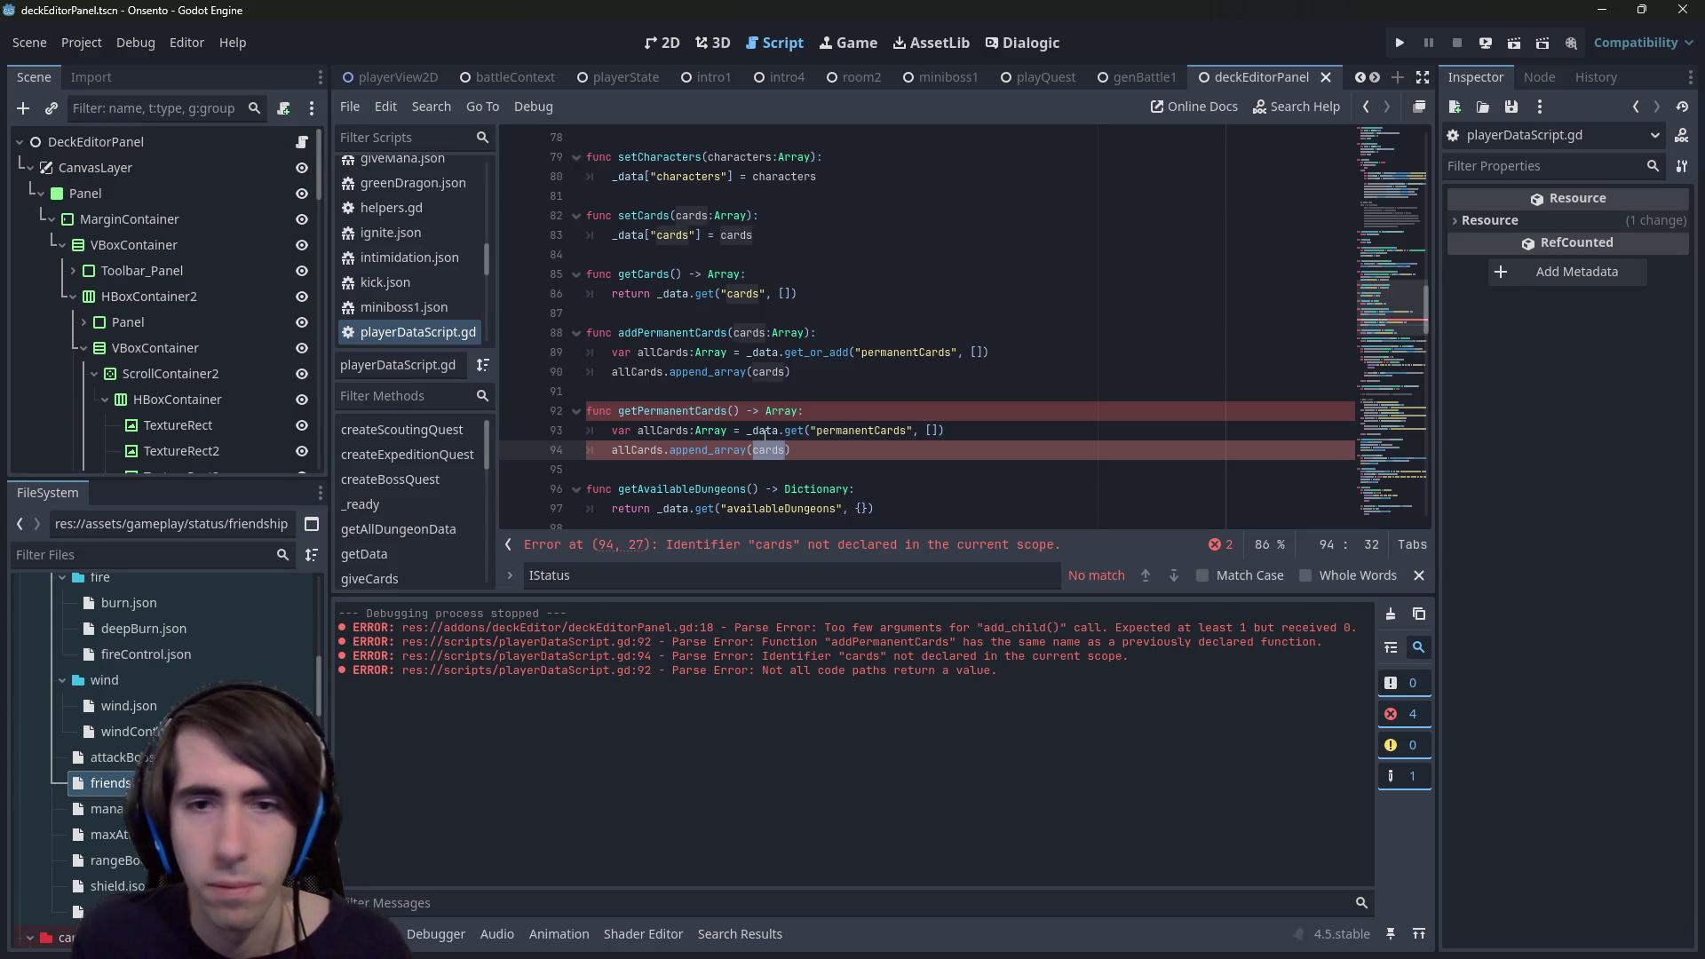
mouse_move(830, 453)
mouse_down()
mouse_move(621, 413)
mouse_move(533, 450)
mouse_move(388, 451)
mouse_up()
key(BackSpace)
key(BackSpace)
drag(746, 429, 612, 430)
text(ret)
text(urn)
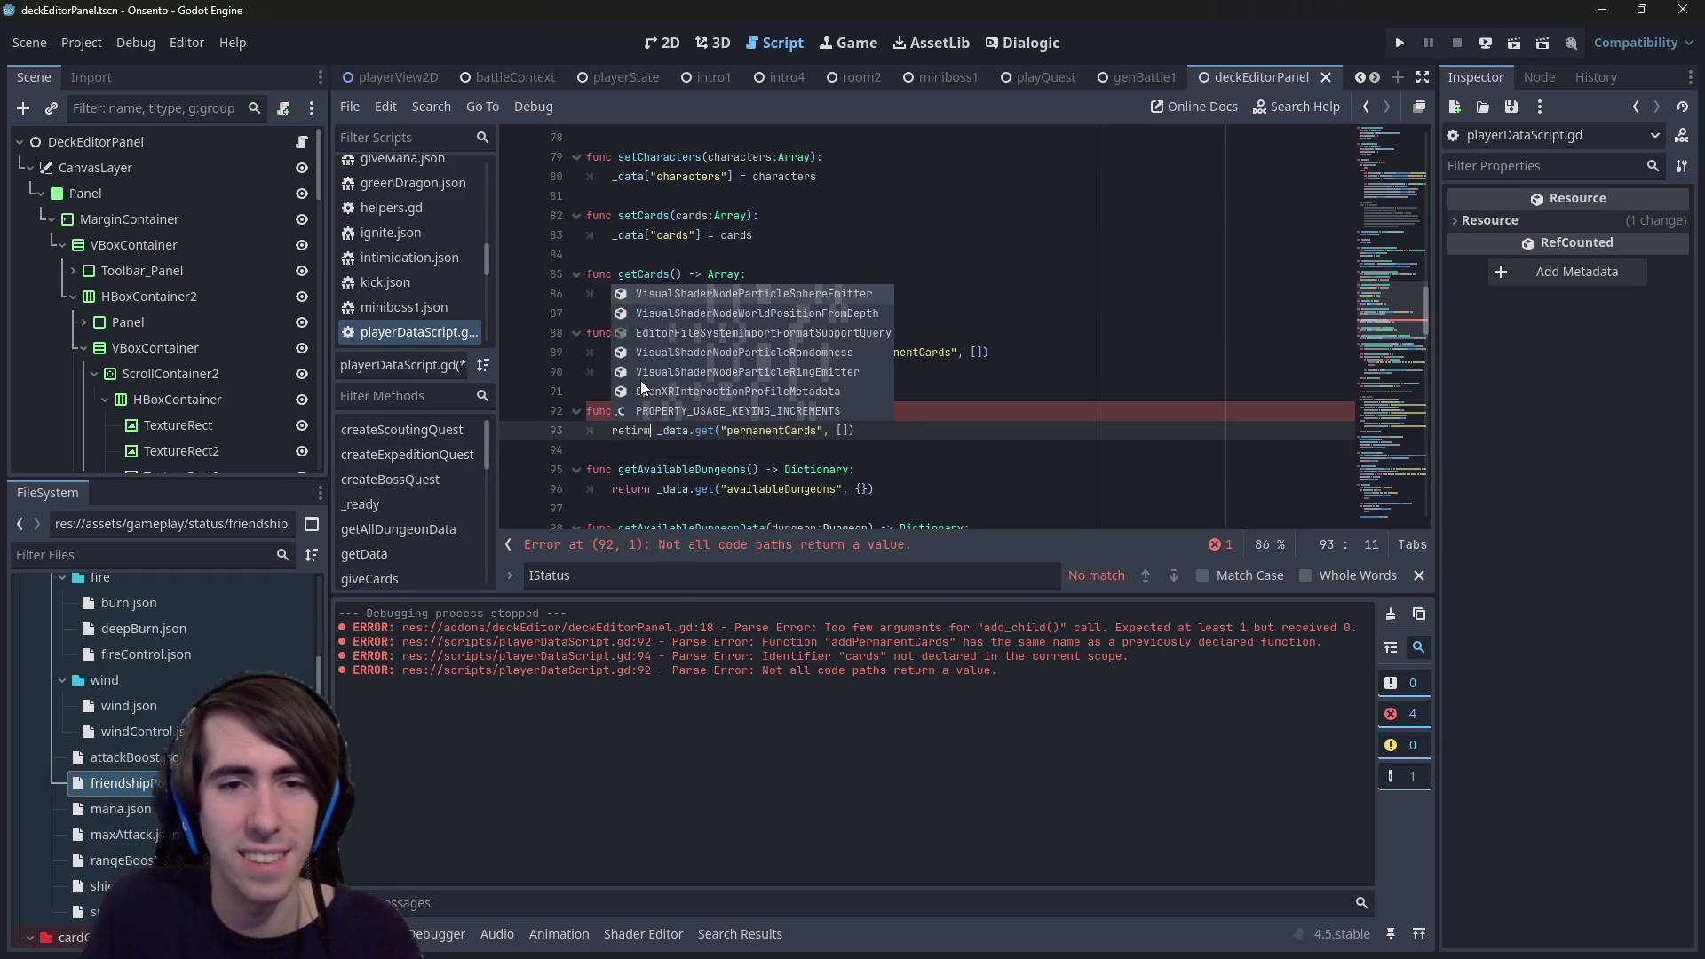
key(ctrl+s)
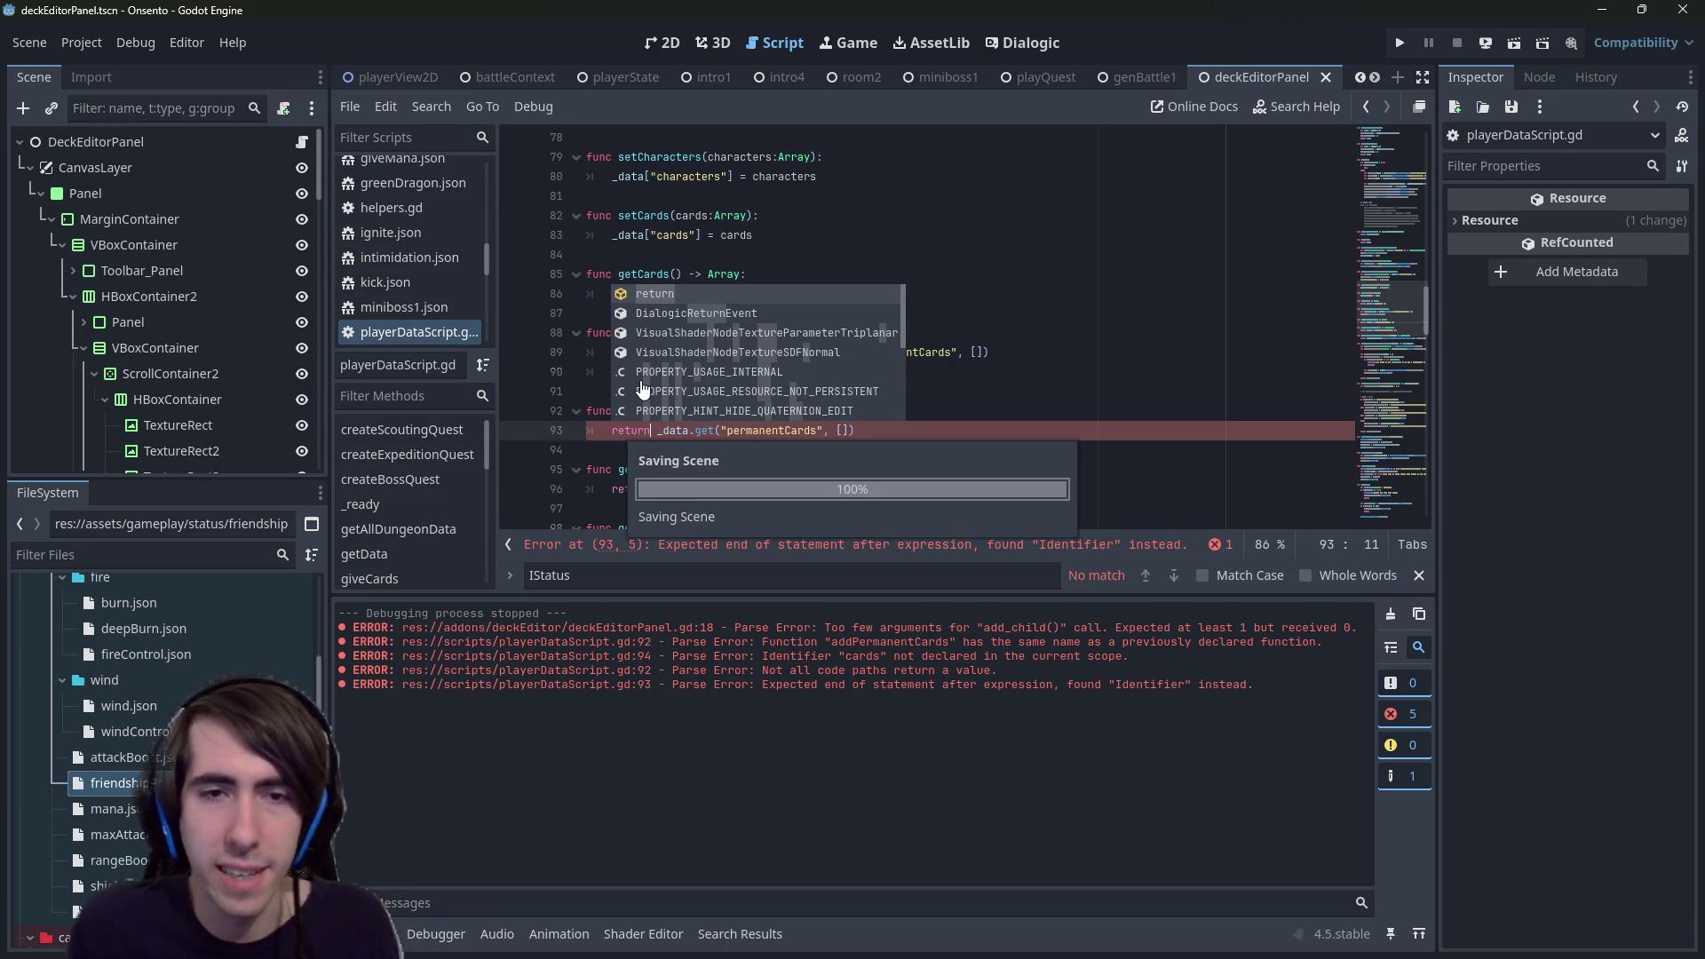
click(856, 414)
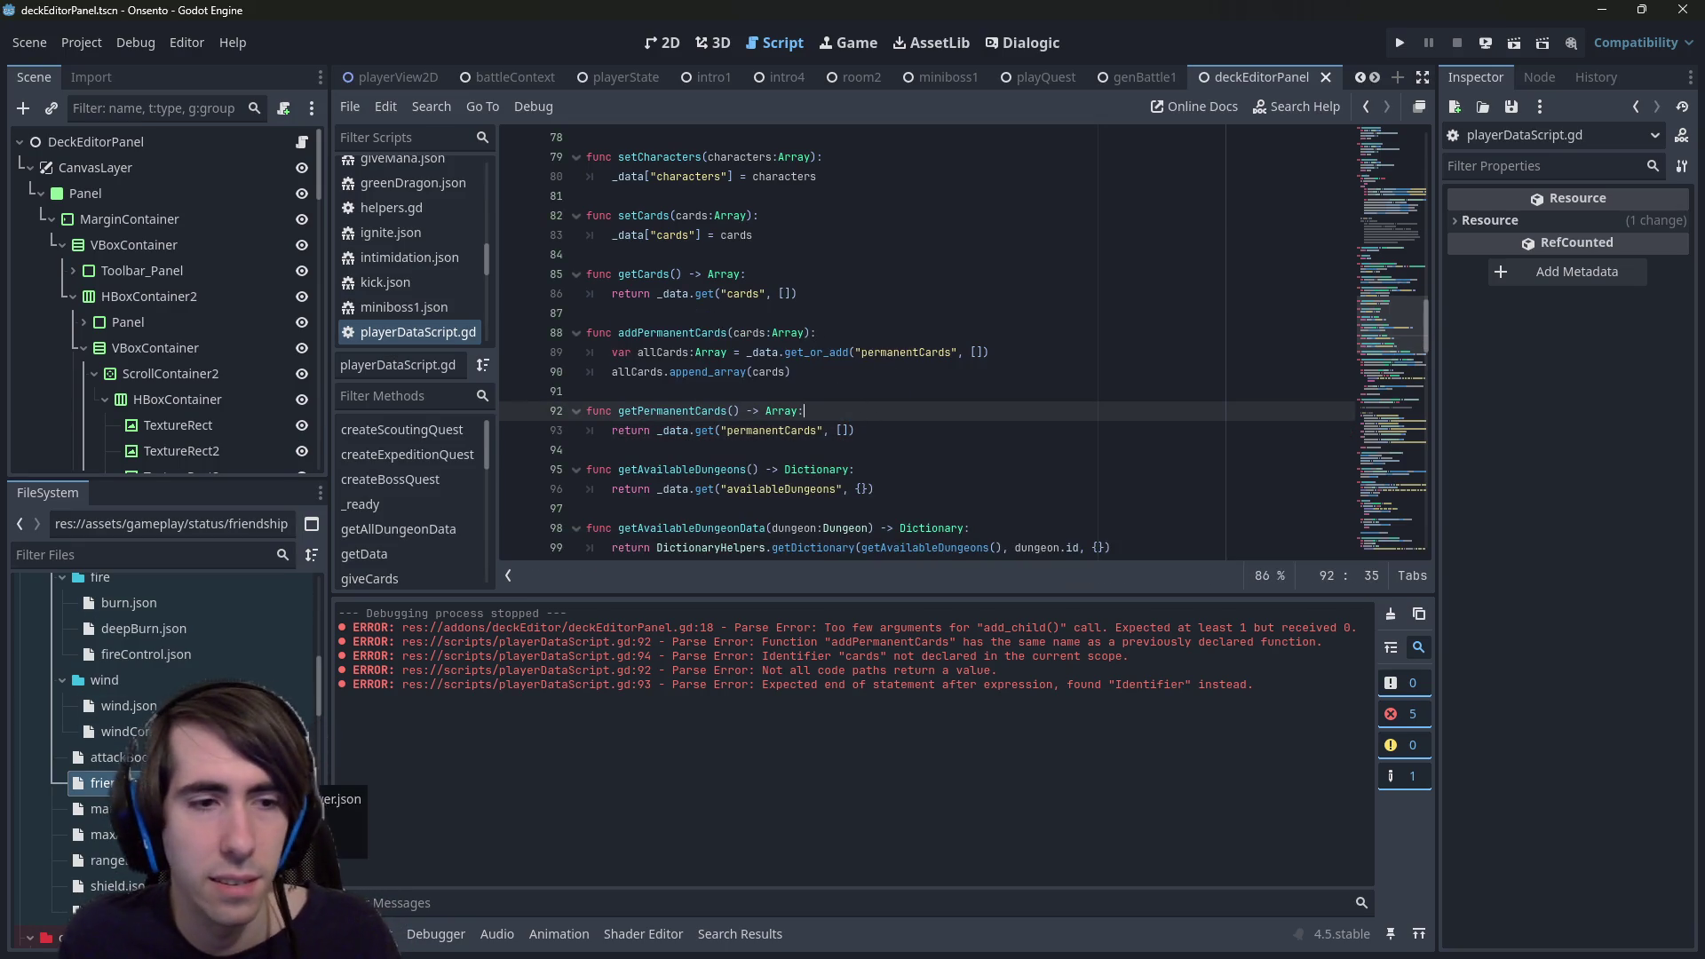
click(921, 437)
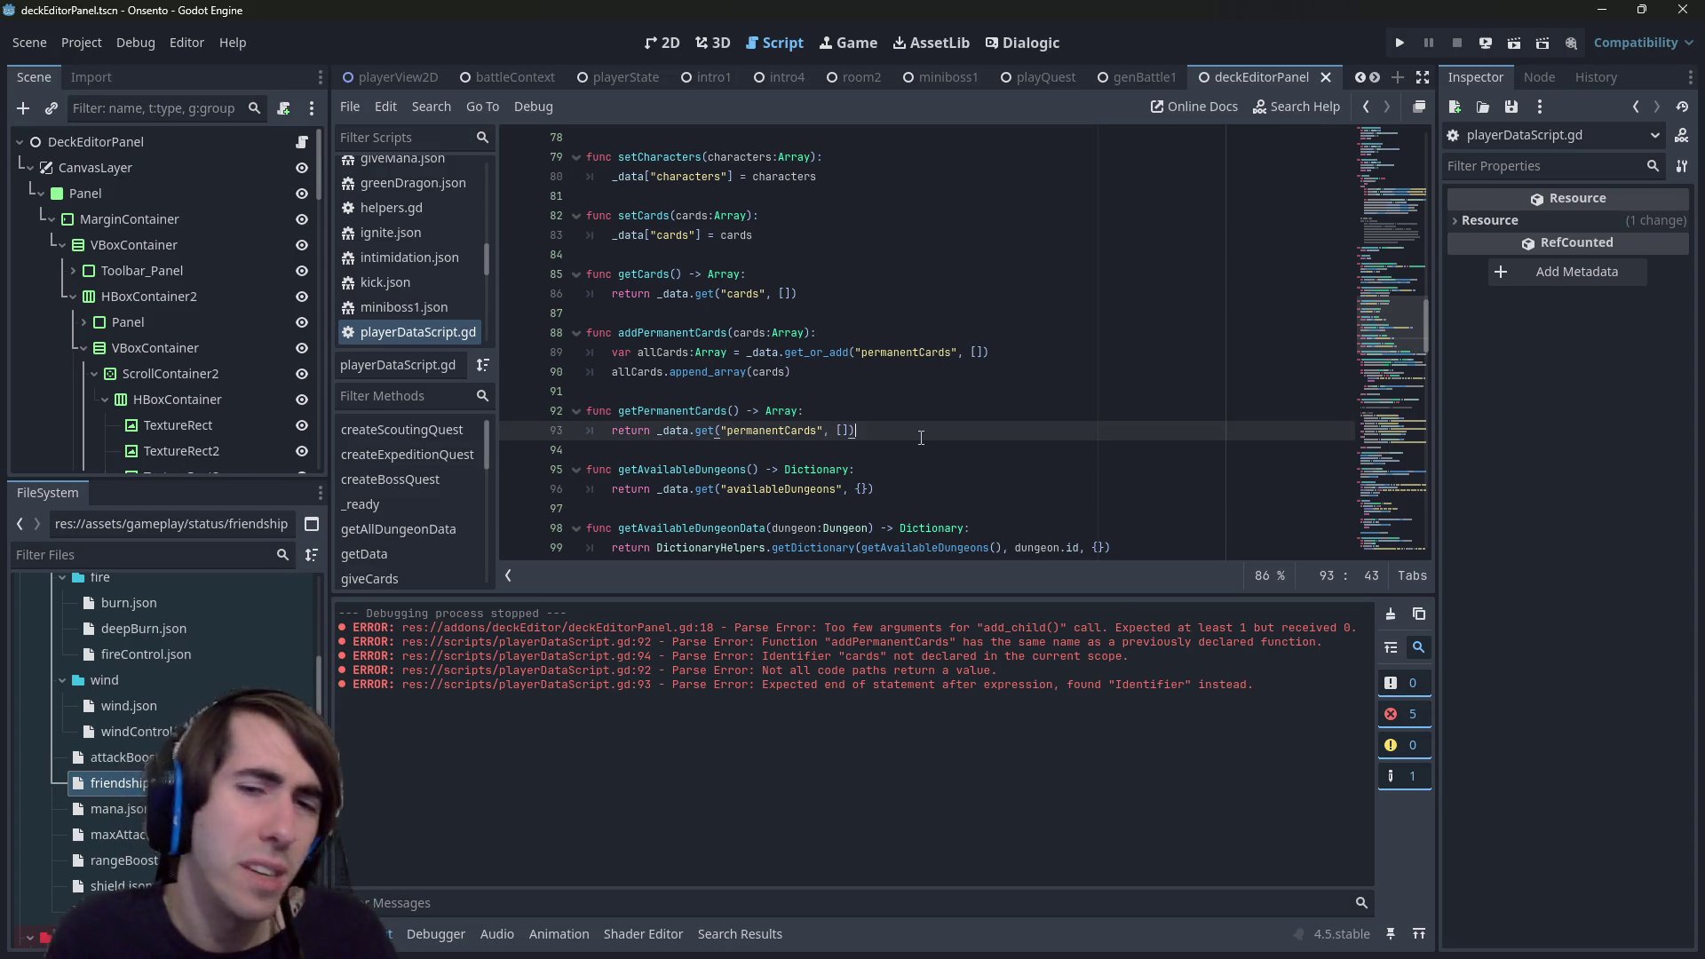
key(alt+Left)
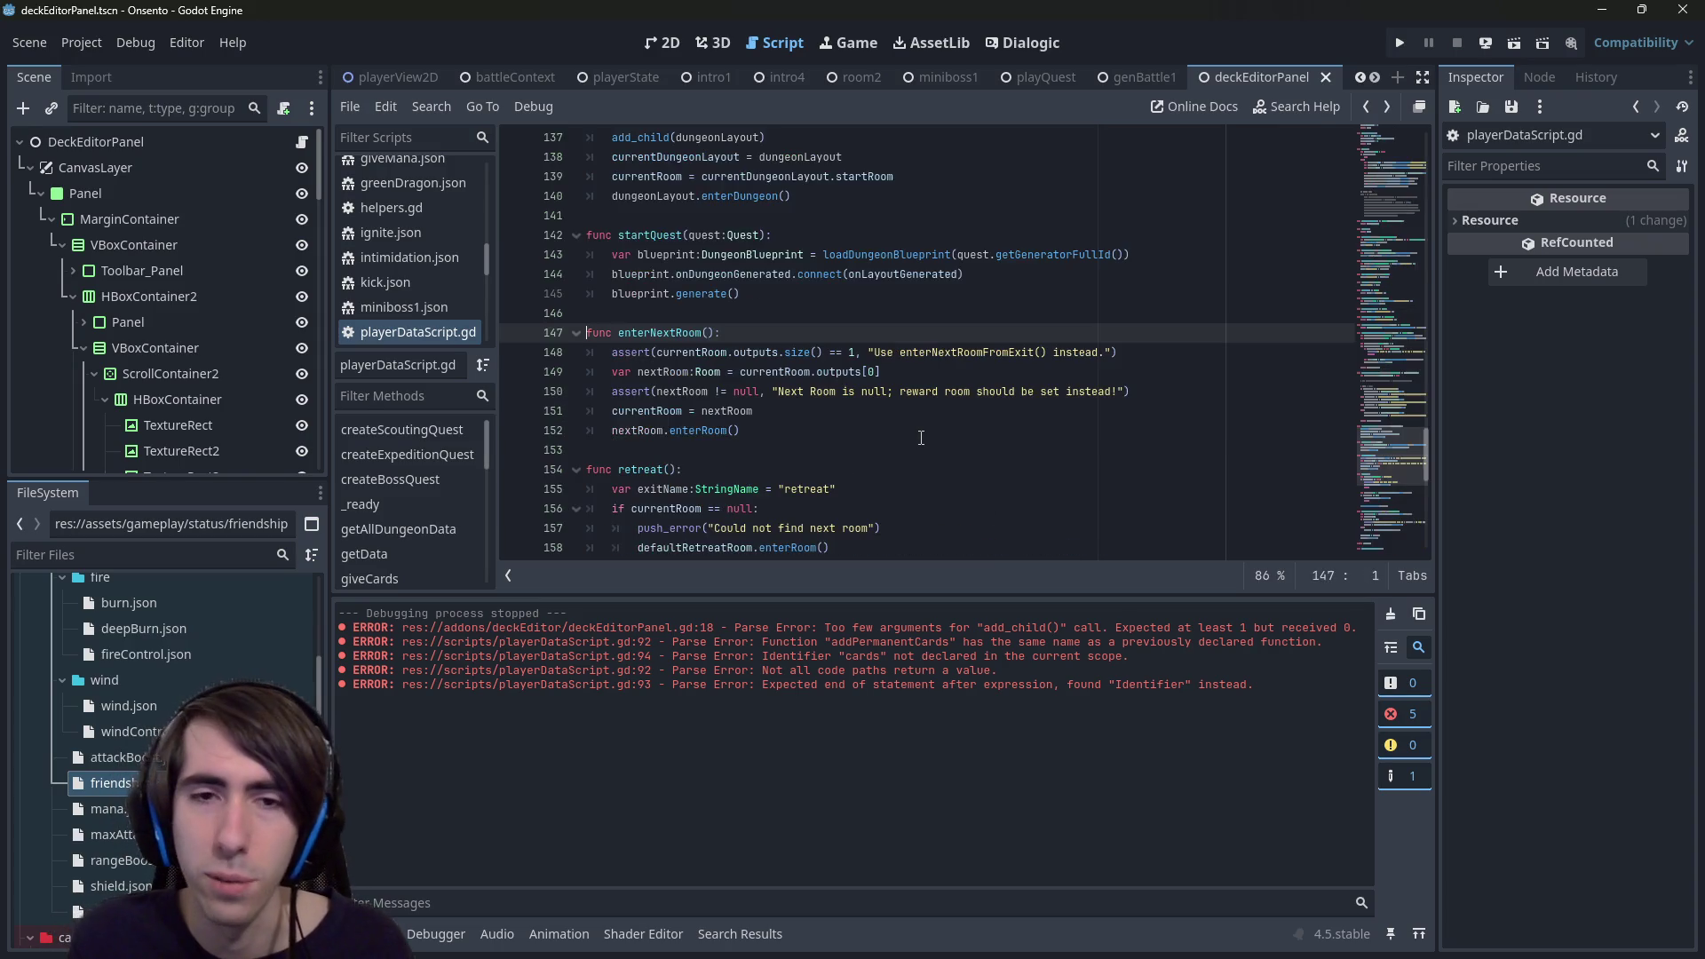
Replace getCards() with getPermanentCards() on deckEditorPanel.gd line 17, save, and open the playerDataScript.gd:93 error
key(alt+Right)
key(alt+Left)
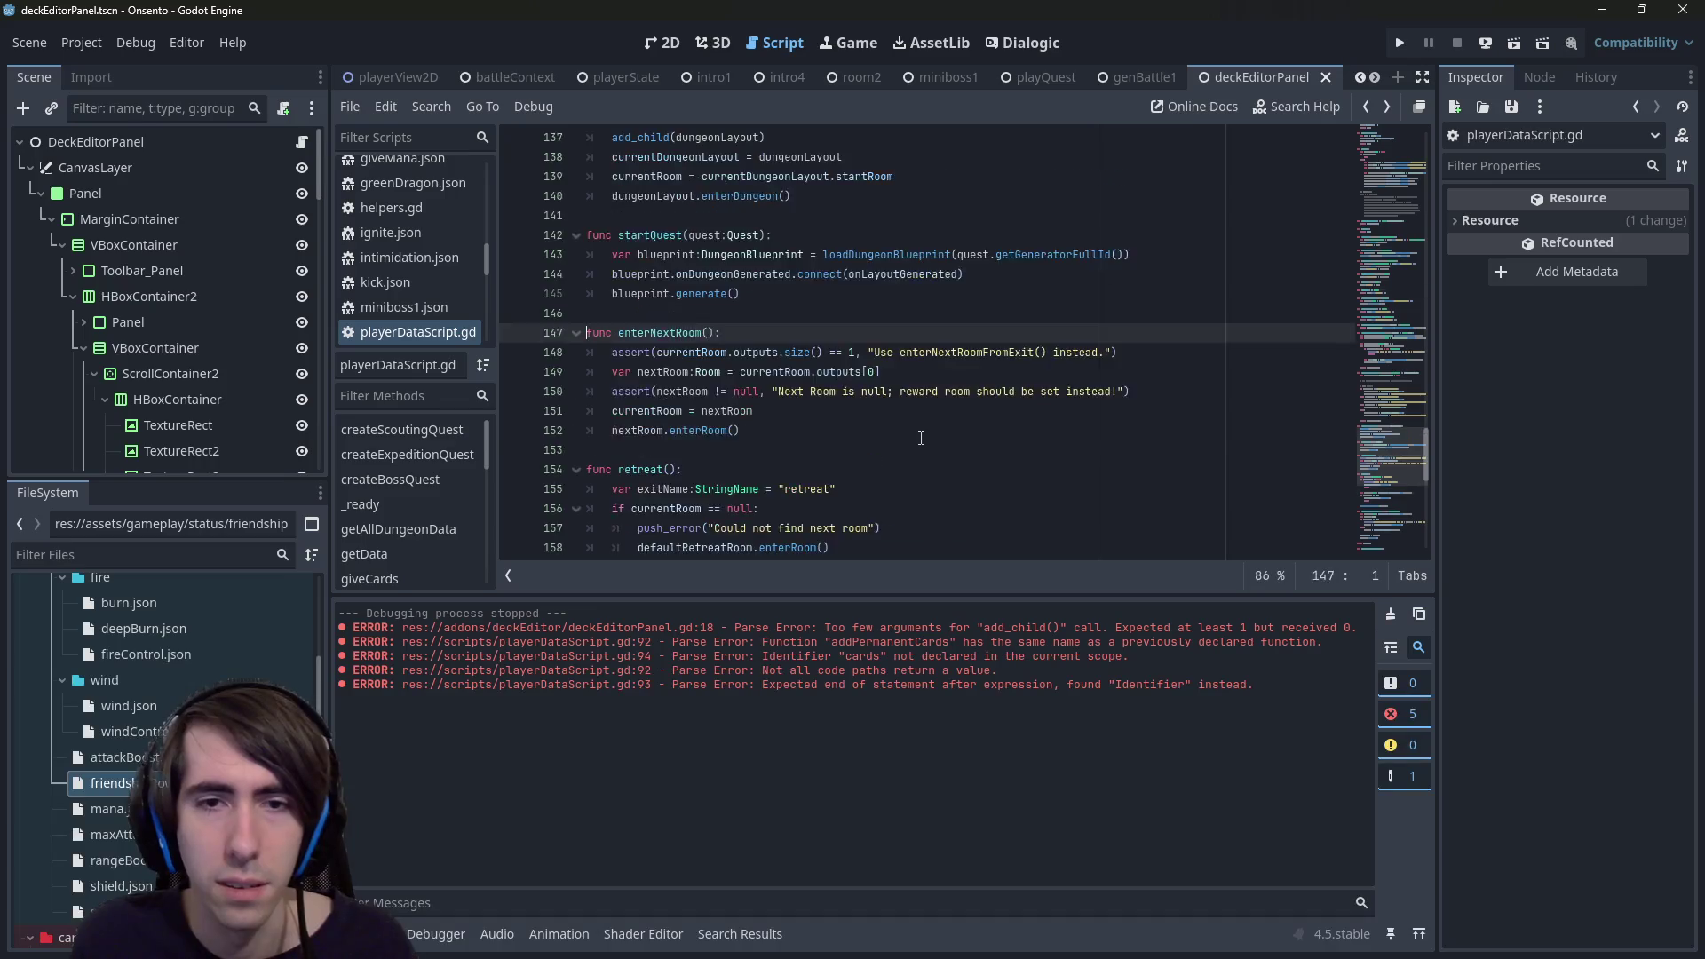
key(alt+Left)
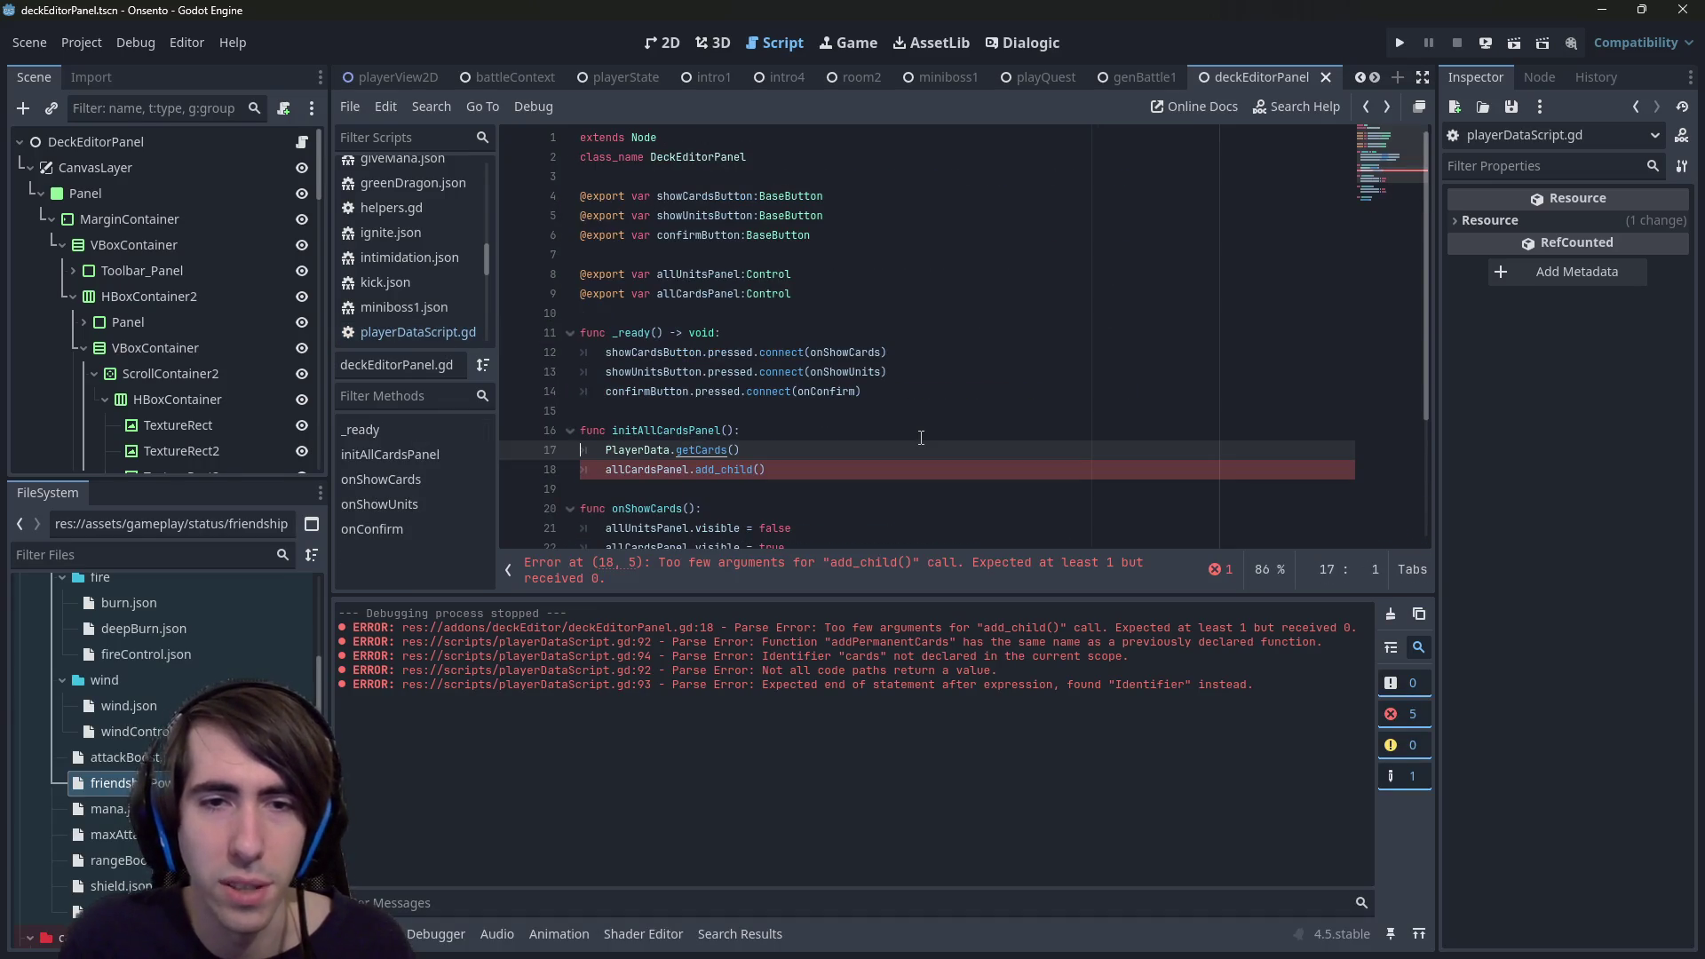
text(P)
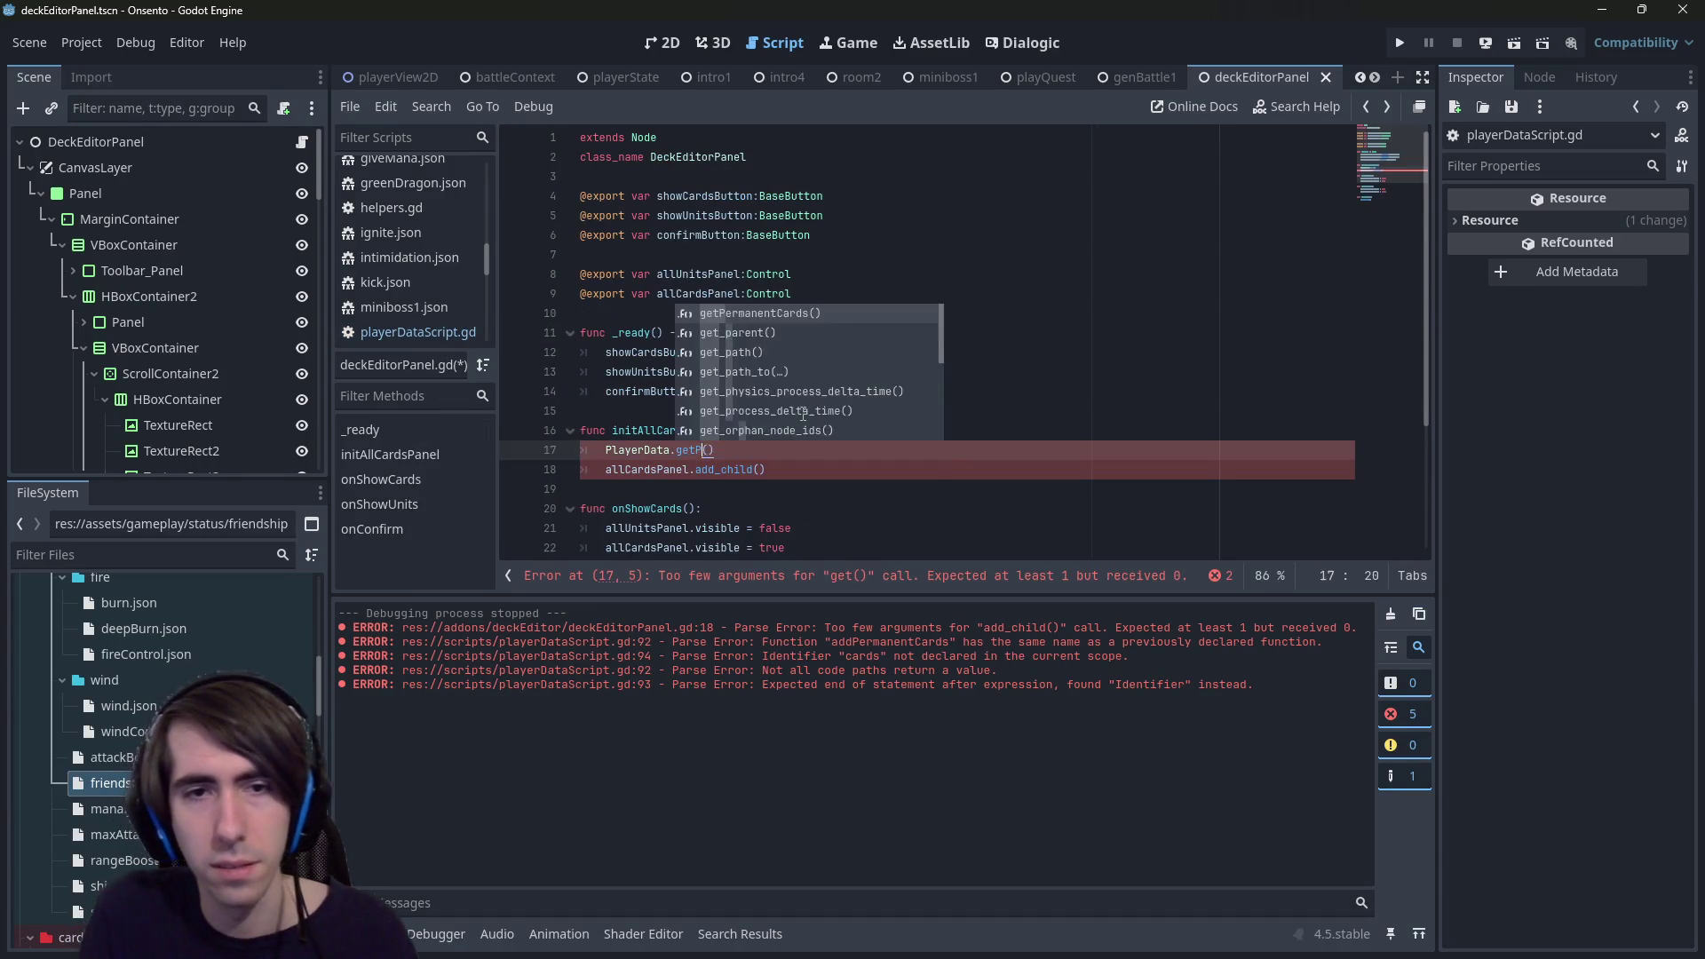
key(Return)
key(ctrl+s)
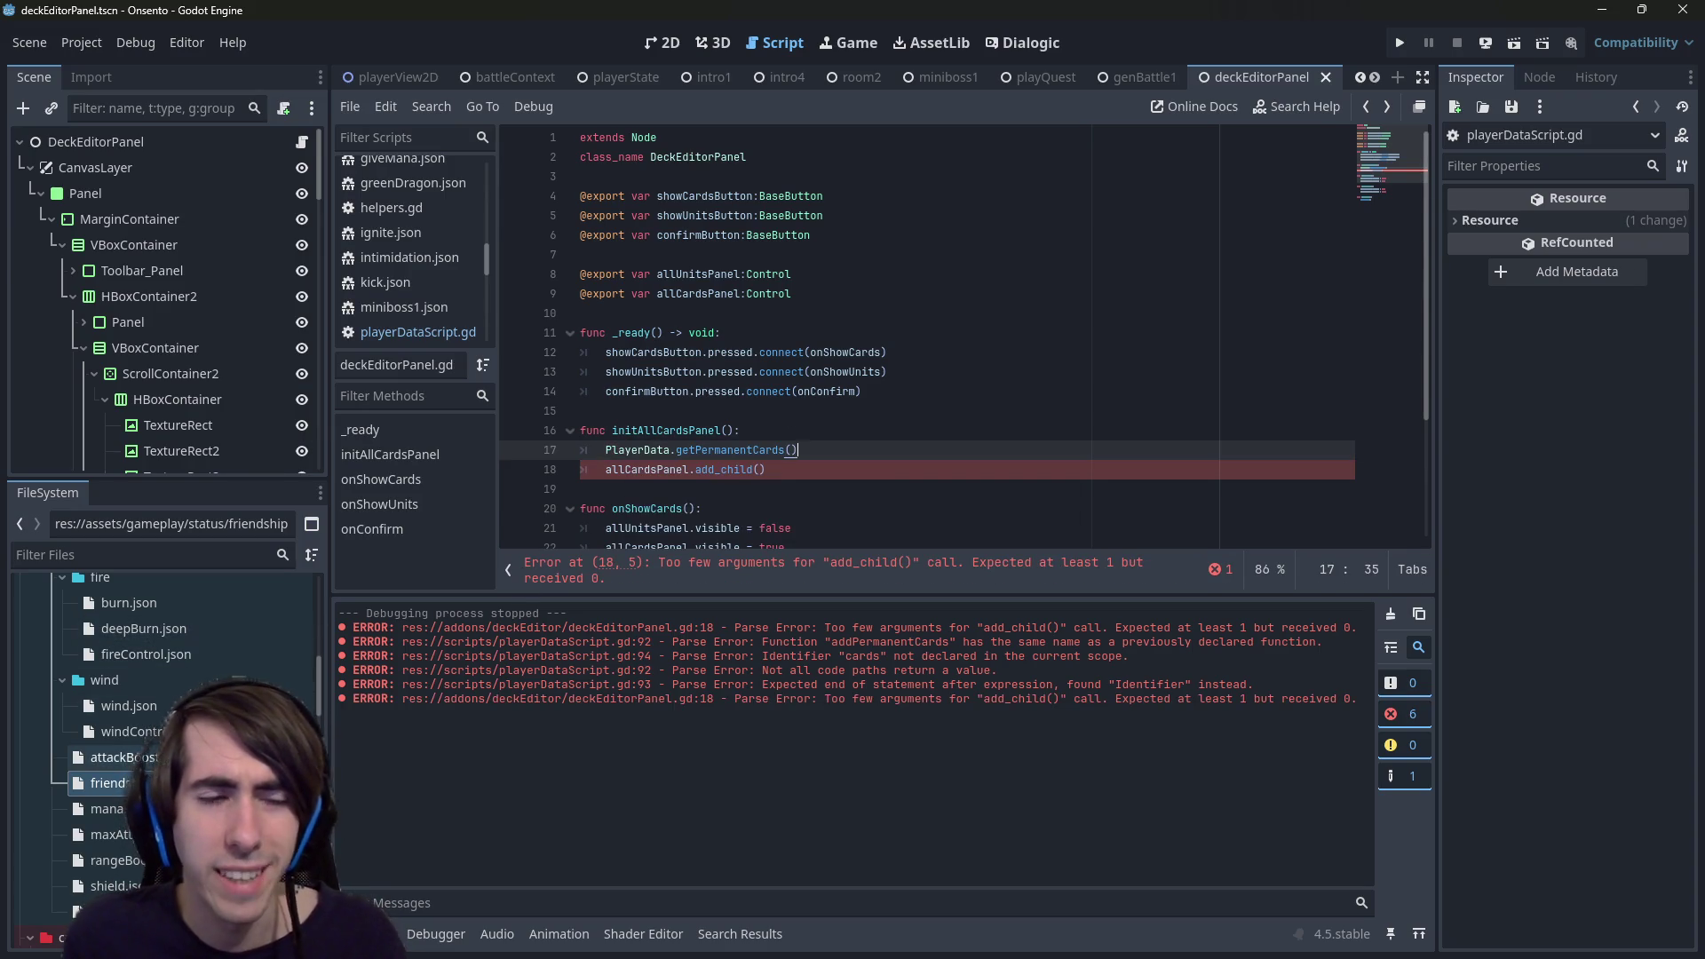
click(549, 683)
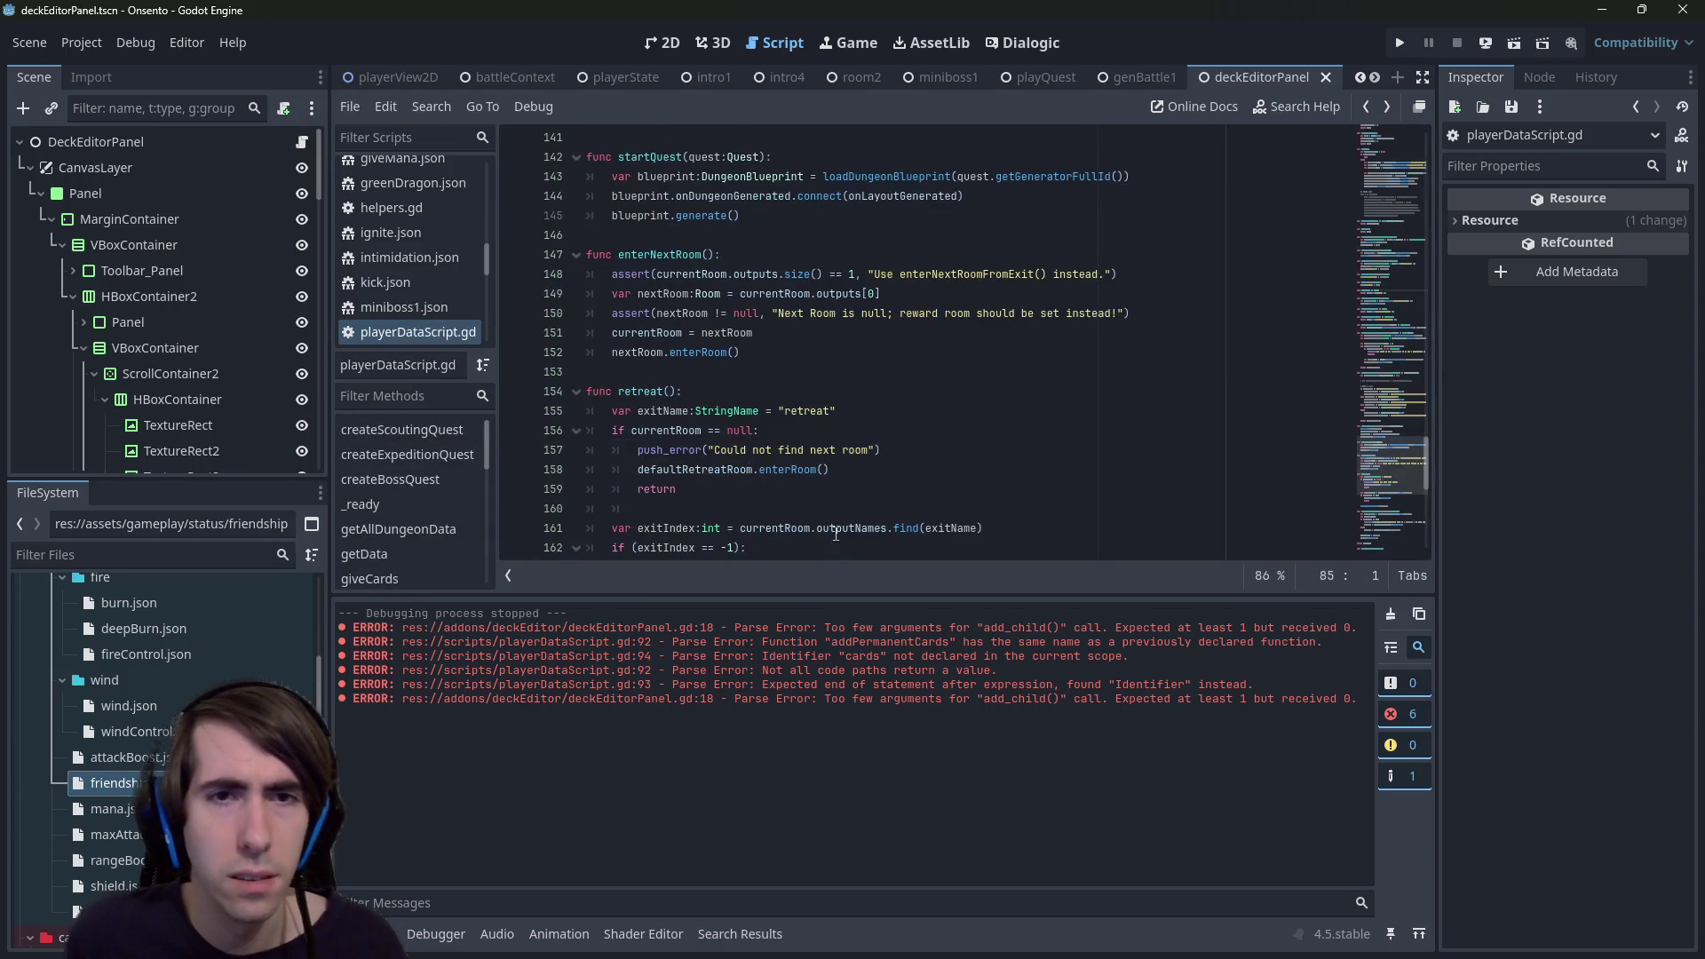
scroll(851, 419, up, 20)
scroll(851, 419, up, 12)
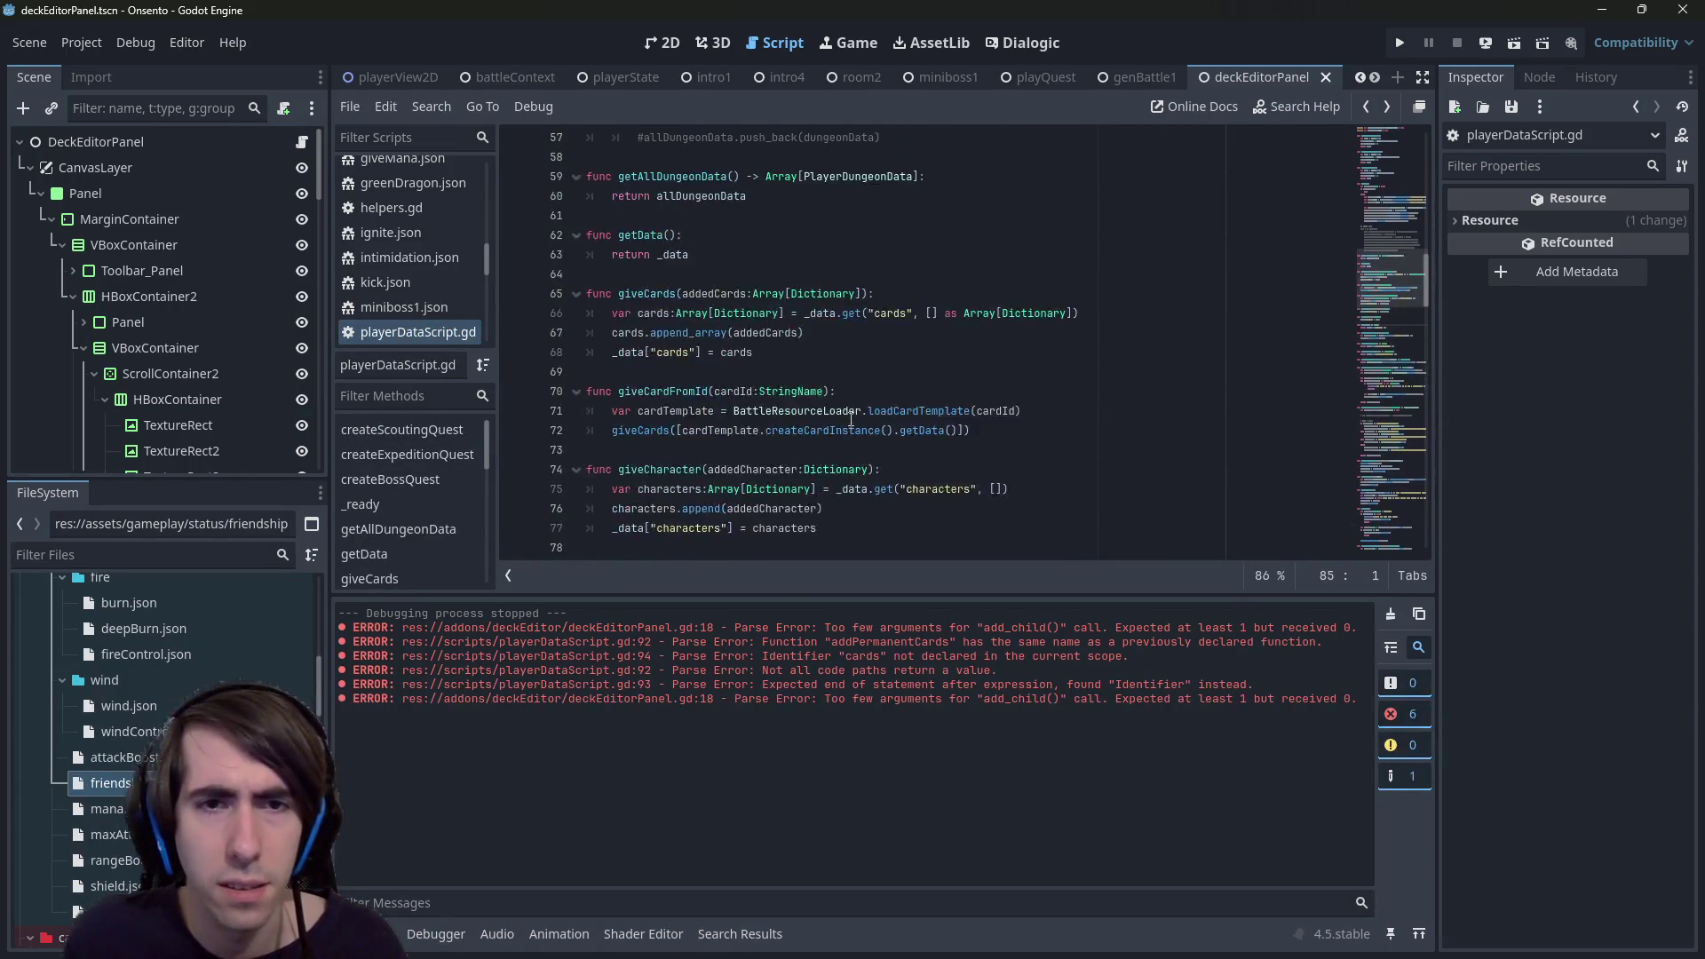
scroll(806, 370, up, 3)
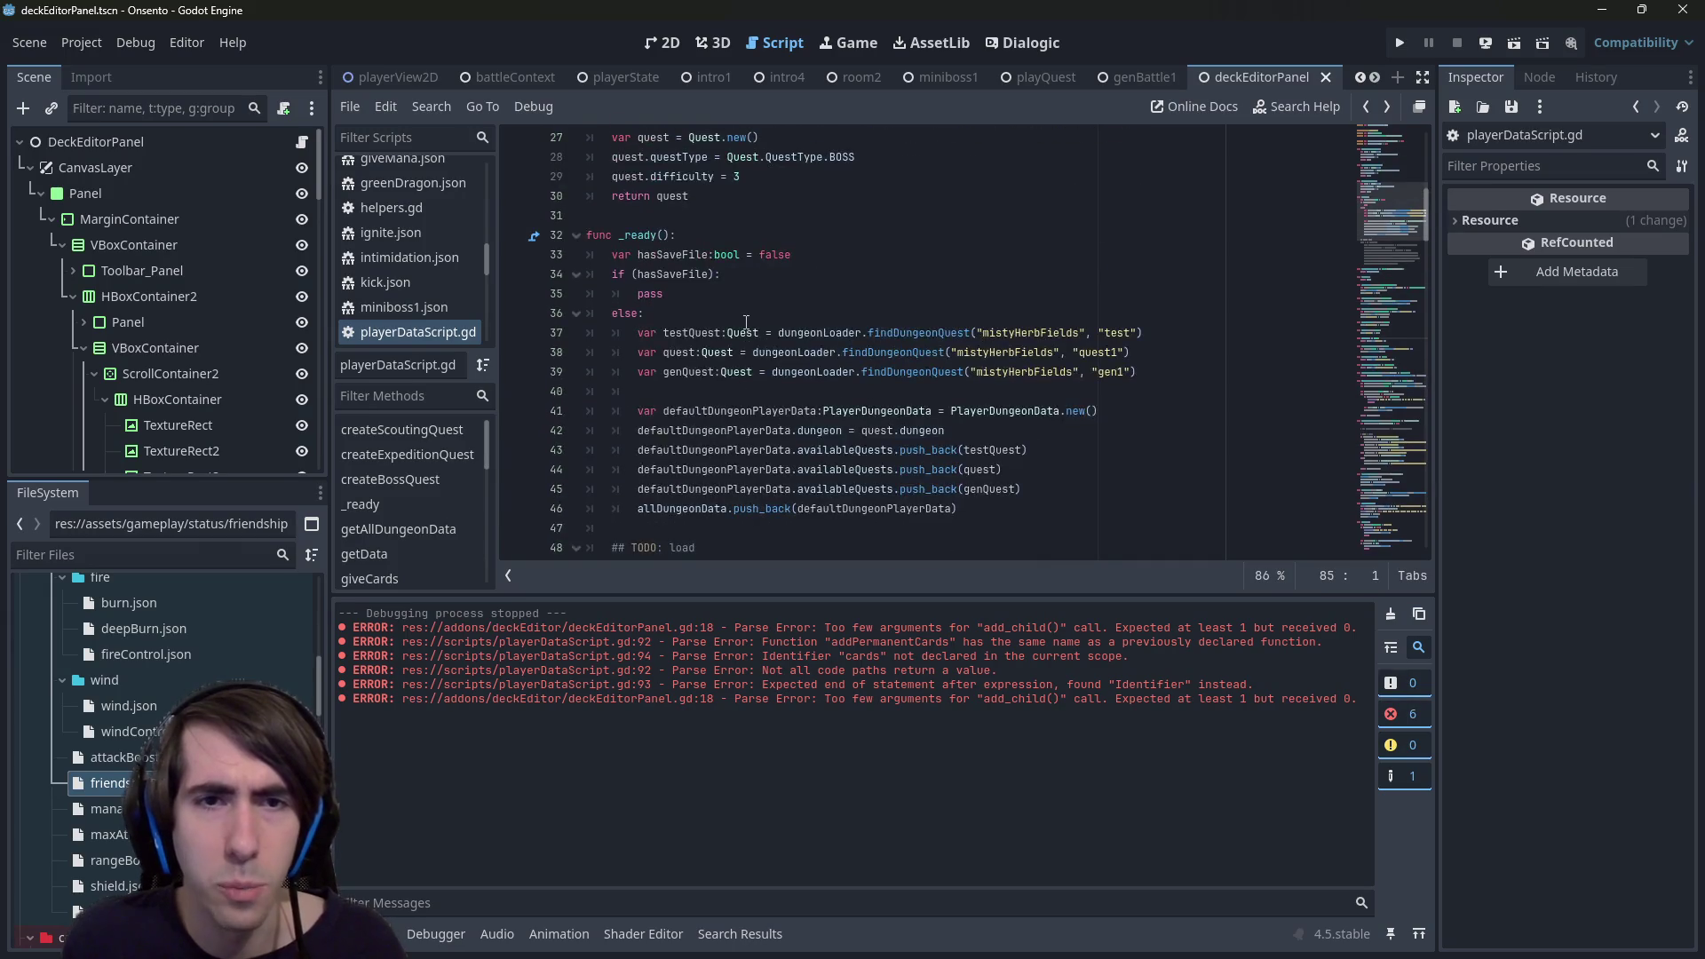
scroll(953, 306, down, 2)
scroll(954, 306, up, 1)
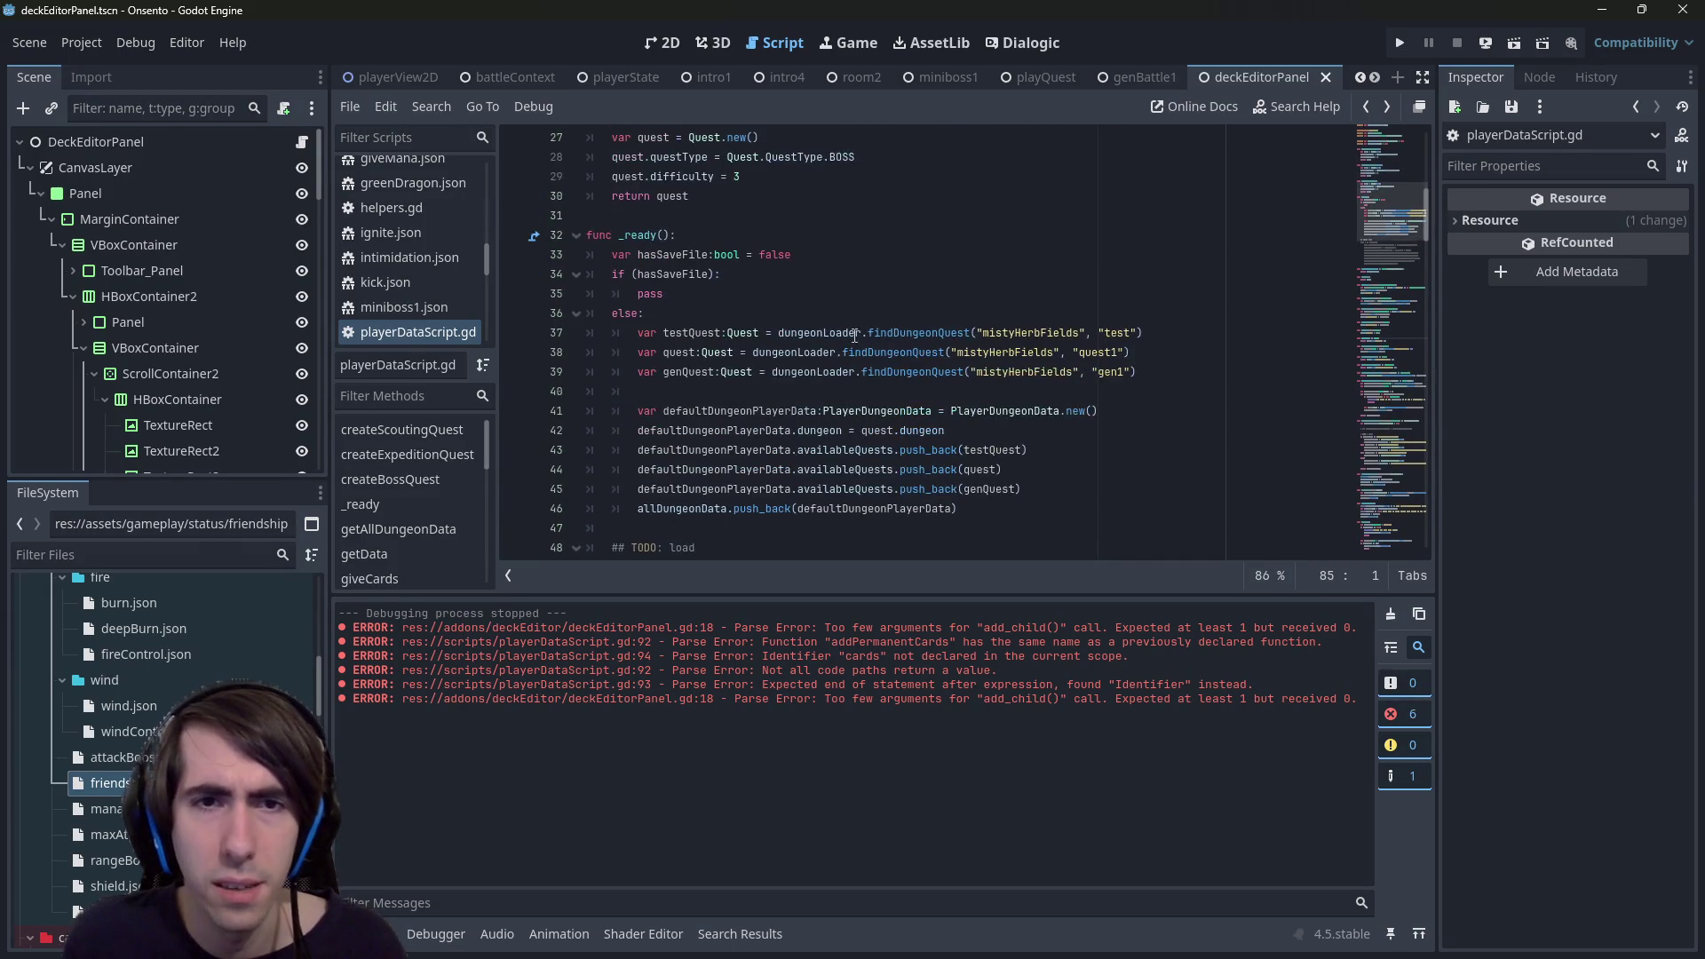
drag(559, 528, 565, 331)
scroll(896, 372, down, 5)
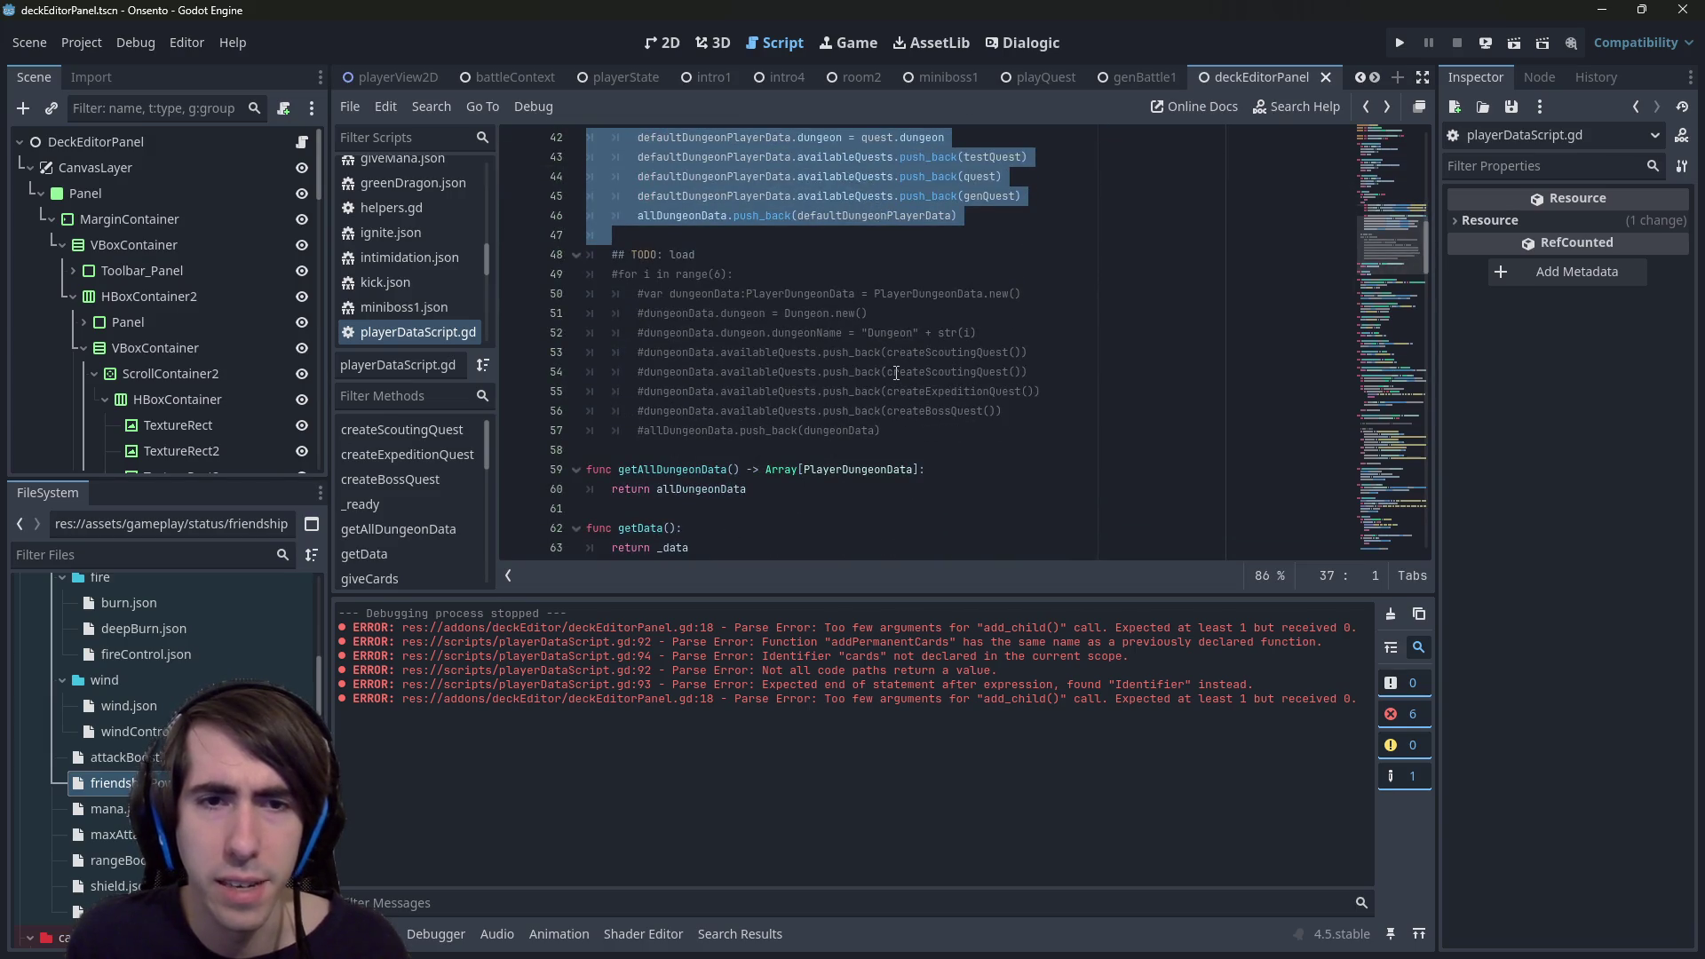
click(935, 424)
key(Return)
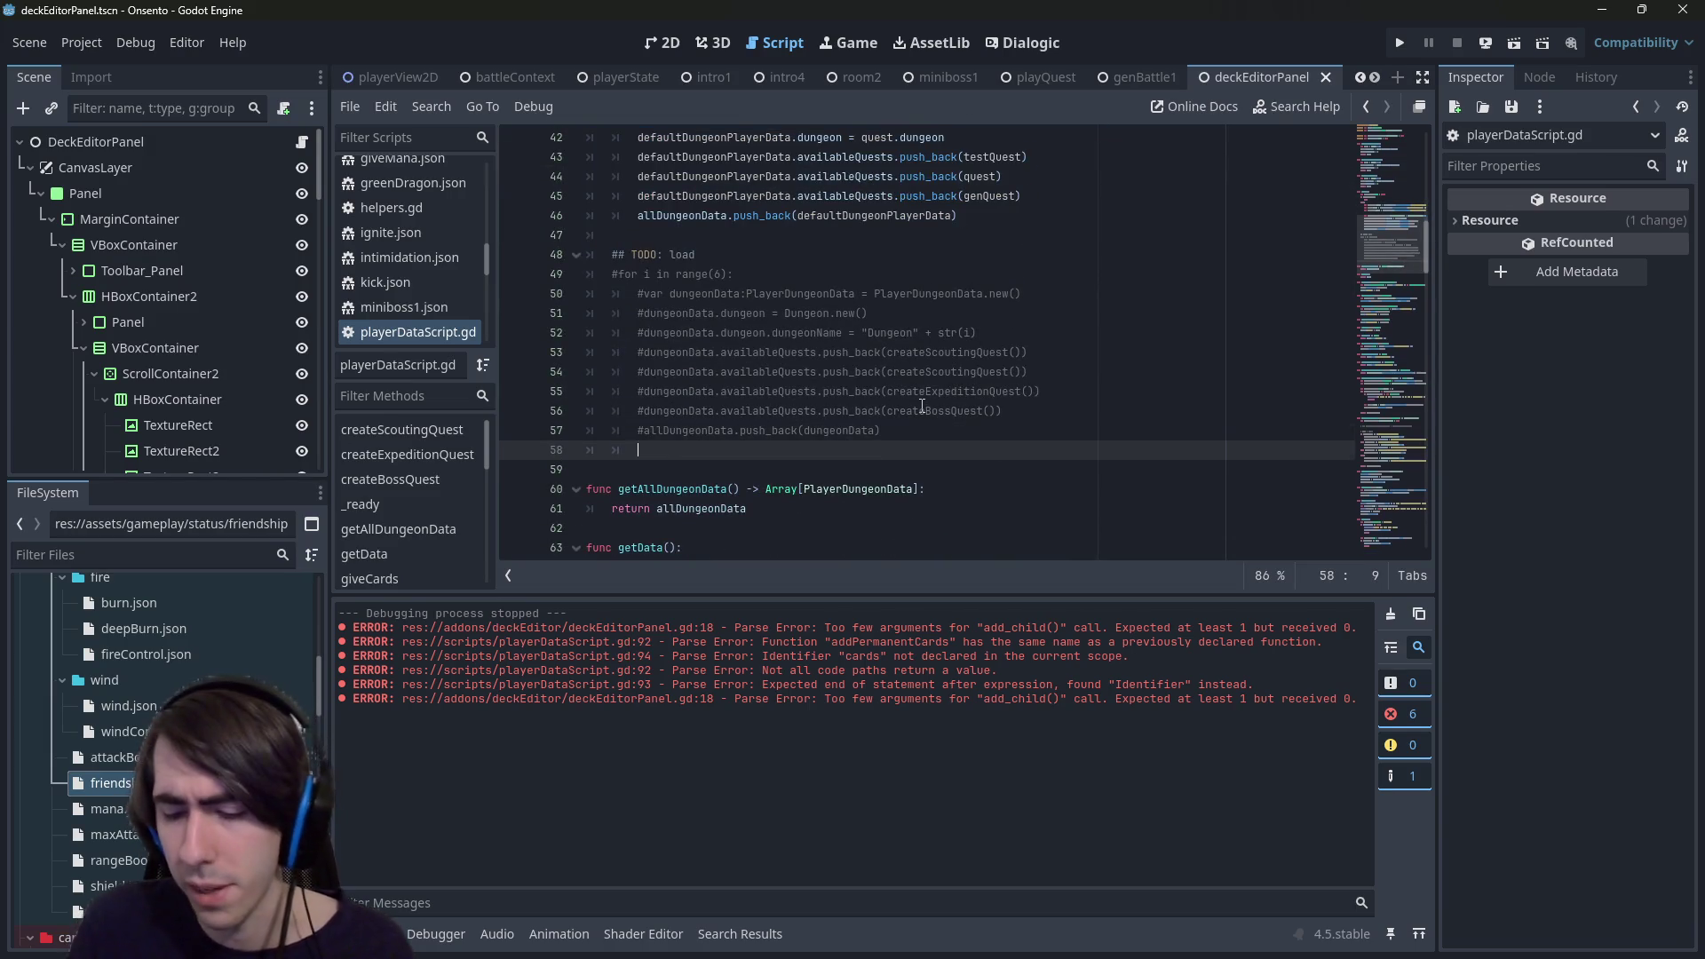
key(ctrl+z)
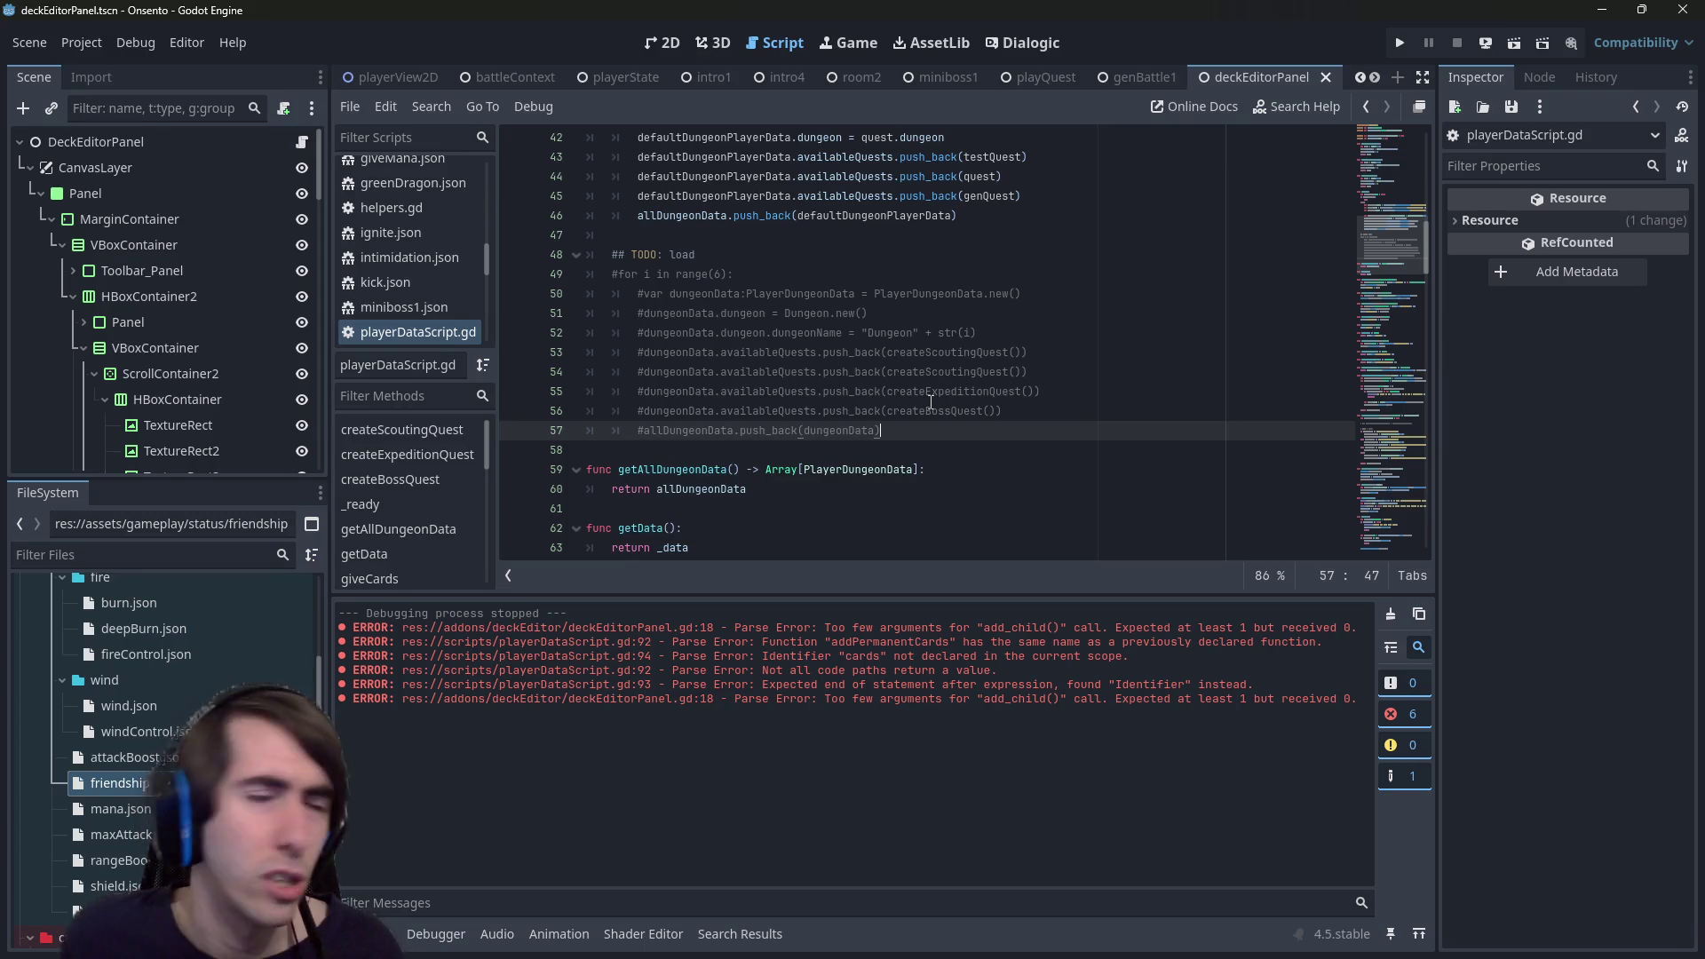
scroll(930, 401, up, 5)
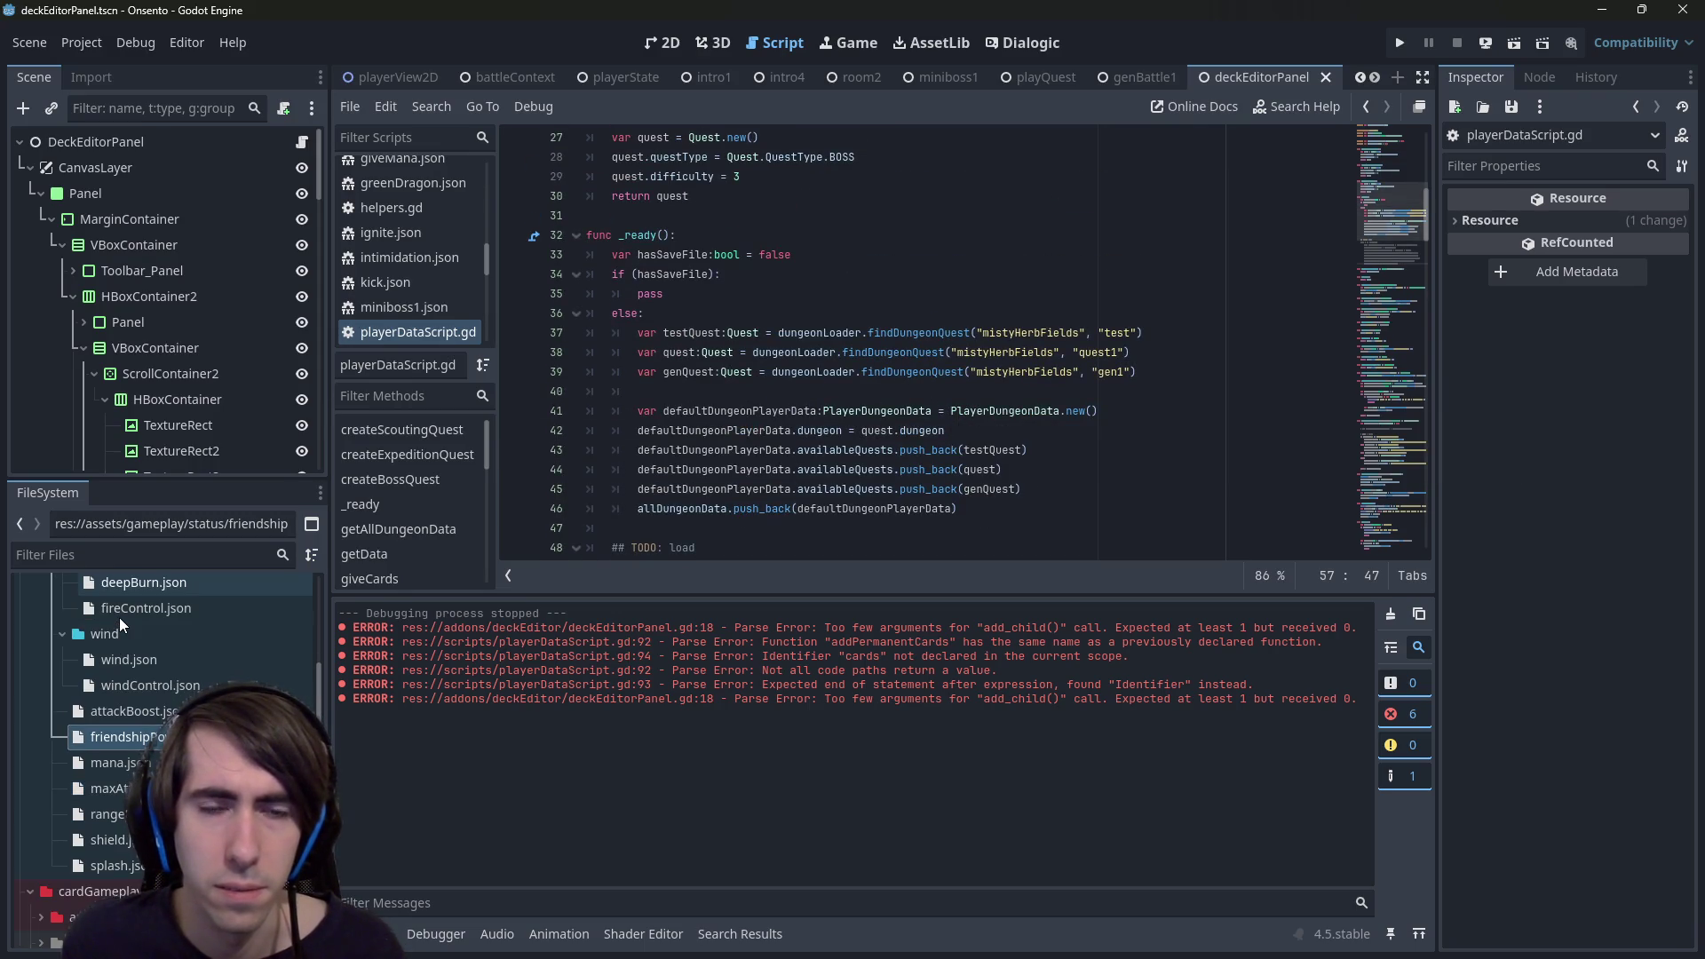
scroll(119, 617, down, 1)
scroll(856, 388, down, 4)
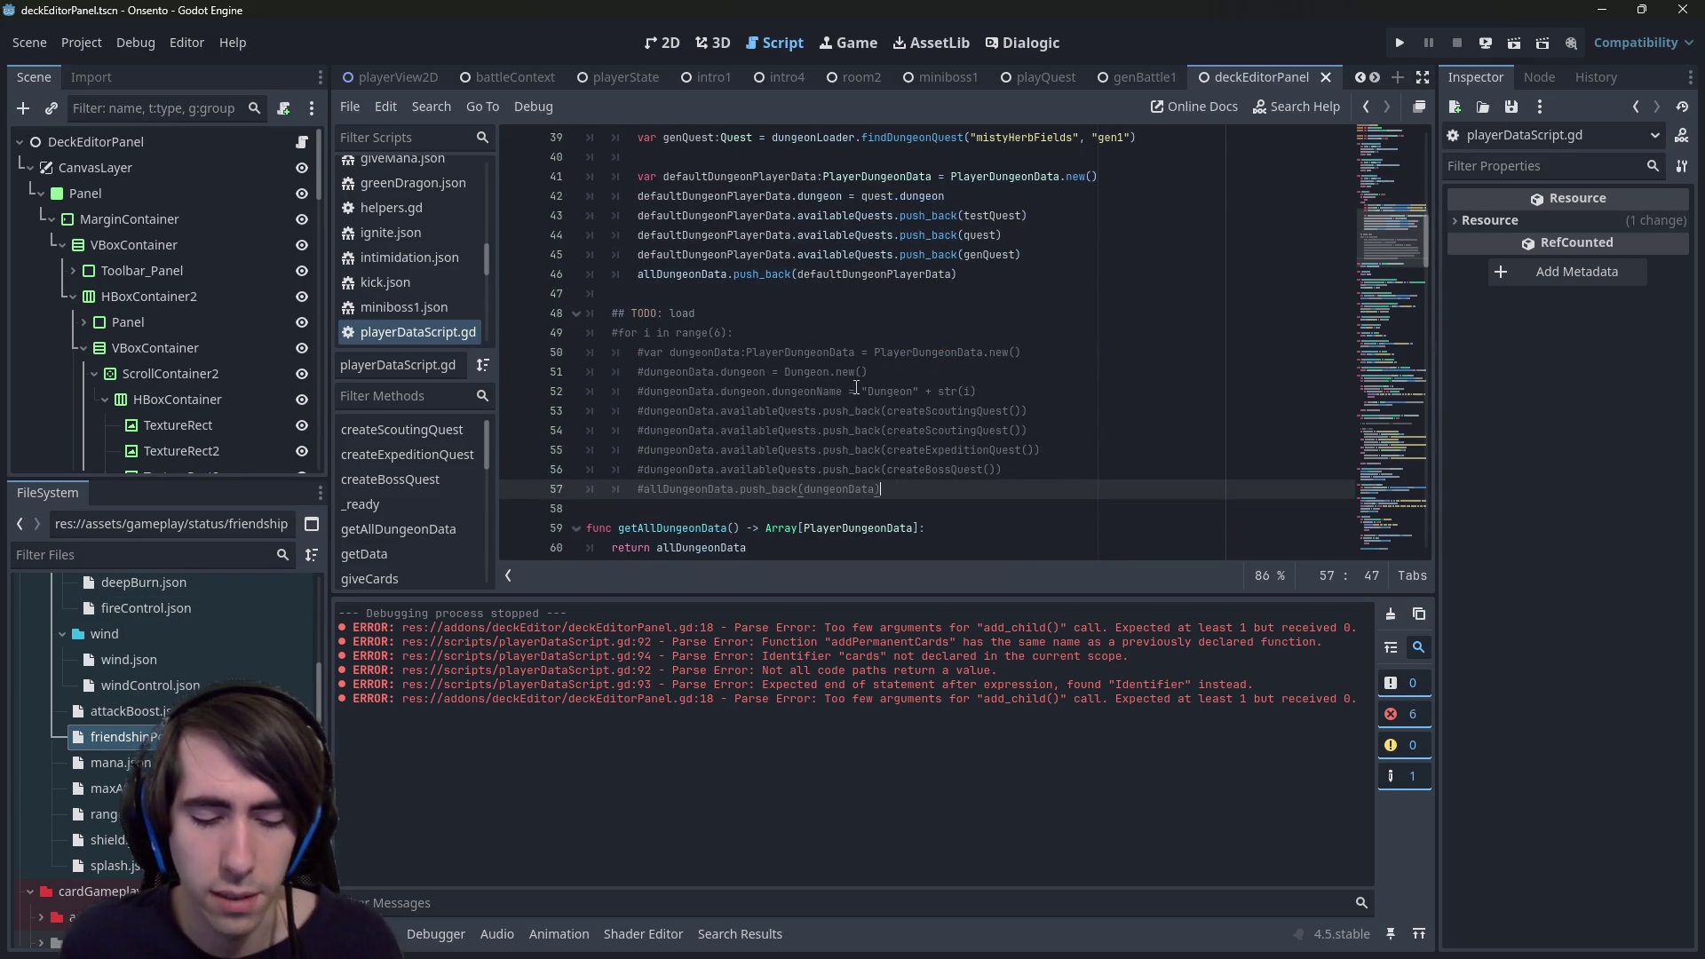
scroll(862, 373, down, 10)
scroll(873, 354, up, 12)
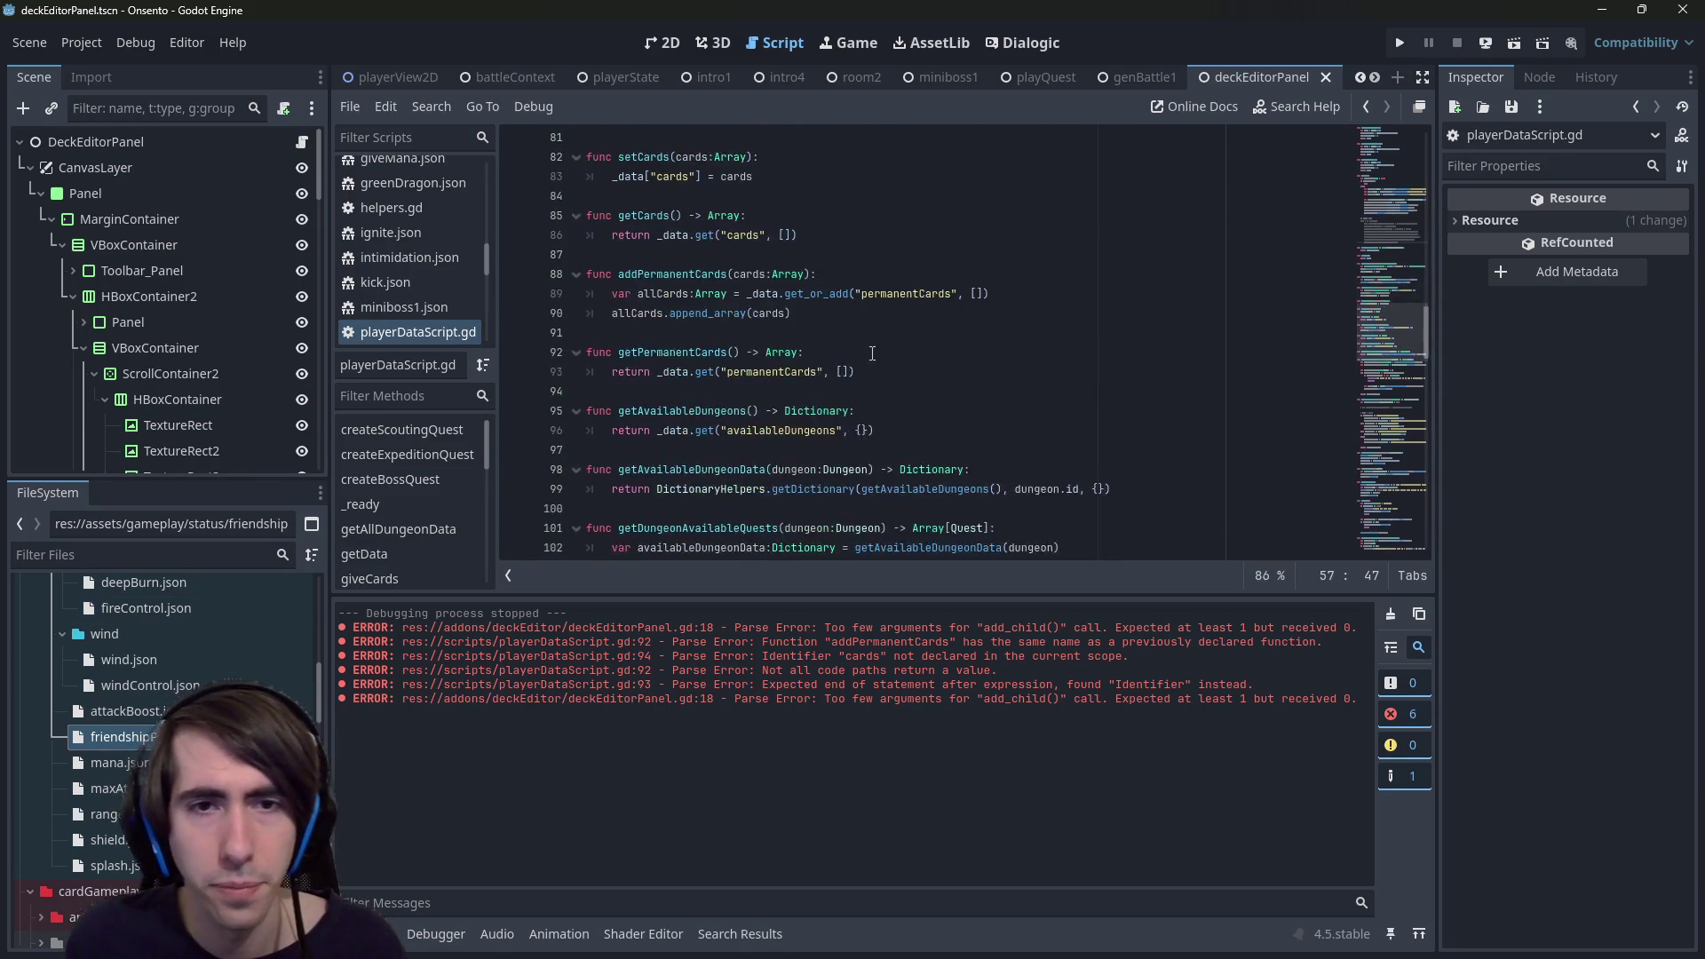
scroll(873, 353, down, 6)
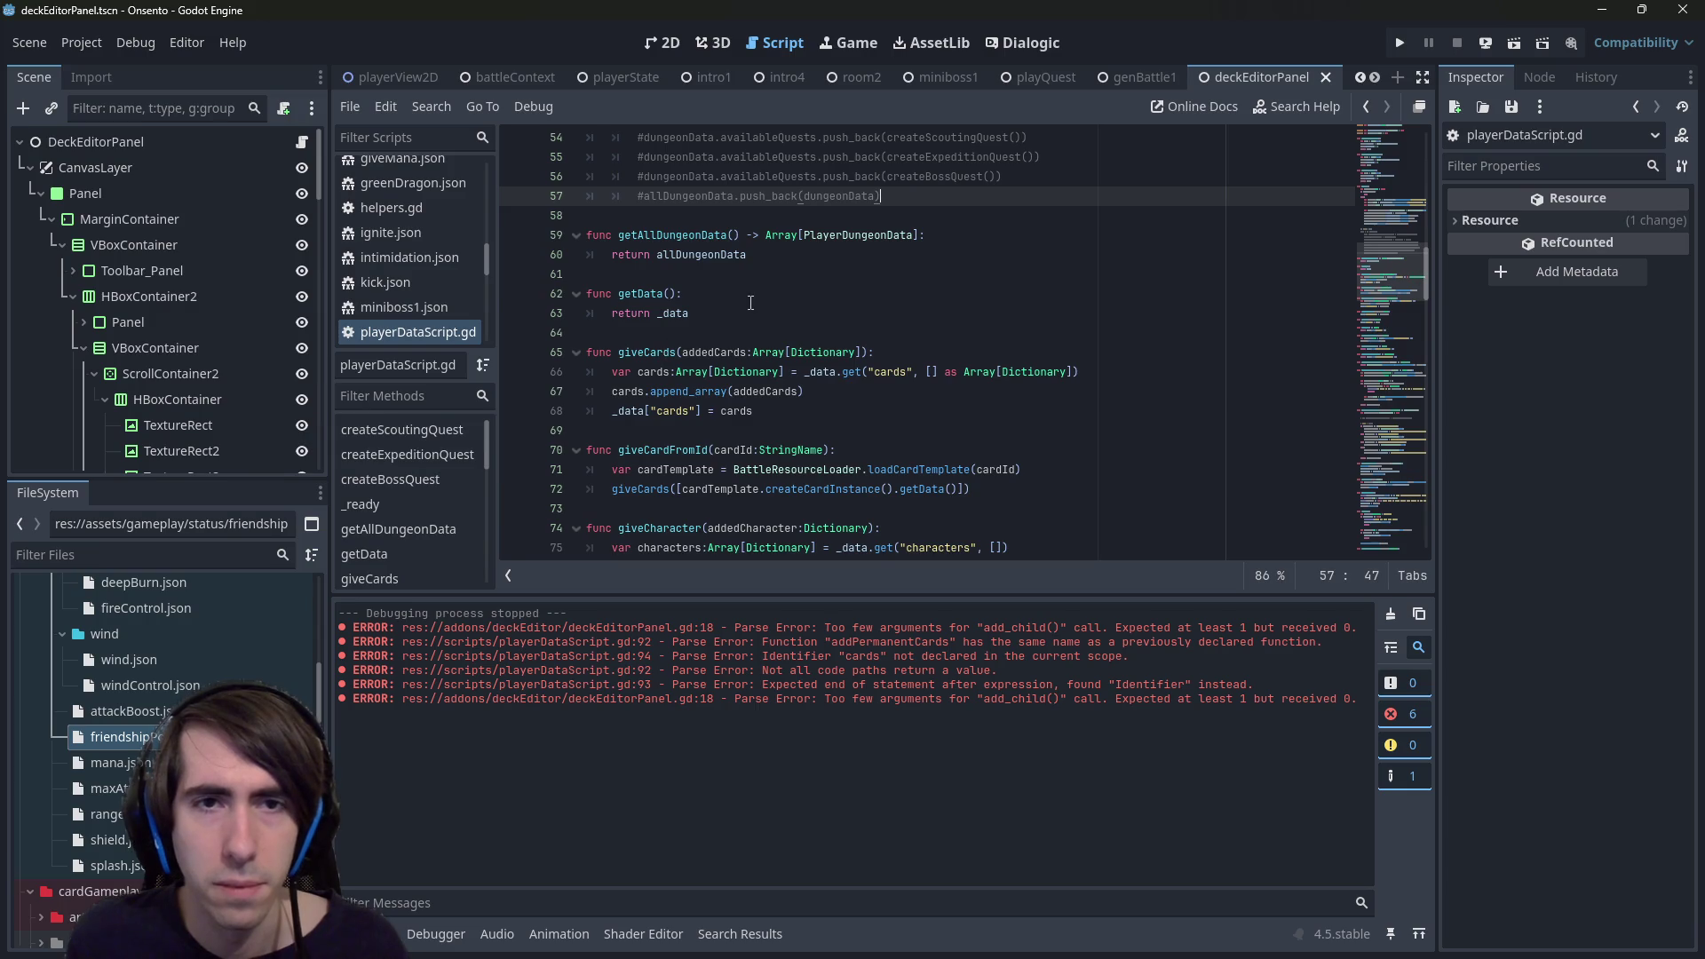
key(ctrl+f)
text(perman)
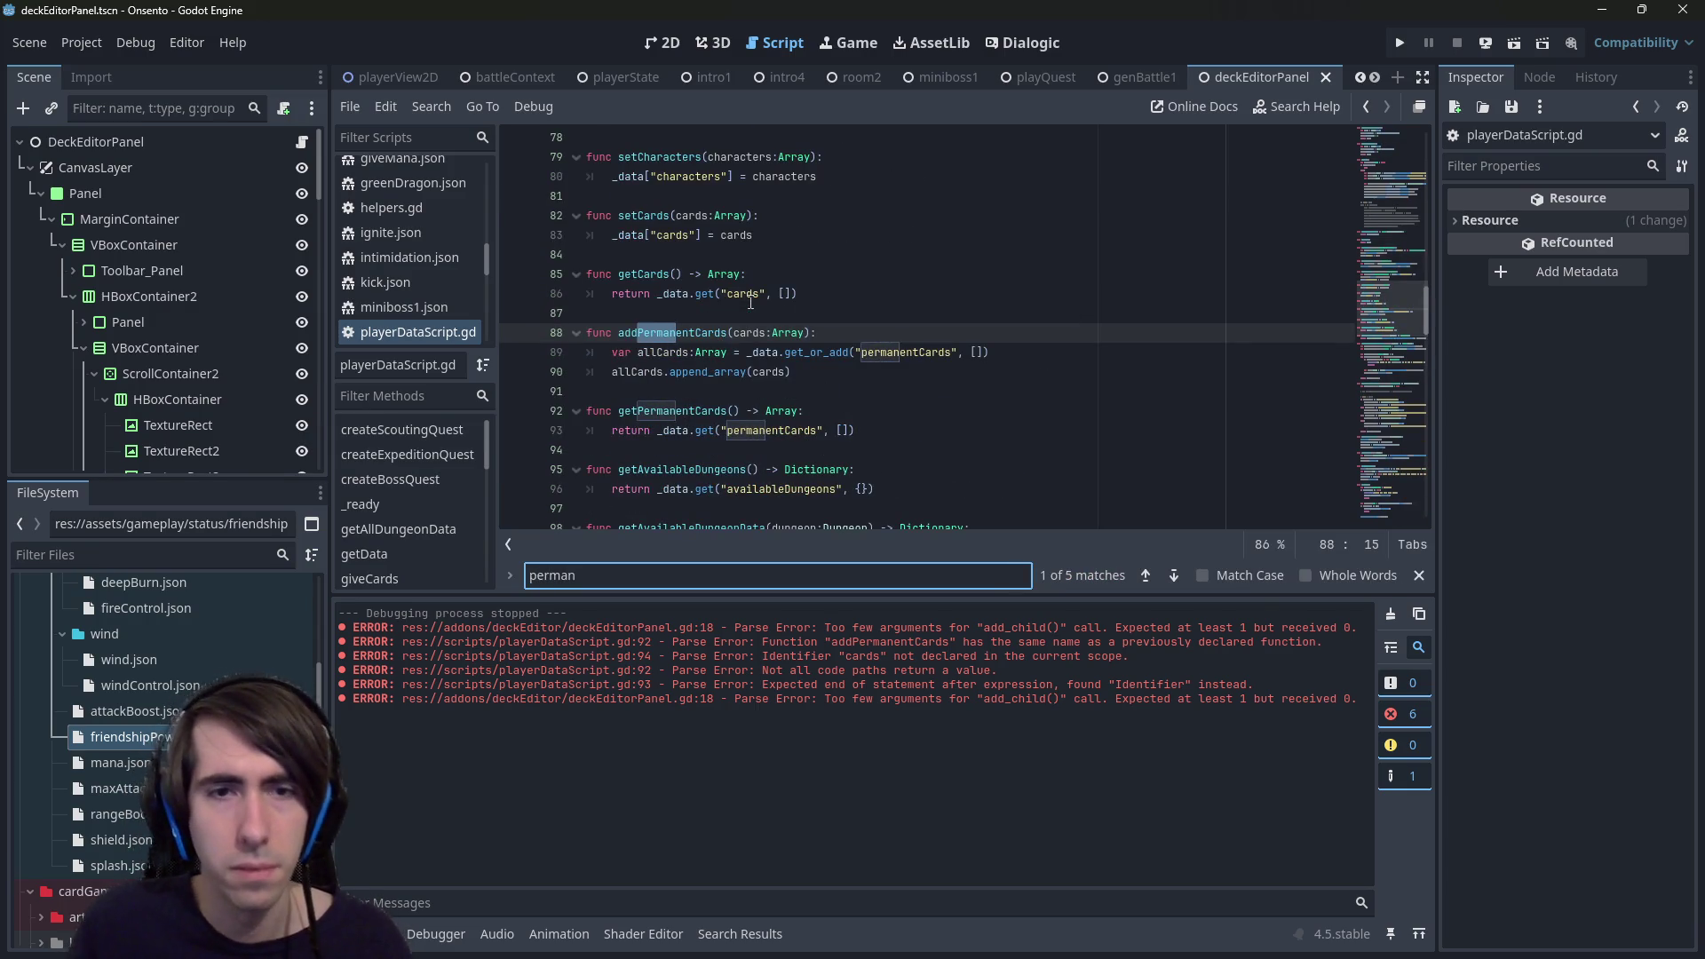
double_click(674, 410)
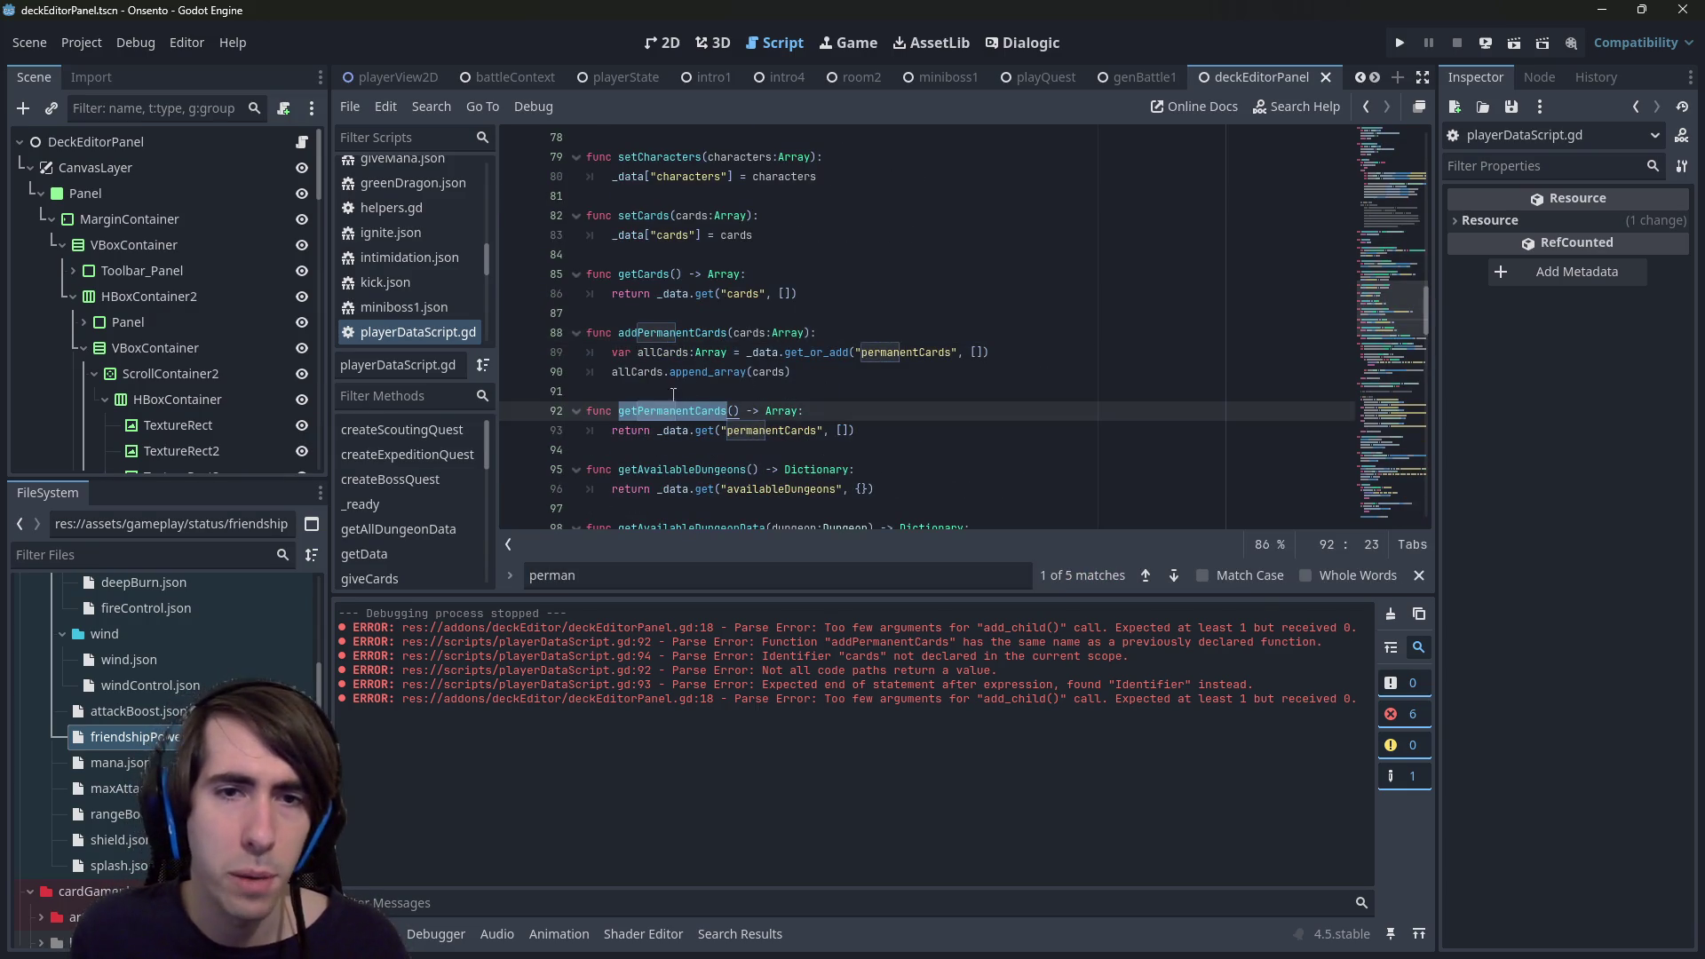
key(alt+Left)
key(alt+Left)
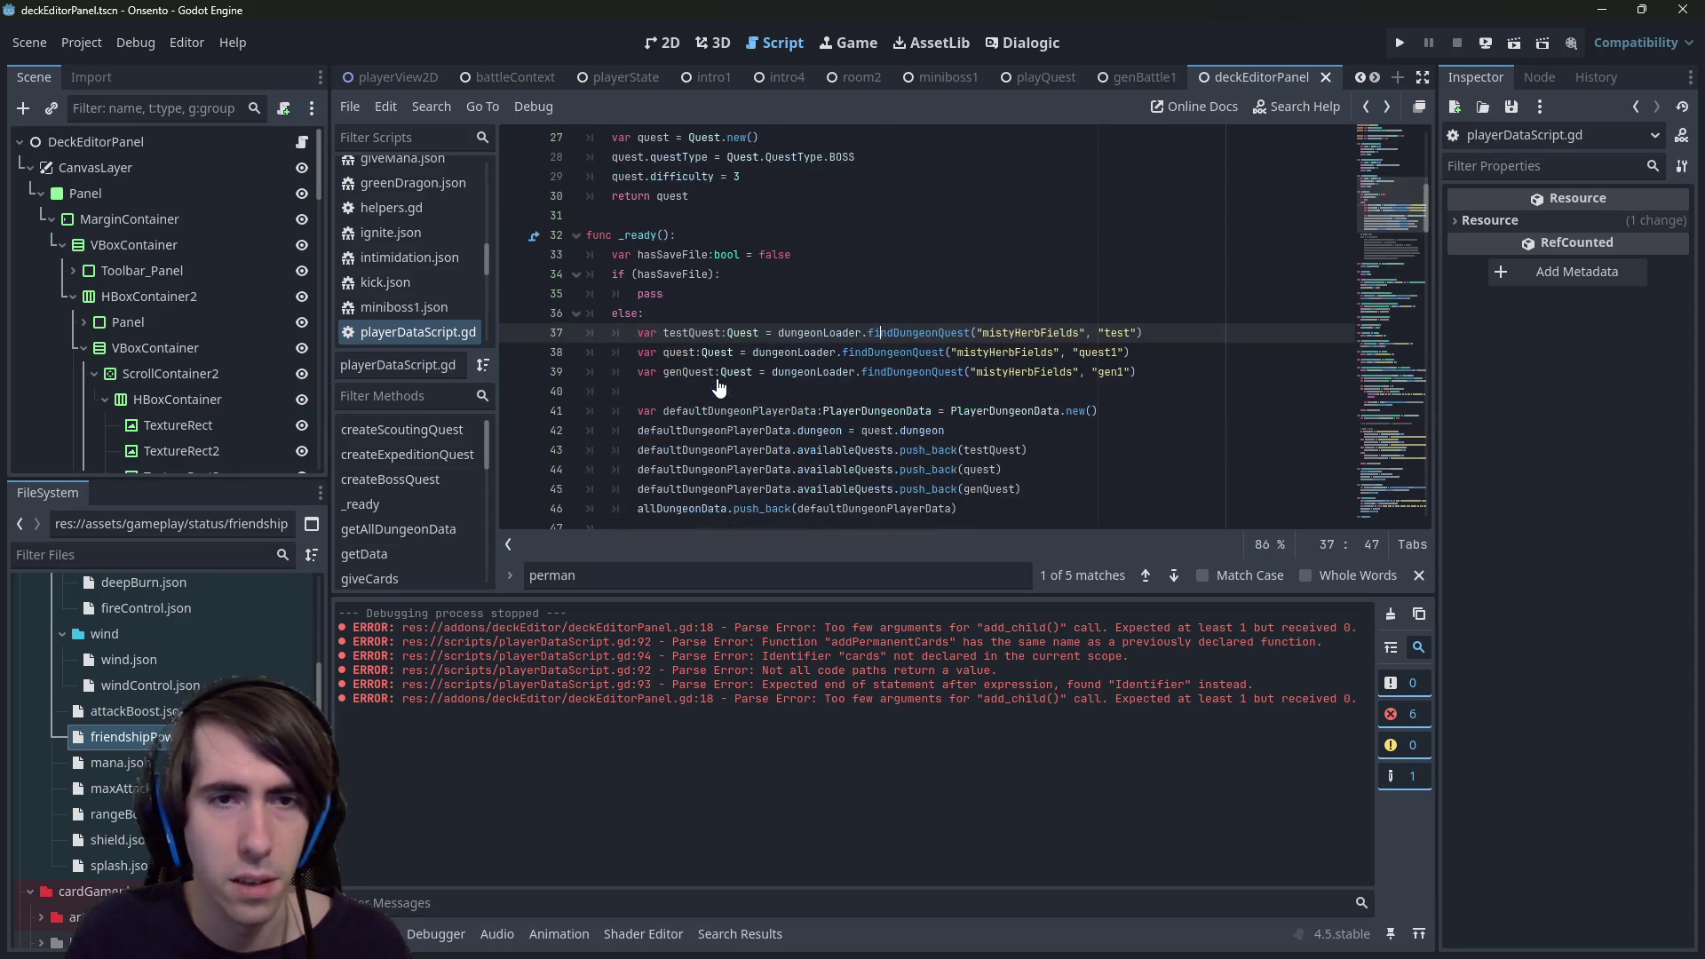
scroll(462, 284, up, 10)
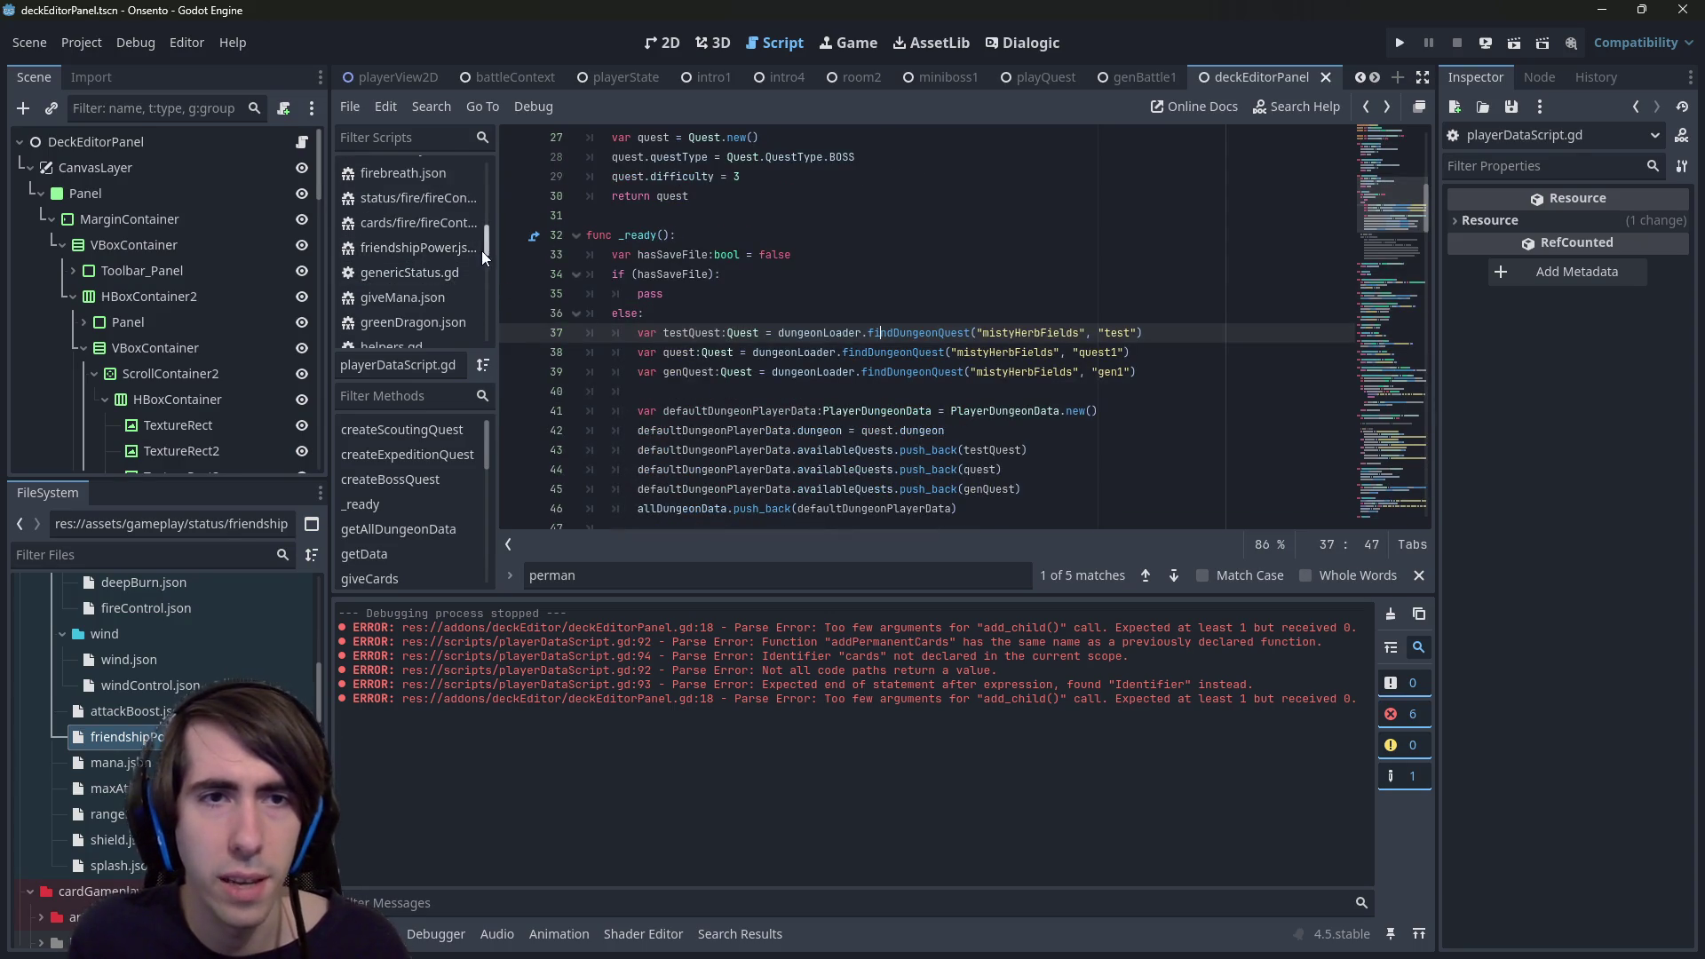
Close all open scripts from the scripts list's context menu
right_click(433, 172)
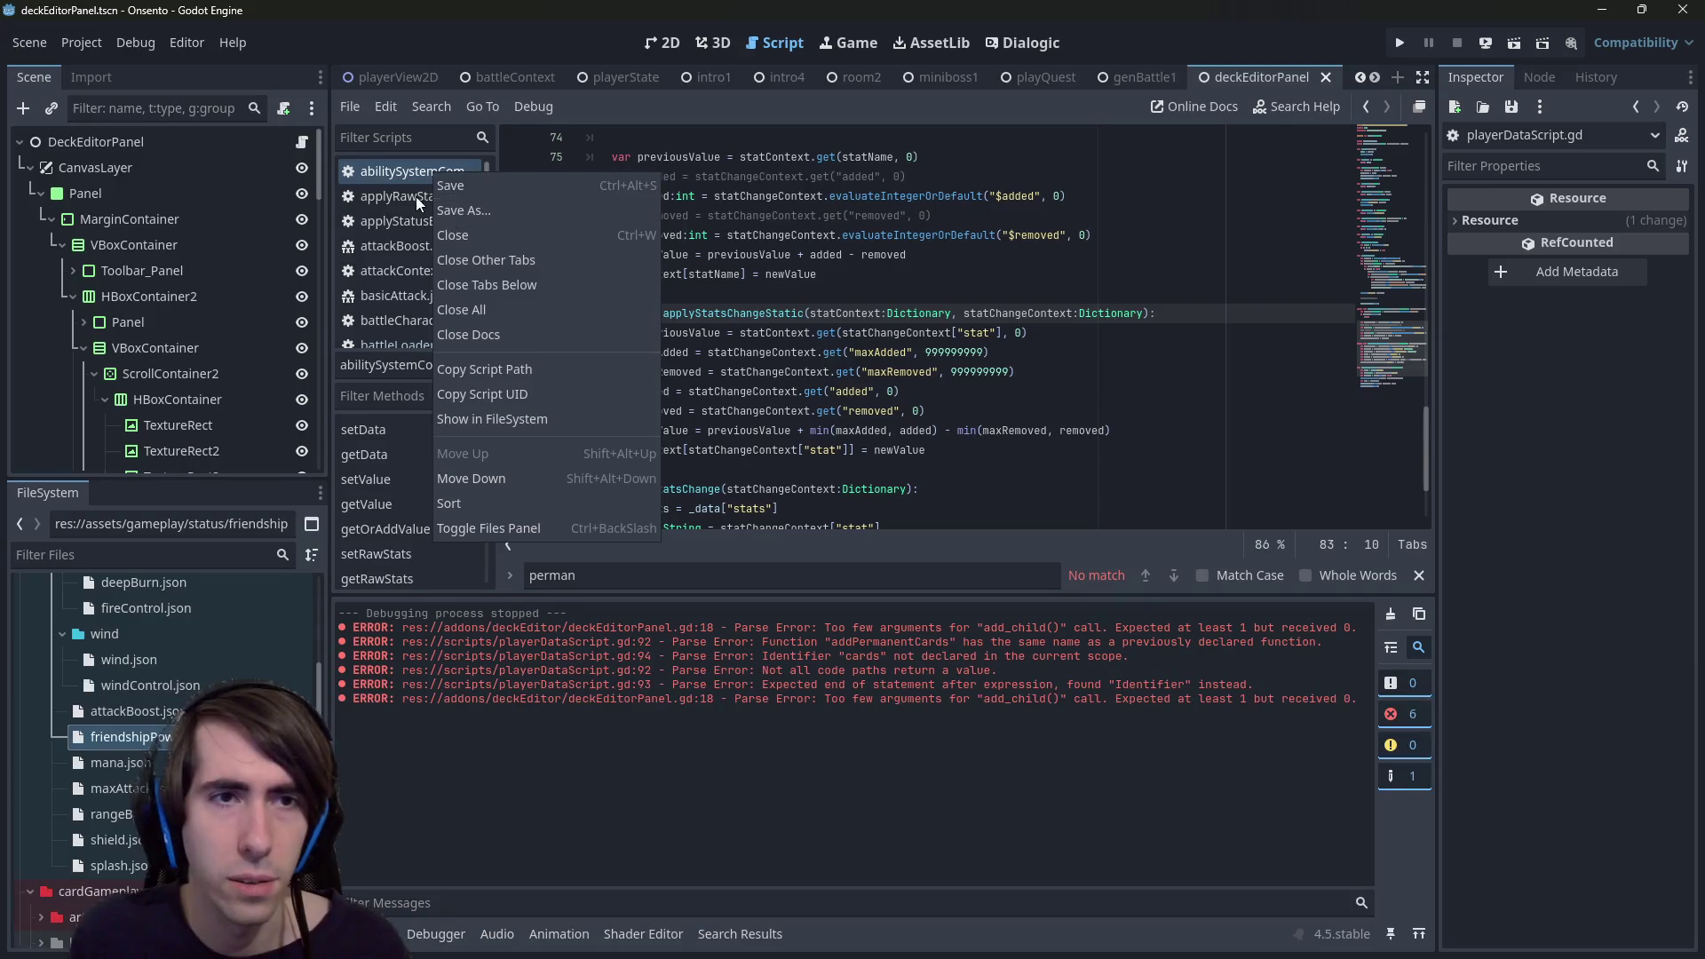
click(424, 167)
right_click(425, 167)
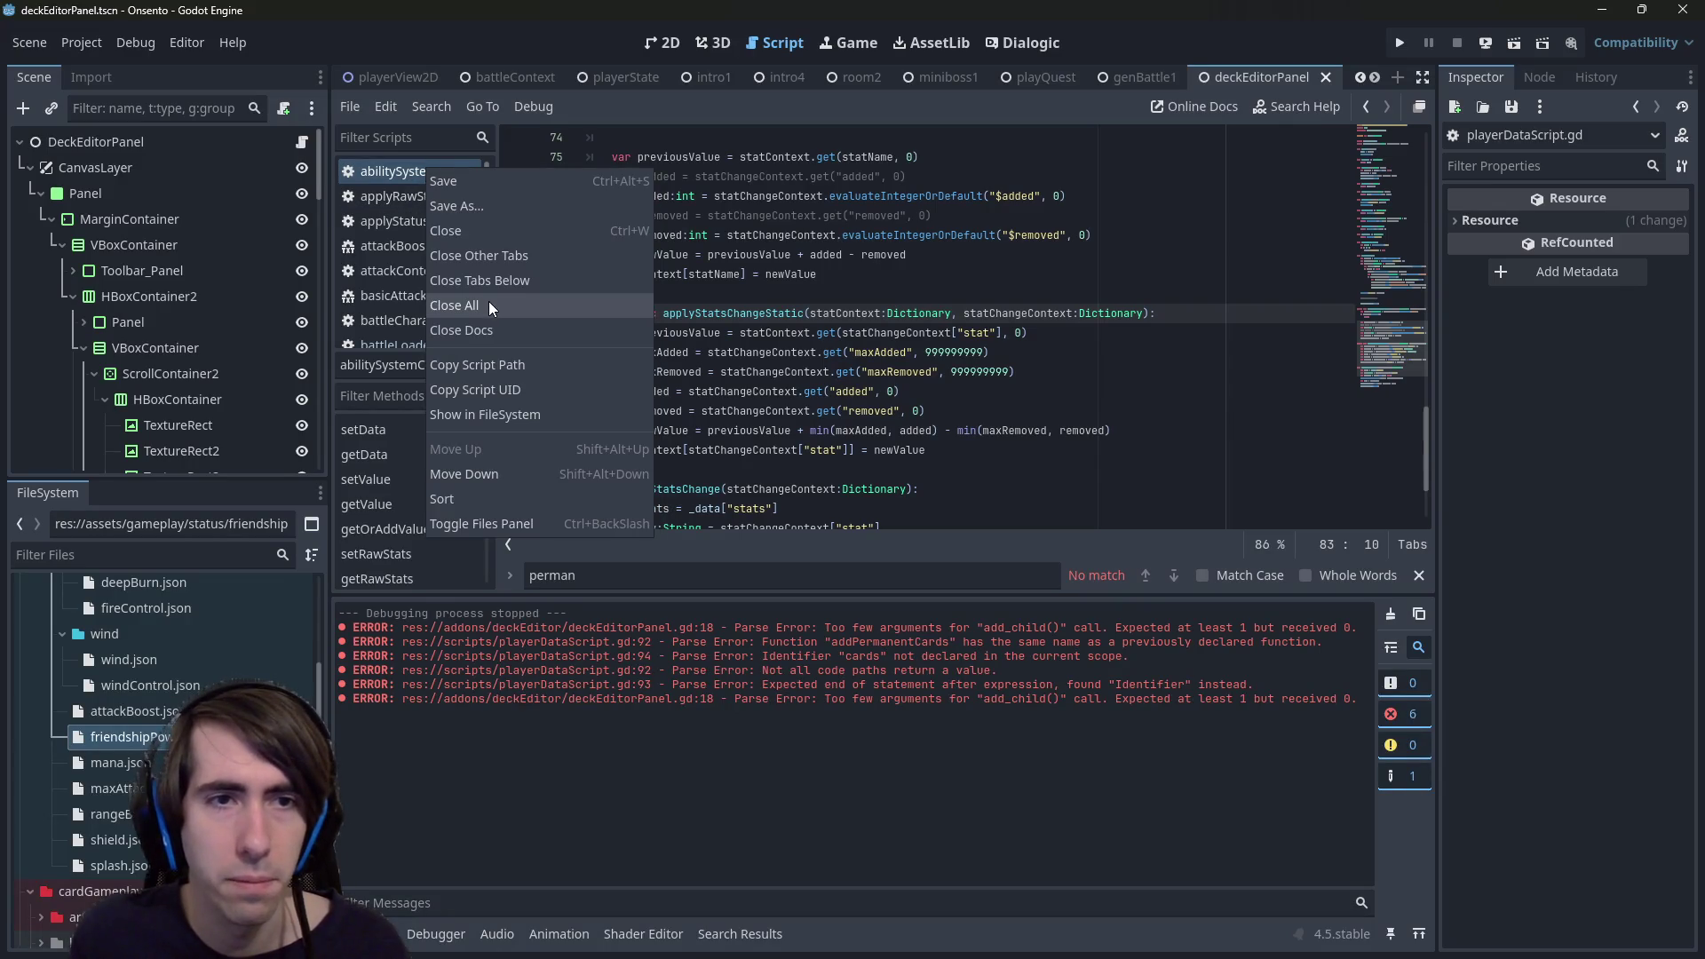
click(993, 255)
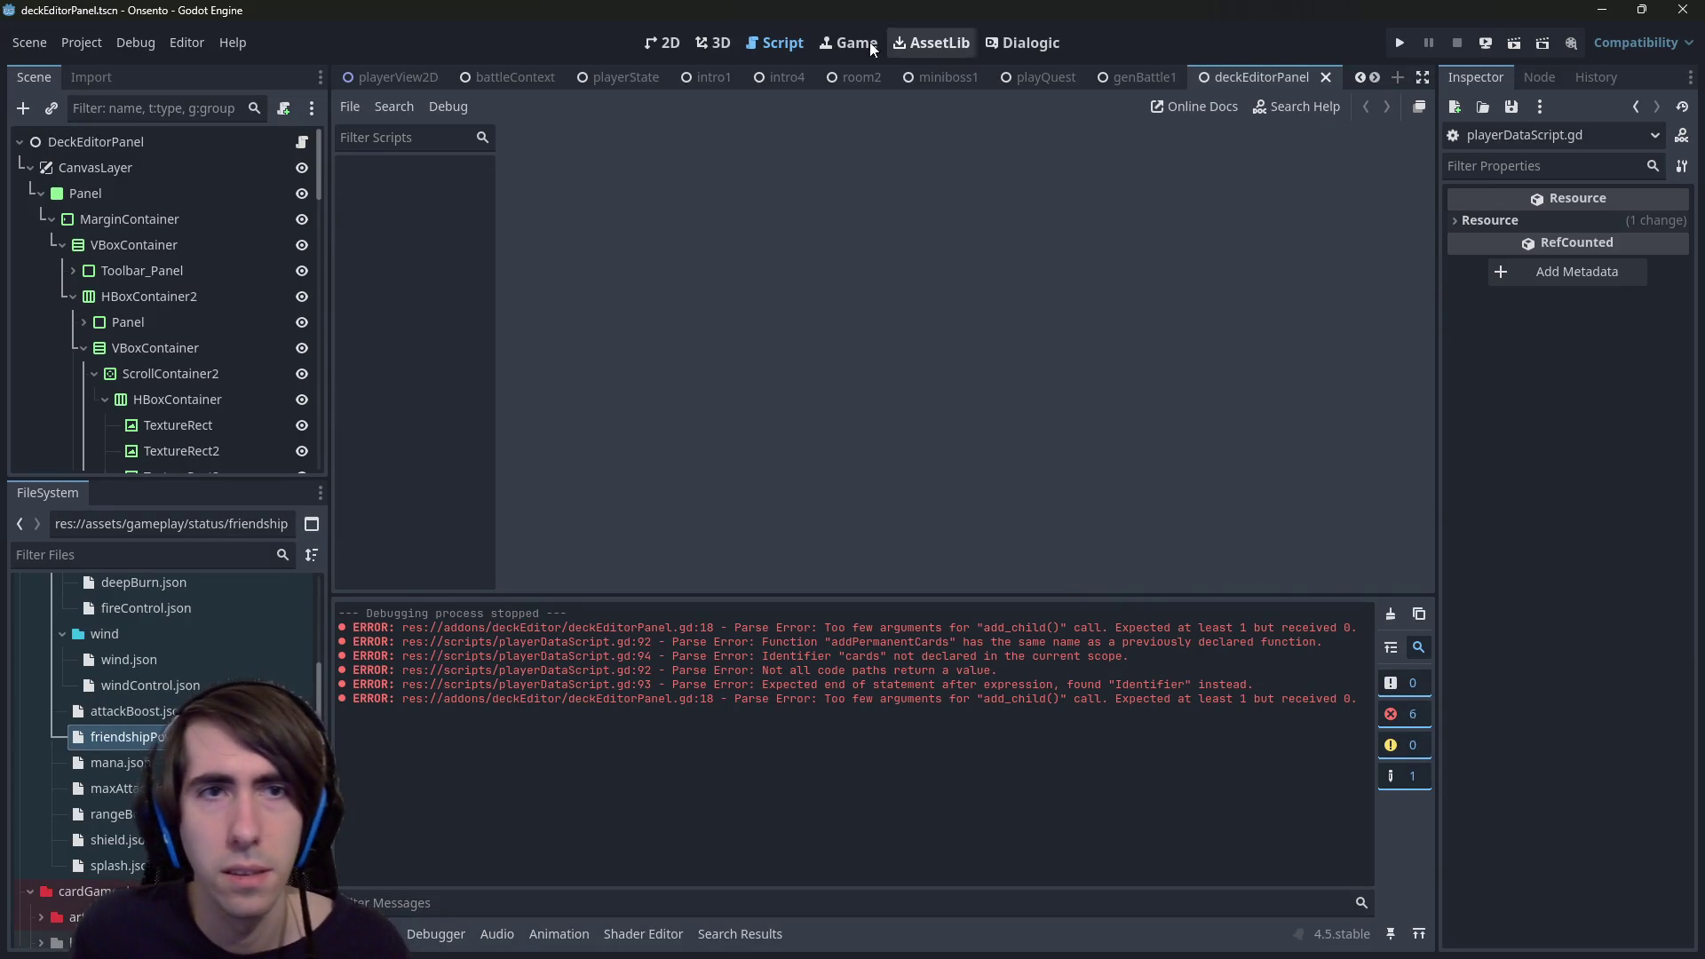
Close every open scene tab, including playerView2D, deckView, room5, intro2 and Lobby
drag(923, 77, 900, 88)
key(ctrl+shift+Tab)
key(ctrl+shift+Tab)
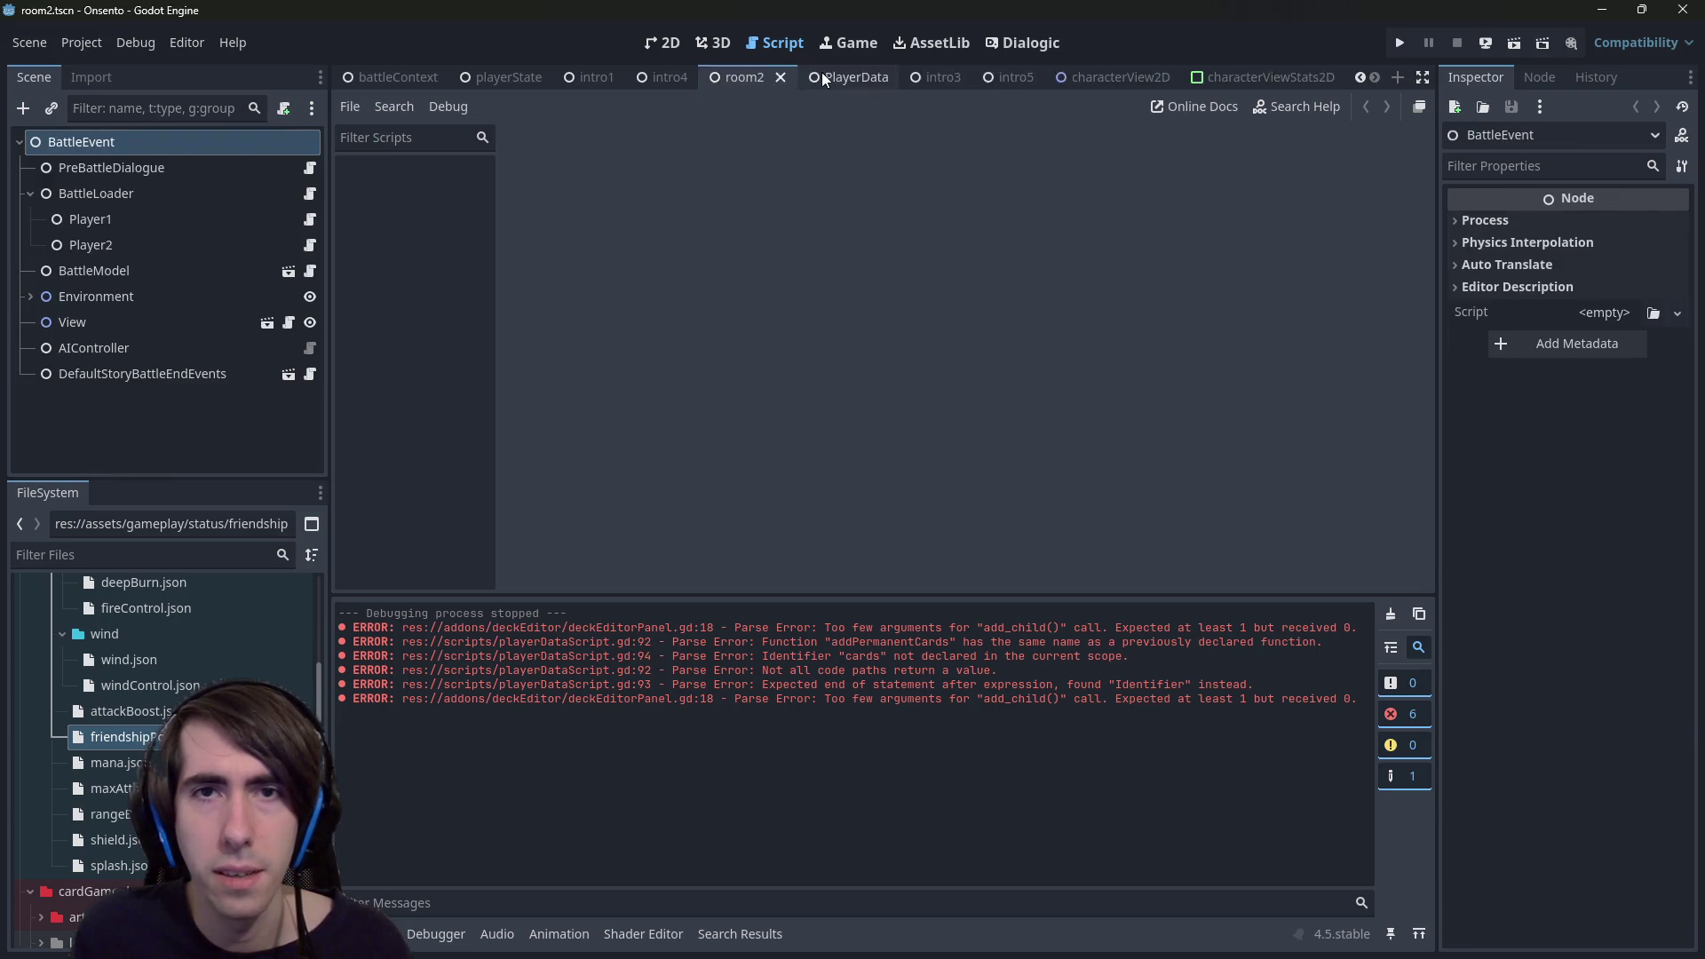
middle_click(822, 72)
middle_click(822, 72)
middle_click(823, 72)
middle_click(823, 72)
middle_click(822, 72)
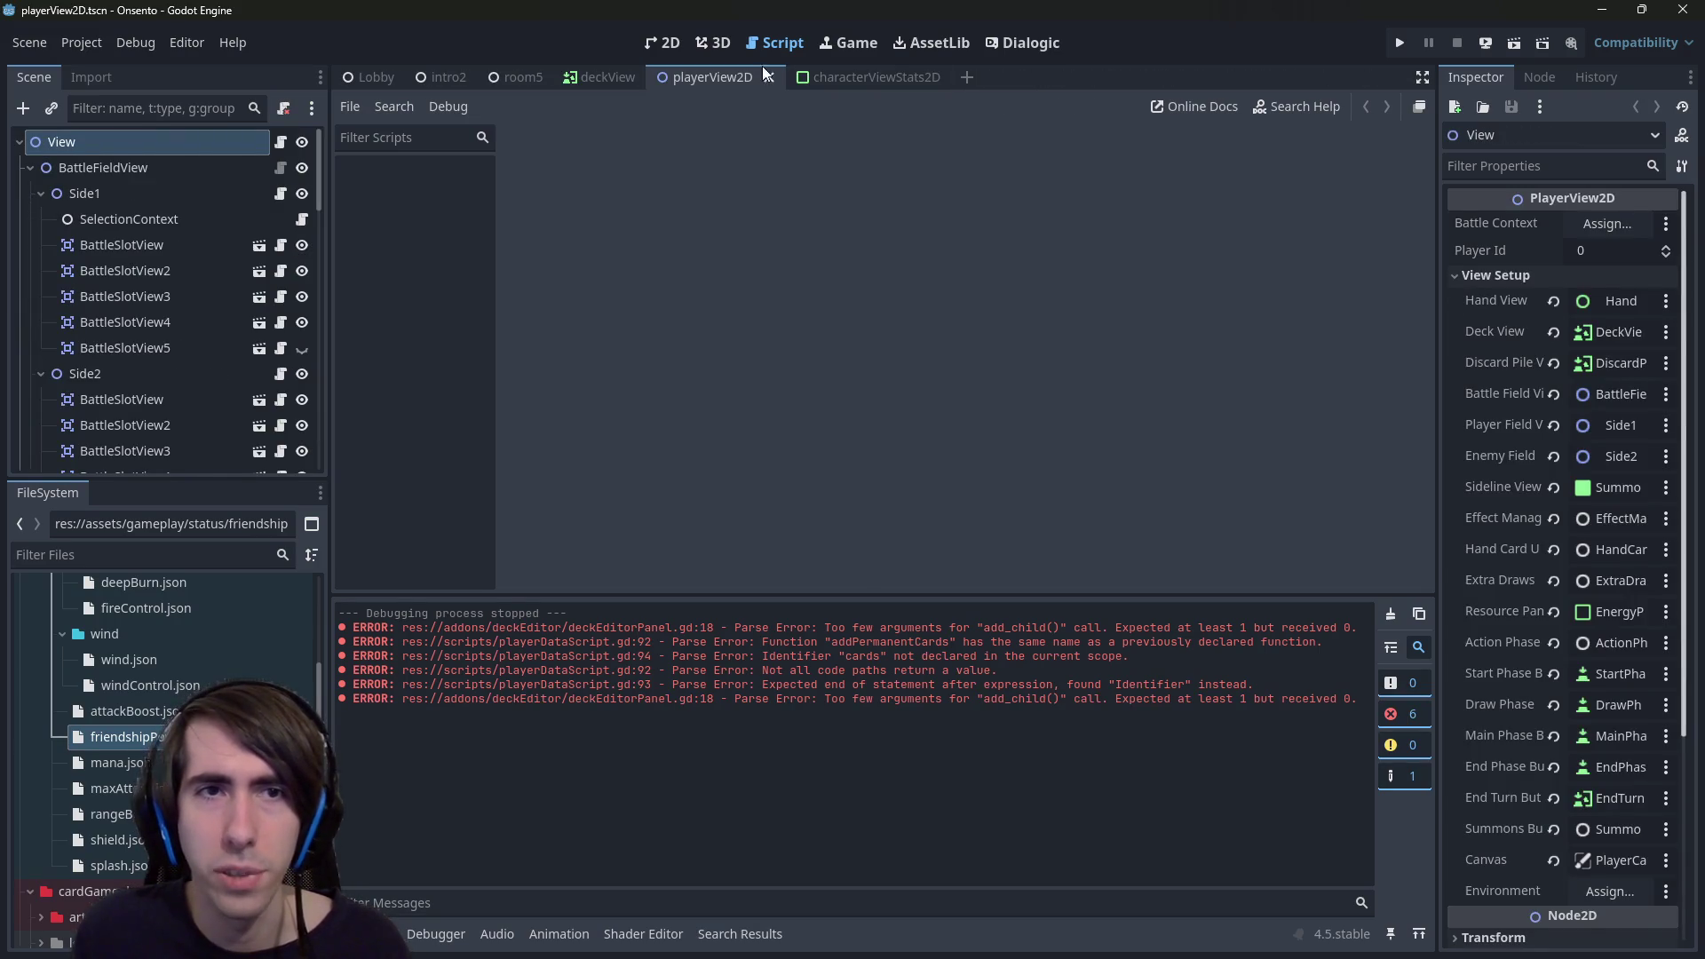
middle_click(762, 66)
middle_click(613, 77)
middle_click(387, 73)
middle_click(384, 72)
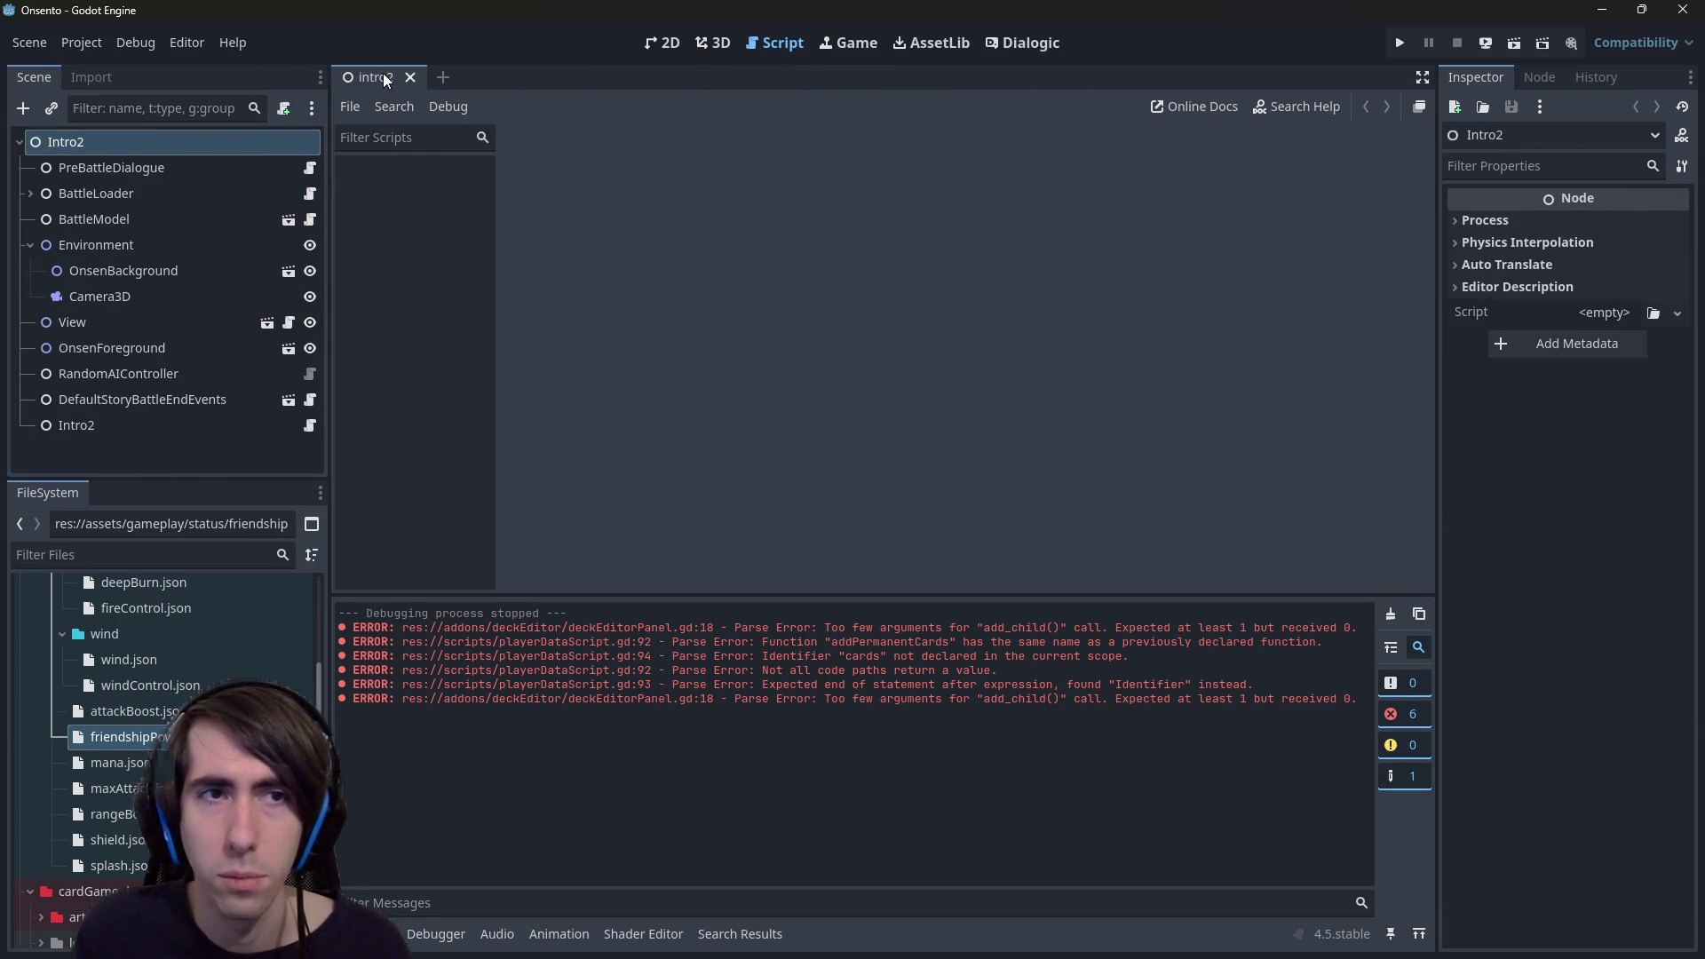
middle_click(381, 73)
Quick-open deckEditorPanel.tscn by searching 'deck panel' and show it in the 2D view
key(alt+shift+o)
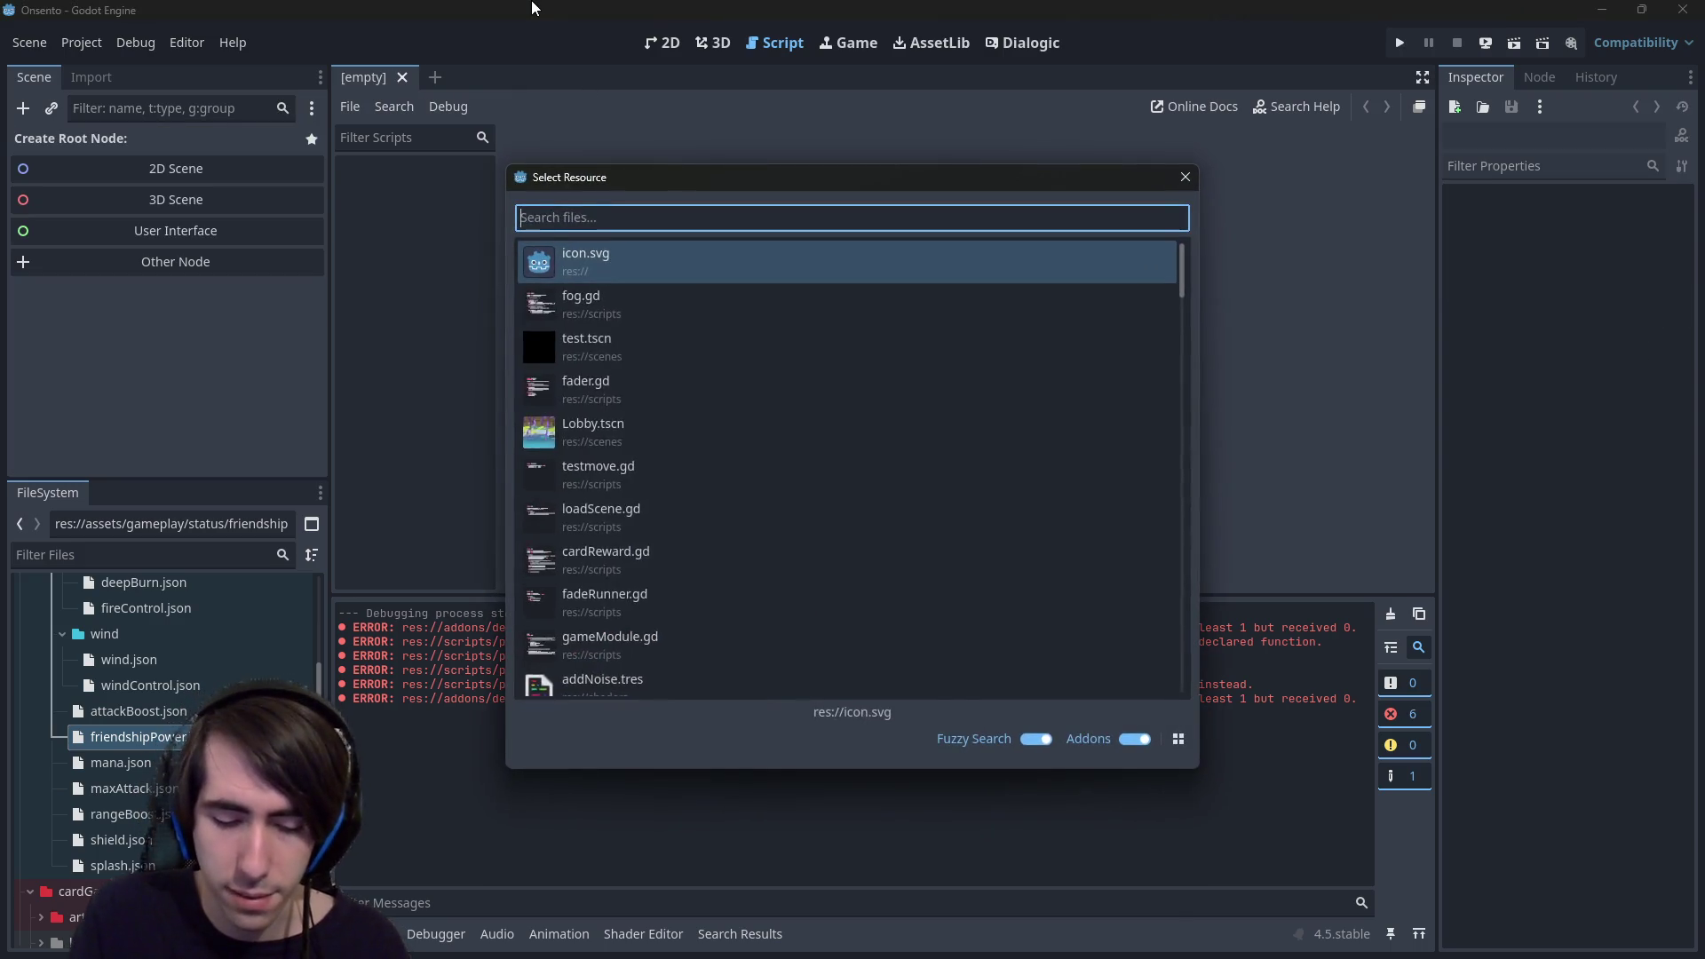
text(deck builder)
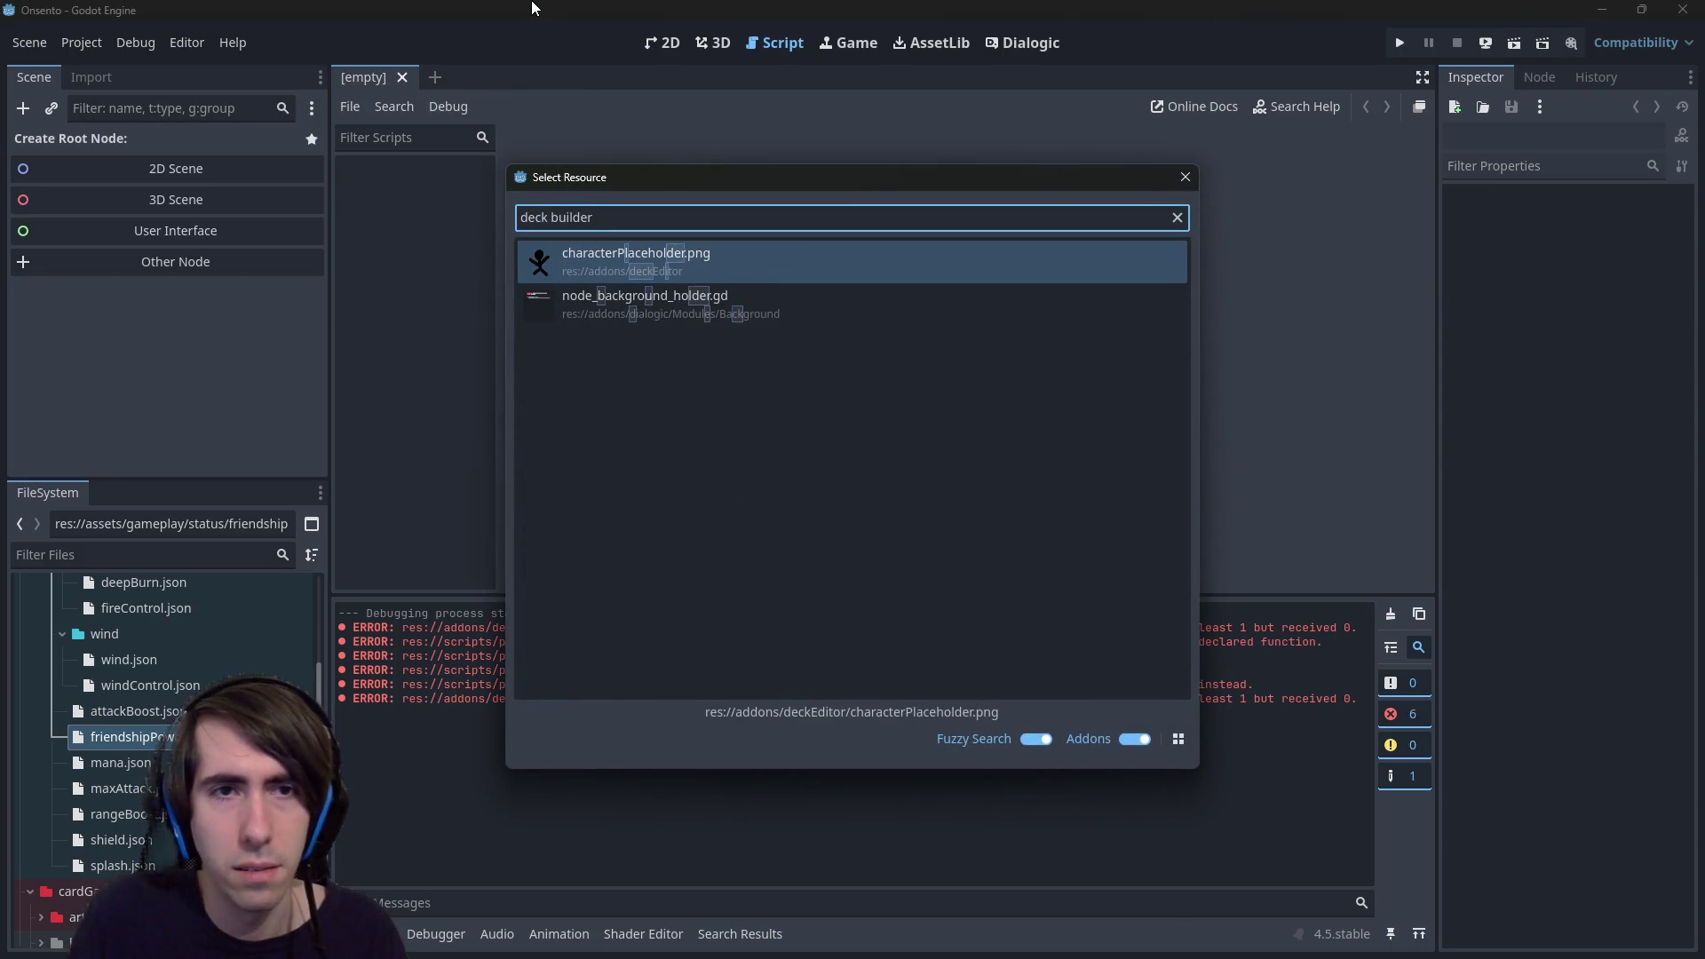
key(BackSpace)
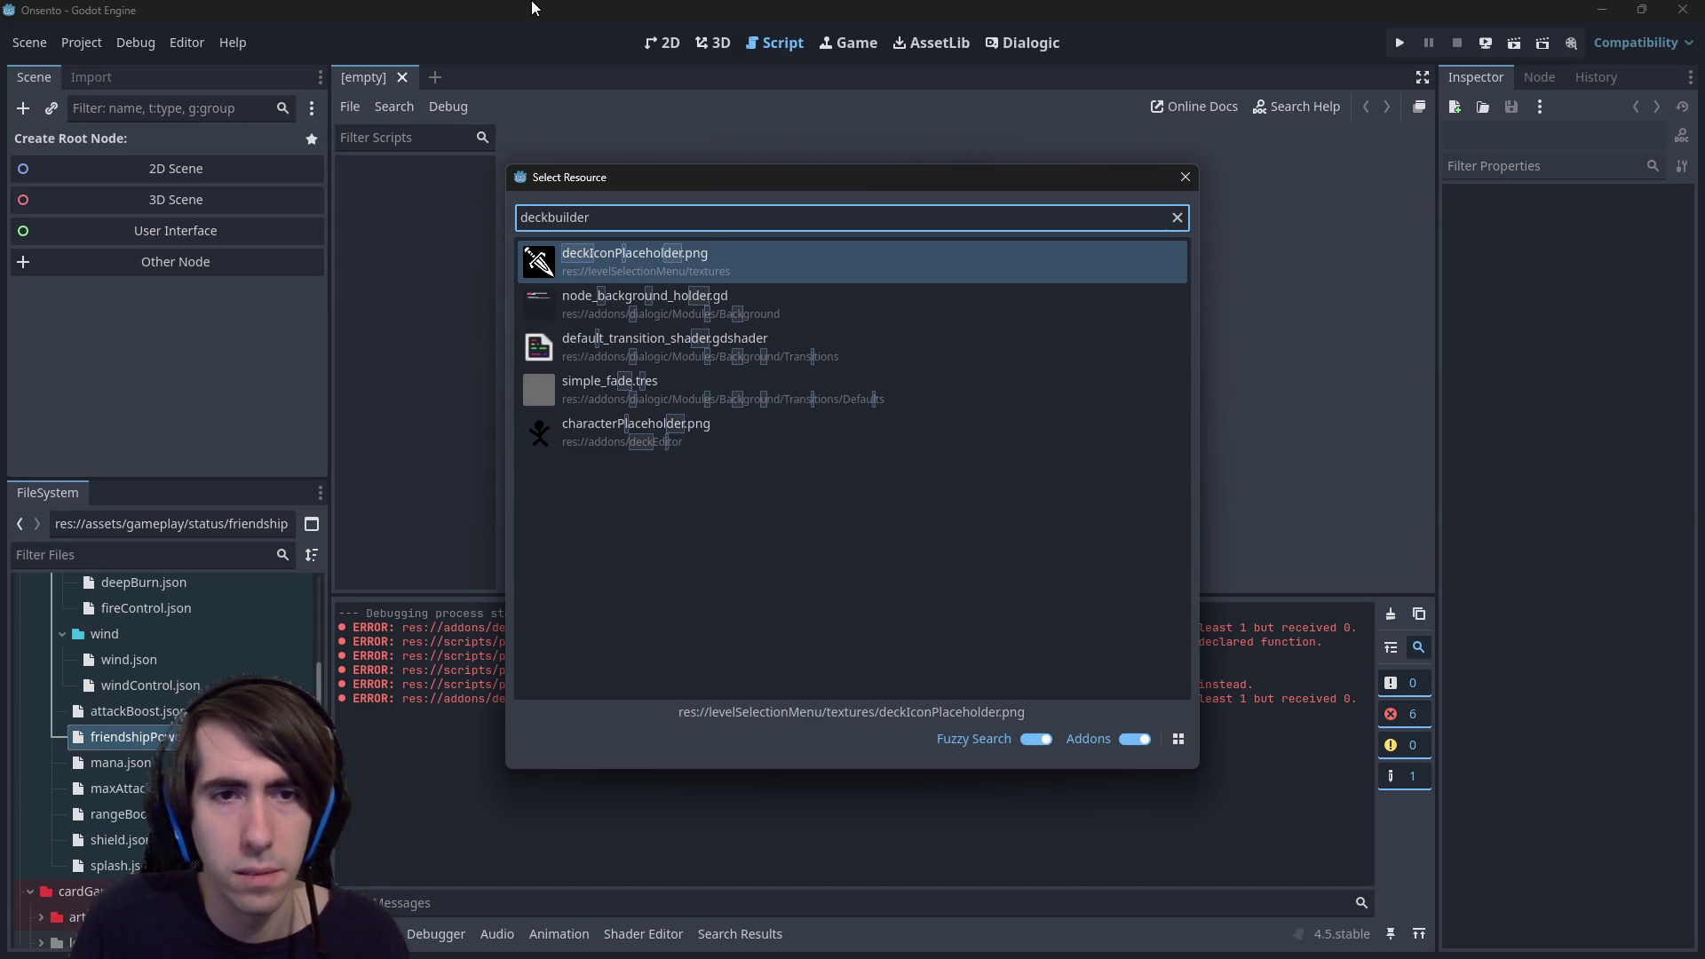
key(BackSpace)
key(BackSpace)
key(BackSpace)
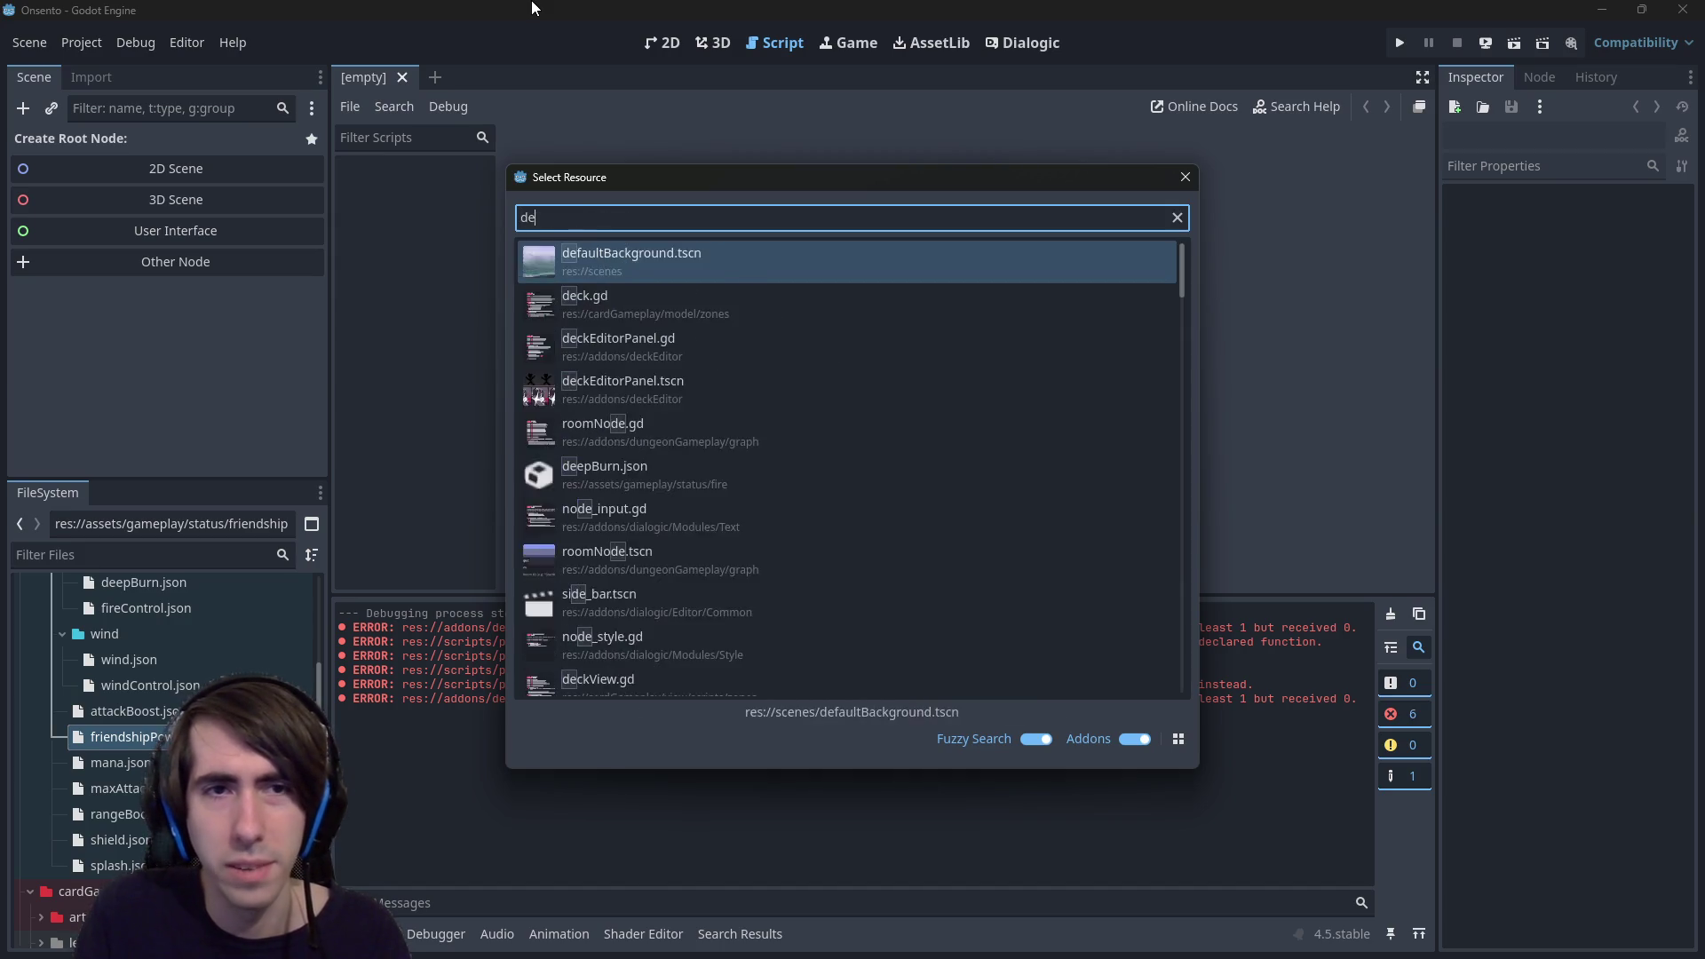
text(panel)
key(Down)
key(Return)
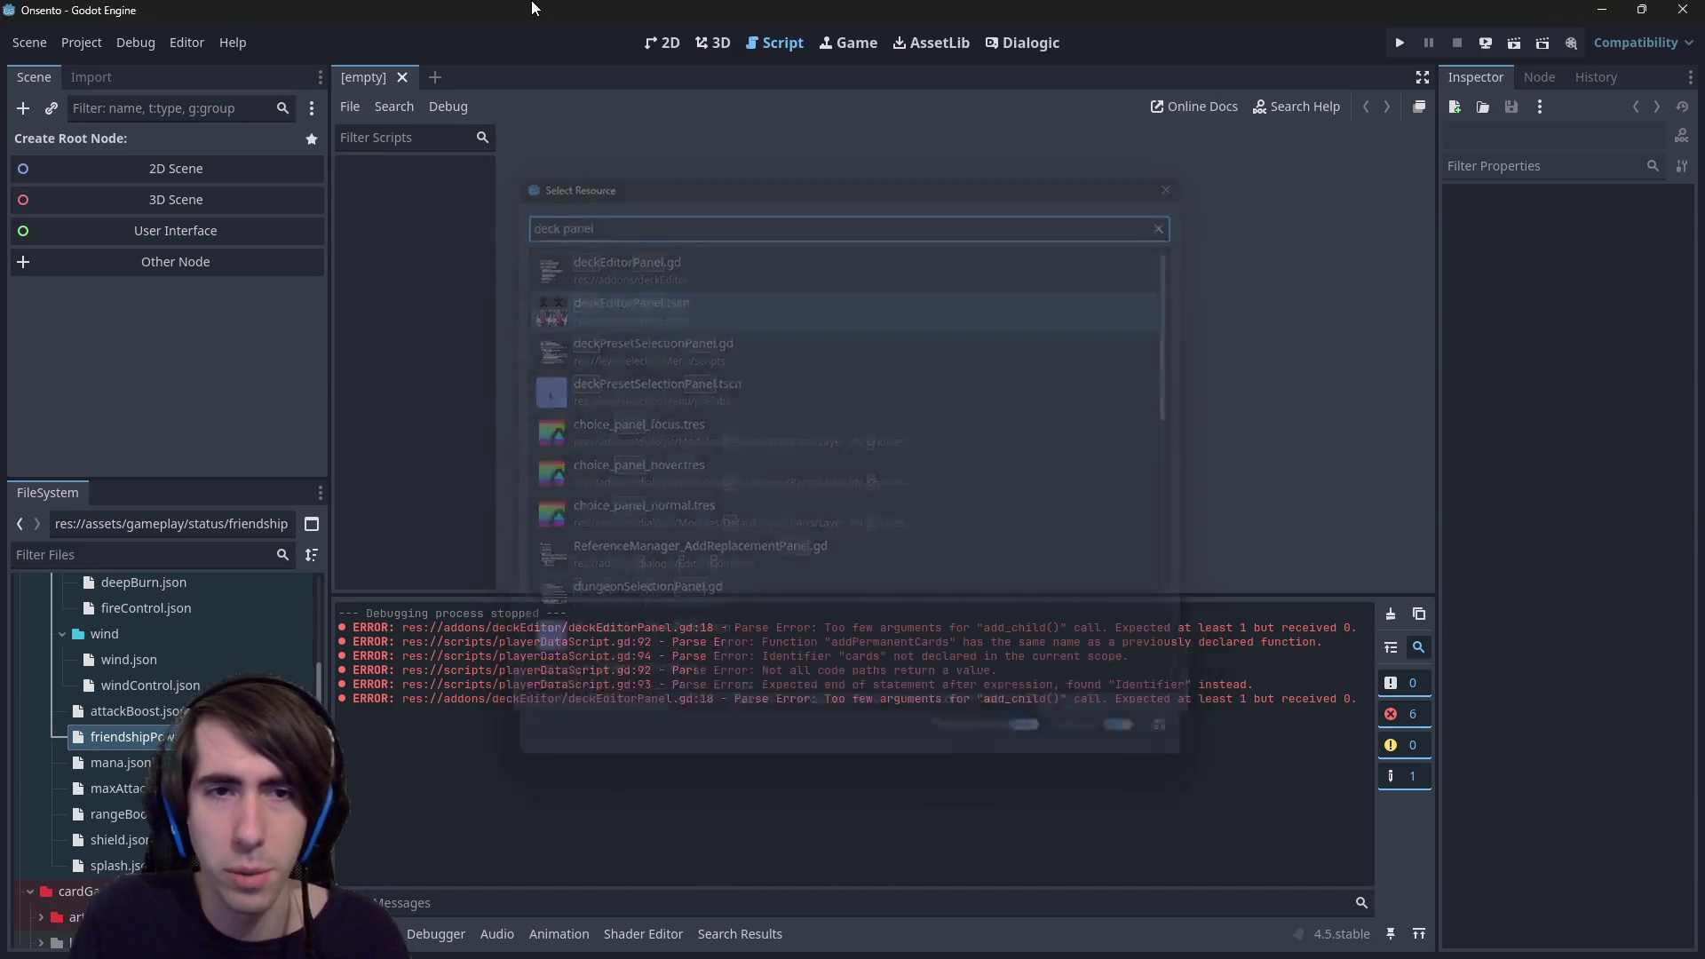
click(663, 41)
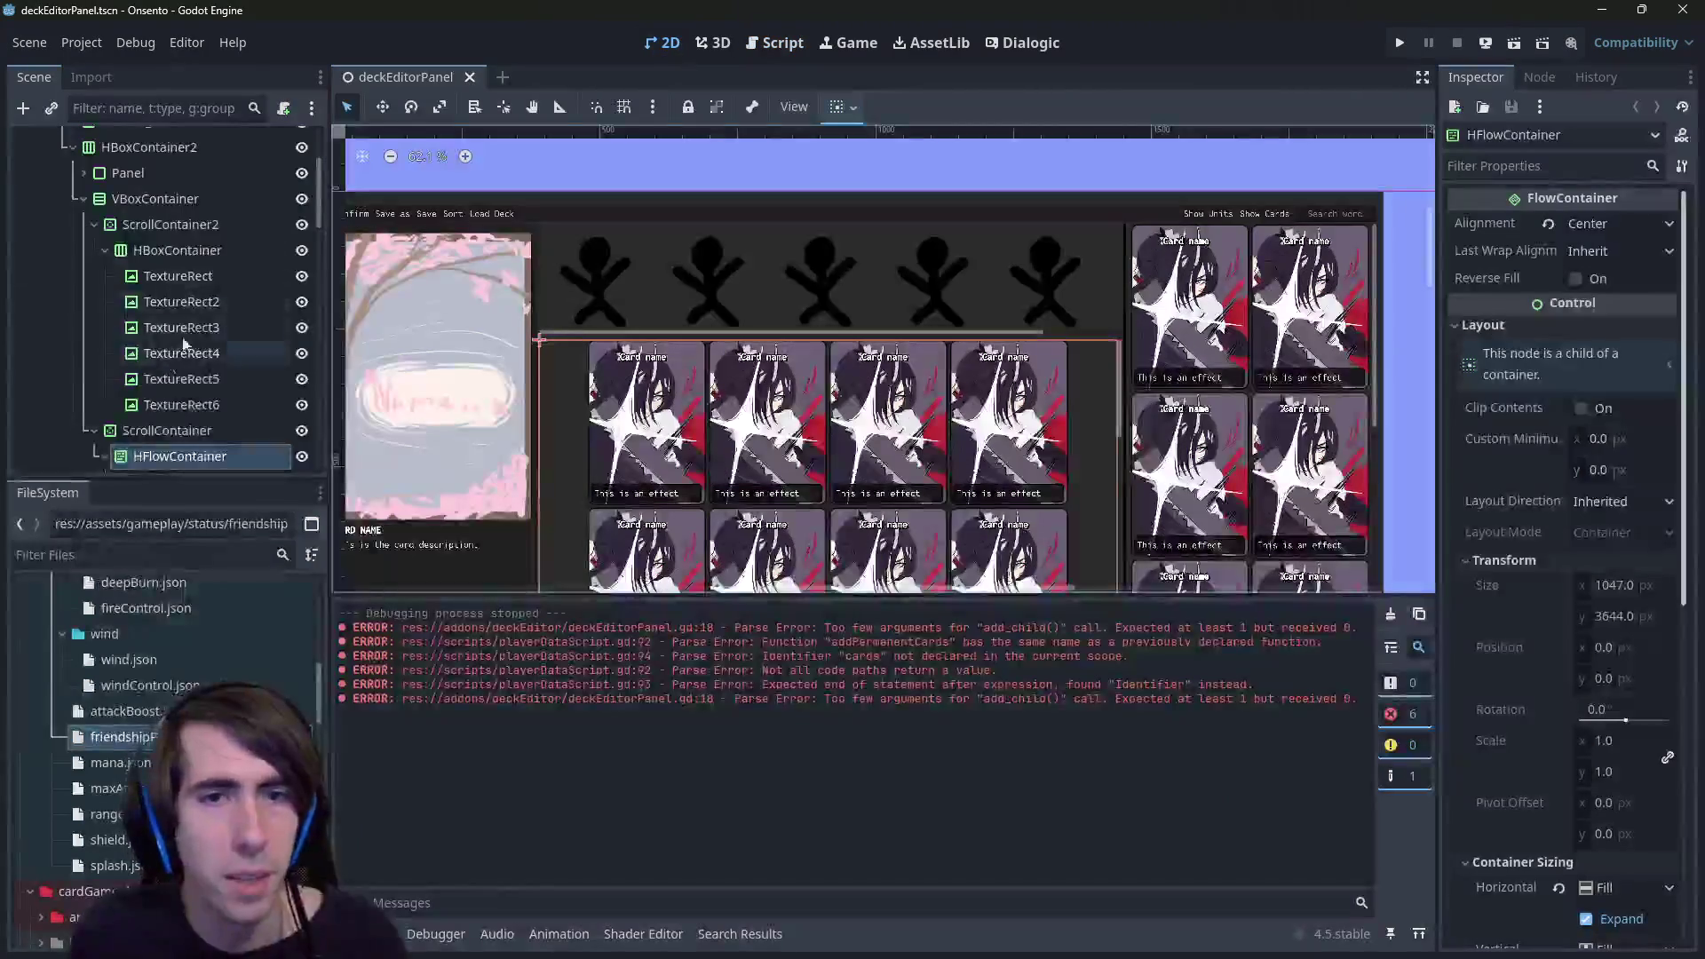
In deckEditorPanel.gd, store getPermanentCards() in a variable allCards:Array and save
scroll(210, 268, up, 3)
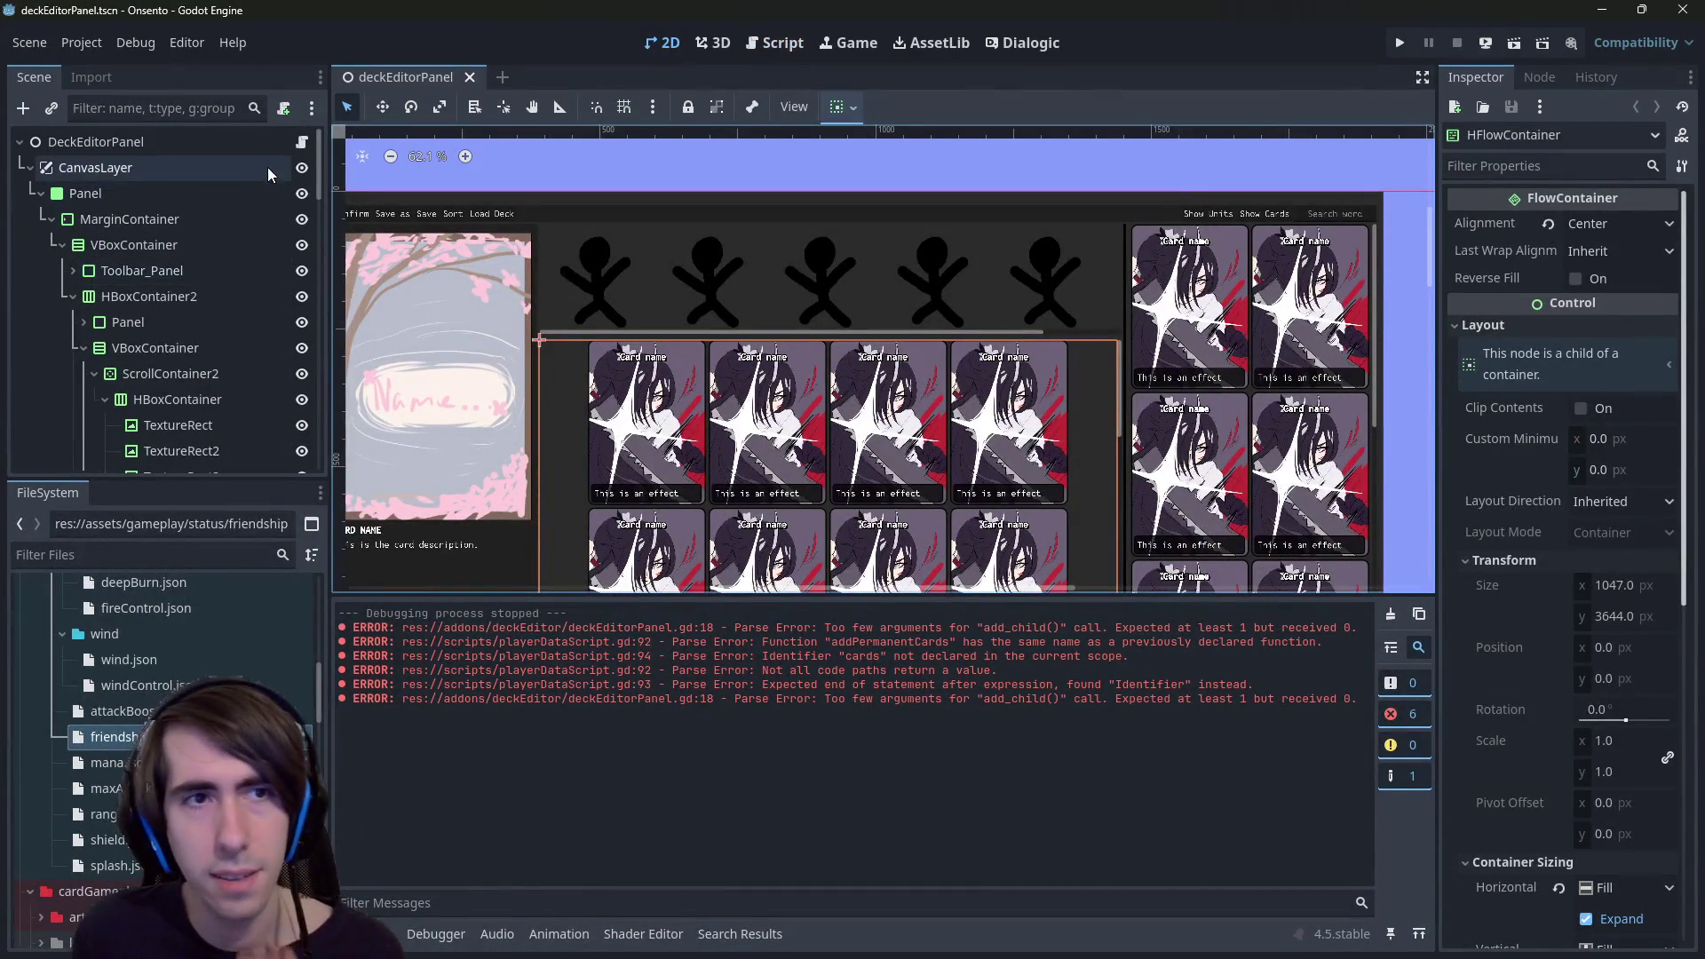
click(302, 142)
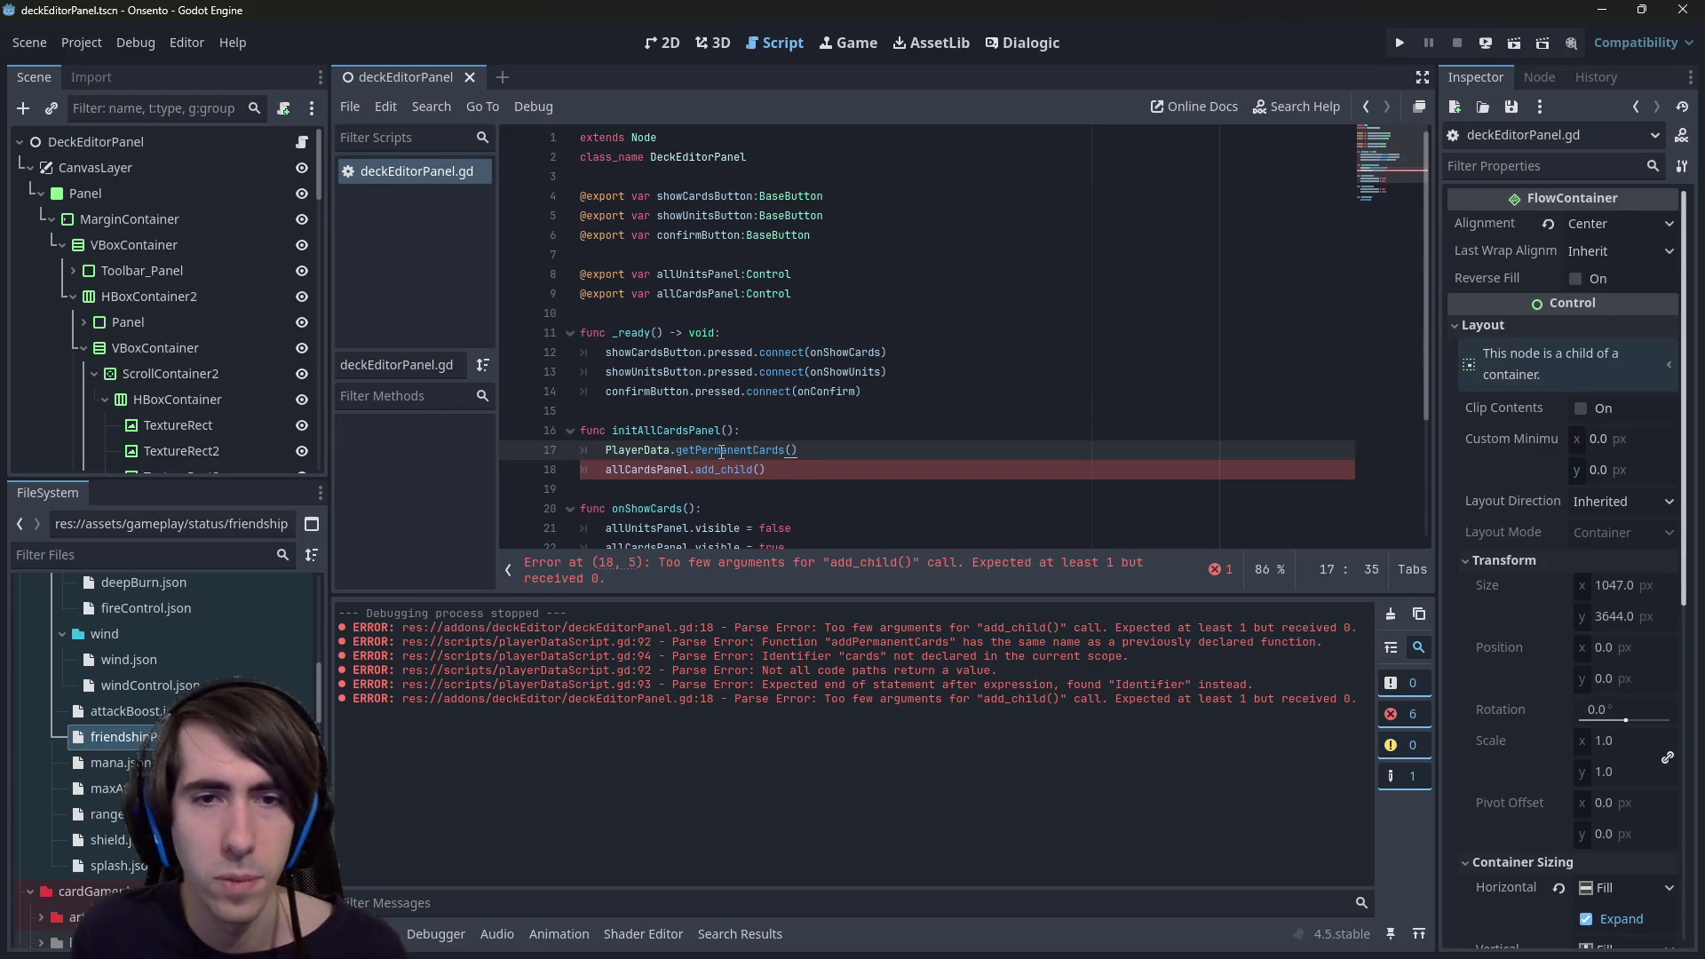
text(var perman)
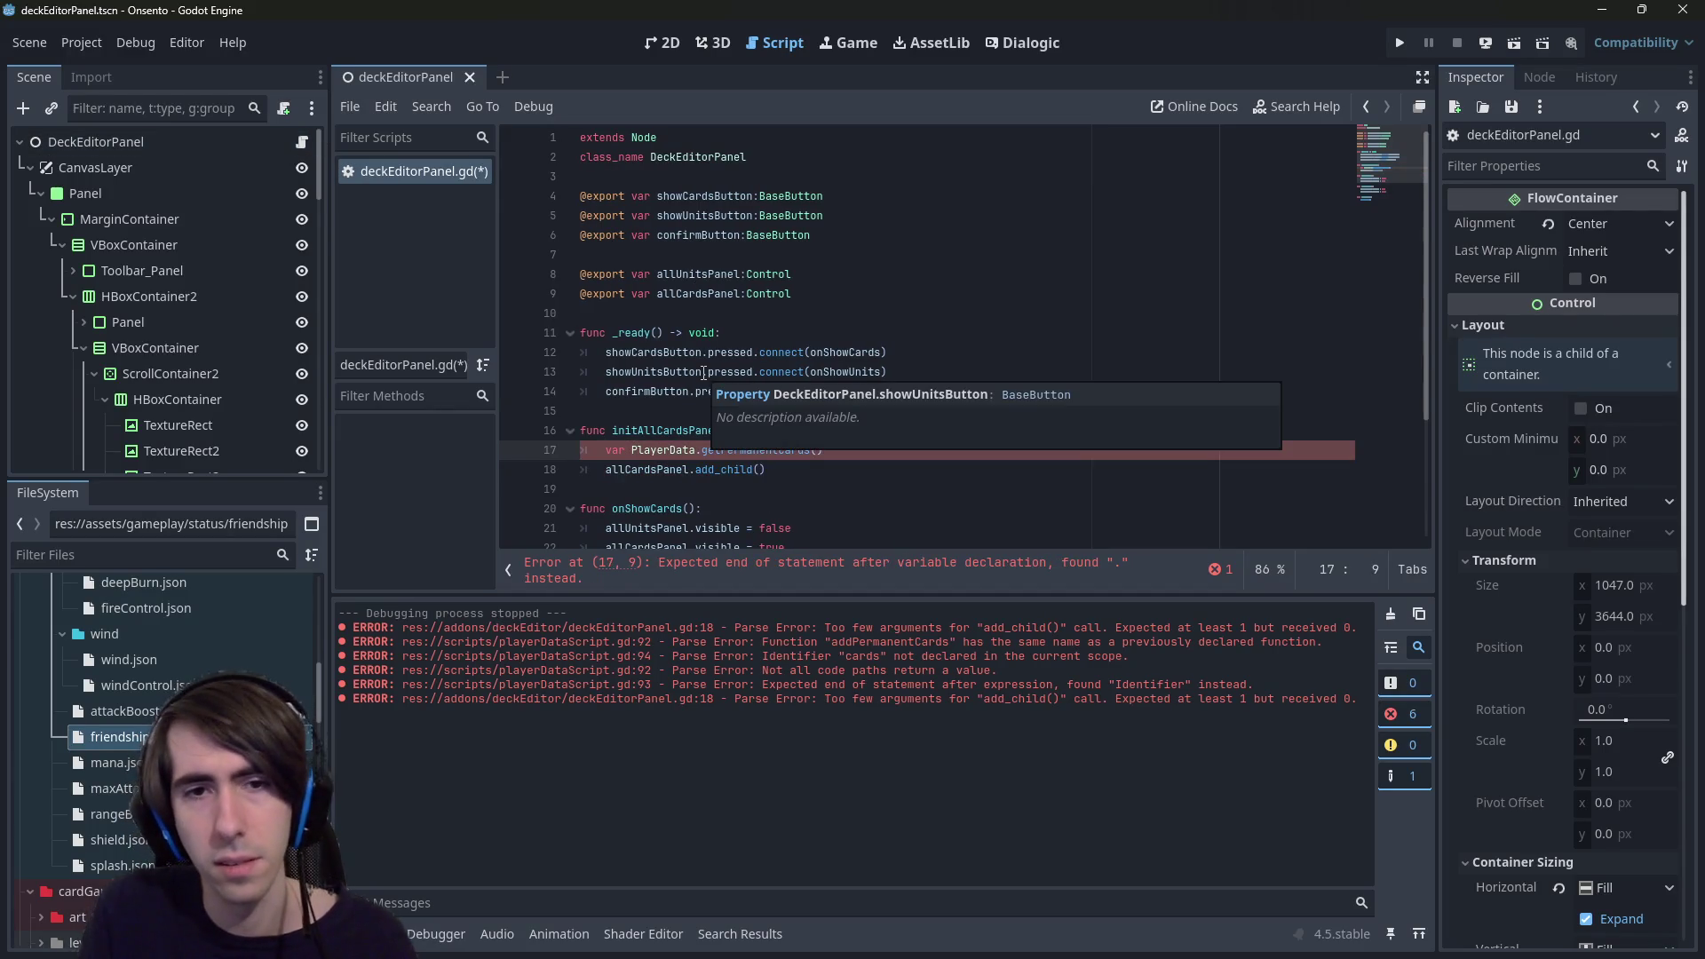
text(entCards = )
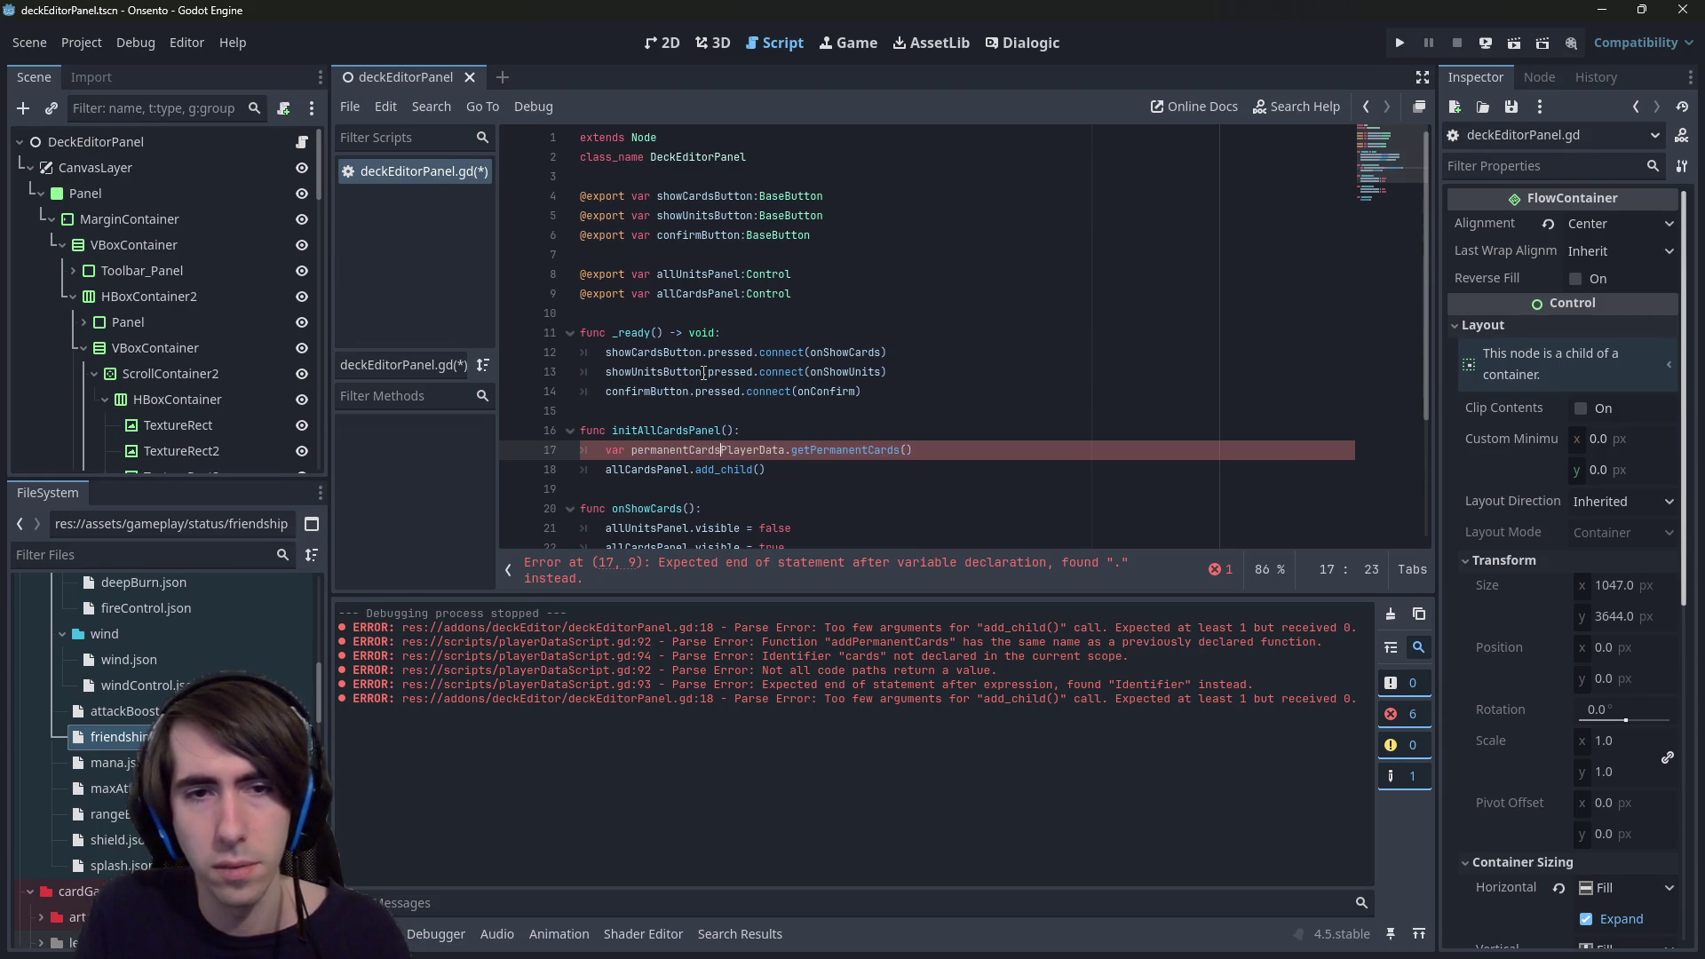
text(: =)
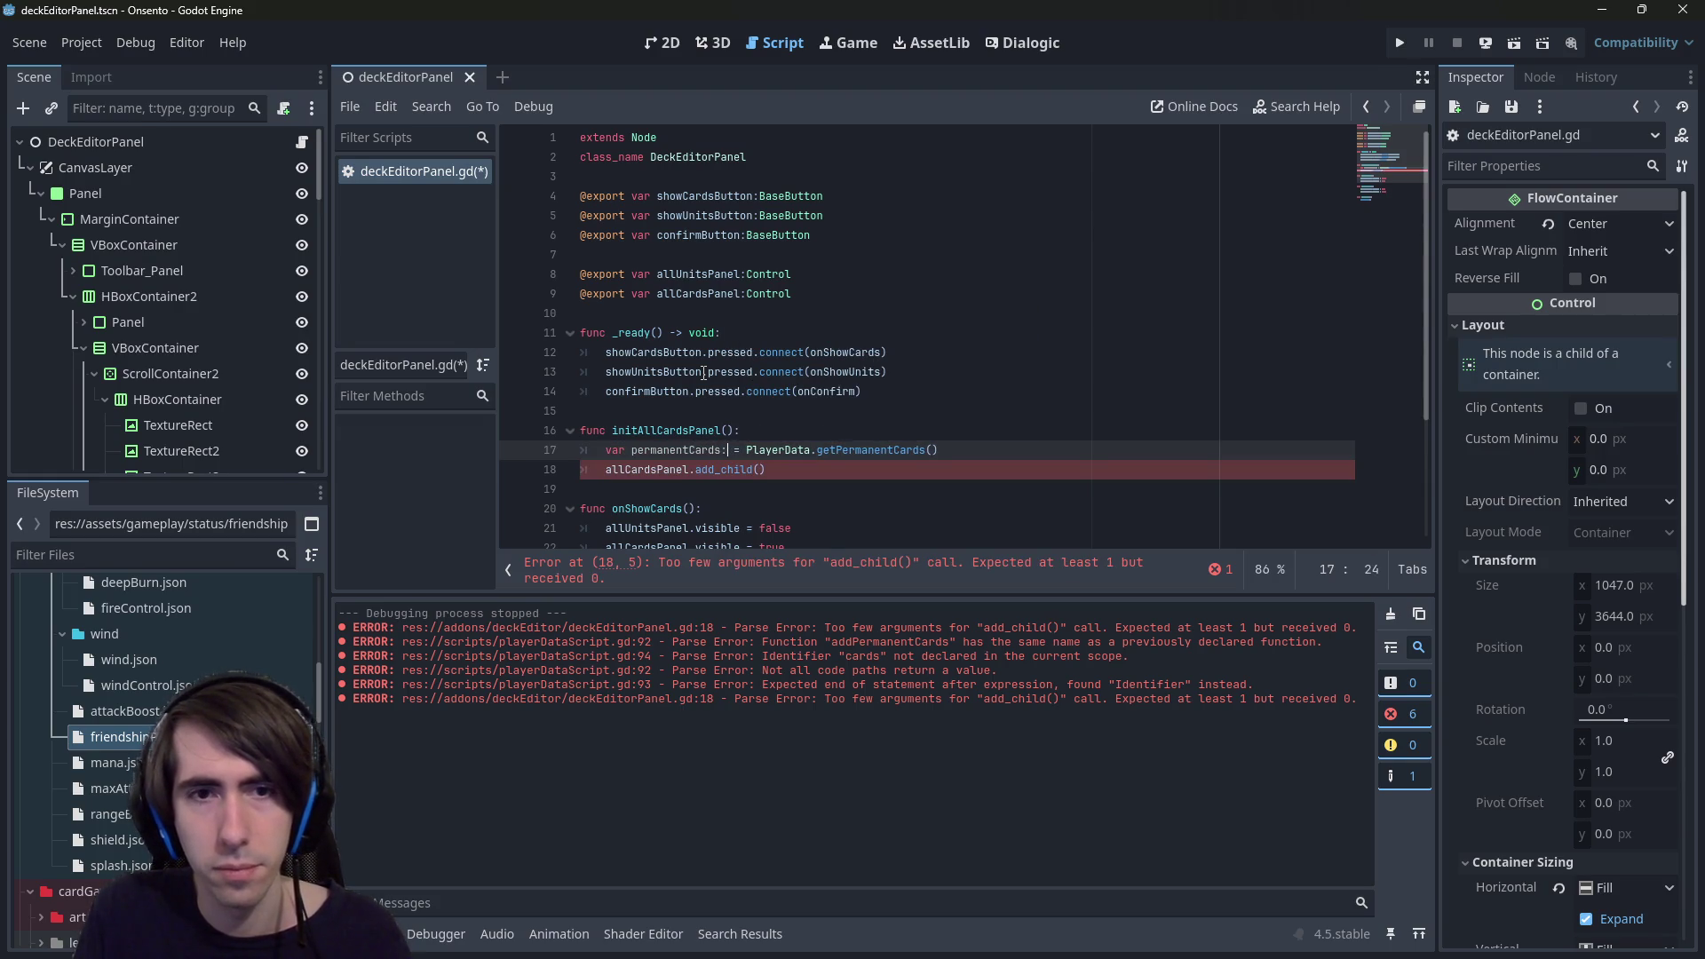
key(BackSpace)
key(BackSpace)
key(BackSpace)
text(allCards:)
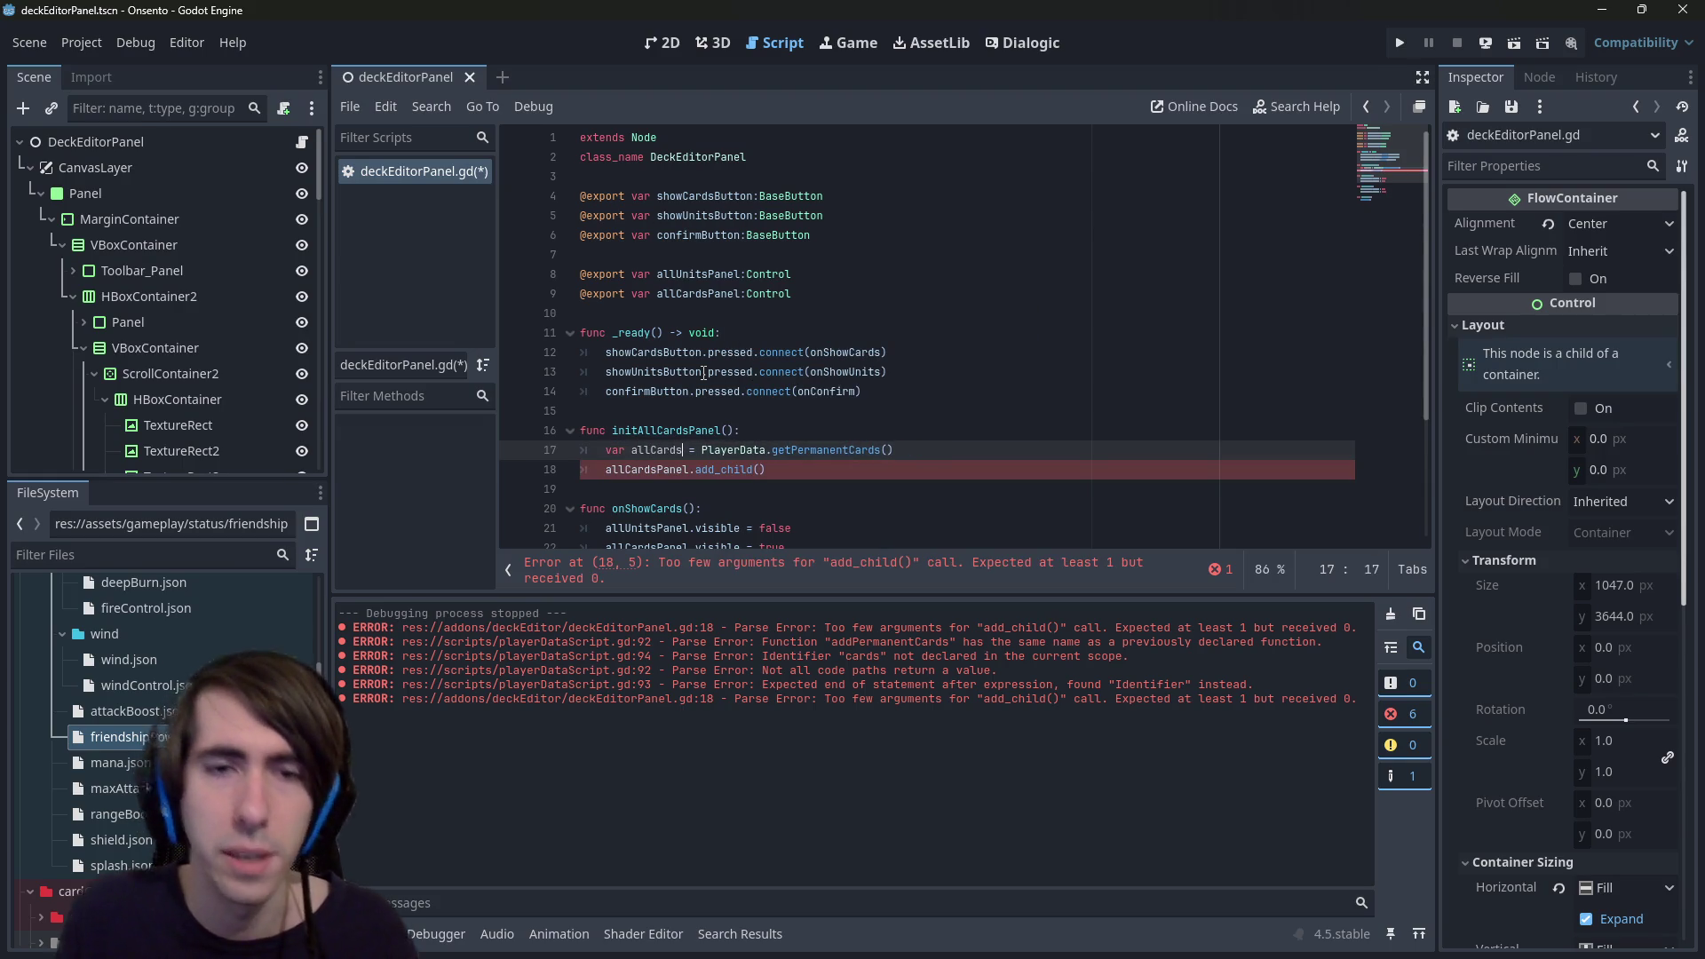
text(Array)
key(ctrl+s)
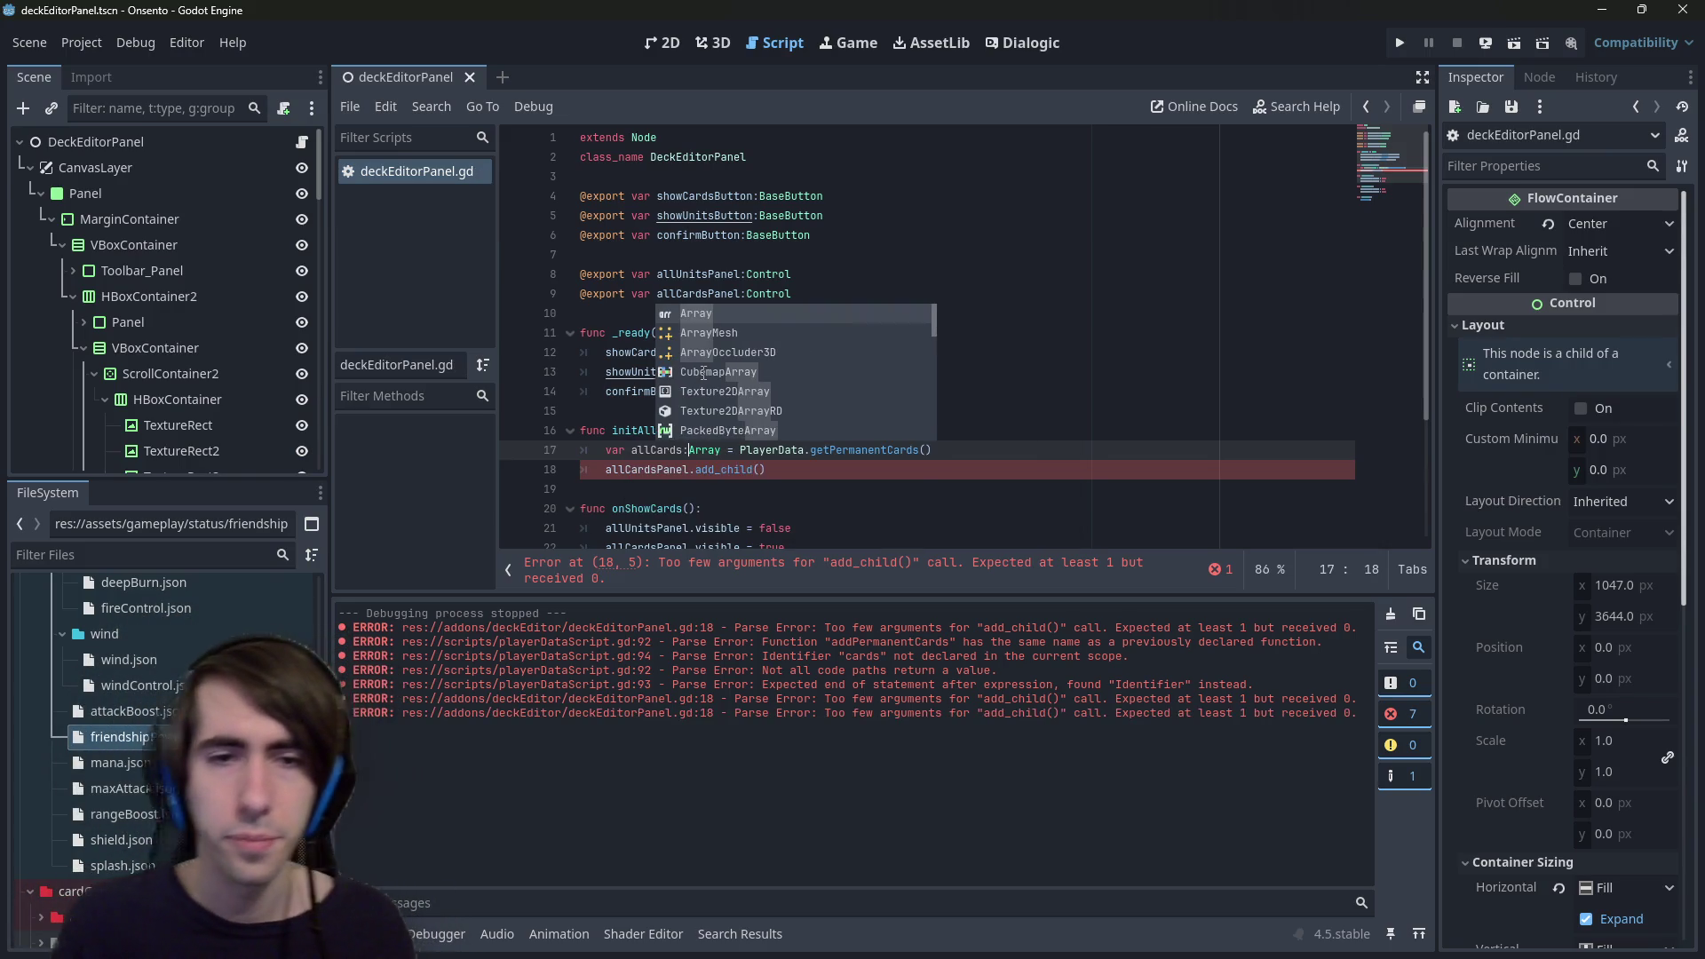
key(ctrl+Right)
key(Escape)
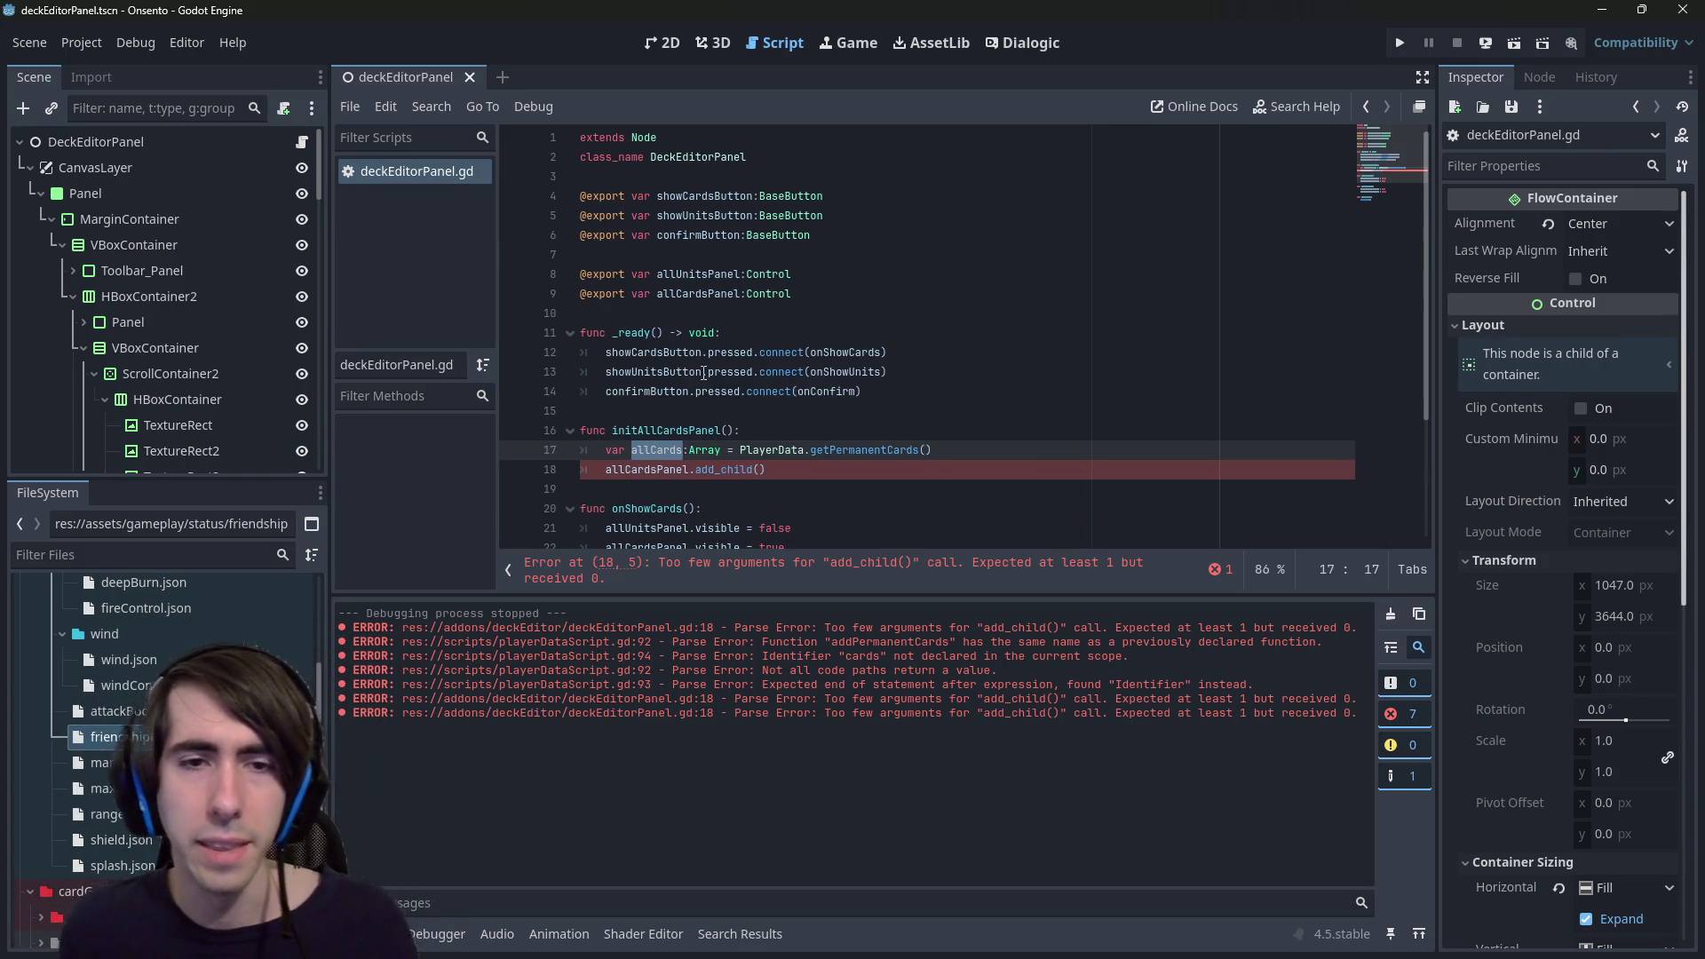
Add an allCardsPanel.add_child() line below the allCards declaration
click(960, 456)
key(Return)
key(Return)
key(Up)
text(allCardsPanel.clear)
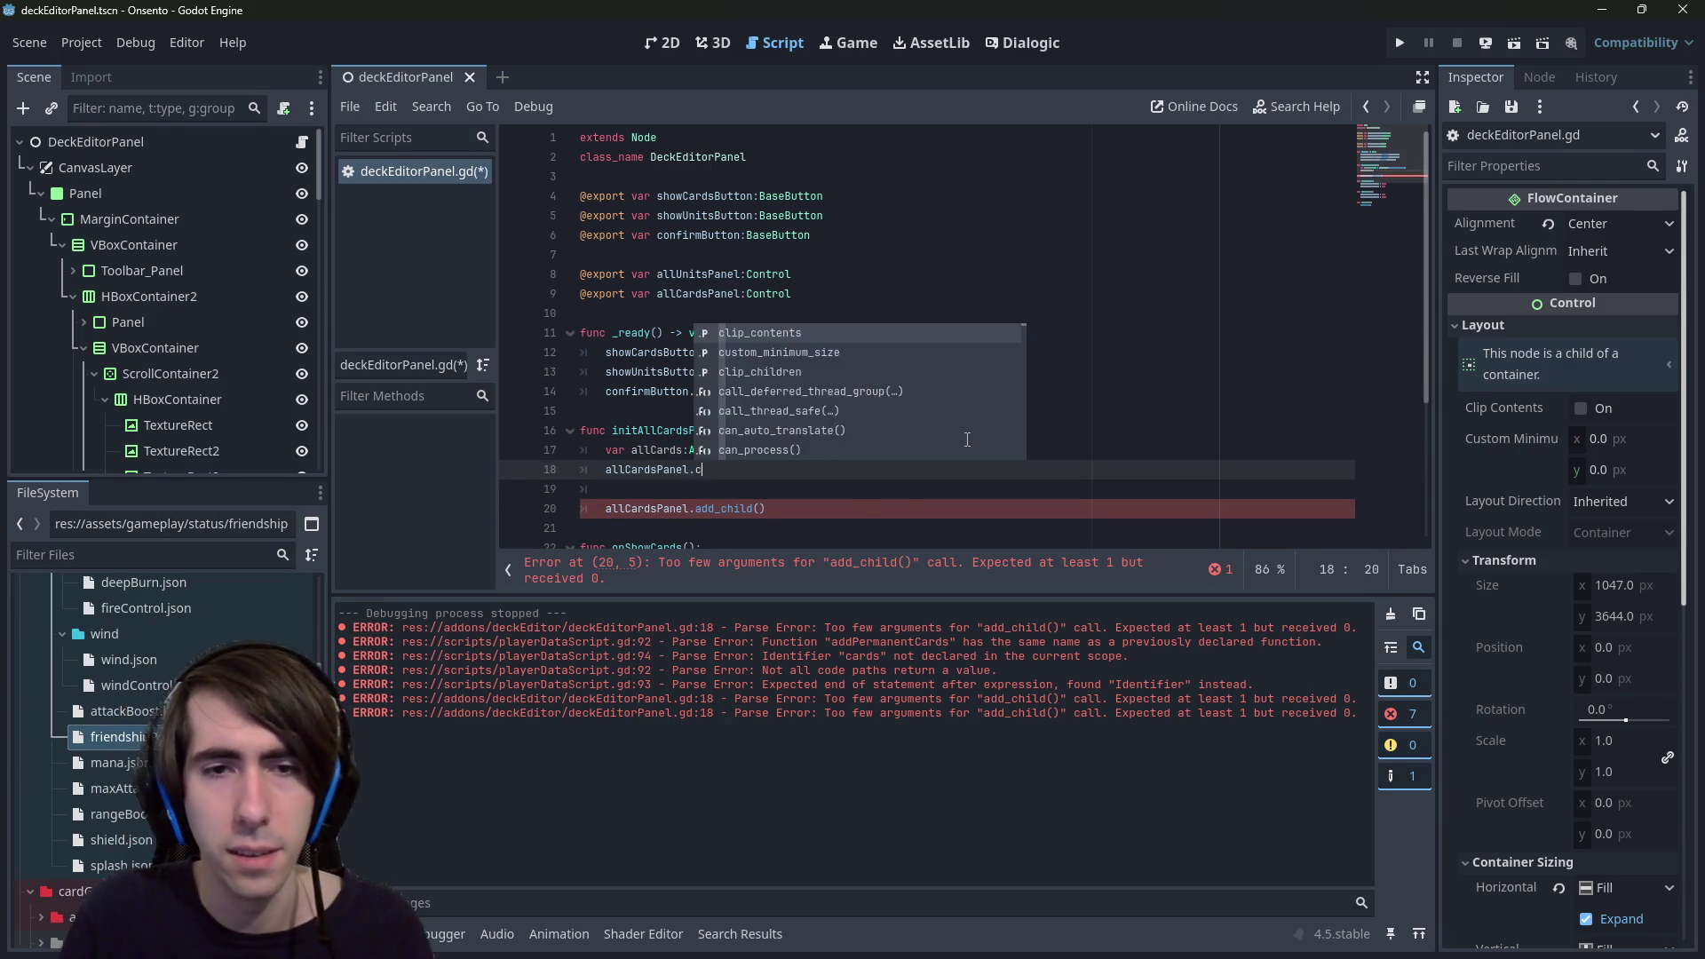
text(_ch)
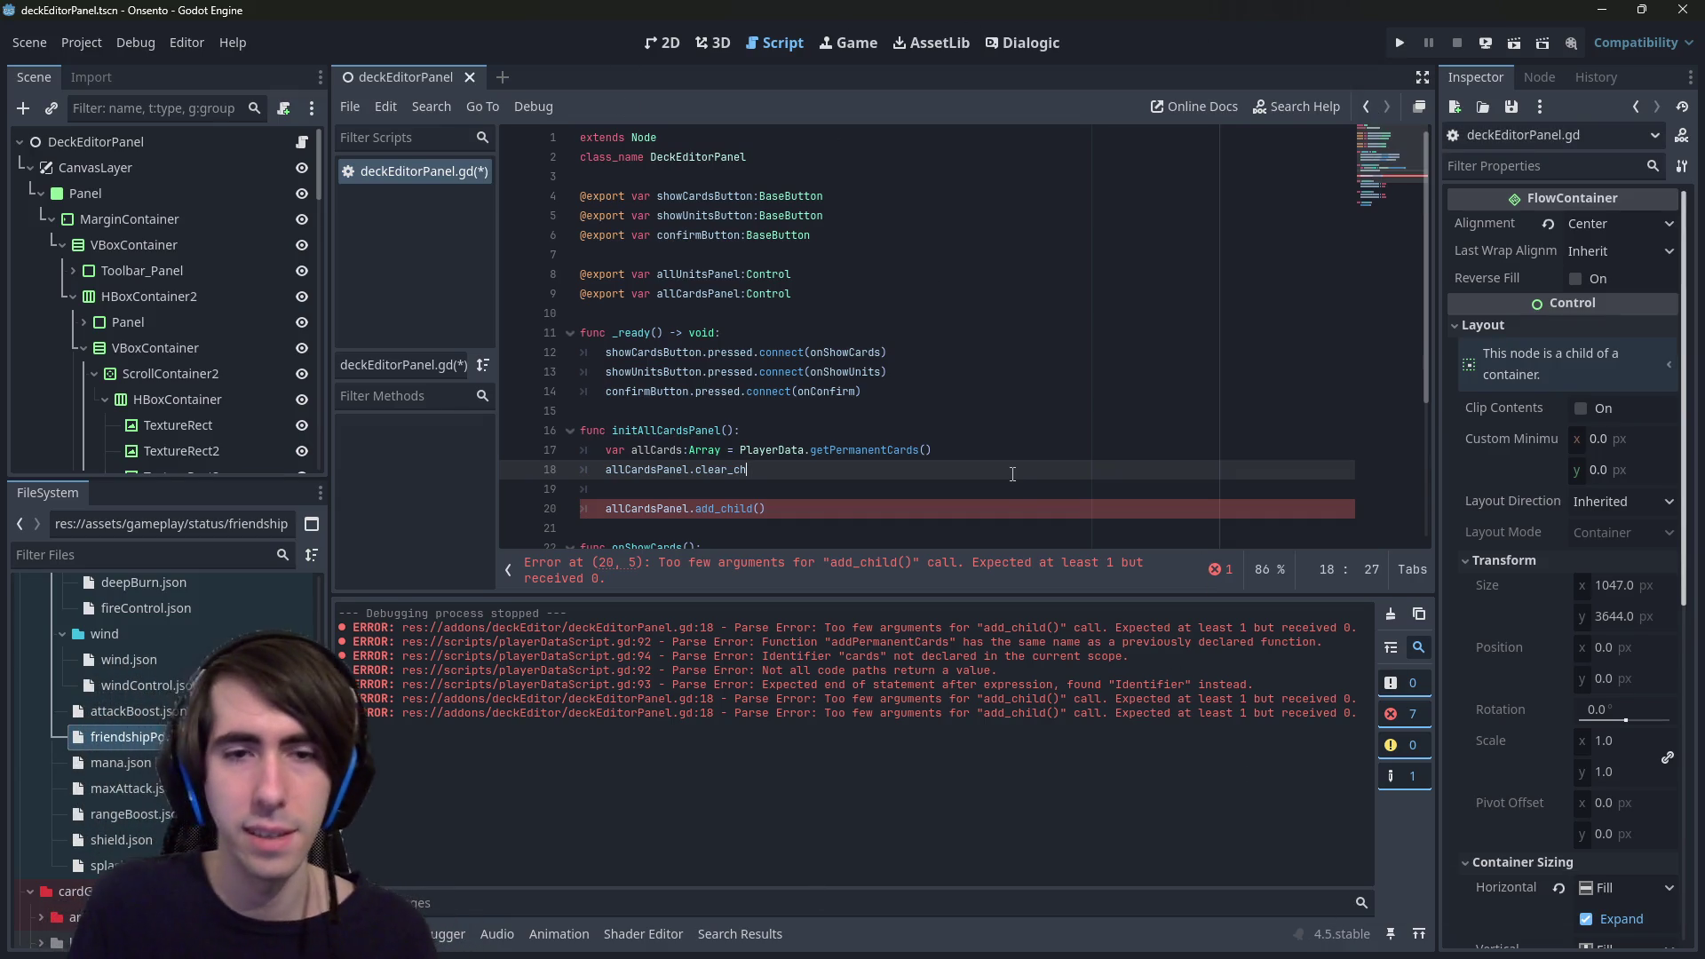
key(BackSpace)
text(.clear)
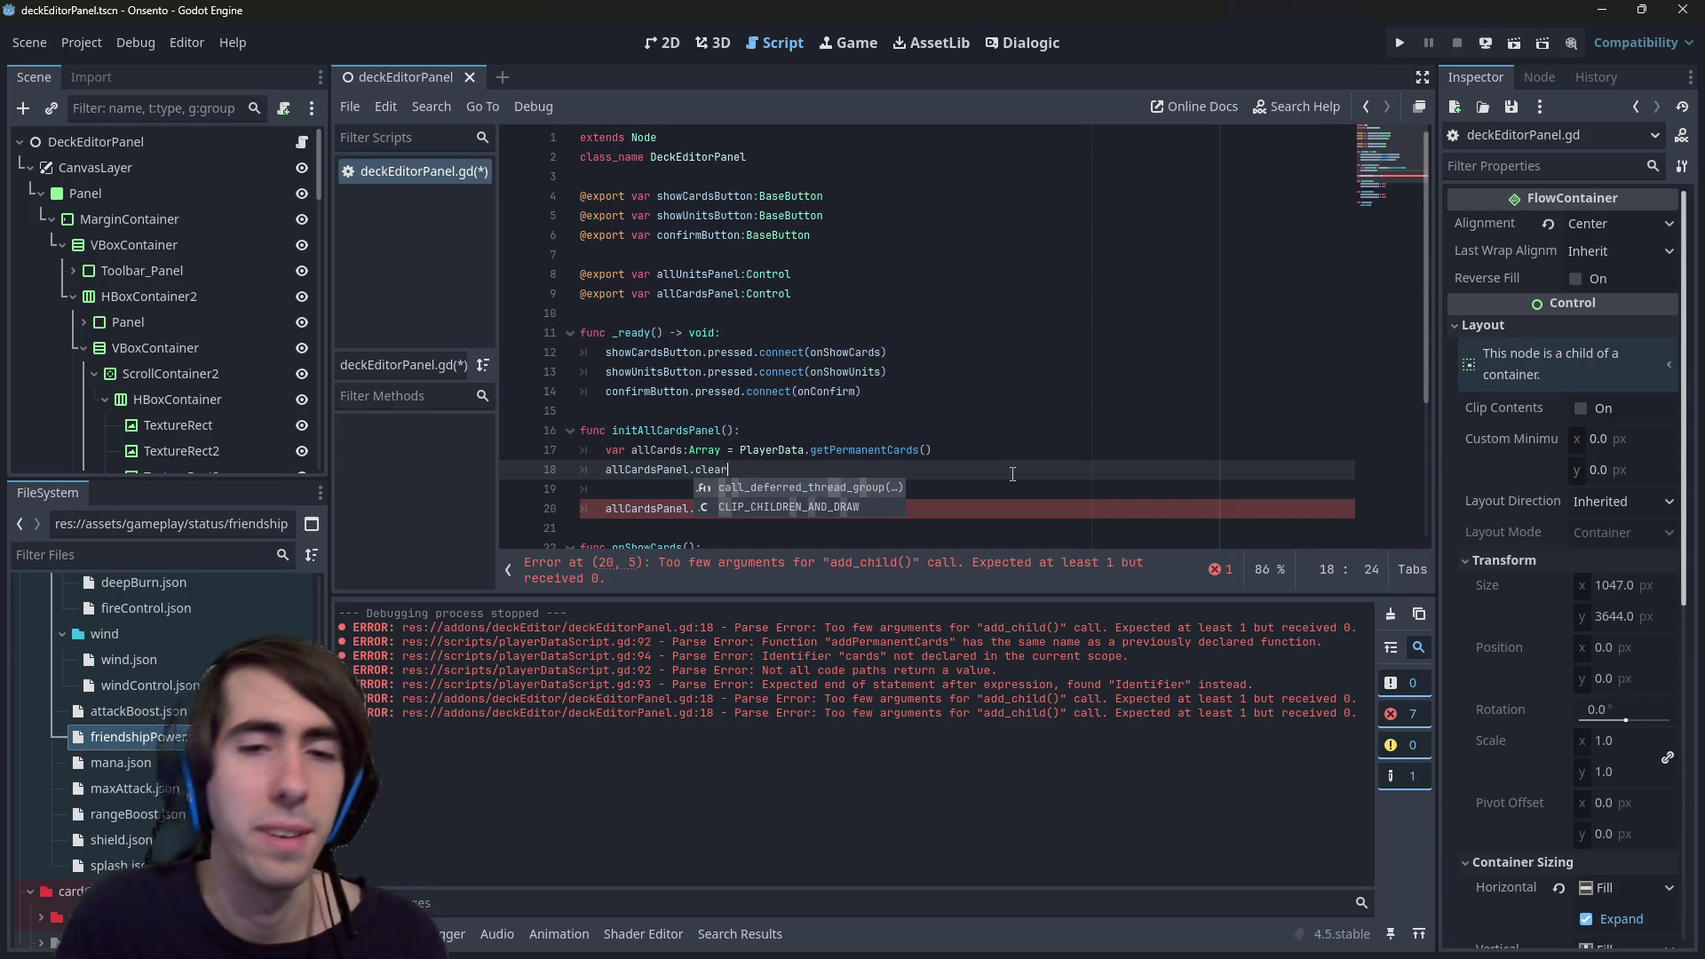
key(BackSpace)
key(BackSpace)
key(BackSpace)
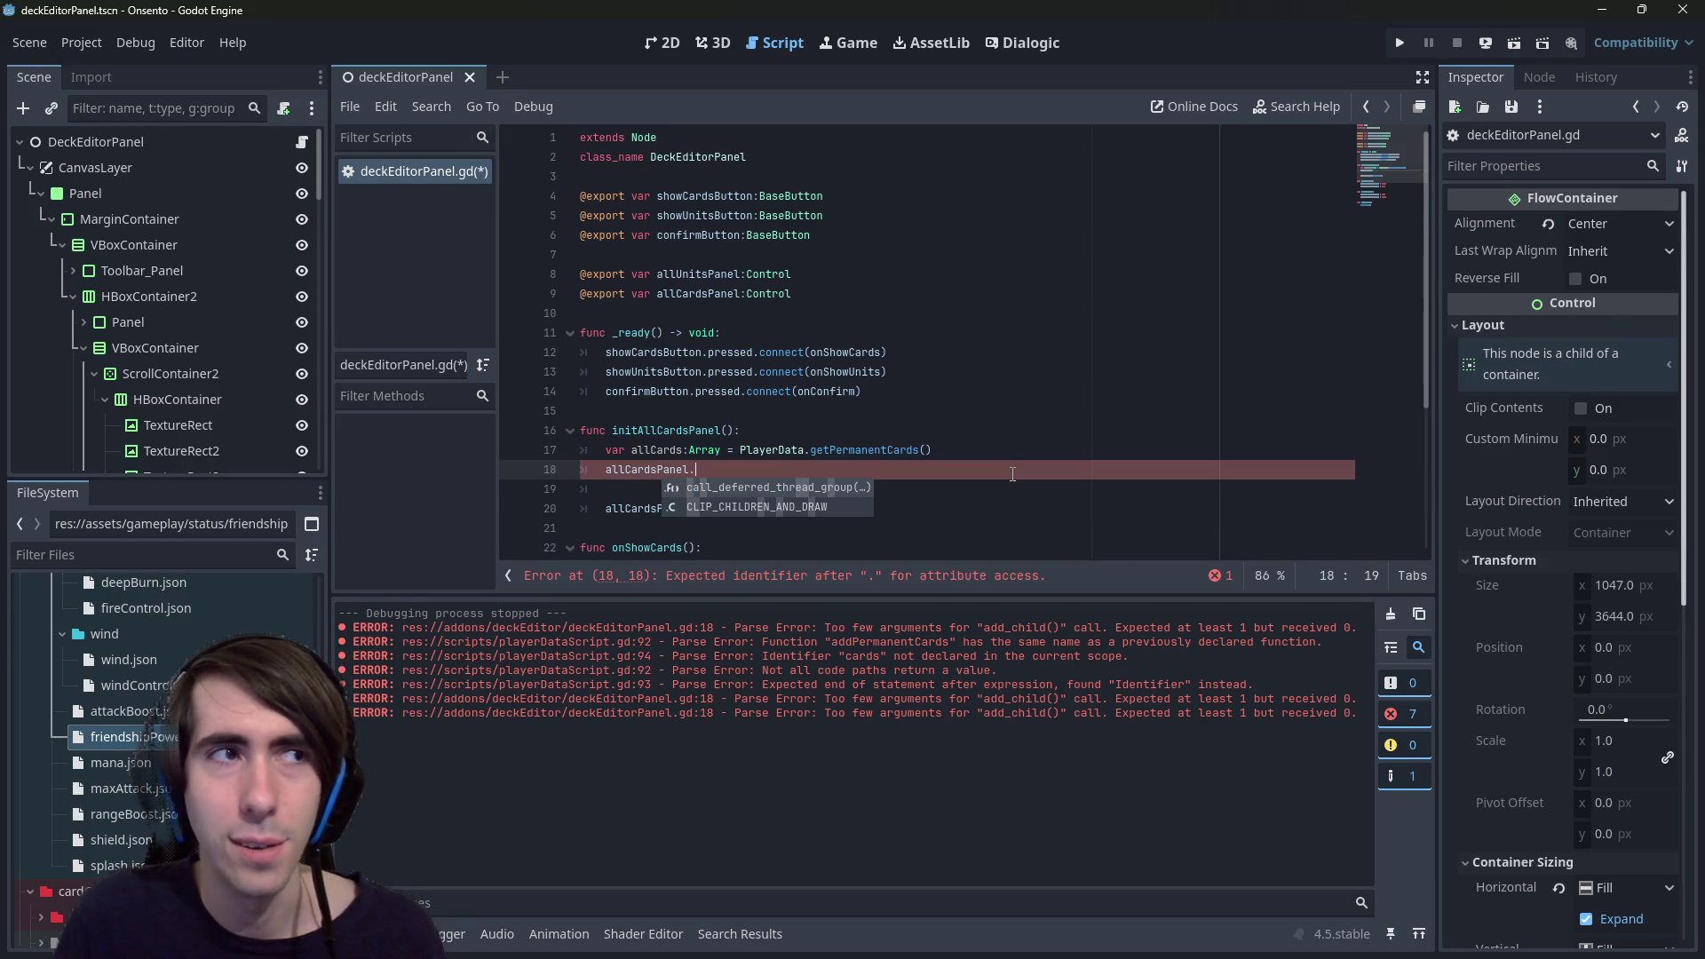
text(add_chil)
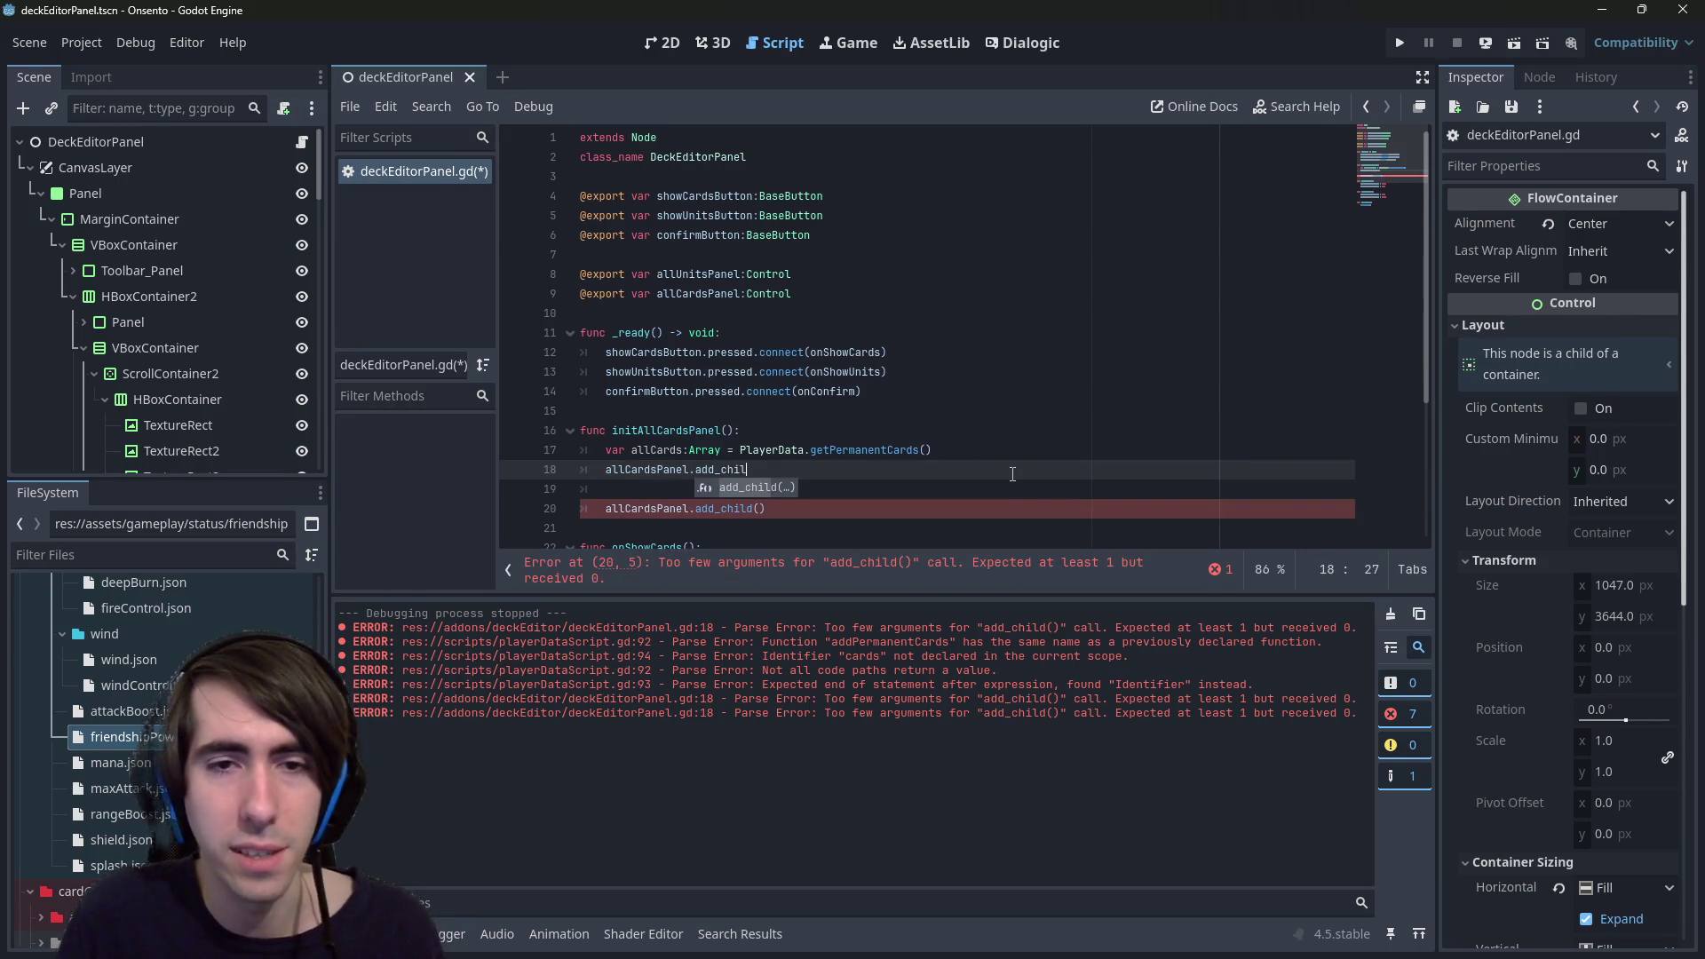
key(Return)
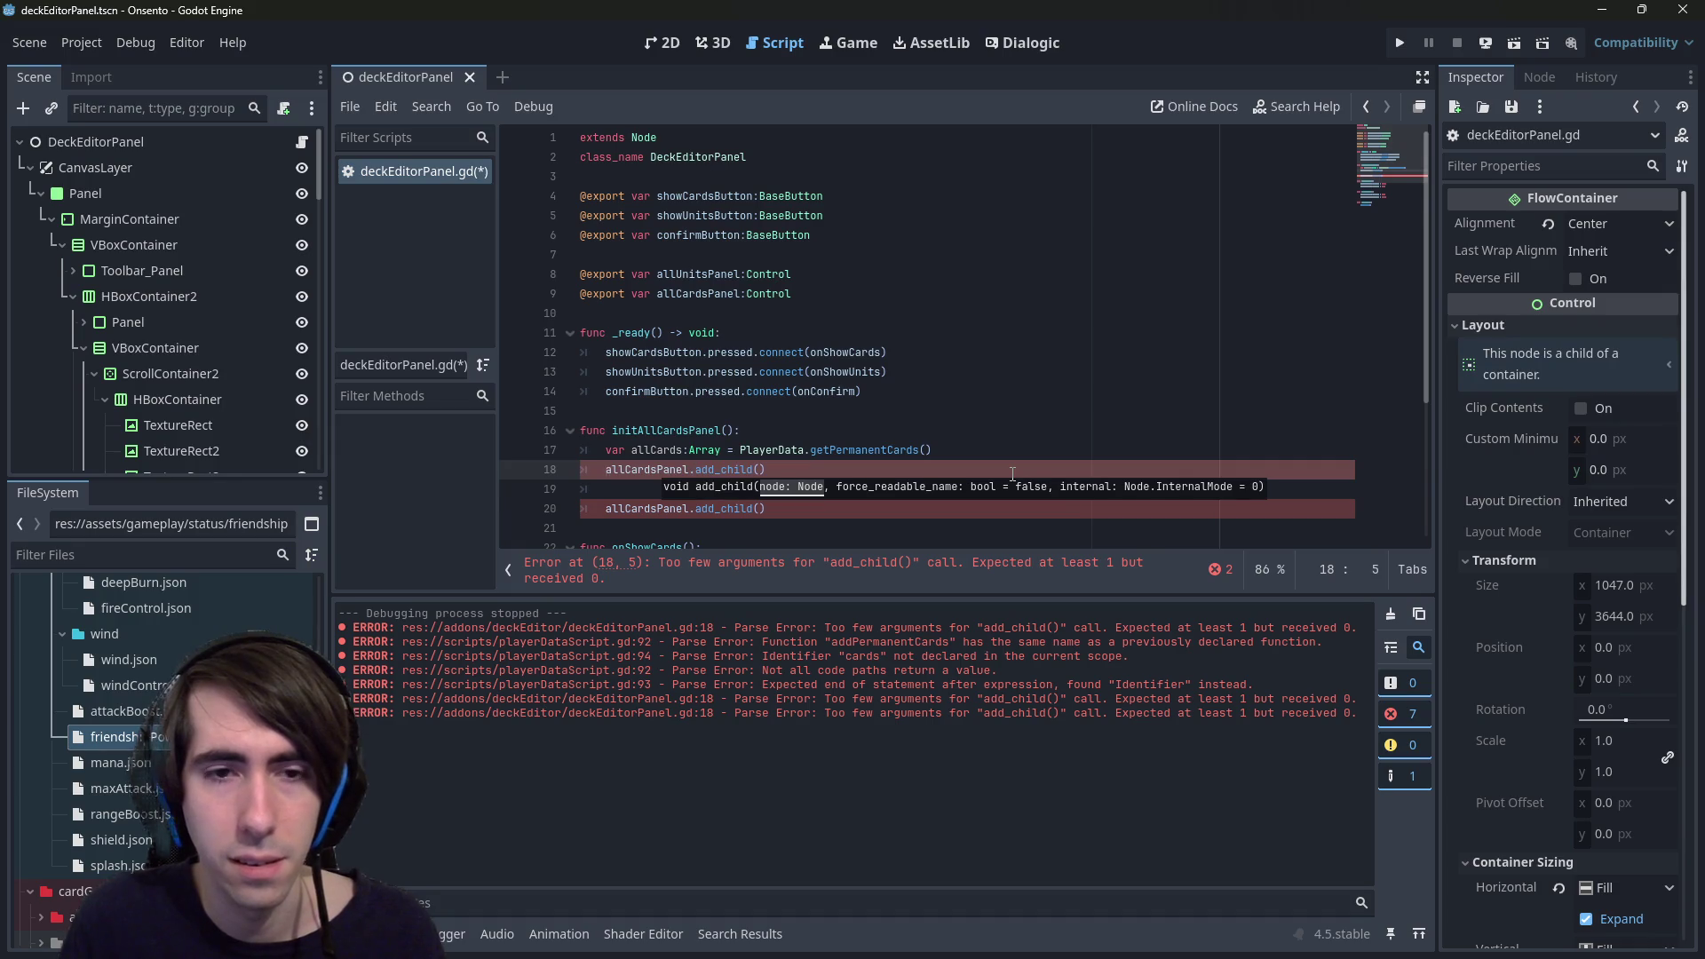
key(Return)
key(Return)
Insert a 'for child in allCardsPanel.get_children():' loop above add_child
key(Up)
key(Up)
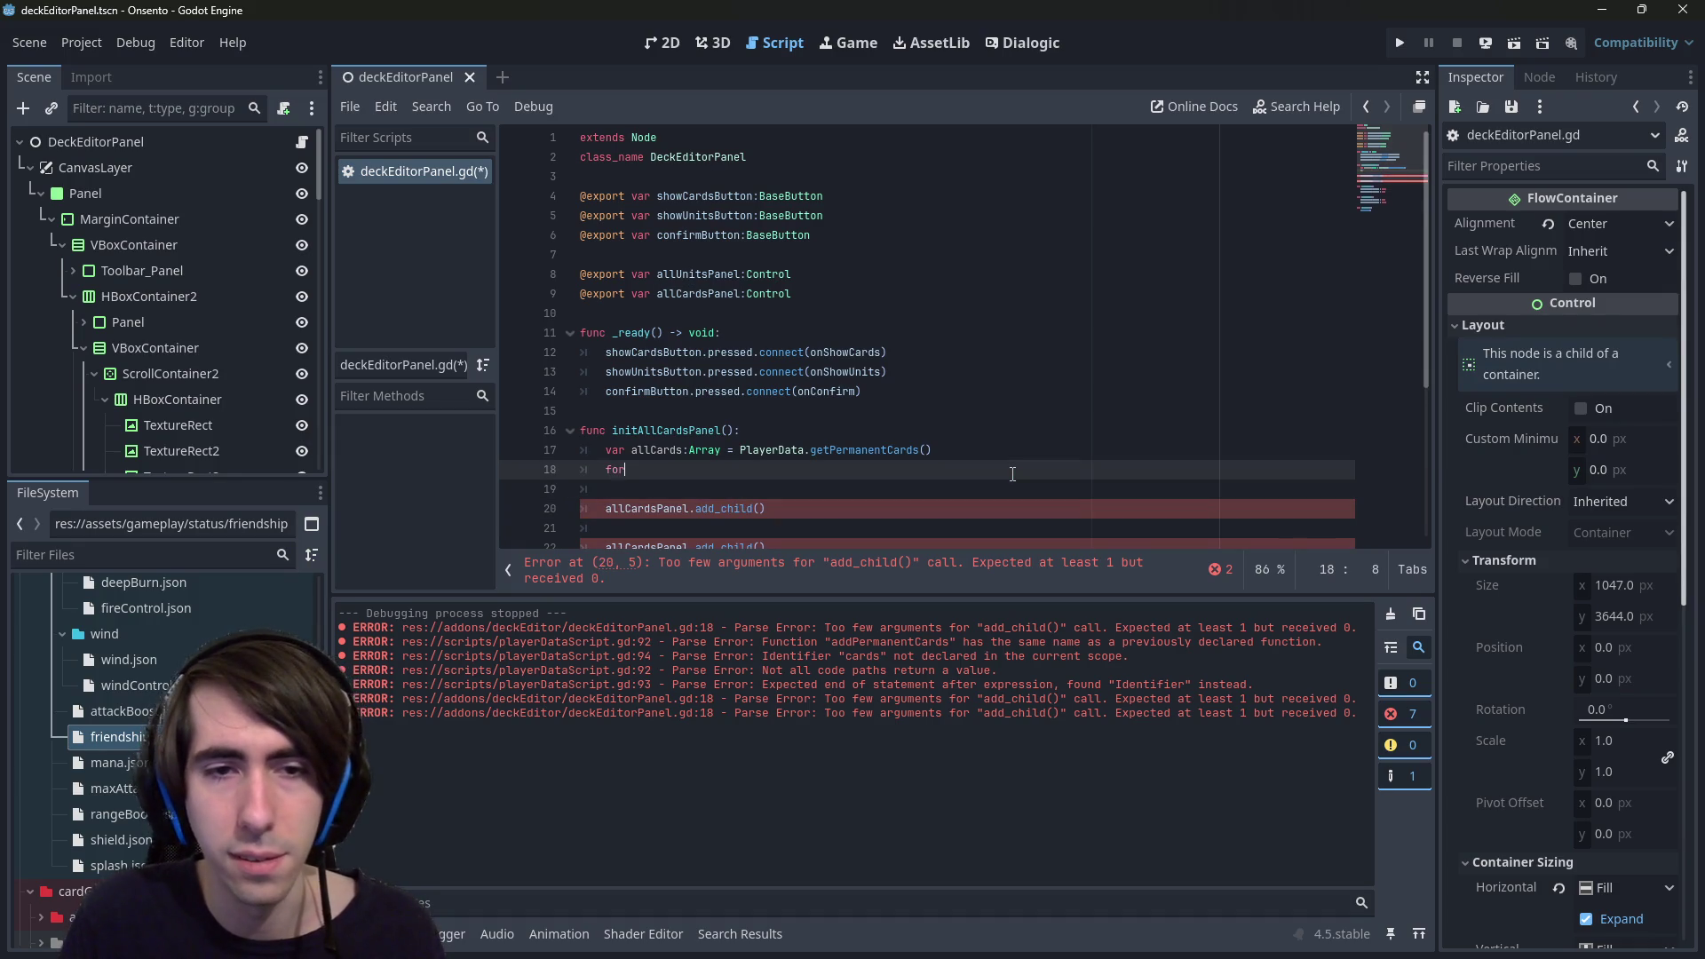
text(allCardsPanel.get_child)
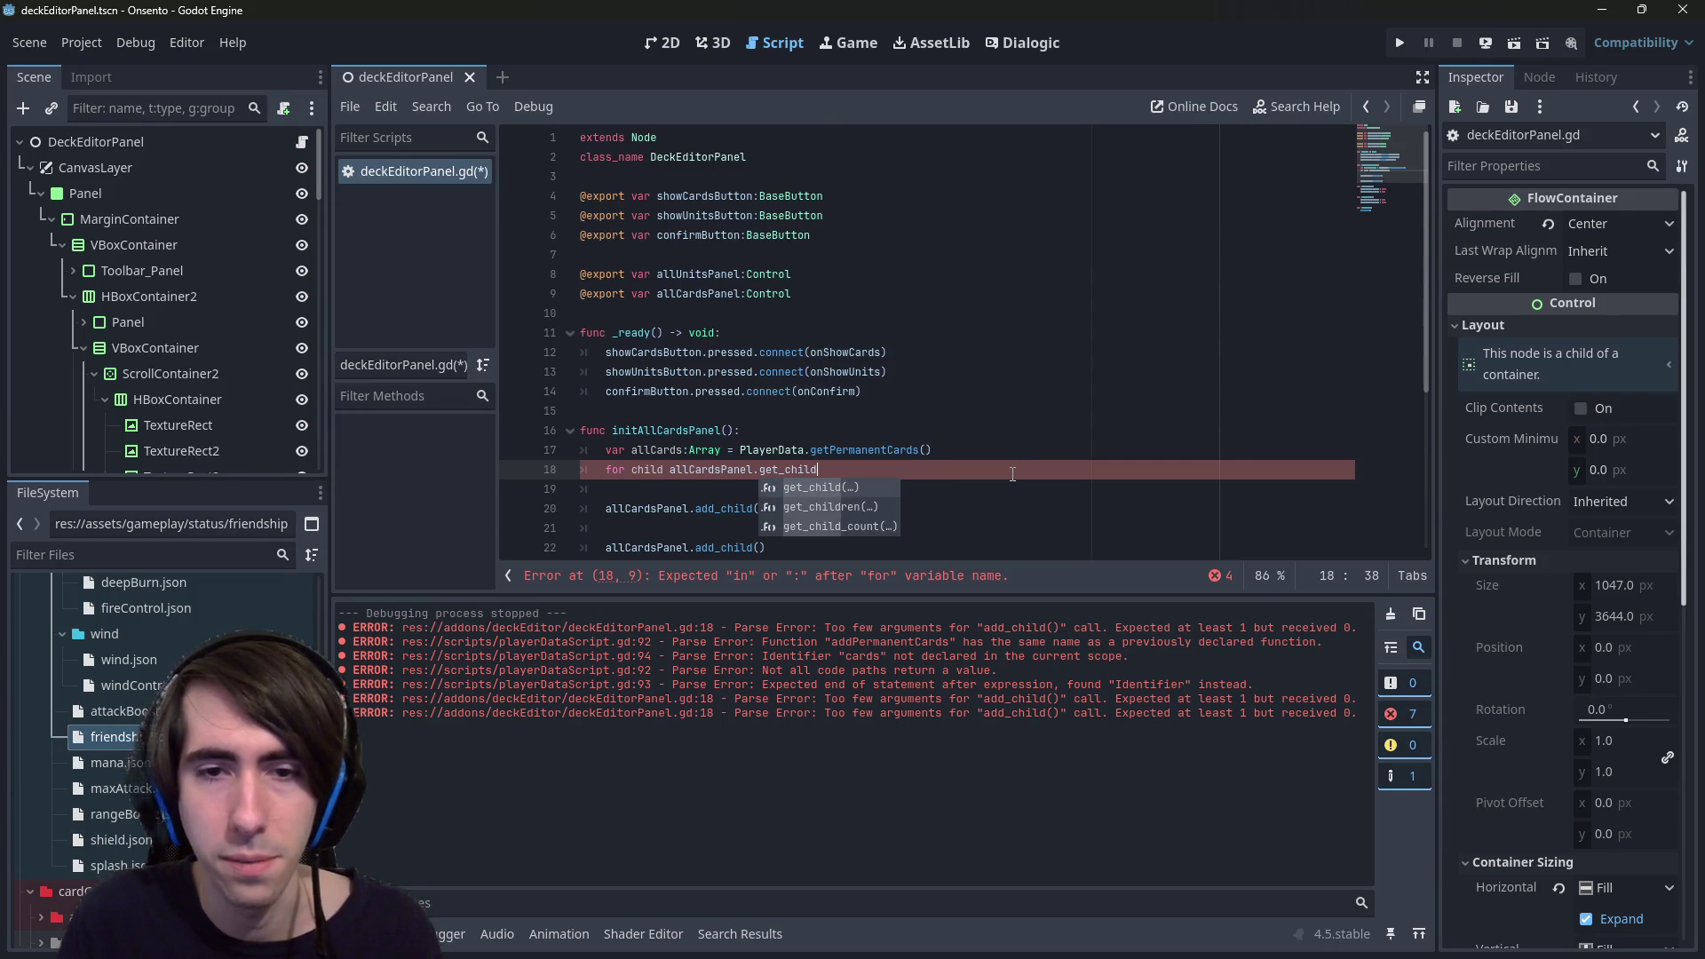
key(Down)
key(Return)
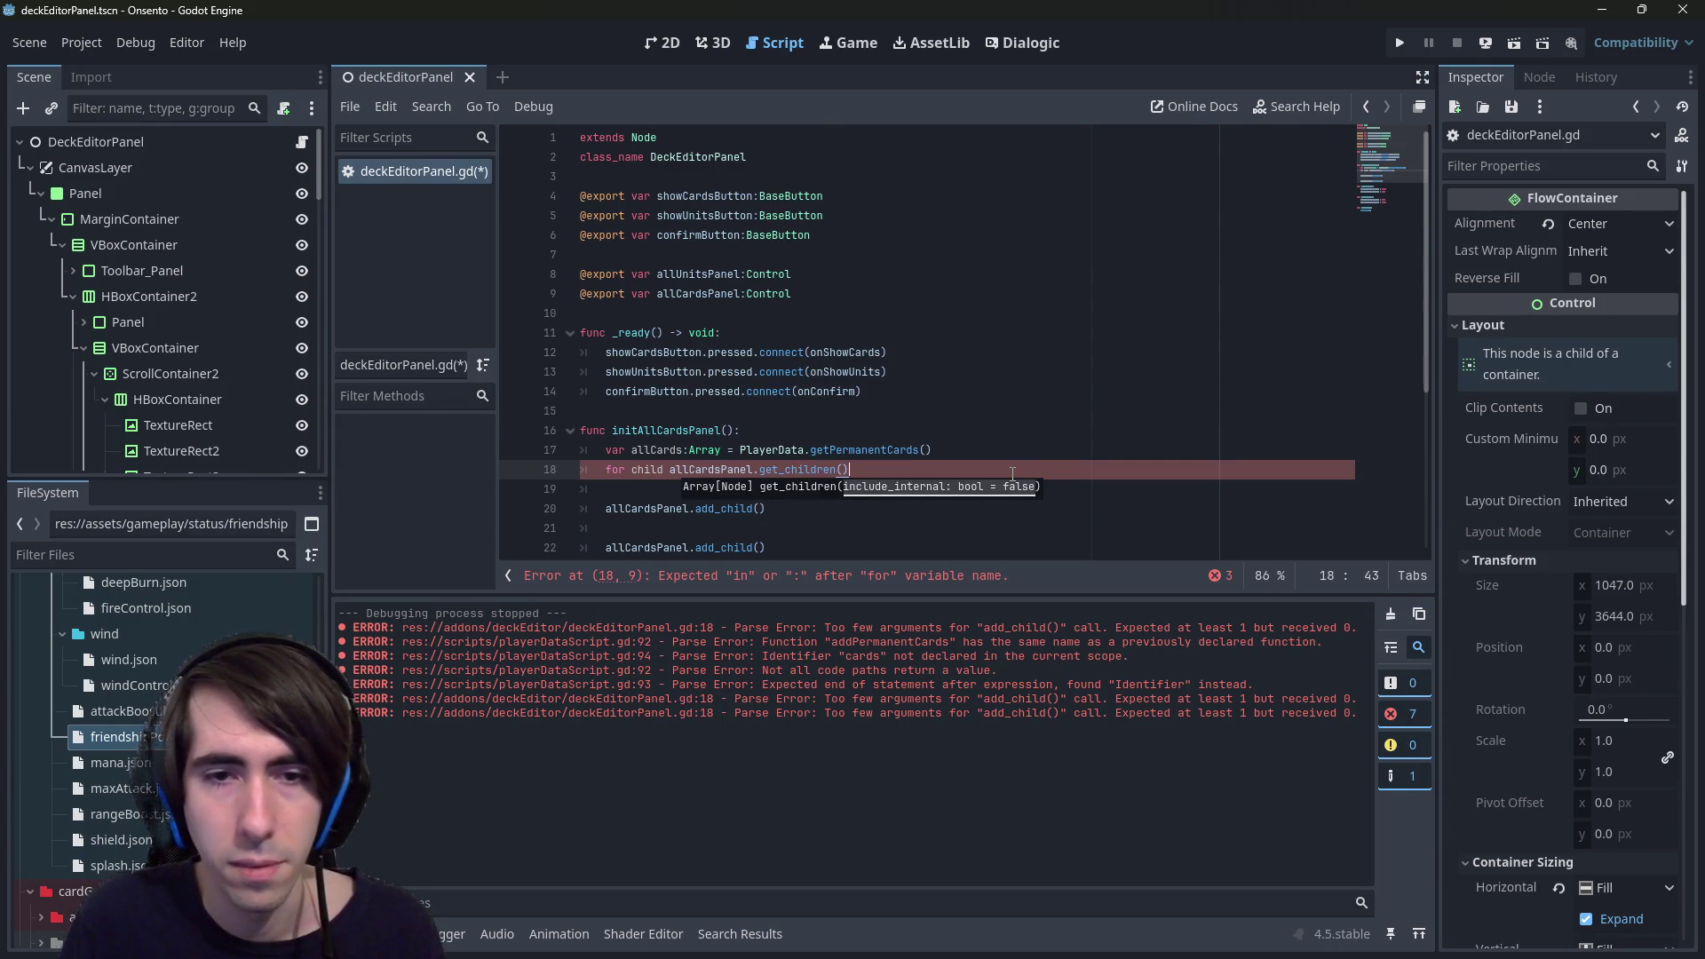
key(Return)
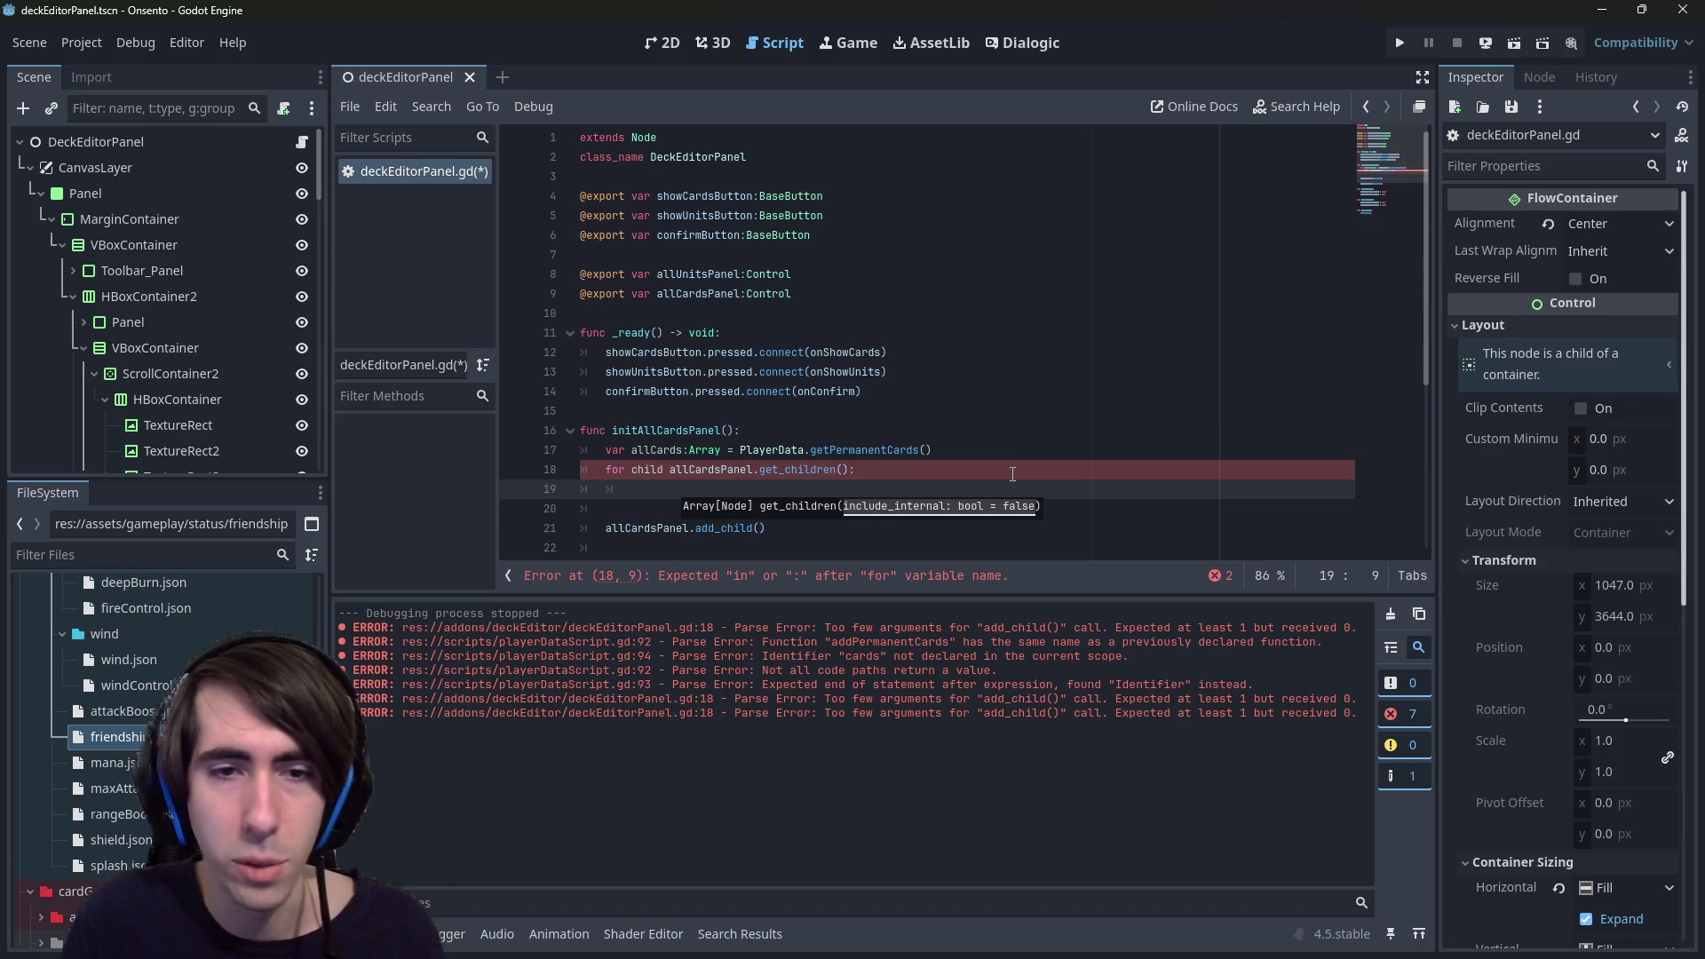
key(Up)
text(in)
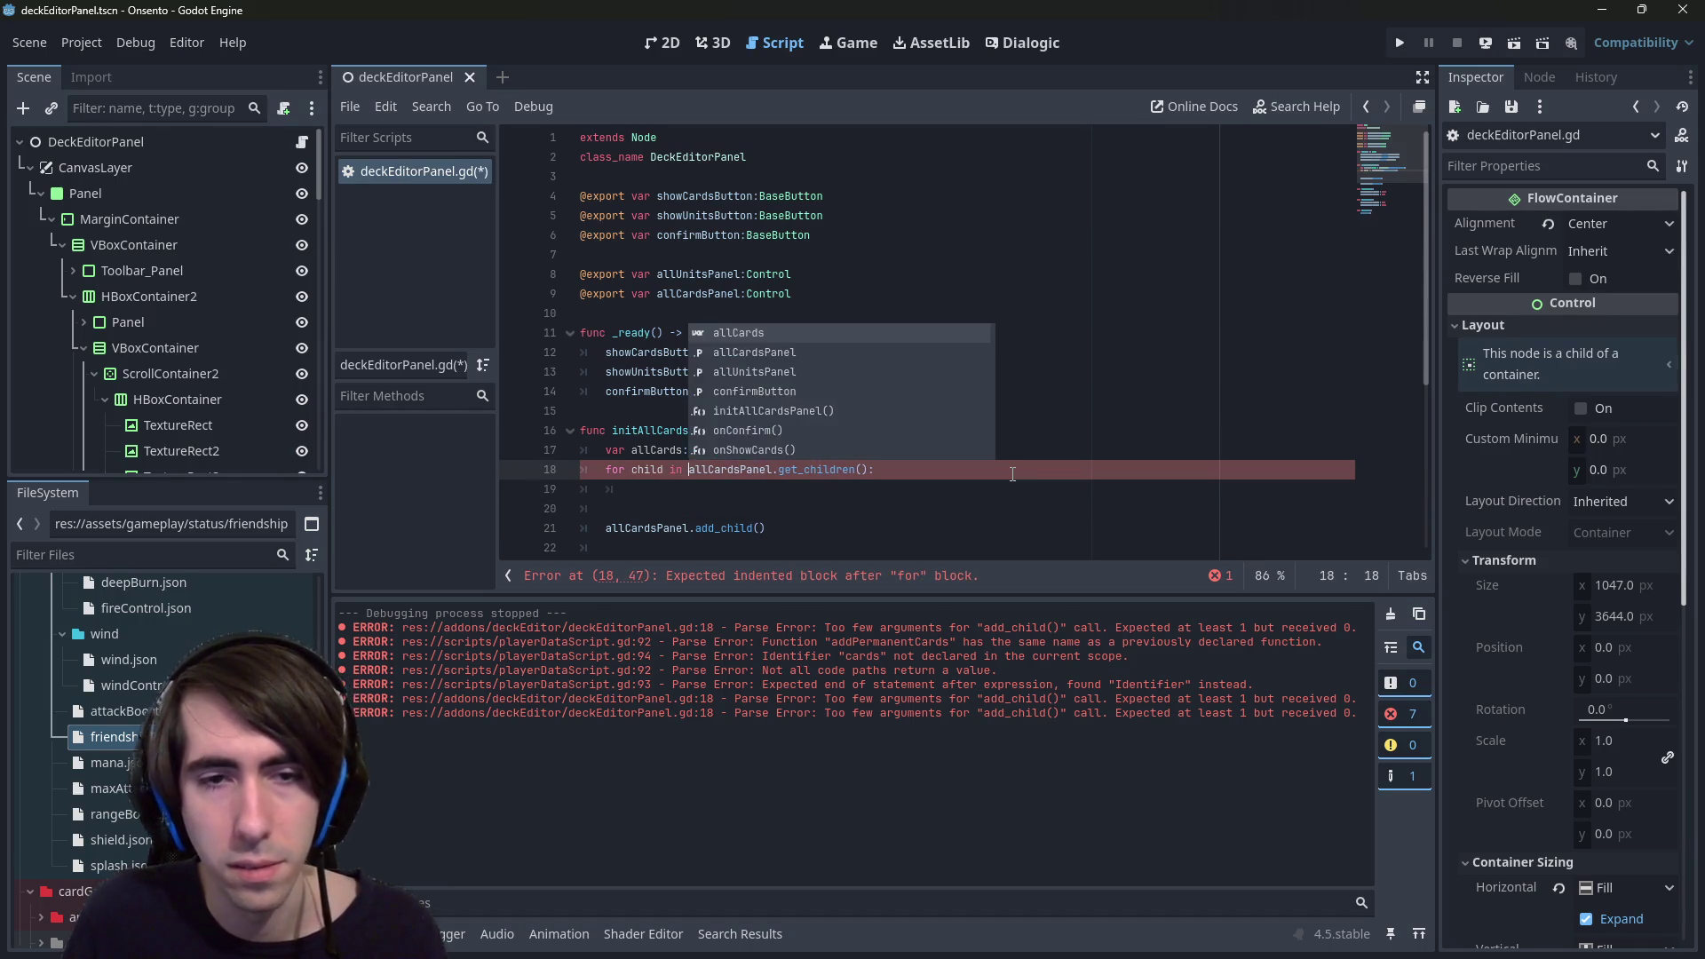
key(ctrl+Right)
key(Down)
Fill the loop body with allCardsPanel.remove_child(child) and save the script
text(allCardsPanel.remov)
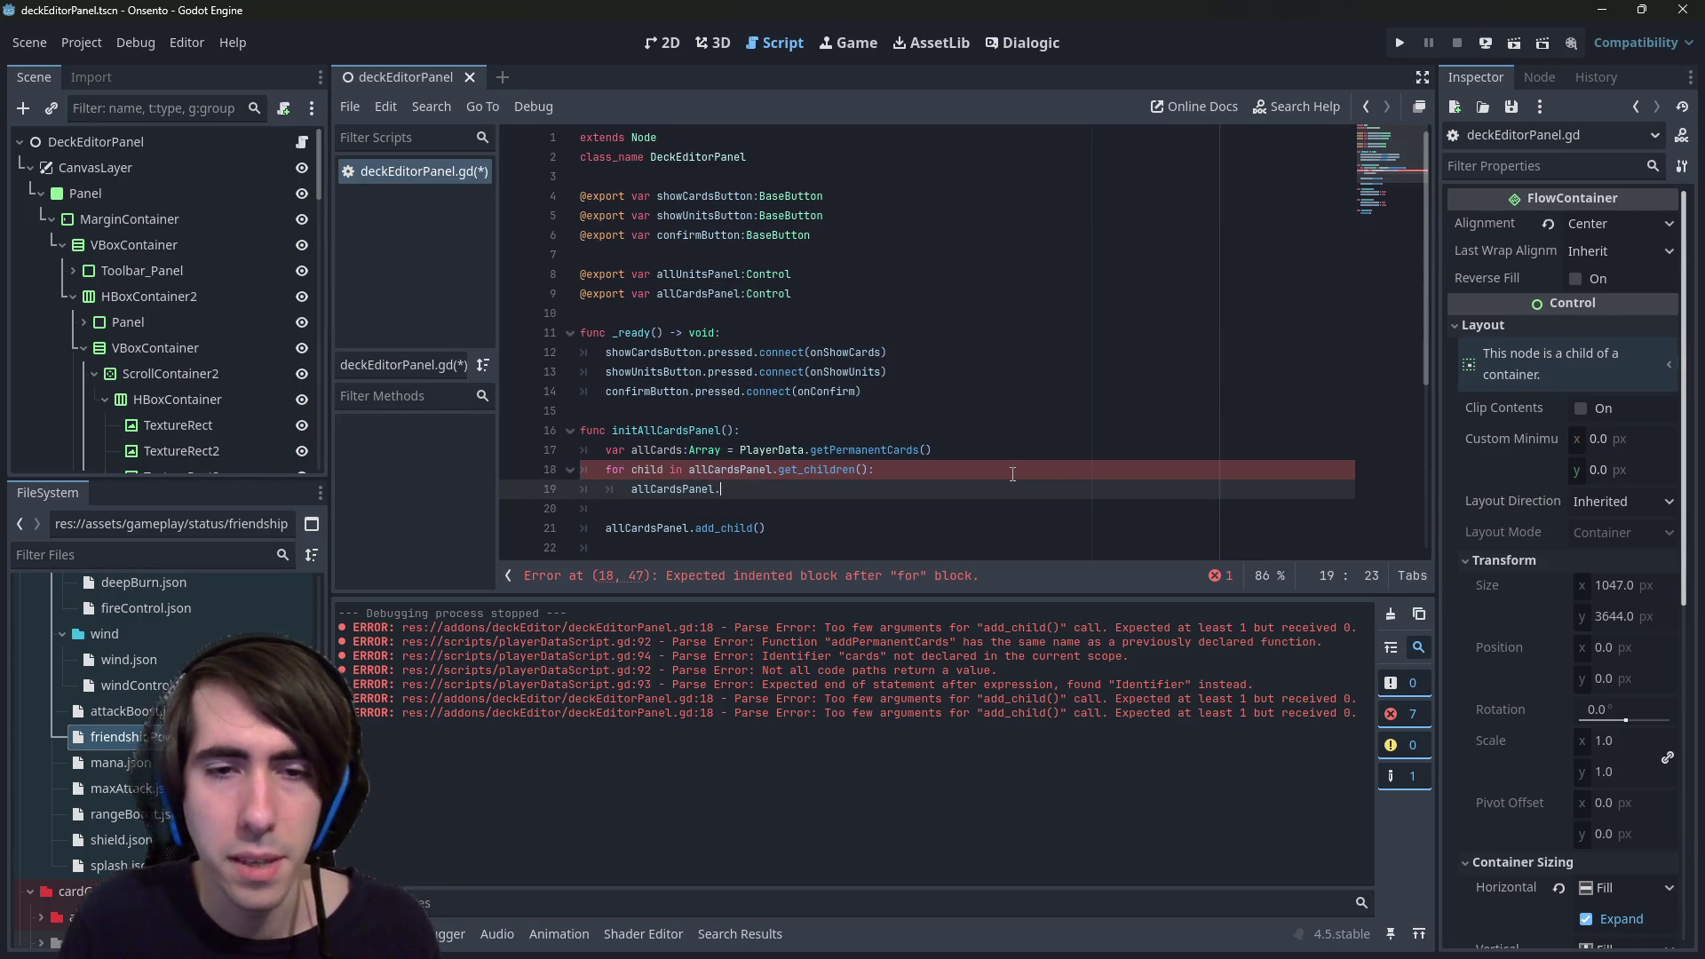
text(e_)
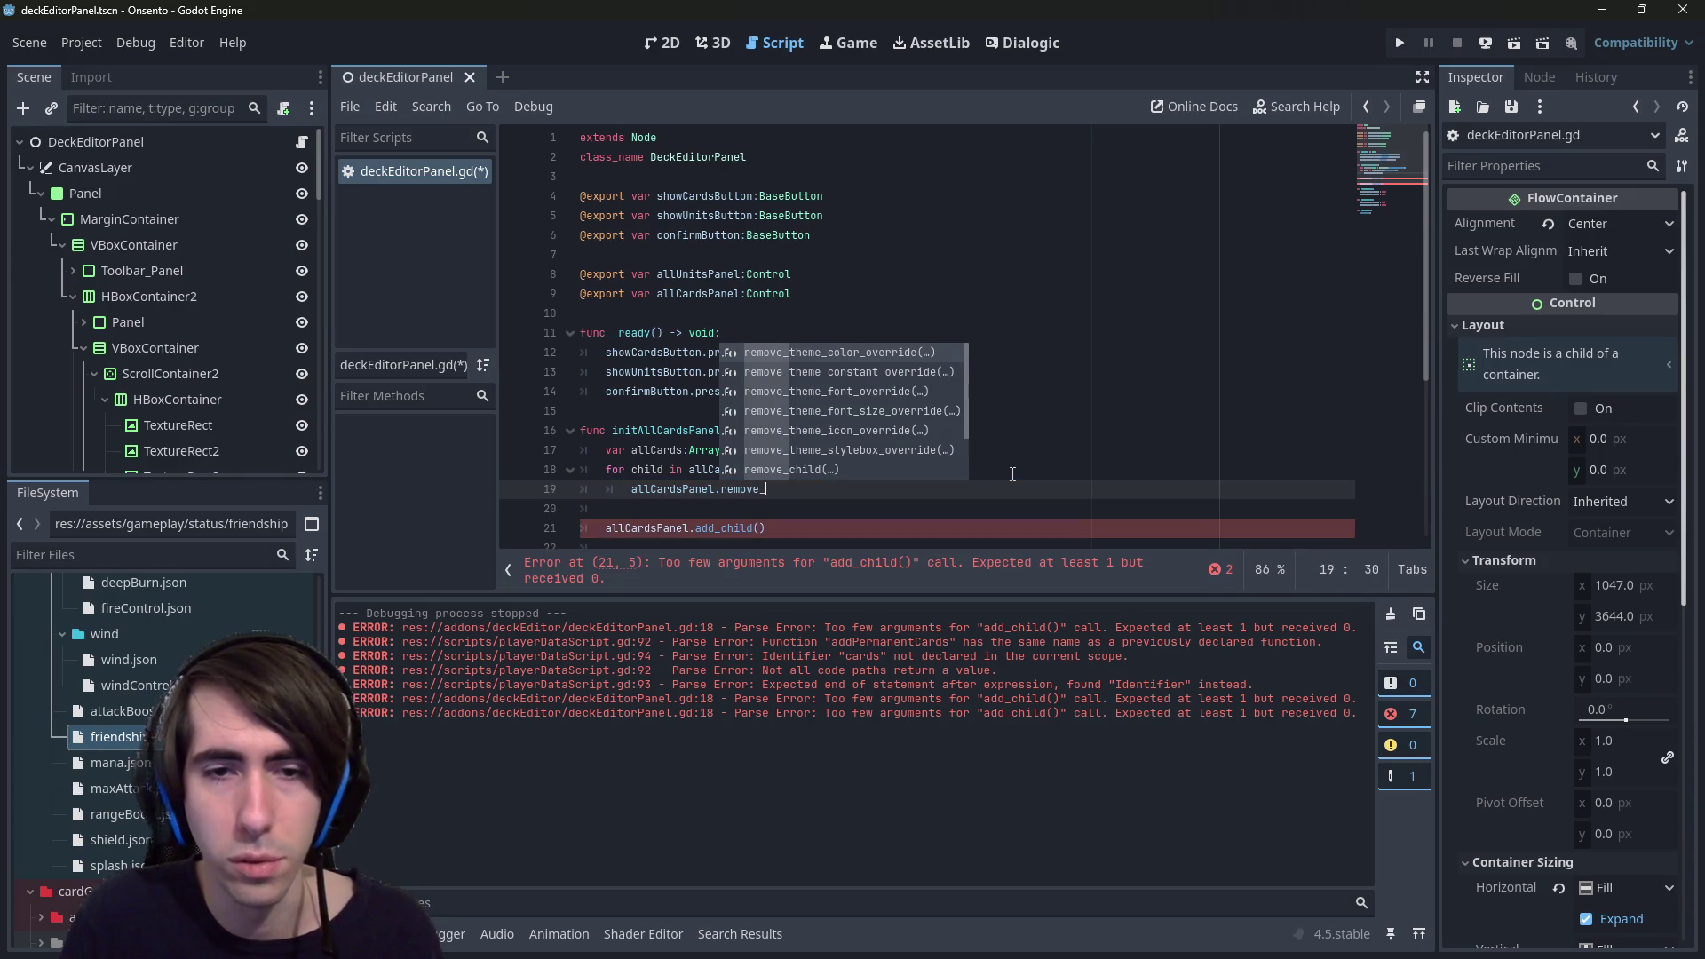
key(Escape)
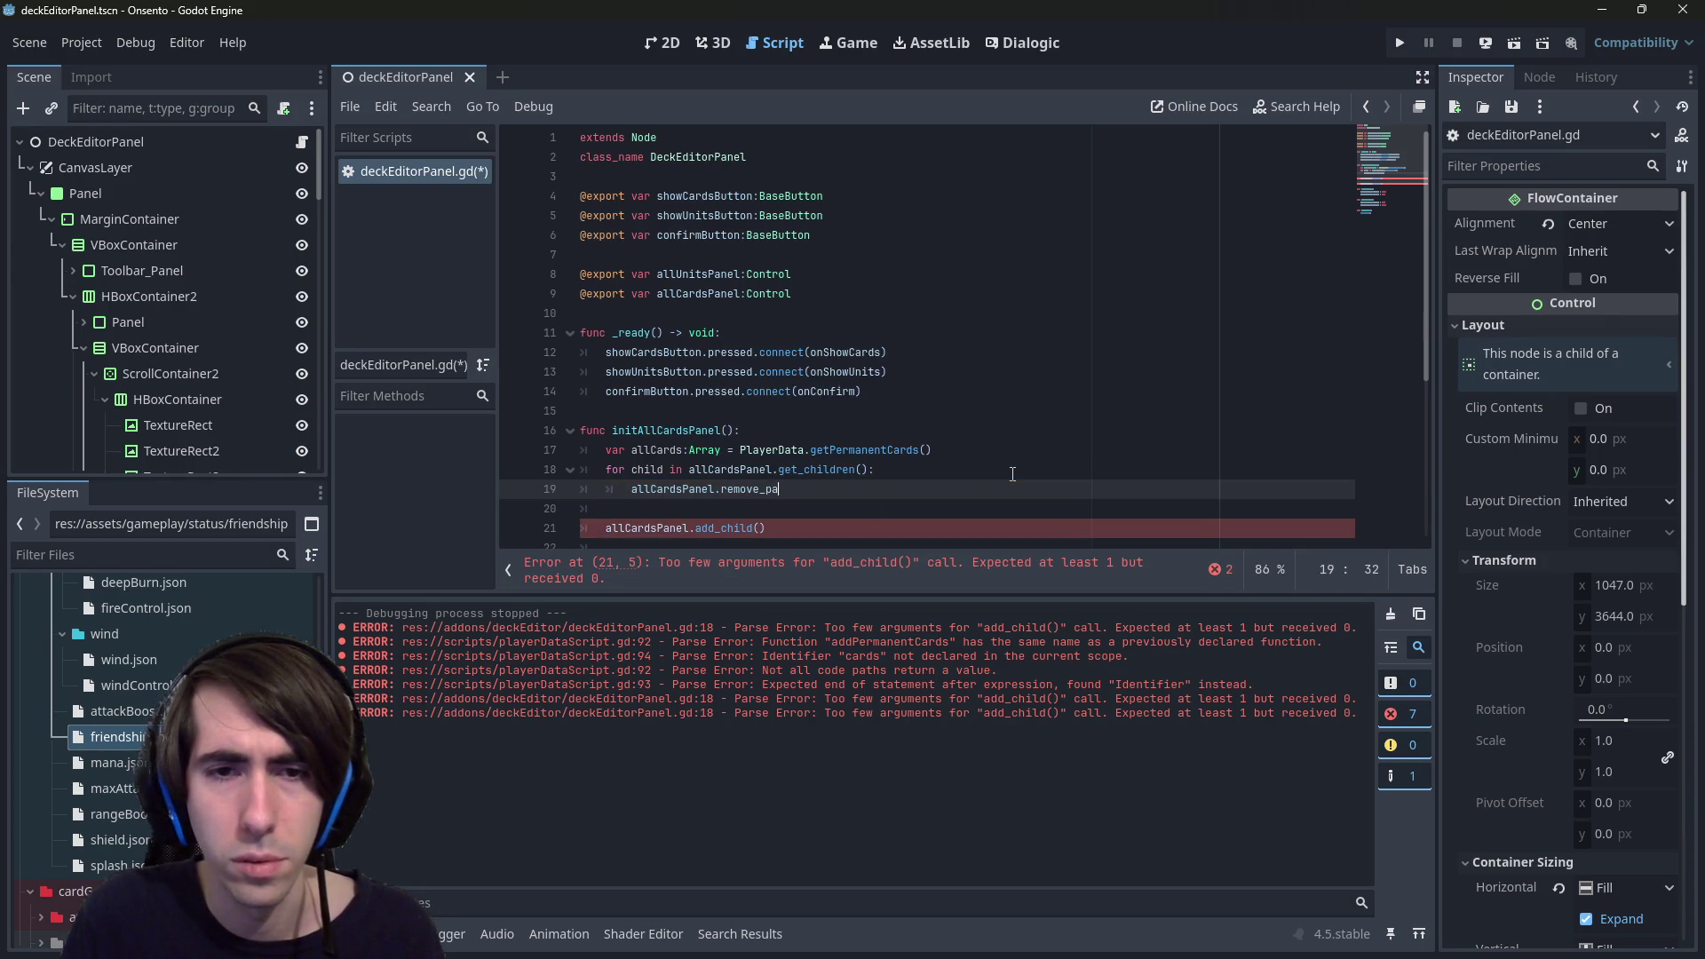
key(ctrl+BackSpace)
text(.remove_ch)
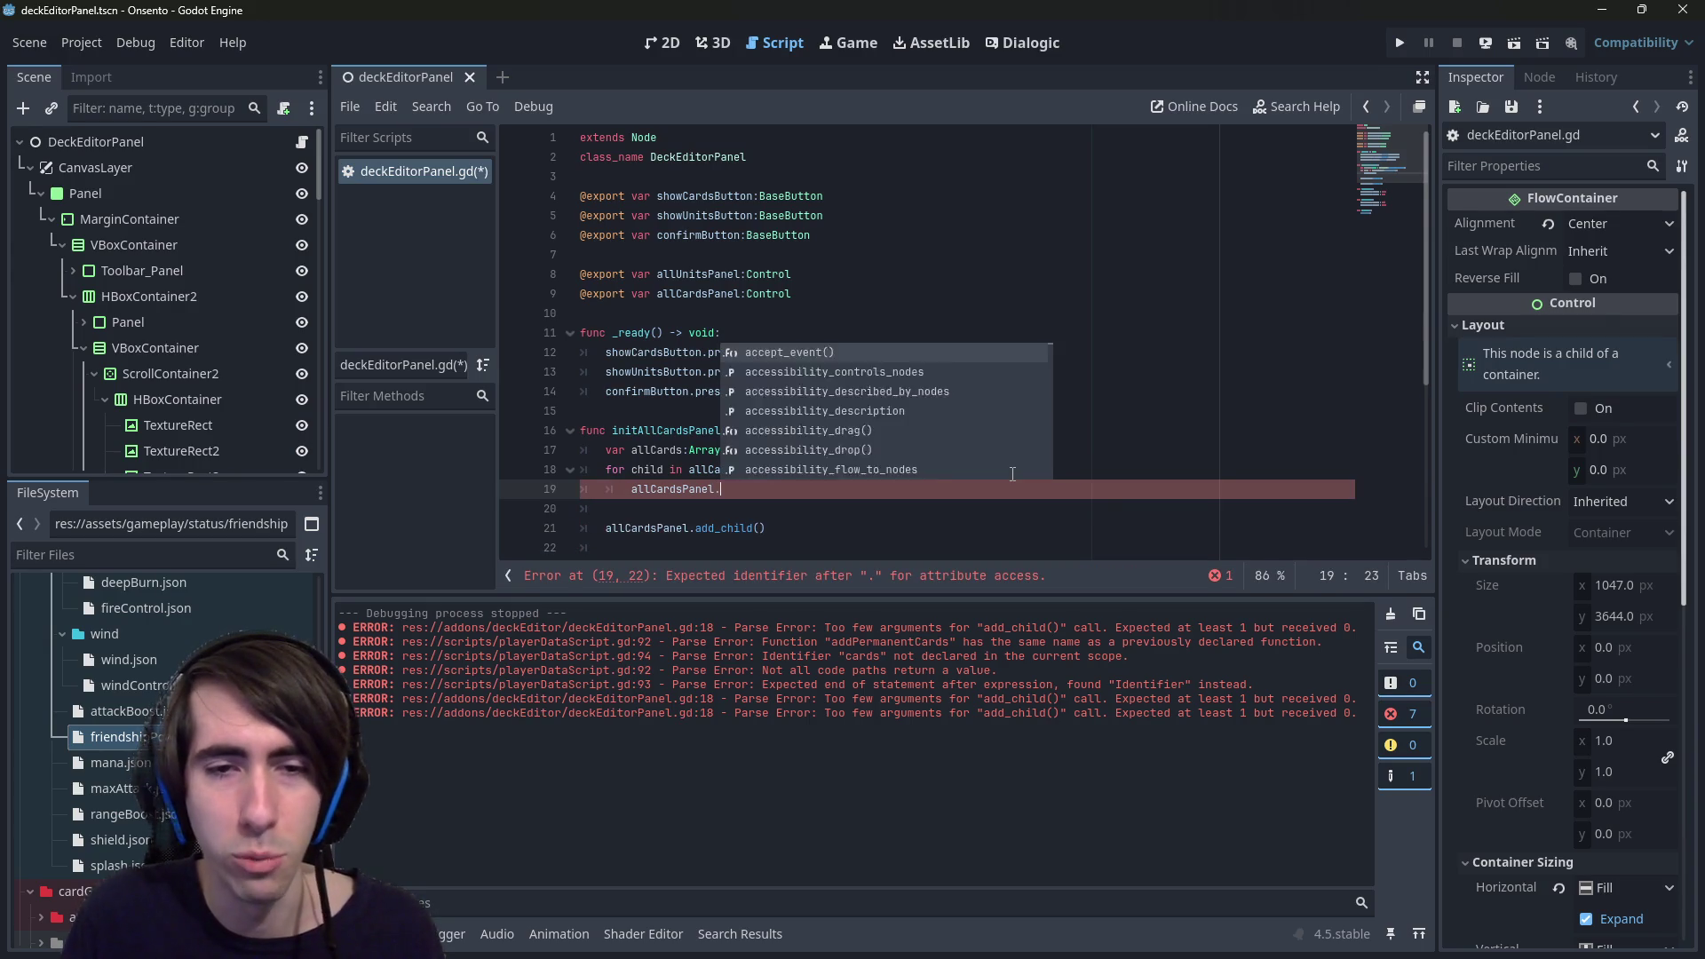
key(Return)
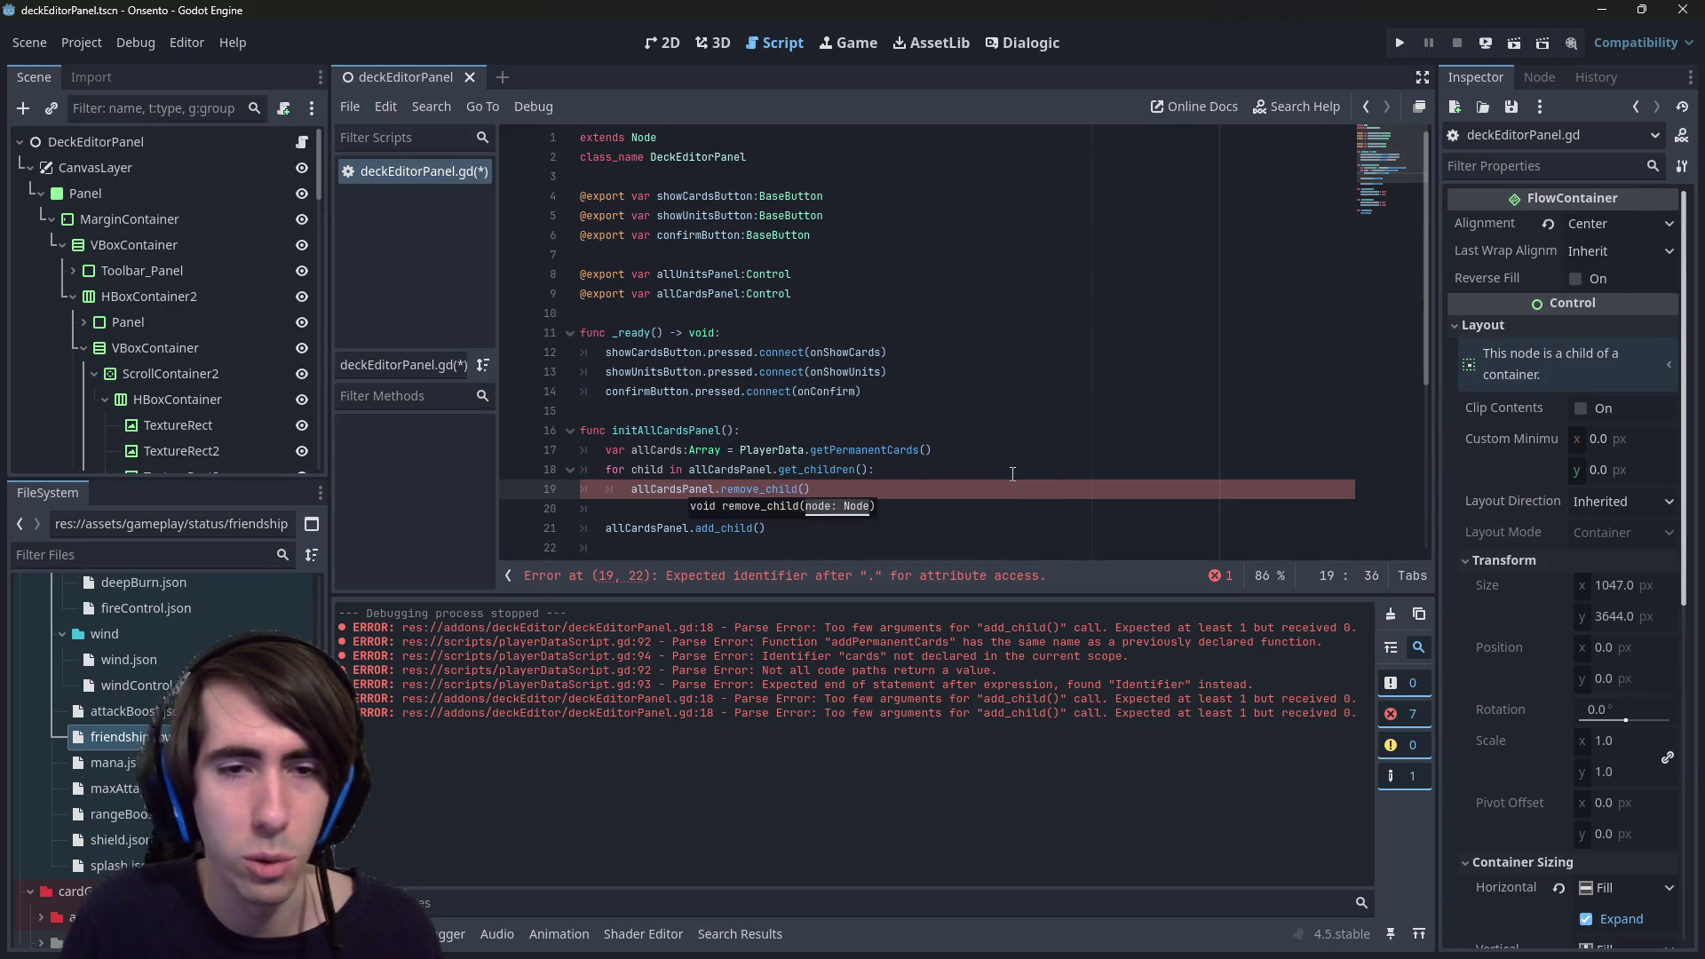
text(child)
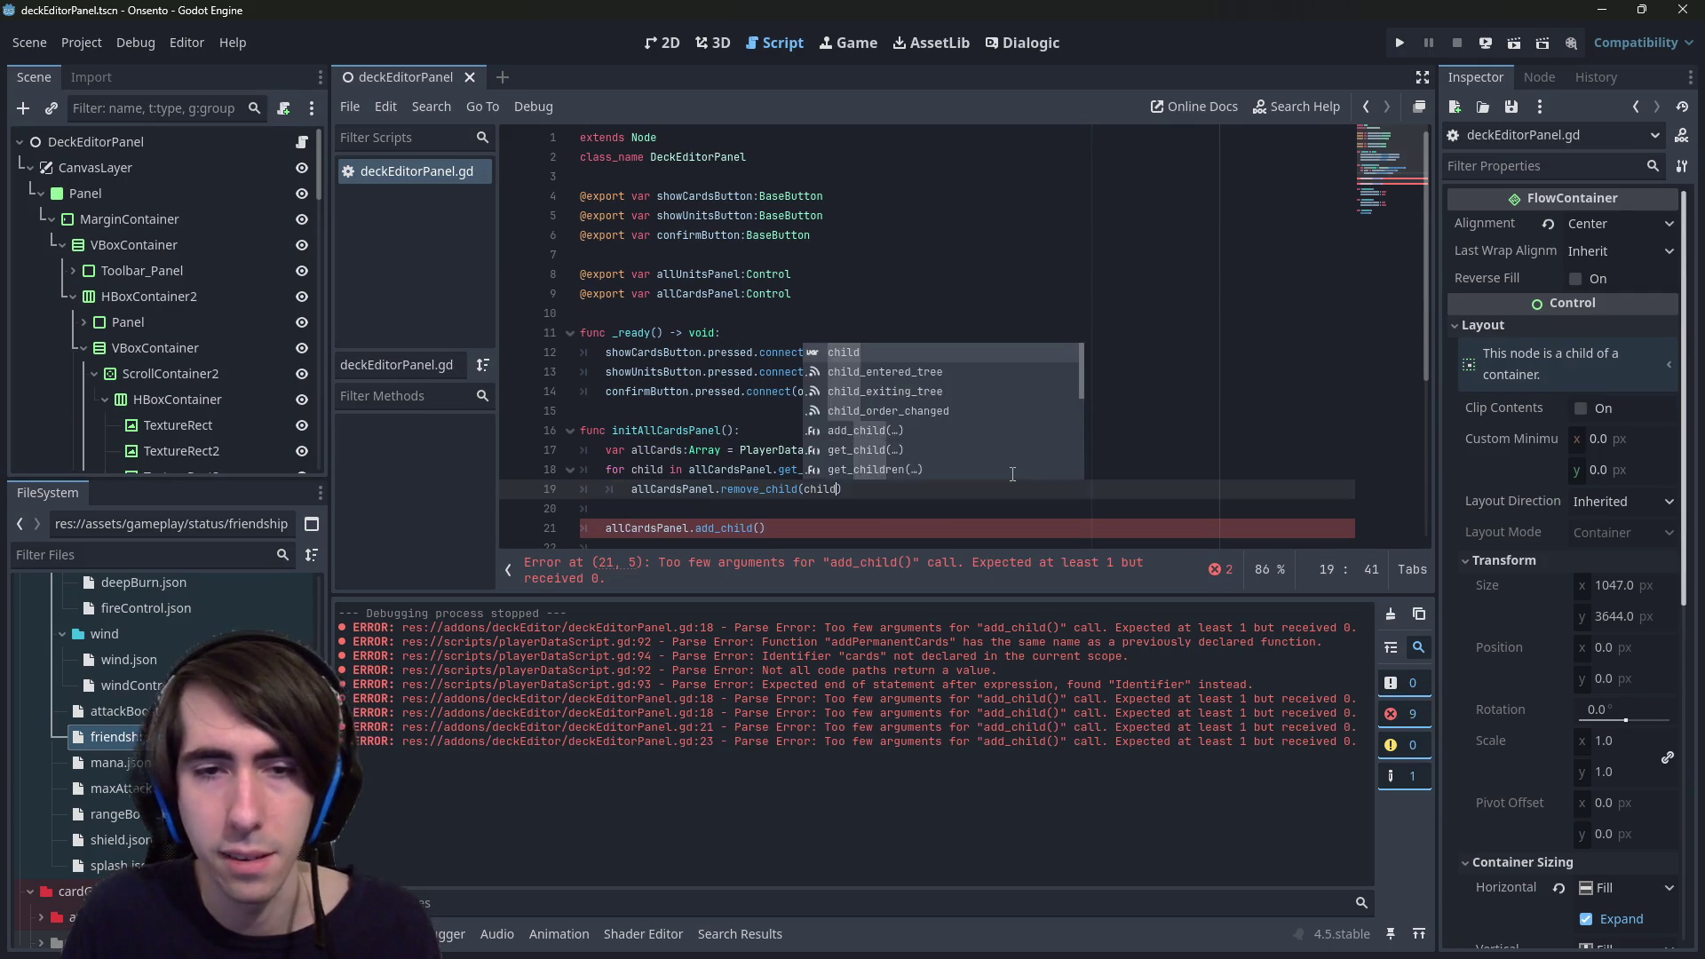
key(ctrl+s)
key(ctrl+Left)
key(ctrl+Left)
key(ctrl+Left)
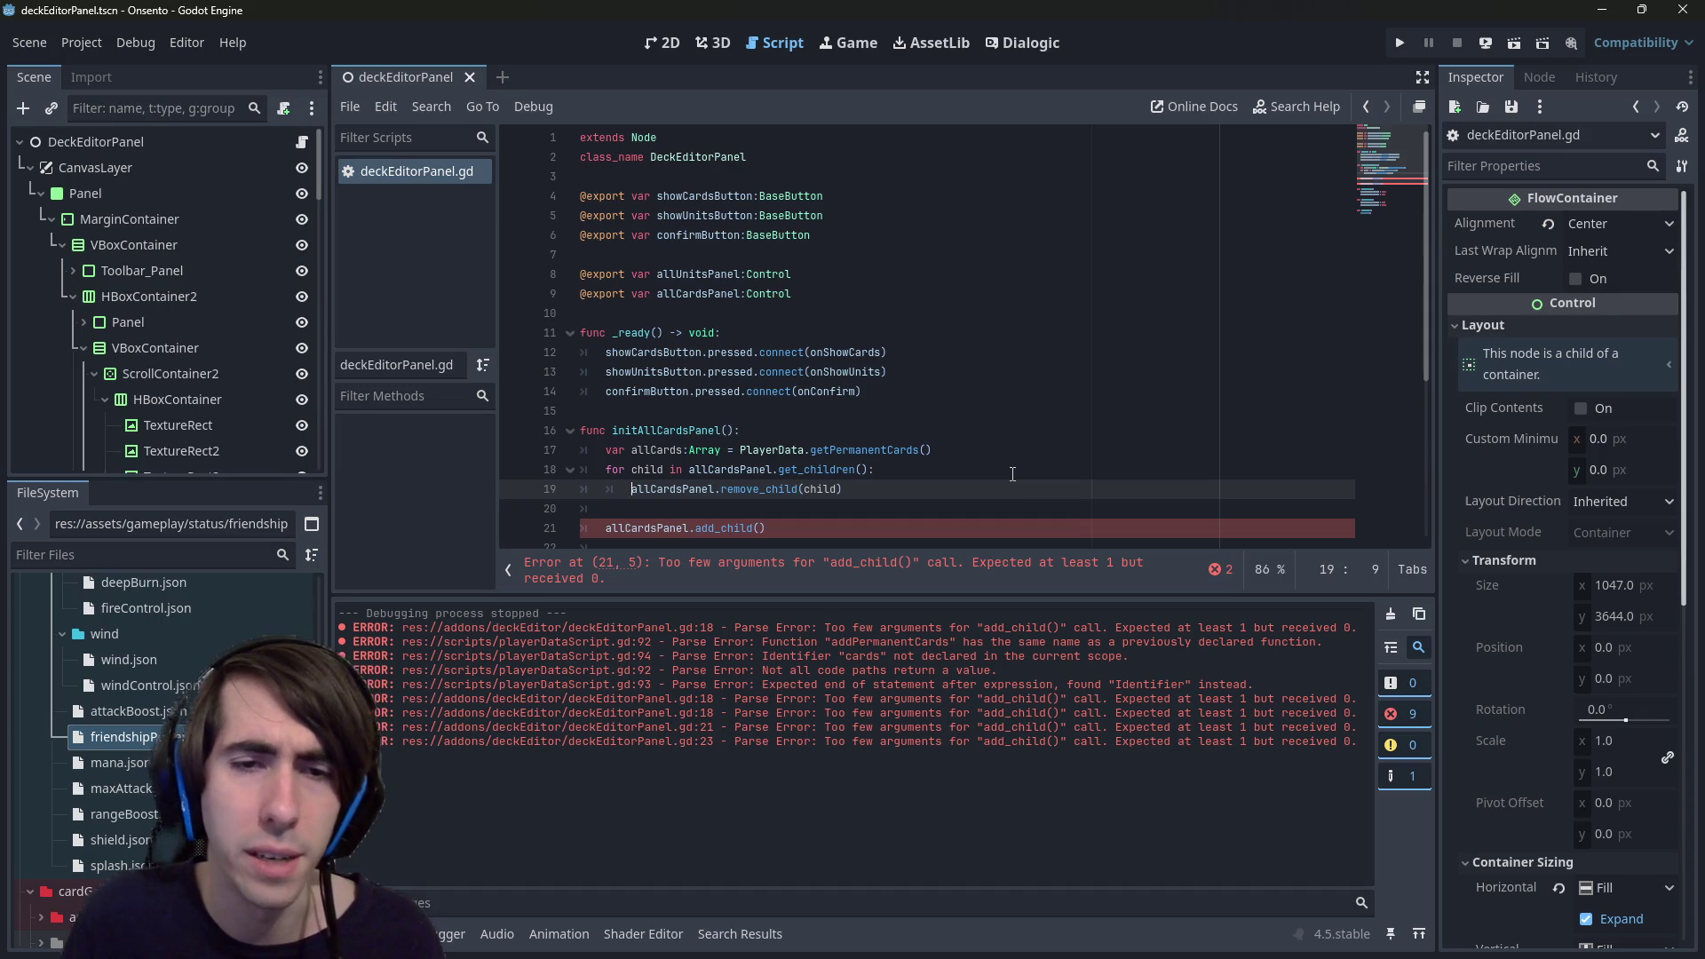
key(ctrl+shift+Right)
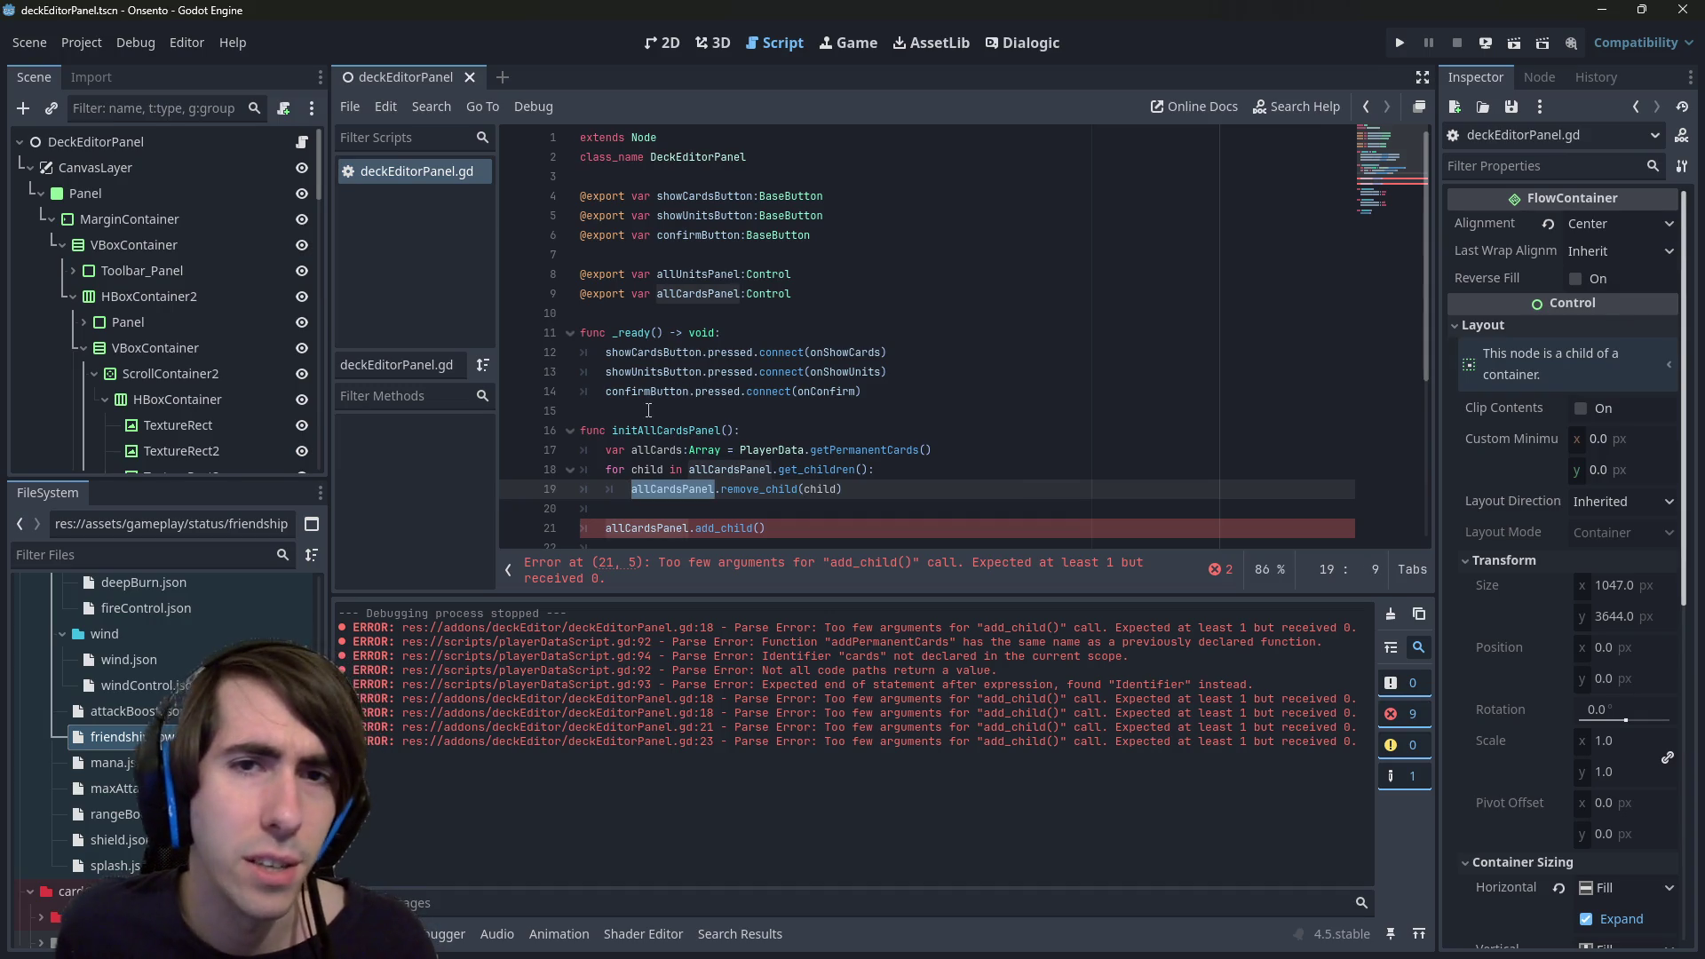
scroll(279, 335, down, 3)
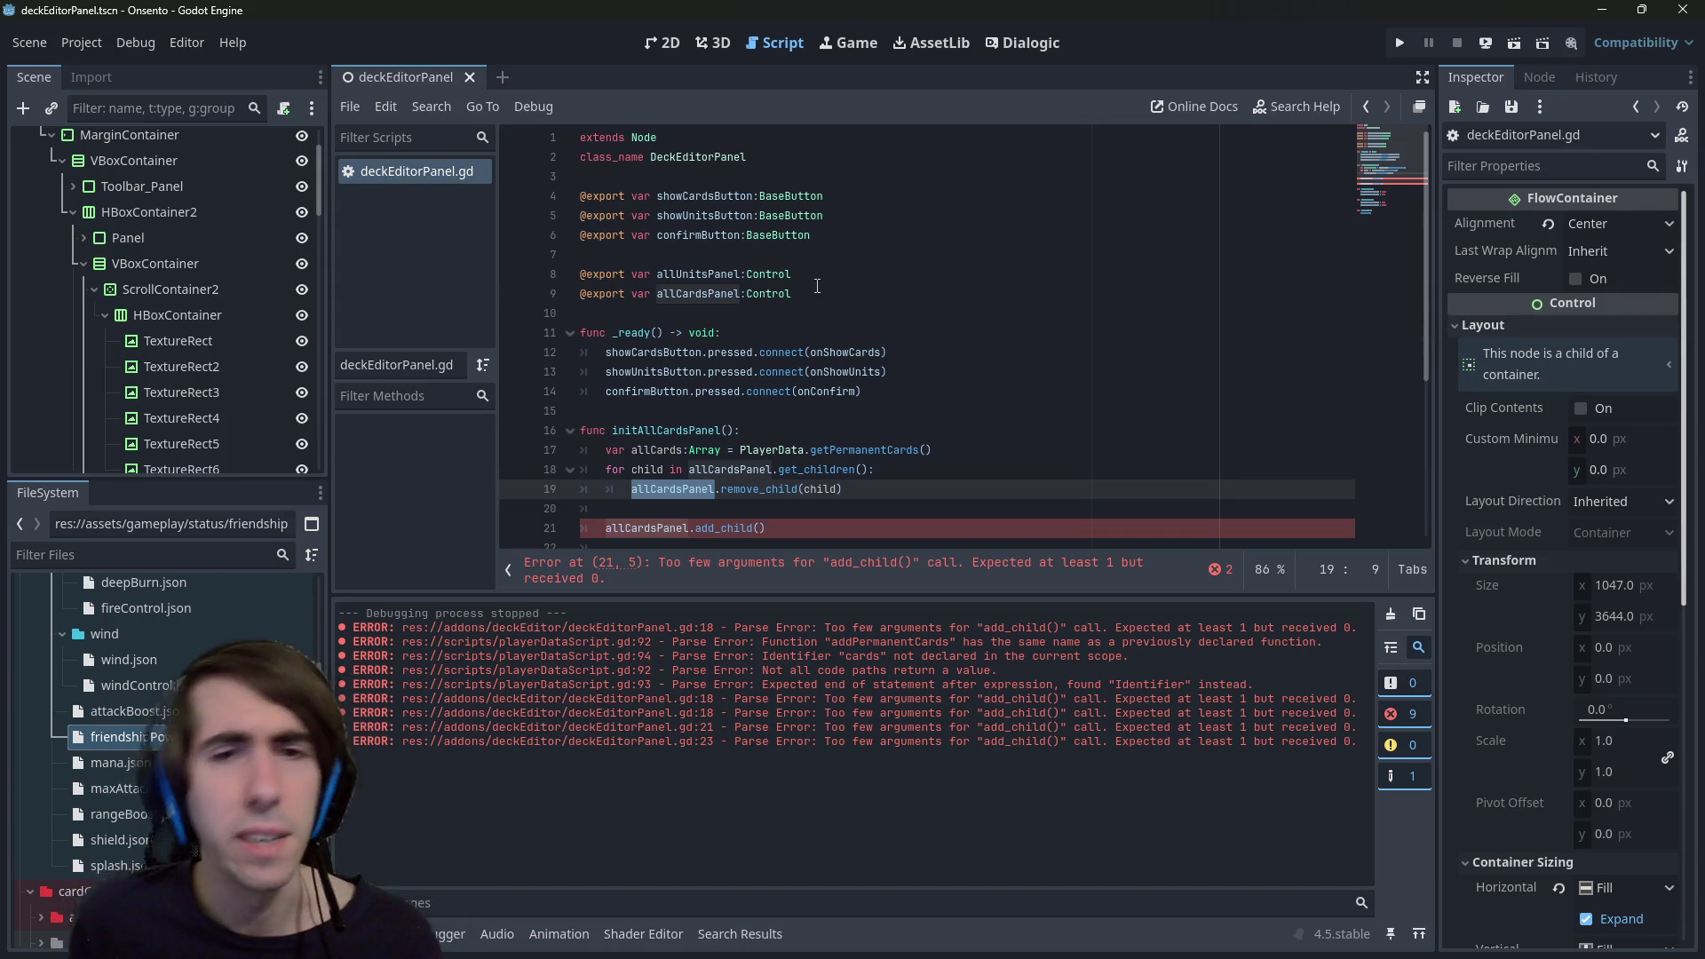
click(845, 313)
key(Return)
key(Up)
key(Return)
text(@export var allCards)
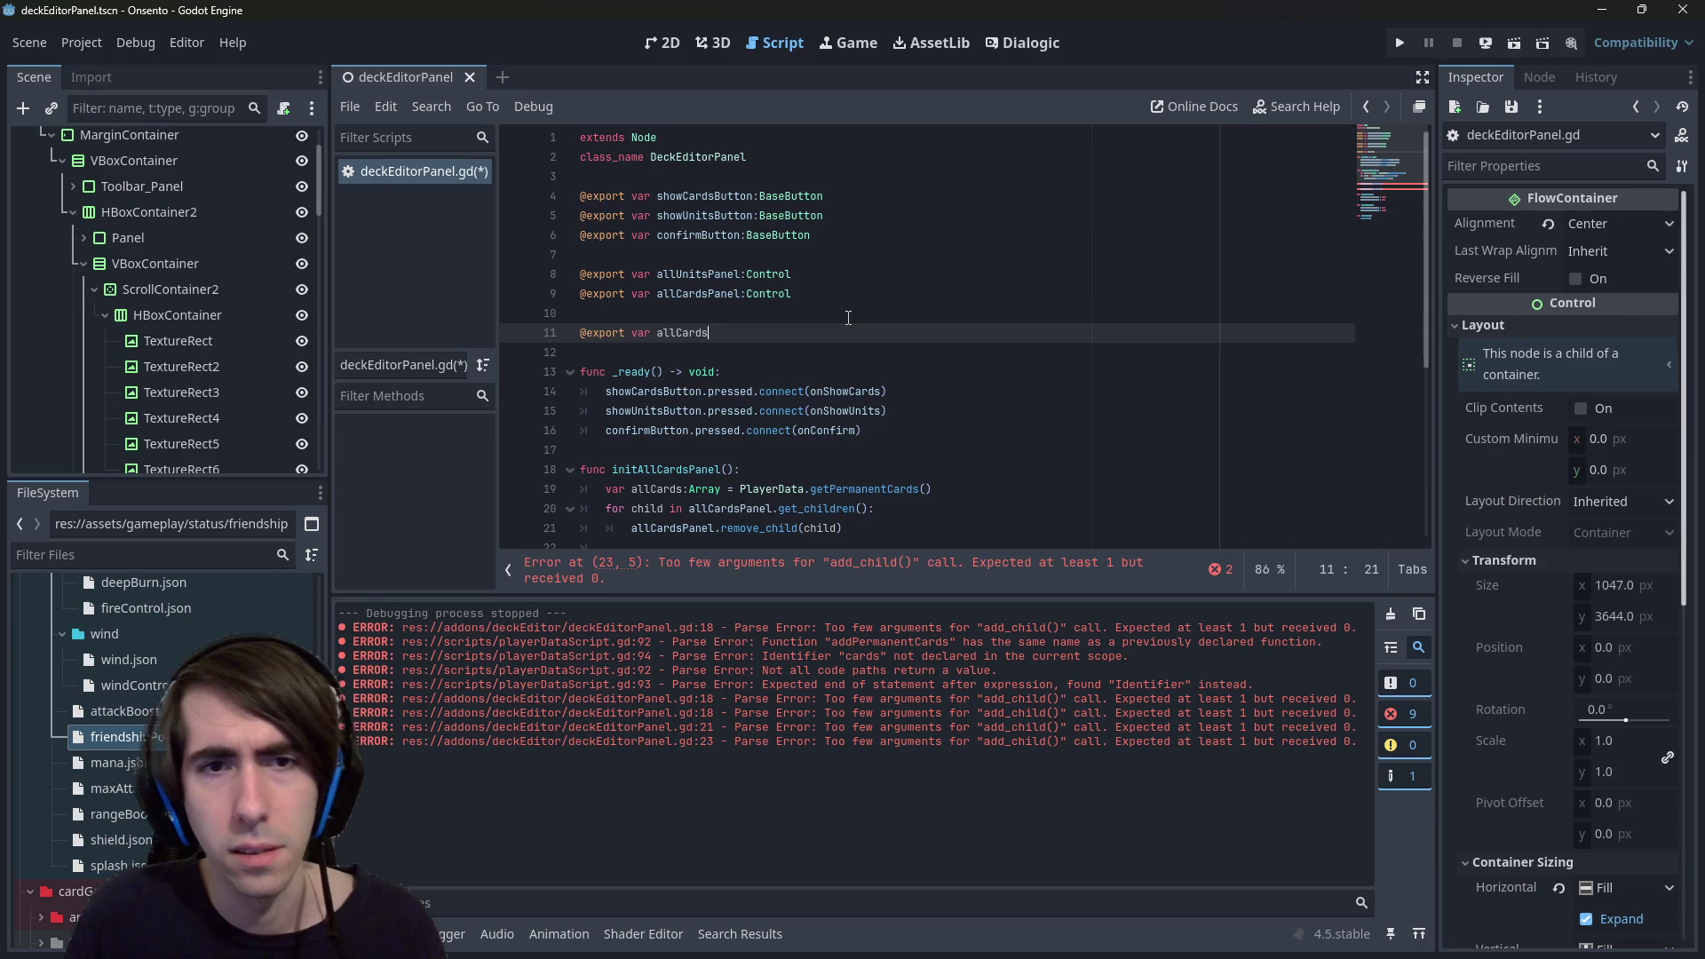
key(End)
text(:Array[C)
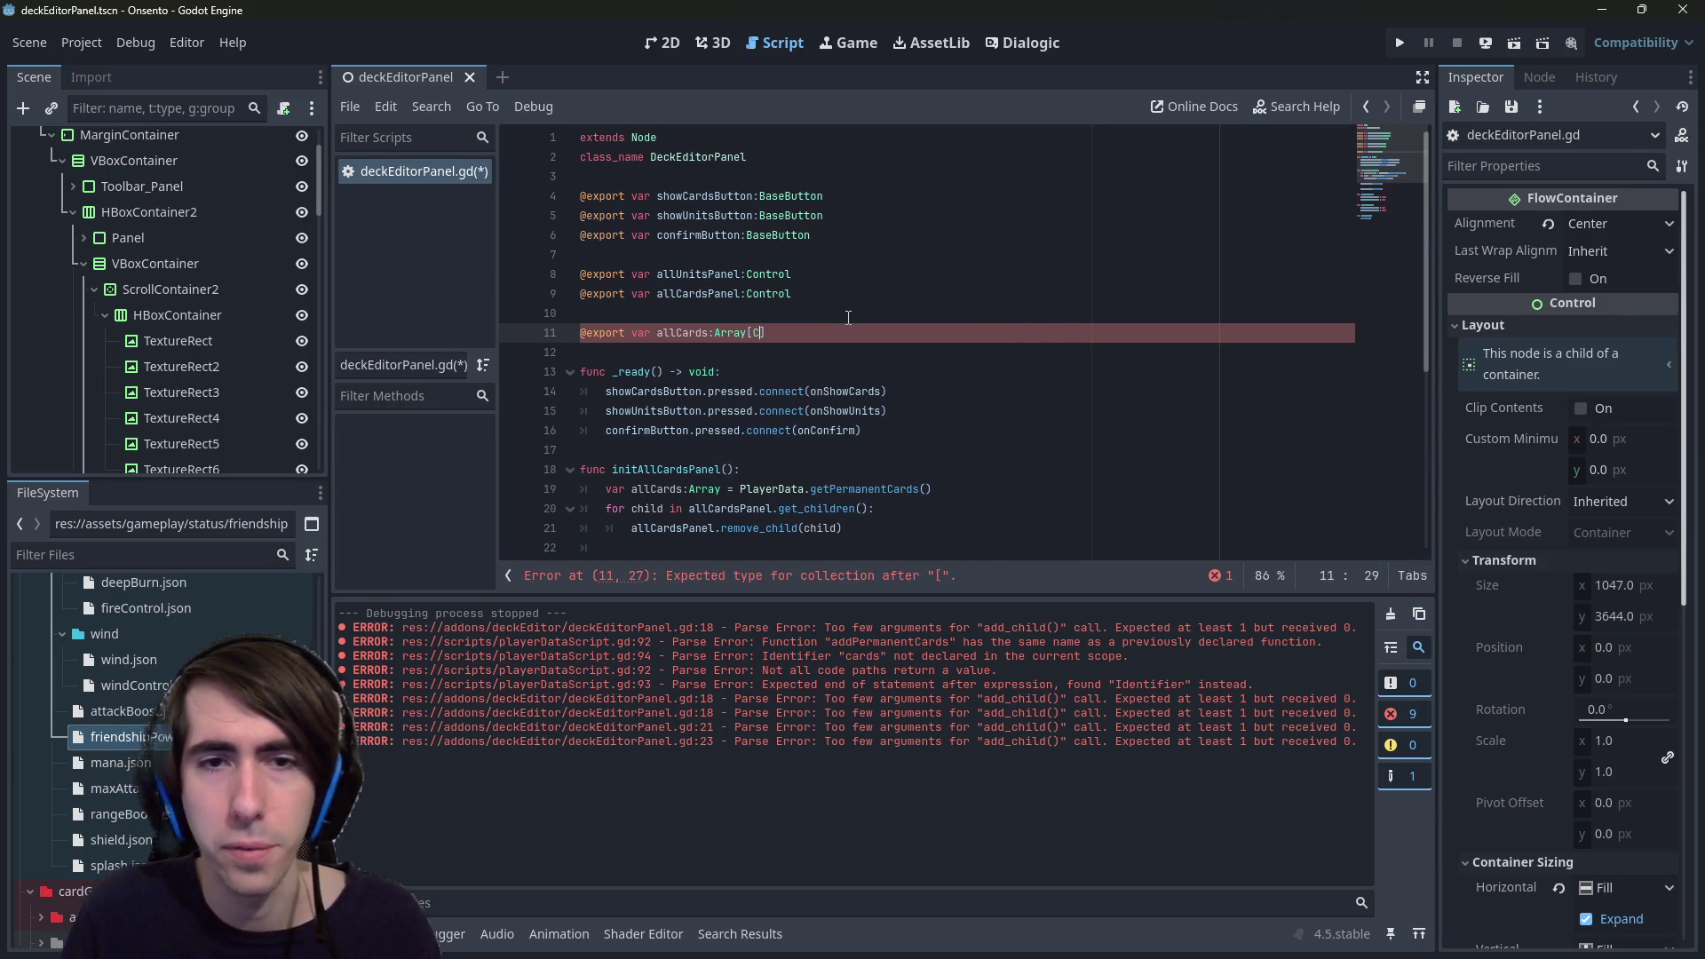
text(ardInstan)
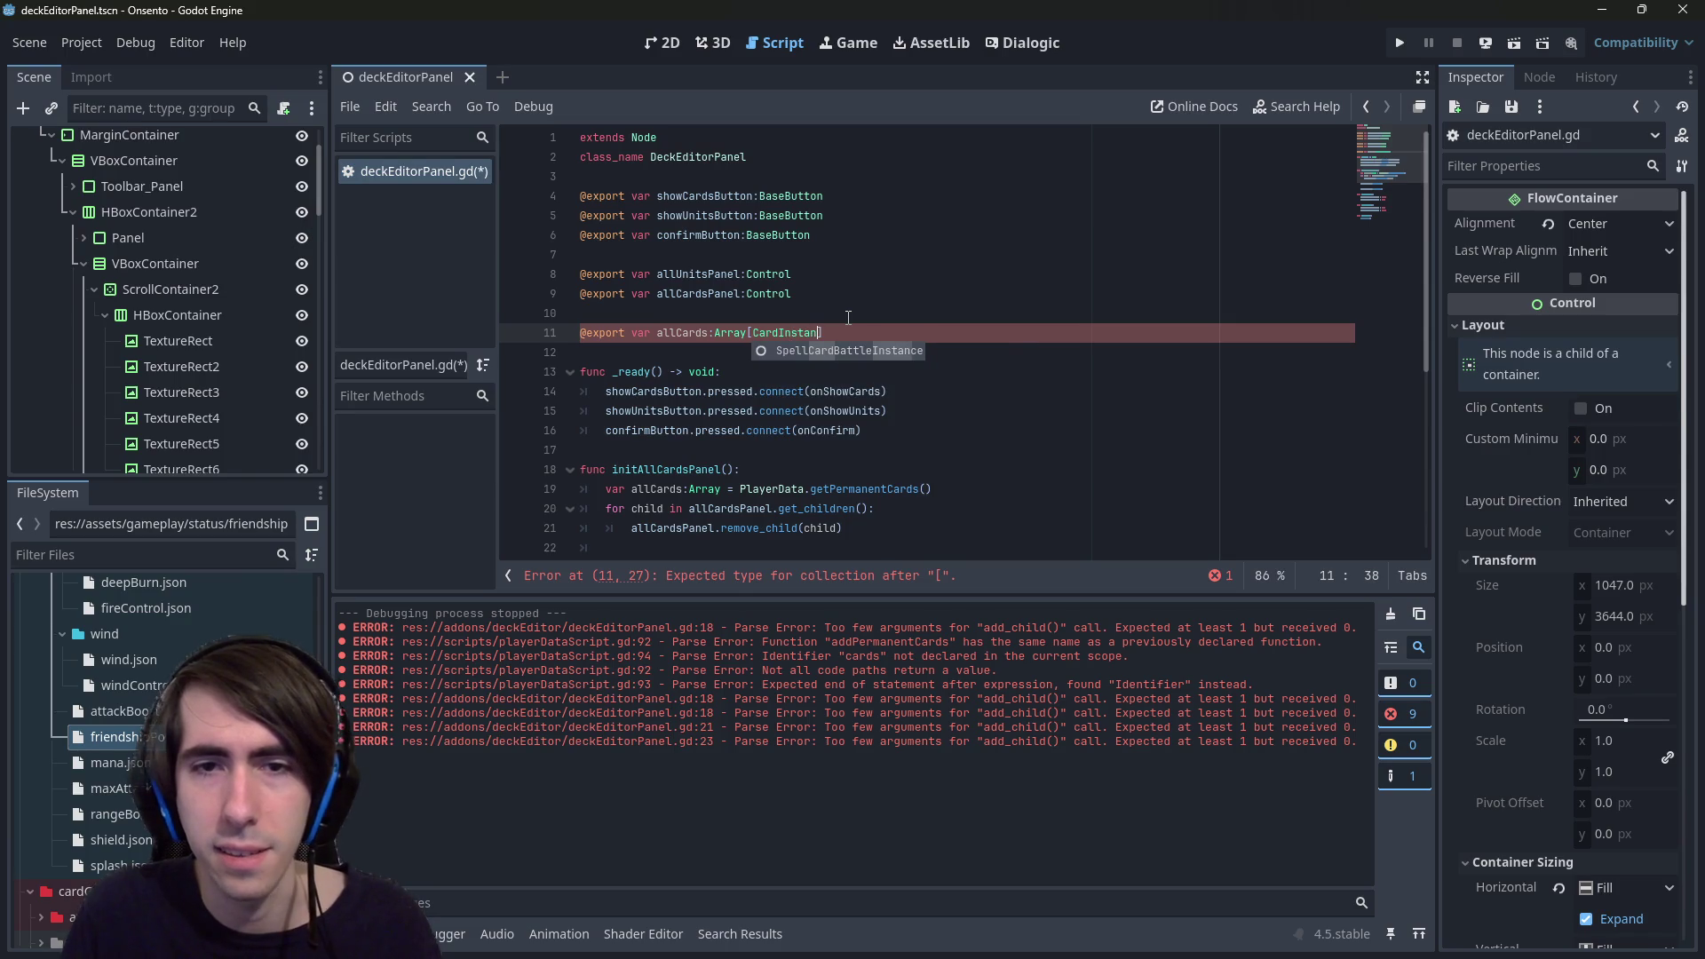
key(Return)
key(ctrl+s)
Replace the array's element type with SpellCardView, keeping the [] default, and save
scroll(701, 246, down, 2)
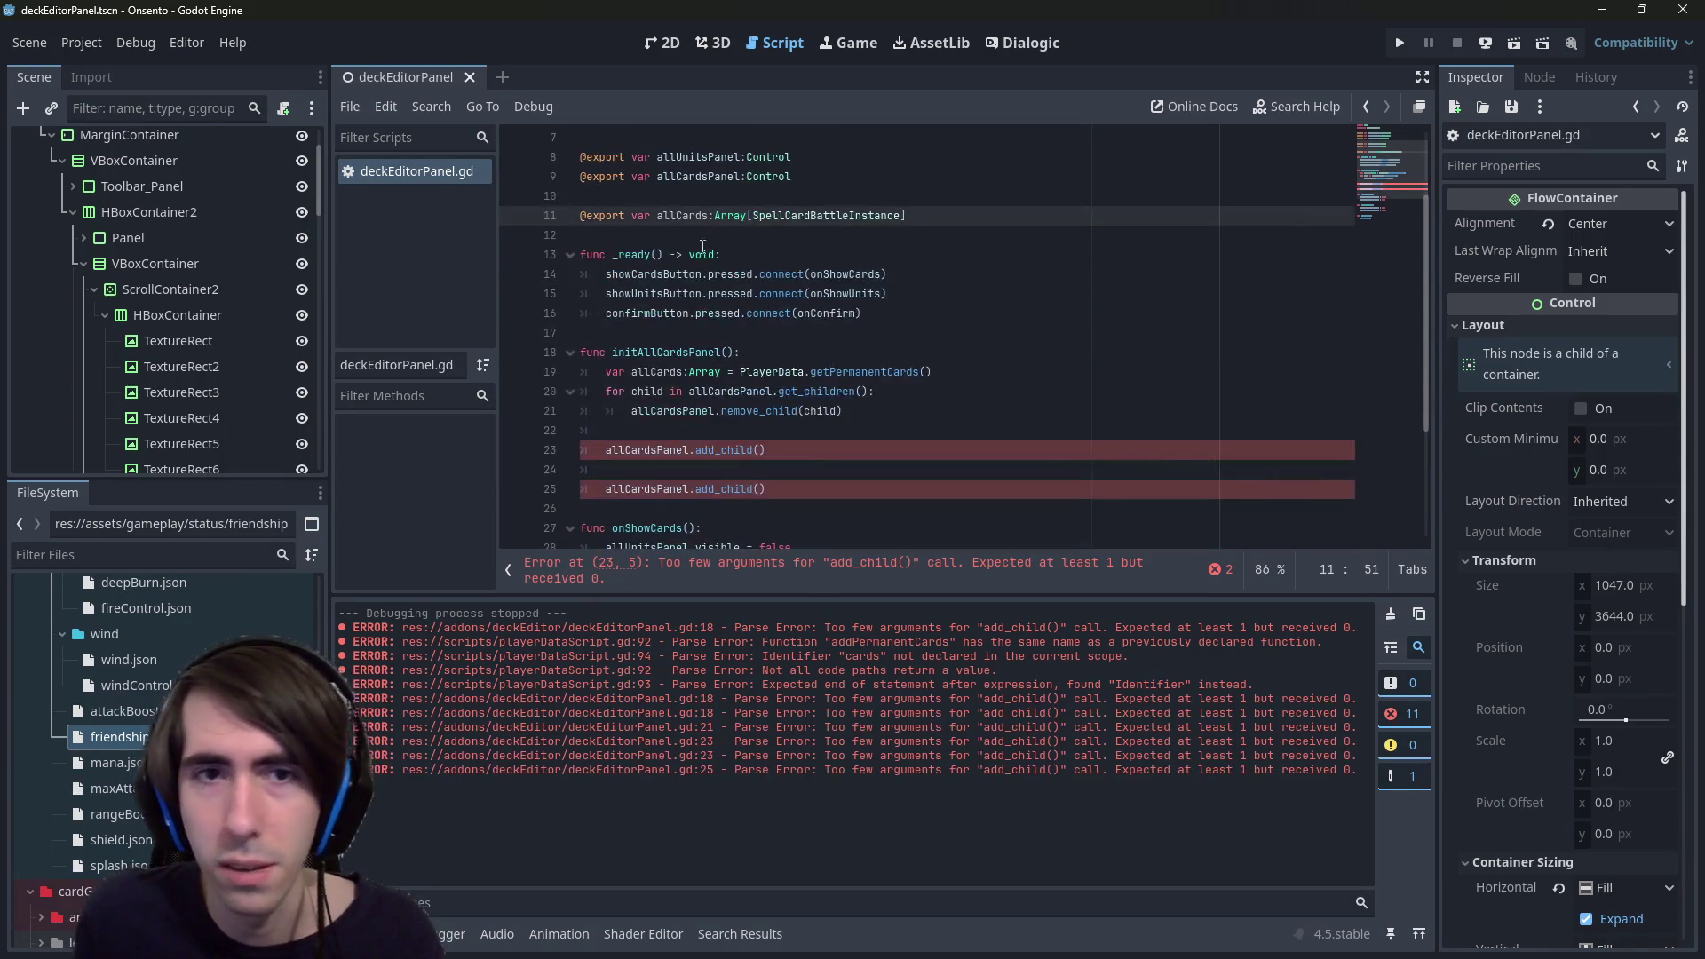
double_click(672, 216)
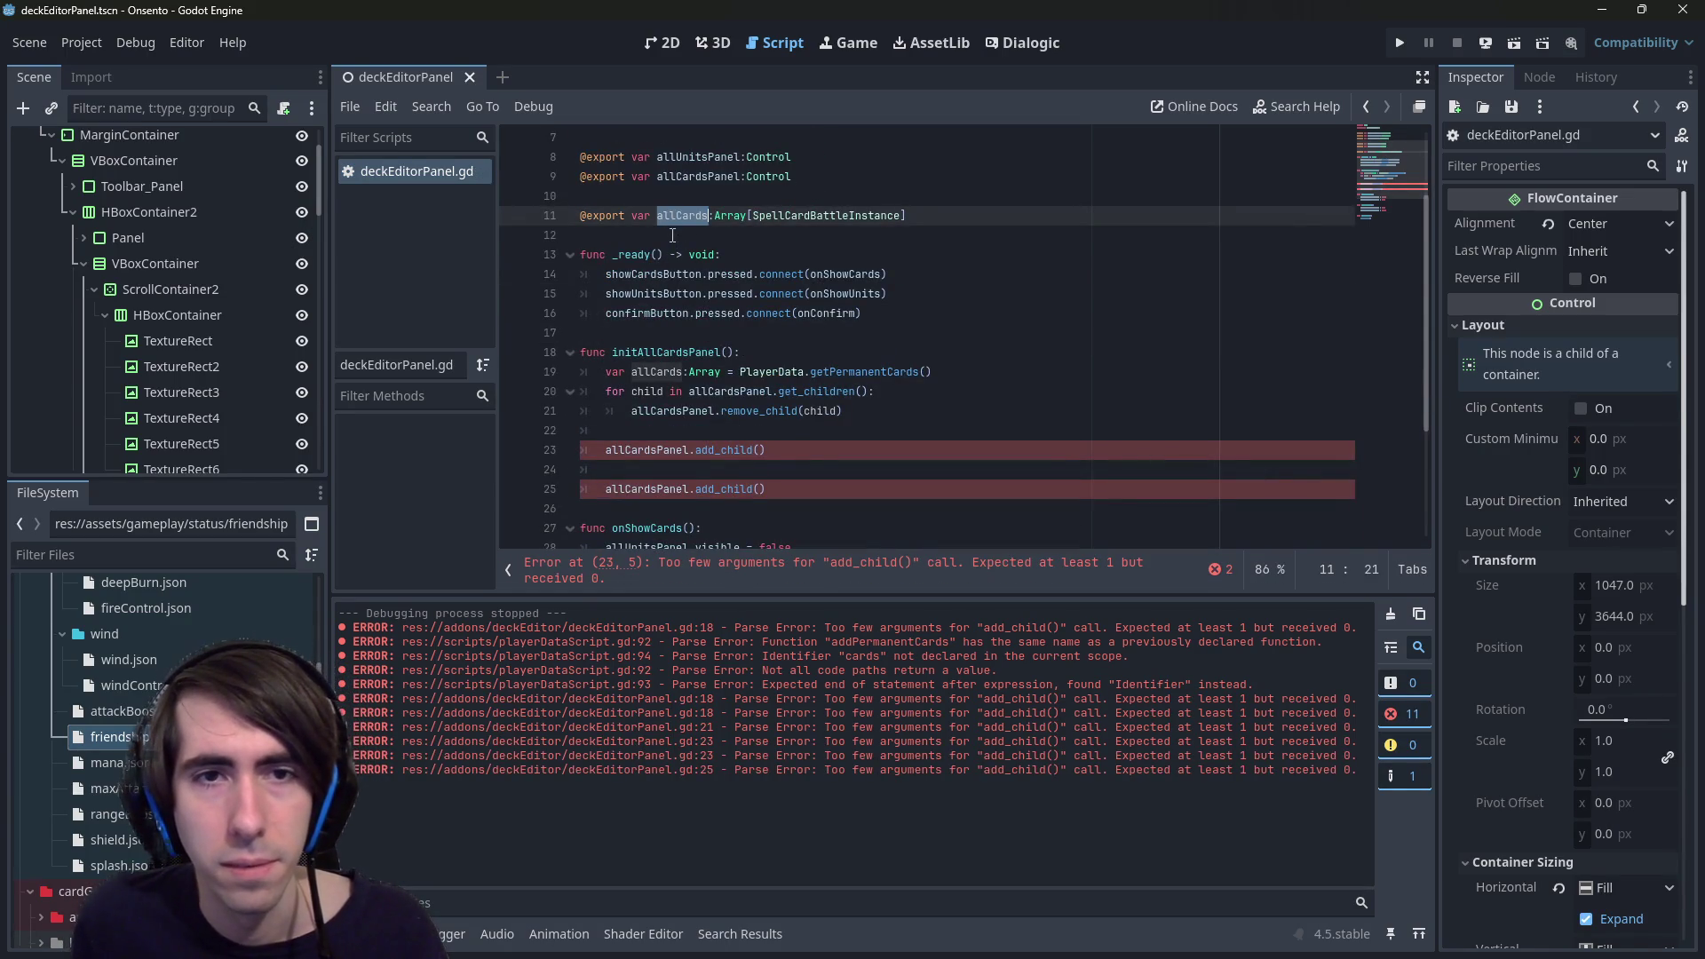
double_click(811, 218)
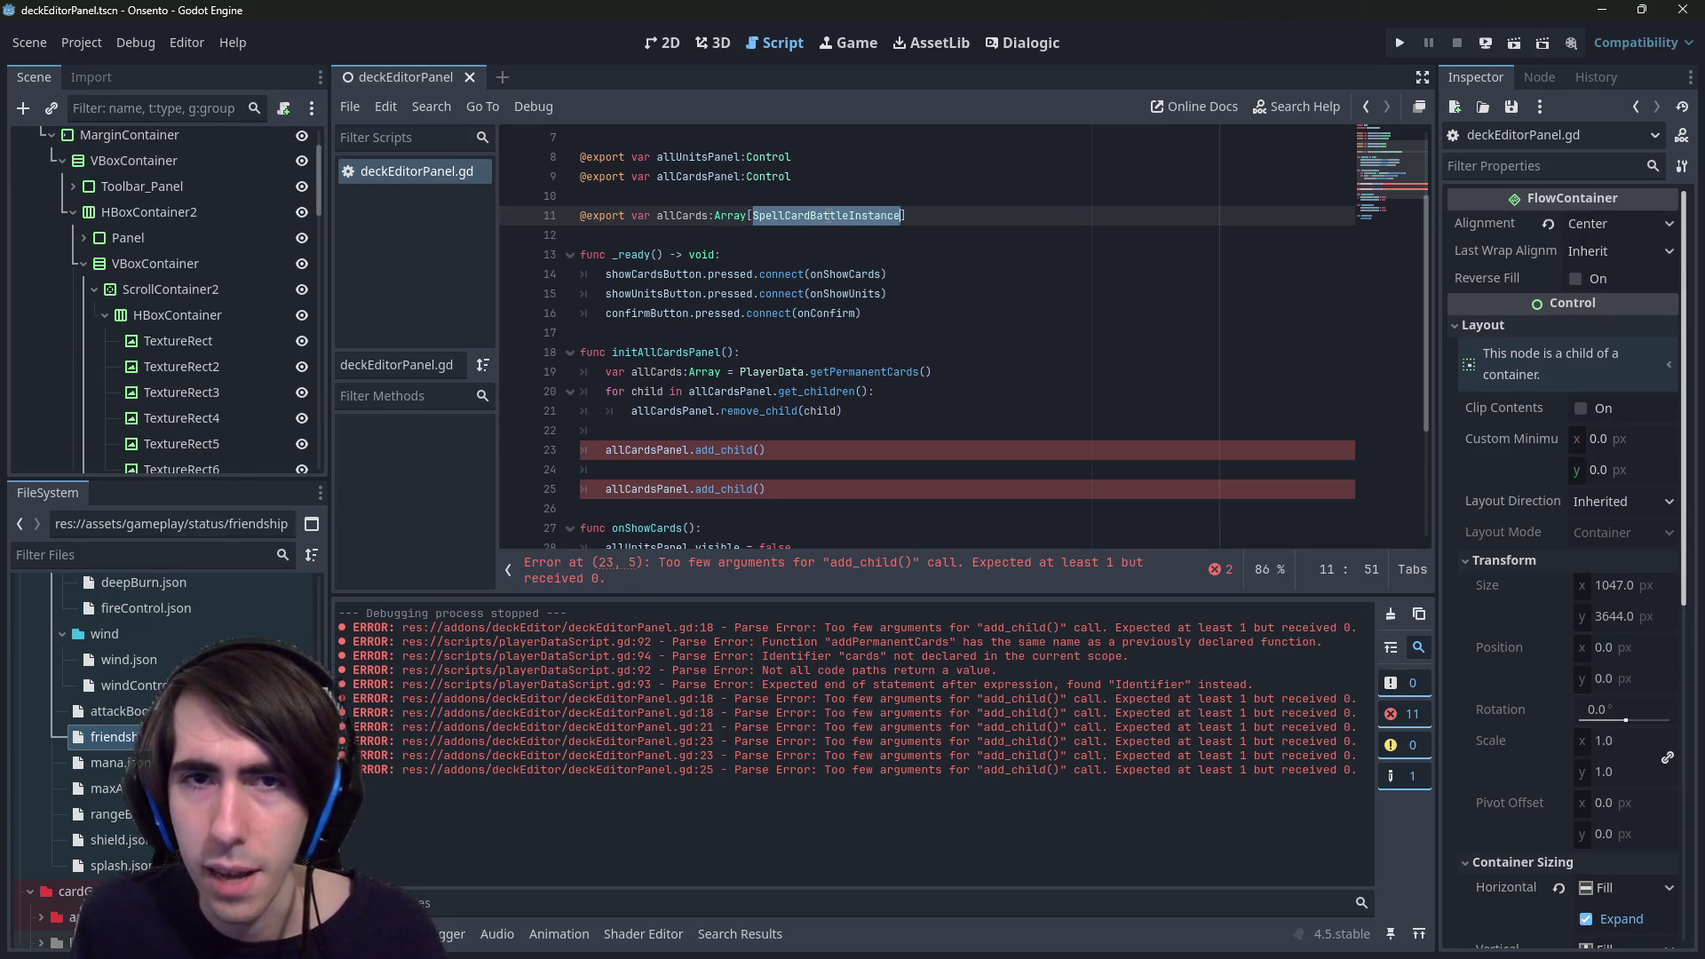
text(CardView)
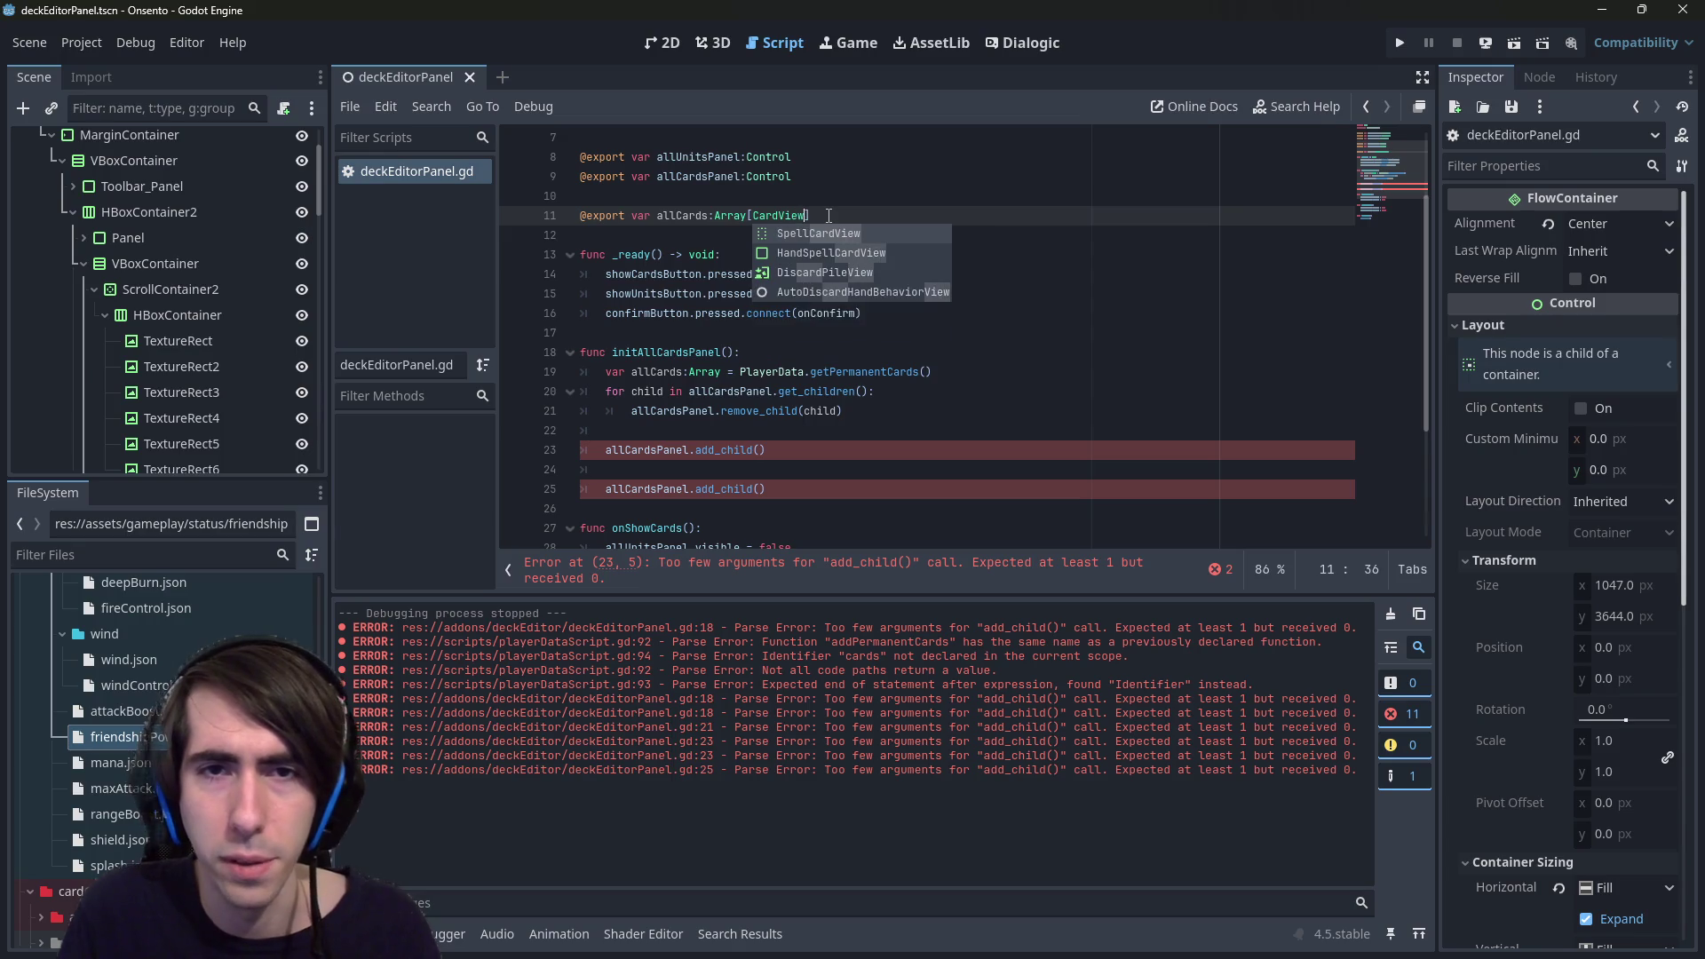
key(Return)
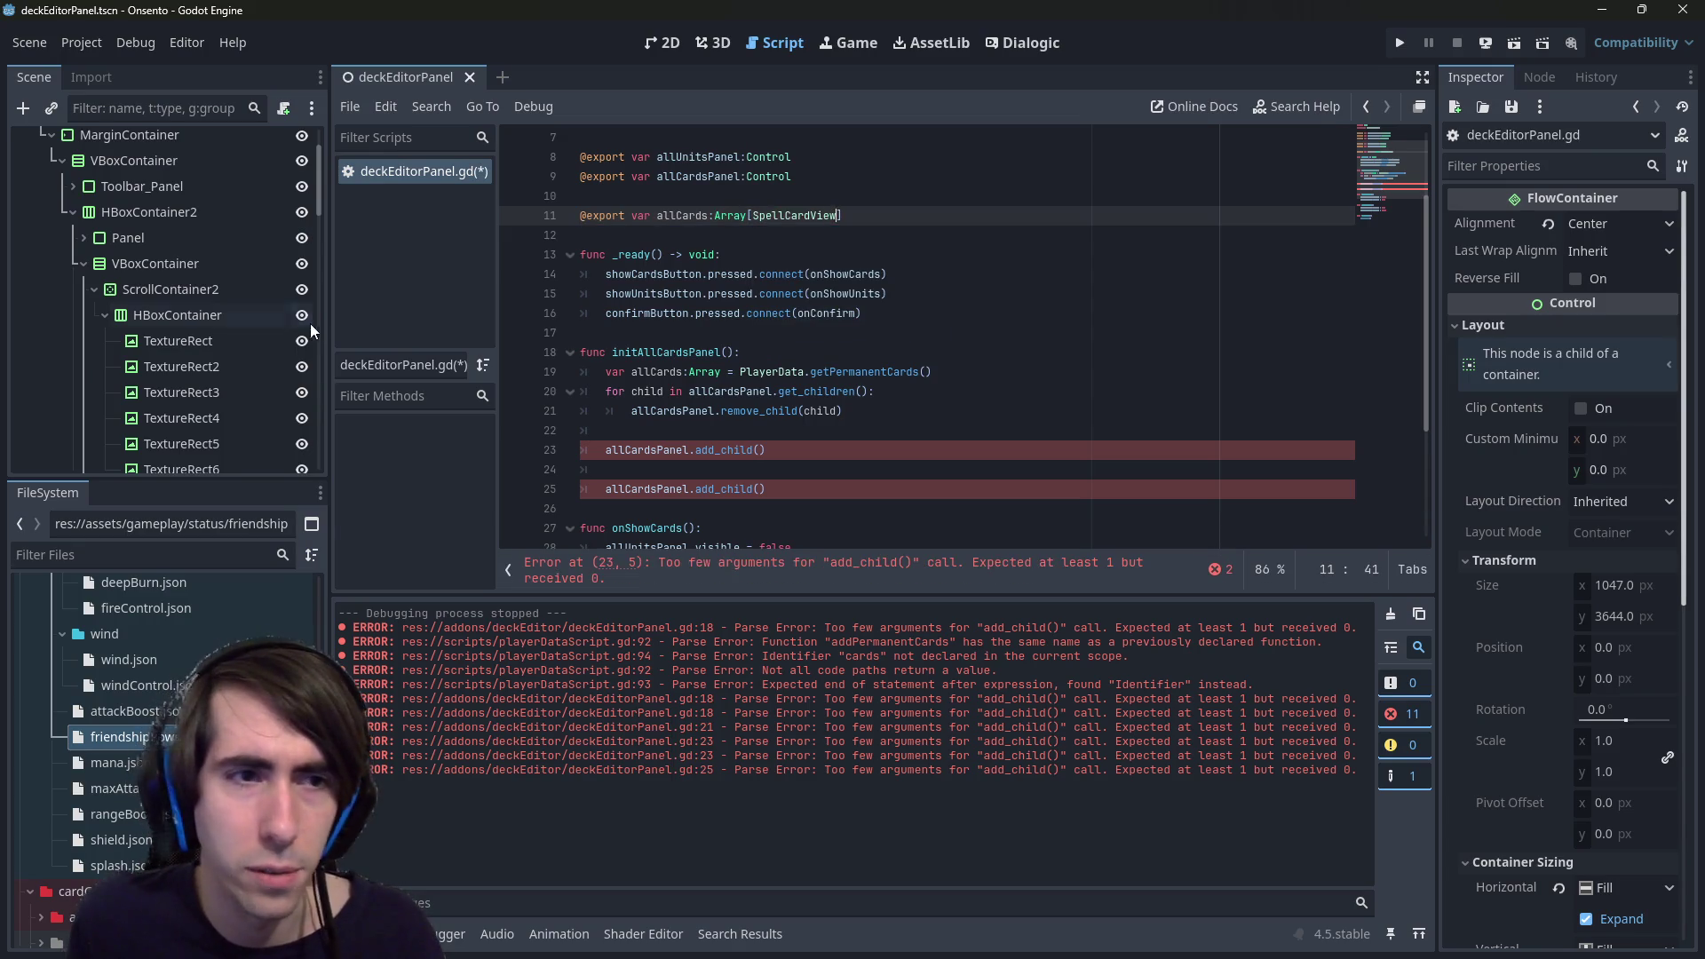
scroll(267, 337, down, 3)
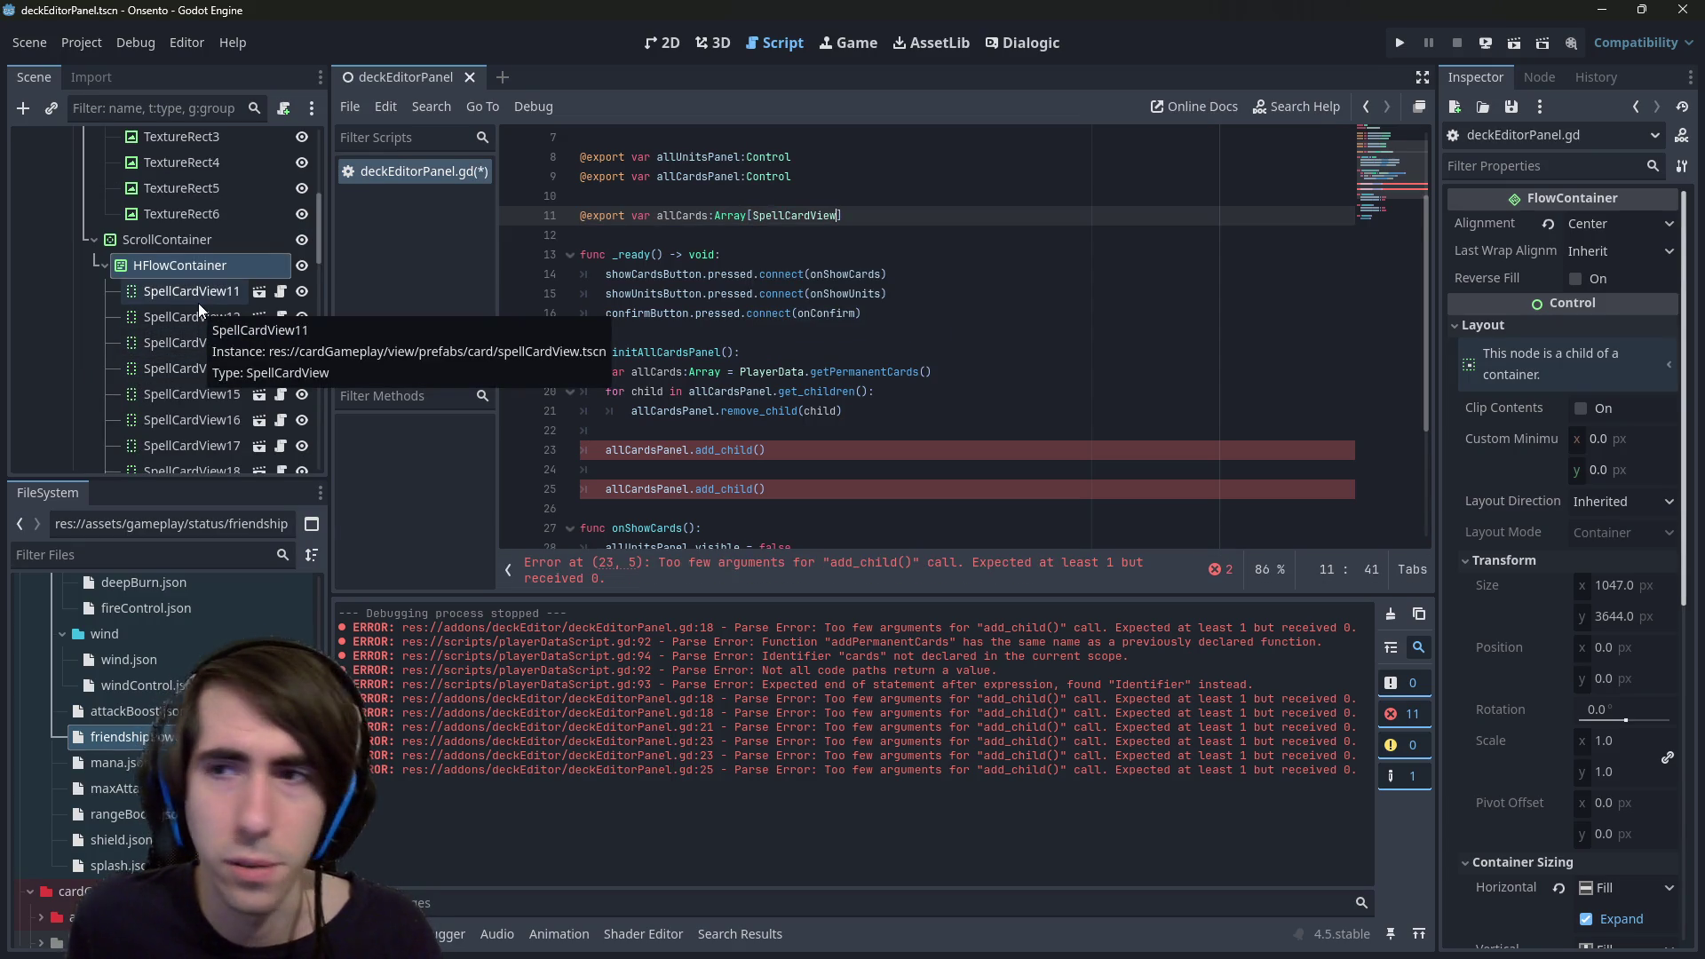
click(878, 228)
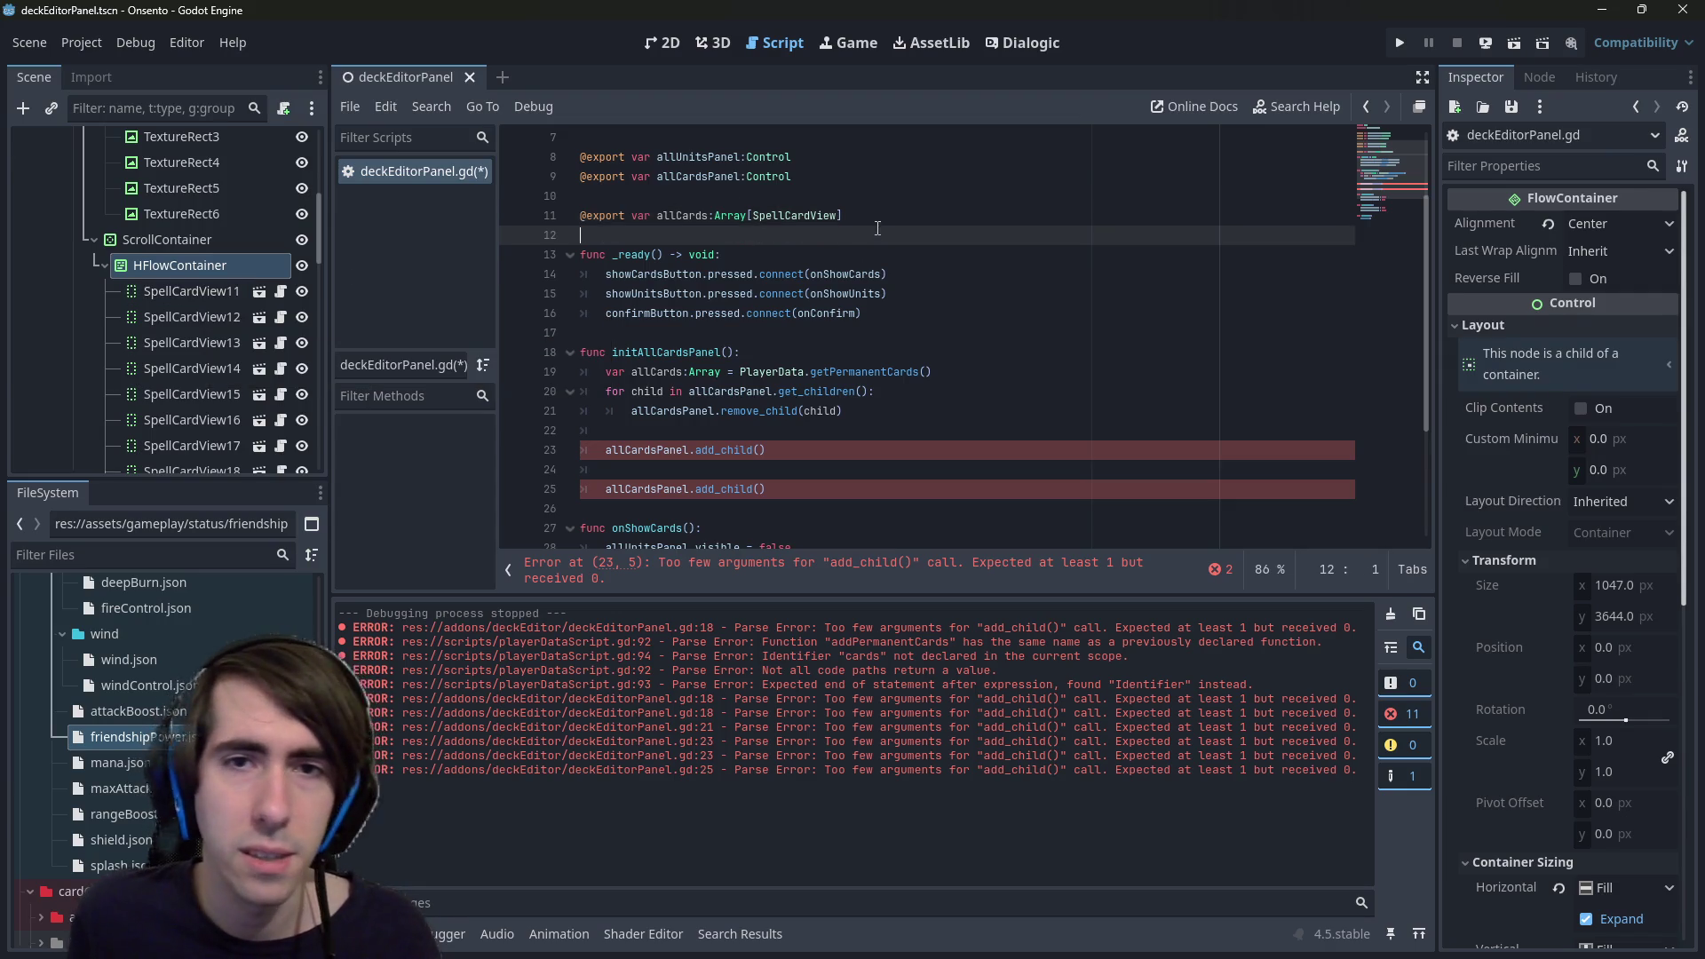
key(Up)
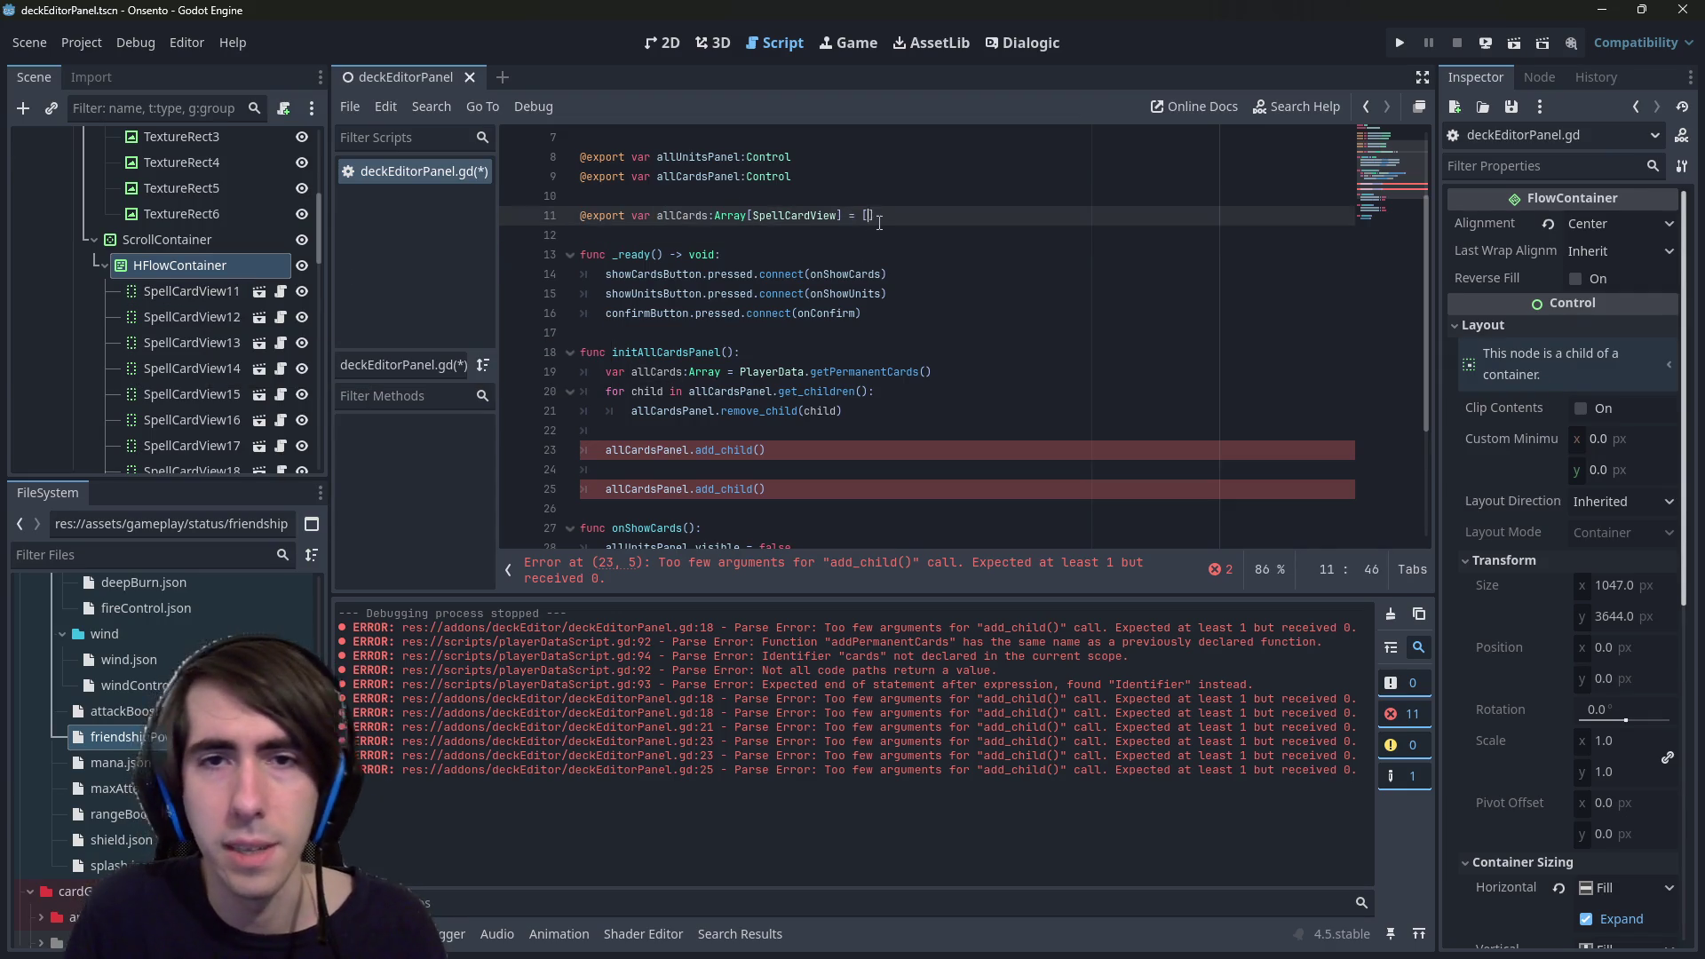
key(ctrl+s)
double_click(666, 216)
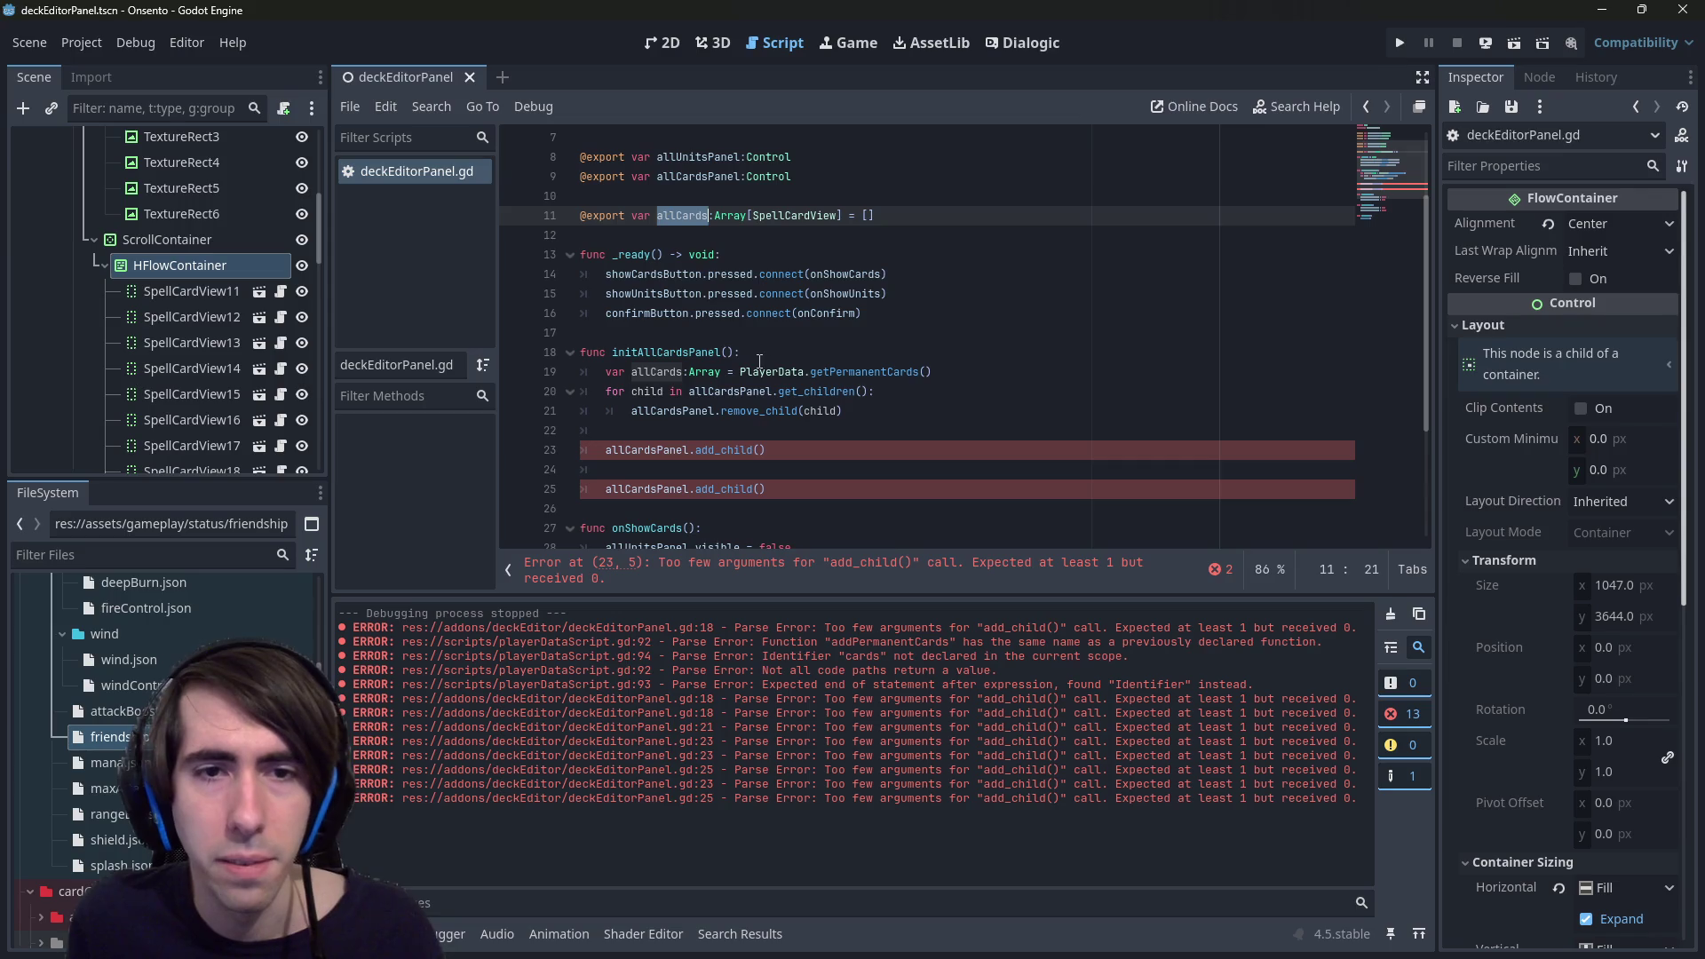
Rewrite the line 20 loop header as 'for cardView in allCards:' and save
click(861, 392)
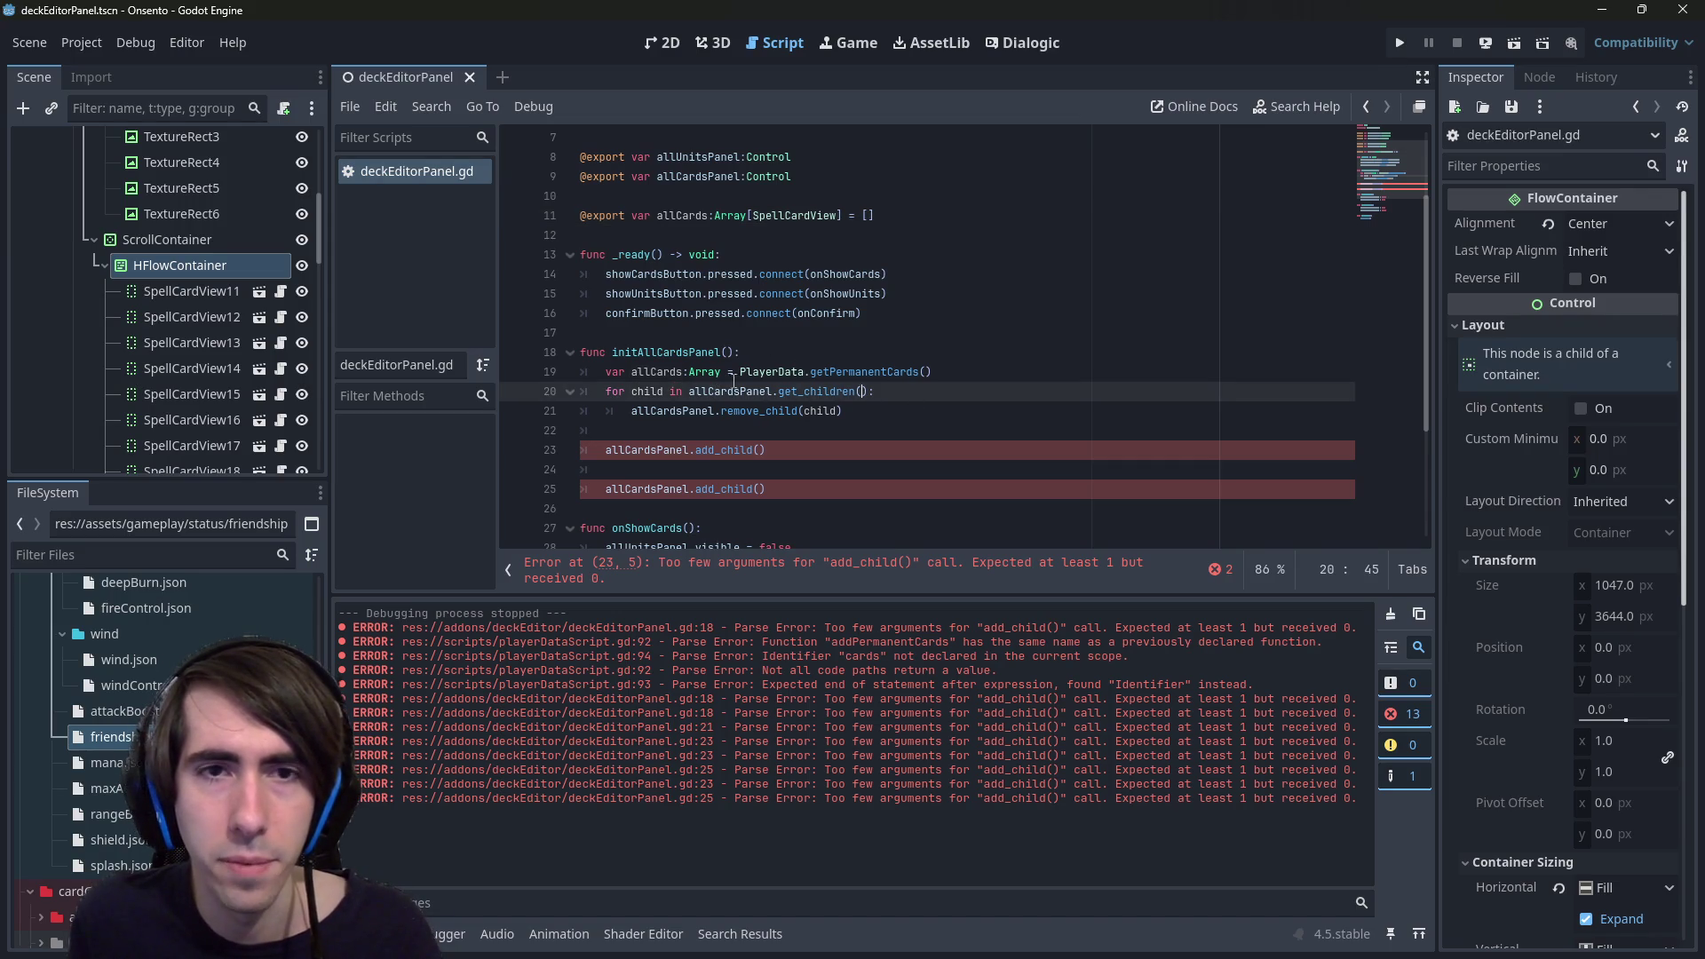
double_click(646, 393)
text(cardView)
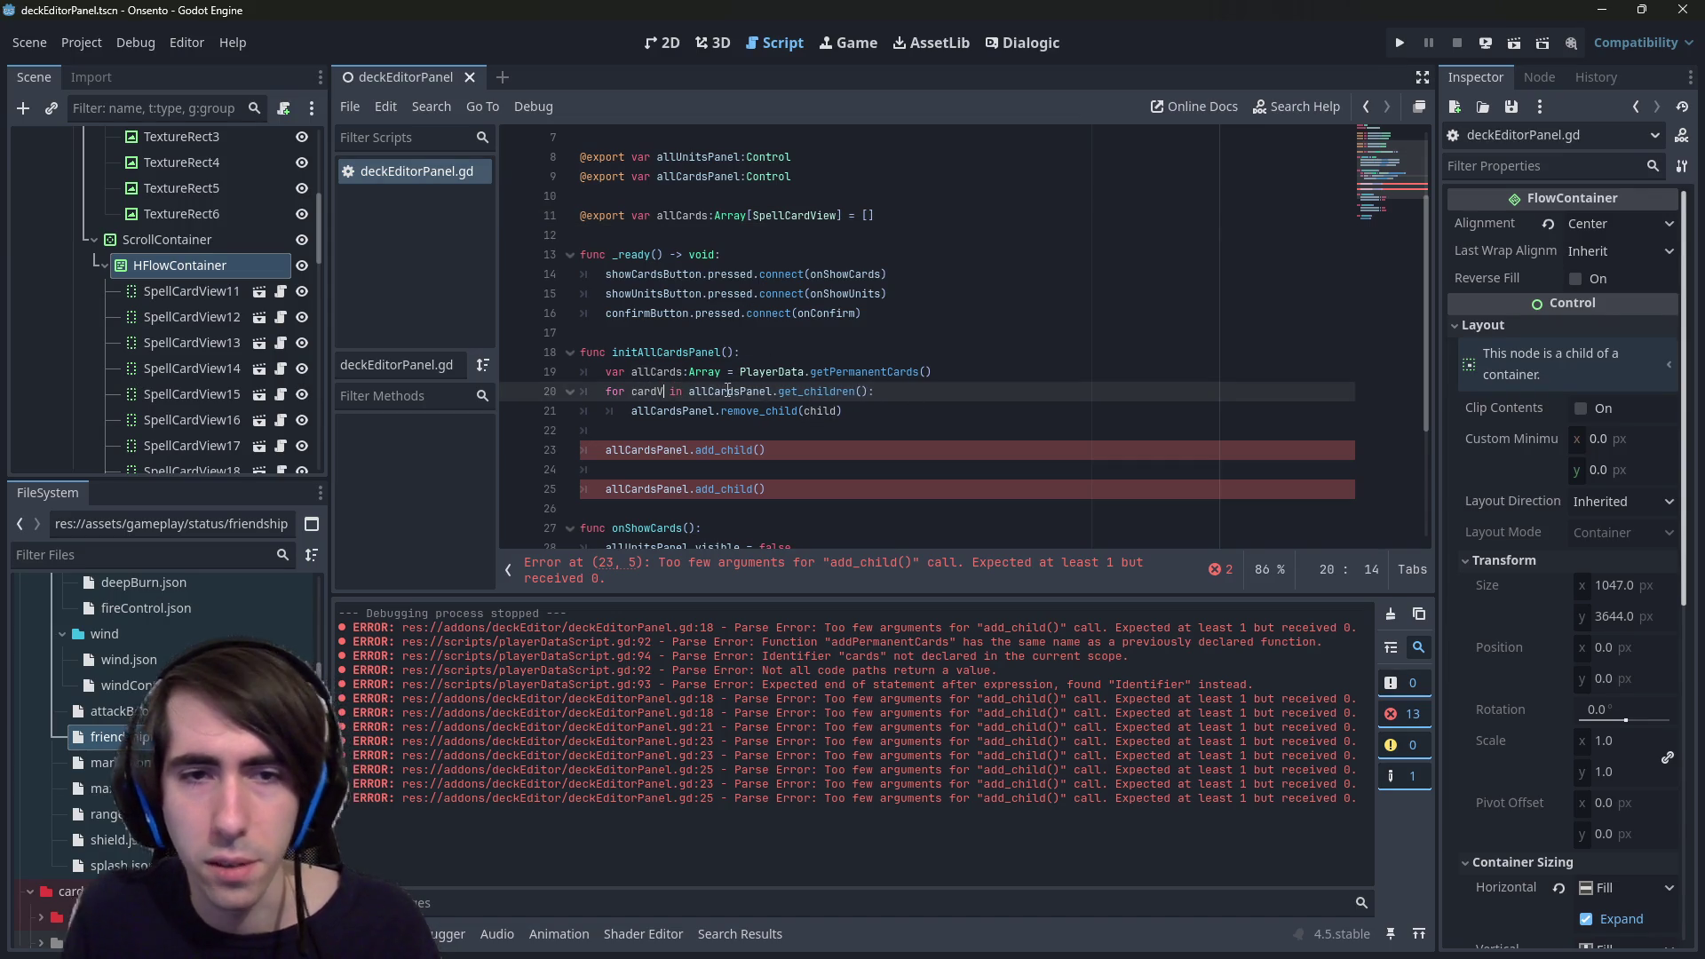
key(ctrl+Right)
double_click(729, 392)
key(shift+End)
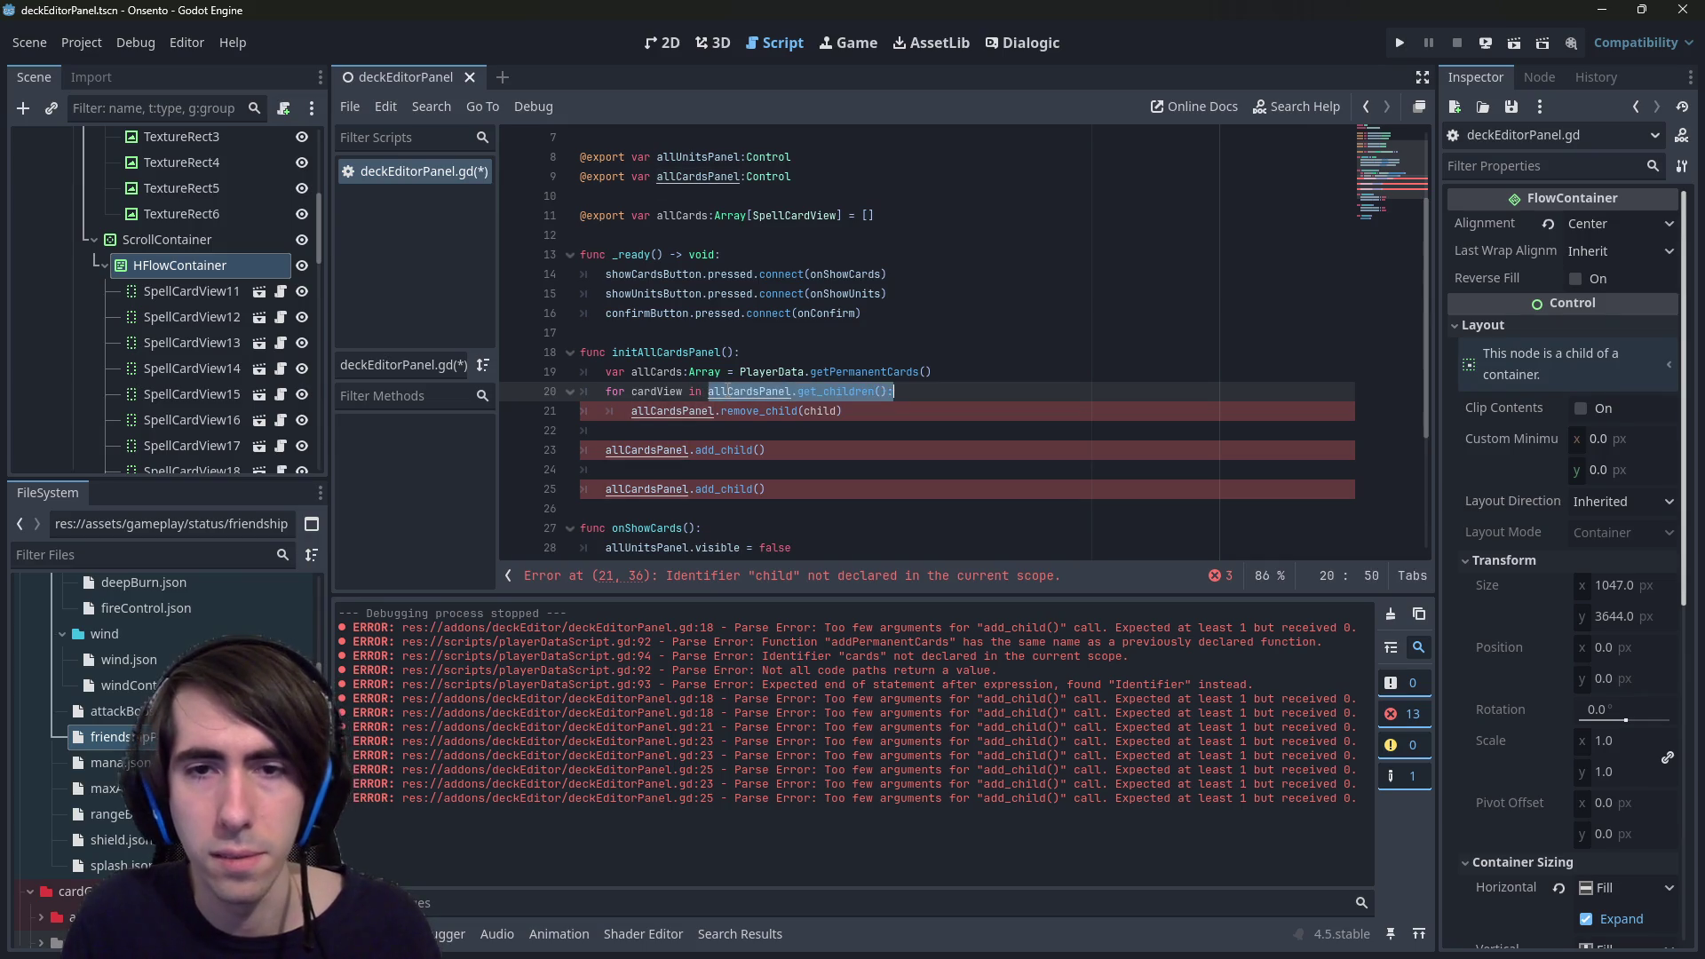
text(allCards:)
key(ctrl+s)
Add an empty loop-body line and annotate the loop variable as cardView:SpellCardView
key(Down)
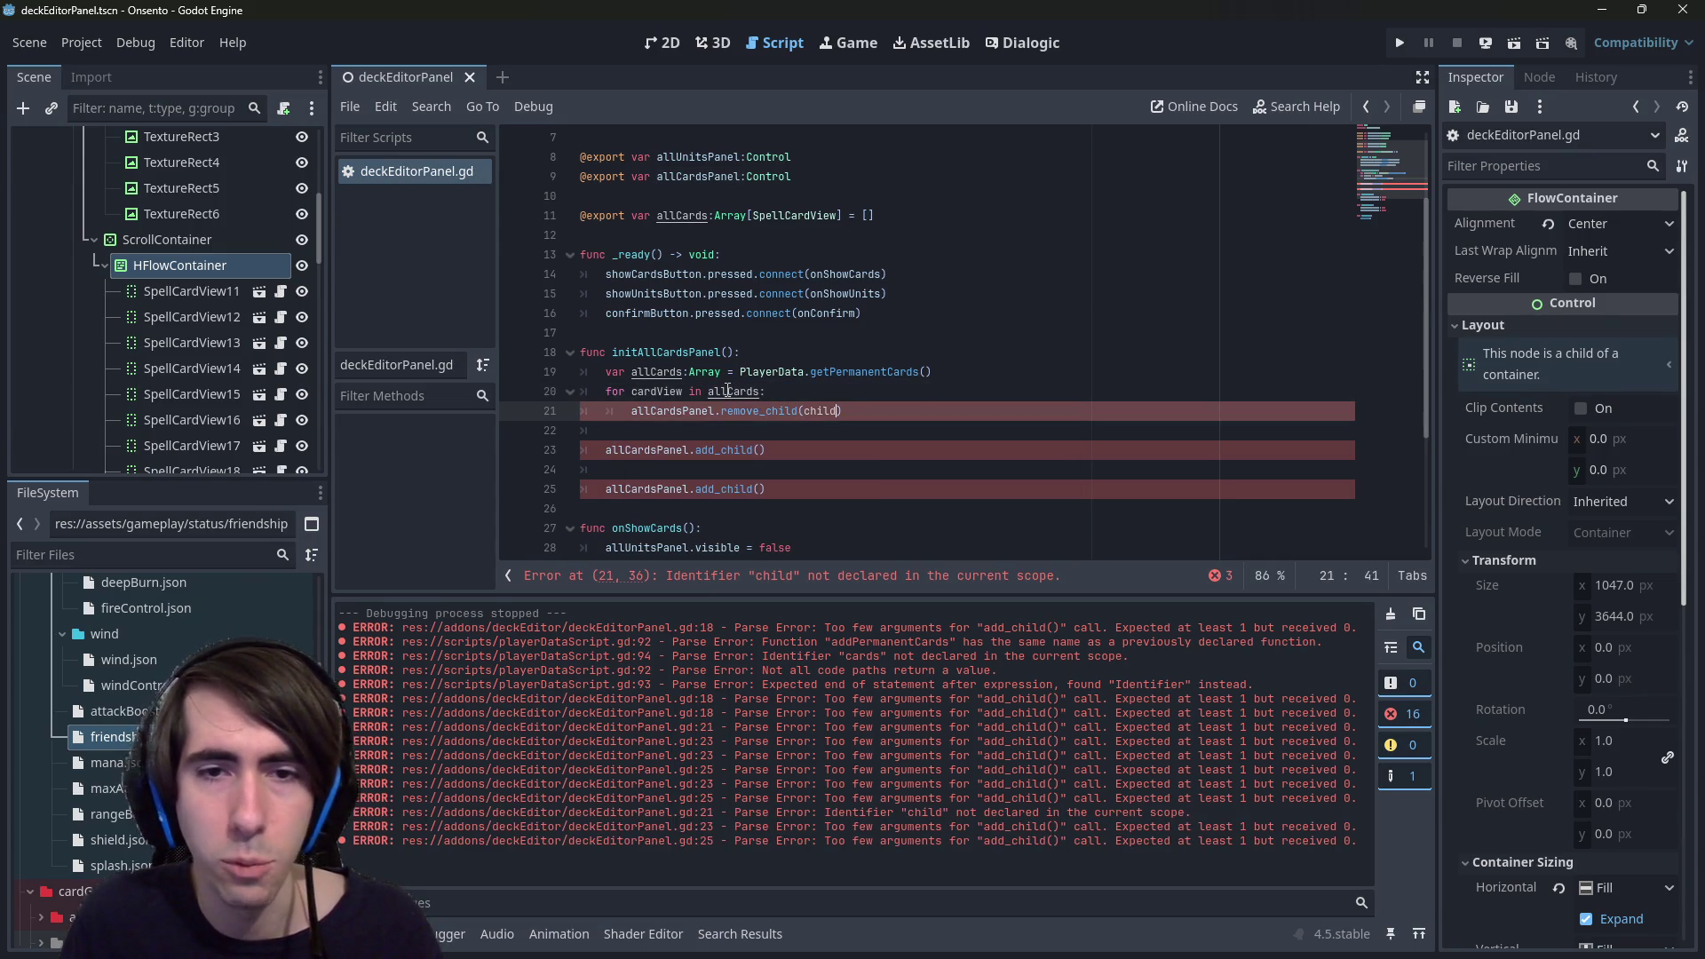
key(ctrl+shift+Return)
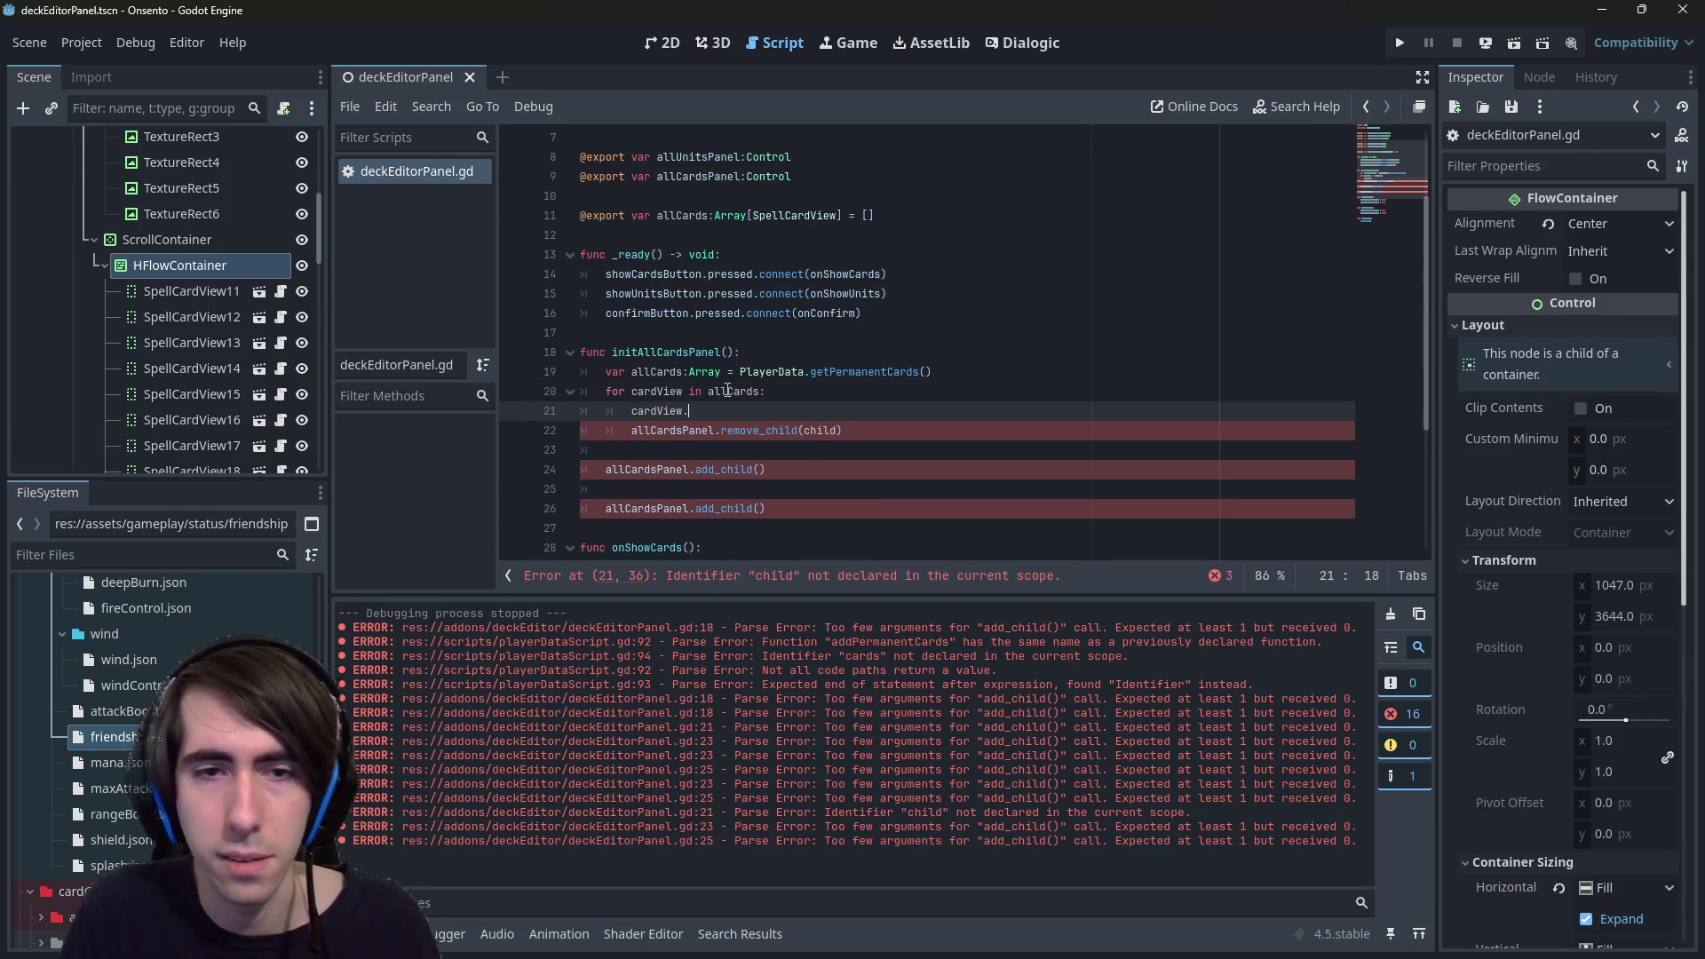
click(728, 392)
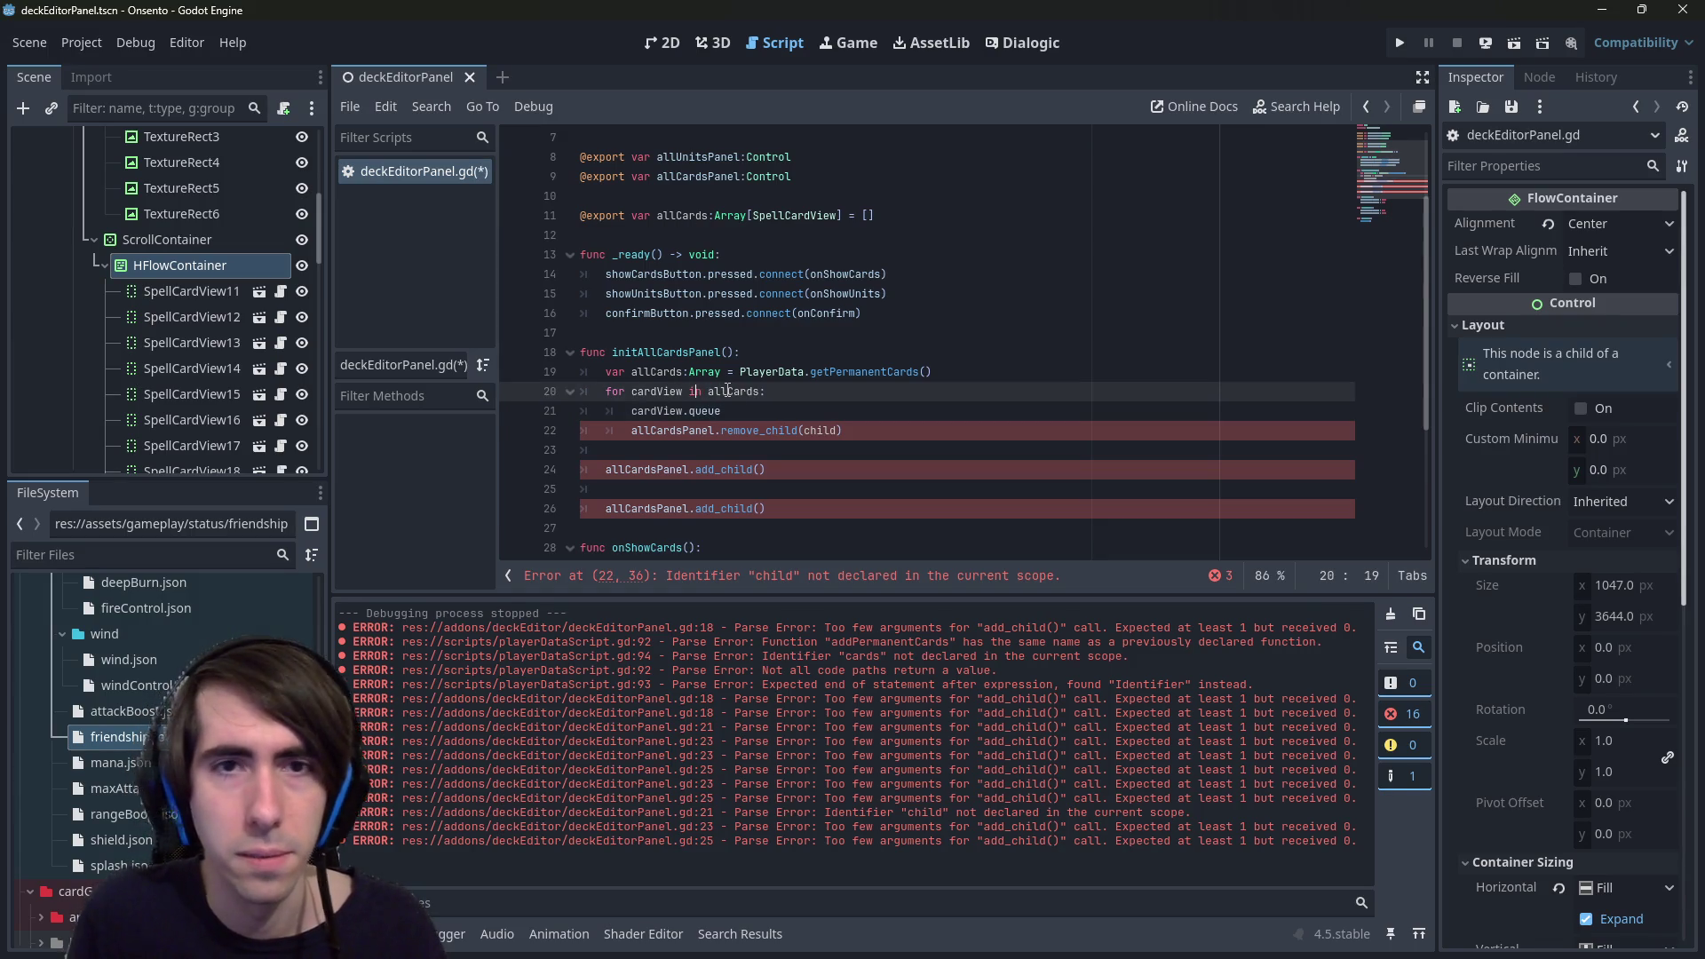
double_click(787, 216)
click(686, 394)
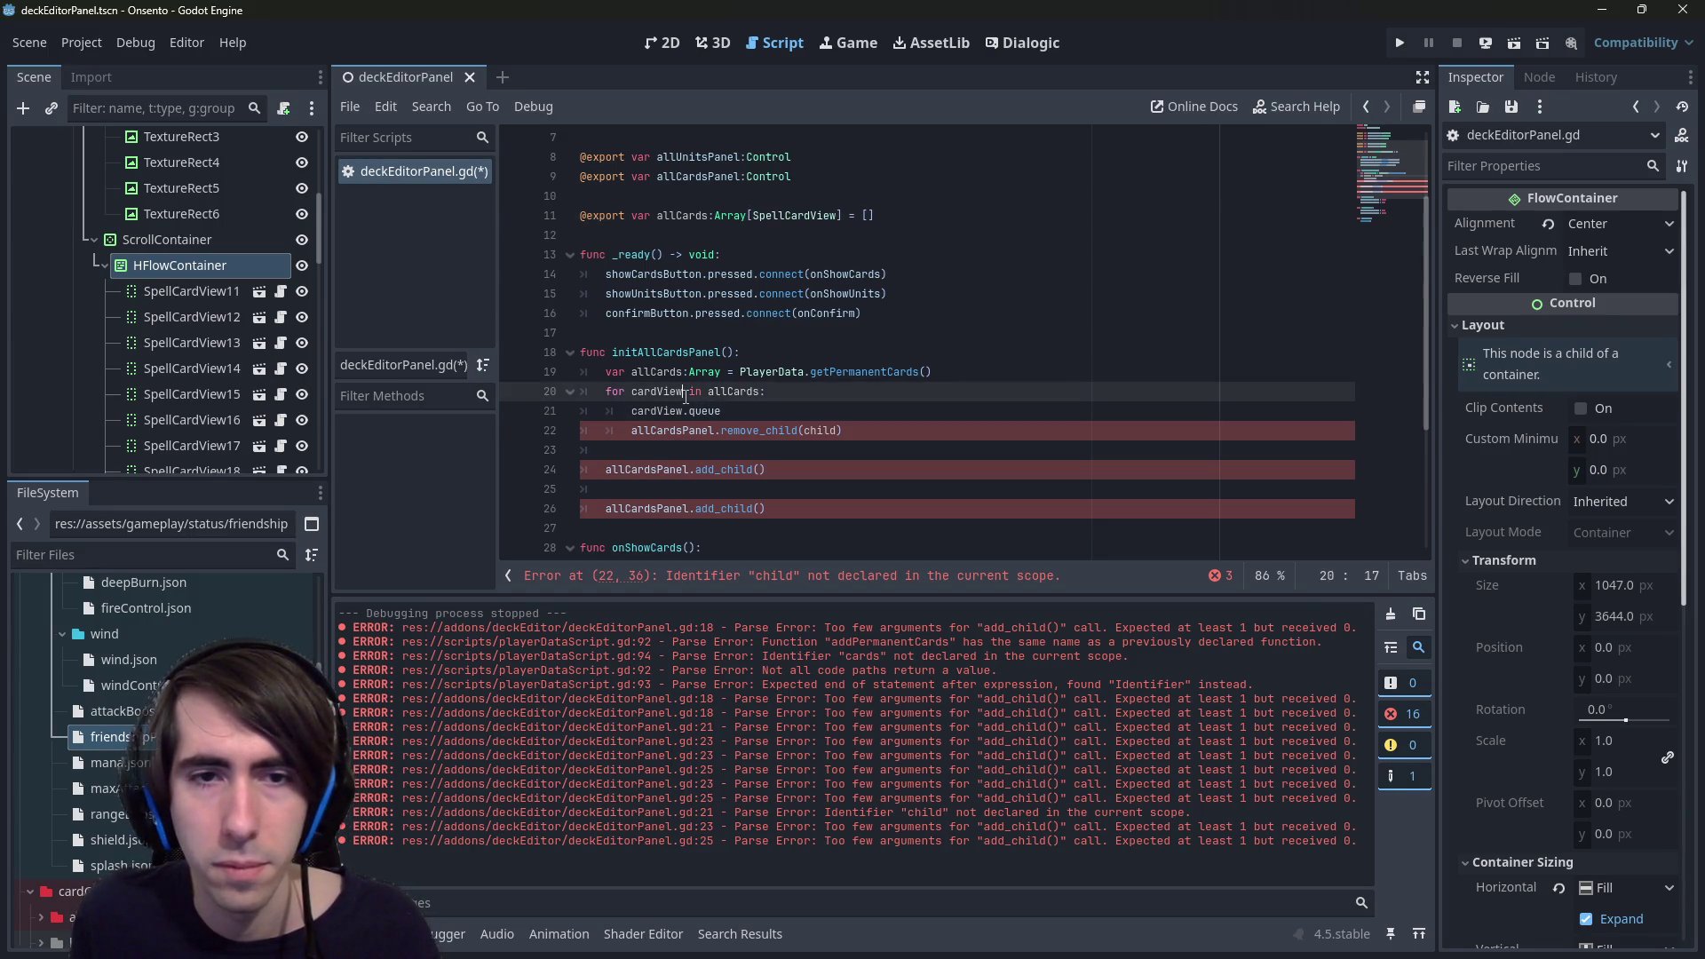
text(:SpellCardView)
Call cardView.queue_free() in the loop body, delete the old remove_child line, and save
key(Down)
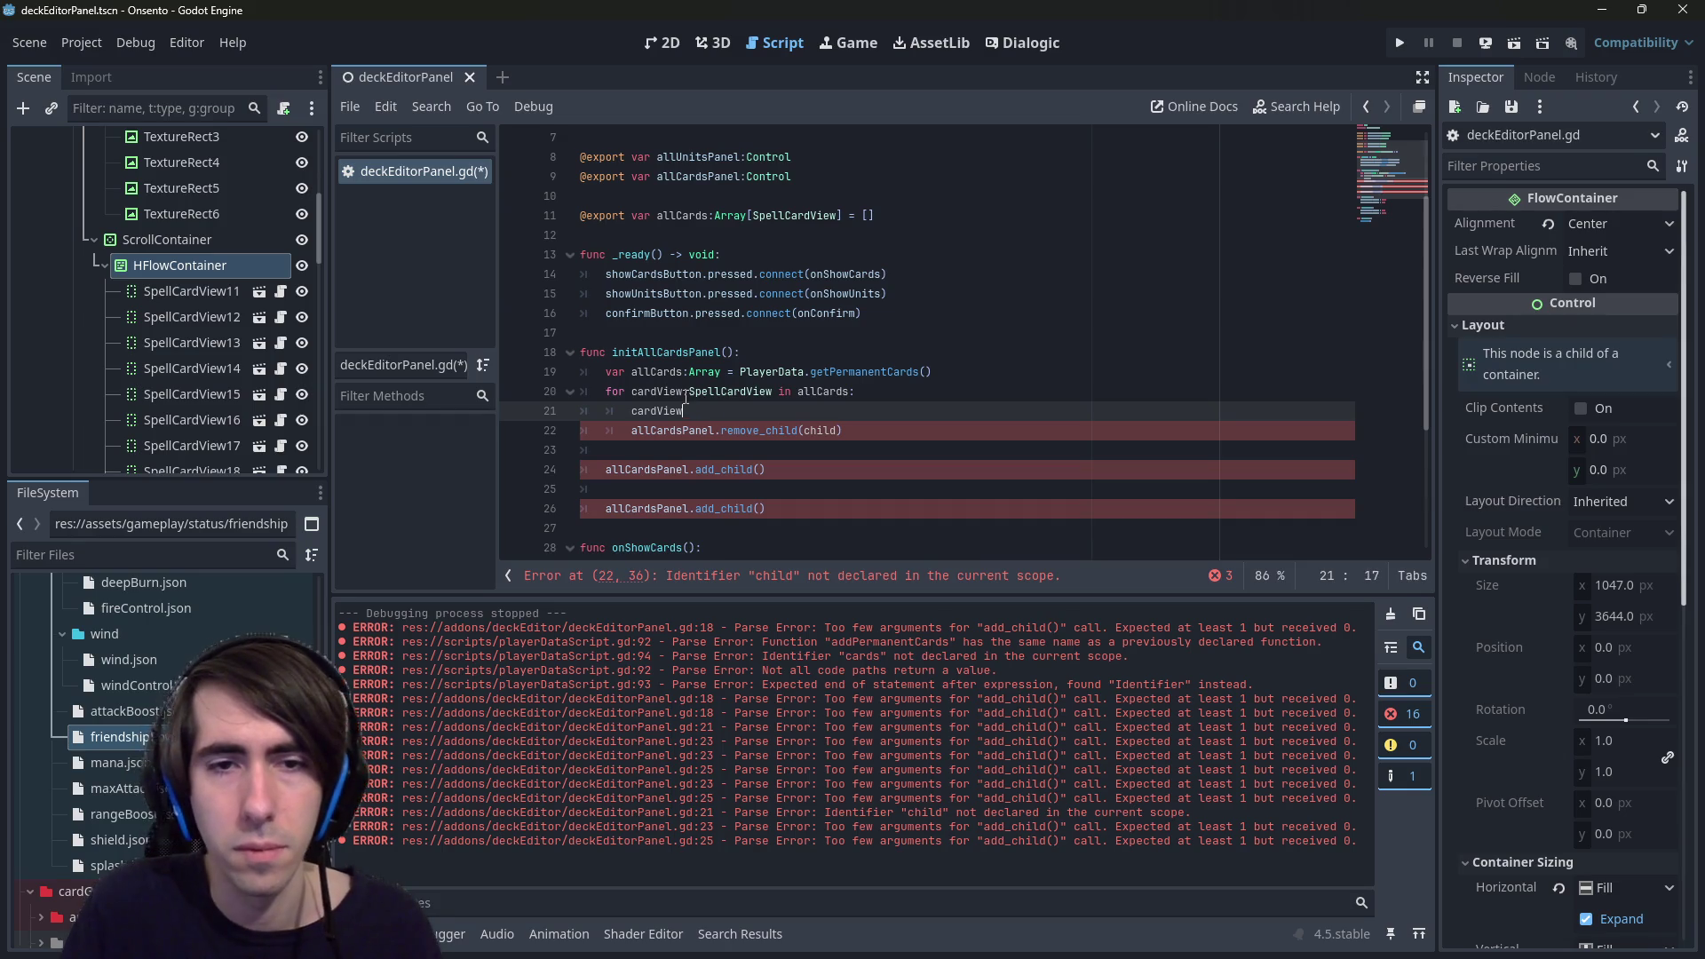
text(.queue)
key(Down)
key(Down)
key(Down)
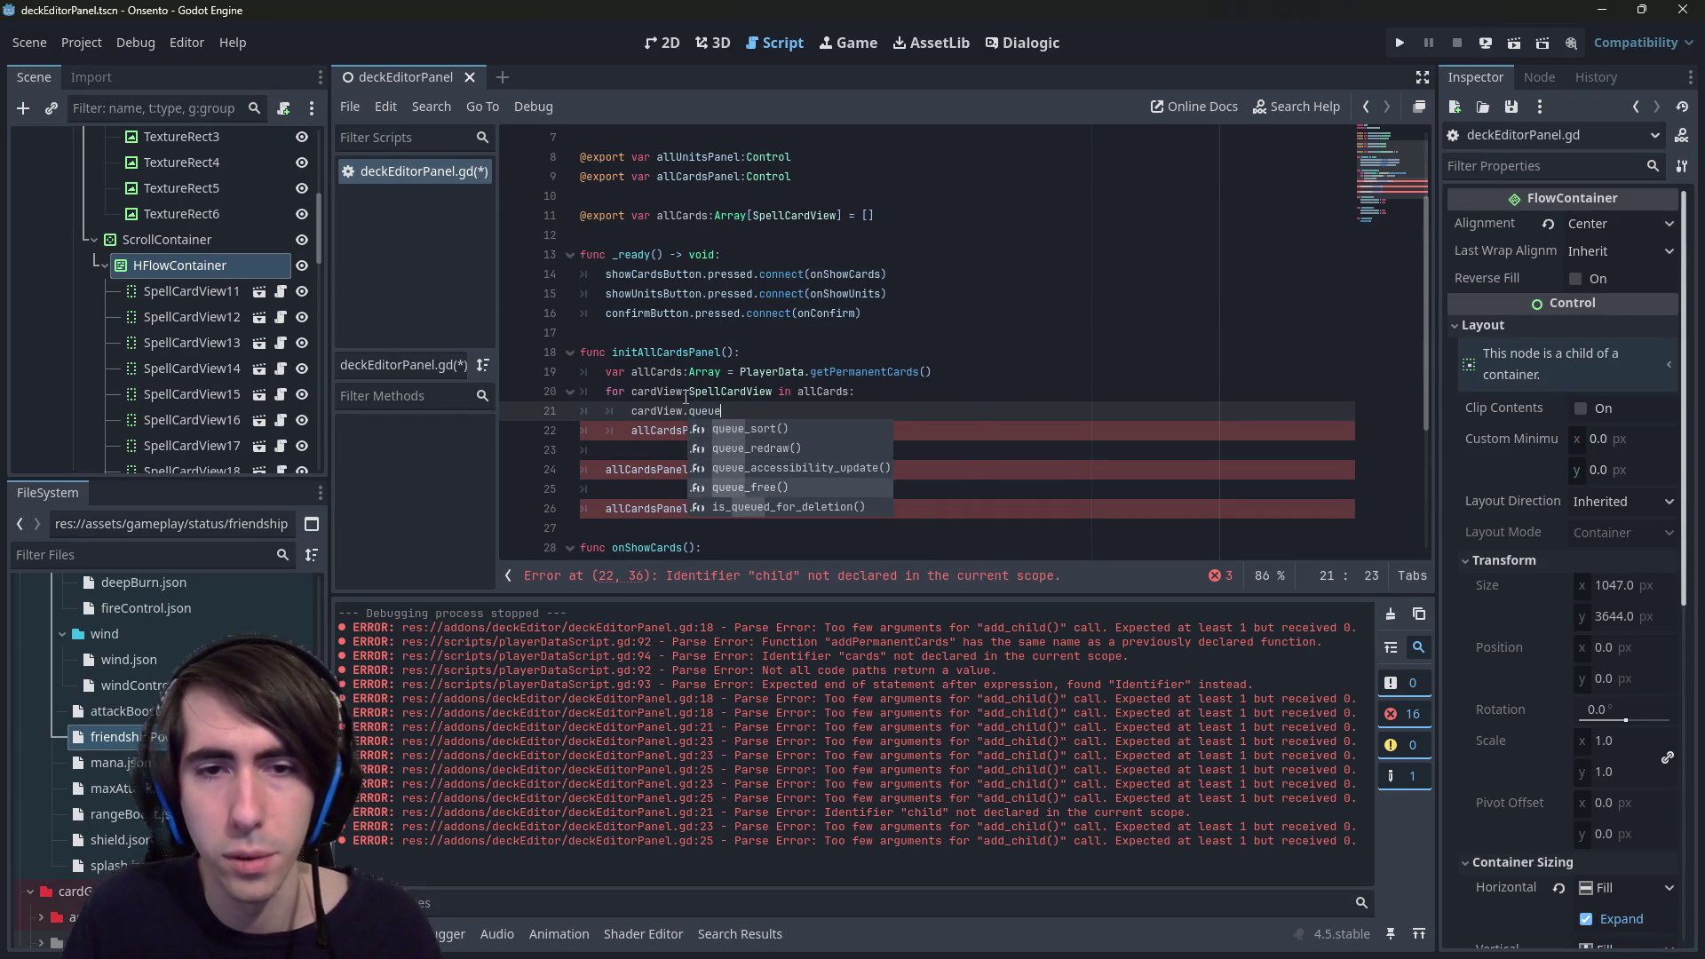
key(Return)
key(Down)
key(ctrl+shift+Left)
key(ctrl+shift+Left)
key(ctrl+shift+Left)
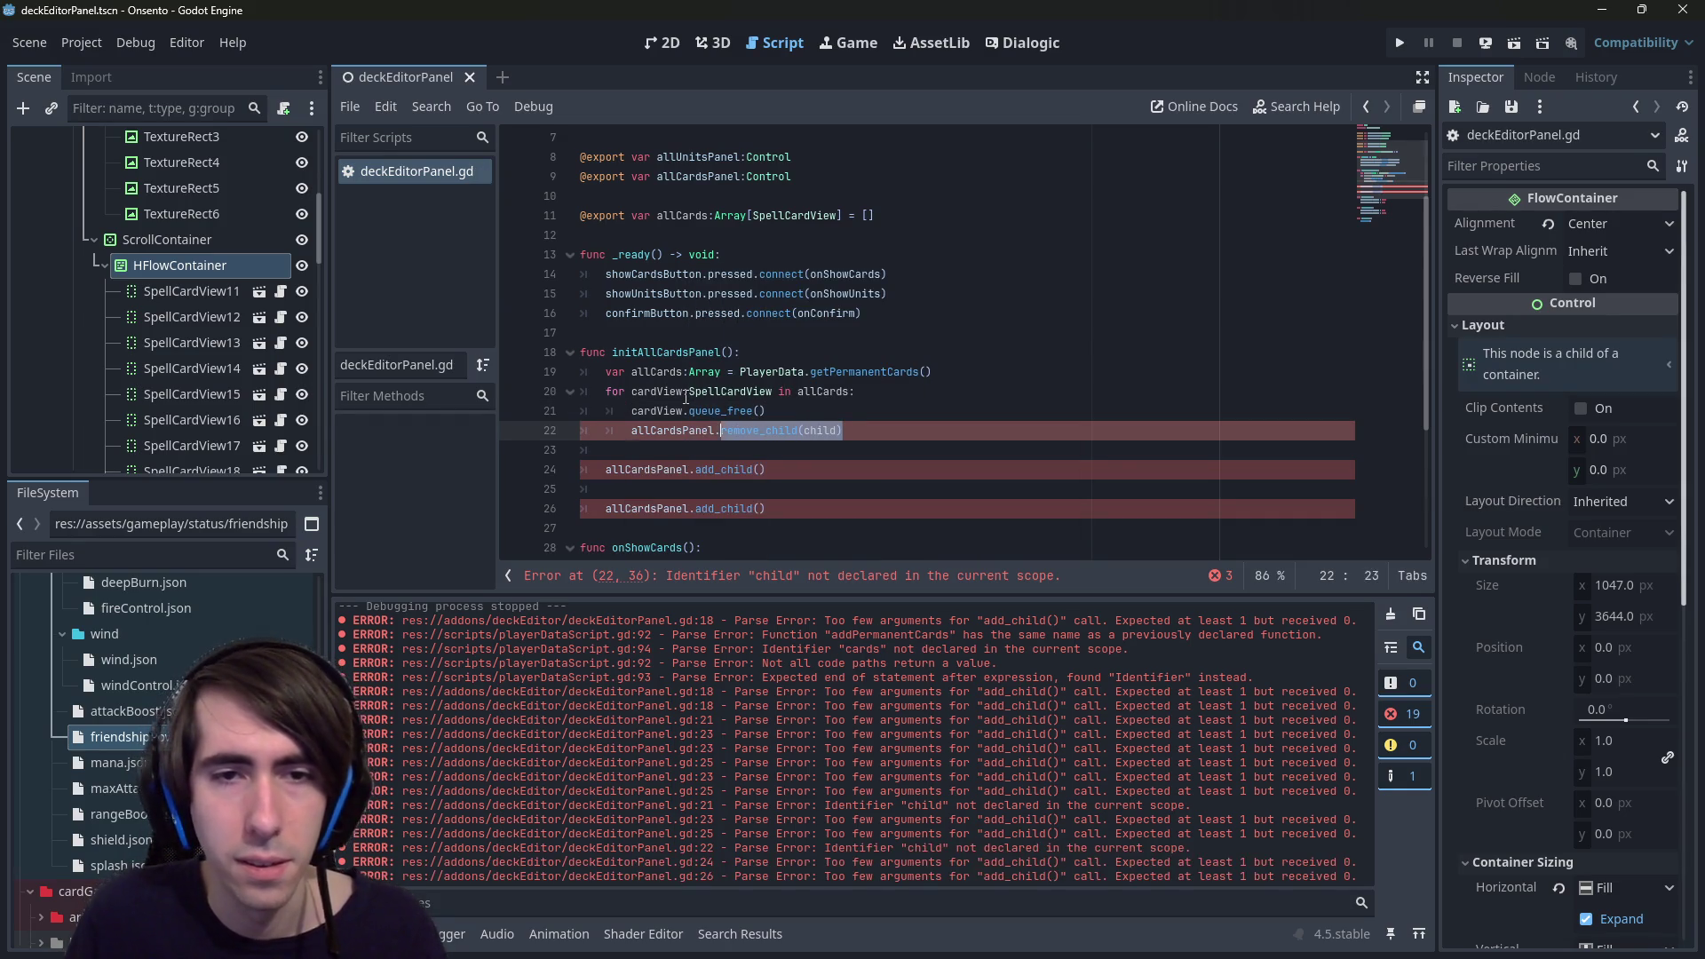
key(BackSpace)
key(ctrl+s)
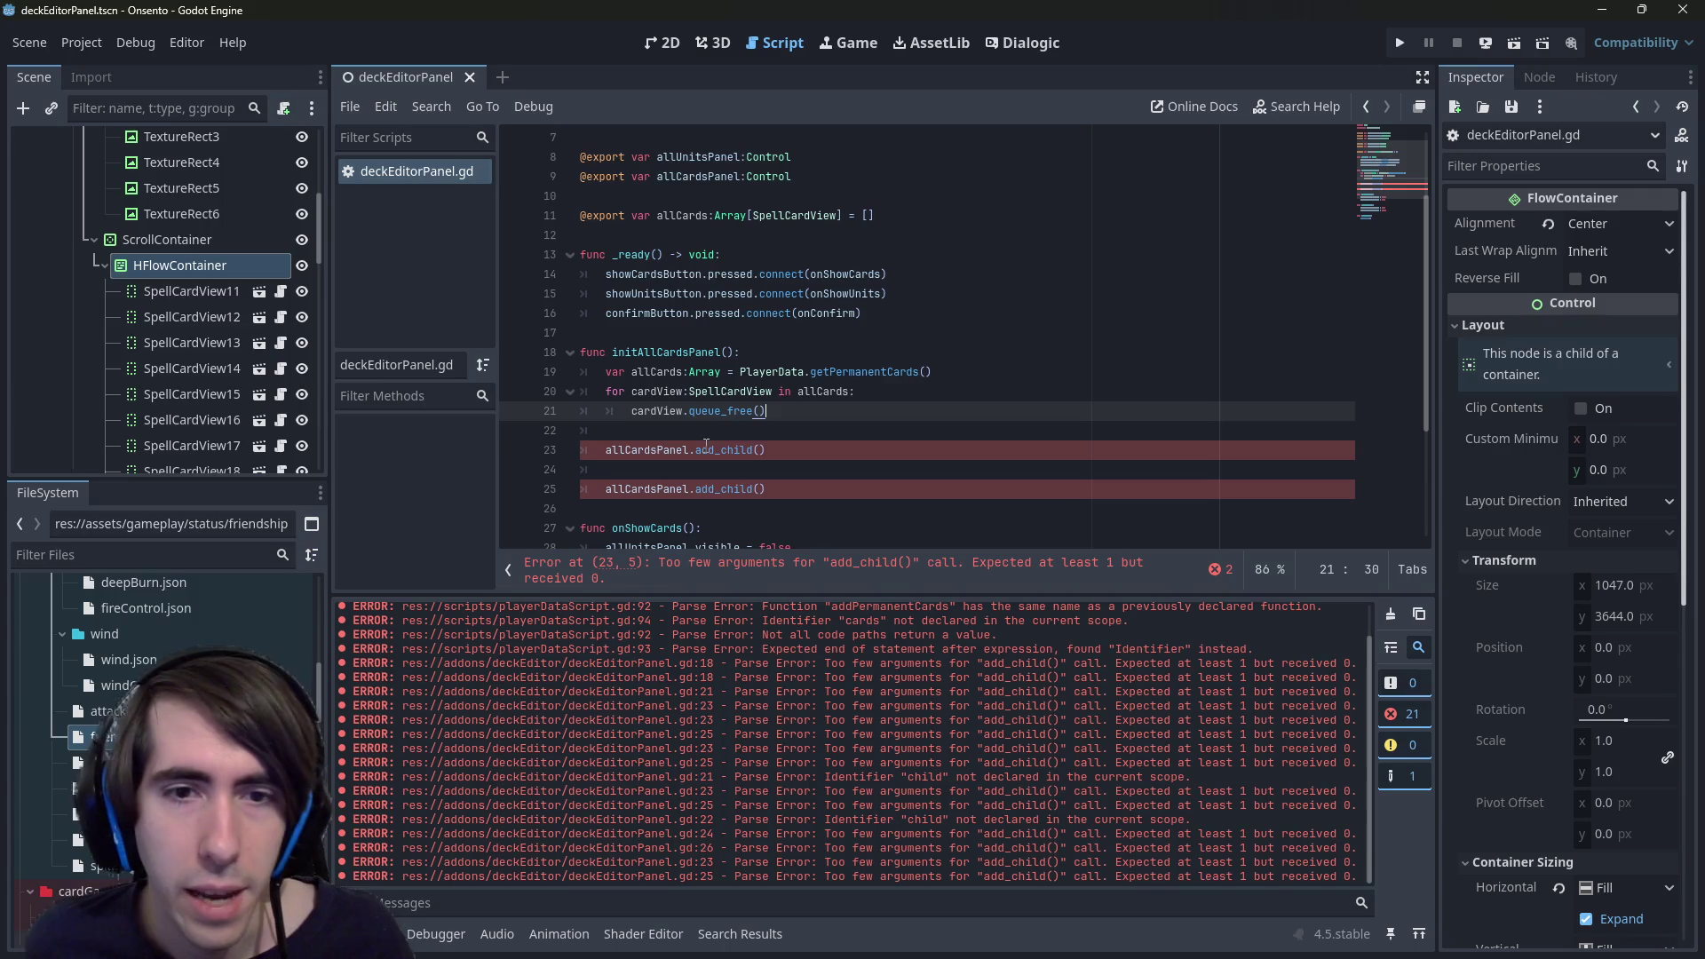
Rename the local allCards variable on line 19 to newAllCards and save
double_click(681, 372)
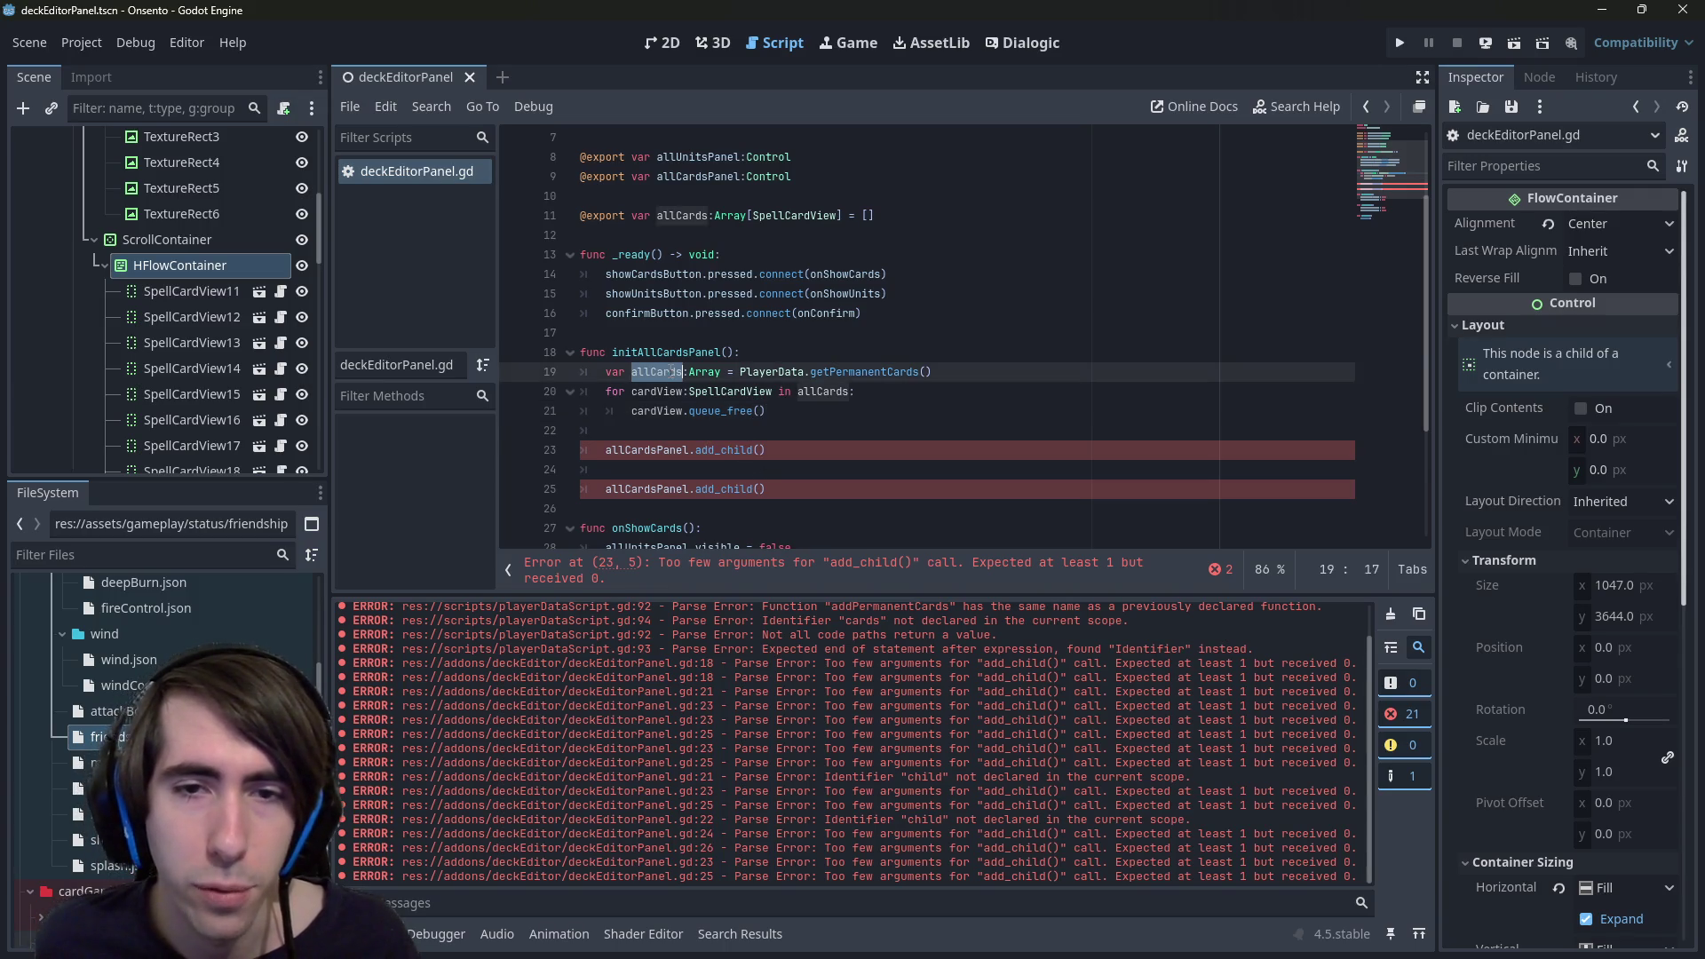
scroll(681, 372, up, 1)
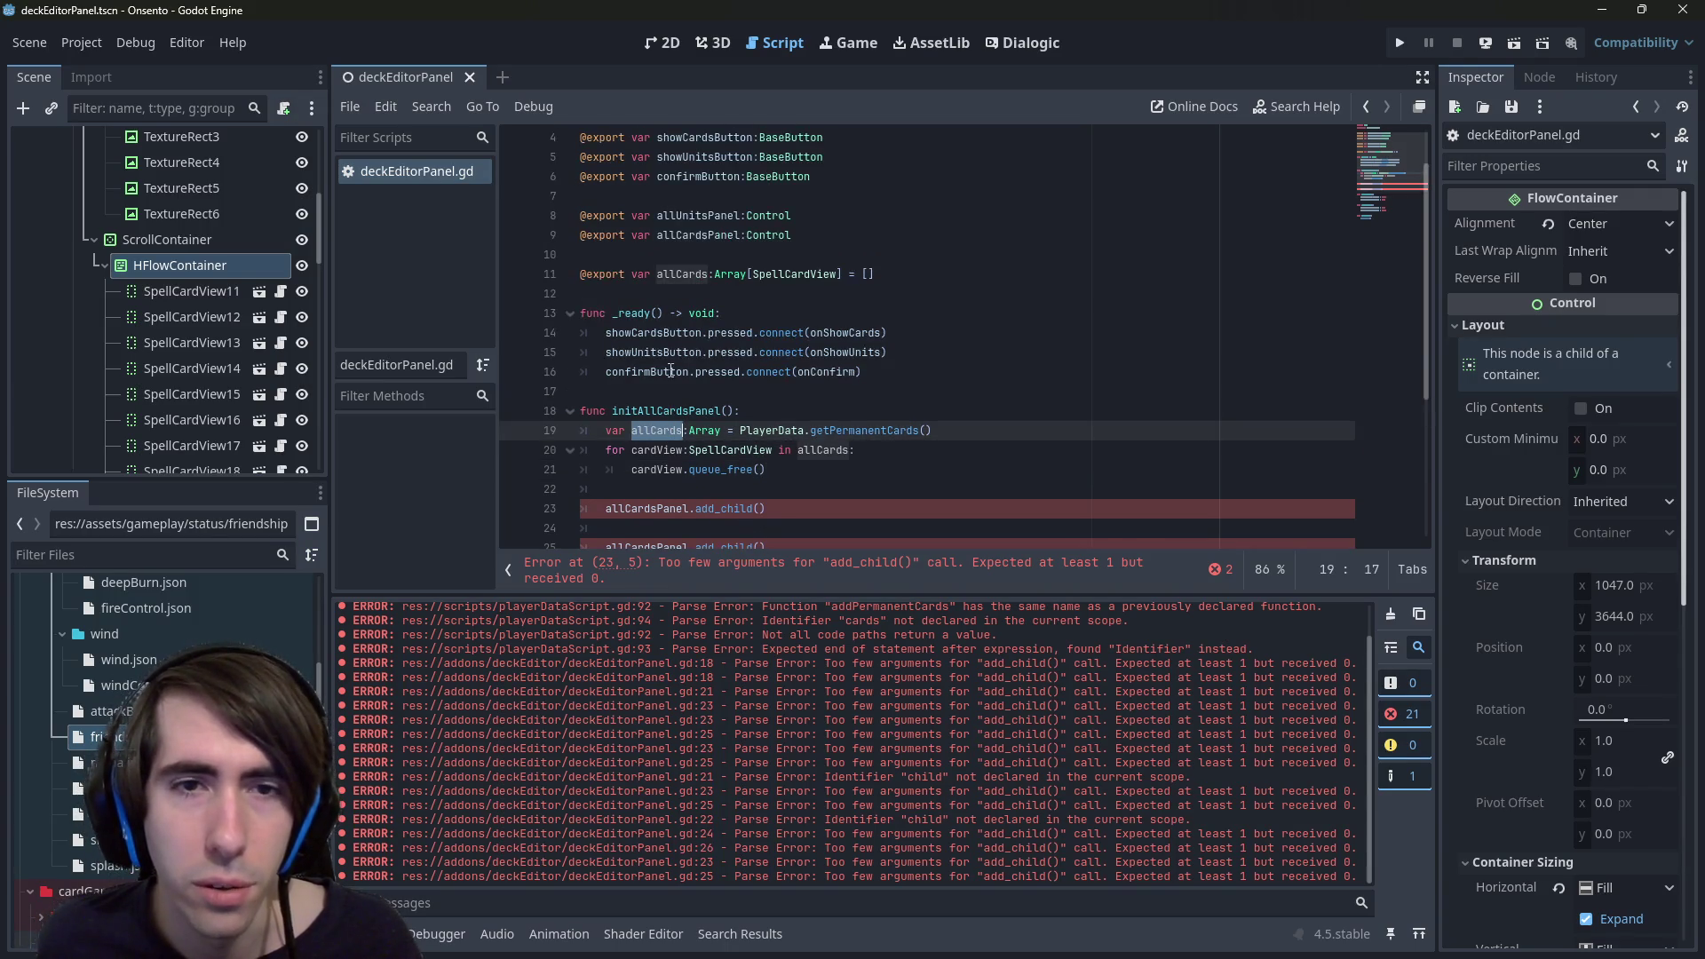
double_click(681, 275)
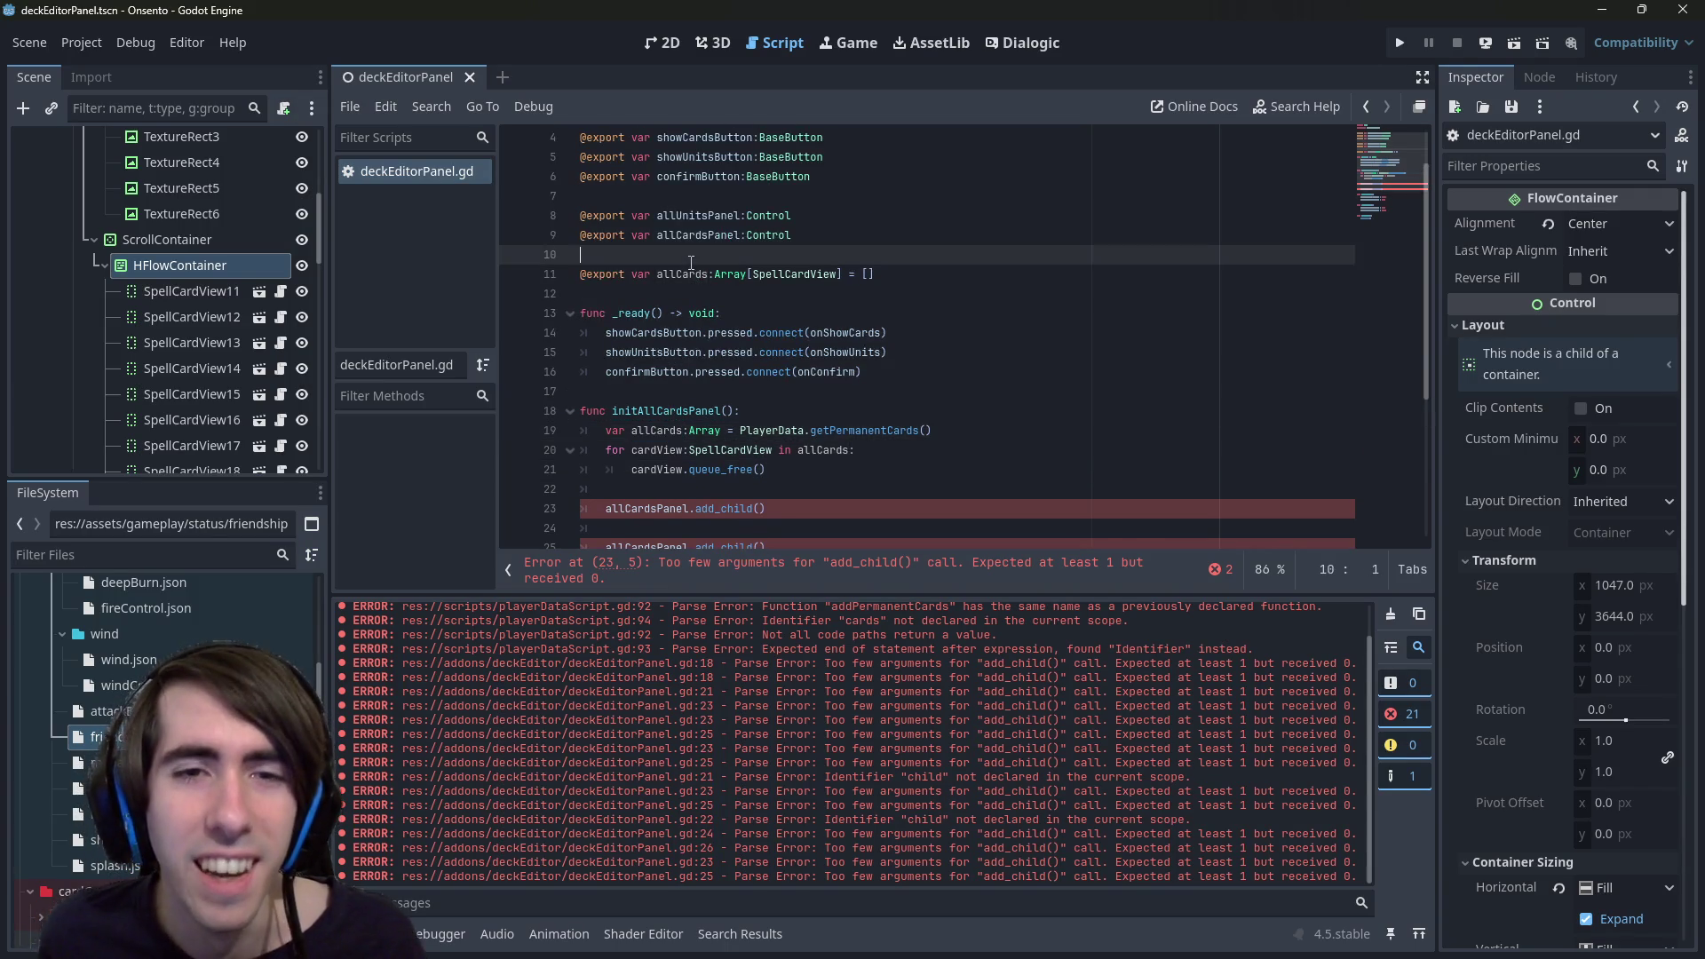
double_click(656, 431)
text(nwe)
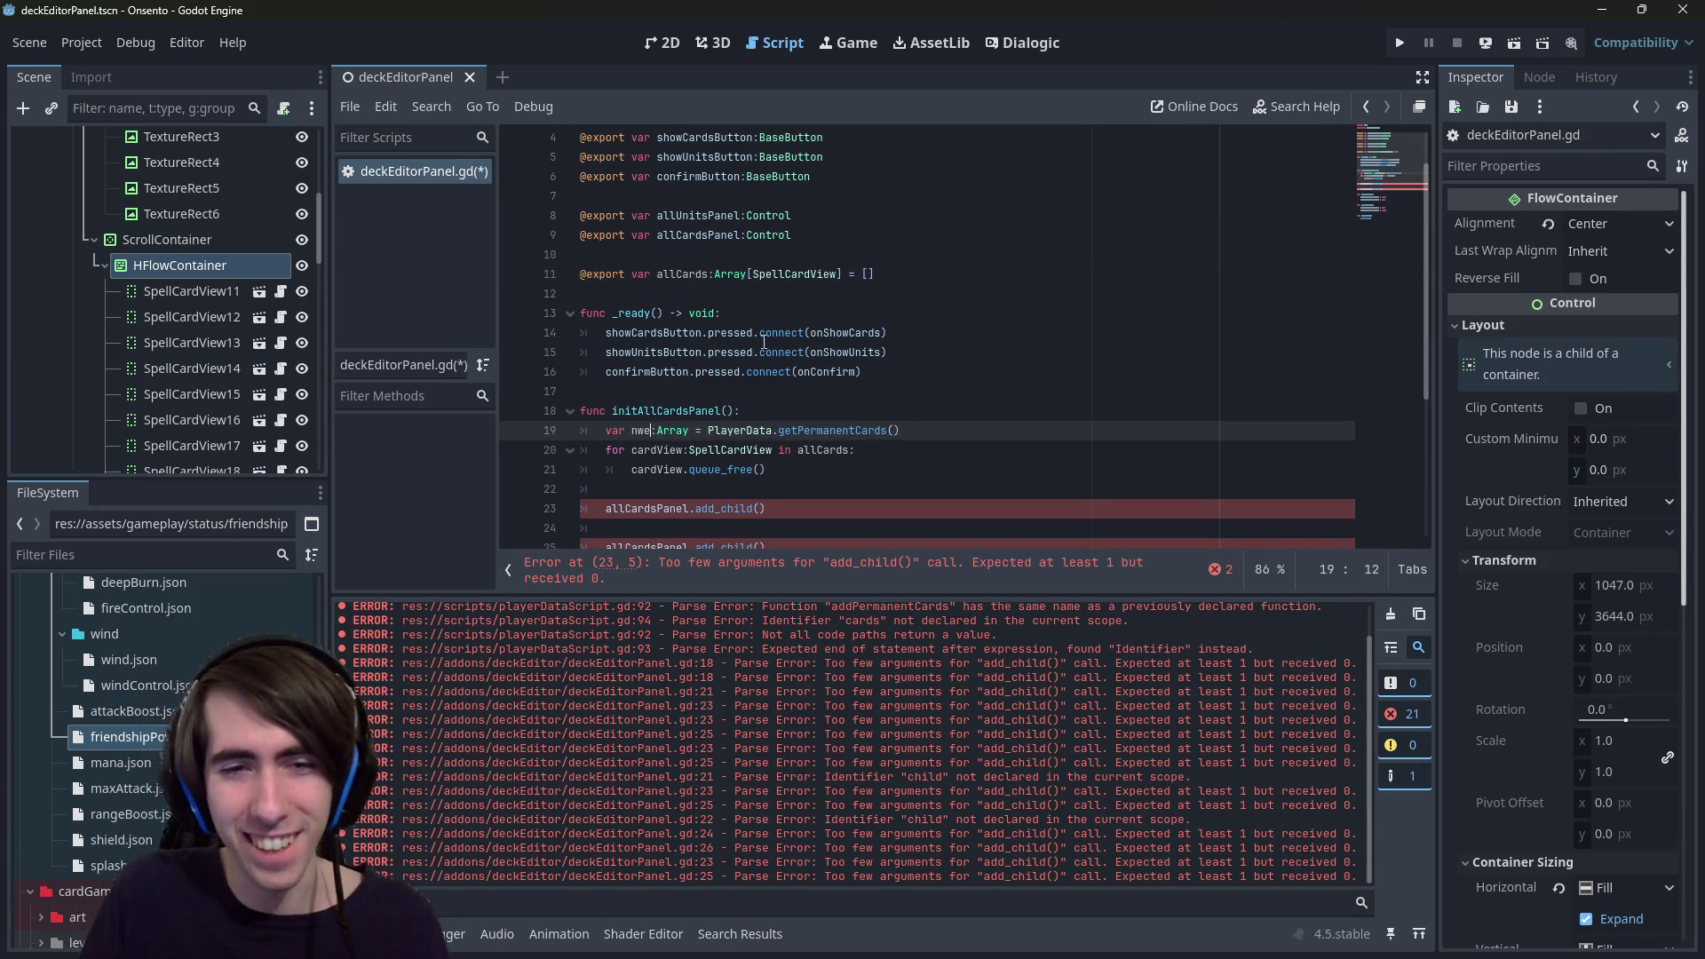
key(BackSpace)
key(BackSpace)
text(ewAllCards)
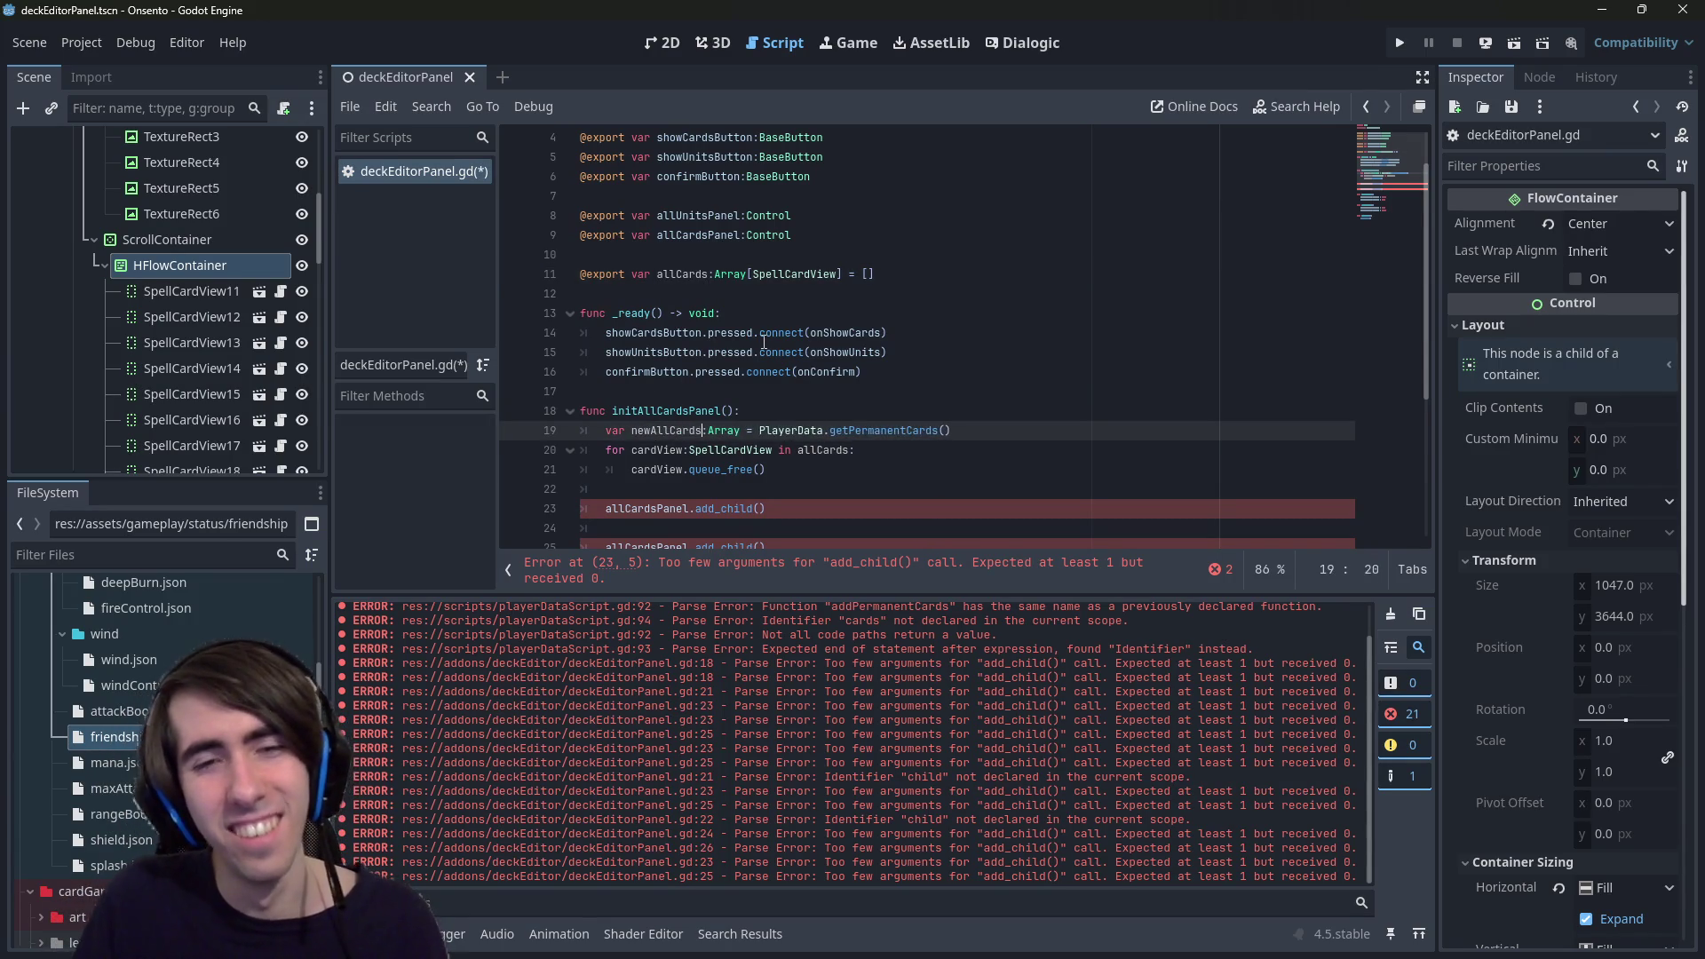
key(ctrl+s)
key(ctrl+shift+Left)
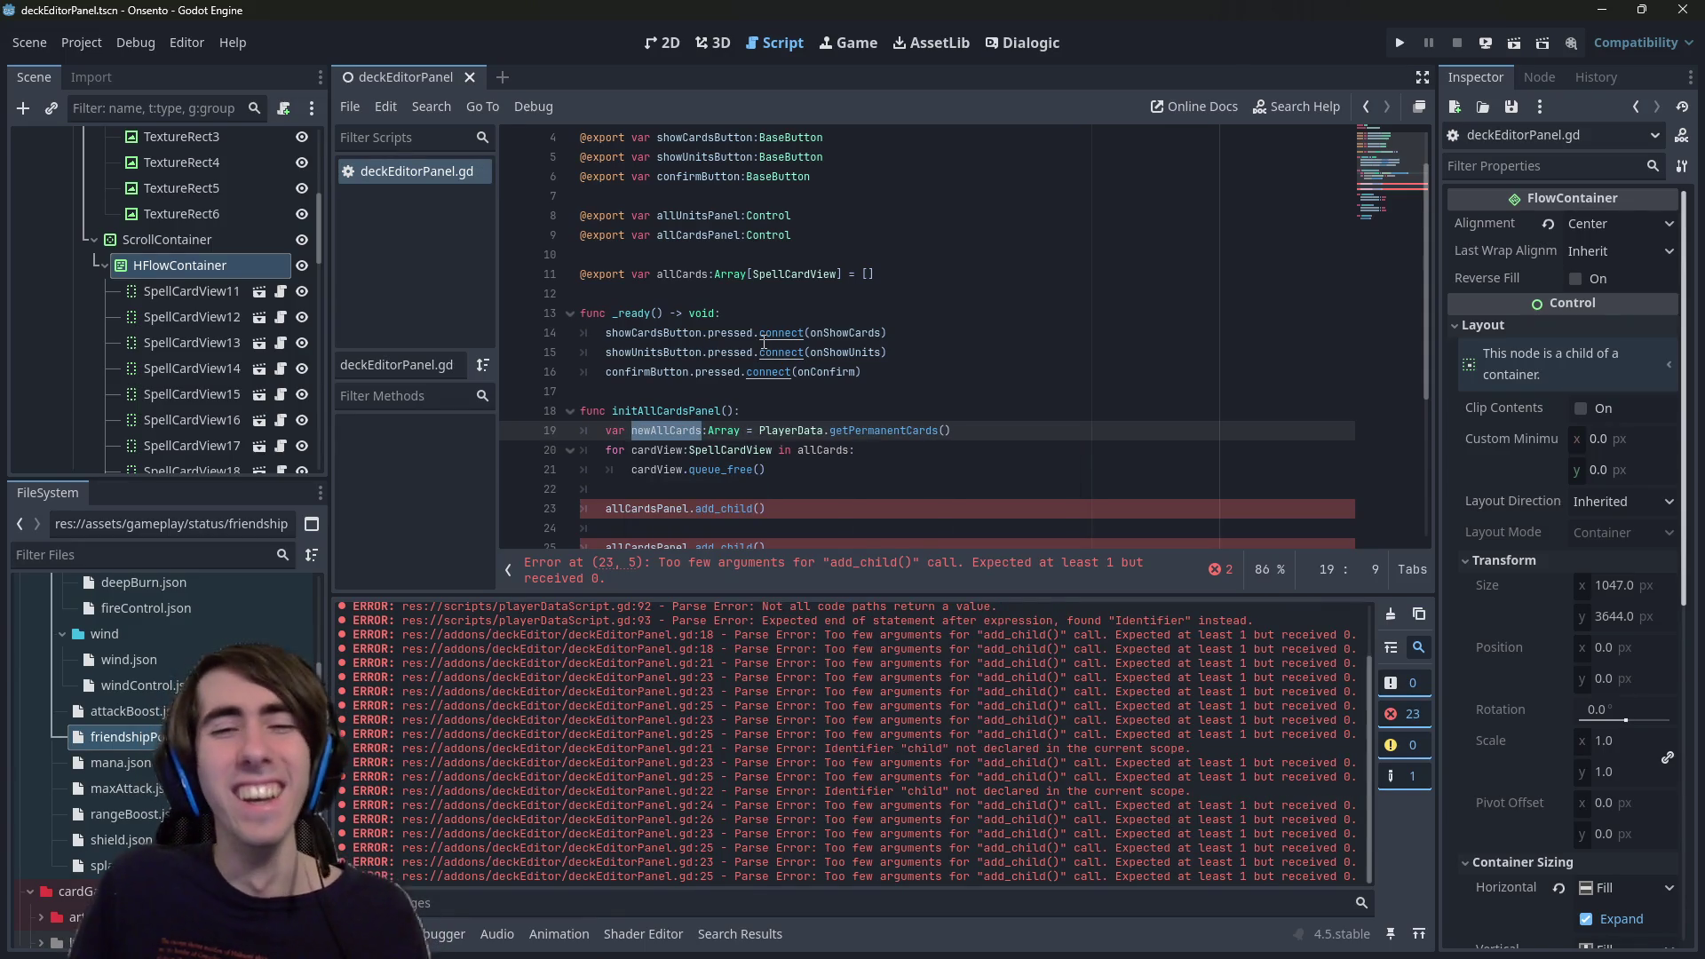
double_click(666, 430)
scroll(705, 385, down, 2)
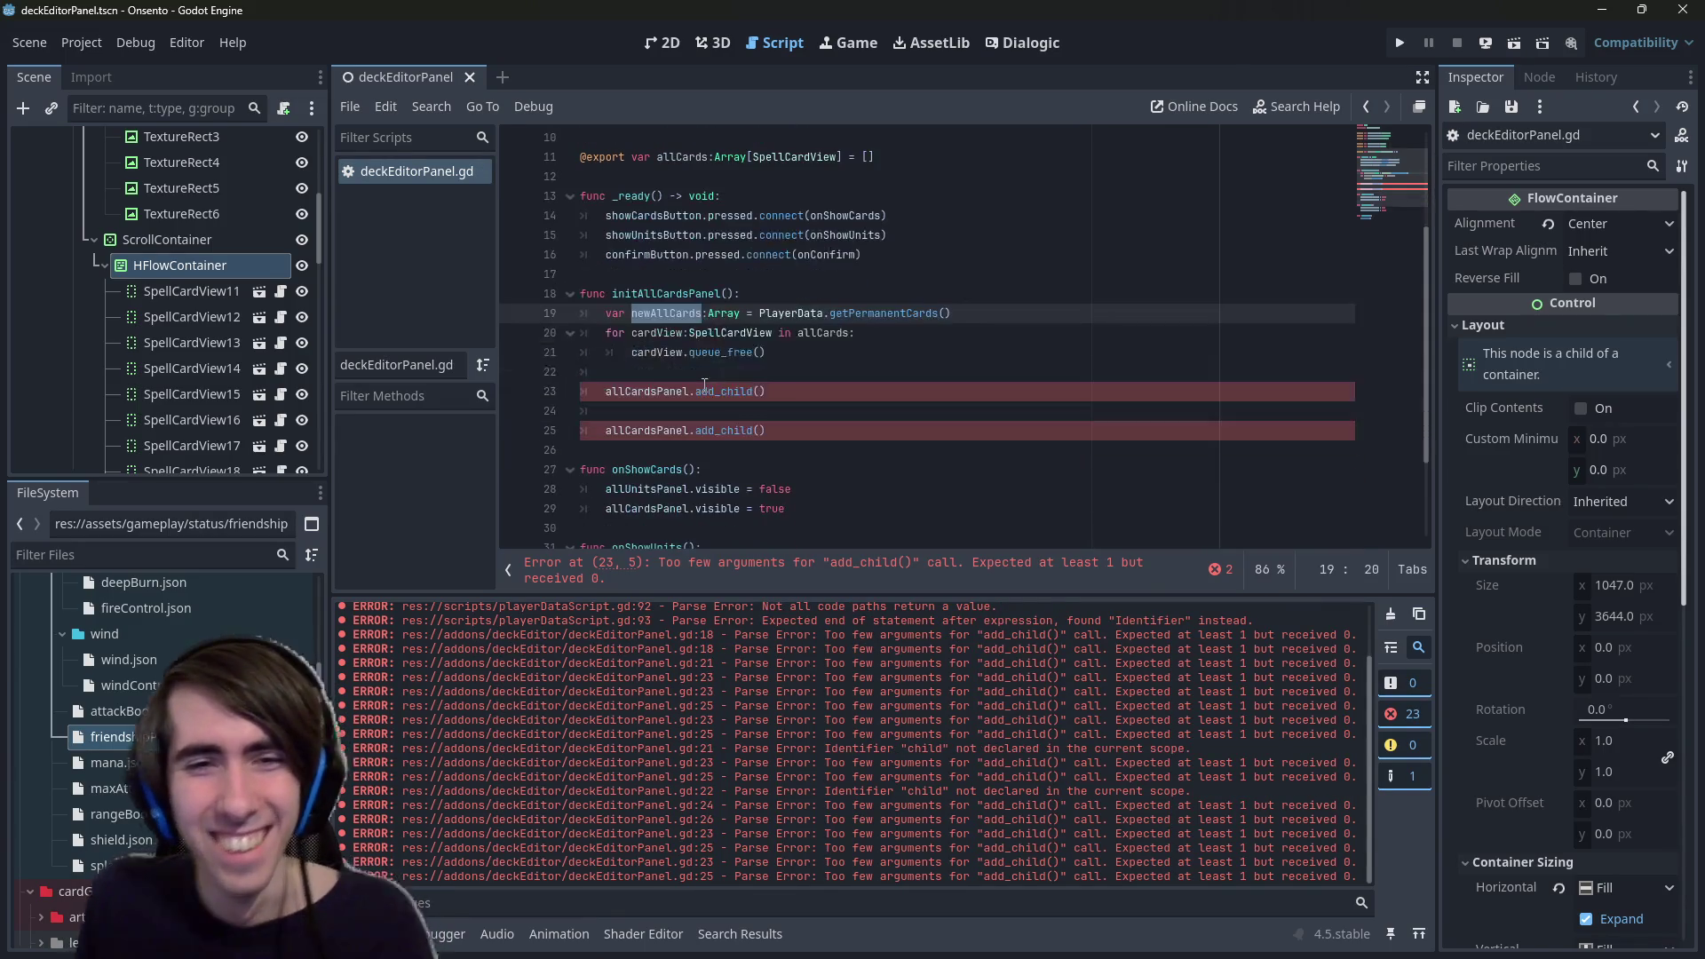
Add an initAllCardsPanel() call at the end of _ready()
double_click(667, 294)
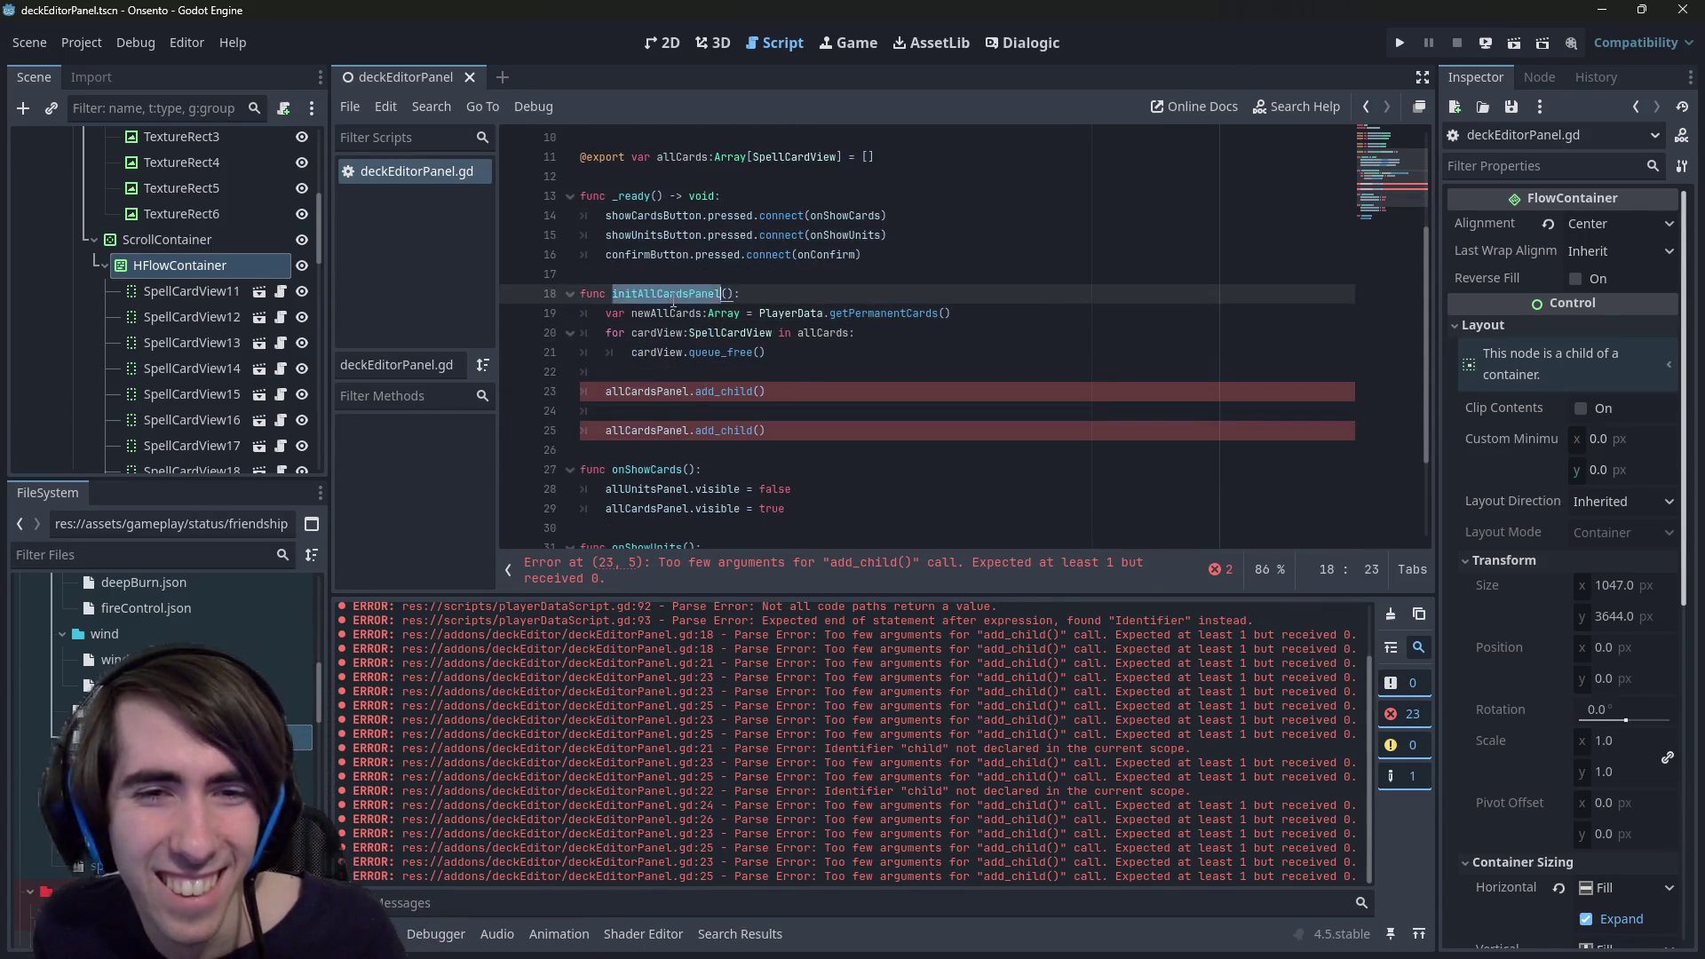
key(ctrl+c)
click(943, 258)
key(Return)
key(Return)
key(ctrl+v)
text(())
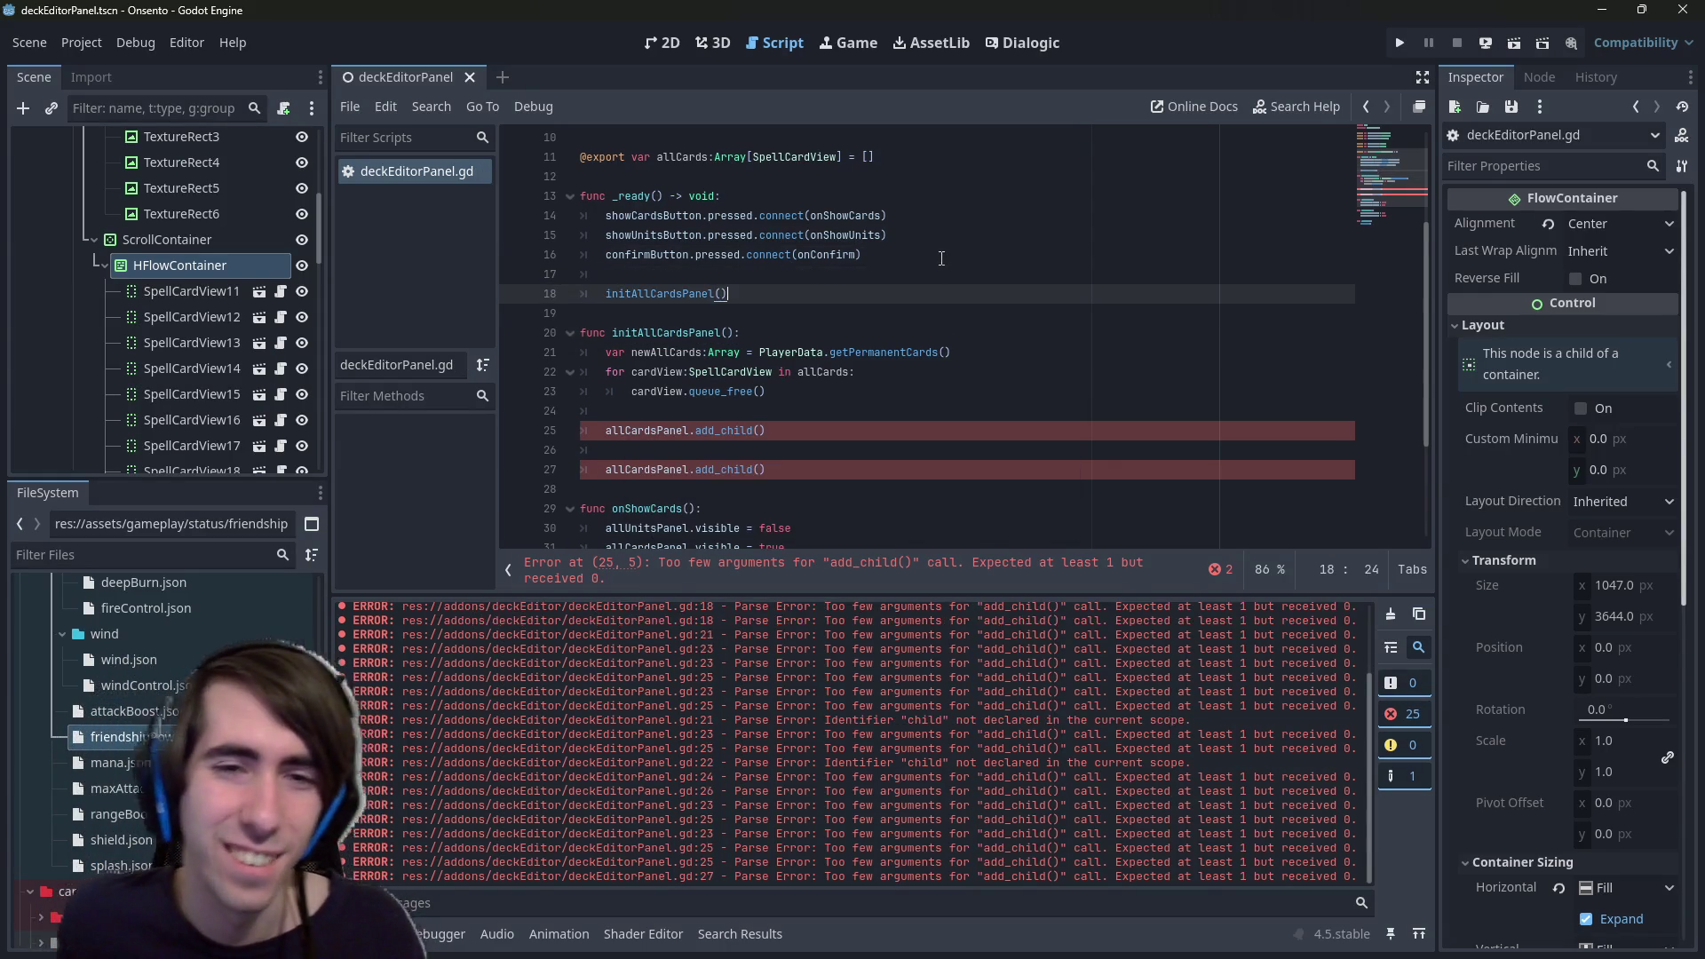
Rename the call and the function to reloadAllCardsPanel, then open a line after the freeing loop
double_click(665, 335)
click(632, 294)
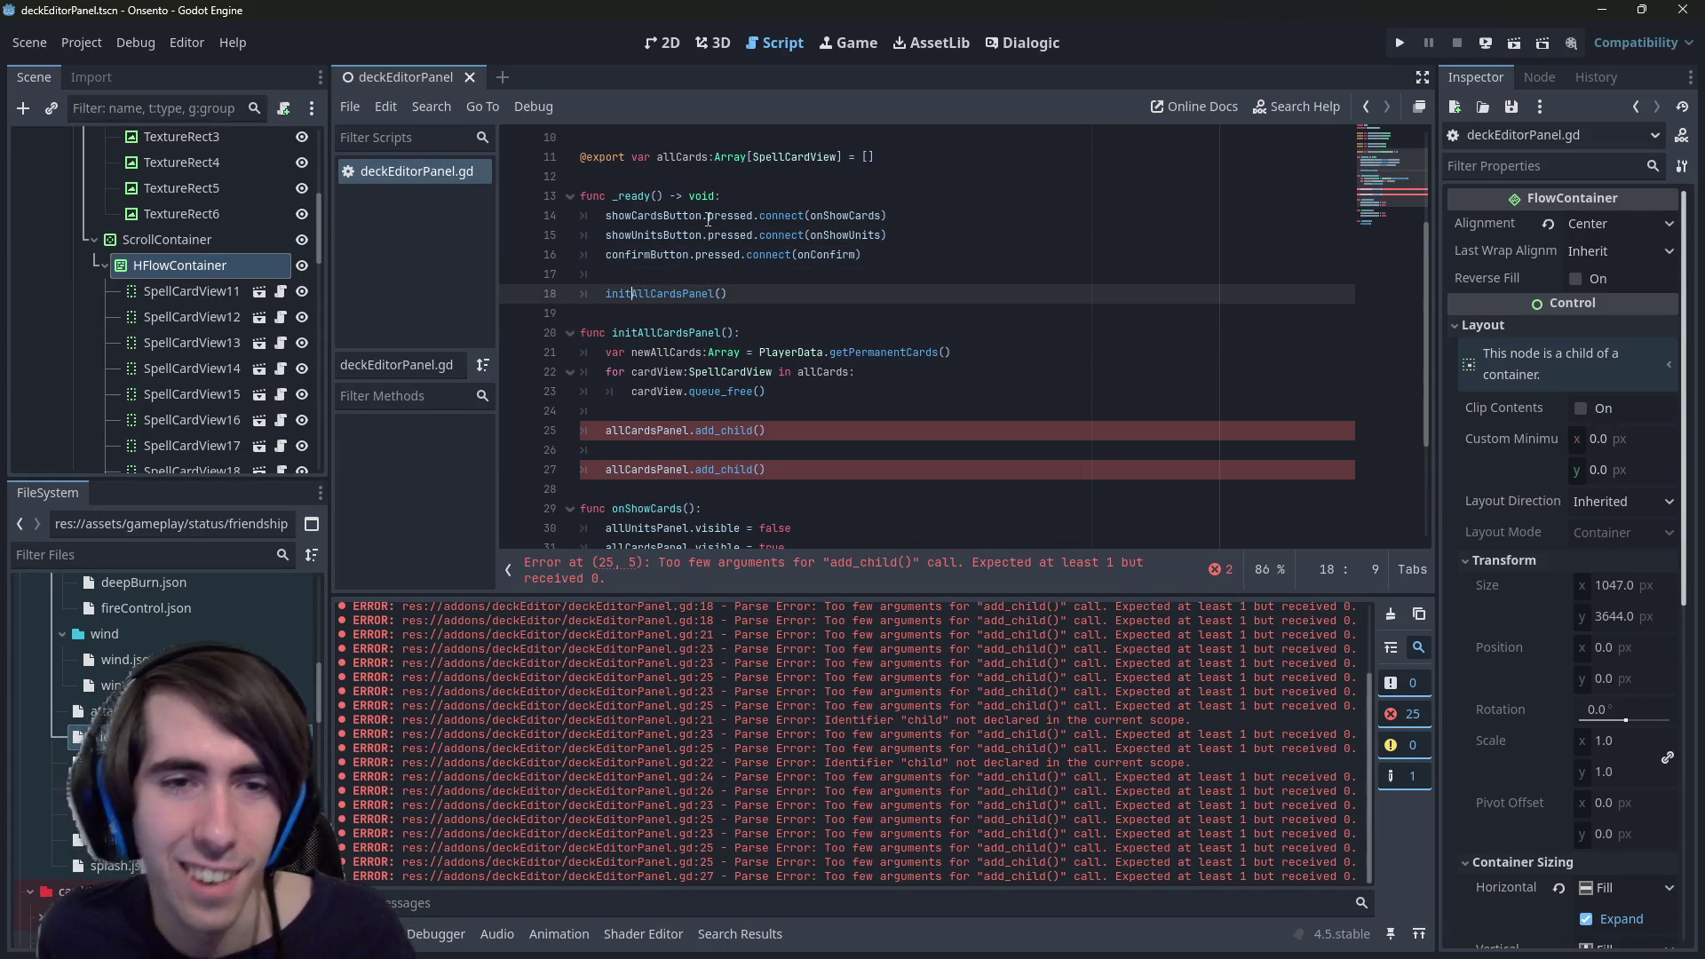
key(BackSpace)
key(BackSpace)
key(BackSpace)
text(reload)
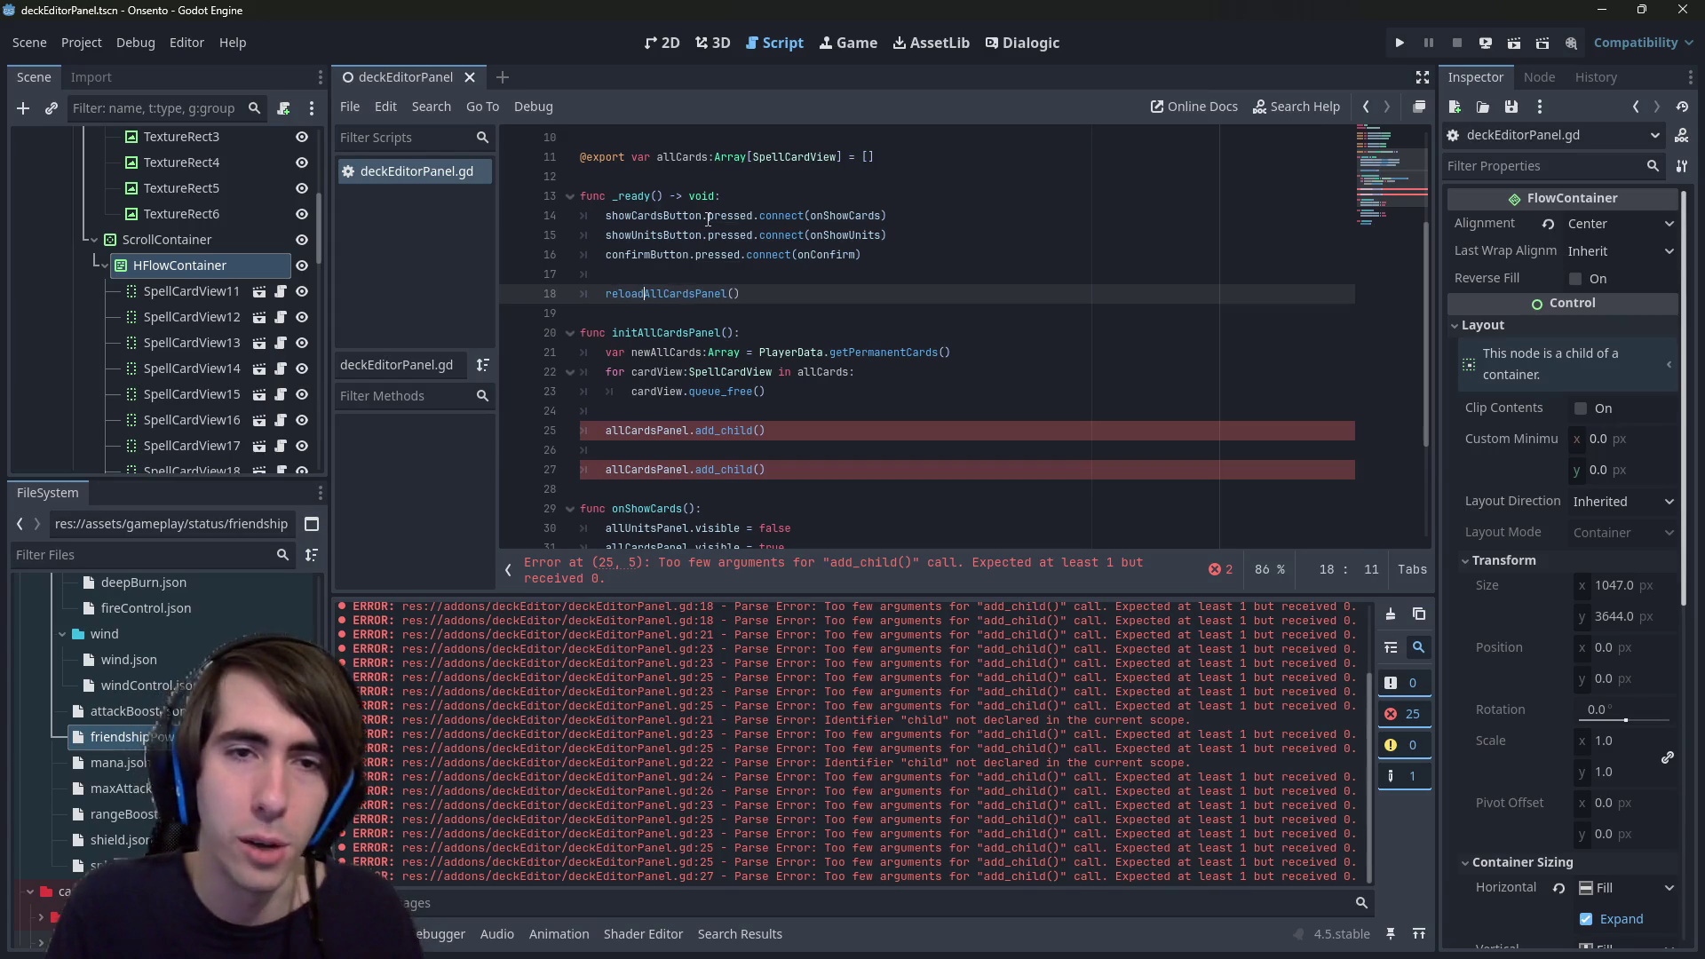
double_click(666, 294)
key(ctrl+c)
double_click(656, 335)
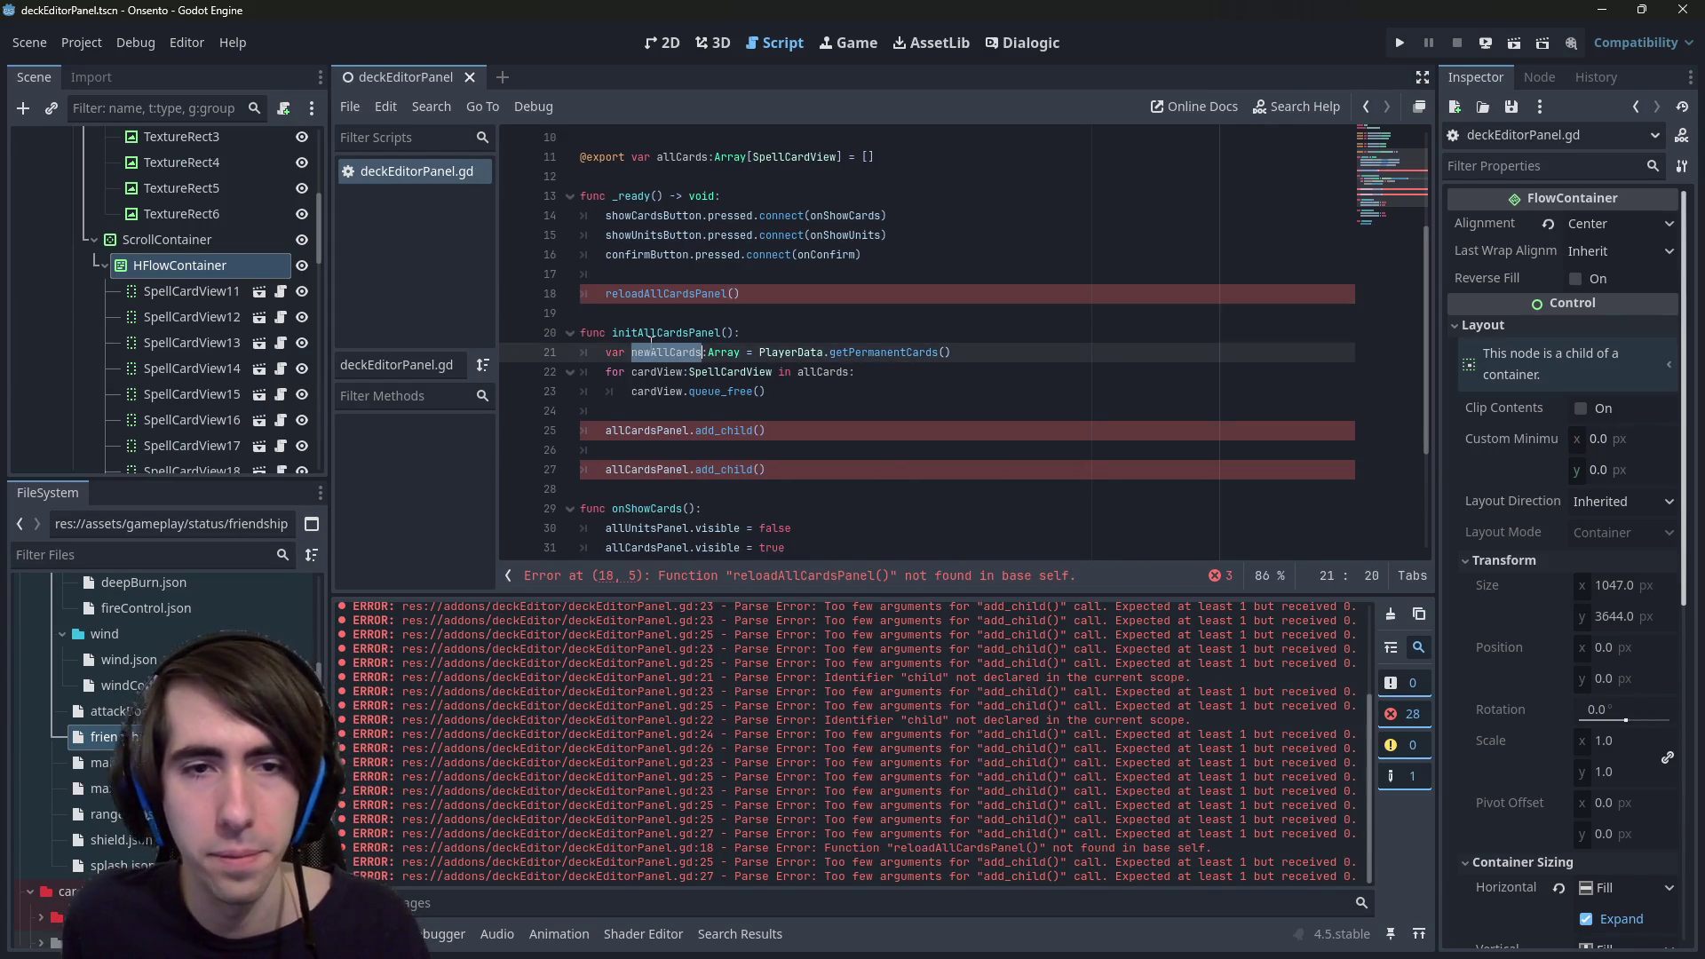
key(ctrl+v)
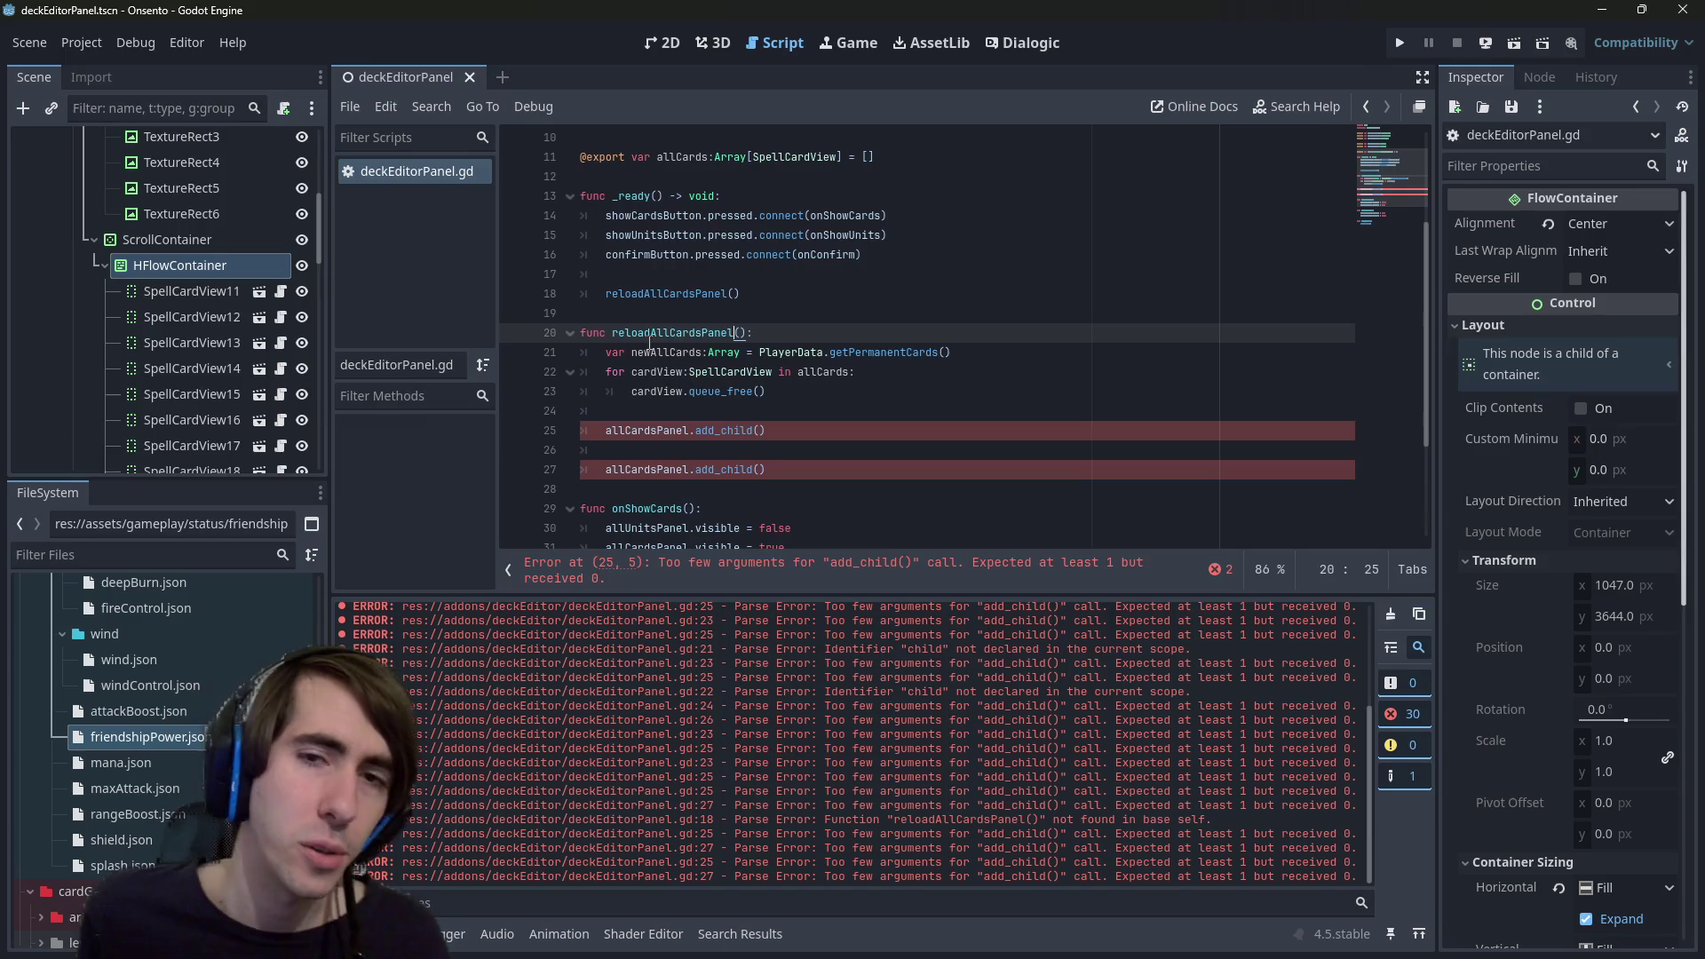
double_click(653, 353)
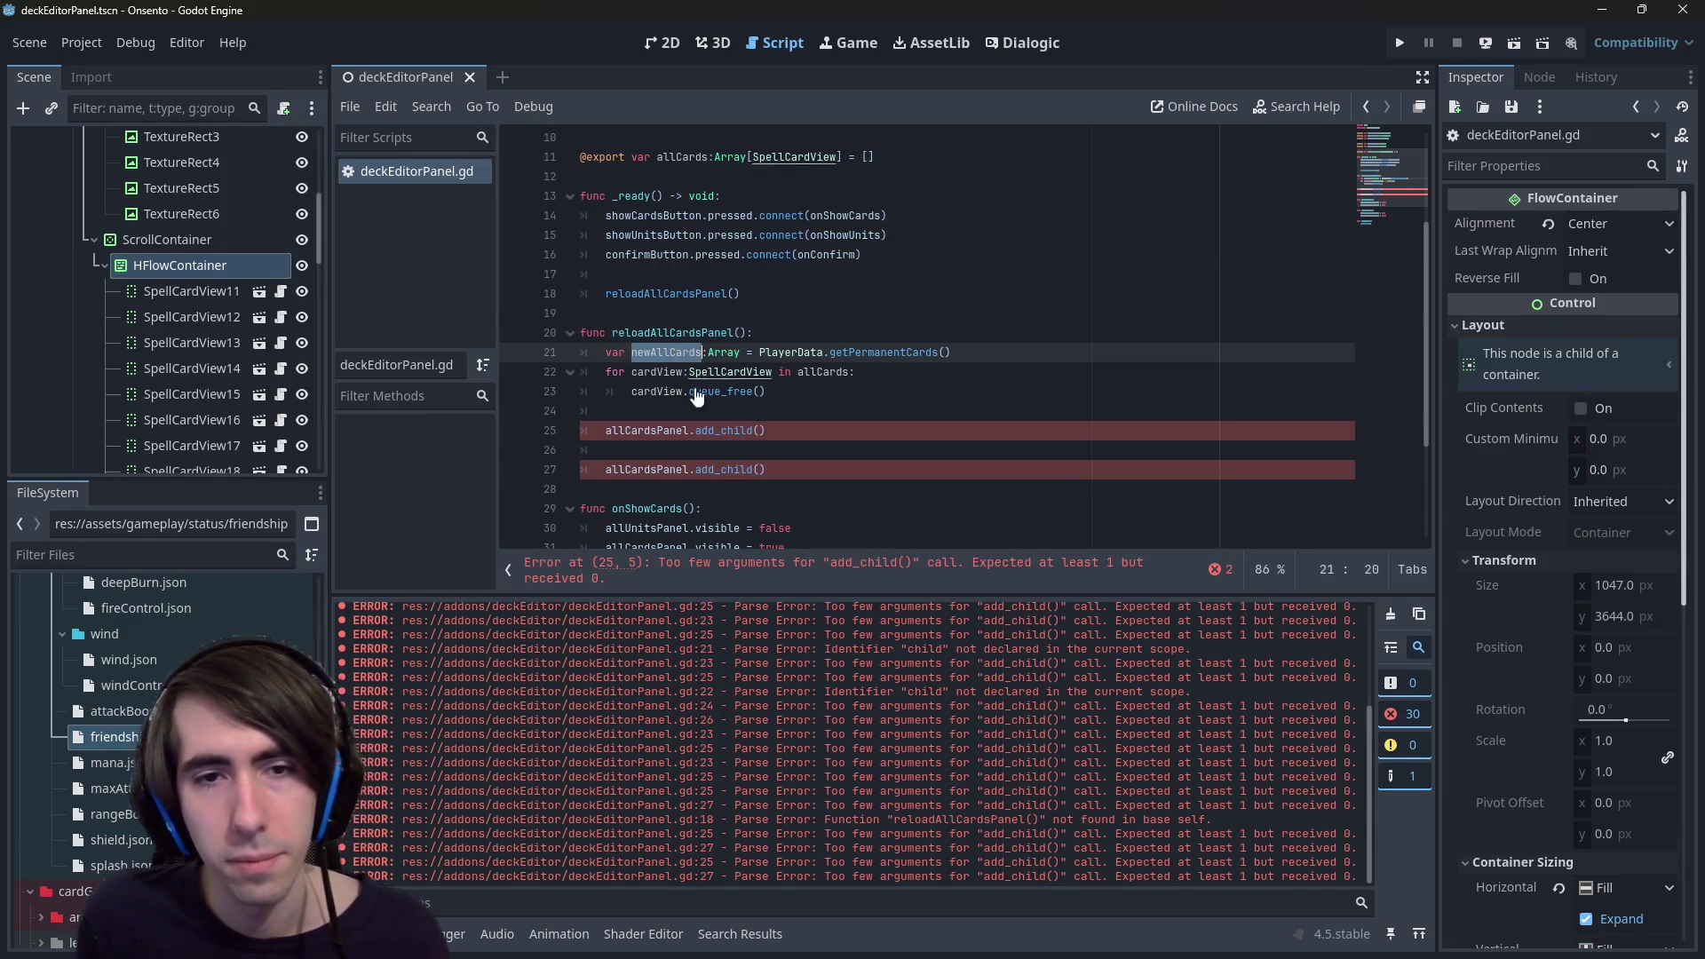
click(764, 412)
key(Return)
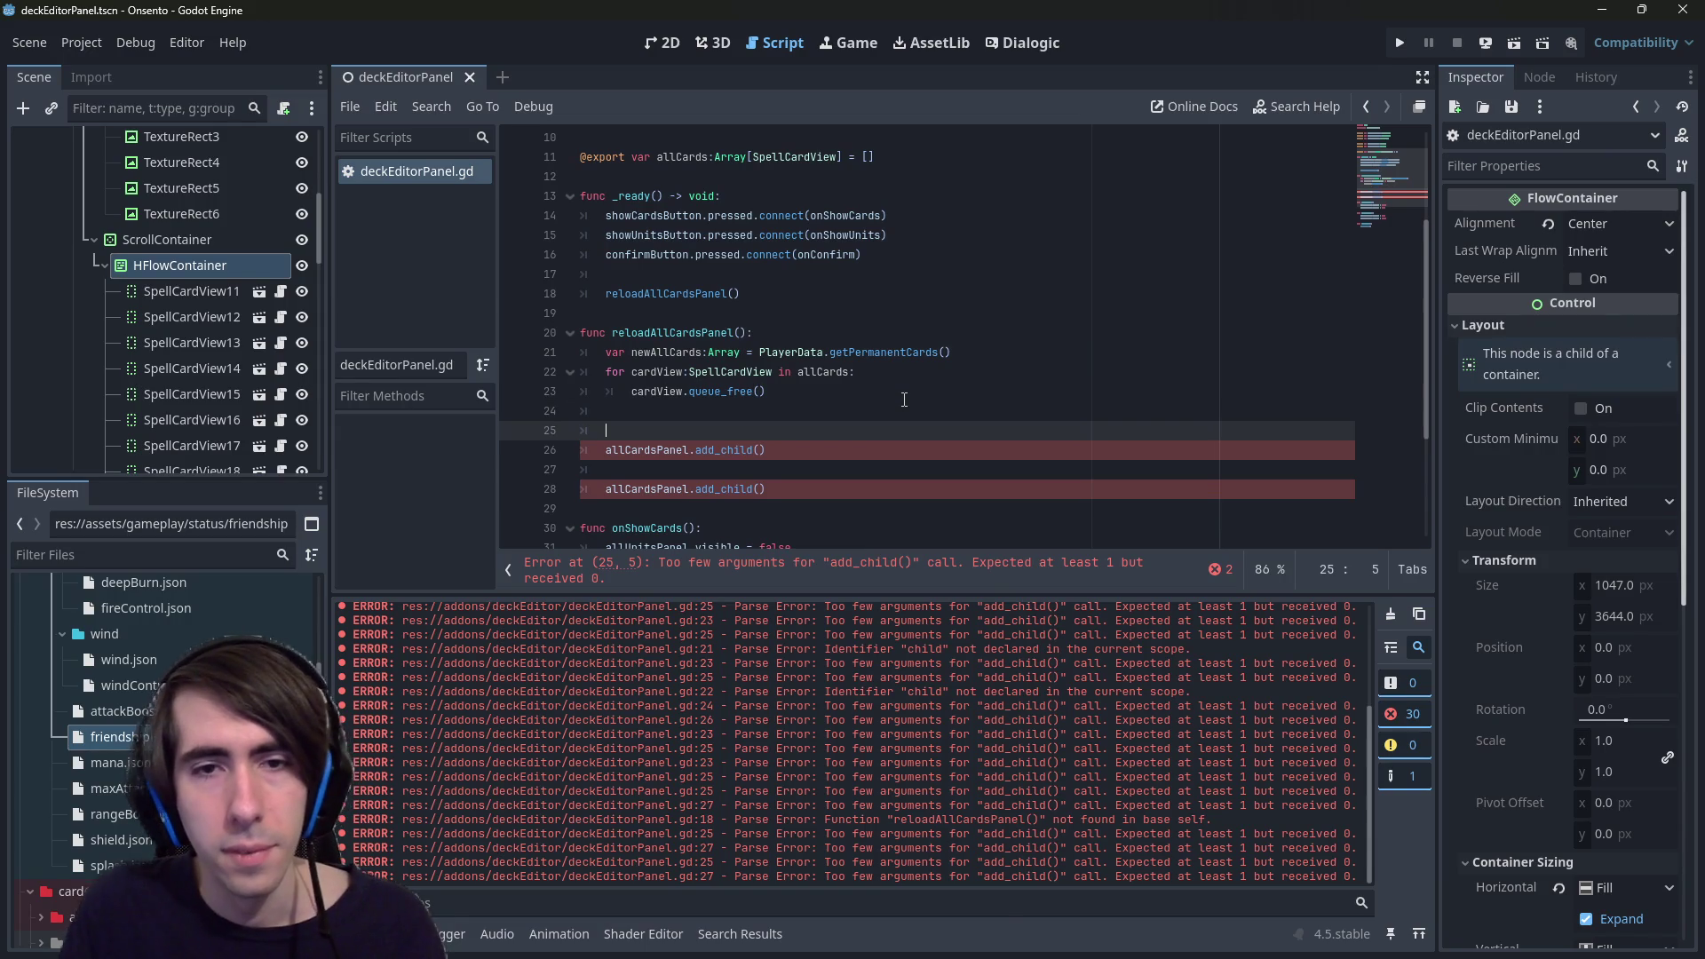
Write a second for loop, copied from the first, iterating over newAllCards, and save
text(or)
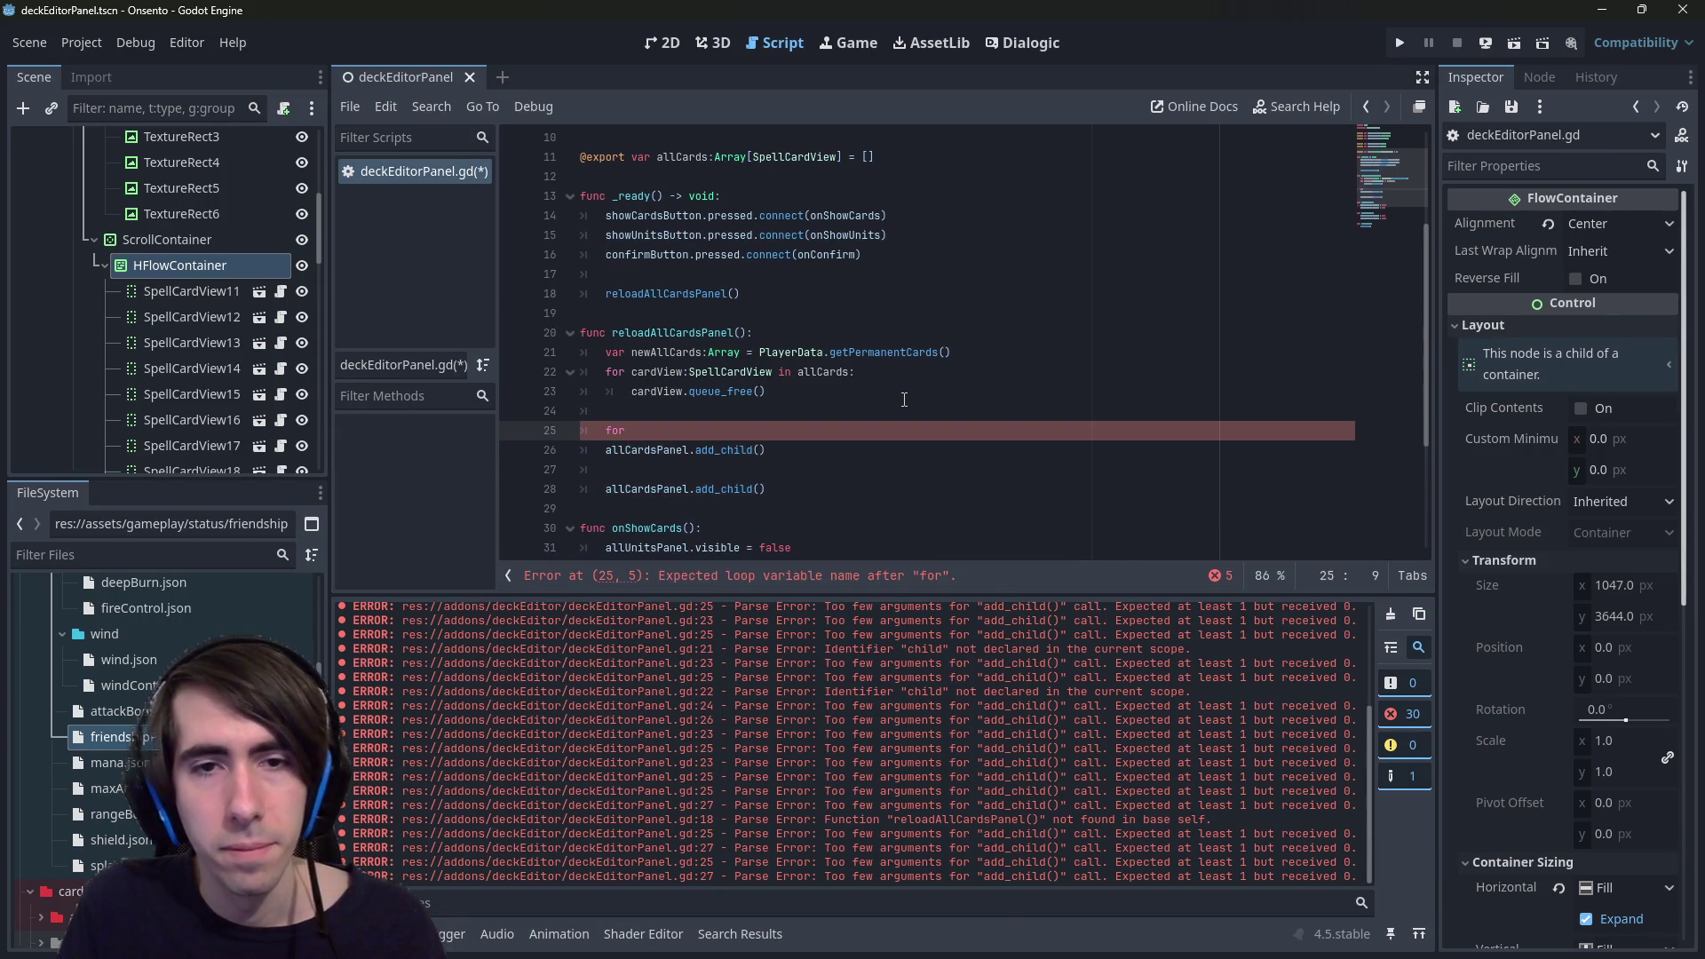
drag(900, 380, 631, 371)
key(ctrl+c)
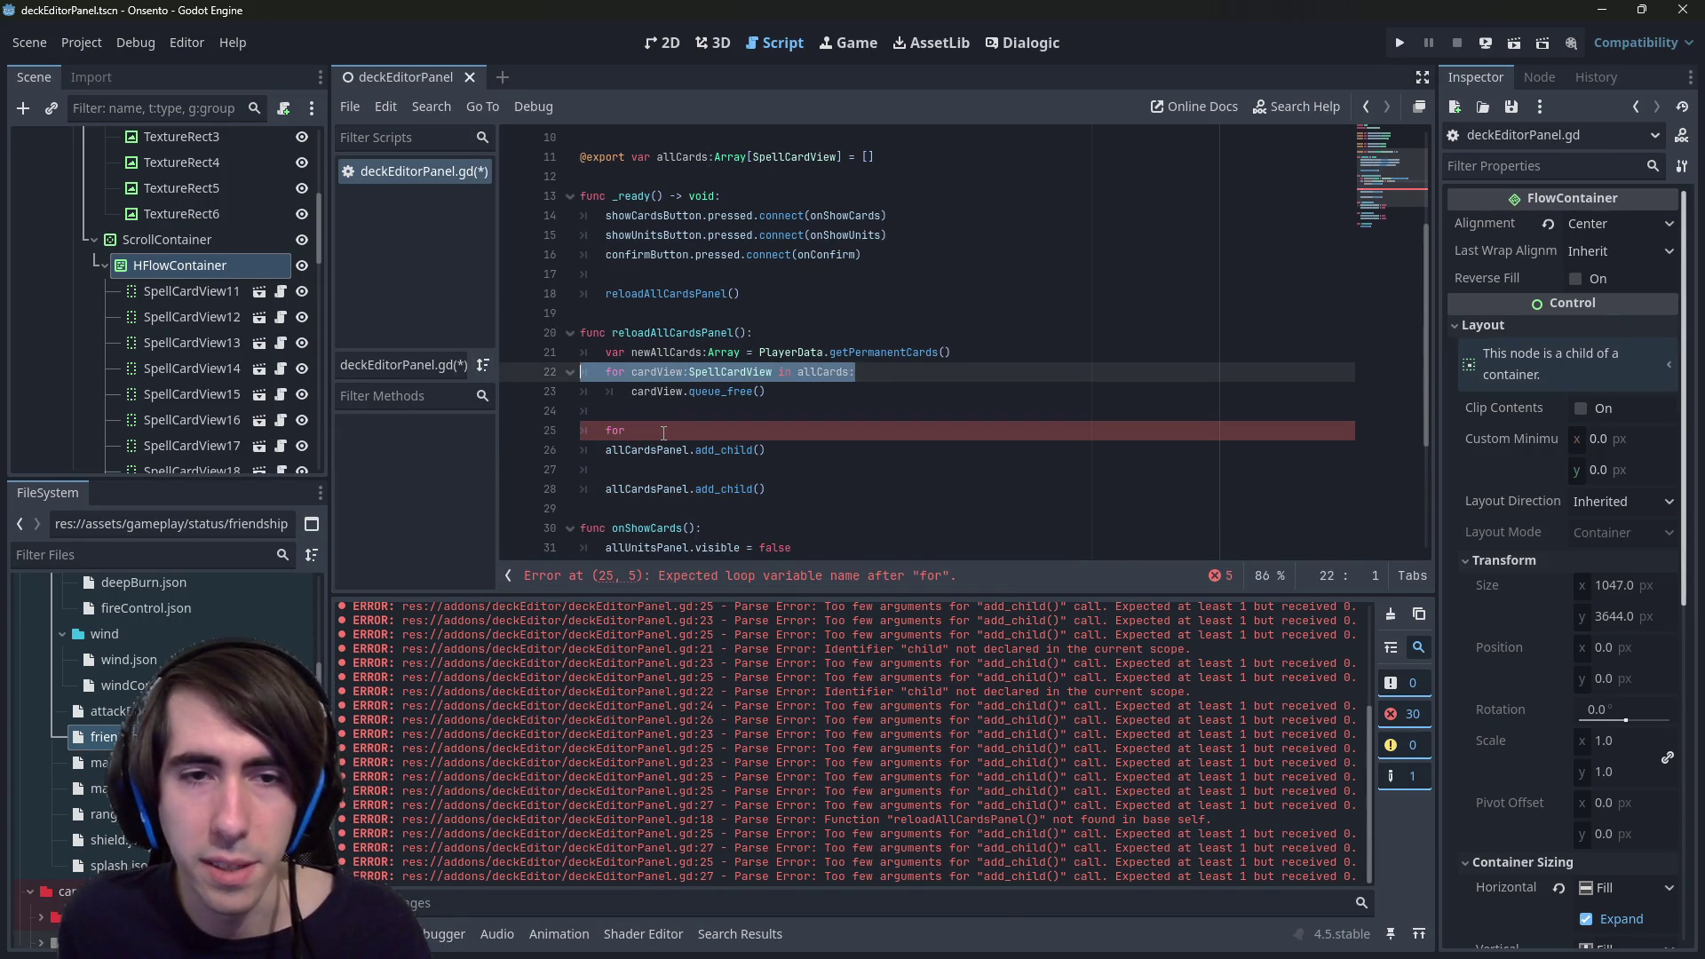
click(639, 430)
key(ctrl+v)
click(670, 353)
double_click(670, 352)
key(ctrl+c)
double_click(824, 430)
key(ctrl+v)
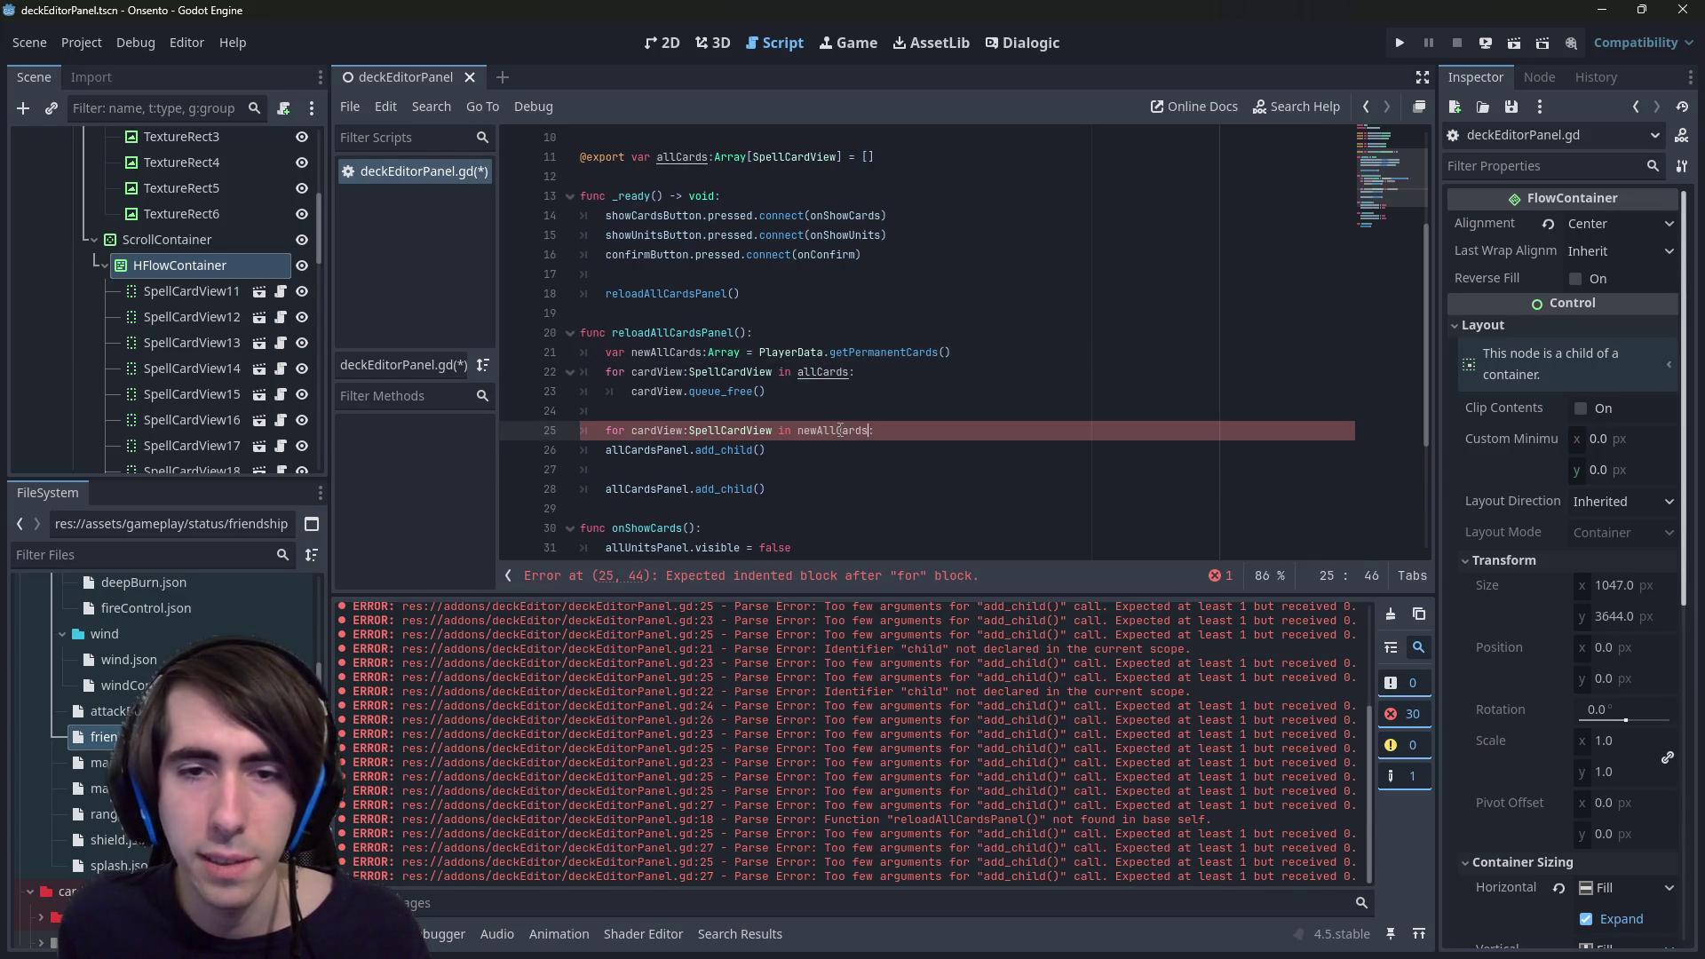
key(ctrl+s)
Indent add_child into the new loop and change its variable to cardData:Dictionary
click(609, 443)
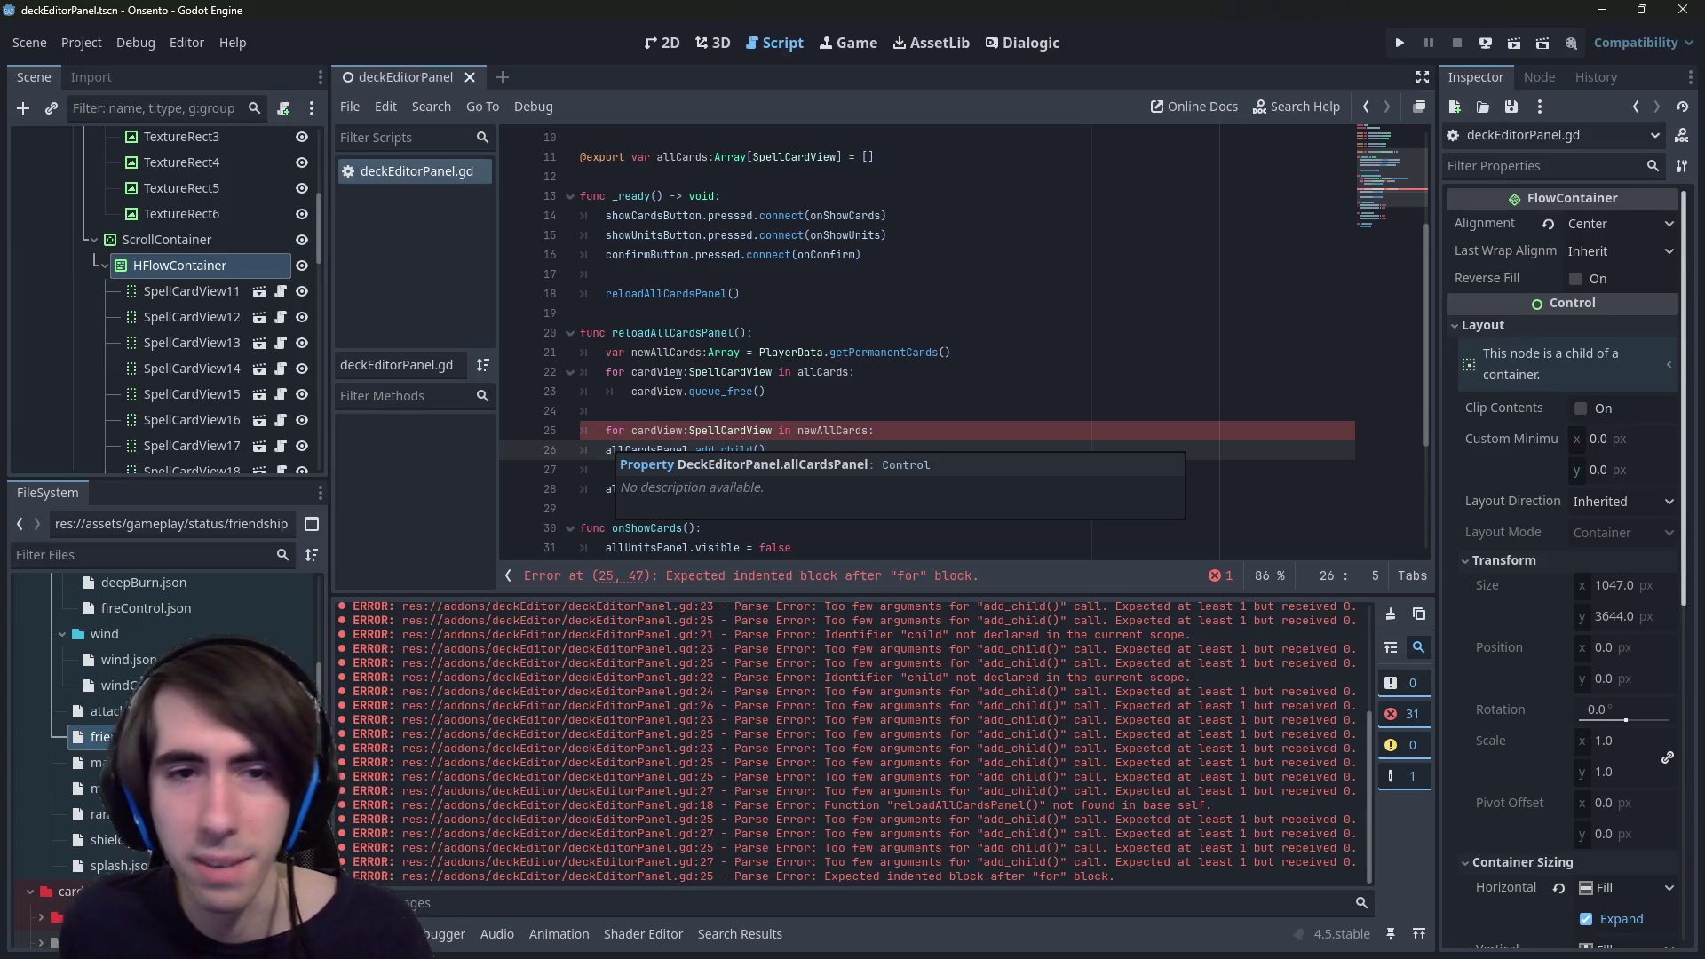
key(Tab)
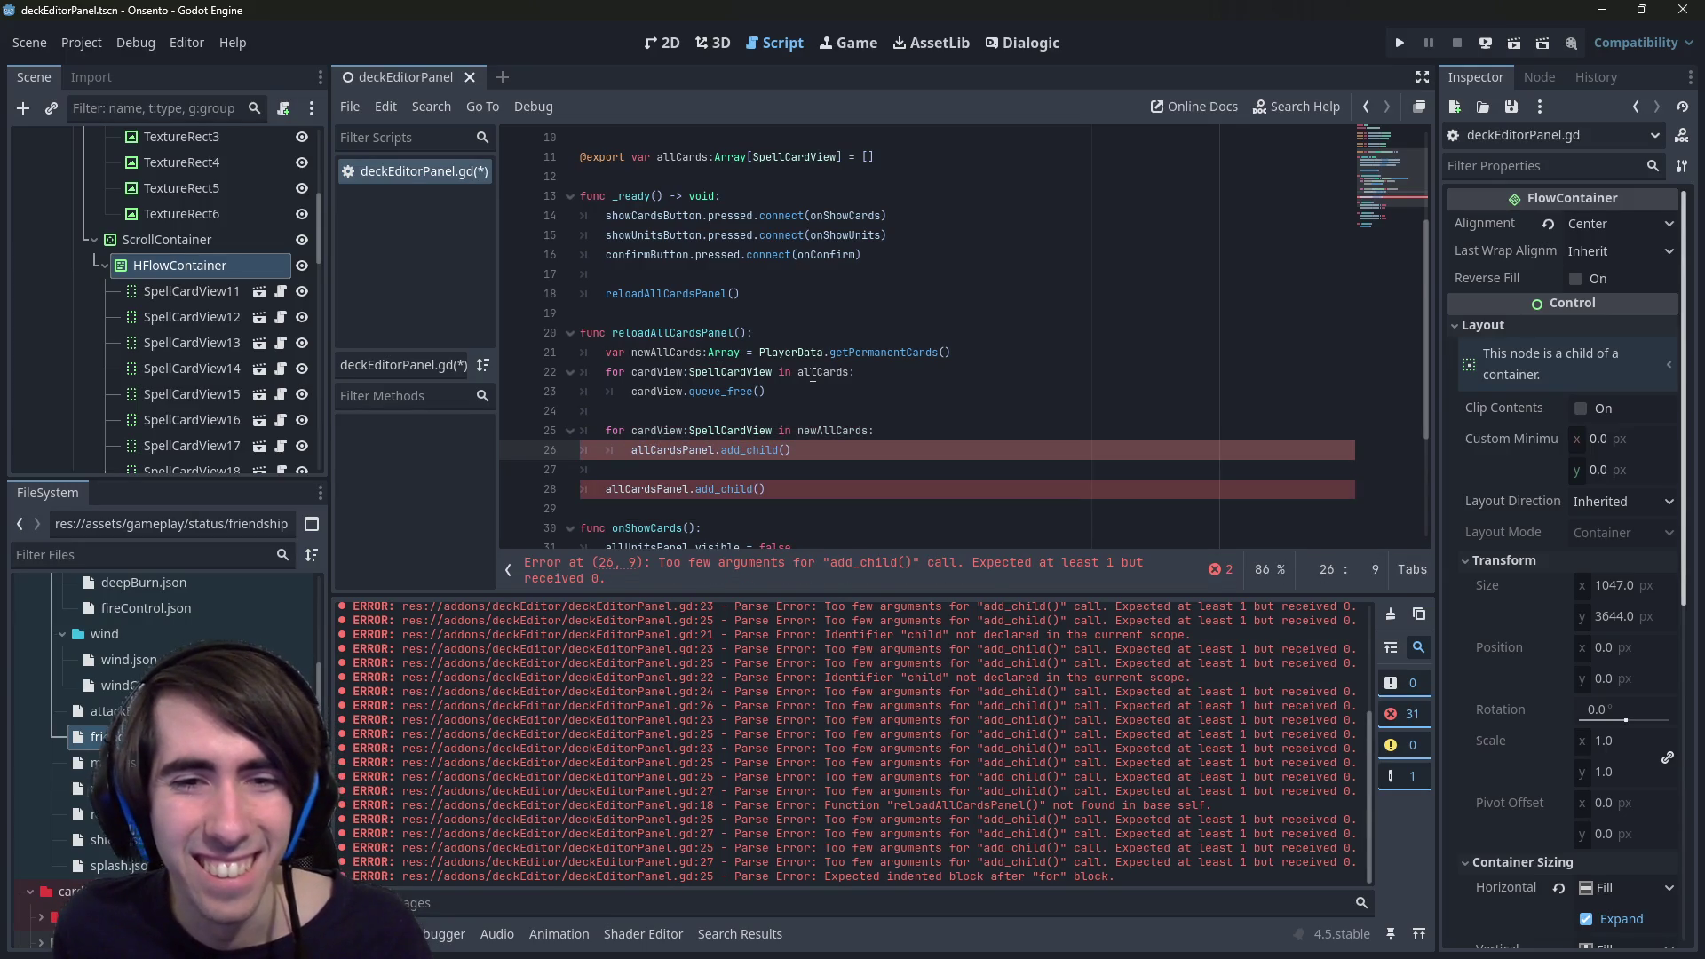
key(Return)
double_click(702, 431)
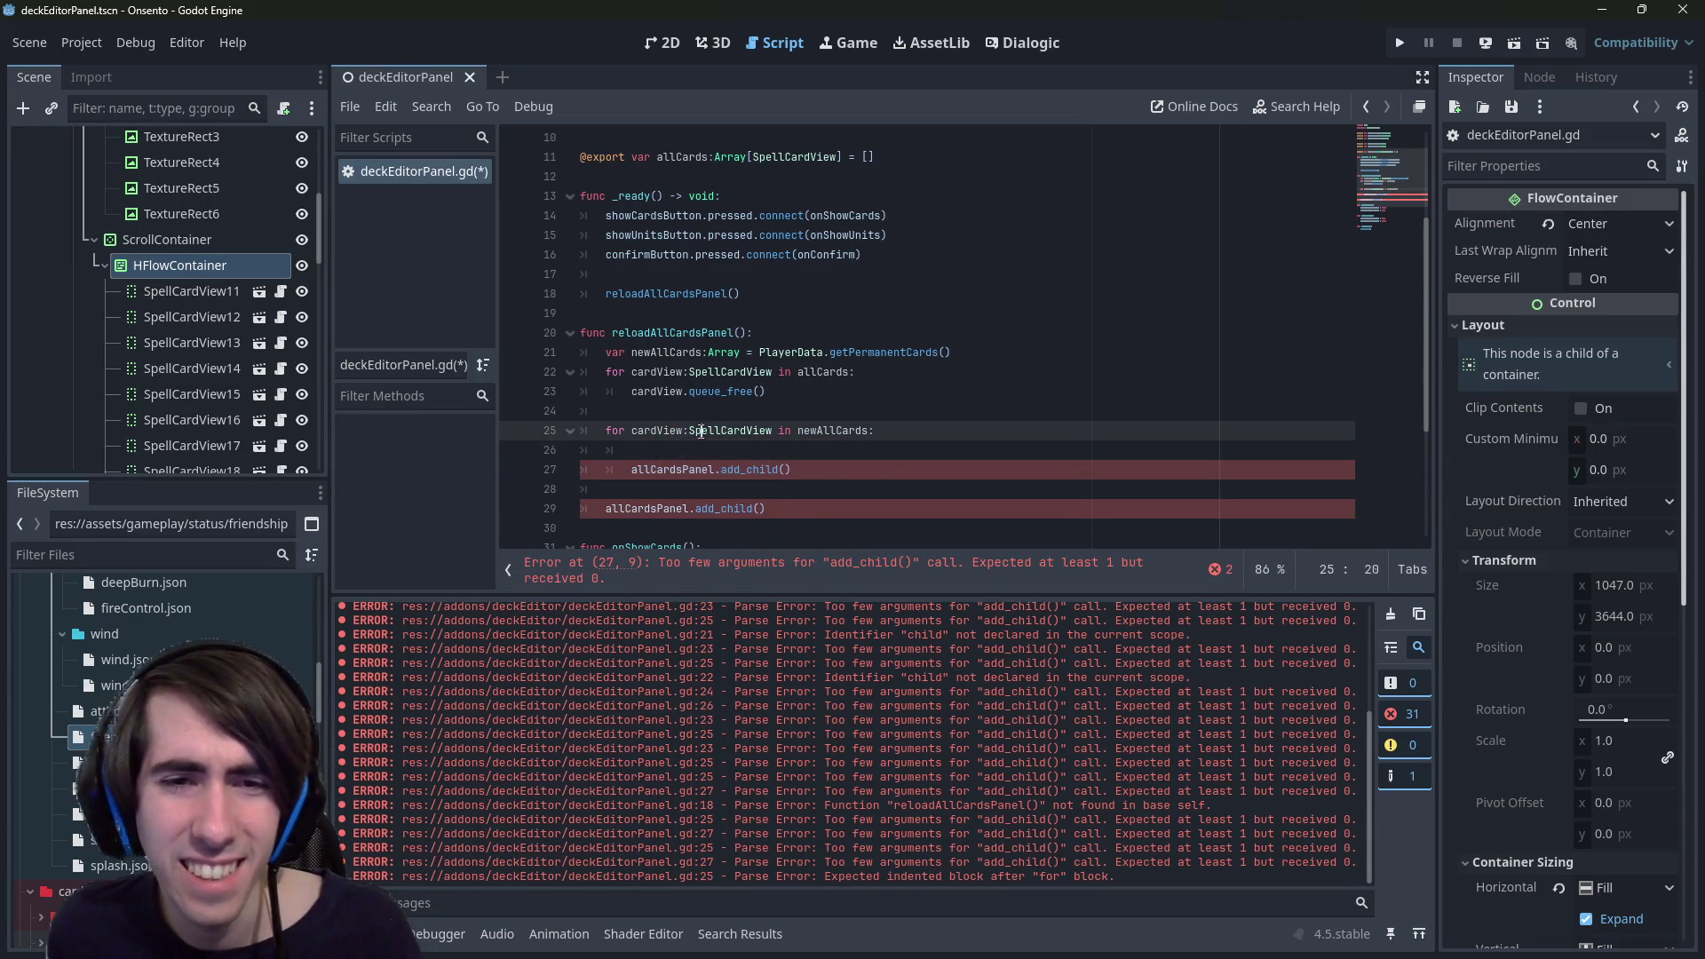
text(Dictiona)
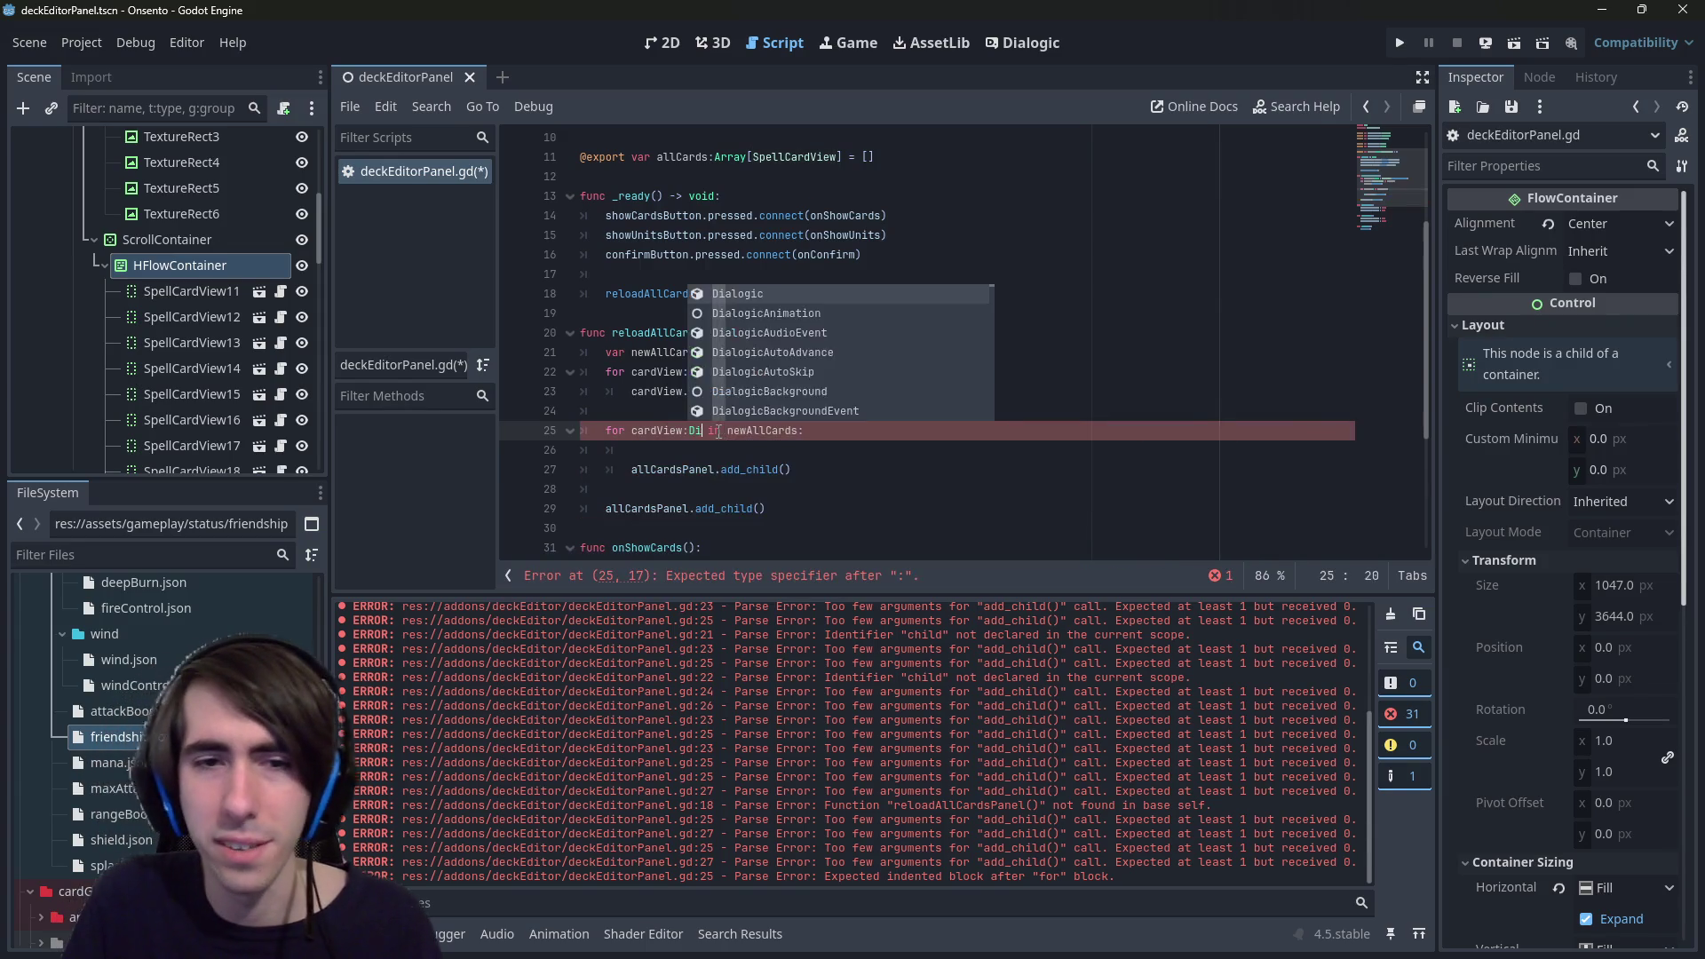
key(Return)
key(ctrl+Left)
key(Left)
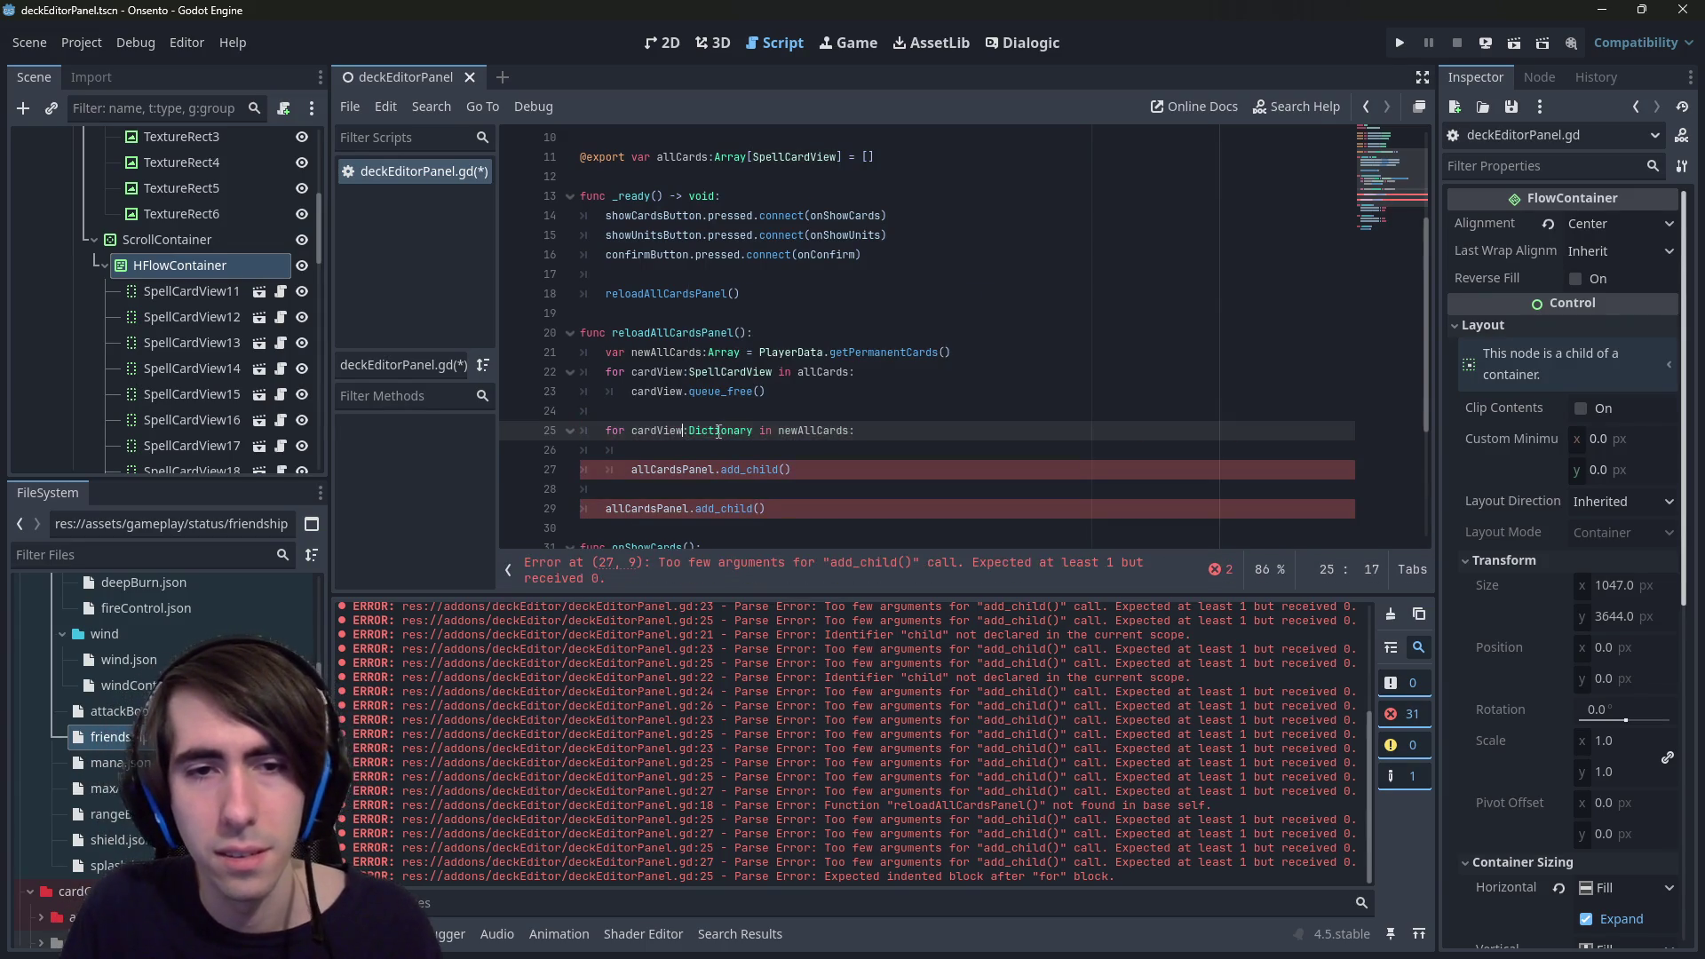
key(BackSpace)
key(BackSpace)
key(BackSpace)
key(BackSpace)
text(Data)
key(Escape)
key(Down)
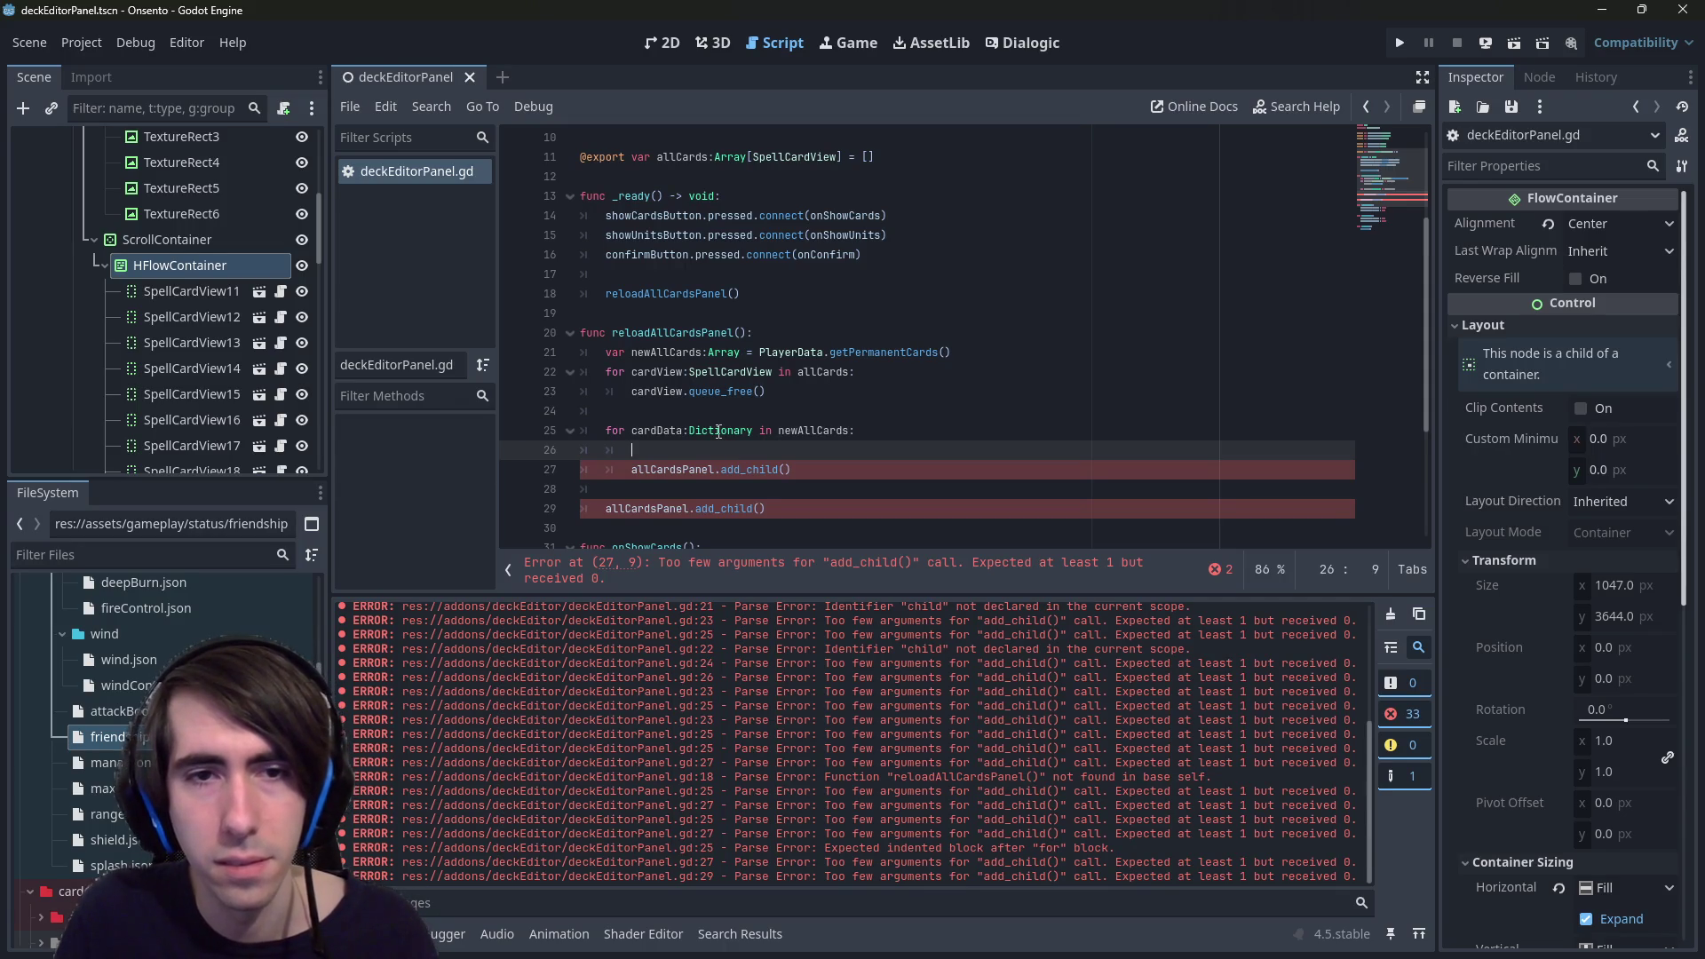
key(Up)
key(Up)
key(Up)
key(Down)
key(Down)
key(Down)
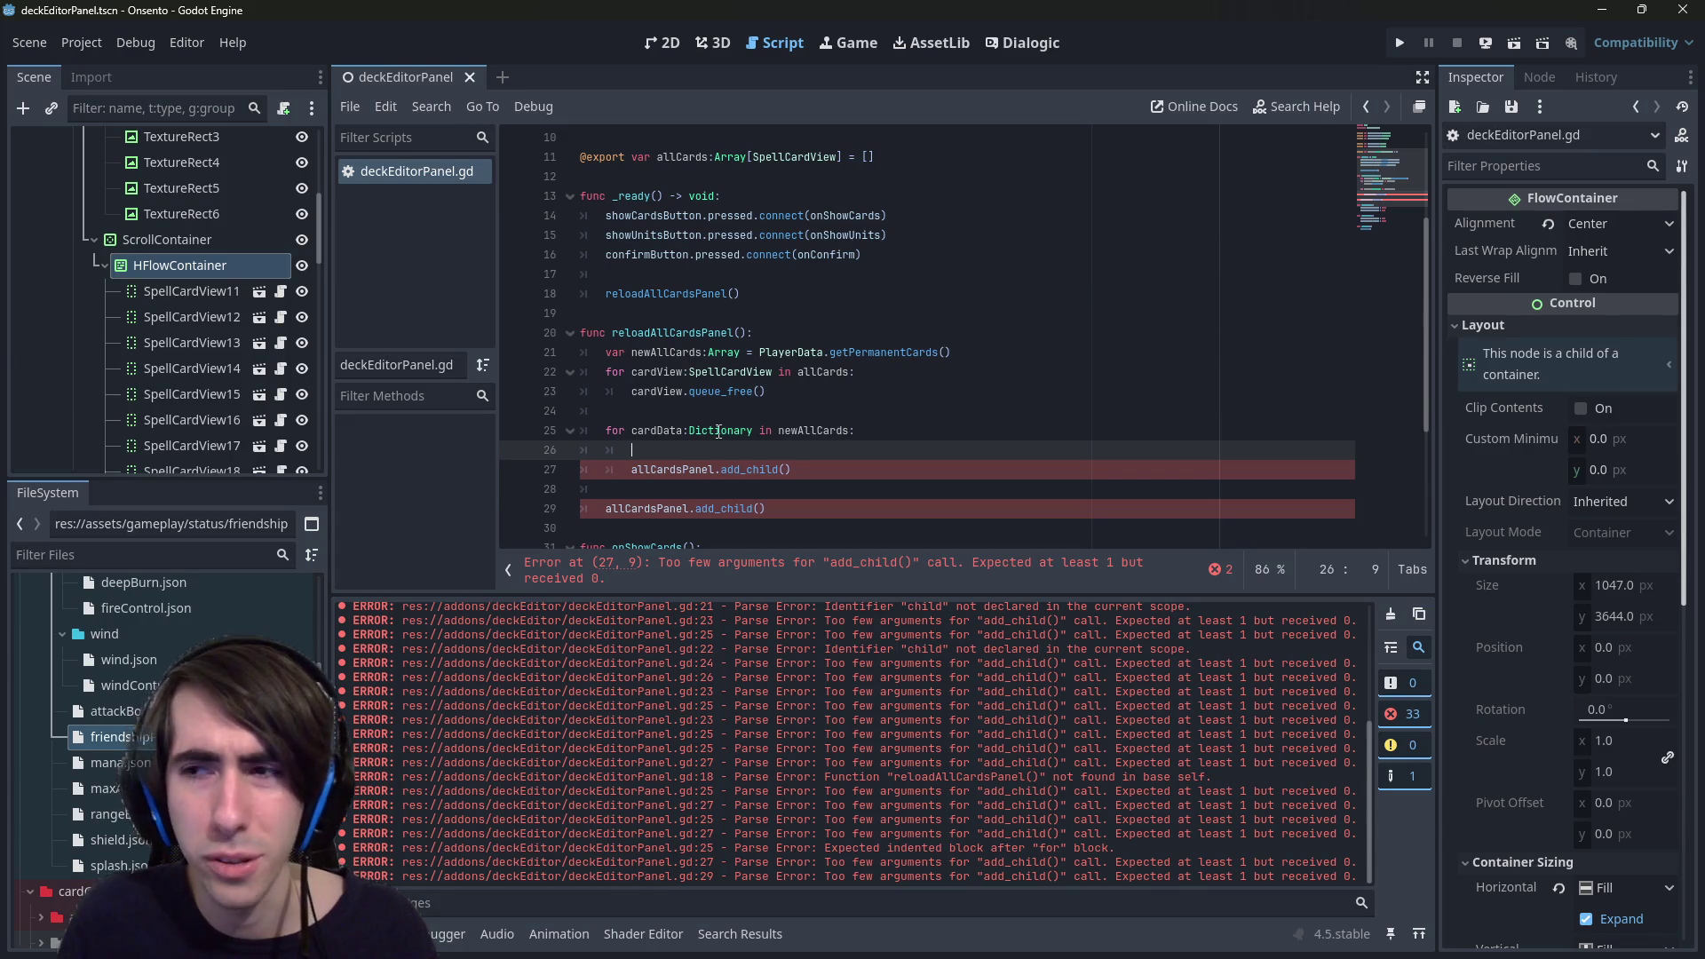
Write 'var cardView:SpellCardView = SpellCardView.new()' in the loop body and save
text(CardView)
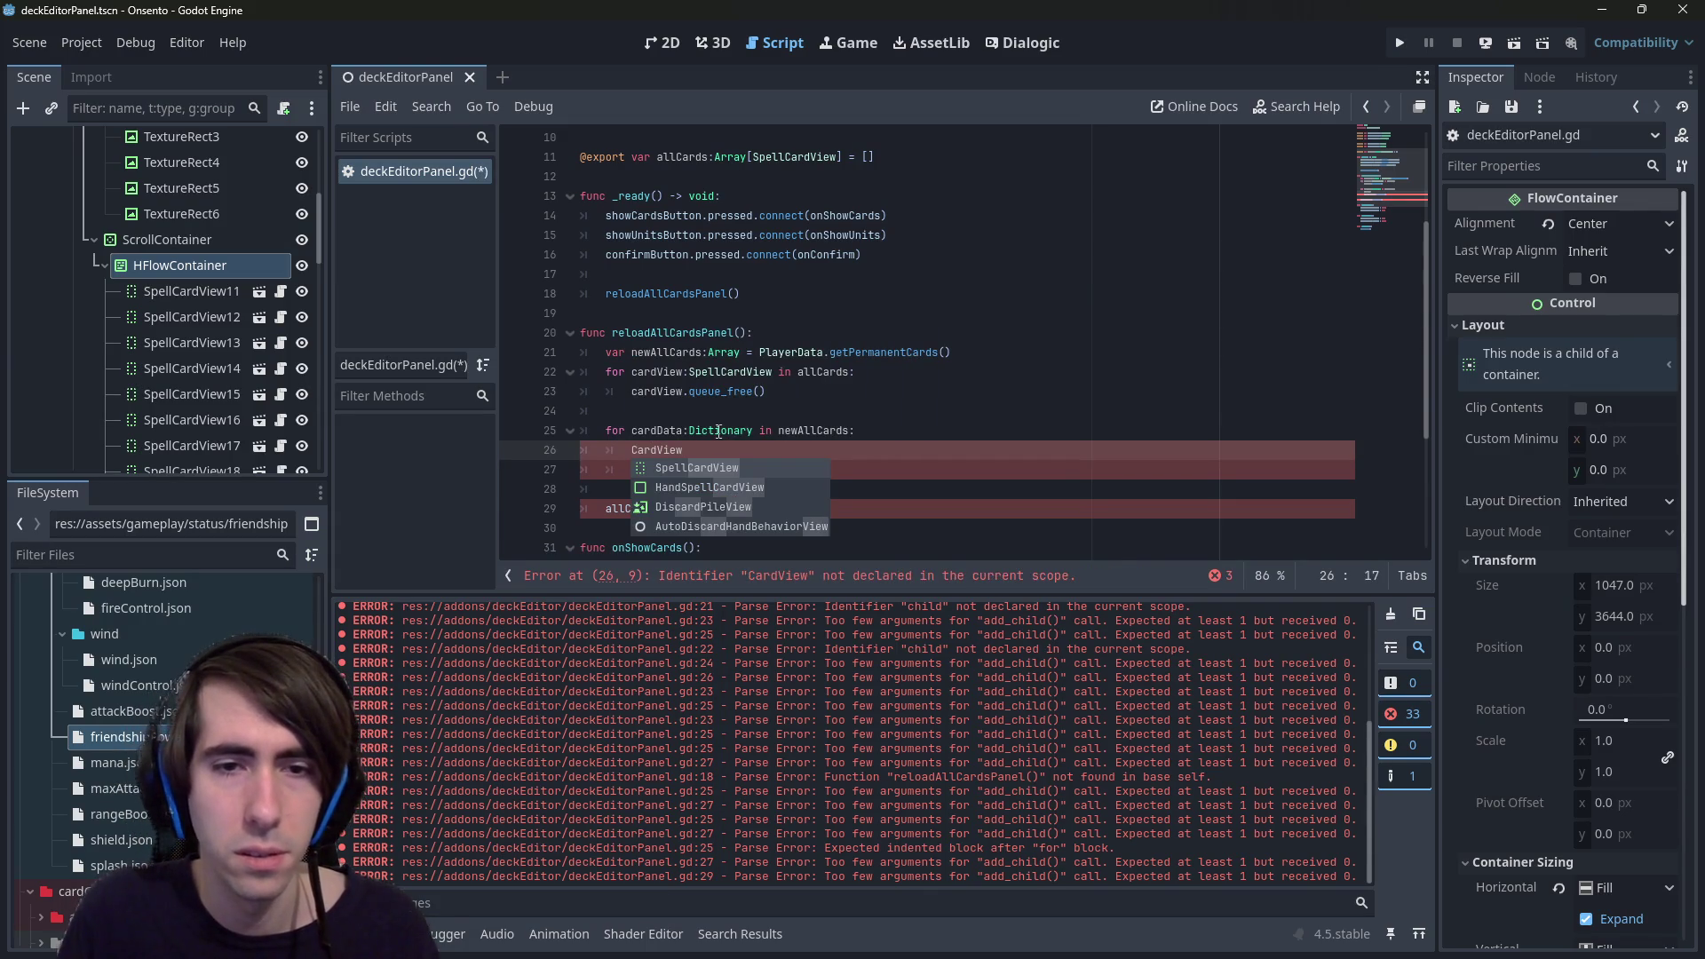
key(Return)
text(.new)
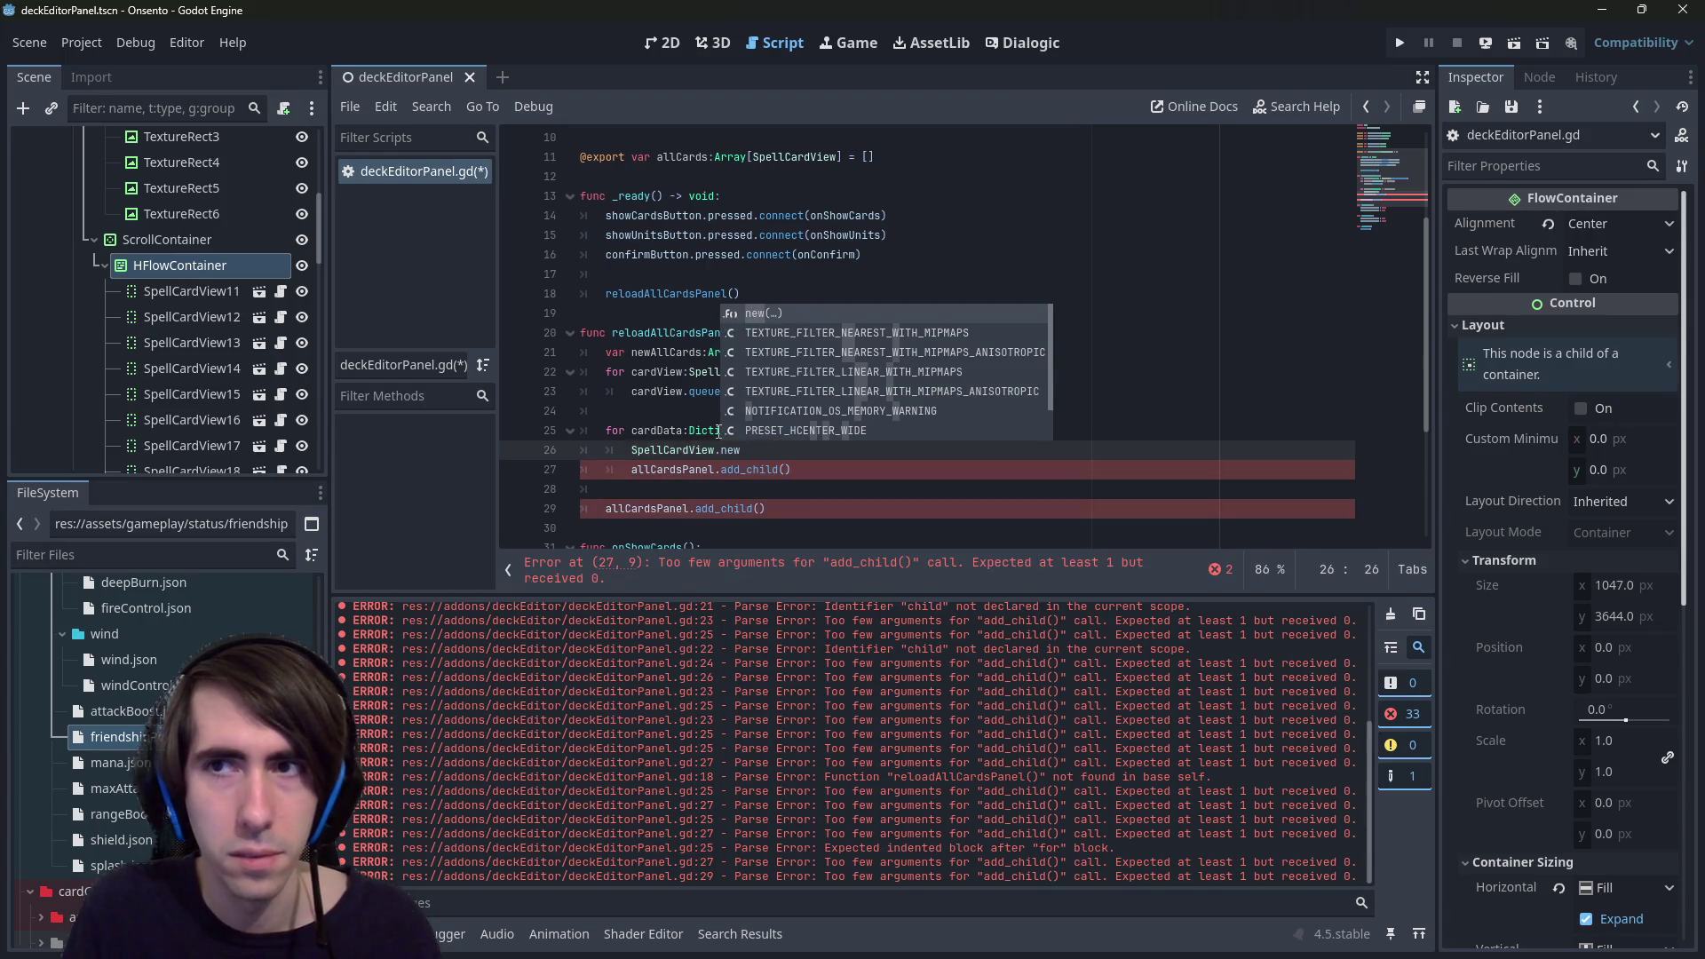
key(Return)
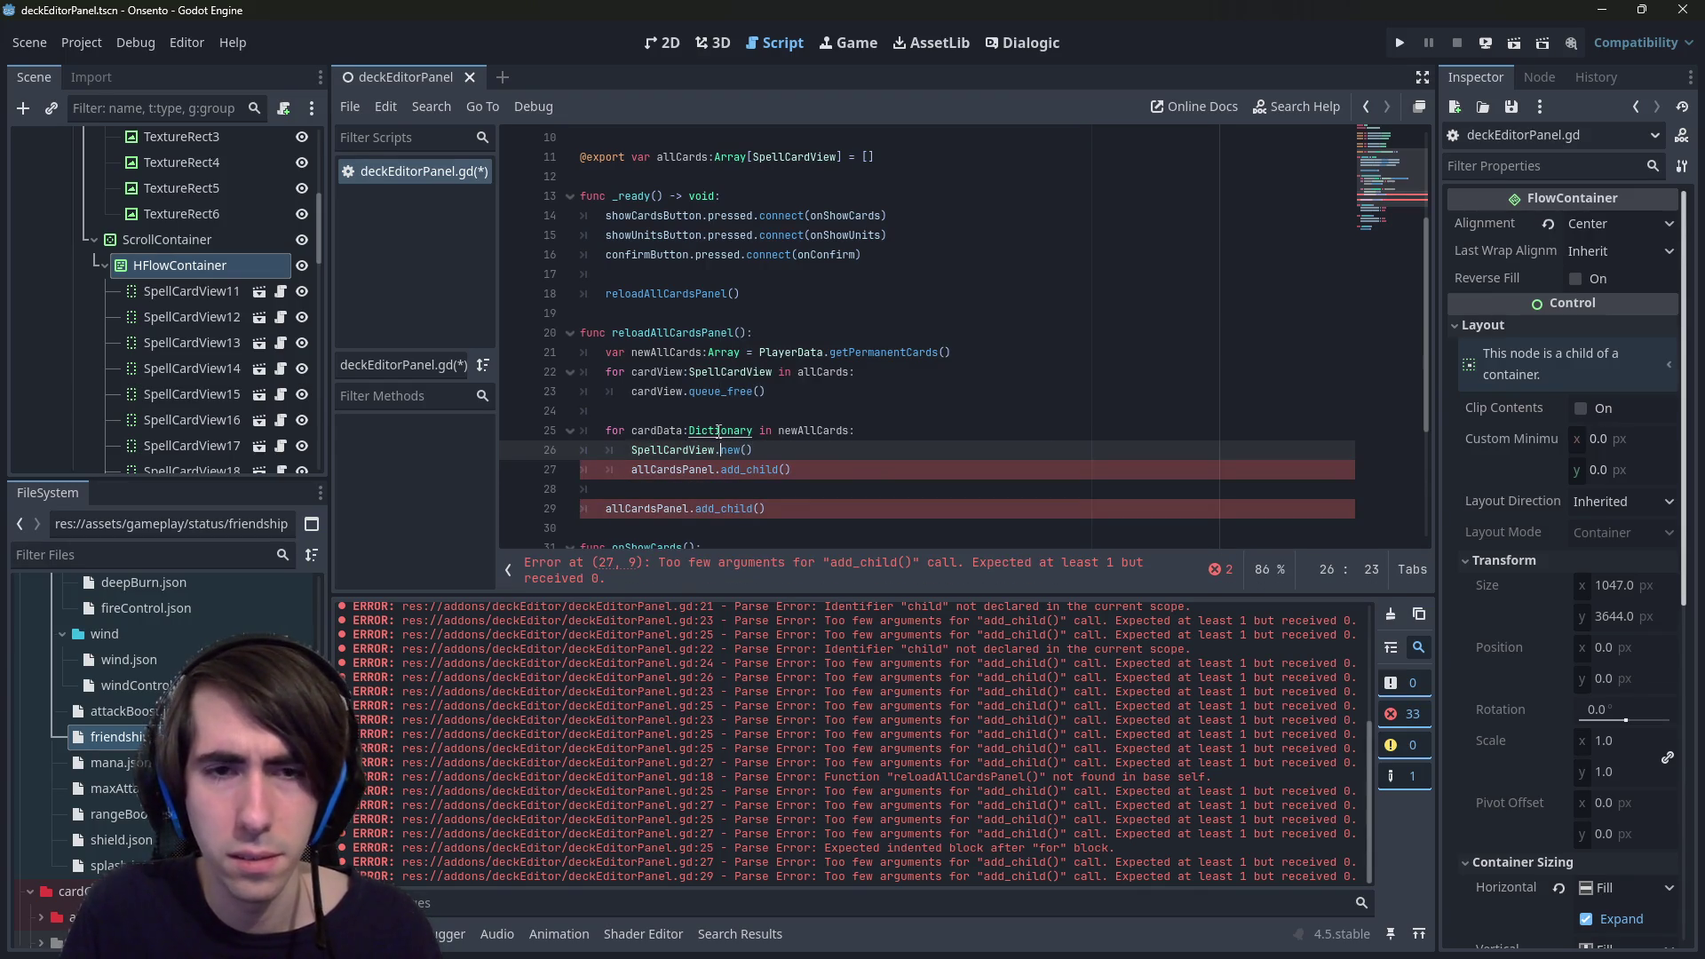
key(Home)
text(var cardView =)
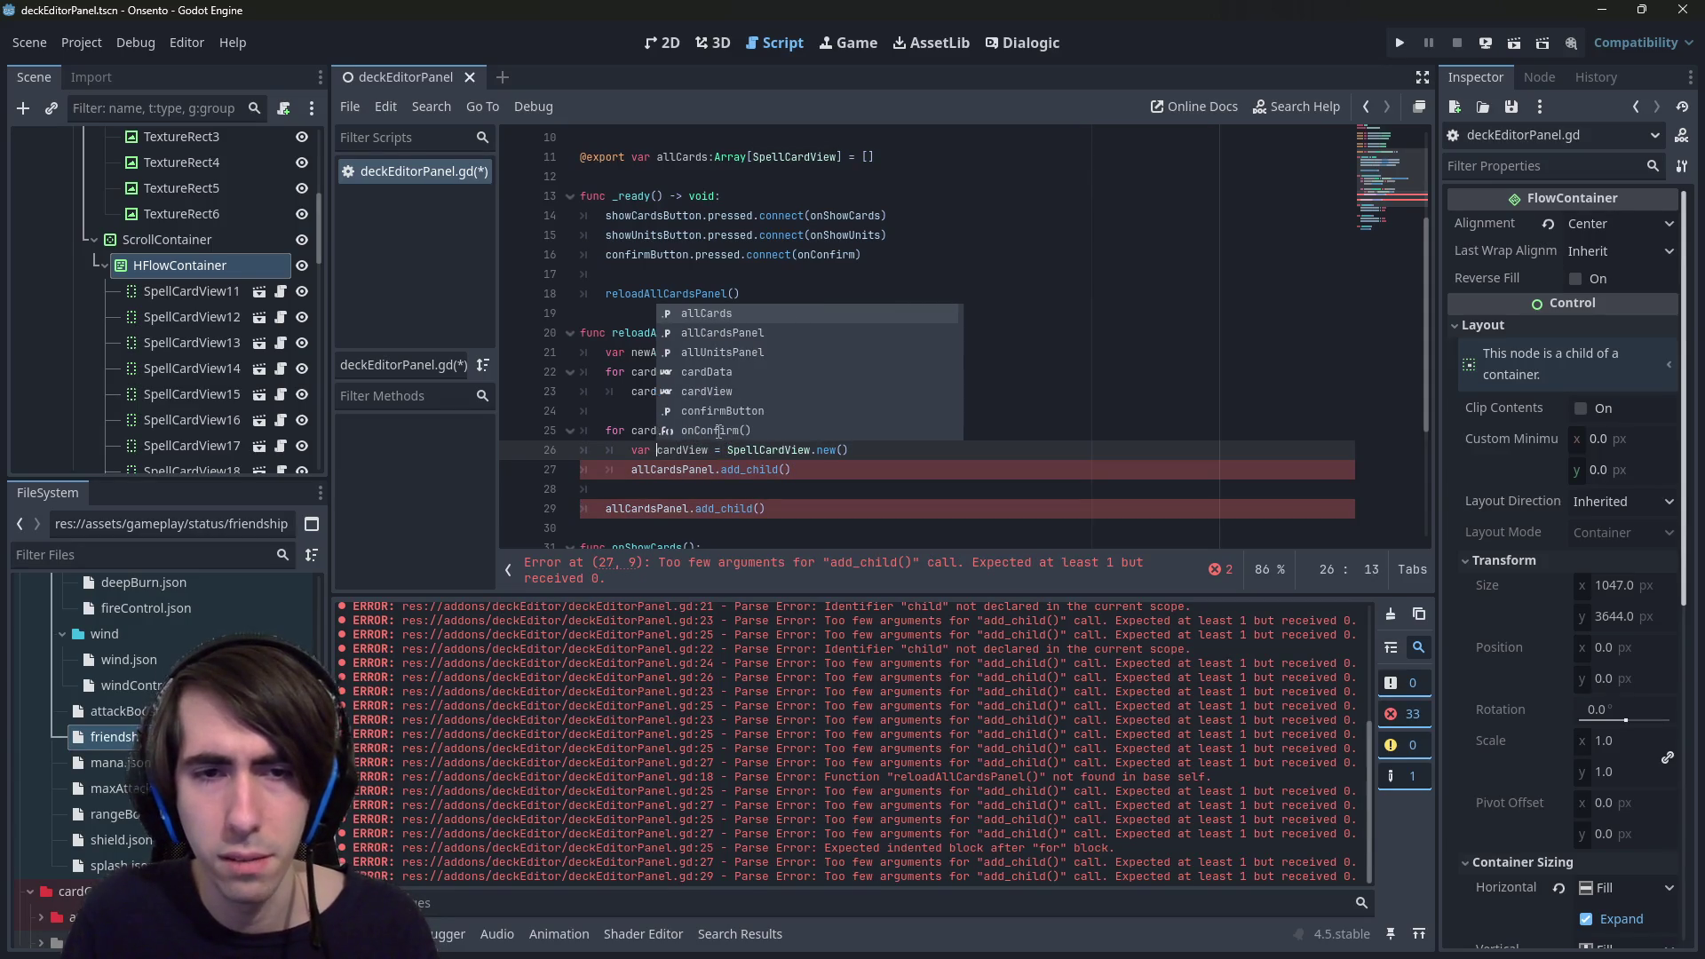
key(Return)
key(ctrl+s)
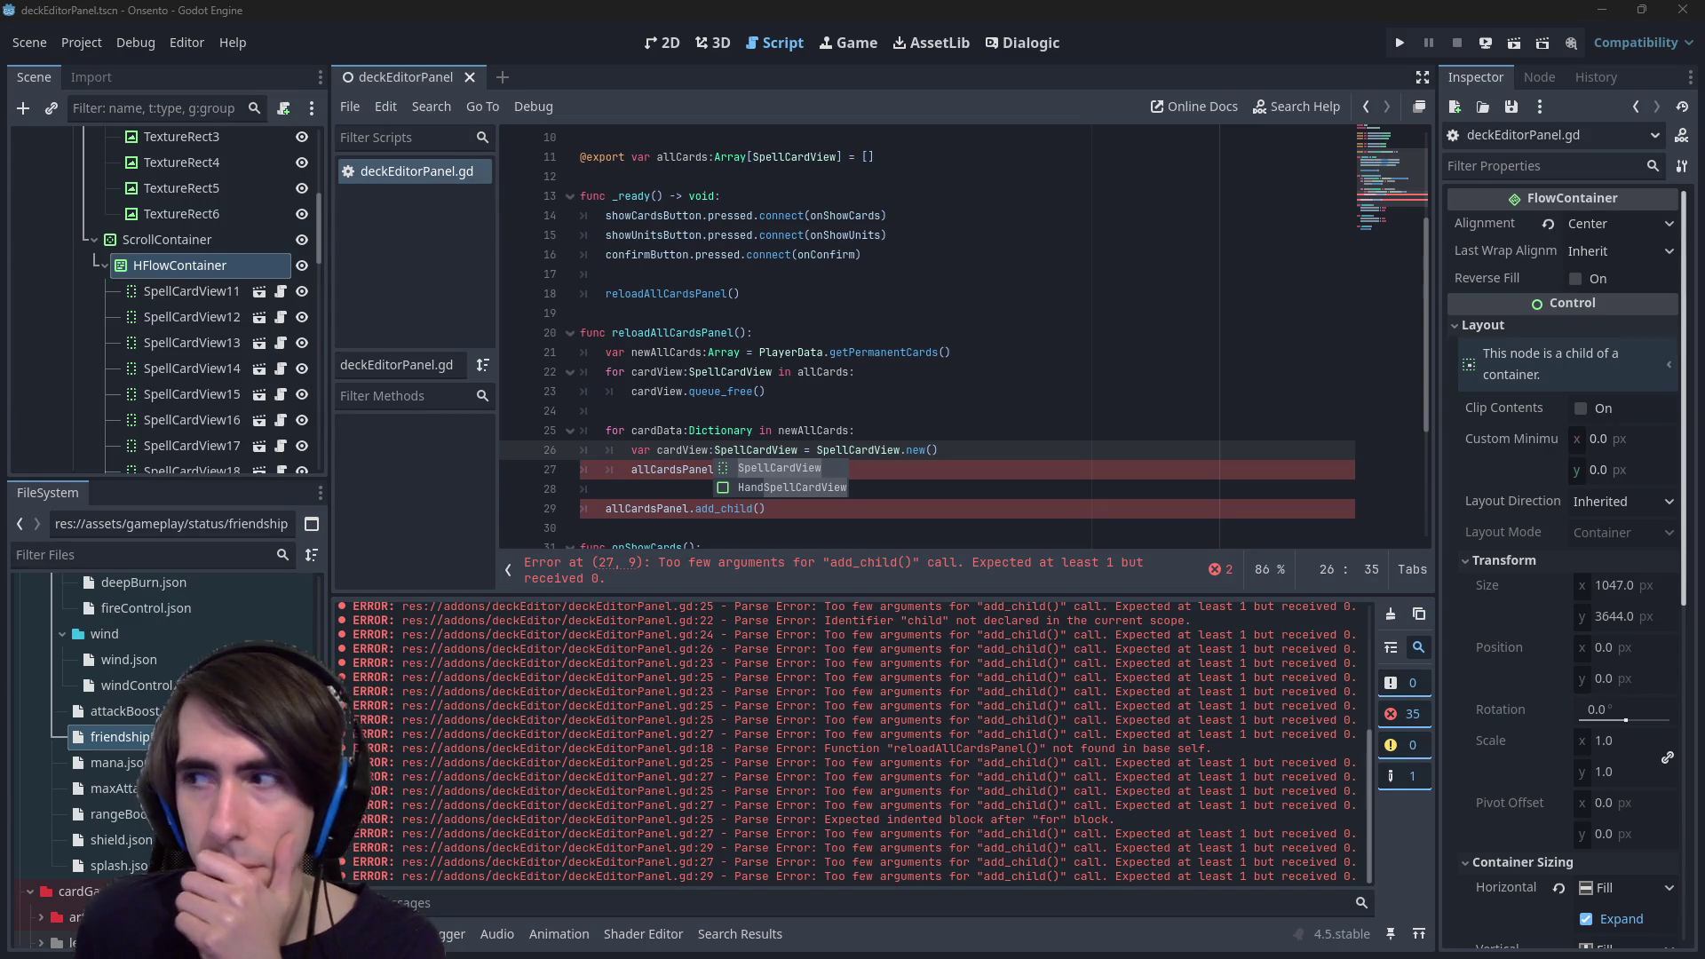
Add a cardView line below the creation line and cut it for moving into add_child
key(alt+Tab)
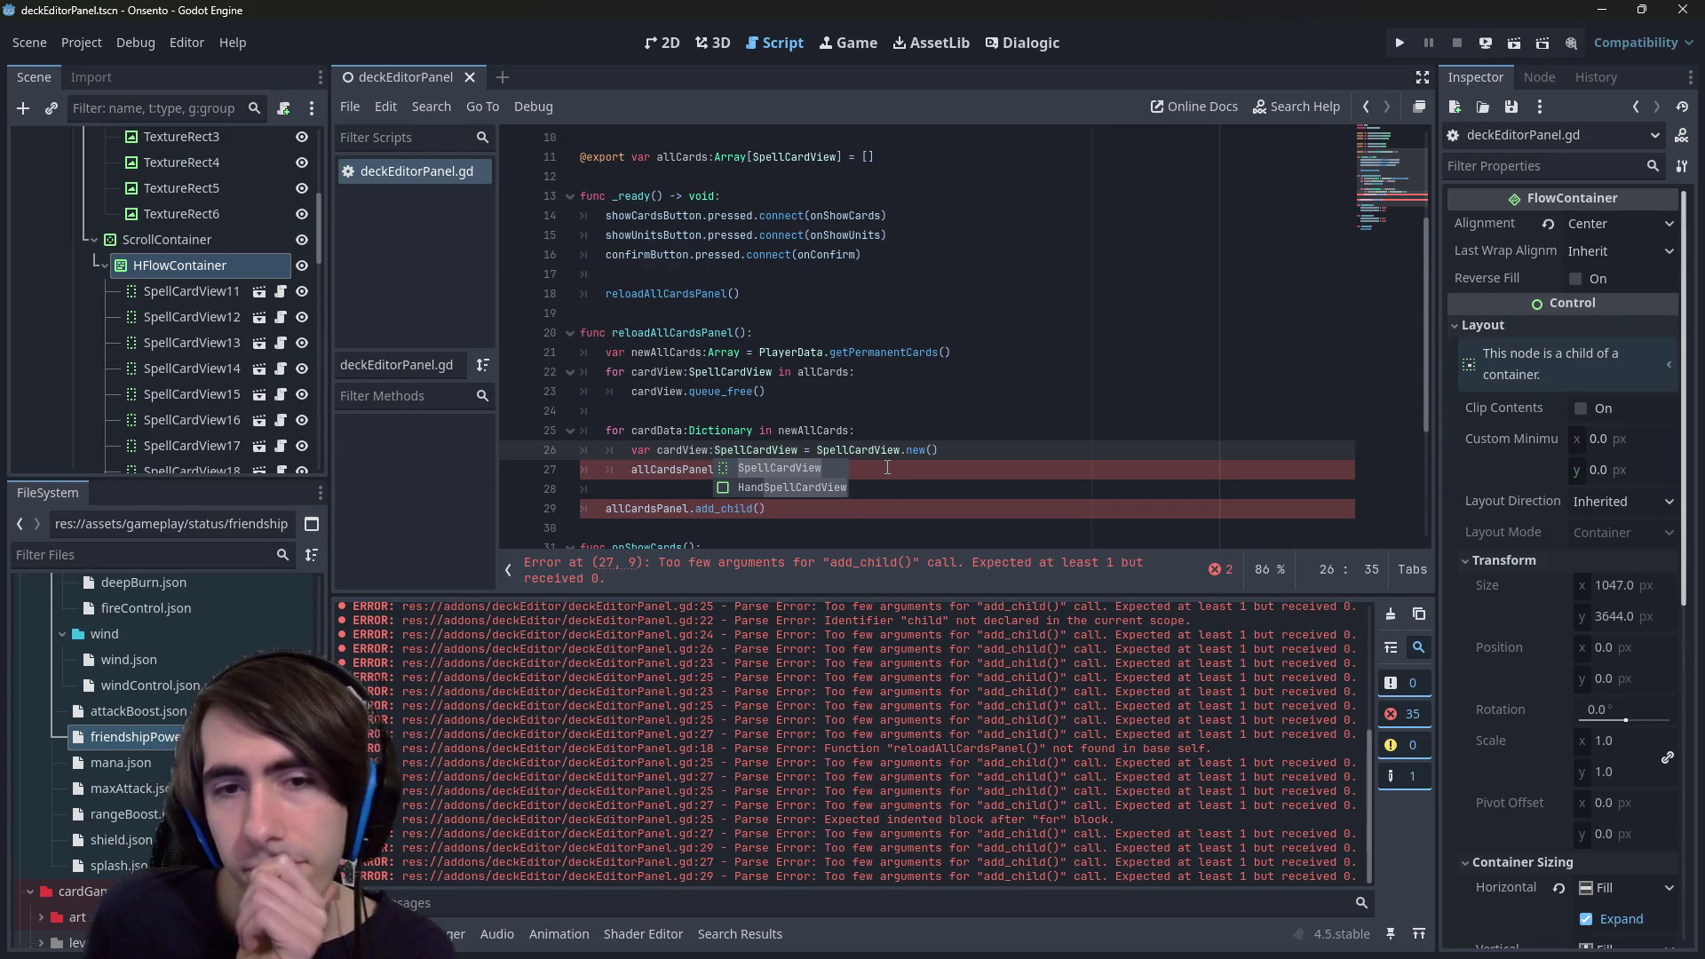
click(666, 450)
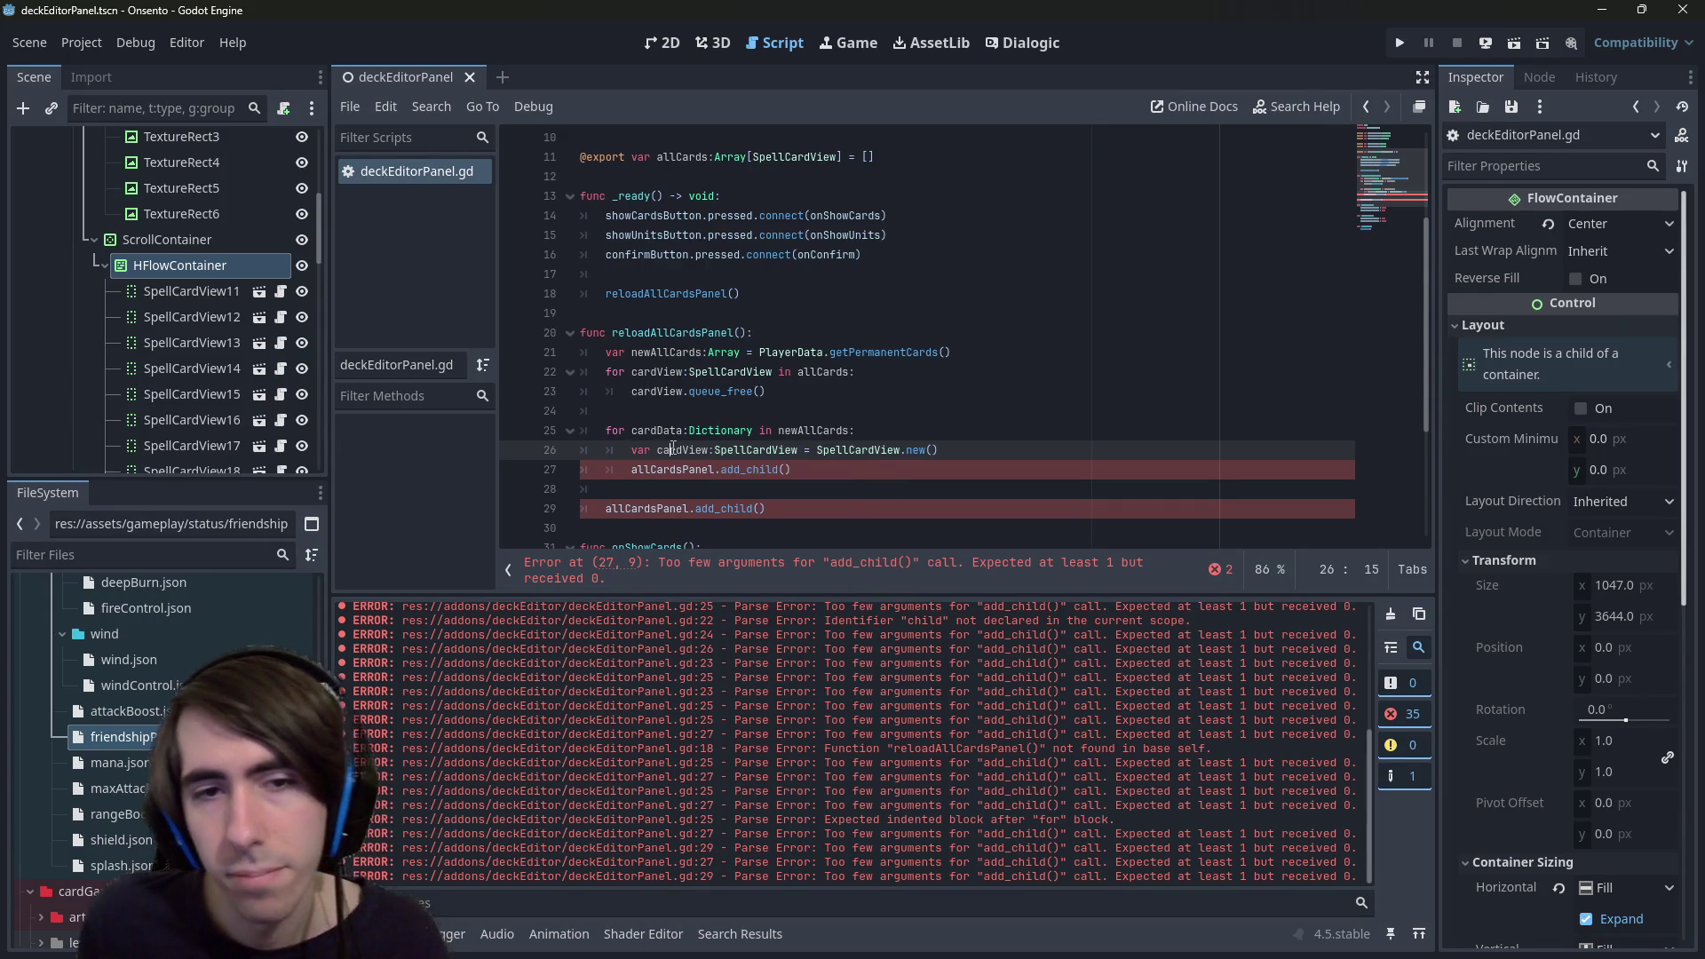
click(976, 449)
key(Return)
text(cardView.)
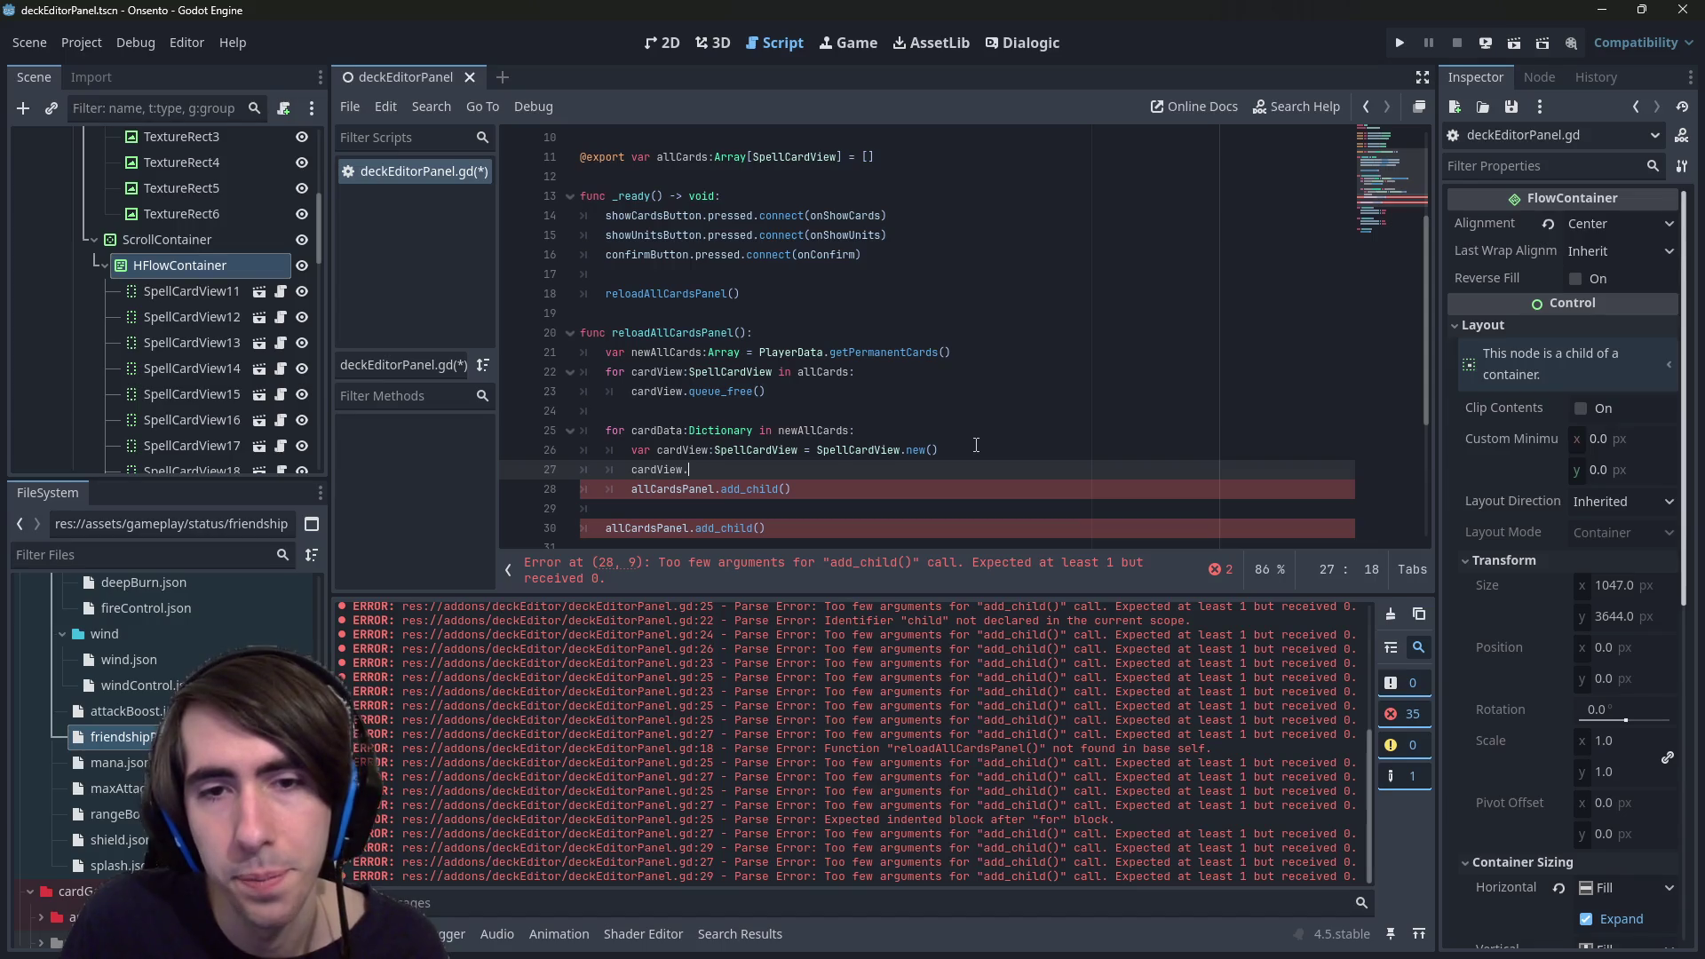
key(BackSpace)
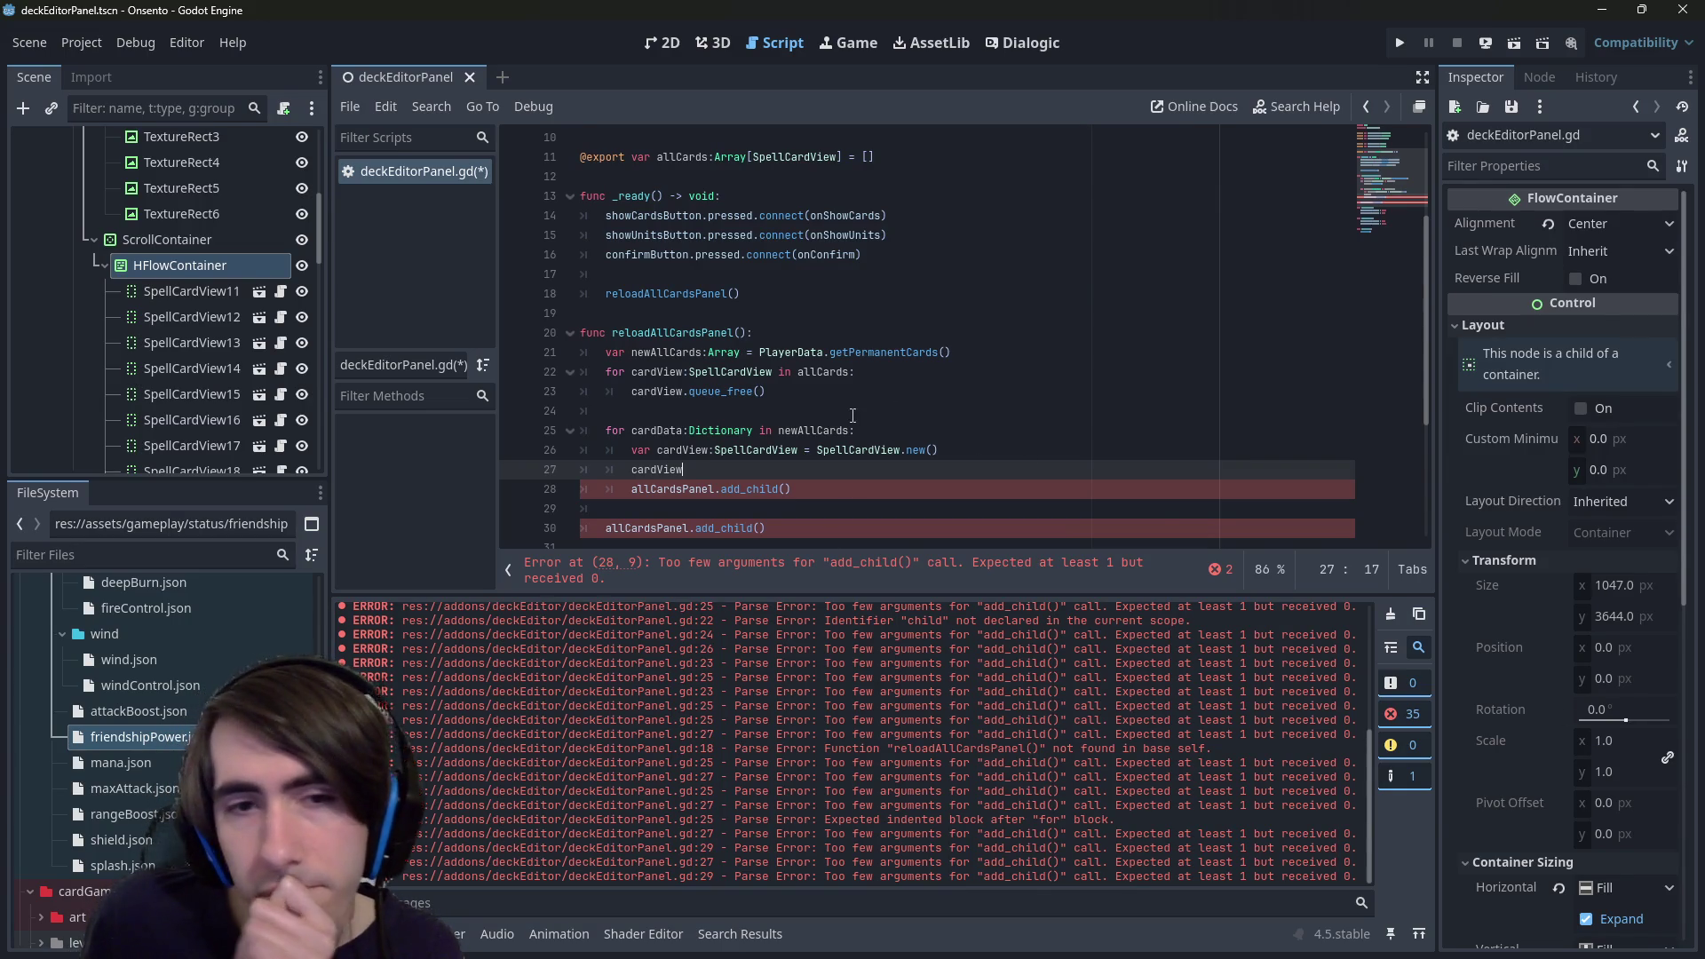
click(807, 482)
click(797, 463)
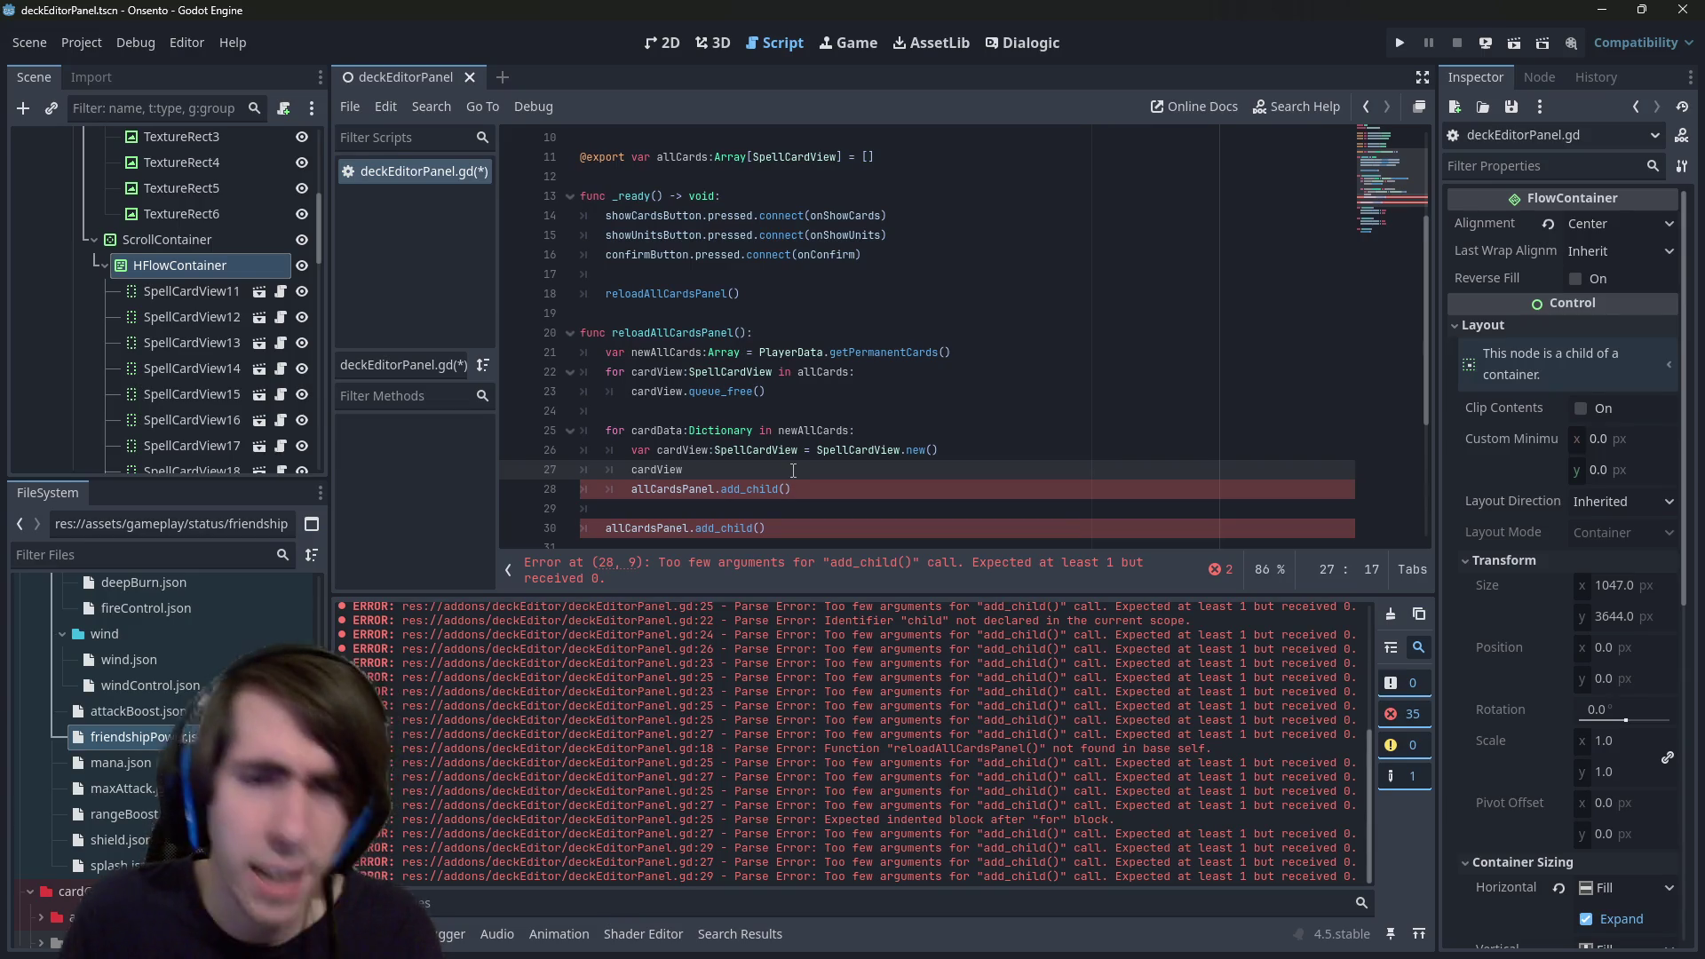
key(shift+Home)
key(ctrl+x)
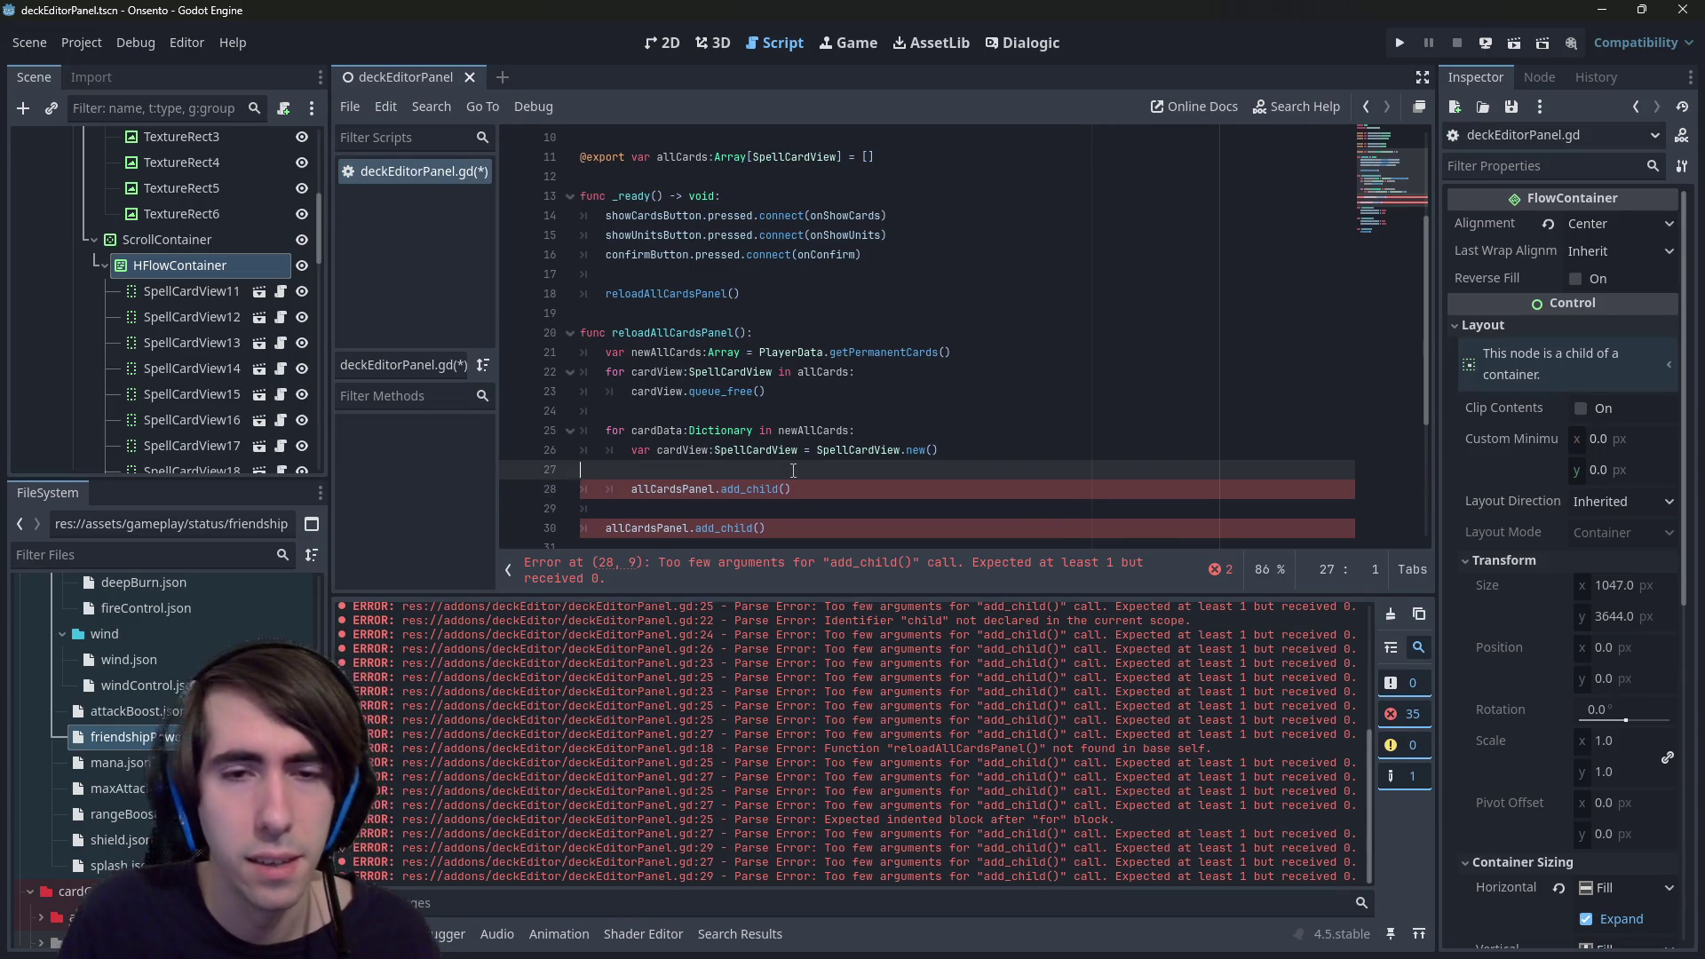
Put cardView inside the add_child call as add_child(cardView)
key(ctrl+shift+k)
key(End)
key(Left)
key(ctrl+v)
Add allCards.push_back(cardView) after the card creation line
scroll(765, 465, up, 1)
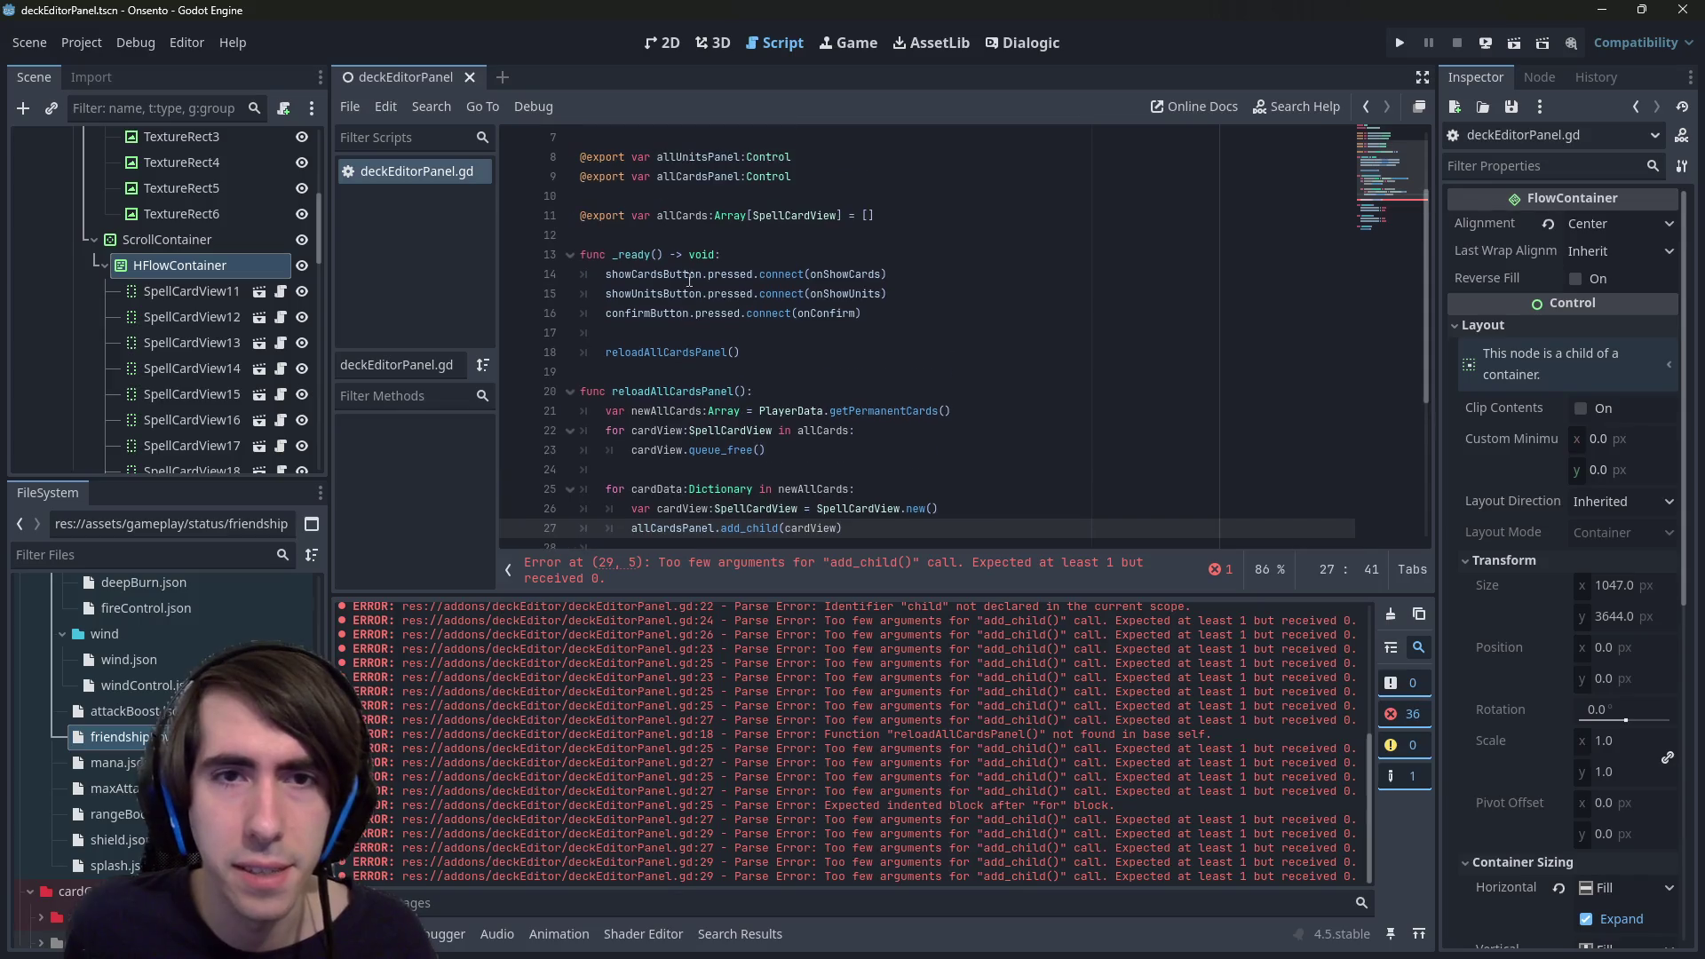
double_click(682, 215)
click(966, 516)
key(Return)
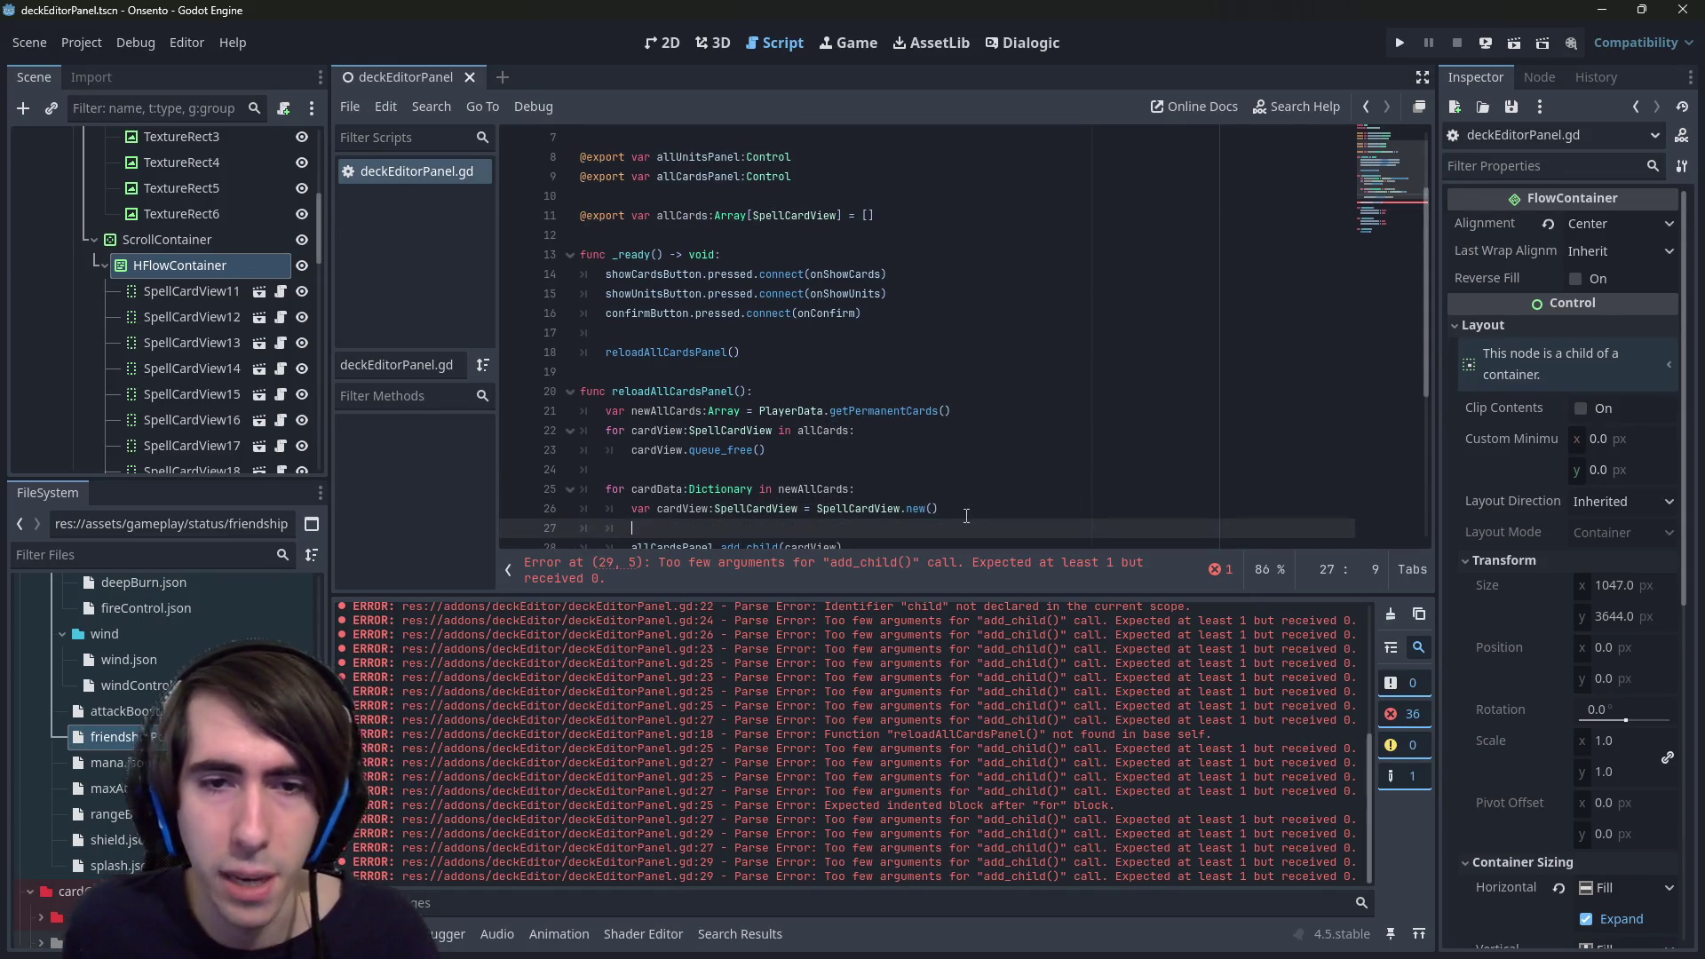
text(allCards.push)
key(Return)
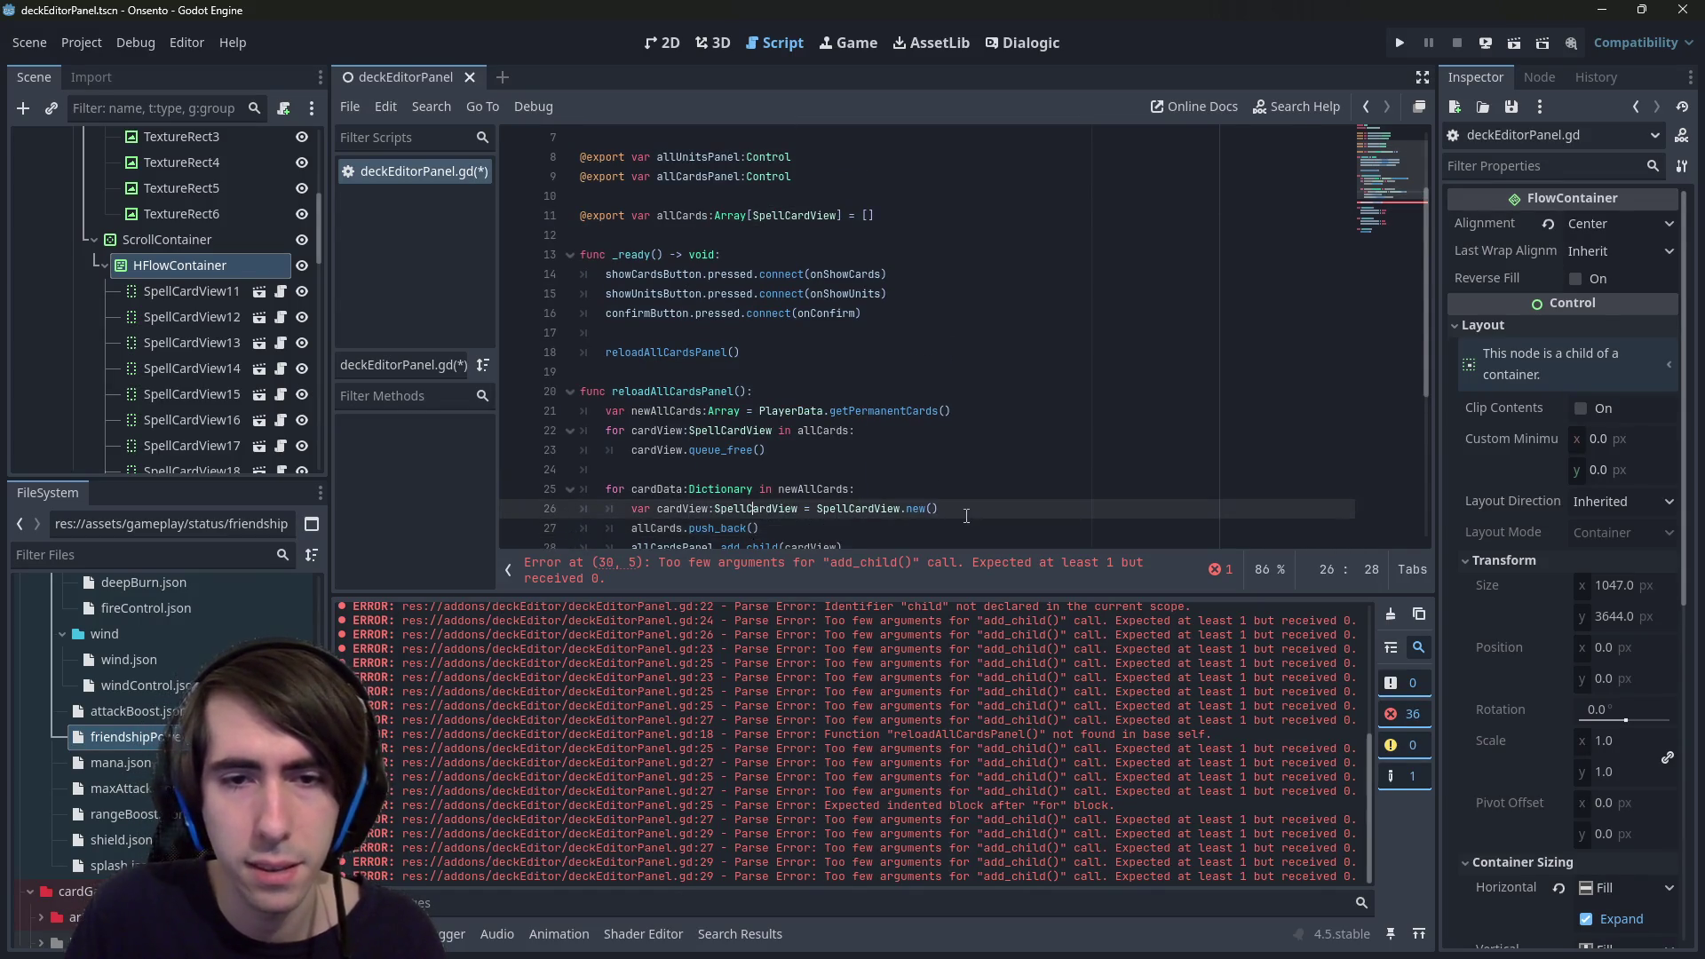
text(cardView)
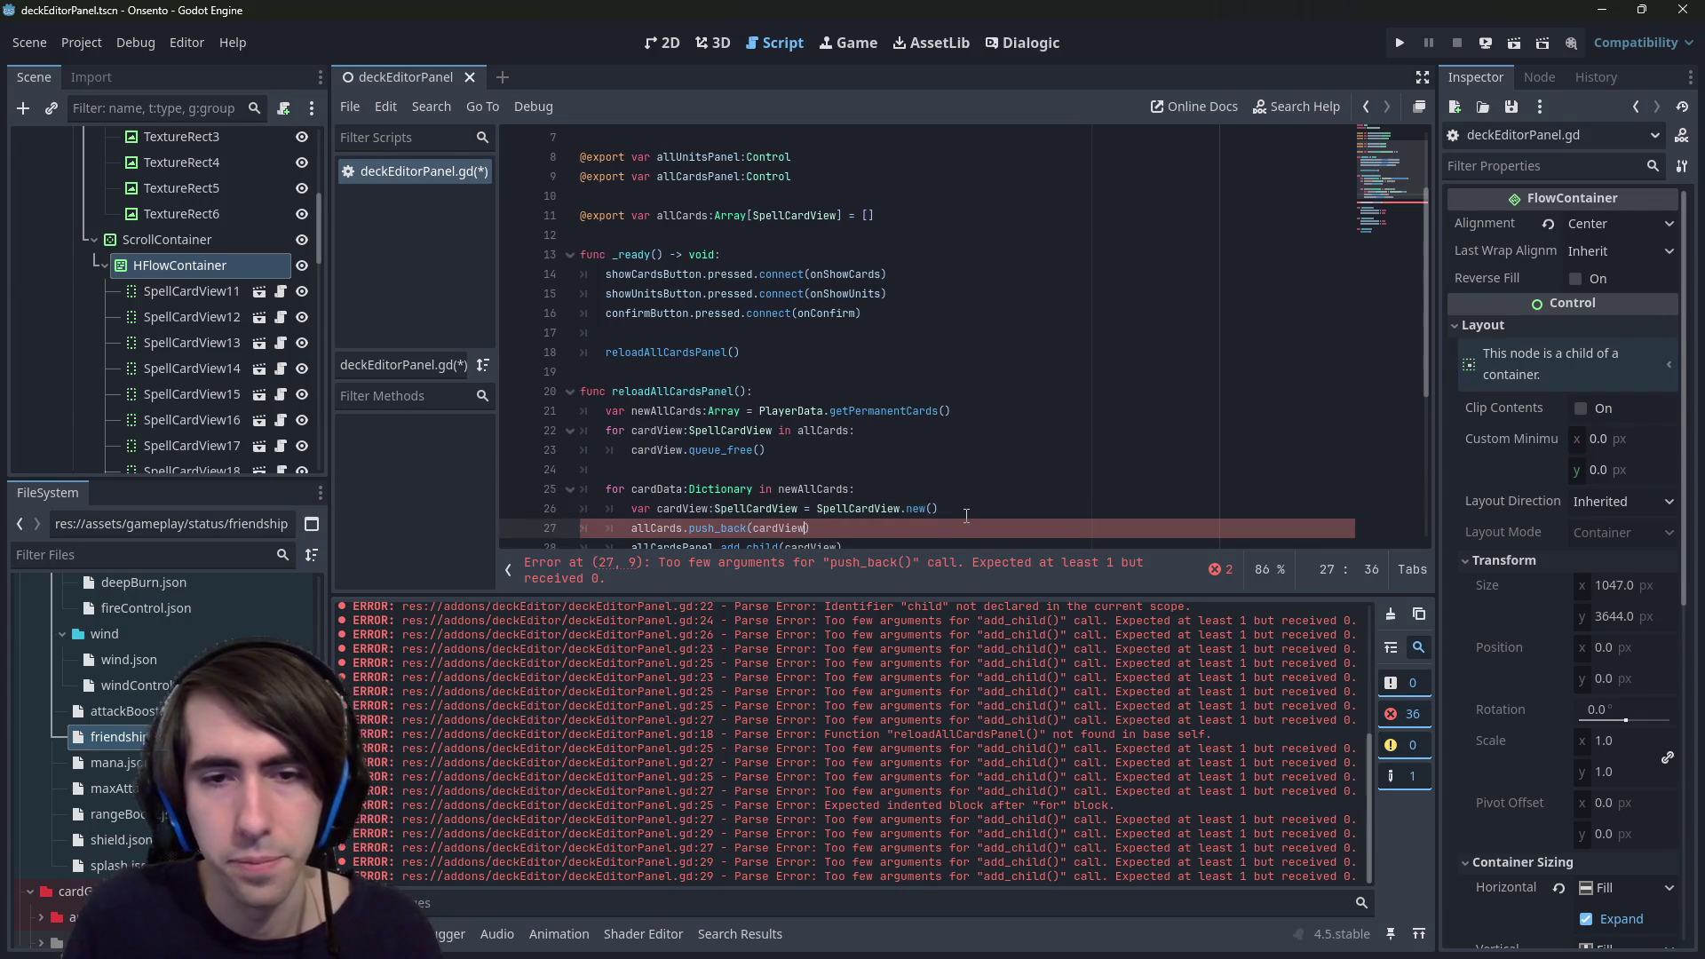
Delete the leftover empty add_child() line and the extra blank line
scroll(966, 515, down, 1)
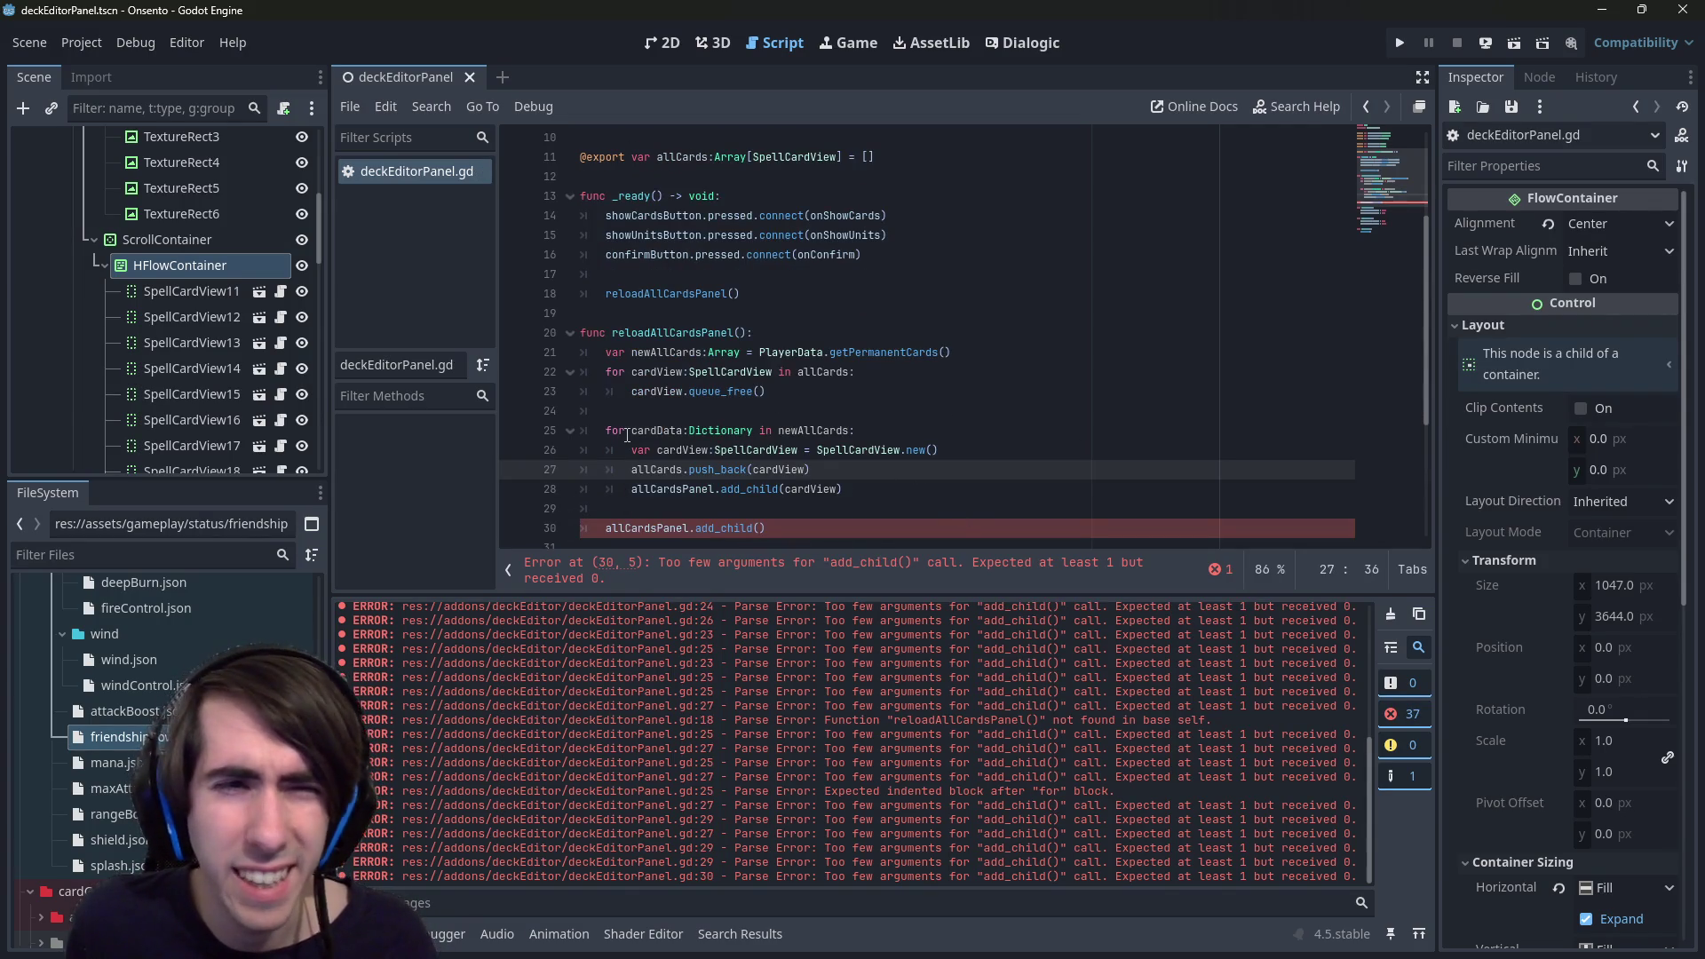
scroll(711, 448, down, 1)
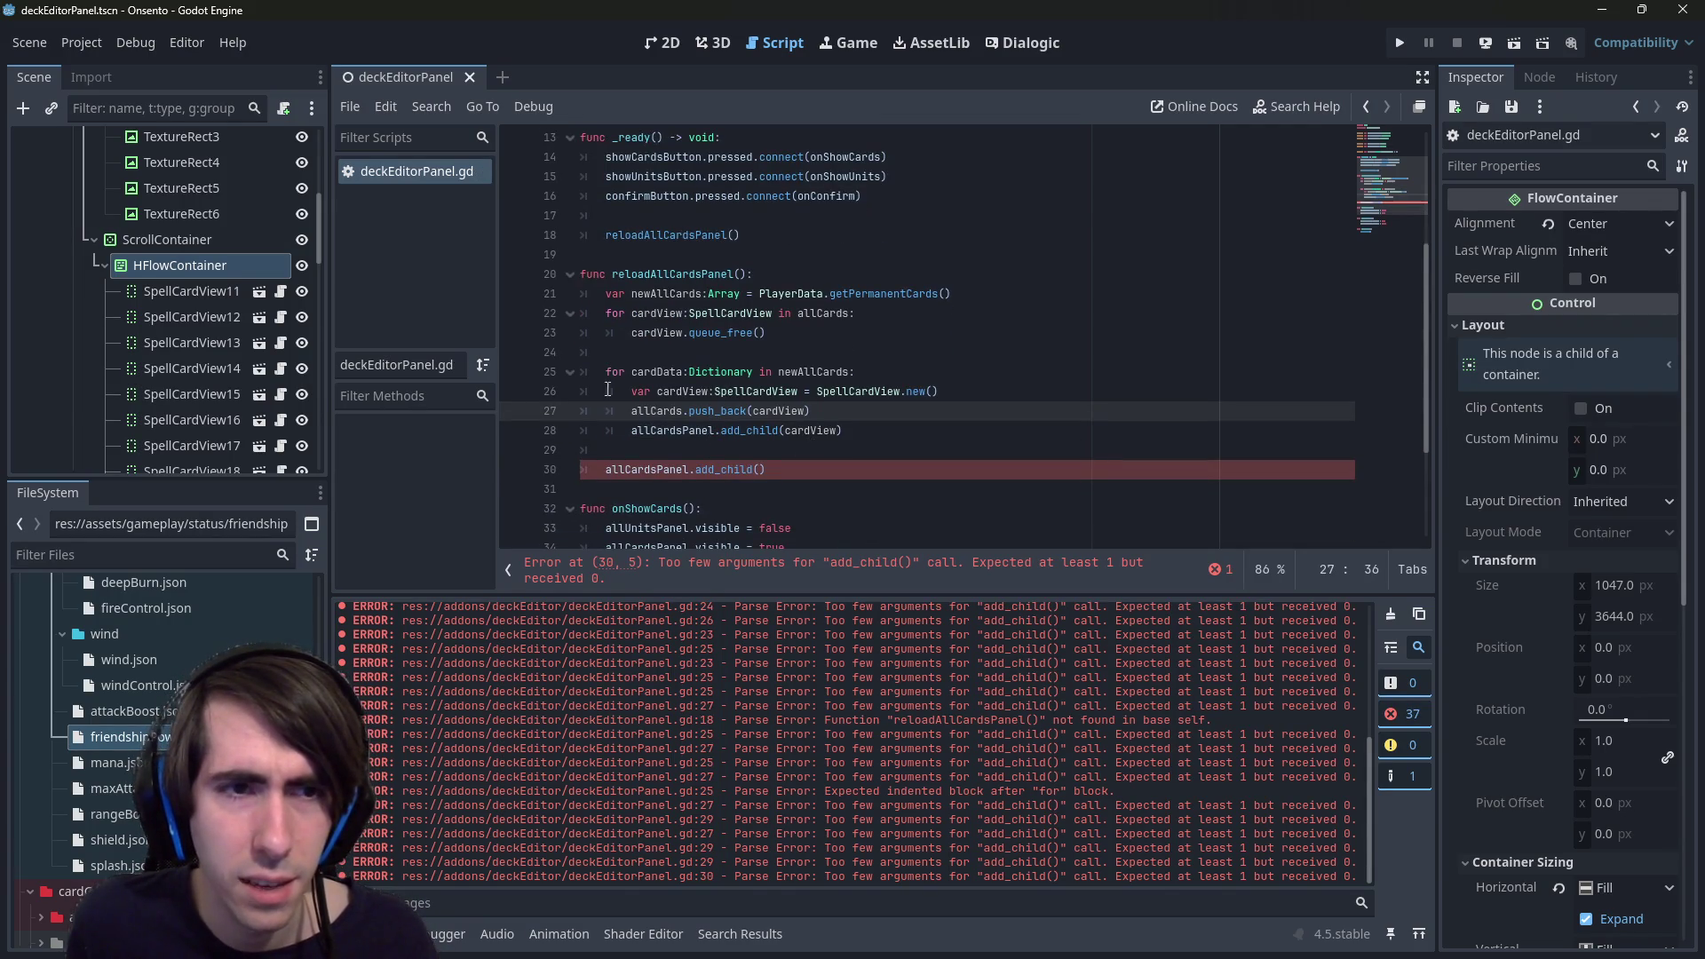
click(778, 469)
key(shift+Home)
key(BackSpace)
key(BackSpace)
key(BackSpace)
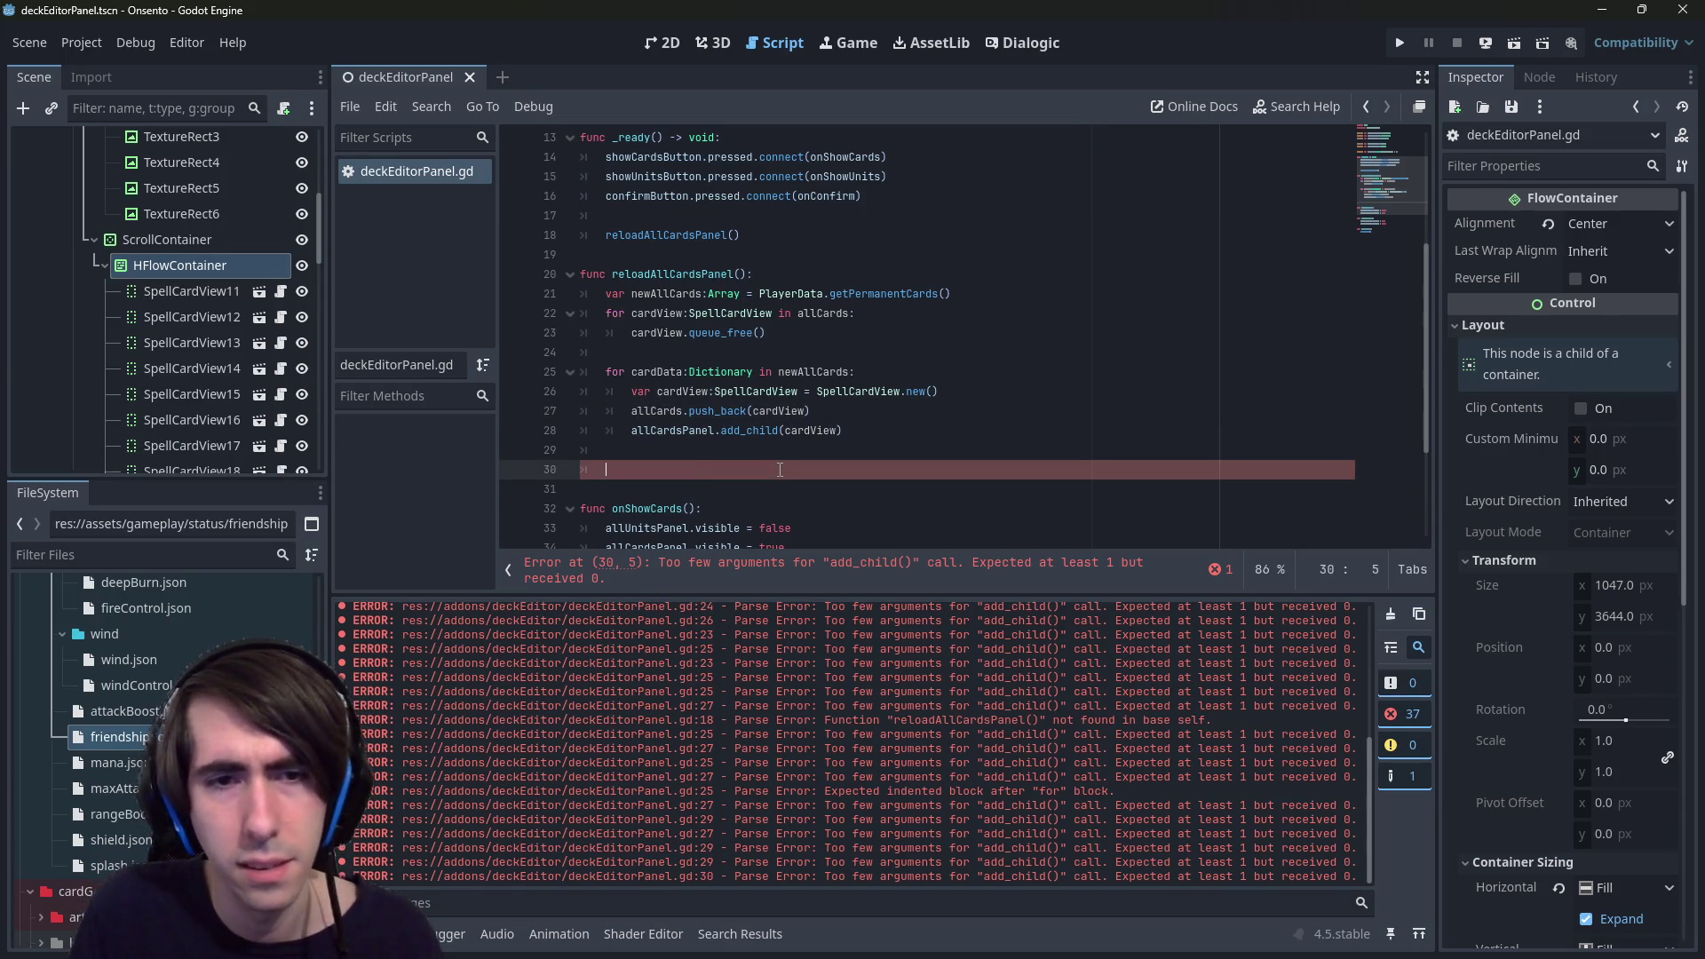
key(BackSpace)
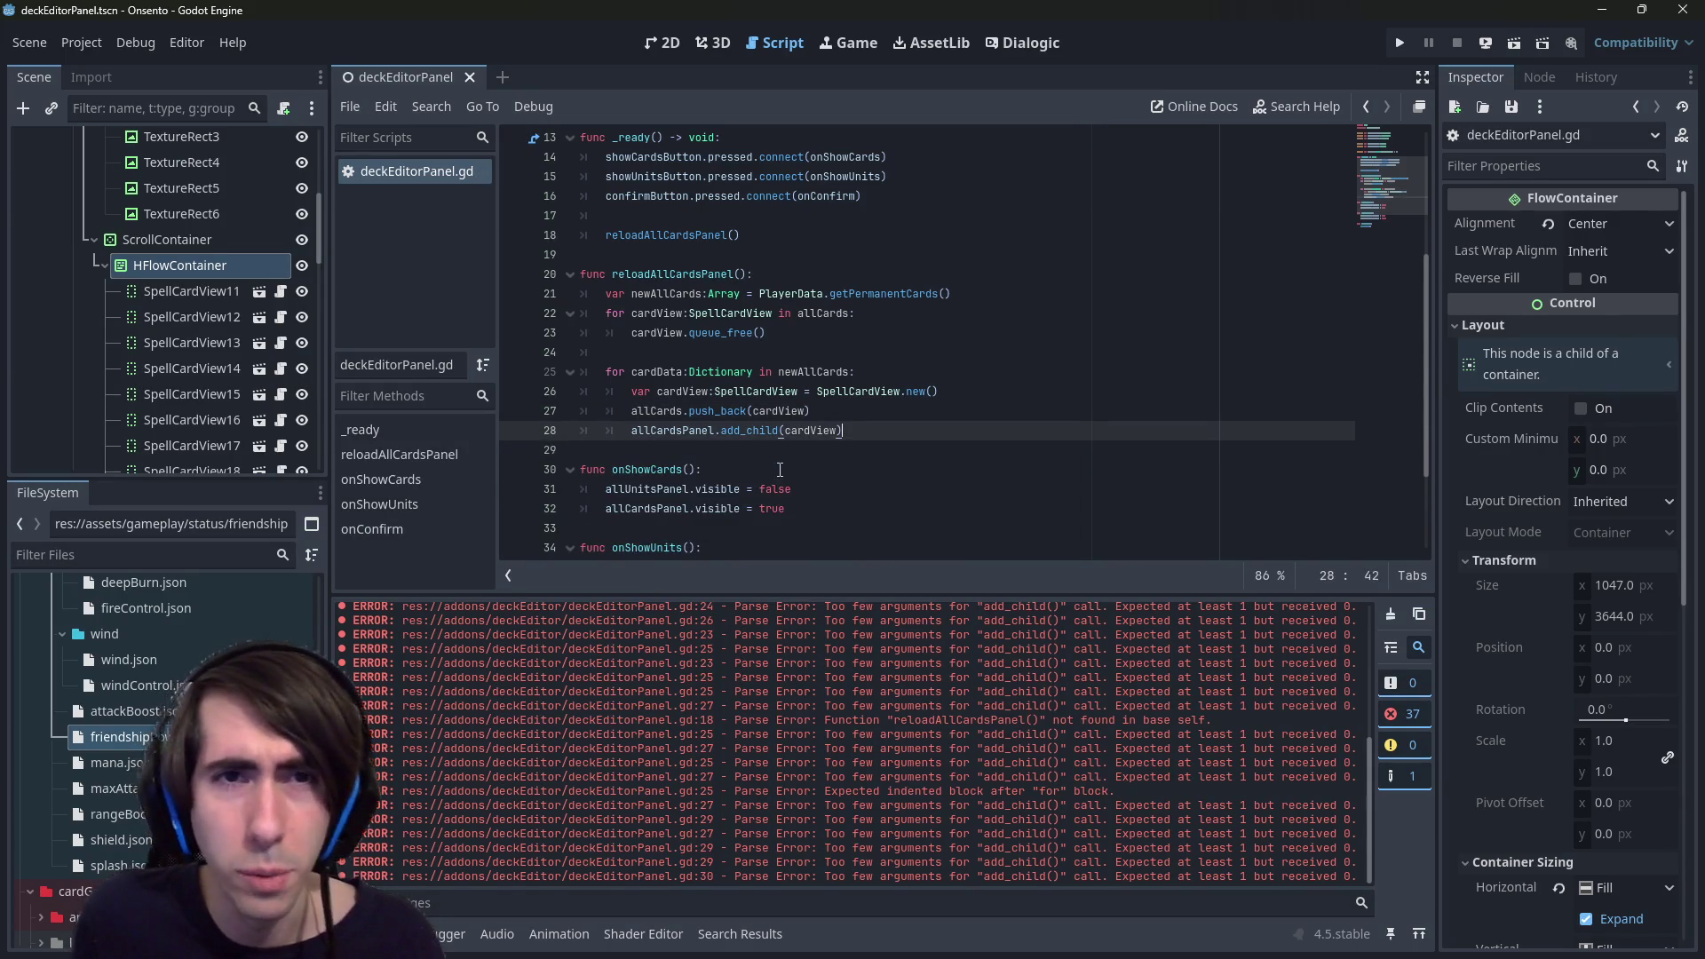
Run and stop the scene to test, then review the freeing loop on lines 22–23
click(1512, 36)
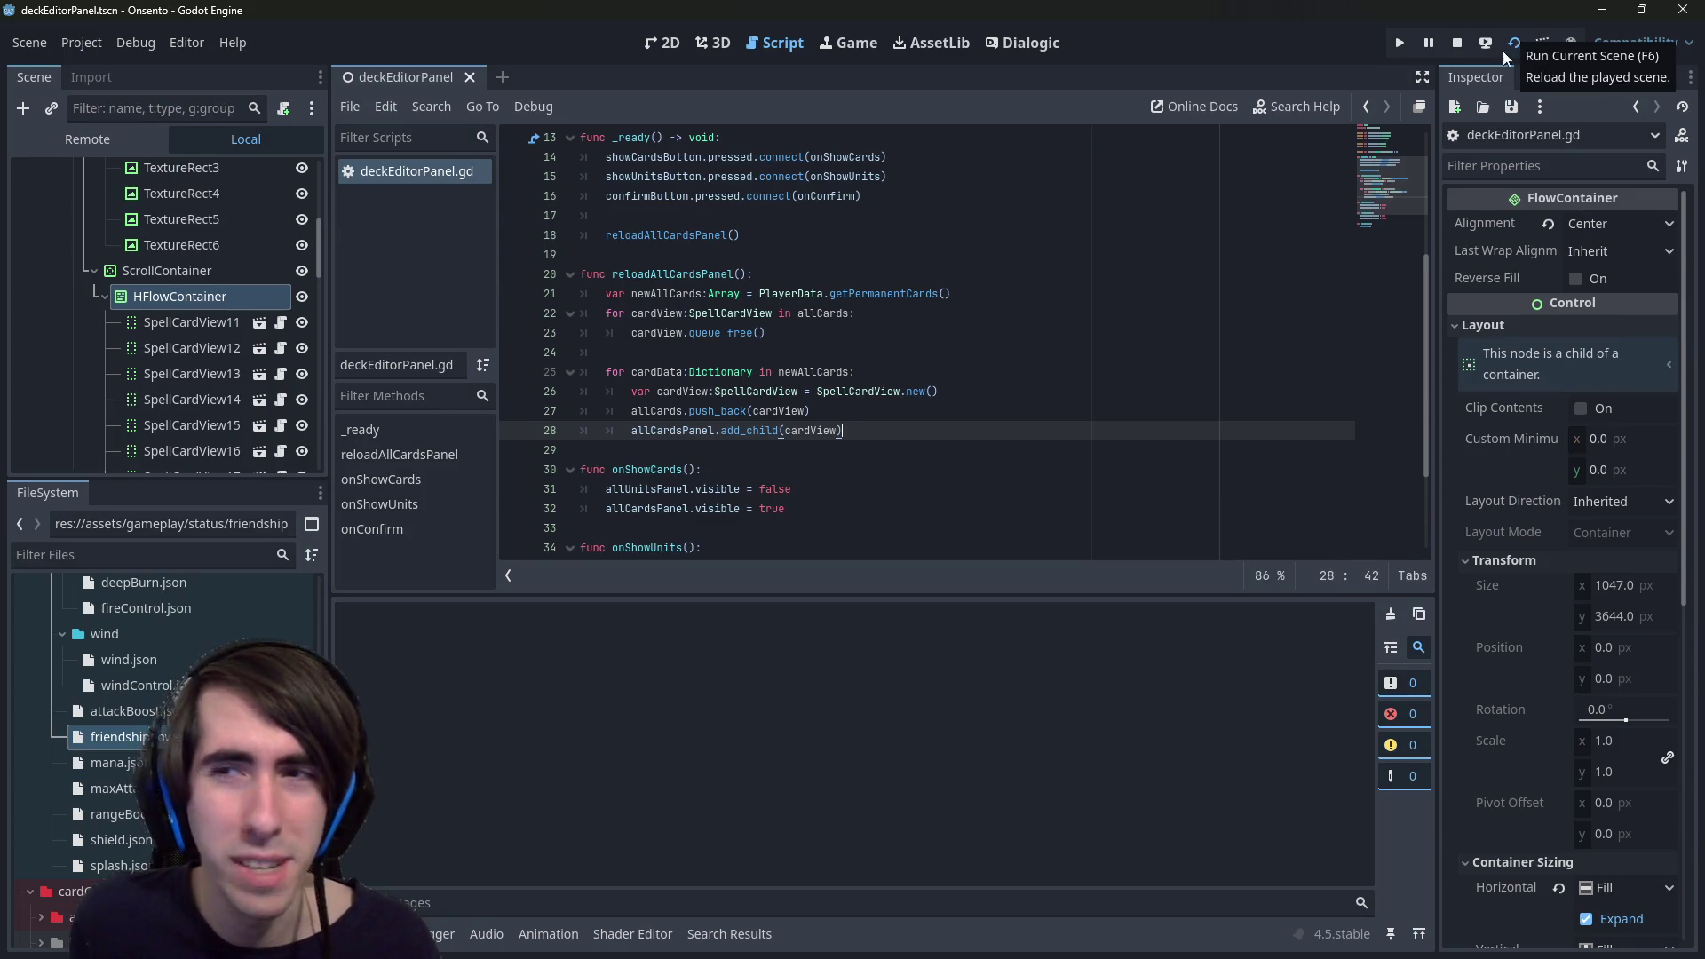
click(1456, 51)
scroll(708, 382, up, 3)
scroll(707, 382, down, 2)
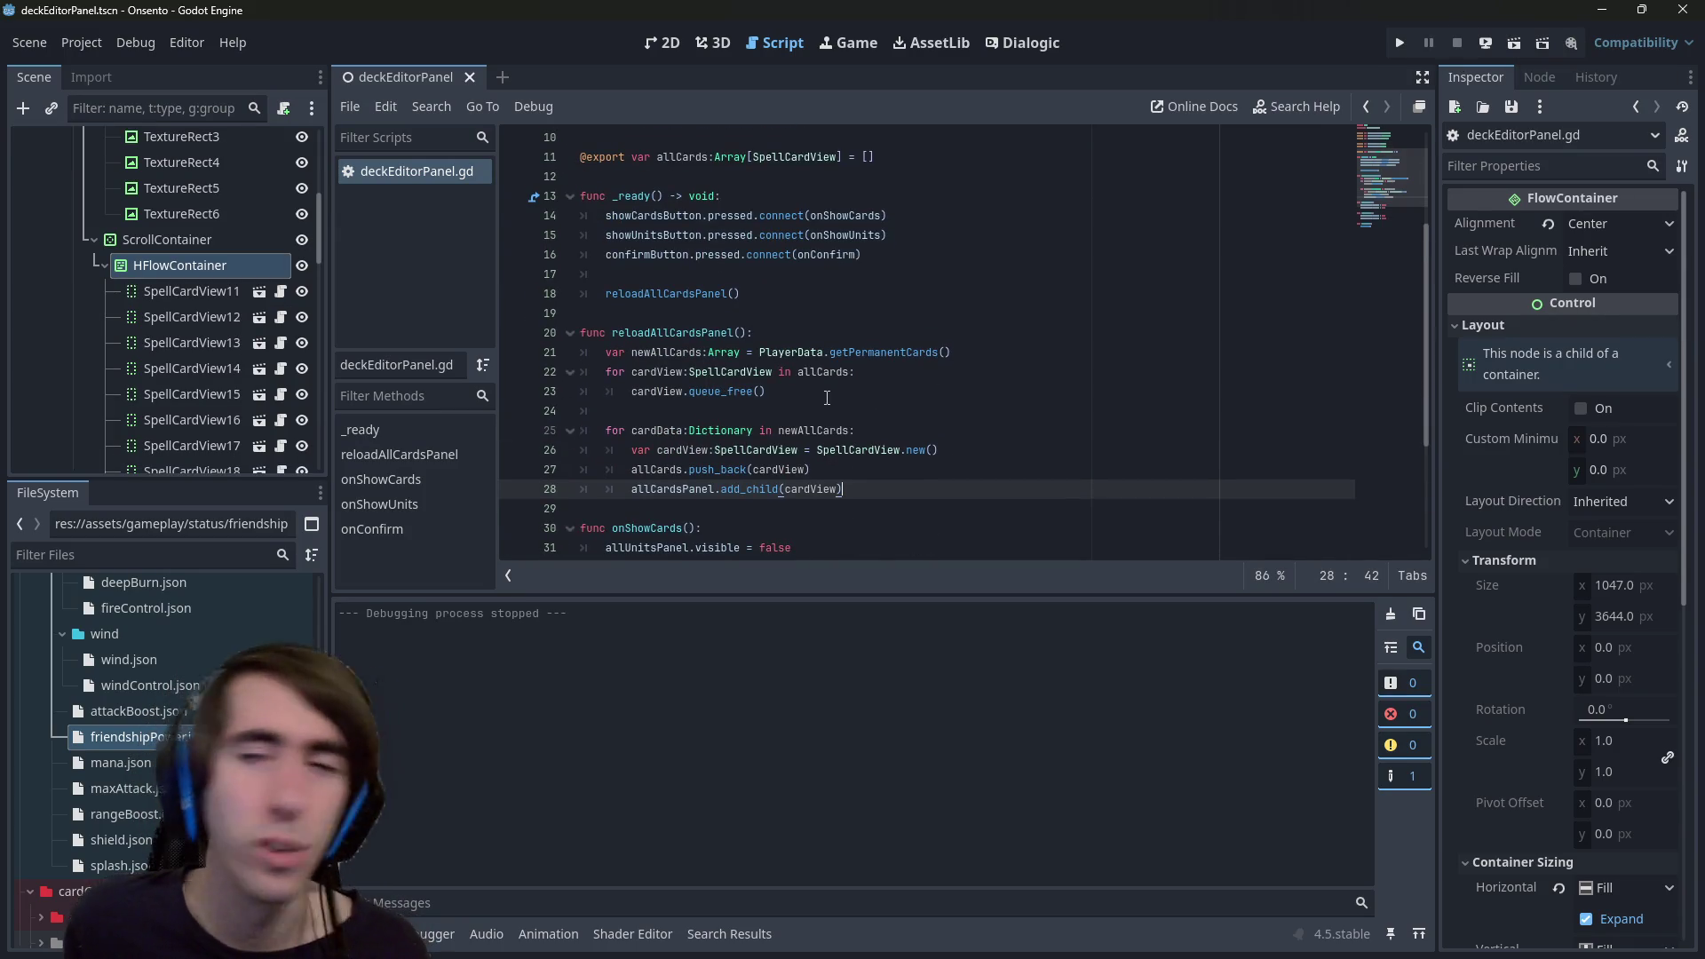
mouse_move(827, 396)
mouse_down()
mouse_move(582, 391)
mouse_move(551, 372)
mouse_up()
key(ctrl+c)
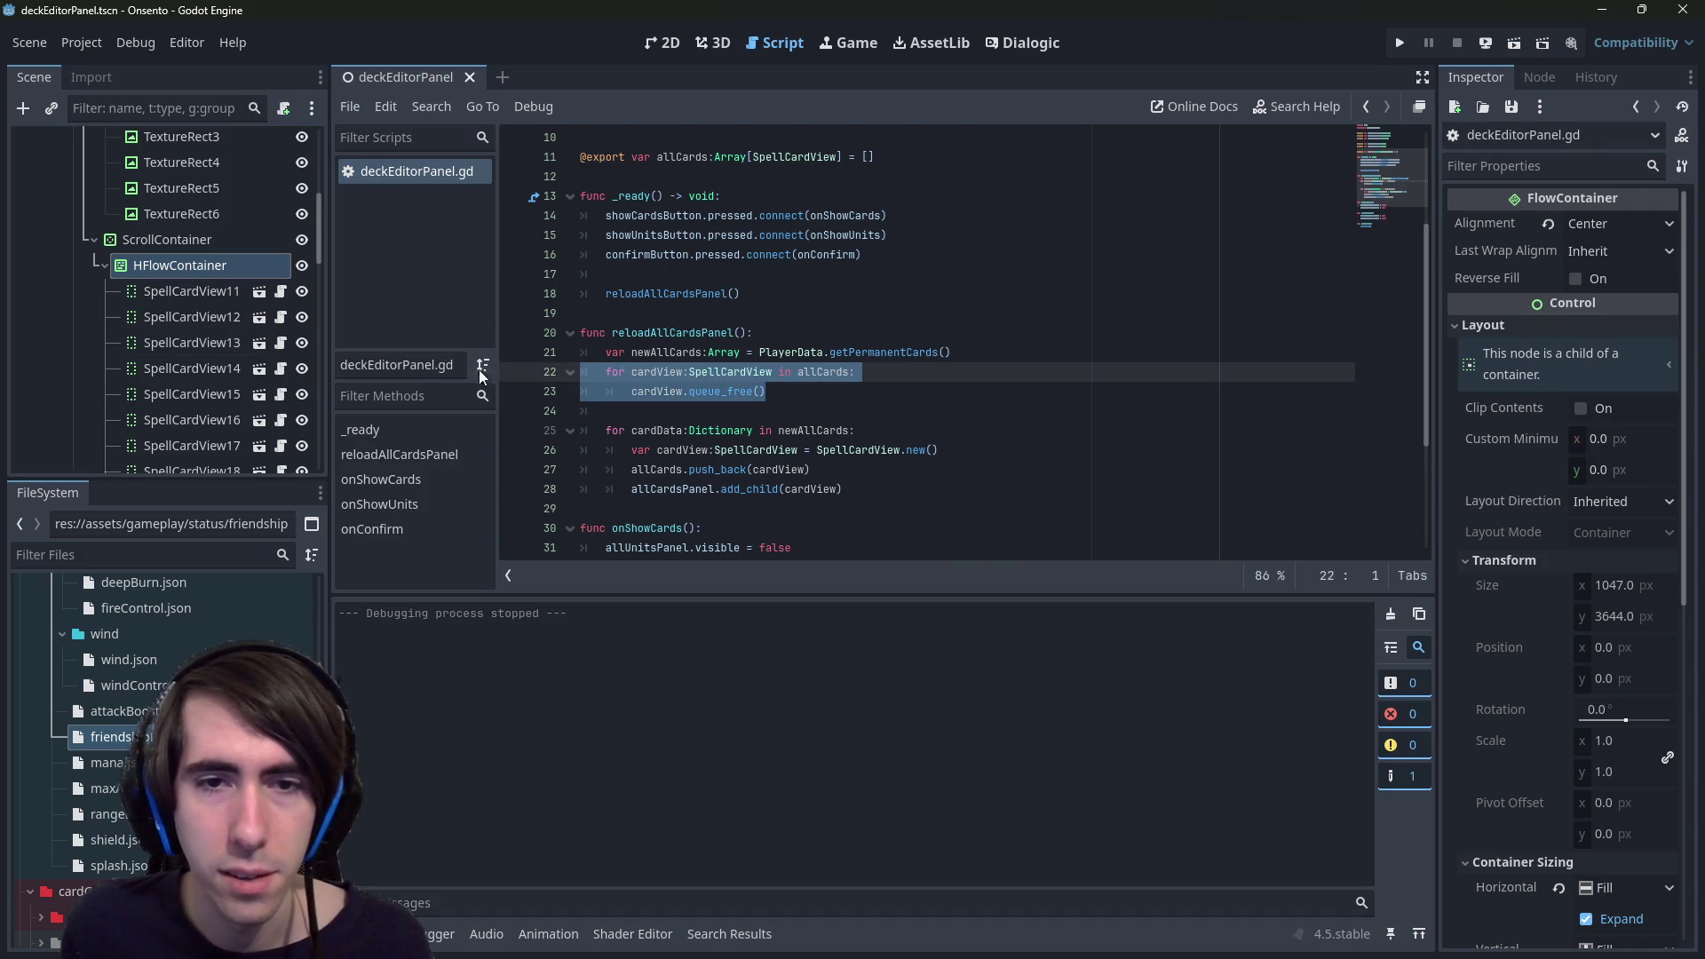
click(827, 396)
Paste a copy of the queue_free loop below the original and fix its indentation
key(Return)
key(Return)
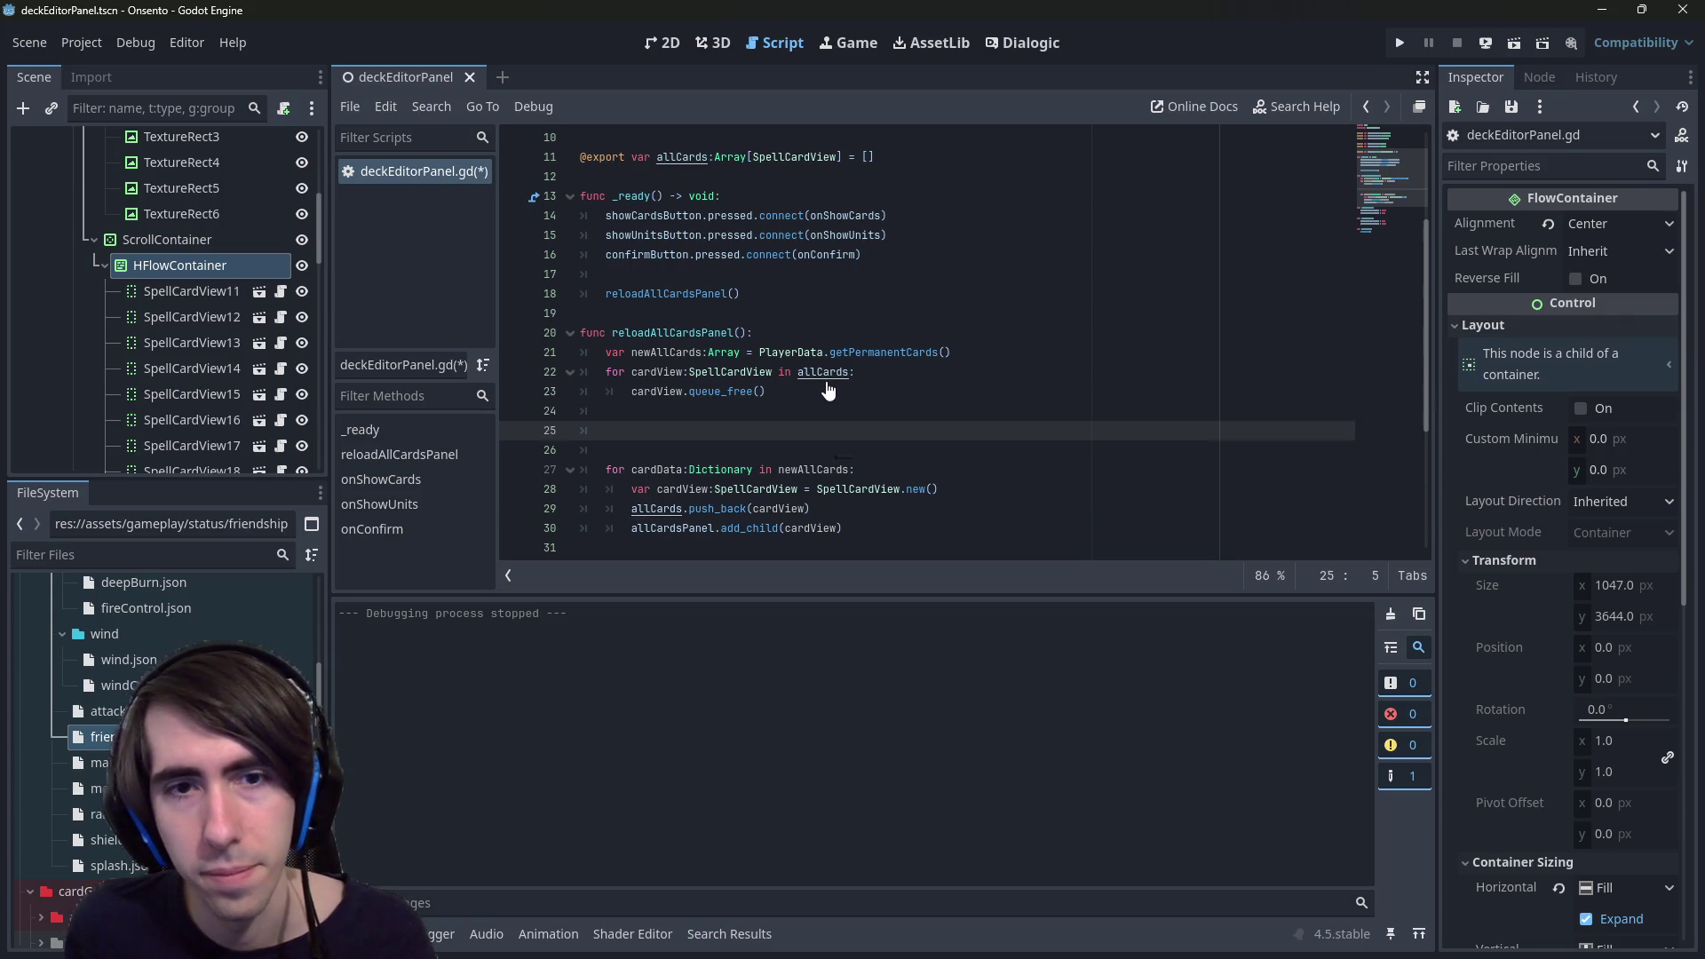
key(ctrl+v)
click(628, 431)
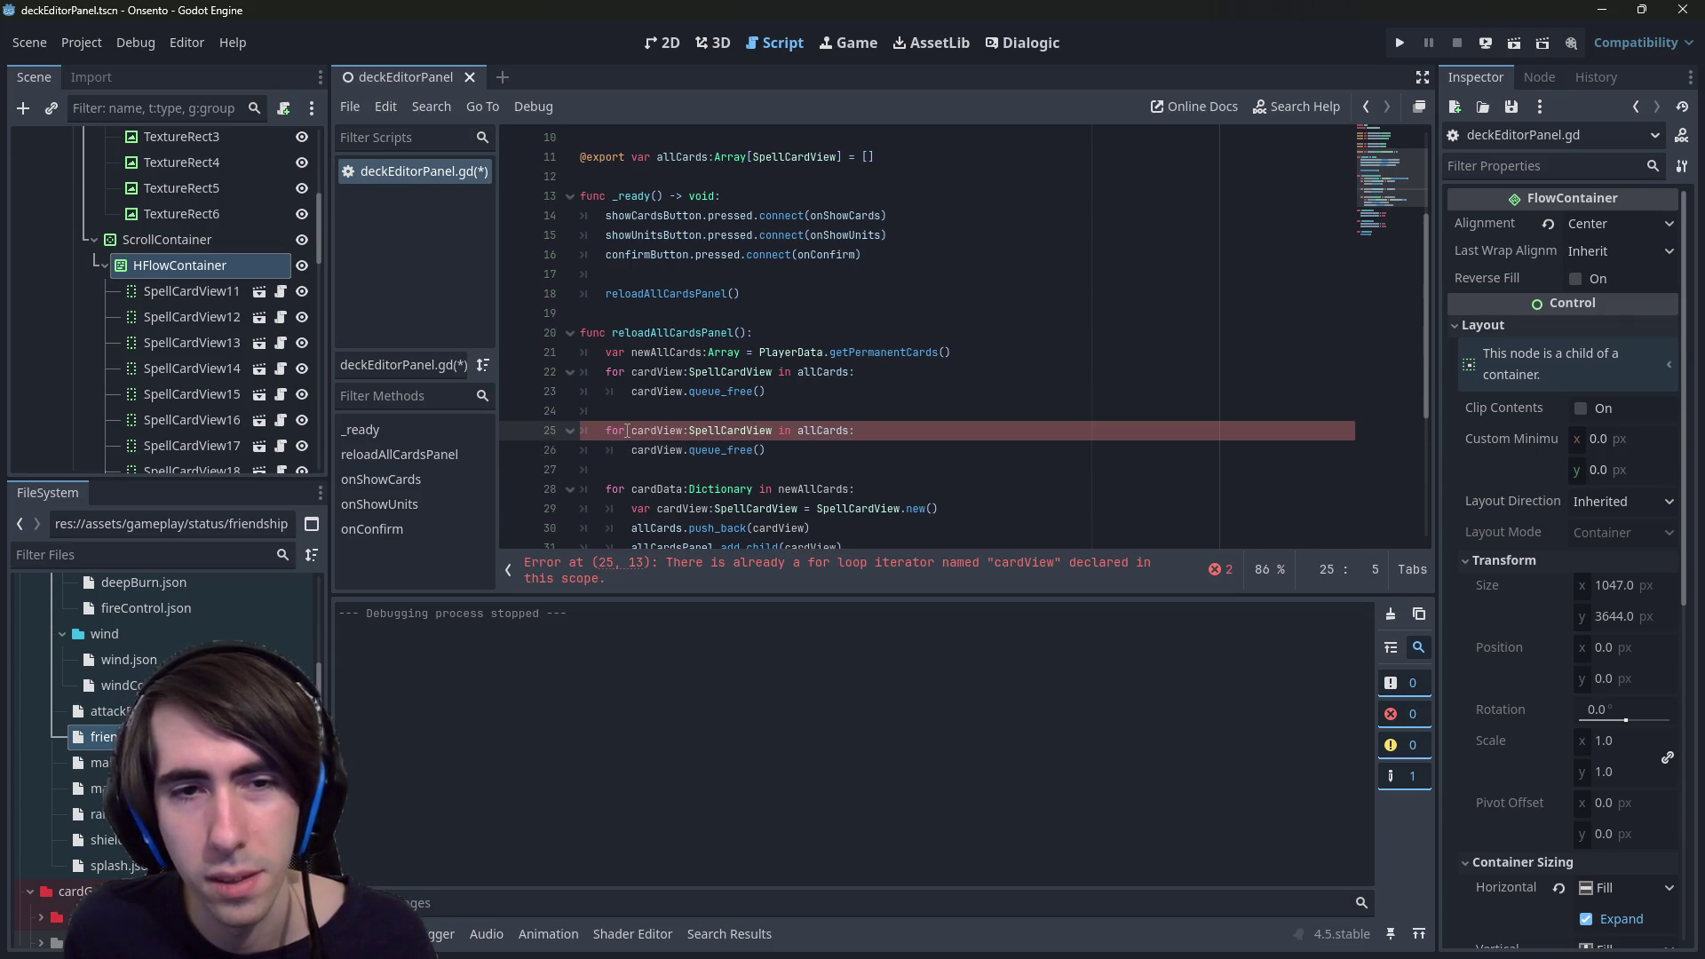
key(BackSpace)
click(854, 430)
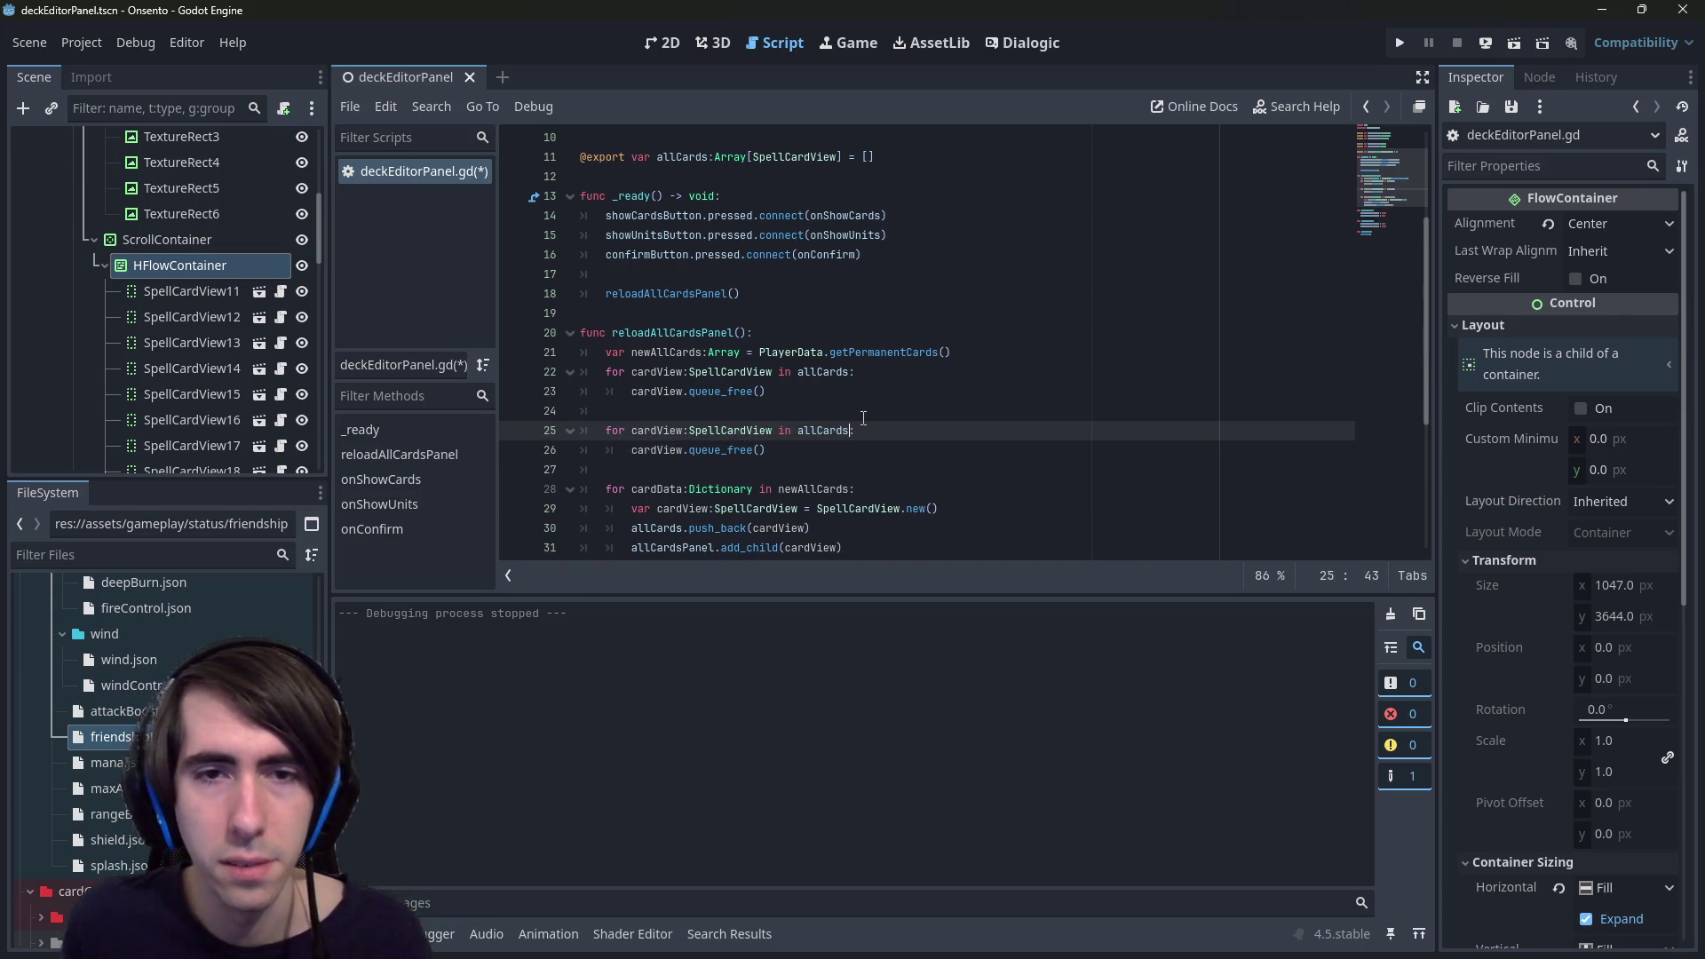
key(BackSpace)
text(.)
key(BackSpace)
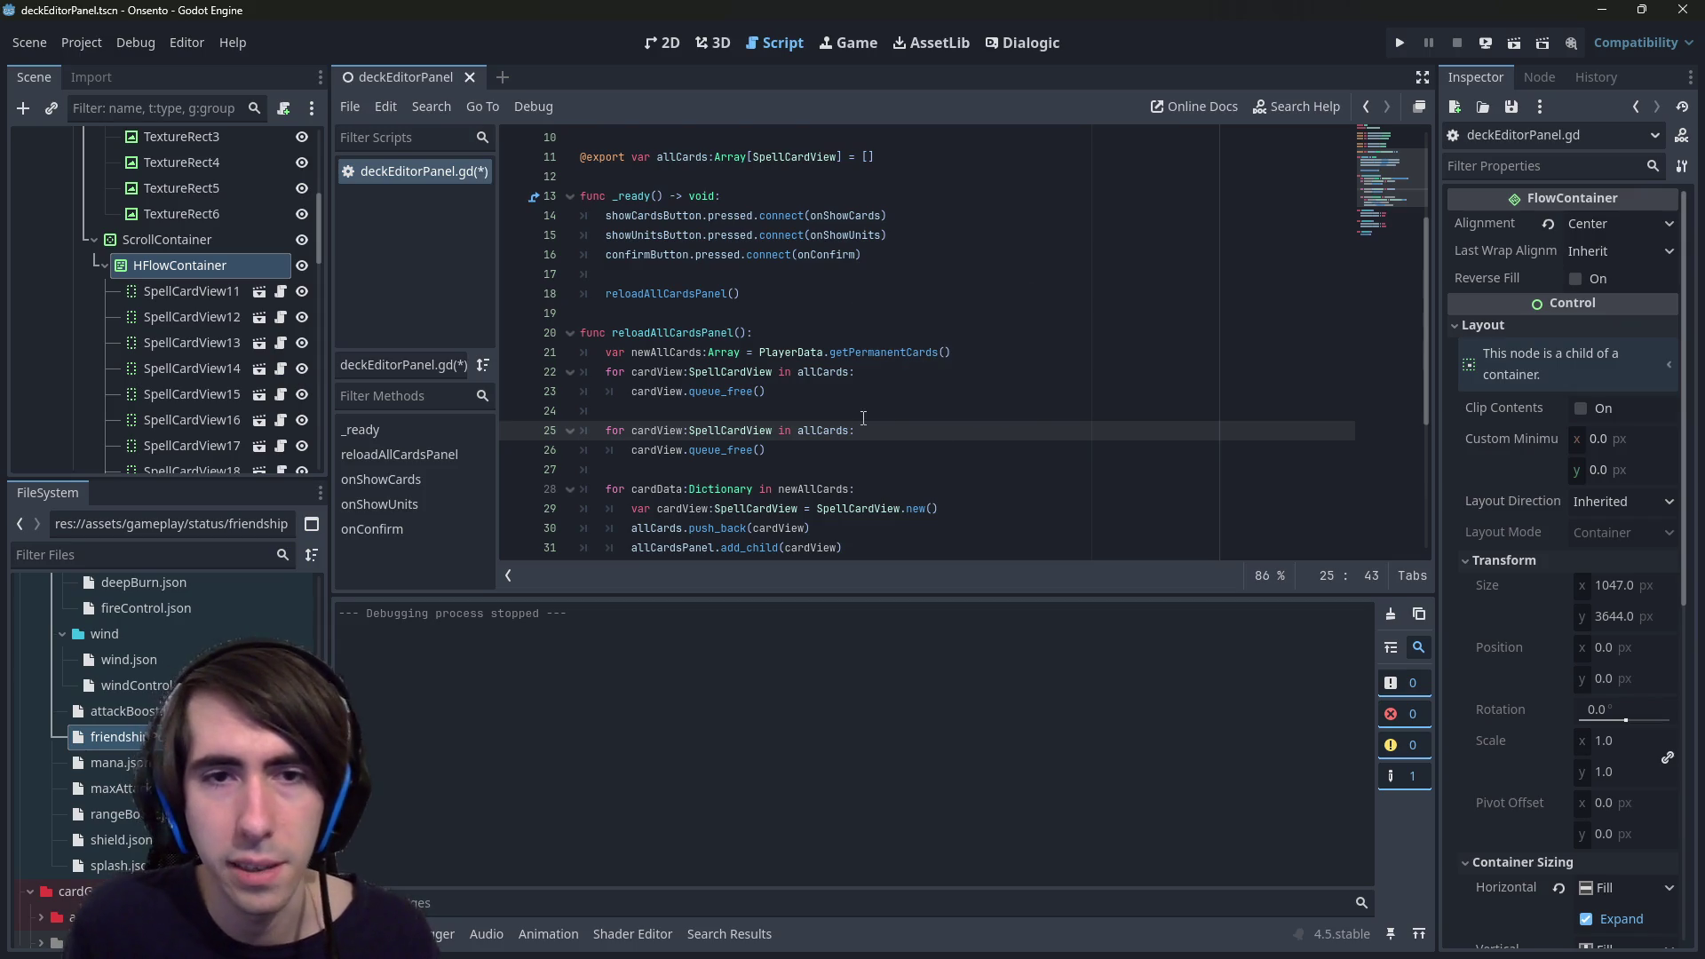
Change the copied loop to iterate over allCardsPanel.get_children() instead of allCards
scroll(757, 284, up, 3)
scroll(747, 402, down, 4)
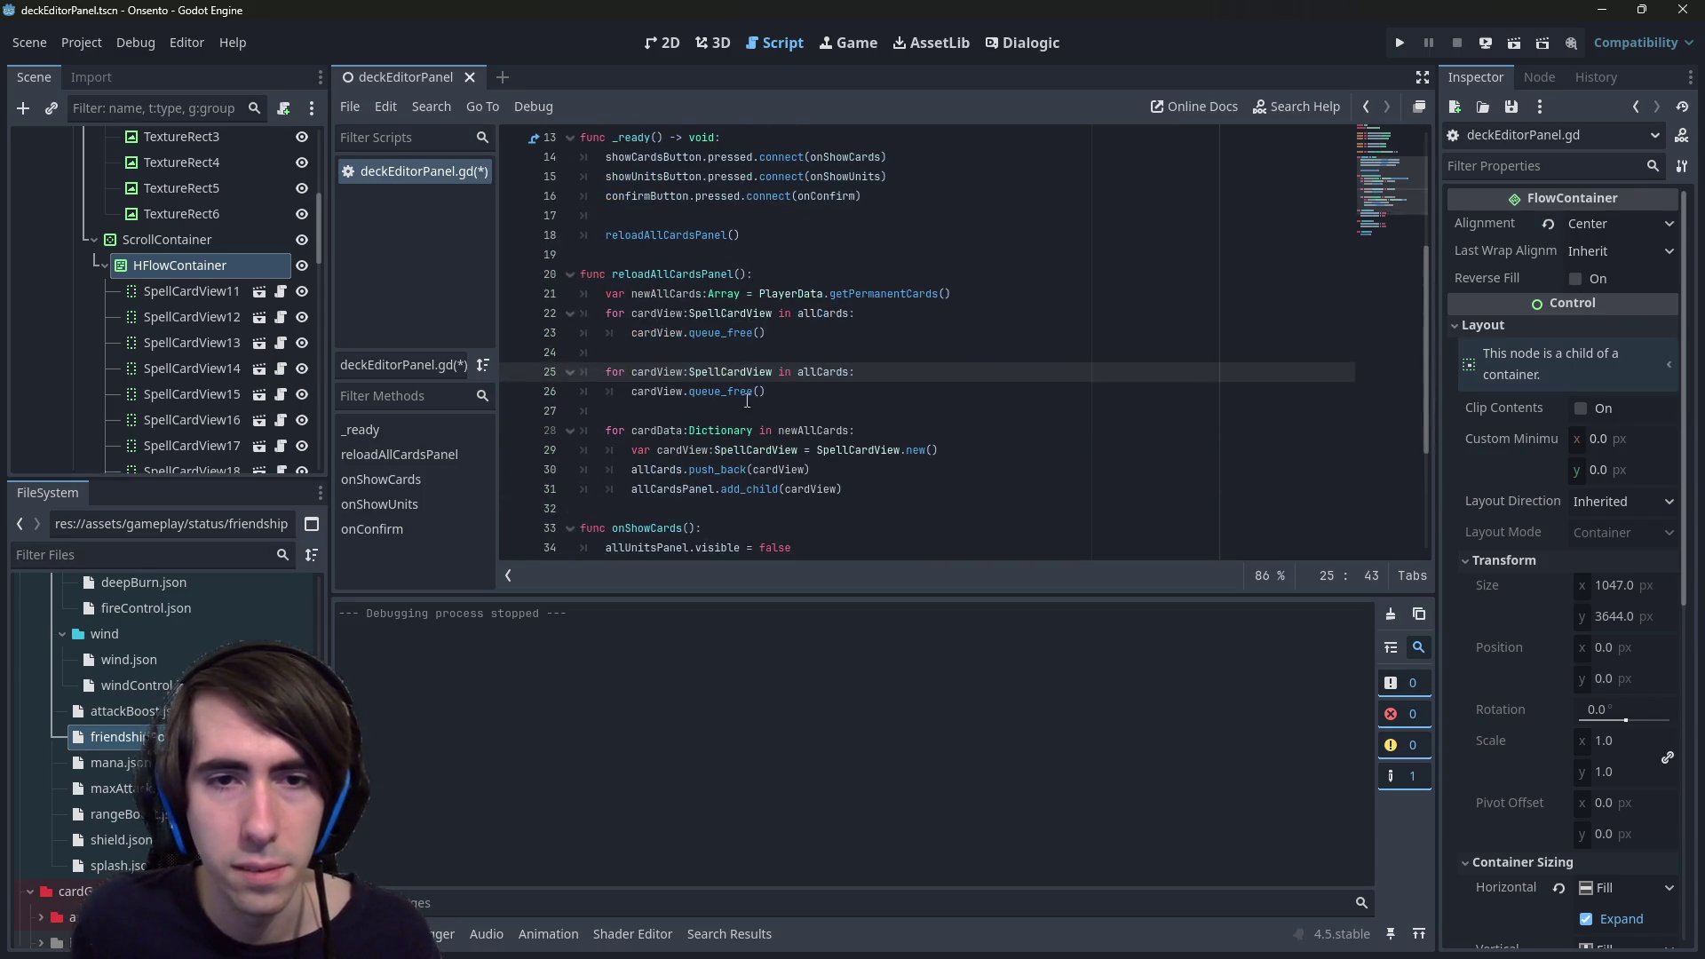
double_click(702, 489)
key(ctrl+c)
double_click(822, 372)
key(ctrl+v)
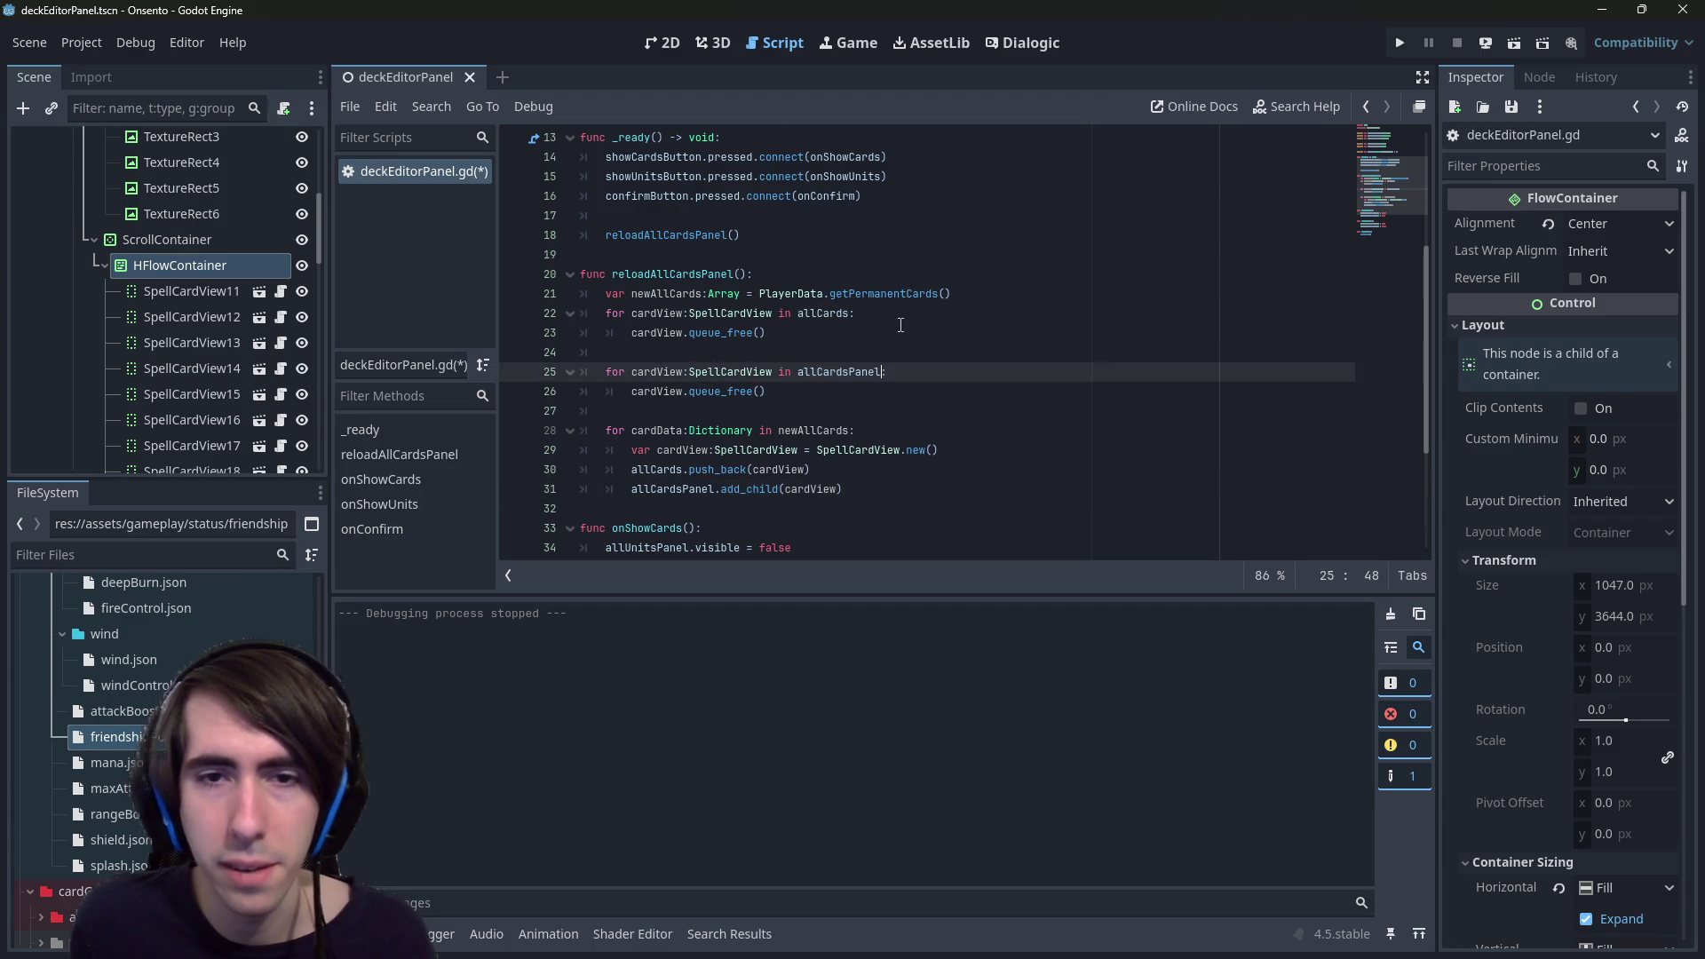
text(.get)
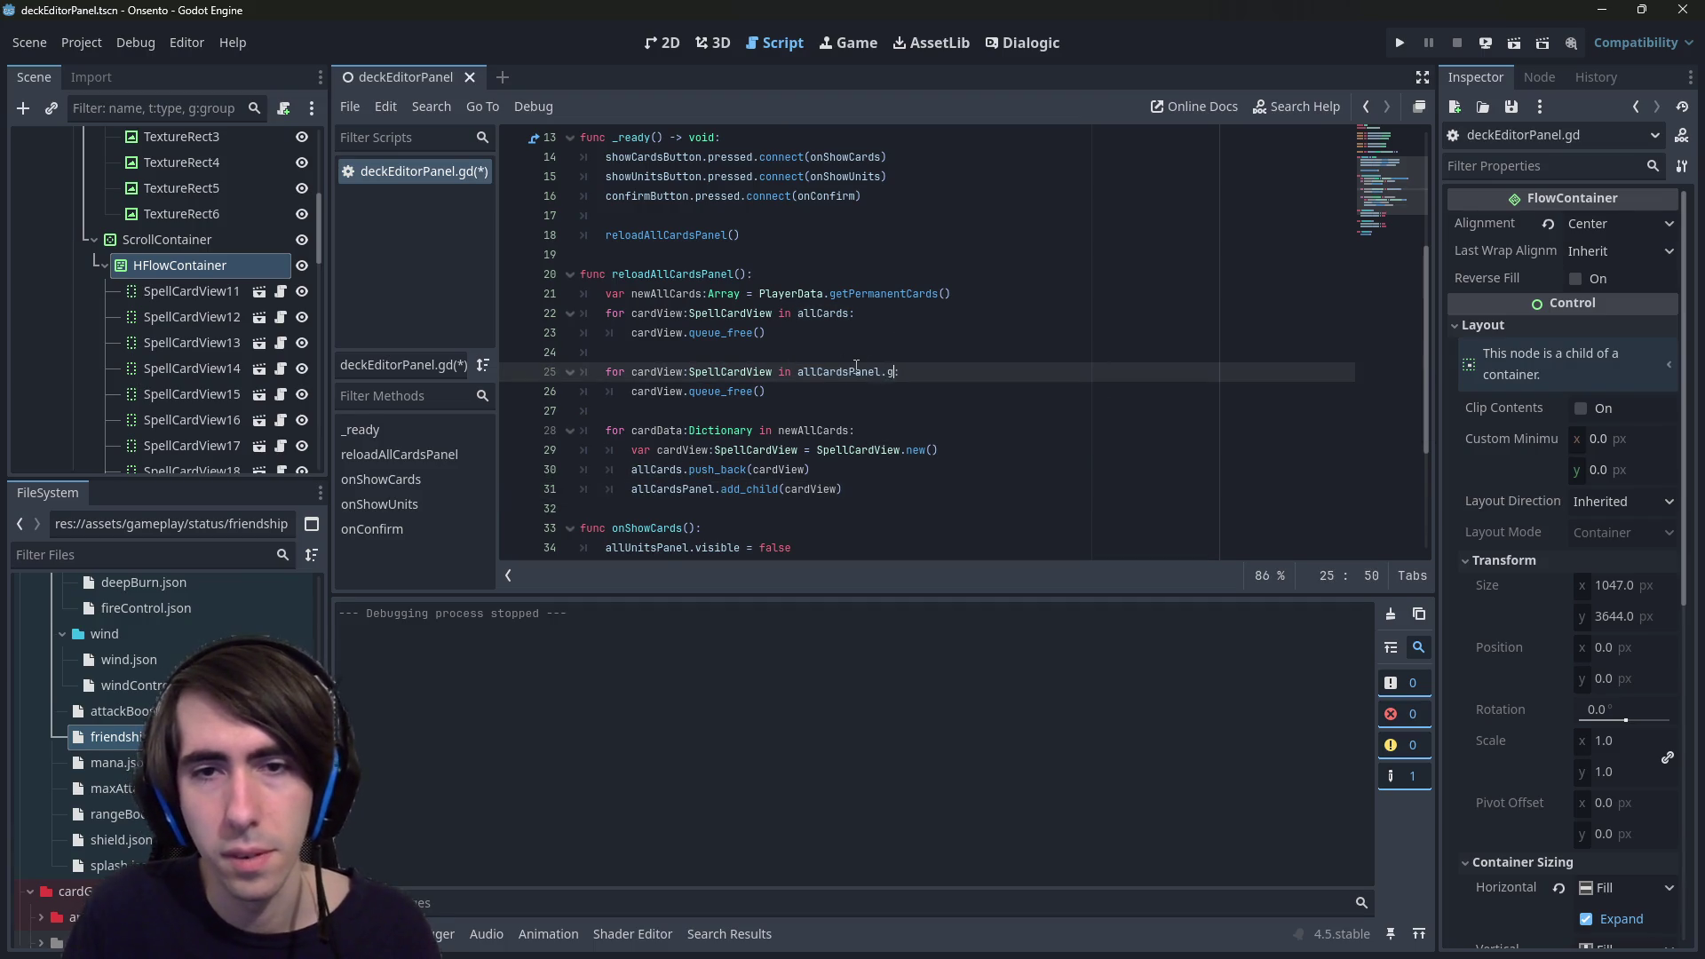
text(_child)
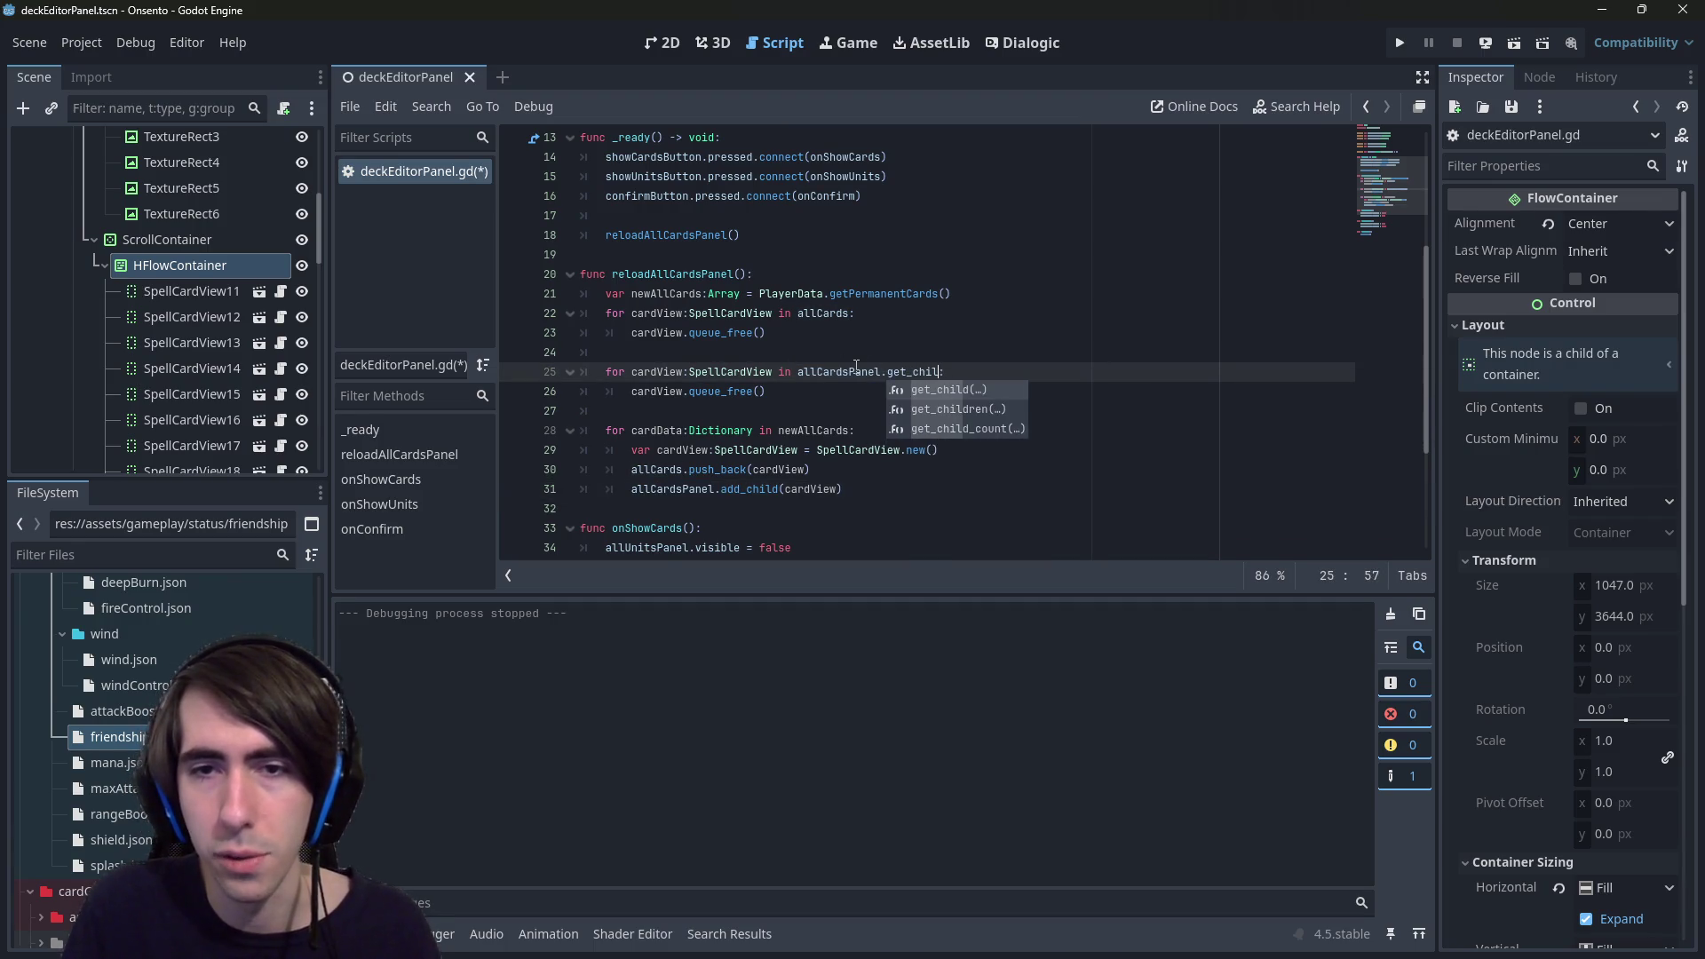
key(Return)
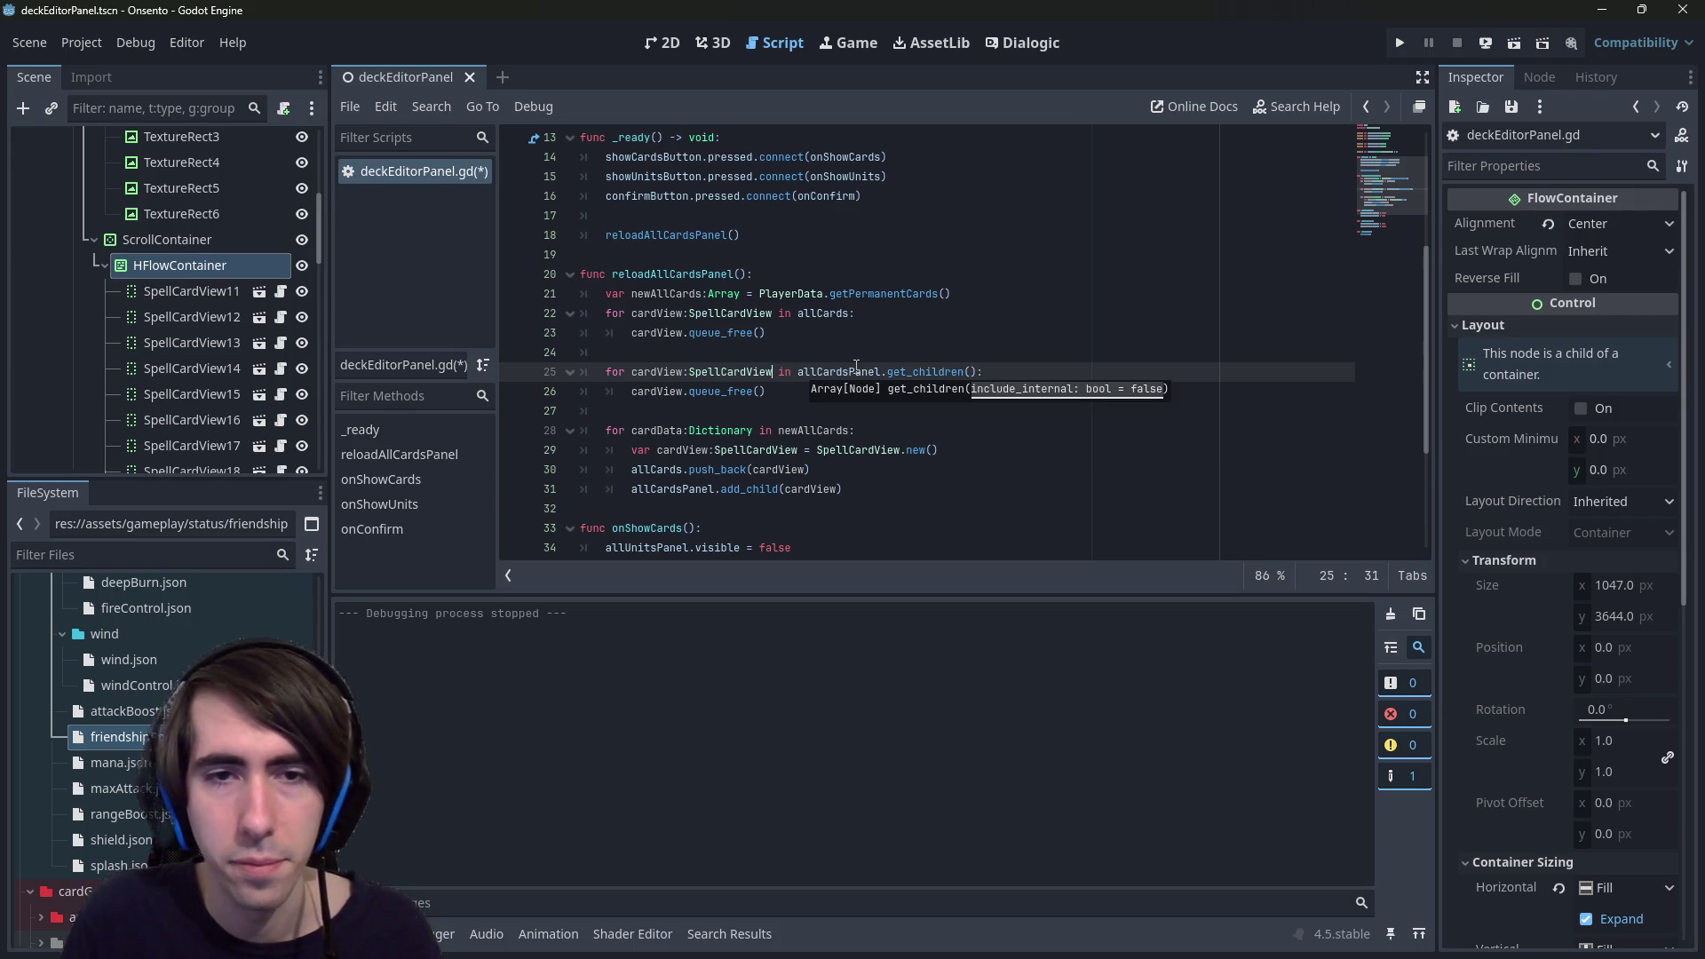
Drop the SpellCardView type hint so the loop reads 'for cardView in allCardsPanel.get_children():'
double_click(730, 371)
key(BackSpace)
key(BackSpace)
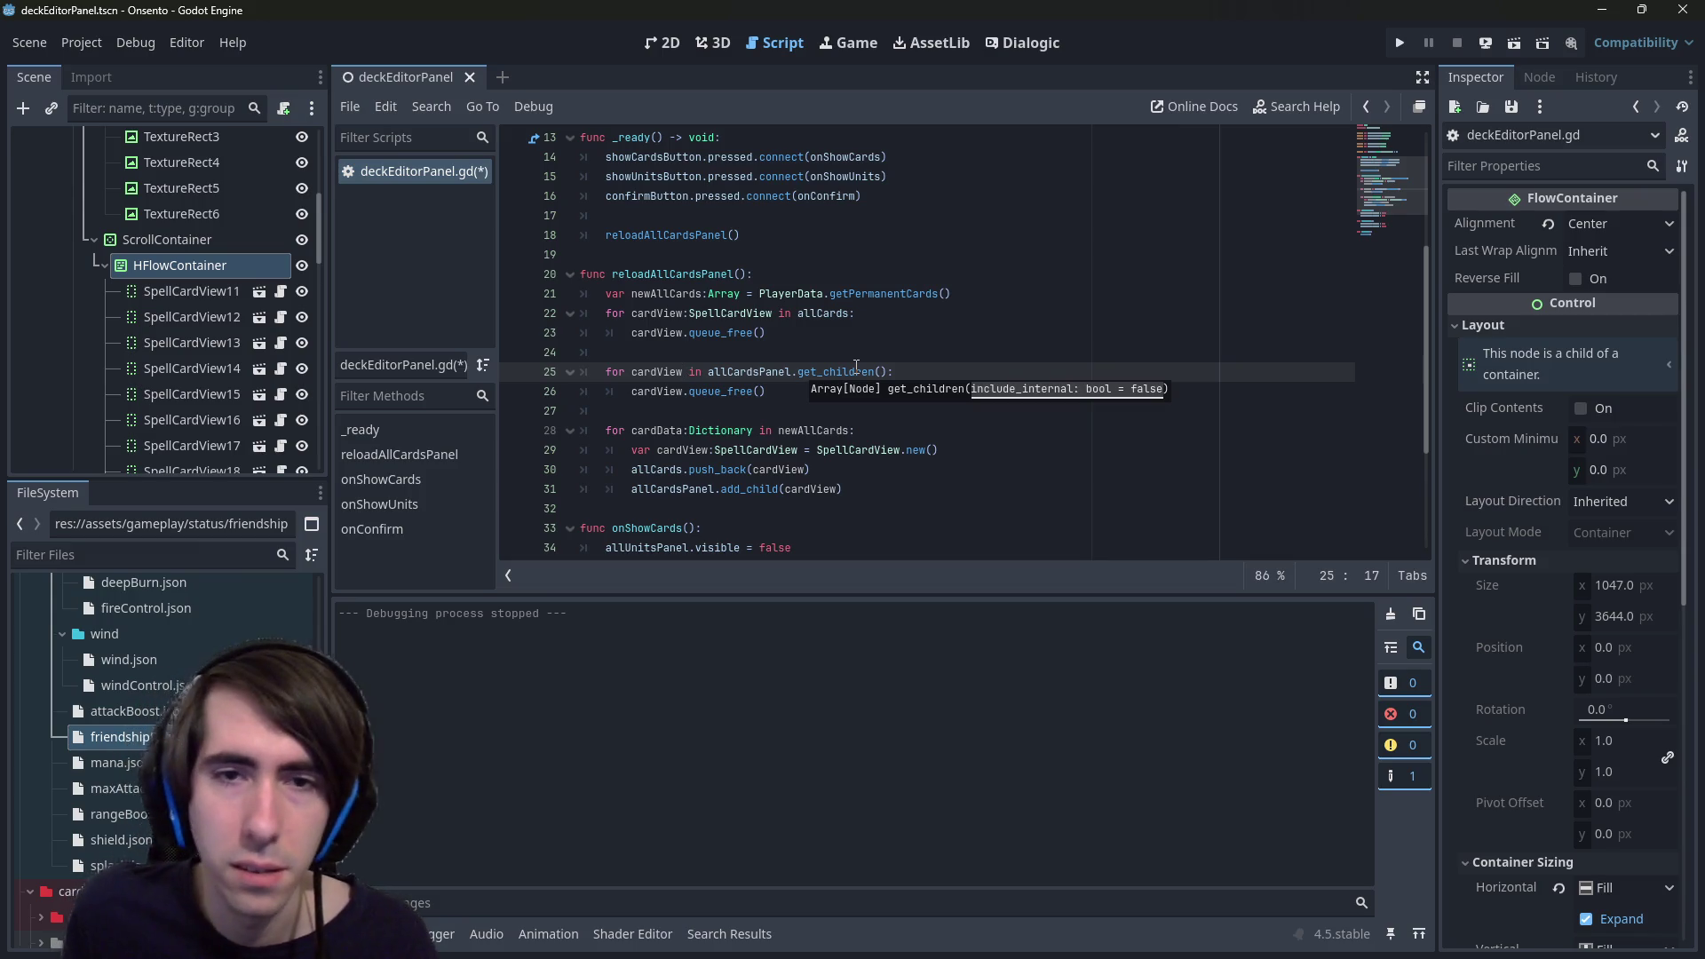
double_click(806, 315)
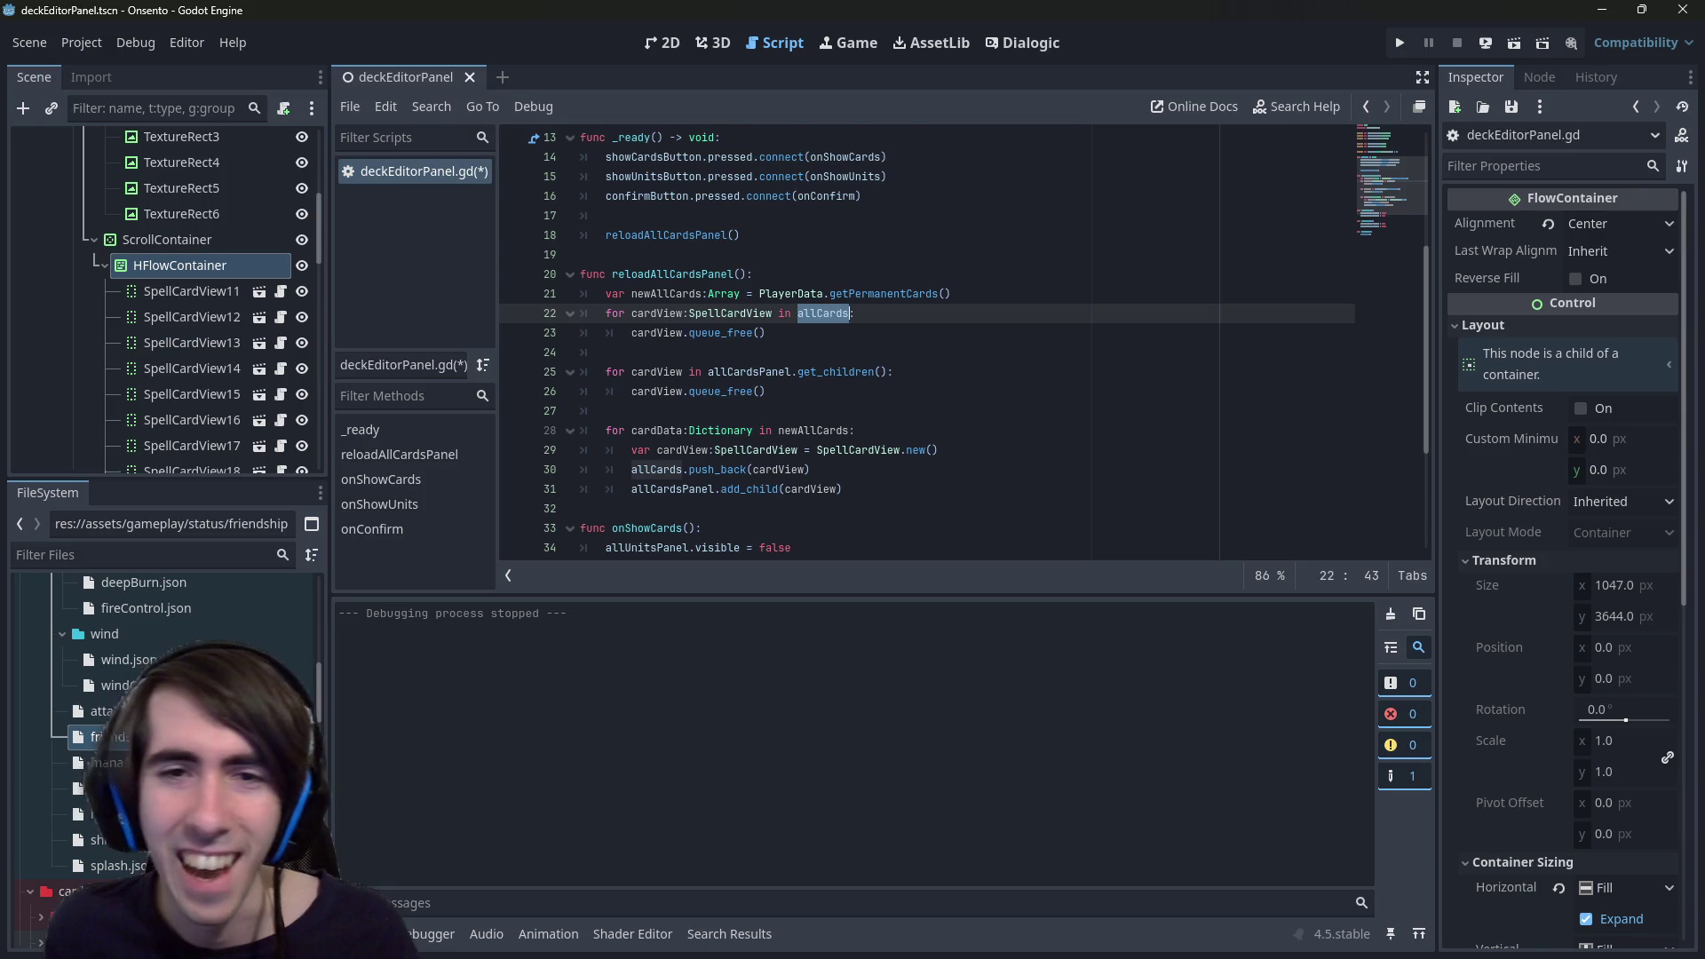
double_click(722, 391)
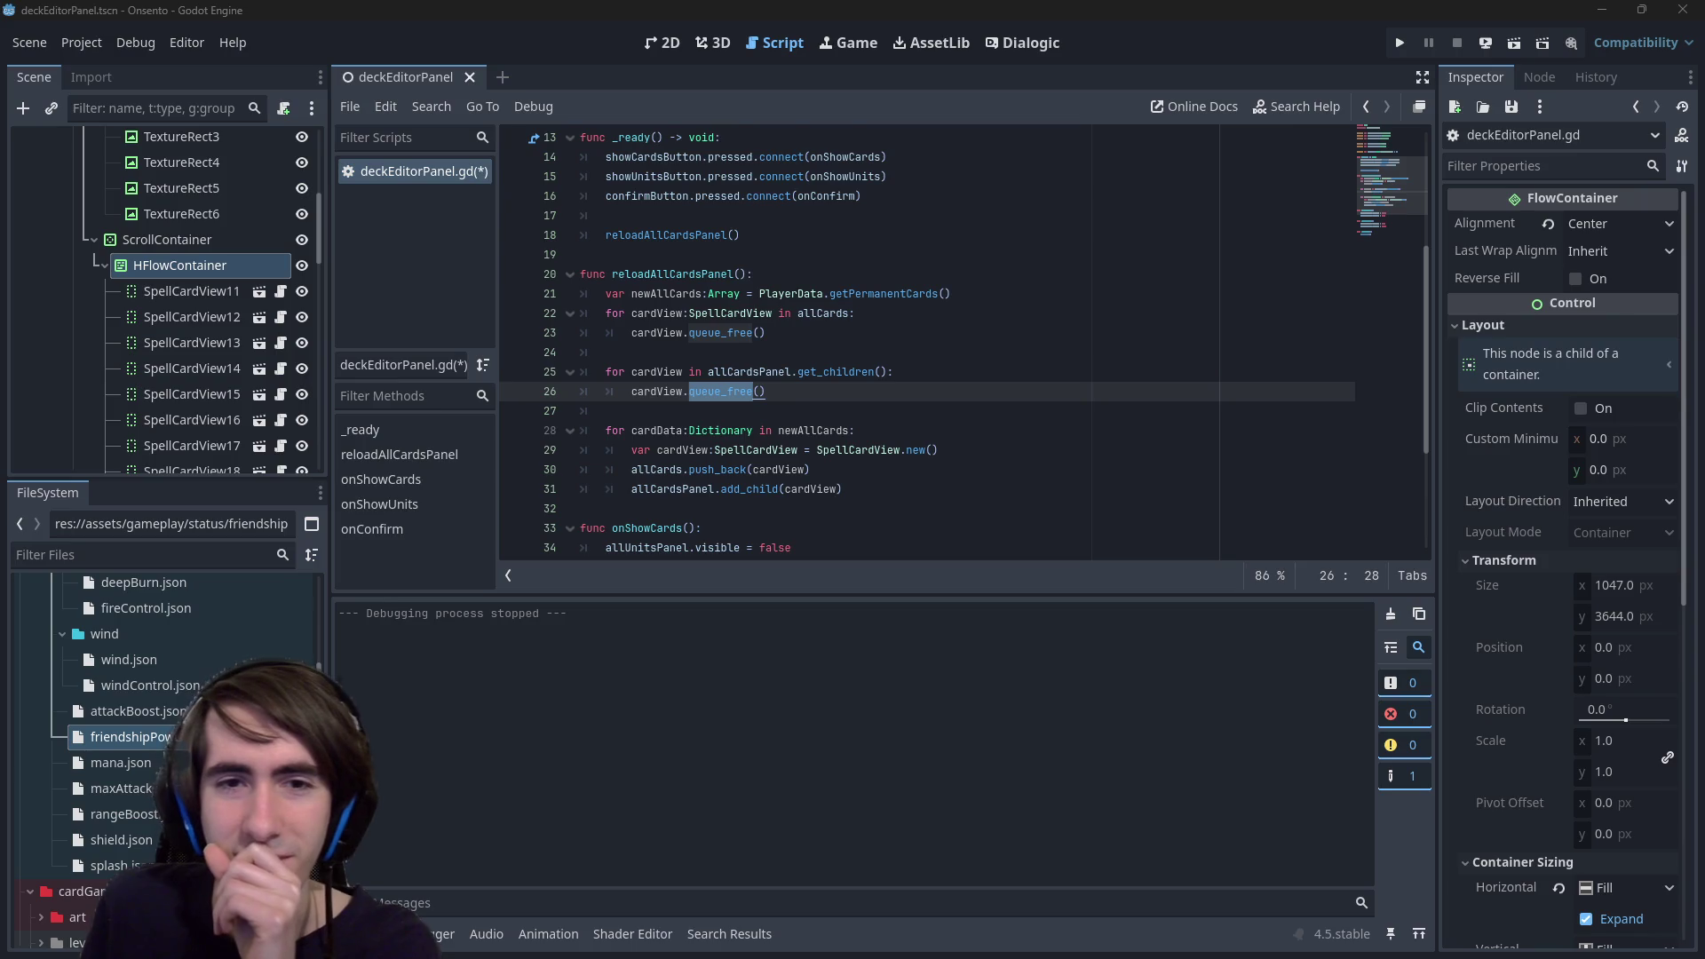
click(1190, 325)
key(alt+Tab)
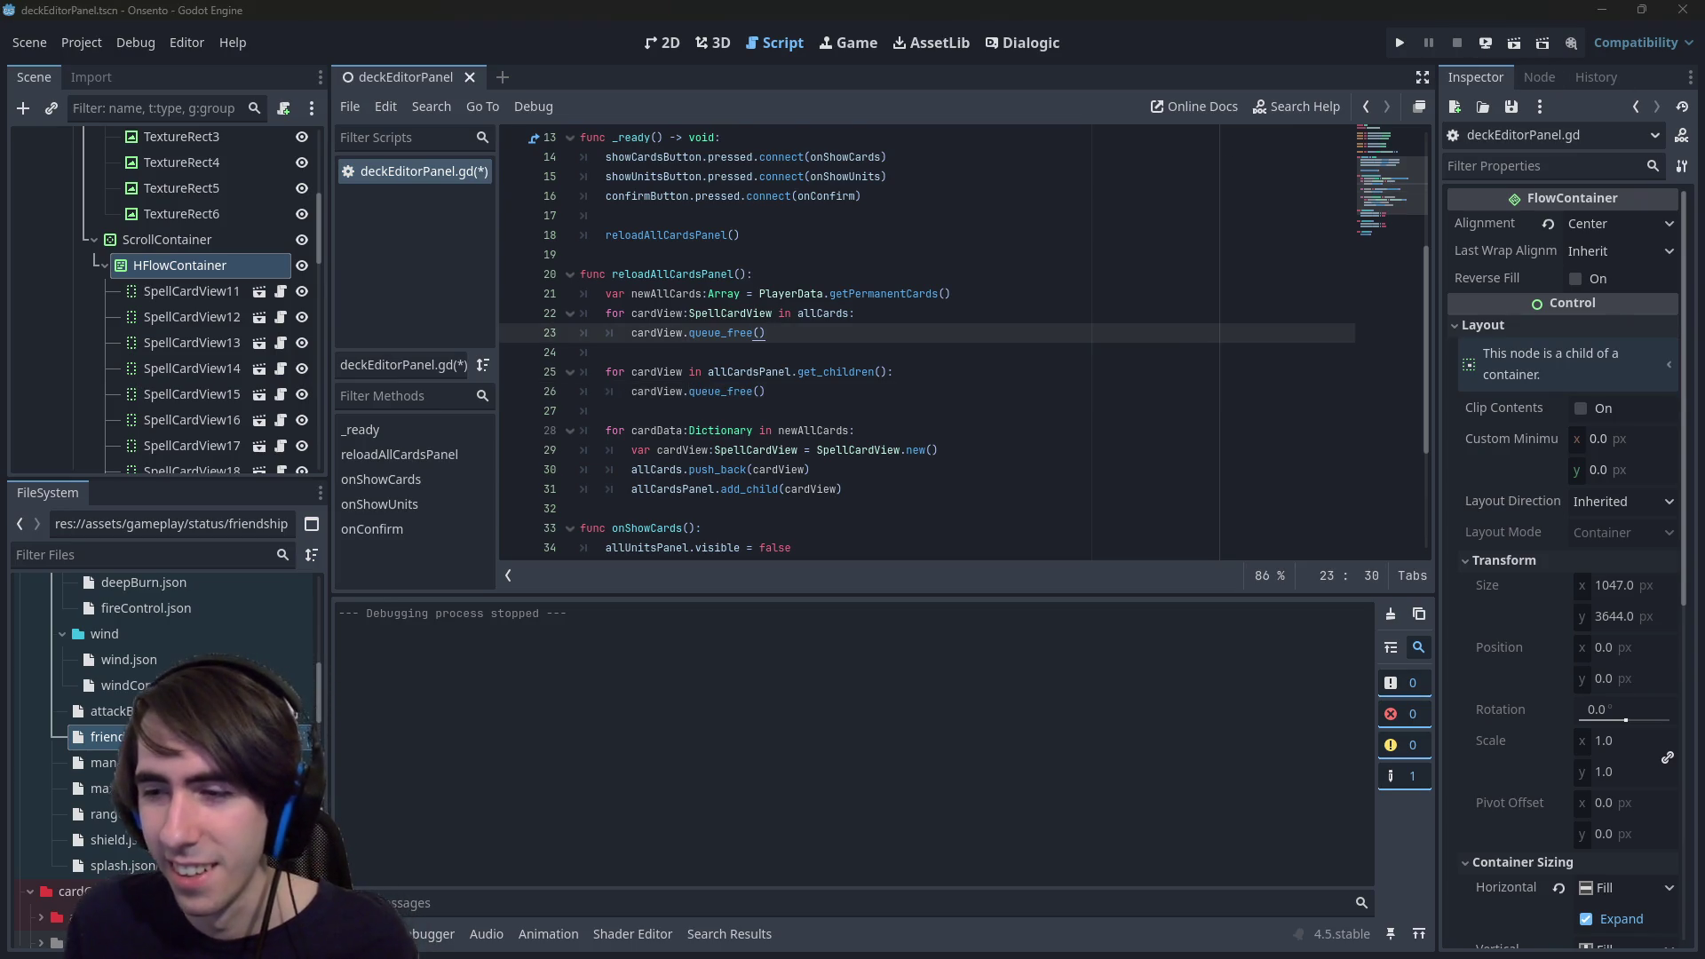
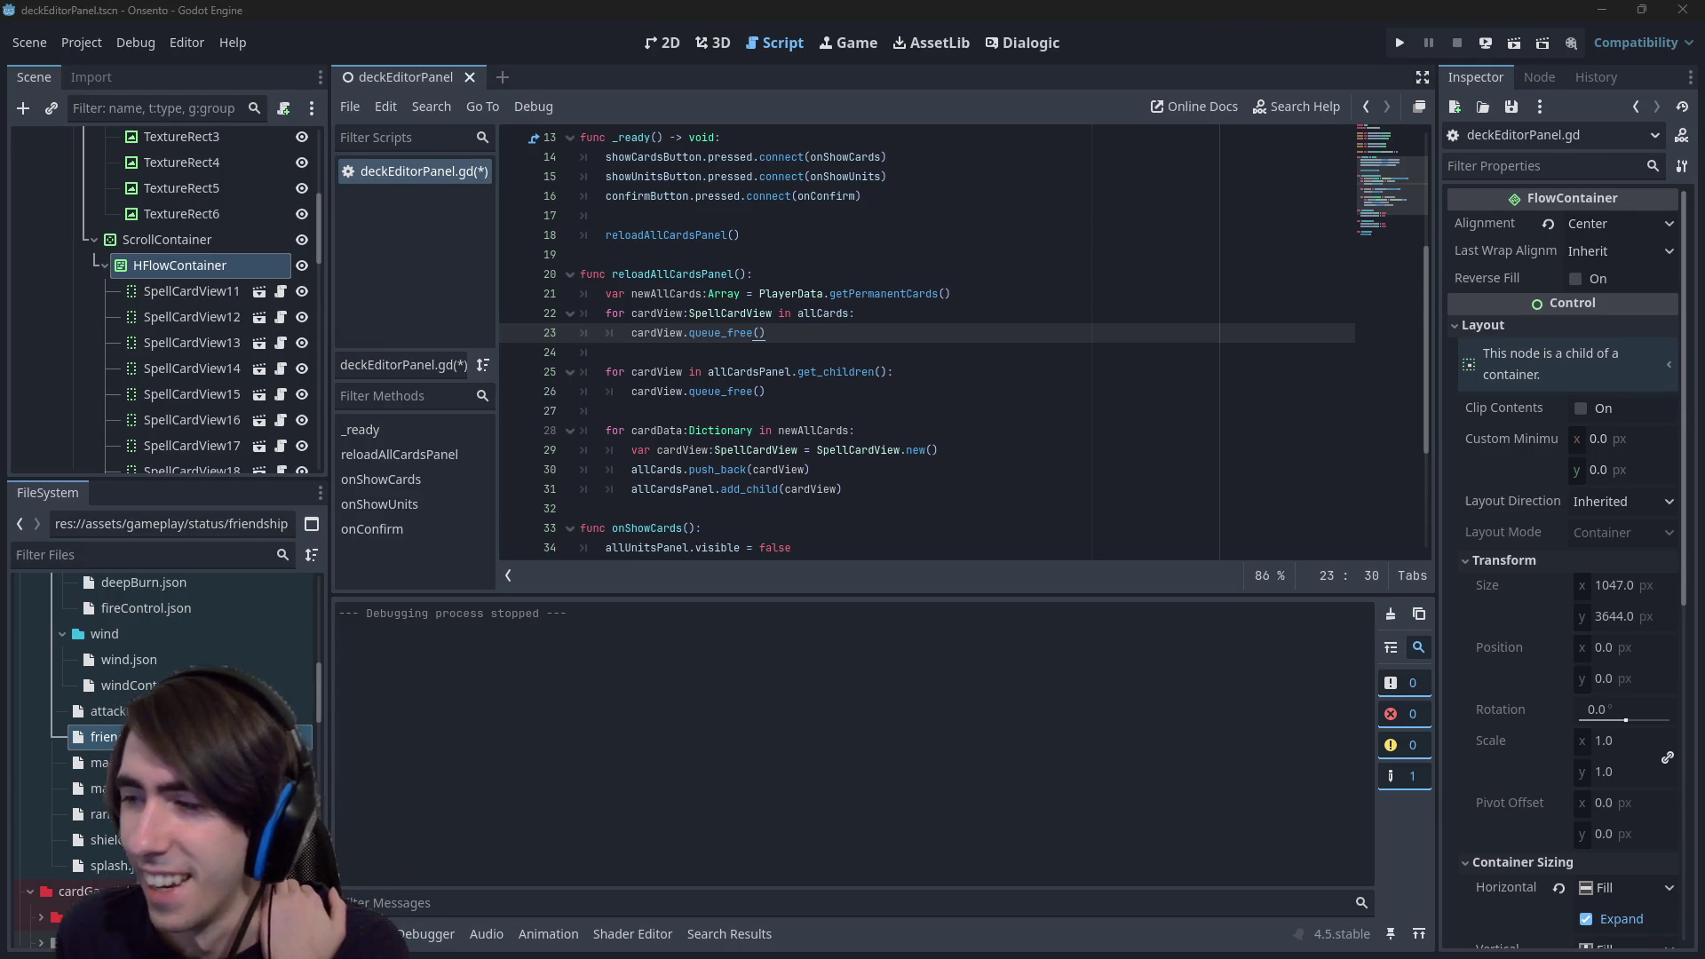
Cut the '# remove placeholders' get_children/queue_free loop out of reloadAllCardsPanel
click(908, 338)
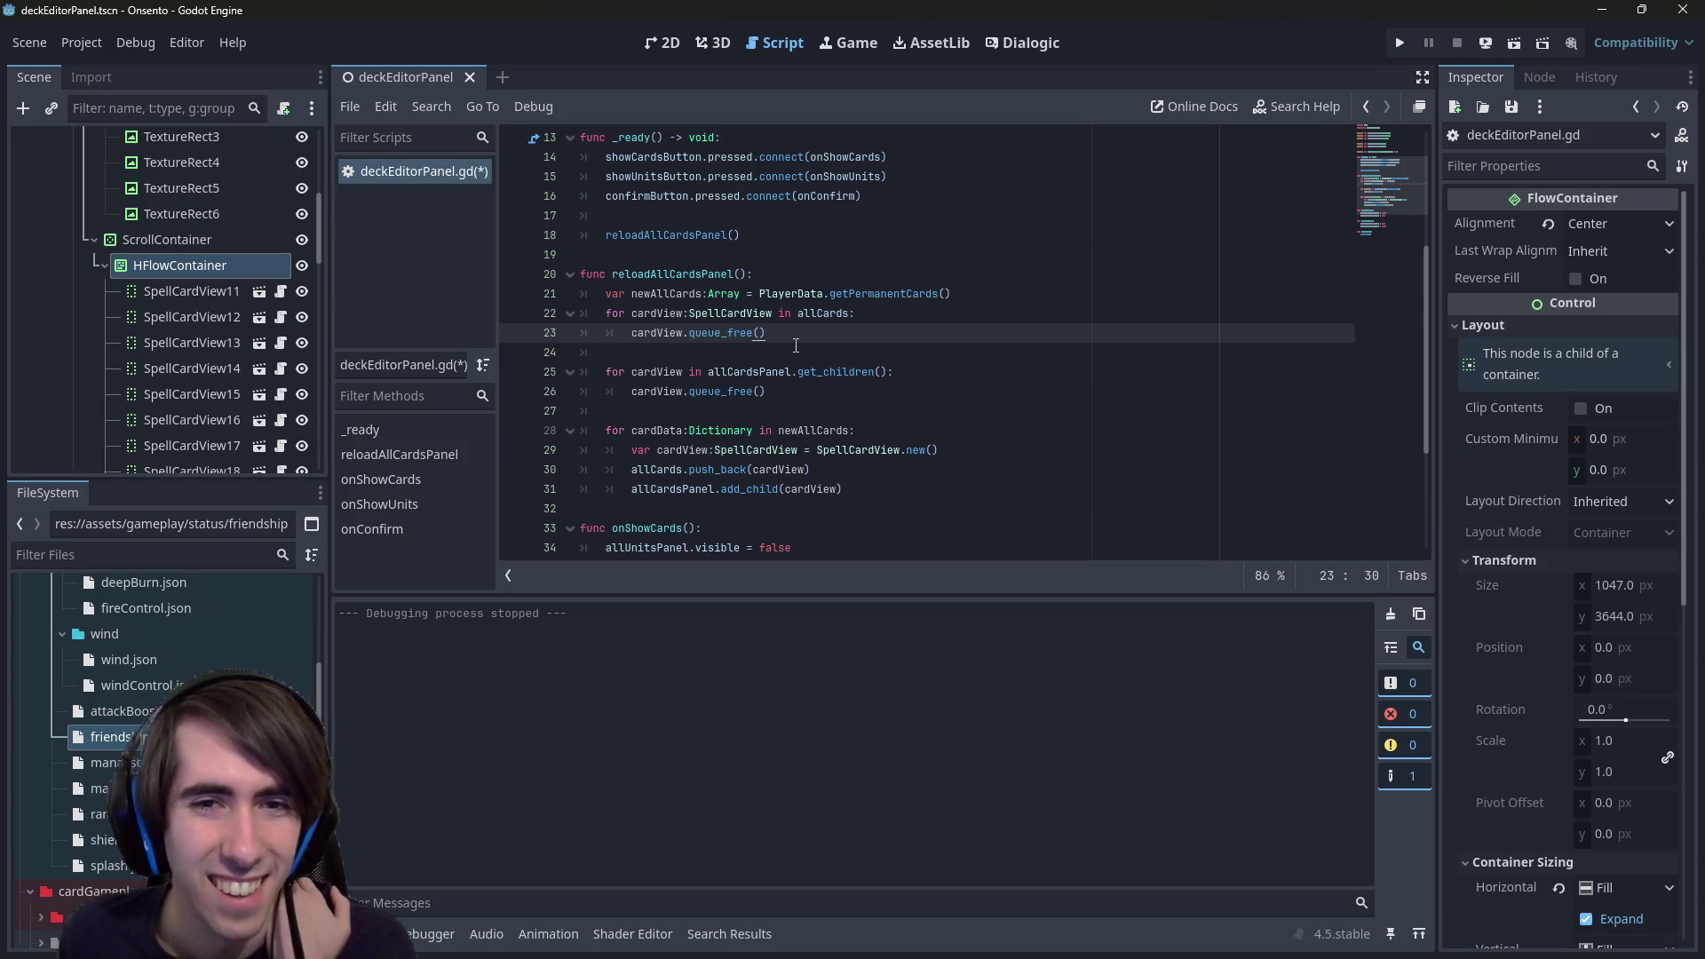
click(822, 391)
double_click(721, 389)
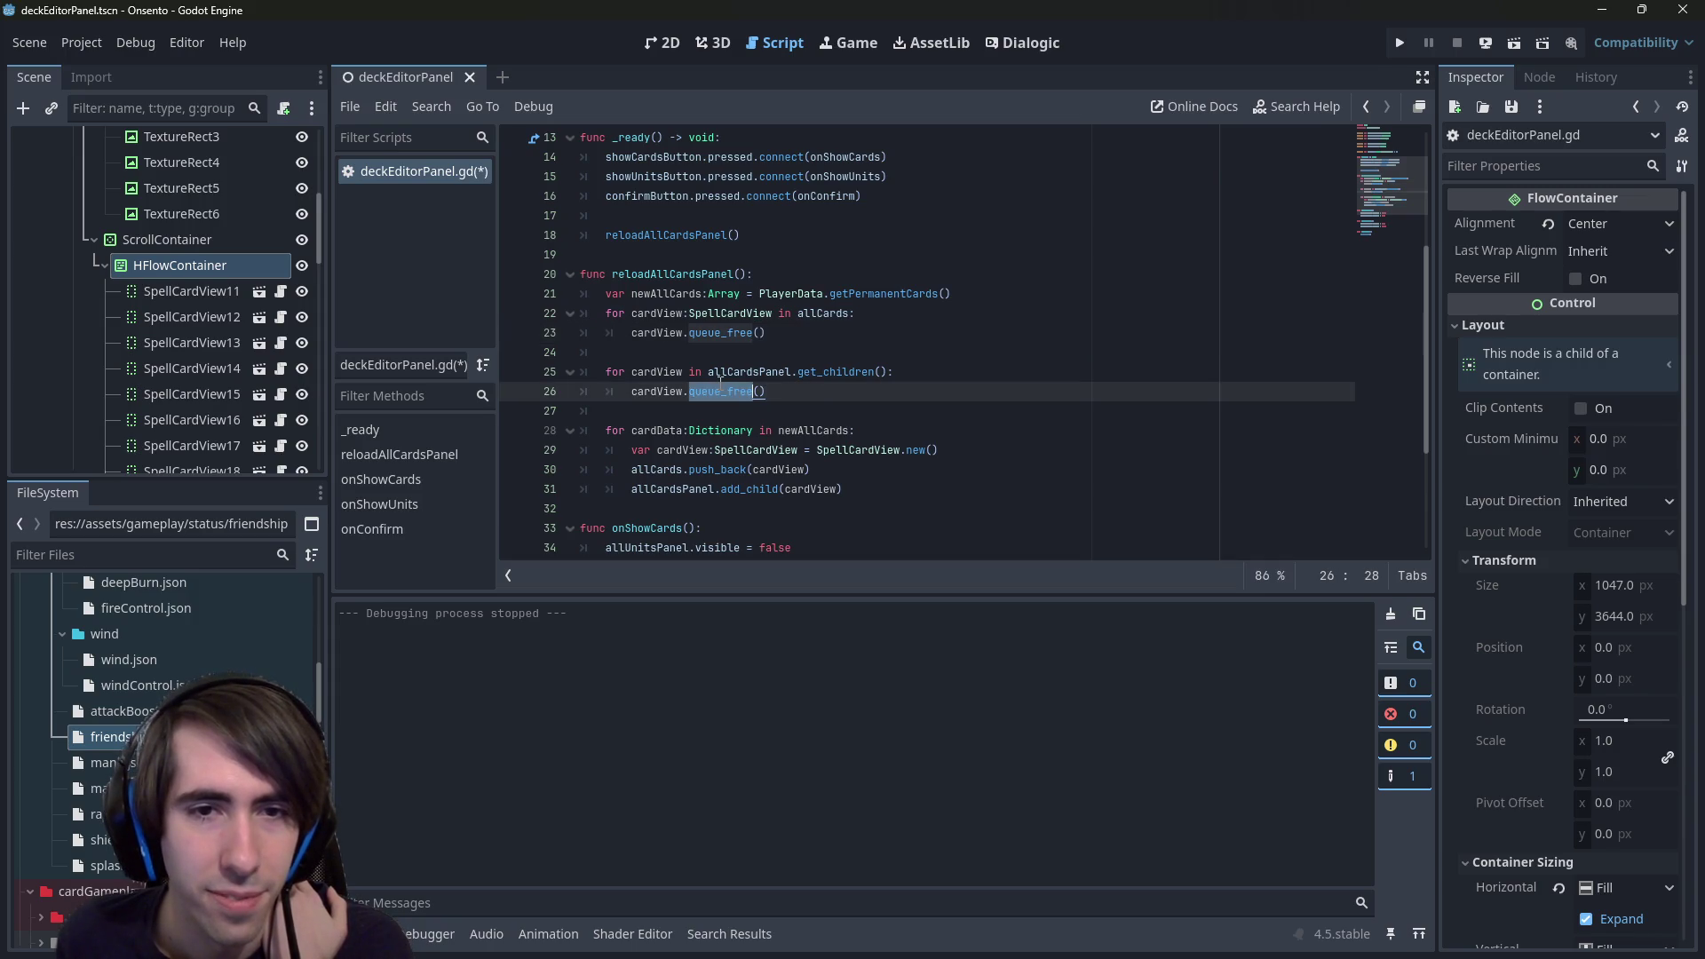
mouse_move(824, 322)
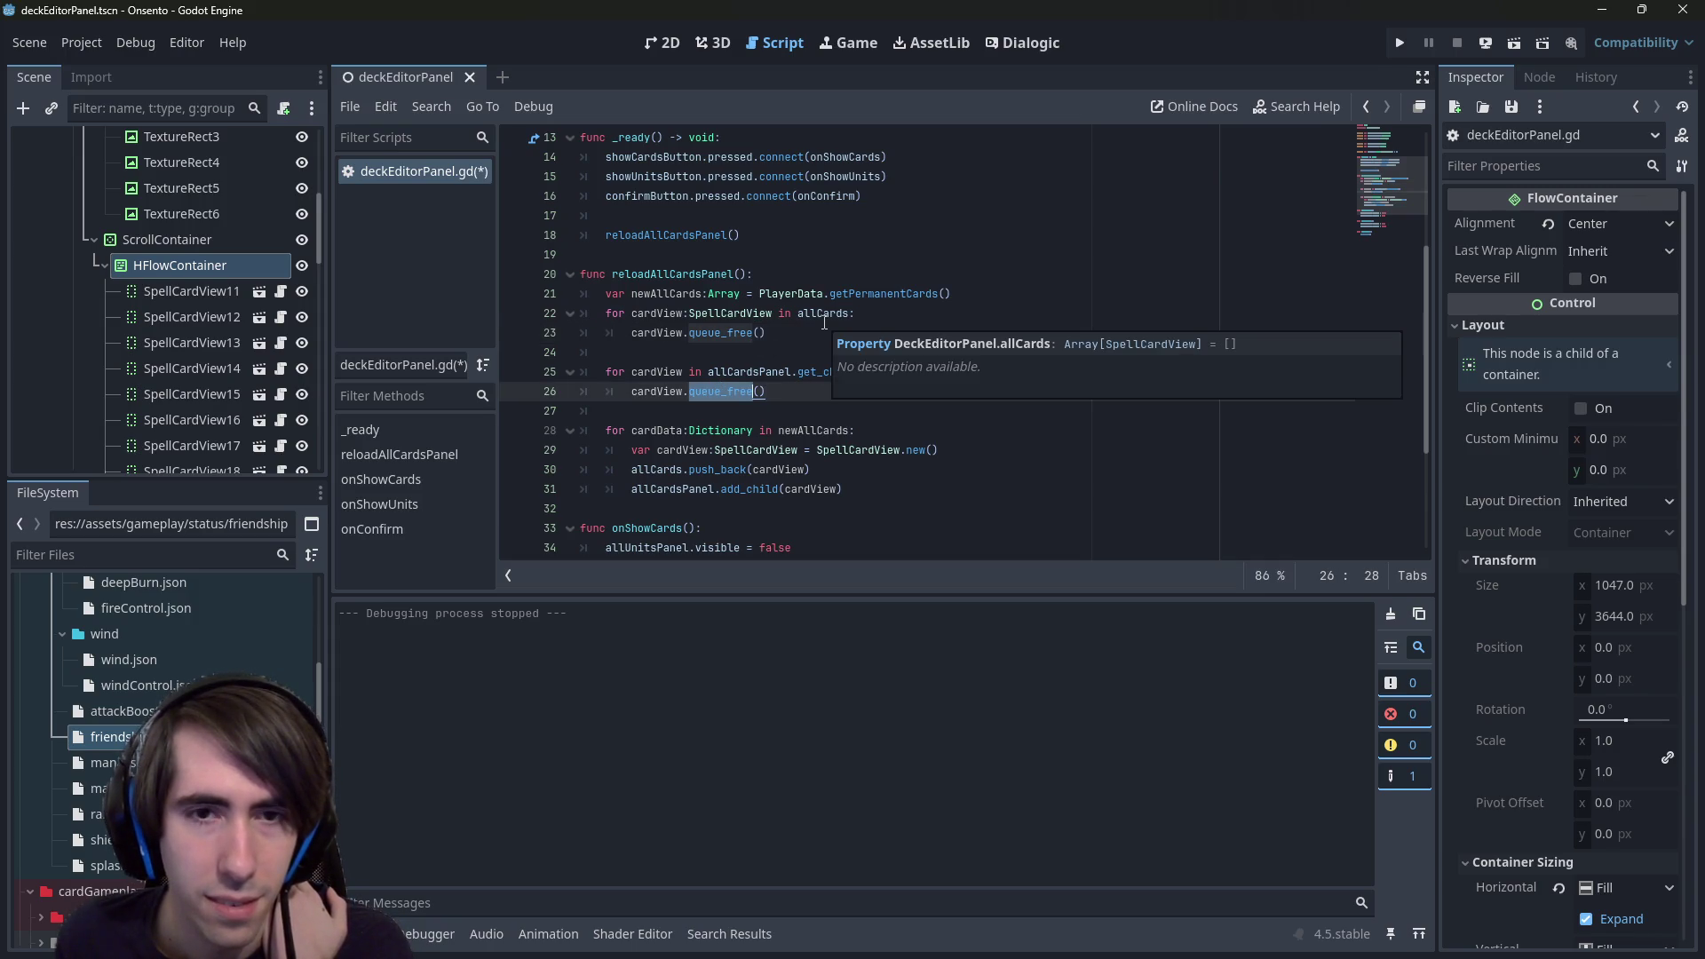
click(854, 388)
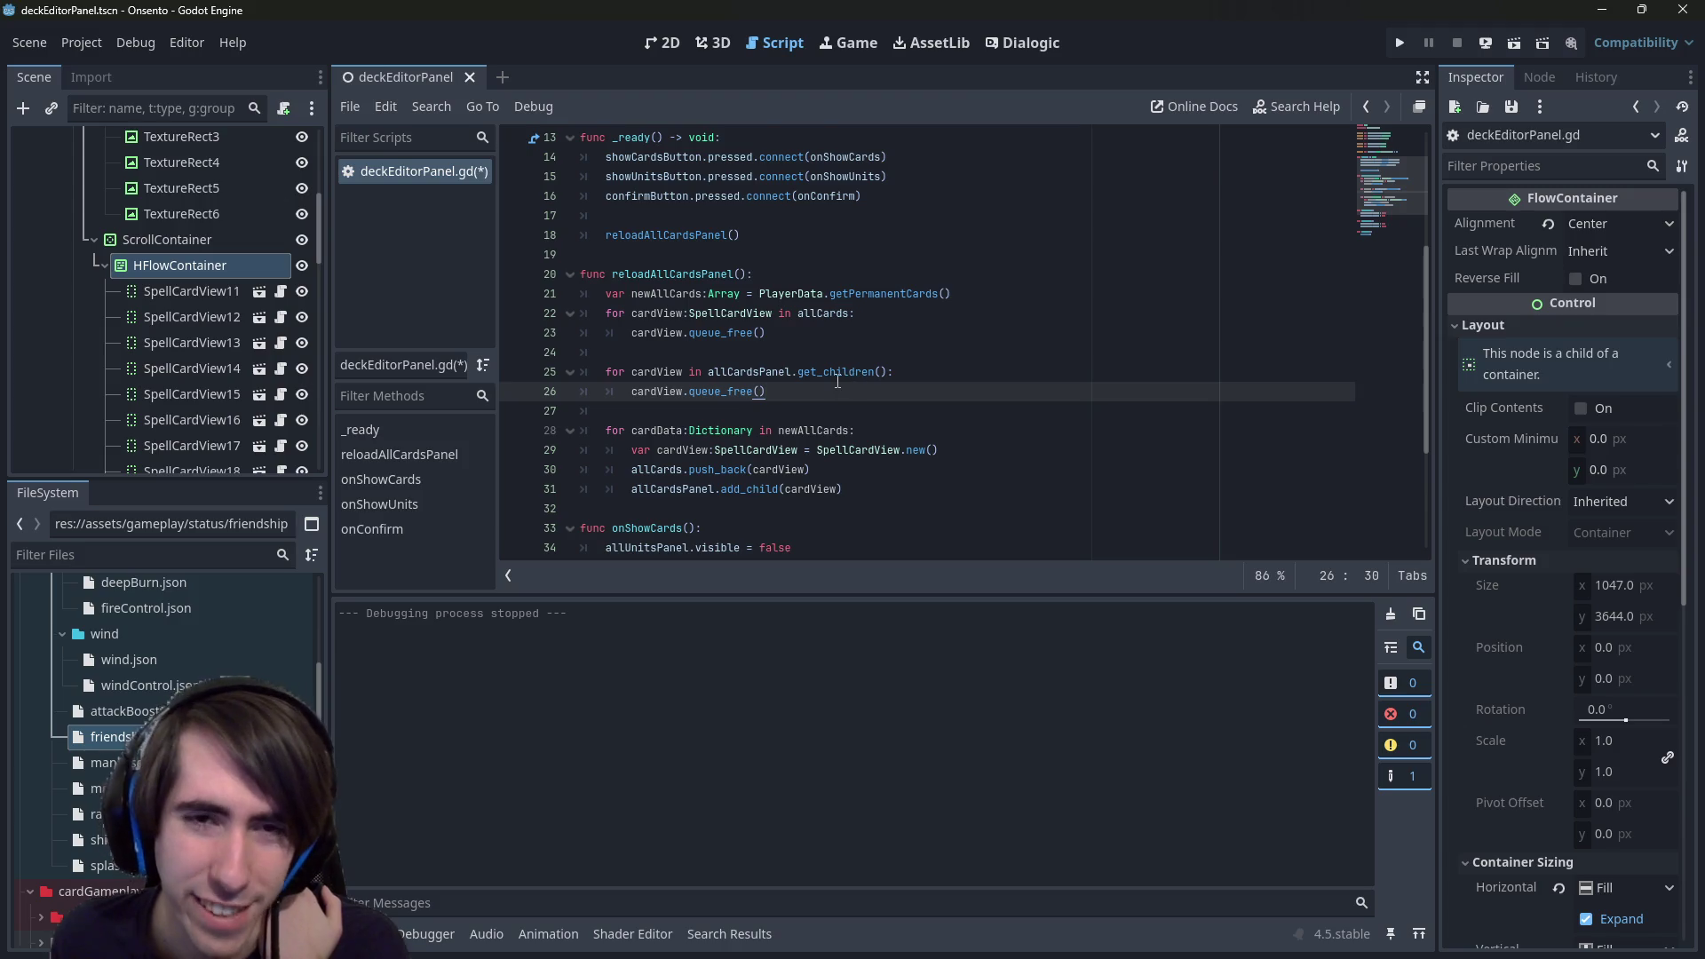
drag(803, 393, 568, 313)
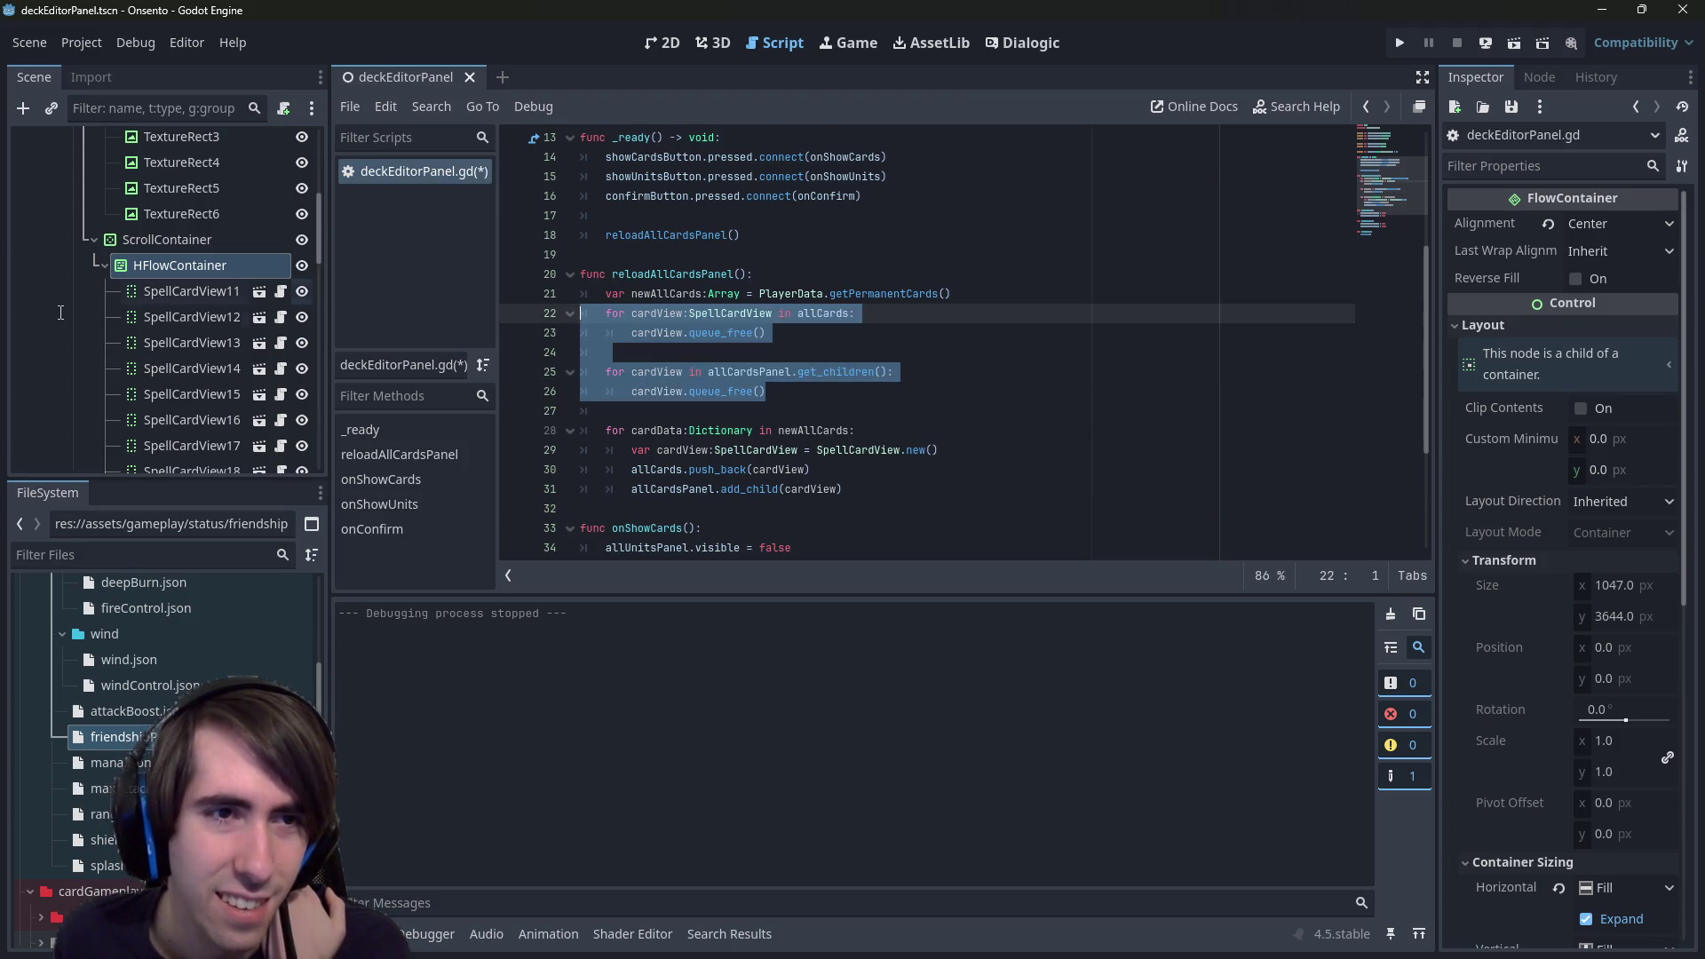
scroll(195, 293, down, 10)
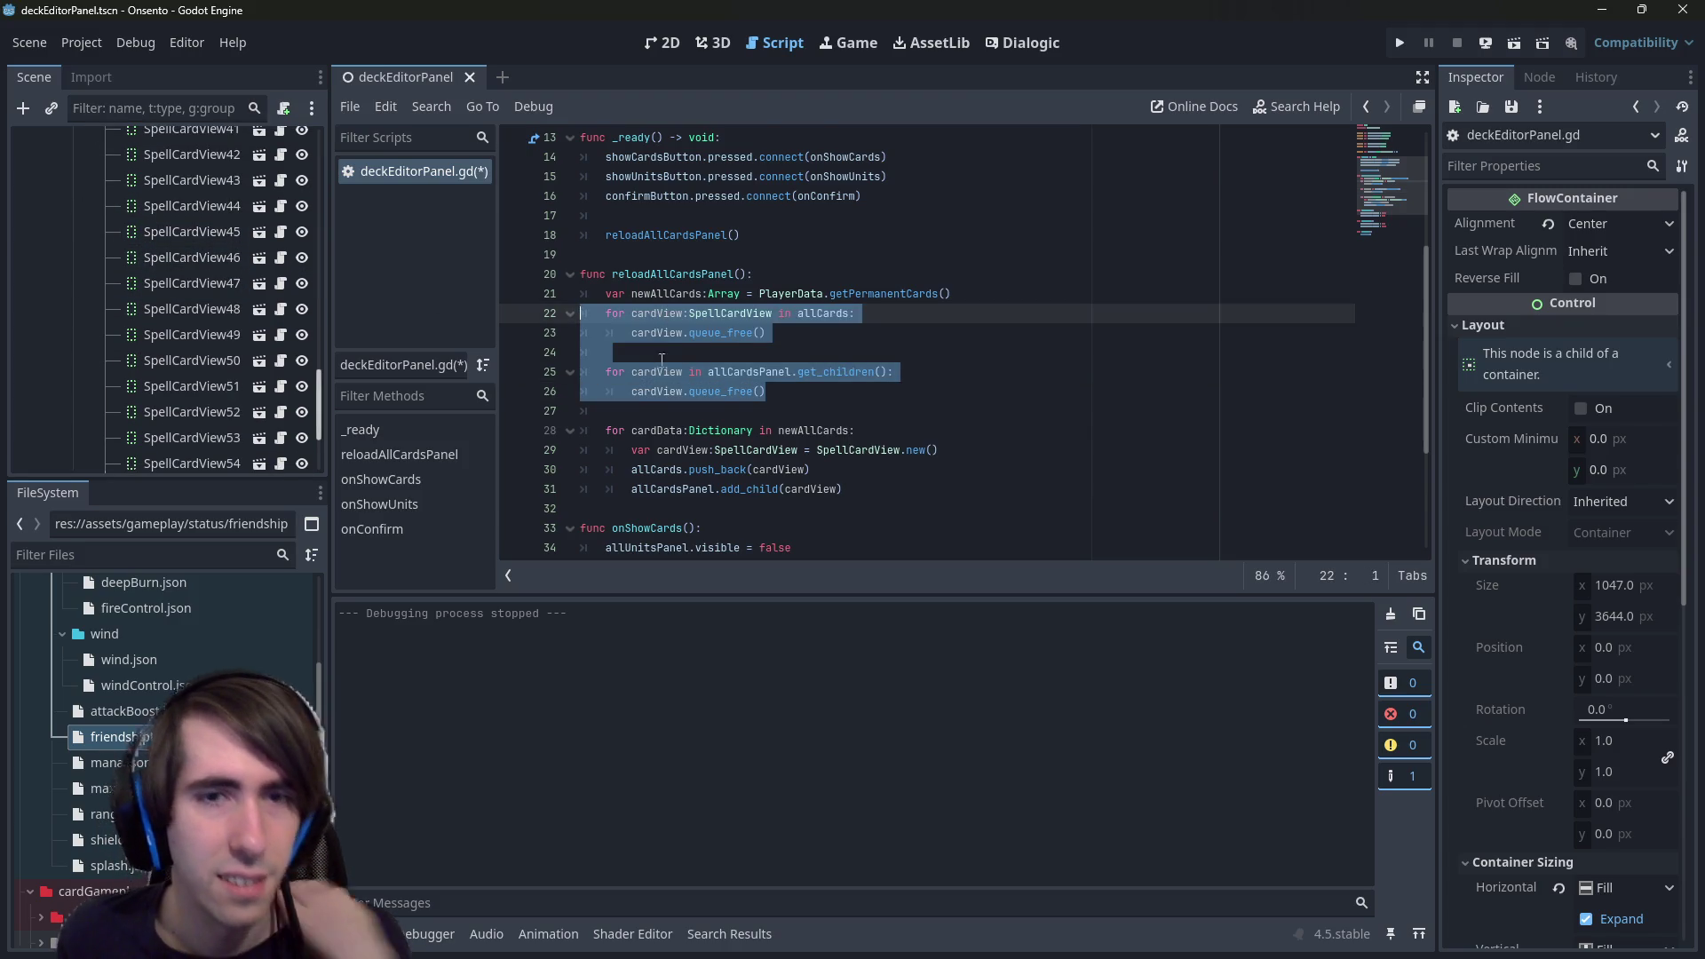
click(659, 354)
key(Return)
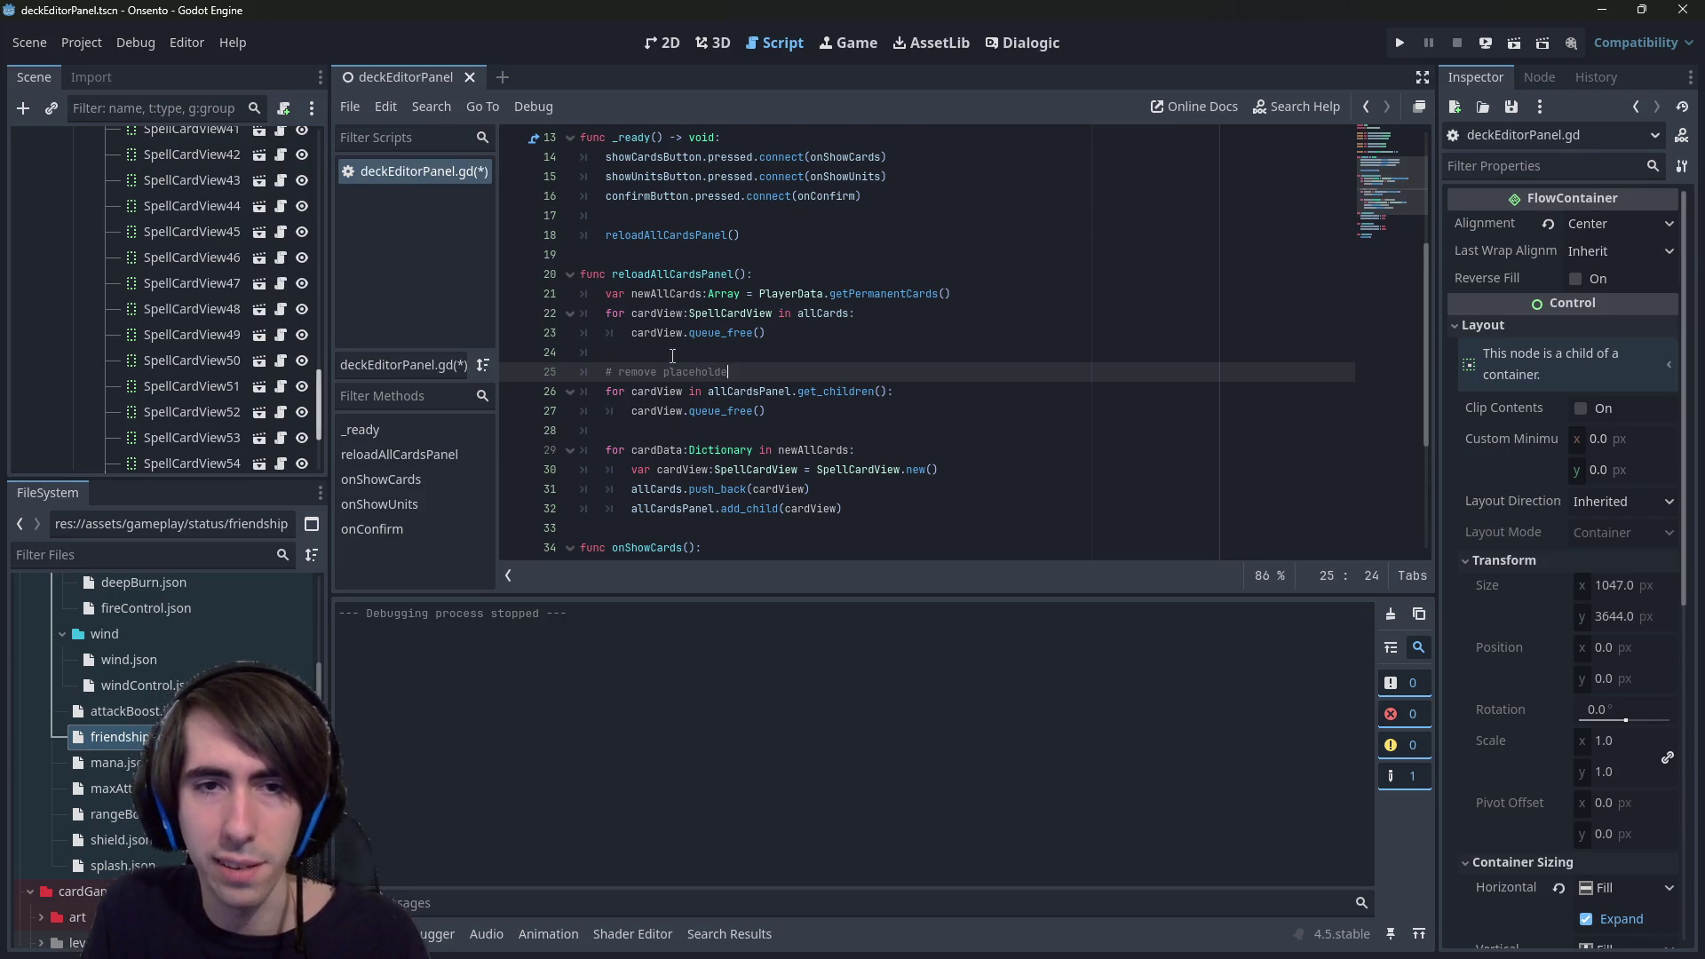
mouse_move(785, 400)
mouse_down()
mouse_move(621, 391)
mouse_move(569, 369)
mouse_up()
key(ctrl+c)
key(BackSpace)
key(BackSpace)
key(BackSpace)
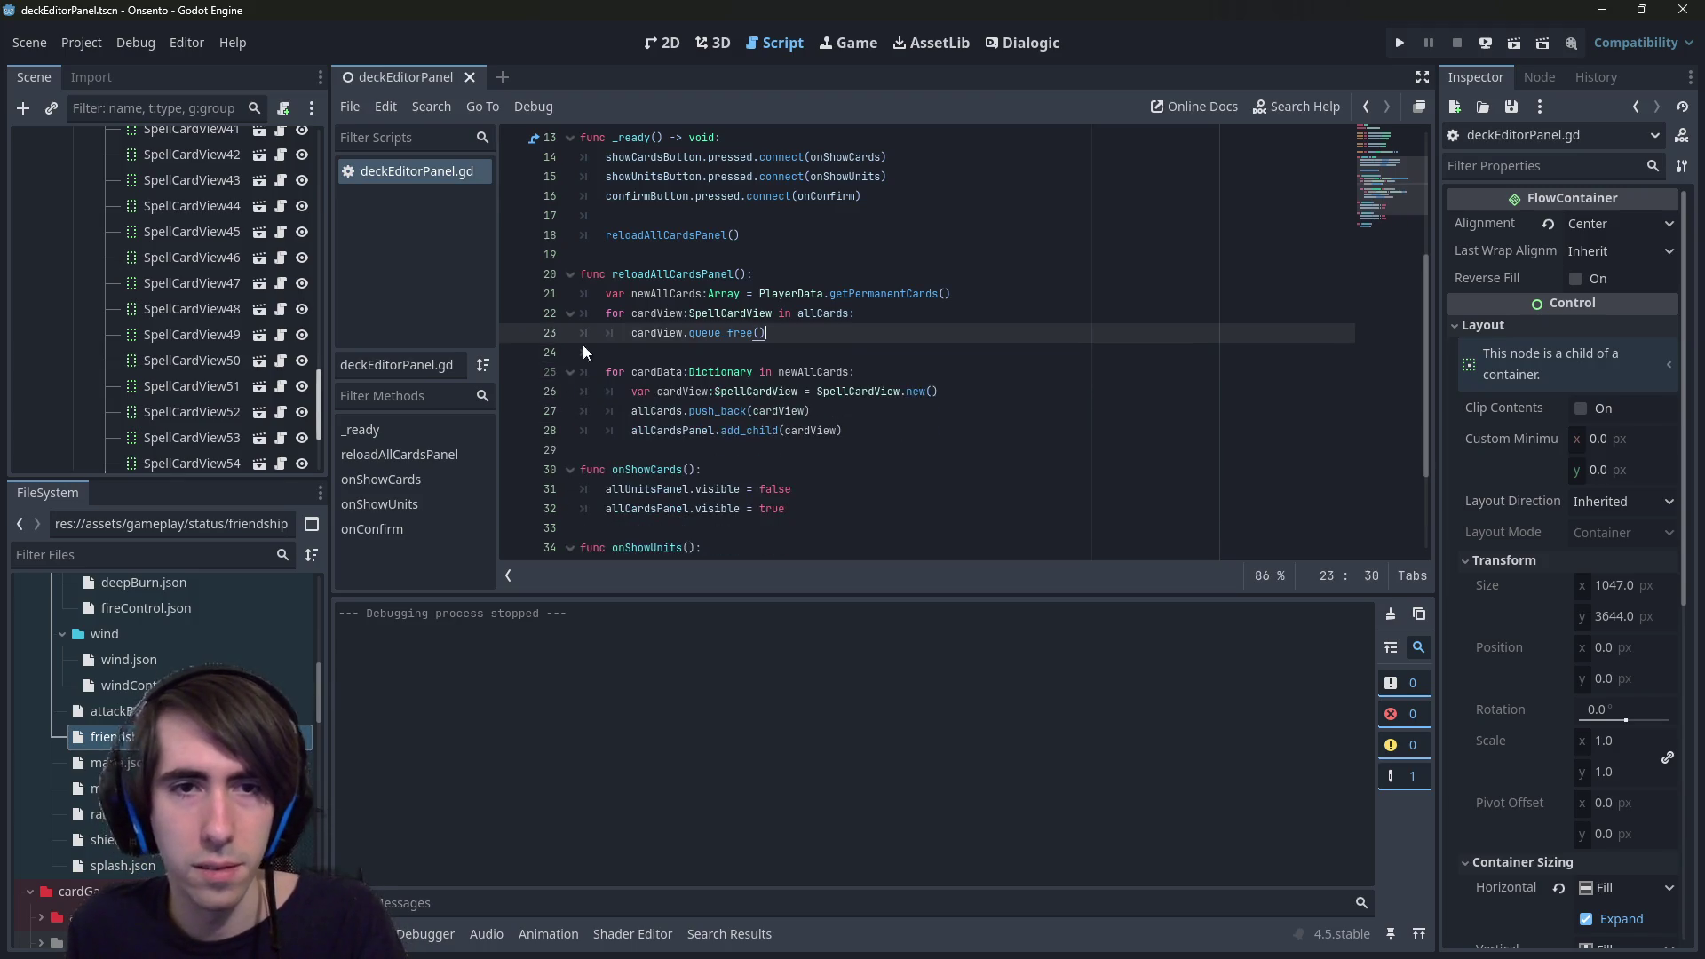
Paste the loop into _ready above reloadAllCardsPanel(), unindent its comment, and run with F6
scroll(750, 273, up, 1)
click(750, 272)
key(ctrl+v)
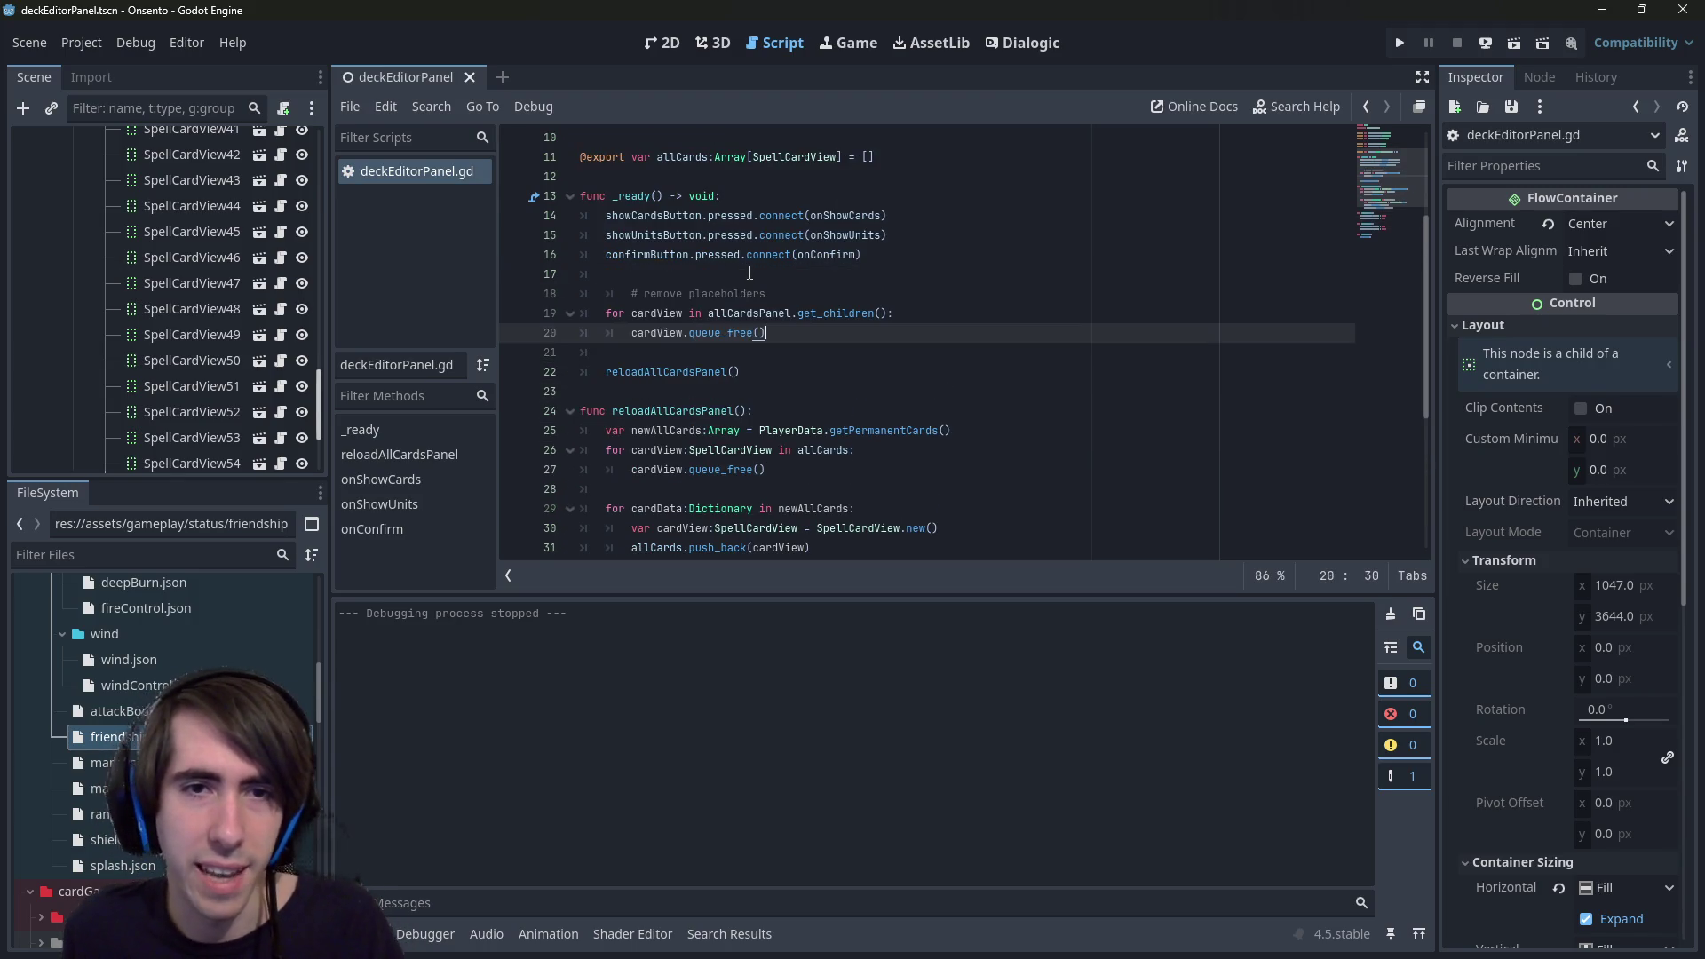
click(632, 294)
key(BackSpace)
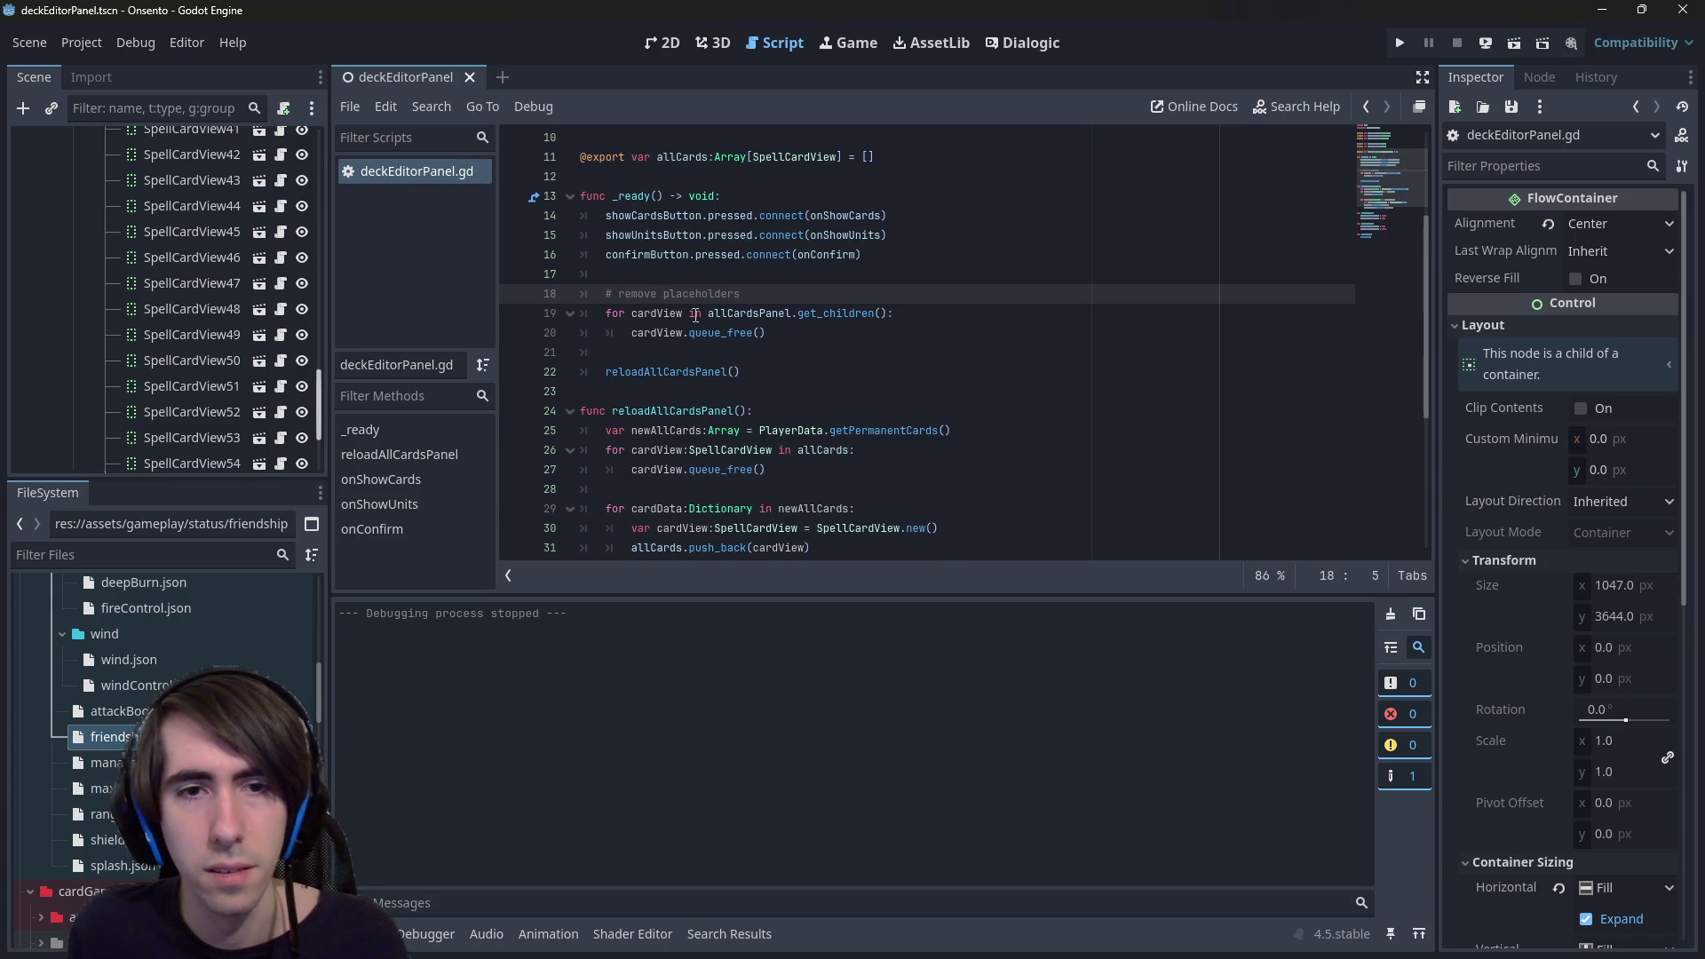
scroll(732, 318, down, 1)
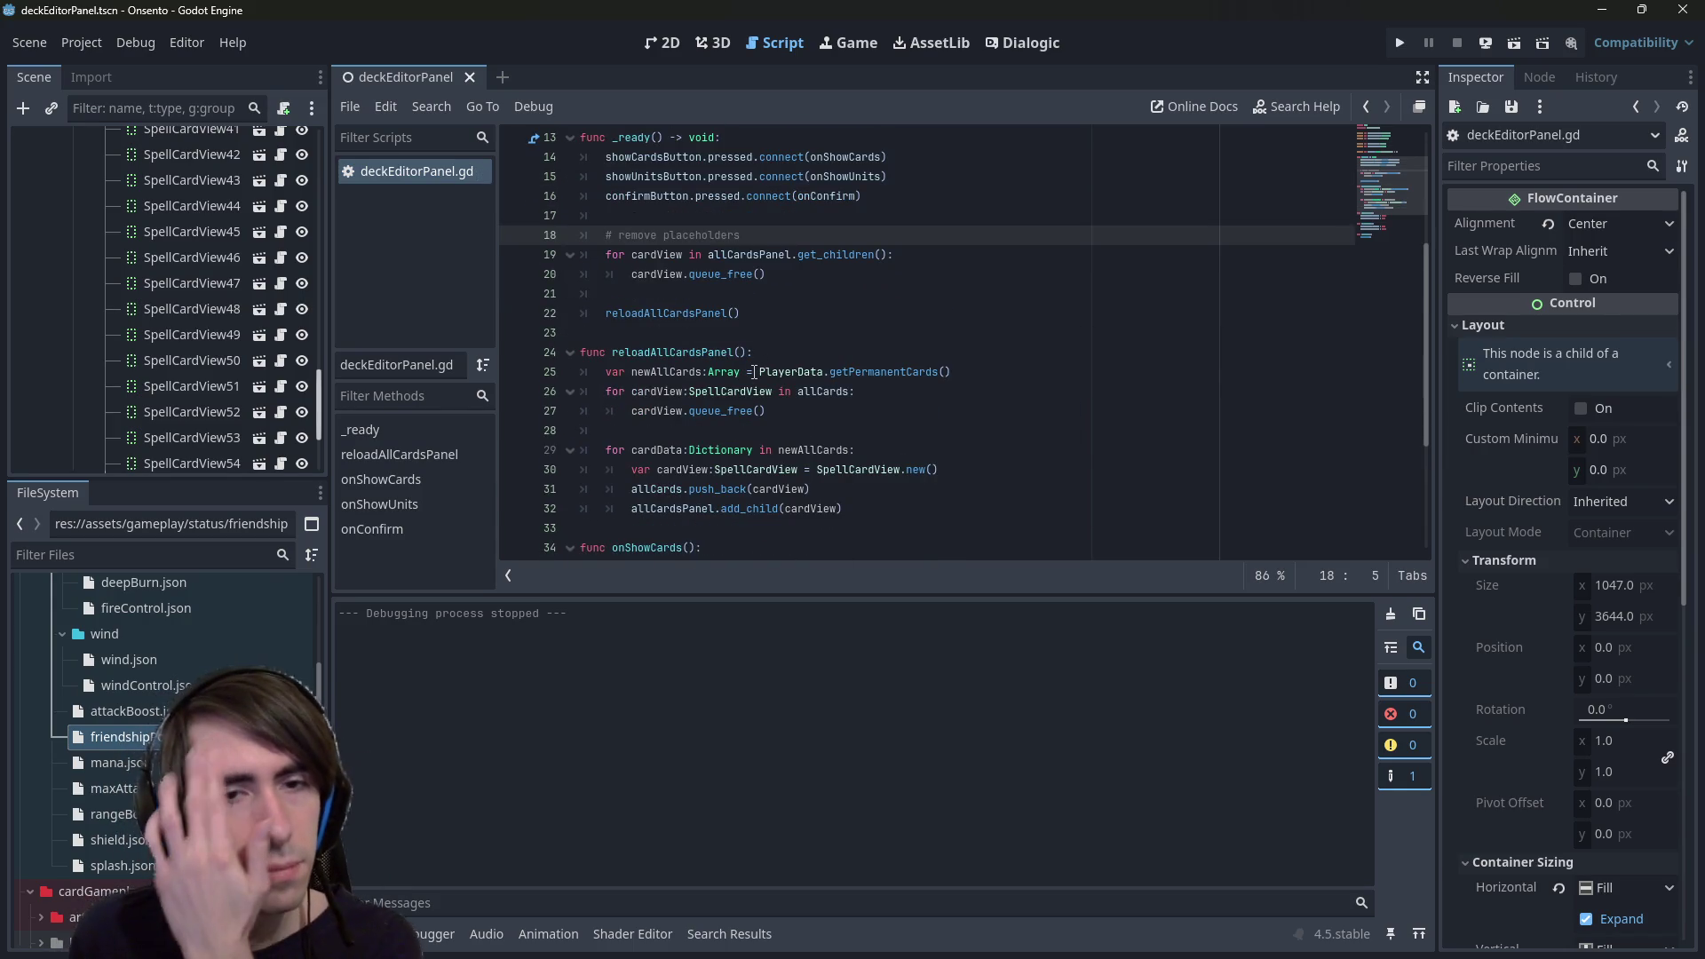
click(826, 508)
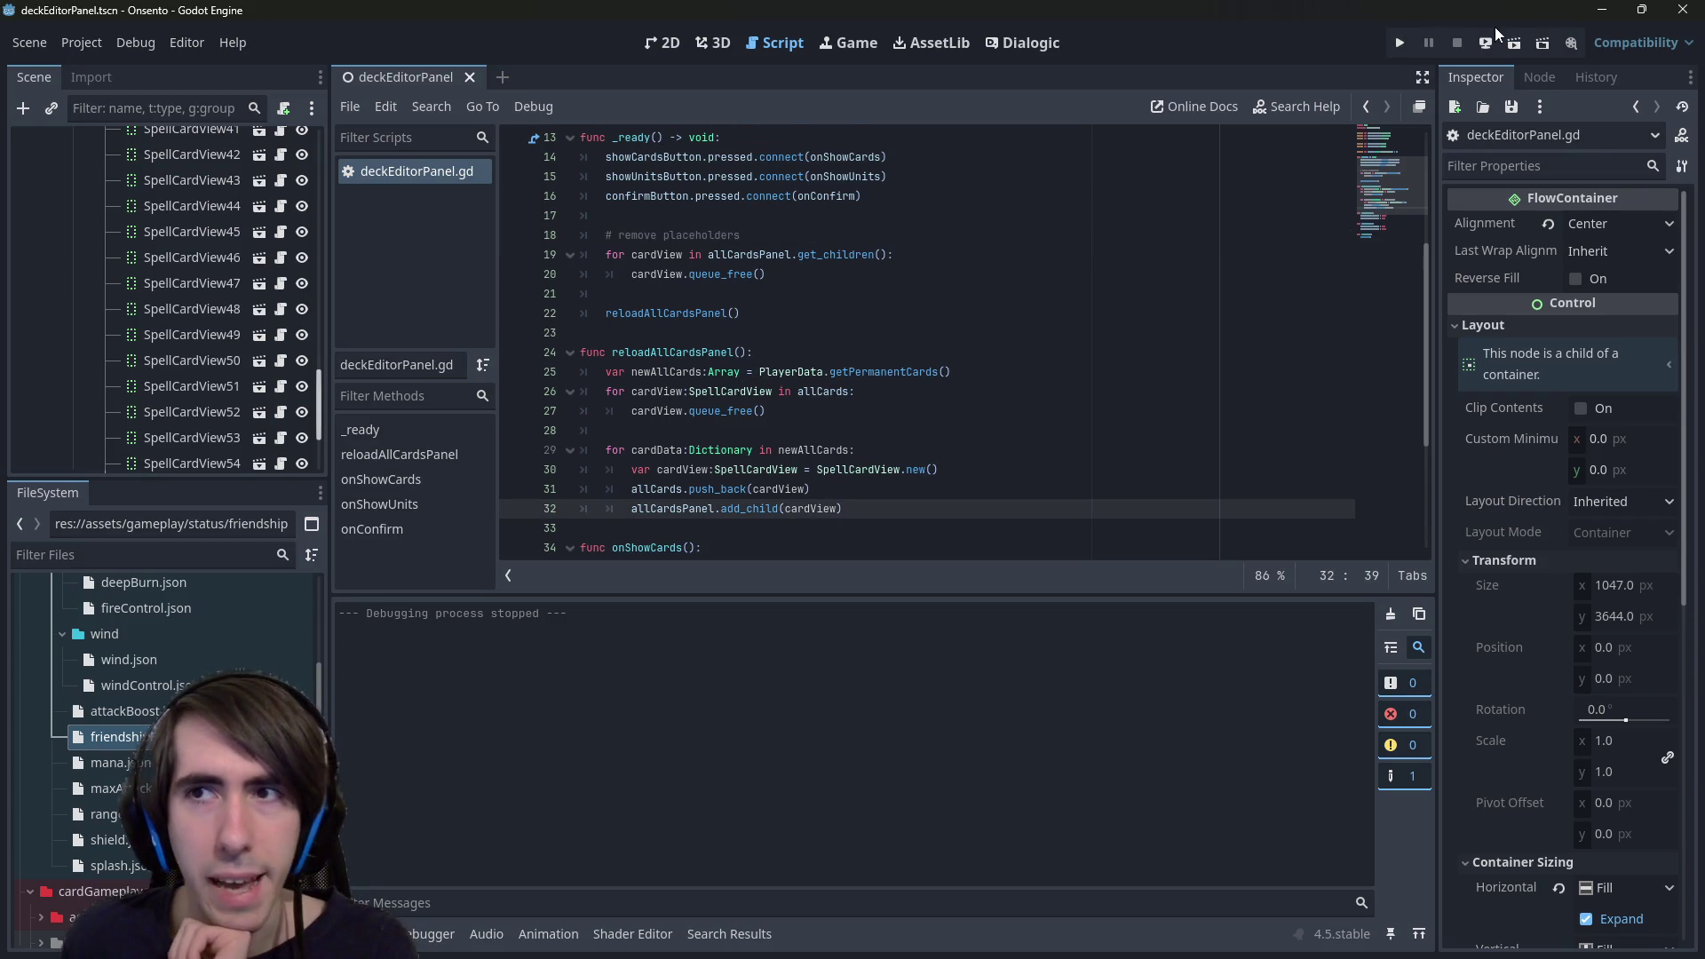
click(1516, 43)
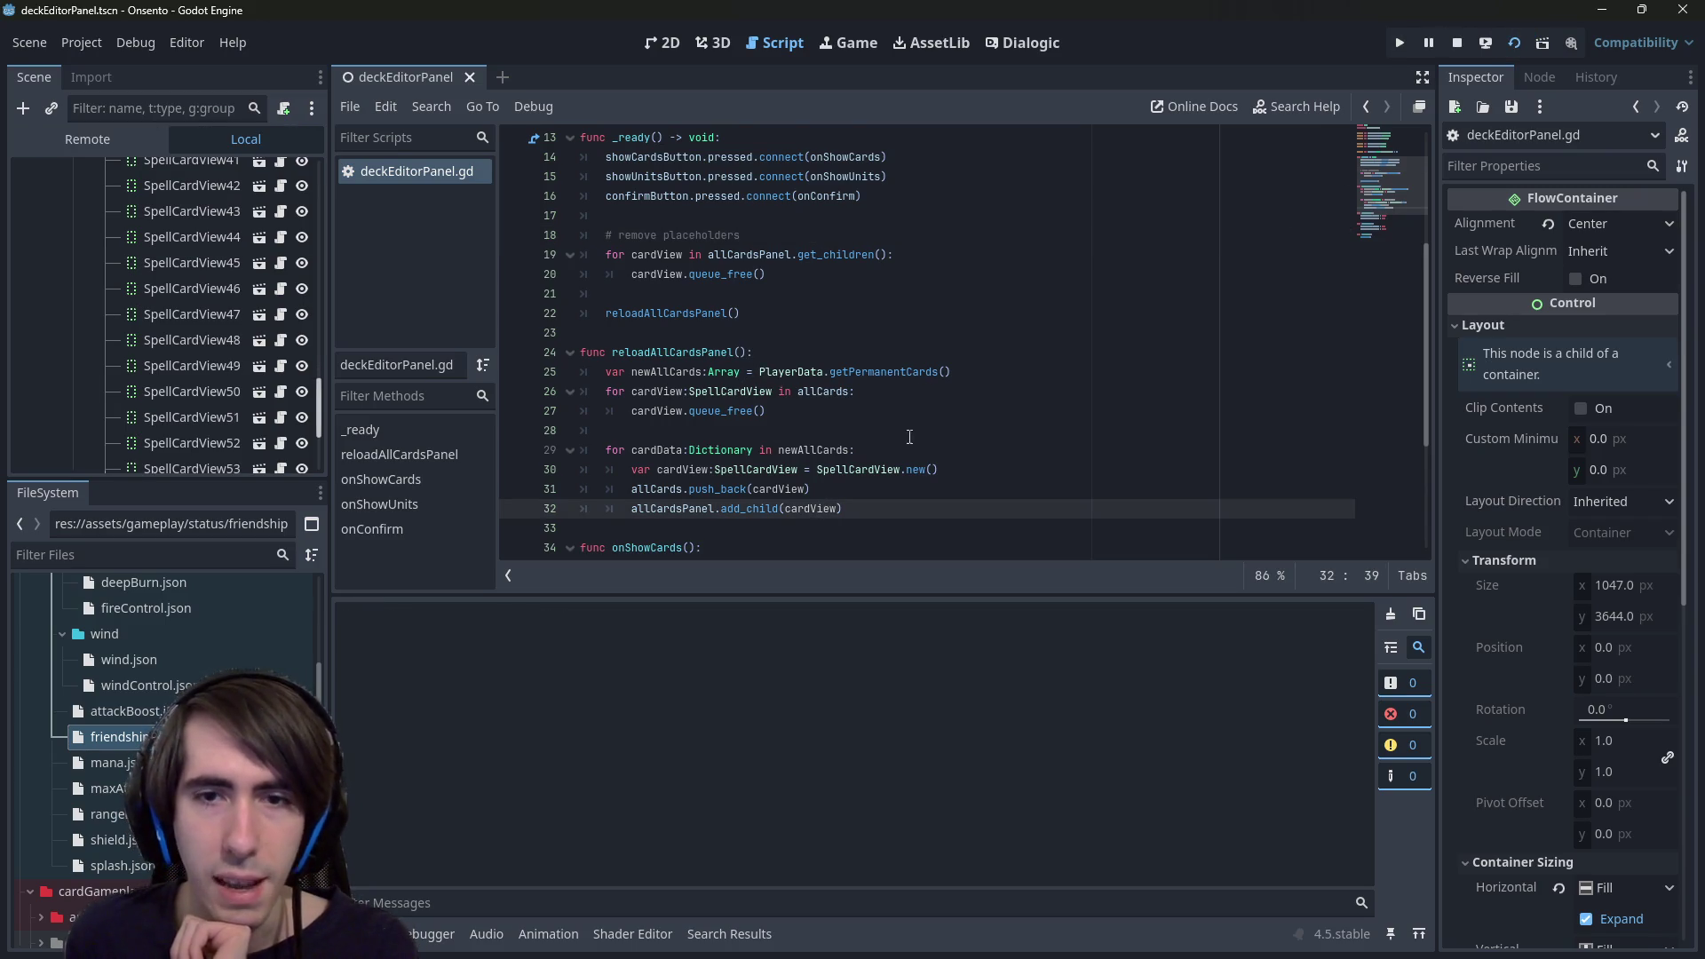
Toggle Show Units and Show Cards in the running deck editor, then close the game
double_click(887, 372)
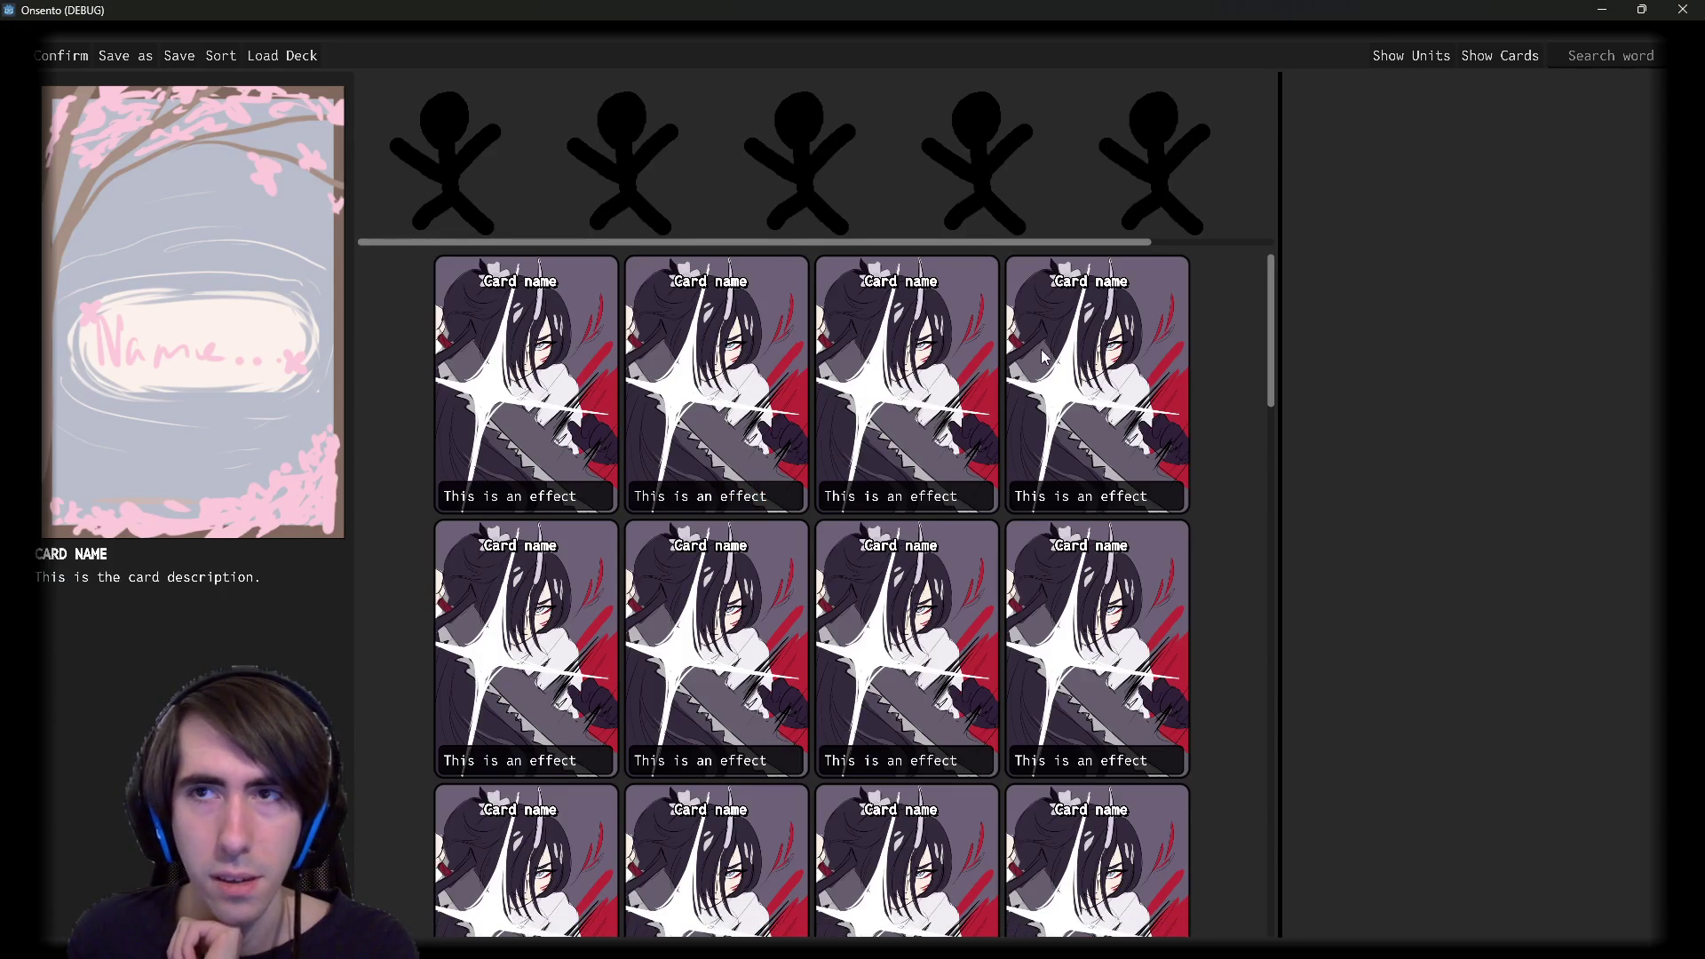
click(1510, 57)
click(1430, 57)
click(1433, 56)
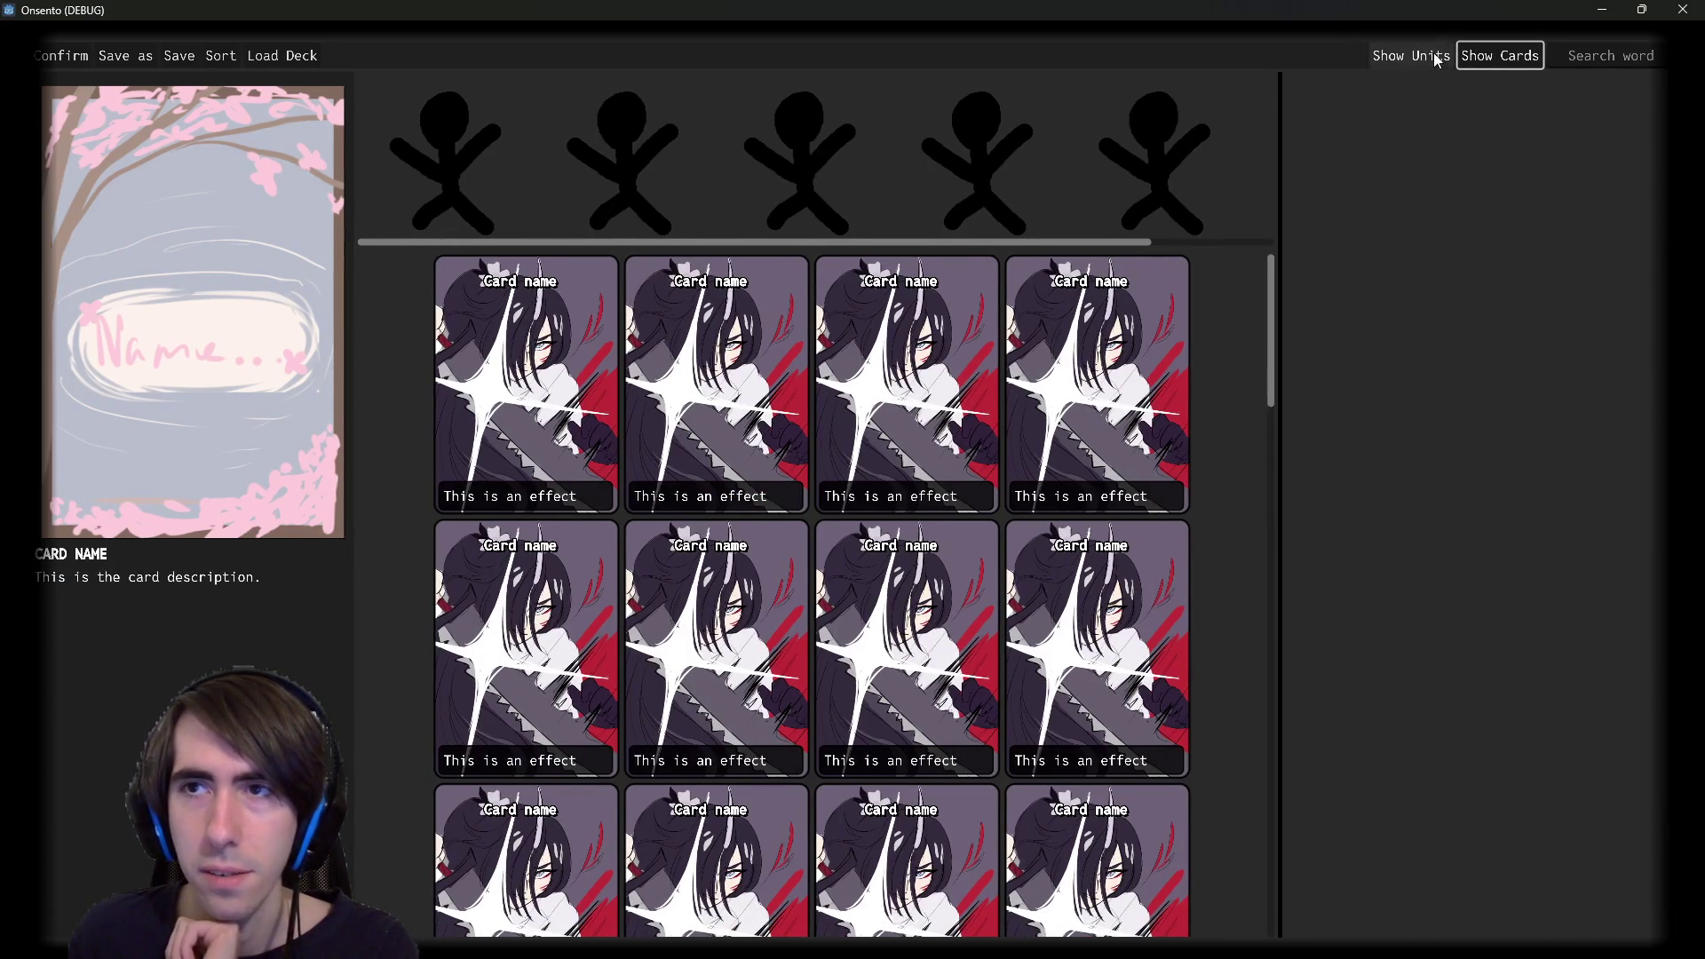
click(1696, 9)
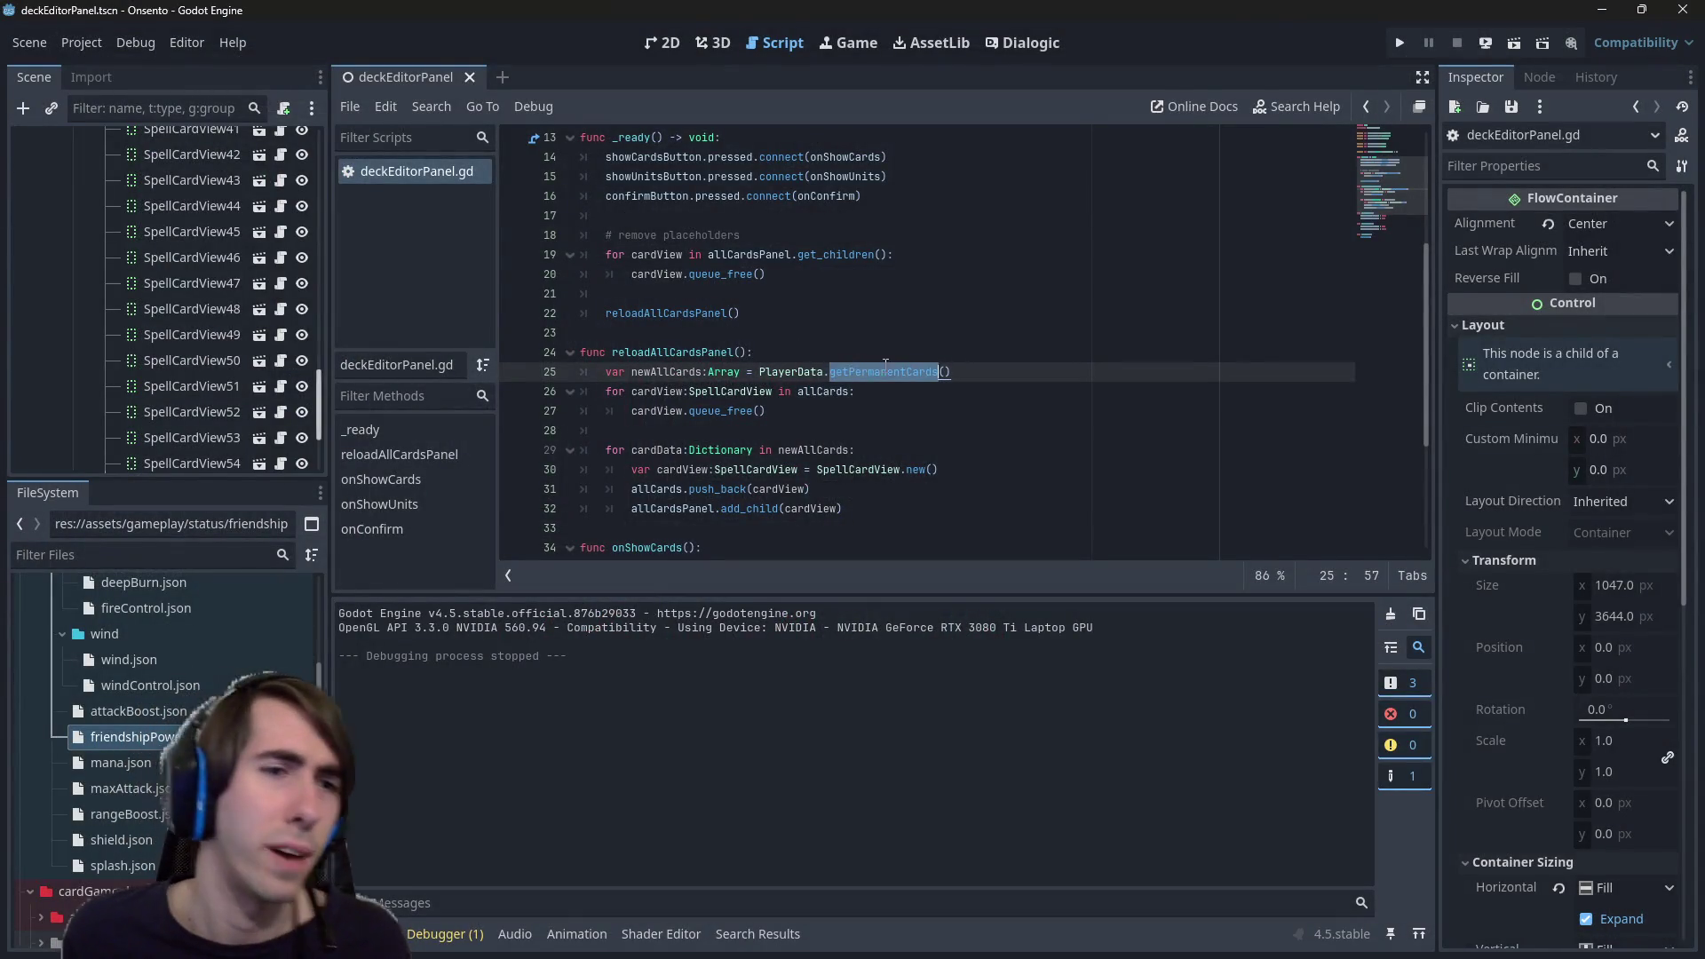
click(665, 42)
Open intro1.tscn through the quick resource search for 'intro1'
click(769, 46)
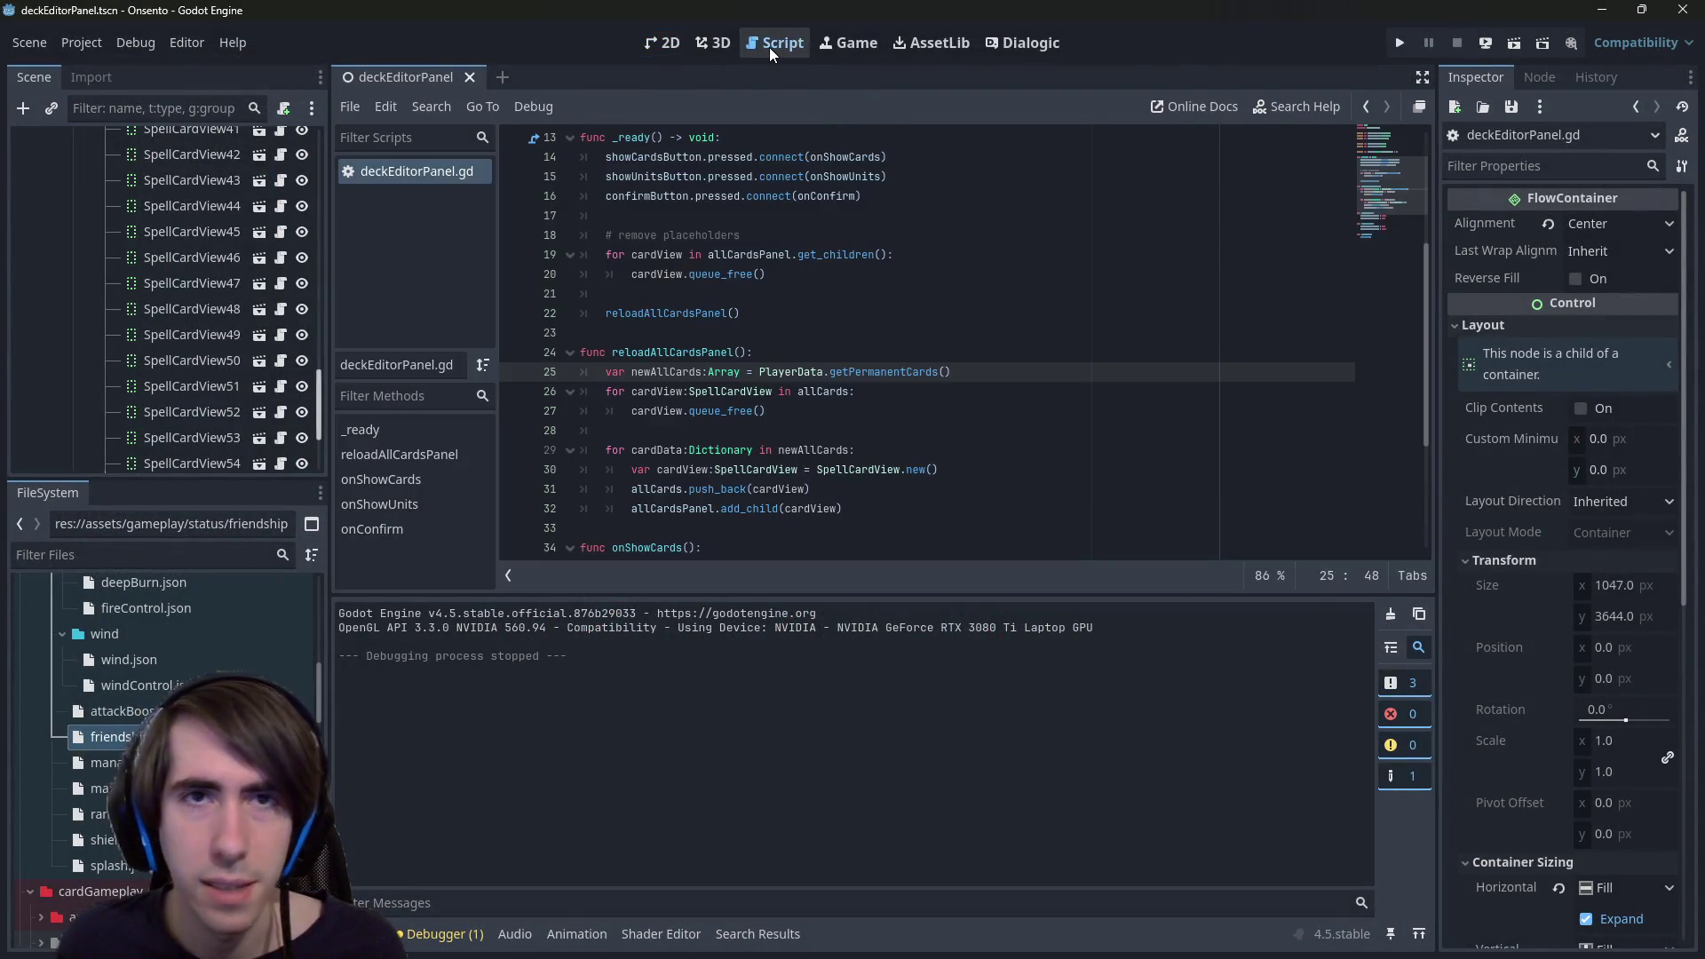
click(897, 398)
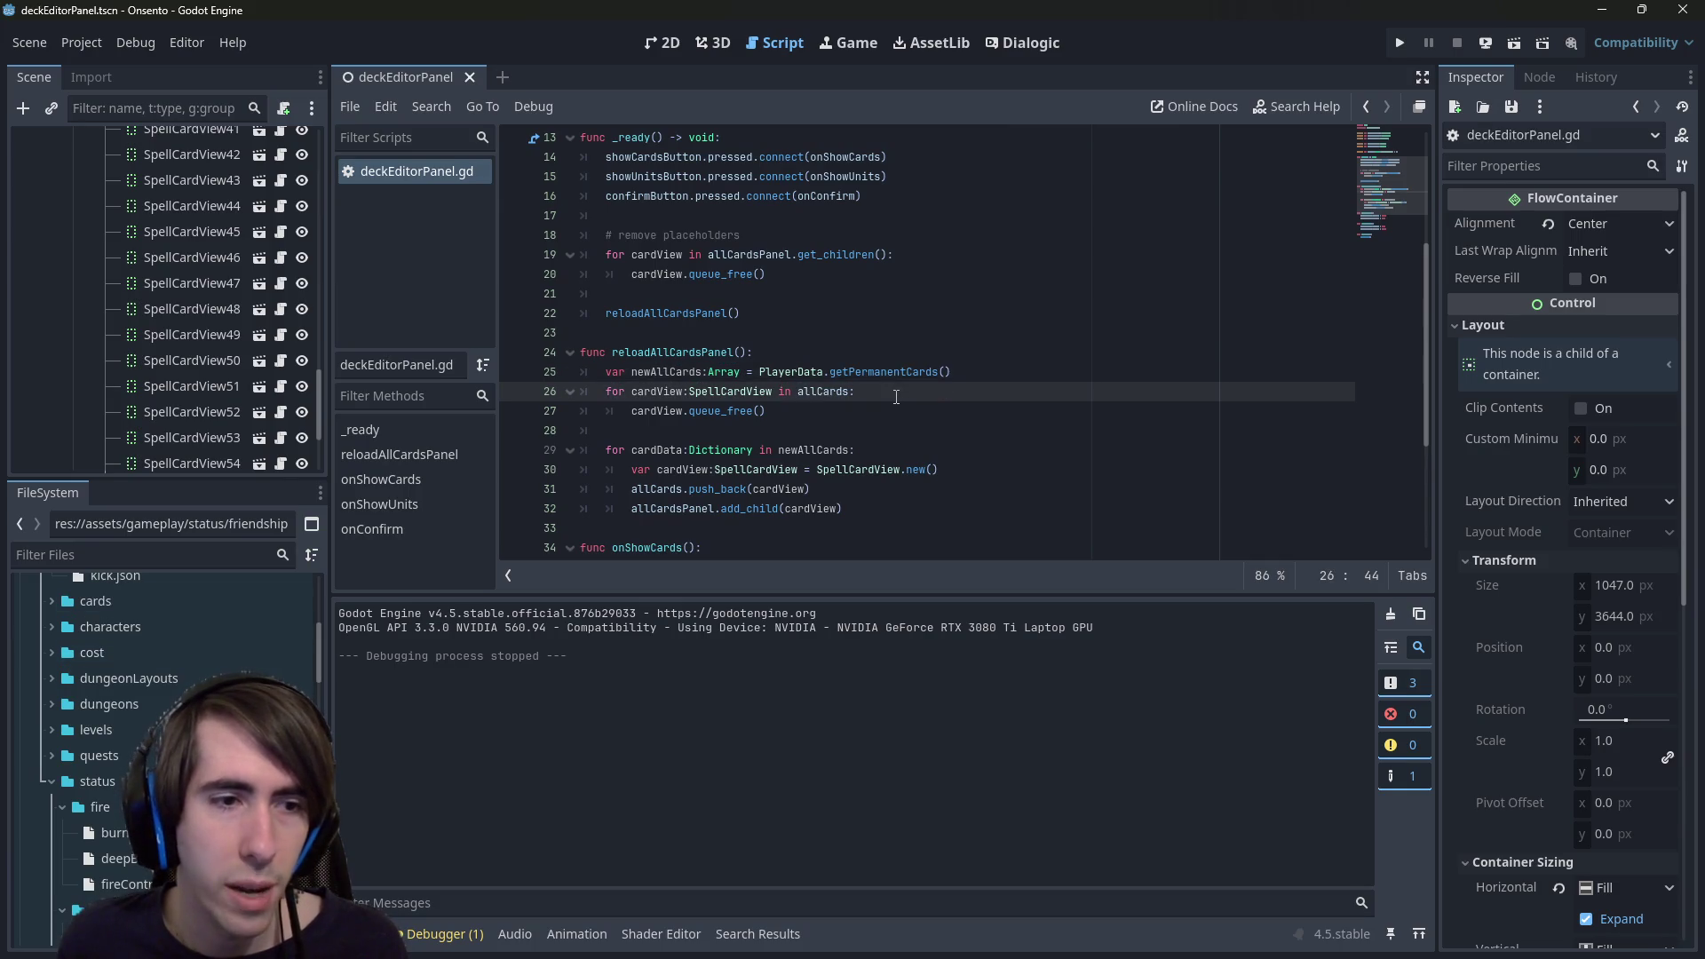
key(shift+alt+o)
text(intro1)
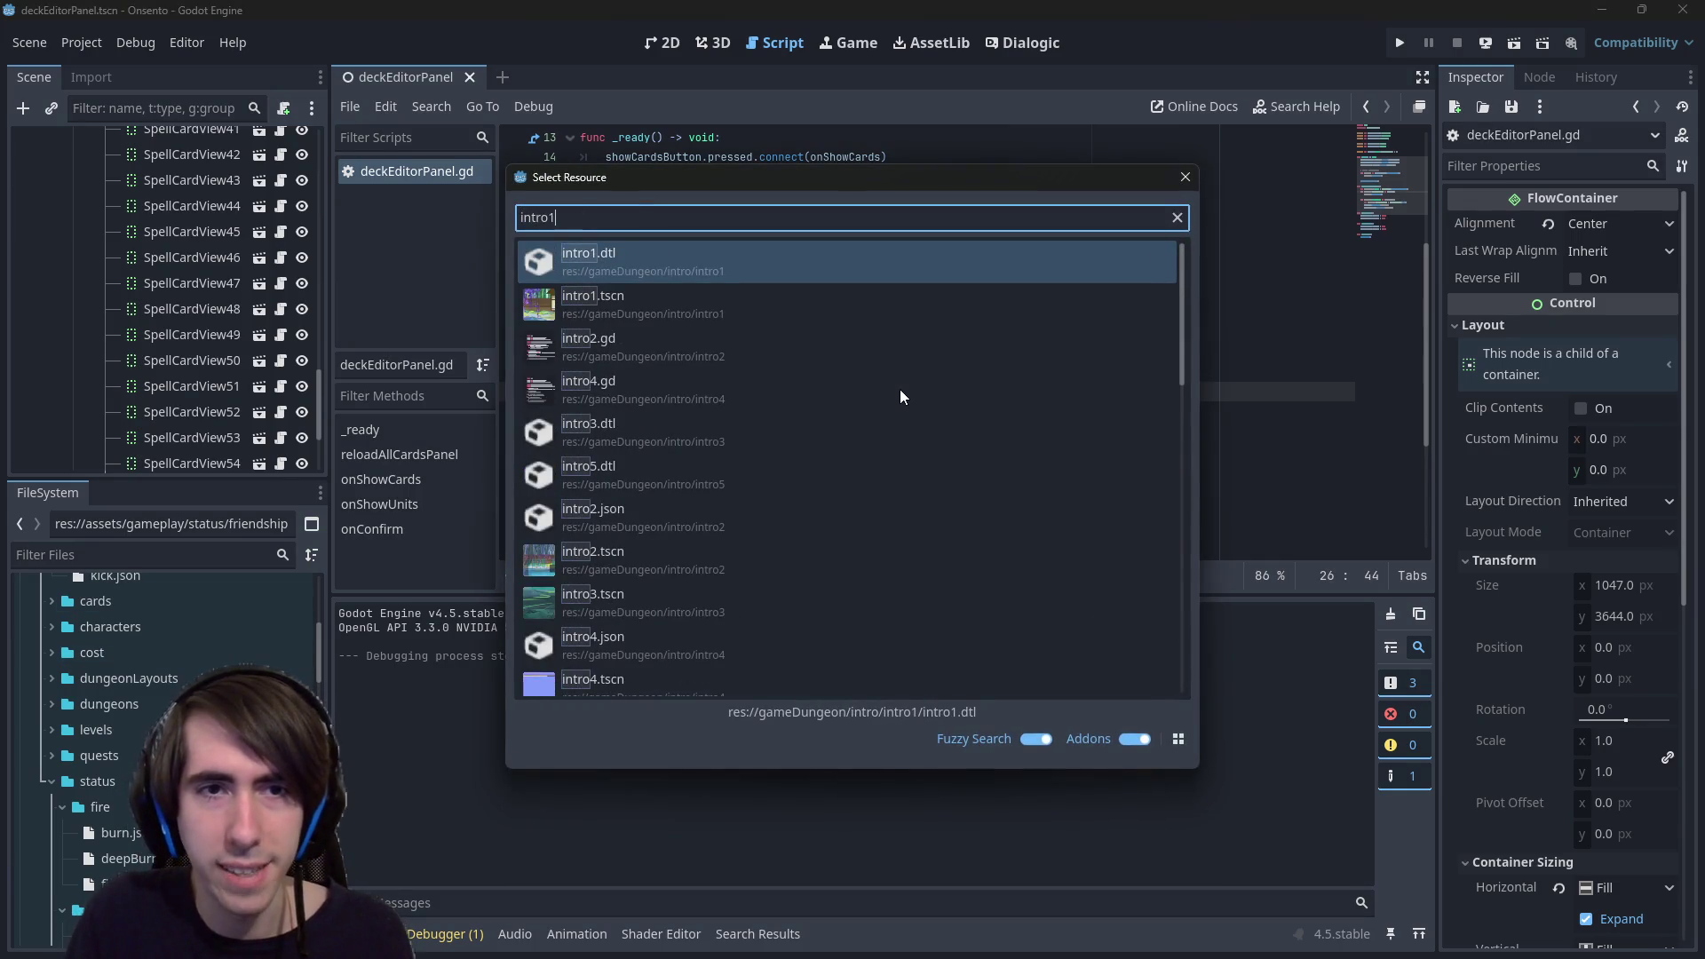
key(Down)
key(Return)
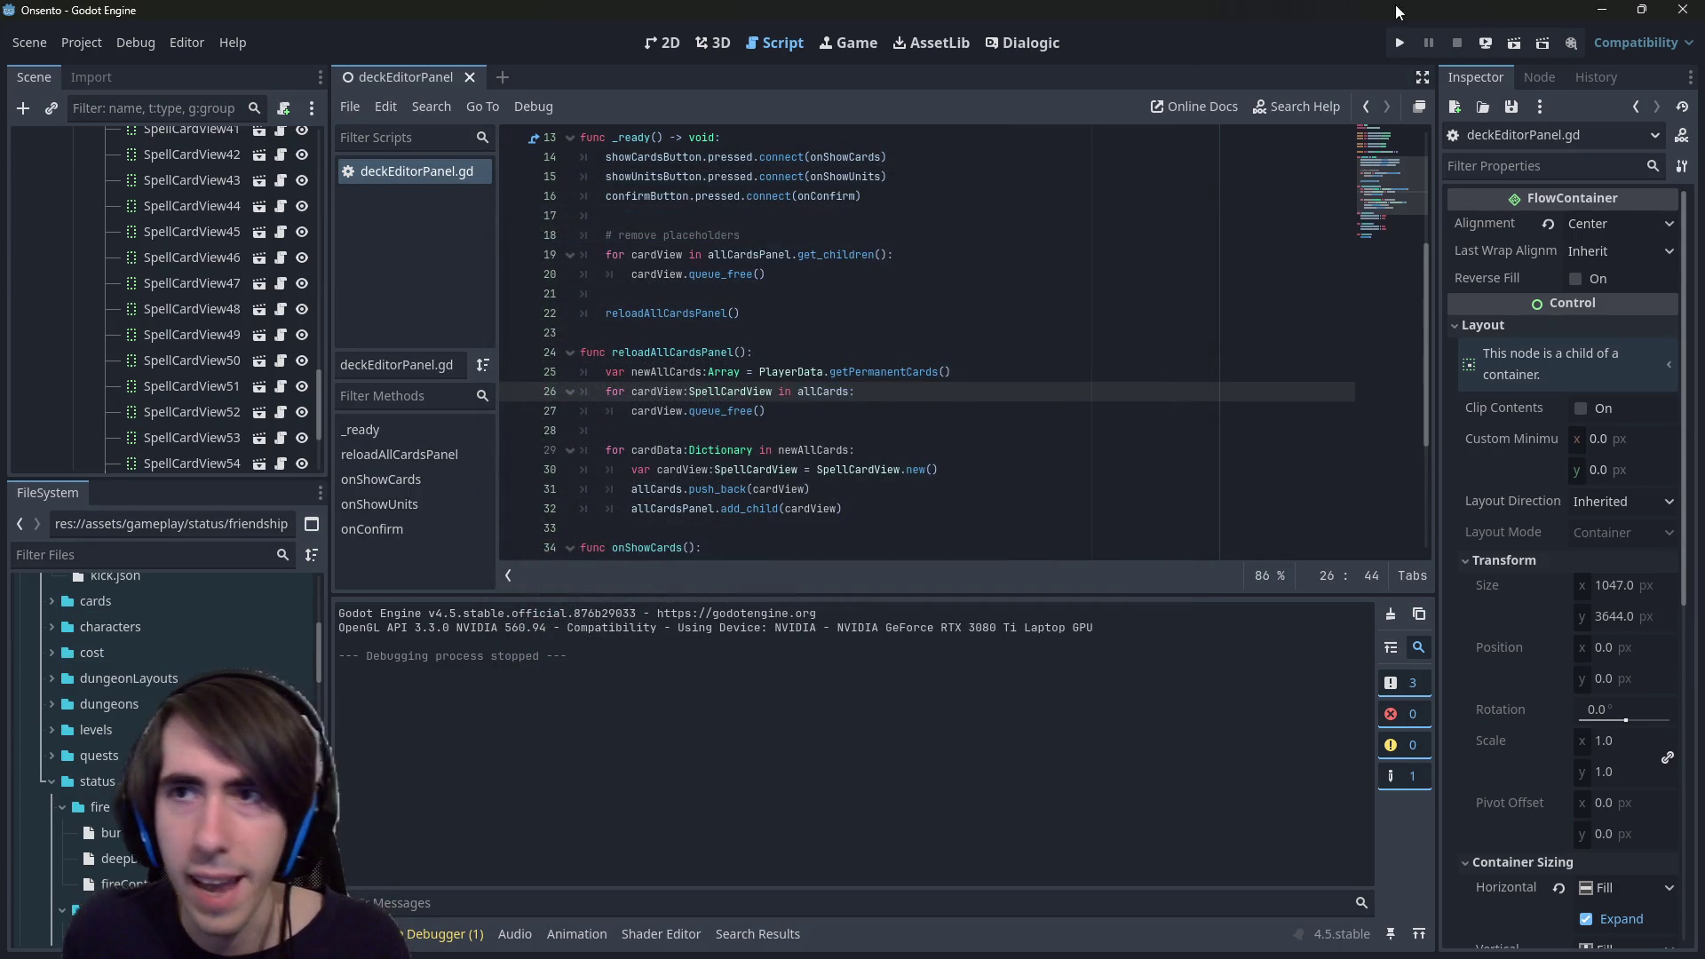
Run the intro1 scene and advance its dialogue until the 'outputs' on Nil error
click(1512, 39)
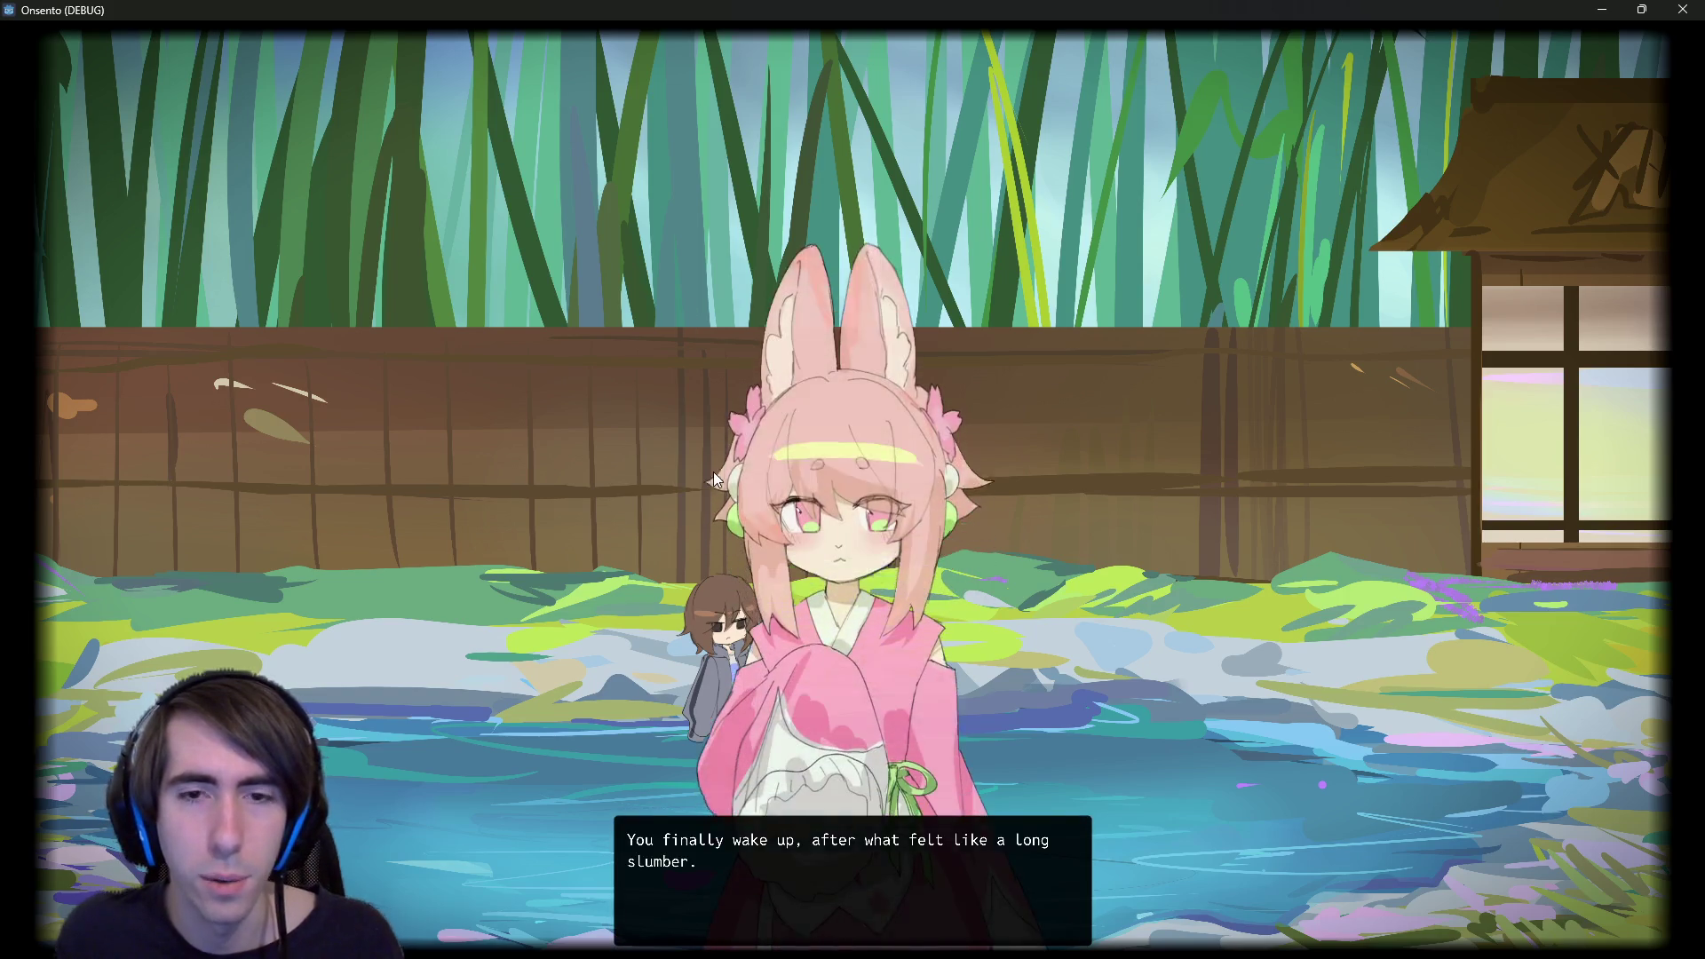
click(648, 493)
click(649, 490)
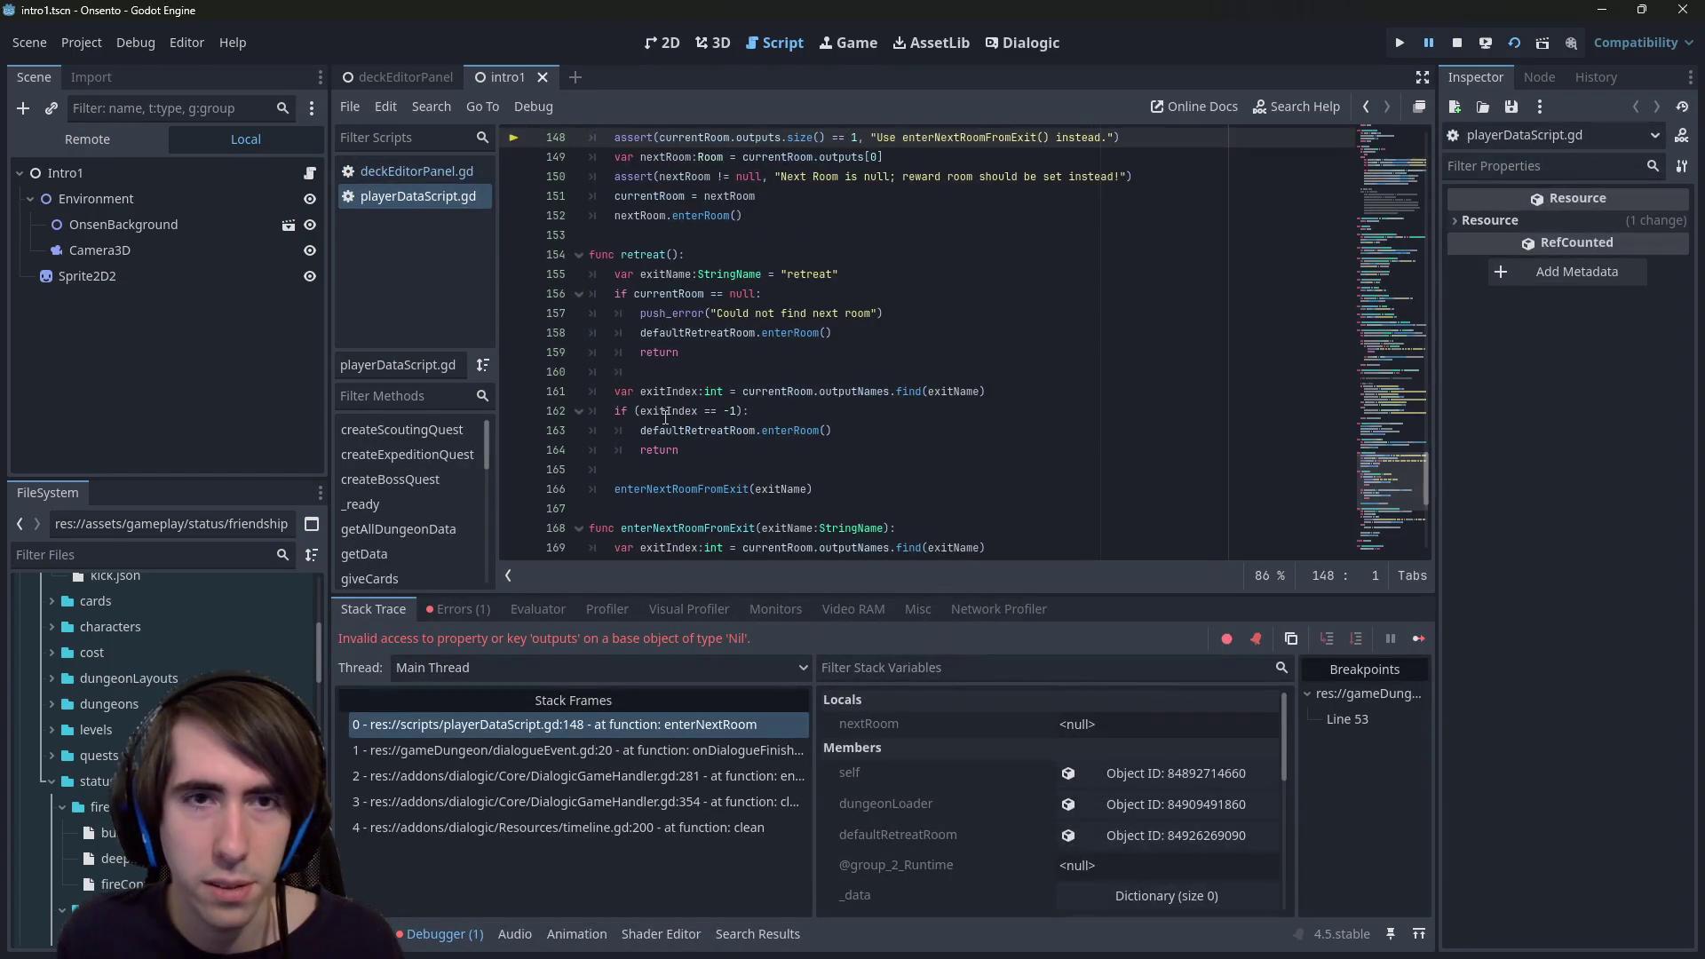
Stop debugging and open playQuest.tscn from the gameDungeon/helpers folder
click(1457, 43)
click(907, 312)
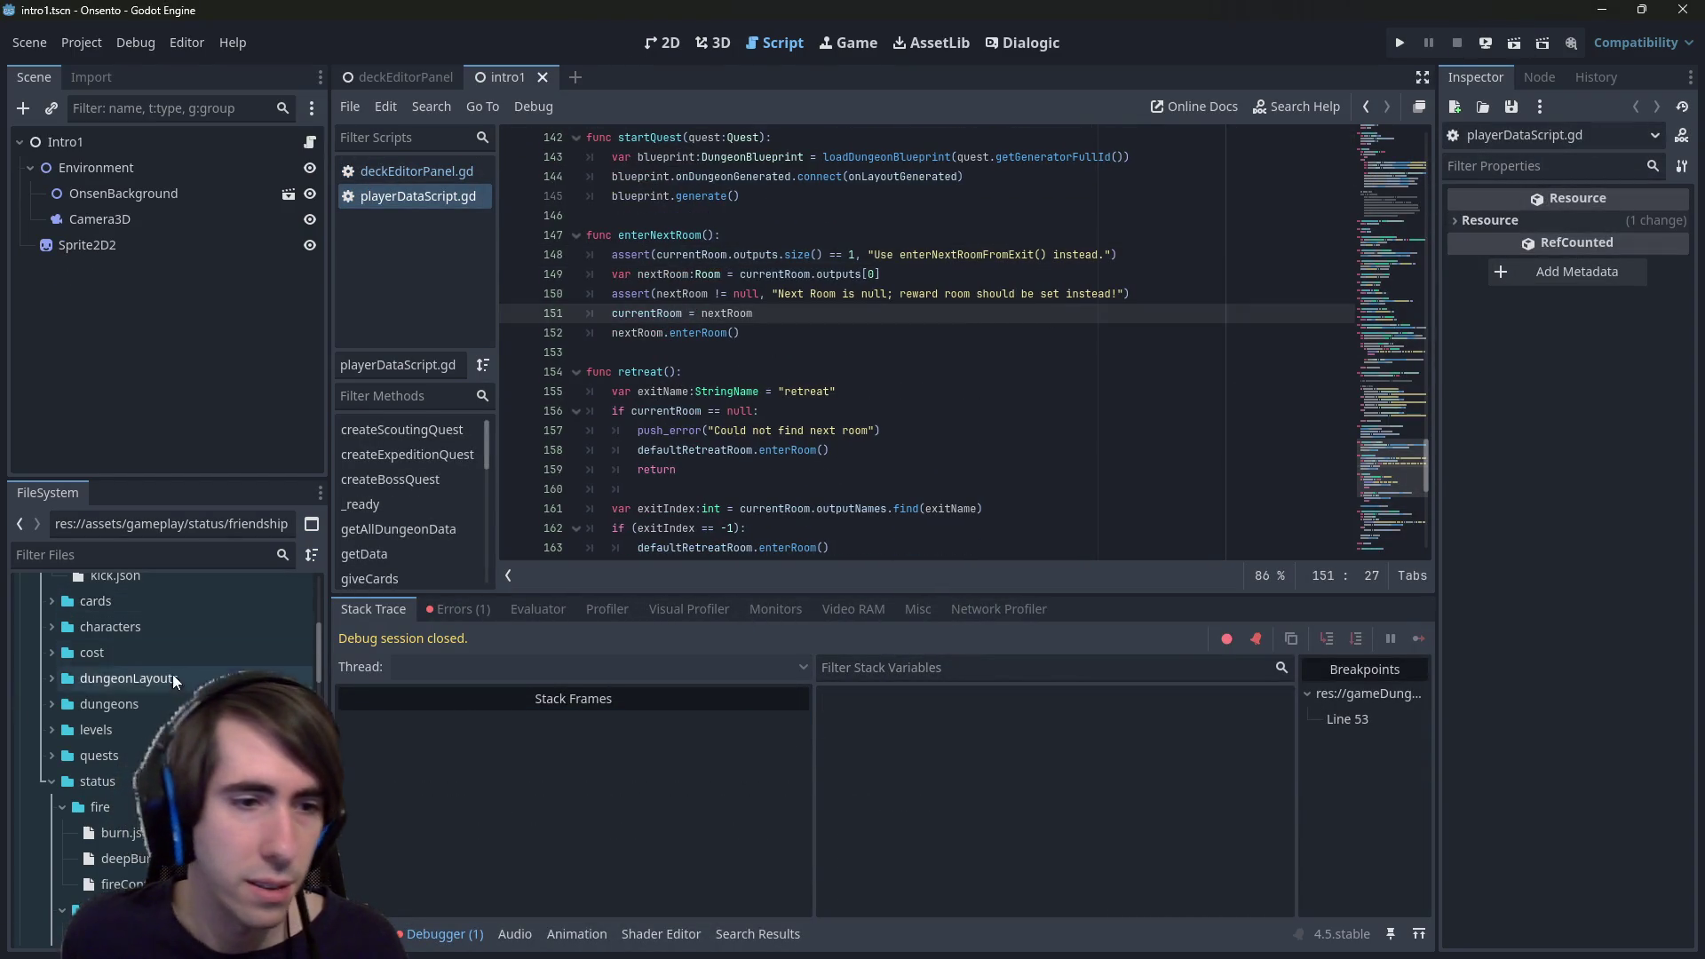
scroll(172, 674, up, 3)
click(121, 655)
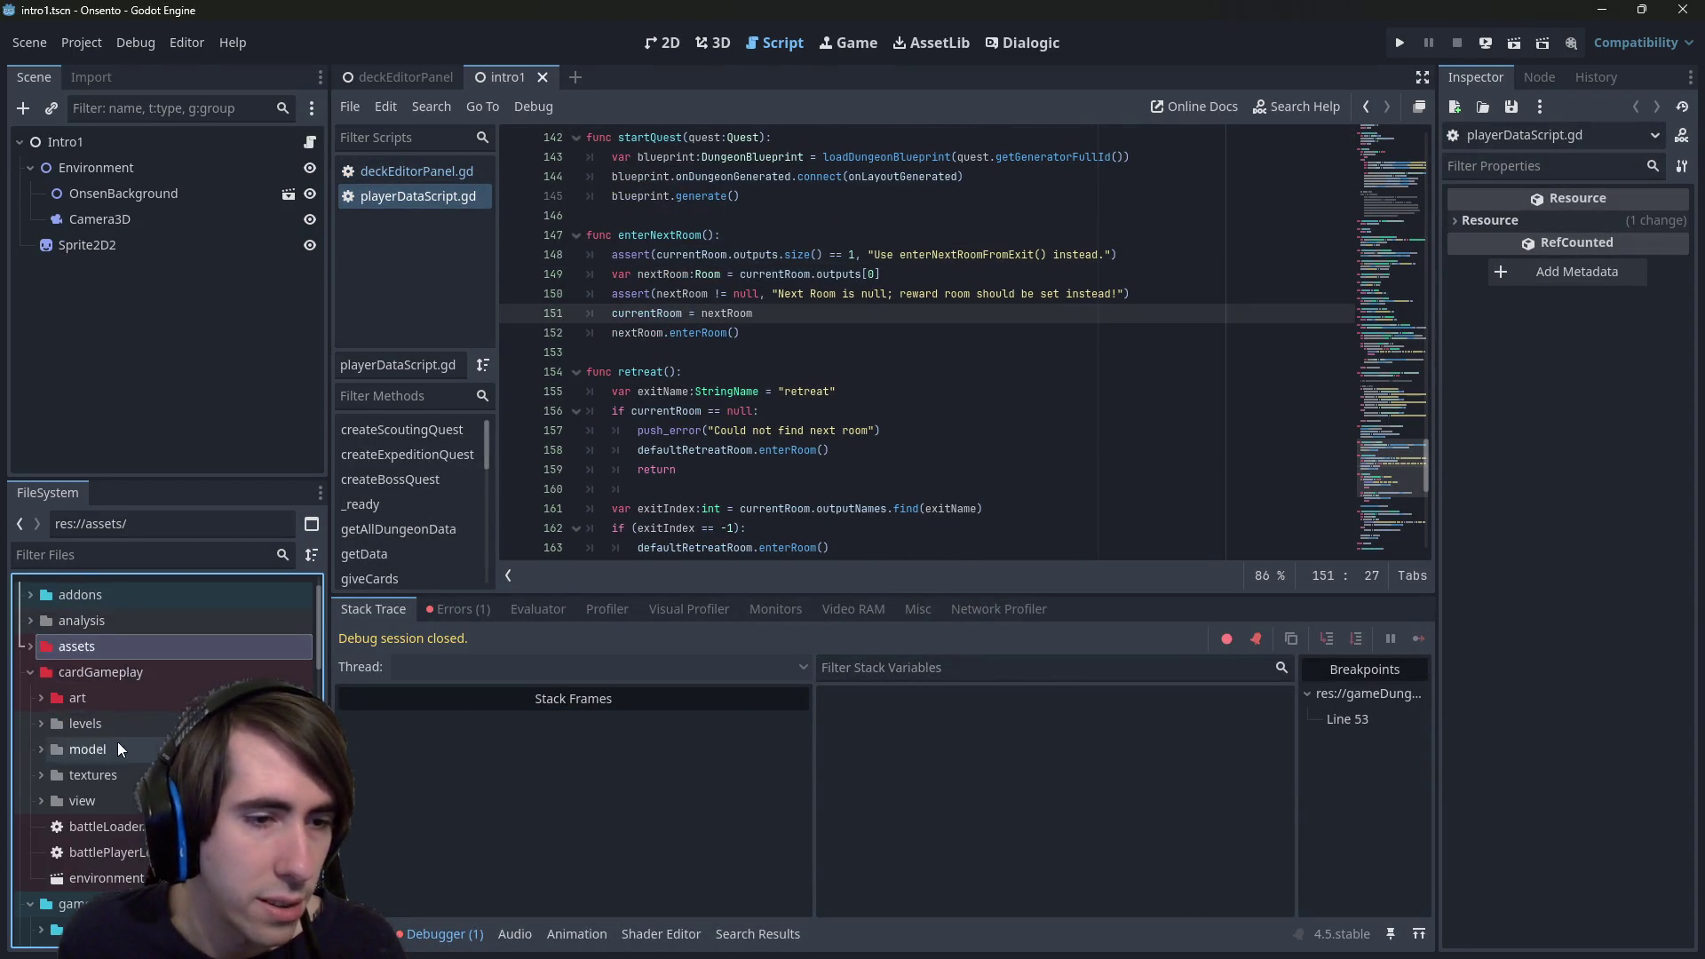
scroll(117, 742, down, 5)
double_click(130, 698)
double_click(135, 746)
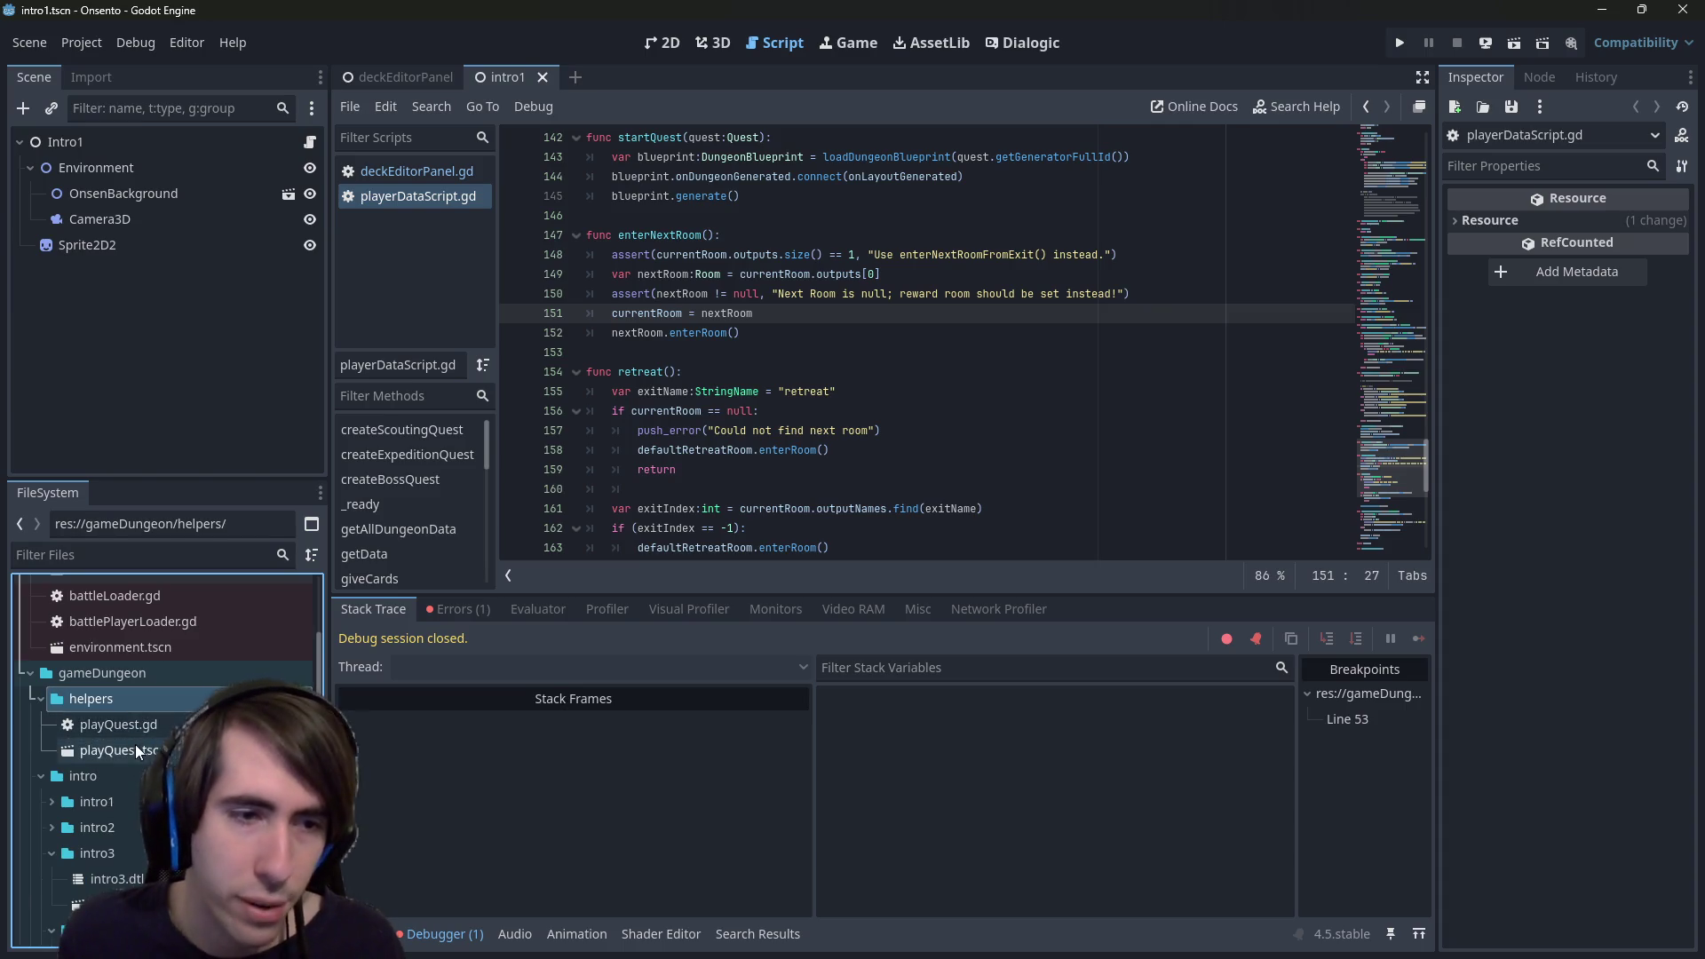
Run playQuest to generate a dungeon, close the game, and open playQuest.gd
click(1512, 37)
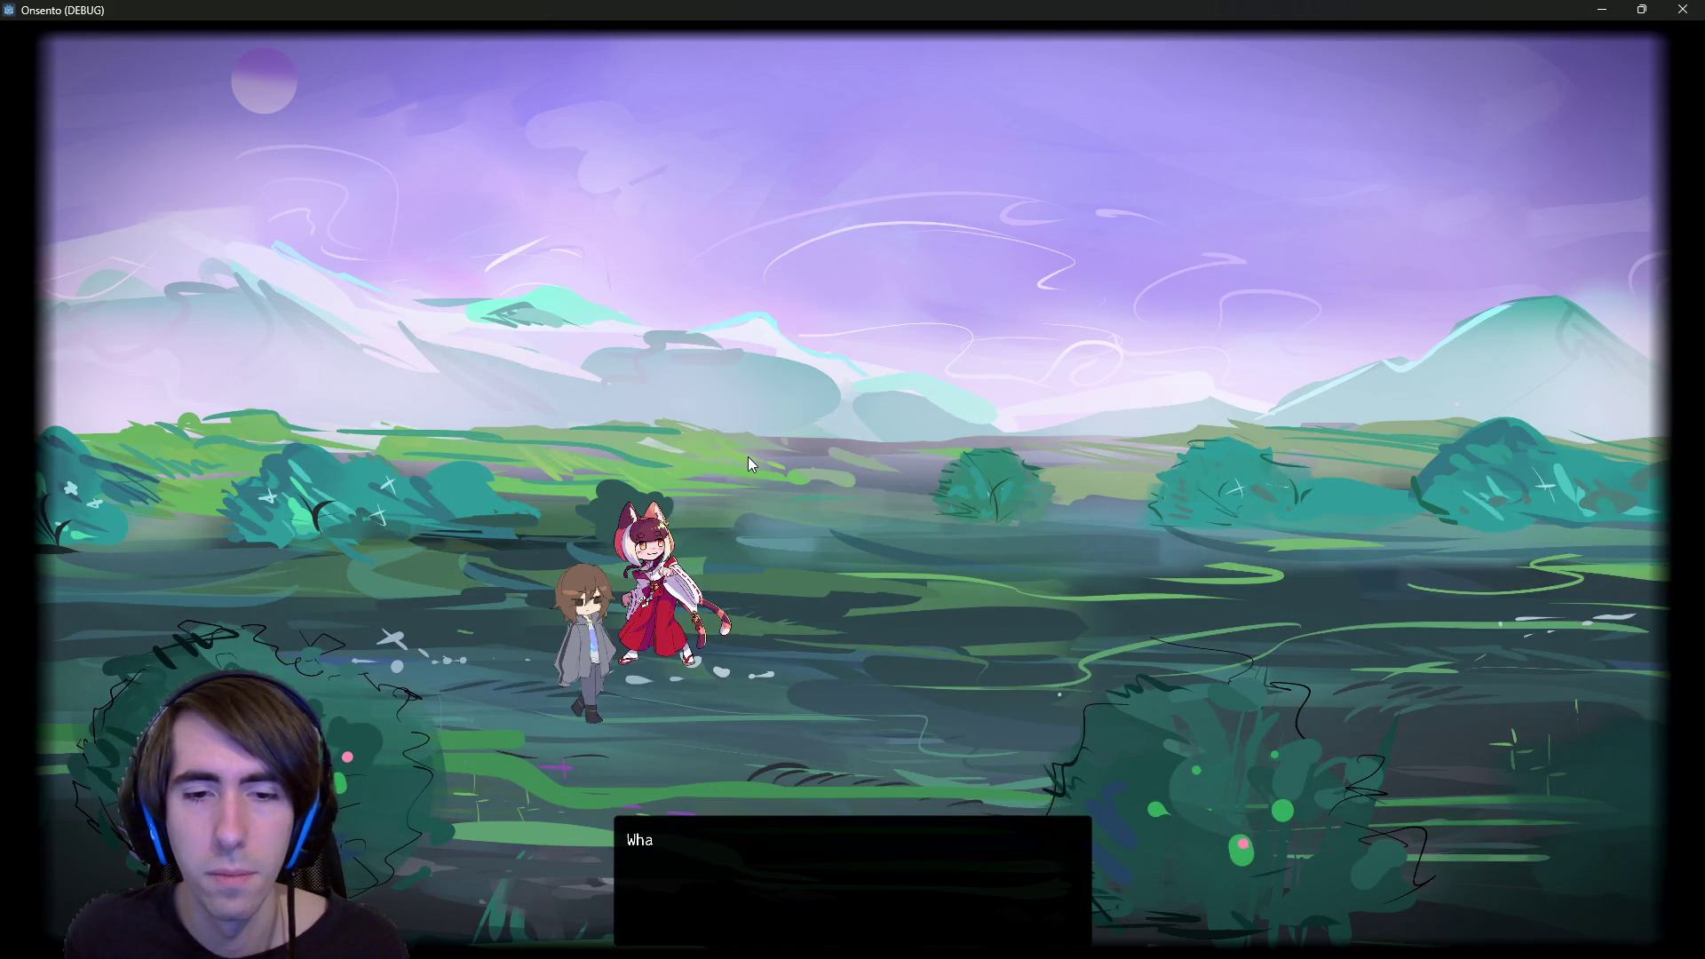
click(1683, 9)
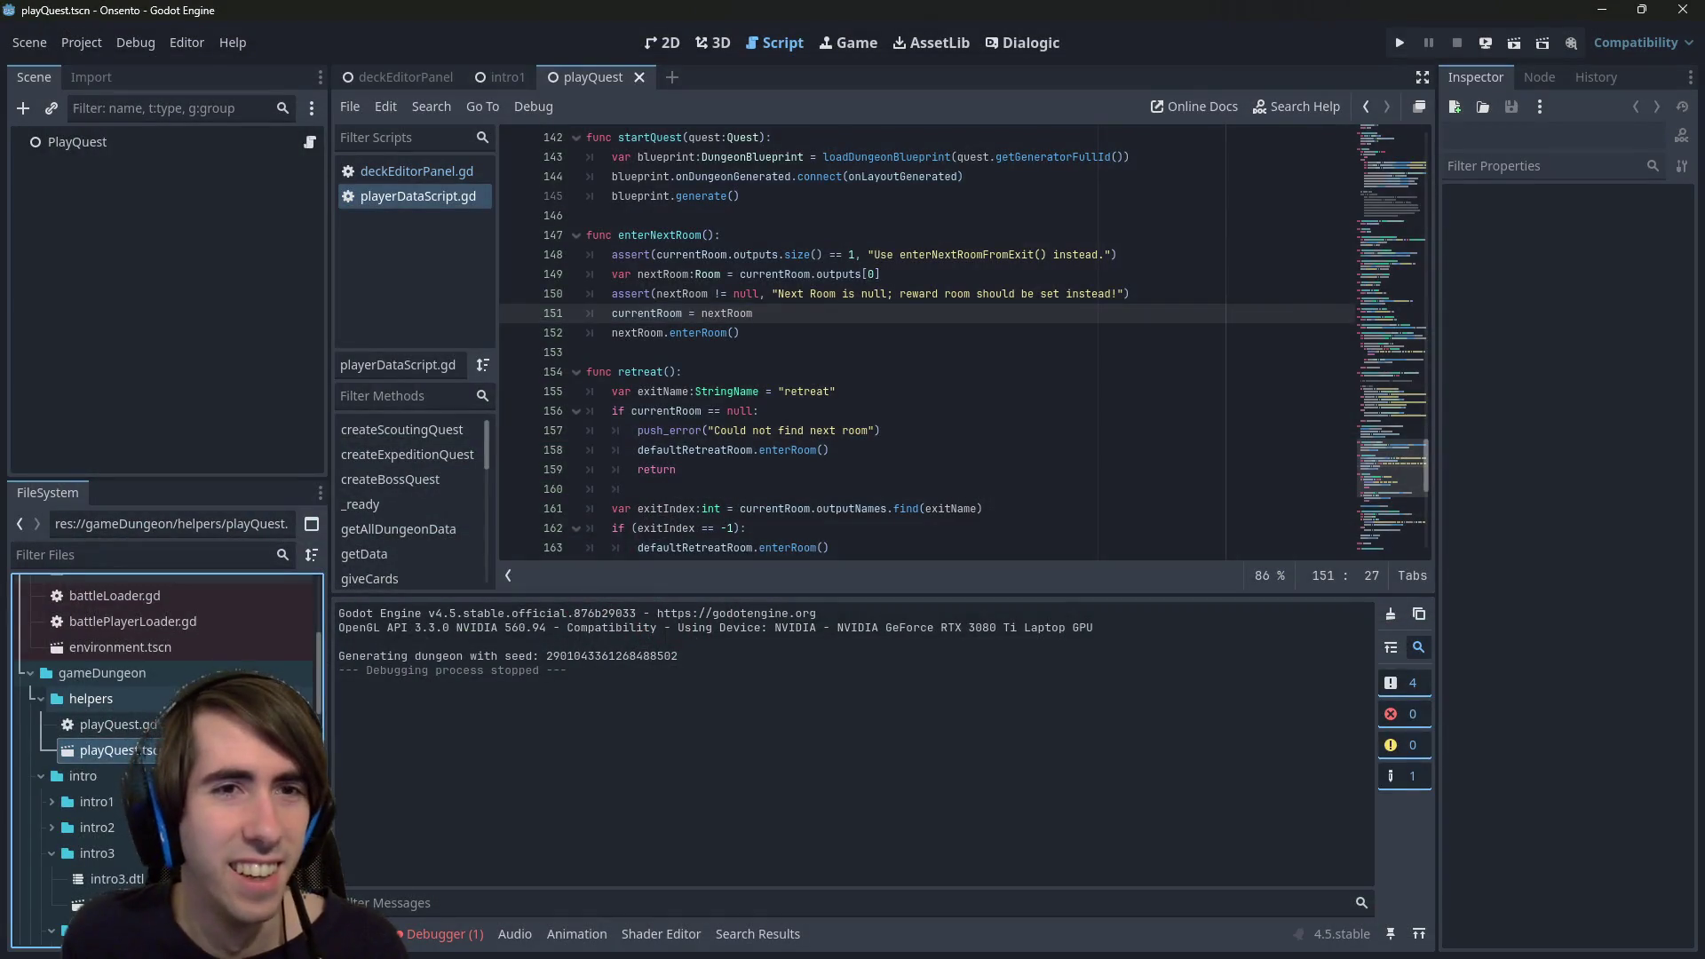
double_click(111, 724)
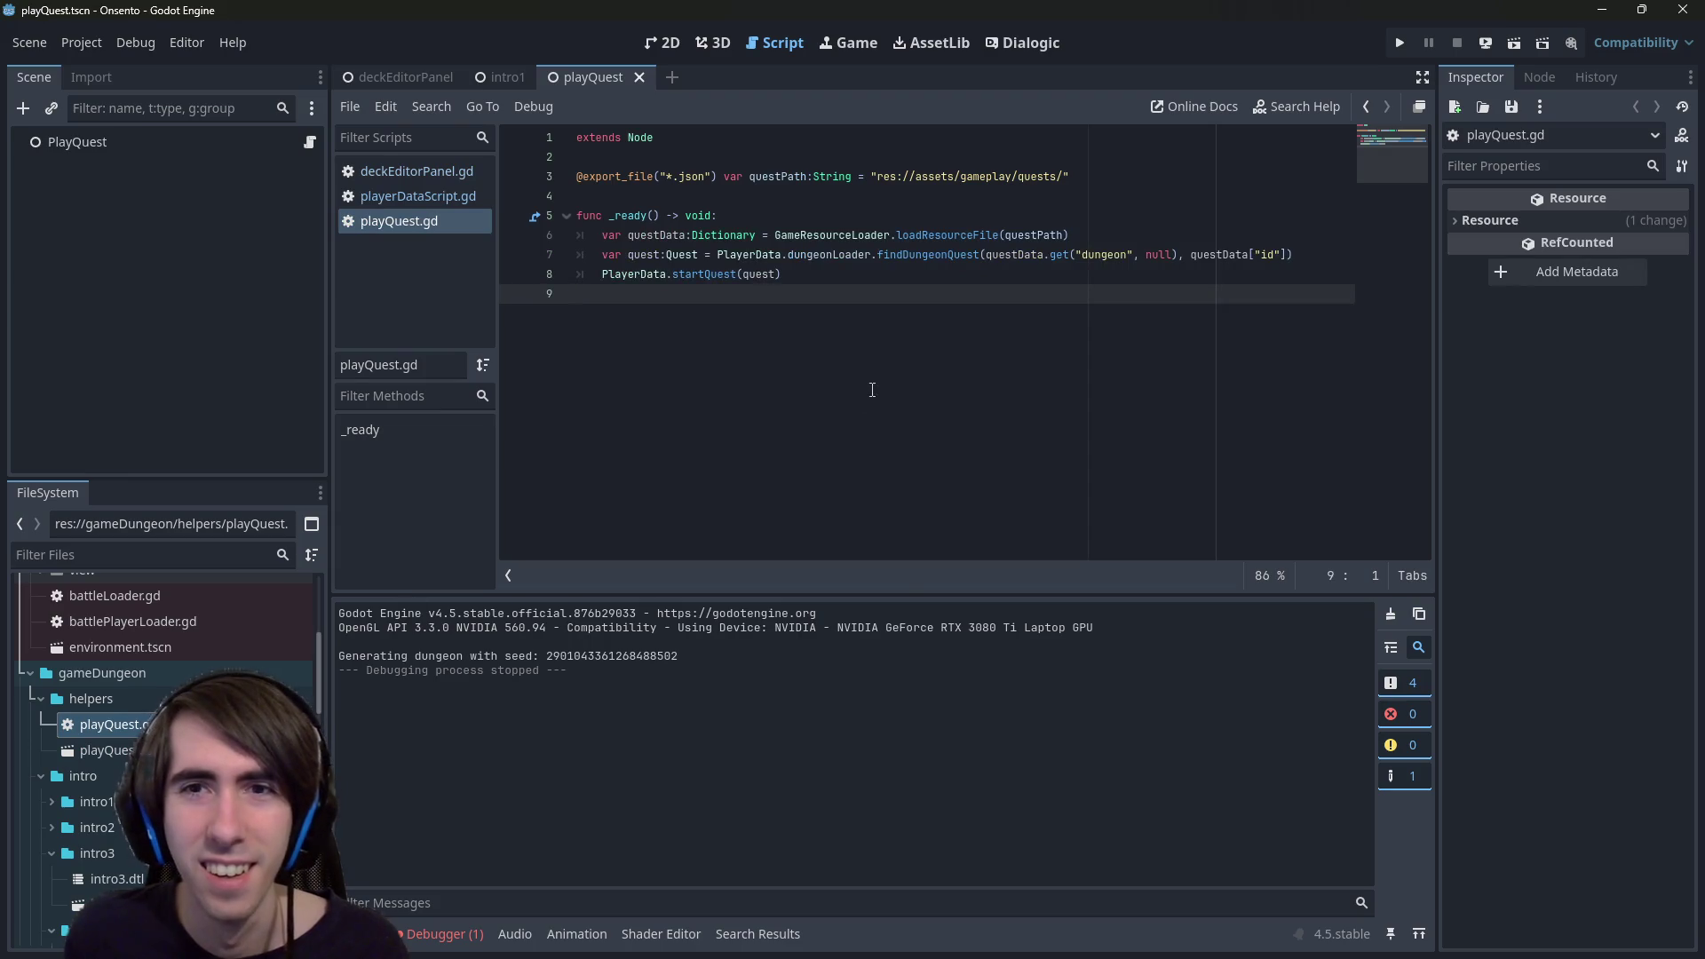
Open the playQuest scene and select the PlayQuest node, undoing an accidental Quest Path reset
click(1051, 196)
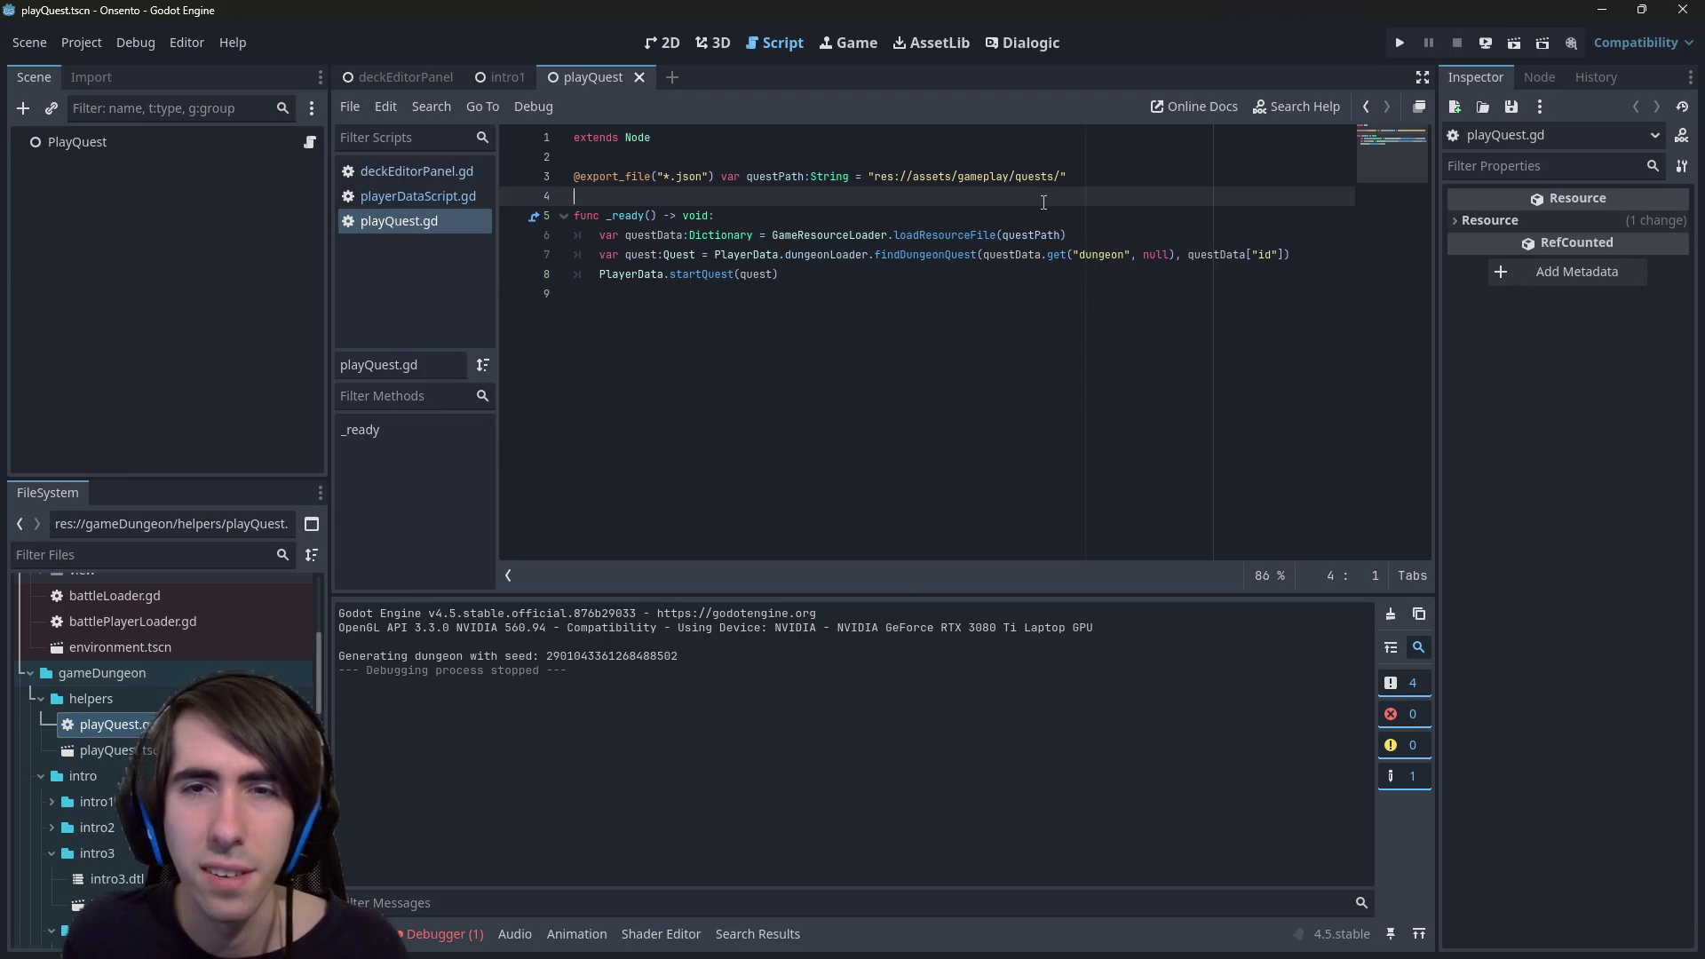
click(105, 751)
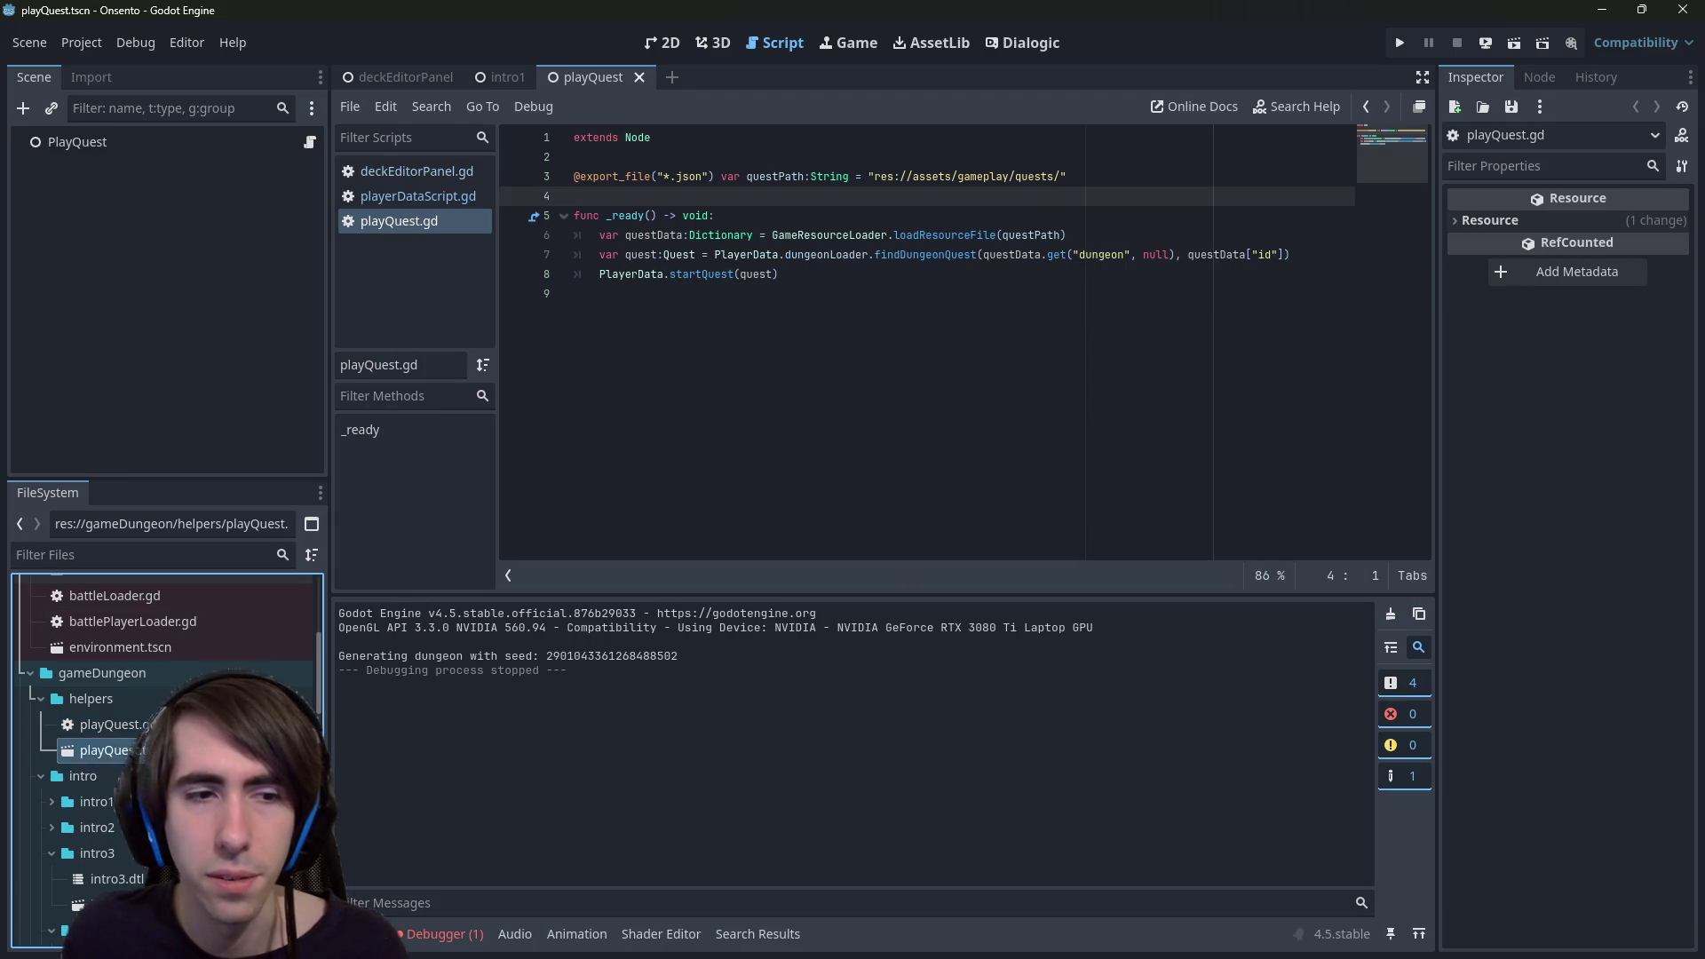
click(232, 144)
click(1555, 225)
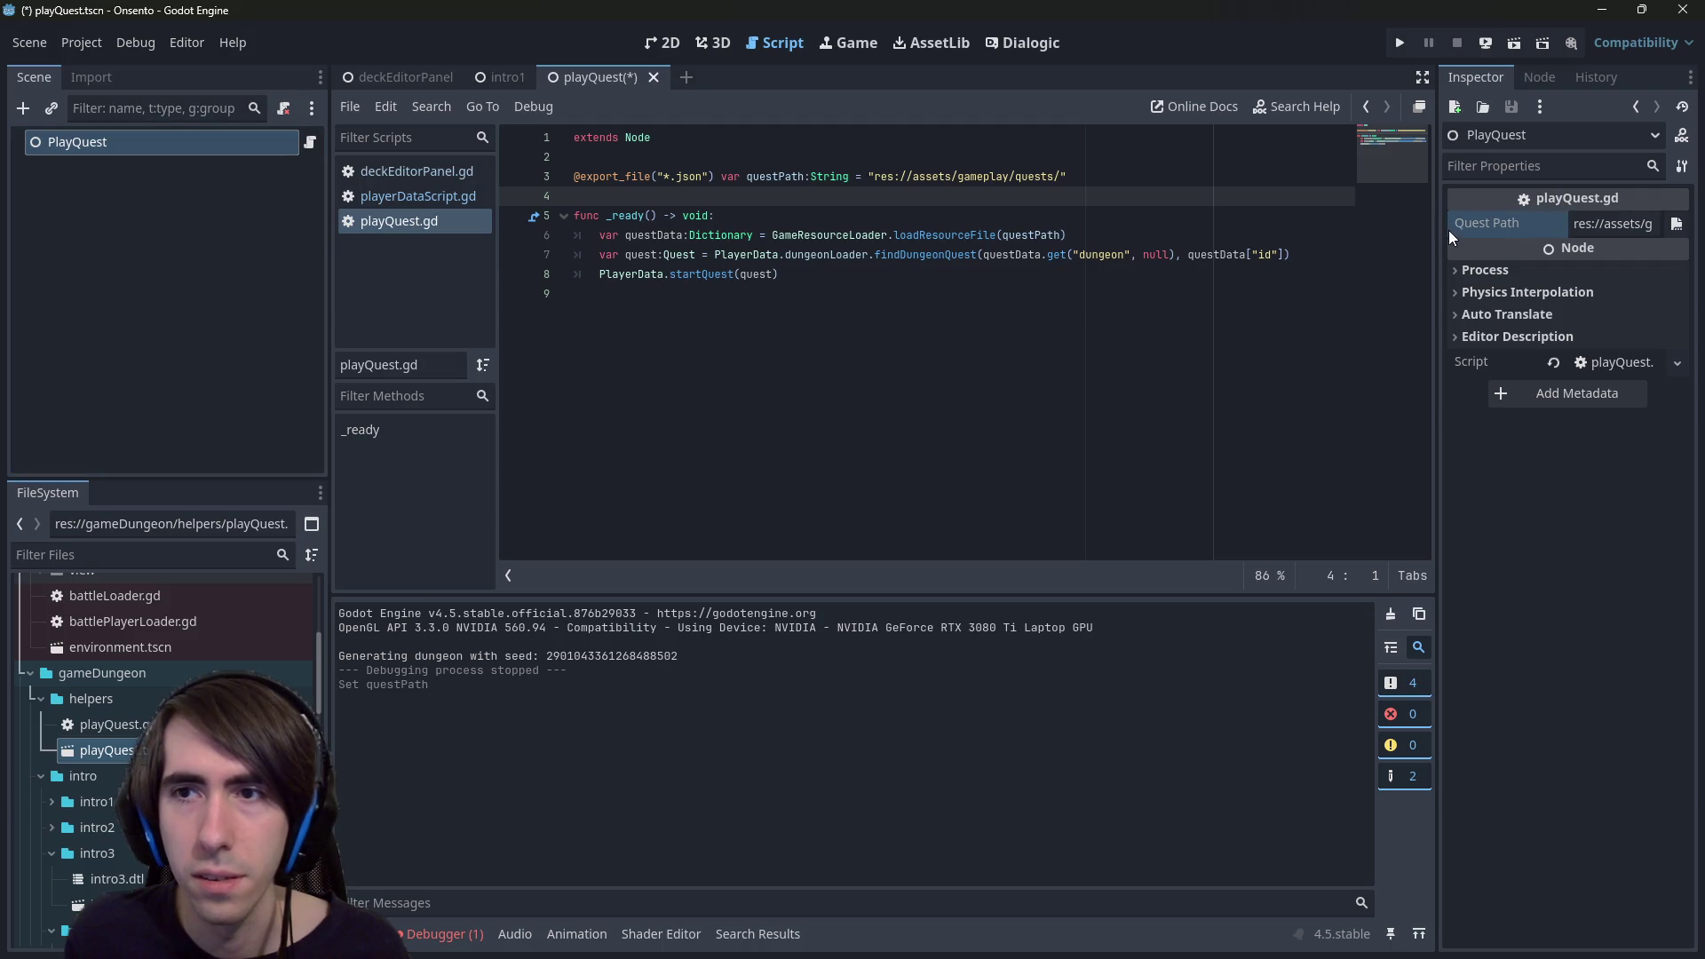
mouse_move(1435, 226)
mouse_down()
mouse_move(1101, 238)
mouse_move(1174, 245)
mouse_up()
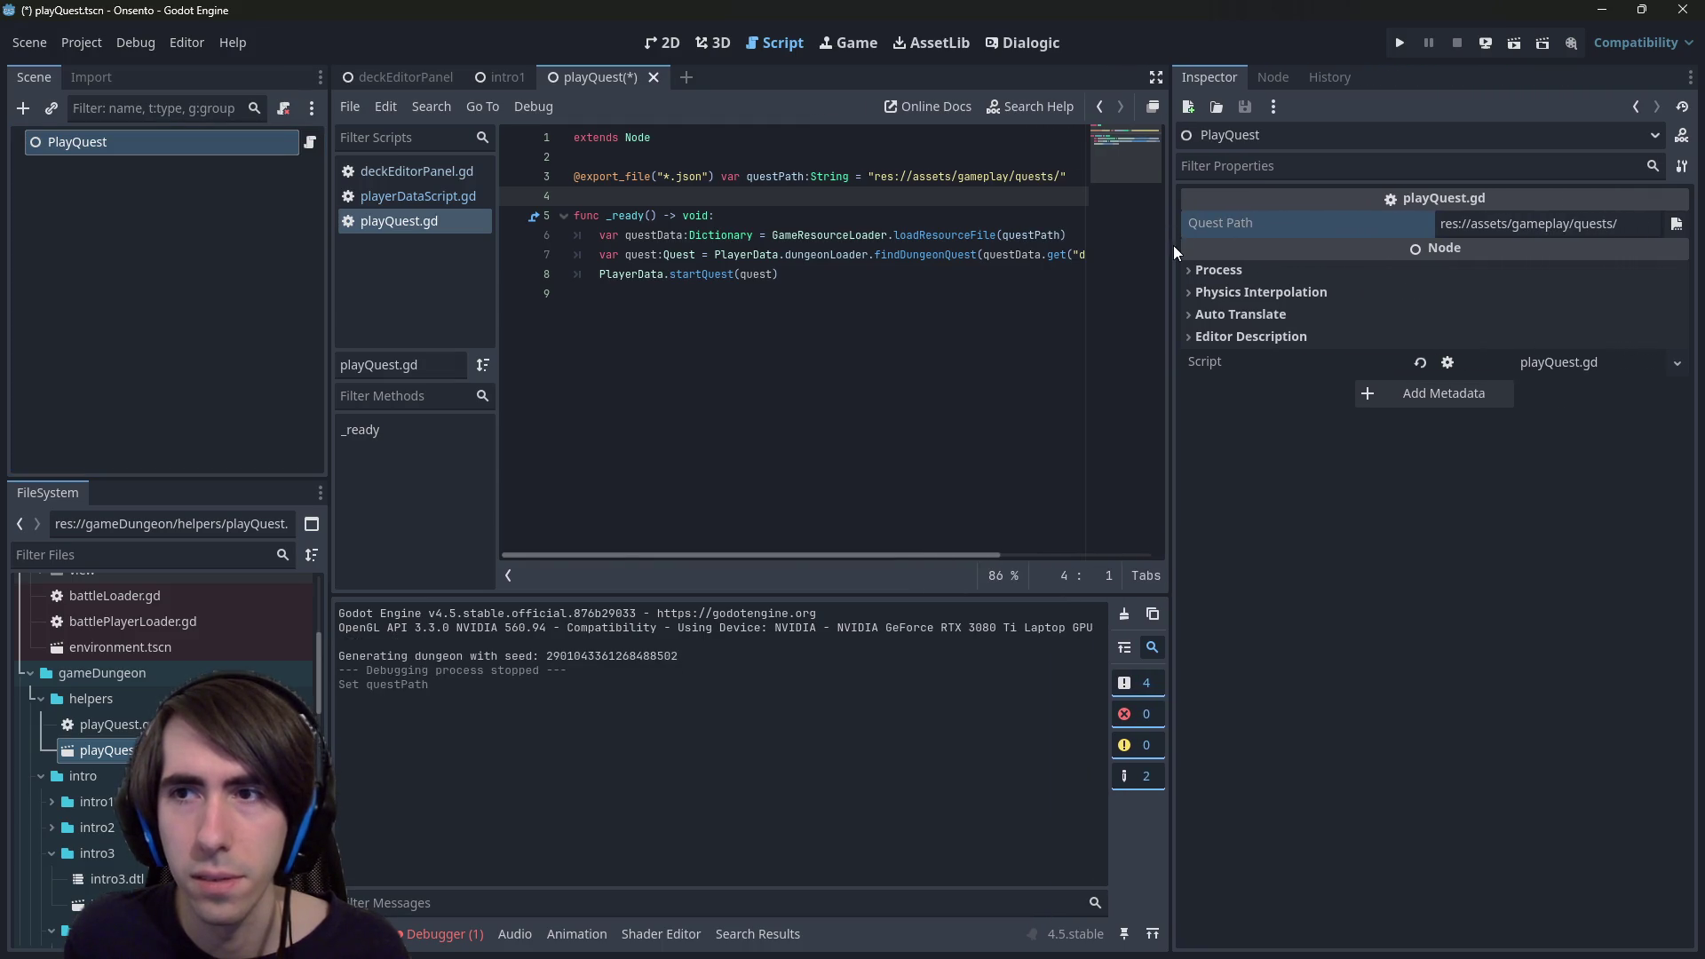
key(ctrl+z)
Set Quest Path to quests/intro/intro.json, save the scene, and run it
click(1550, 224)
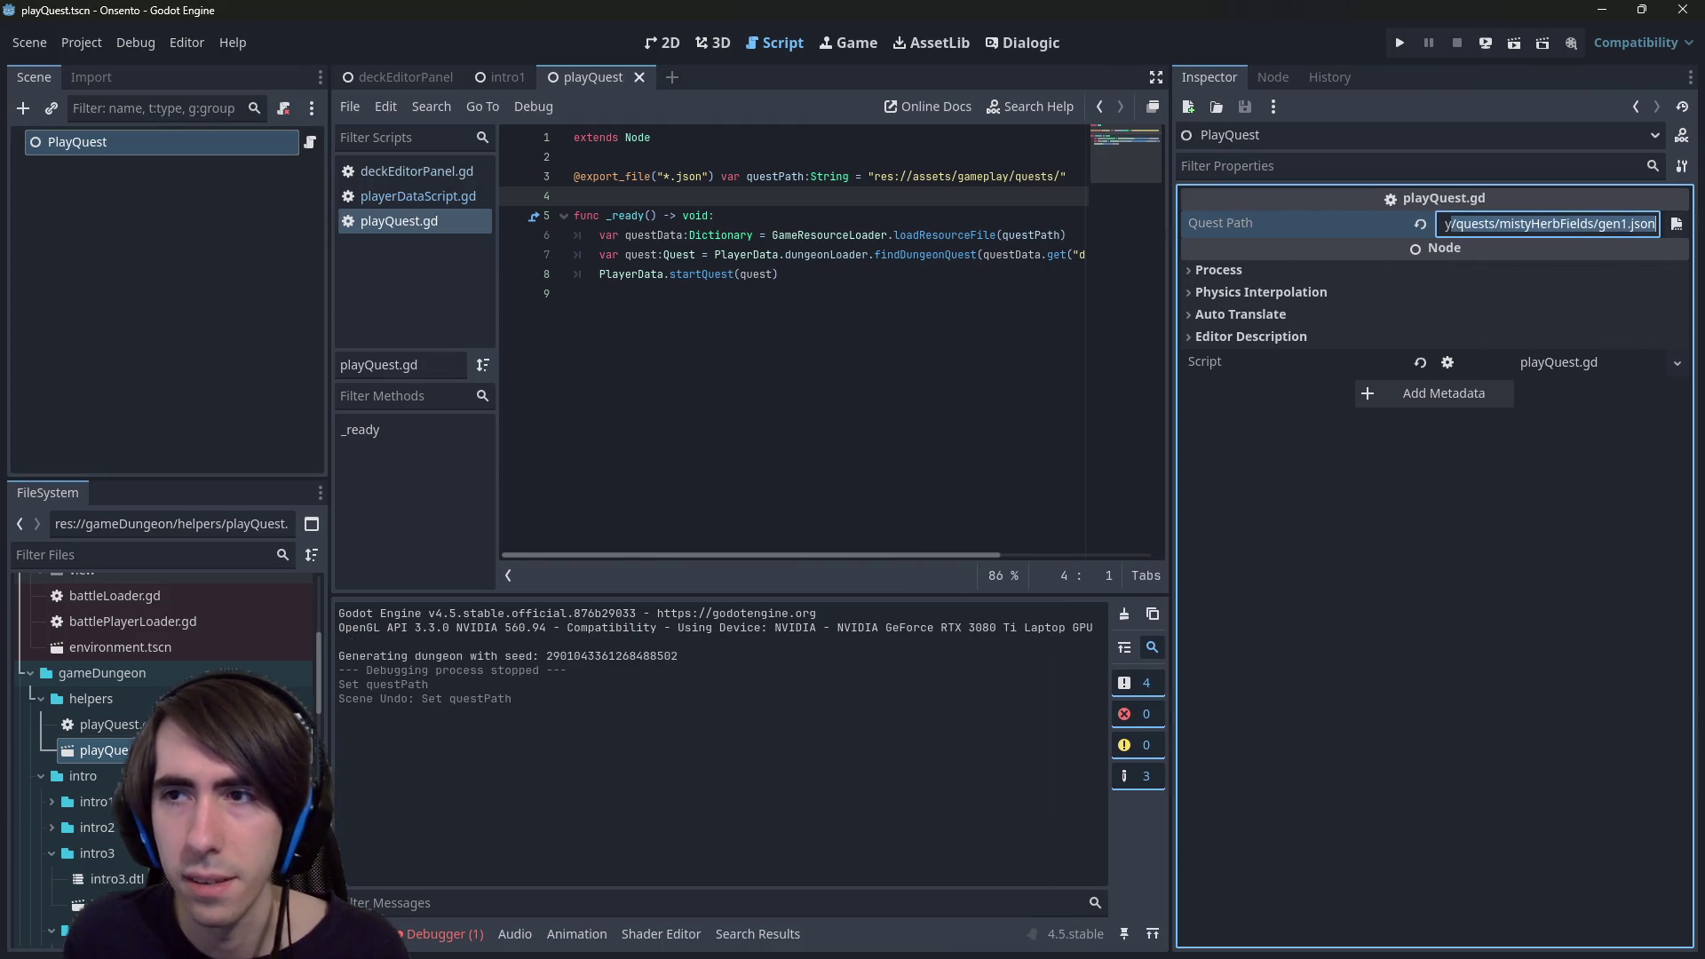
click(1677, 224)
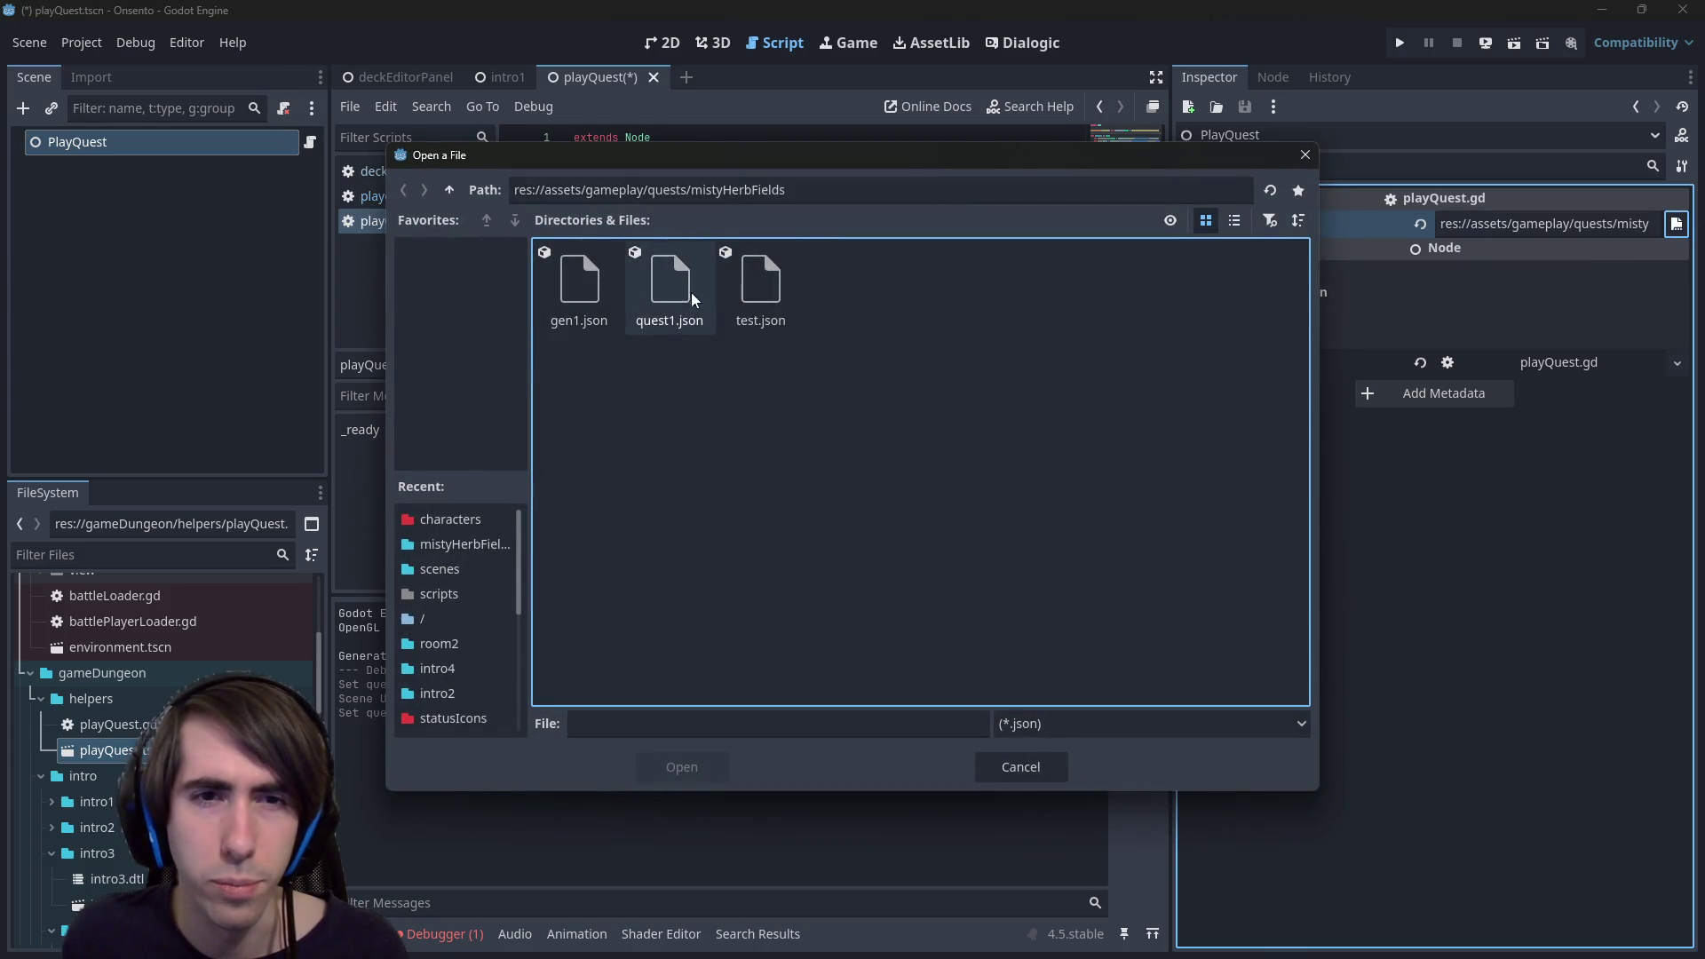
click(451, 189)
double_click(561, 275)
double_click(572, 275)
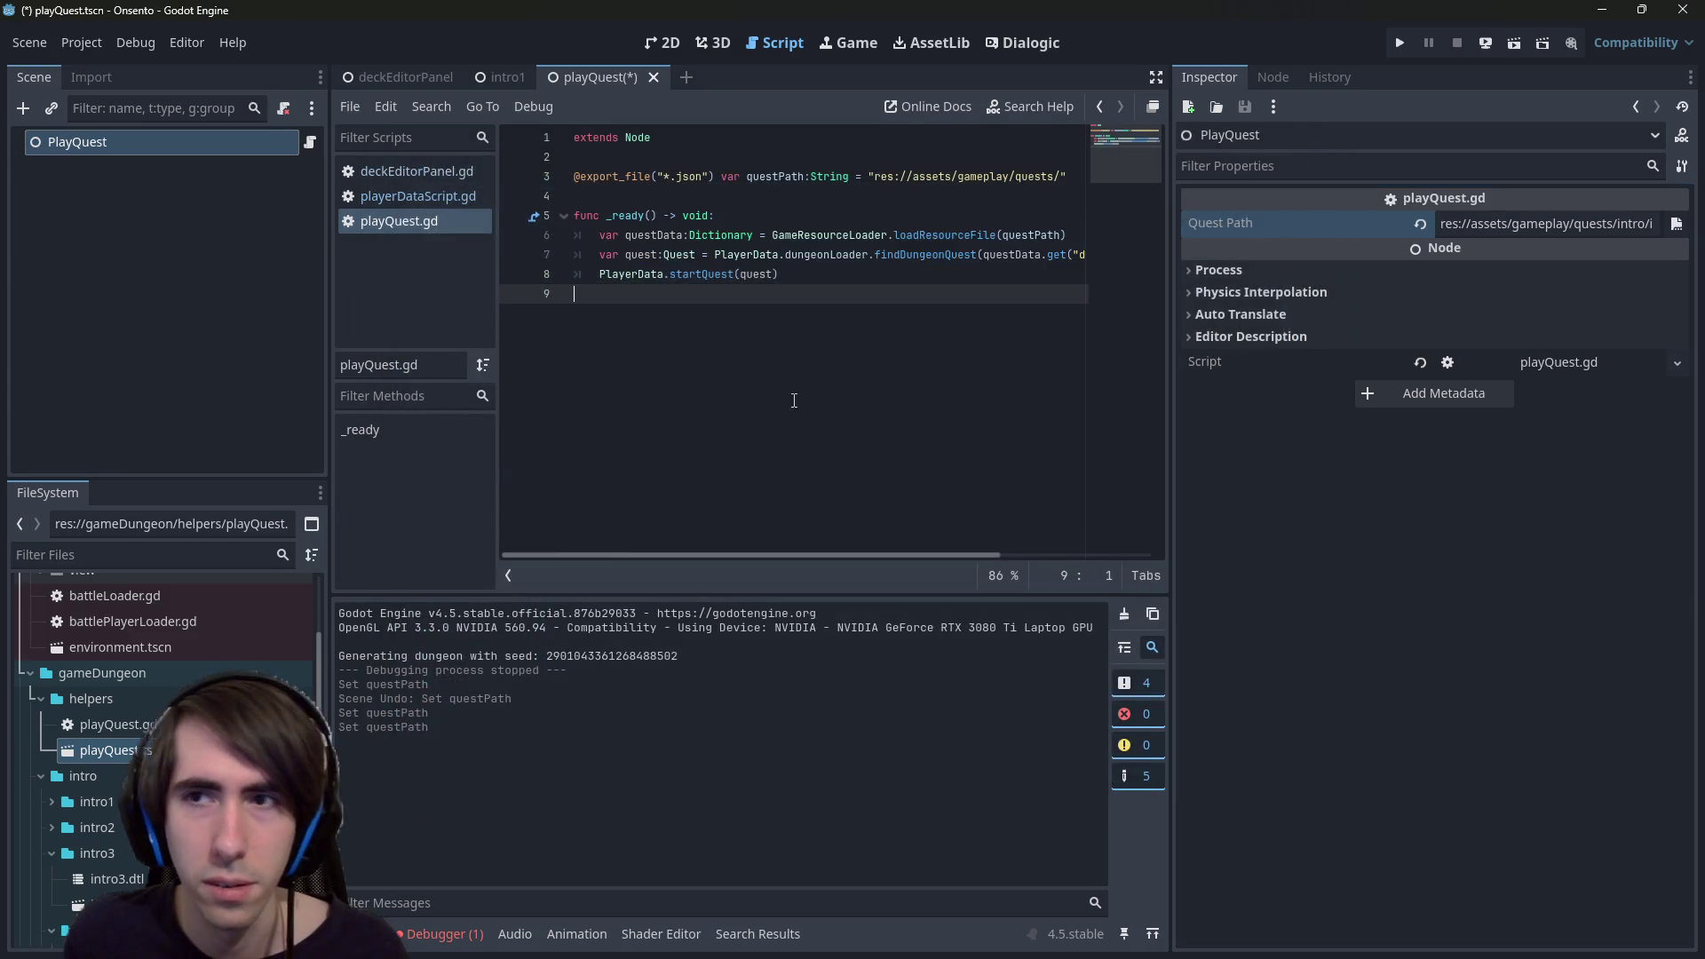
key(ctrl+s)
click(1516, 43)
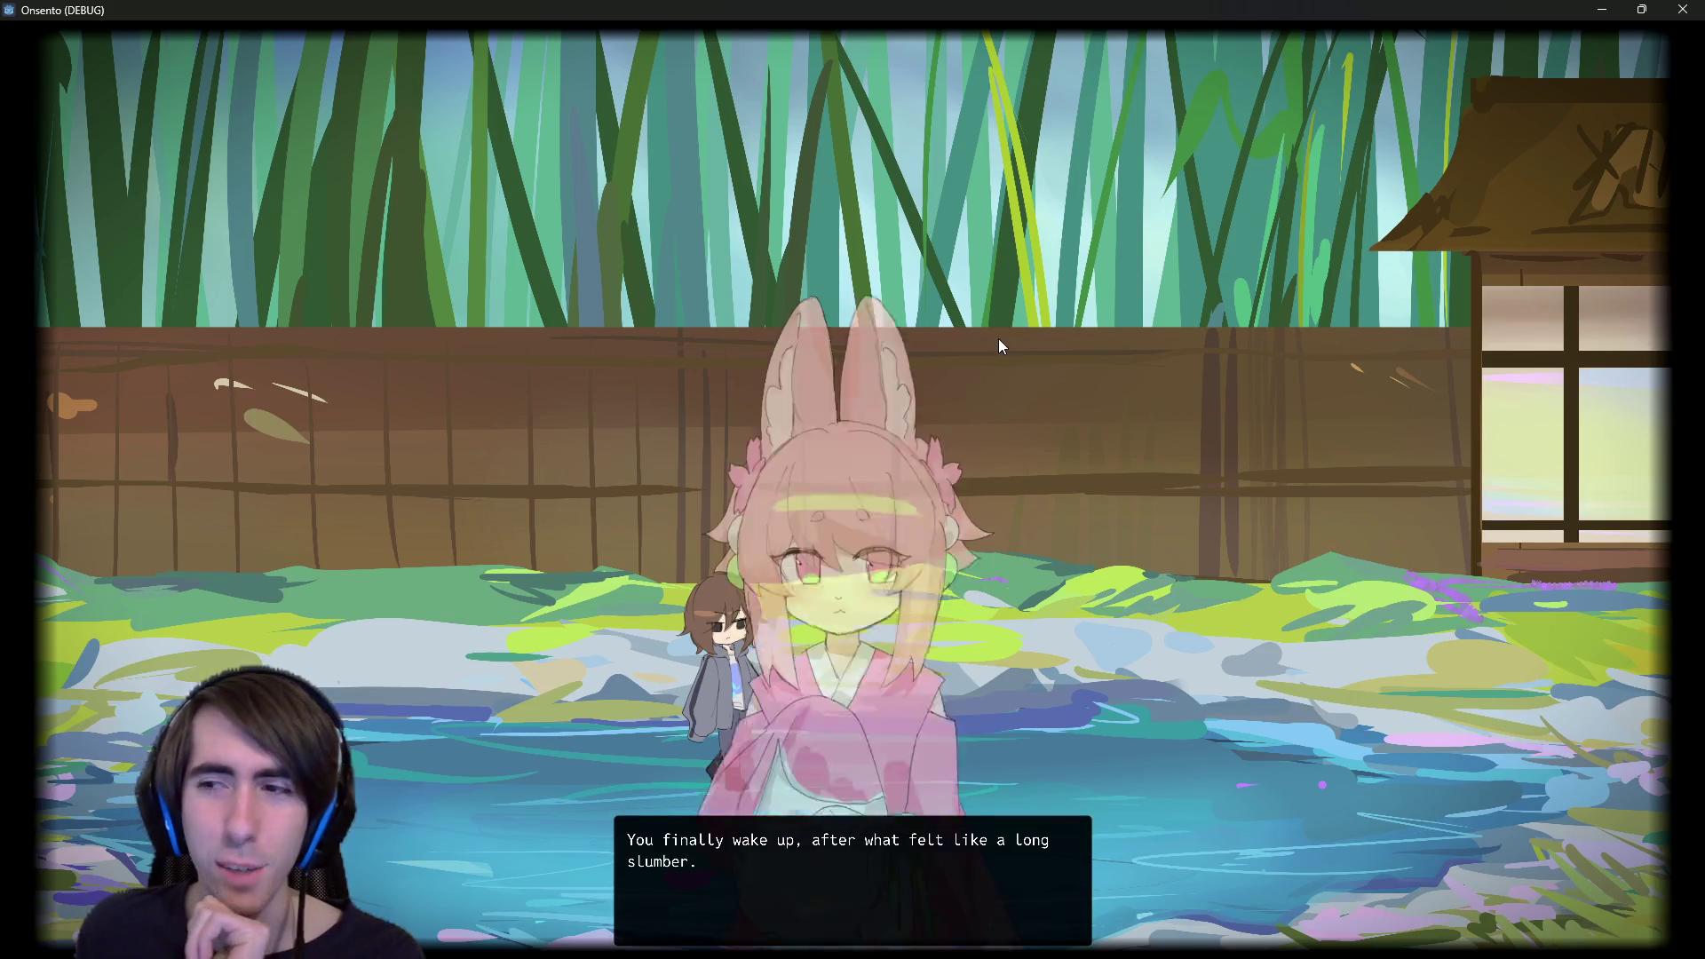
Finish the intro dialogue, attack the first slime with the player, and end the turn
click(995, 338)
click(989, 327)
click(989, 327)
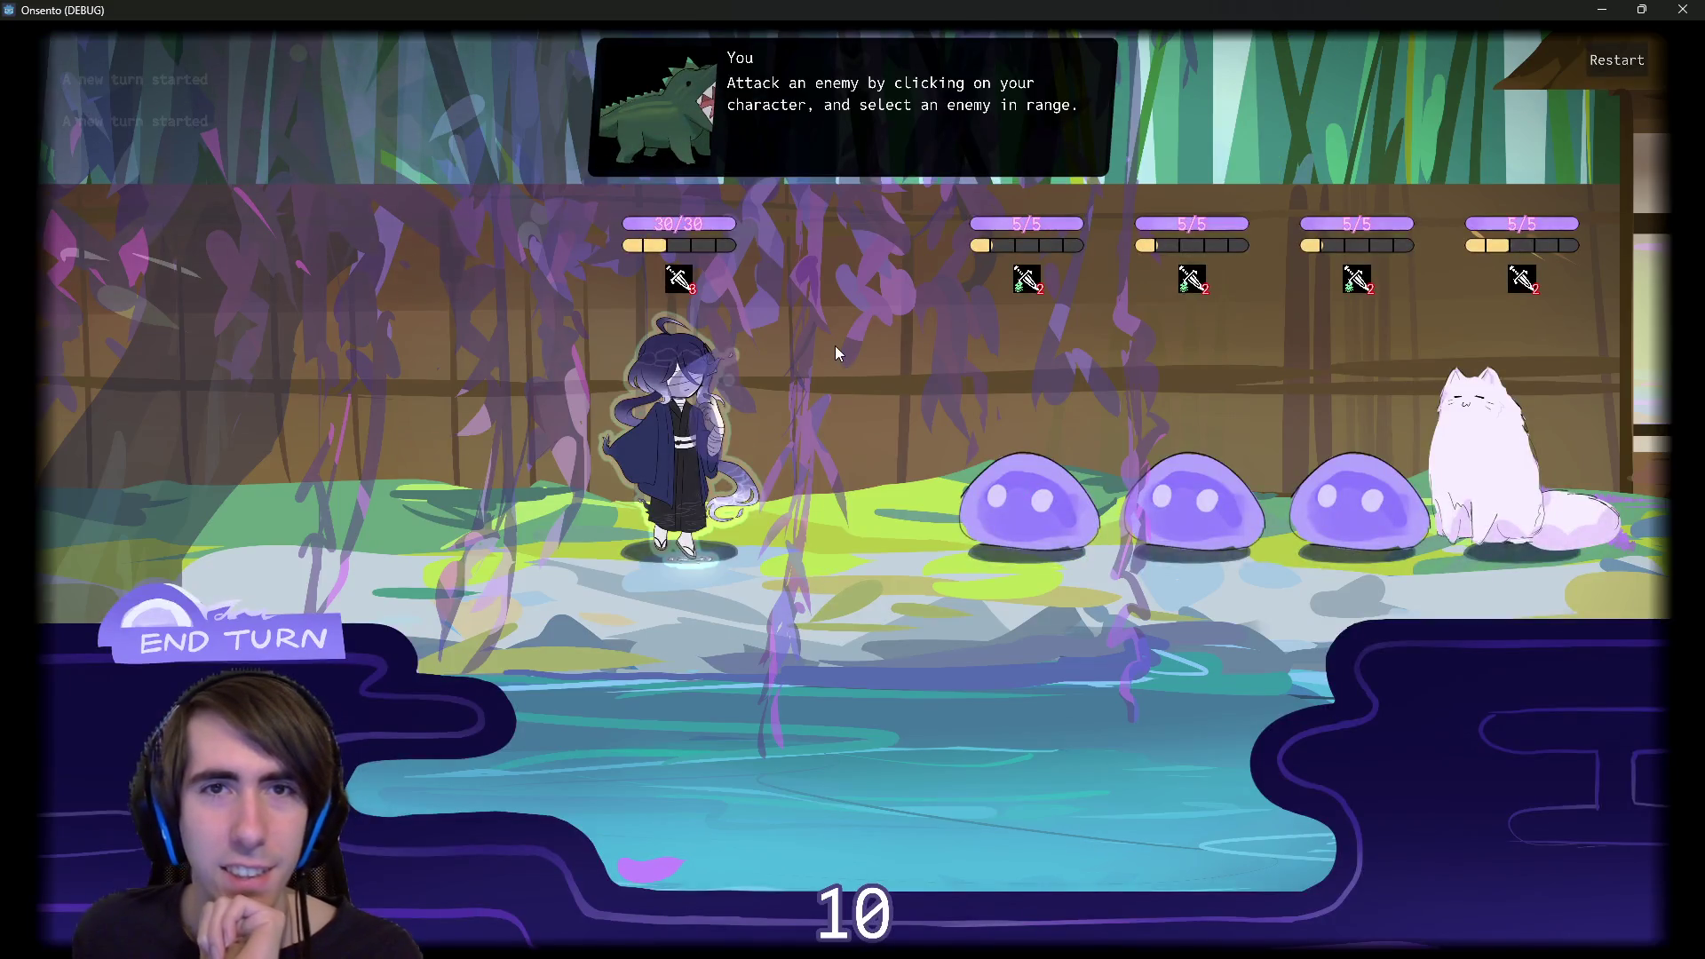
click(684, 426)
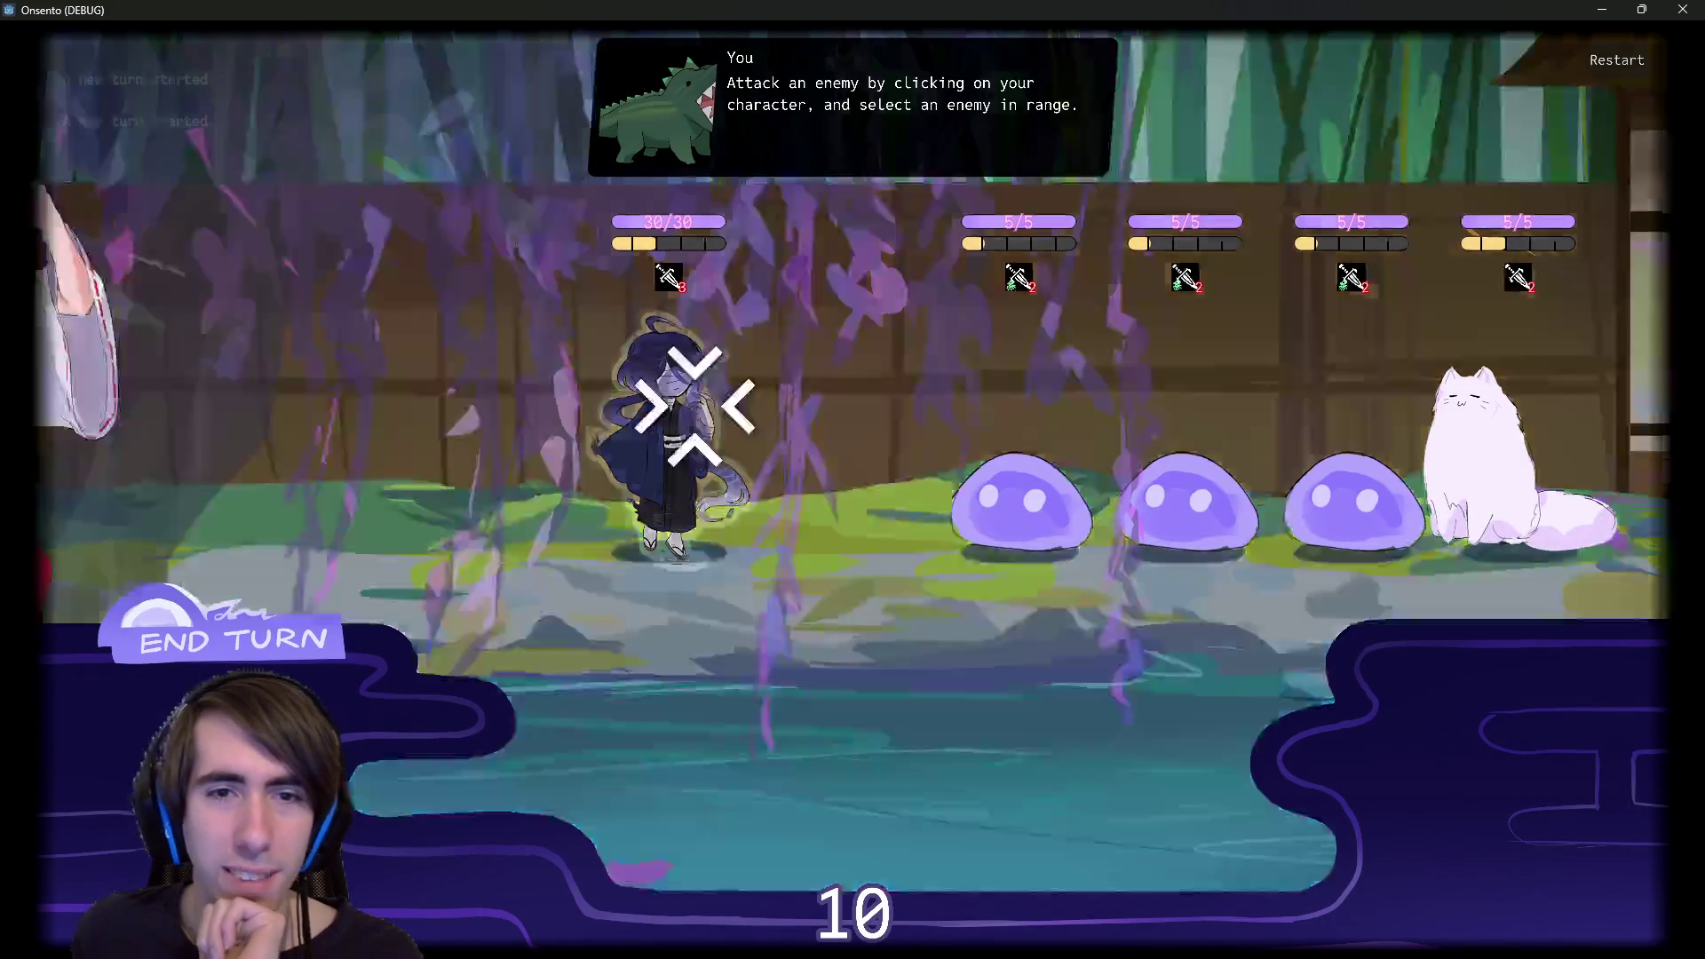
click(1029, 502)
click(302, 637)
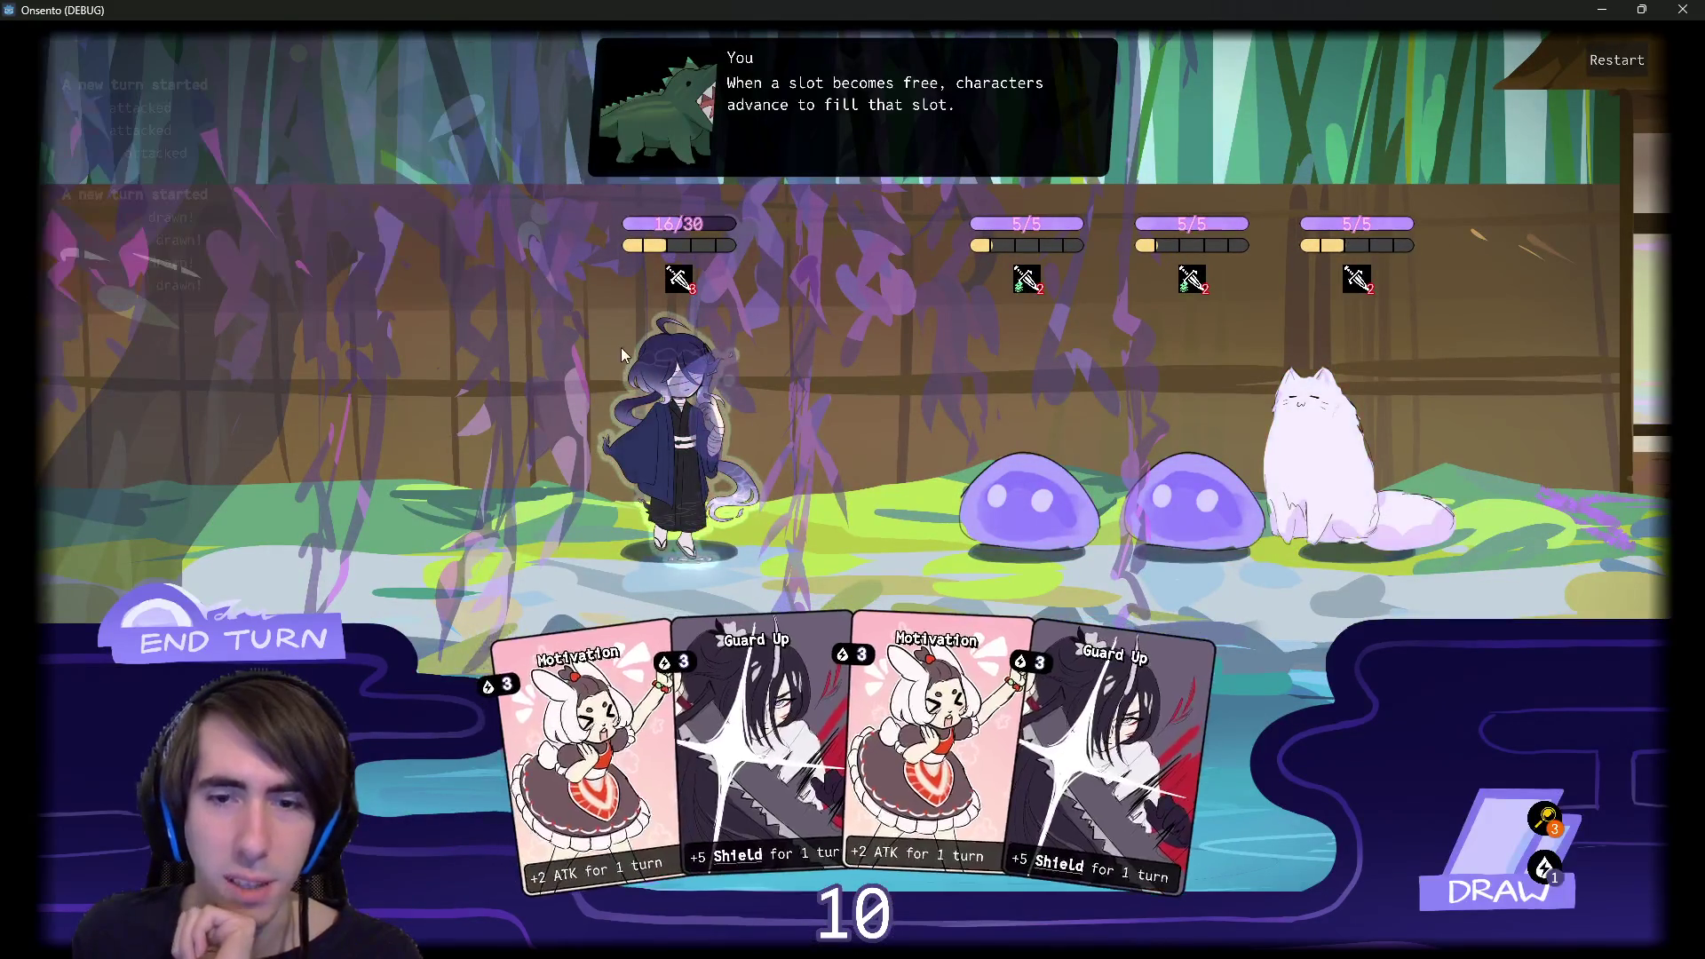
Attack the slime again and end the turn past the draw warning, triggering the crash
click(621, 348)
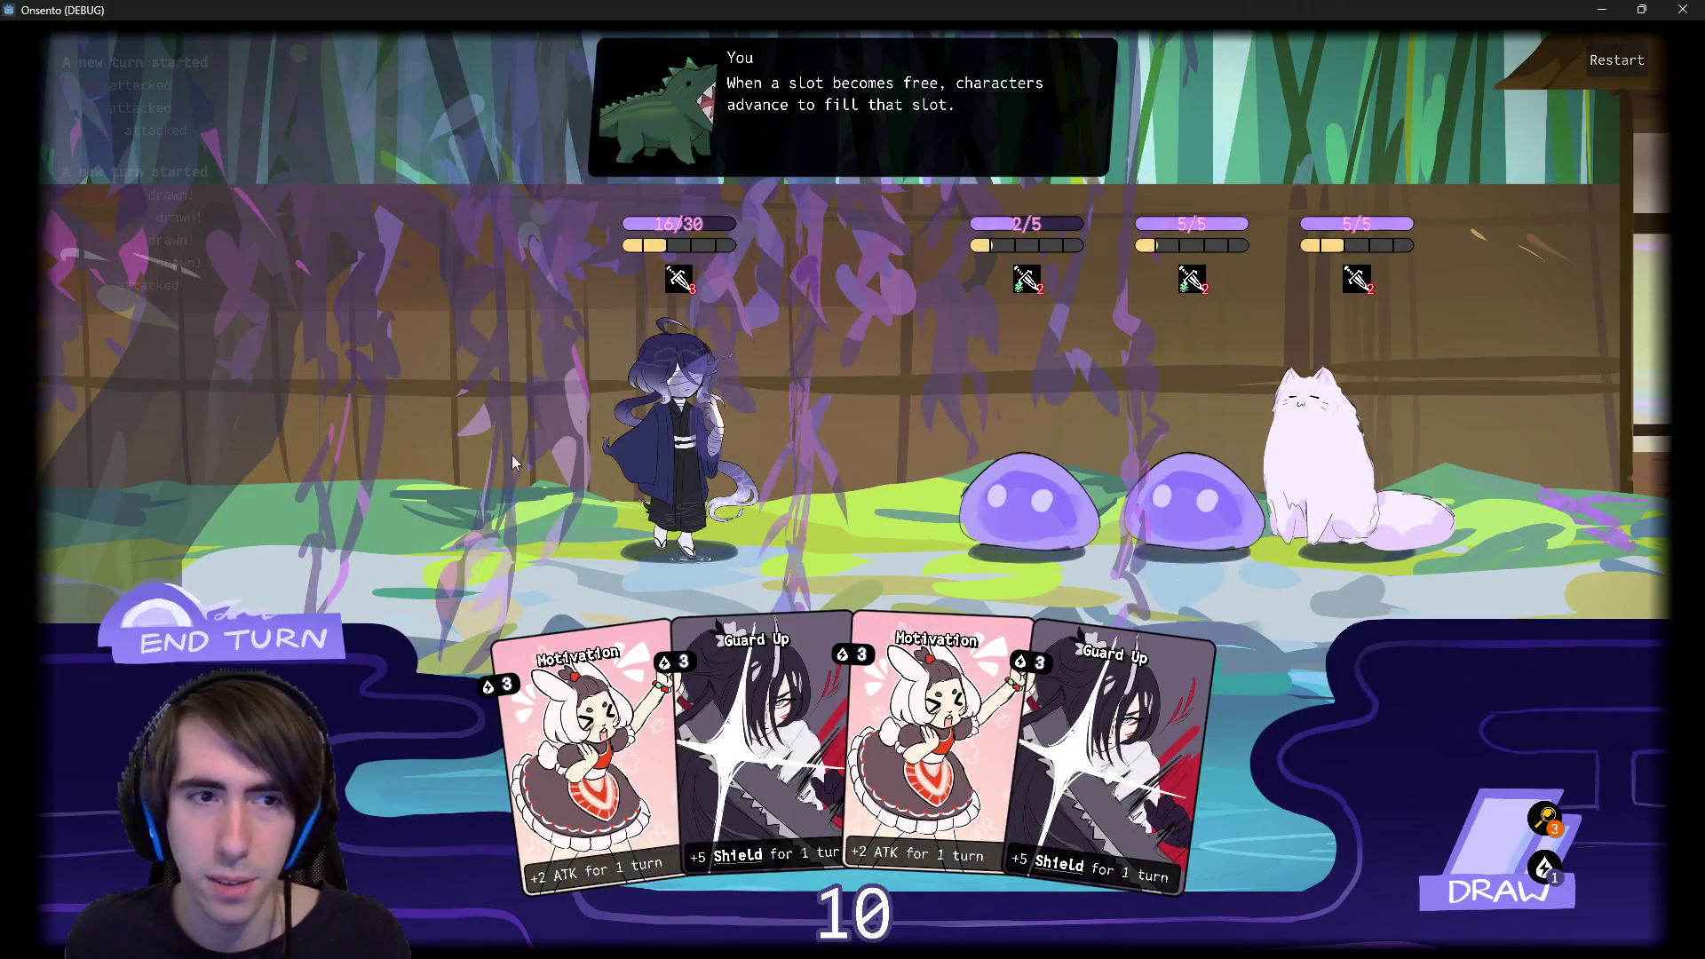
click(195, 651)
click(196, 651)
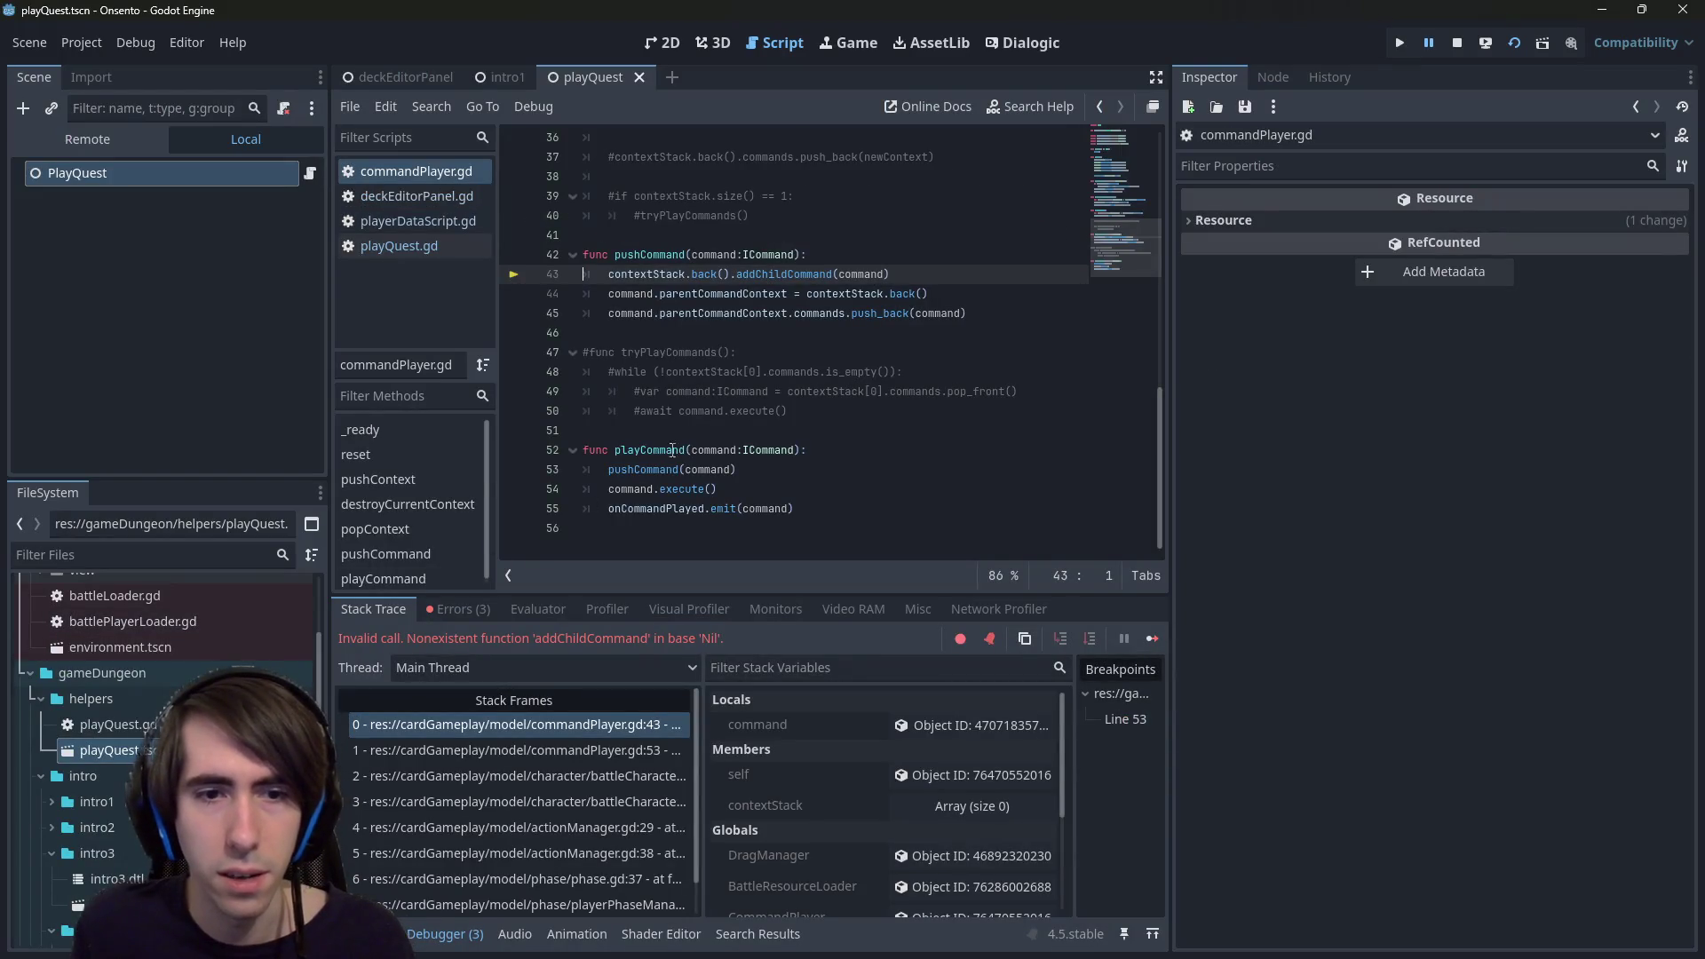
Inspect the nil addChildCommand and contextStack values, widen Stack Variables, and restart the run
scroll(672, 451, up, 2)
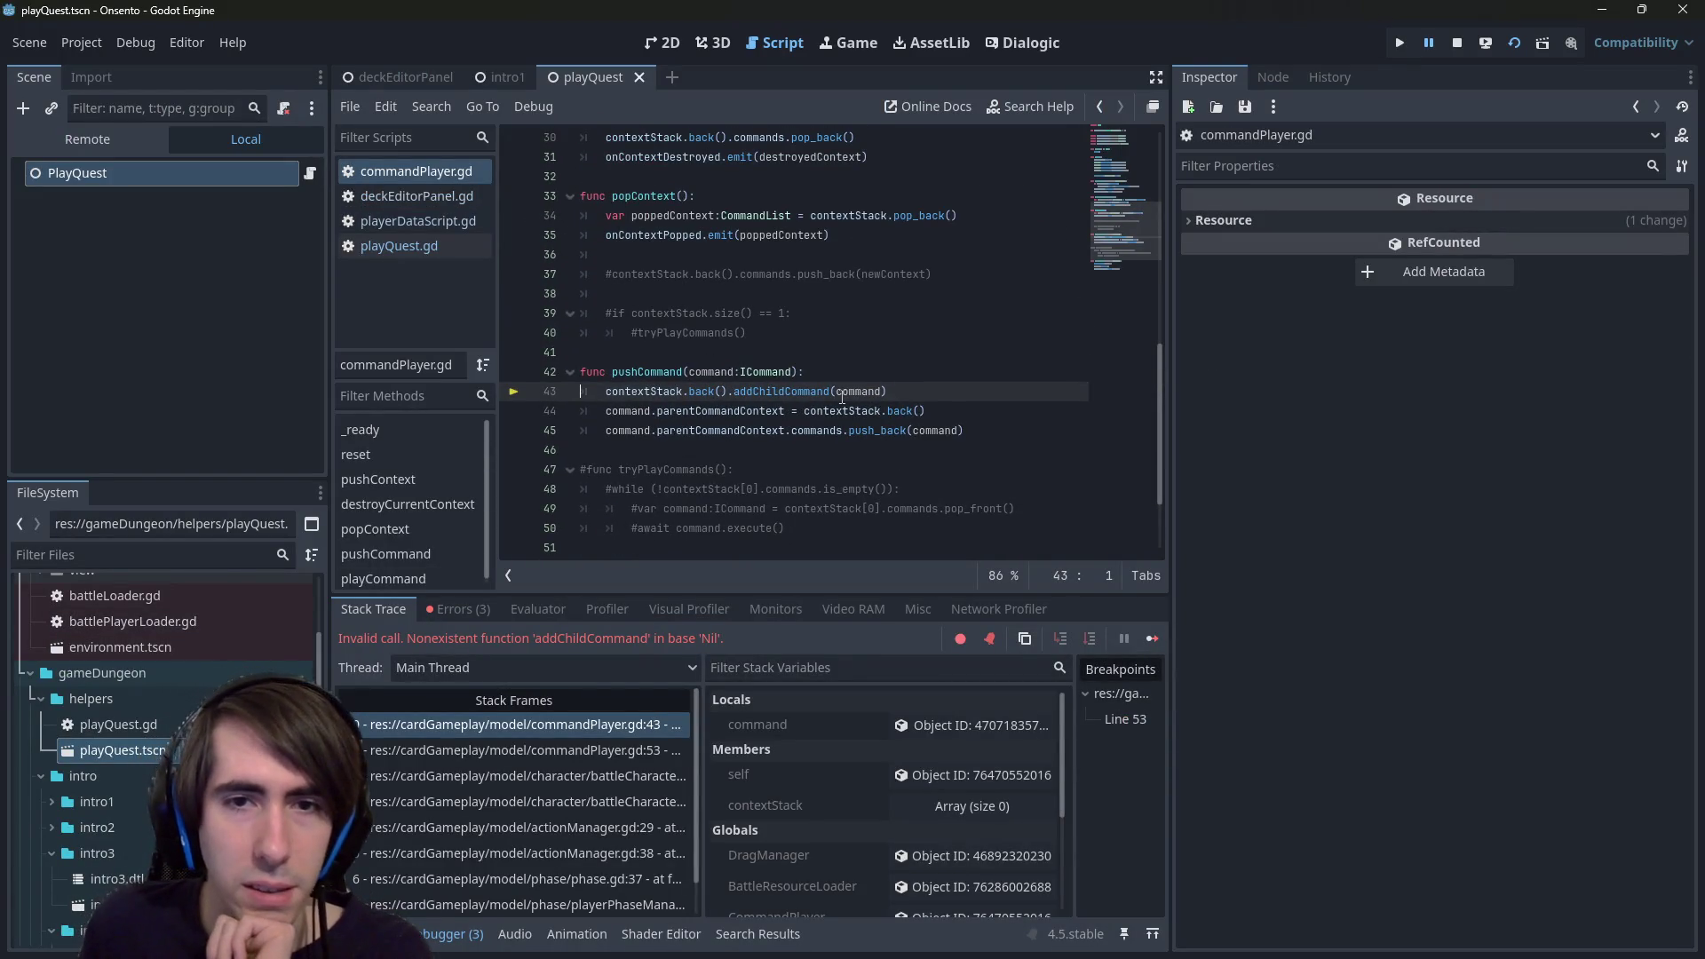
mouse_move(793, 396)
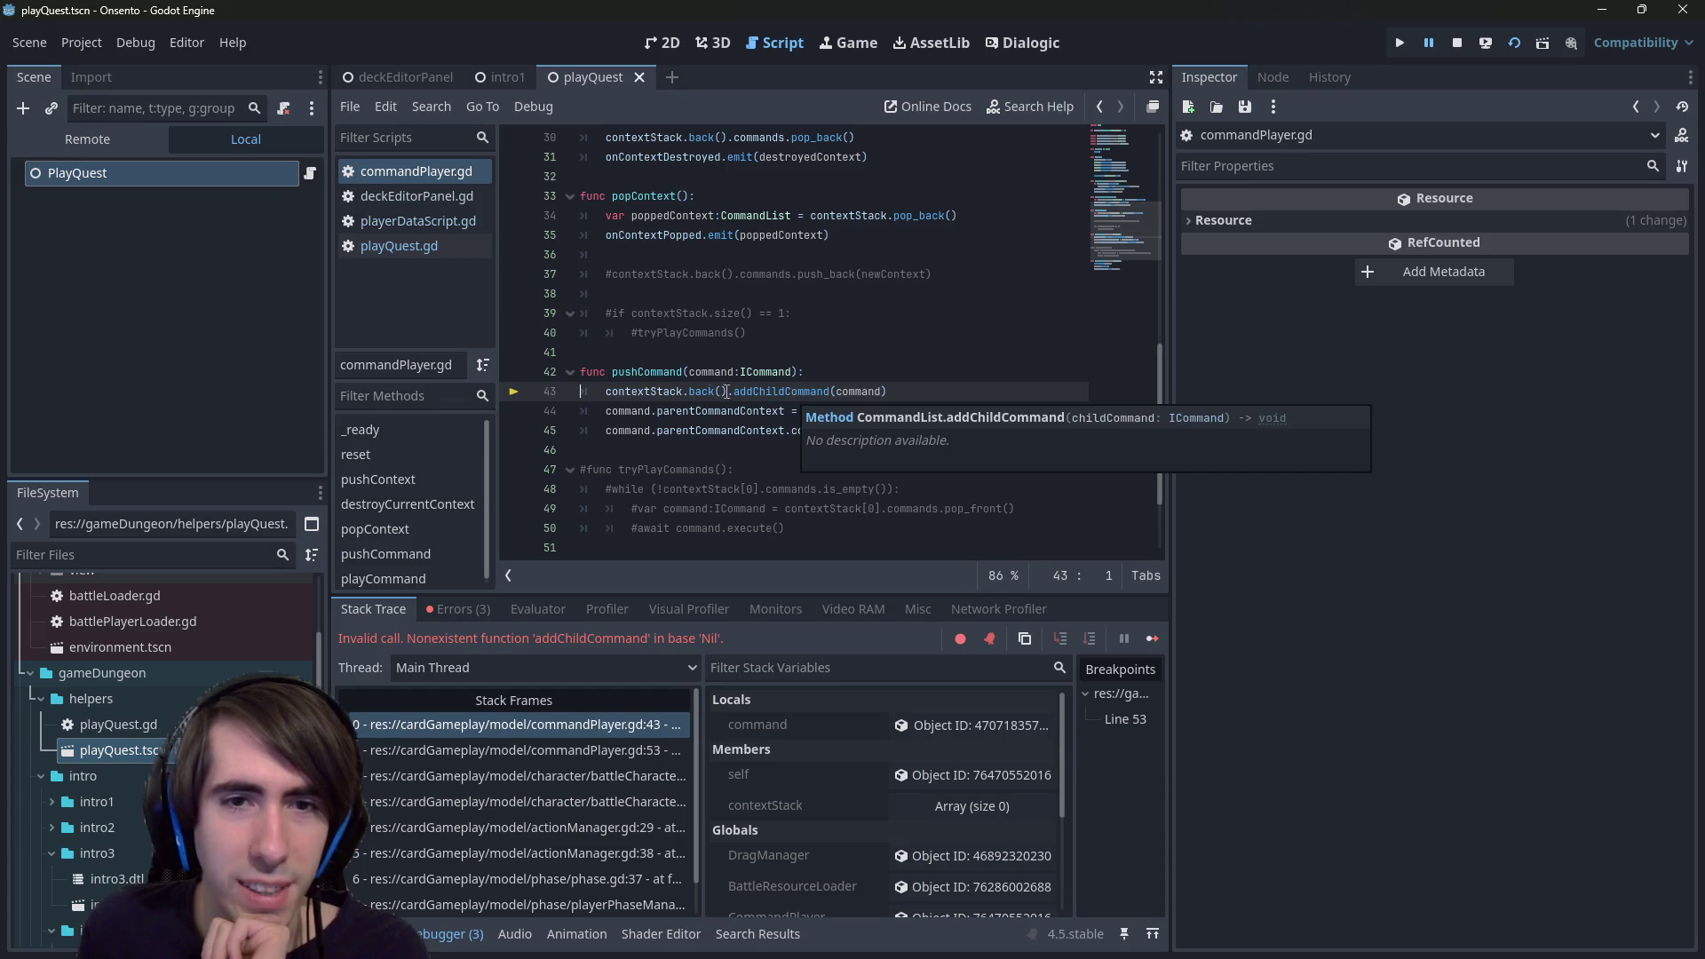
mouse_move(638, 390)
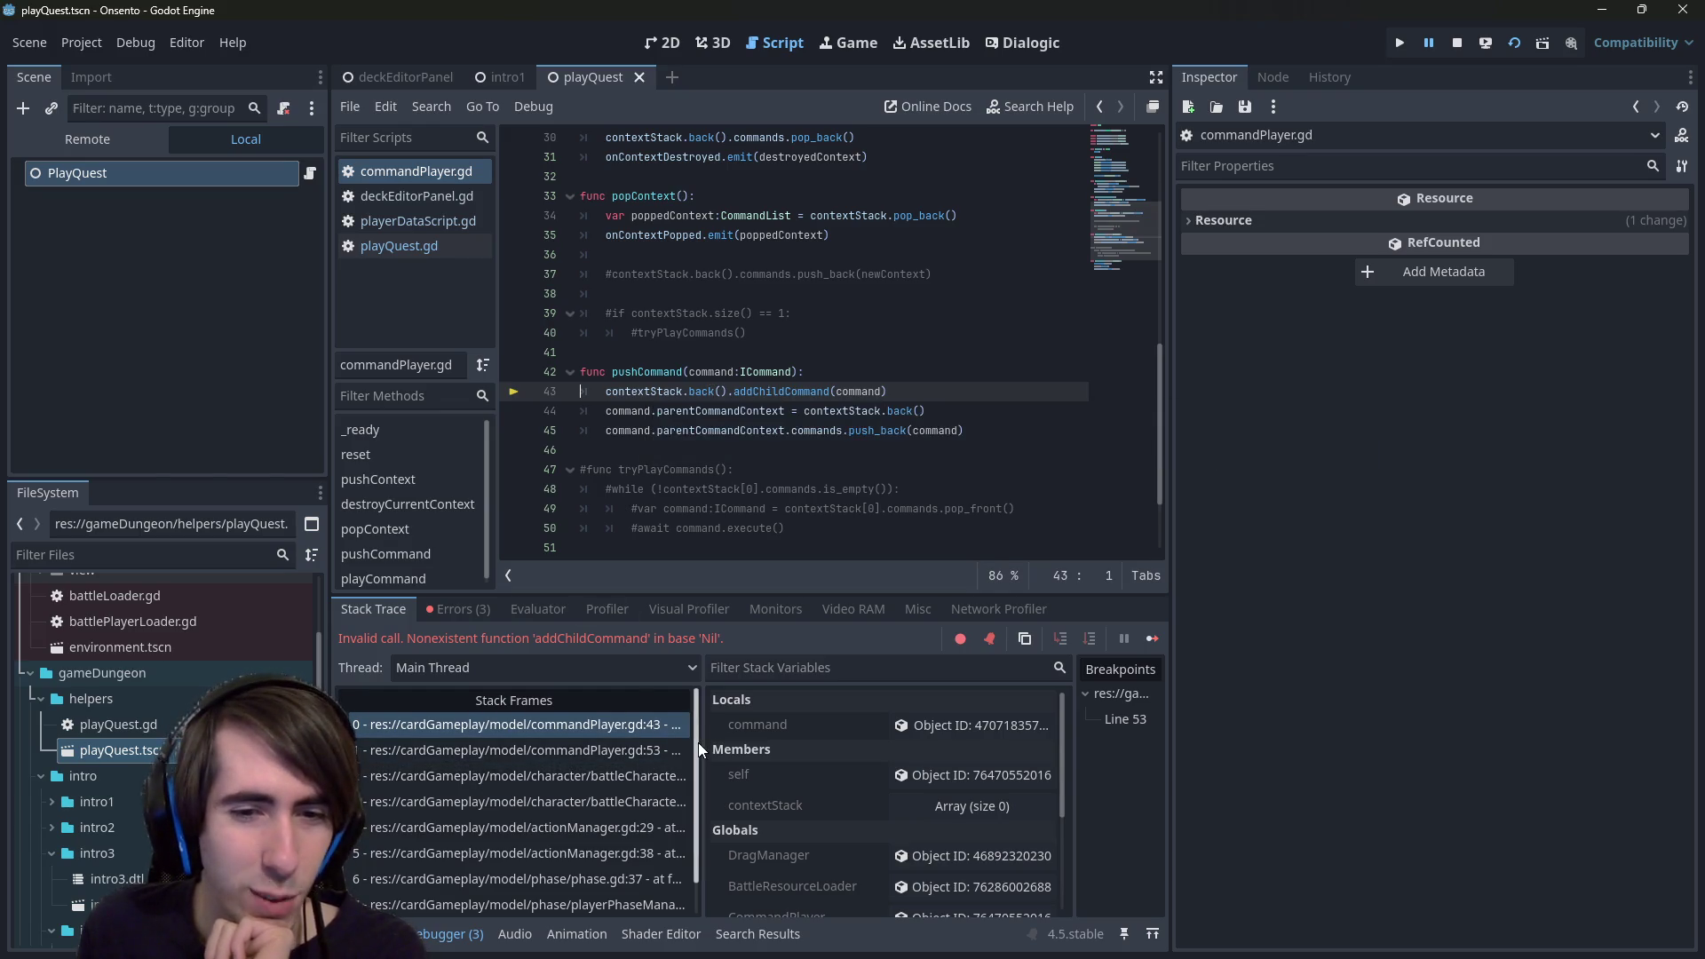
drag(881, 734, 716, 734)
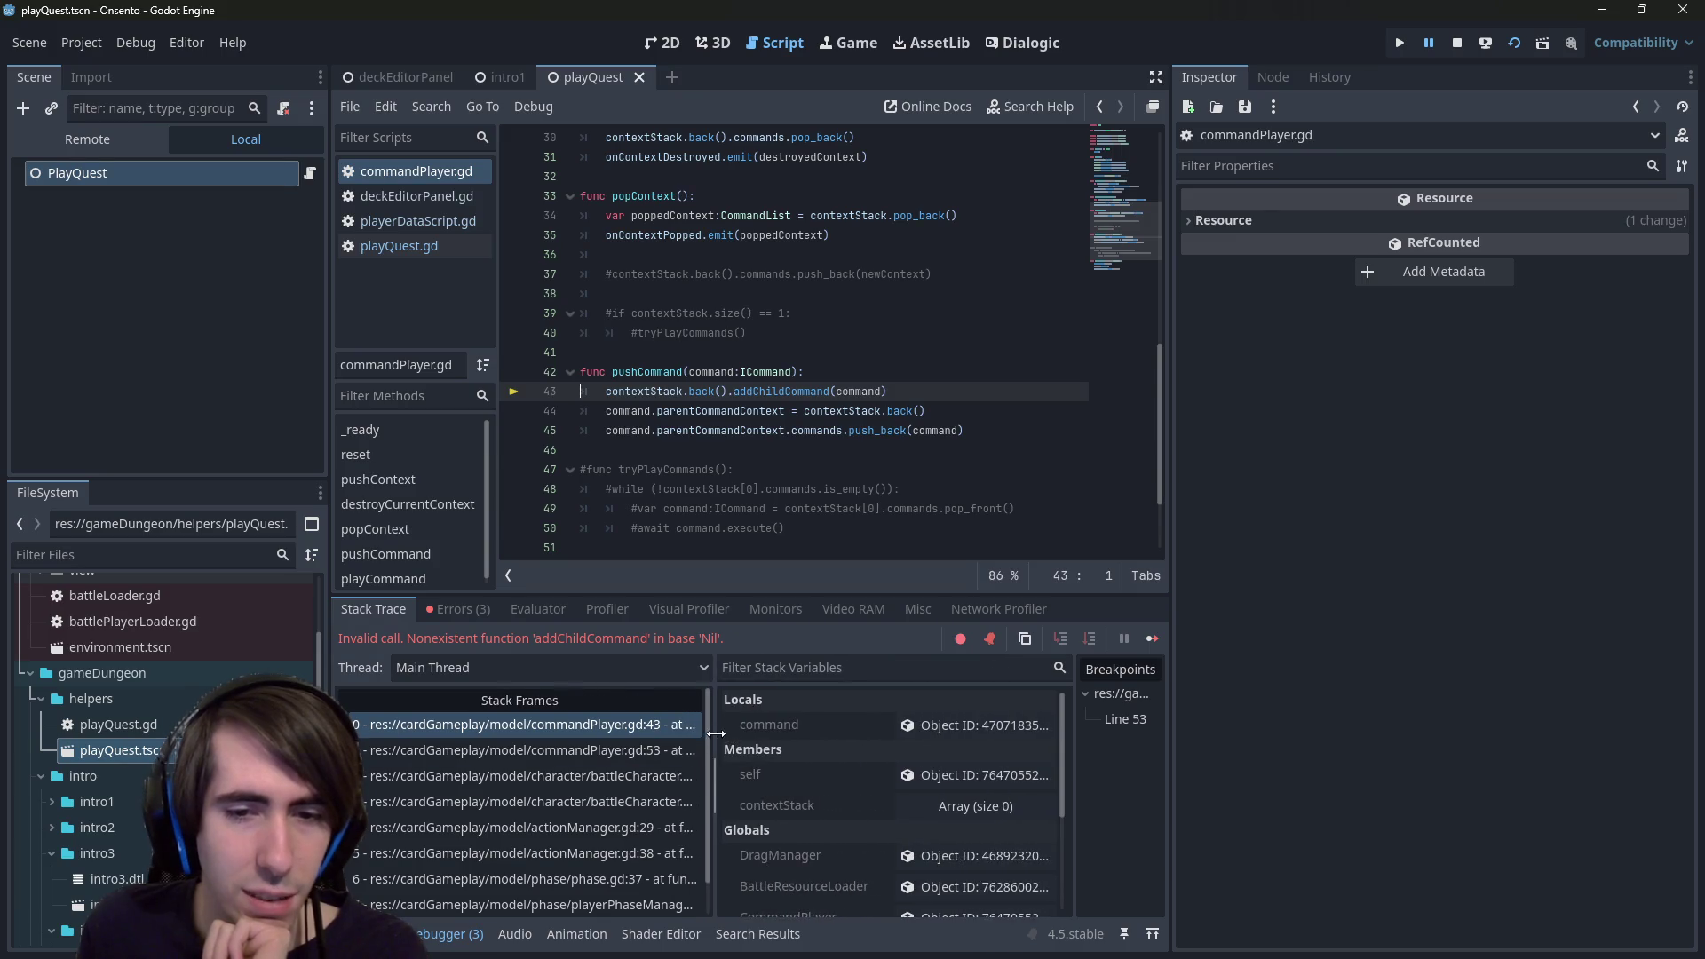
click(1517, 45)
scroll(1013, 382, up, 8)
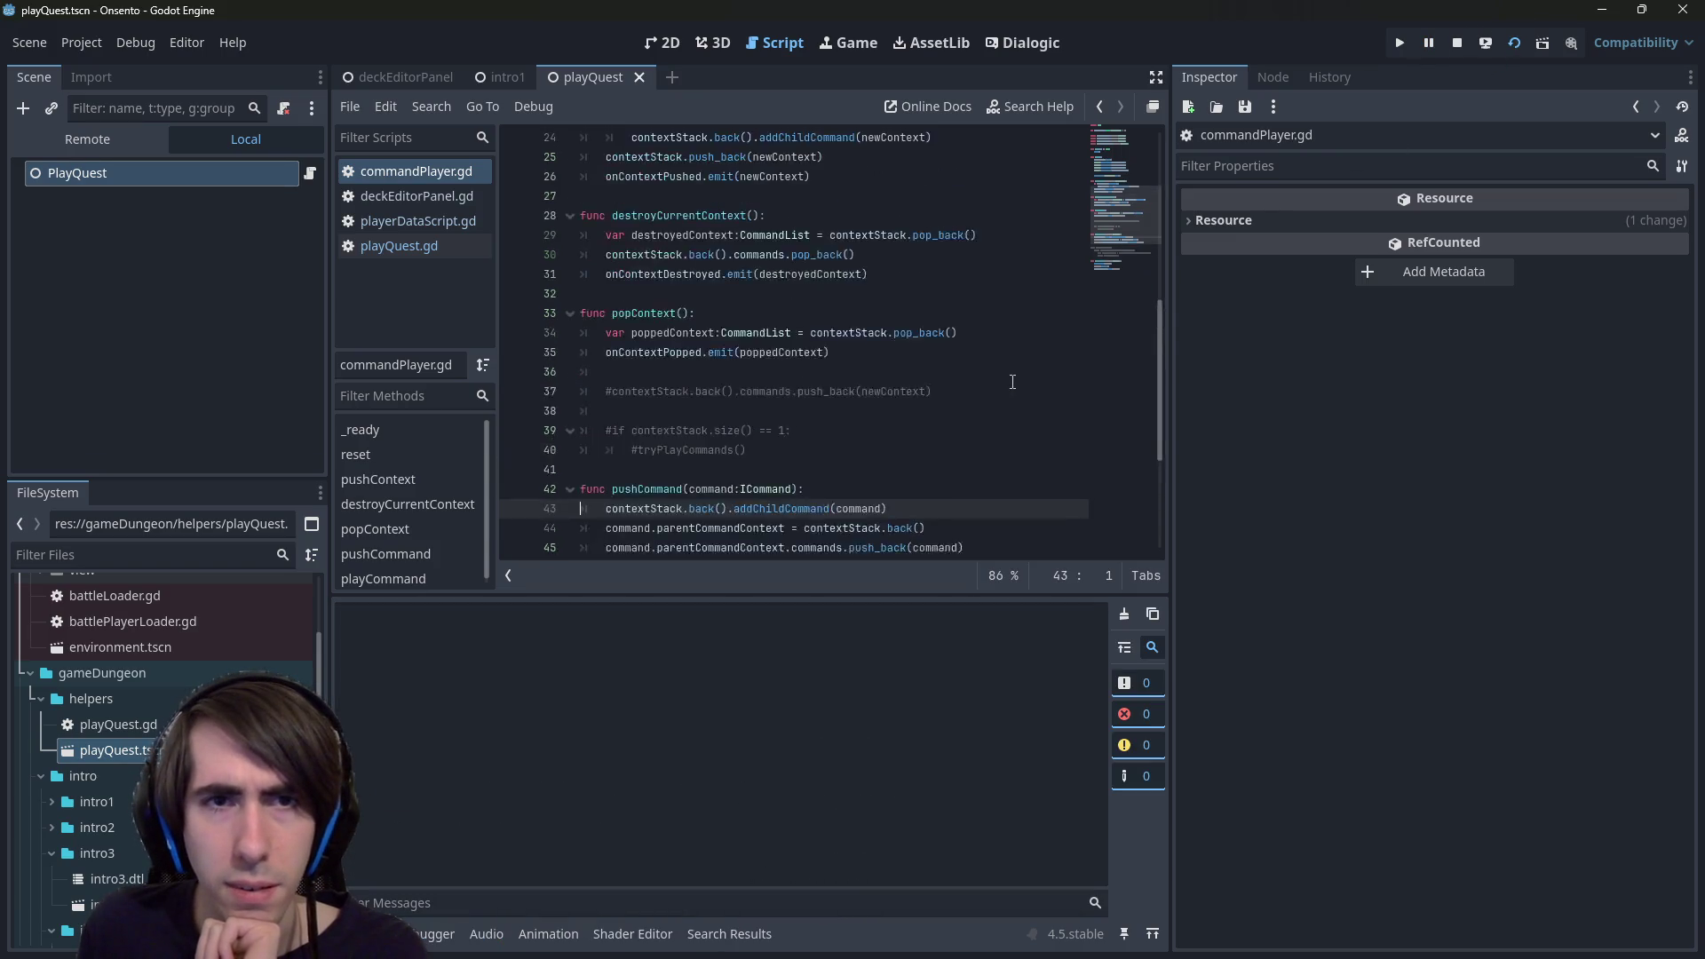
scroll(1012, 382, up, 2)
scroll(1013, 382, down, 10)
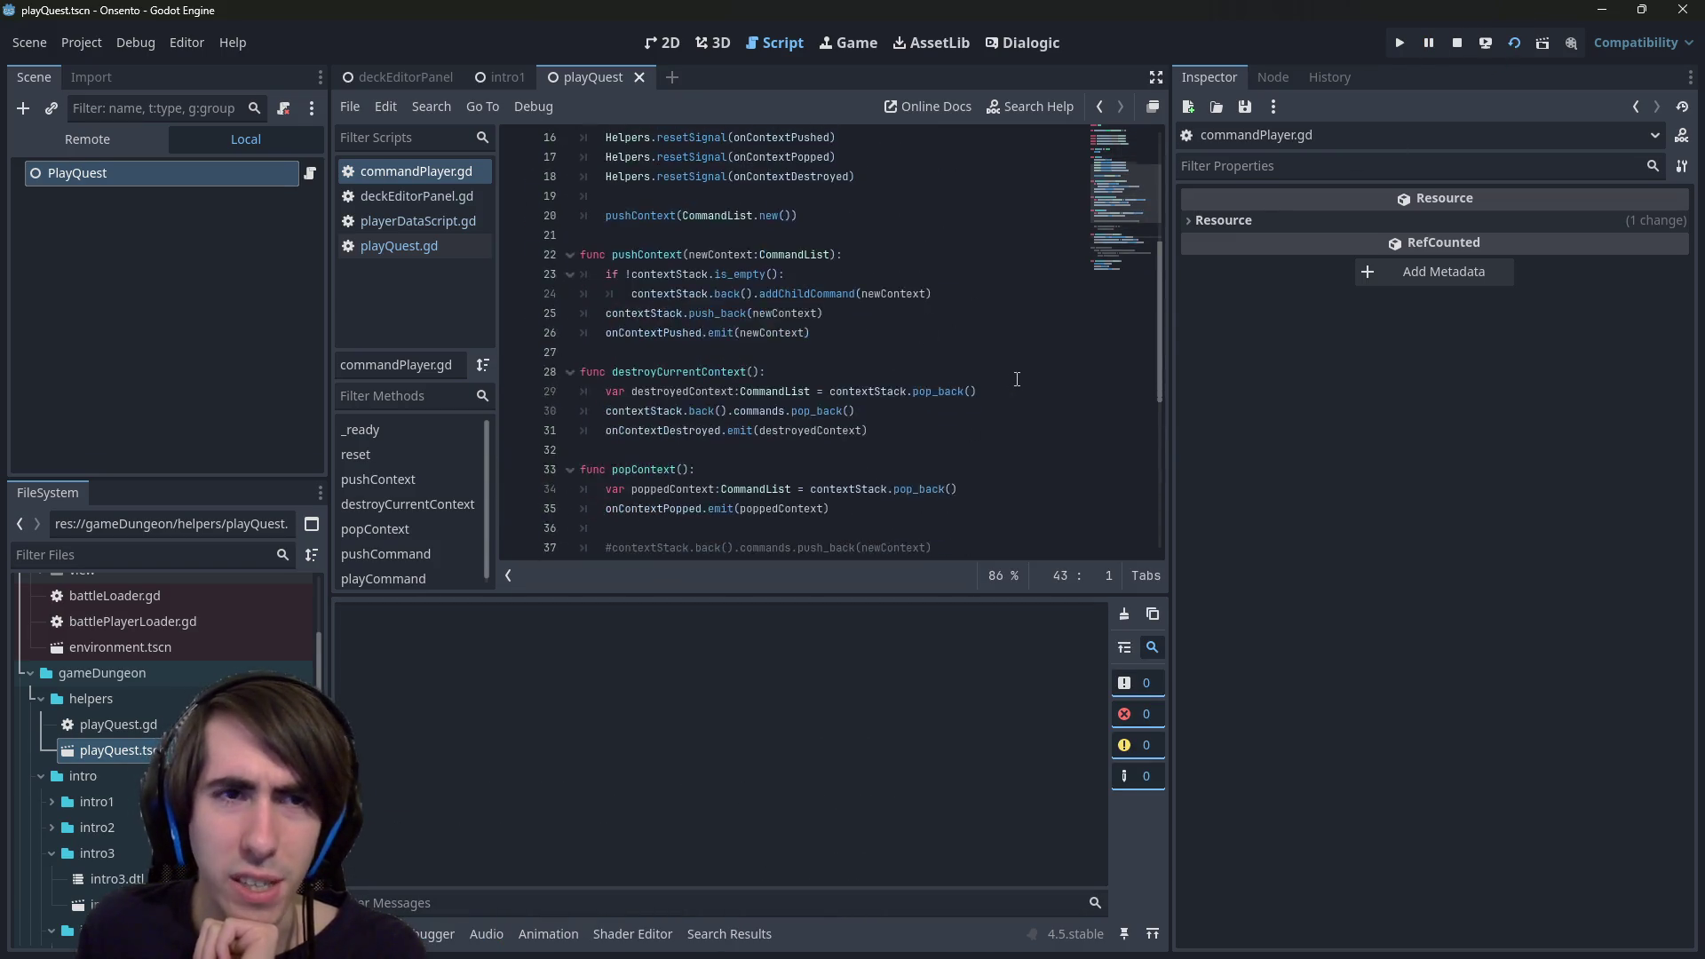
Rerun the scene, clear the intro dialogue, and play Motivation and Guard Up on the player
key(F5)
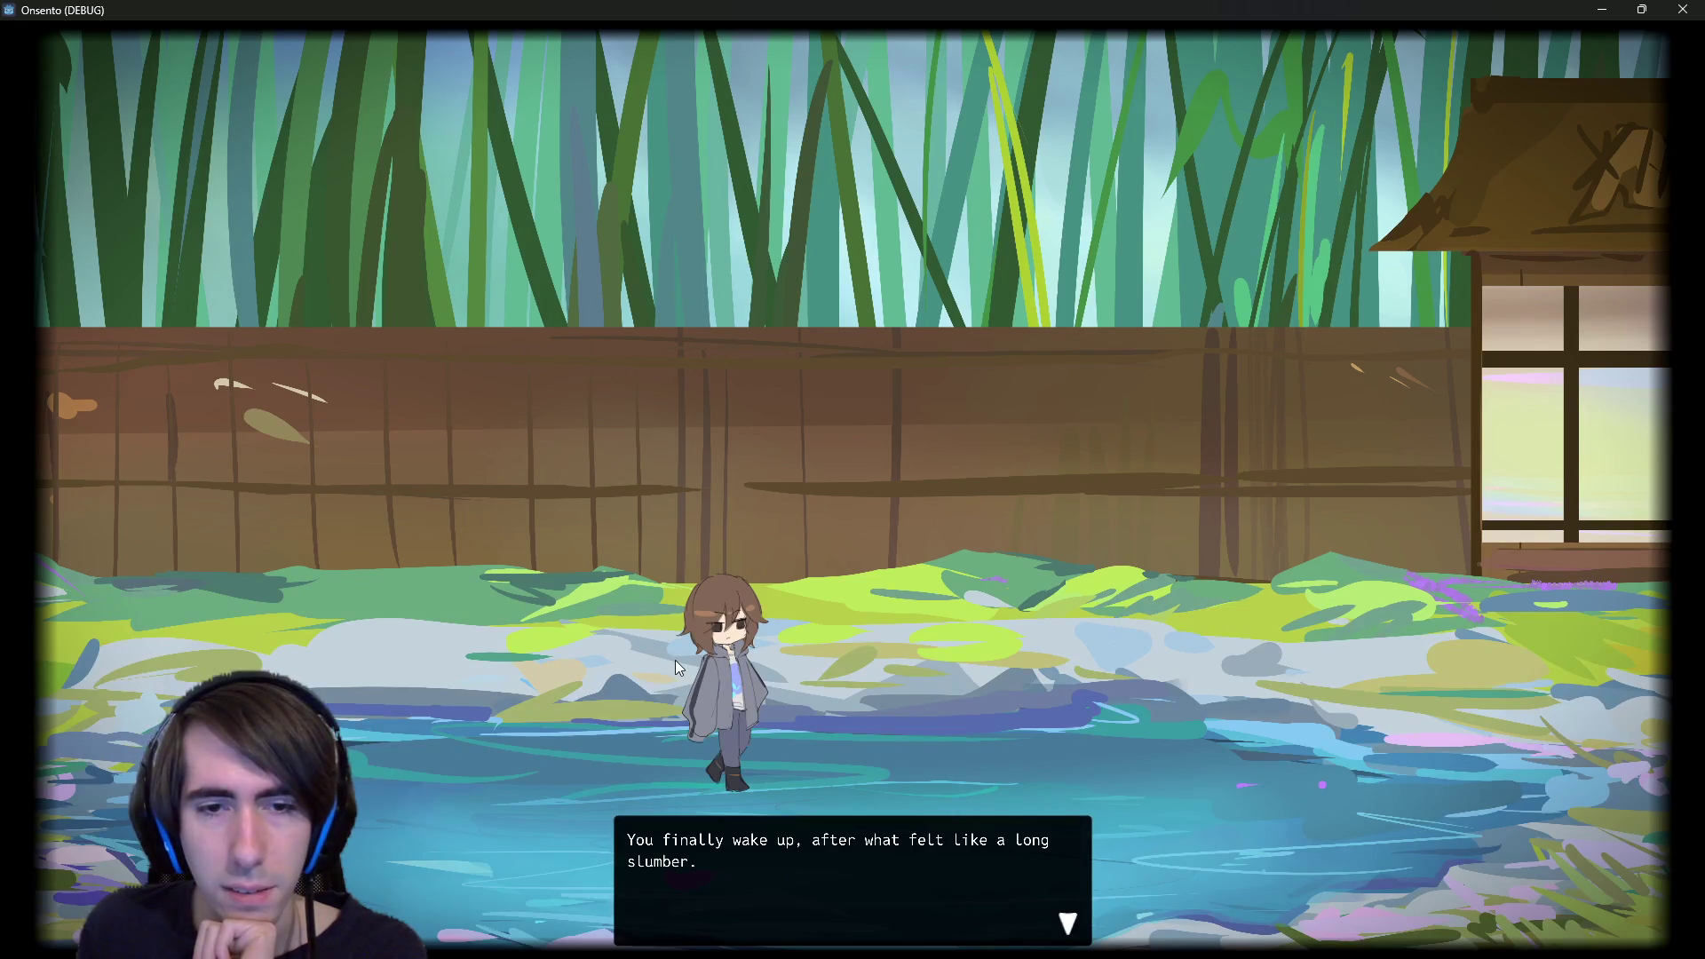
click(669, 658)
click(665, 639)
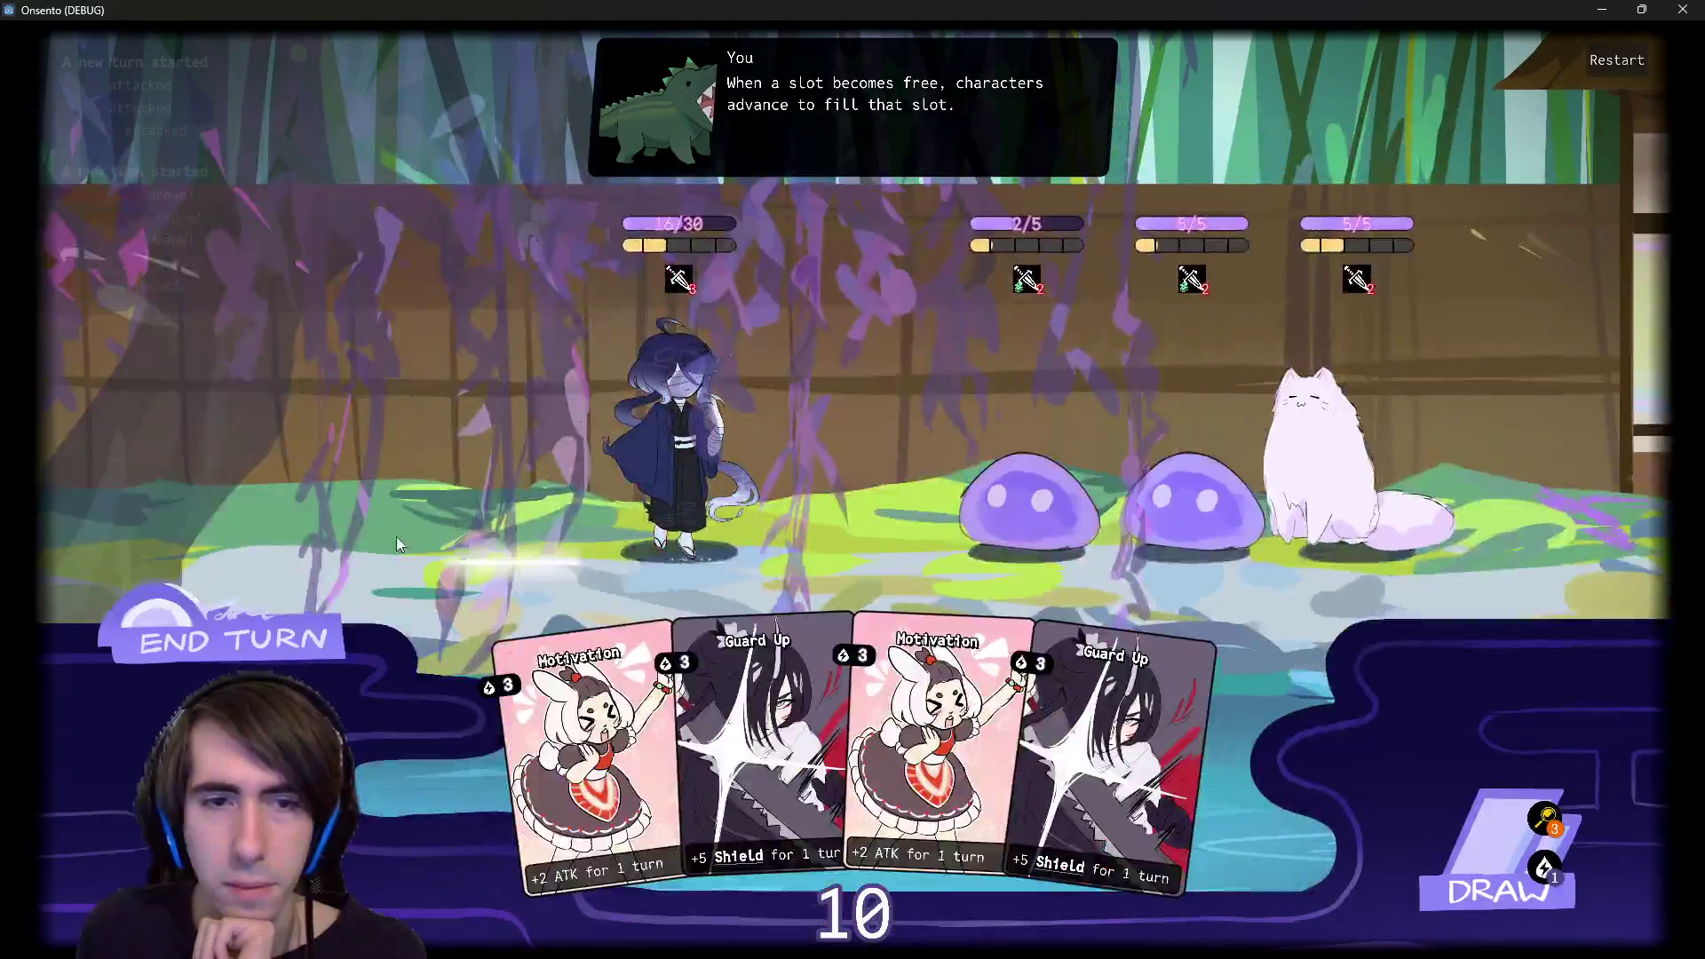
drag(586, 755, 675, 426)
drag(604, 728, 582, 513)
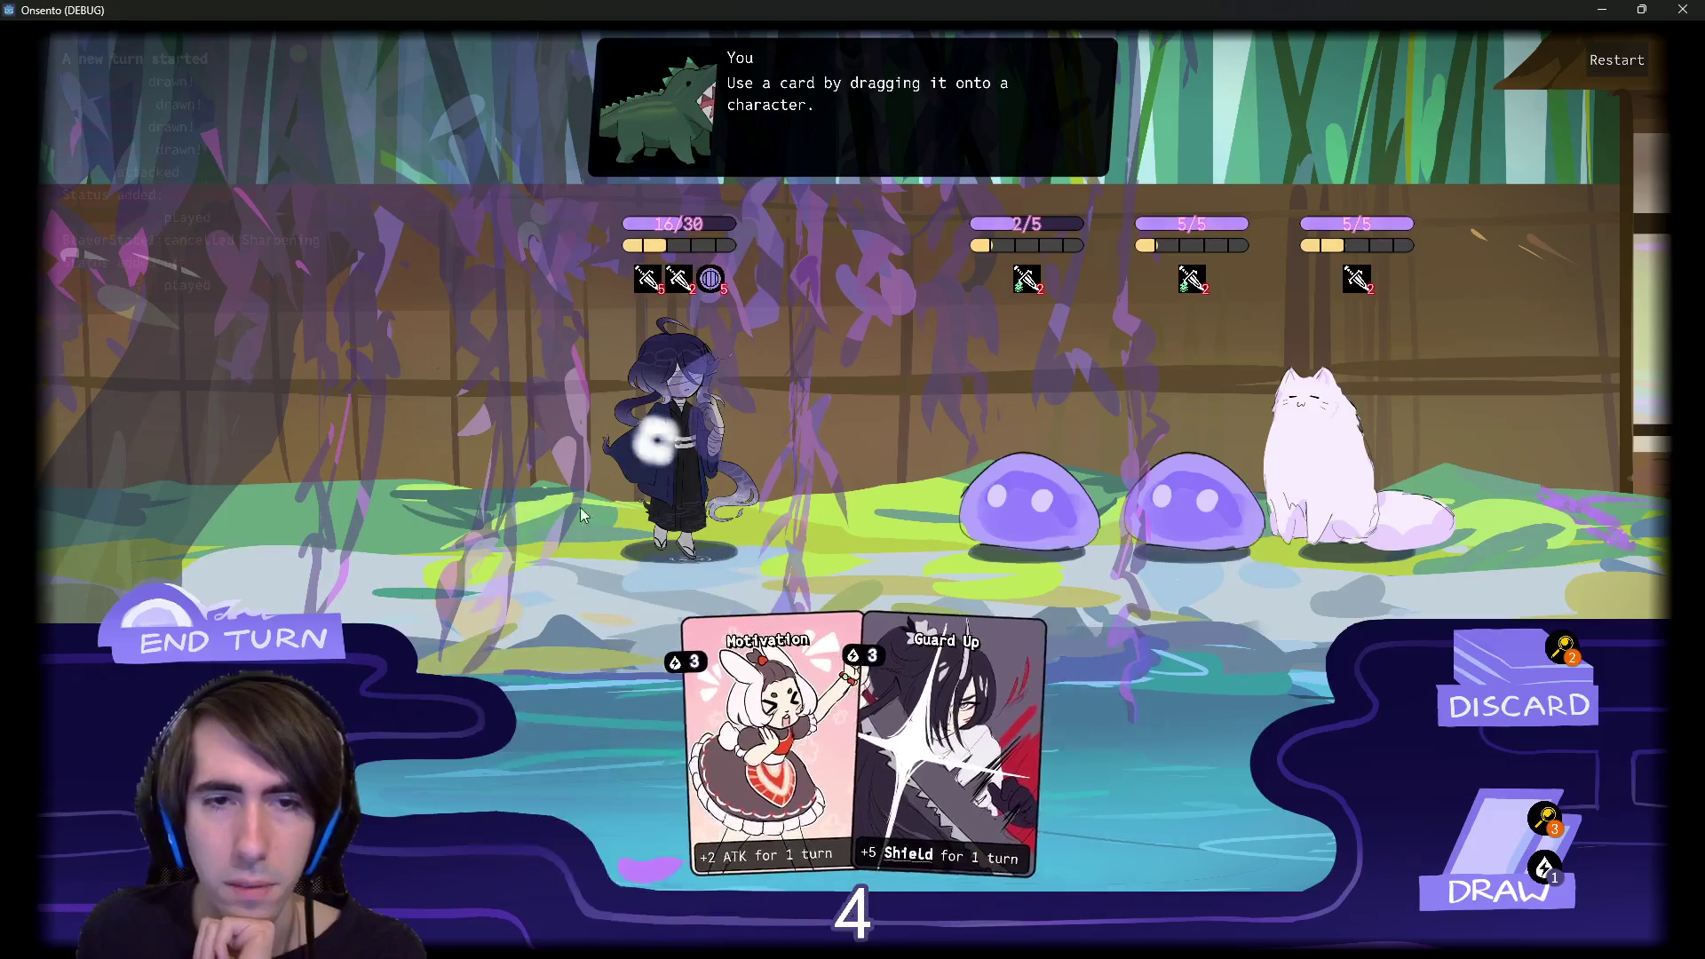
End the turn past the draw warning, then bring the Godot script editor back
key(space)
key(space)
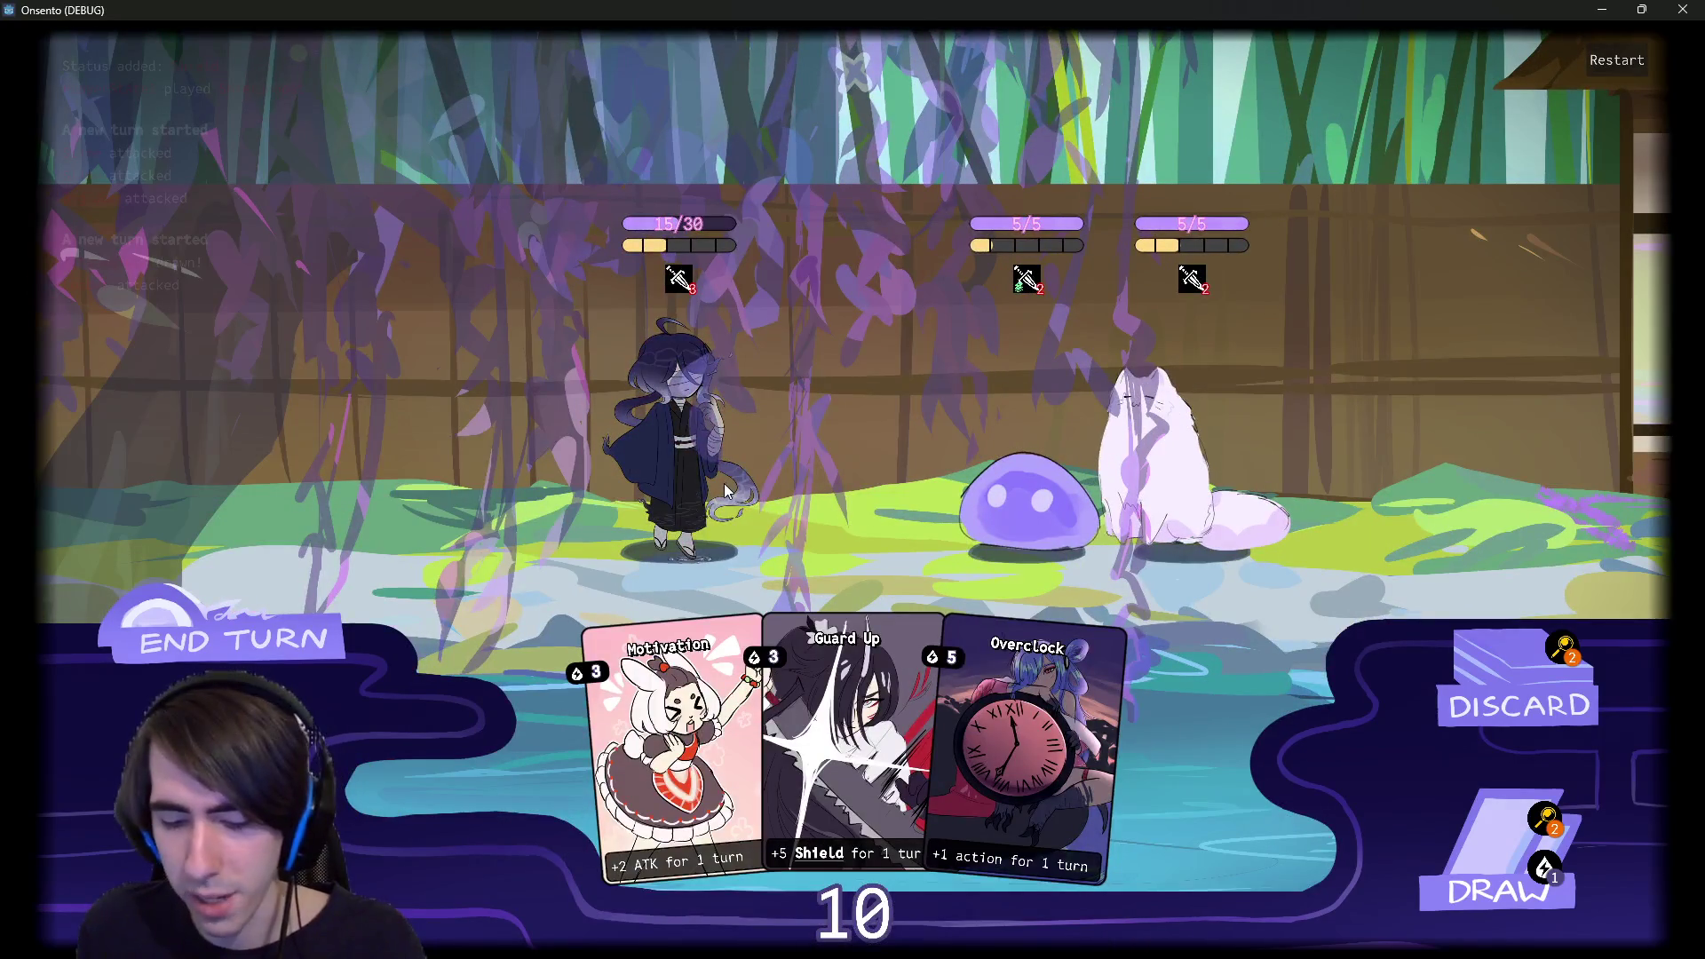
click(255, 633)
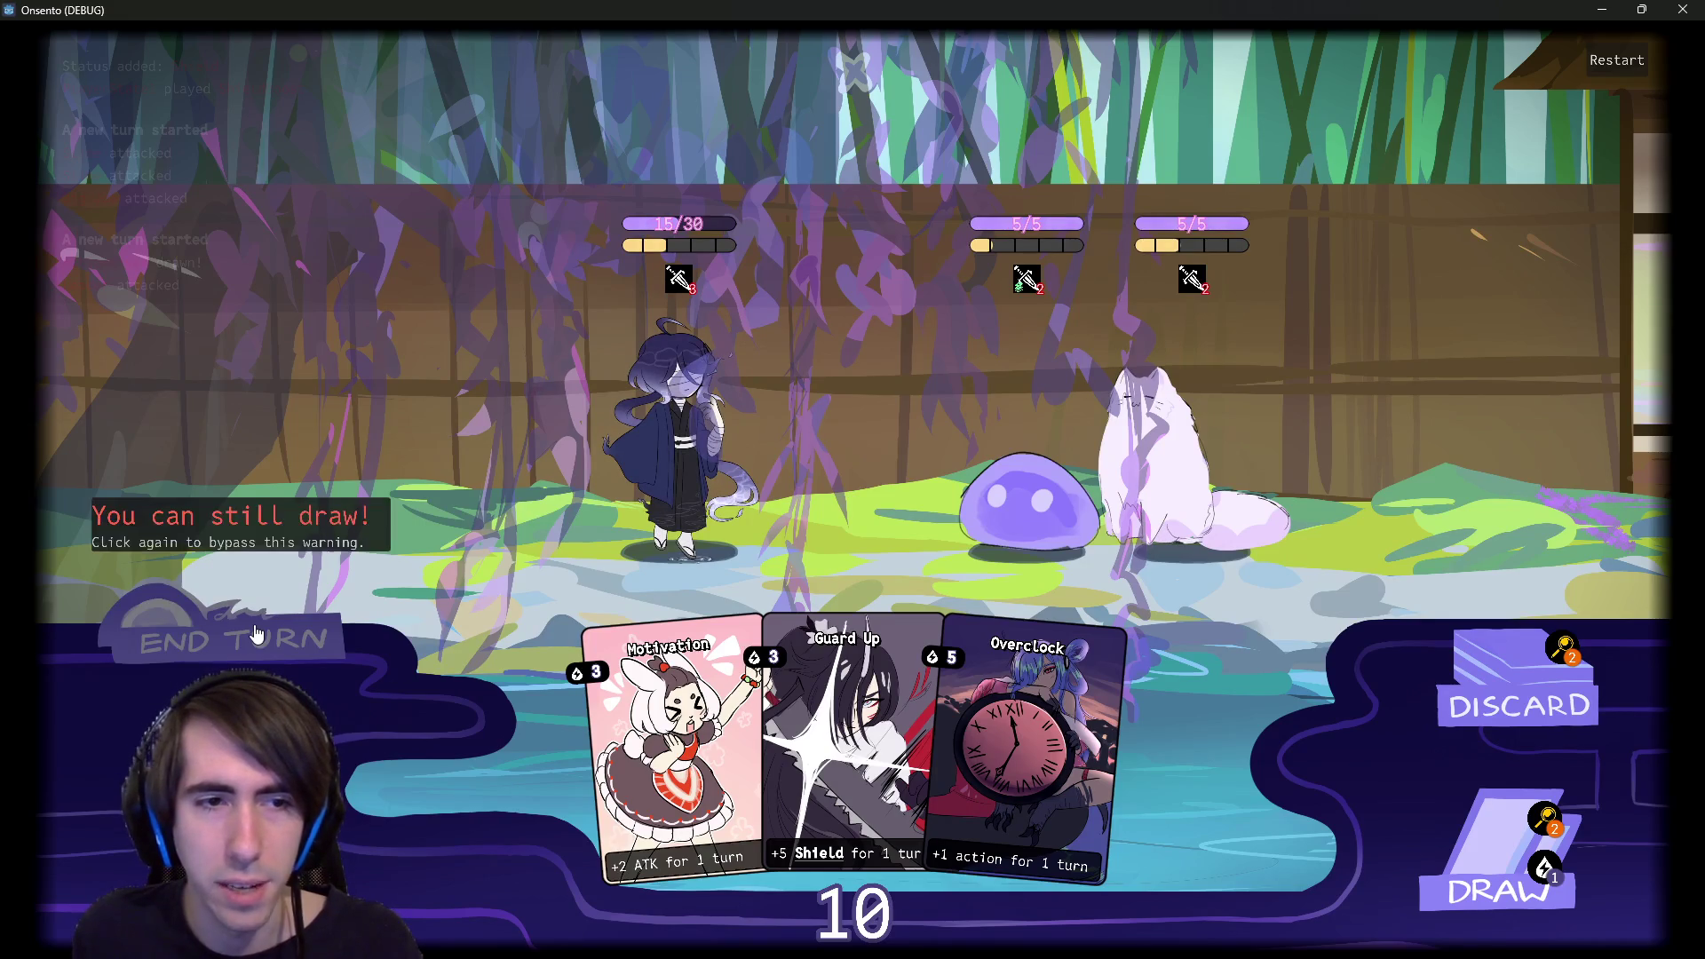
click(256, 633)
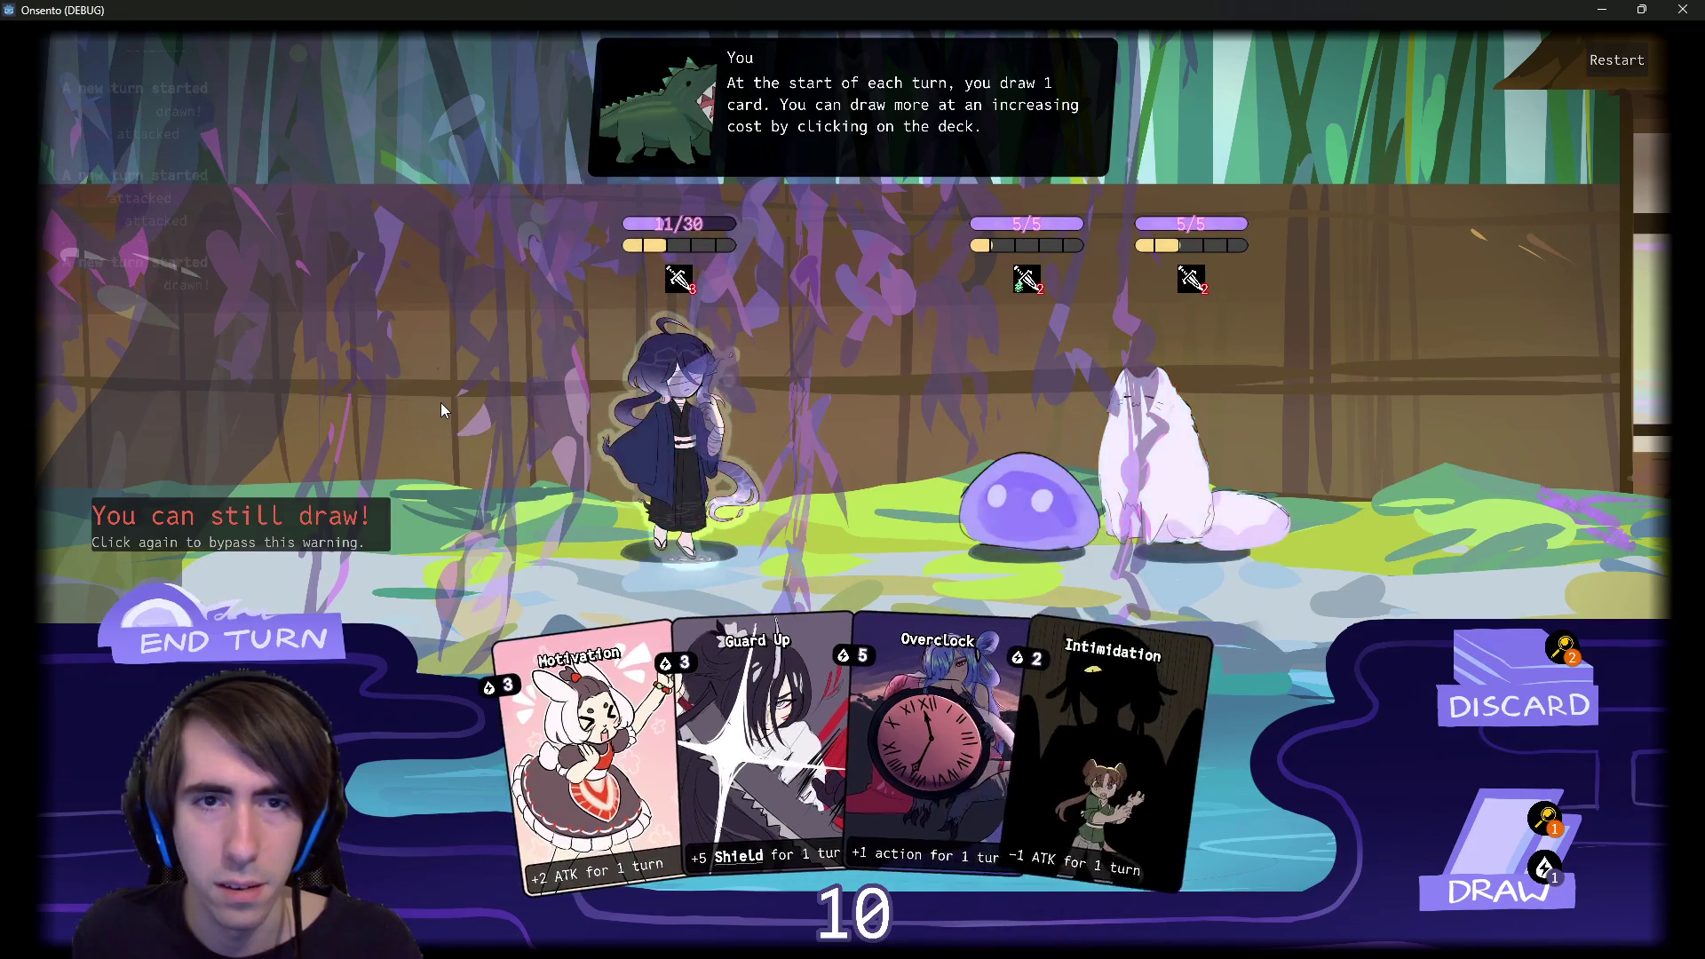
click(1657, 7)
click(1084, 343)
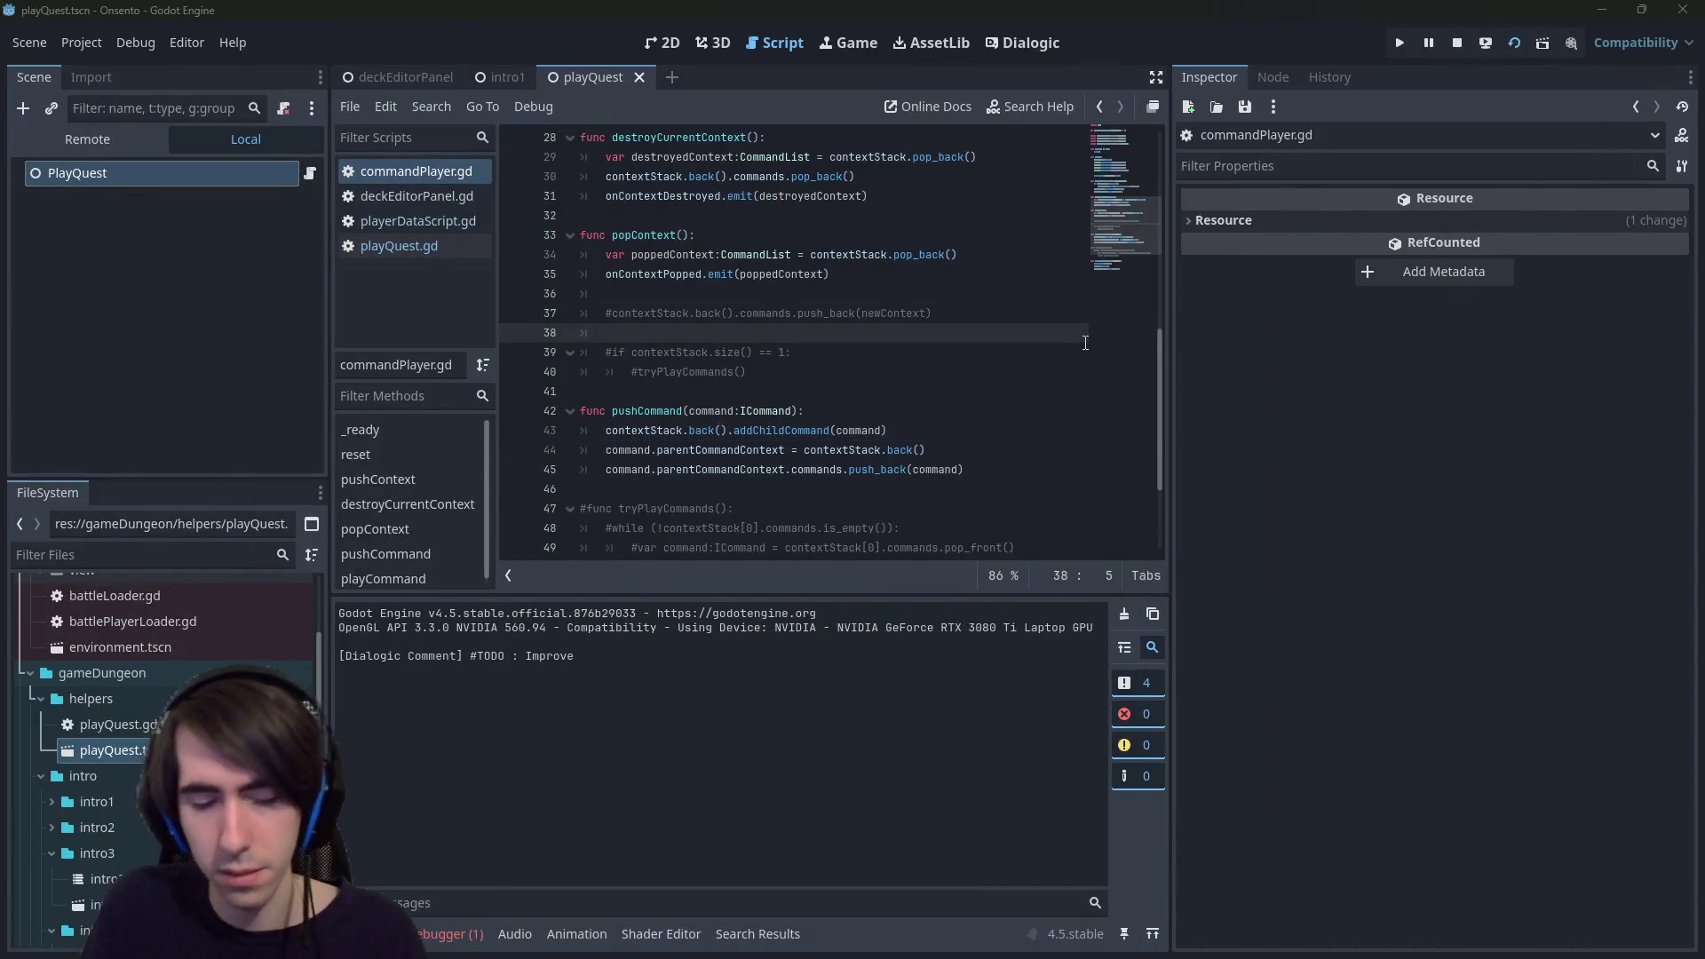
Open cheatManager.gd via quick search for 'cheat' and widen the code area
key(shift+alt+o)
text(cheat)
key(Return)
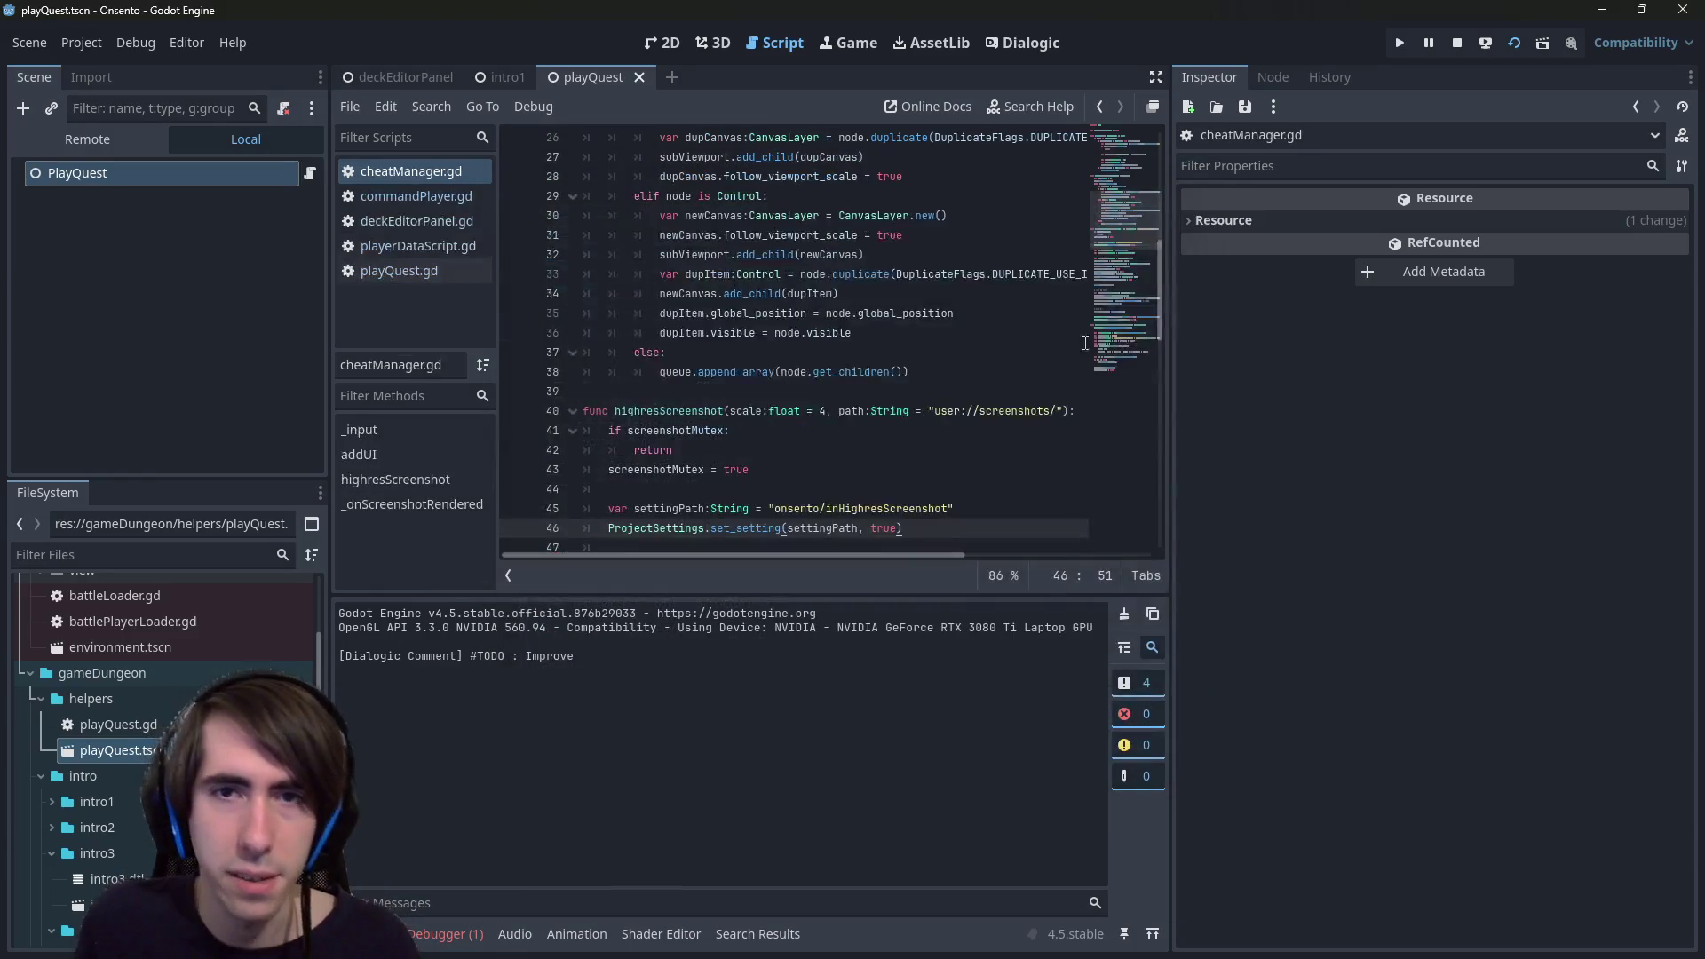
scroll(698, 461, up, 8)
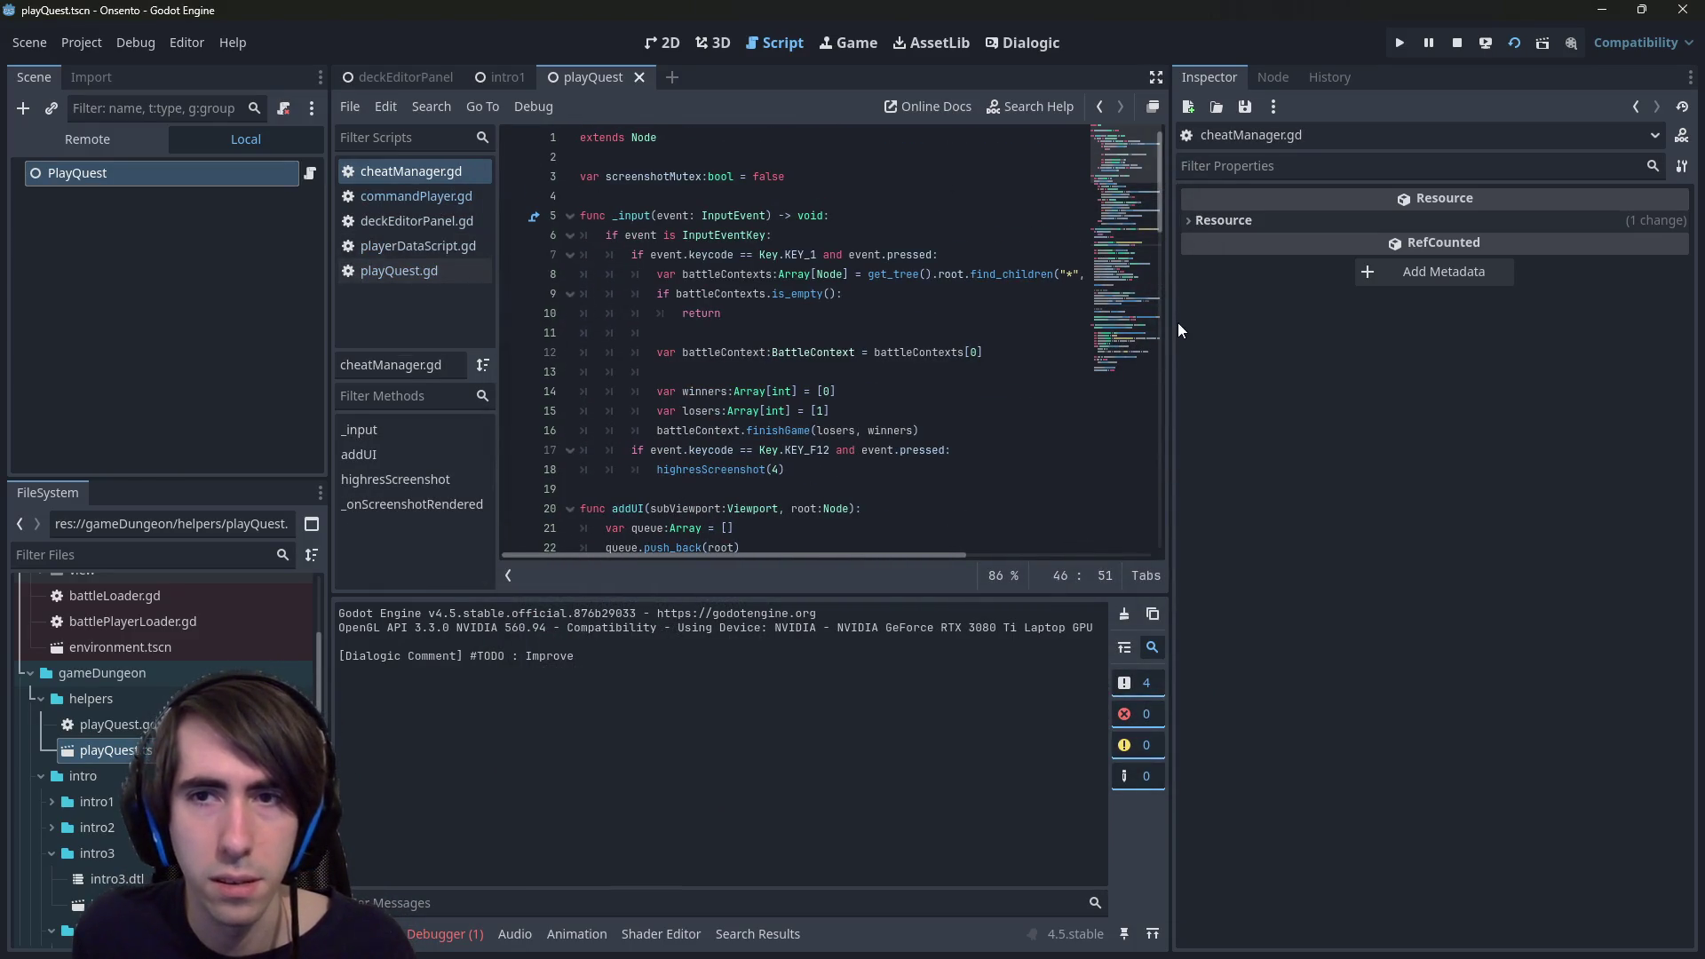
drag(1173, 323, 1372, 322)
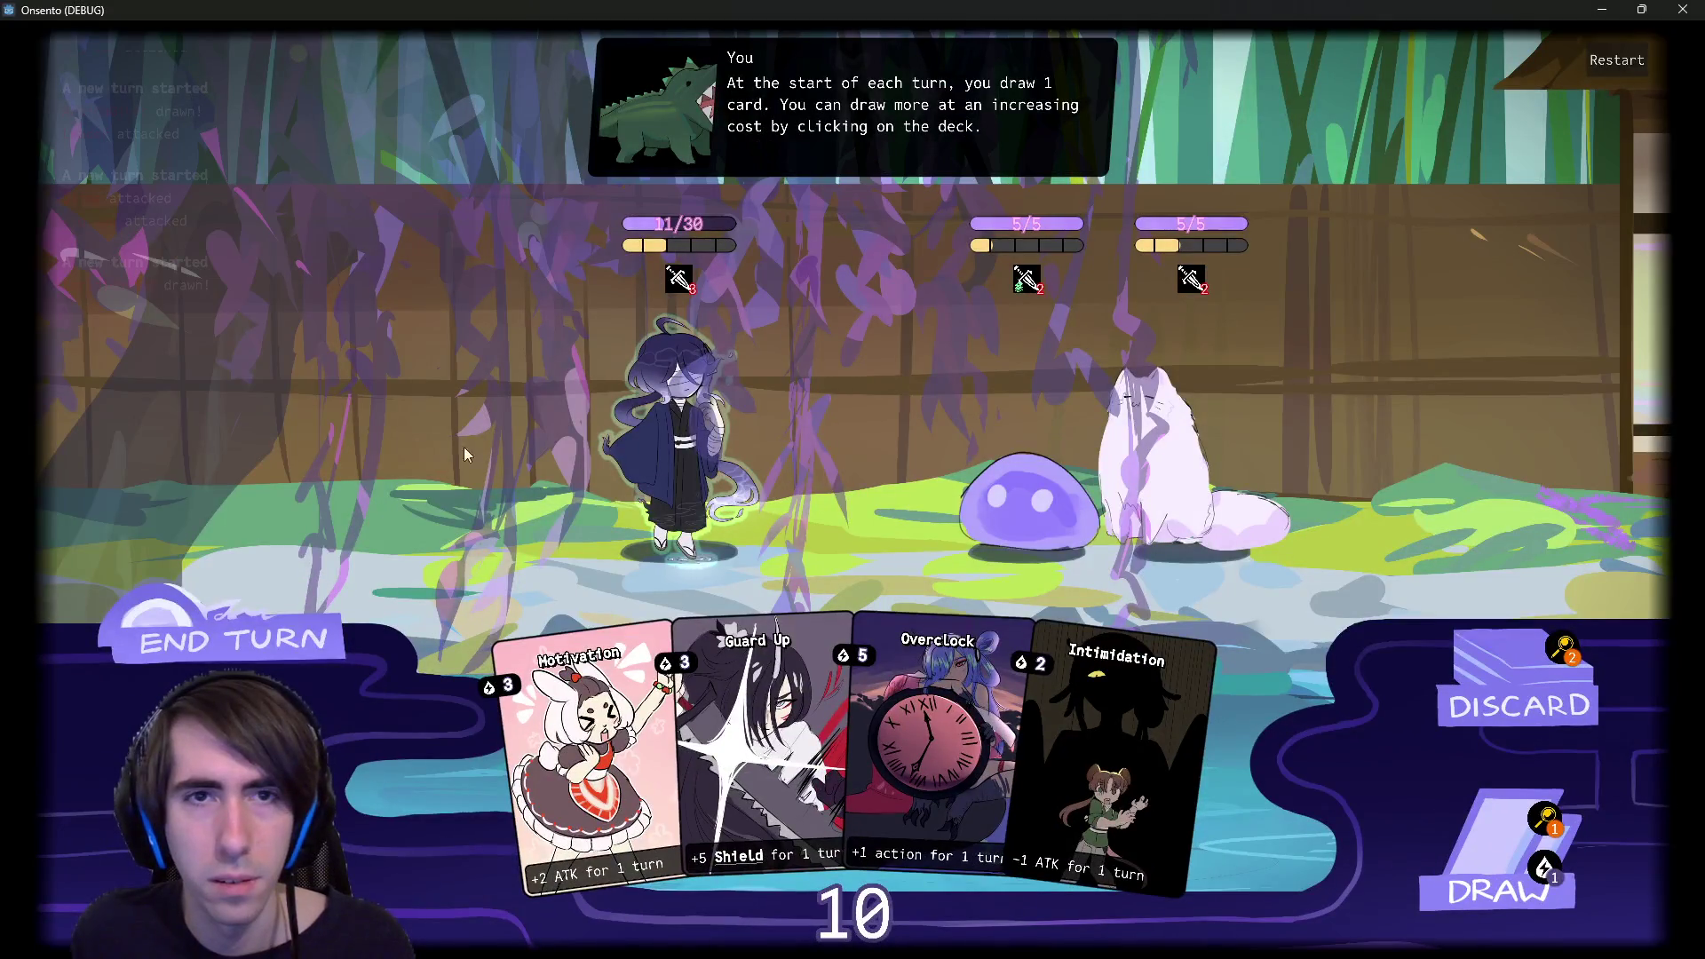
End the game turn, hide the game, and jump from the Errors list to room.gd line 16
click(271, 626)
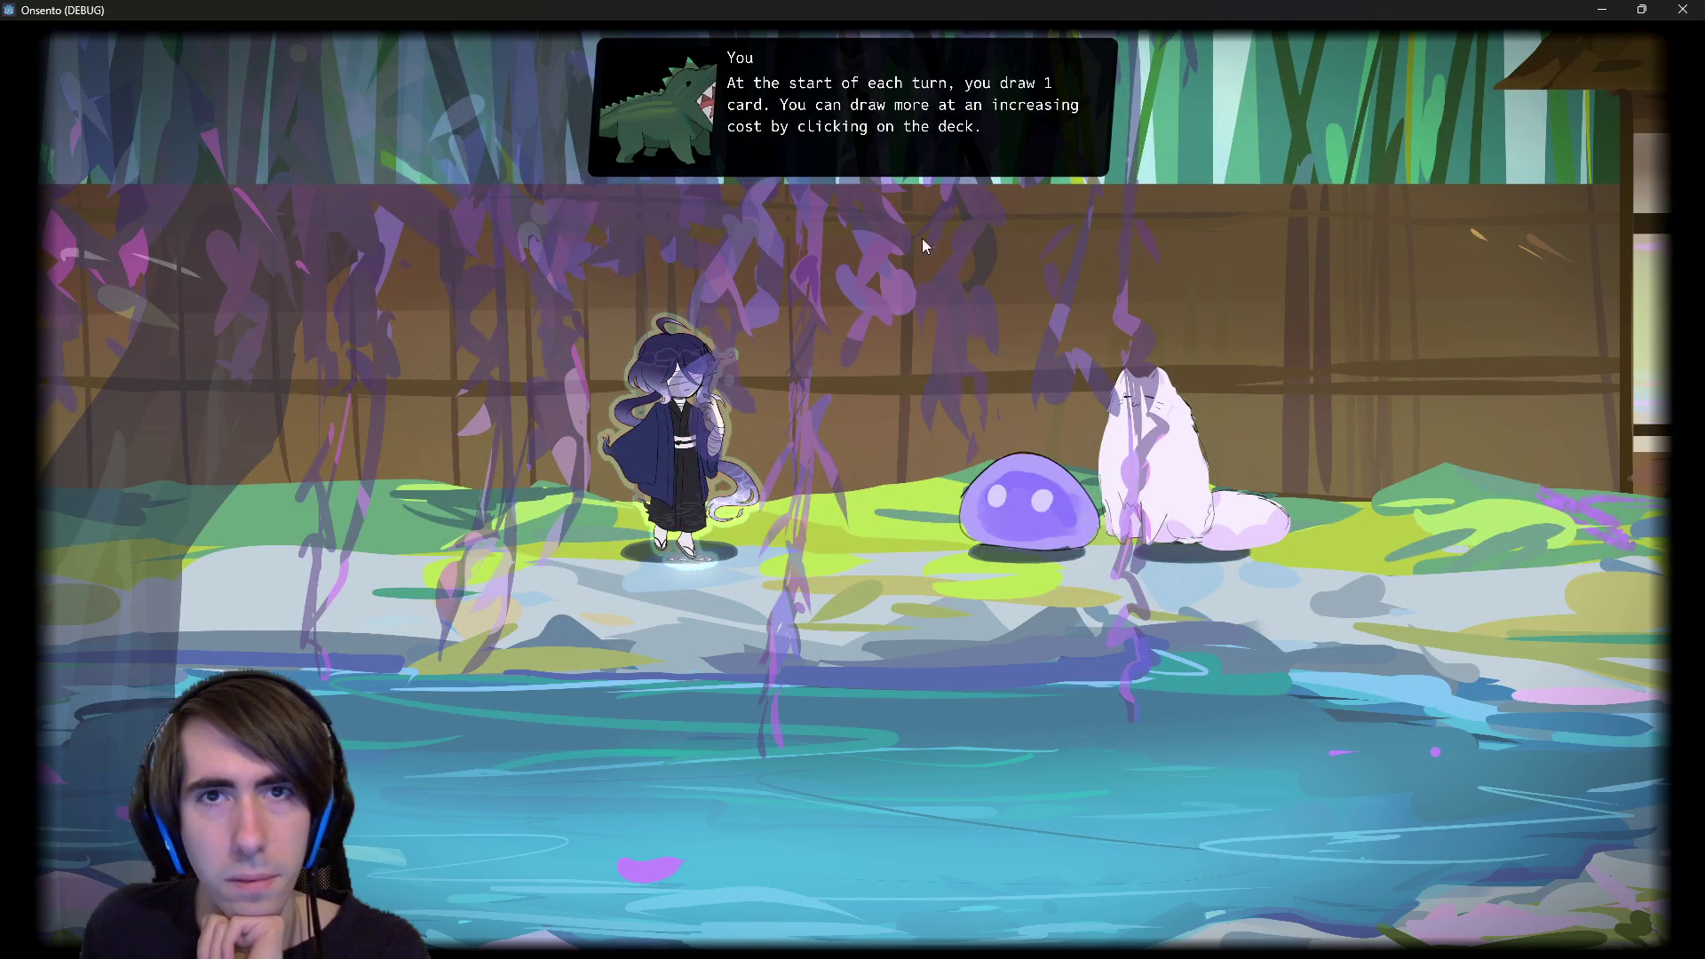
click(1602, 9)
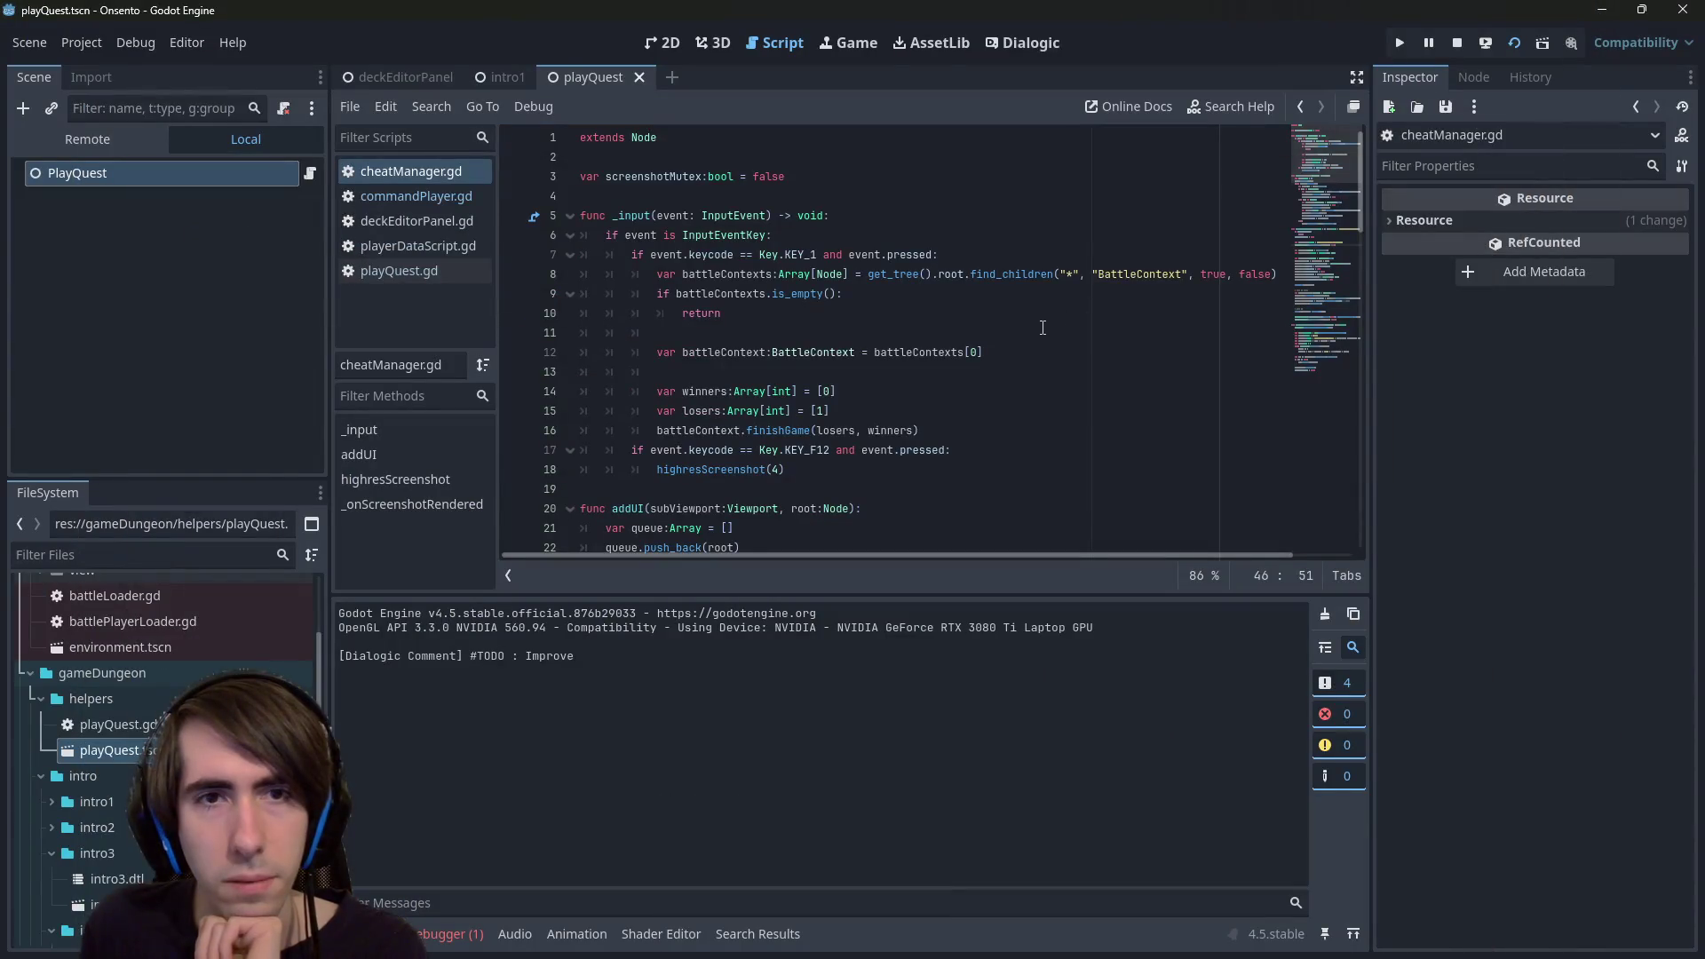
click(448, 935)
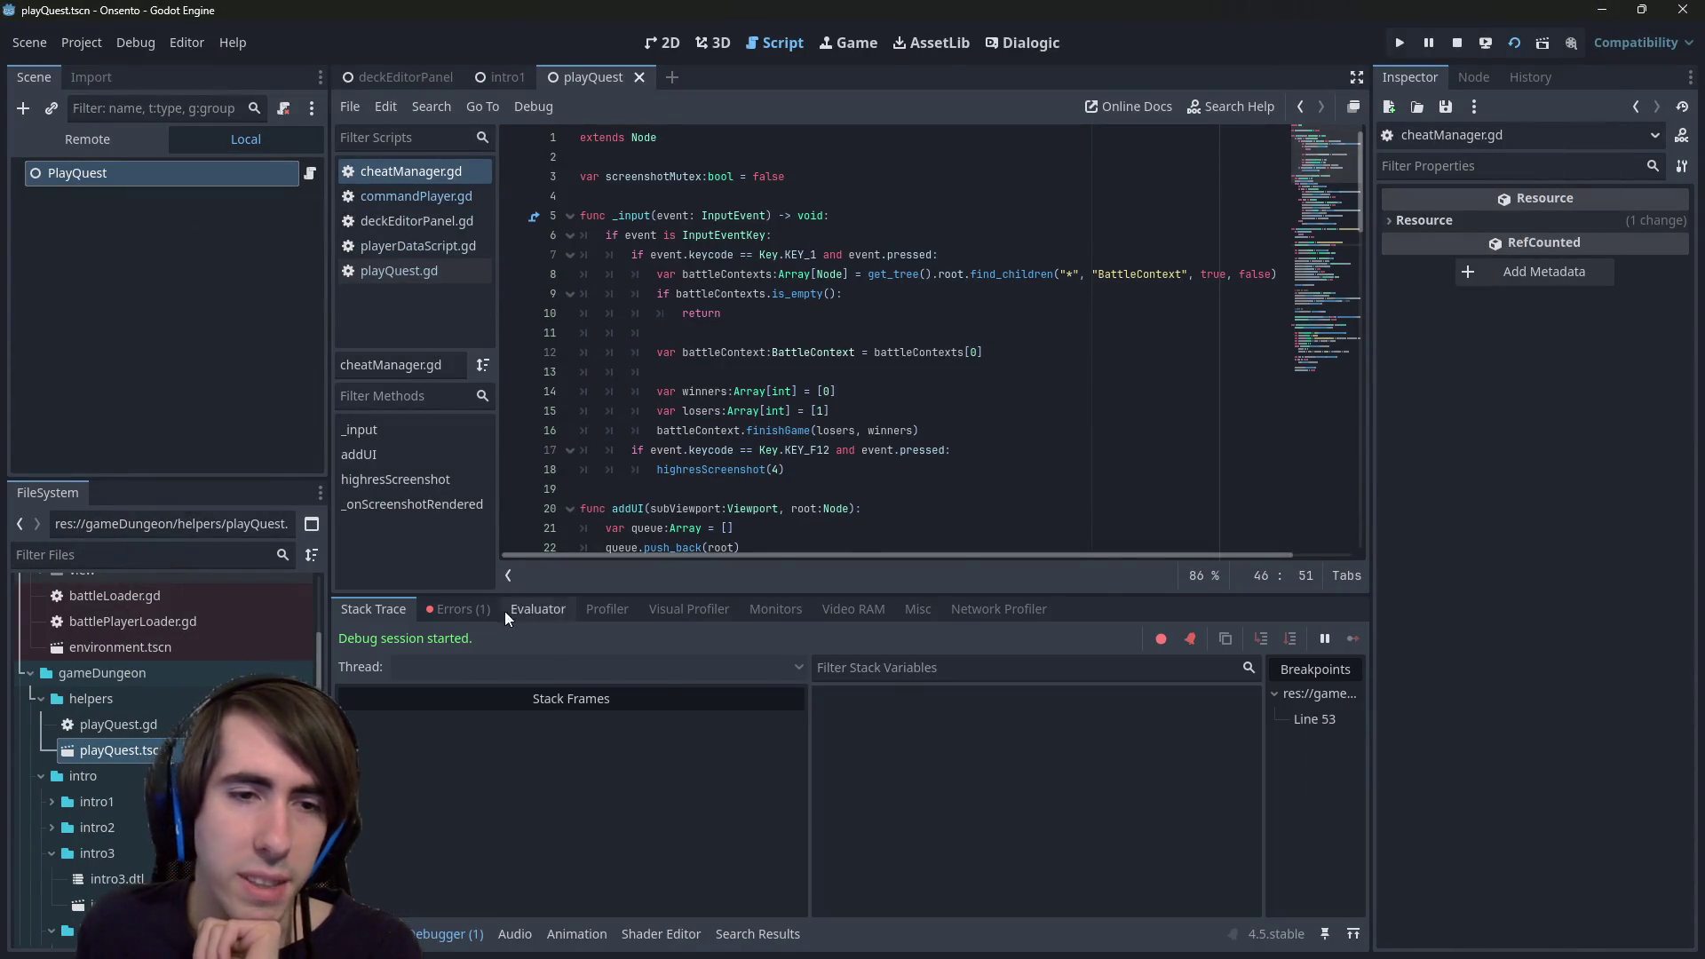
click(470, 611)
double_click(662, 679)
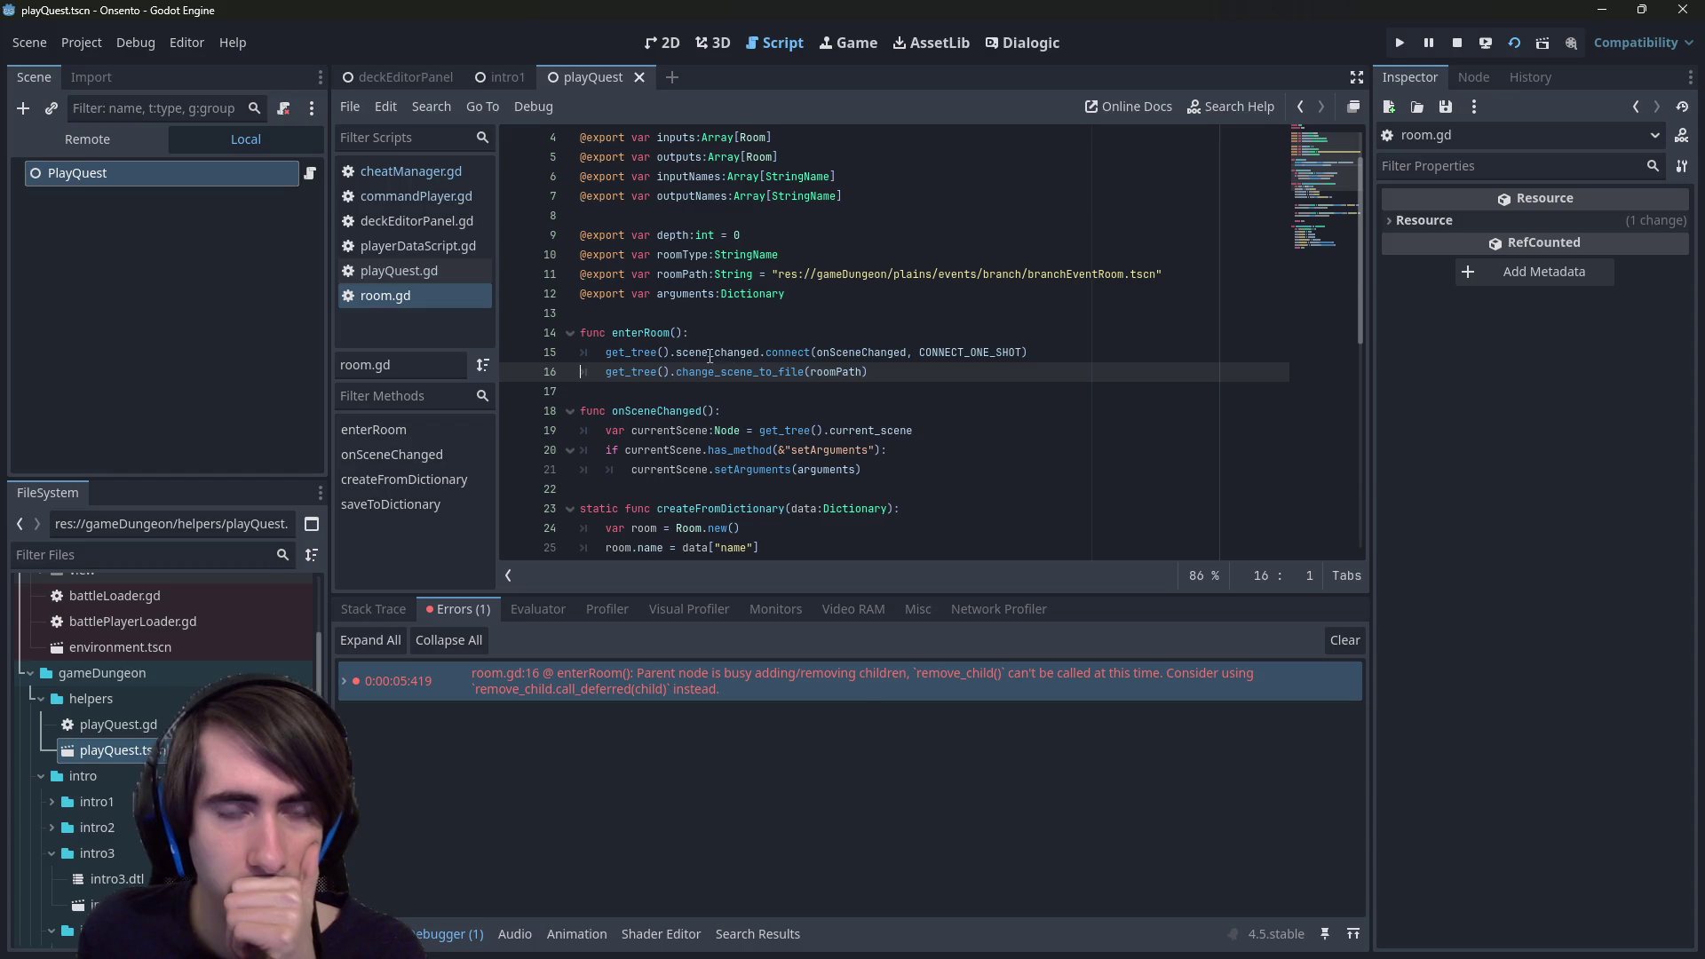
Expand the error's stack trace, try an await line in room.gd, undo it, and save
click(828, 681)
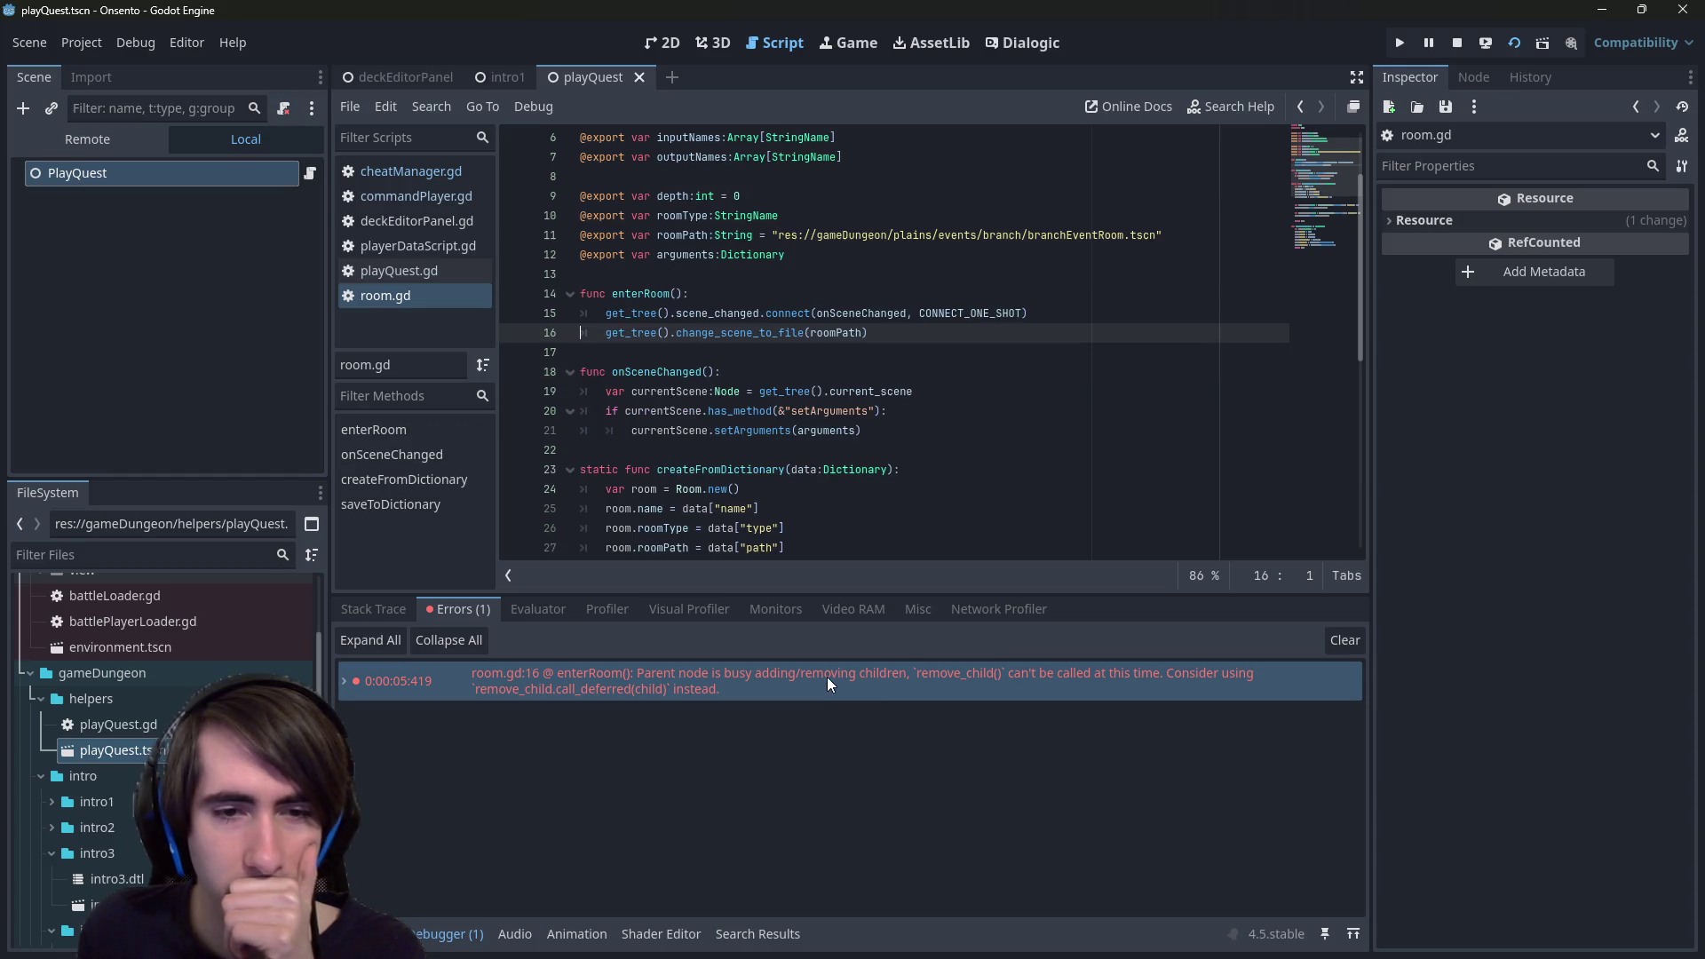
click(343, 681)
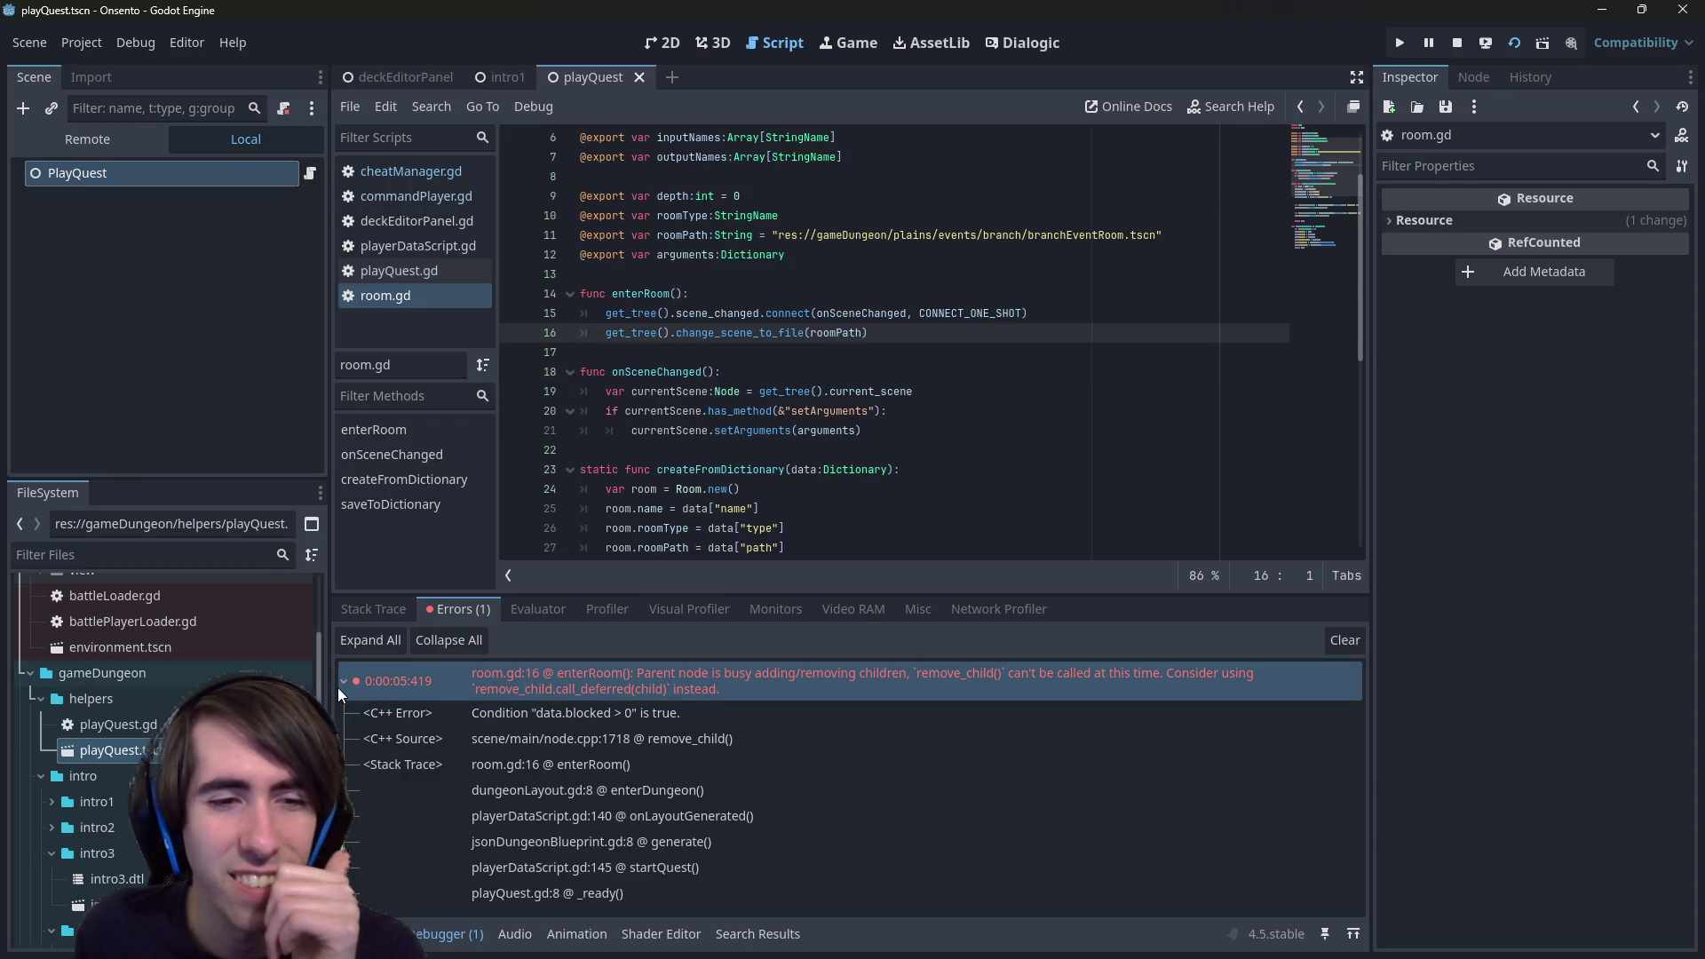
click(339, 684)
double_click(541, 678)
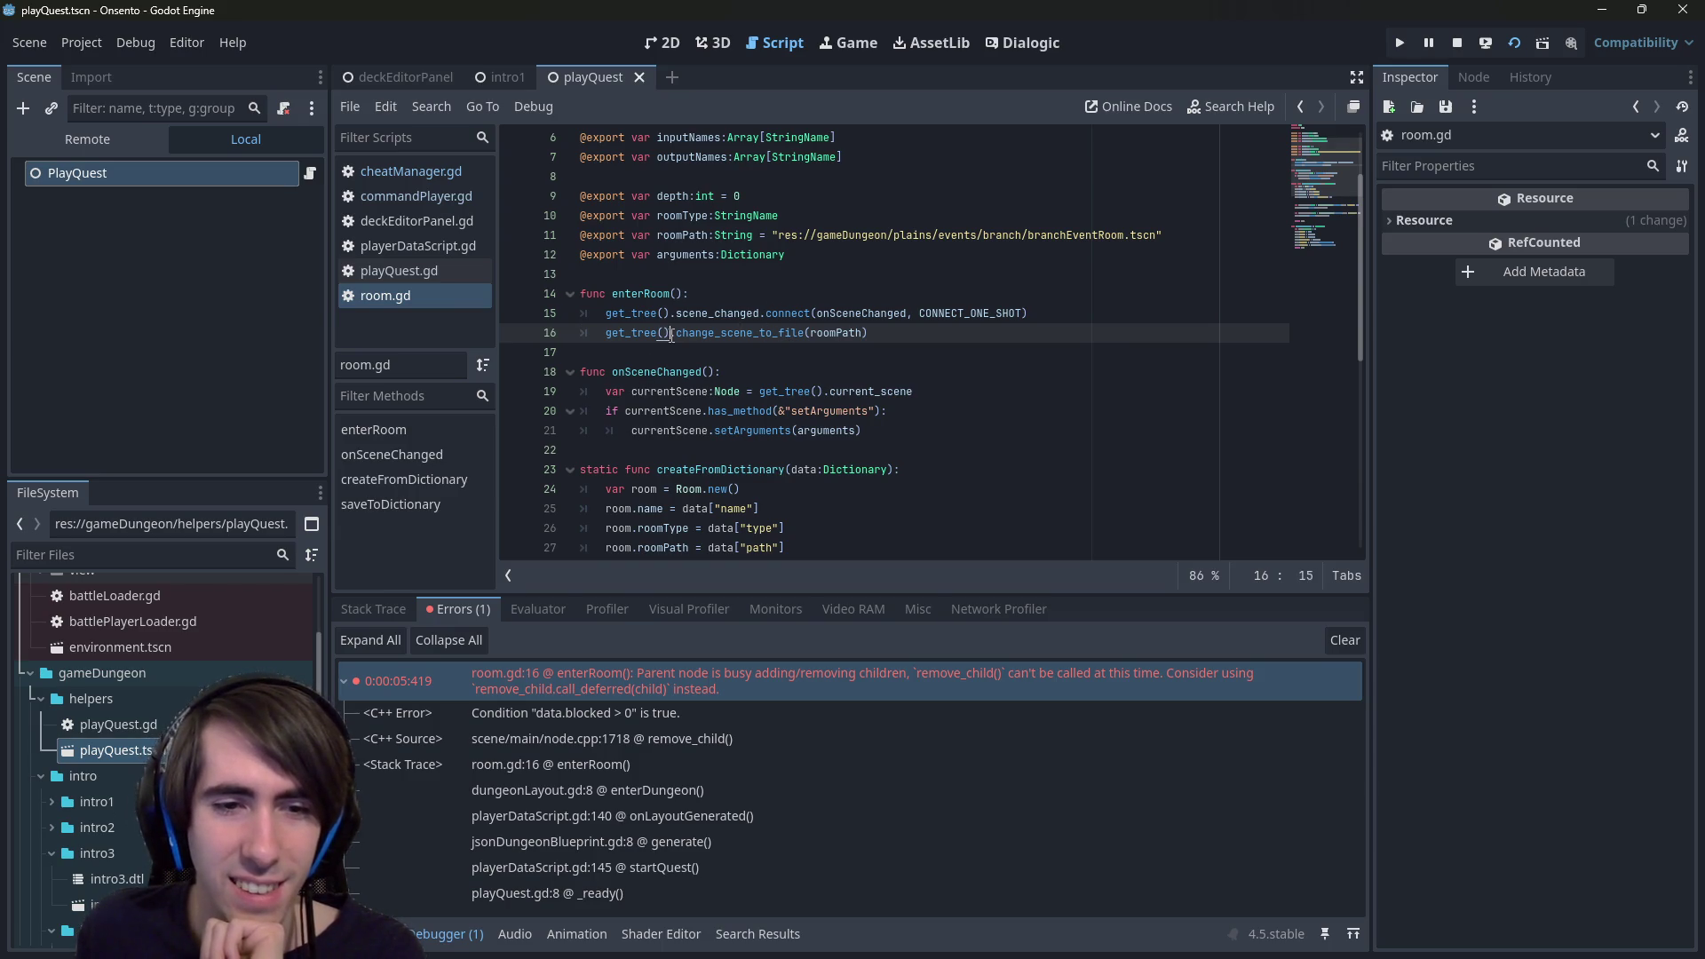
click(1030, 313)
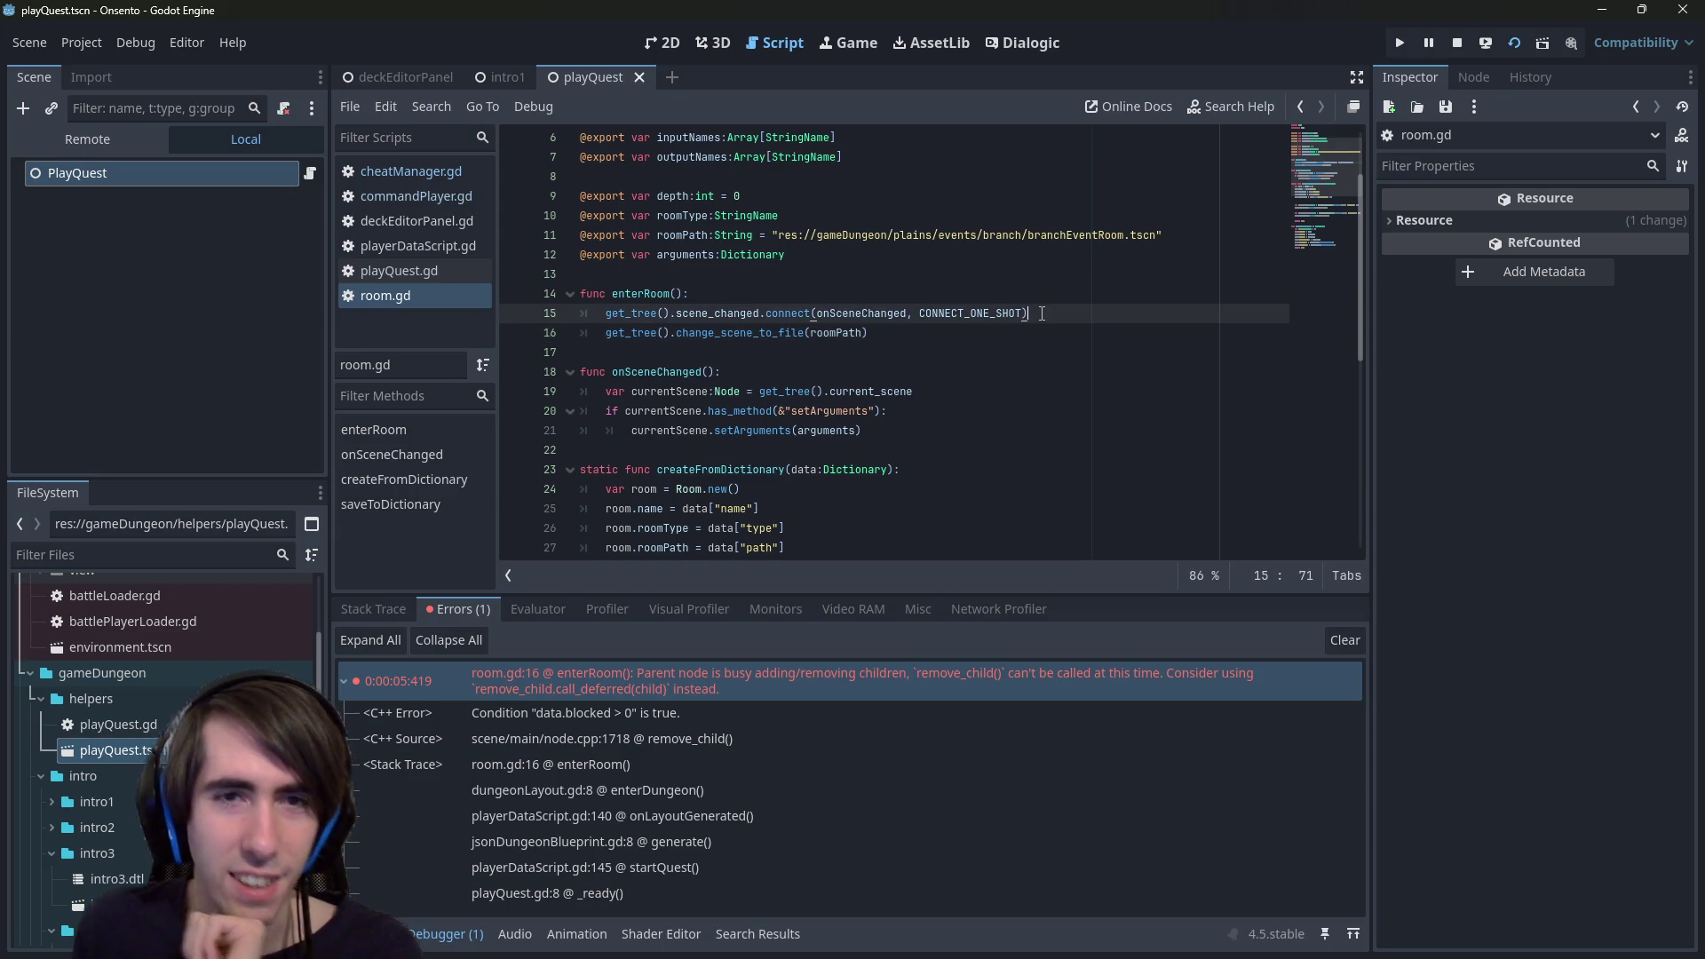
key(Return)
text(await get_)
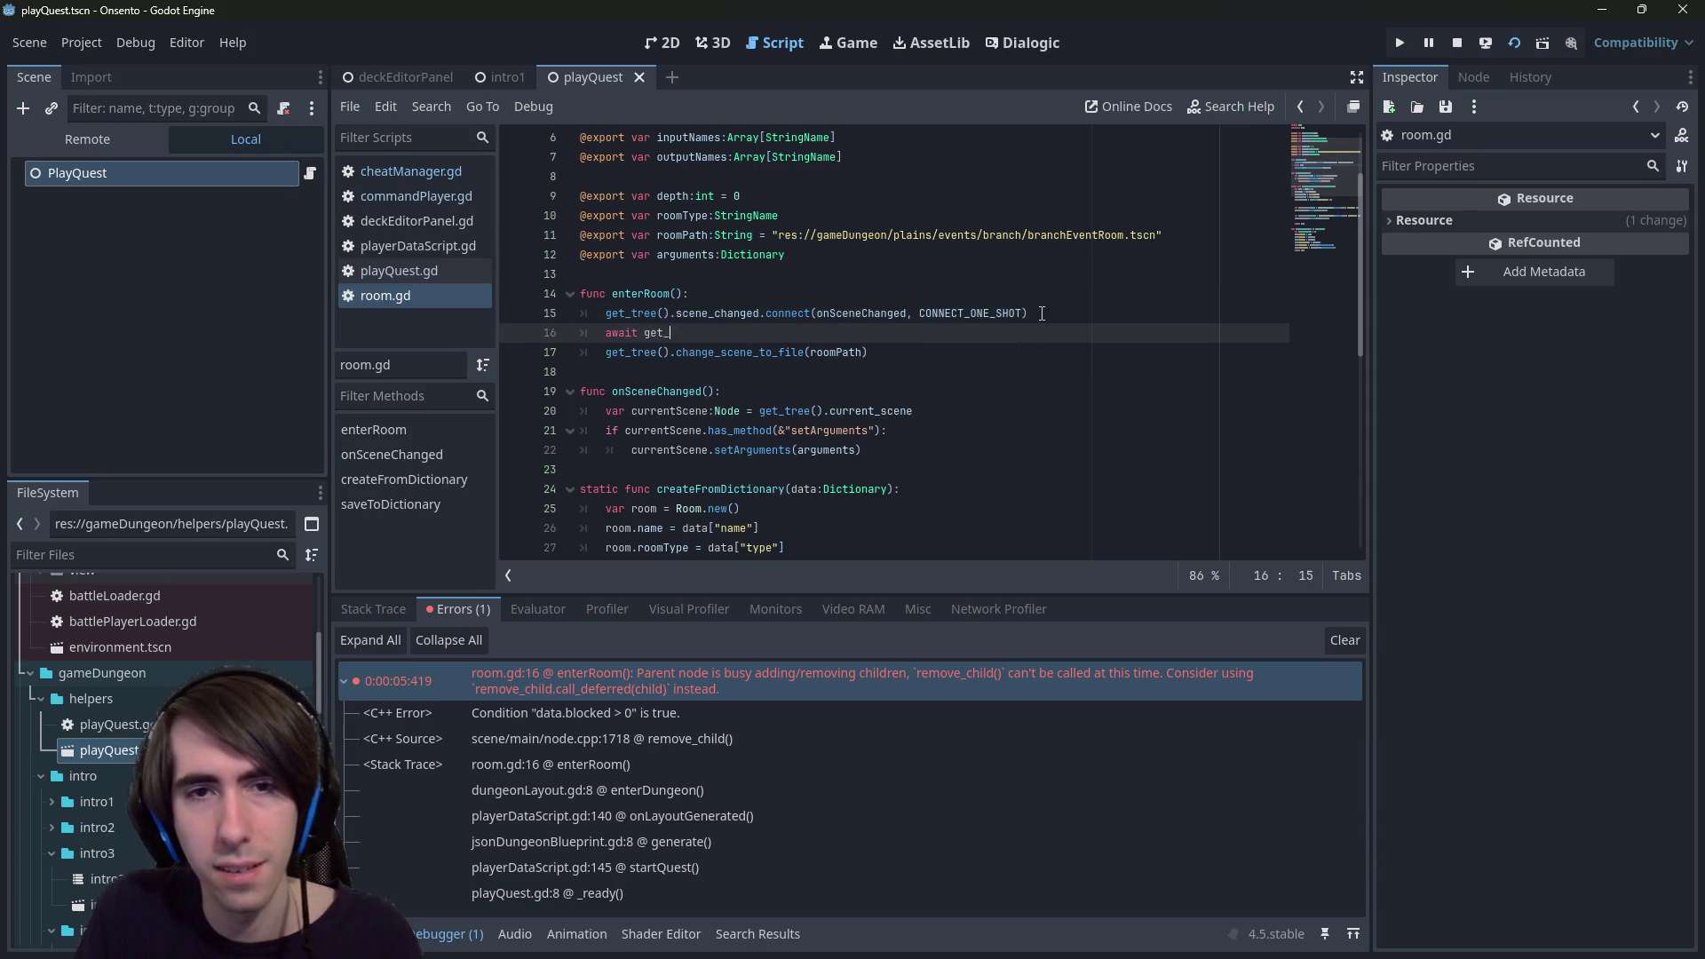
text(e().)
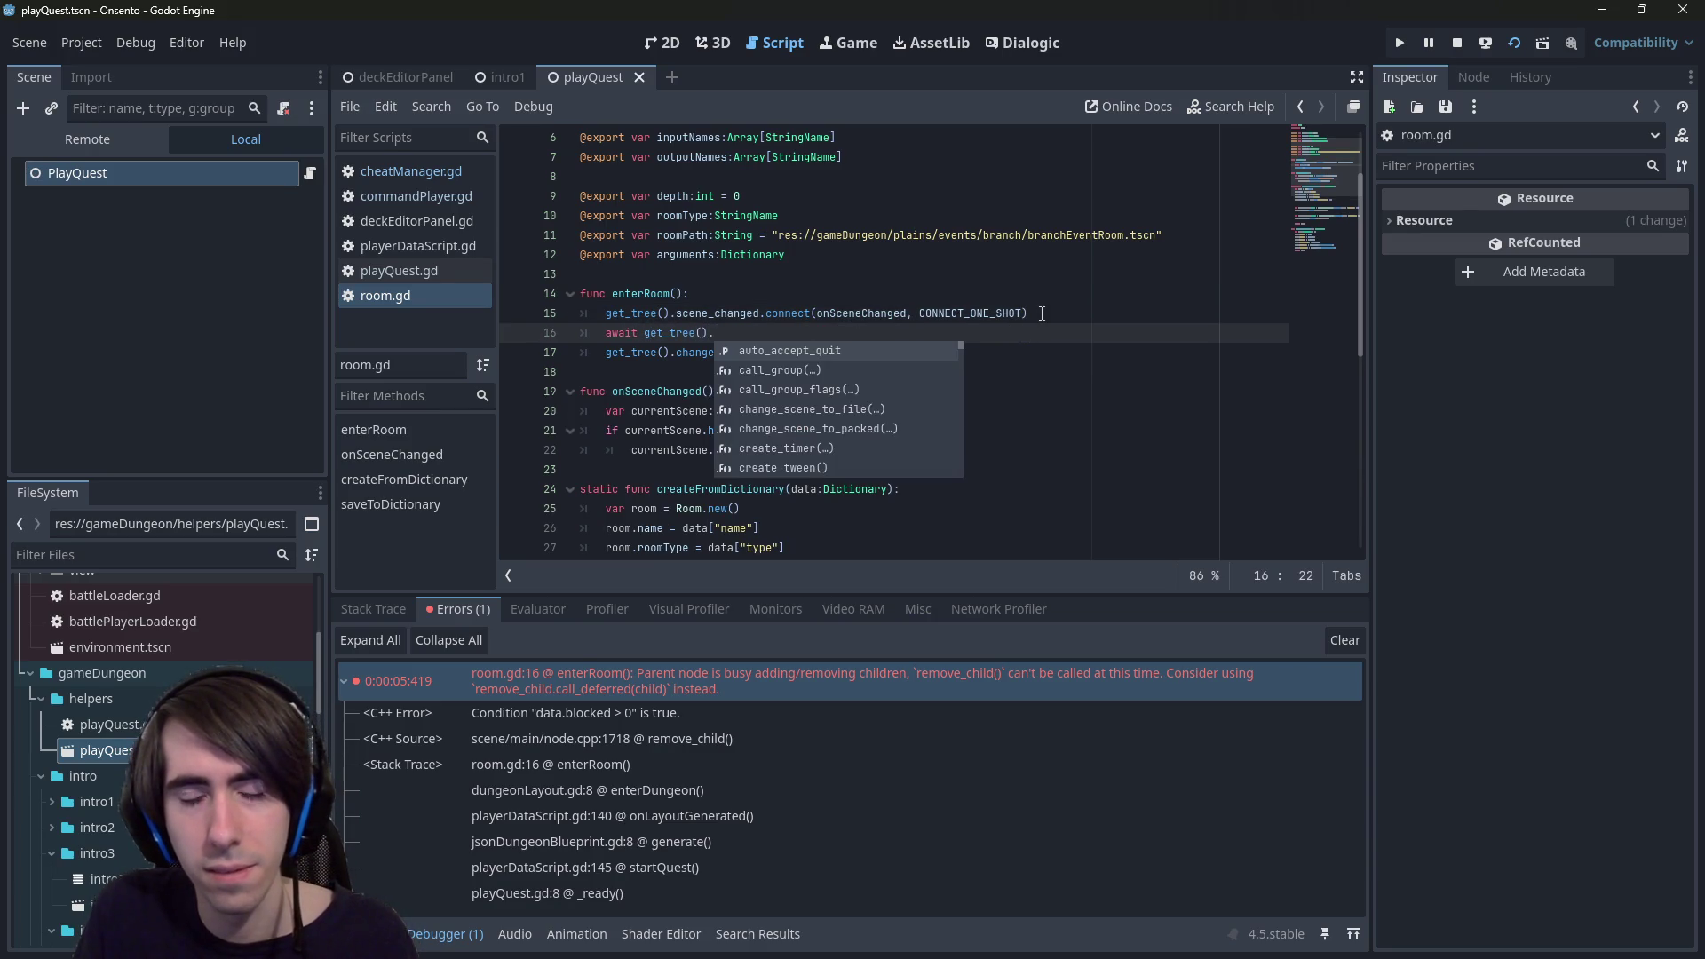
key(ctrl+z)
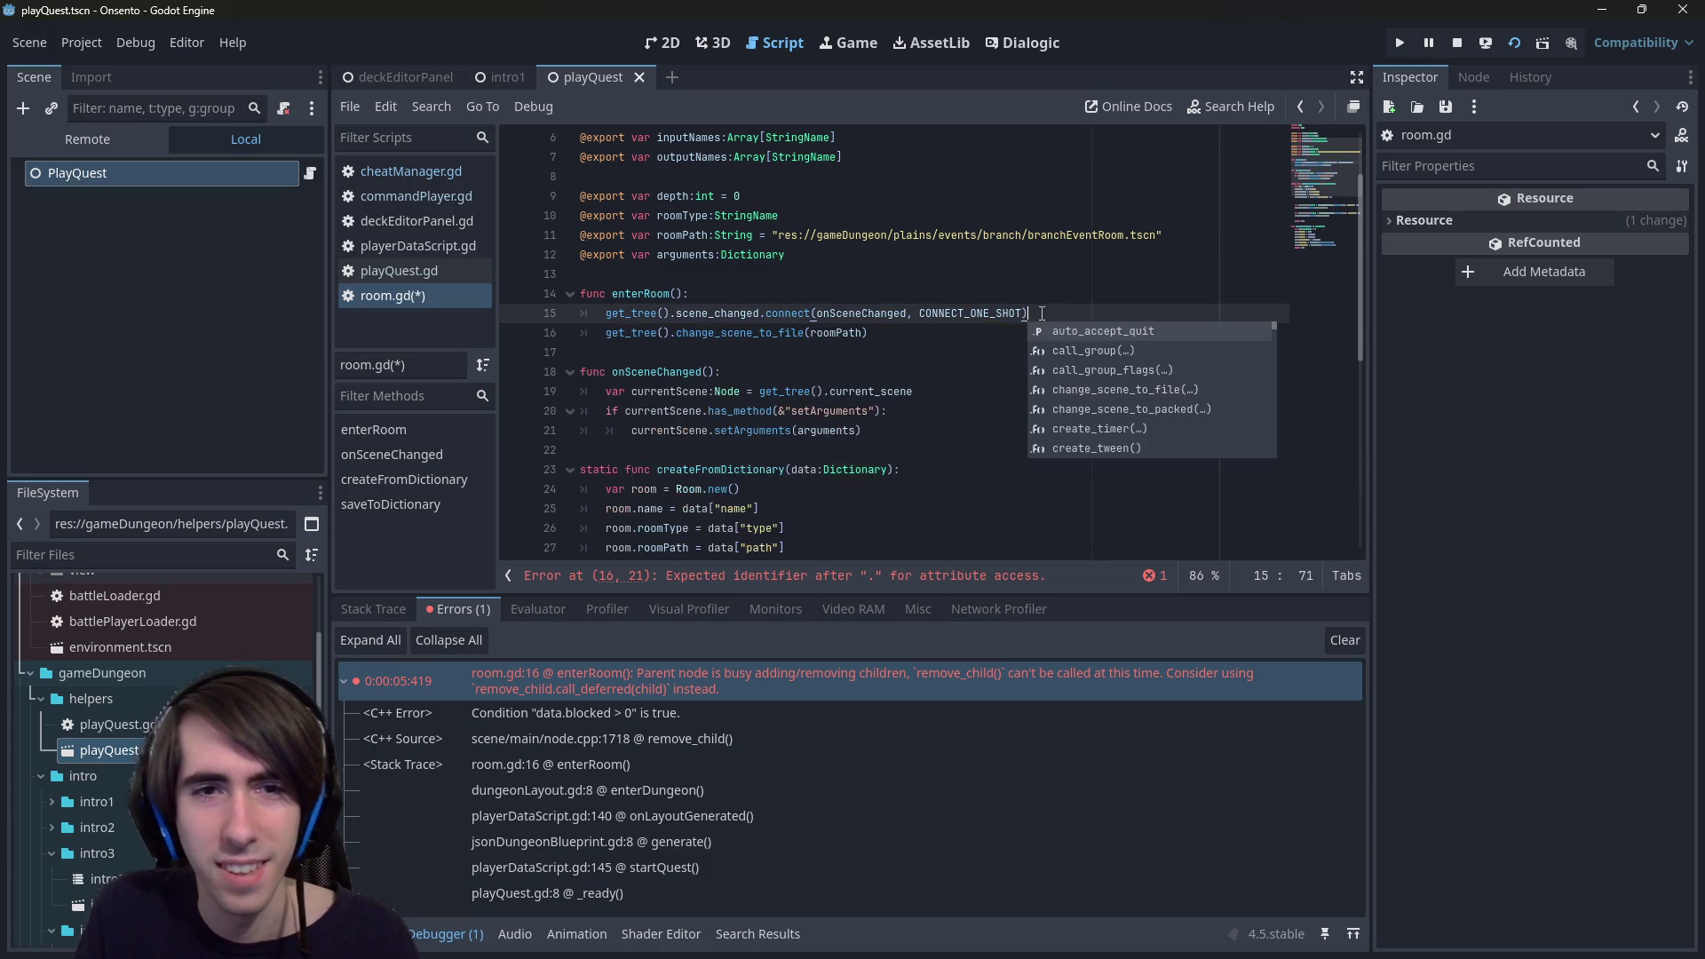
key(ctrl+s)
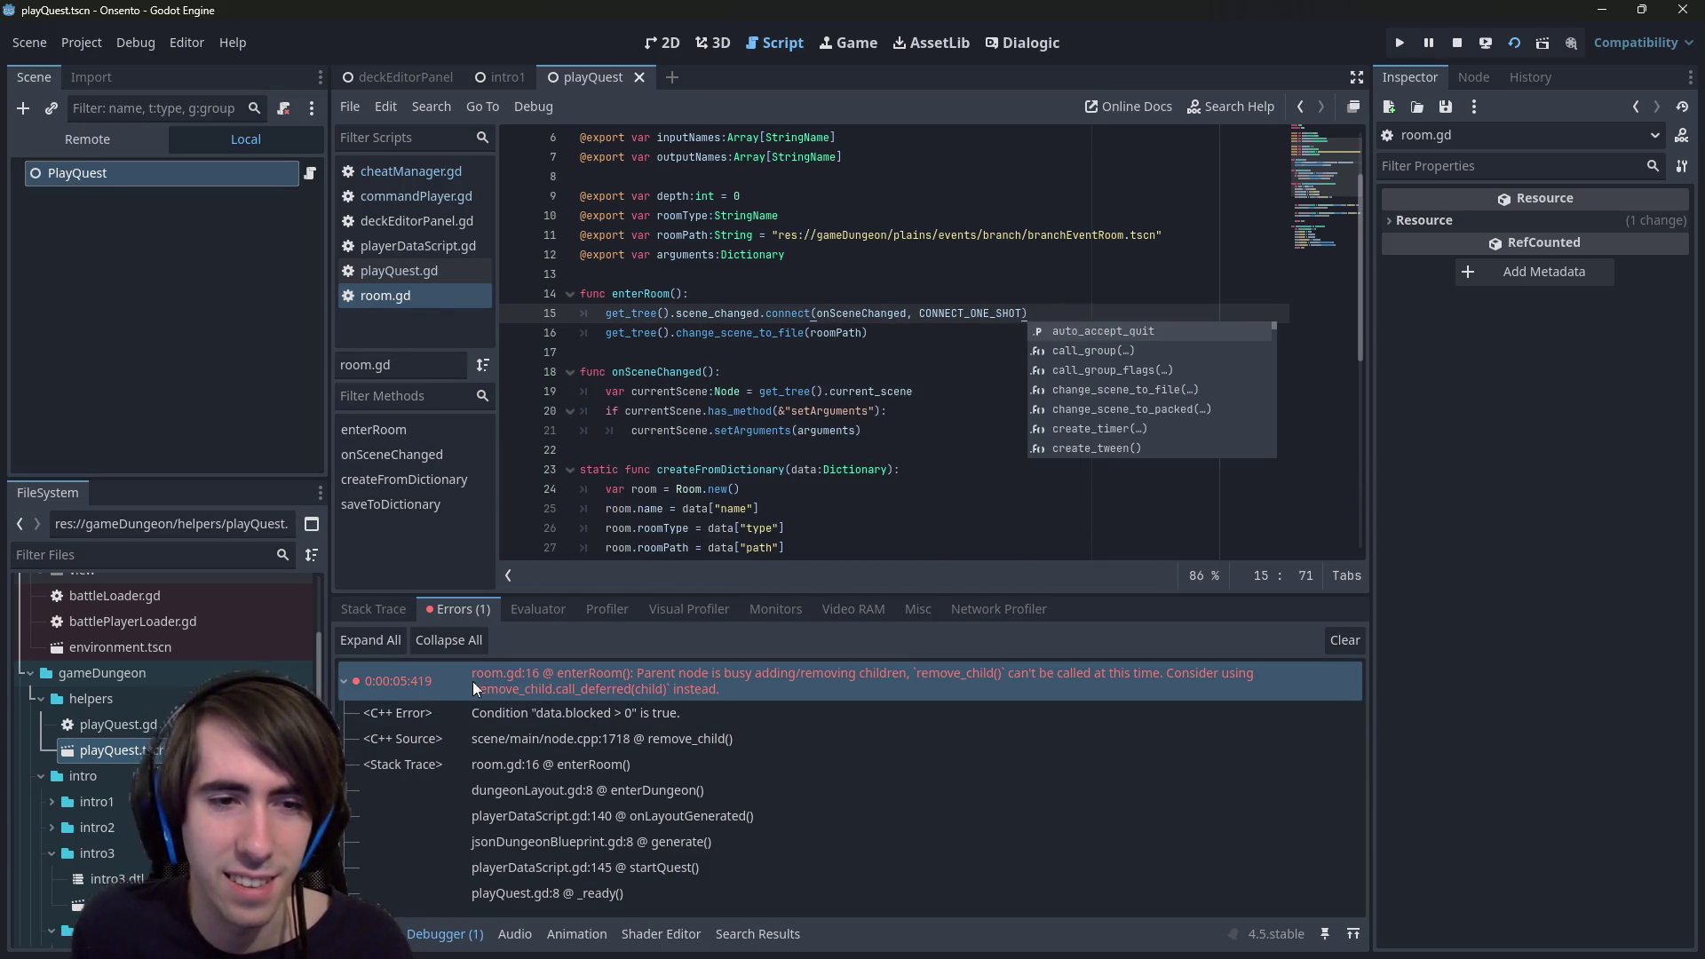
Follow the stack trace into dungeonLayout.gd and playQuest.gd's _ready call
click(342, 681)
click(343, 678)
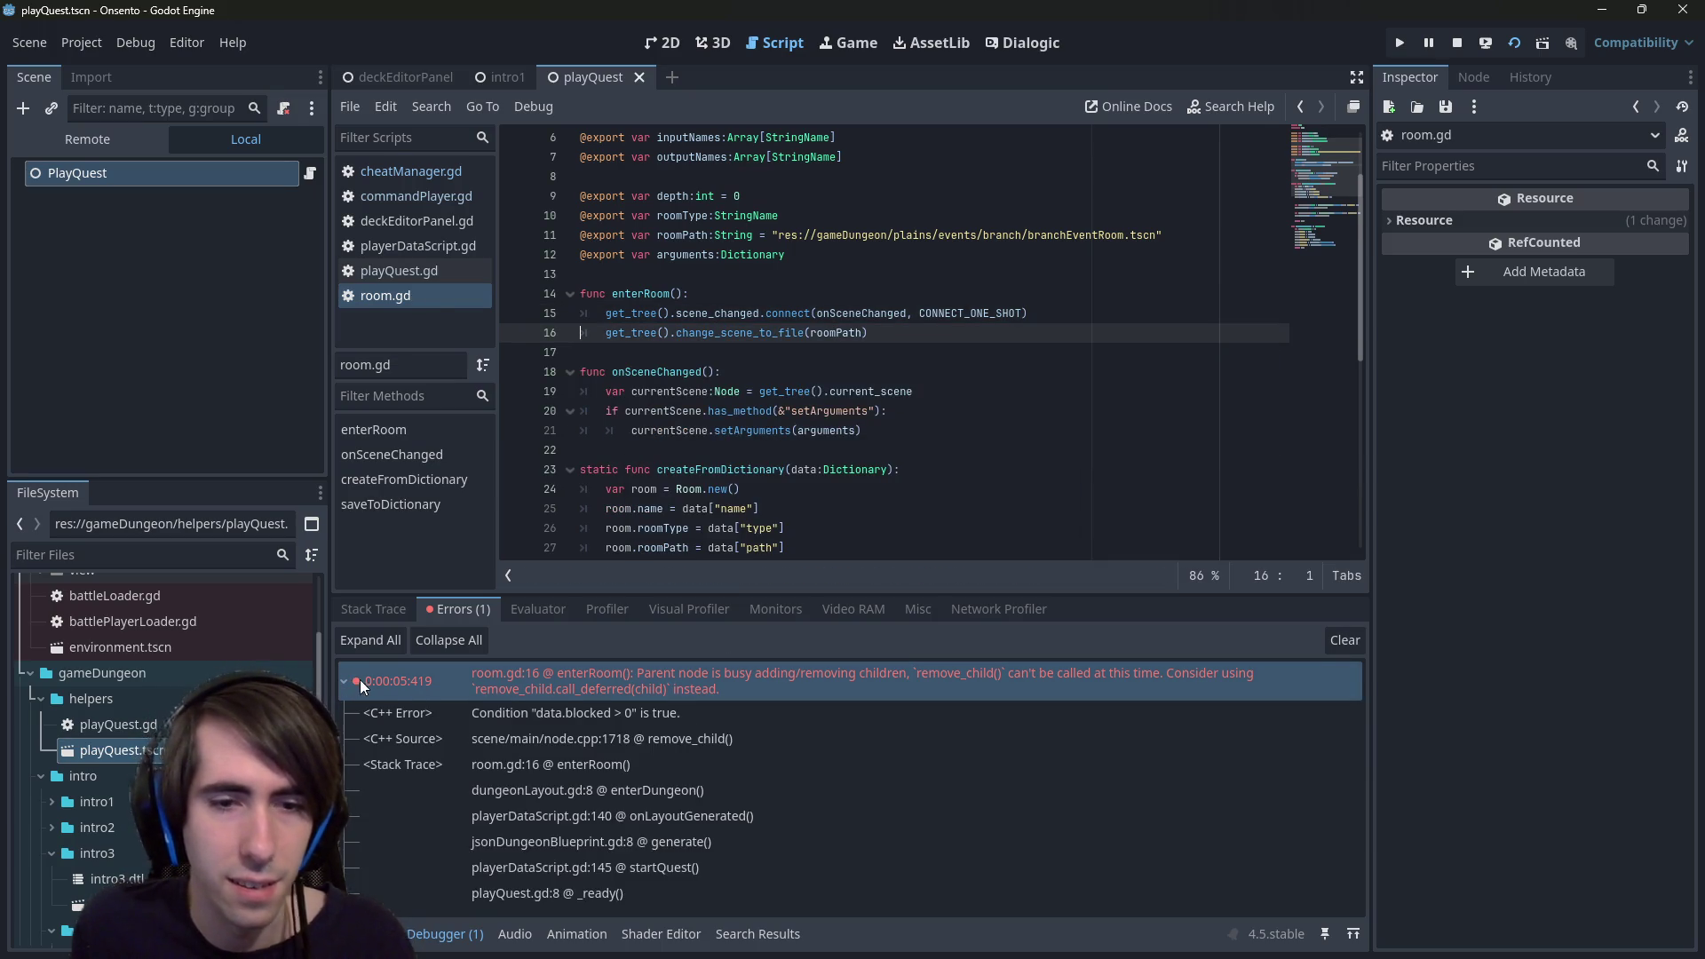
click(649, 788)
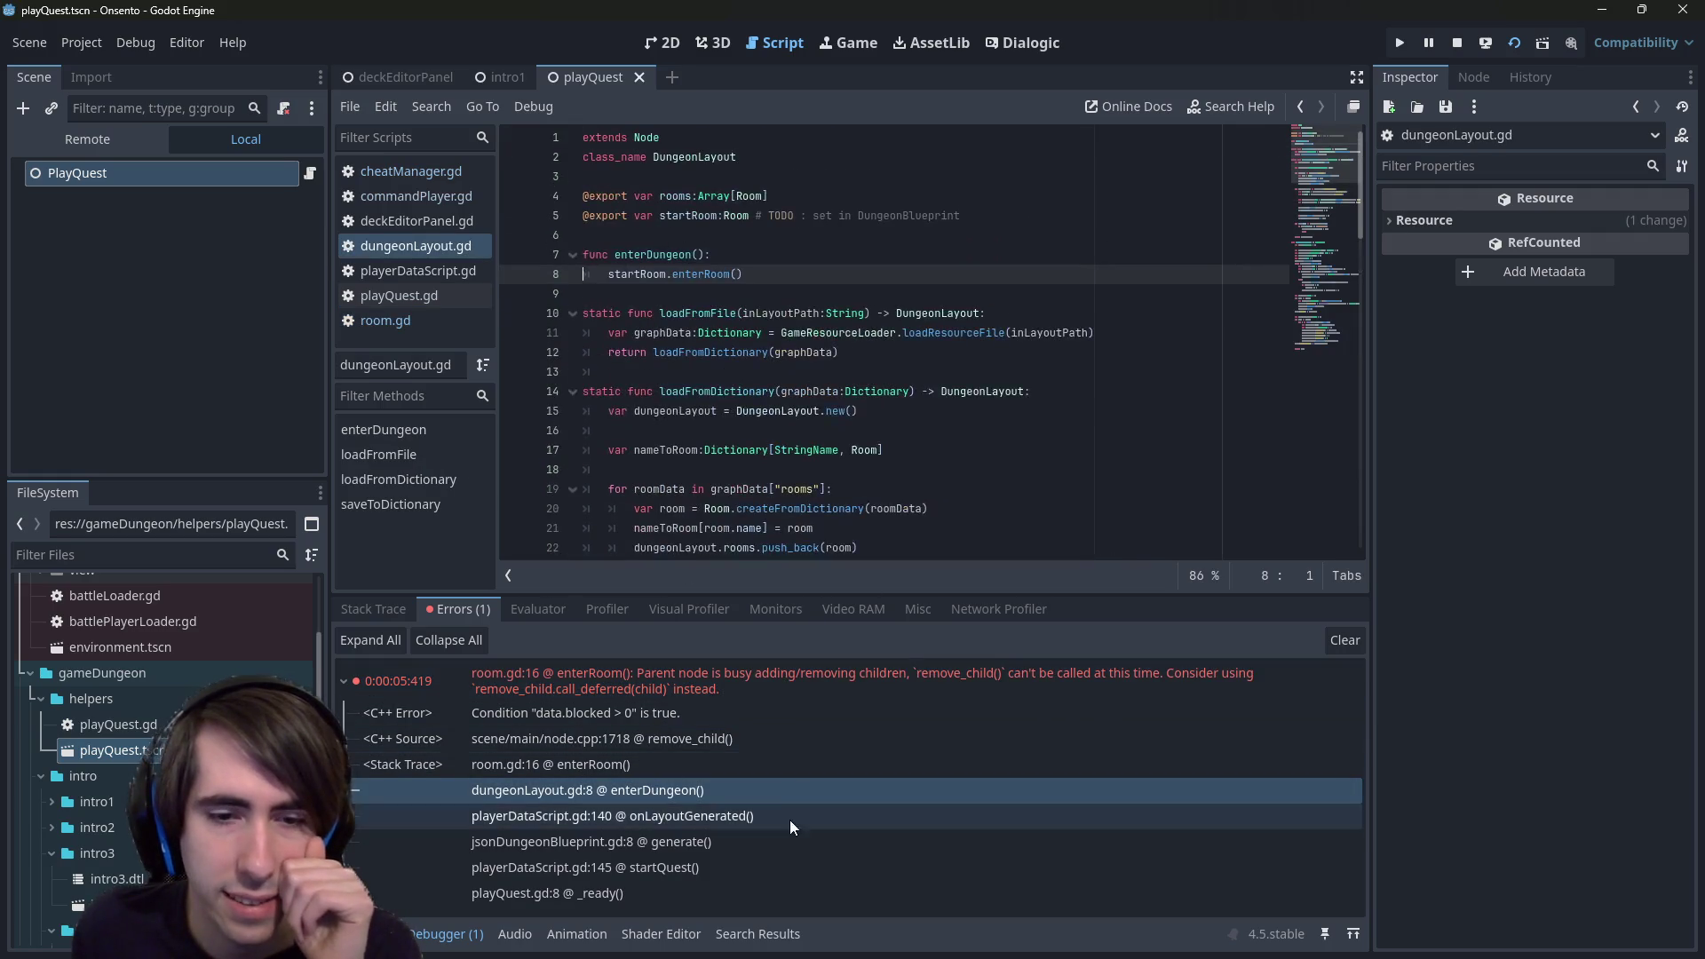
click(757, 866)
click(692, 893)
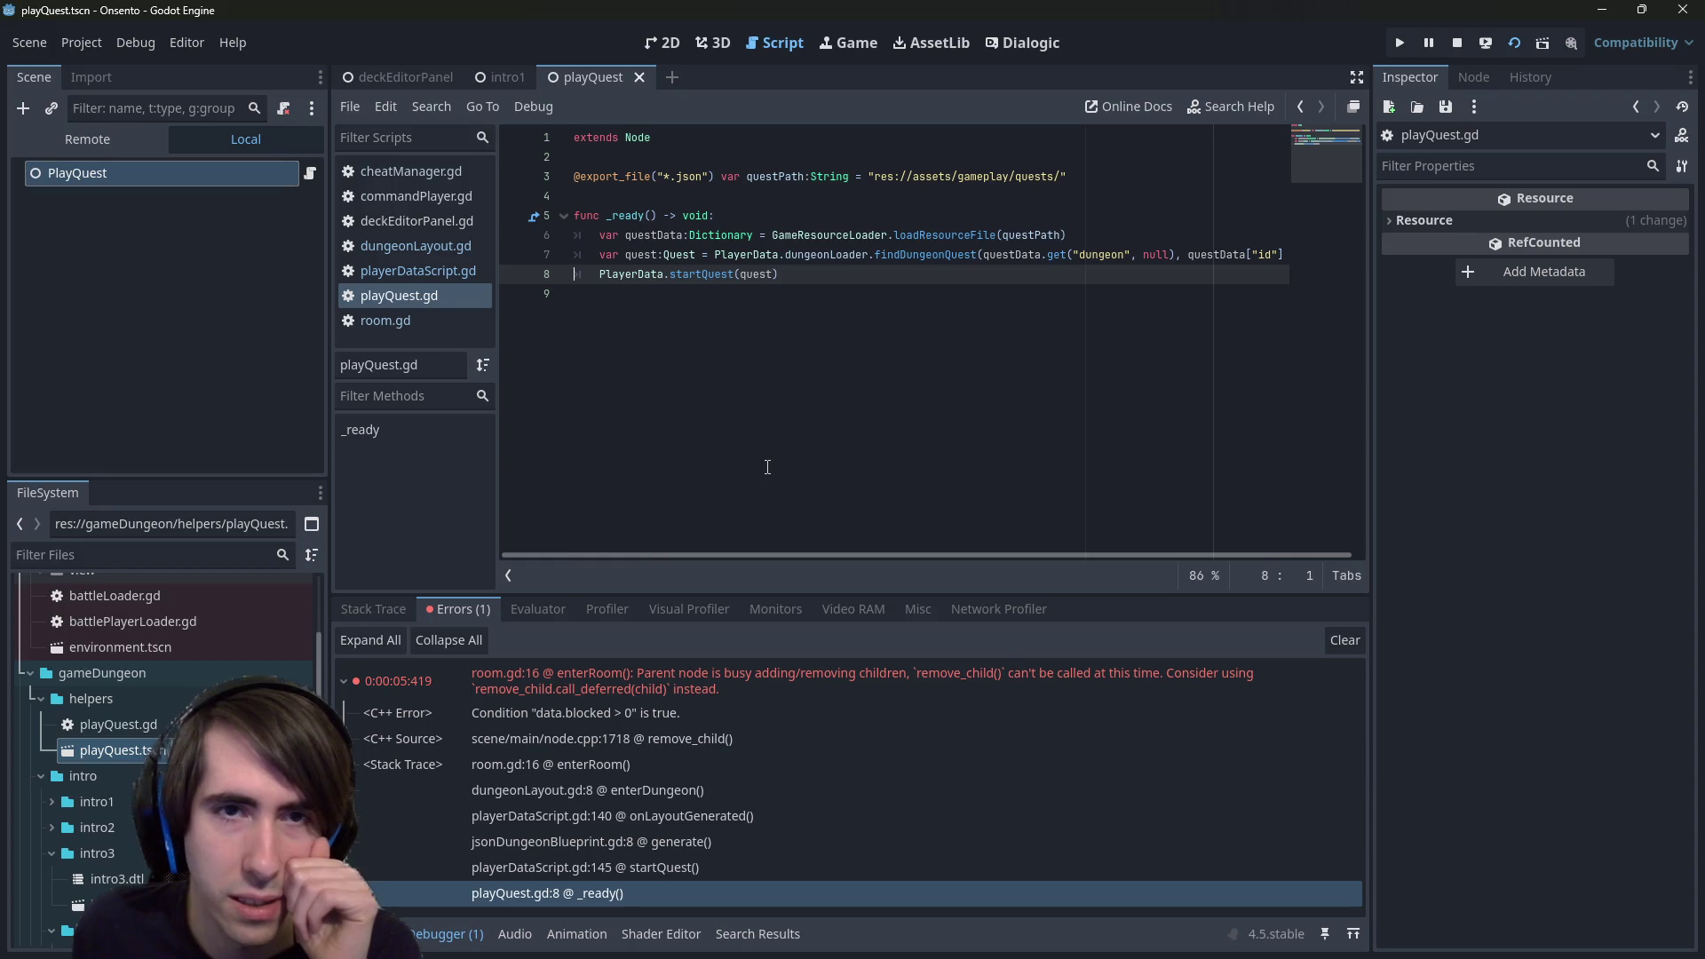
click(750, 305)
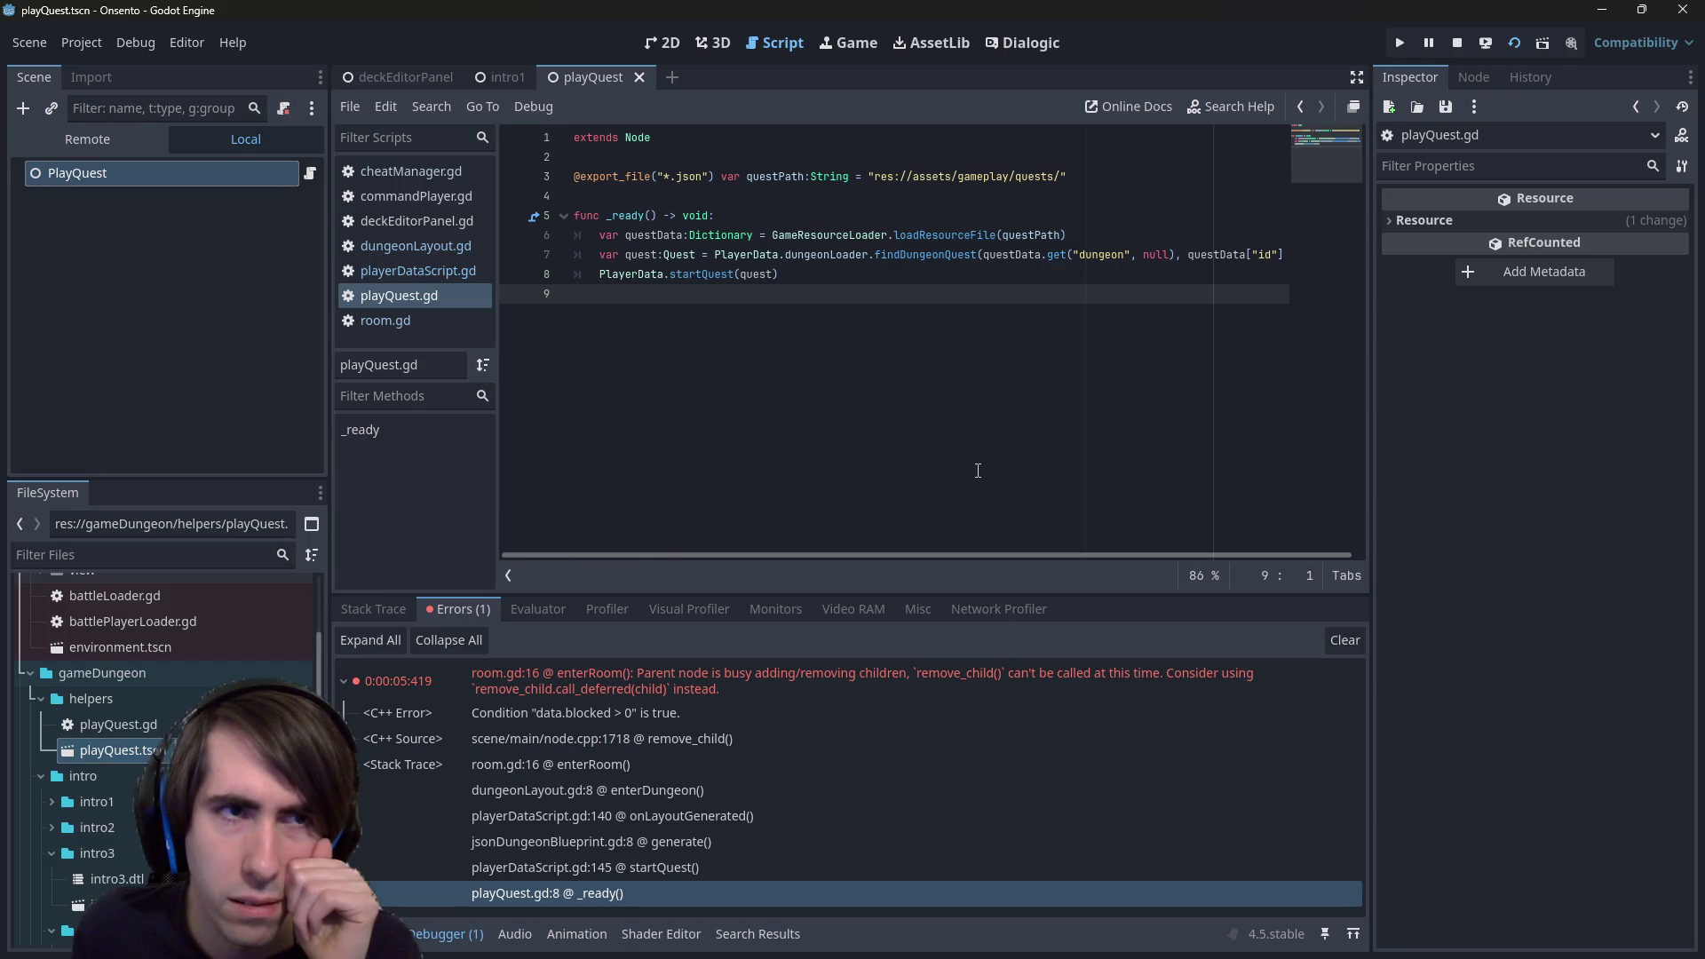
Trace callers via dungeonLayout.gd, onLayoutGenerated, jsonDungeonBlueprint generate, startQuest, and playQuest _ready
click(731, 687)
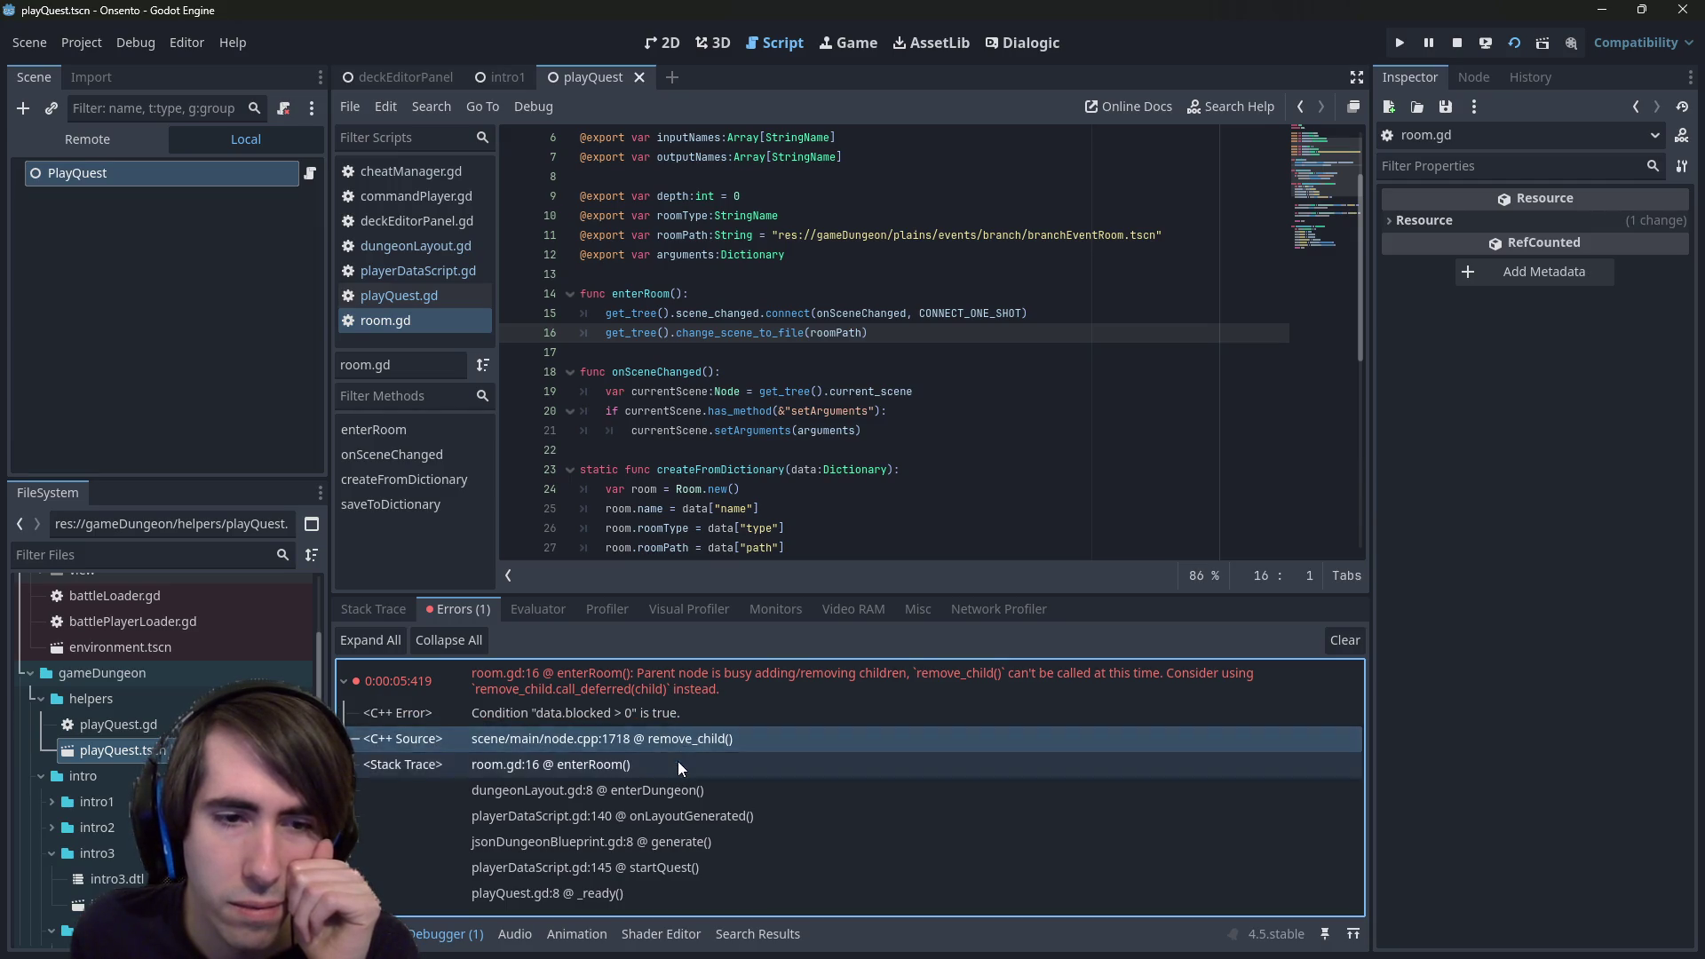
click(666, 790)
click(665, 818)
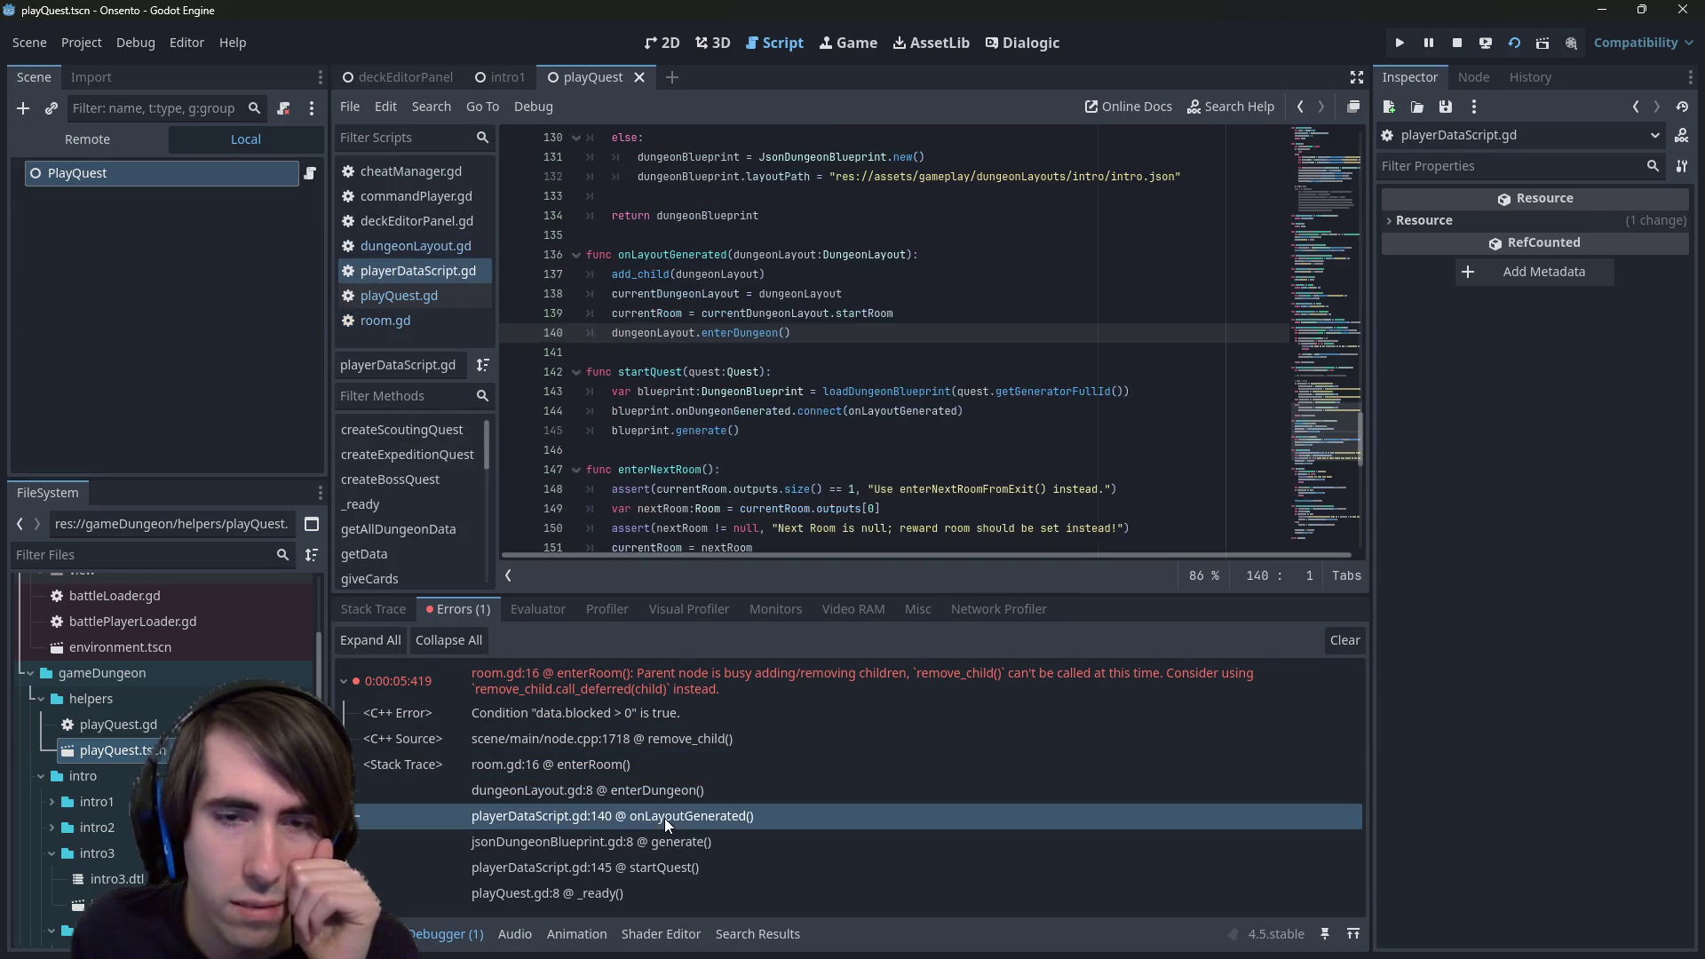
click(657, 840)
click(656, 867)
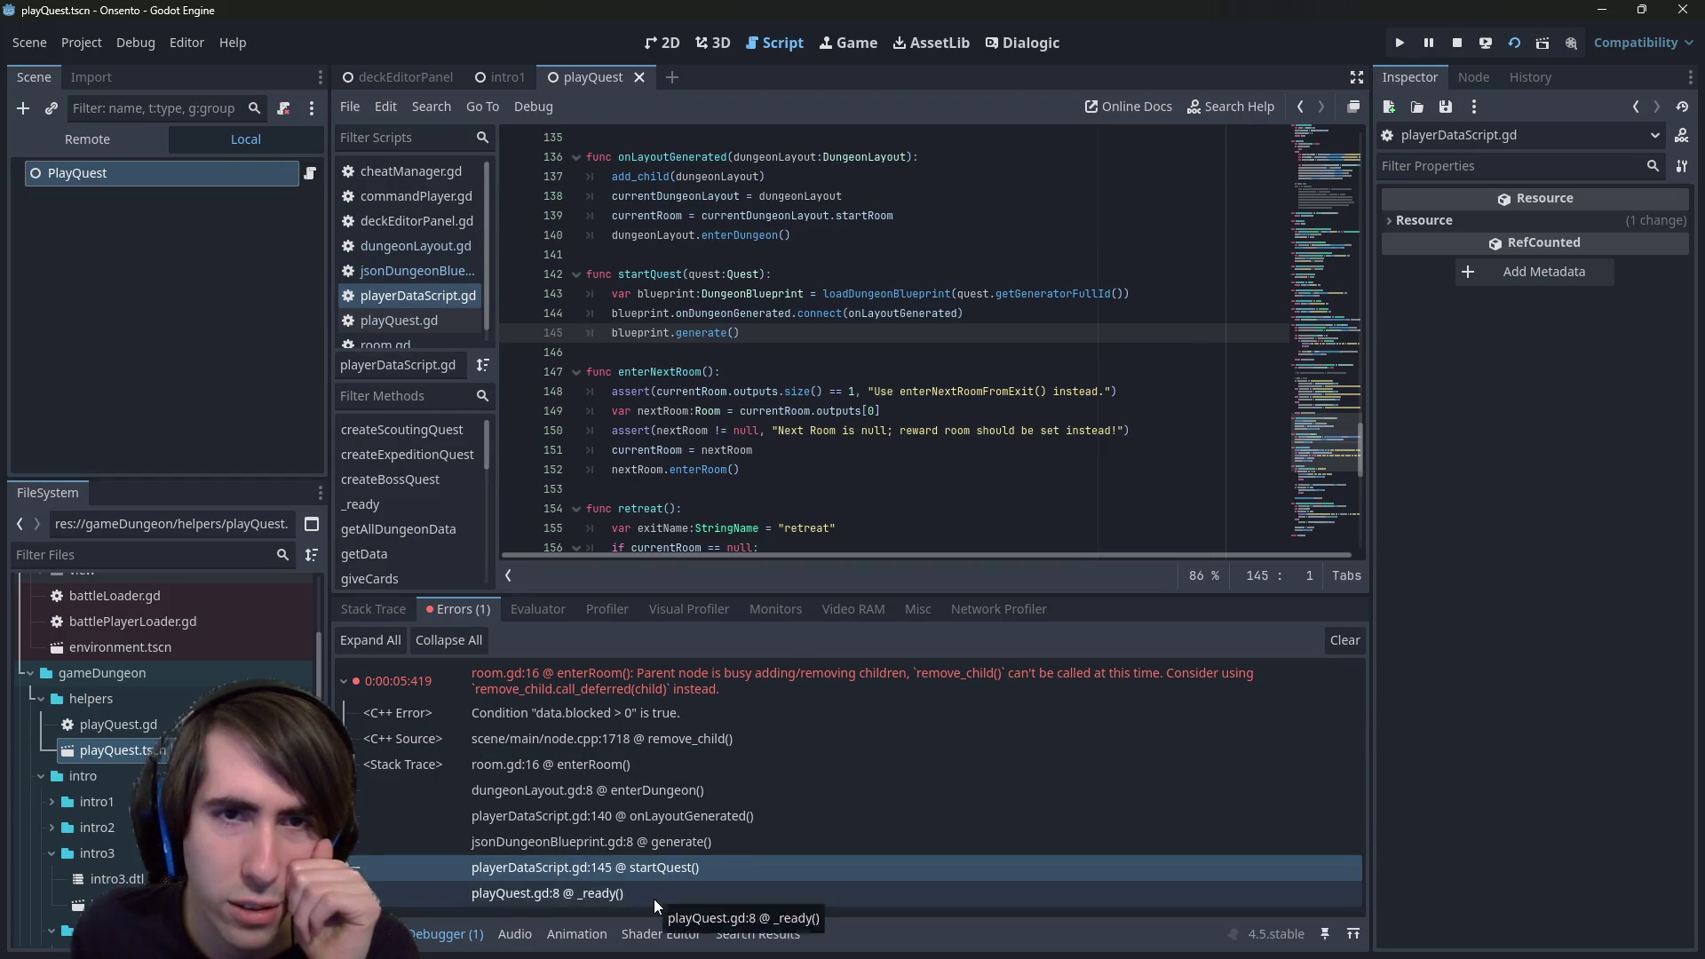
click(654, 896)
Return to room.gd line 16, check the error's C++ source and data.blocked condition, and stop the game
click(680, 717)
click(673, 739)
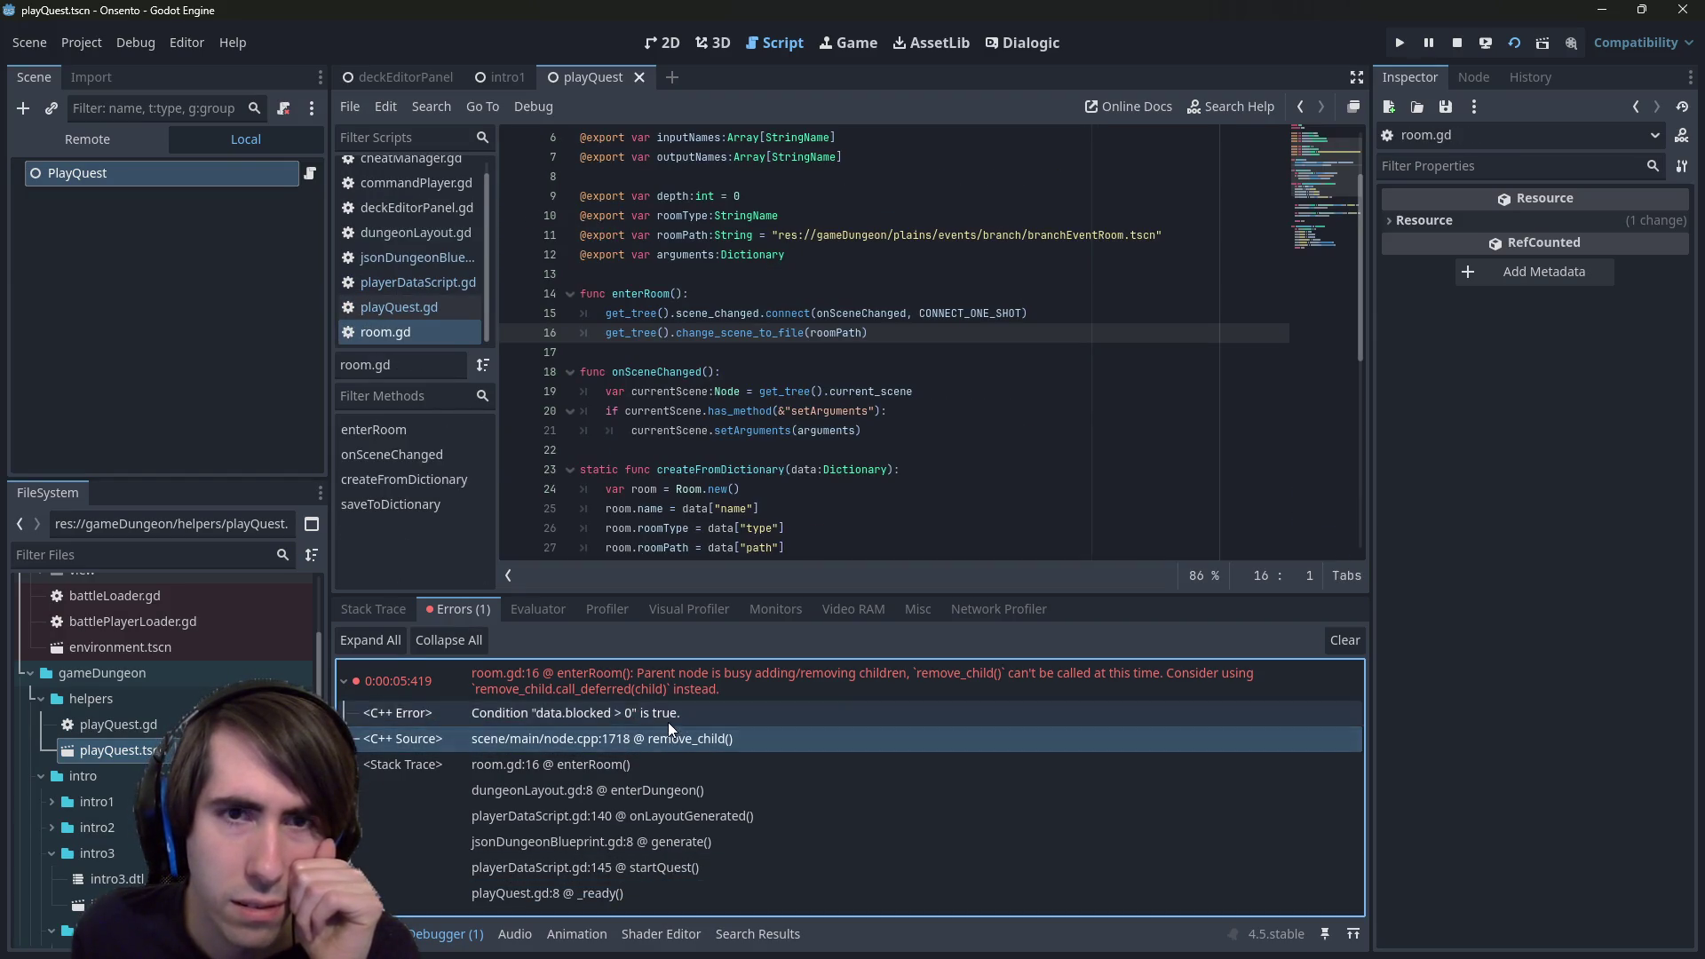
click(667, 722)
click(791, 508)
click(1460, 34)
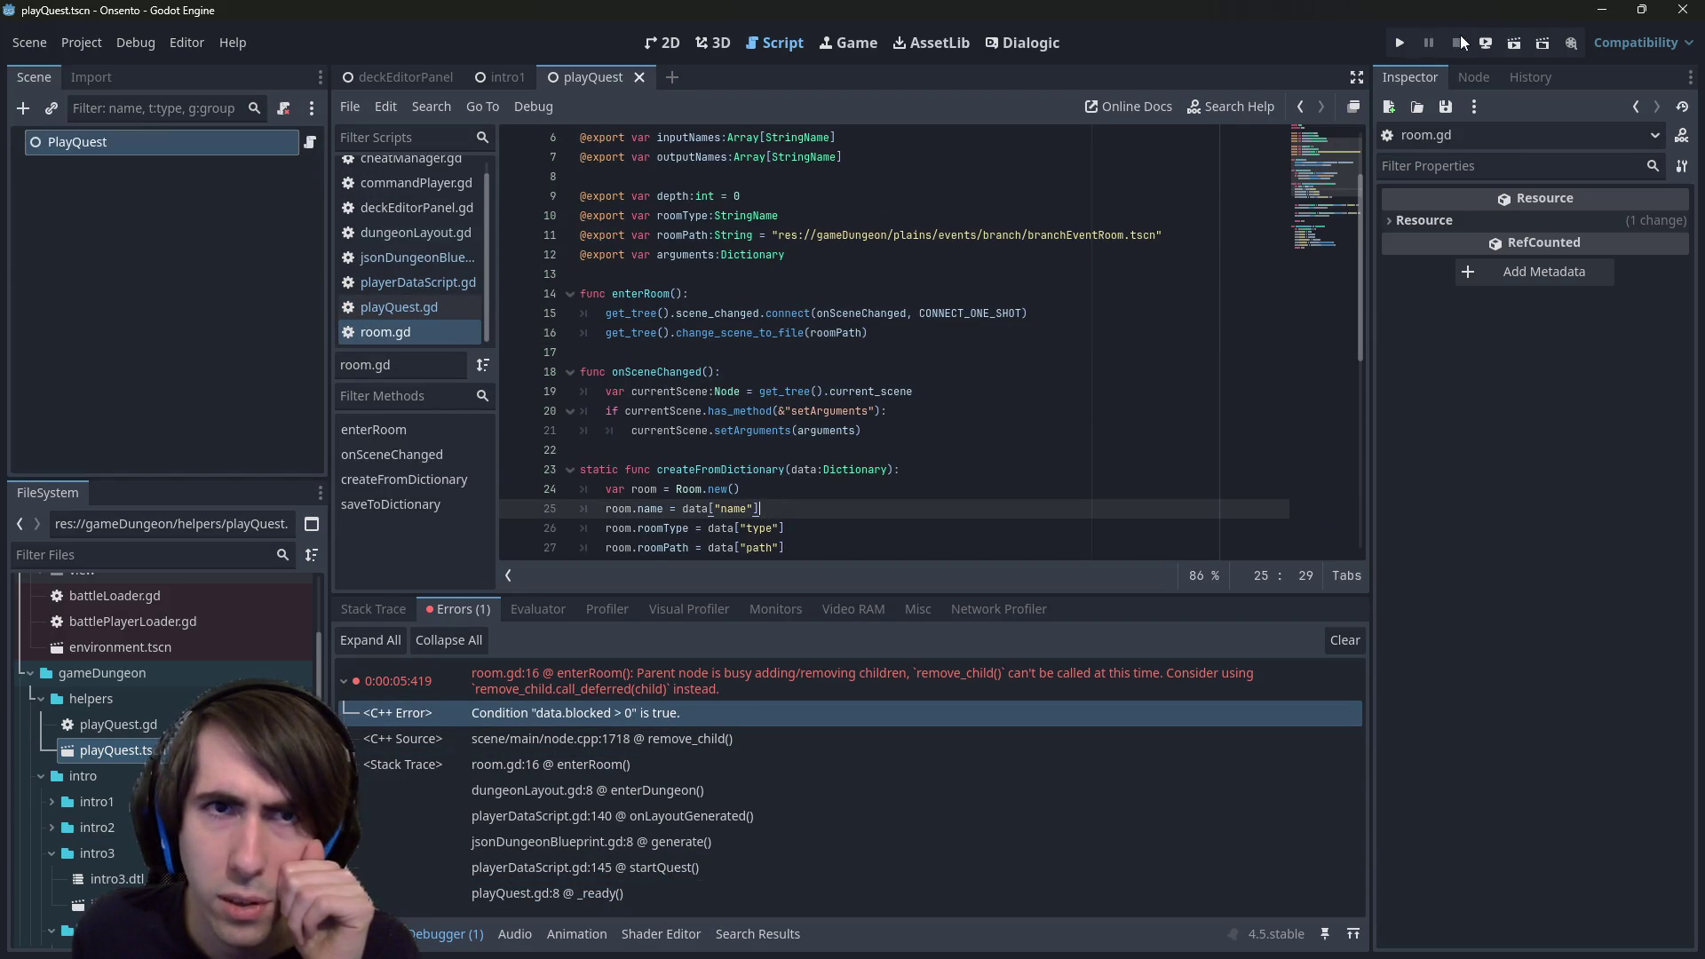
Rerun the current scene, then return to the editor's playQuest.gd script
click(1512, 46)
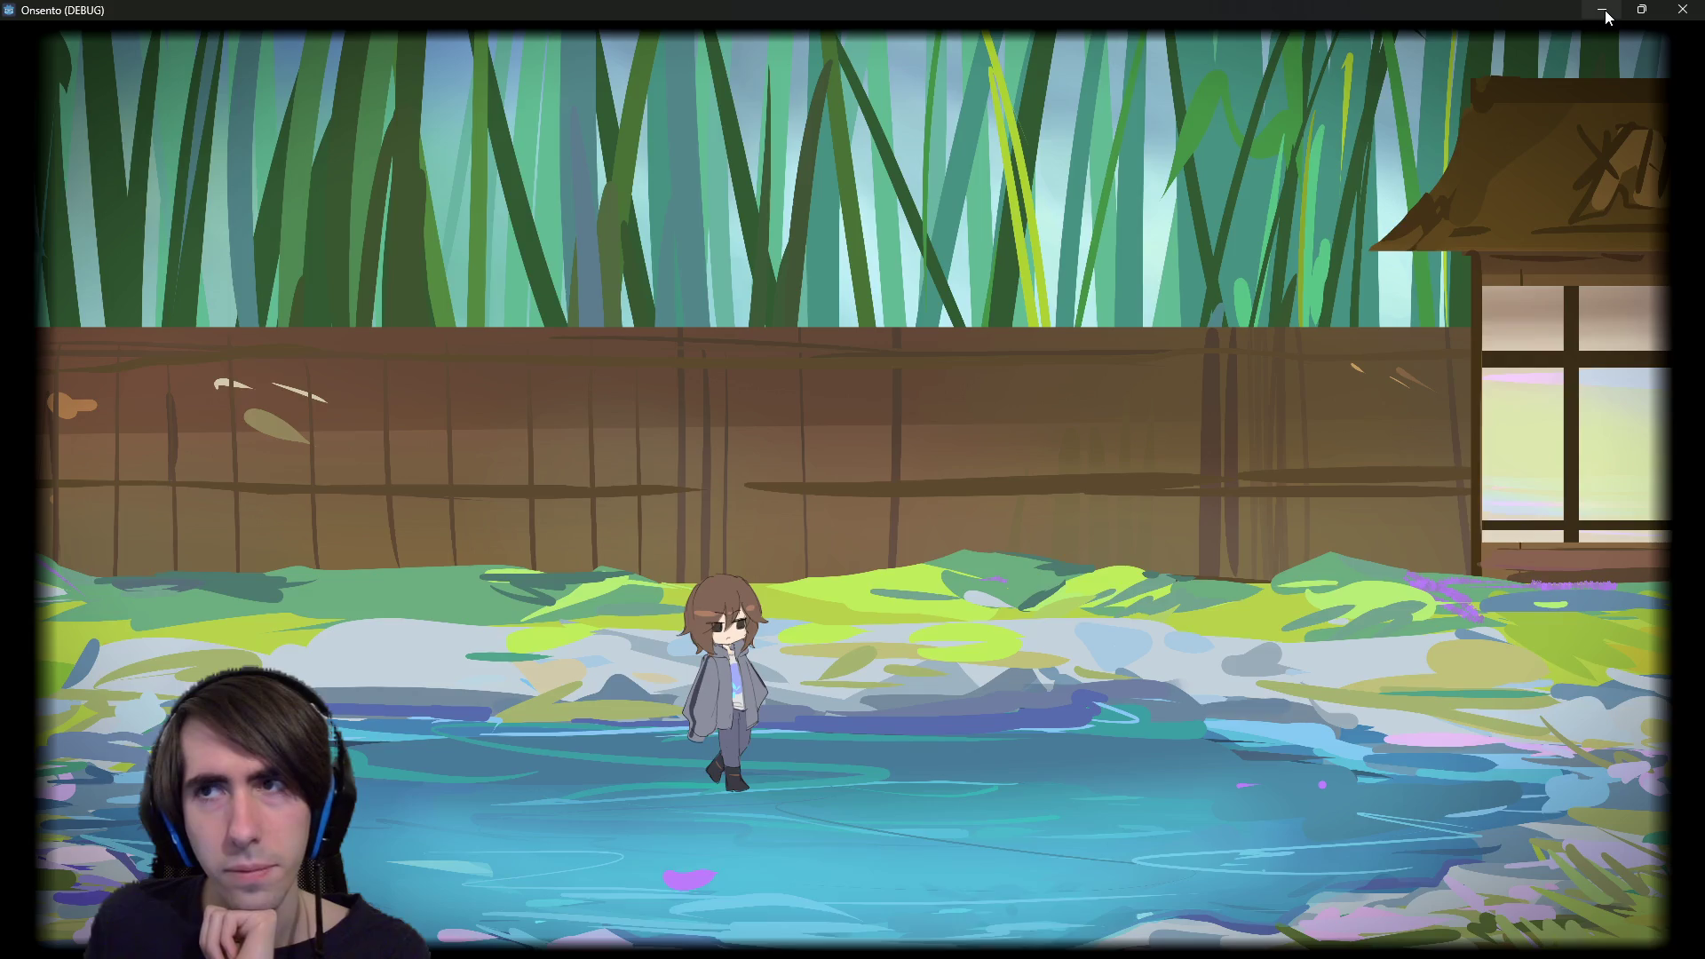
click(1603, 8)
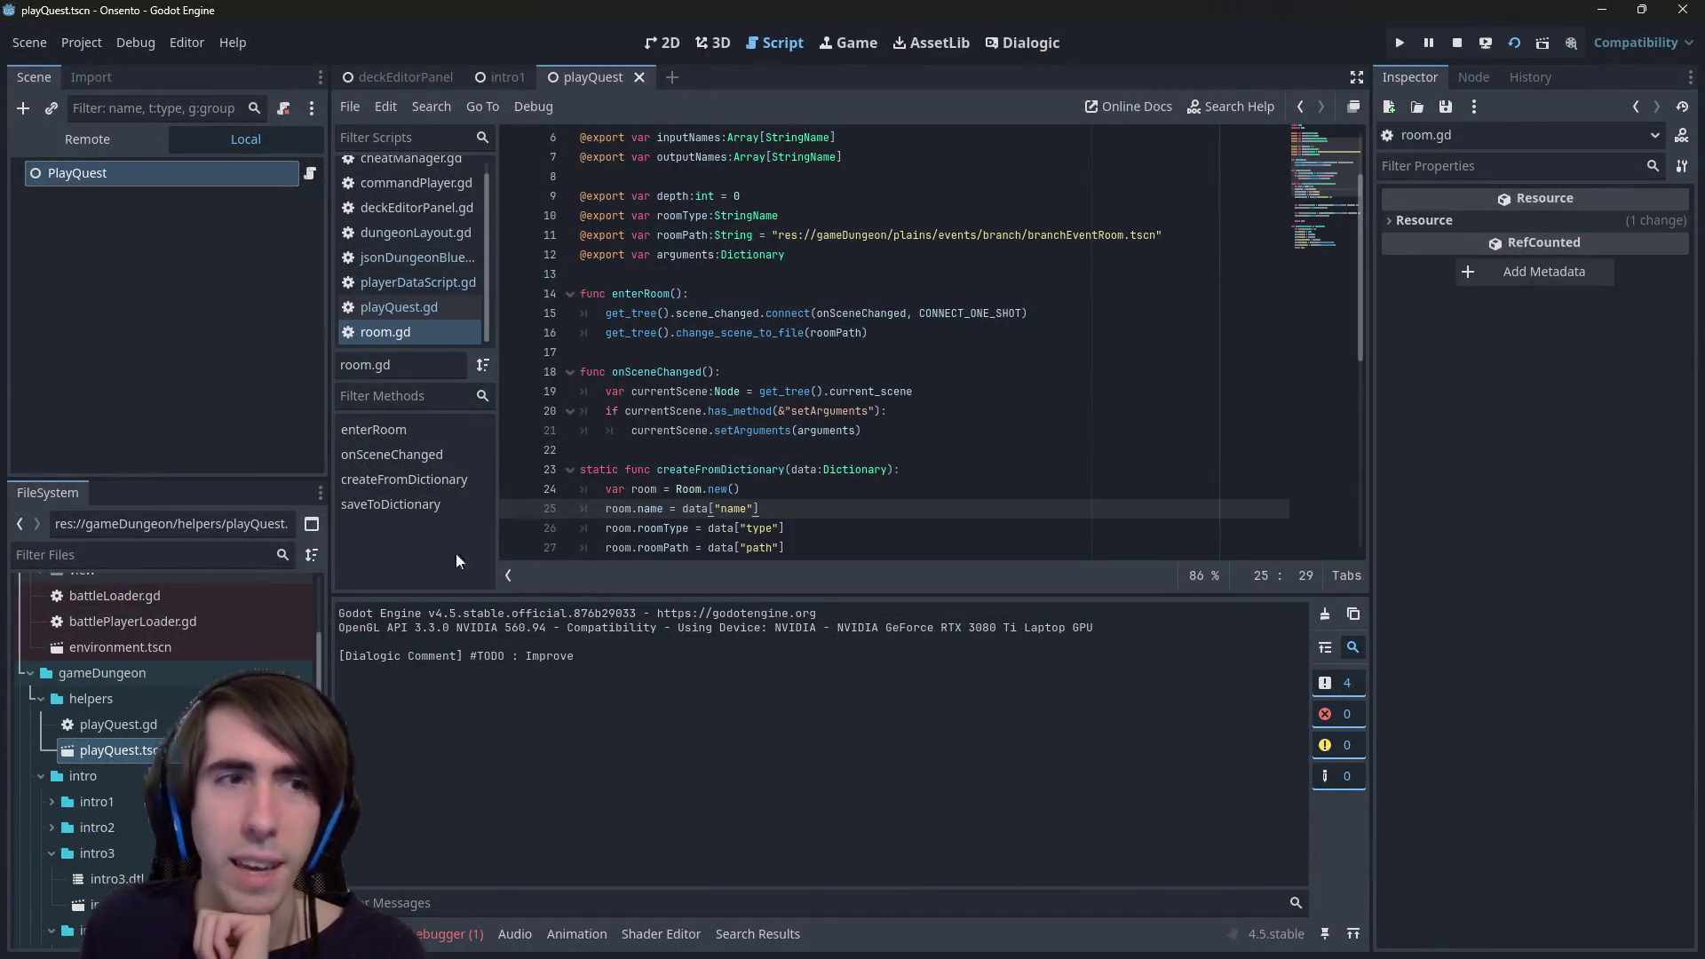
click(310, 173)
Insert 'await get_tree().process_frame' above PlayerData.startQuest(quest), save, and relaunch the scene
click(901, 220)
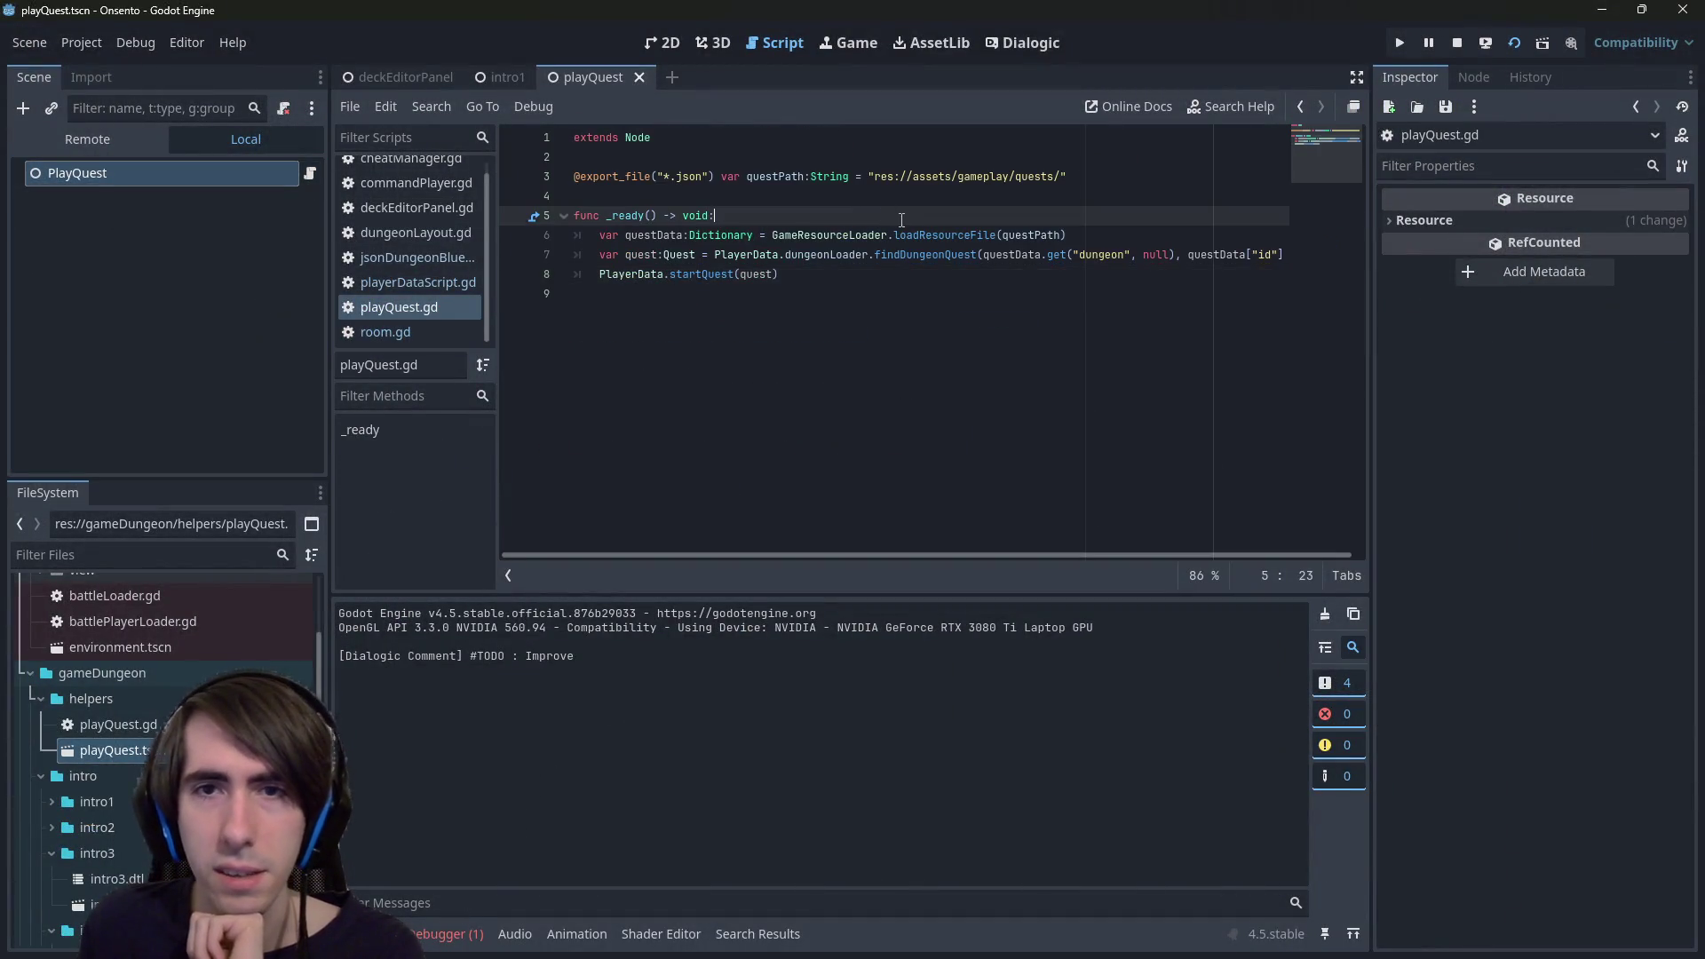
click(598, 285)
key(Return)
key(Up)
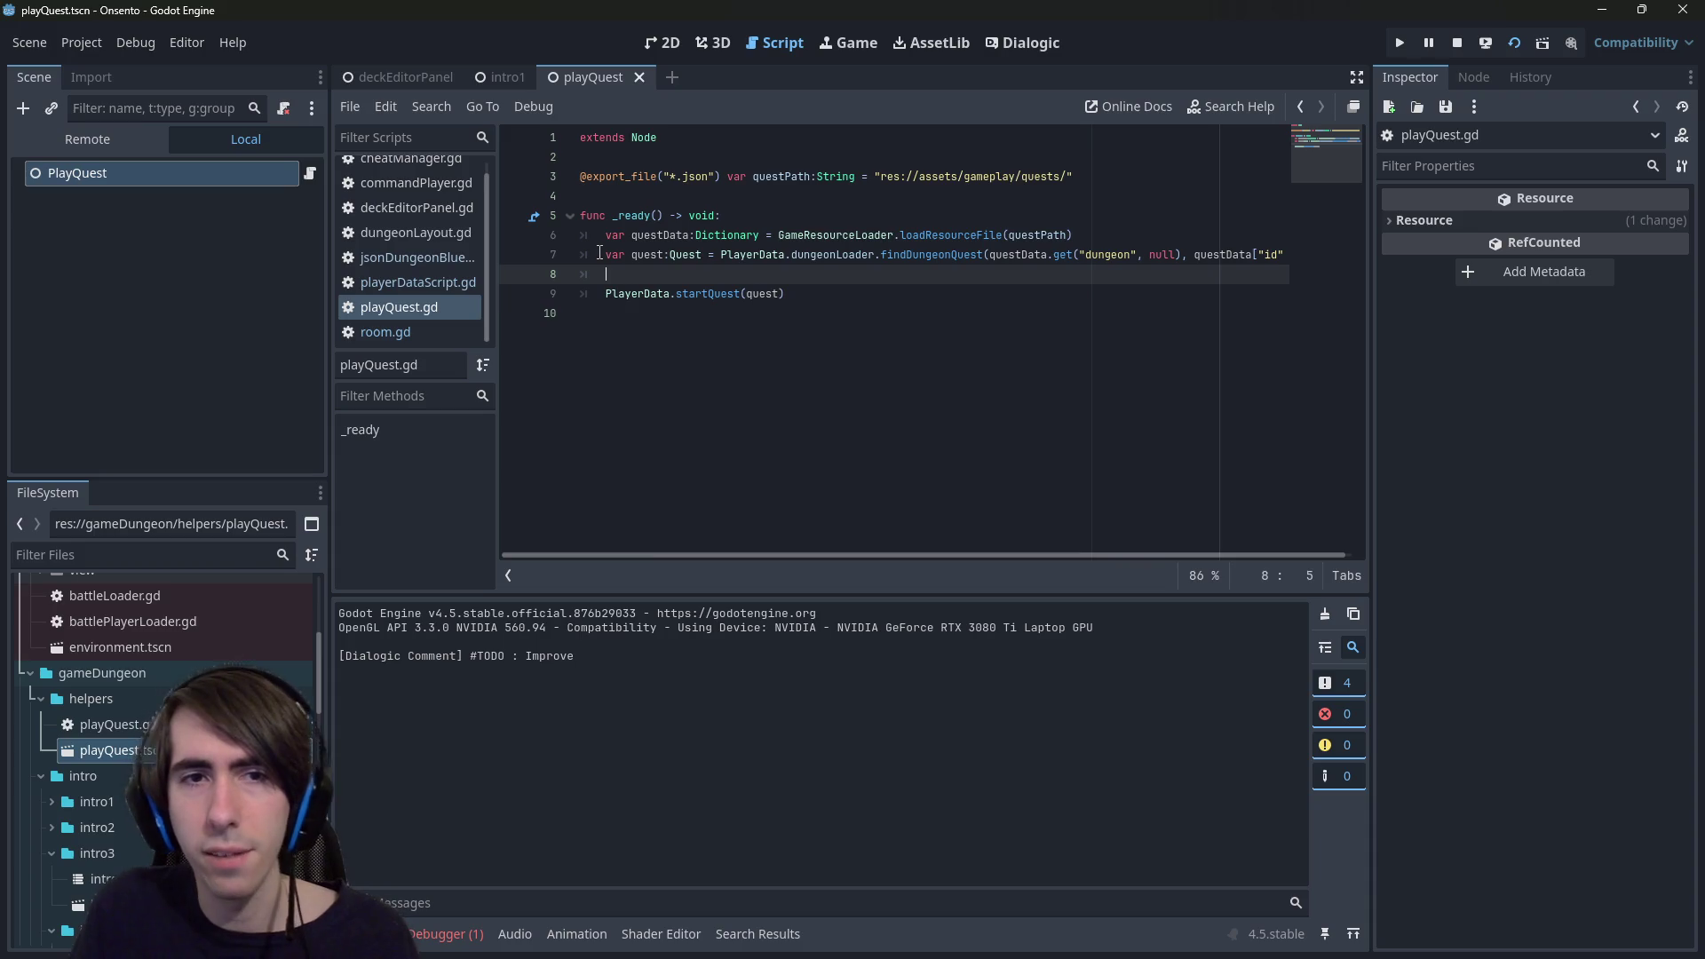
text(w)
key(BackSpace)
text(await get_tree())
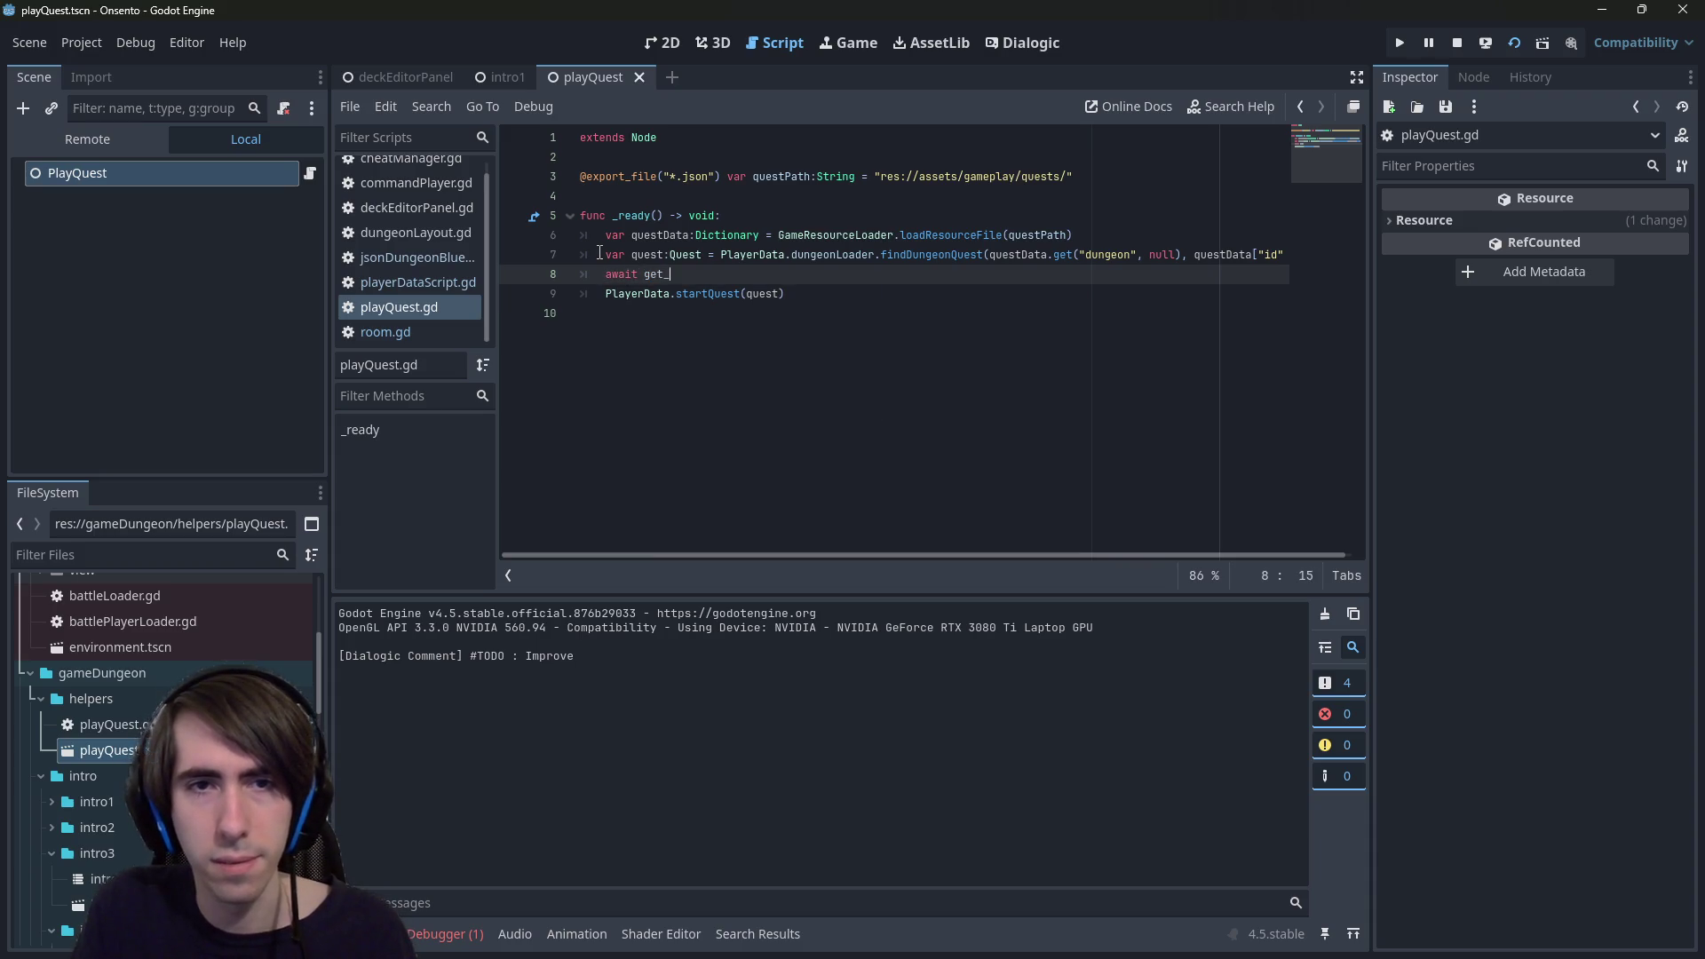
text(.)
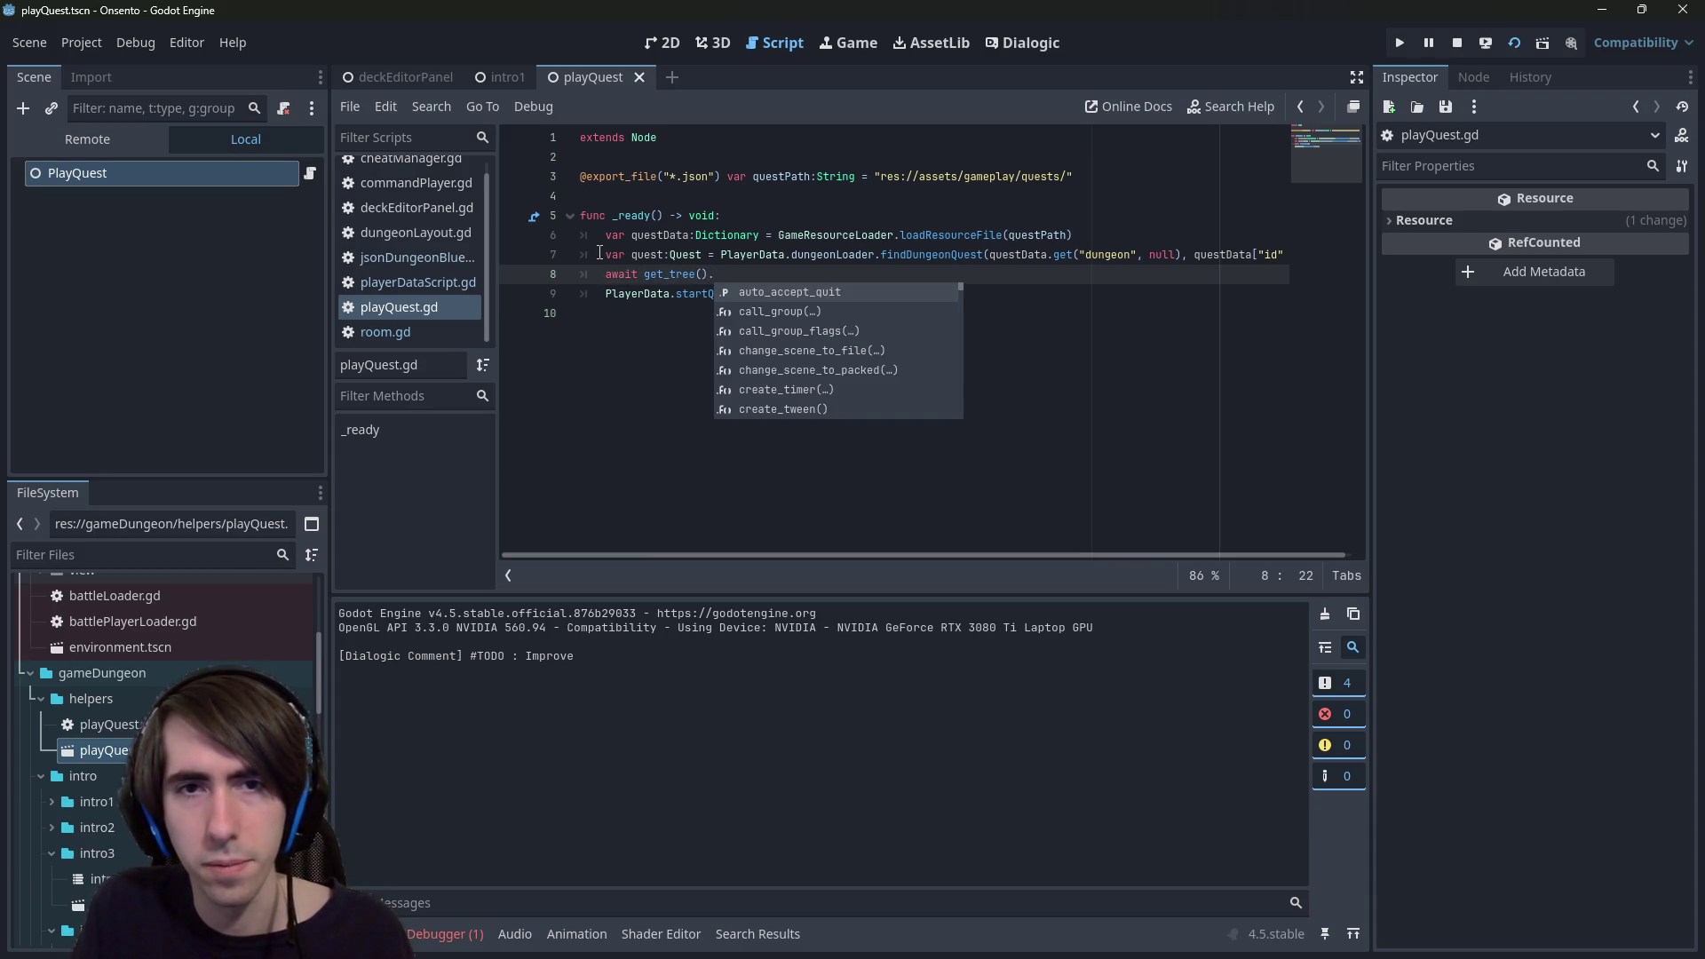
text(frame)
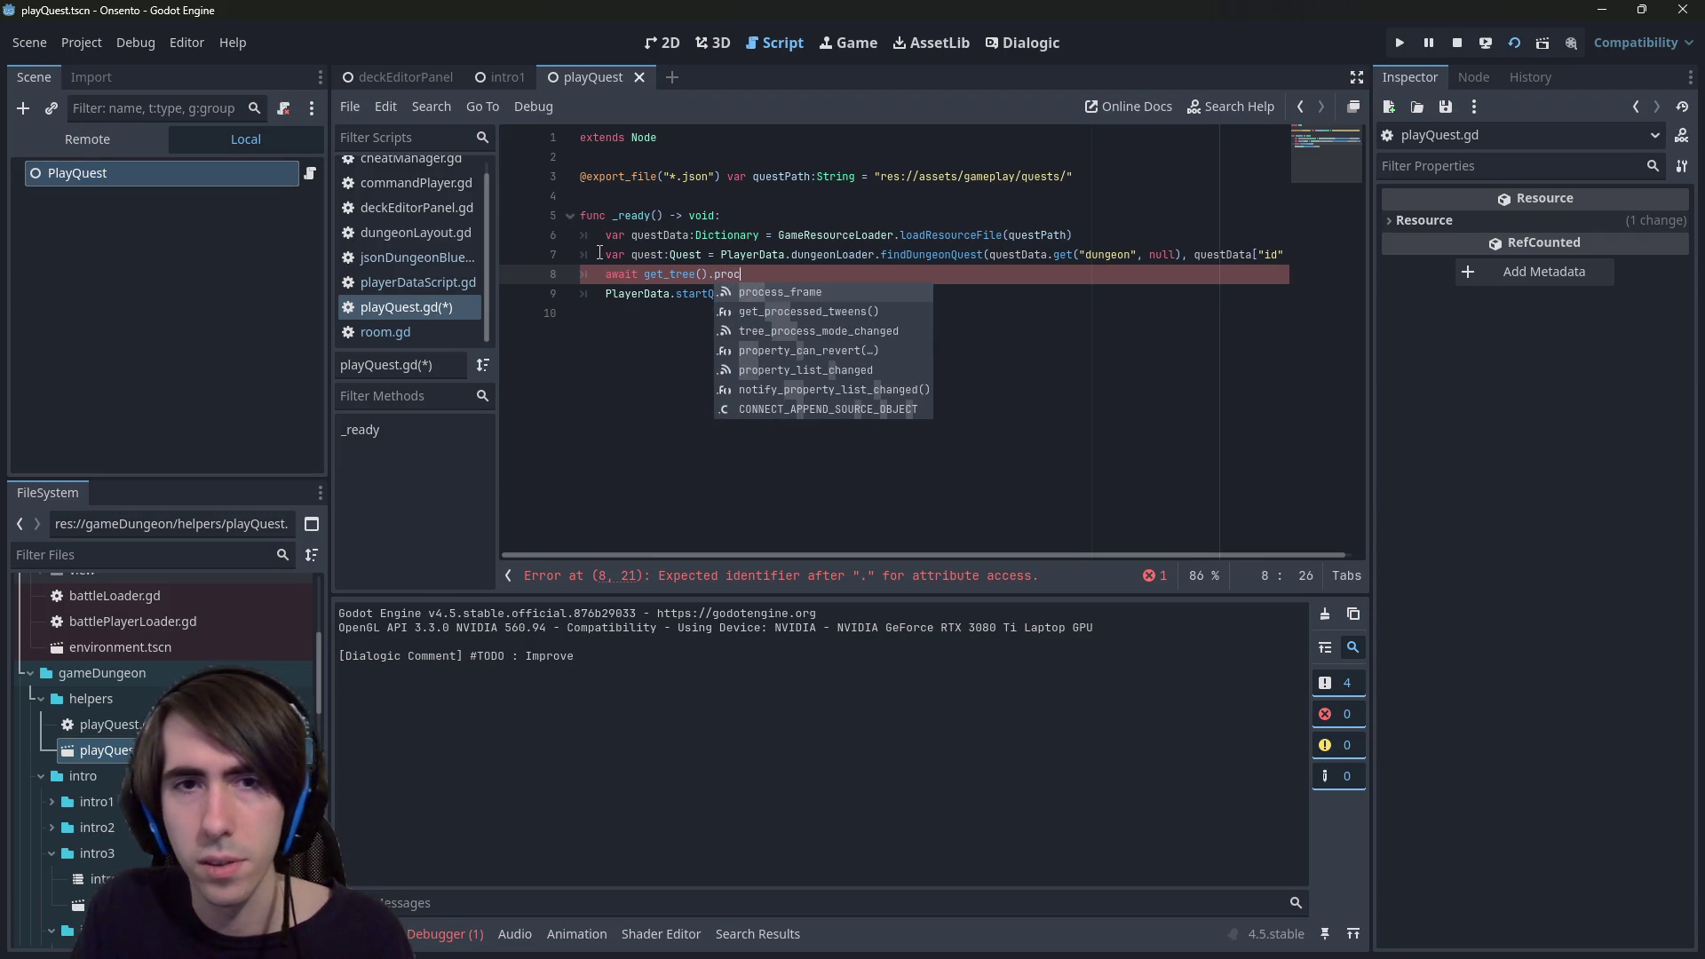
key(Down)
key(Down)
key(Return)
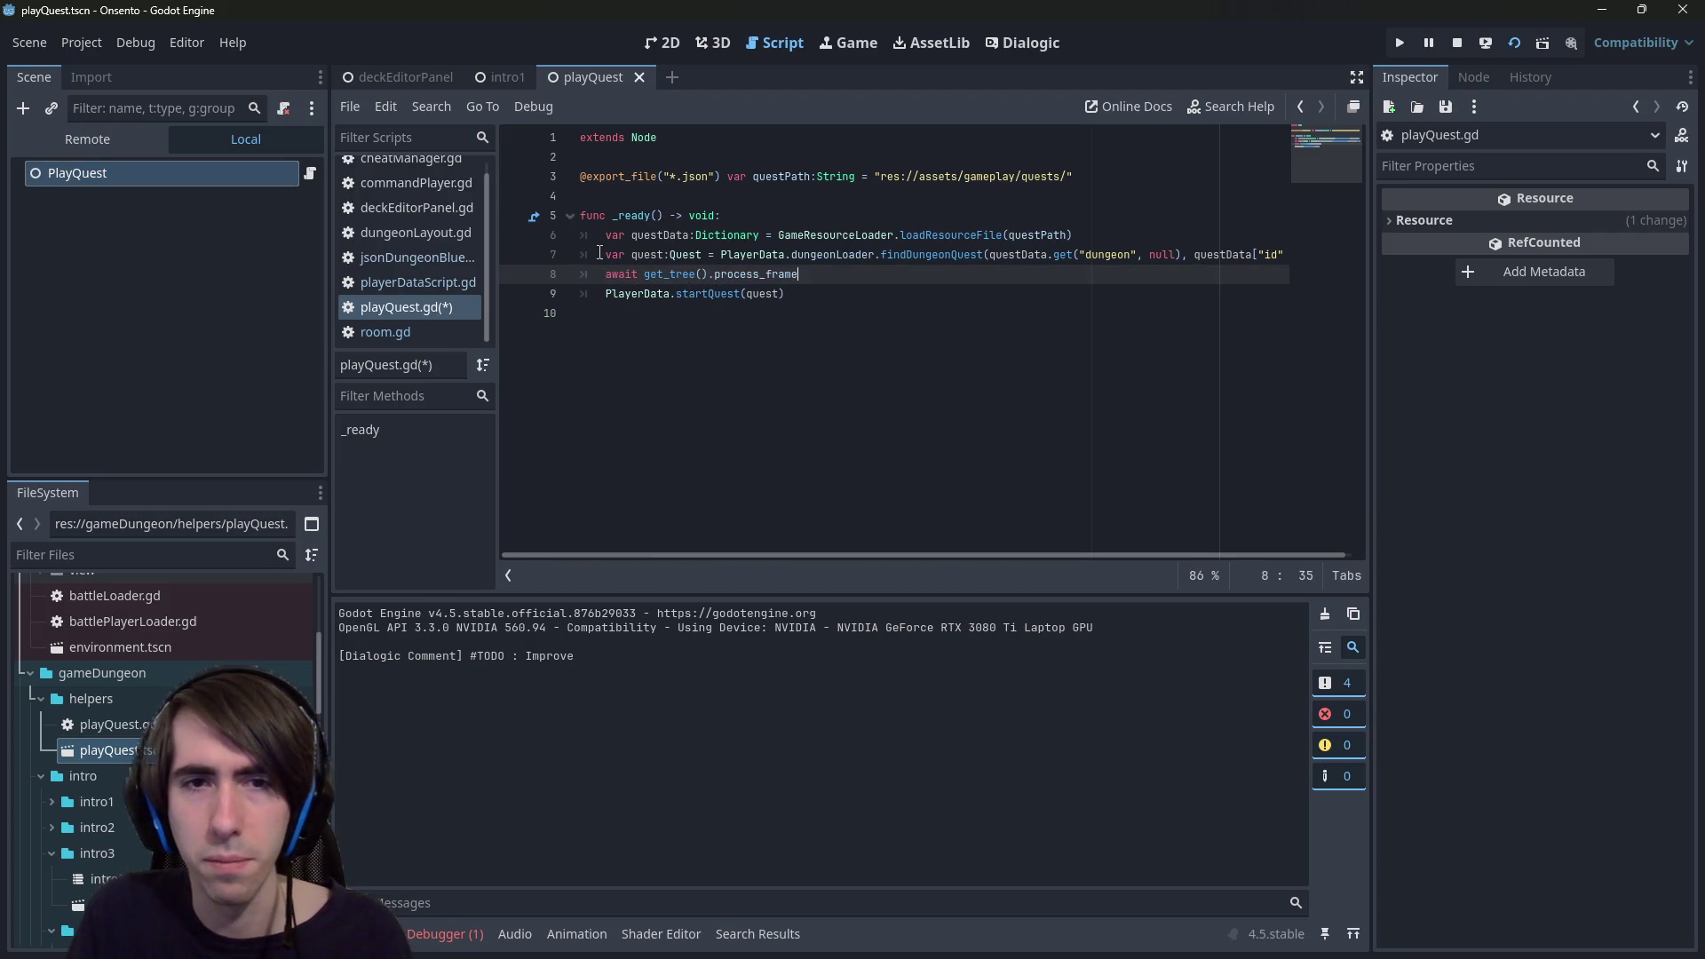
key(ctrl+s)
click(1457, 42)
click(1516, 42)
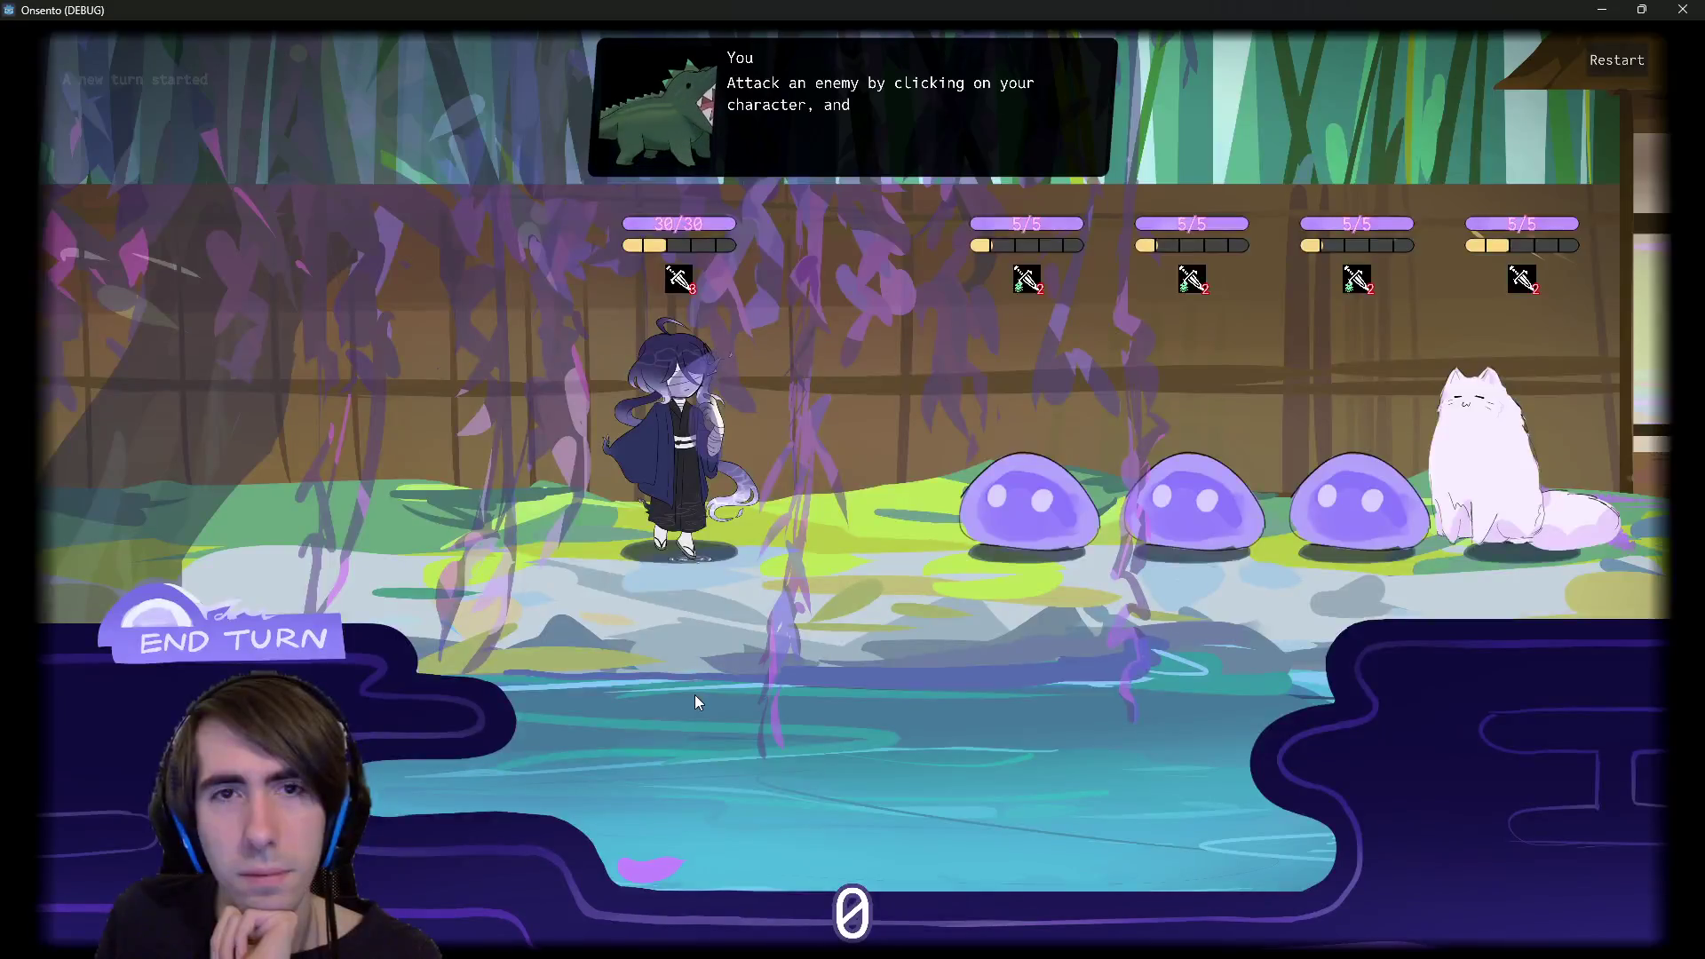
Attack a slime, end the turn, close the game, then rerun and stop the scene
click(1029, 501)
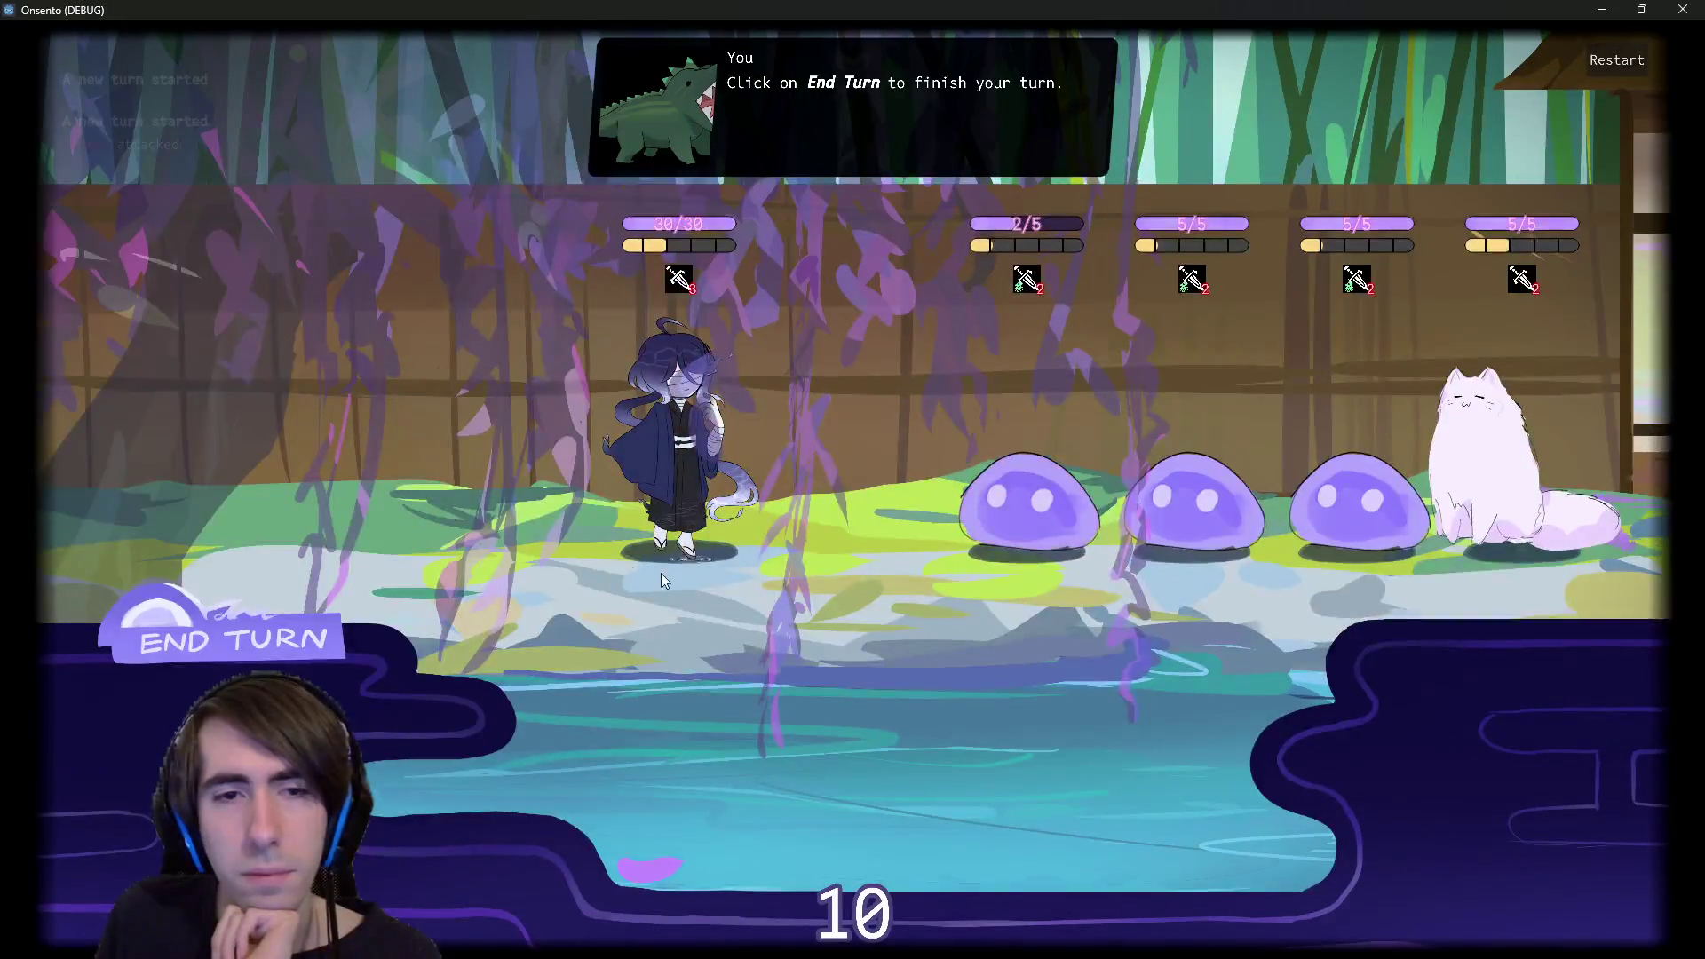
double_click(951, 12)
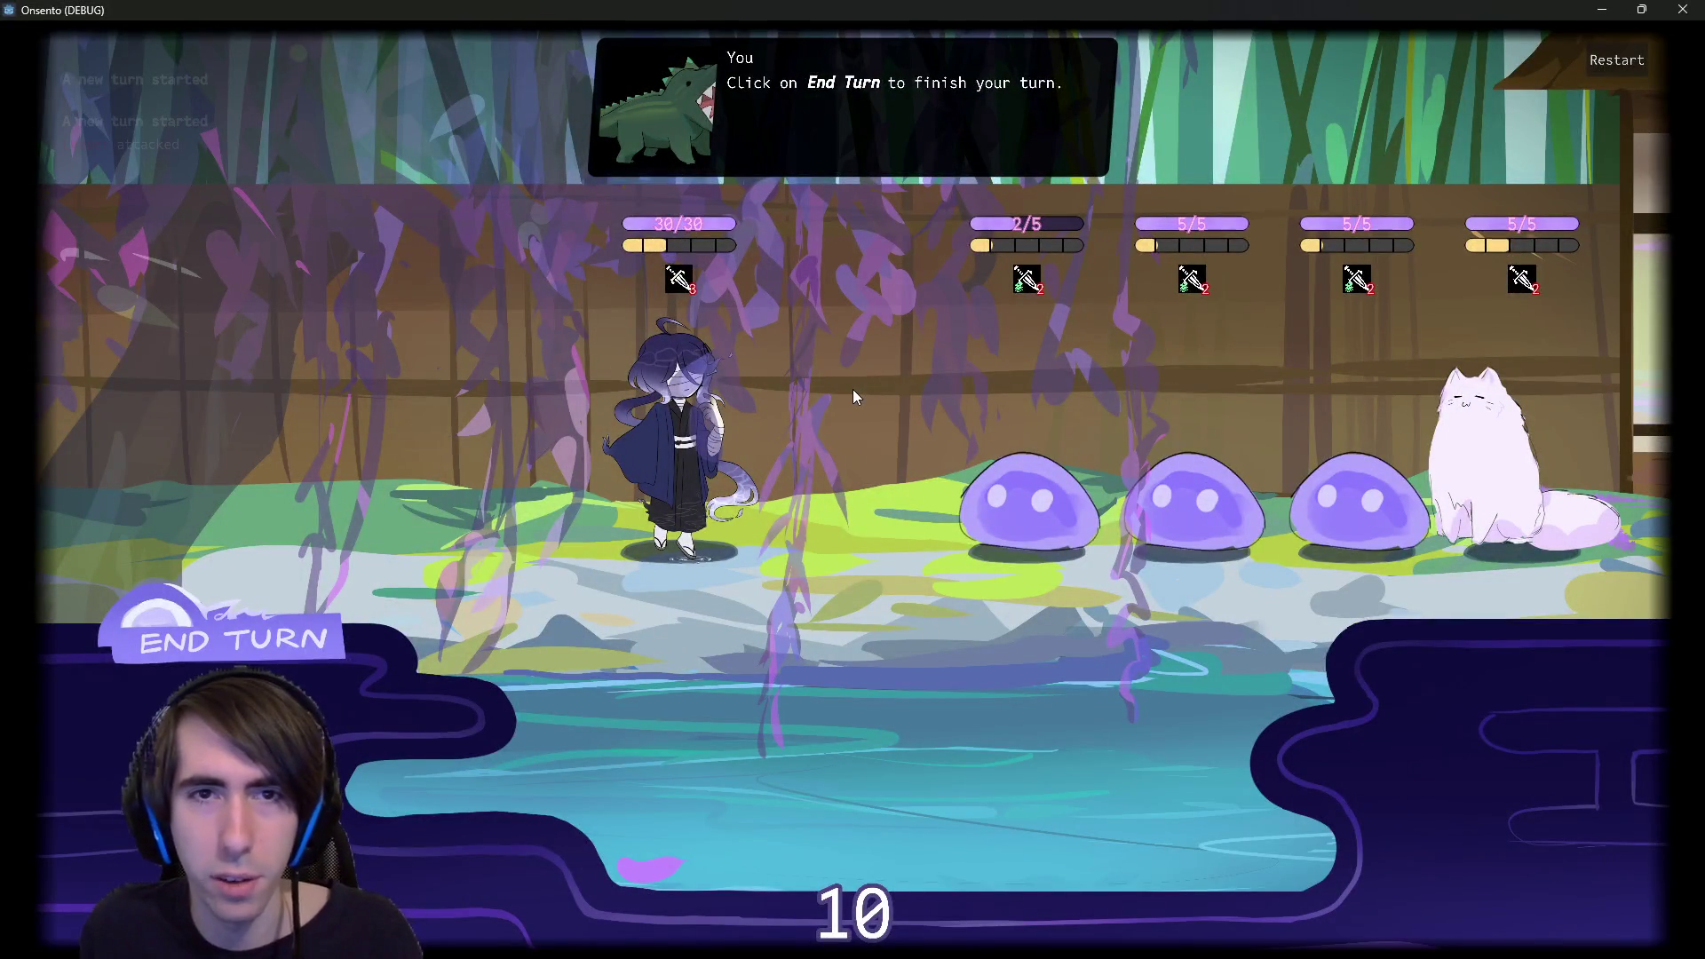
click(266, 654)
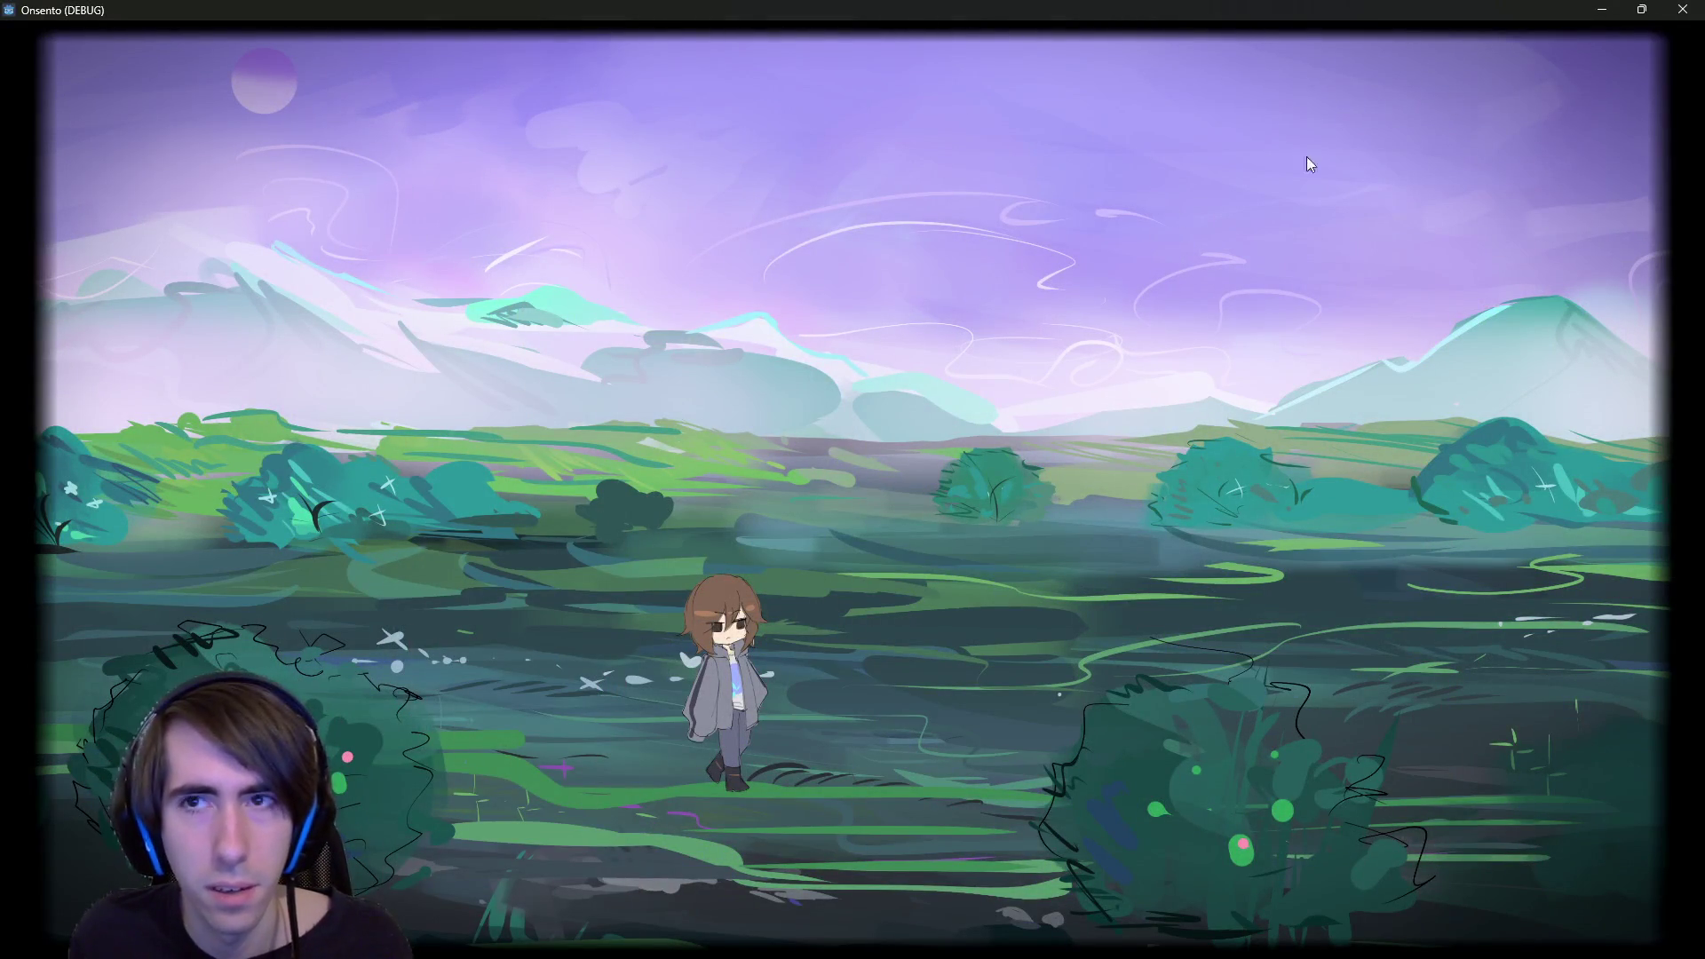
click(1683, 8)
click(1513, 44)
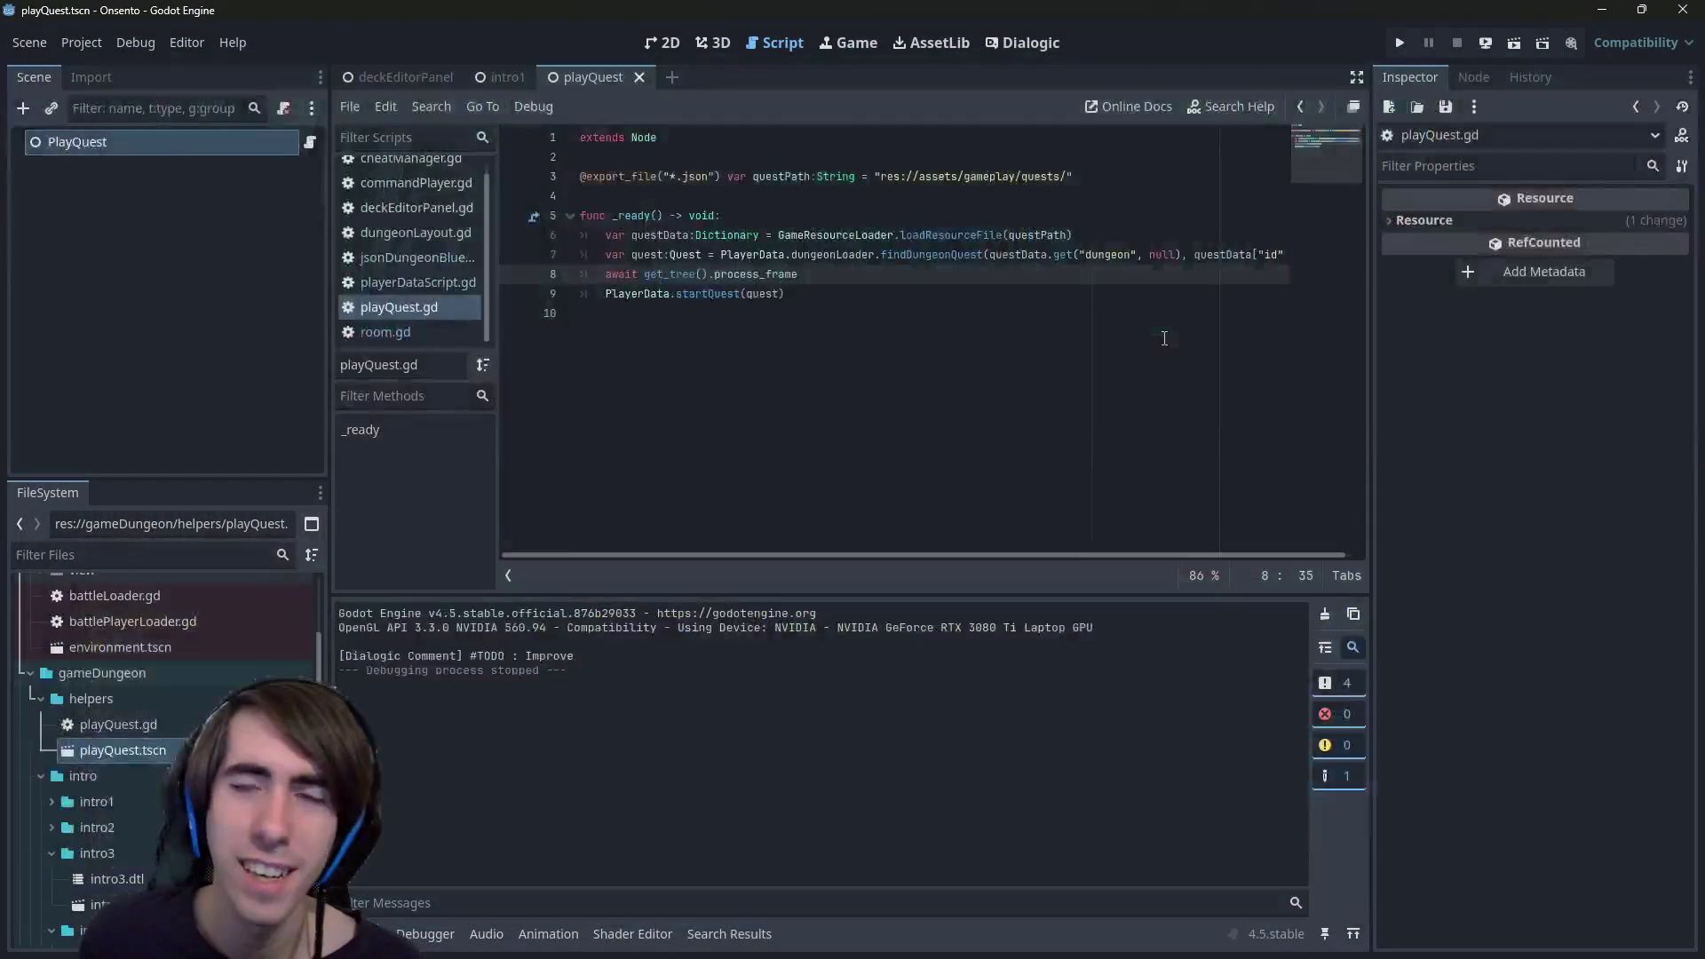
click(973, 363)
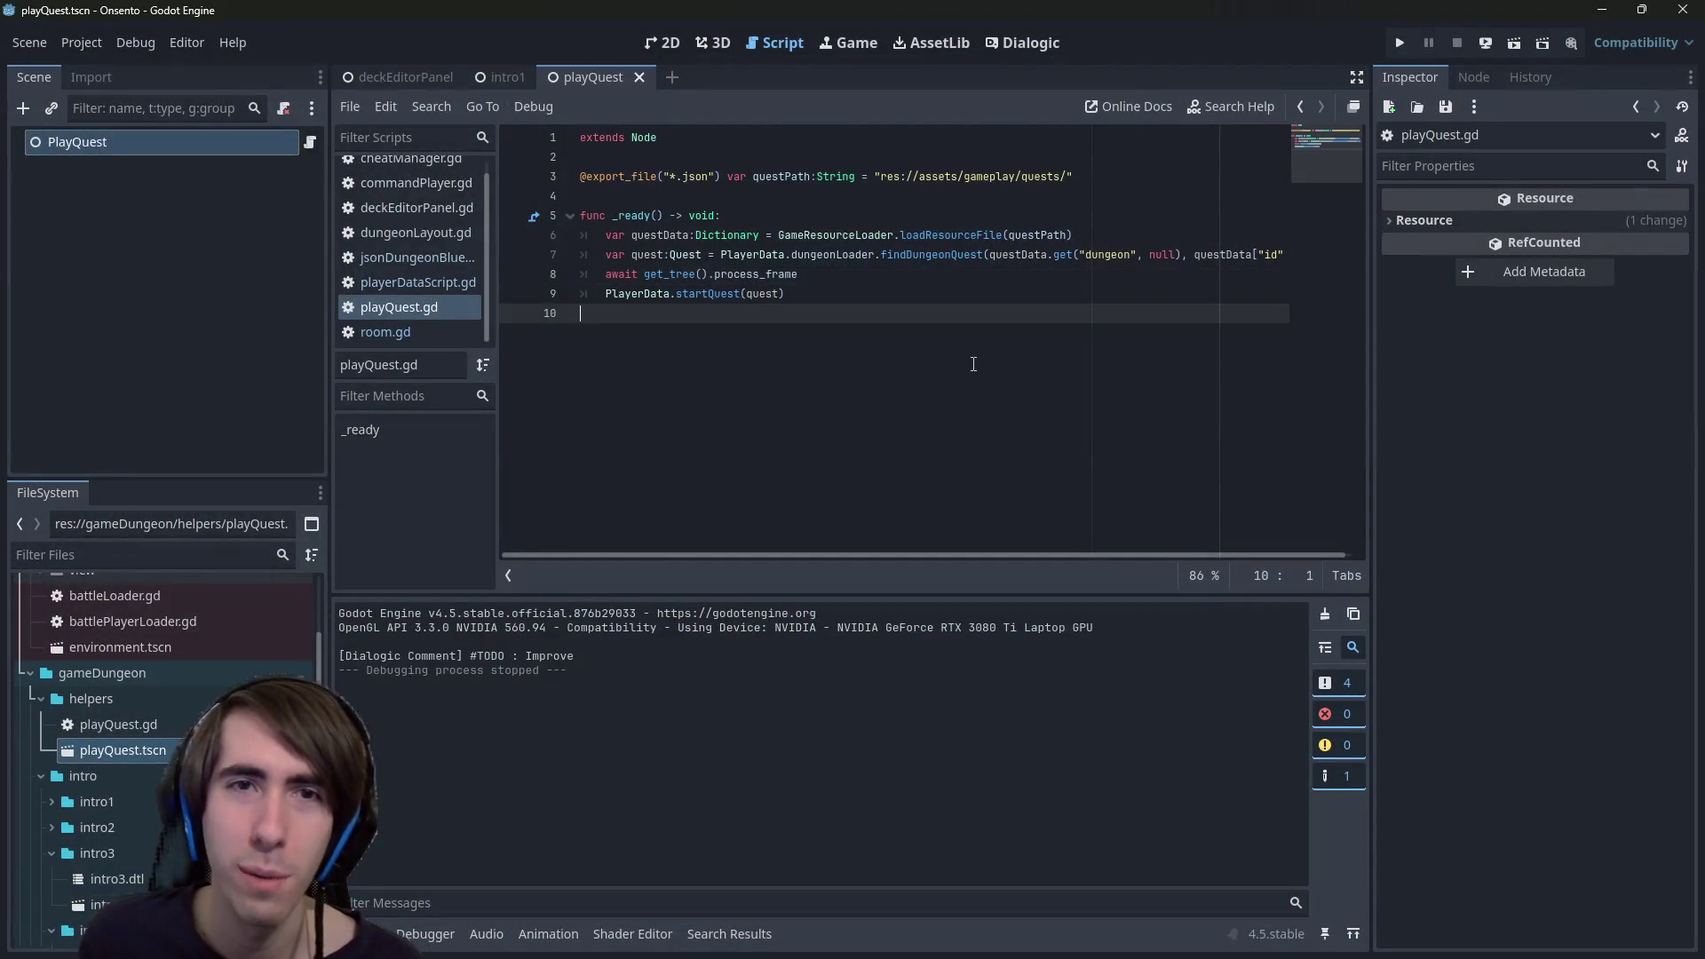
Quick-open Lobby.tscn by searching 'lobby' and view it in the 2D editor
key(ctrl+shift+o)
text(lobby)
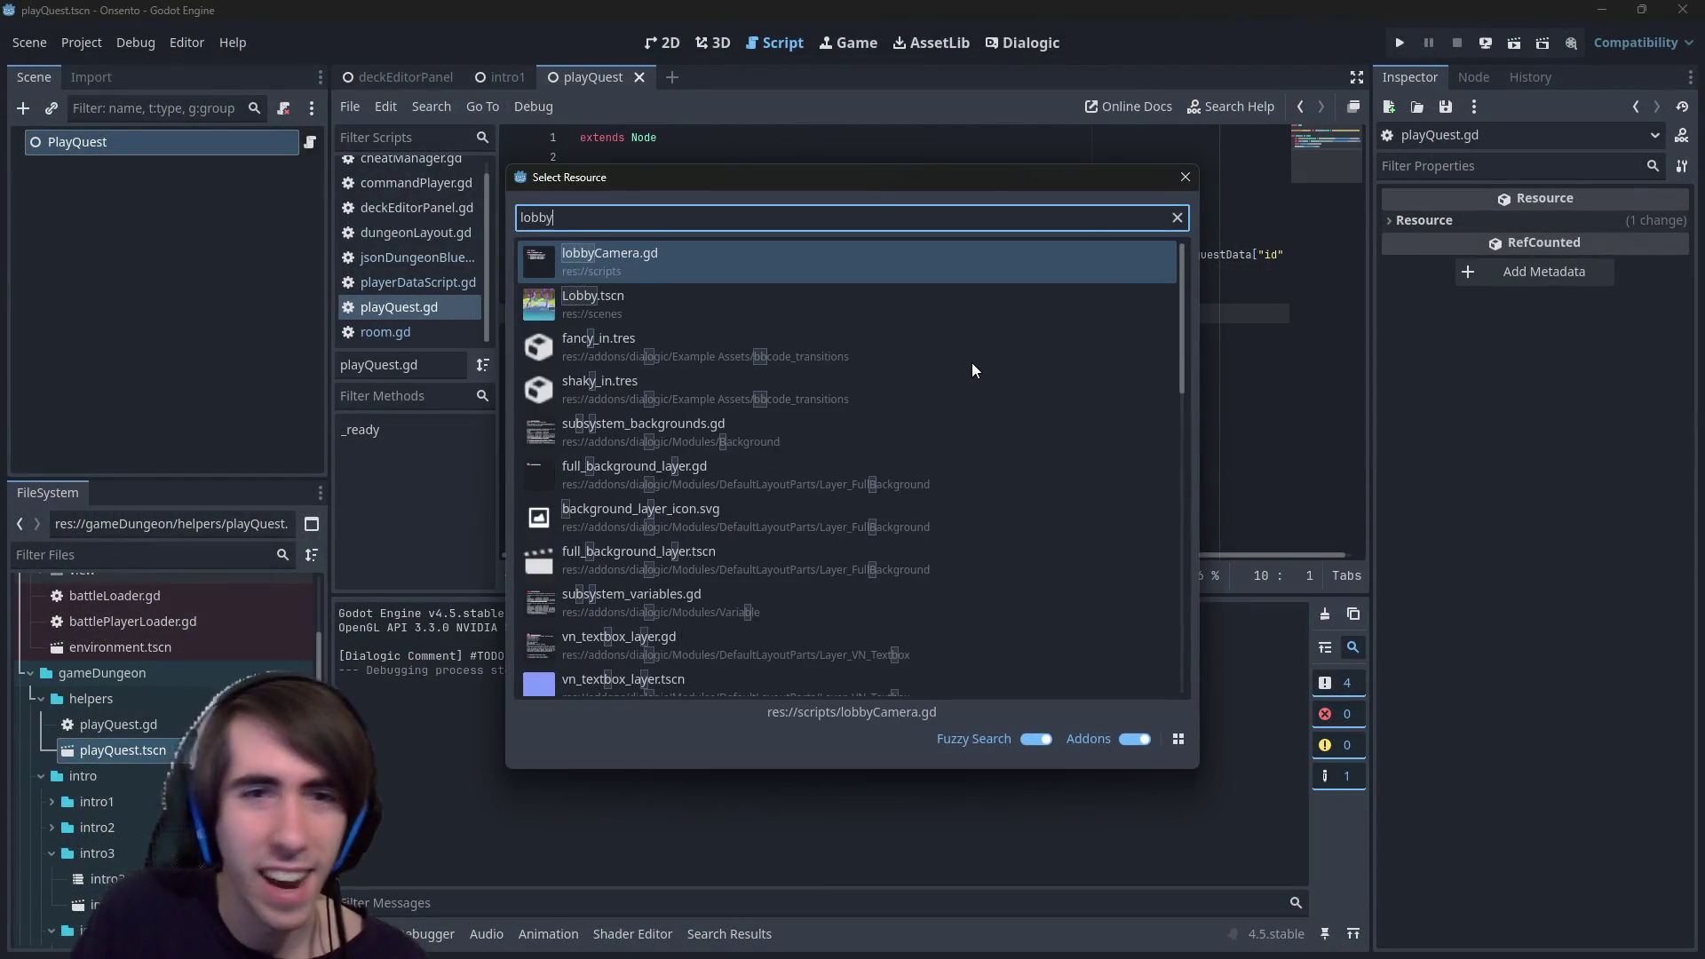
key(Return)
click(668, 43)
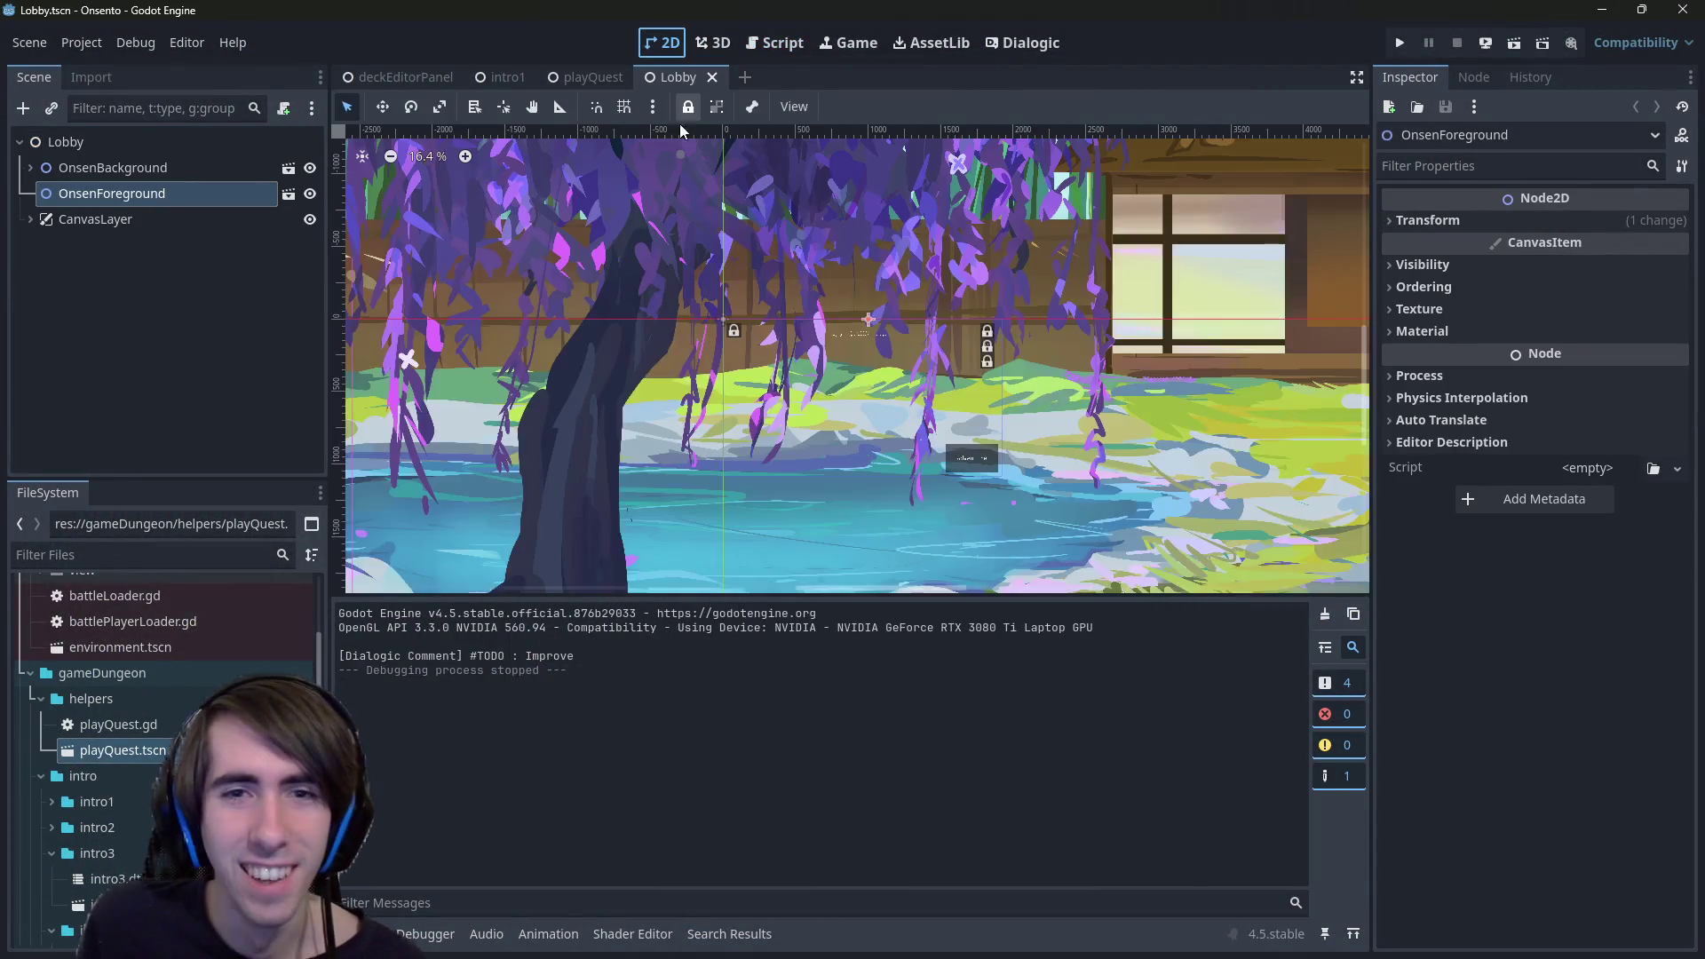
scroll(910, 251, down, 5)
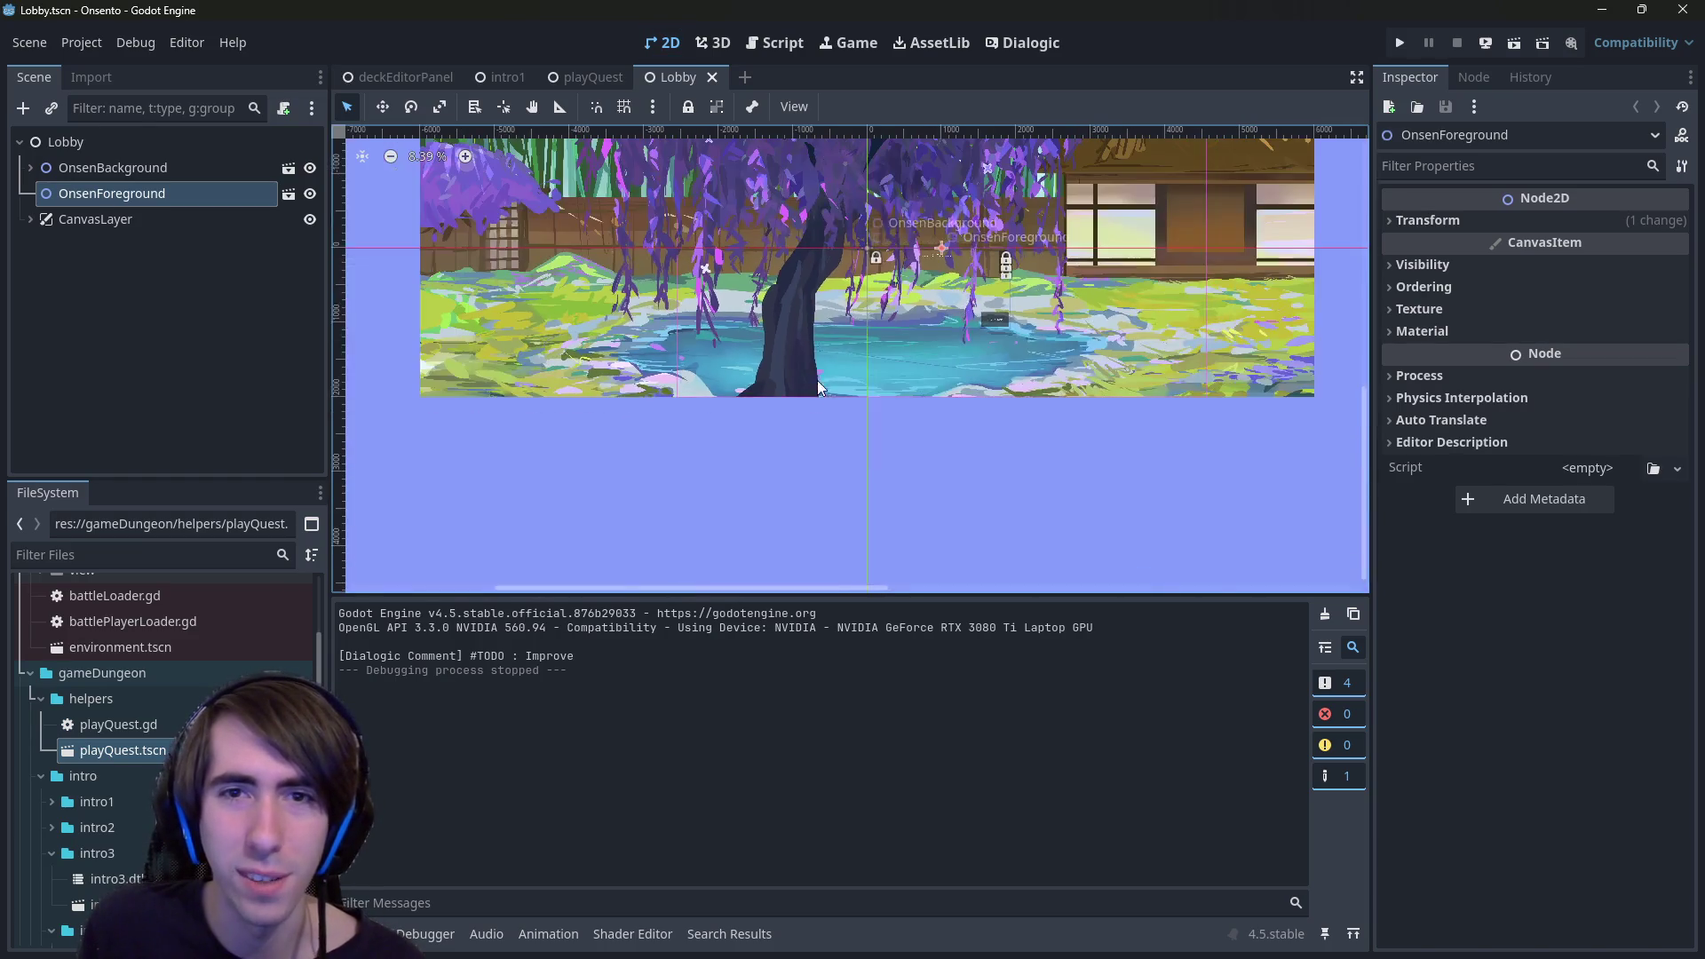
scroll(876, 382, up, 10)
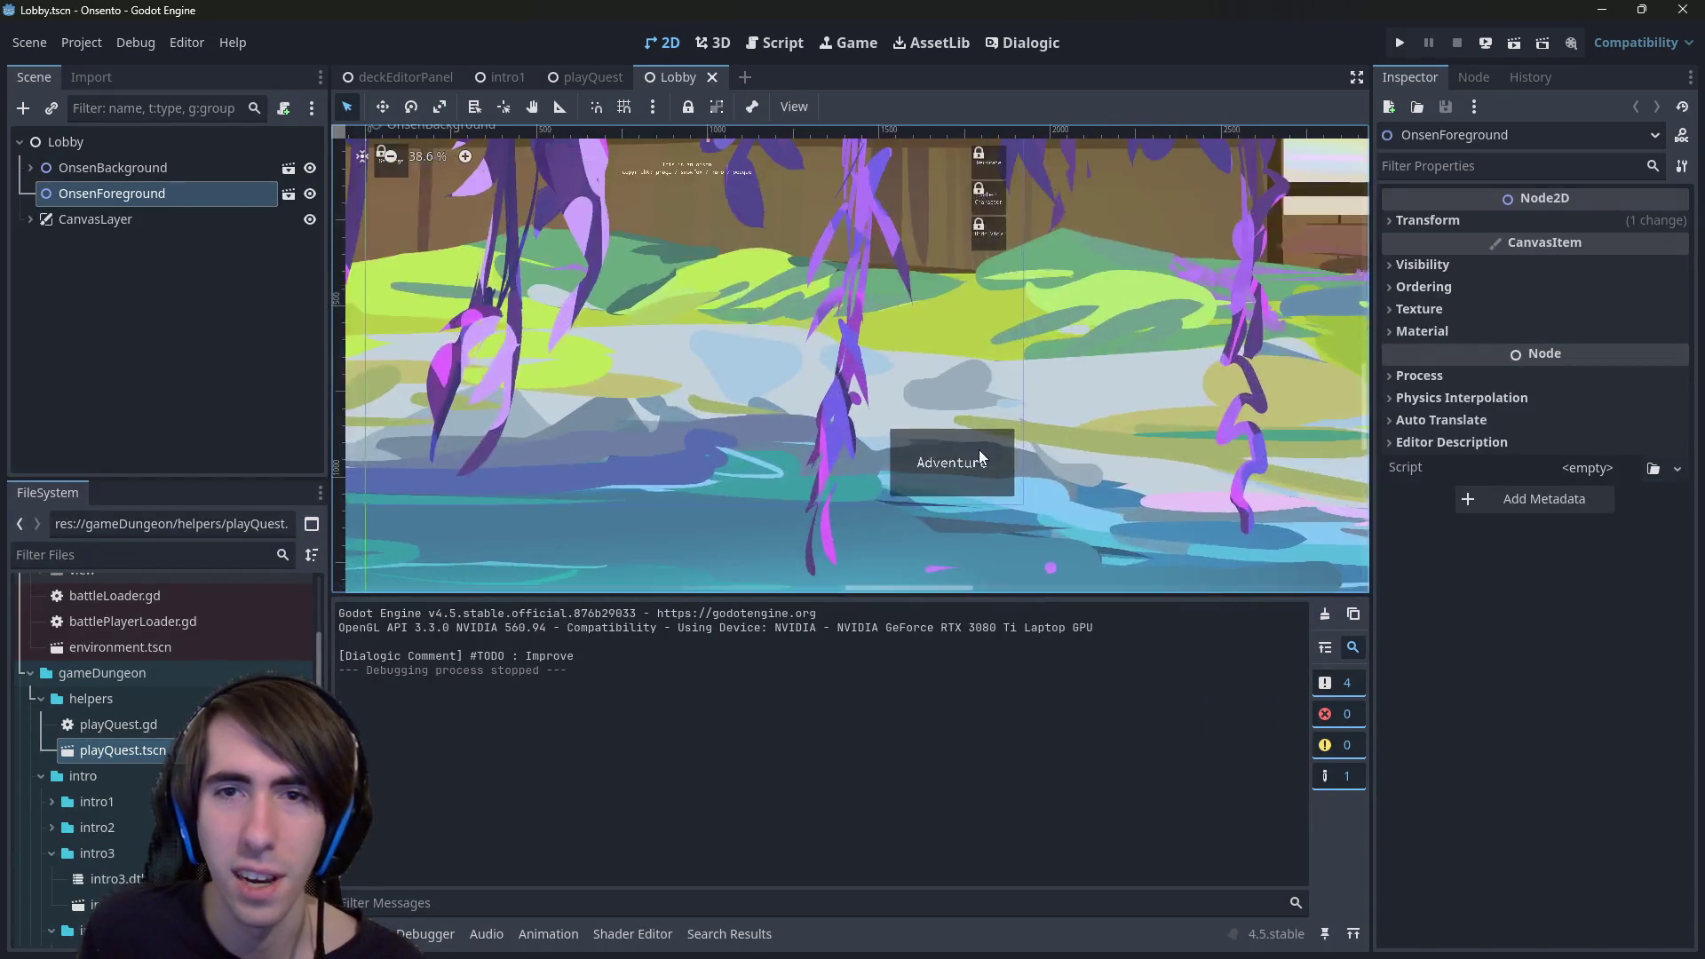
scroll(981, 338, up, 3)
scroll(889, 430, down, 2)
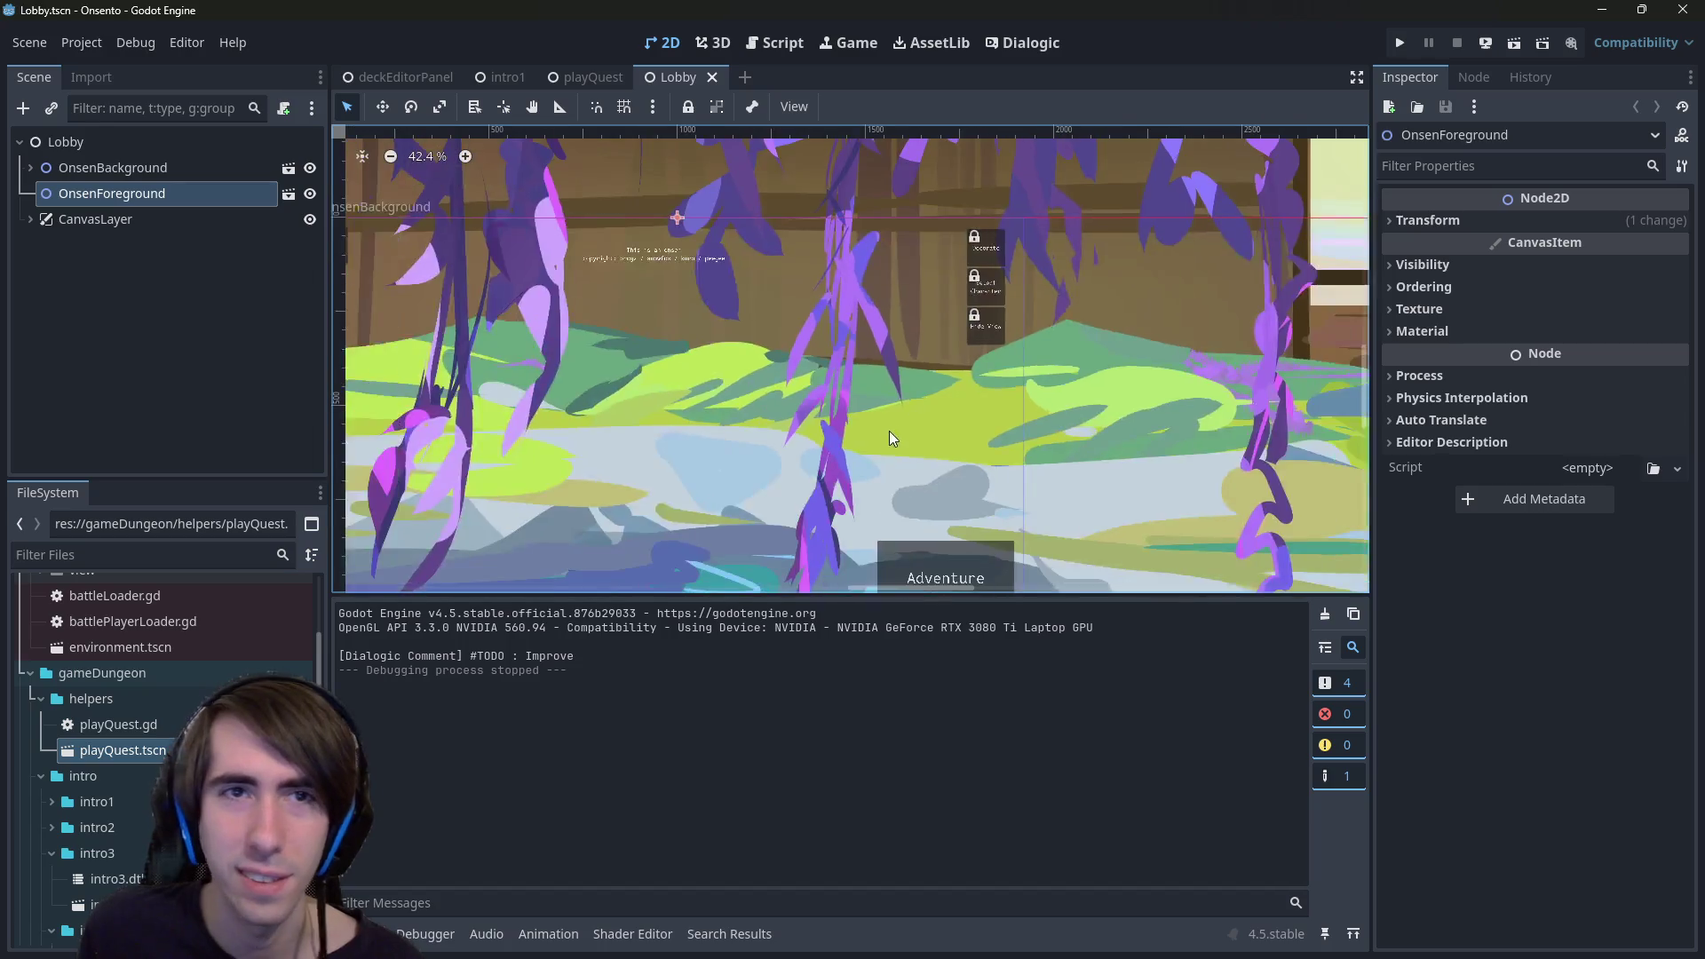
scroll(860, 396, down, 1)
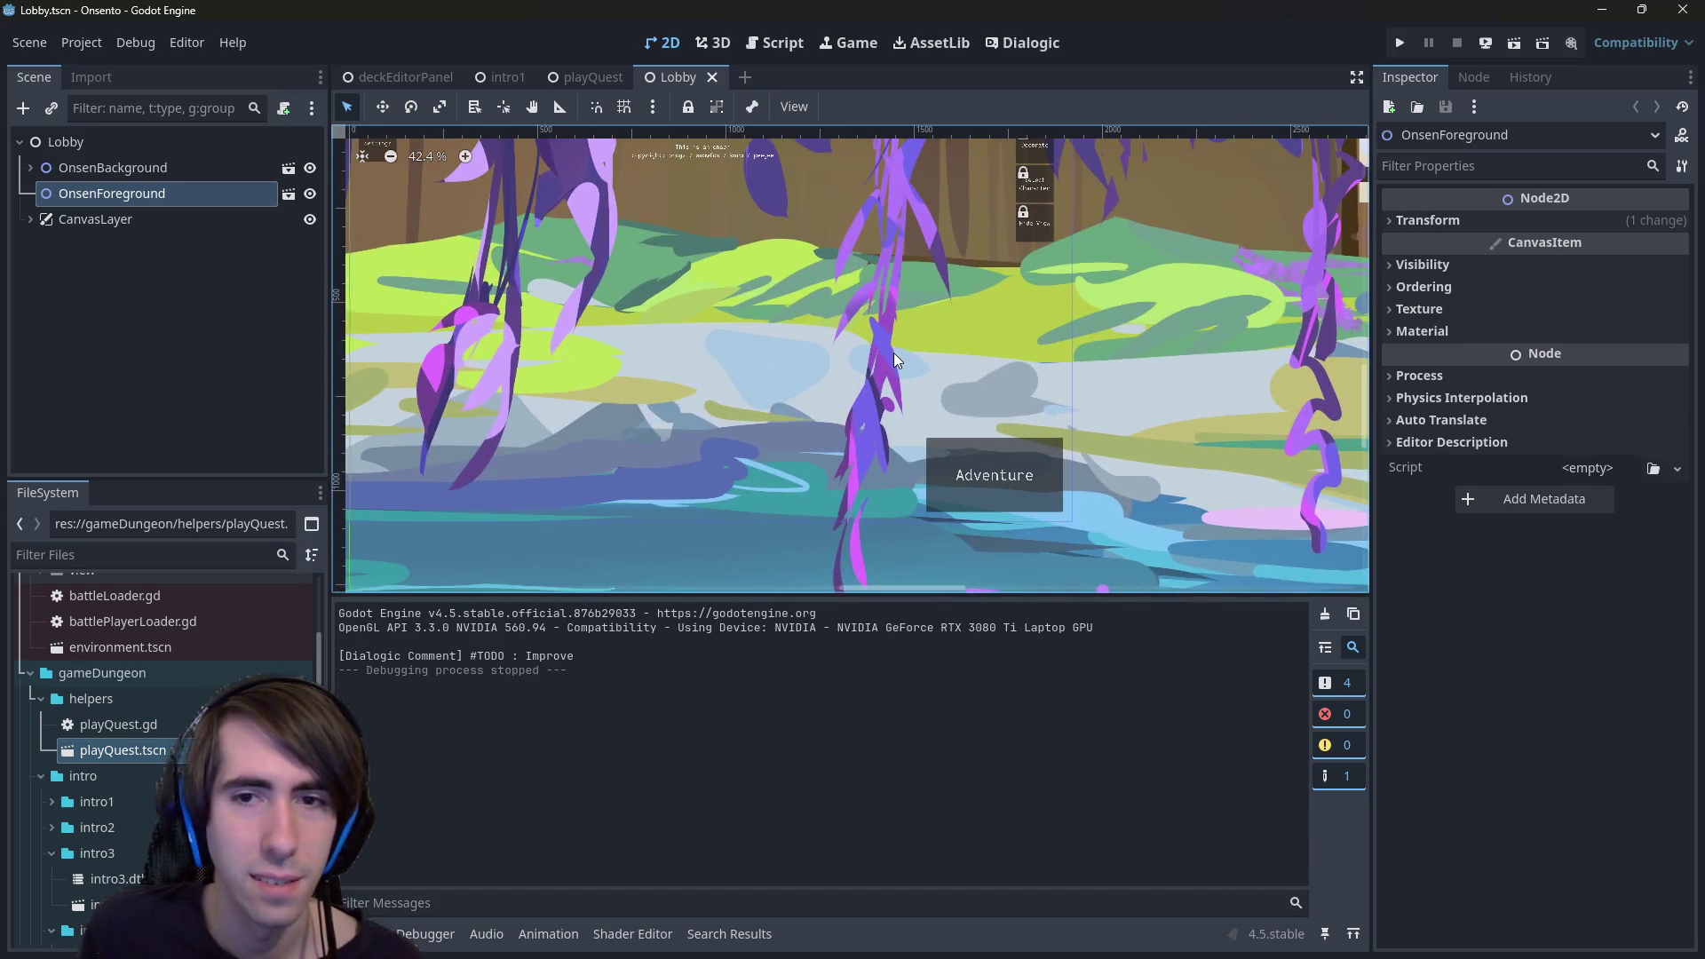
scroll(893, 354, down, 1)
scroll(1065, 480, down, 1)
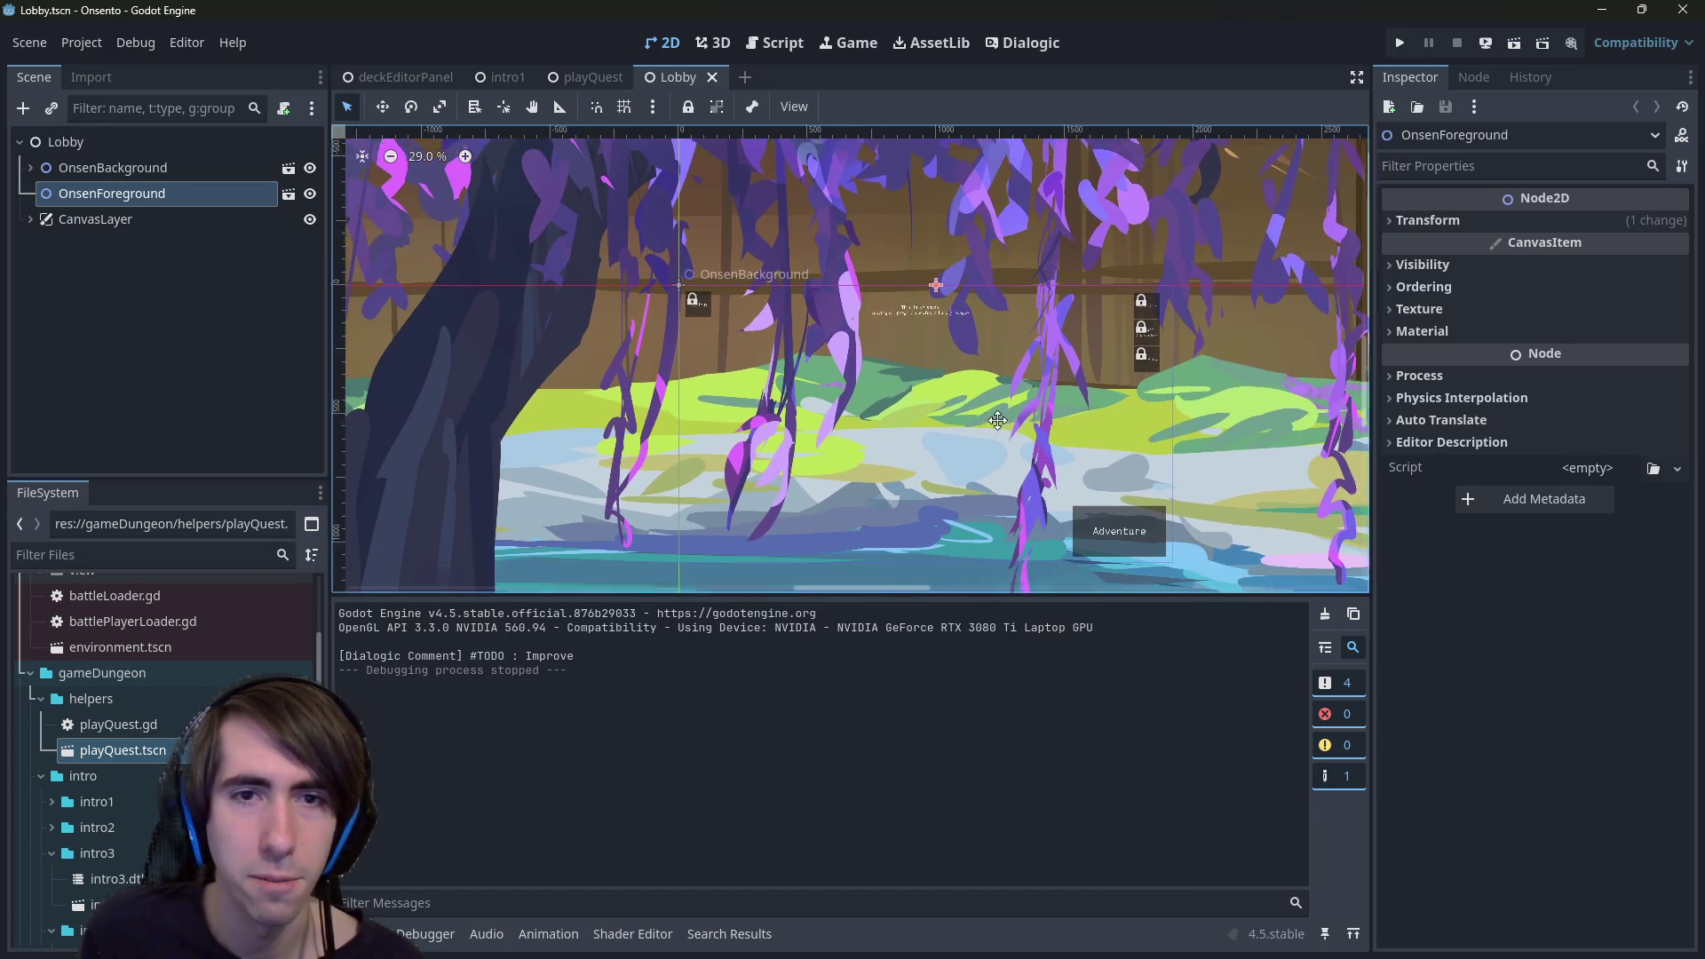
scroll(893, 364, down, 1)
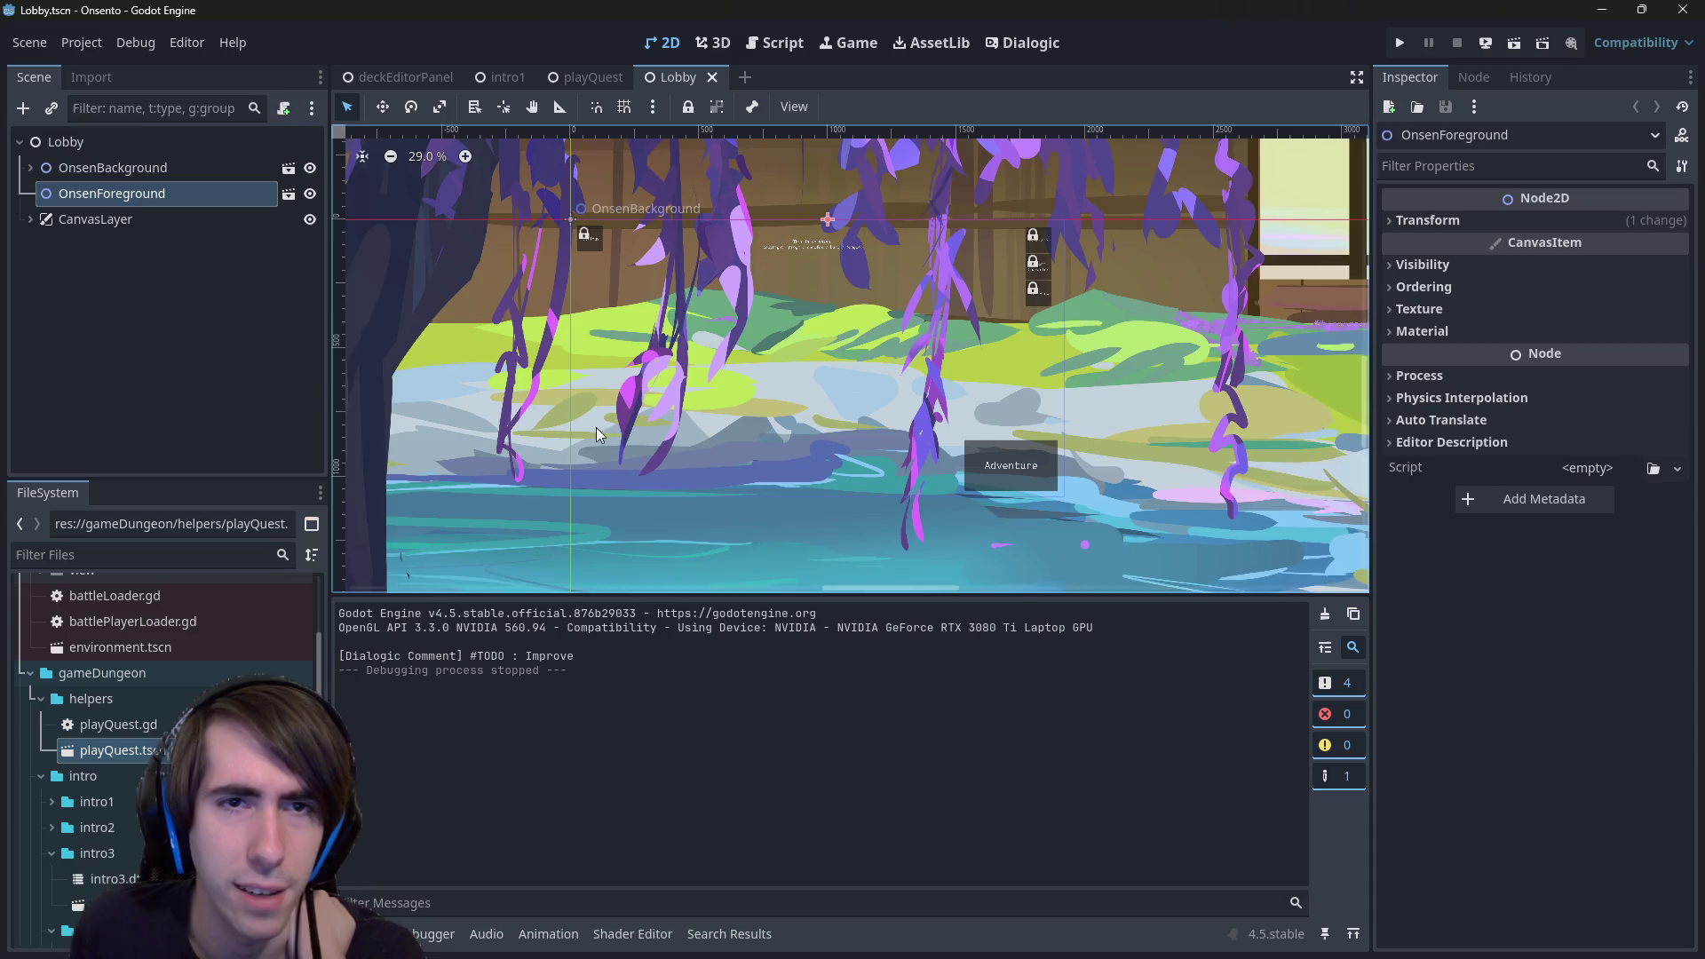
scroll(595, 428, down, 1)
scroll(604, 407, up, 5)
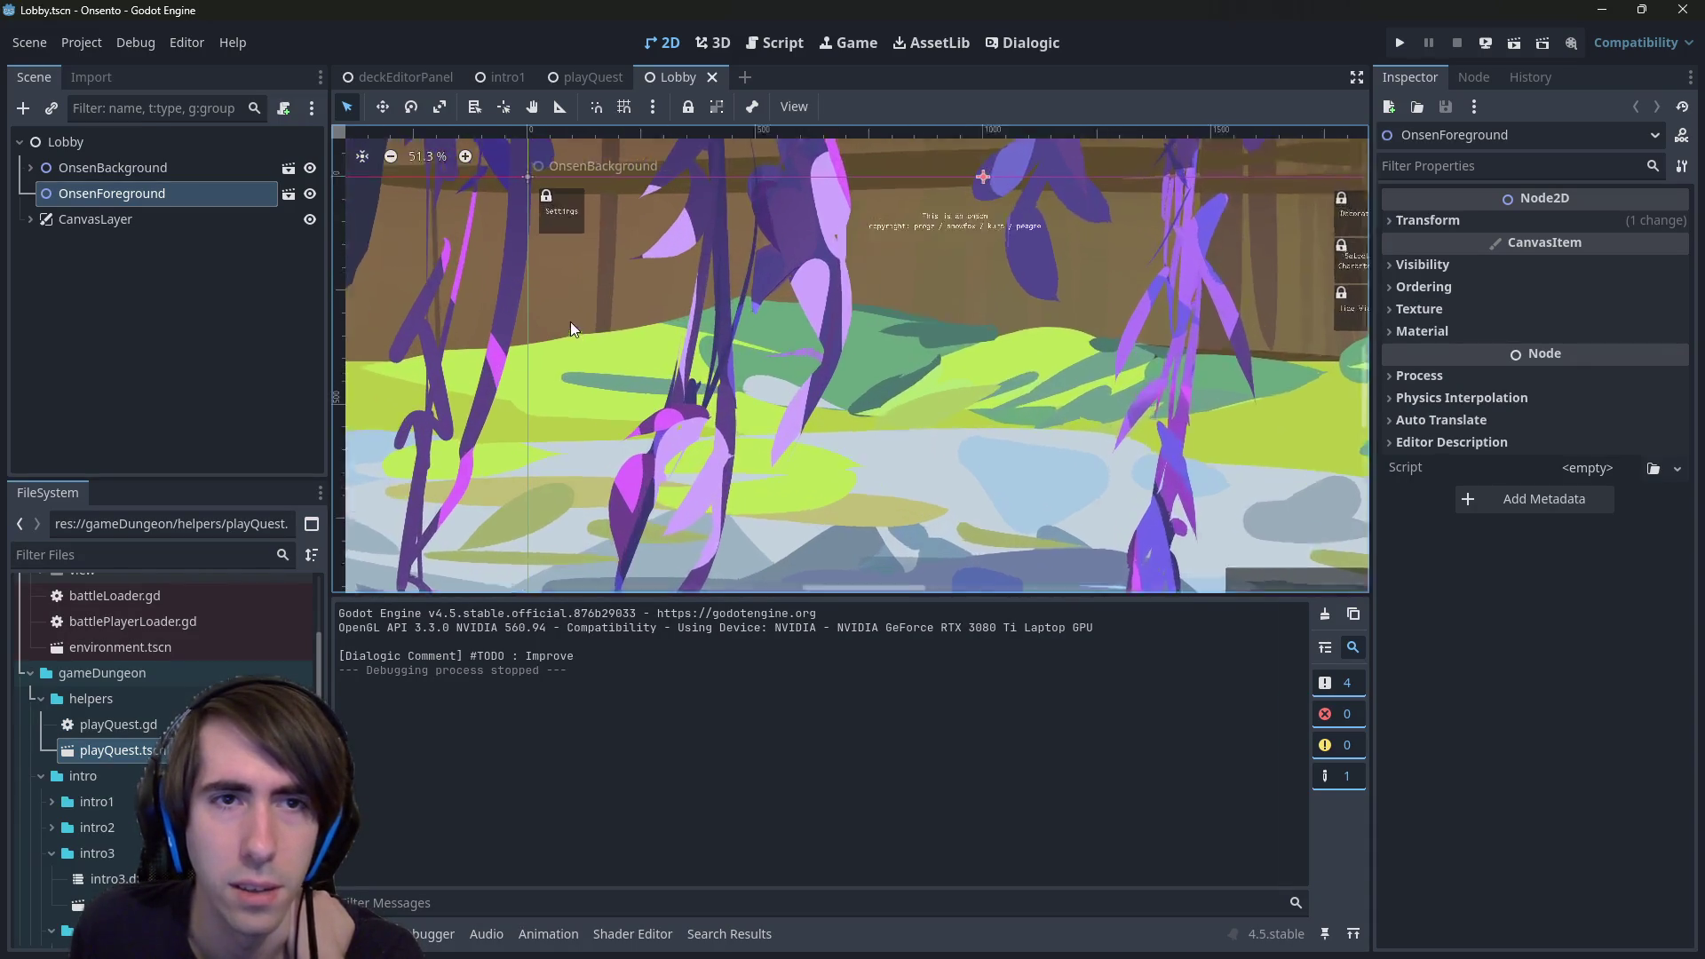
scroll(741, 420, up, 1)
scroll(888, 382, right, 10)
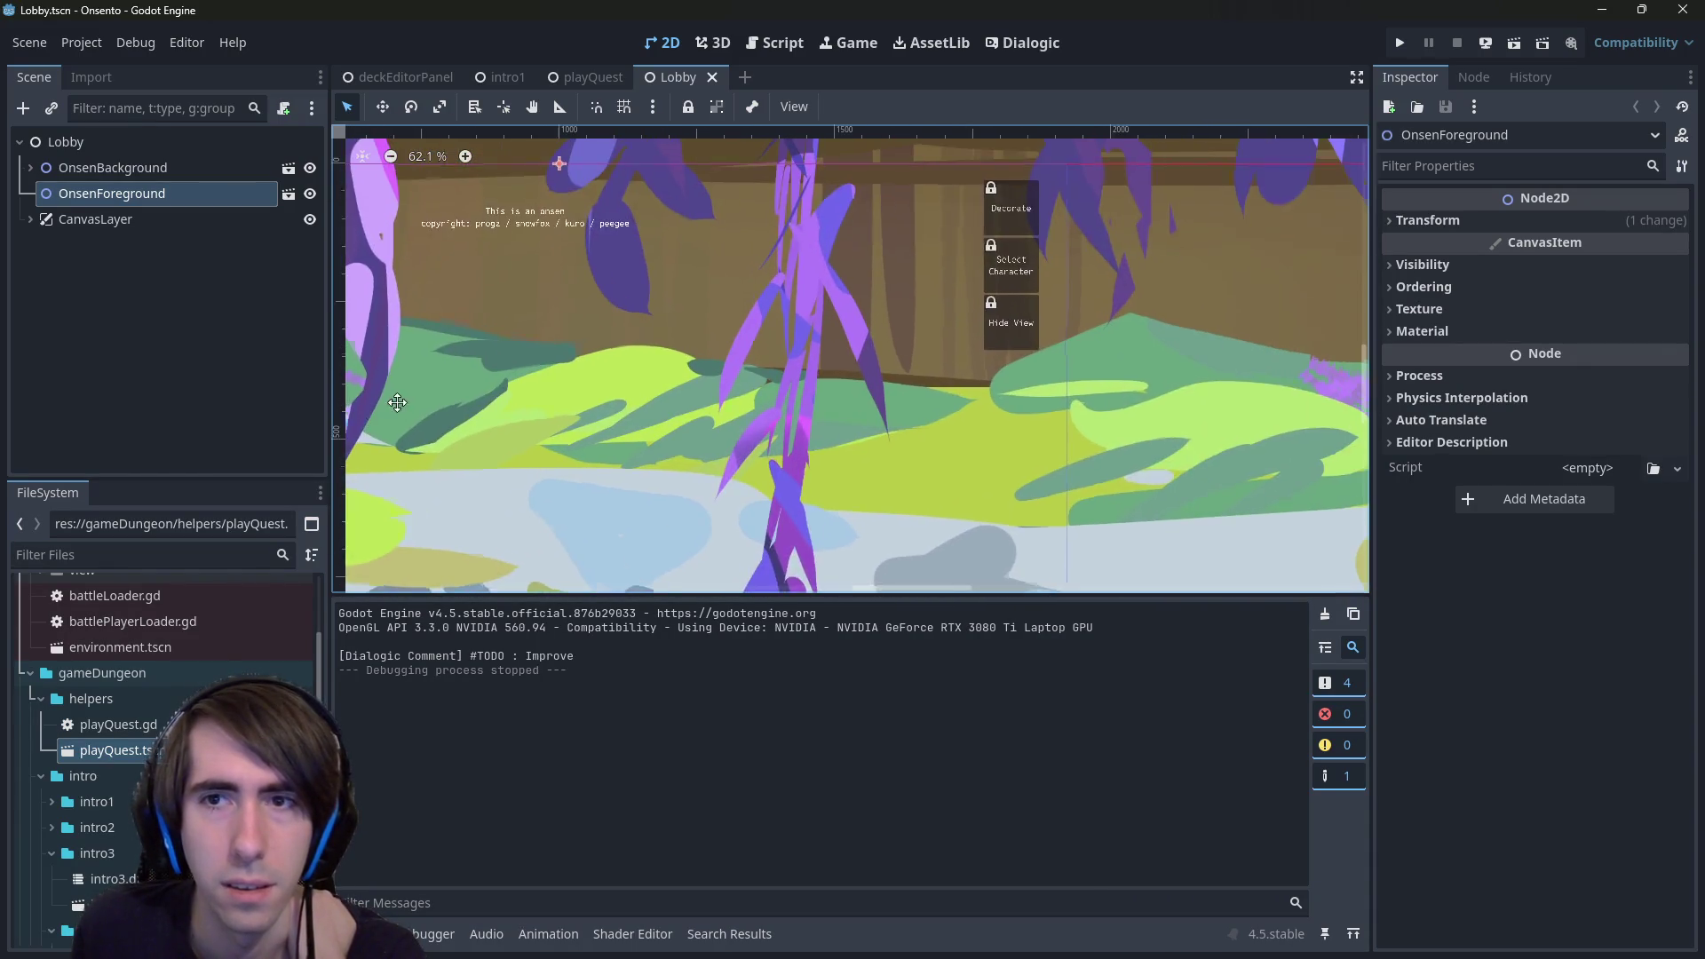
click(1056, 343)
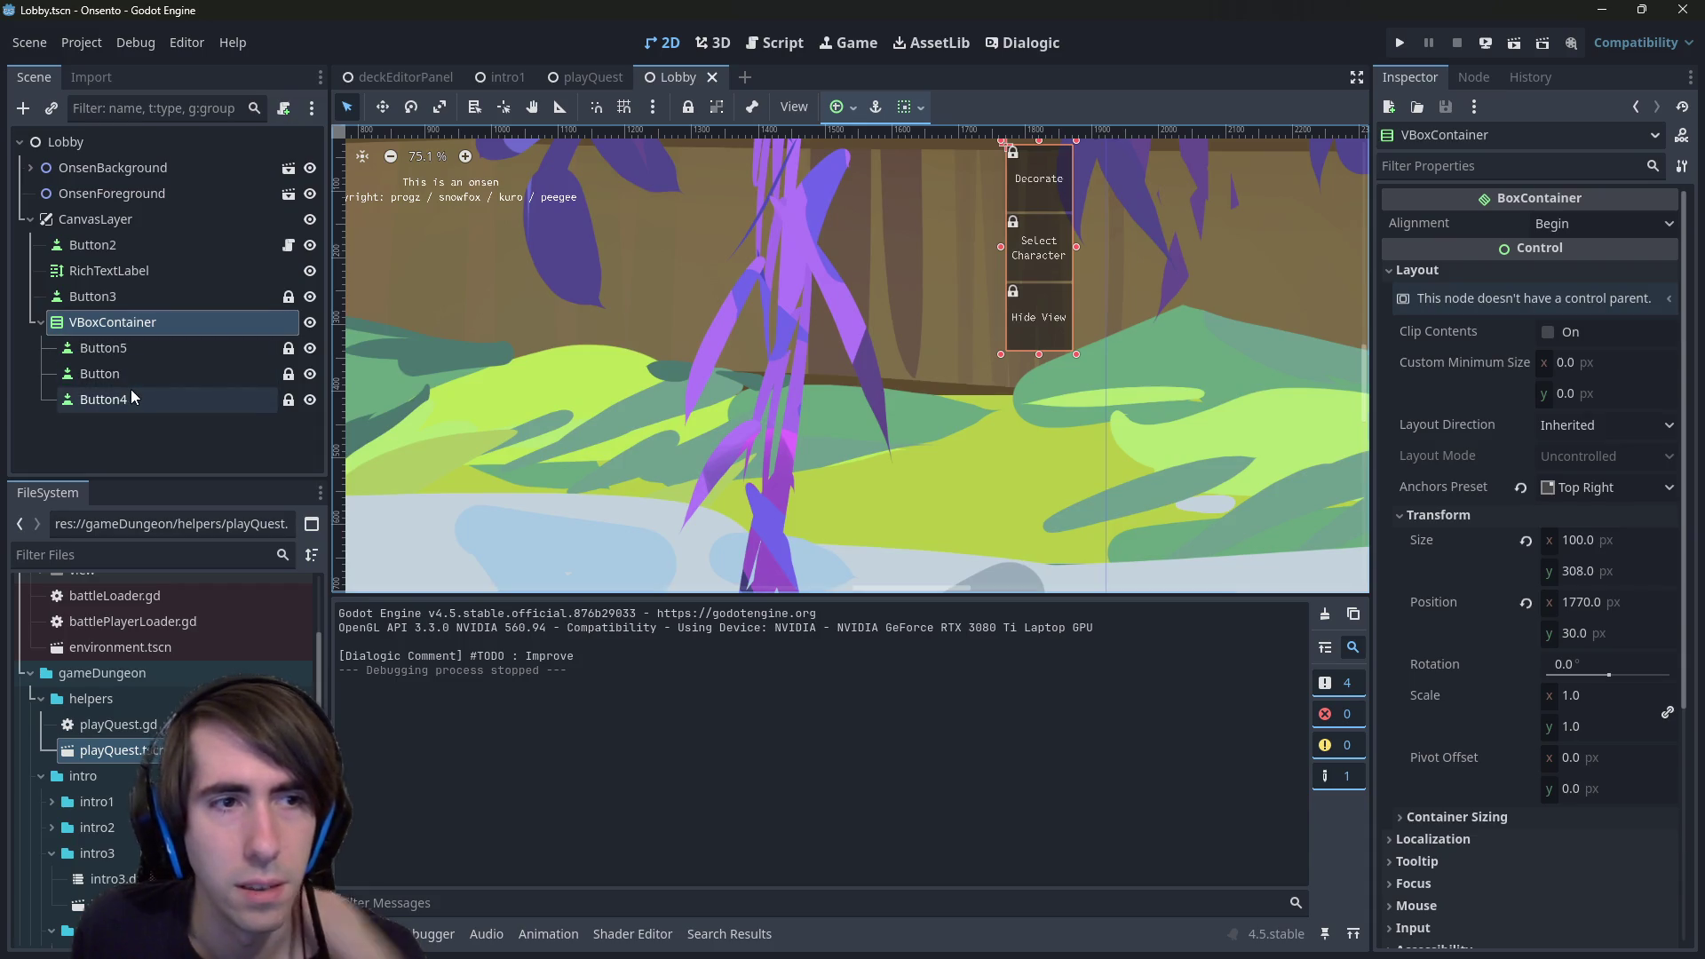
Duplicate the Hide View button, rename the copy Customize Deck, and save
click(130, 390)
key(ctrl+d)
double_click(163, 424)
click(164, 418)
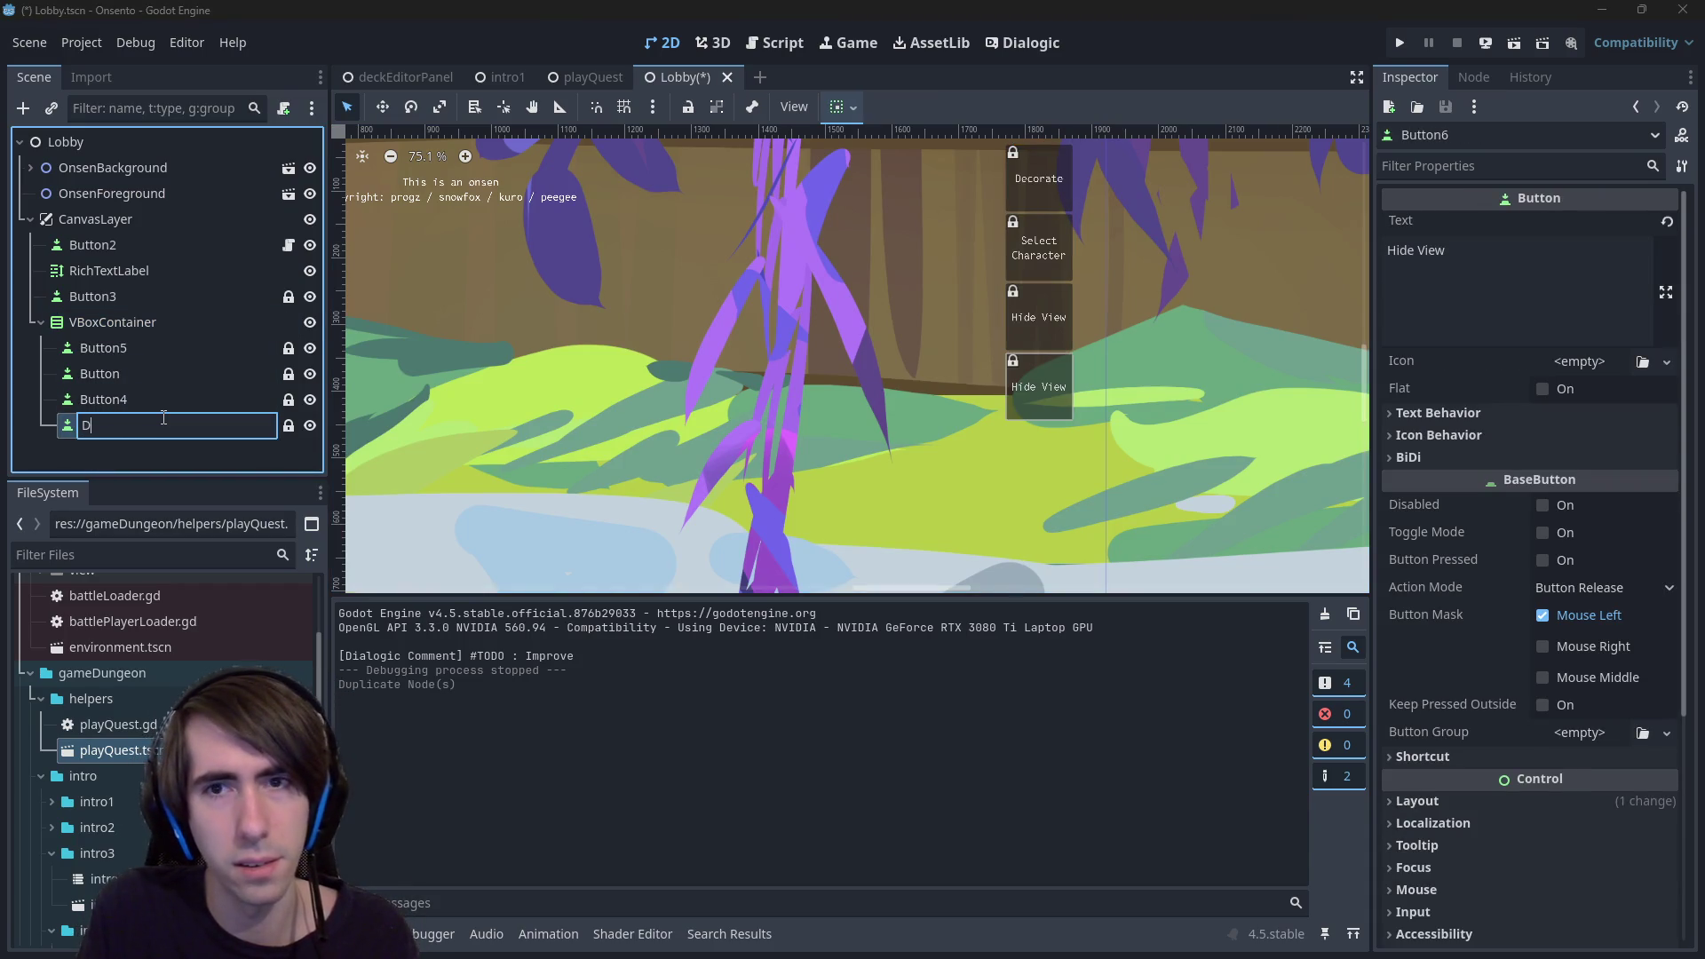
text(eck)
key(Return)
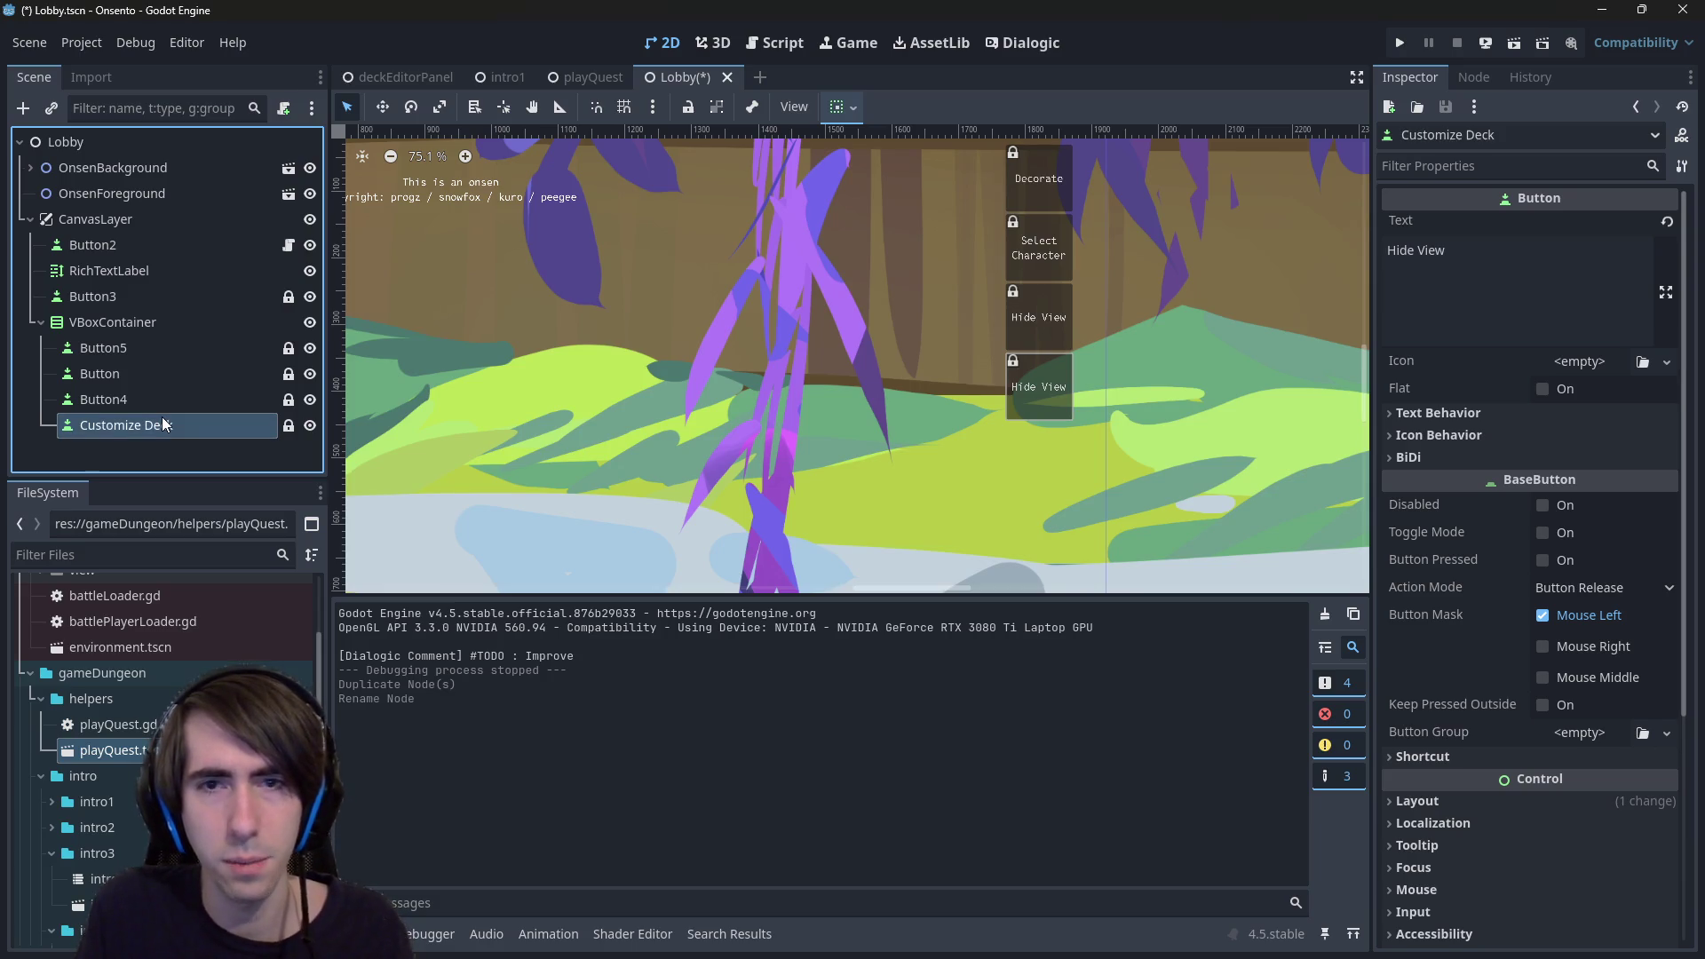
key(ctrl+s)
Set the new button's text to 'Customize' and 'Deck' on two lines and save
click(1402, 283)
key(ctrl+a)
text(D)
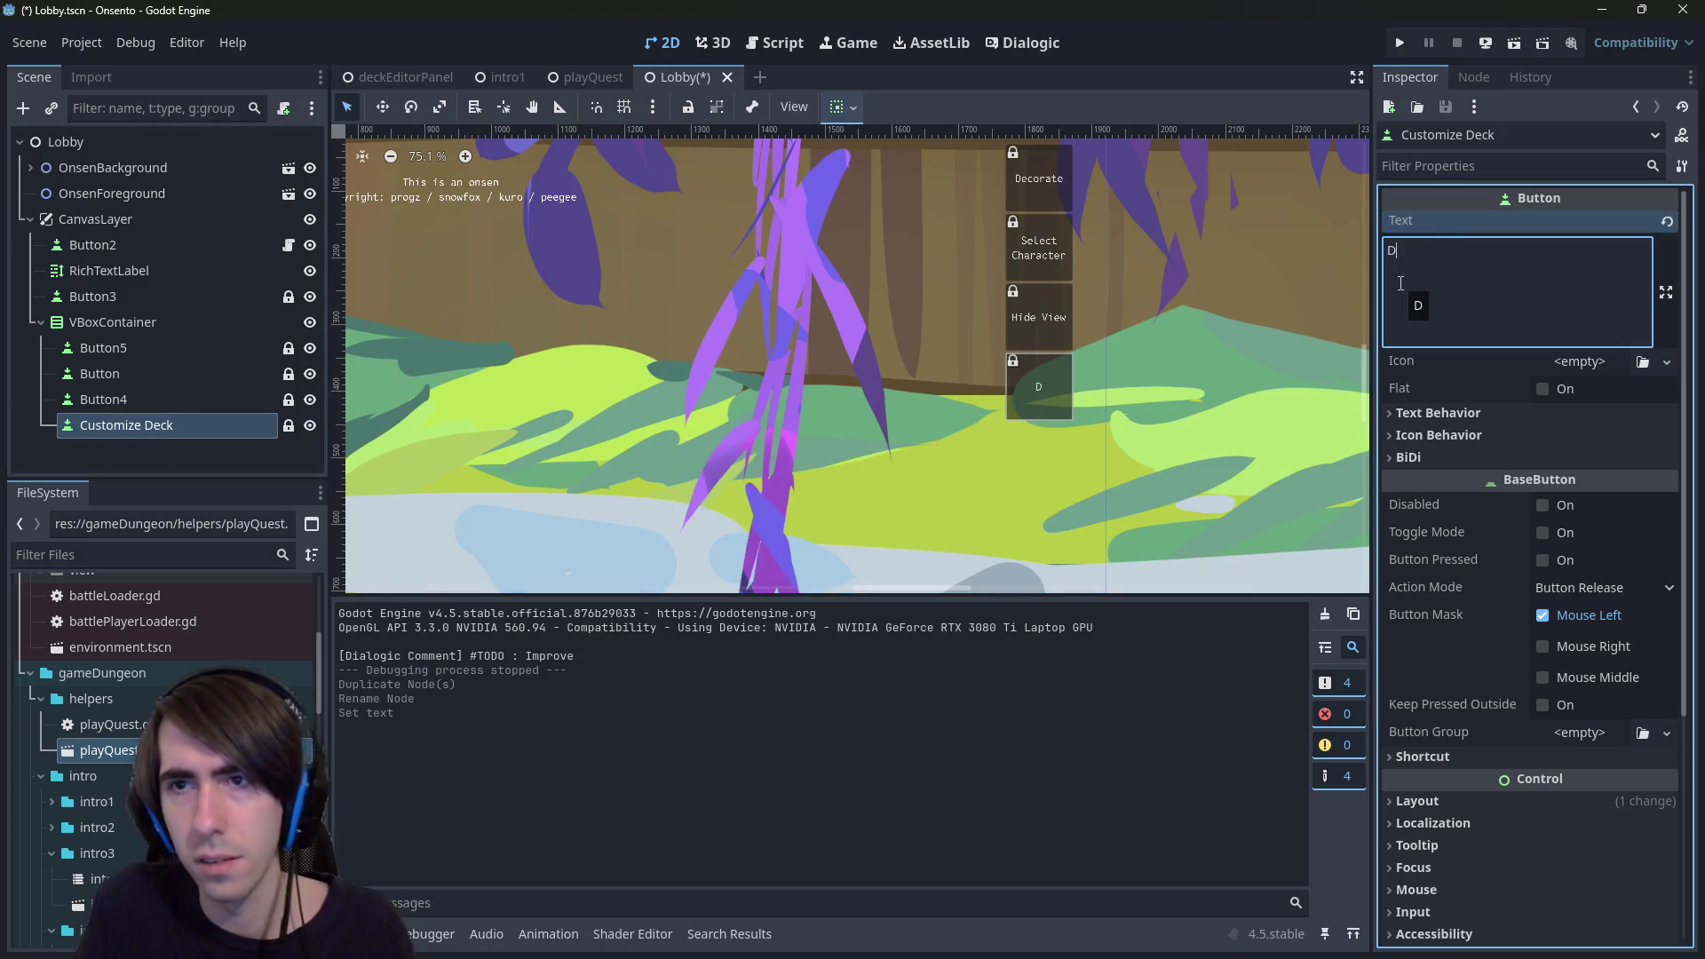
text(Deck)
key(ctrl+s)
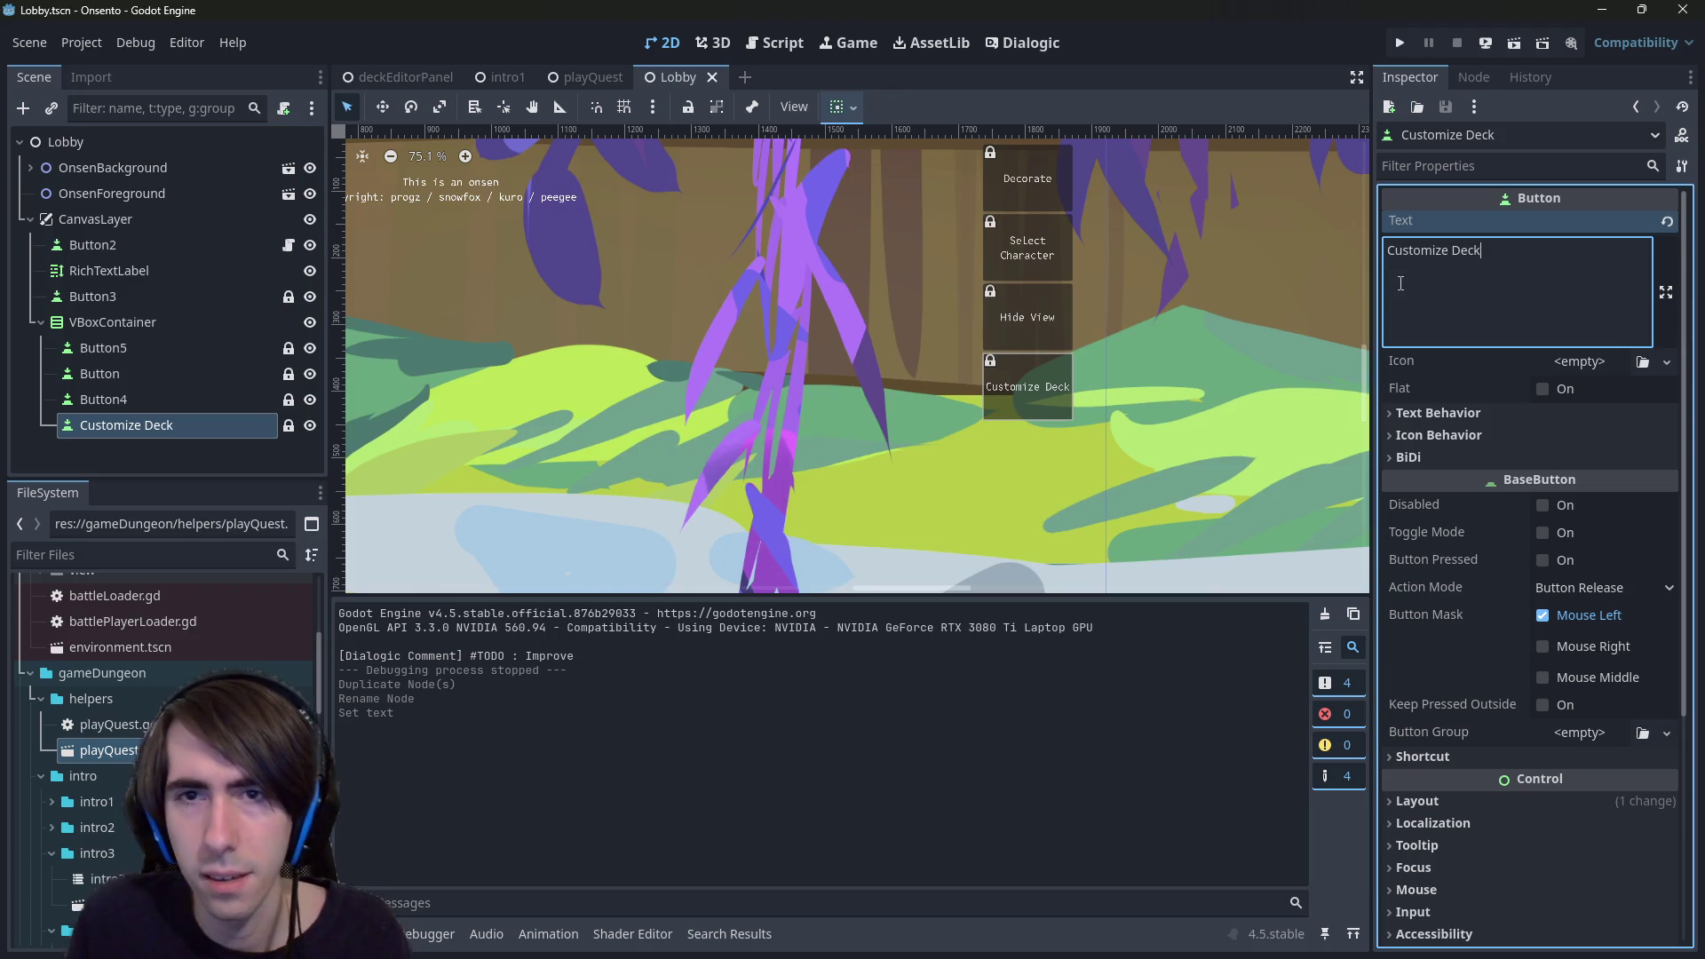
key(Return)
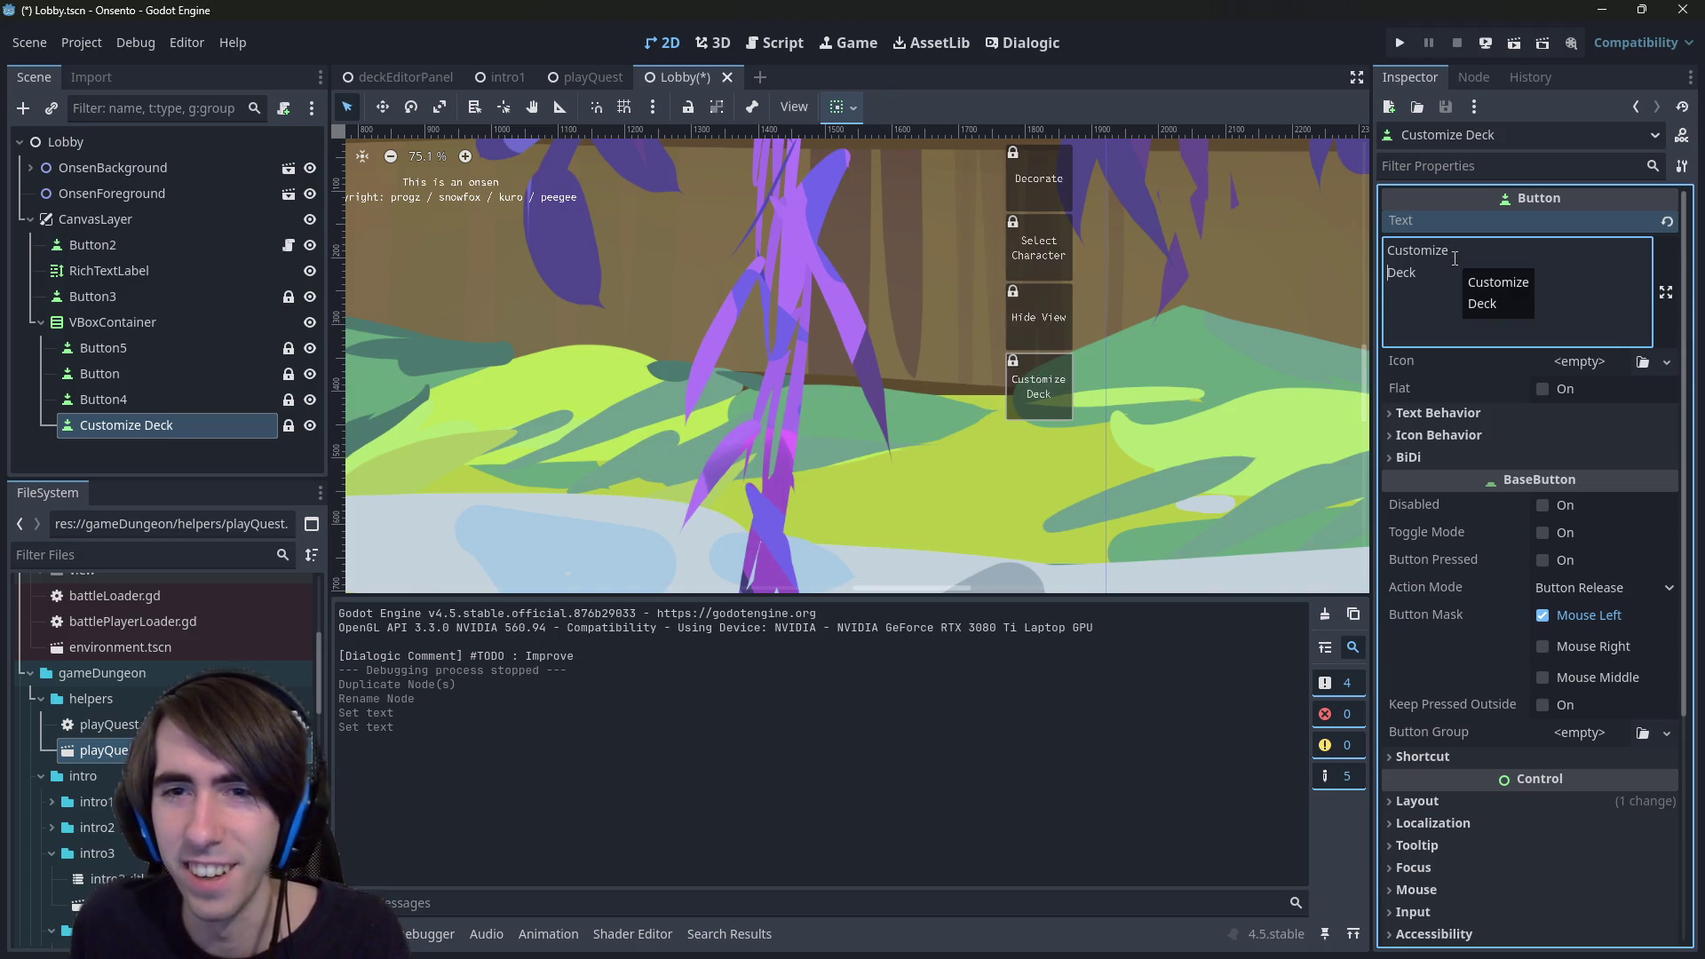
key(ctrl+s)
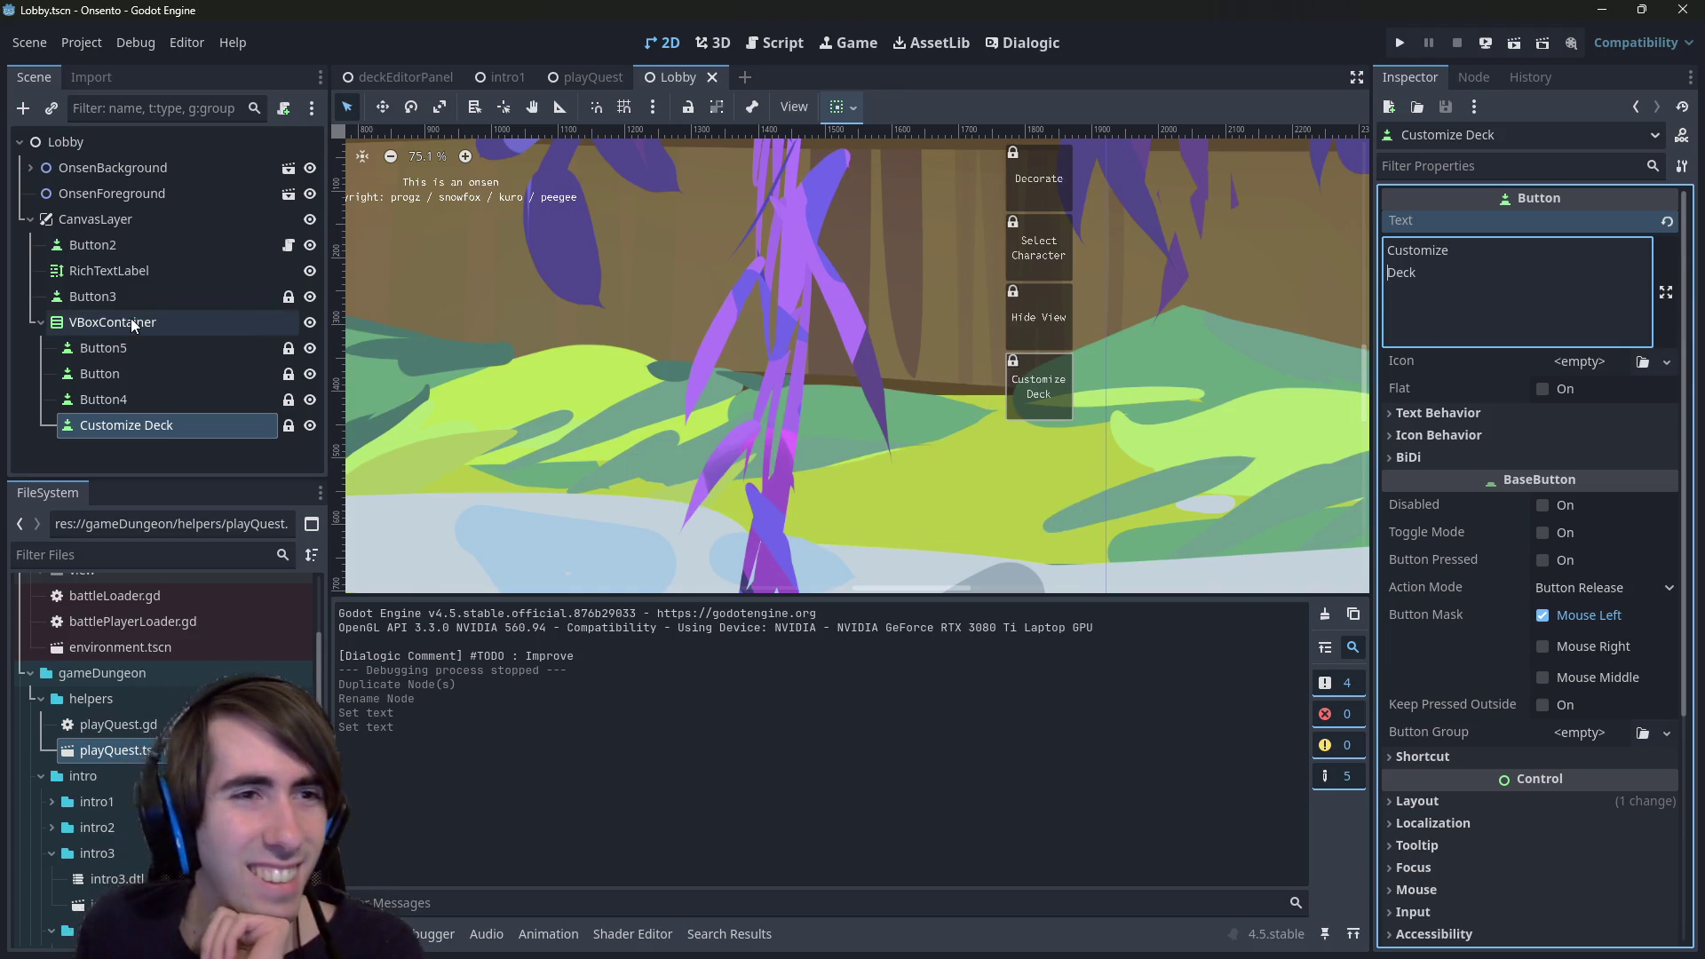
click(278, 256)
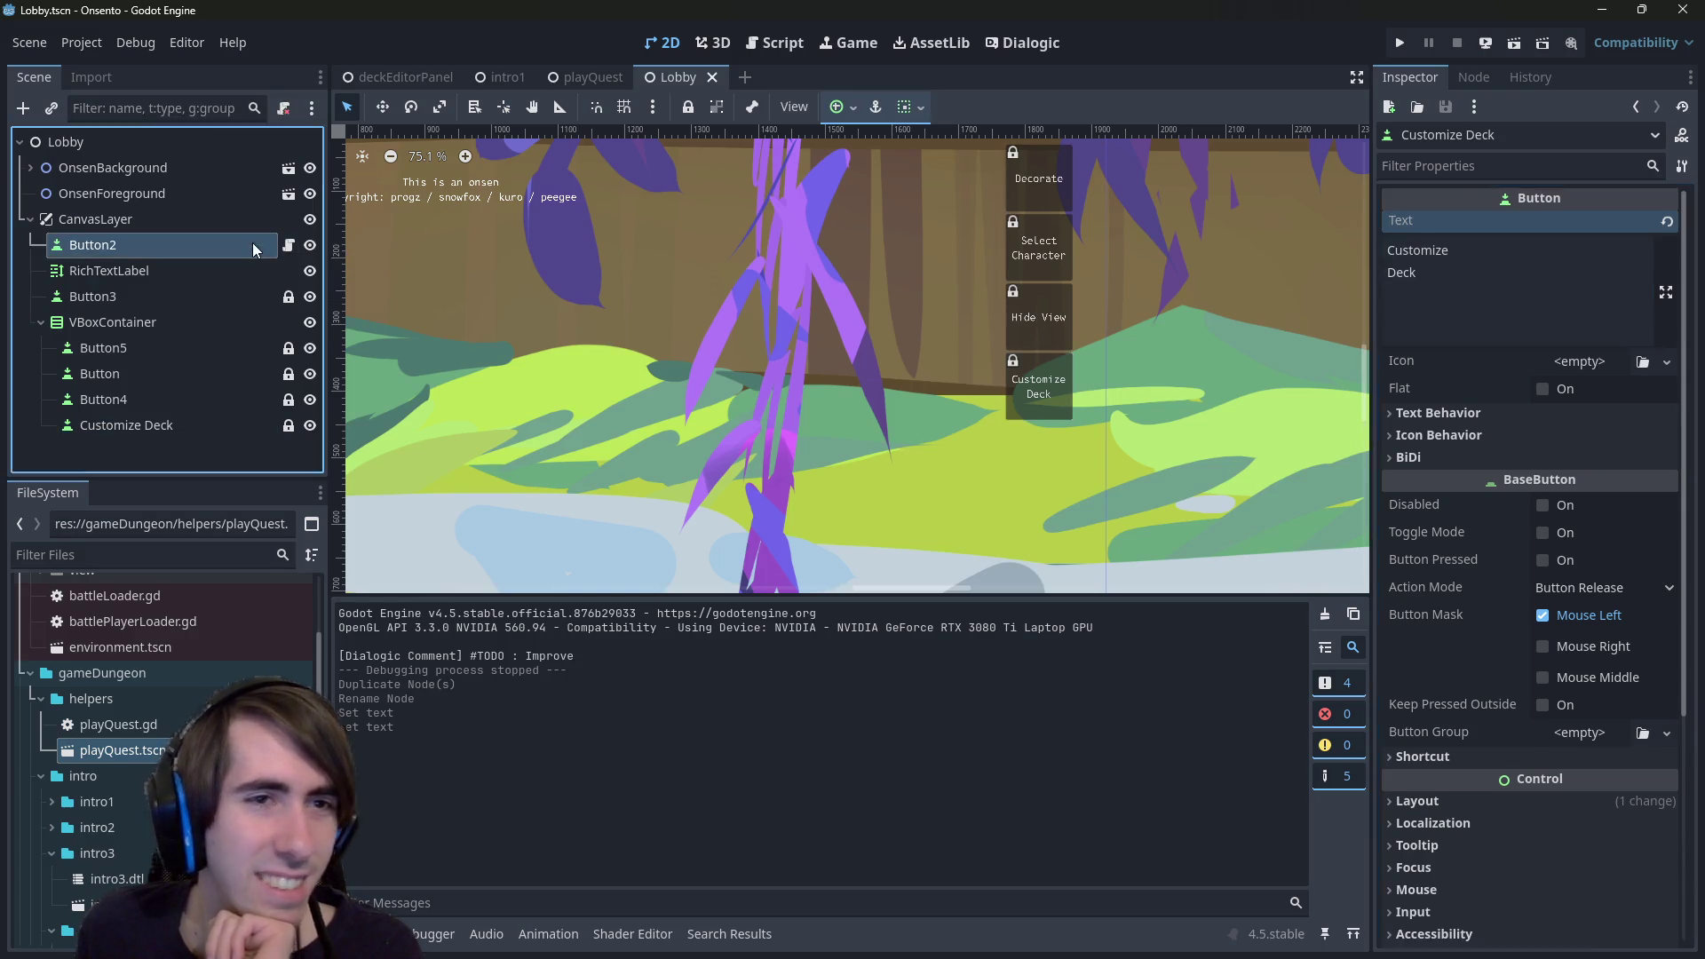
scroll(754, 455, down, 3)
scroll(801, 441, up, 2)
scroll(800, 442, down, 1)
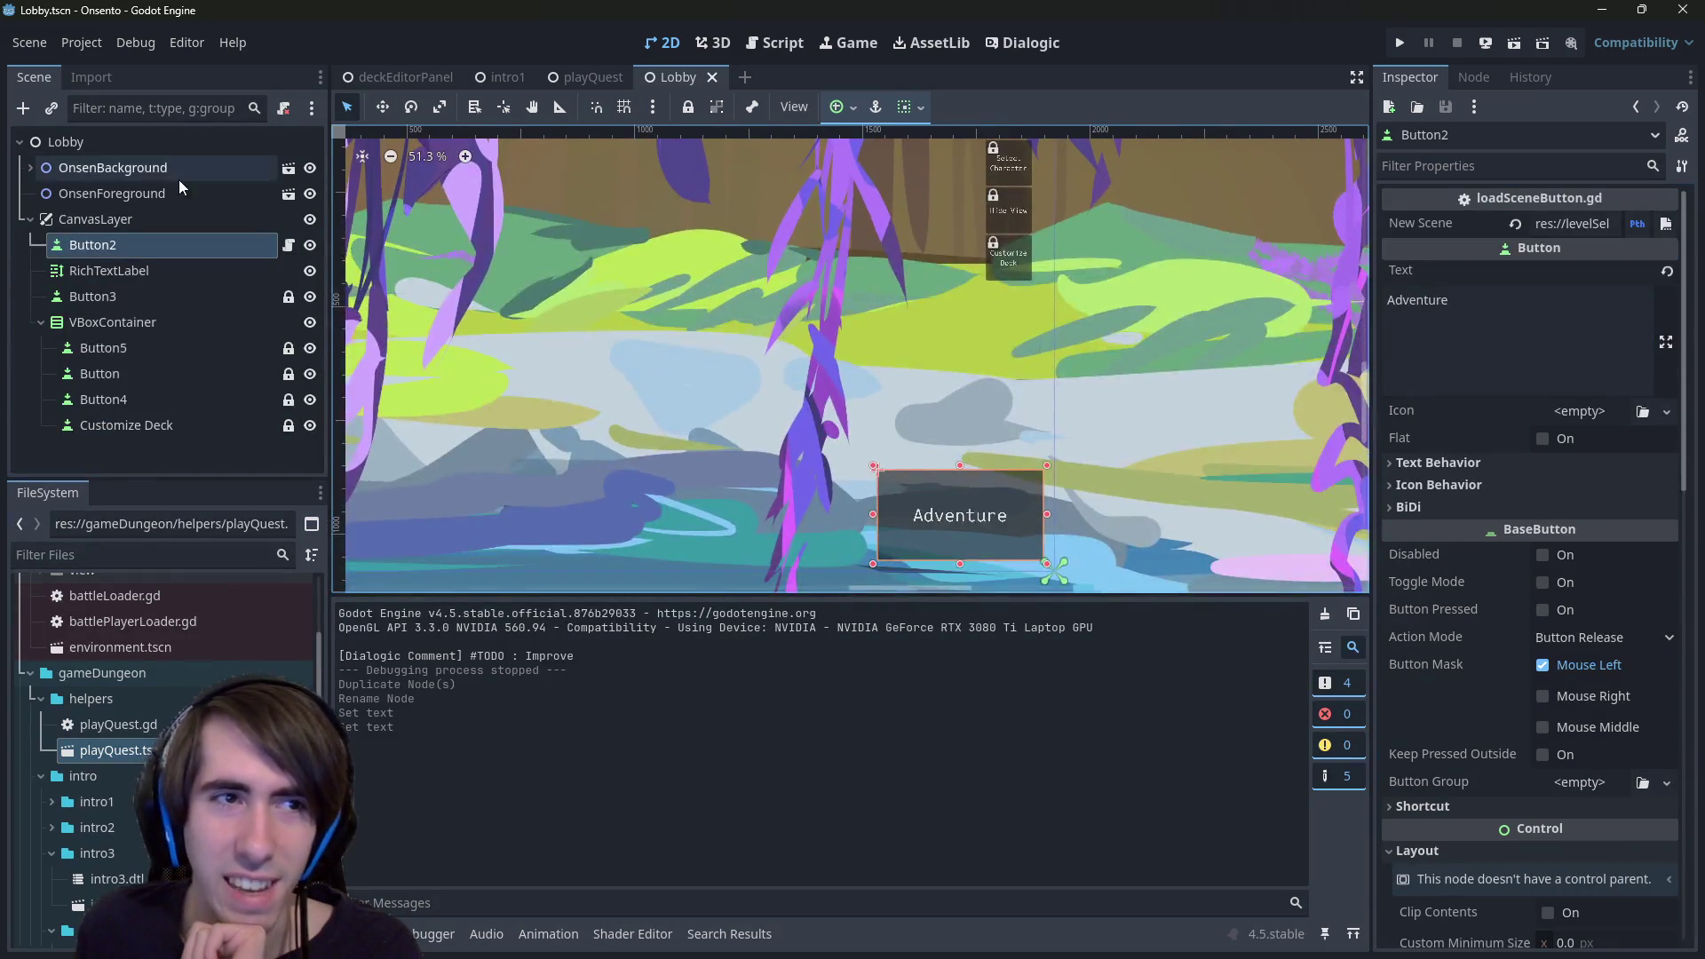
click(222, 238)
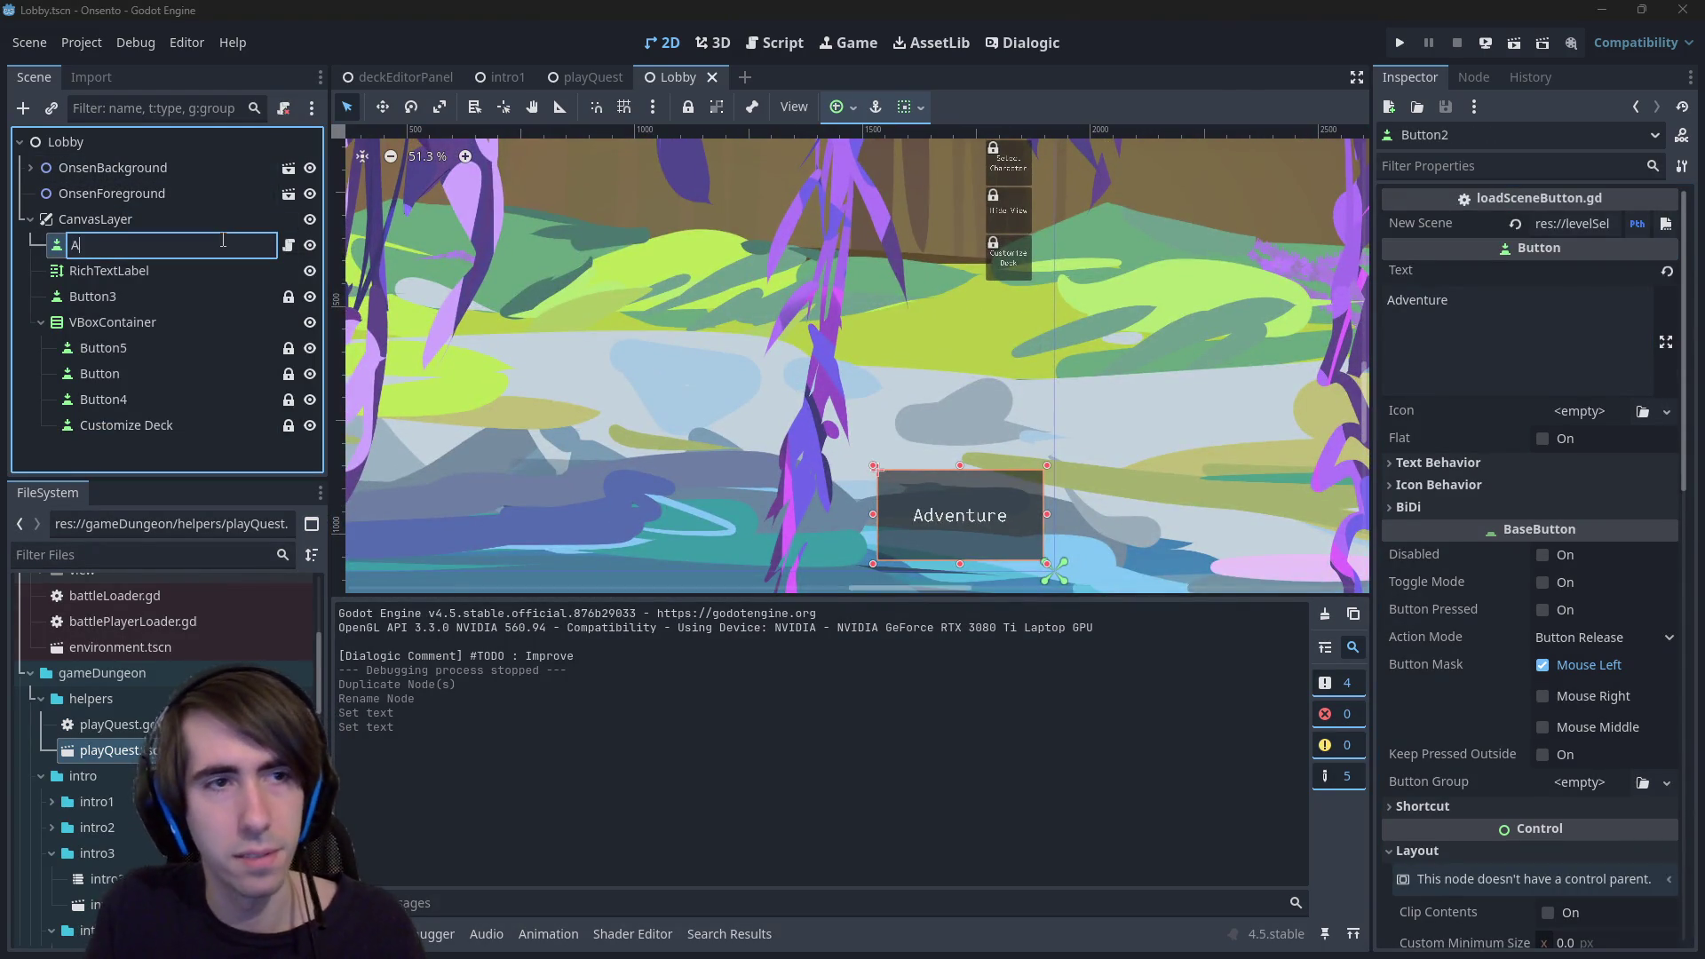
text(ture)
key(Return)
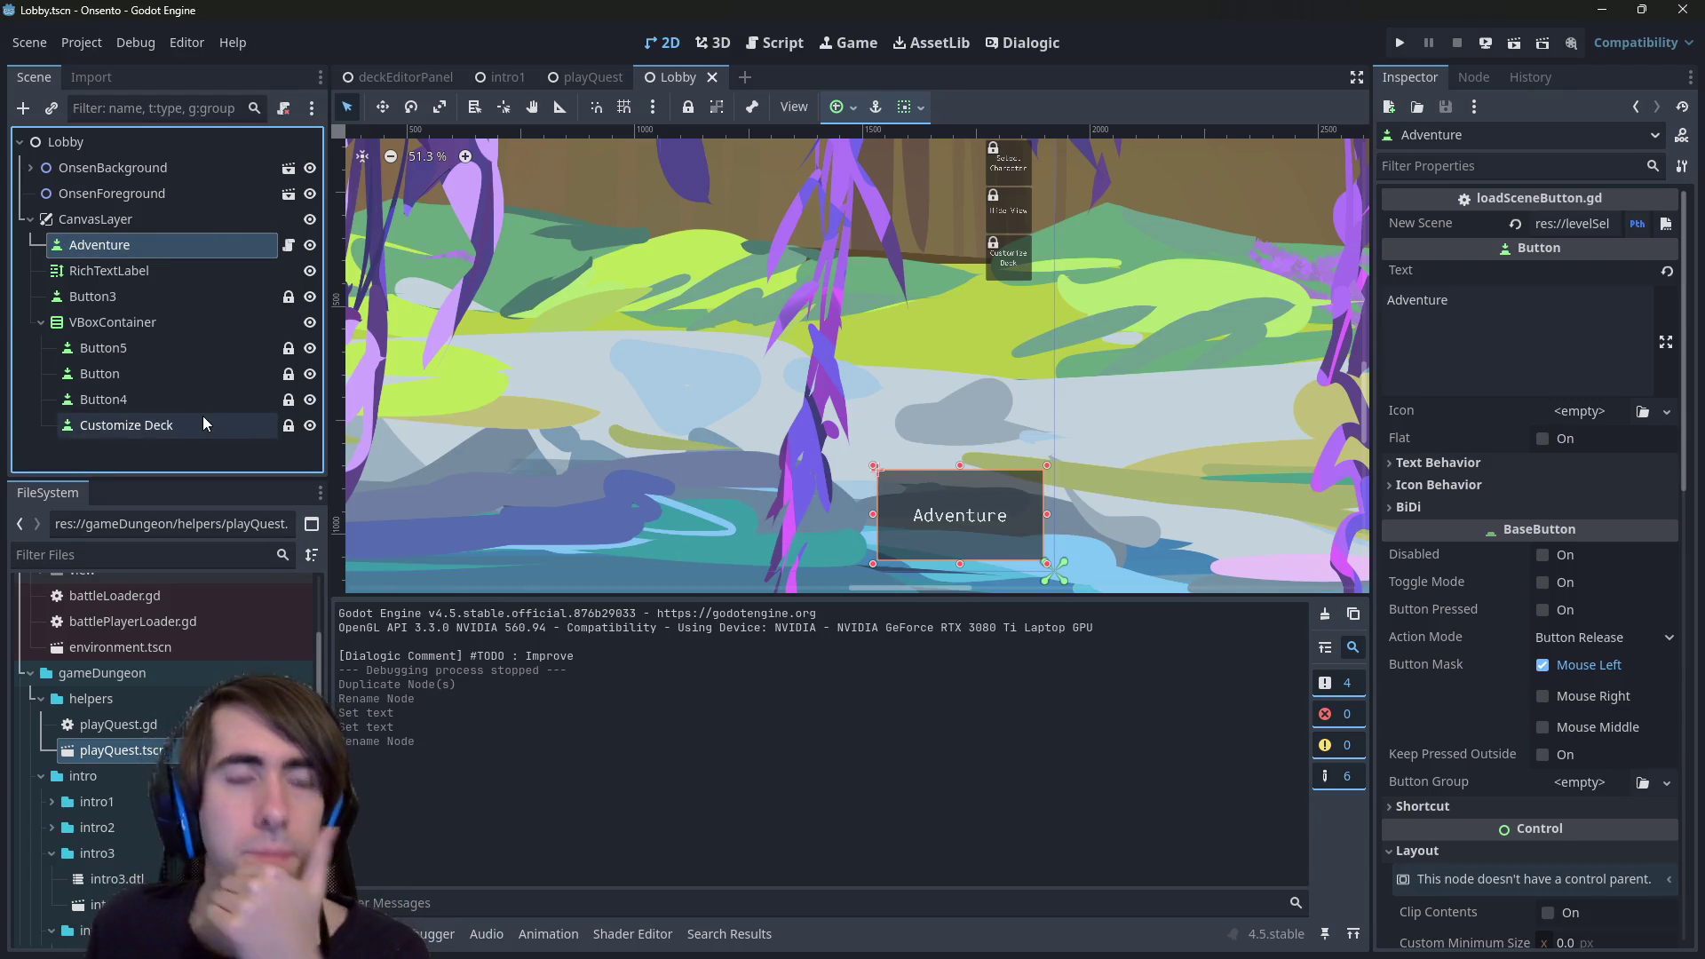
click(210, 419)
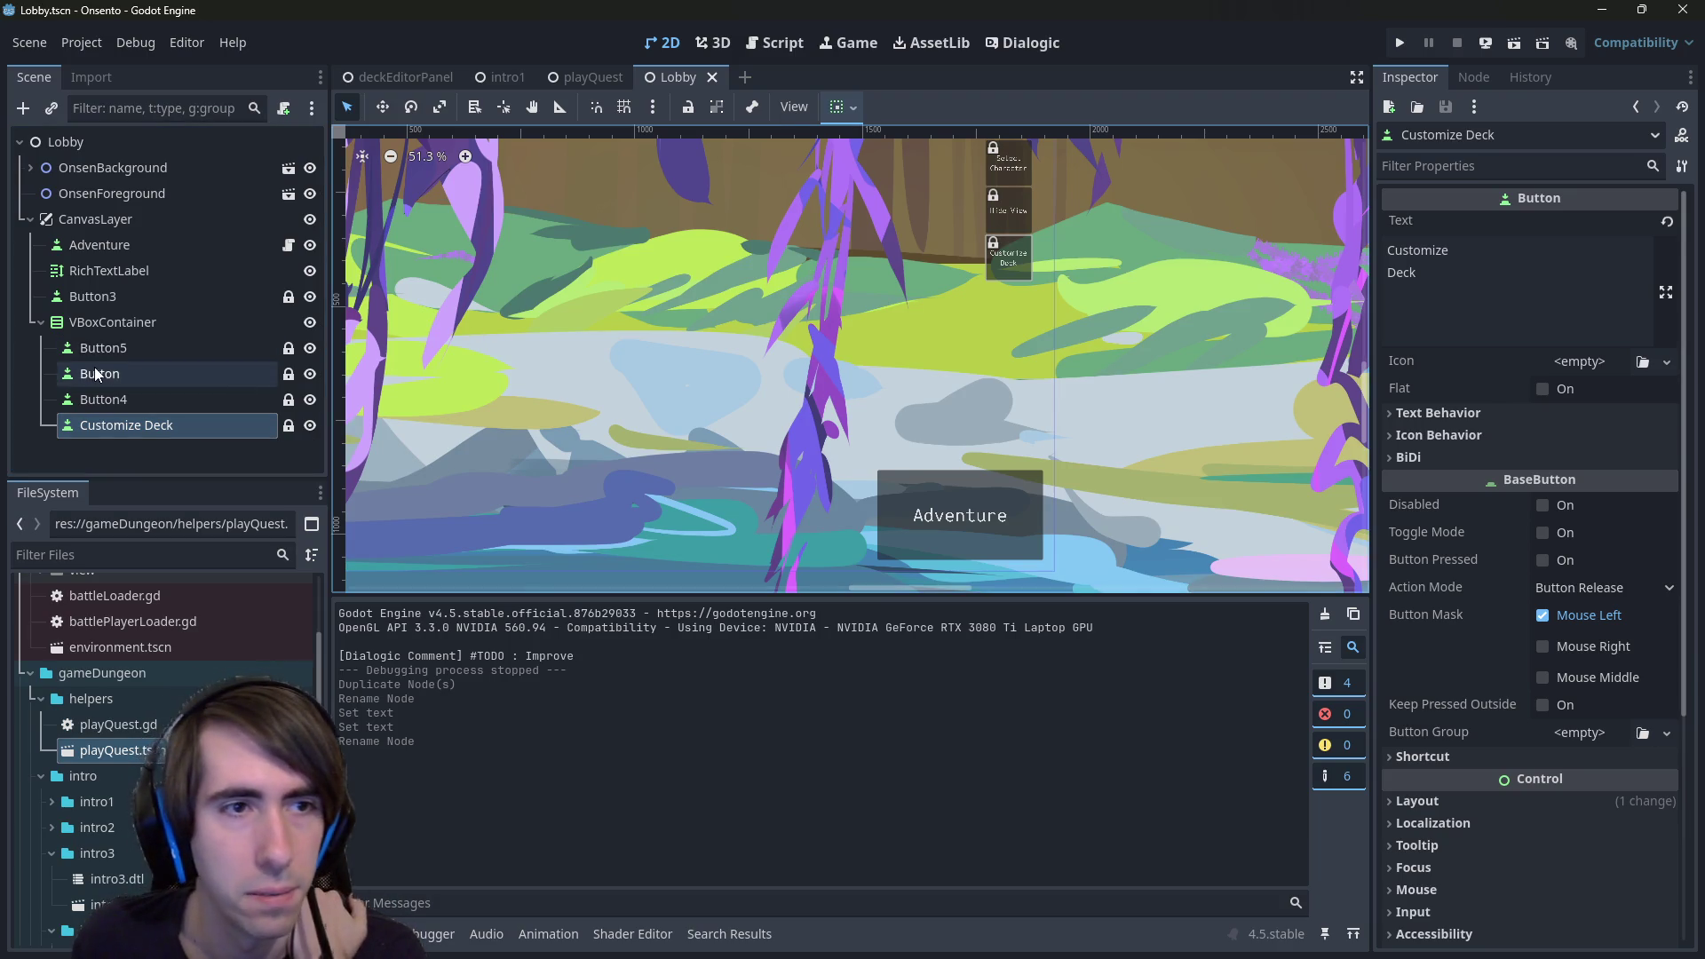
drag(334, 451, 343, 451)
click(308, 450)
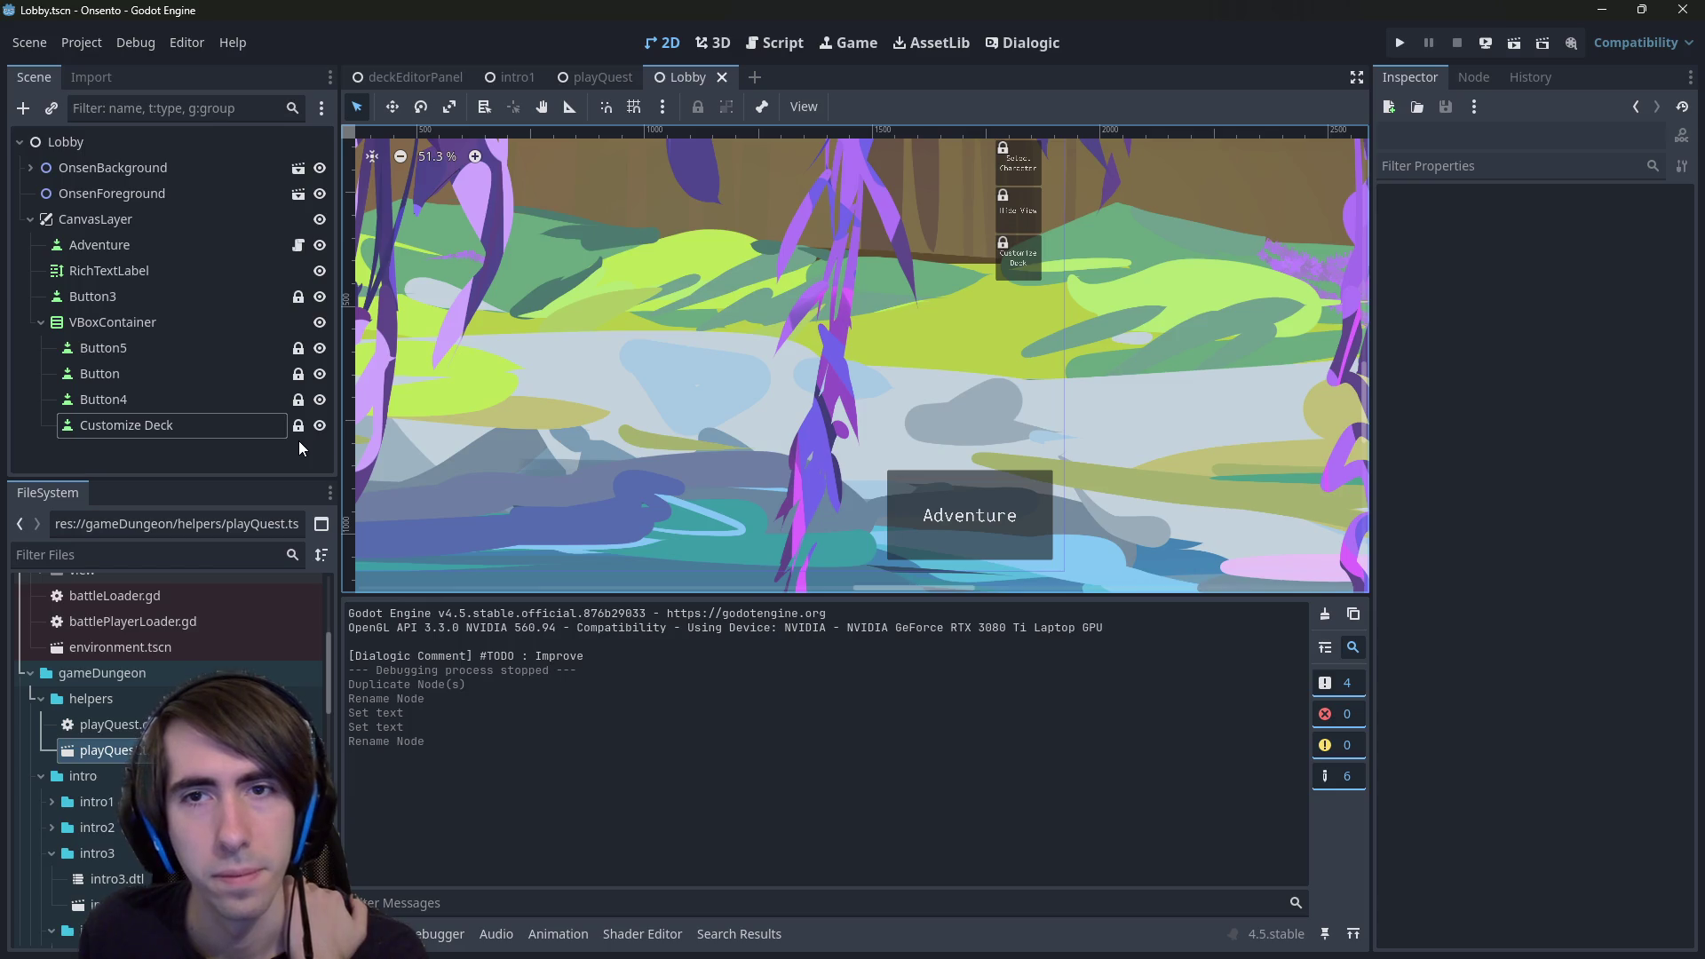
click(1024, 266)
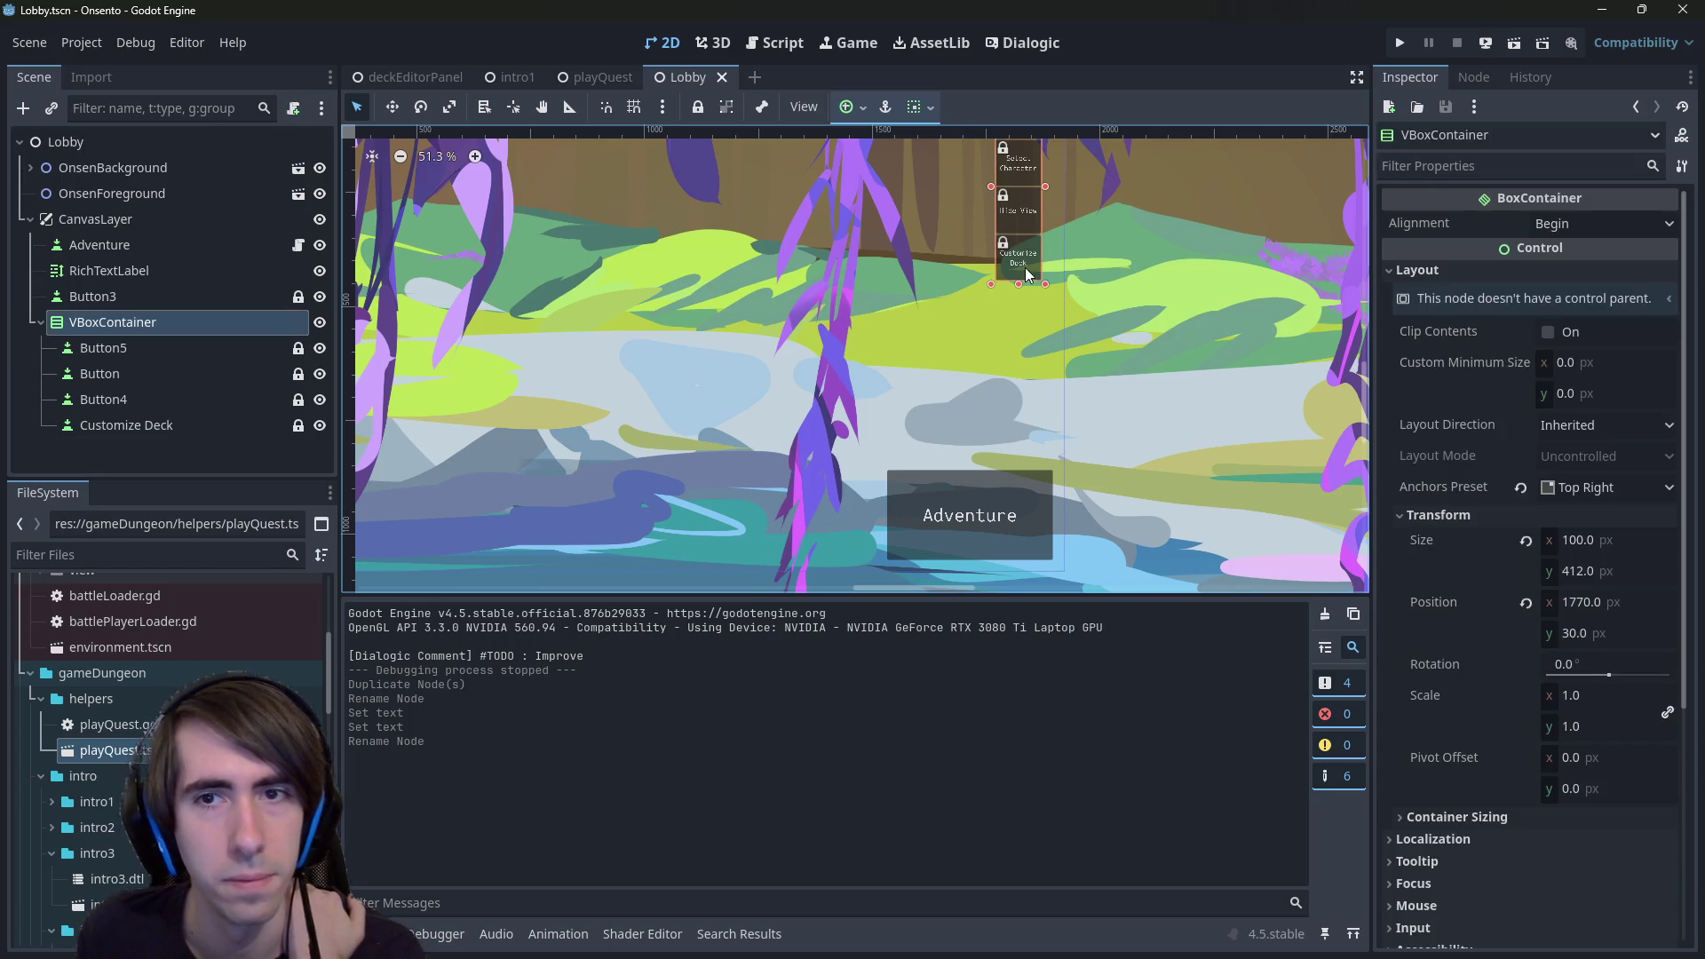
scroll(1029, 269, up, 6)
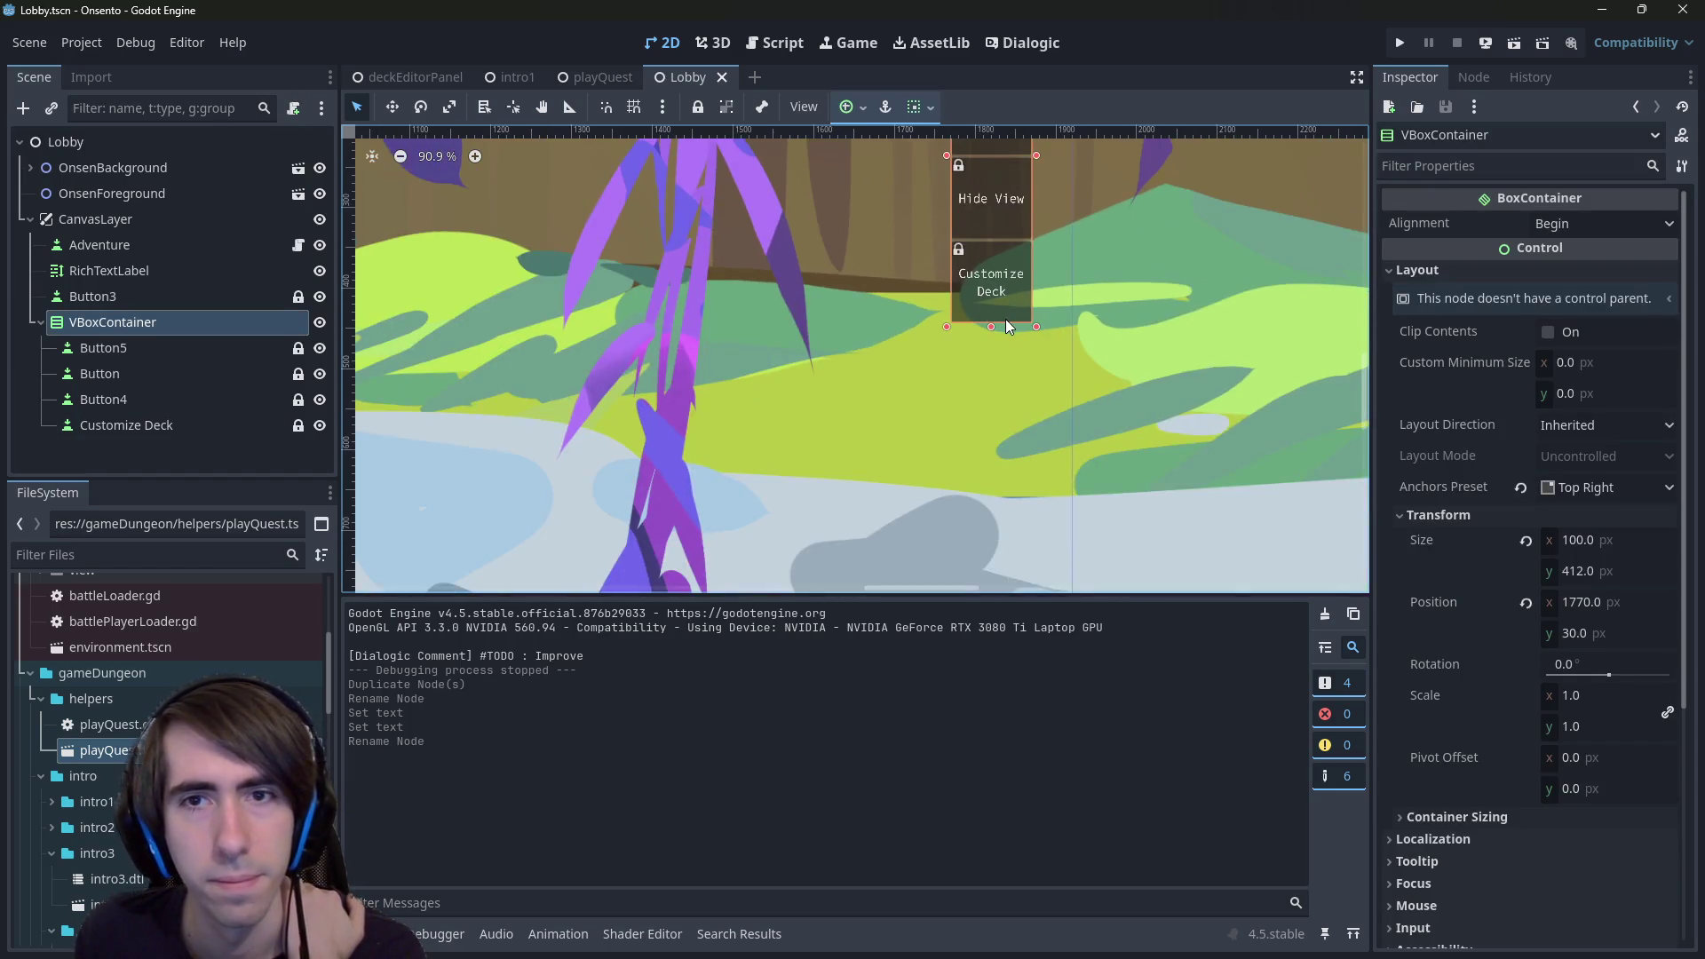
scroll(1001, 329, down, 5)
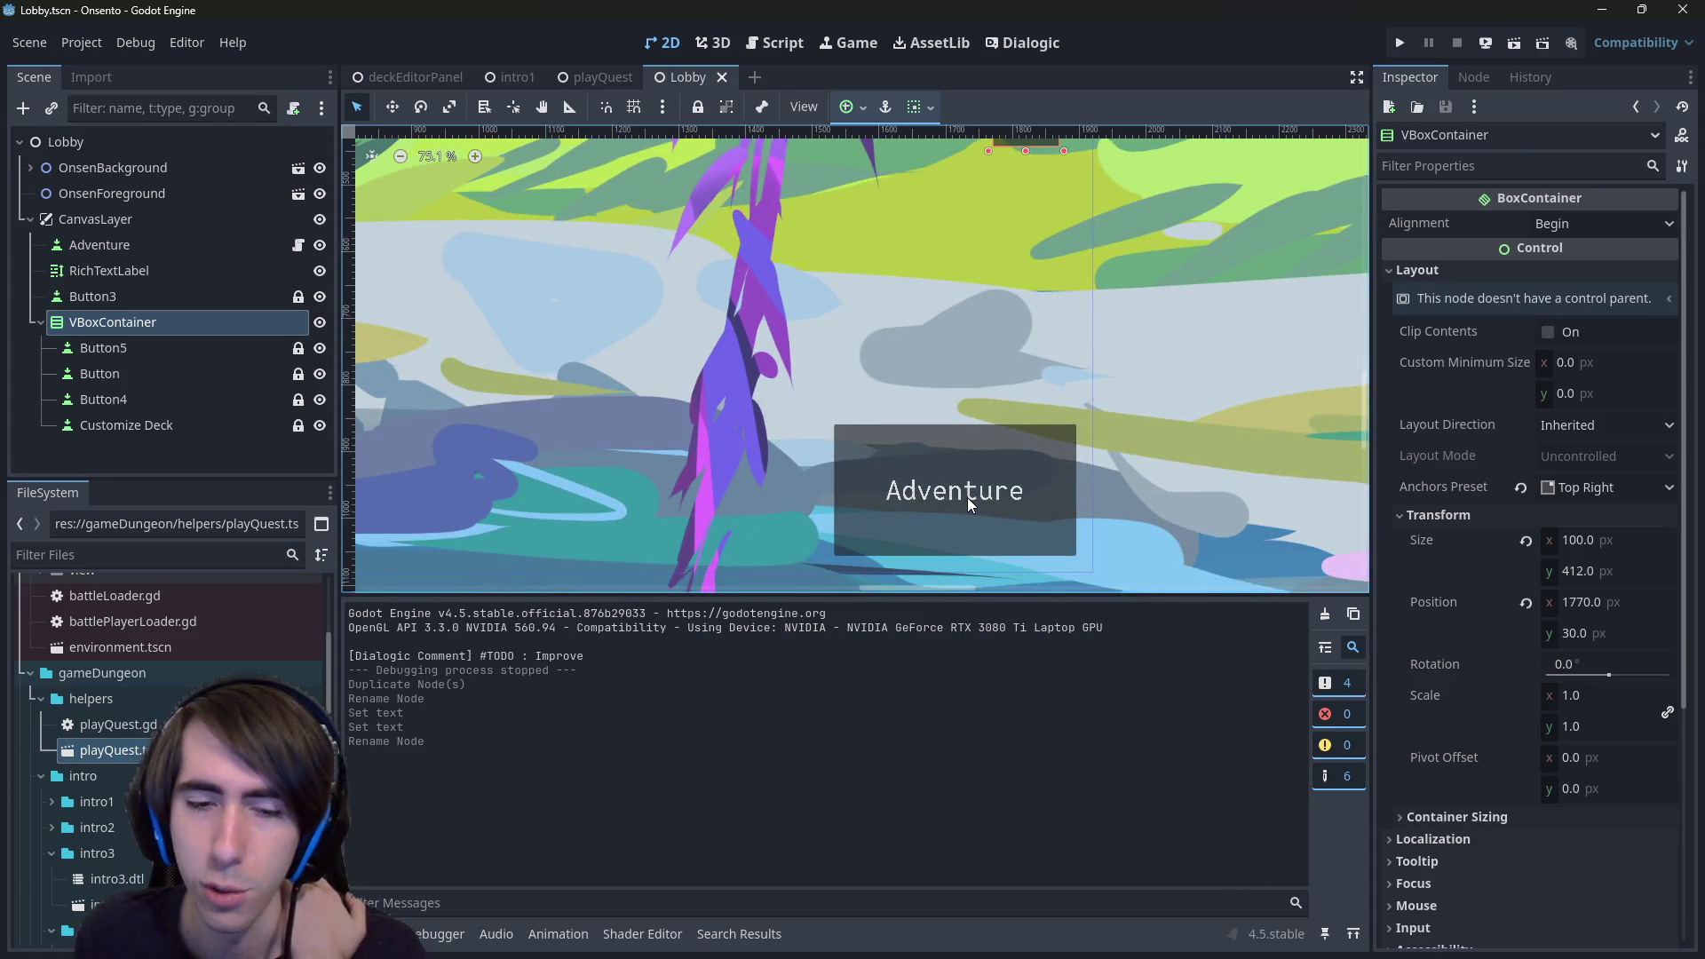
scroll(958, 322, up, 4)
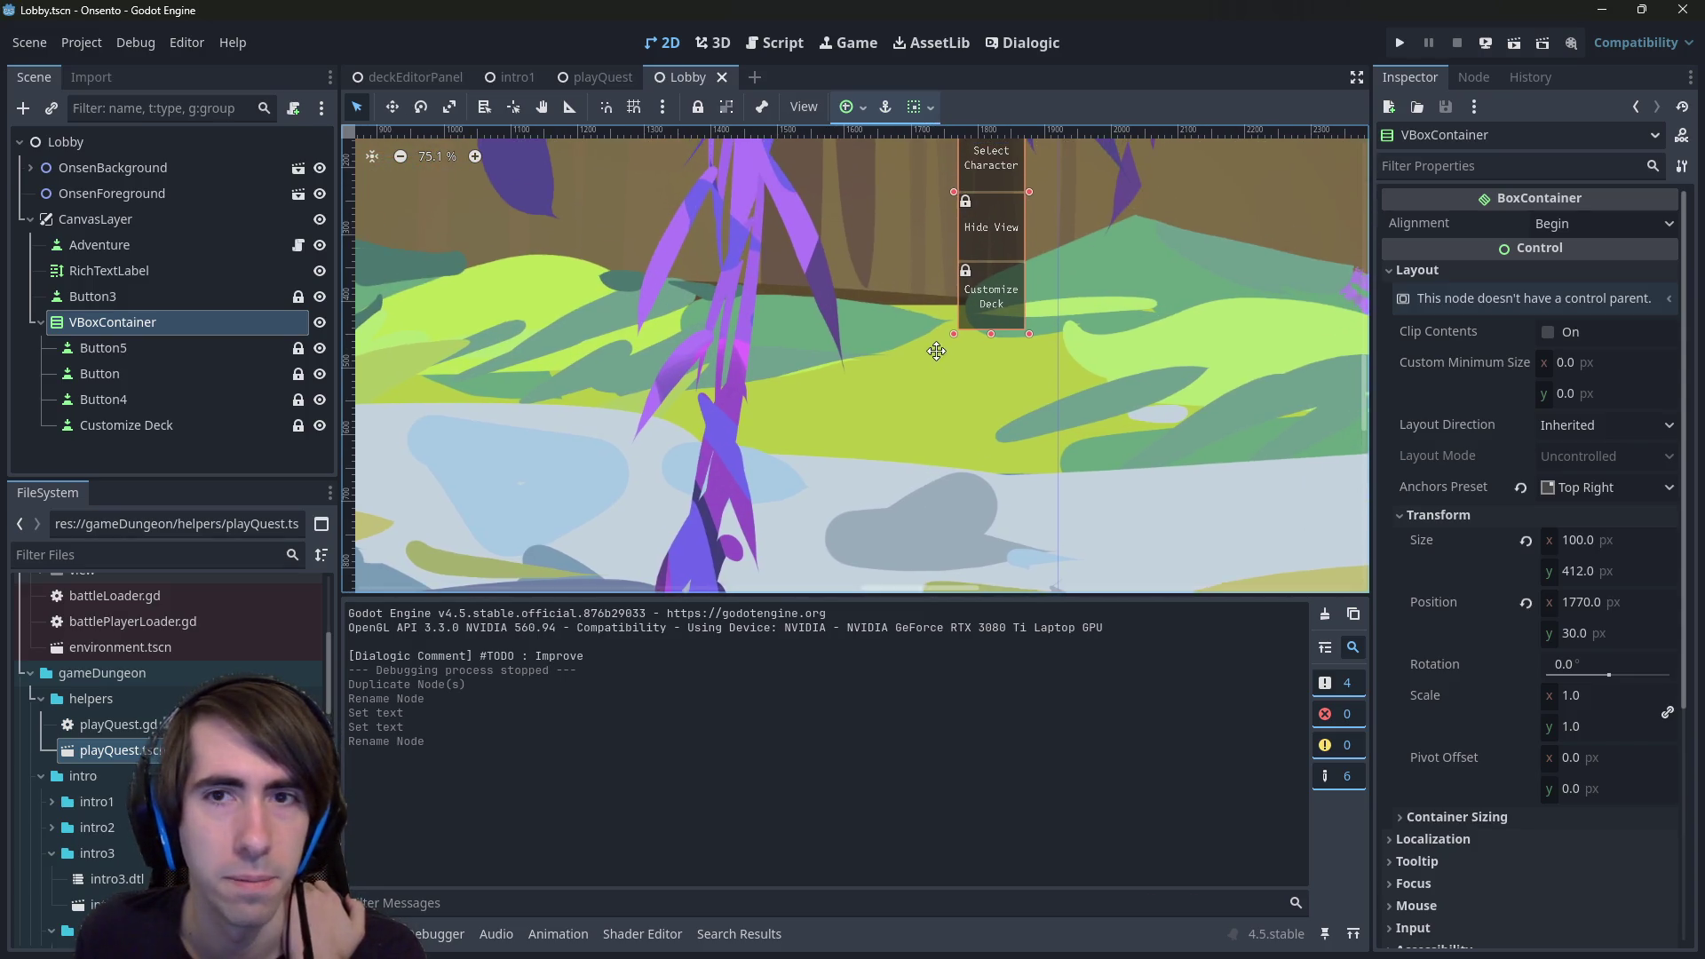
scroll(936, 351, up, 1)
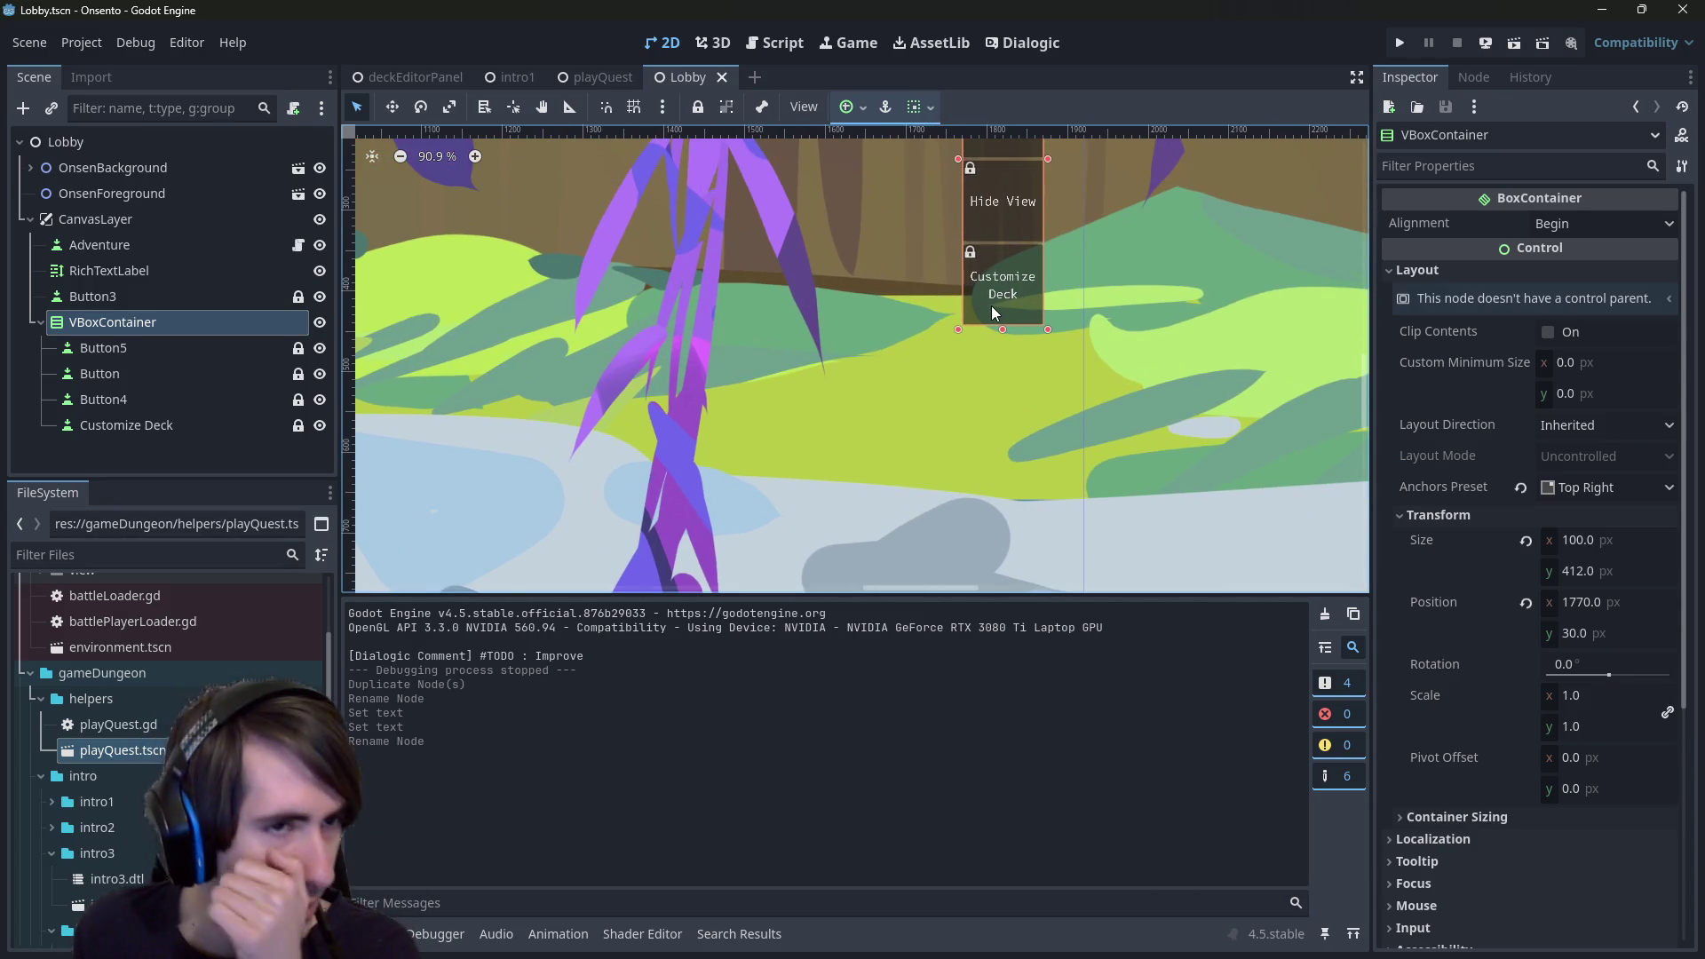
scroll(992, 306, down, 3)
scroll(951, 391, down, 2)
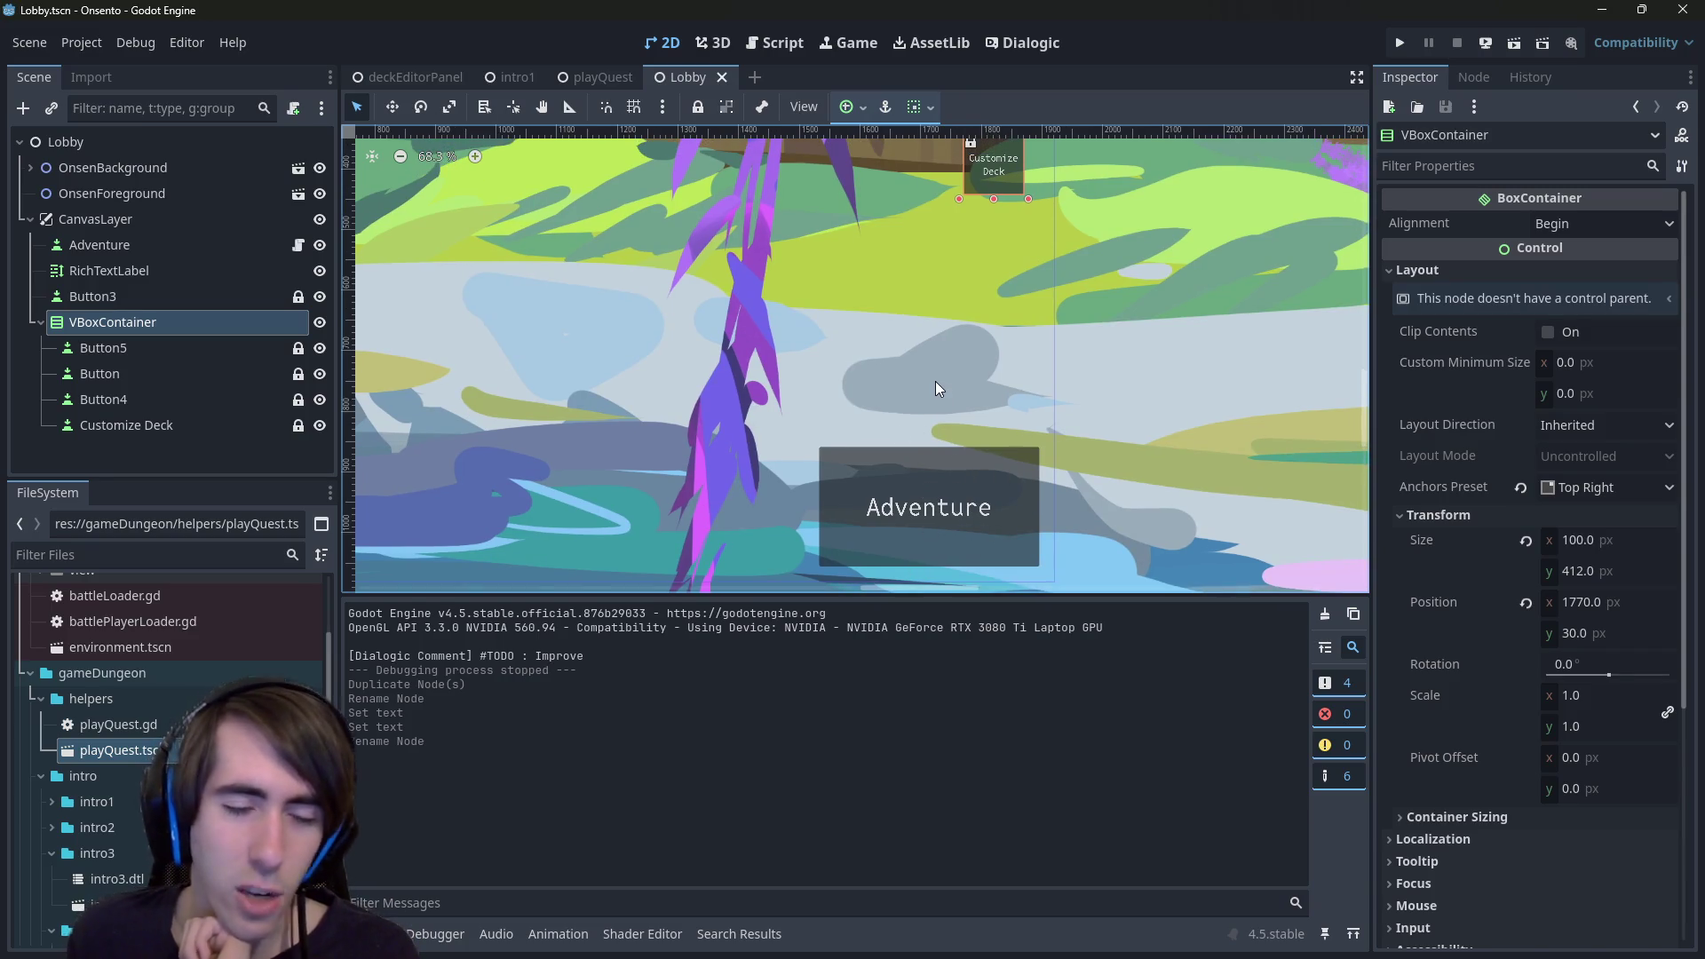
scroll(935, 387, up, 1)
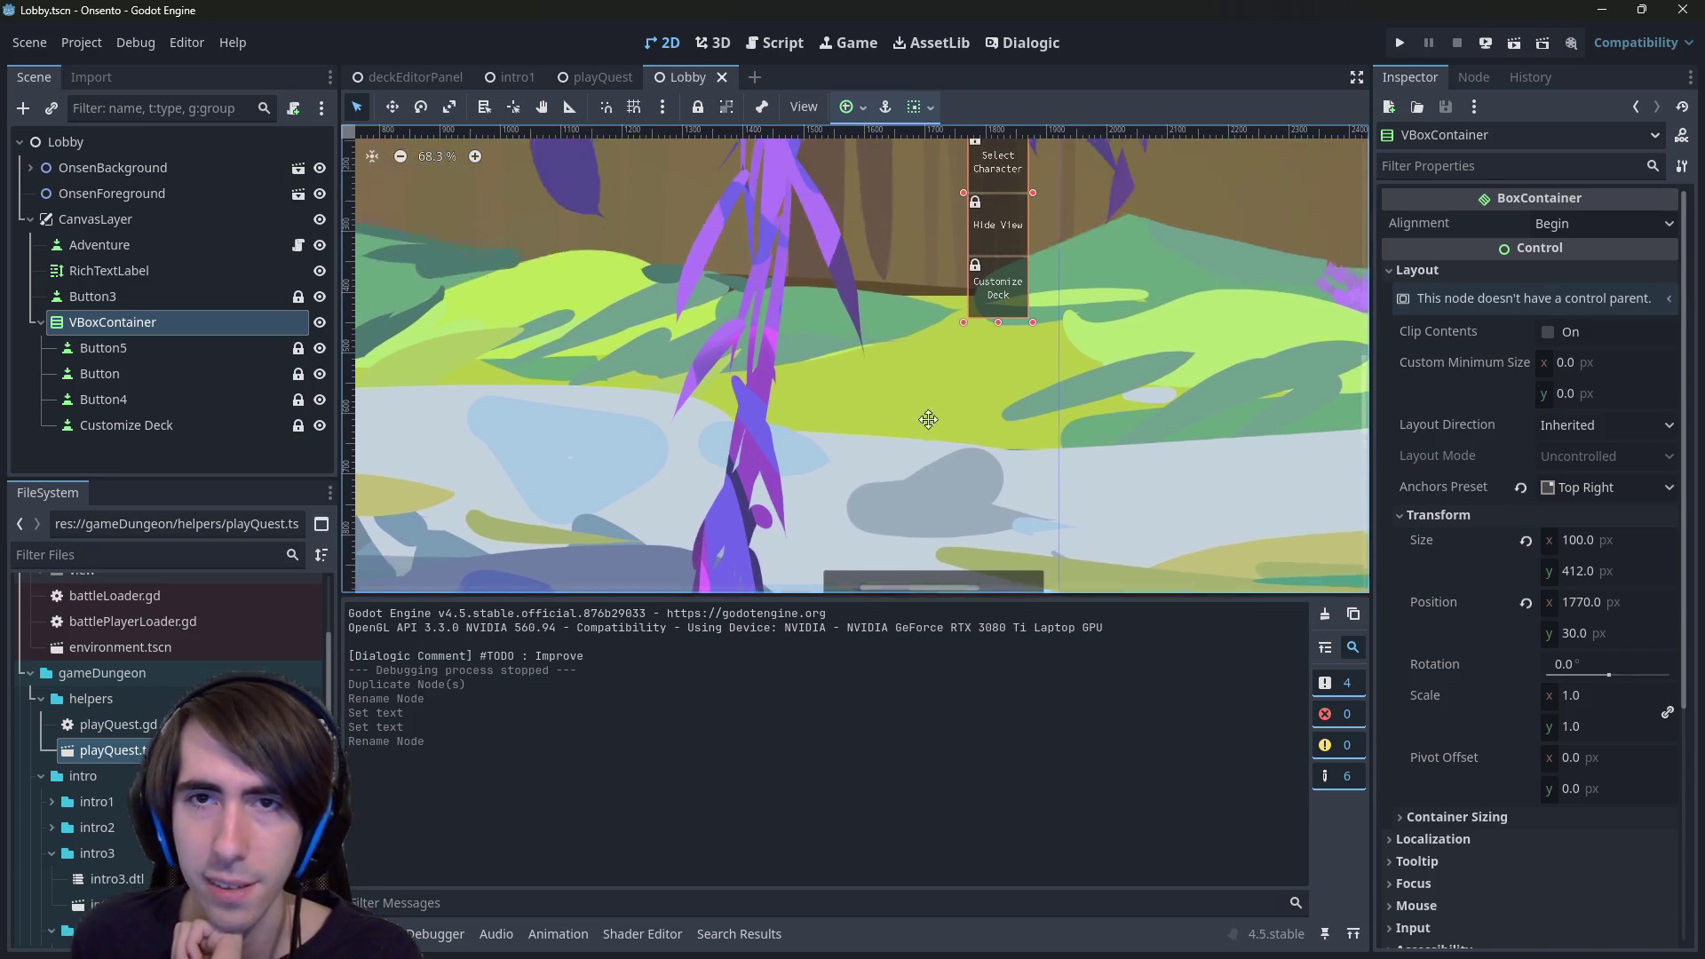
scroll(961, 418, up, 3)
scroll(957, 415, up, 1)
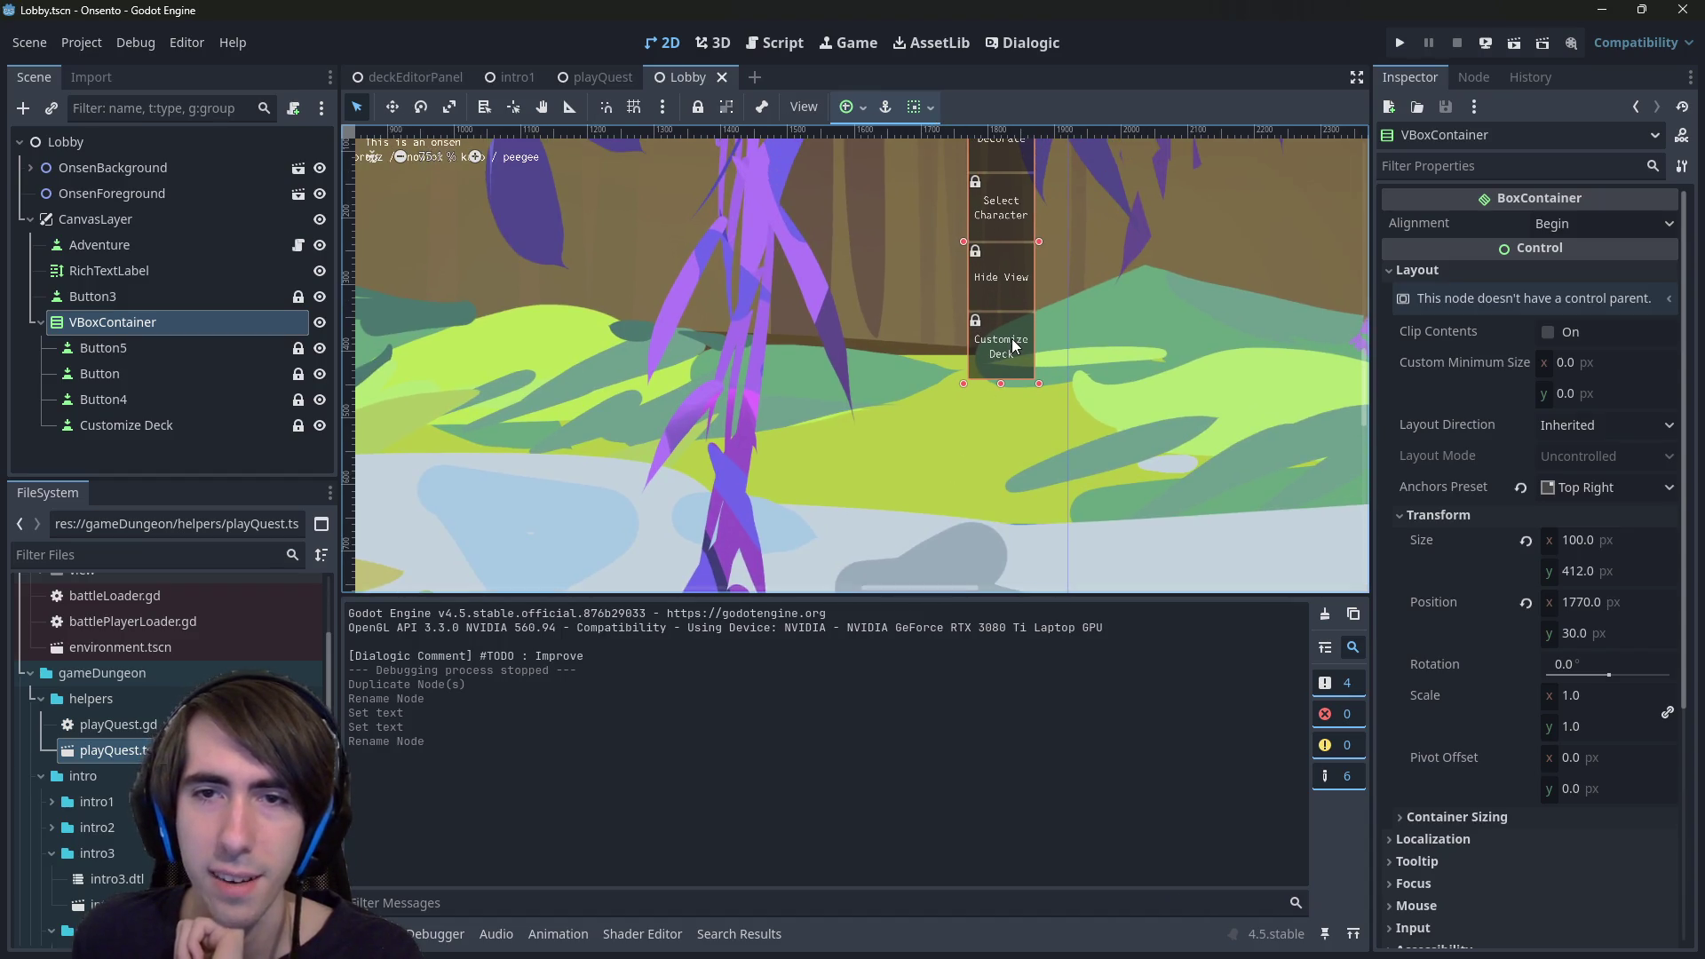
scroll(1013, 343, up, 1)
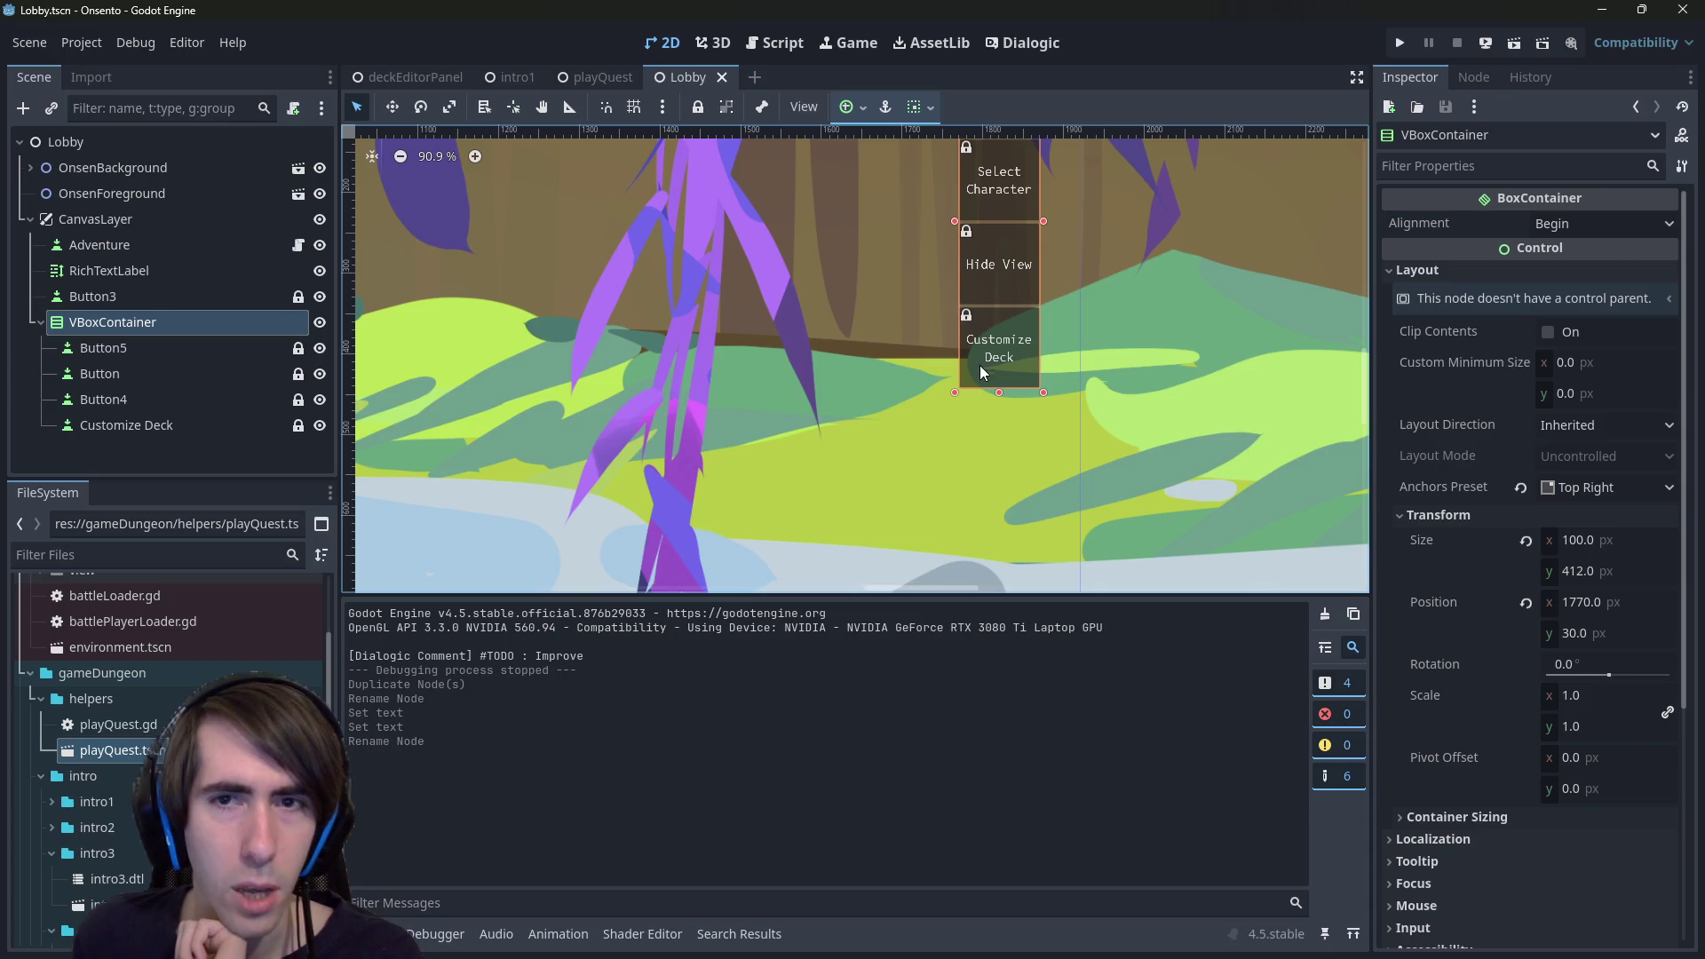
Delete the Customize Deck node, then undo the deletion
click(128, 428)
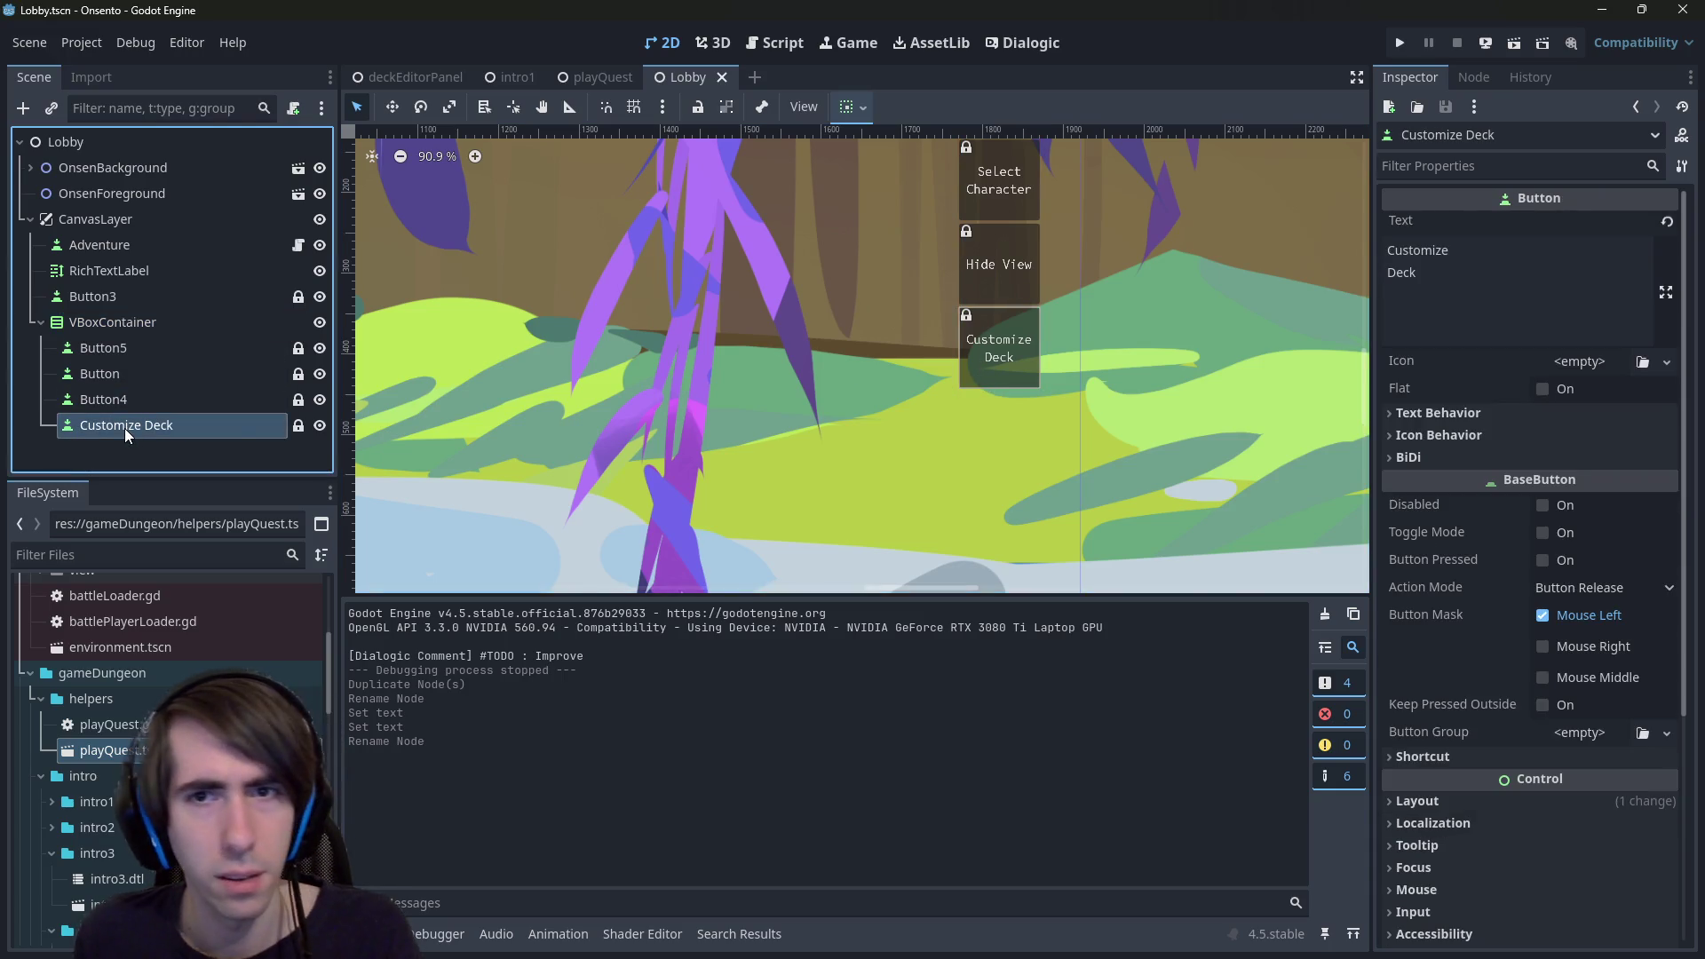
key(Delete)
key(Return)
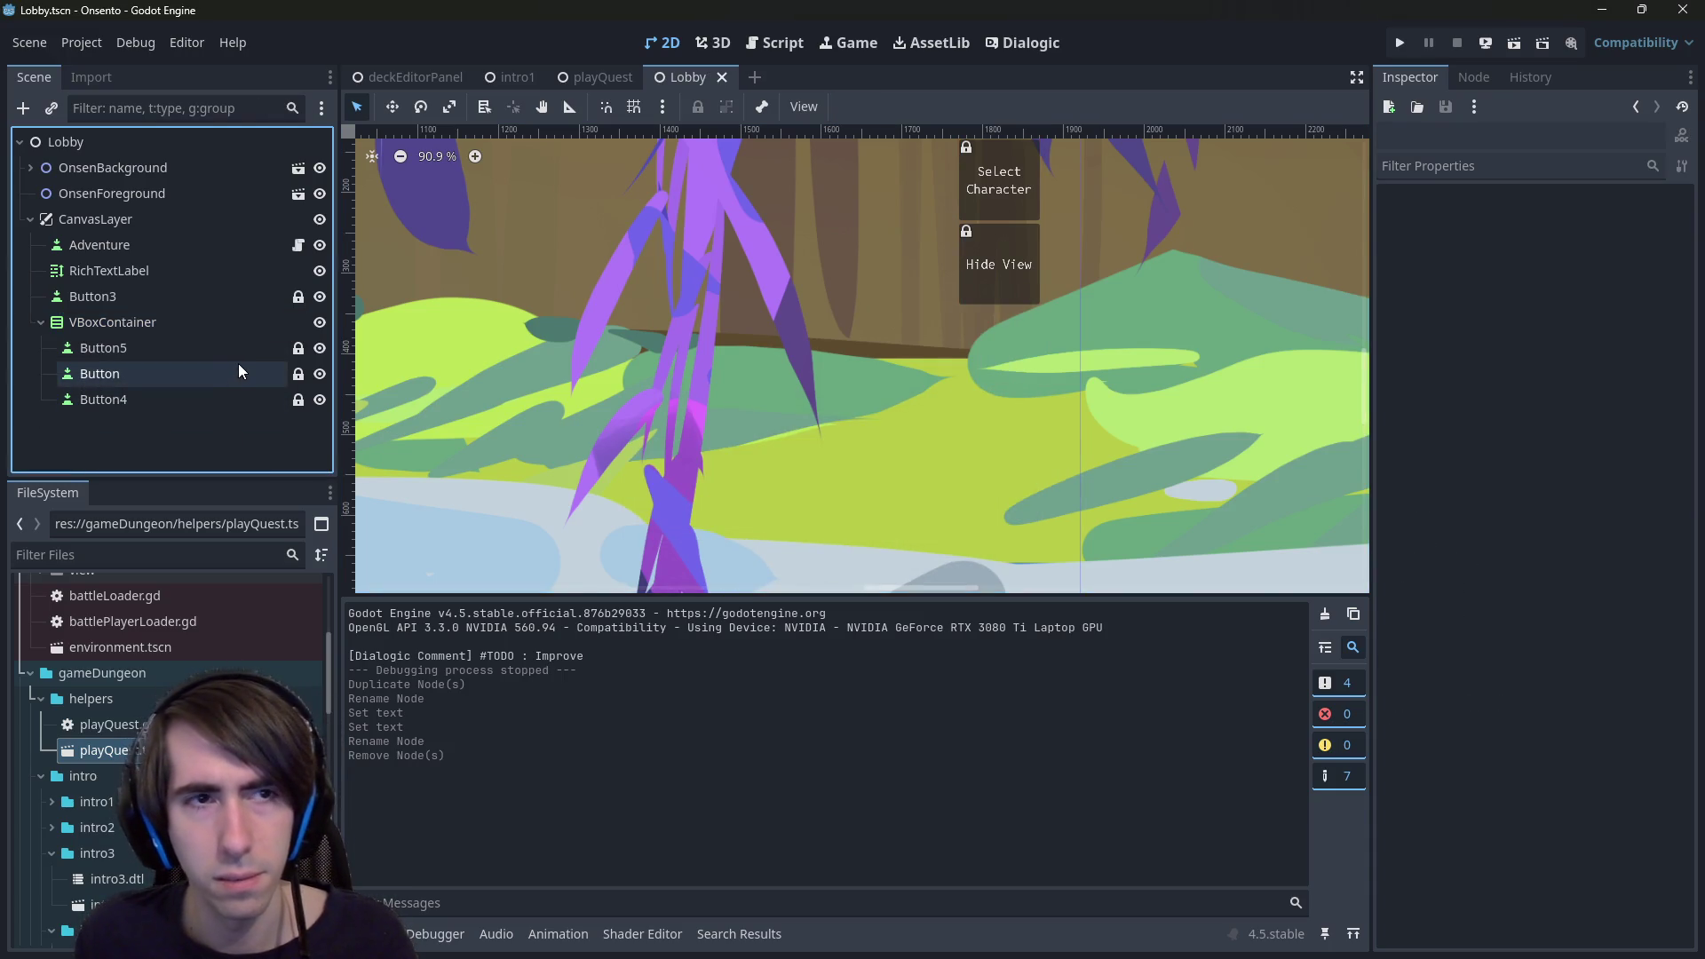
key(ctrl+z)
Rename CanvasLayer to Lobby_CanvasLayer and save, then undo the rename and save again
click(190, 224)
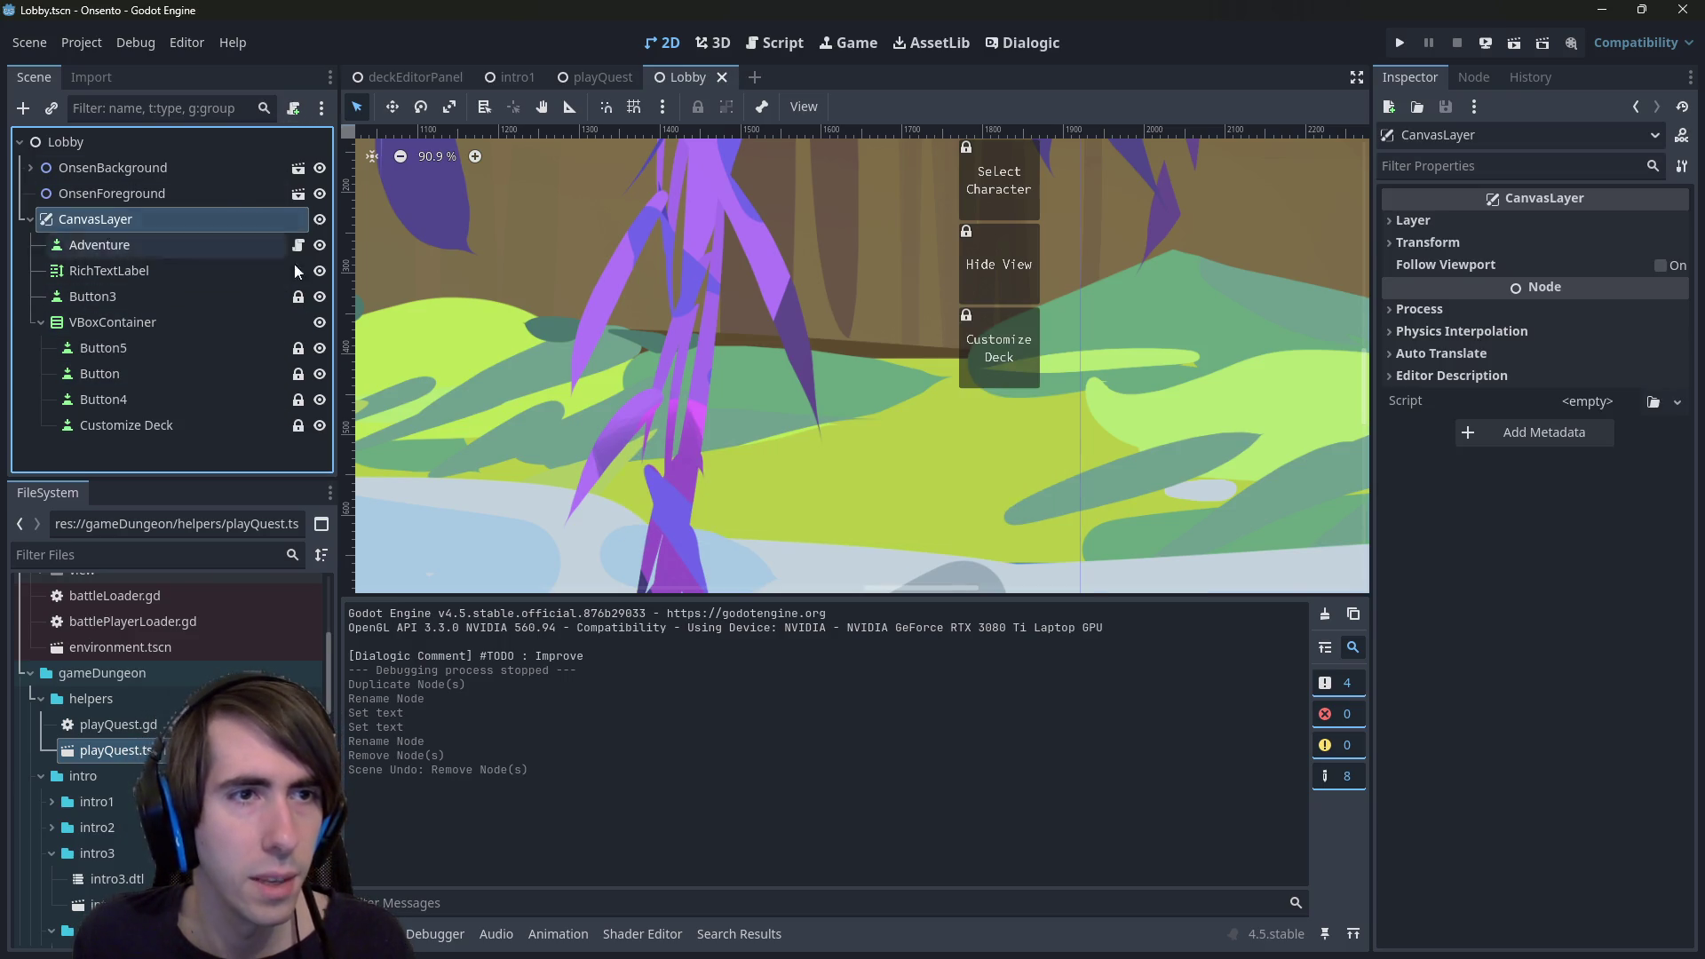
scroll(532, 433, down, 12)
scroll(845, 428, right, 1)
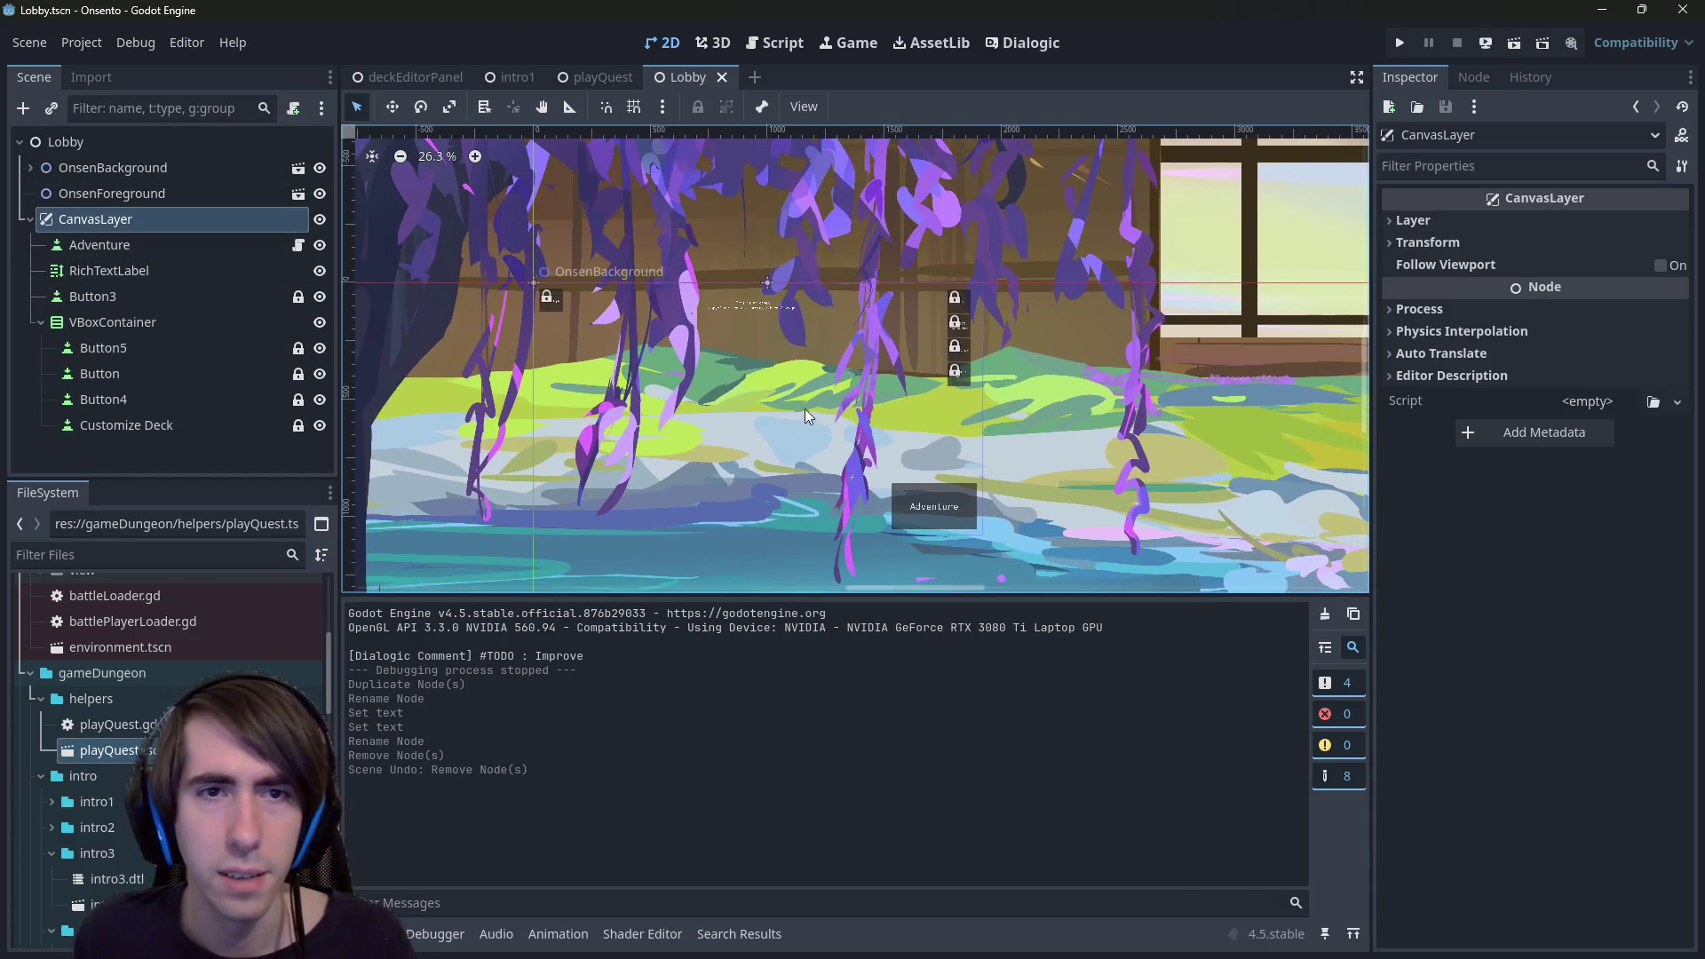
double_click(136, 222)
key(Home)
text(Lobby_)
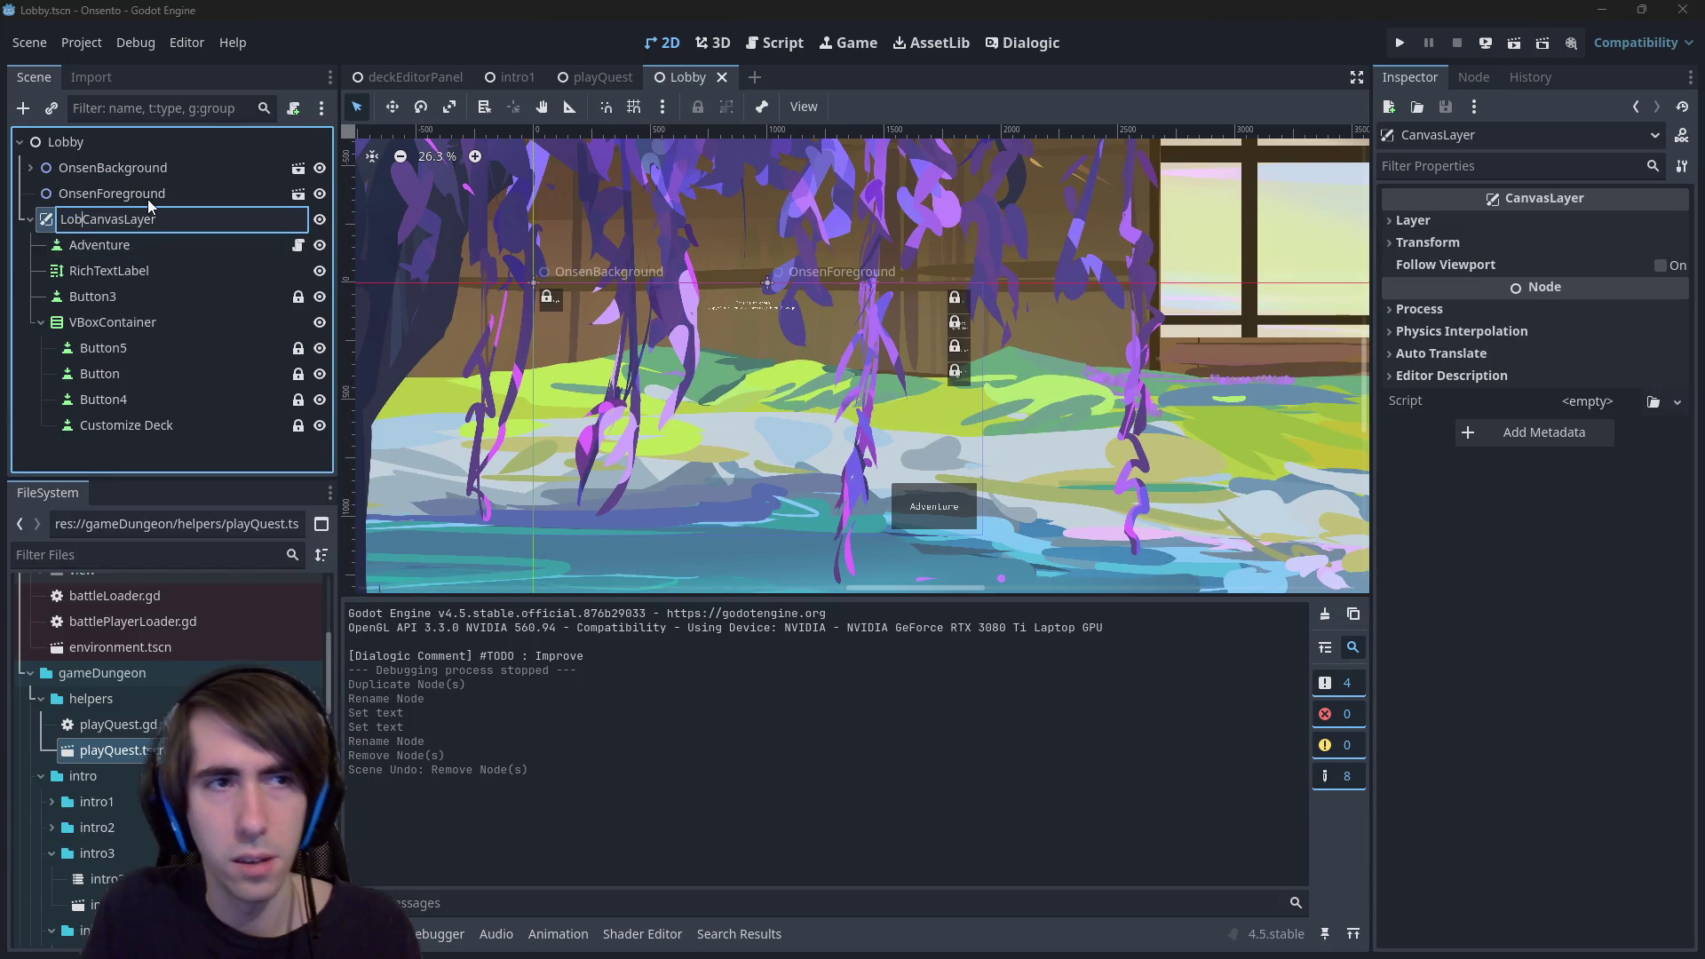
key(Return)
key(ctrl+s)
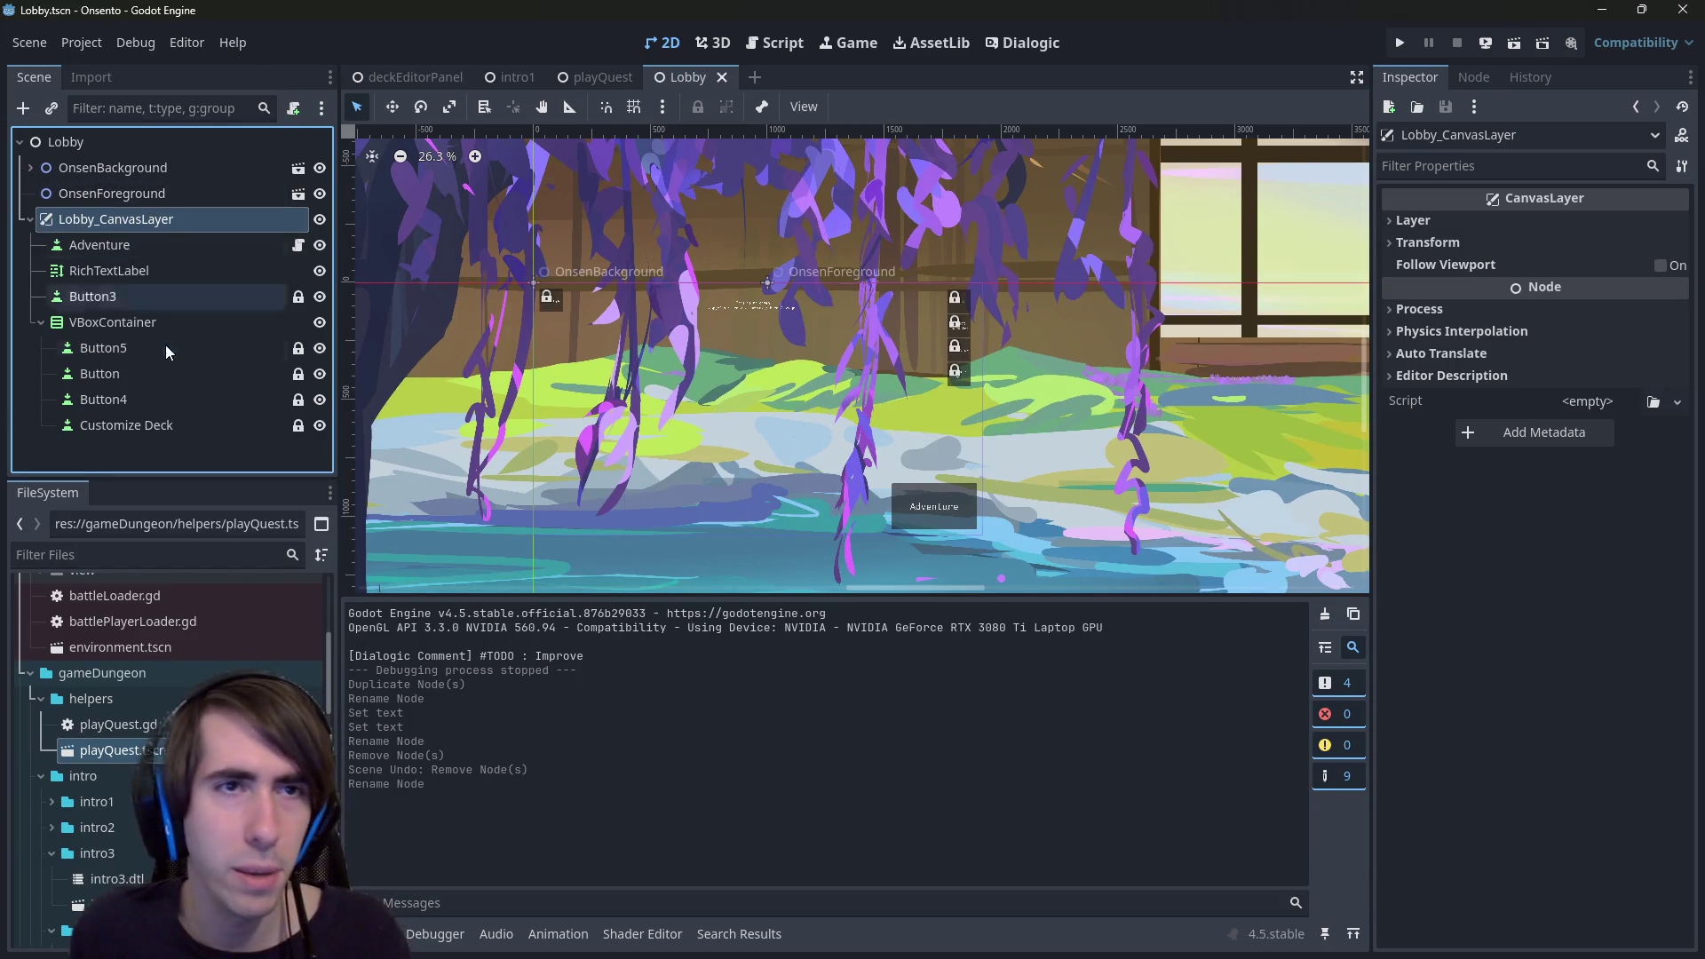
key(ctrl+z)
key(ctrl+s)
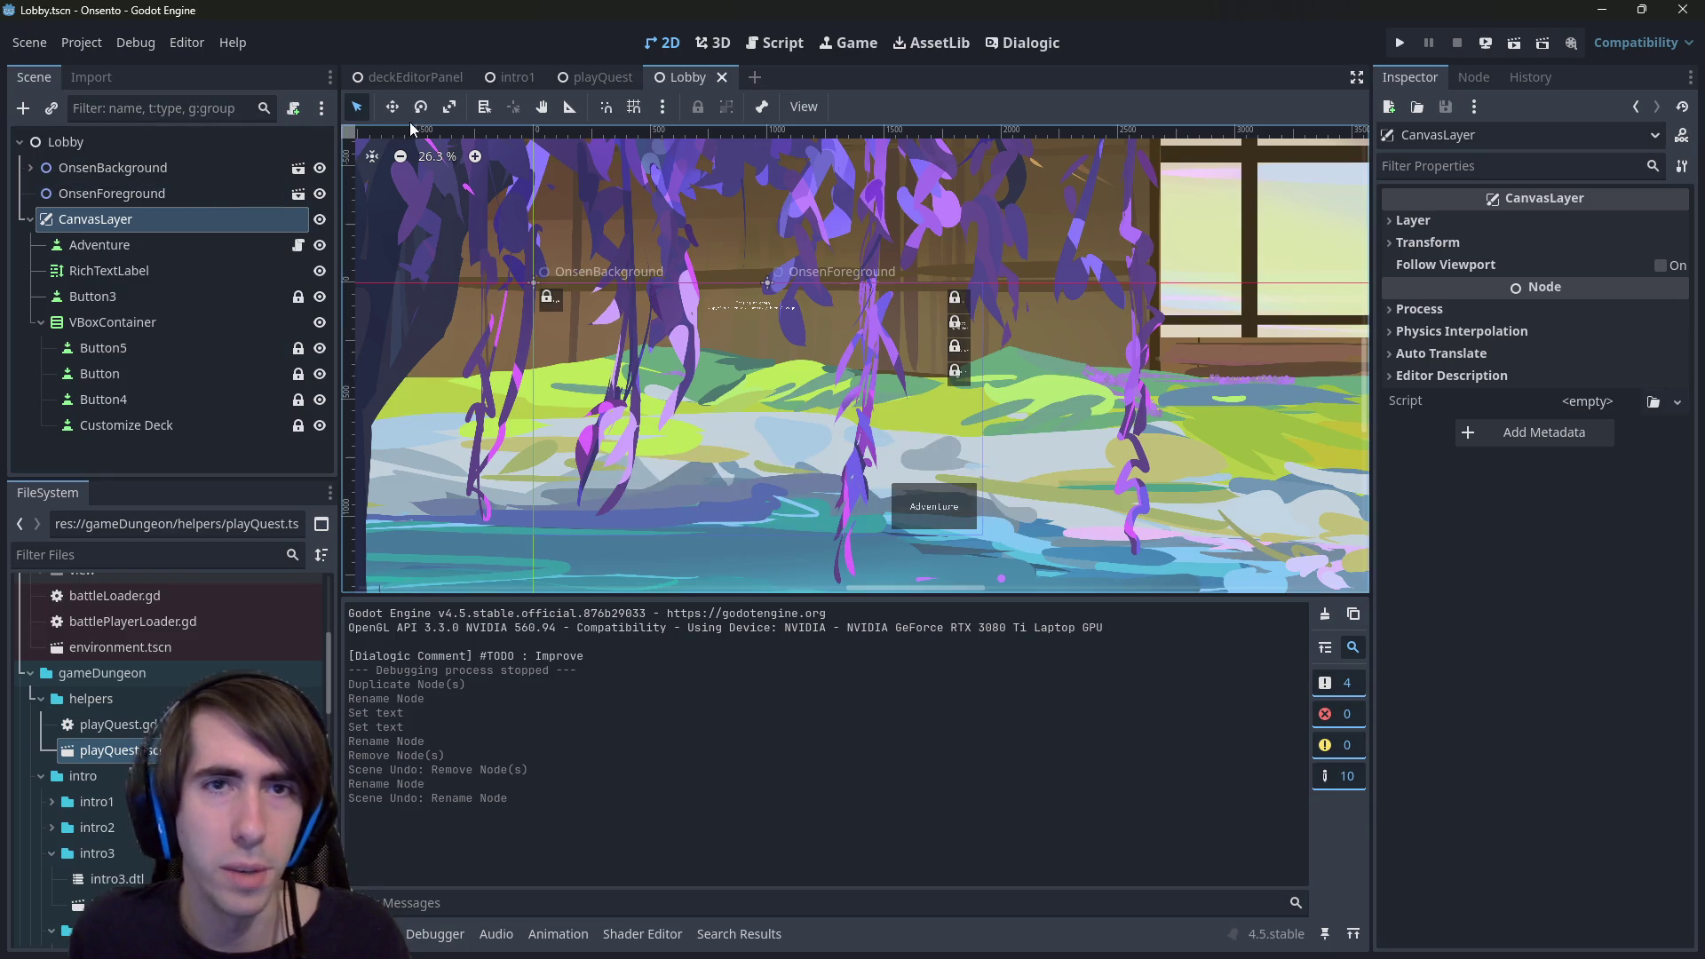
Attach a new lobby.gd script to the Lobby root node, saved in res://scripts
click(211, 135)
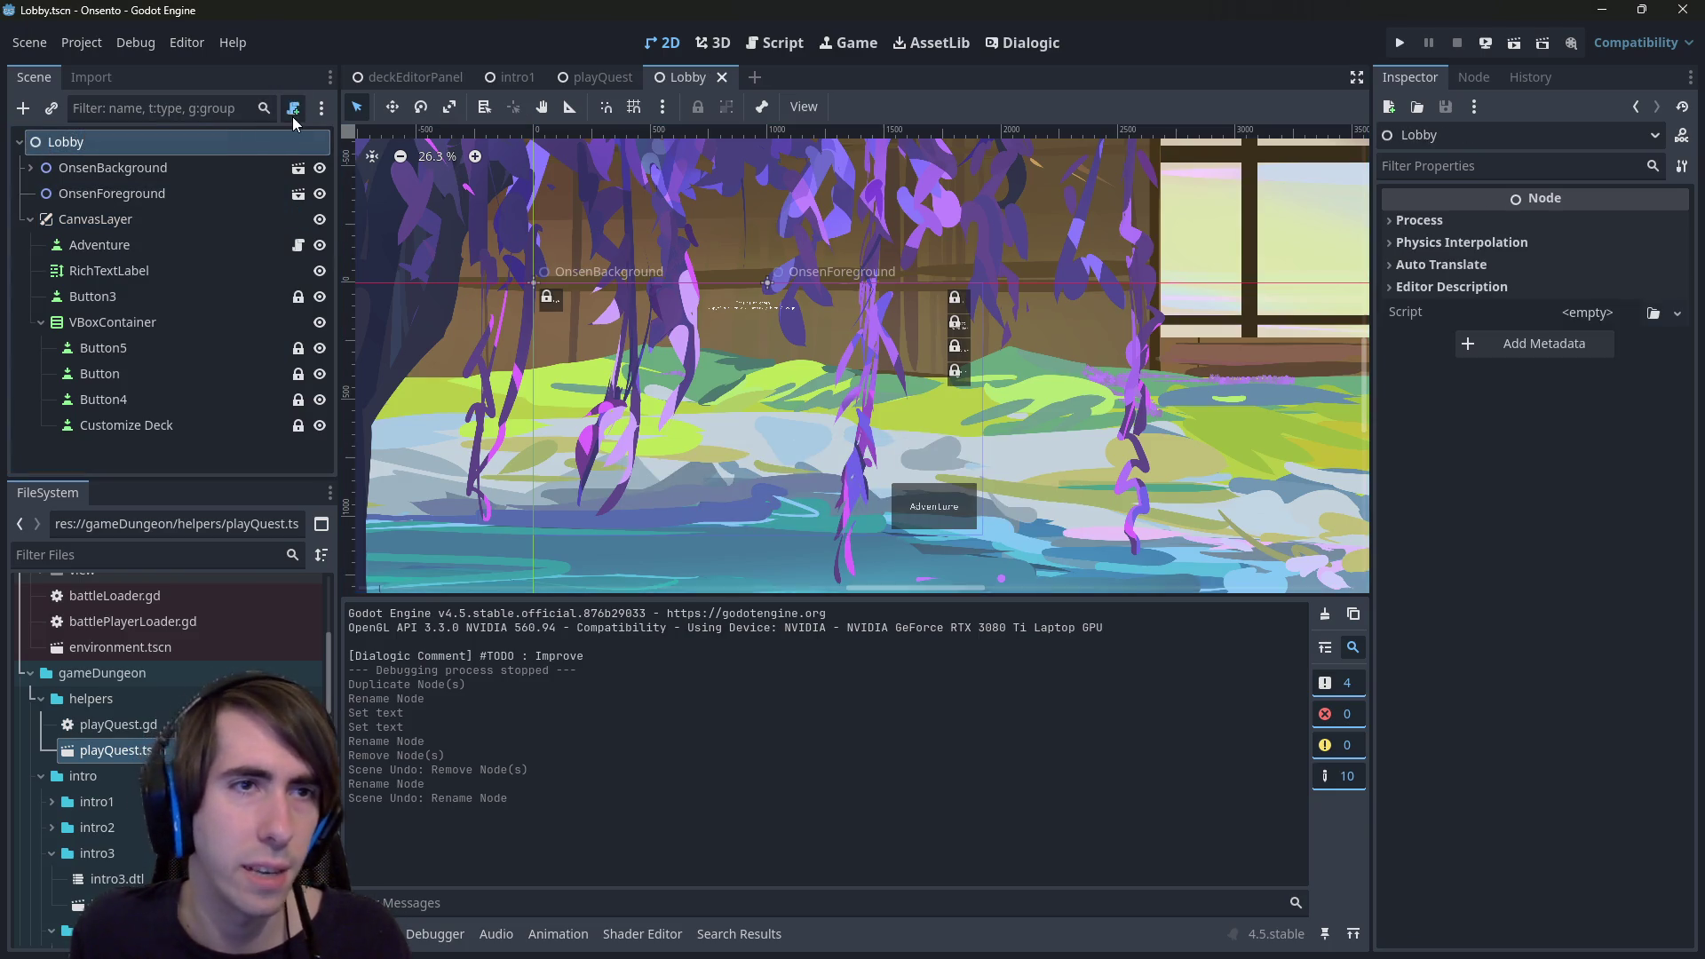
click(293, 107)
click(1041, 457)
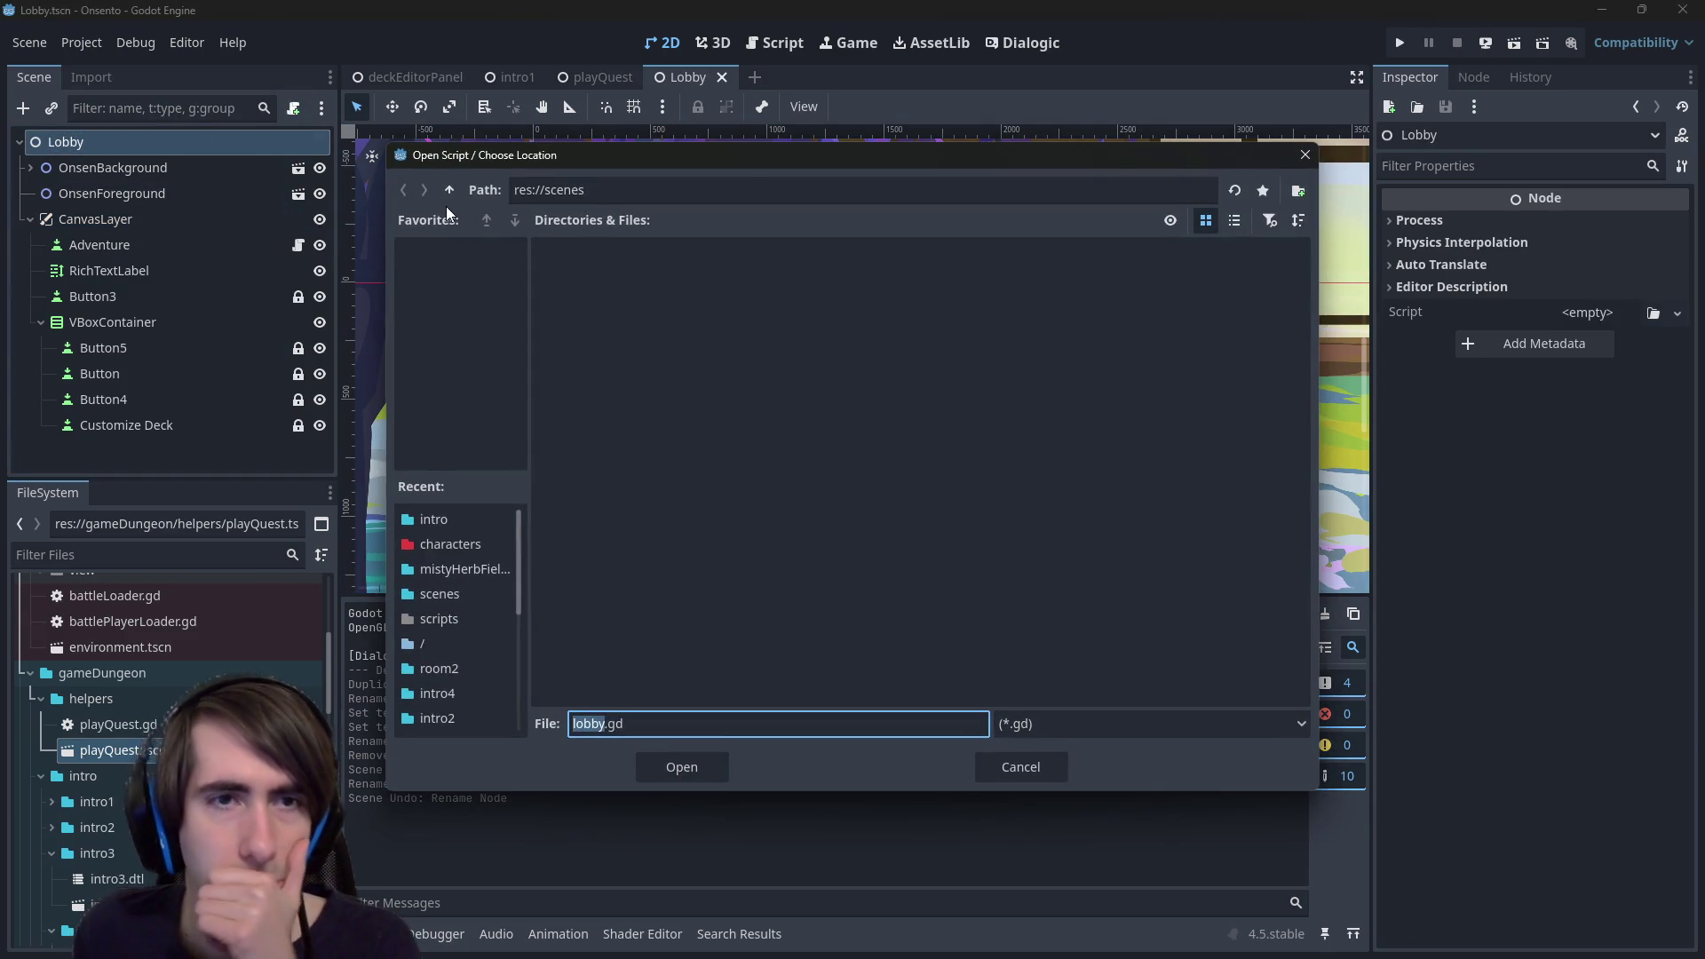
click(450, 190)
click(569, 412)
double_click(571, 417)
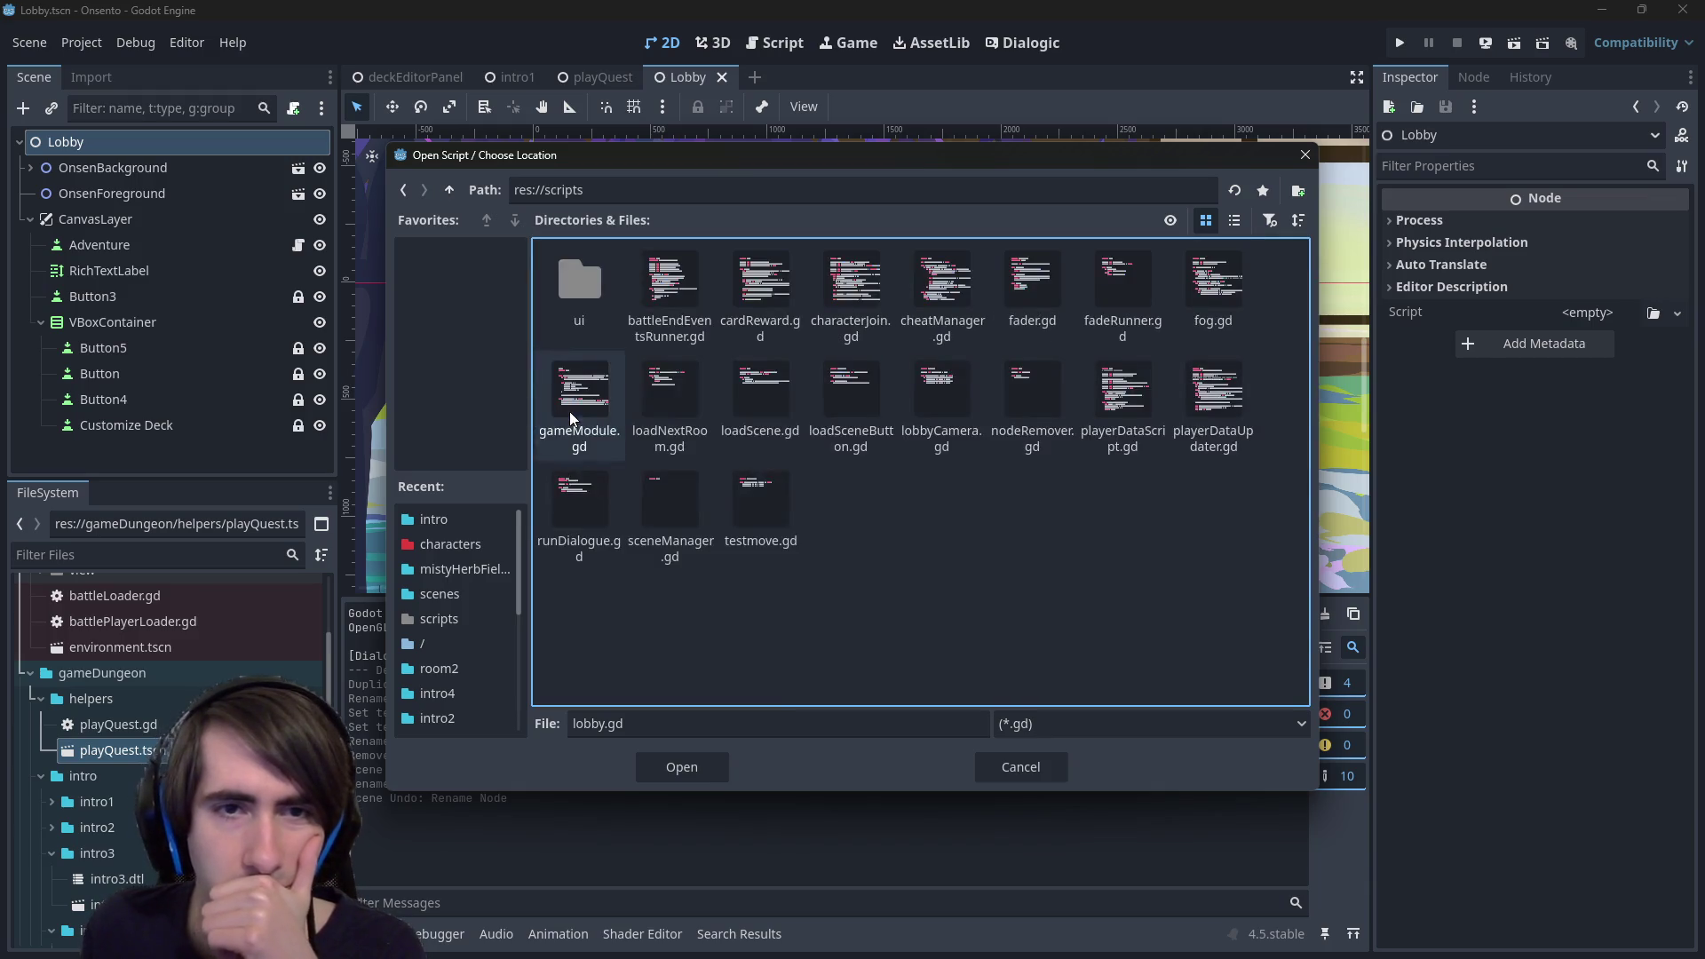
click(682, 768)
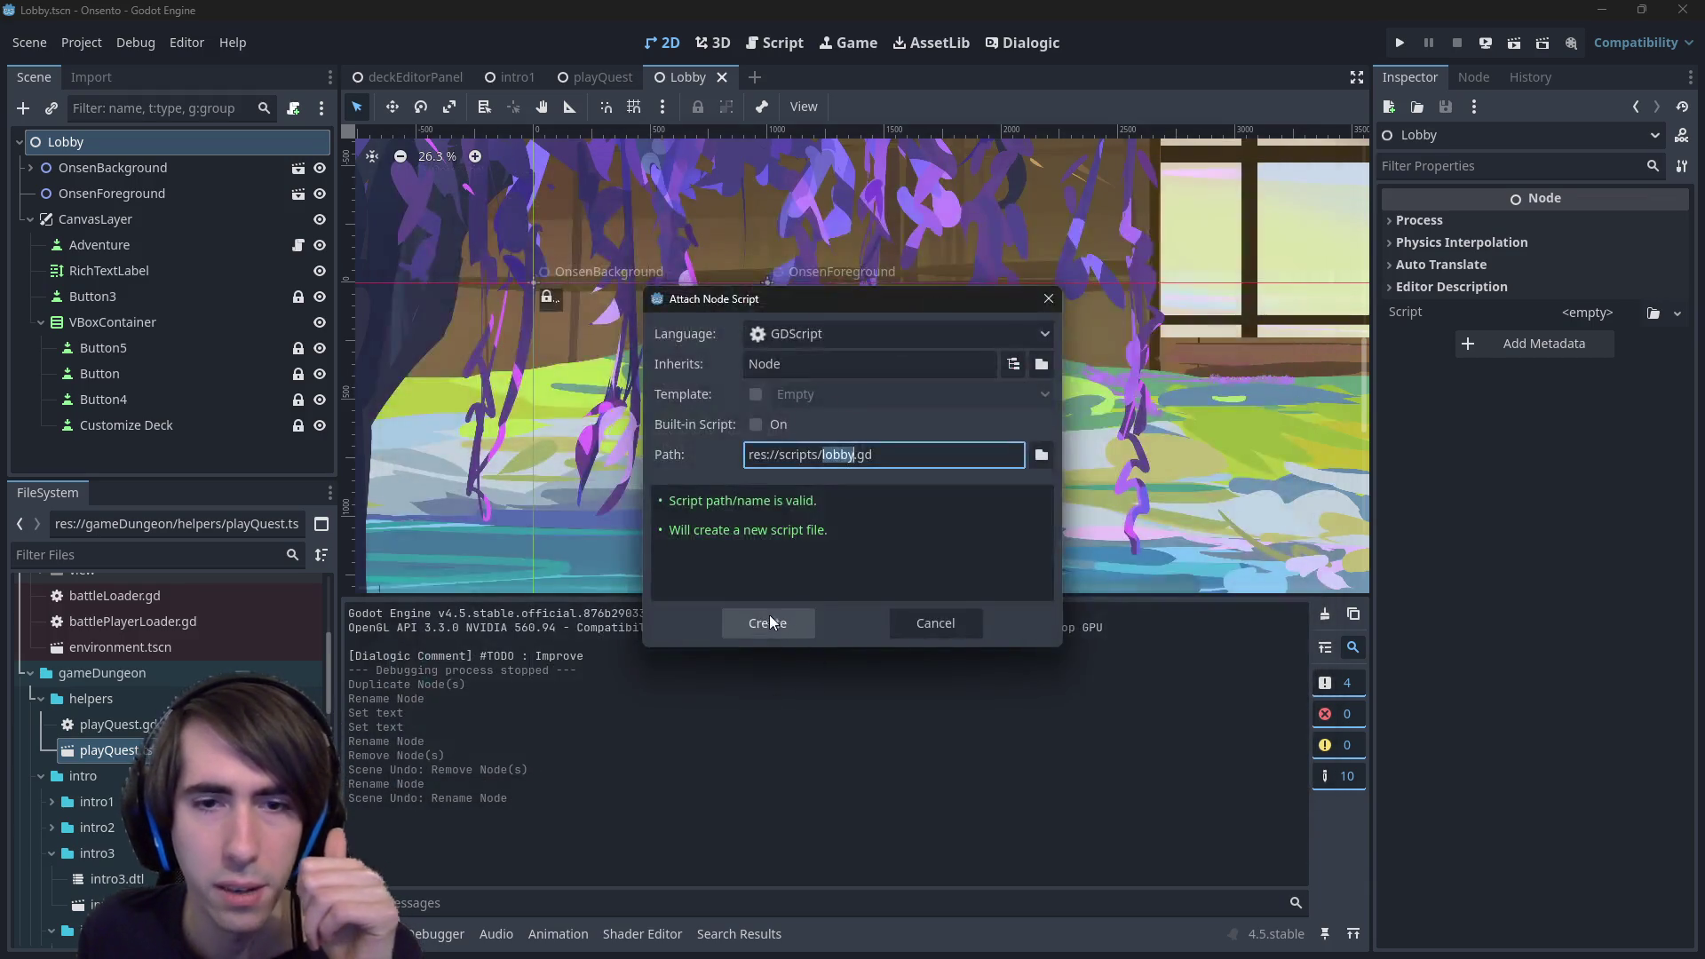
click(770, 624)
key(Return)
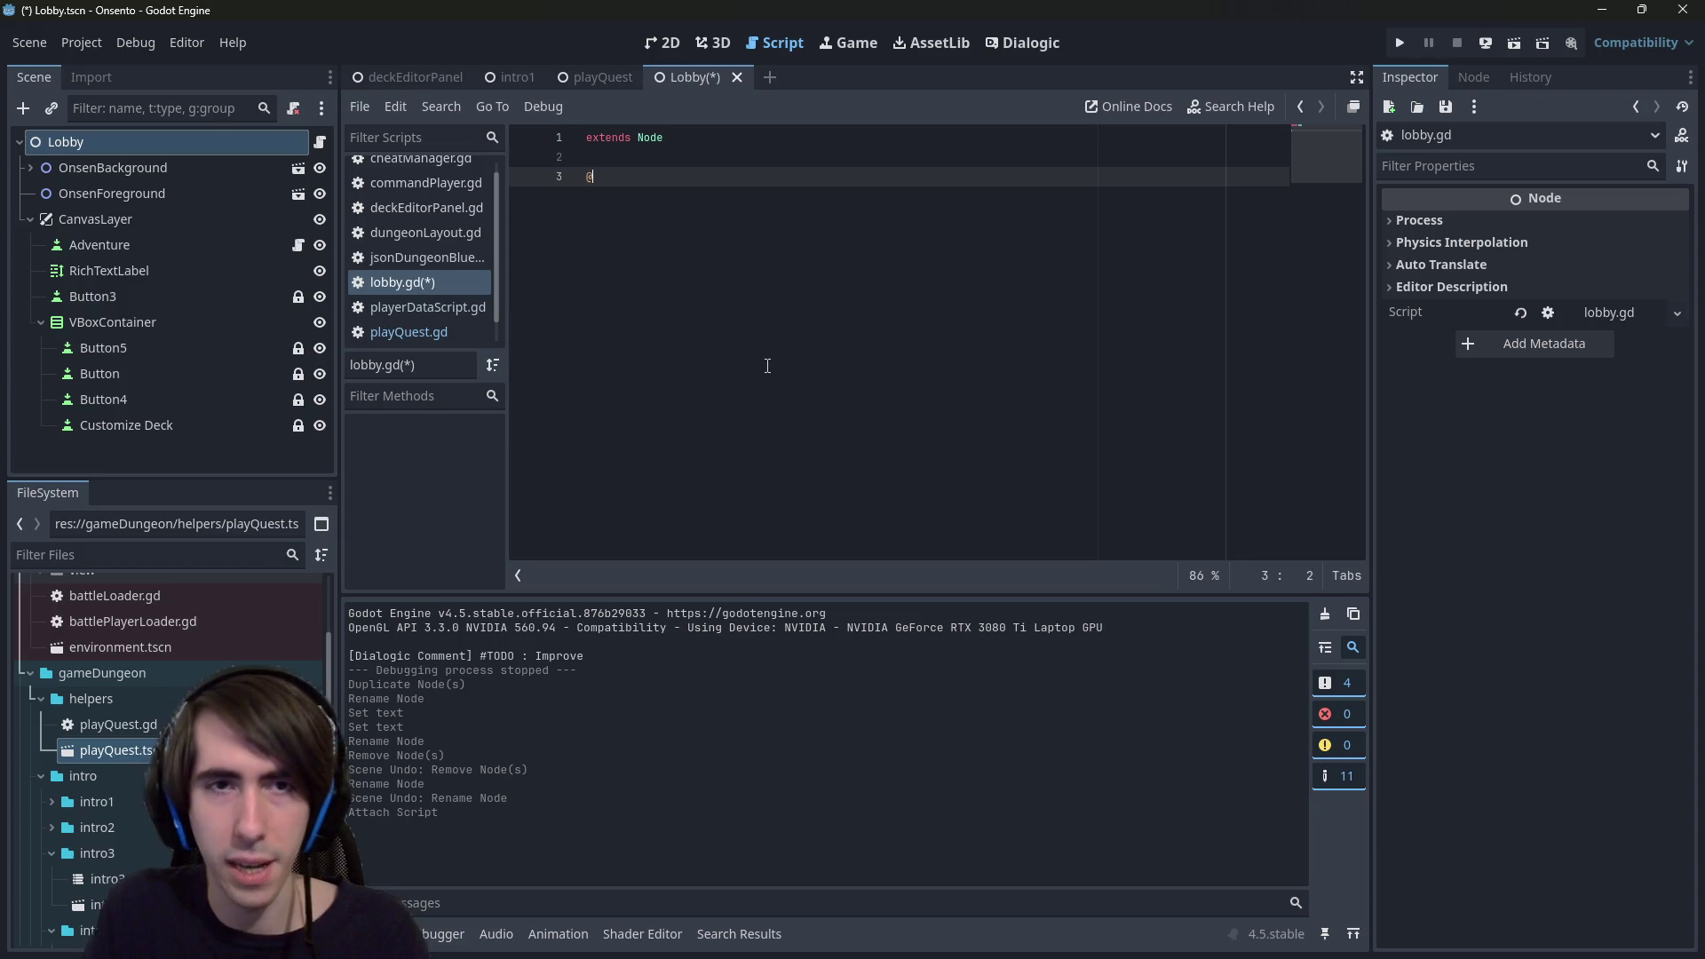
text(@export var customiz)
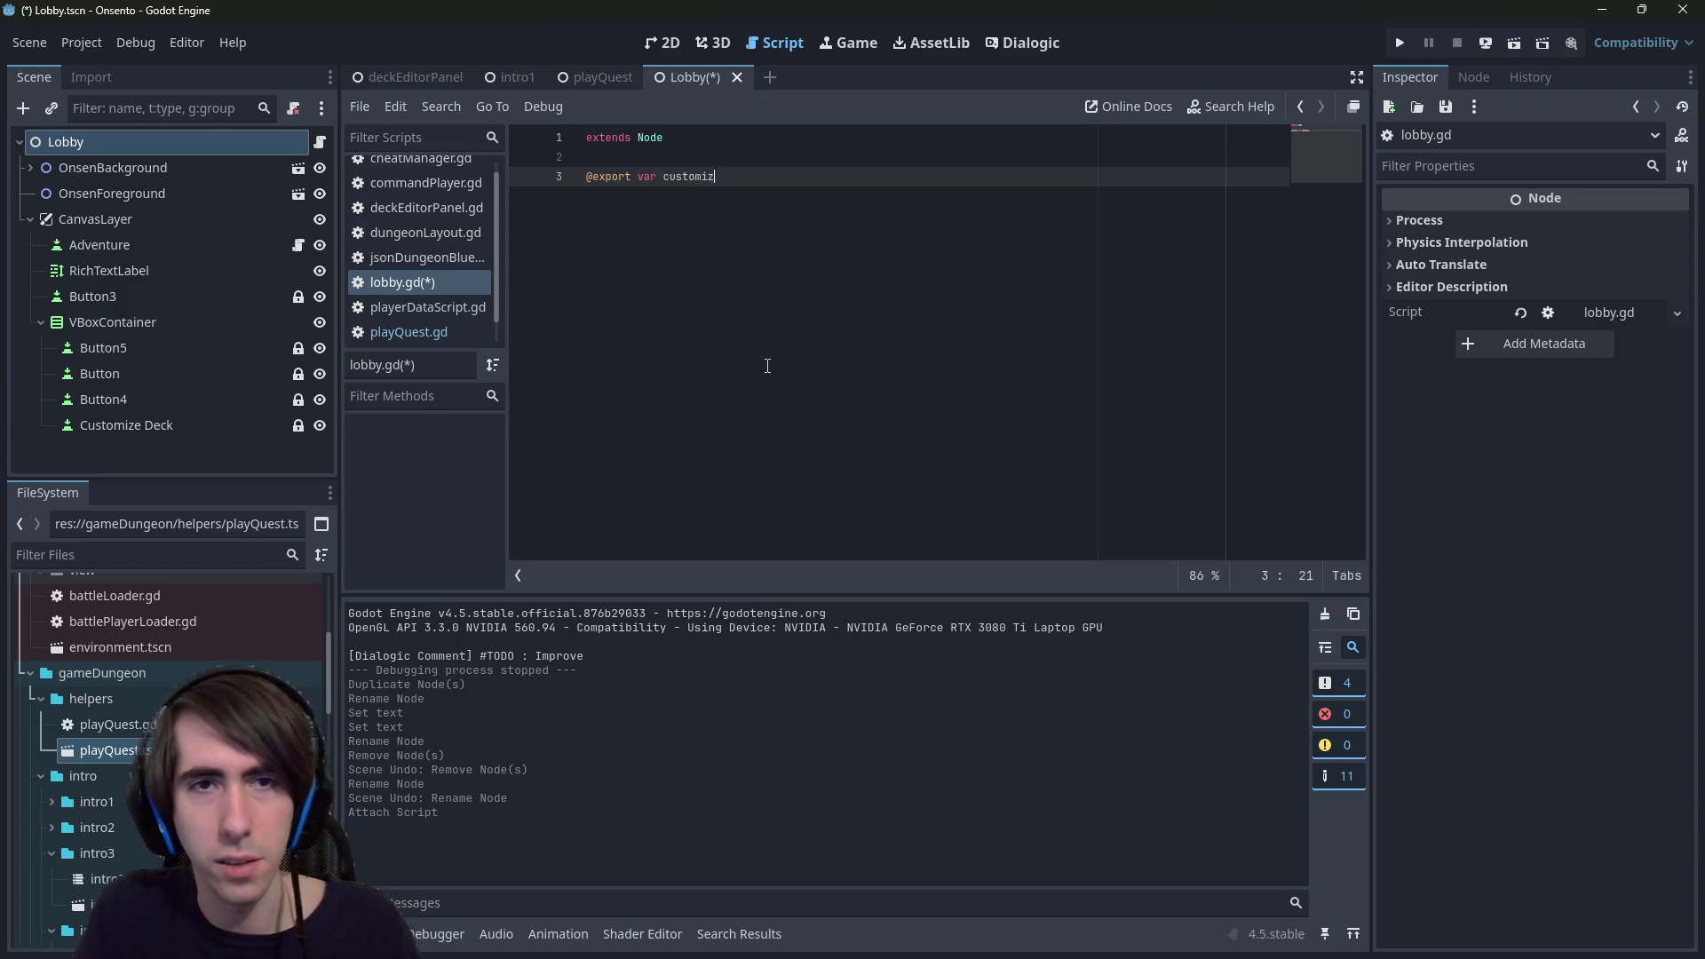
text(eckButto)
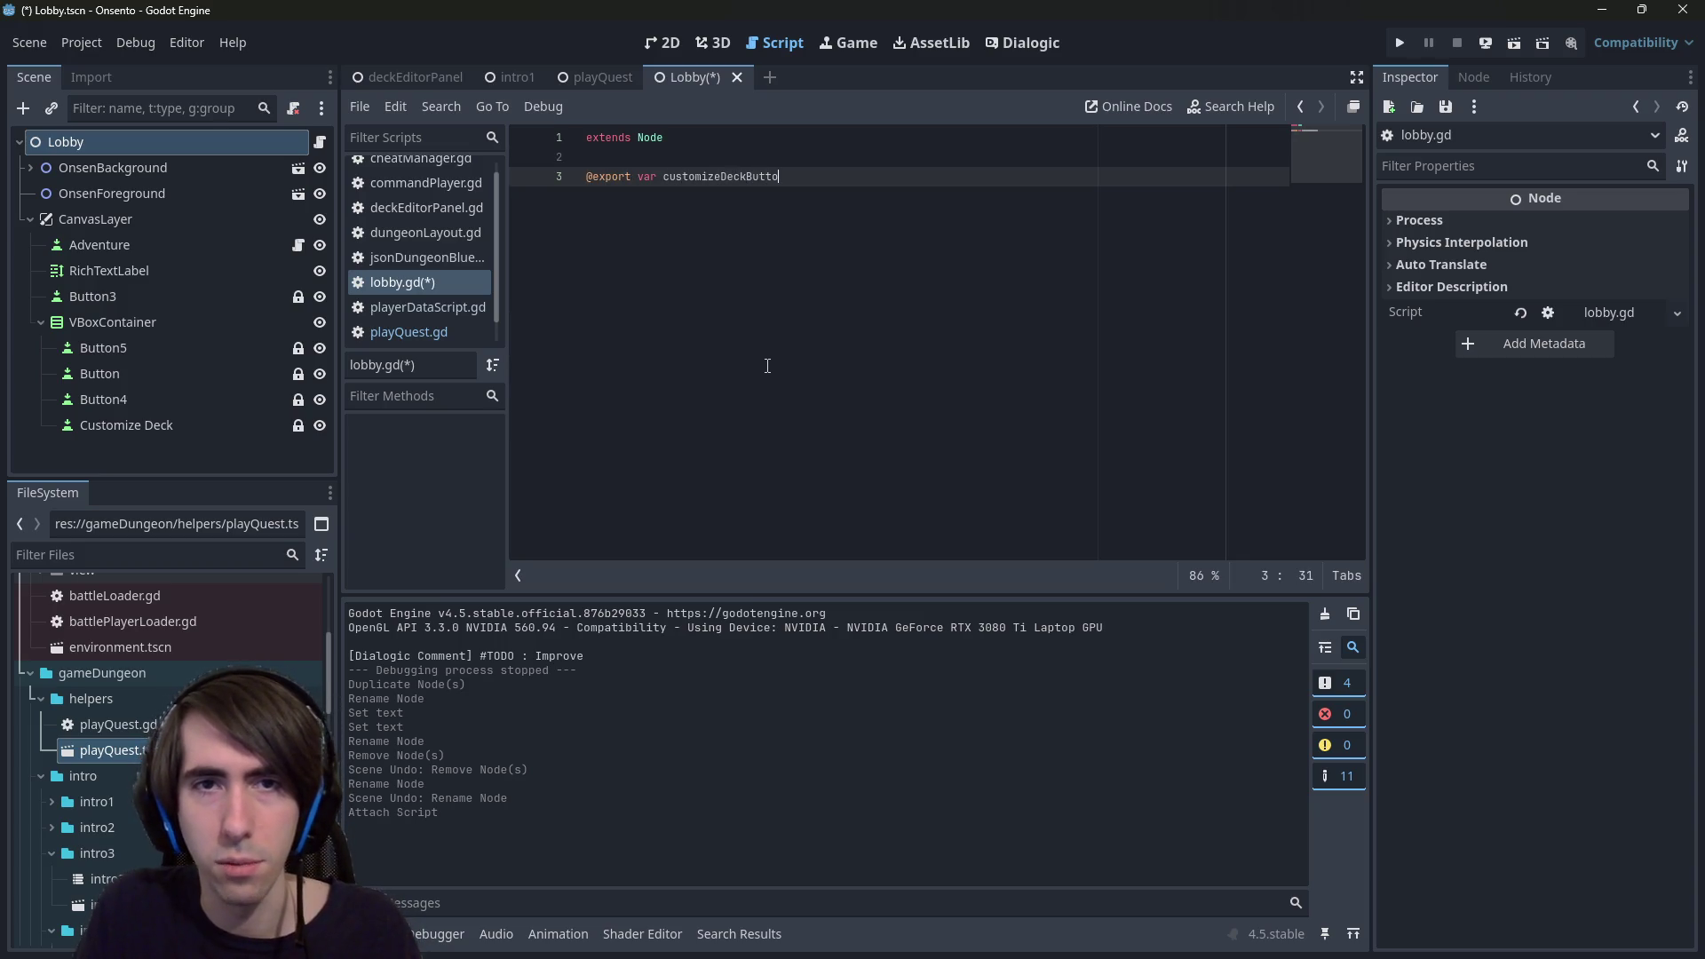
text(utton:But)
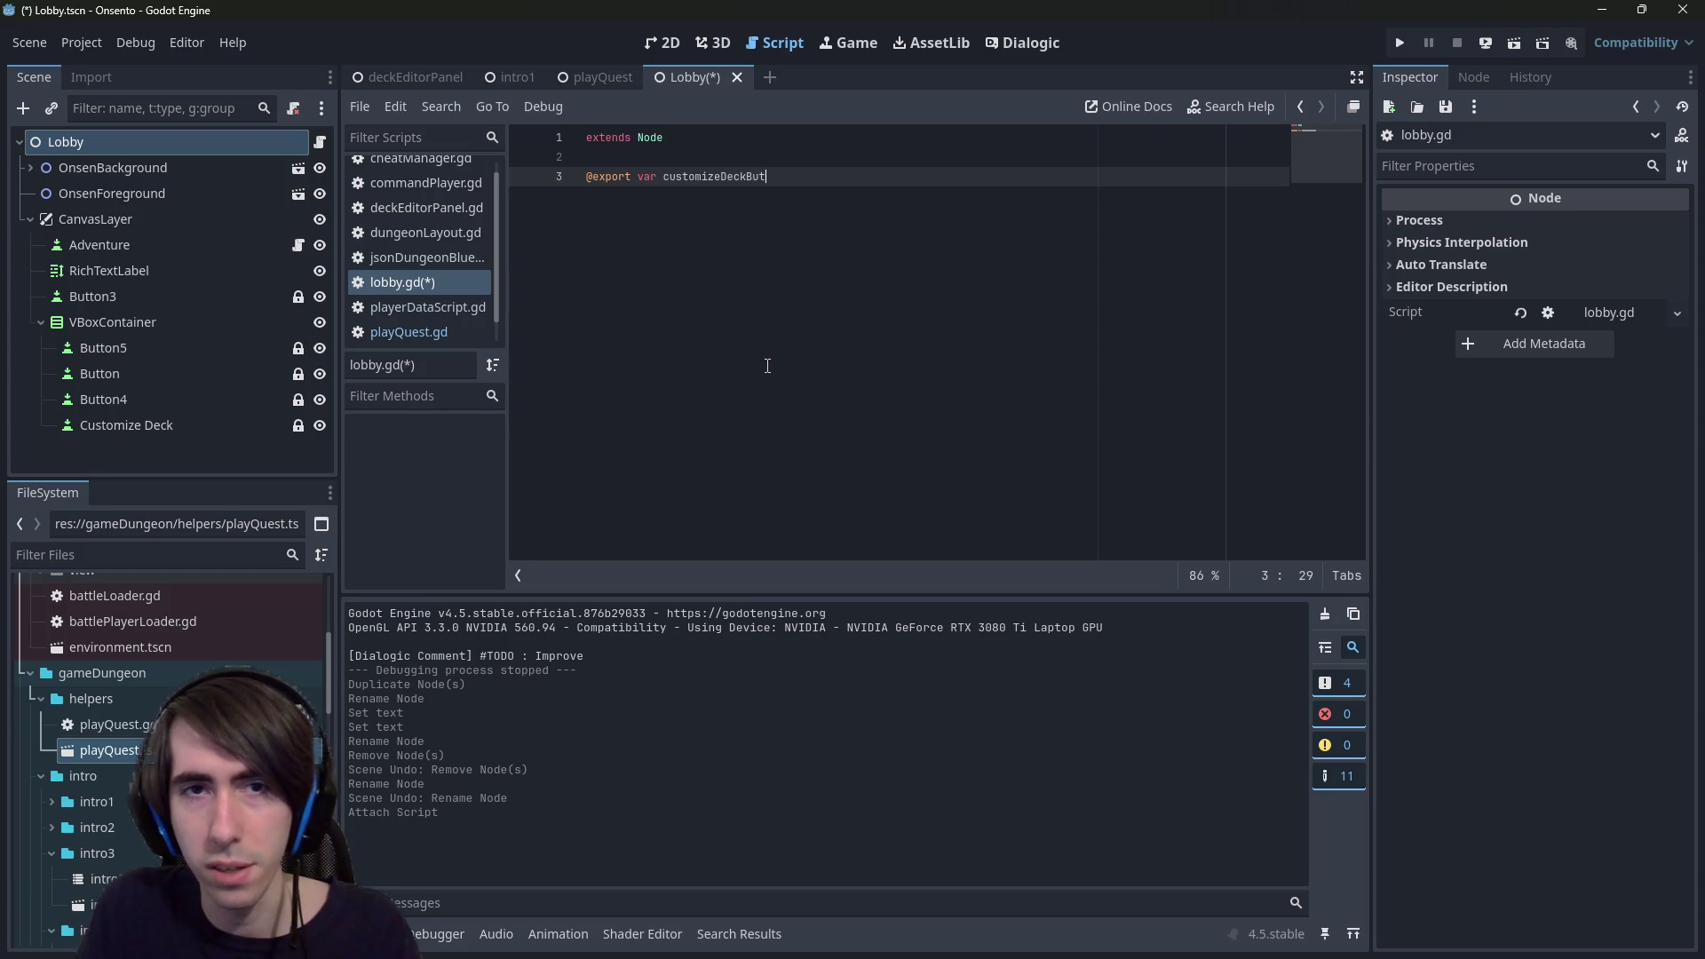
key(BackSpace)
key(BackSpace)
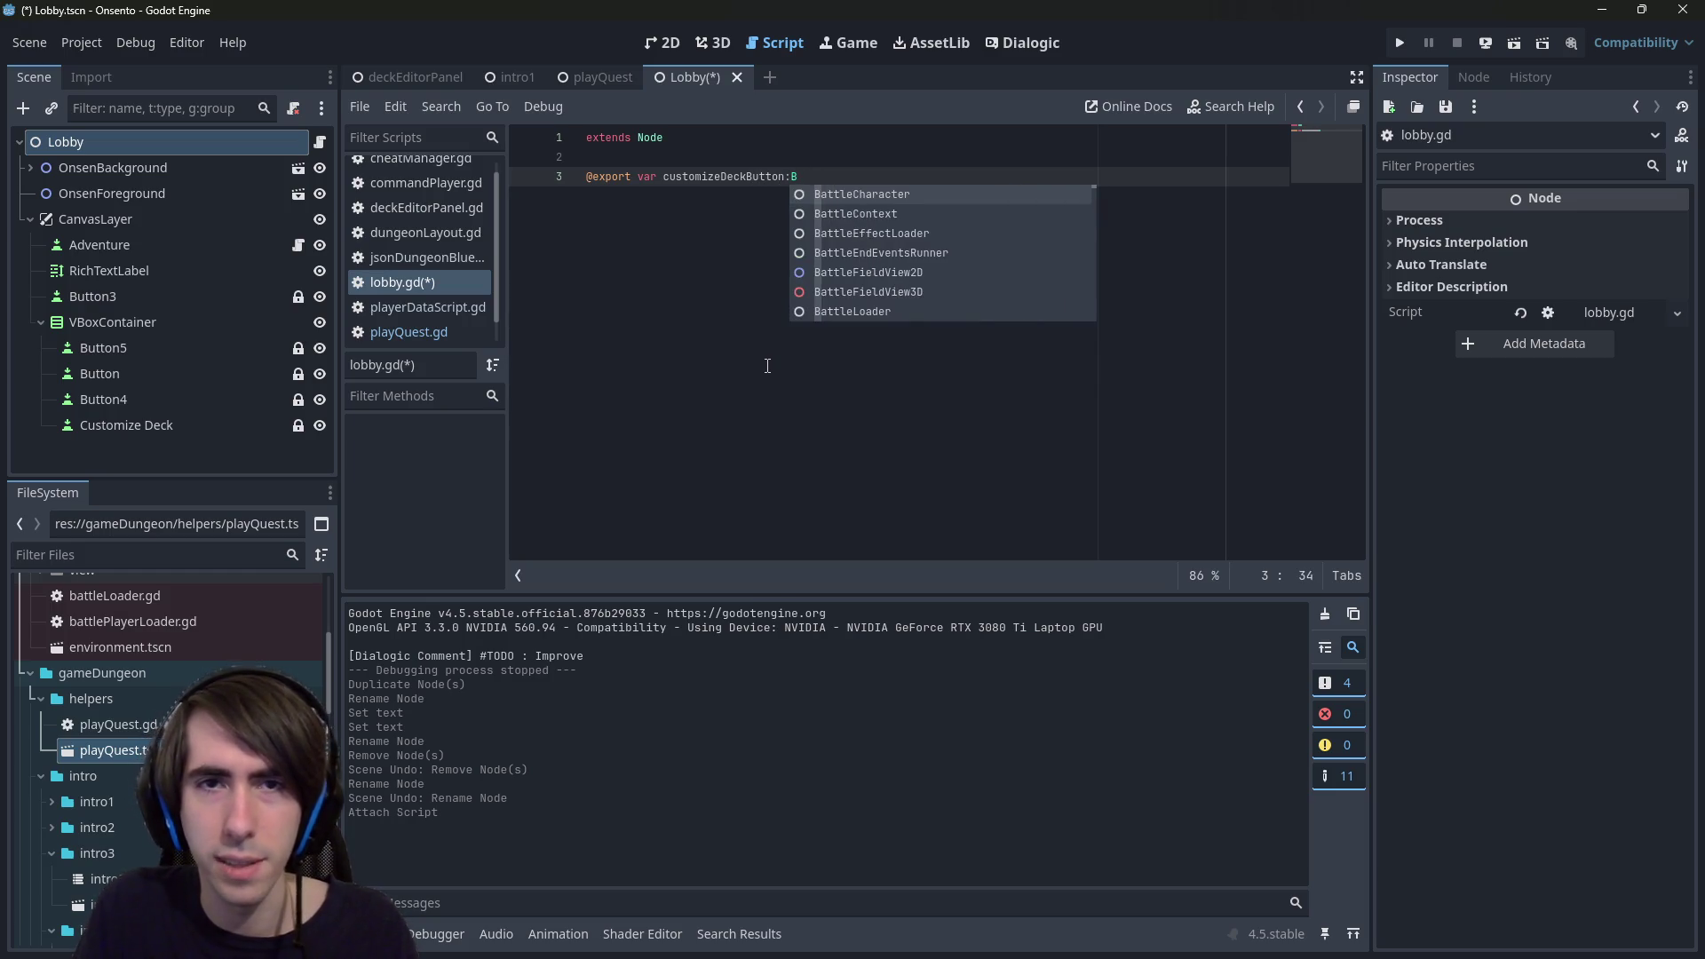
text(ase)
key(Return)
key(ctrl+s)
Add a _ready function and assign the Customize Deck node to the Customize Deck Button property
key(Return)
key(Return)
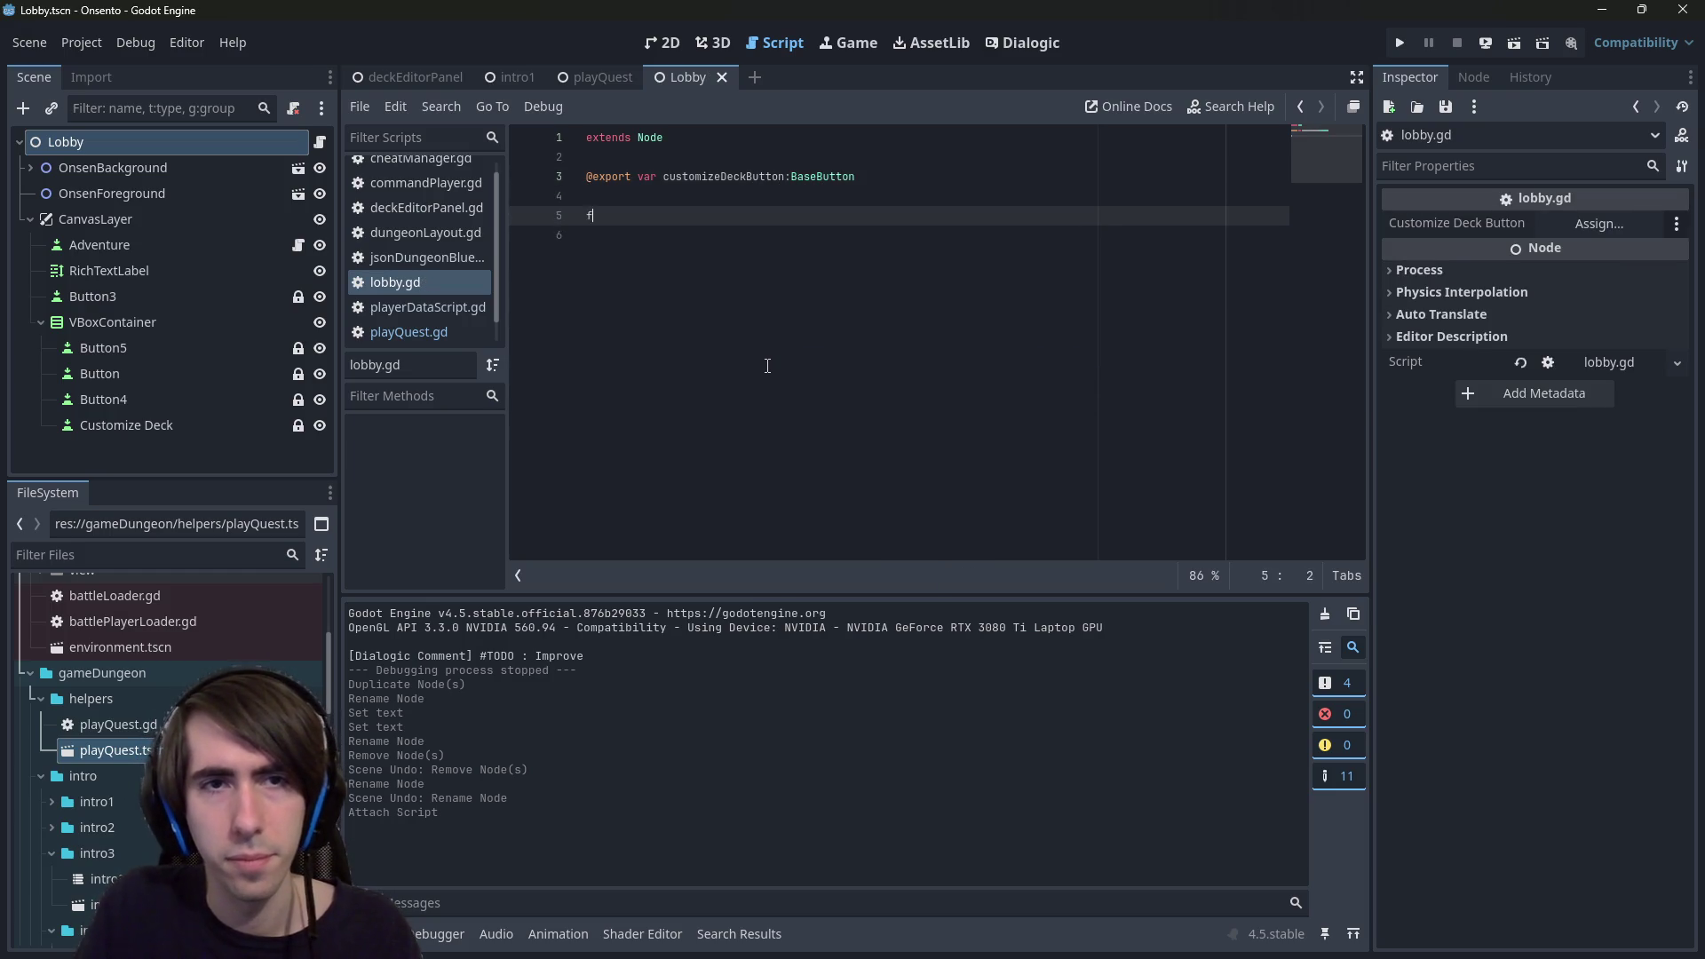
text(func _r)
key(Return)
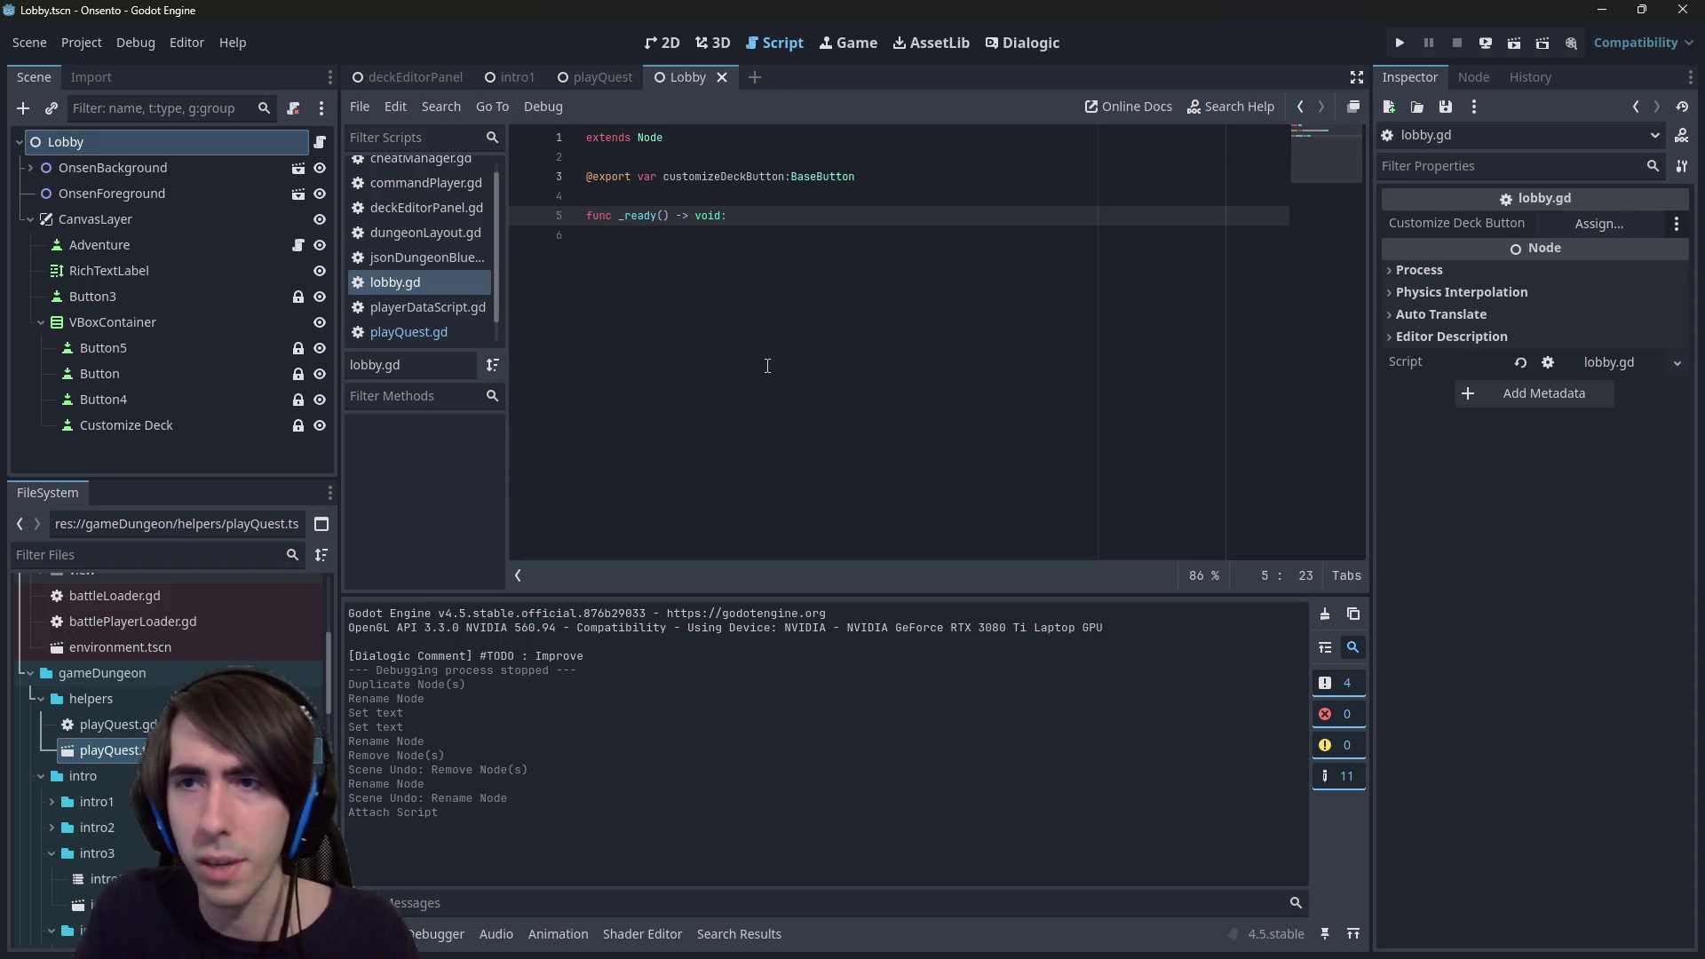
key(Return)
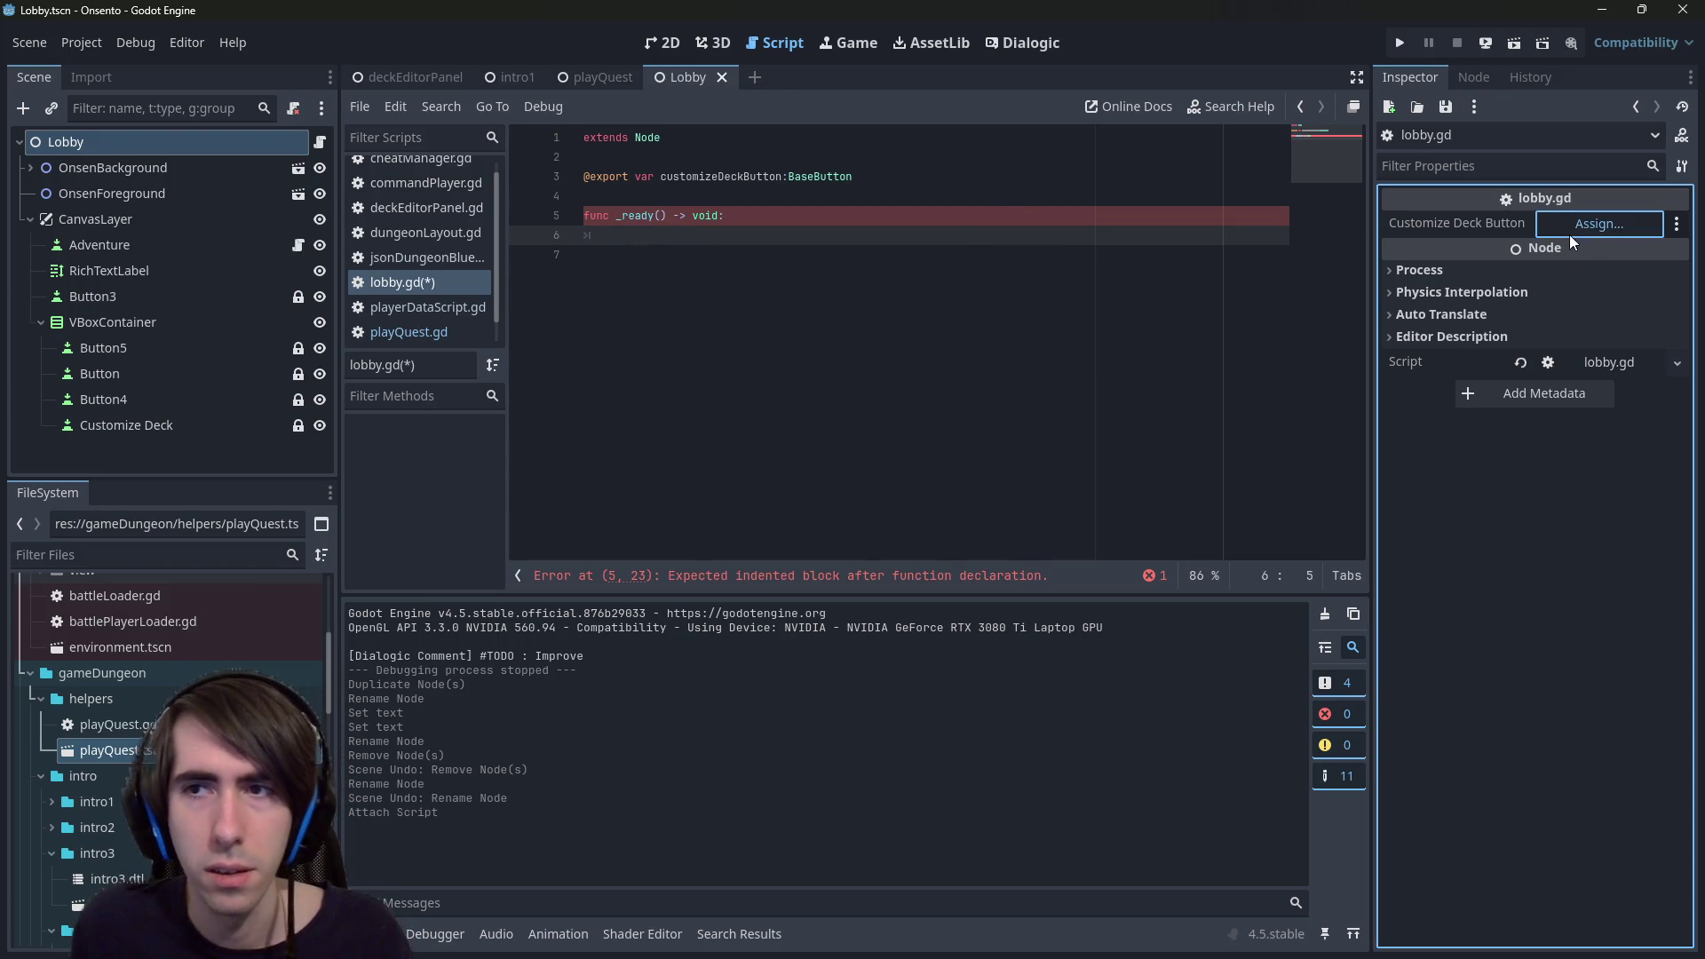
click(1572, 229)
double_click(830, 562)
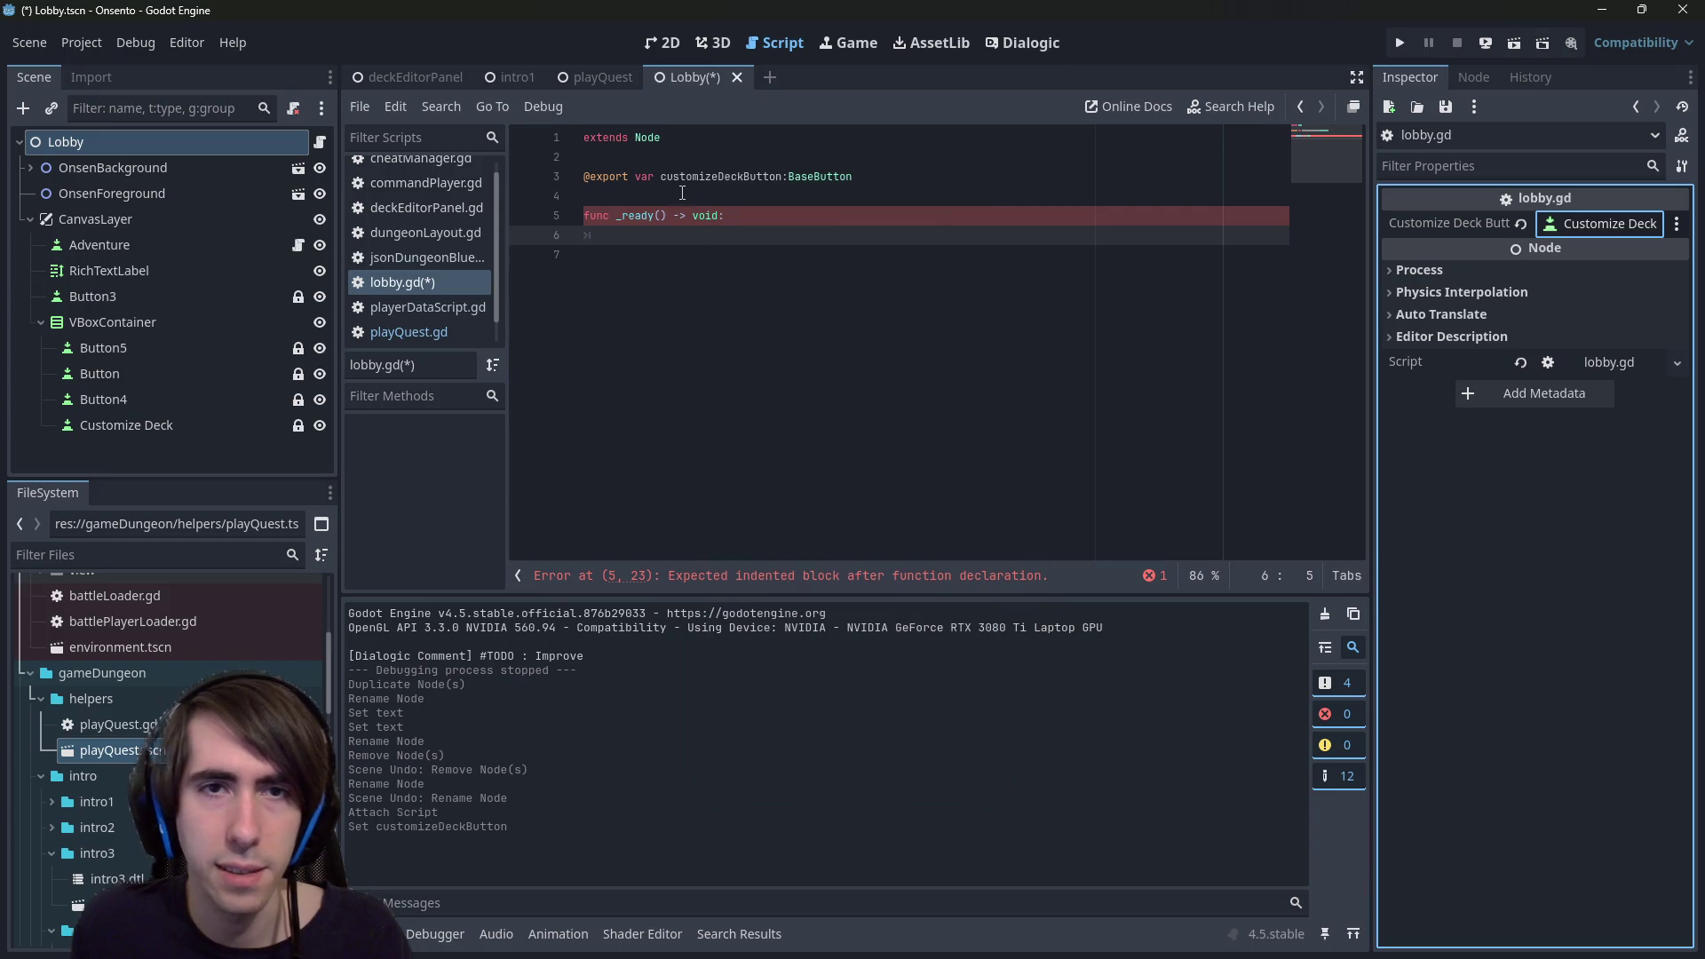
Write customizeDeckButton.pressed inside _ready using the copied variable name
double_click(702, 176)
key(ctrl+c)
key(Down)
key(Down)
key(Down)
key(ctrl+v)
text(.pres)
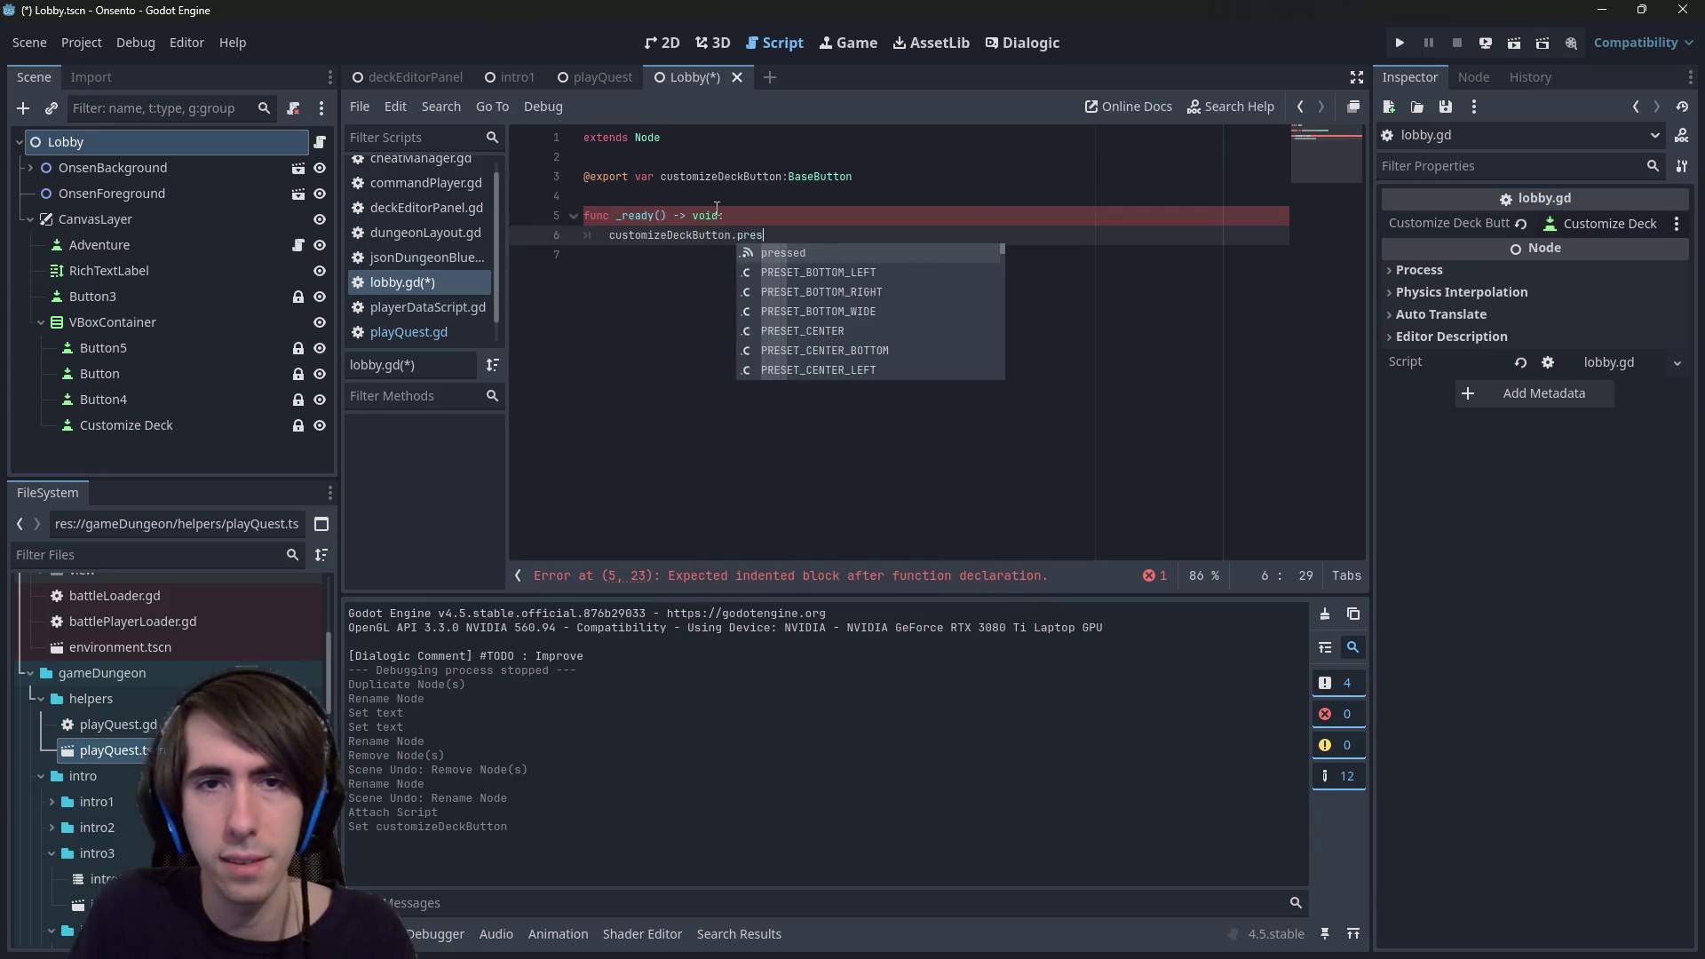
key(Return)
Connect the pressed signal to an empty func() lambda and save lobby.gd
text(.connec)
key(Return)
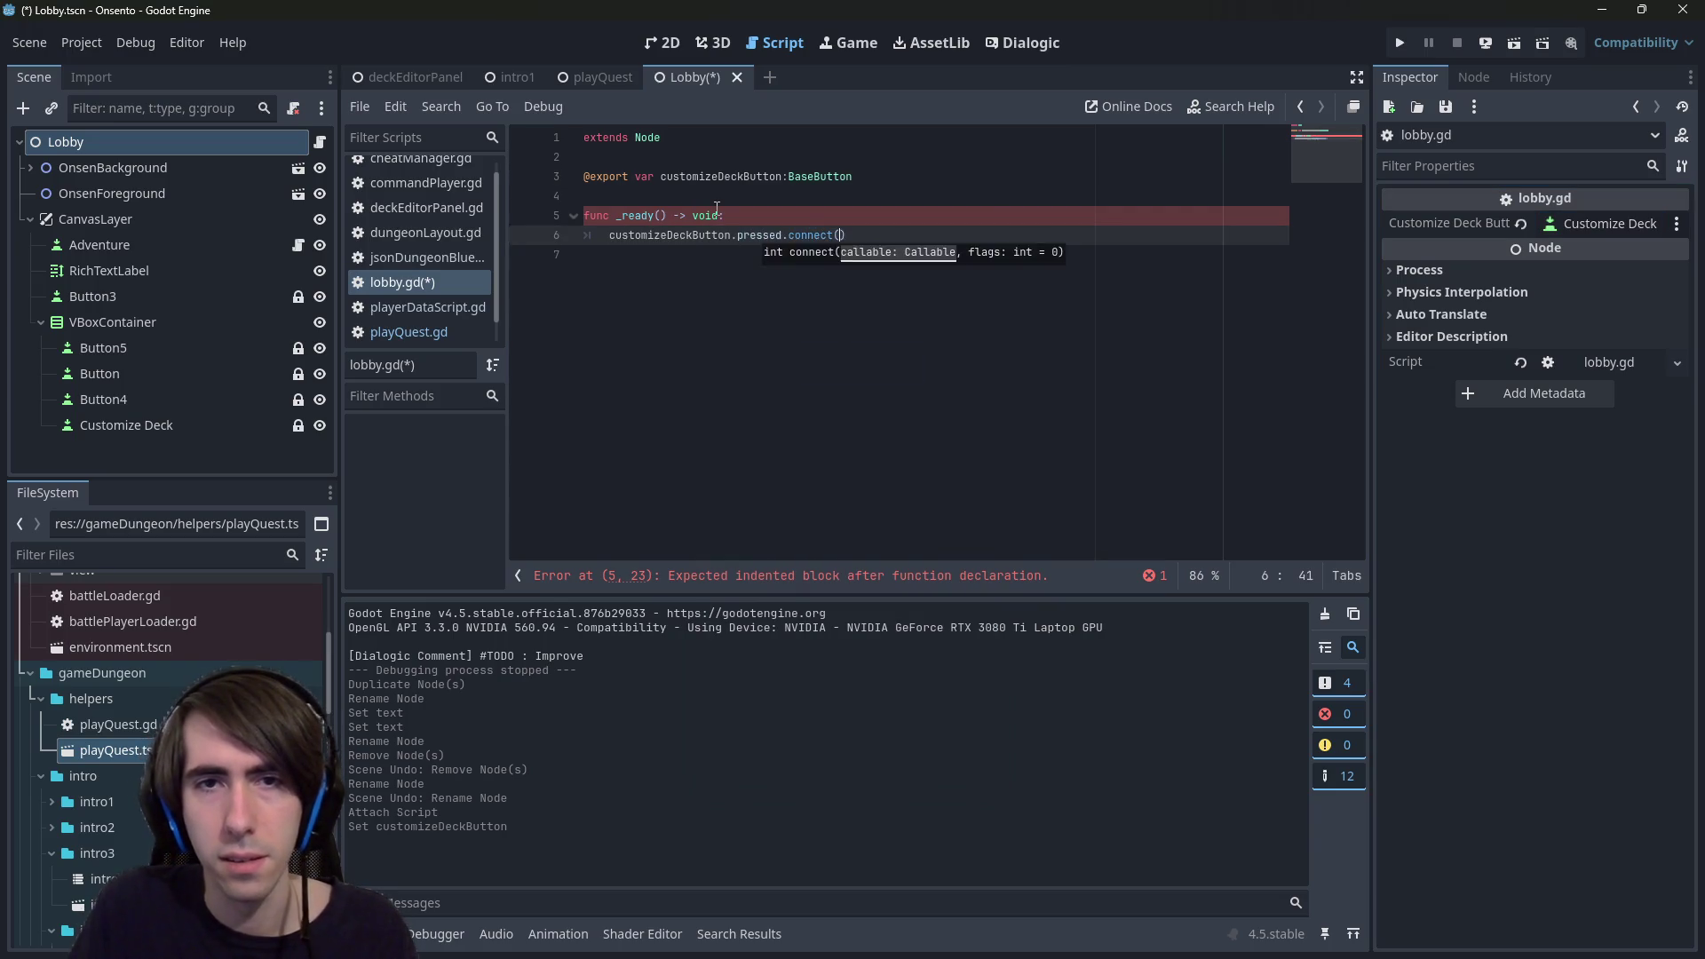
text(())
key(BackSpace)
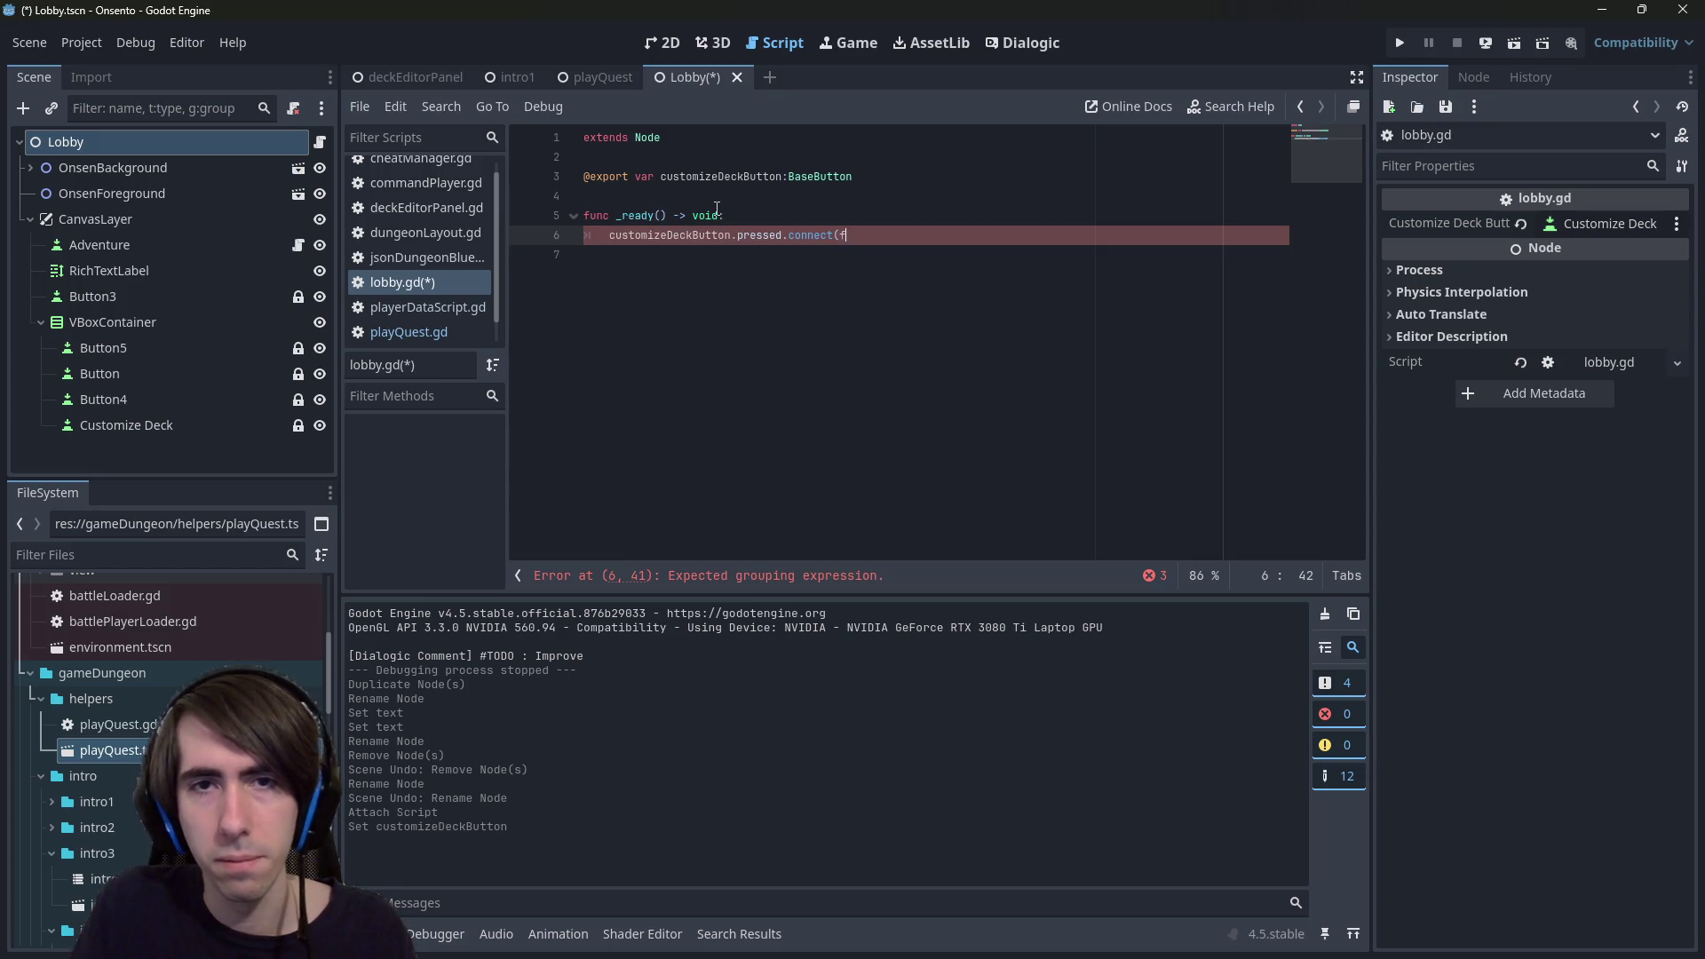
text(func():)
key(Return)
key(Return)
text())
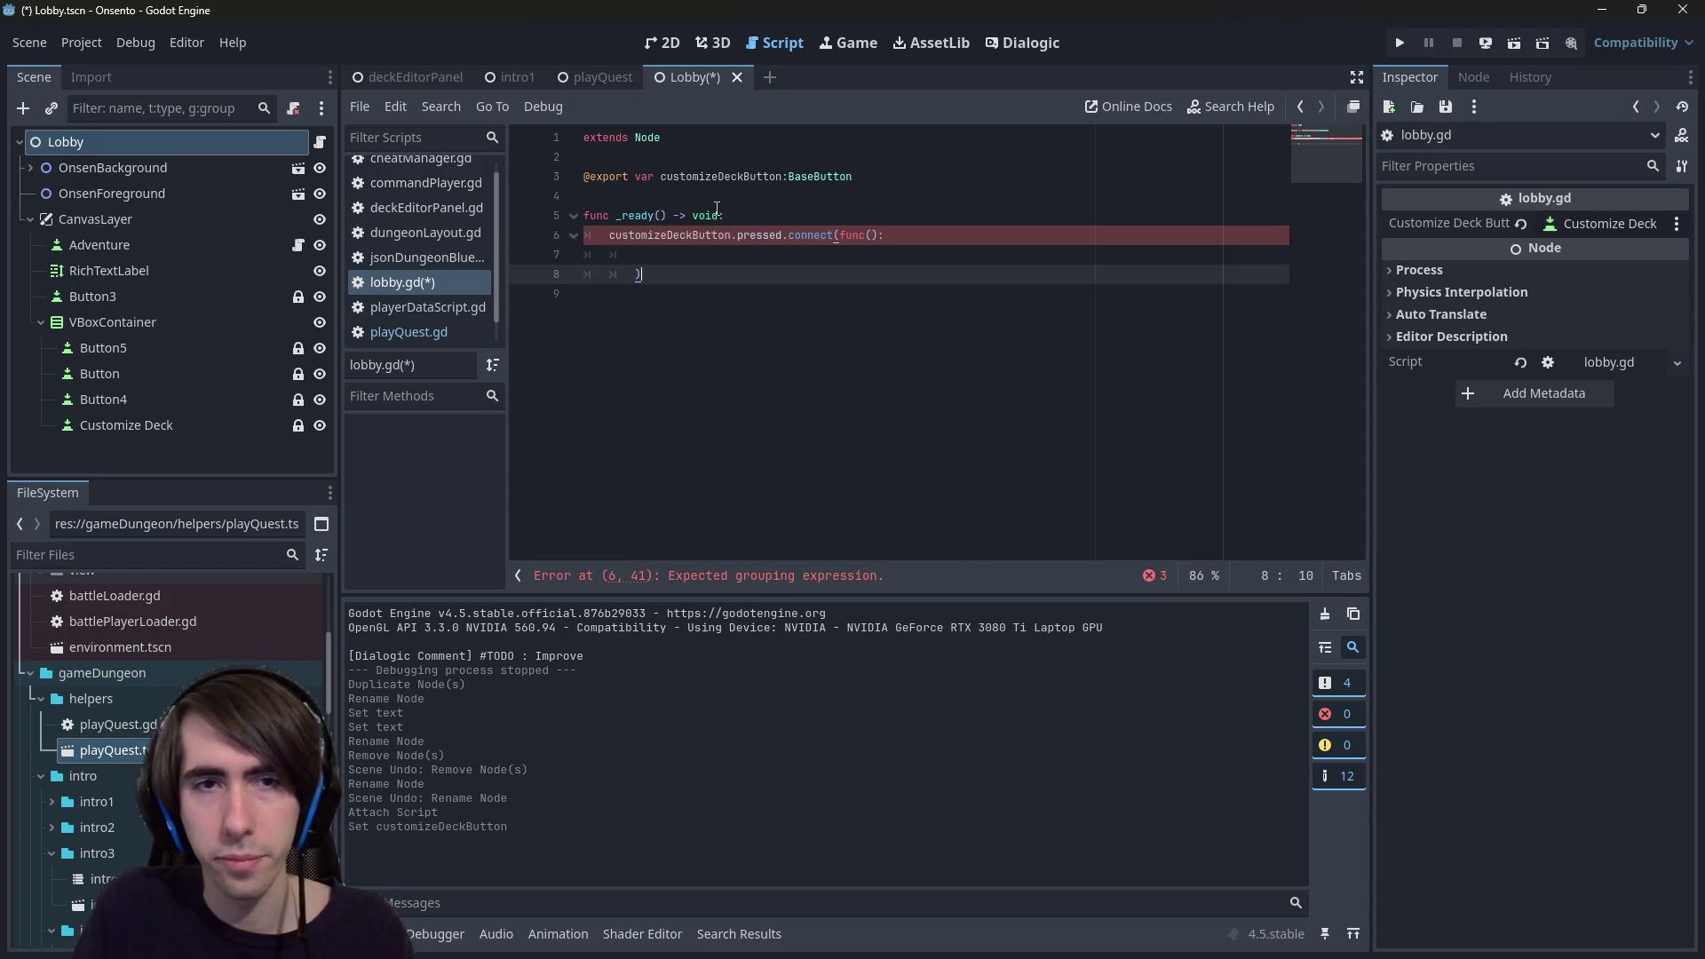
key(Up)
key(ctrl+s)
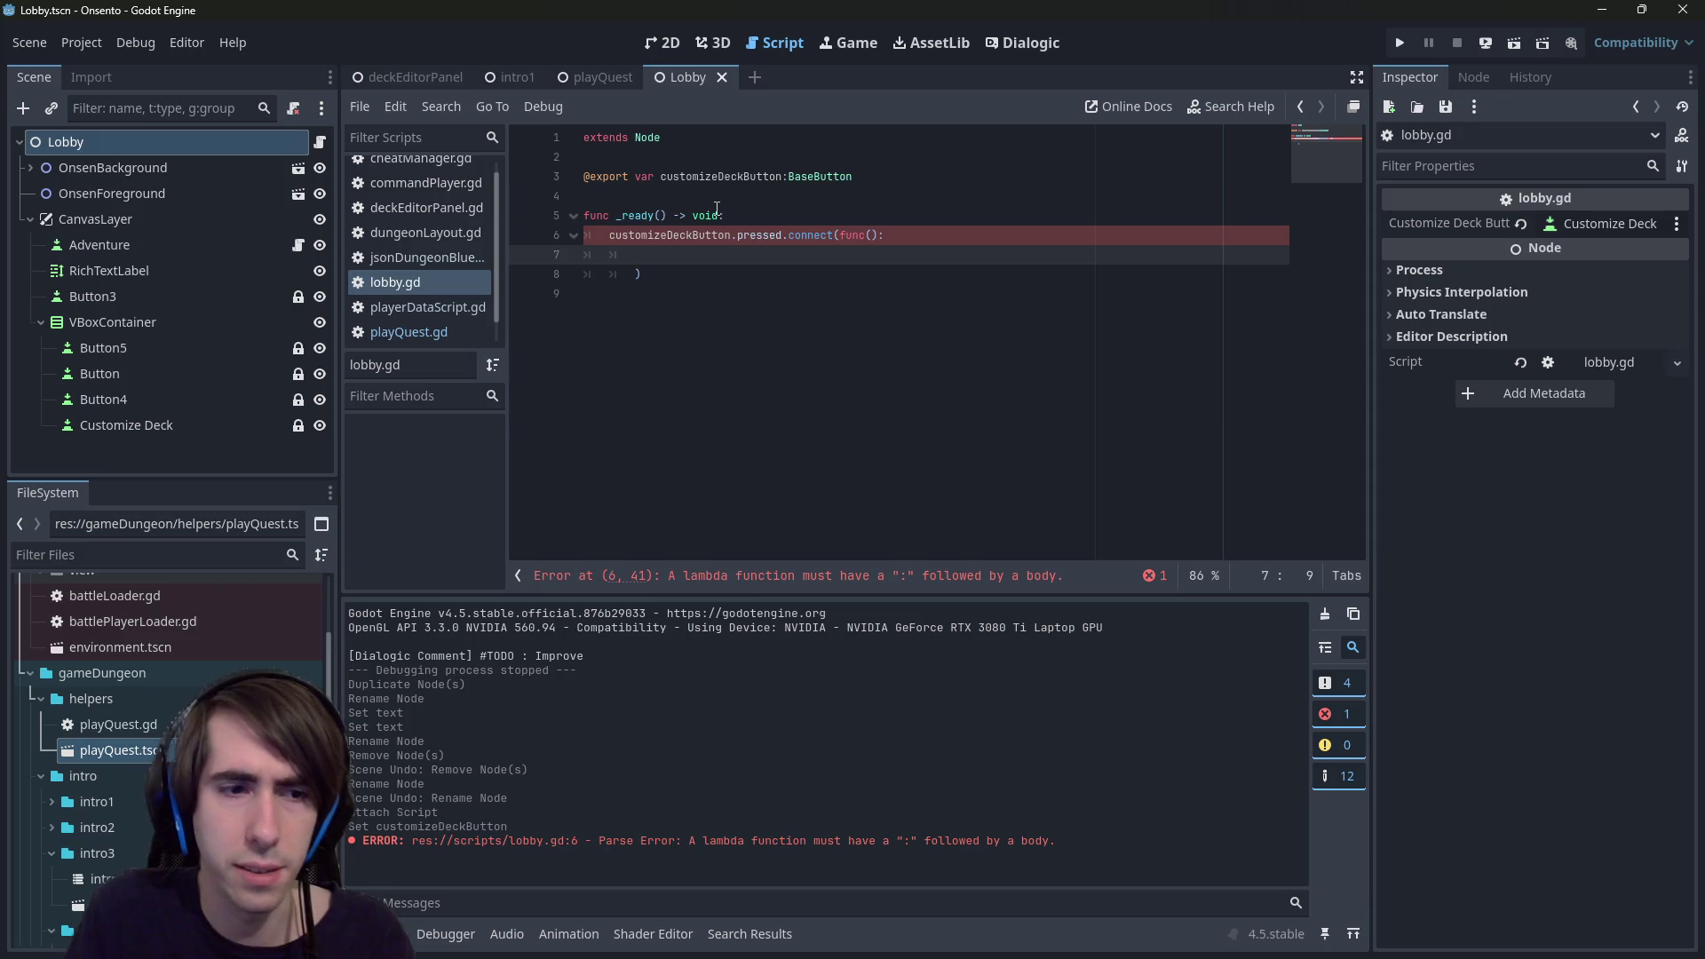
key(Up)
key(Up)
key(Up)
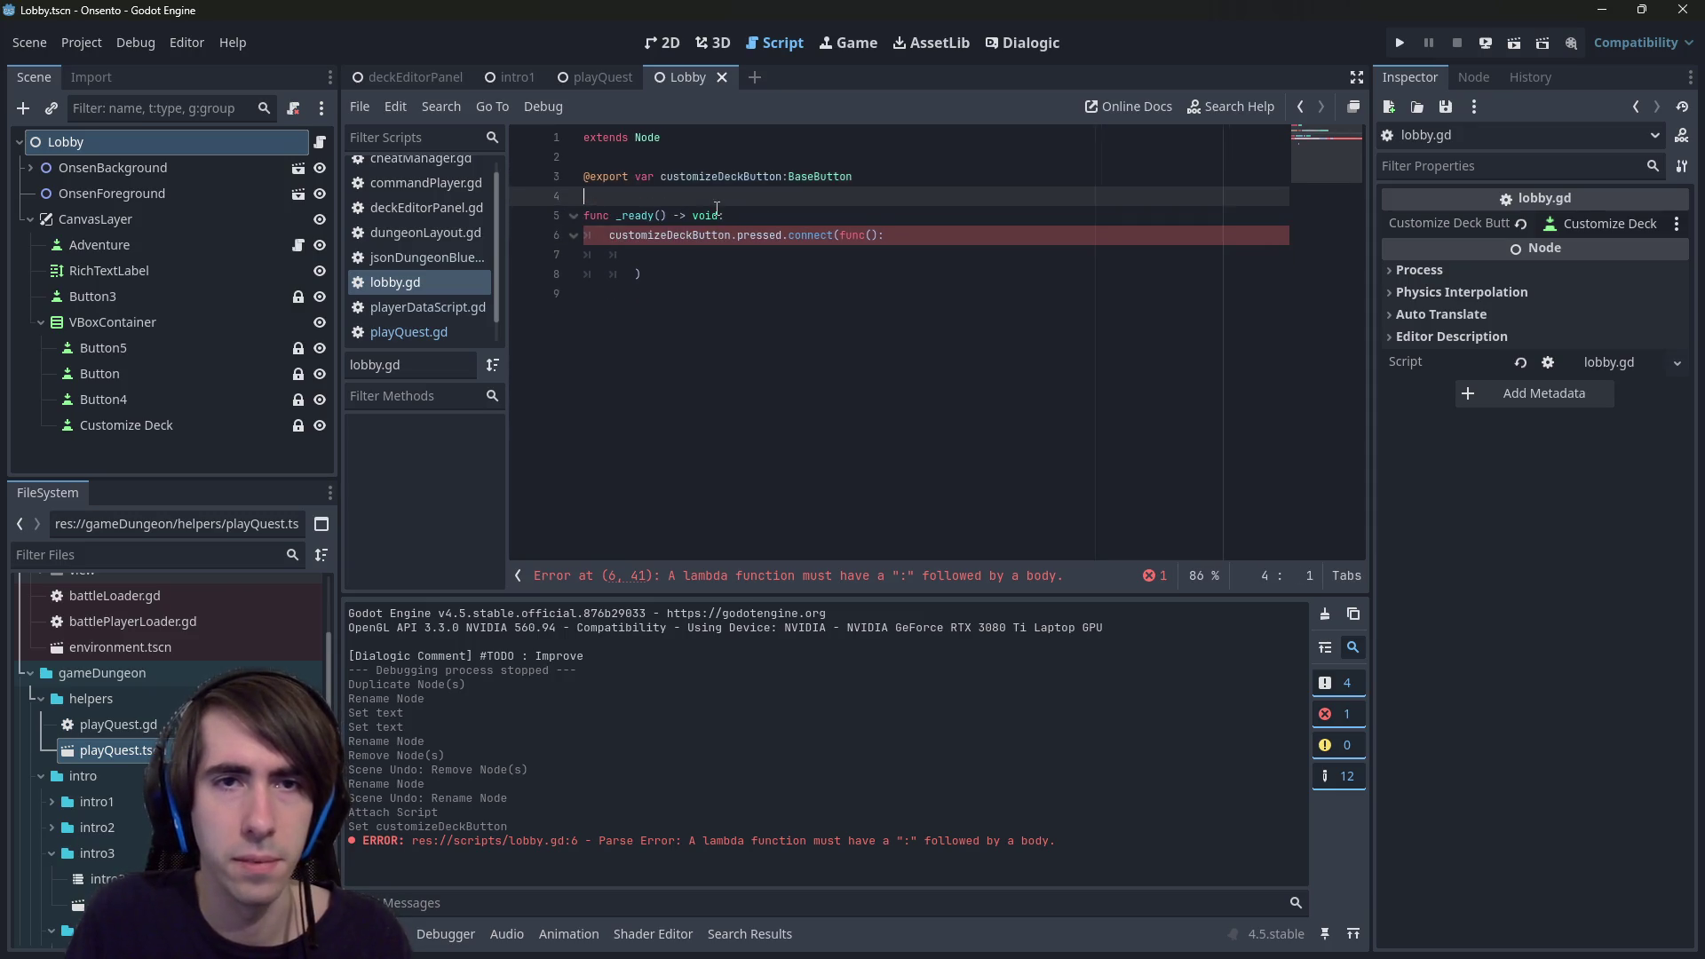
key(Return)
key(Up)
text(@export var)
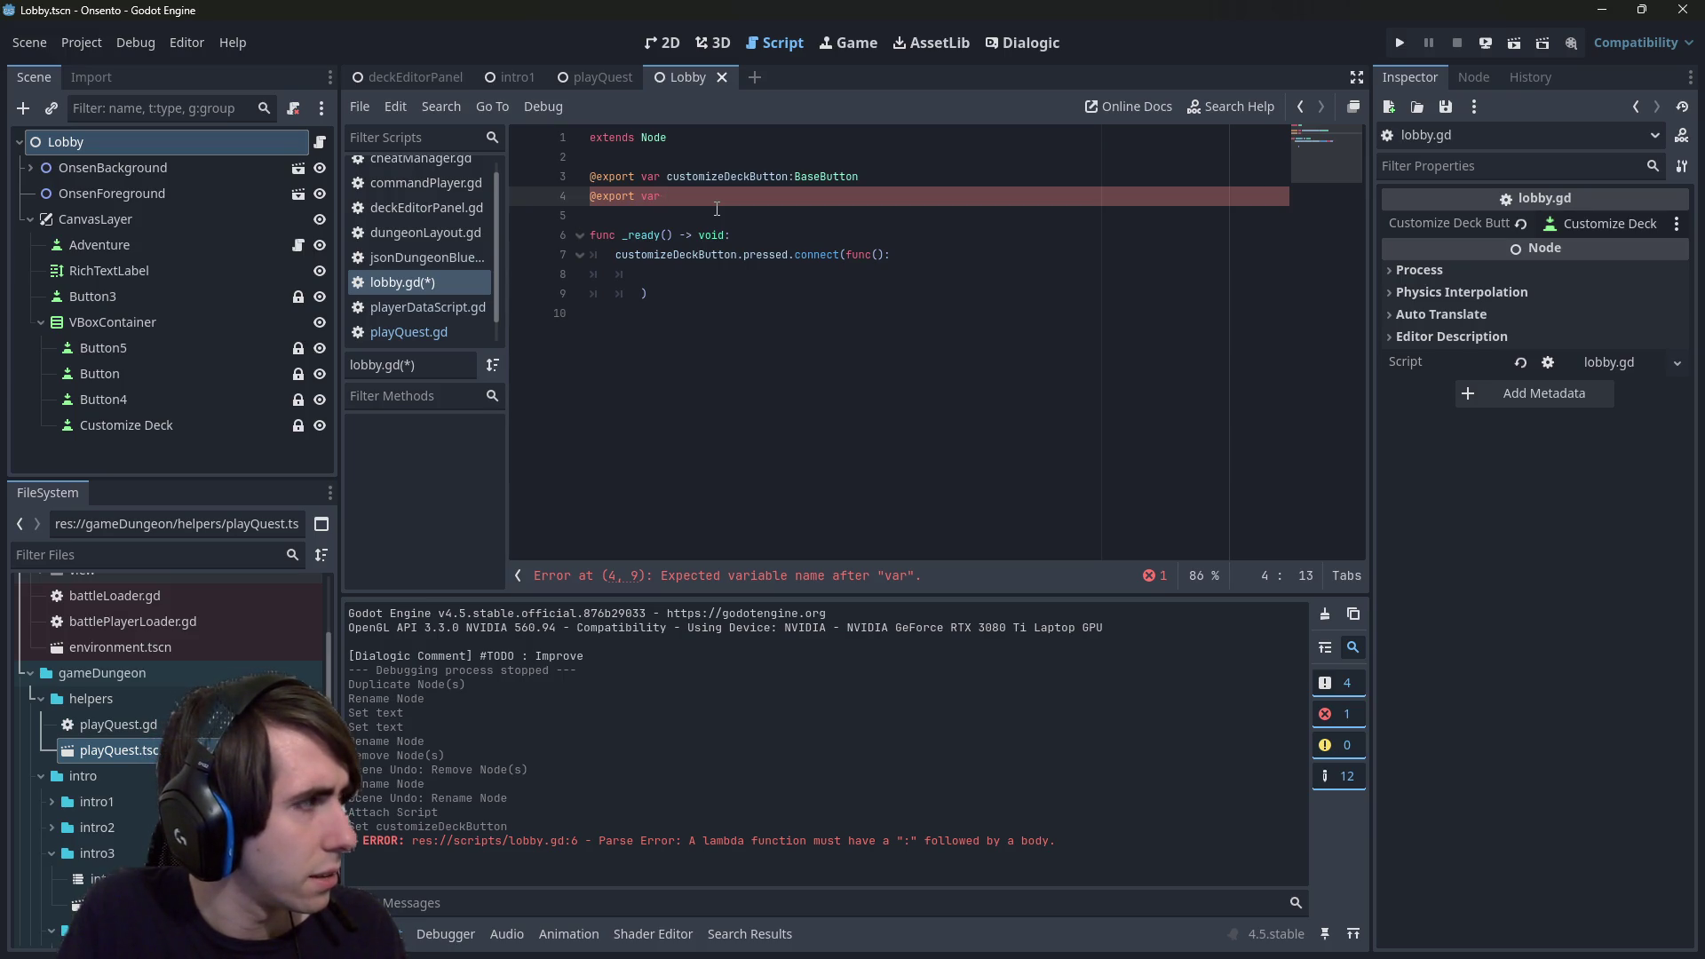
Complete the export as 'deckEditorPrefab:PackedScene' after briefly searching resources for deckeditor
key(alt+shift+o)
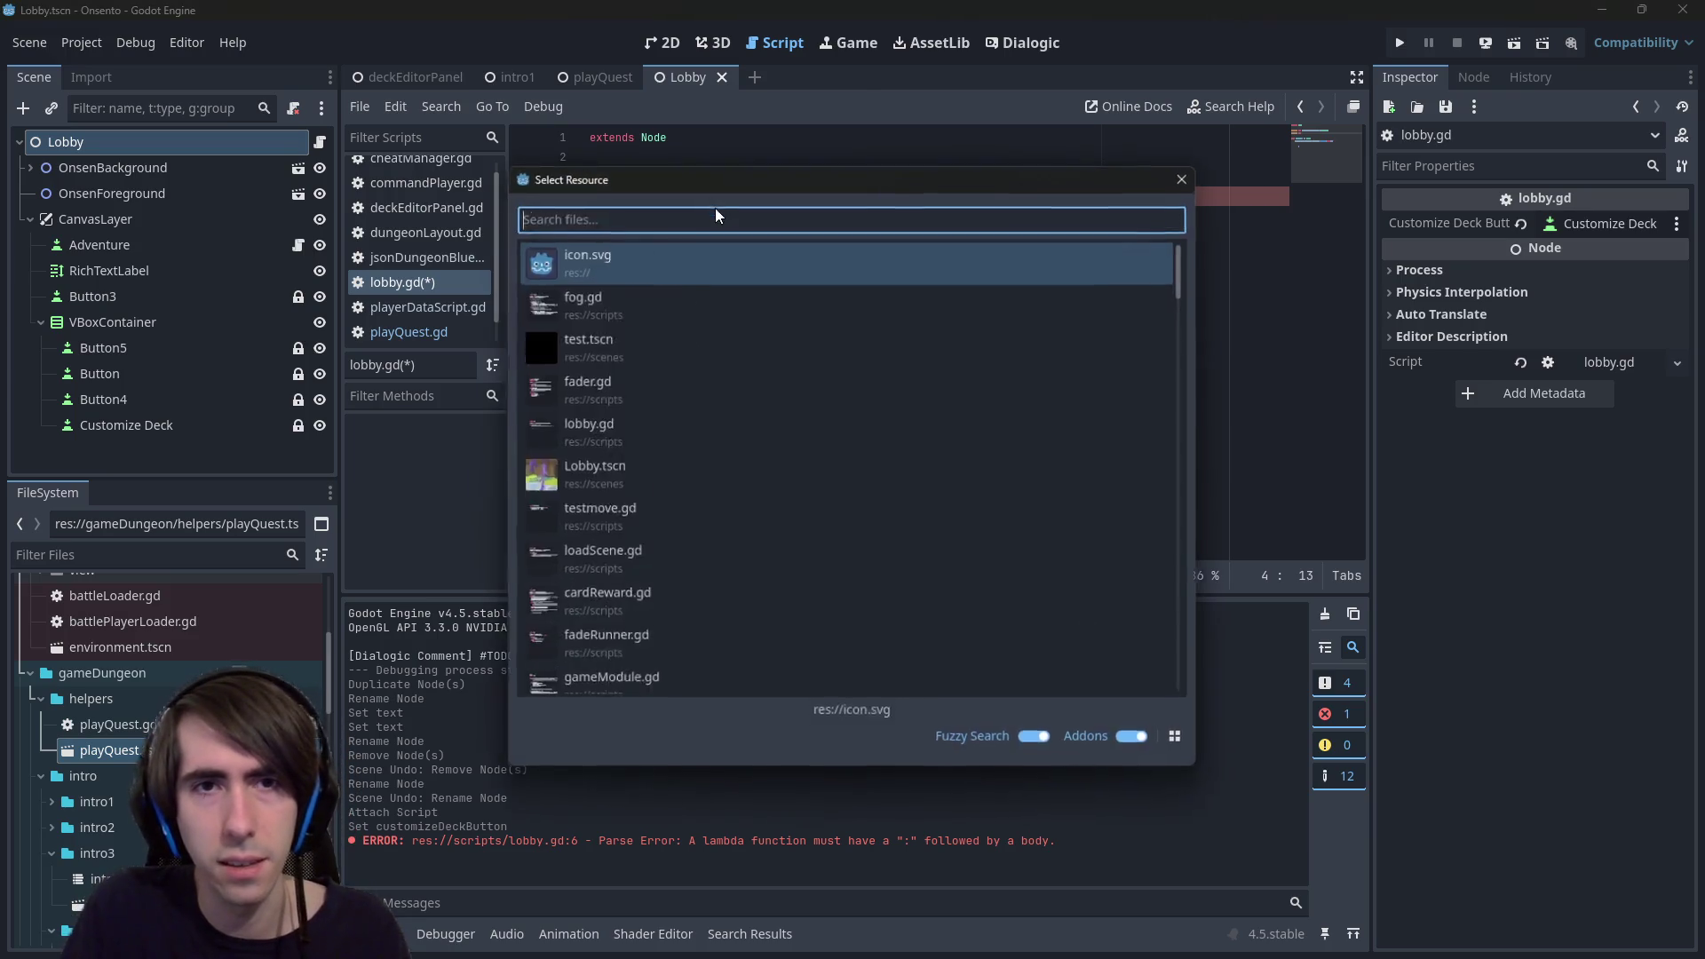
text(deck)
text(editor)
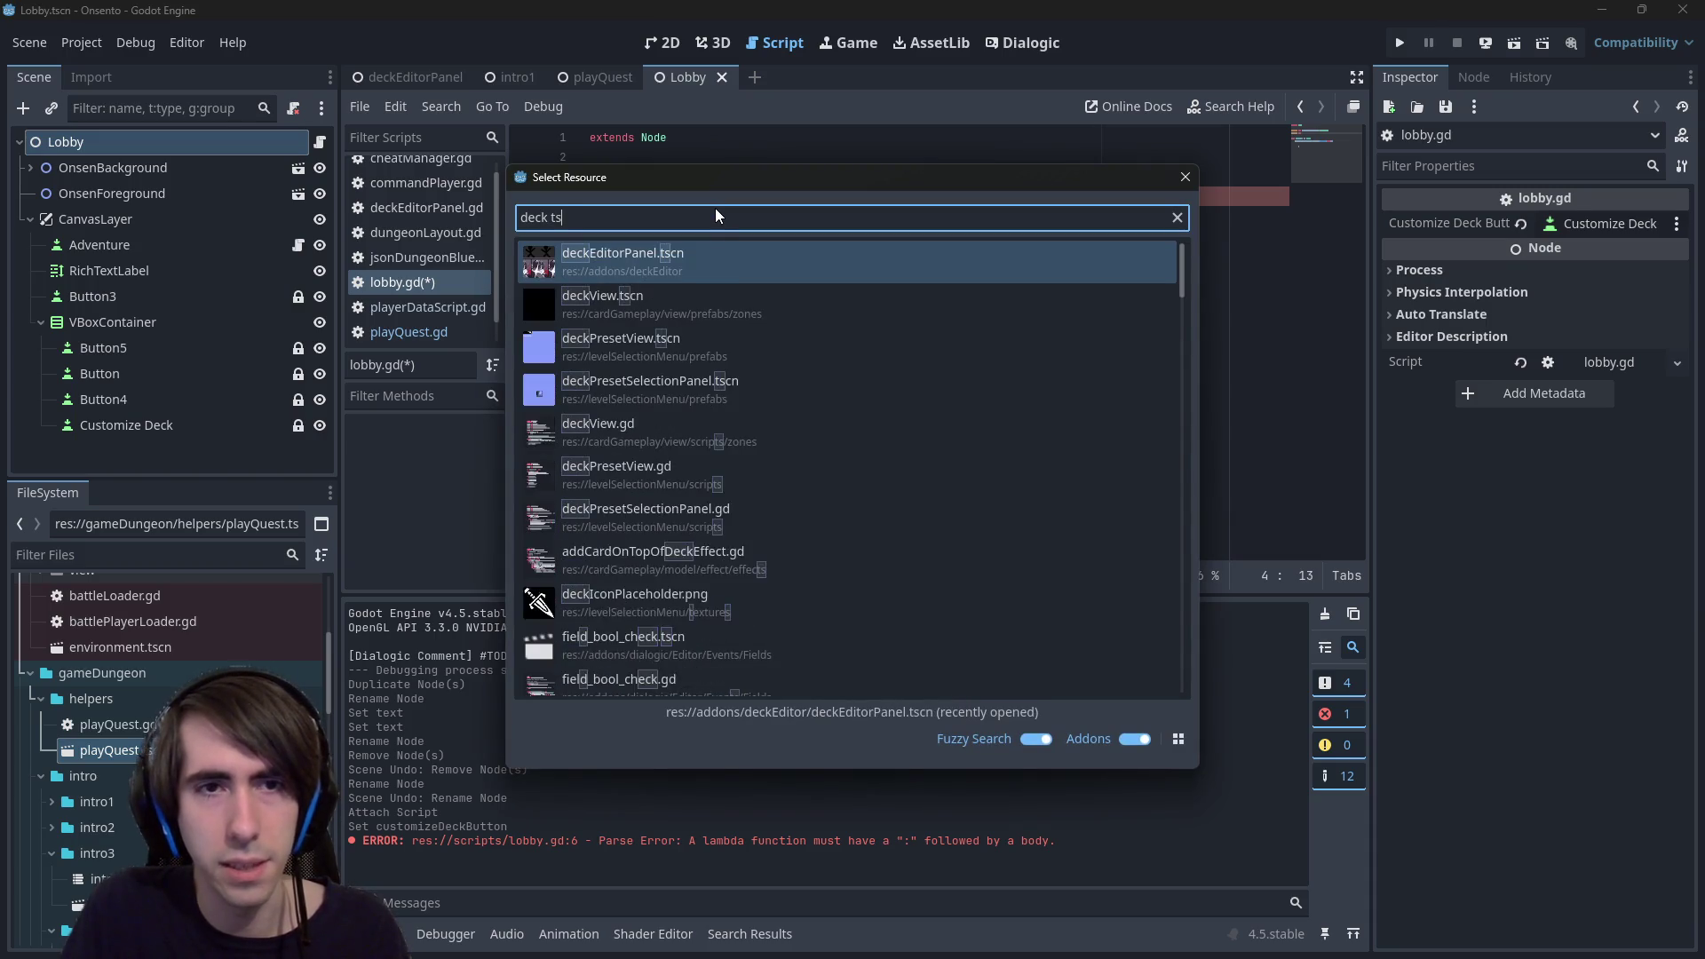
key(Escape)
text(deckEditorPrefab:)
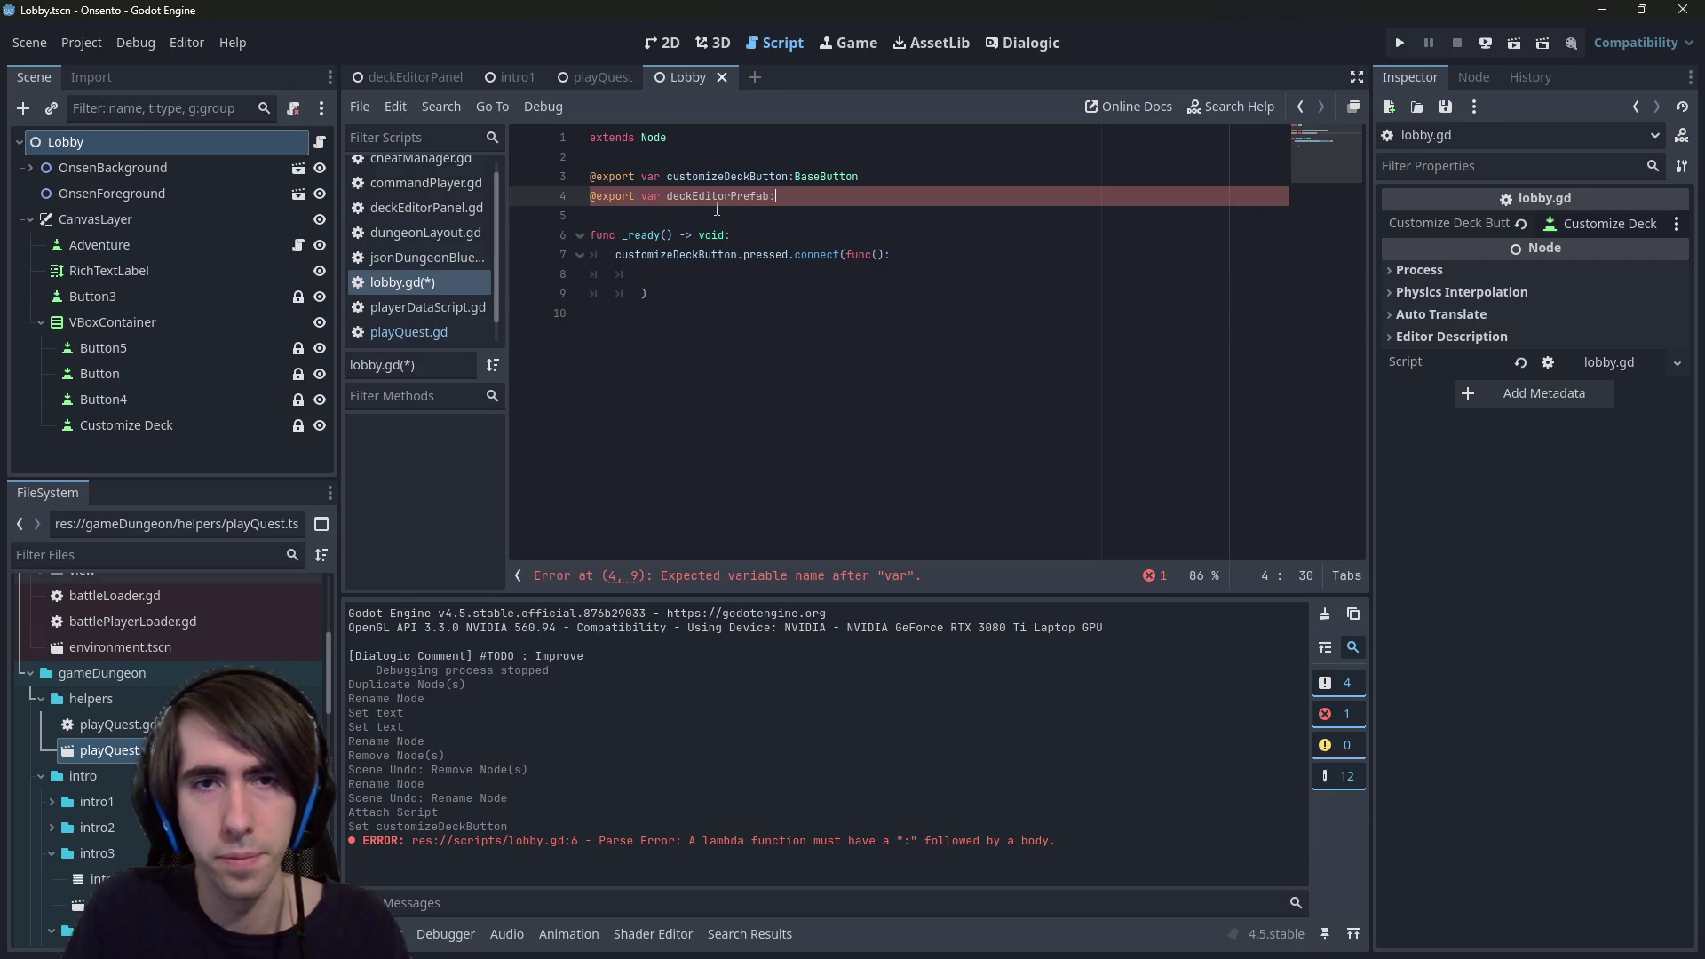
text(PackedScene)
key(Return)
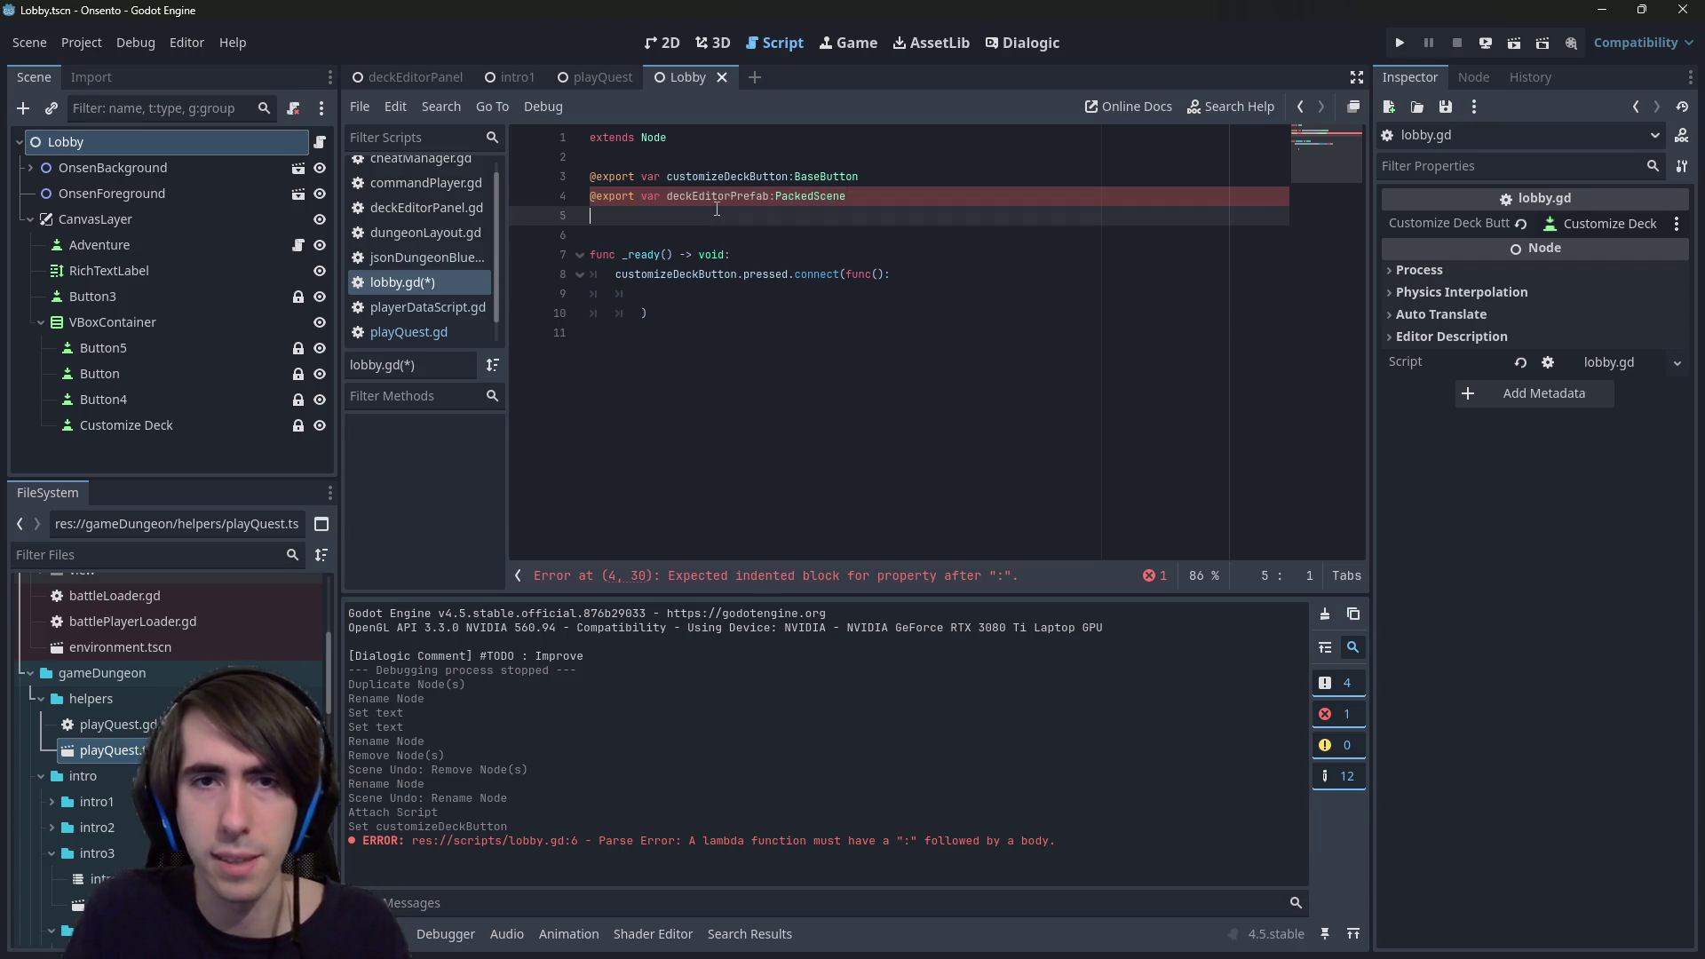
key(BackSpace)
Call deckEditorPrefab.instantiate() in the lambda and open a scene picker for Deck Editor Prefab
double_click(717, 197)
key(ctrl+c)
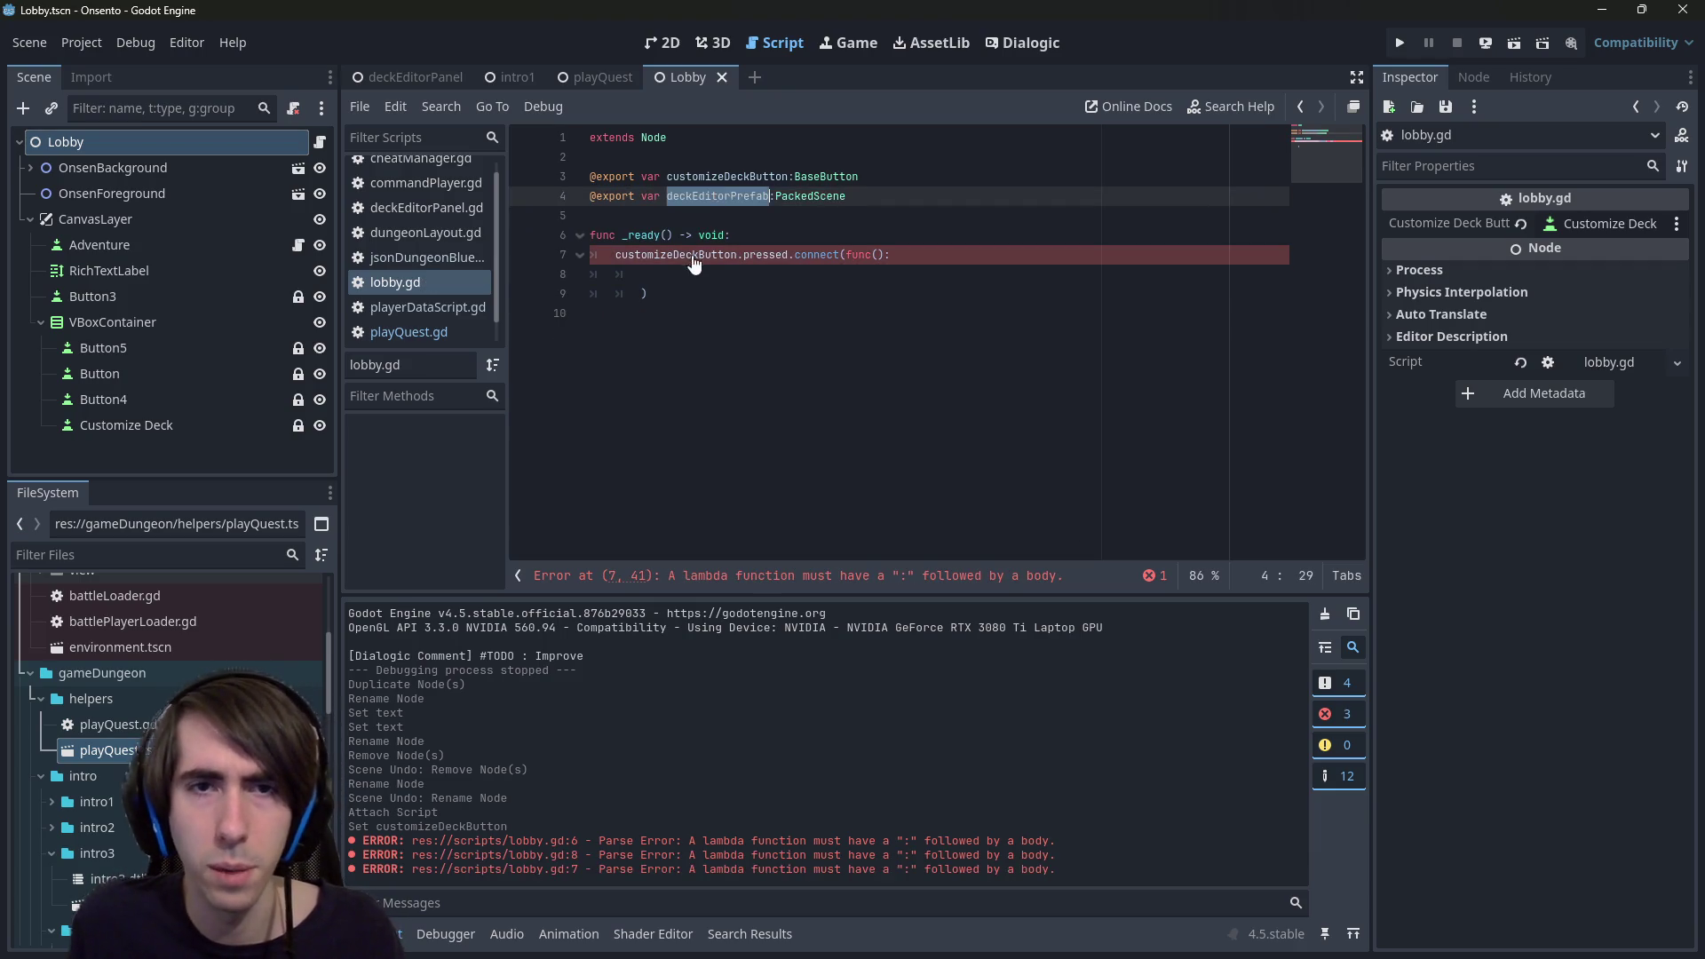
click(693, 264)
key(ctrl+v)
text(.)
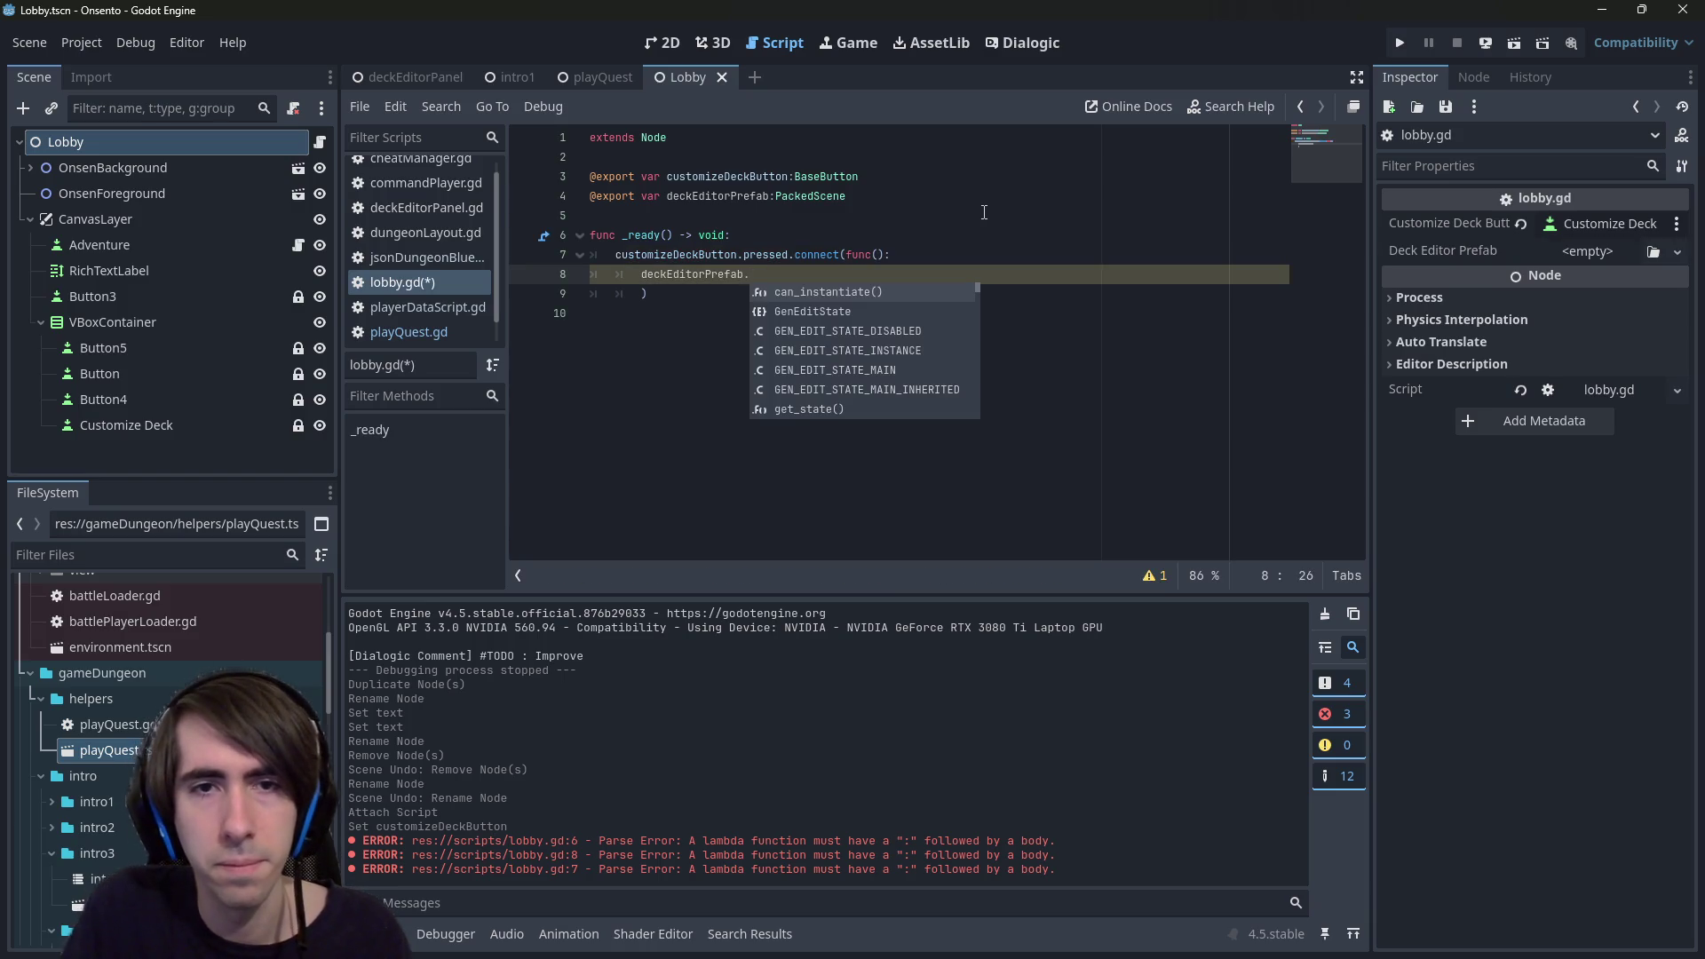
text(insta)
key(Return)
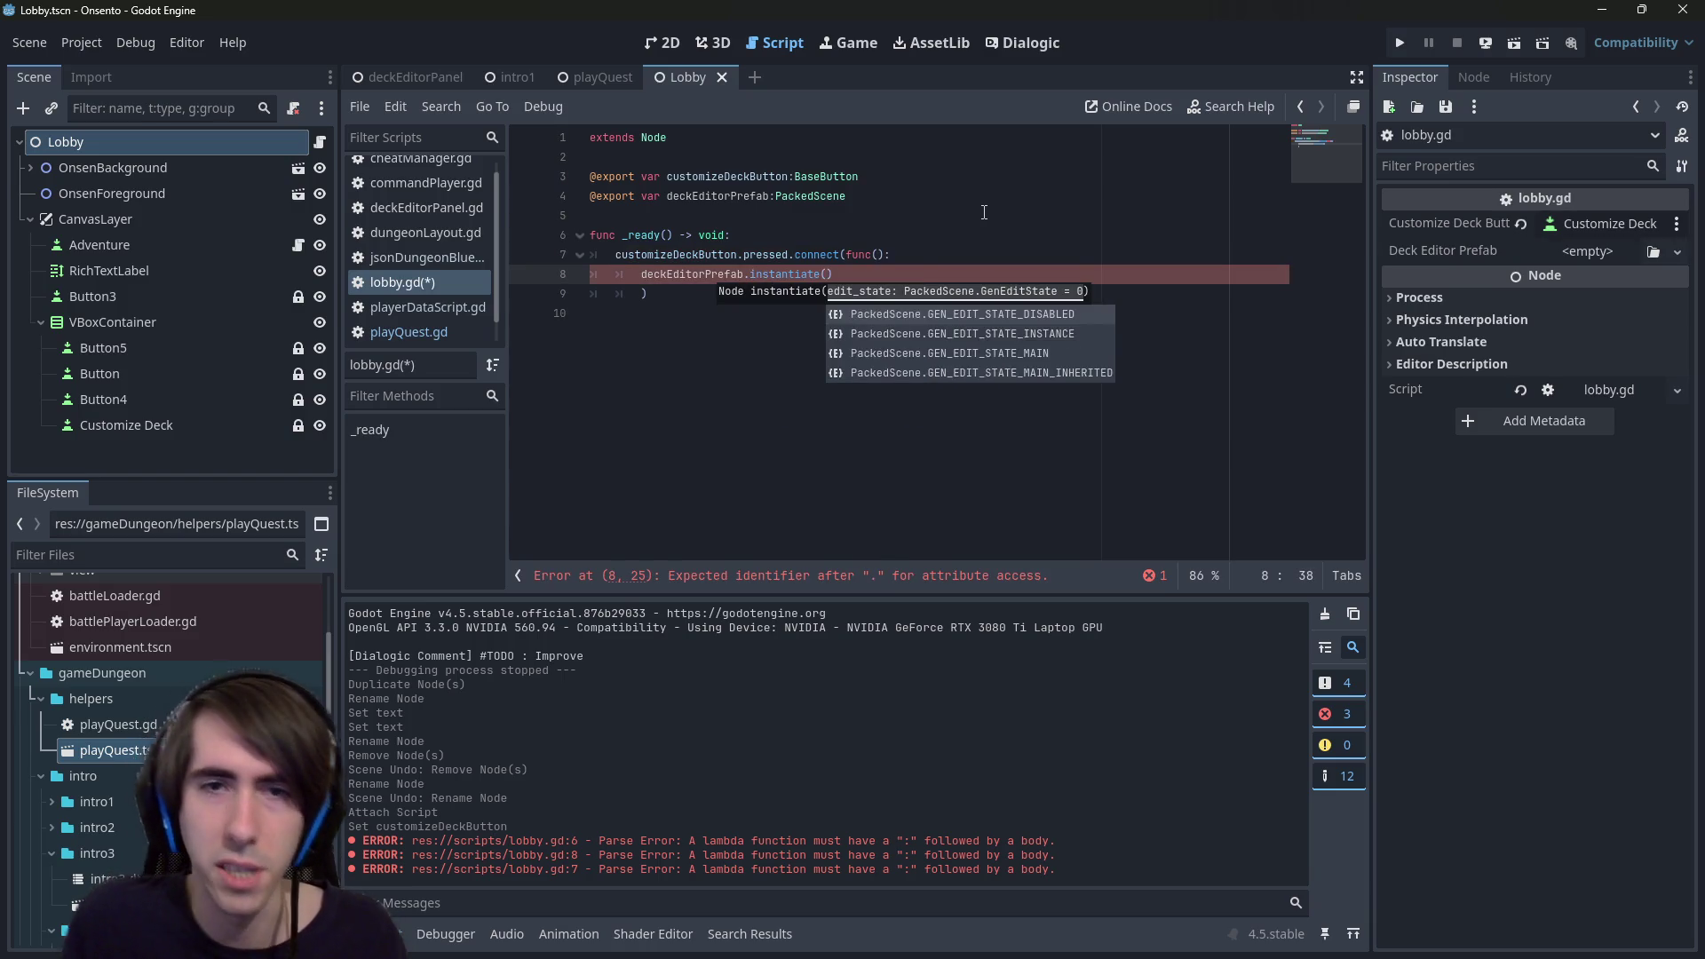
click(1569, 251)
click(1601, 355)
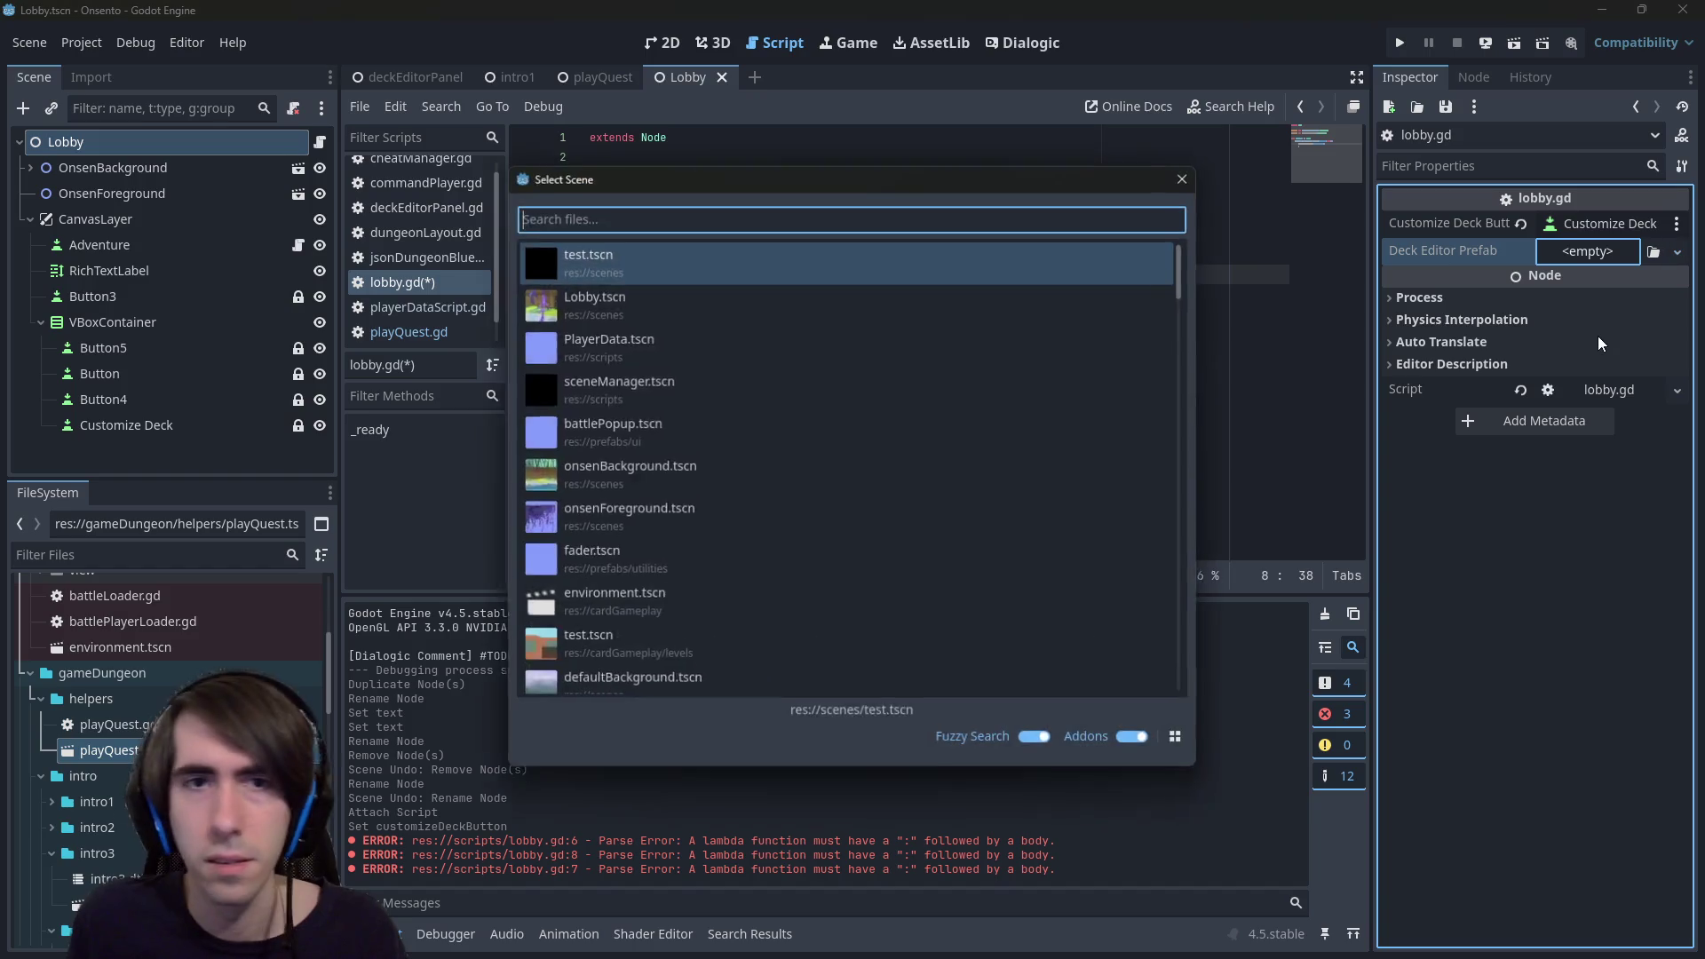
Assign deckEditorPanel.tscn to Deck Editor Prefab and add an add_child(deckEditorPrefab) line
text(deck edi)
key(Return)
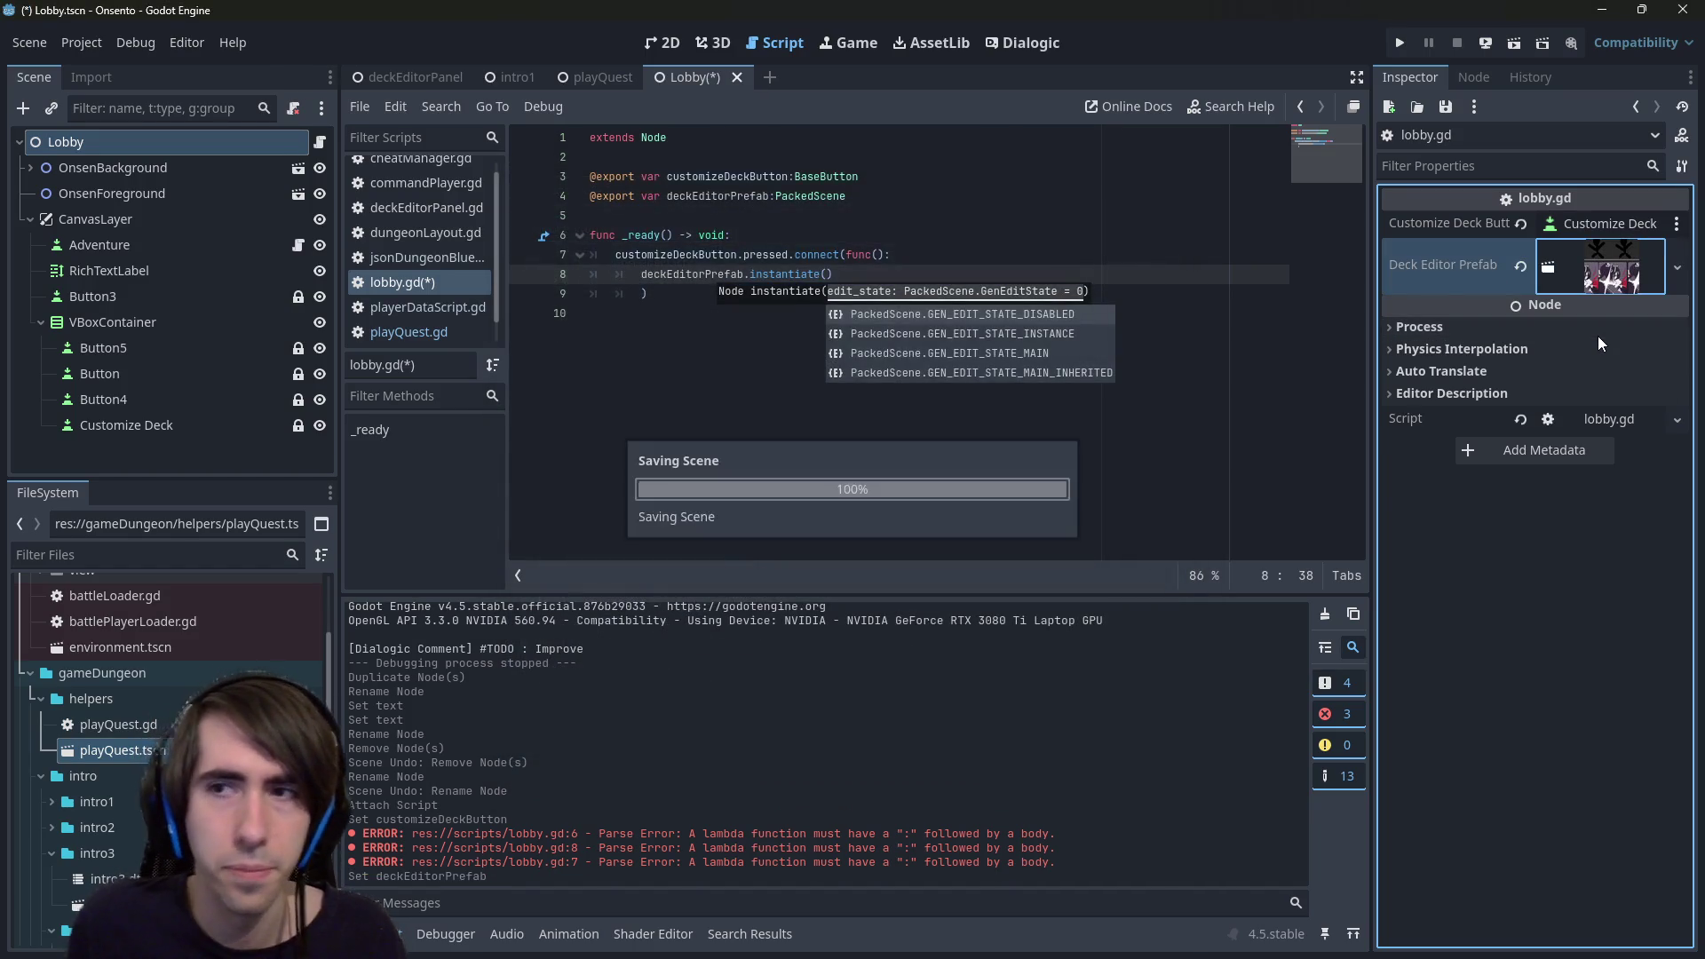
key(End)
key(Return)
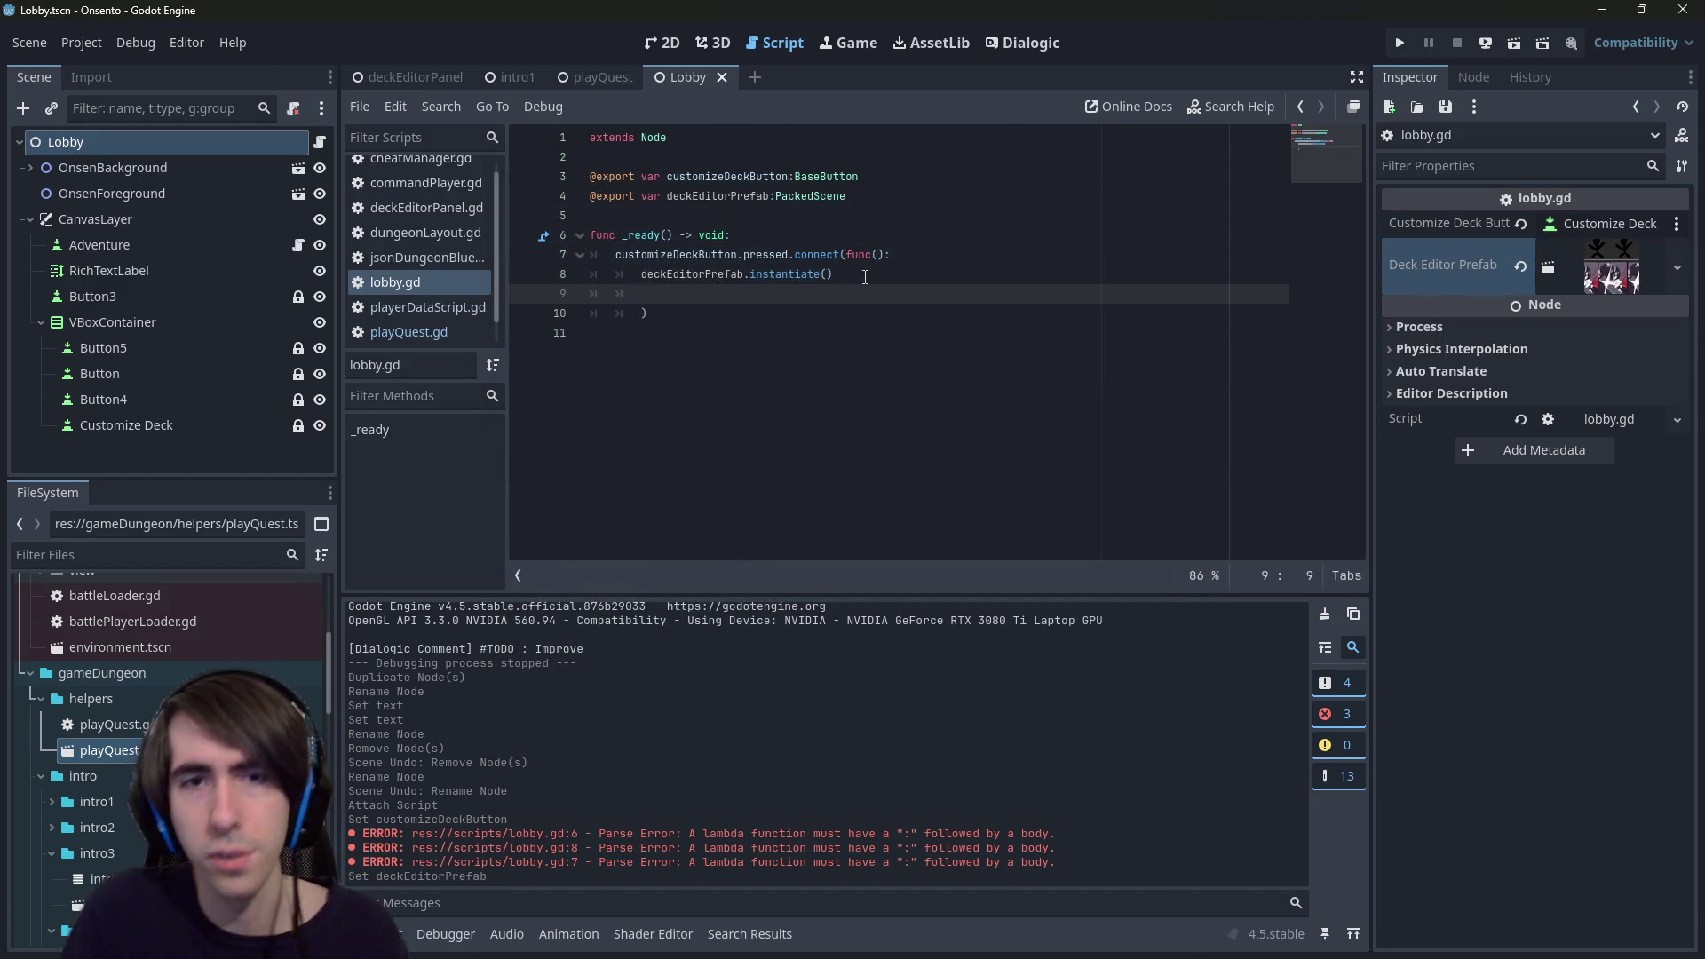
text(add_ch)
key(Return)
key(Up)
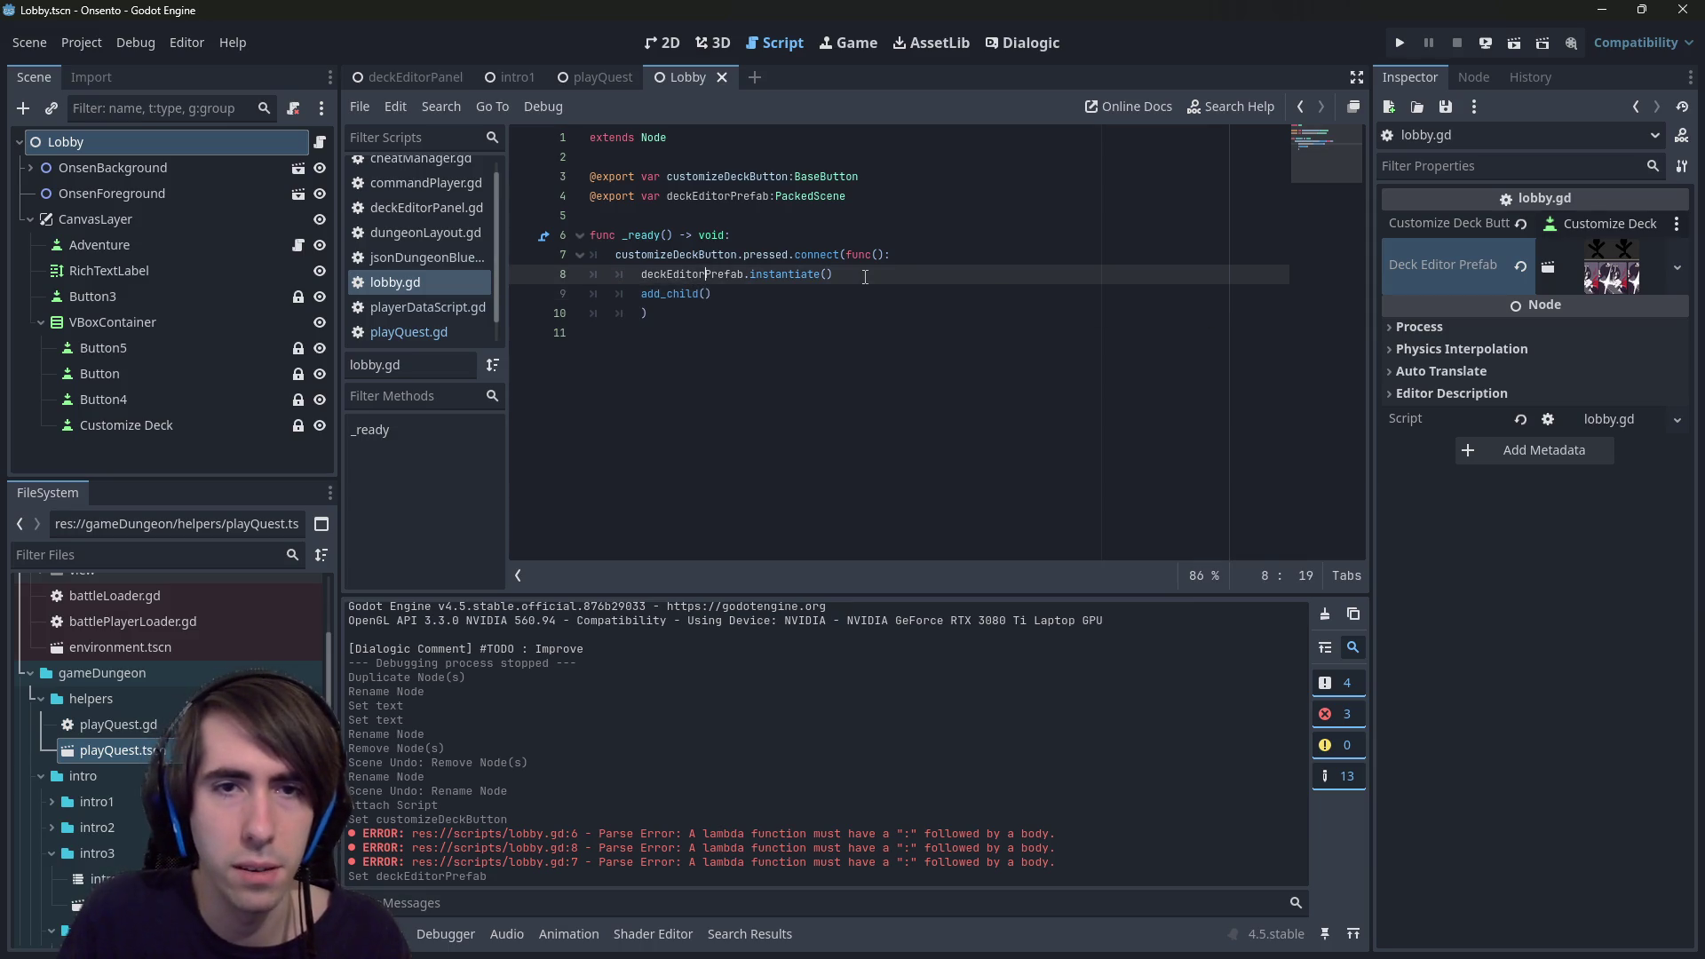
key(ctrl+shift+Left)
key(ctrl+c)
key(Down)
key(ctrl+v)
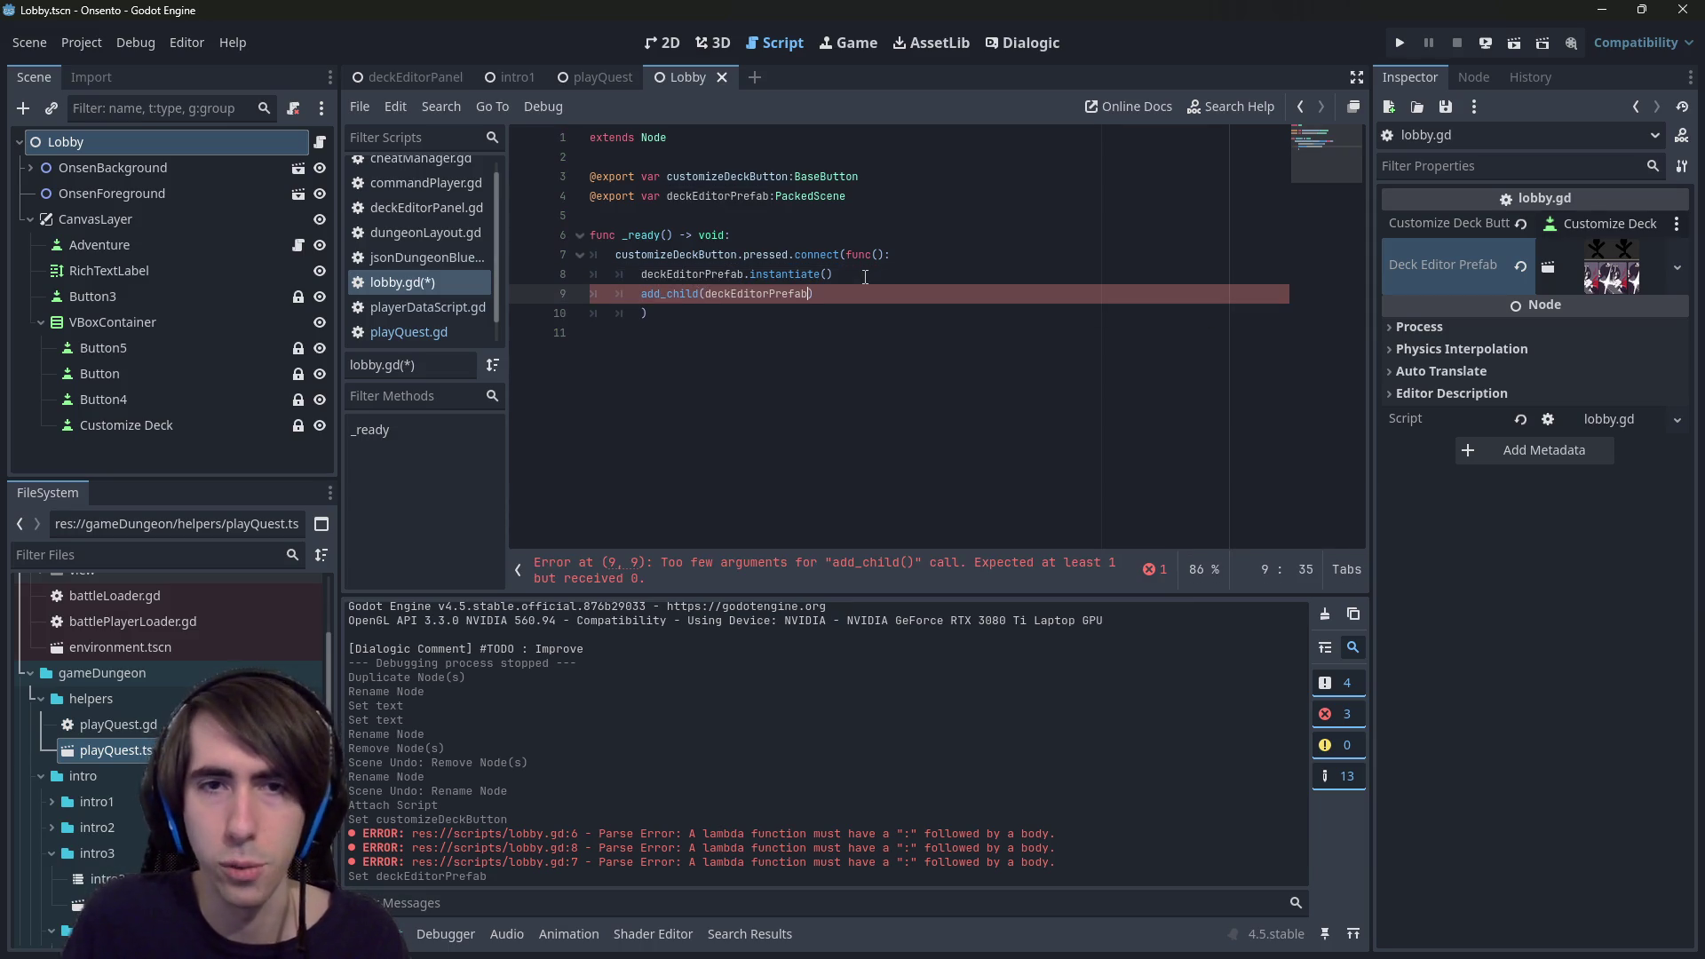
Fix the error by nesting deckEditorPrefab.instantiate() inside add_child, save, and run
click(29, 221)
click(30, 221)
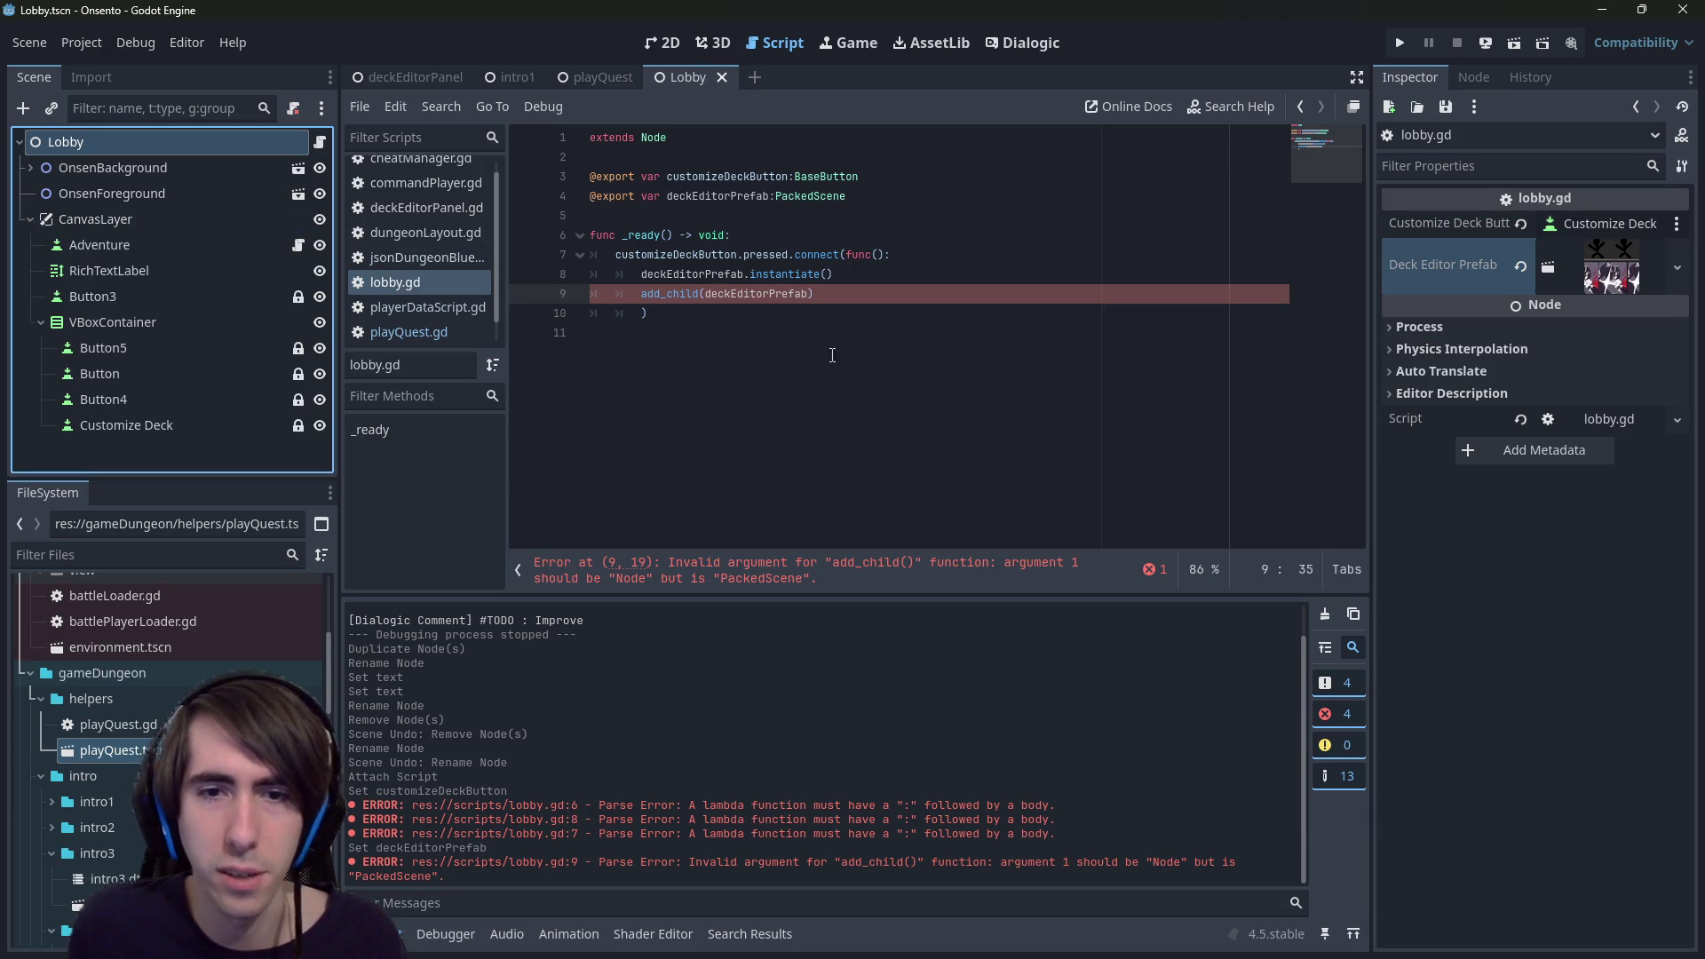
click(924, 584)
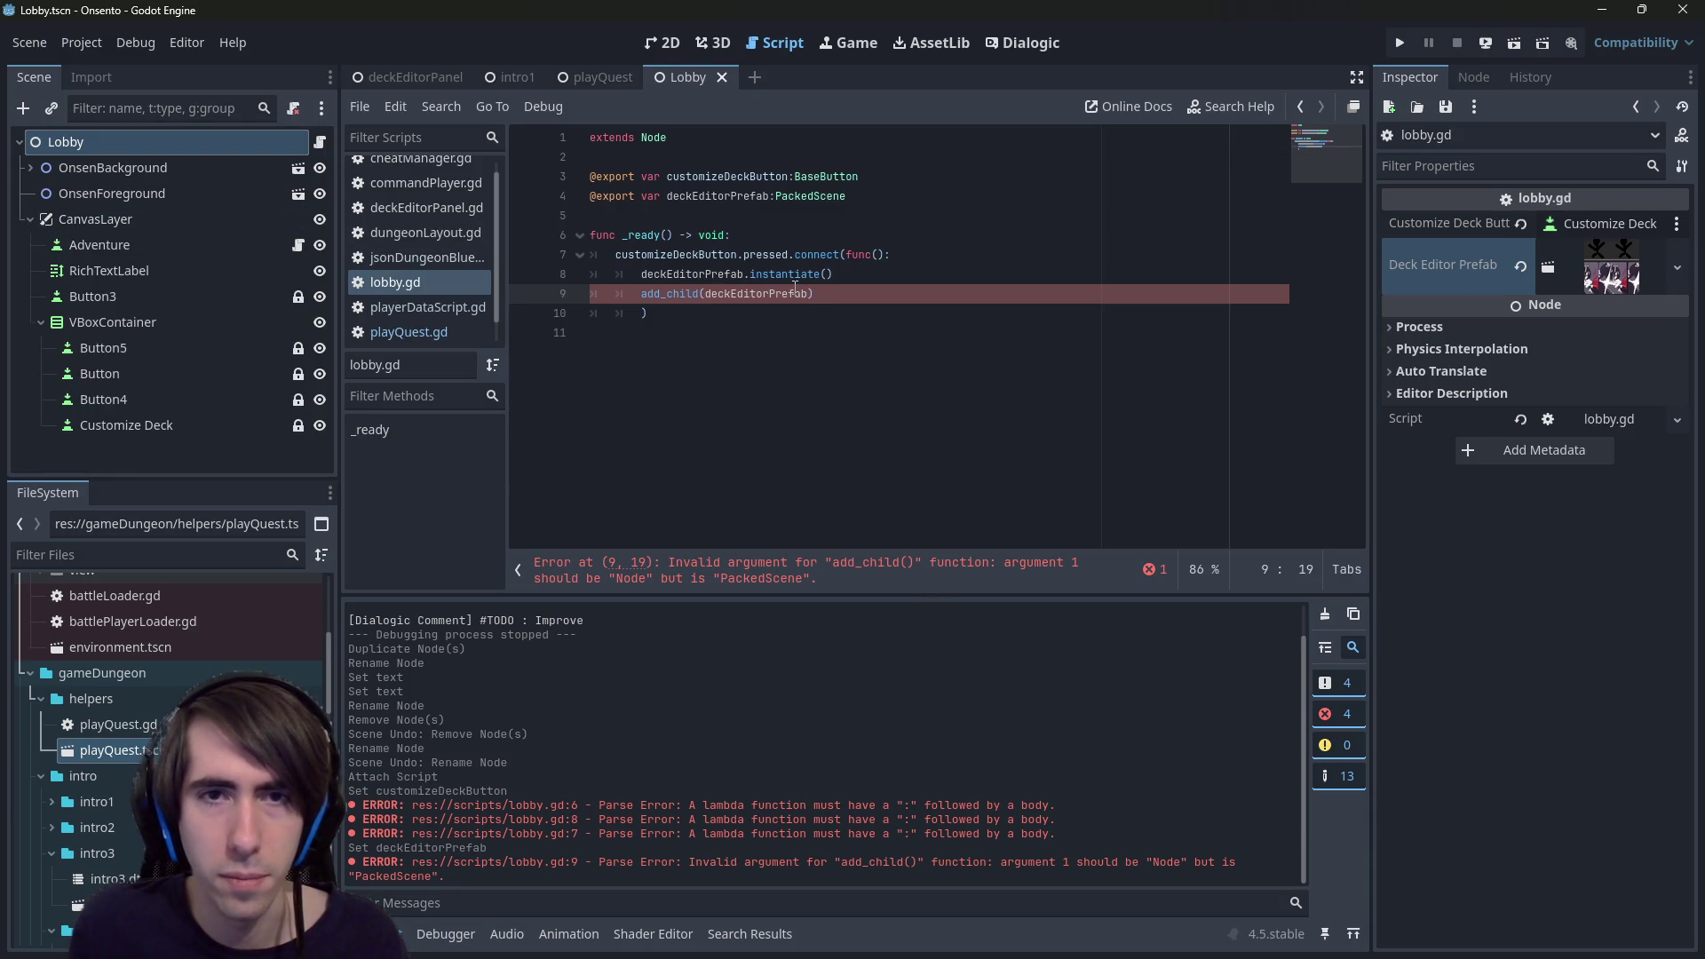
click(819, 274)
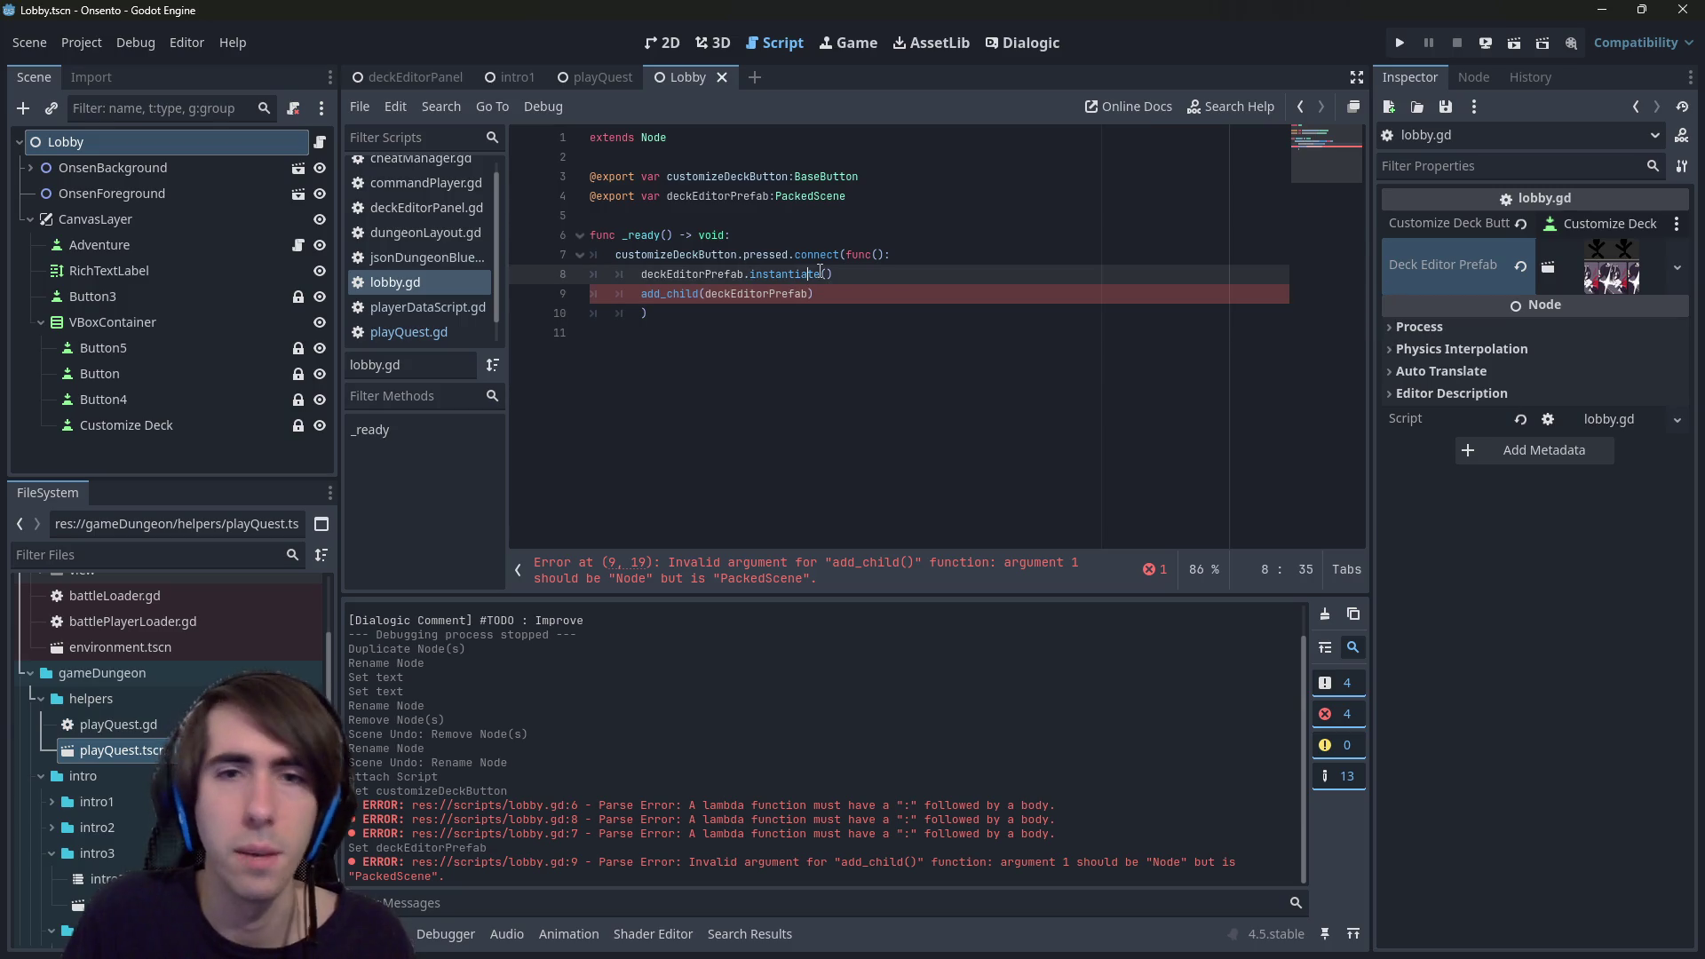
key(ctrl+shift+Left)
key(ctrl+shift+Left)
key(ctrl+shift+Left)
key(BackSpace)
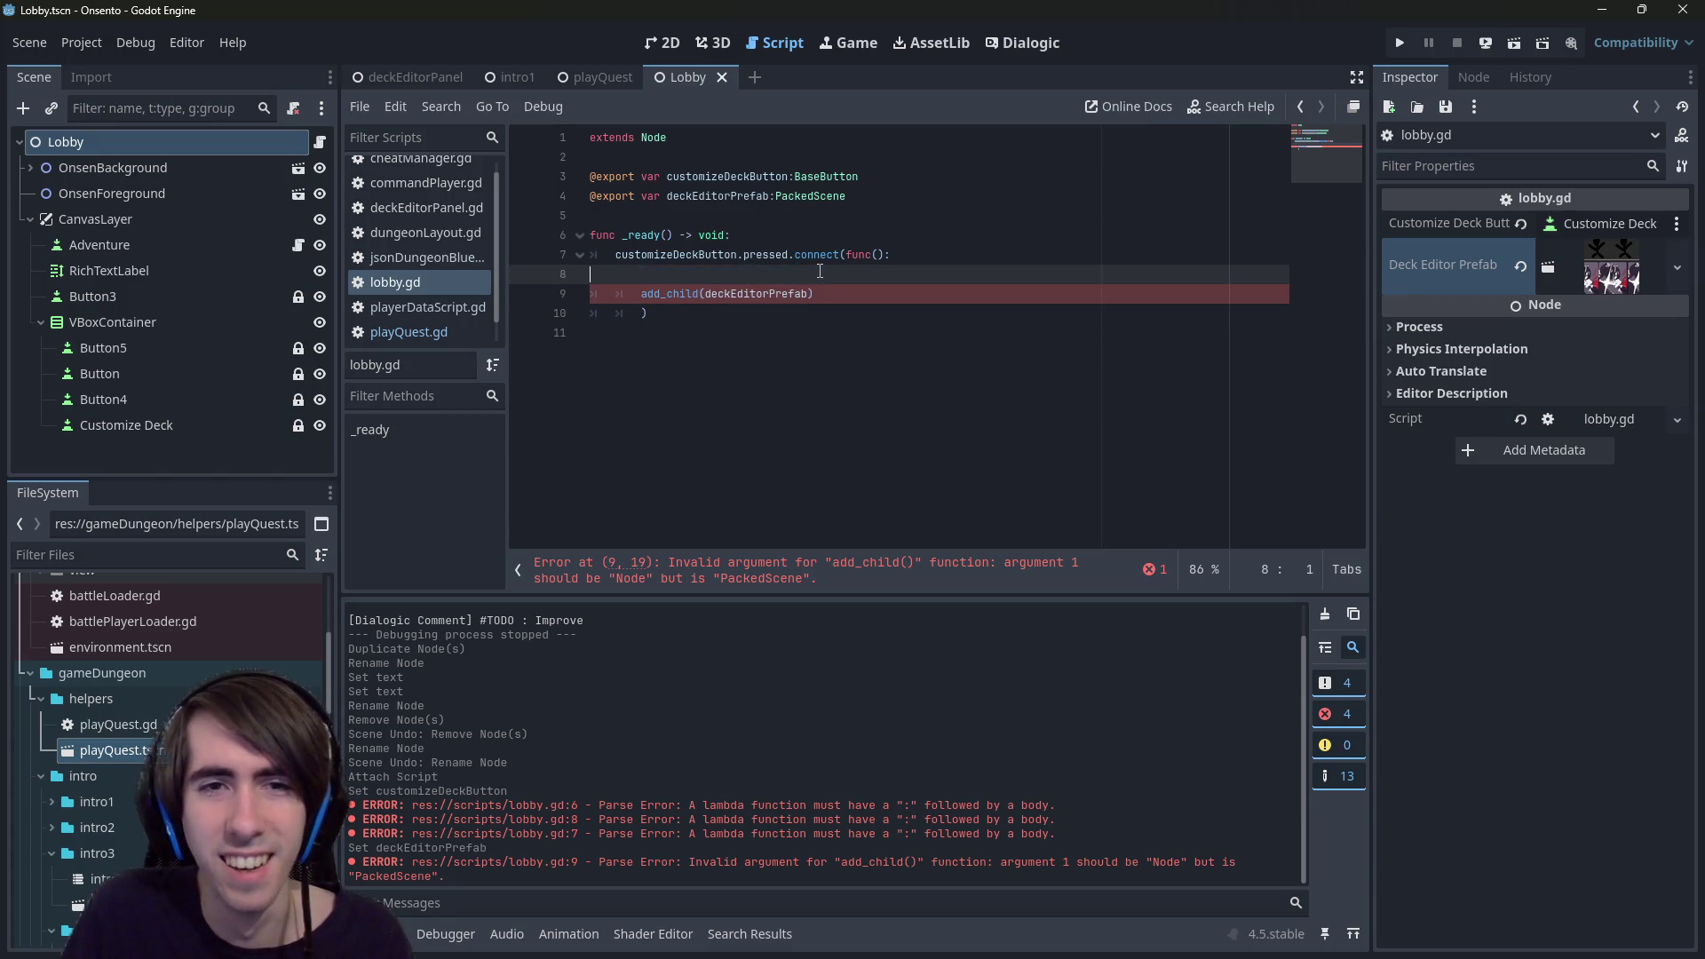
key(ctrl+shift+k)
key(Left)
key(ctrl+shift+Left)
key(ctrl+v)
key(ctrl+s)
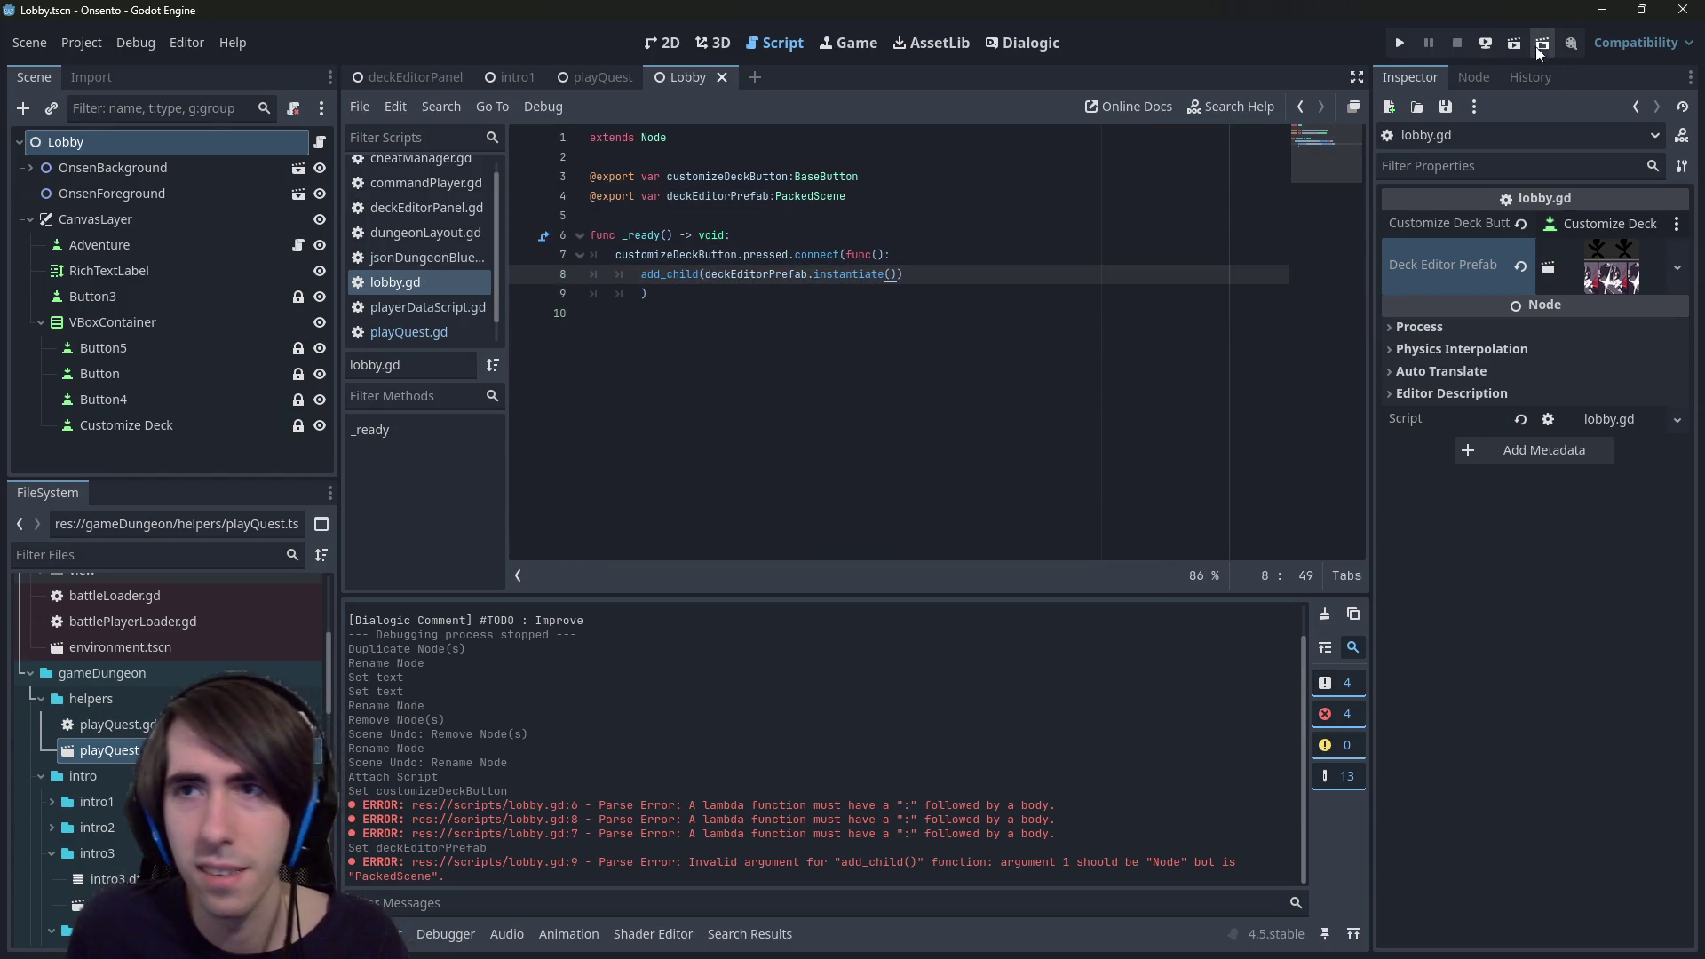
click(1515, 45)
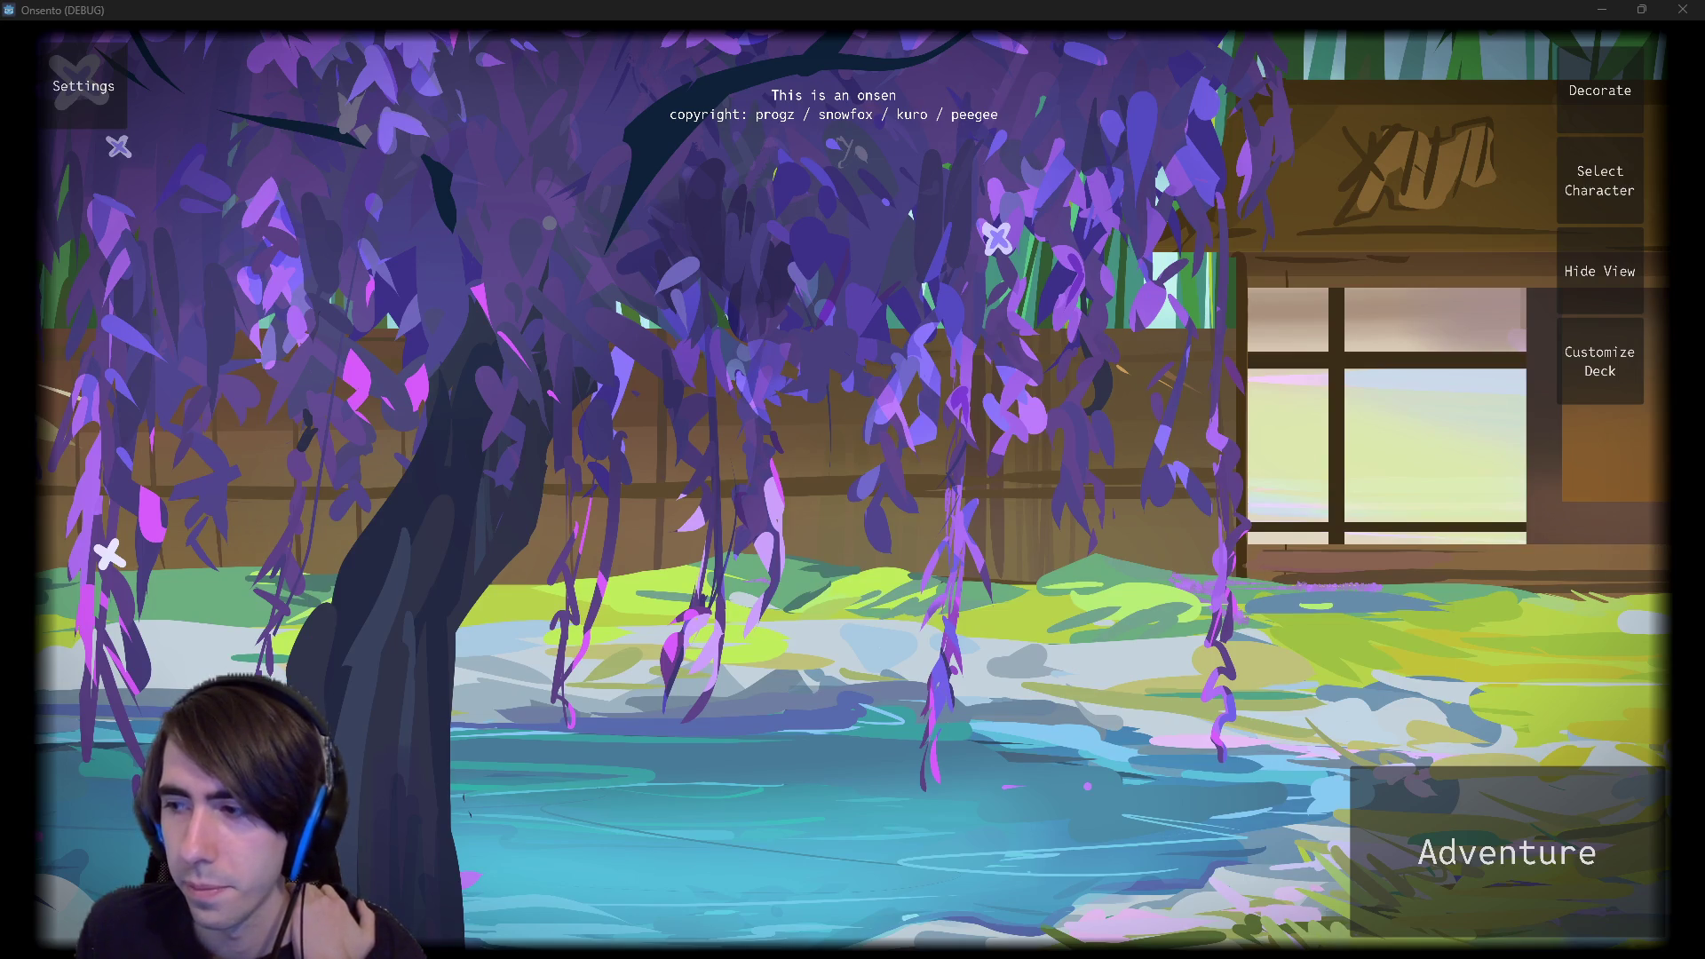
Open the deck editor from the lobby, rerun, browse units and cards, then close the game
click(1589, 355)
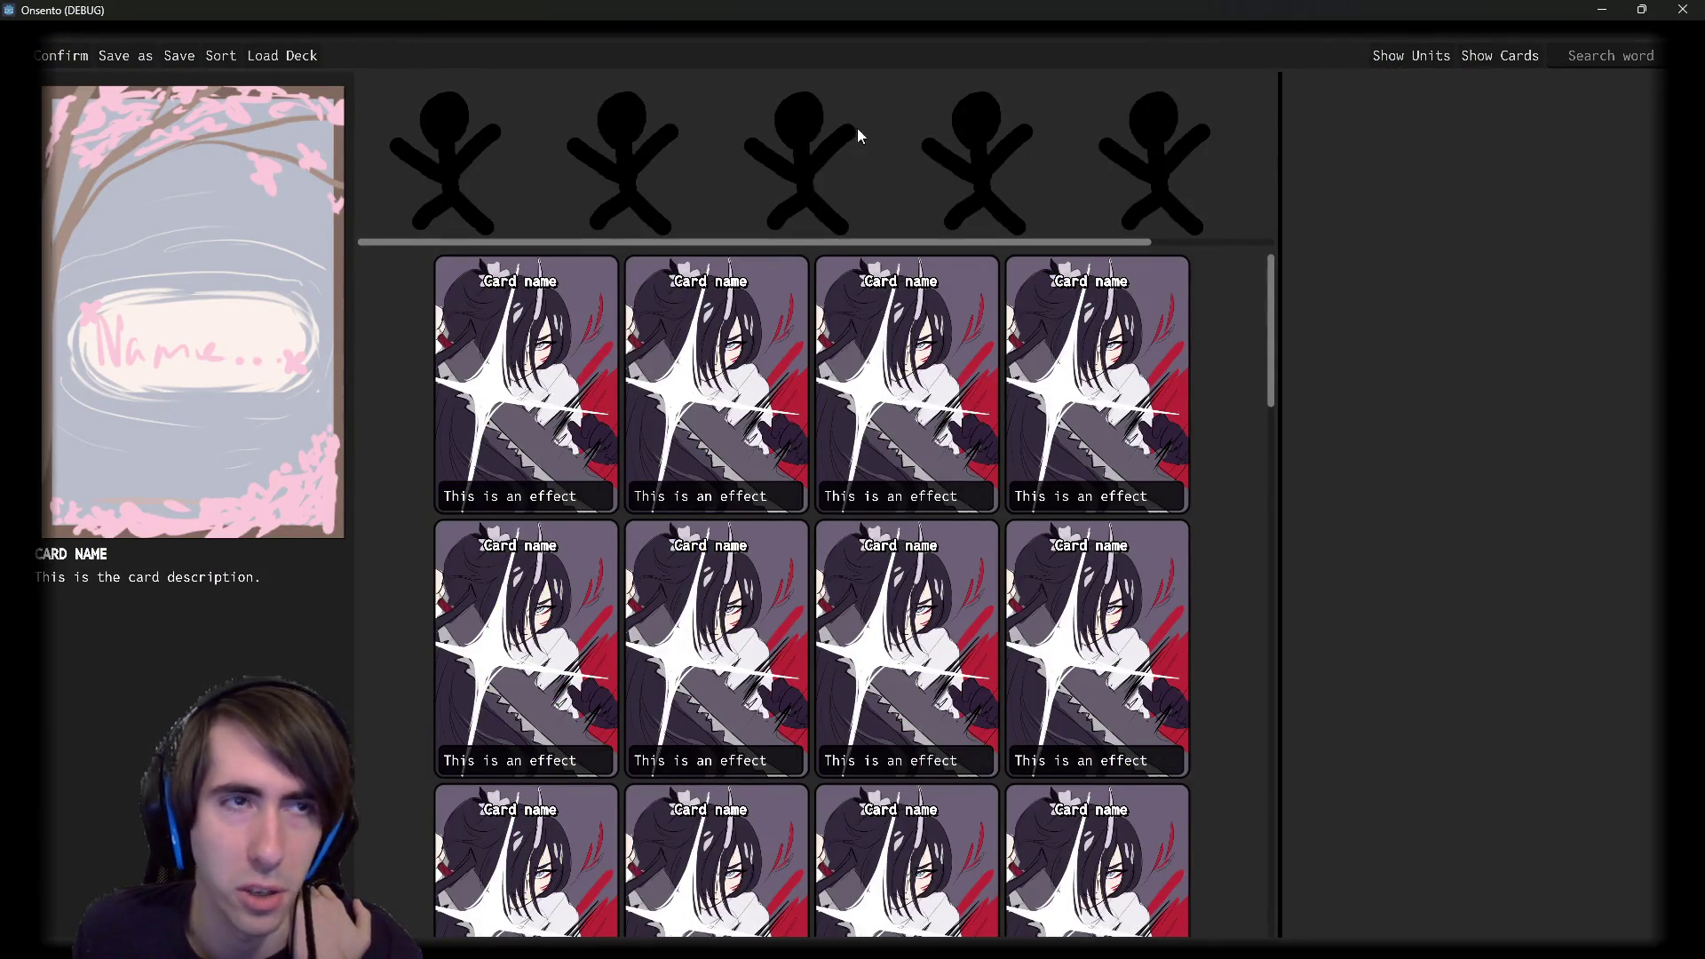
click(1678, 9)
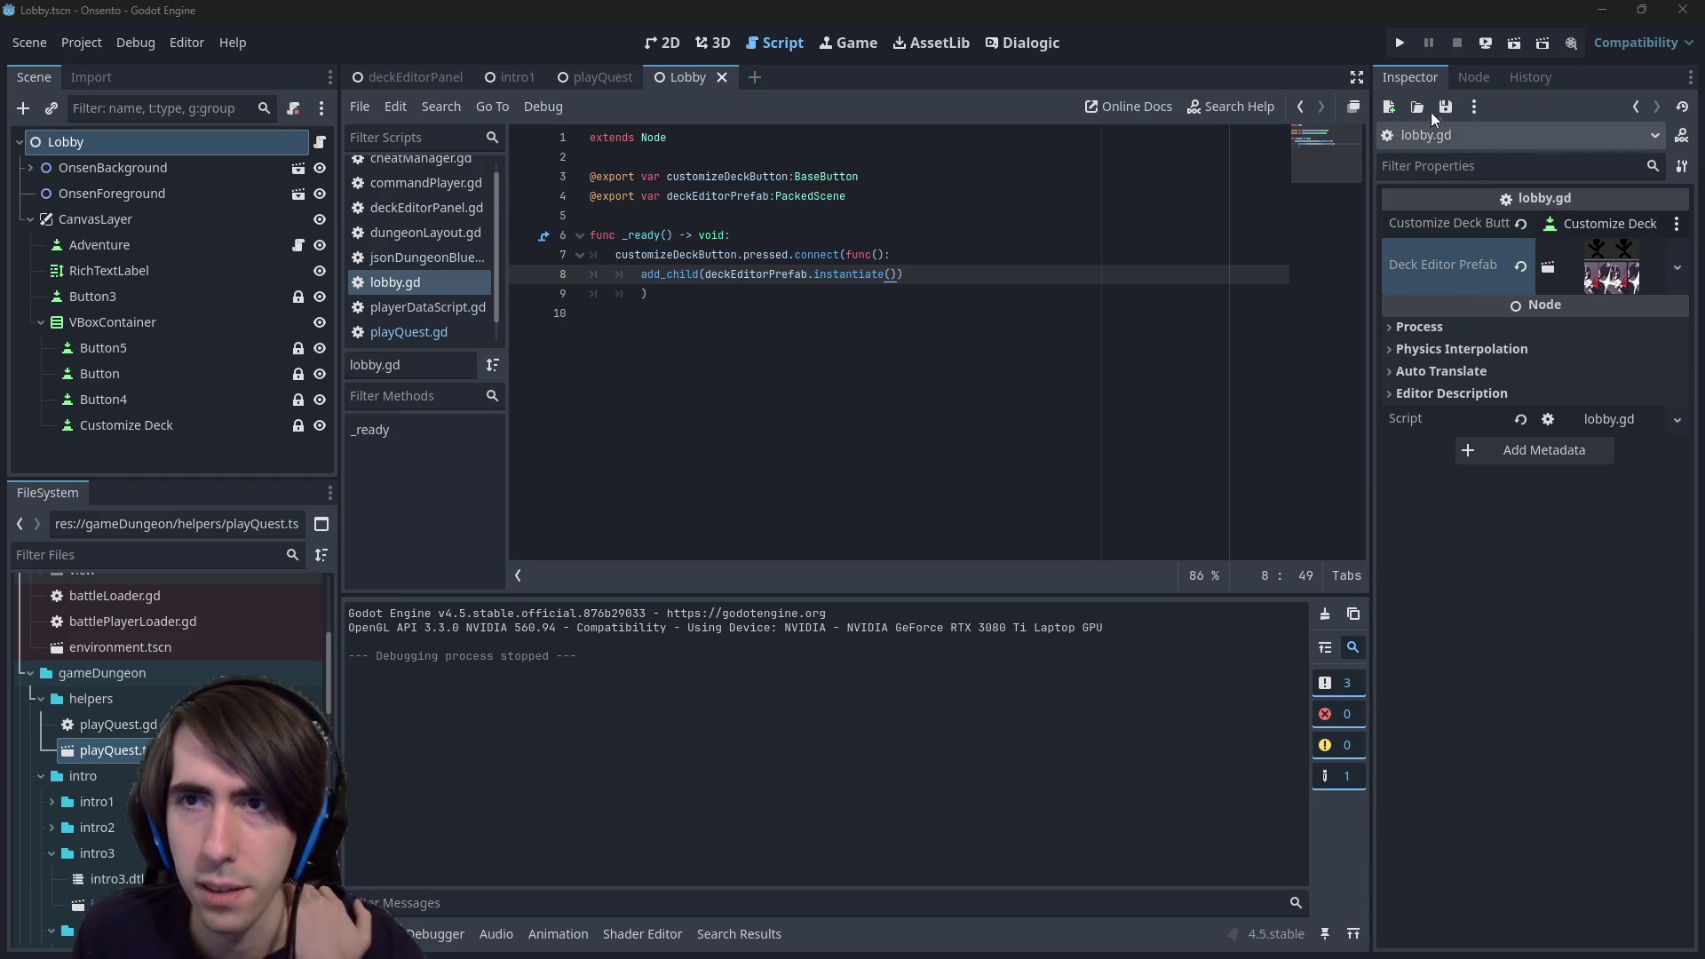
click(1512, 39)
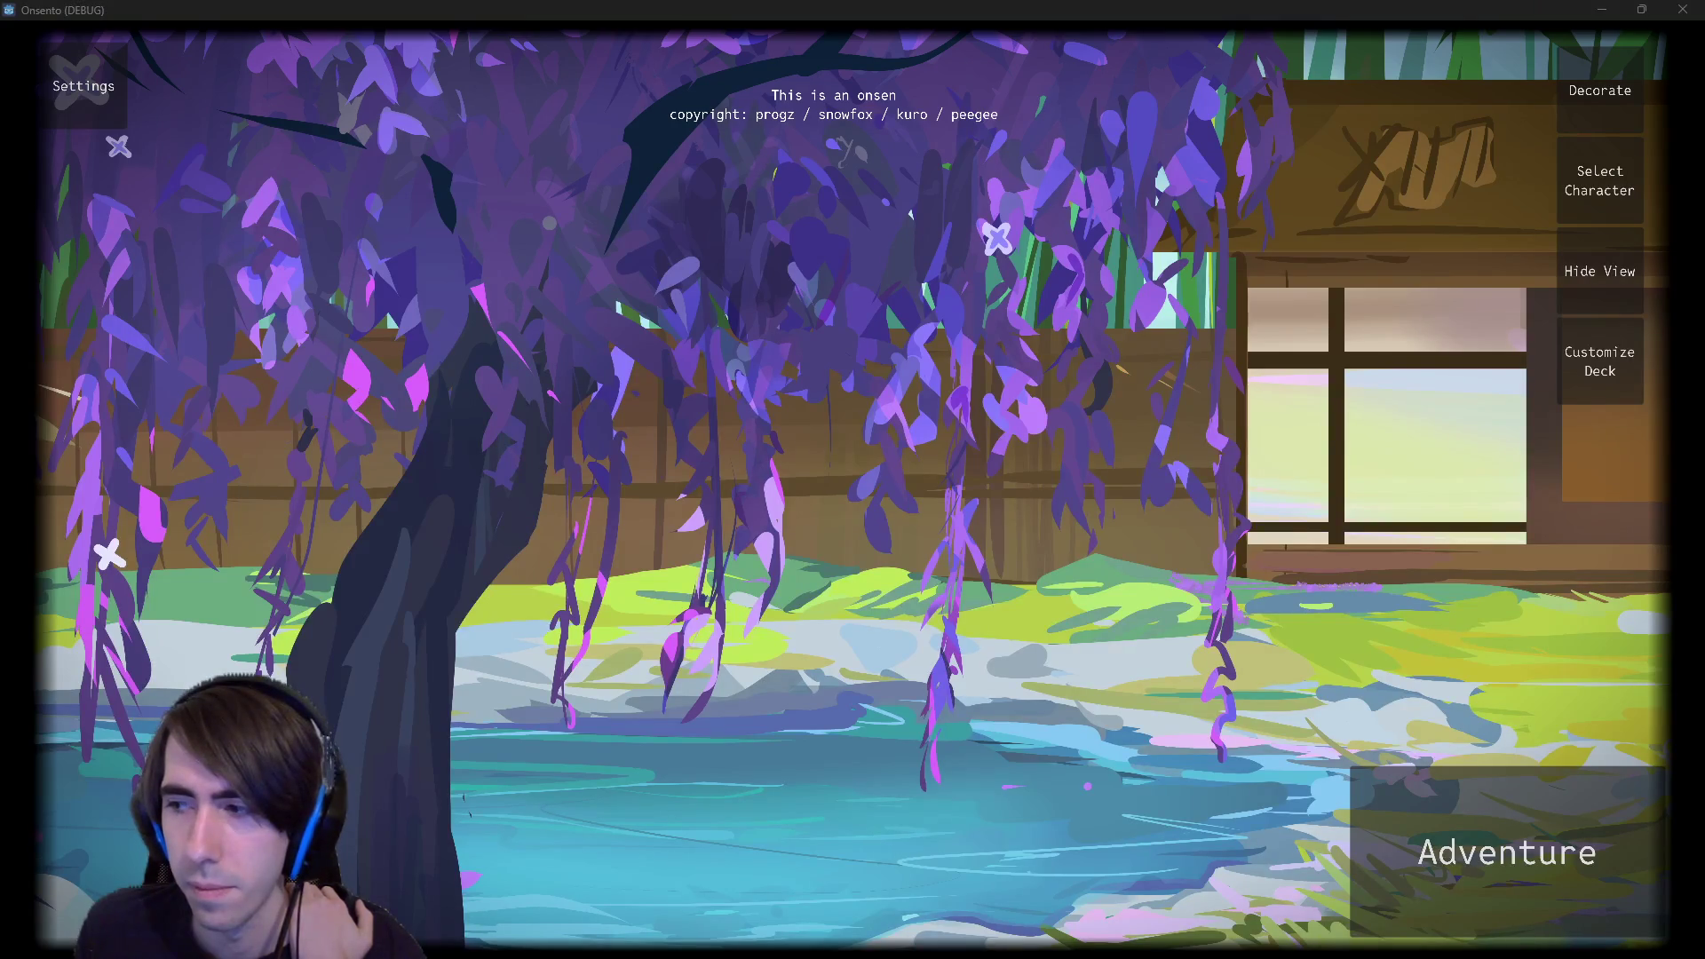
click(1602, 361)
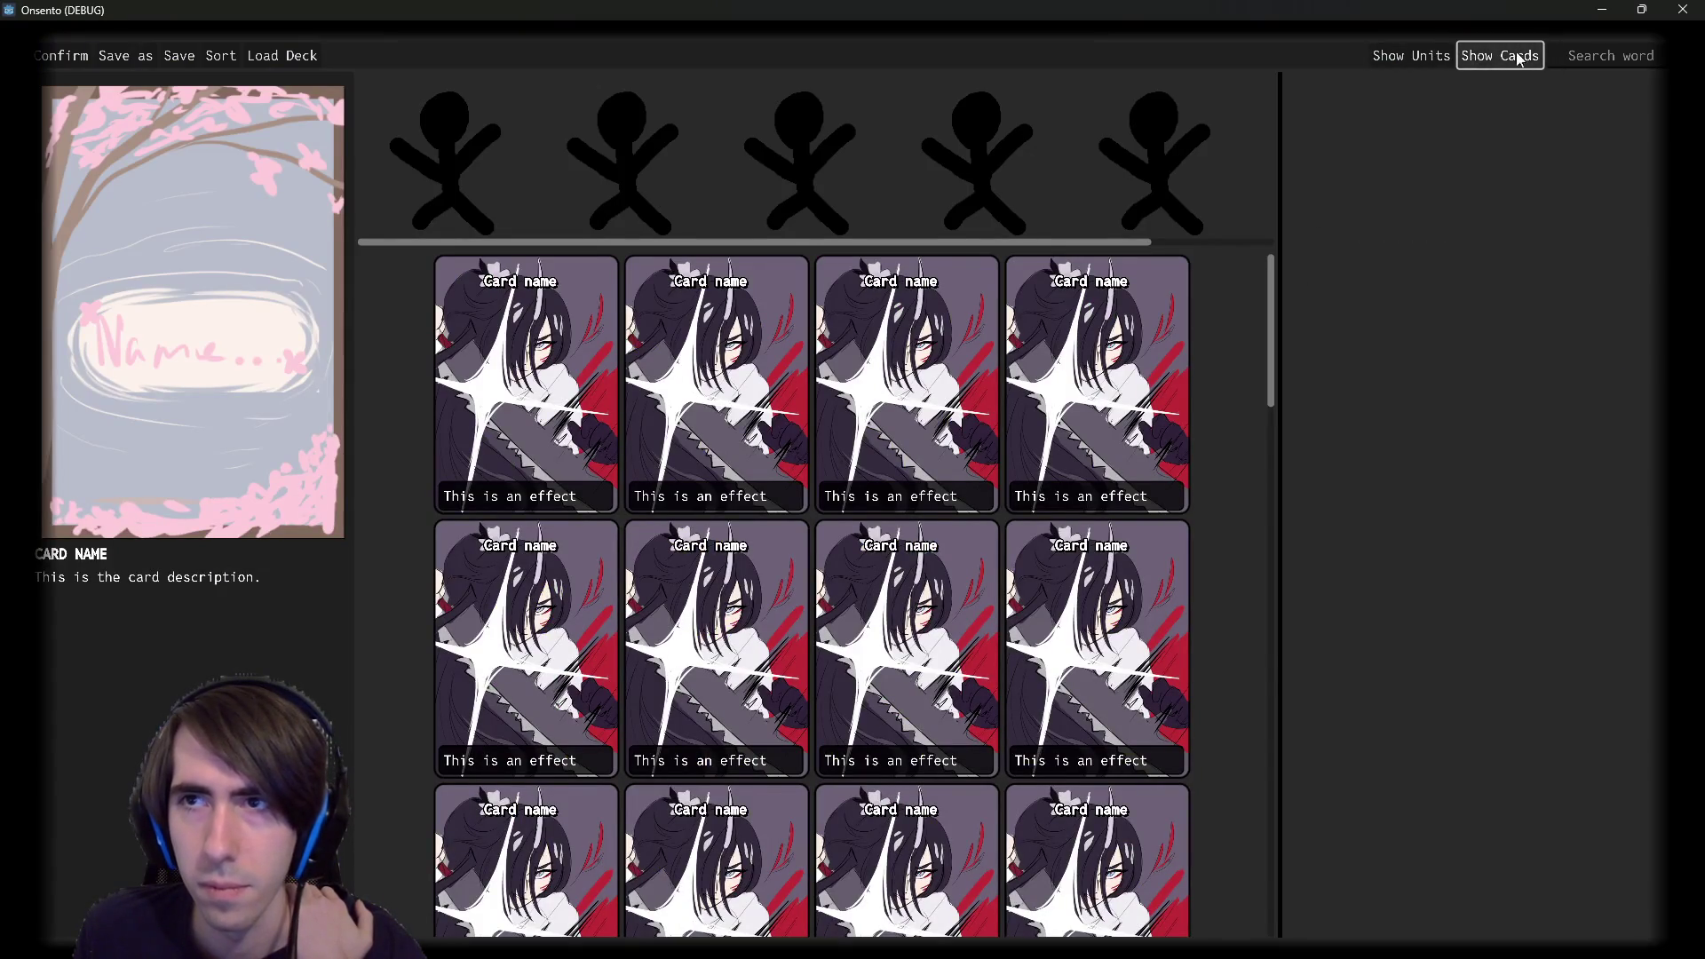
click(1436, 57)
click(1474, 55)
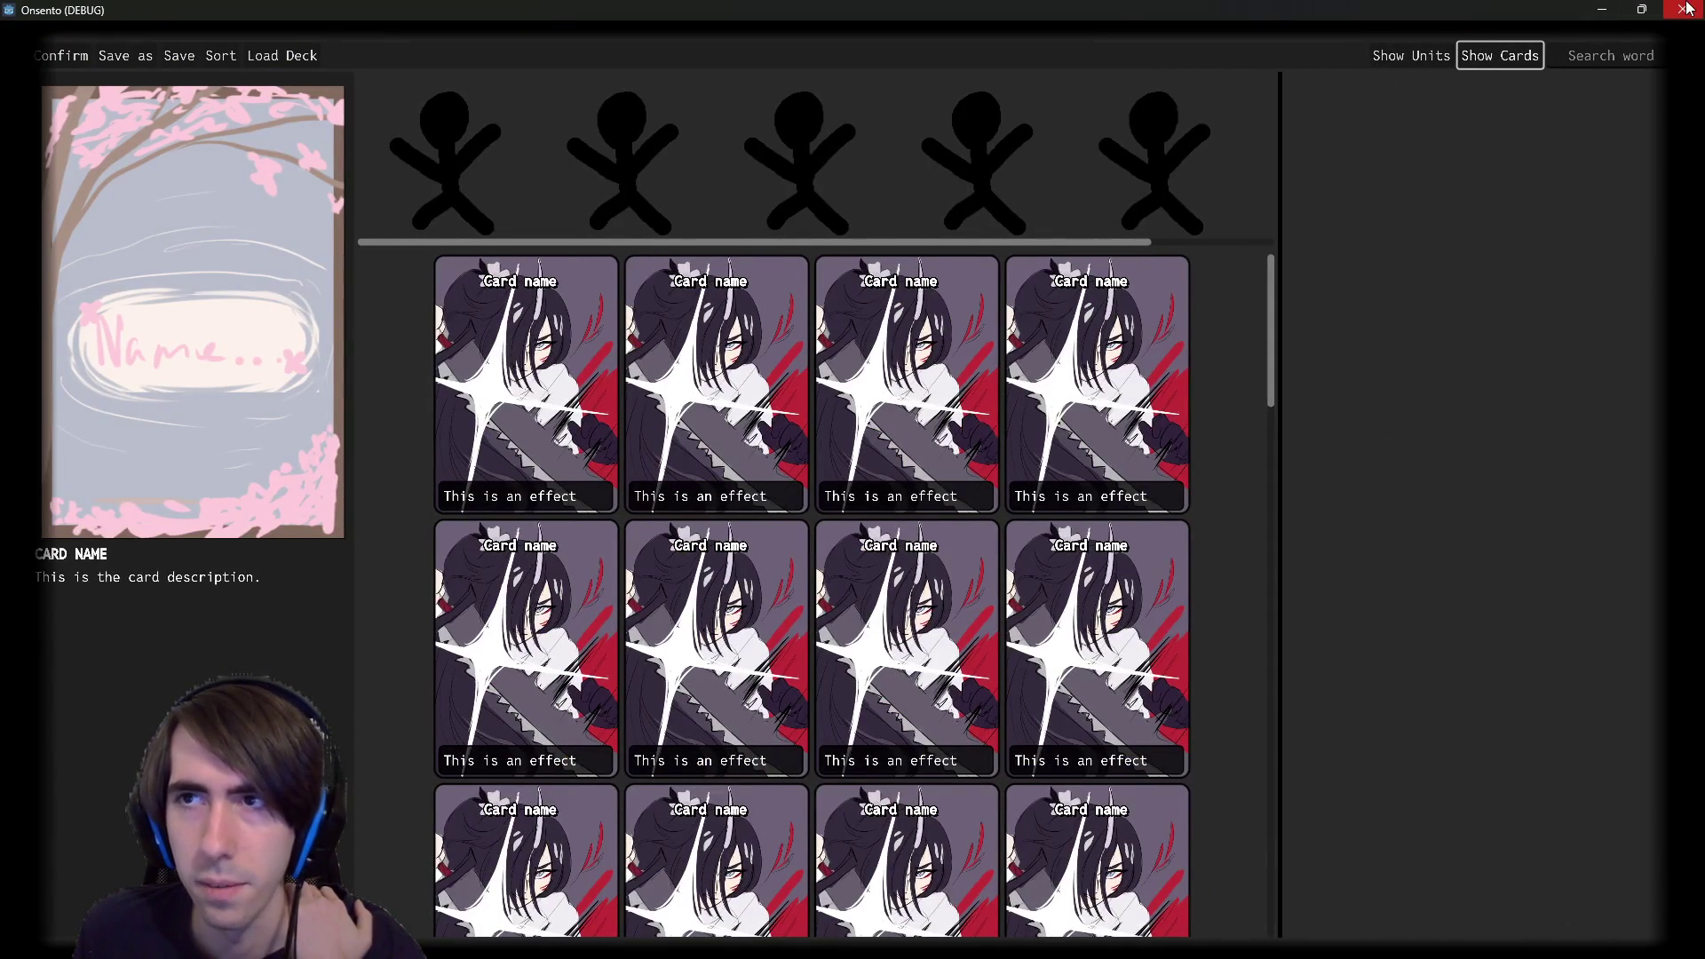
click(1681, 9)
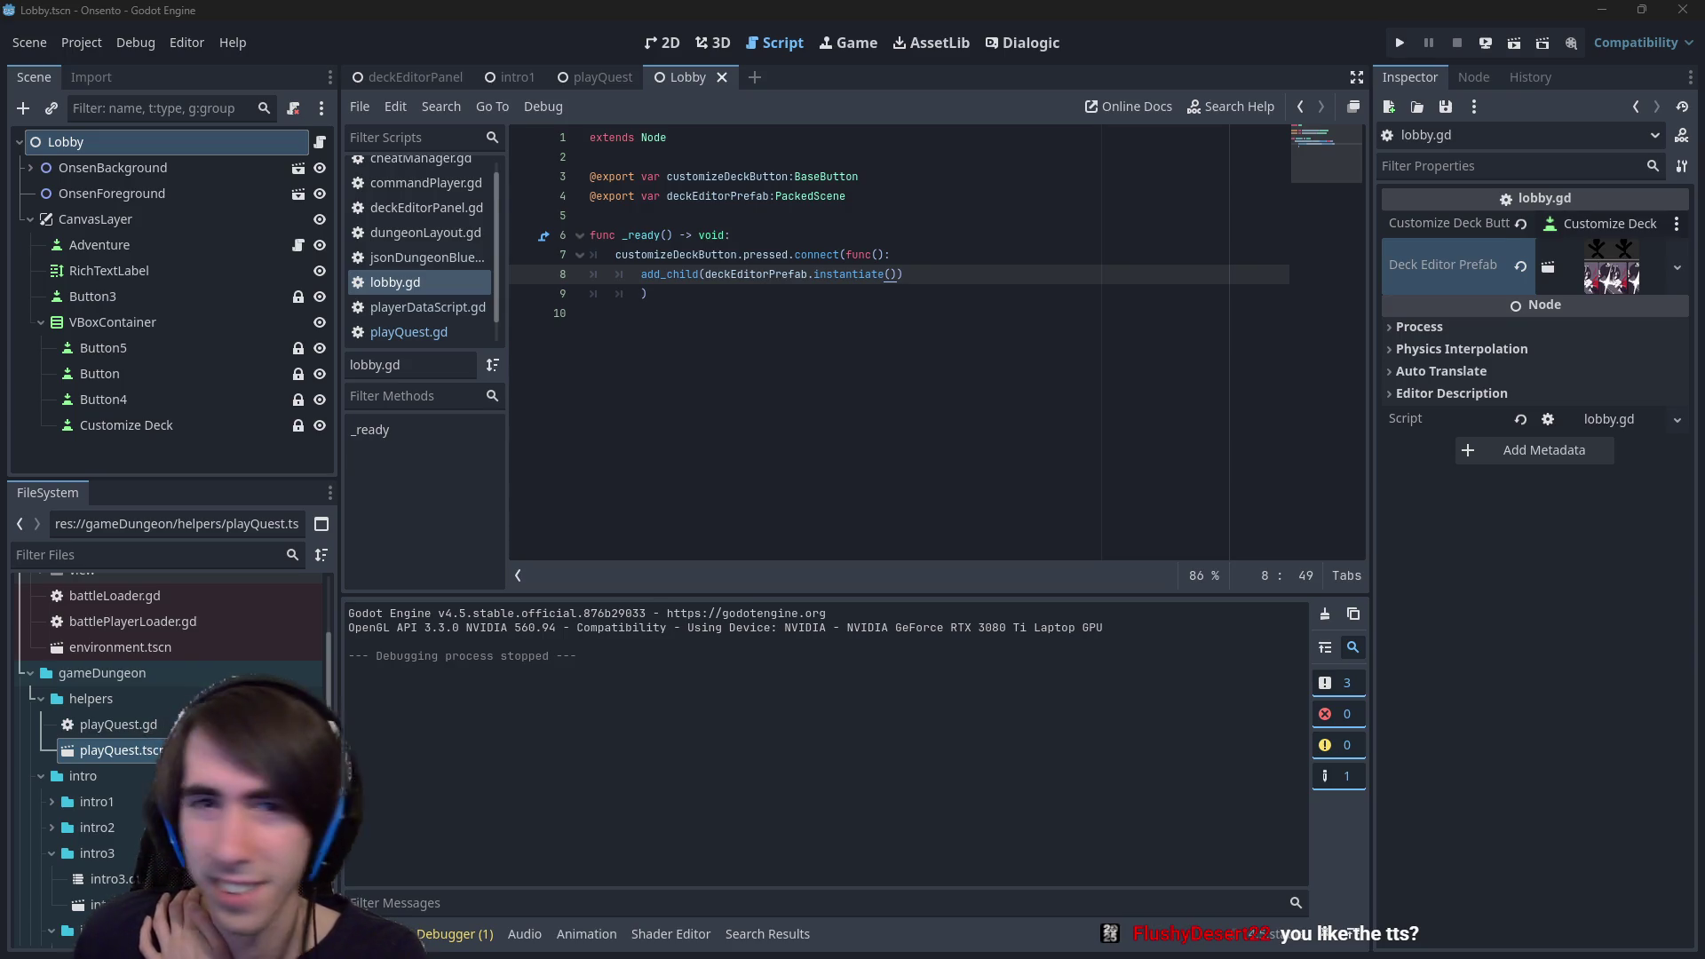
click(914, 471)
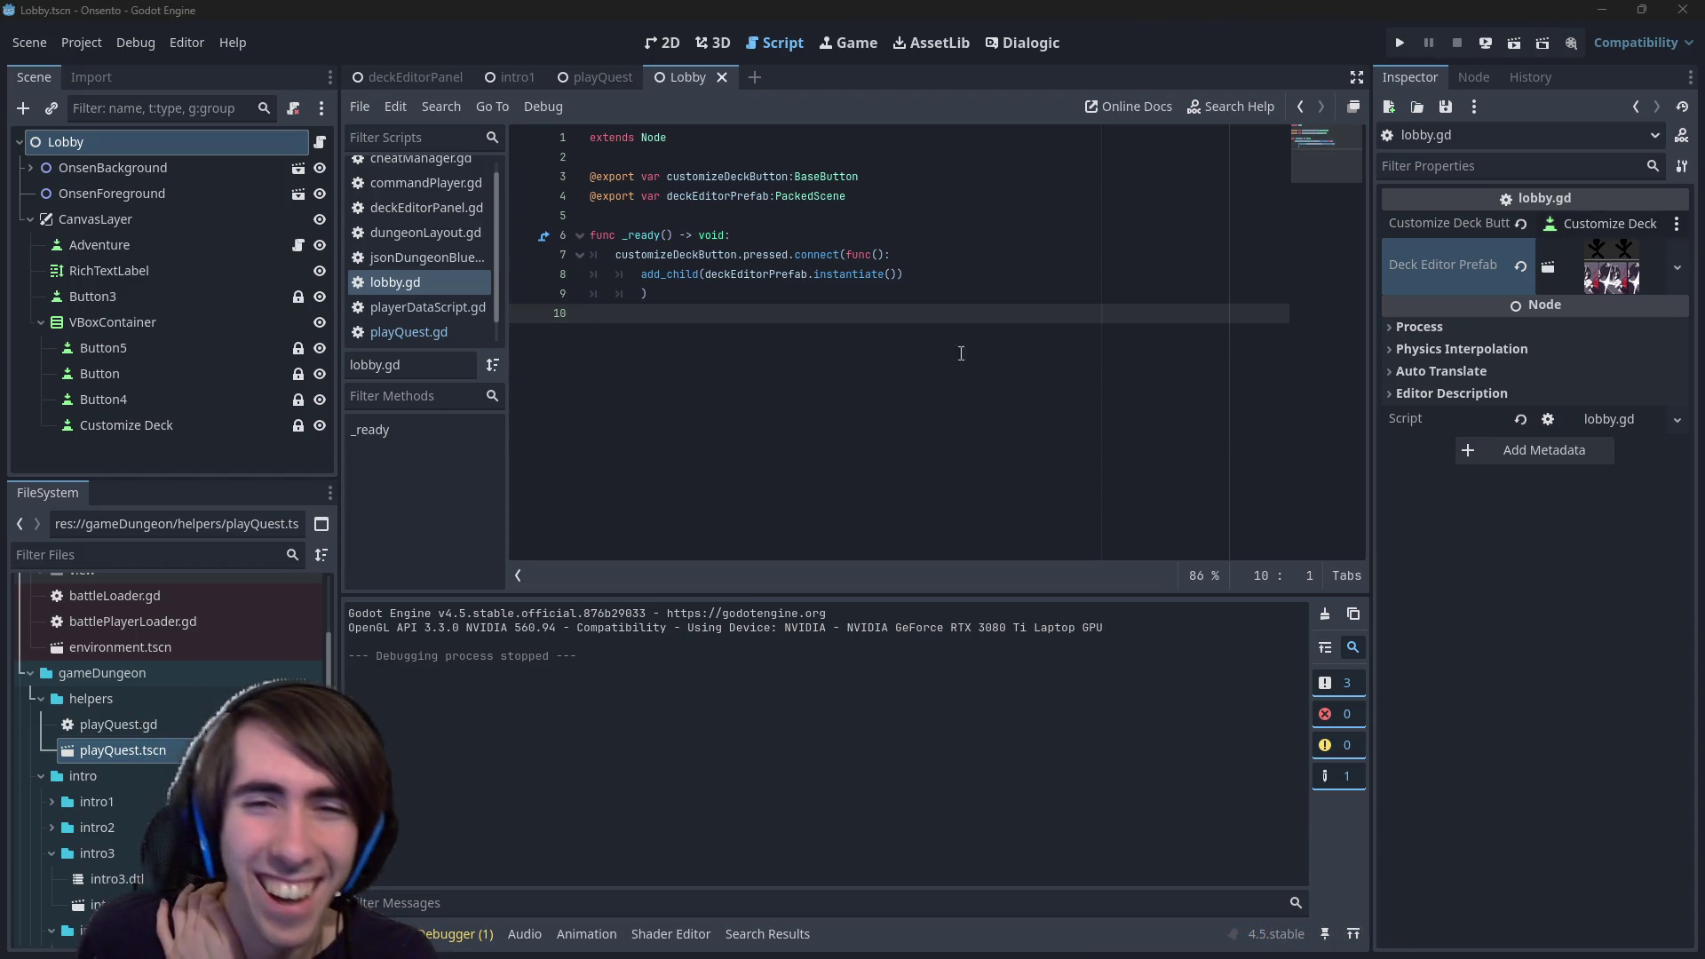
key(shift+Up)
key(shift+Up)
key(shift+Up)
click(903, 341)
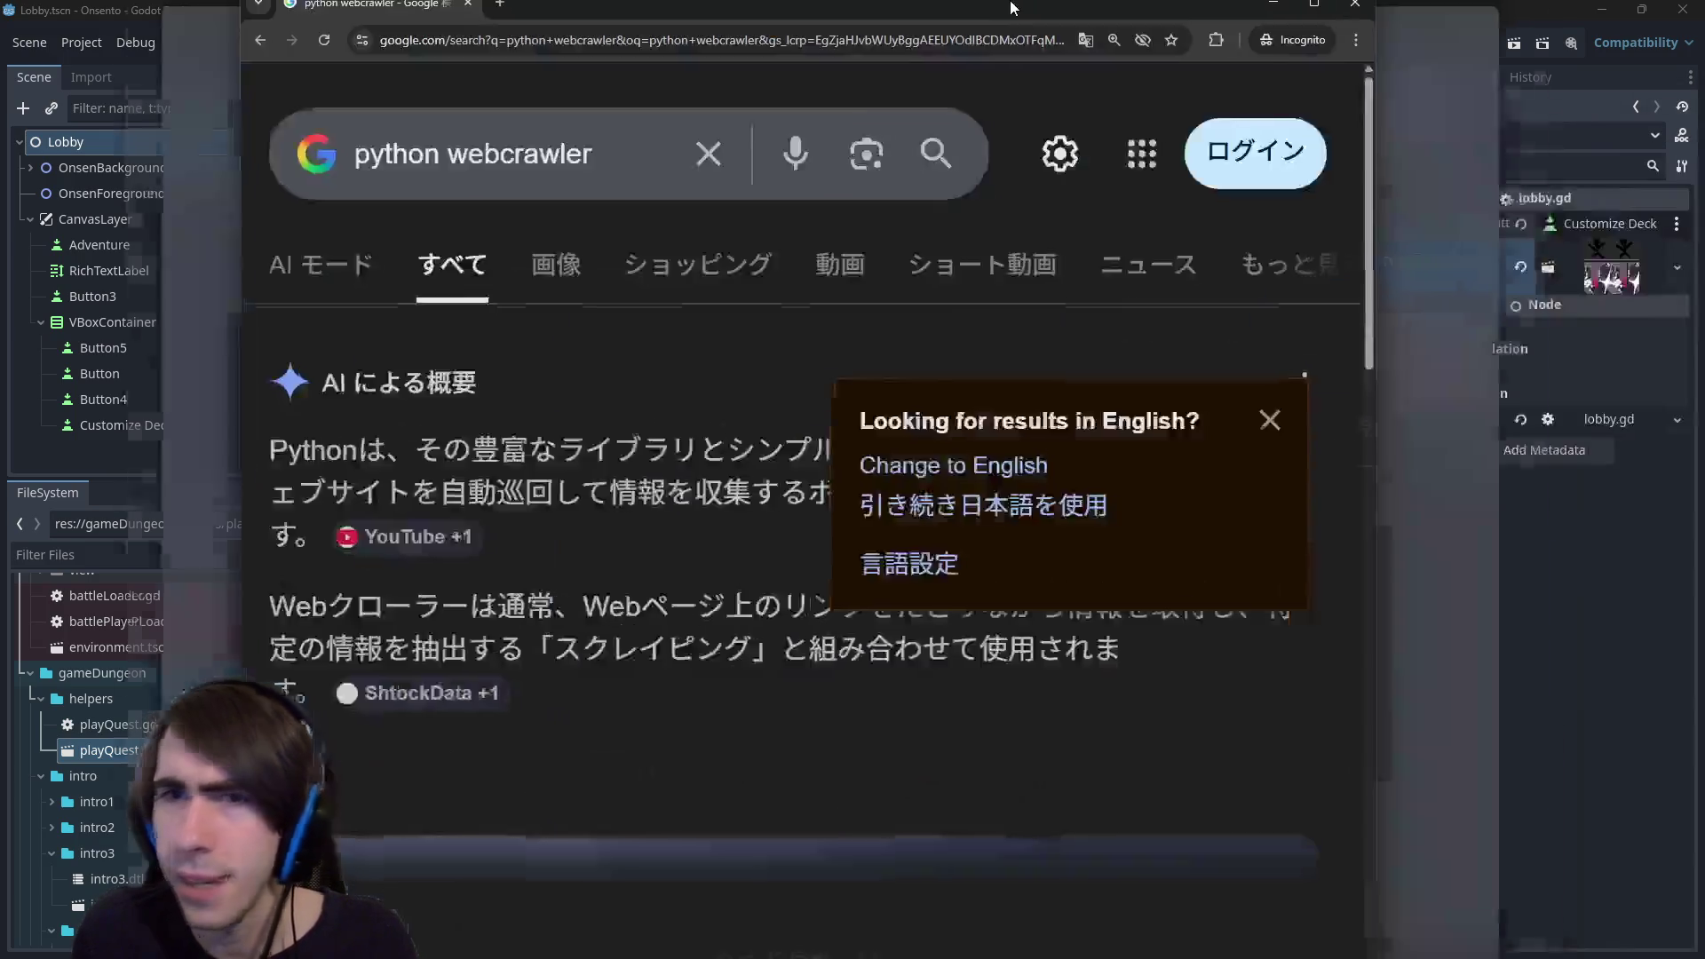
In Chrome, zoom the python webcrawler search results to 150% and read through them
key(alt+Tab)
click(585, 169)
key(ctrl+minus)
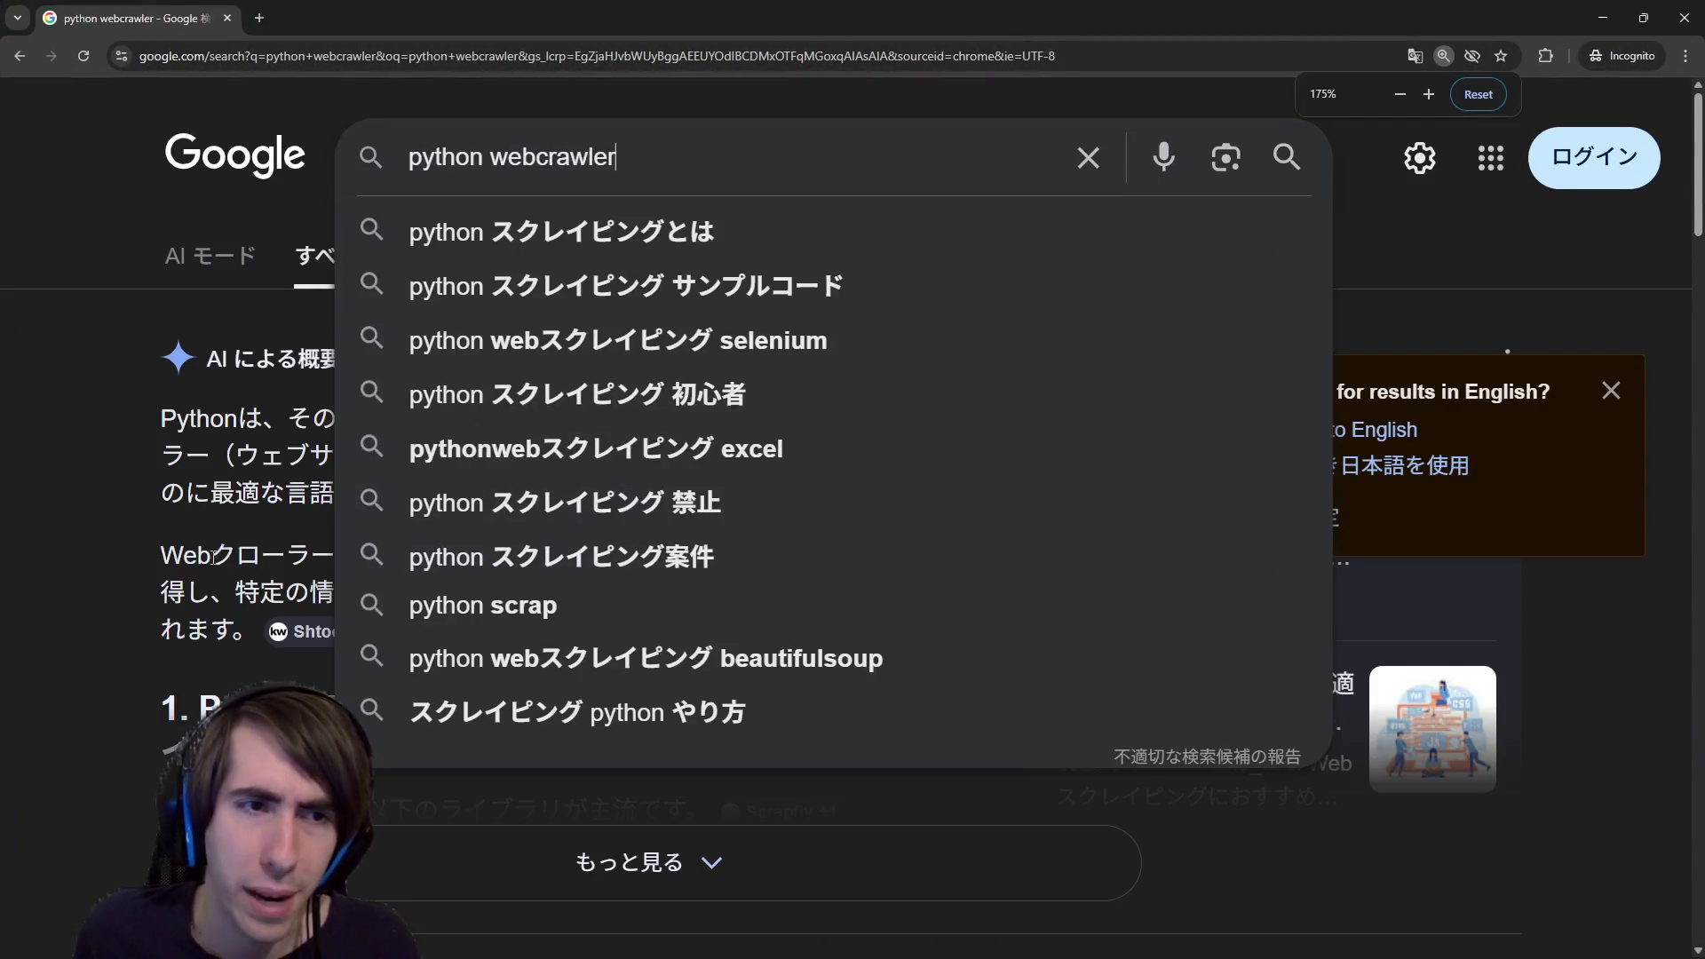
click(226, 515)
key(ctrl+minus)
scroll(586, 622, down, 1)
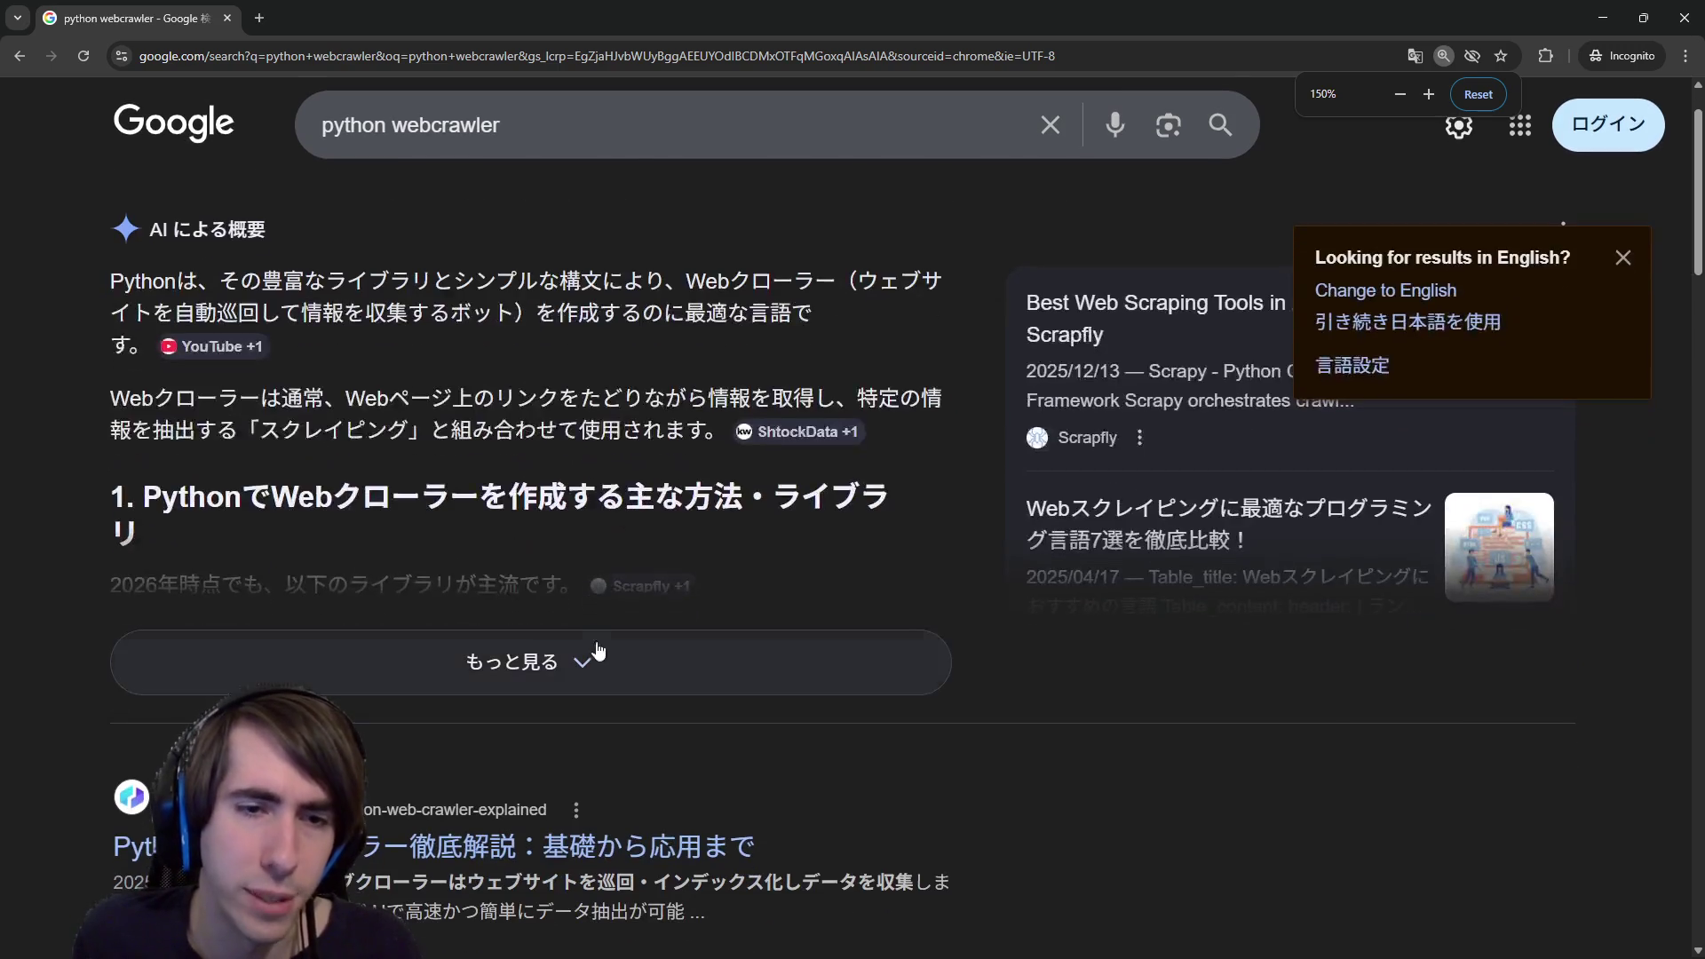
scroll(663, 644, up, 1)
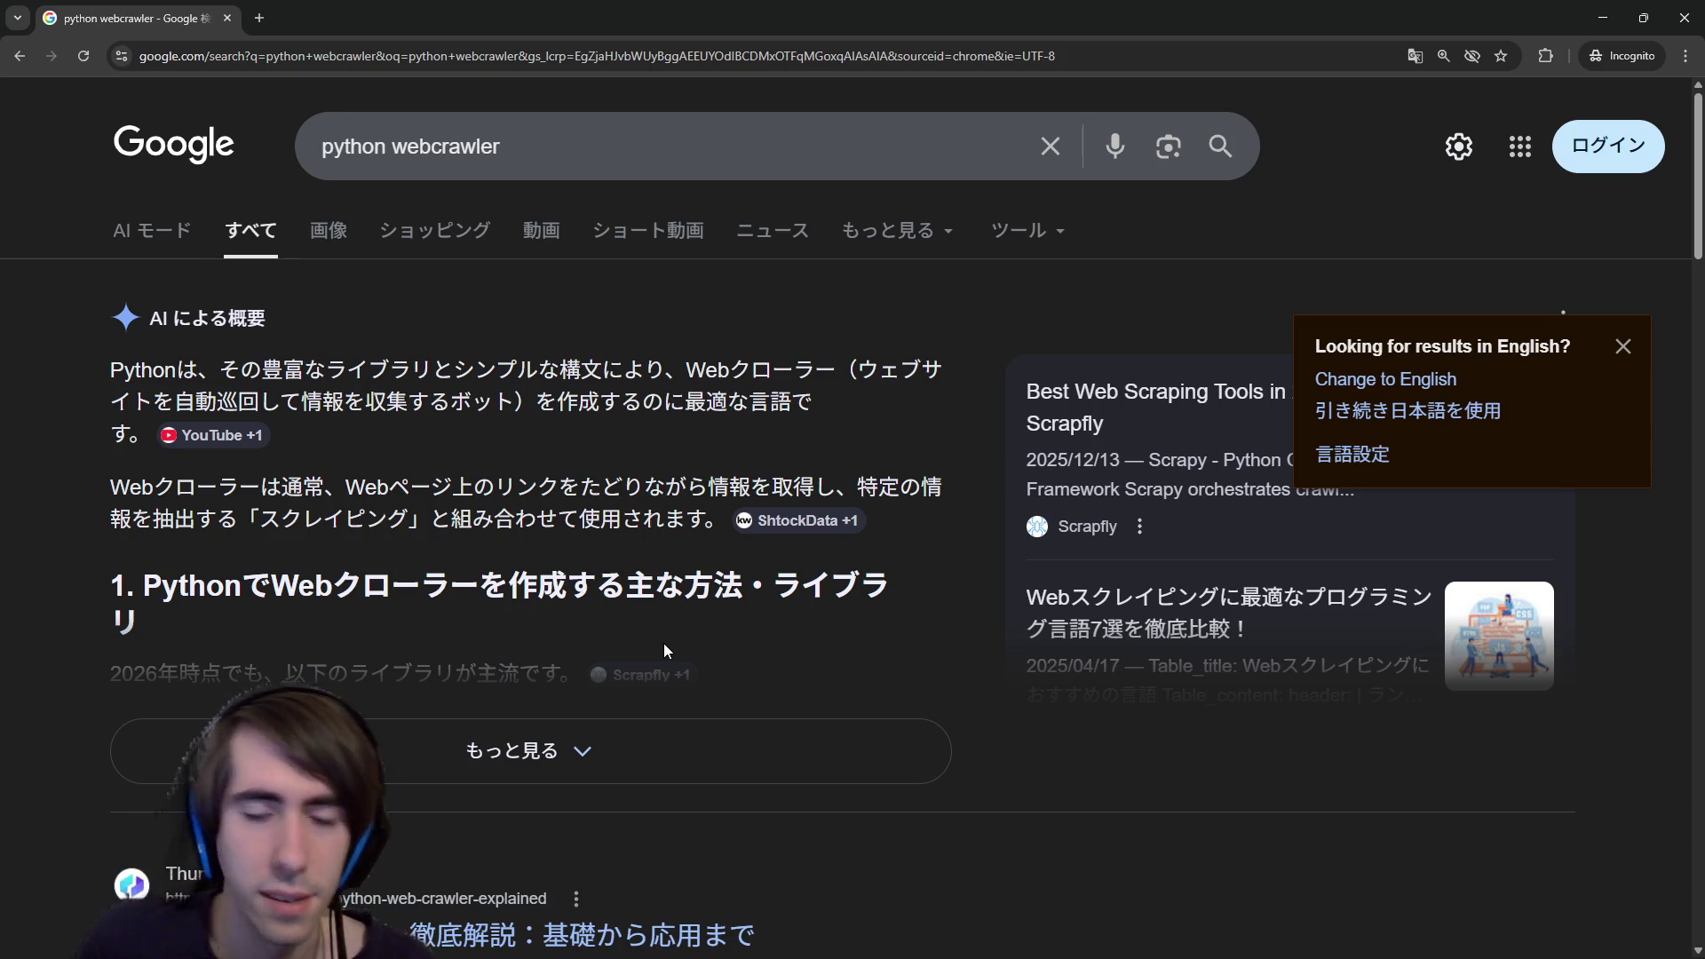
scroll(651, 462, down, 7)
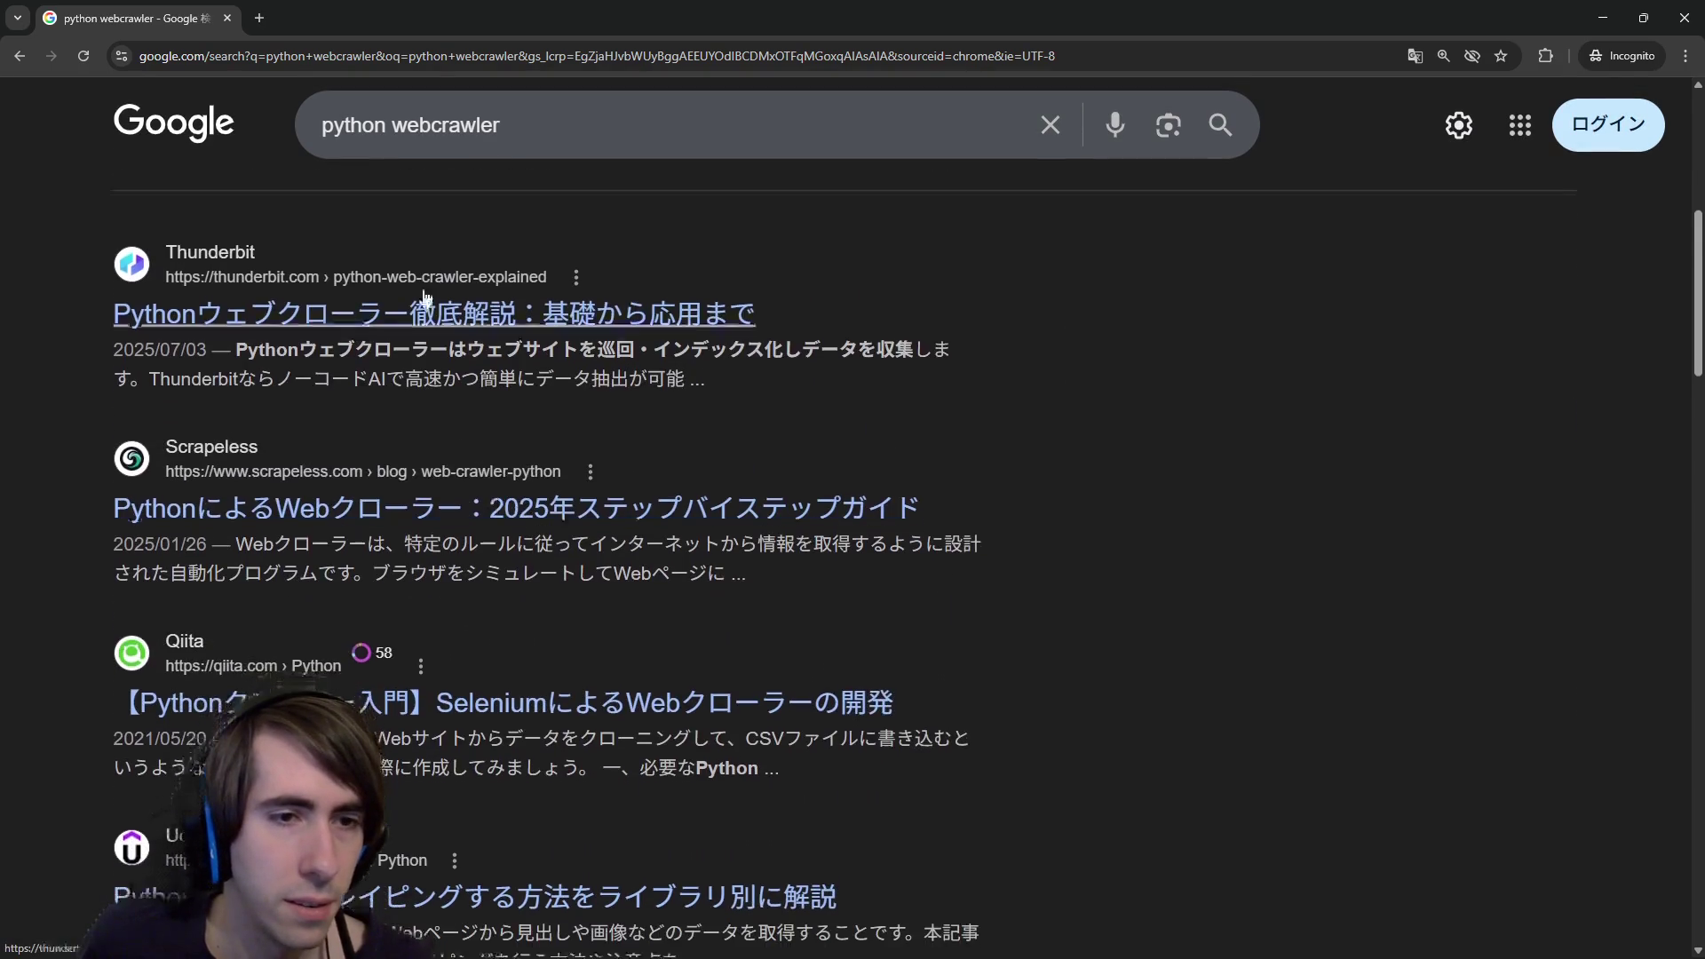
scroll(470, 383, up, 4)
Expand the AI overview and pick out the libraries Selenium and beautifulsoup4
click(487, 512)
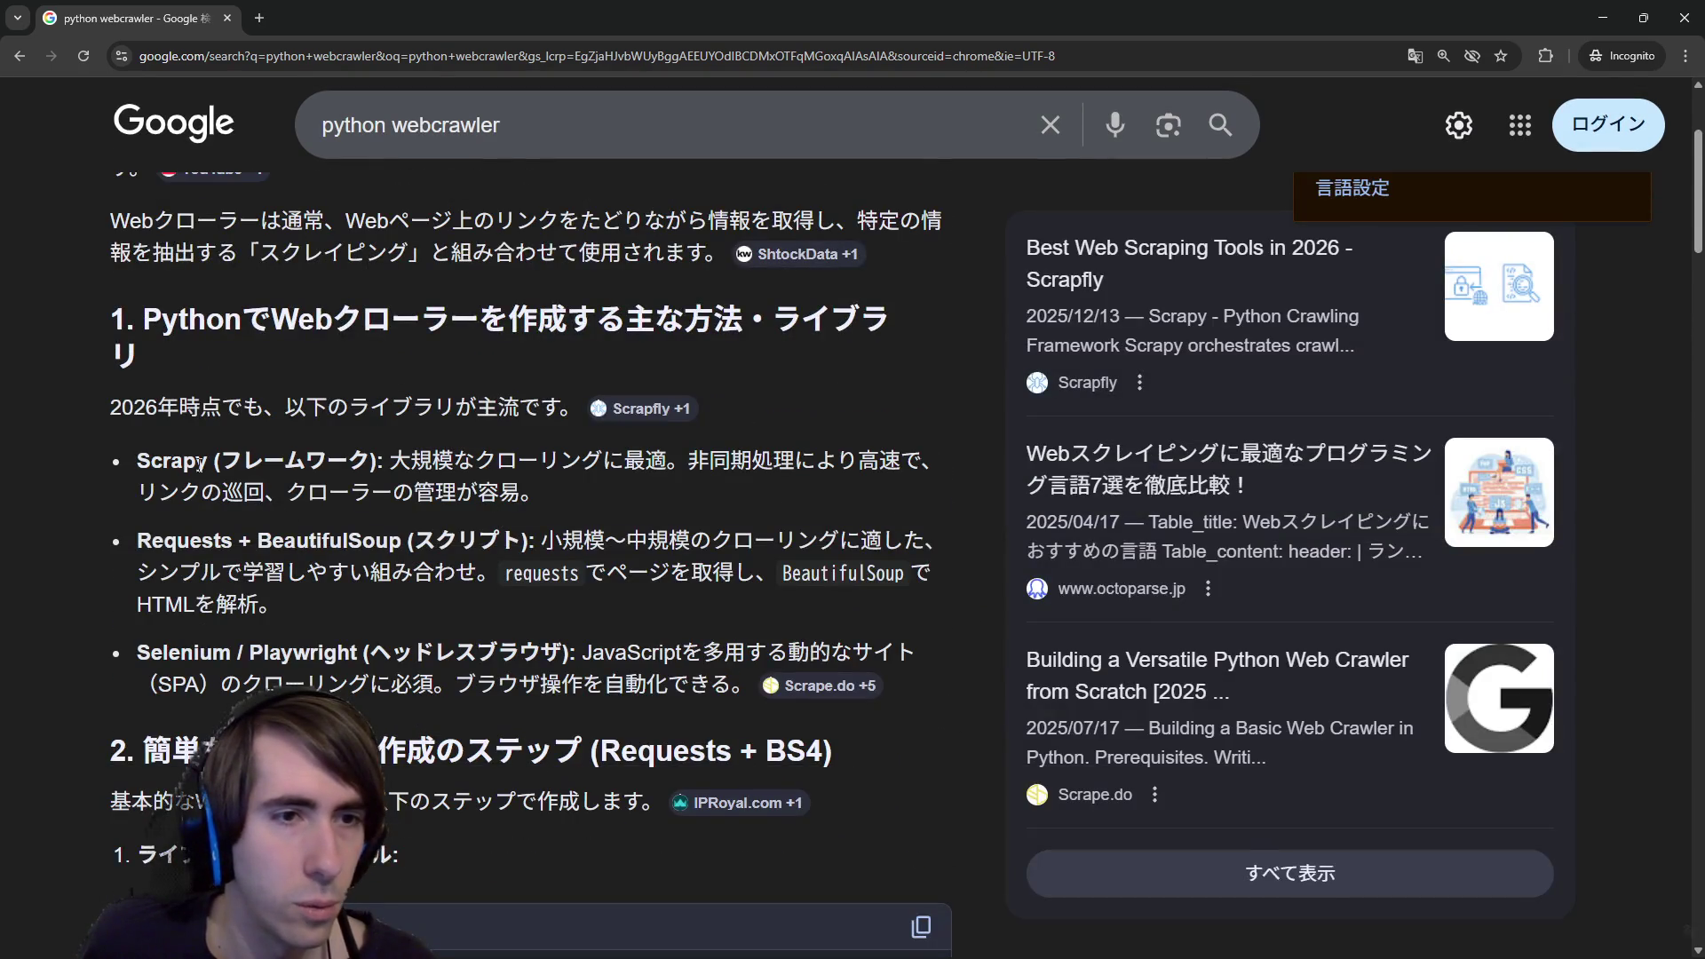
scroll(200, 461, down, 1)
double_click(186, 560)
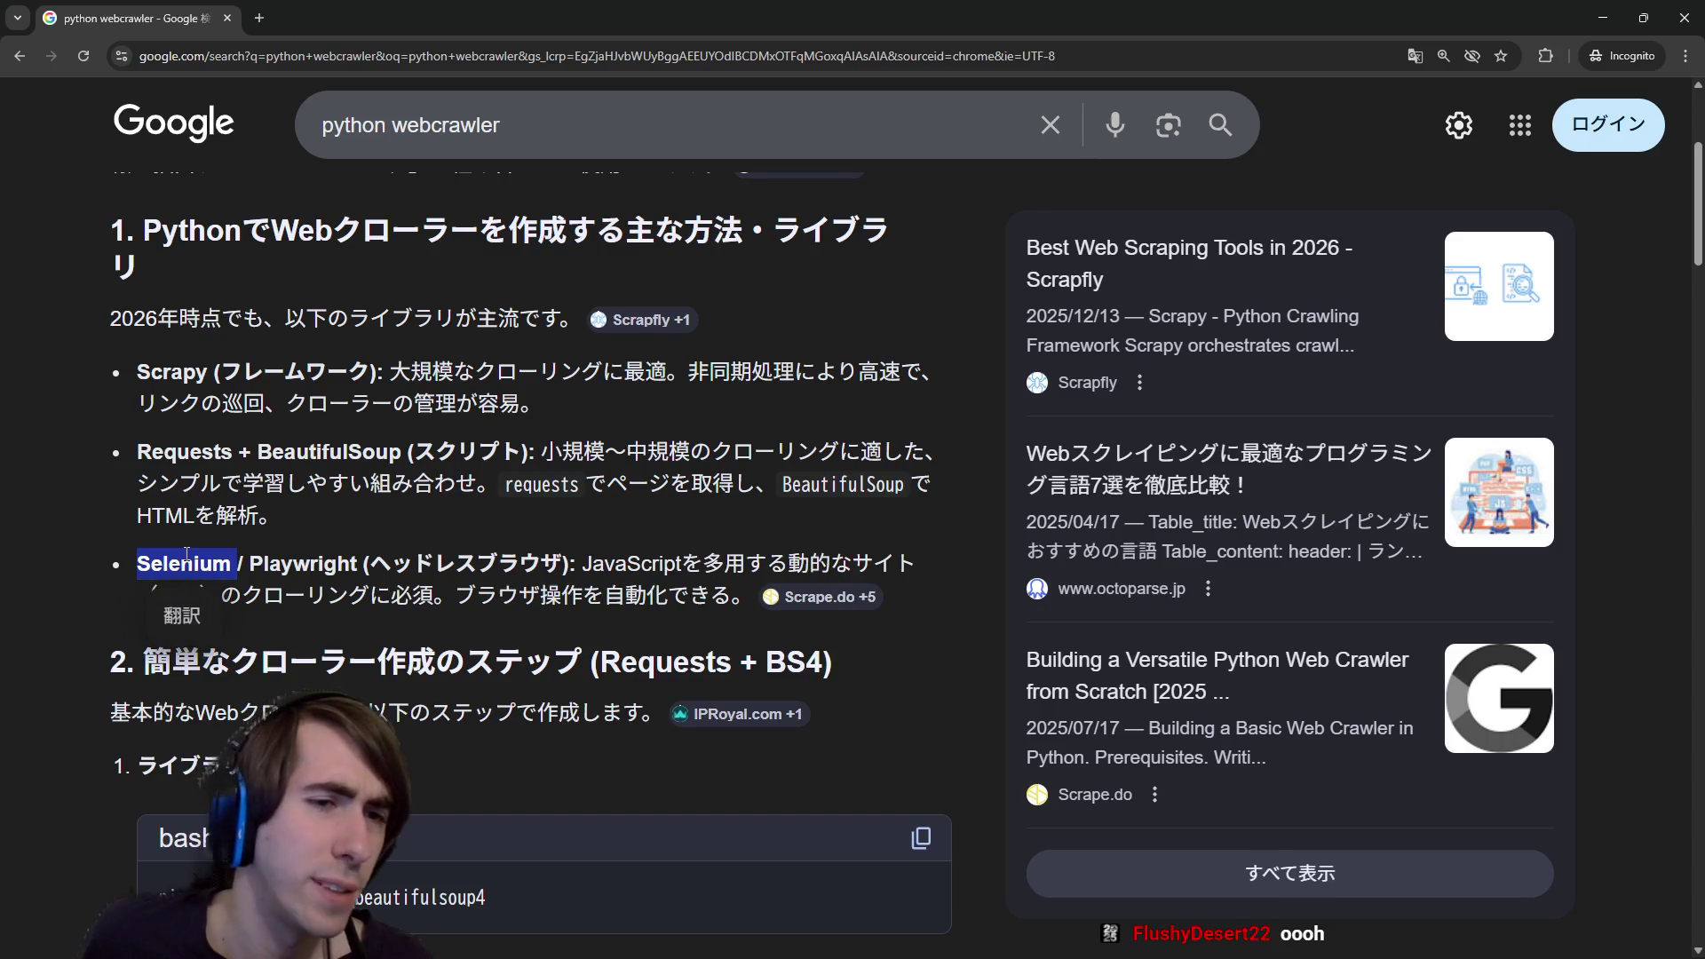
scroll(187, 556, down, 5)
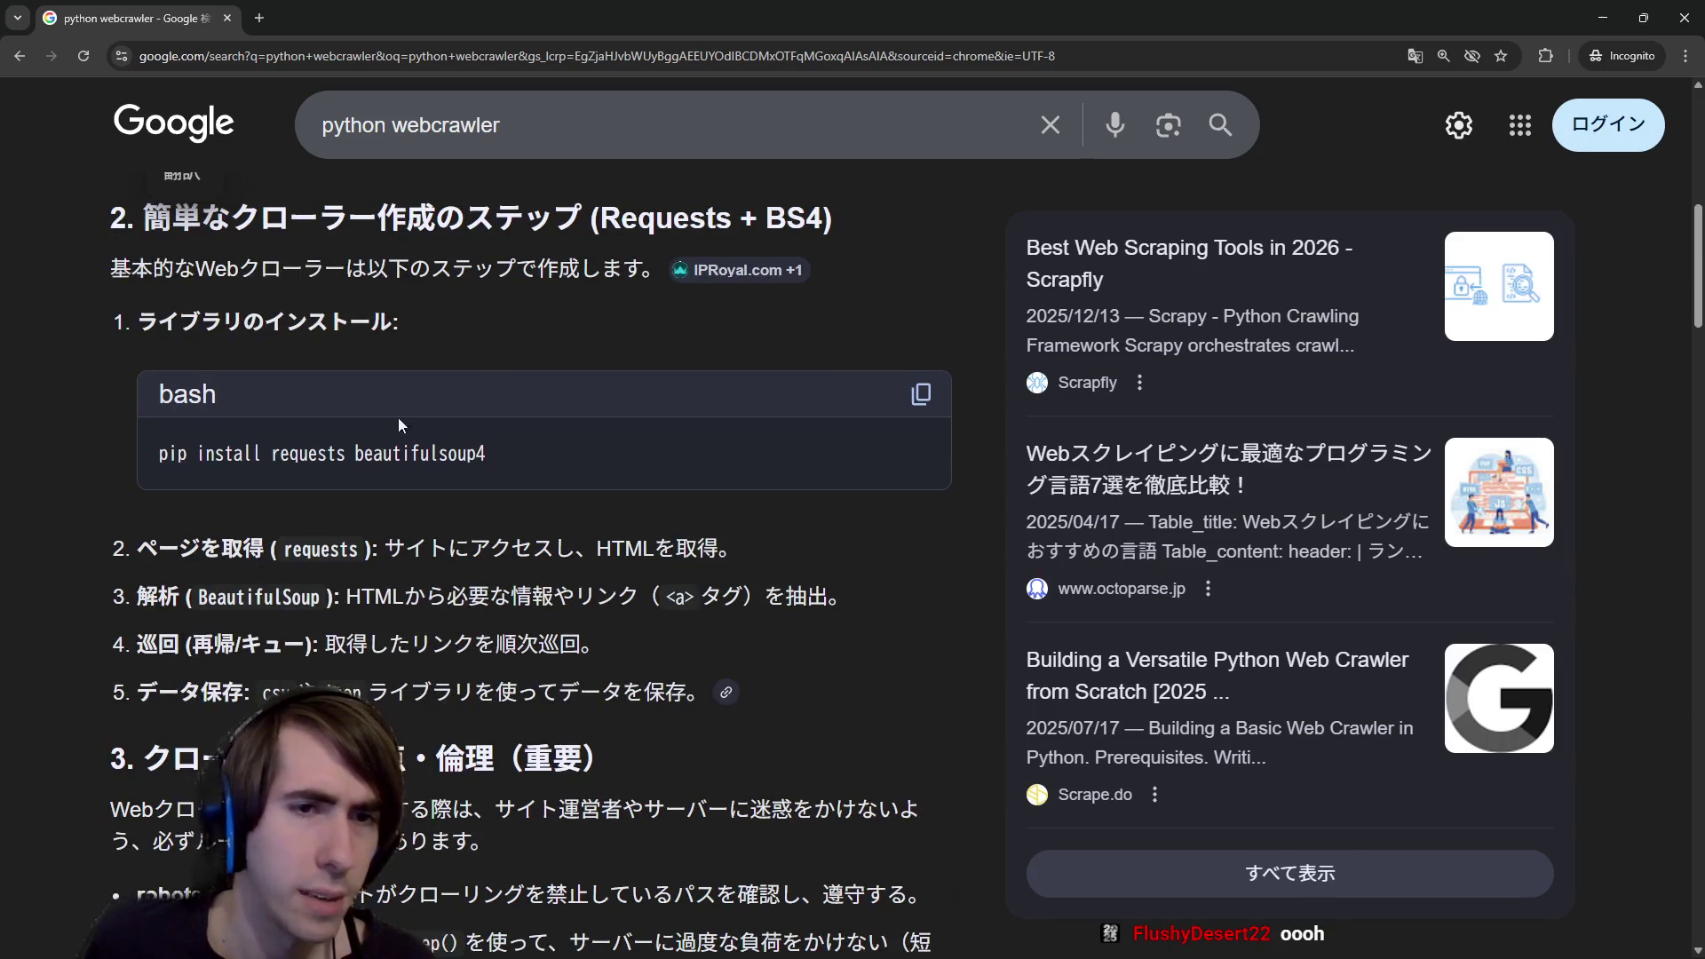
double_click(422, 454)
scroll(426, 400, up, 15)
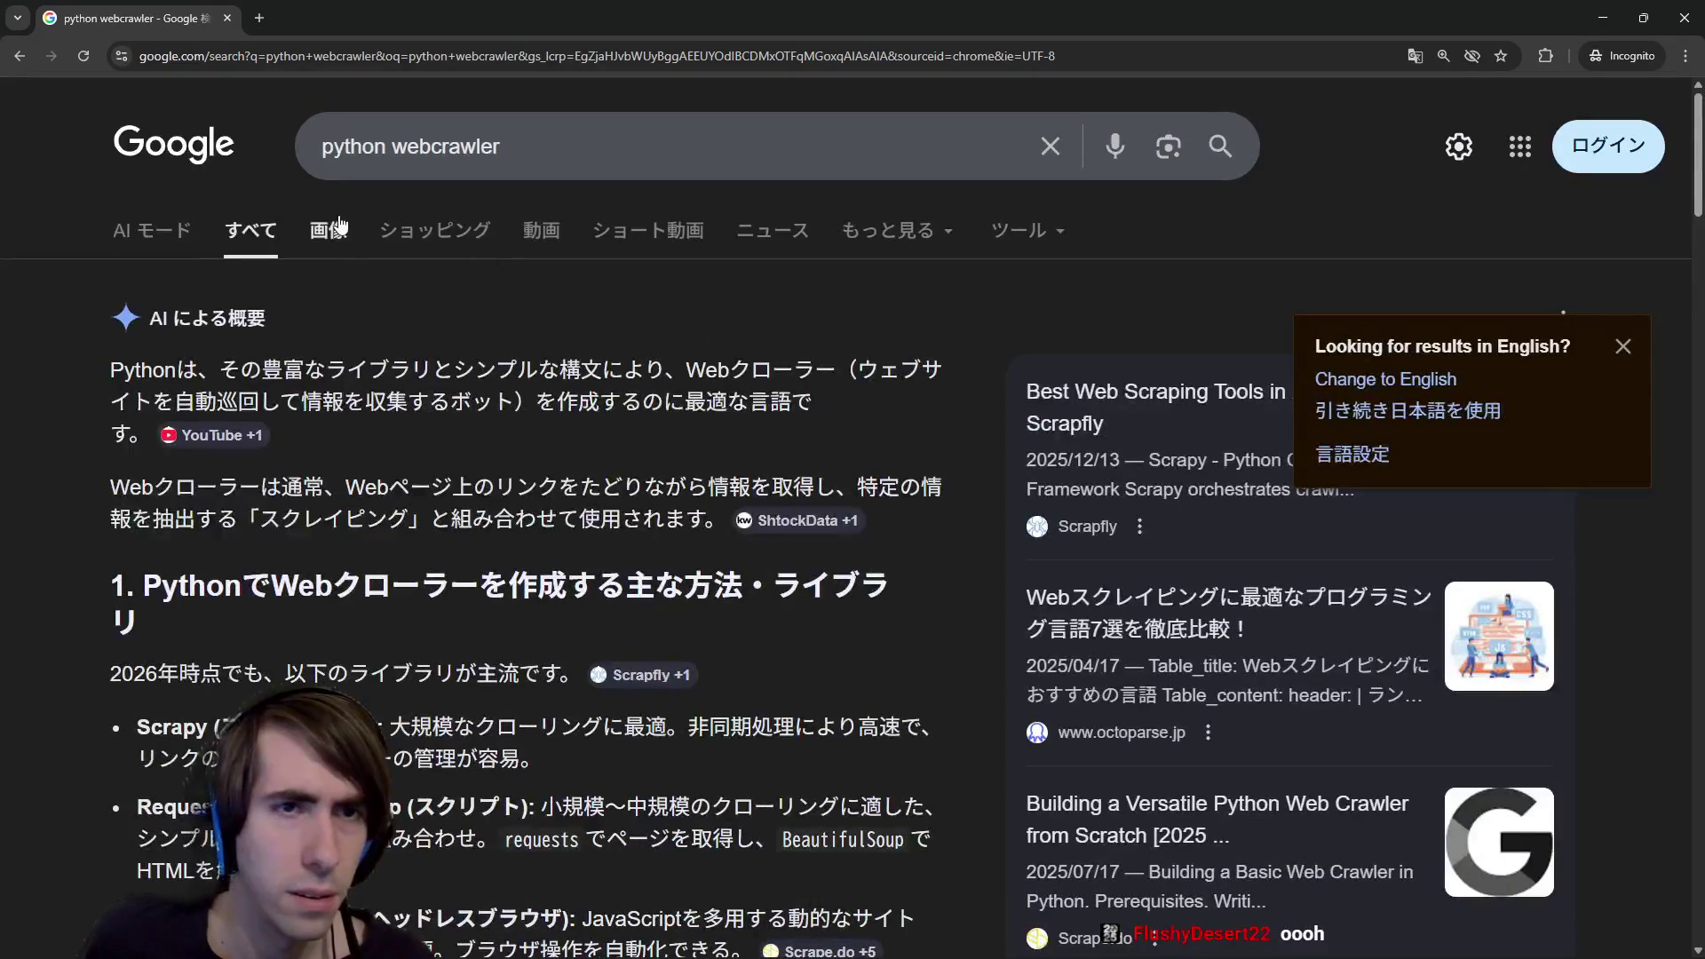
Look up image results for 'python Selenium', then return to the Godot editor
click(340, 225)
key(Return)
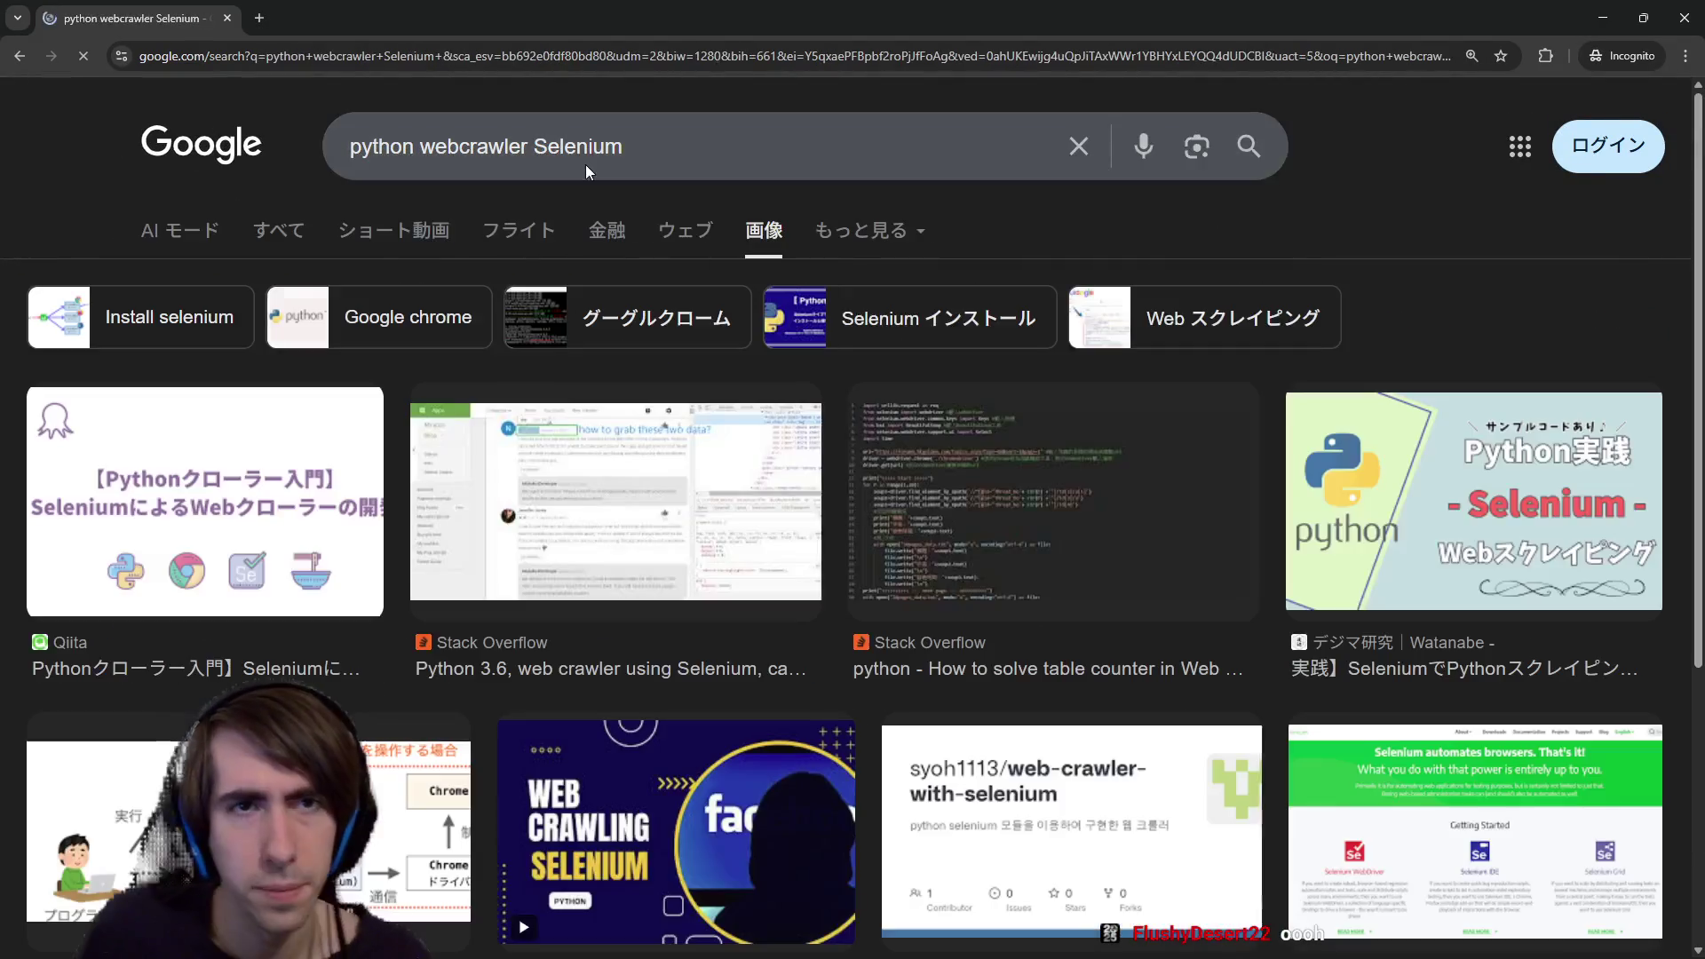
double_click(502, 156)
key(BackSpace)
key(Return)
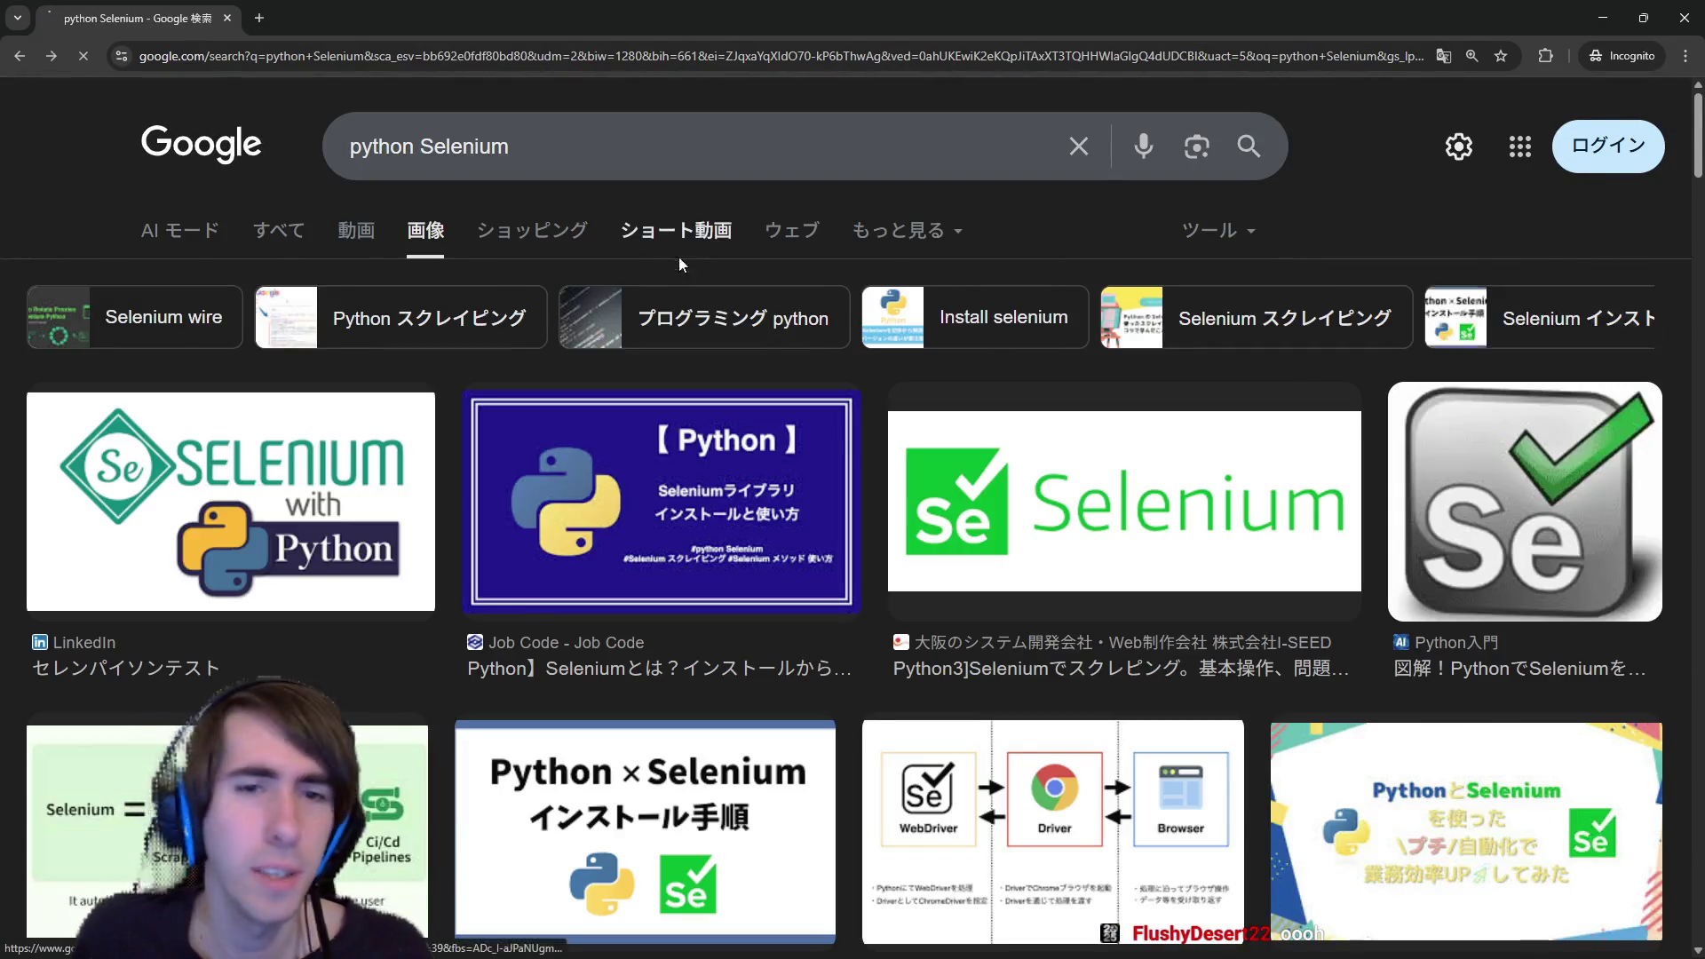
key(alt+Left)
key(alt+Tab)
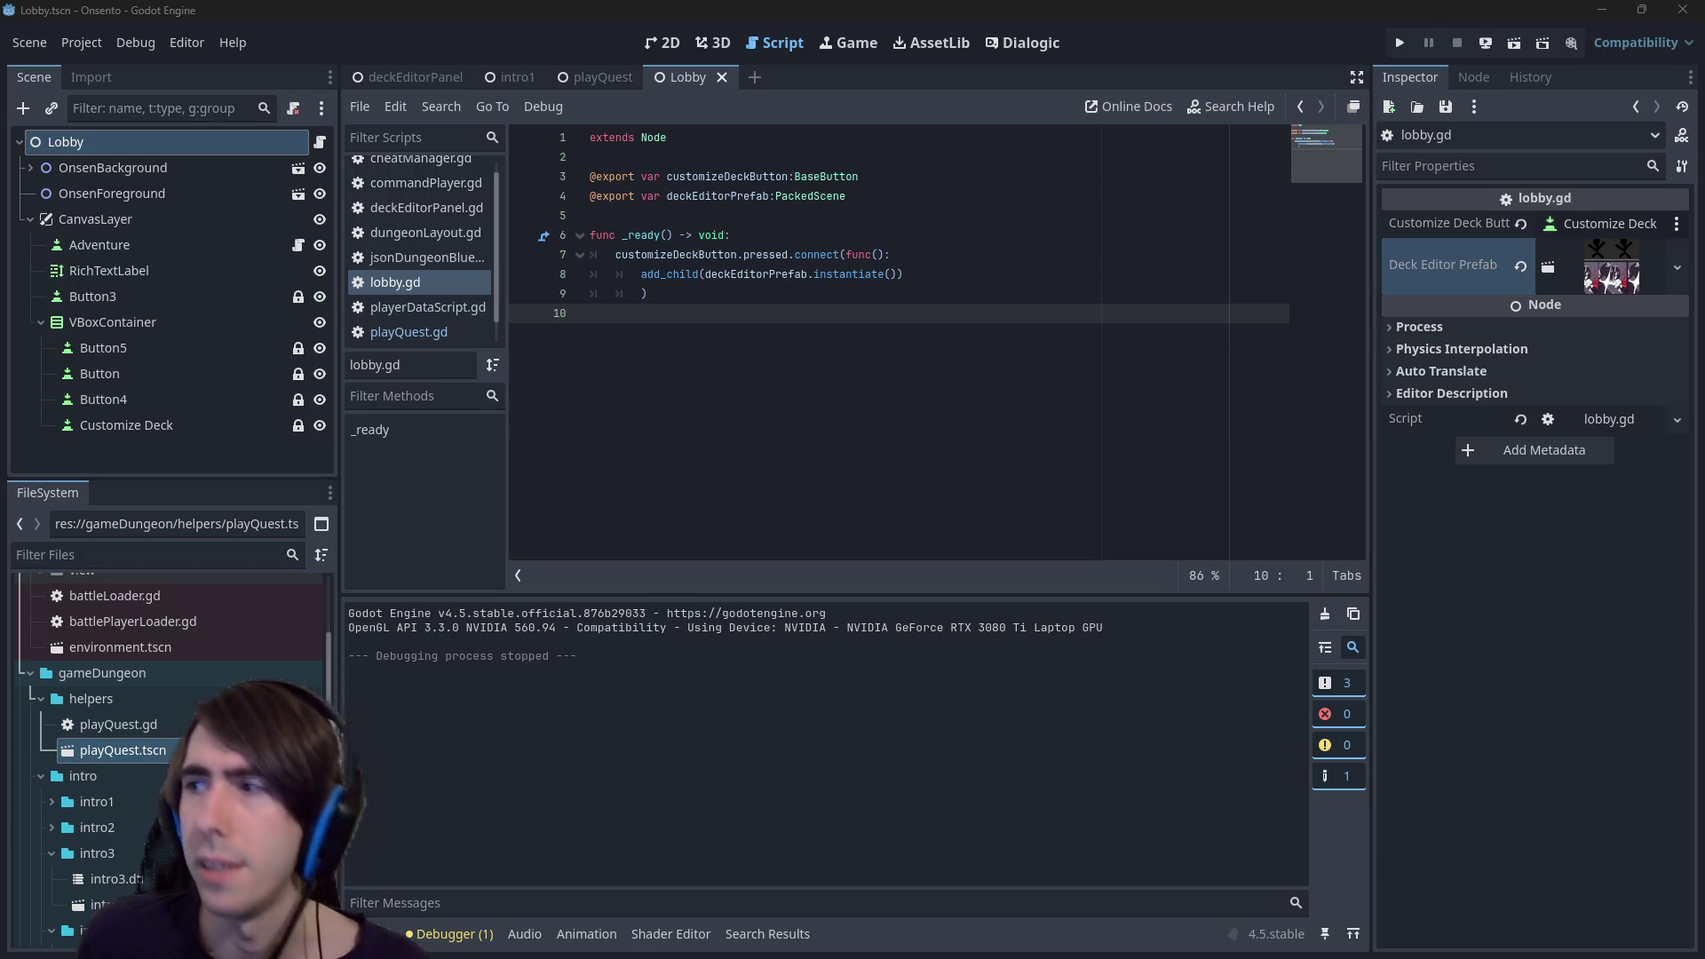
Switch to the 2D workspace to view the Lobby scene layout with its Customize Deck node
click(662, 43)
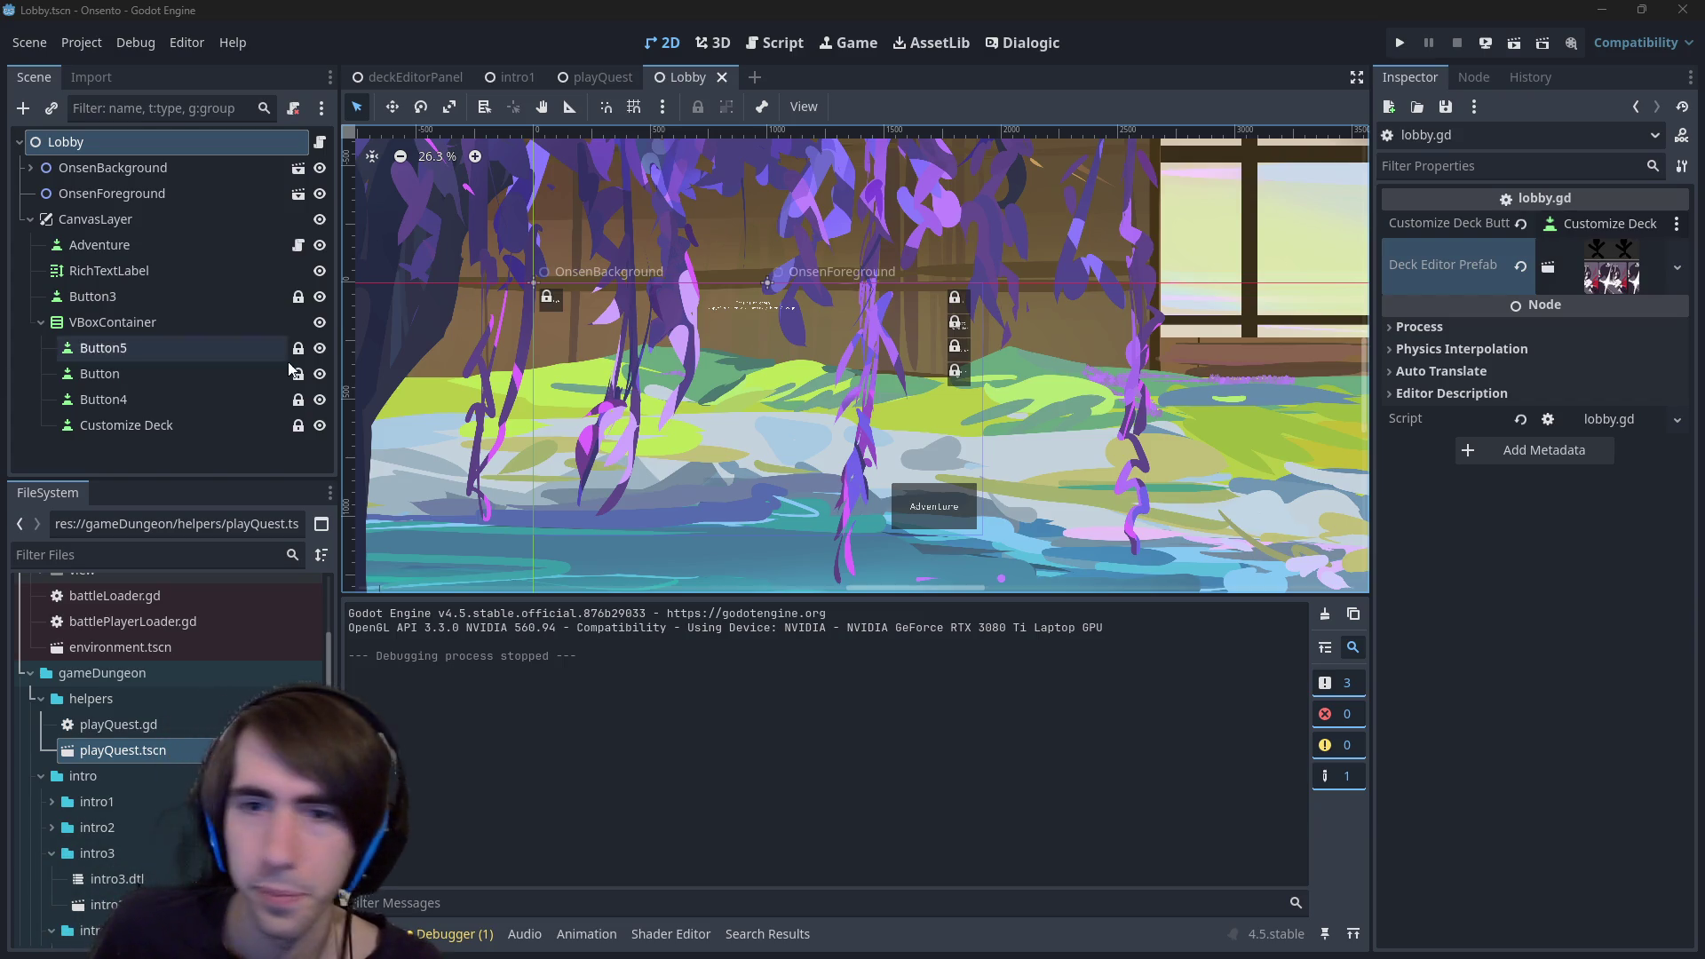
scroll(871, 254, right, 1)
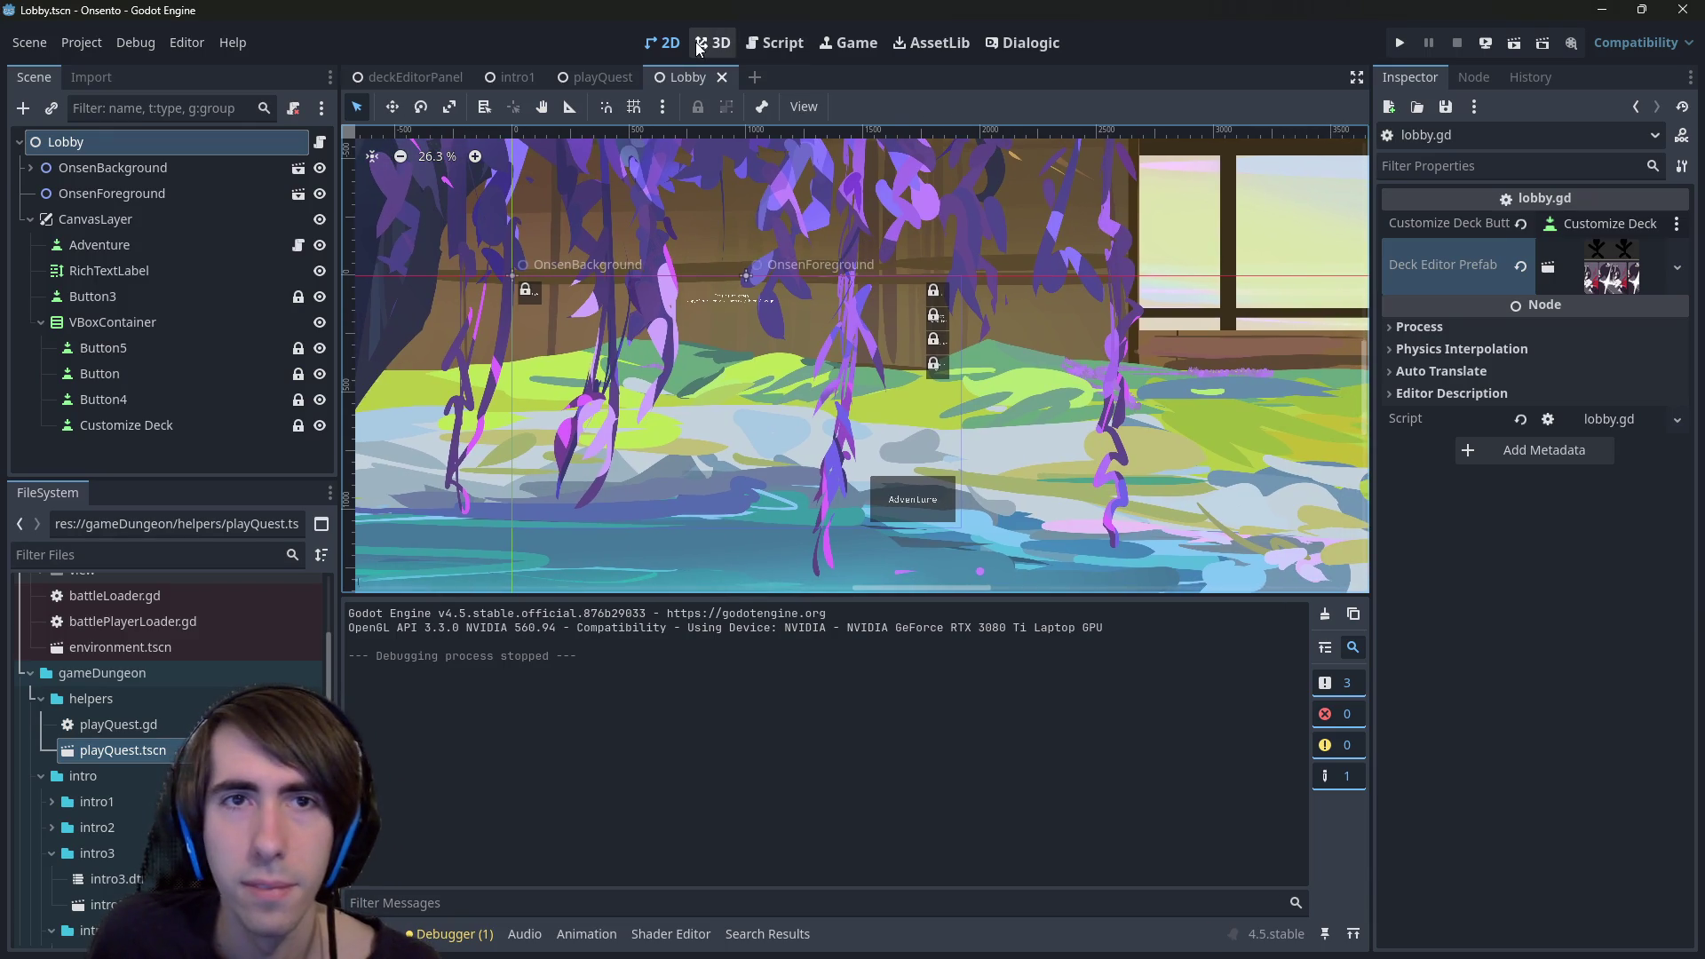
click(754, 43)
click(721, 43)
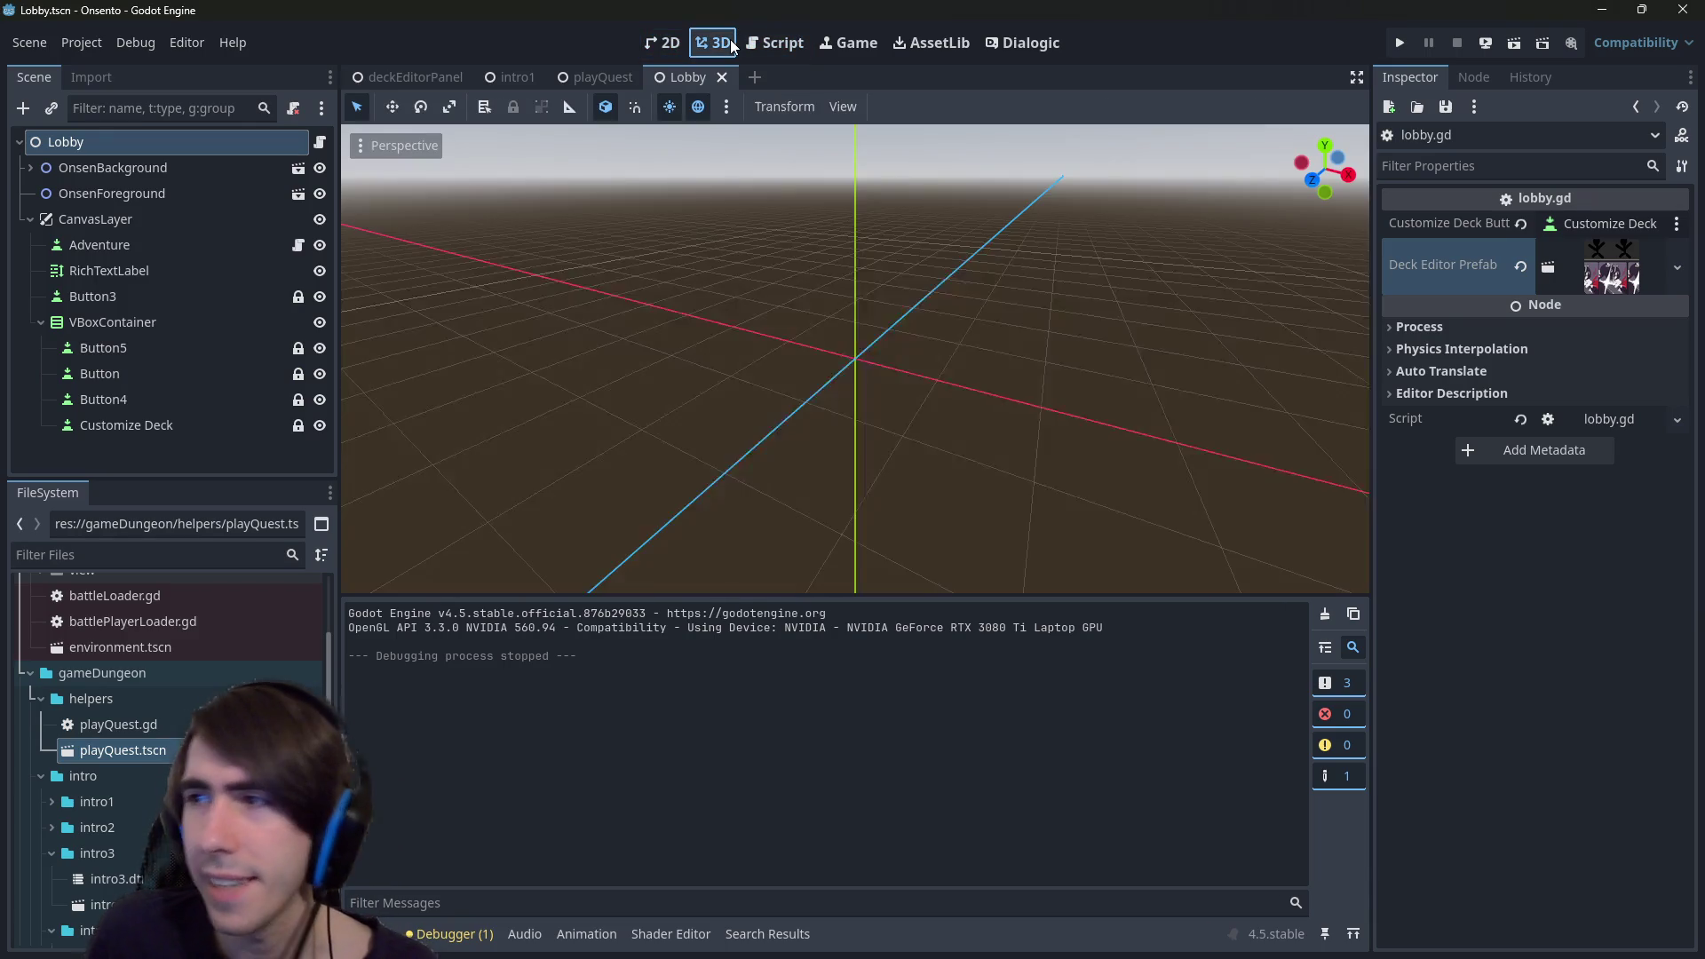
click(664, 42)
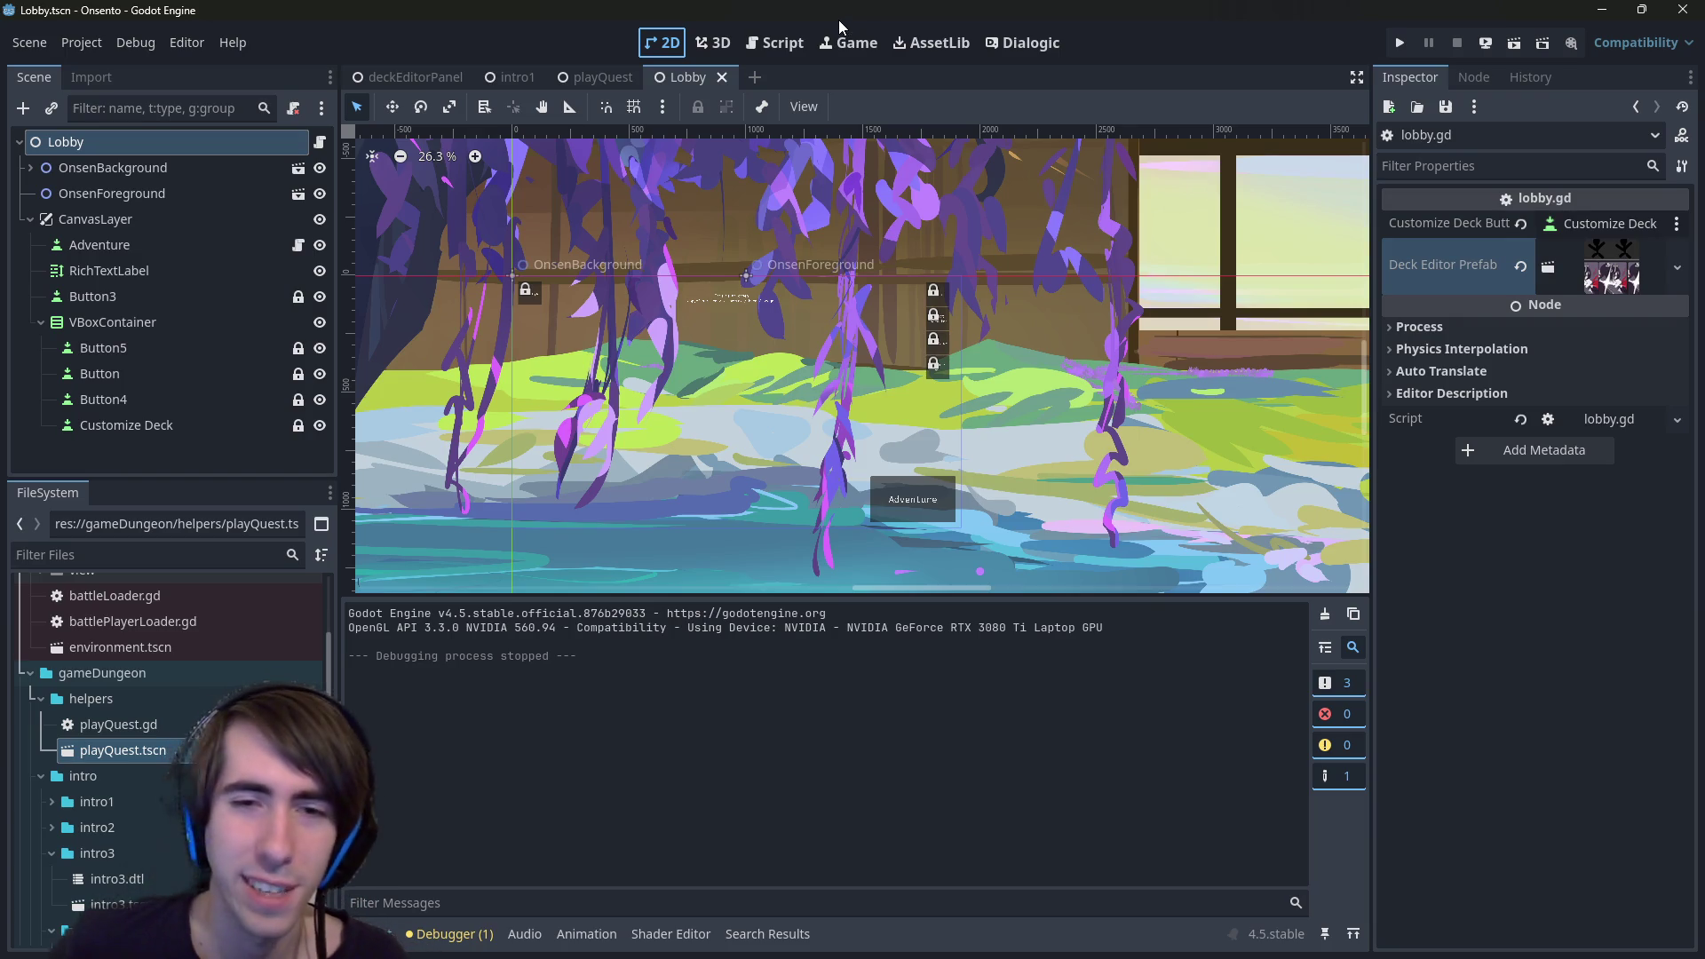
click(770, 36)
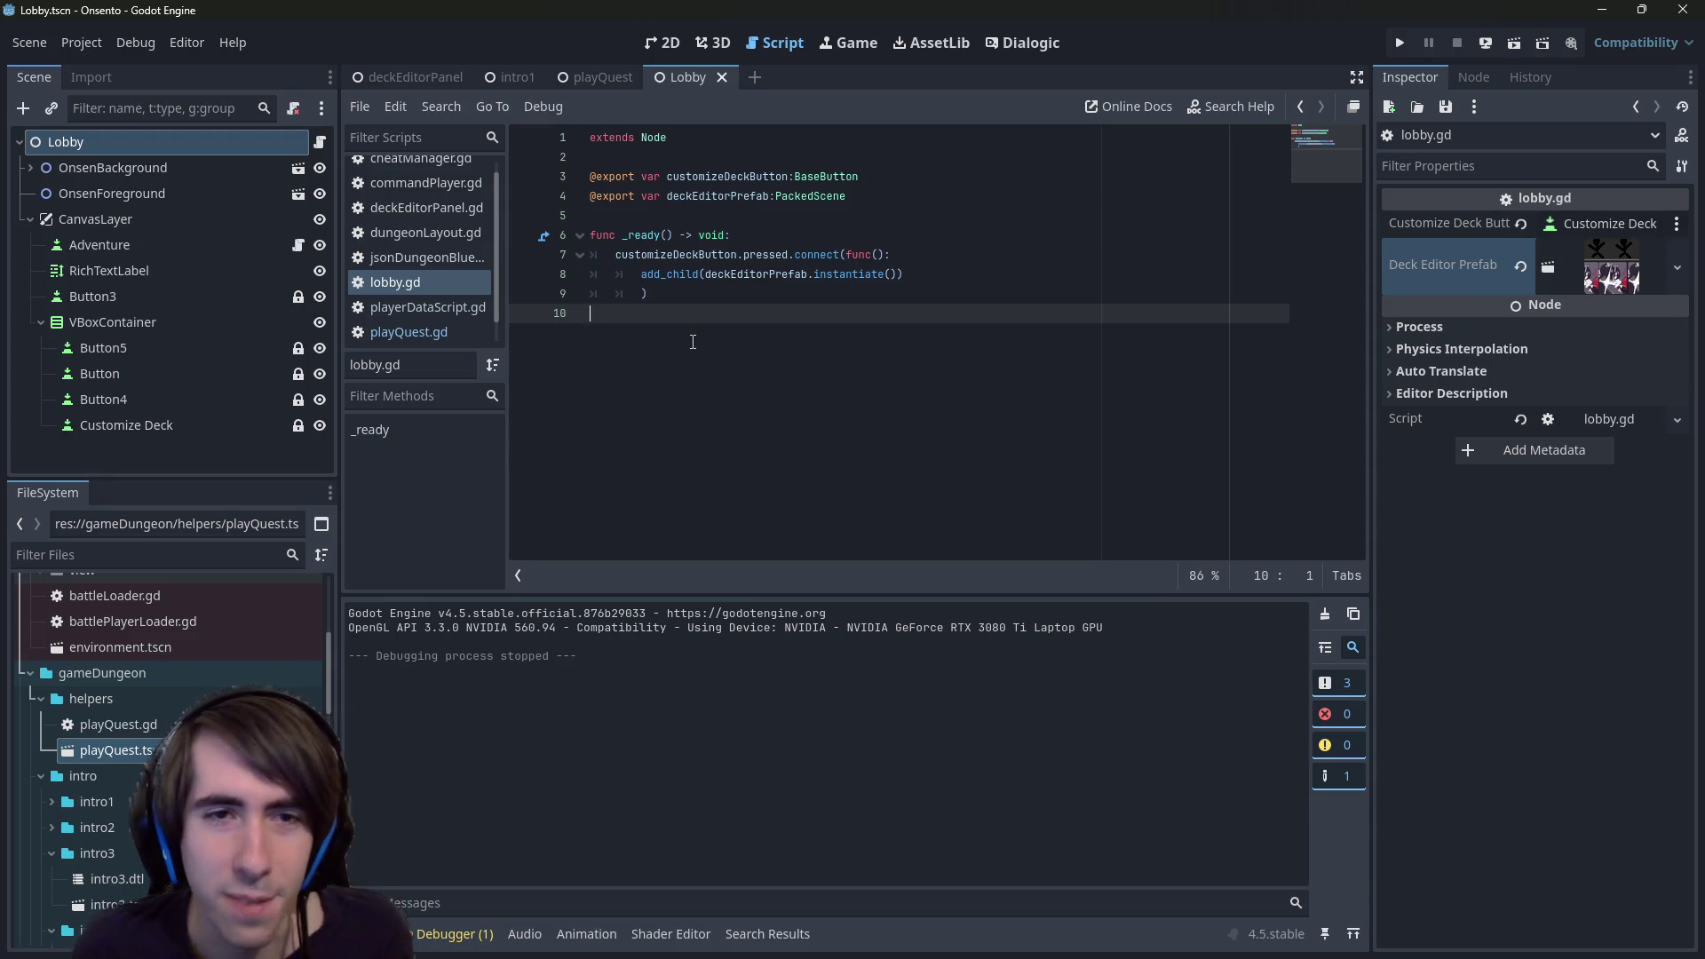
drag(628, 312, 536, 229)
drag(735, 293, 525, 229)
click(664, 43)
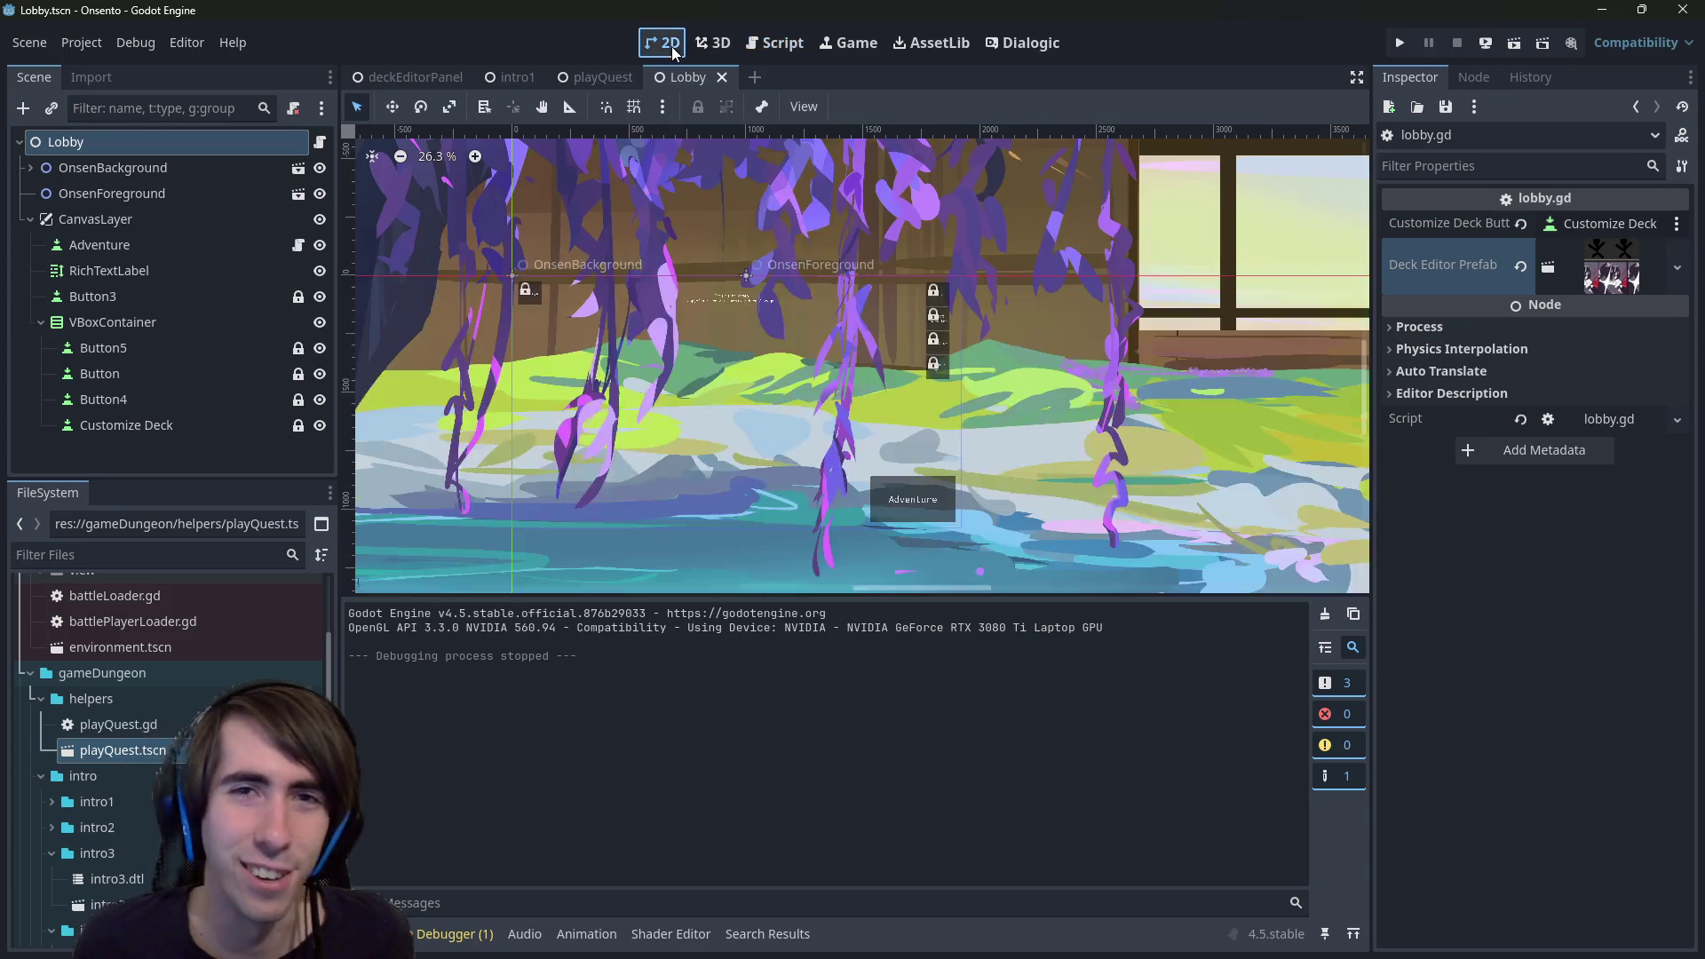
click(772, 32)
click(718, 343)
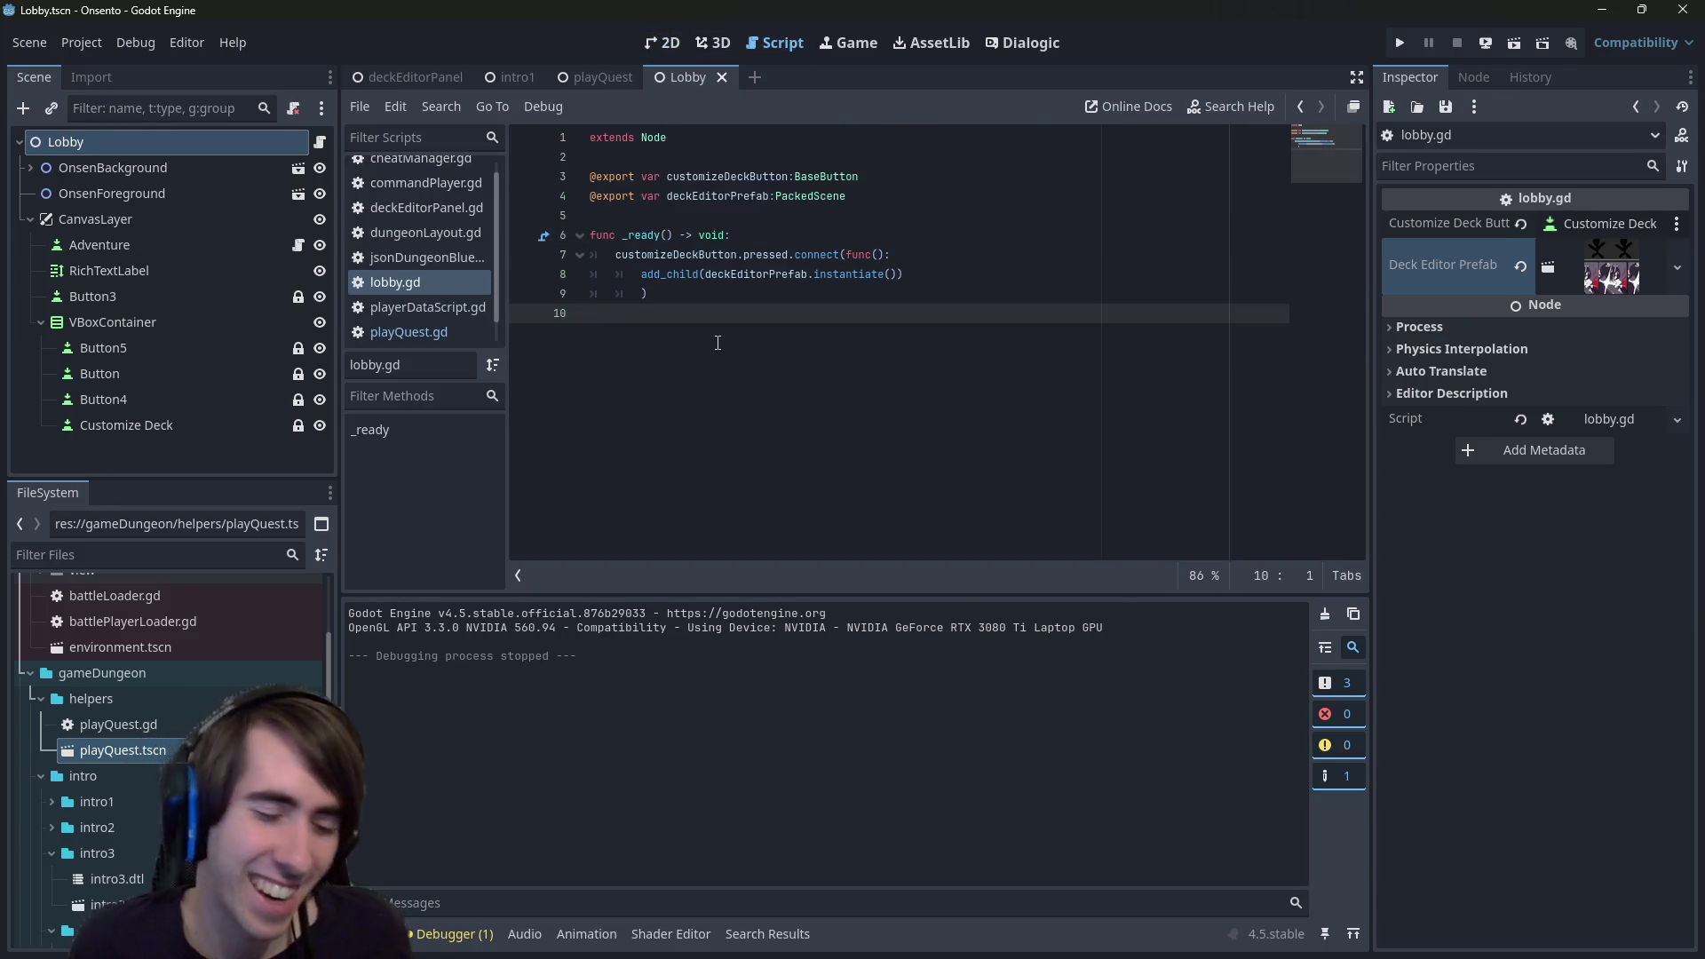
mouse_move(740, 341)
mouse_down()
mouse_move(622, 234)
mouse_move(662, 306)
mouse_move(691, 311)
mouse_up()
key(Escape)
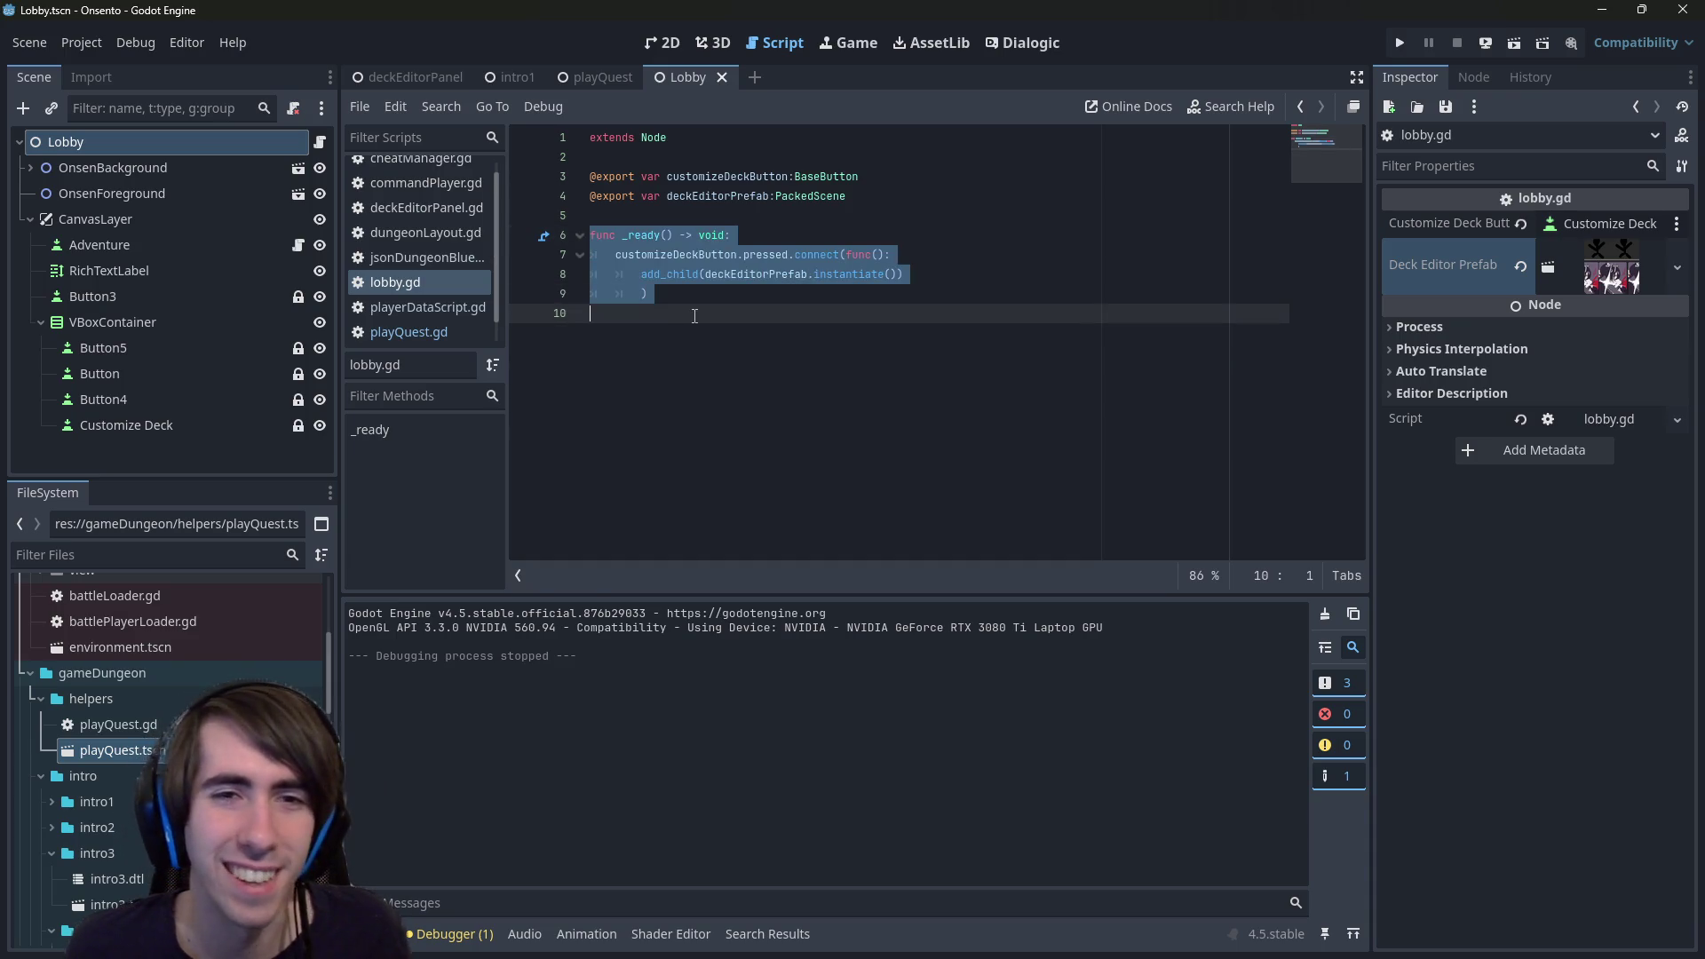
click(684, 307)
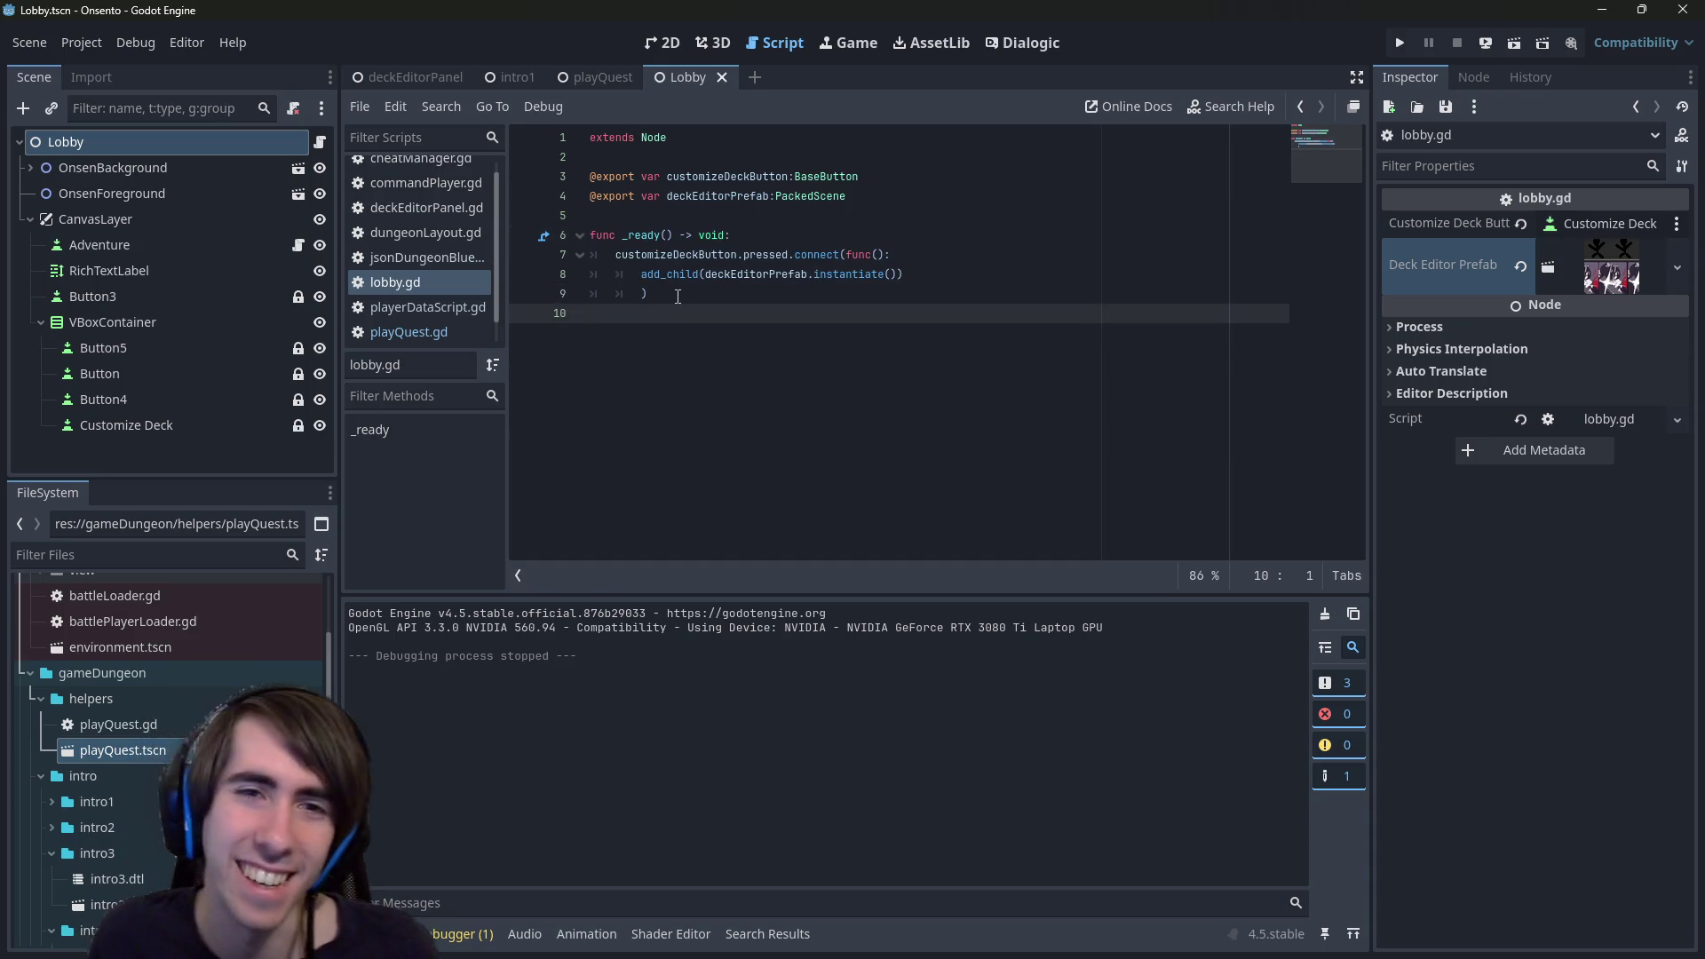
mouse_move(678, 297)
mouse_down()
mouse_move(593, 235)
mouse_move(780, 302)
mouse_up()
click(592, 235)
click(776, 298)
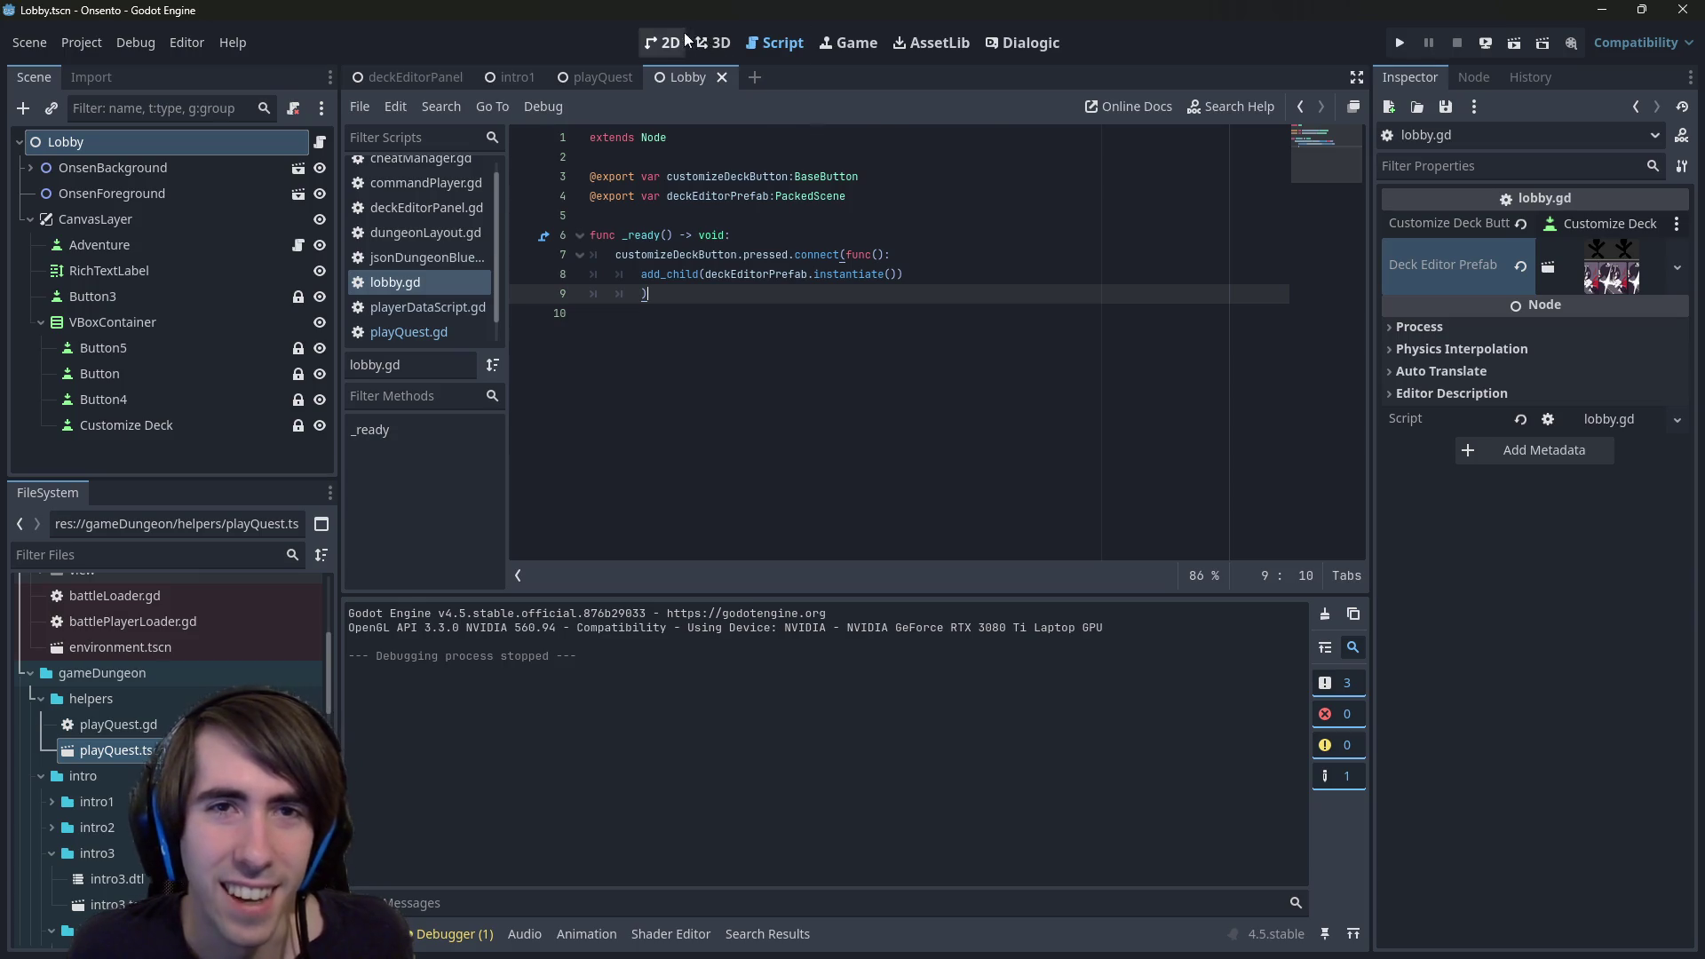
click(685, 39)
click(778, 42)
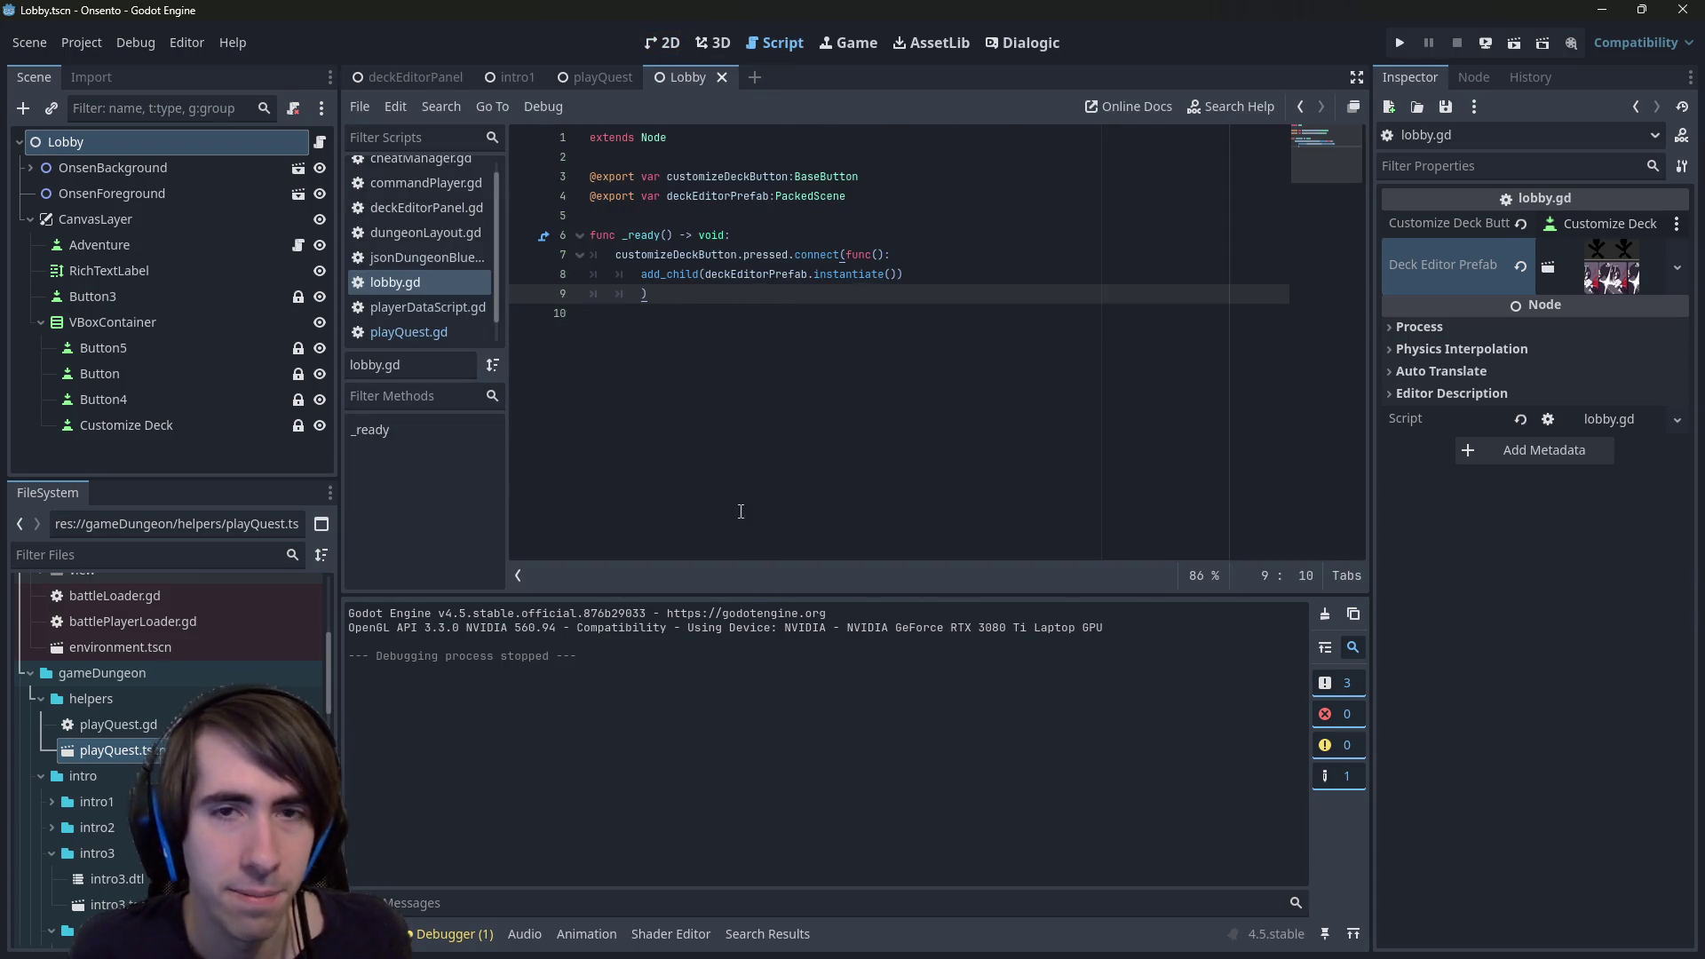
click(664, 43)
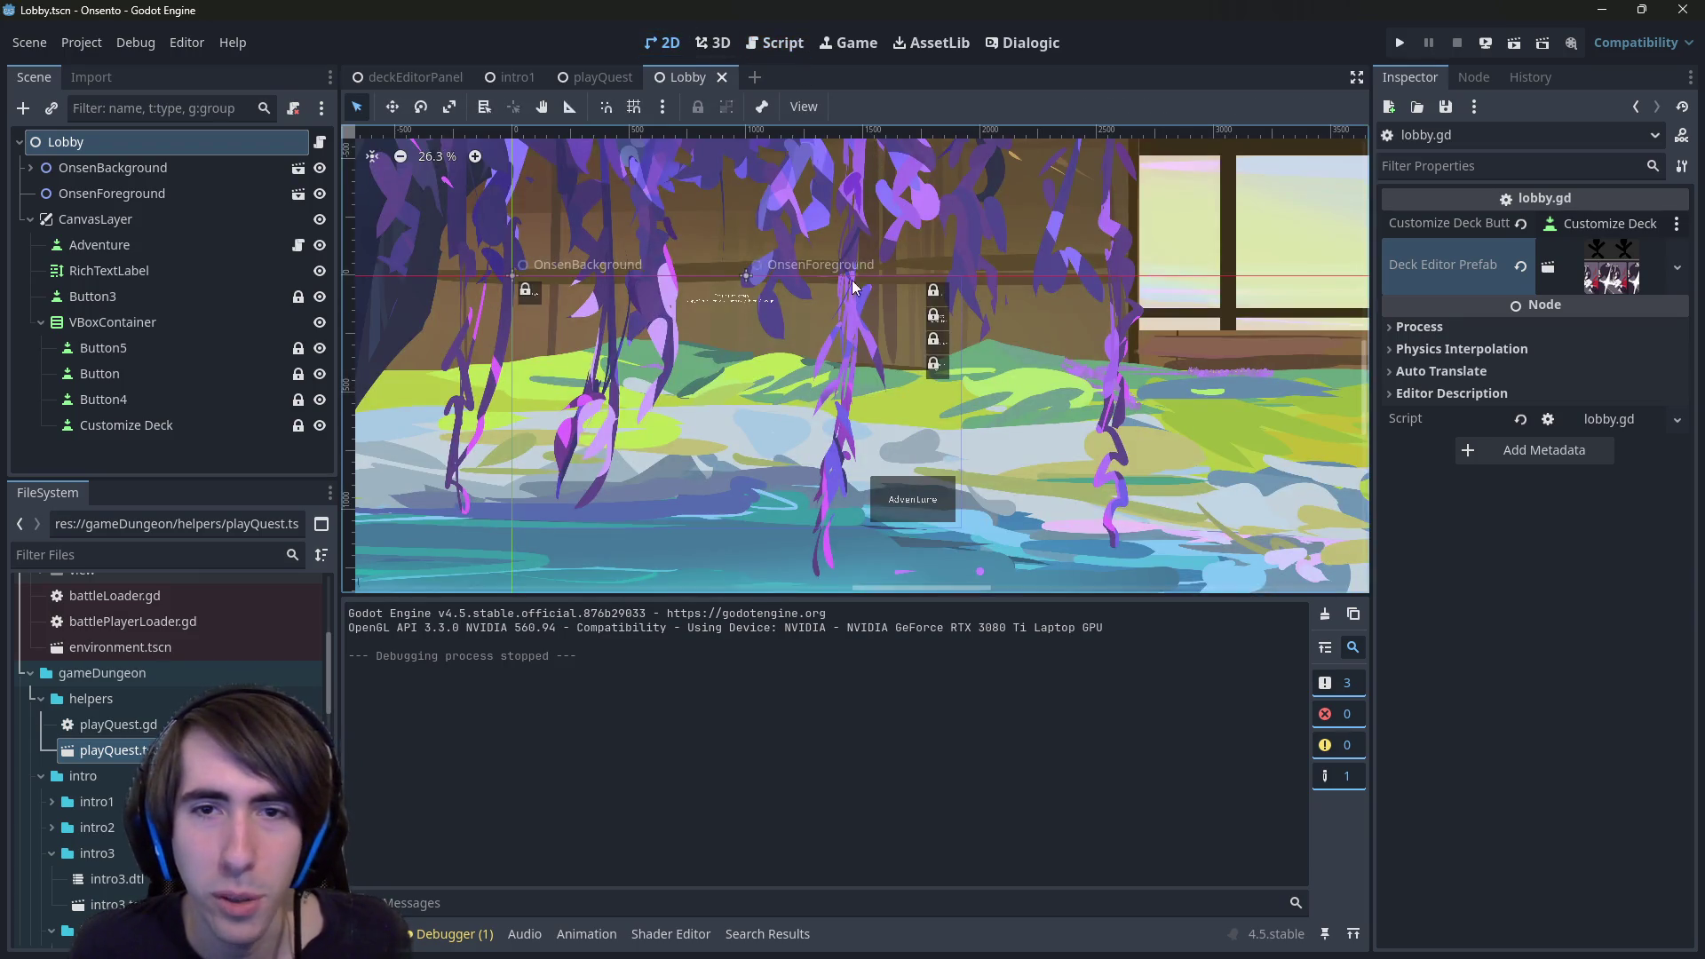
scroll(931, 438, up, 1)
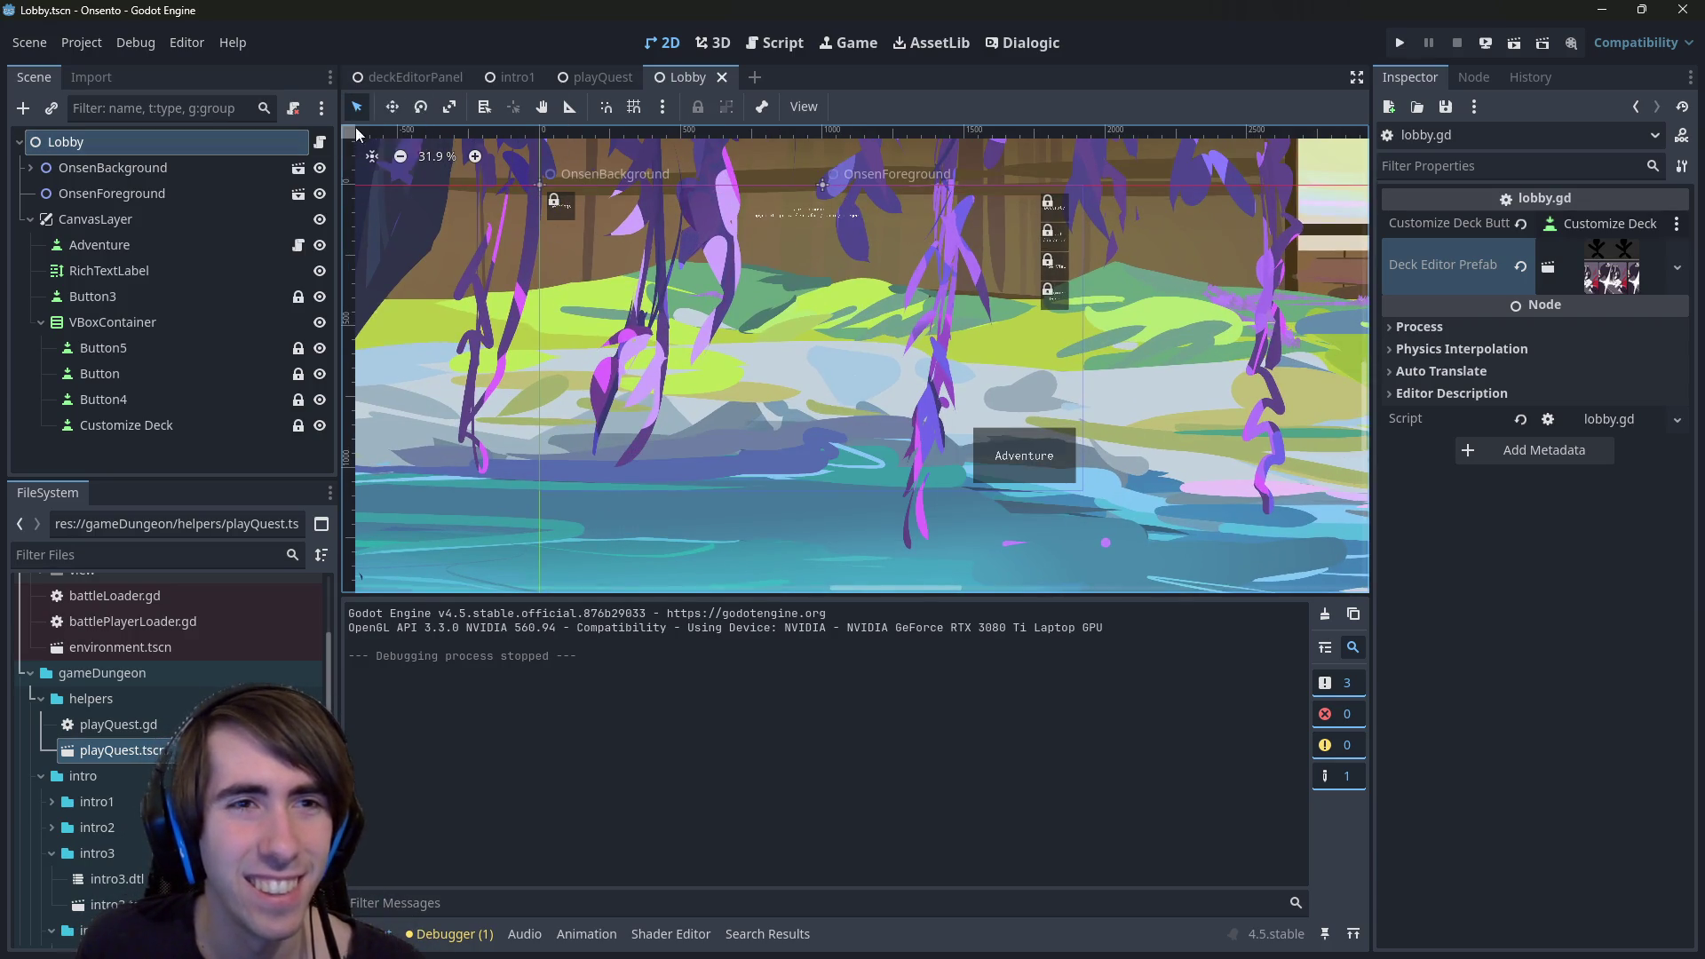
mouse_move(423, 85)
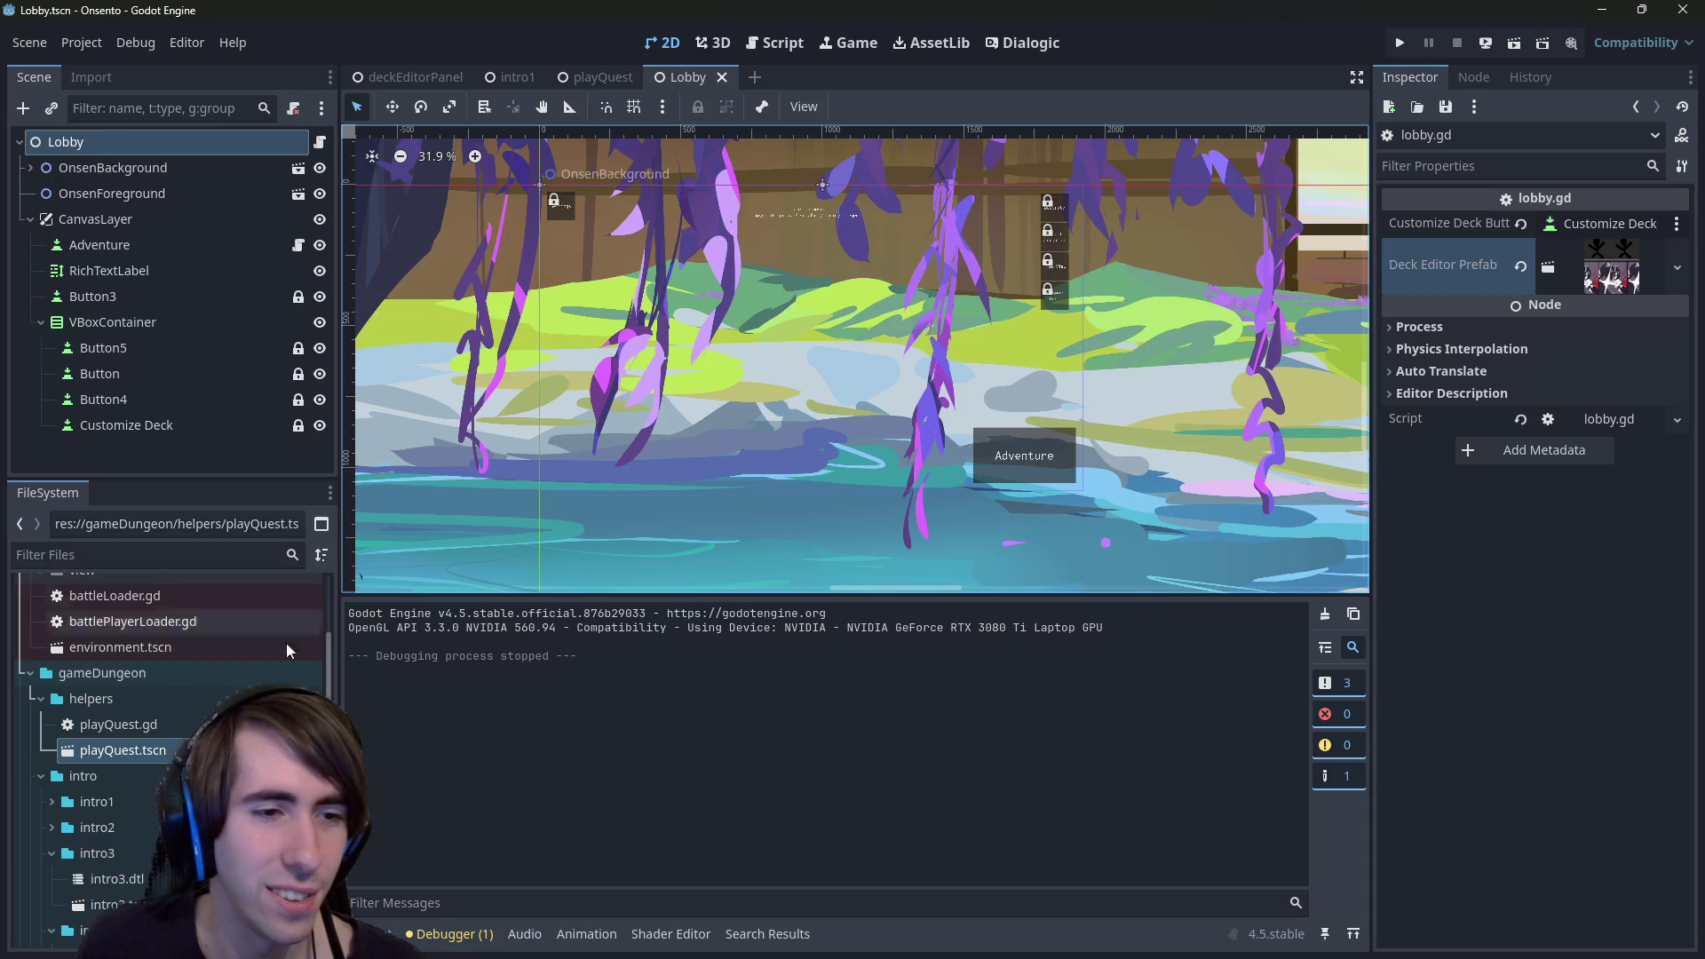
click(771, 43)
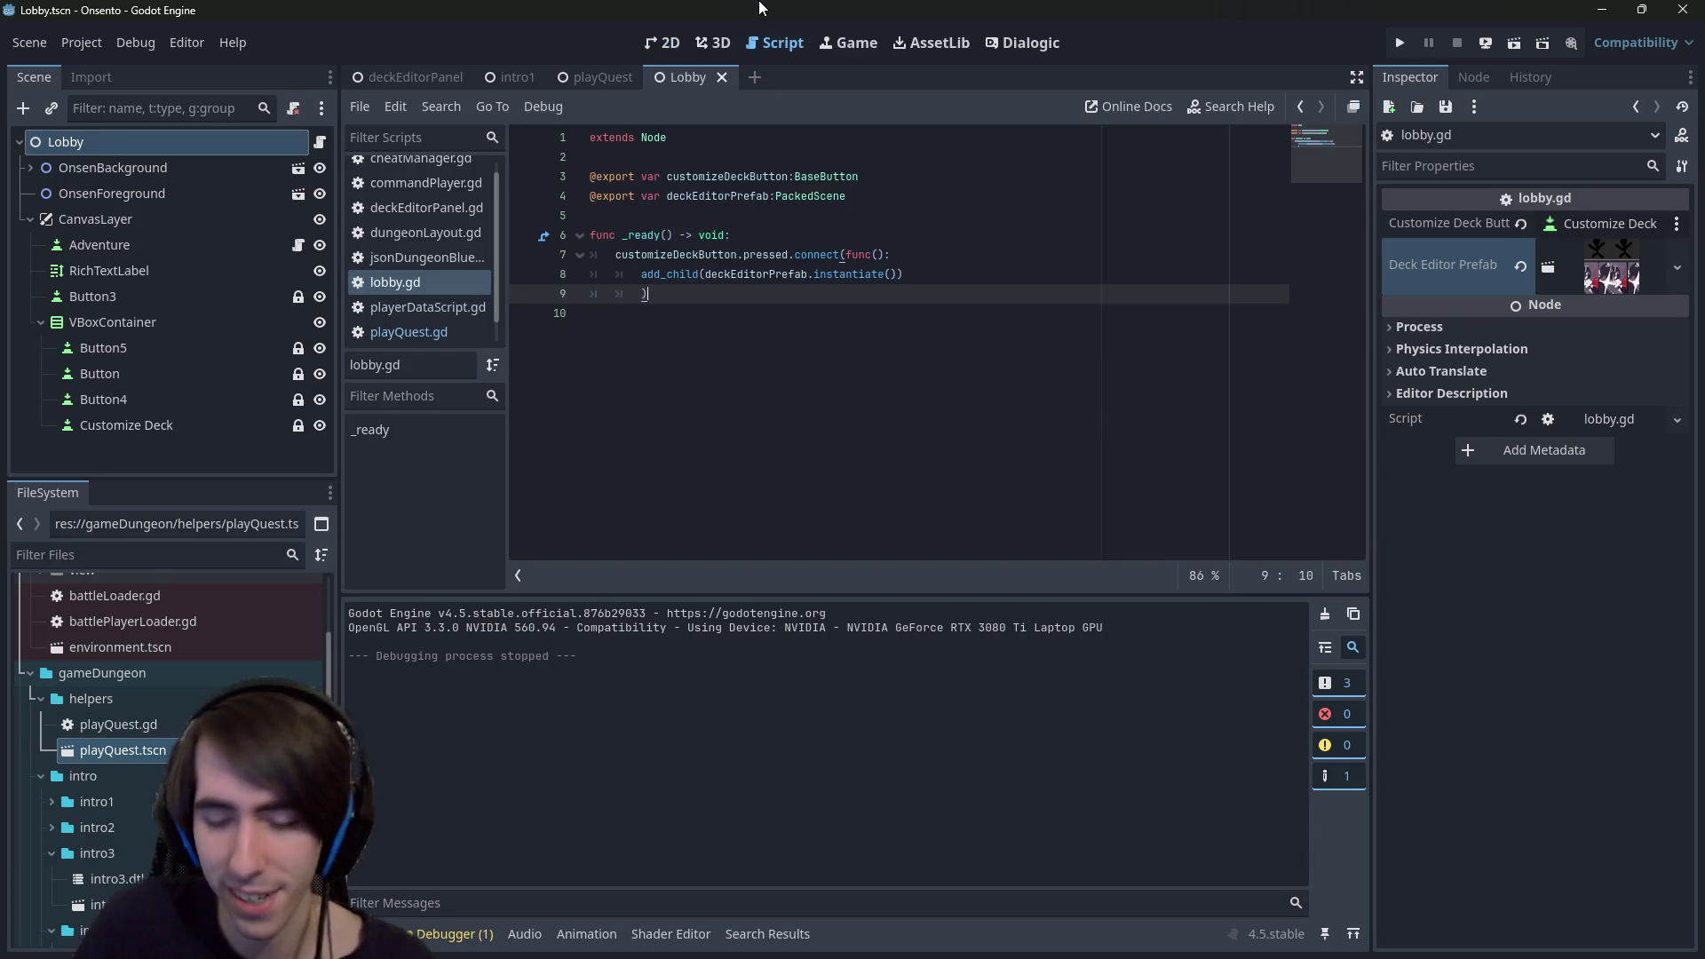
Quick-open playerDataScript.gd by searching 'playerdata' and scroll to its top
key(alt+shift+o)
text(playerdata)
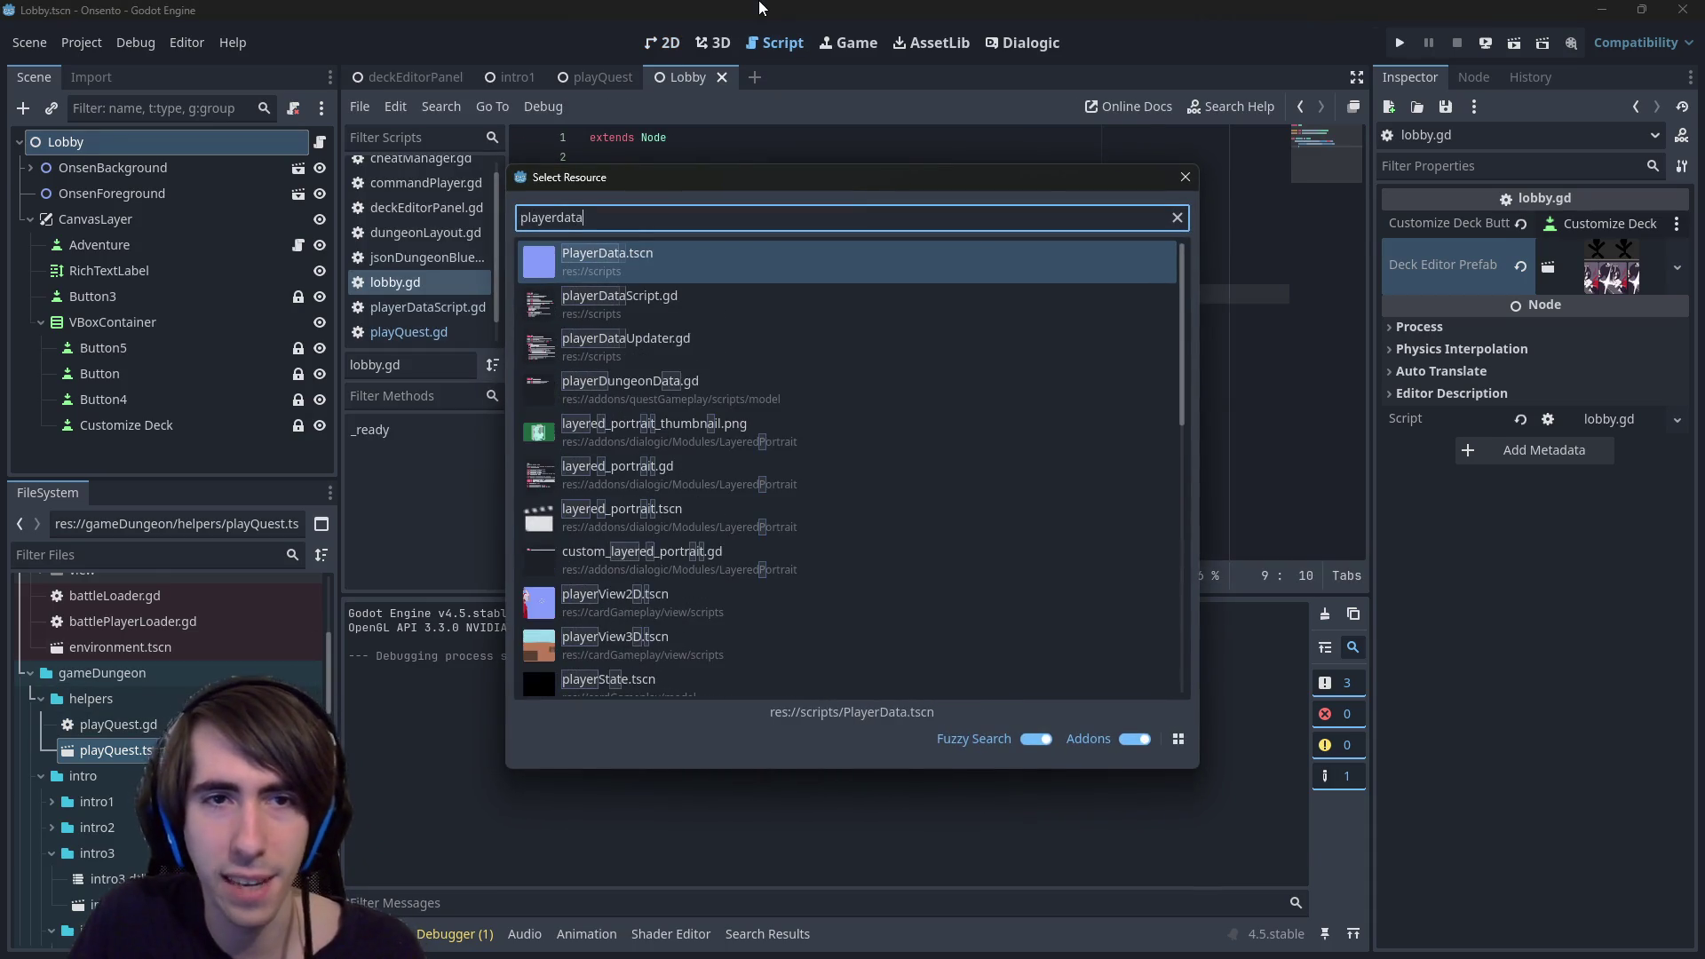
key(Down)
key(Return)
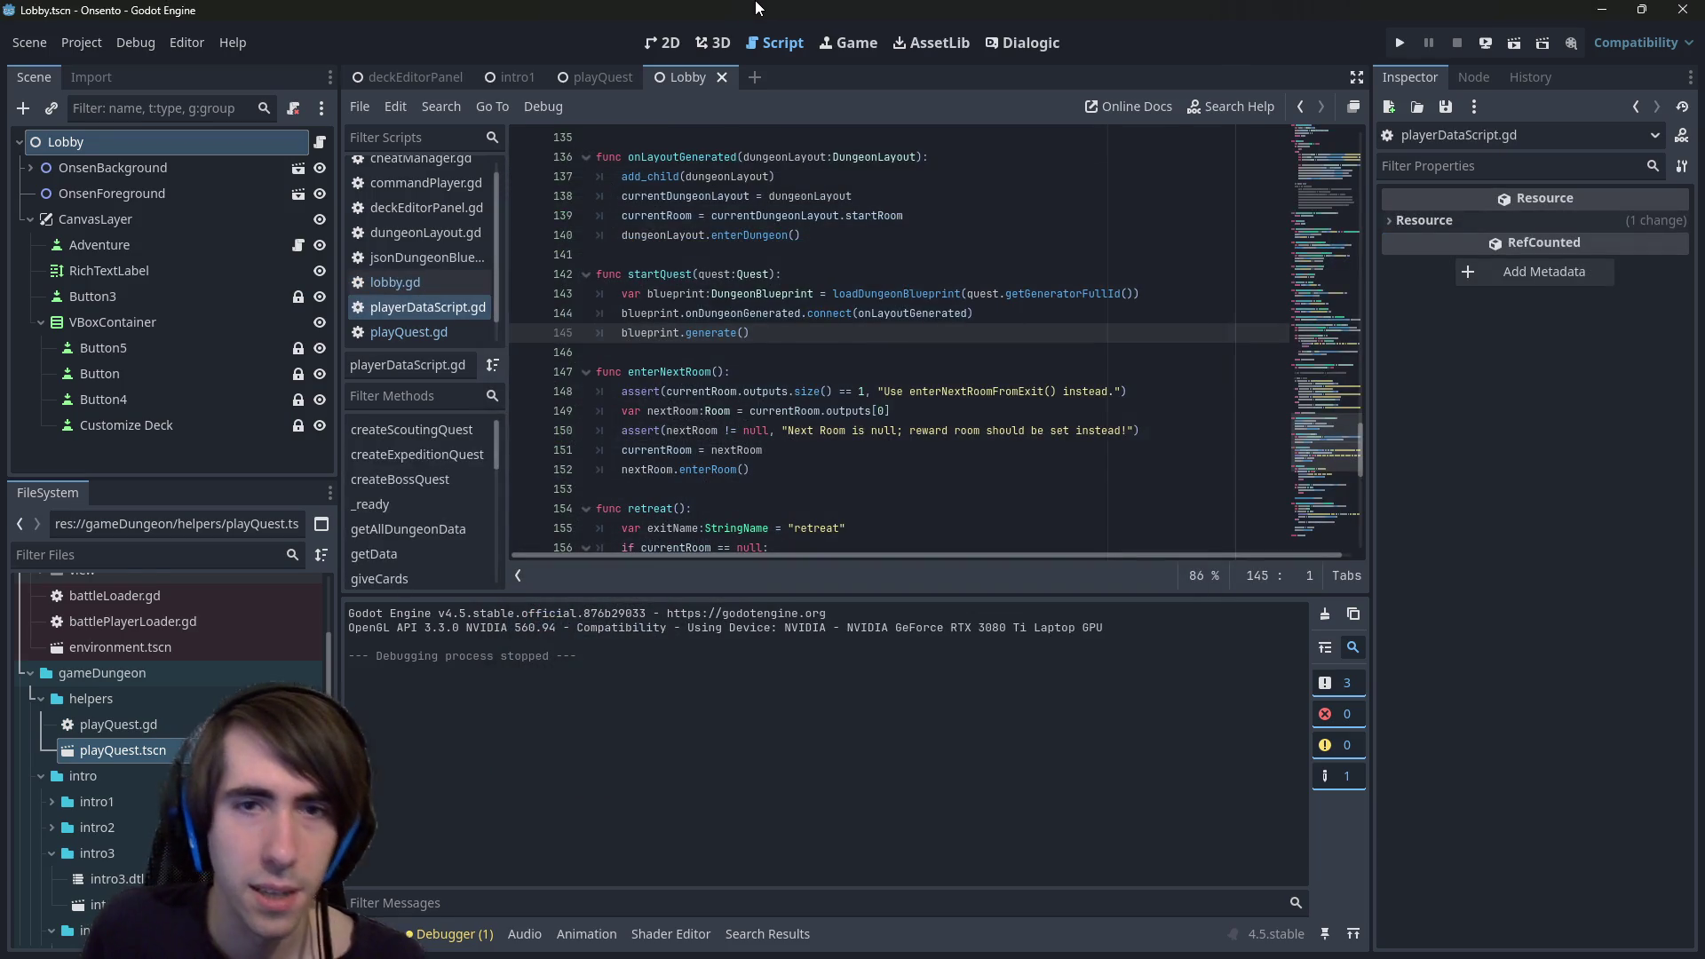
scroll(868, 411, up, 5)
scroll(869, 410, up, 15)
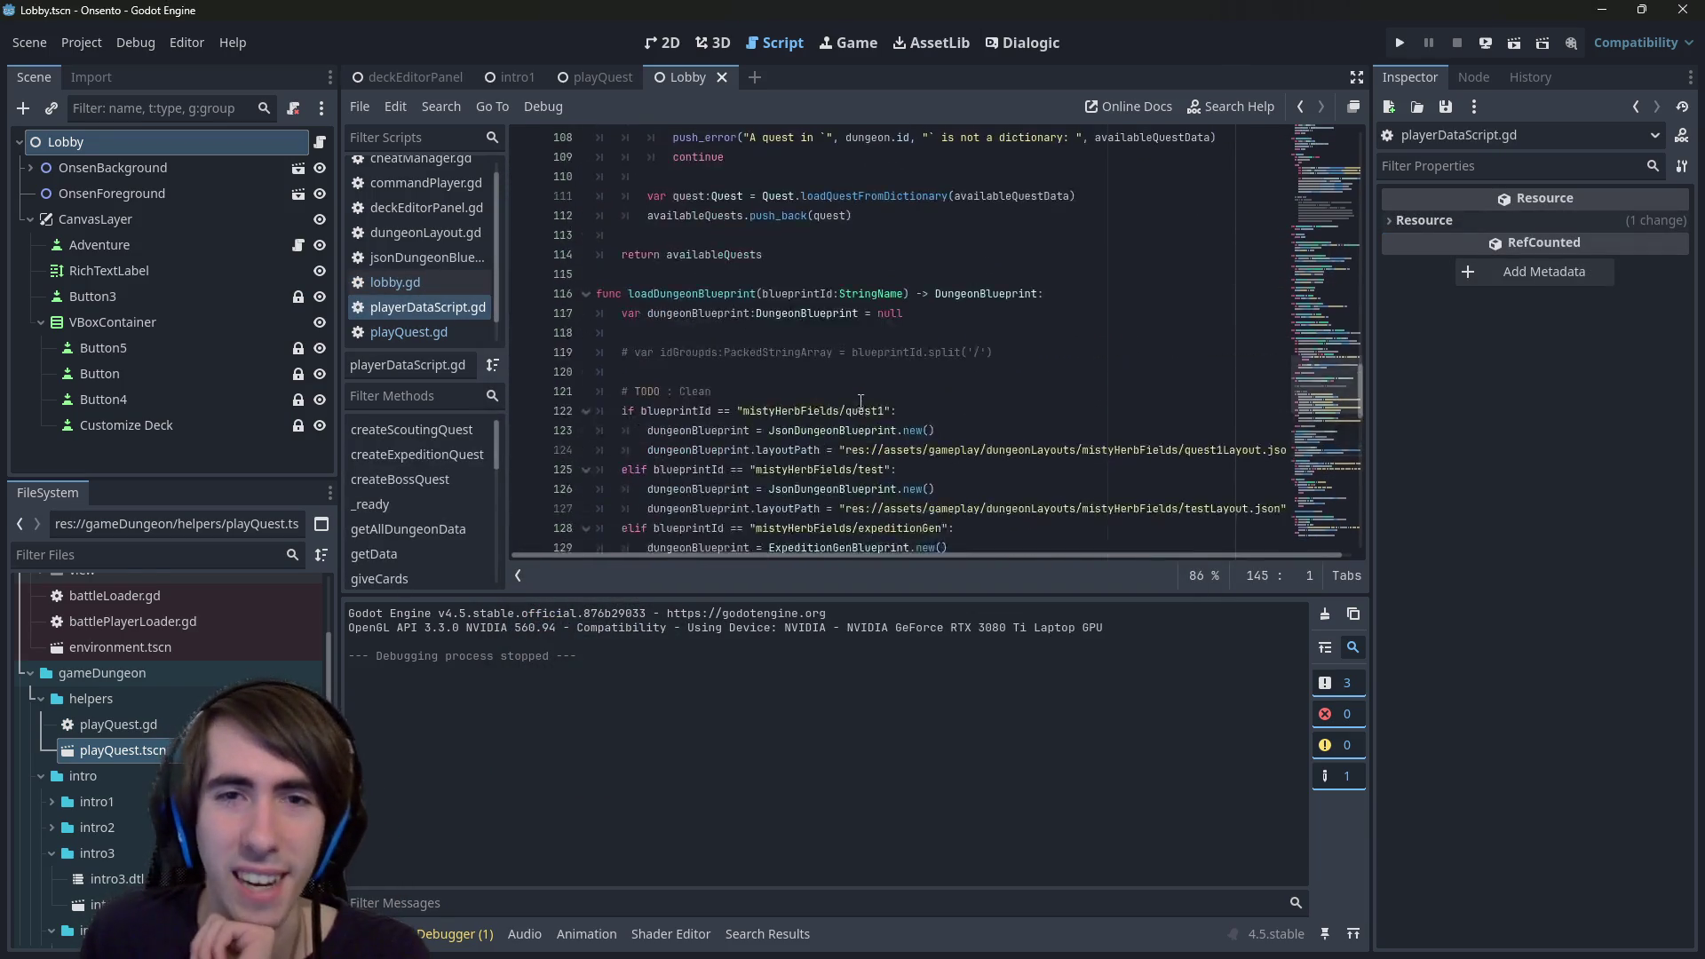
scroll(868, 401, up, 20)
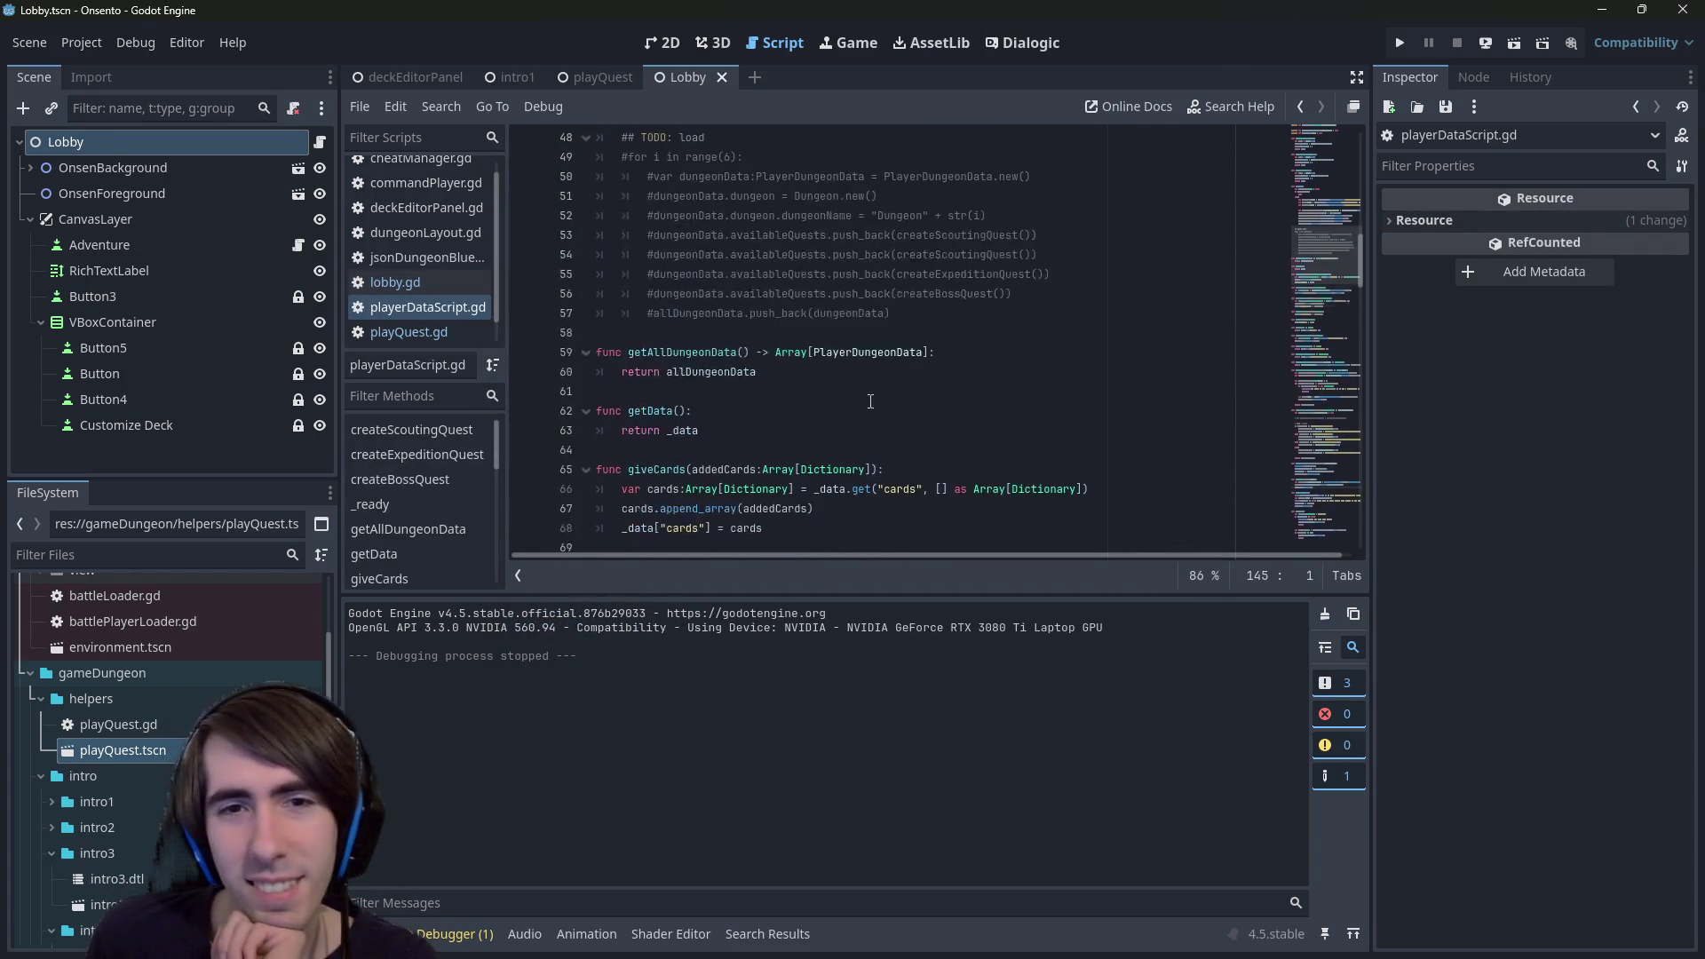
scroll(871, 401, up, 5)
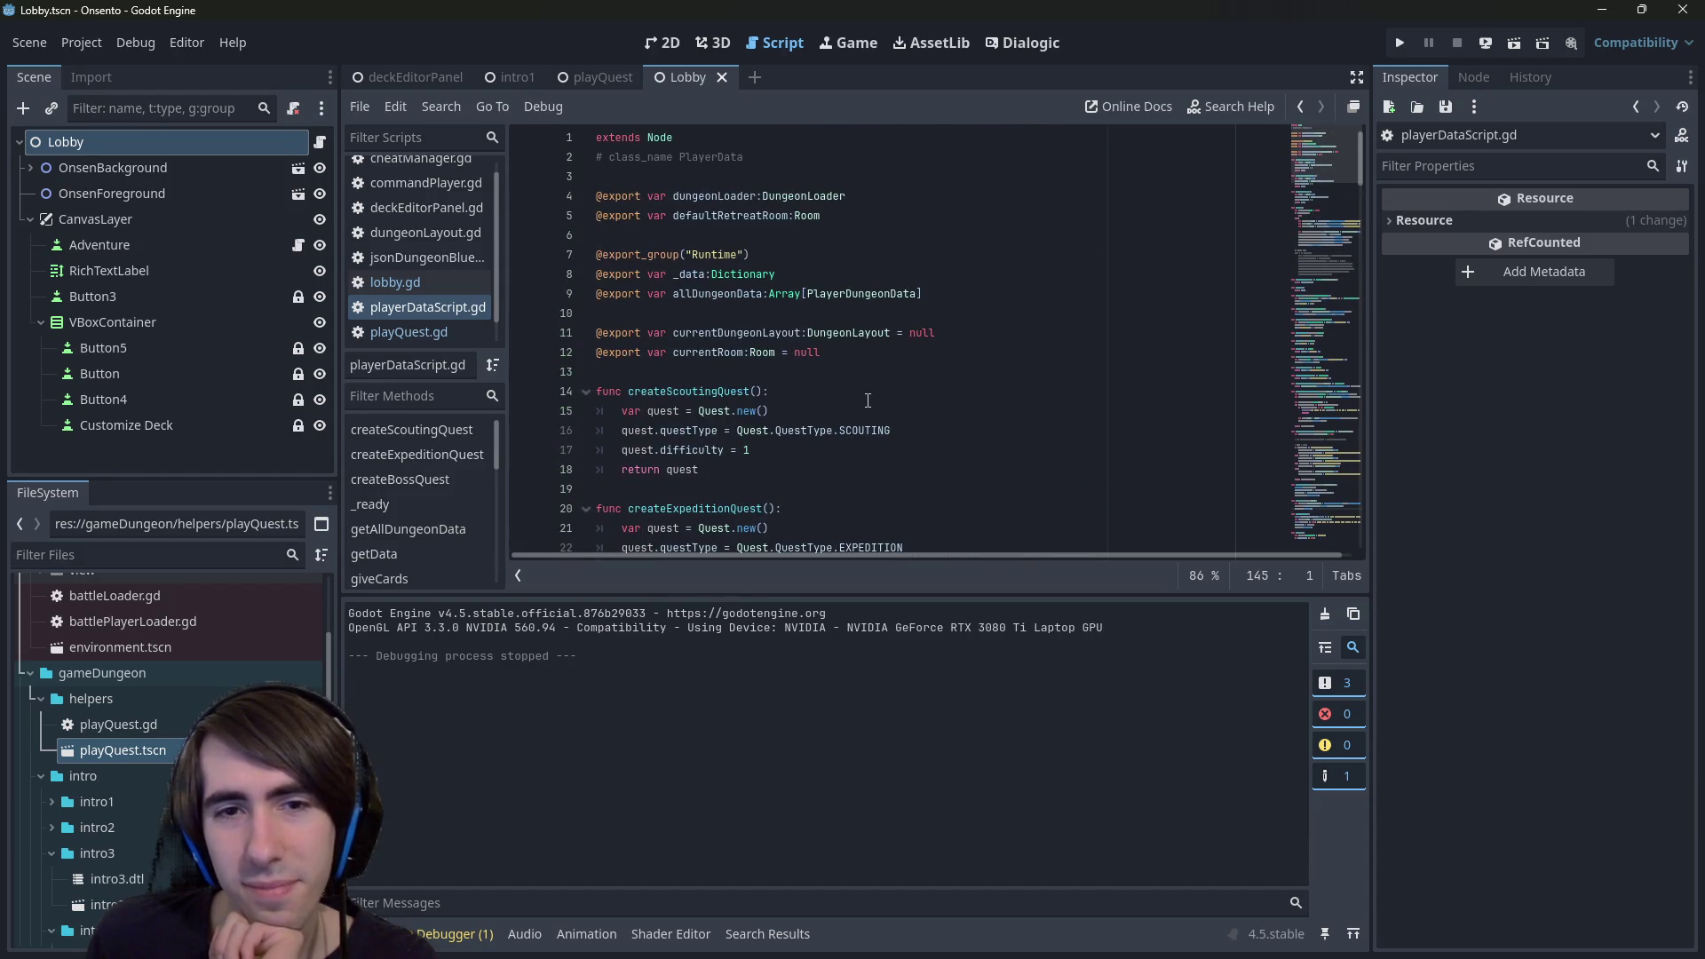
scroll(868, 401, down, 5)
scroll(867, 401, up, 2)
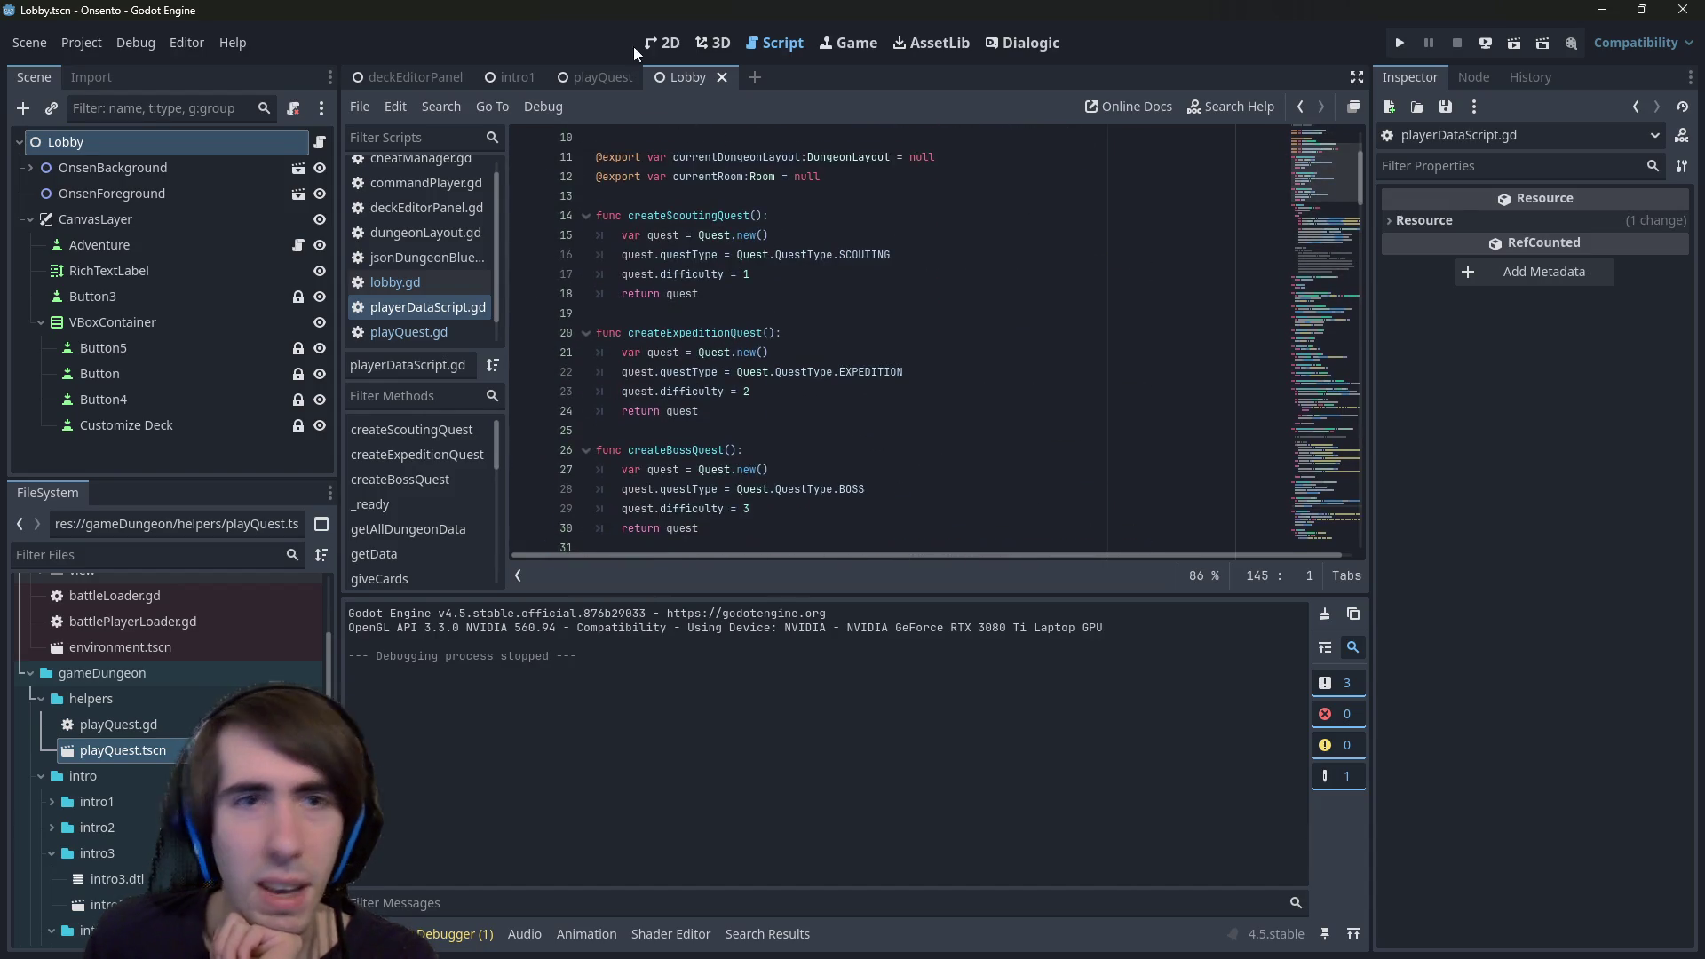
From the intro1 scene, run the playQuest scene briefly, stop it, and return to Lobby
click(514, 77)
click(1520, 48)
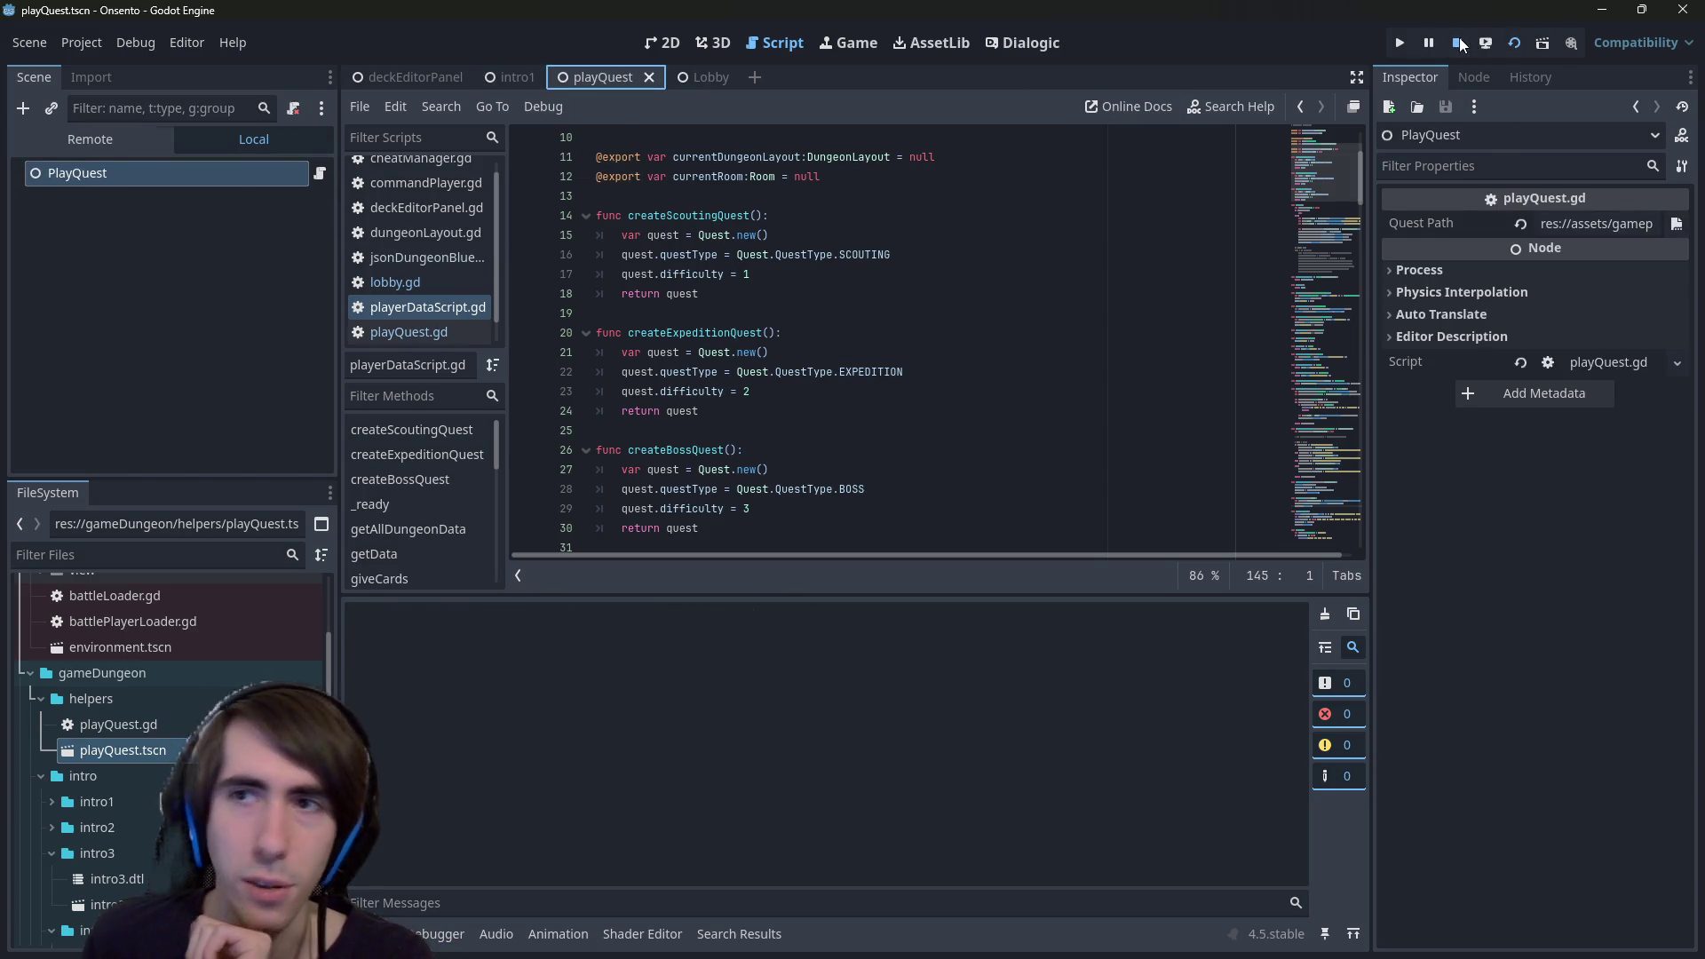
click(1457, 43)
click(702, 76)
scroll(722, 297, up, 3)
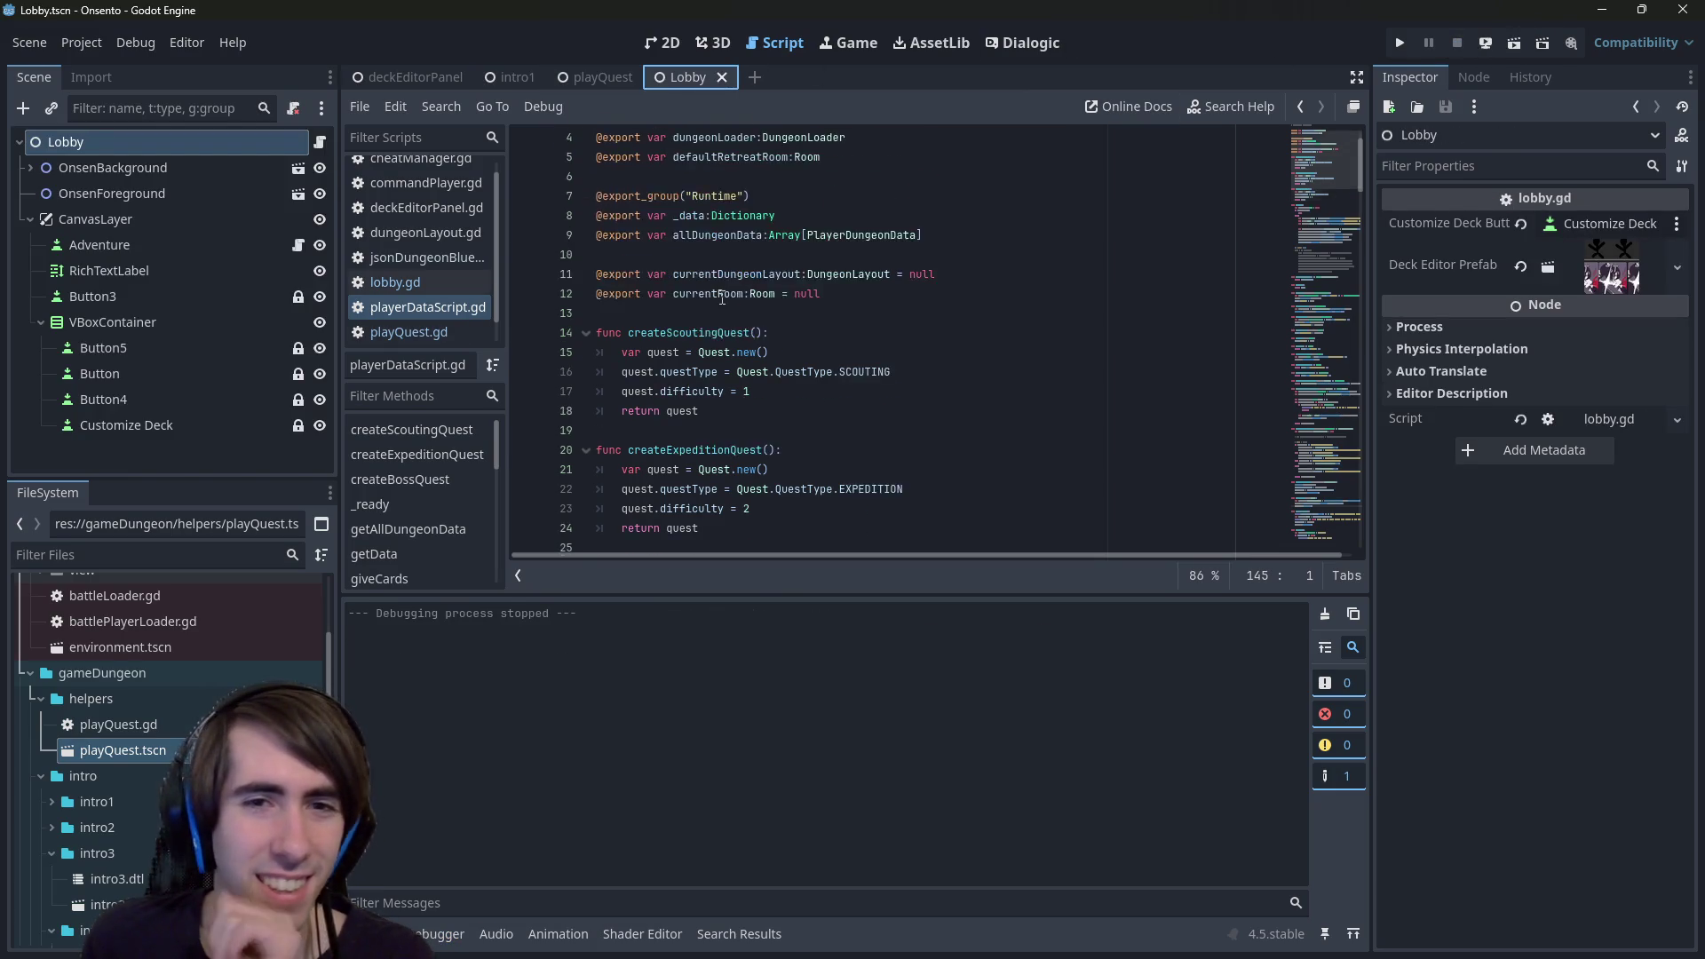
scroll(728, 288, down, 13)
scroll(730, 285, down, 5)
Search the script for 'permanent', finding 5 matches, and place the caret on line 13
click(730, 294)
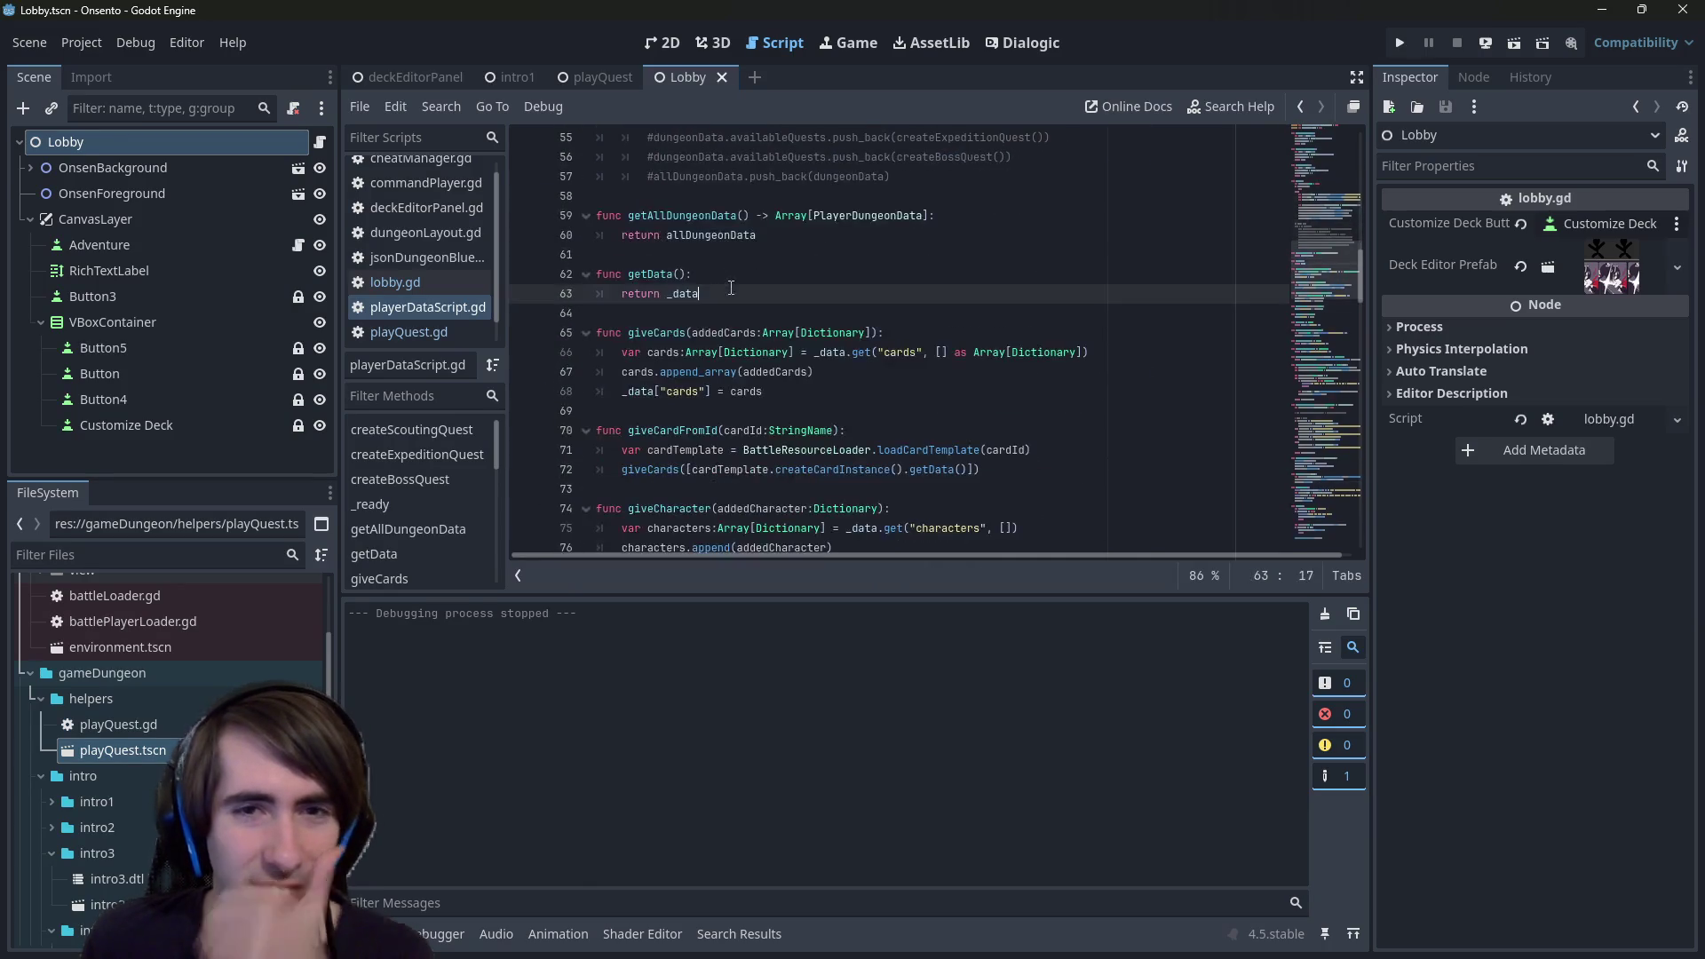
key(ctrl+f)
text(permanent)
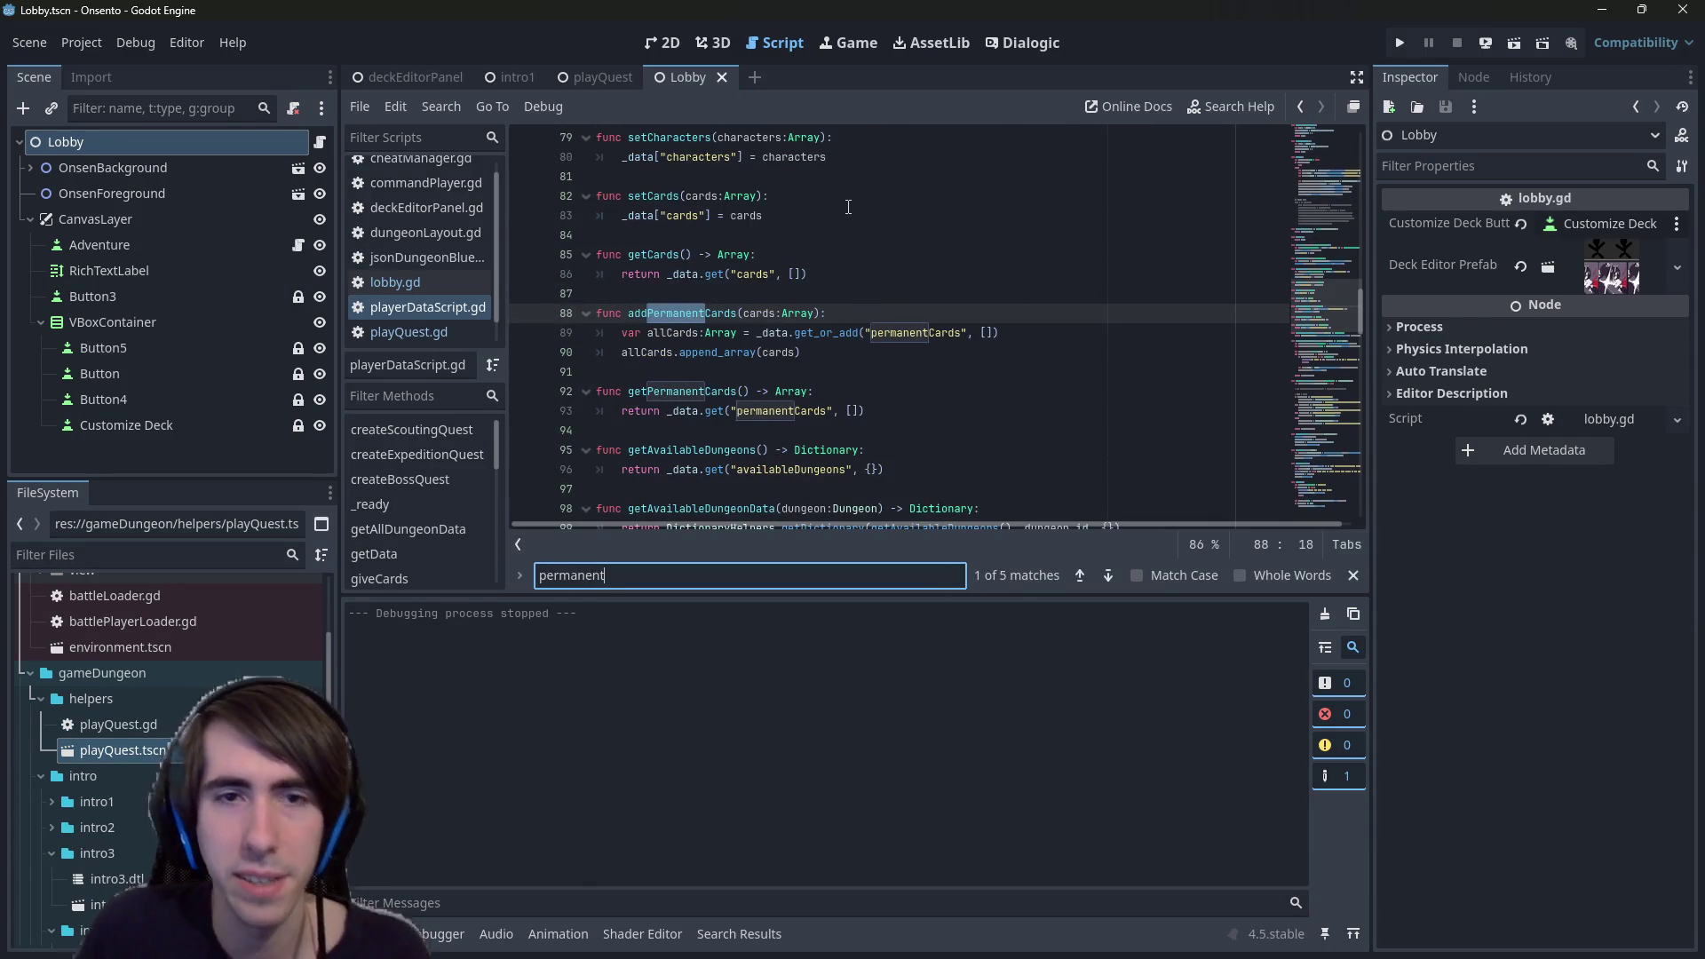
scroll(871, 350, up, 20)
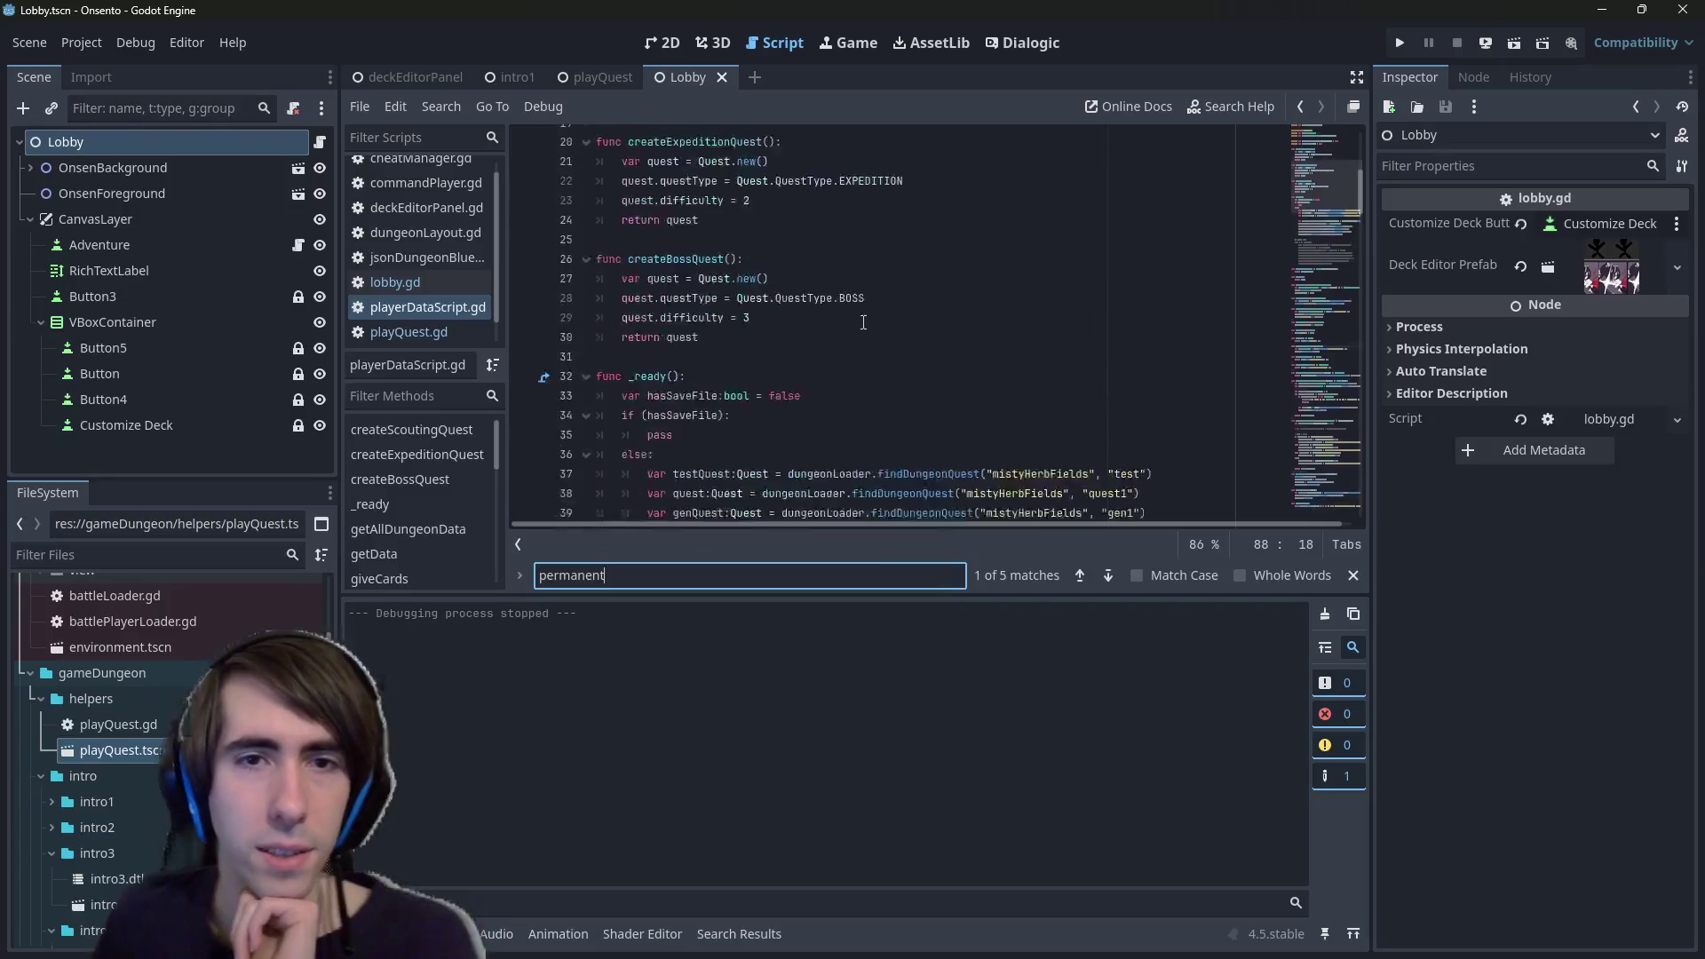
click(813, 379)
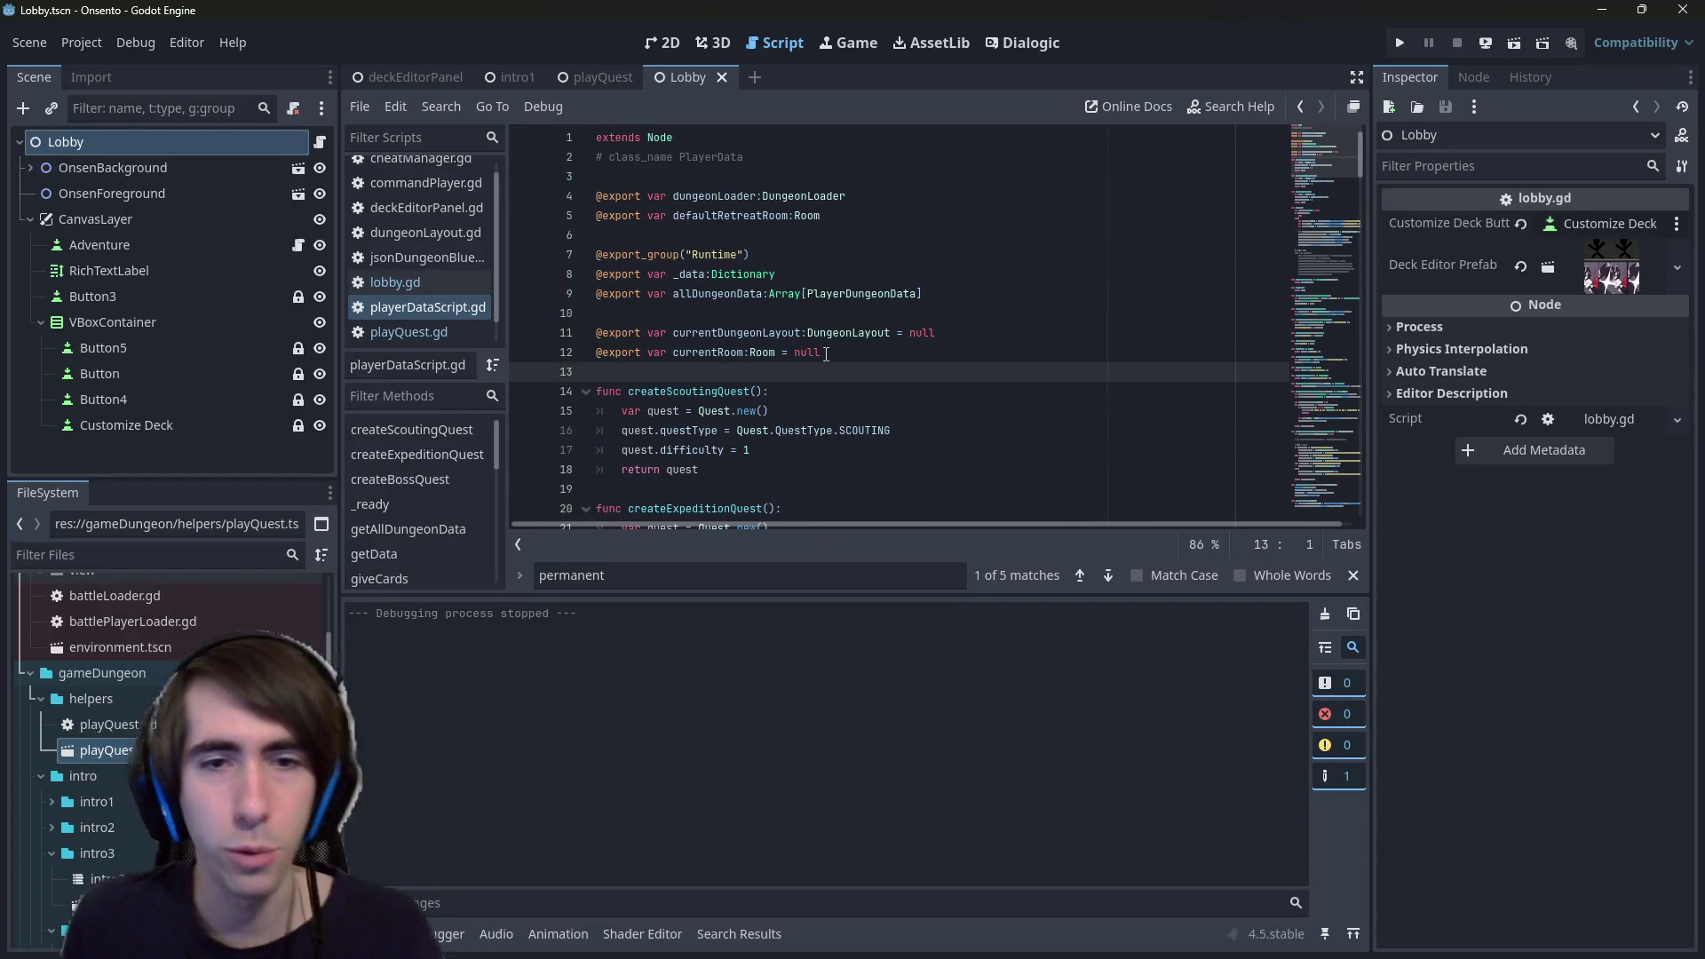
Declare 'func savePlayerData():' on line 14 above createScoutingQuest and save the script
key(Return)
key(Return)
key(Up)
text(func save)
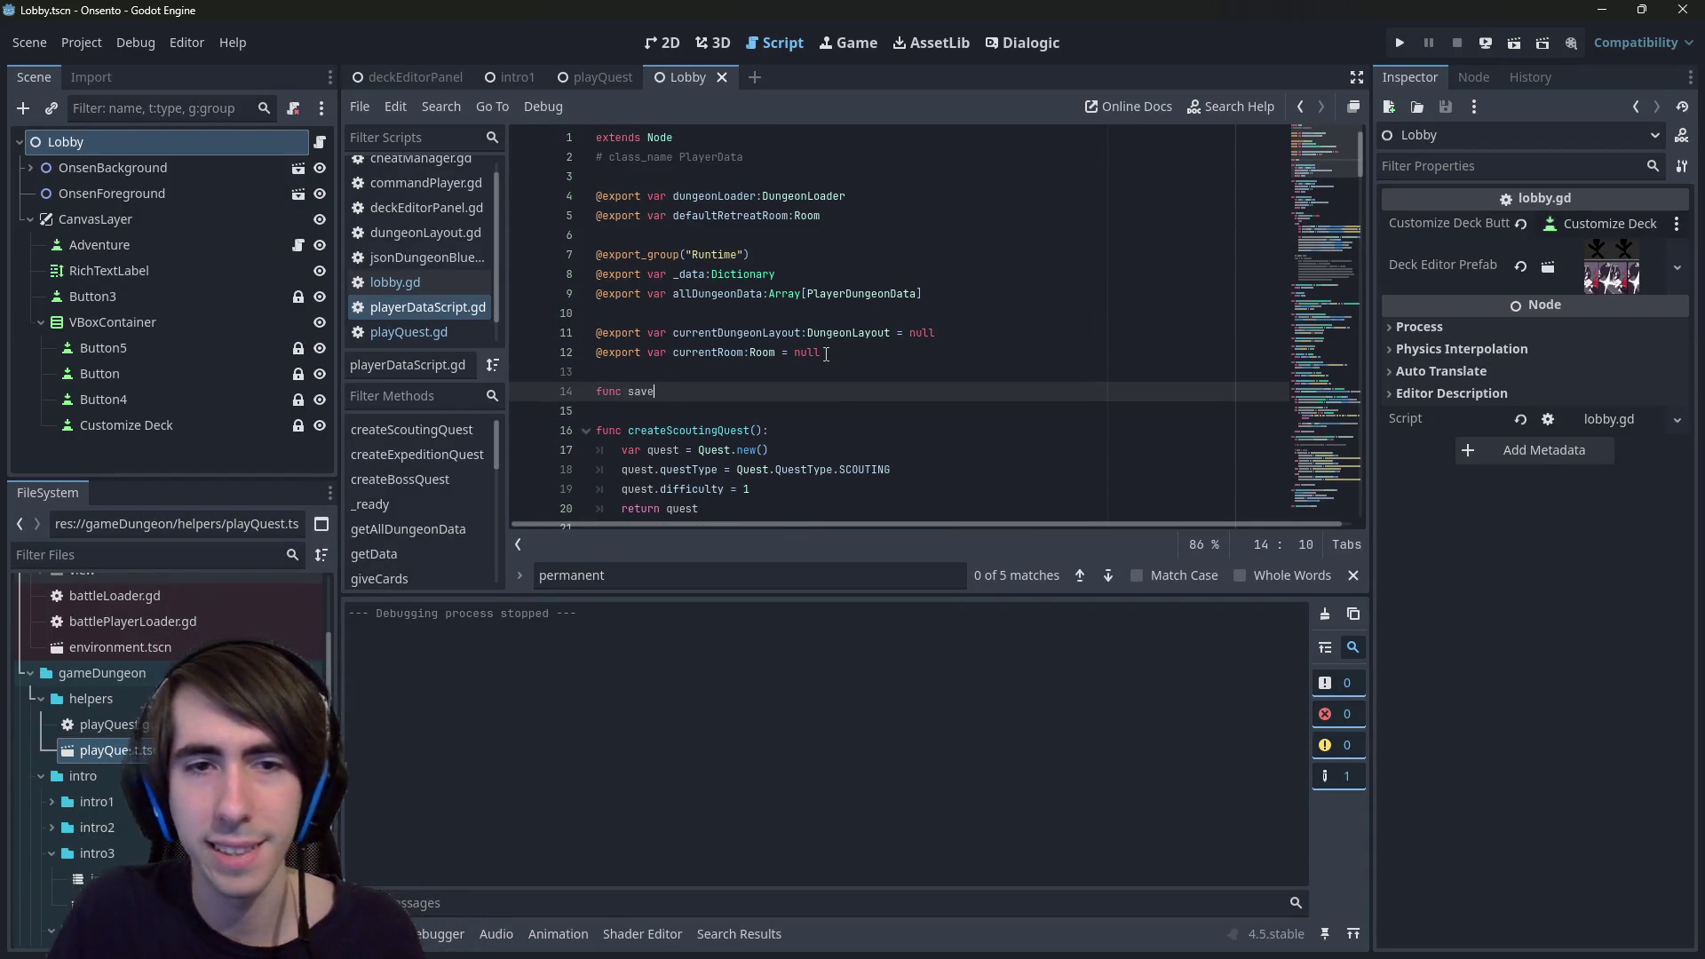
text(():)
key(Left)
key(Left)
key(Left)
text(Data)
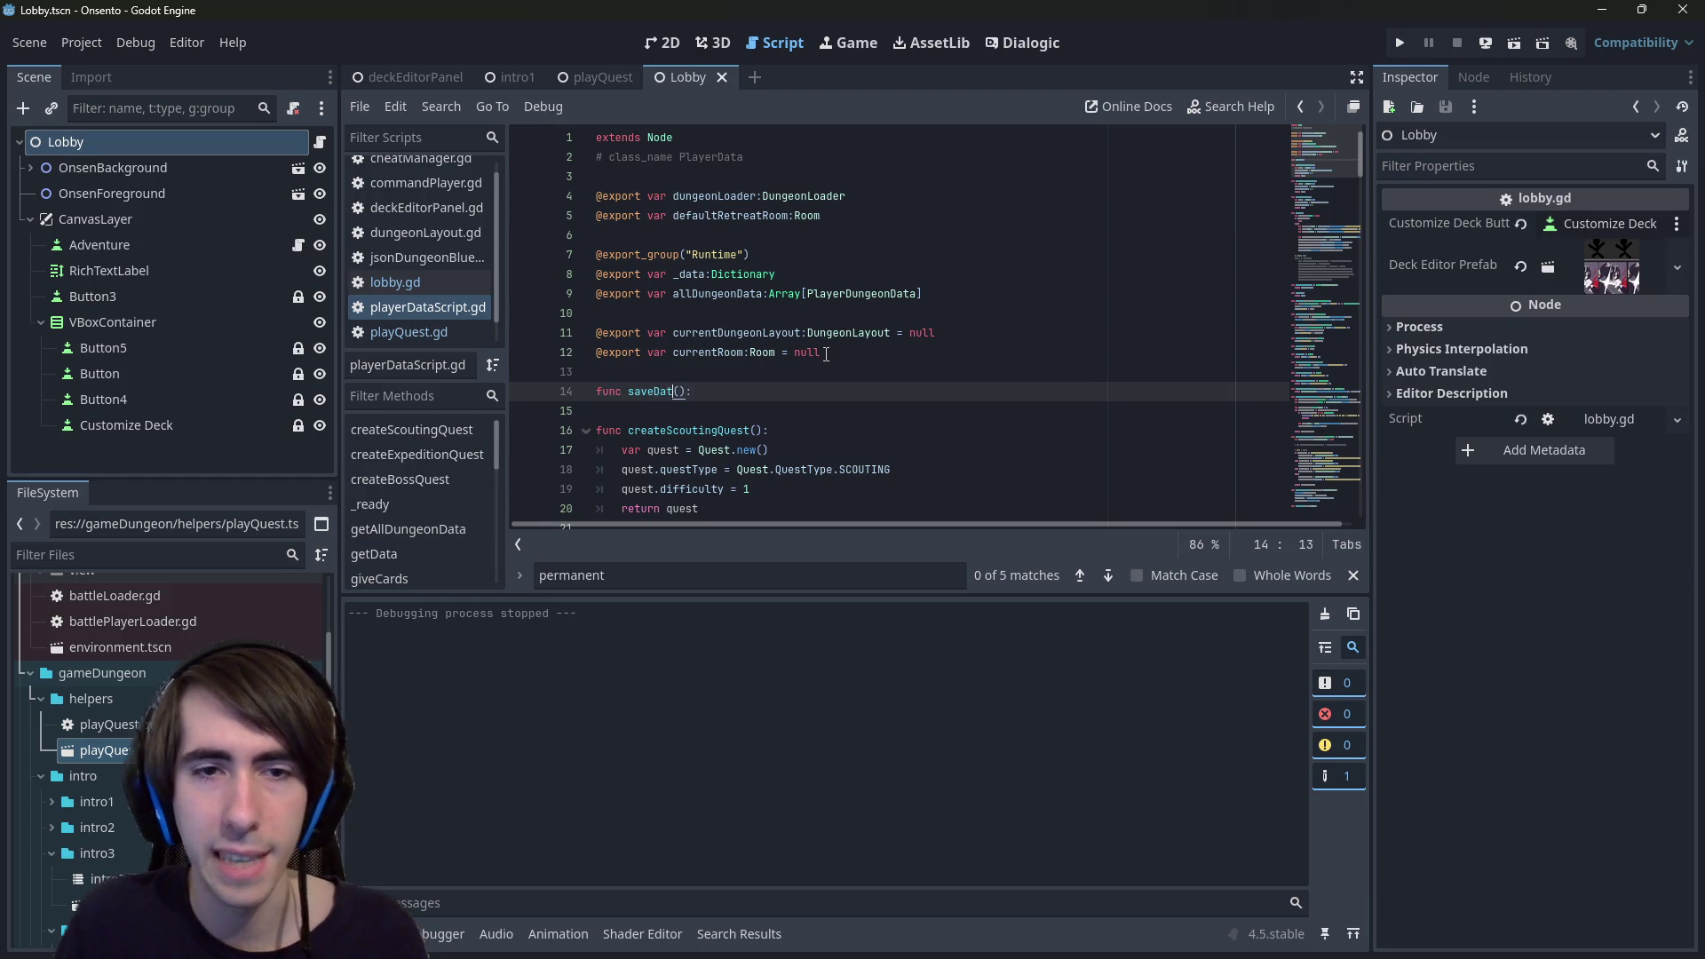
text(Player)
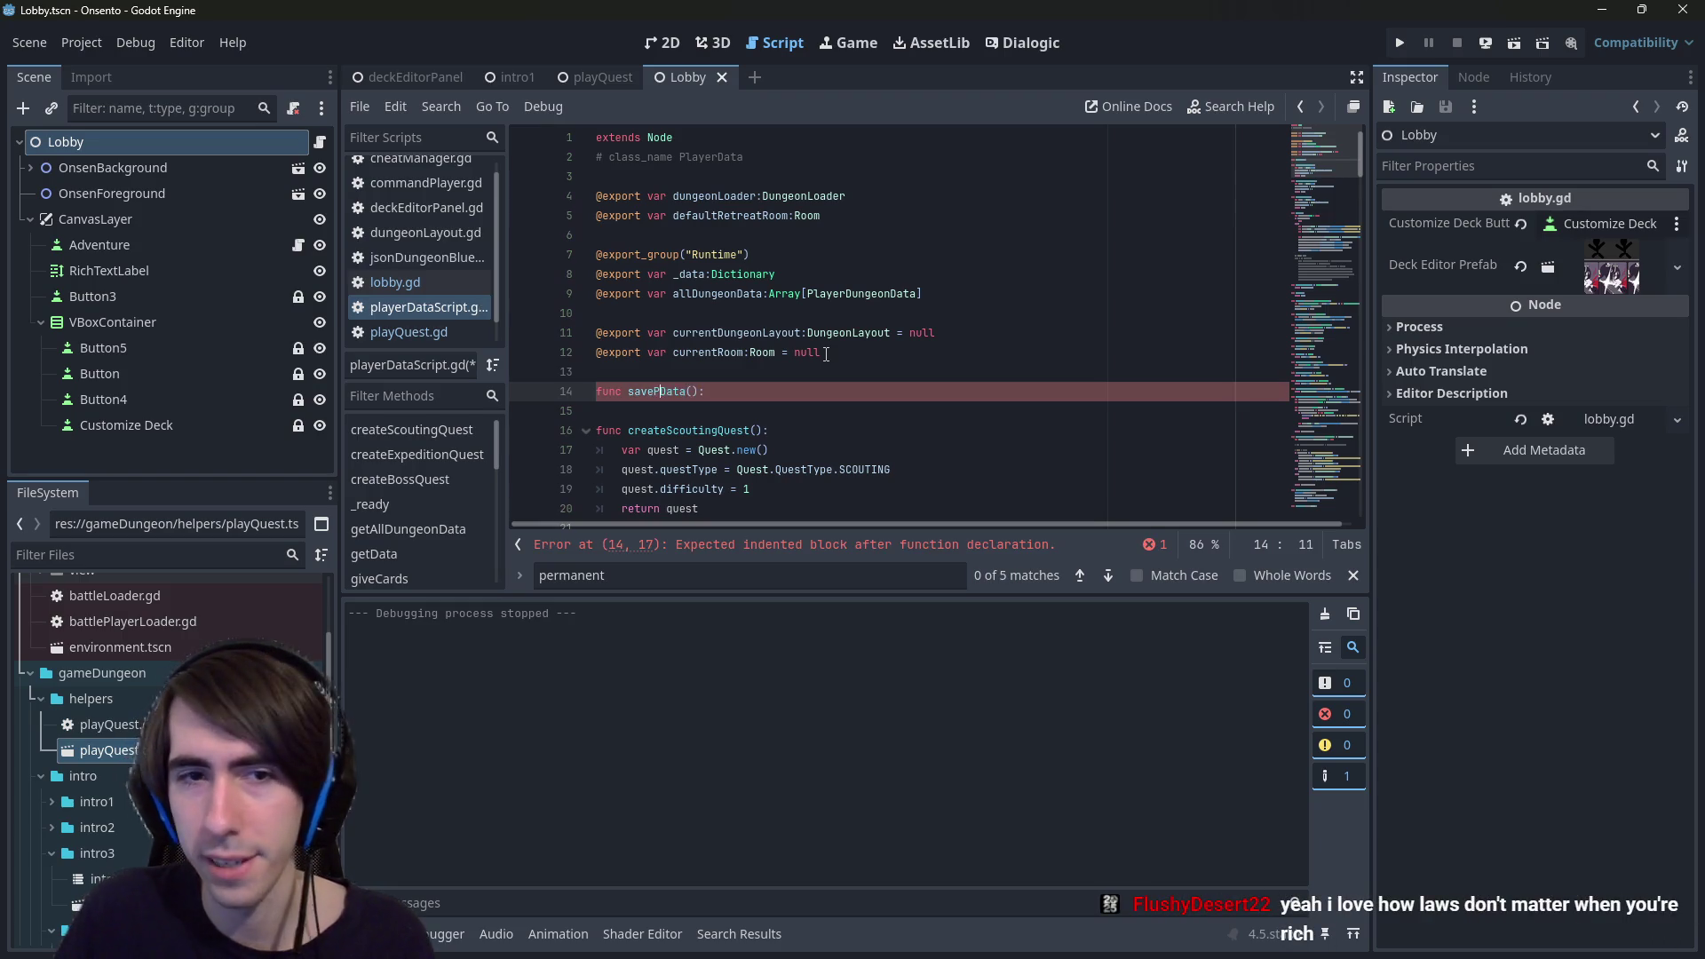
key(ctrl+s)
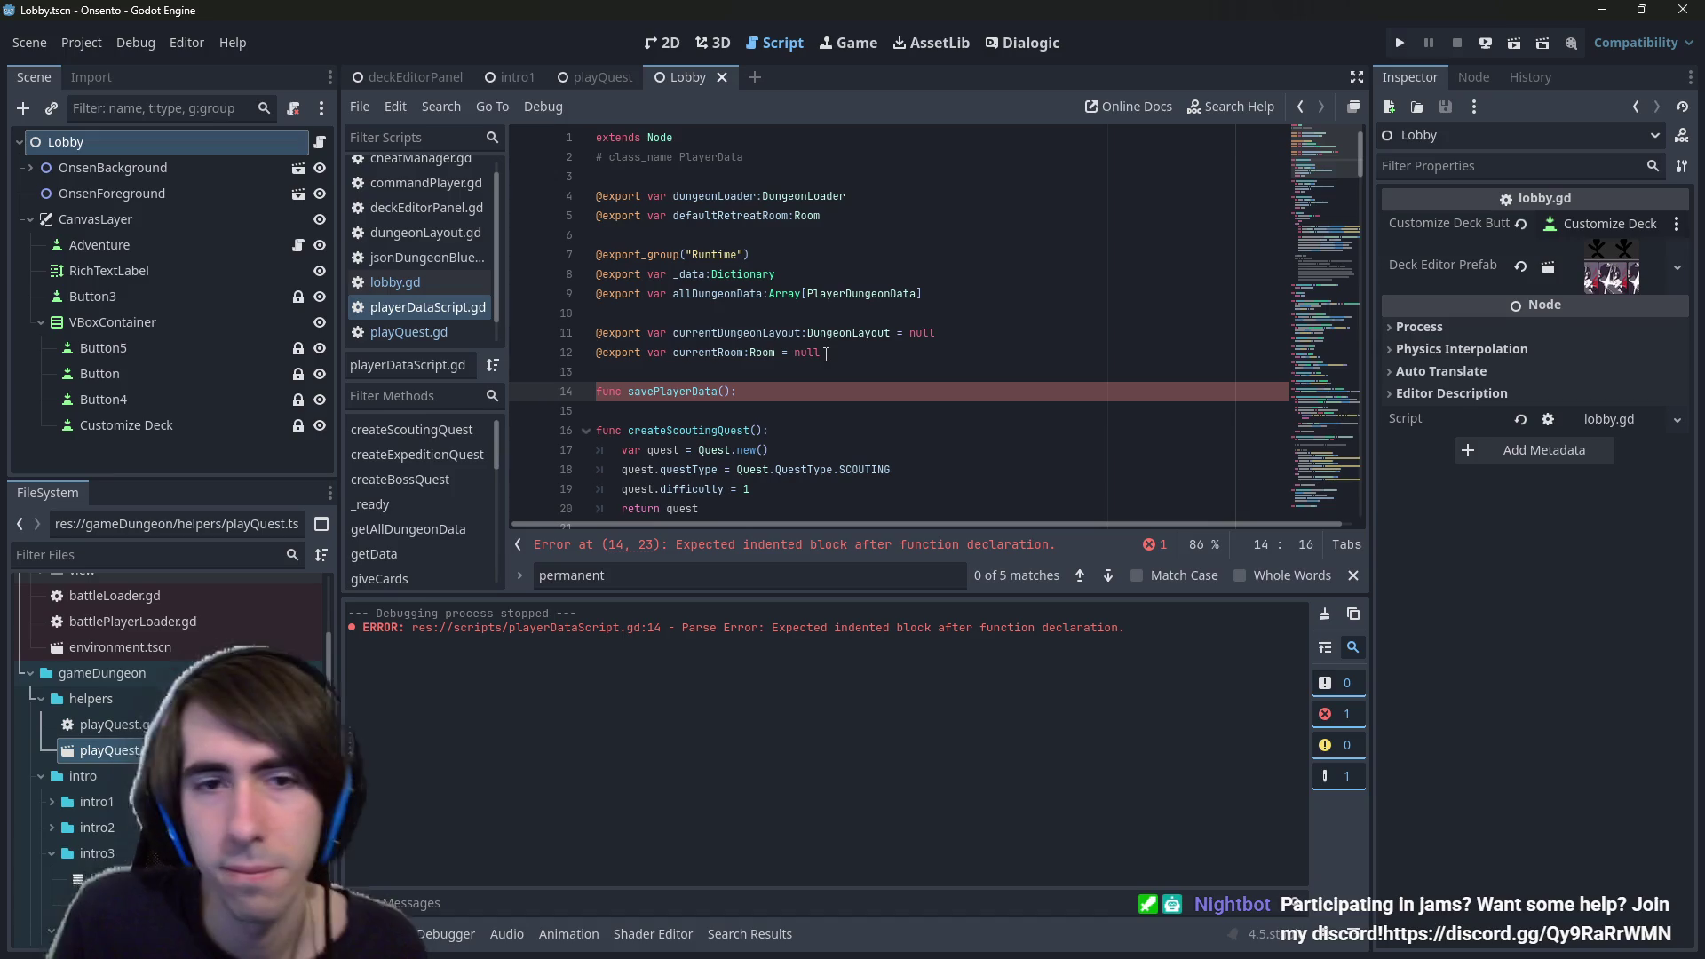
Copy the savePlayerData name and paste it onto the indented body line 15, followed by a dot
key(ctrl+Right)
key(ctrl+shift+Left)
key(ctrl+c)
key(Right)
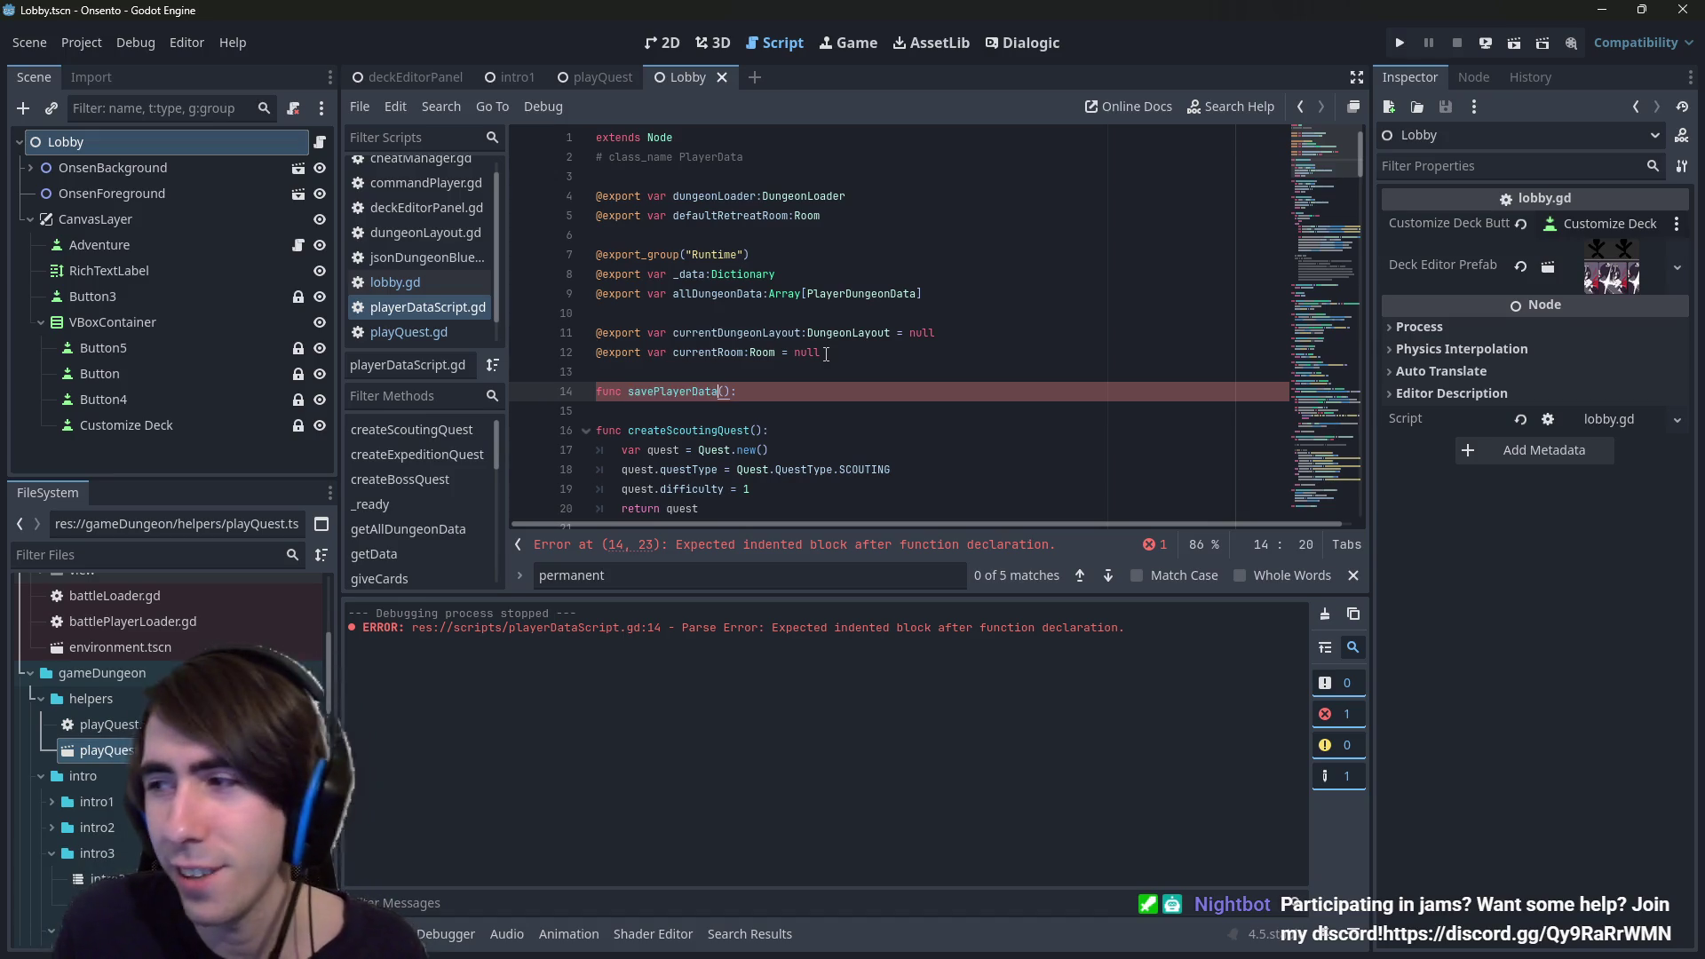
key(Return)
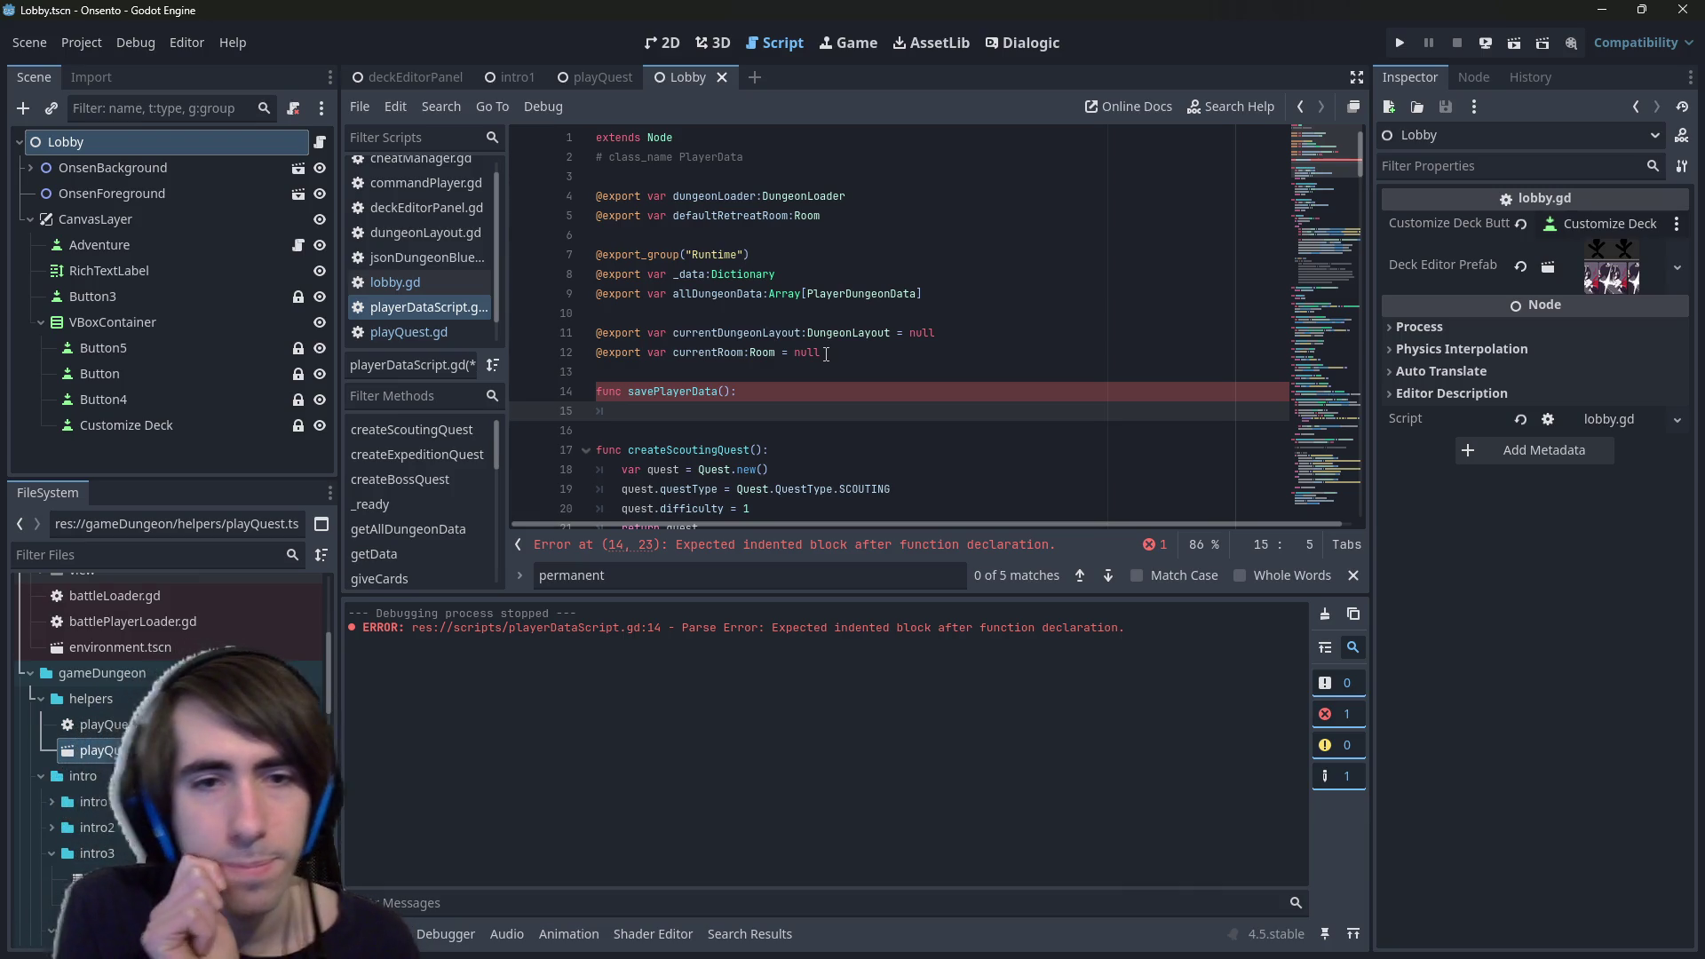
key(ctrl+v)
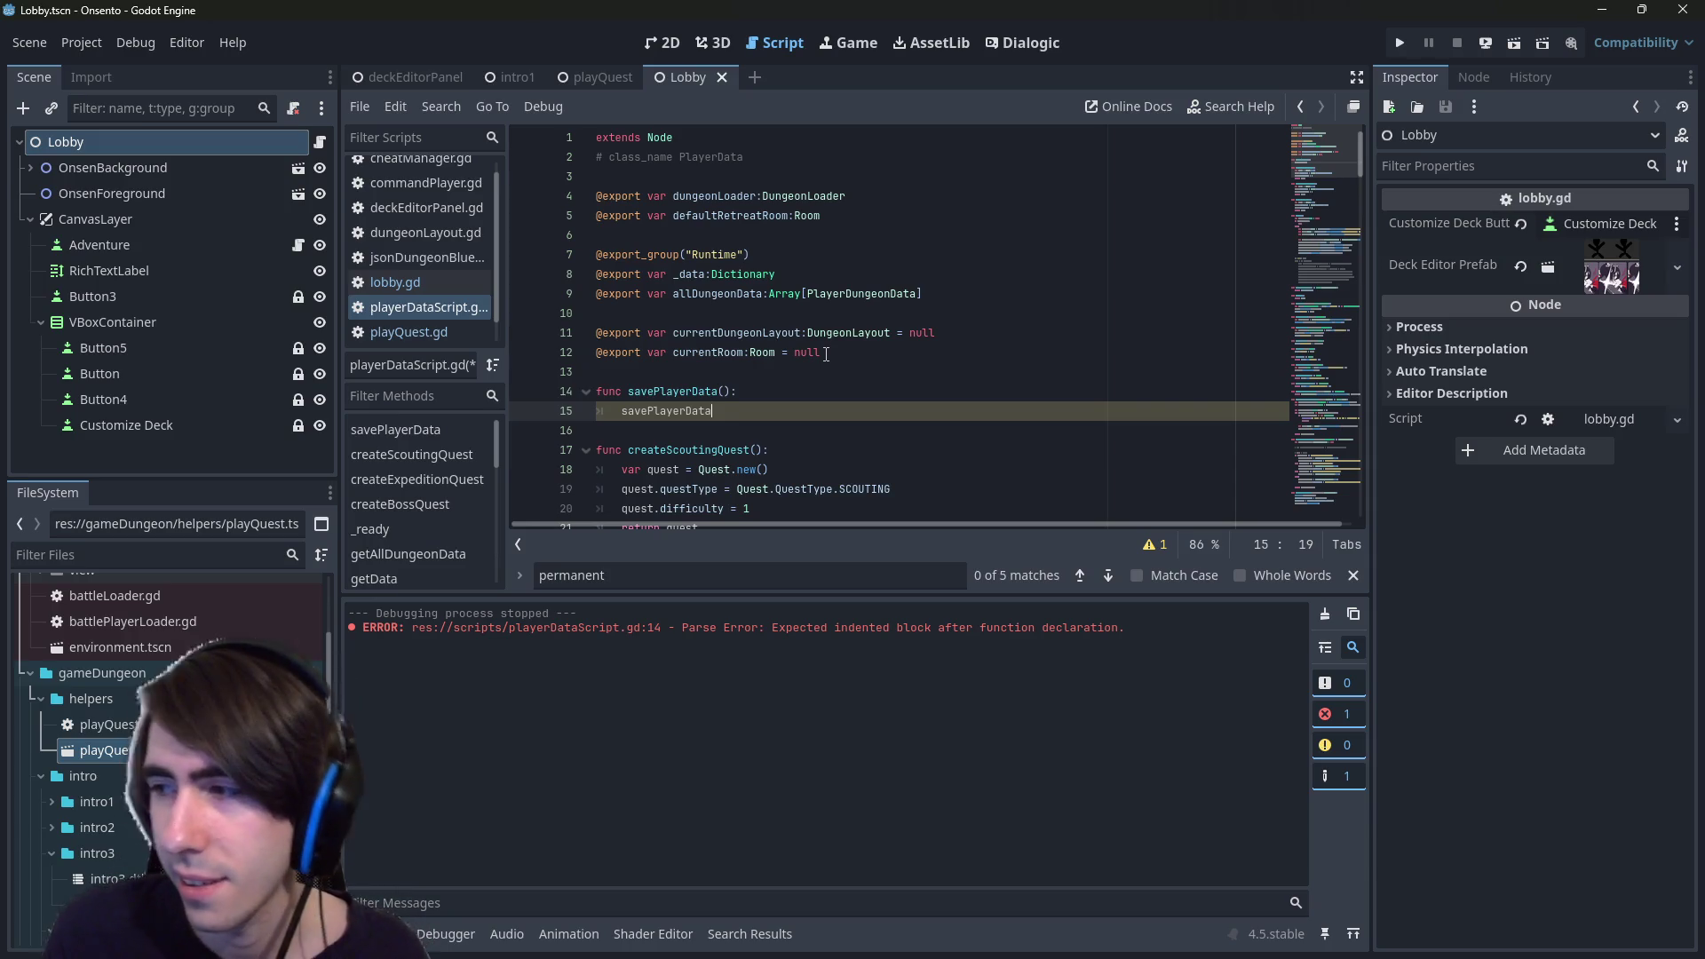
text(.)
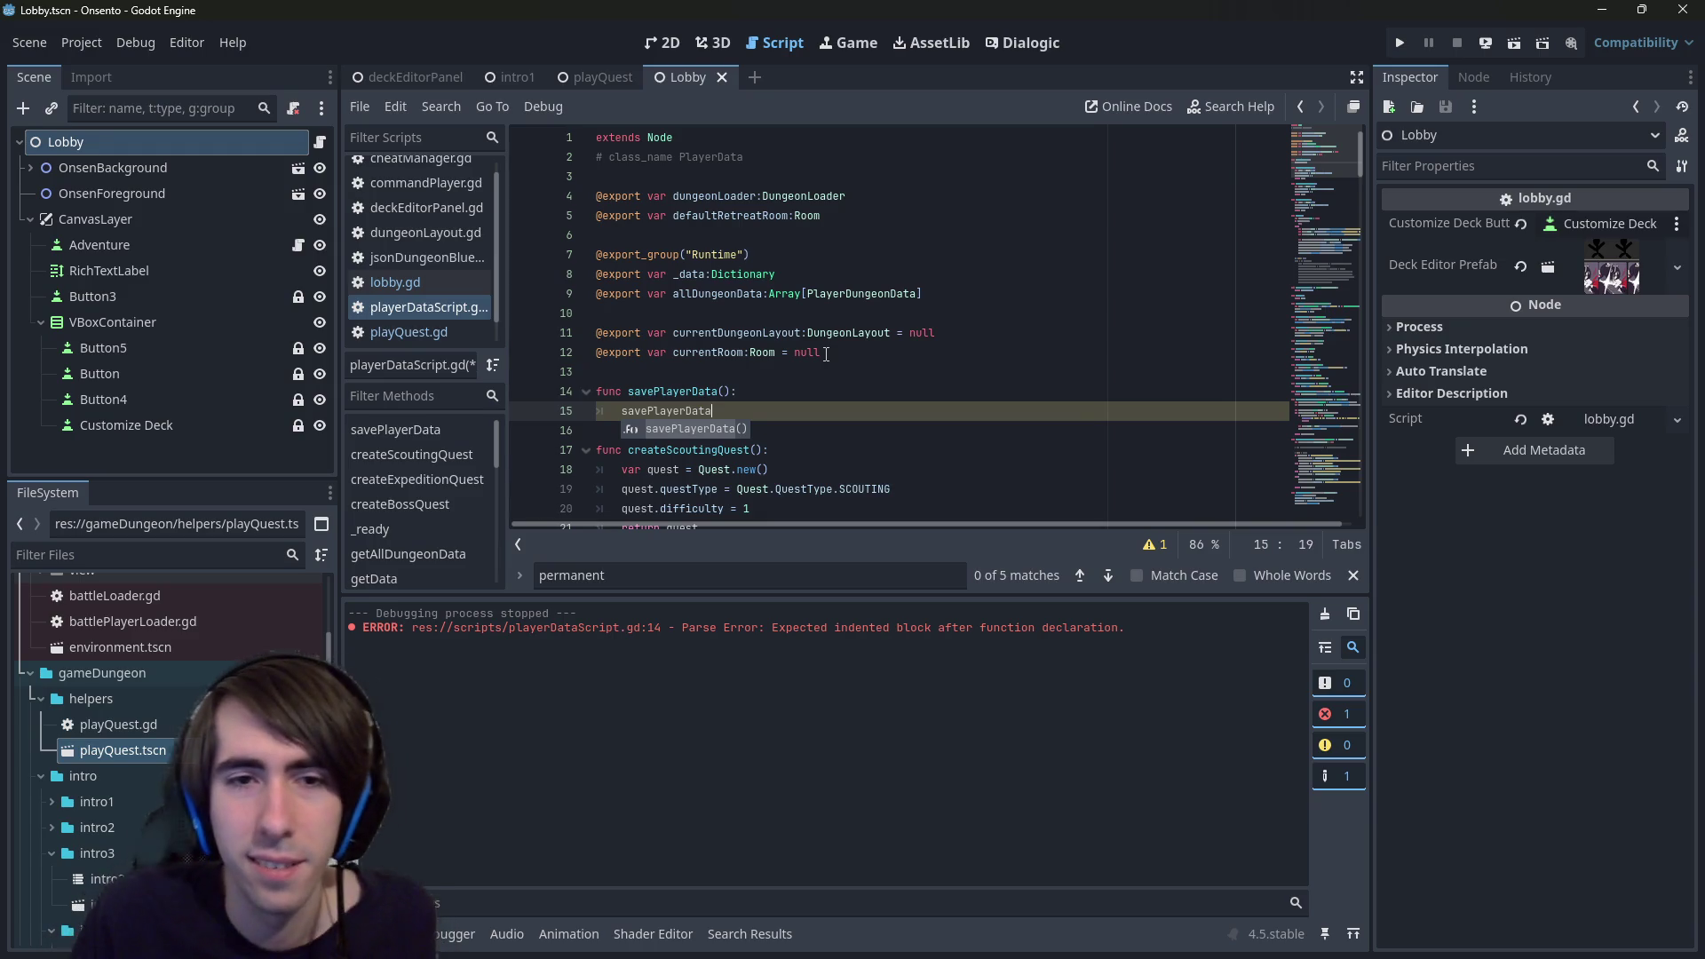
Save the script and retype the dot after savePlayerData on line 15, closing the Find bar
key(Return)
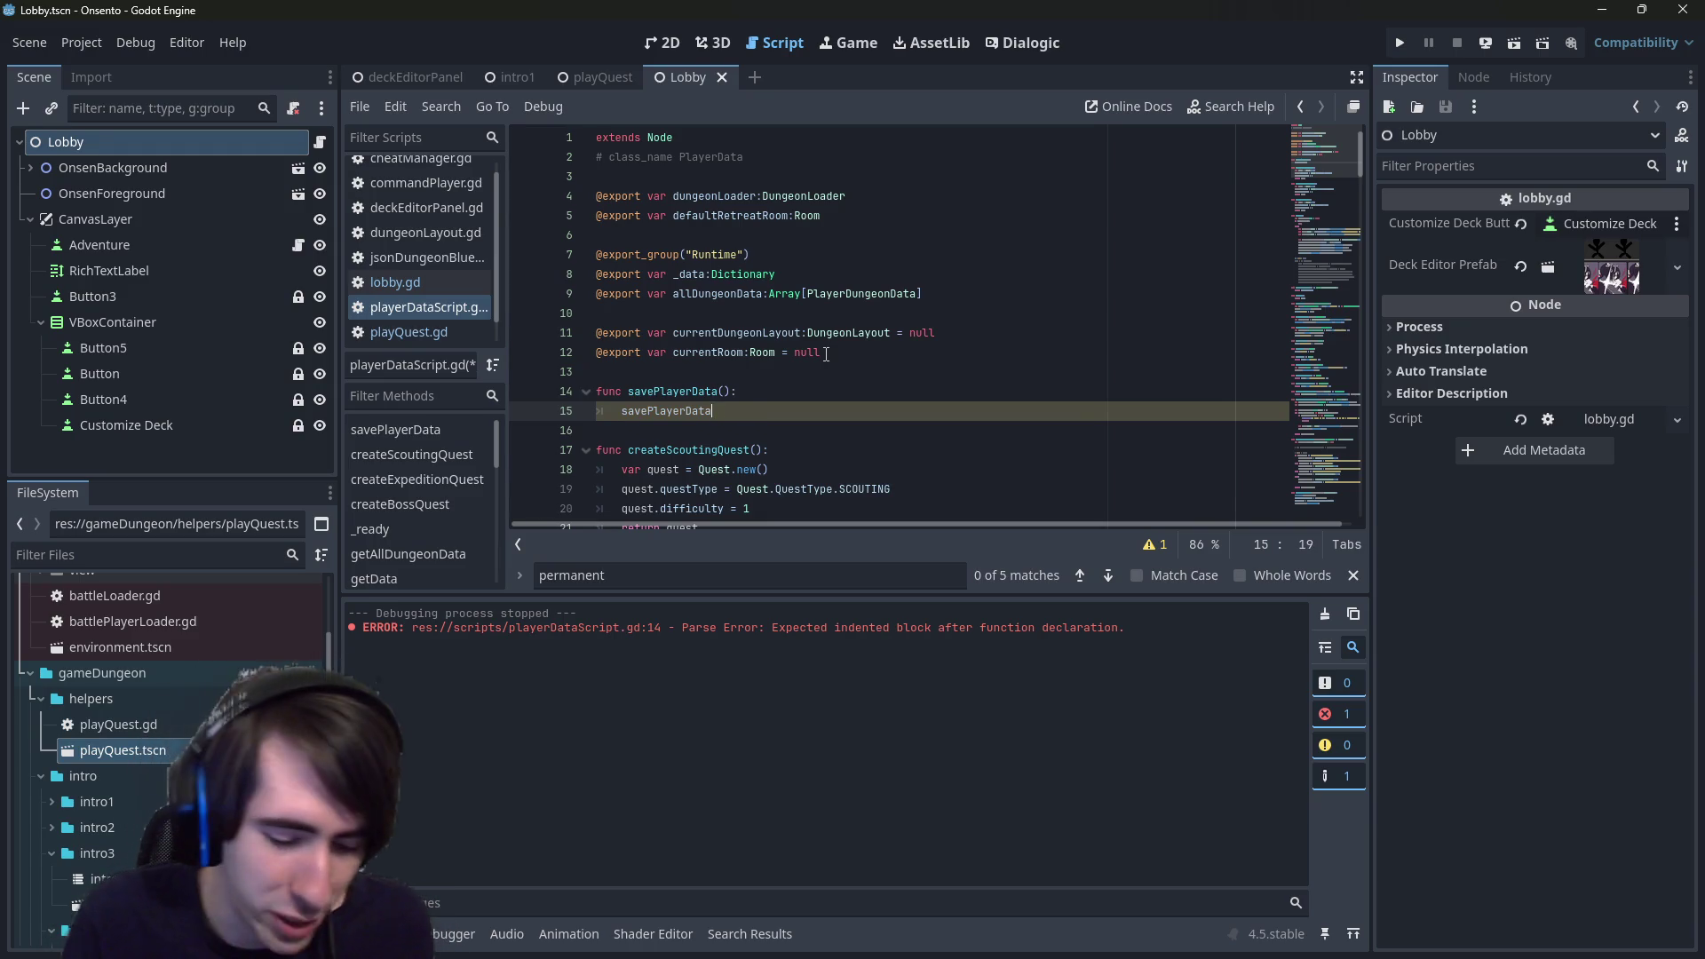
key(ctrl+s)
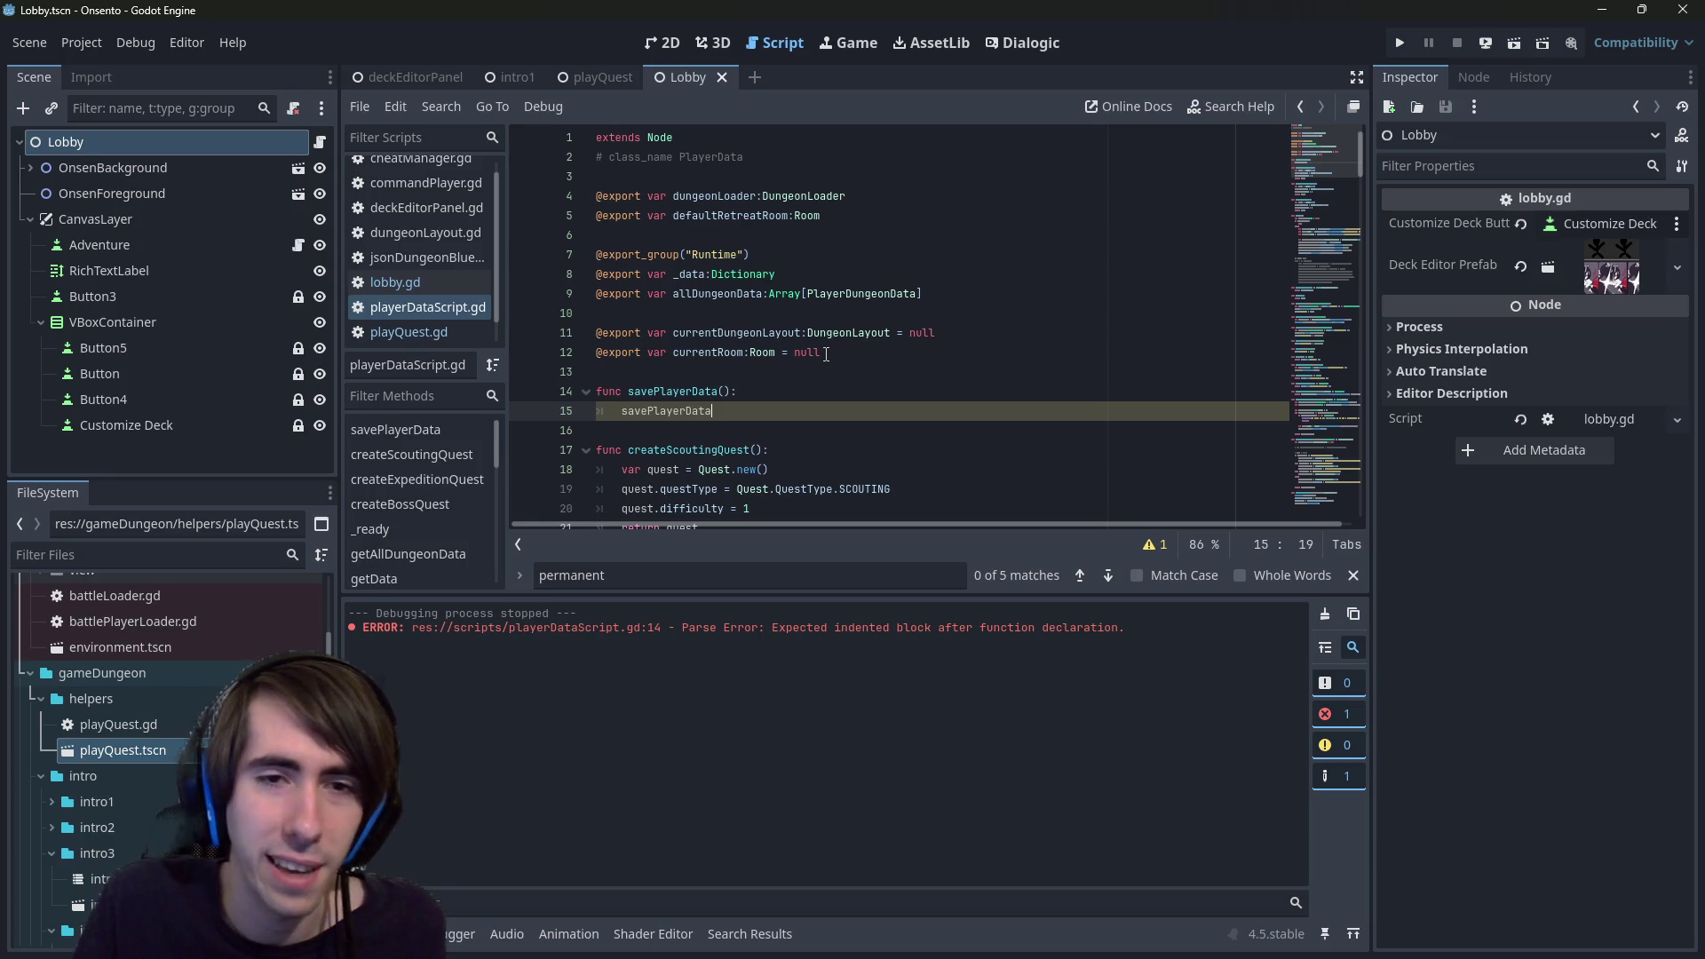
key(BackSpace)
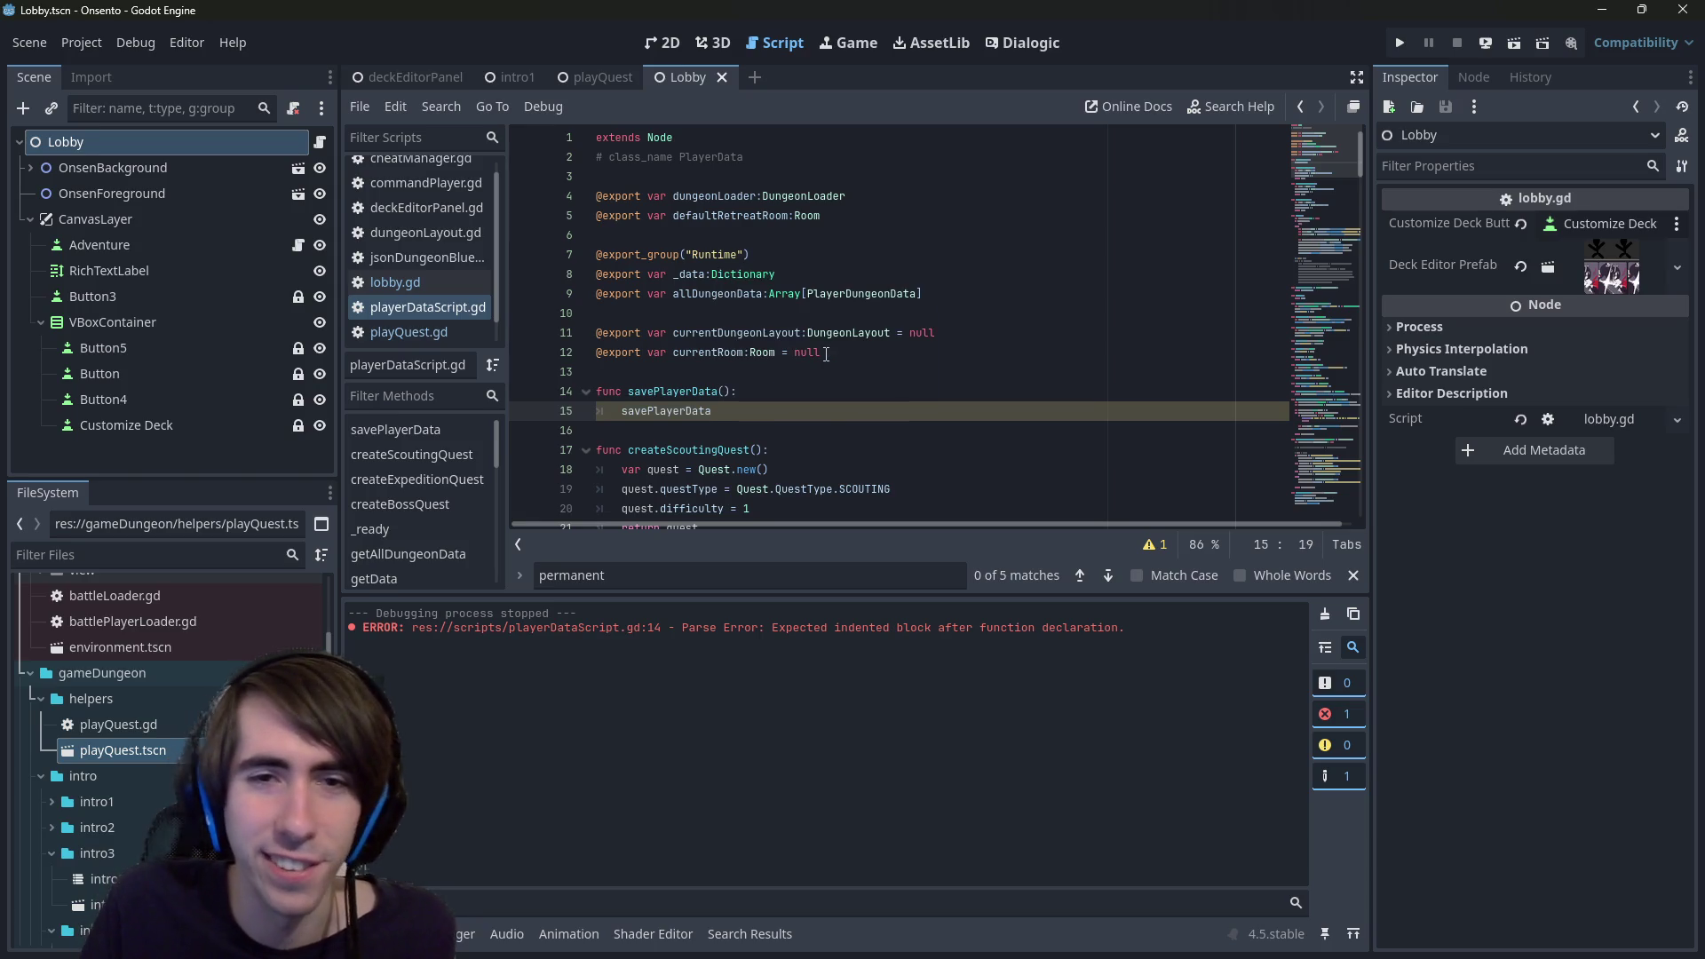
key(Escape)
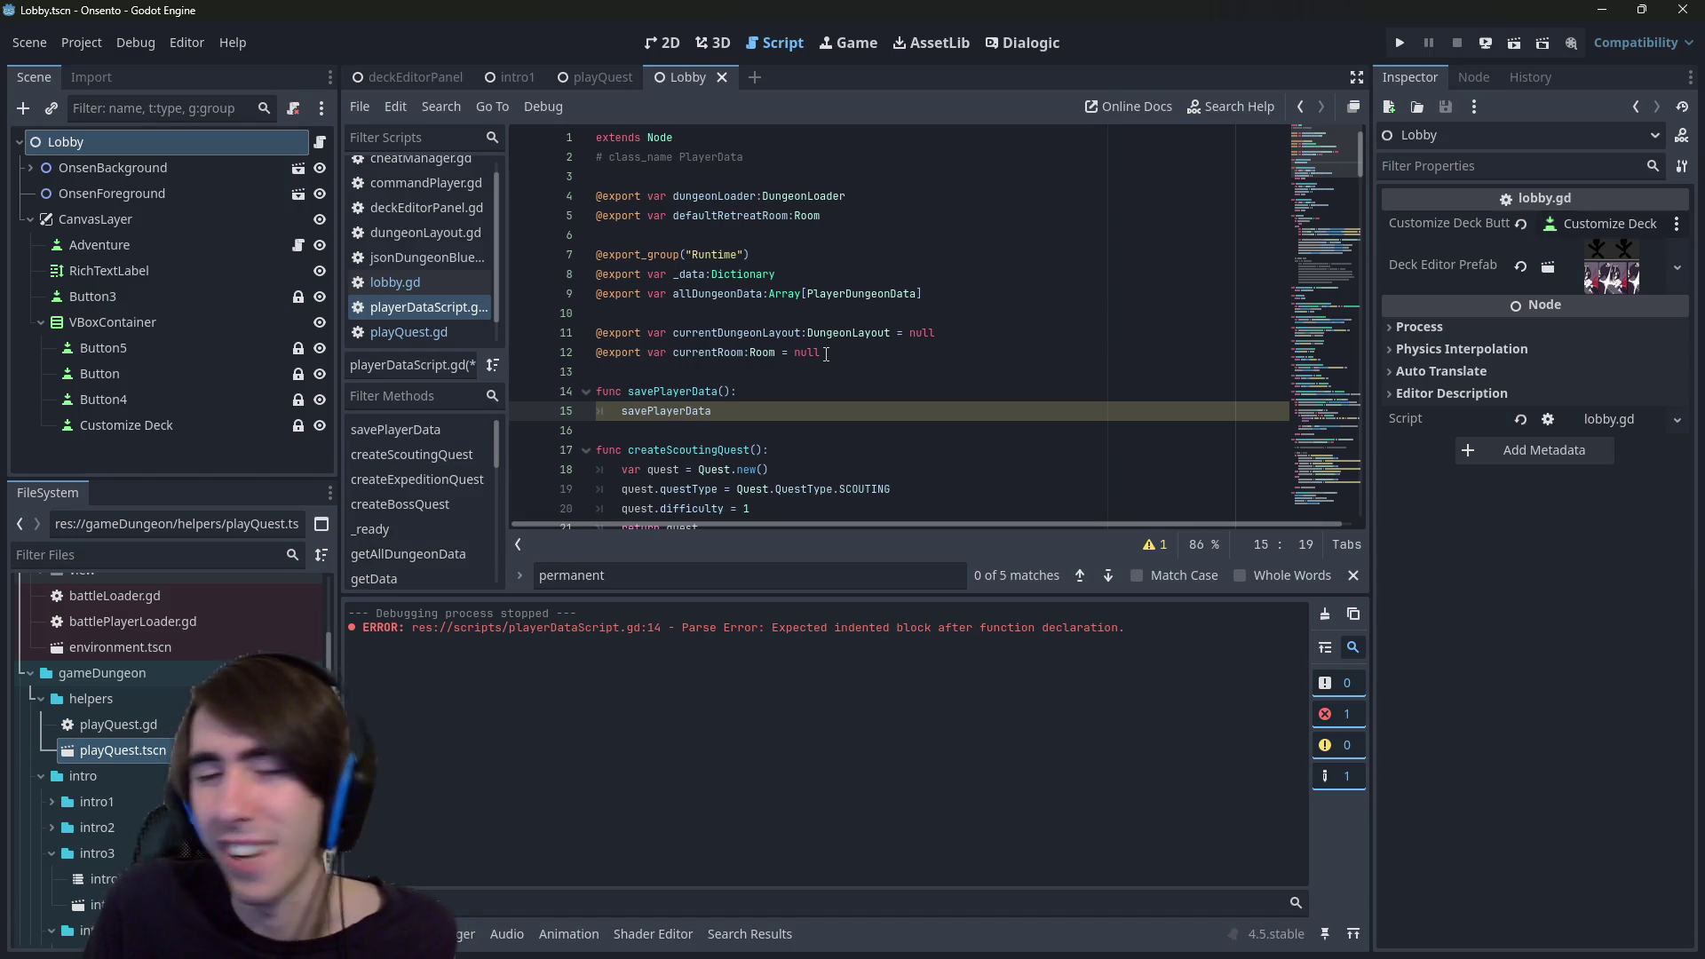
key(ctrl+space)
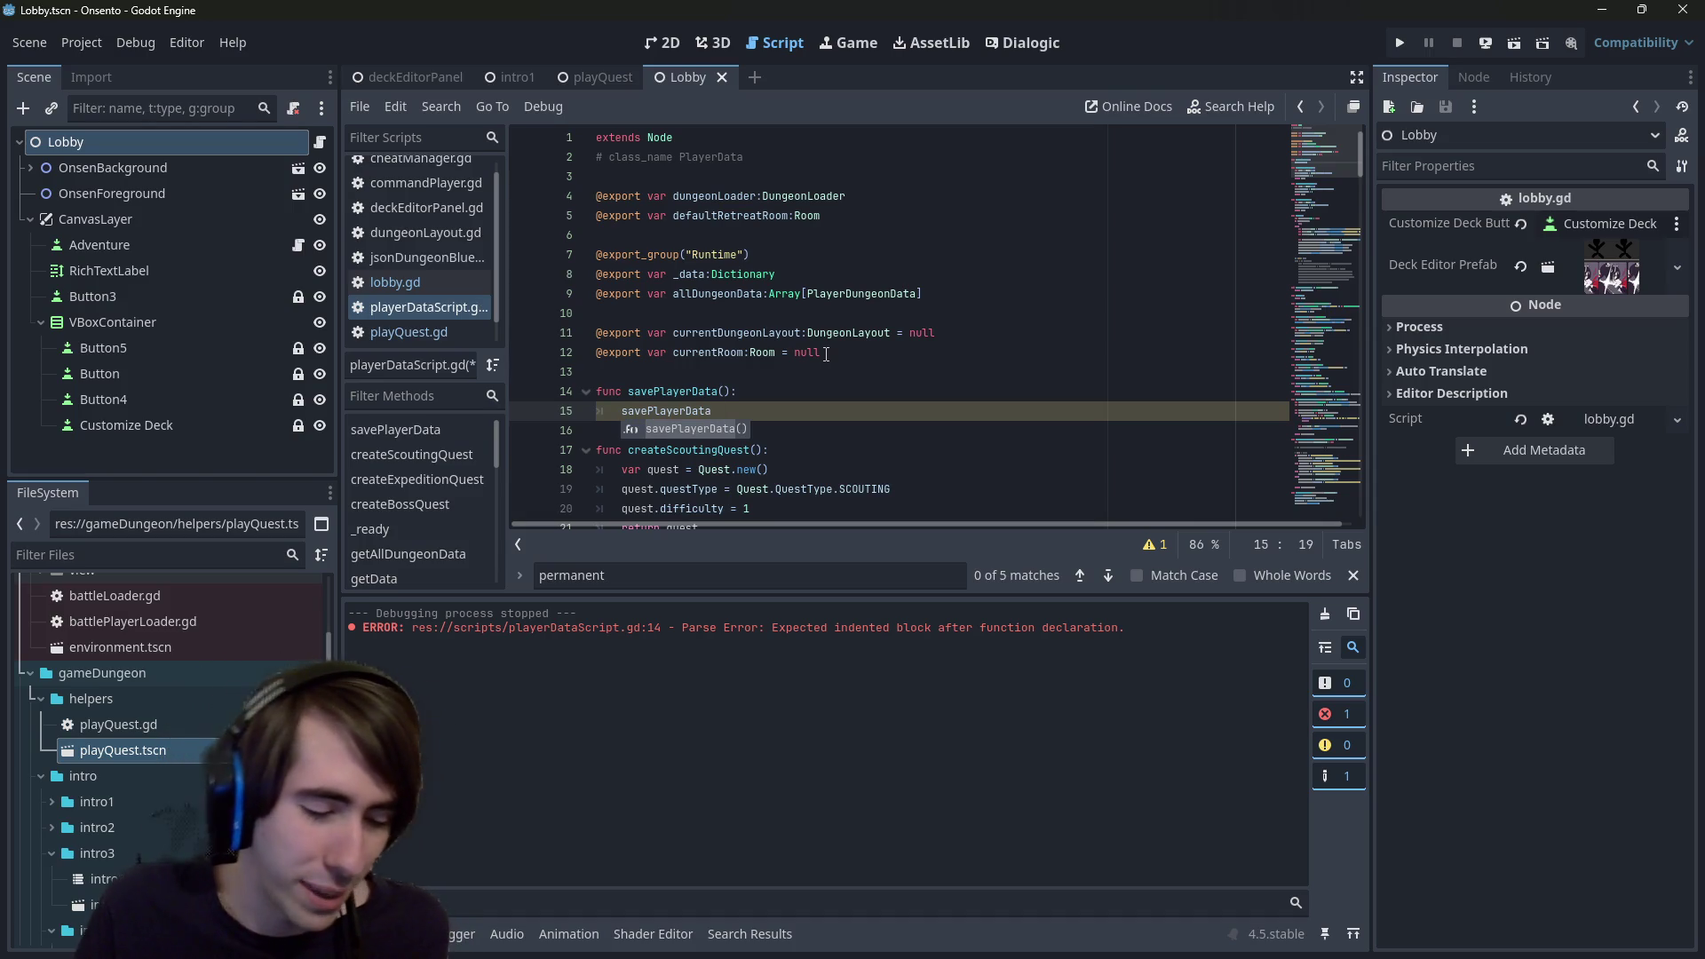
text(.)
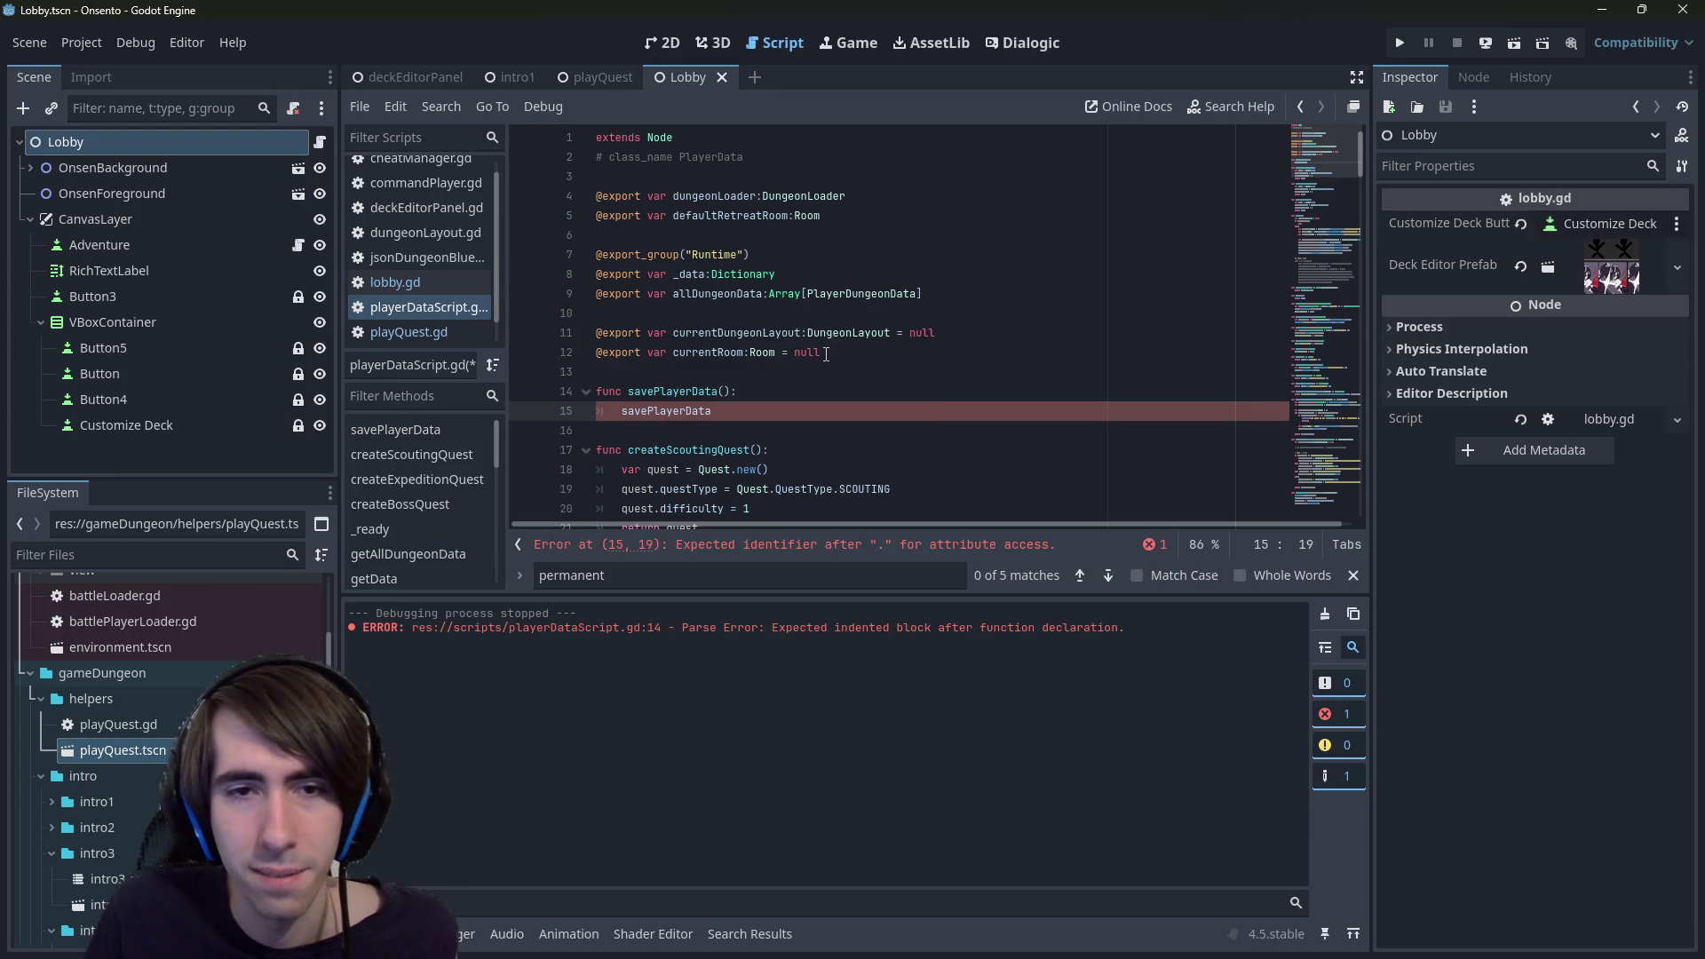
key(Escape)
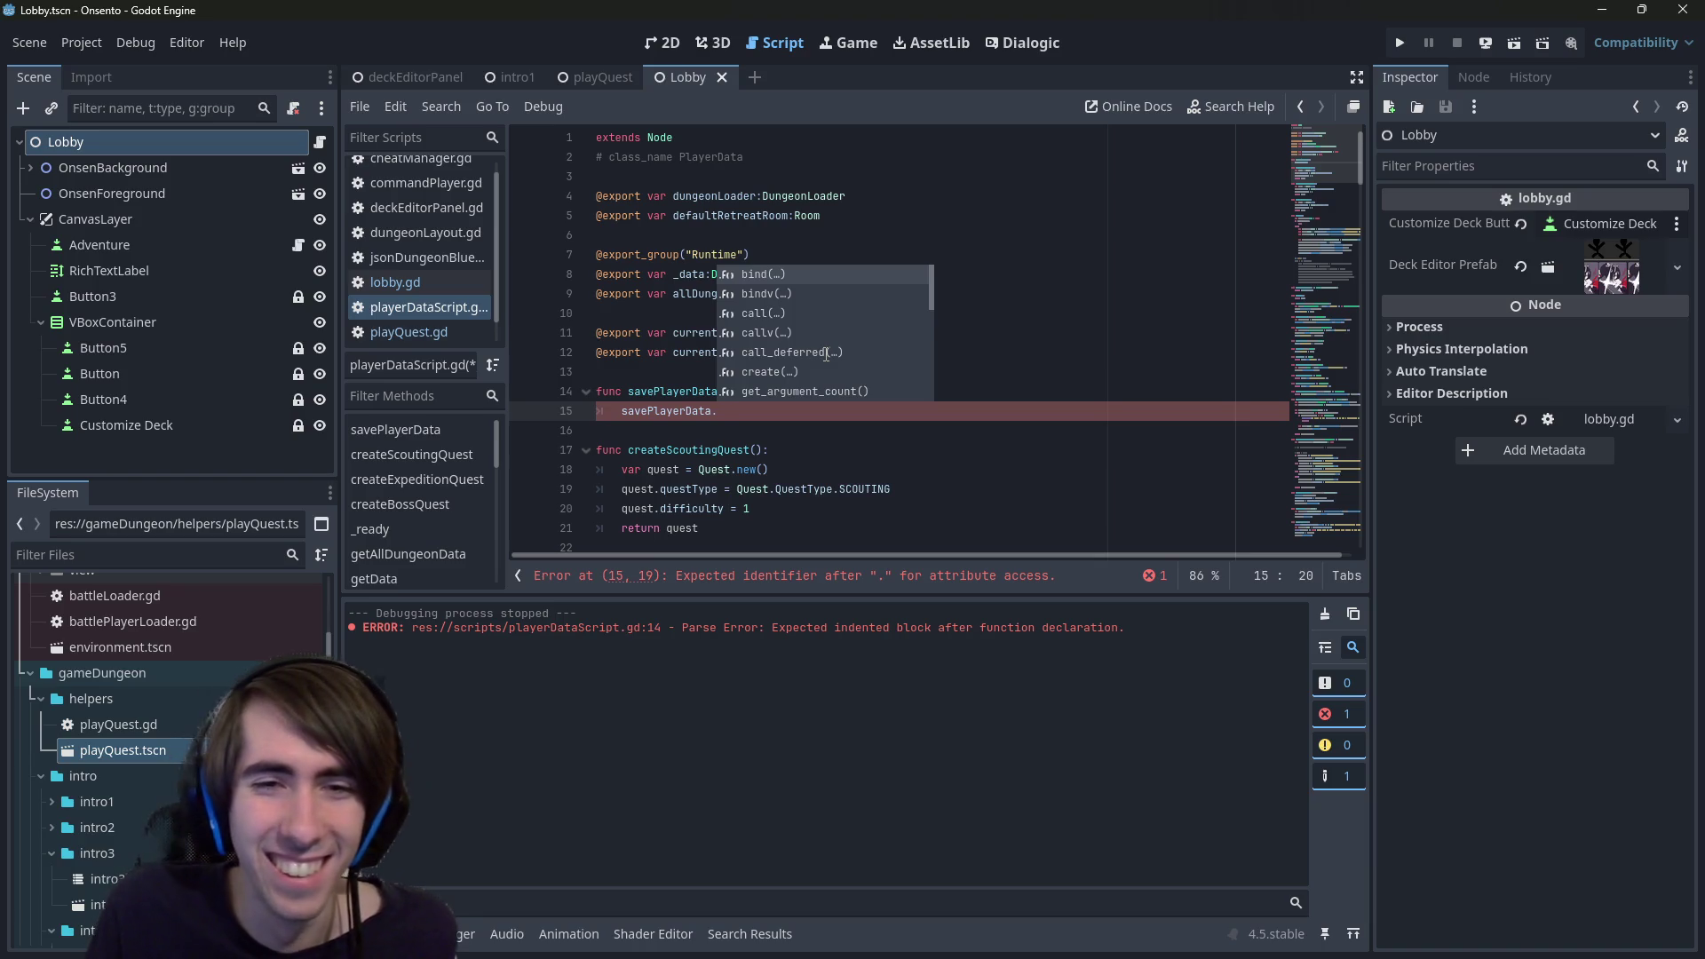
key(BackSpace)
text(.)
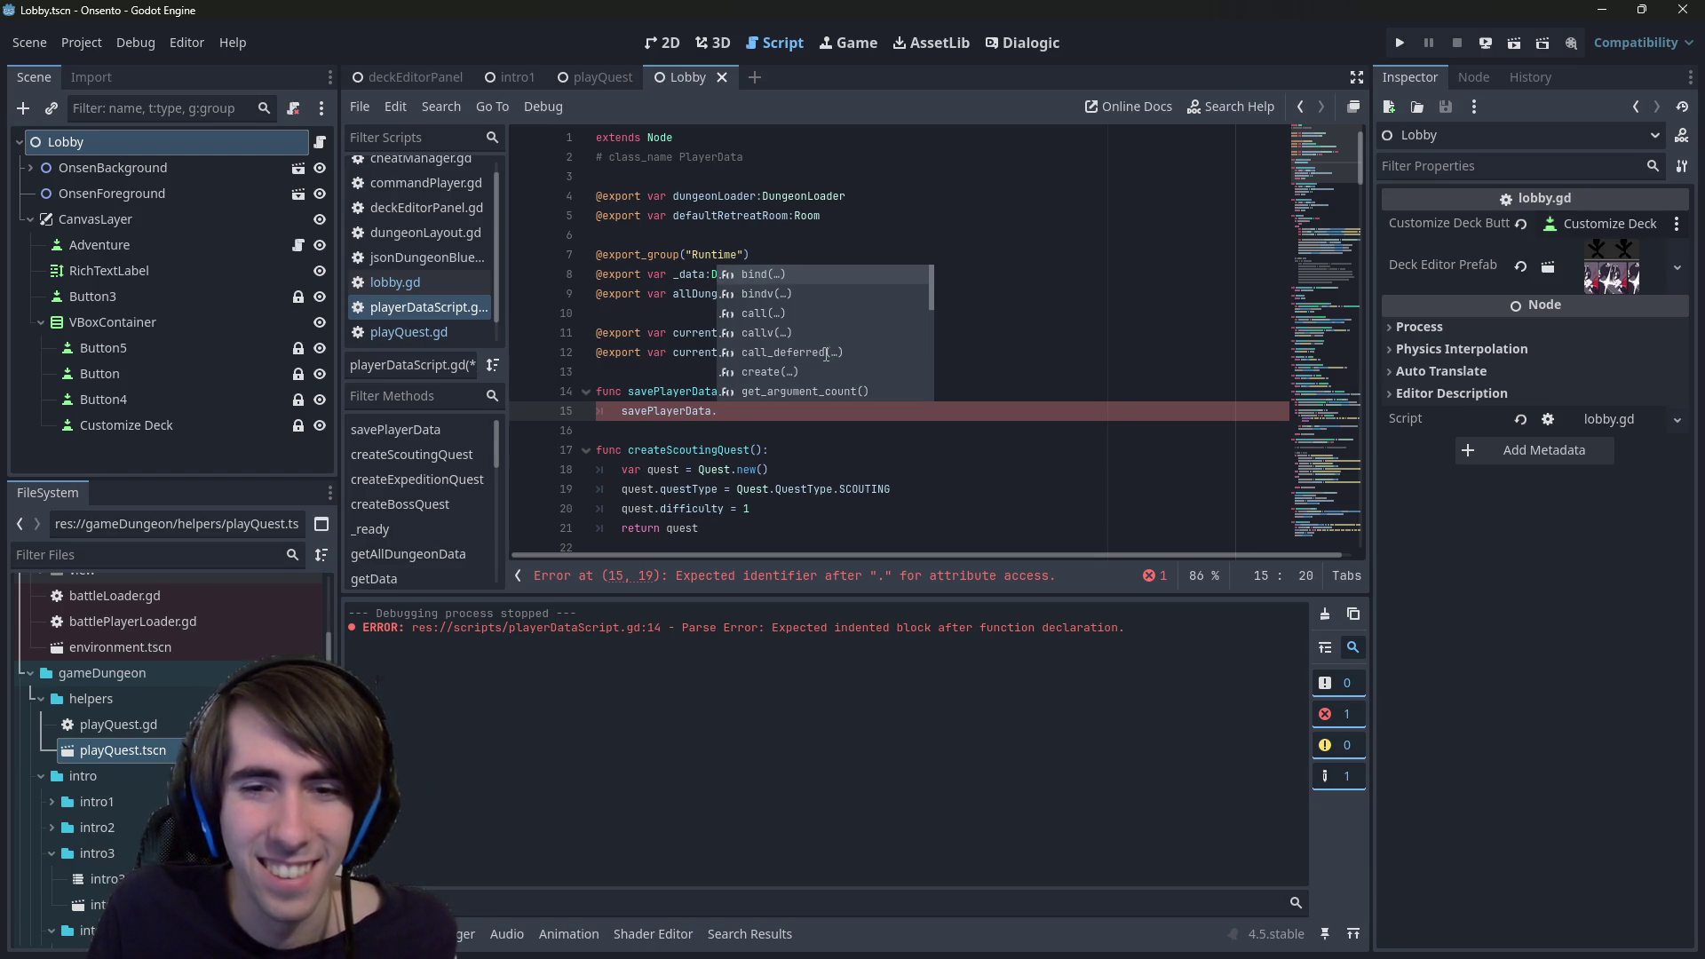
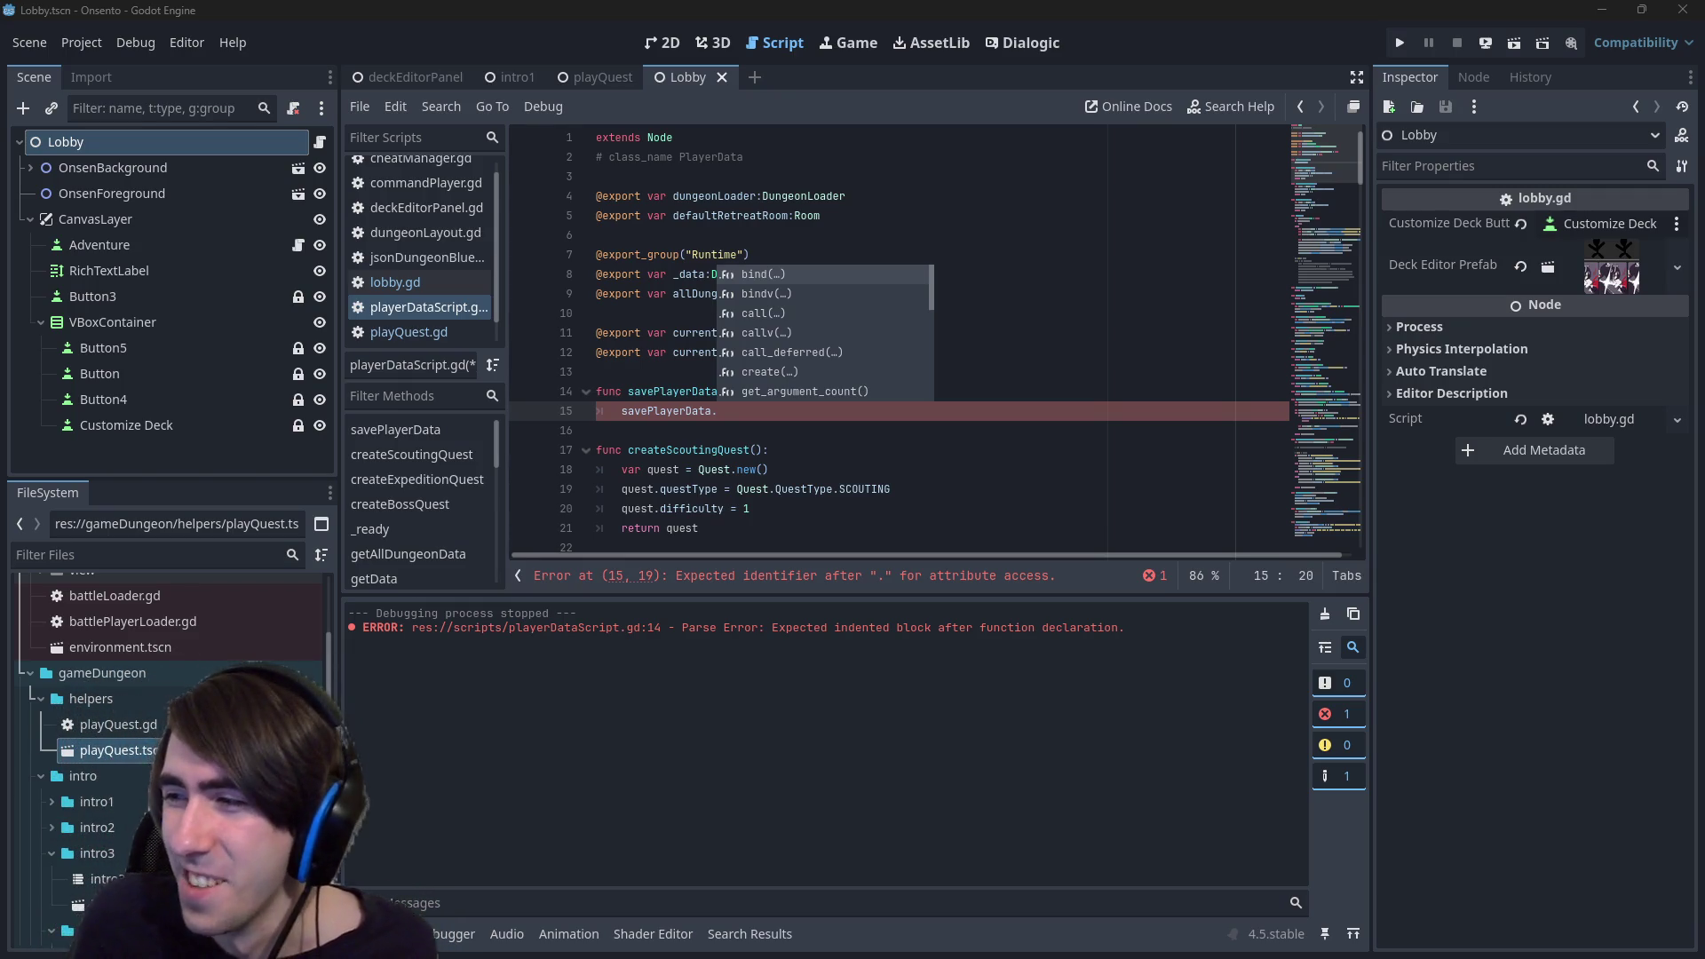
Toggle the completion suggestions on line 15 while typing a dot in savePlayerData
click(1040, 412)
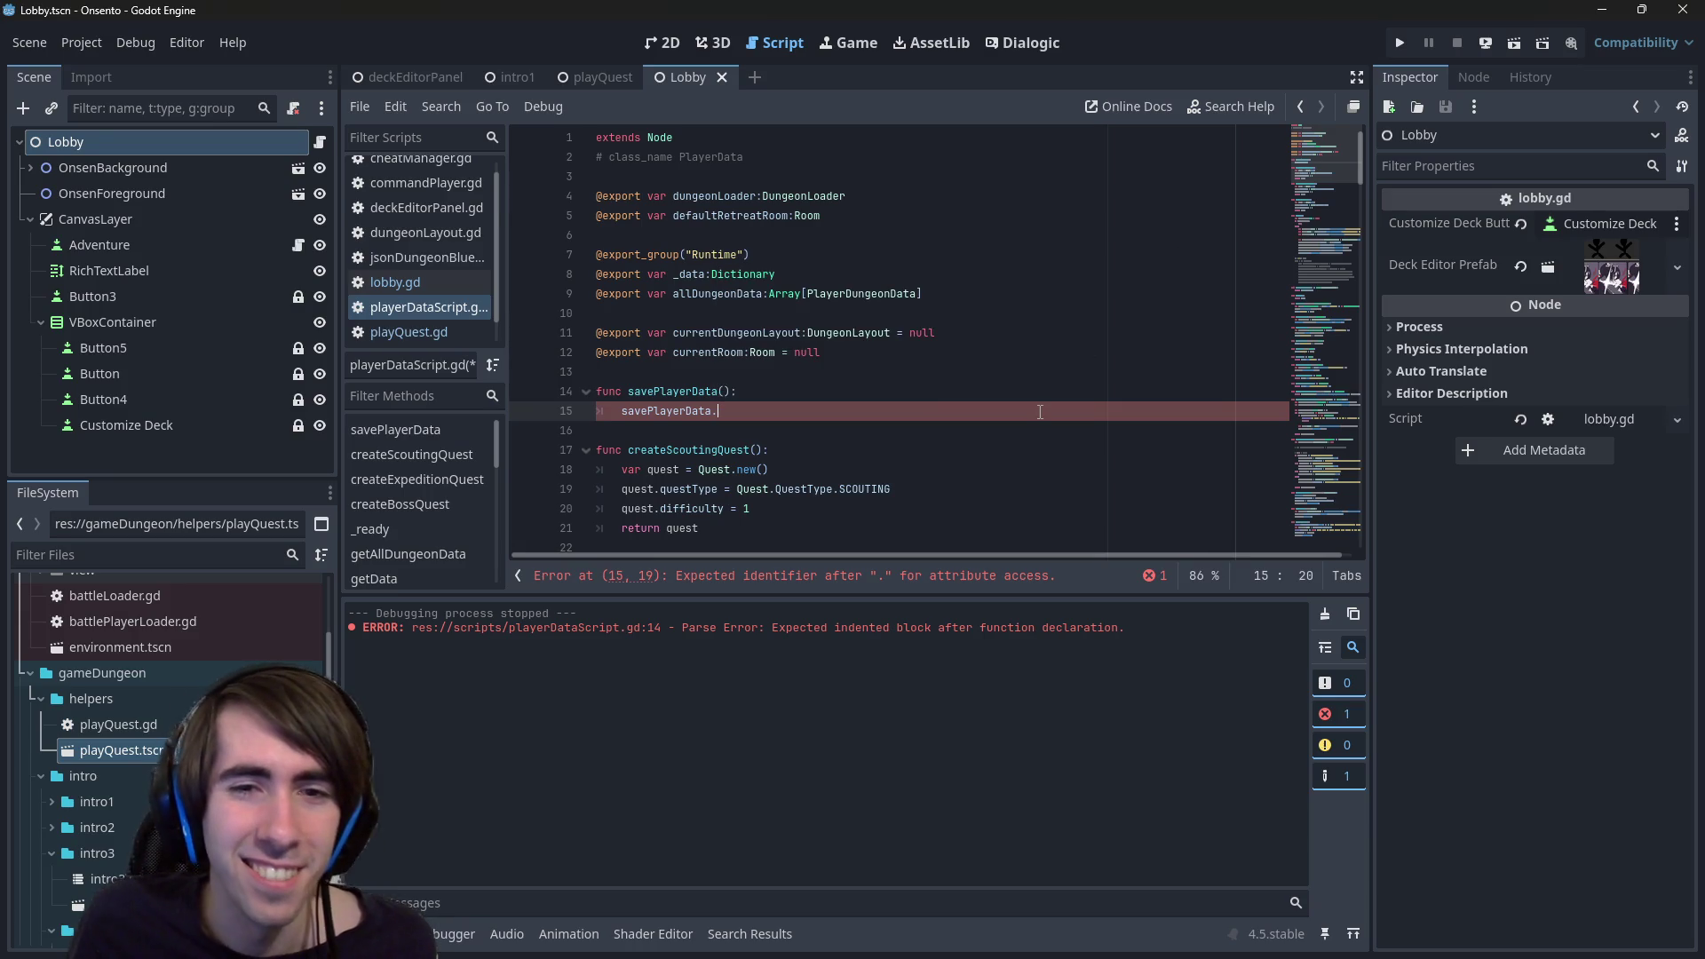
key(ctrl+space)
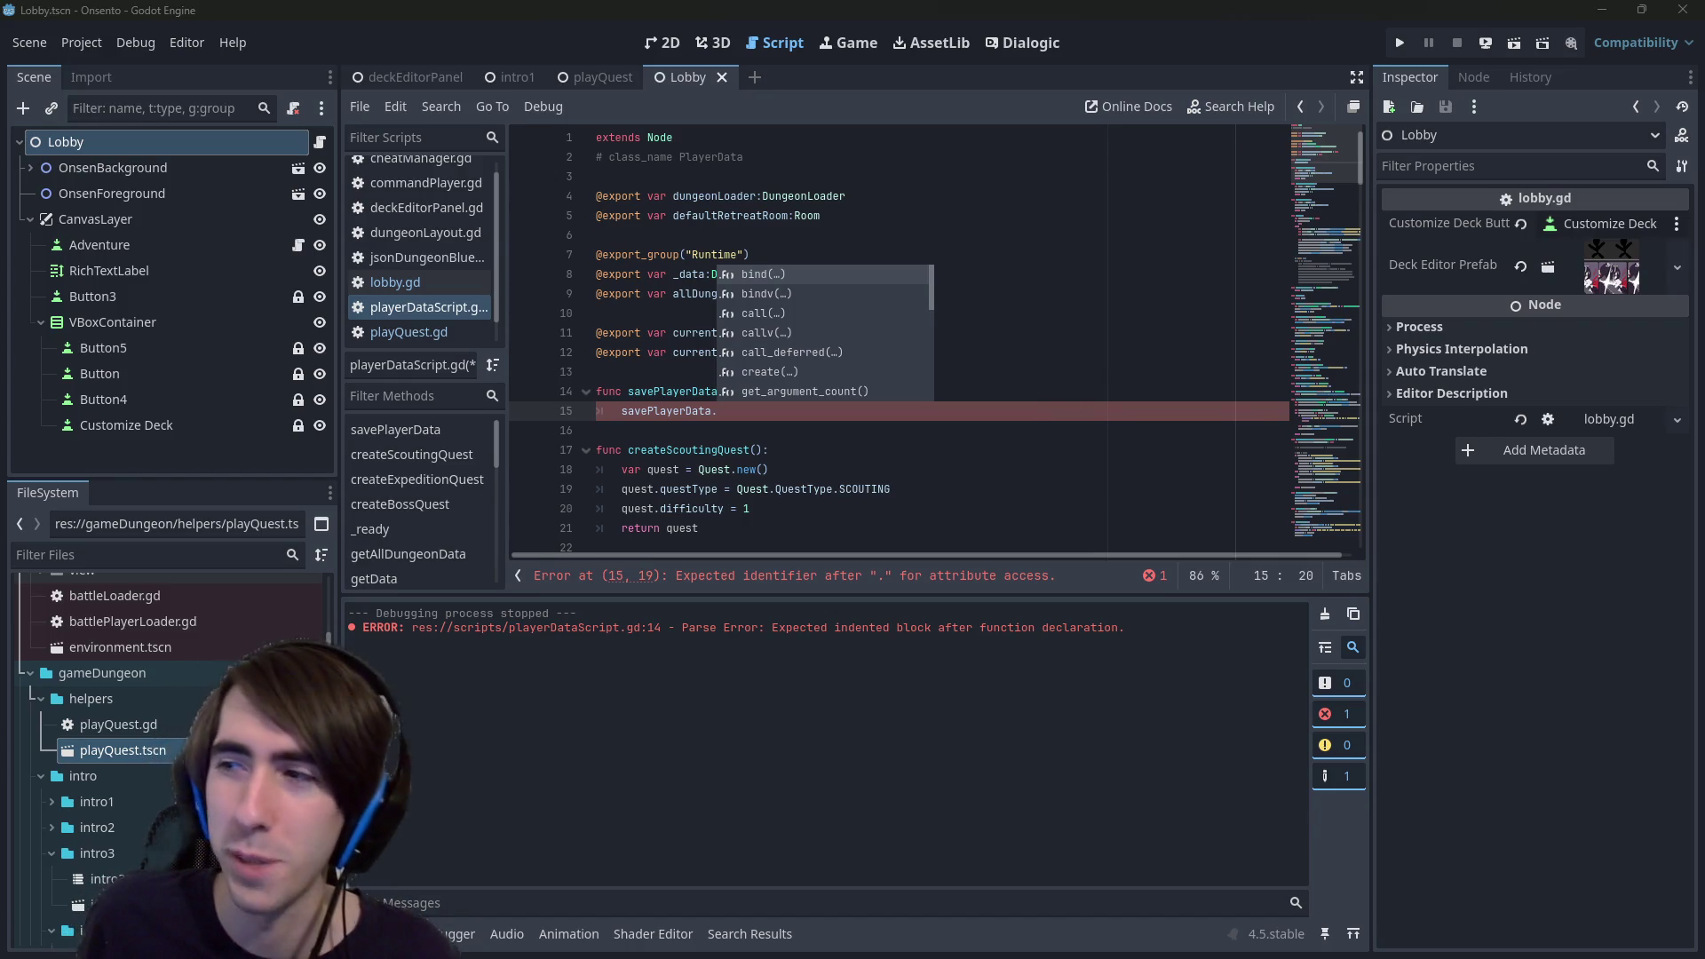
click(986, 408)
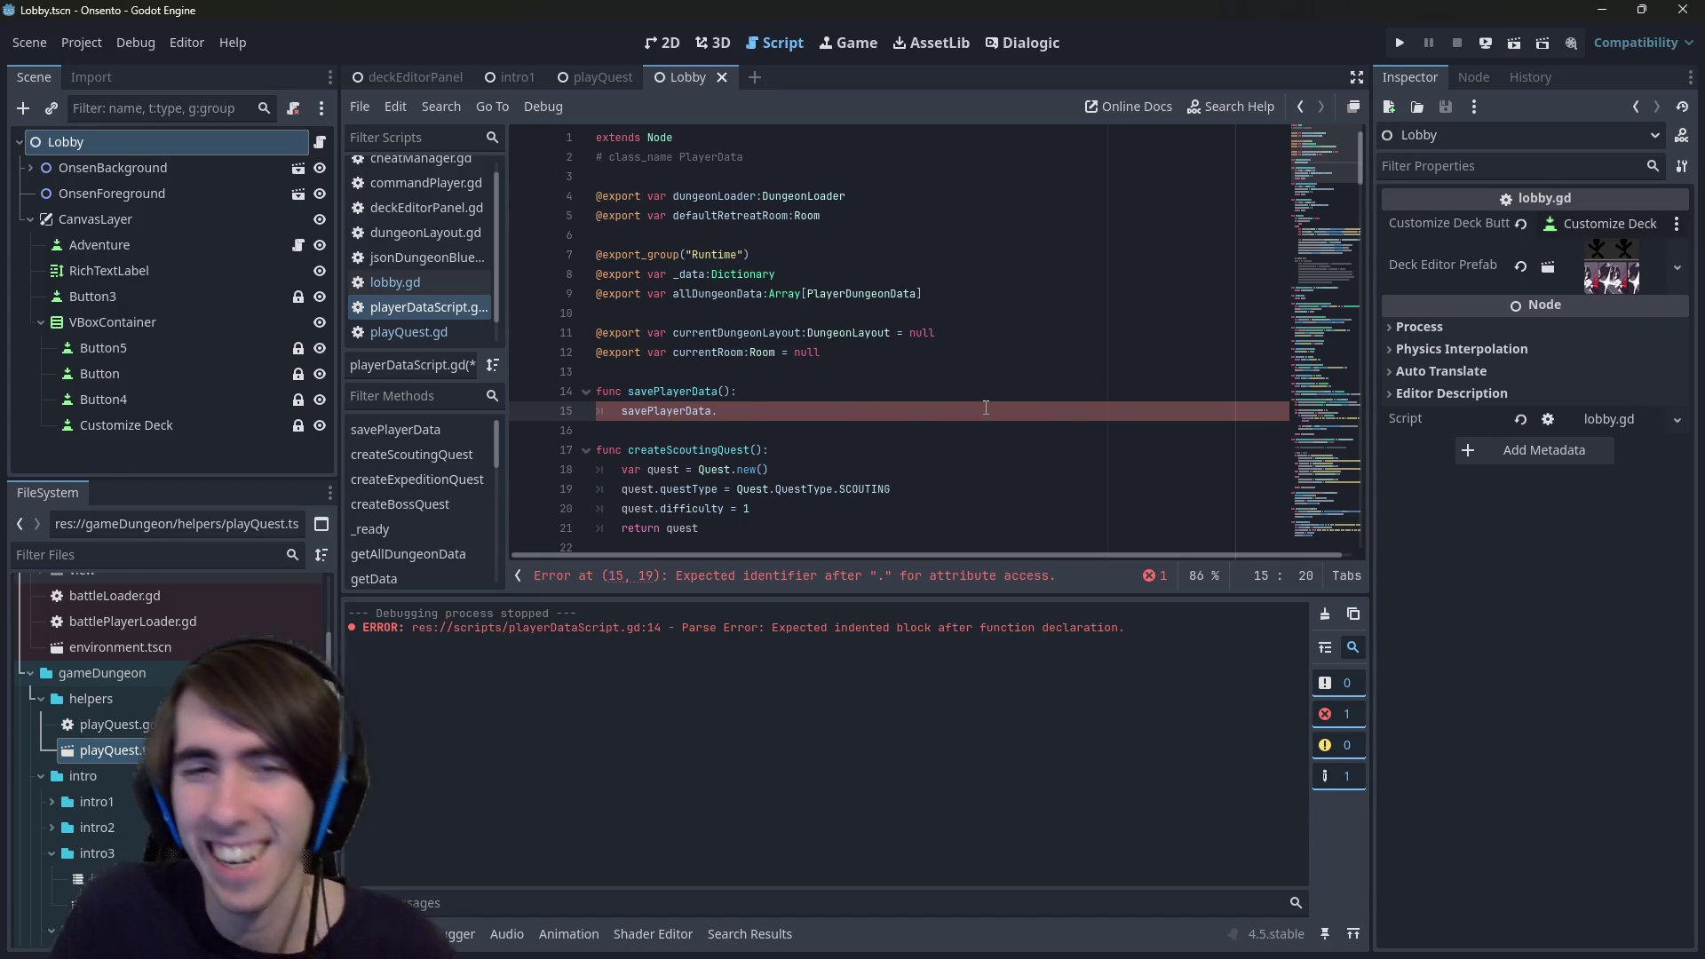
text(.)
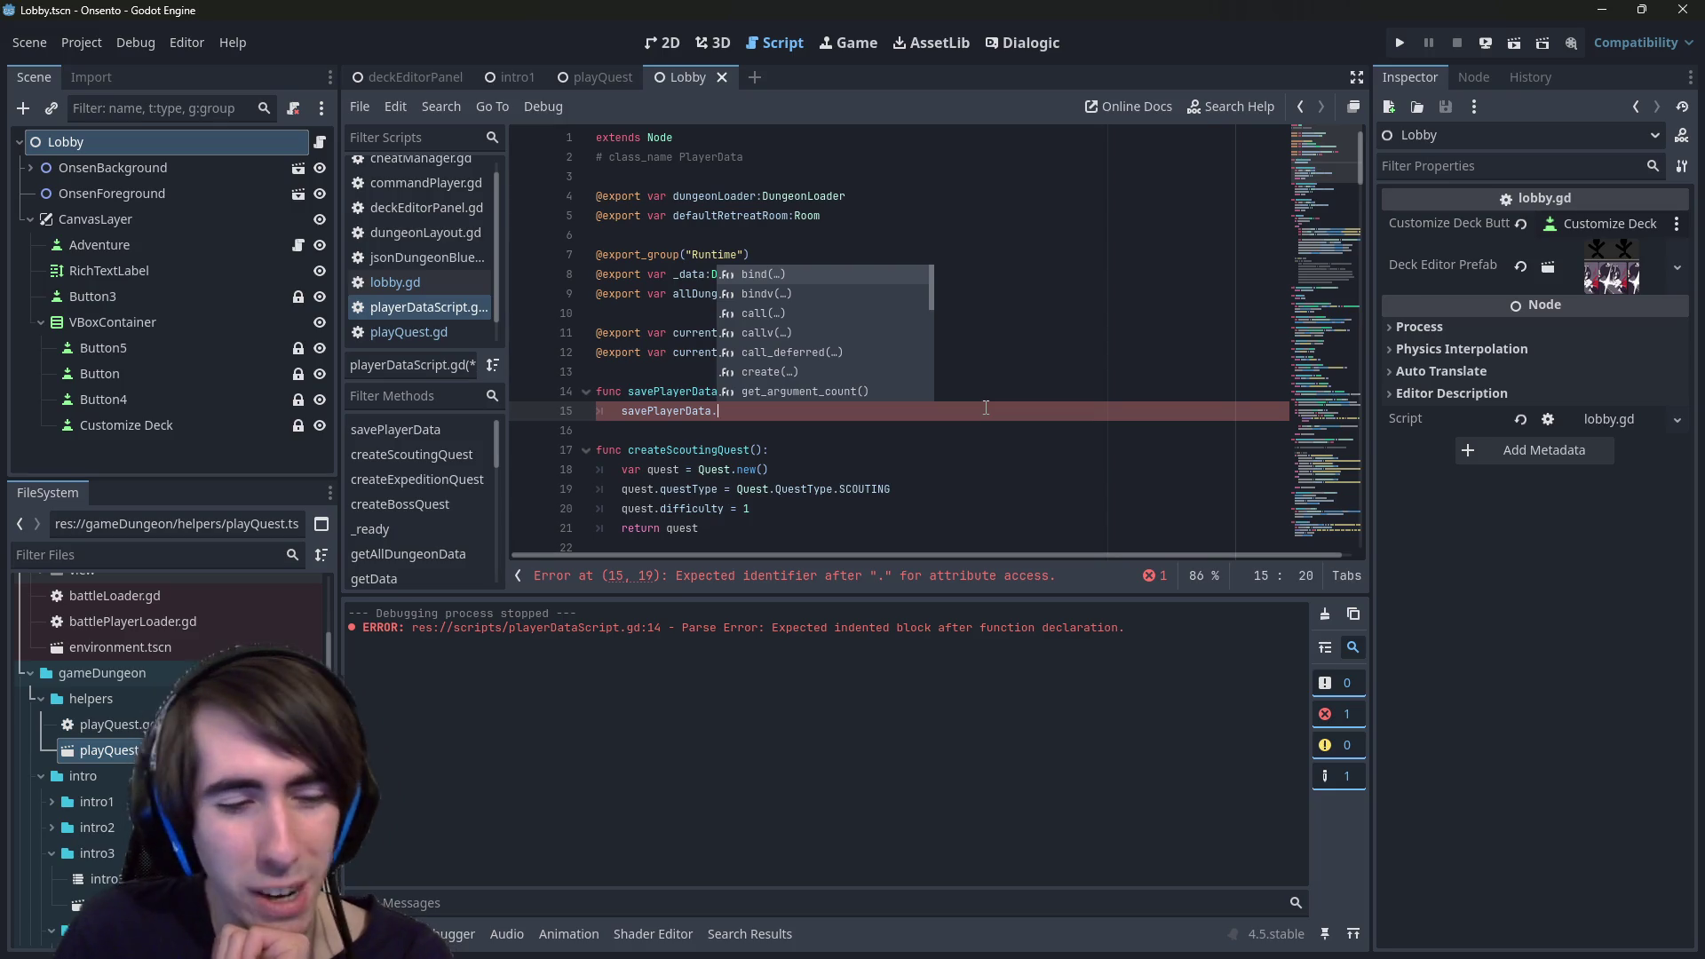
key(Escape)
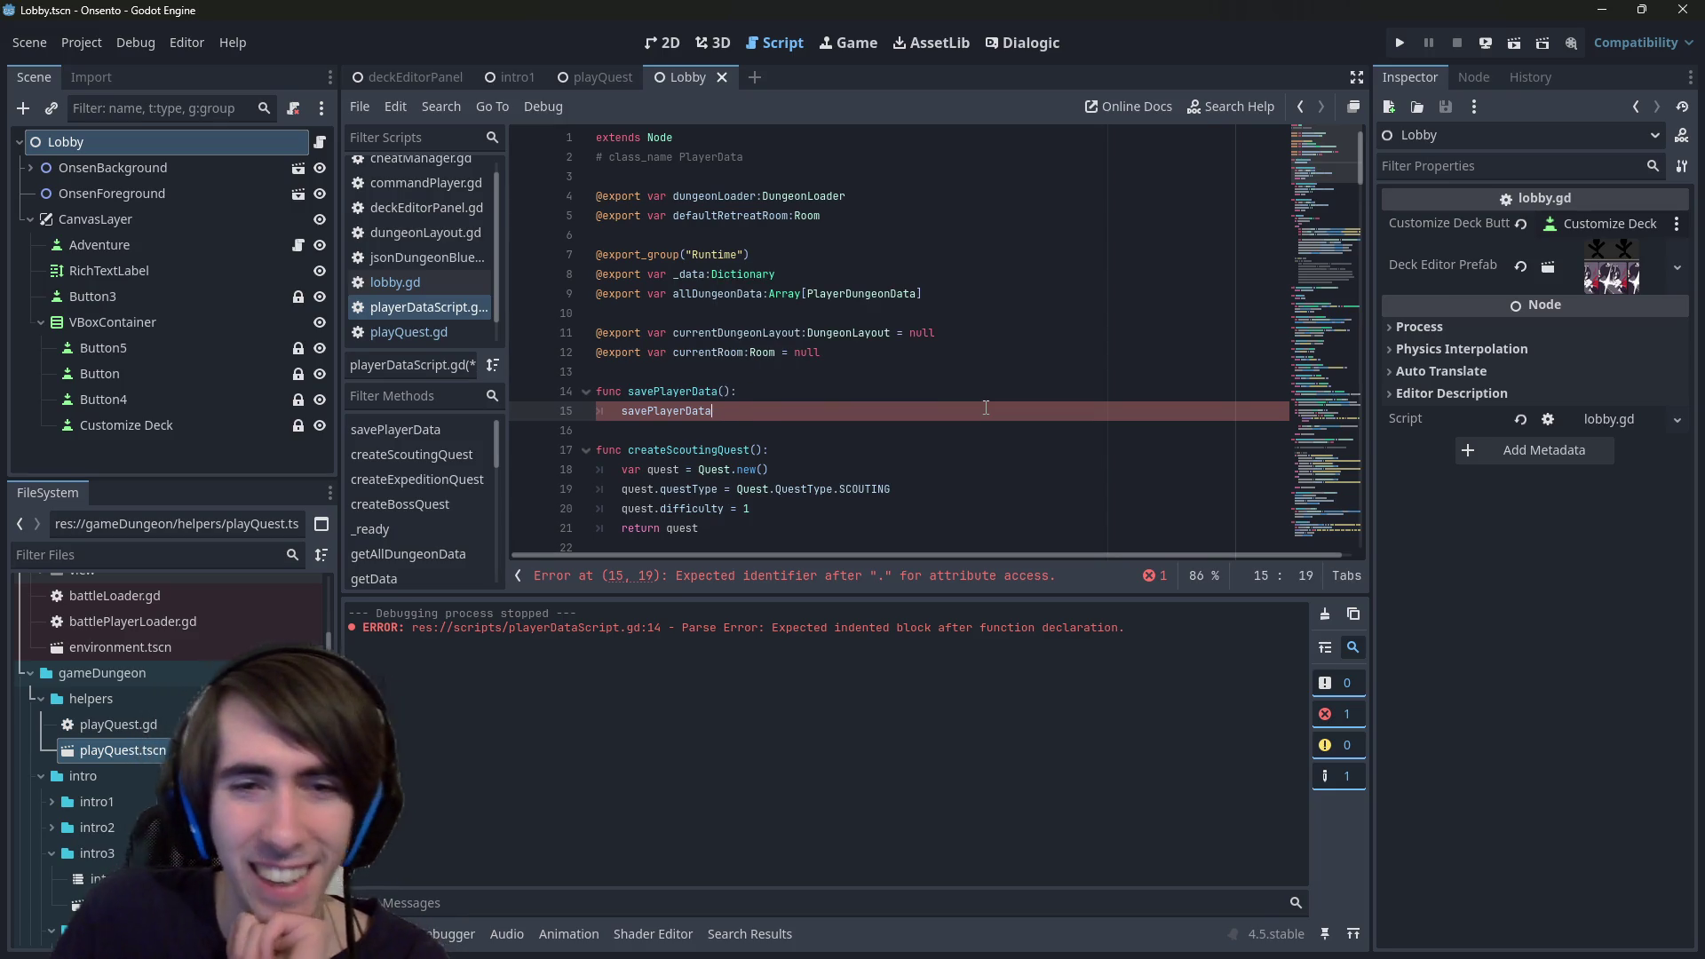
text(.)
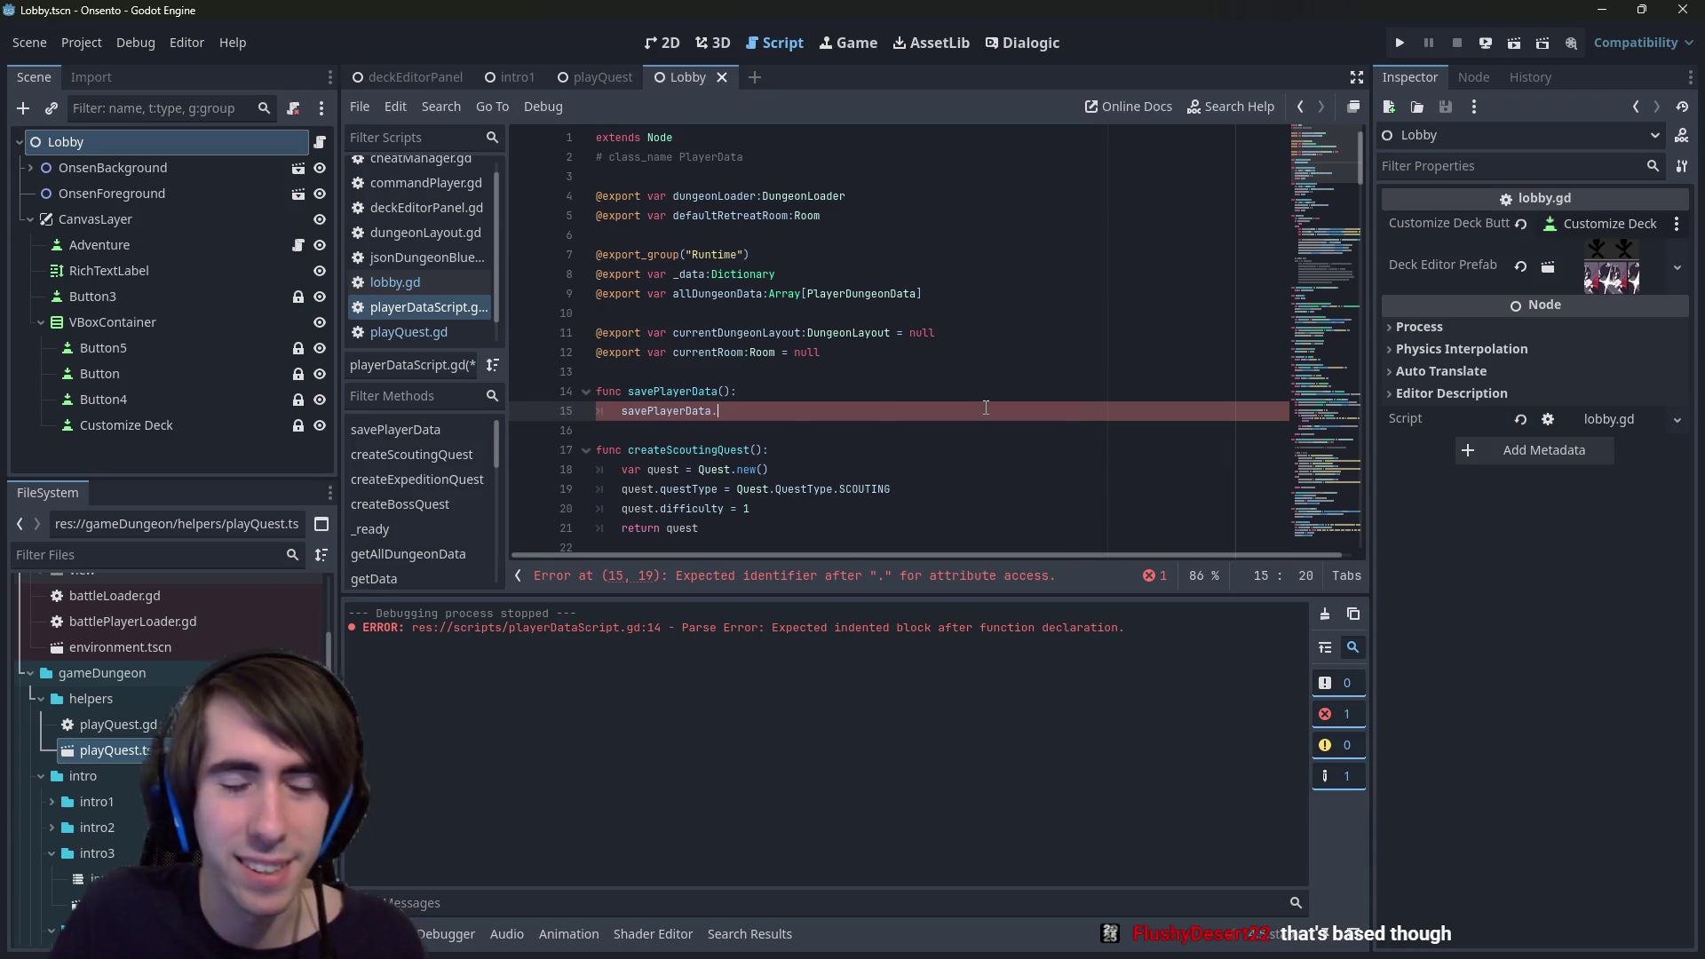
Search all project files for "SaveFile"
key(ctrl+shift+f)
text(SaveFile)
key(Return)
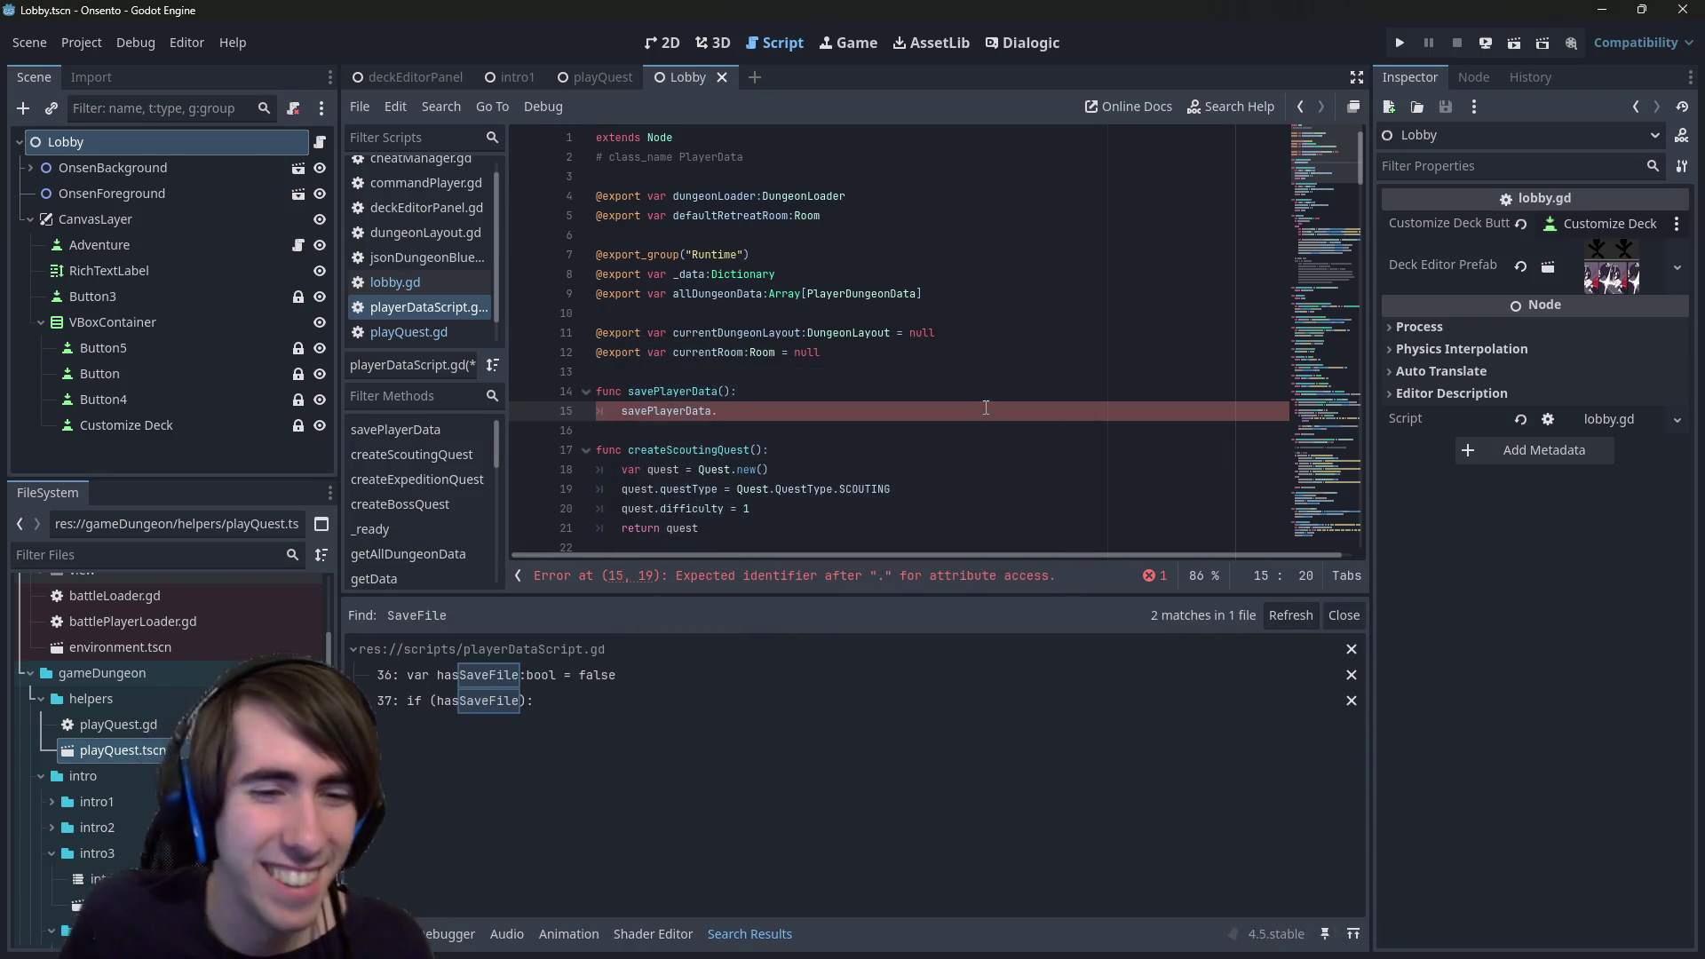
Jump to the line-37 SaveFile match and inspect the hasSaveFile variable and its if condition
click(484, 701)
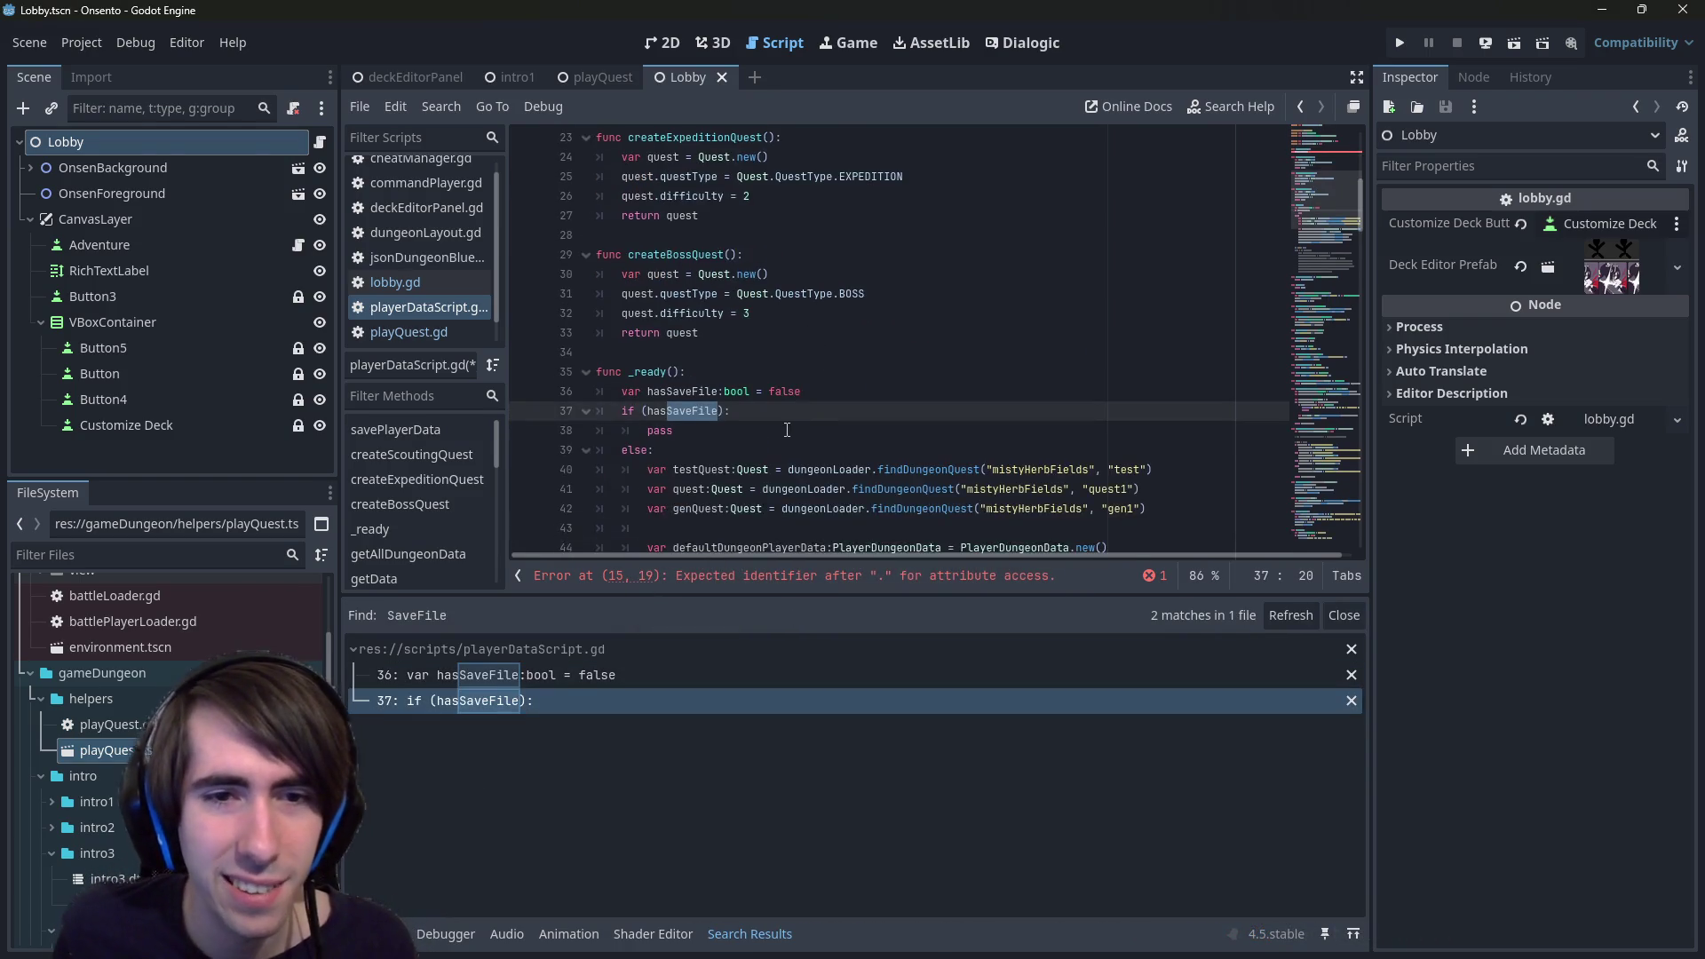
scroll(787, 430, down, 1)
double_click(695, 335)
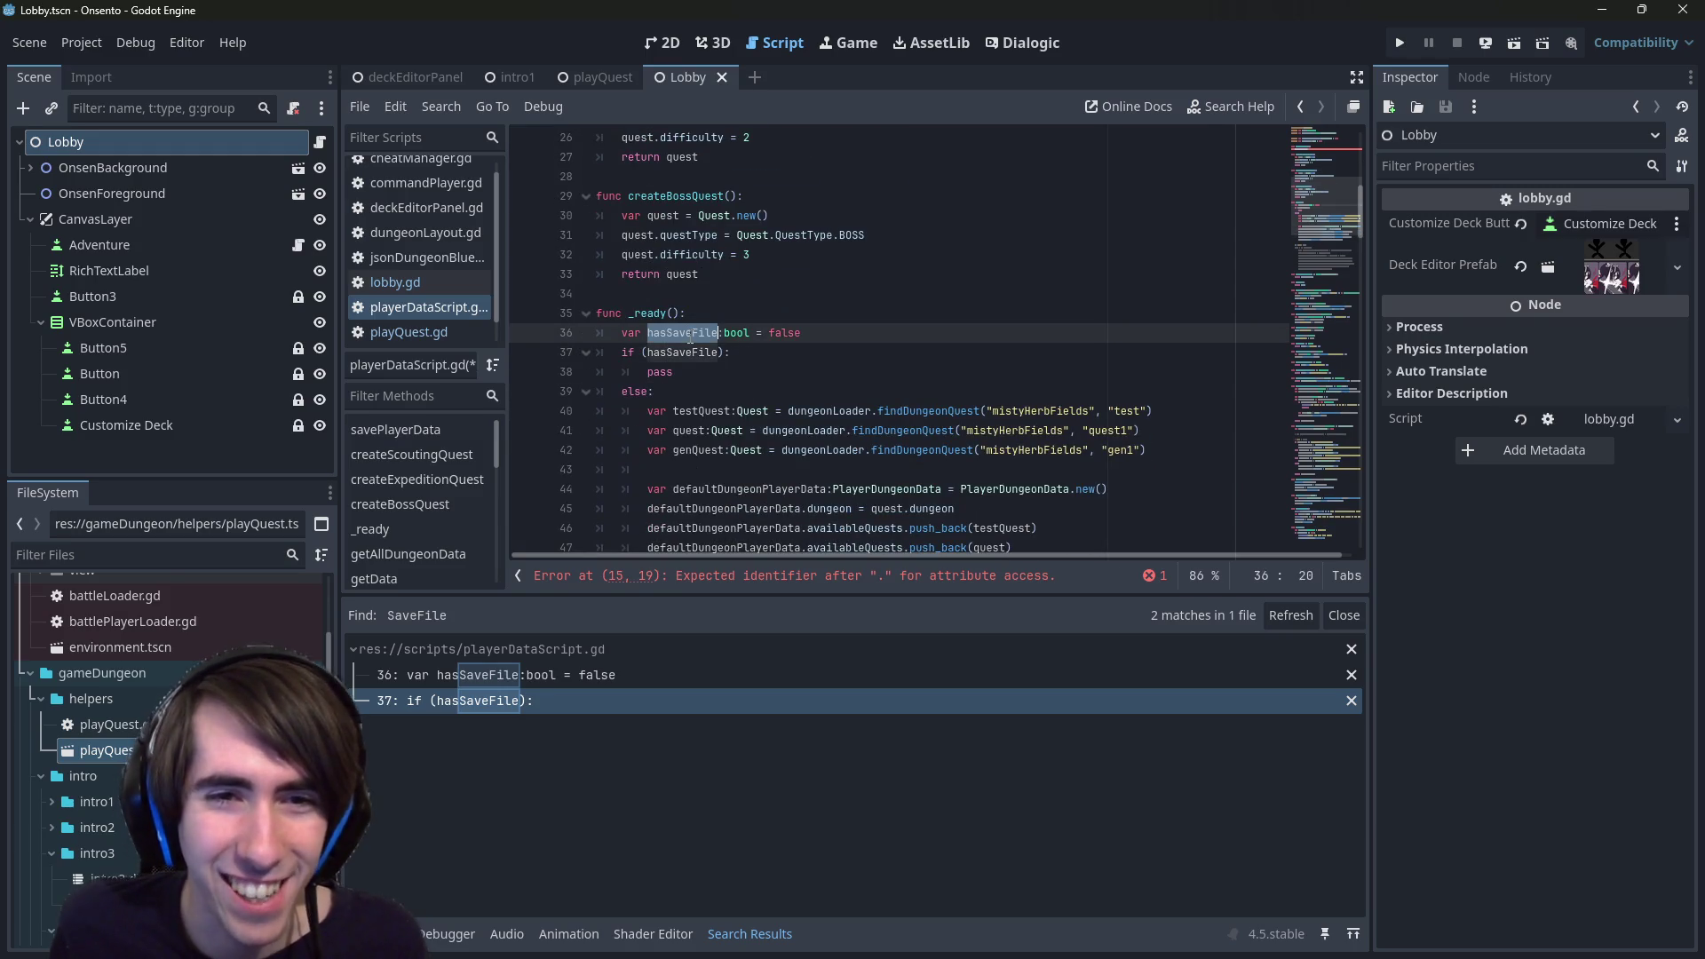
double_click(682, 353)
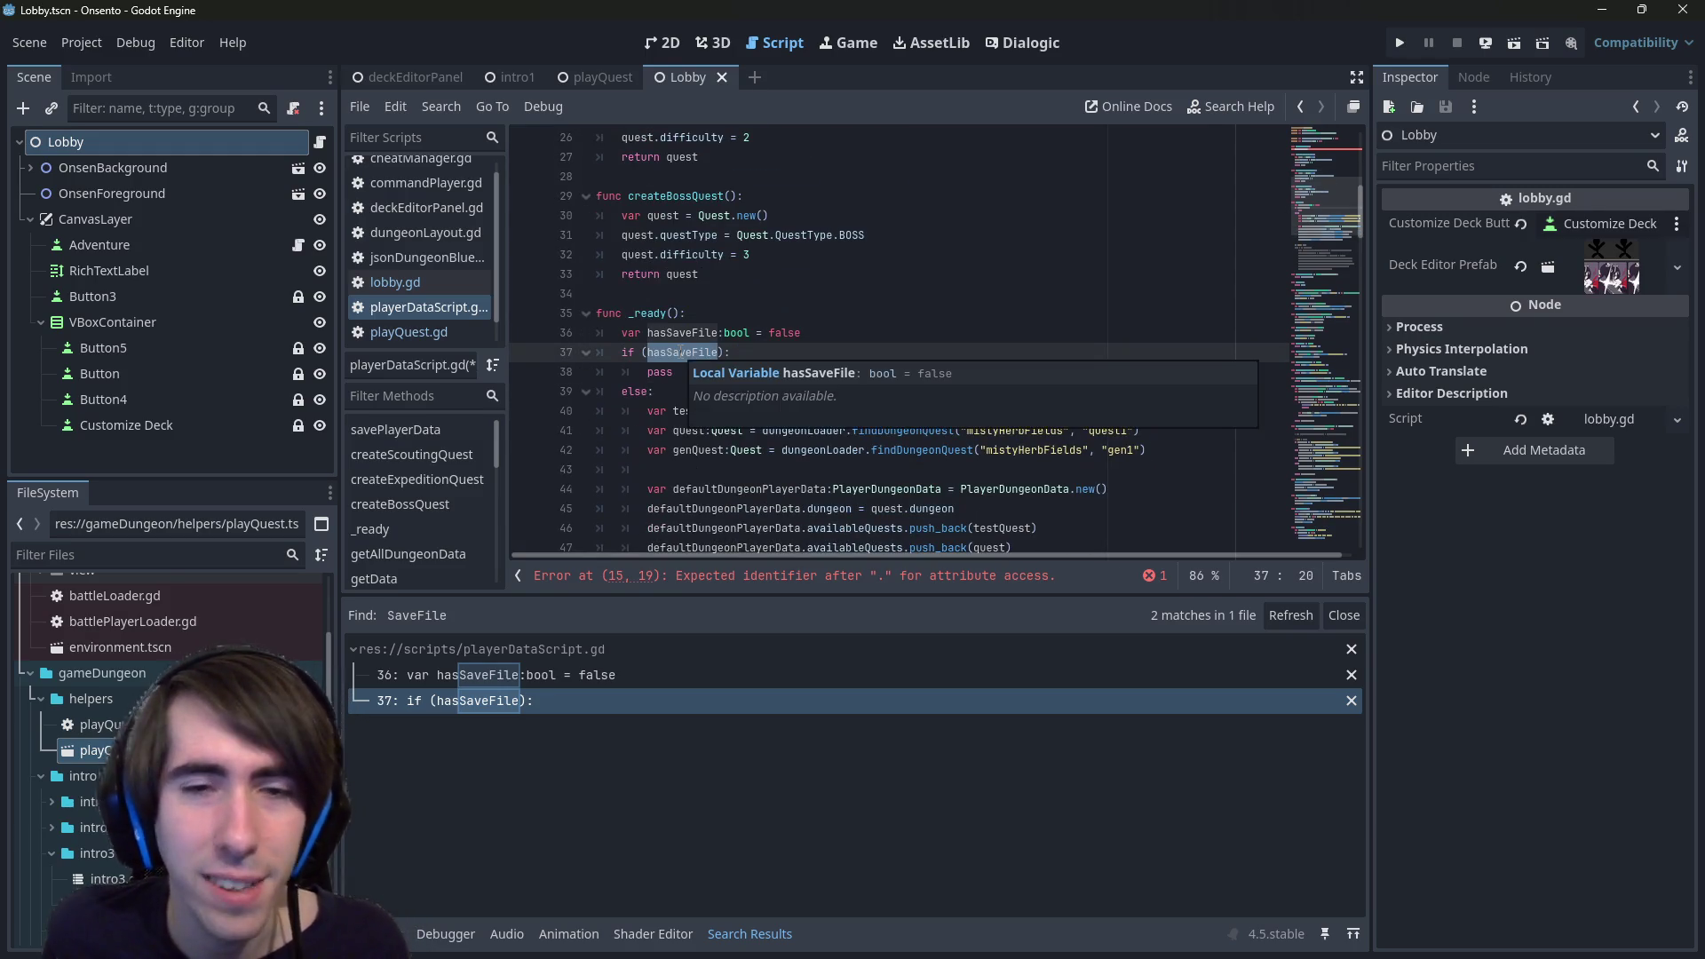
scroll(823, 348, down, 1)
scroll(824, 347, up, 3)
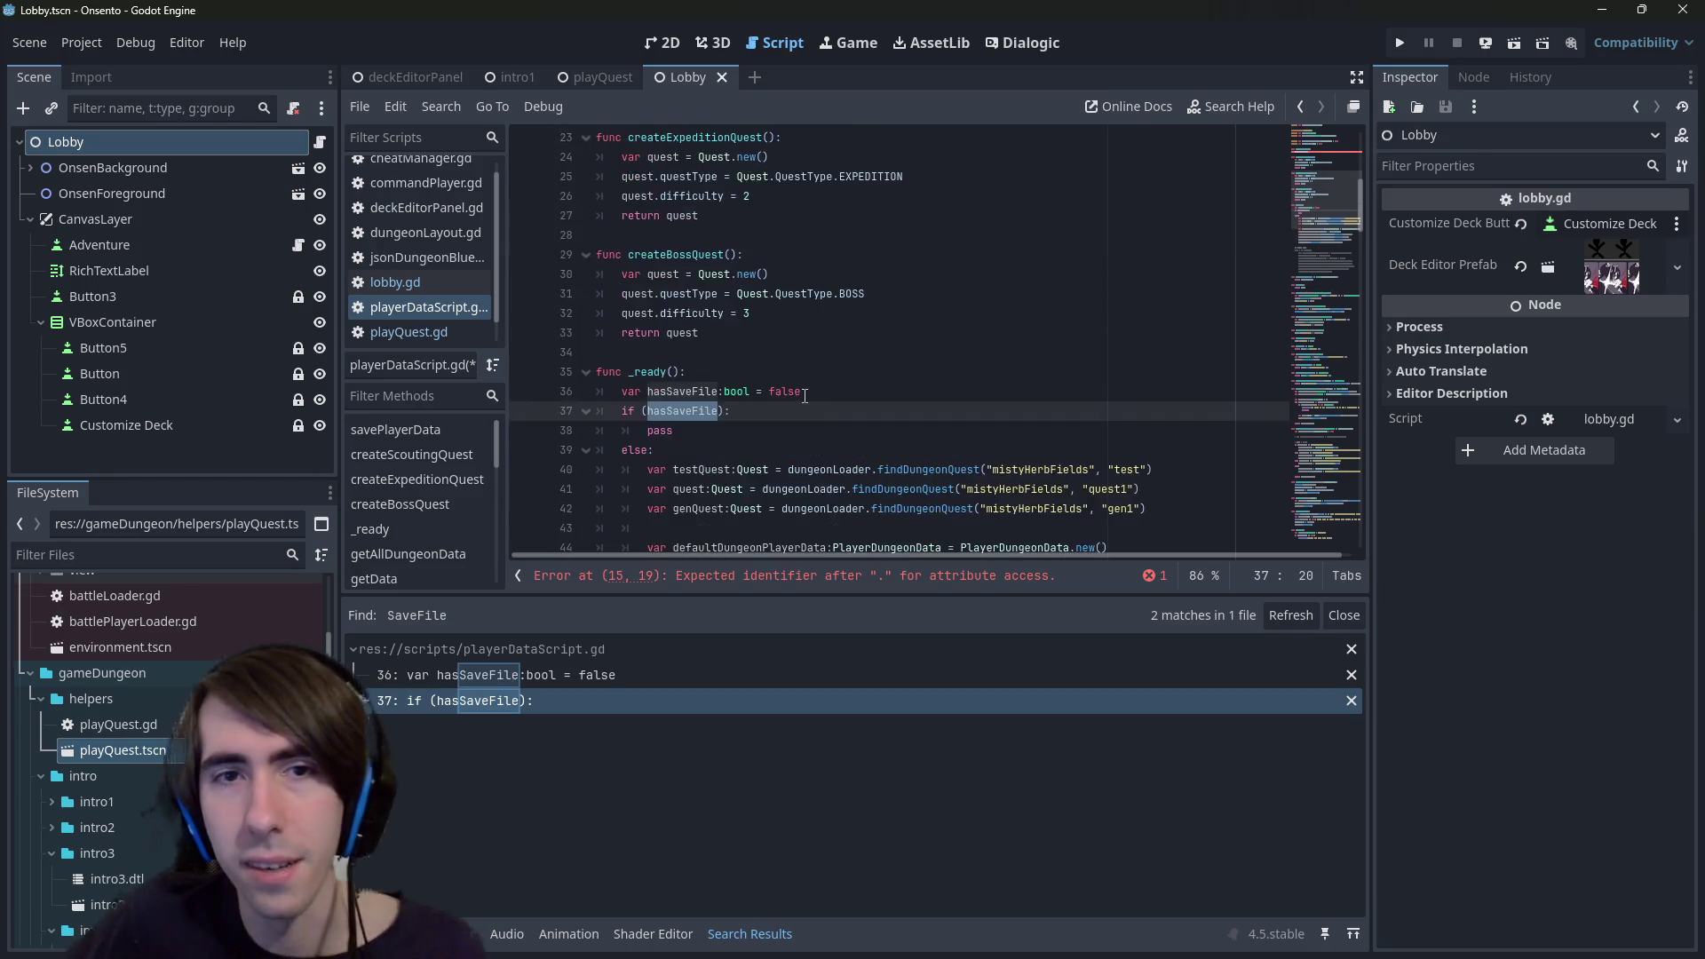
scroll(711, 435, up, 6)
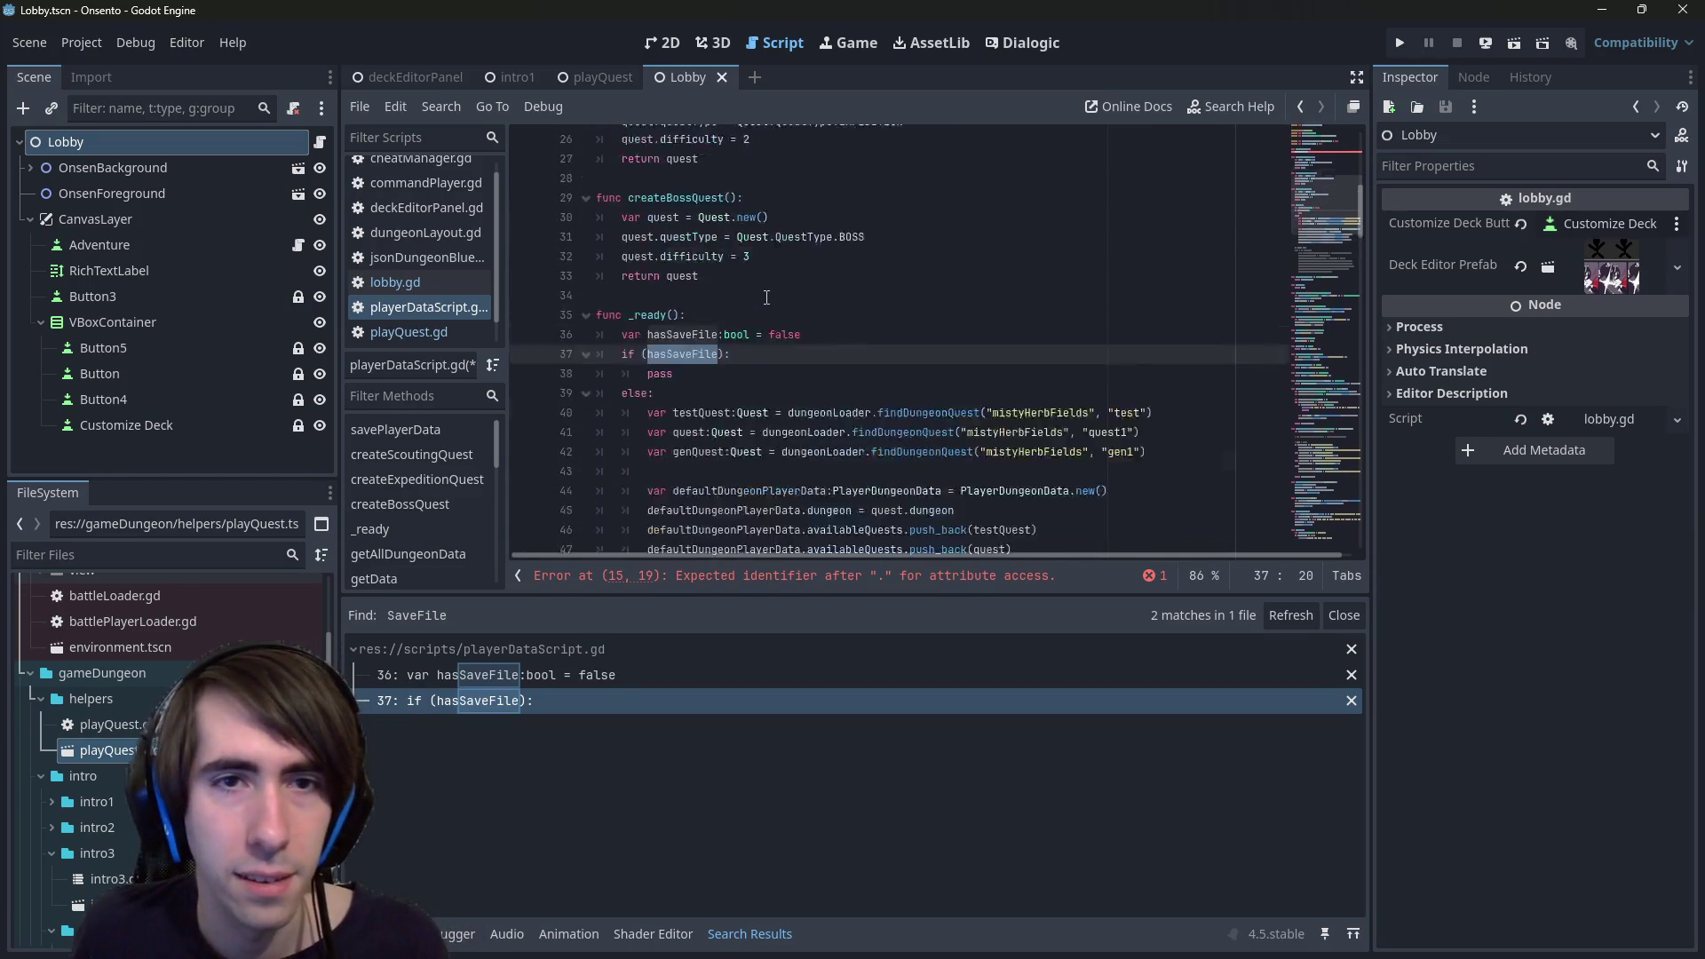
Add a 'func loadPlayerData():' header below savePlayerData
click(735, 431)
key(Return)
key(Return)
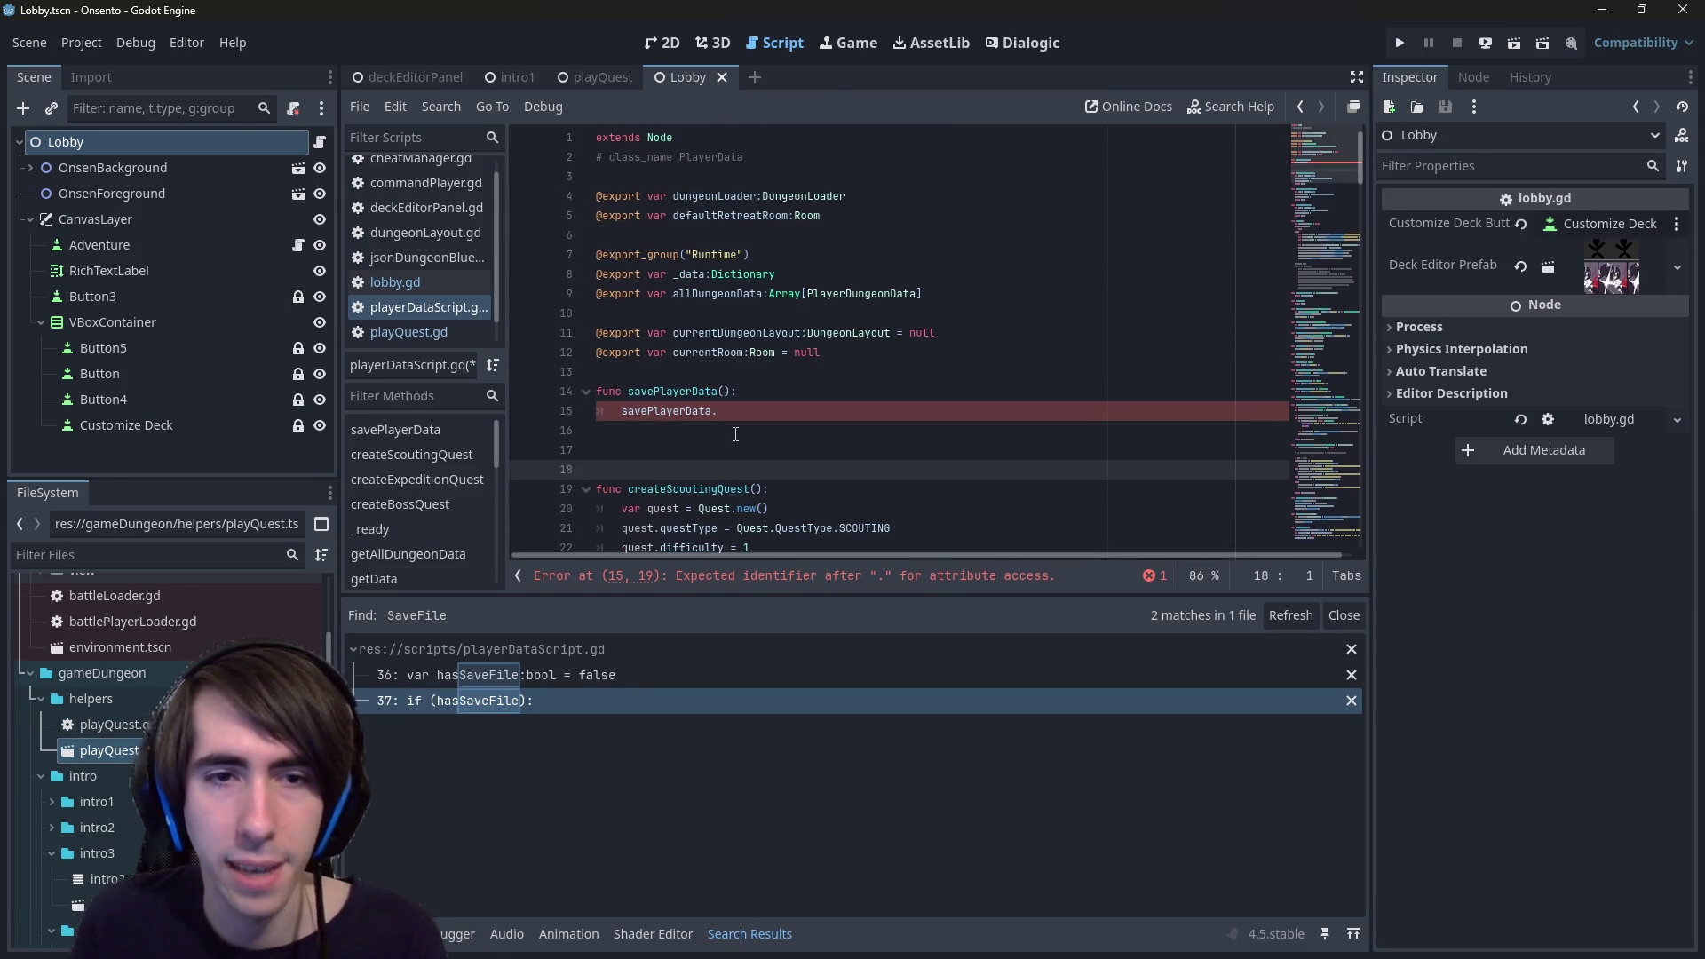
key(Up)
text(loadPlayerDta)
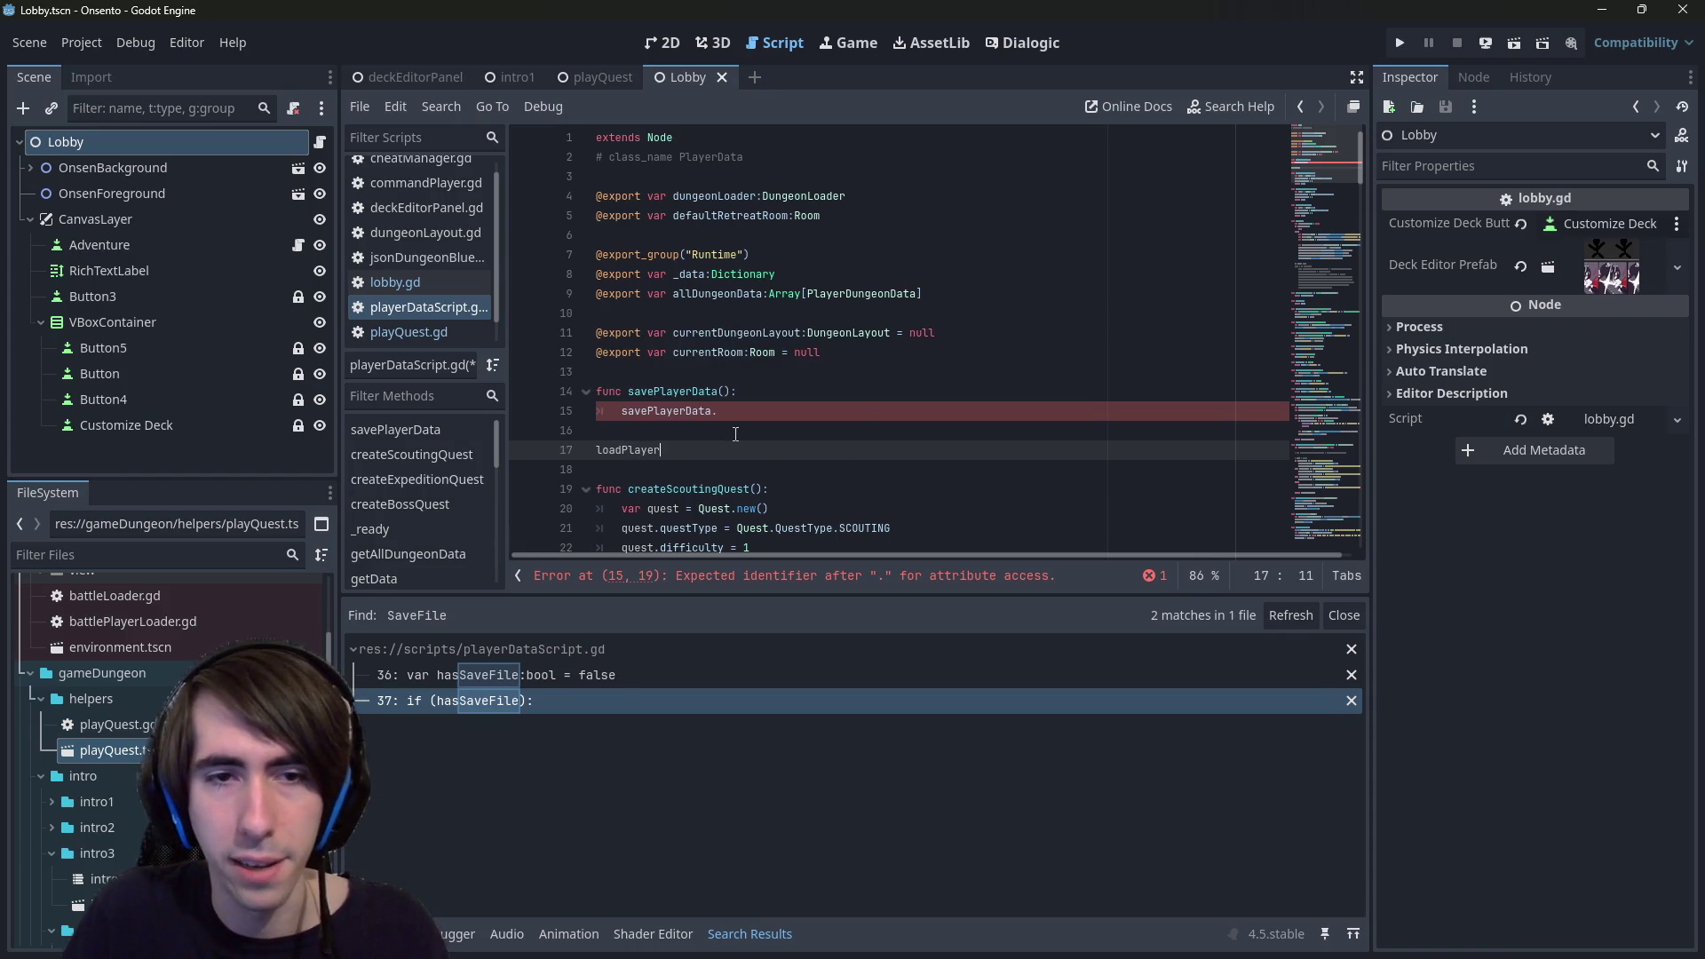
key(BackSpace)
key(BackSpace)
text(ata():)
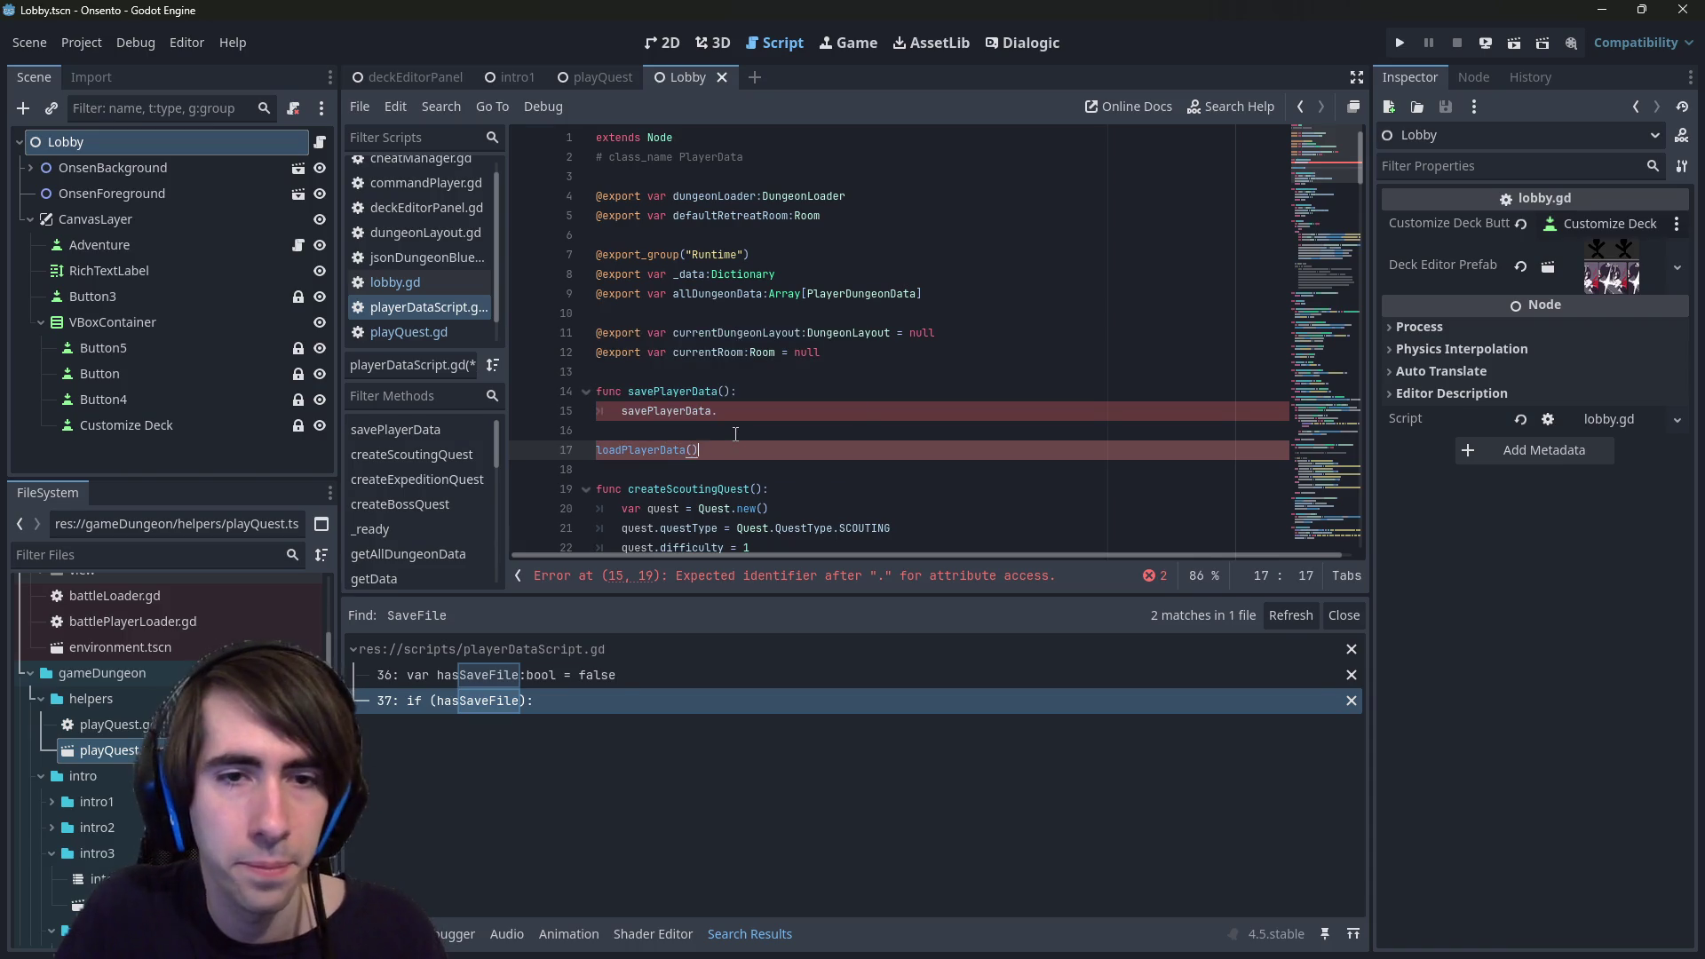
key(Home)
text(func)
key(Down)
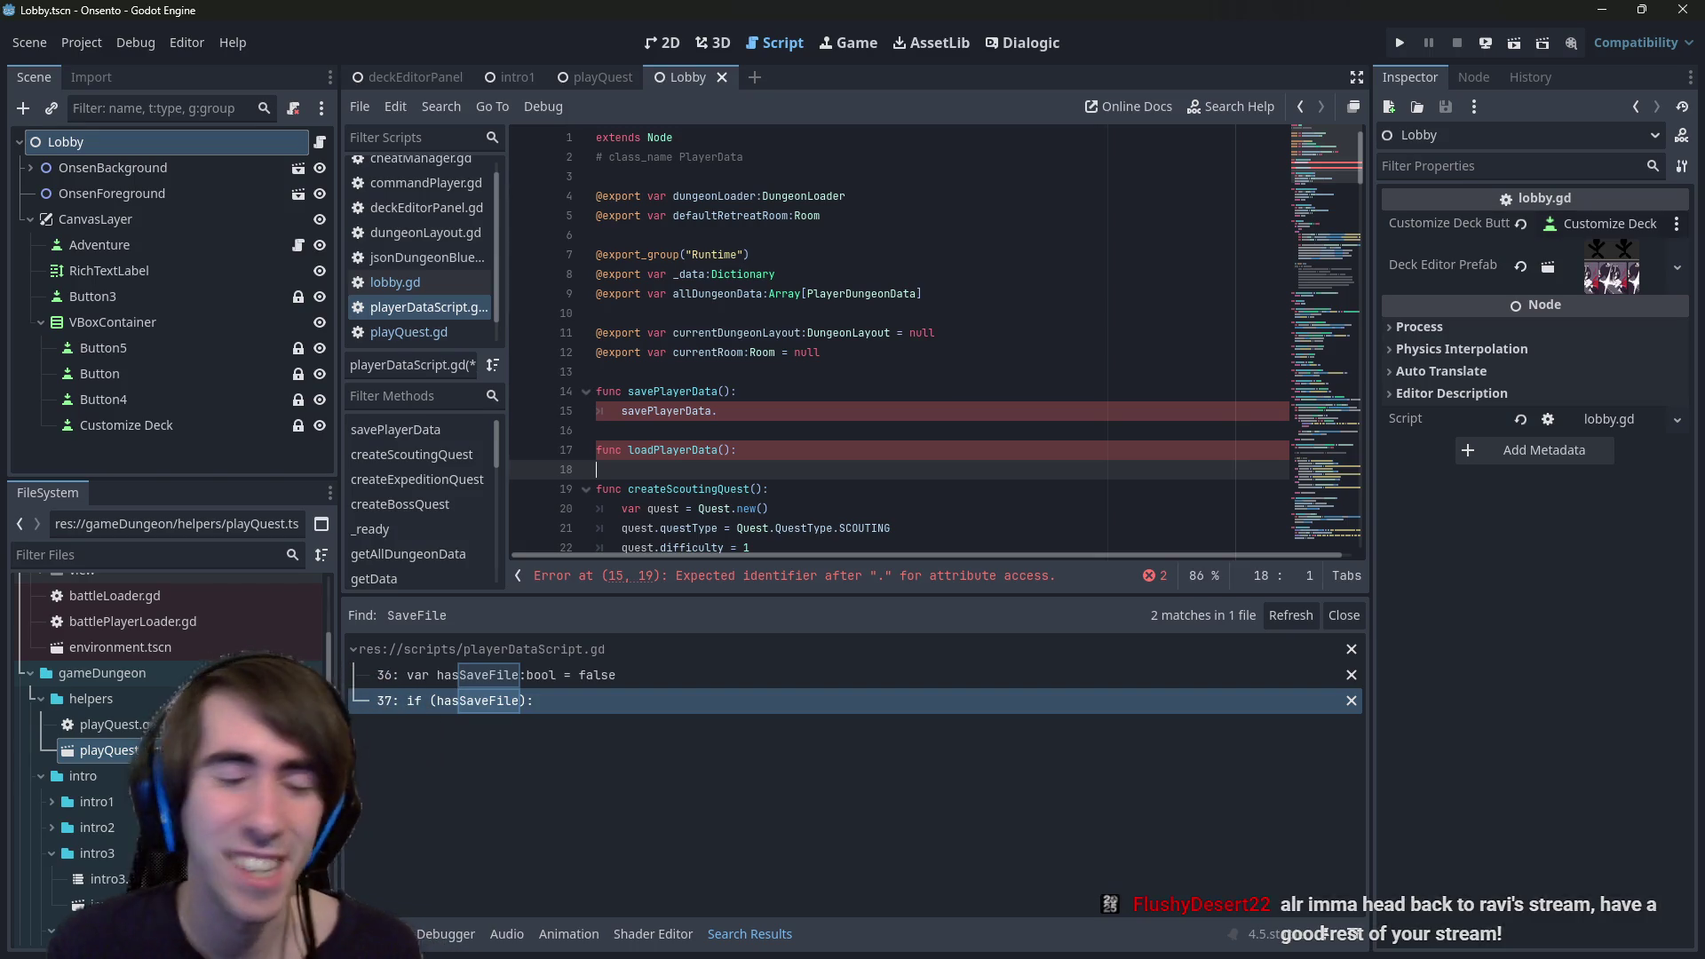
Give loadPlayerData an indented pass body and fix the lowercase l in its name
key(Return)
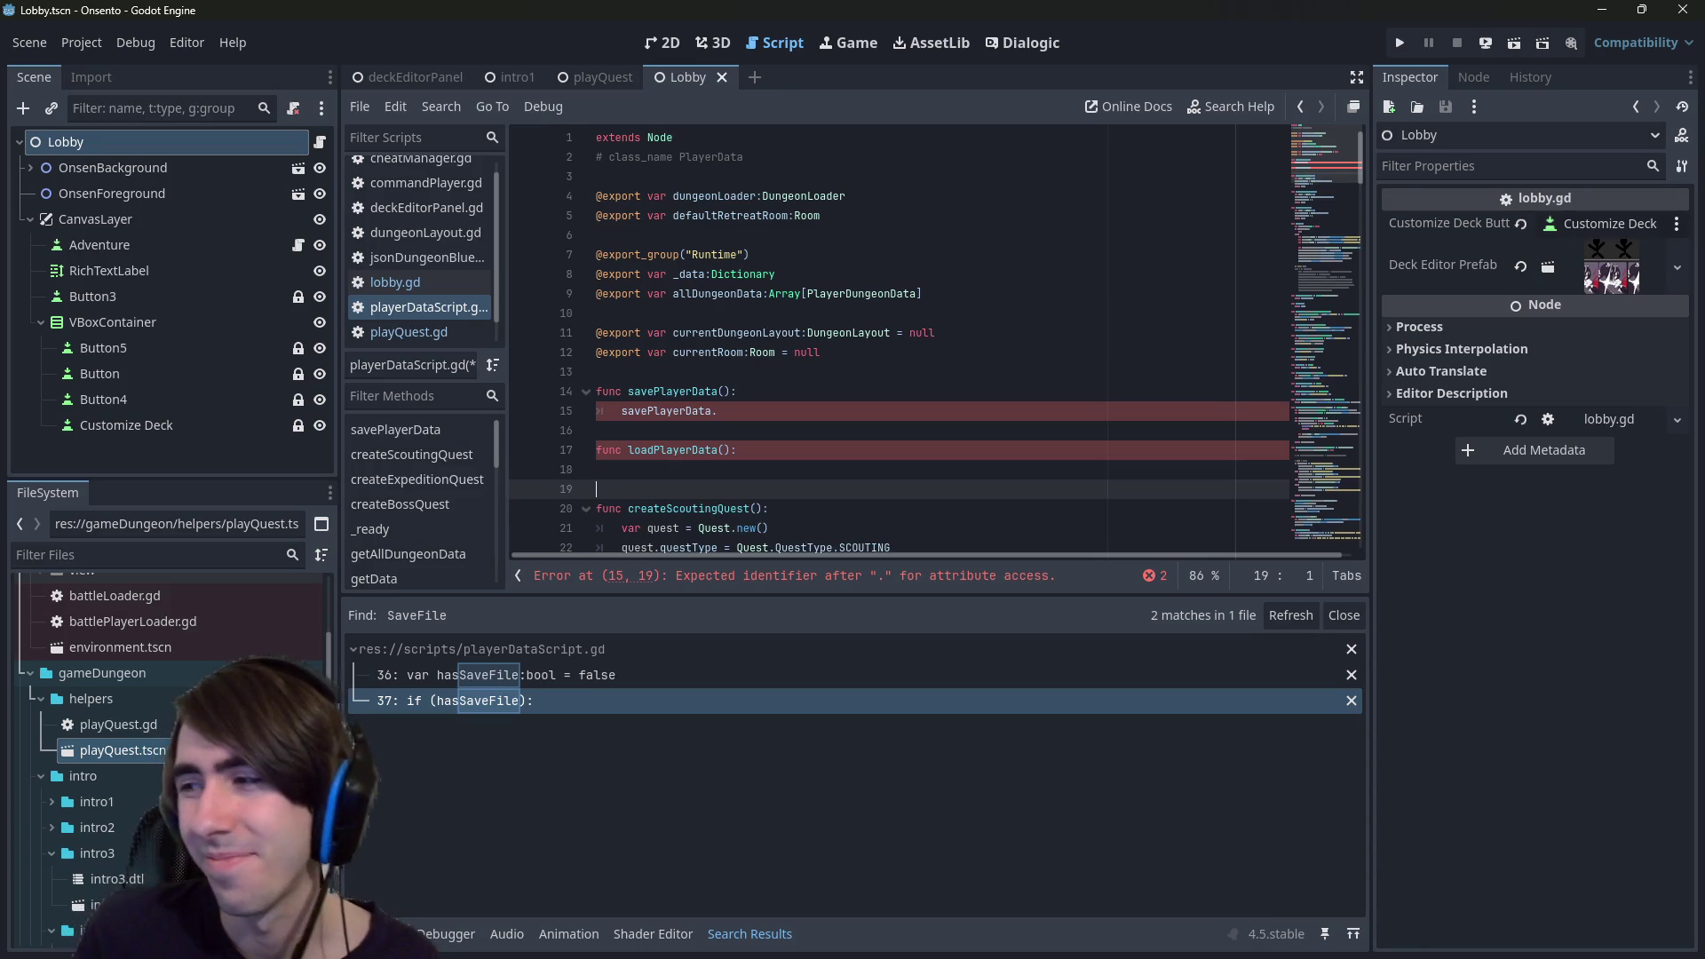
key(Up)
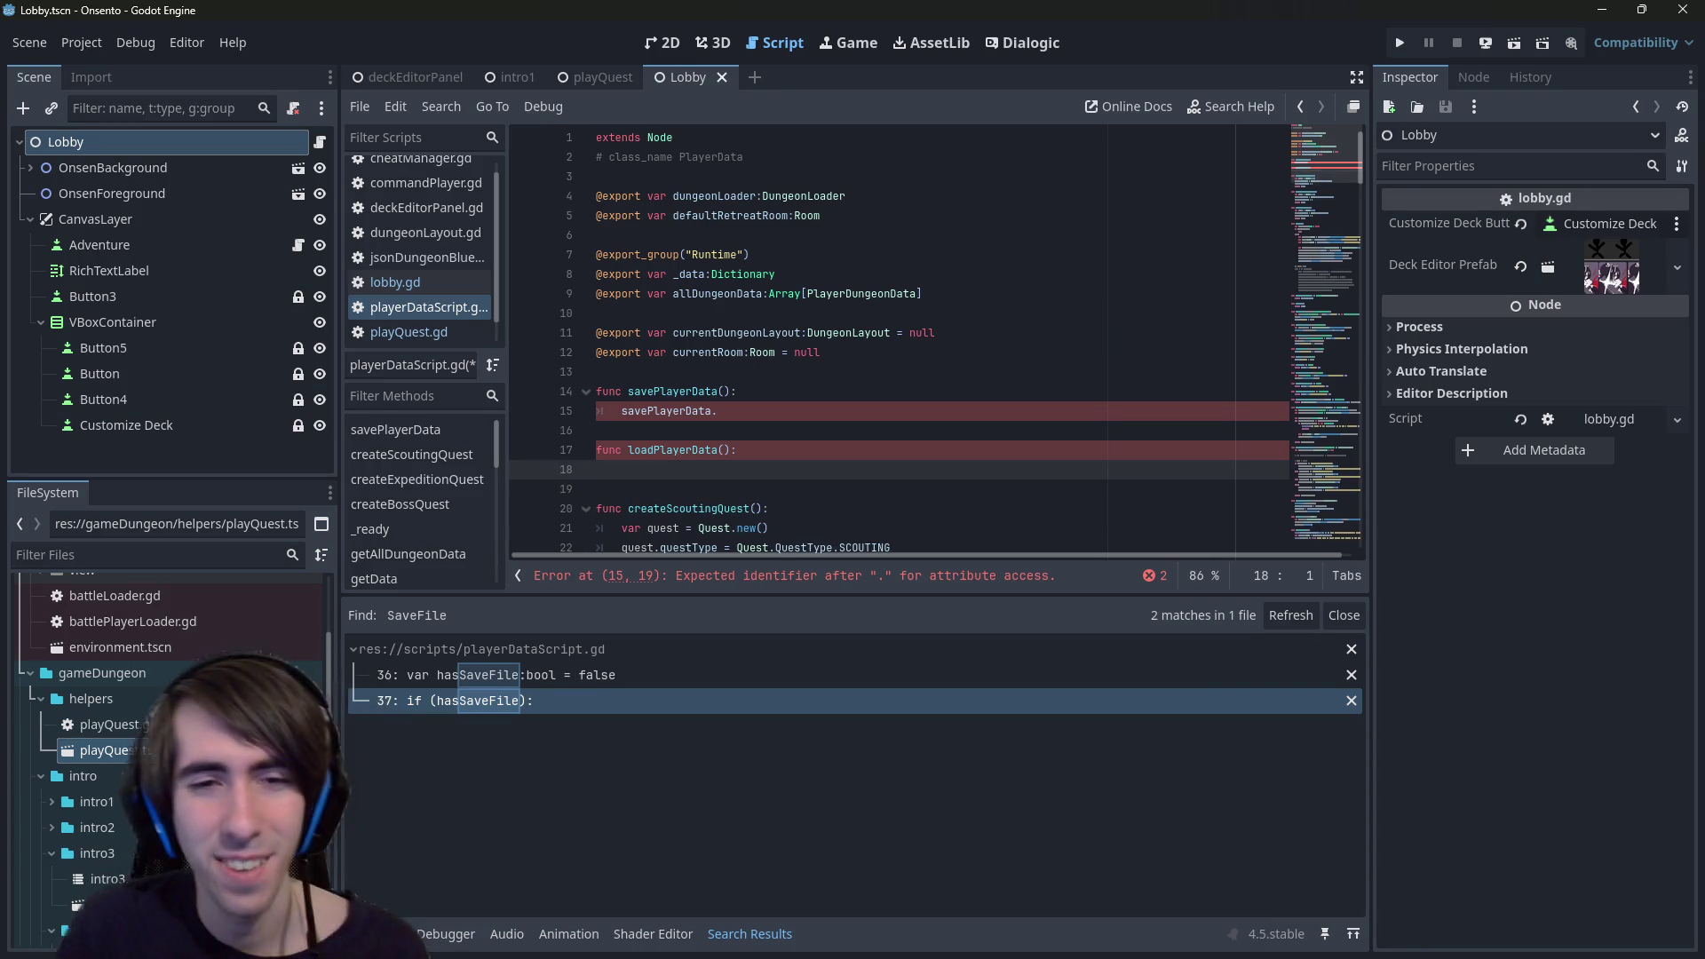
key(Tab)
key(Up)
key(Up)
key(Down)
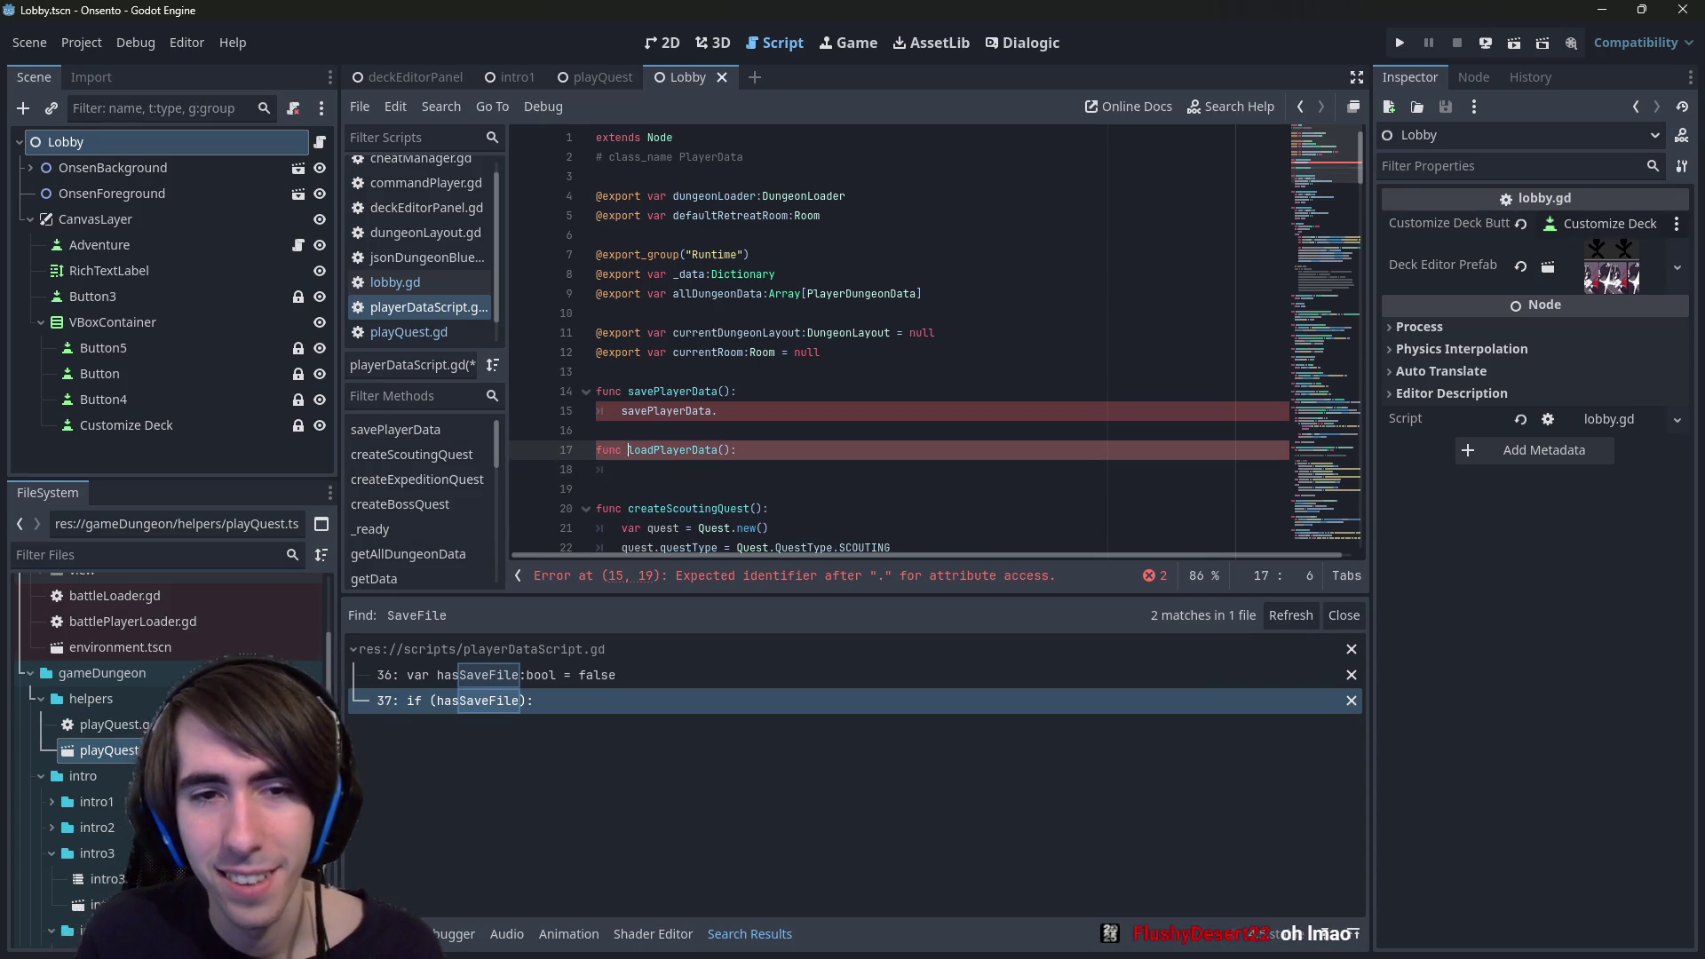
key(Delete)
text(l)
key(Down)
text(p)
key(Return)
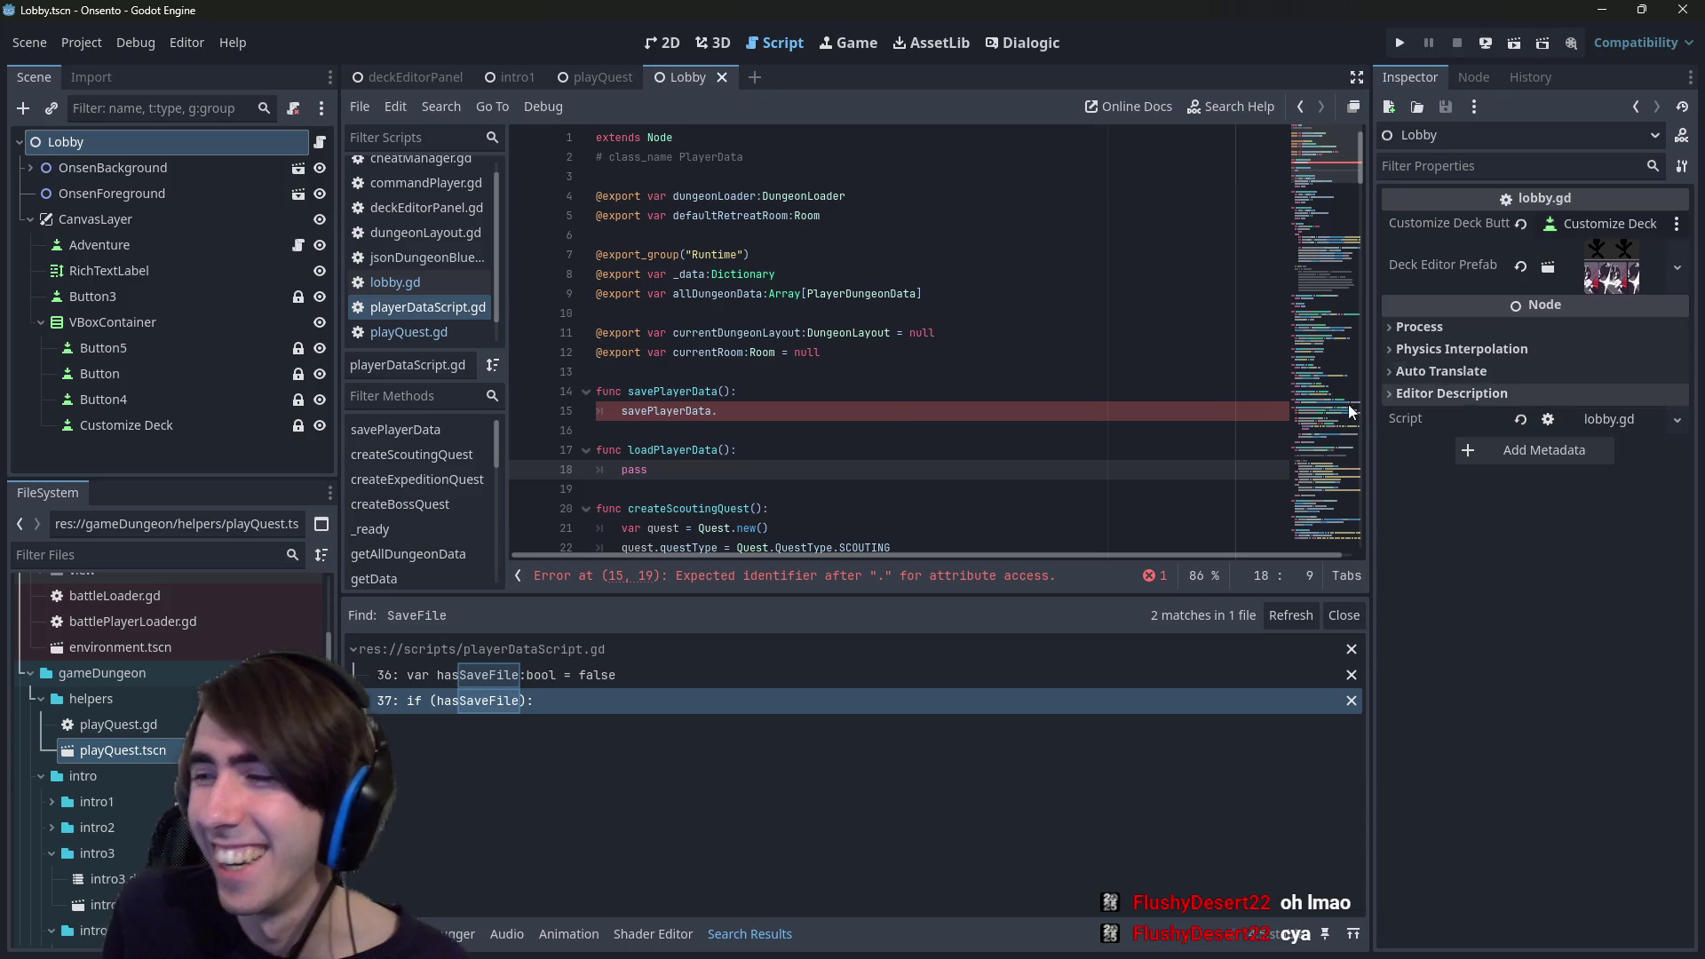
Replace the pass placeholder in the save-file branch with a loadPlayerData() call
scroll(922, 384, down, 10)
scroll(922, 384, down, 20)
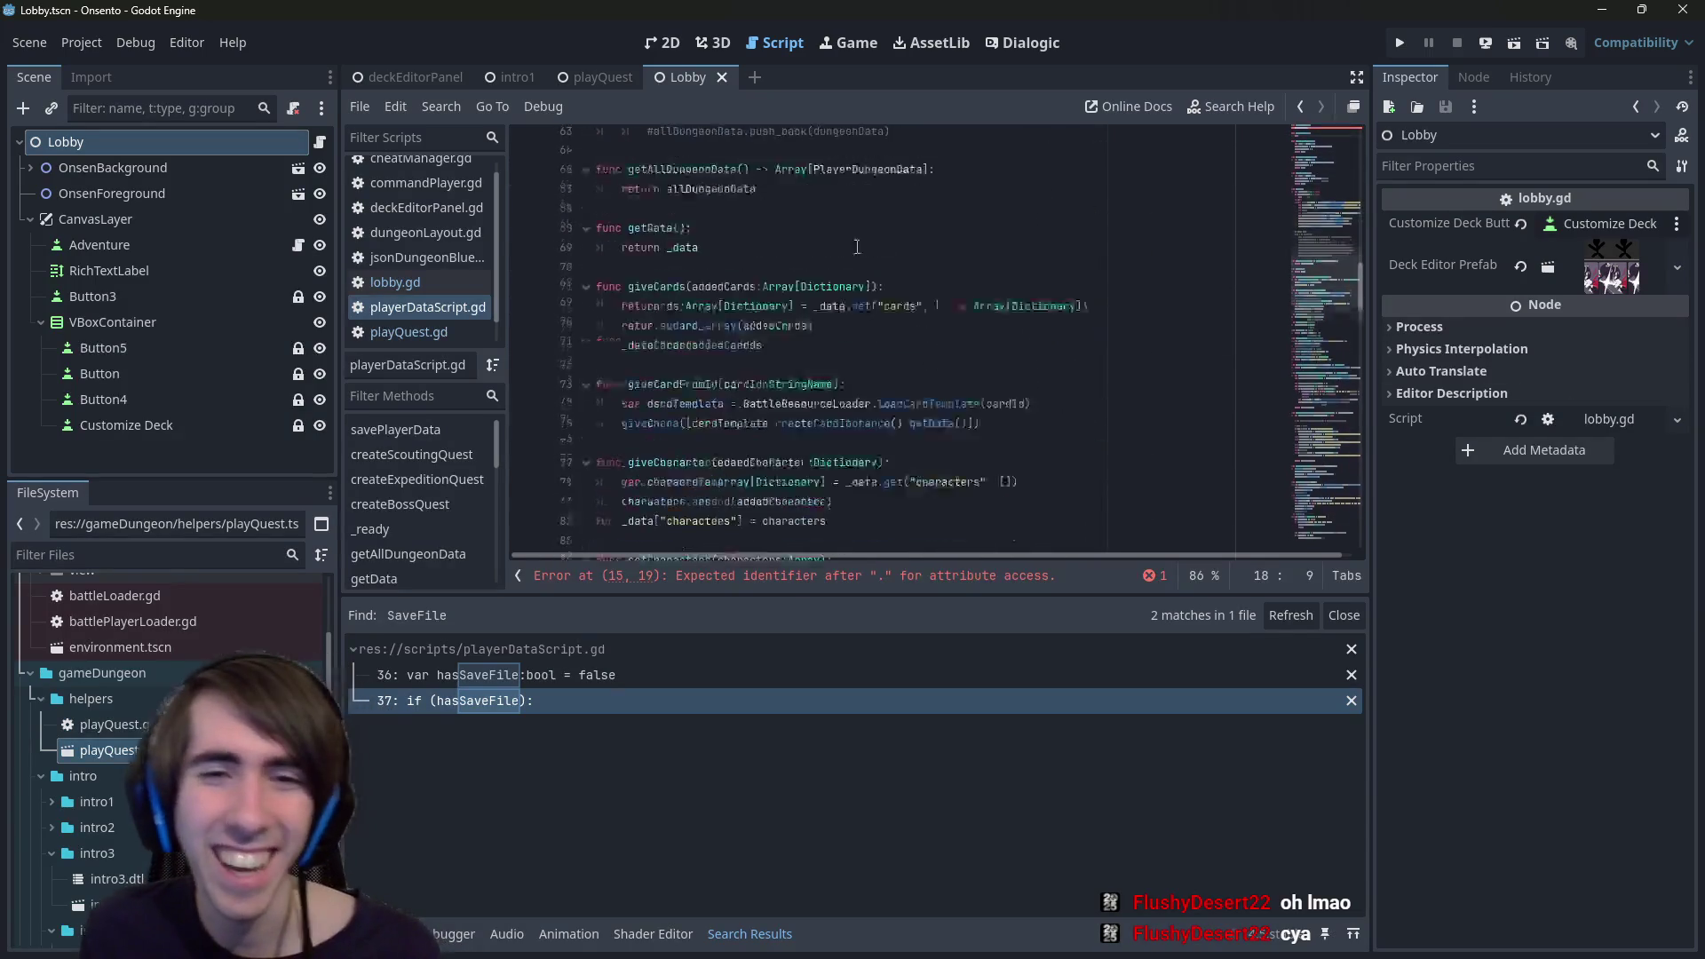
scroll(739, 286, down, 15)
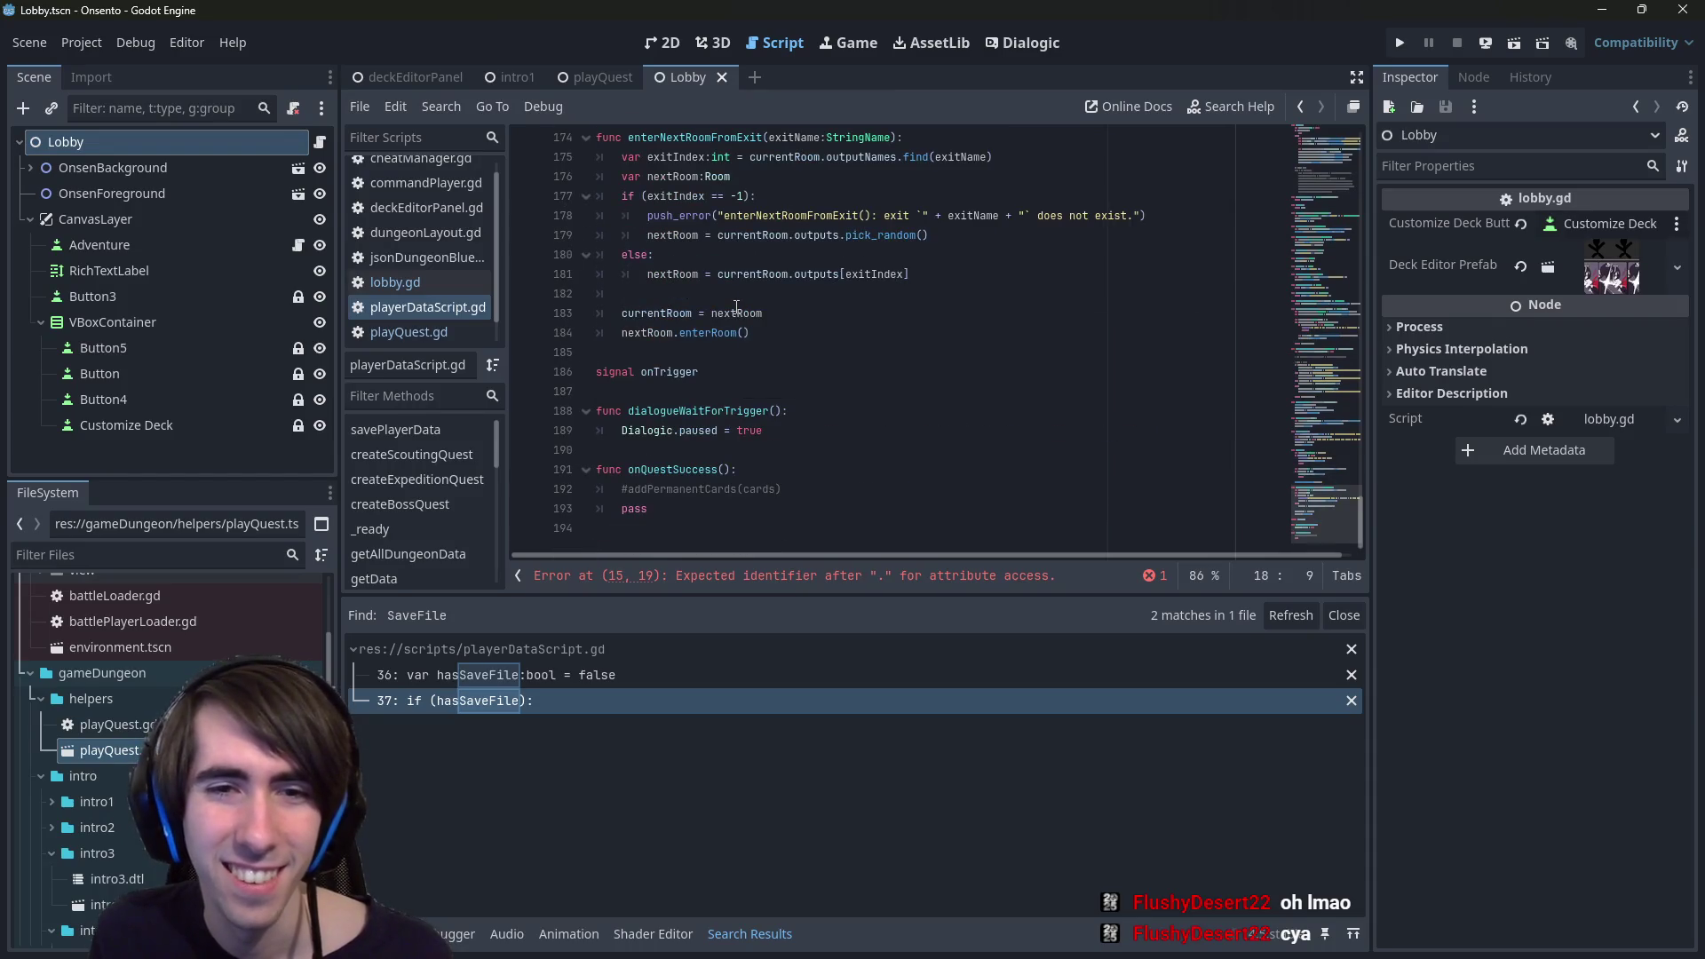
click(819, 432)
scroll(821, 444, up, 6)
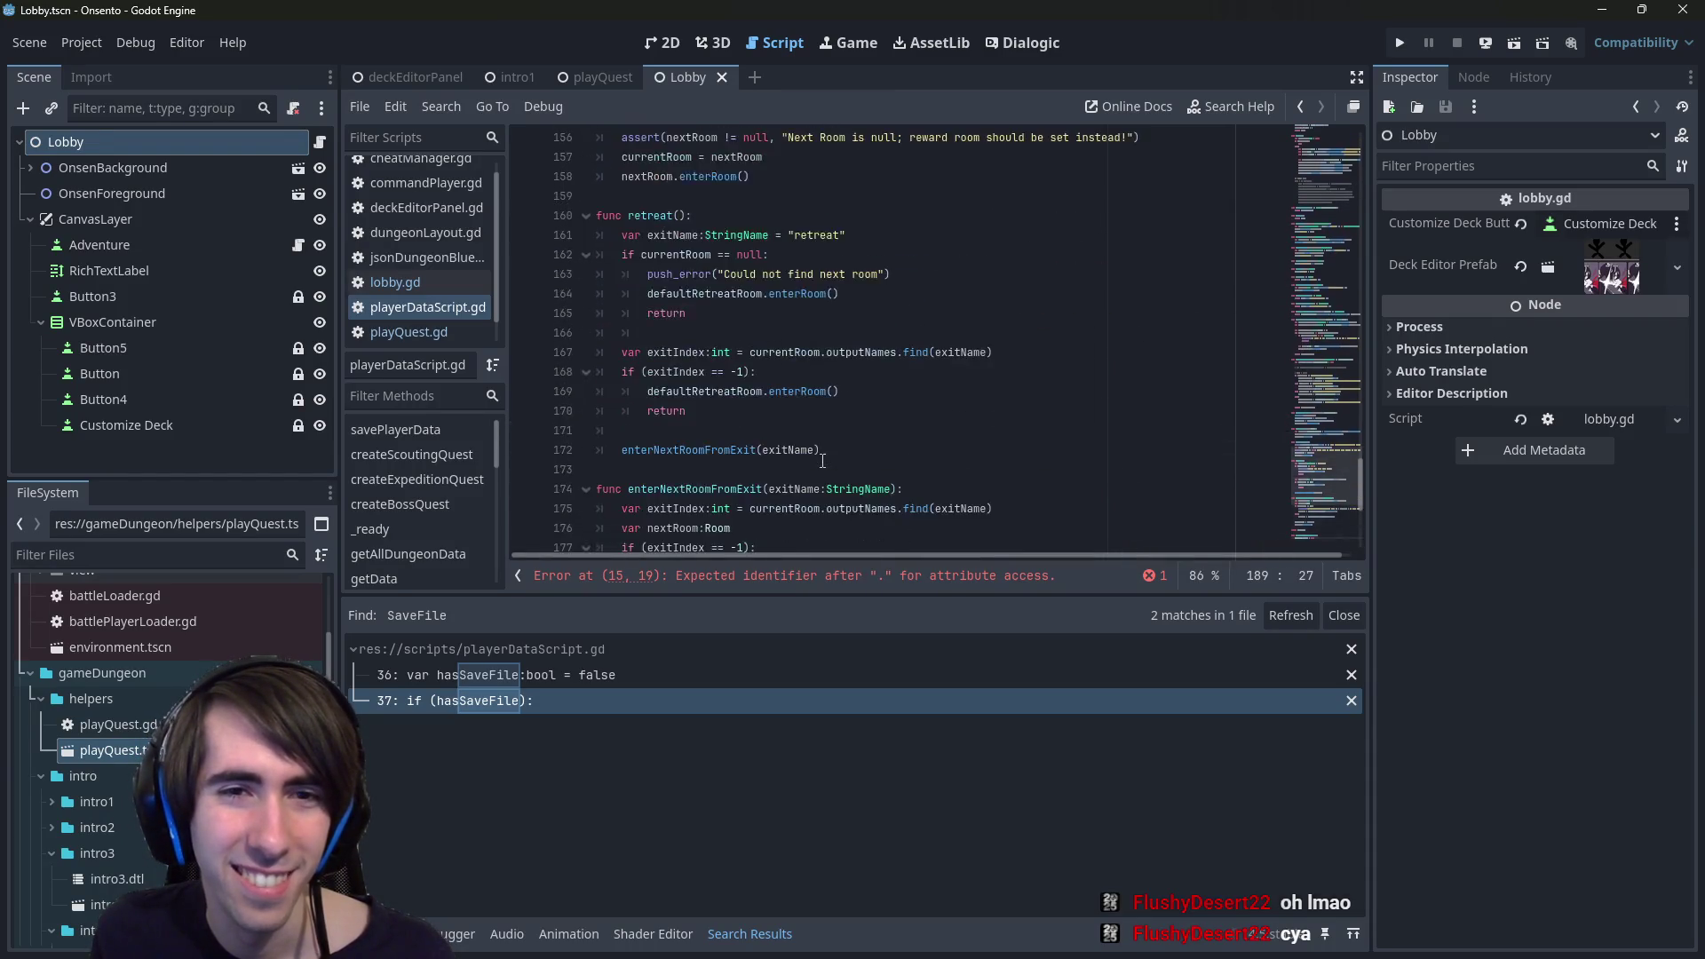
scroll(822, 461, down, 5)
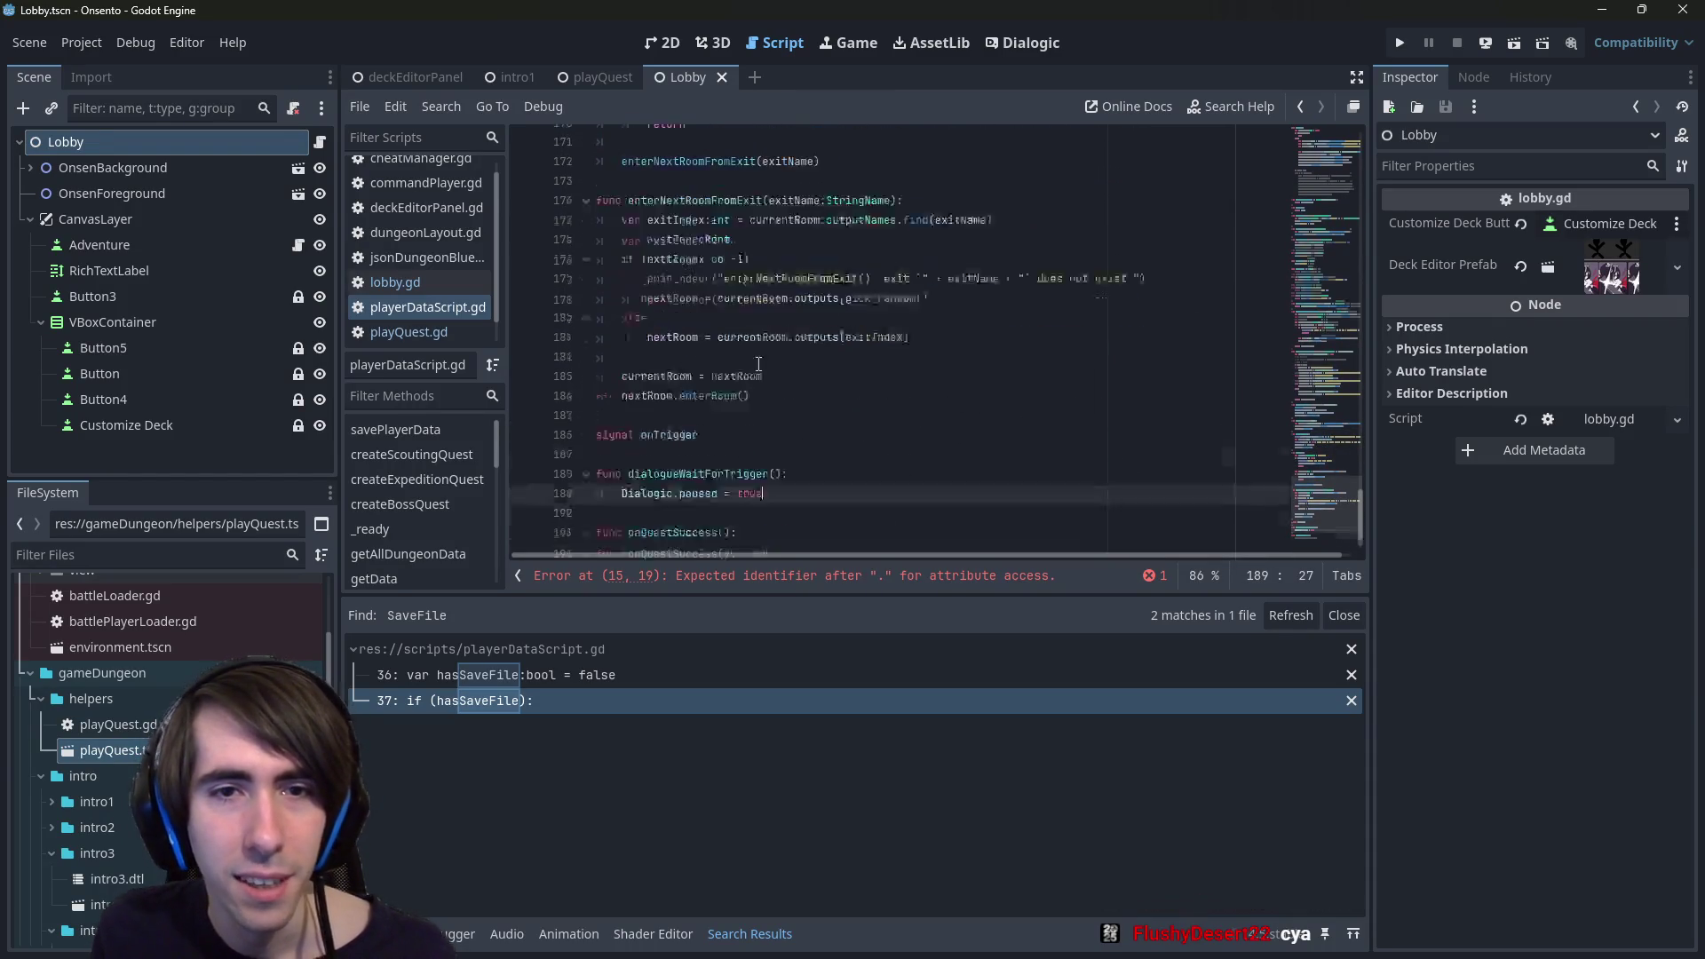
scroll(800, 400, up, 12)
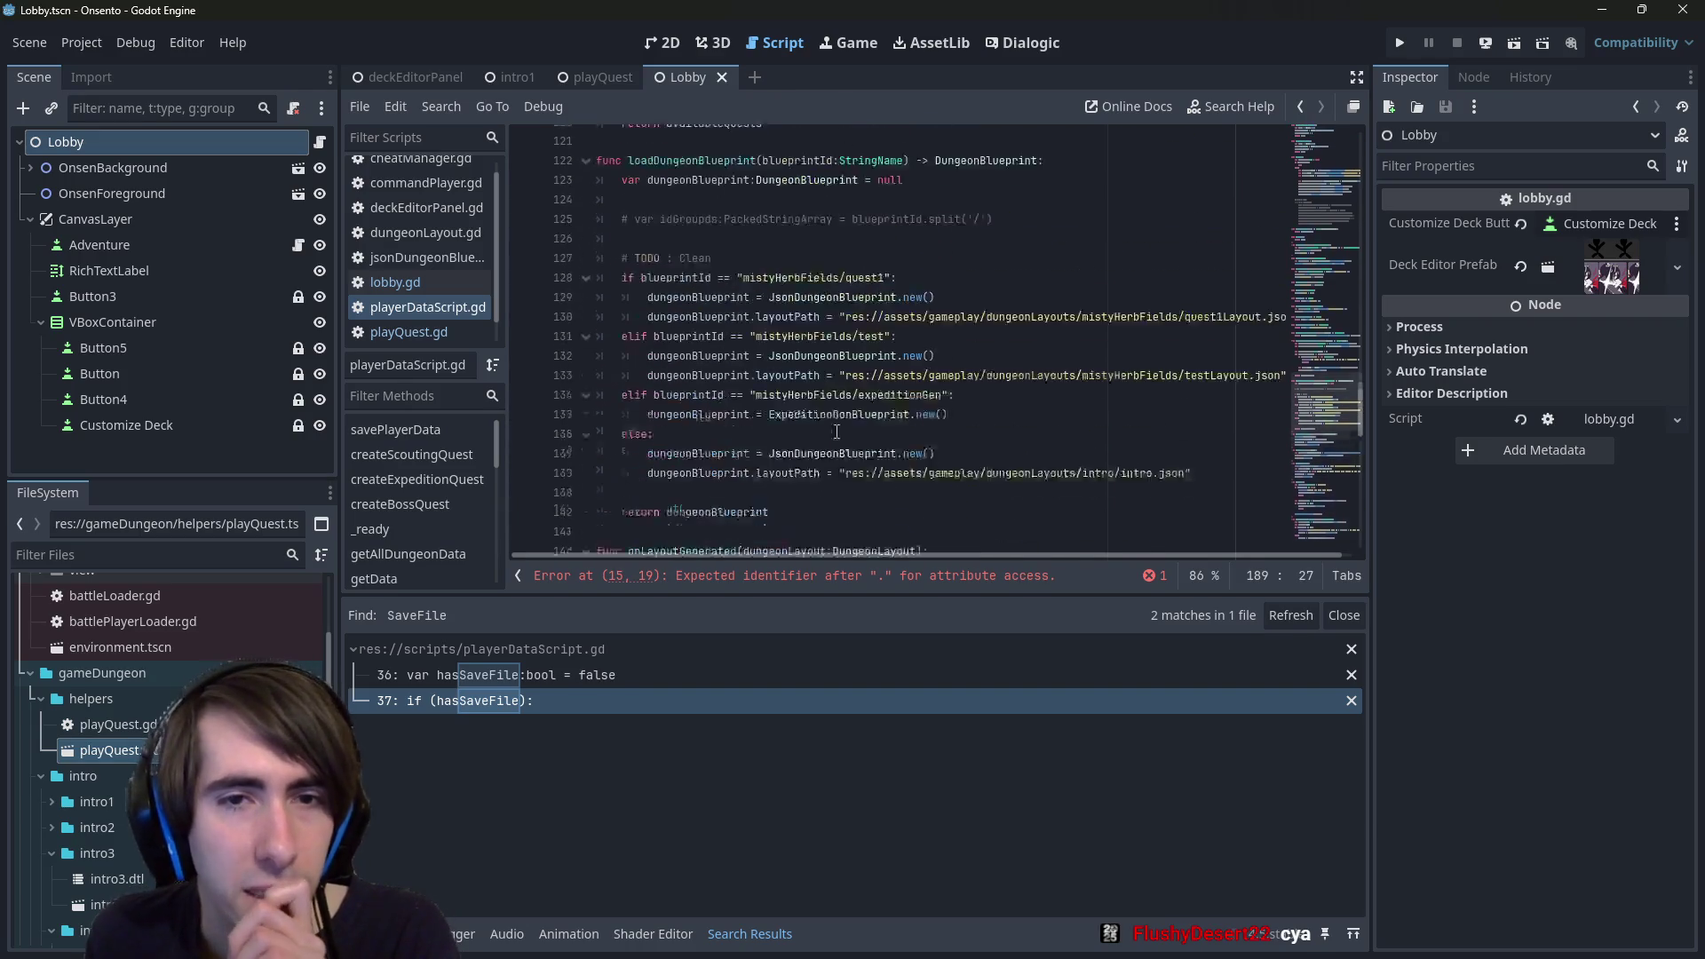
scroll(836, 431, up, 6)
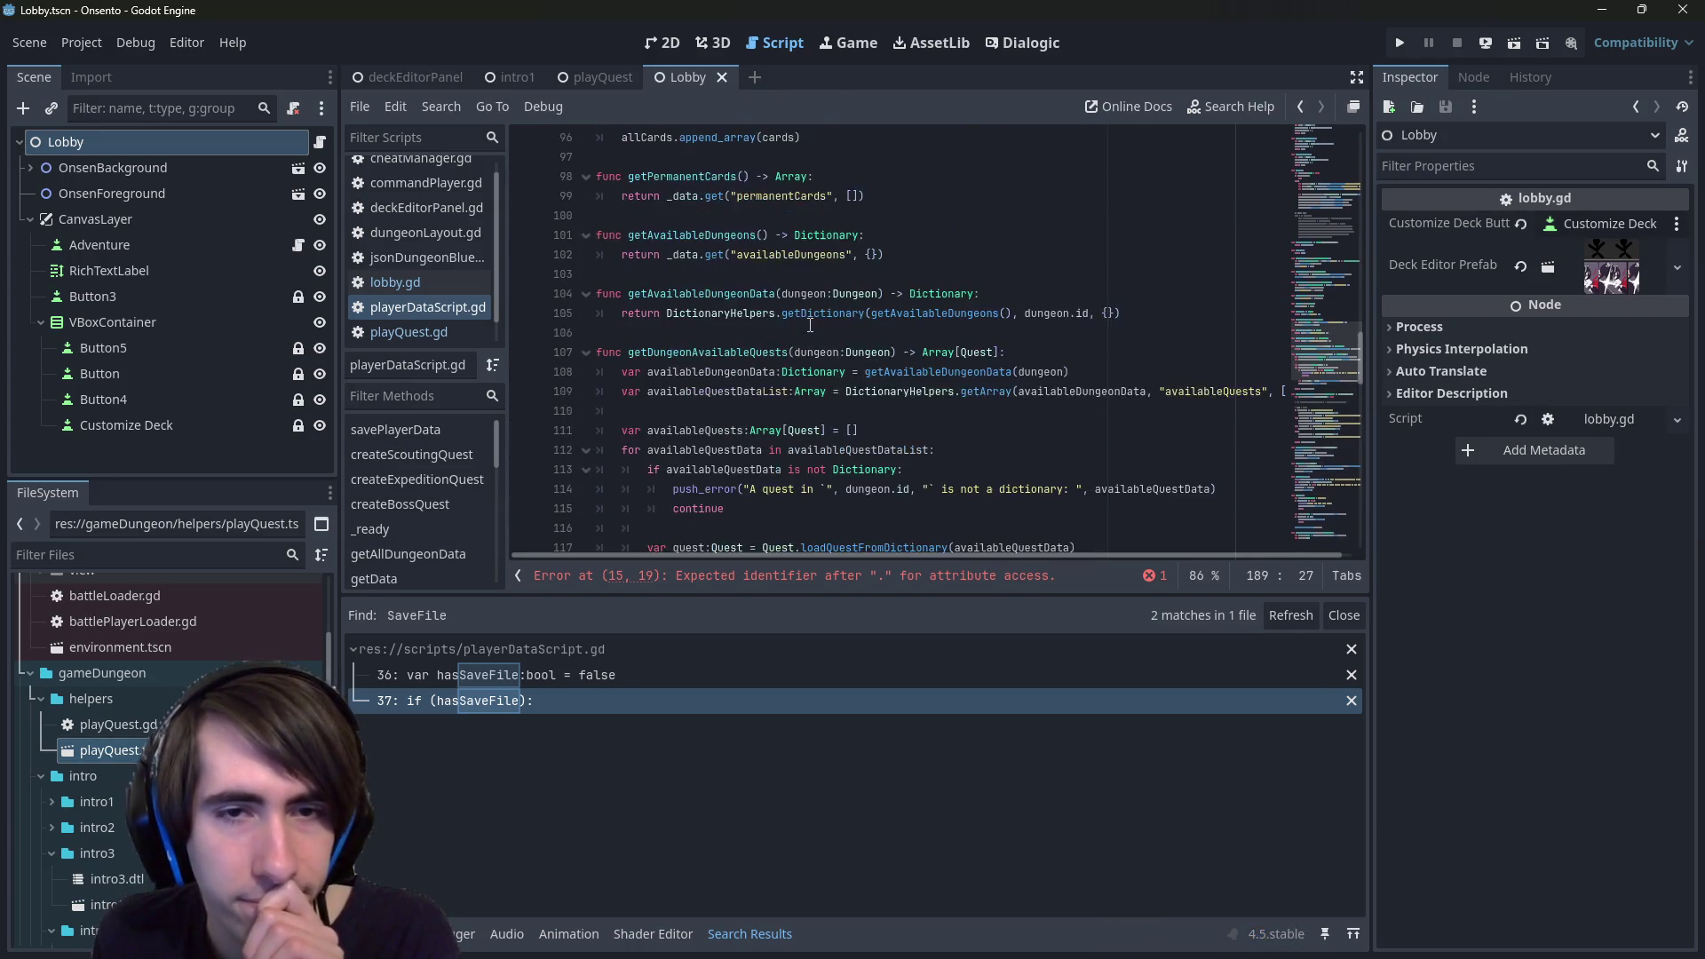
scroll(810, 325, up, 11)
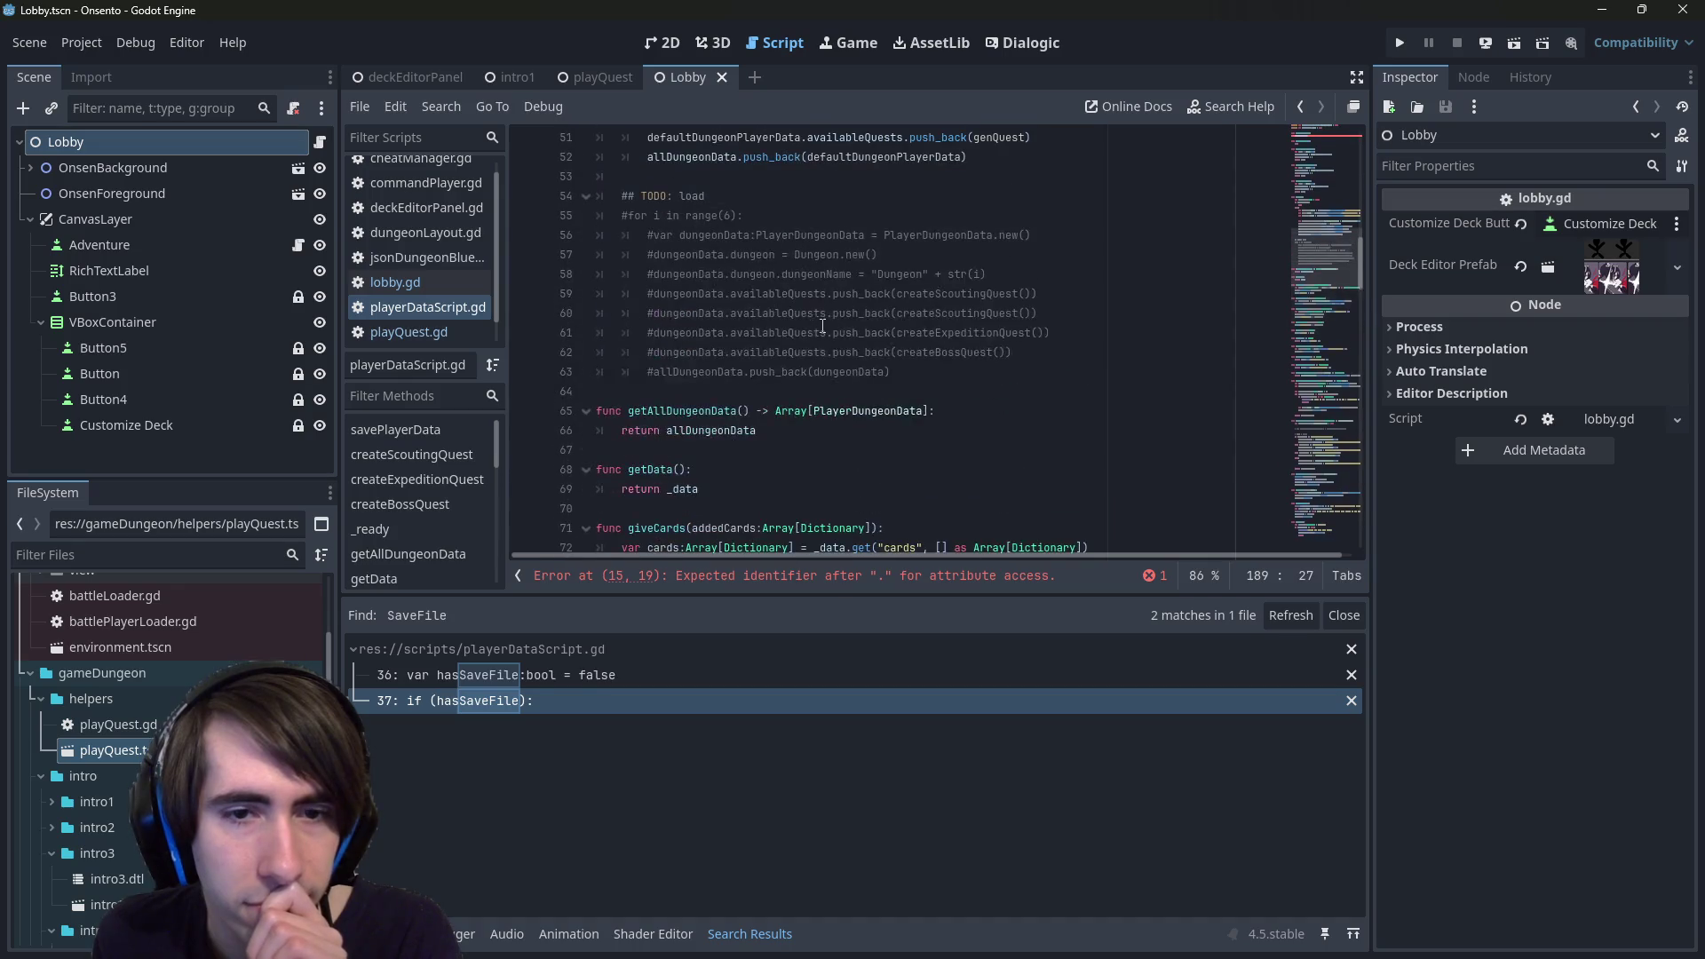
scroll(822, 326, up, 7)
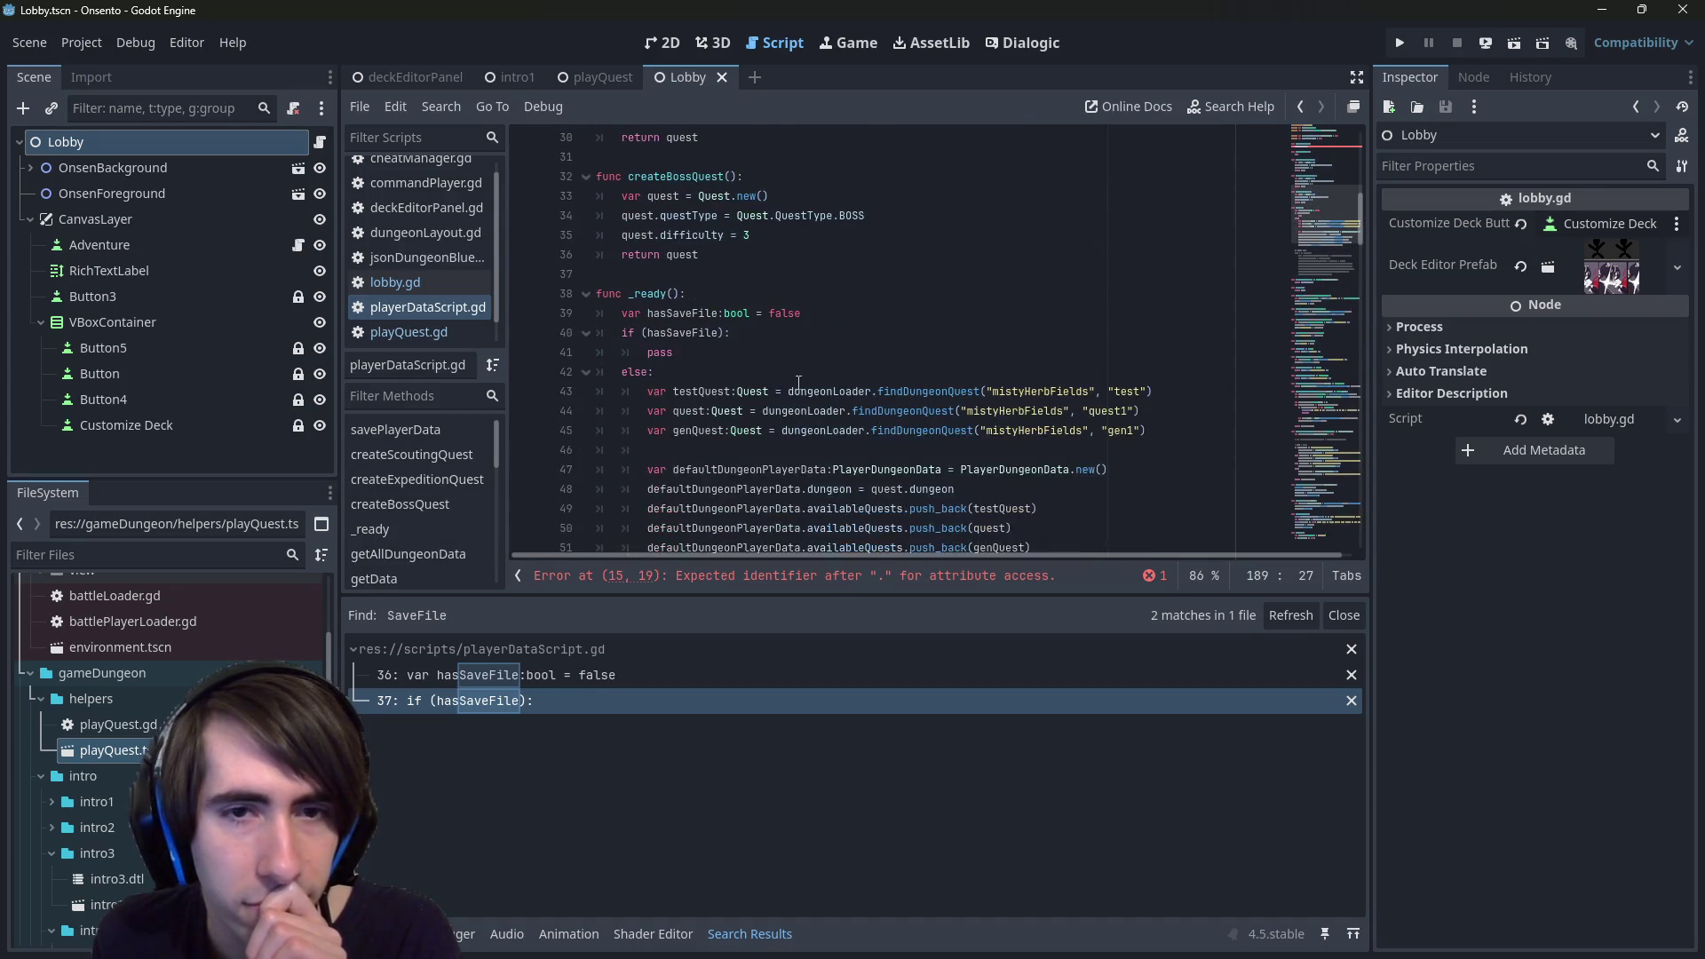
double_click(660, 352)
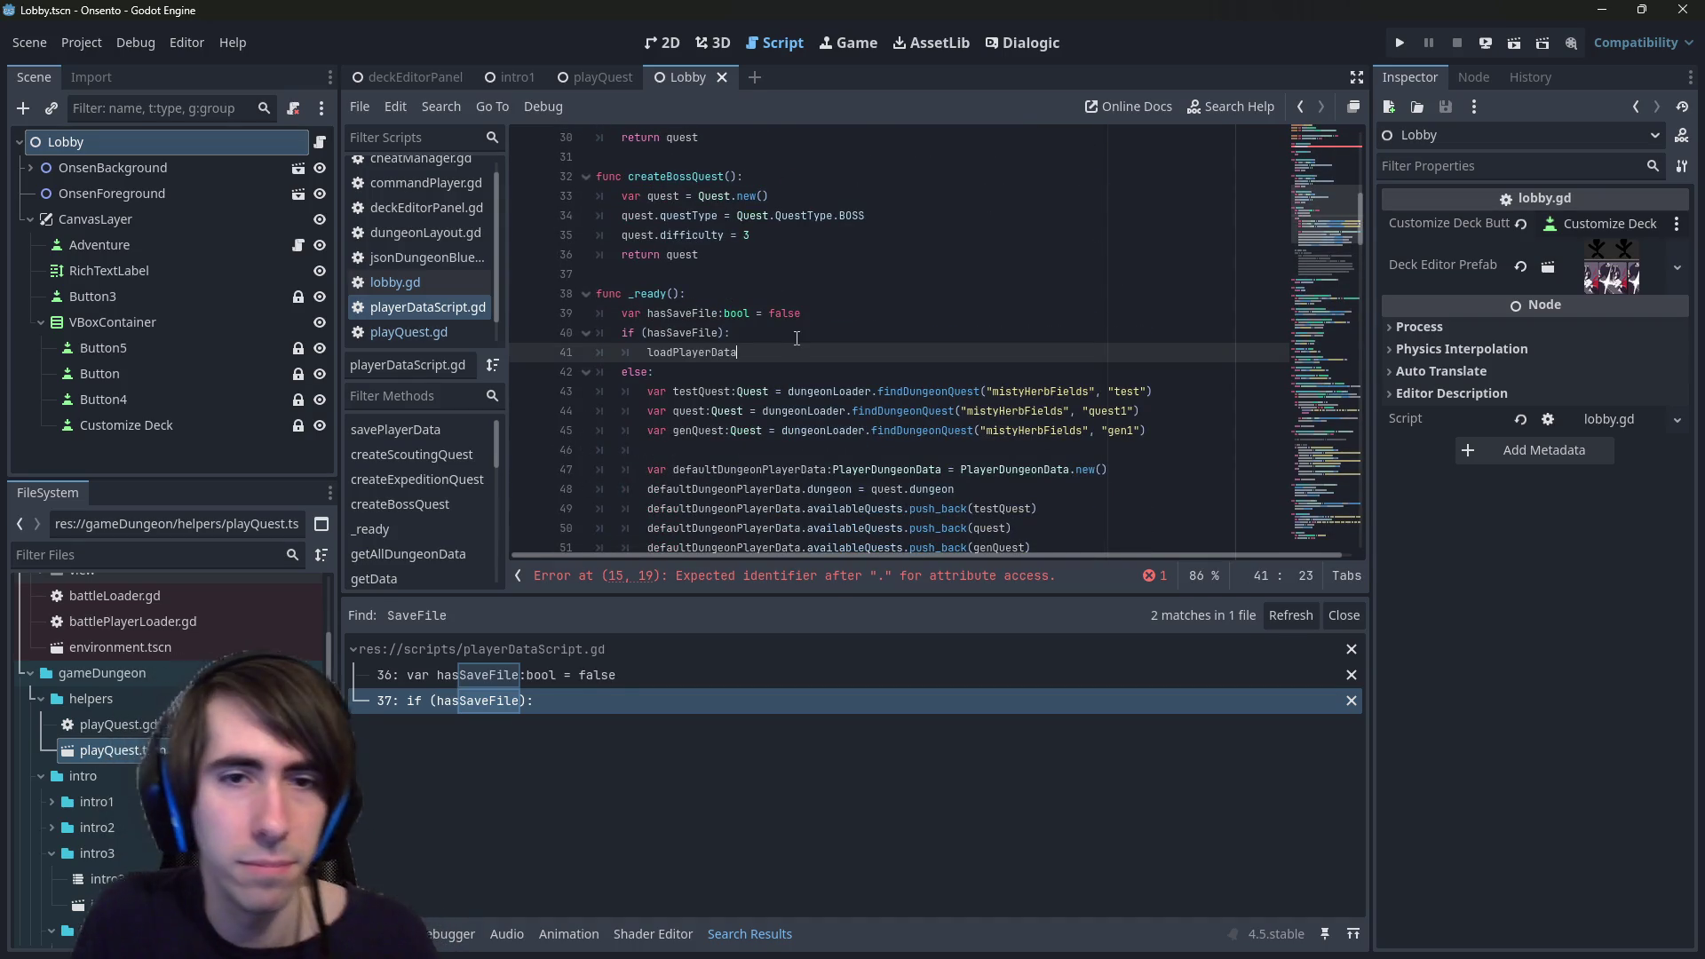
text(loadPlayerData())
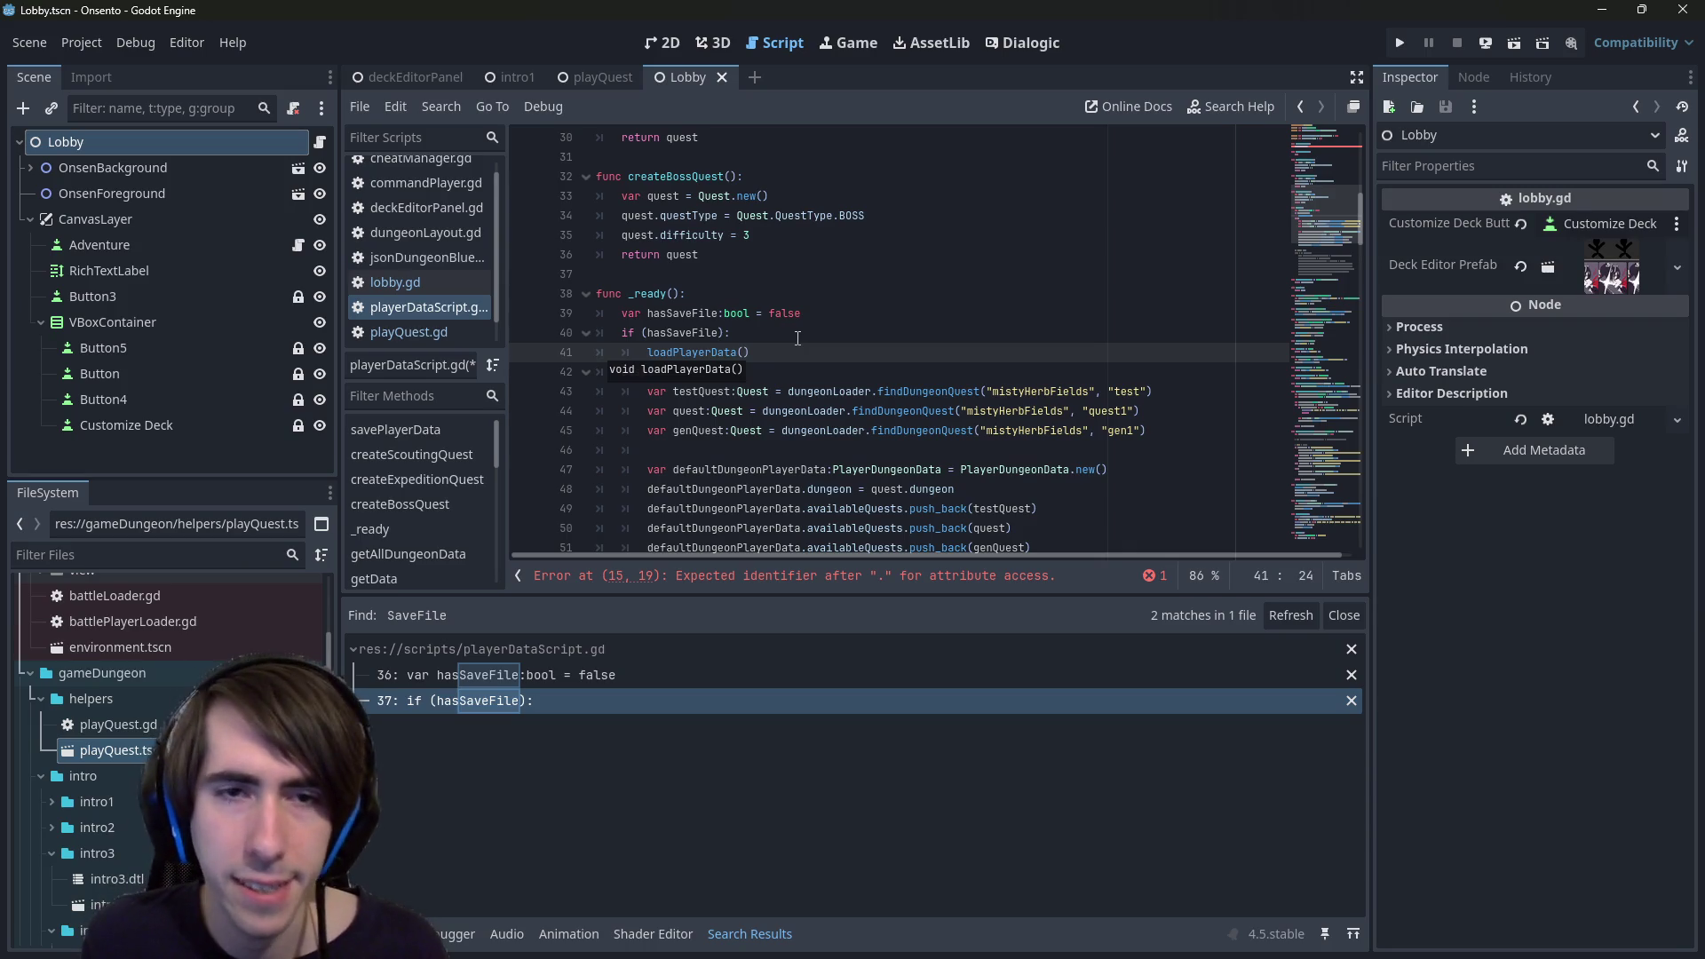
Go to the loadPlayerData definition and start a project-wide search for SaveFile
scroll(797, 338, down, 1)
ctrl+click(718, 298)
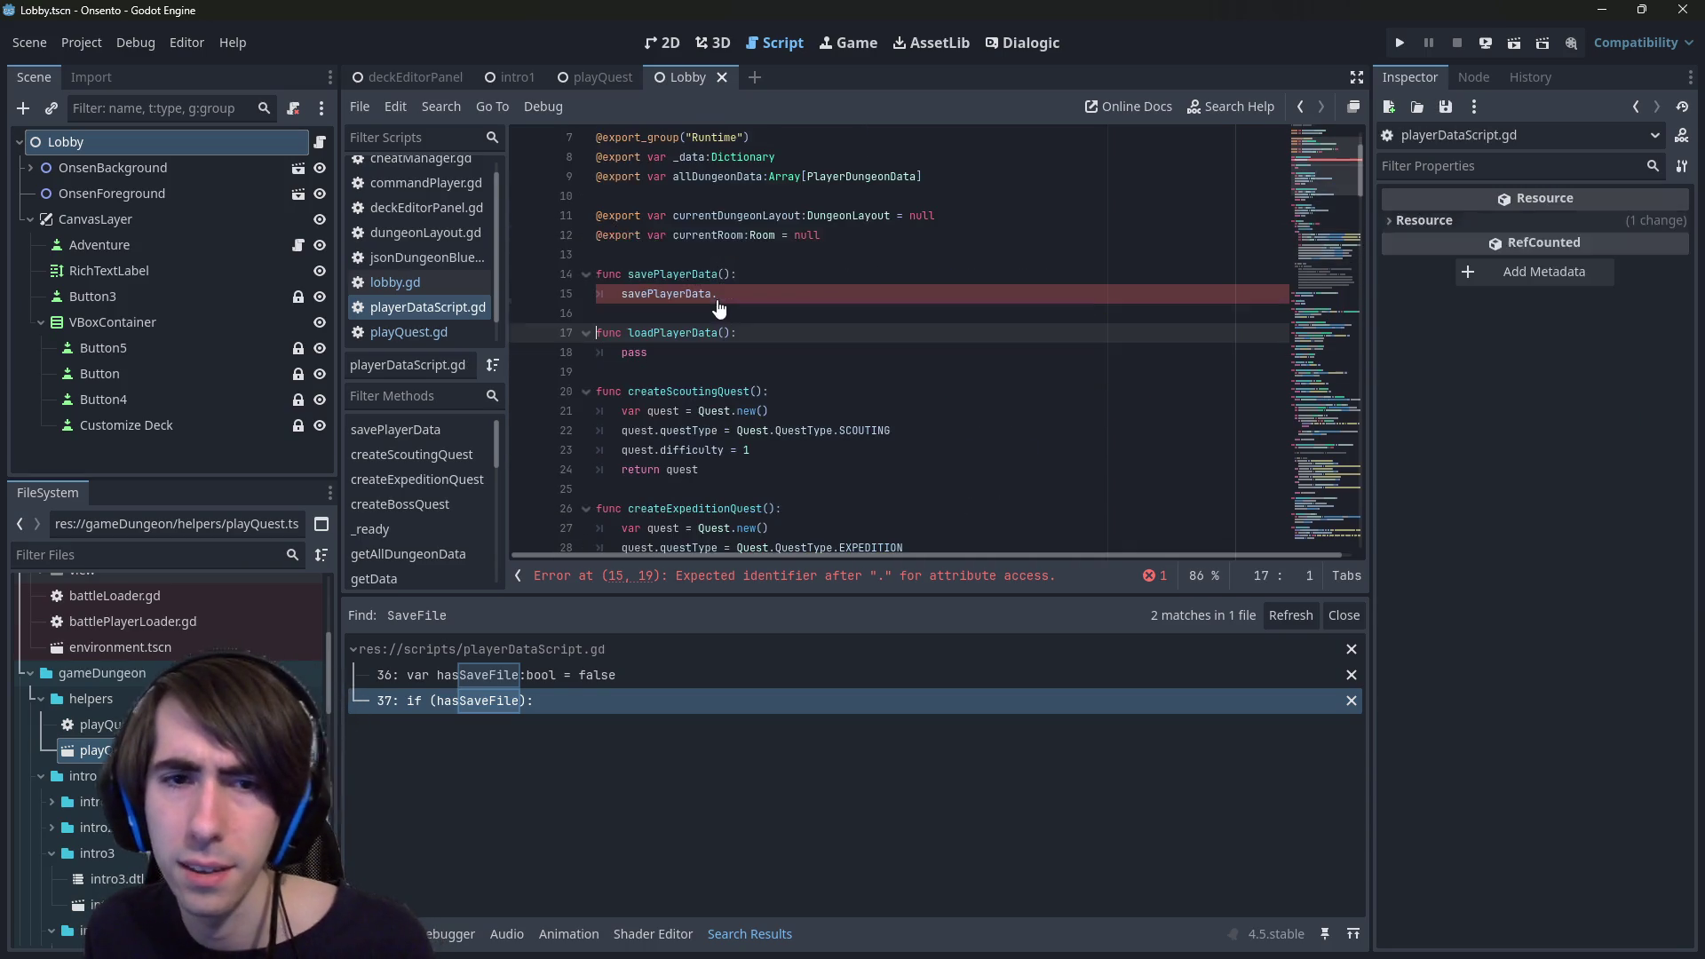
click(718, 298)
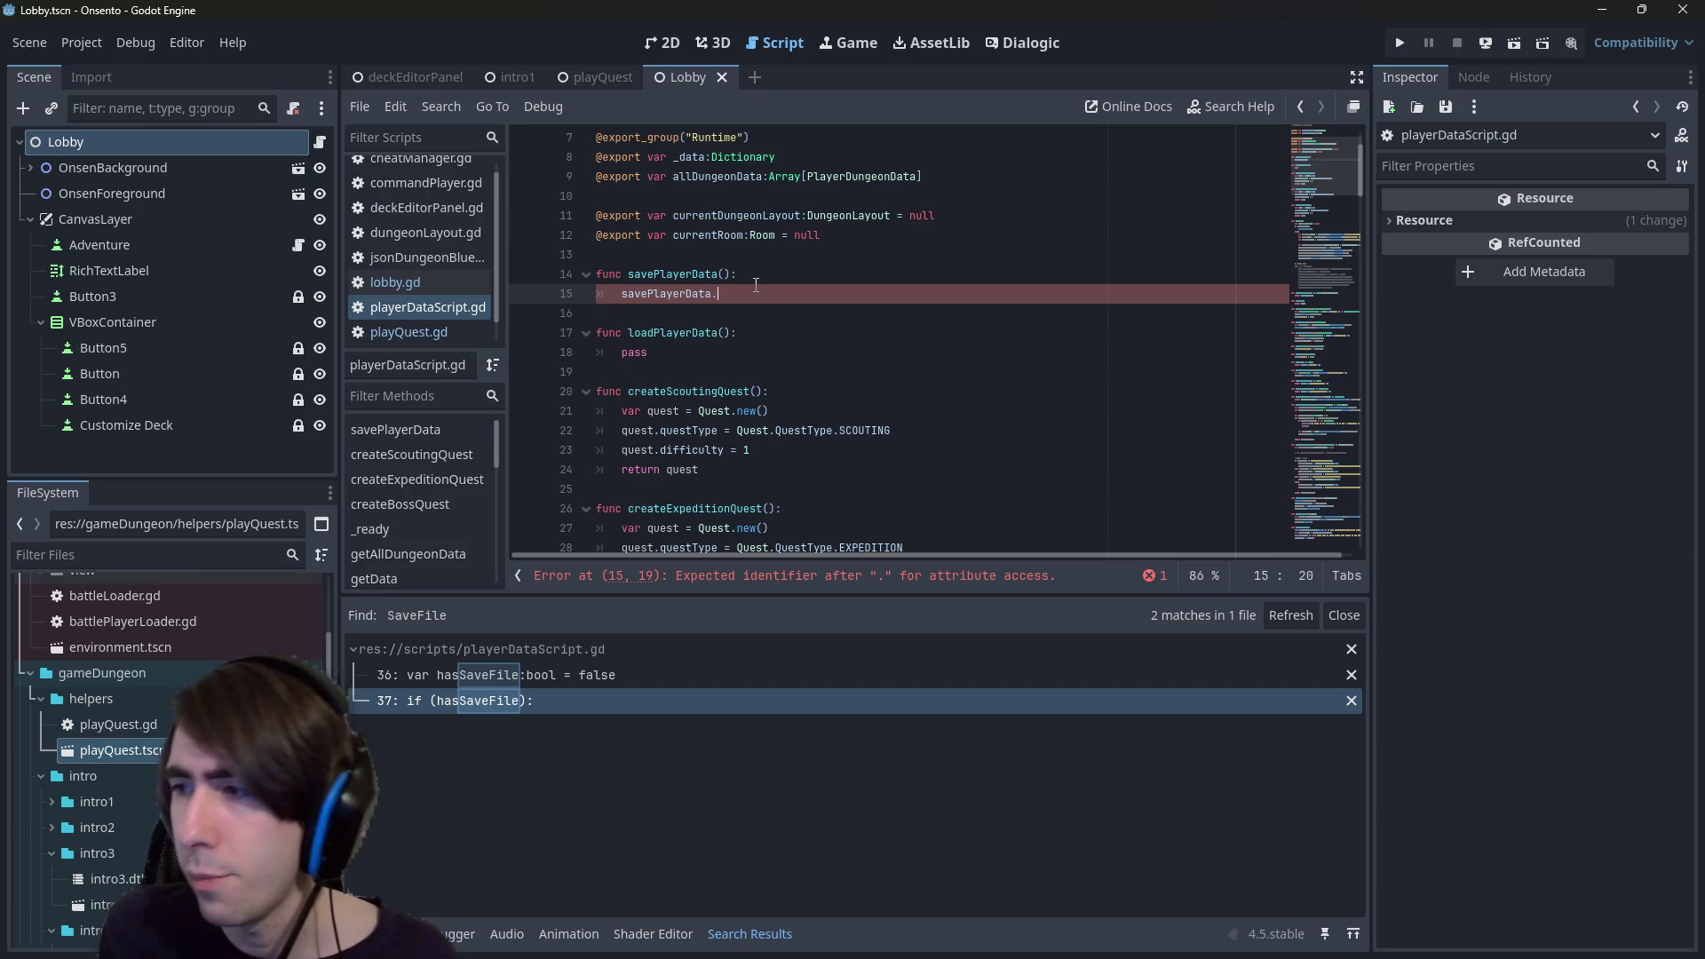
click(776, 431)
key(ctrl+shift+f)
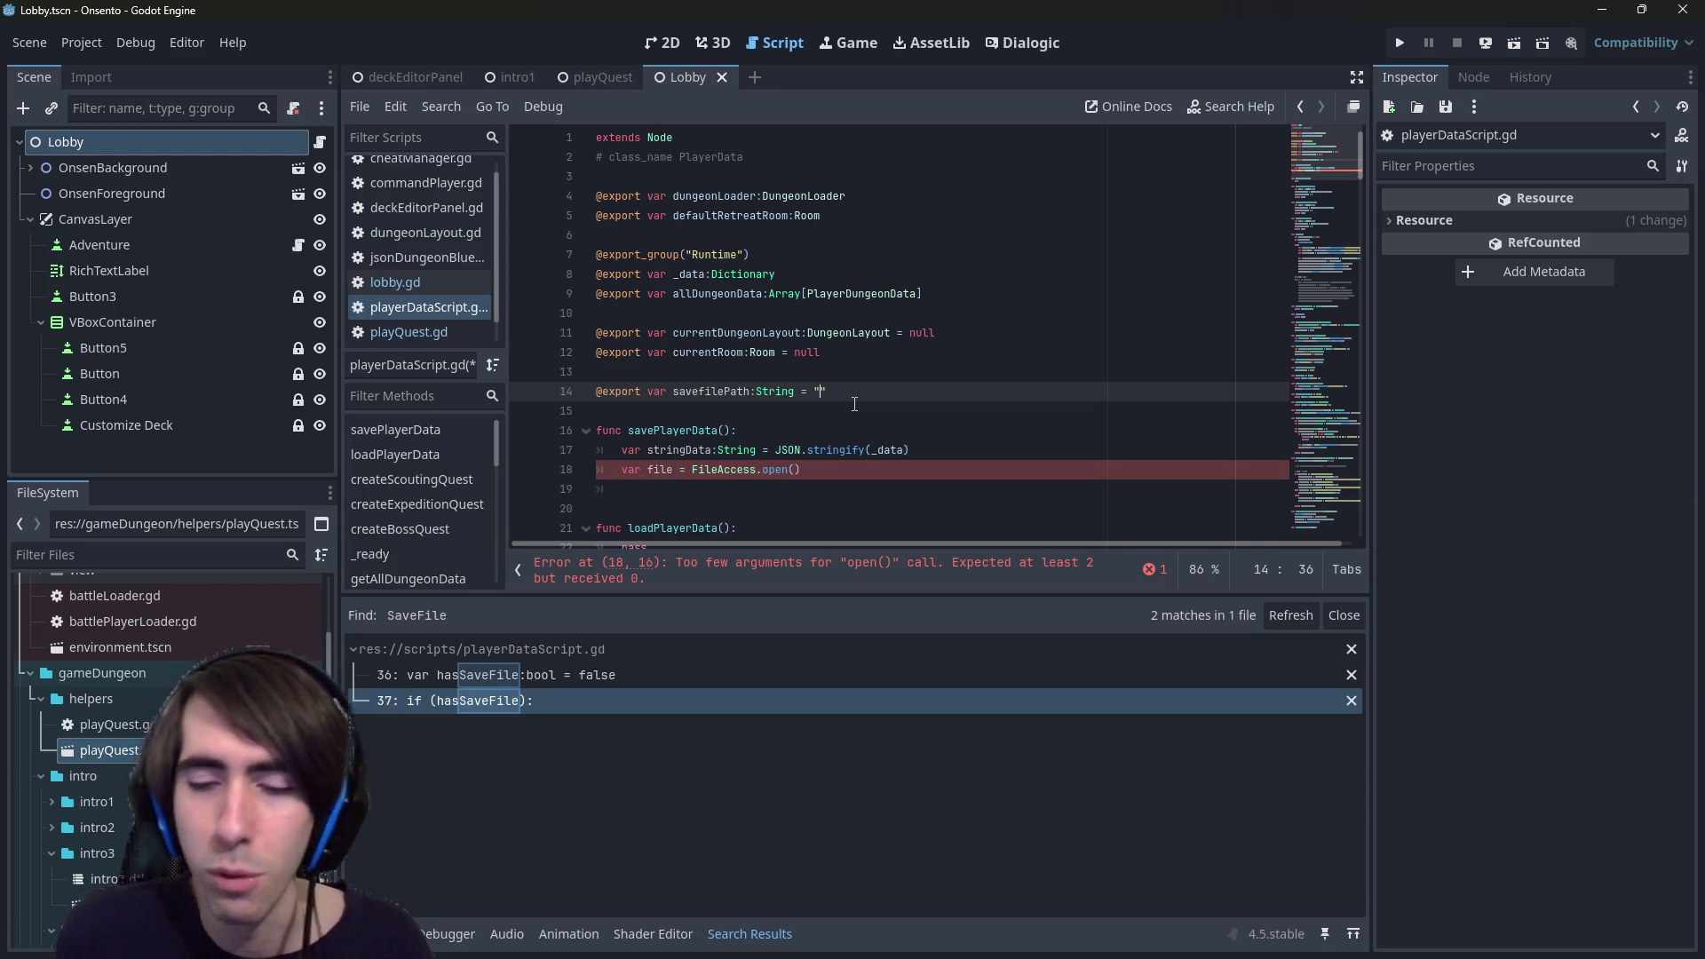
Set the savefilePath default to "user://playerSave.json" and save the script
text(user:)
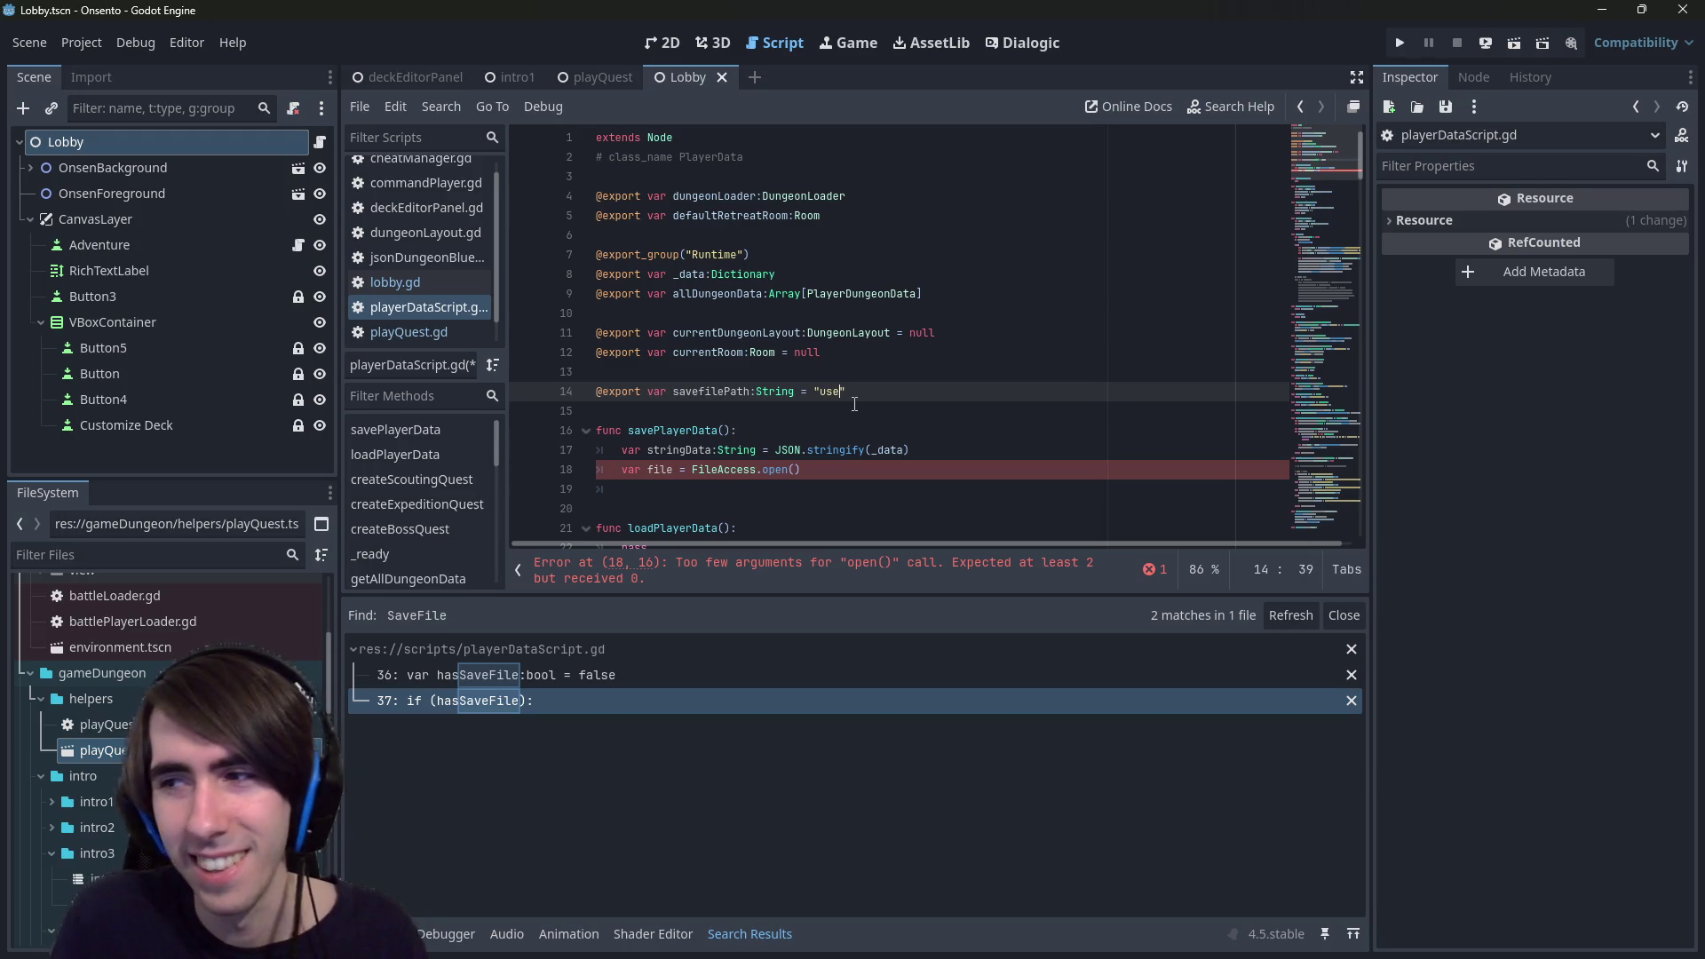
text(//sa)
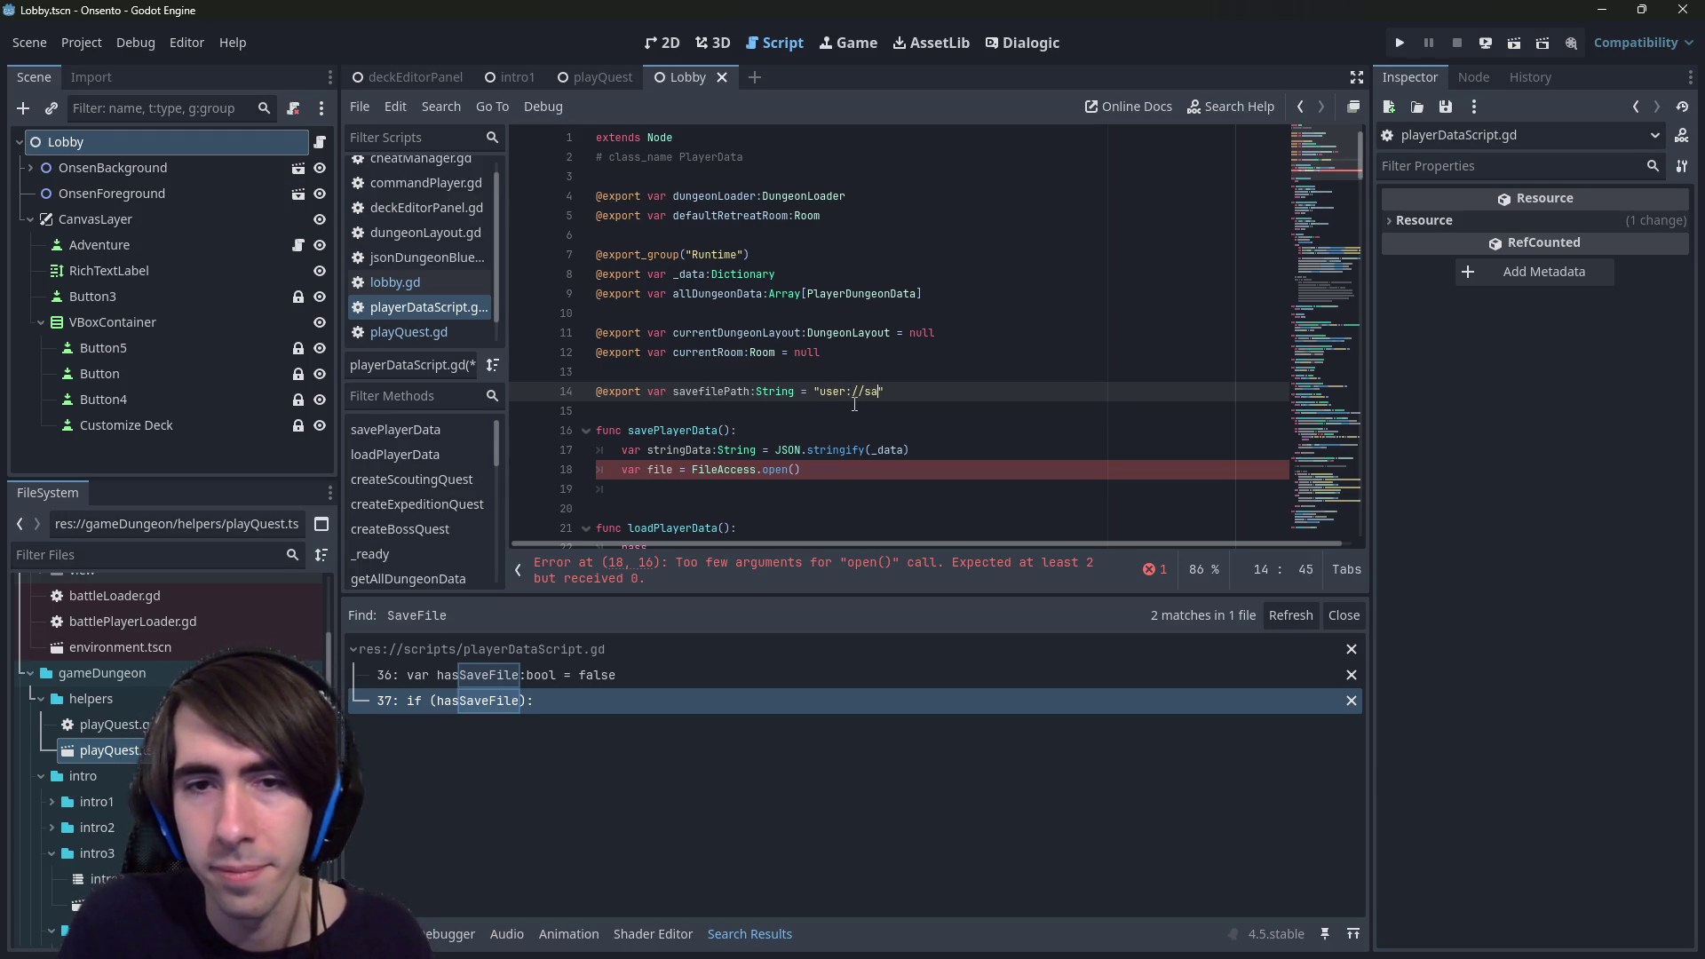
text(ve.js)
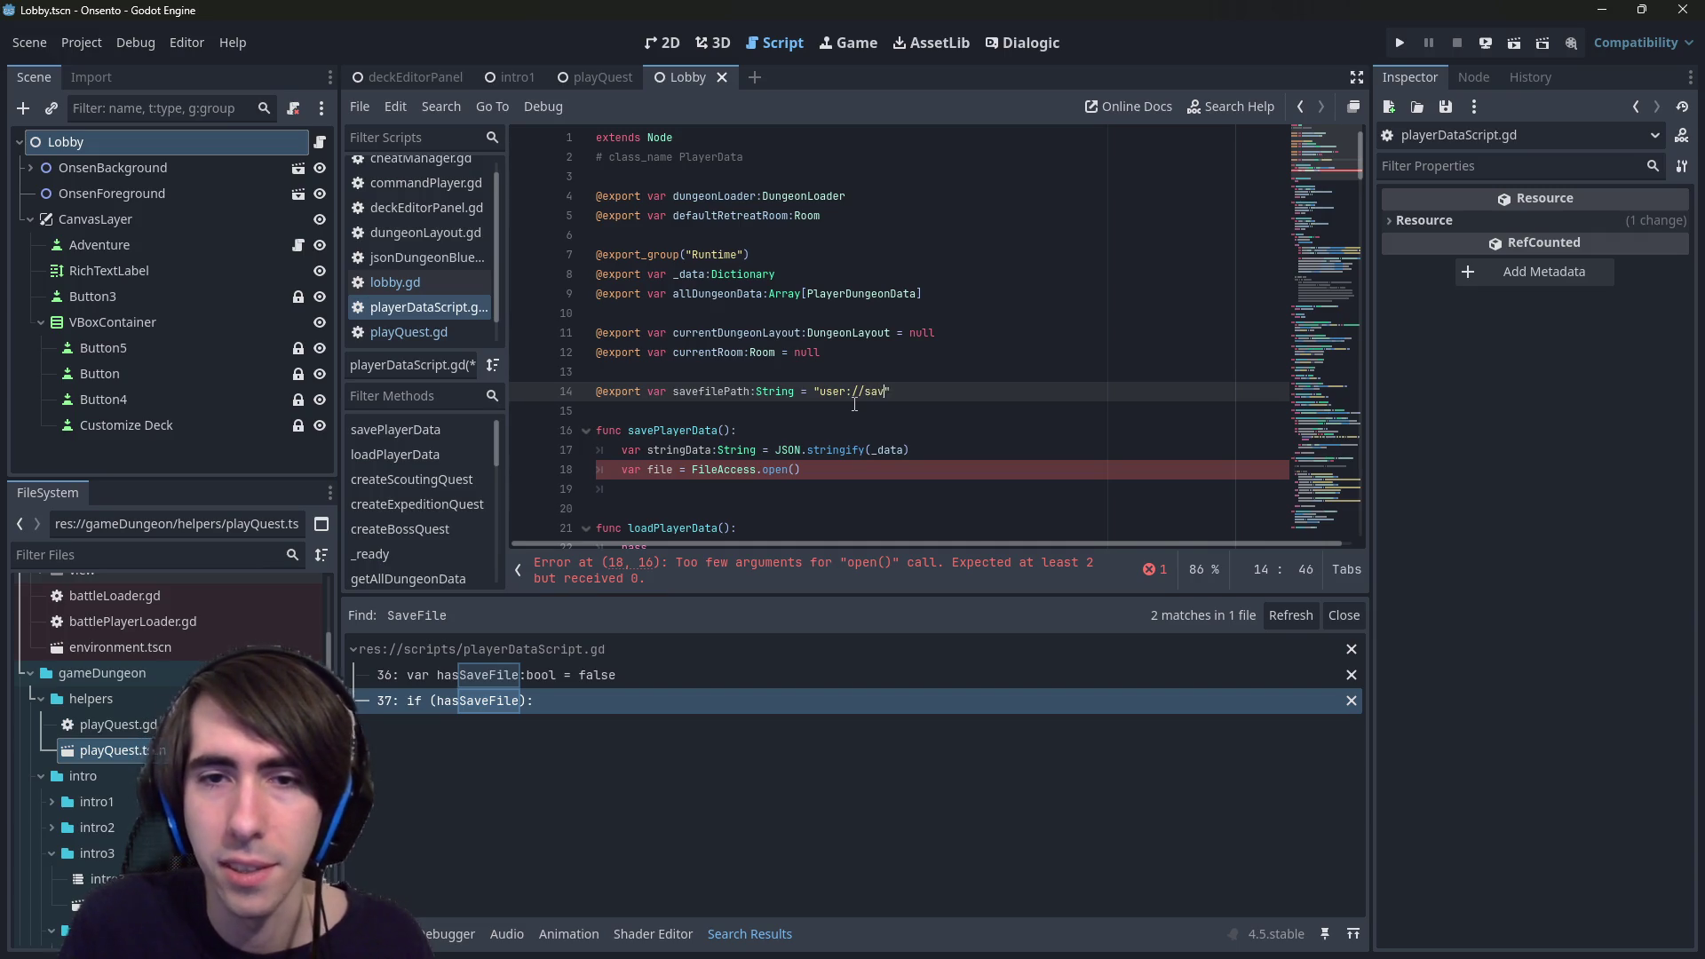
text(on)
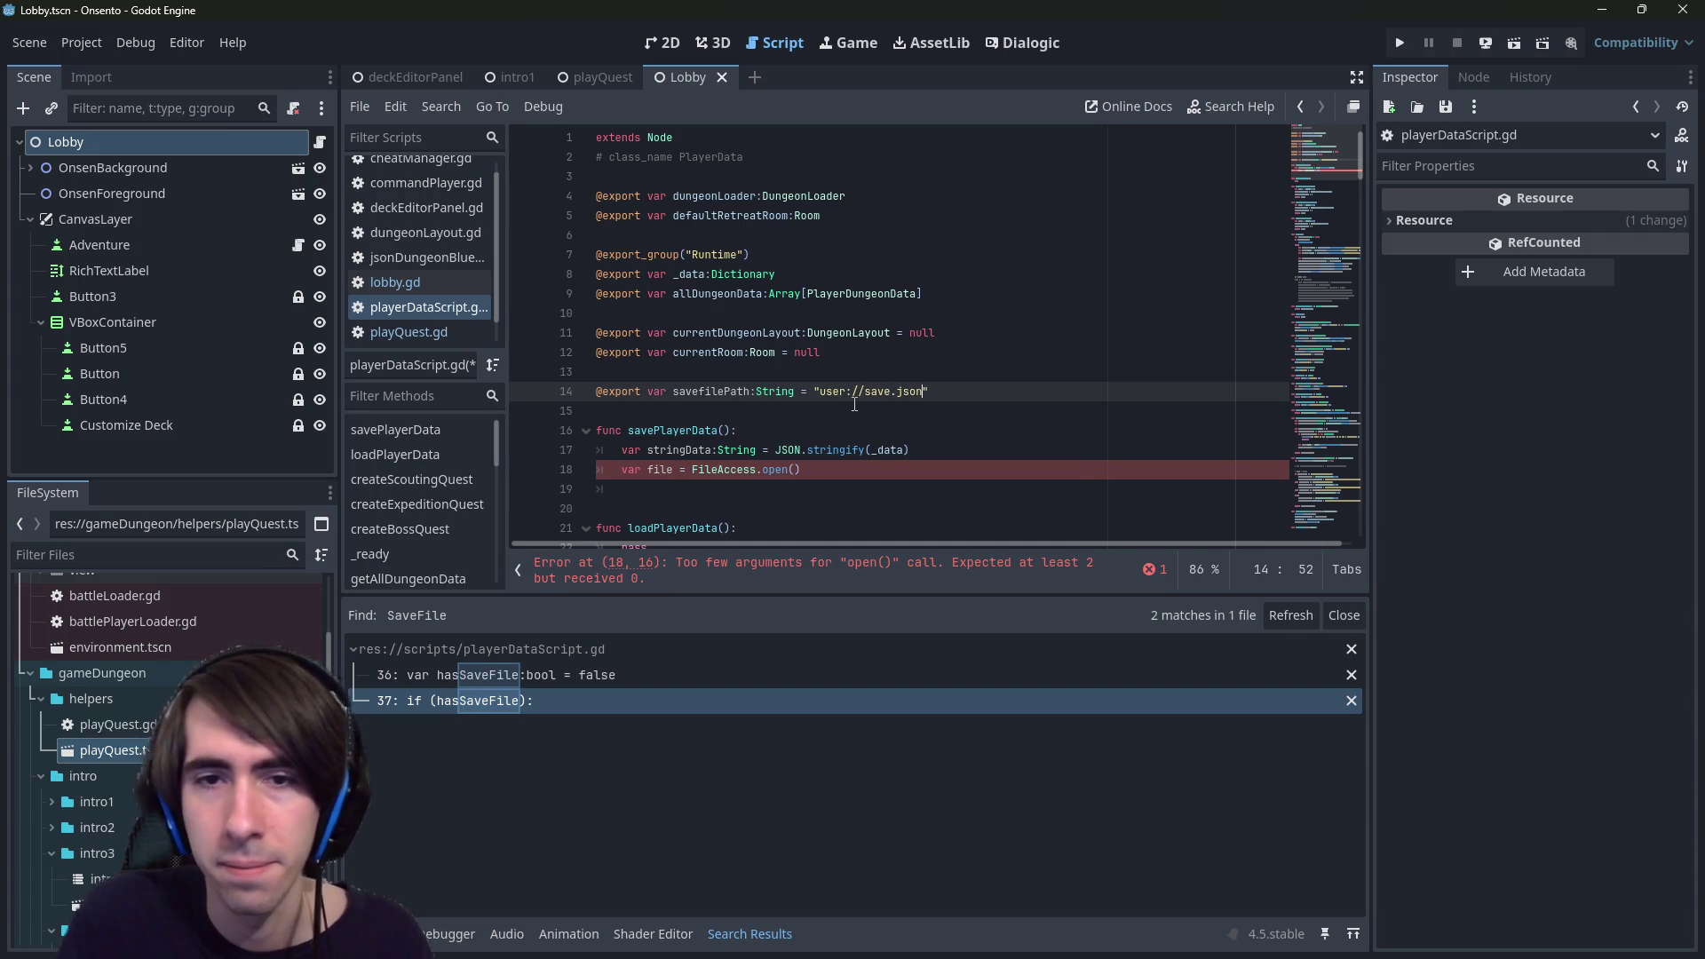
key(ctrl+s)
key(ctrl+Left)
text(player)
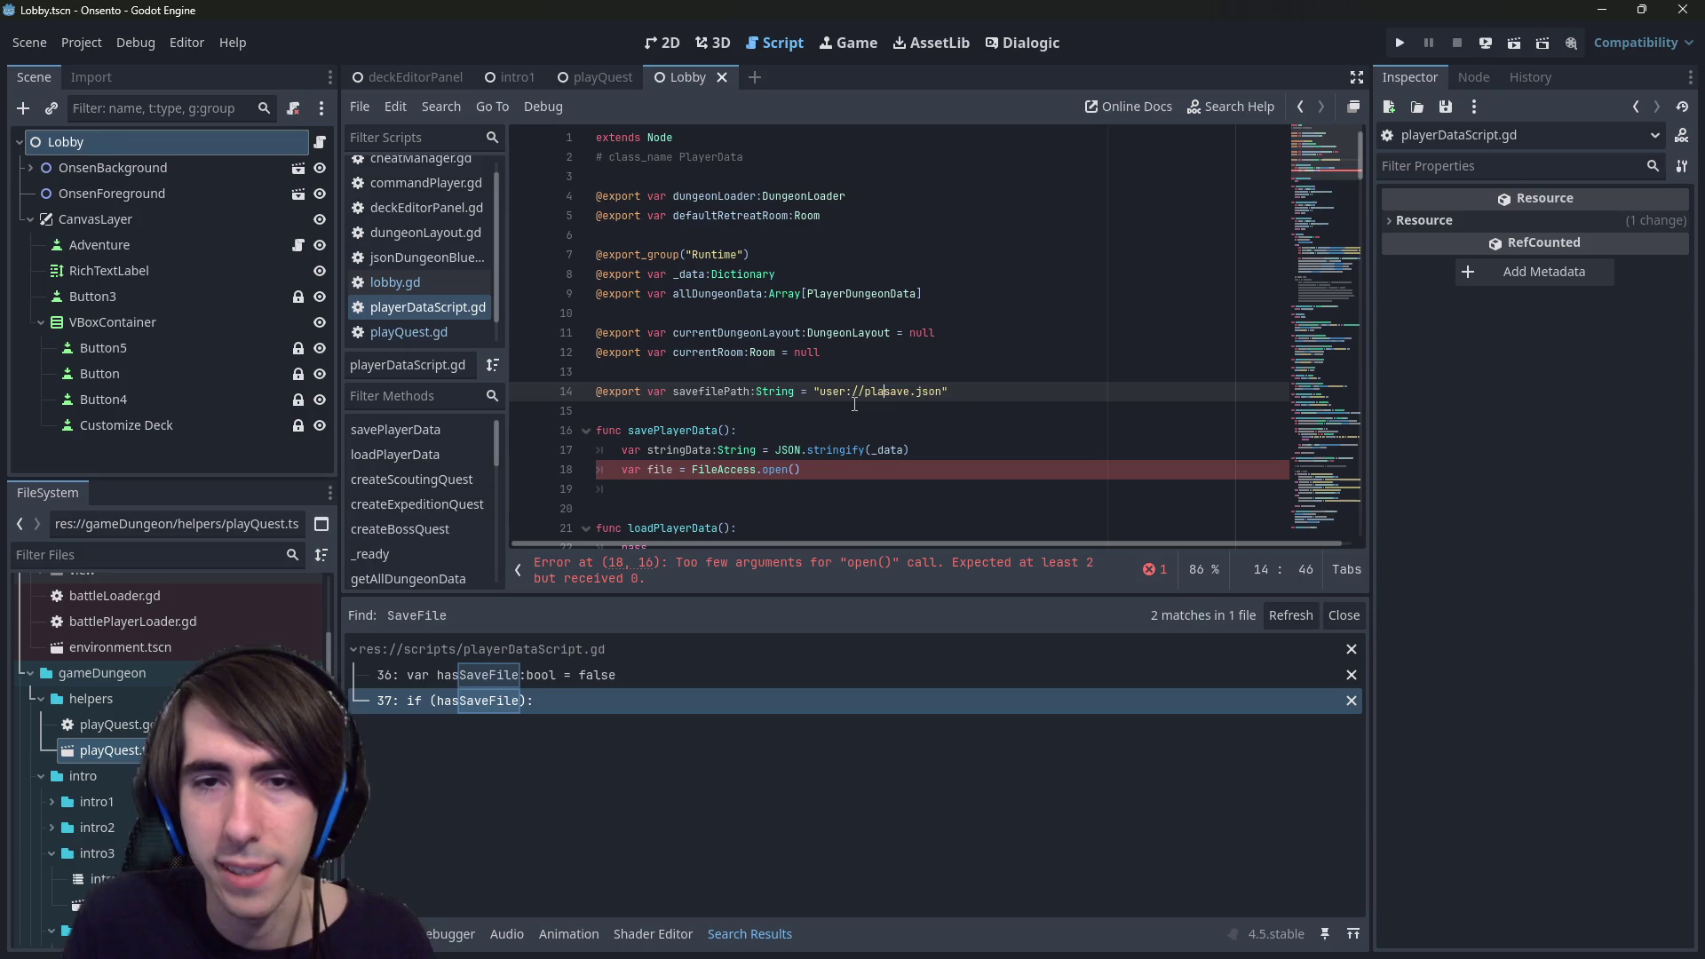
key(Escape)
key(ctrl+shift+Right)
text(Save)
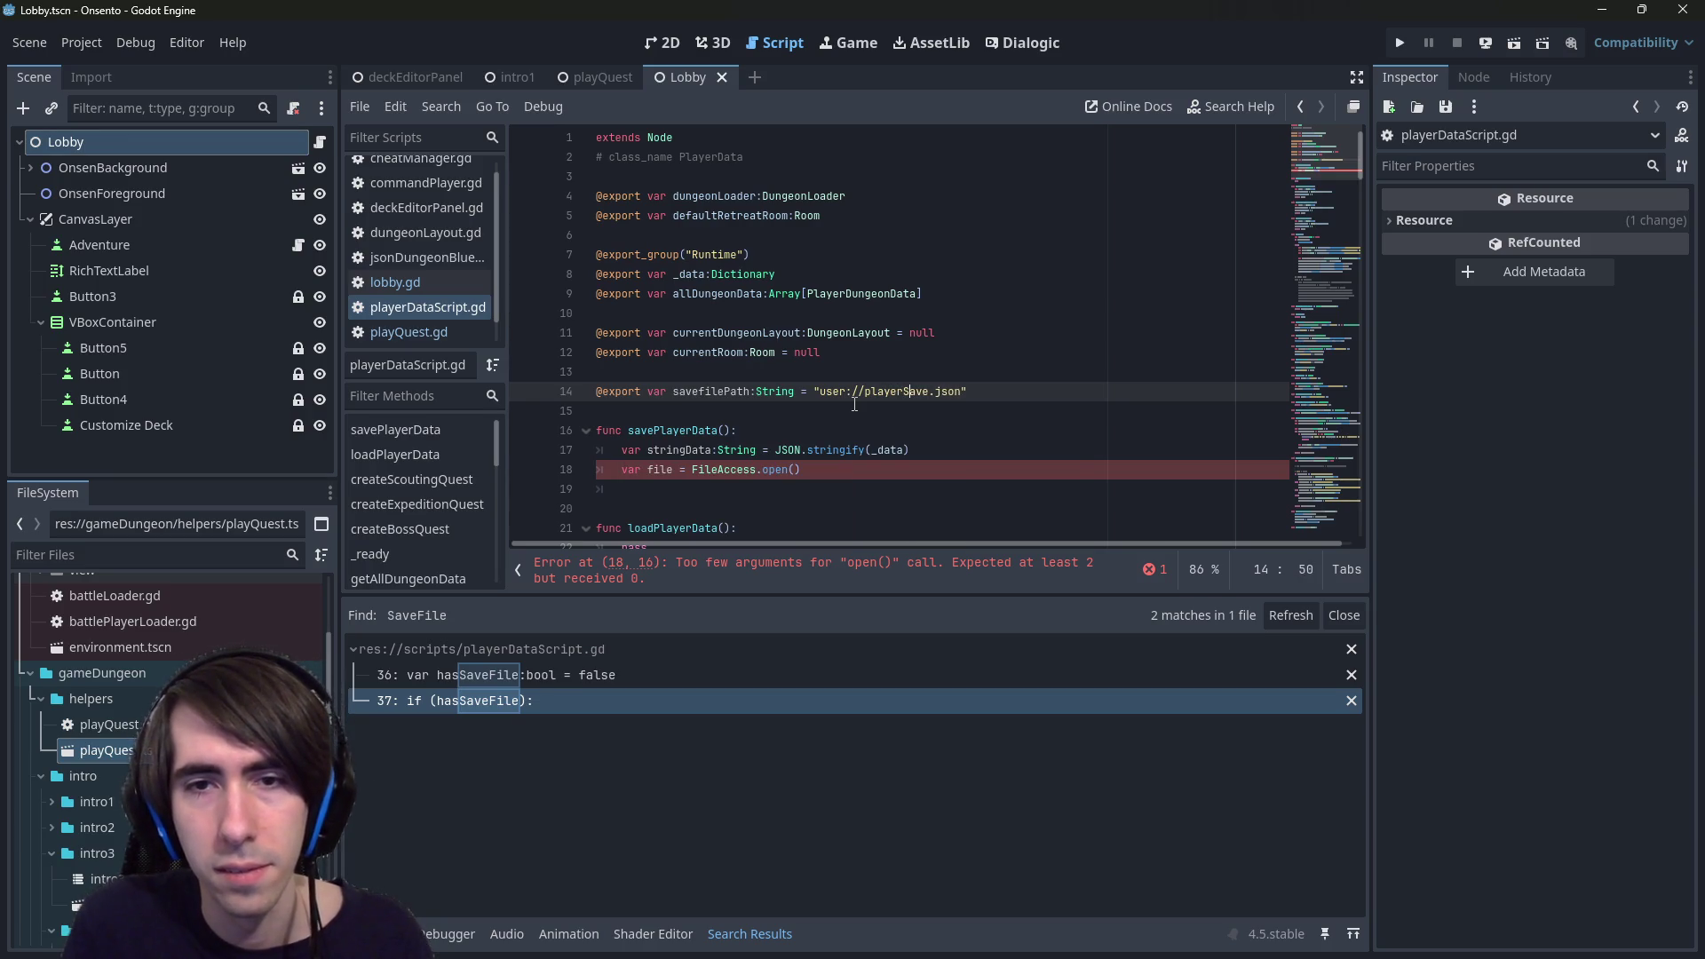
Pass savefilePath to FileAccess.open() in savePlayerData and check the open() documentation
key(Down)
key(Down)
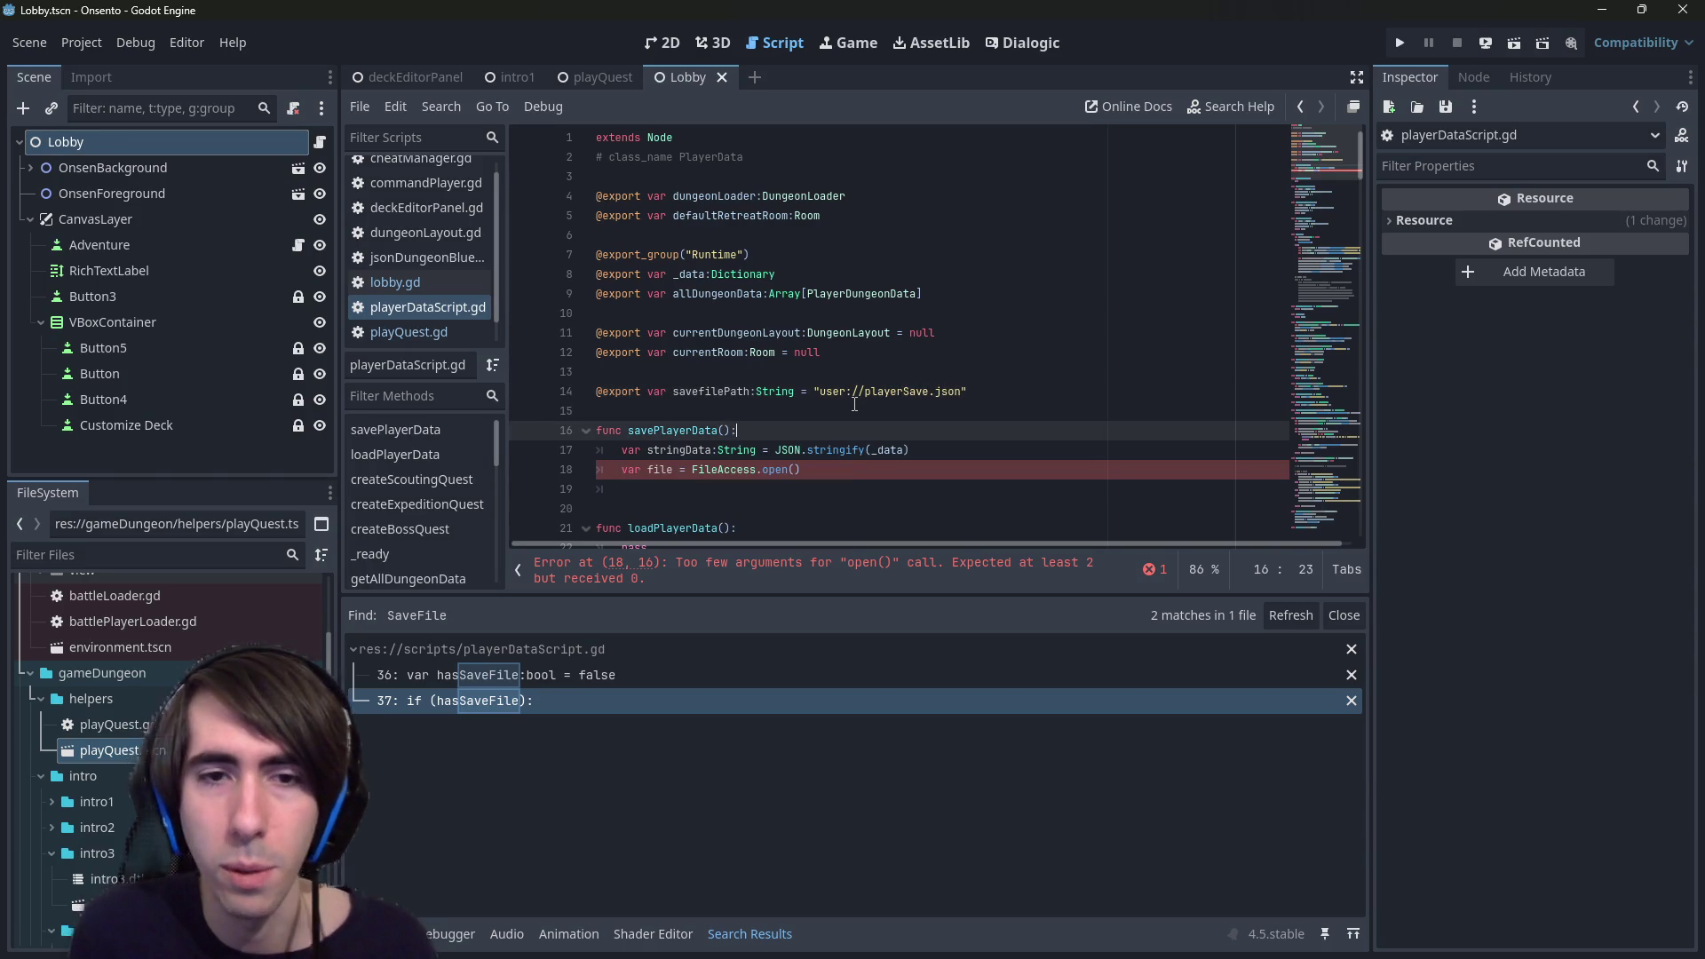
scroll(855, 404, down, 1)
double_click(702, 334)
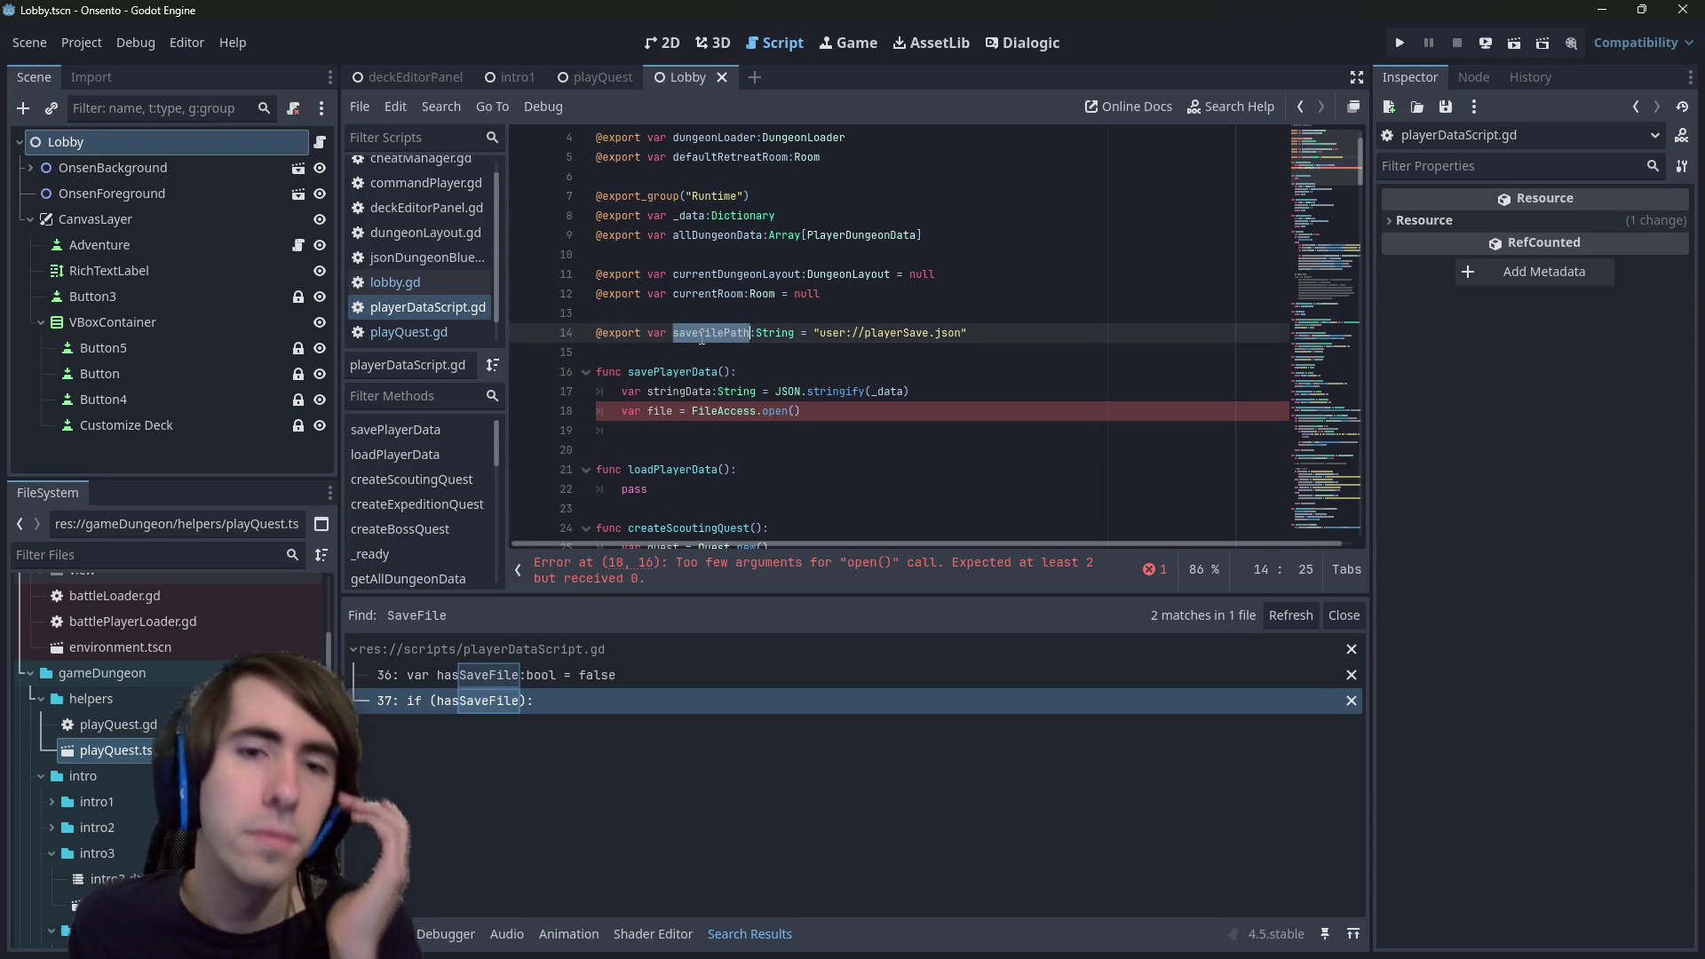
click(873, 415)
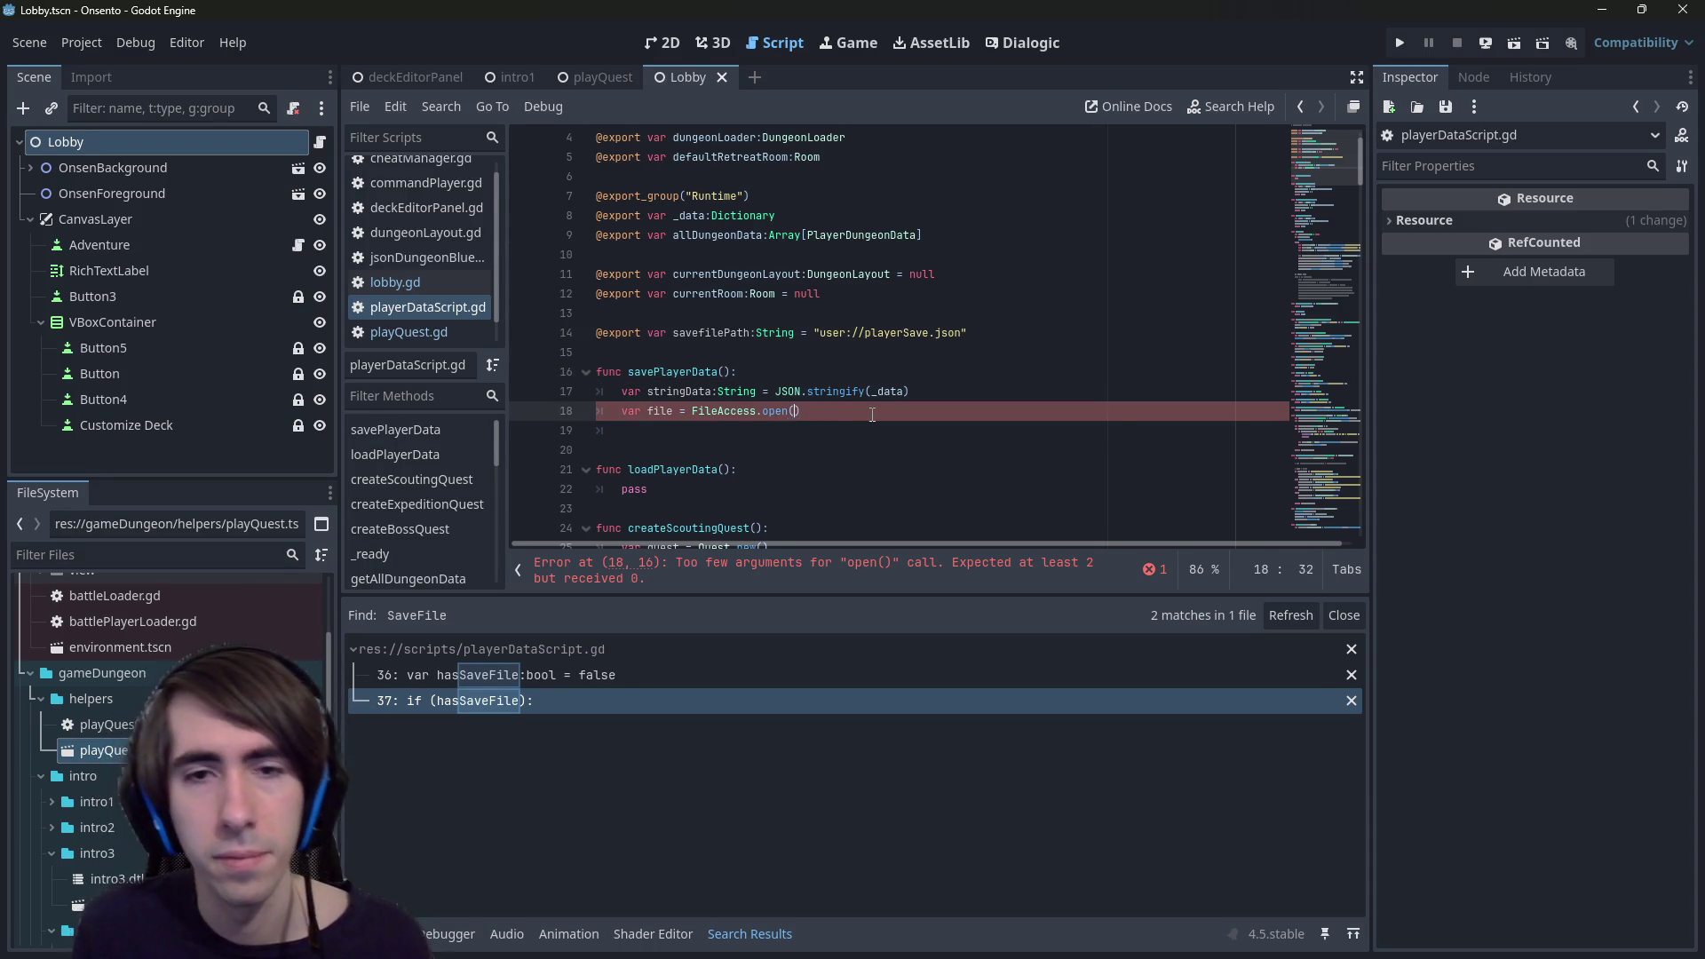
text(savefilePath)
key(End)
key(Return)
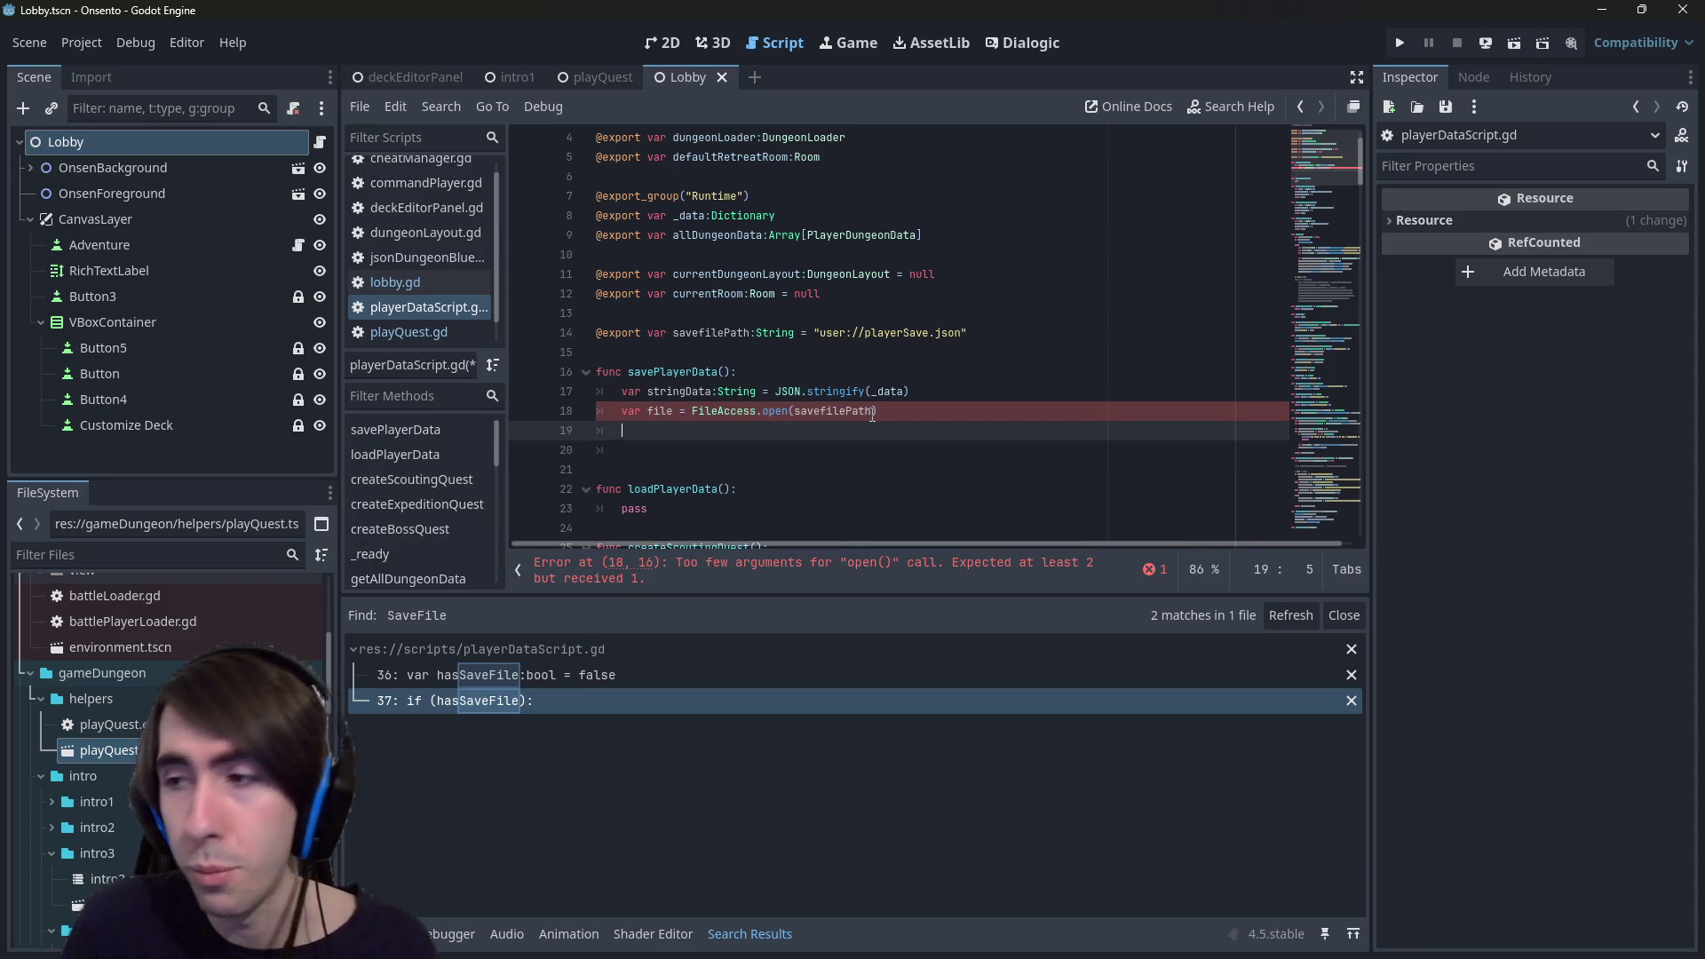
key(Up)
key(ctrl+Right)
key(ctrl+Right)
text(:)
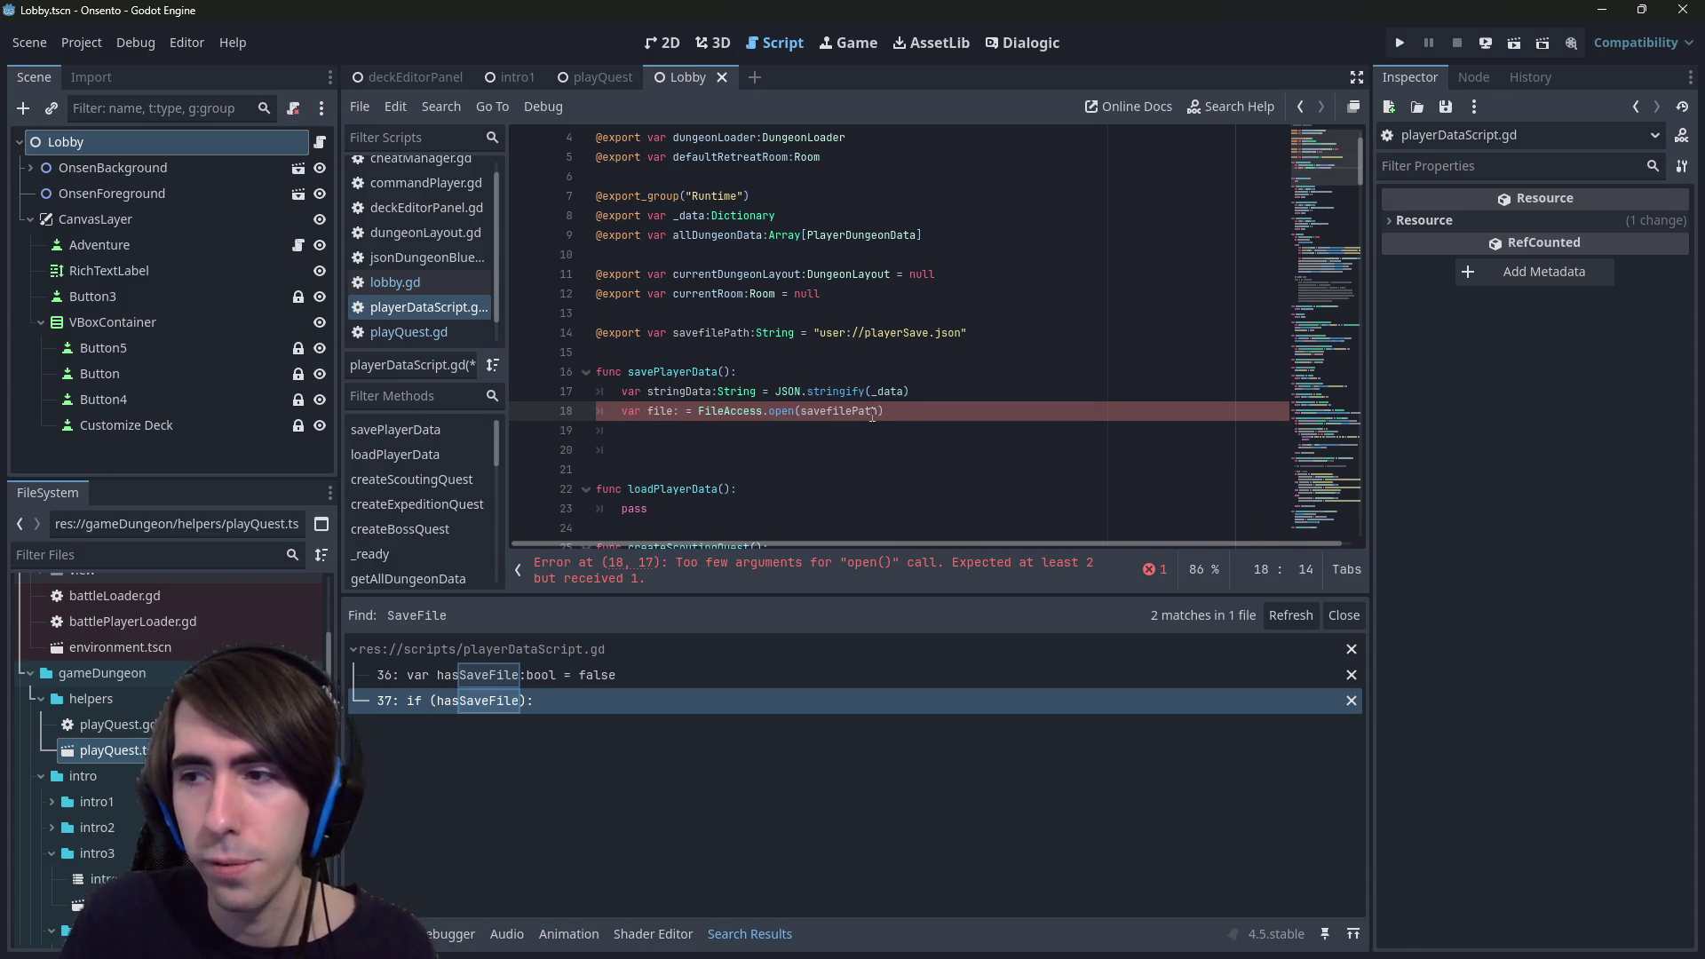
ctrl+click(771, 412)
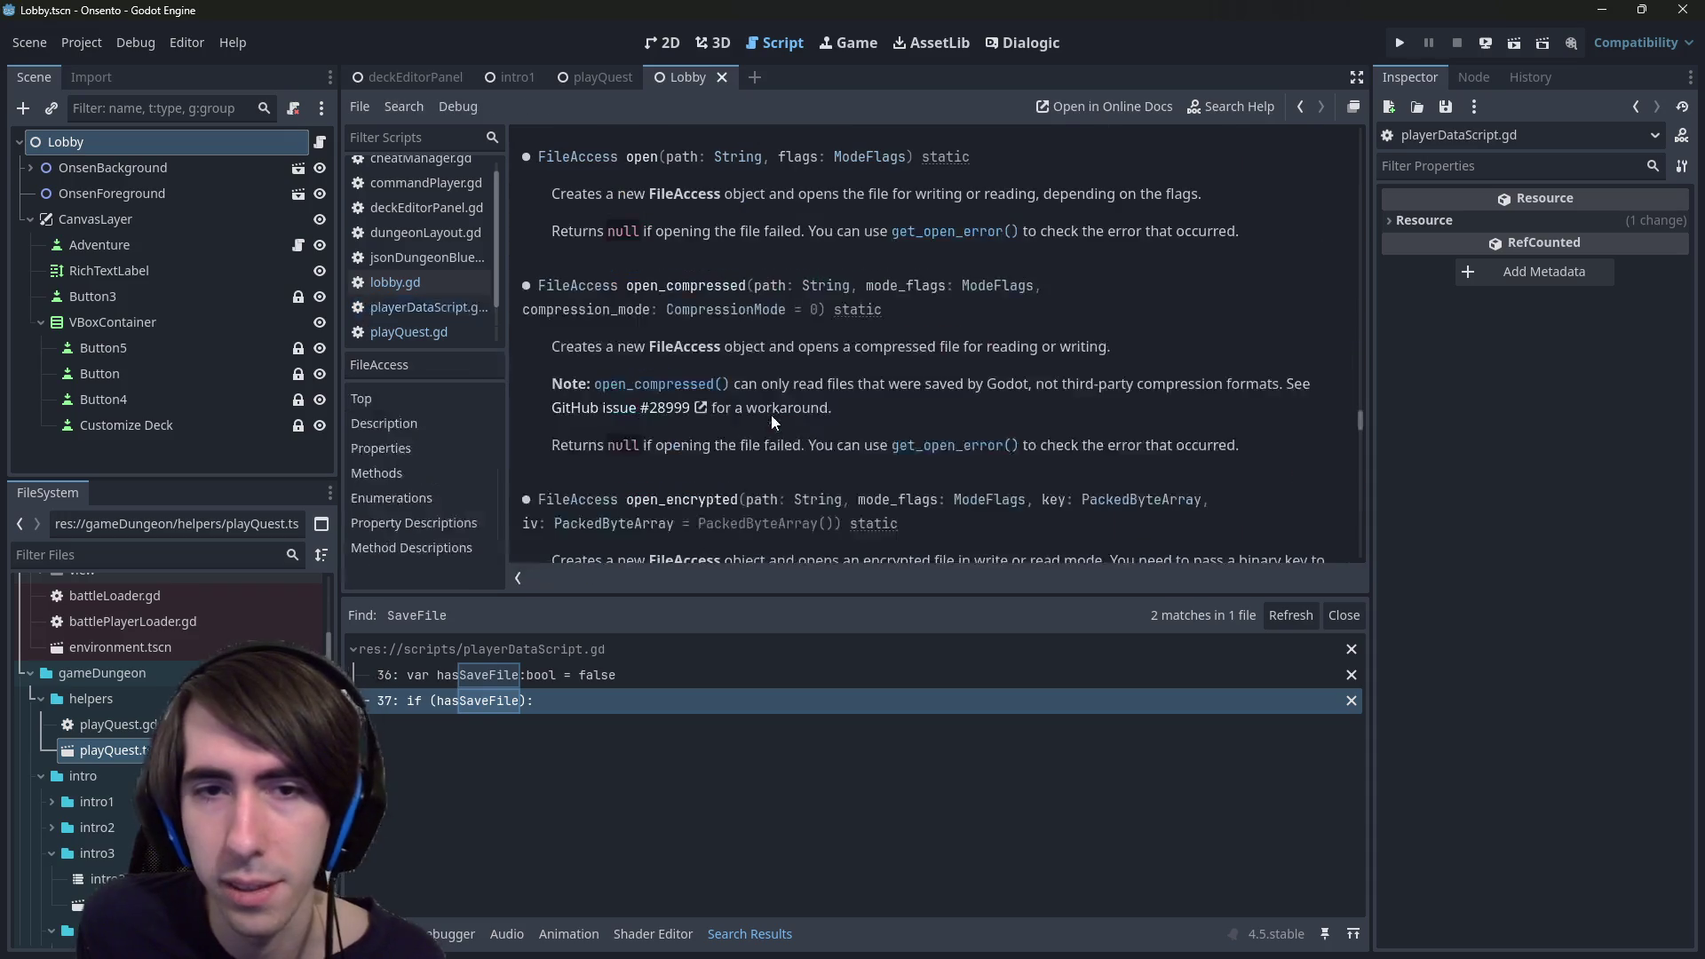
key(alt+Left)
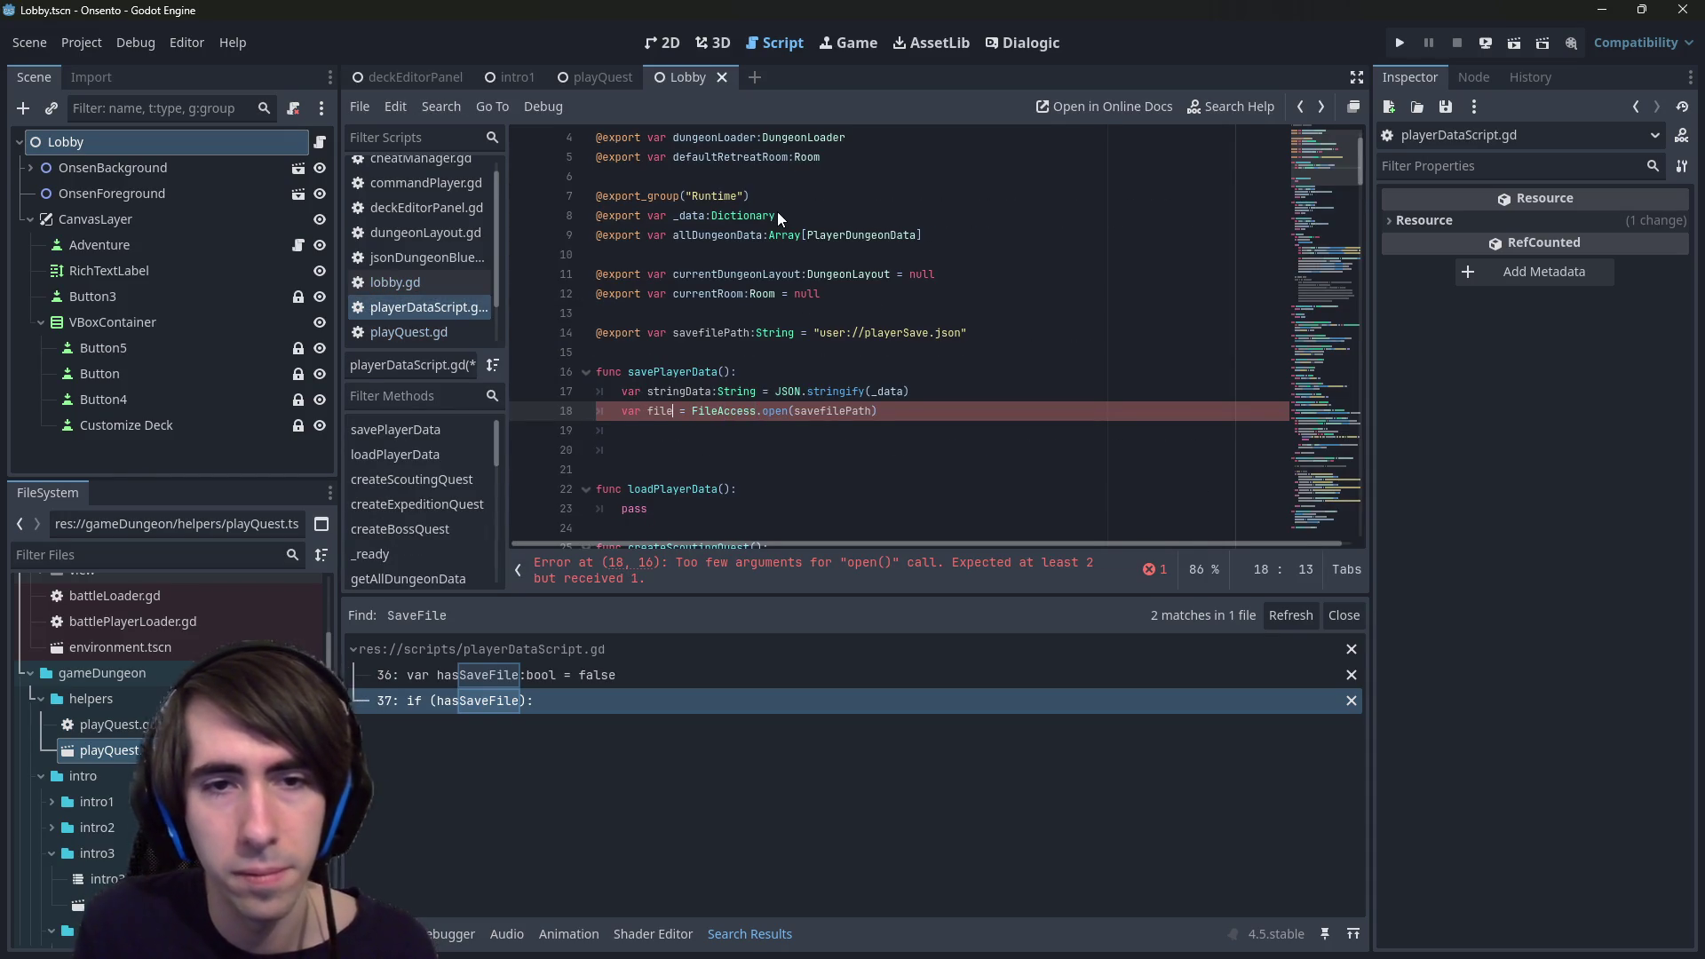
Type the file variable as FileAccess, save, and begin an 'if file:' block
key(ctrl+Left)
key(ctrl+Left)
text(:FileAccess)
key(ctrl+s)
key(Down)
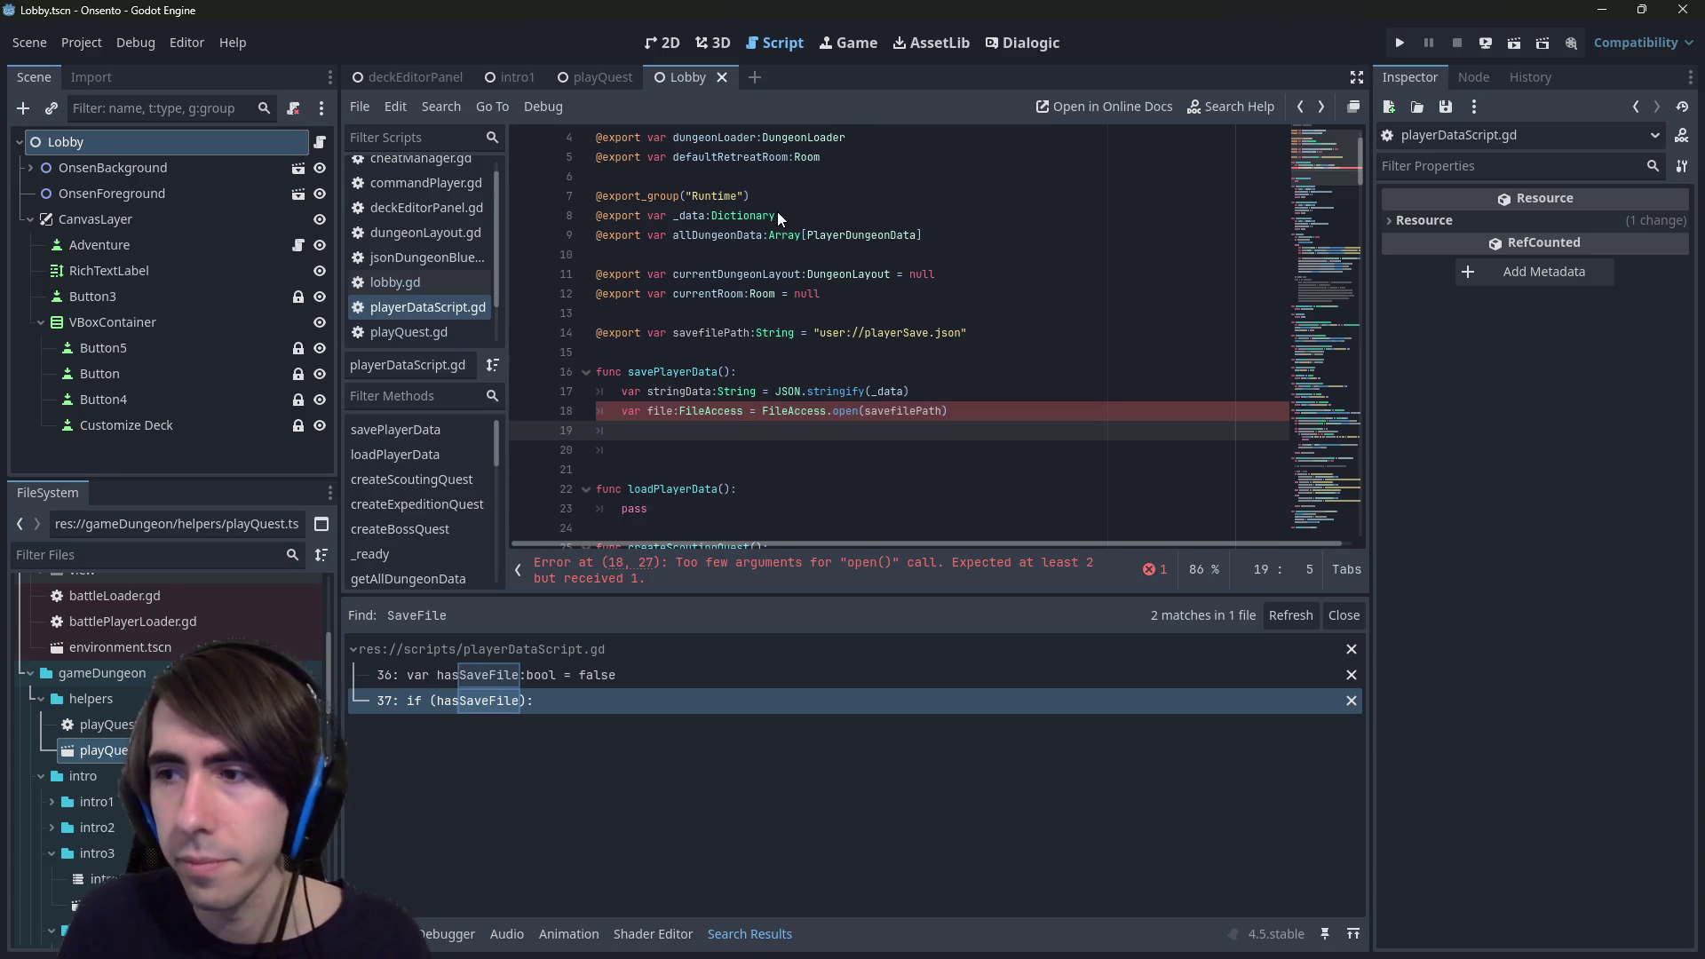
text(if file:)
key(Return)
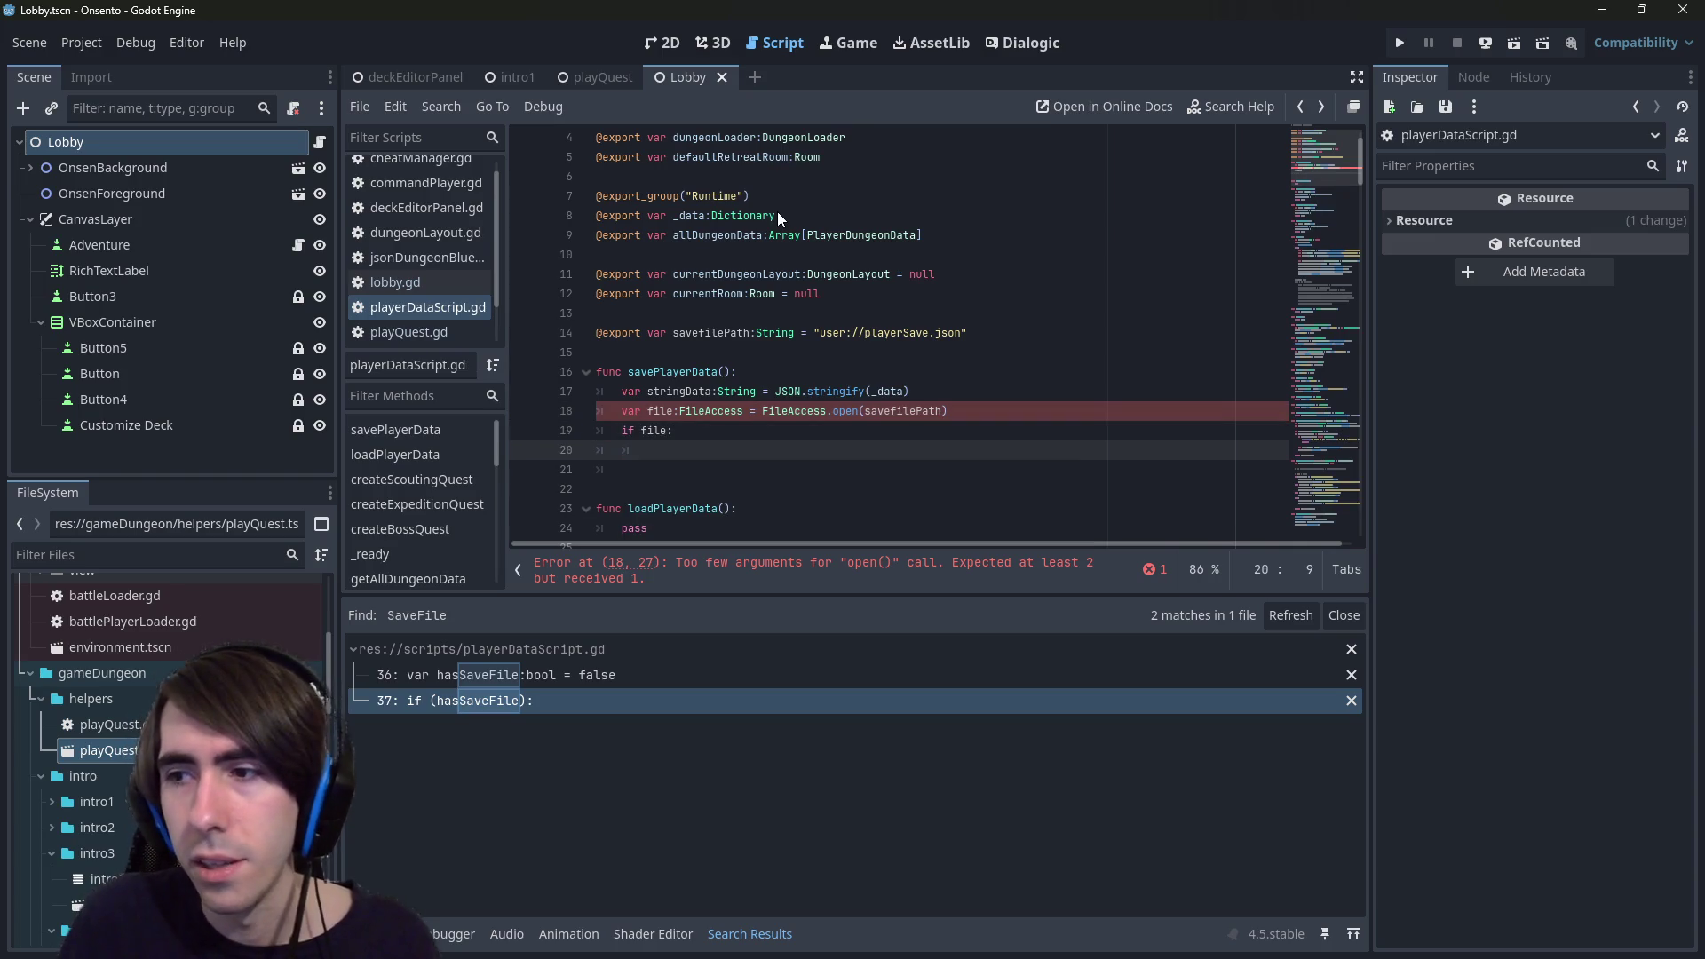
Write stringData to the file with file.store_string(stringData)
text(file.store)
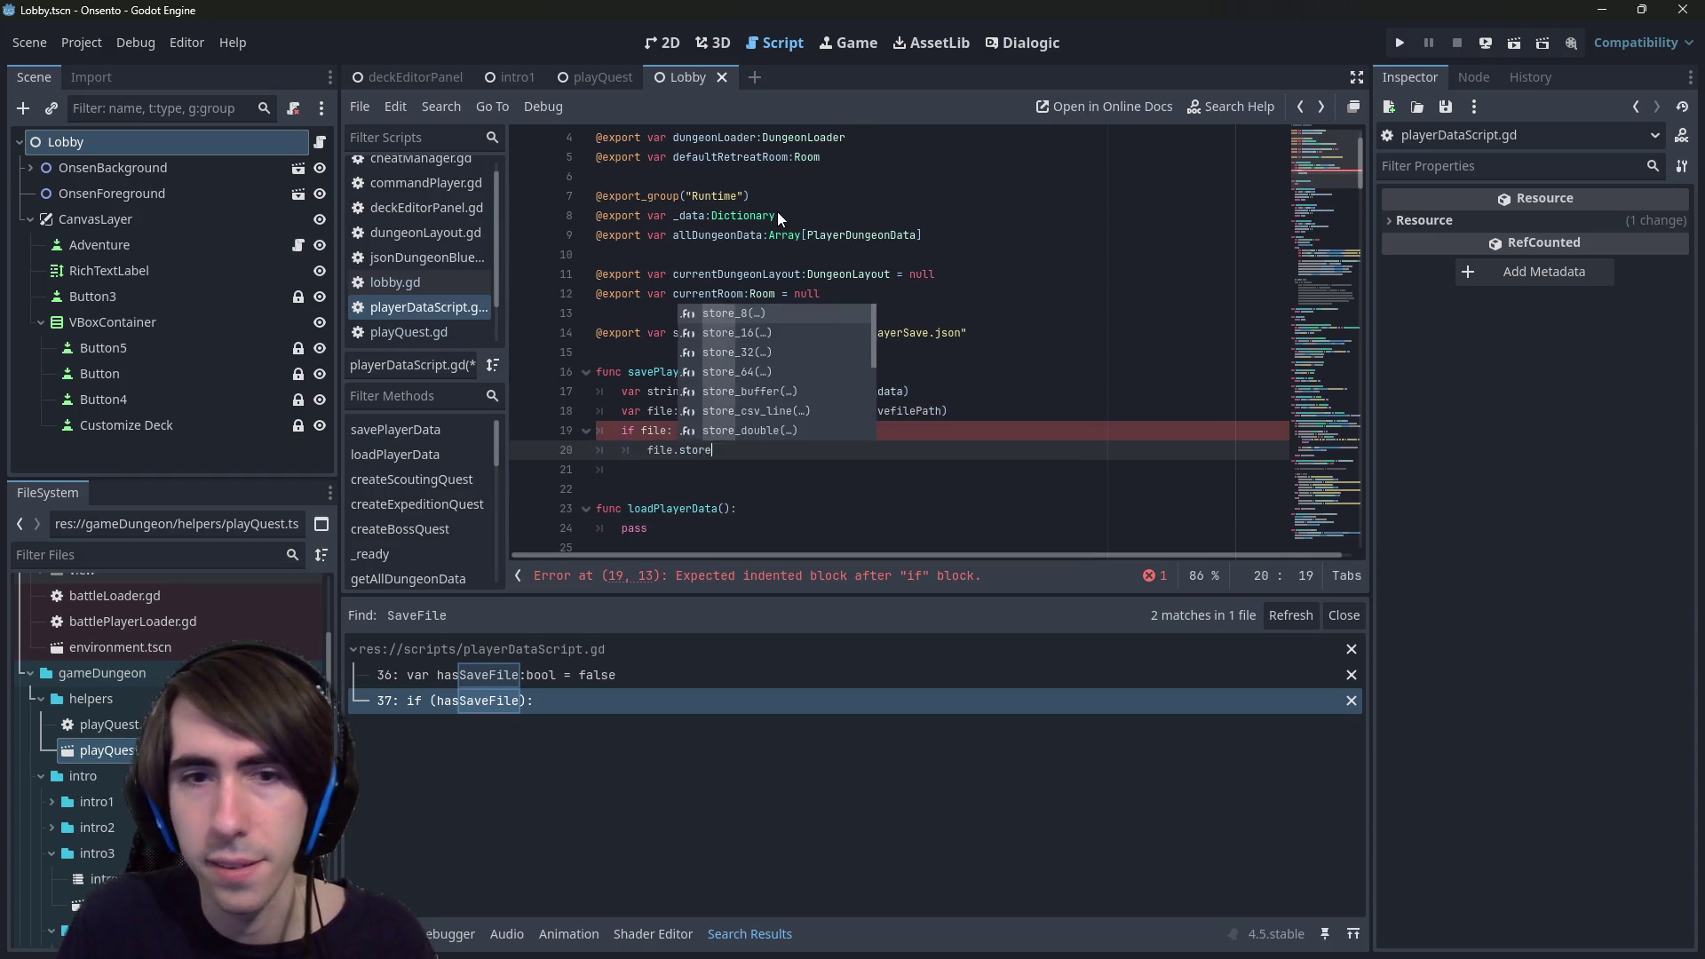
text(_str)
key(Return)
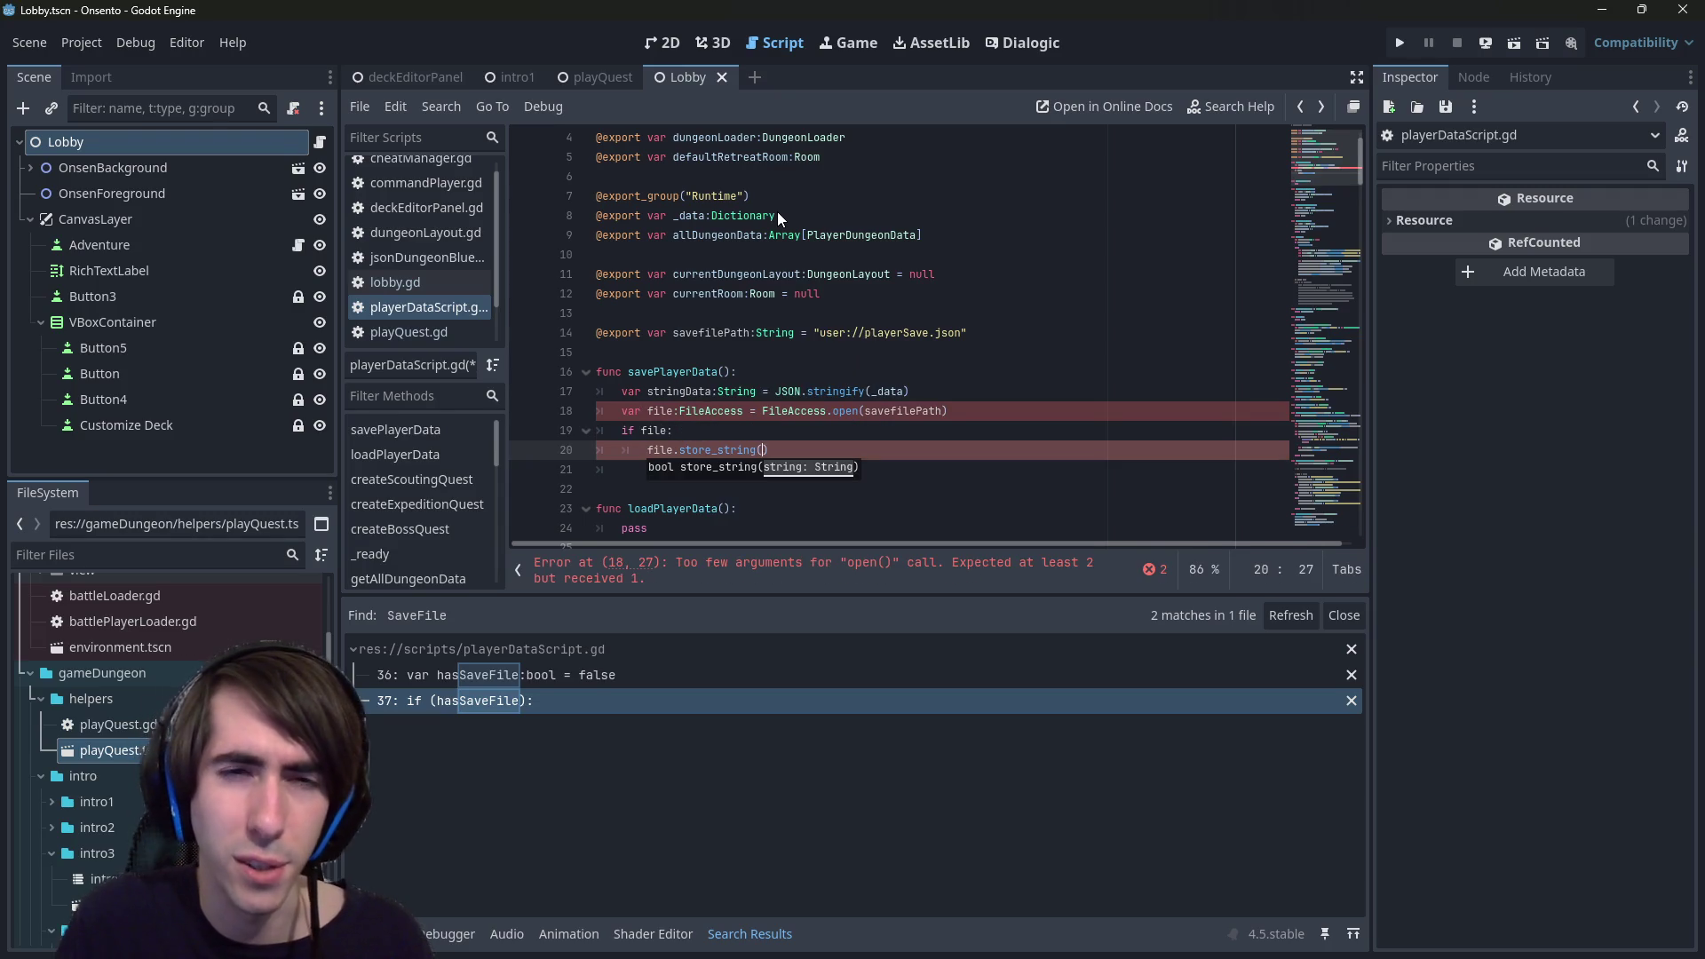
key(ctrl+BackSpace)
key(ctrl+BackSpace)
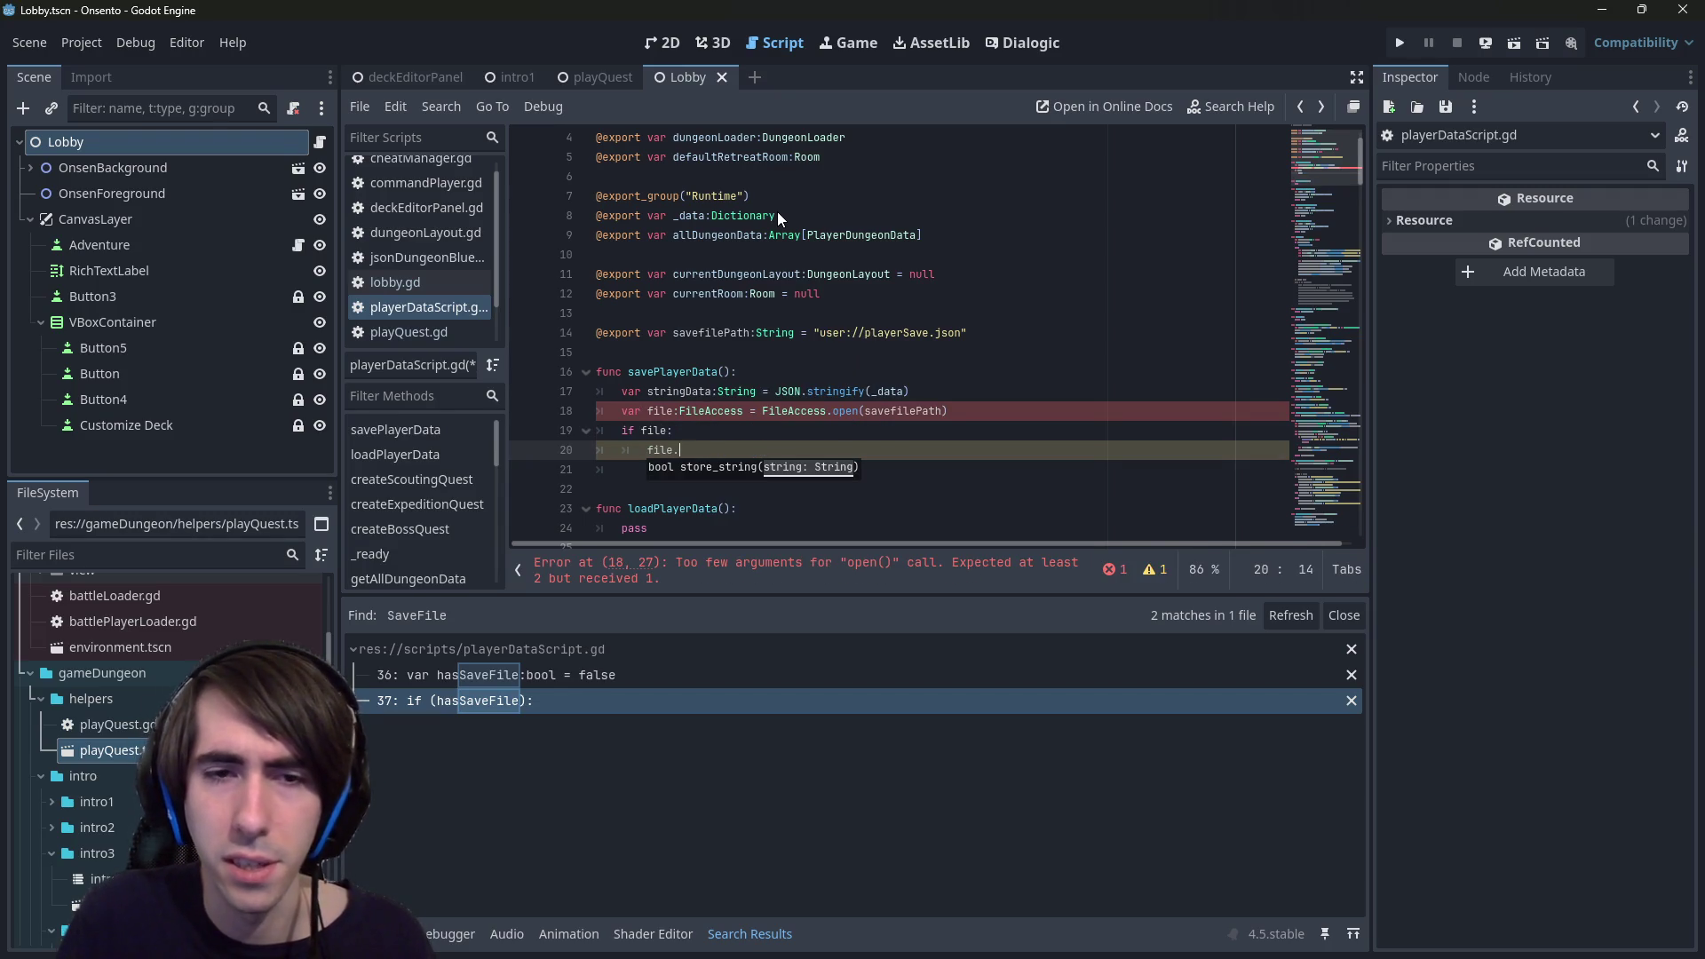
text(.store)
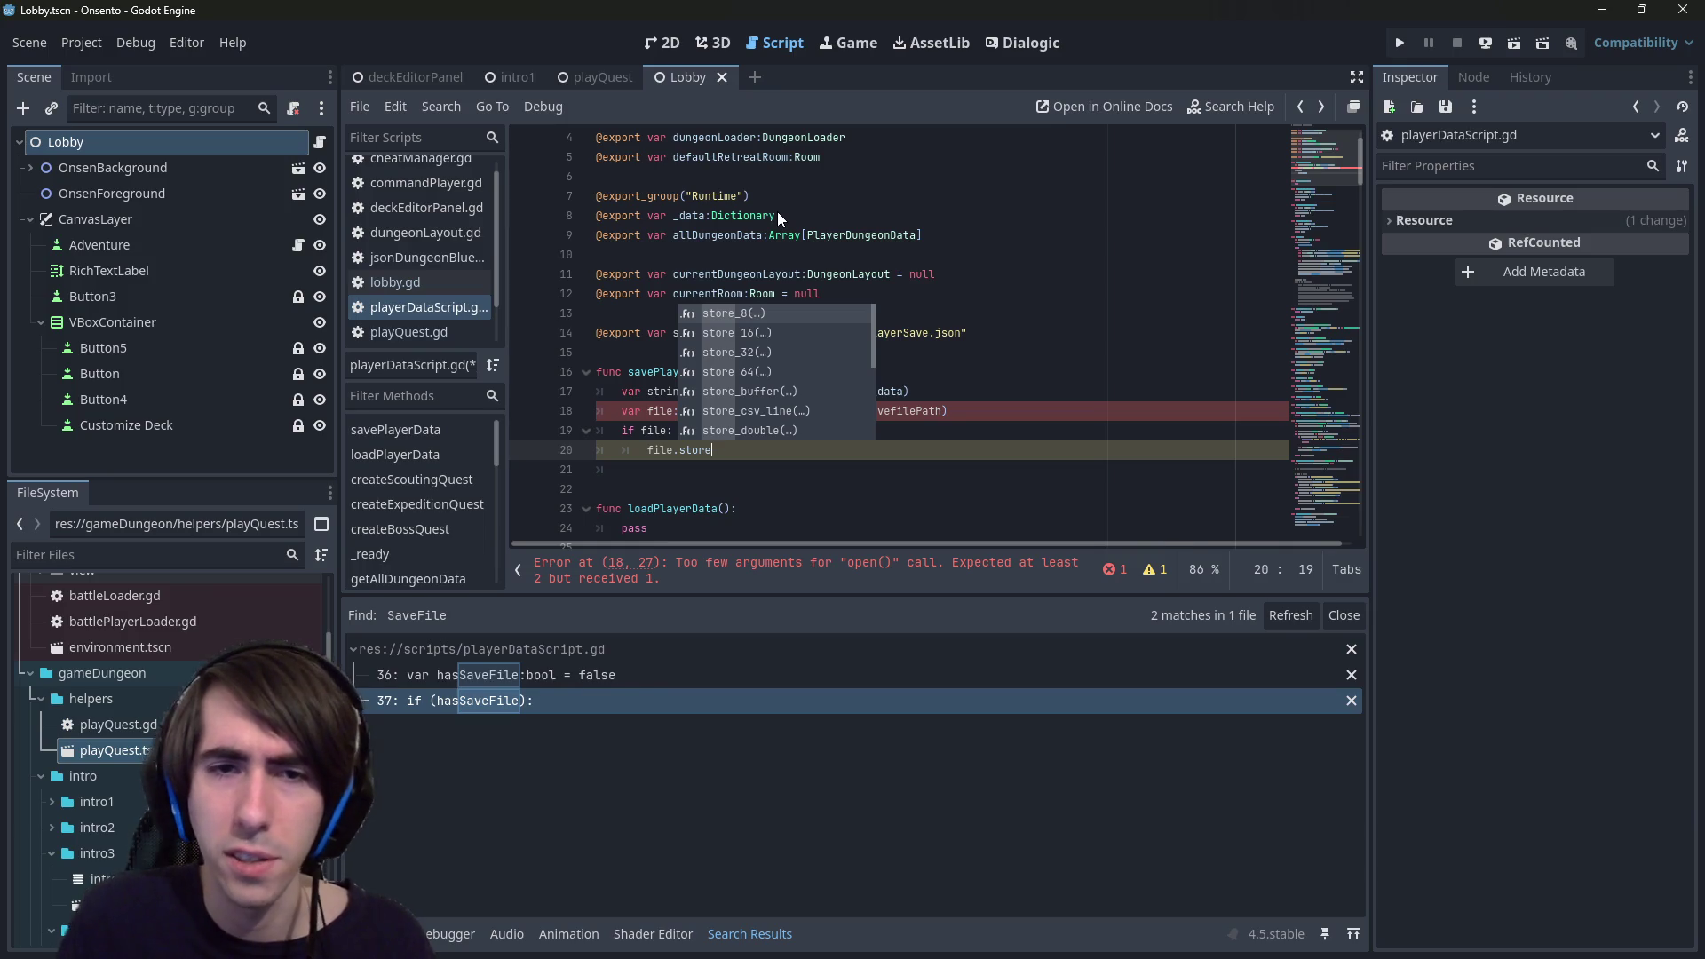
text(_di)
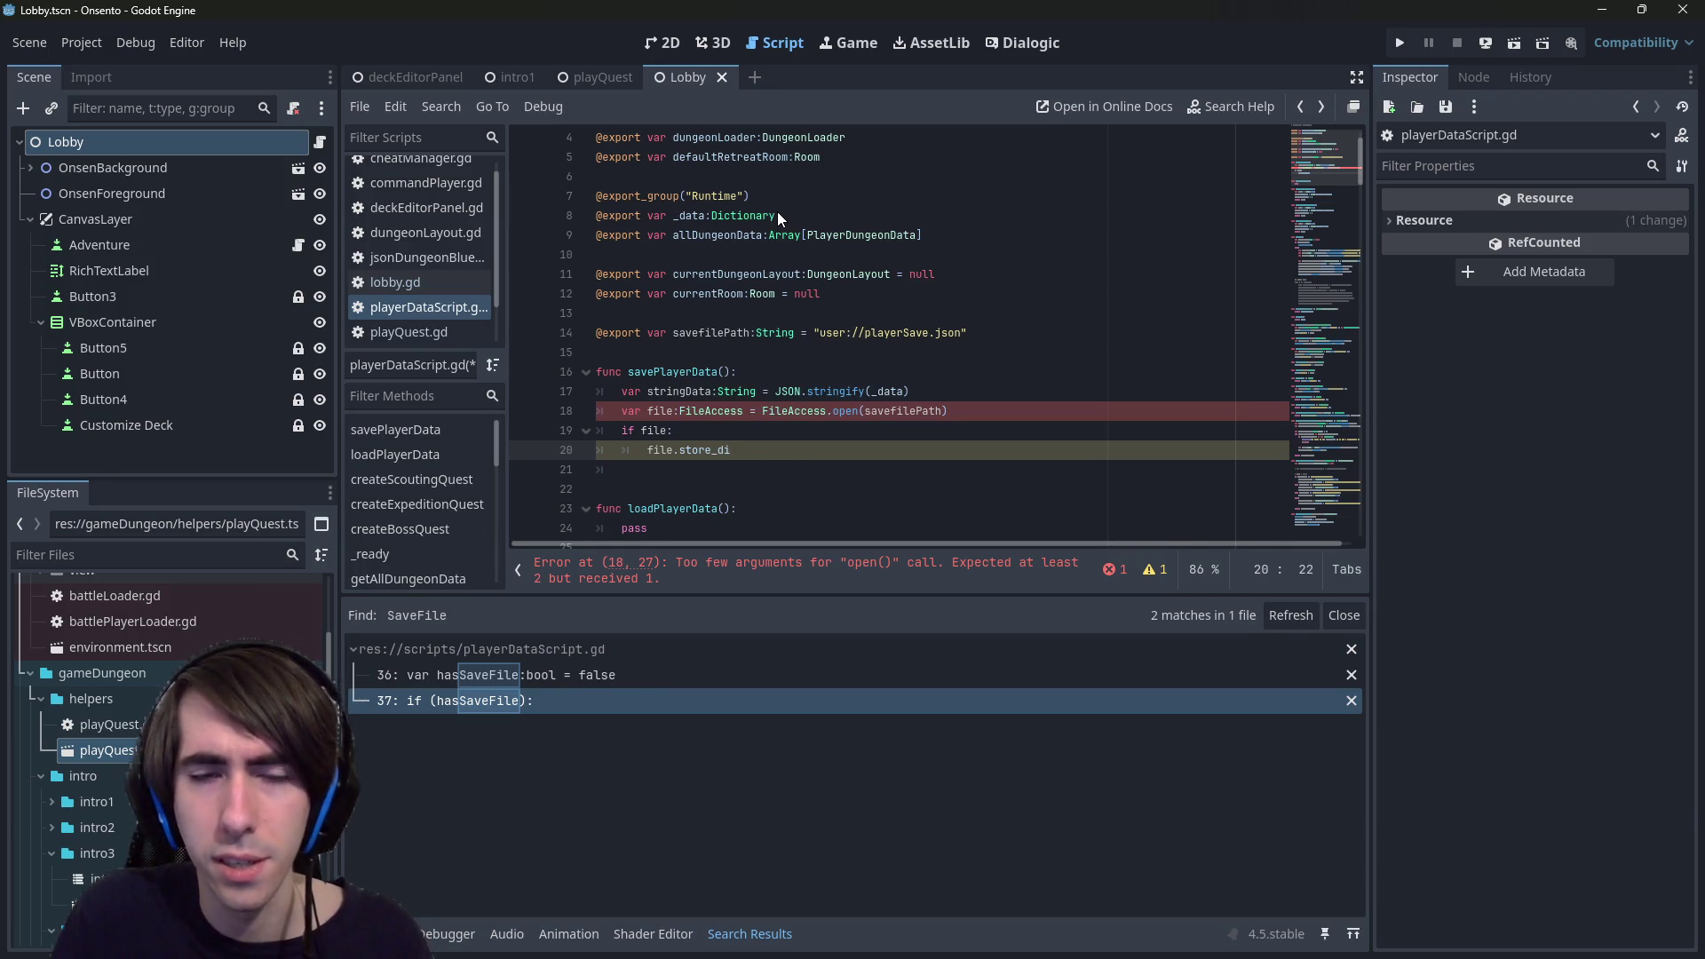
key(ctrl+BackSpace)
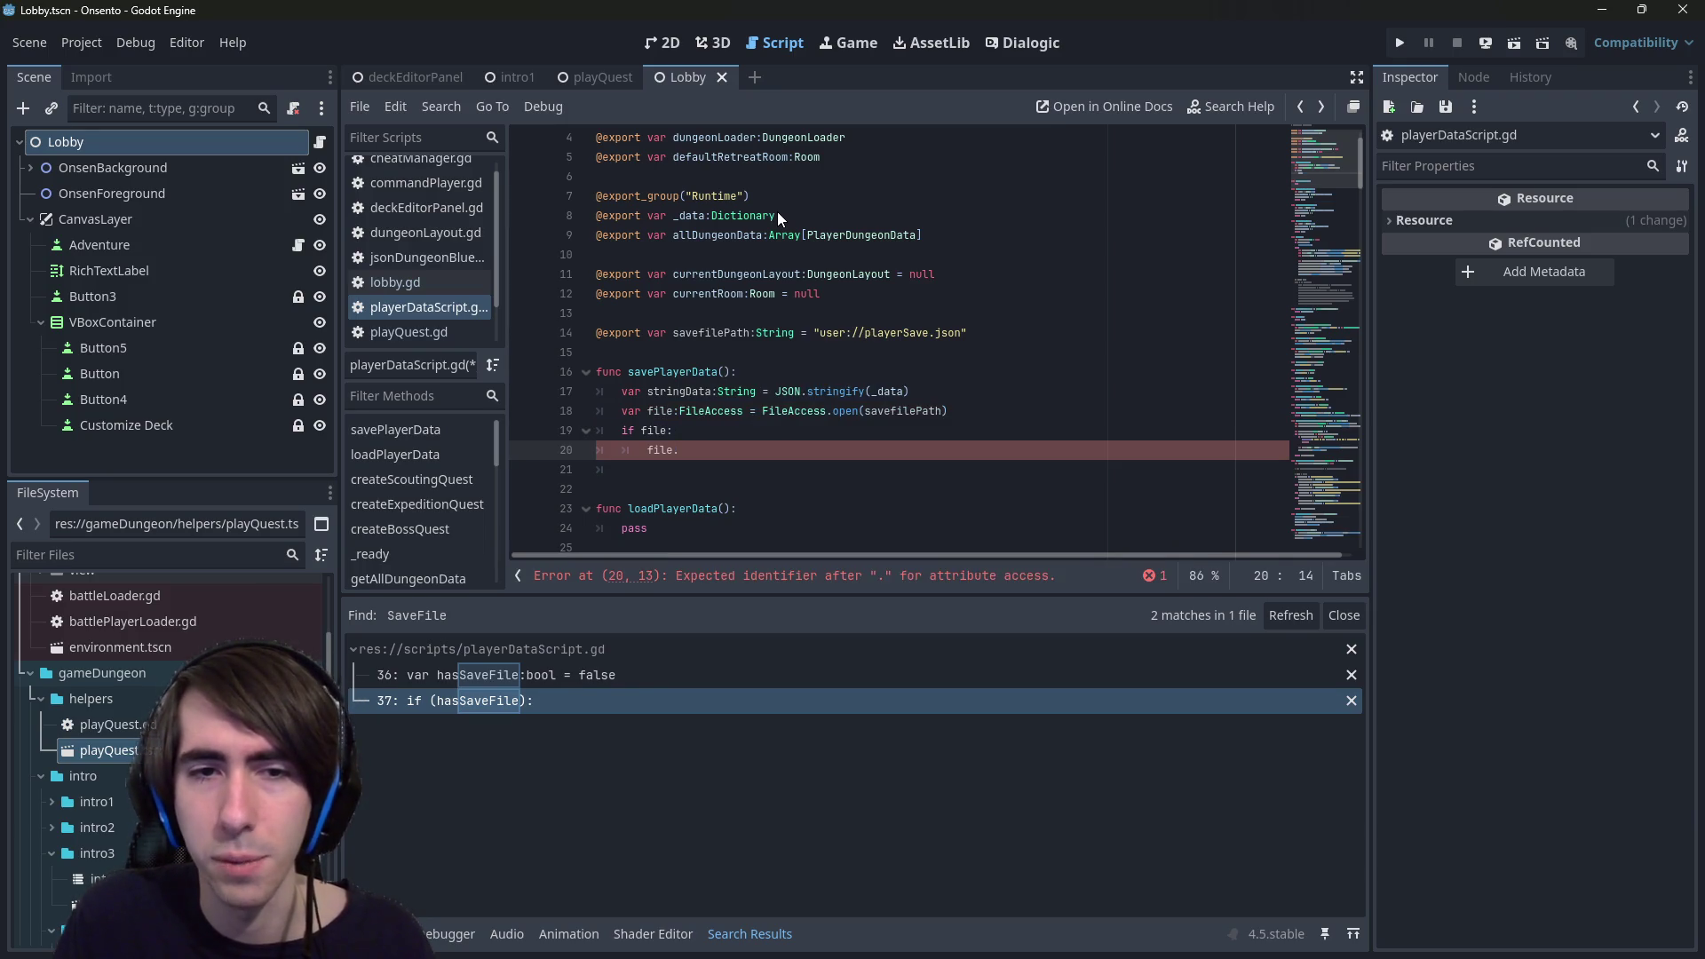
text(.store_d)
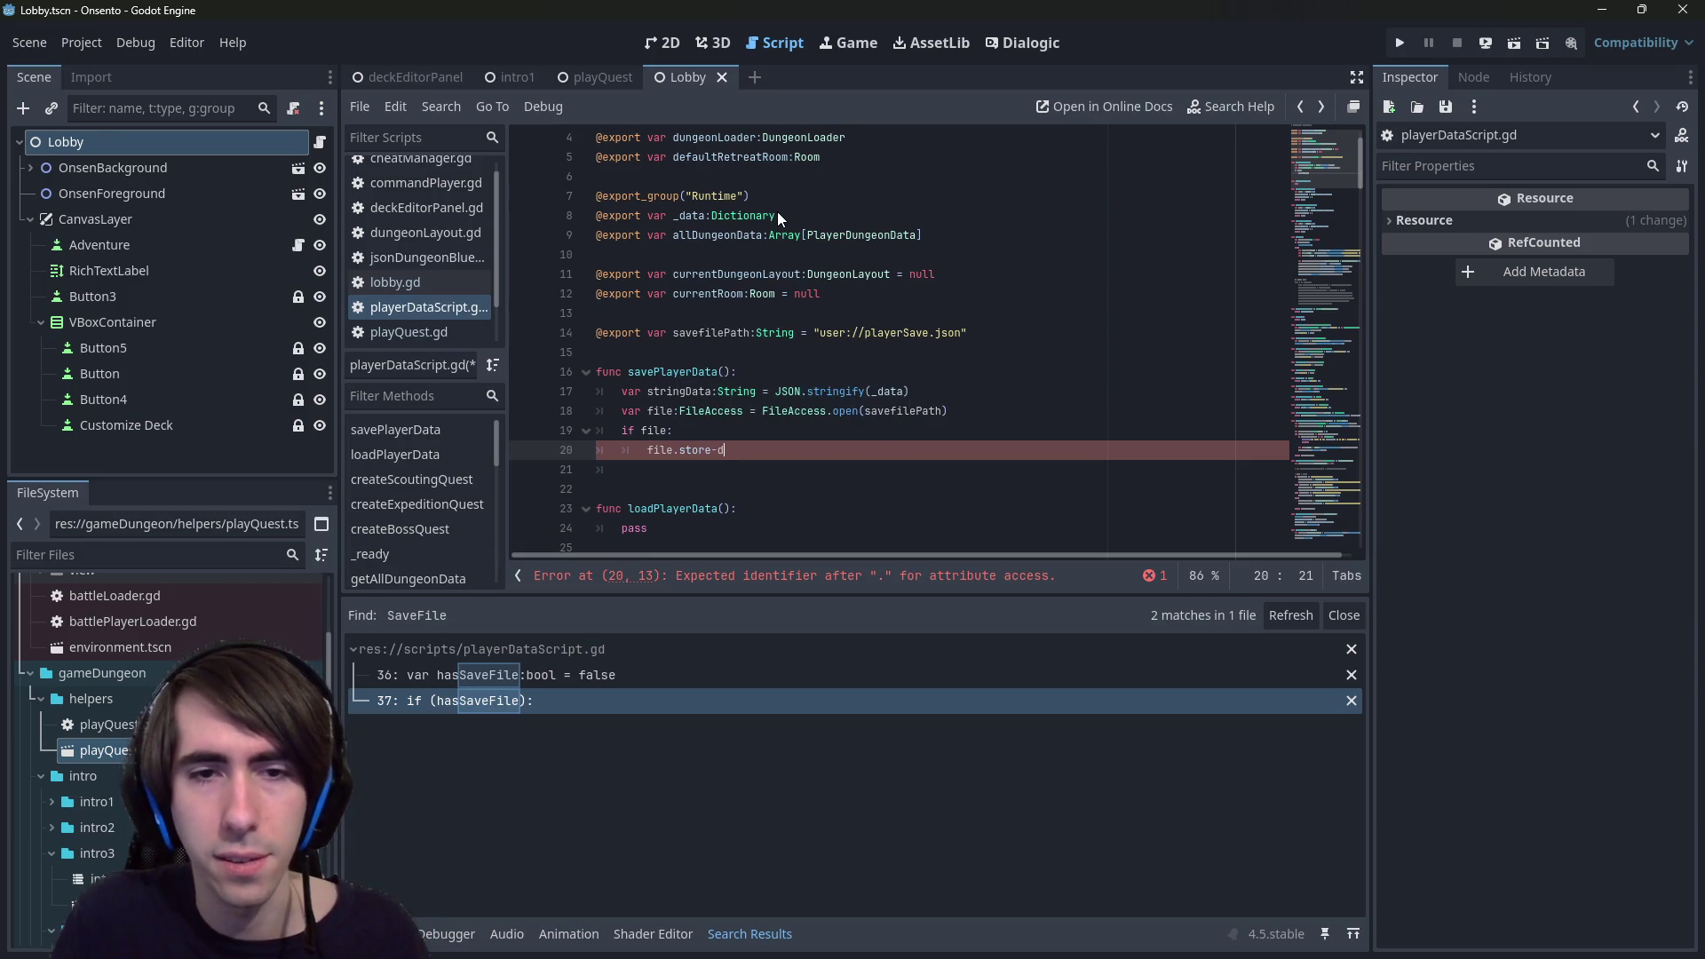
text(string(stringData))
key(Return)
Add an else branch calling push_error("Could not save!") and begin a get_tree() line
key(BackSpace)
text(else:)
key(Return)
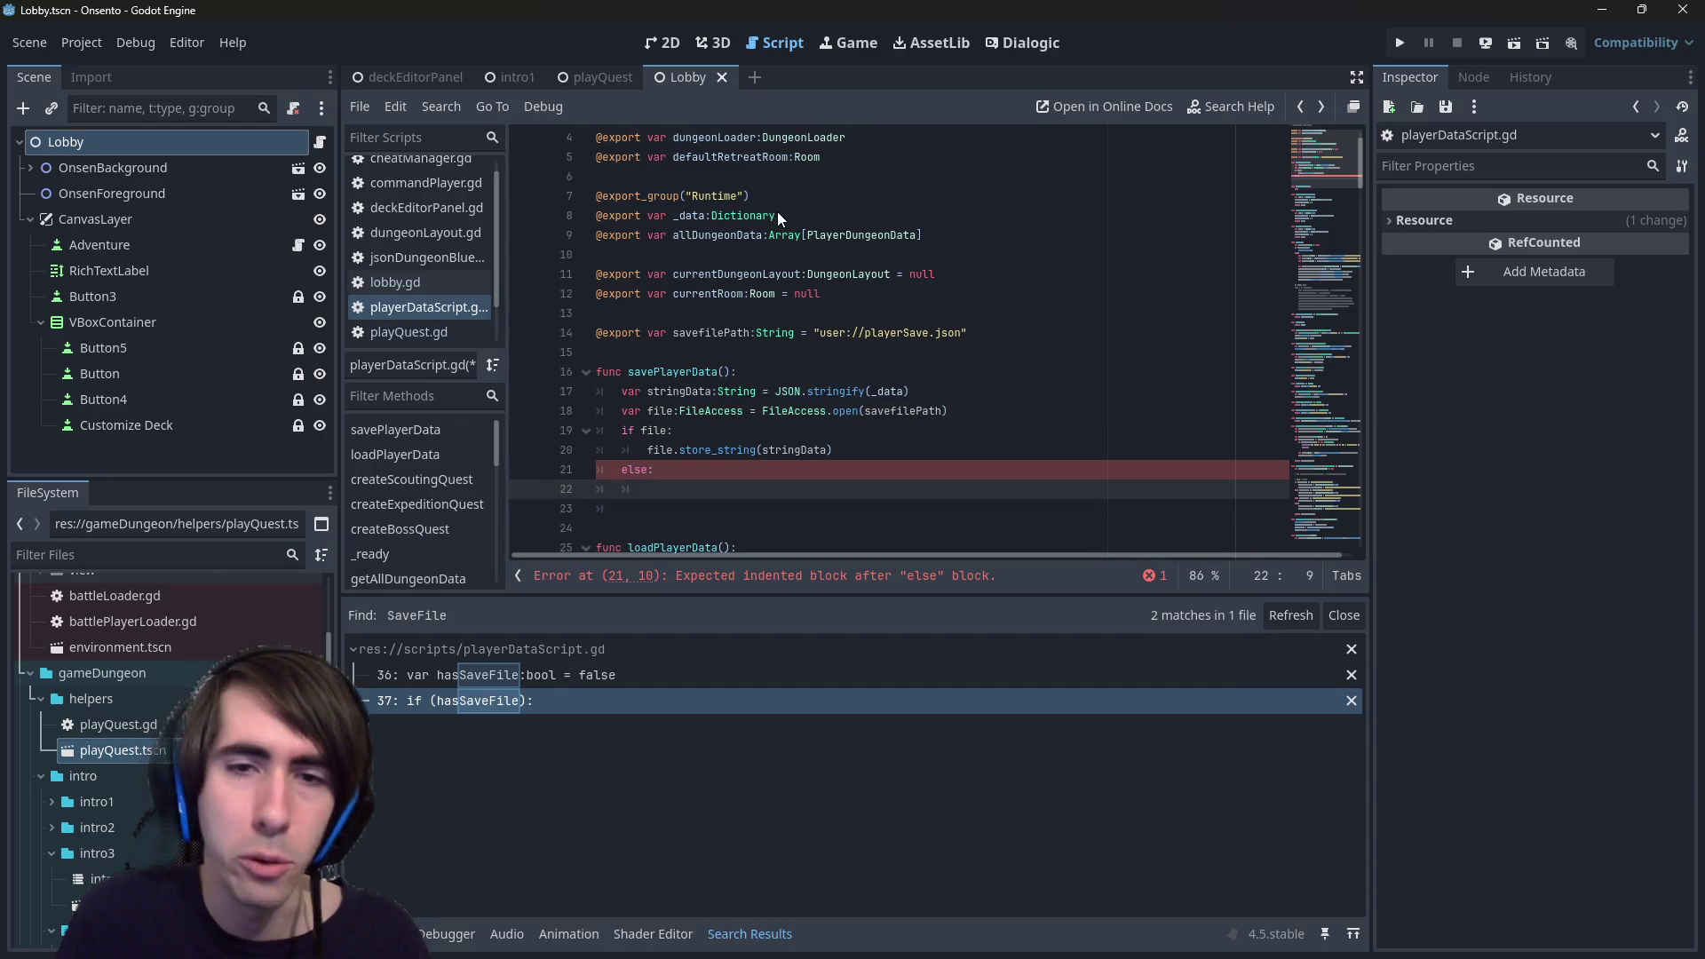
text(print("C)
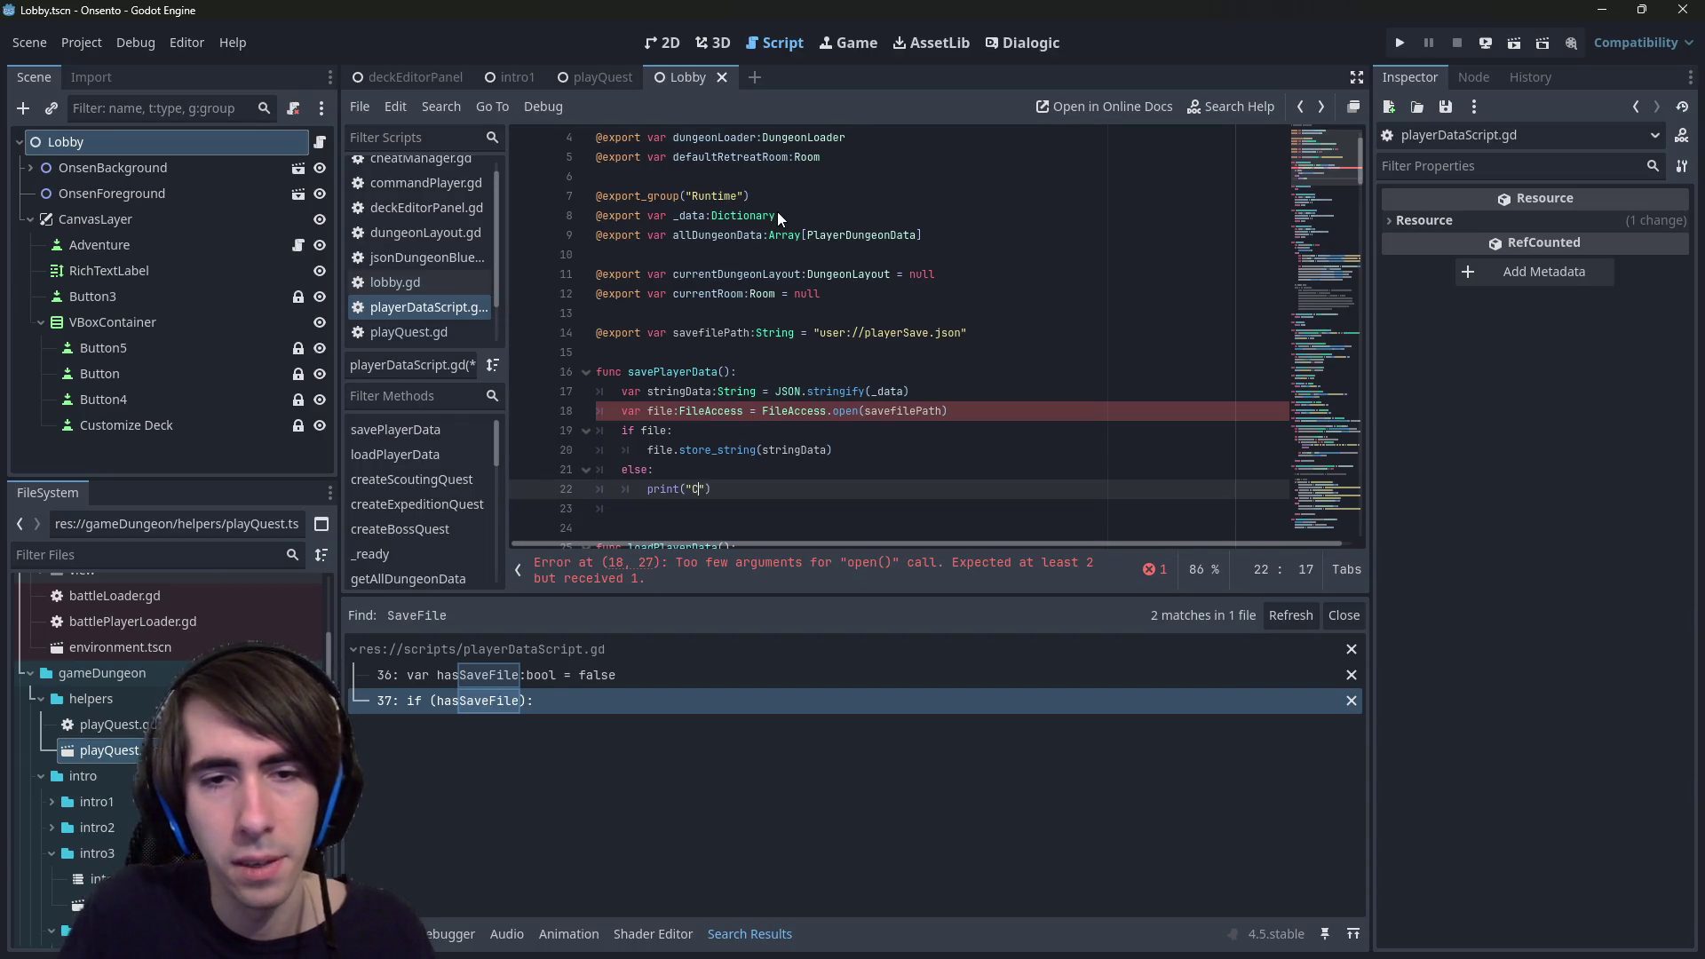
text(ould not save!)
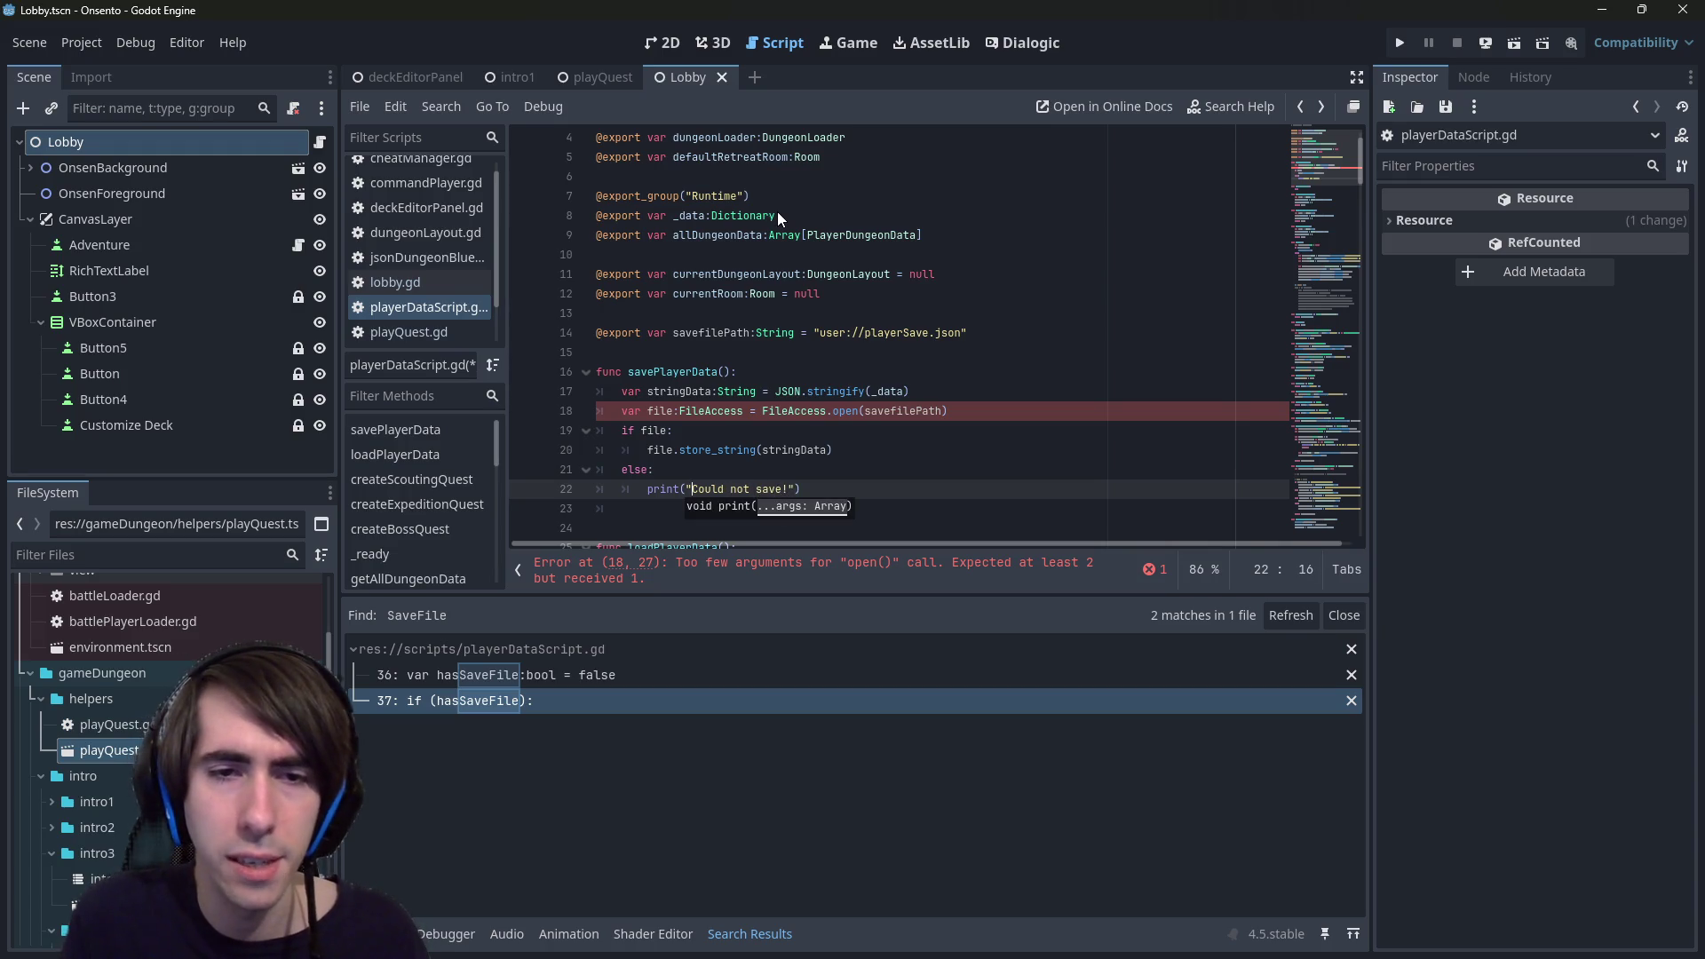
key(Home)
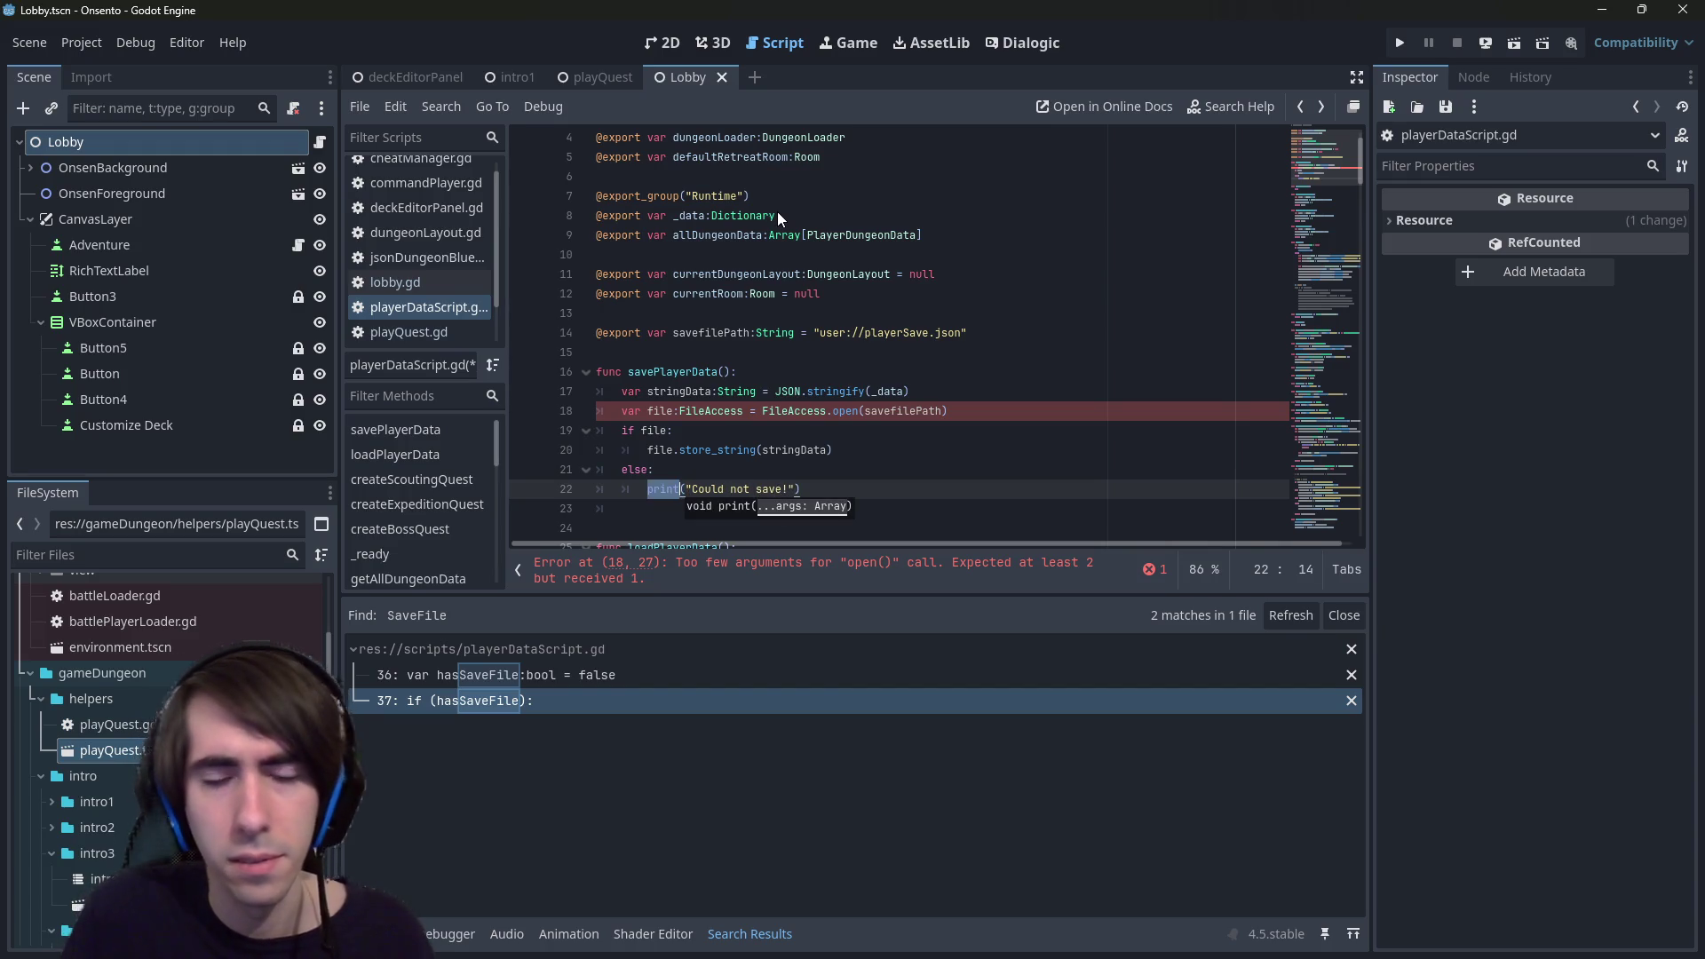
key(Delete)
key(Delete)
key(Delete)
text(push)
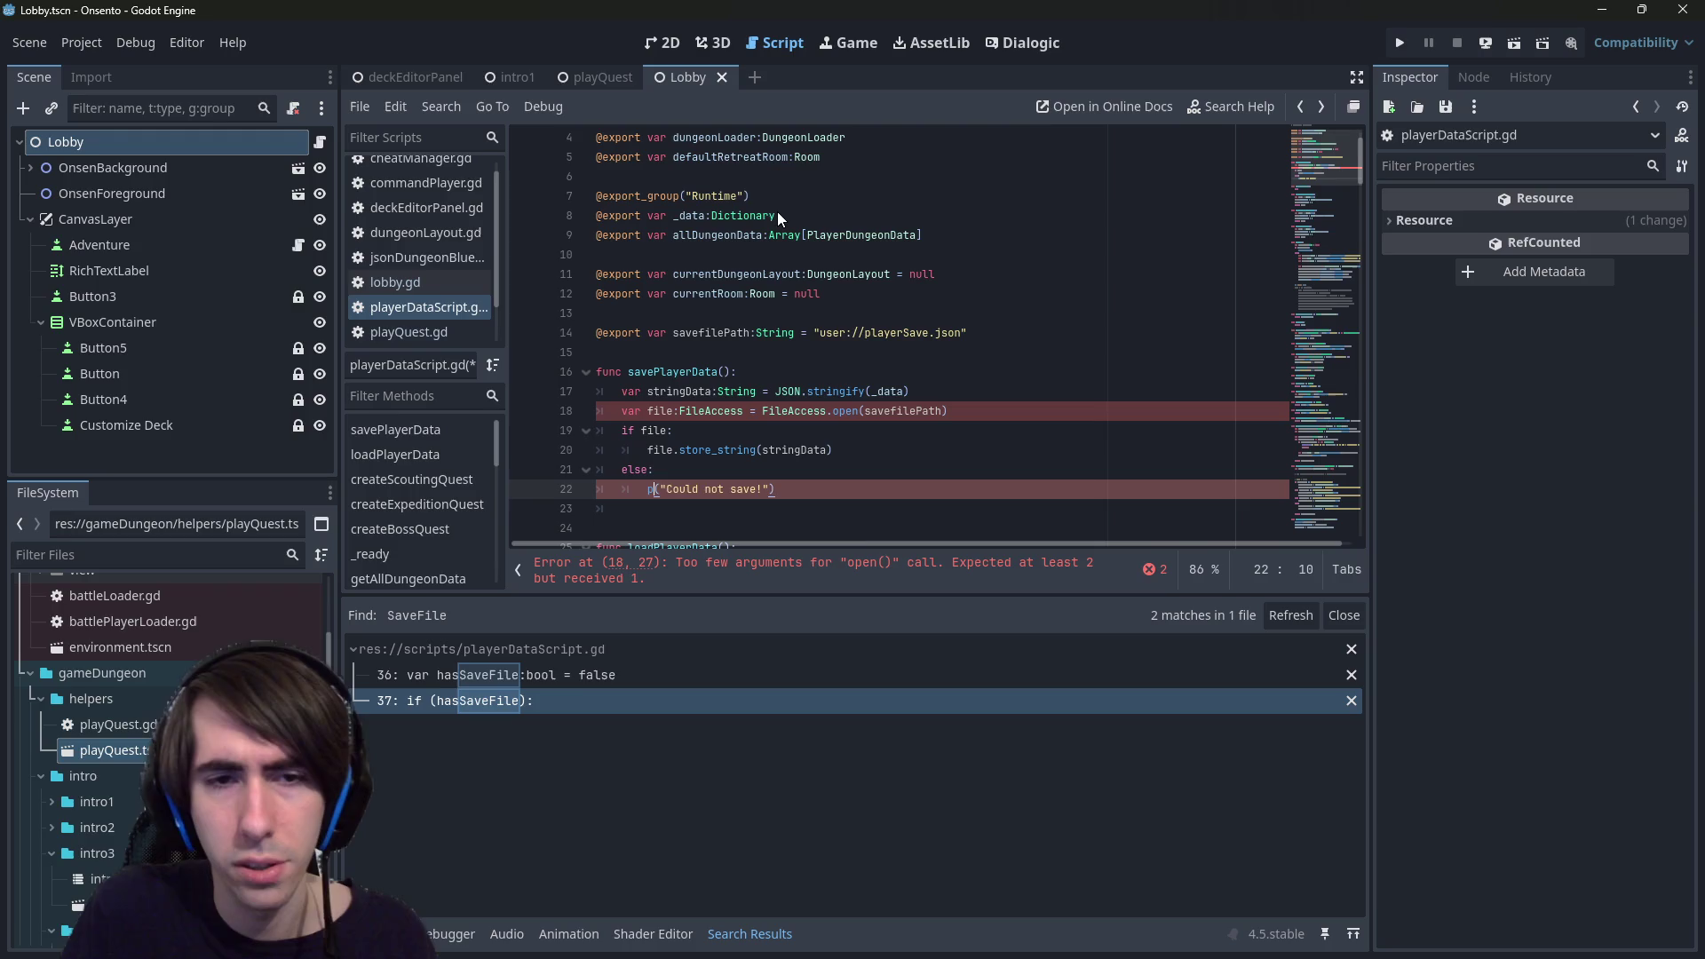
text(_)
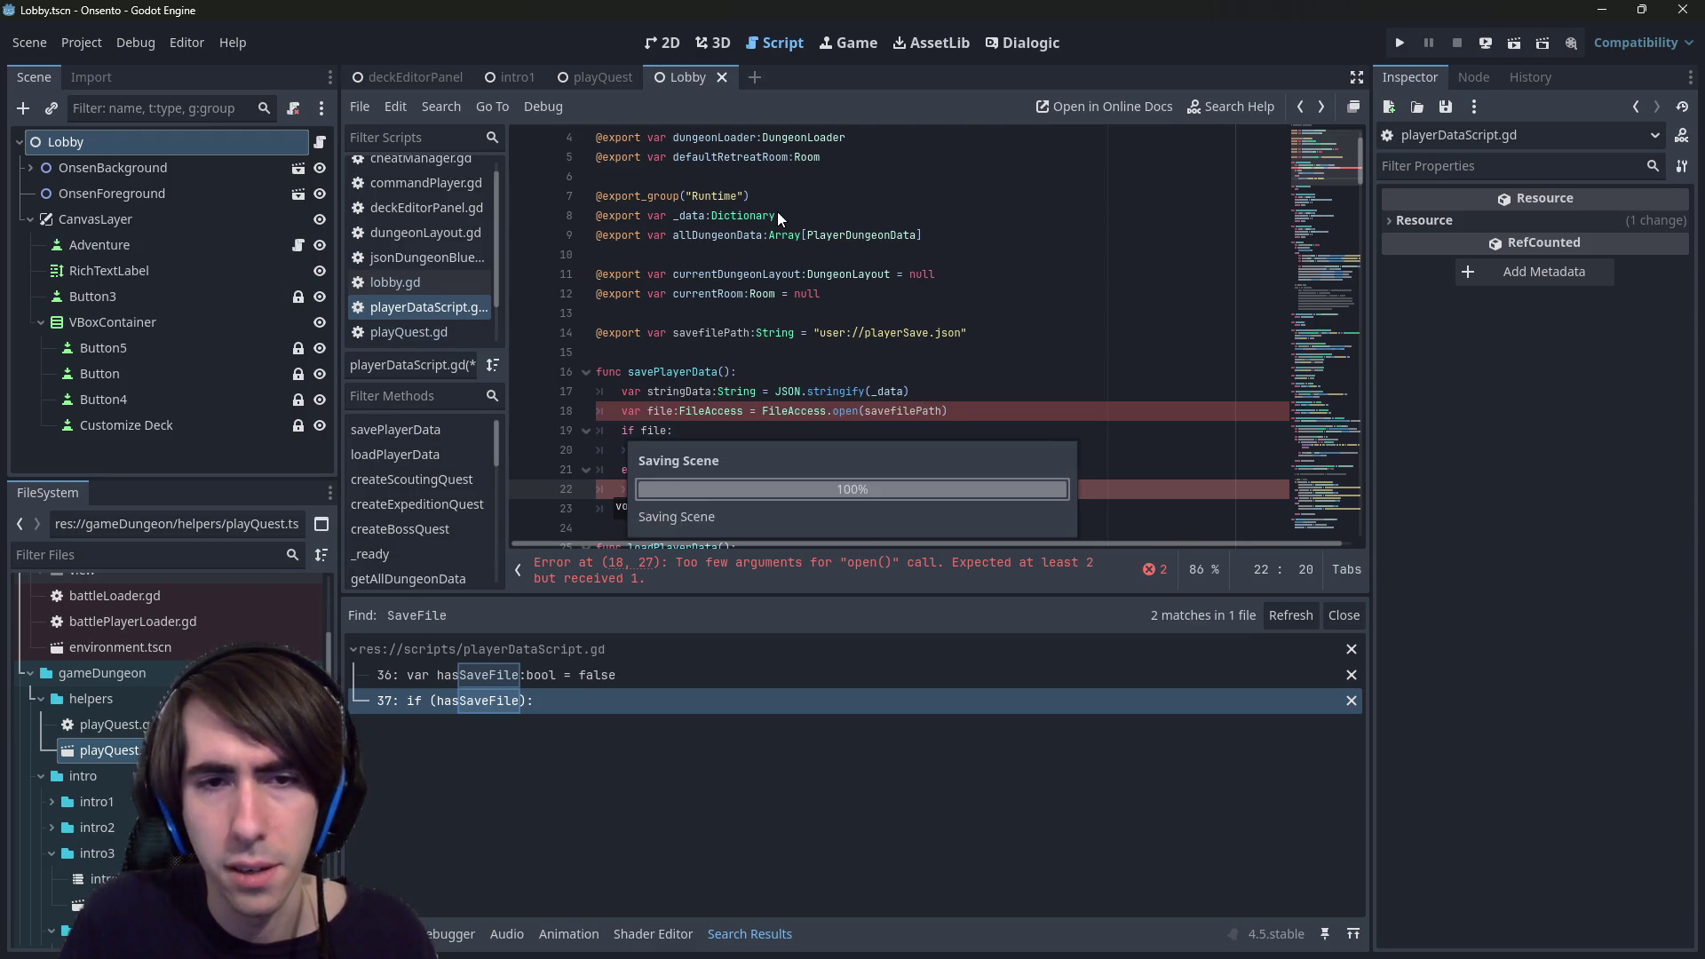
key(Return)
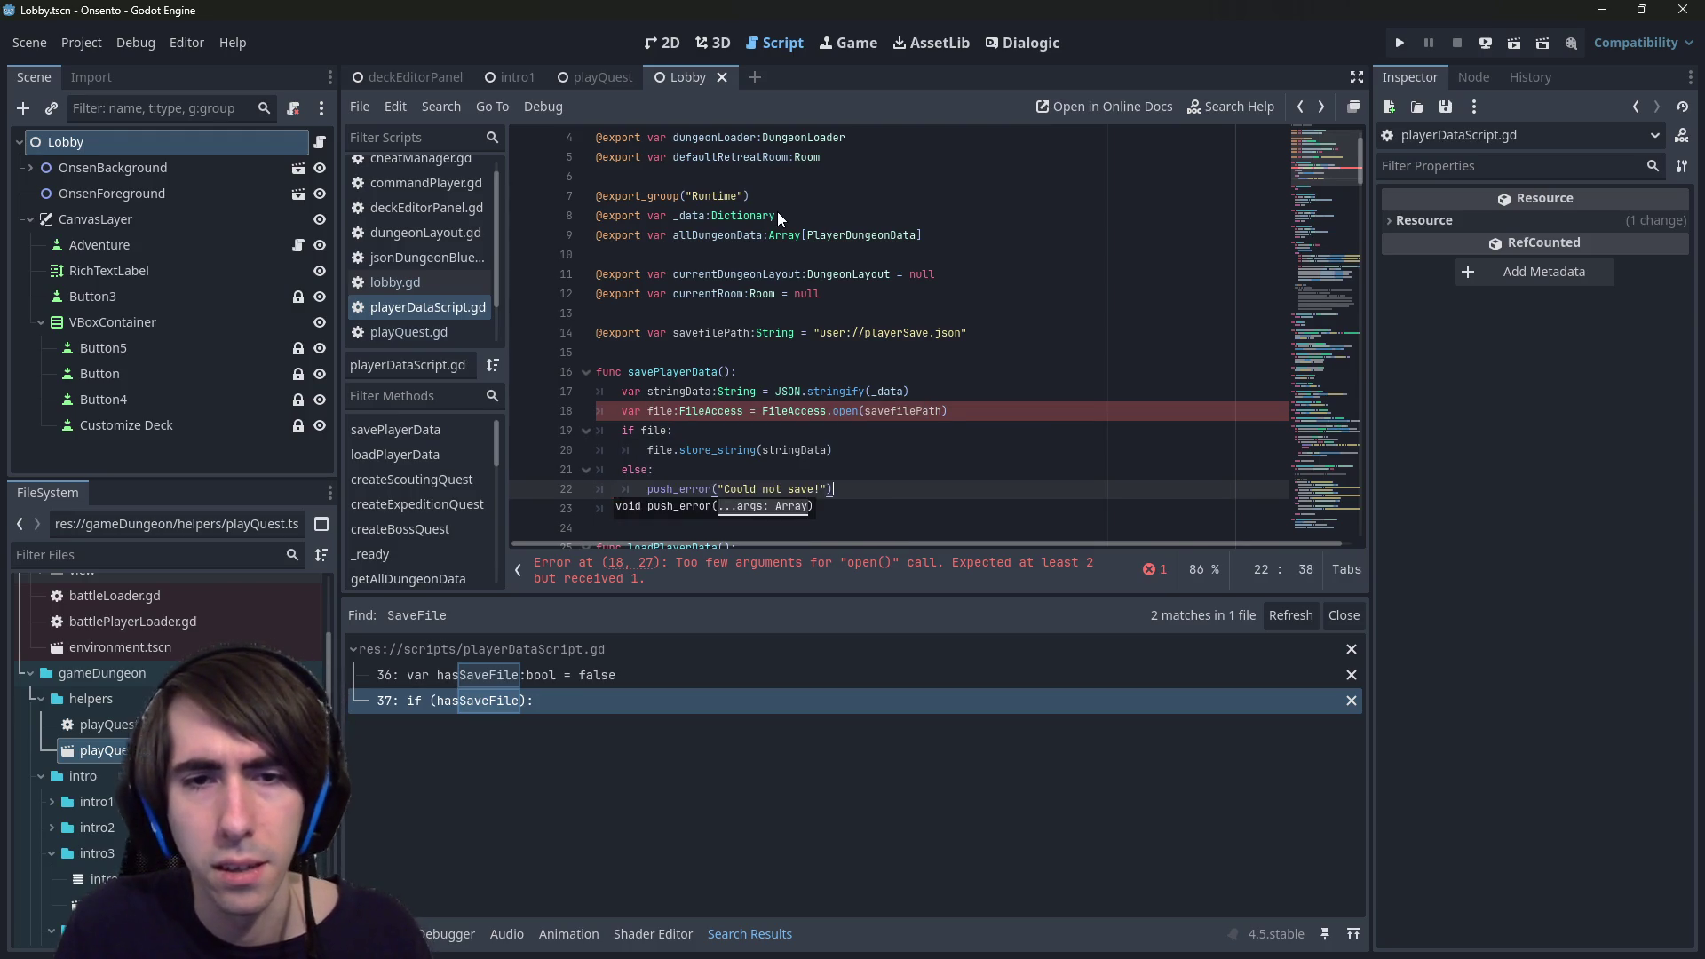
key(Return)
key(Up)
key(Up)
key(Up)
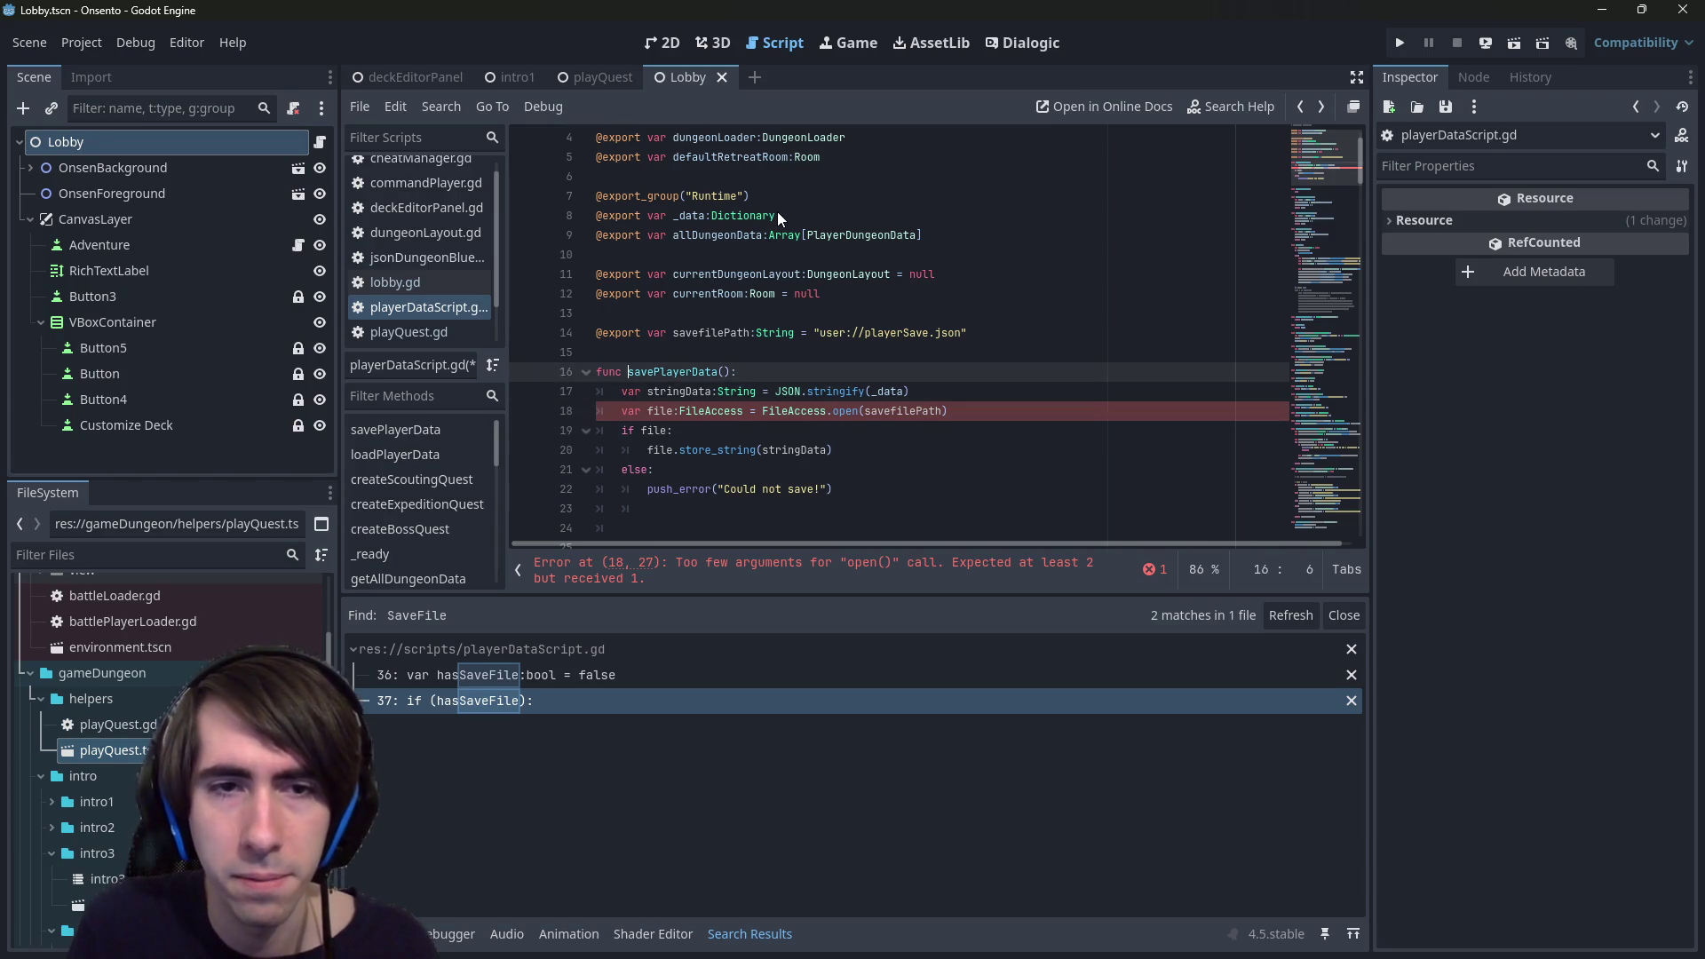
key(Down)
key(Down)
key(Down)
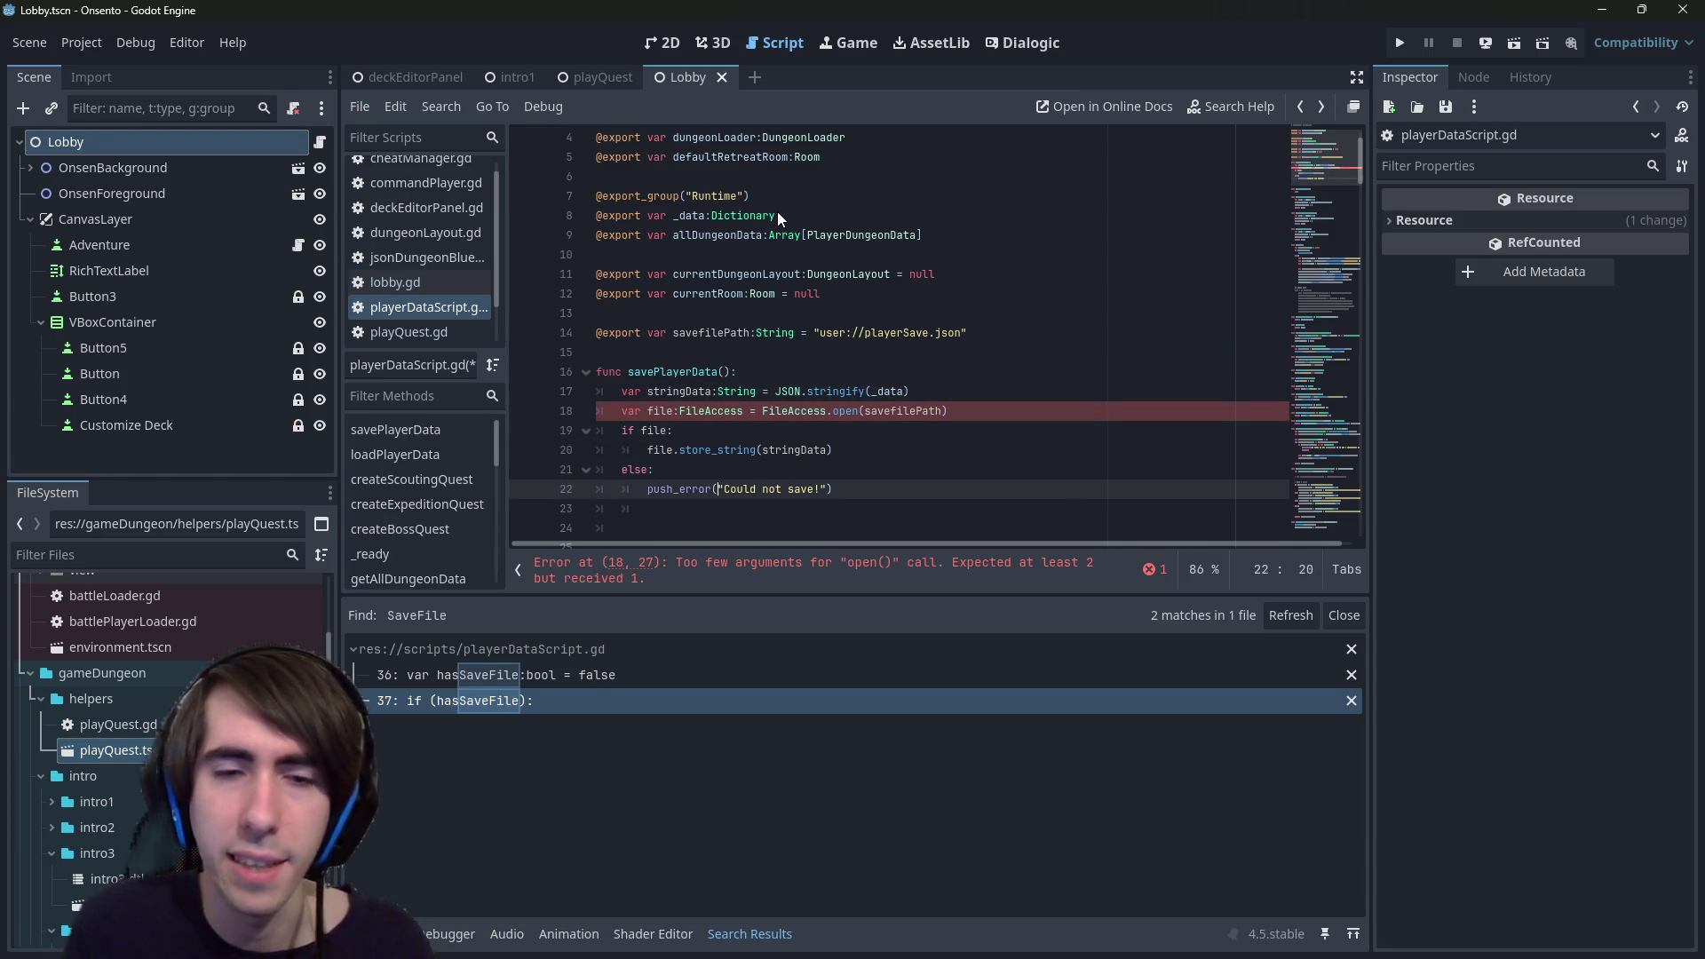
key(Down)
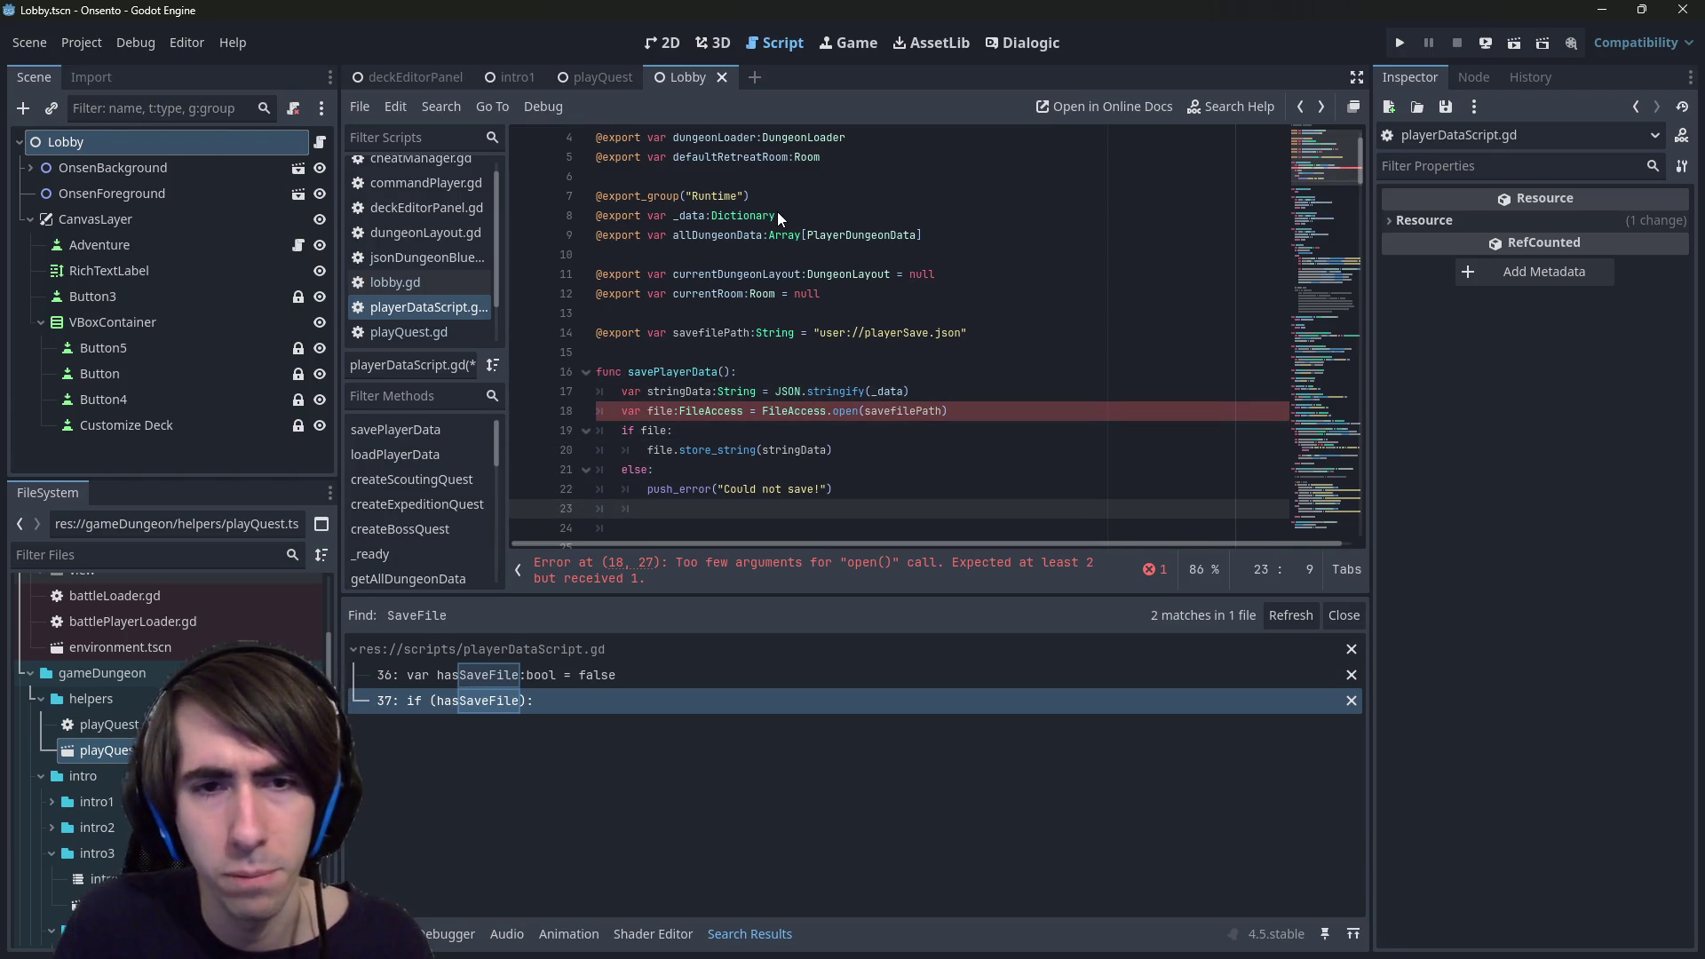
text(get_tree().)
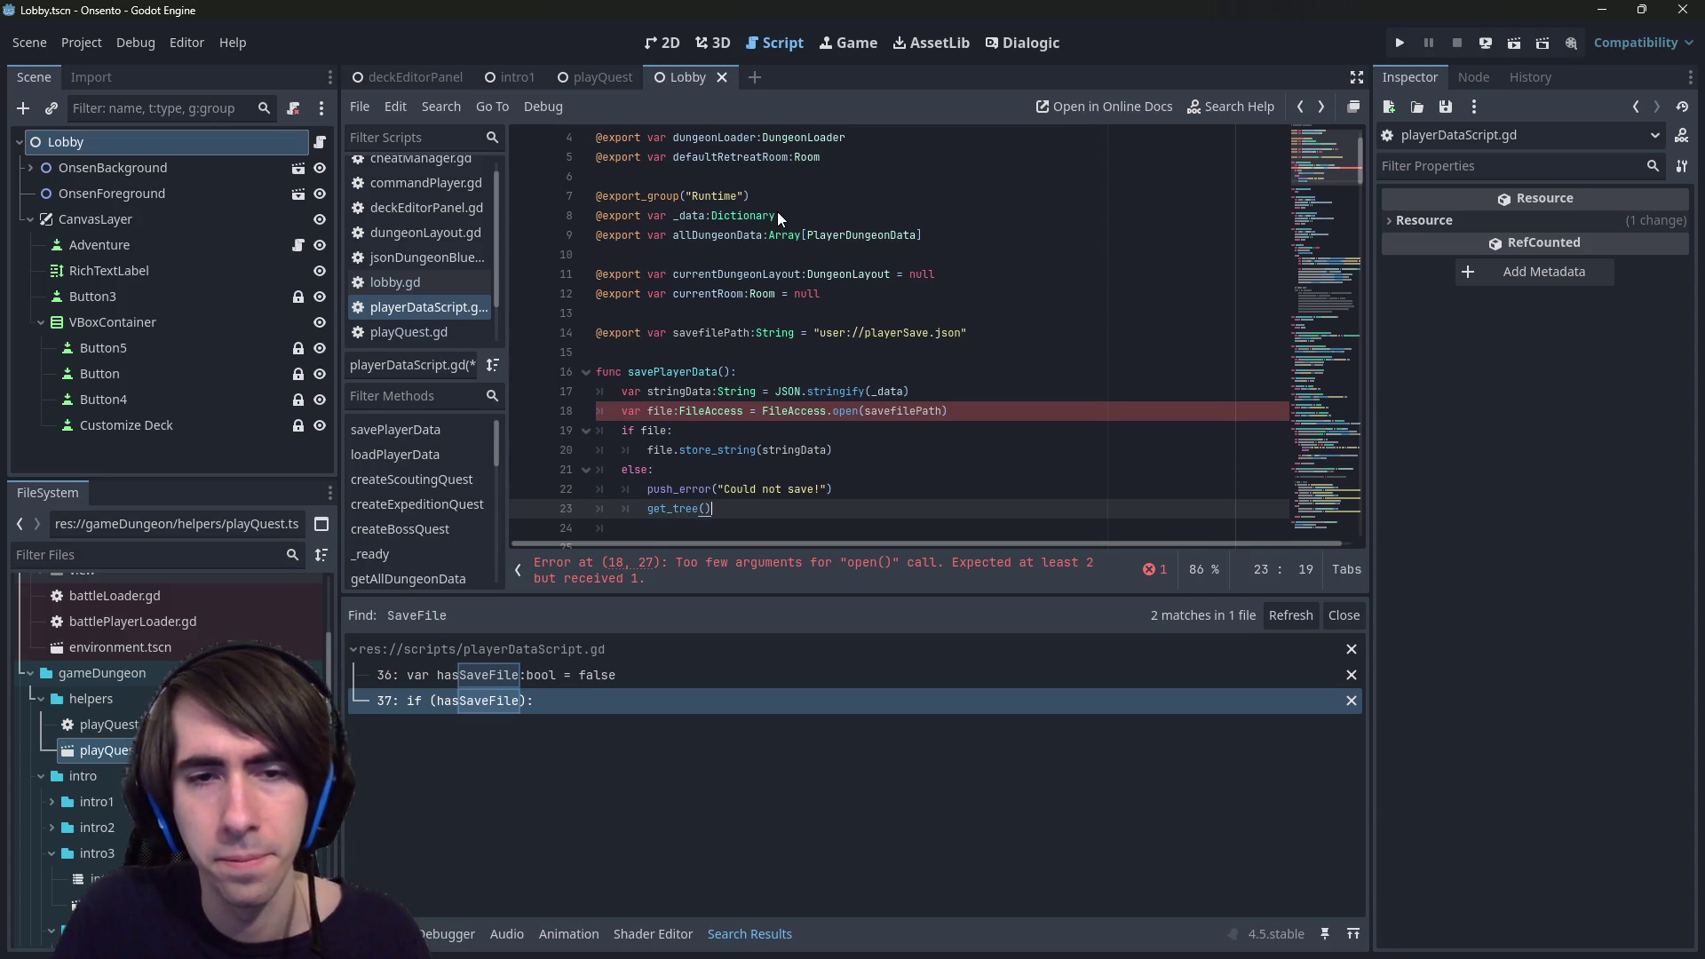
Clear the unfinished get_tree line, leave an indented empty line under push_error, and save
key(Escape)
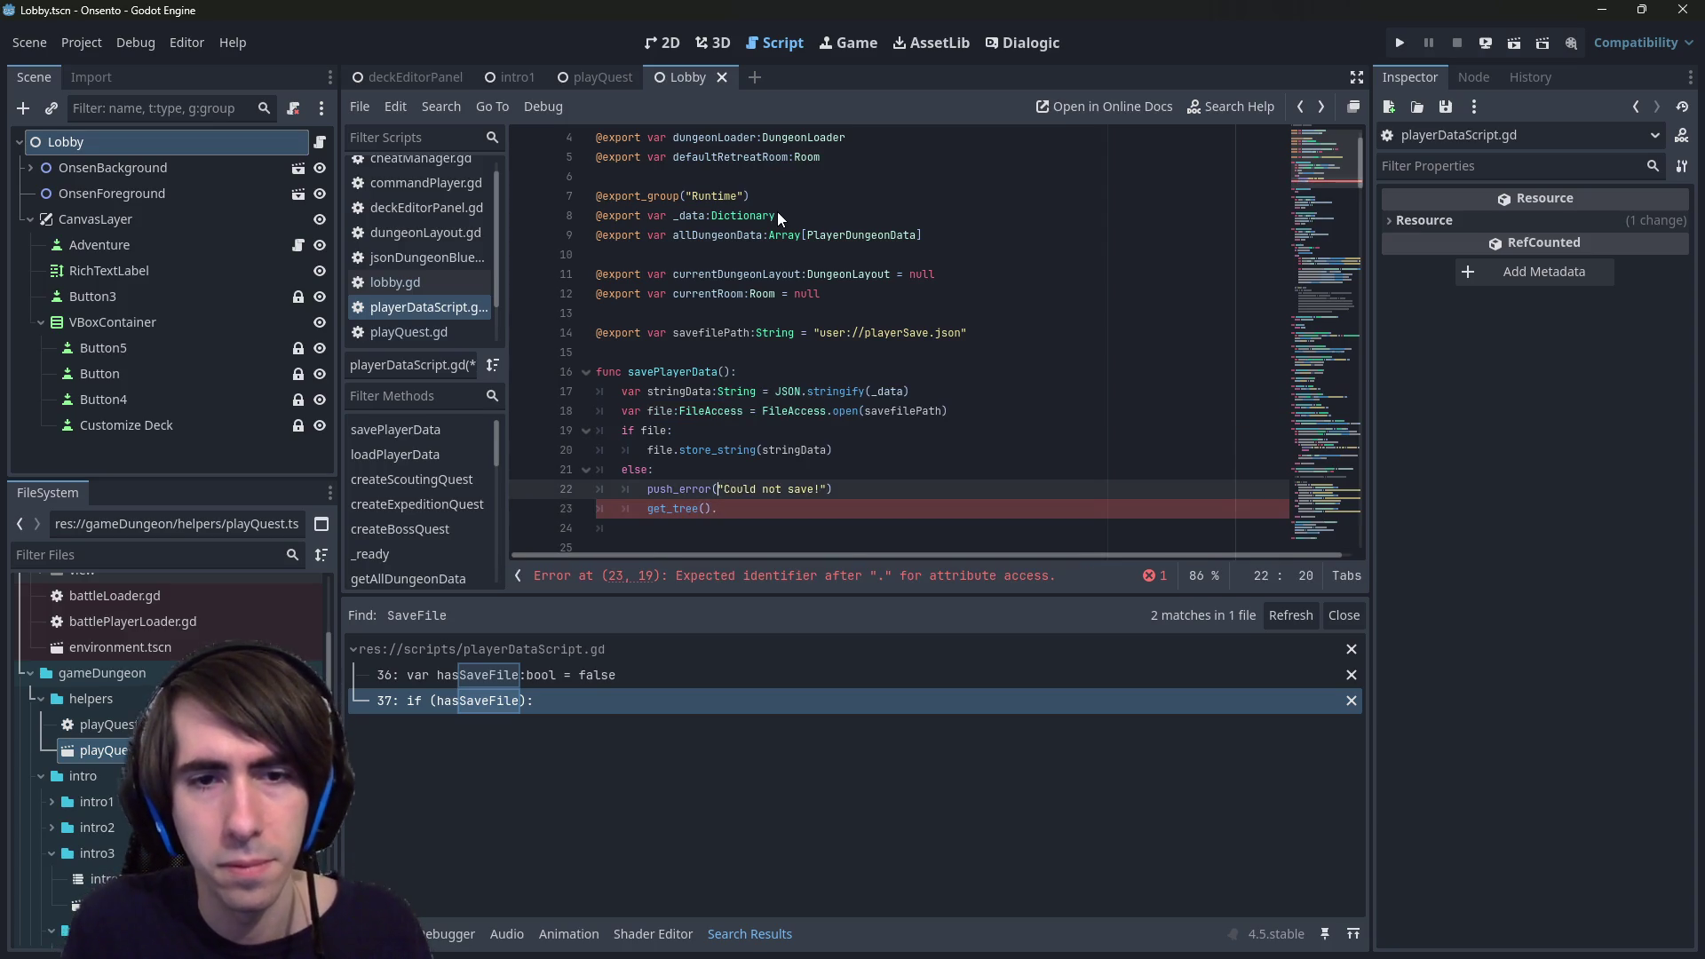
key(Up)
key(End)
key(Return)
text(await)
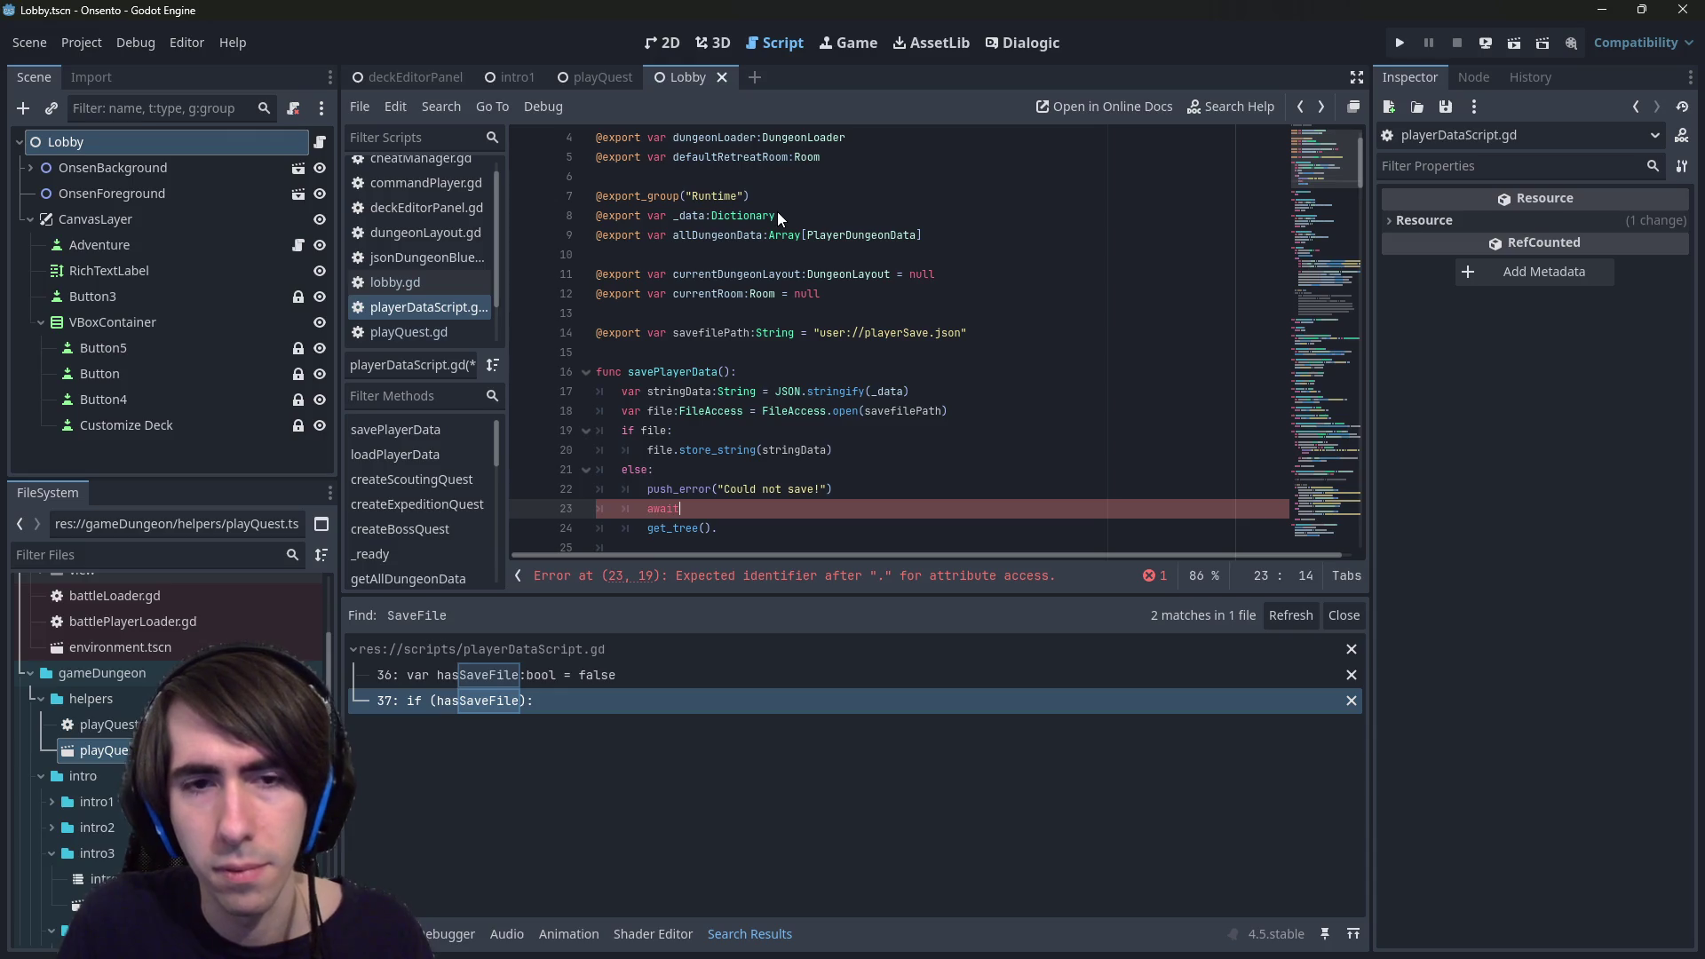
key(BackSpace)
key(BackSpace)
key(BackSpace)
key(Escape)
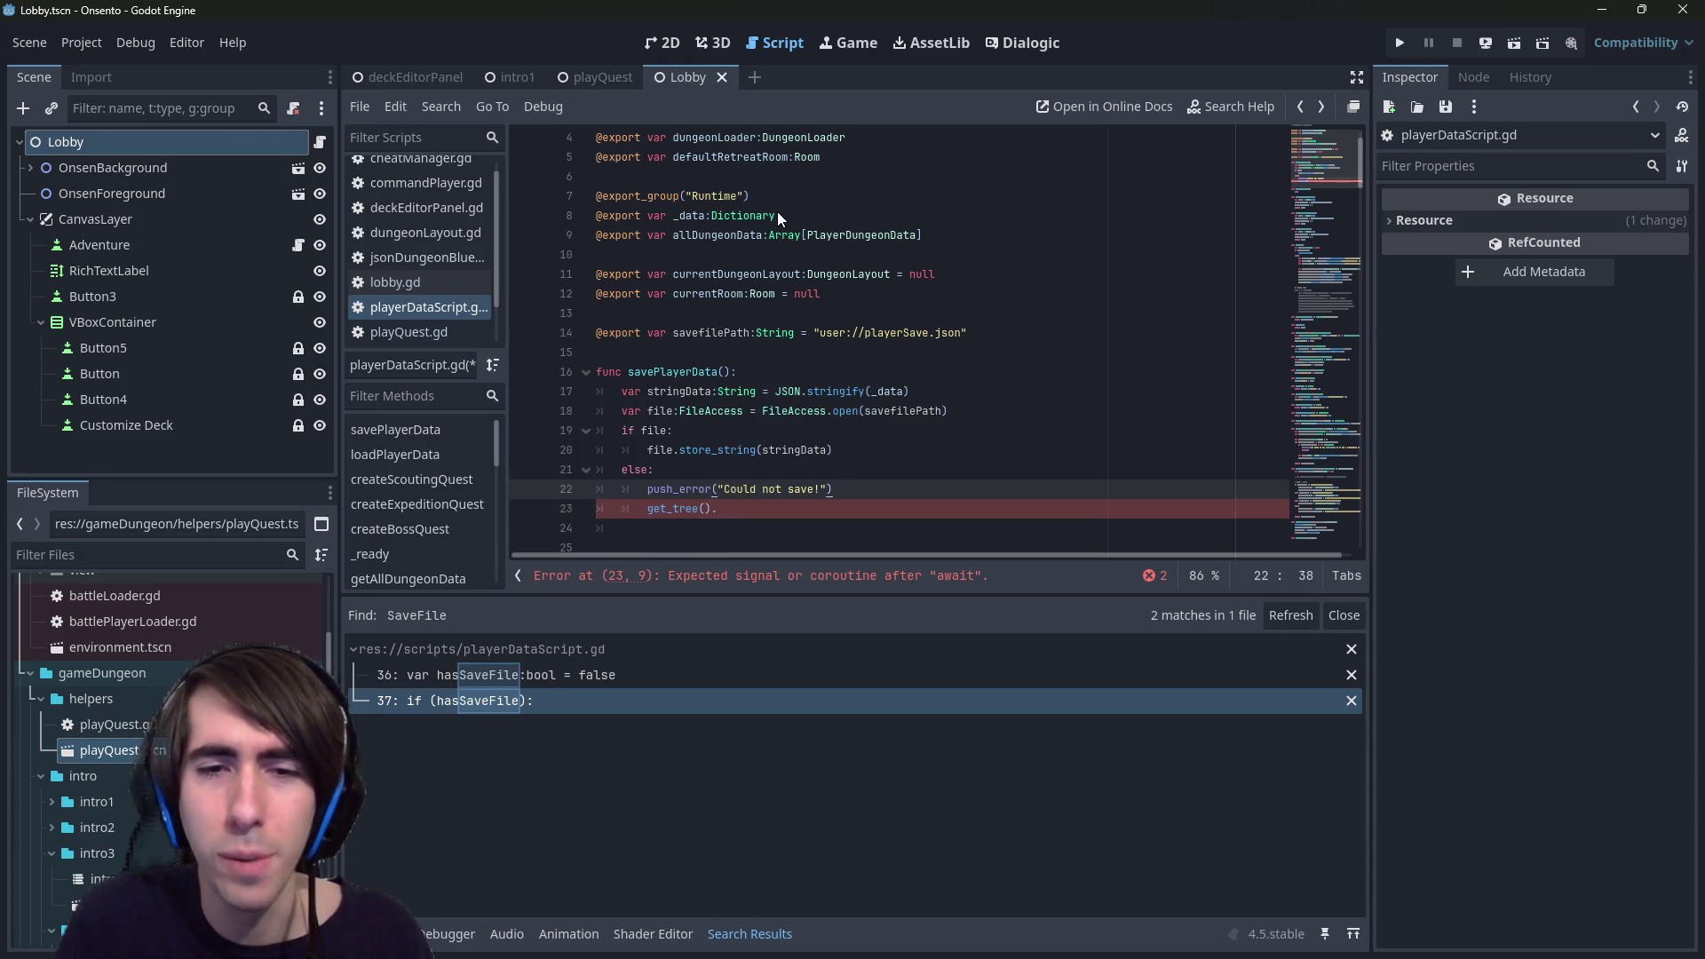
key(Delete)
text(await)
key(ctrl+x)
key(Tab)
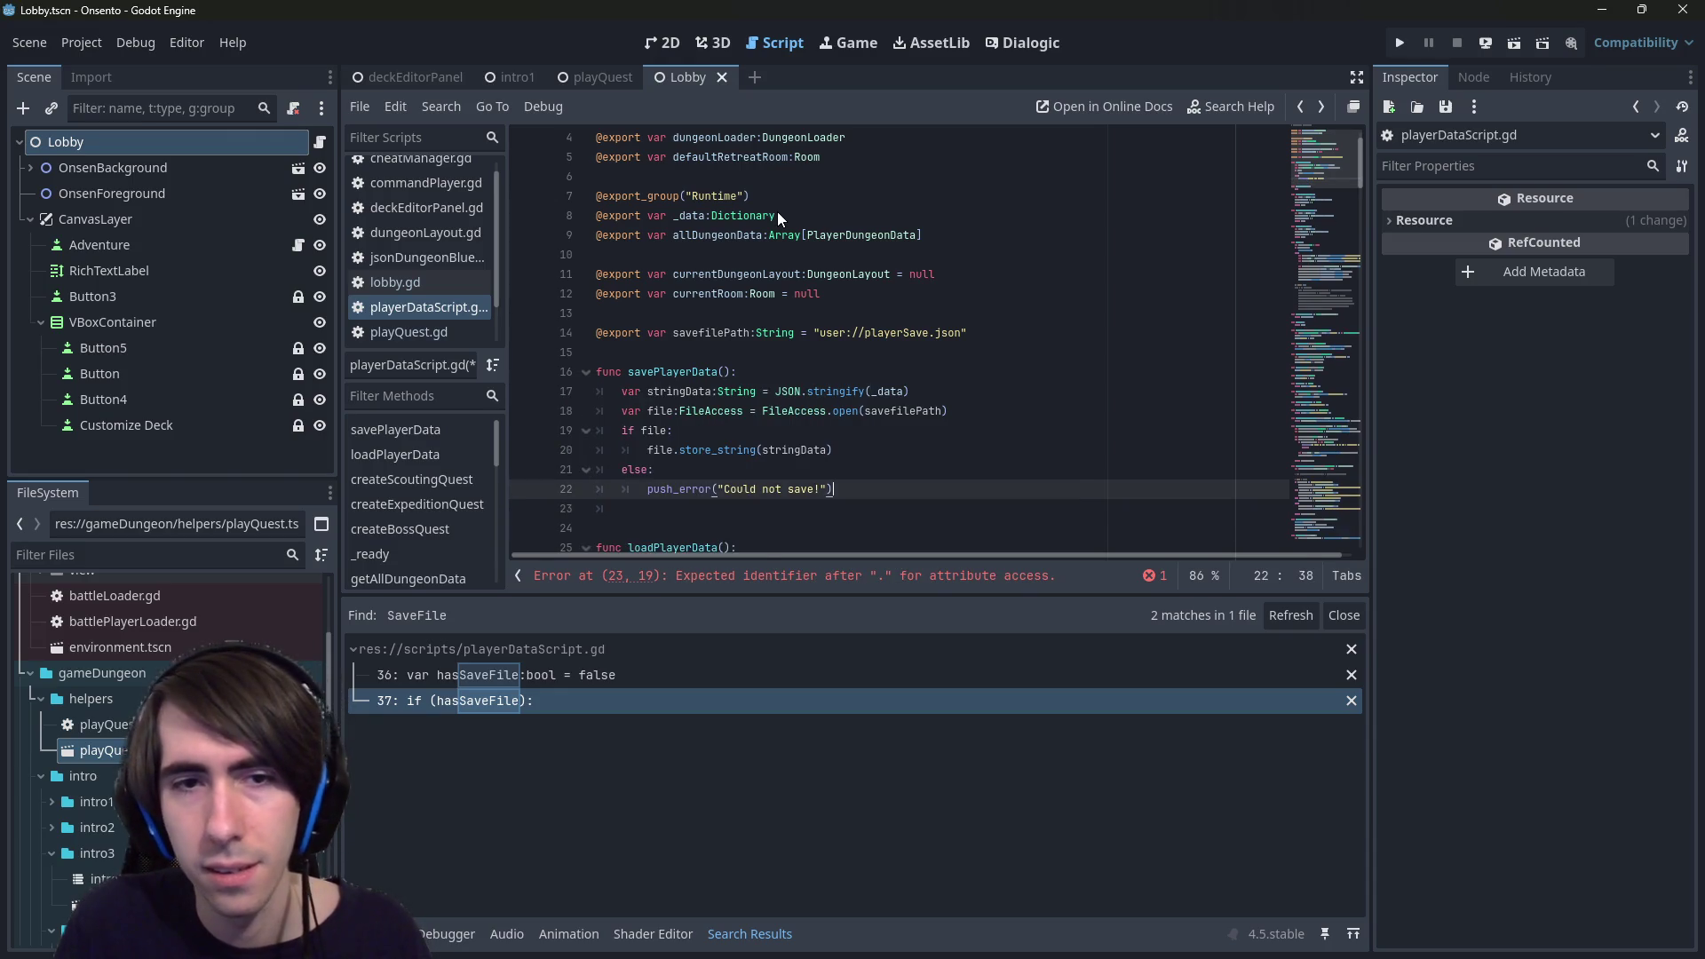
key(ctrl+s)
Await get_tree().create_timer(3.0), then retry savePlayerData(), and save the script
text(await get_tr)
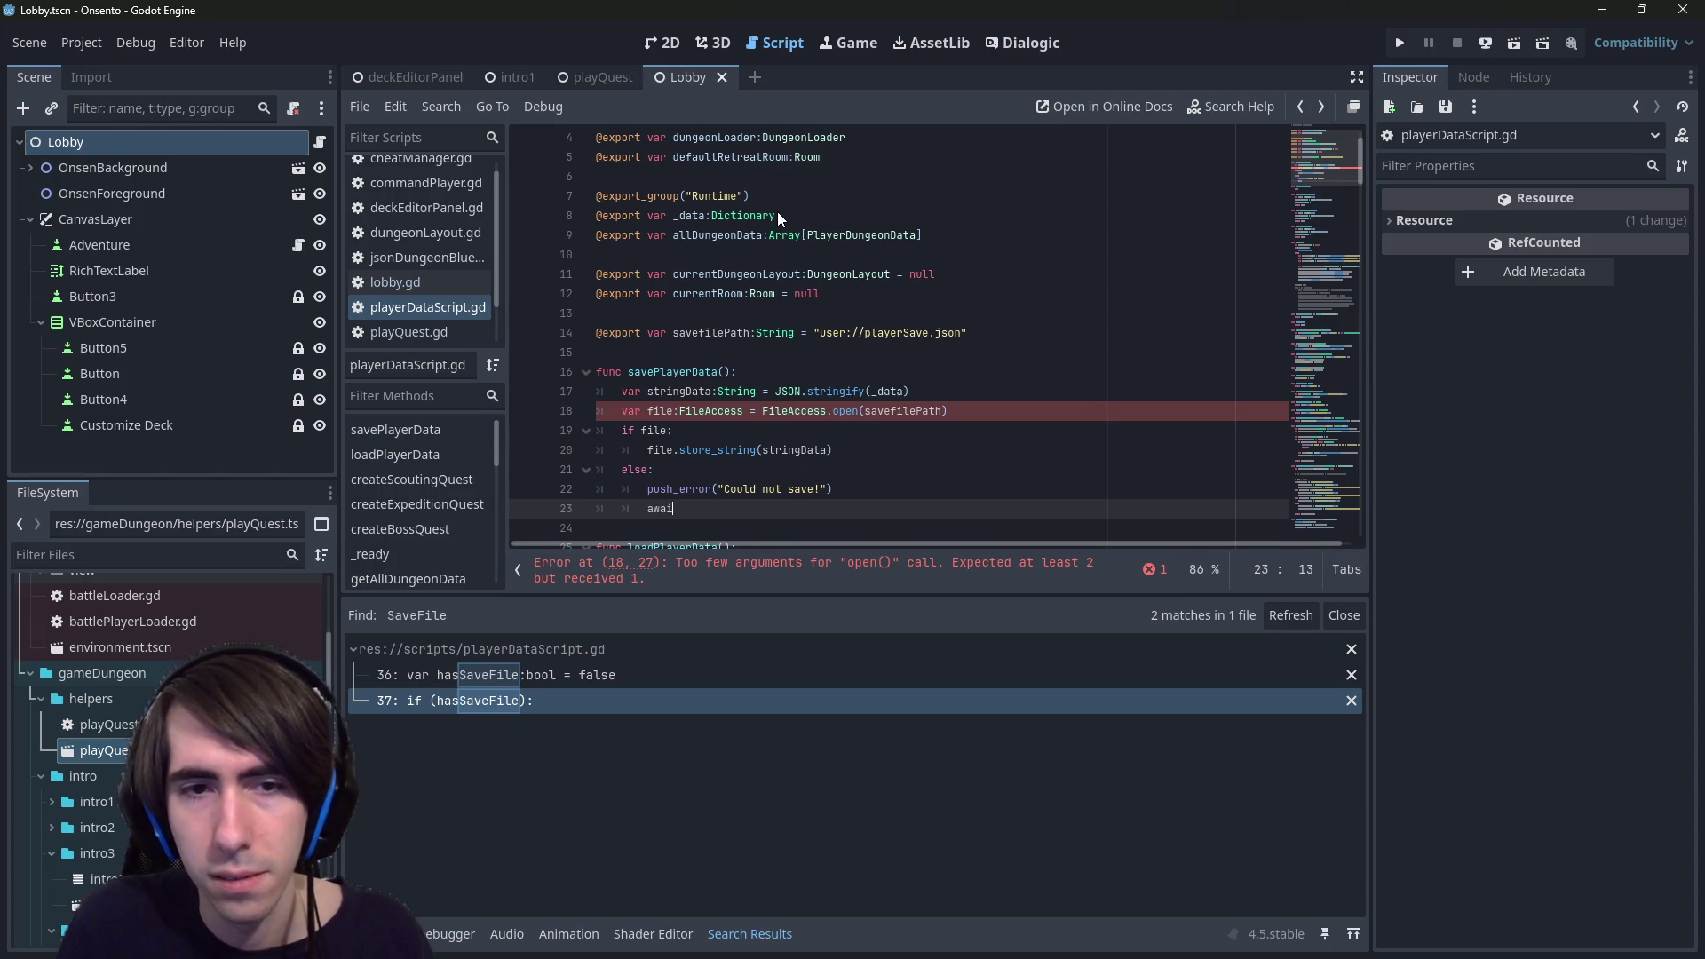
key(Return)
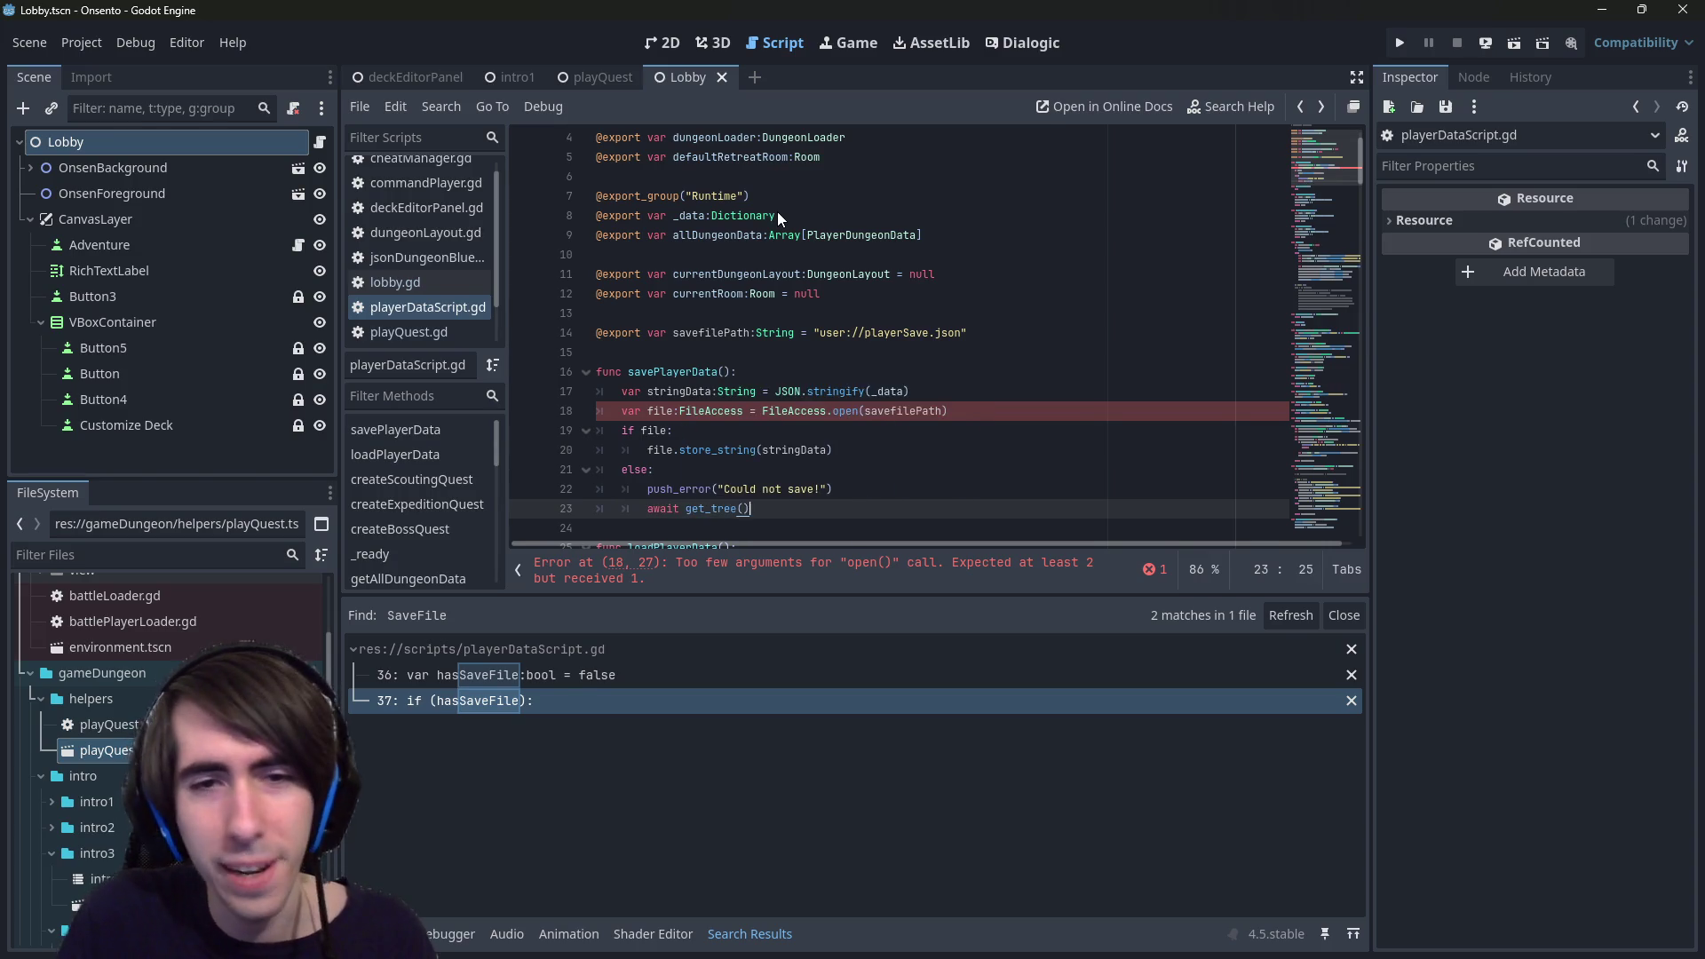
text(.create)
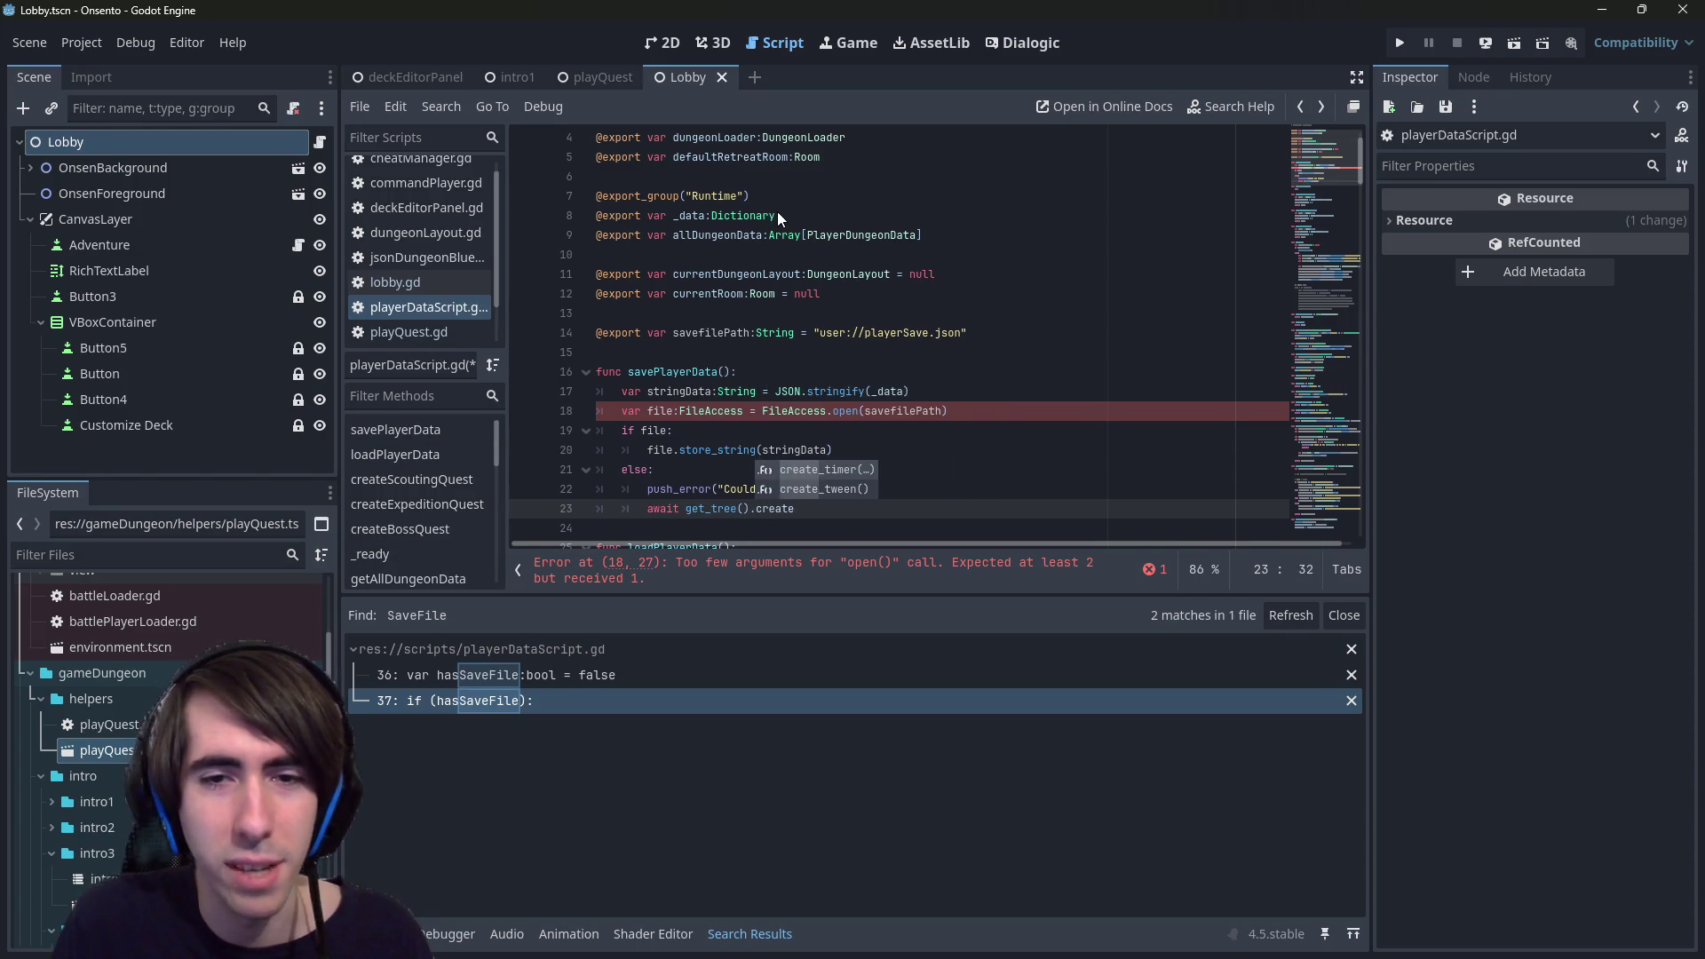
key(Return)
text(0.)
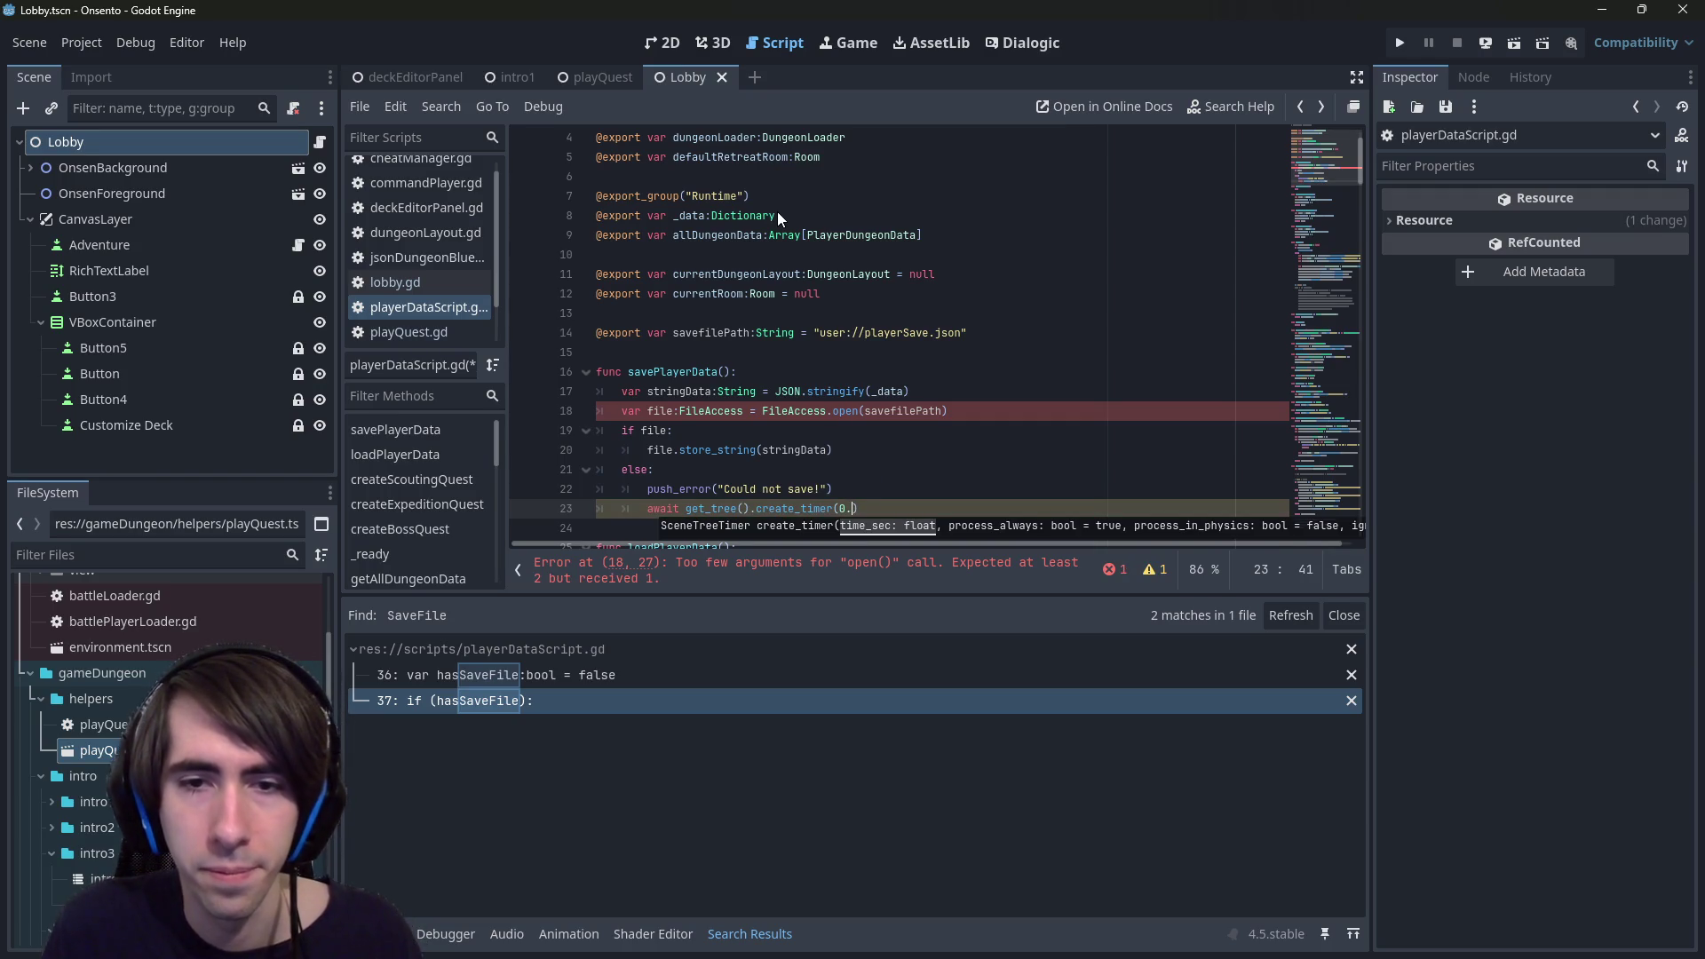
text(2)
key(BackSpace)
key(BackSpace)
key(BackSpace)
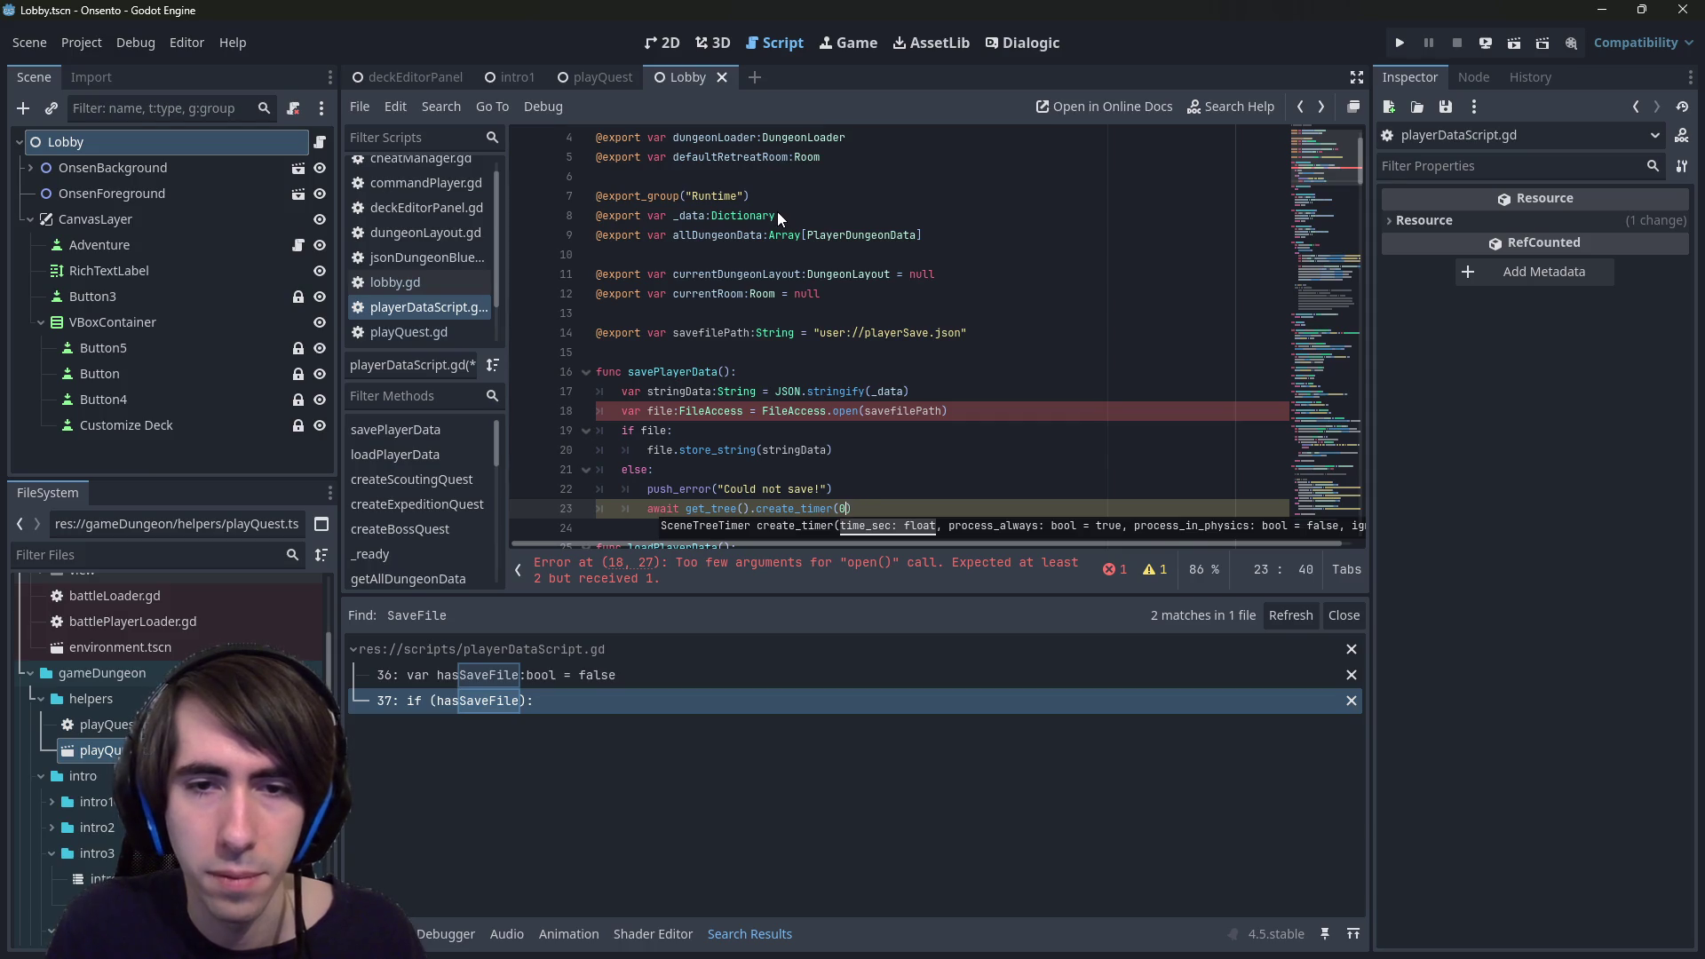
text(3.0)
key(End)
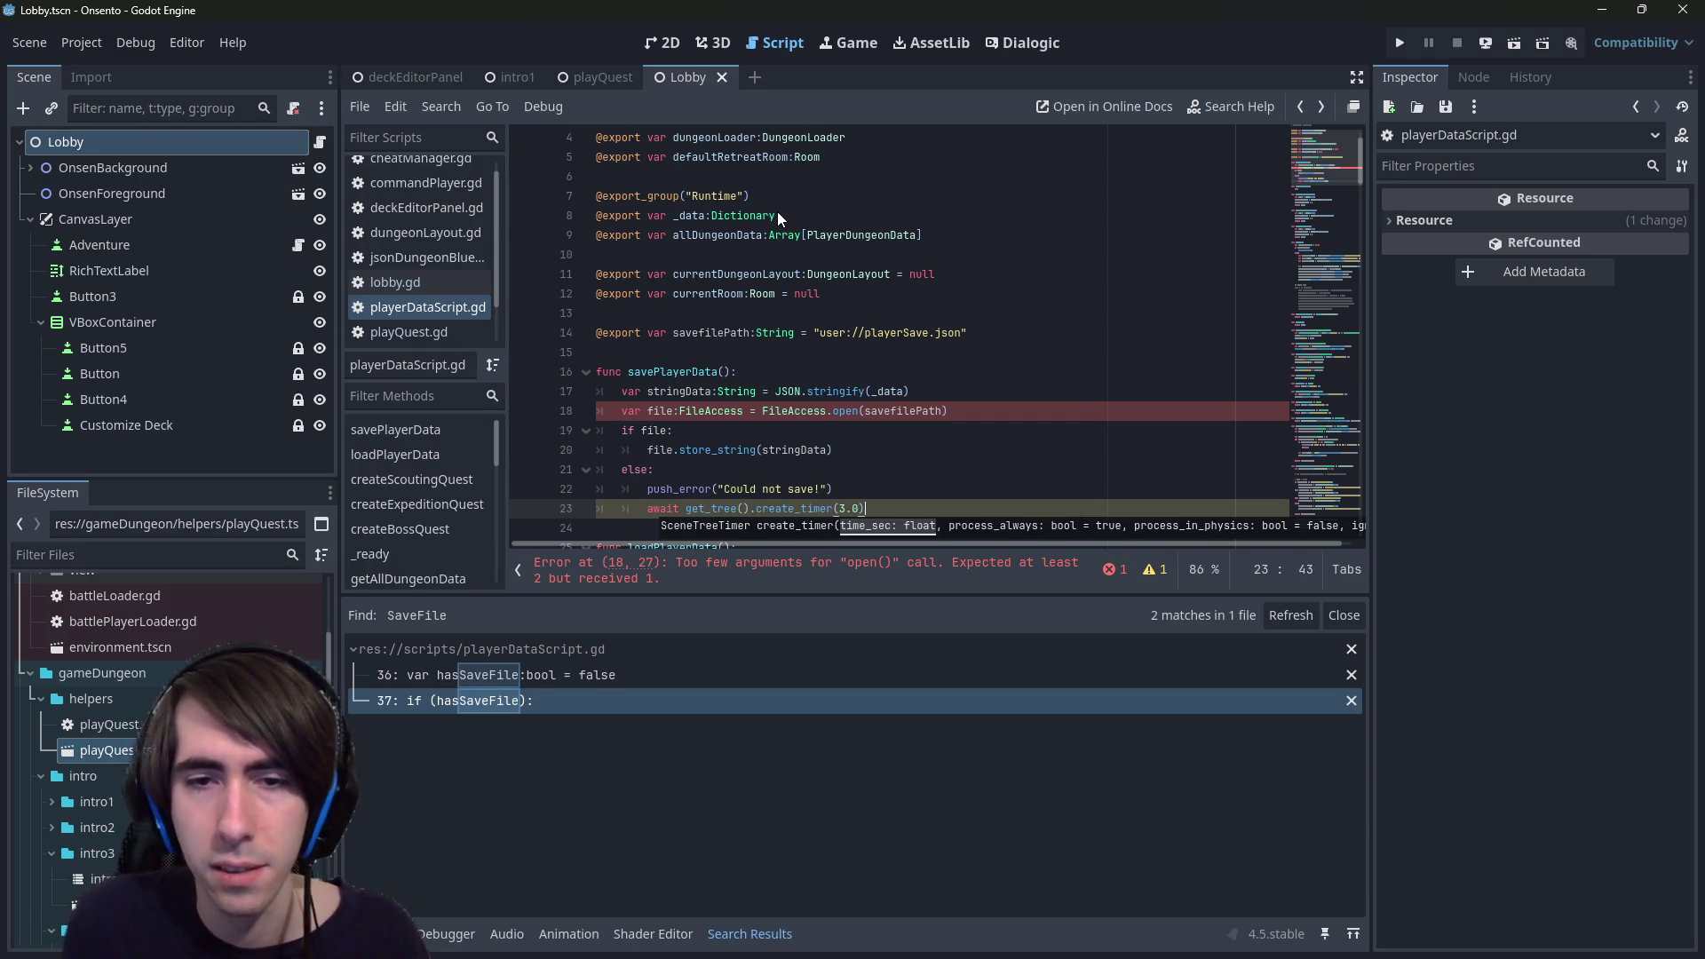
key(Return)
text(savePlayerData())
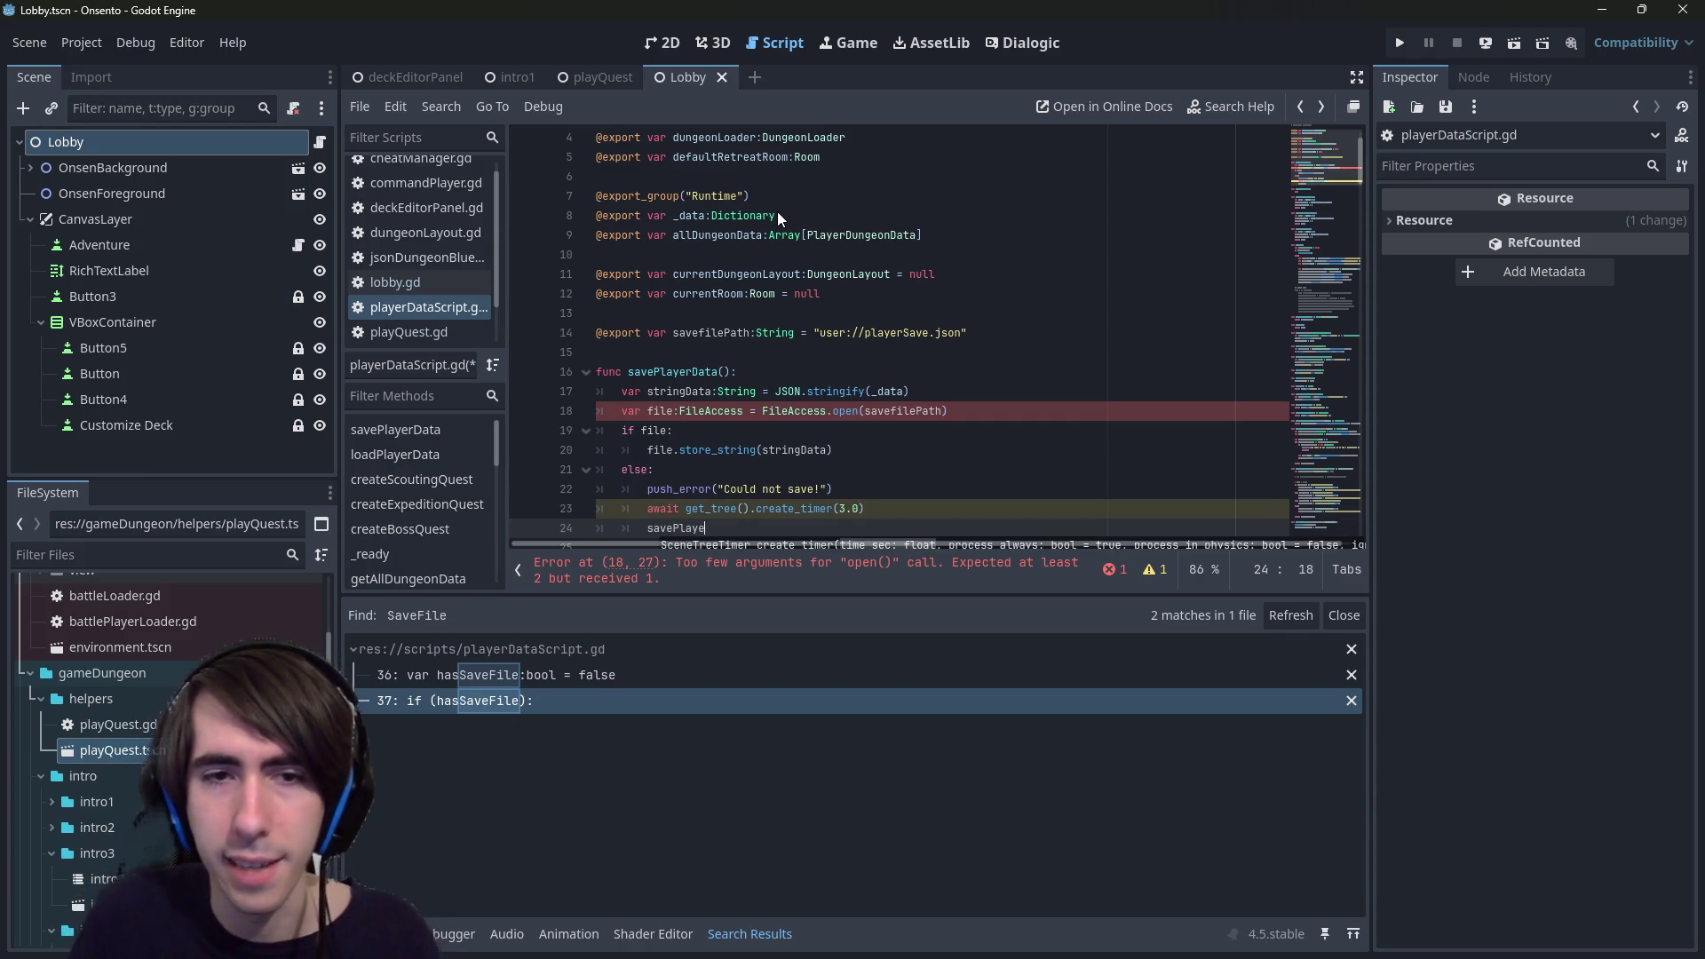
key(ctrl+s)
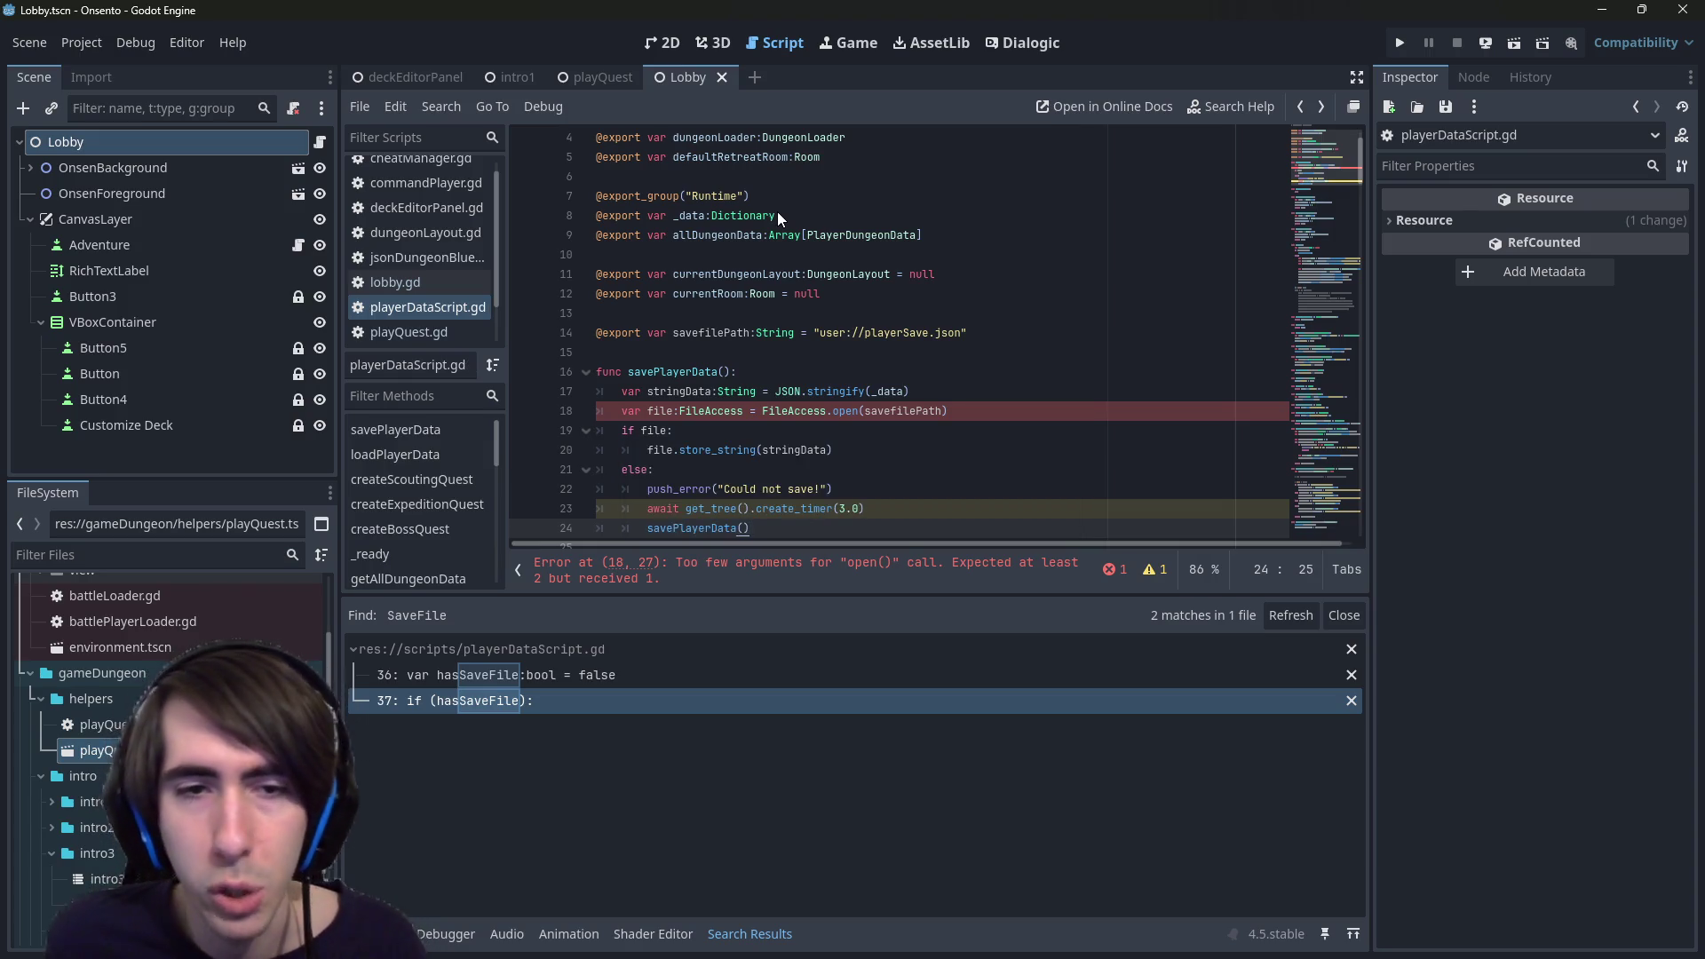
scroll(843, 384, down, 3)
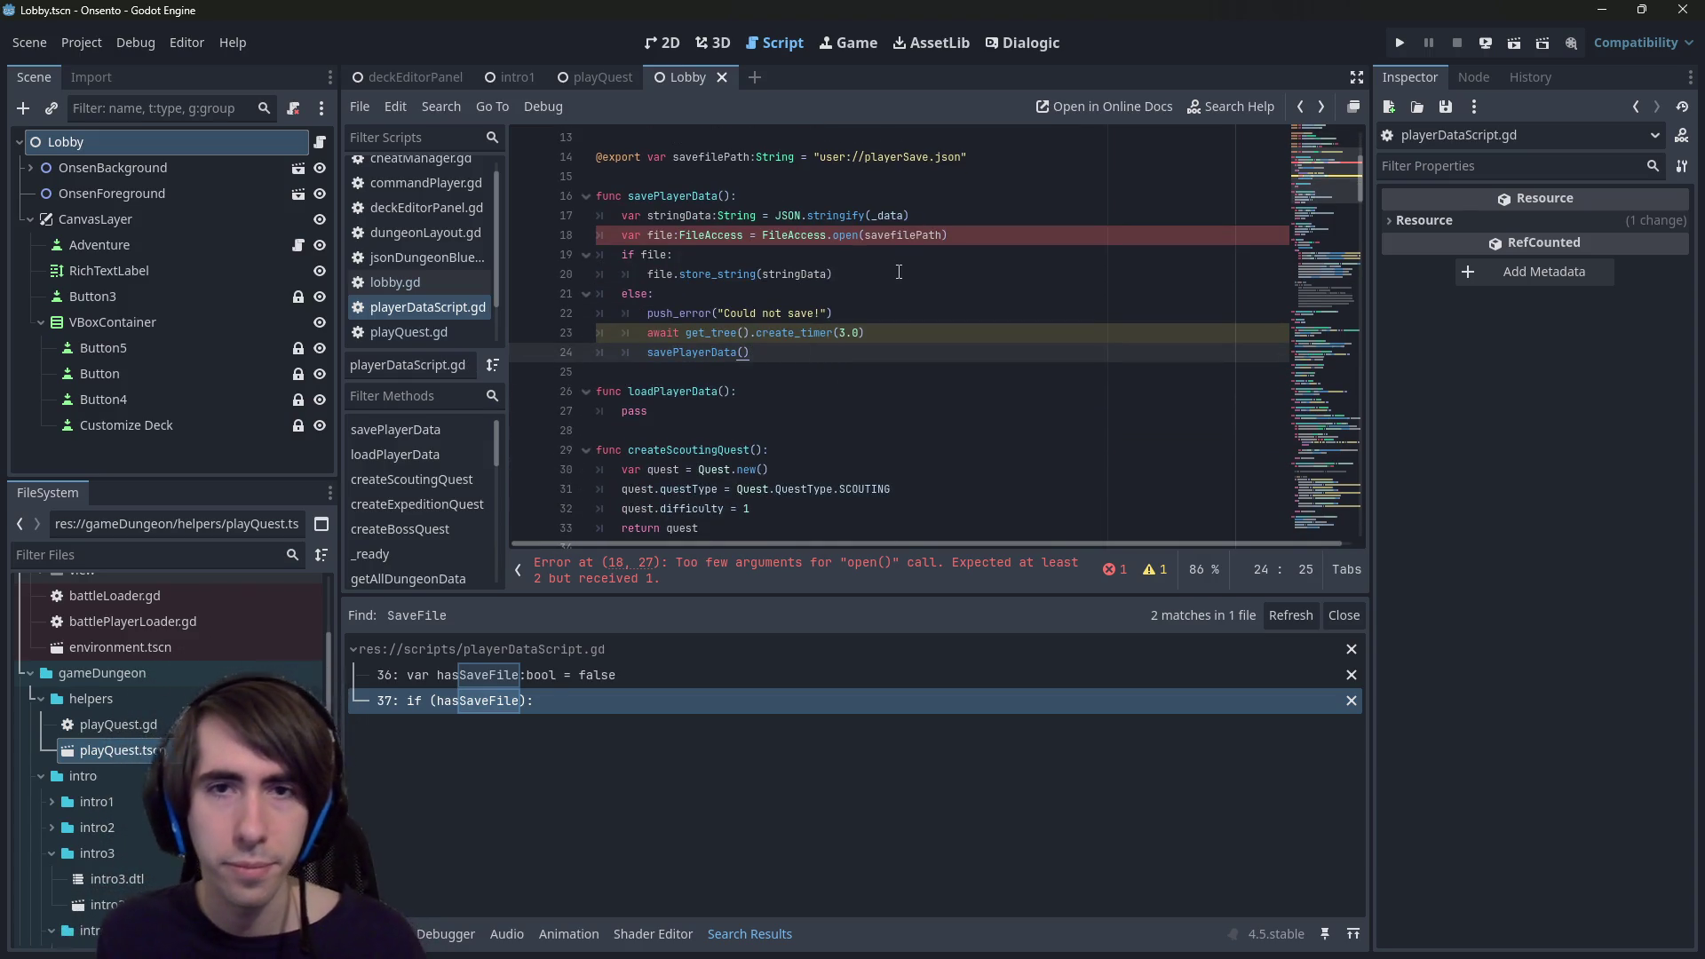
click(956, 236)
Add FileAccess.WRITE as the second FileAccess.open() argument and save
text(, Fil)
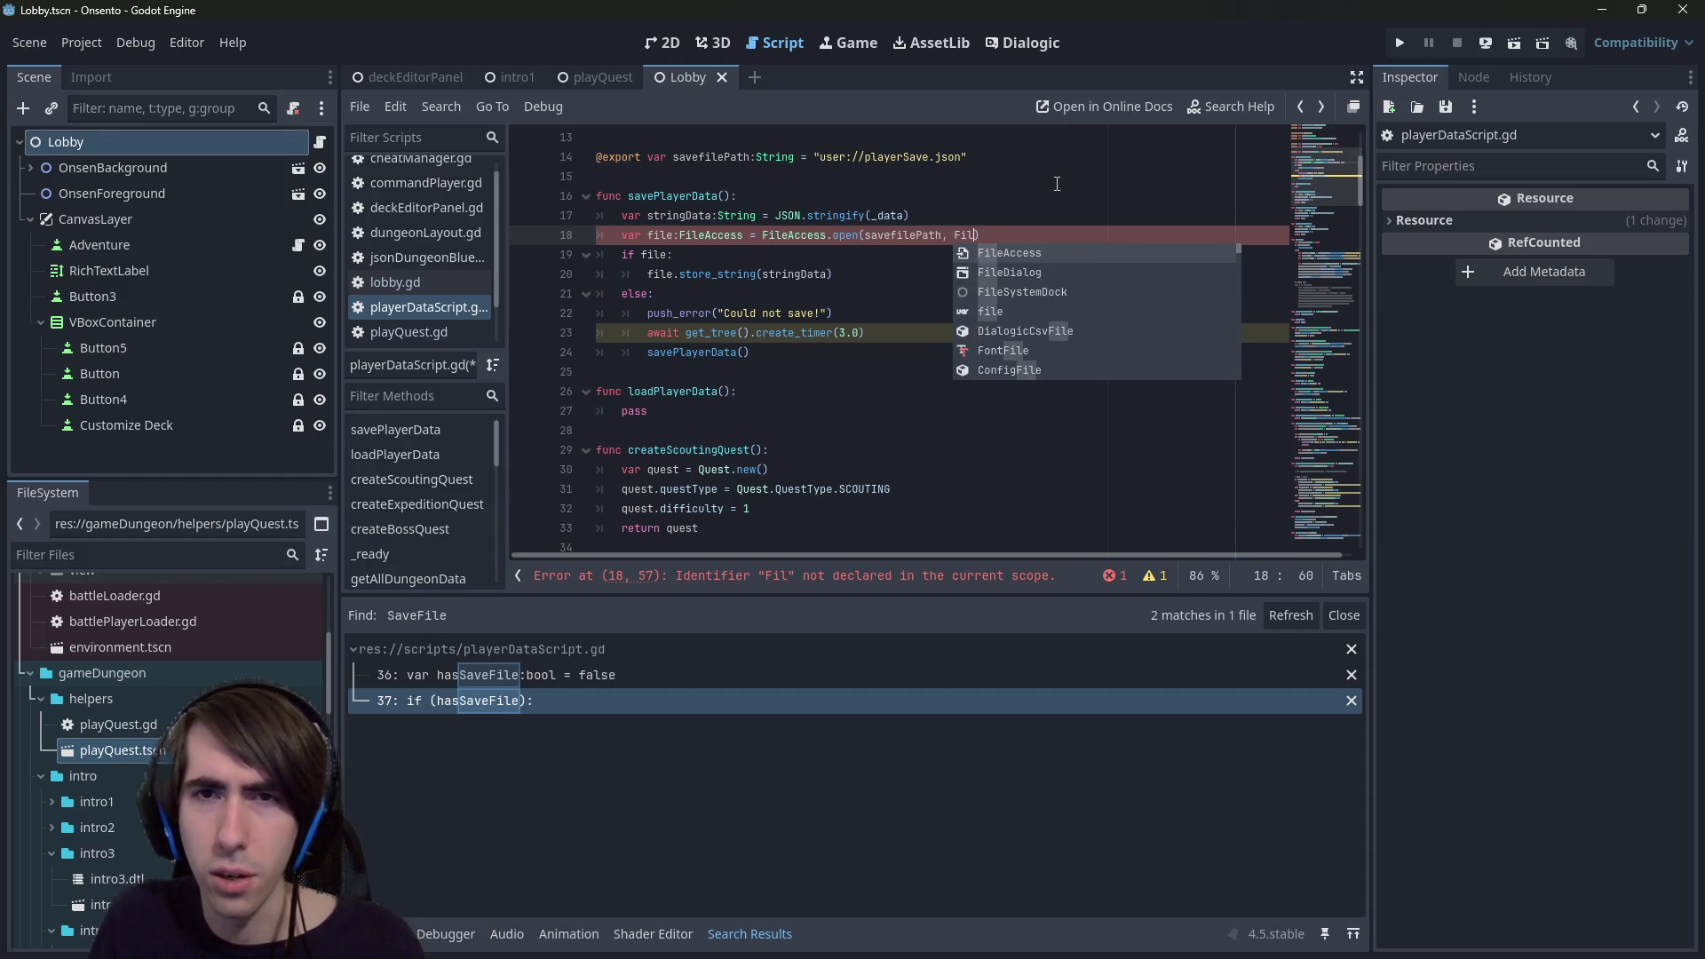
text(eAcces.)
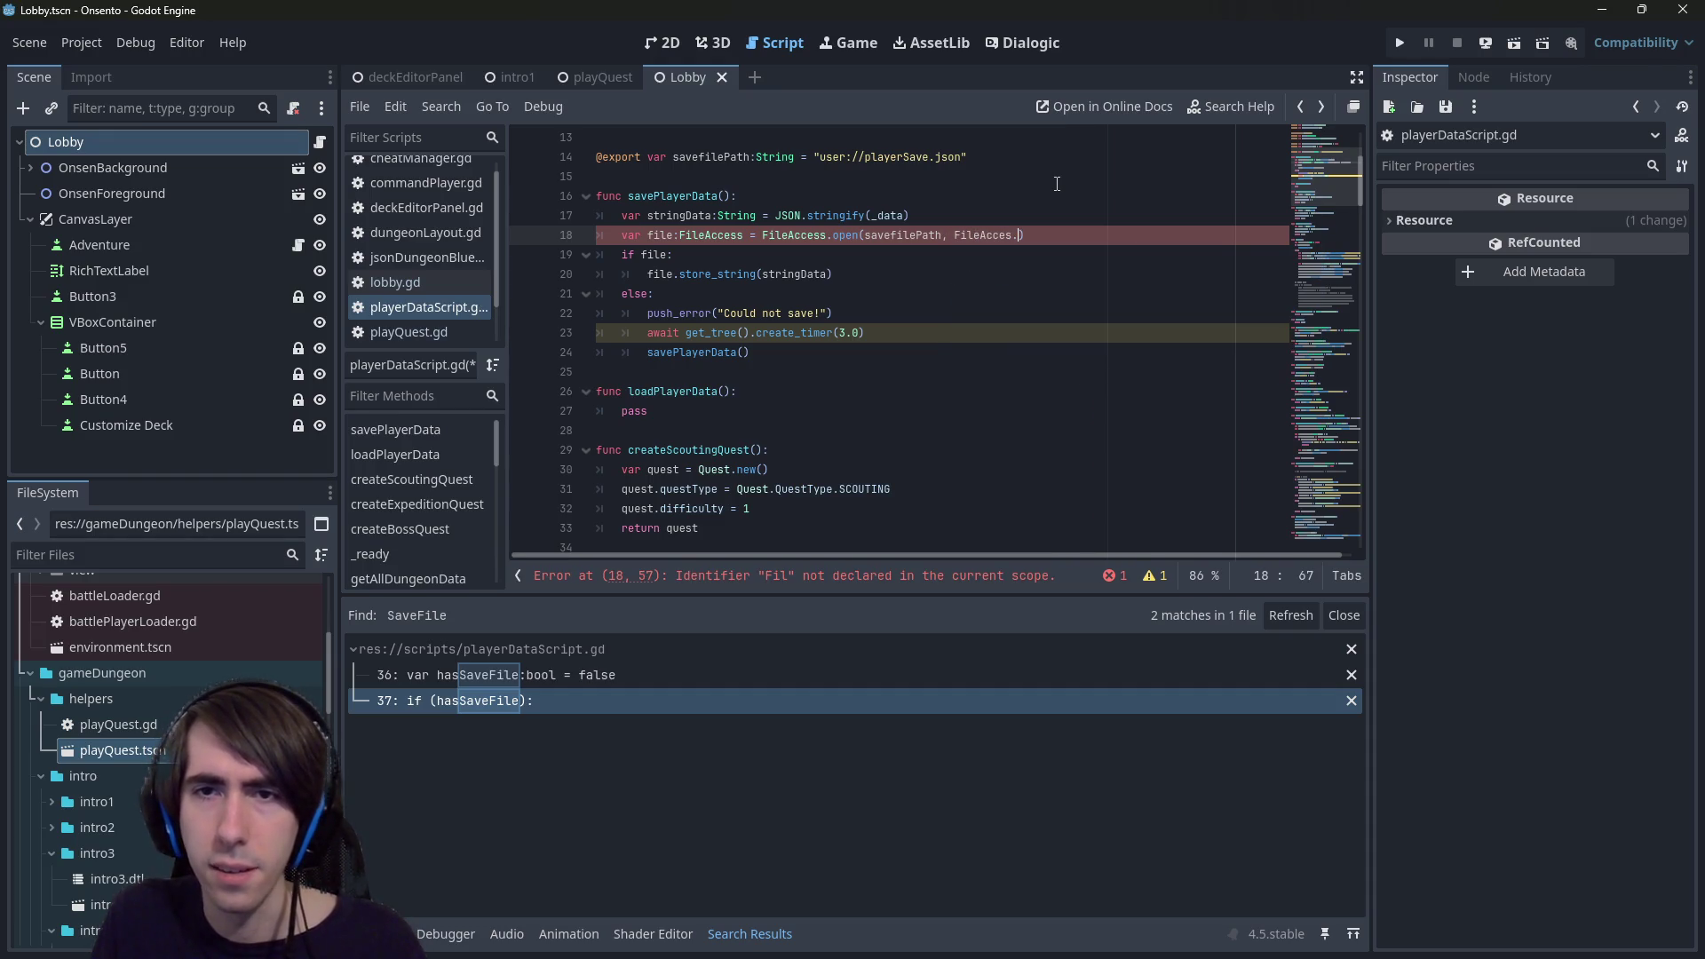
key(BackSpace)
text(s.)
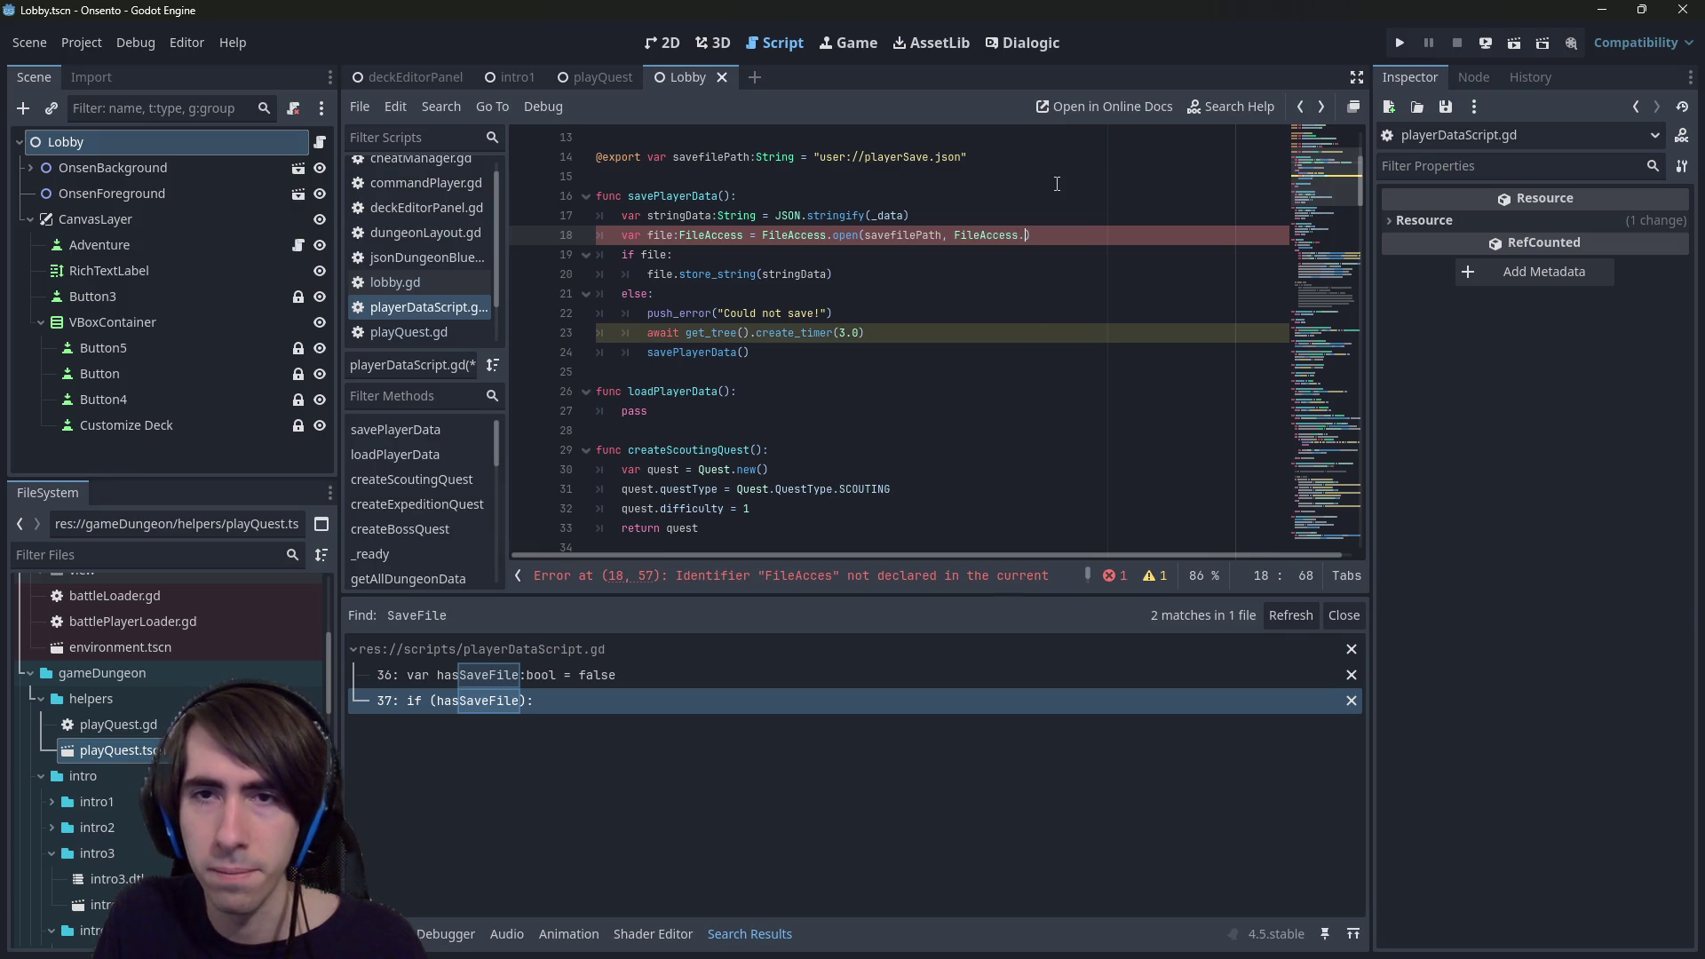
text(WRITE)
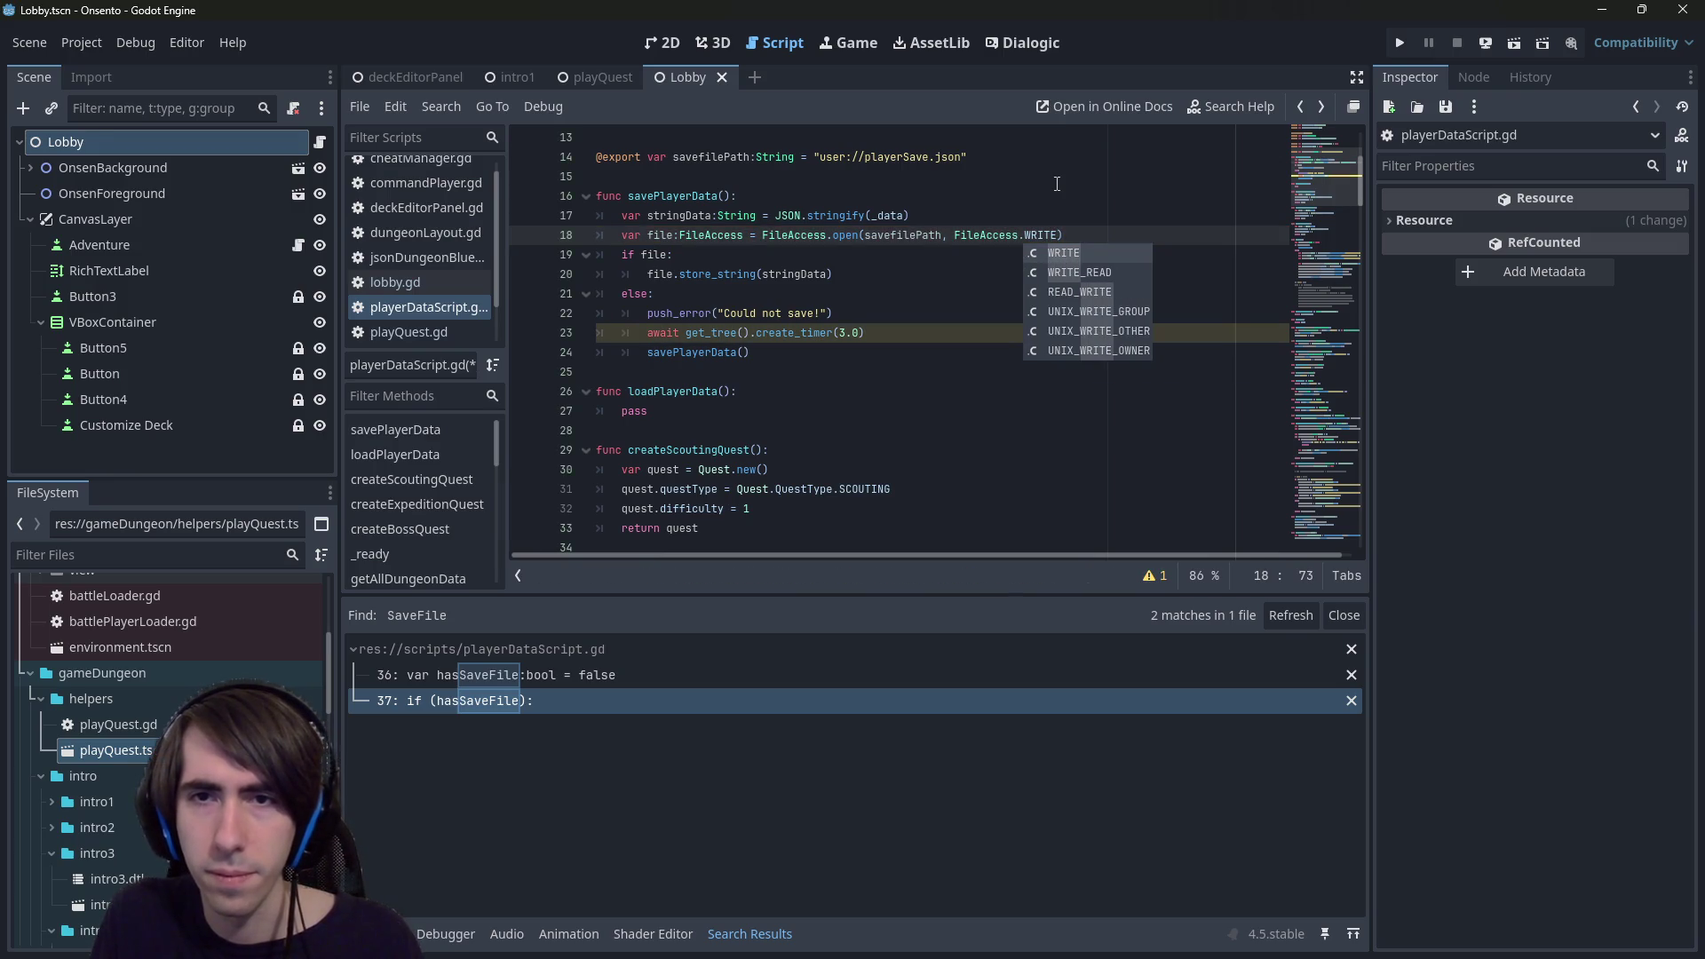
key(Escape)
key(ctrl+s)
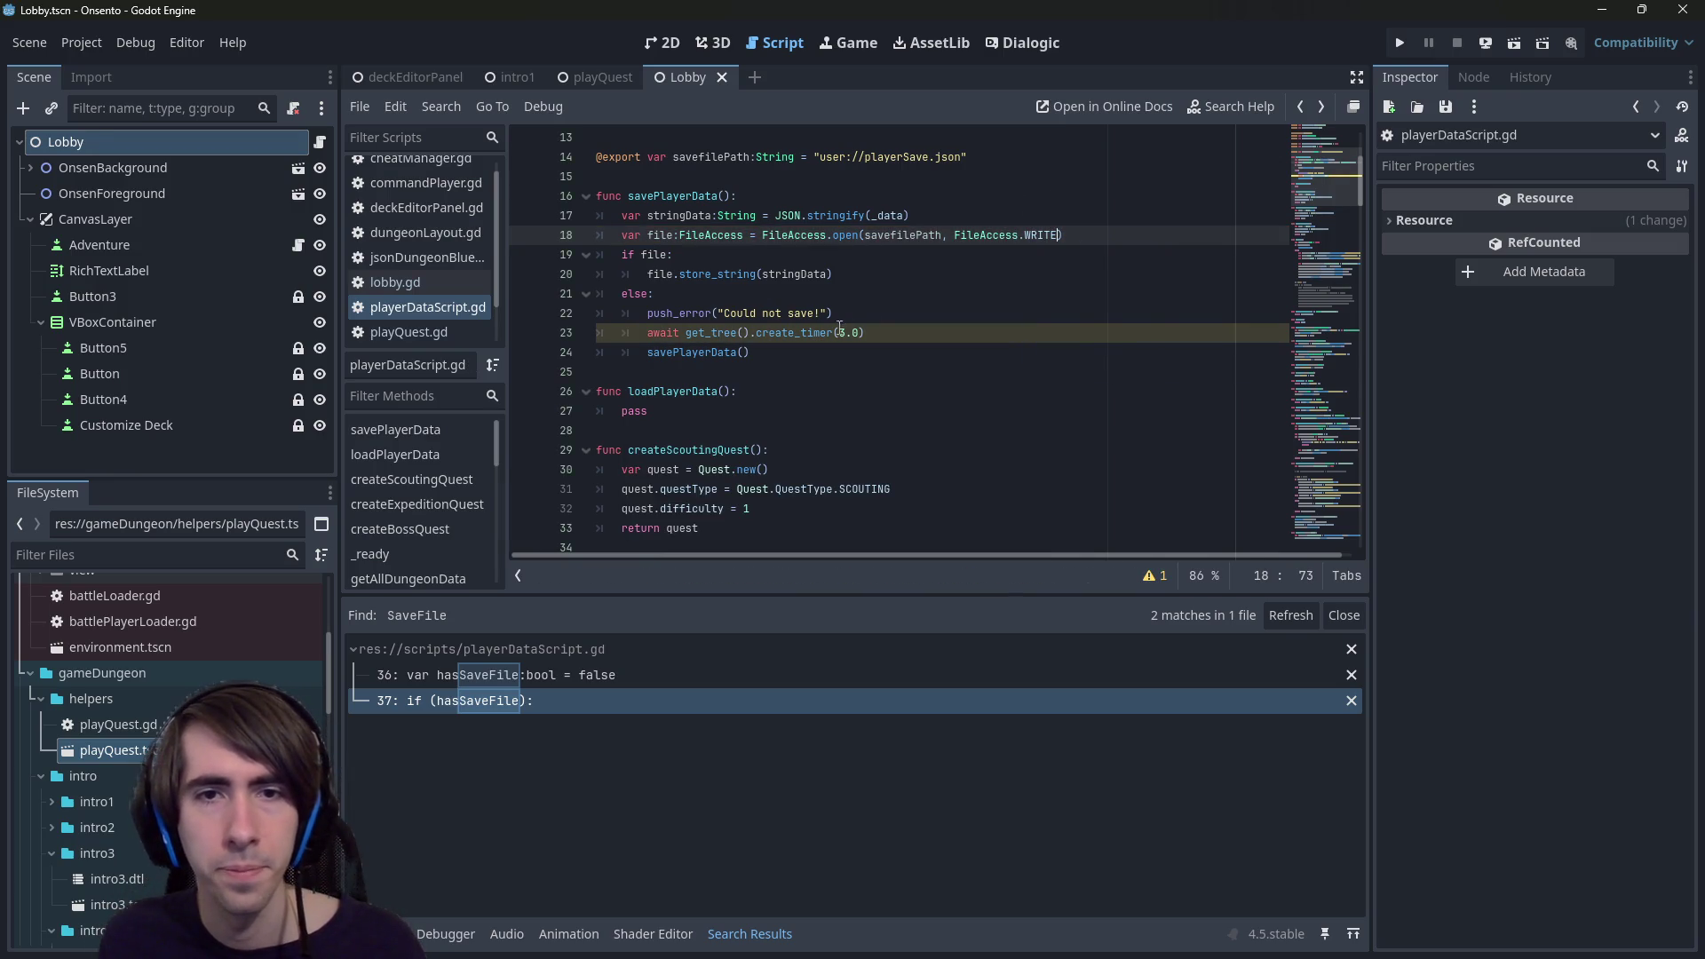
Append .timeout to the create_timer(3.0) await line and save
click(866, 332)
text(.)
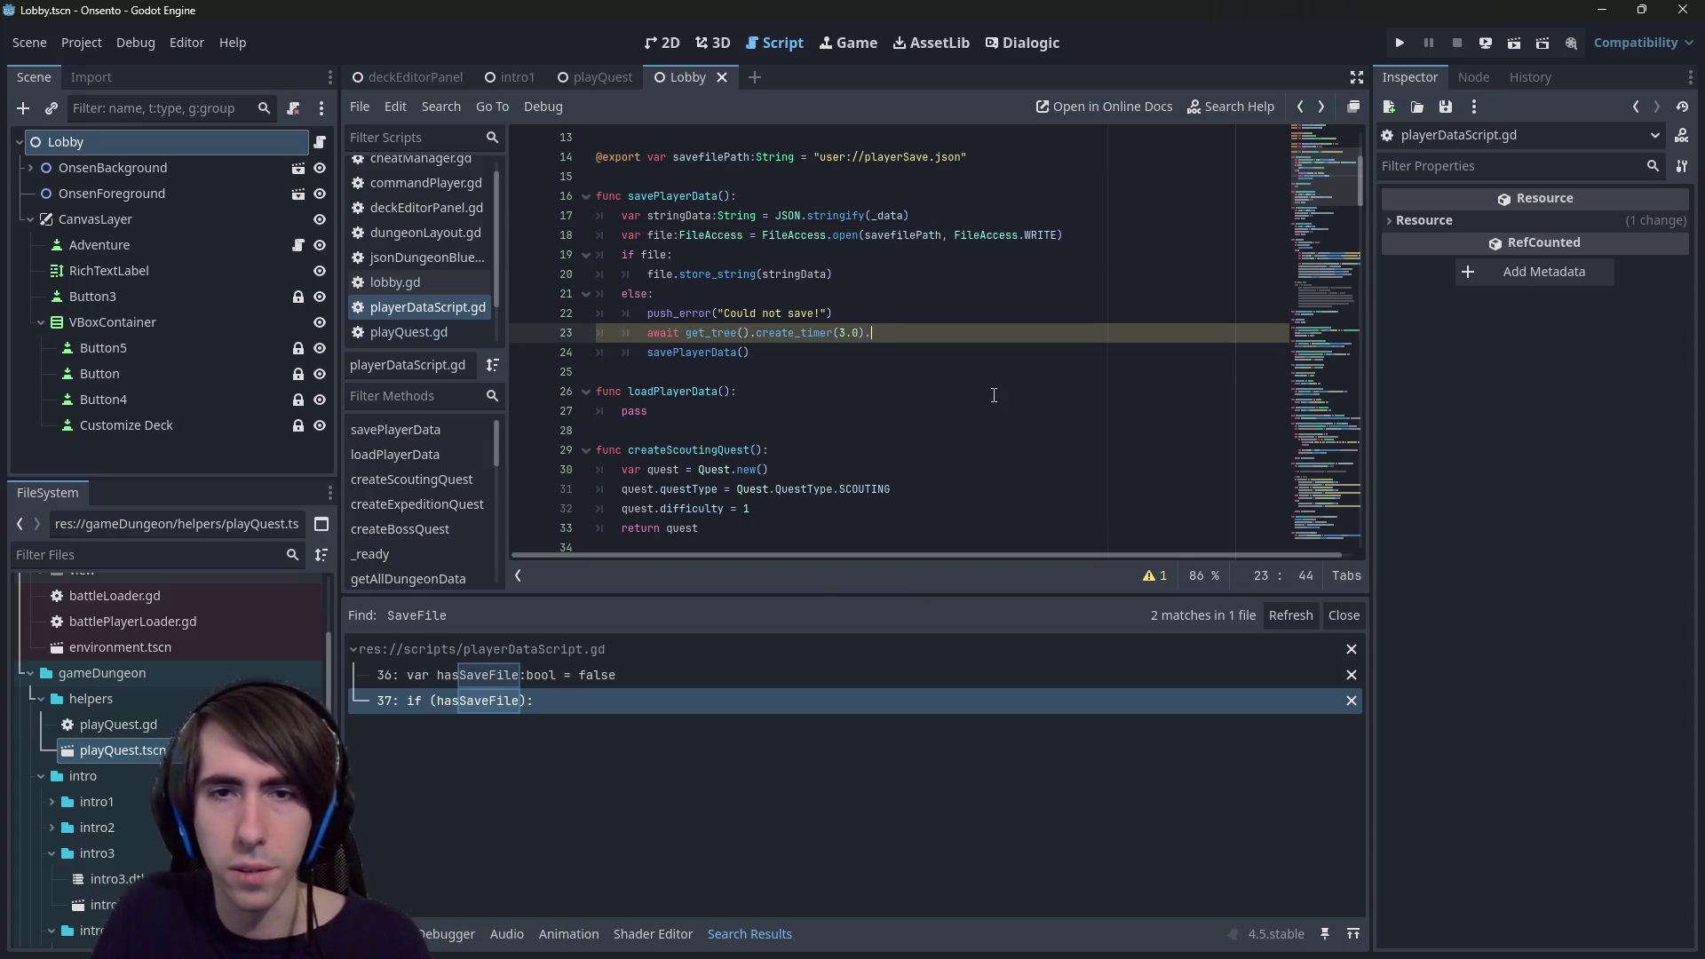
text(timeout)
key(ctrl+s)
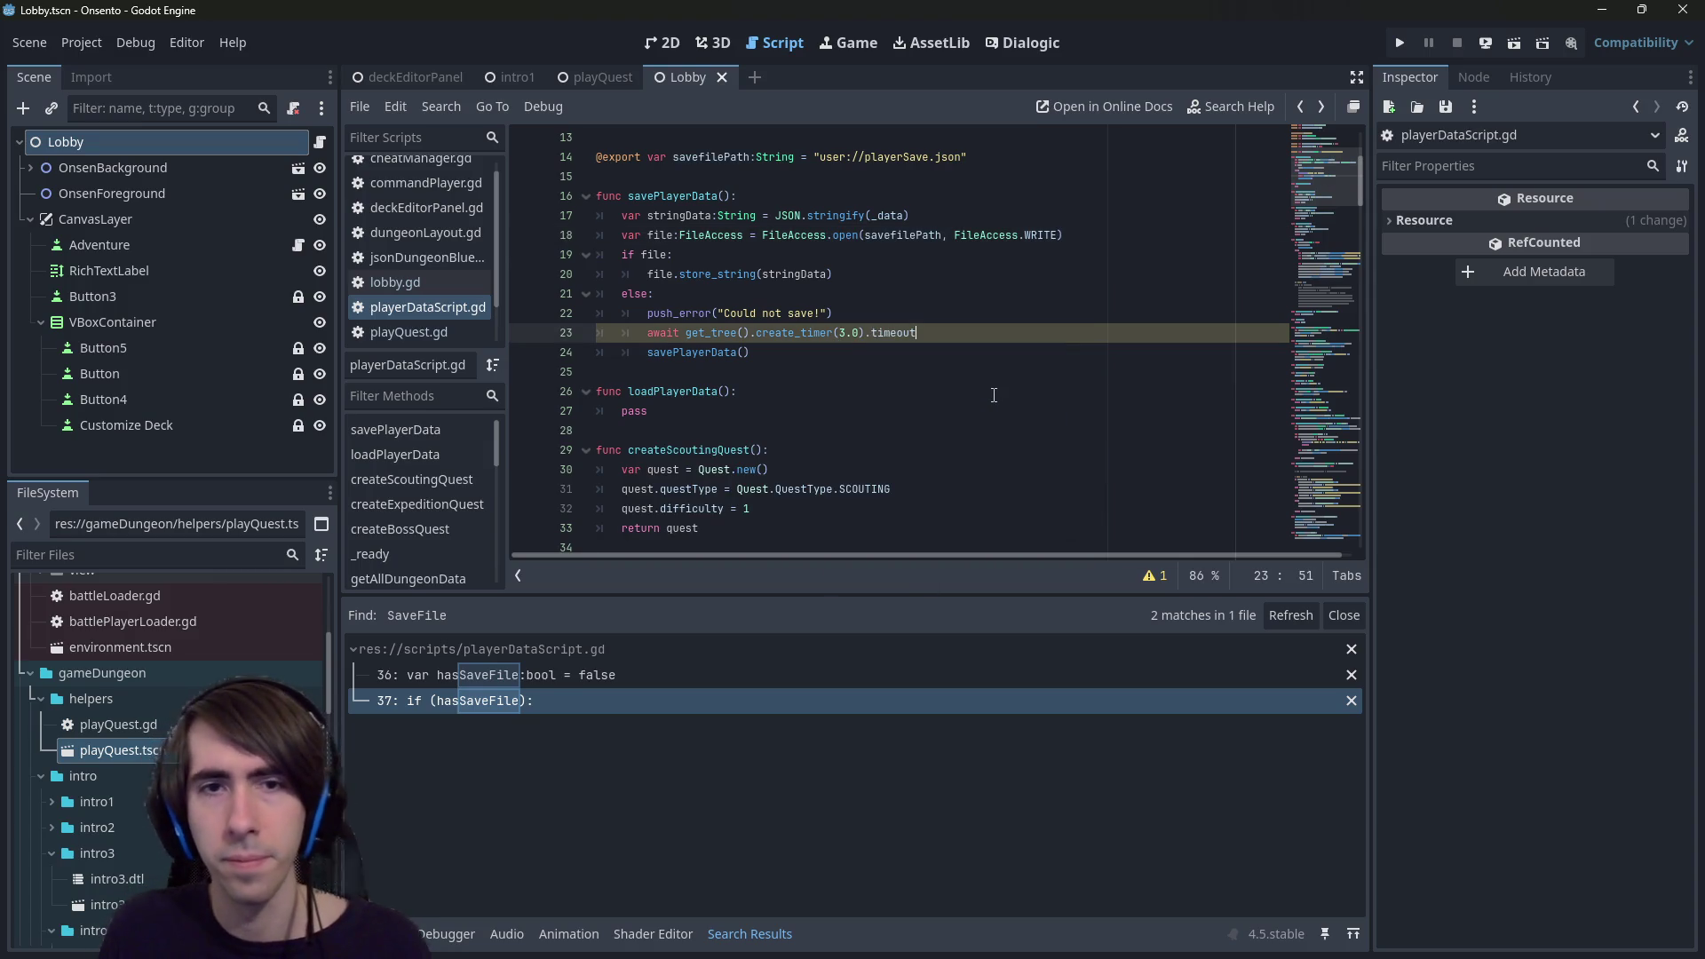
Add a '# TODO : could be exploited' comment above the error line and save
key(Up)
key(Up)
key(Return)
text(# TODO : )
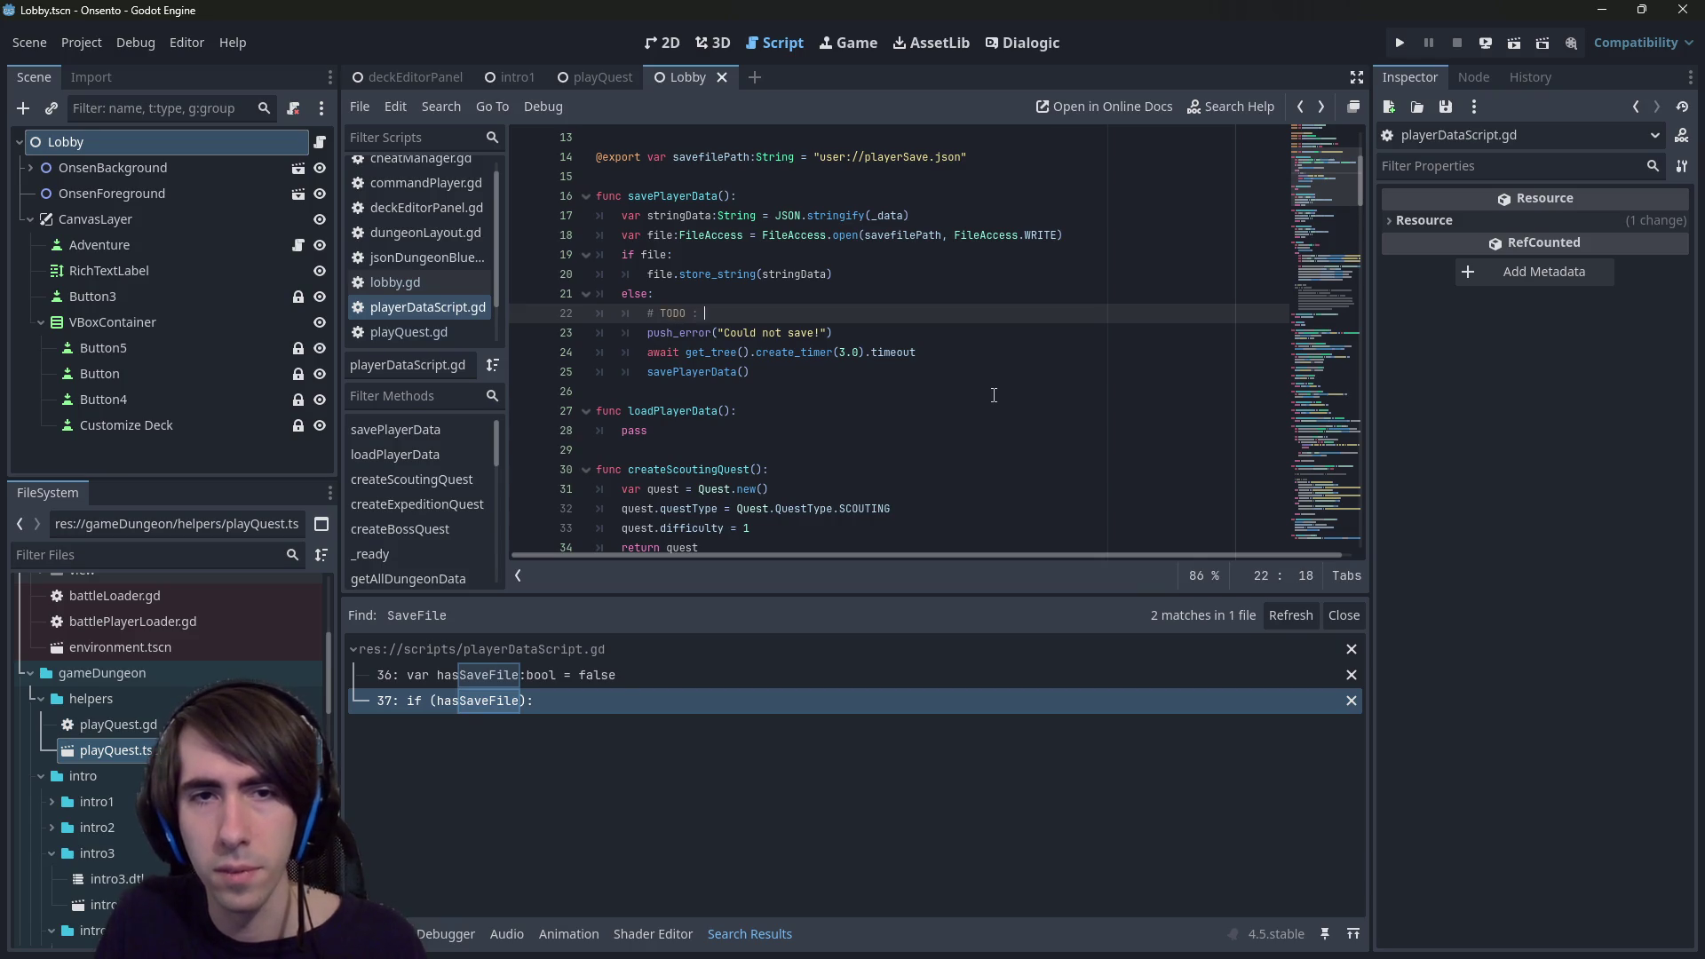
text(could be expl)
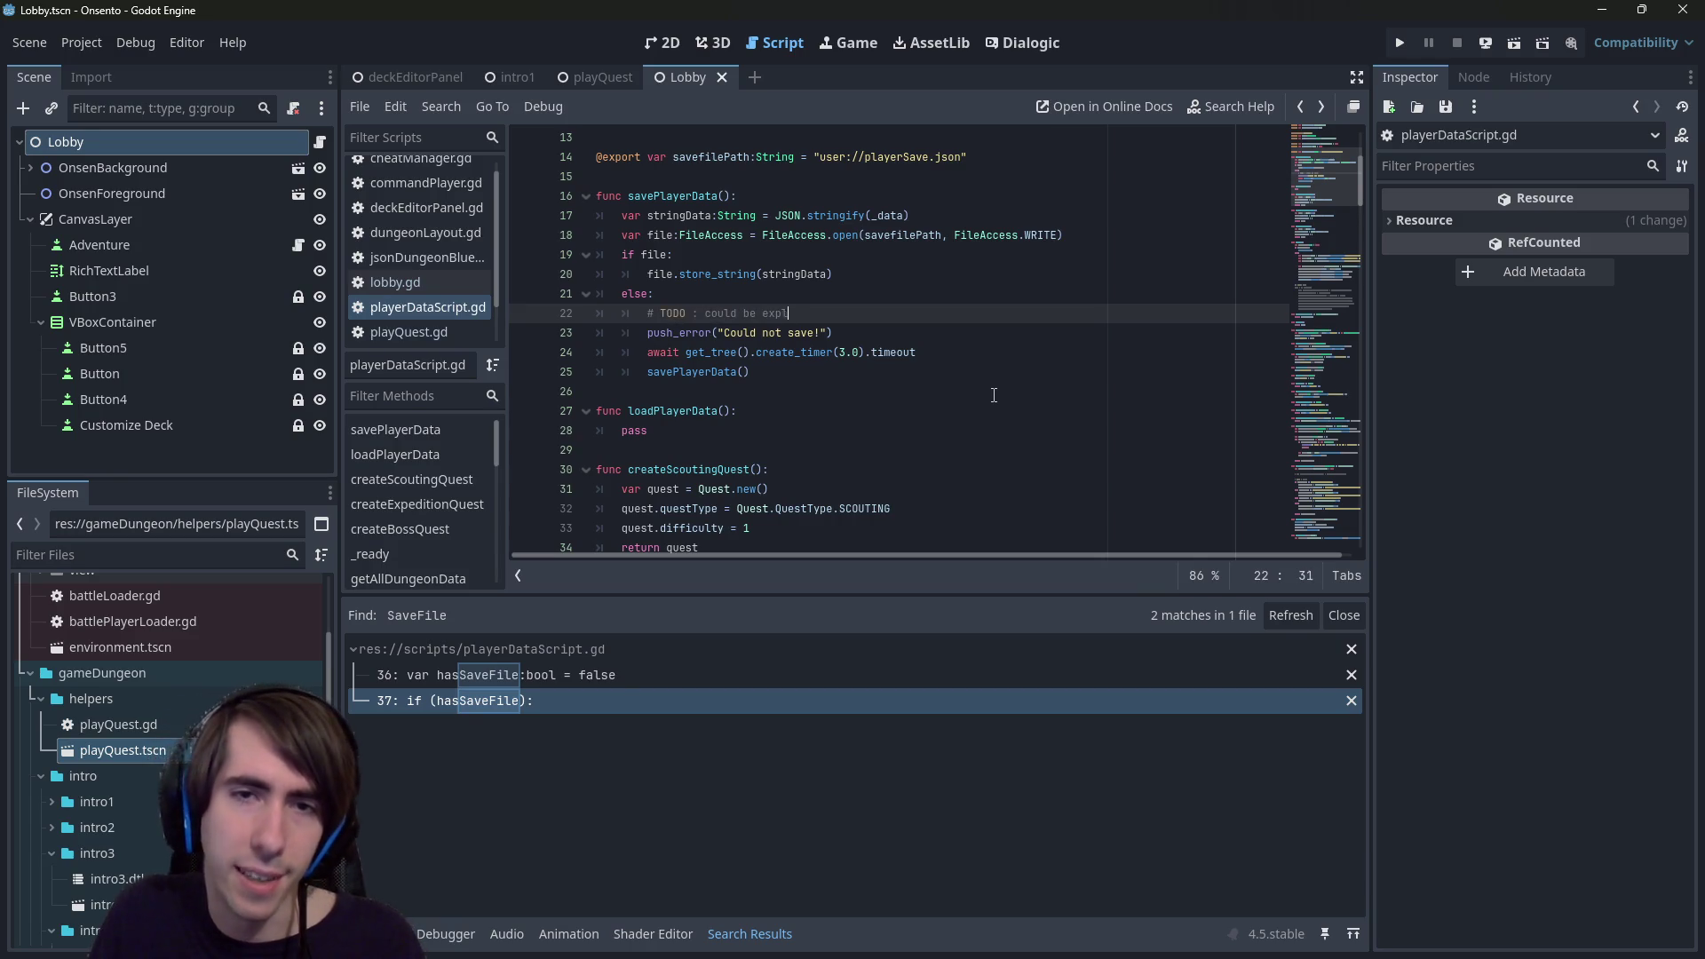
text(oited: )
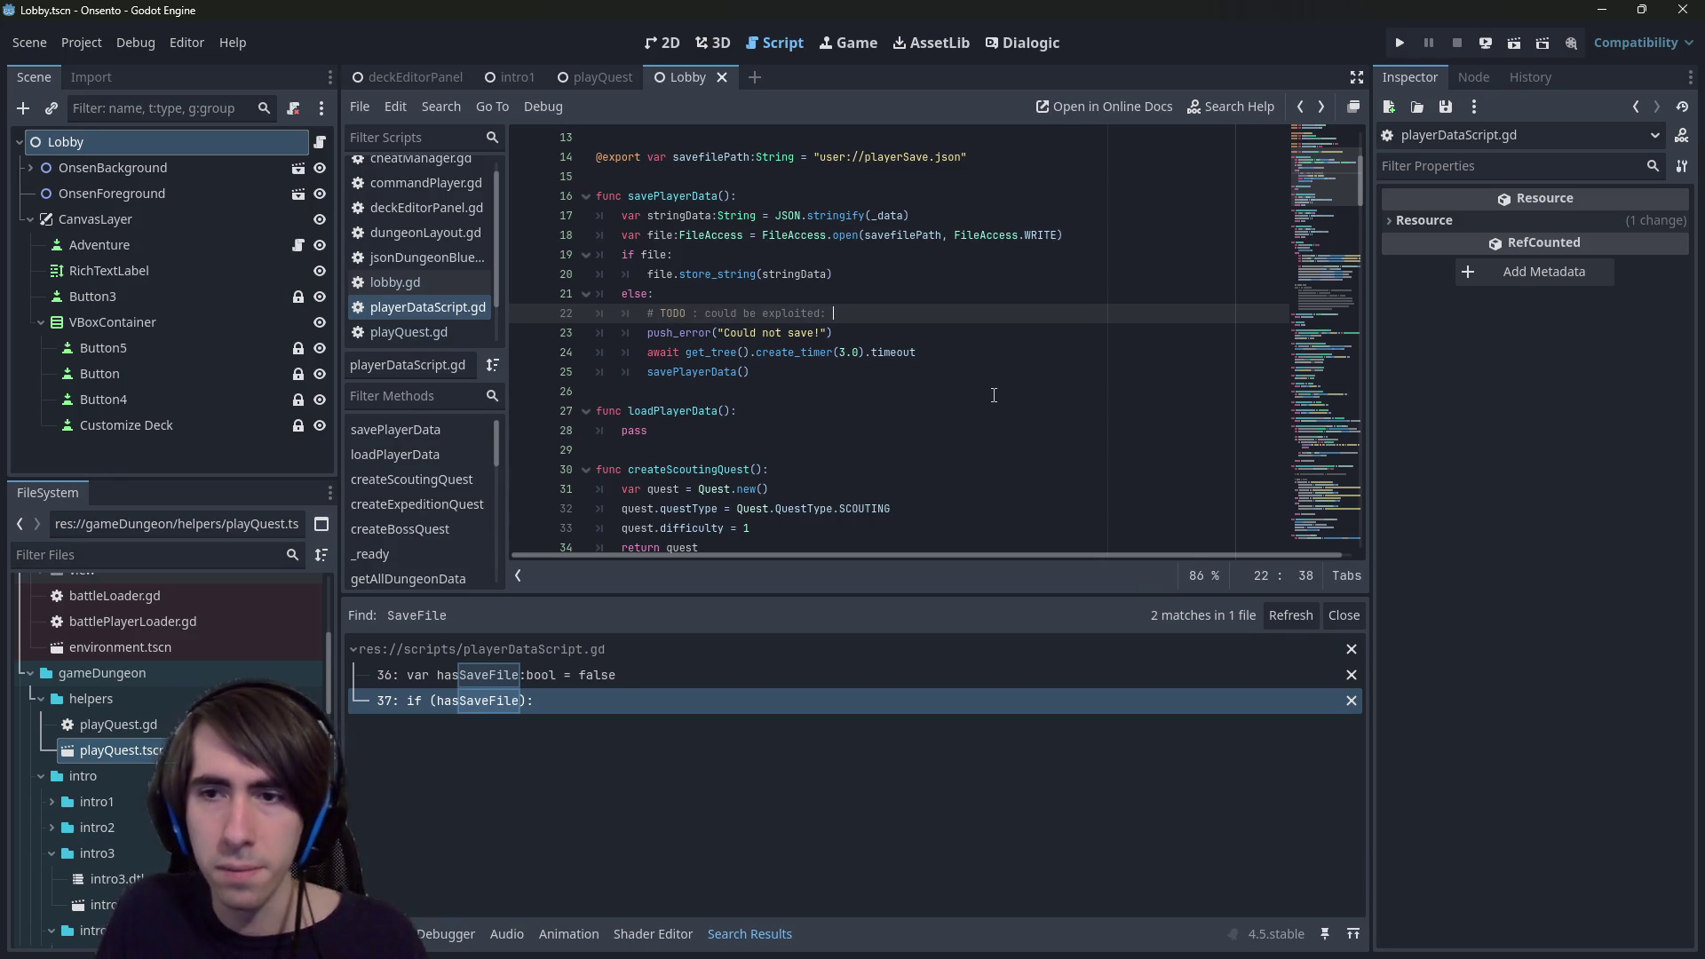
text(make sure the player does)
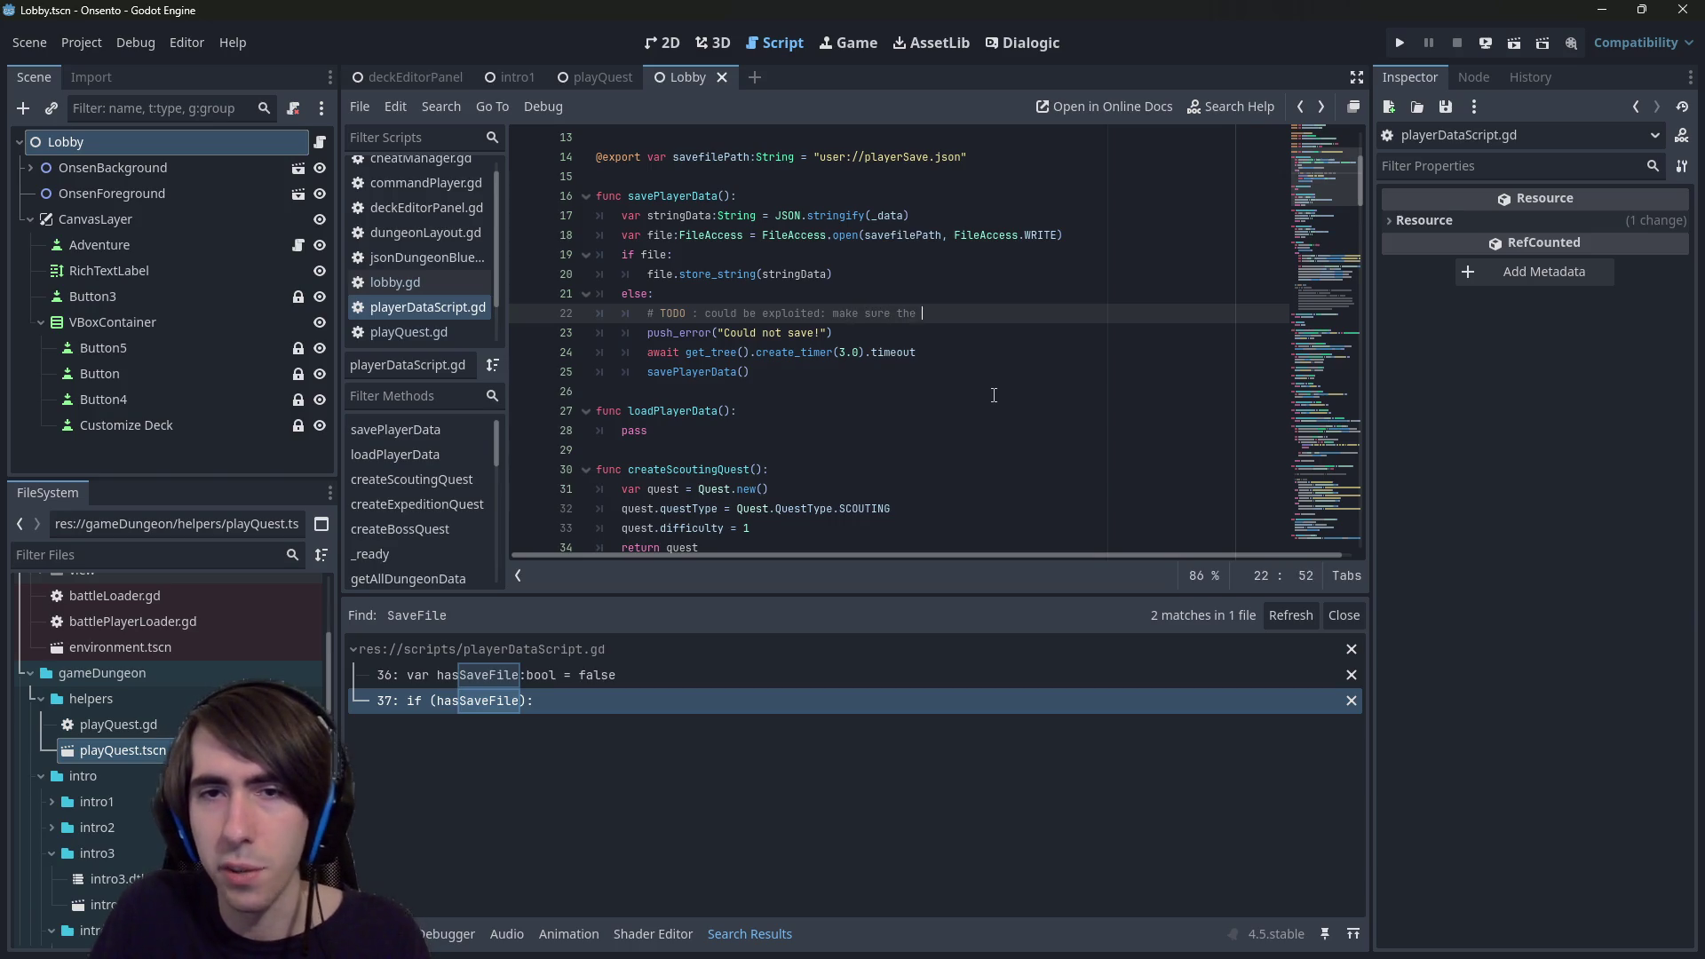
text(nt)
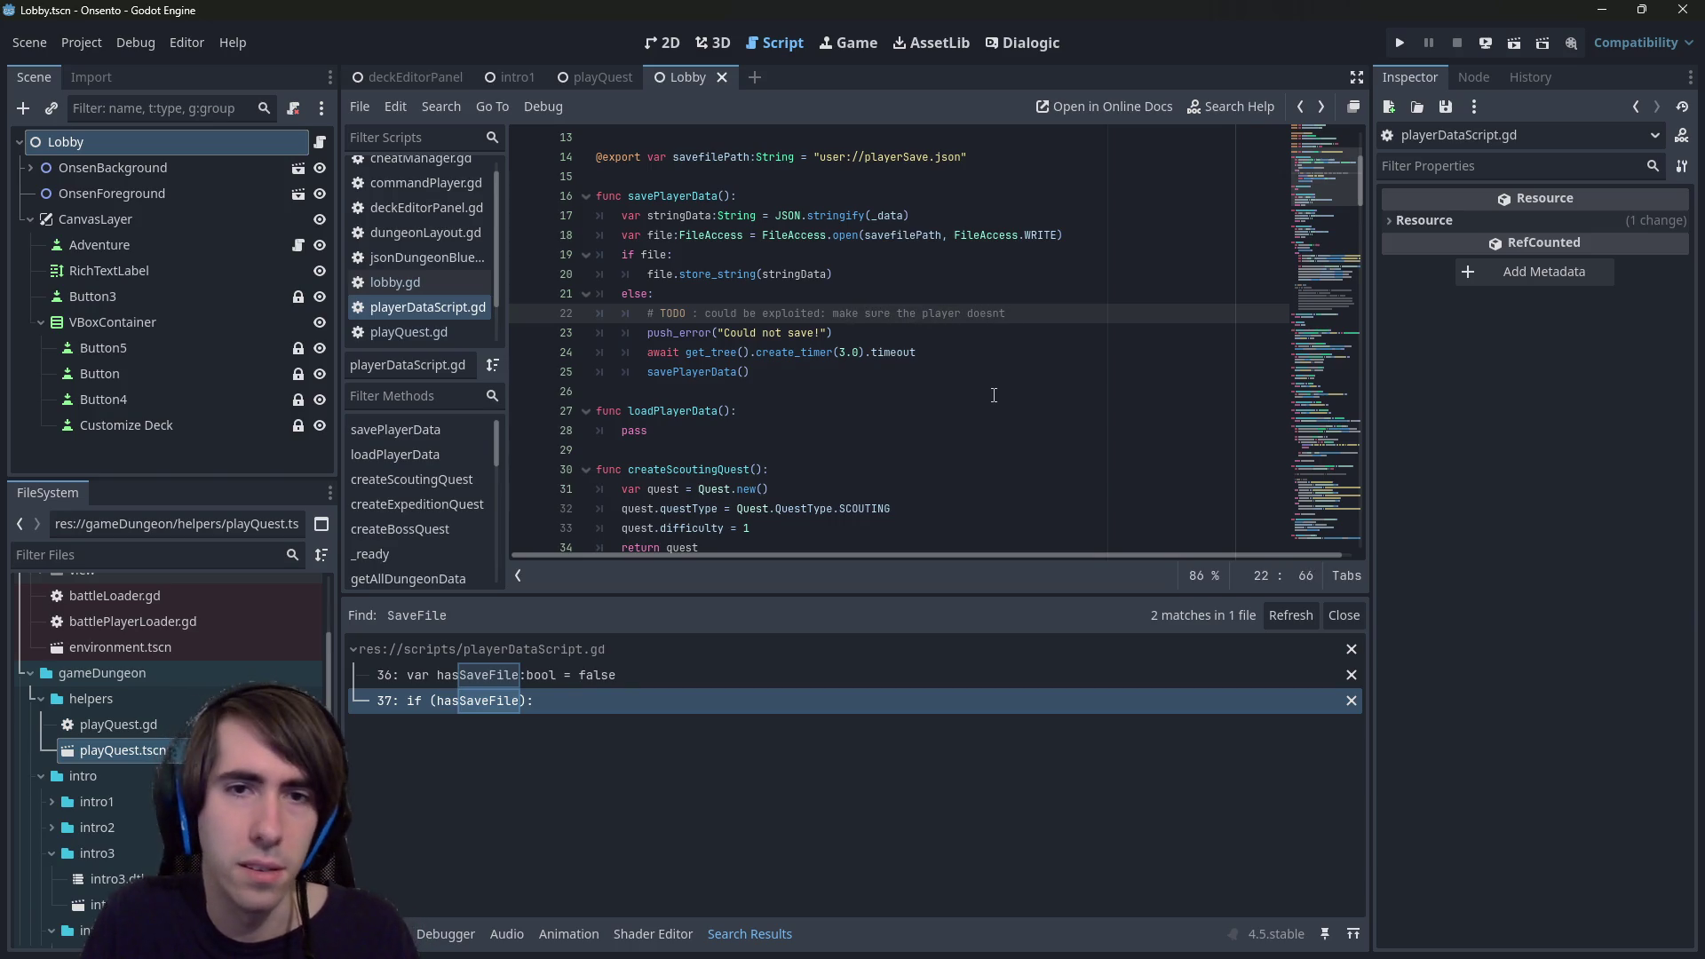
key(ctrl+BackSpace)
key(ctrl+BackSpace)
key(ctrl+BackSpace)
key(ctrl+s)
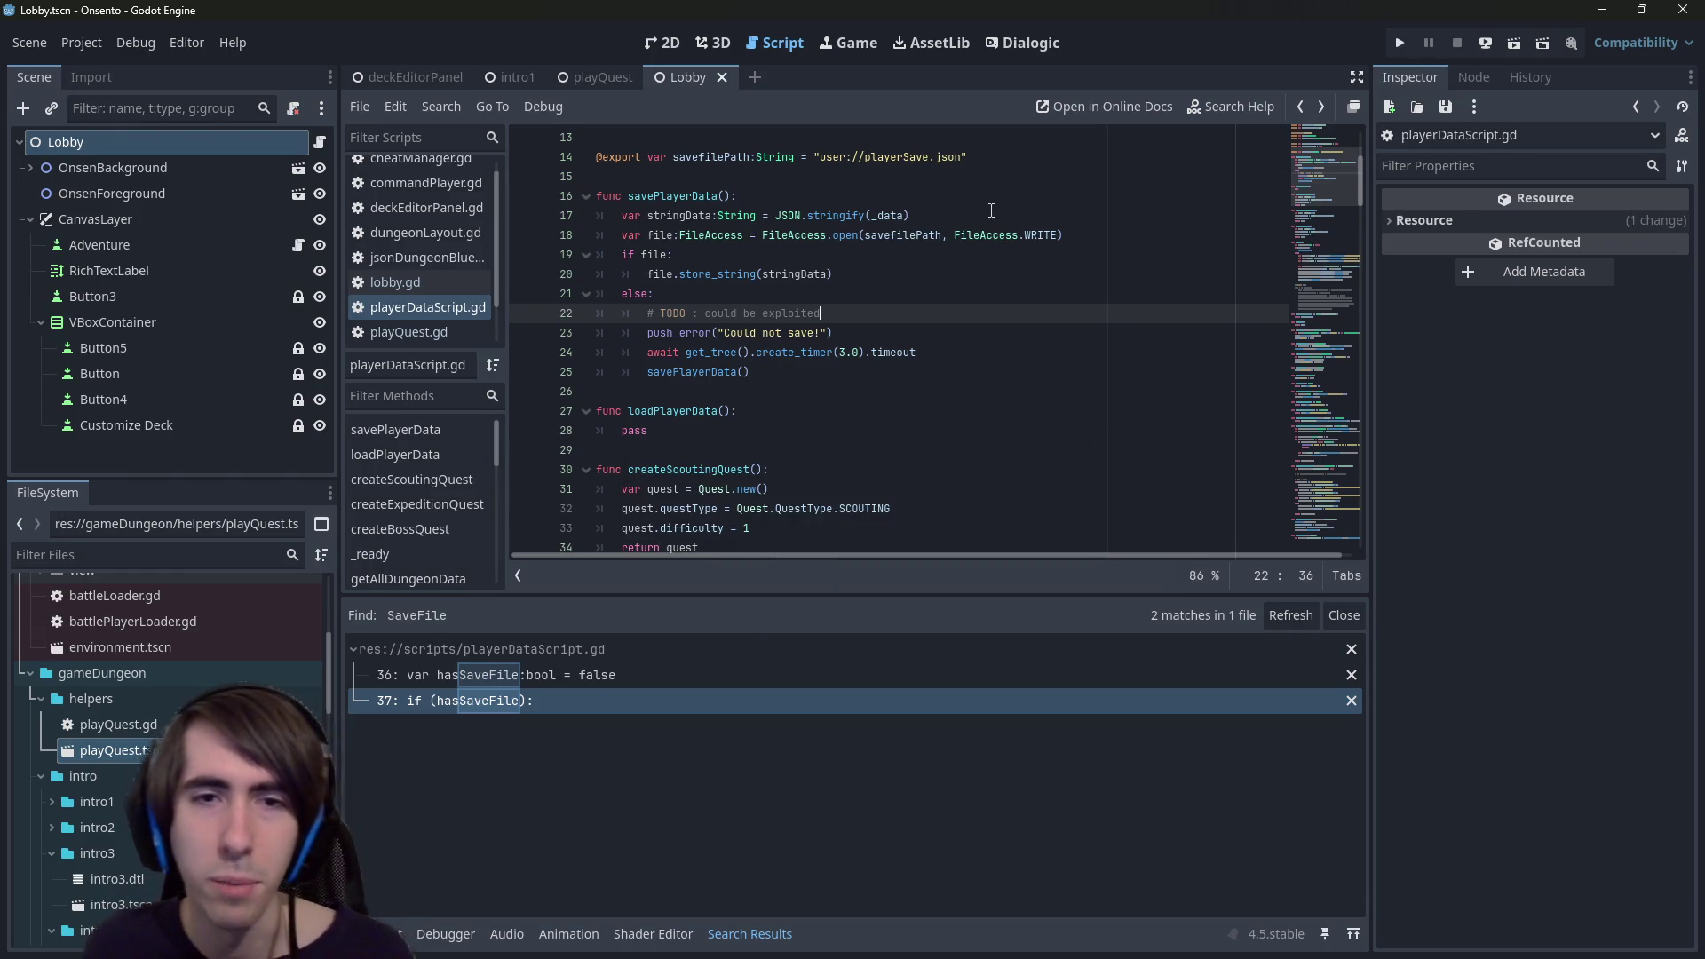
Move to loadPlayerData and select its pass placeholder
scroll(809, 267, up, 1)
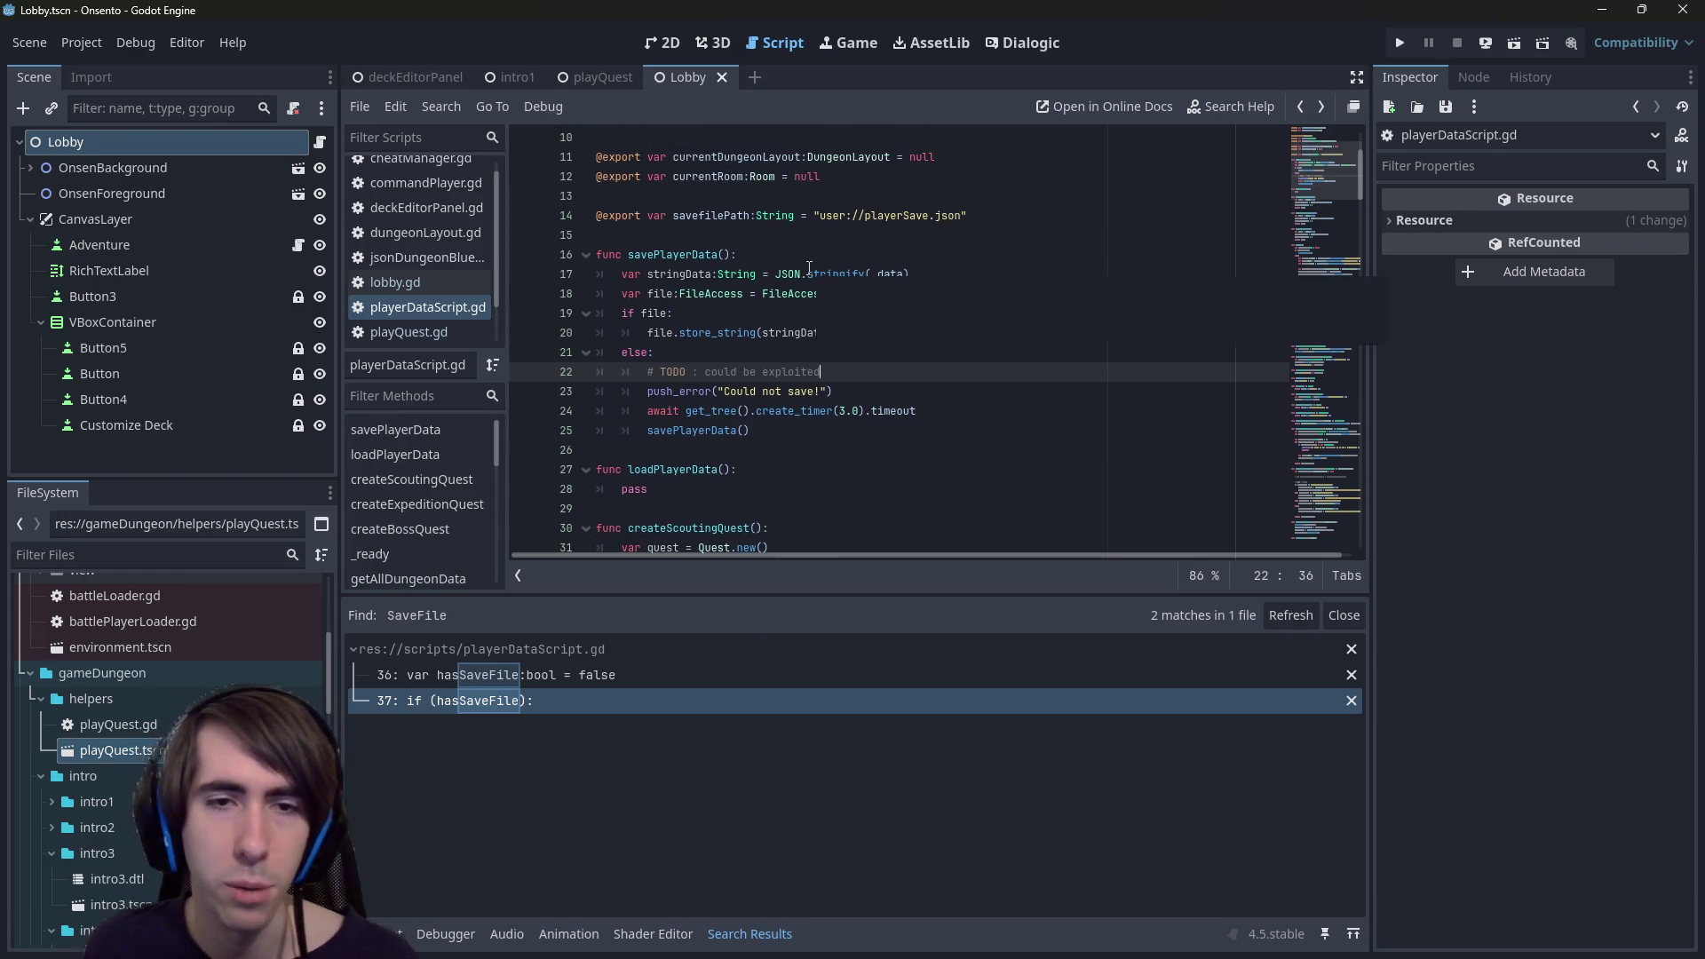
click(671, 254)
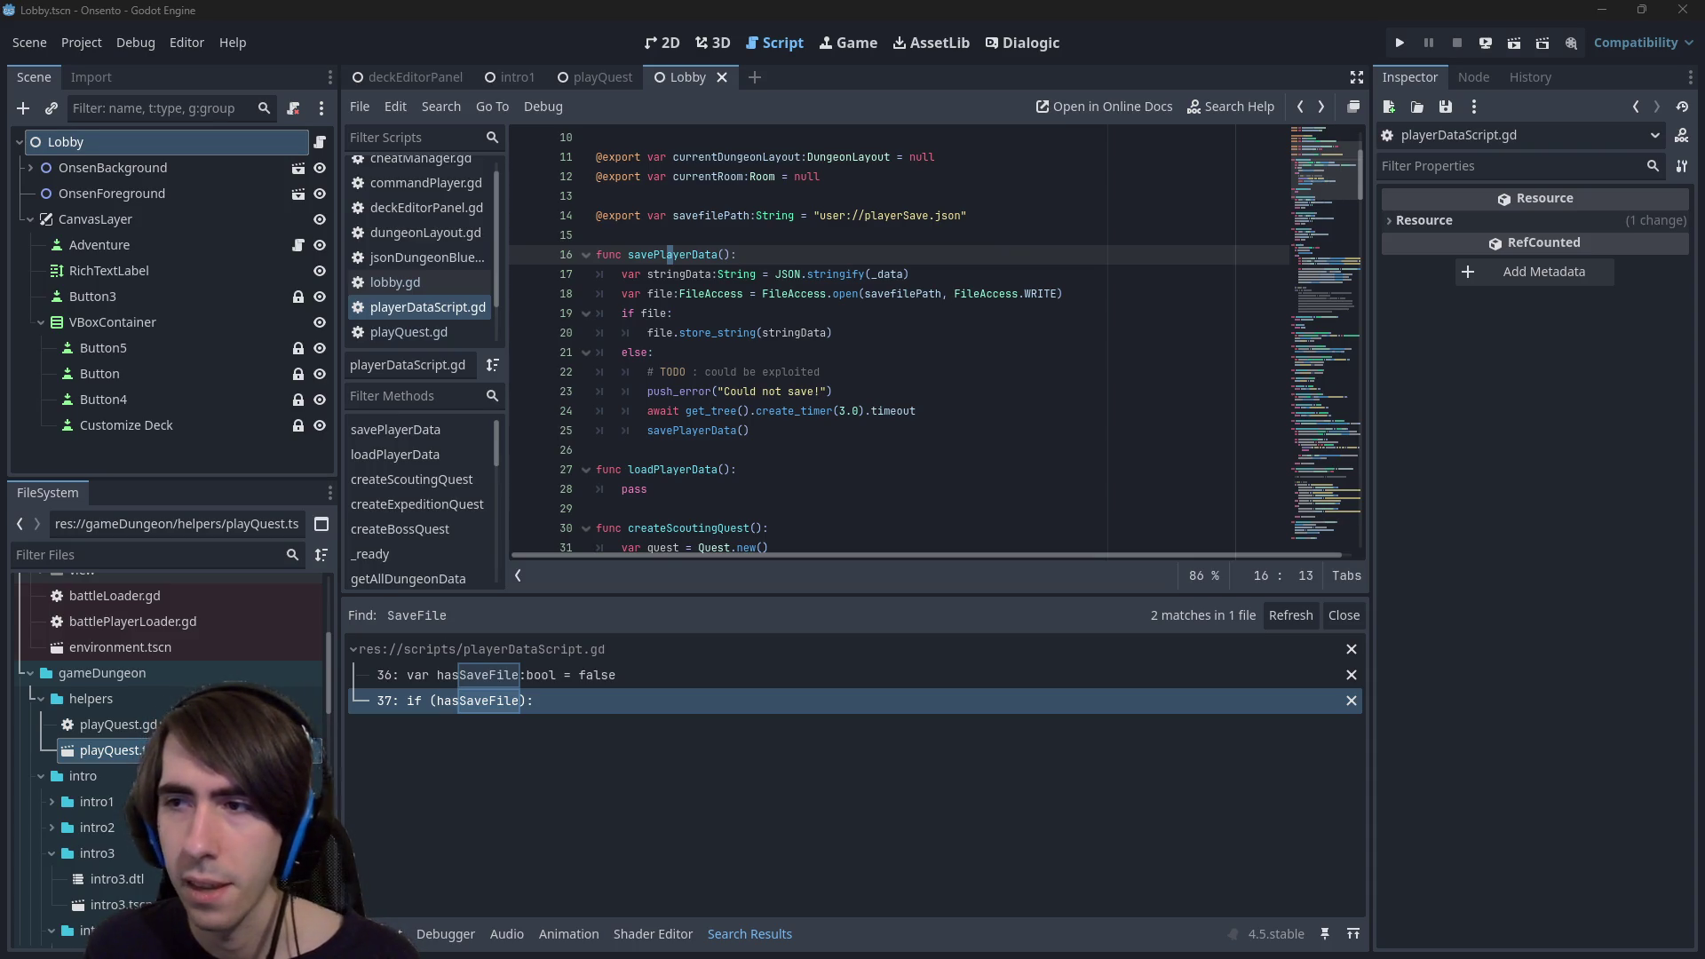
click(825, 485)
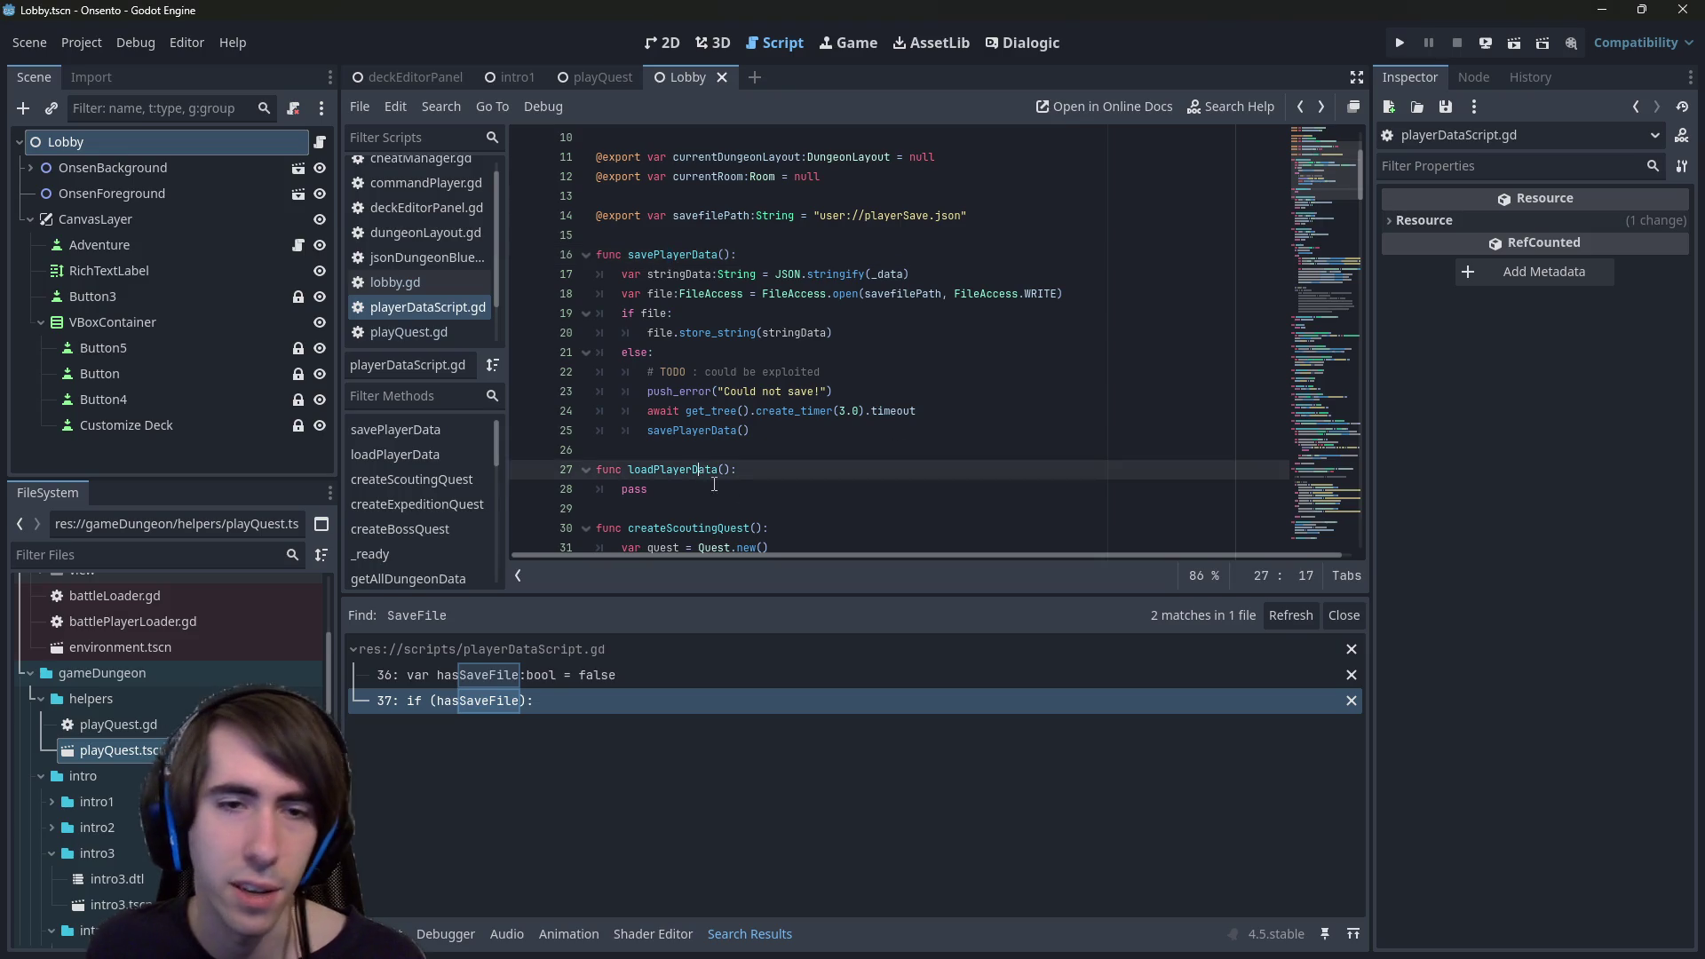
double_click(630, 488)
scroll(740, 435, down, 1)
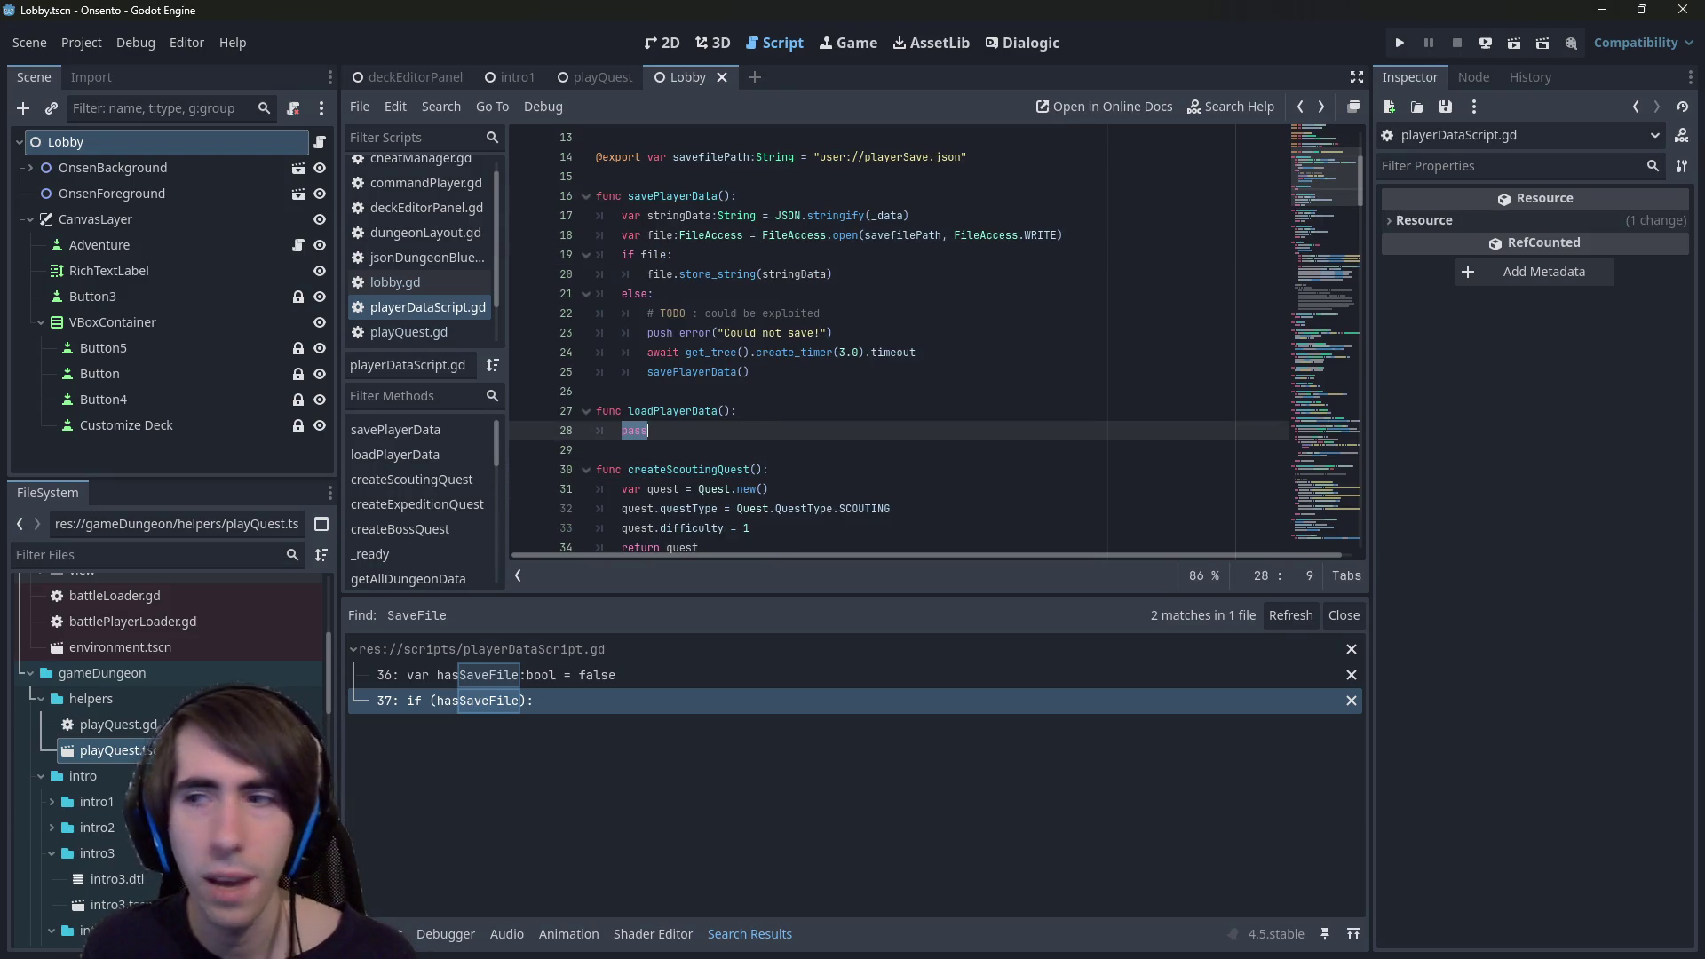
scroll(798, 409, up, 1)
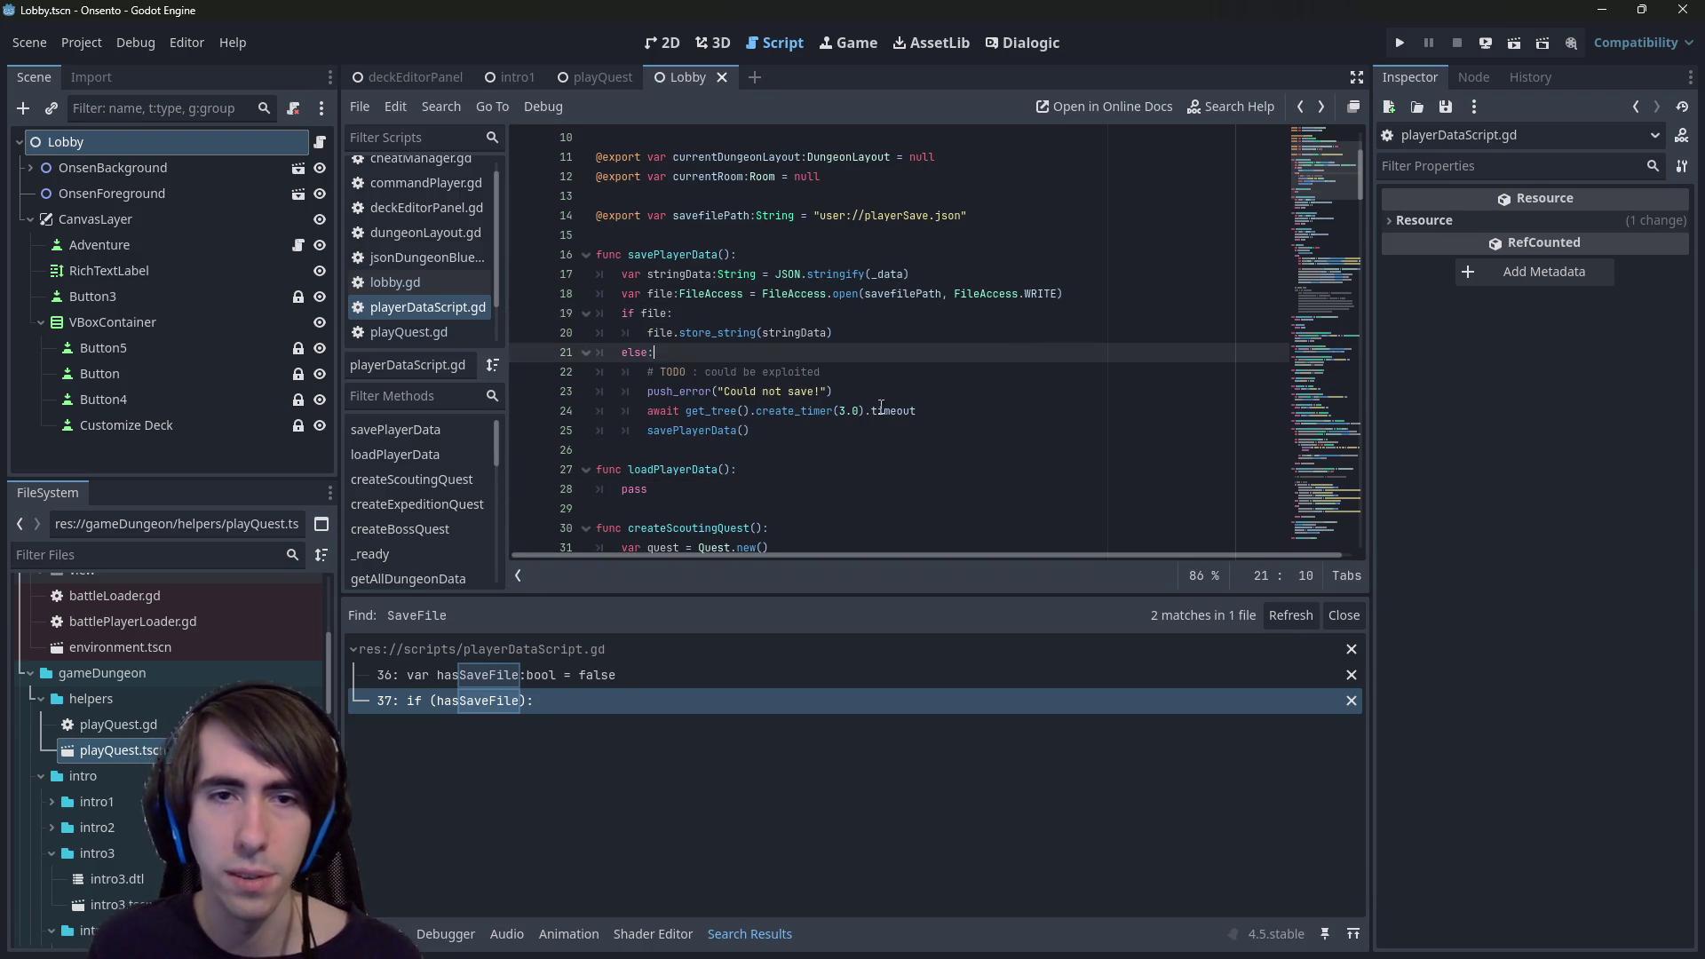
Copy savePlayerData's FileAccess.open, file check and else block into loadPlayerData, replacing pass
click(891, 329)
drag(891, 330, 622, 291)
key(ctrl+c)
click(681, 497)
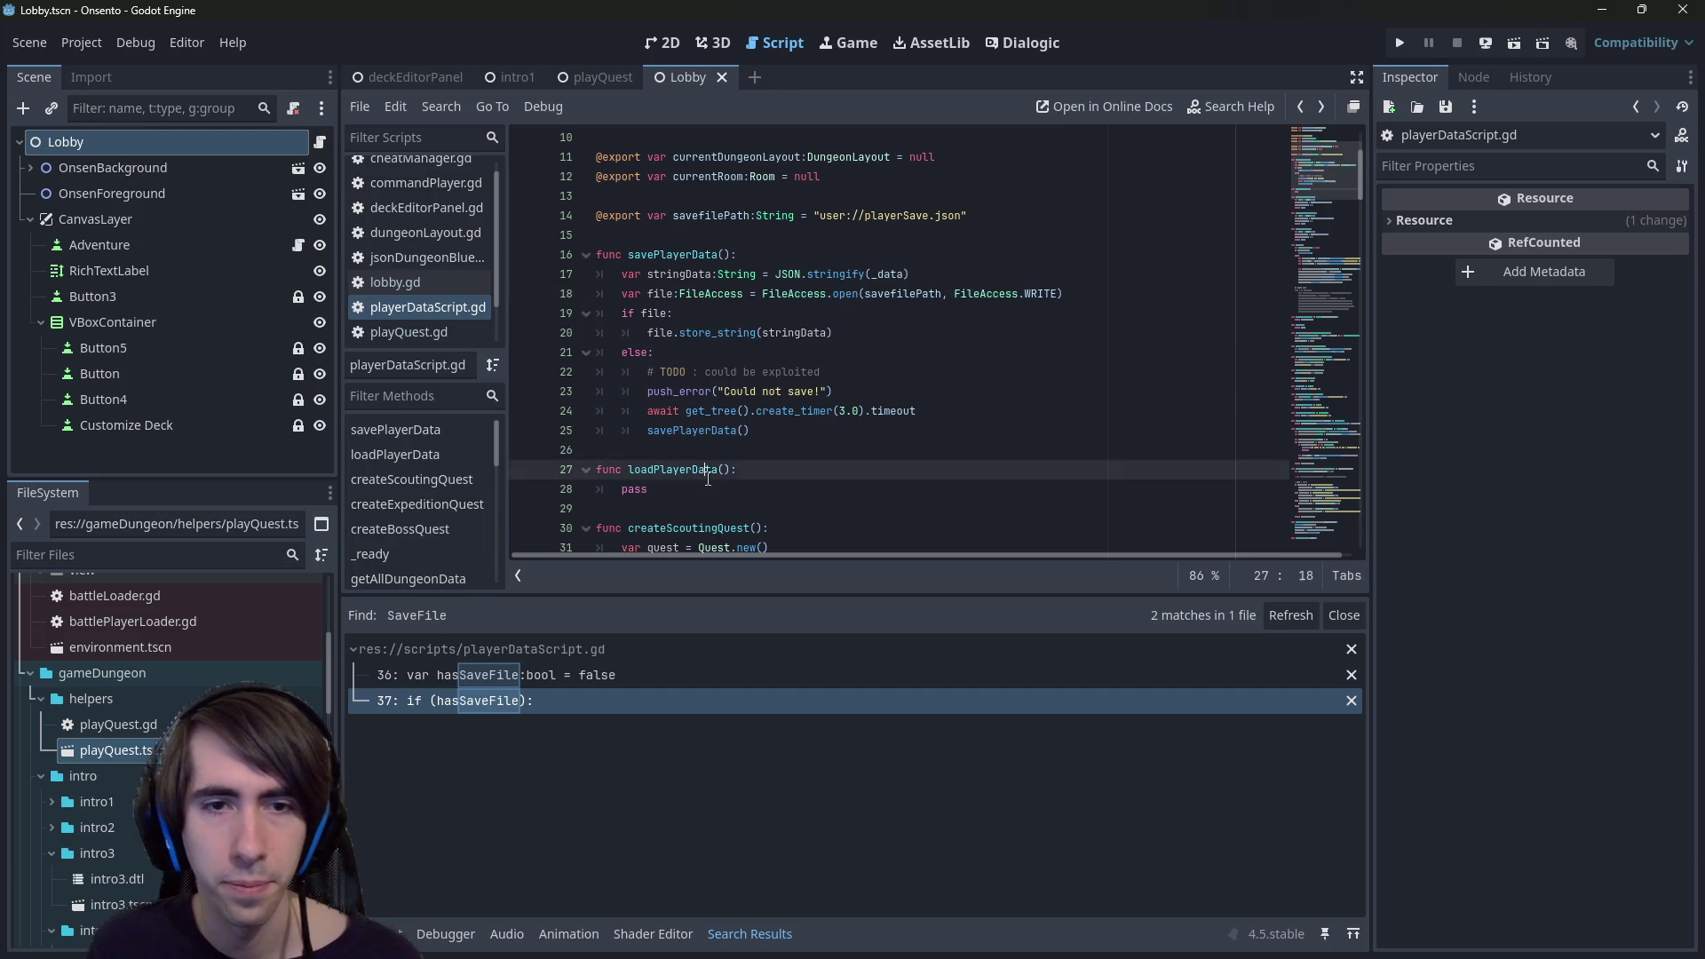
key(shift+Home)
key(ctrl+v)
scroll(781, 359, down, 1)
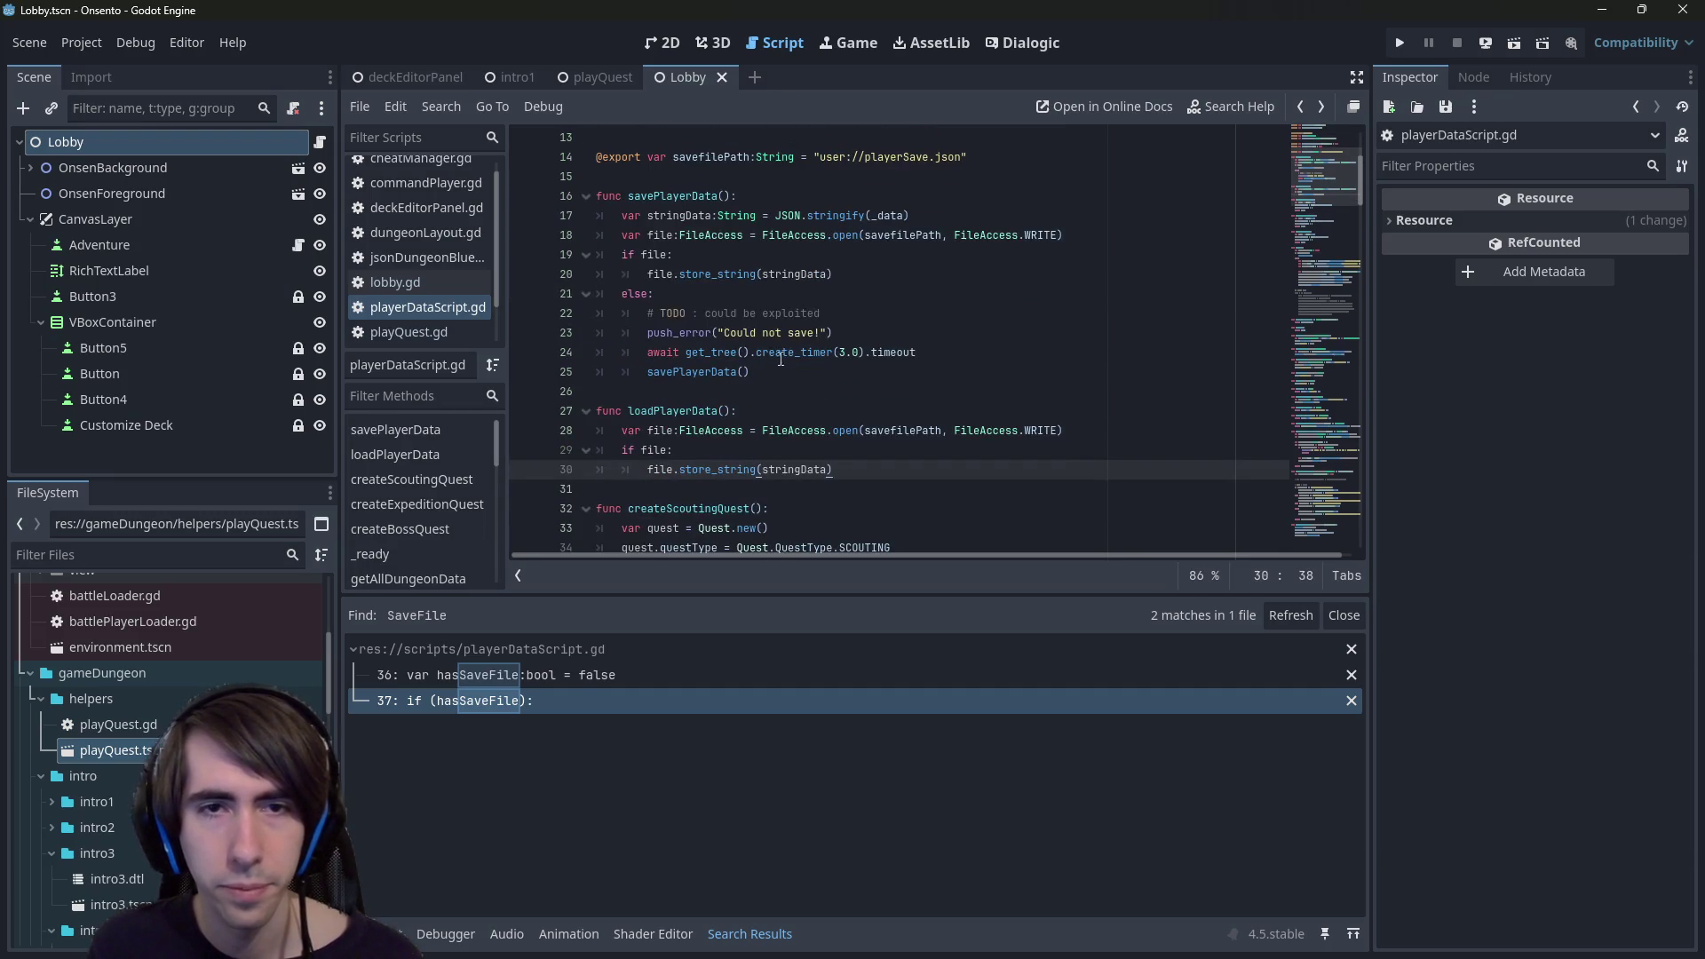
drag(866, 342, 525, 295)
key(ctrl+c)
click(882, 490)
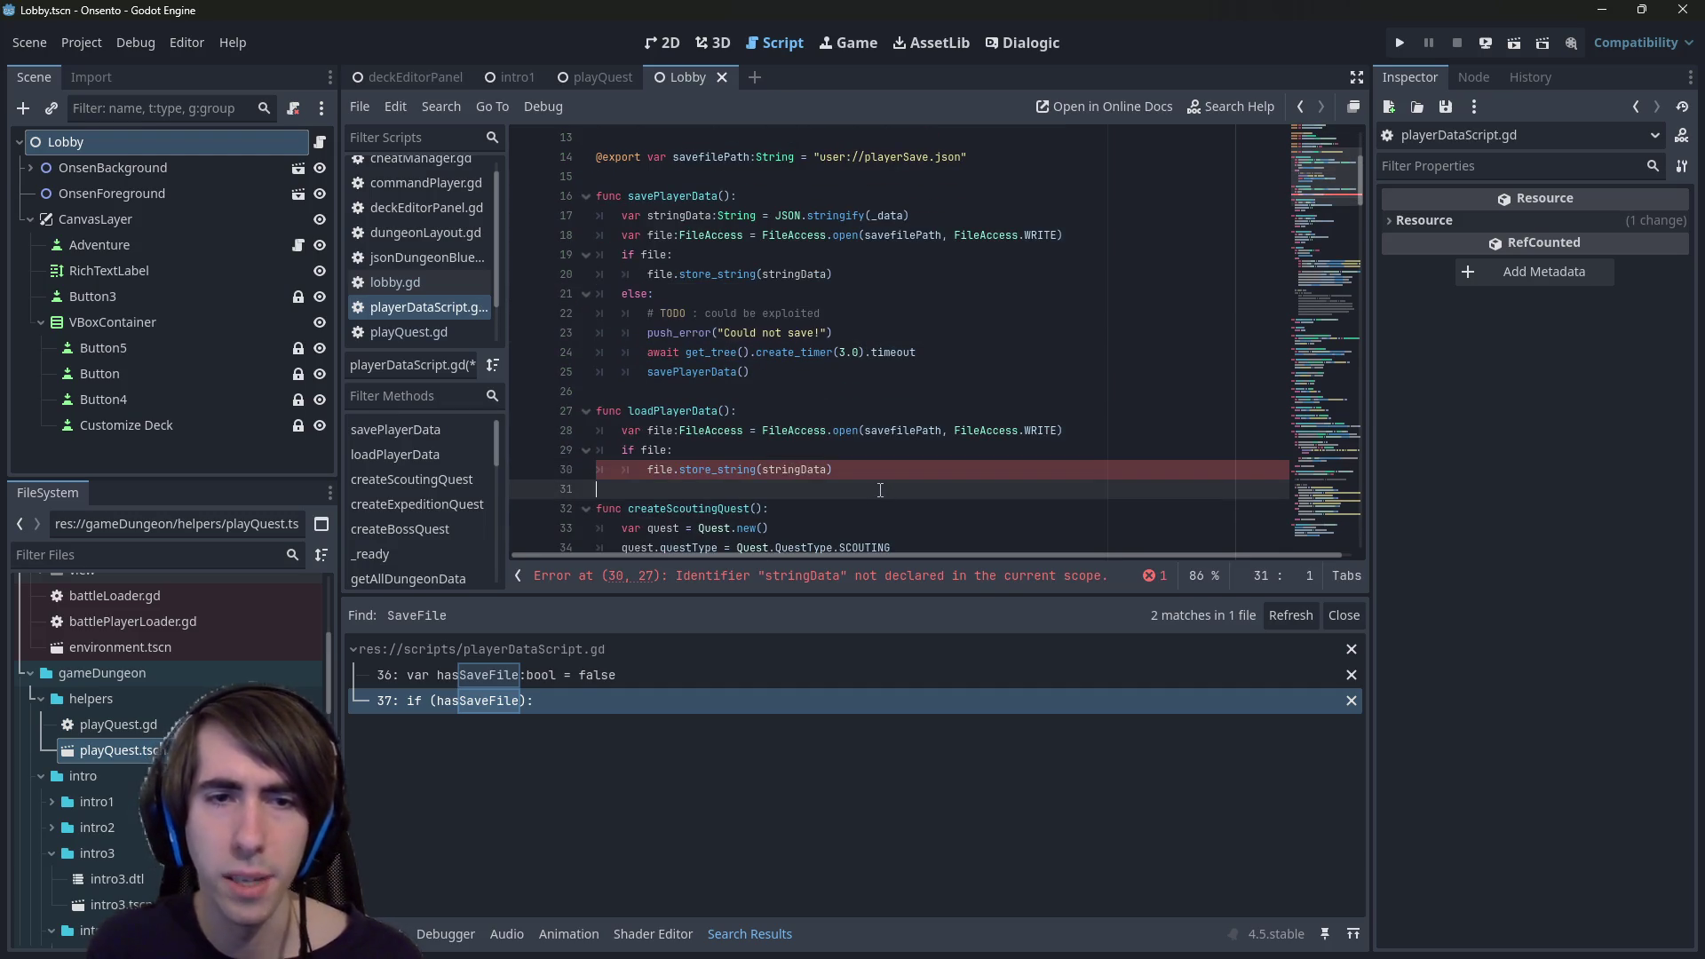
key(ctrl+v)
key(ctrl+s)
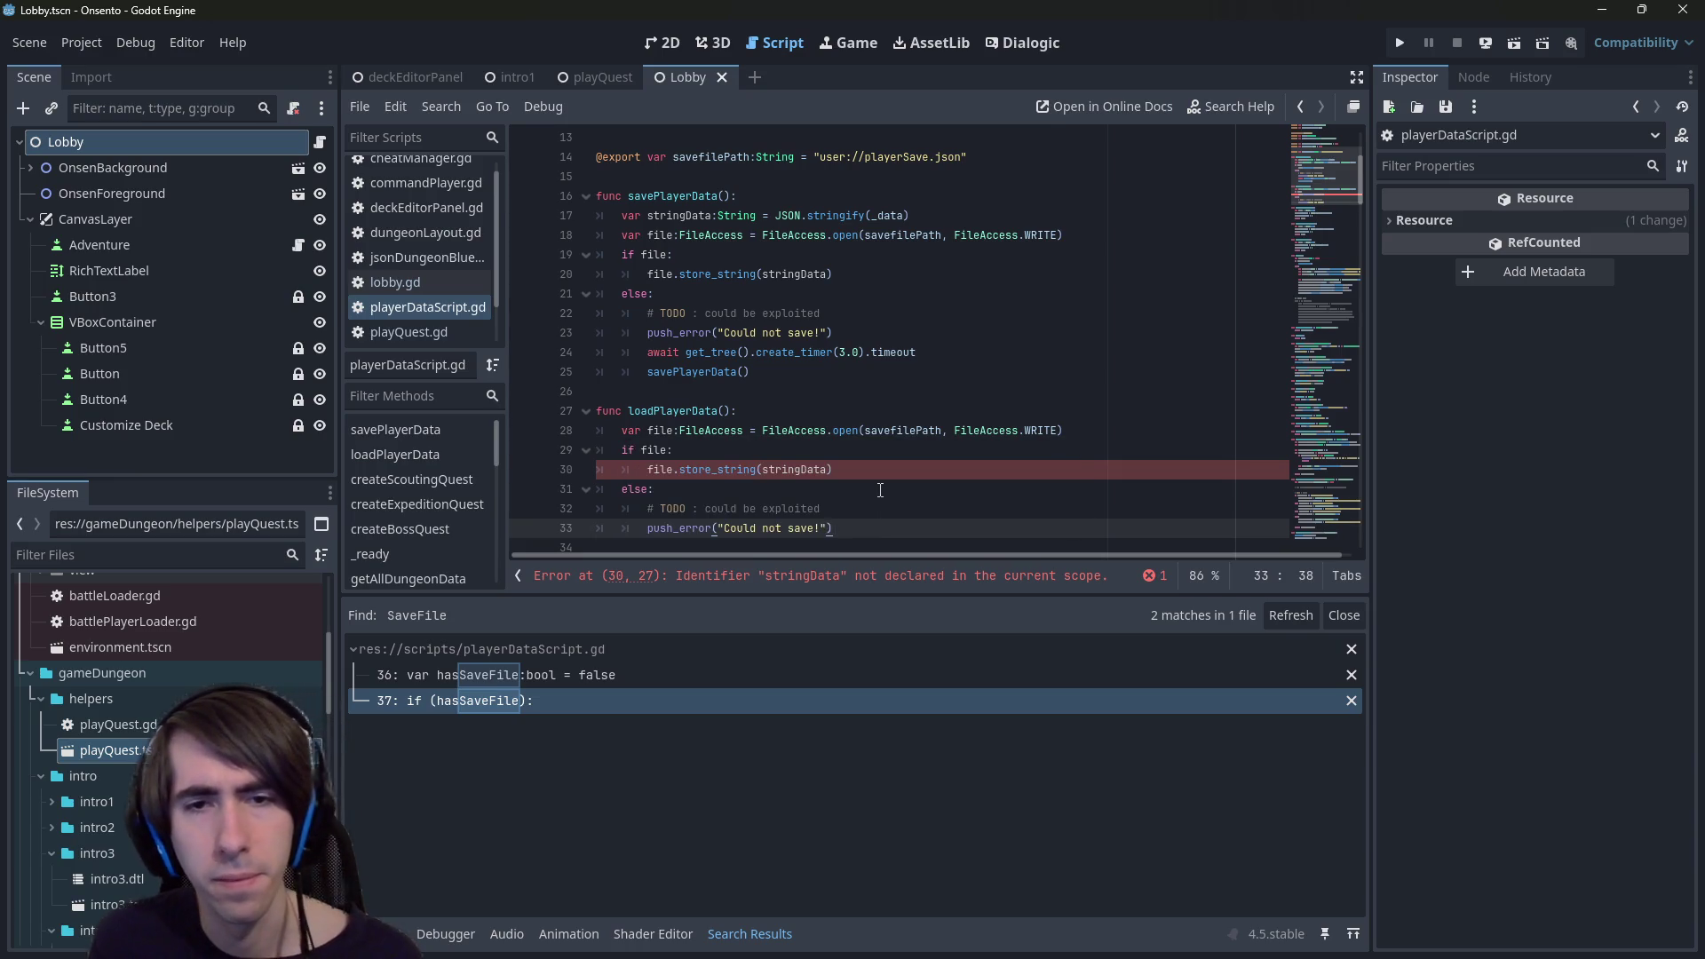
Reword the errors to 'Could not load playerdata!' and 'Could not save playerdata!'
key(shift+Left)
key(shift+Left)
key(shift+Left)
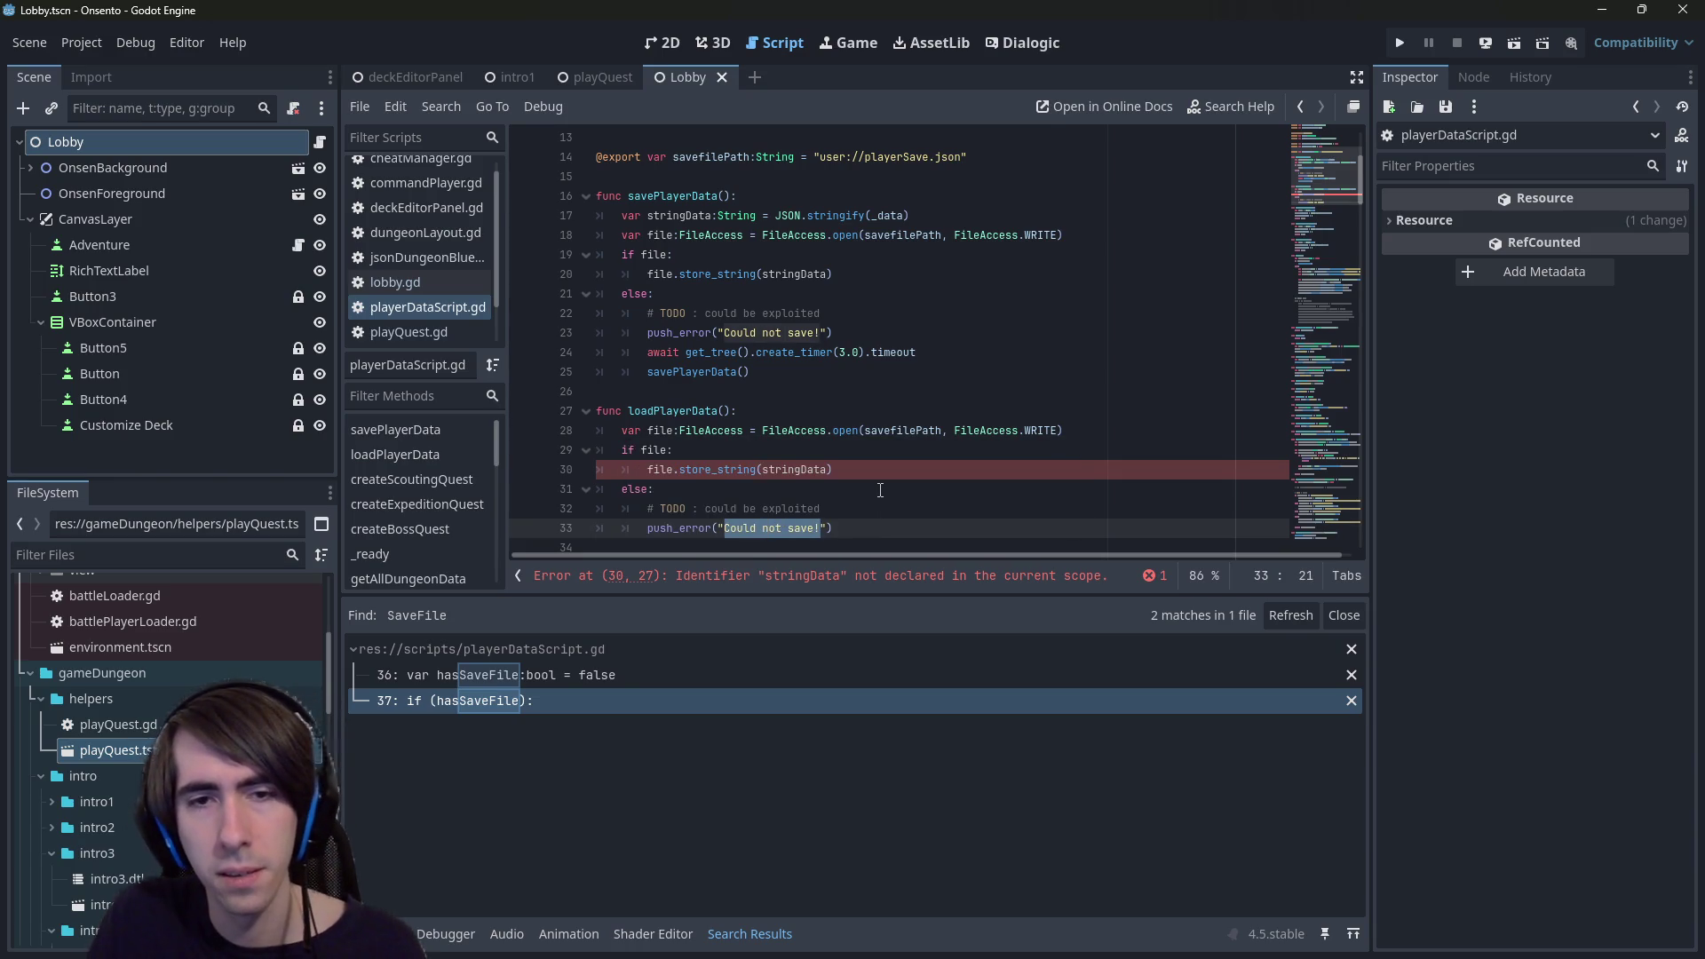
key(Right)
key(BackSpace)
key(BackSpace)
key(BackSpace)
key(Delete)
text(load playerdat)
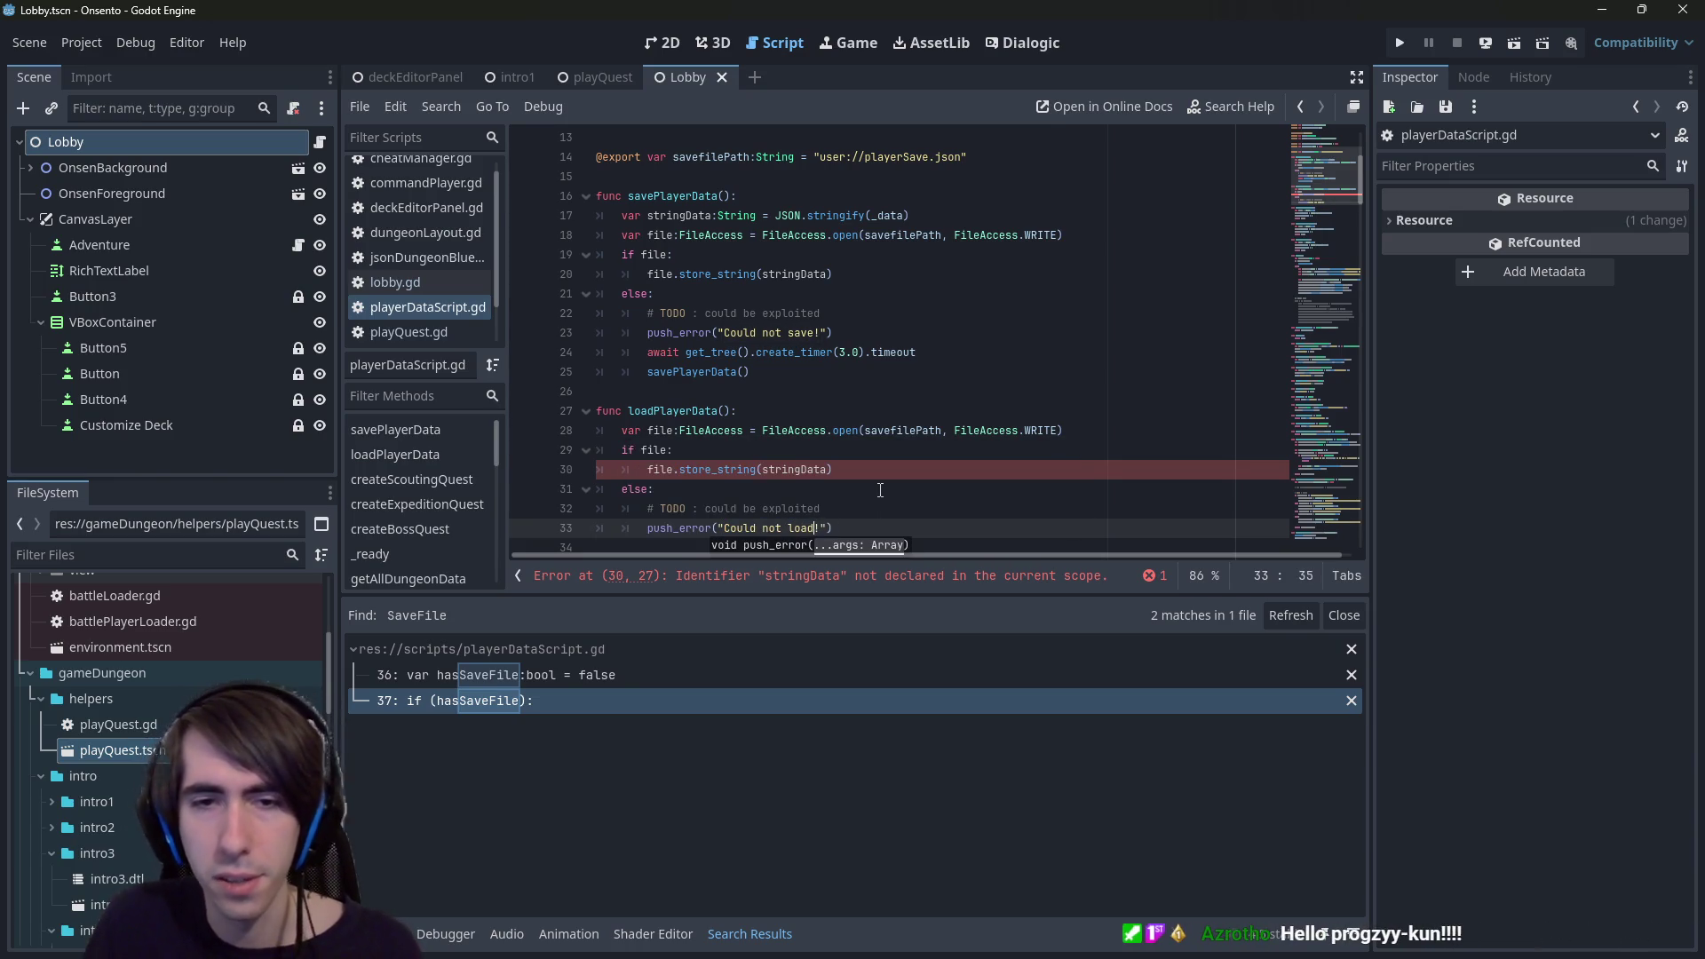
text(a)
key(ctrl+shift+Left)
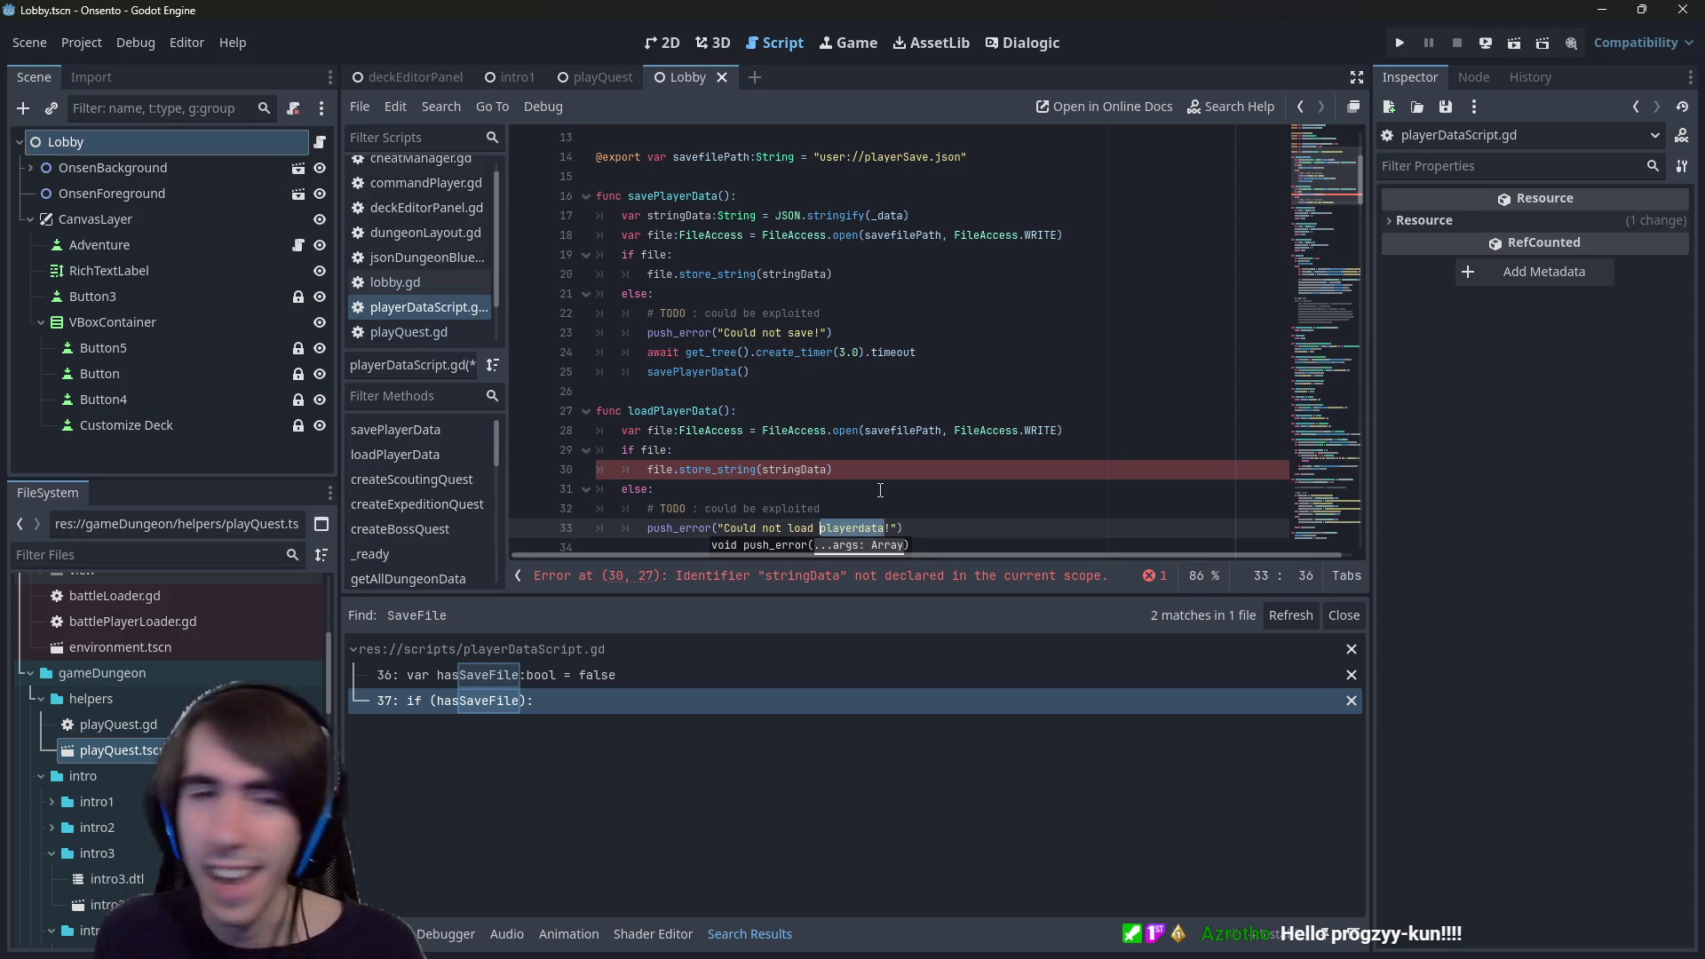
click(818, 332)
text(playerdata)
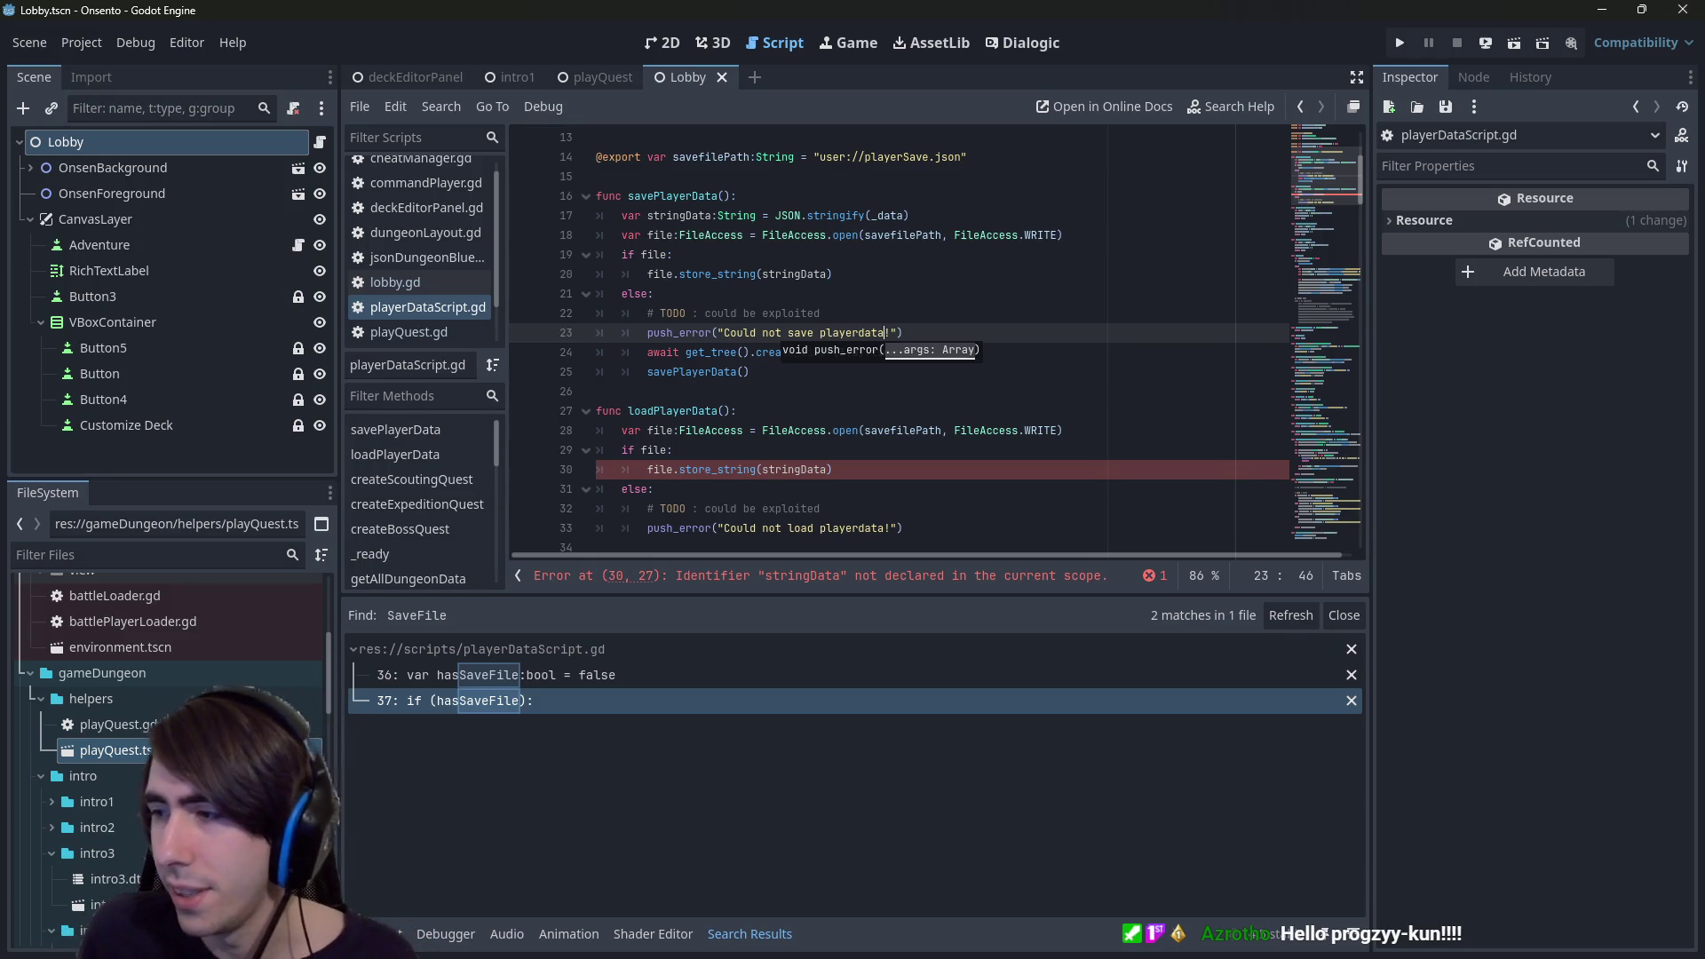
Put the caret after stringData on line 30 of loadPlayerData, leaving it unchanged
click(931, 508)
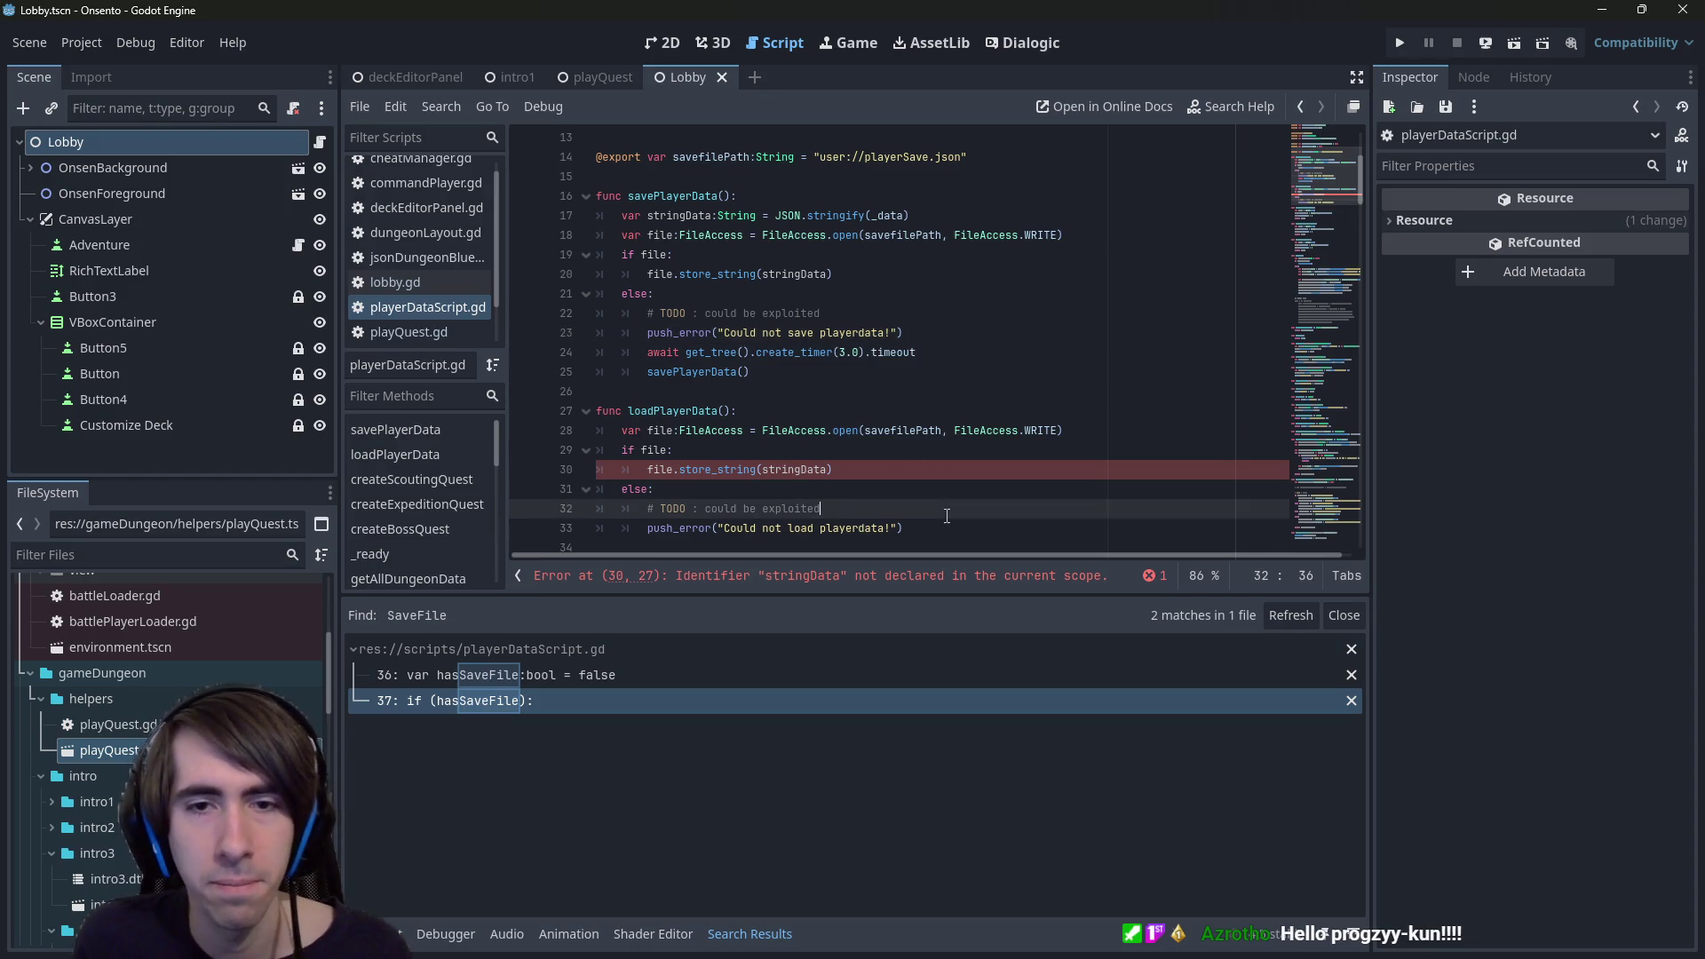
scroll(937, 523, down, 1)
click(846, 411)
scroll(819, 359, up, 1)
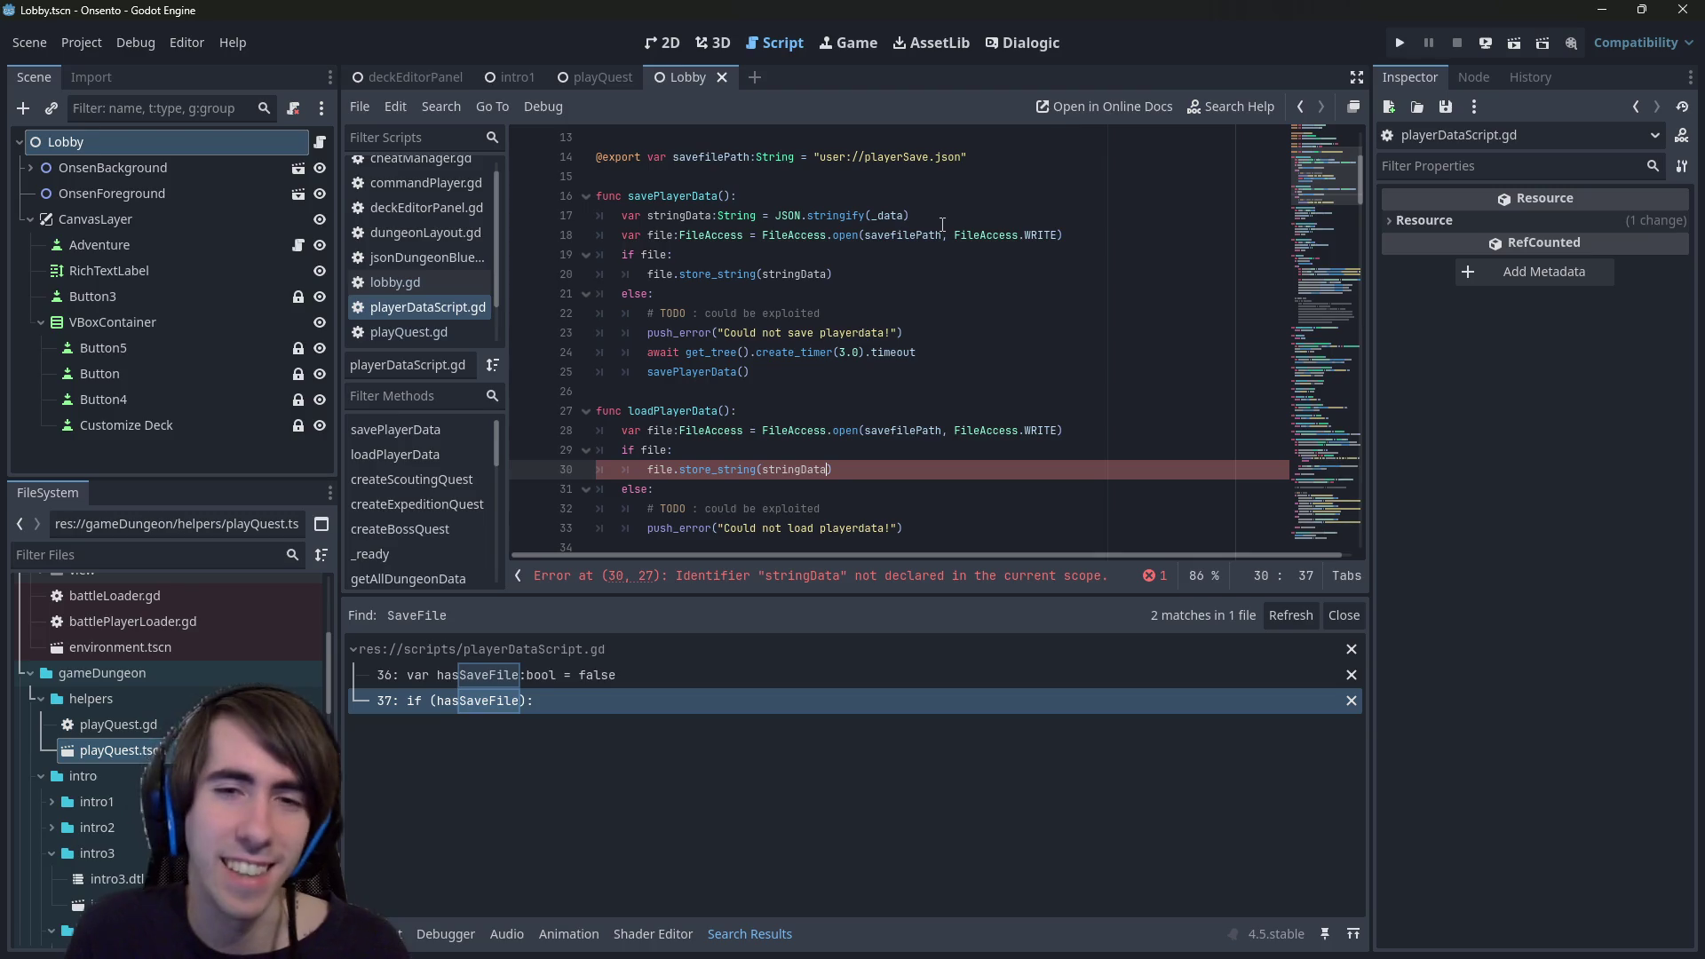
text(.)
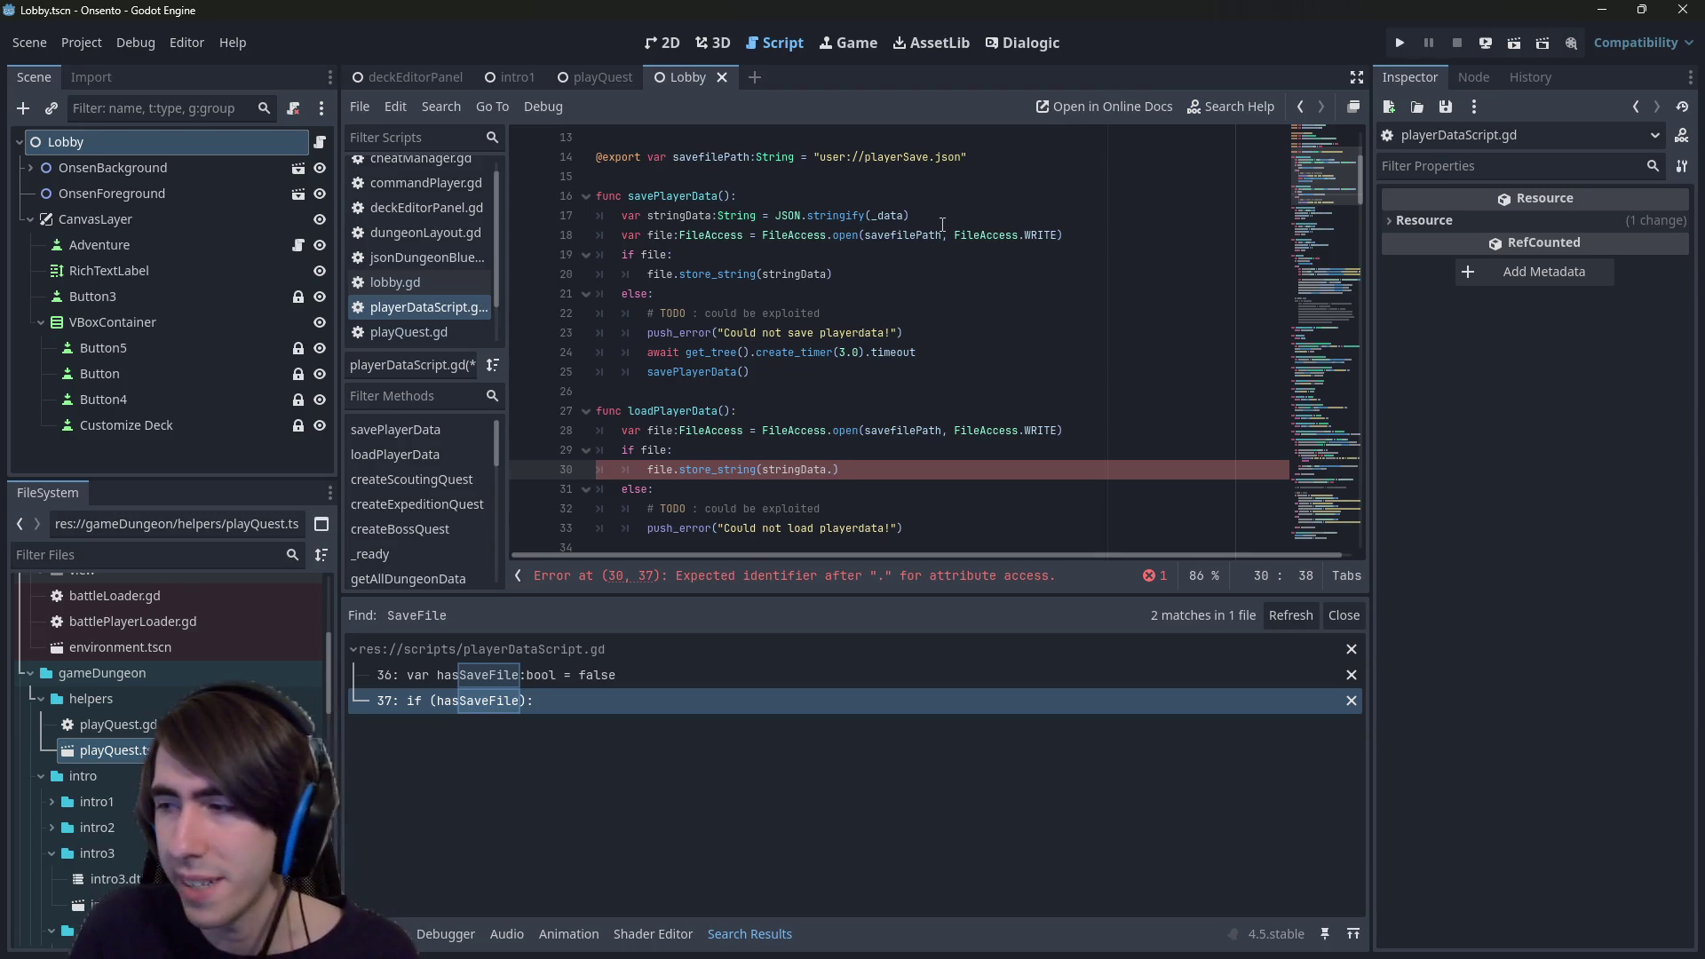
key(BackSpace)
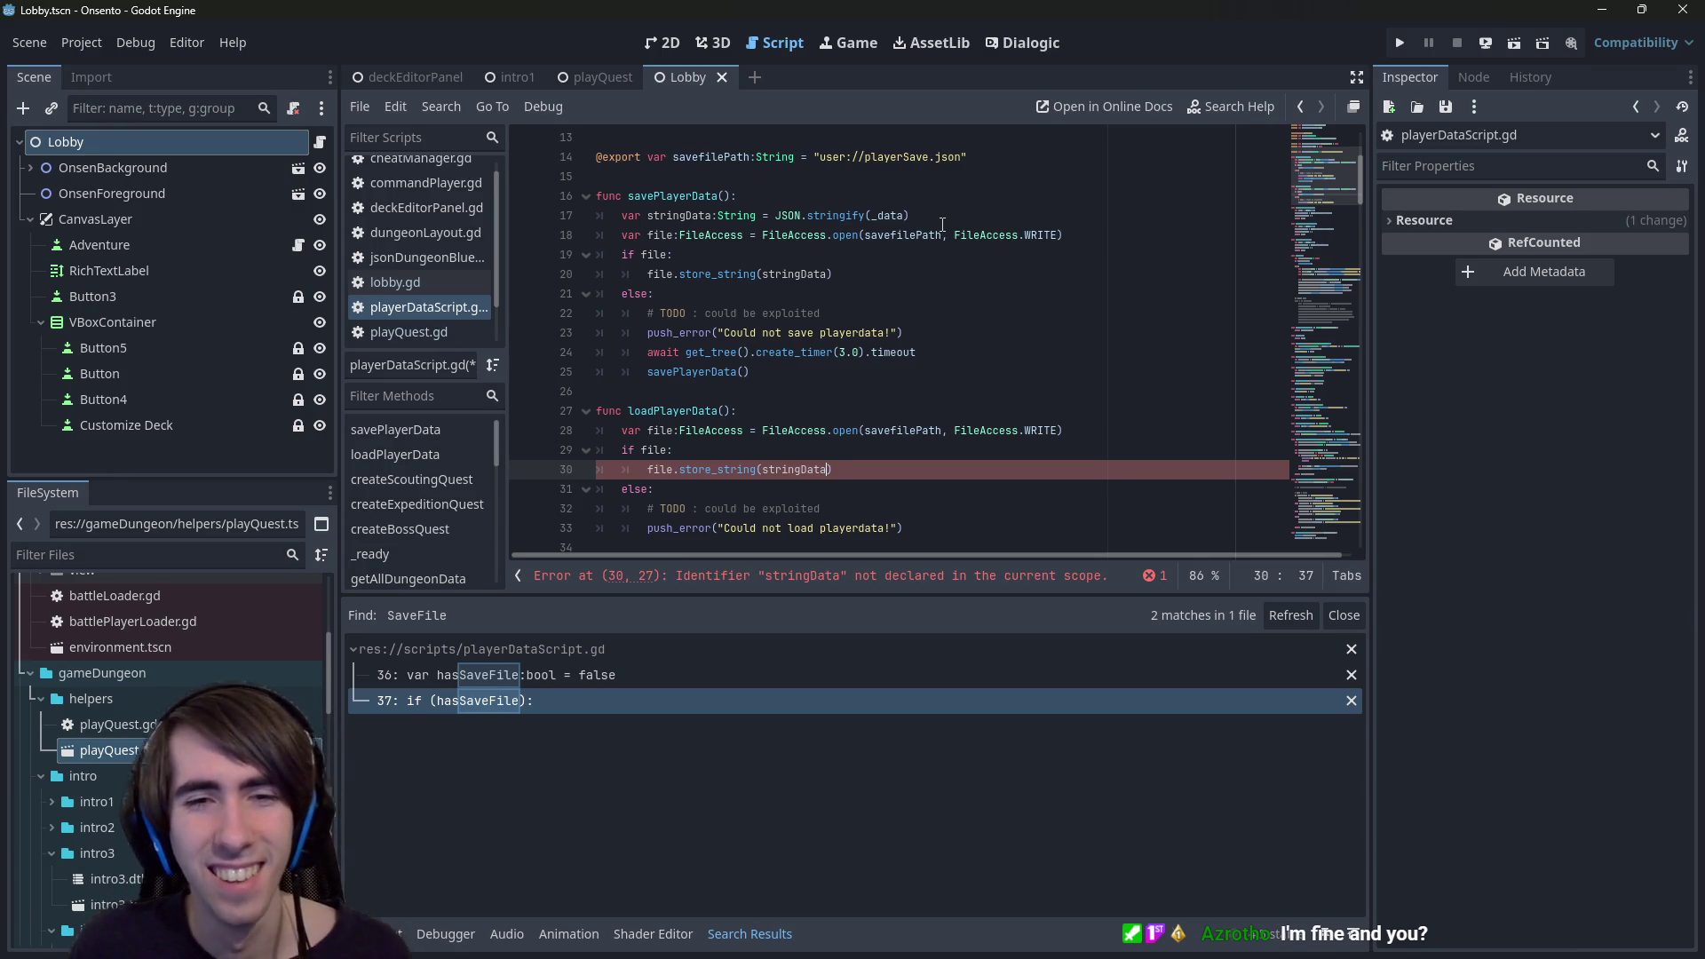
key(ctrl+Right)
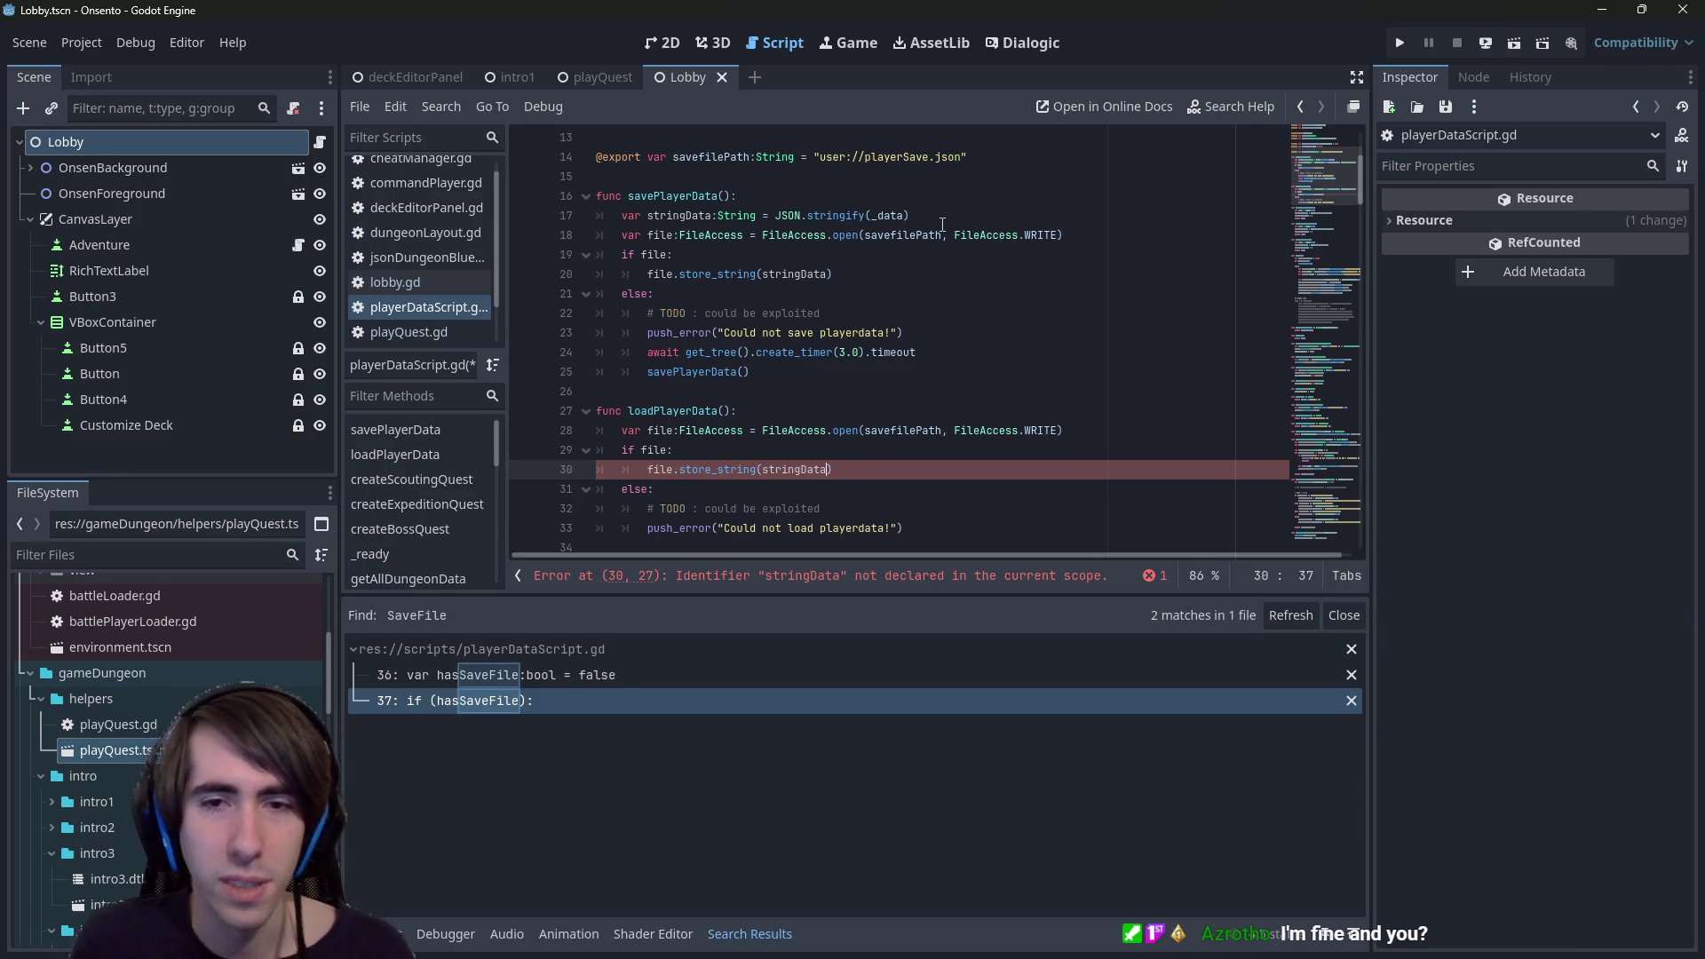
Switch loadPlayerData's file open to READ and start a file.read_str line under the file check
double_click(1041, 430)
text(READ)
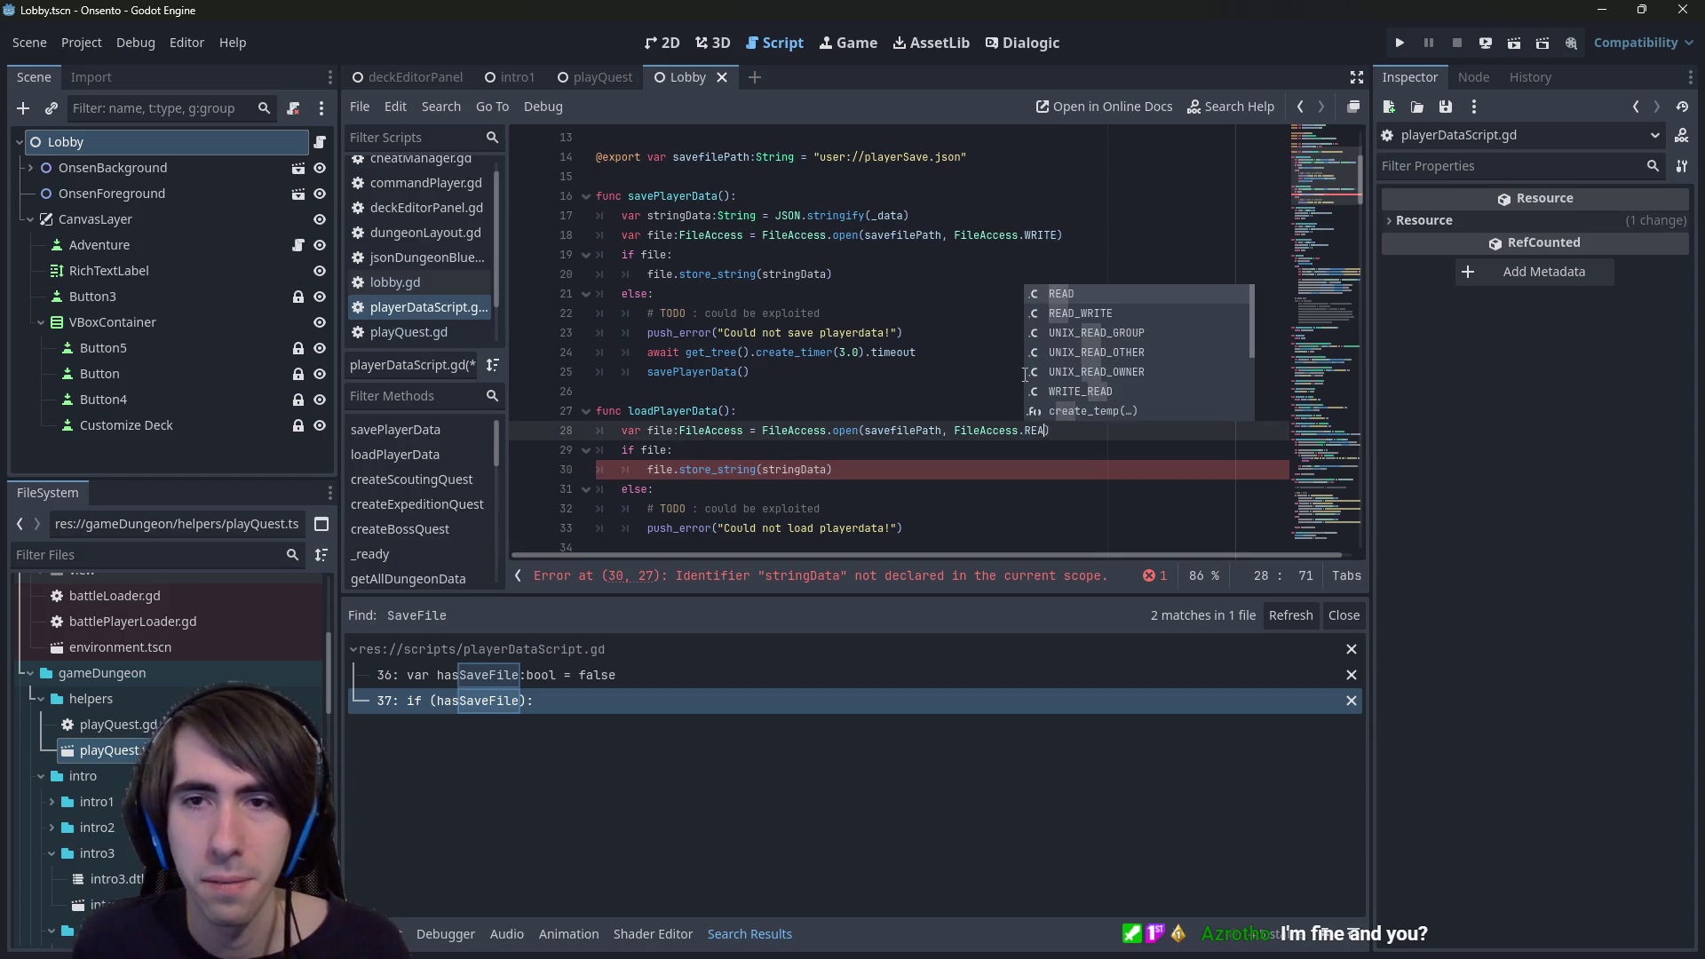
click(707, 445)
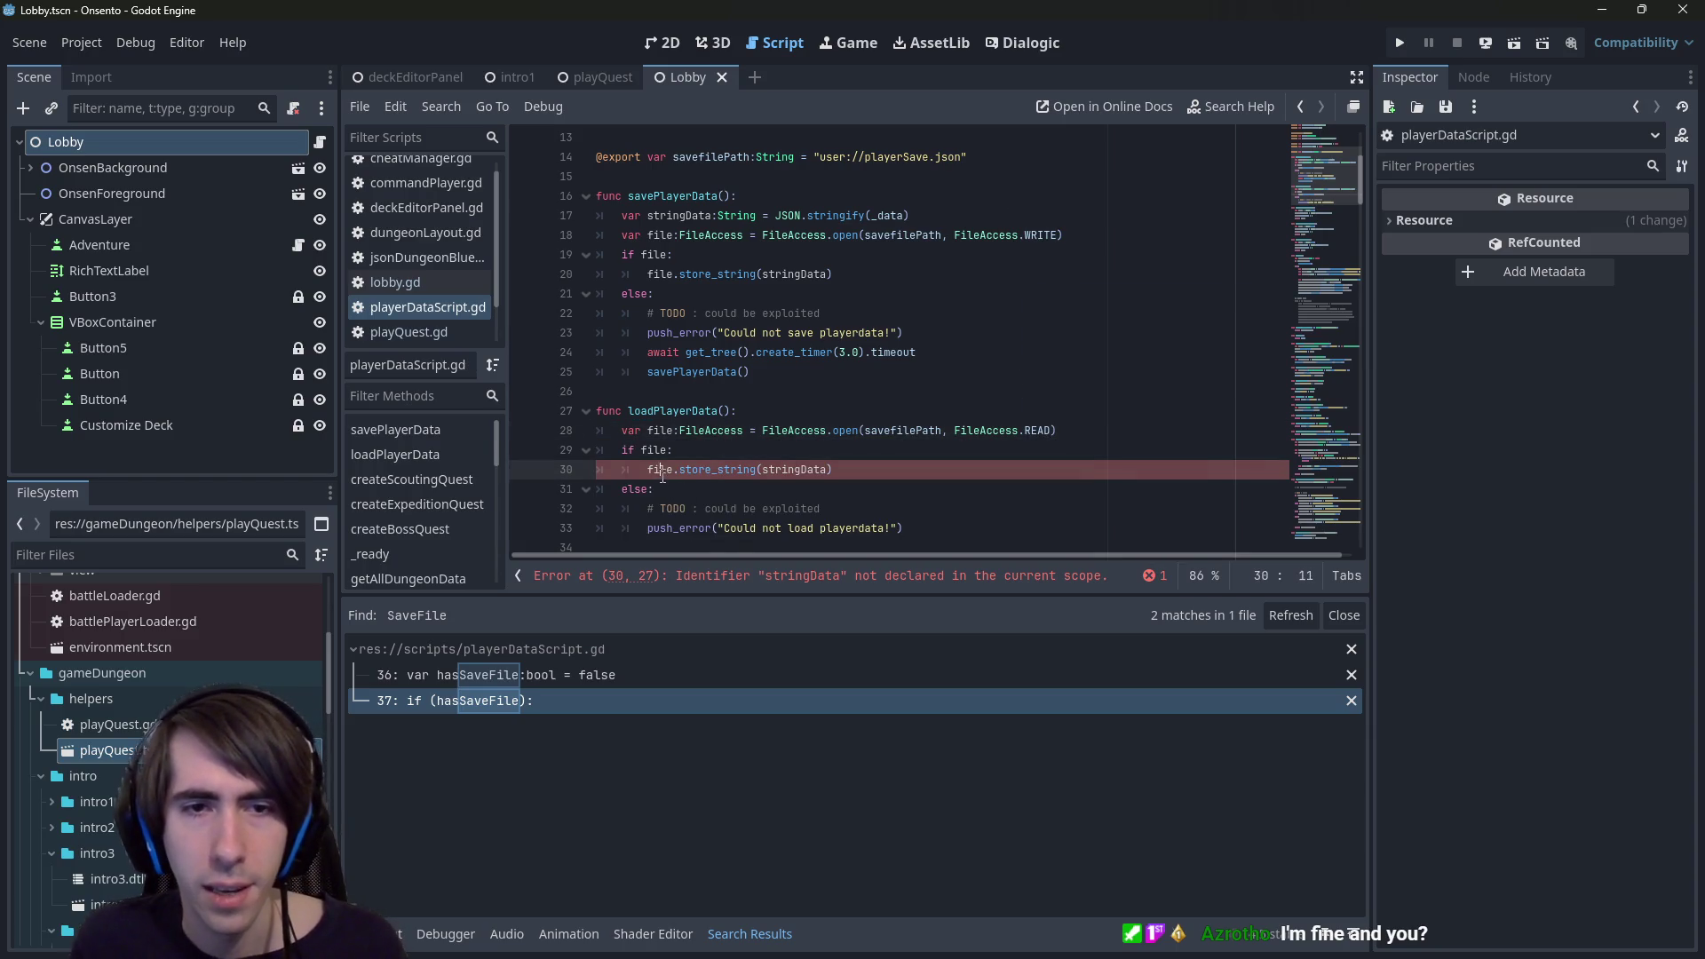
key(Return)
text(file.read_)
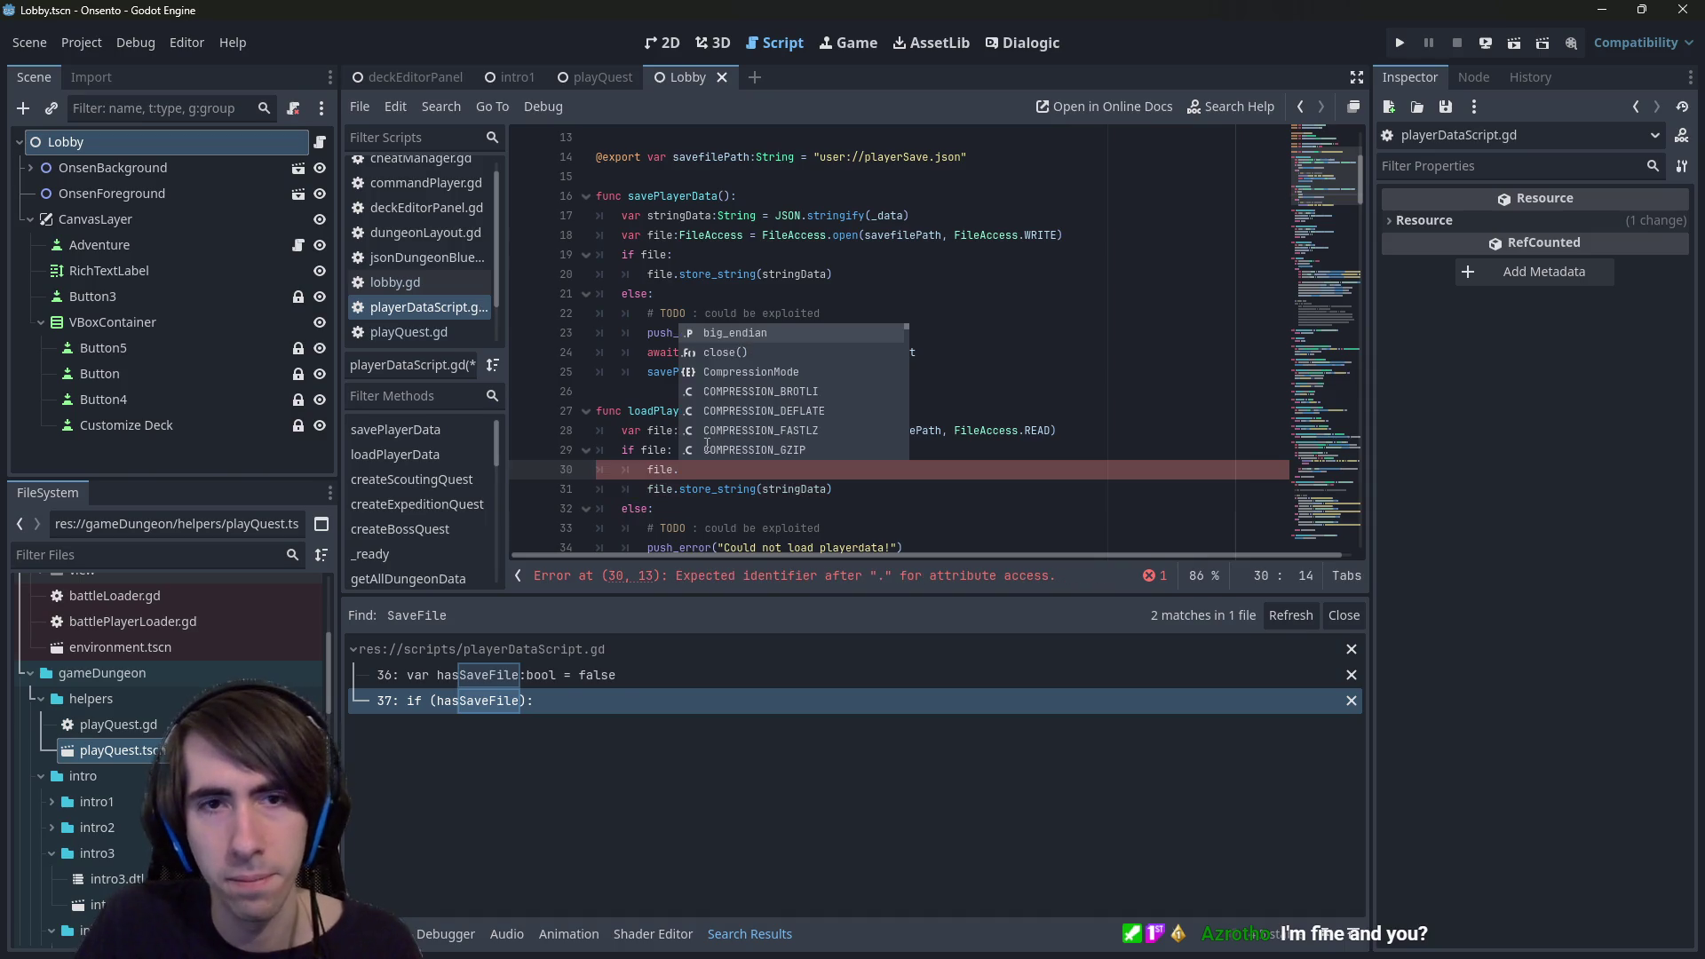
text(str)
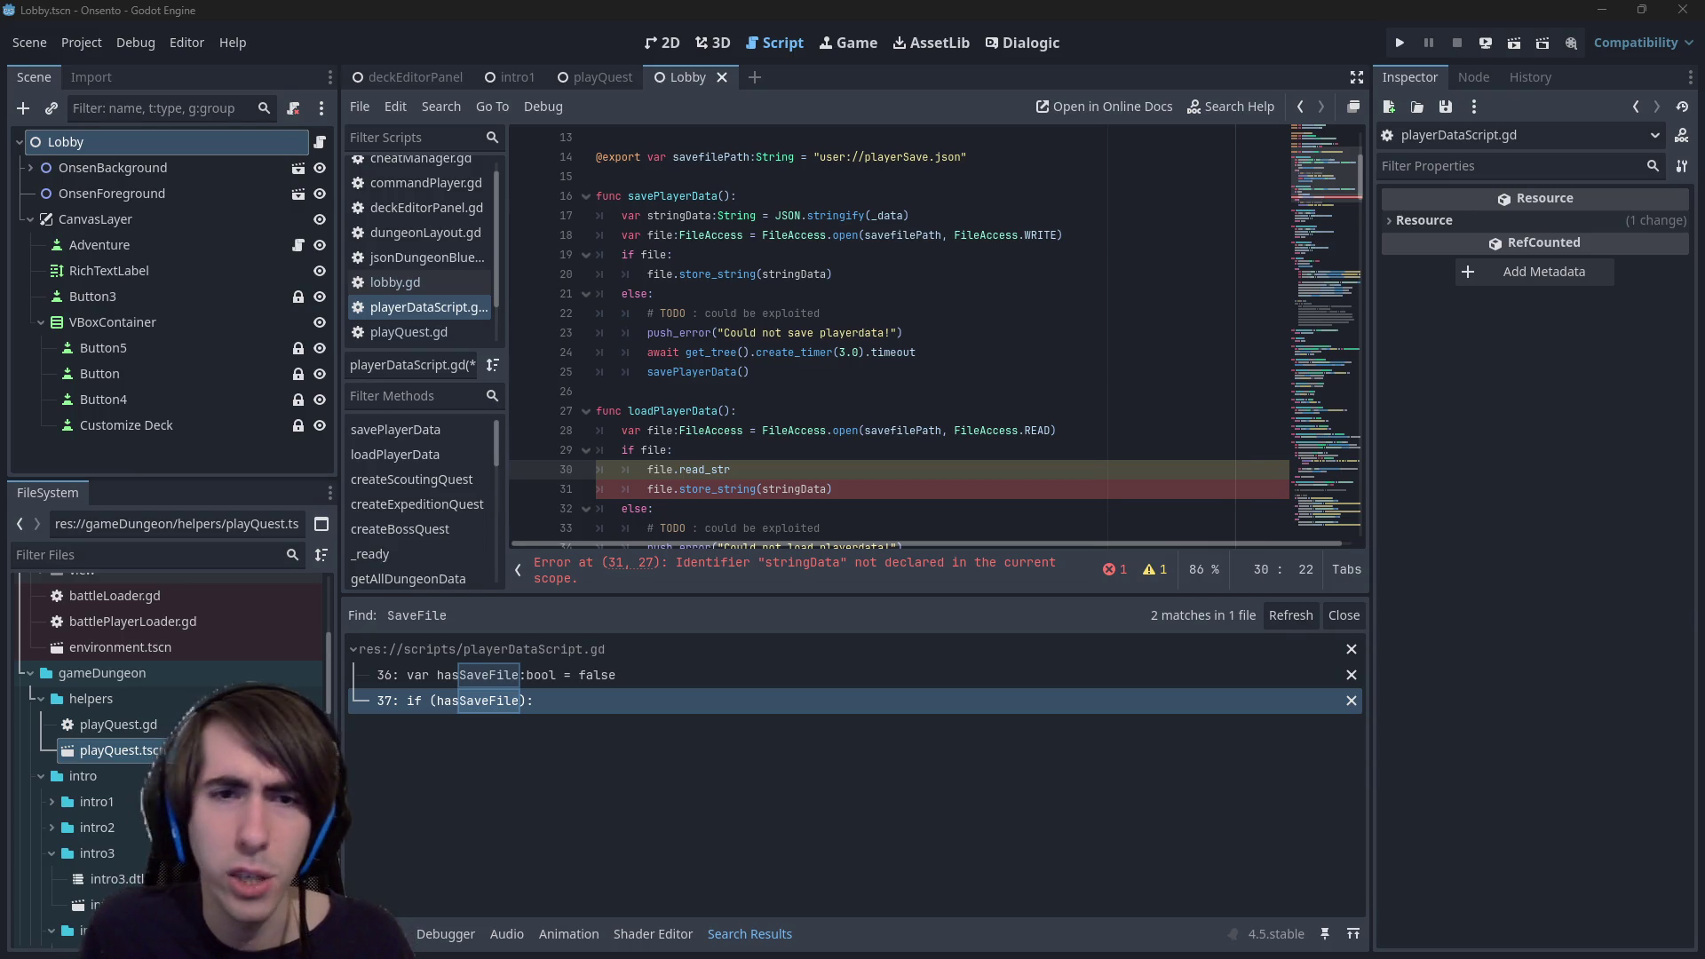
Look up a GDScript example of reading JSON with FileAccess in the browser
key(alt+Tab)
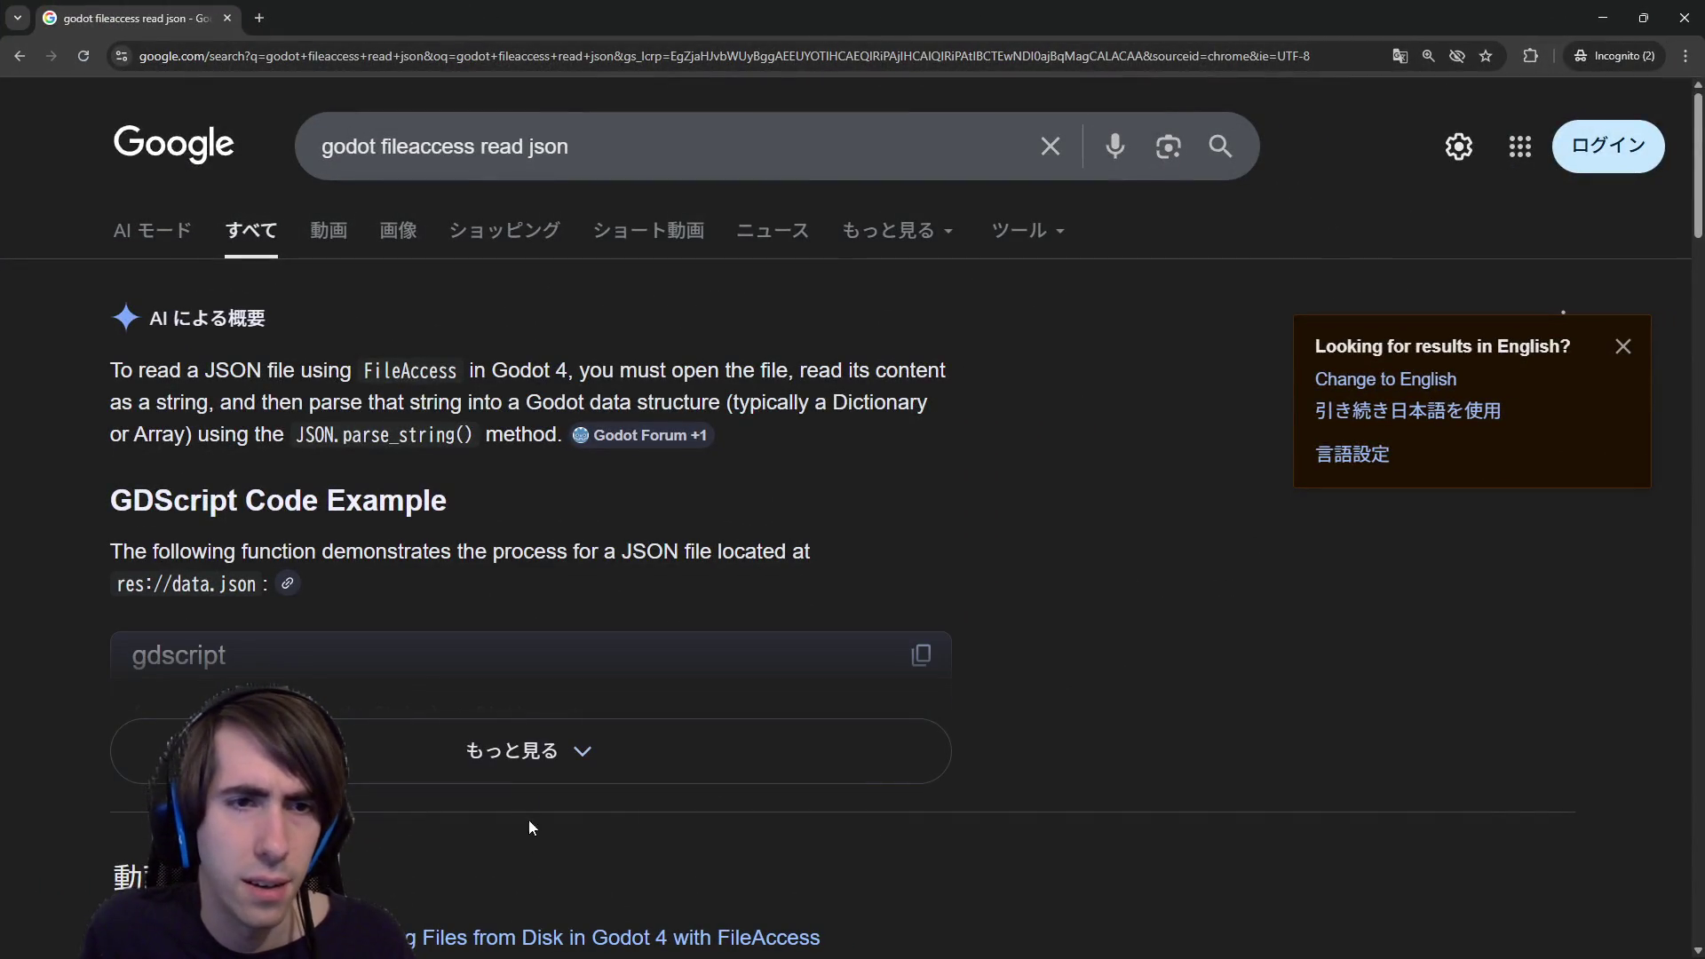
click(532, 750)
scroll(604, 400, down, 2)
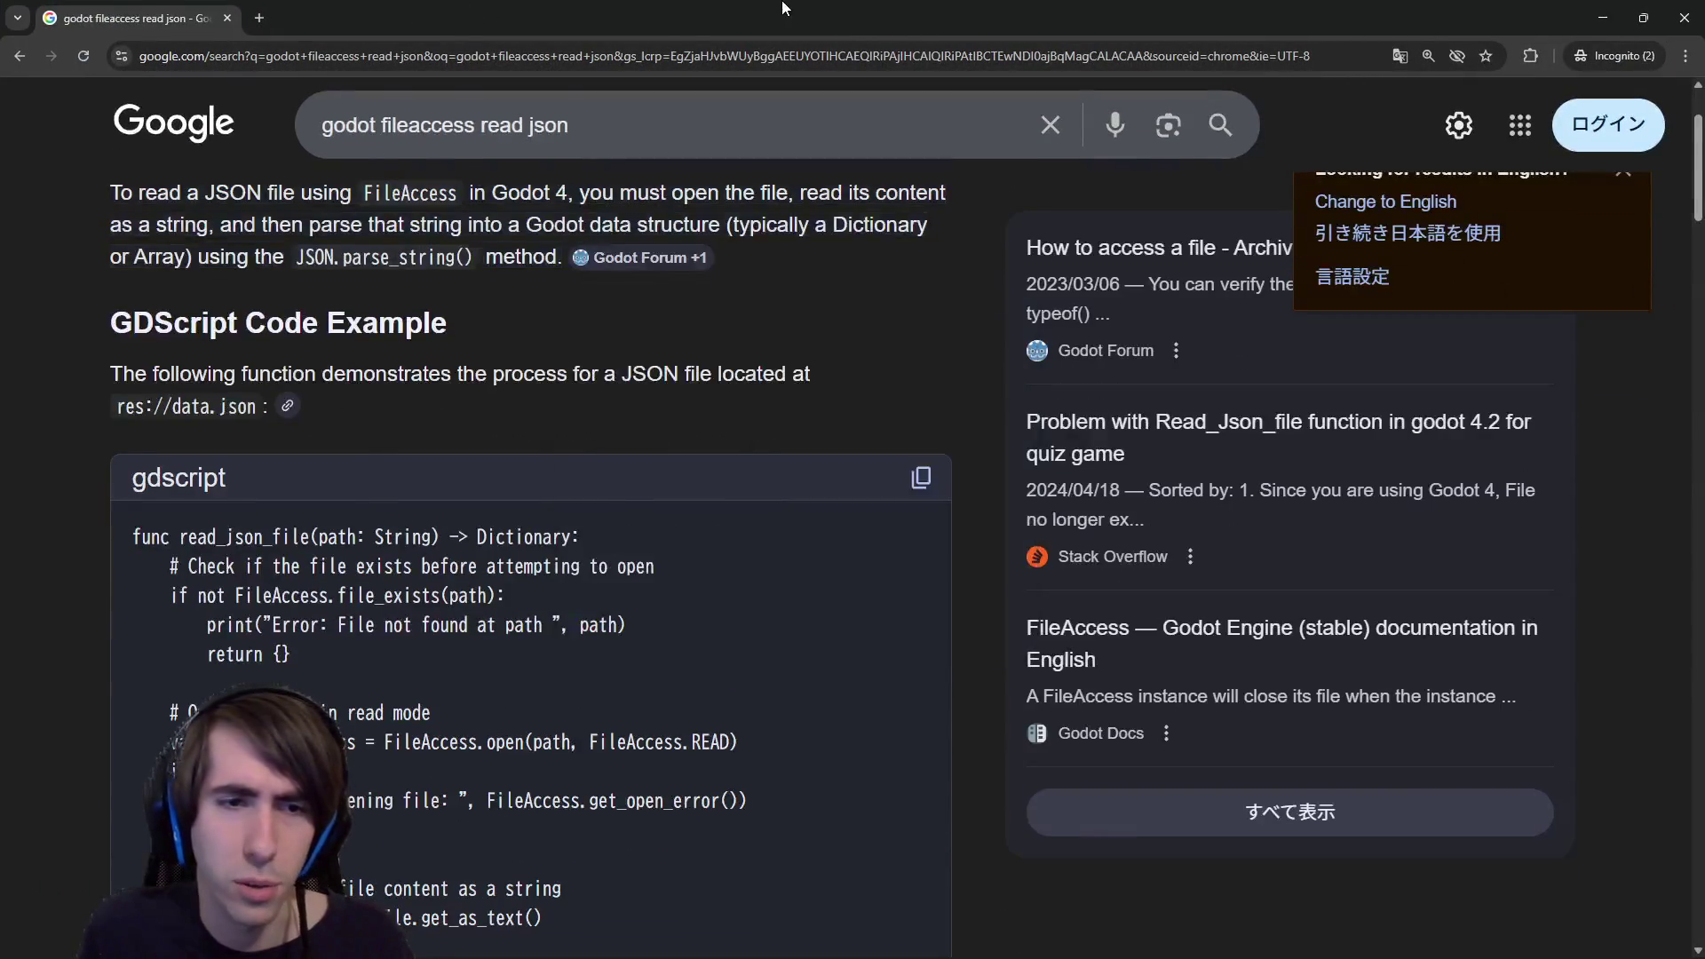
key(alt+Tab)
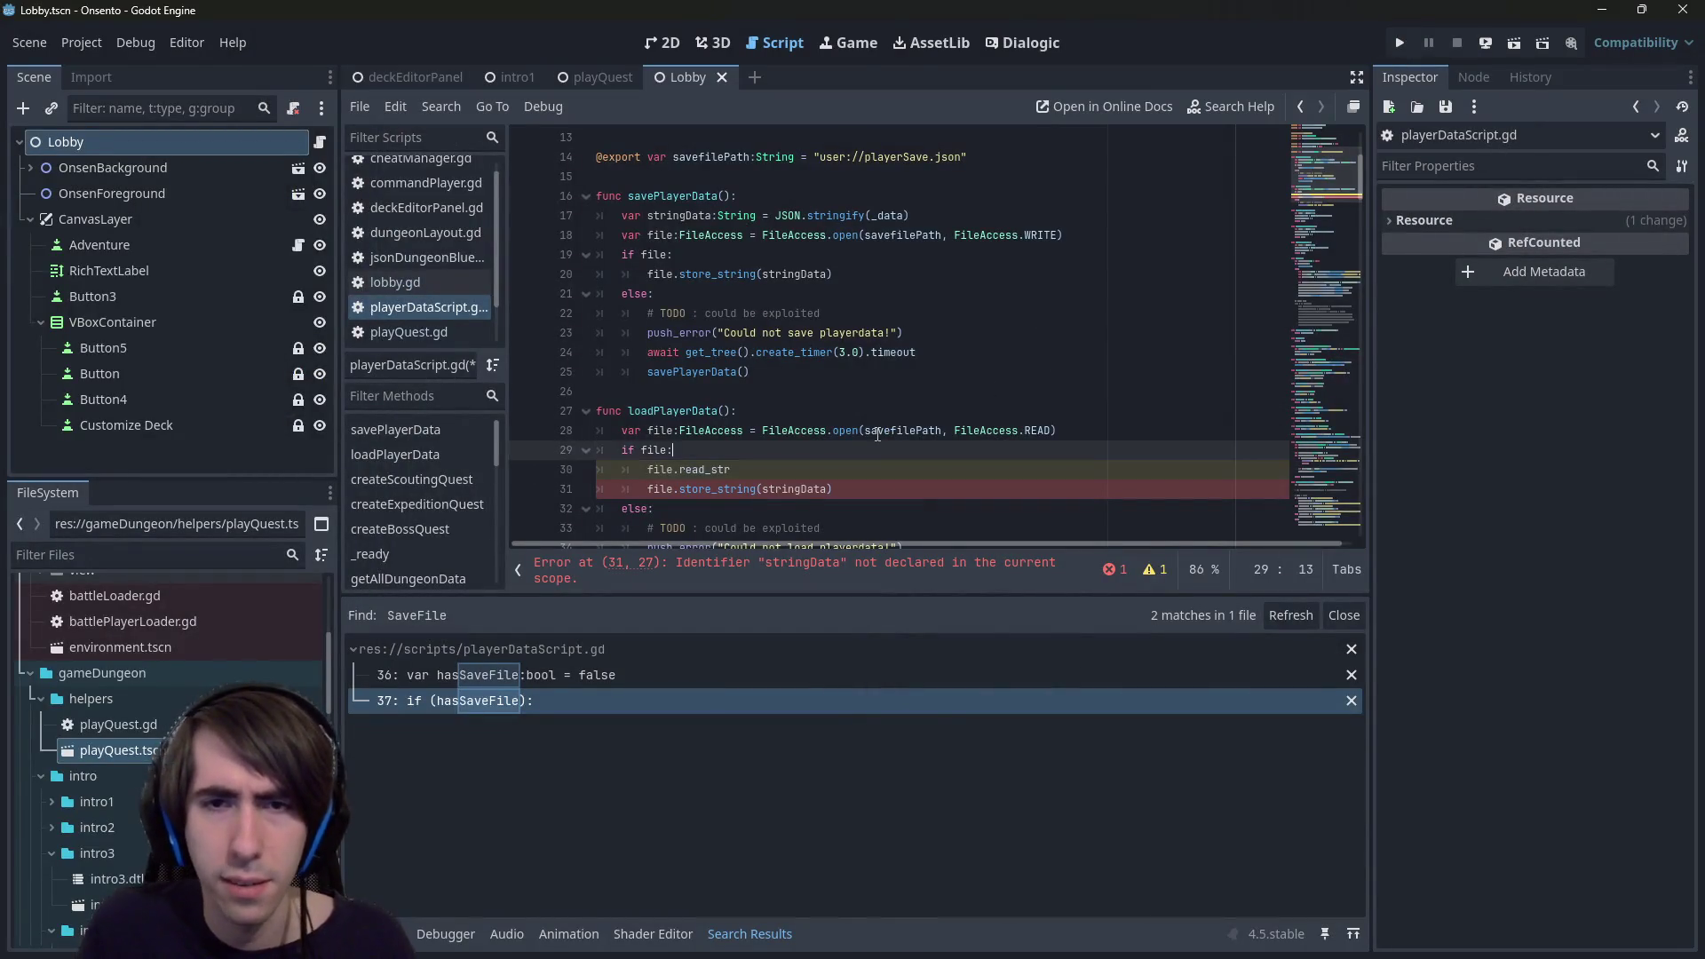
Add a line under the file check in loadPlayerData, trying and then clearing a JSON call
key(ctrl+shift+Return)
text(JSON)
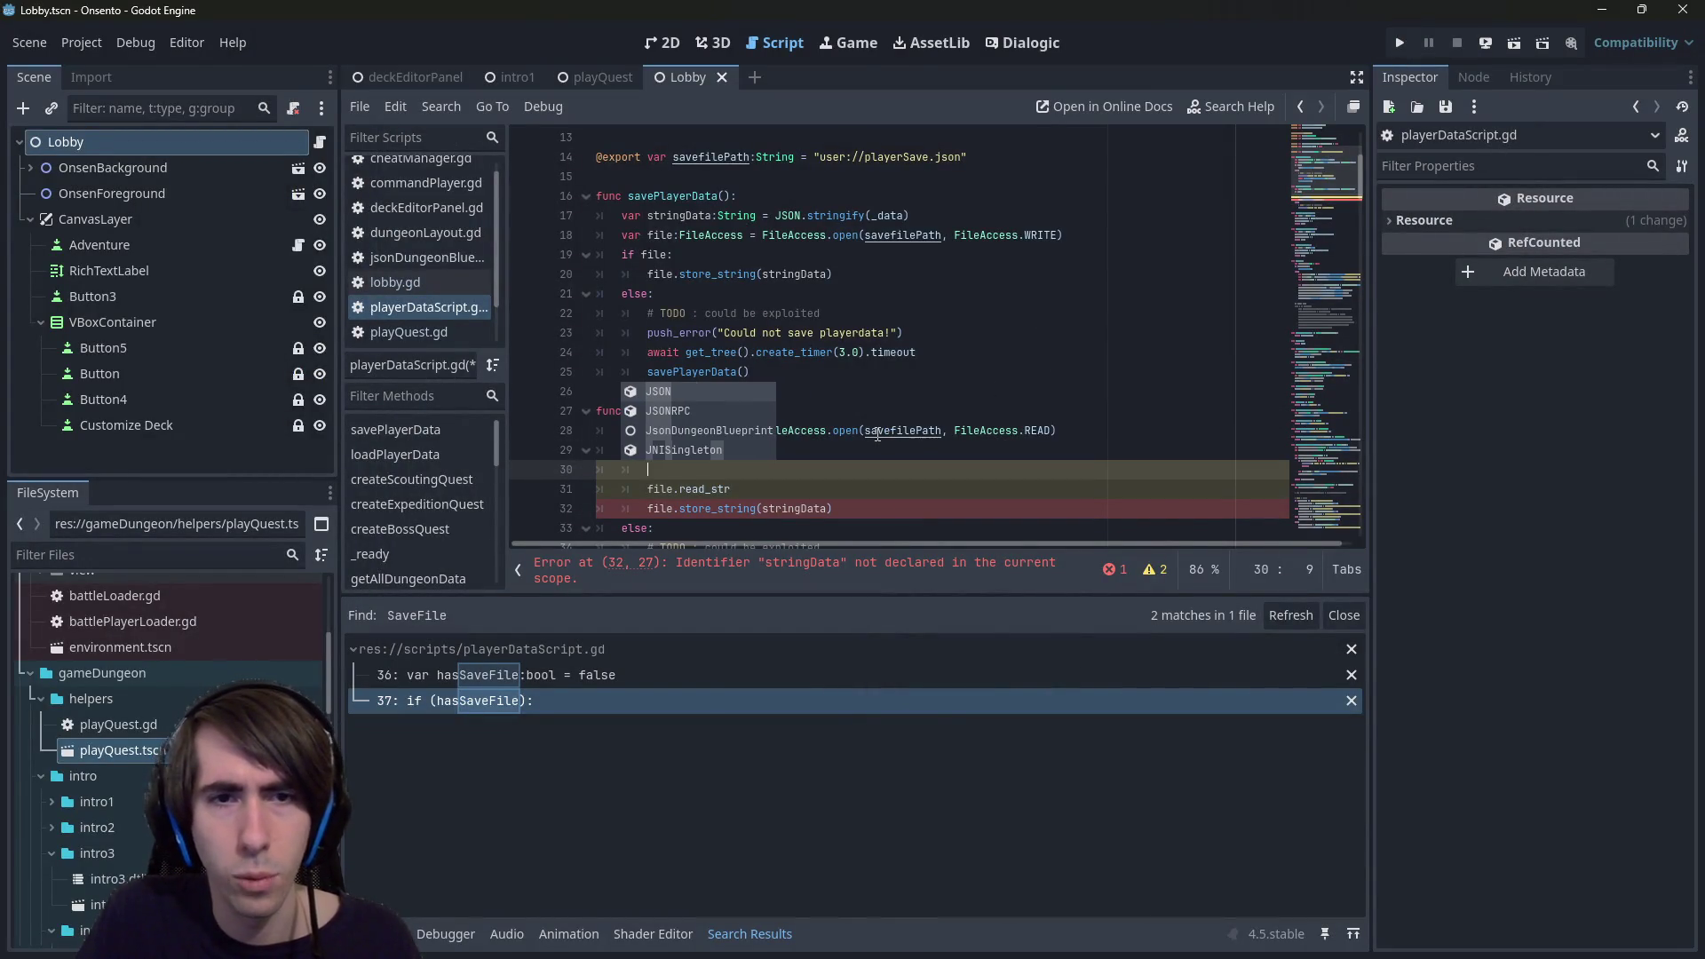
key(ctrl+z)
key(ctrl+s)
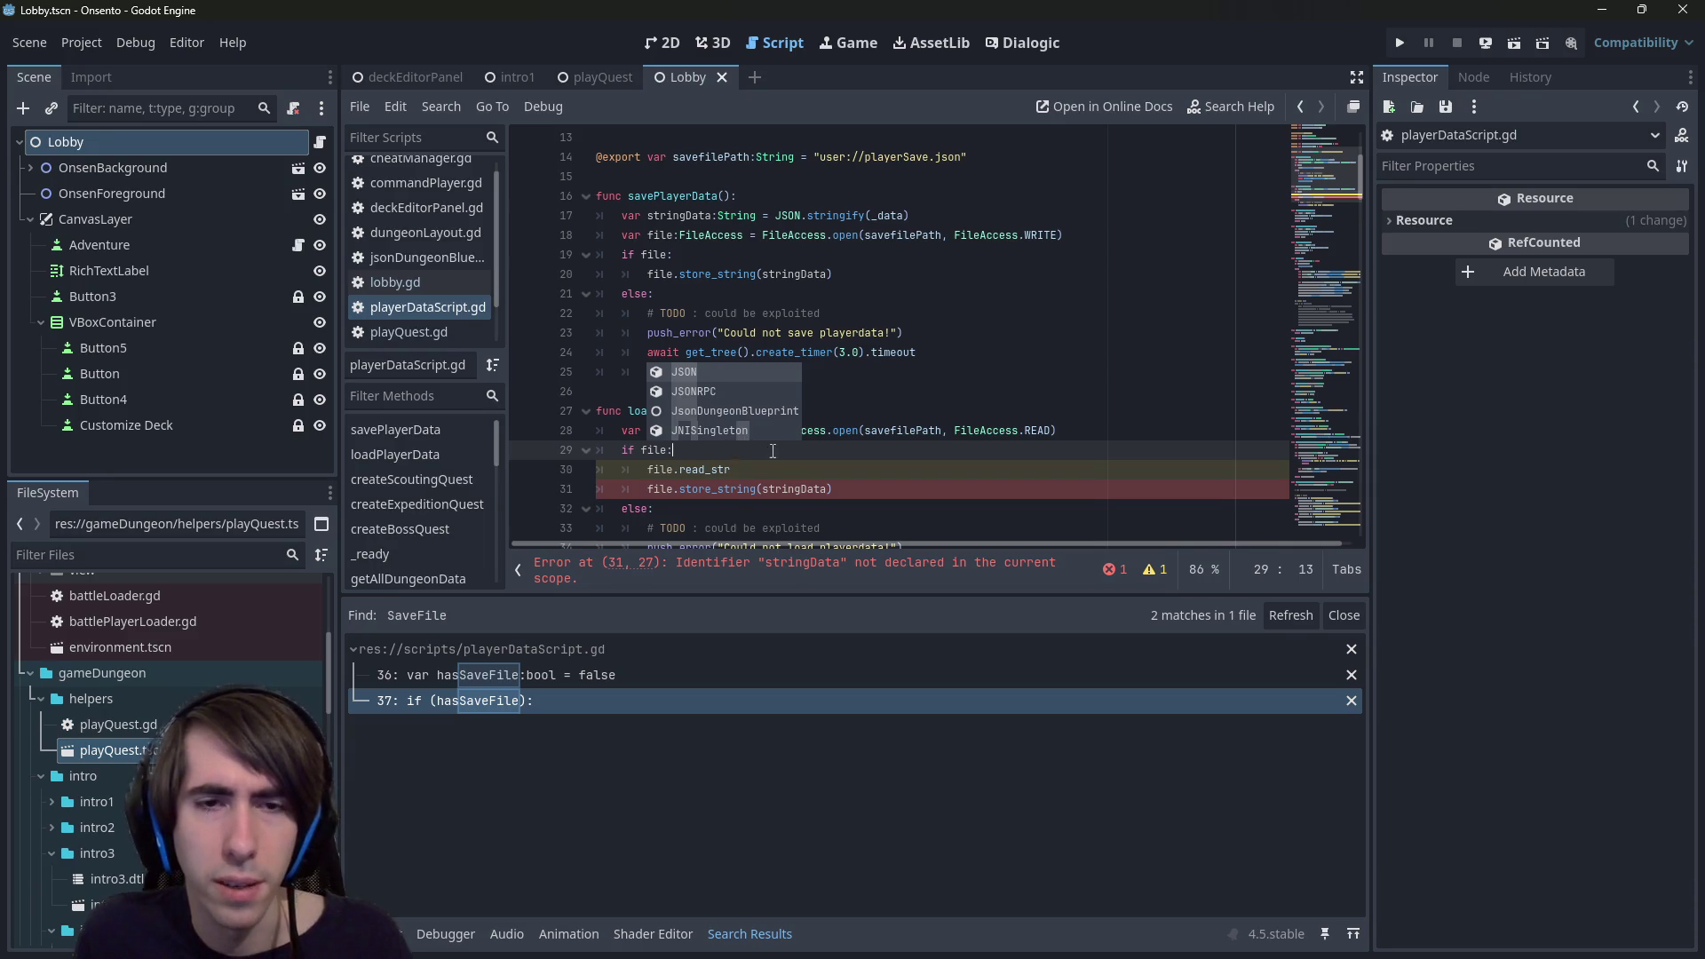
key(Return)
text(JSON.)
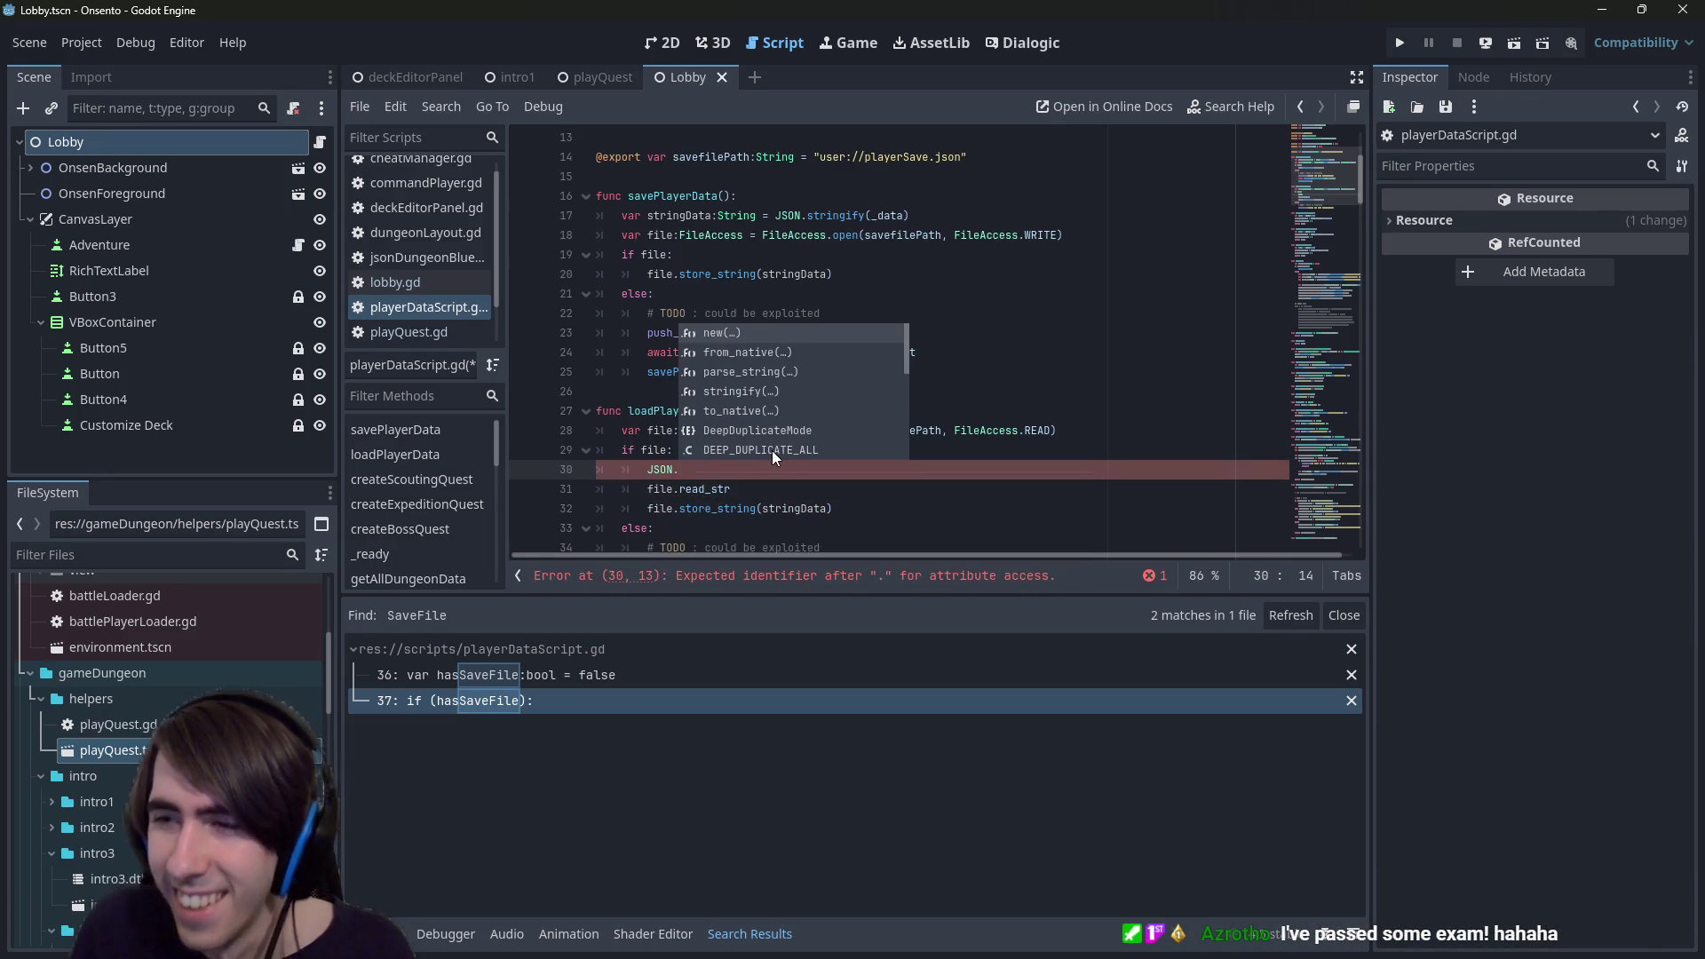
click(974, 414)
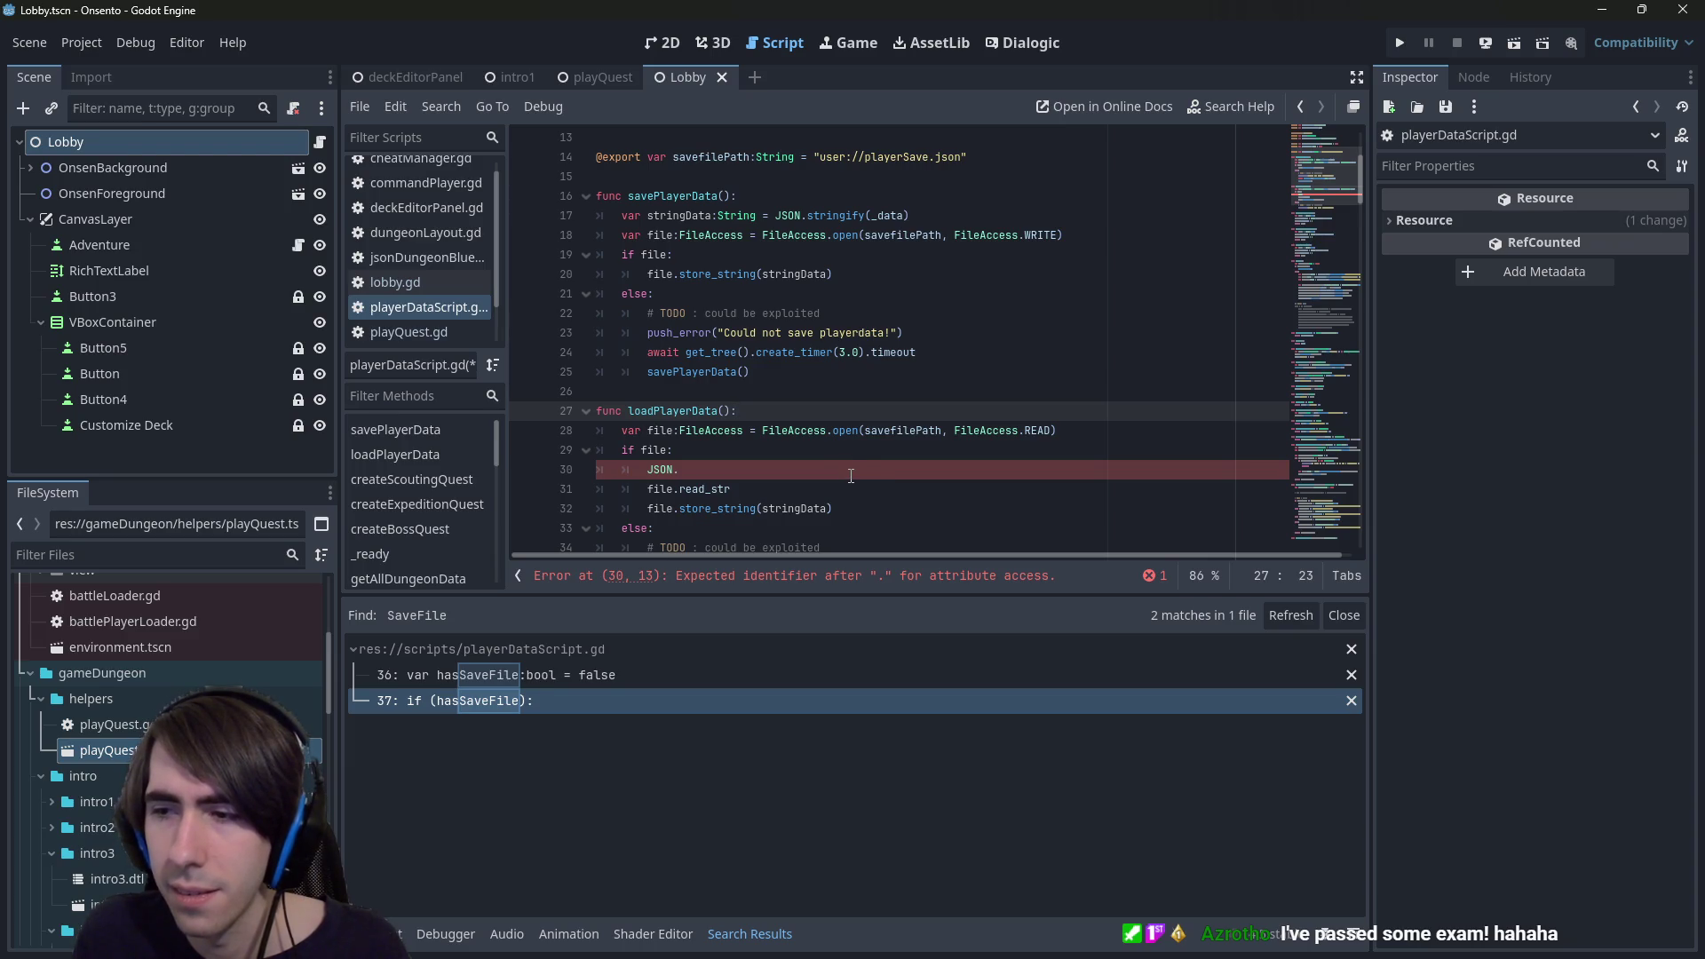
click(850, 470)
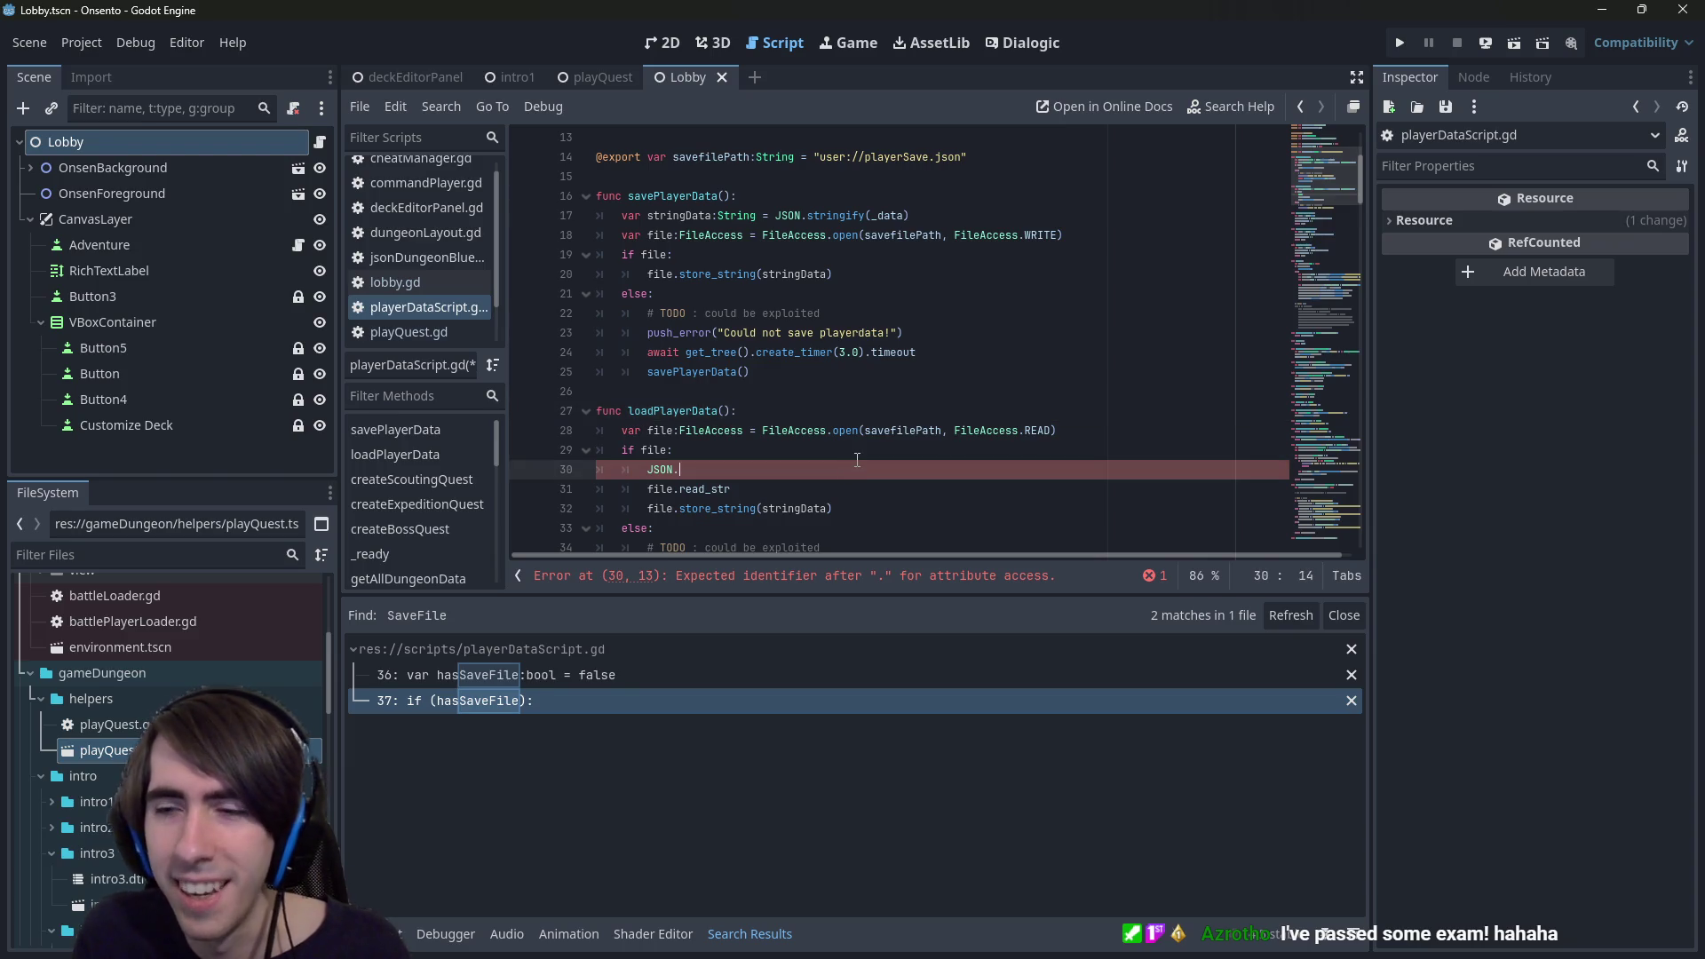
key(BackSpace)
key(BackSpace)
key(BackSpace)
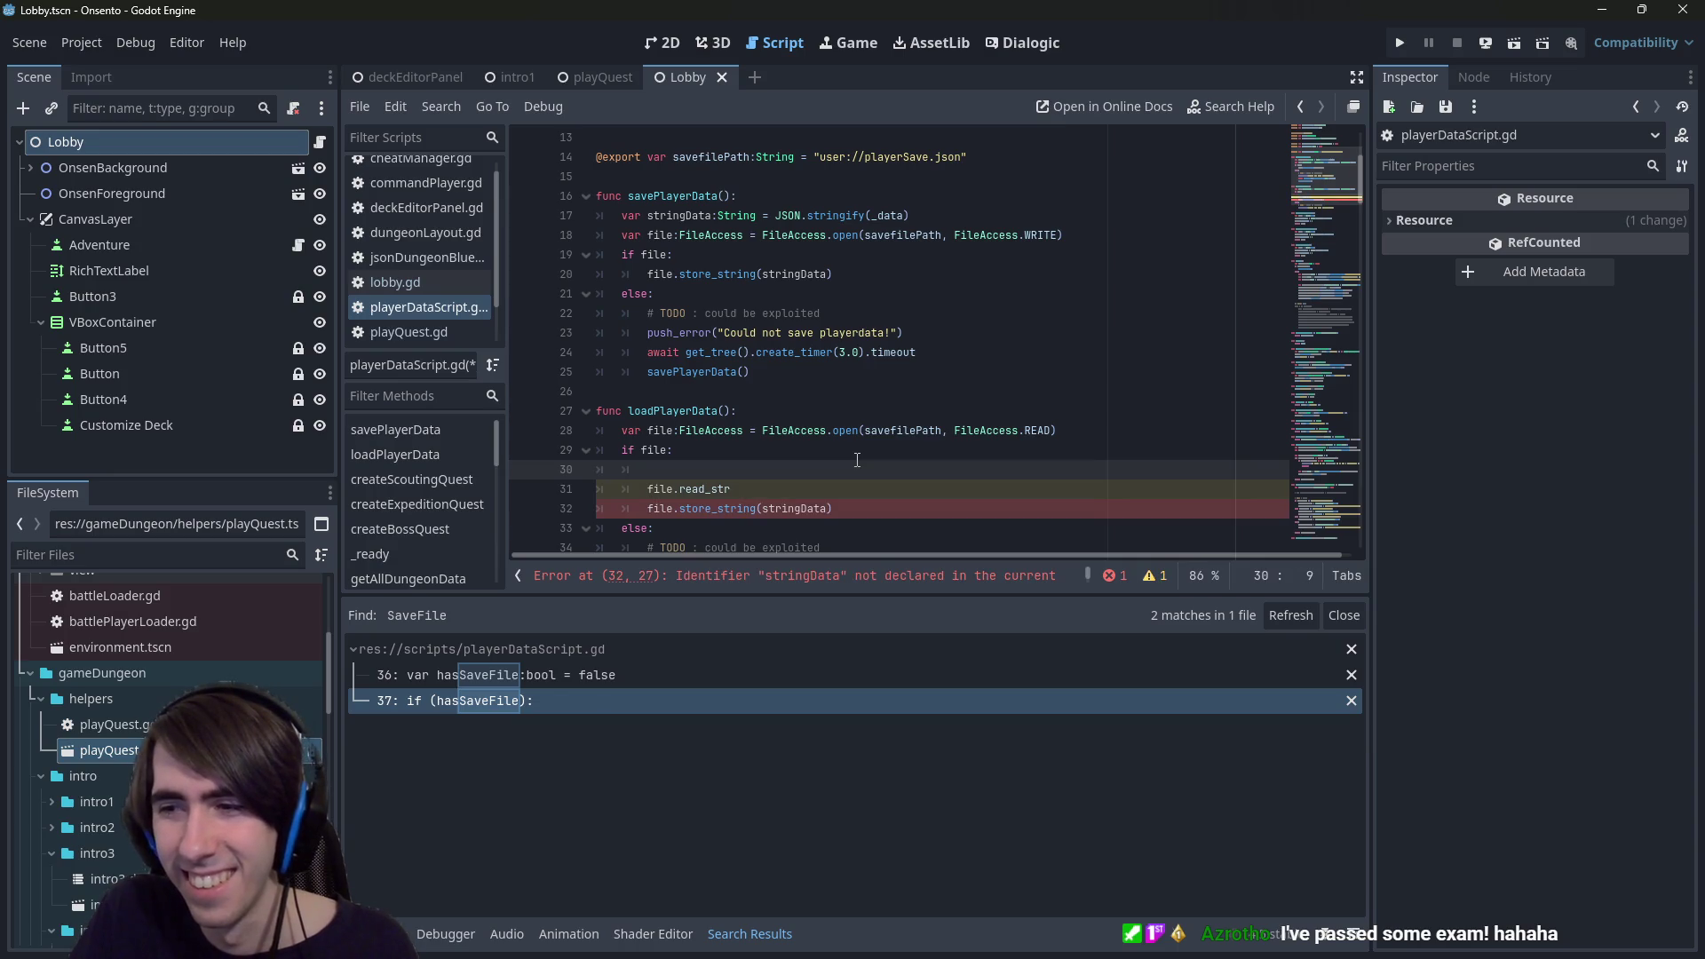
key(ctrl+s)
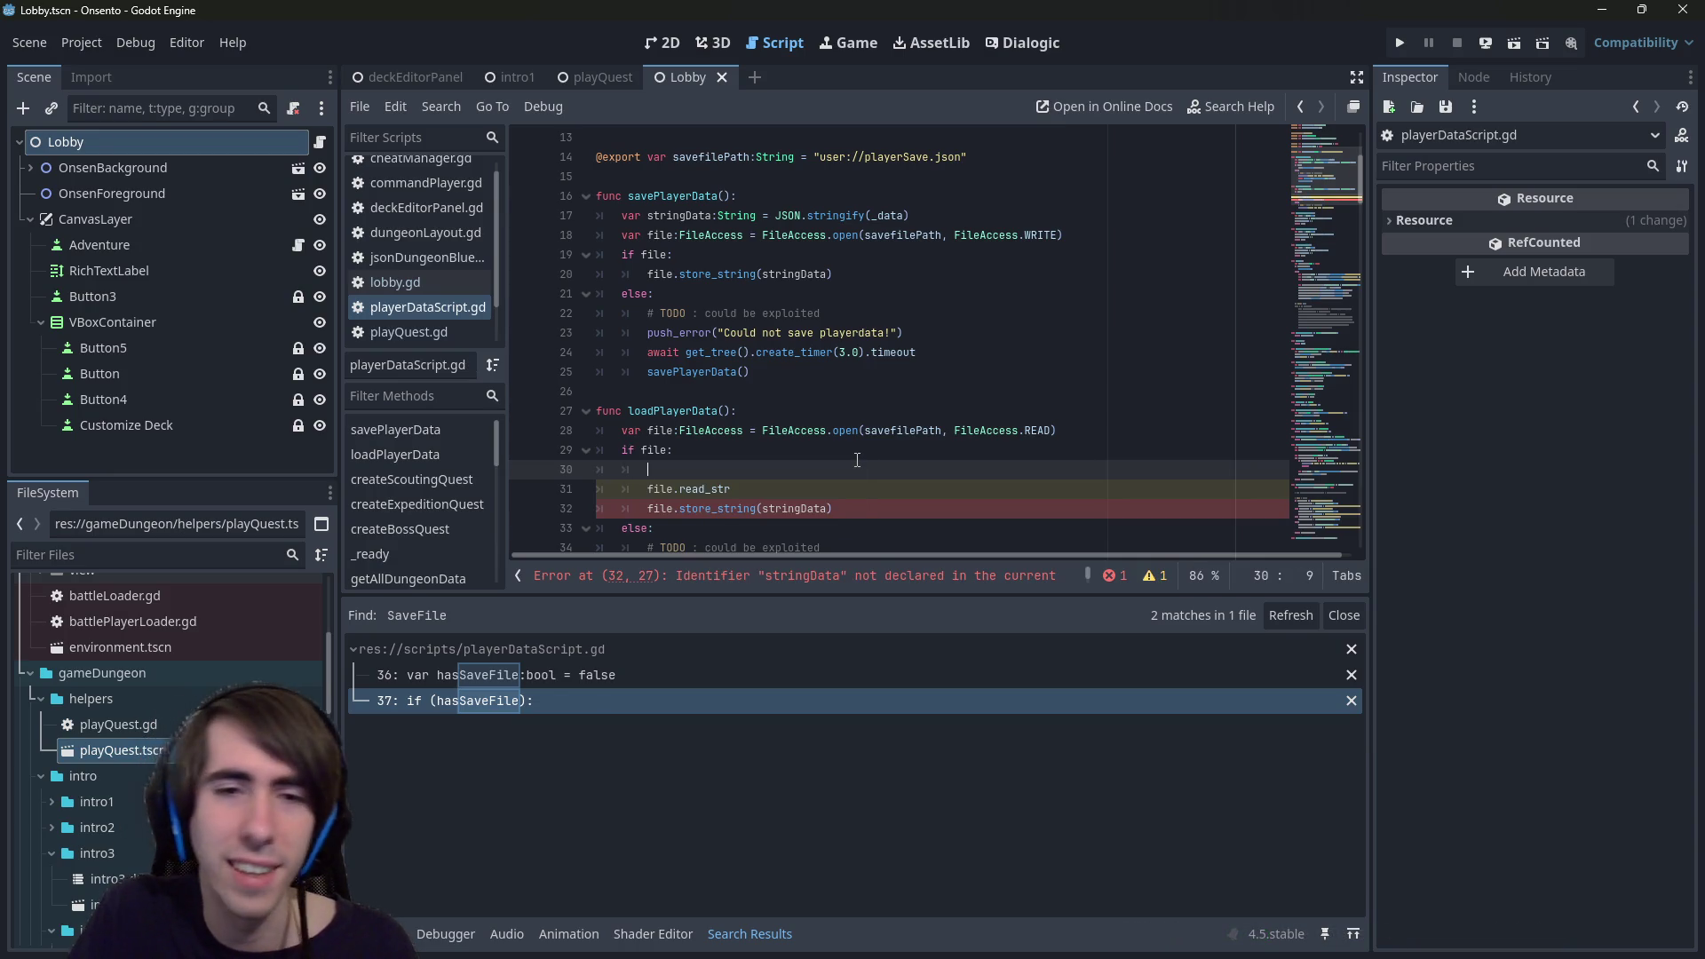
Build JSON.parse_string(file.get_as_text()) on line 30 and save the script
text(file.get_as_)
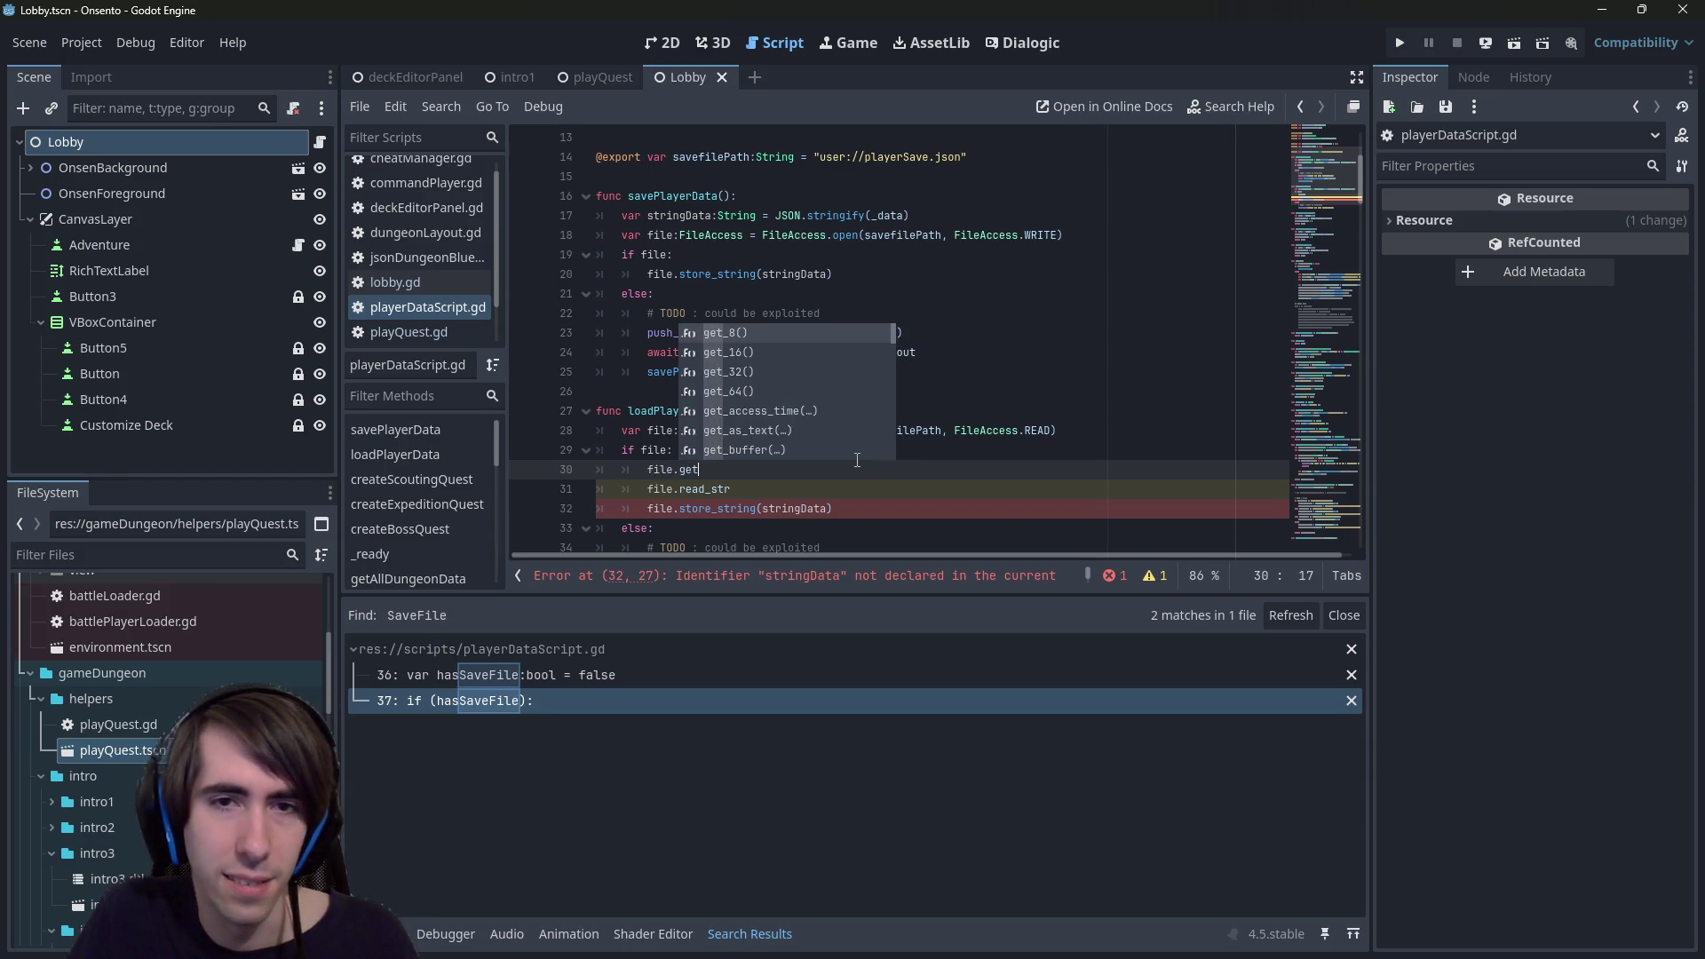
key(Return)
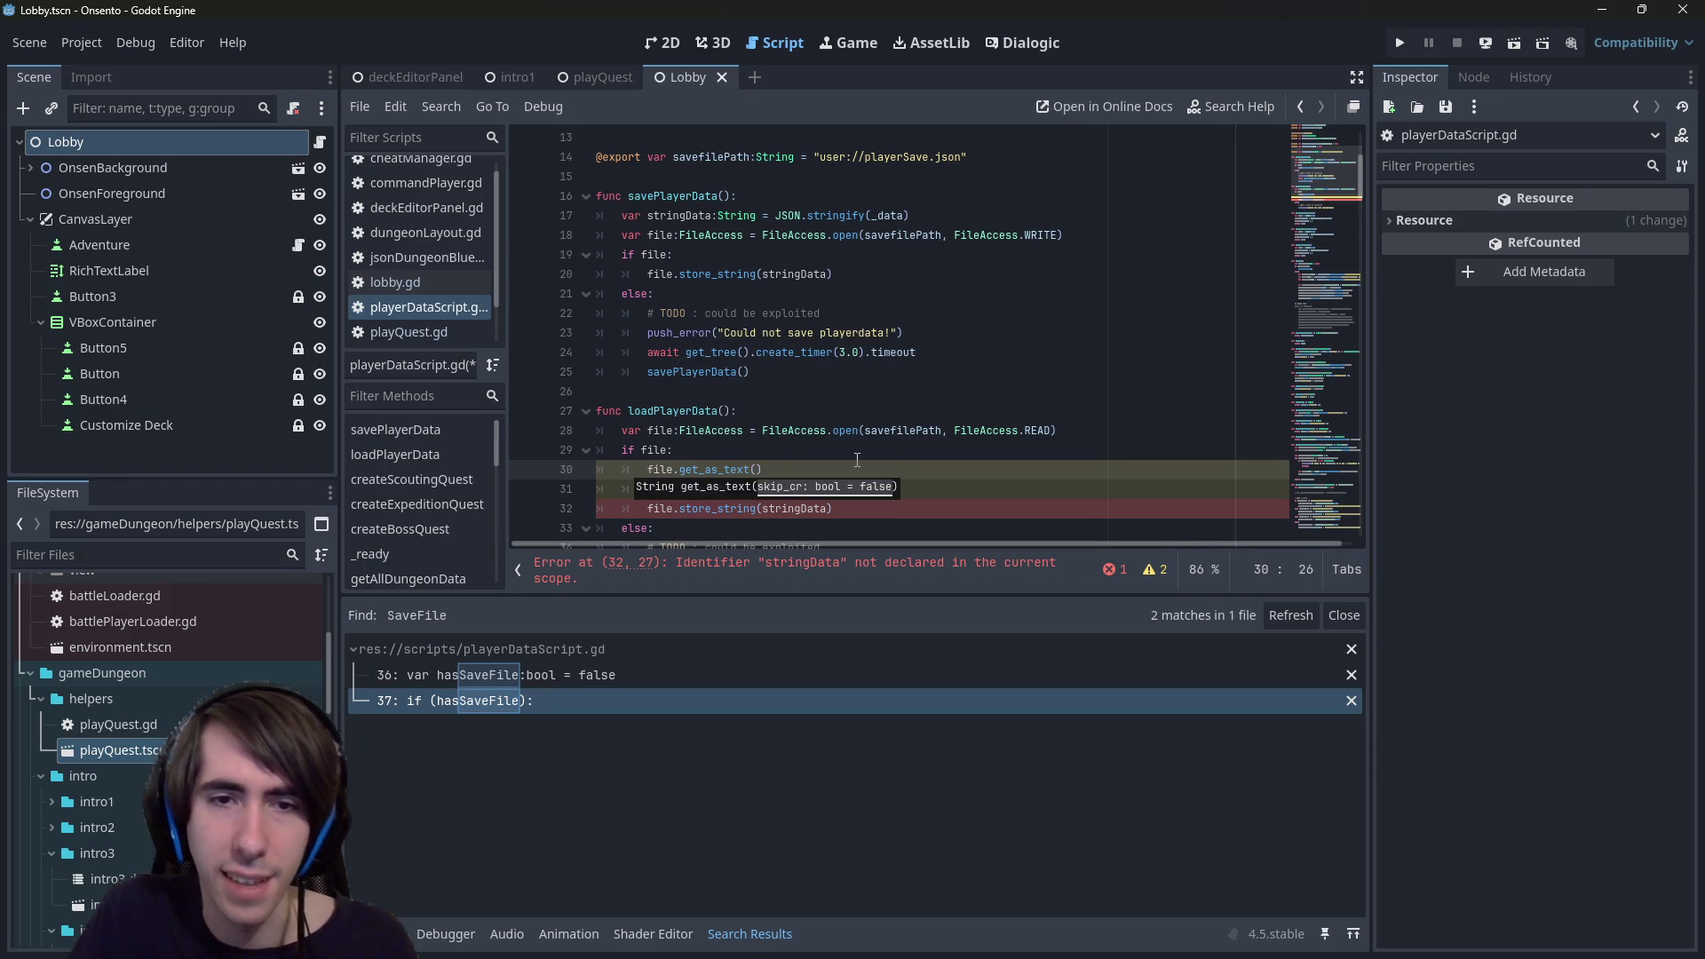
key(Home)
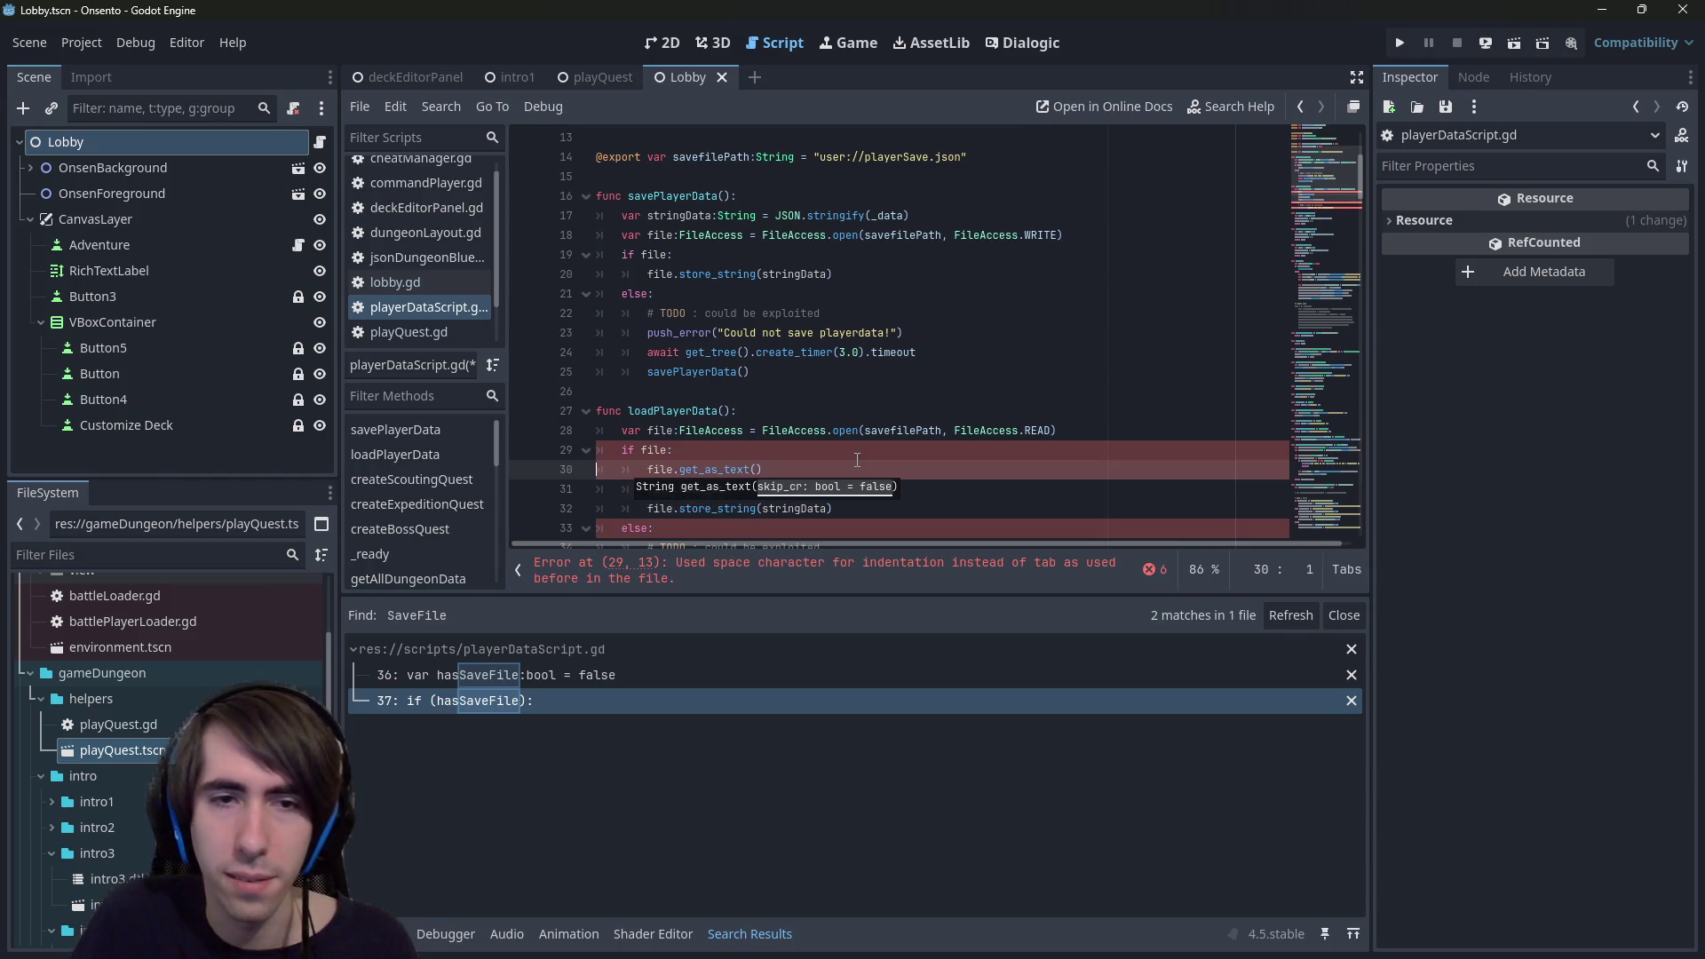
key(ctrl+Right)
key(Left)
text(Dictionar)
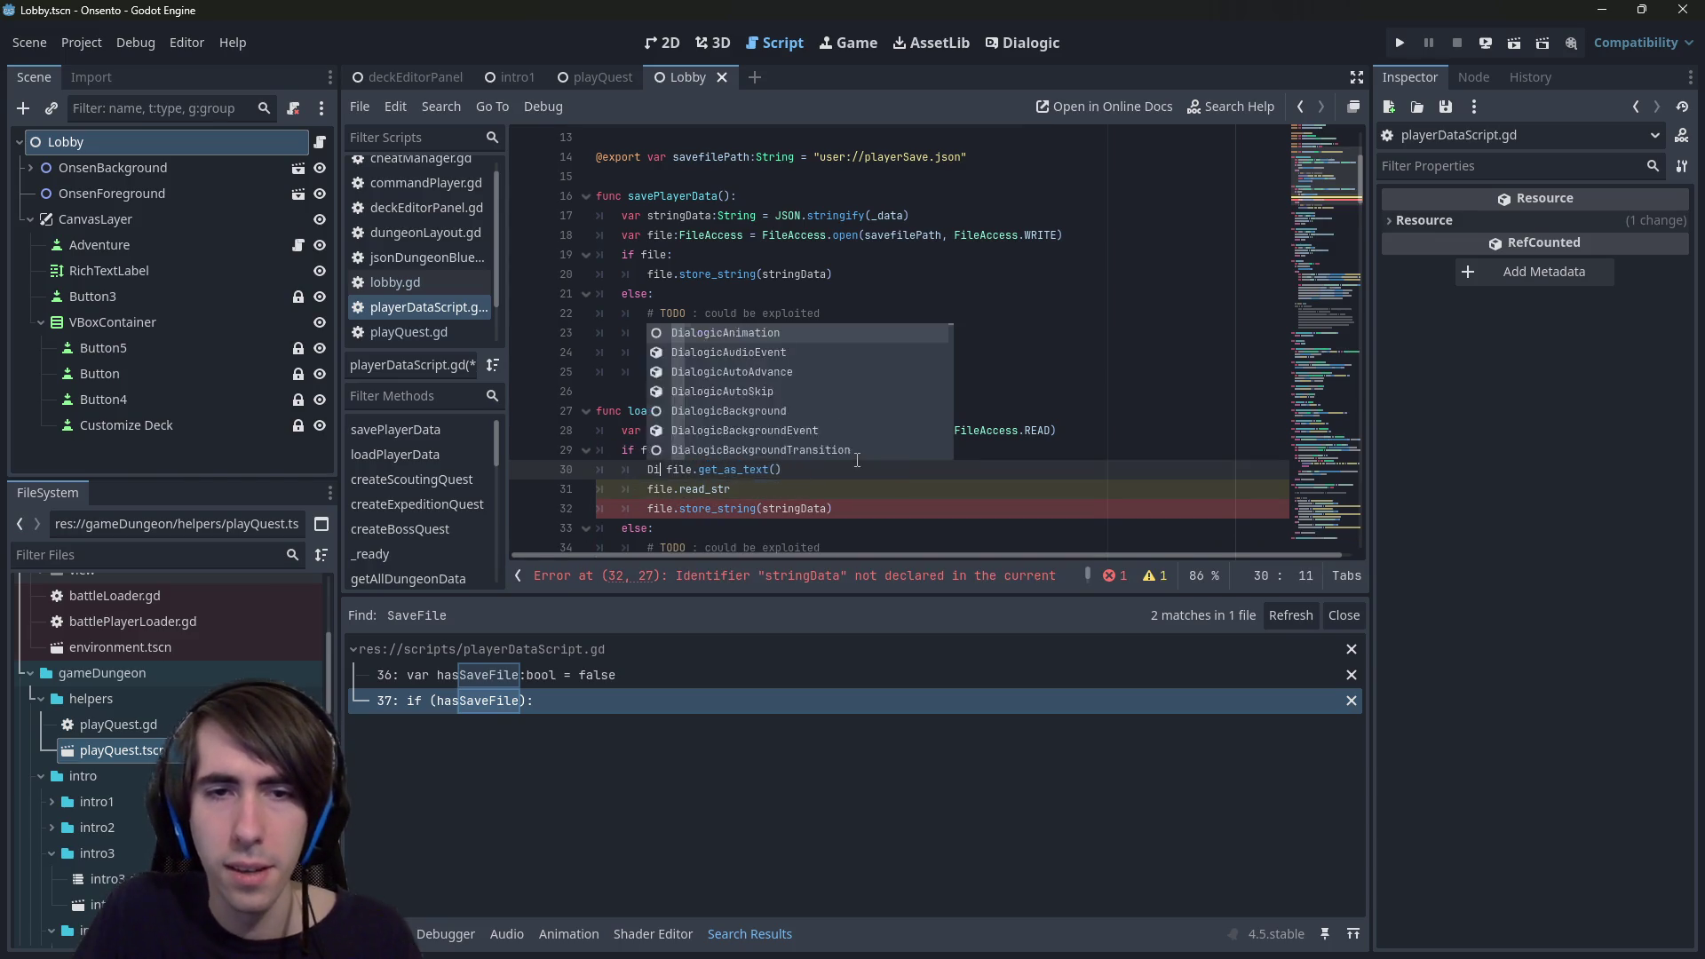
key(Return)
text(.)
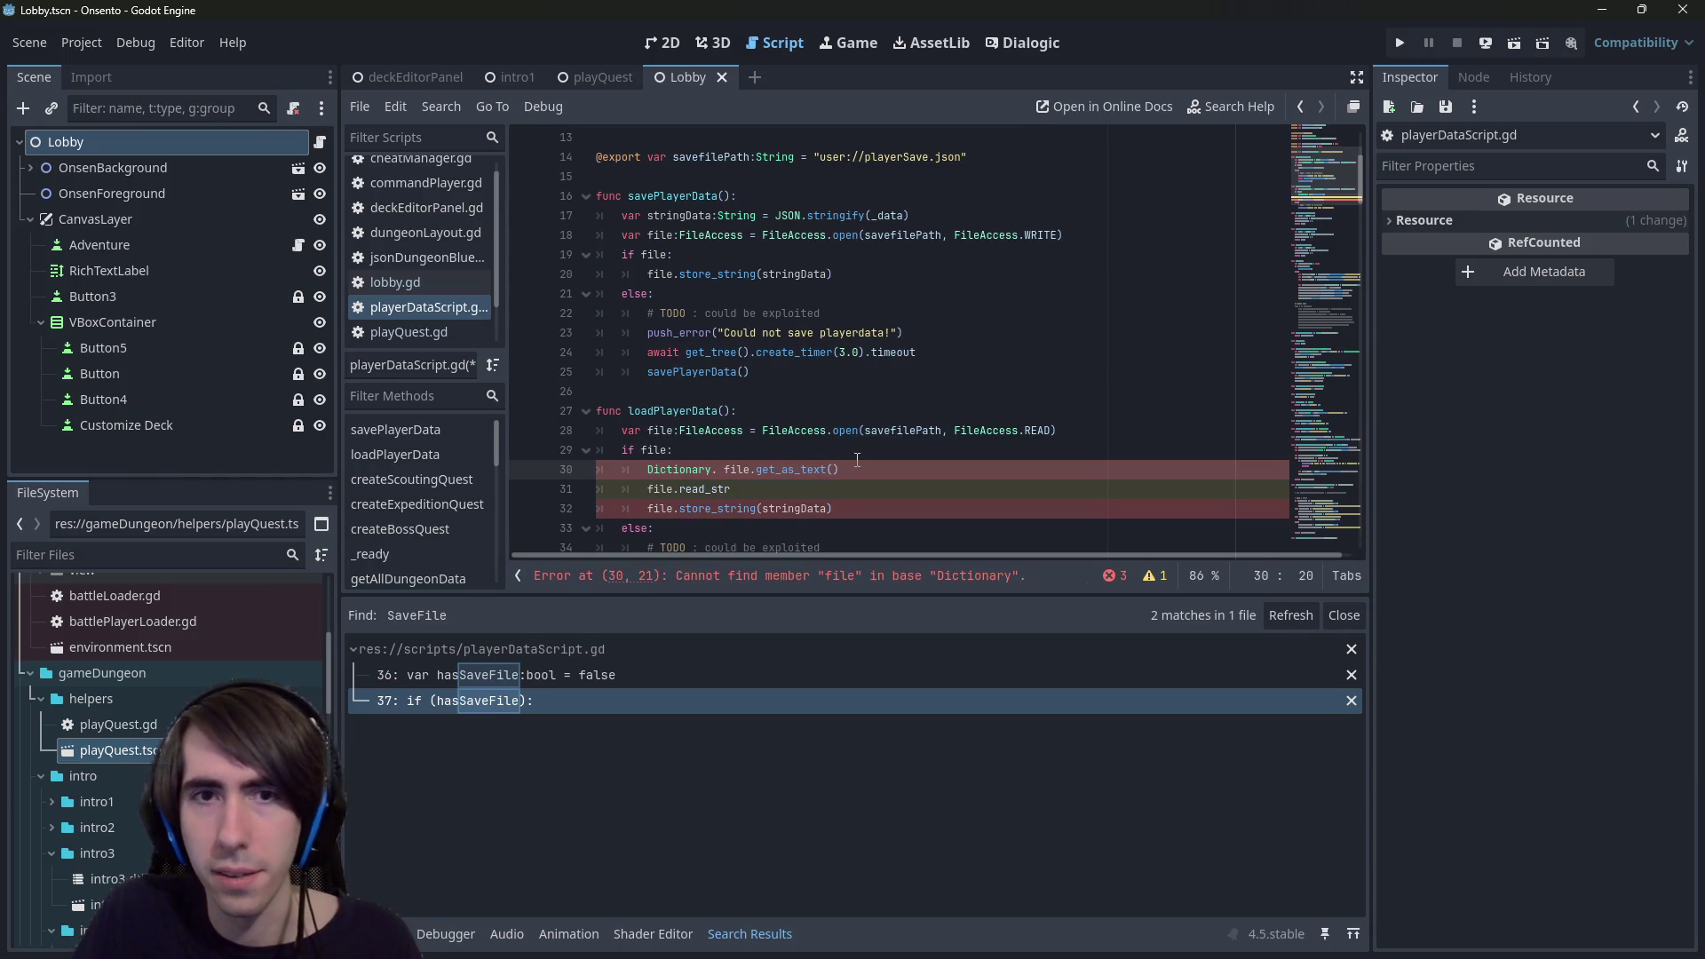
key(ctrl+BackSpace)
key(ctrl+BackSpace)
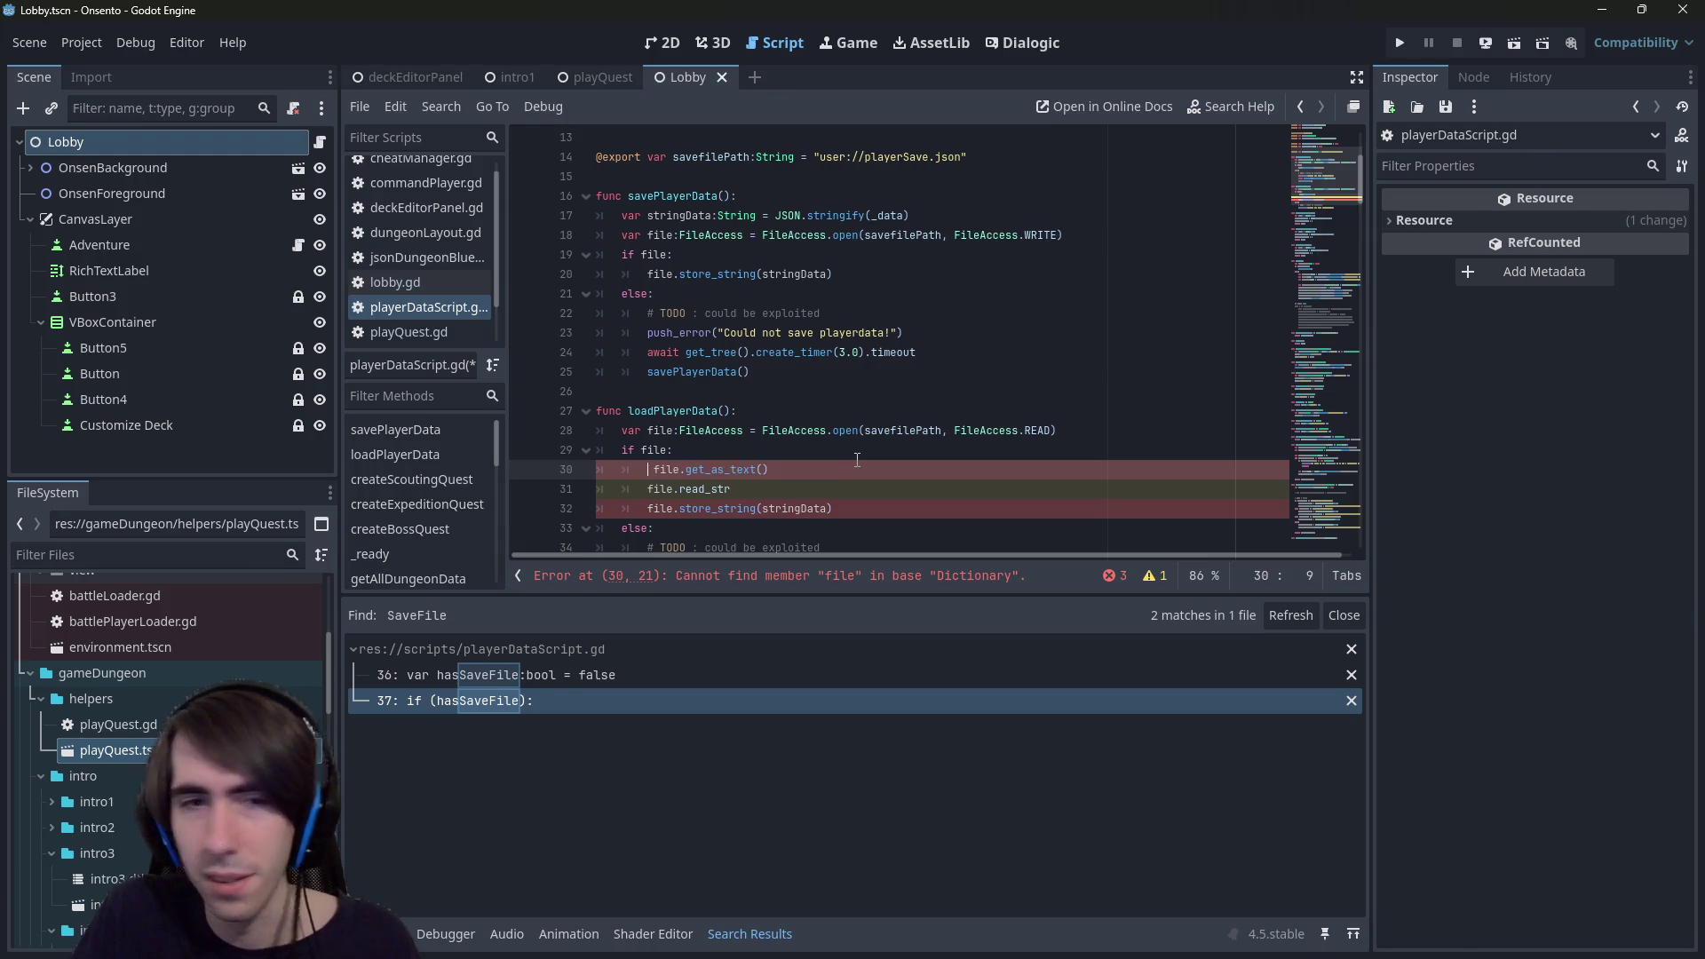
text(JSON)
text(.parse_)
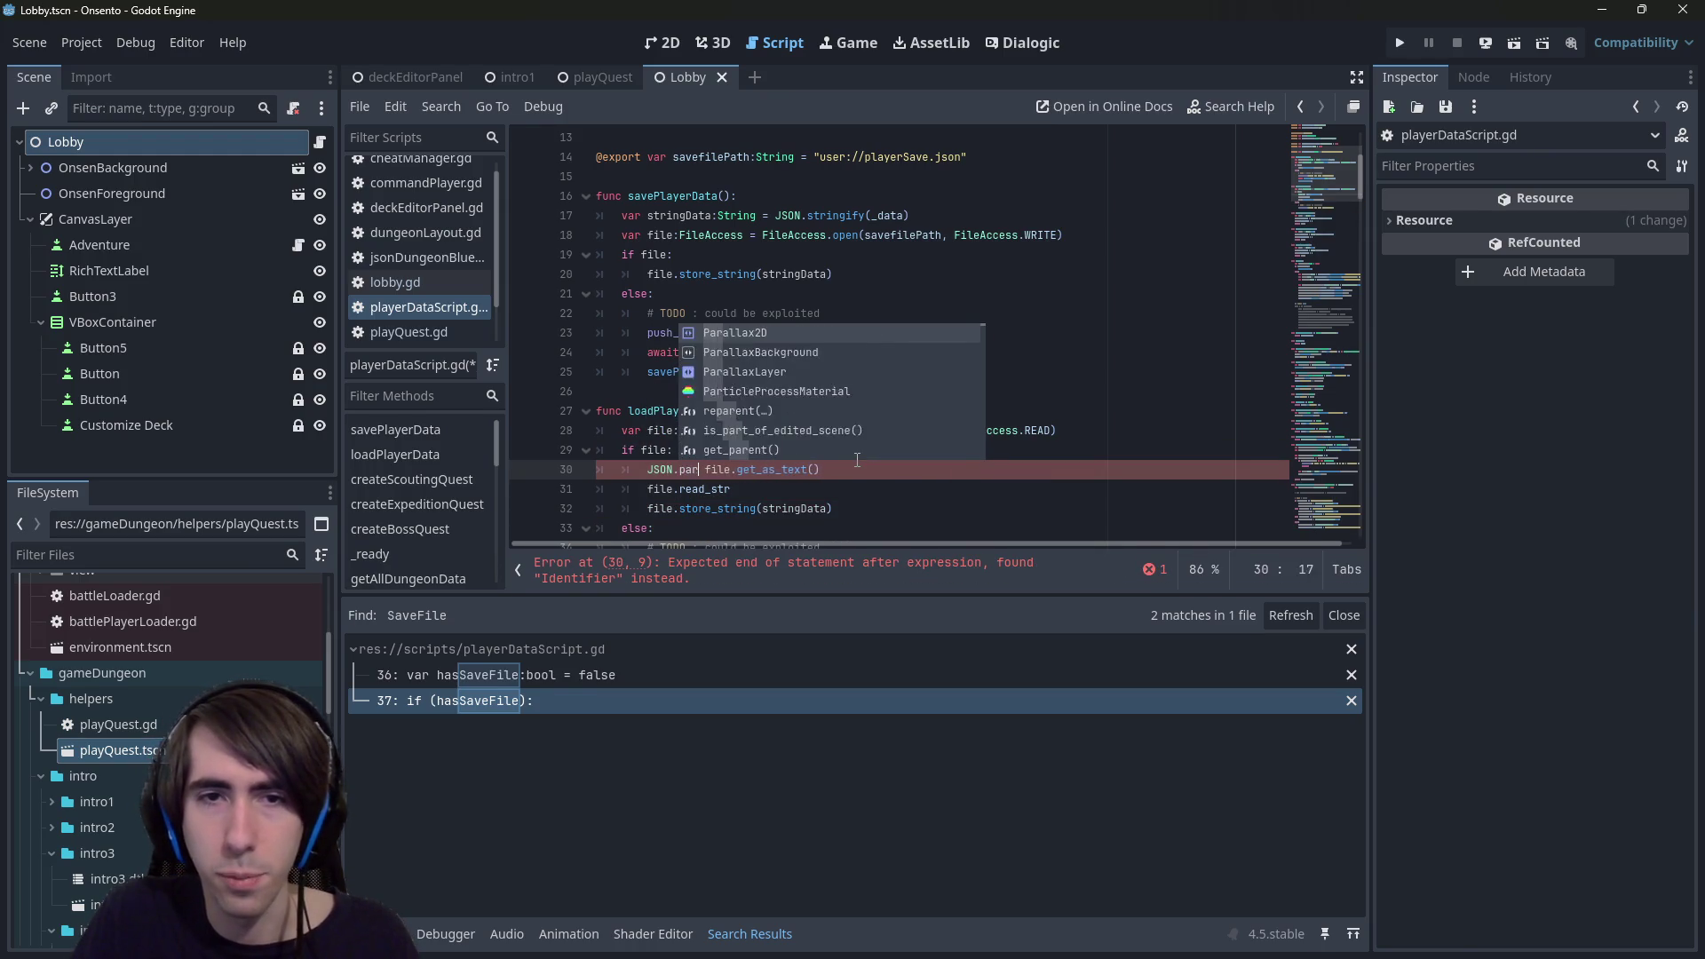
key(Return)
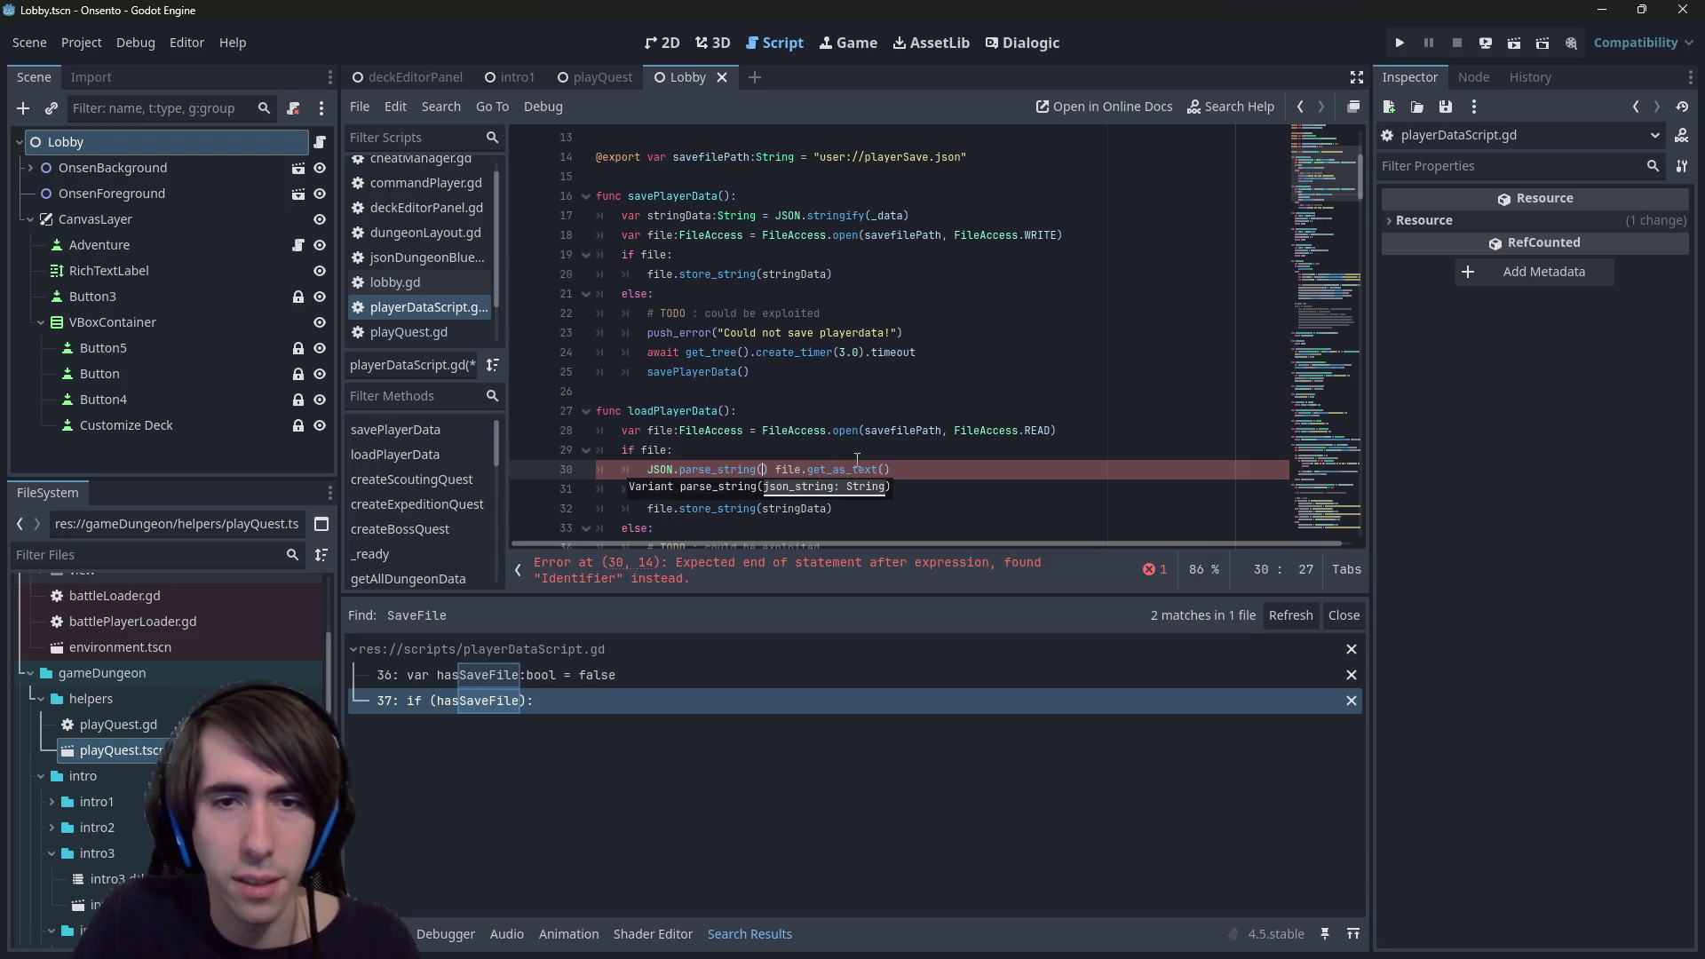
key(Delete)
key(Delete)
text())
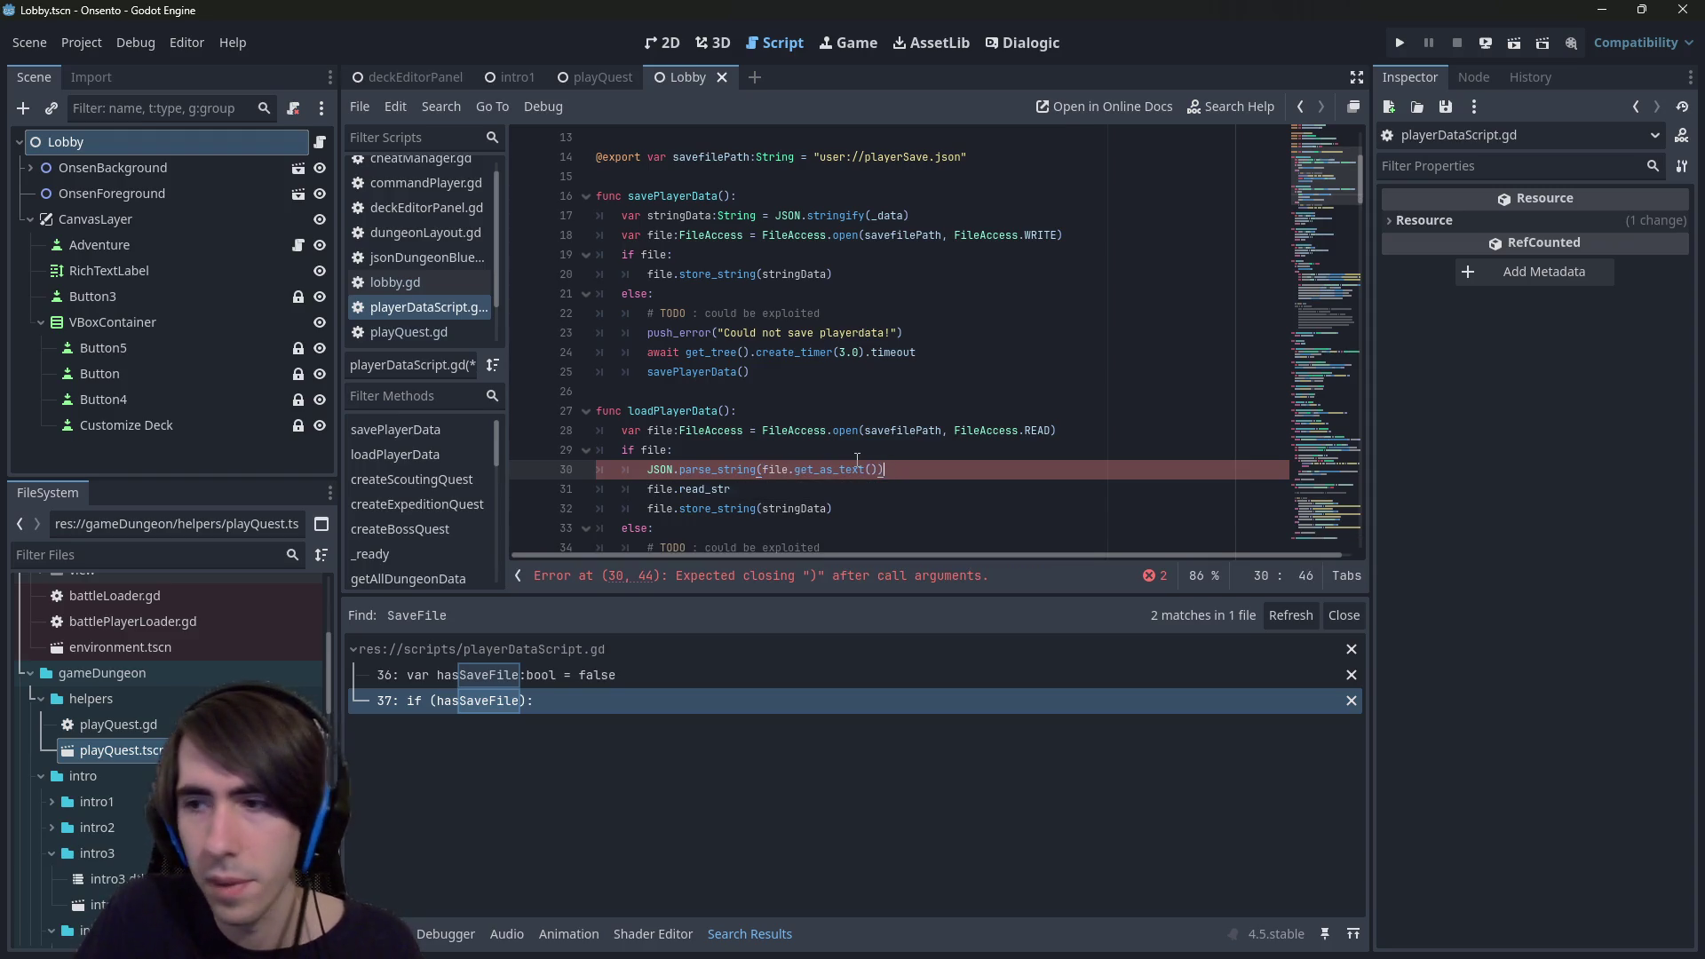
key(ctrl+s)
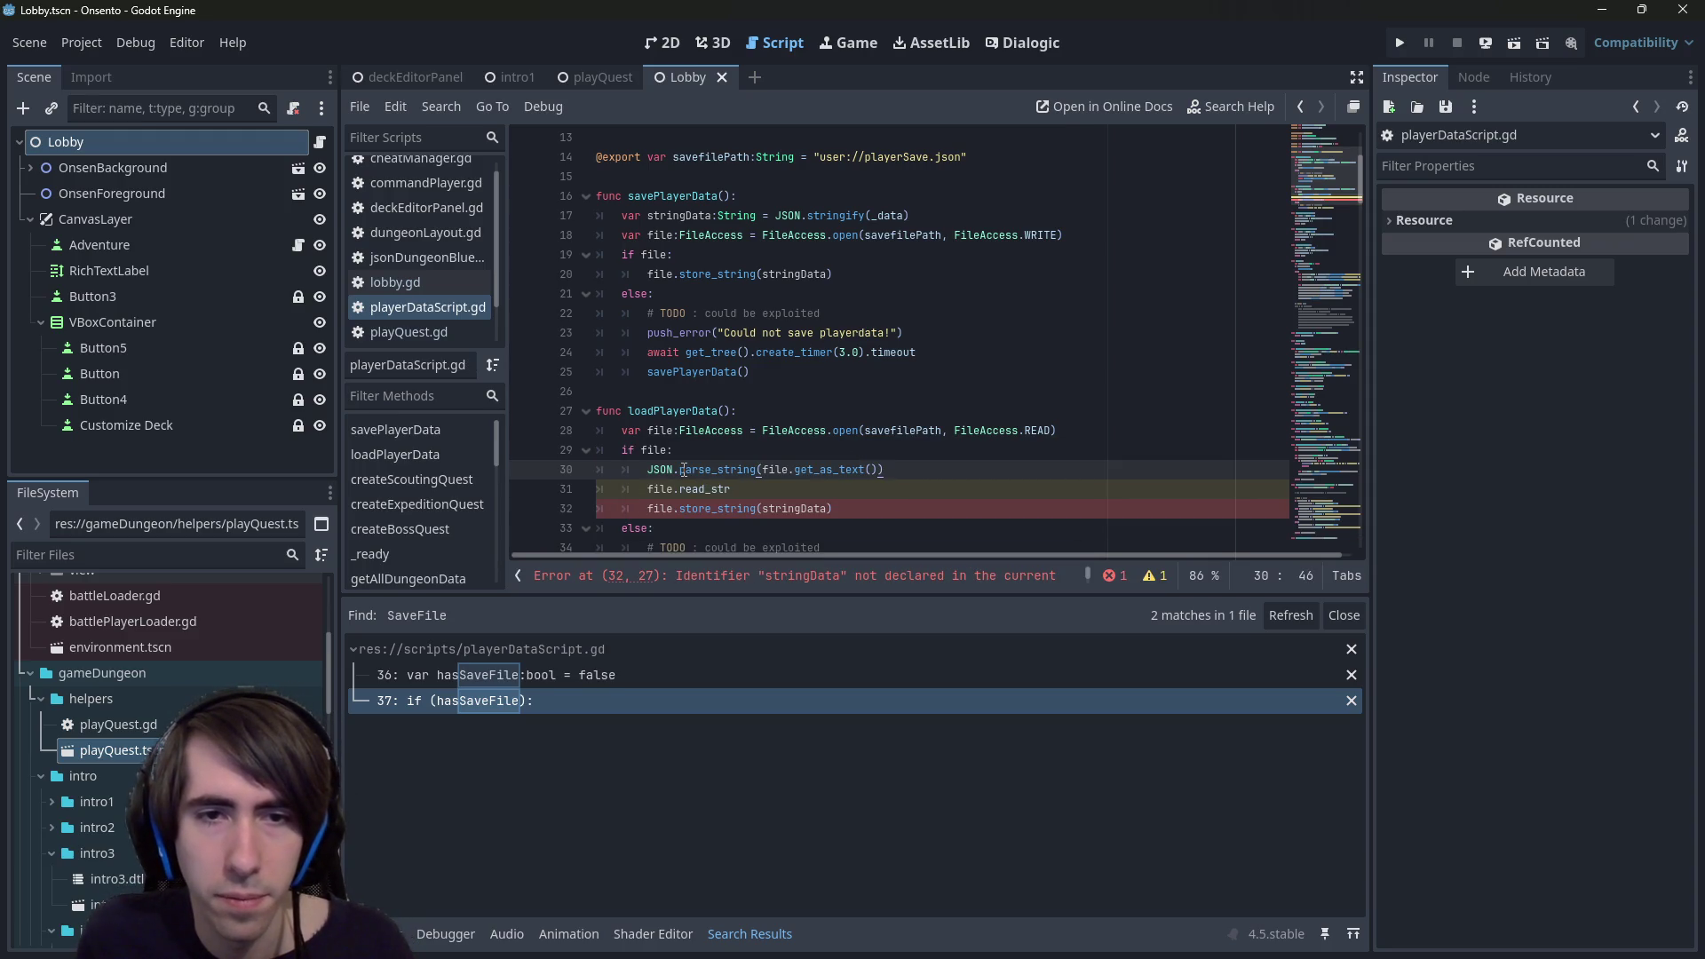
Delete the leftover read/store lines and assign the parse result to _data
click(859, 432)
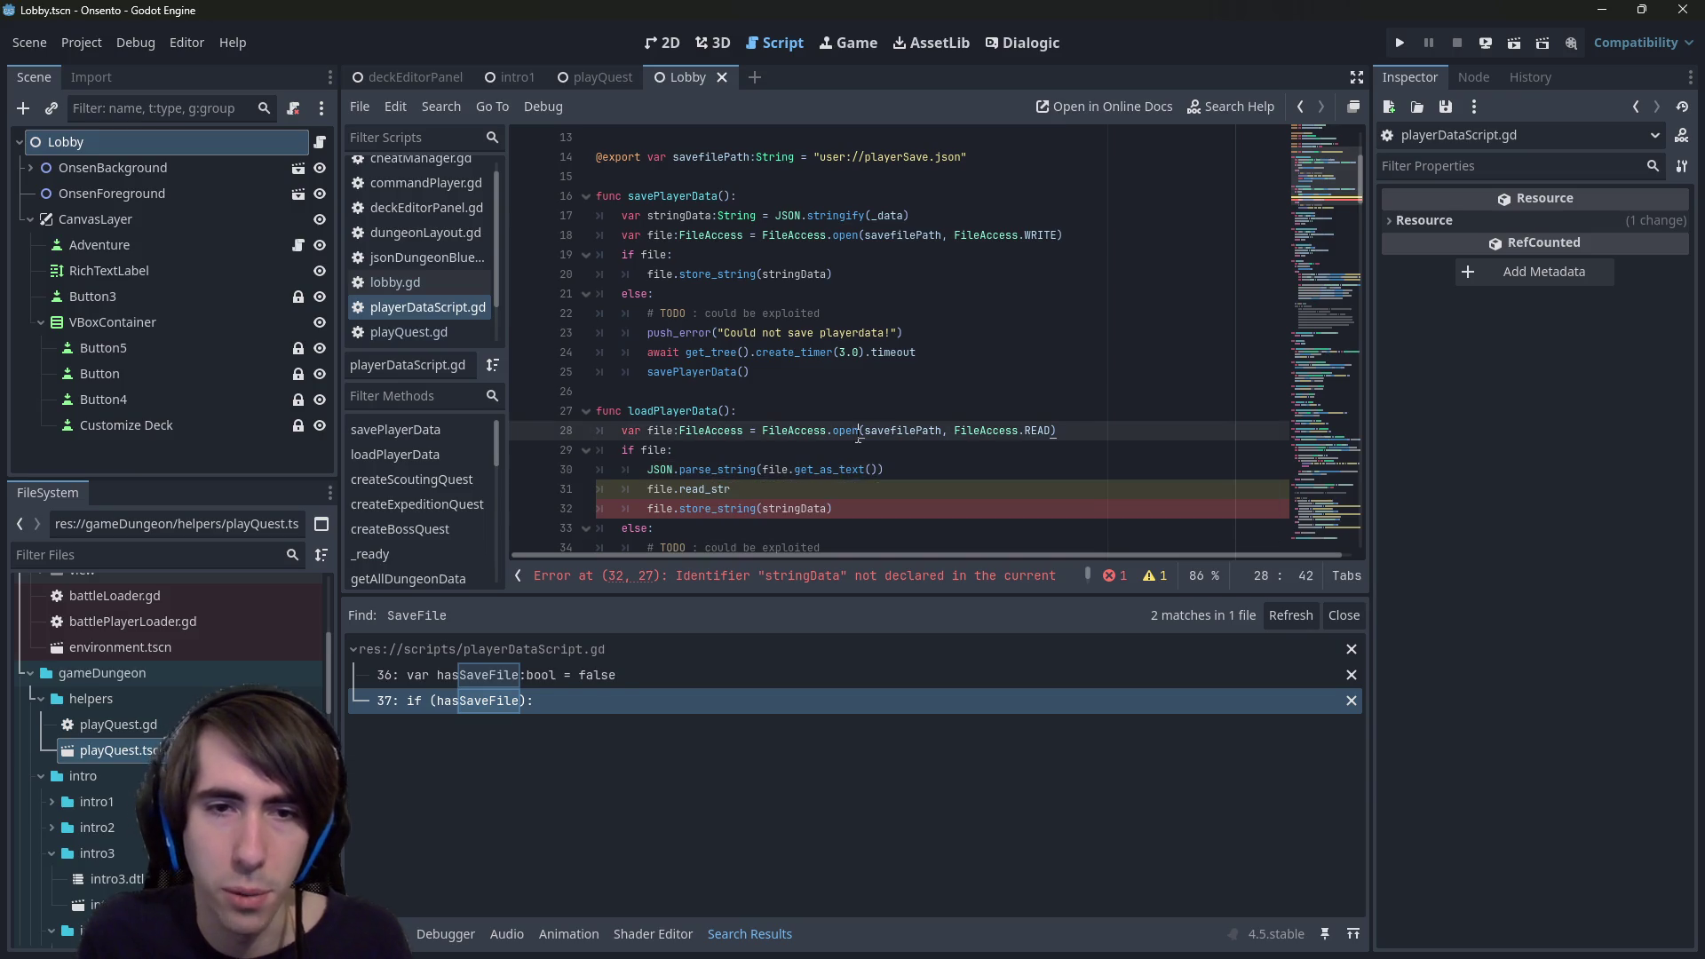
drag(882, 499, 596, 489)
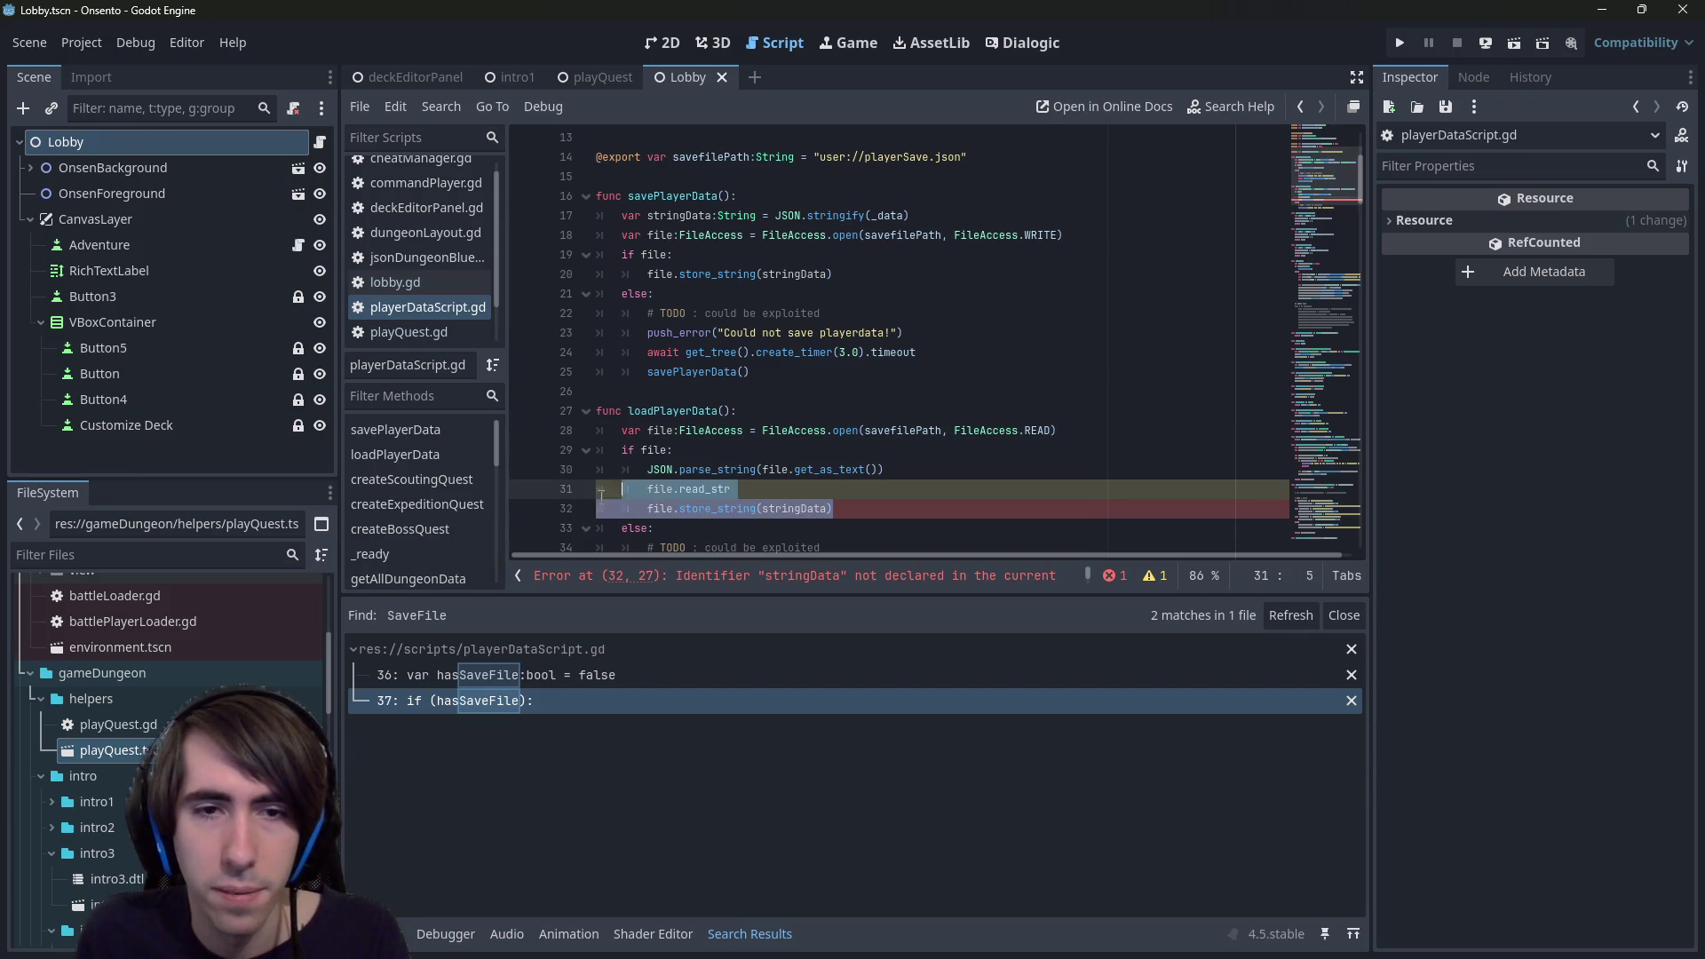
key(BackSpace)
key(BackSpace)
scroll(737, 230, up, 3)
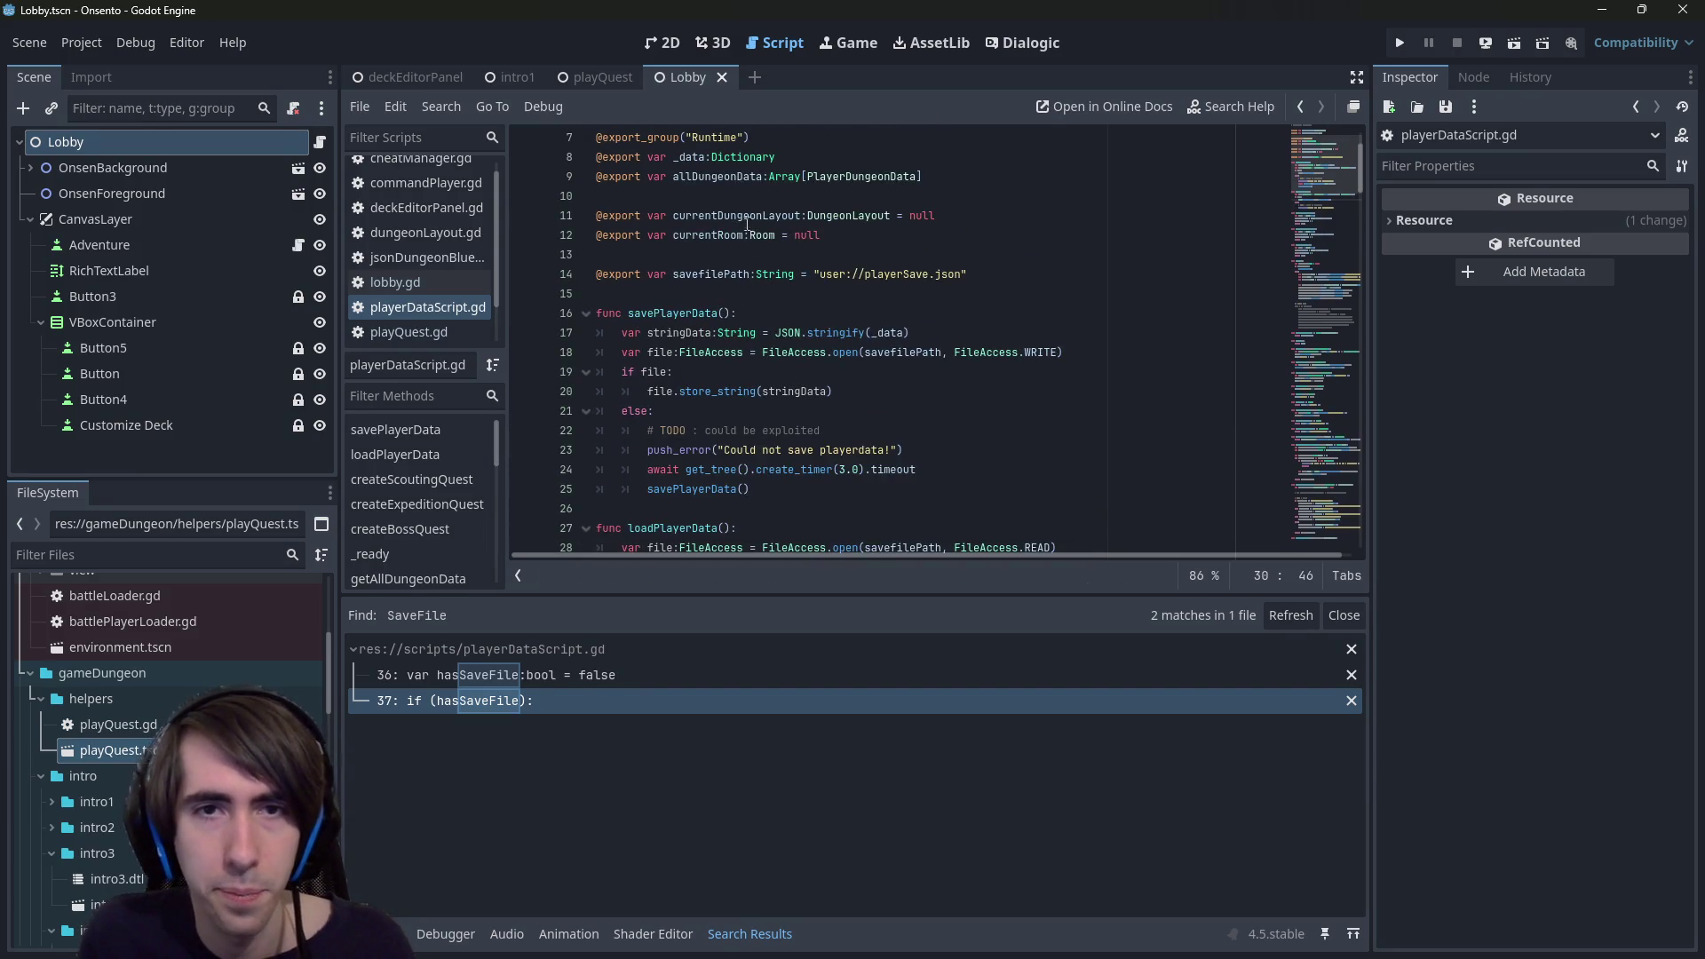
scroll(737, 230, up, 1)
click(705, 275)
scroll(751, 469, down, 3)
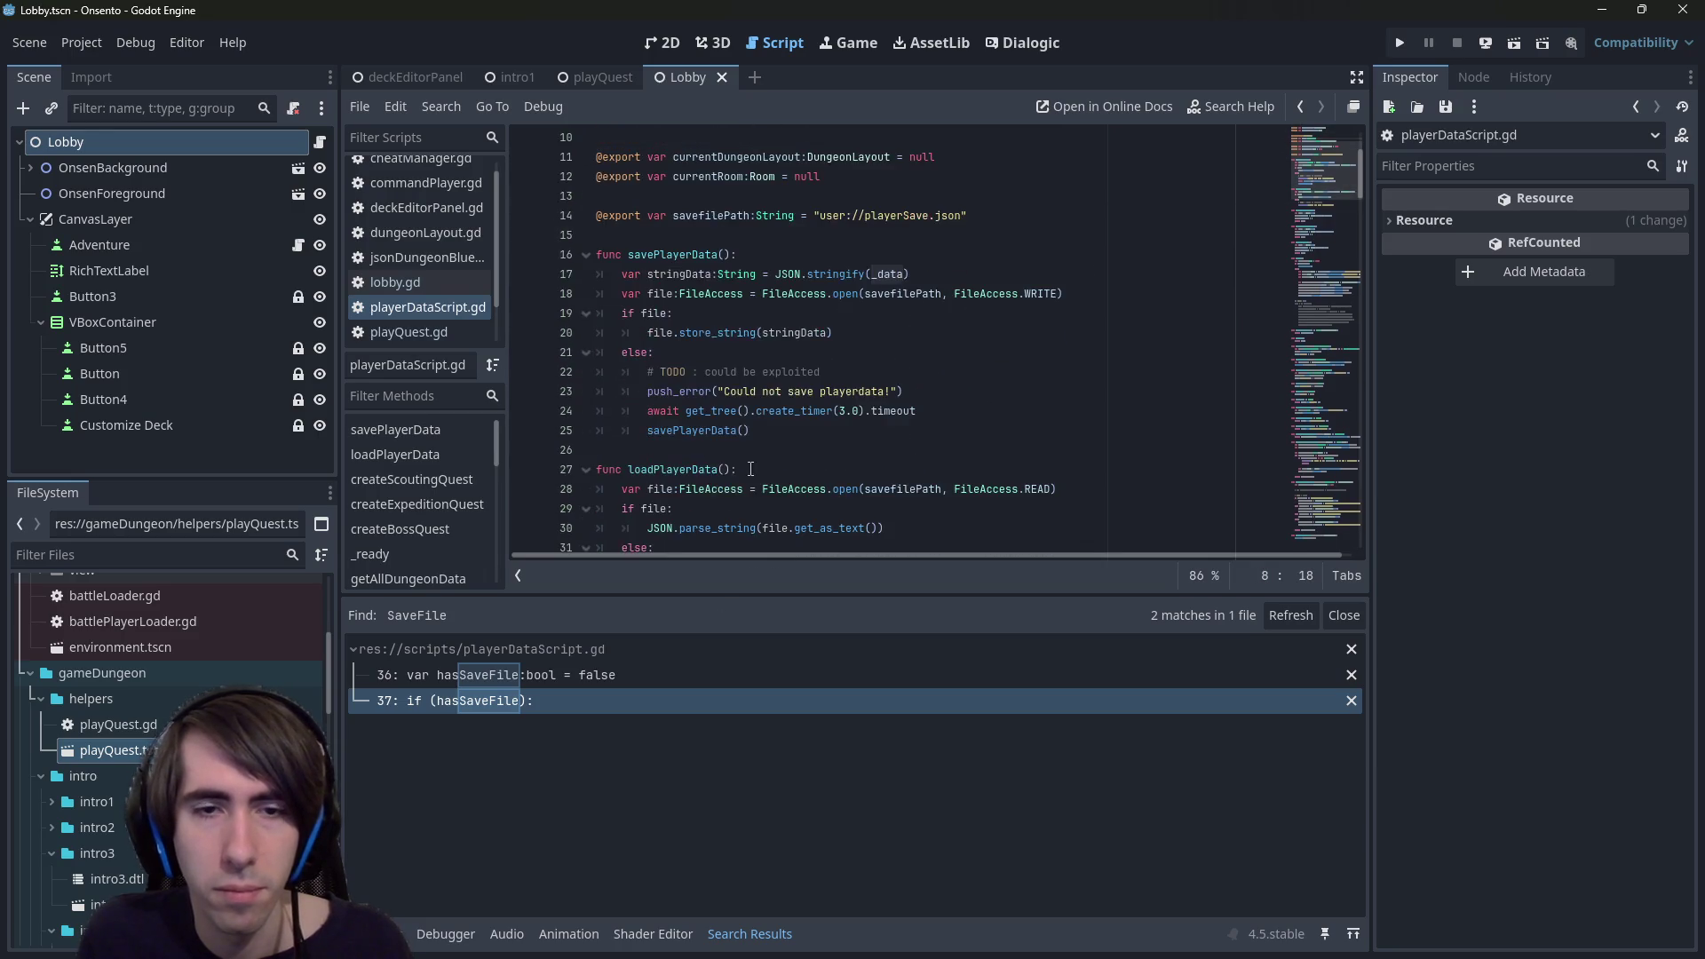
scroll(655, 444, down, 2)
click(648, 410)
text(_data =)
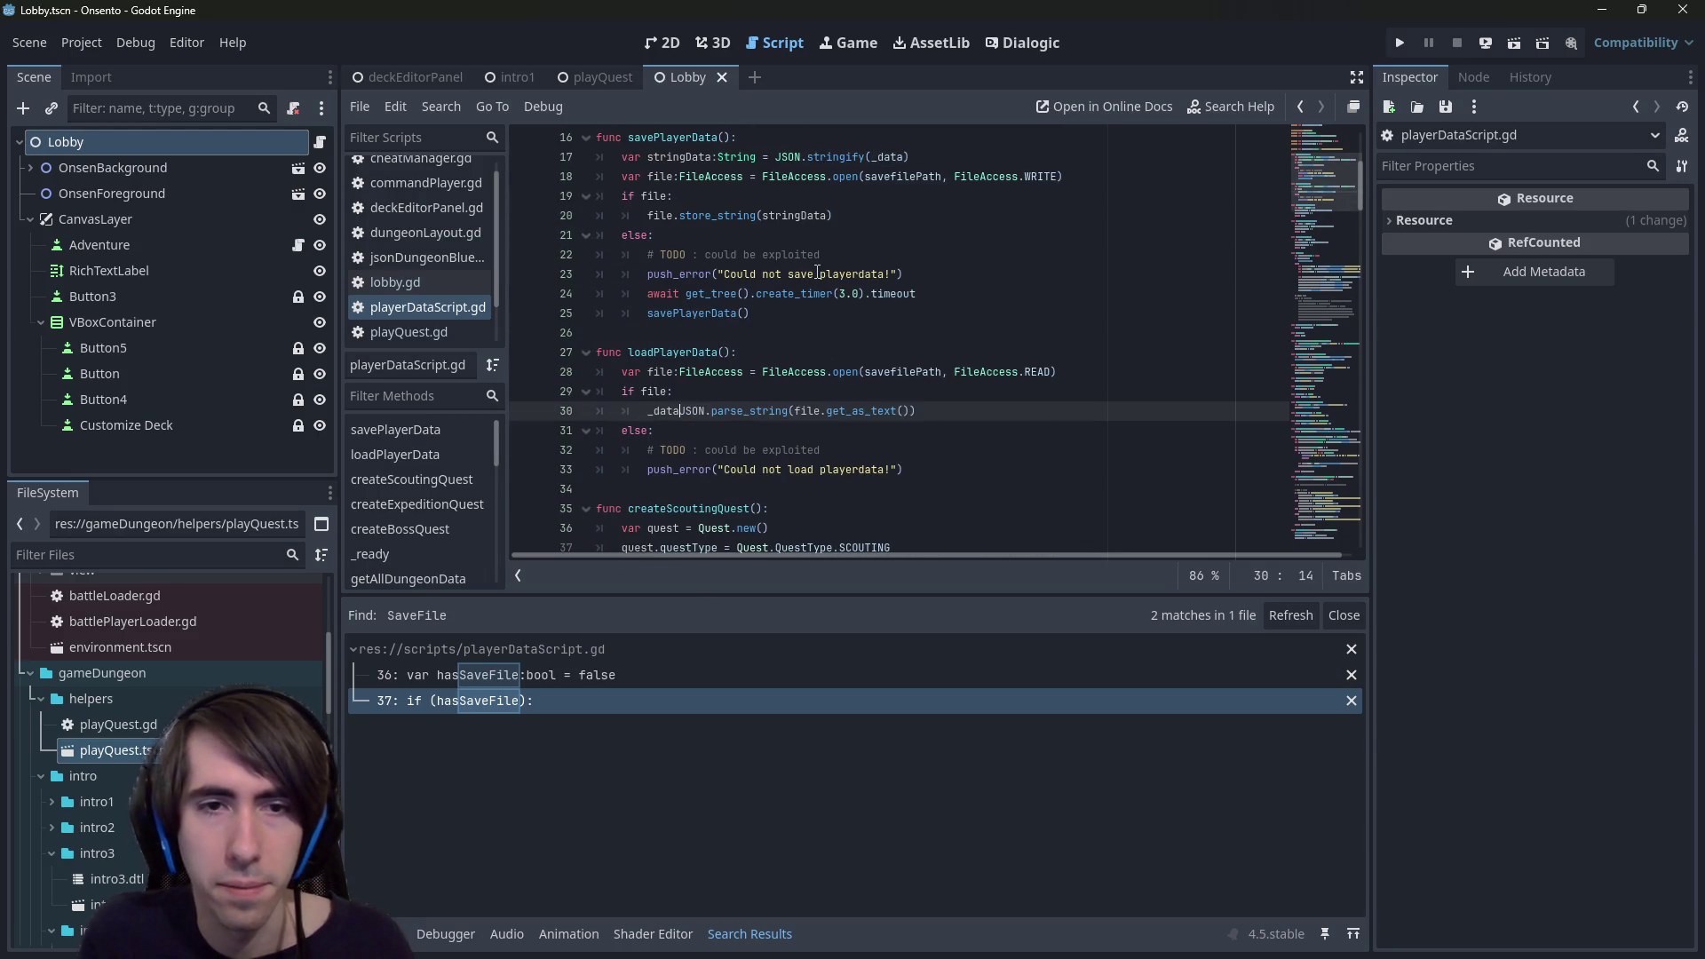
key(ctrl+s)
Add return false after the error branch at the end of loadPlayerData
key(Down)
key(Down)
key(Down)
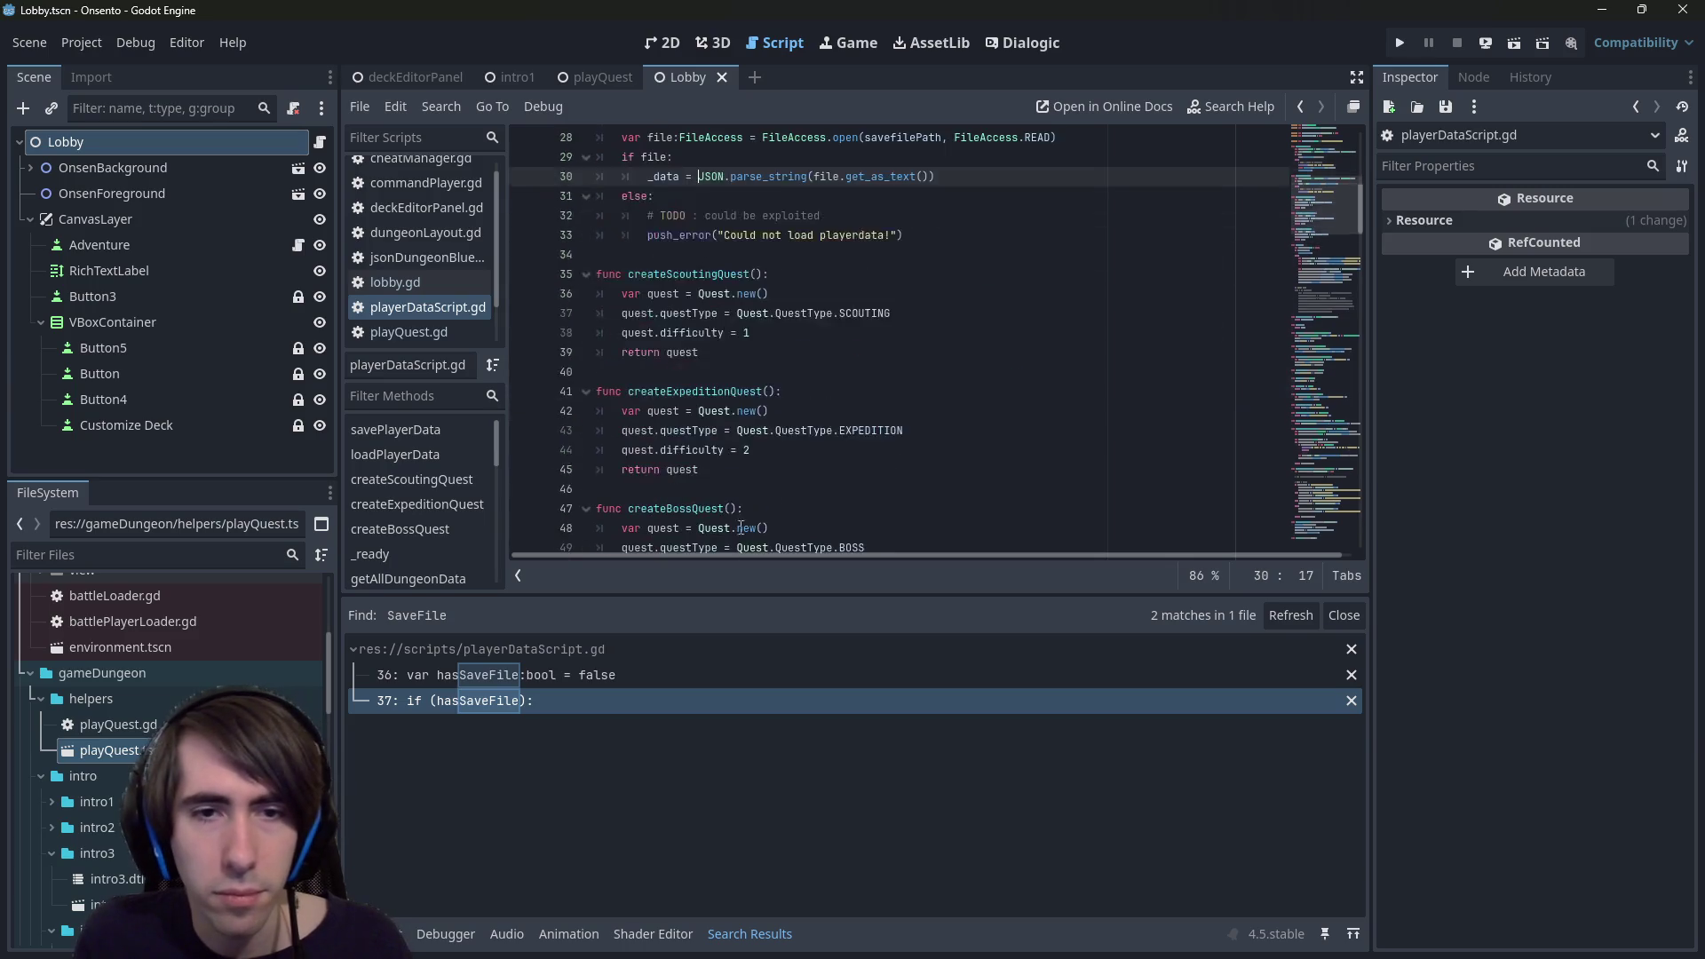
double_click(790, 351)
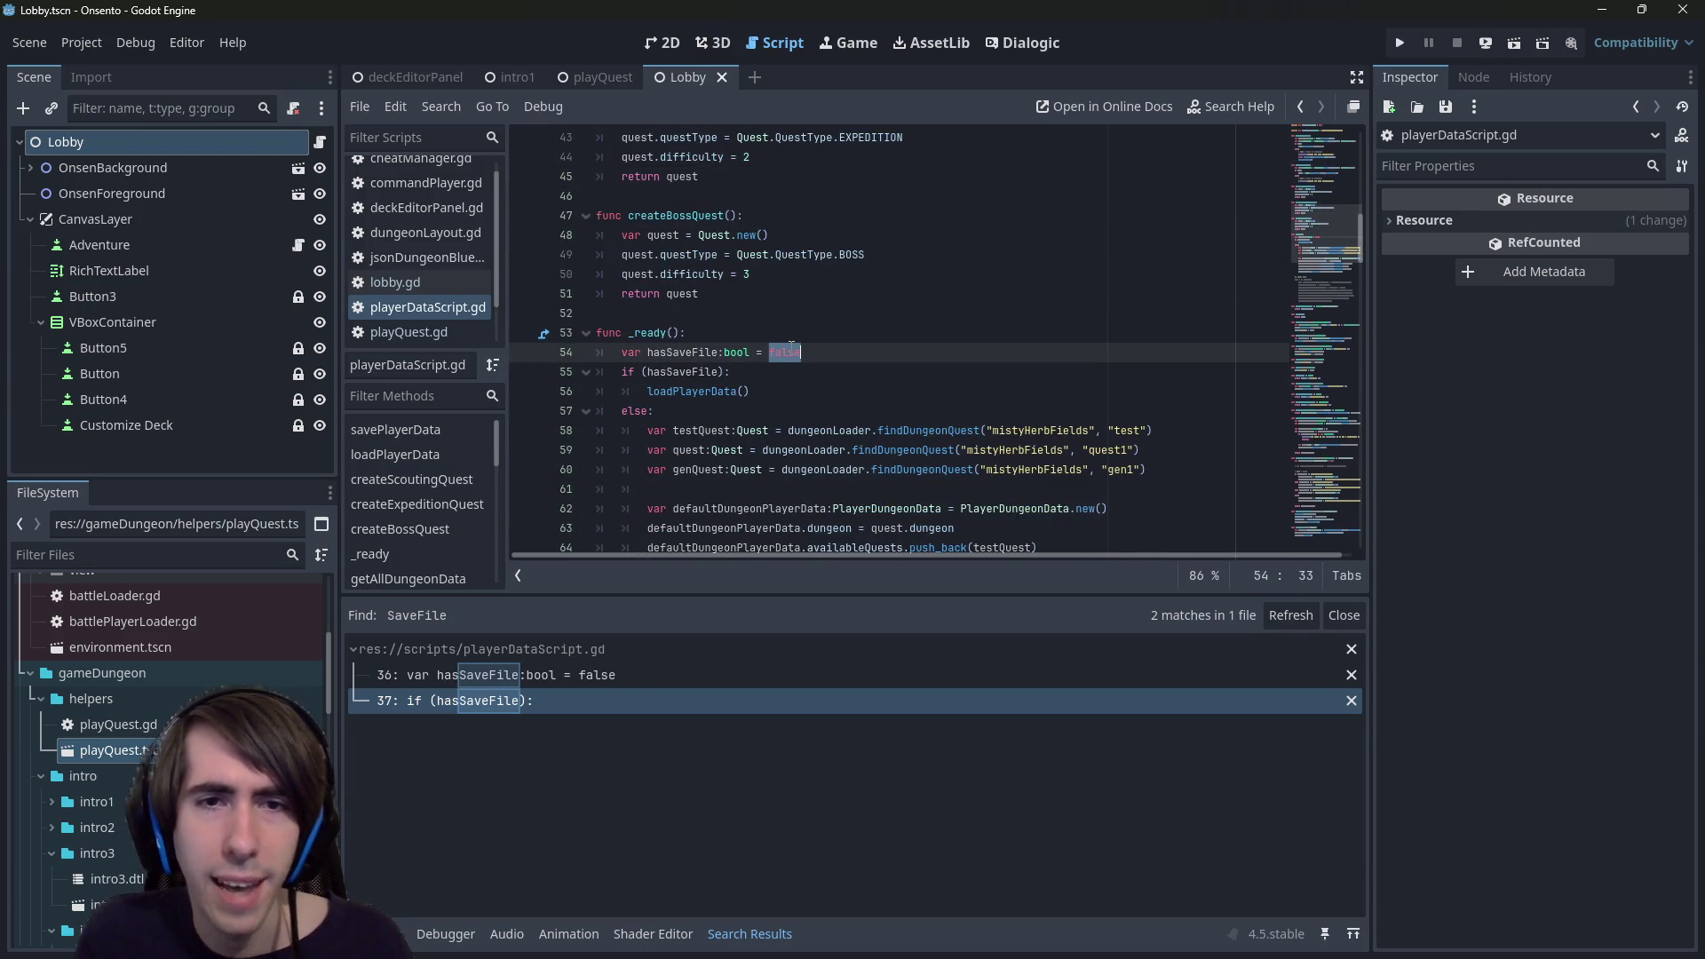
scroll(826, 395, up, 2)
key(Down)
key(Down)
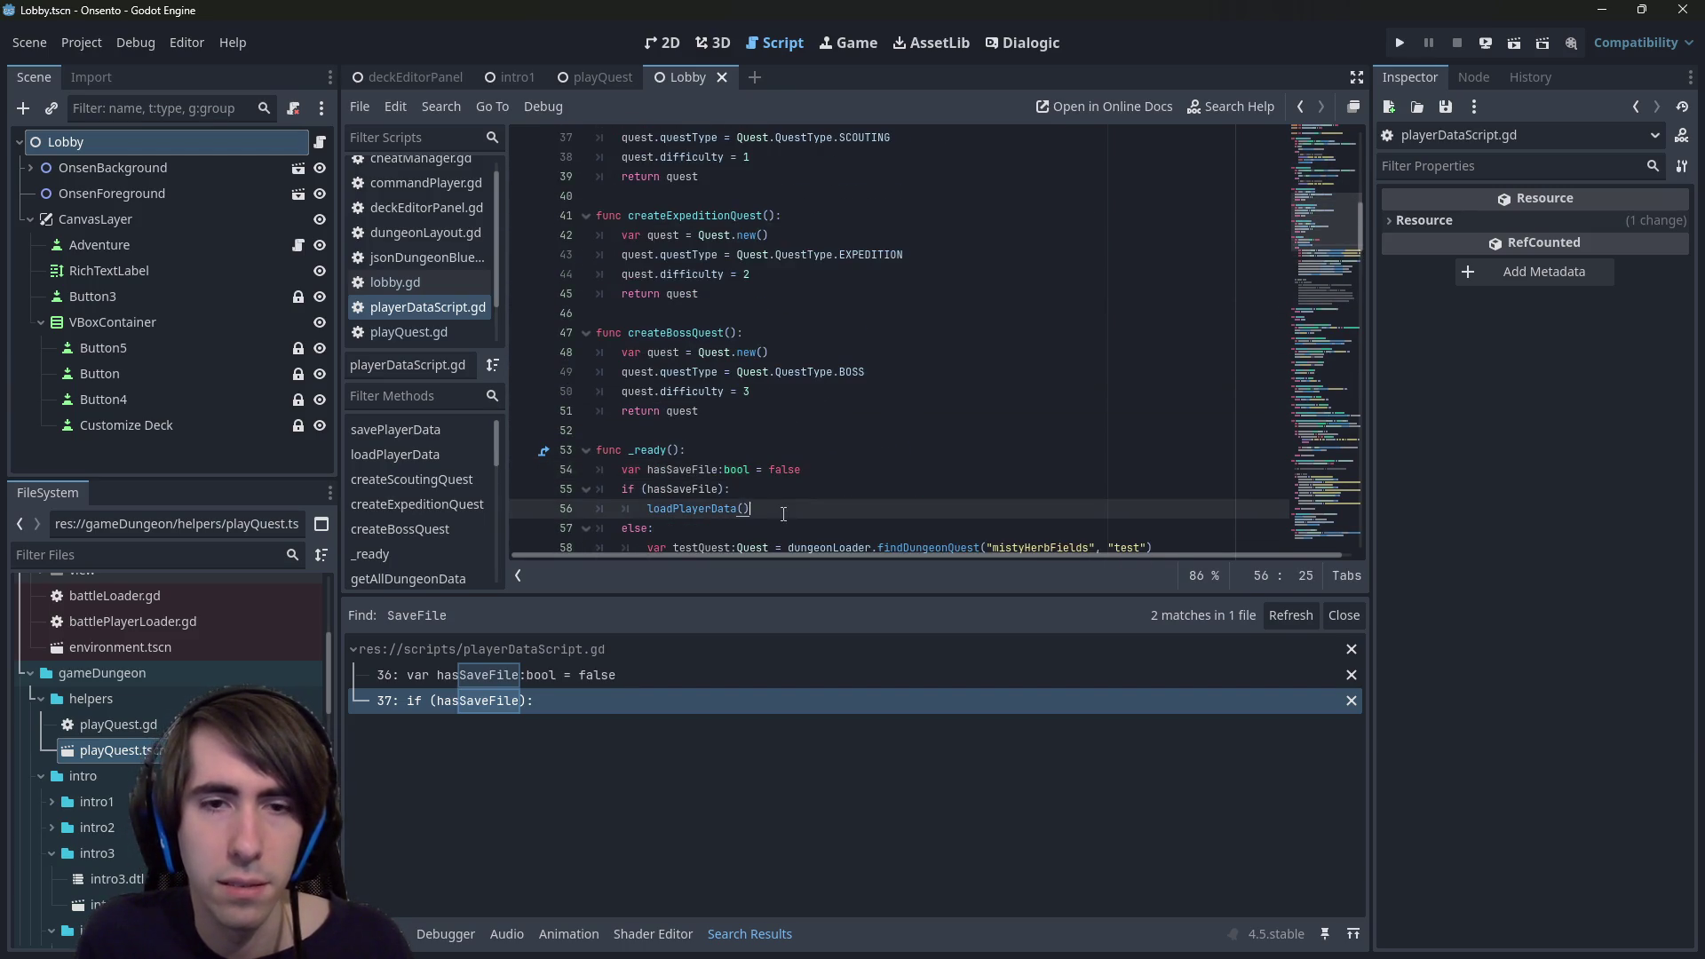
scroll(763, 489, up, 8)
scroll(776, 491, down, 1)
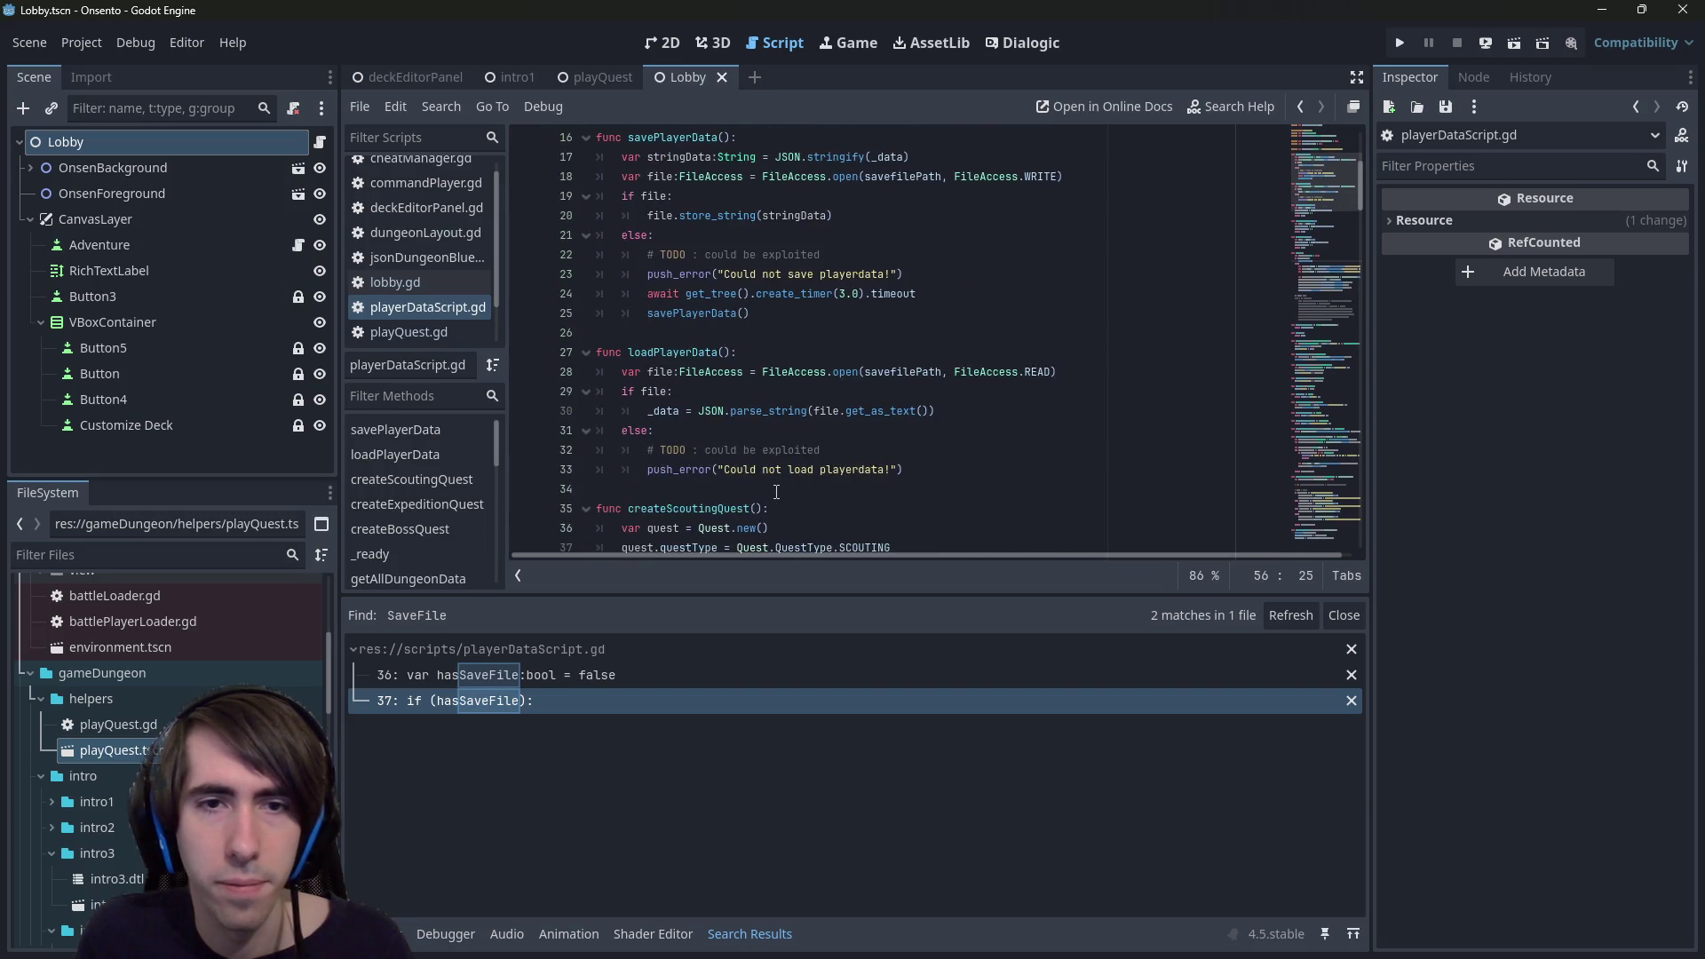
click(938, 473)
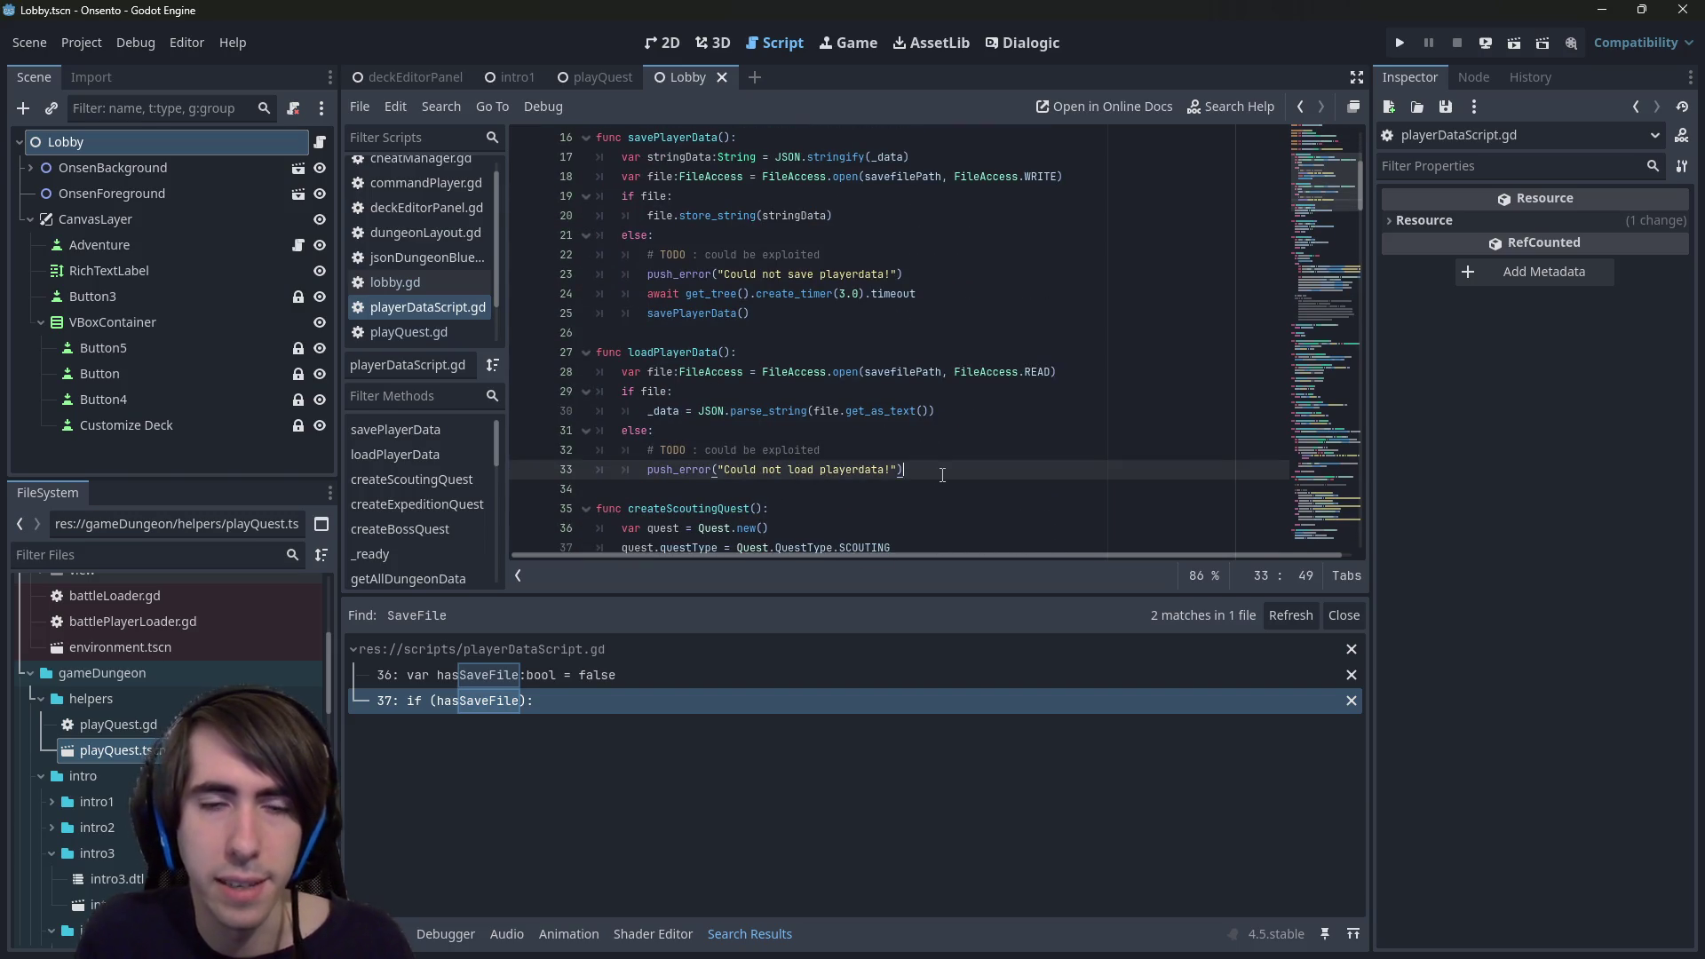
key(Return)
text(return )
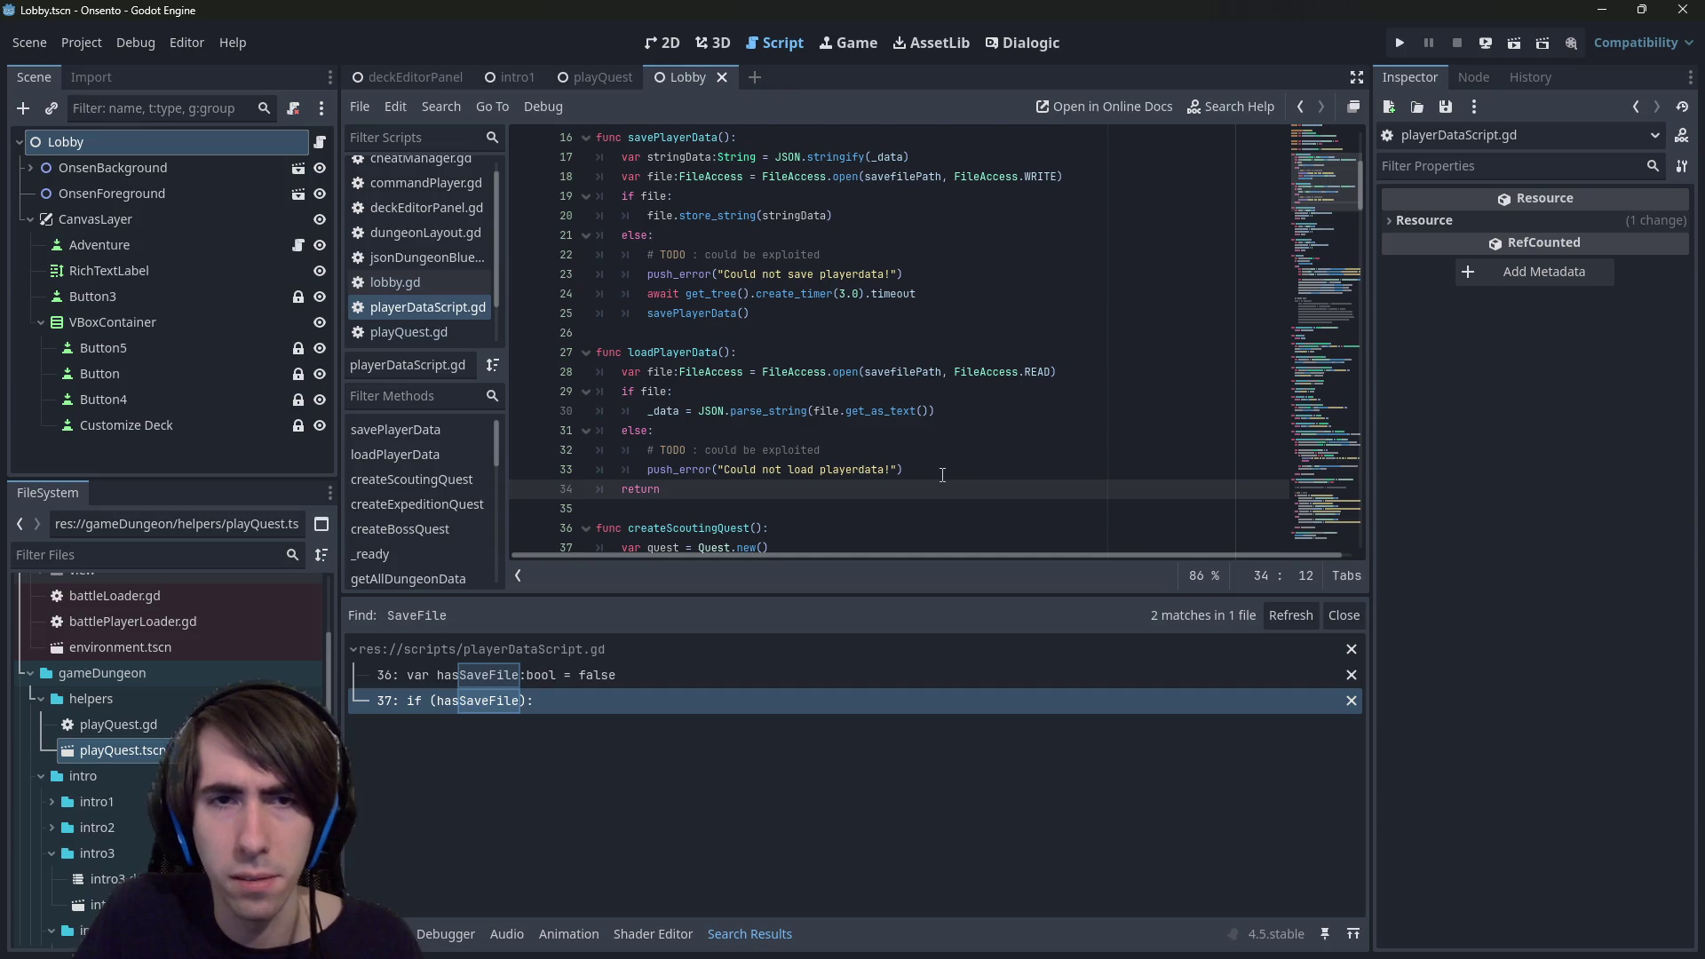
text(false)
click(963, 413)
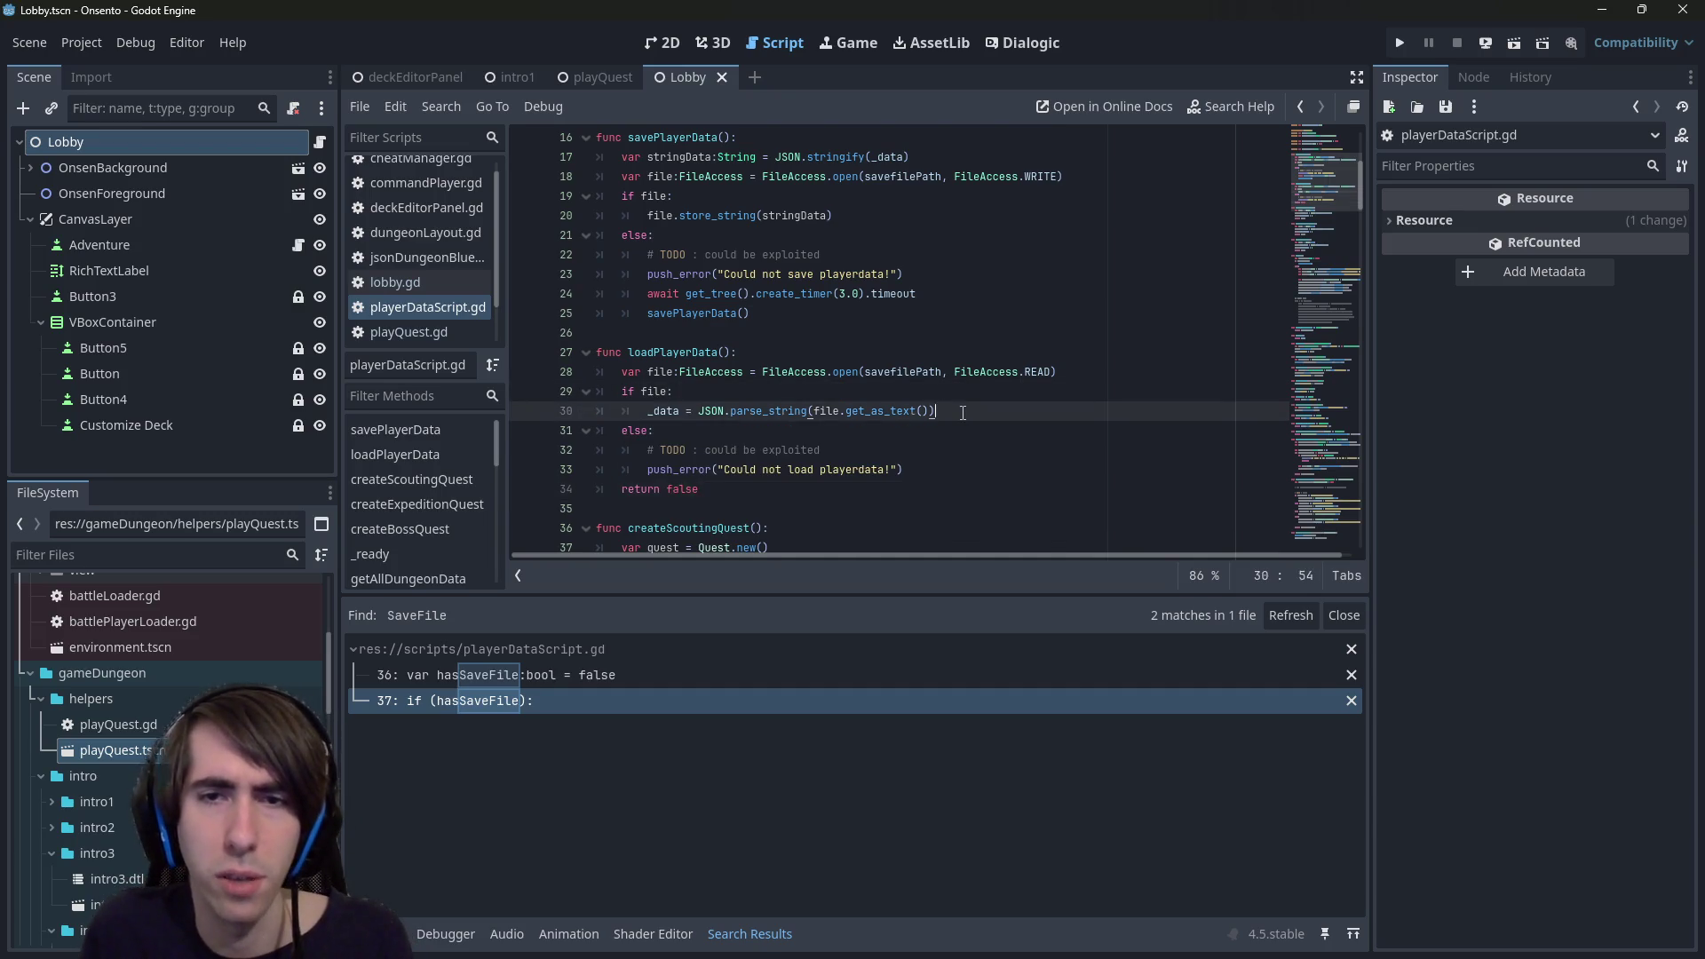
Remove the else error block and the stray true line from loadPlayerData
key(Return)
text(true)
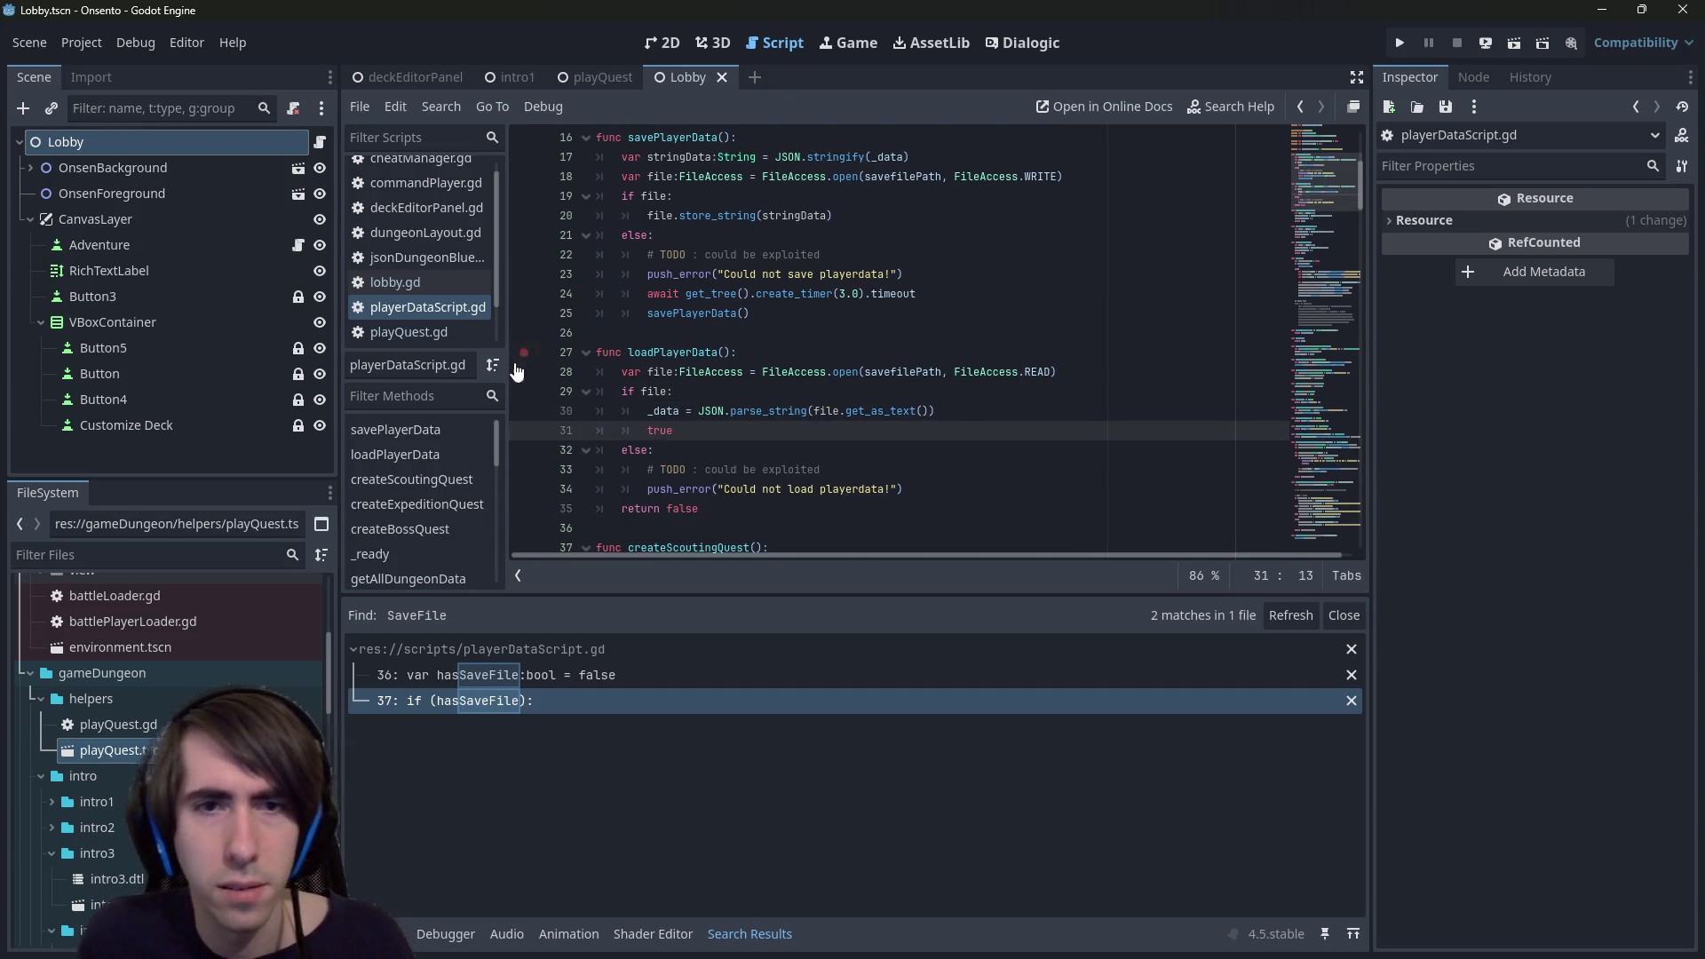
mouse_move(1030, 496)
mouse_down()
mouse_move(551, 431)
mouse_move(525, 451)
mouse_up()
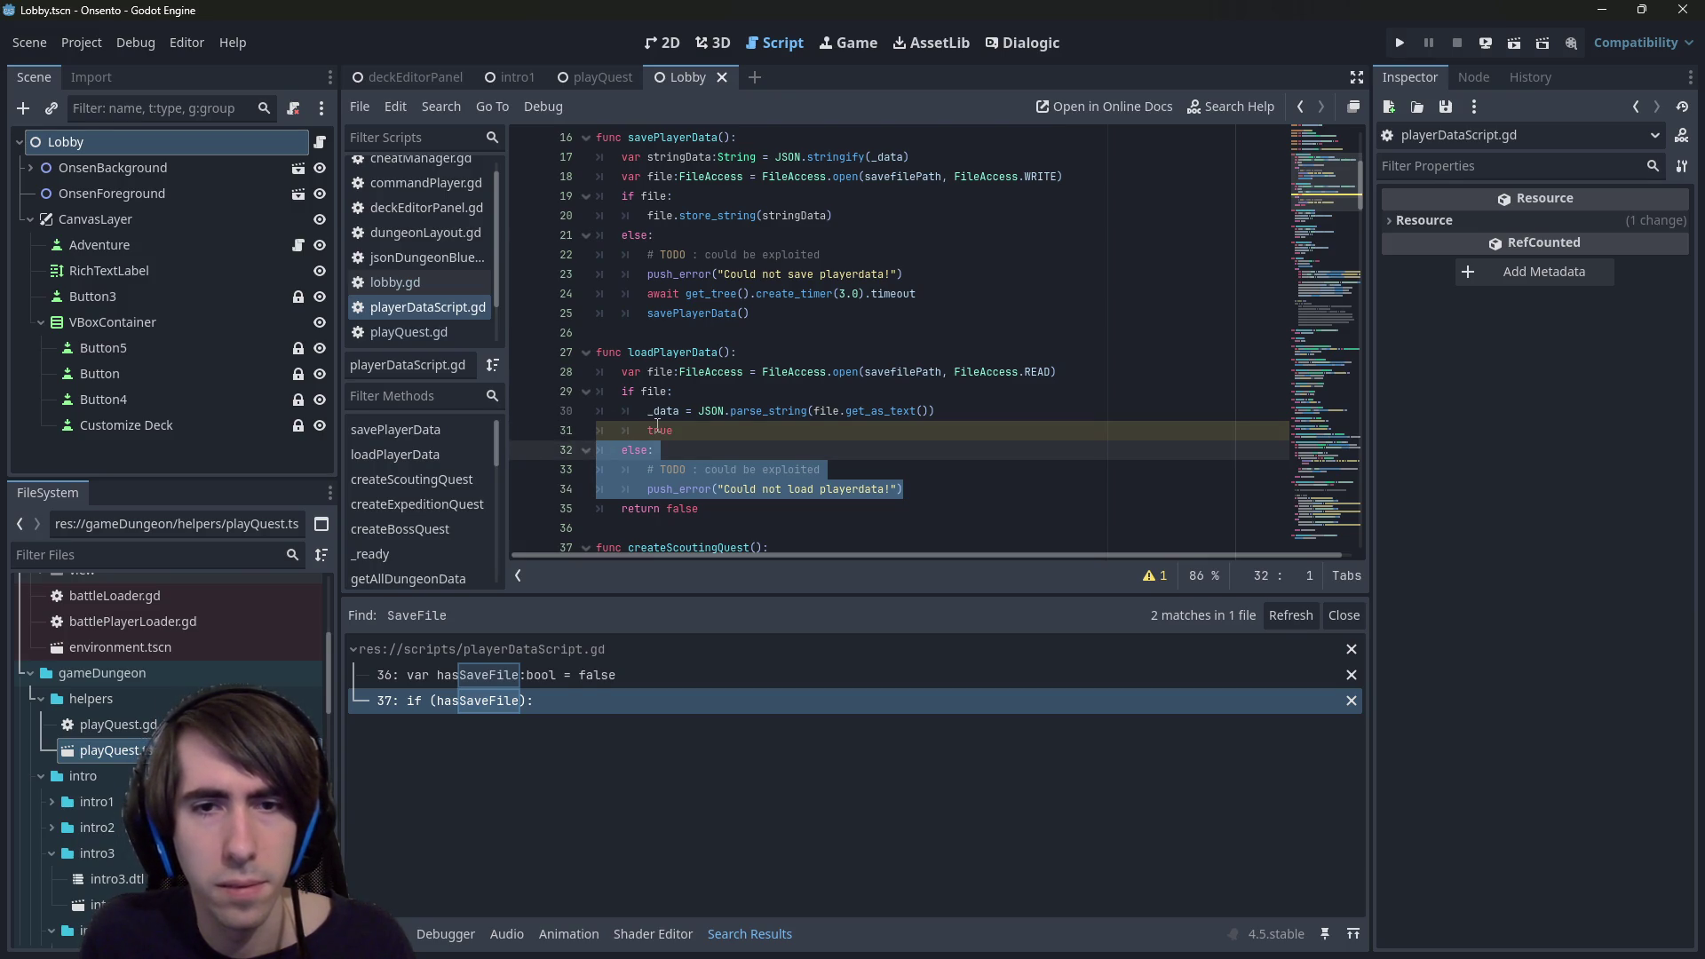
key(BackSpace)
key(BackSpace)
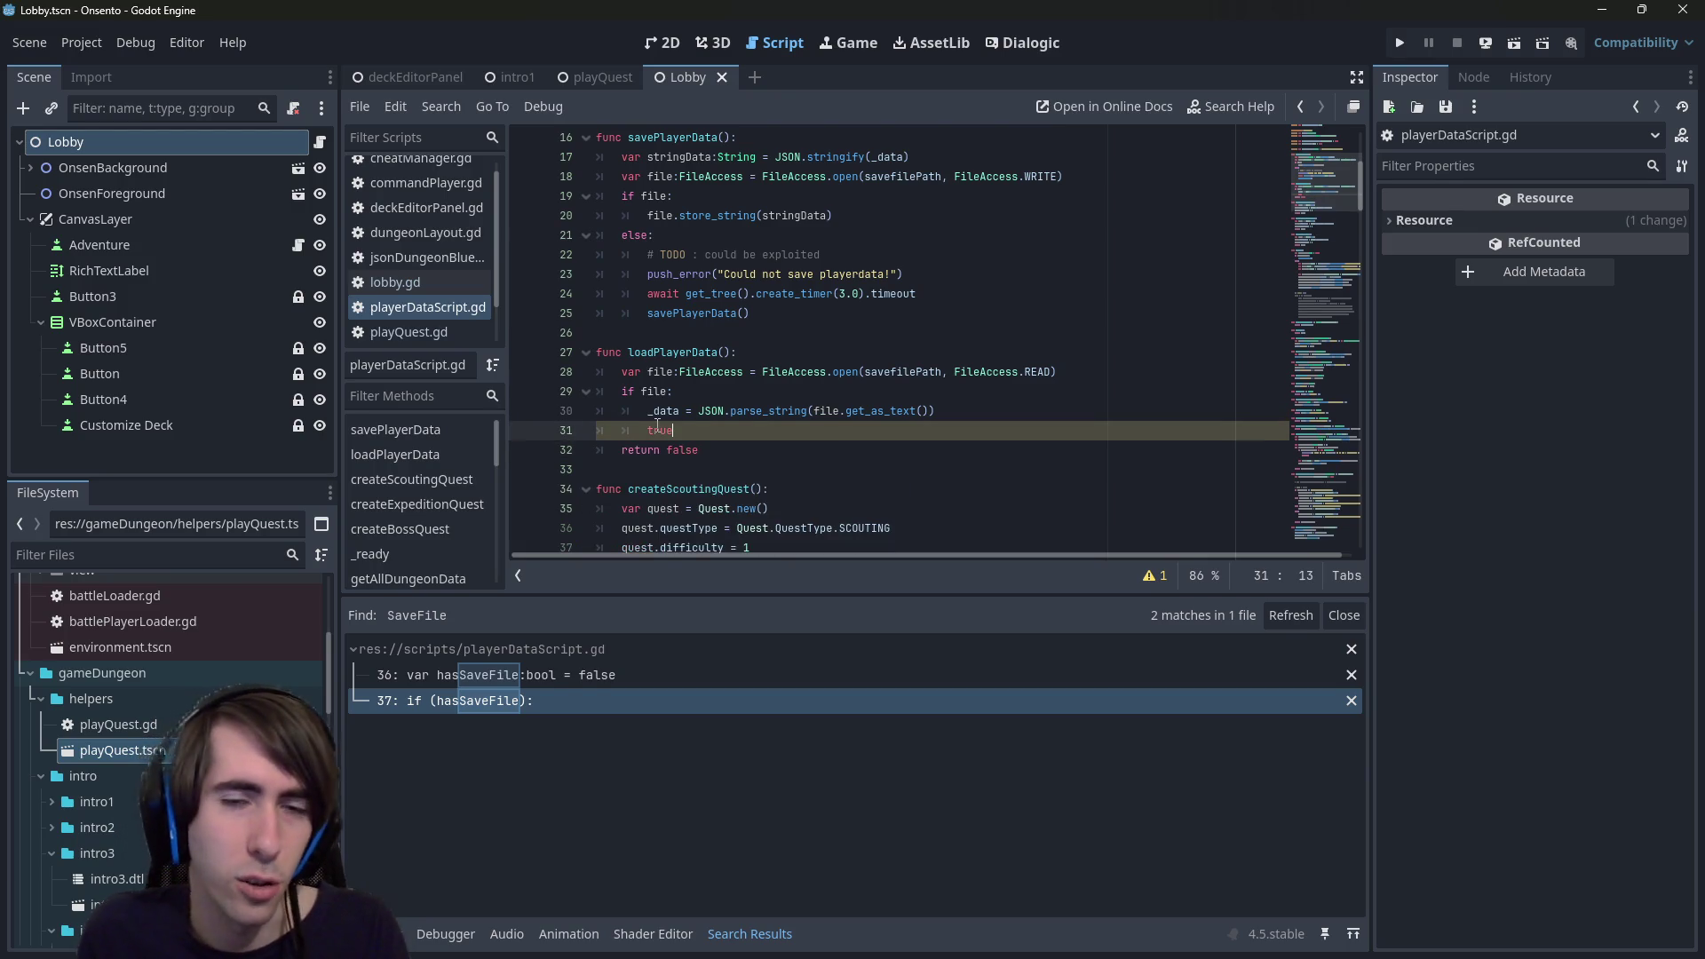
drag(698, 432, 543, 434)
key(BackSpace)
key(BackSpace)
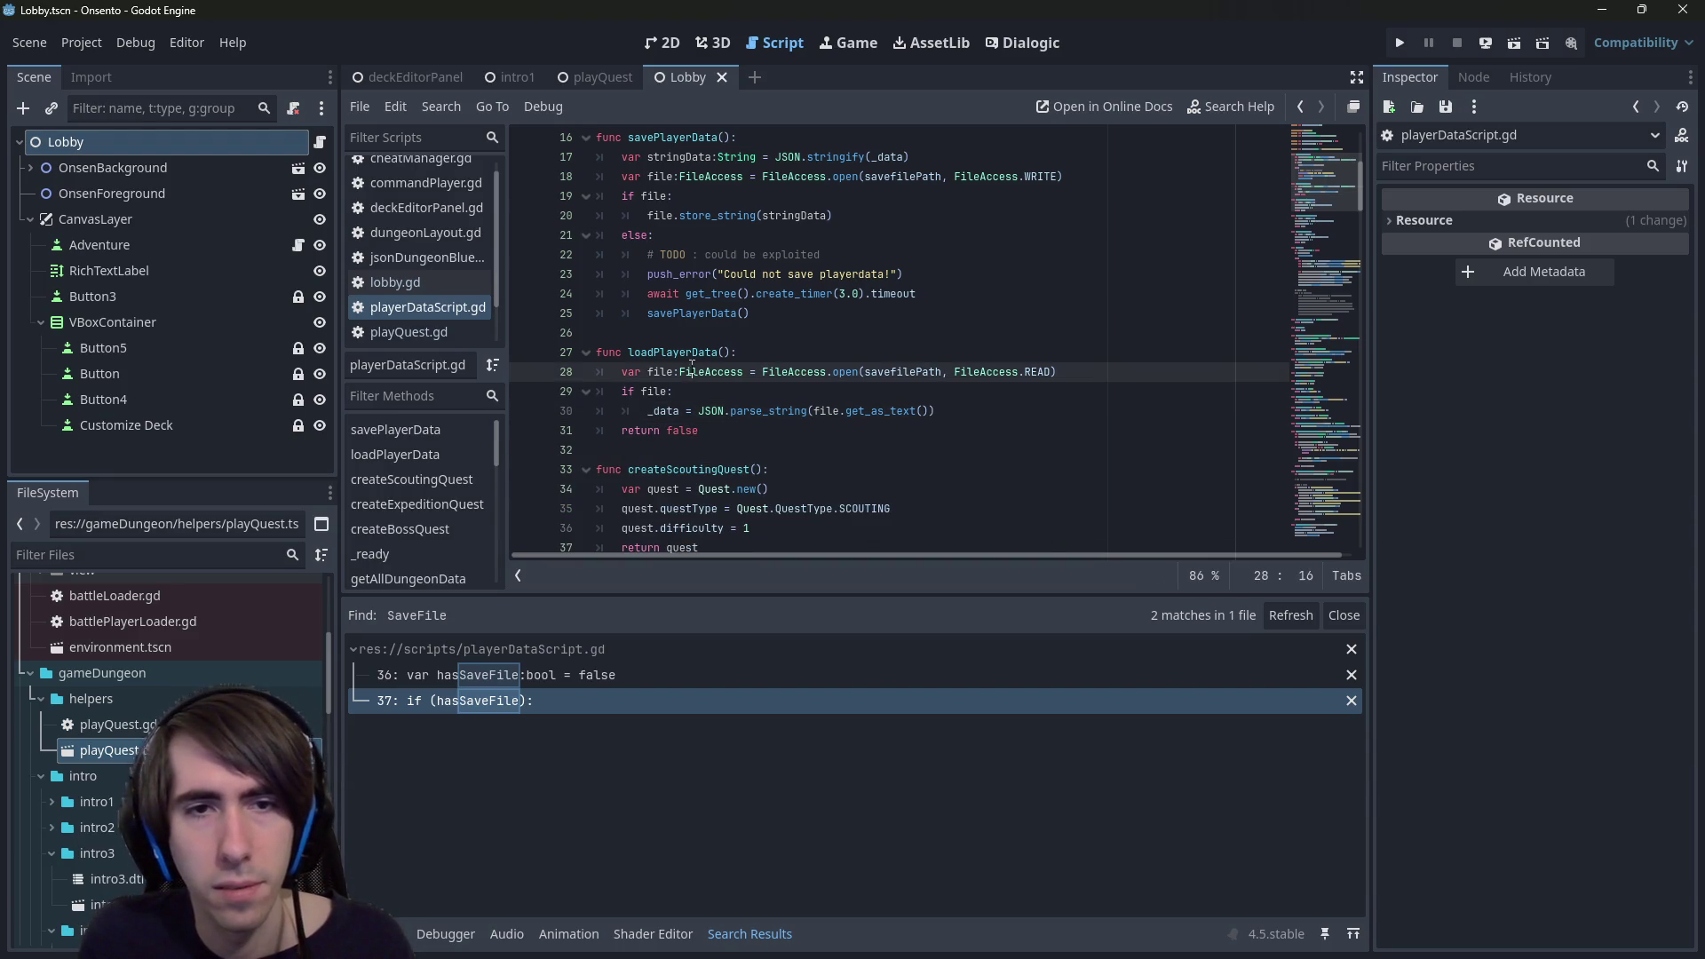
Initialize hasSaveFile with the loadPlayerData() call instead of false
double_click(683, 353)
key(ctrl+f)
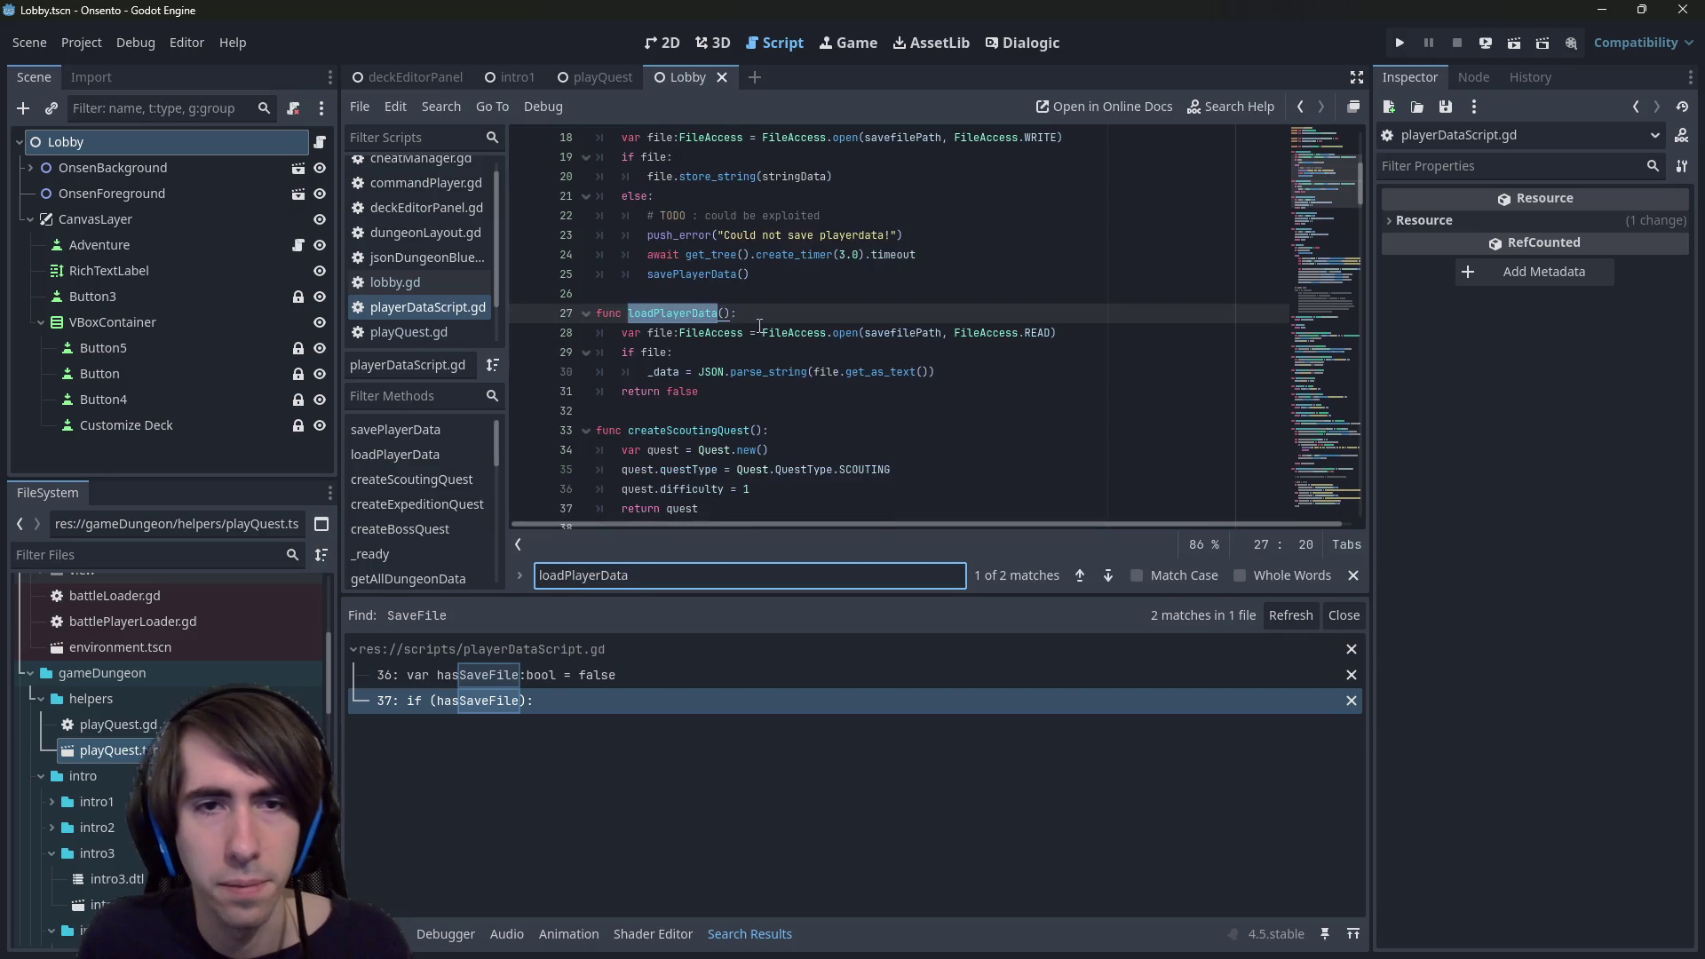
scroll(760, 326, down, 8)
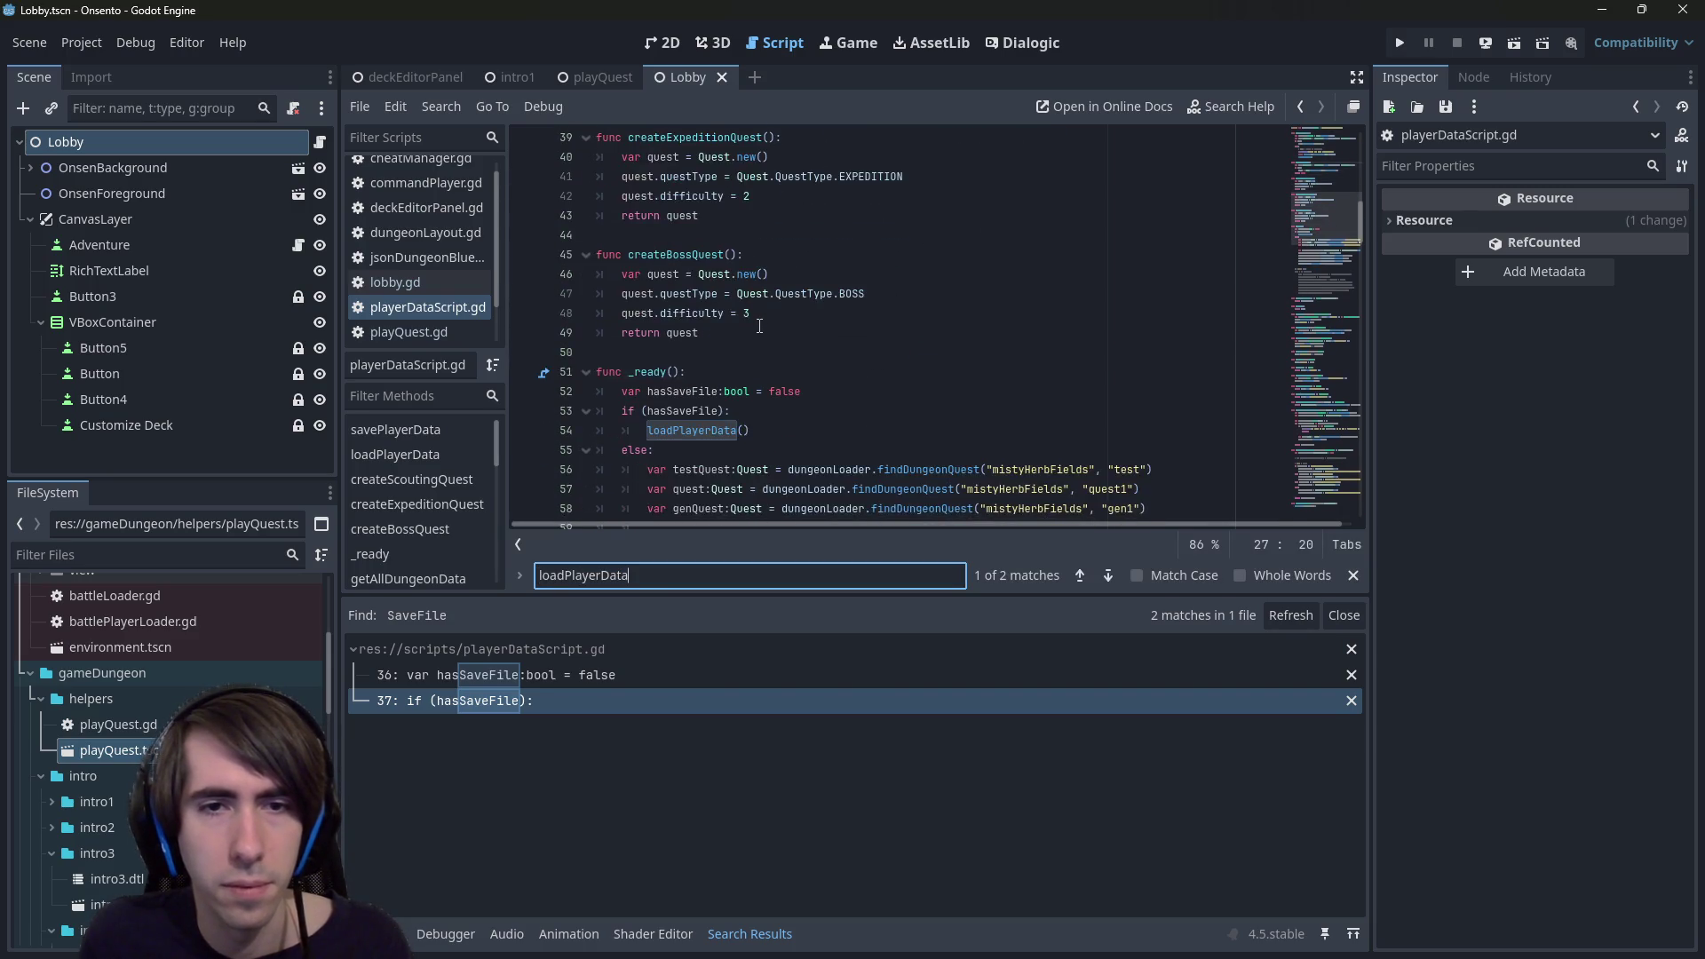
scroll(759, 326, up, 10)
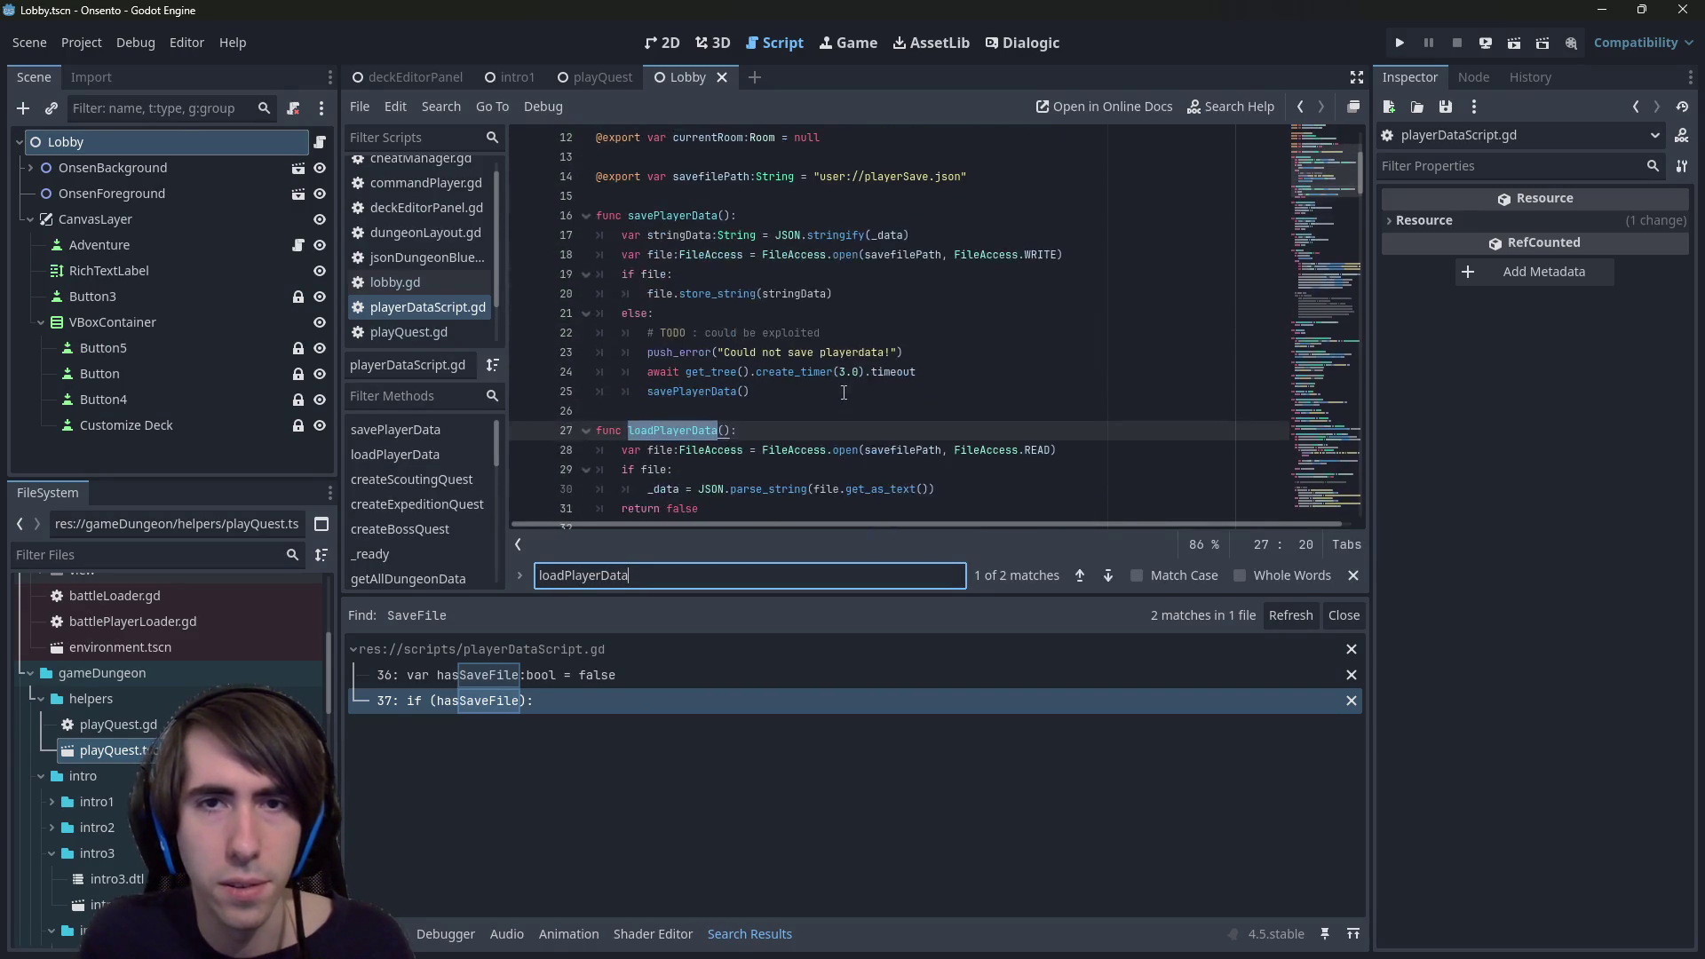
scroll(844, 393, down, 9)
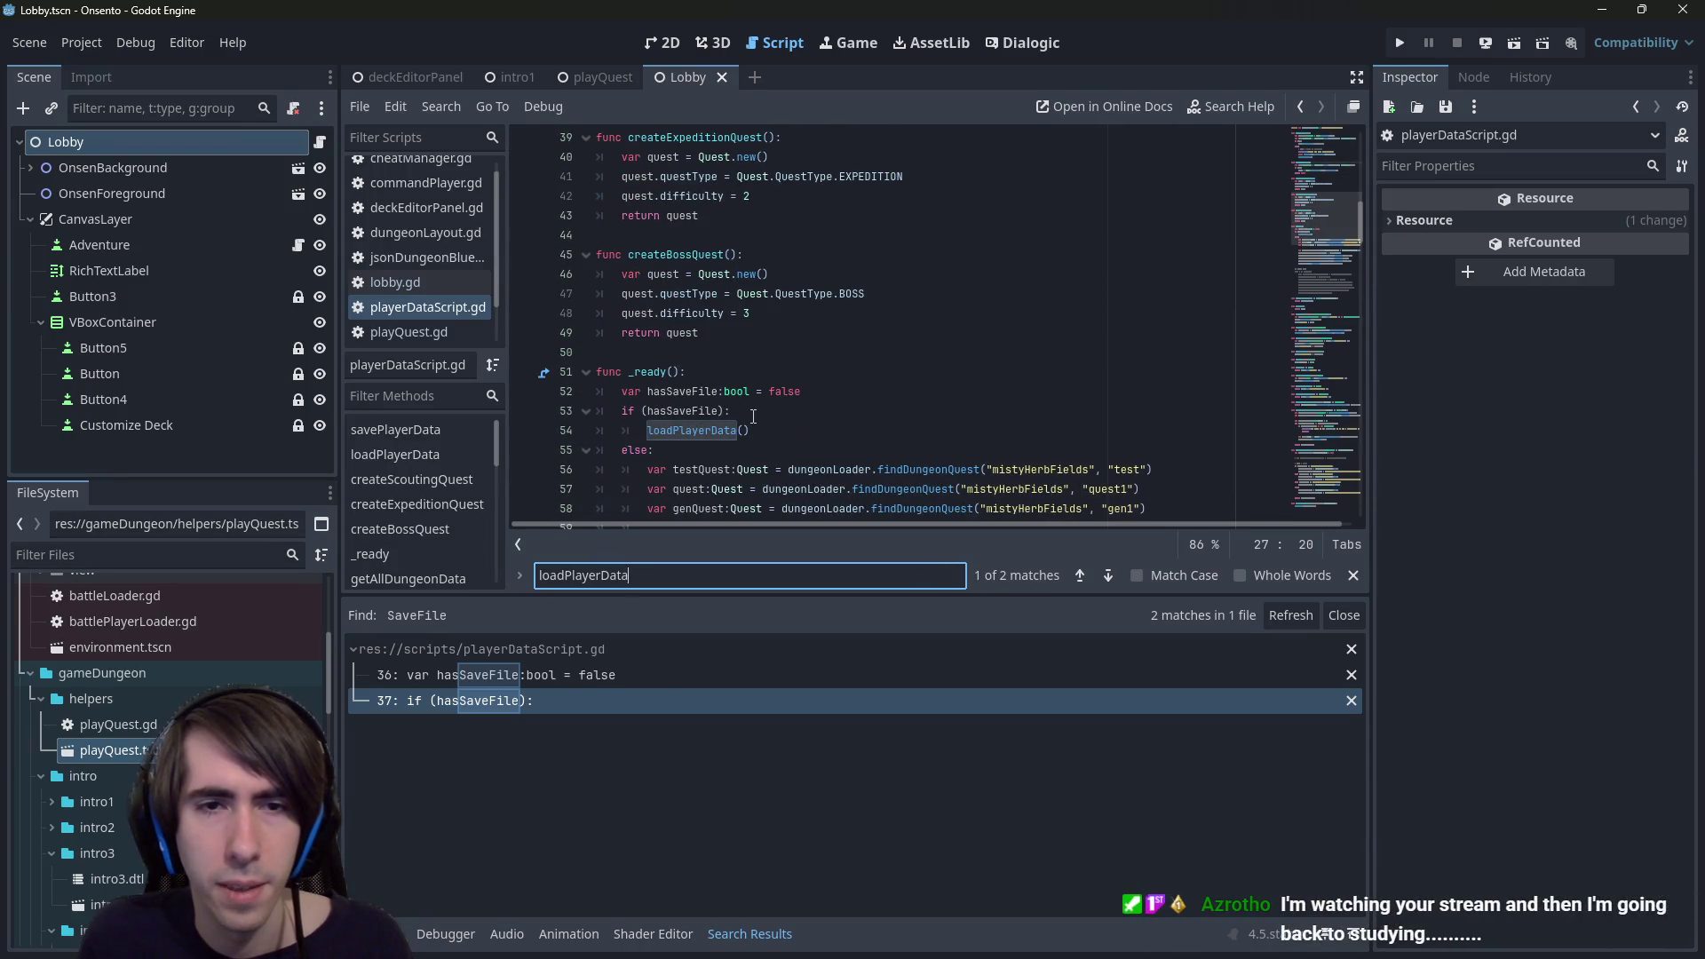
click(769, 432)
key(shift+Home)
key(ctrl+c)
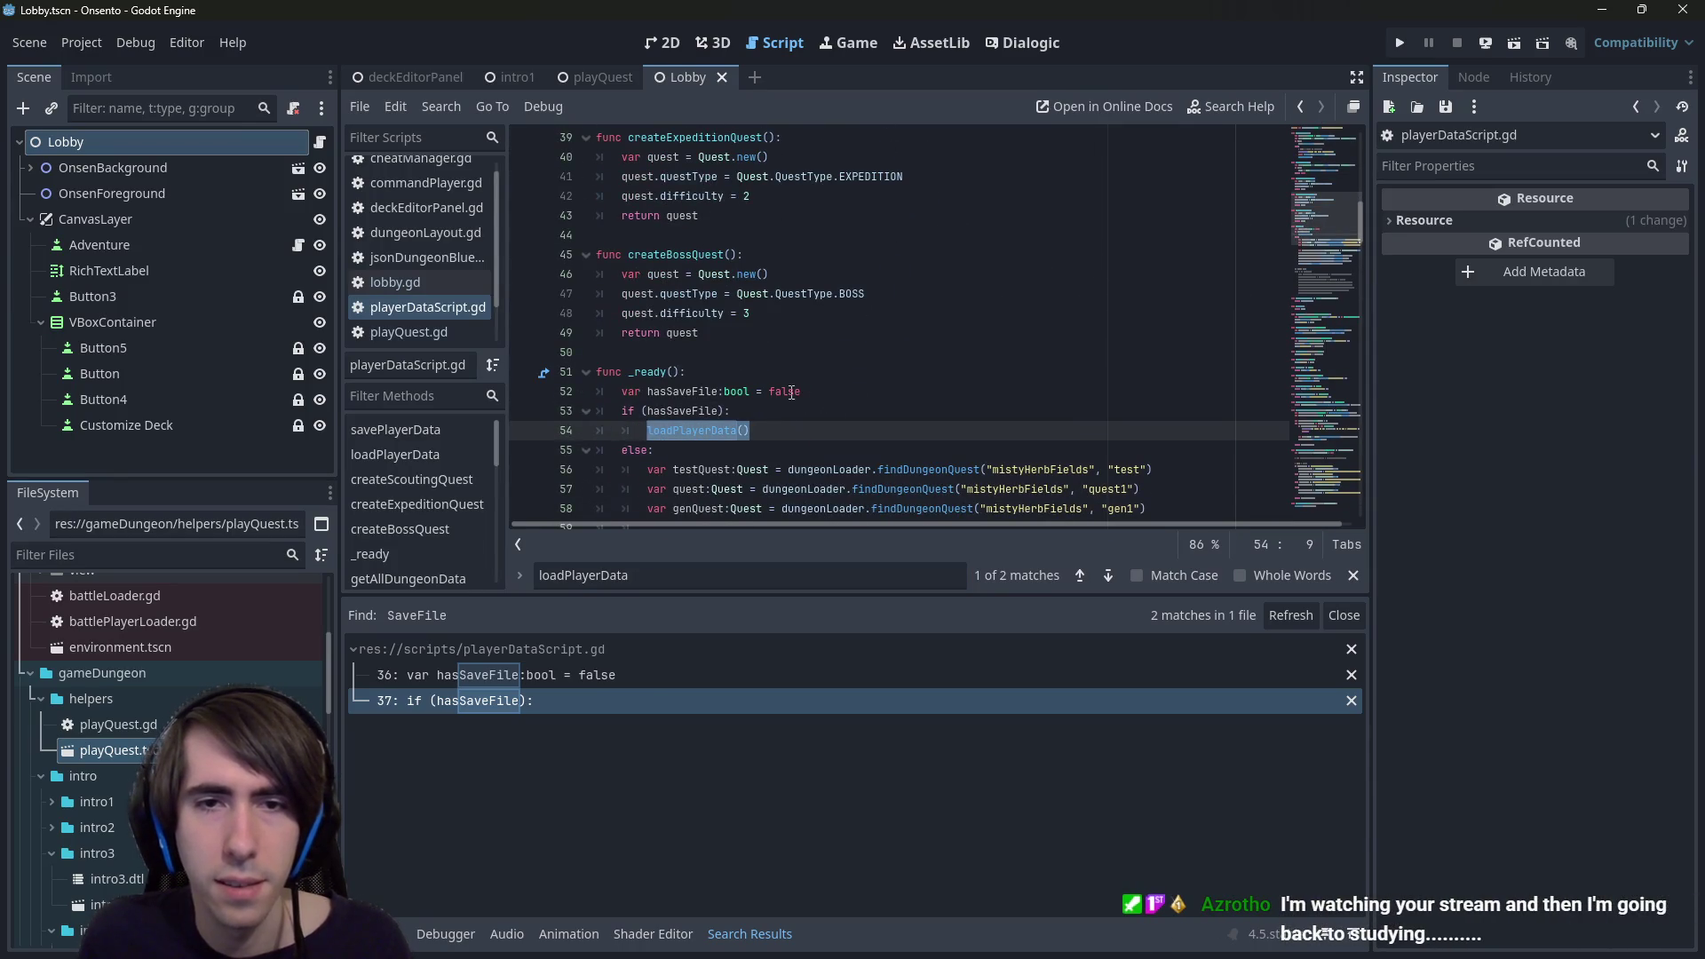
double_click(784, 392)
key(ctrl+v)
Give loadPlayerData a -> bool return type and return true after parsing
ctrl+click(818, 391)
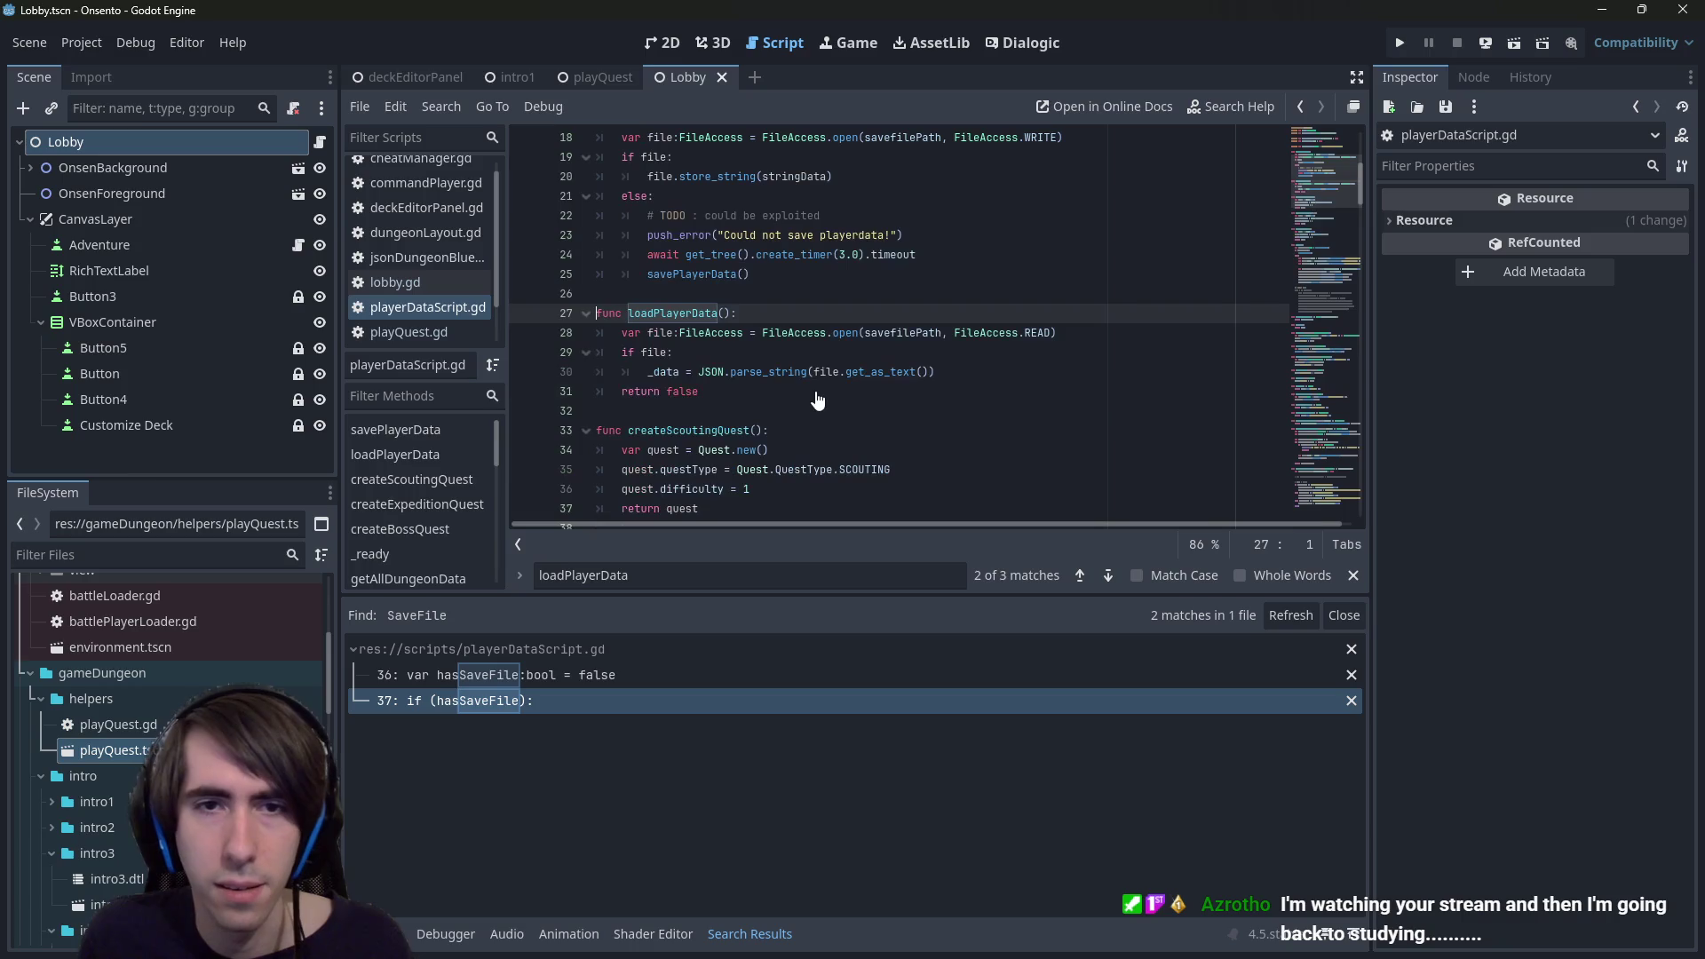
text(-> bool)
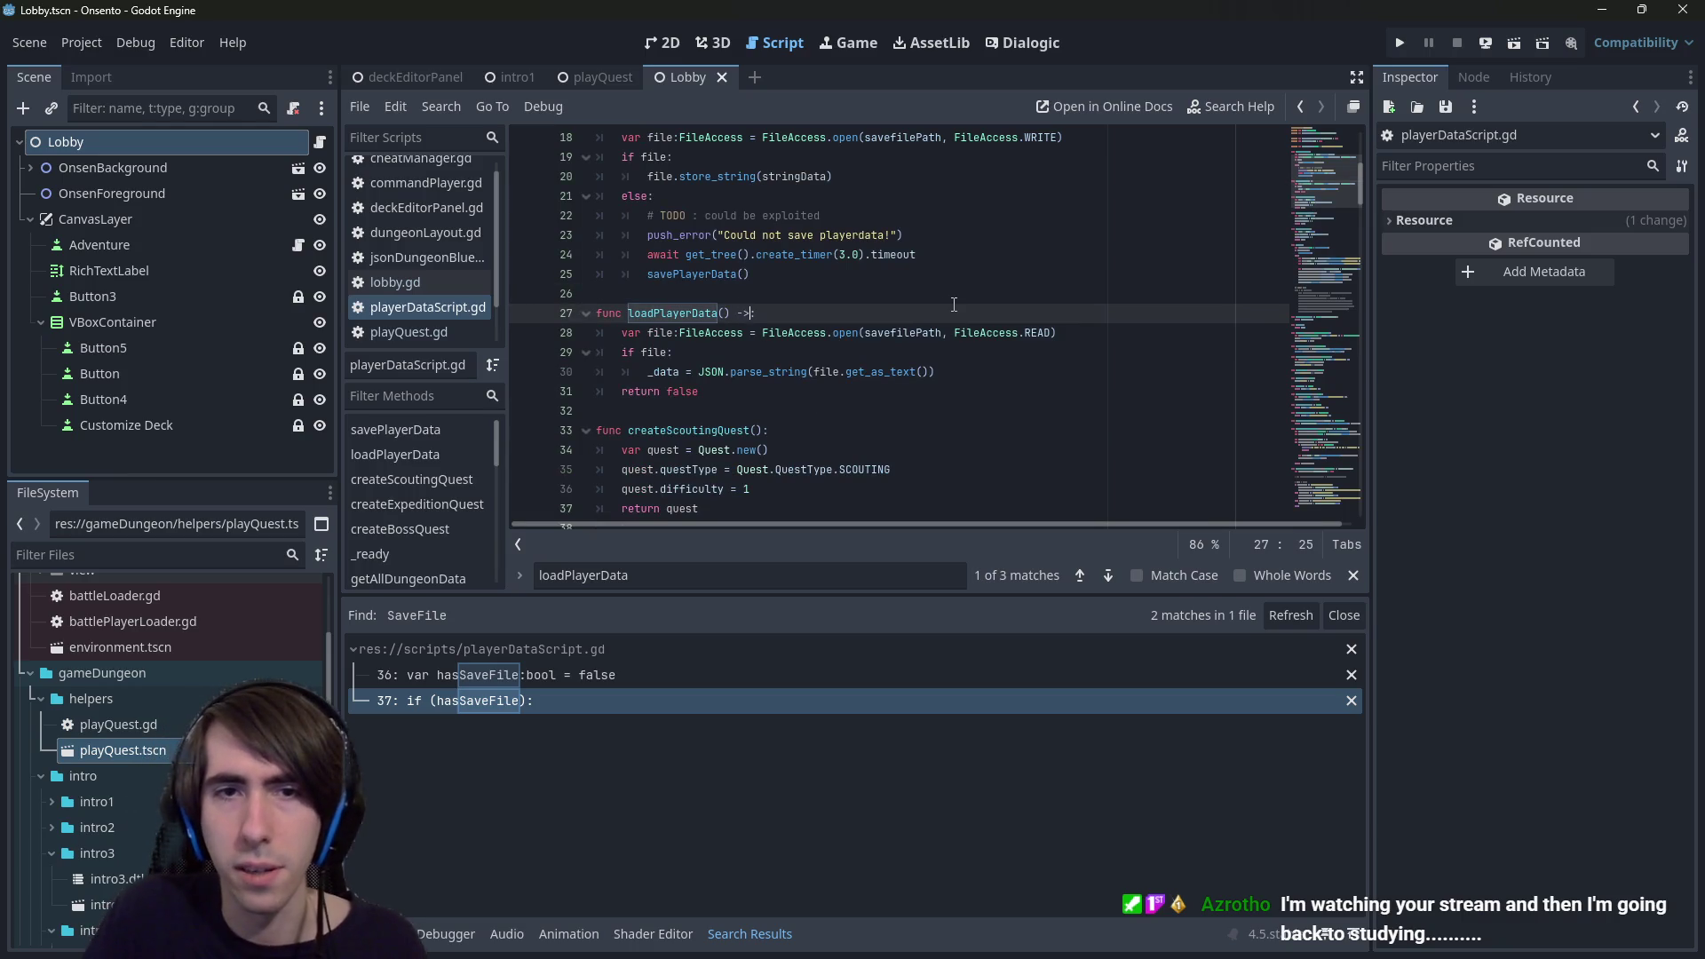
click(1073, 367)
key(Return)
text(reuturn)
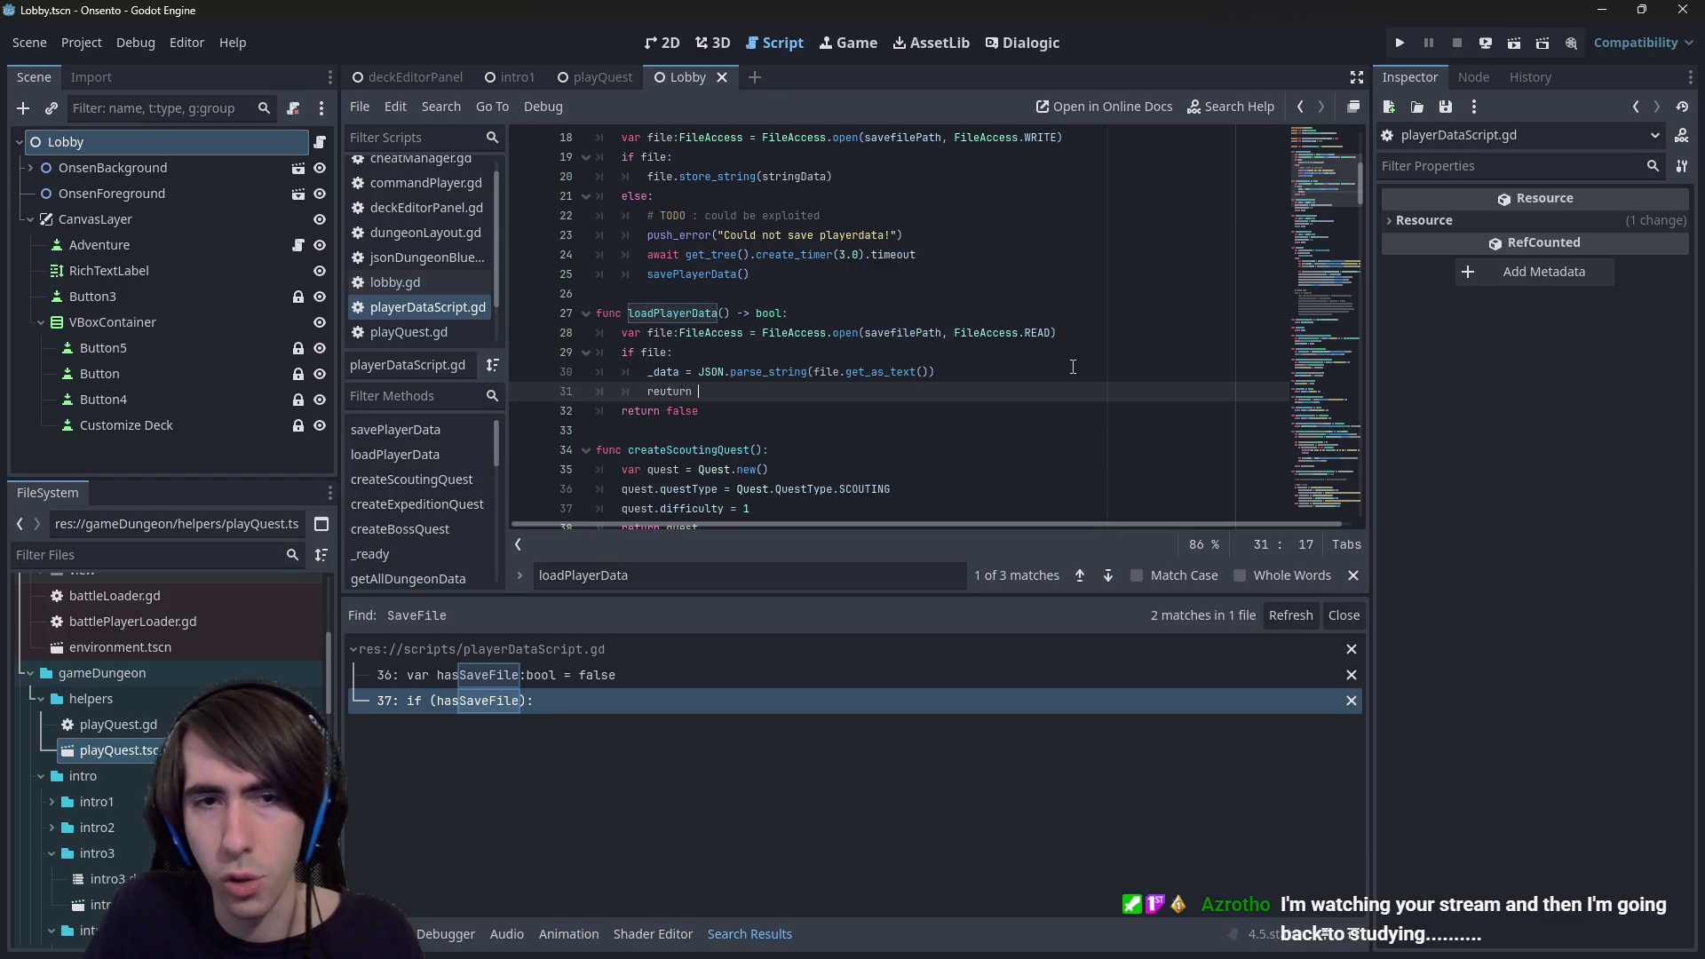
key(BackSpace)
key(BackSpace)
key(BackSpace)
text(return true)
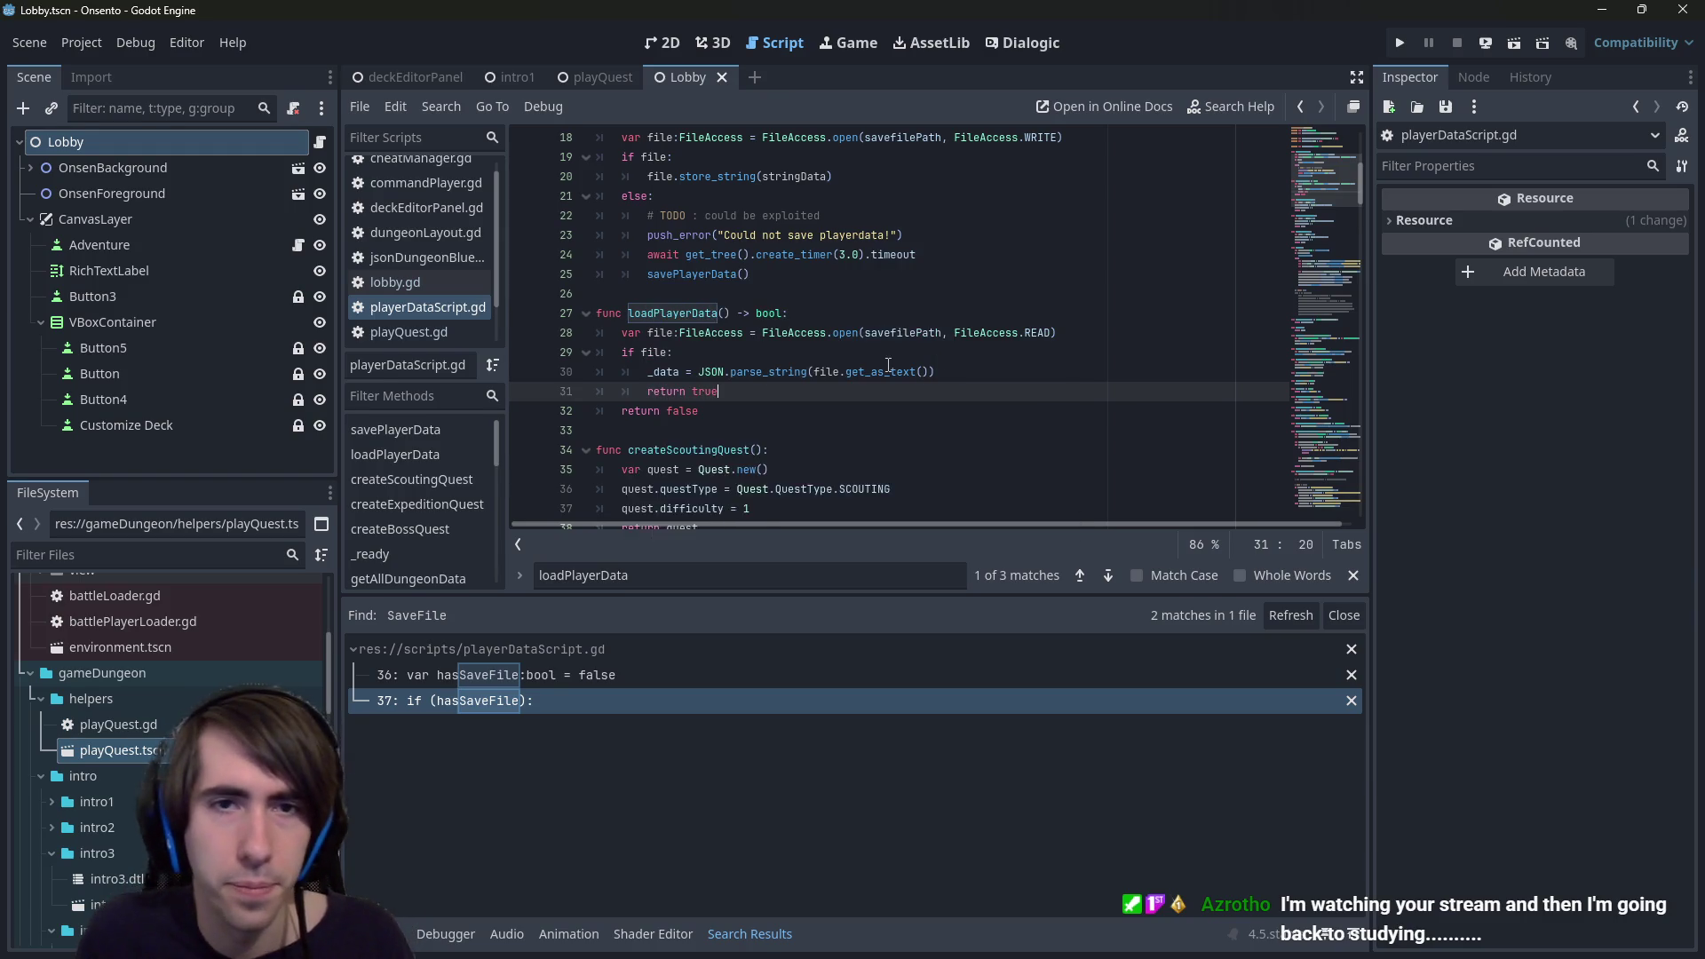
Change the _ready check to !hasSaveFile and delete the loadPlayerData() call and else lines
scroll(1073, 367, up, 2)
scroll(887, 365, down, 8)
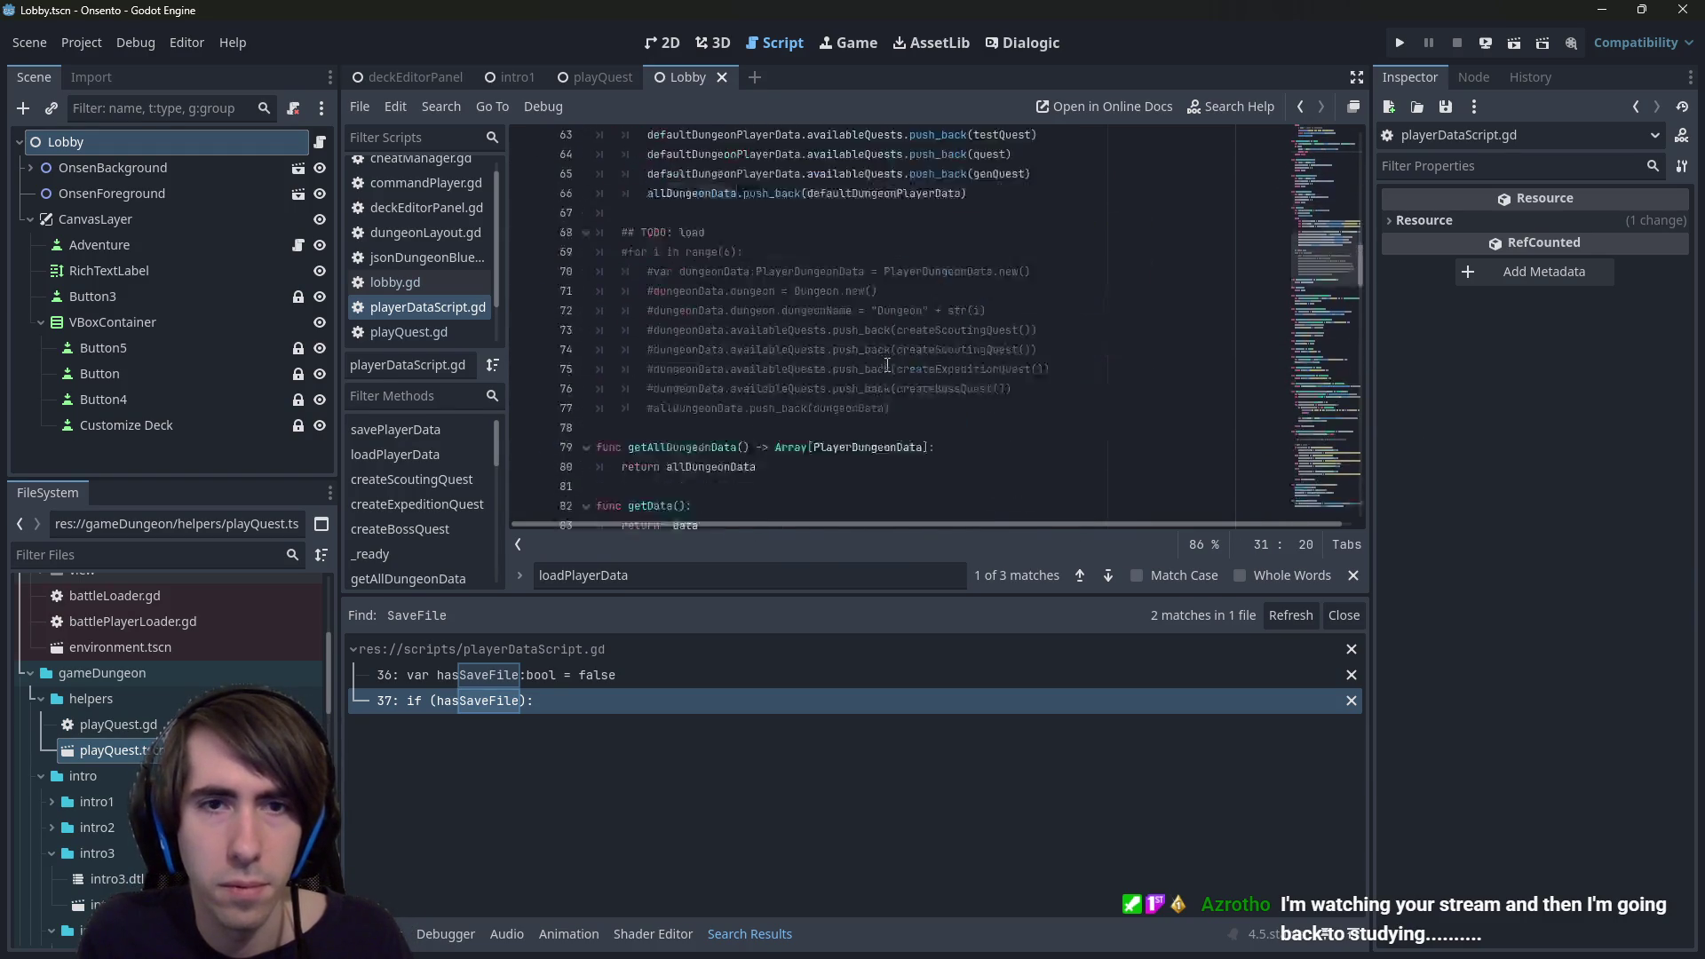
scroll(766, 351, up, 5)
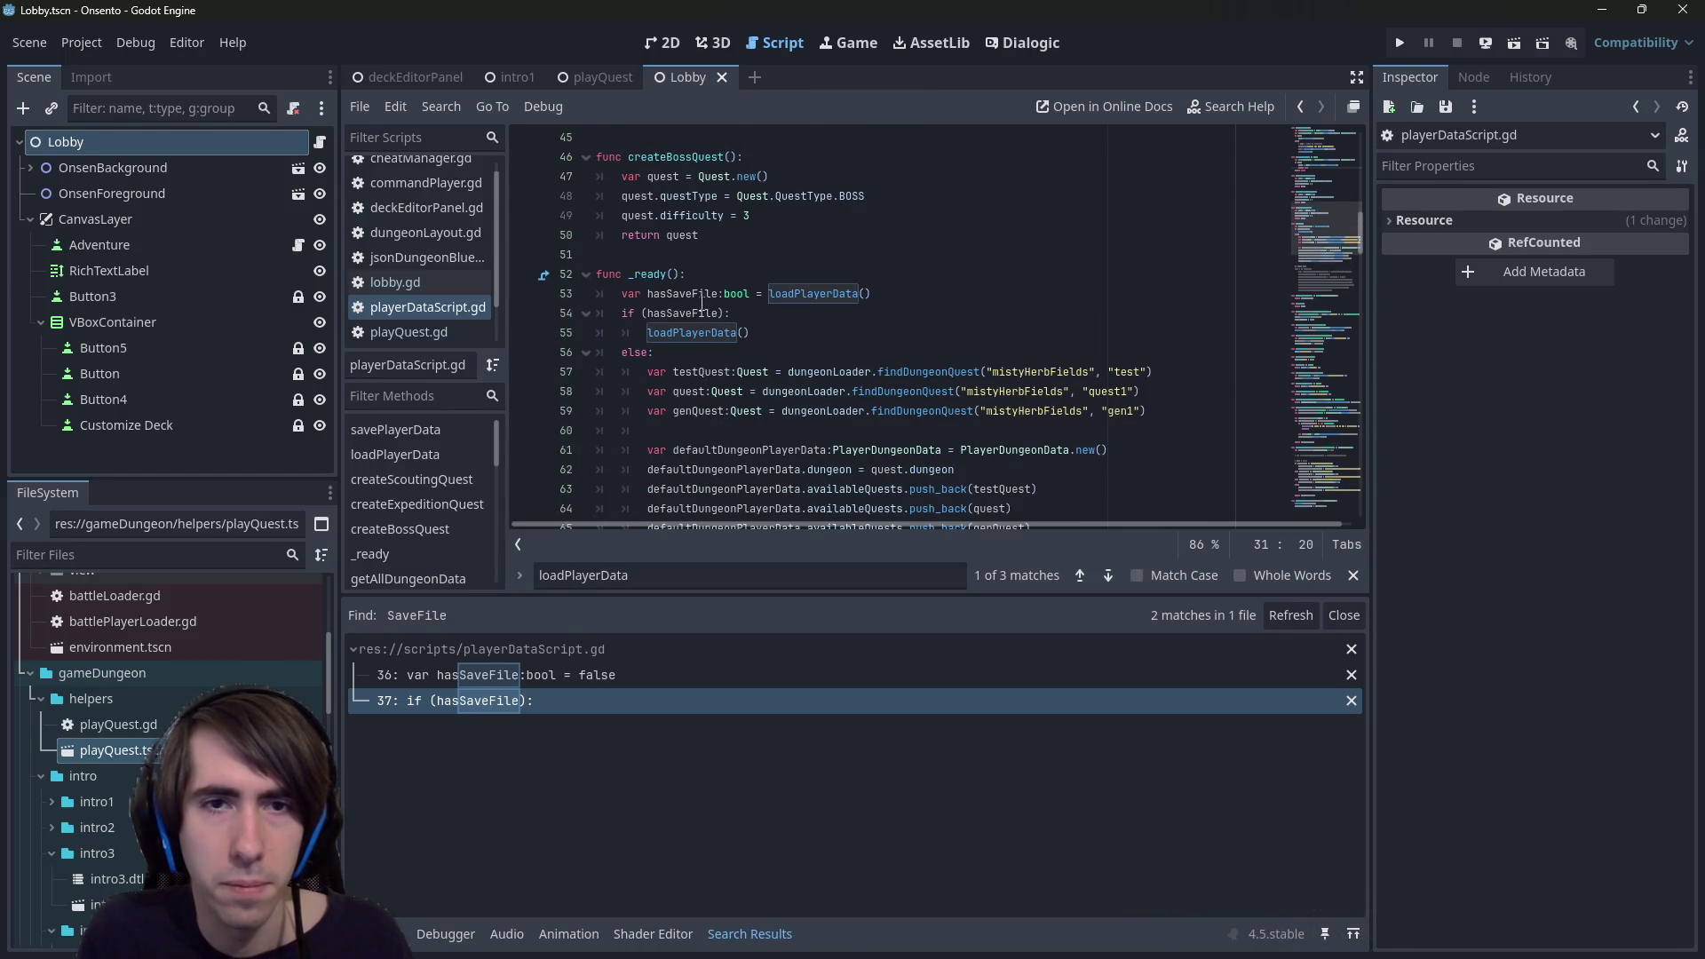
double_click(701, 301)
click(647, 313)
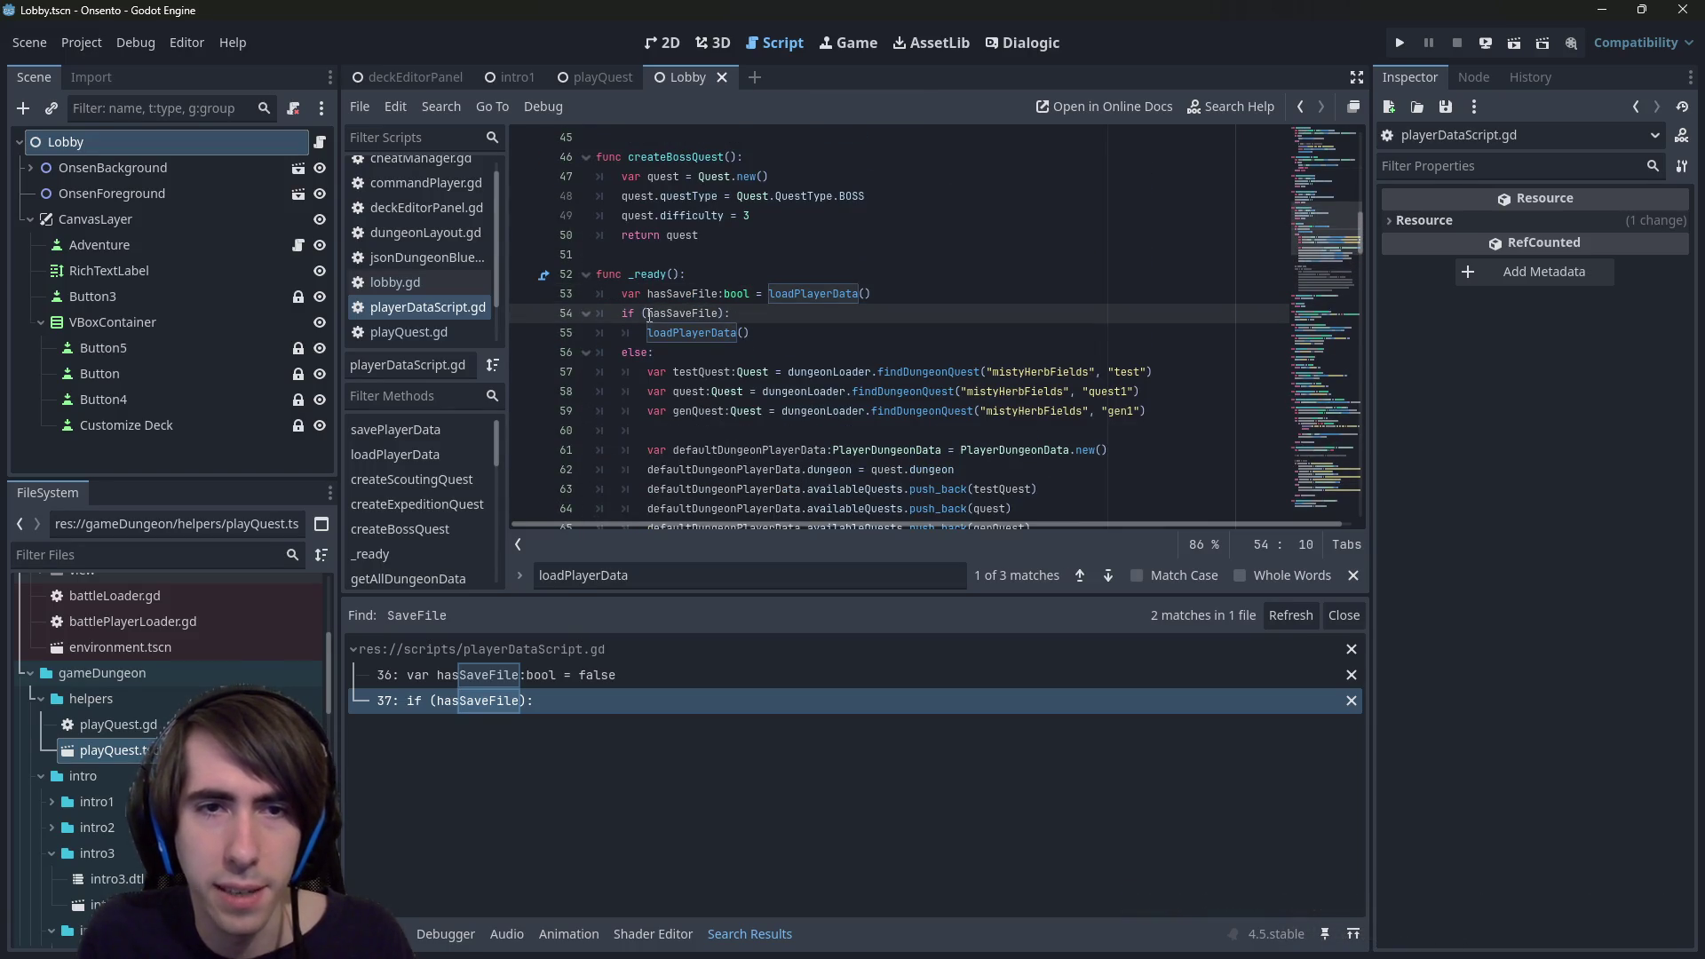
text(!)
drag(655, 352, 545, 341)
key(BackSpace)
key(BackSpace)
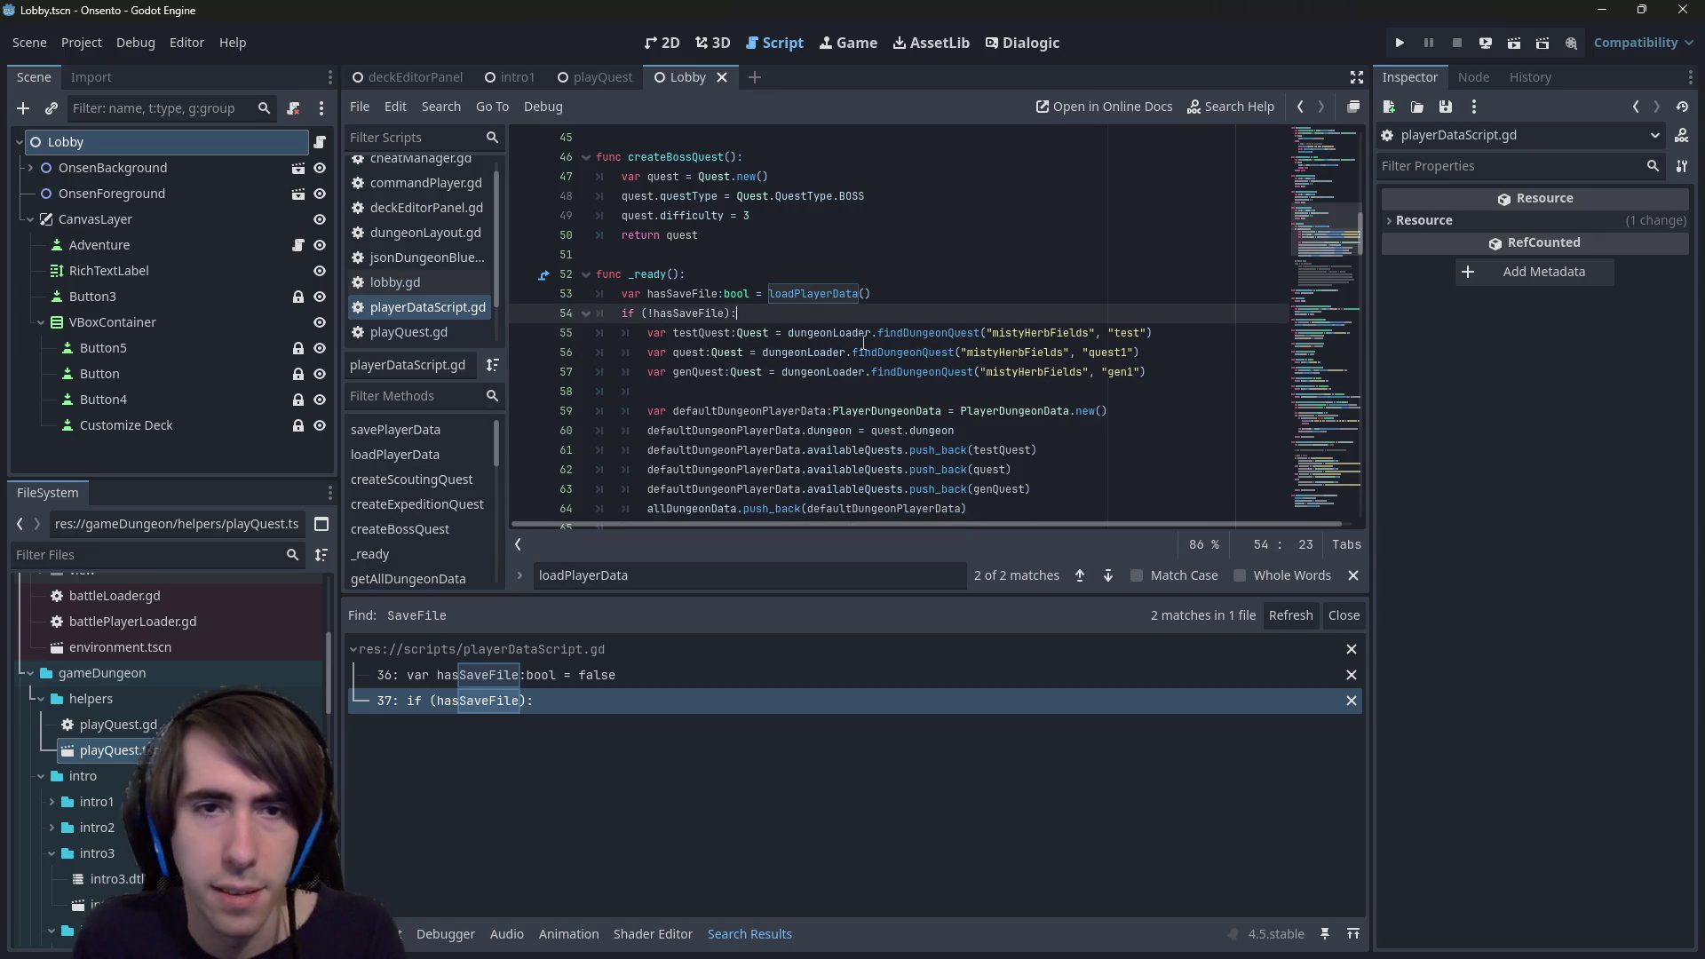
click(873, 332)
click(672, 332)
scroll(714, 355, down, 7)
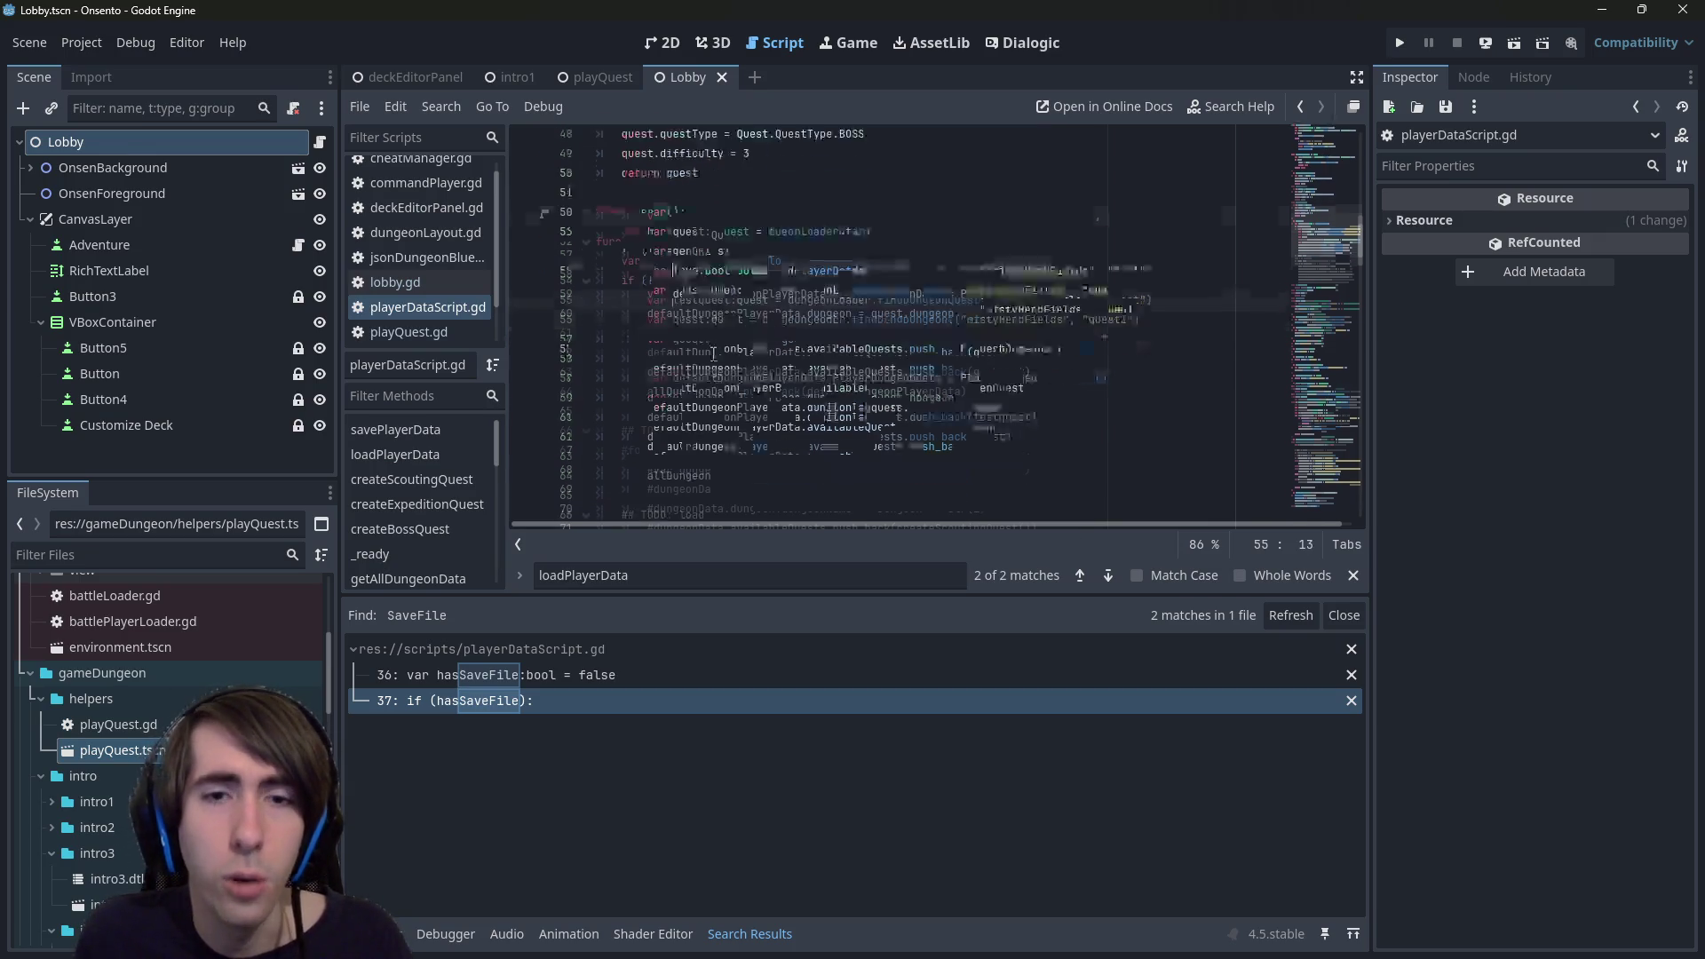
scroll(713, 355, up, 8)
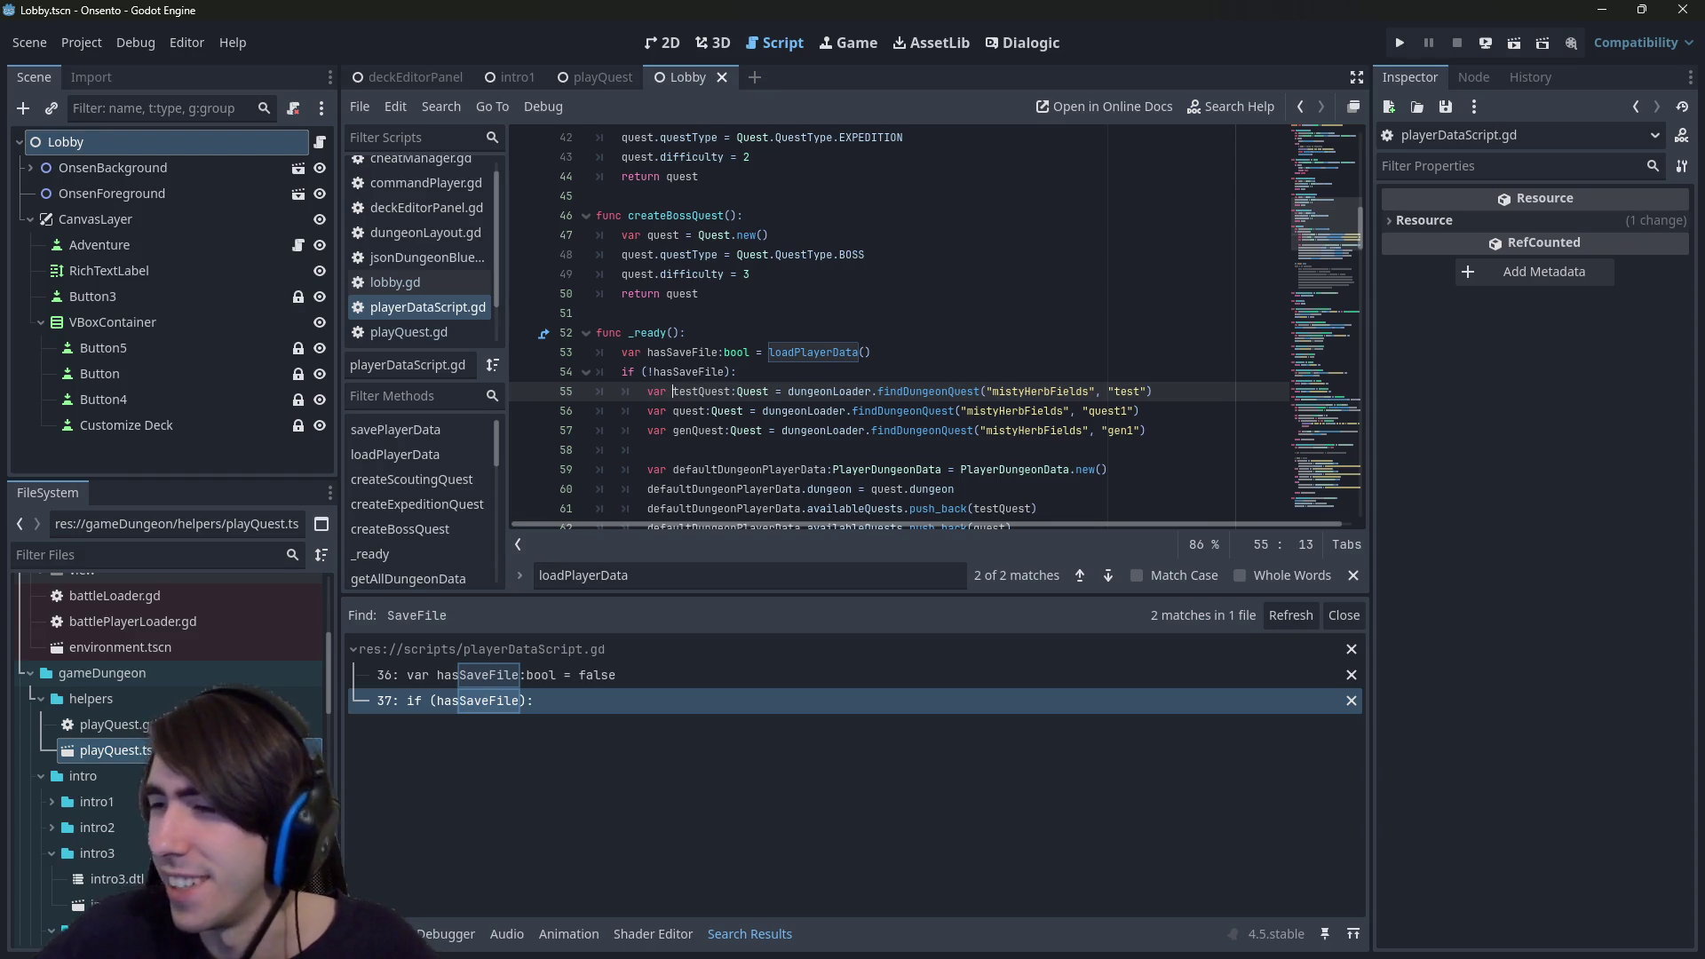
Run the Lobby scene and bring the game window up to test it
click(1515, 43)
click(1262, 366)
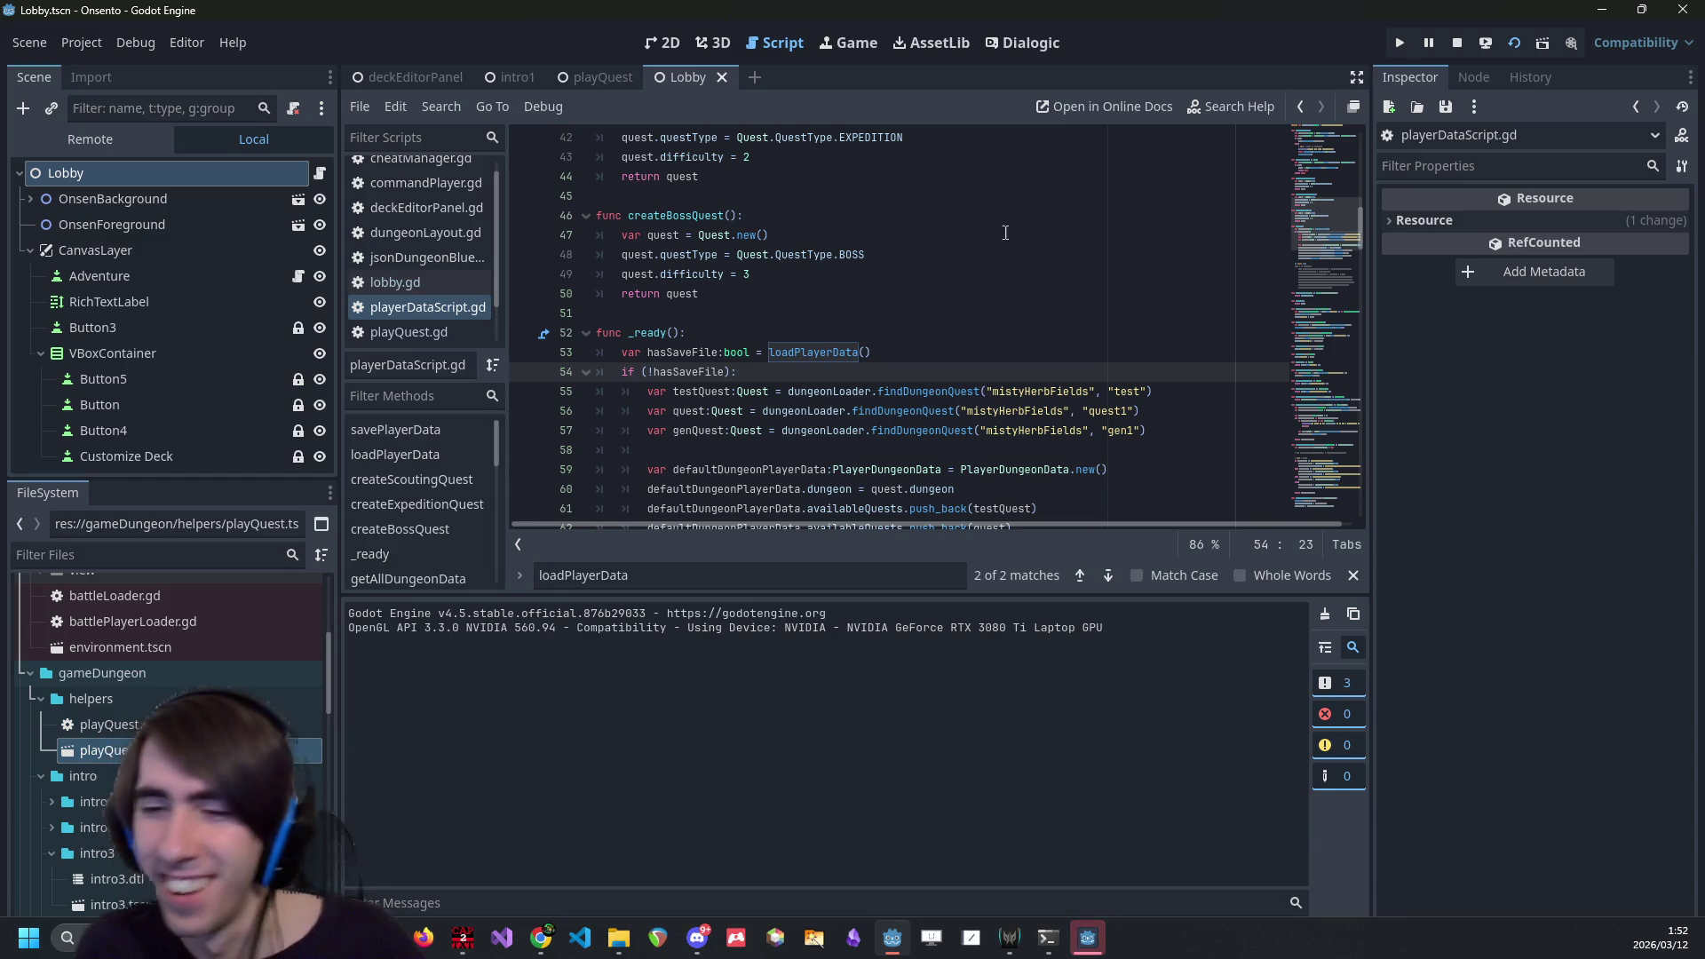
click(1088, 937)
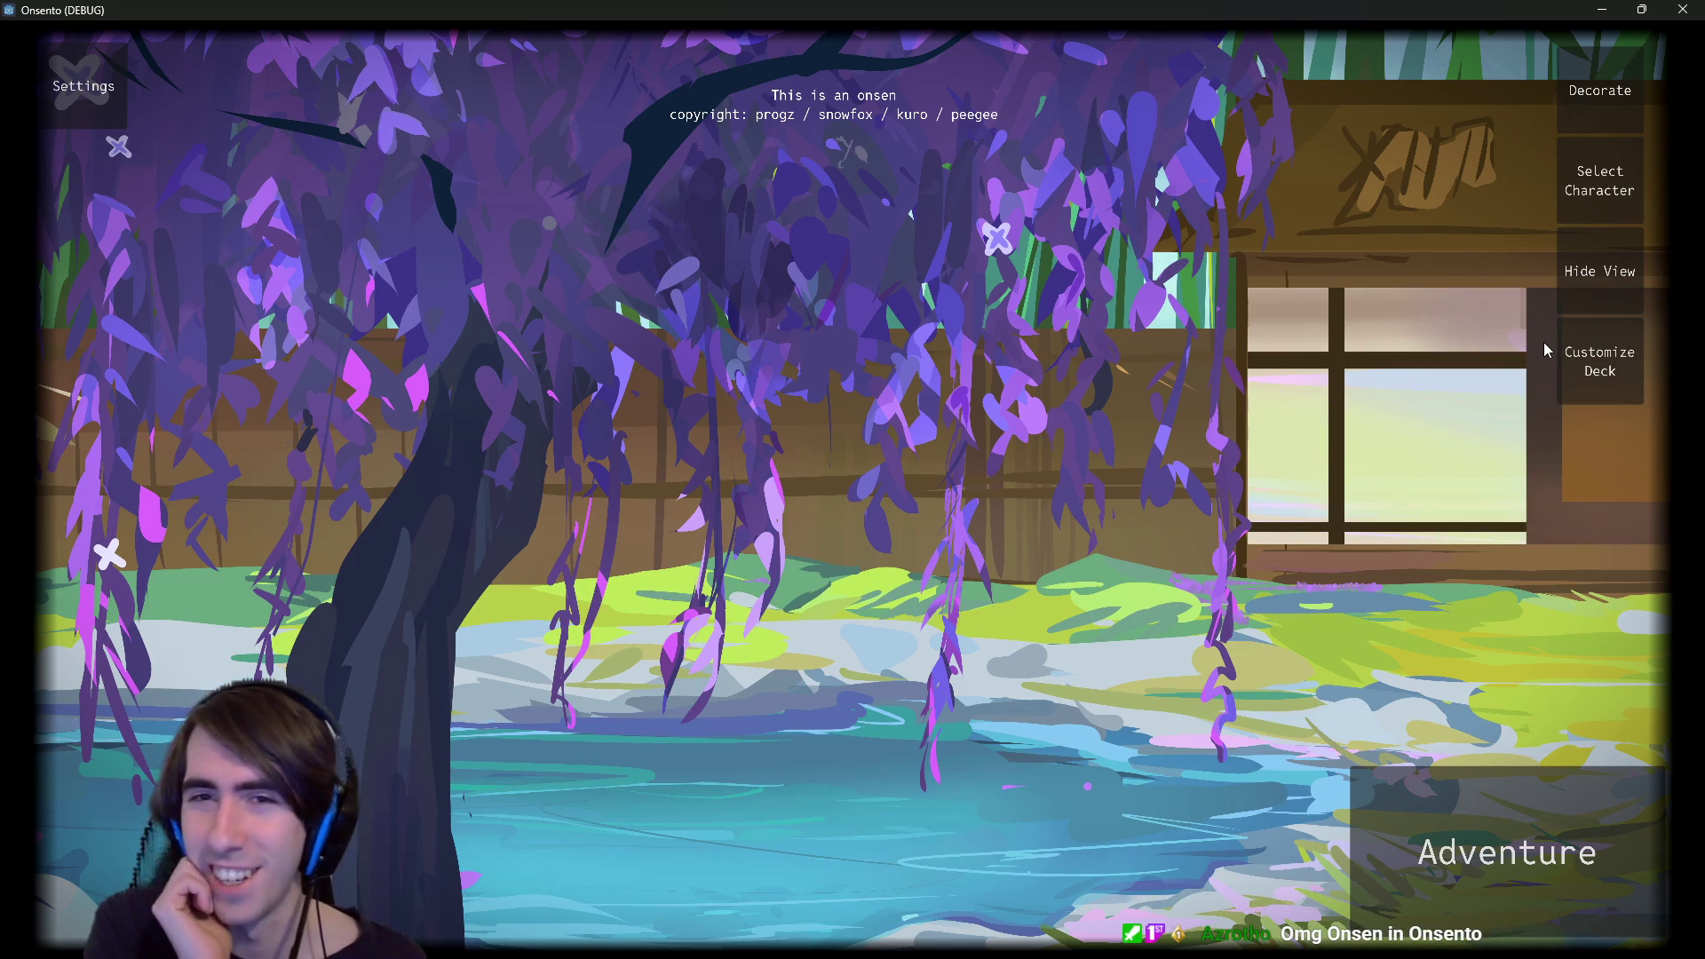
click(466, 430)
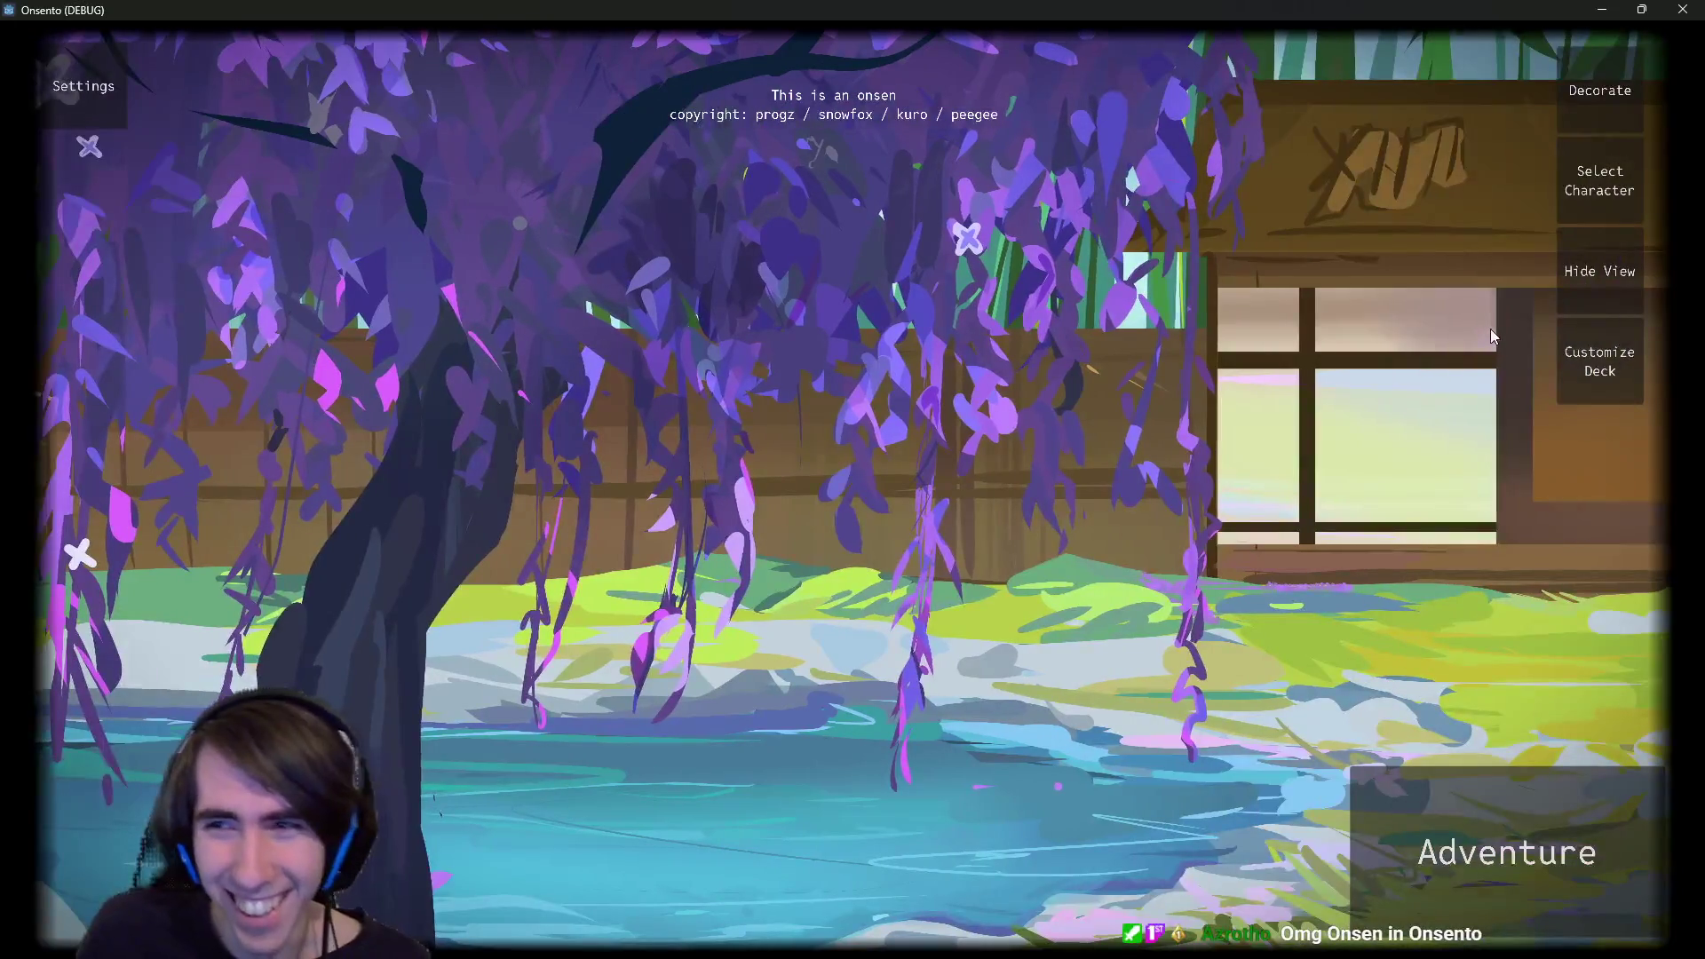
Open Customize Deck, toggle Show Units and Show Cards, close the game, and open intro1
click(1601, 362)
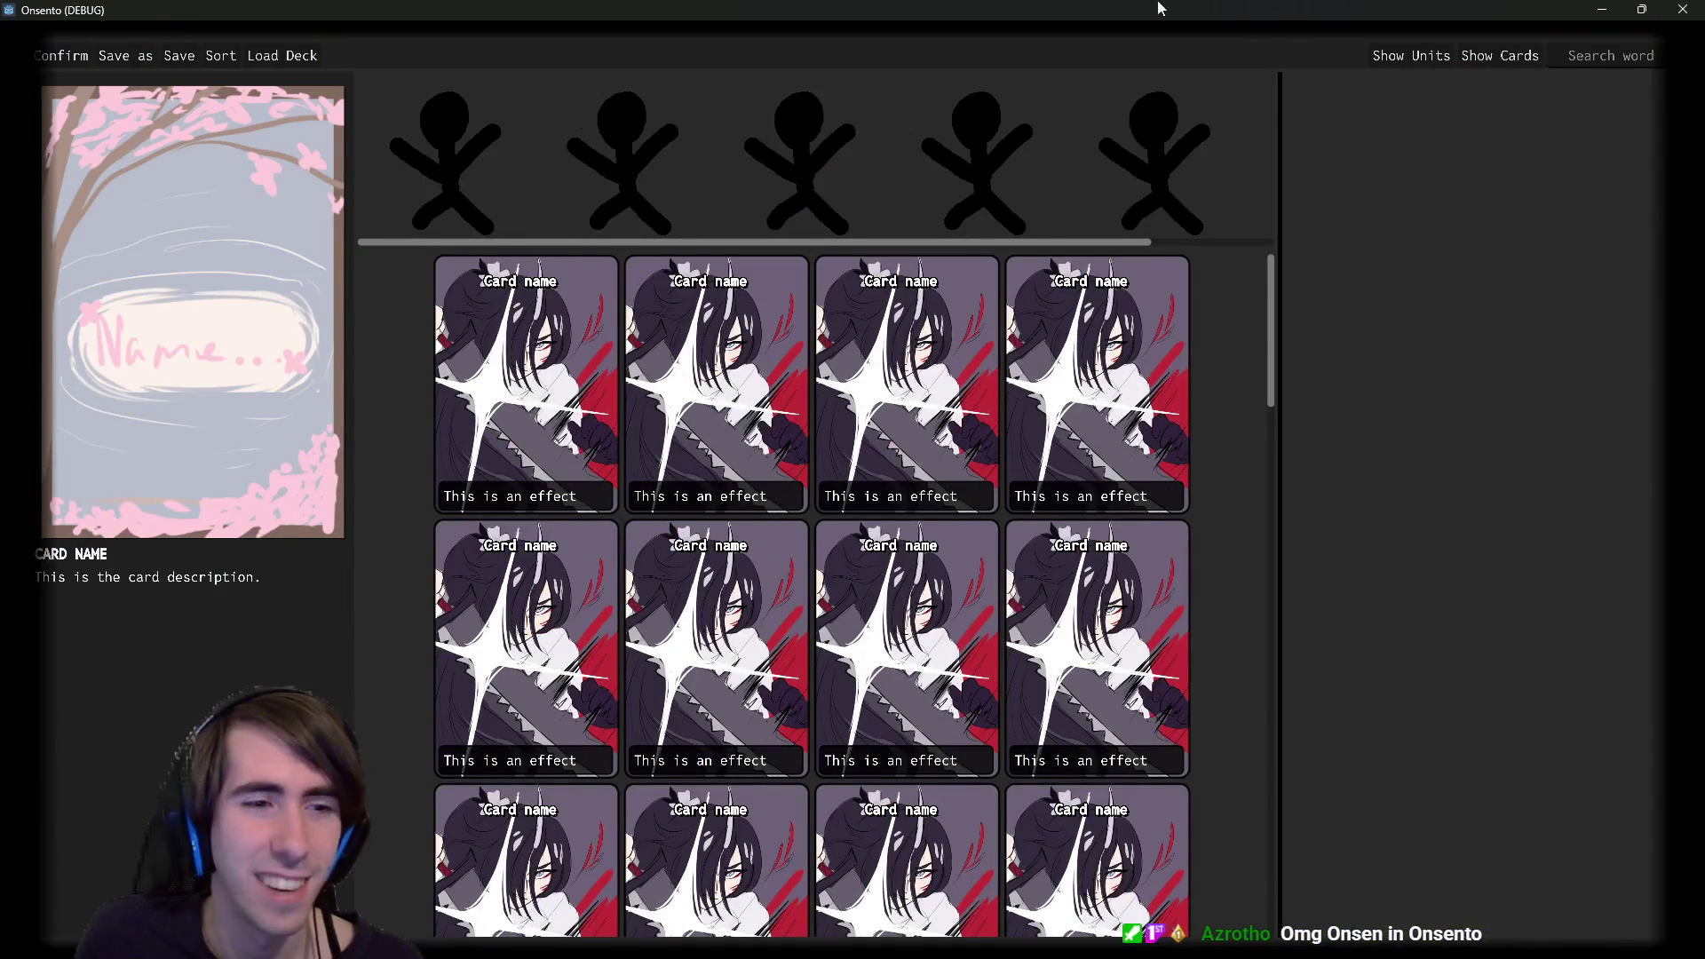
click(1426, 55)
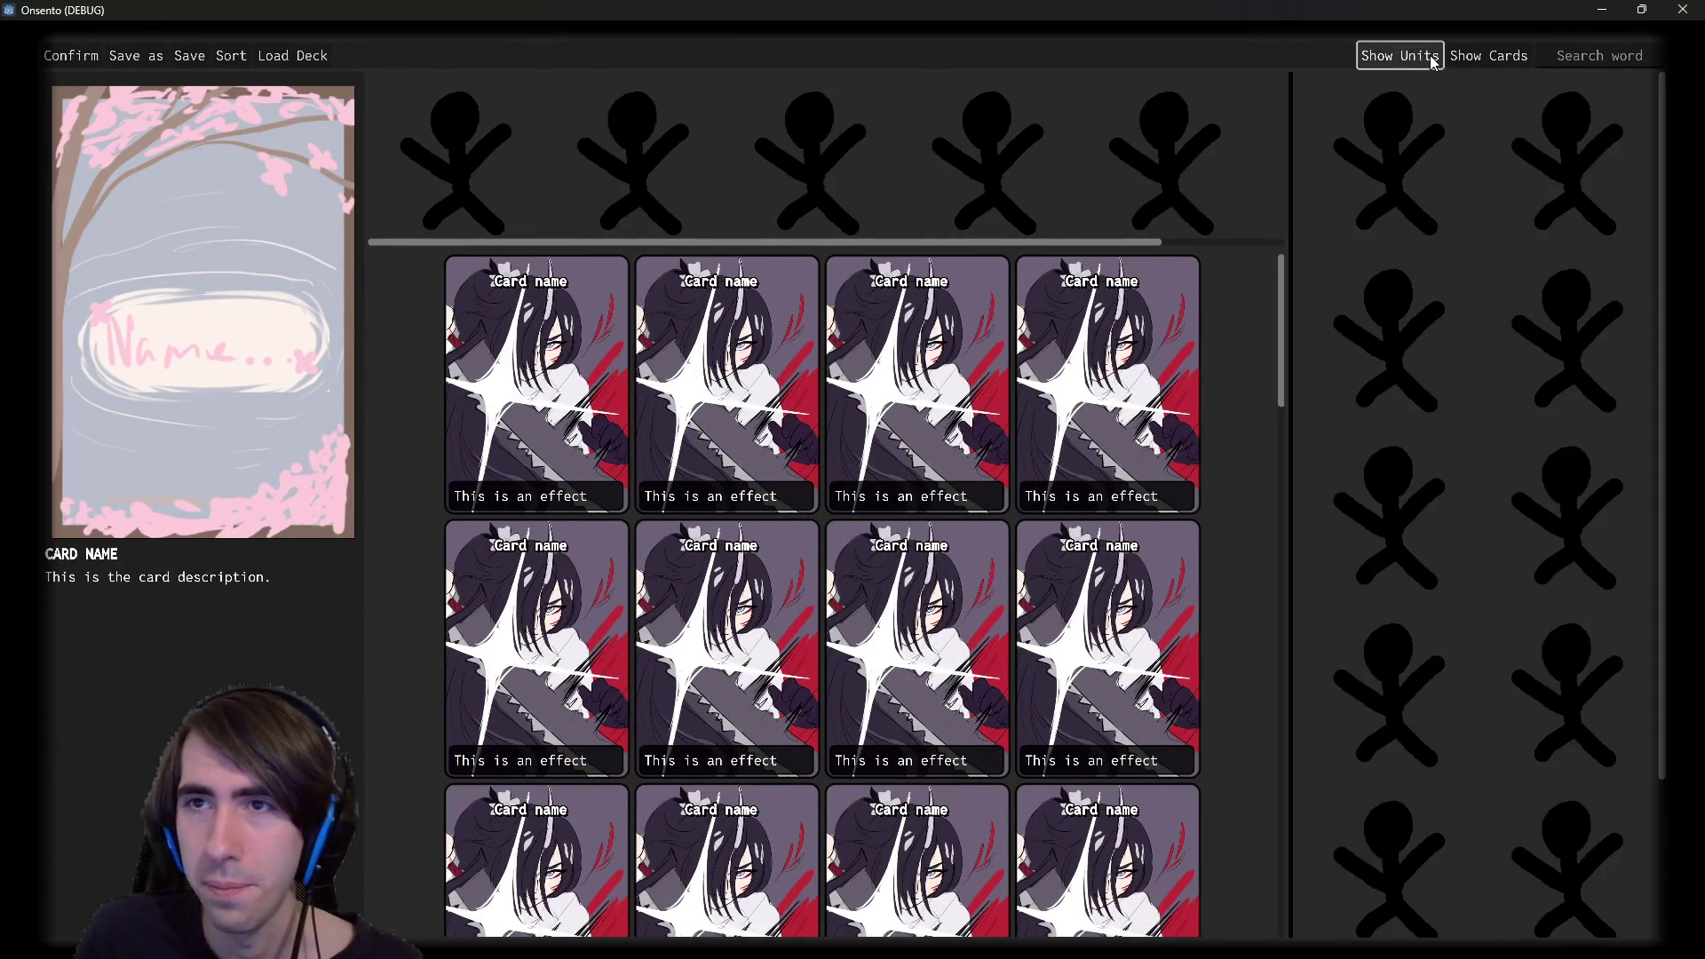
click(1470, 55)
click(1683, 8)
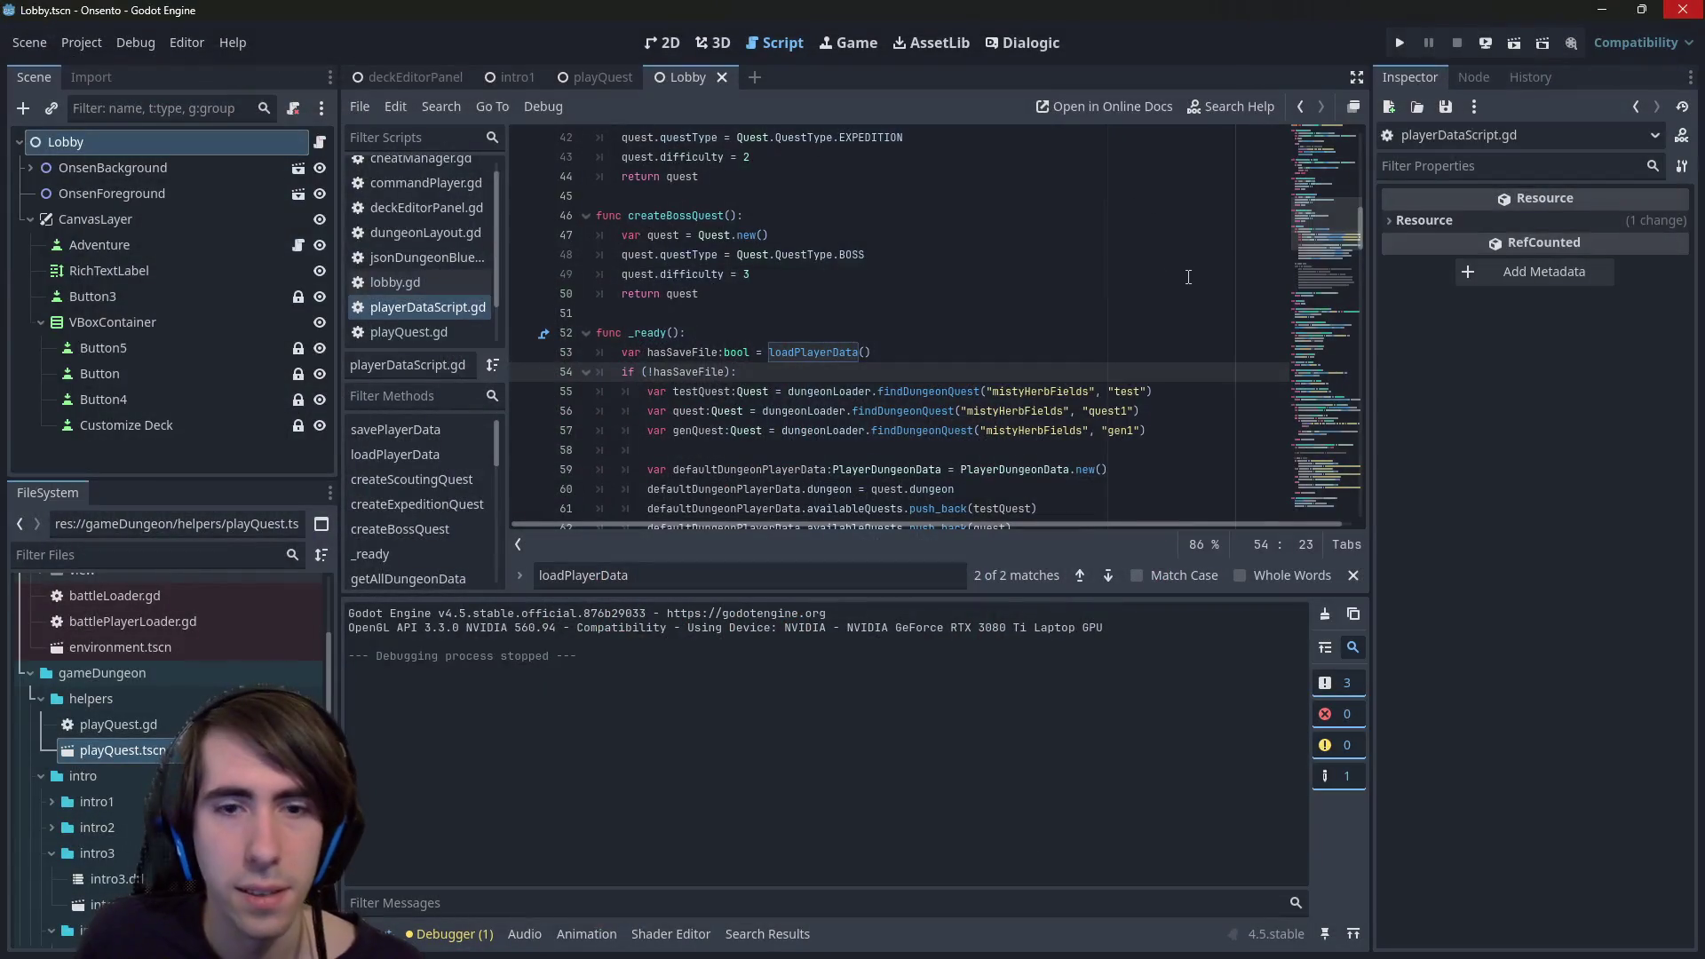
click(510, 78)
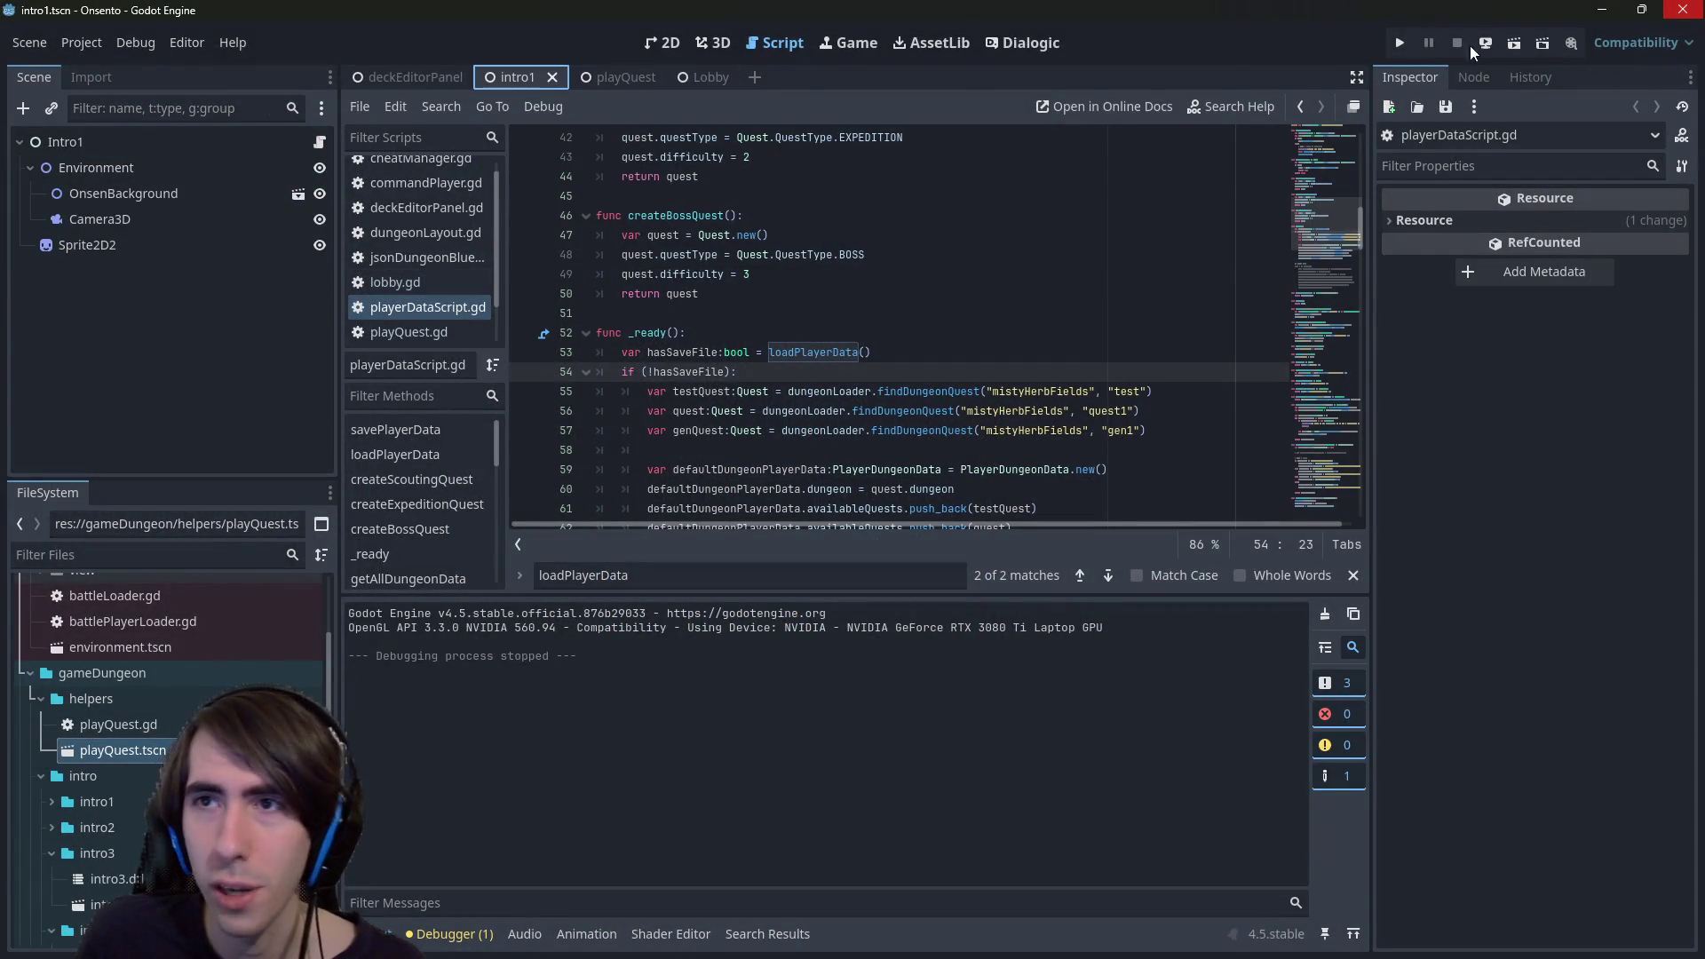
Run the playQuest scene and click through the intro dialogue
click(625, 76)
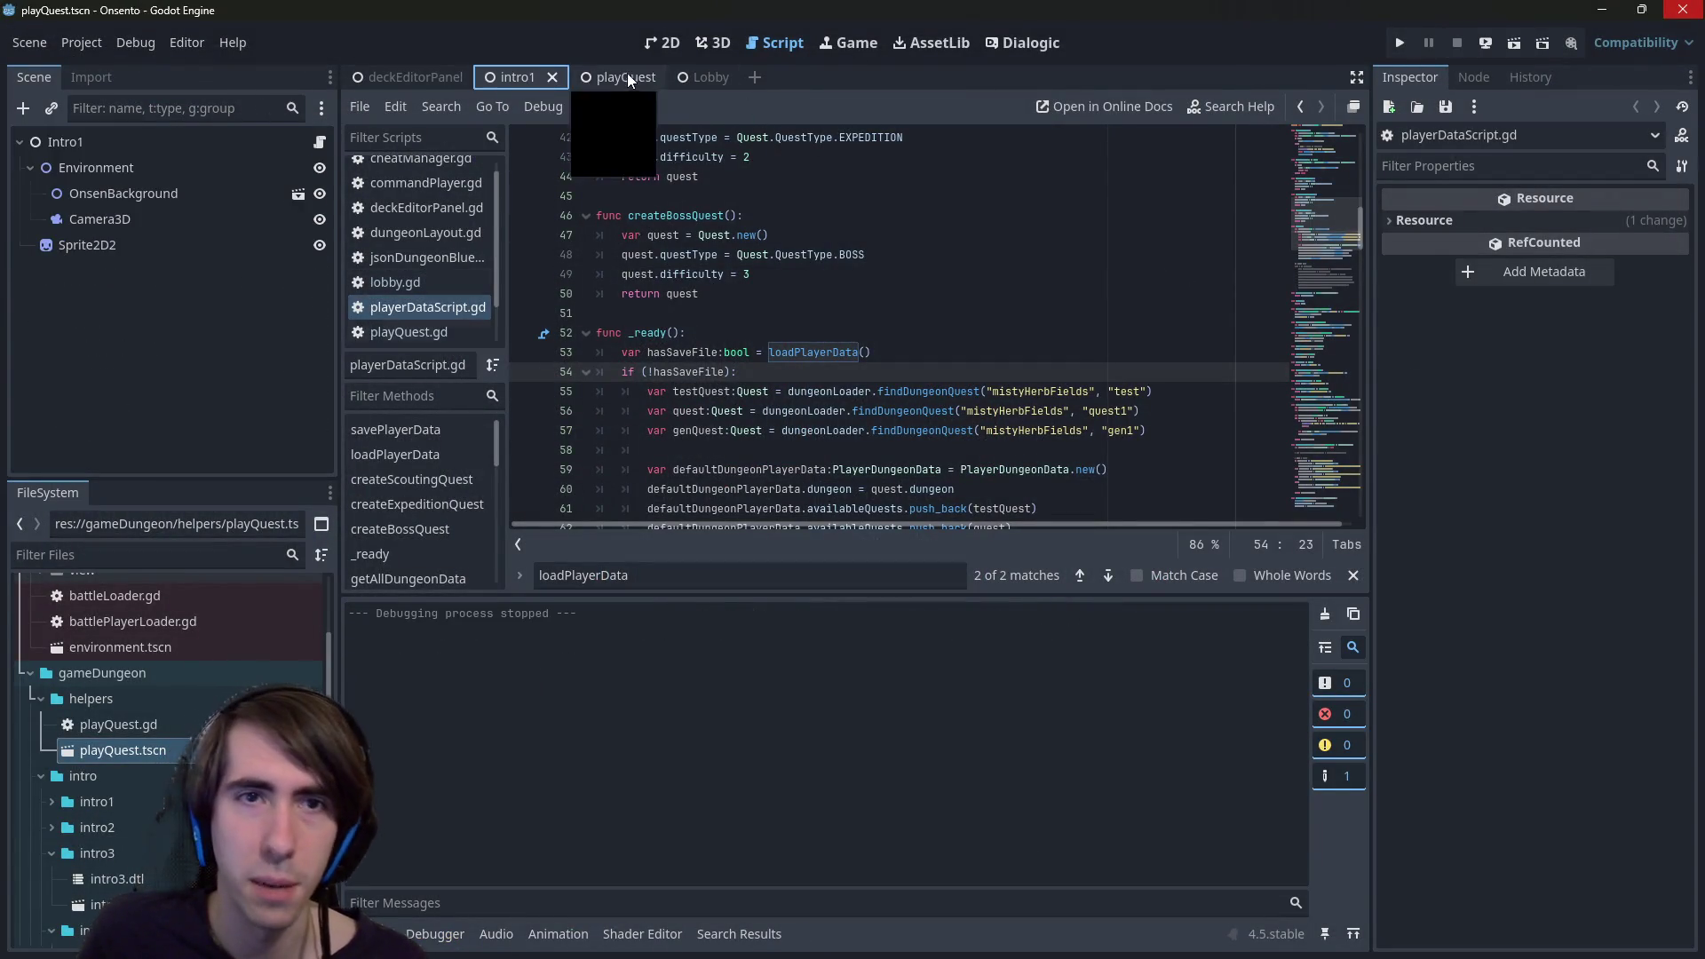
click(1513, 47)
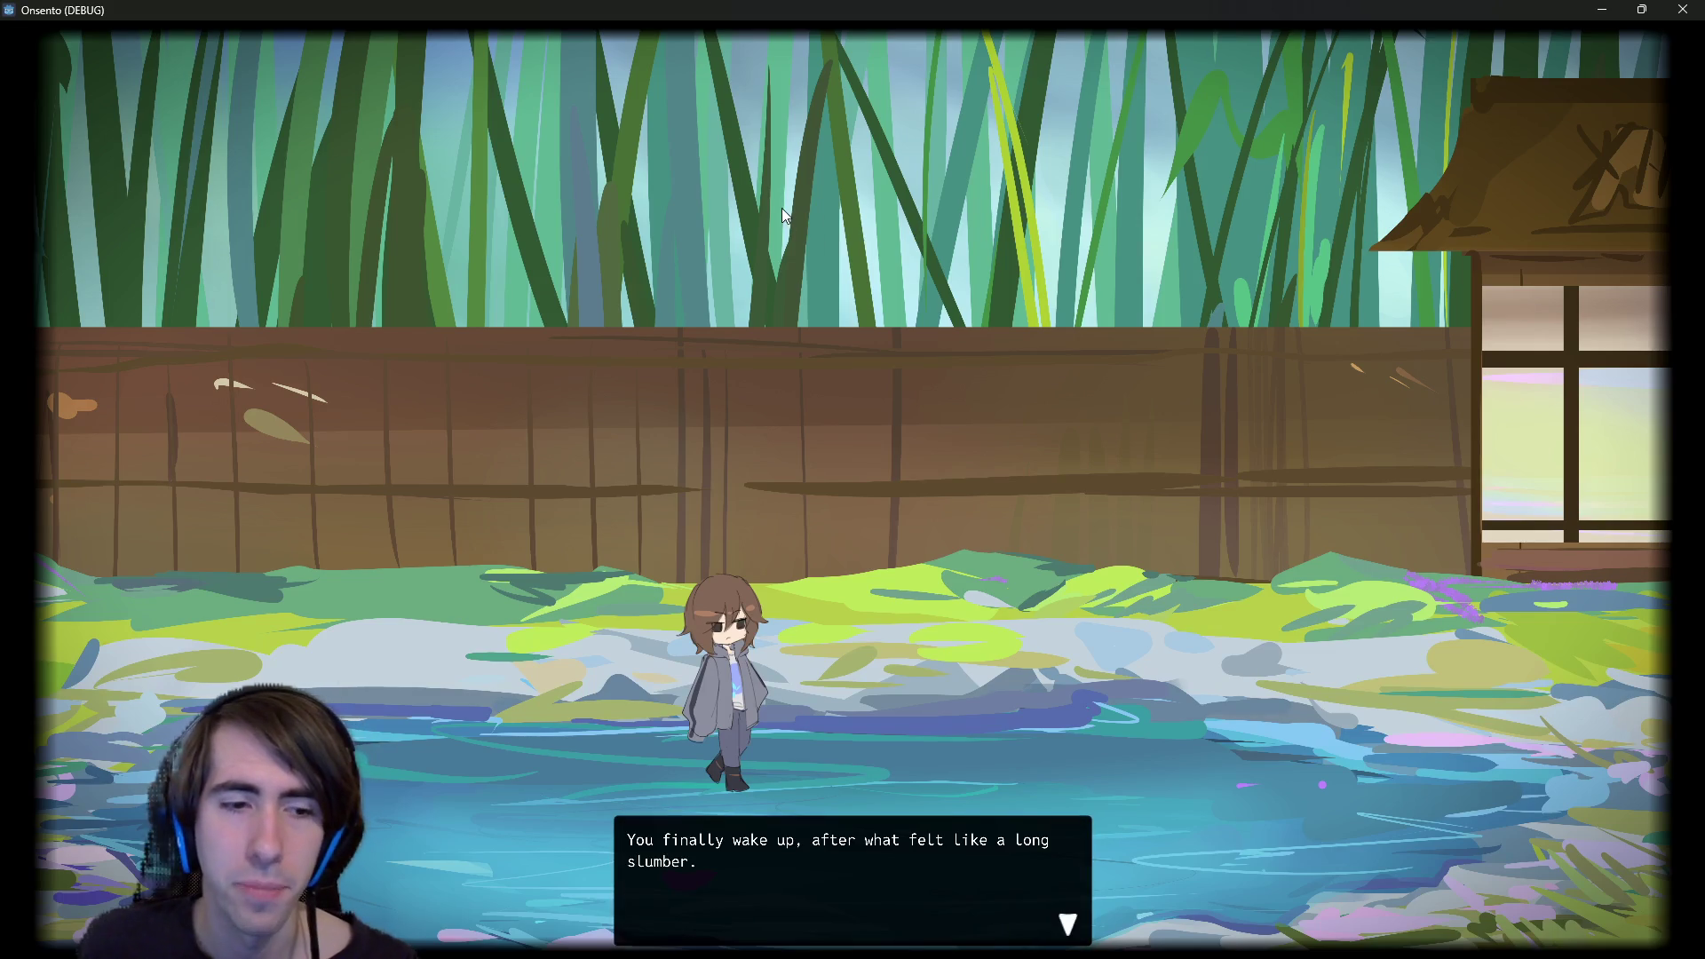
click(780, 208)
click(776, 297)
click(776, 301)
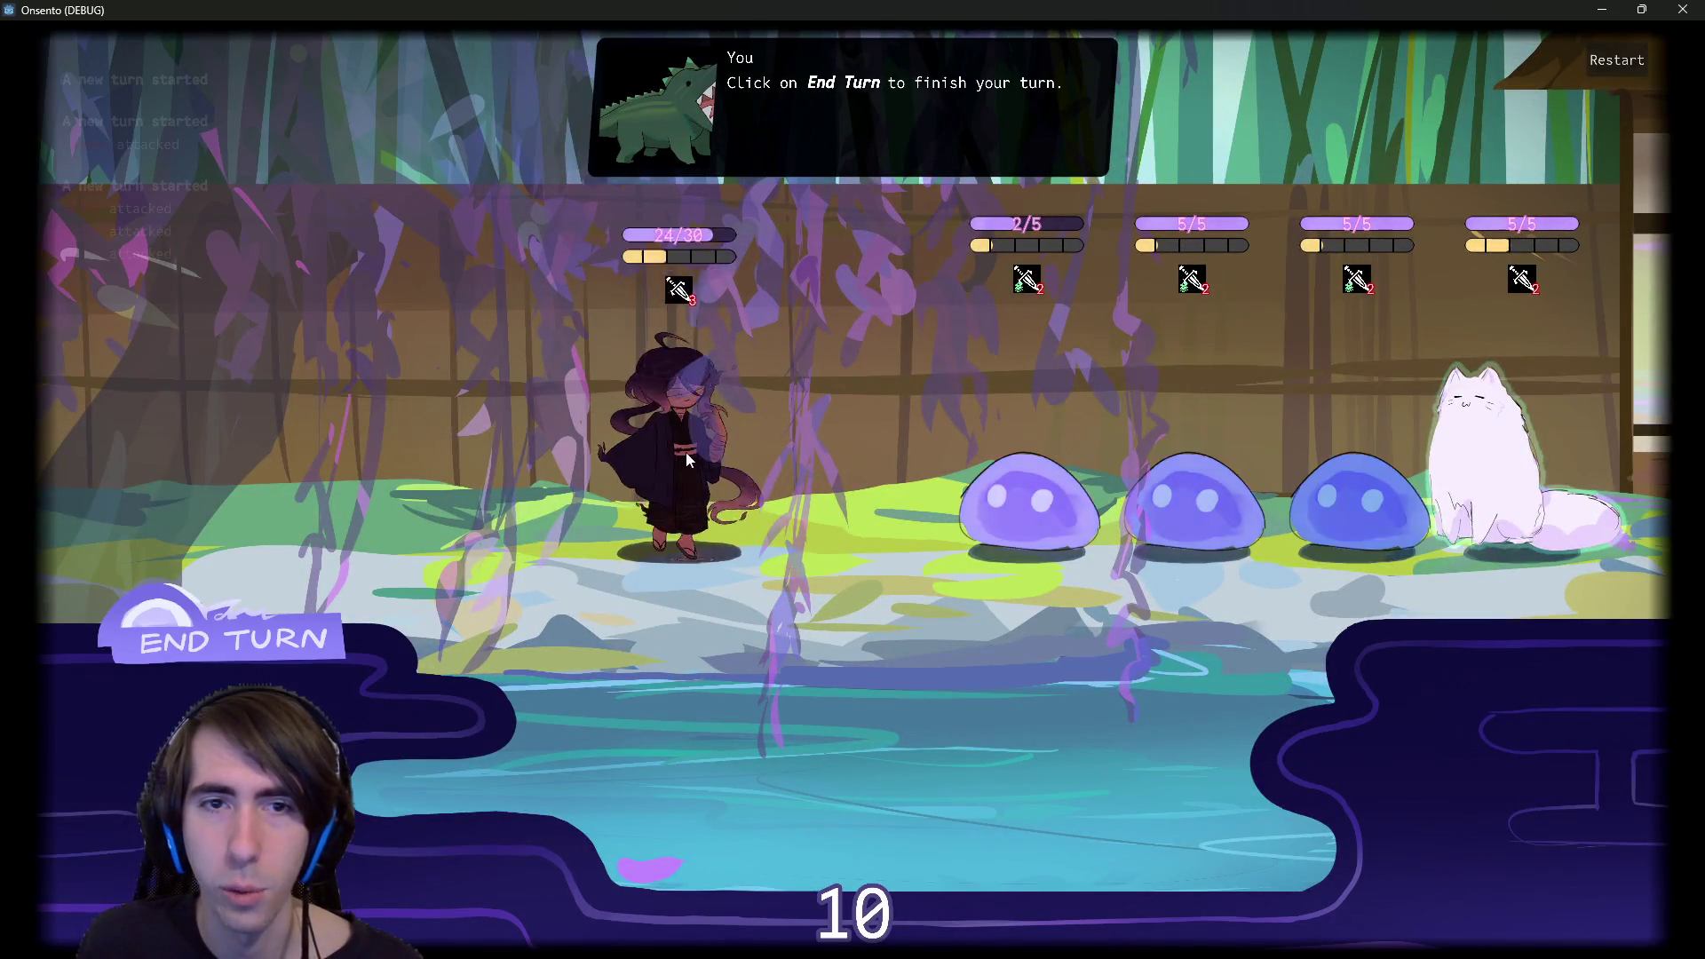
End the turn twice, confirming past the warning, then close the game window
click(342, 632)
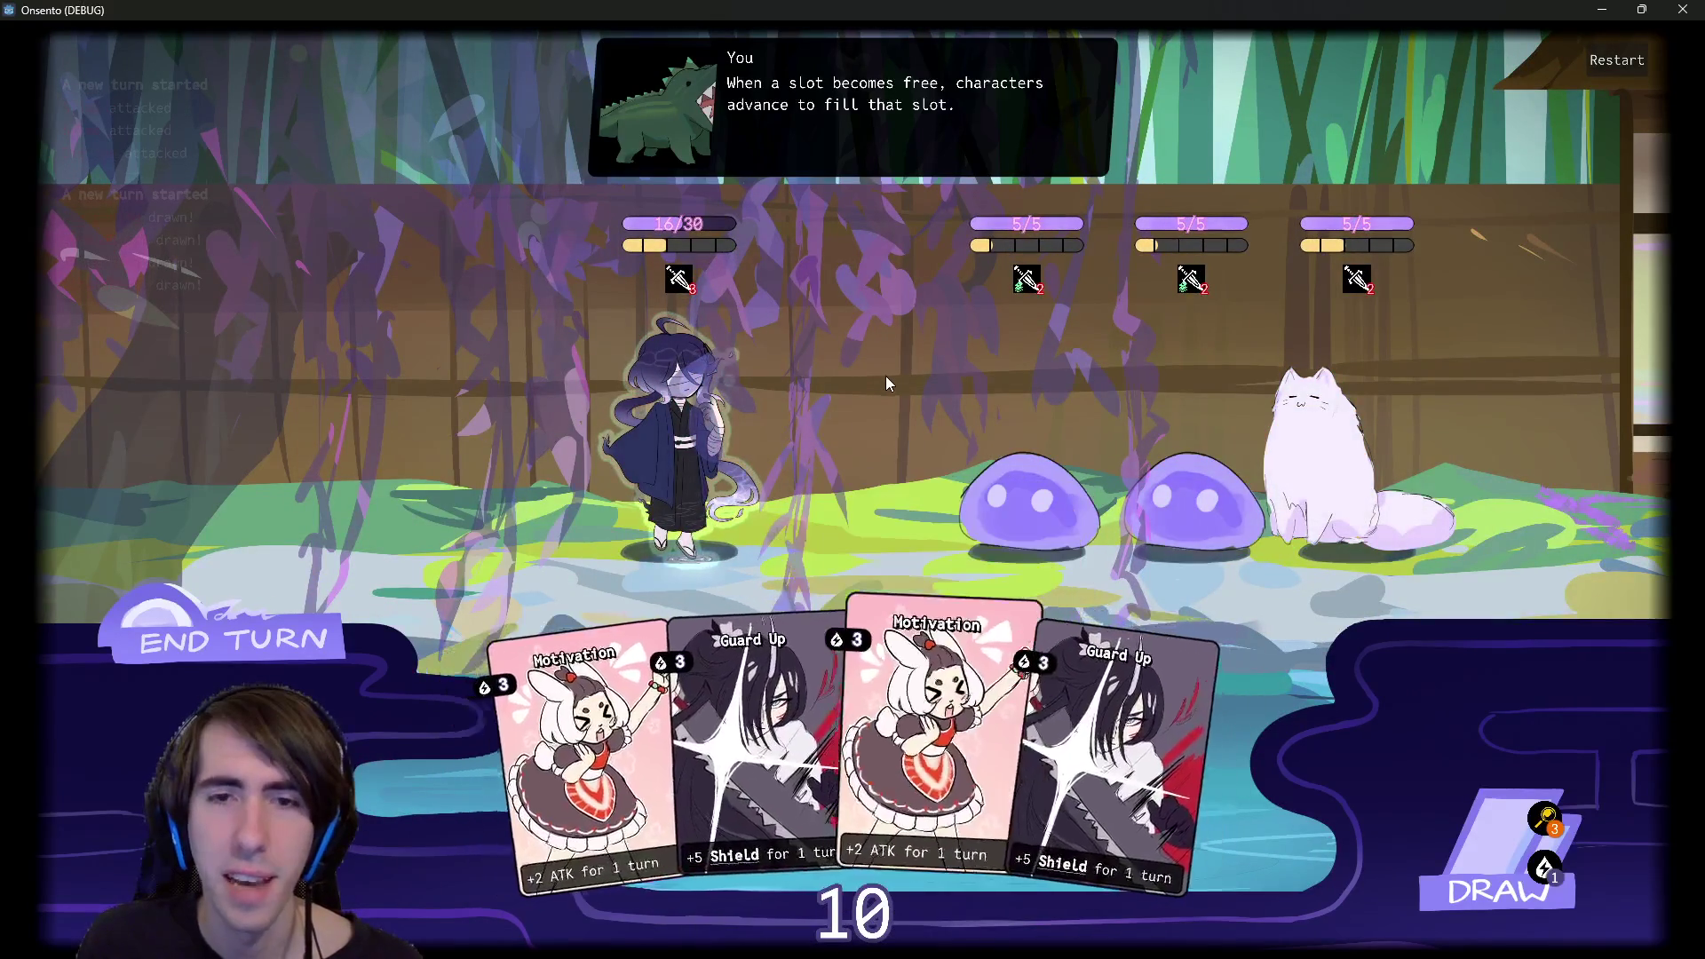
click(222, 621)
click(222, 622)
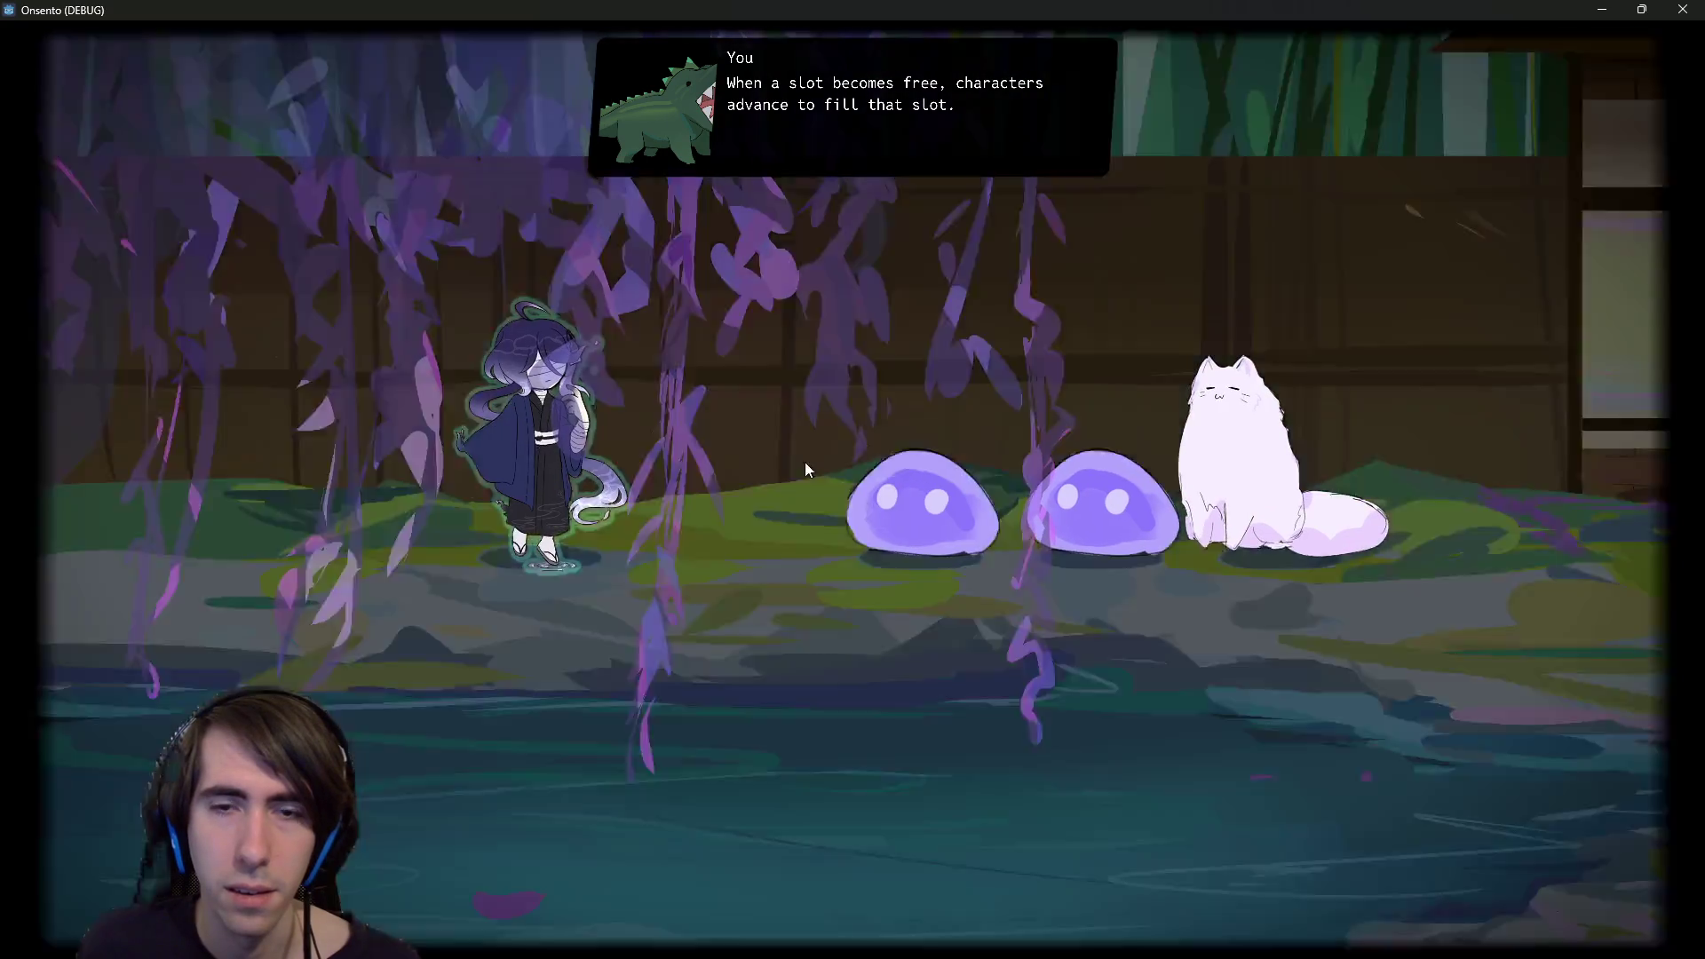
mouse_move(808, 9)
mouse_down()
mouse_move(1135, 170)
mouse_move(1530, 145)
mouse_move(1283, 237)
mouse_move(915, 7)
mouse_up()
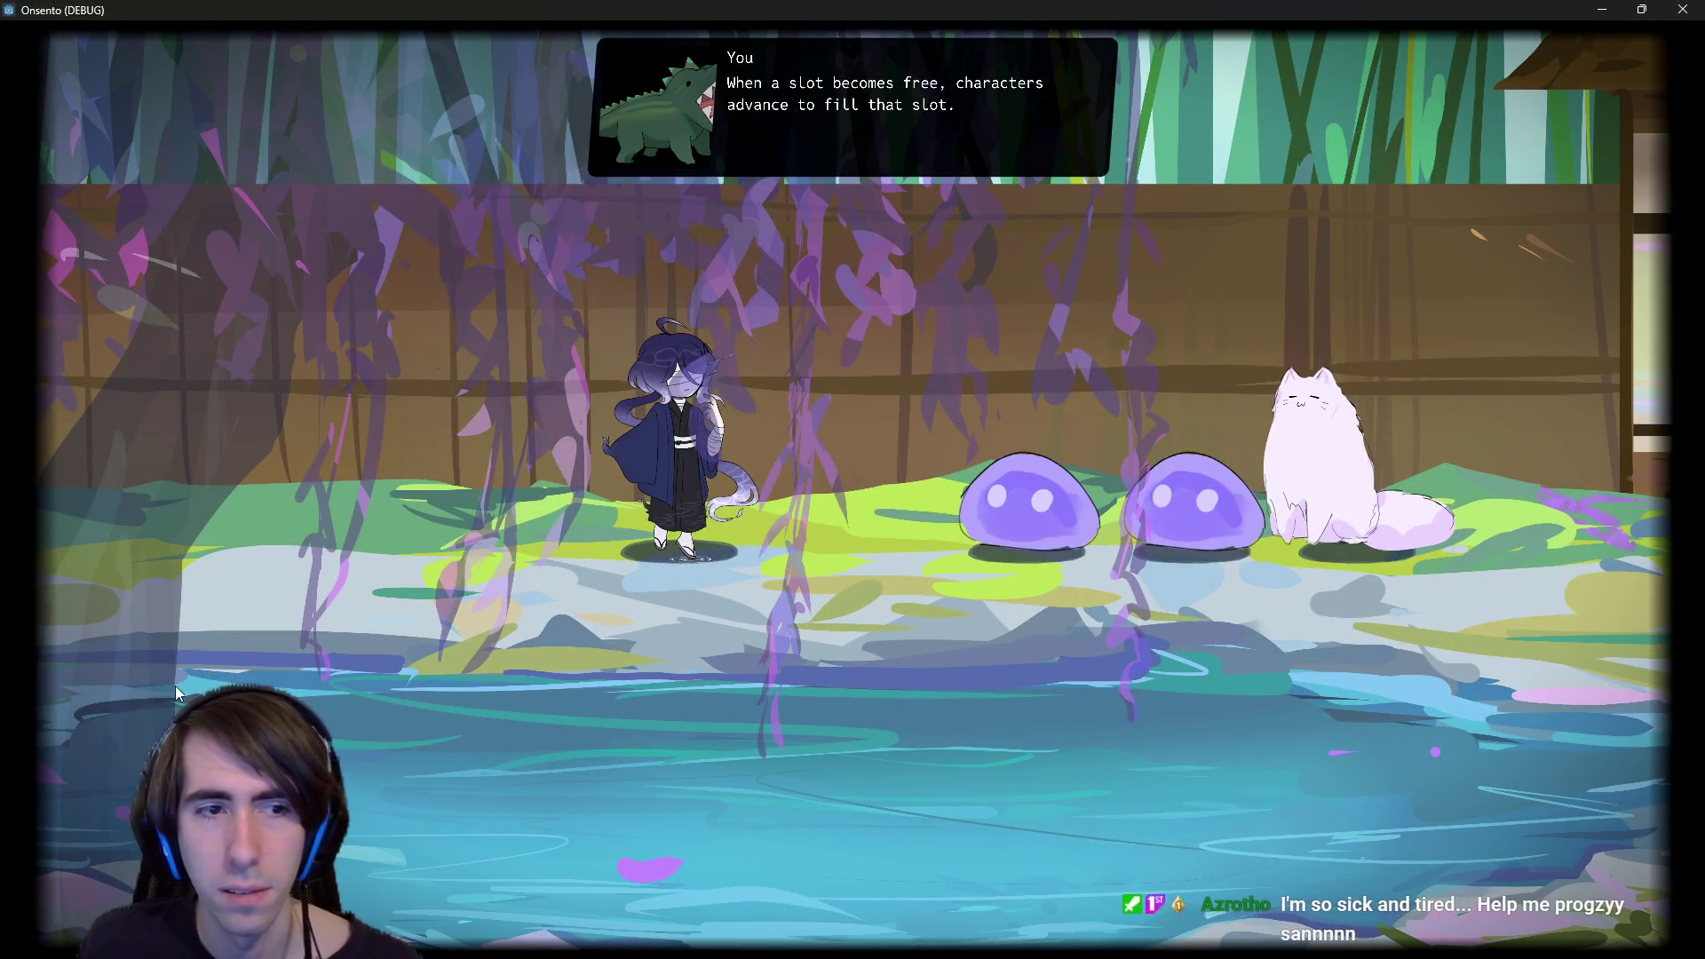
click(1682, 9)
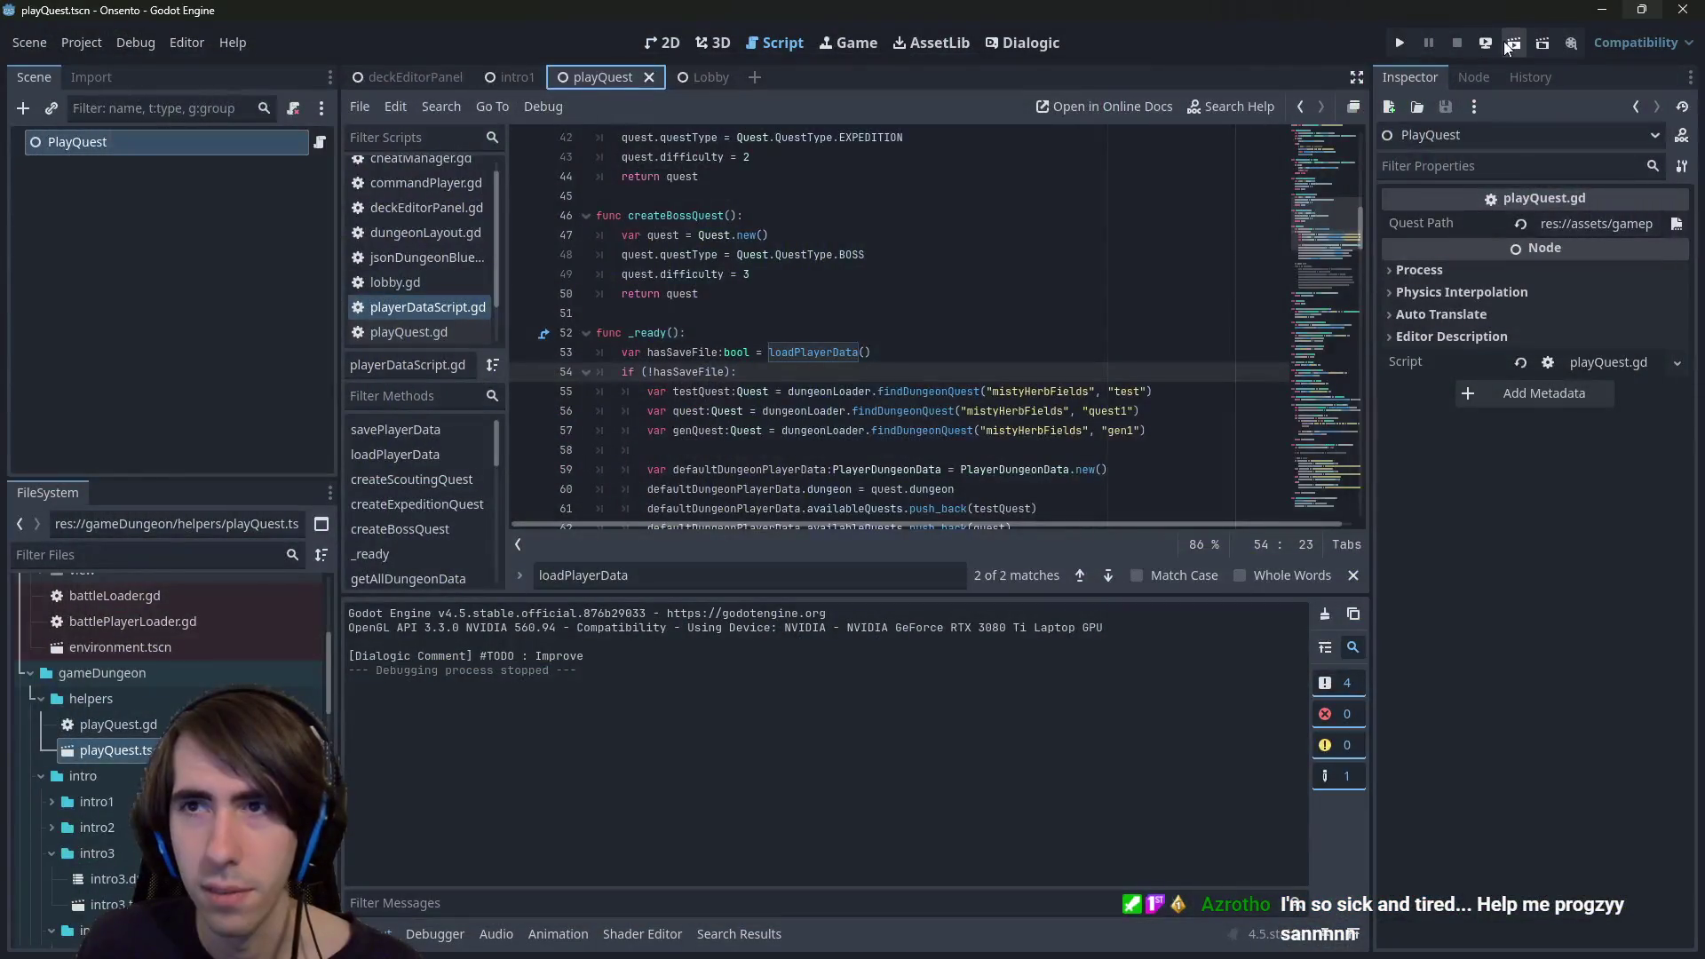
Rerun the playQuest scene and skip through the intro dialogue into the battle
click(1515, 41)
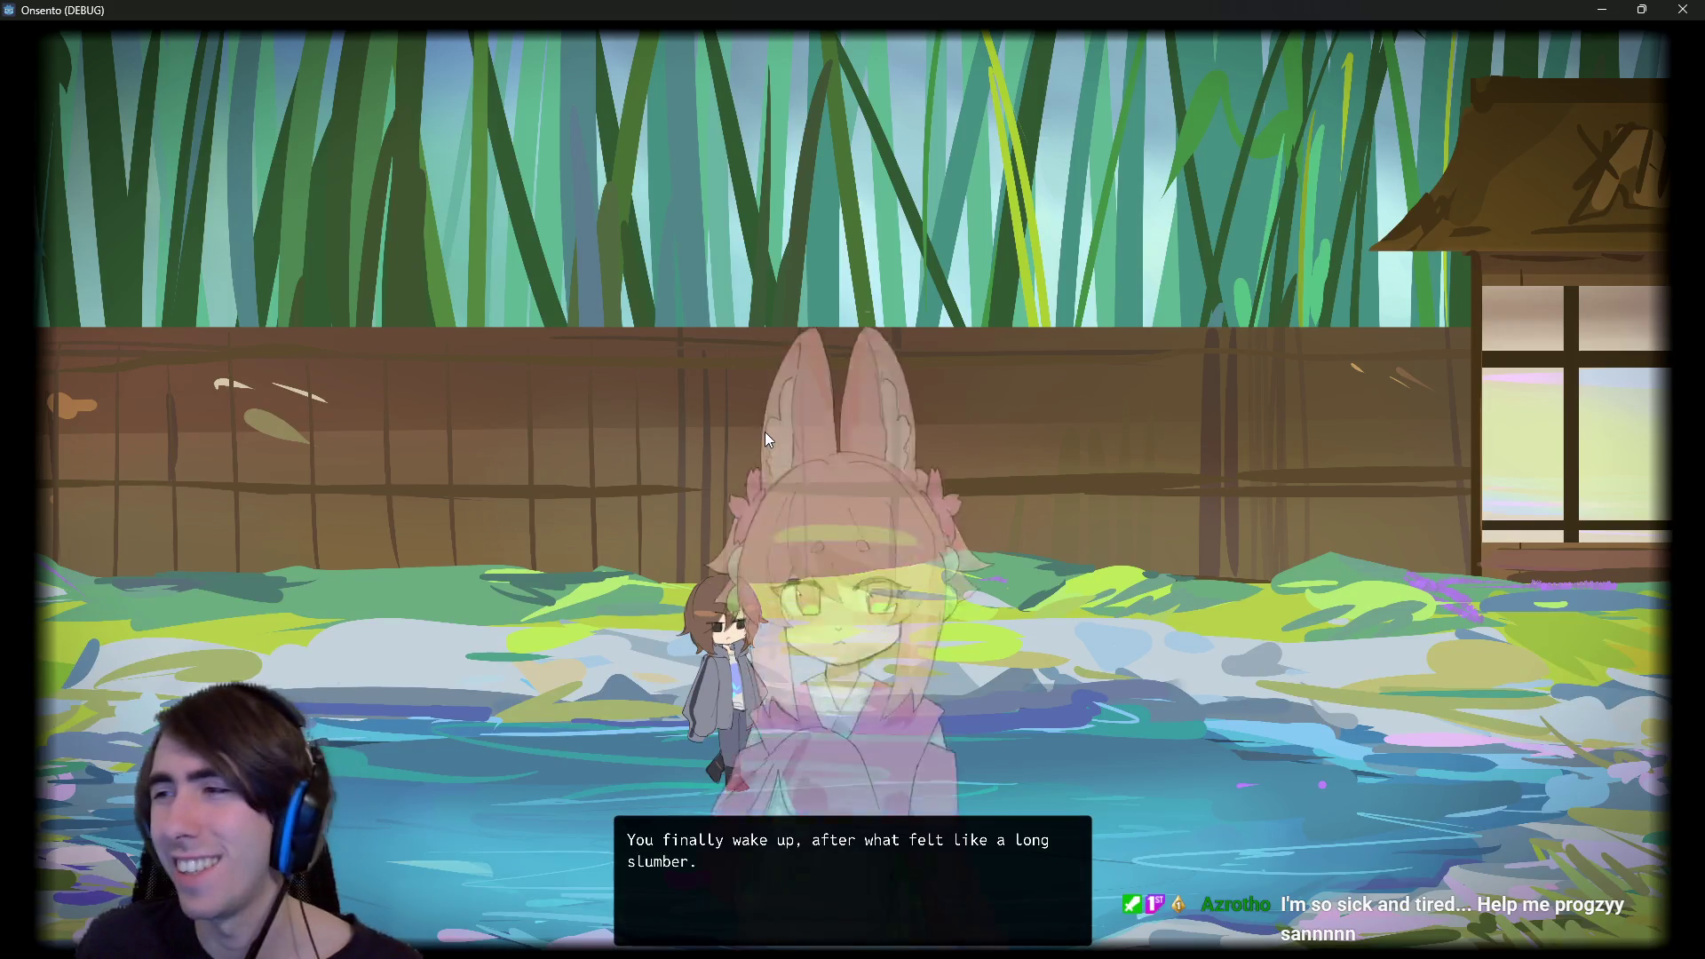
click(765, 432)
click(787, 424)
click(781, 420)
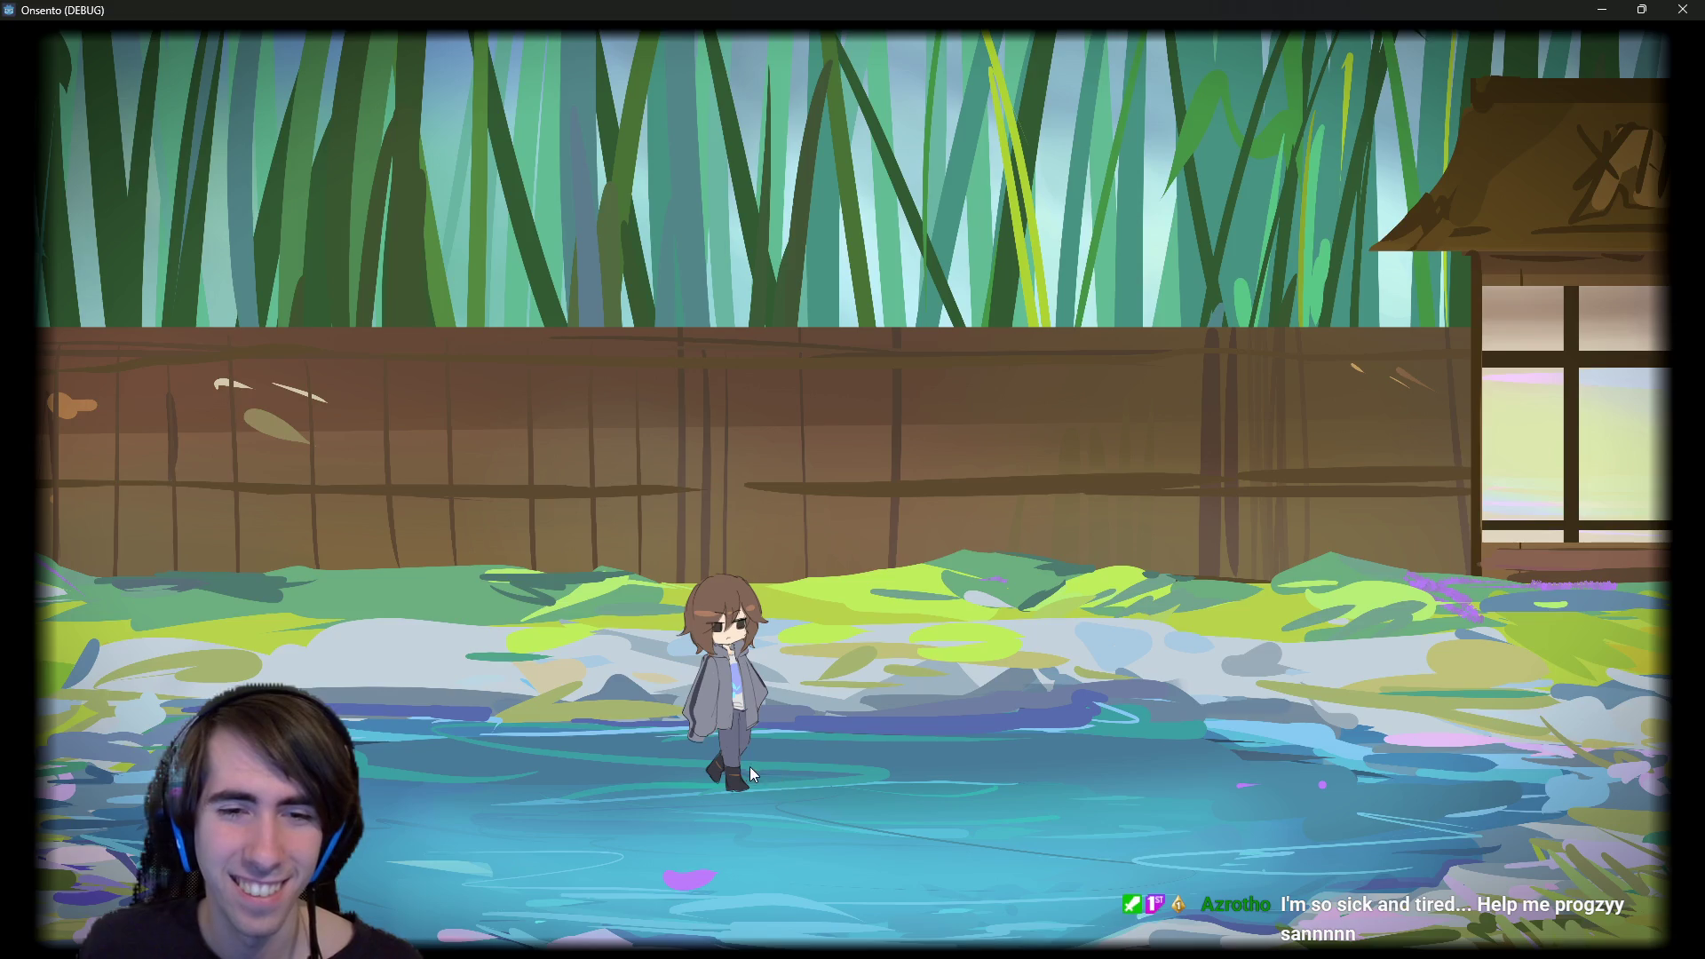
click(759, 639)
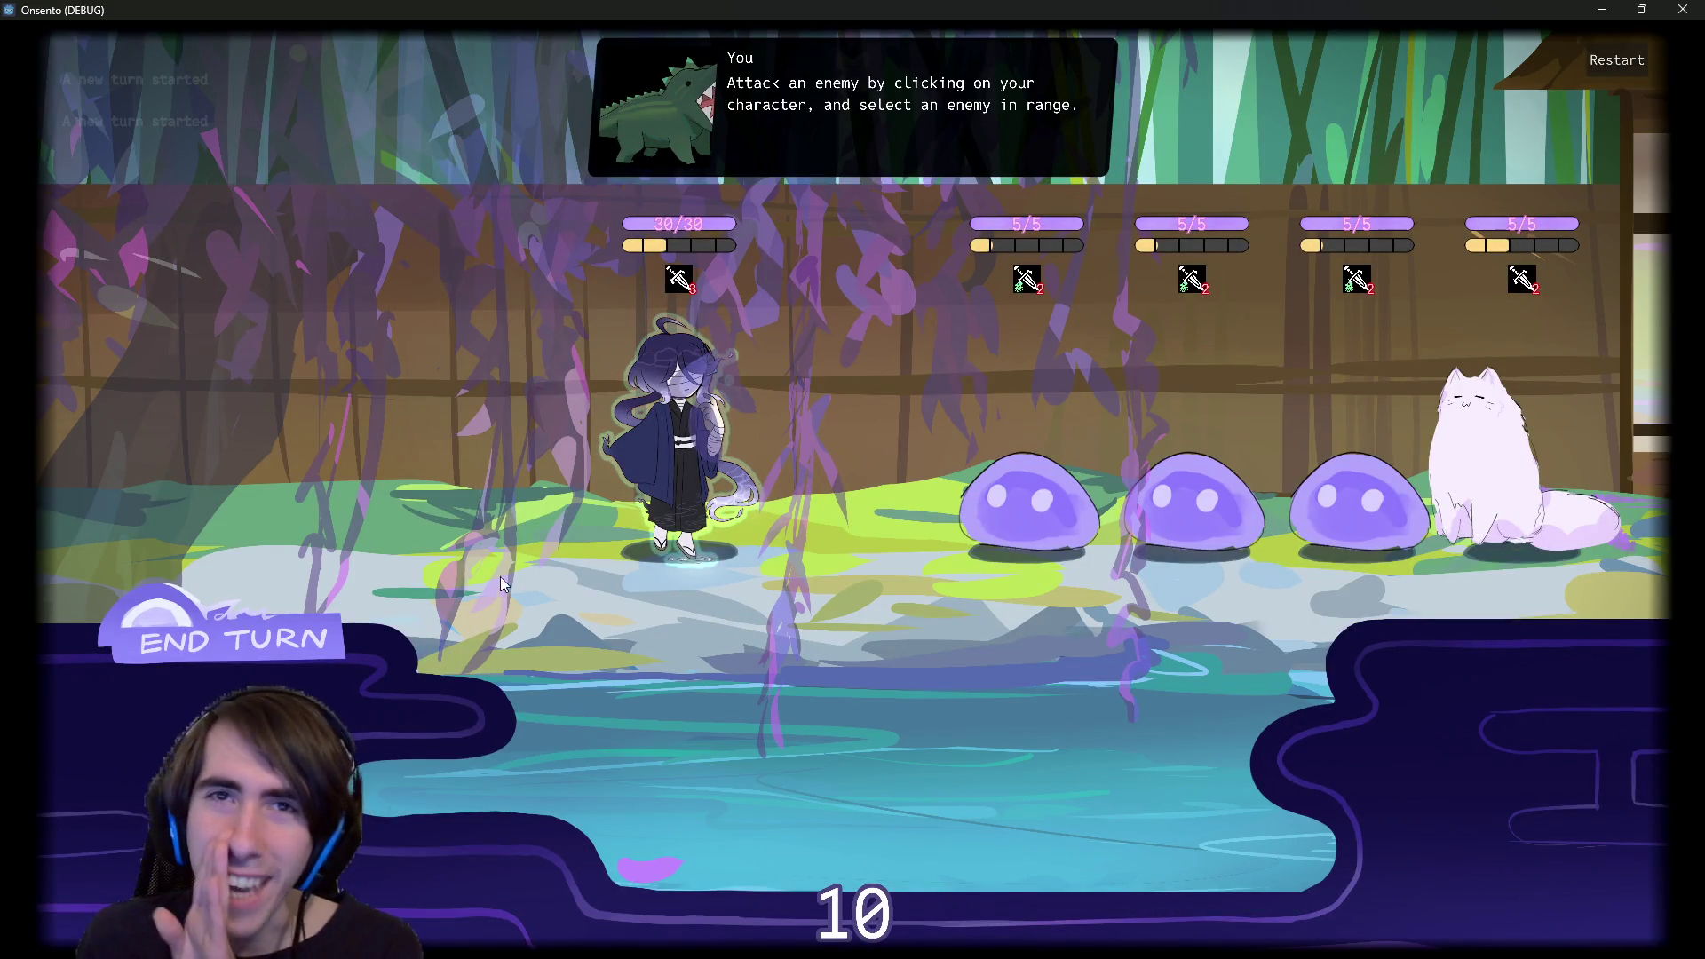
Attack the first slime with the player character and end the turn
click(675, 417)
click(1030, 502)
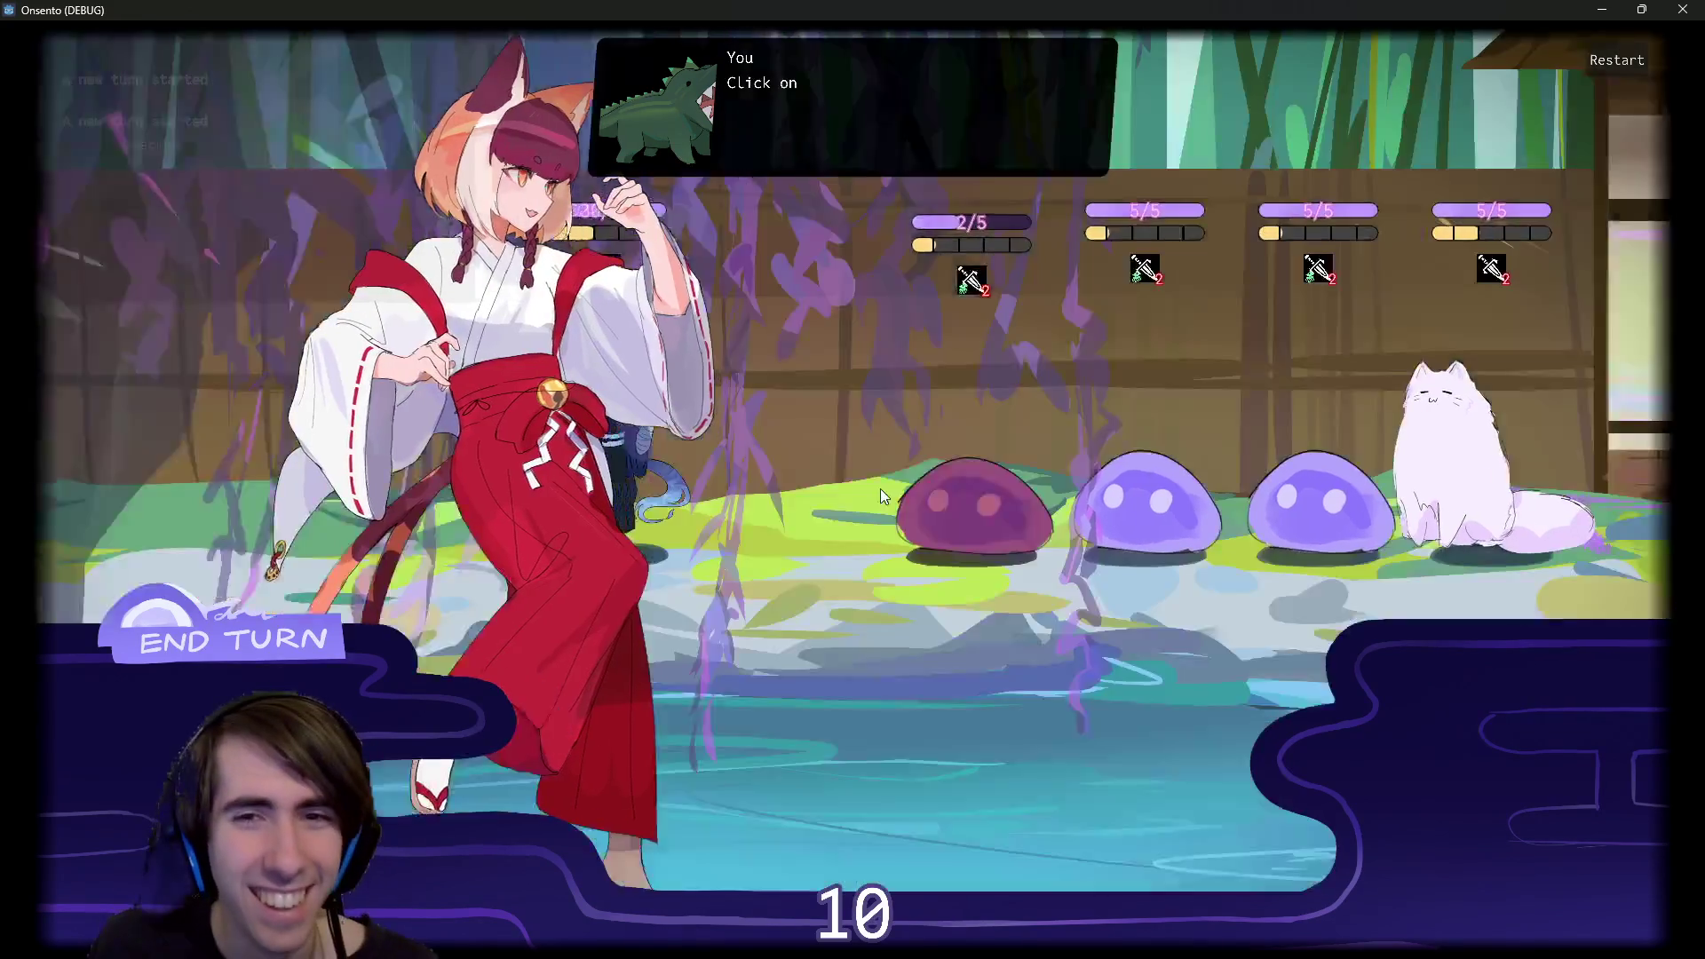
key(space)
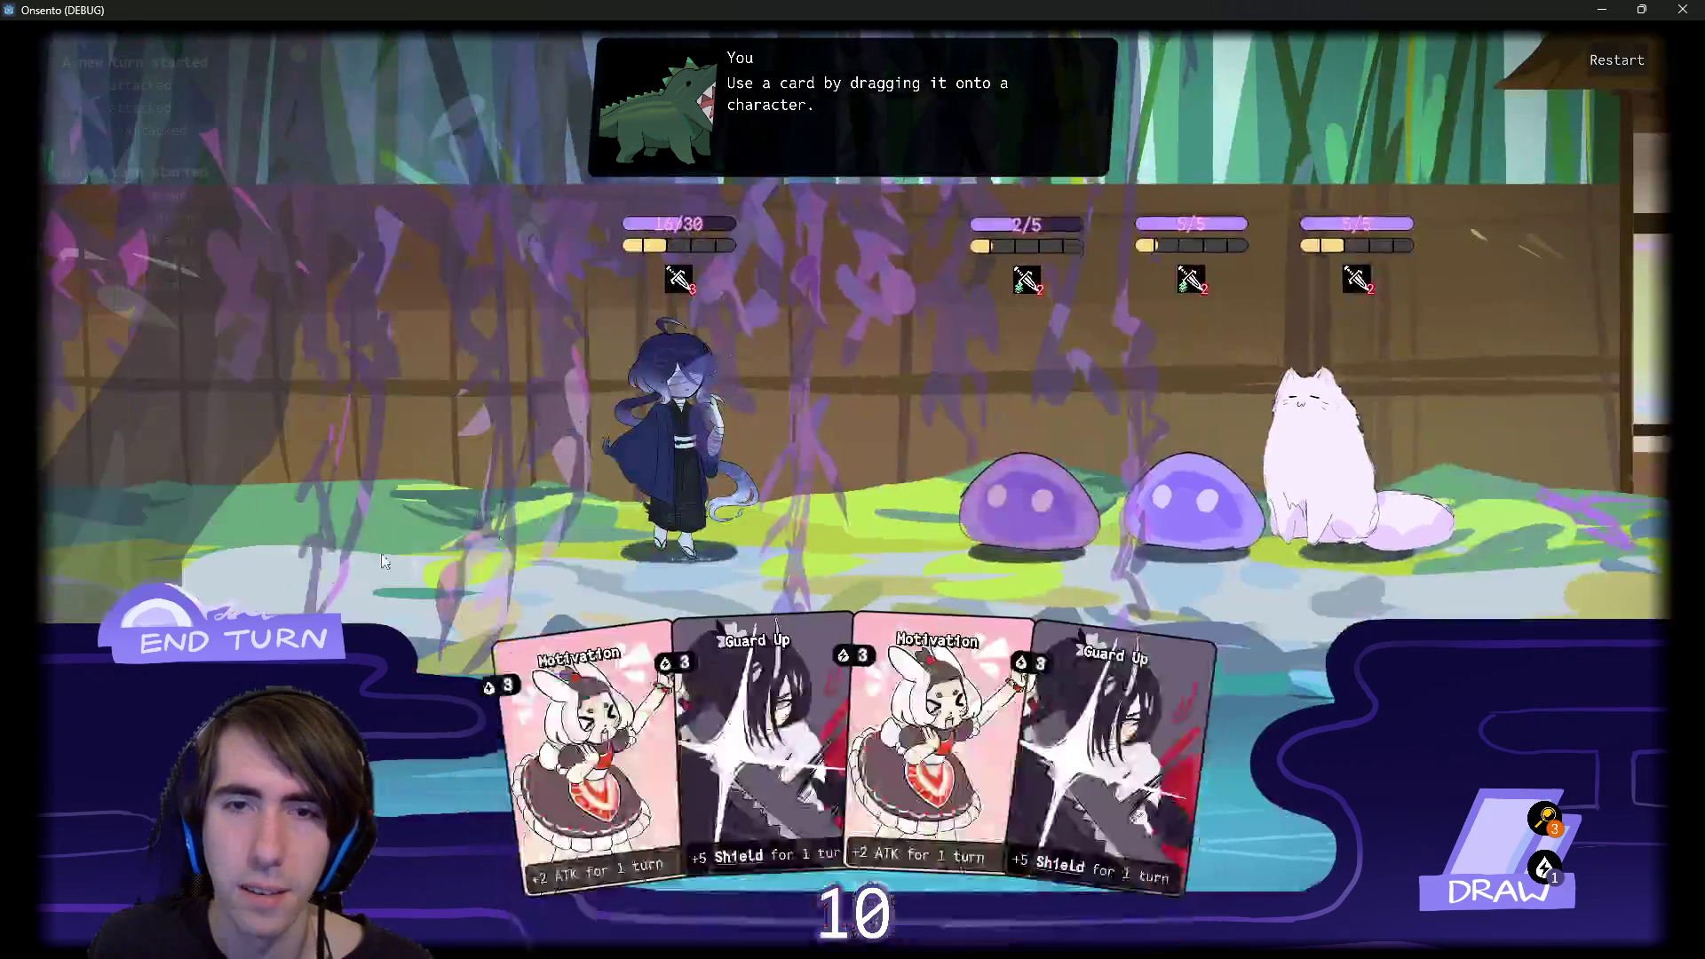
click(222, 639)
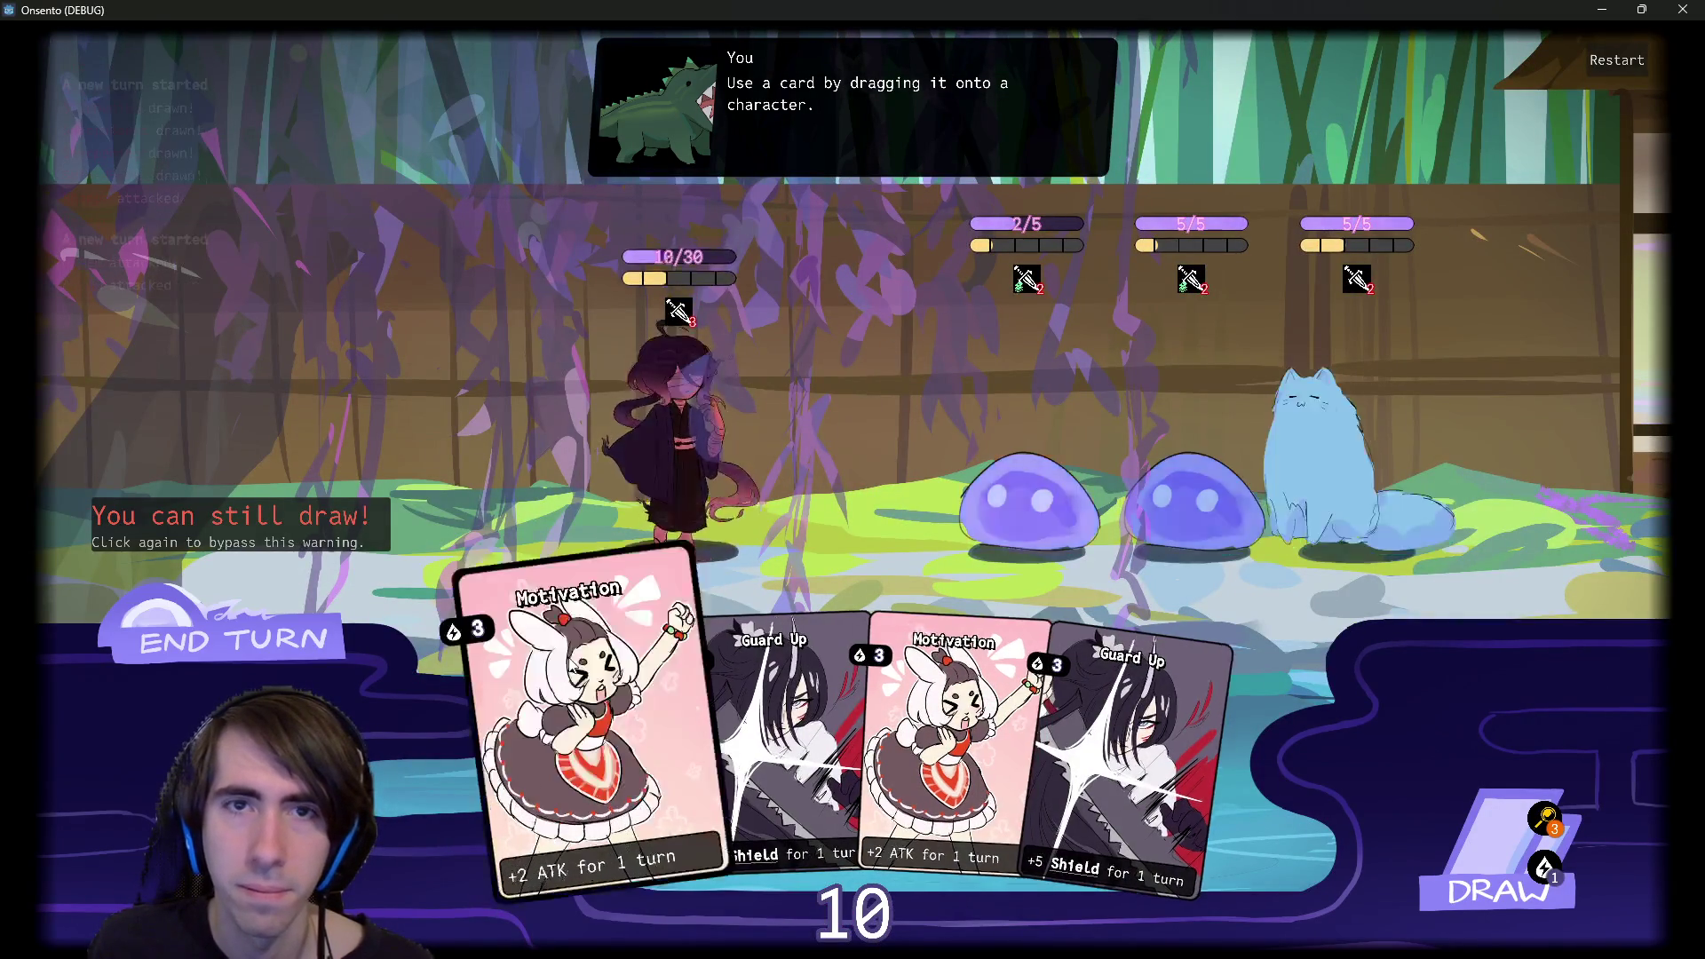
Play Motivation and Guard Up on the player, draw a card, end the turn, and minimise the game
drag(586, 711, 680, 426)
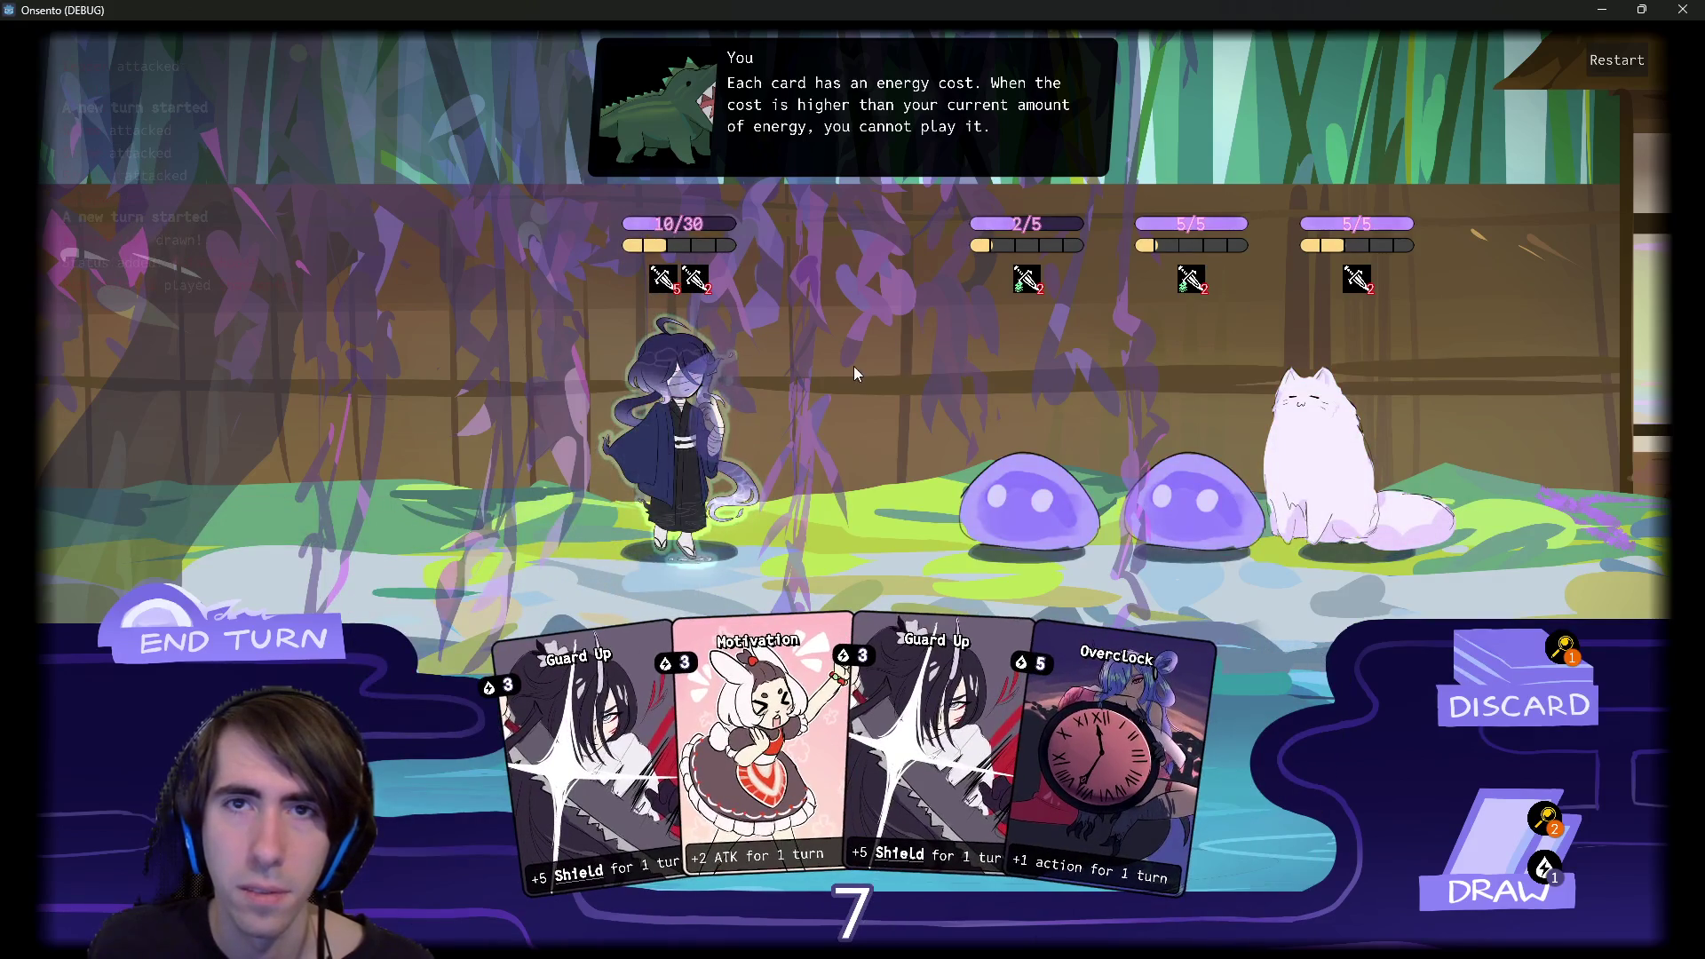
click(1526, 844)
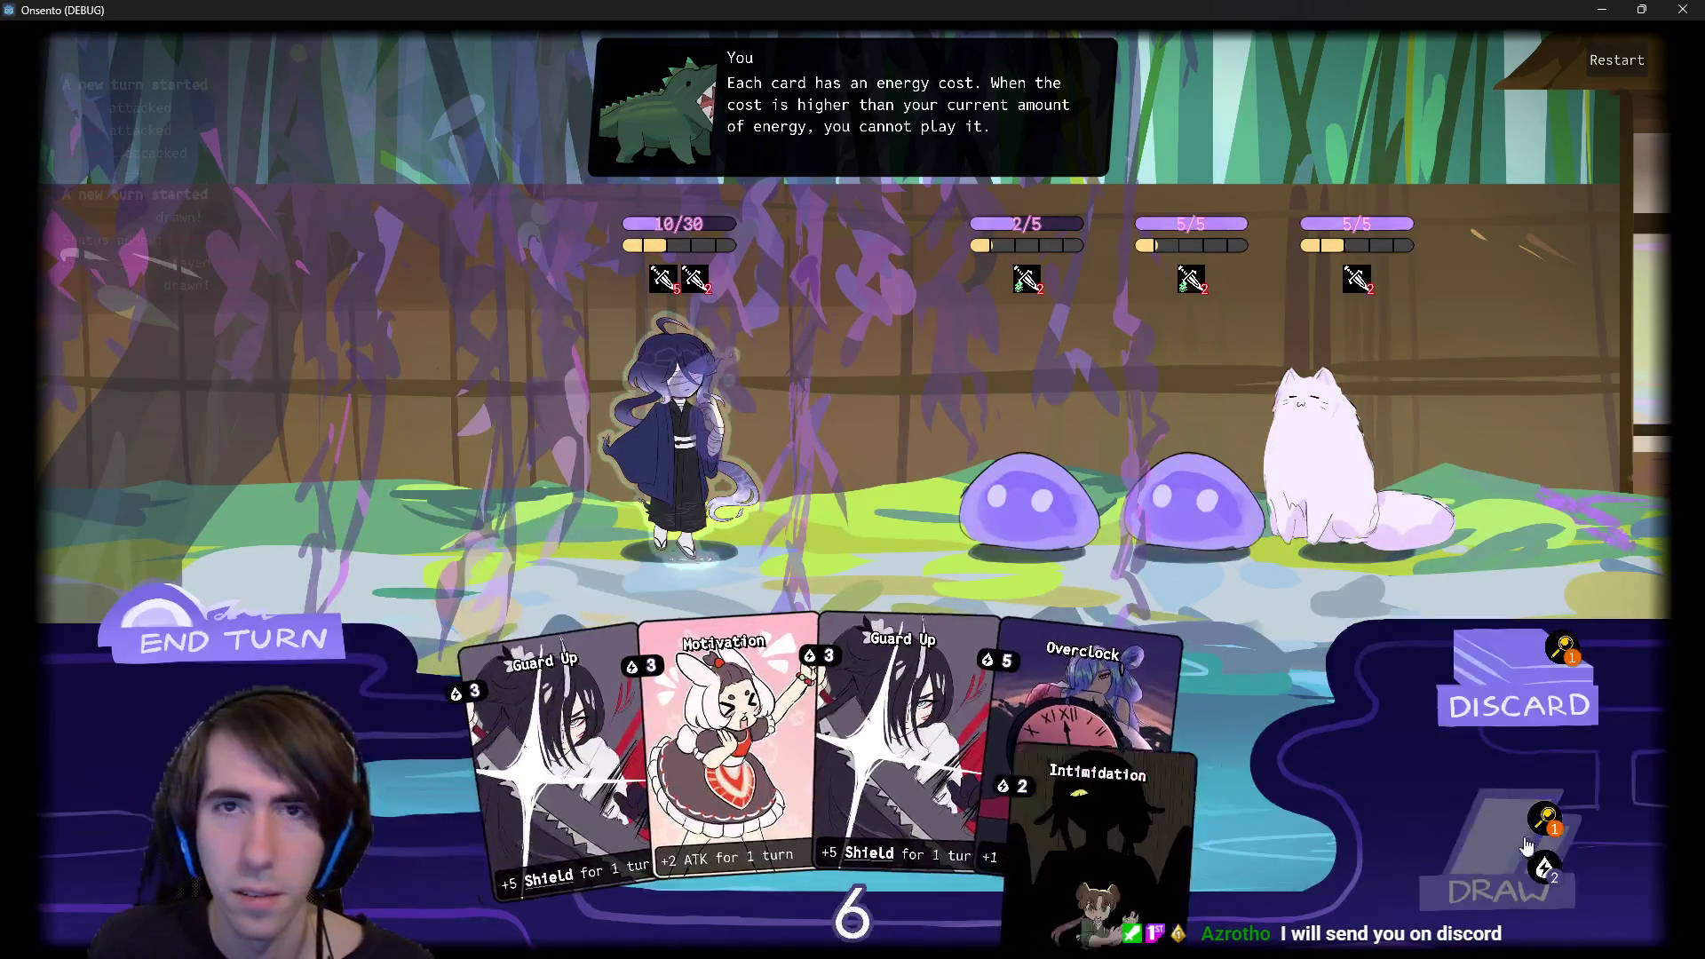
click(233, 640)
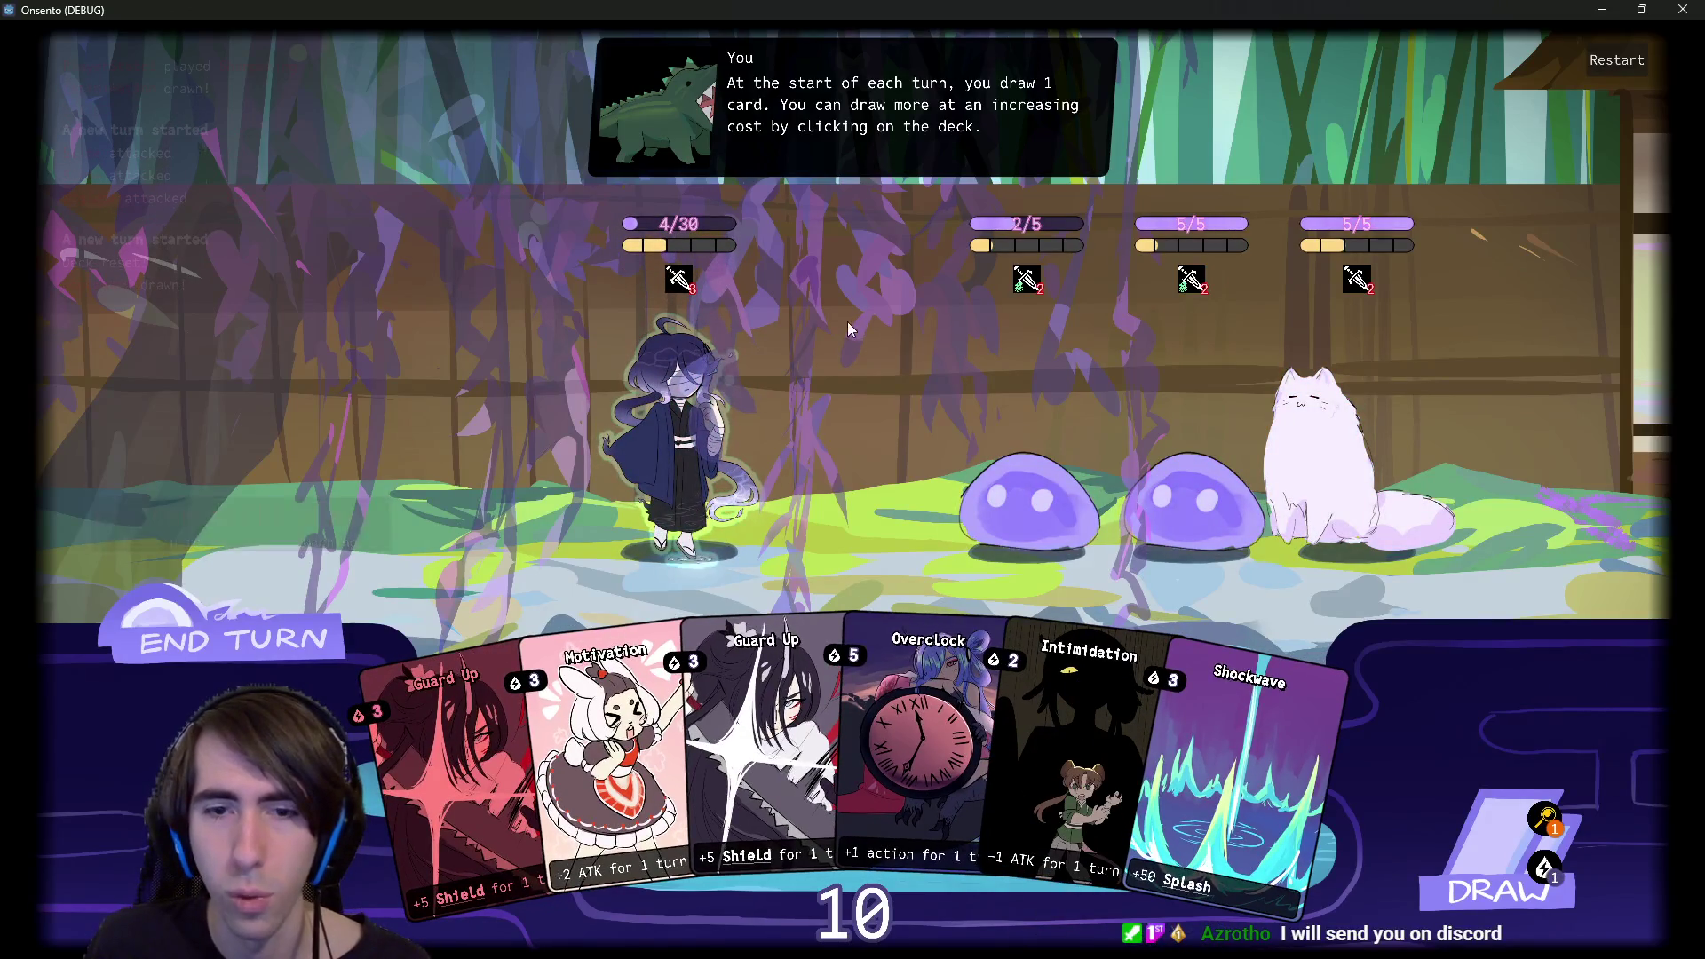
mouse_move(764, 755)
mouse_down()
mouse_move(746, 666)
mouse_move(863, 346)
mouse_up()
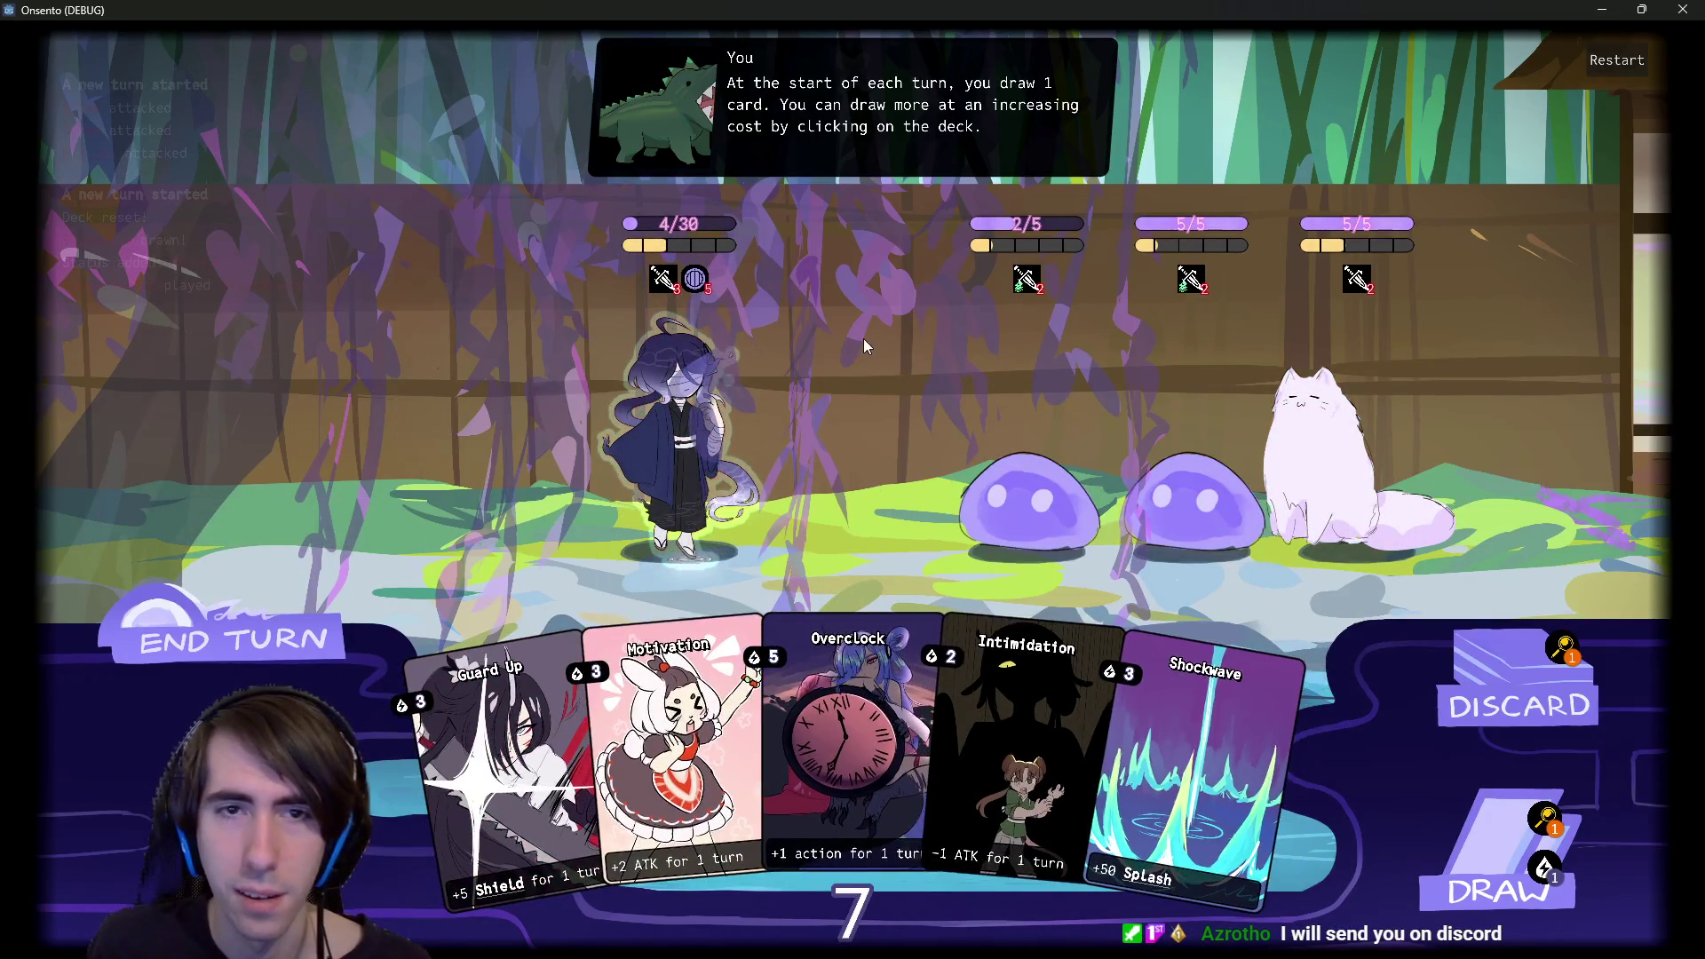
click(226, 643)
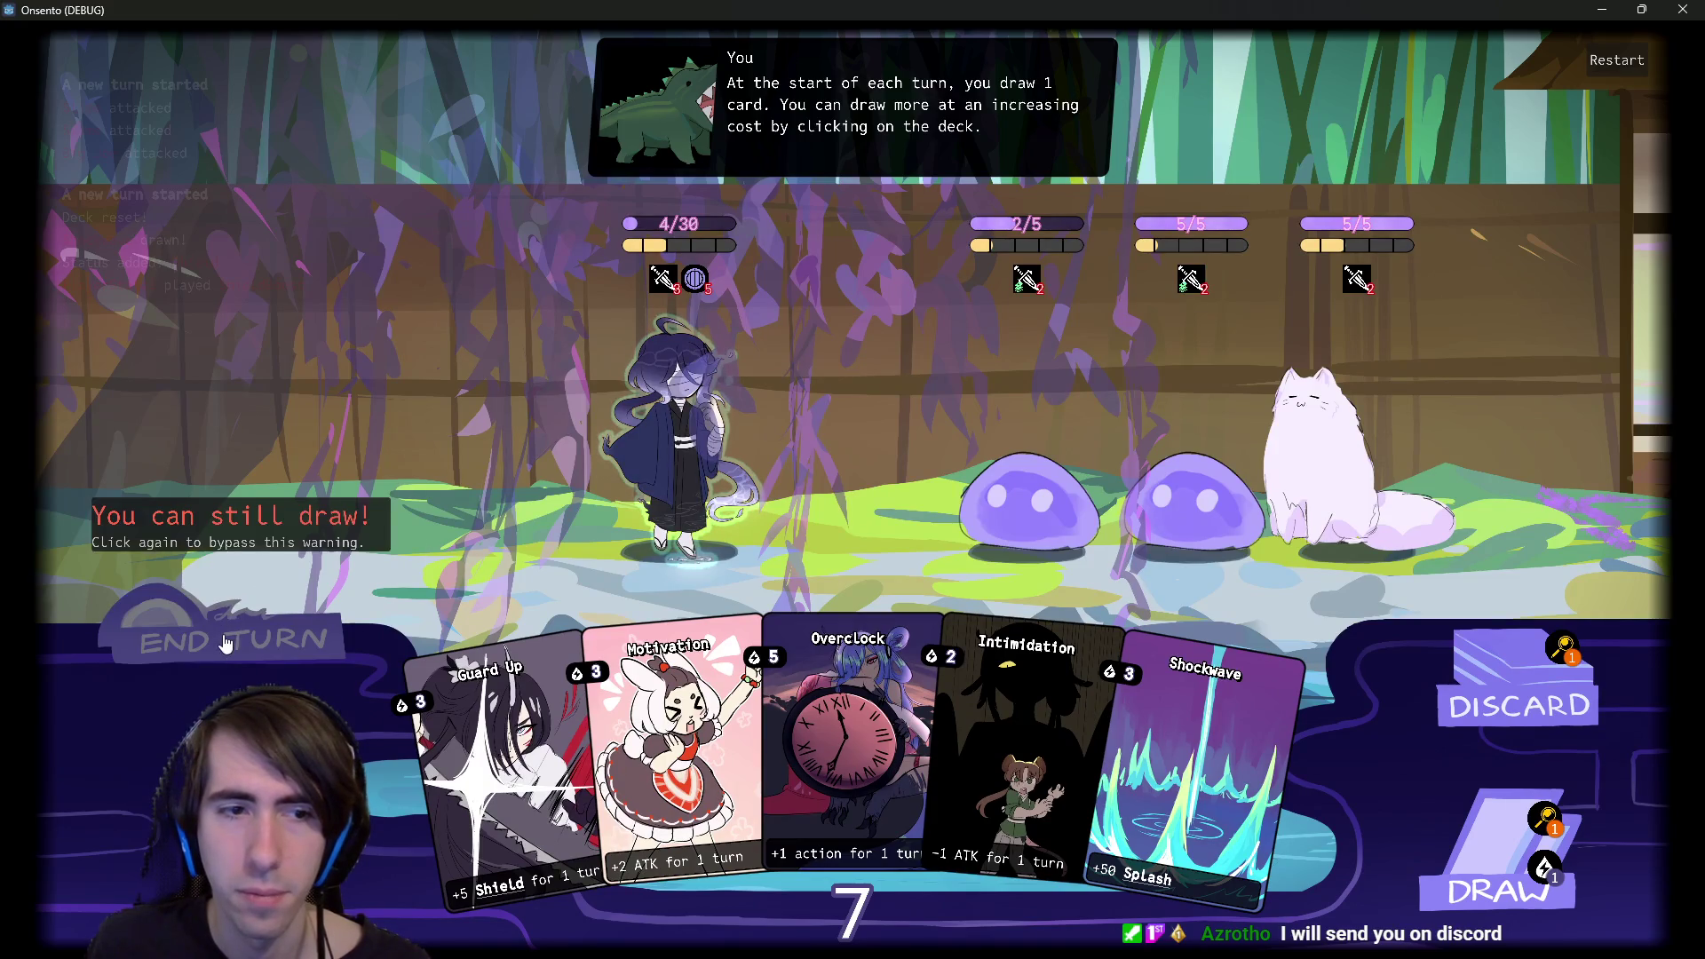
click(226, 642)
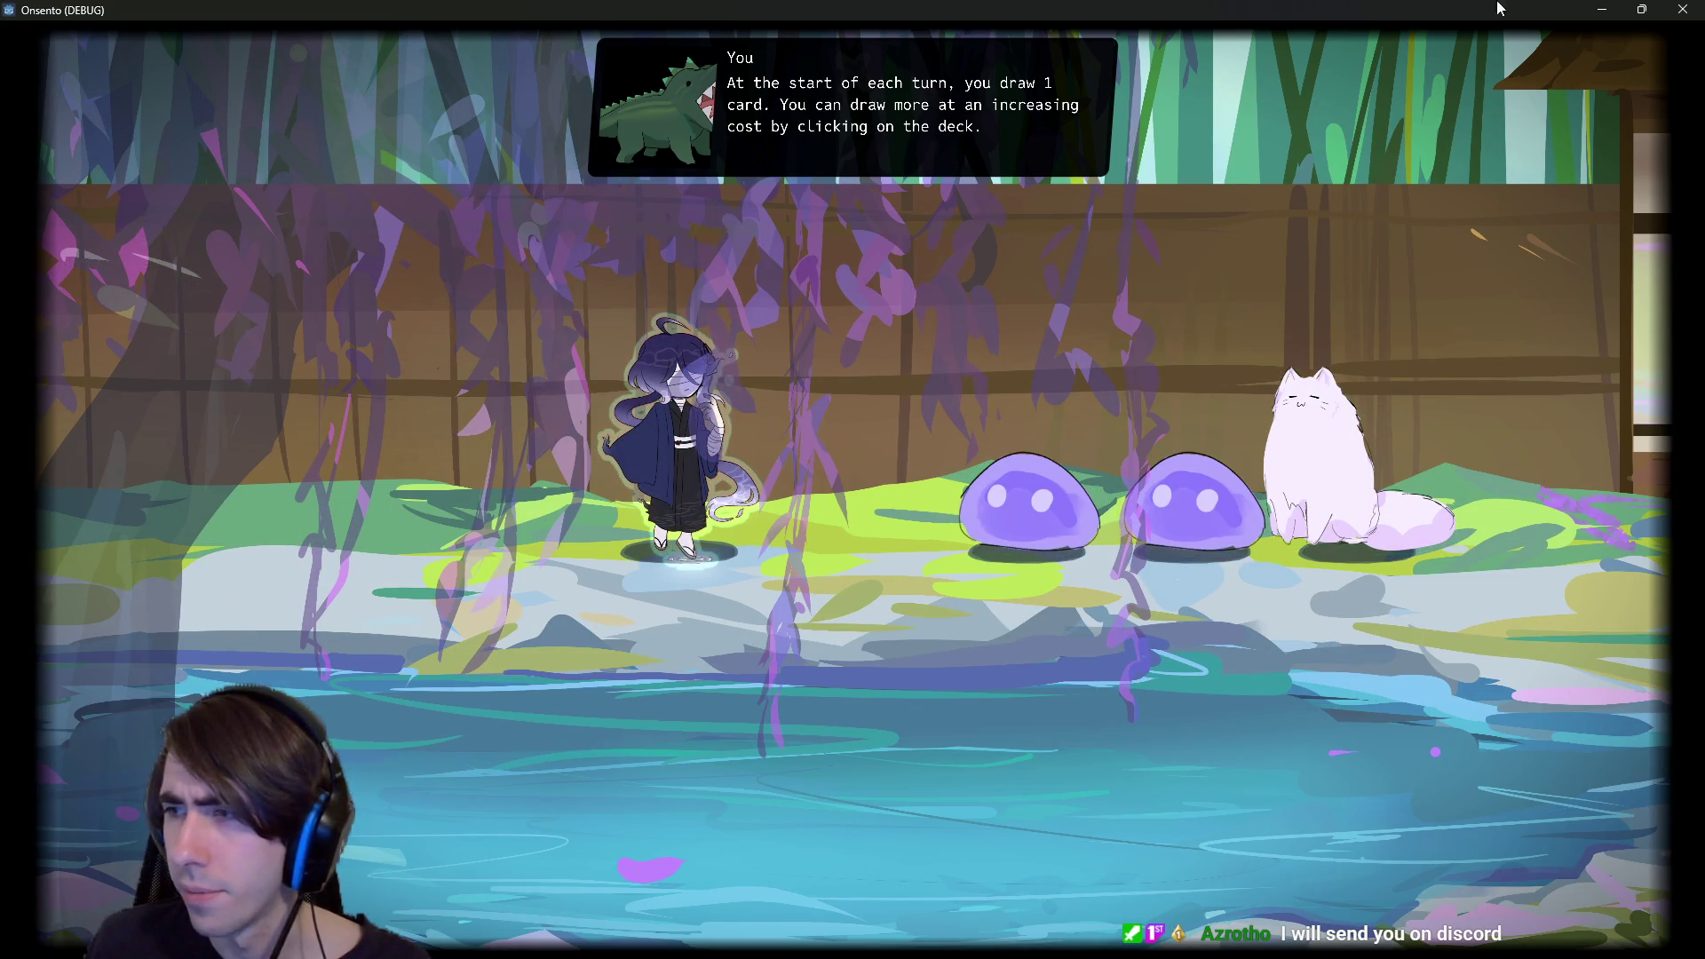
click(1601, 9)
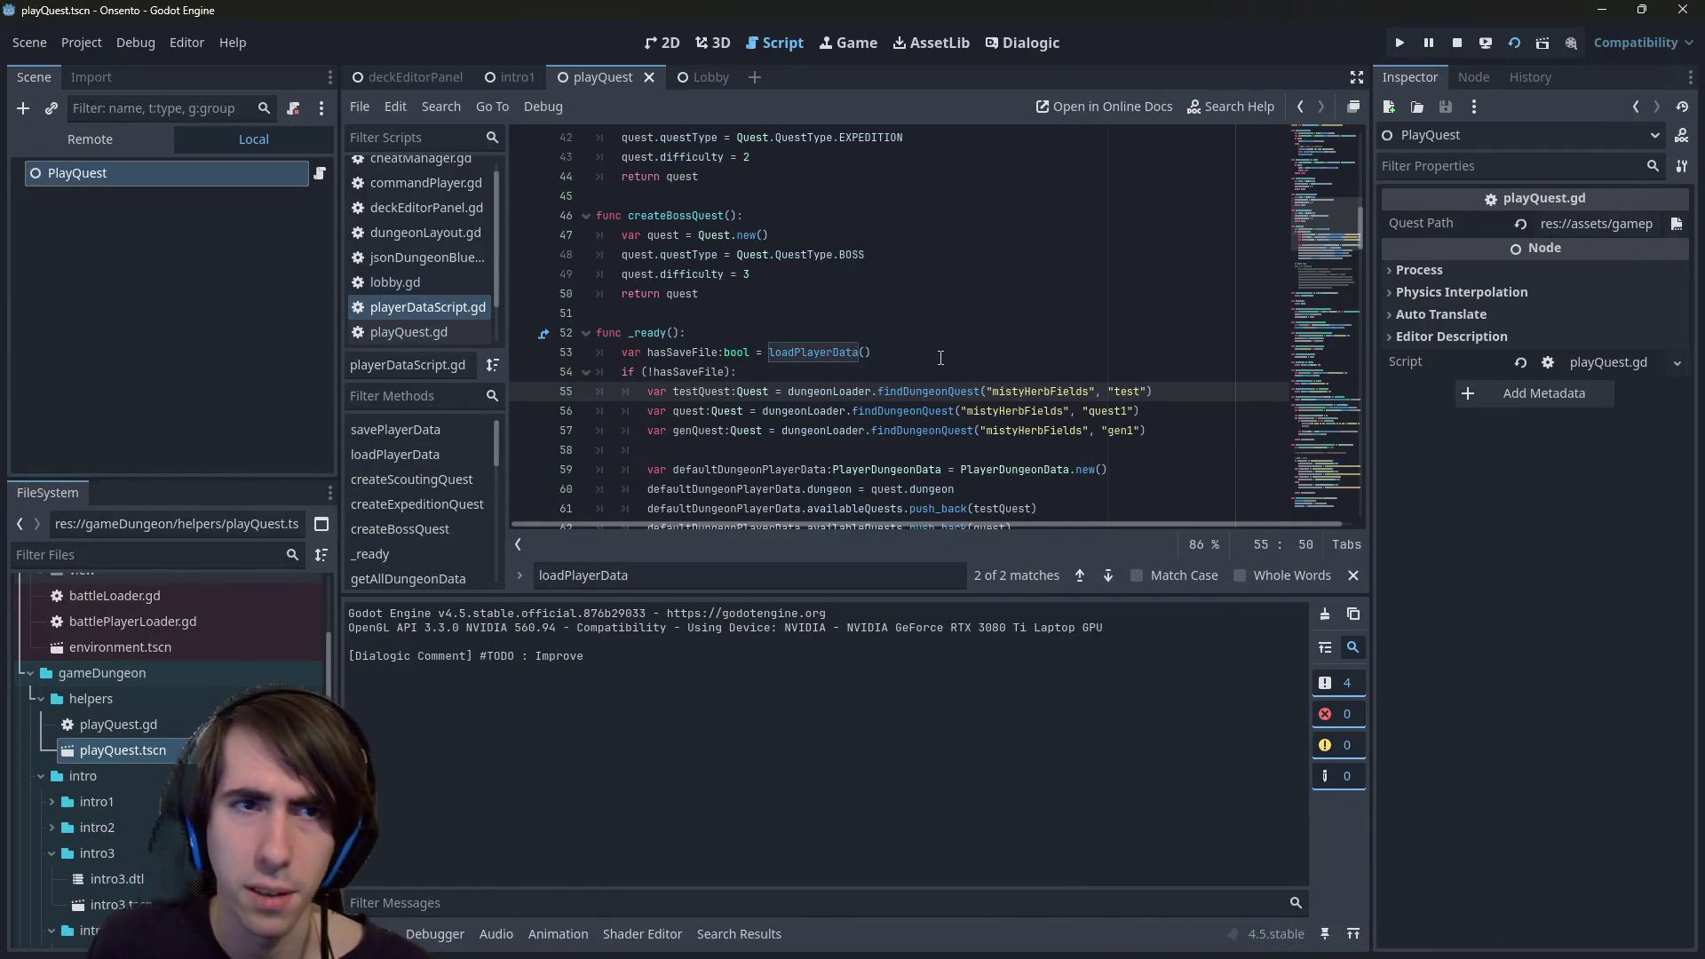
Quick-open cheatManager.gd by searching 'cheater' and review its KEY_1 win cheat
key(shift+alt+o)
text(cheater)
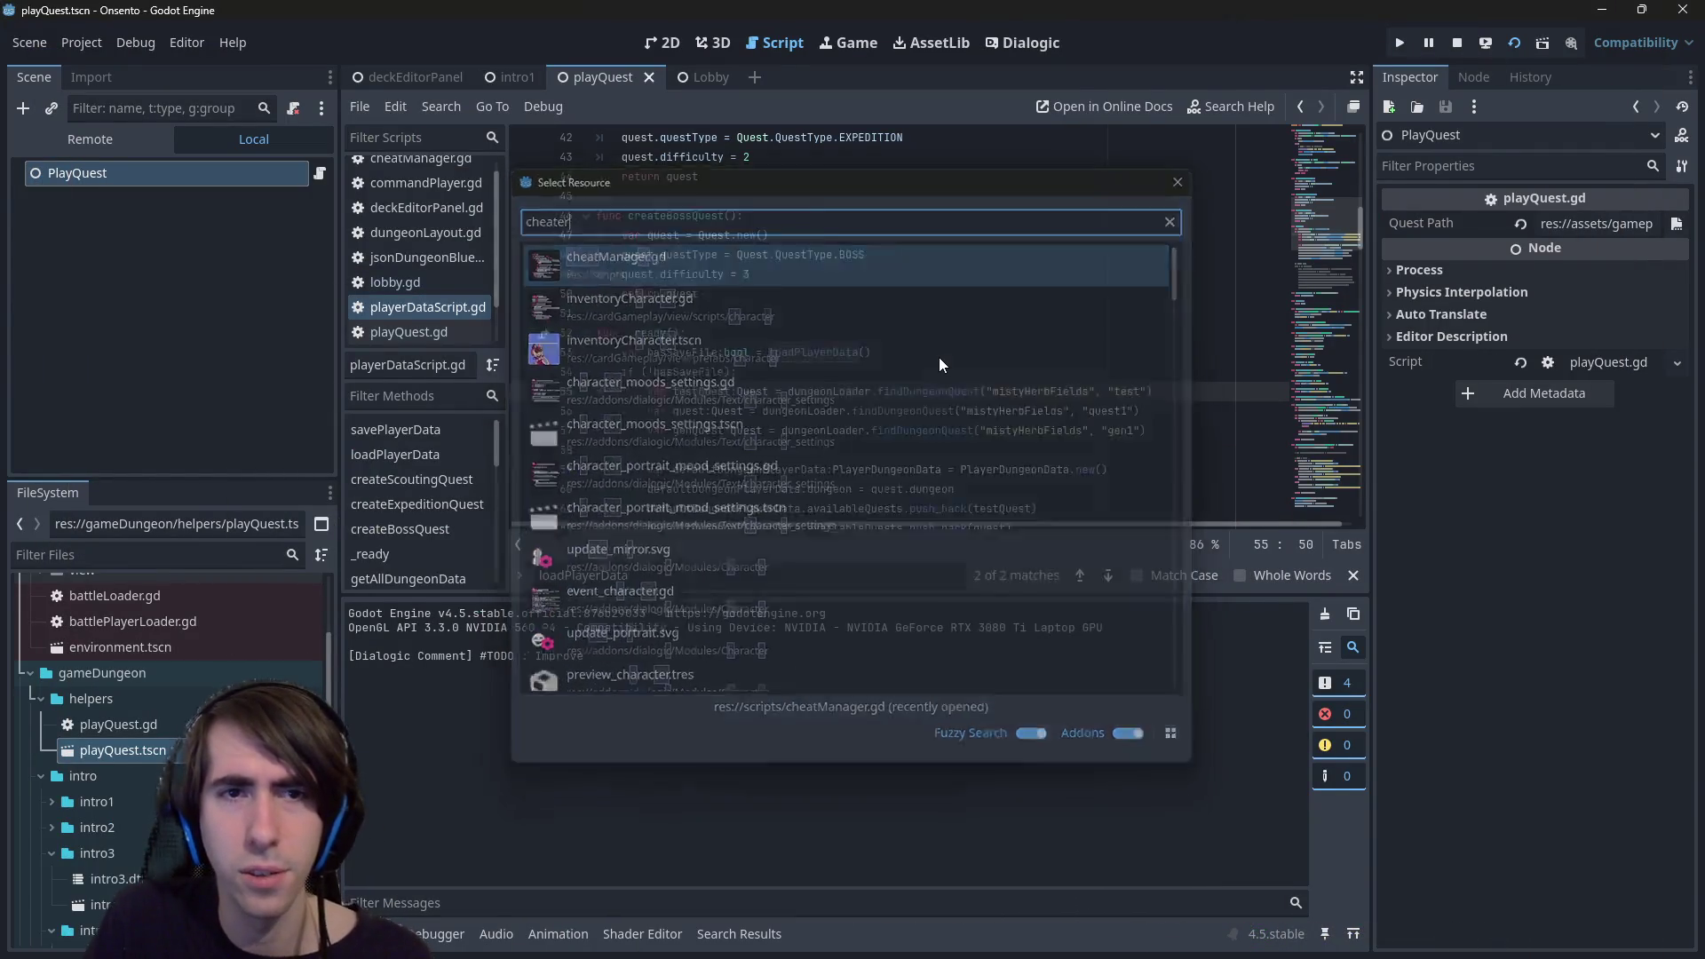
key(Return)
scroll(940, 357, up, 5)
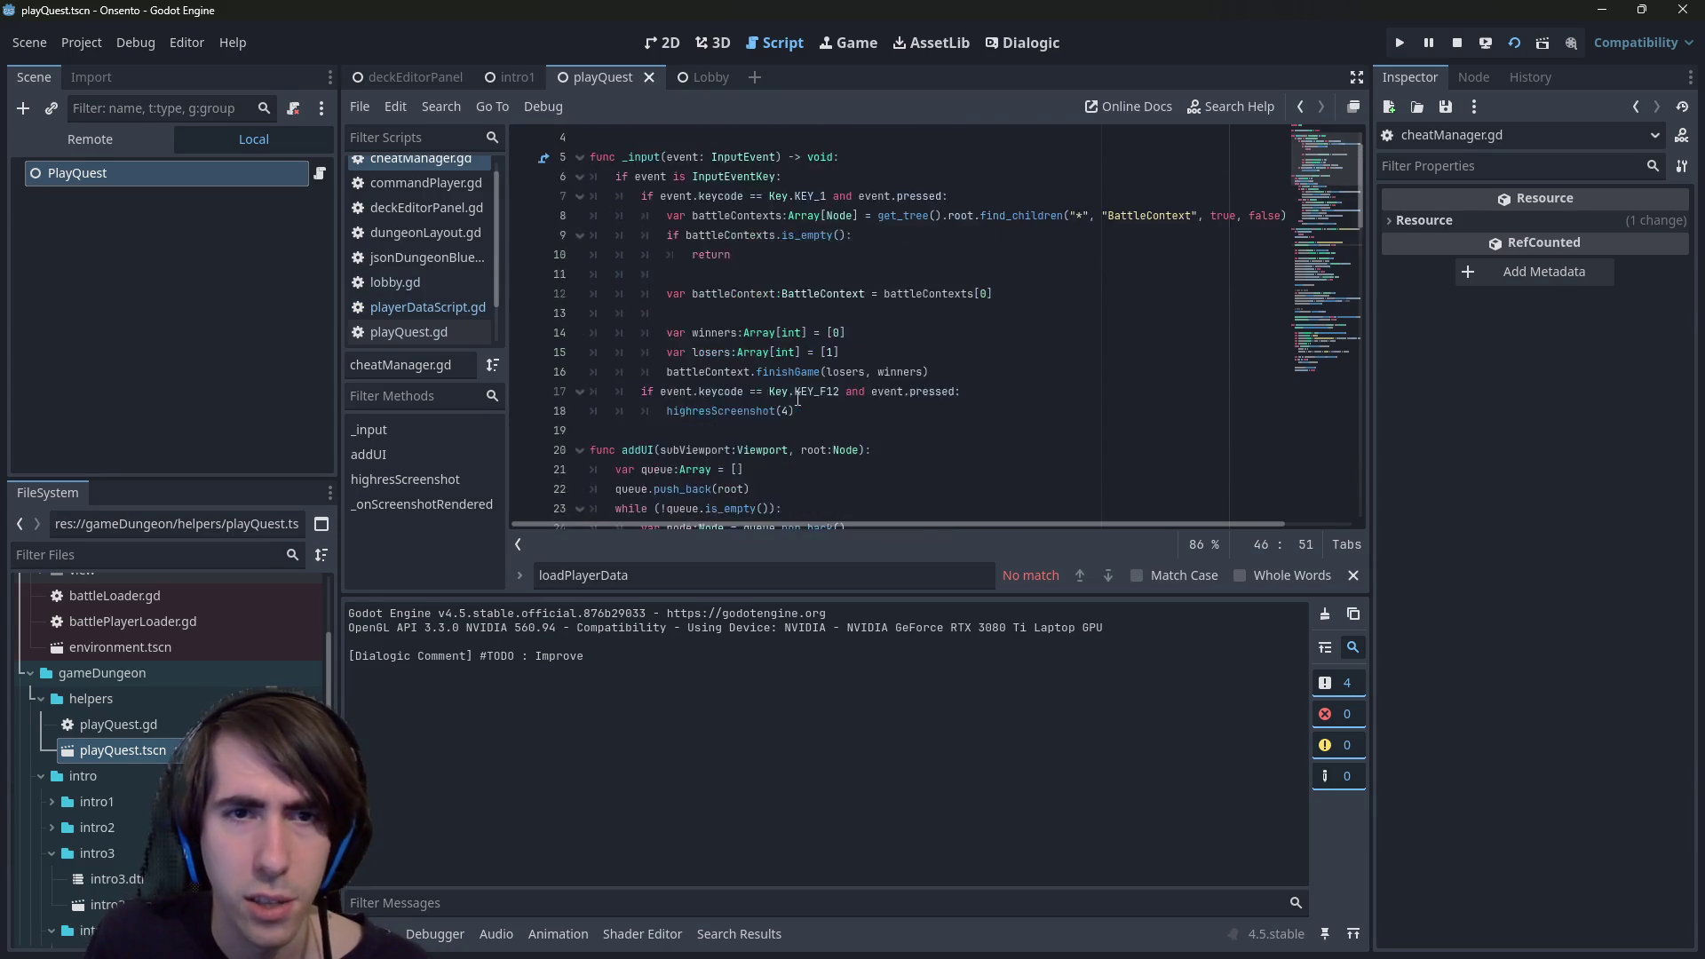
scroll(798, 398, down, 10)
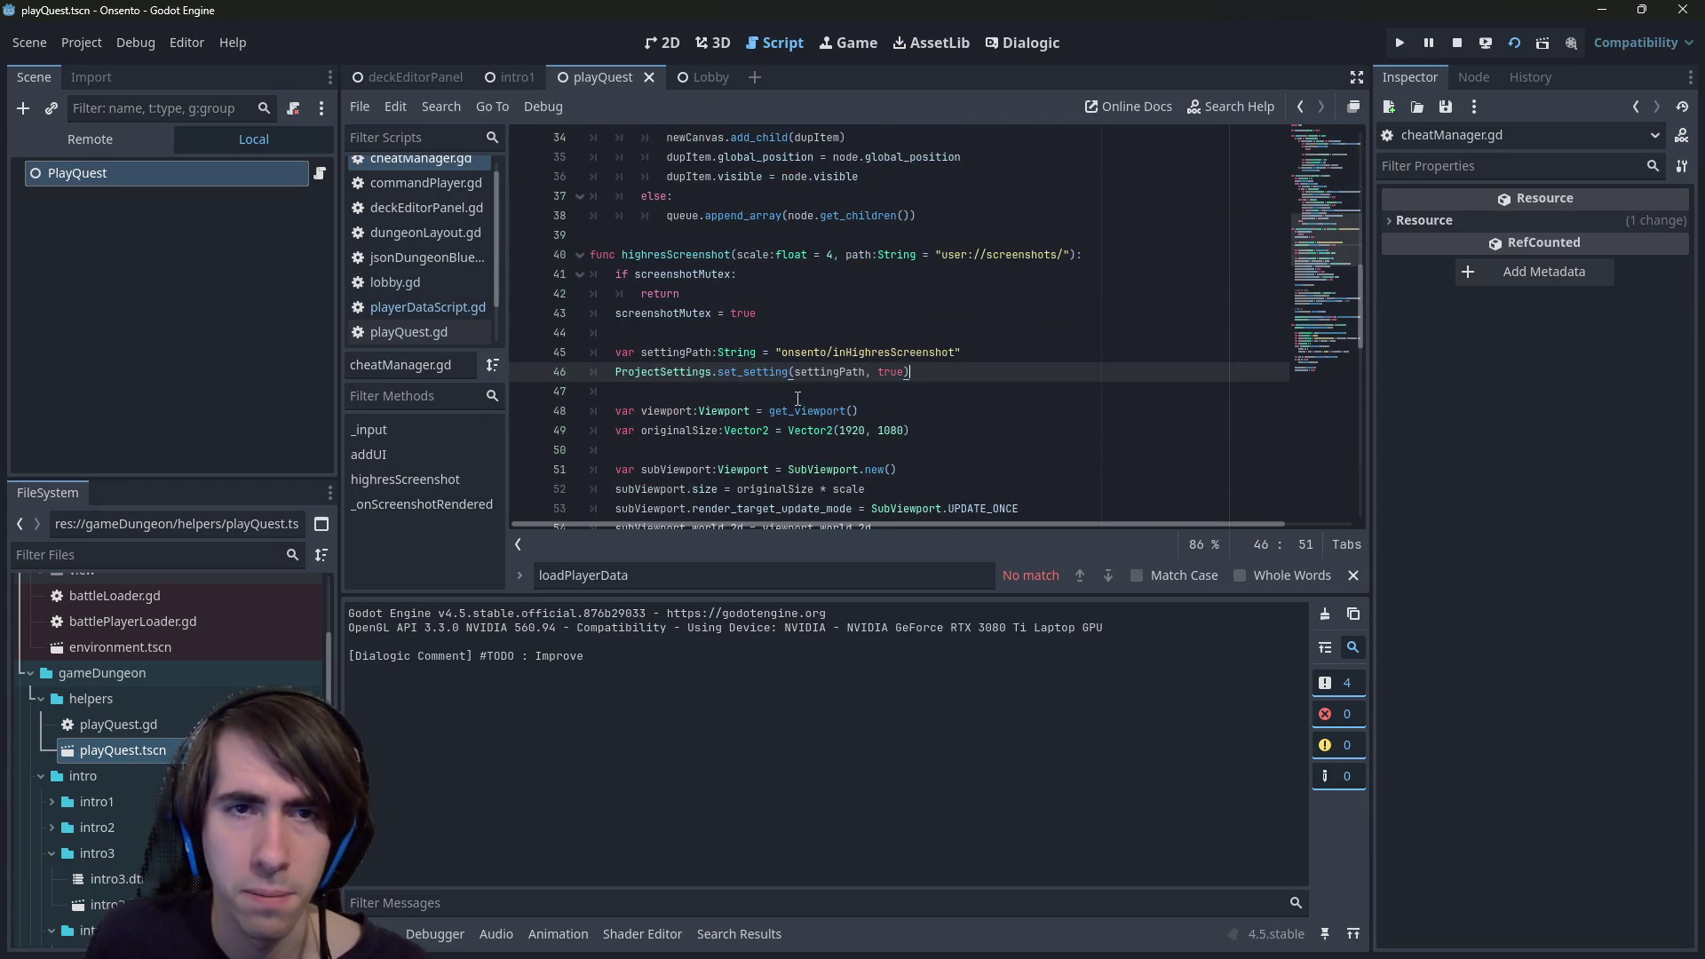
scroll(798, 399, down, 3)
scroll(772, 346, up, 6)
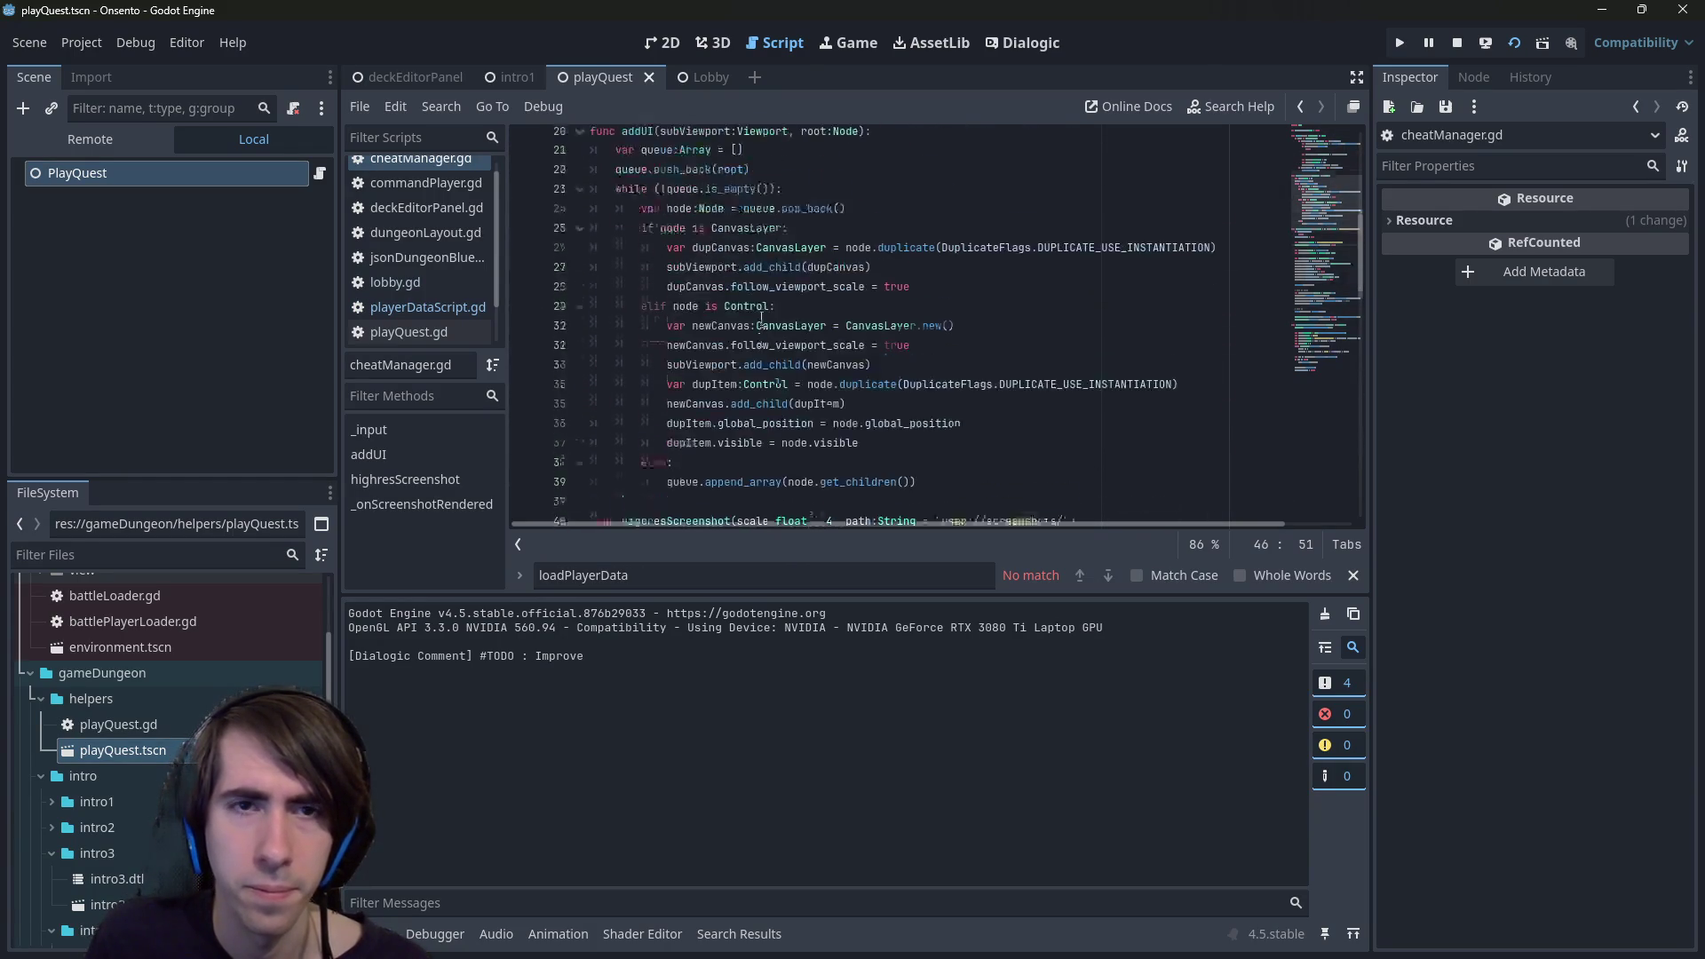
scroll(761, 317, up, 5)
scroll(759, 317, down, 3)
scroll(758, 318, up, 3)
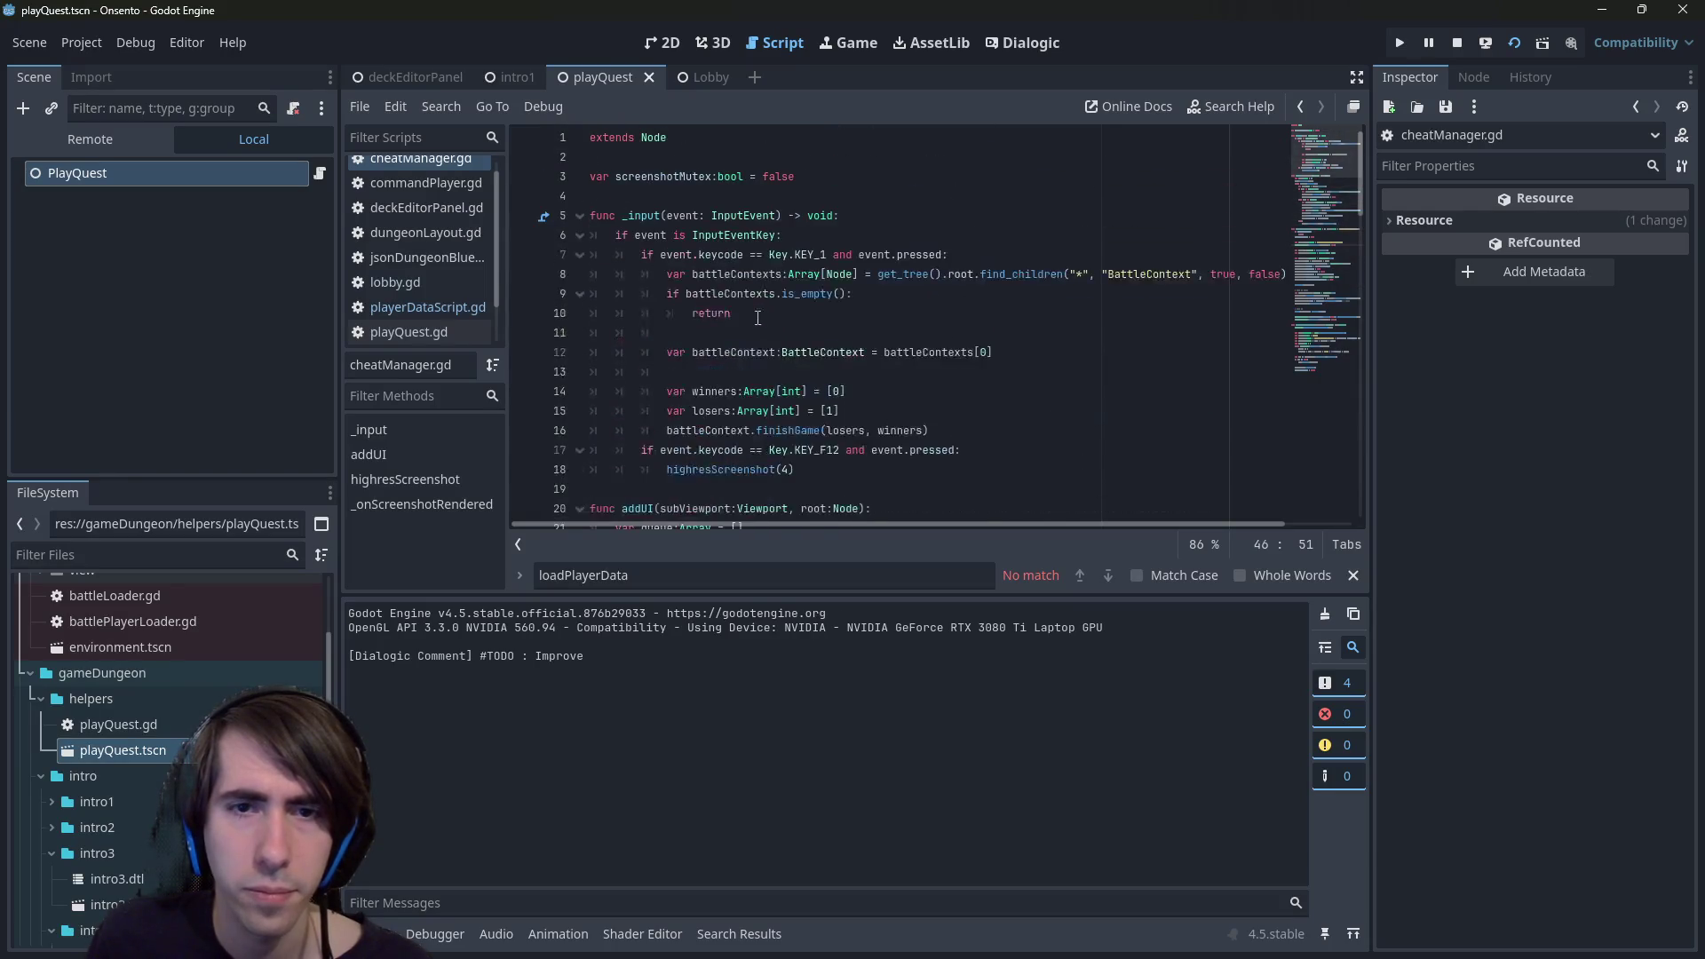
Jump to finishGame's definition in battleContext.gd, highlight isFinished, then go back
click(783, 432)
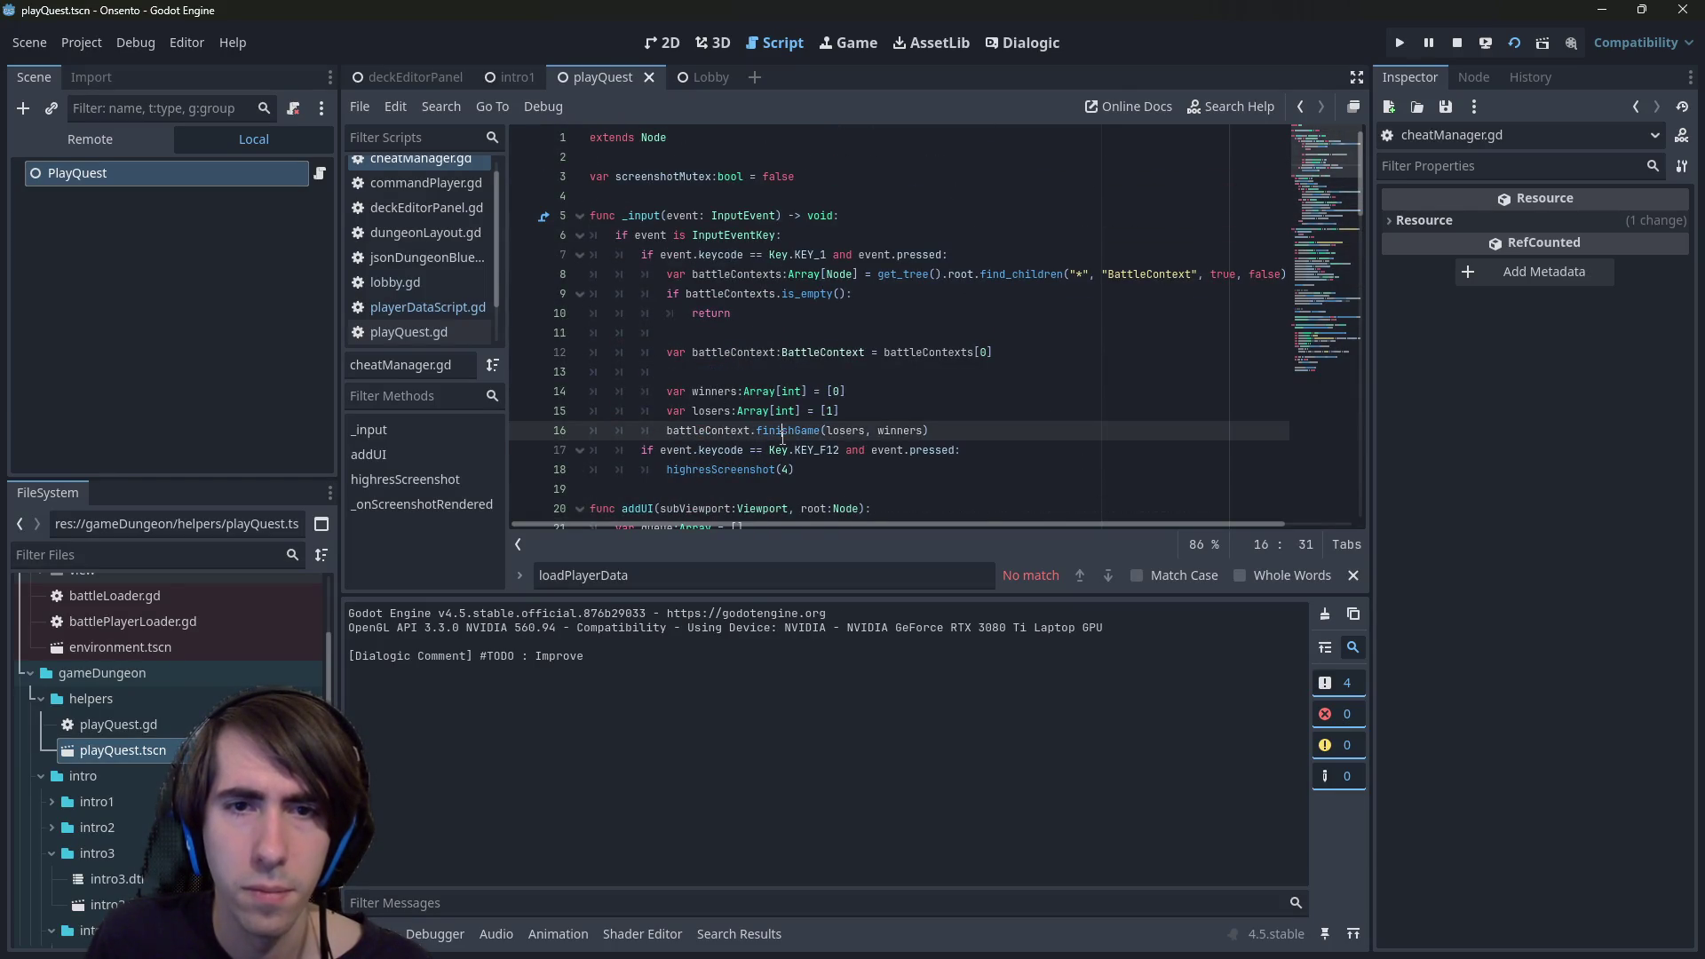
ctrl+click(790, 432)
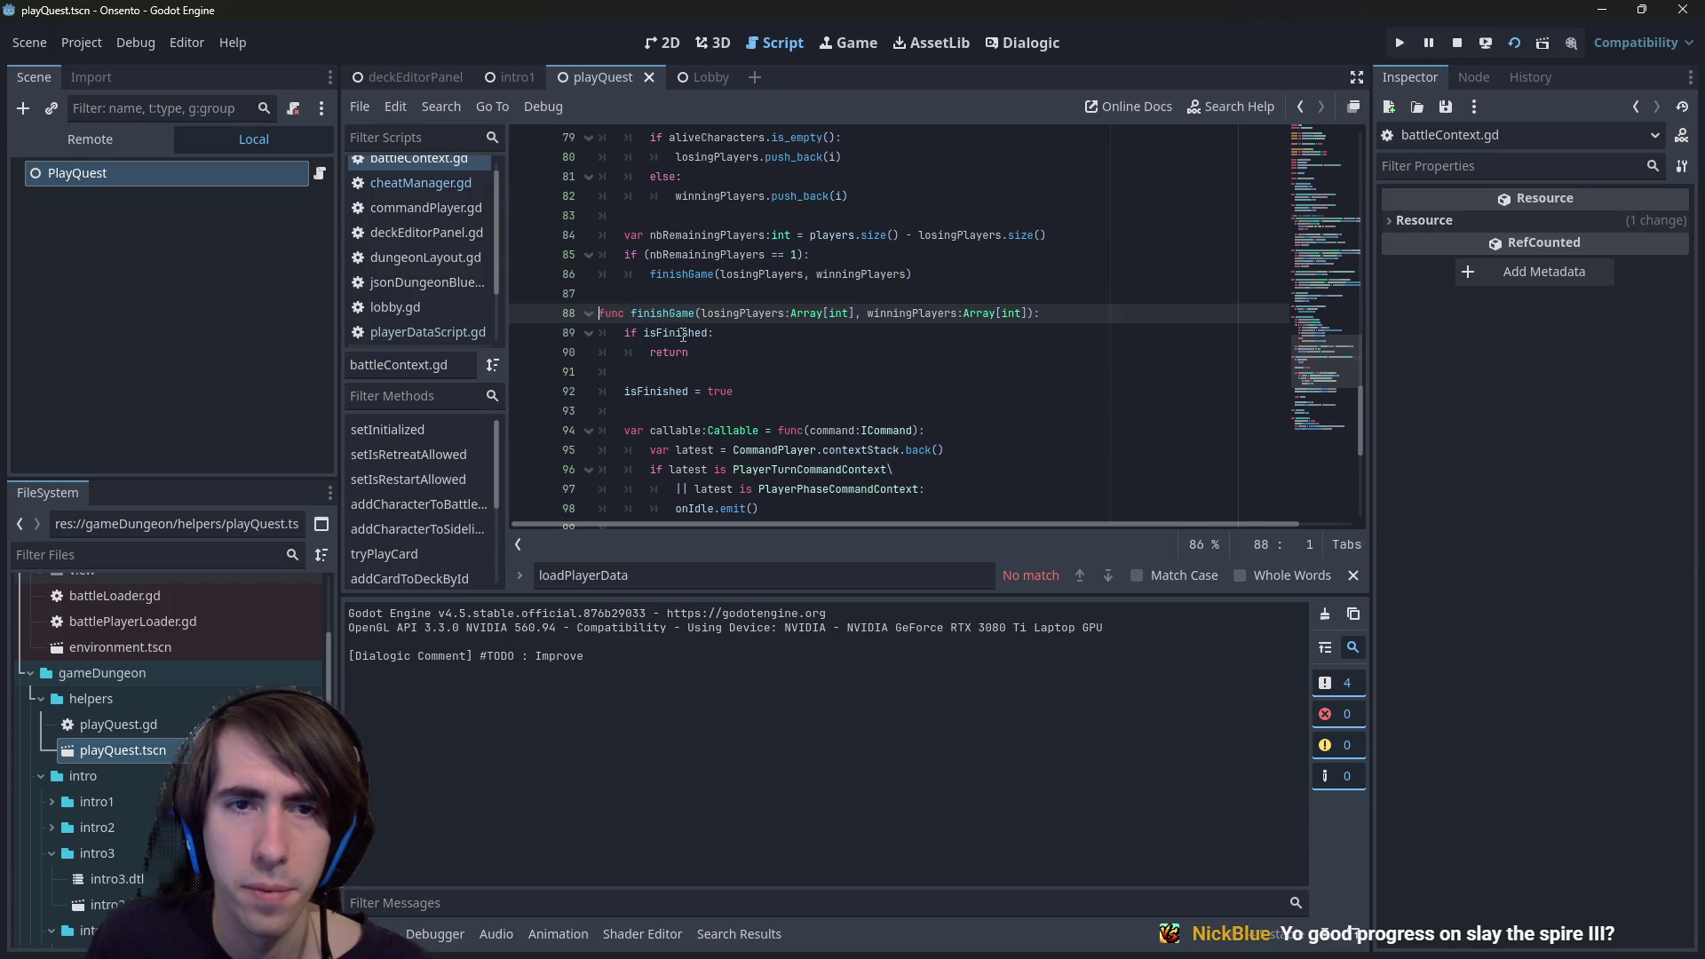
double_click(683, 334)
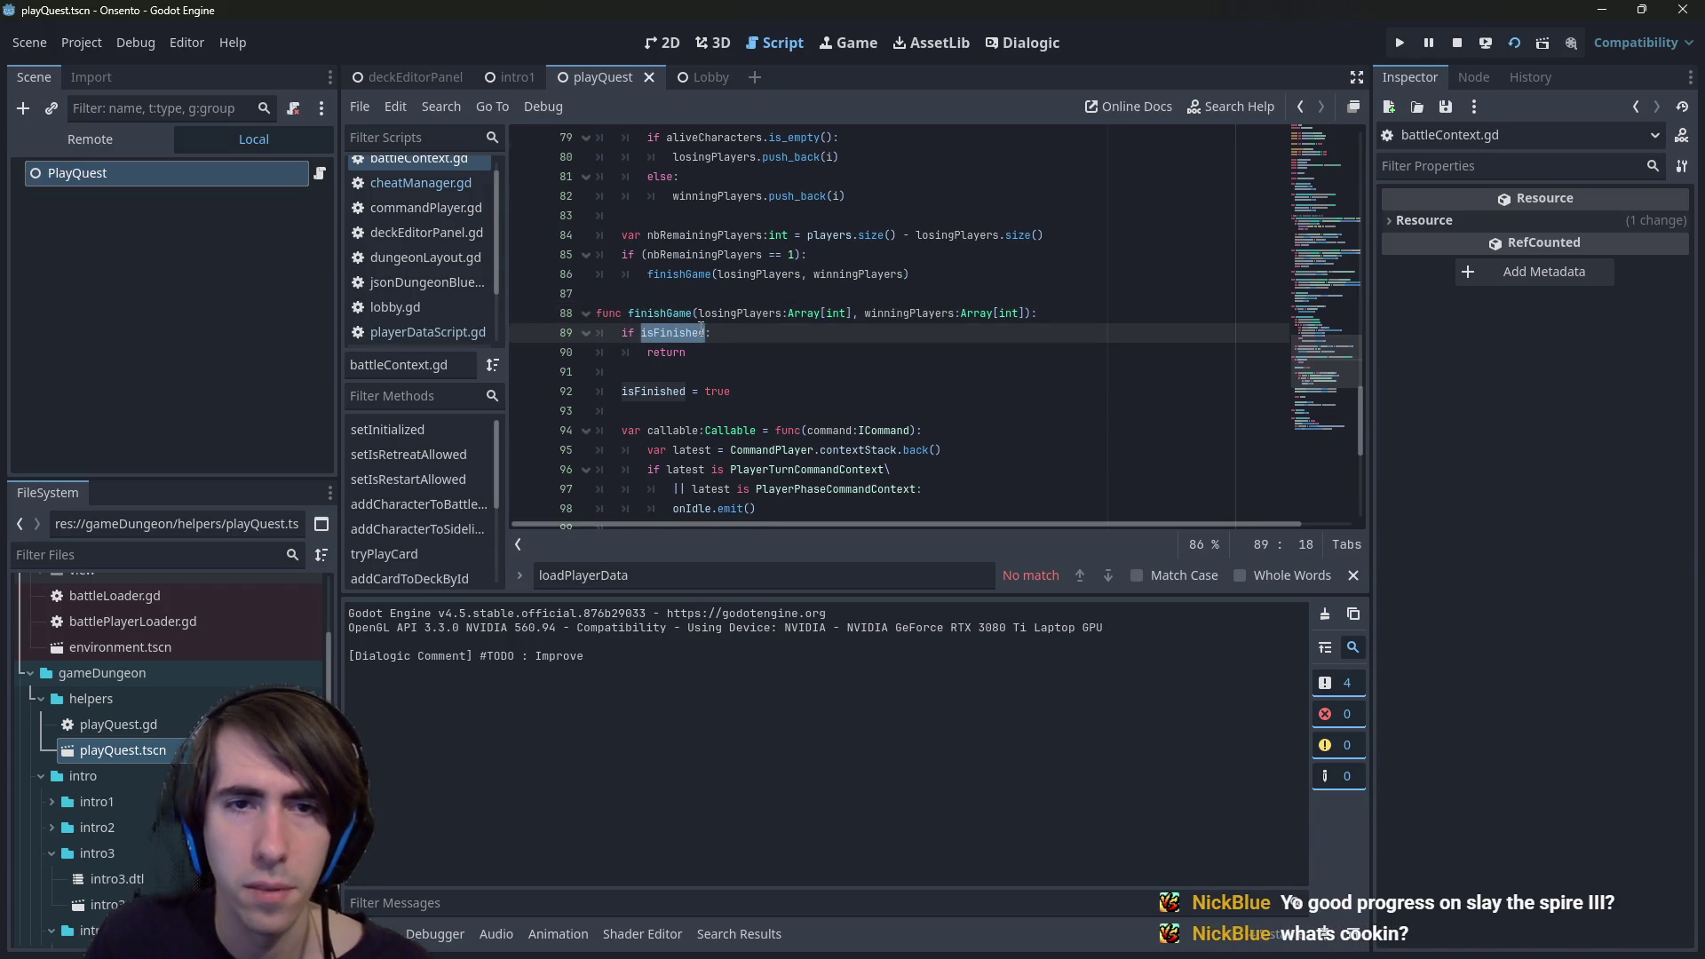
key(alt+Left)
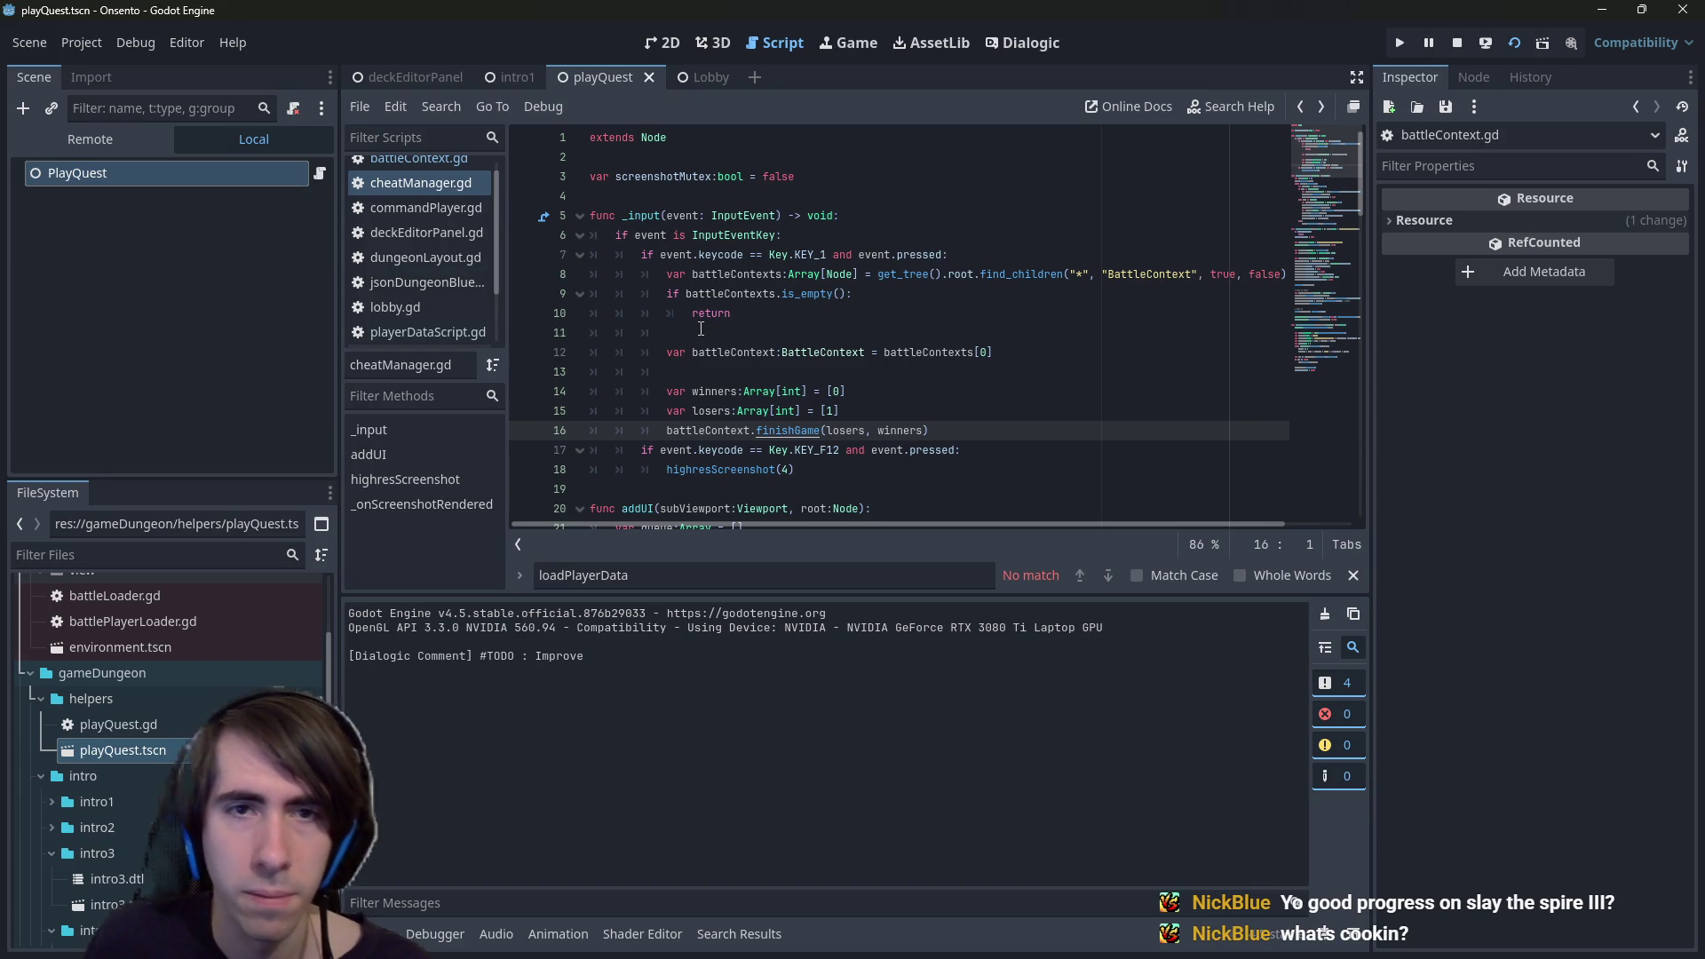
Revisit finishGame's definition, return to line 16 of cheatManager.gd, and launch the game
double_click(742, 275)
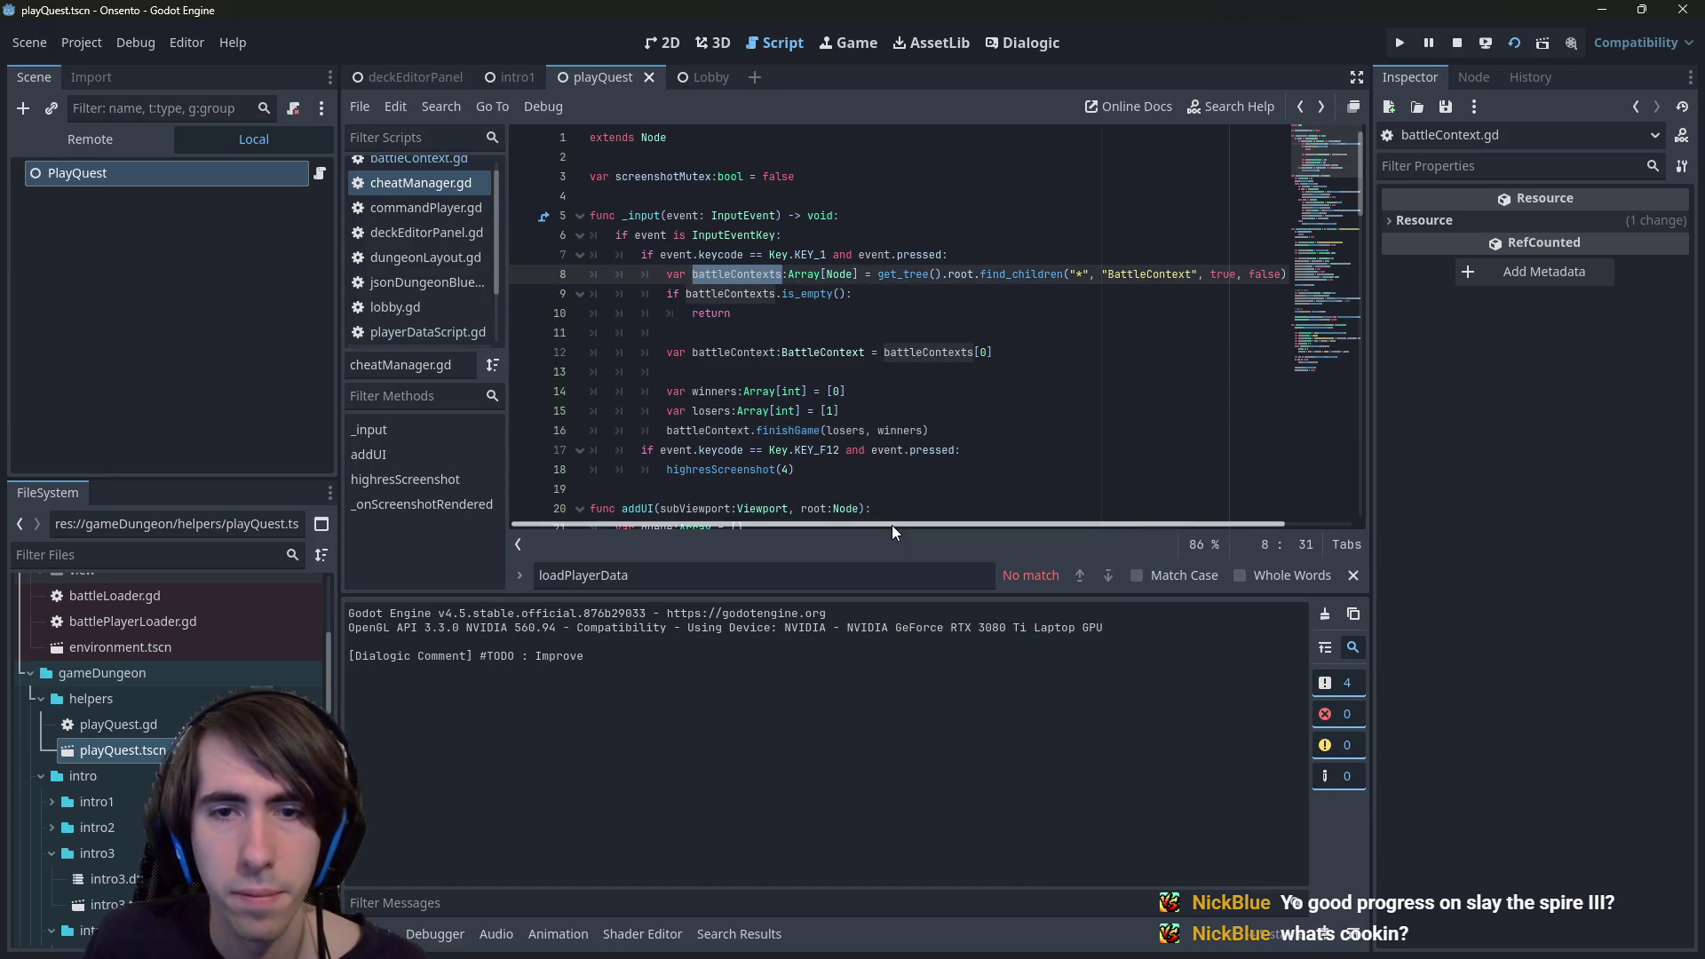
mouse_move(892, 525)
mouse_down()
mouse_move(1057, 521)
mouse_move(822, 511)
mouse_up()
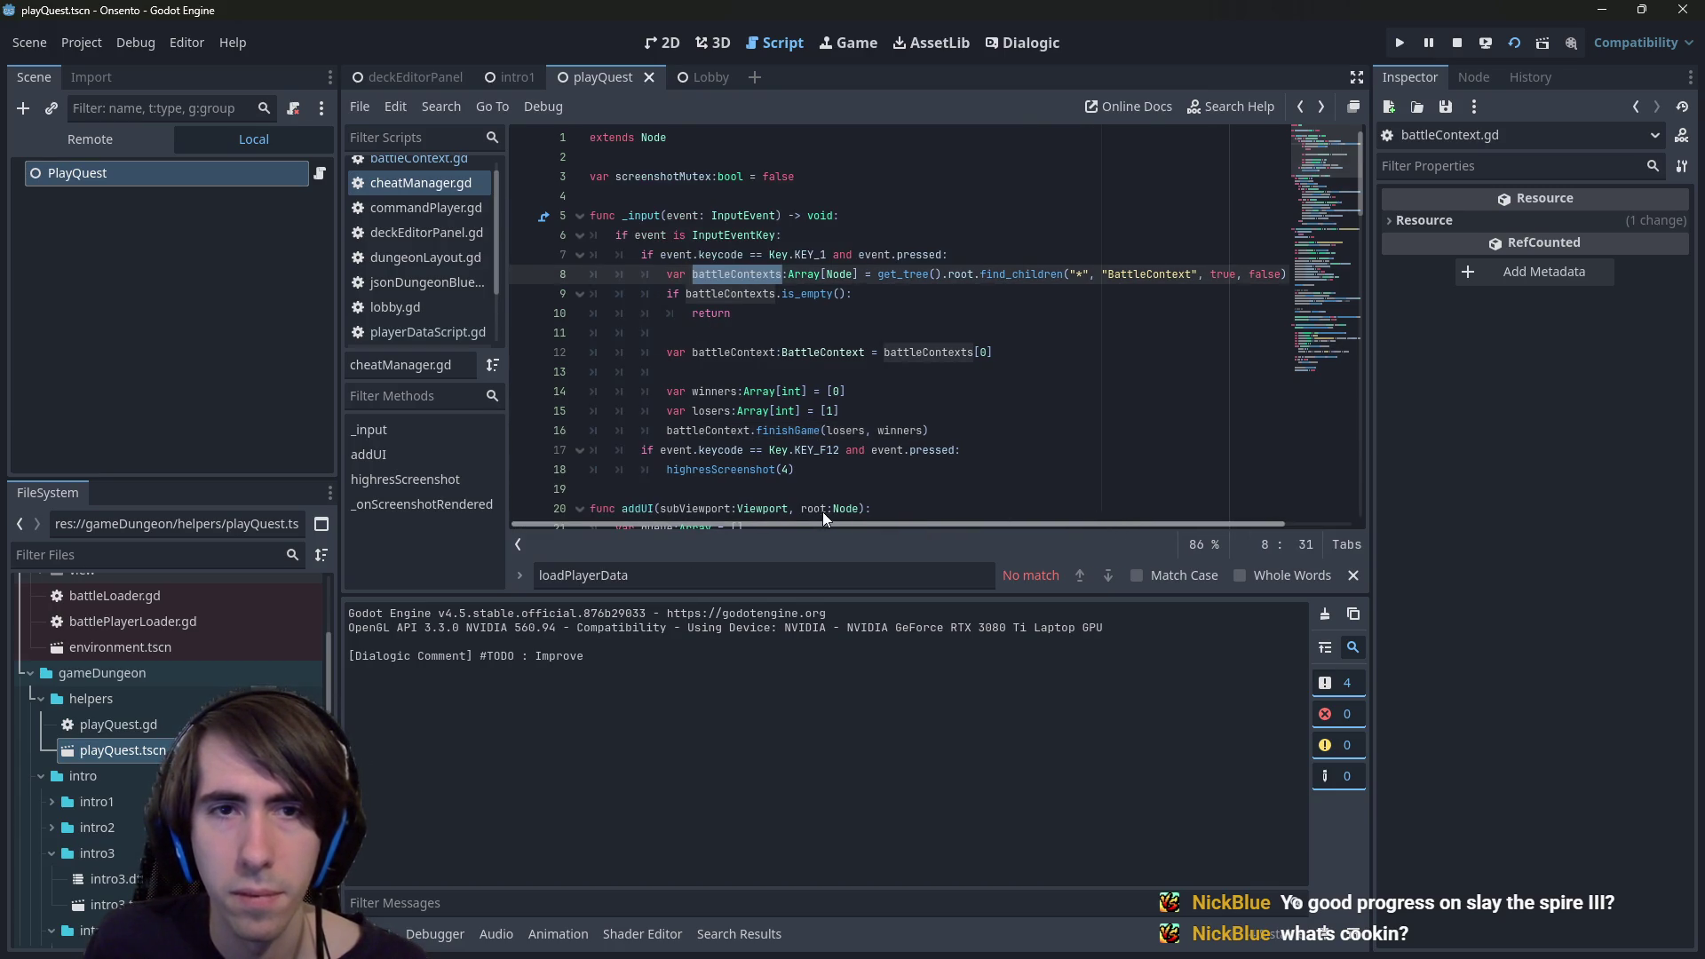
ctrl+click(787, 431)
double_click(675, 333)
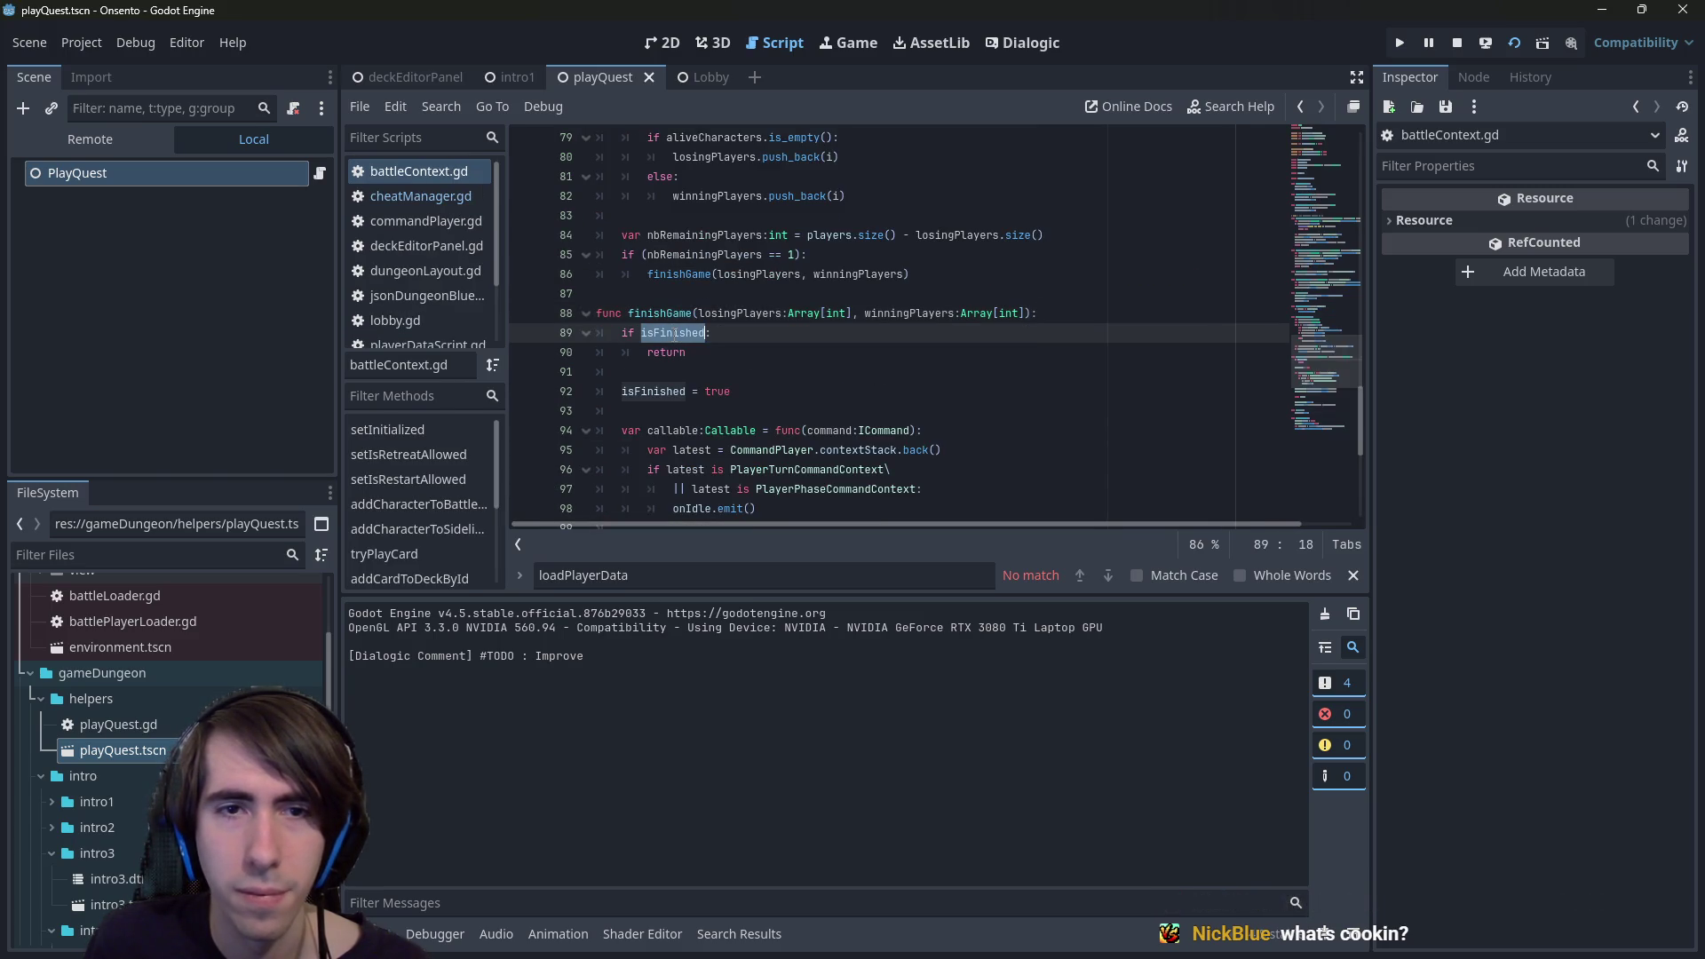
key(alt+Left)
key(alt+Right)
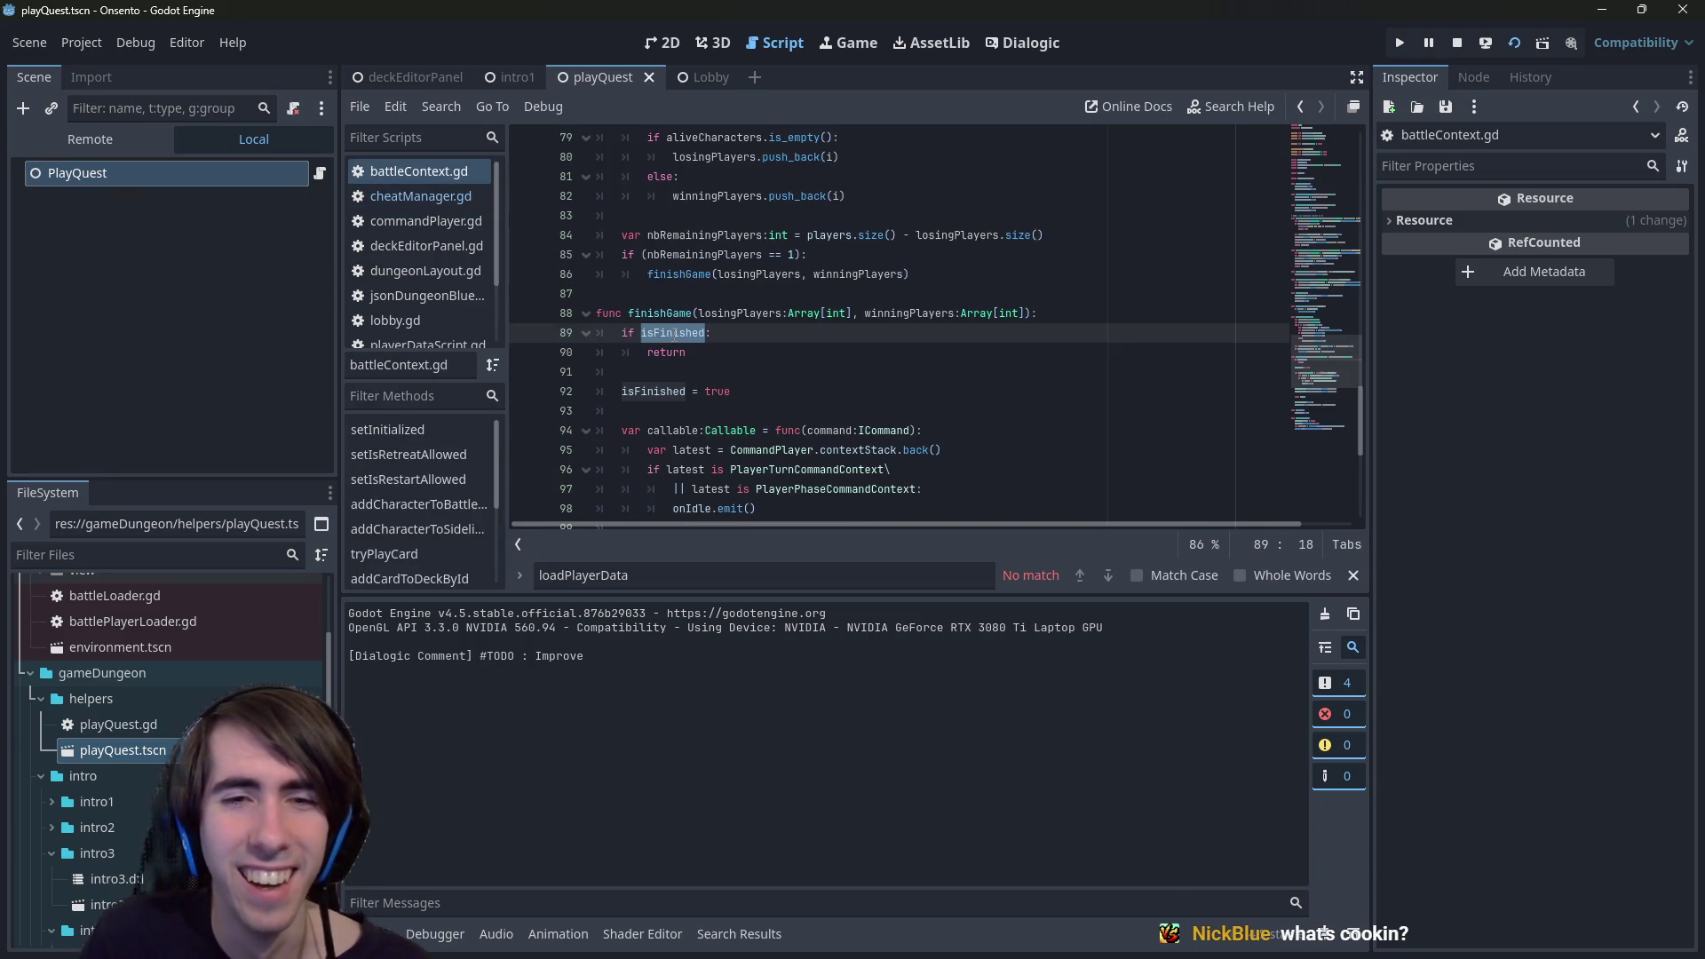
key(alt+Left)
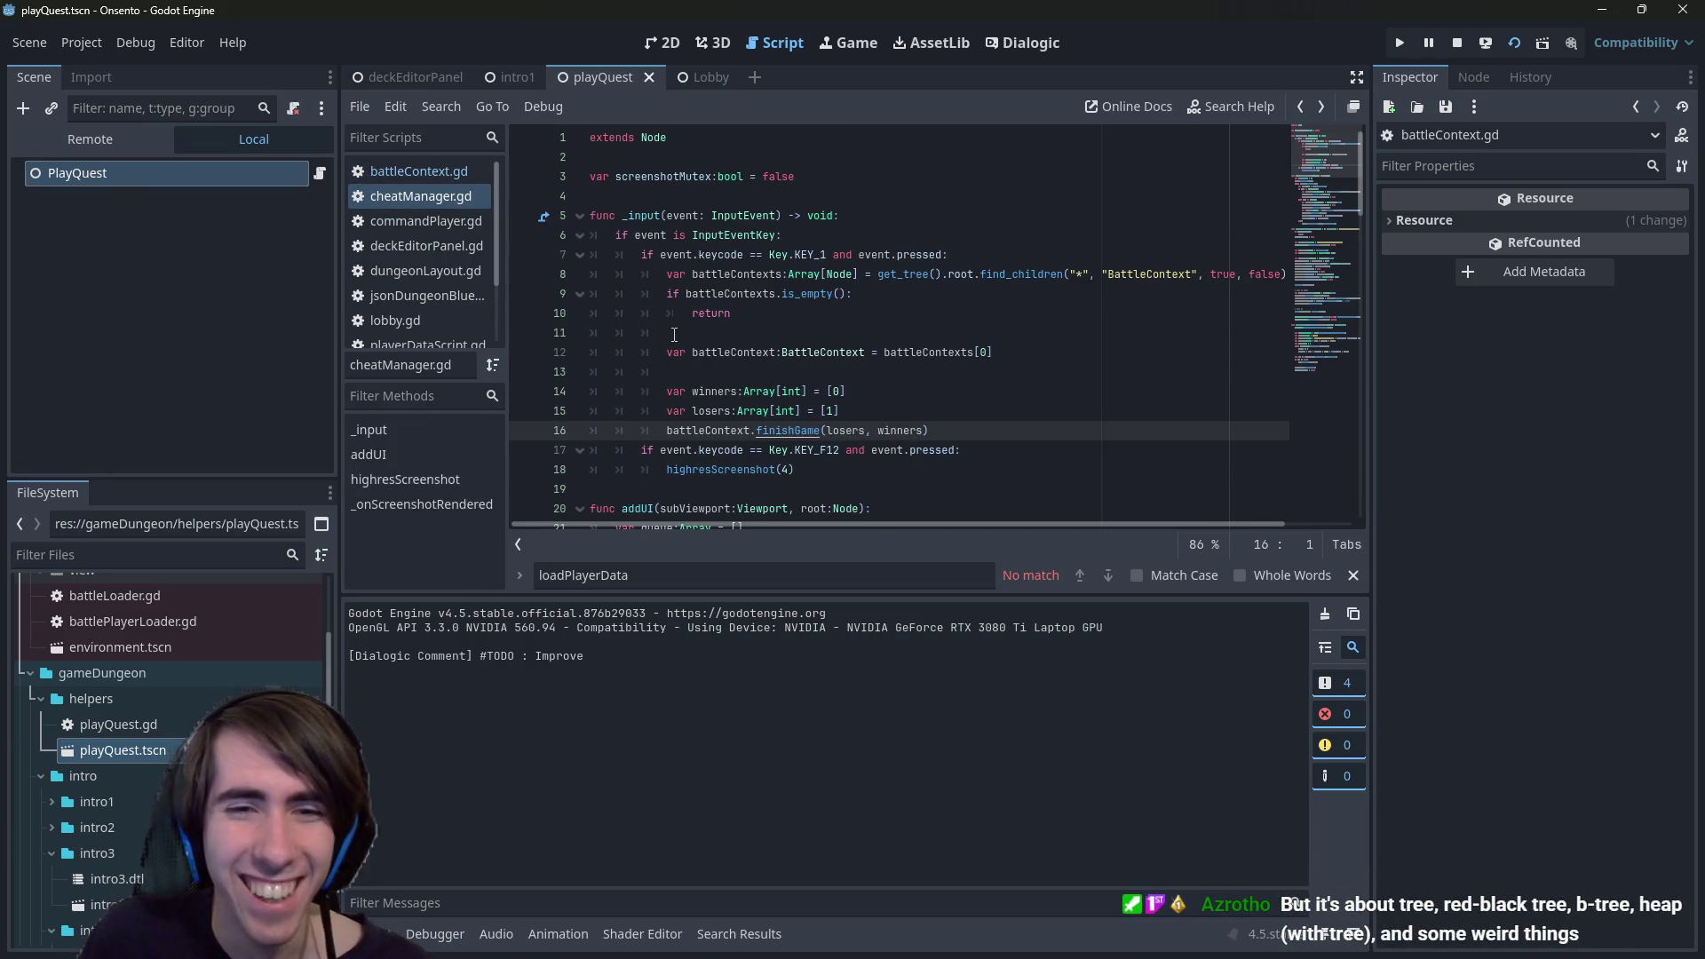
click(1485, 43)
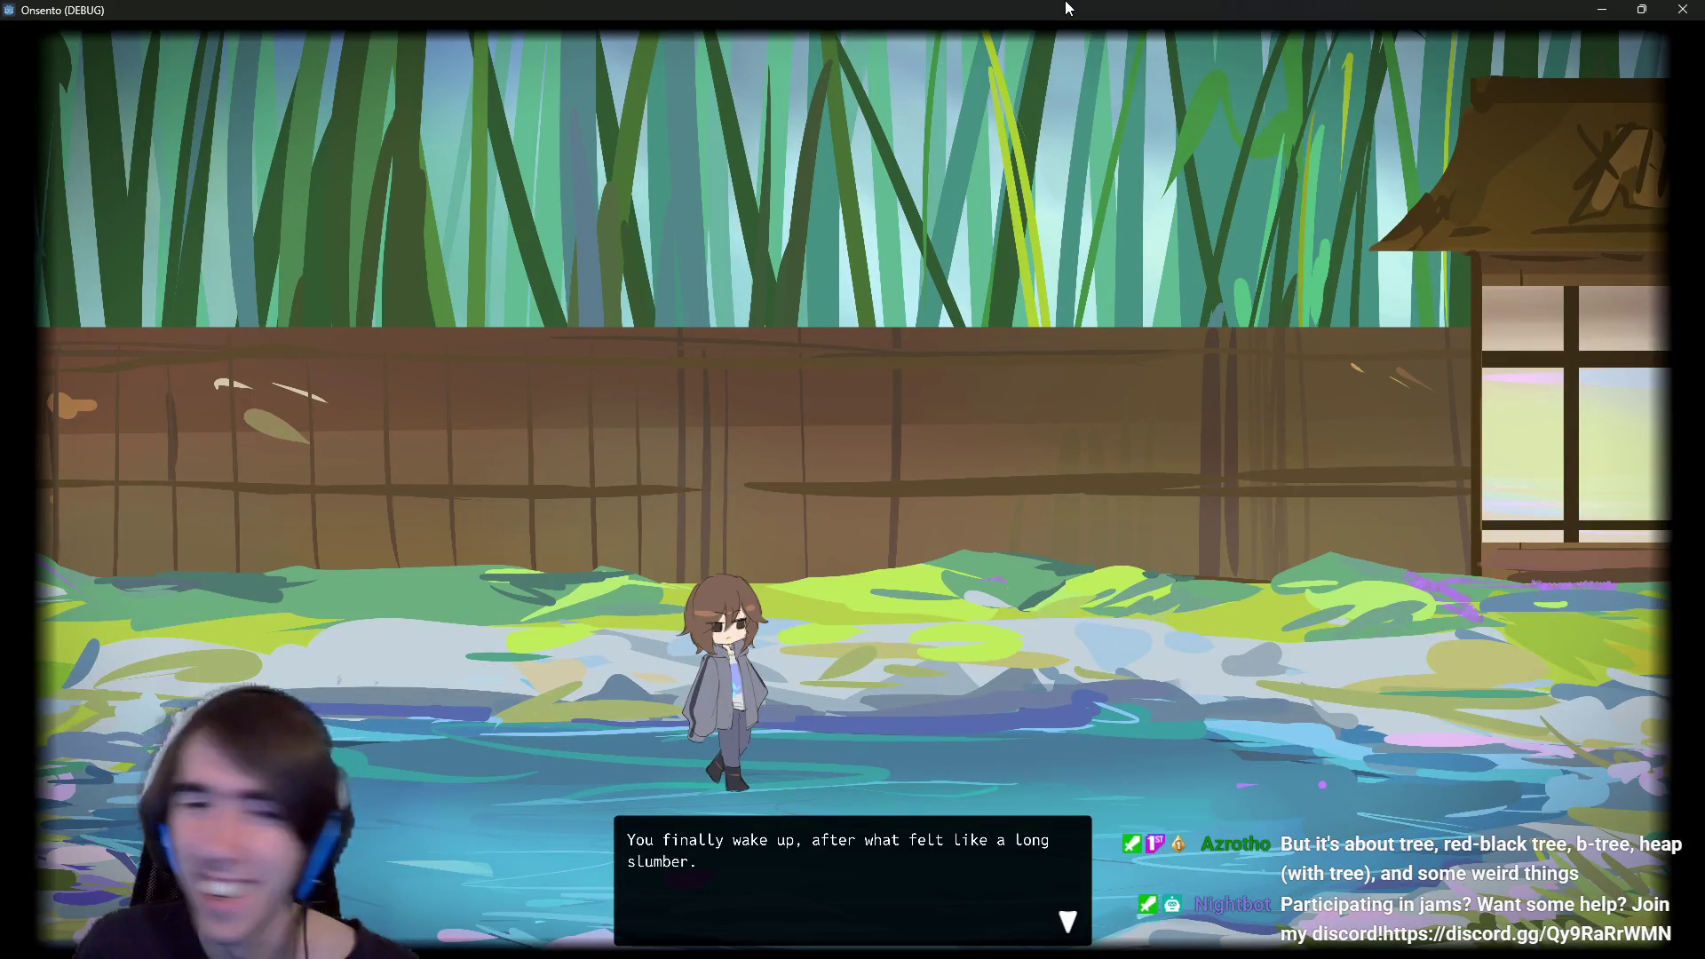
Click through the opening dialogue until the first battle begins
click(818, 234)
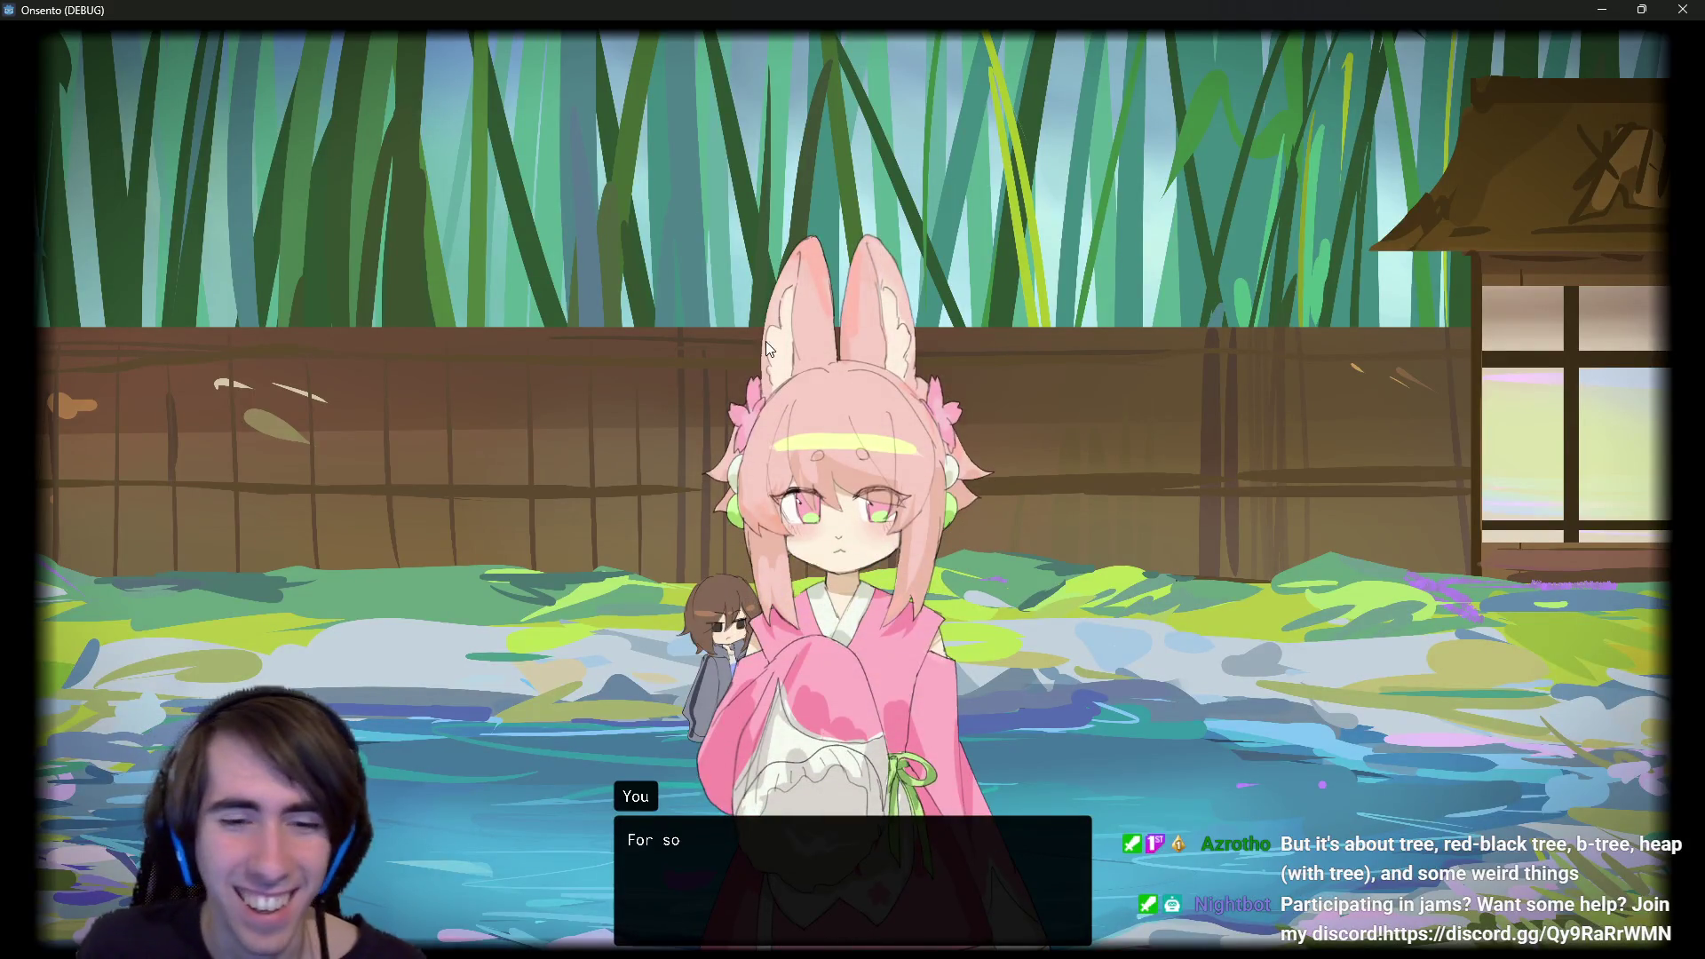
click(769, 315)
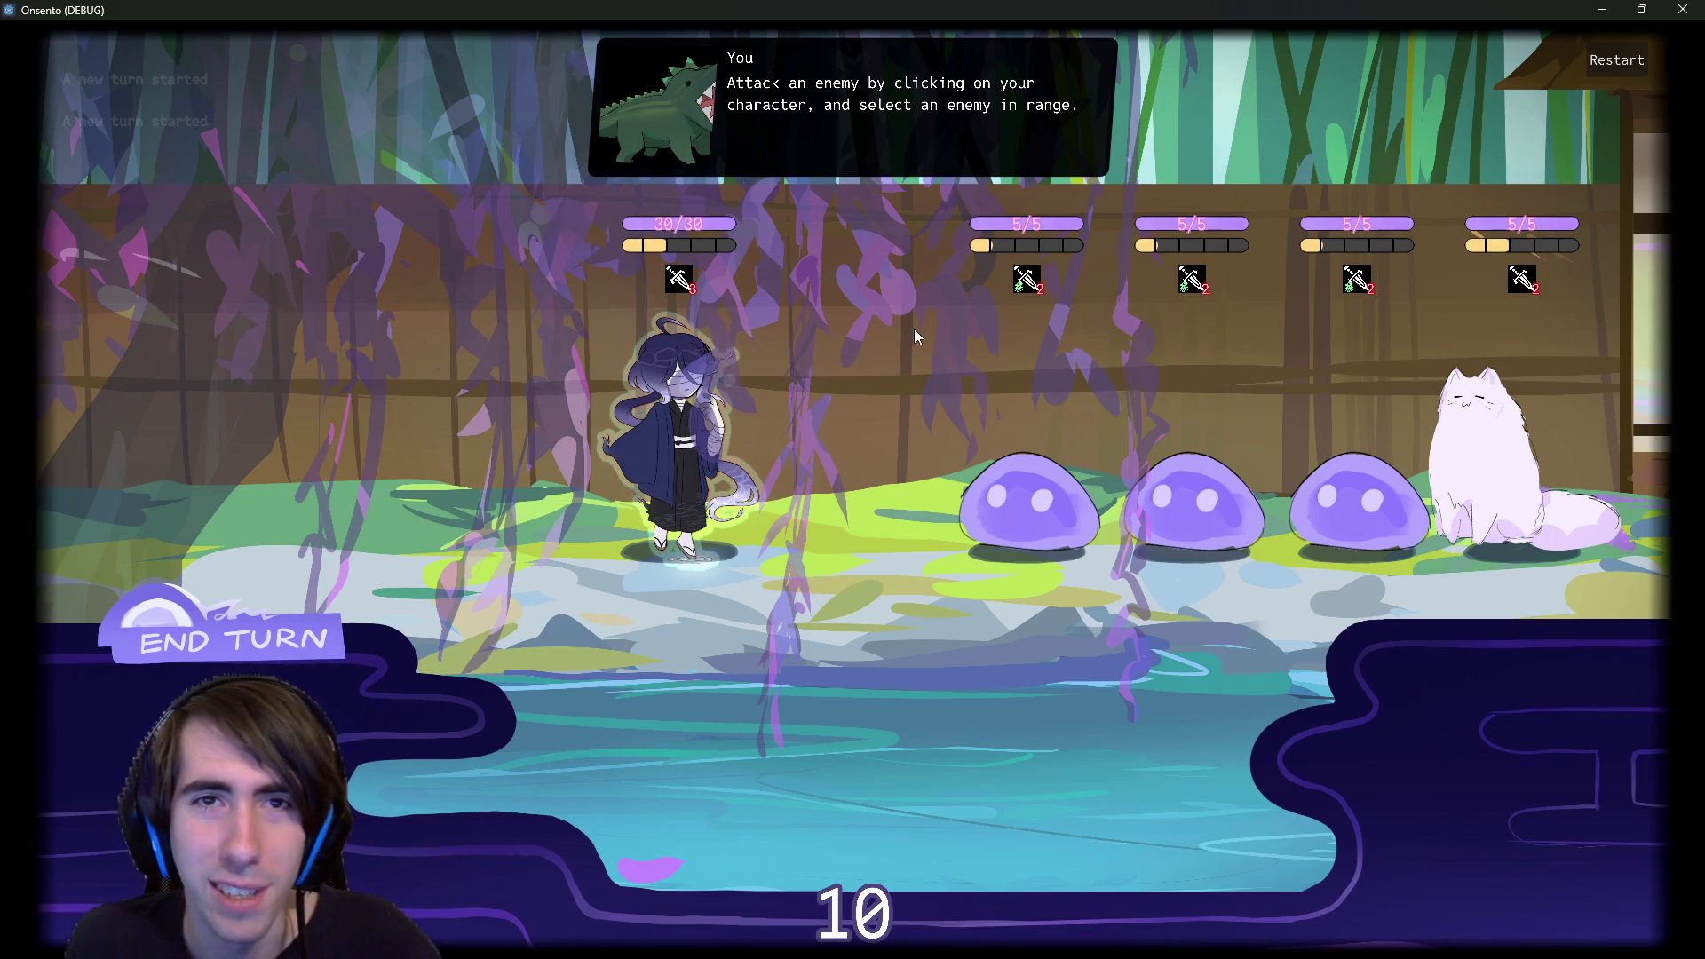
Attack the first slime, end the turn, draw a card, and check the remaining deck
click(1026, 497)
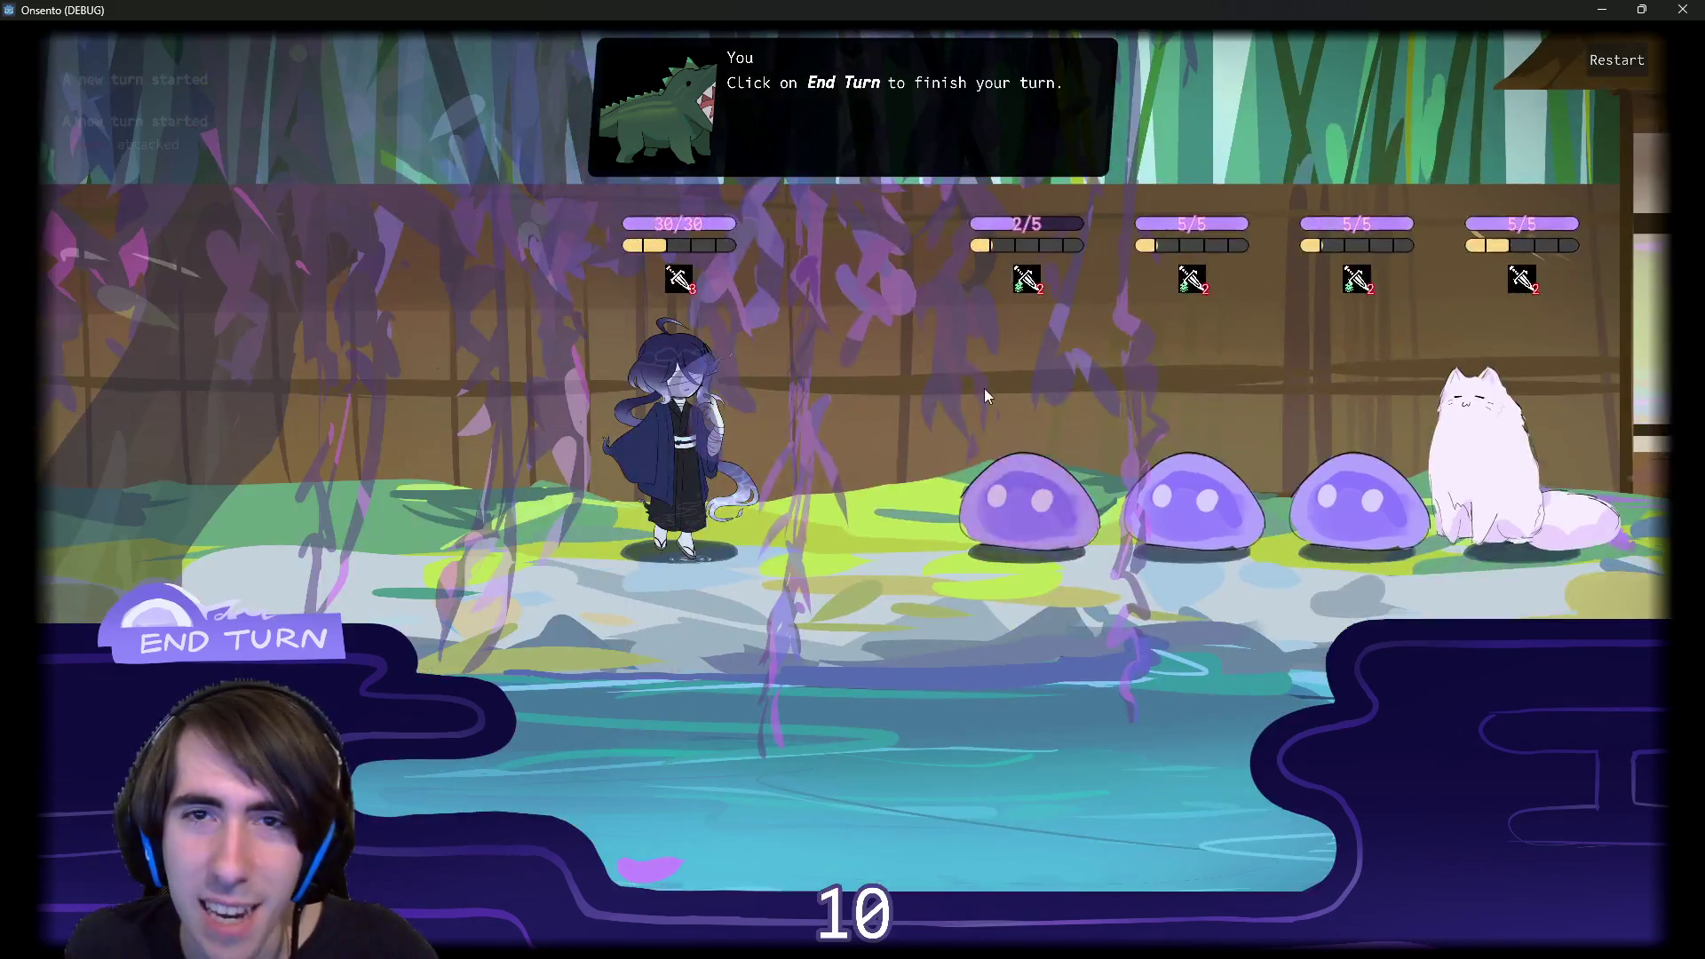
click(288, 640)
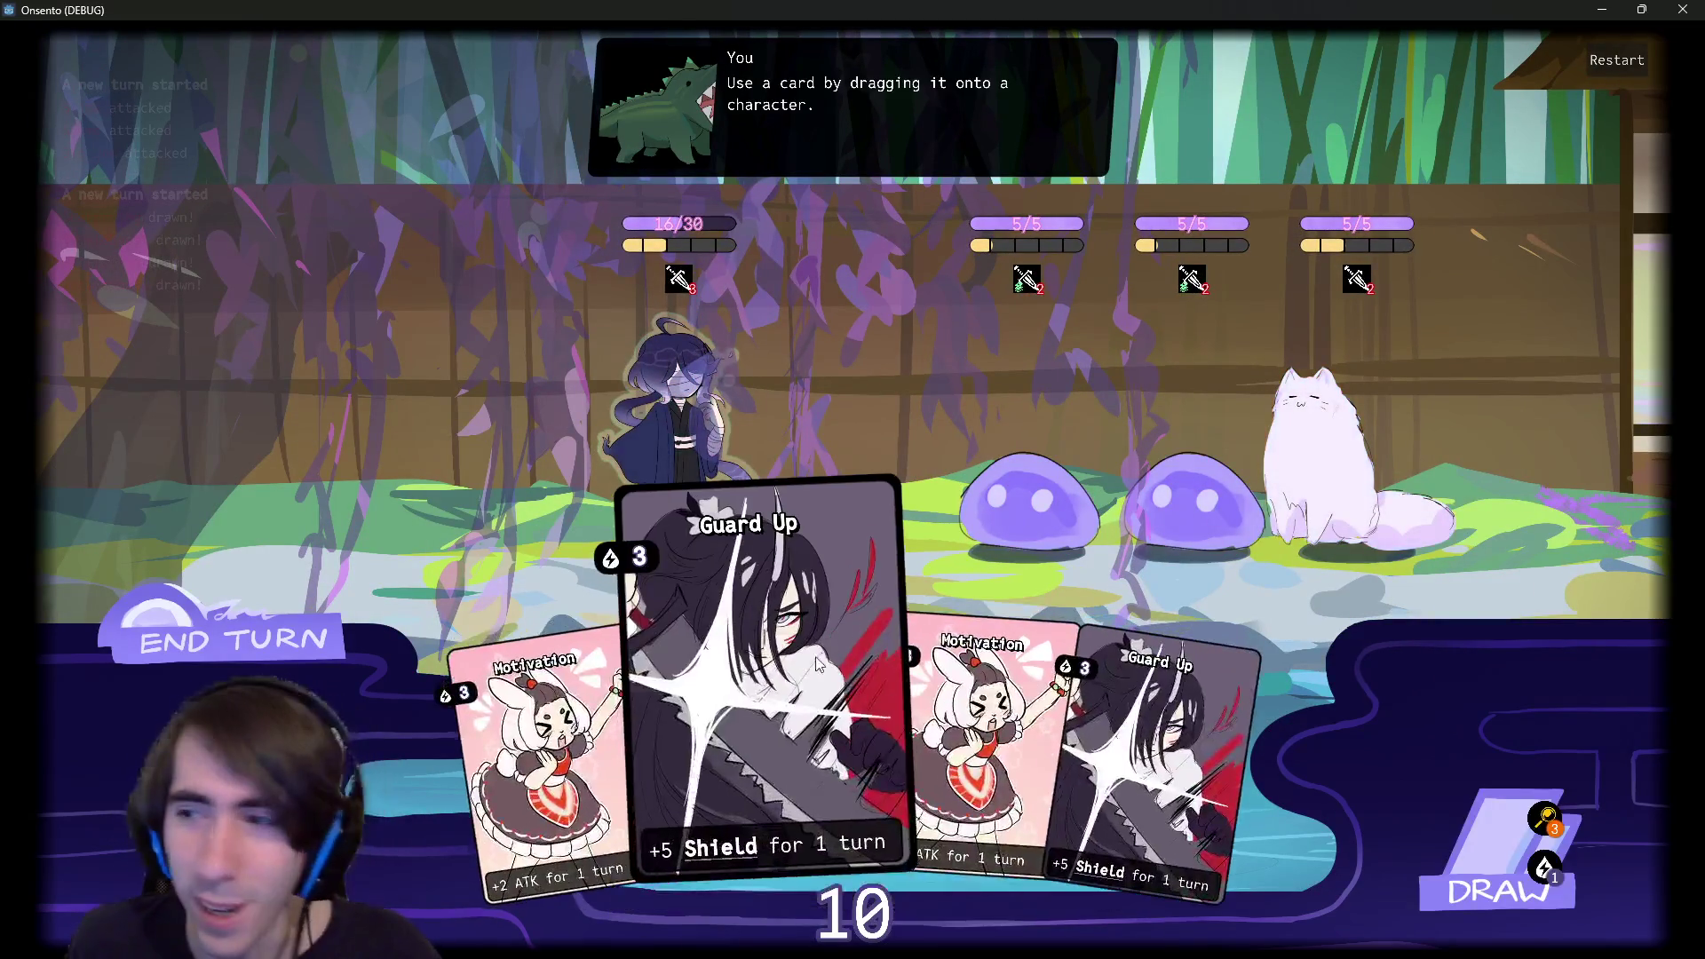
click(1492, 848)
click(1541, 818)
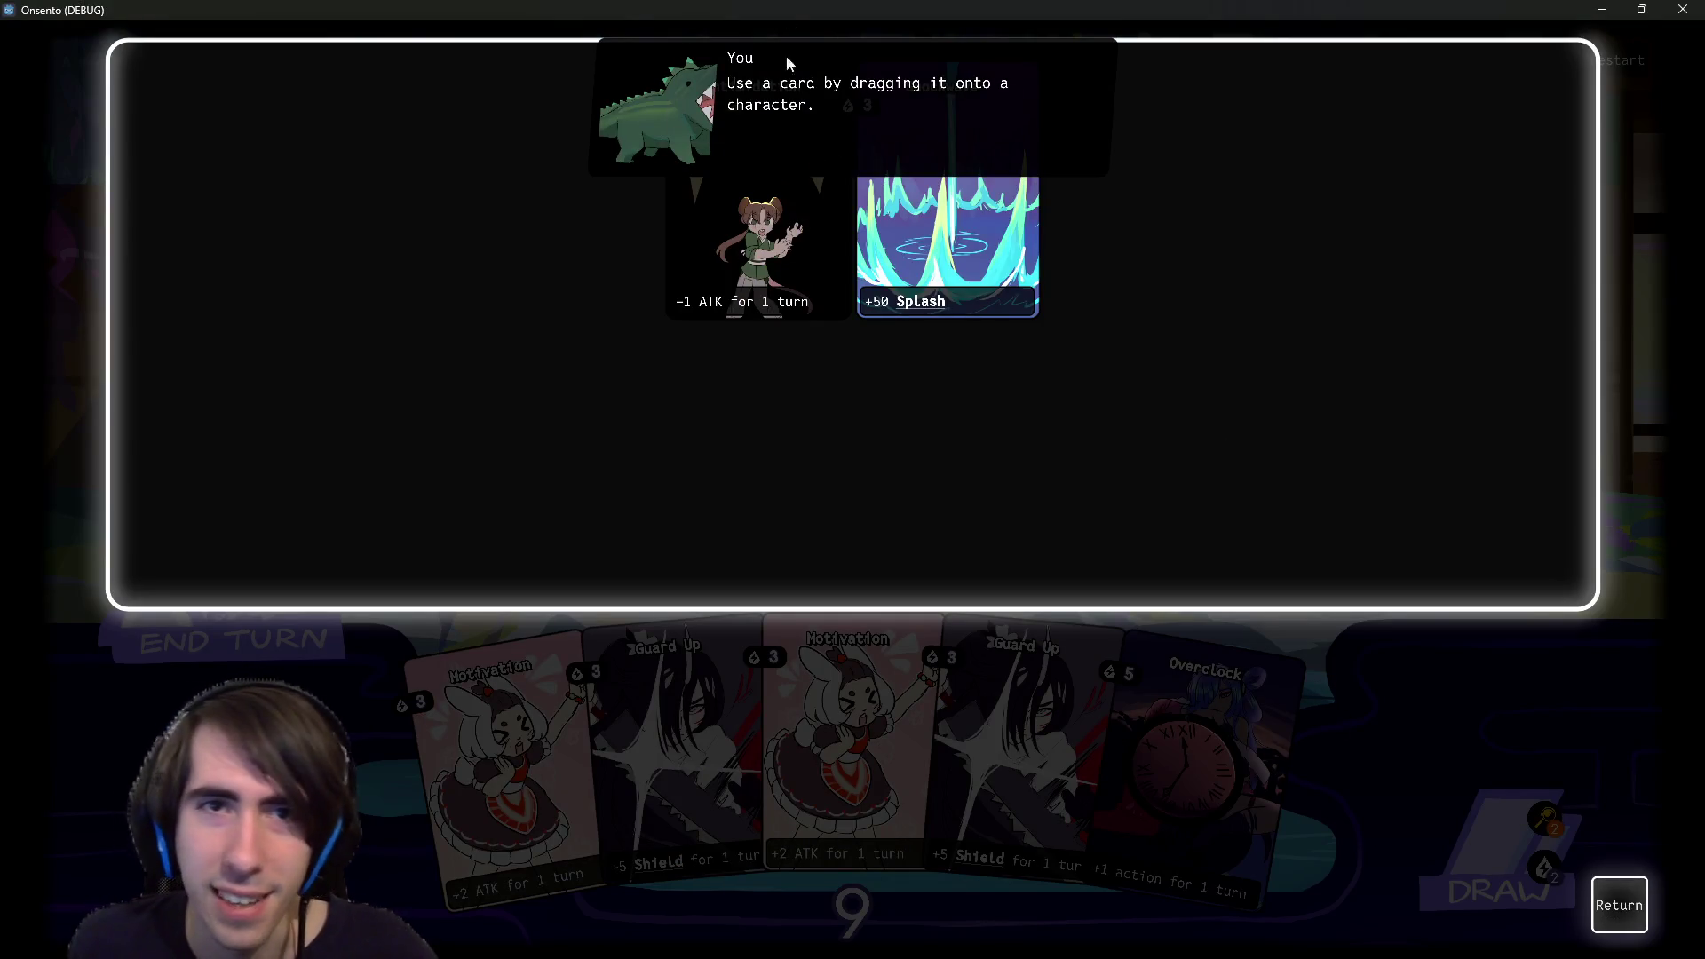
click(1619, 904)
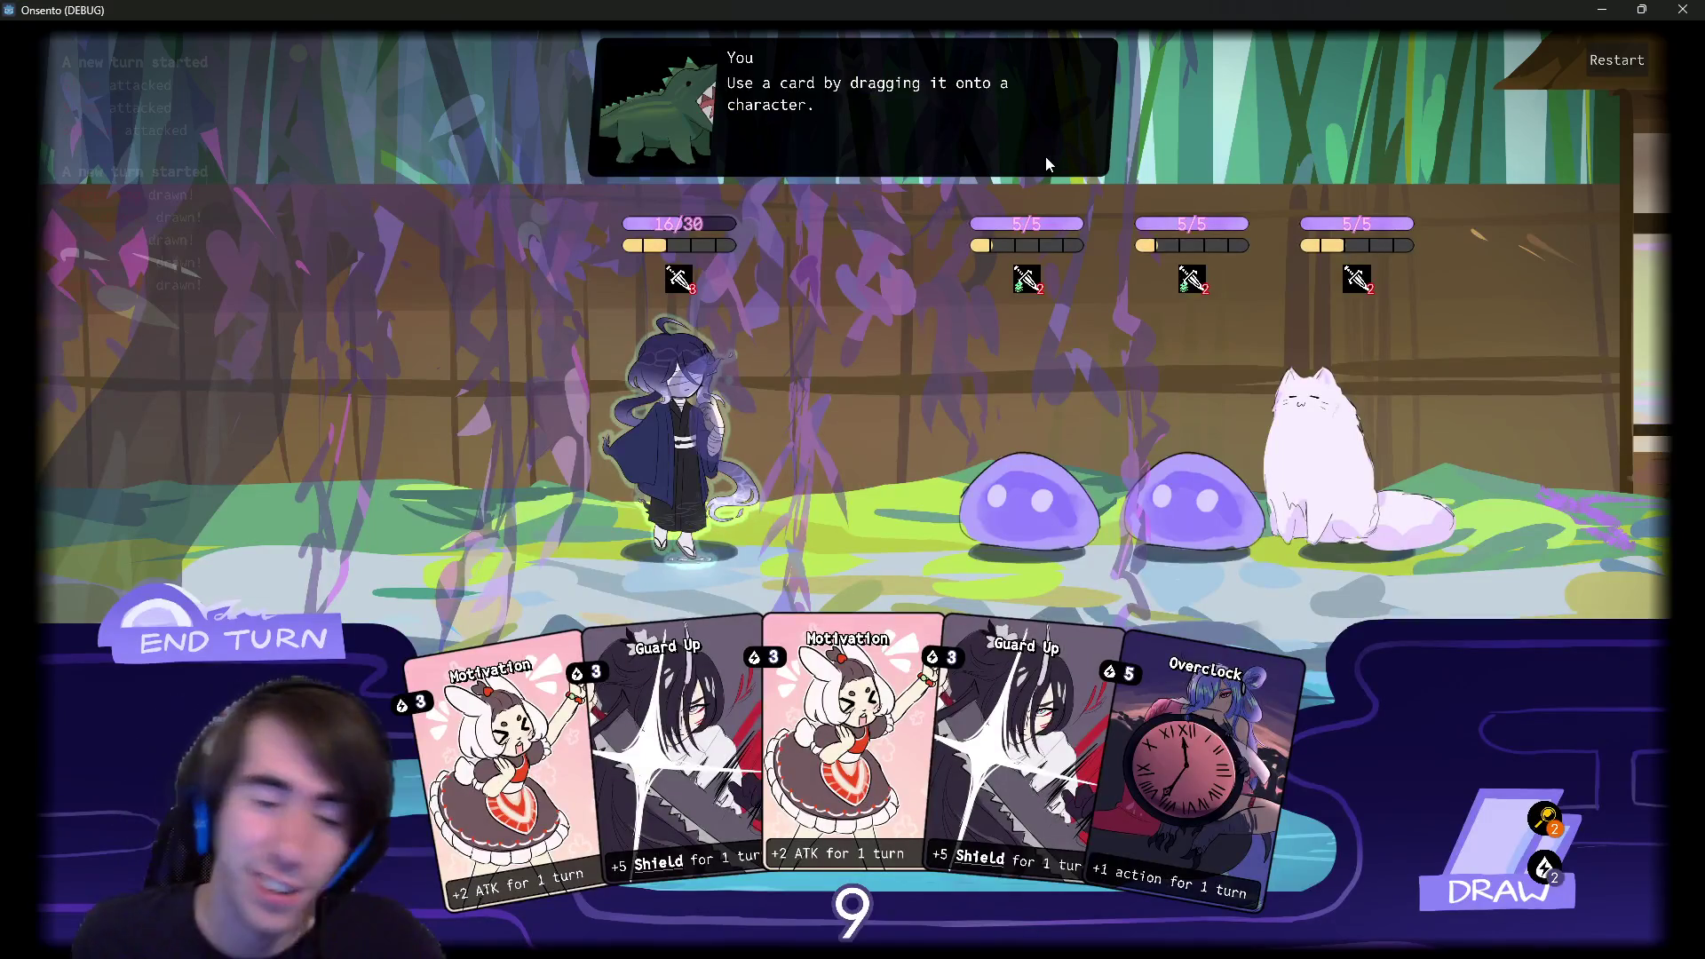
Play Guard Up, draw two more cards, play Motivation on the player, and end the turn
drag(675, 773, 695, 404)
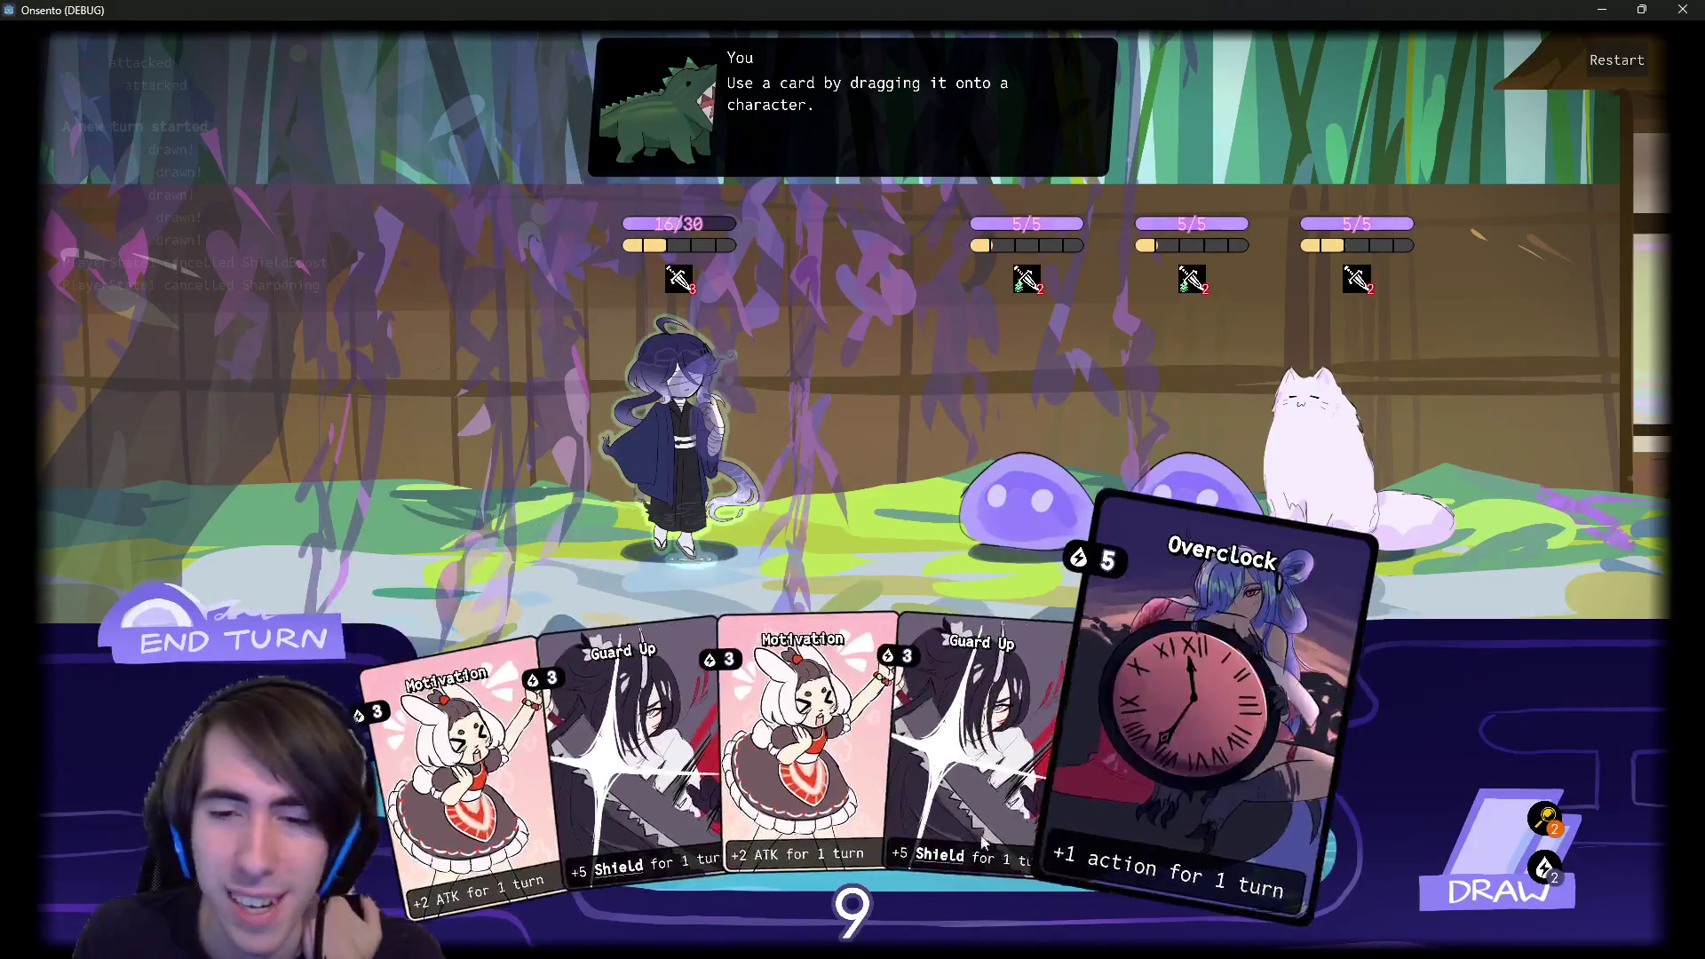
click(1501, 857)
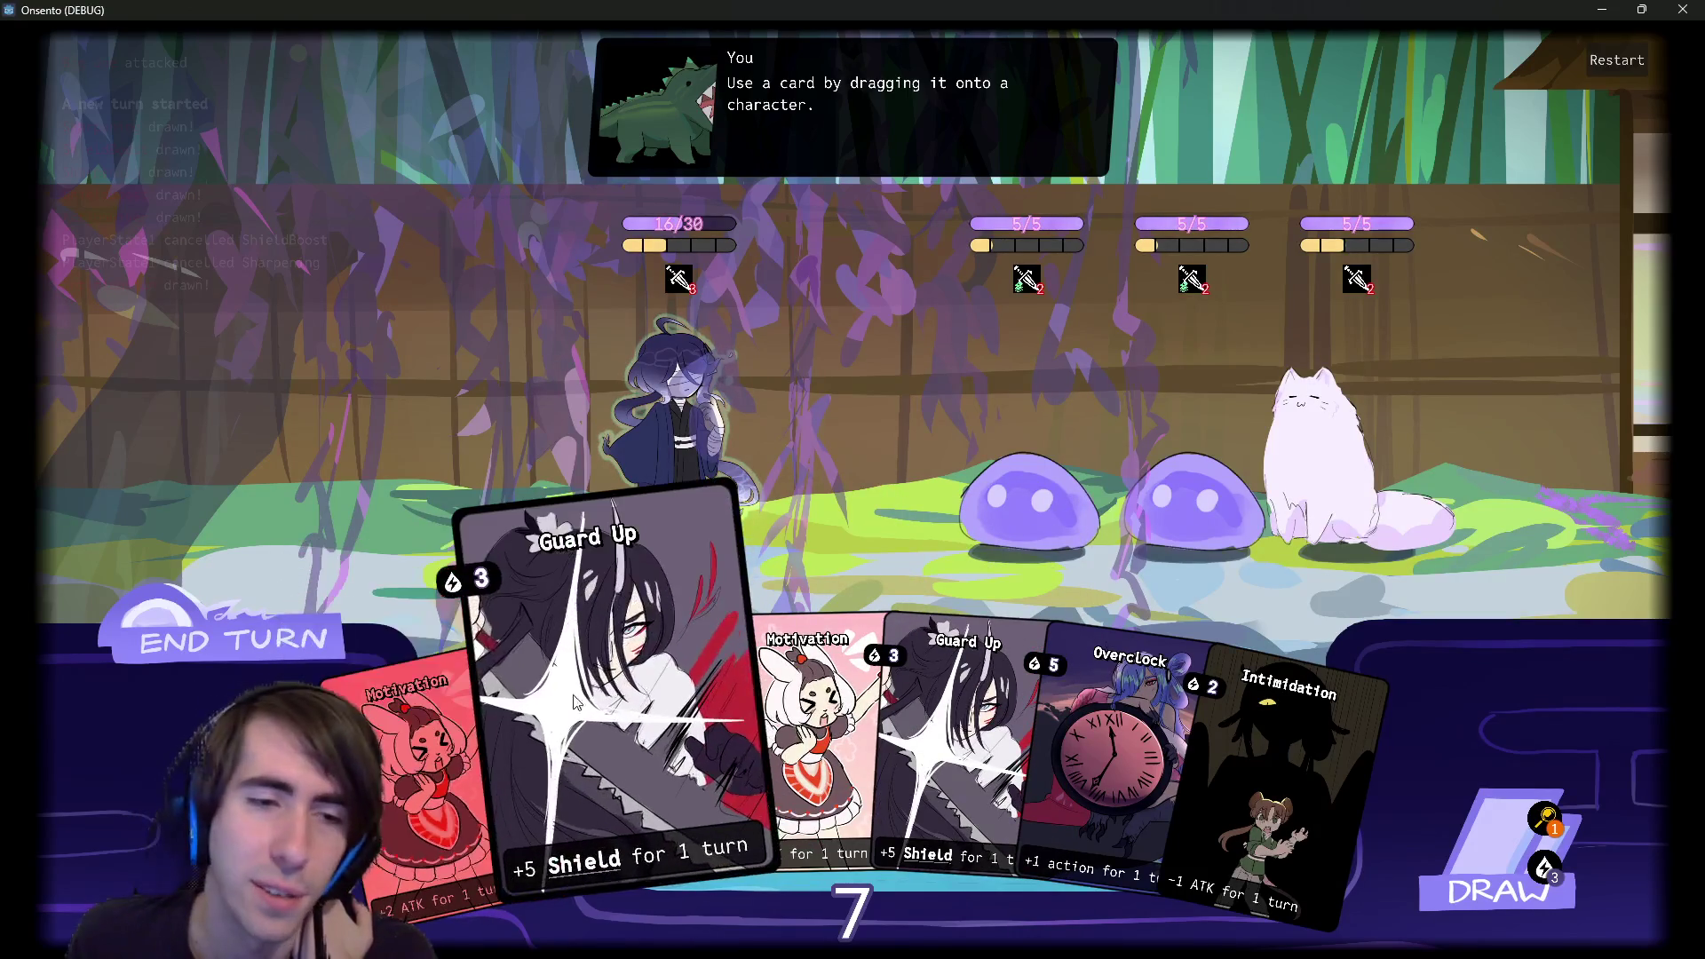
click(1499, 884)
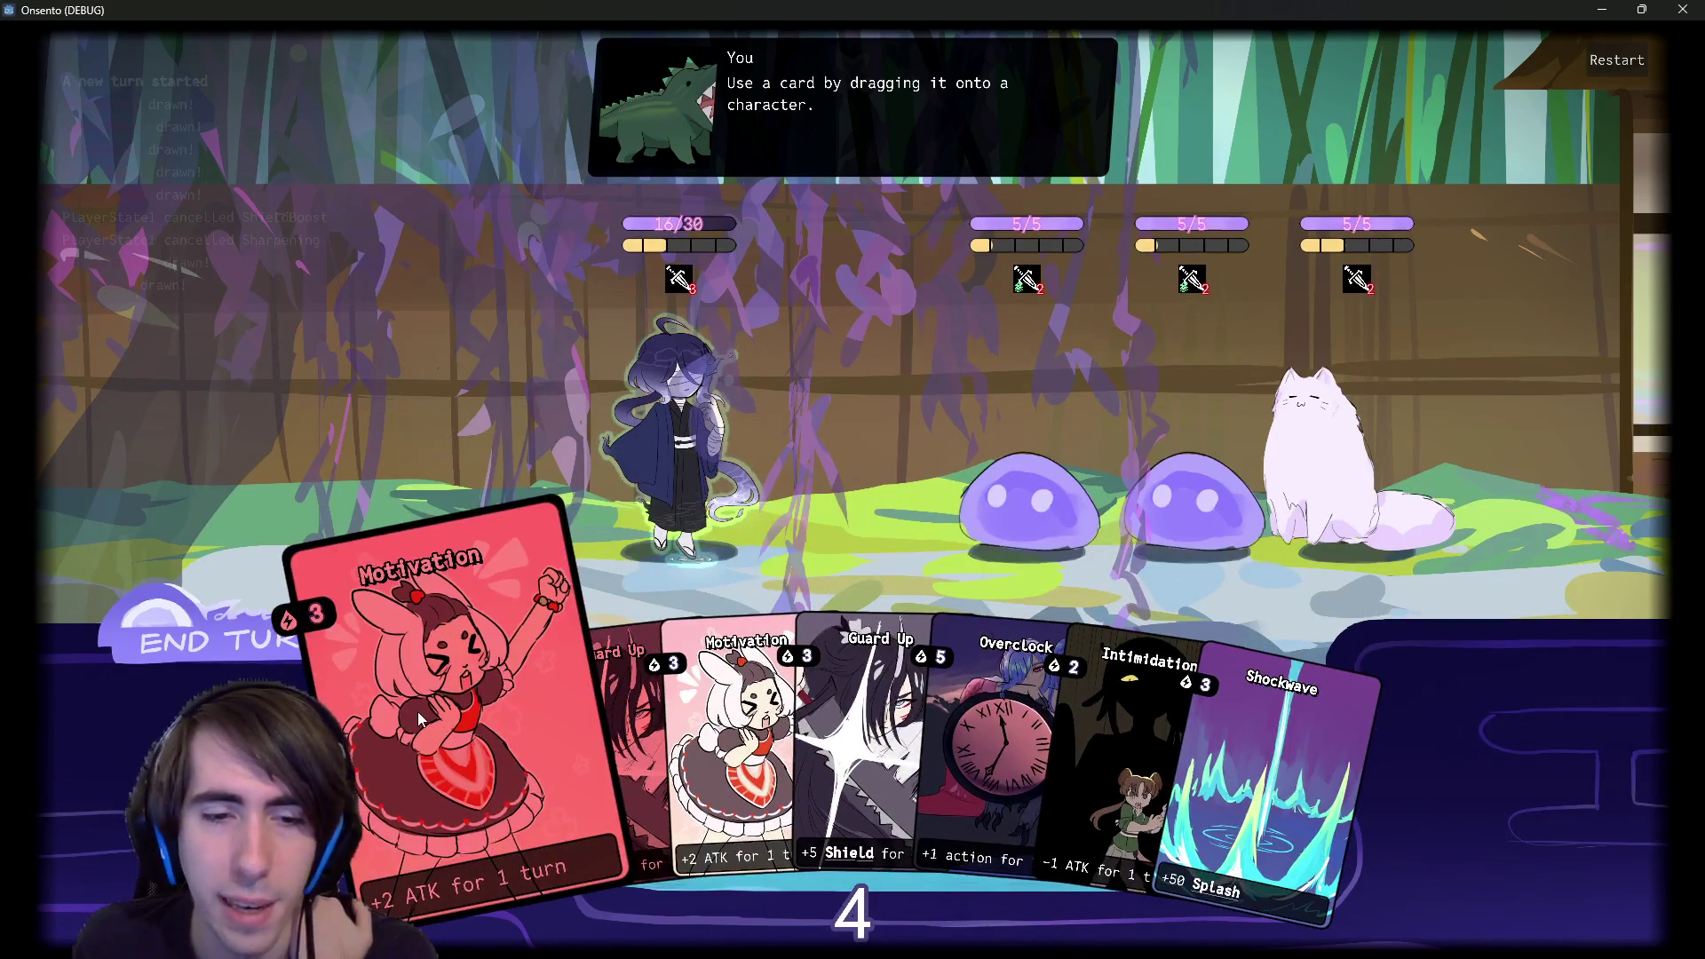
drag(511, 654, 687, 433)
click(222, 640)
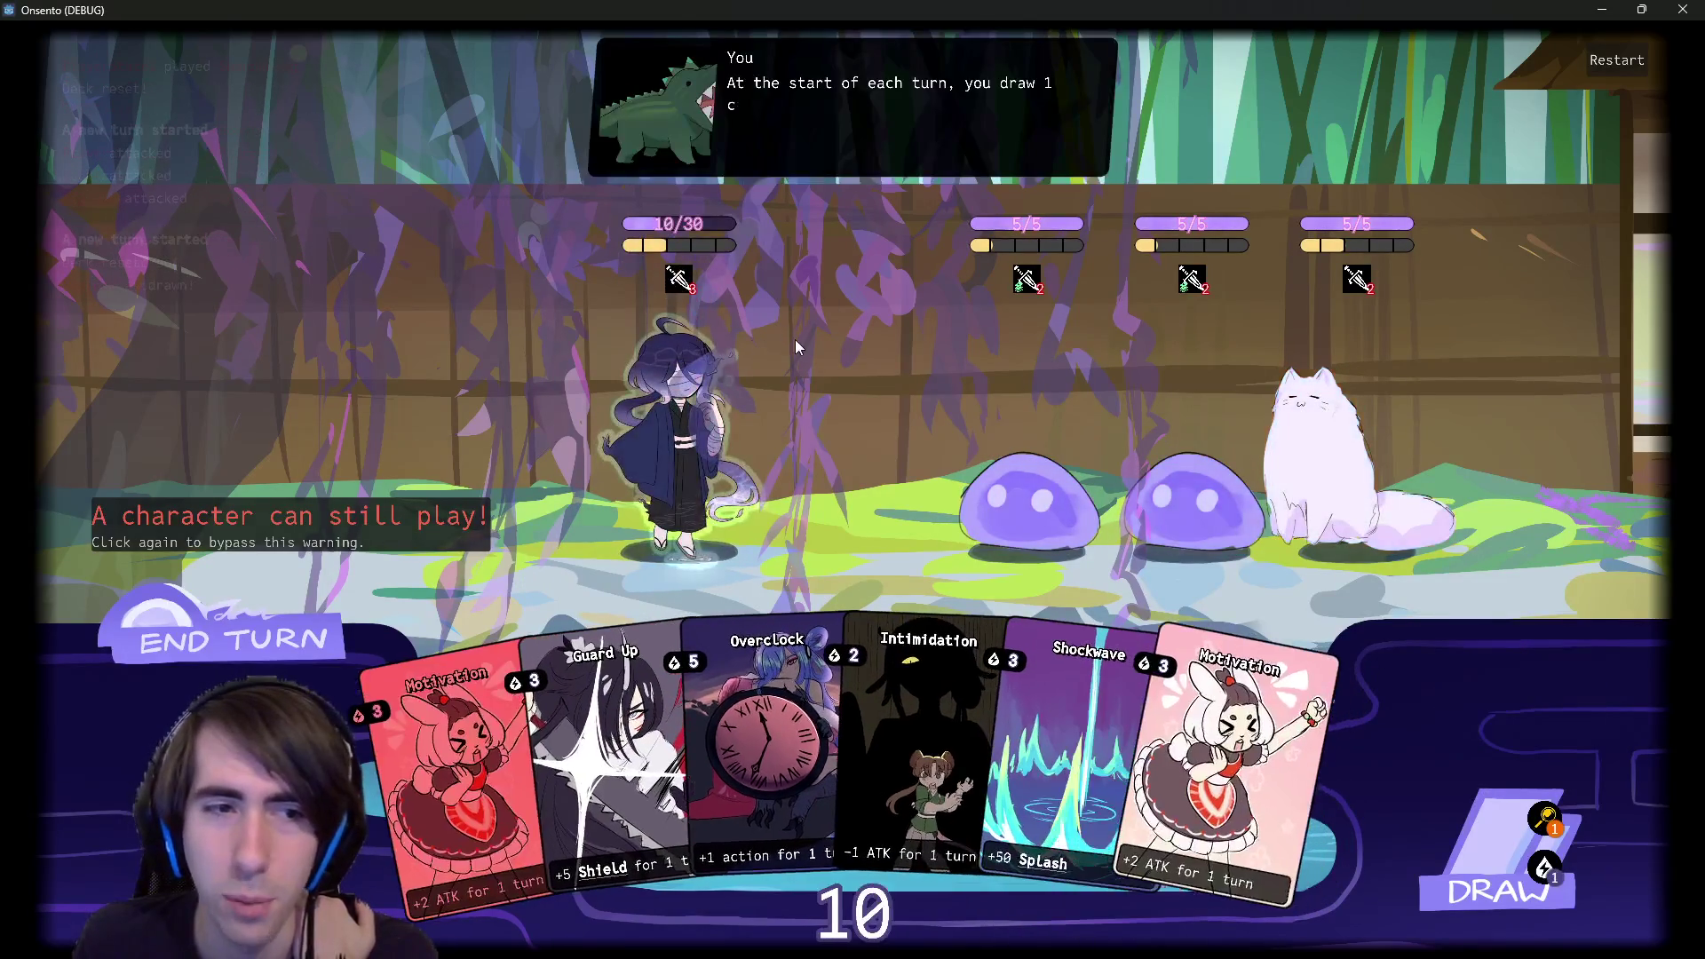
mouse_move(683, 245)
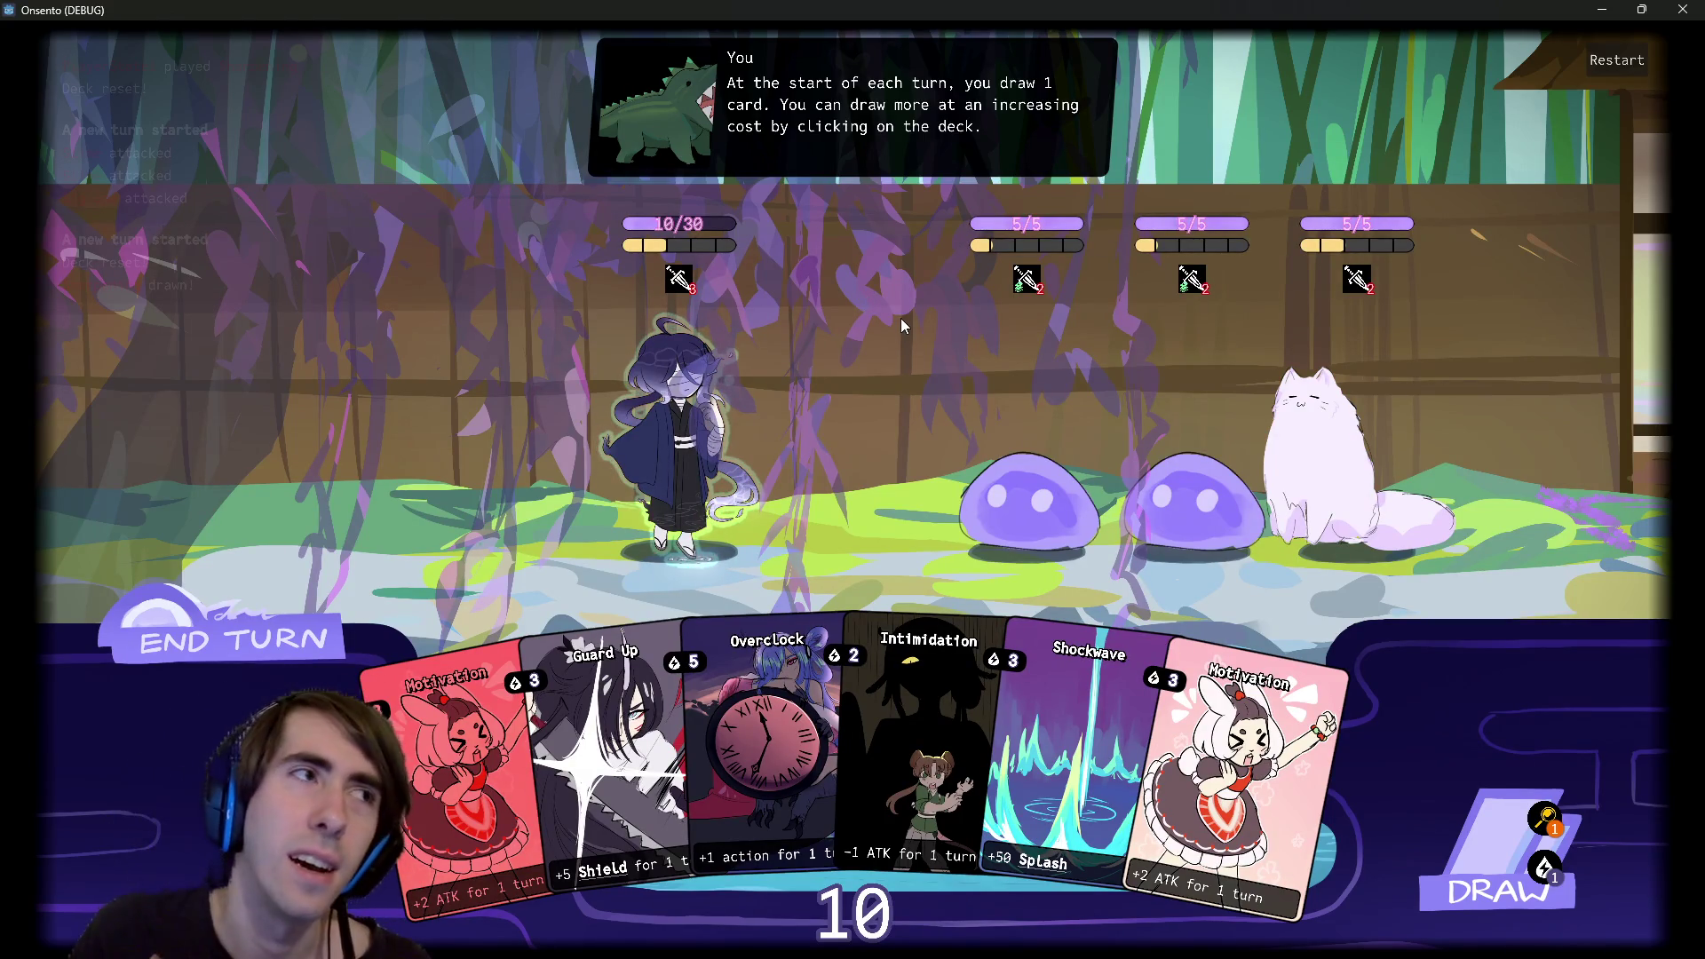
Trigger the win cheat with key 1, inspect winners at the breakpoint, and step into finishGame
key(1)
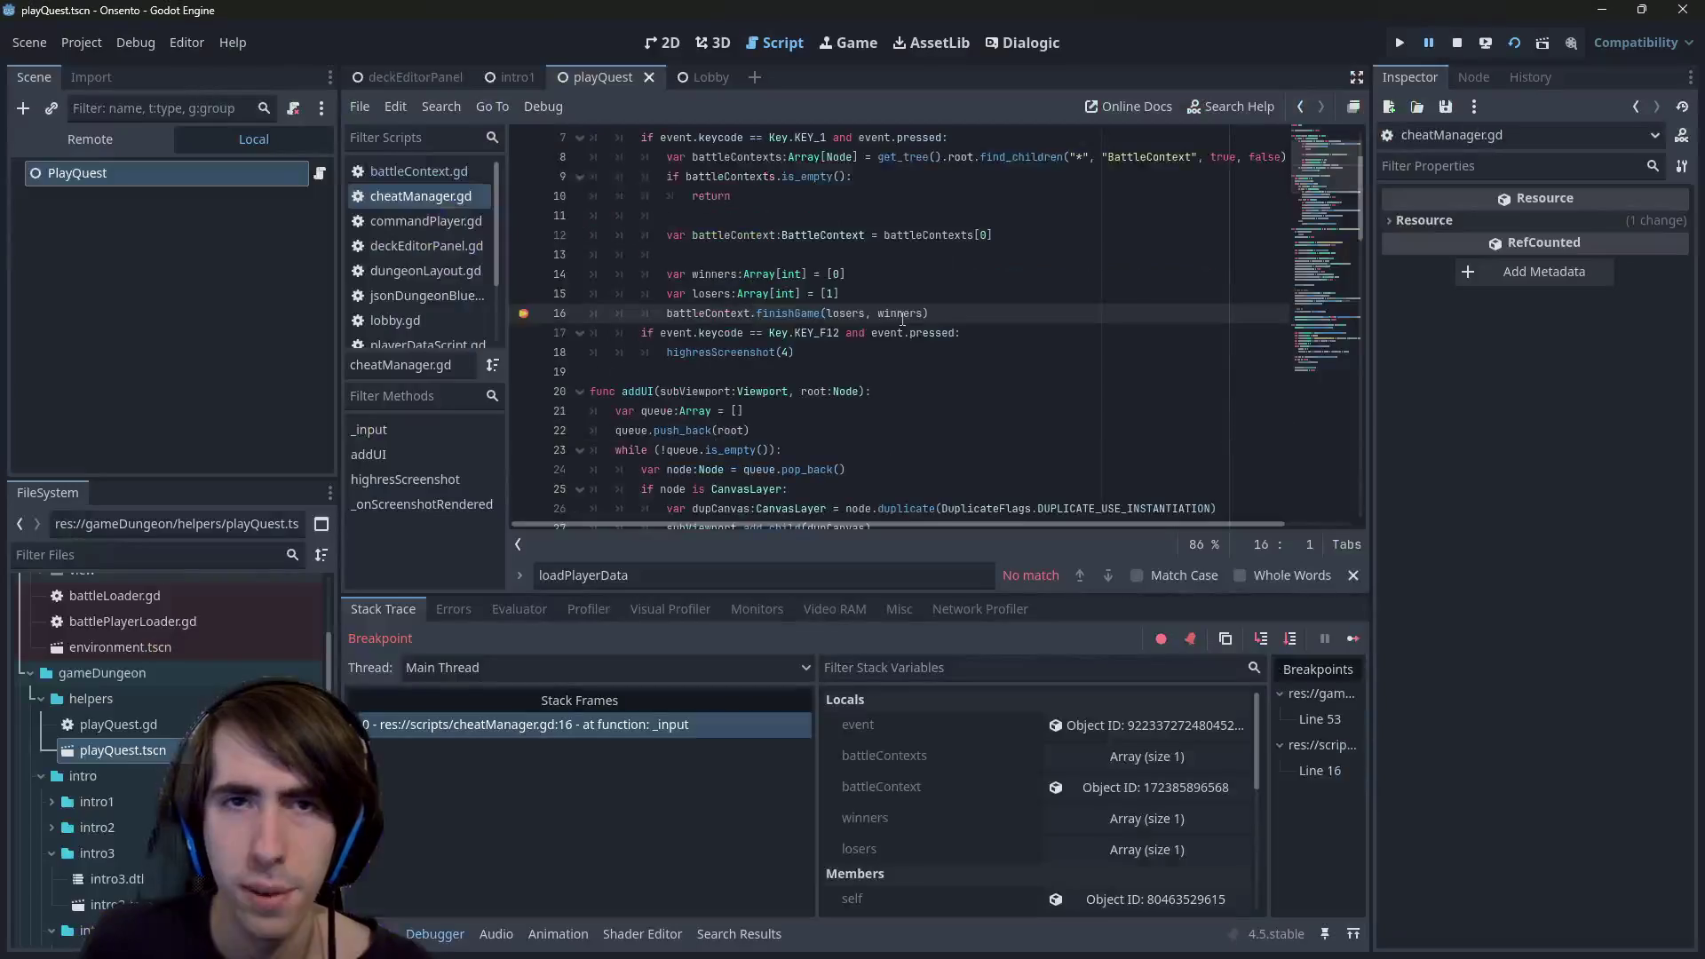
scroll(902, 318, up, 2)
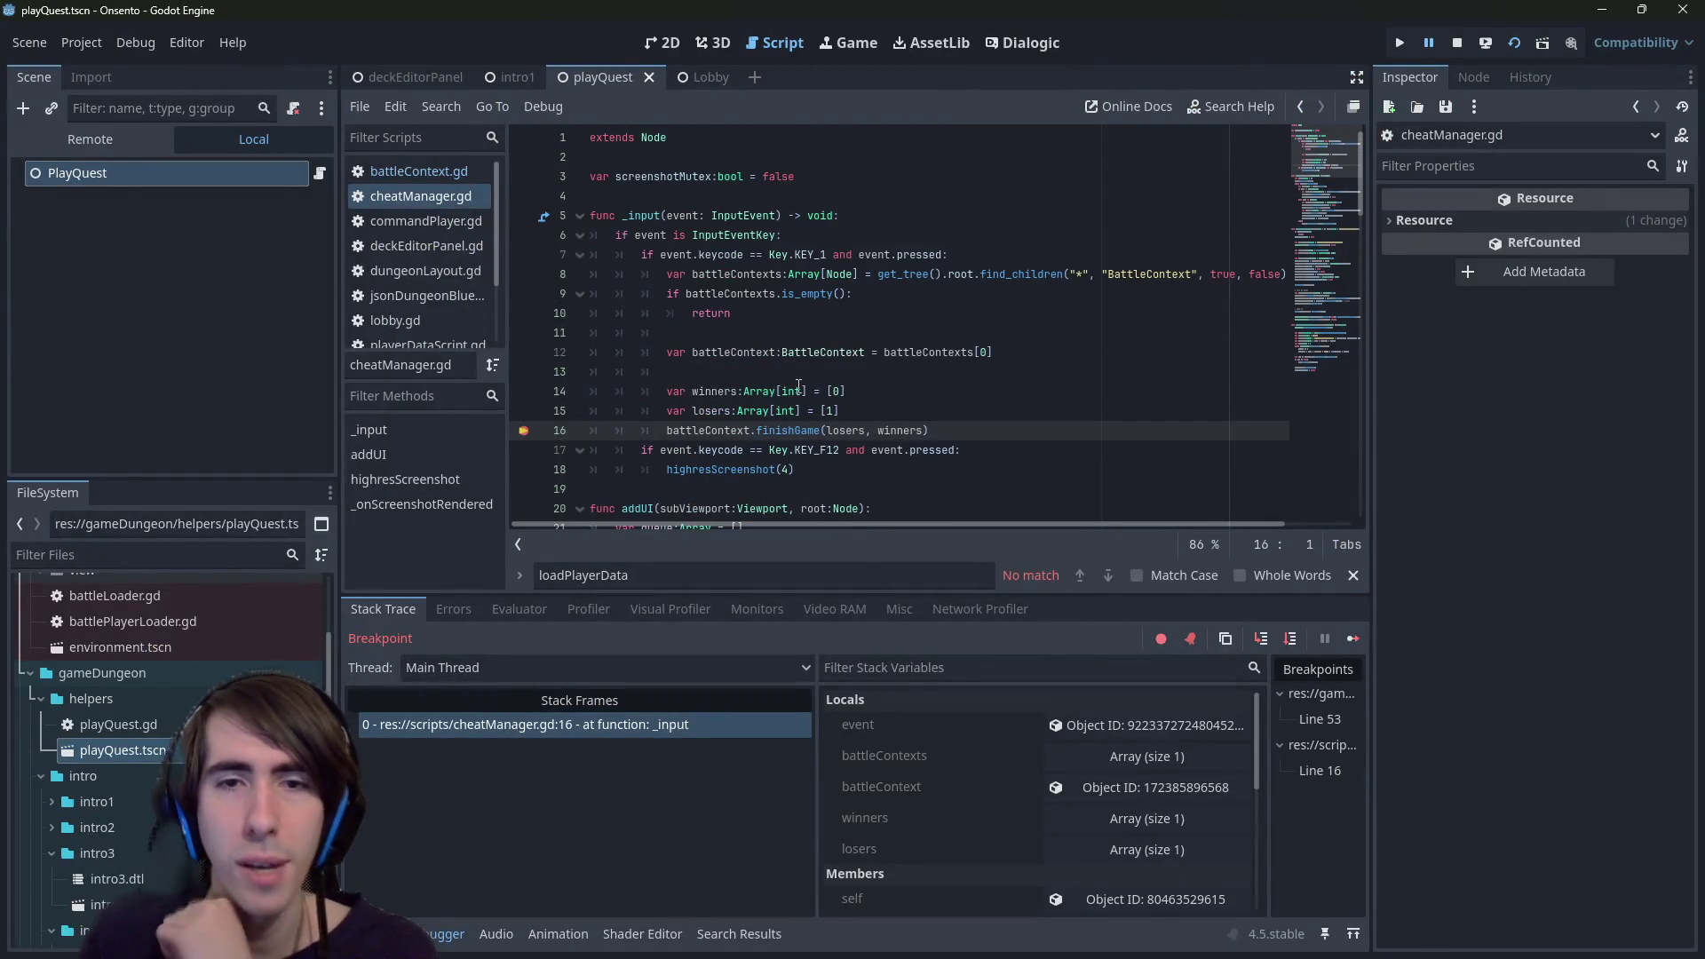
mouse_move(710, 387)
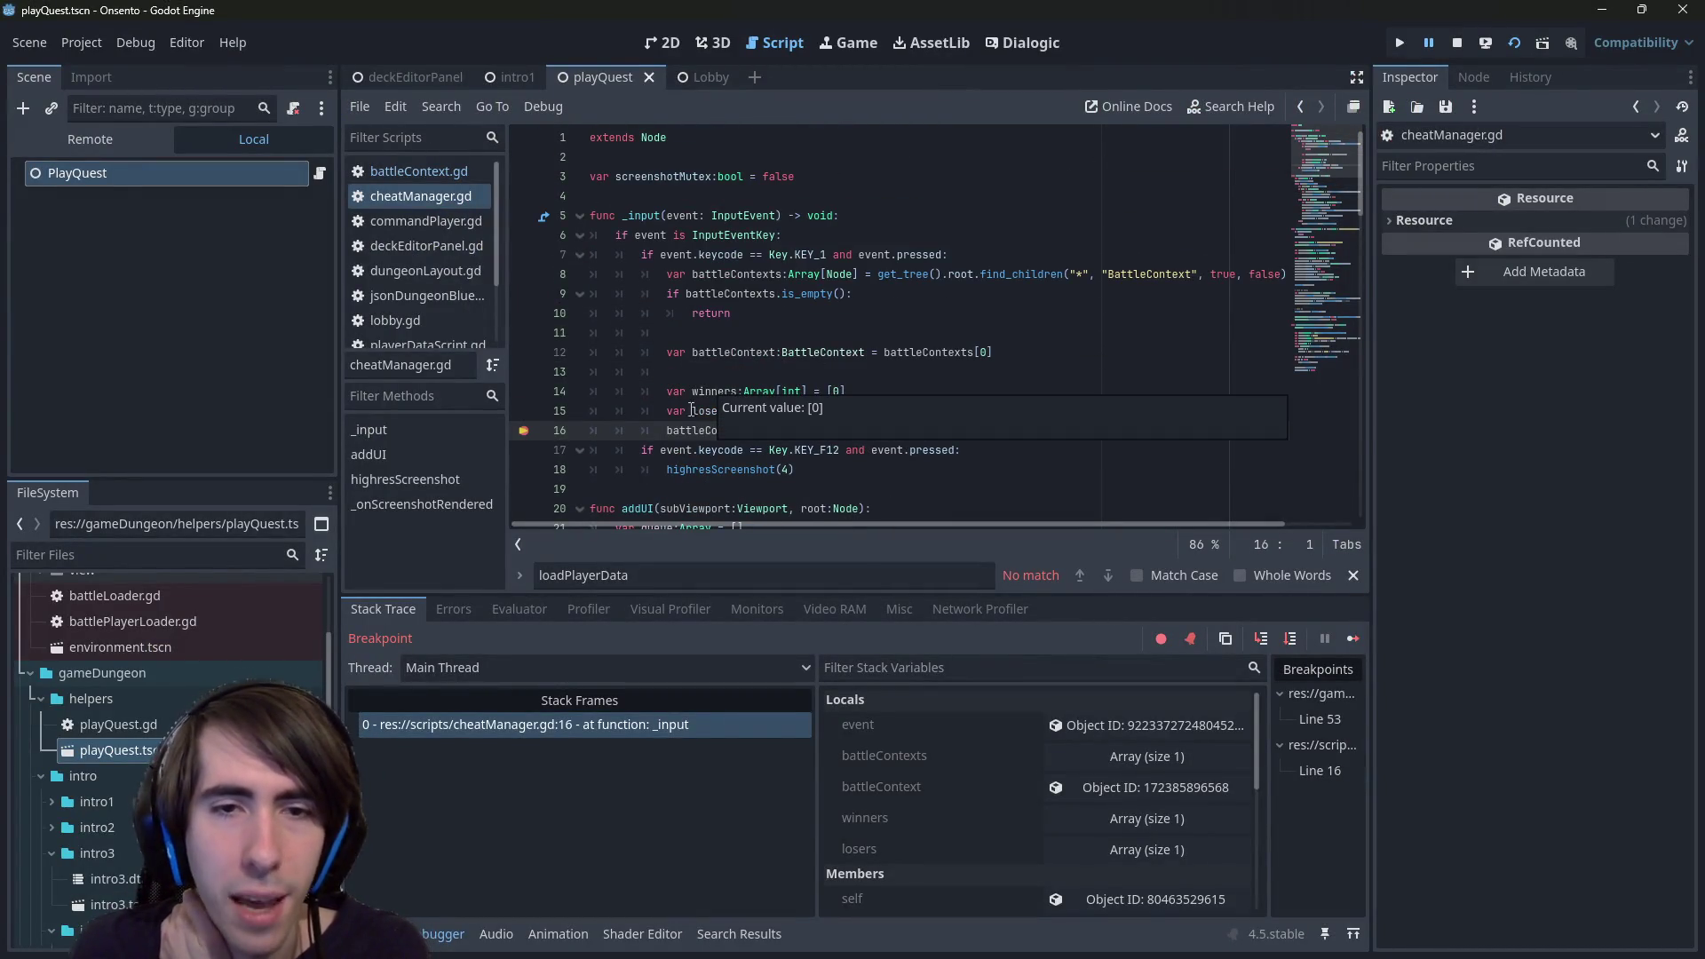
click(1265, 643)
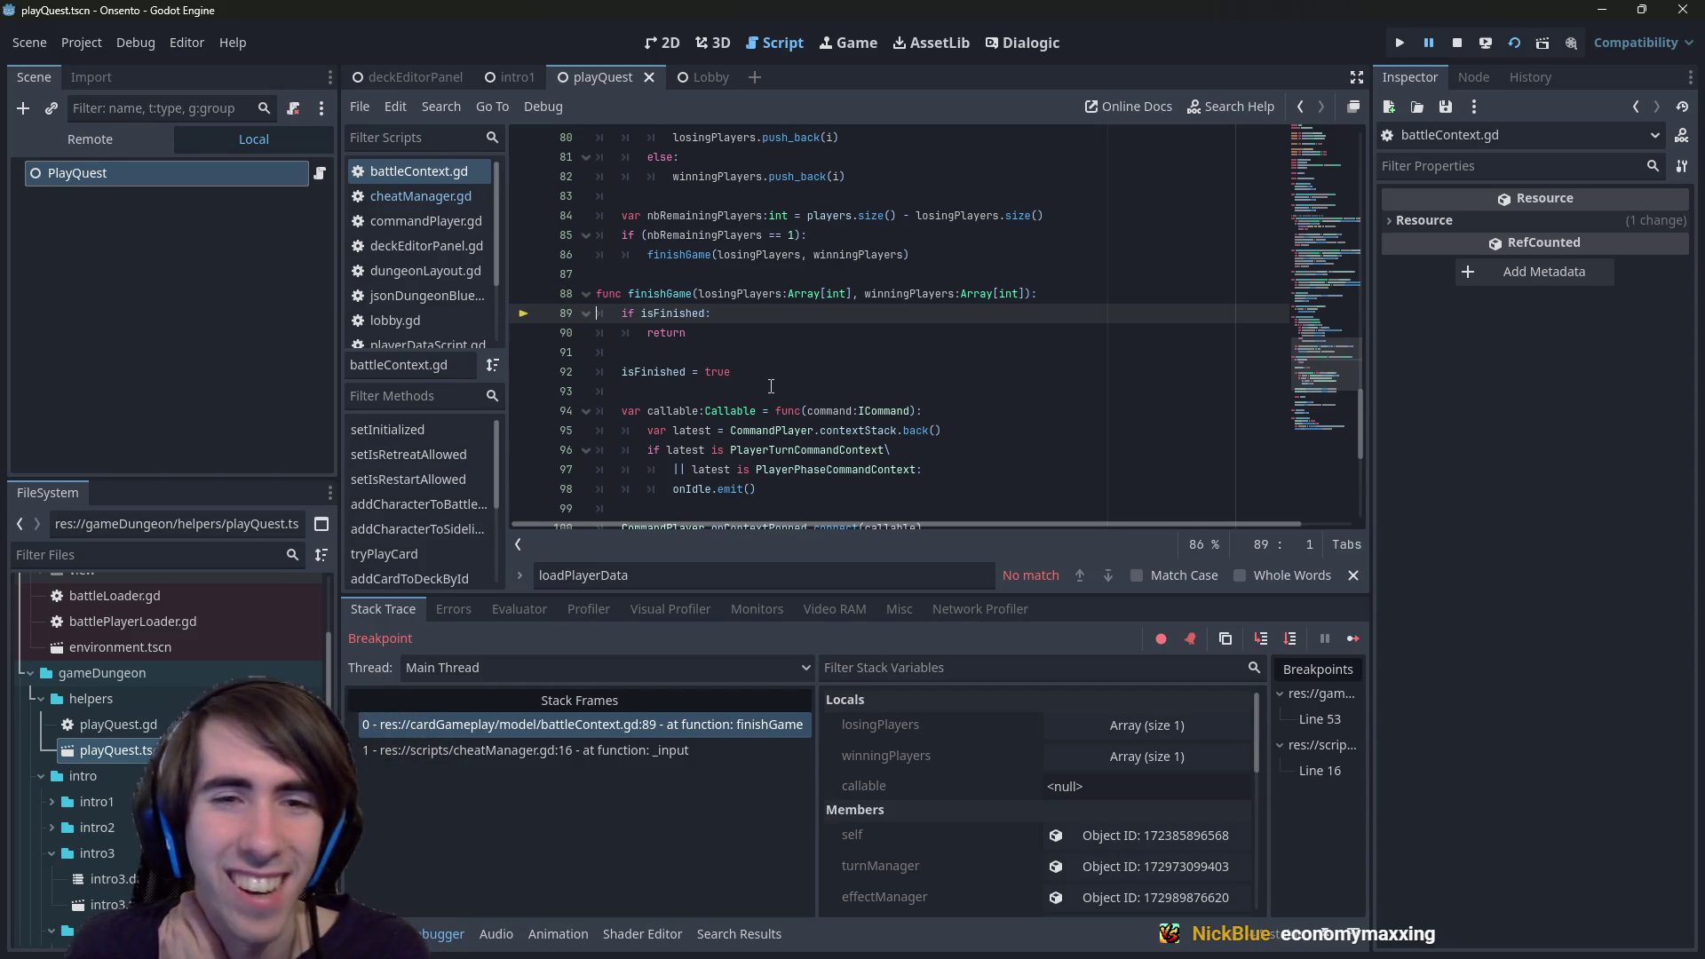
Inspect losingPlayers and step through finishGame to the callable on line 94
double_click(756, 295)
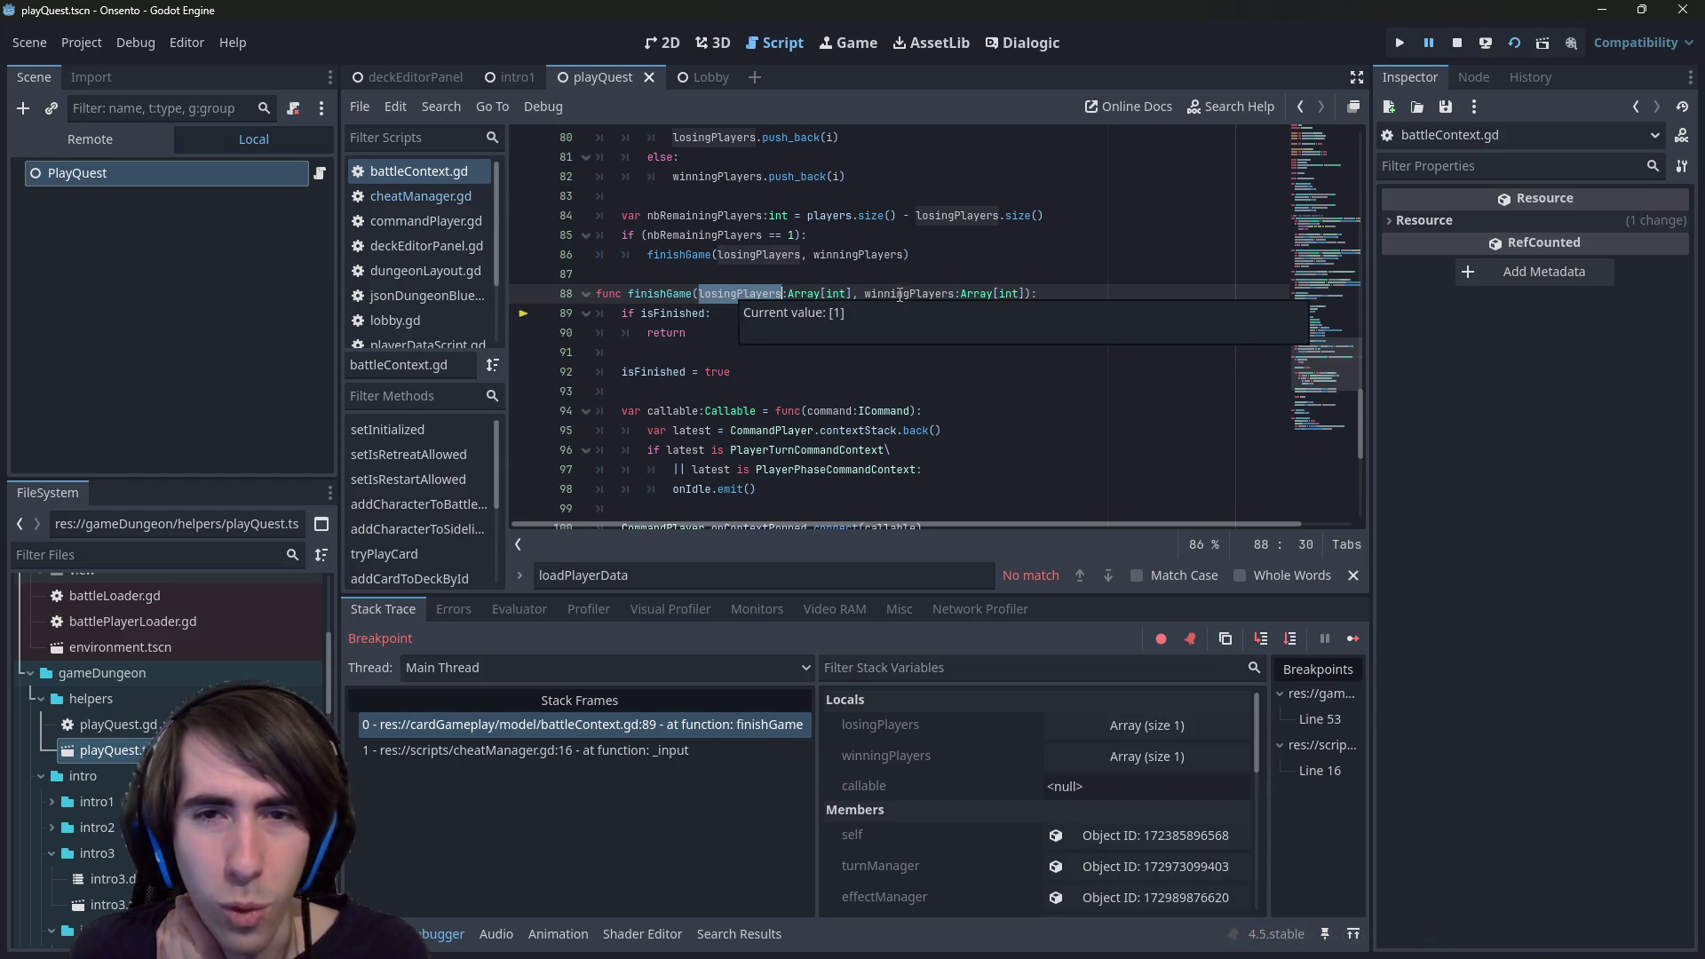
mouse_move(900, 293)
click(1290, 638)
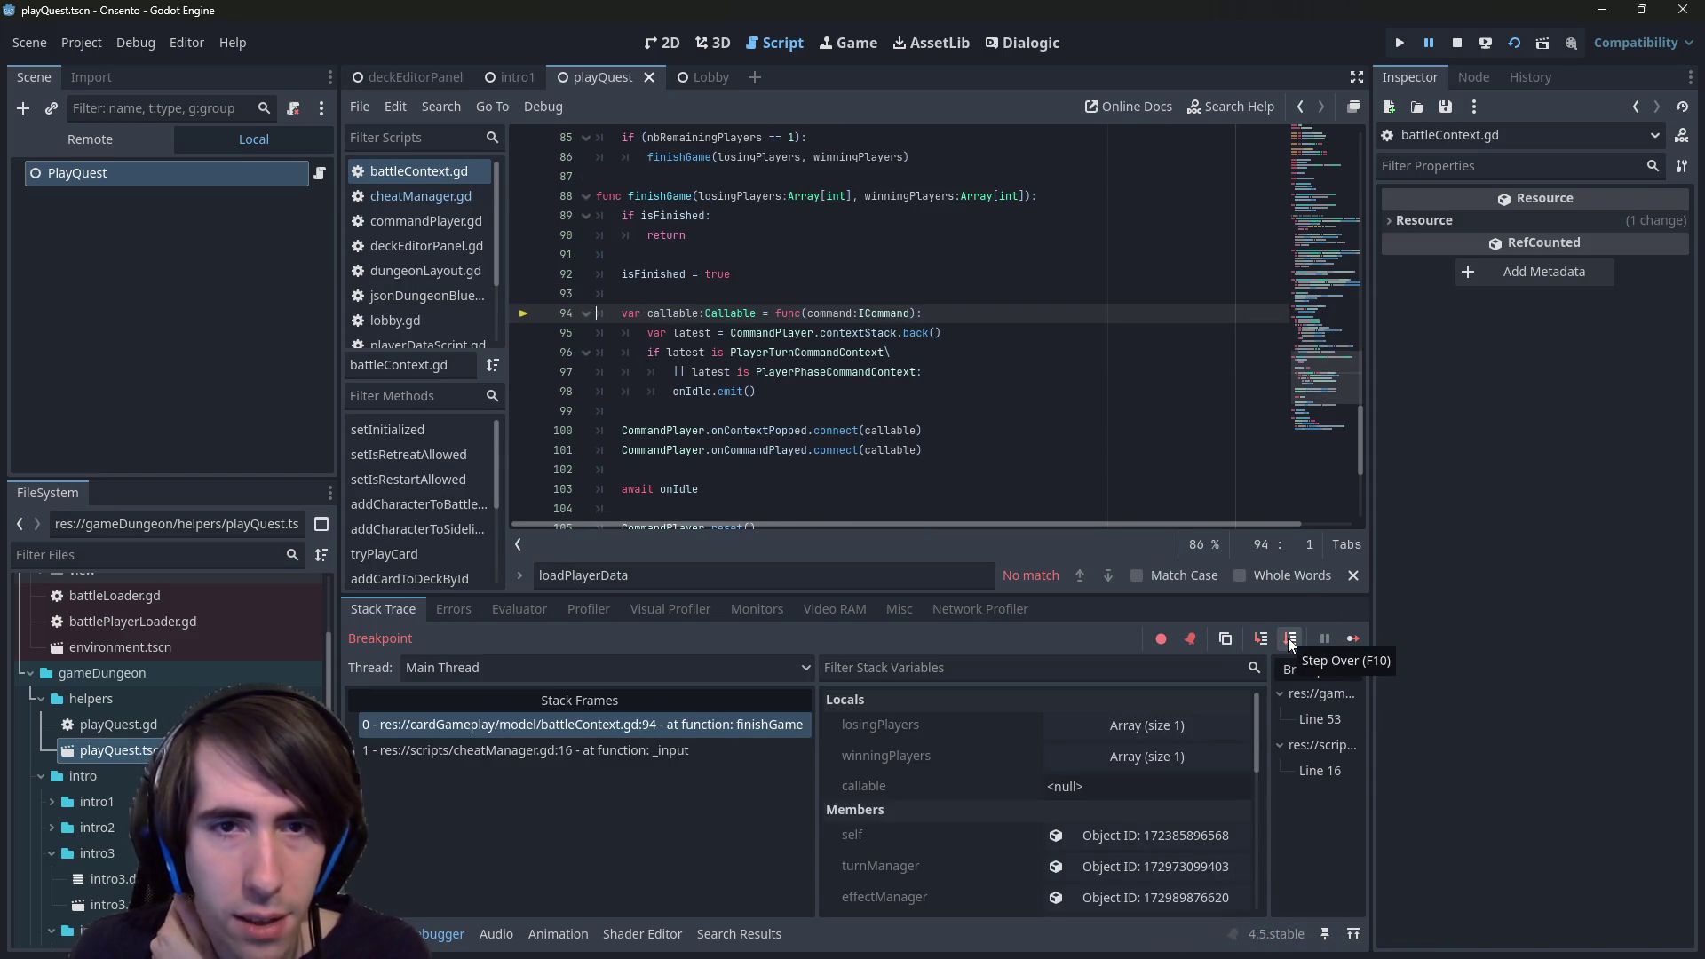
click(1290, 638)
Examine the onIdle await on line 103 and the onIdle emit on line 98
scroll(782, 427, down, 2)
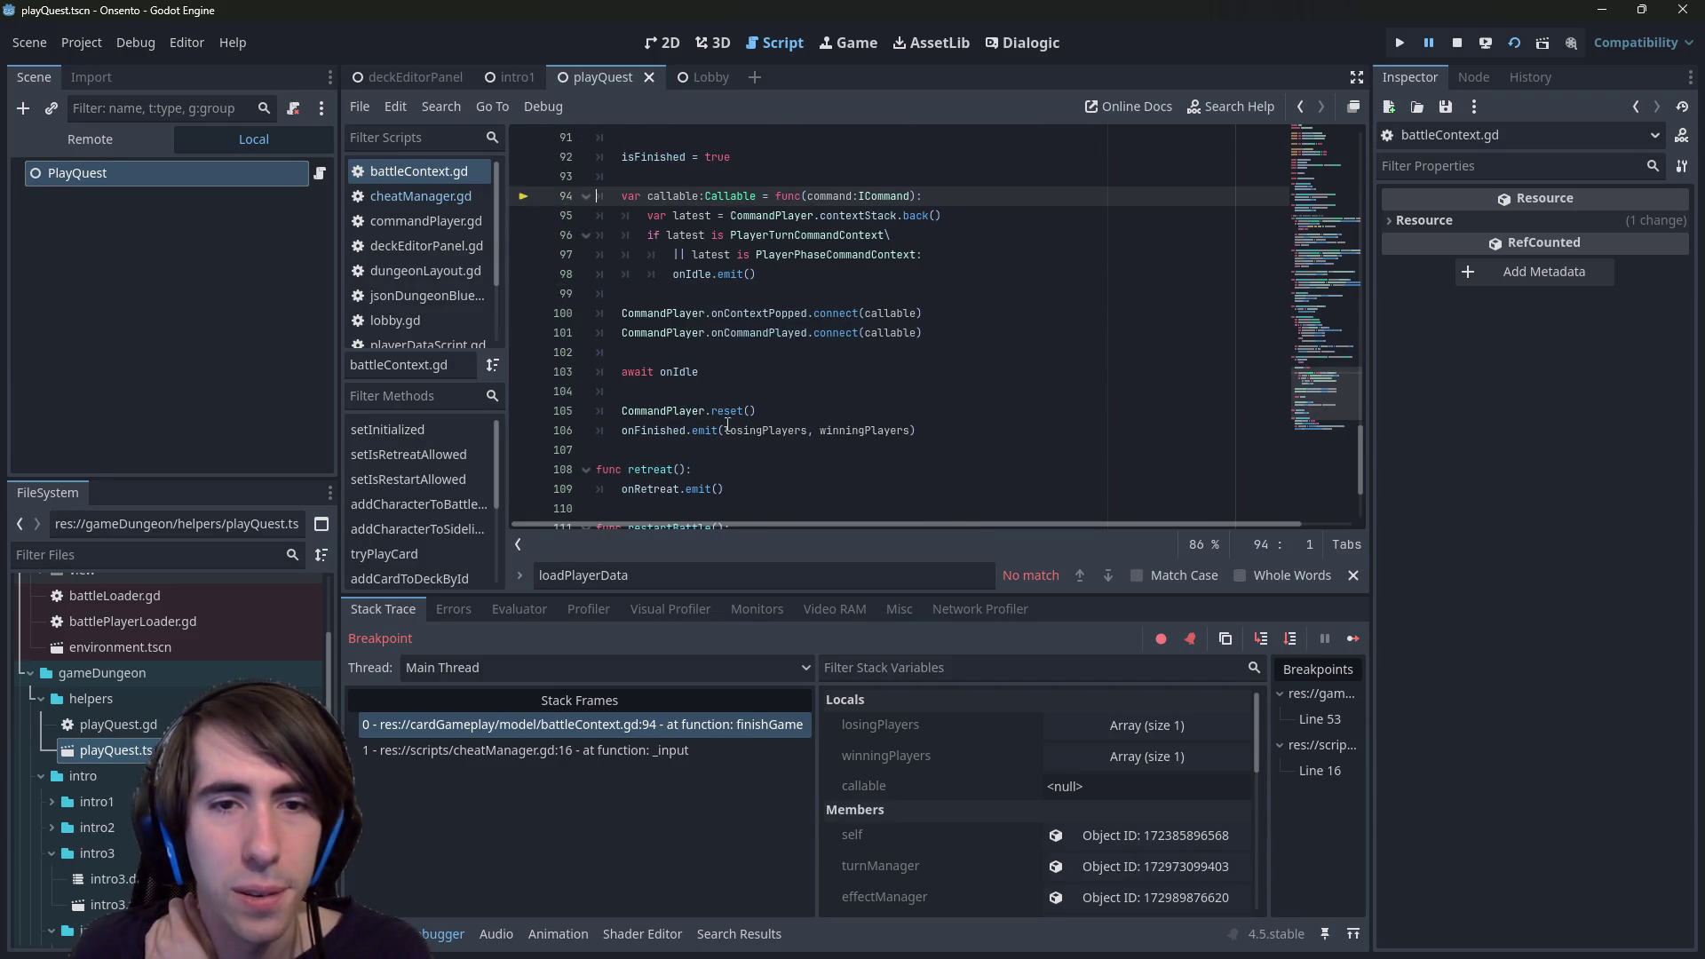
double_click(679, 371)
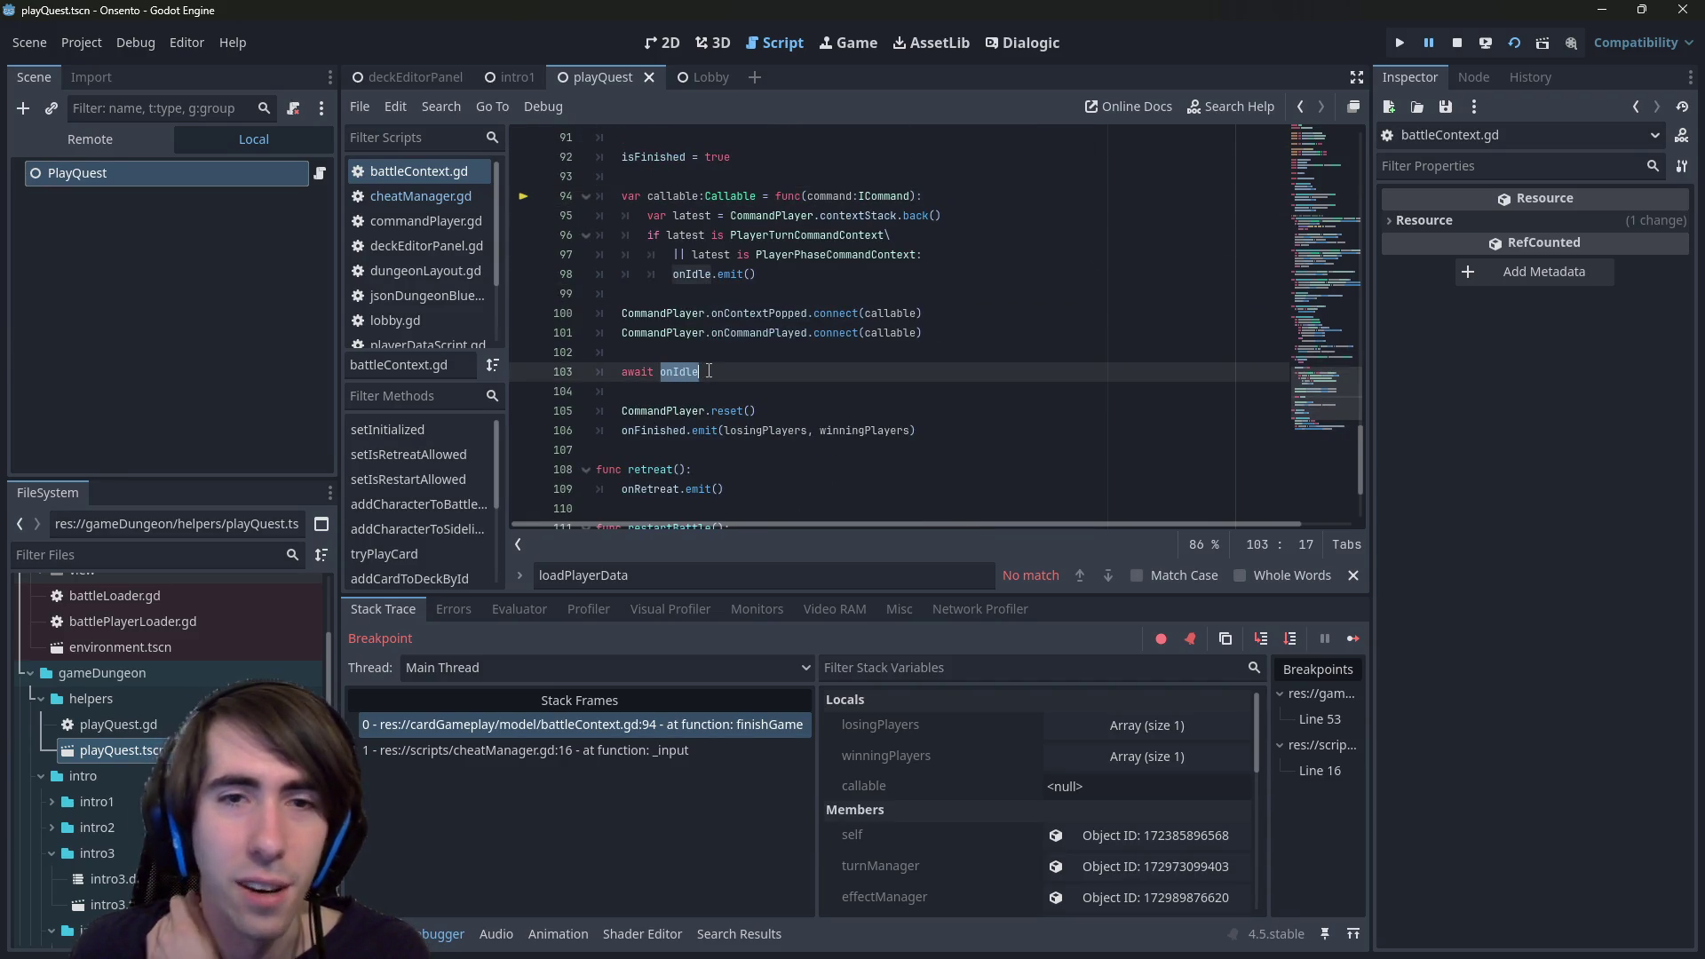
mouse_move(689, 320)
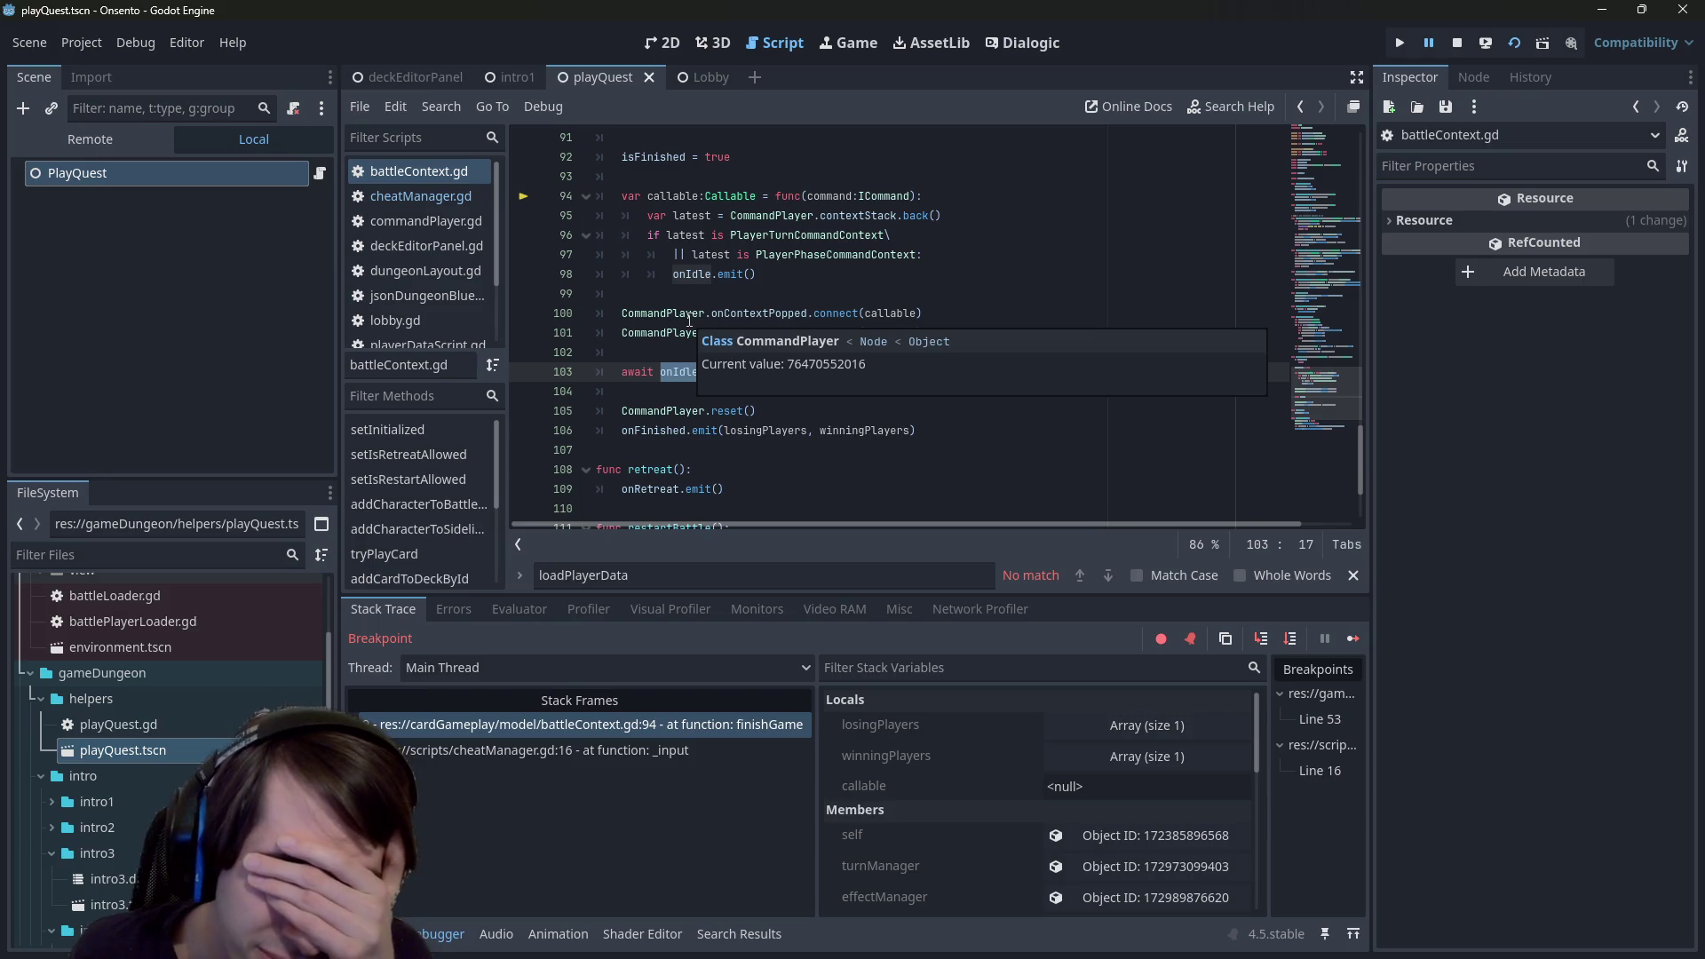
double_click(646, 371)
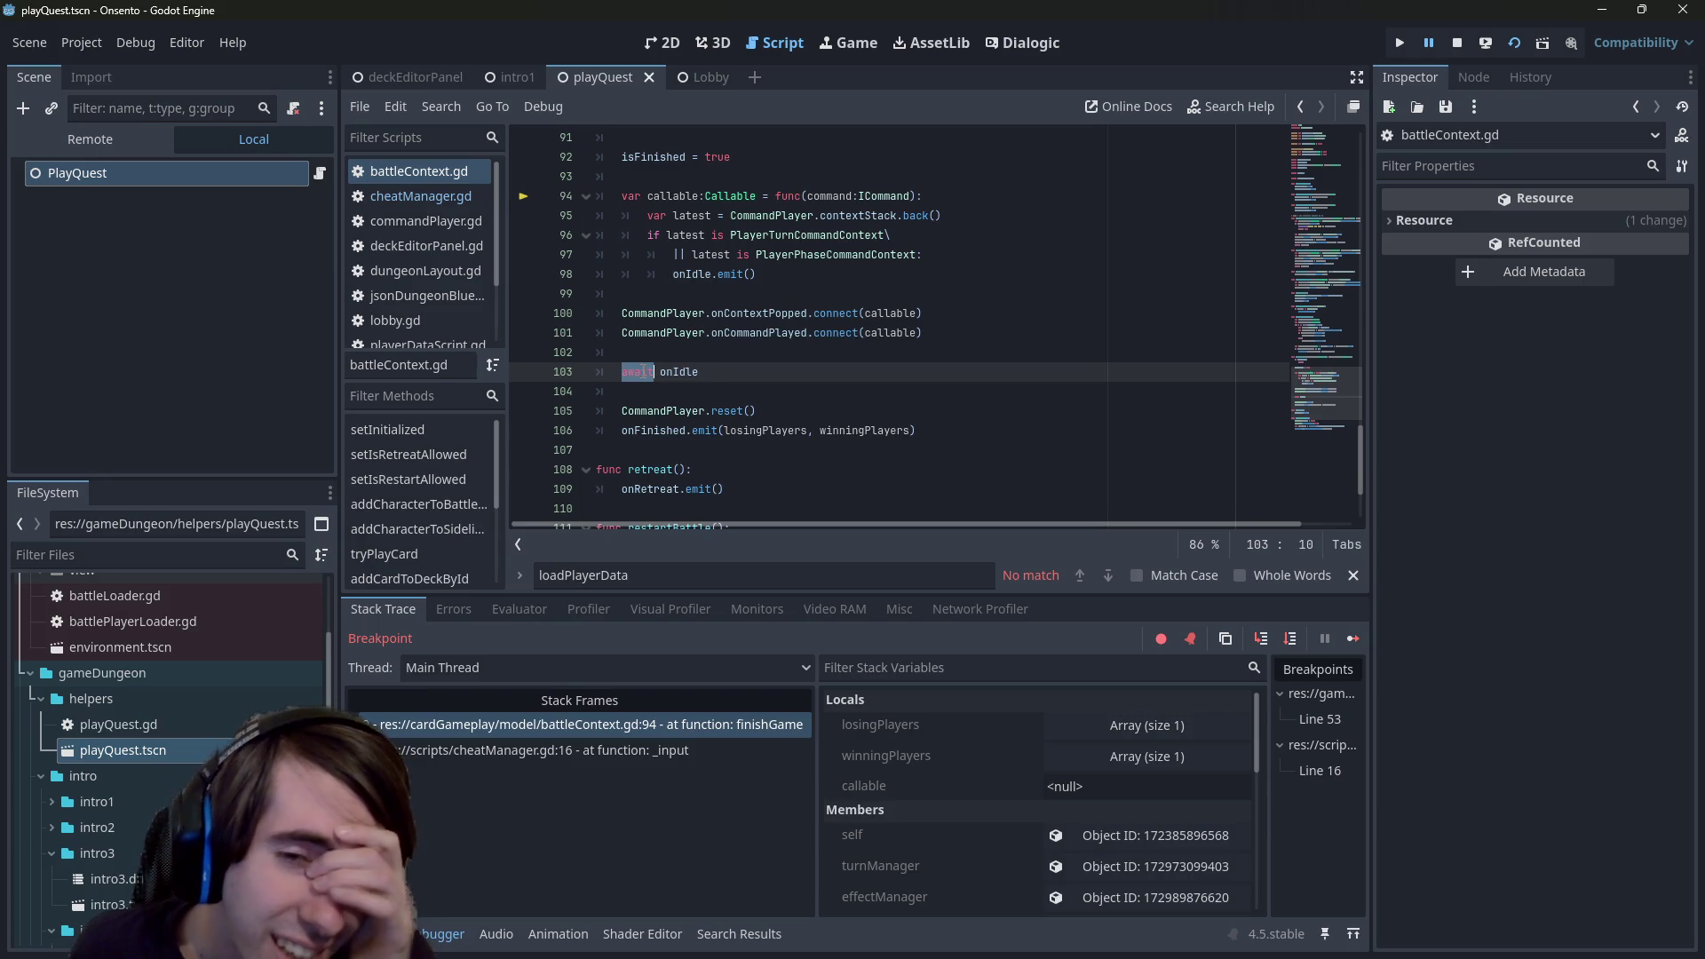
mouse_move(639, 407)
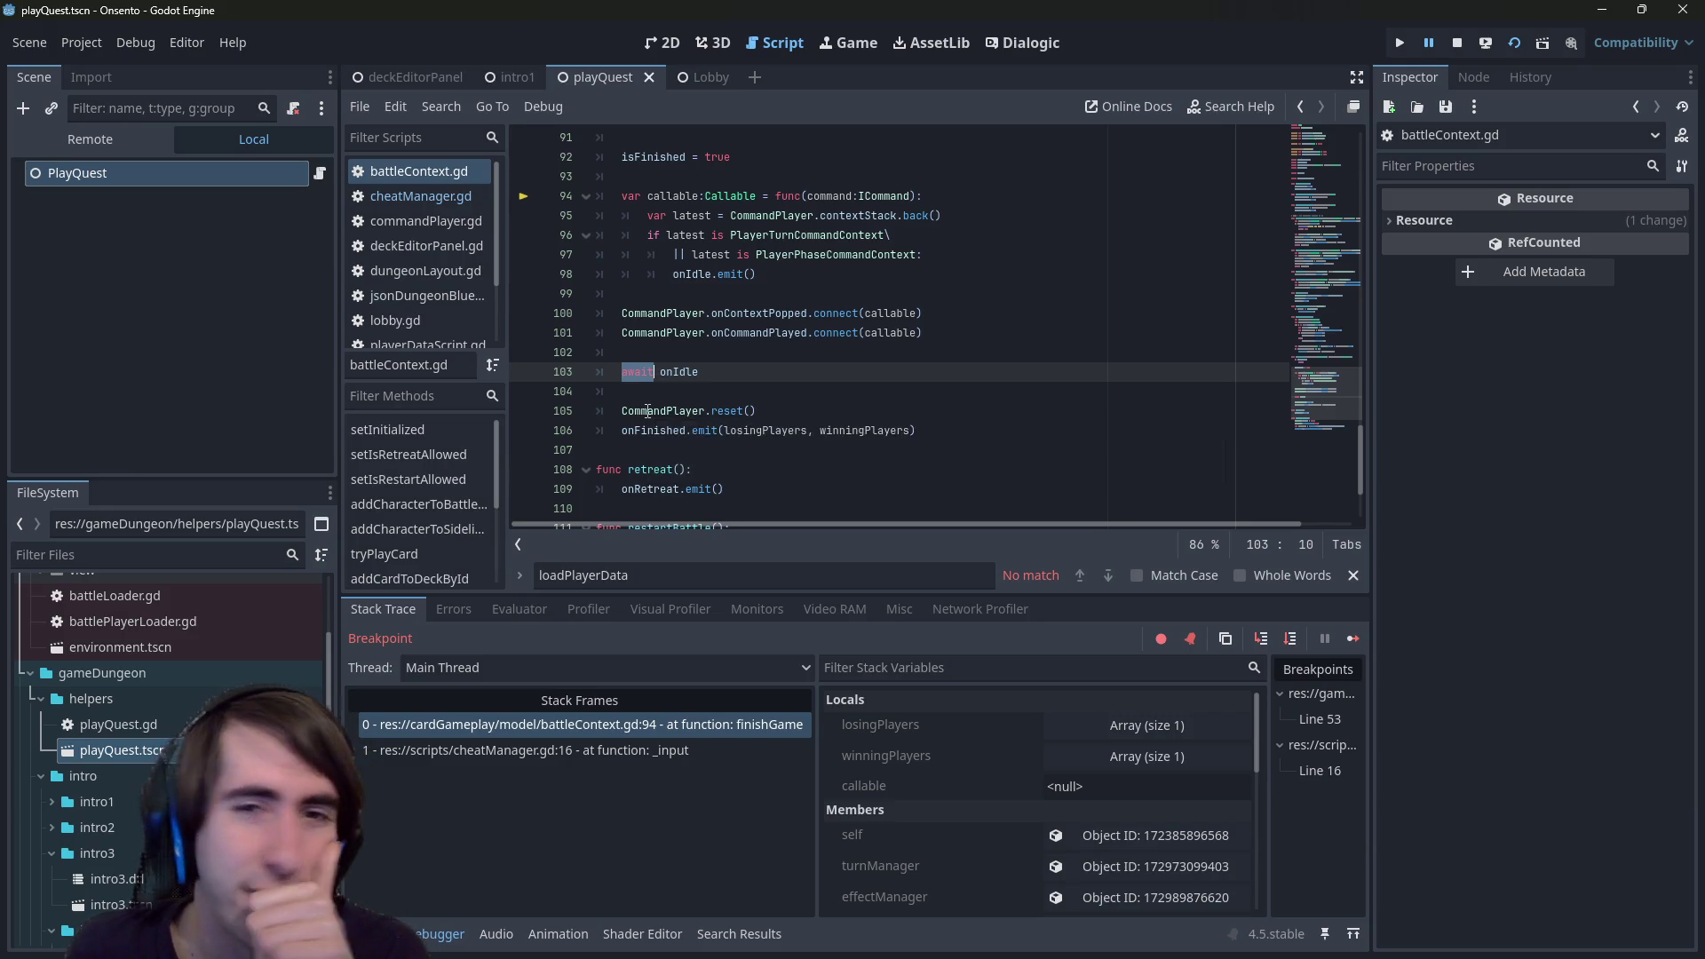
double_click(682, 372)
scroll(684, 364, up, 2)
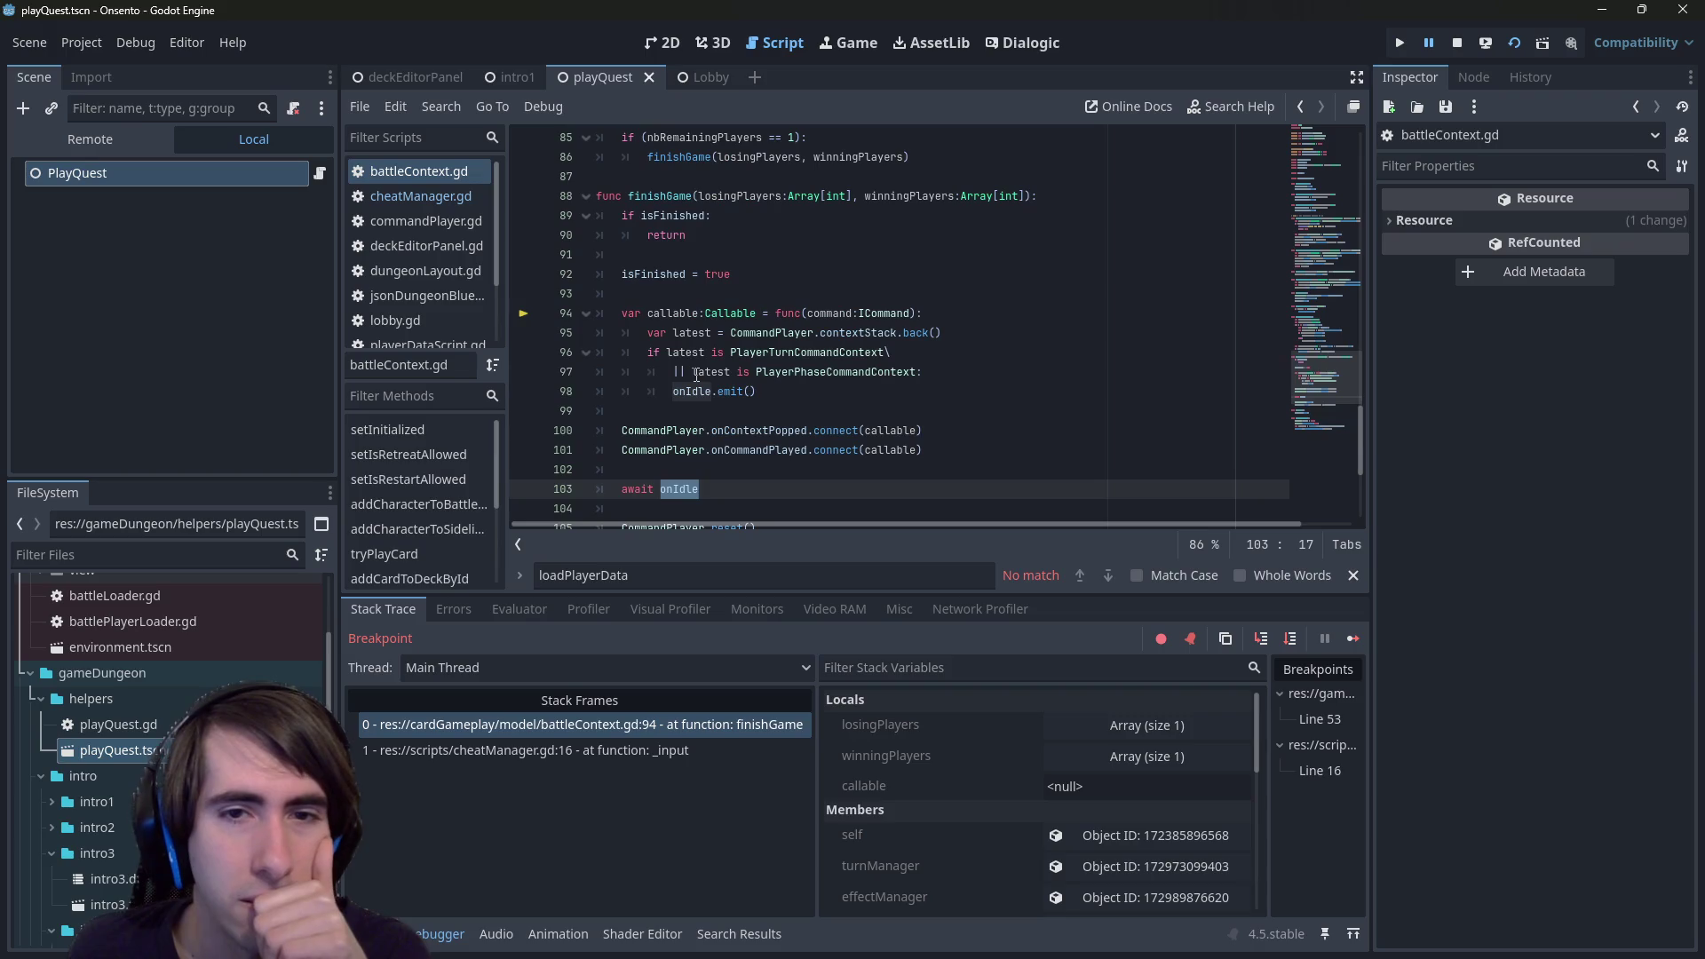
scroll(696, 374, down, 2)
double_click(693, 274)
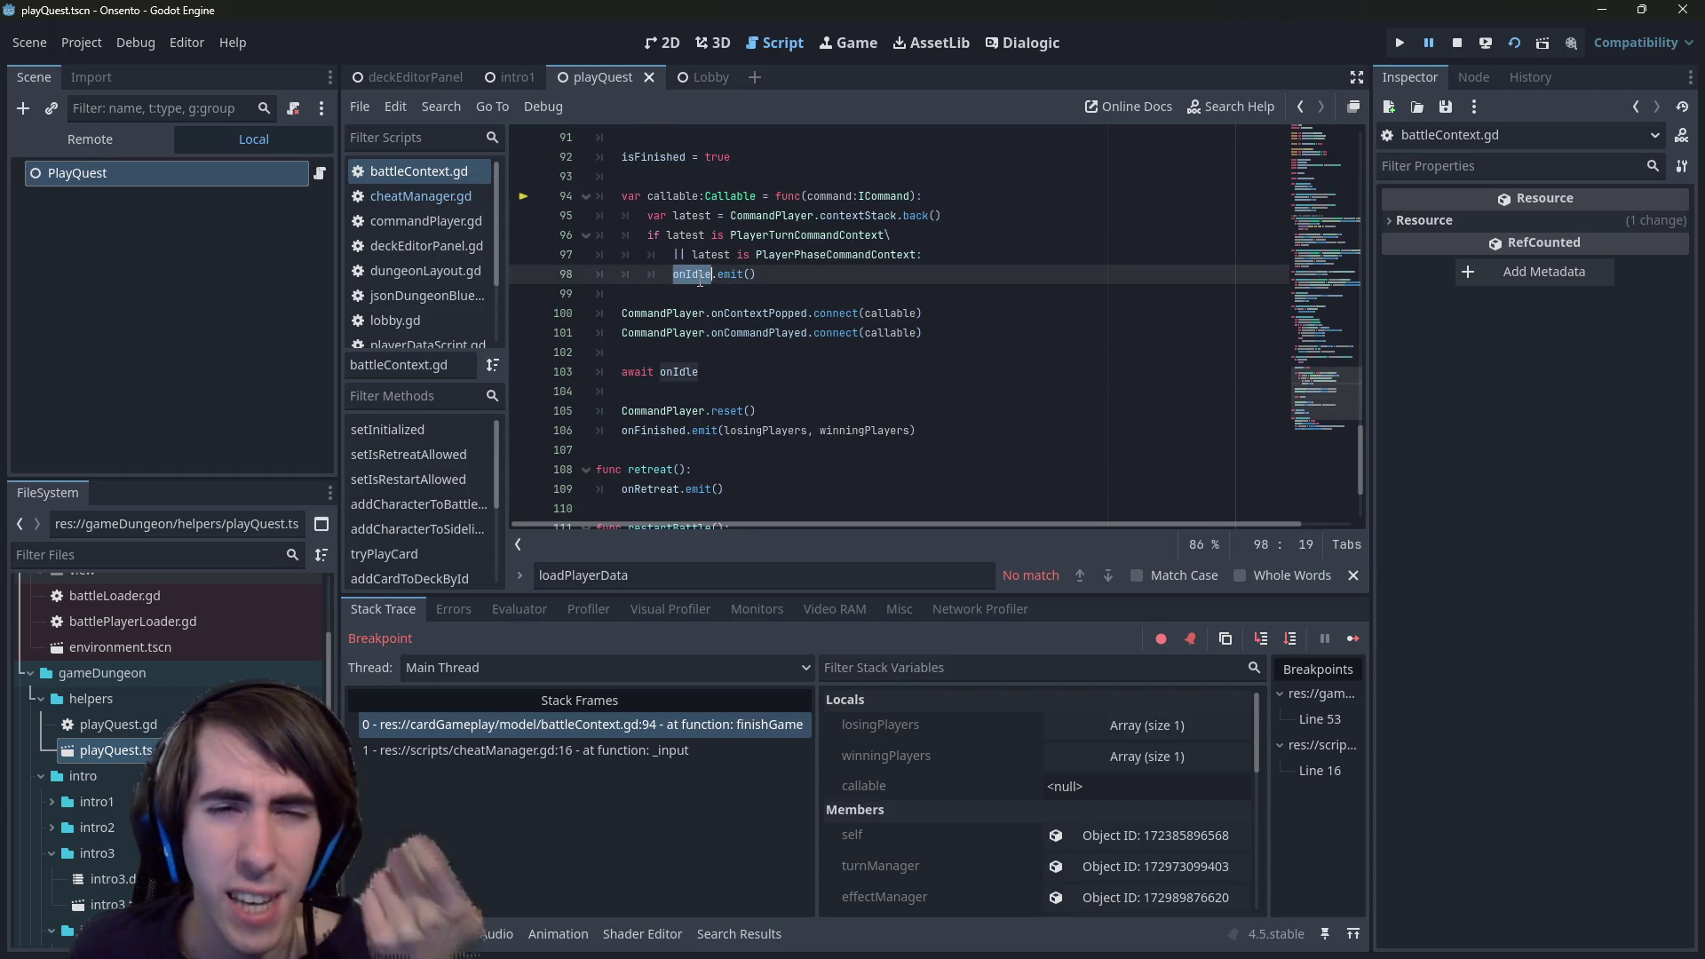
Step to line 100, inspect latest, and highlight every use of callable
click(1290, 638)
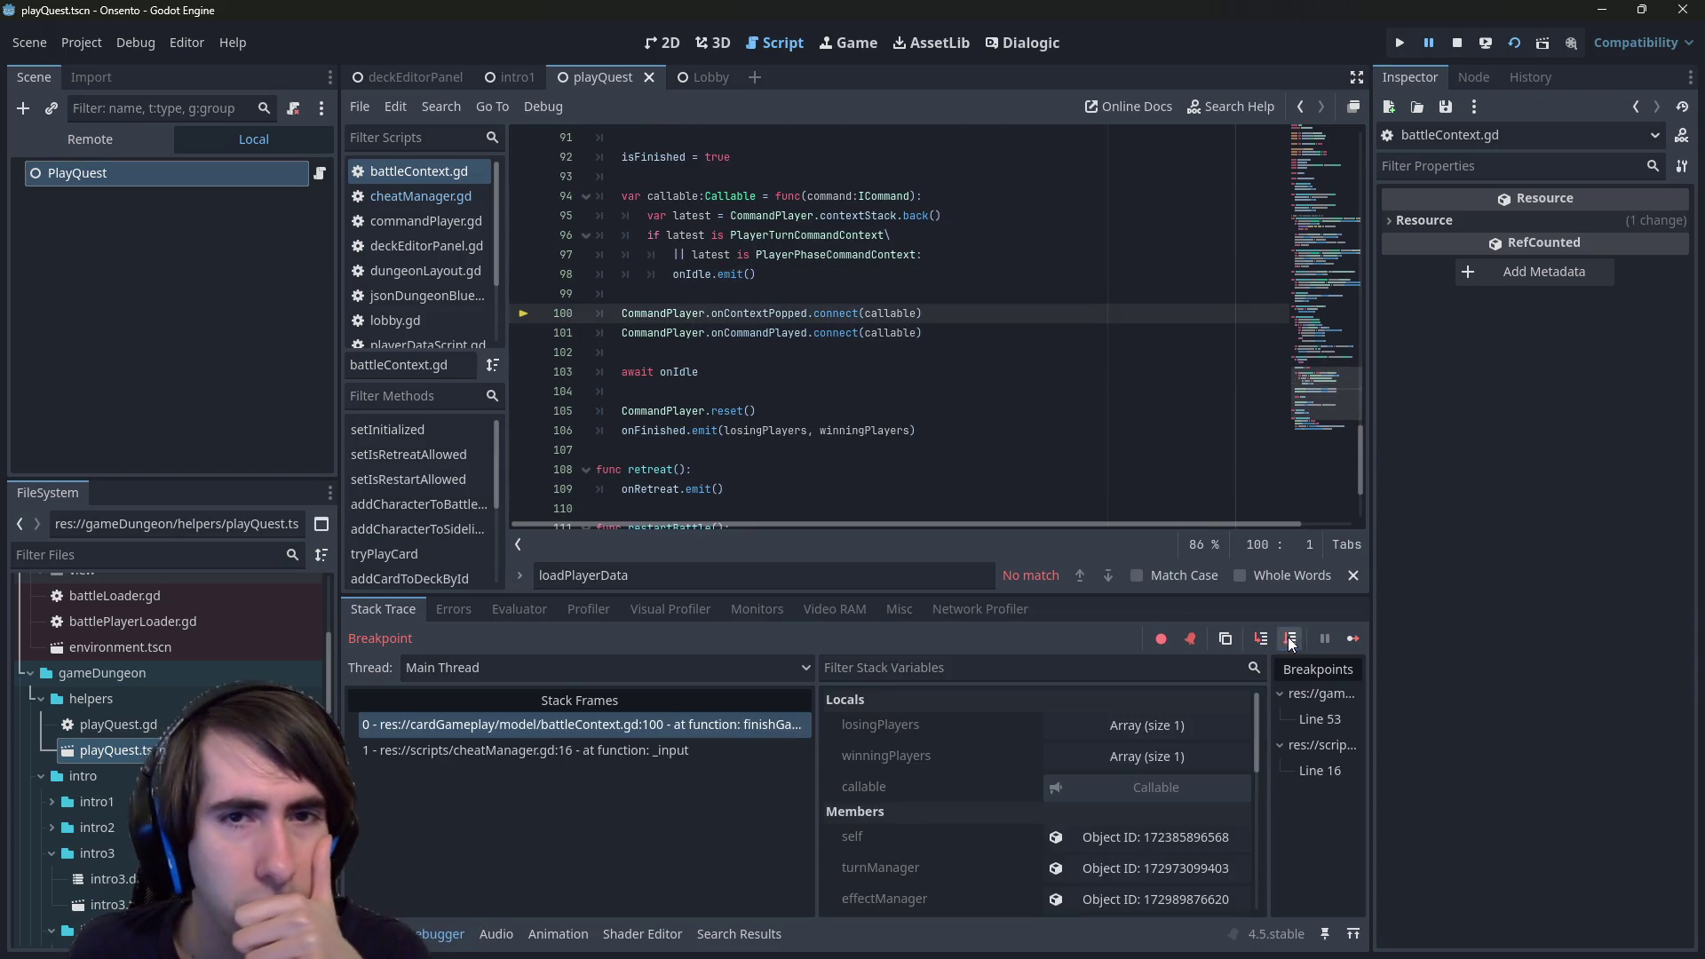
double_click(712, 256)
mouse_move(717, 263)
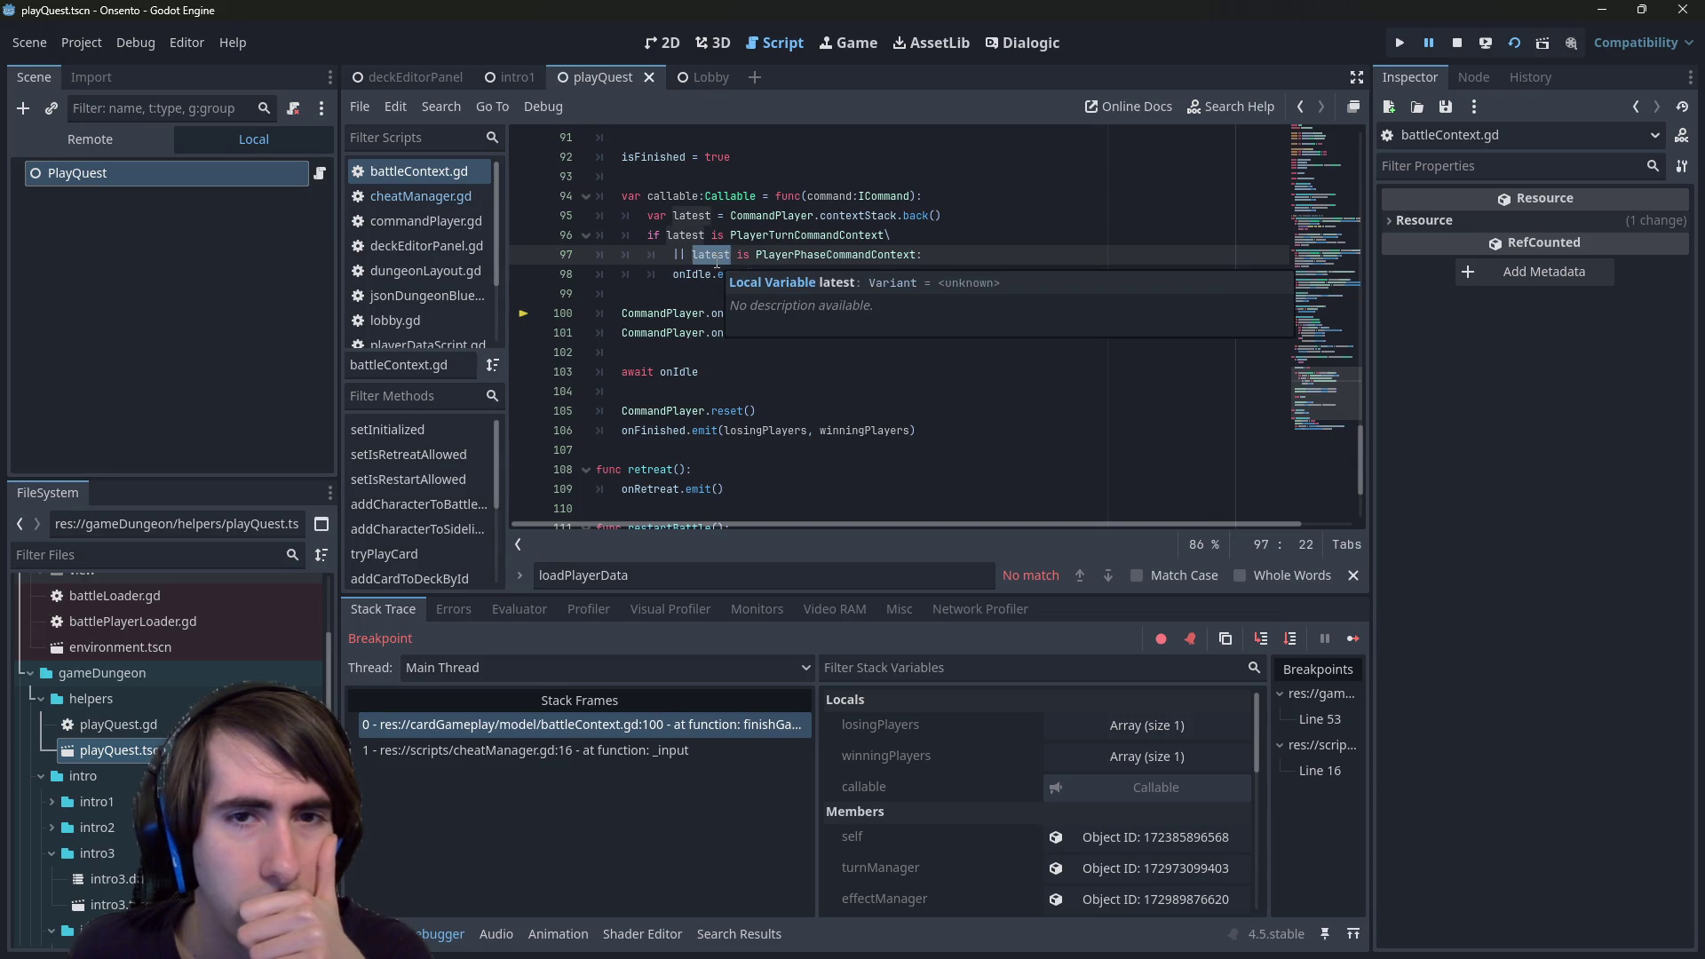
click(688, 330)
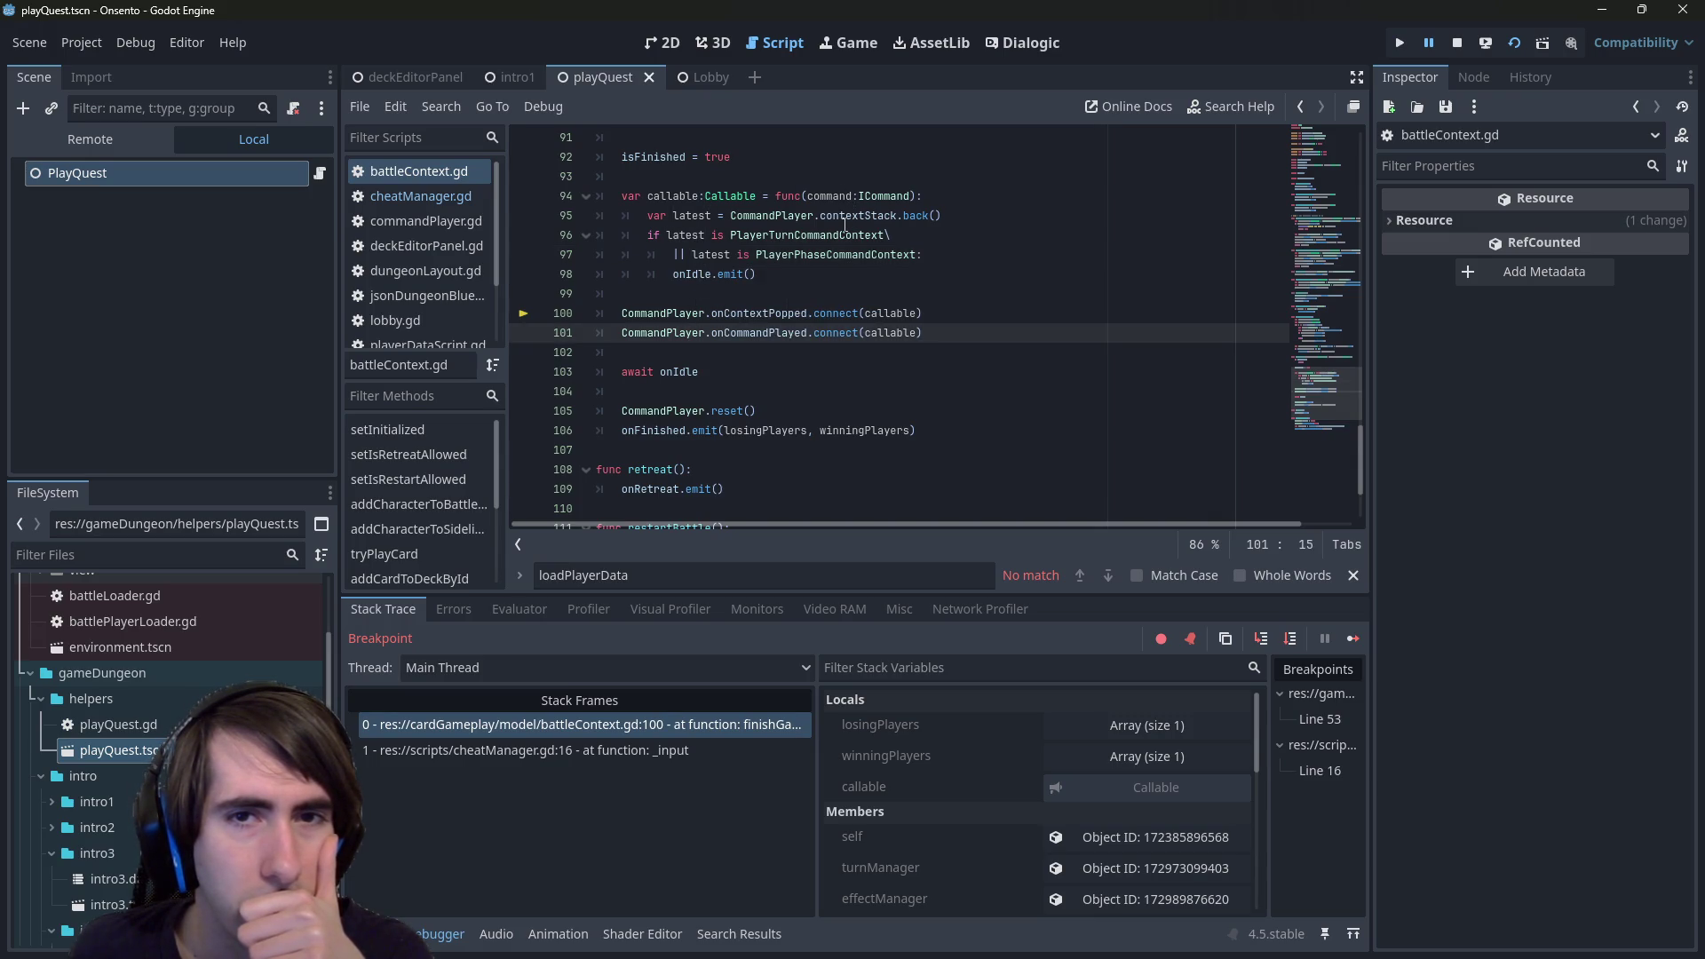
mouse_move(844, 229)
click(681, 195)
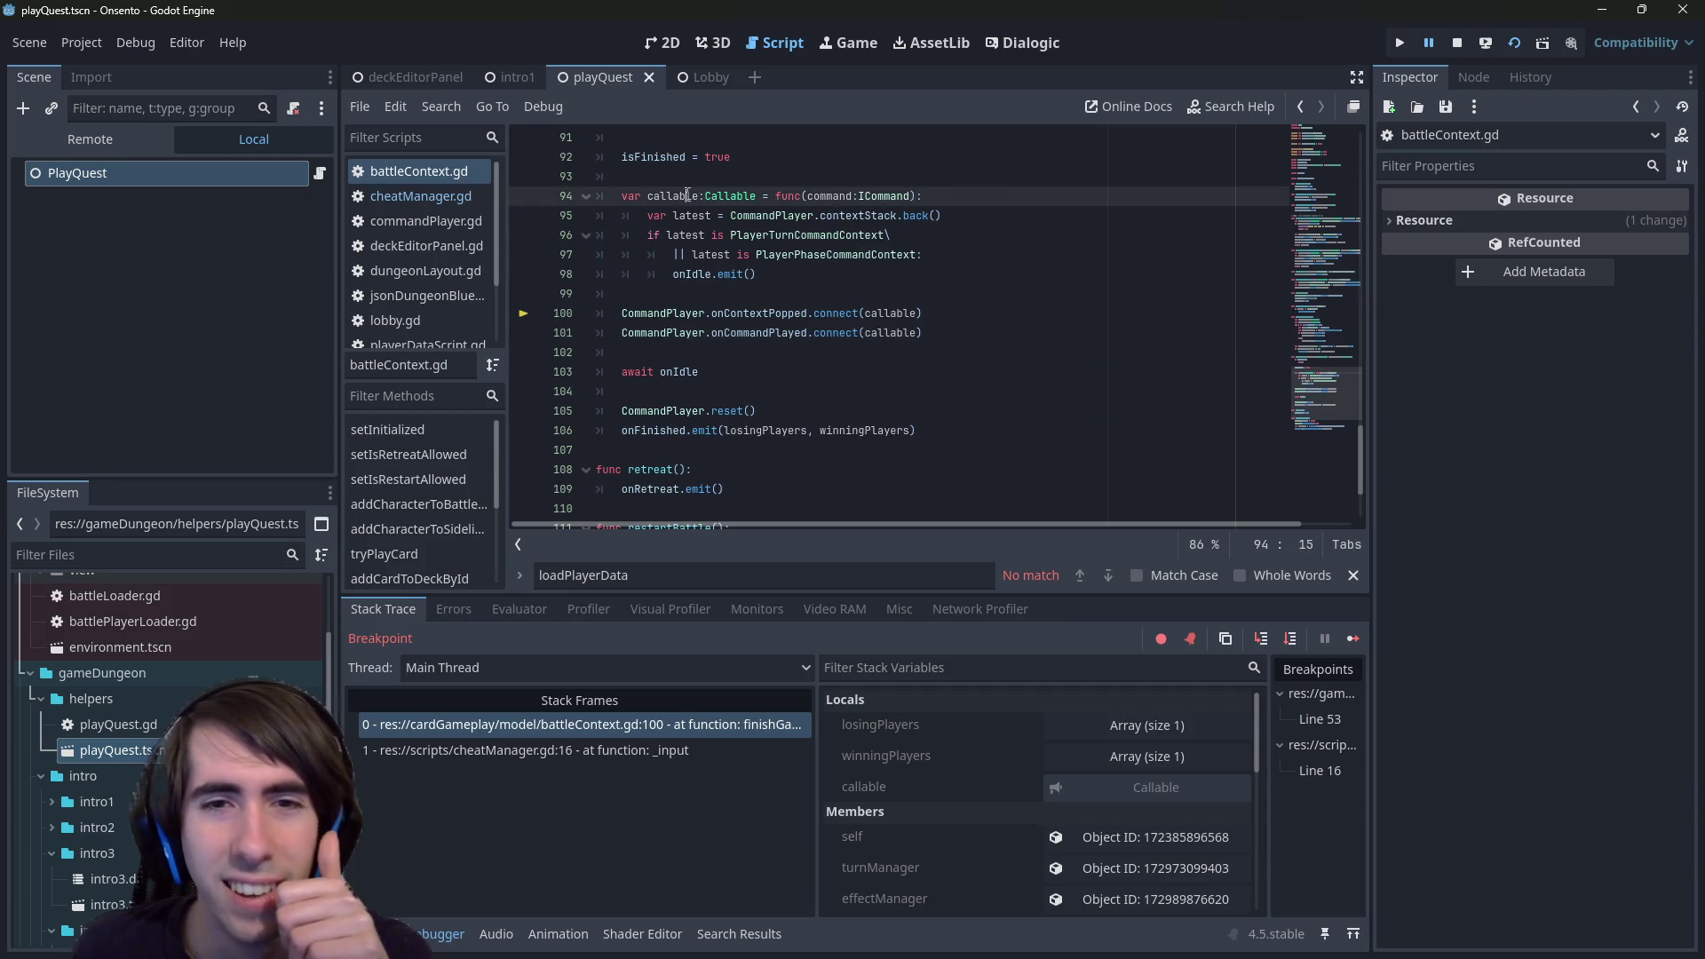
double_click(688, 195)
scroll(728, 384, up, 1)
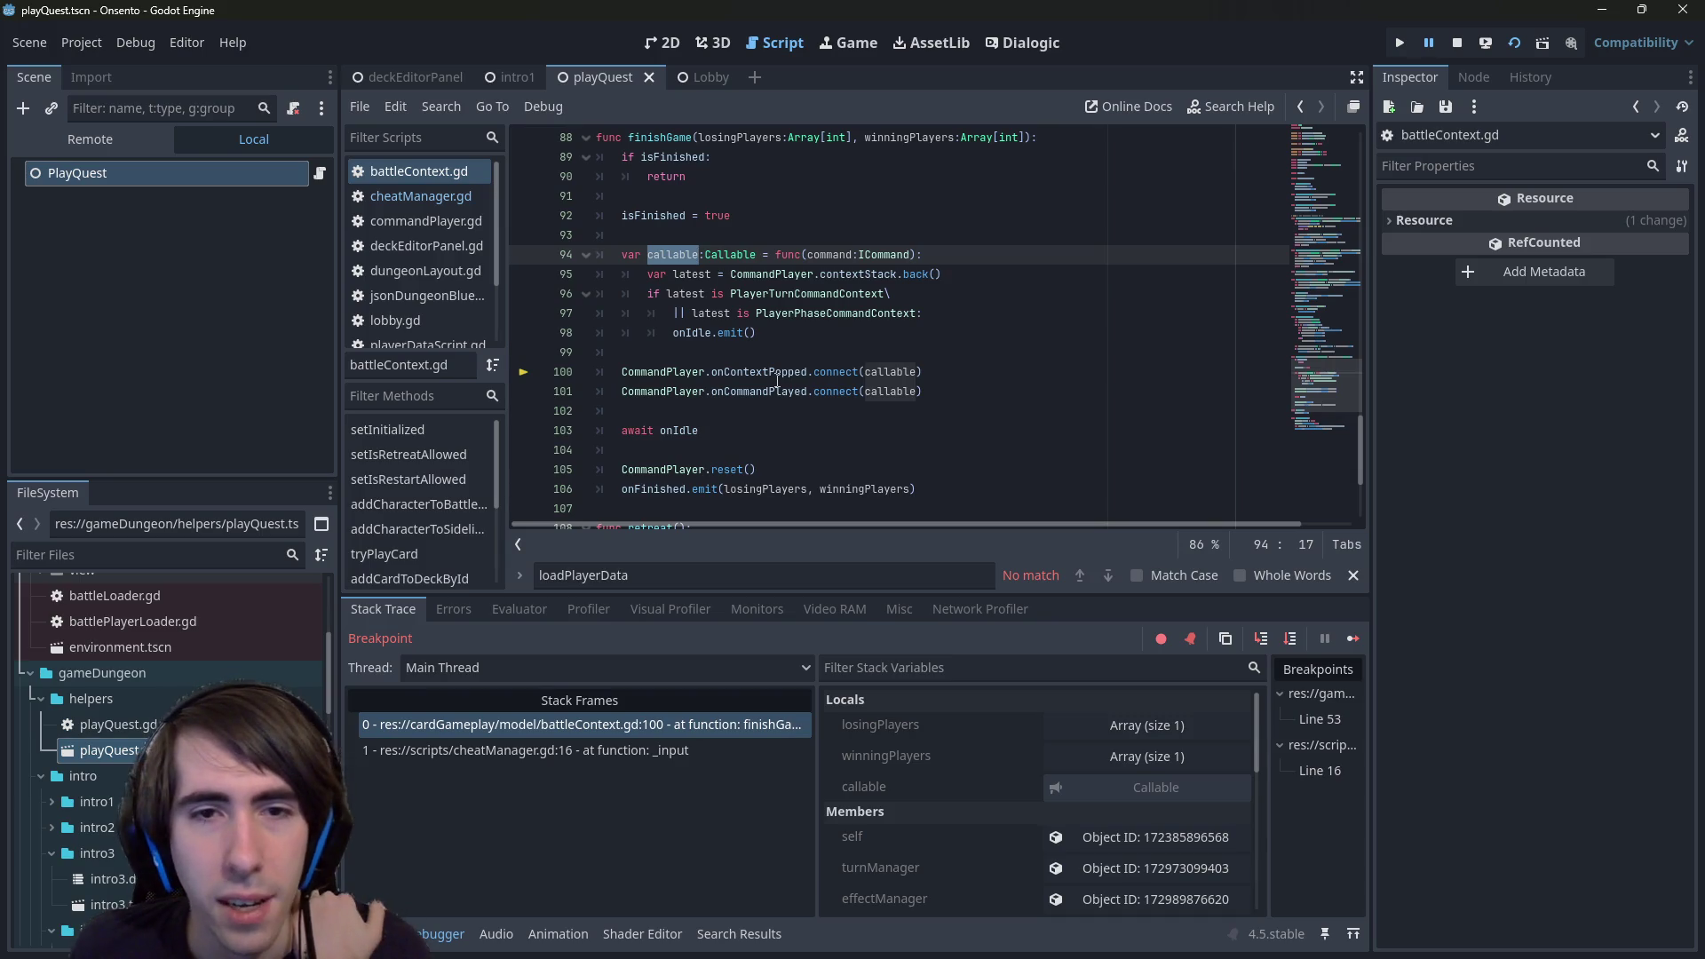
Add a breakpoint on line 95 inside the callable and resume the game
double_click(778, 377)
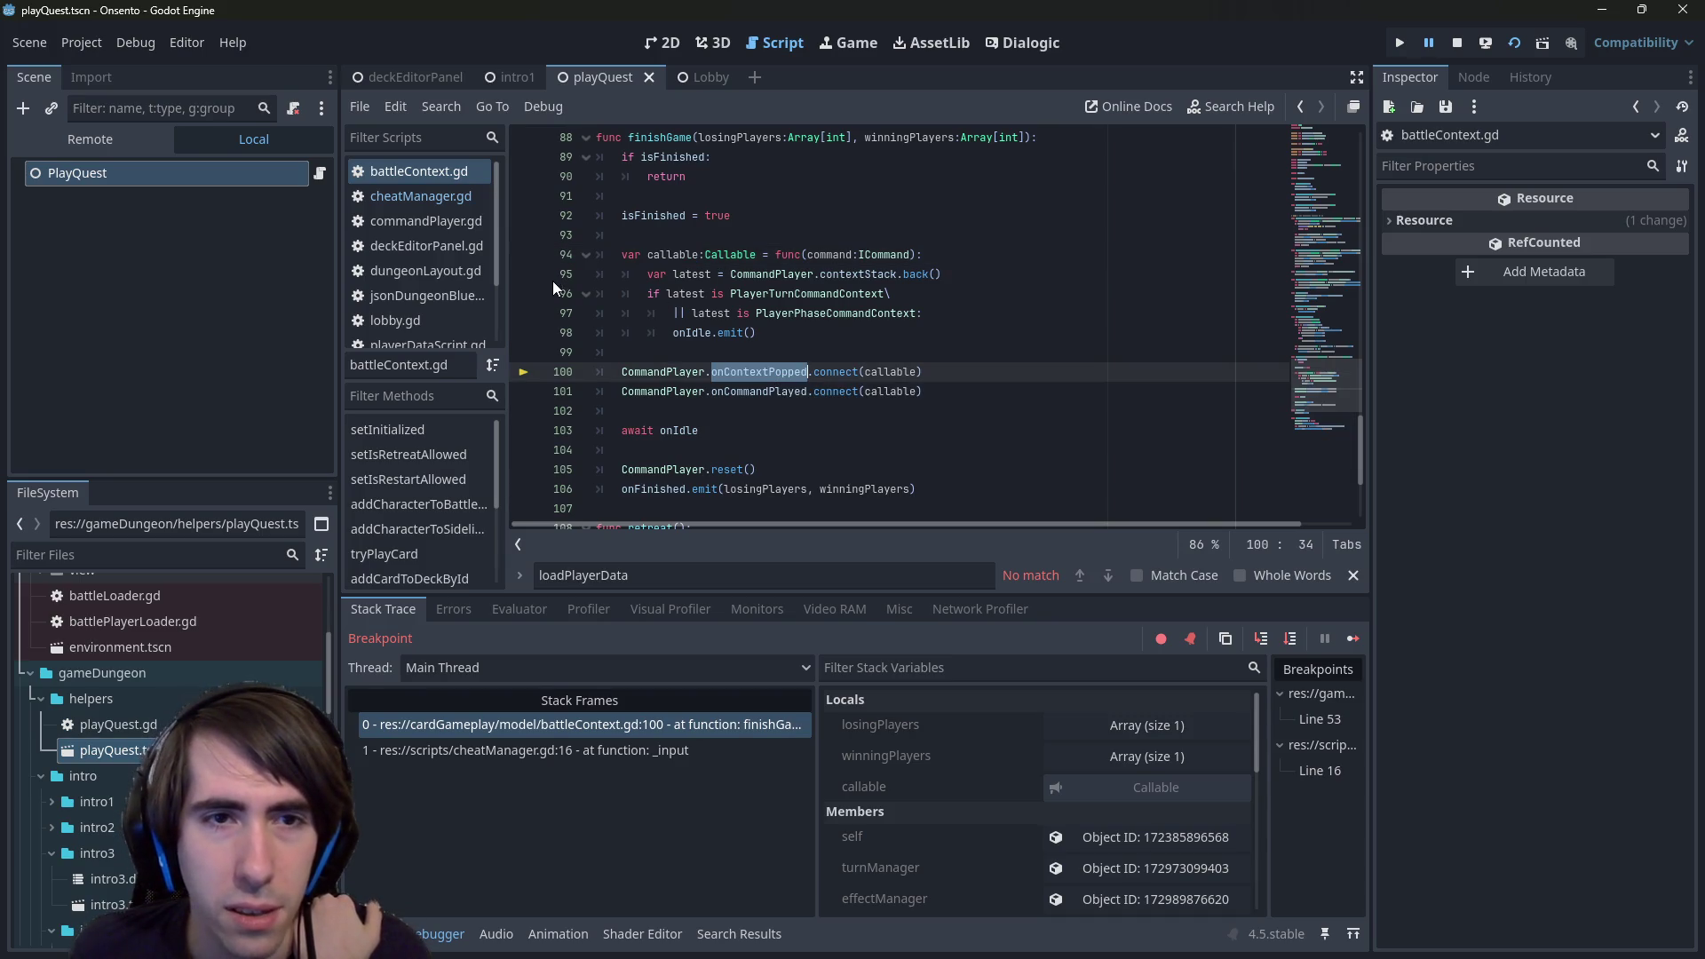
click(525, 274)
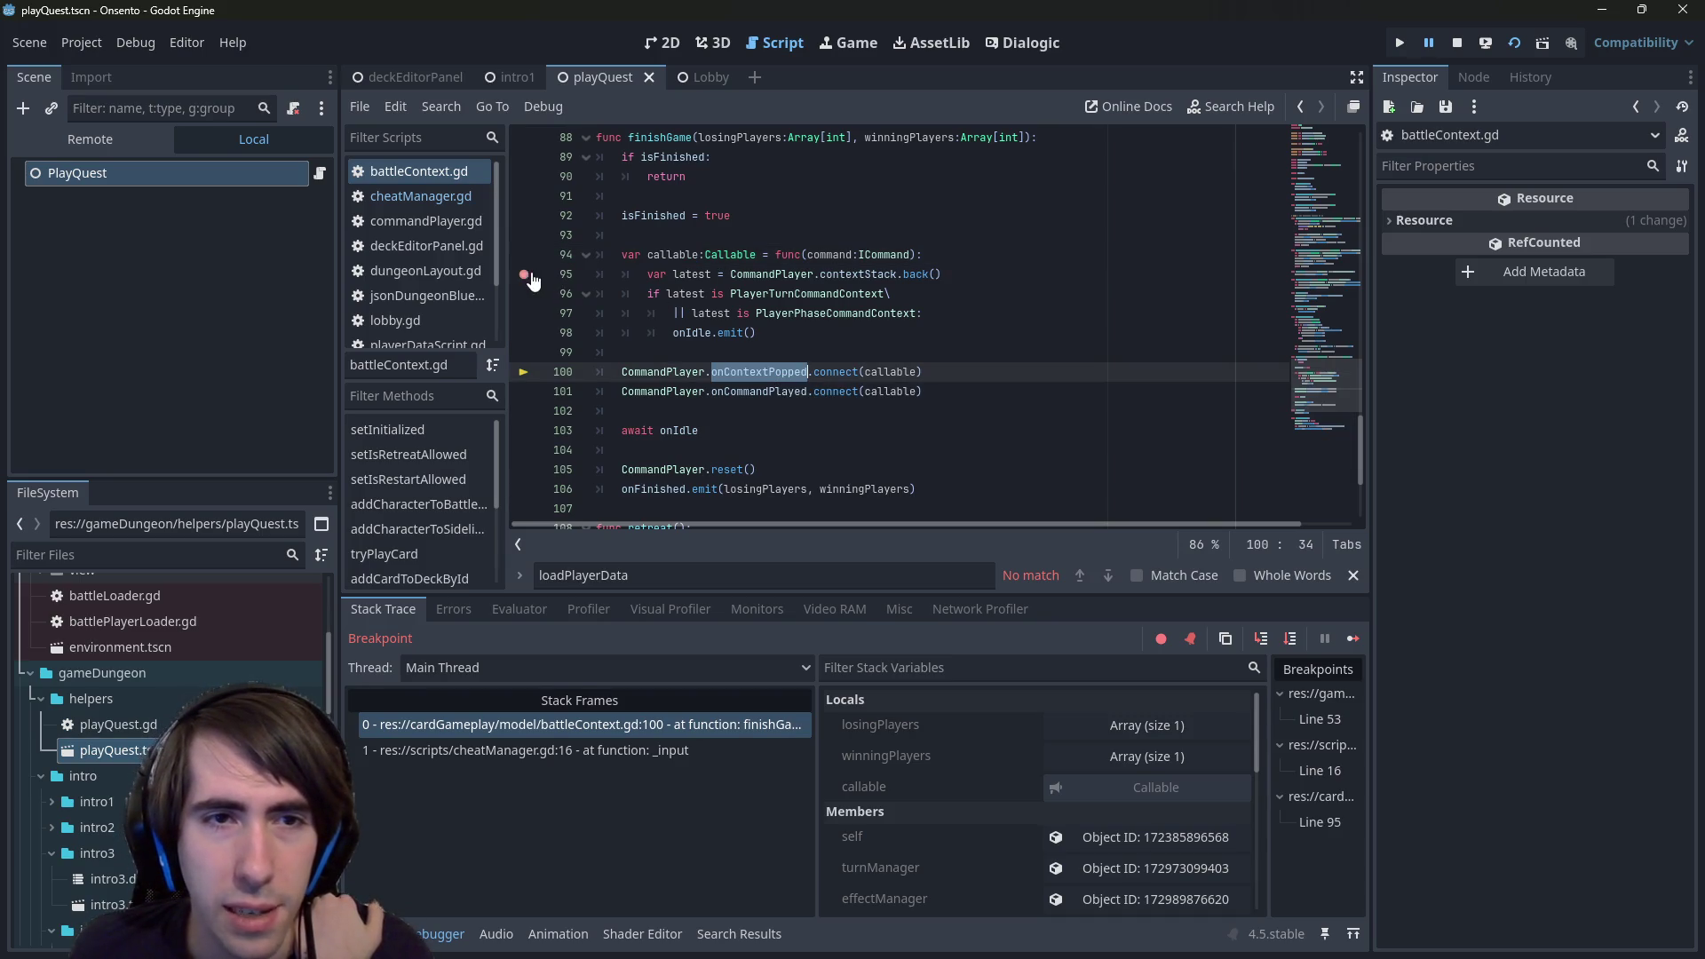
double_click(680, 430)
click(1357, 638)
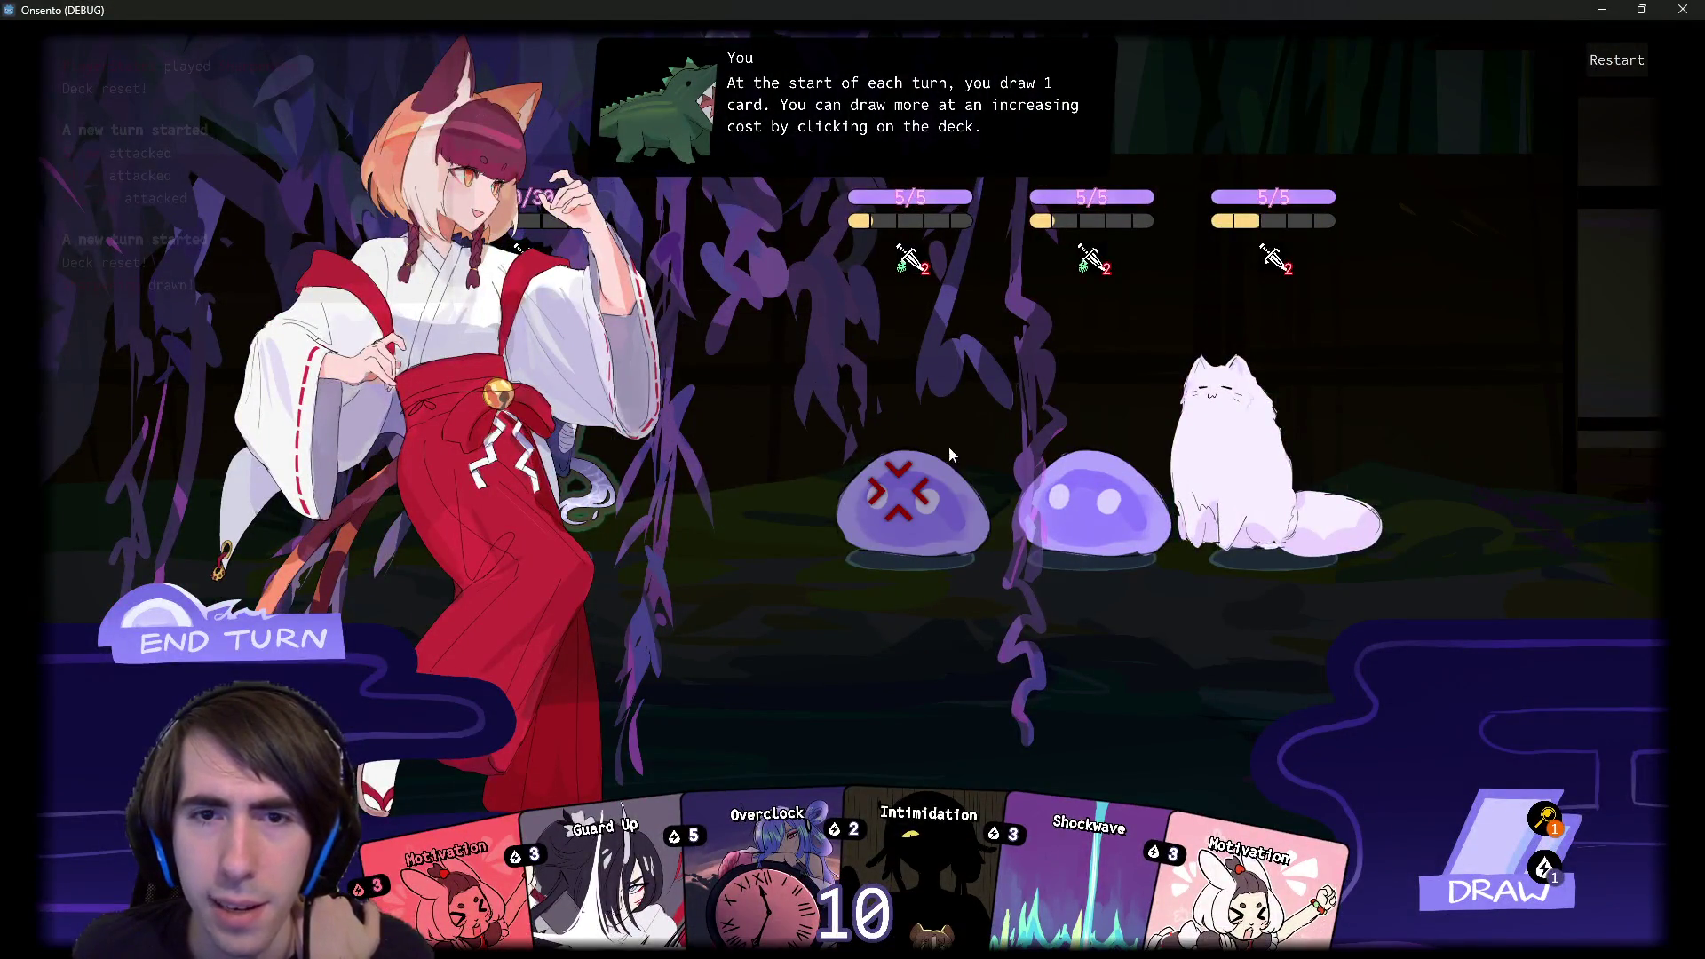
Target a slime to hit the line 95 breakpoint and step over to line 96
click(950, 455)
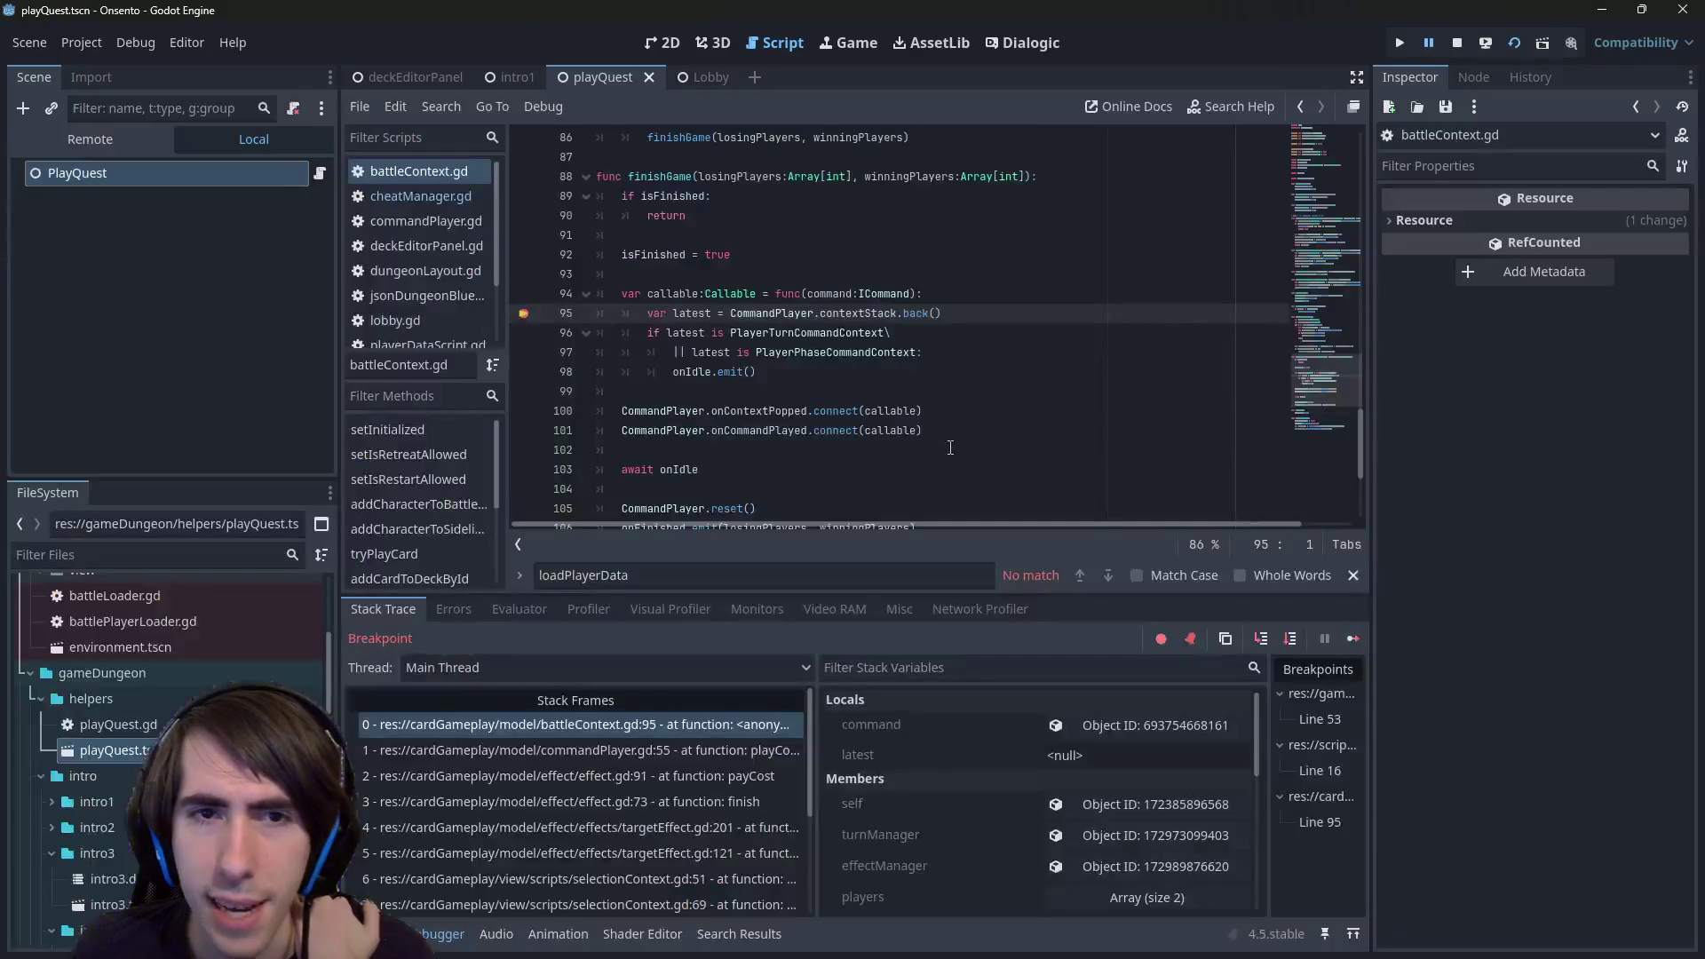
click(1294, 638)
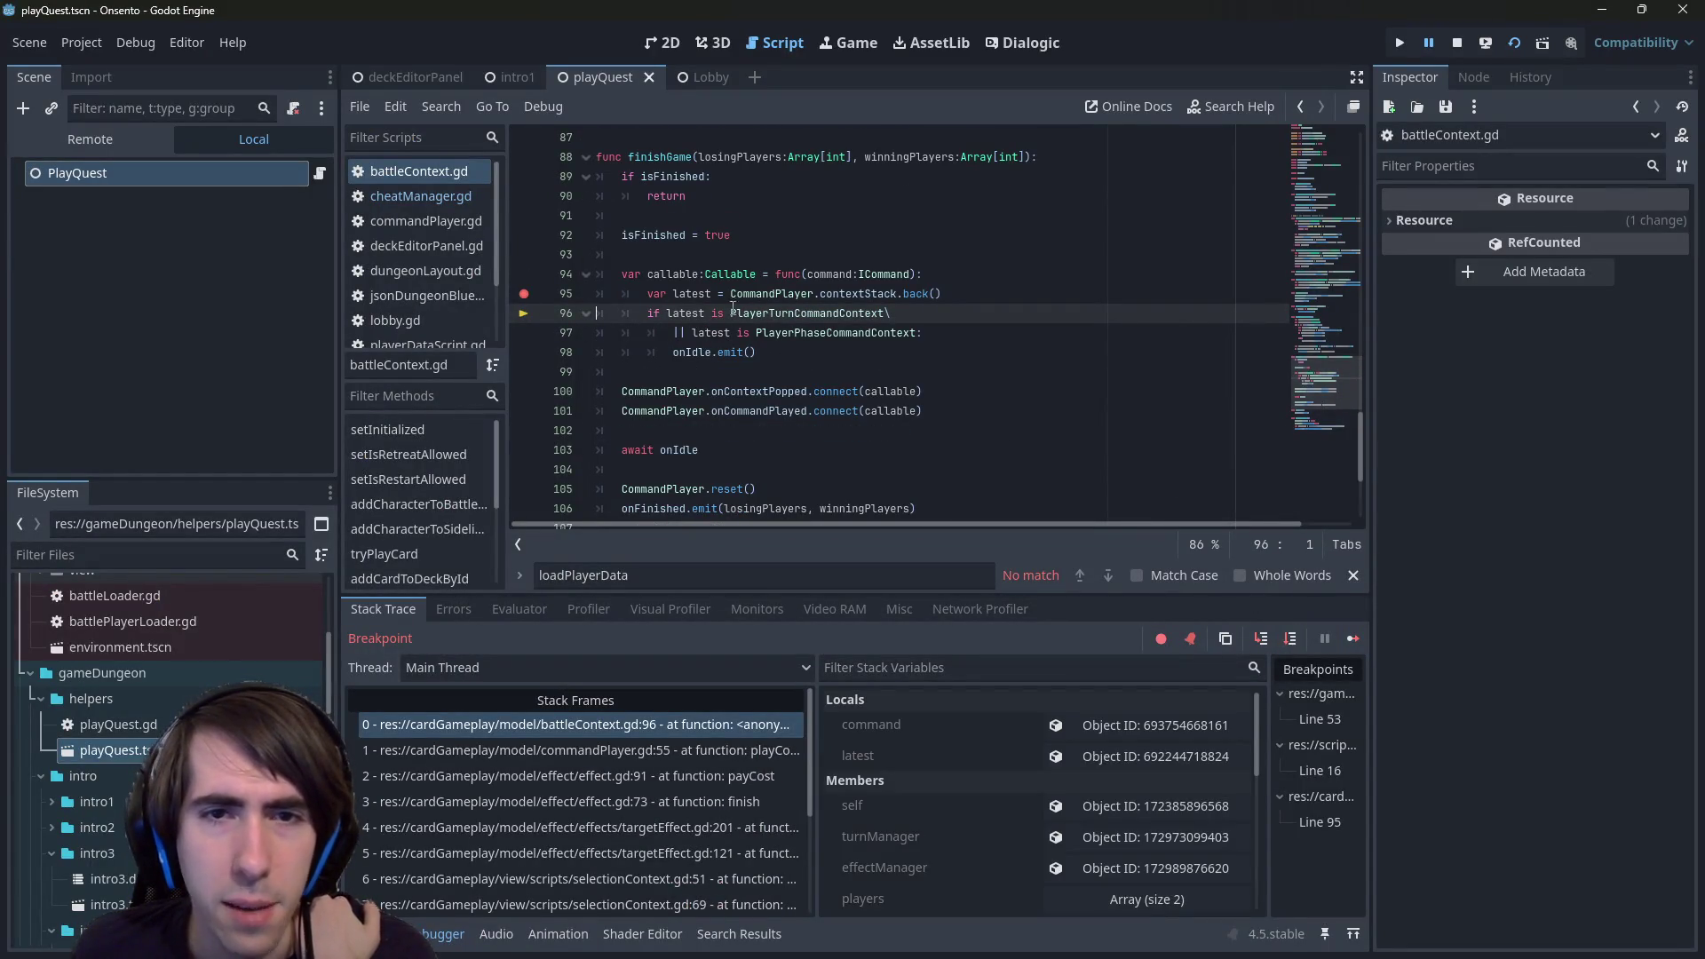
mouse_move(675, 315)
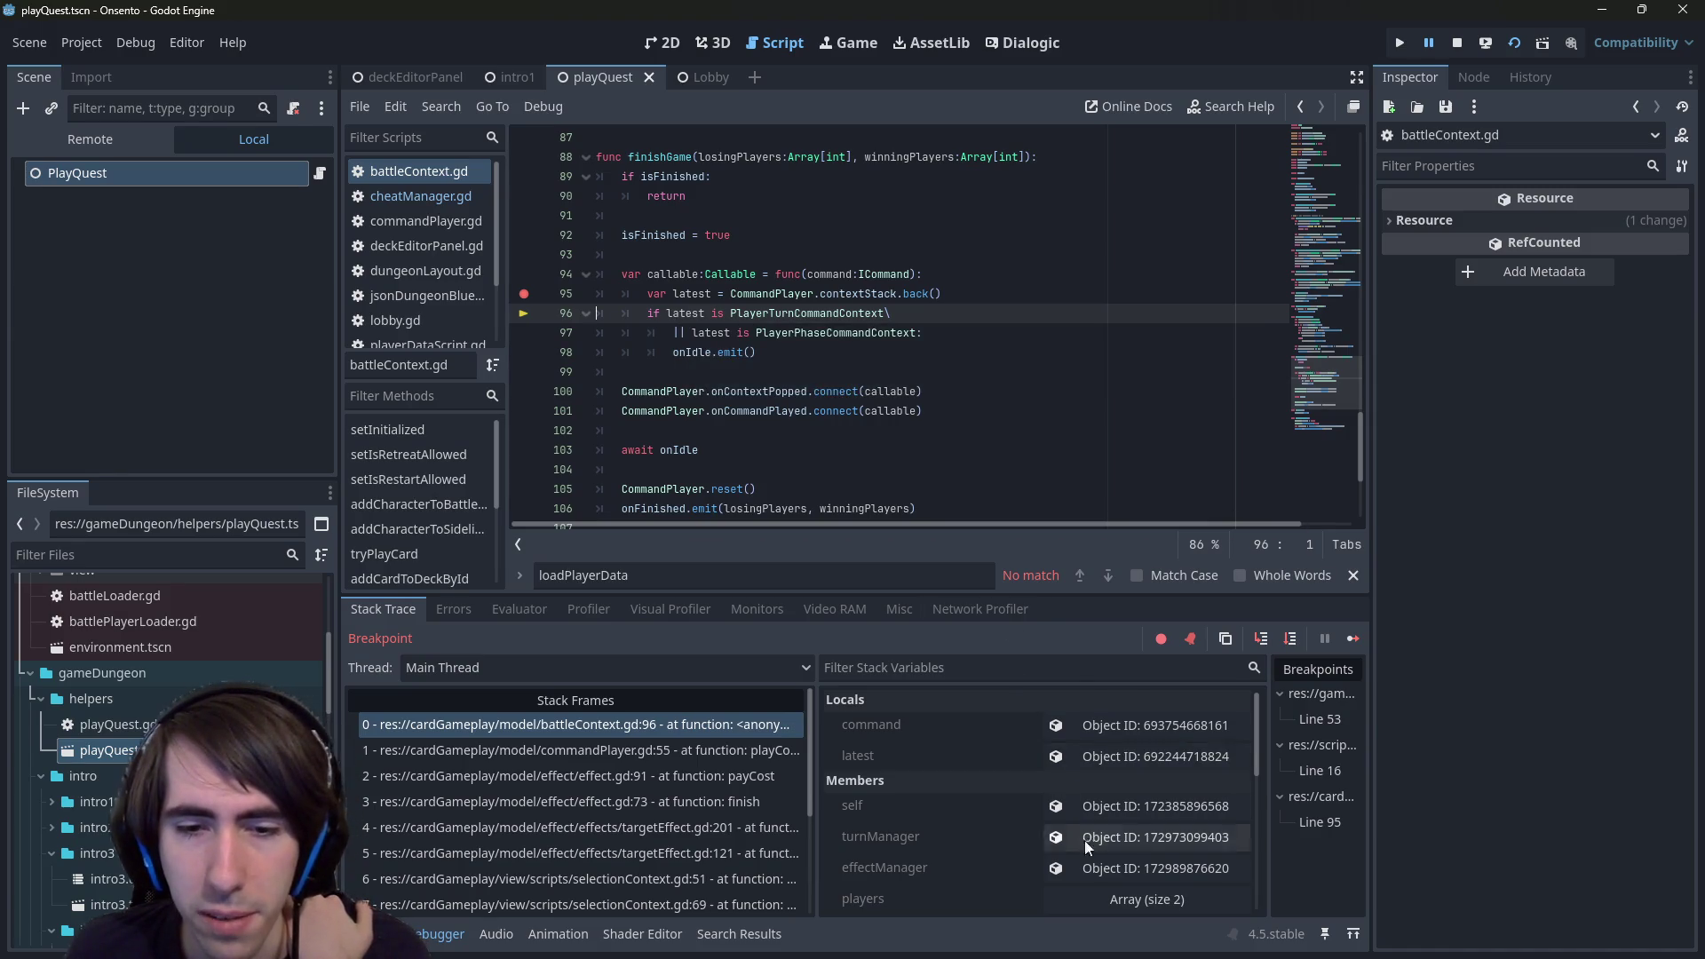
scroll(1102, 853, down, 5)
scroll(1112, 837, down, 3)
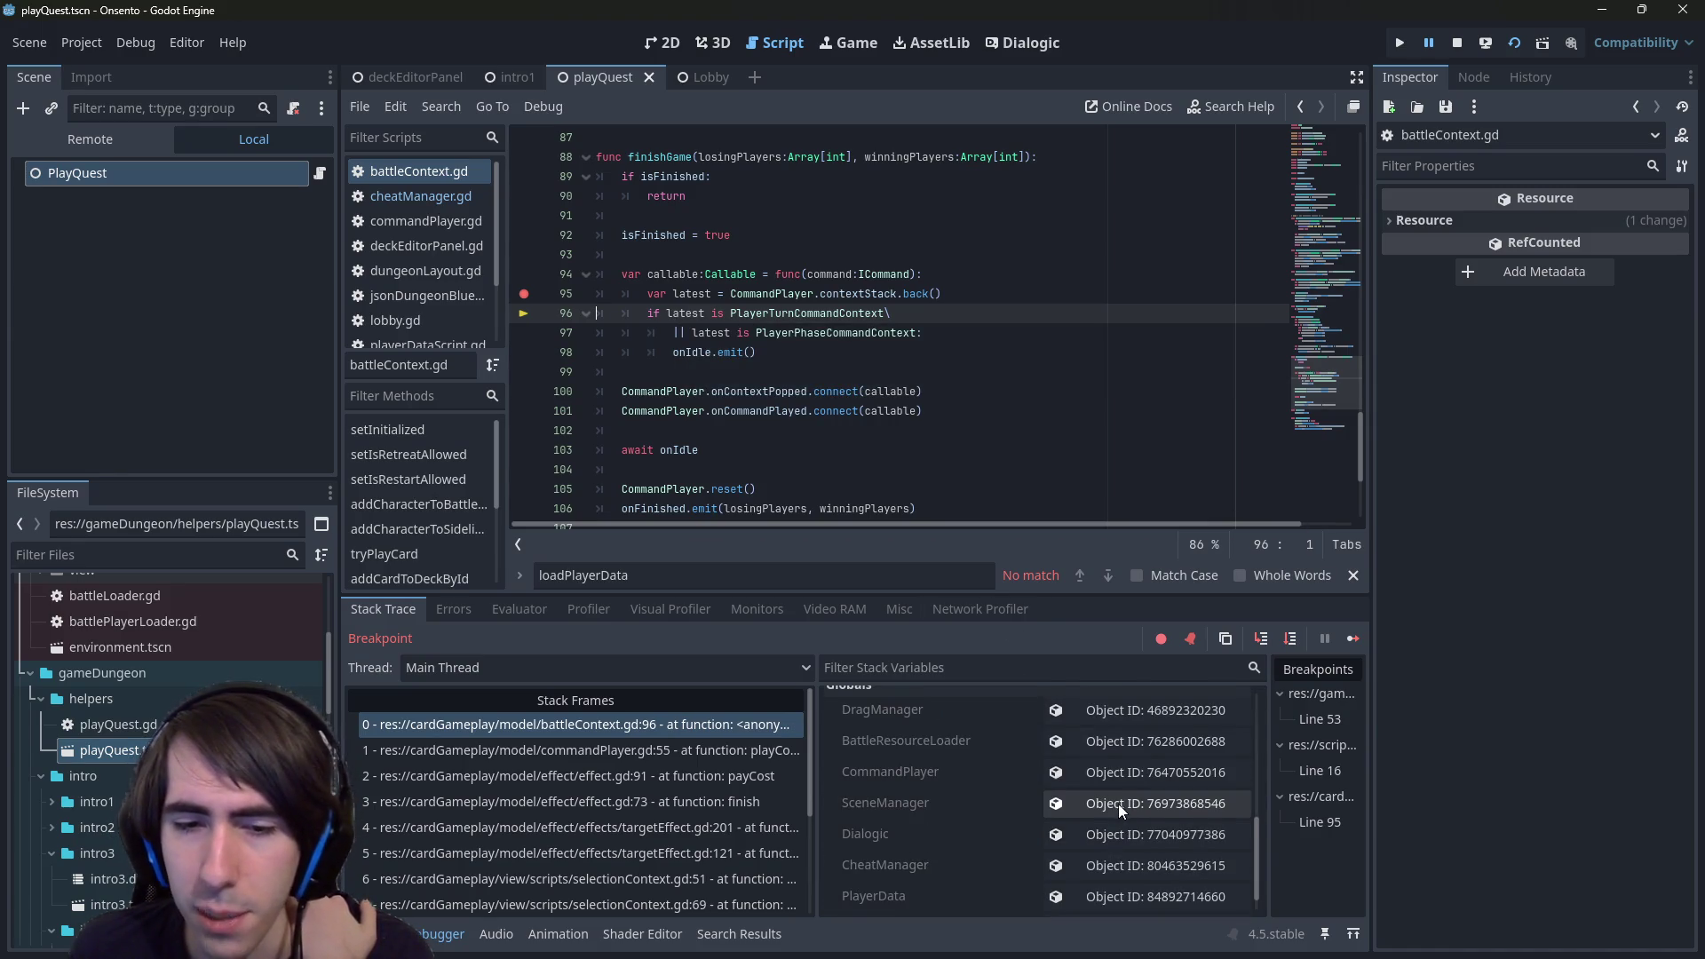
scroll(1116, 800, up, 5)
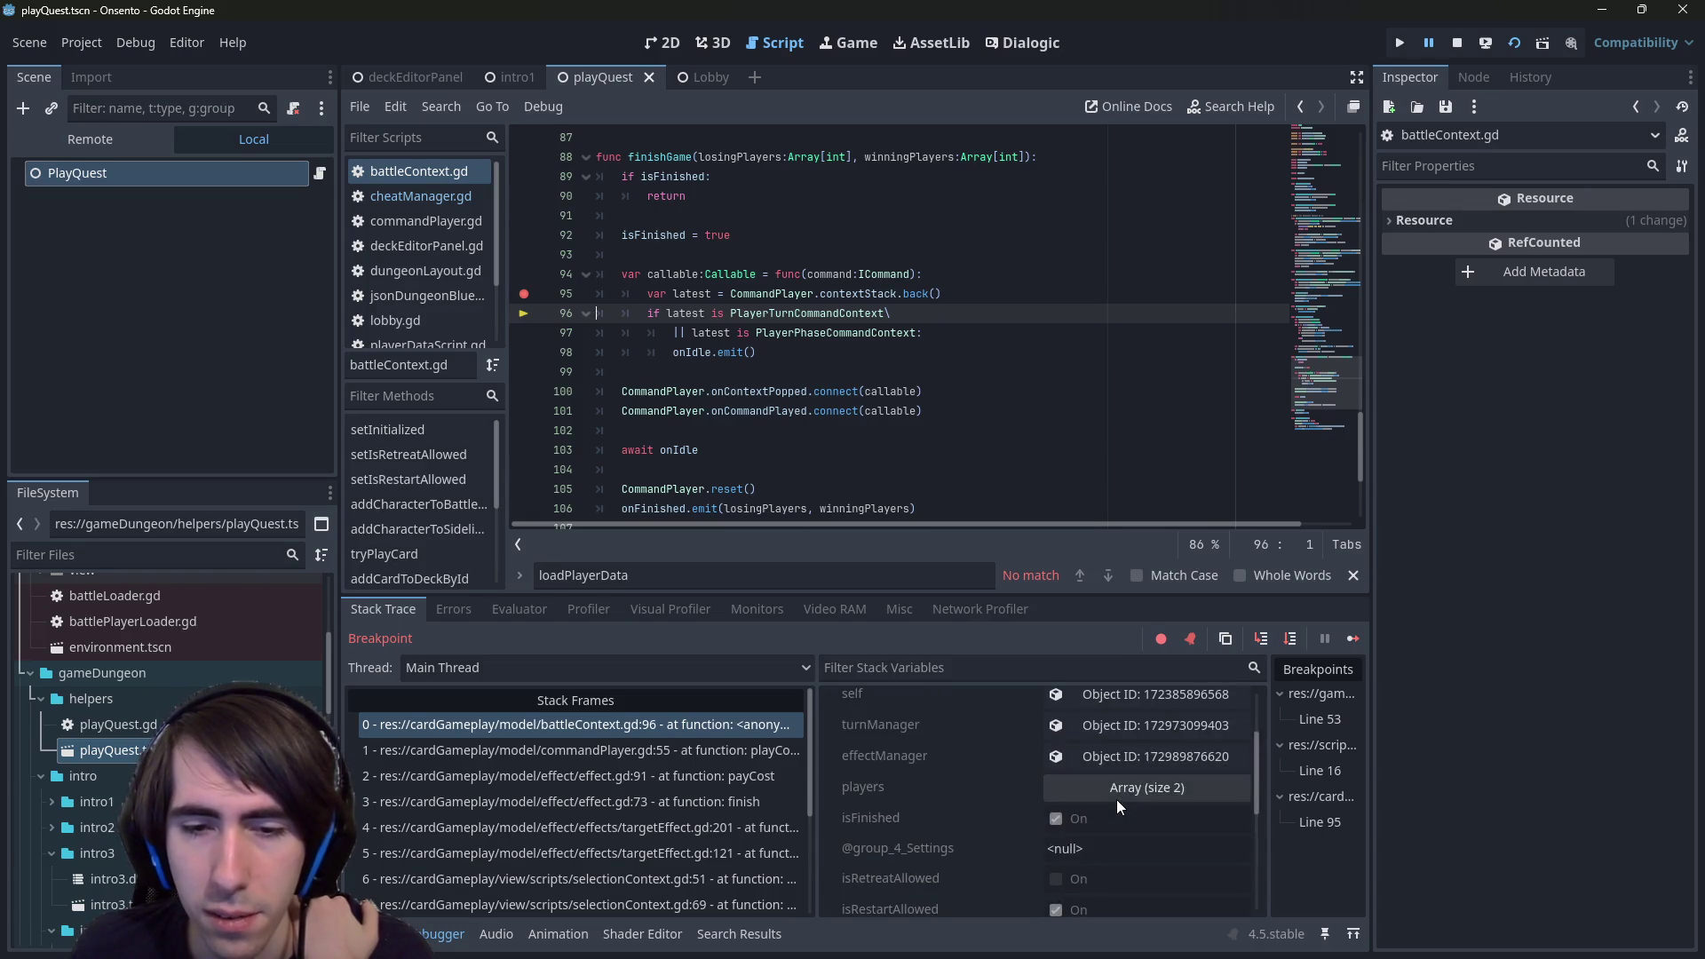
scroll(1117, 800, up, 3)
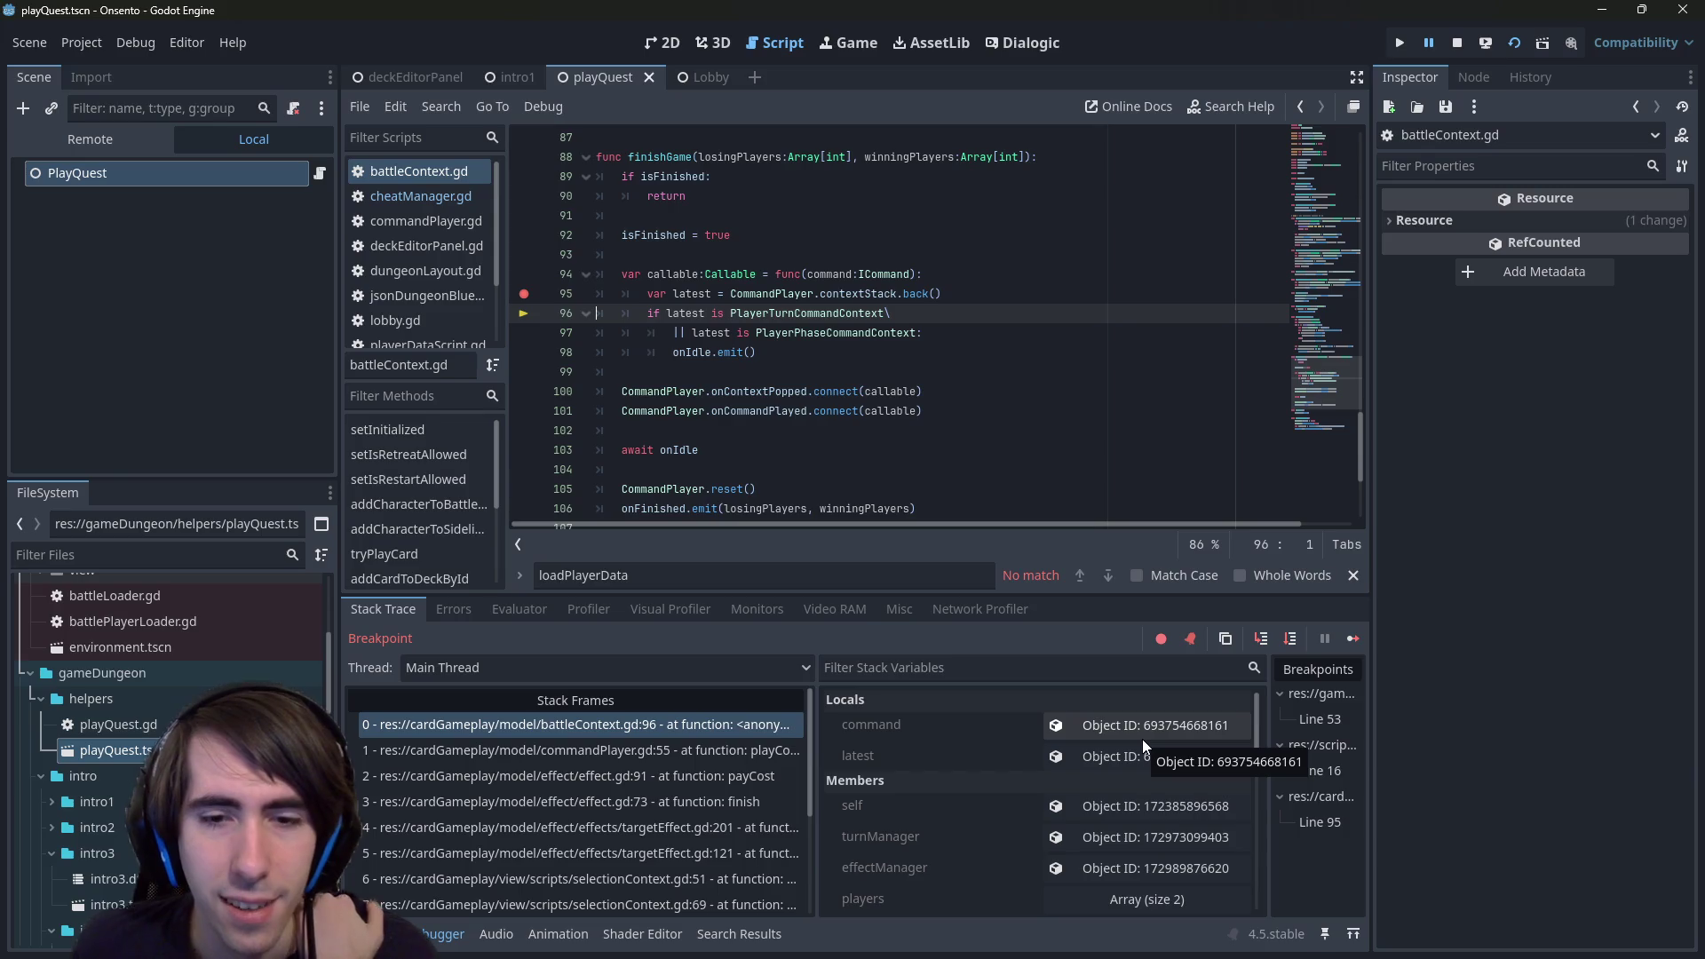
Inspect latest as a PlayEffectCommandContext in a wider Inspector, then continue execution
click(1114, 758)
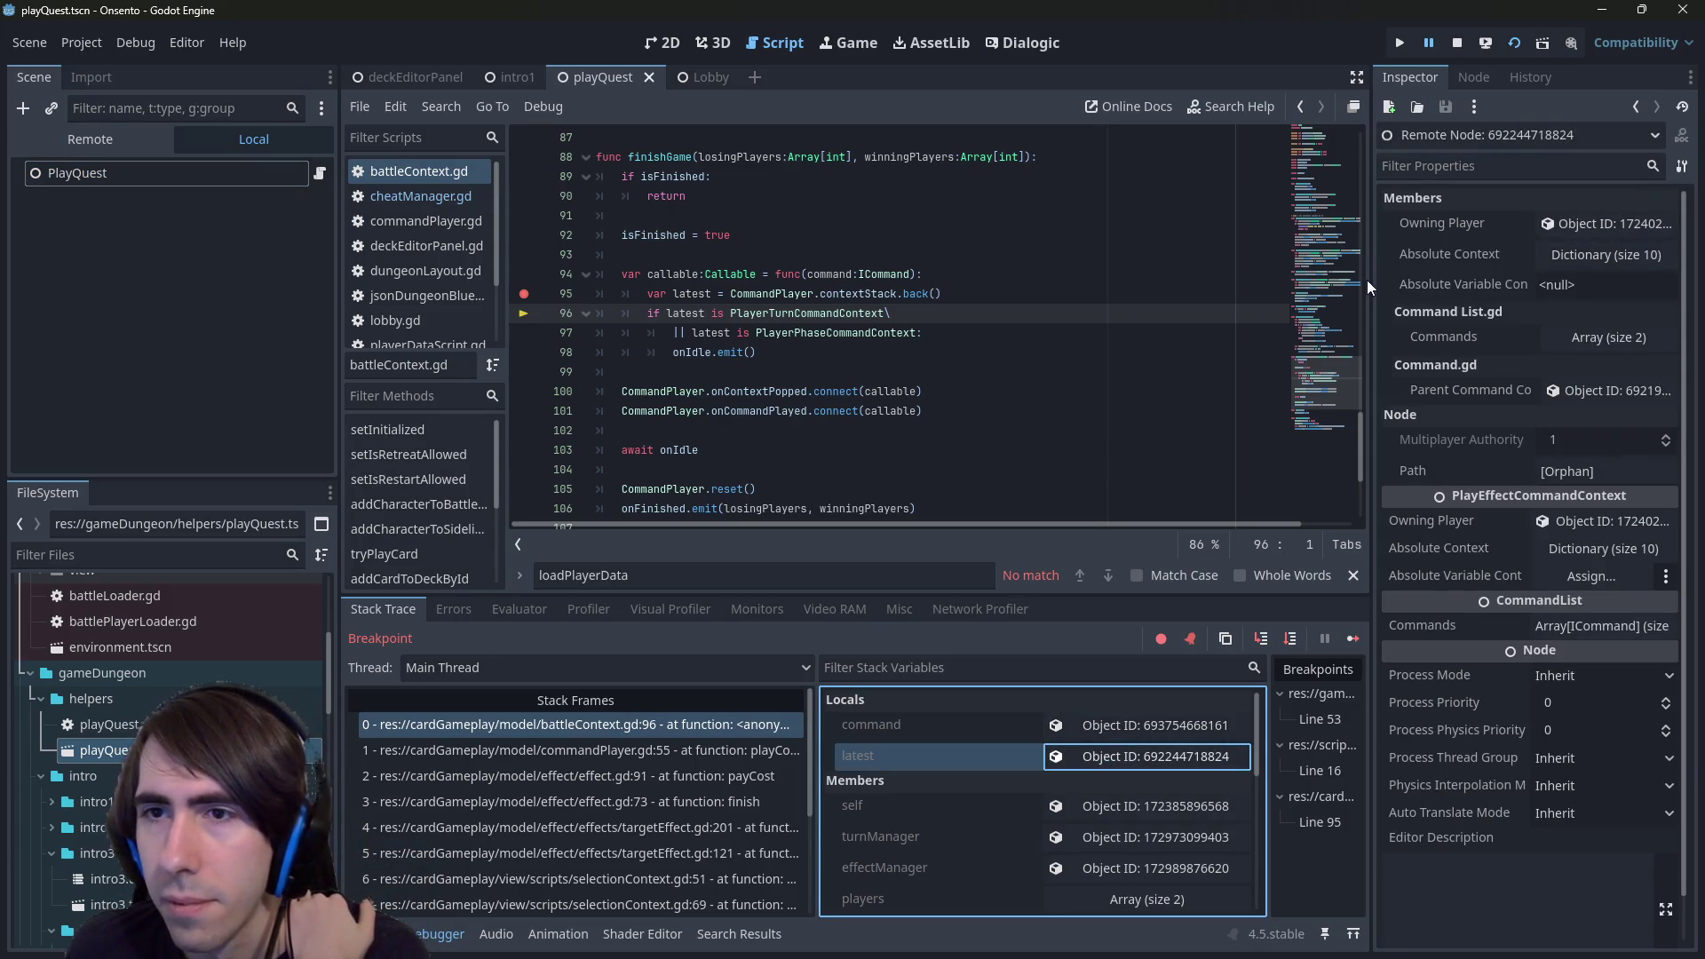
drag(1371, 280, 1347, 281)
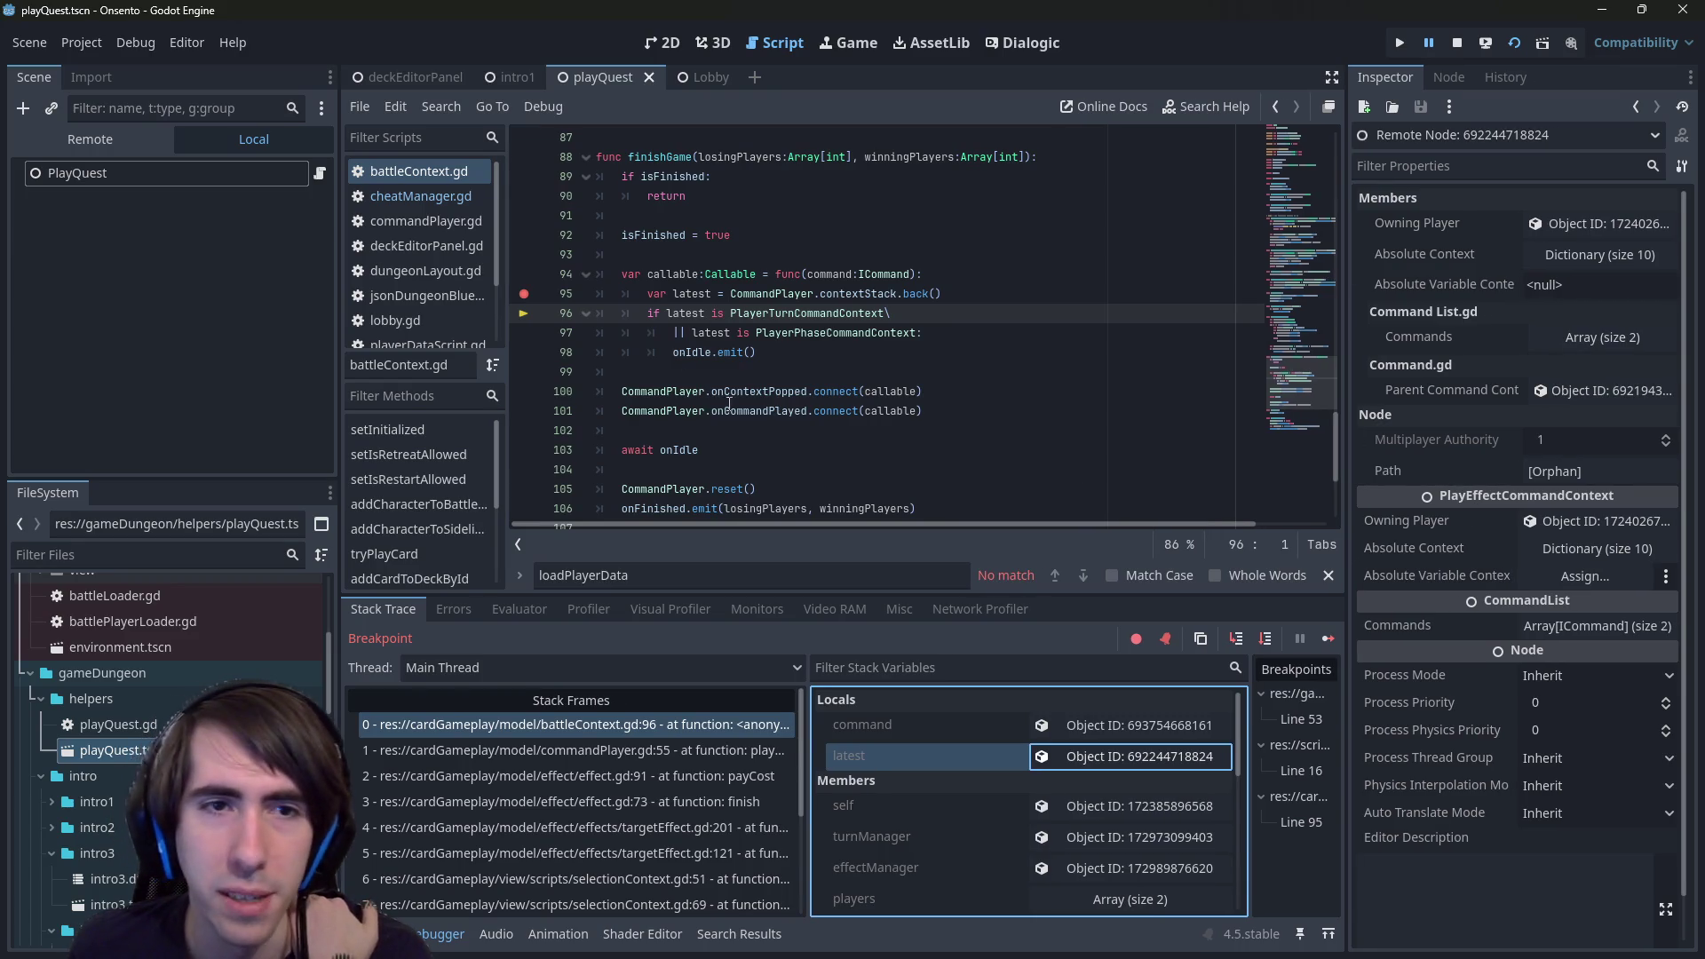
click(1324, 630)
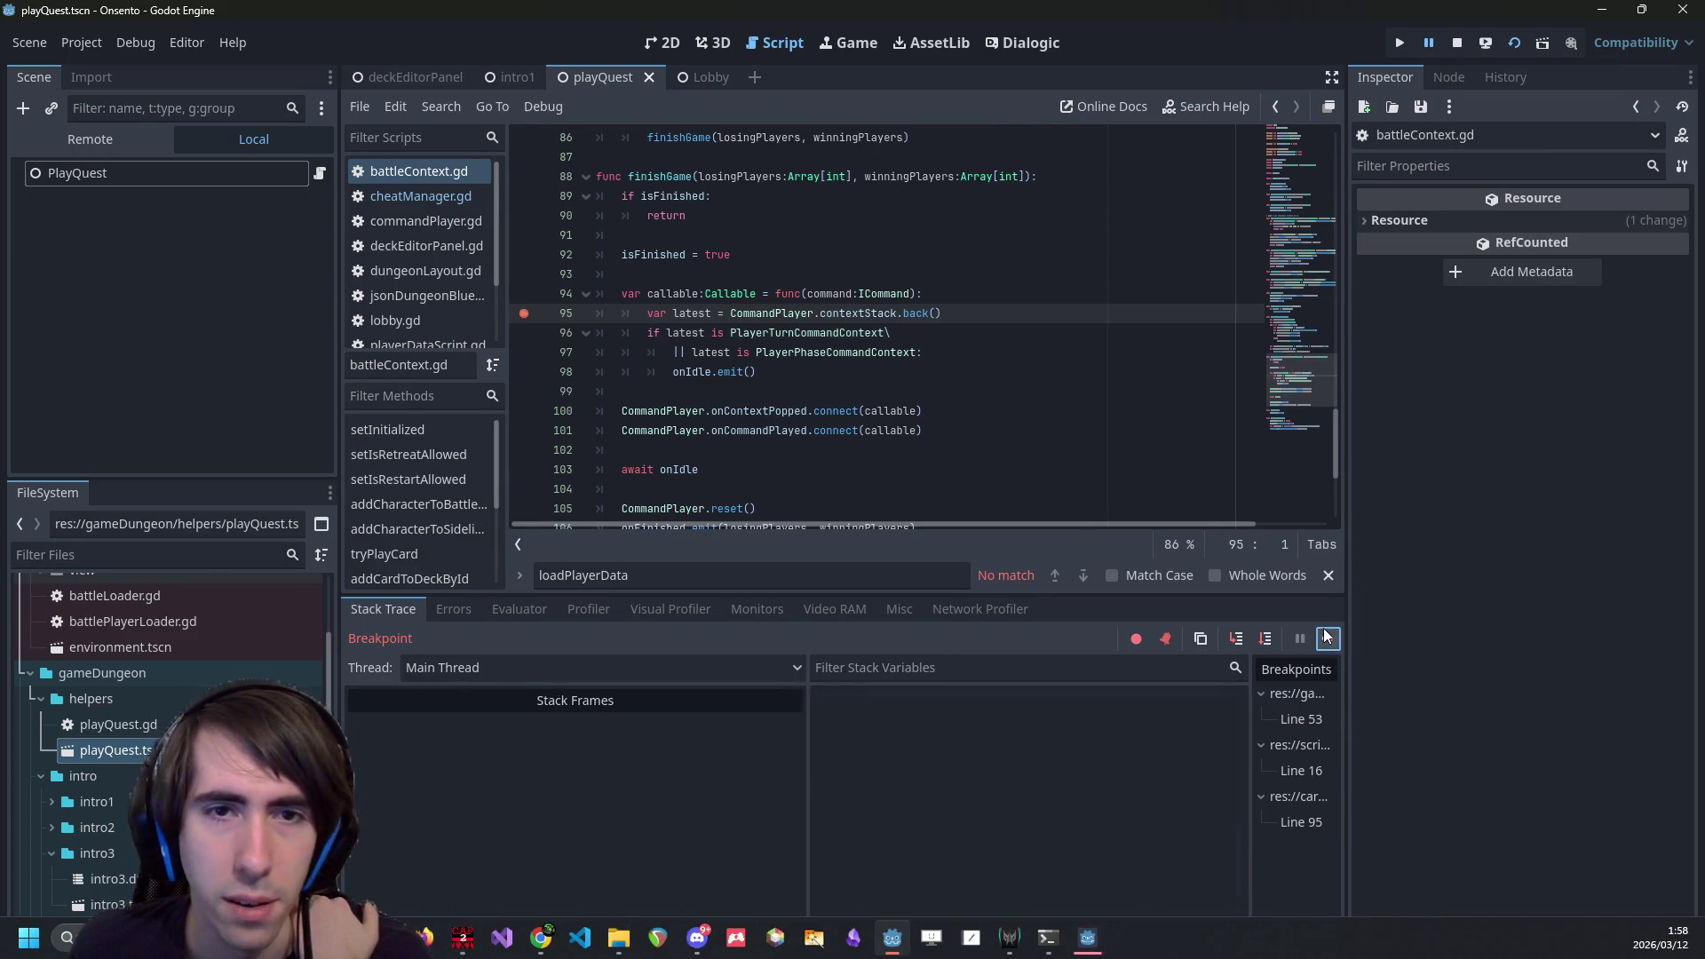
Resume from the breakpoint and bring the game window back to the front
click(1323, 627)
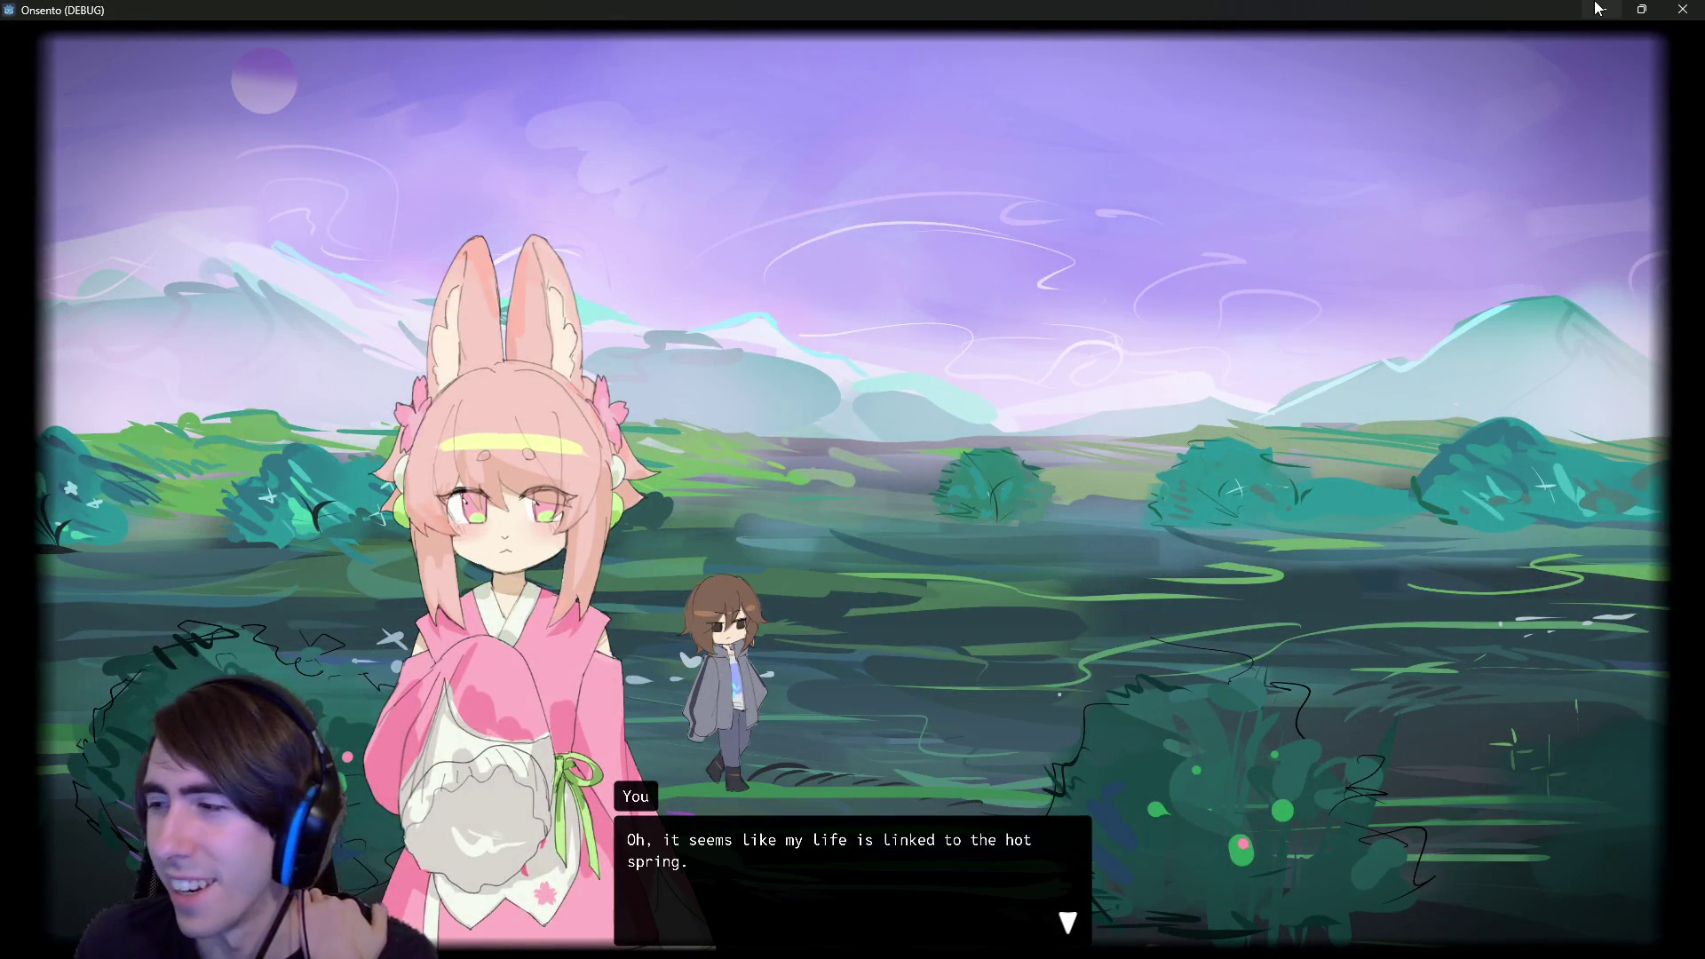
click(1599, 9)
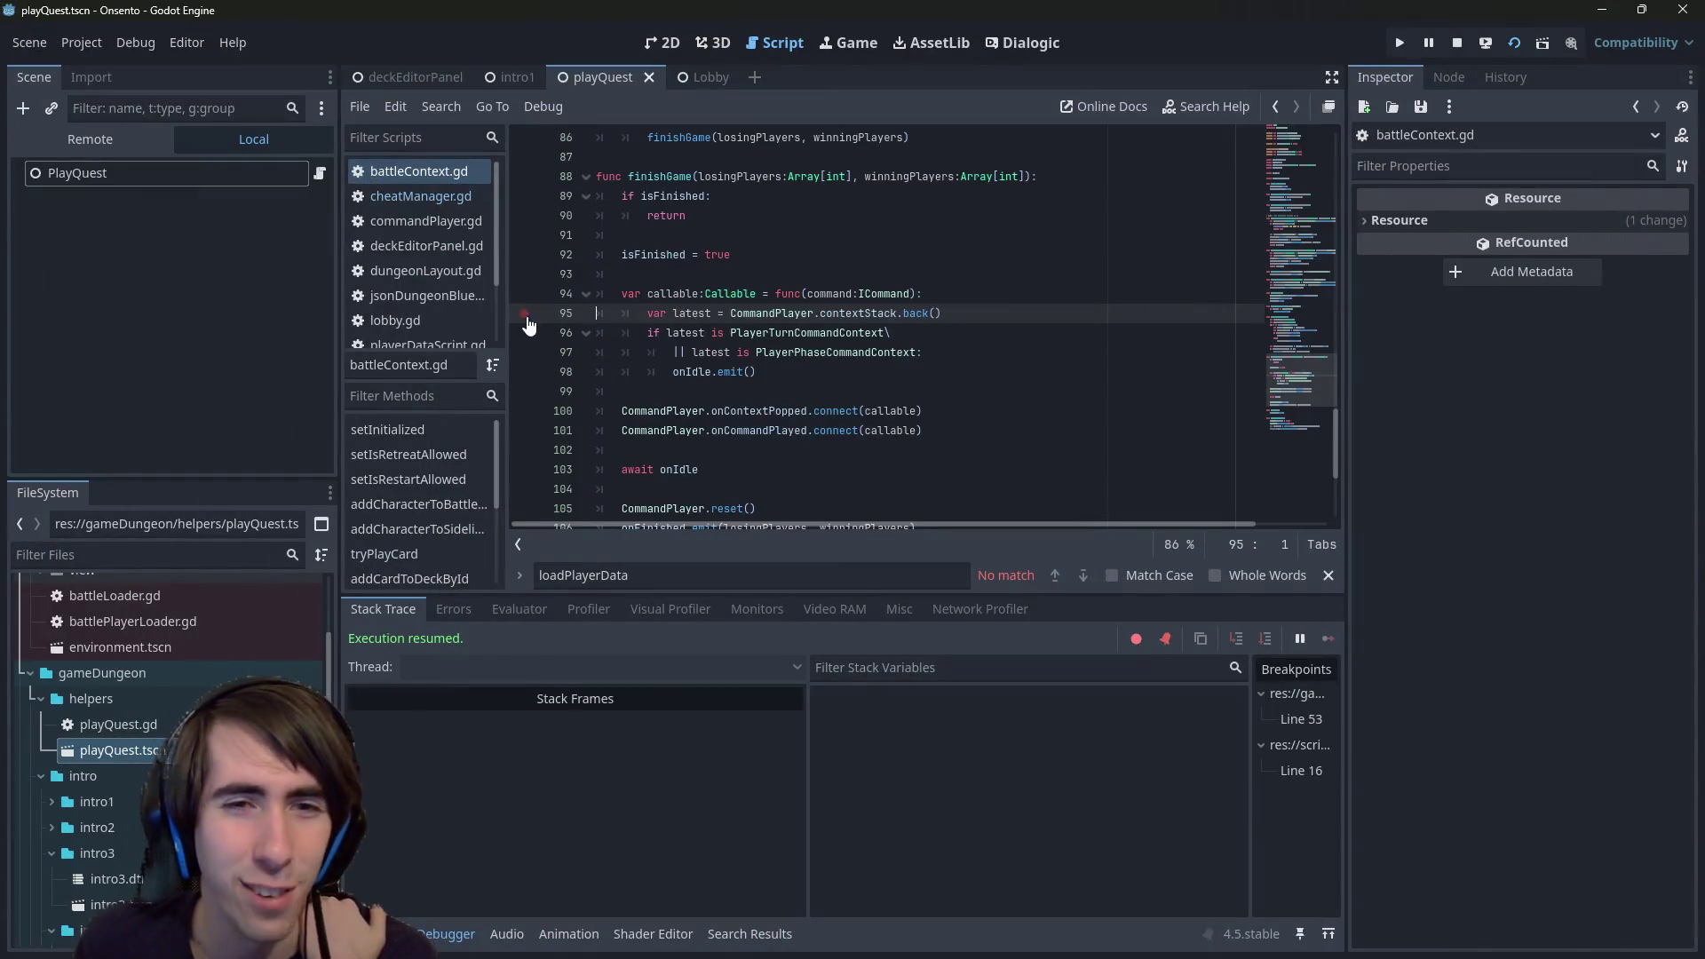
key(alt+Tab)
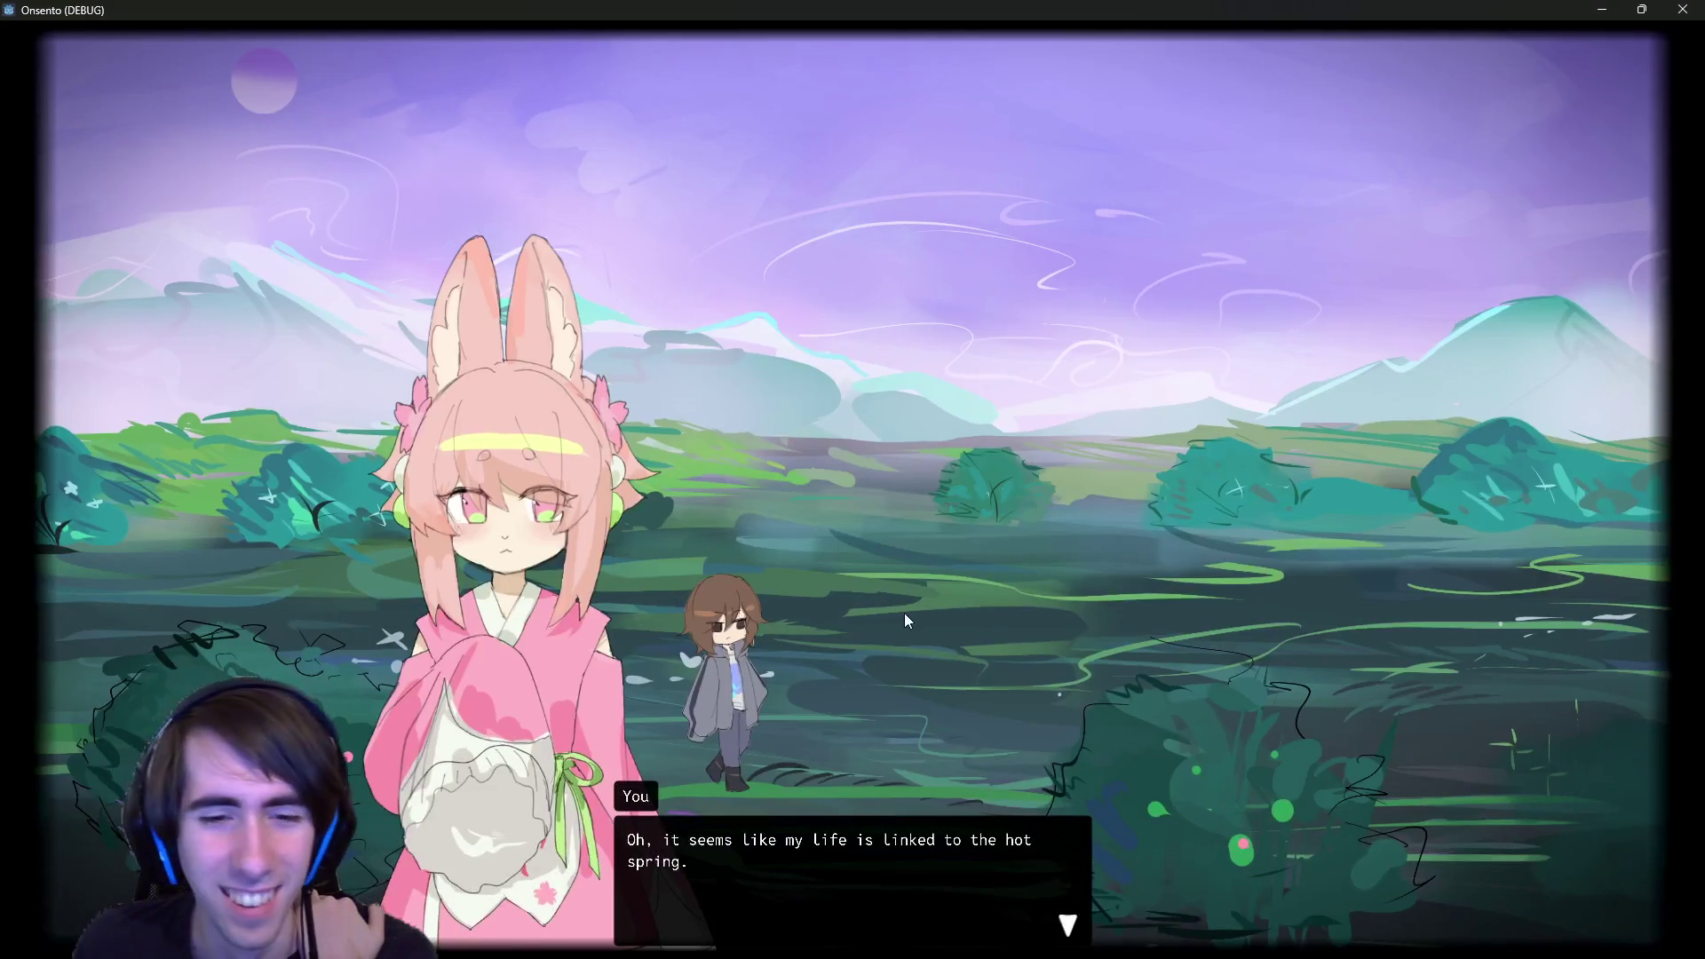
click(793, 526)
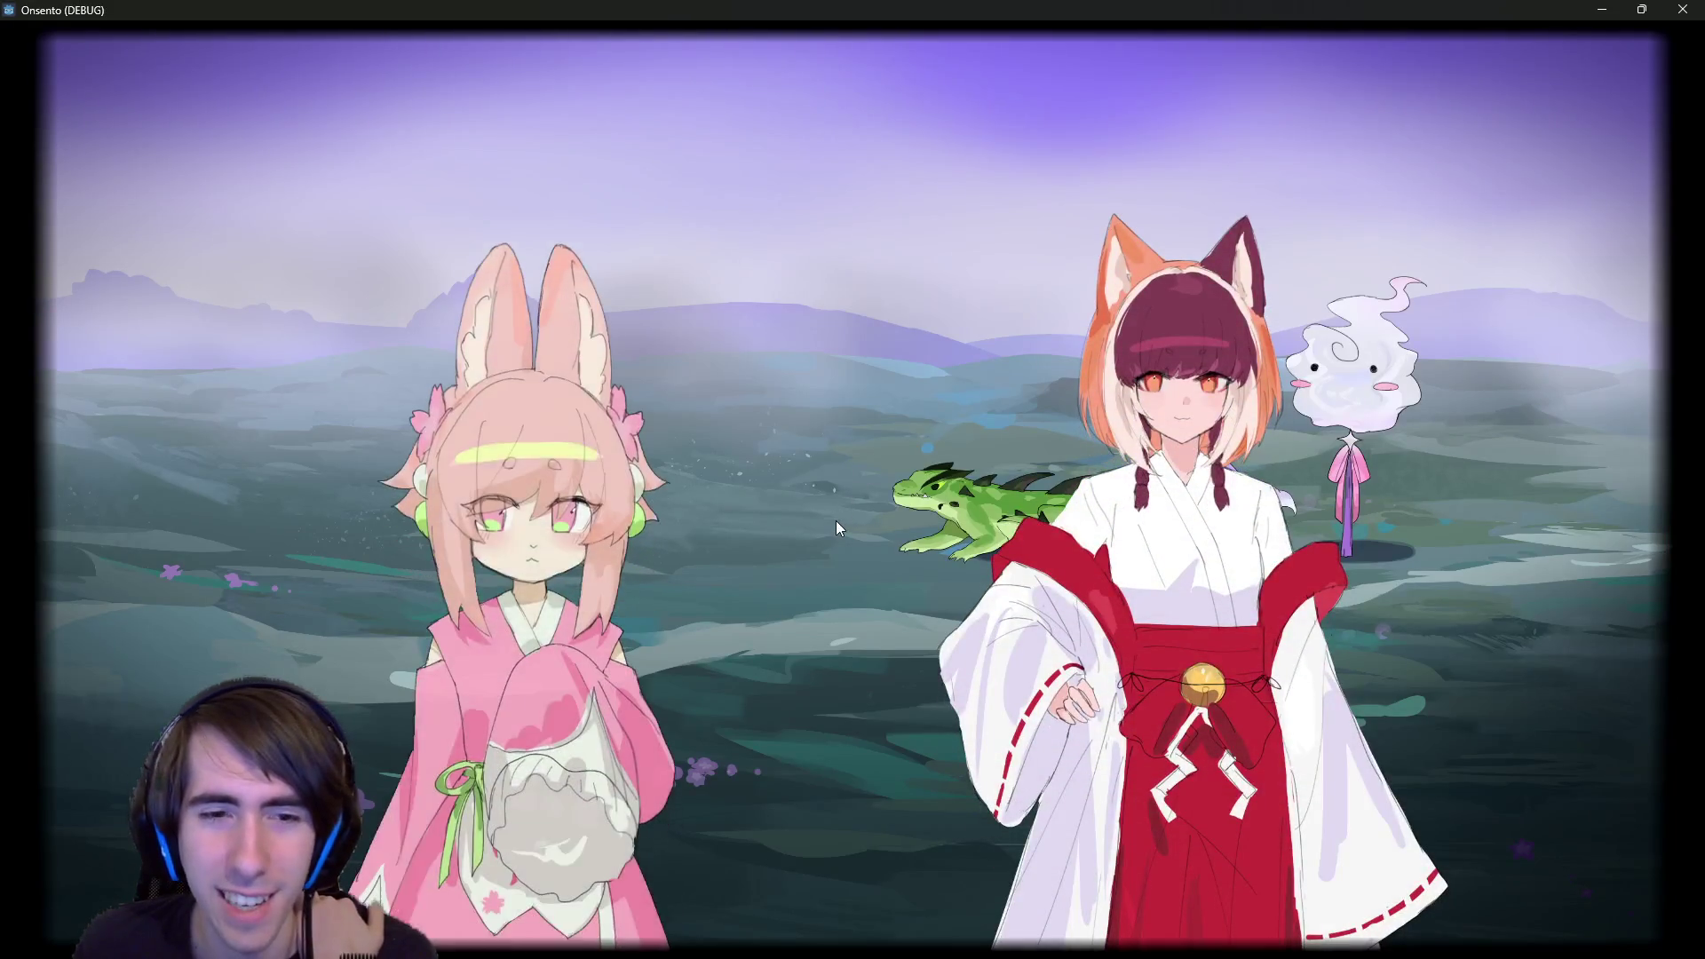
Advance the nekomata's dialogue, play the nekomata card, and end the turn
click(824, 556)
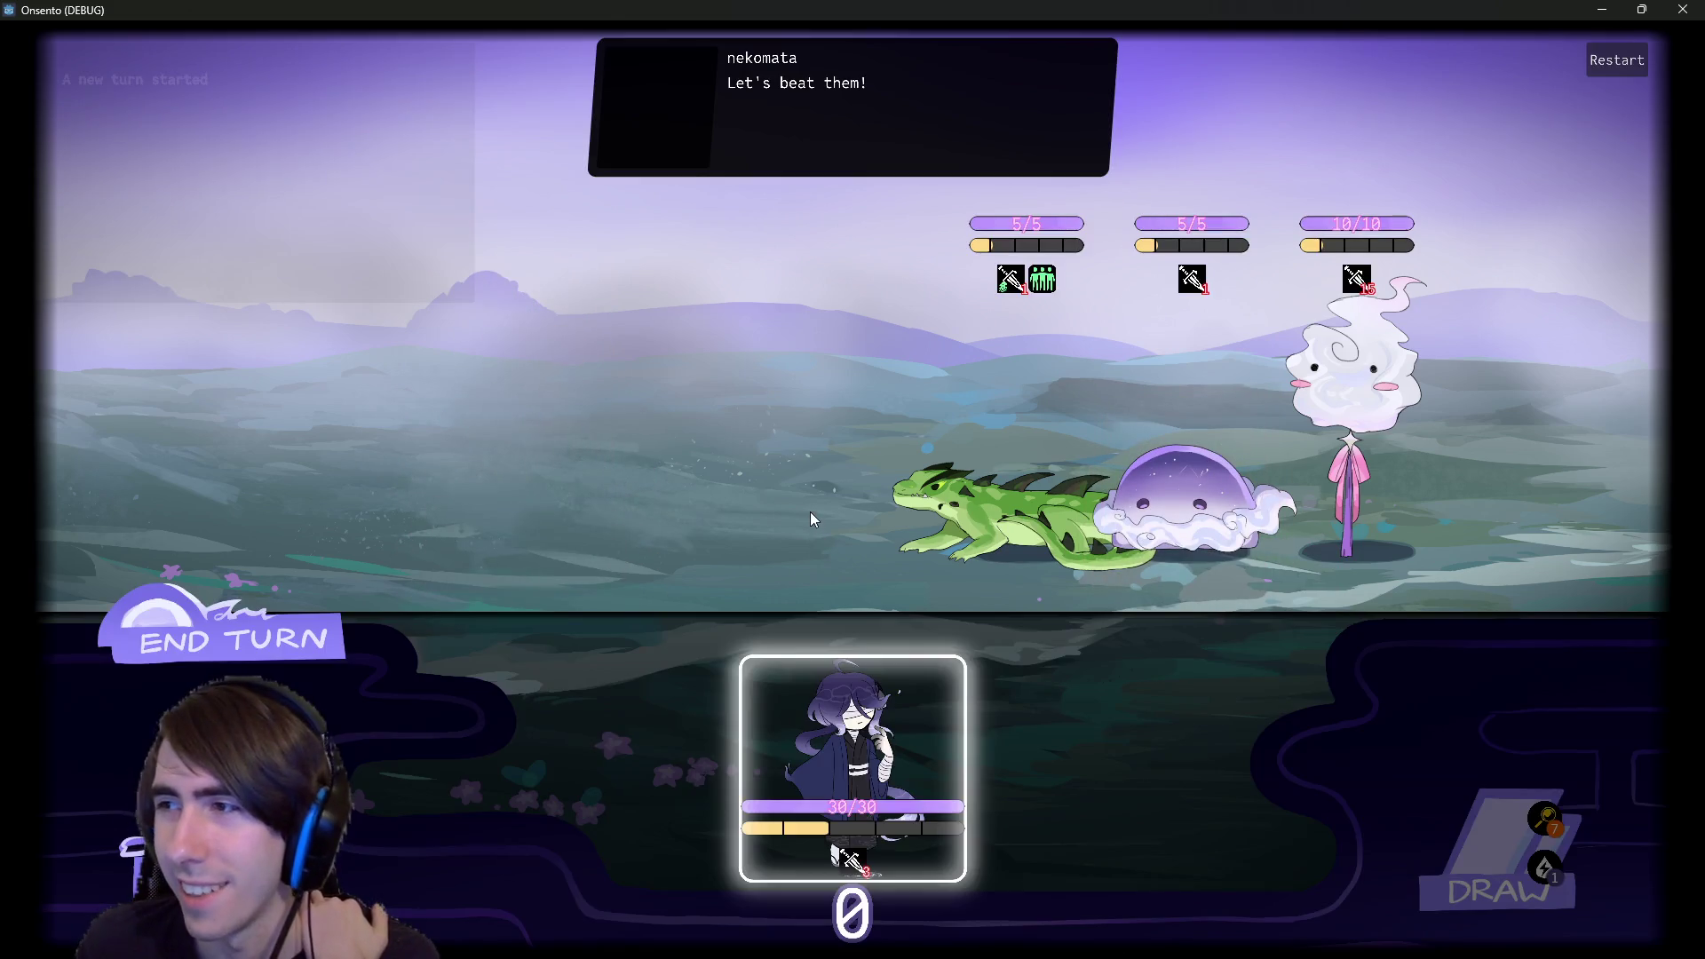
click(813, 739)
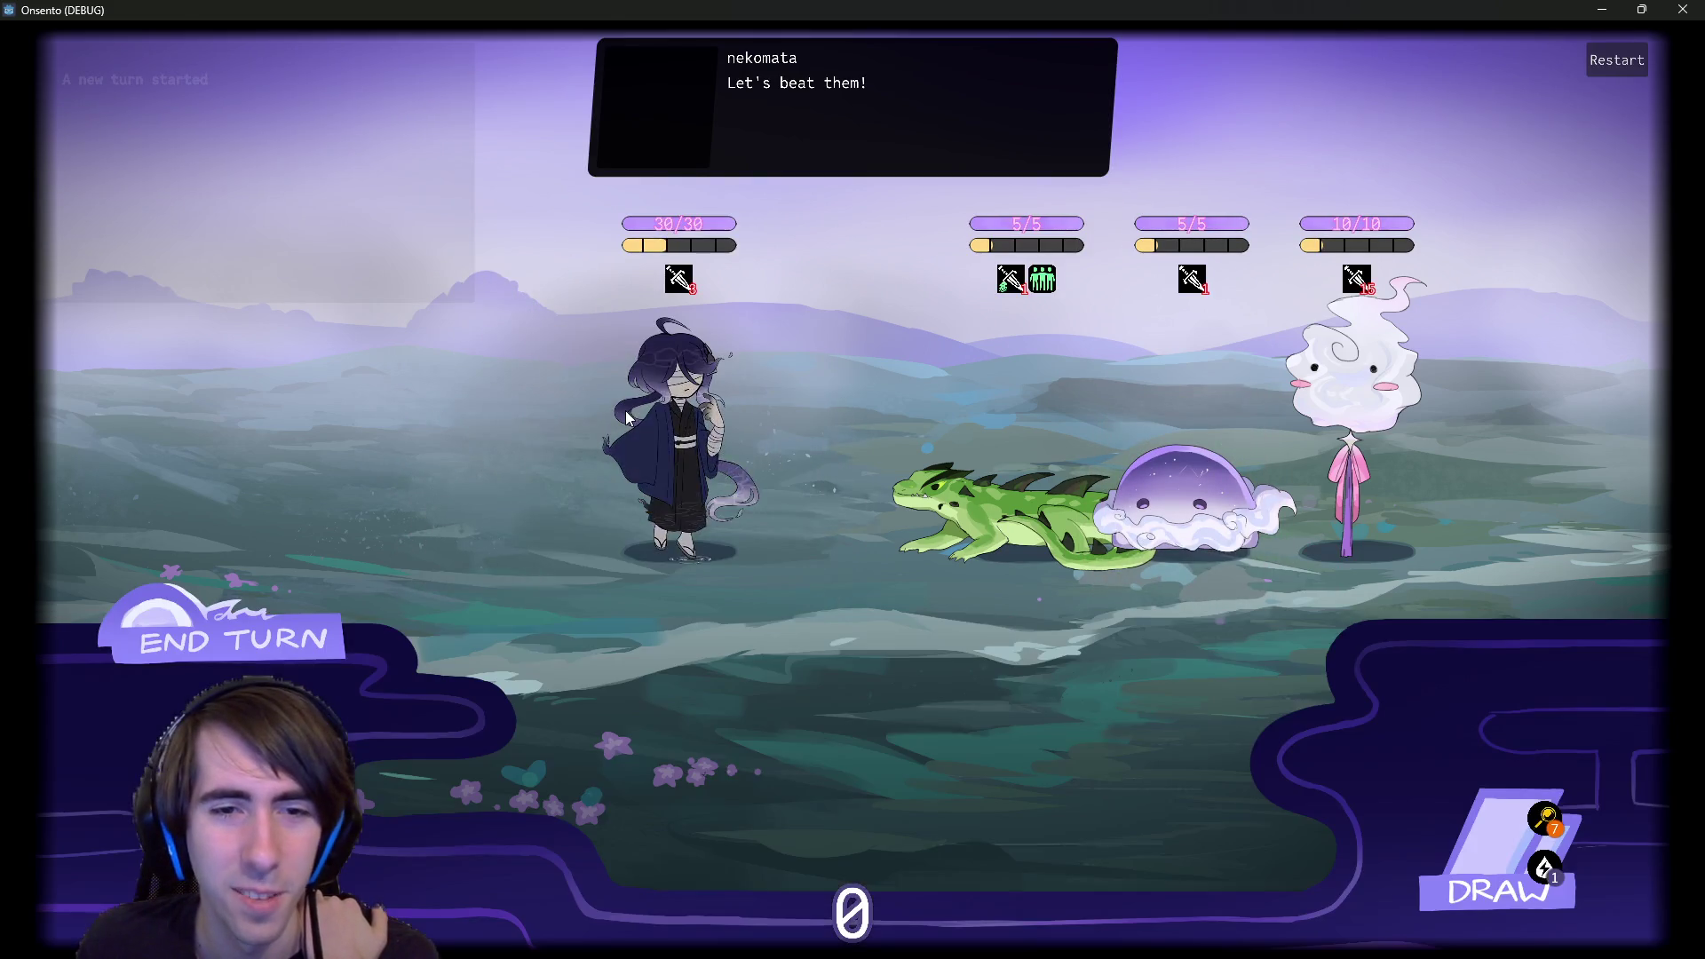
click(260, 629)
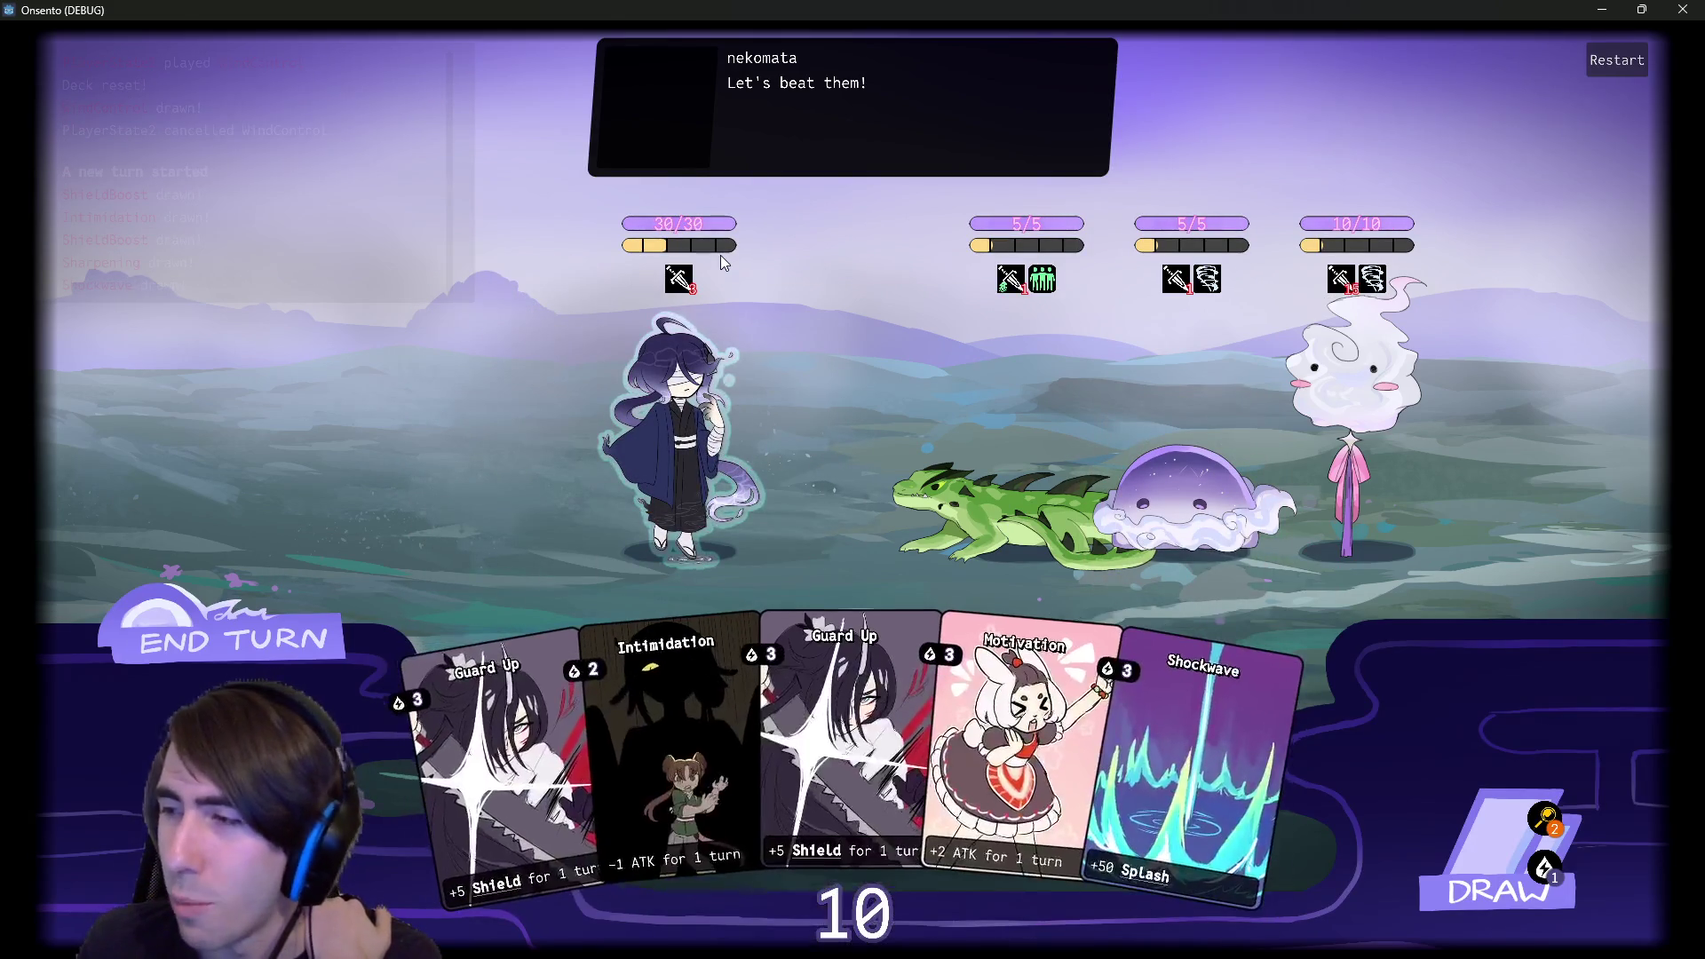
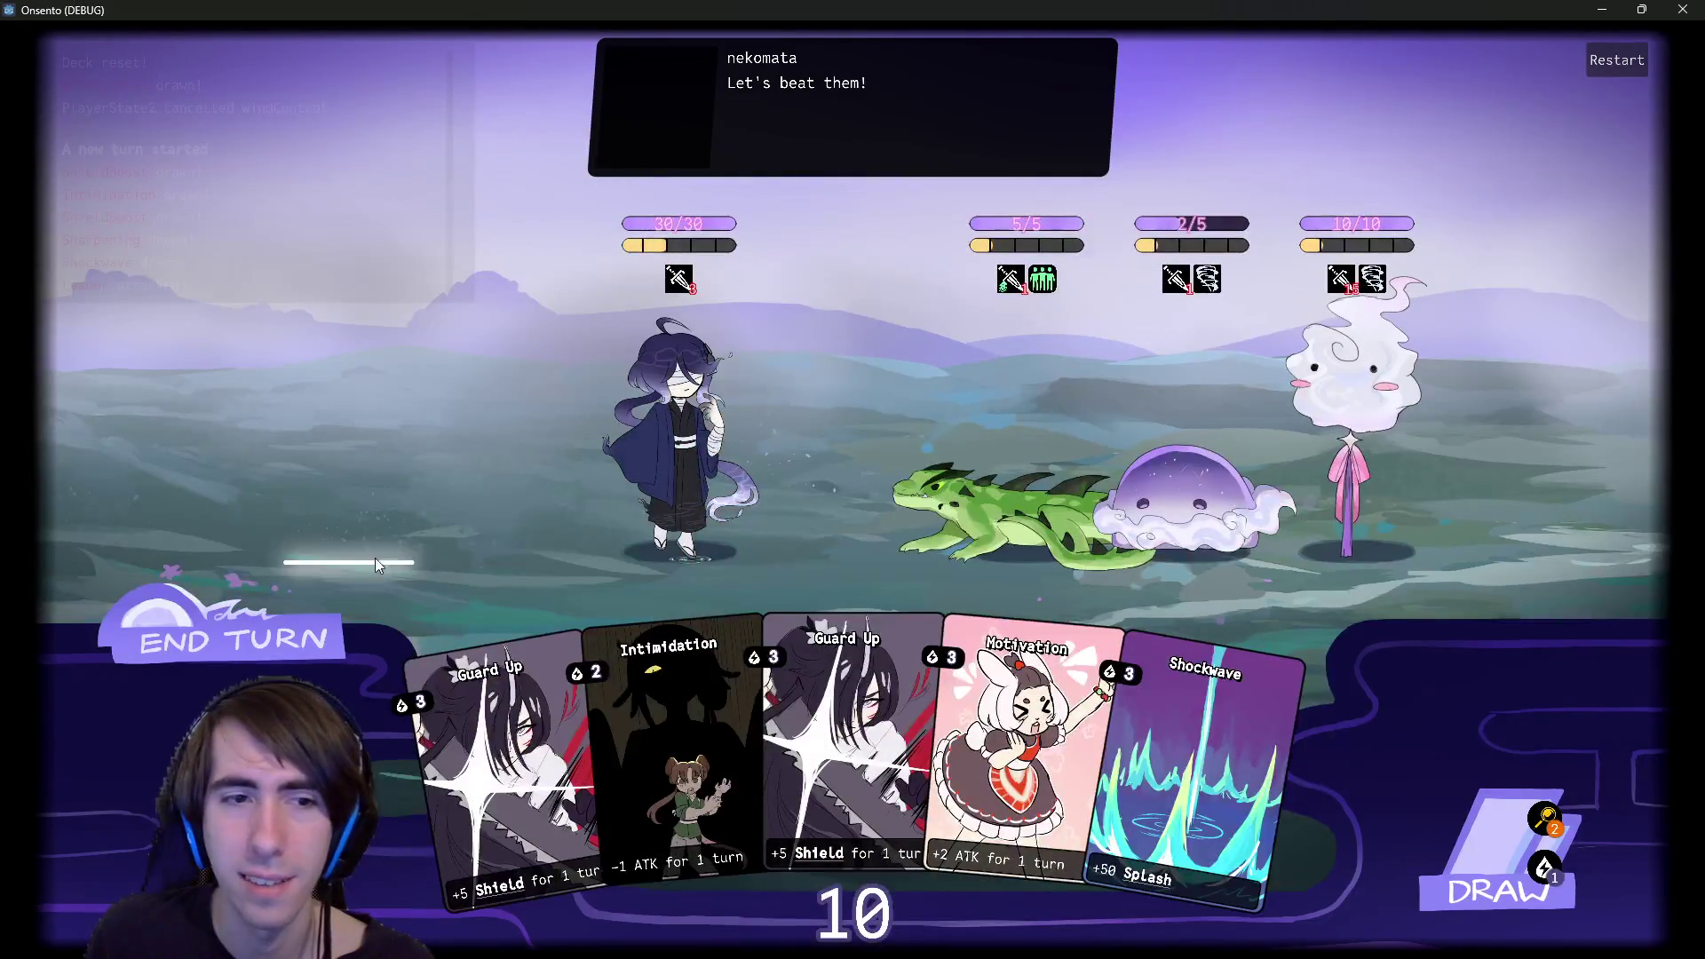
Trigger the instant-win cheat with 1, step into finishGame, and set a breakpoint on line 95
key(1)
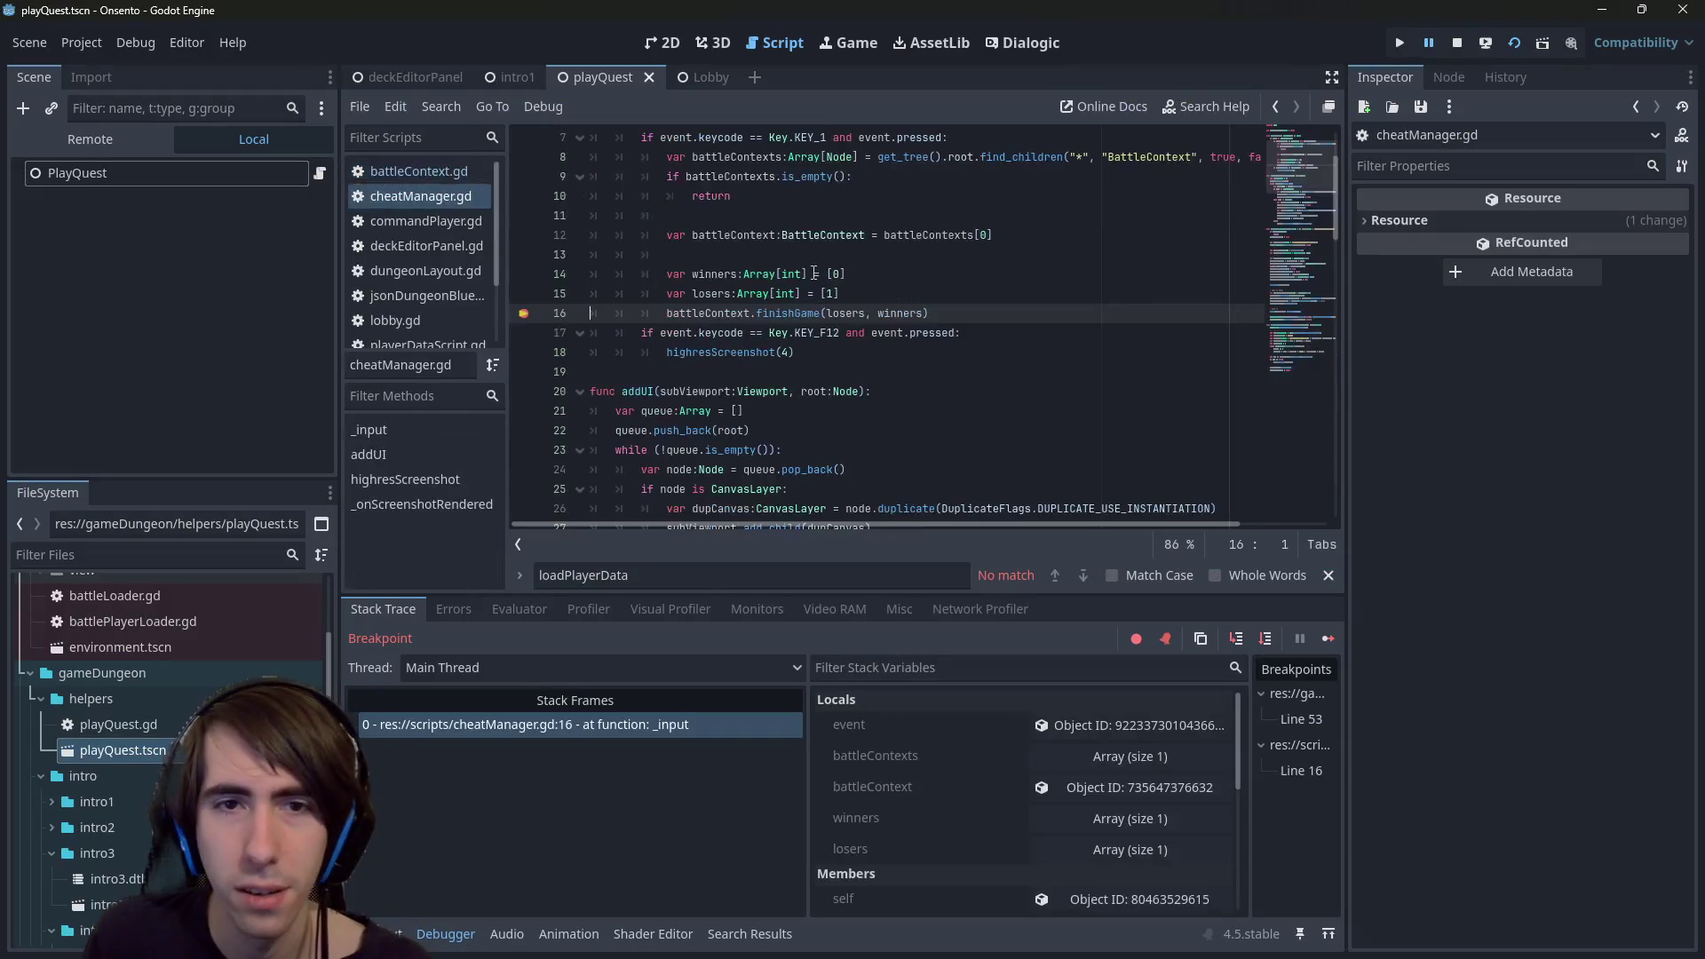
scroll(786, 431, up, 2)
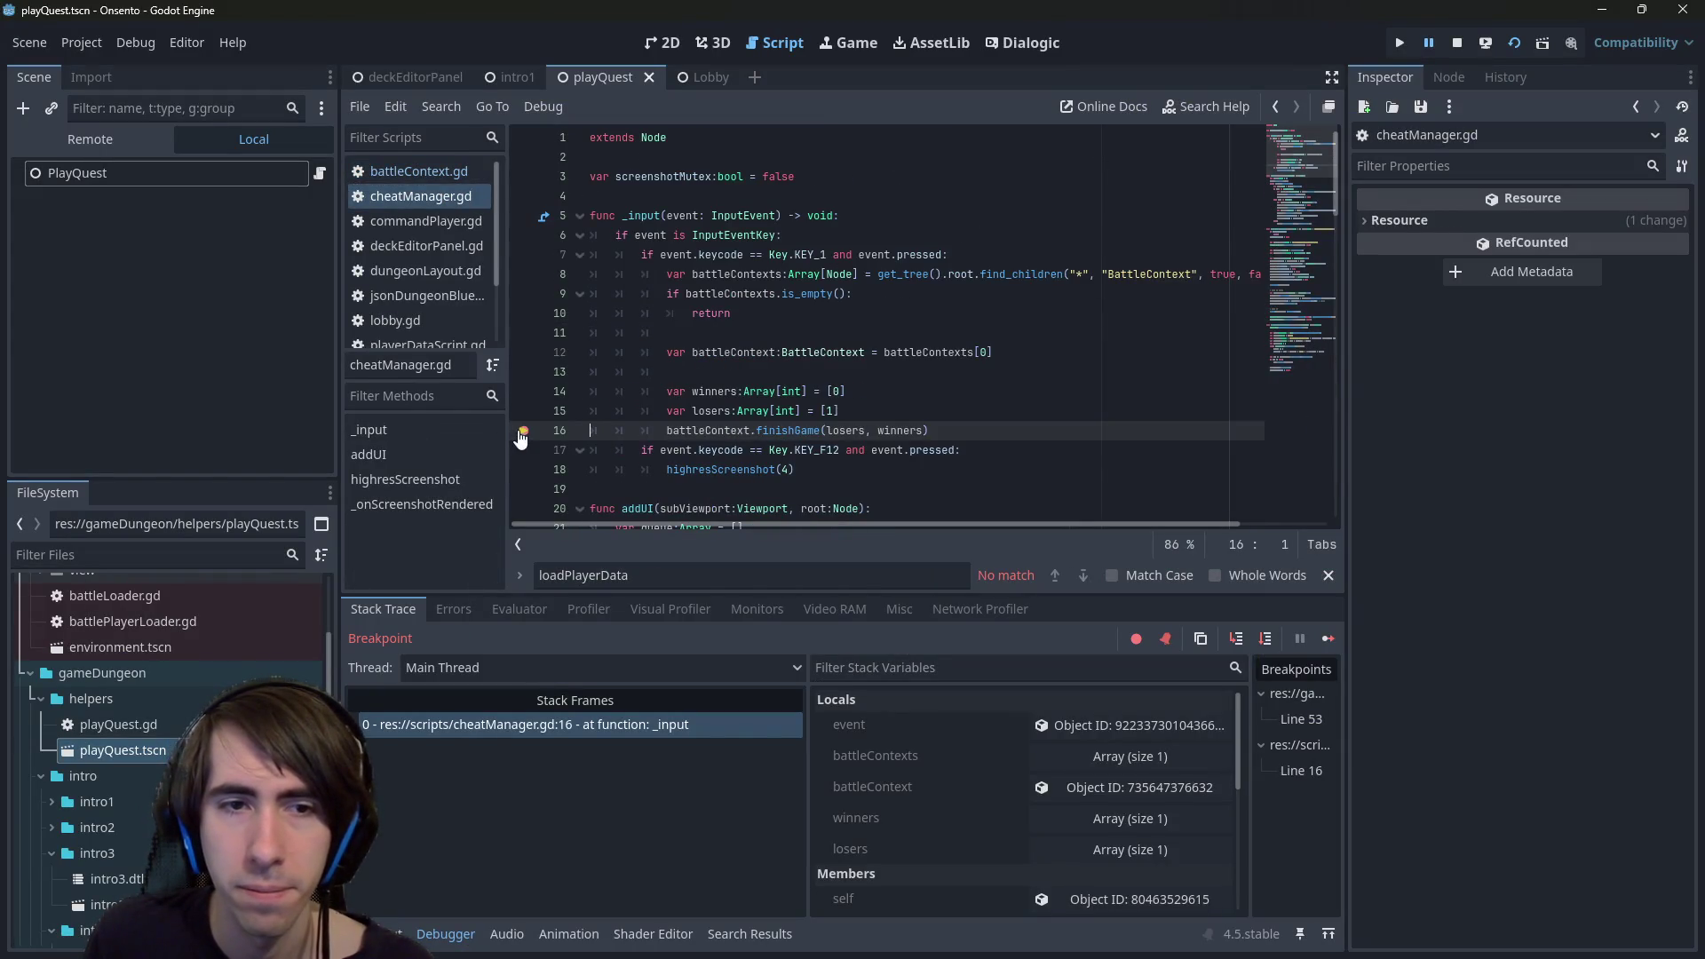
click(1235, 640)
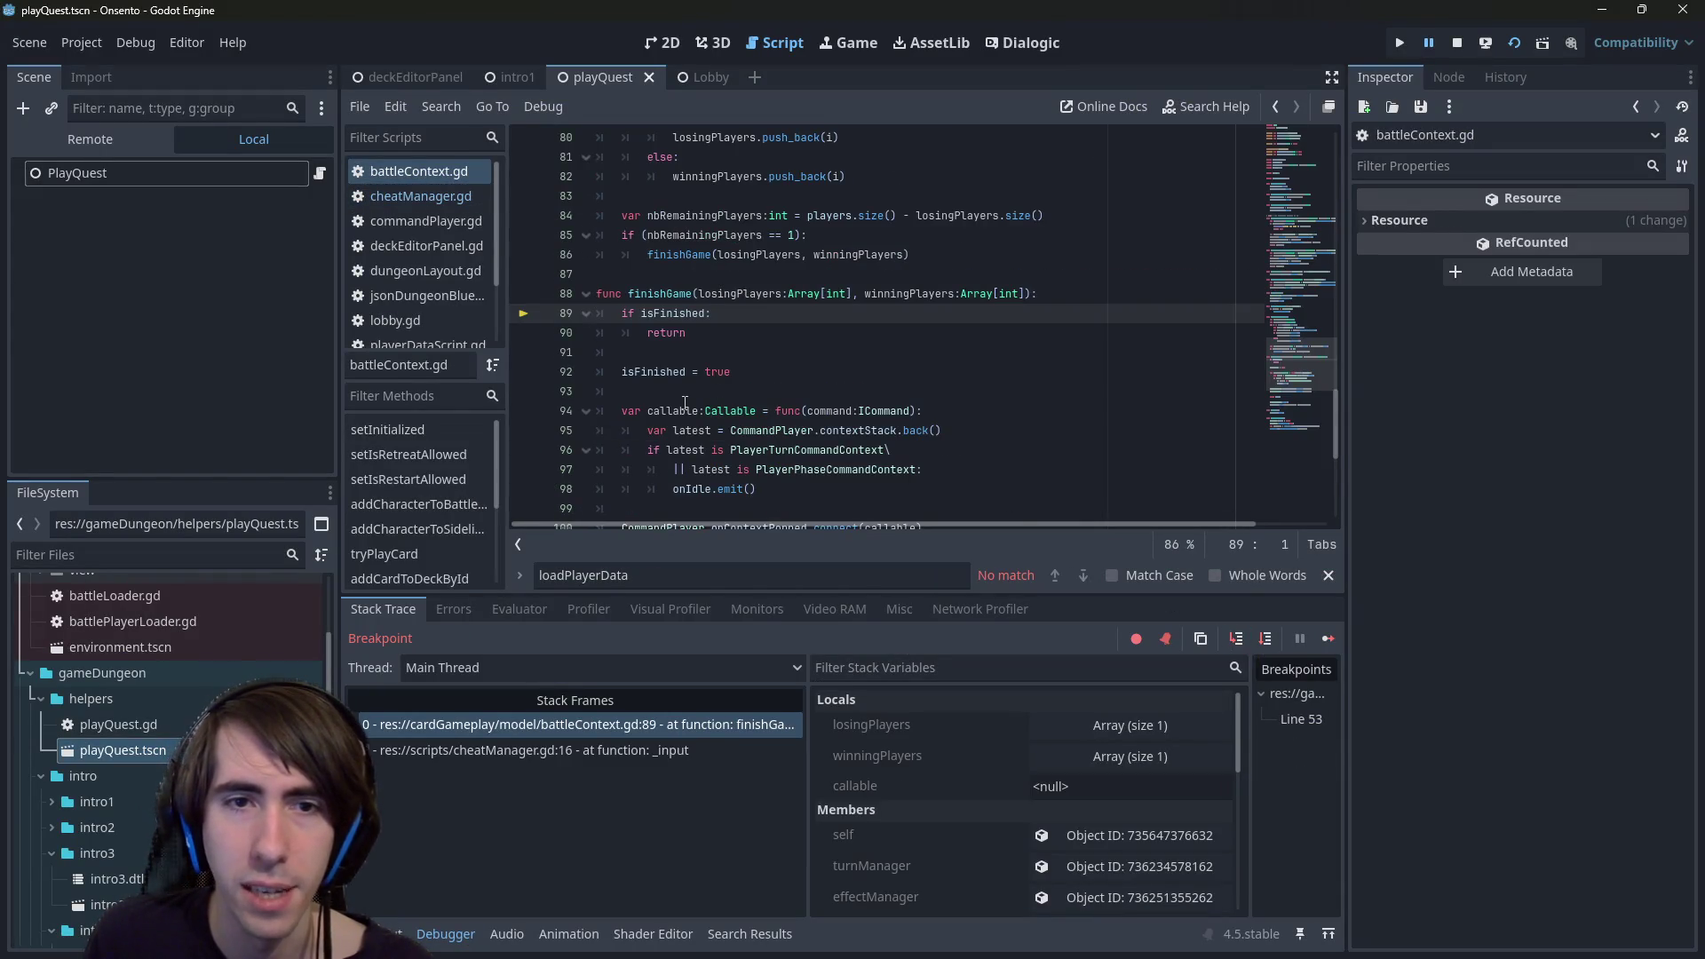
scroll(684, 405, down, 1)
click(524, 371)
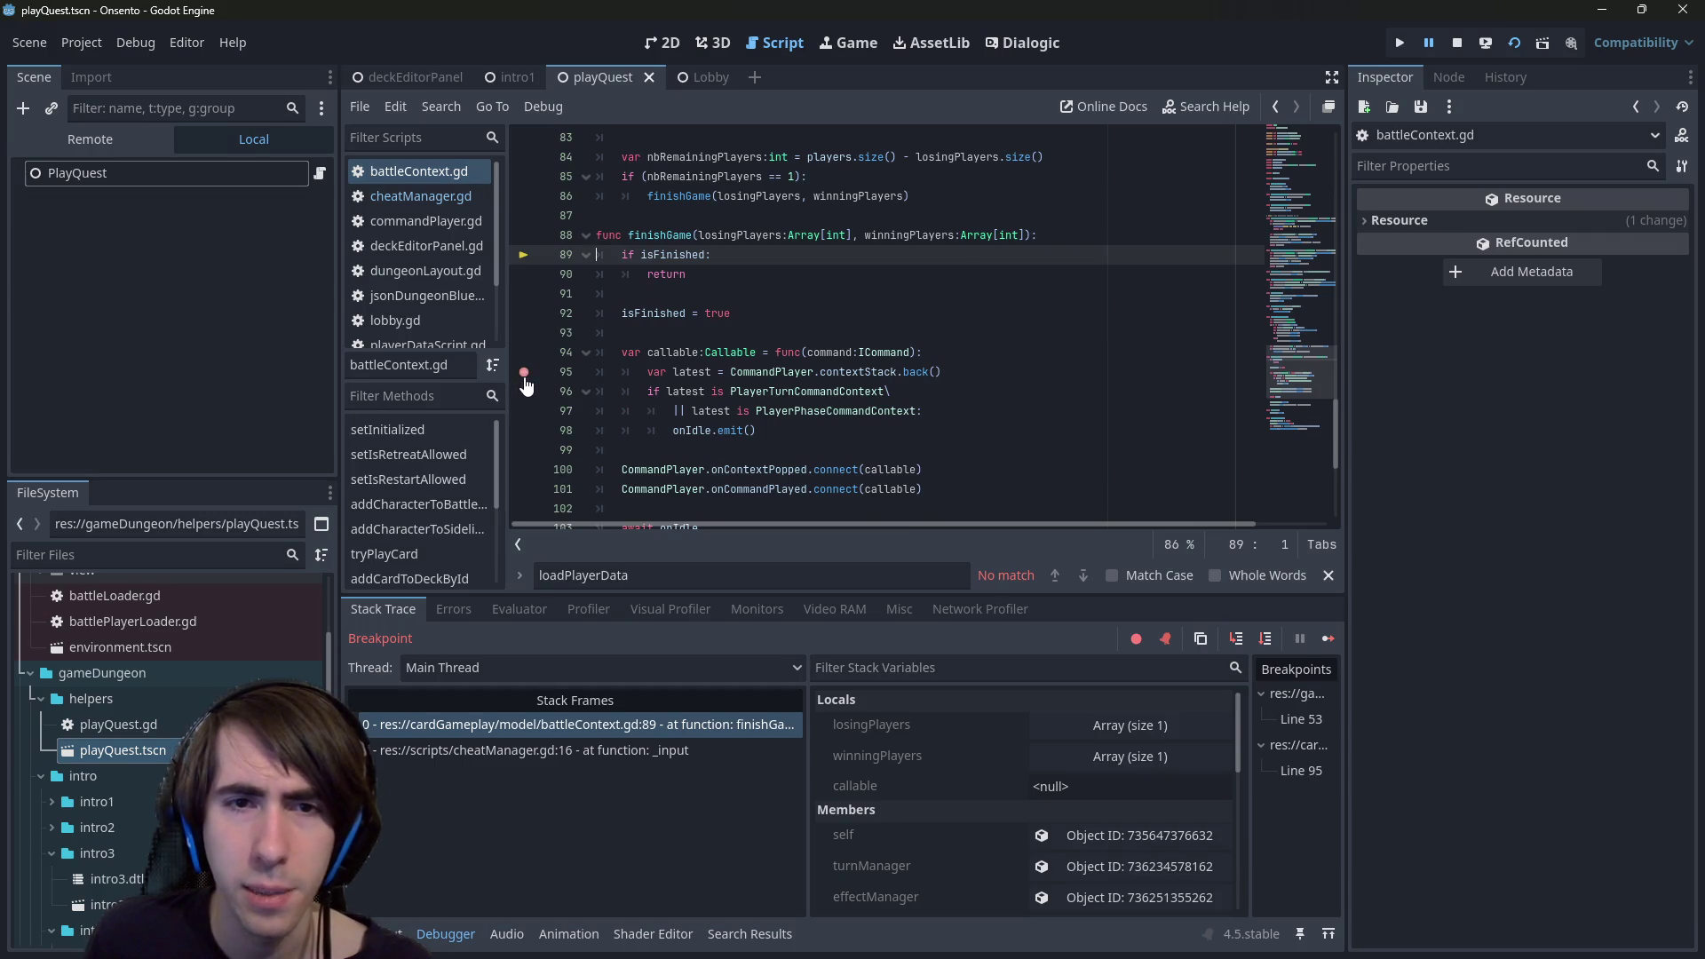
Resume the game and End Turn to reach the line 95 breakpoint
click(1328, 639)
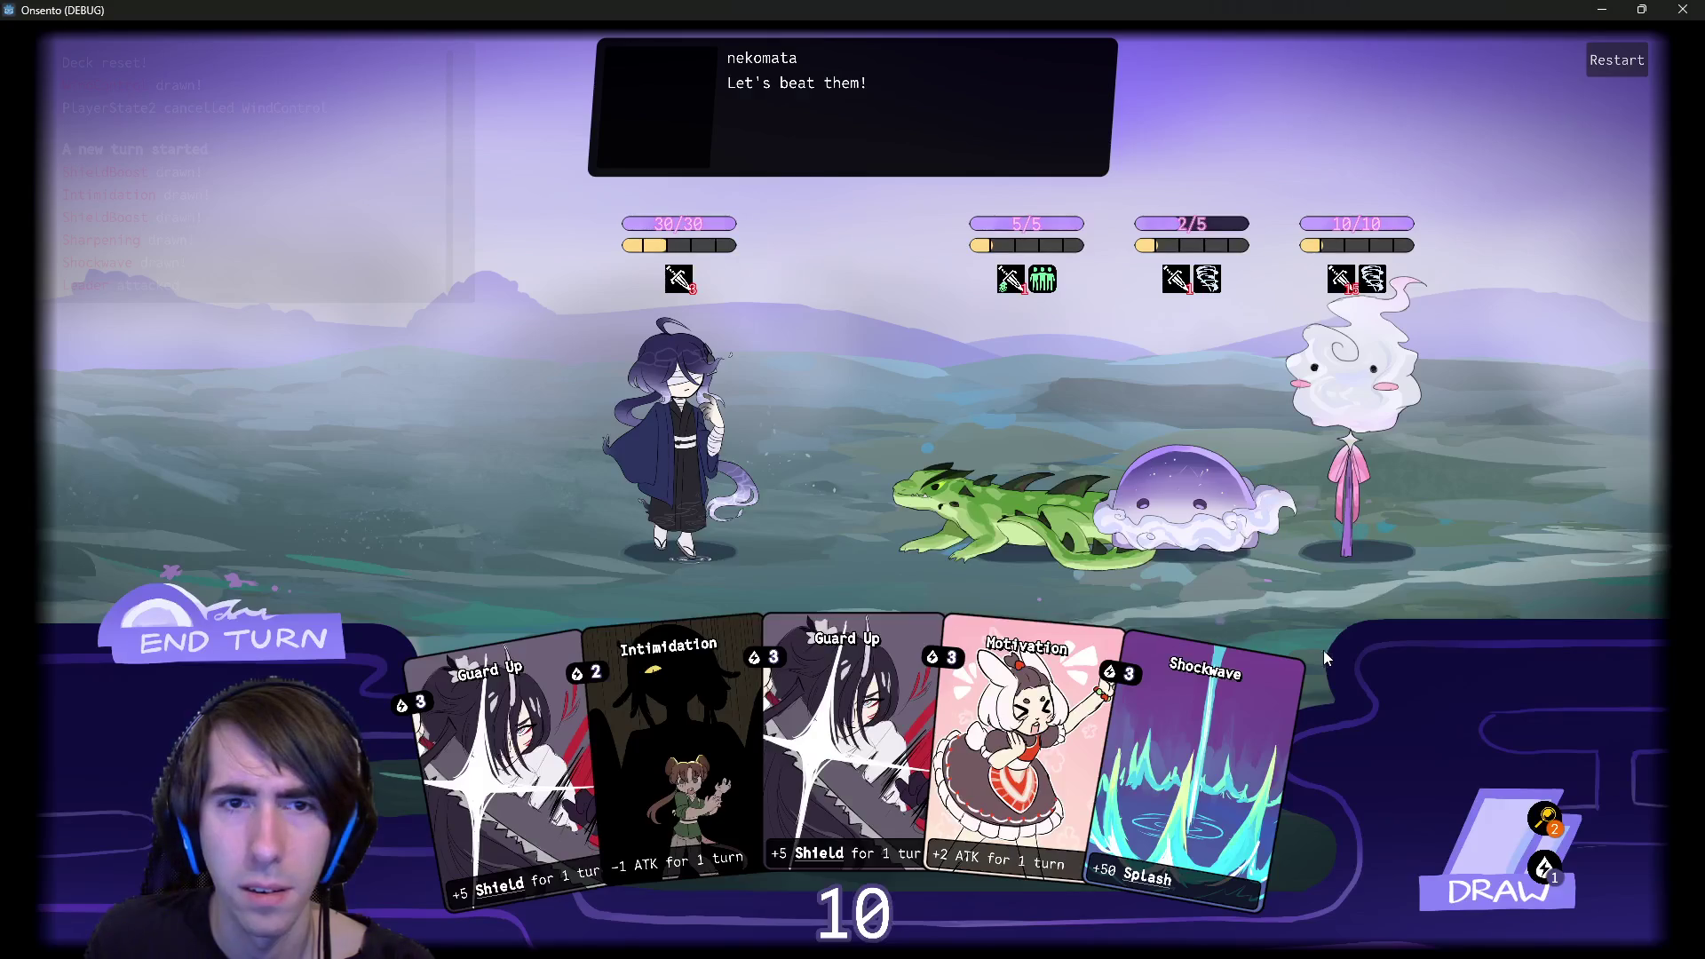
click(287, 637)
click(280, 638)
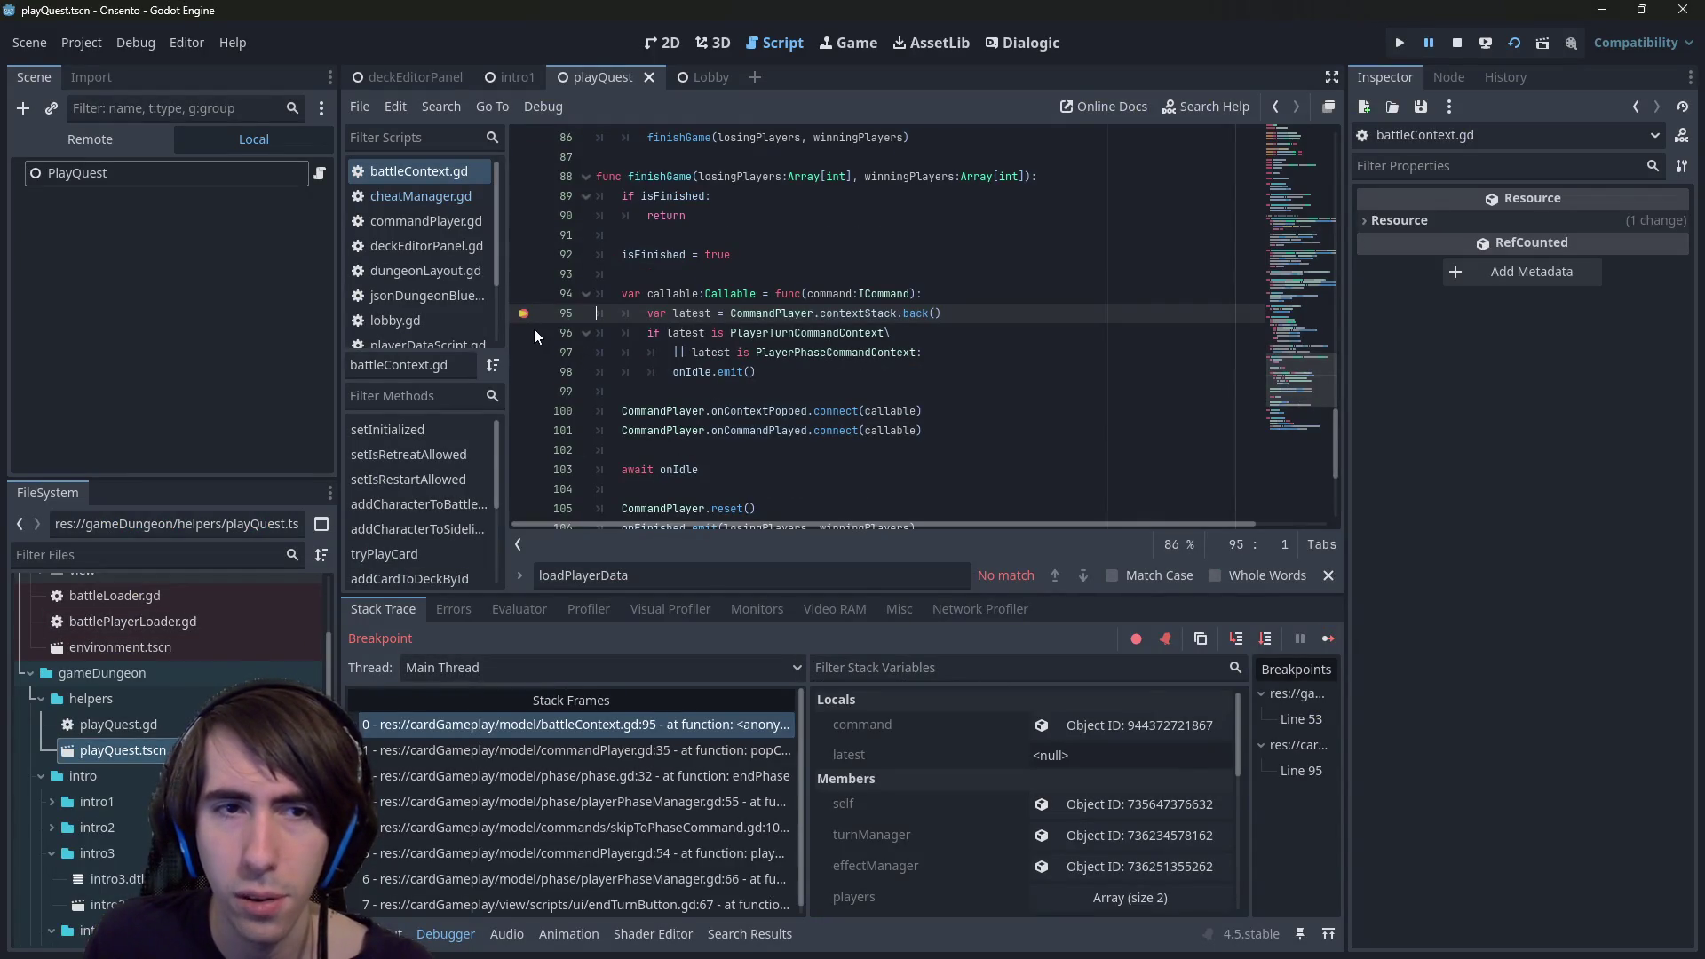
Move the breakpoint to line 96, continue, and inspect the object held by latest
drag(534, 328, 569, 479)
click(1328, 639)
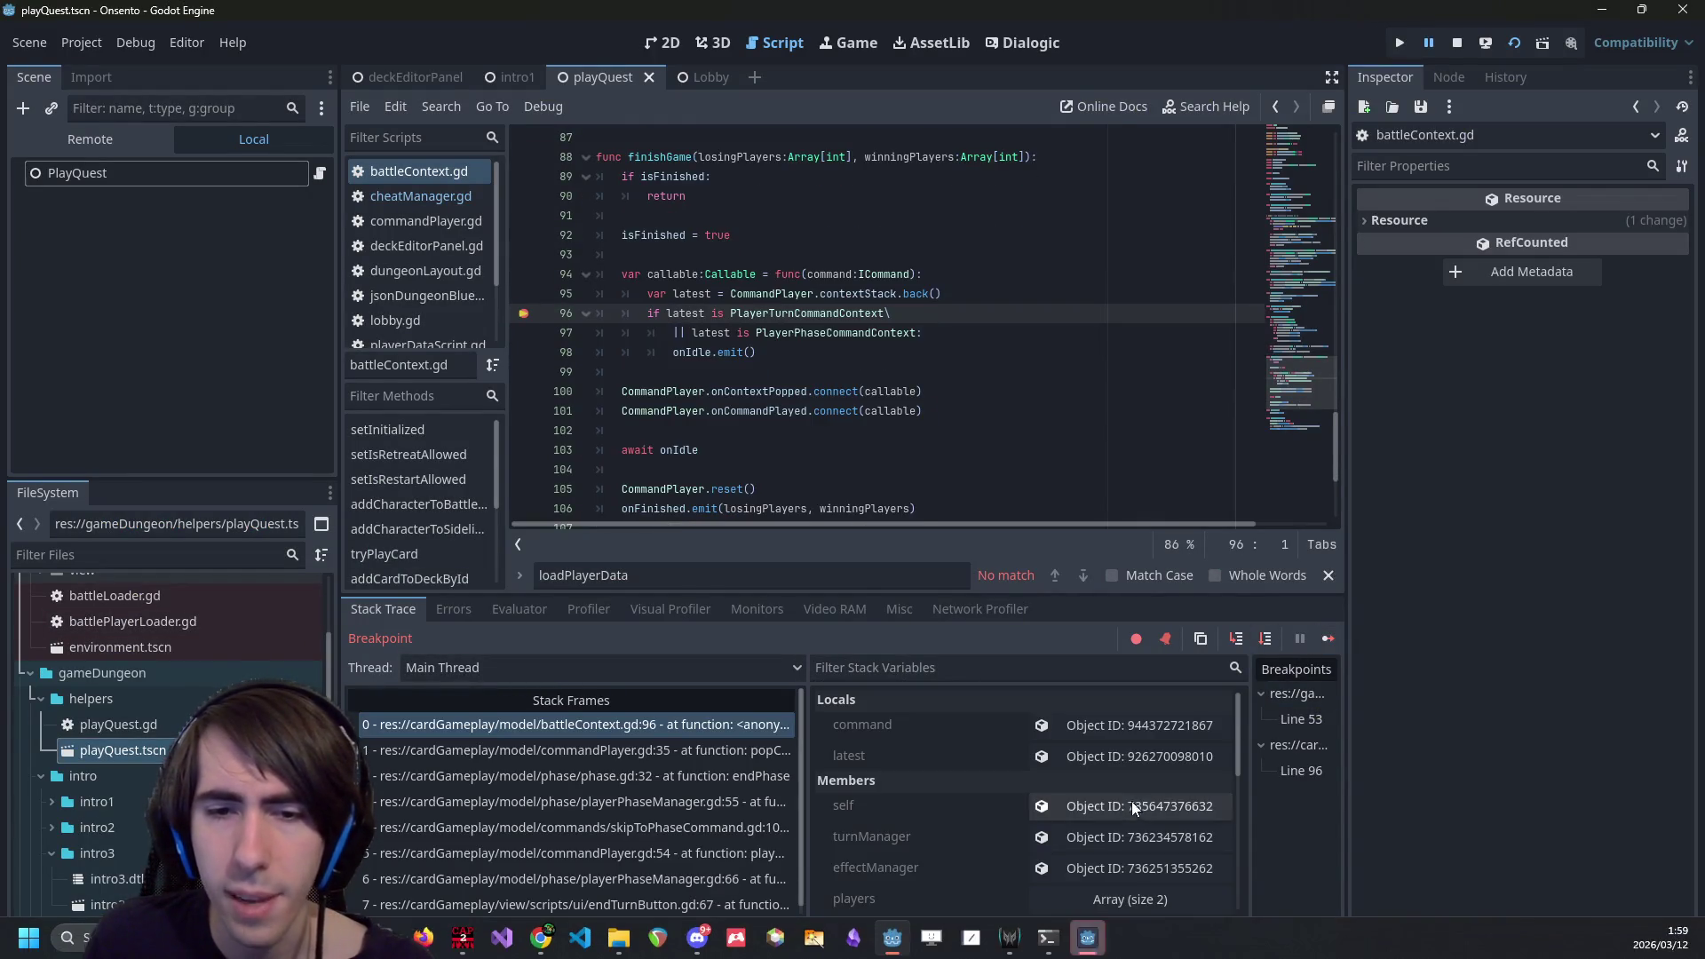
click(1143, 755)
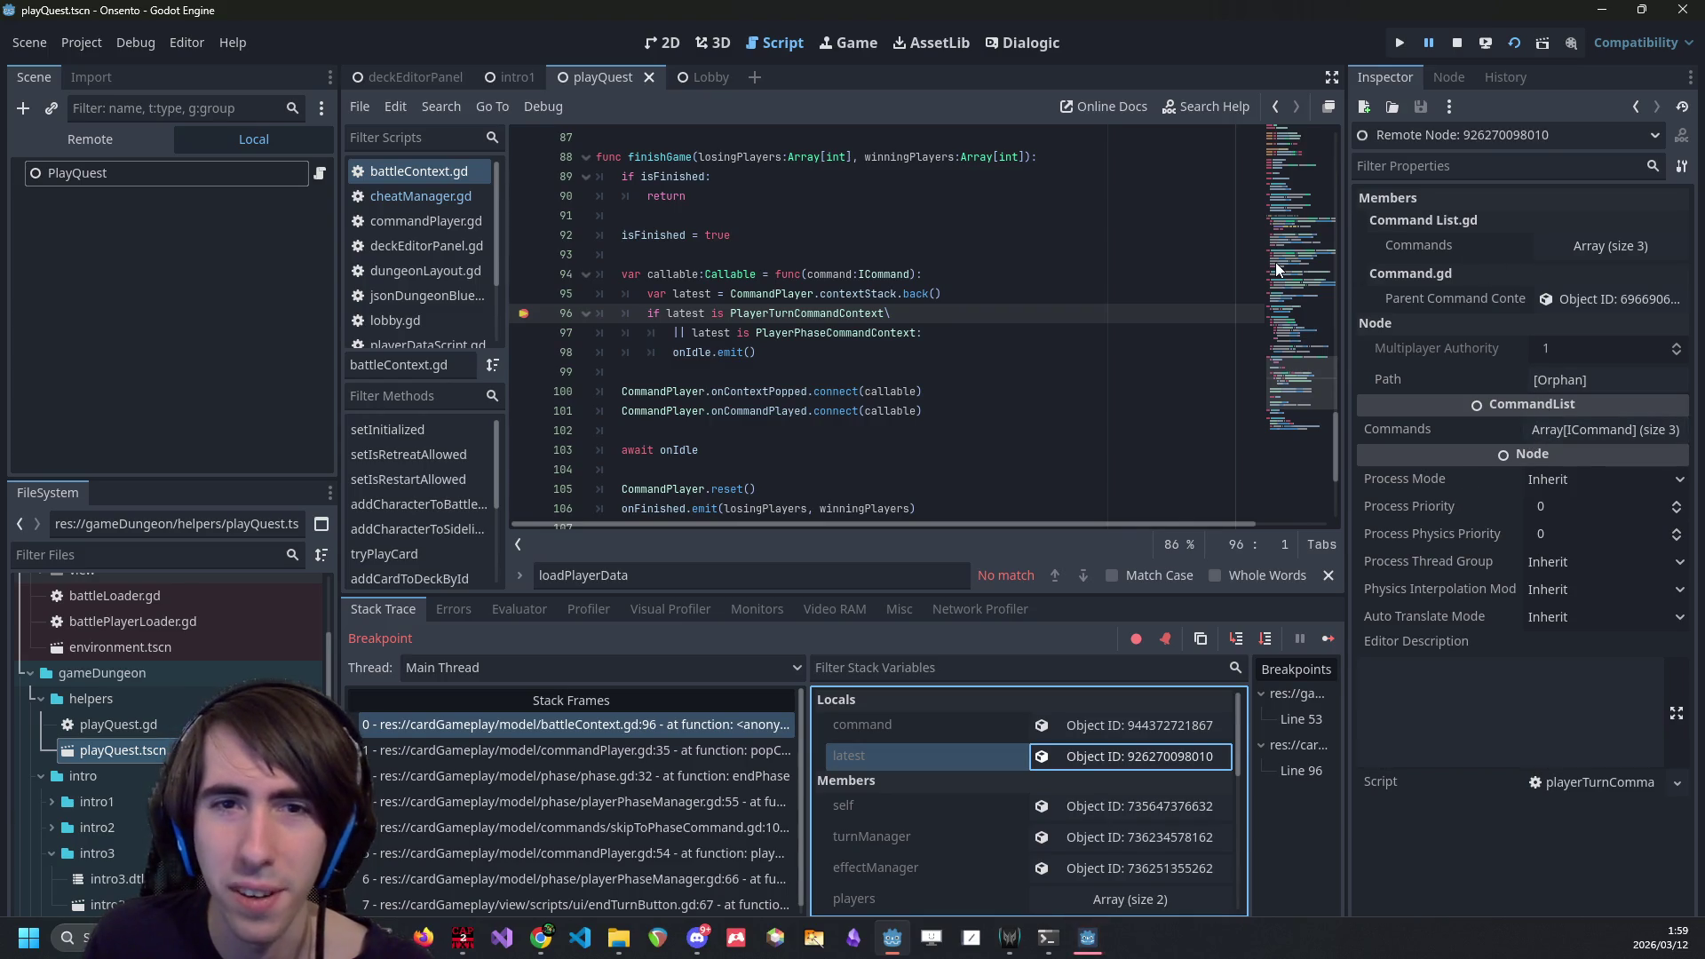
Widen the Inspector, expand latest's three-entry Commands array, then resume the game
drag(1345, 291, 1218, 304)
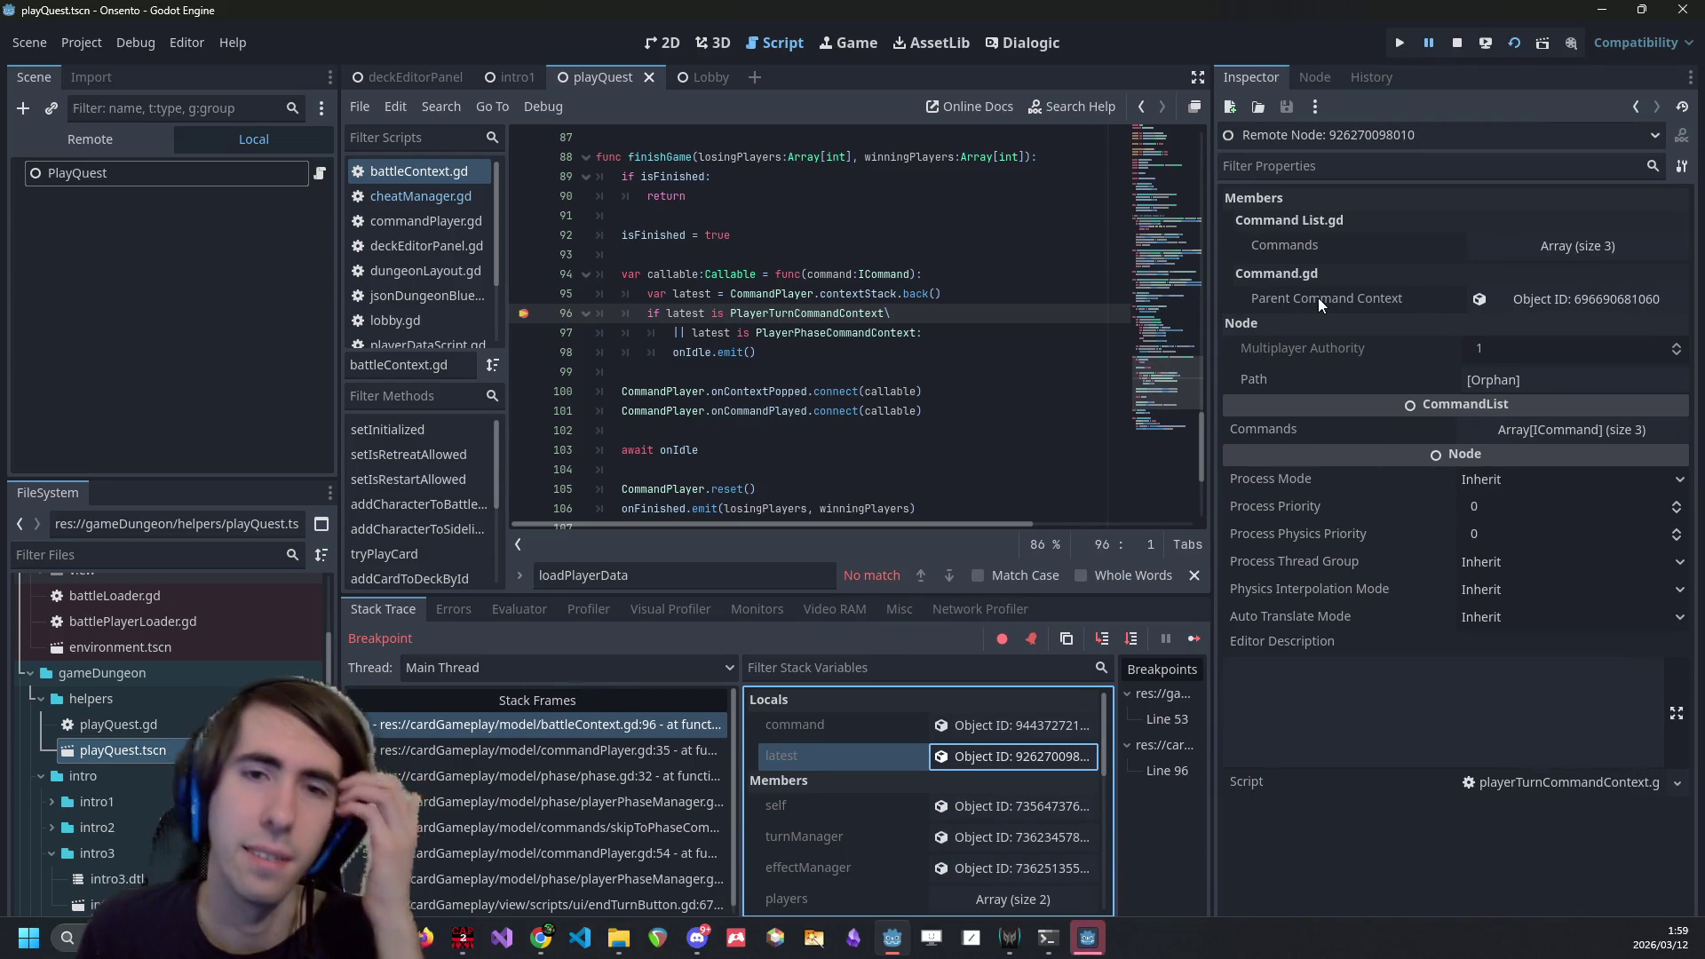
click(1526, 246)
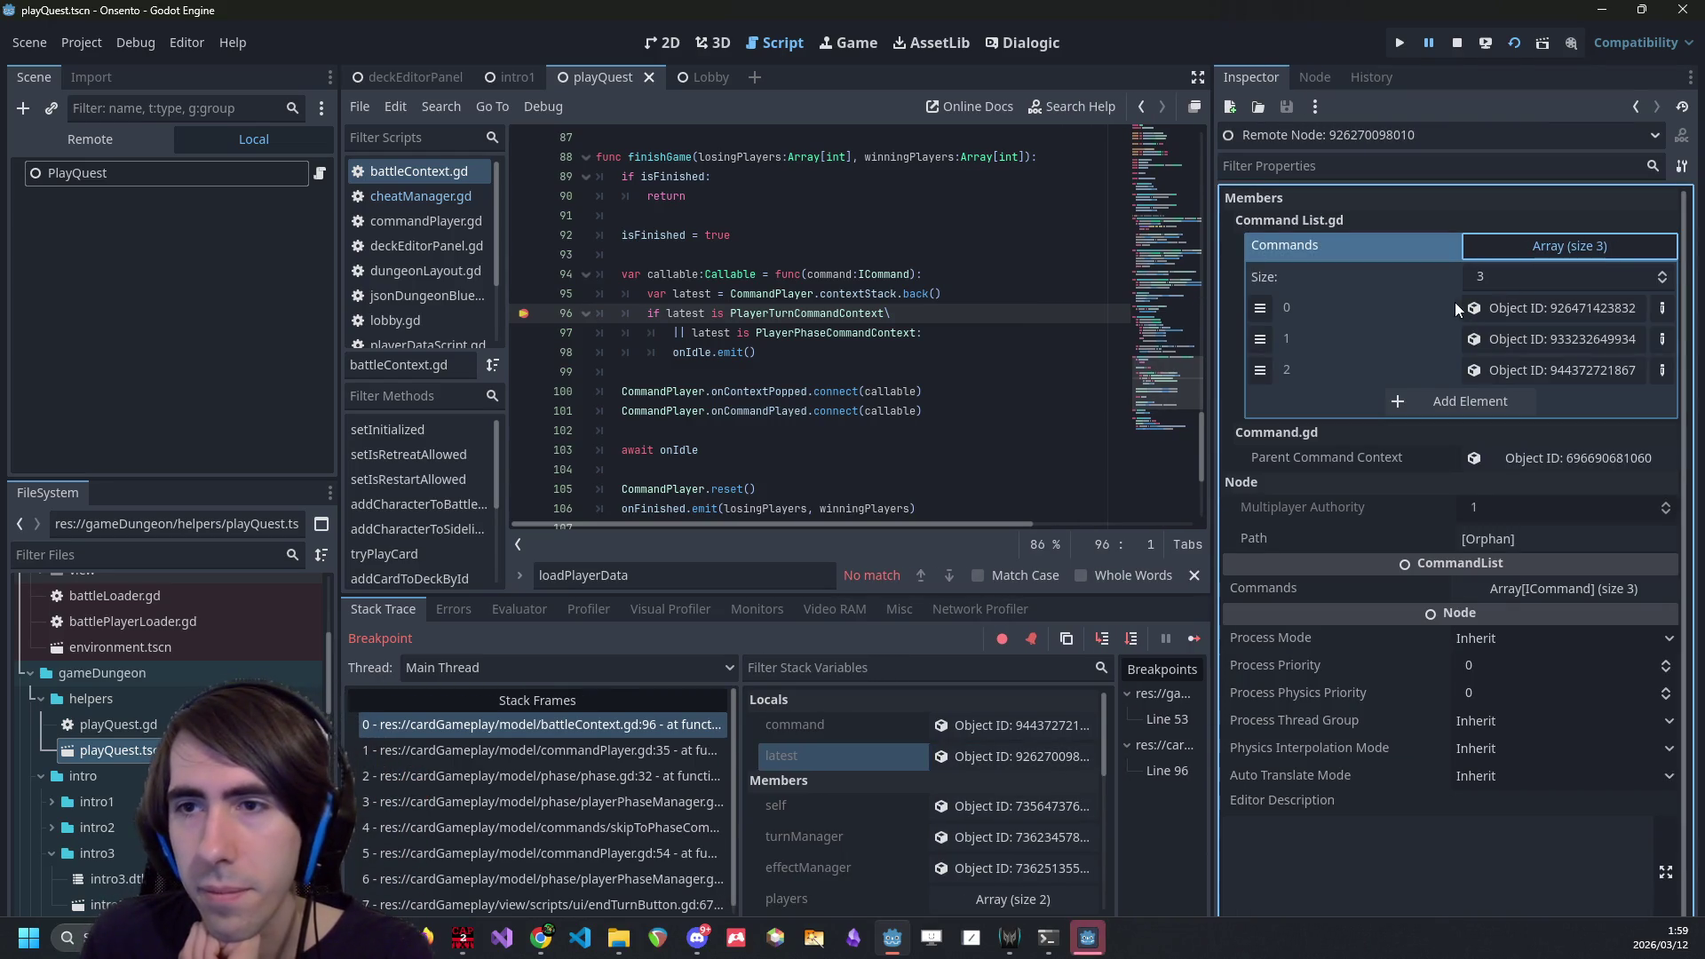
click(1196, 638)
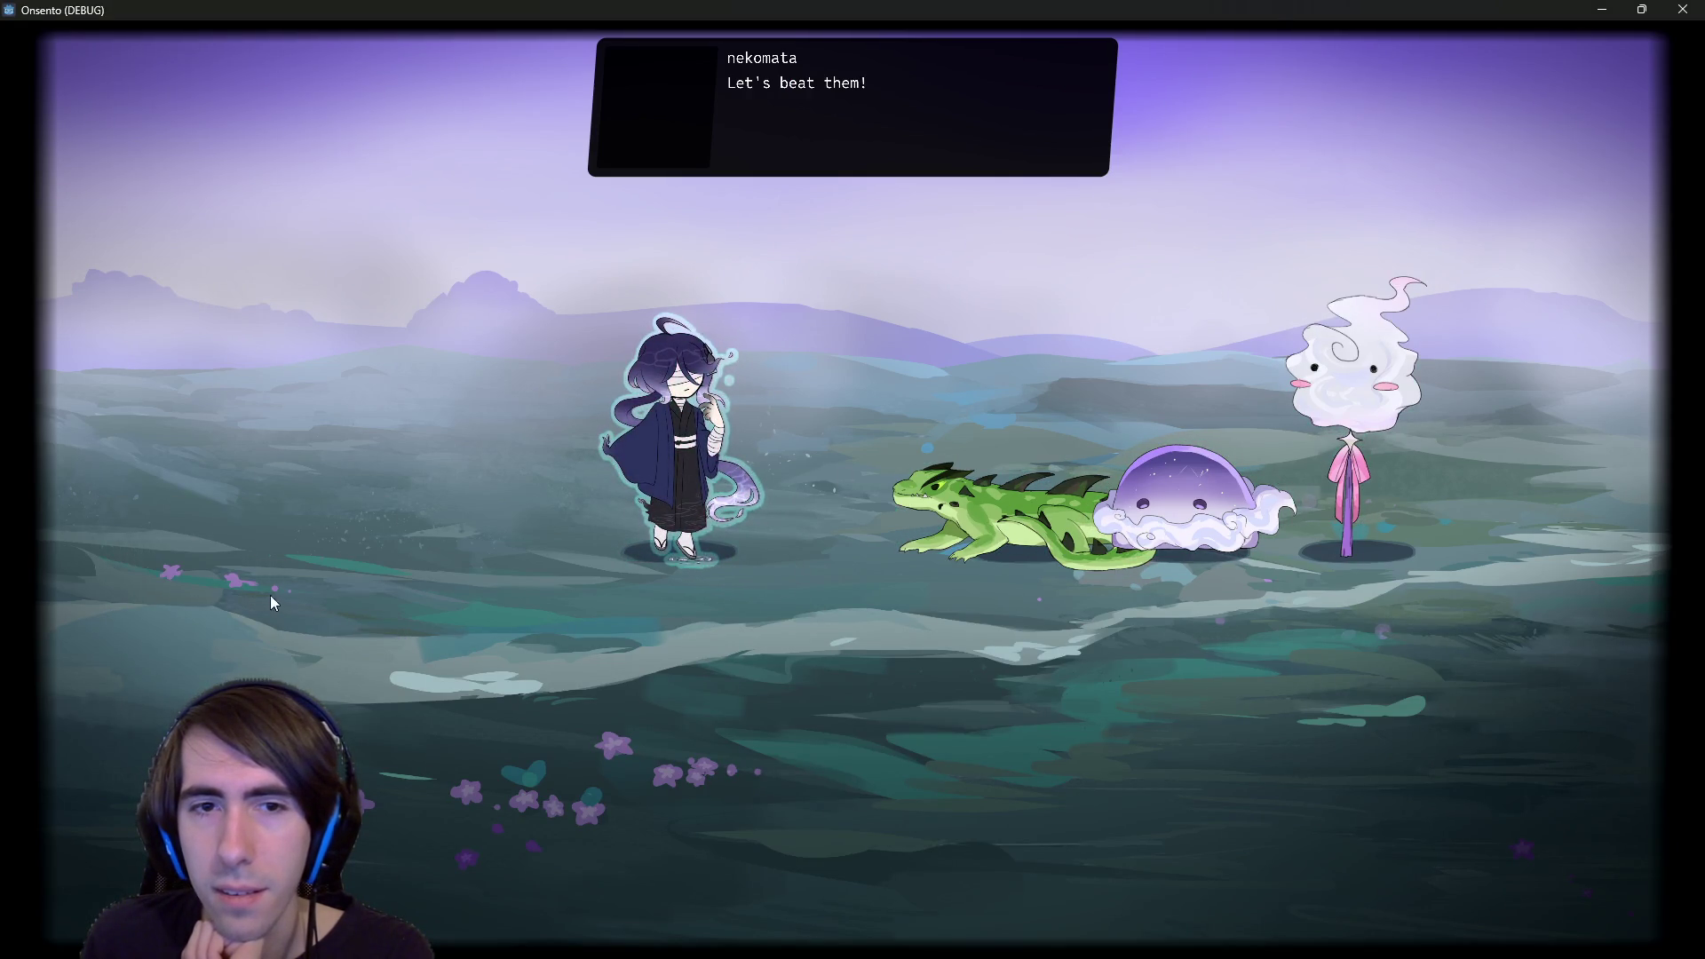
Close the game, run the current scene again and click through the opening dialogue
click(1668, 9)
click(1515, 42)
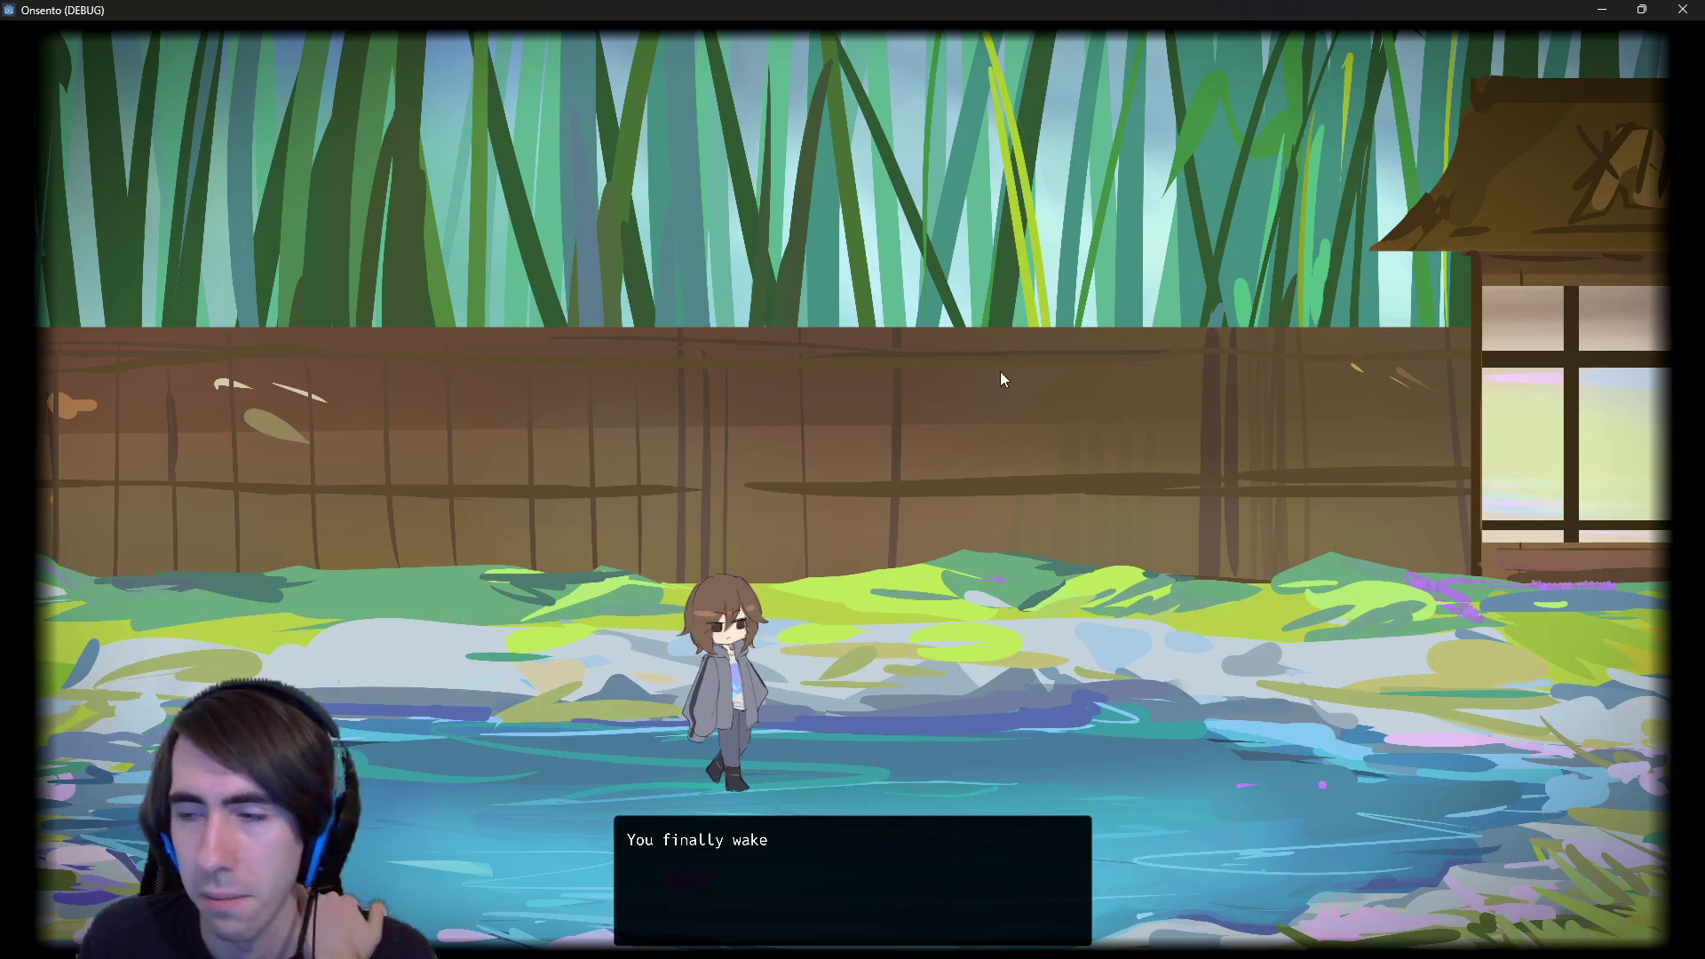
click(737, 564)
click(711, 572)
click(705, 570)
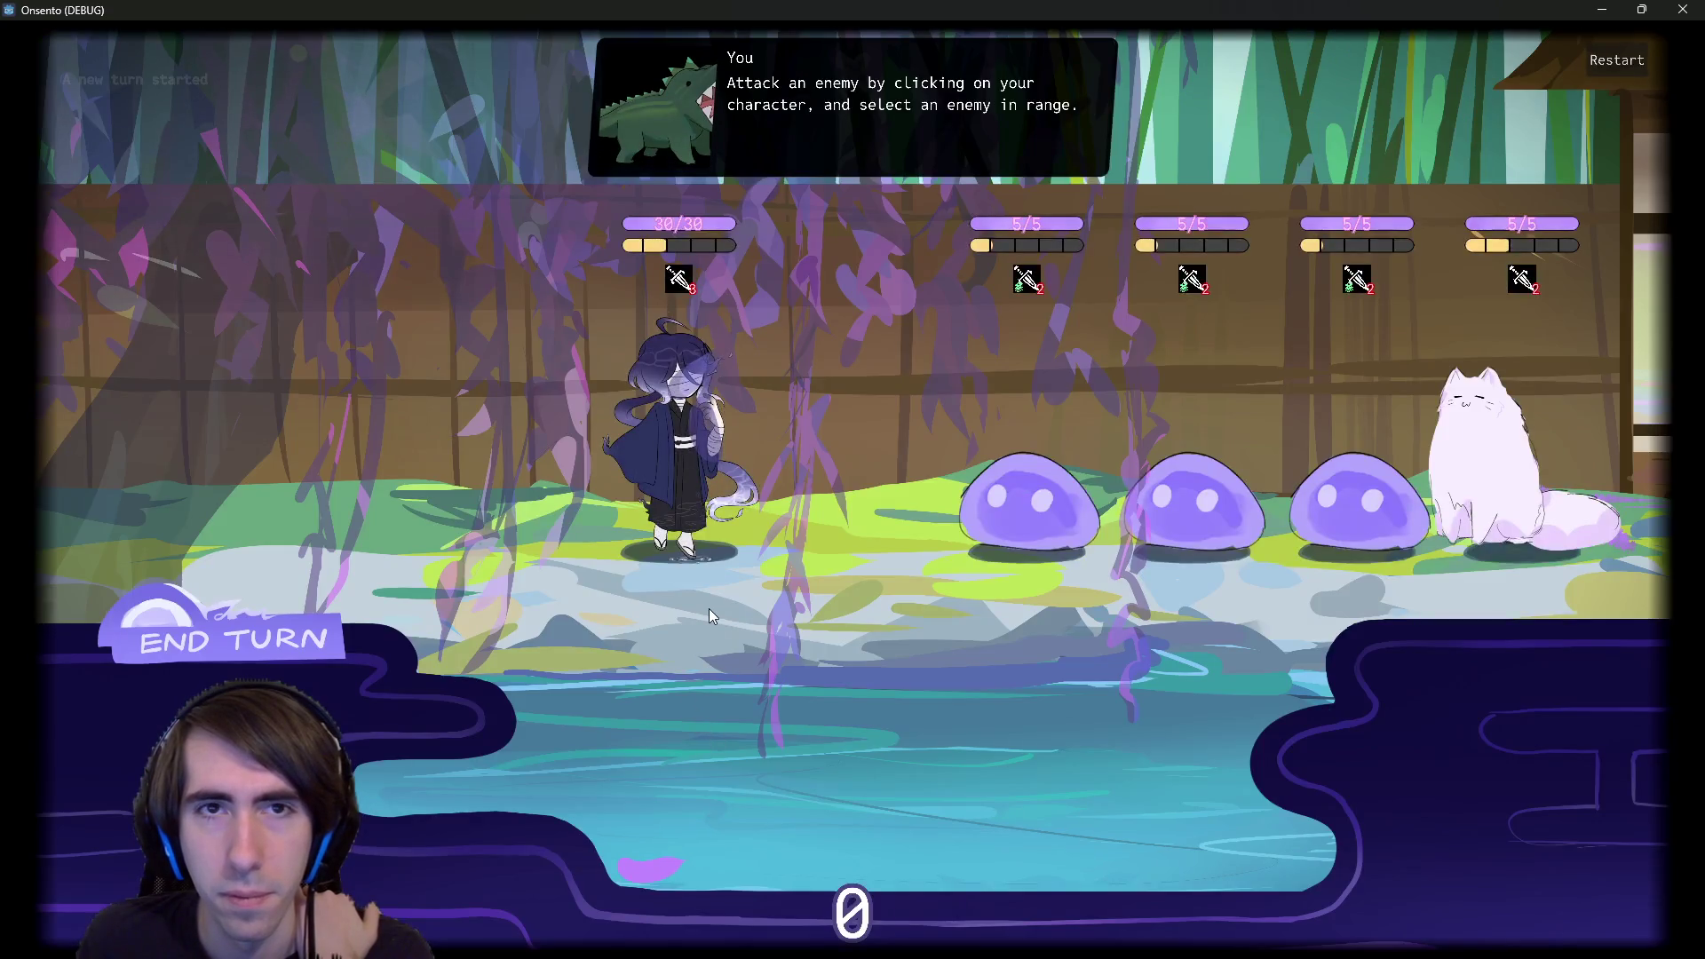
Attack the first slime, then end turns until the line 96 breakpoint is hit
click(709, 609)
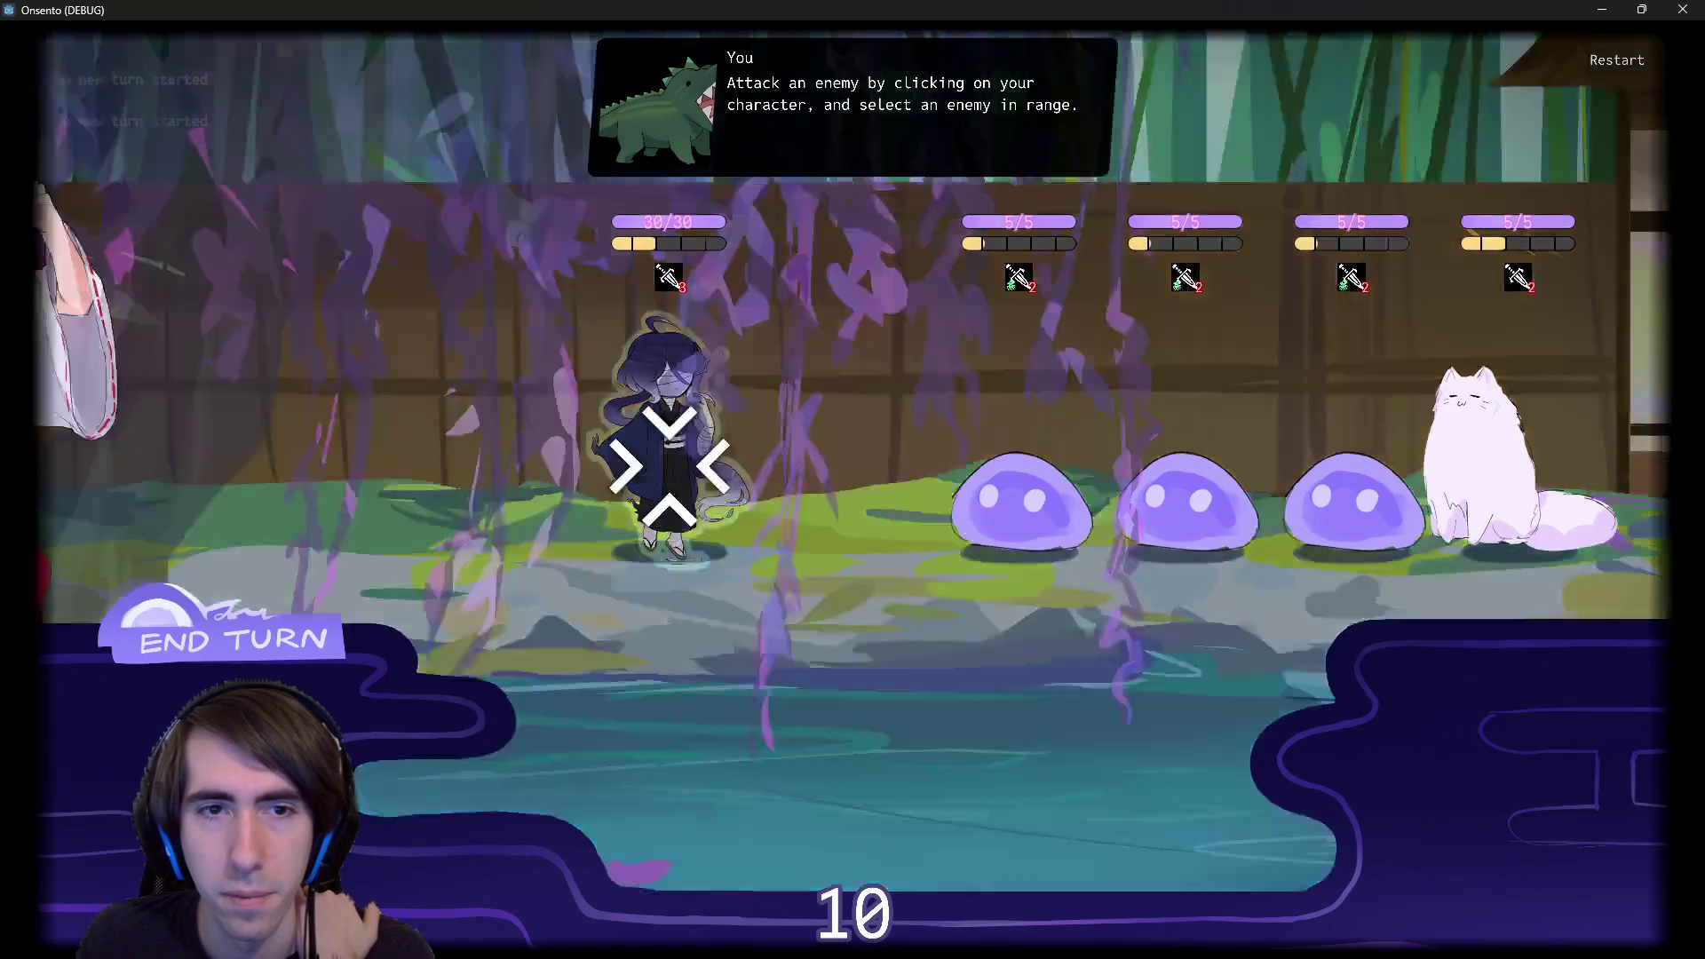
click(1031, 502)
click(258, 641)
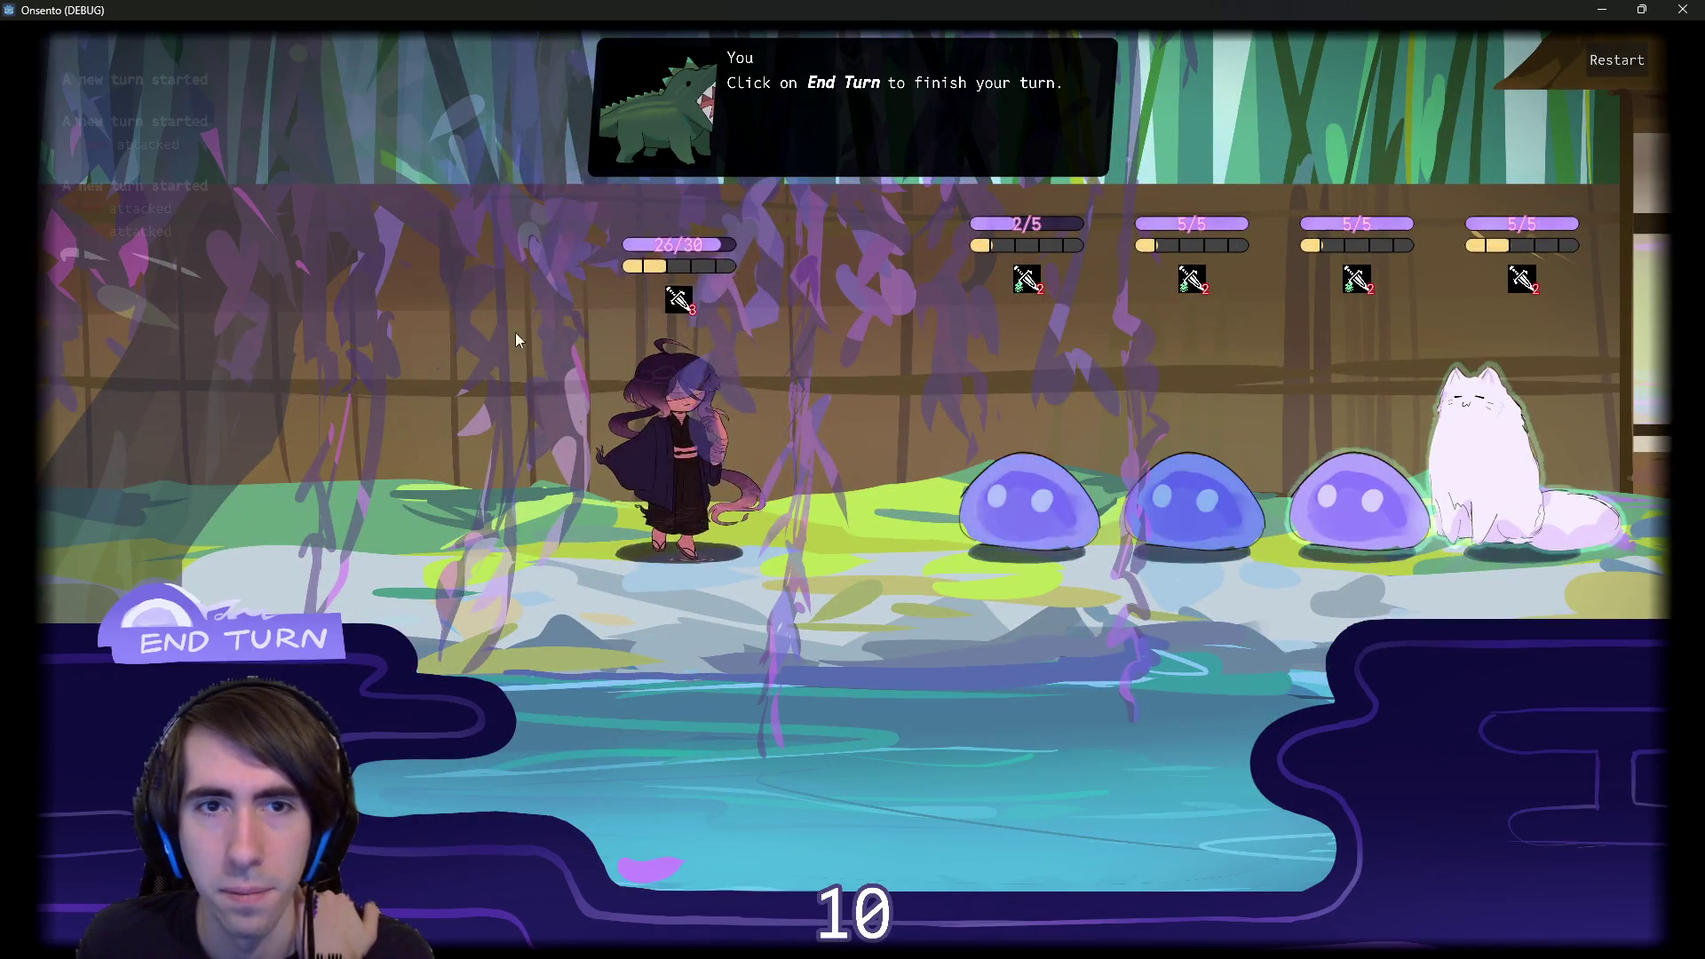
click(1013, 497)
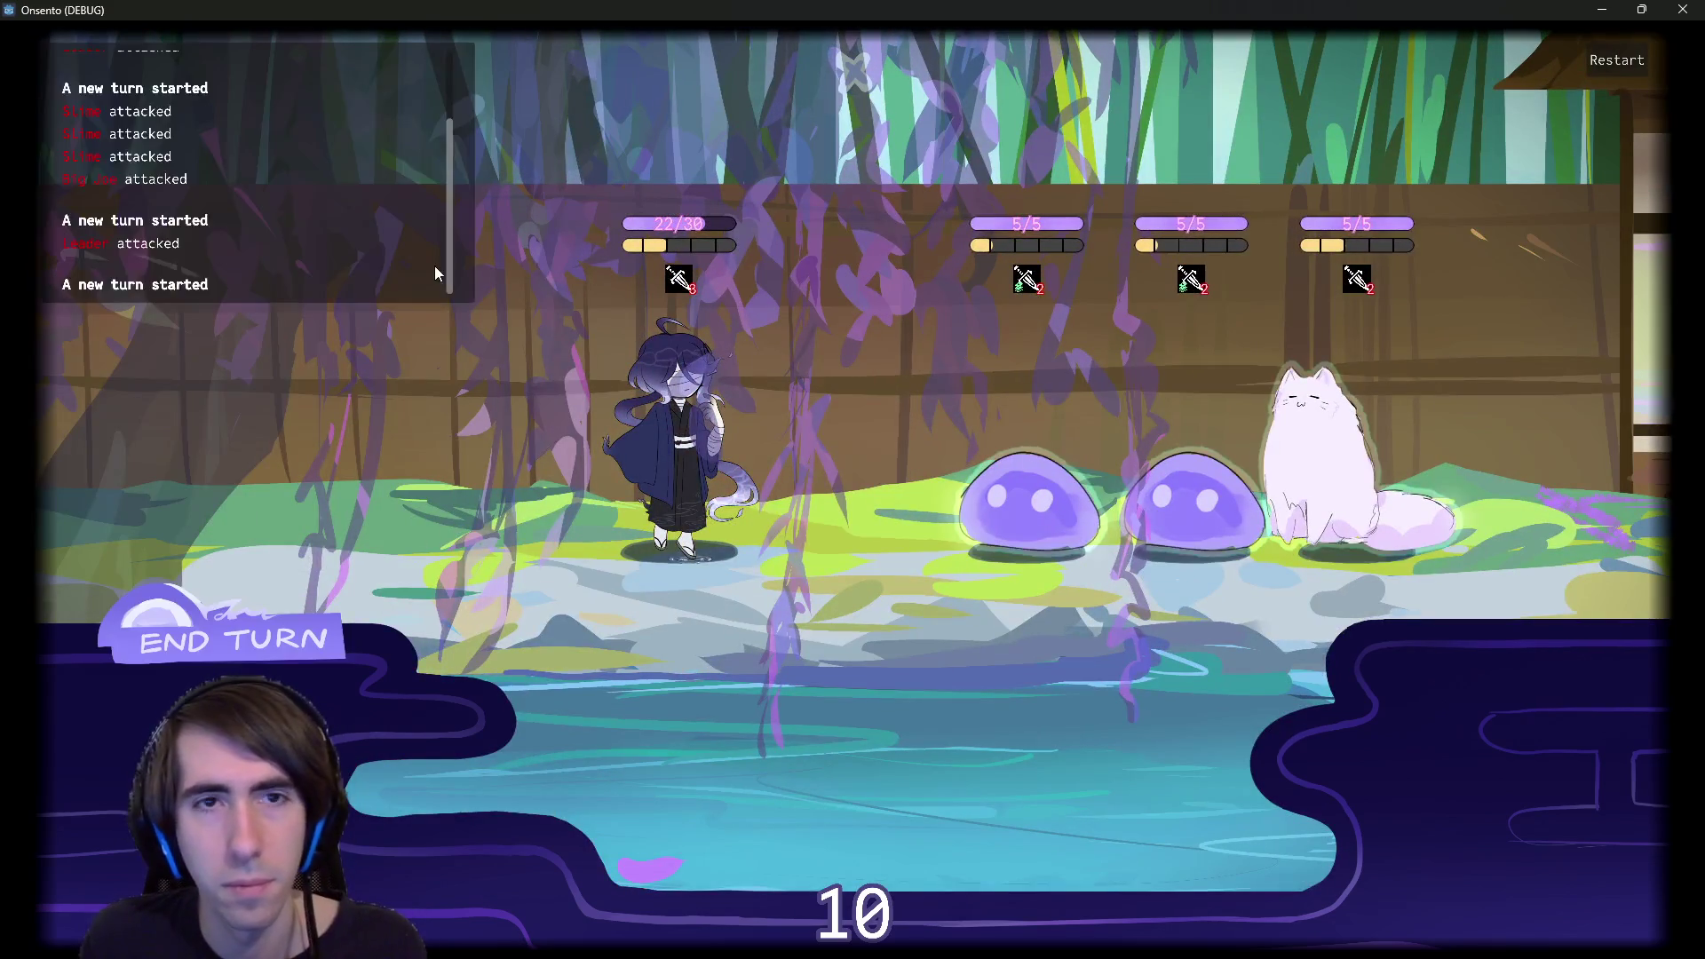
click(315, 647)
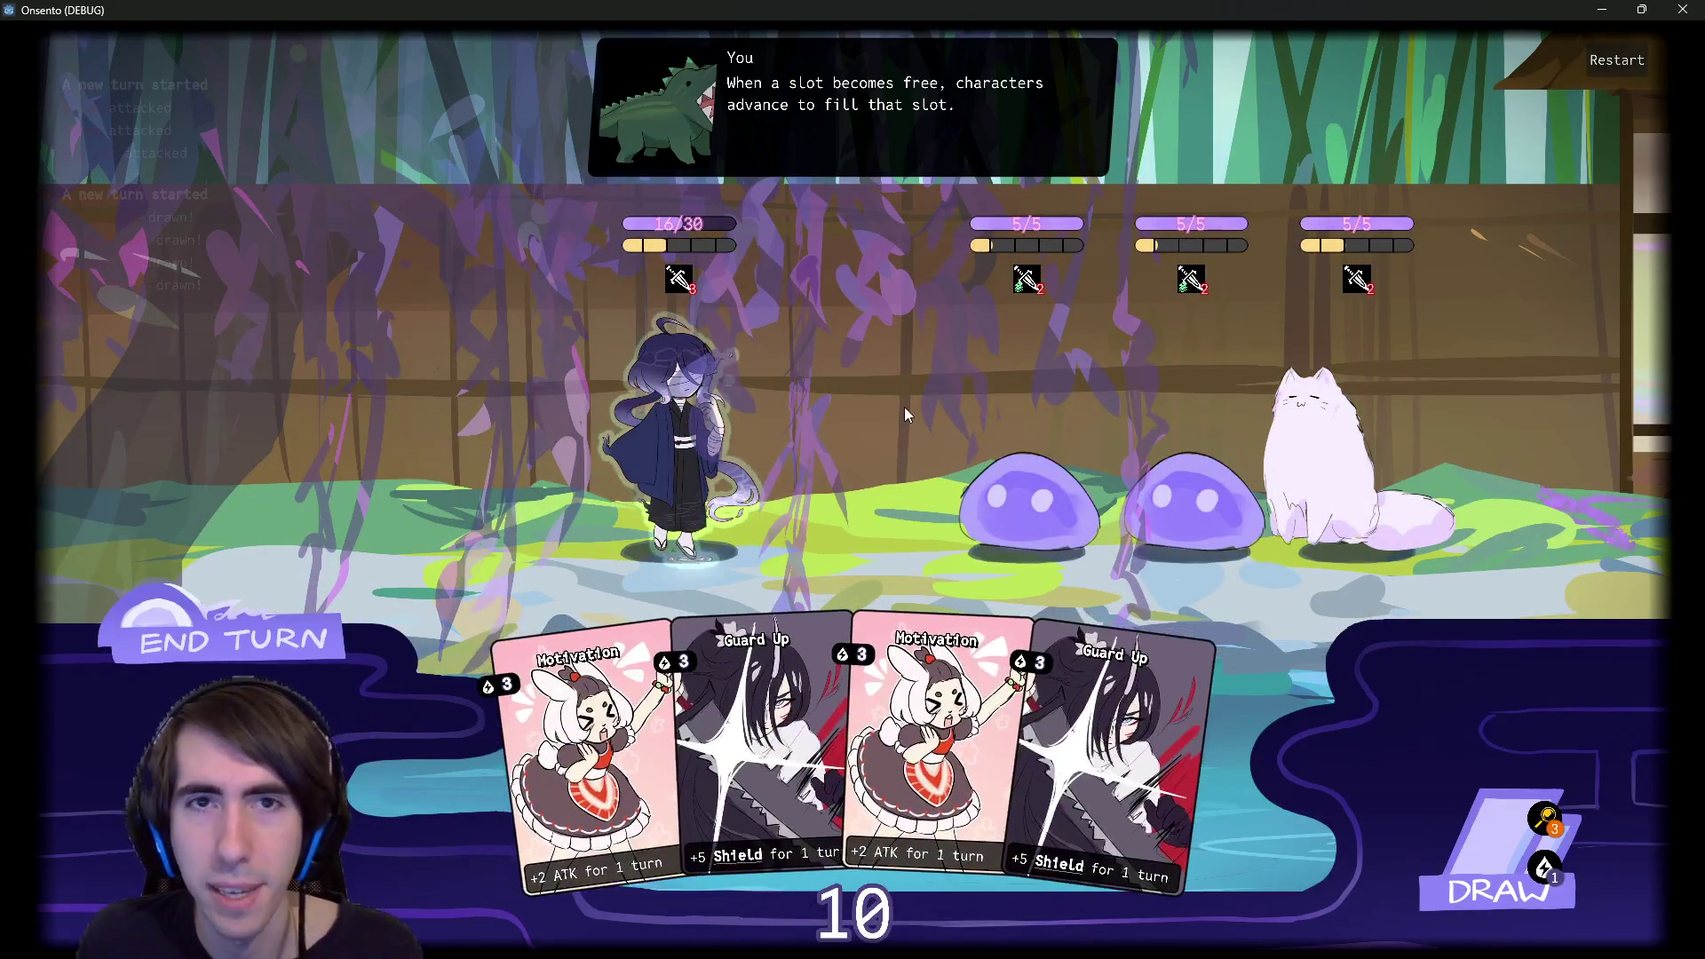
click(275, 646)
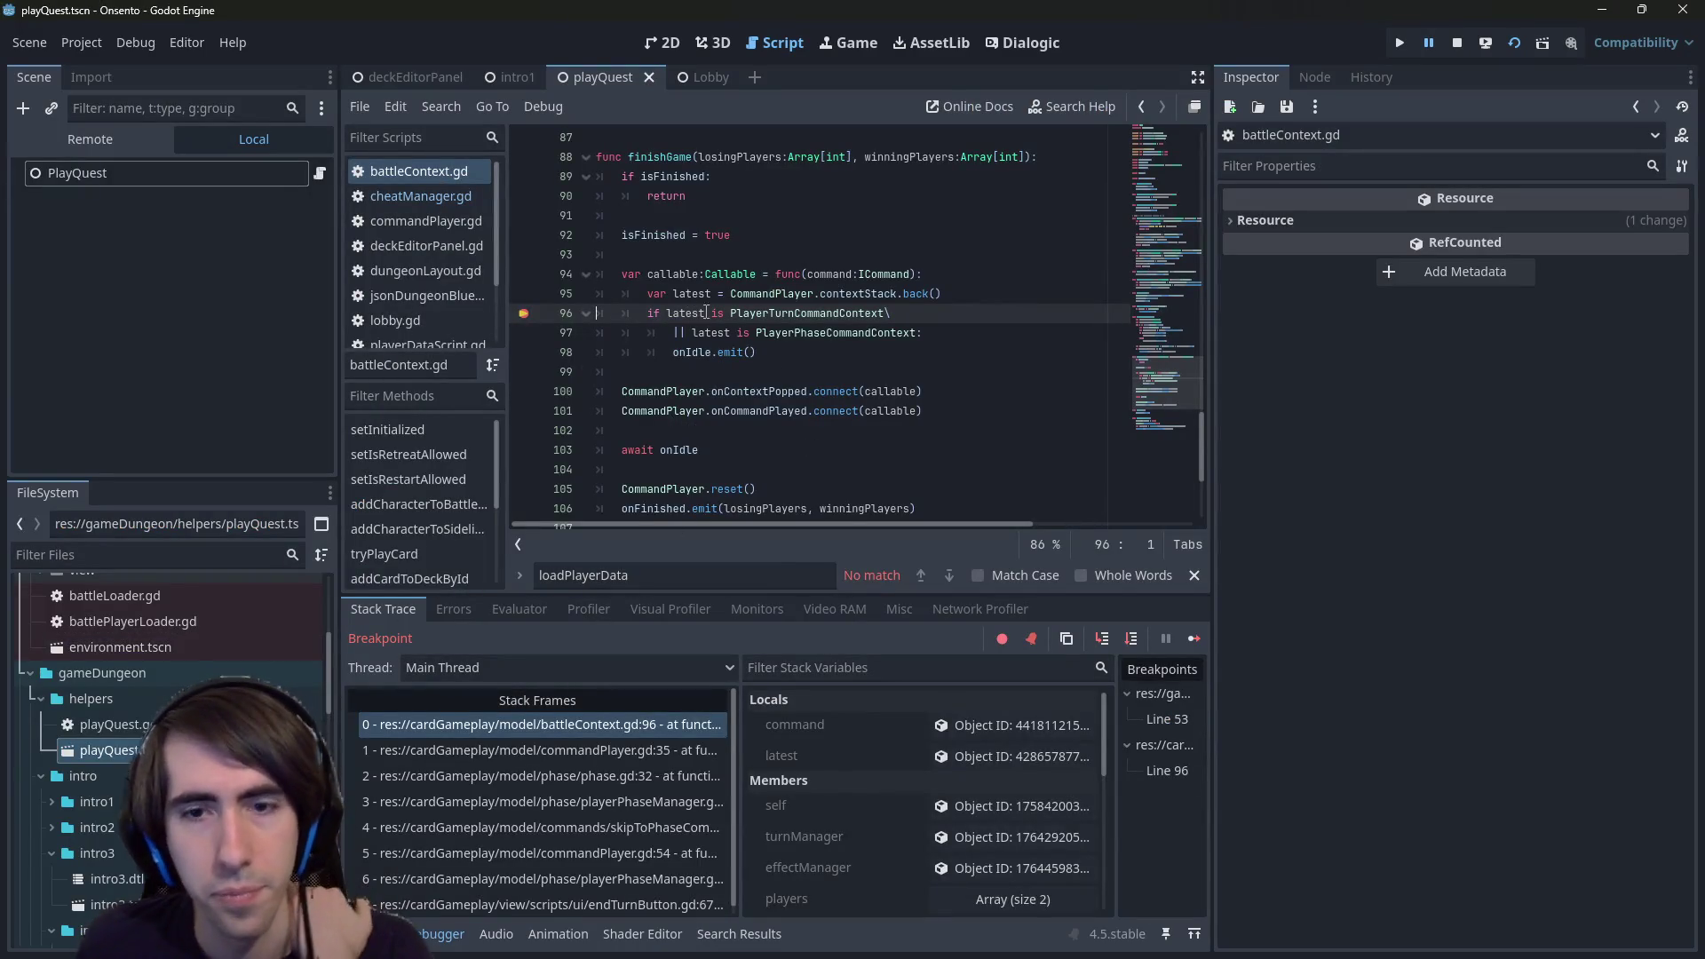
Load latest in the Inspector, expand its Commands, and inspect each of its three command objects
click(1039, 755)
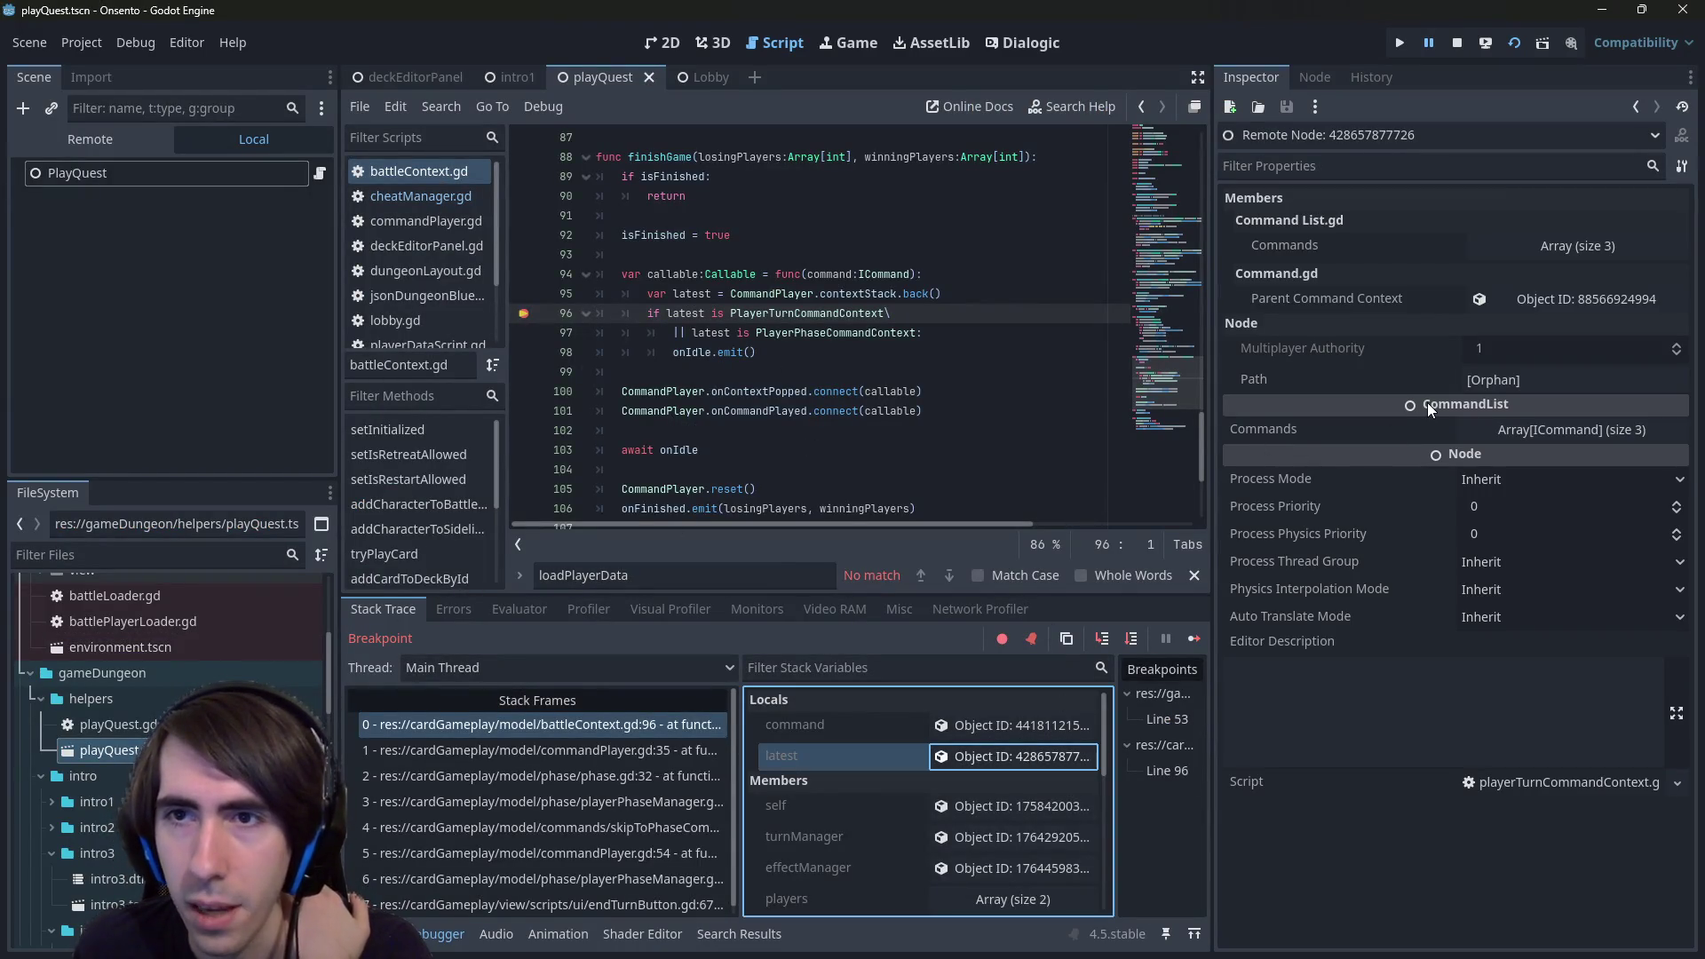
click(1467, 424)
click(1488, 493)
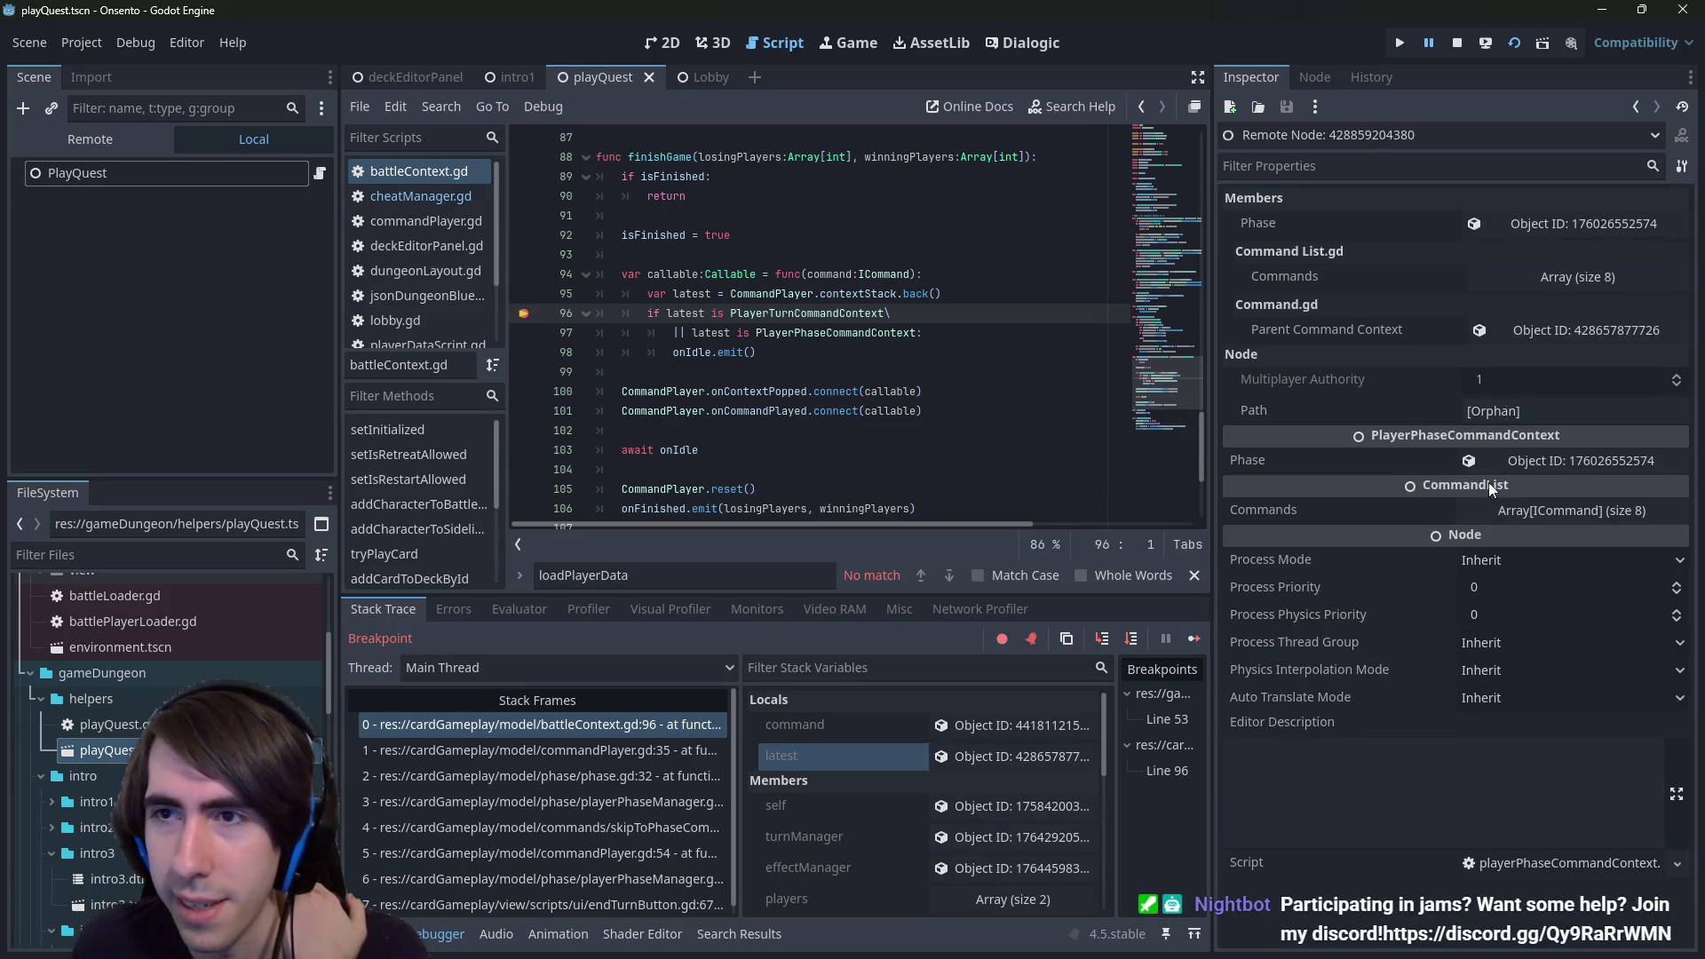
mouse_move(1545, 443)
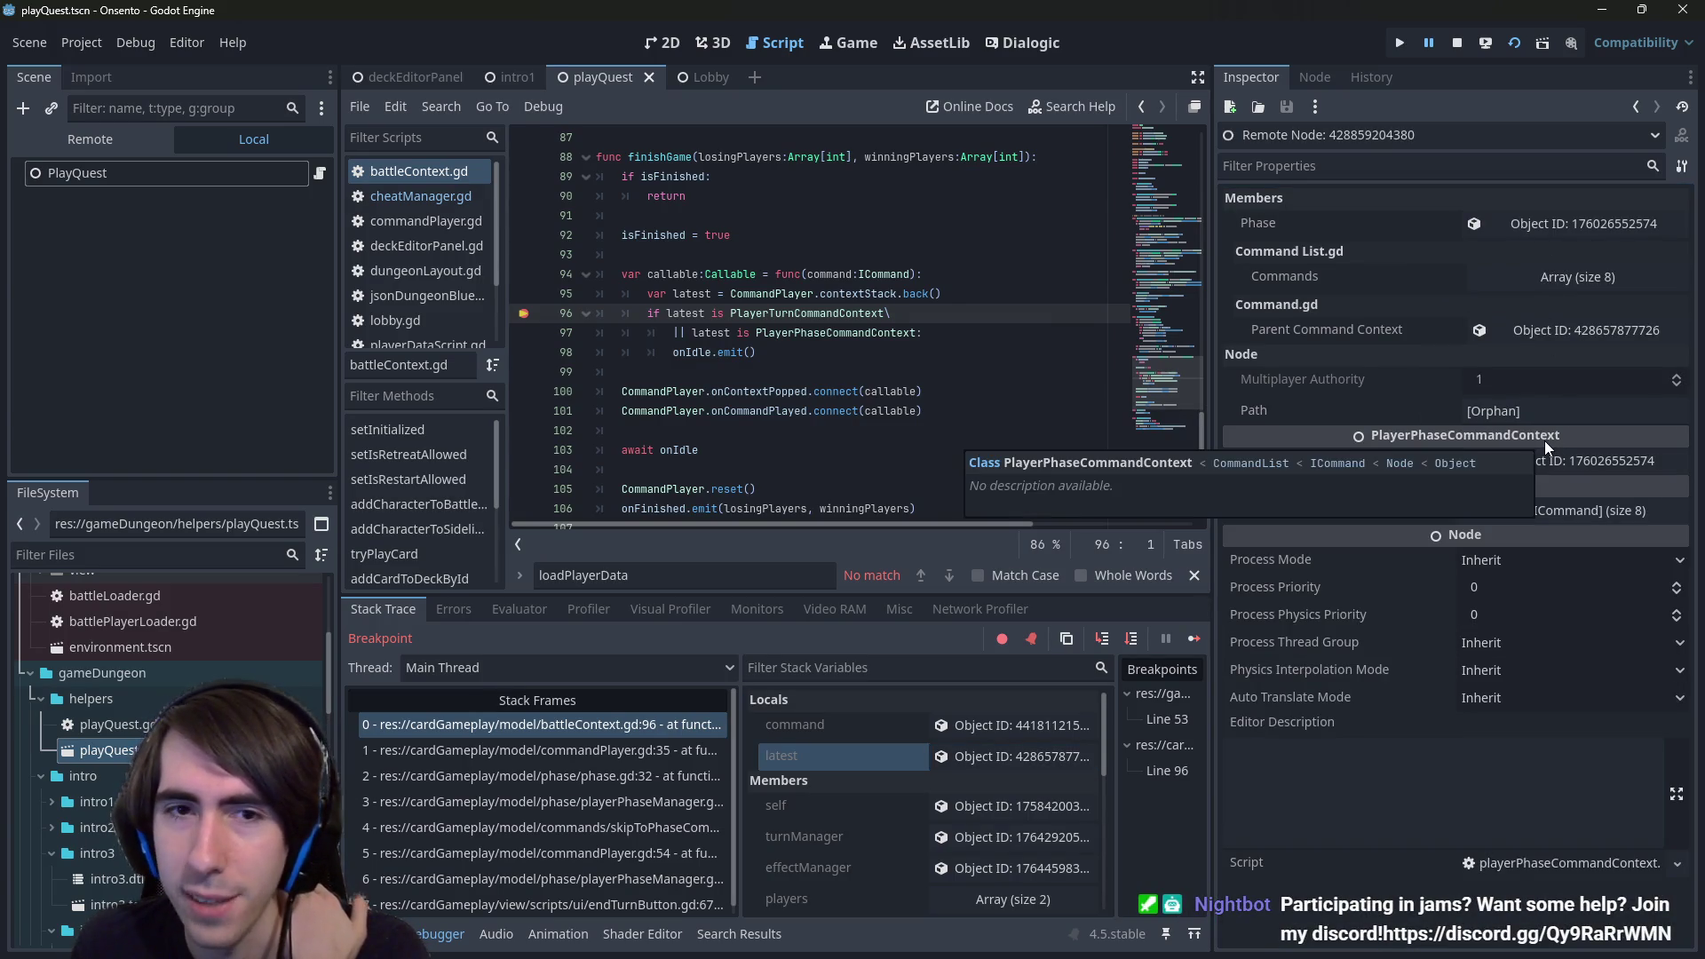
click(1020, 757)
click(1526, 526)
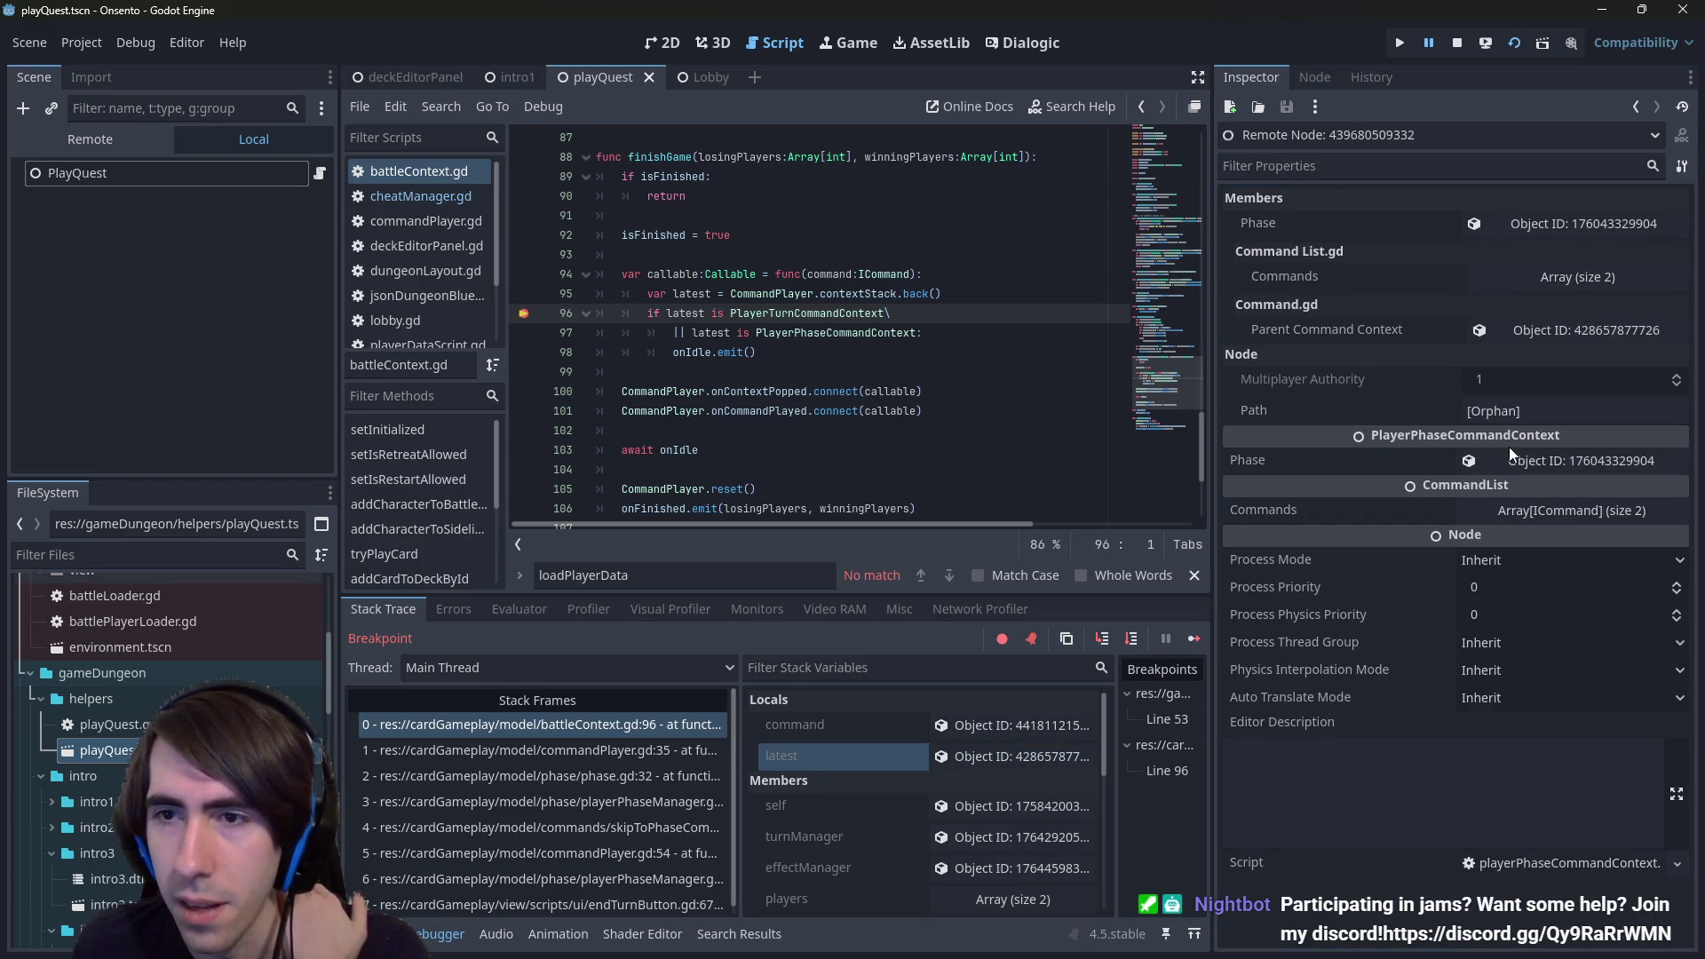
click(1000, 755)
click(1531, 541)
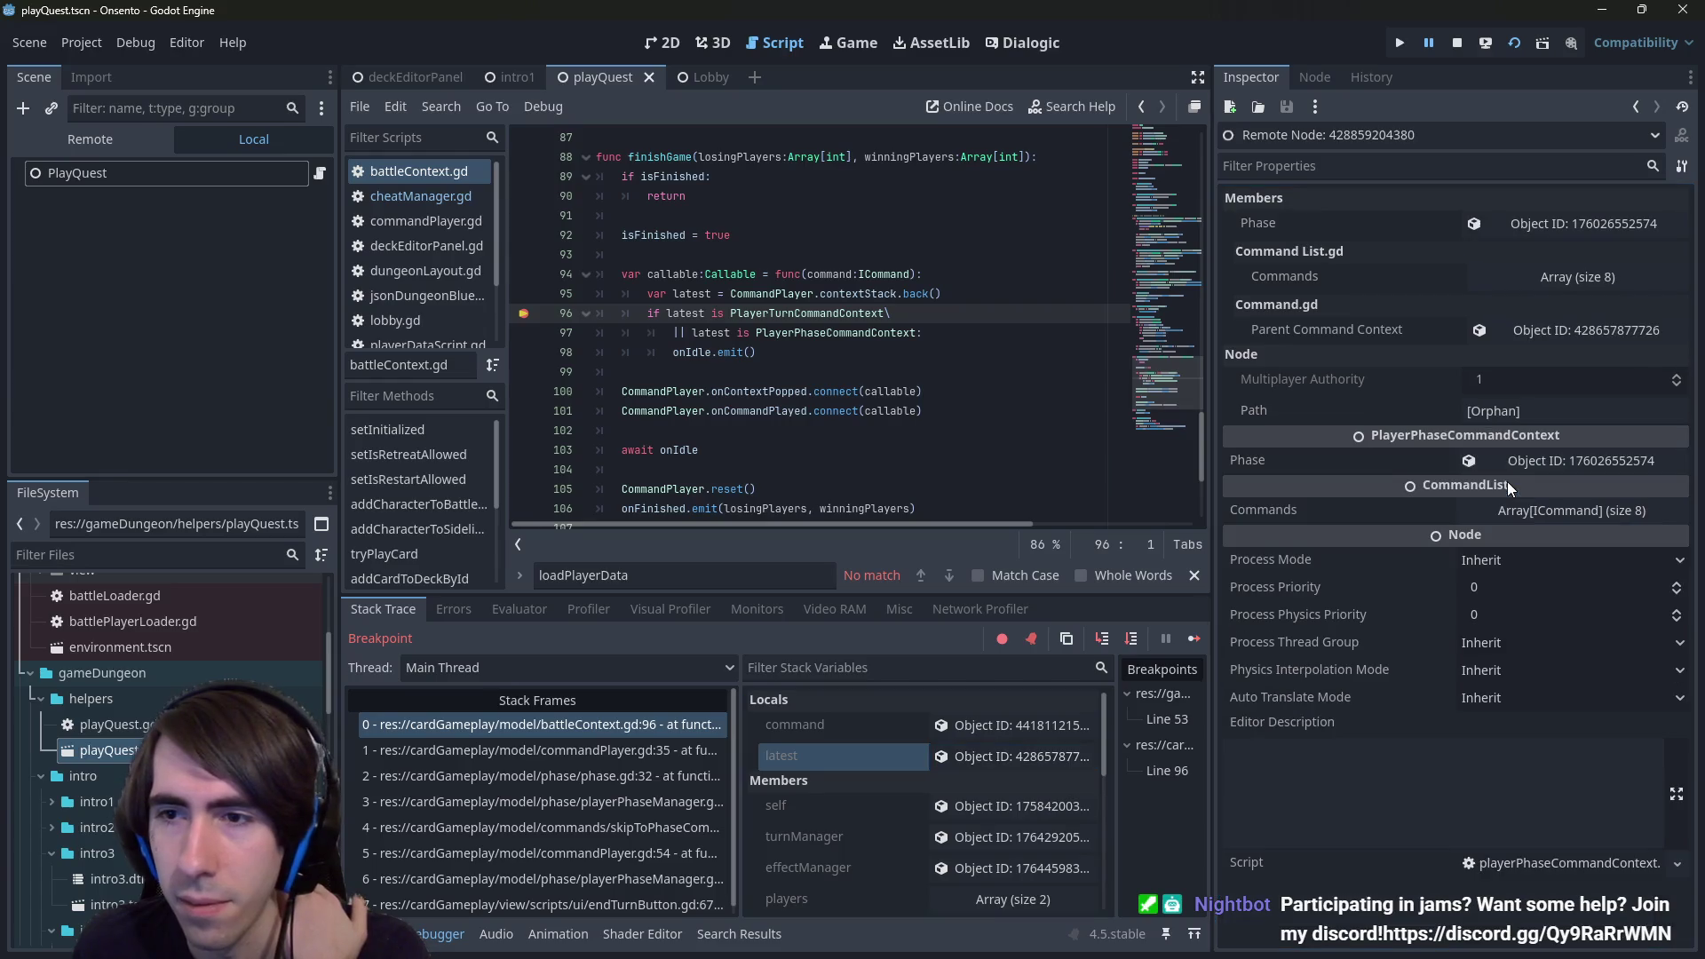
click(1062, 755)
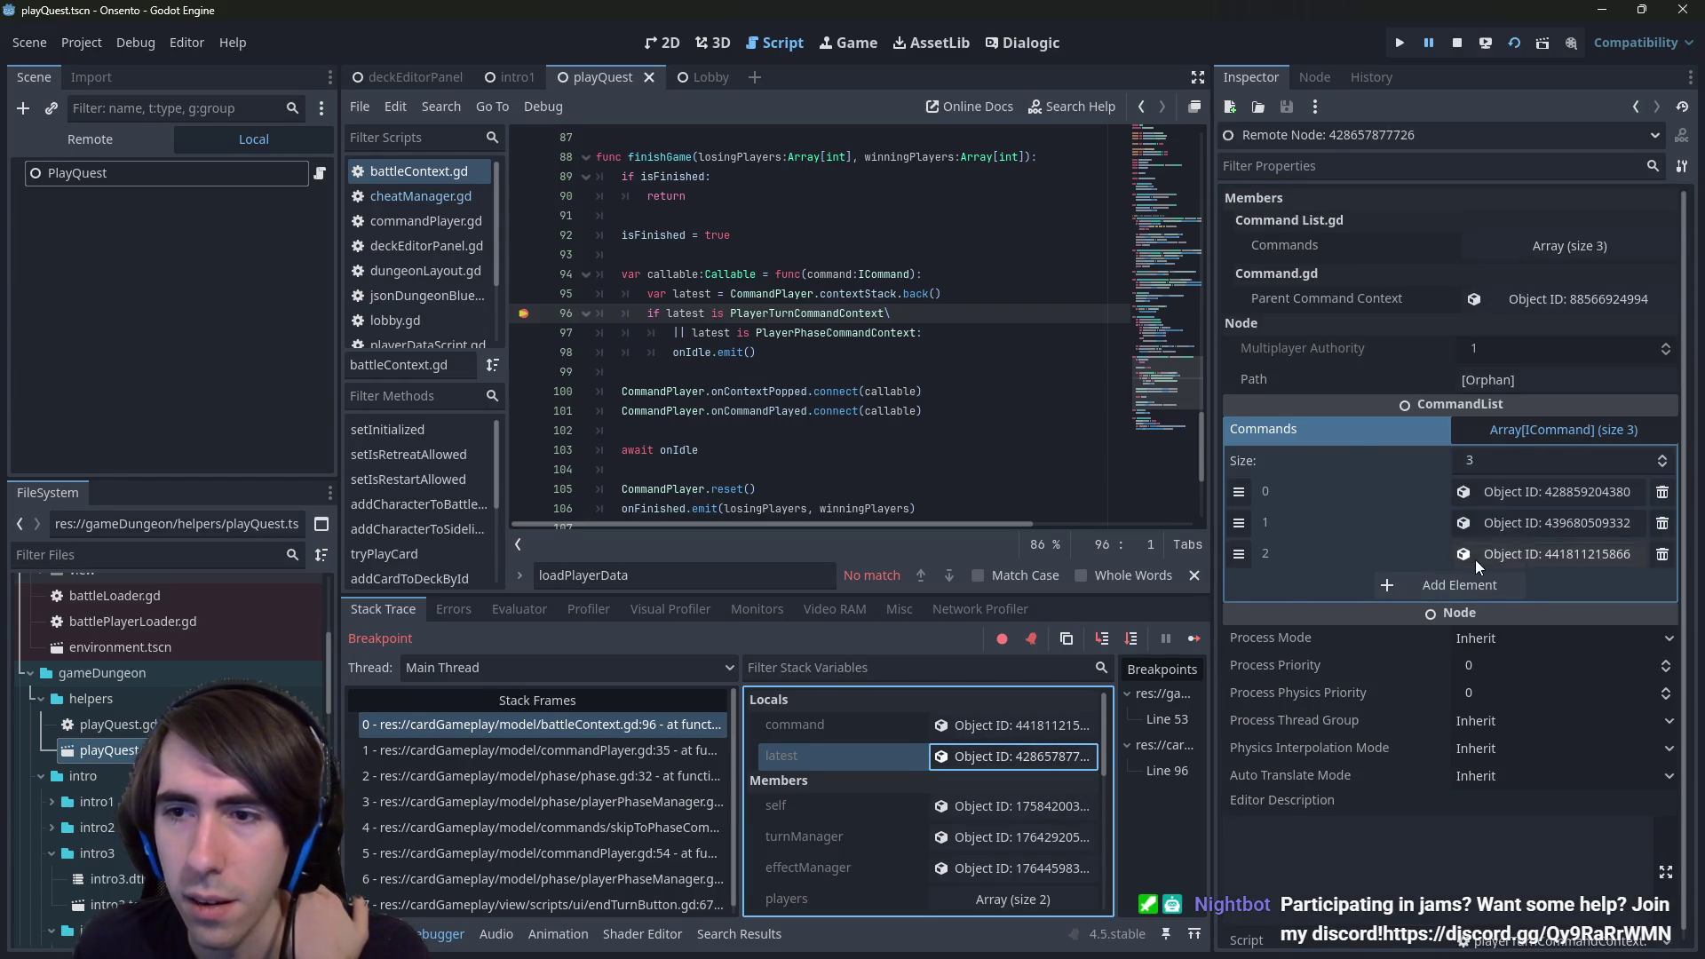
click(1474, 560)
click(1062, 755)
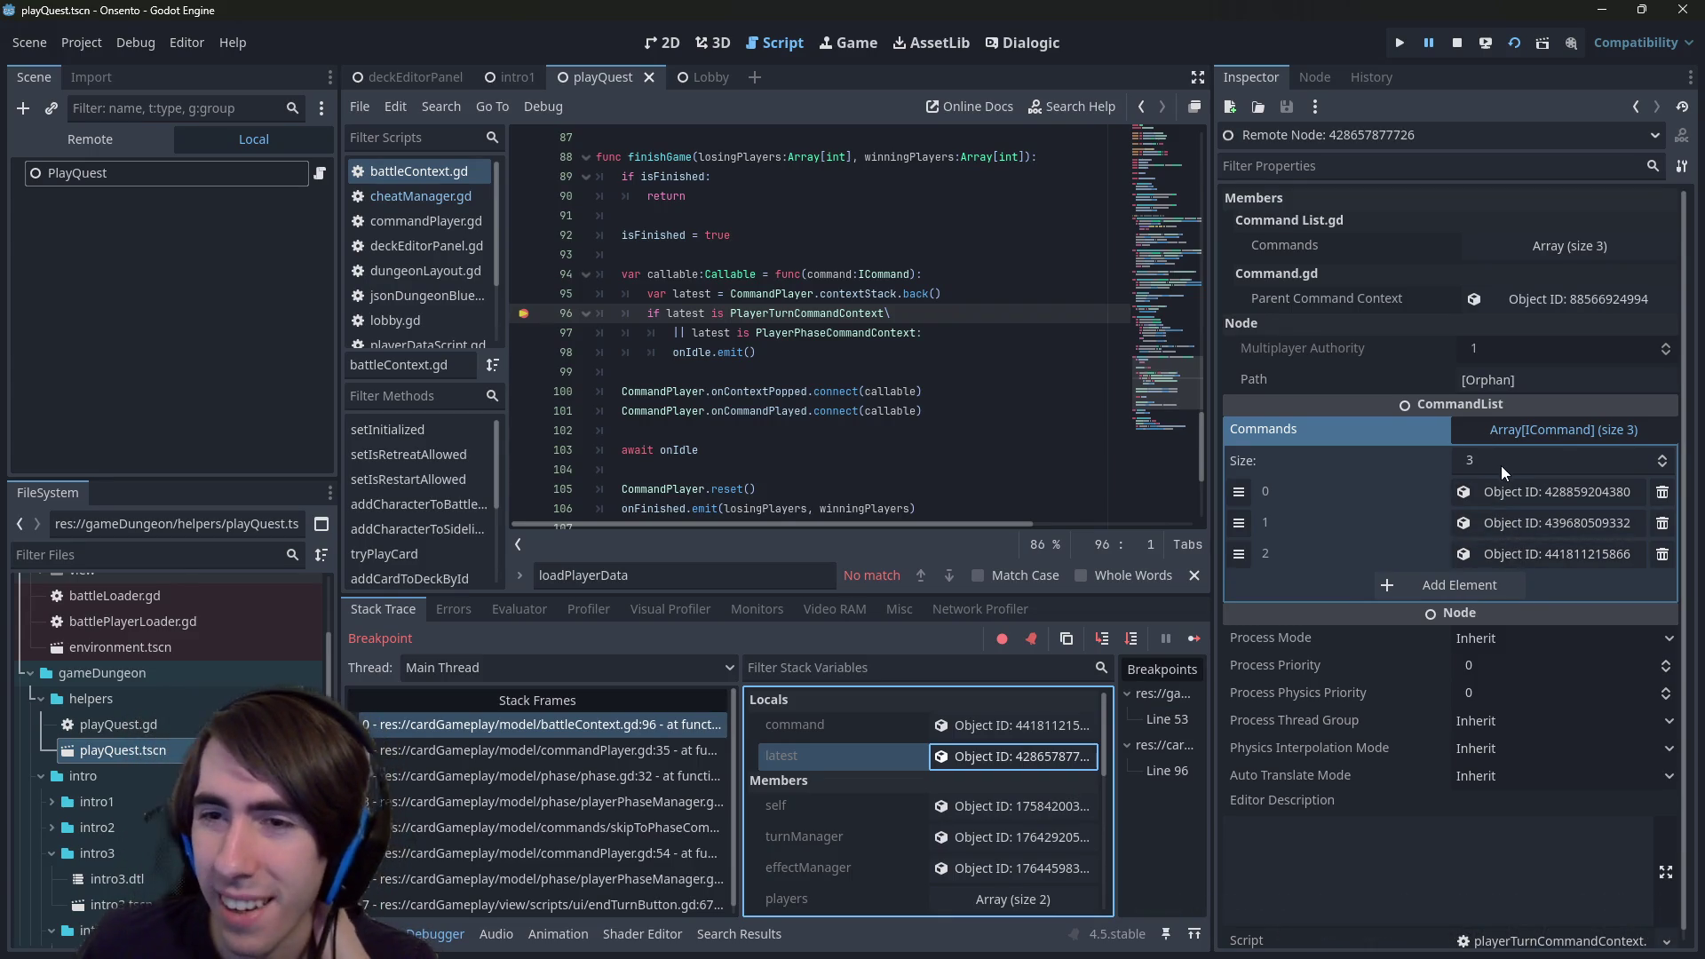
Revisit the three phase contexts (8, 2 and 4 commands), then check onContextPopped on line 100
click(1492, 491)
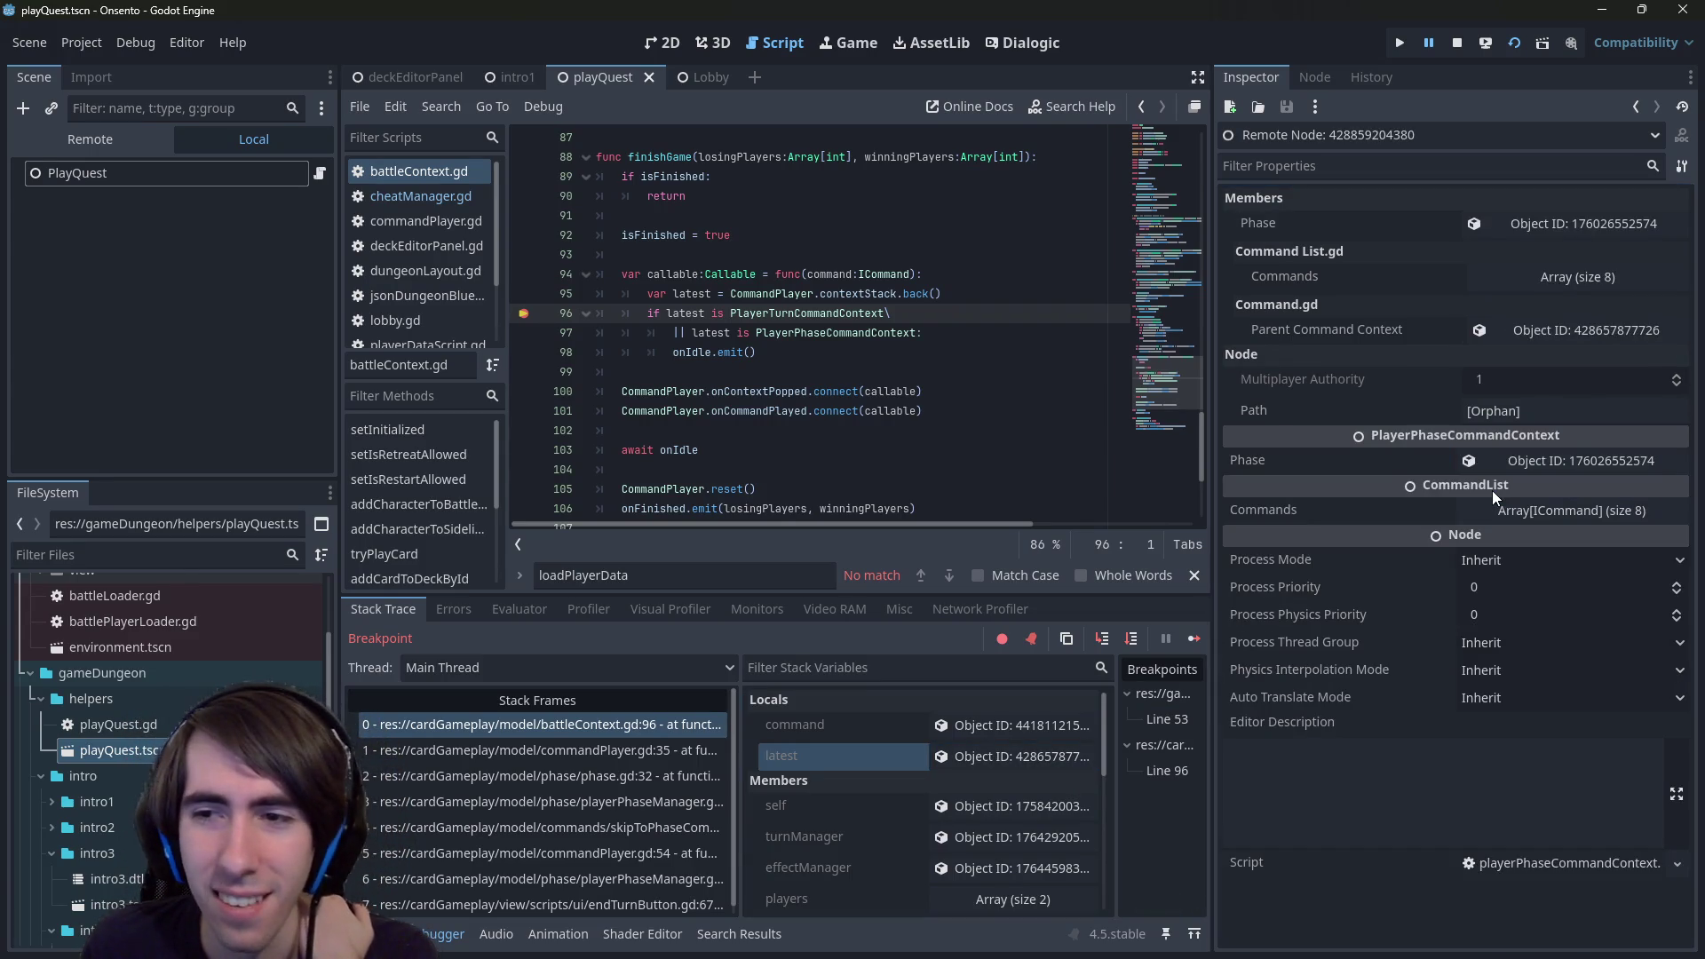
click(1046, 762)
click(1499, 533)
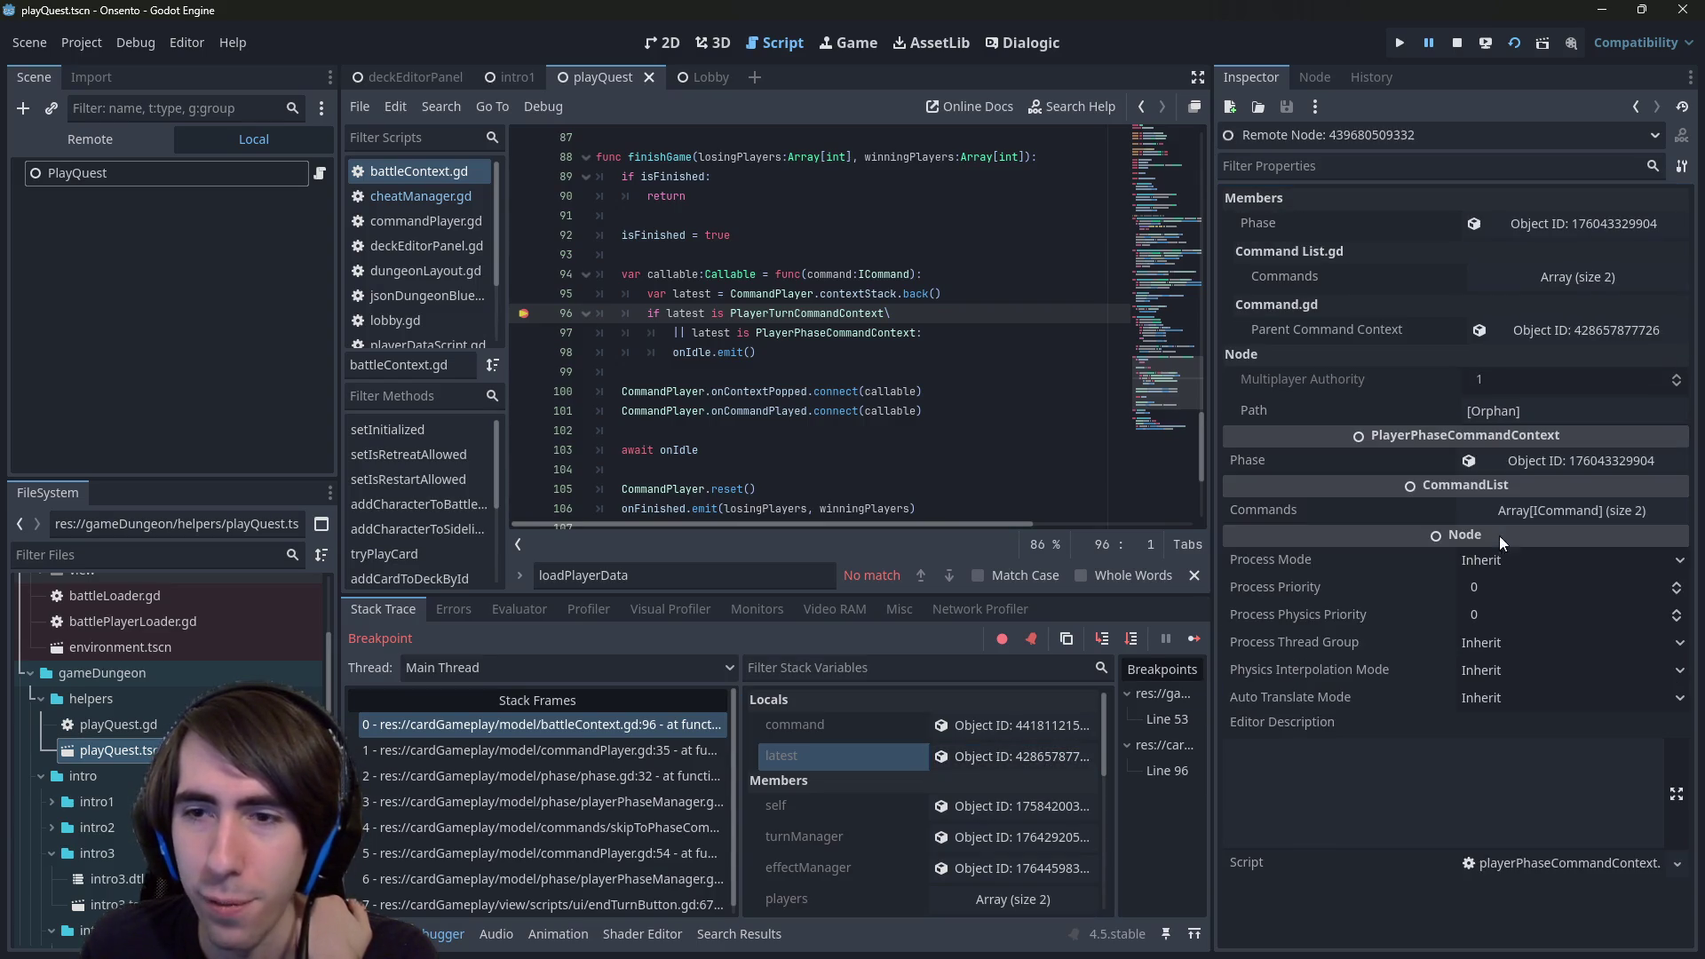
click(1048, 756)
click(1538, 558)
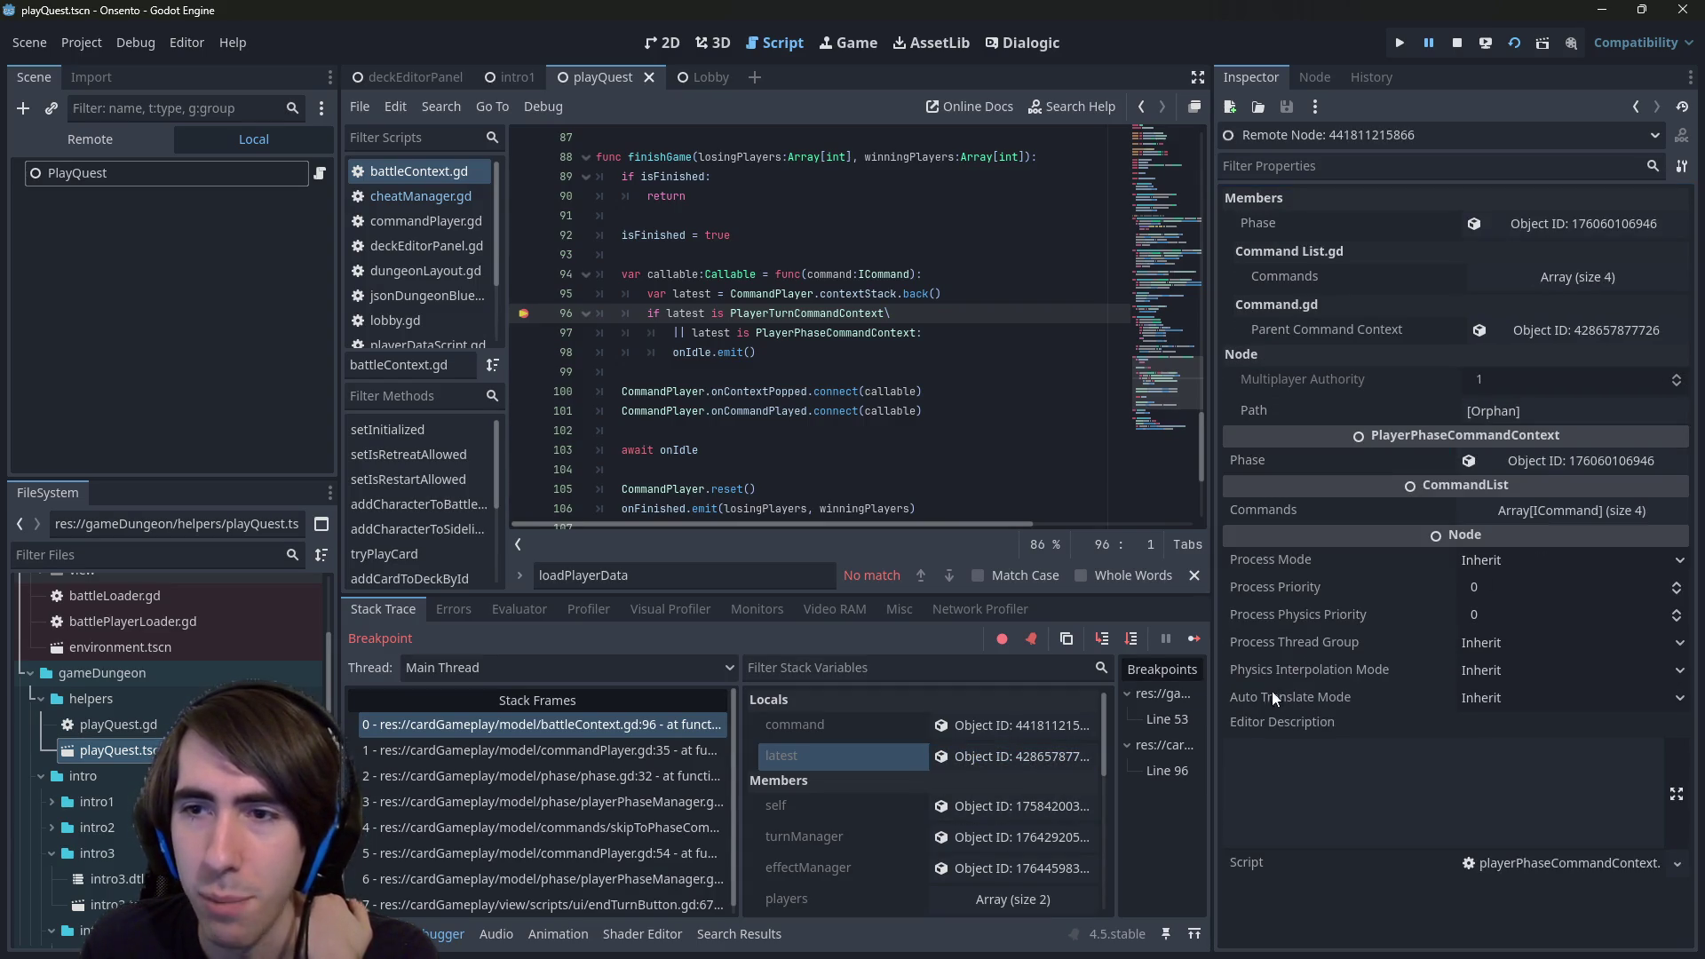
click(1054, 762)
click(900, 350)
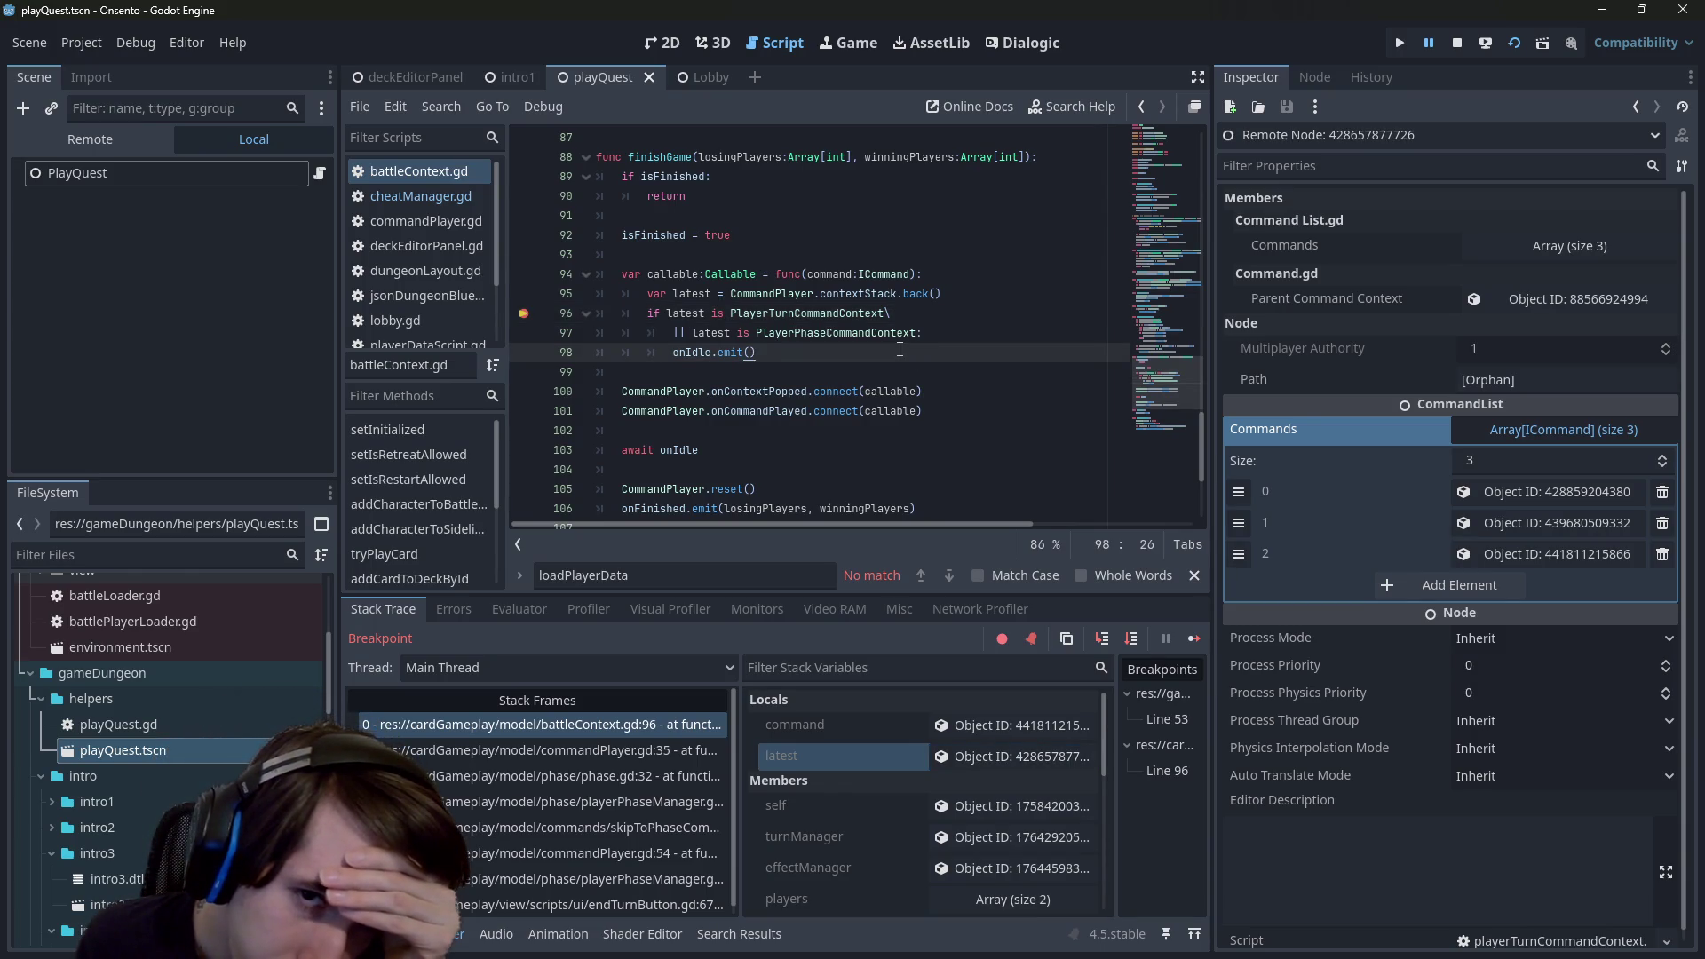
click(793, 391)
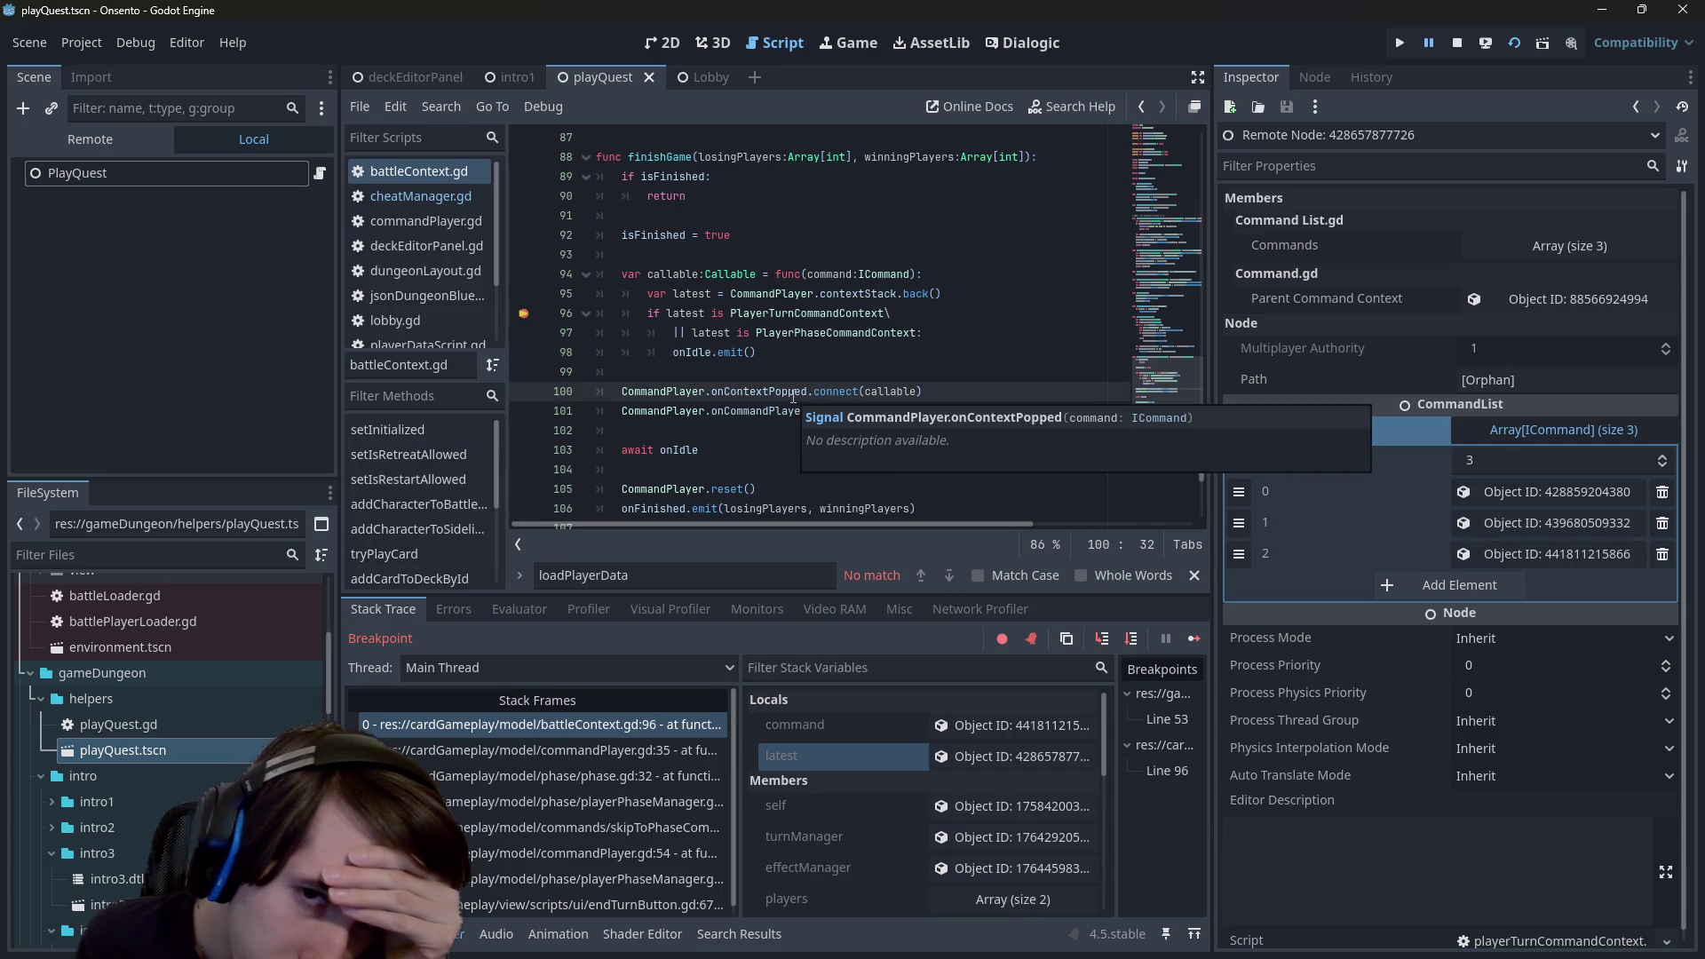
Open commandPlayer.gd, highlight uses of onCommandPlayed and place the caret on pushContext
ctrl+click(778, 392)
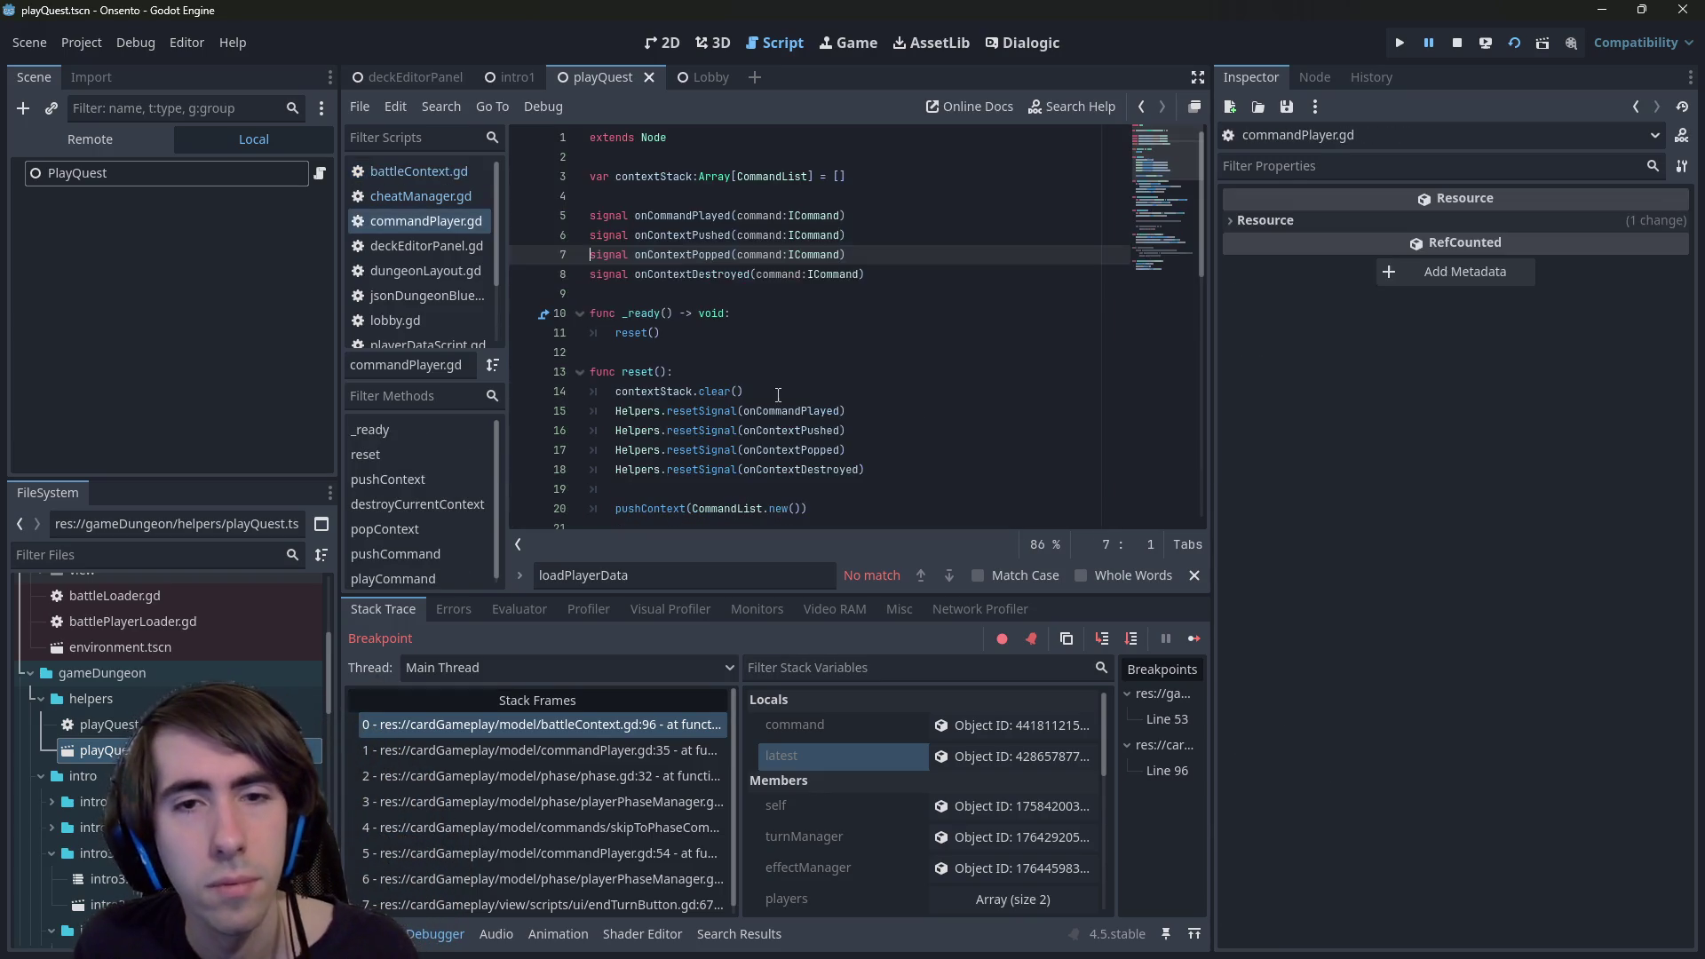
double_click(688, 215)
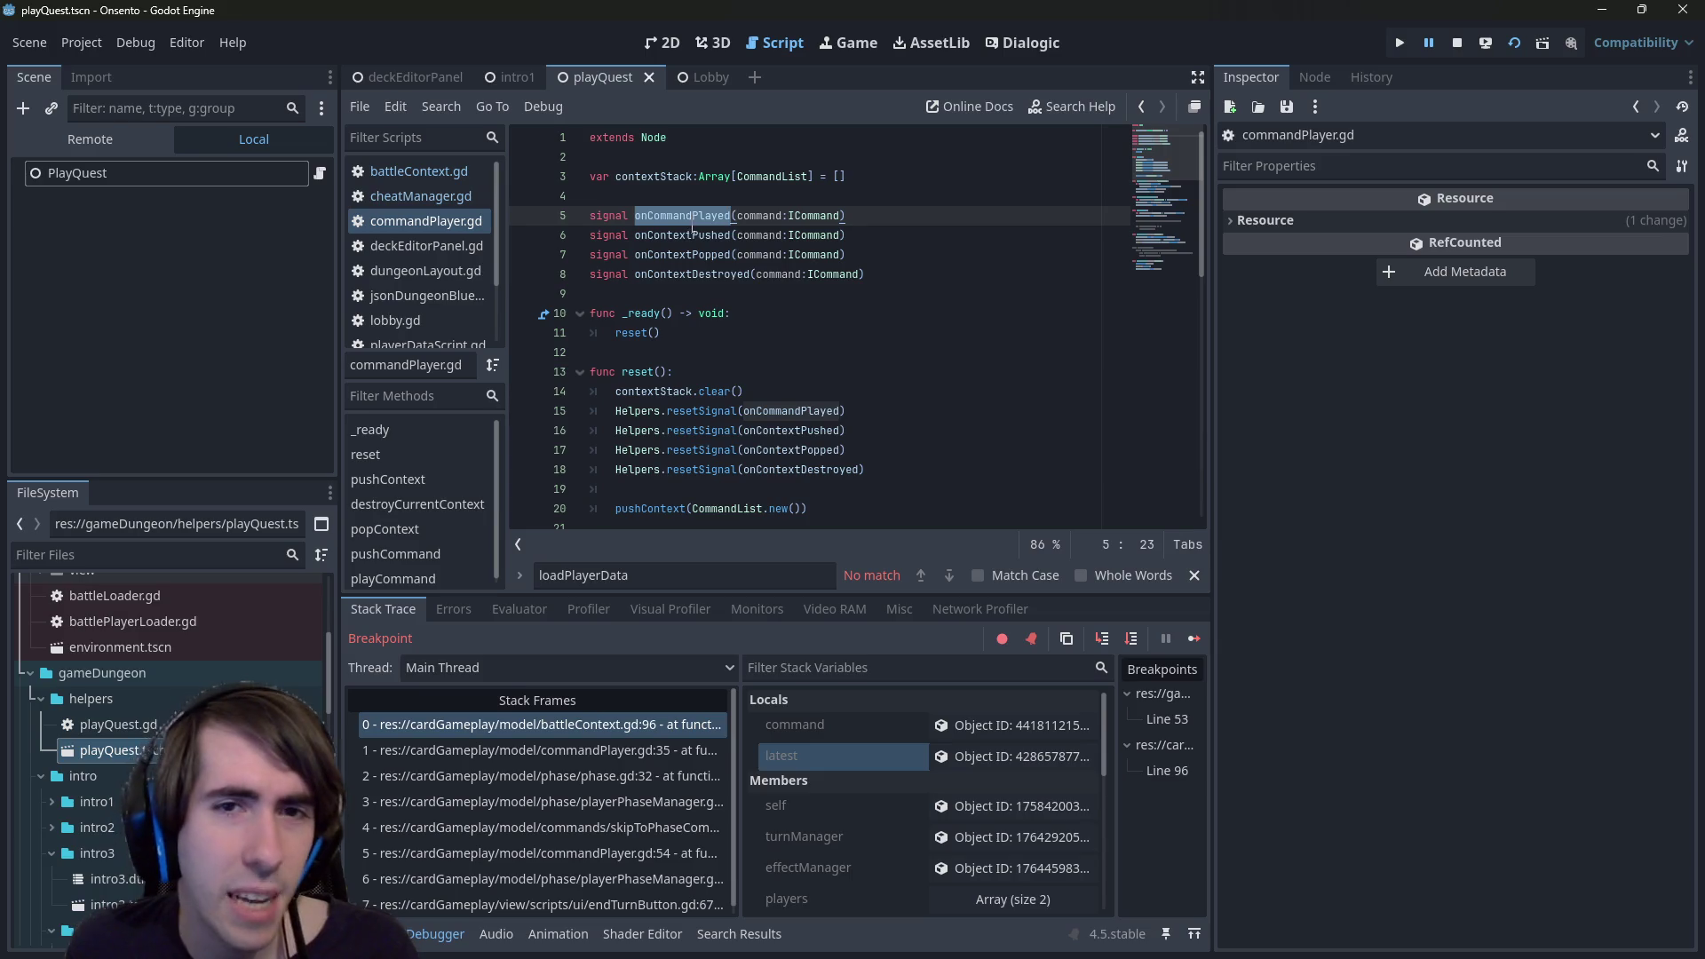
scroll(844, 400, down, 4)
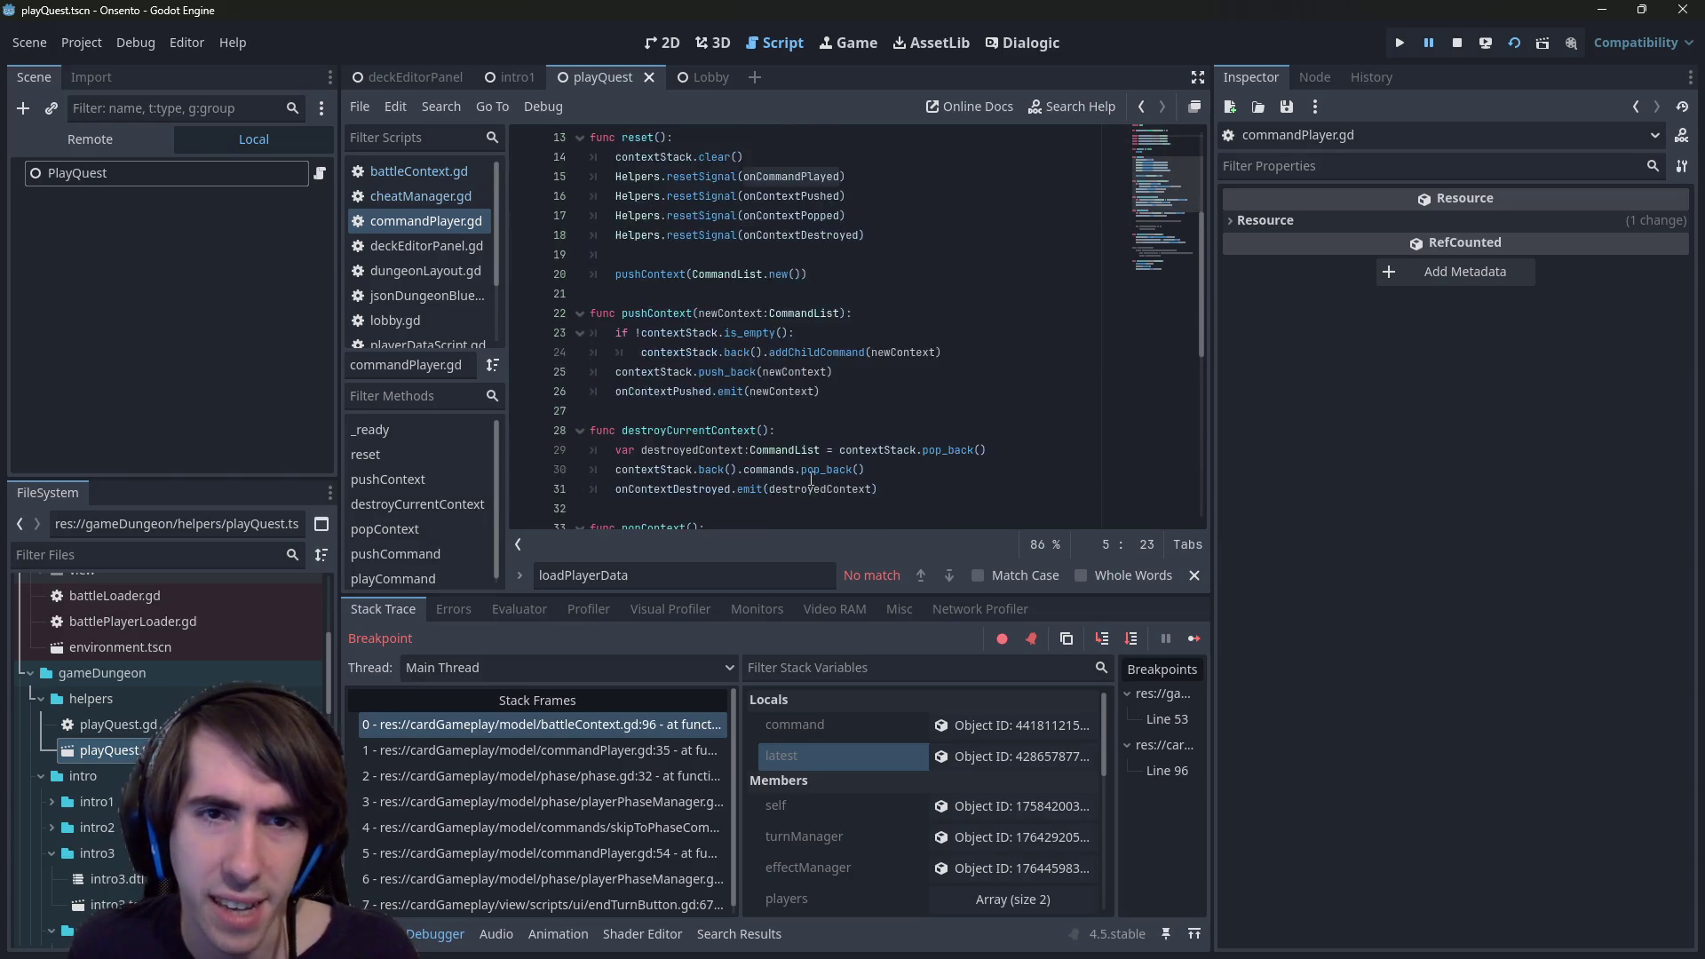
scroll(853, 390, up, 3)
scroll(870, 382, down, 2)
click(884, 373)
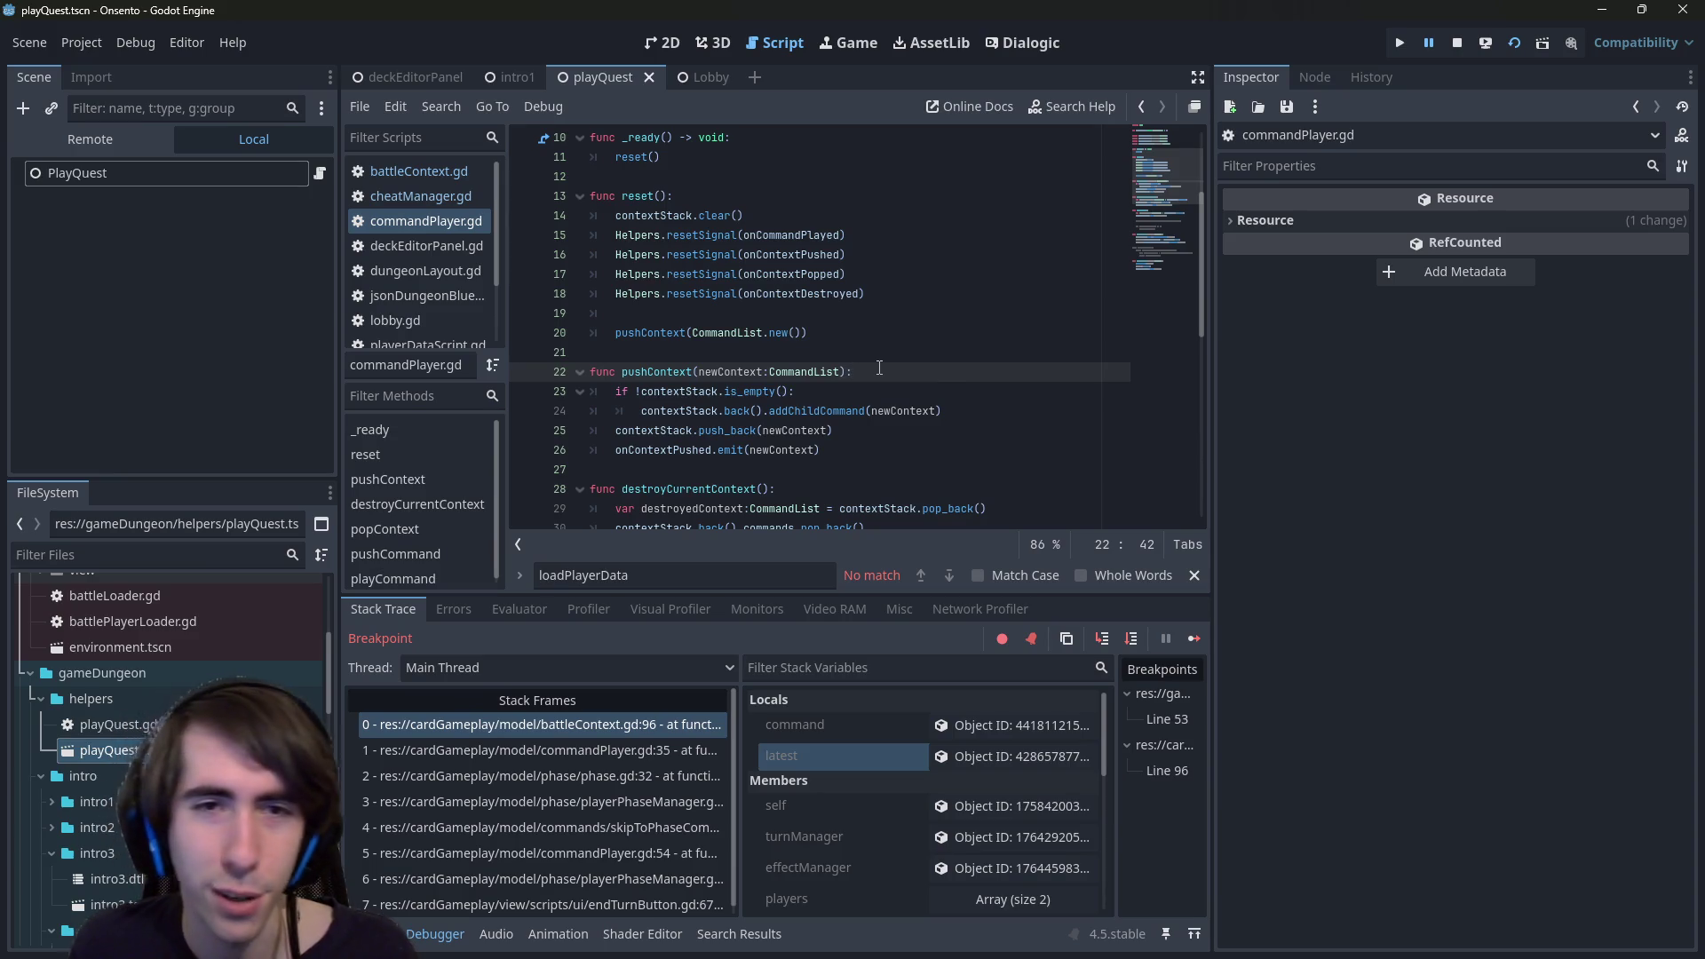
Add breakpoints on lines 34 and 29 of commandPlayer.gd, then reload the played scene
scroll(874, 378, down, 6)
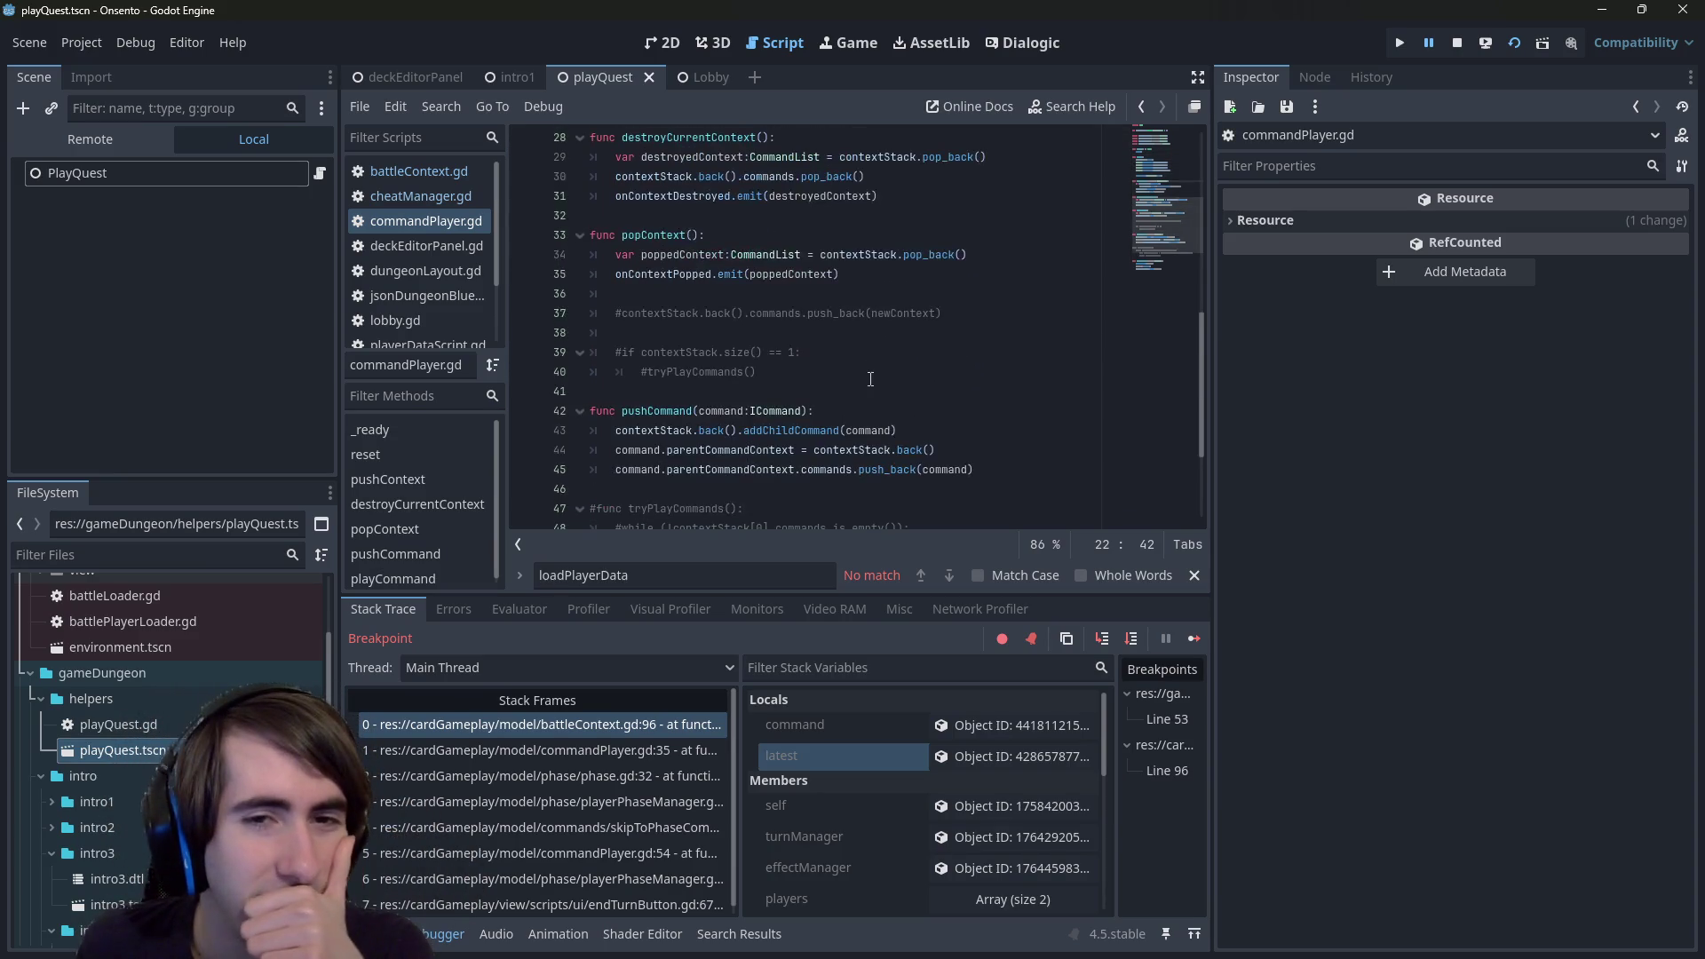
scroll(848, 444, down, 3)
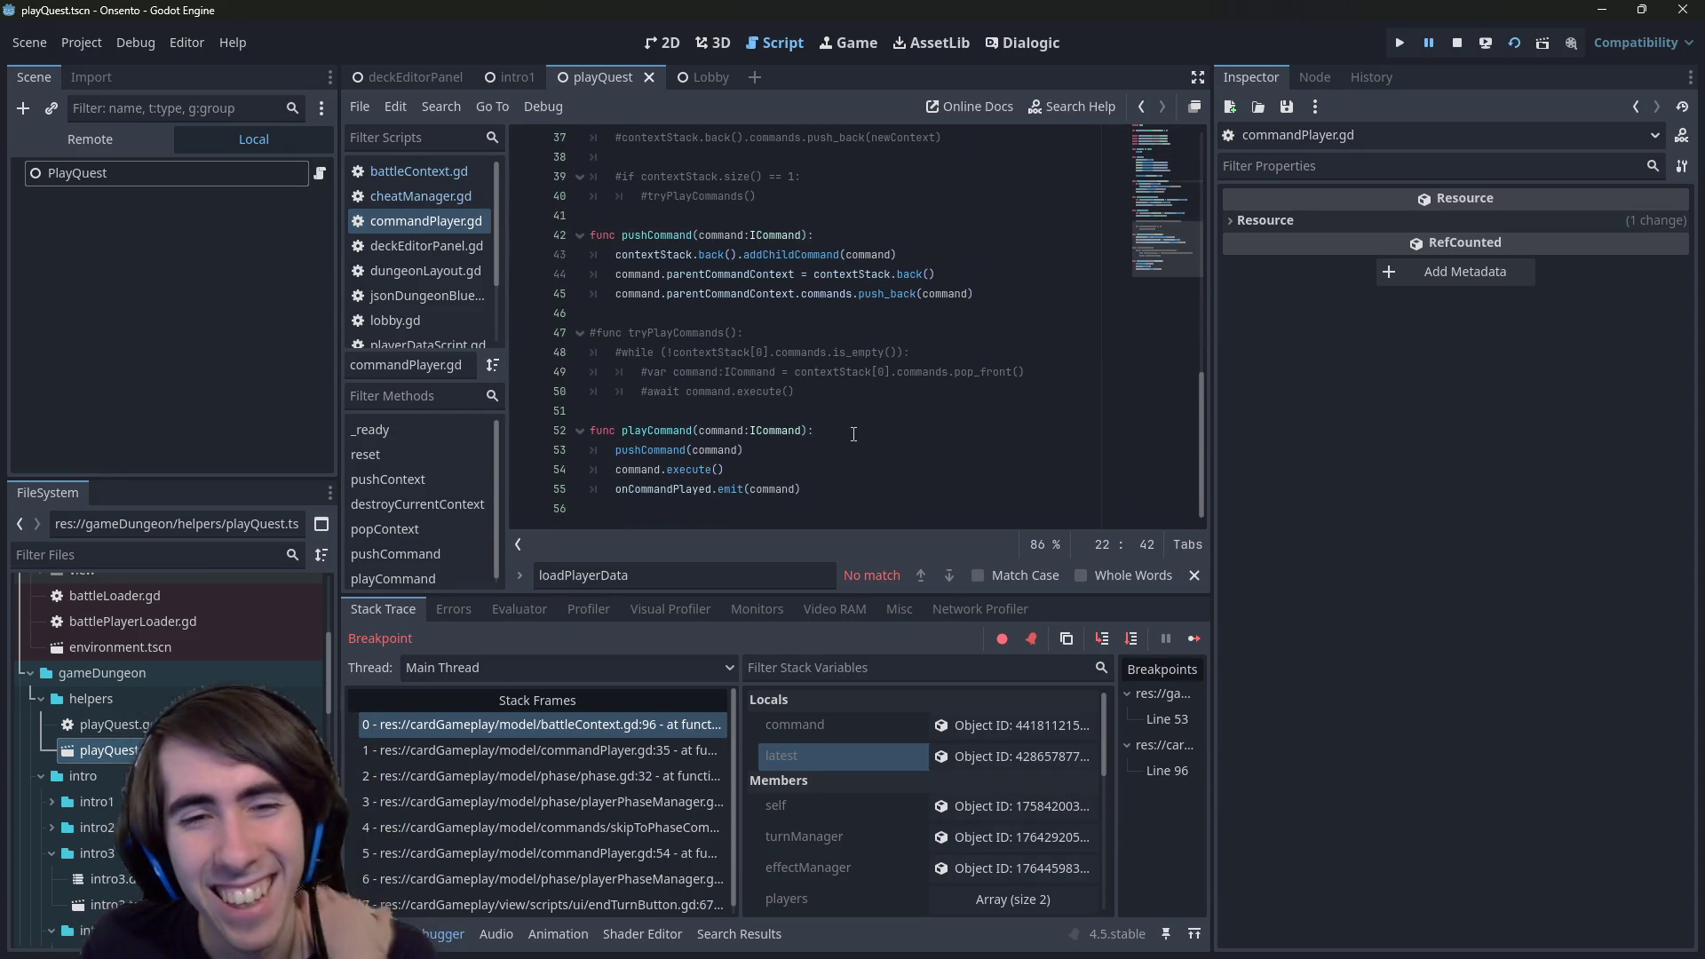
scroll(845, 402, up, 6)
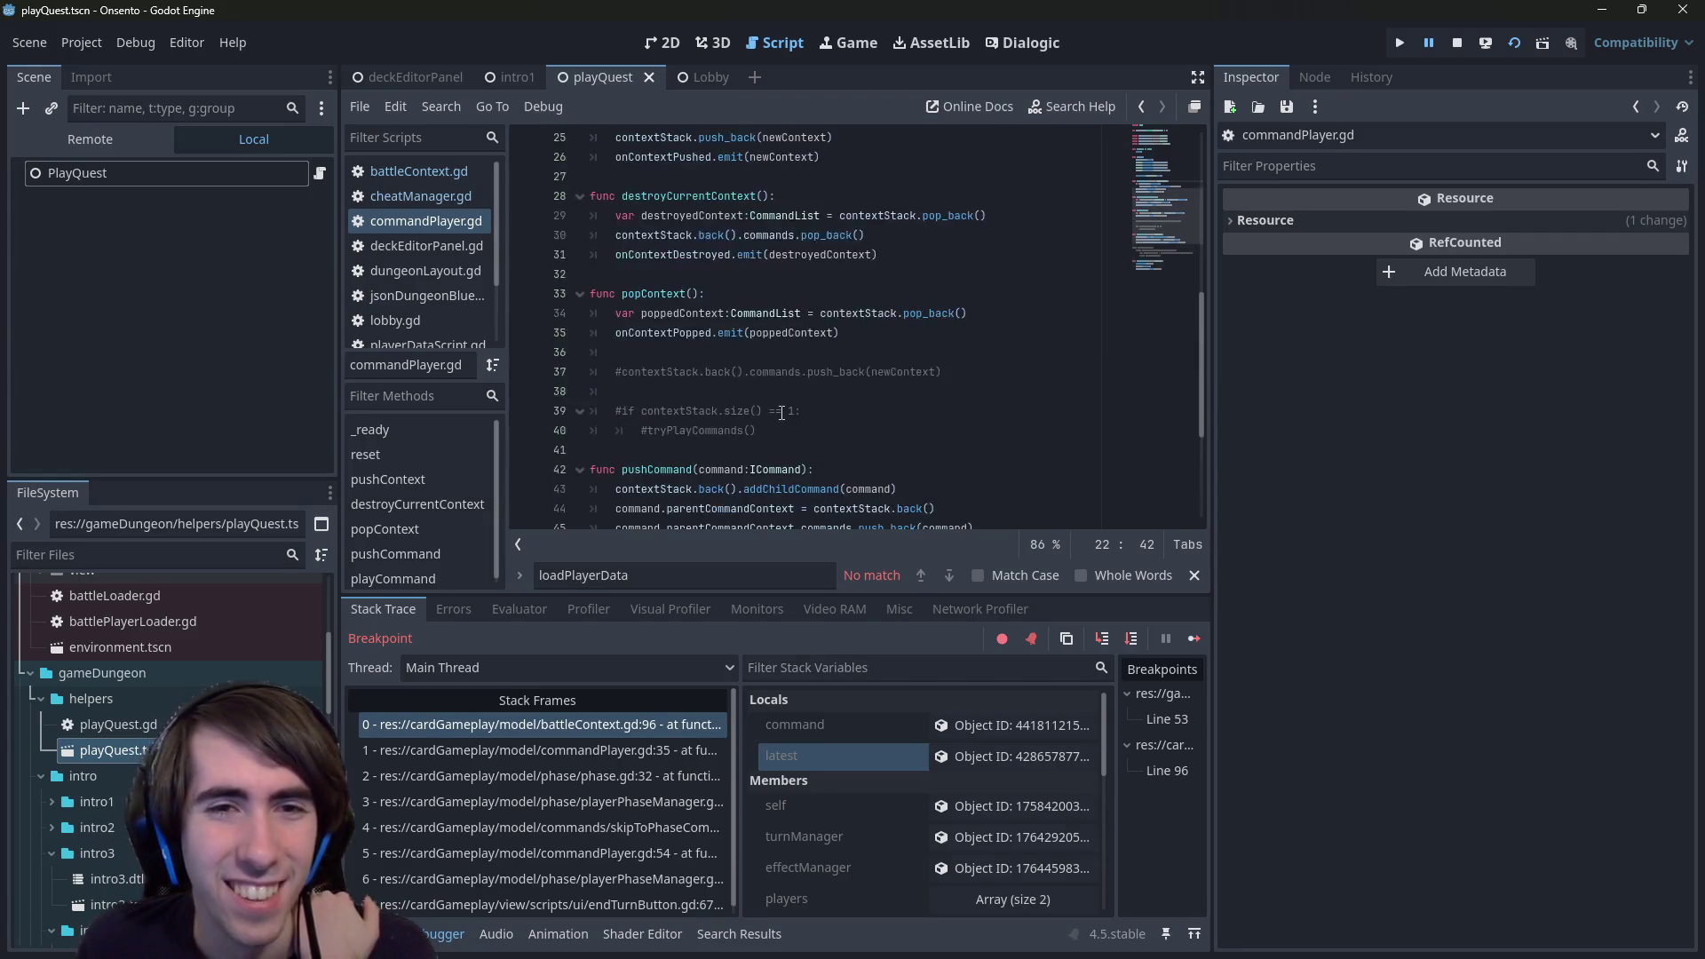
click(543, 432)
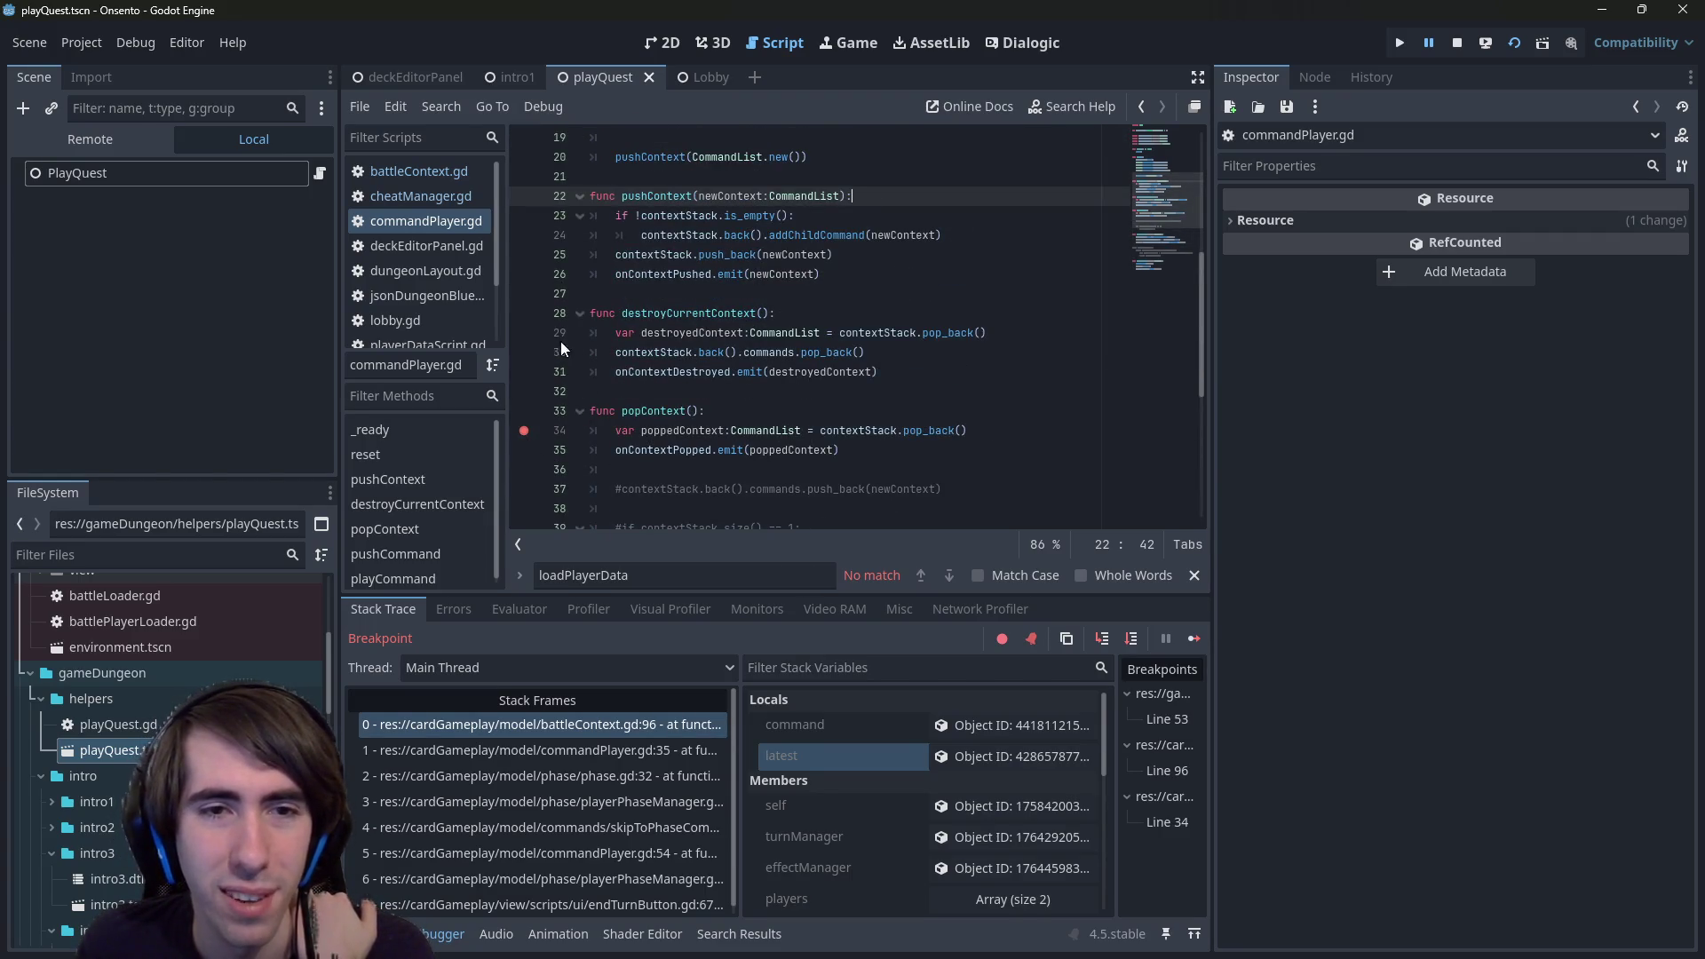
click(558, 334)
scroll(558, 329, up, 1)
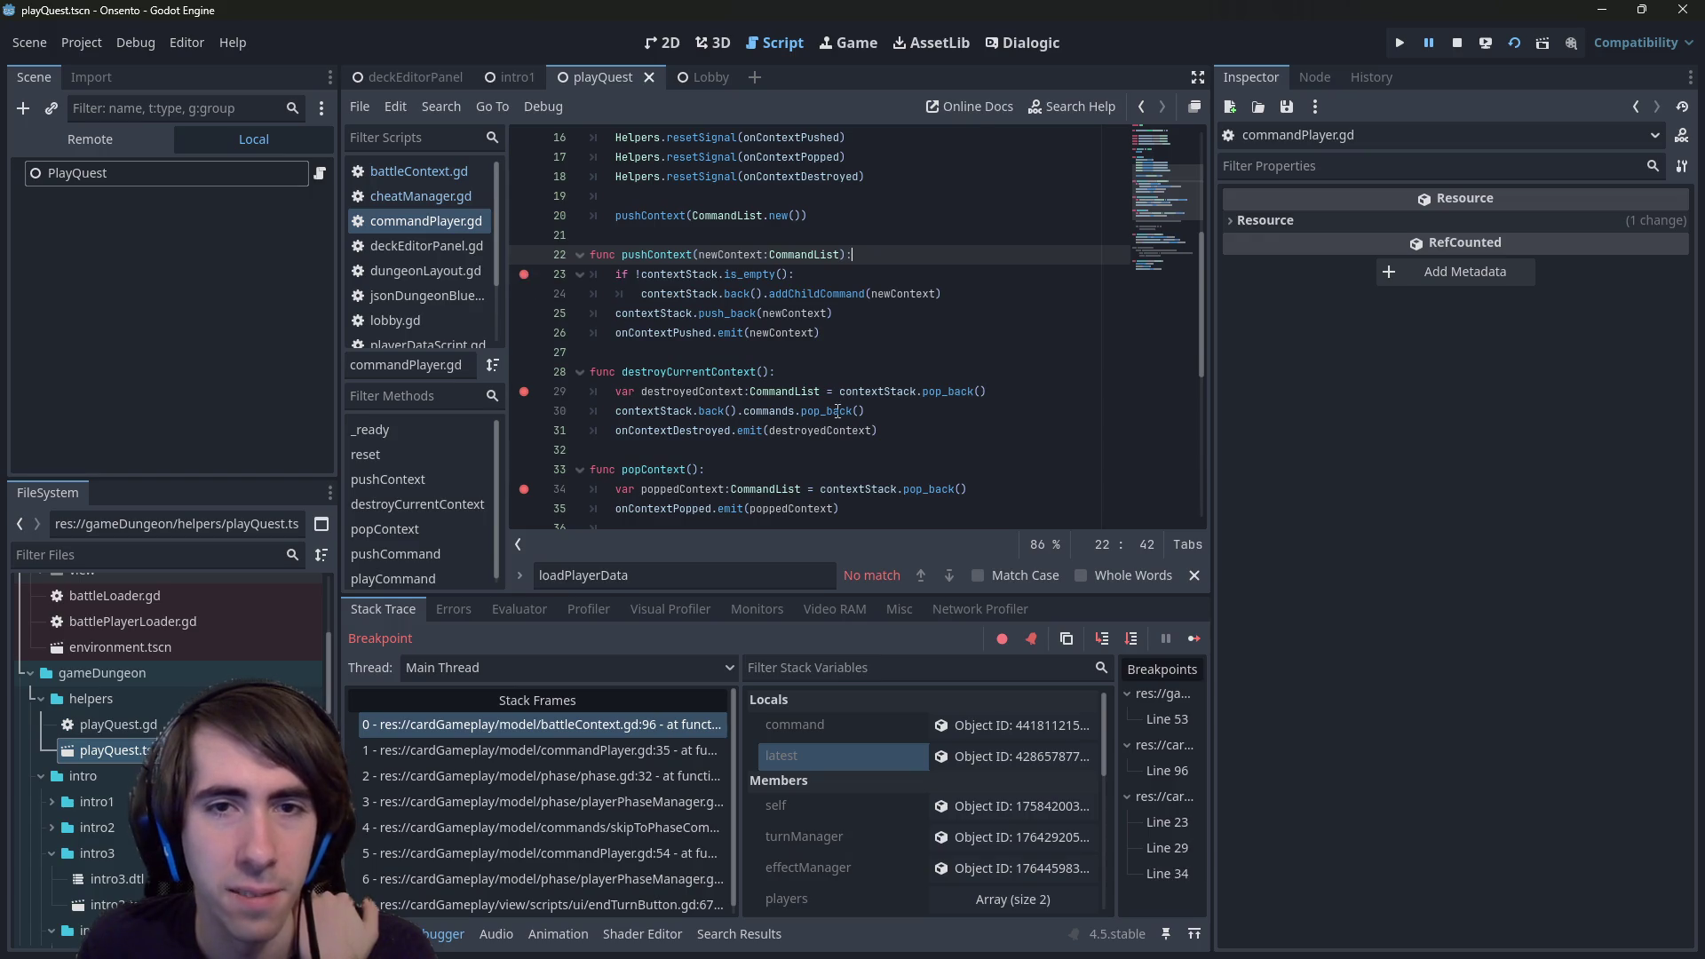
scroll(838, 411, up, 2)
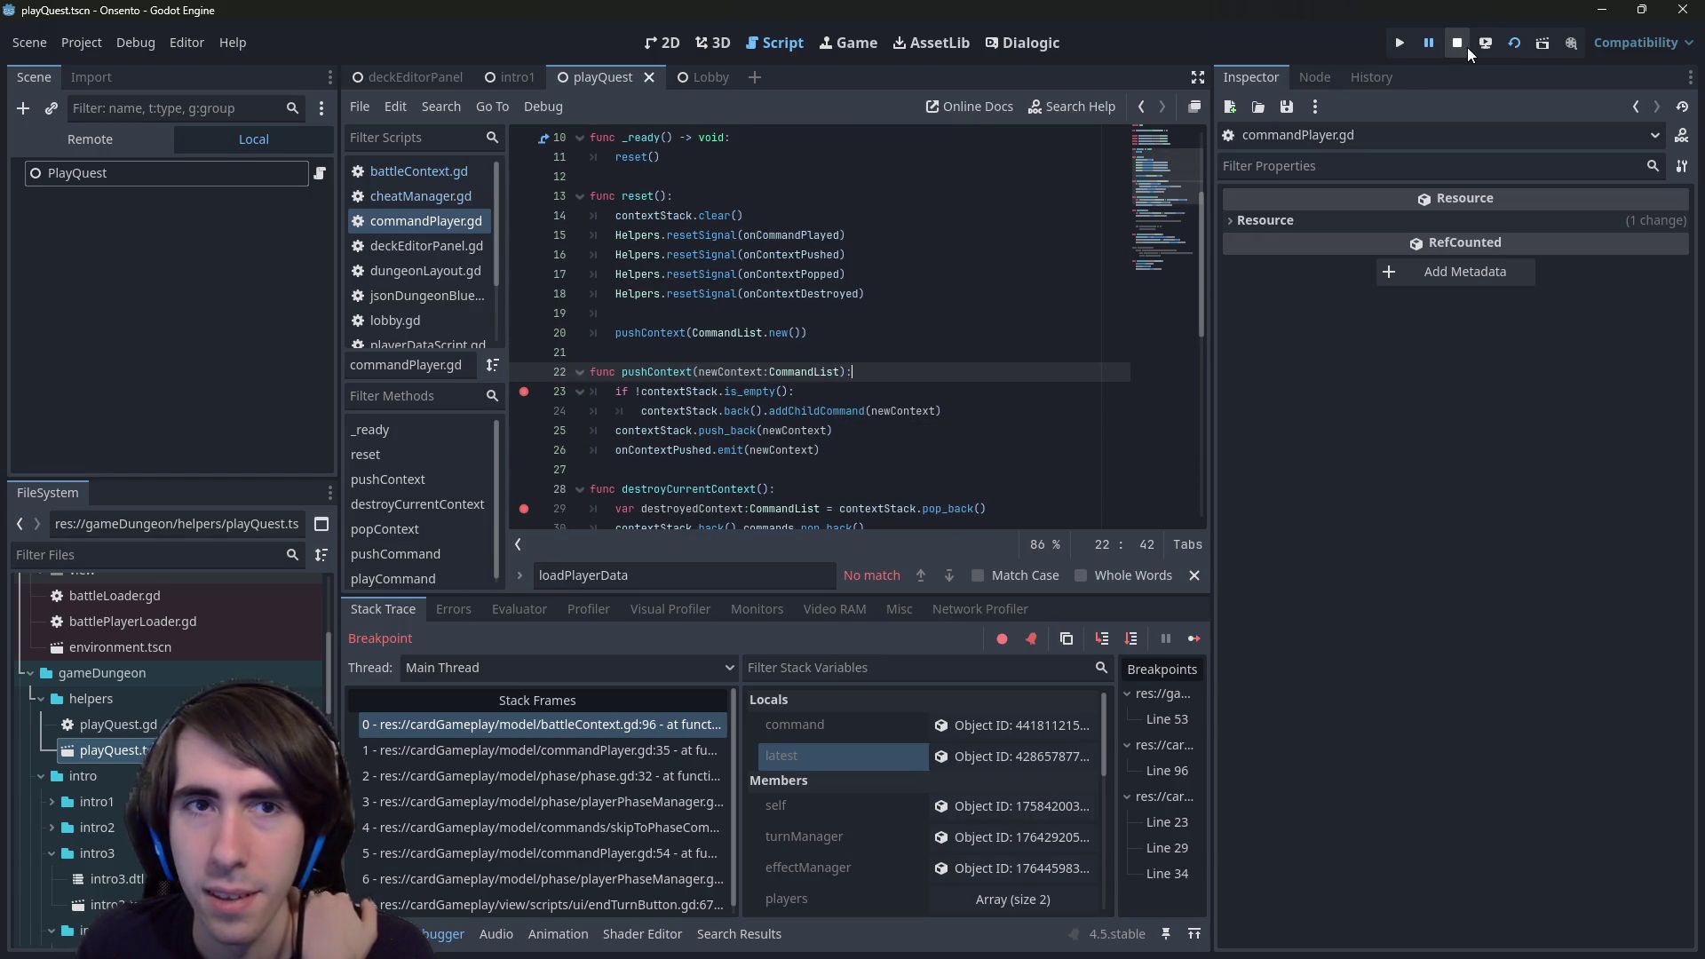
click(1515, 52)
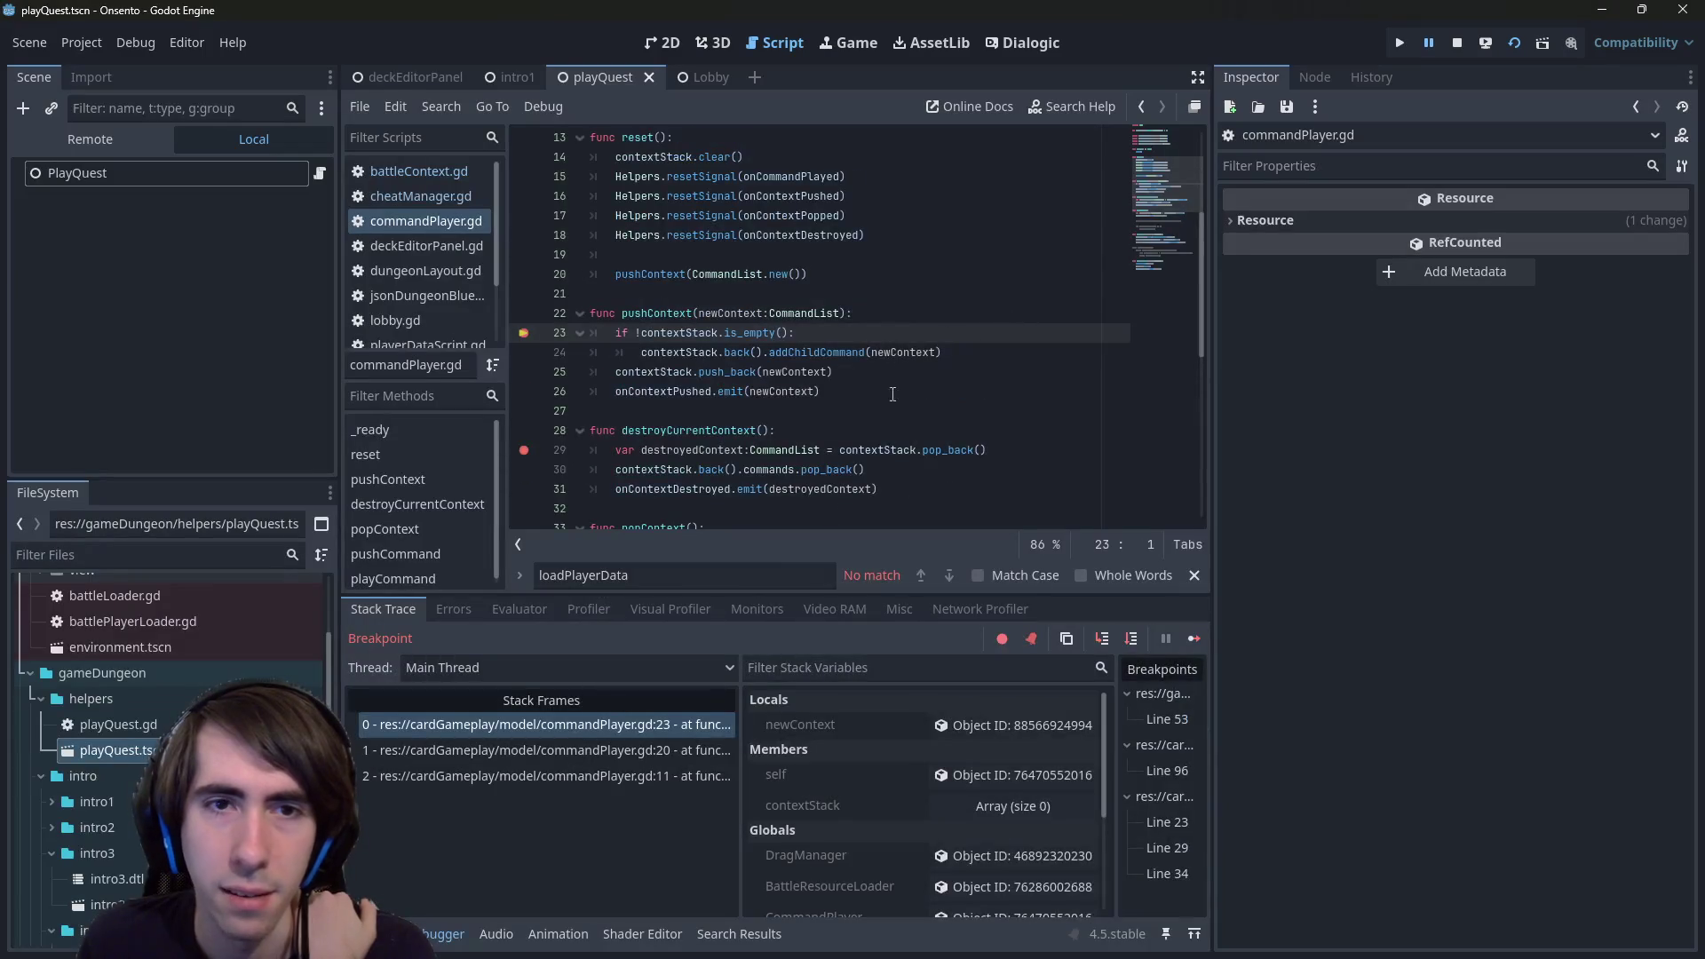
Inspect newContext and its Commands array at the pushContext breakpoint, then resume
scroll(893, 393, down, 1)
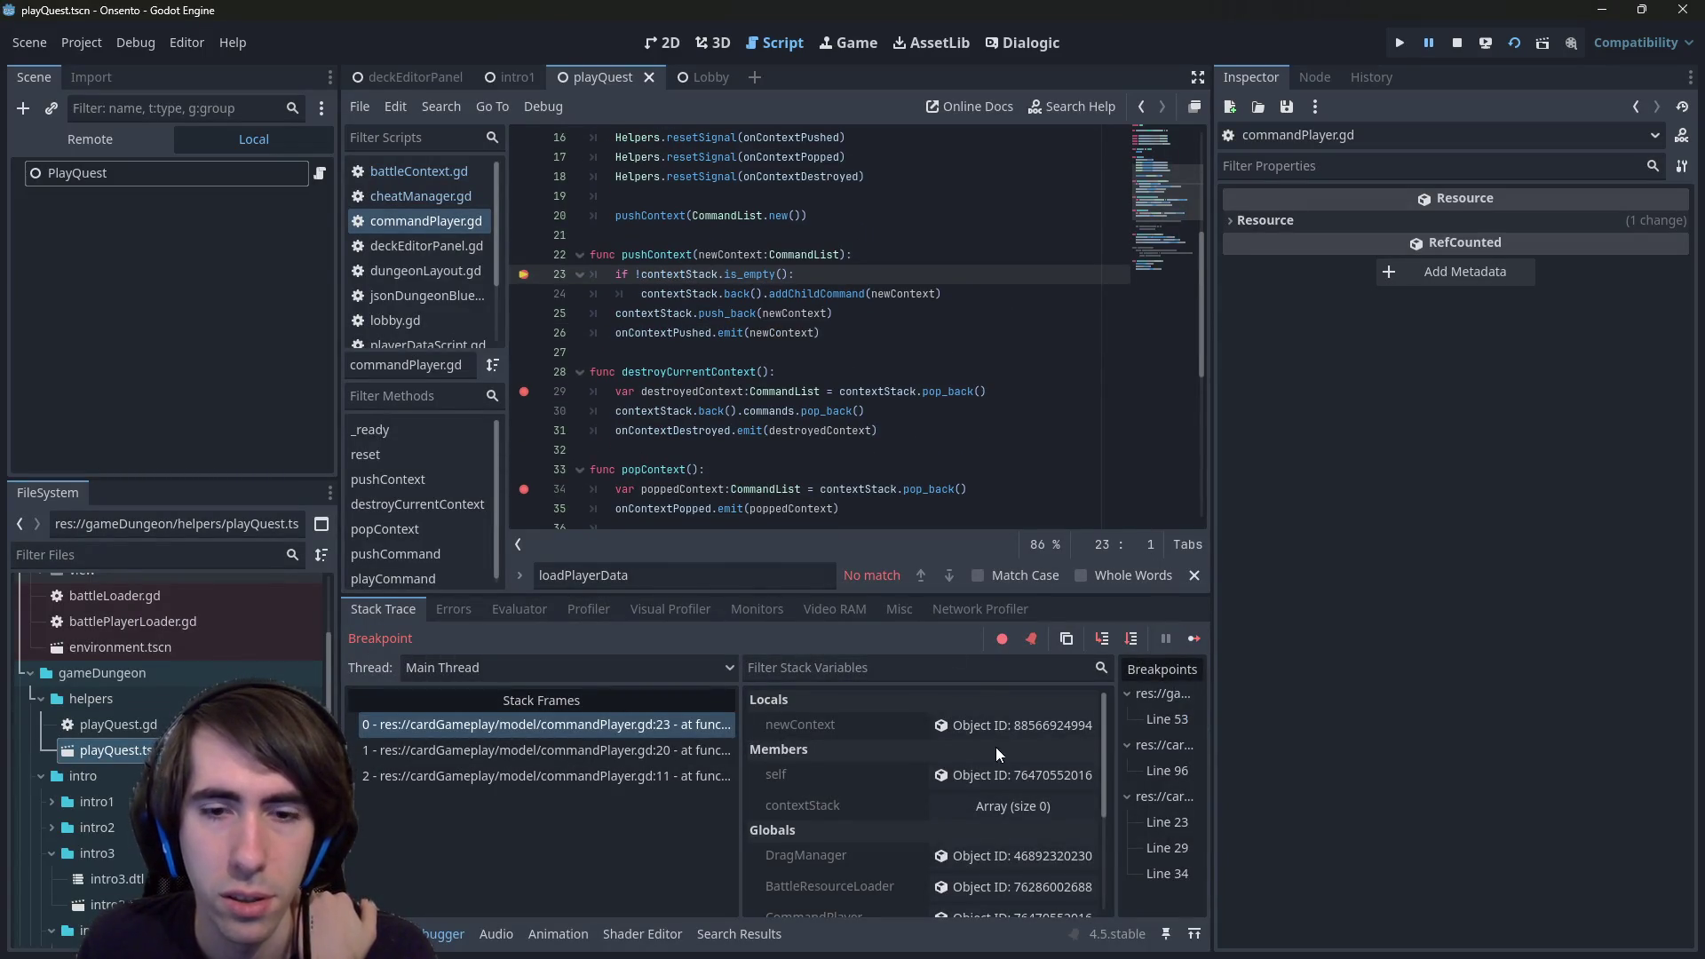
click(1021, 736)
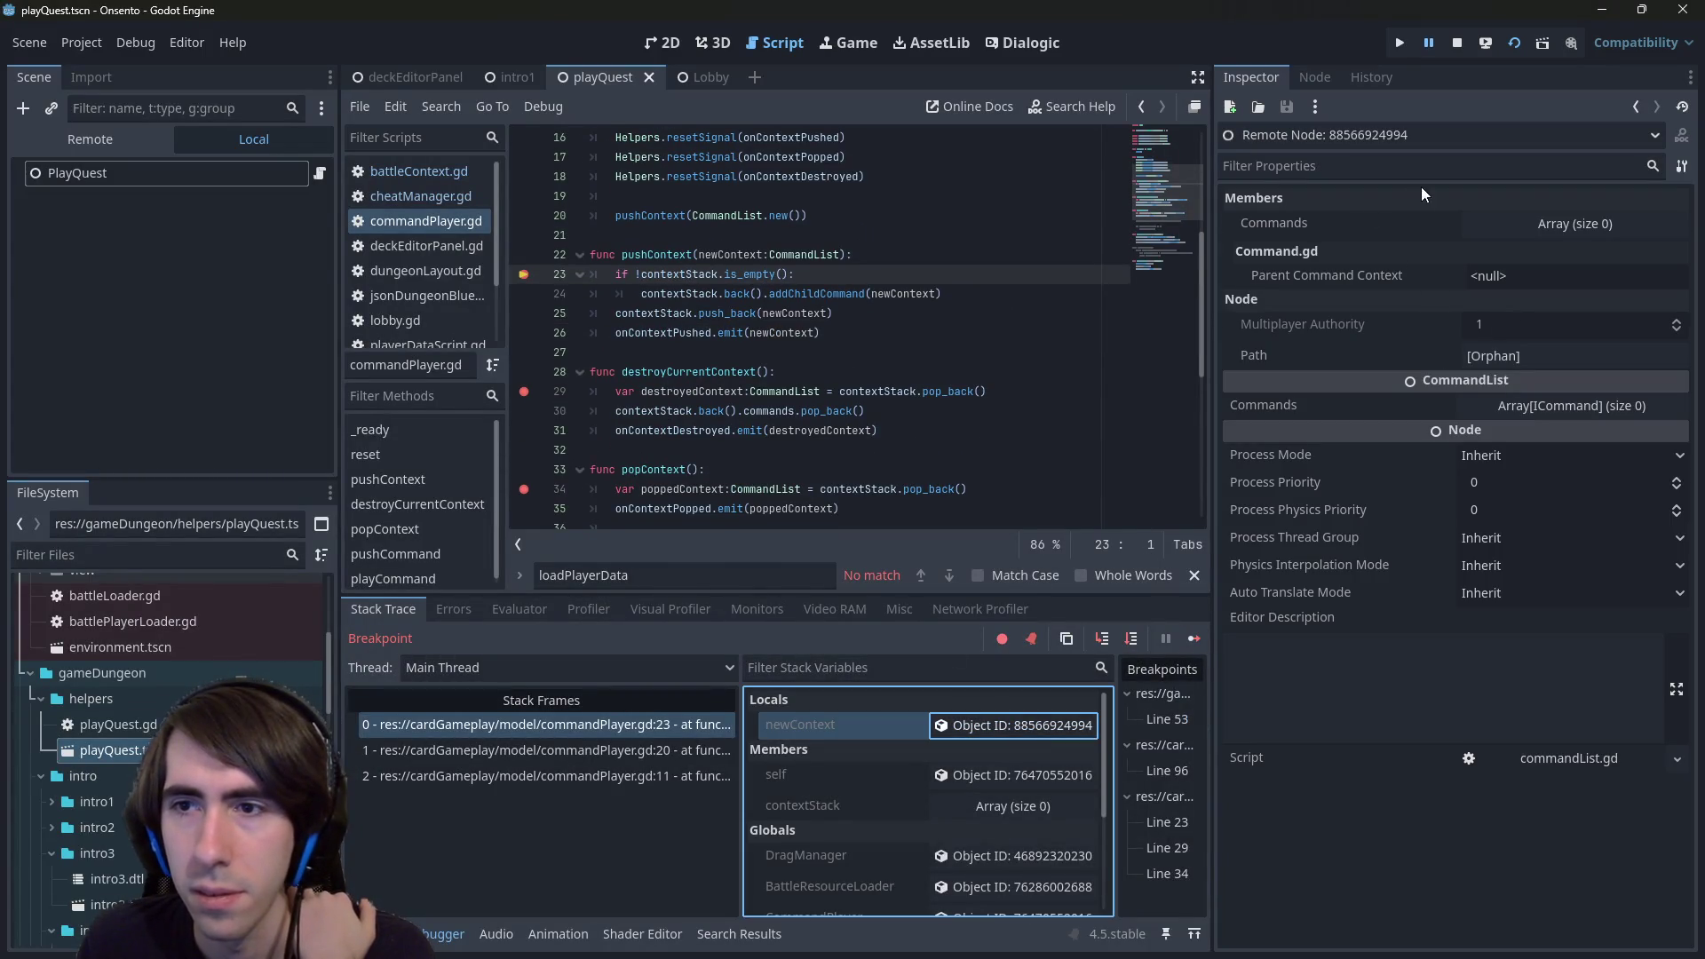
click(1513, 416)
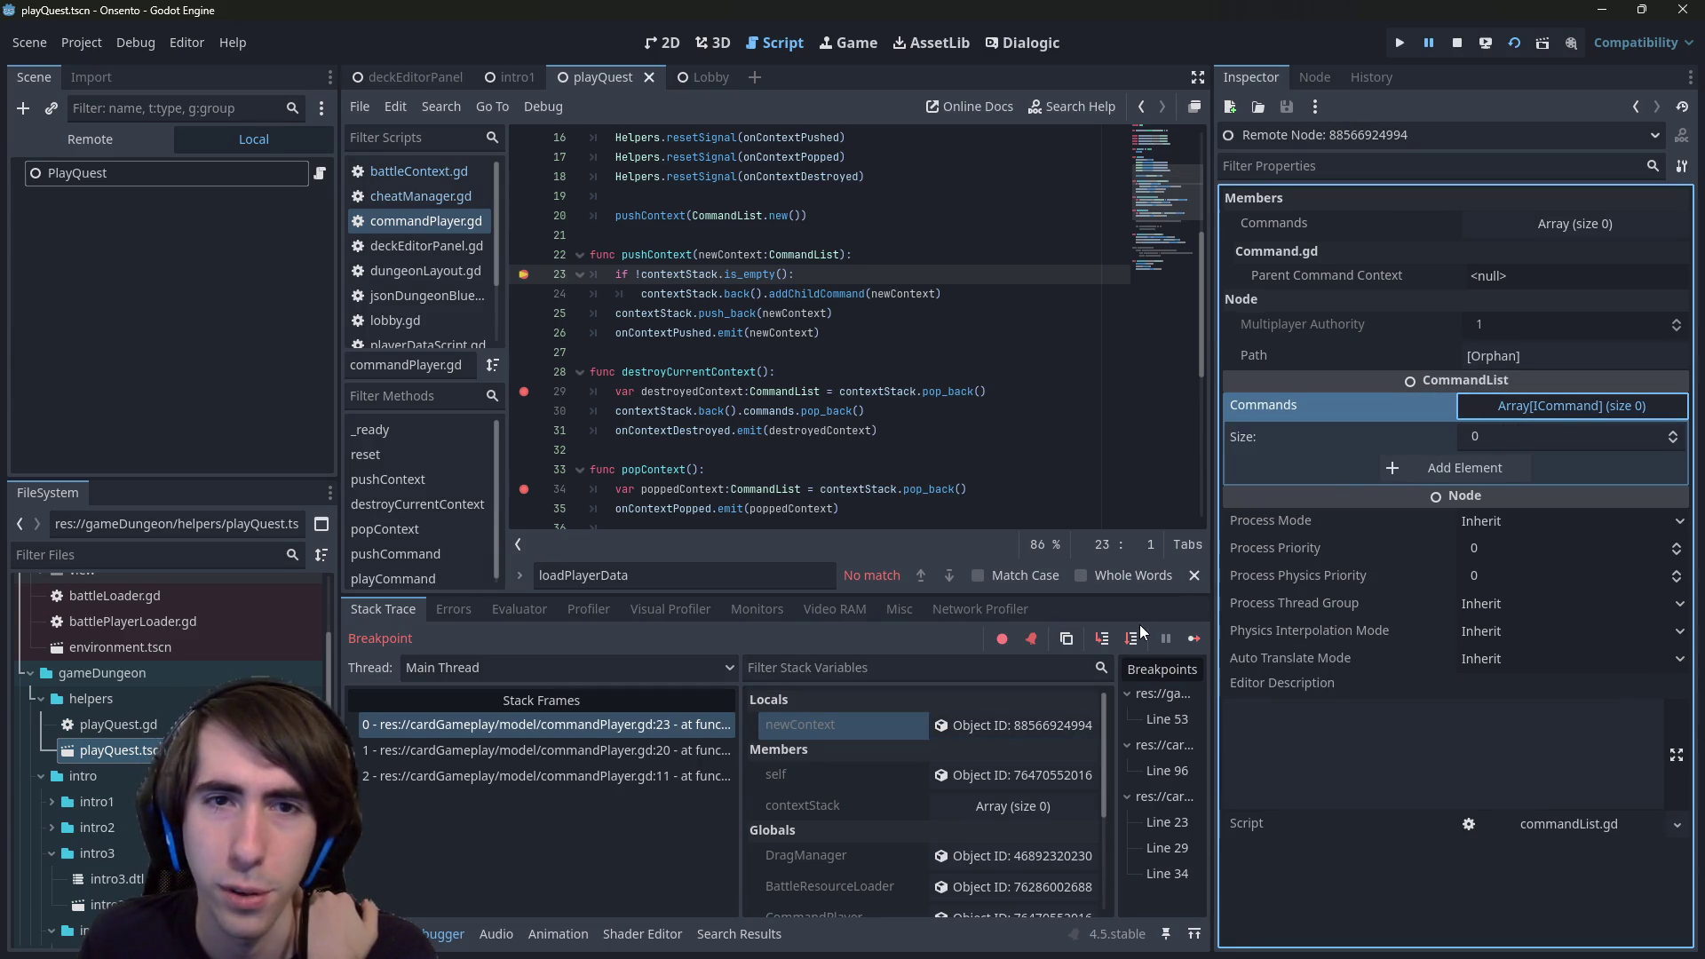
click(896, 295)
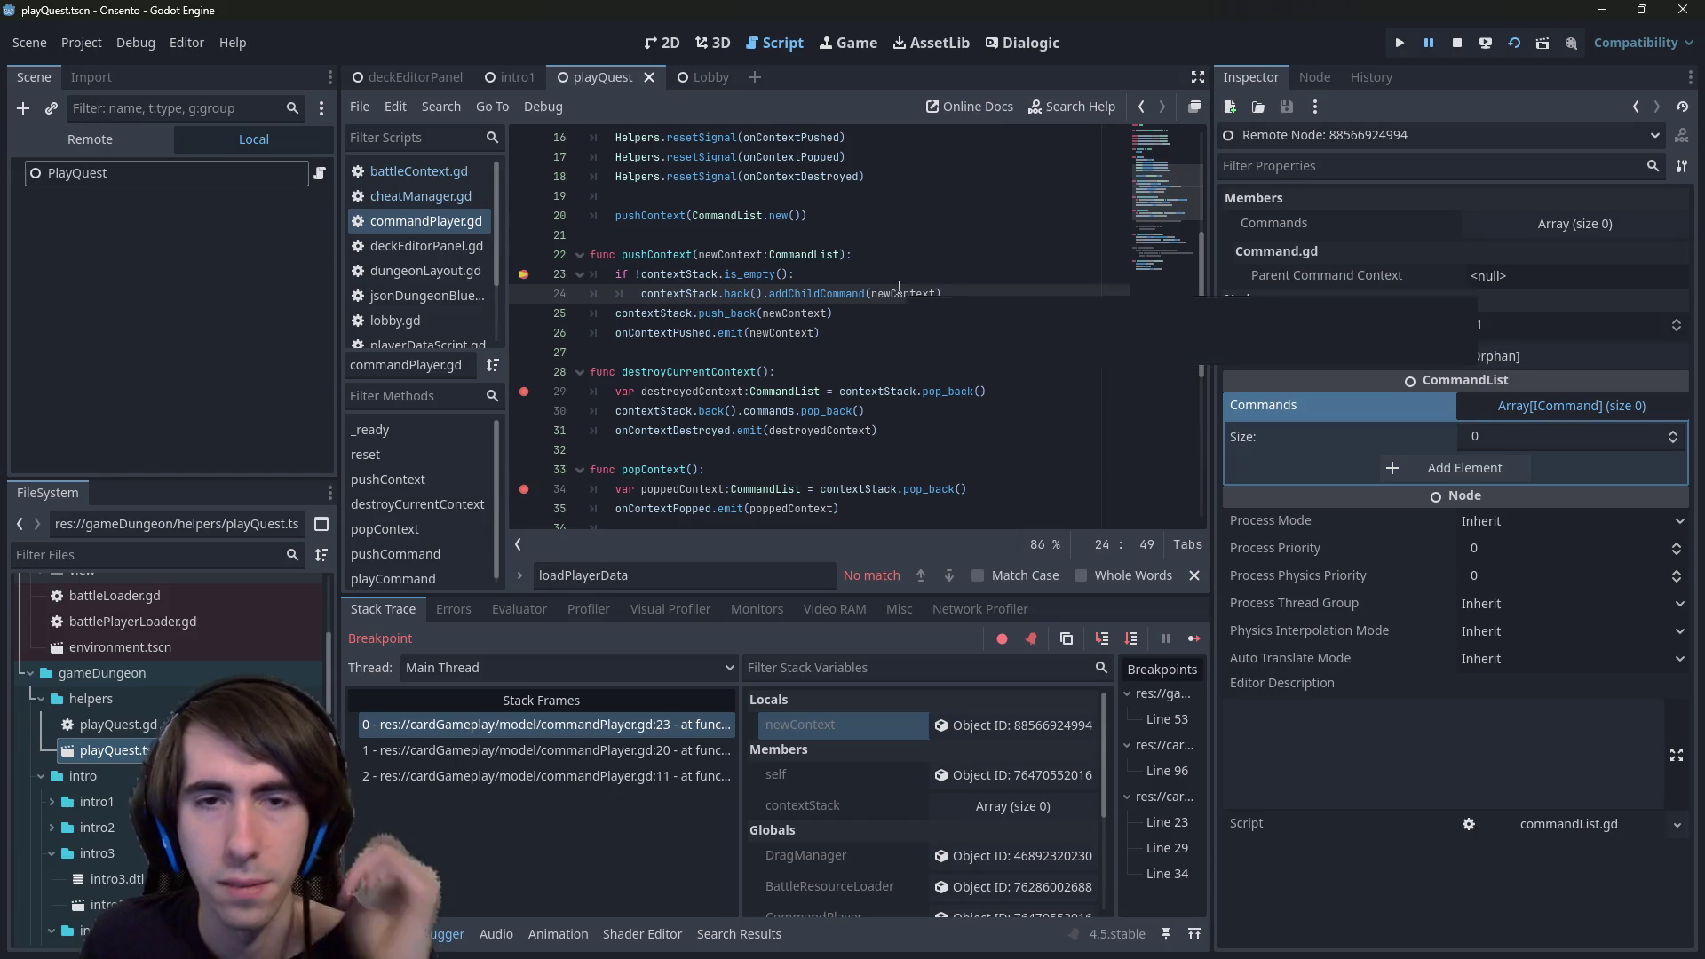
mouse_move(896, 311)
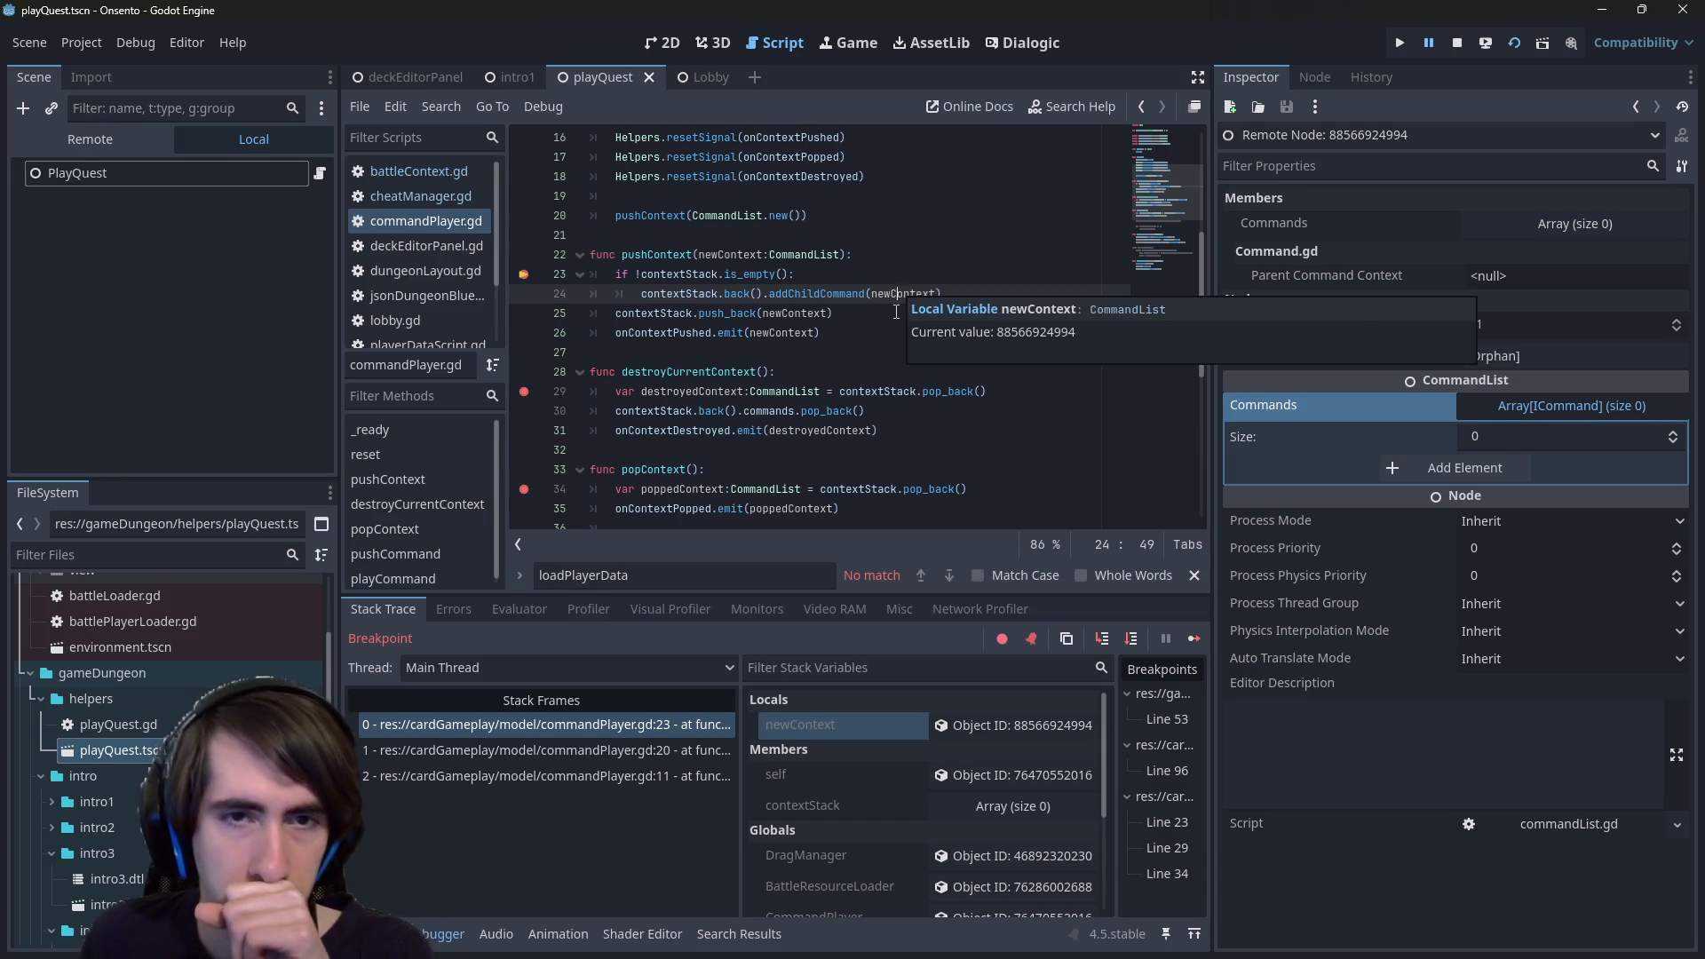
click(1185, 640)
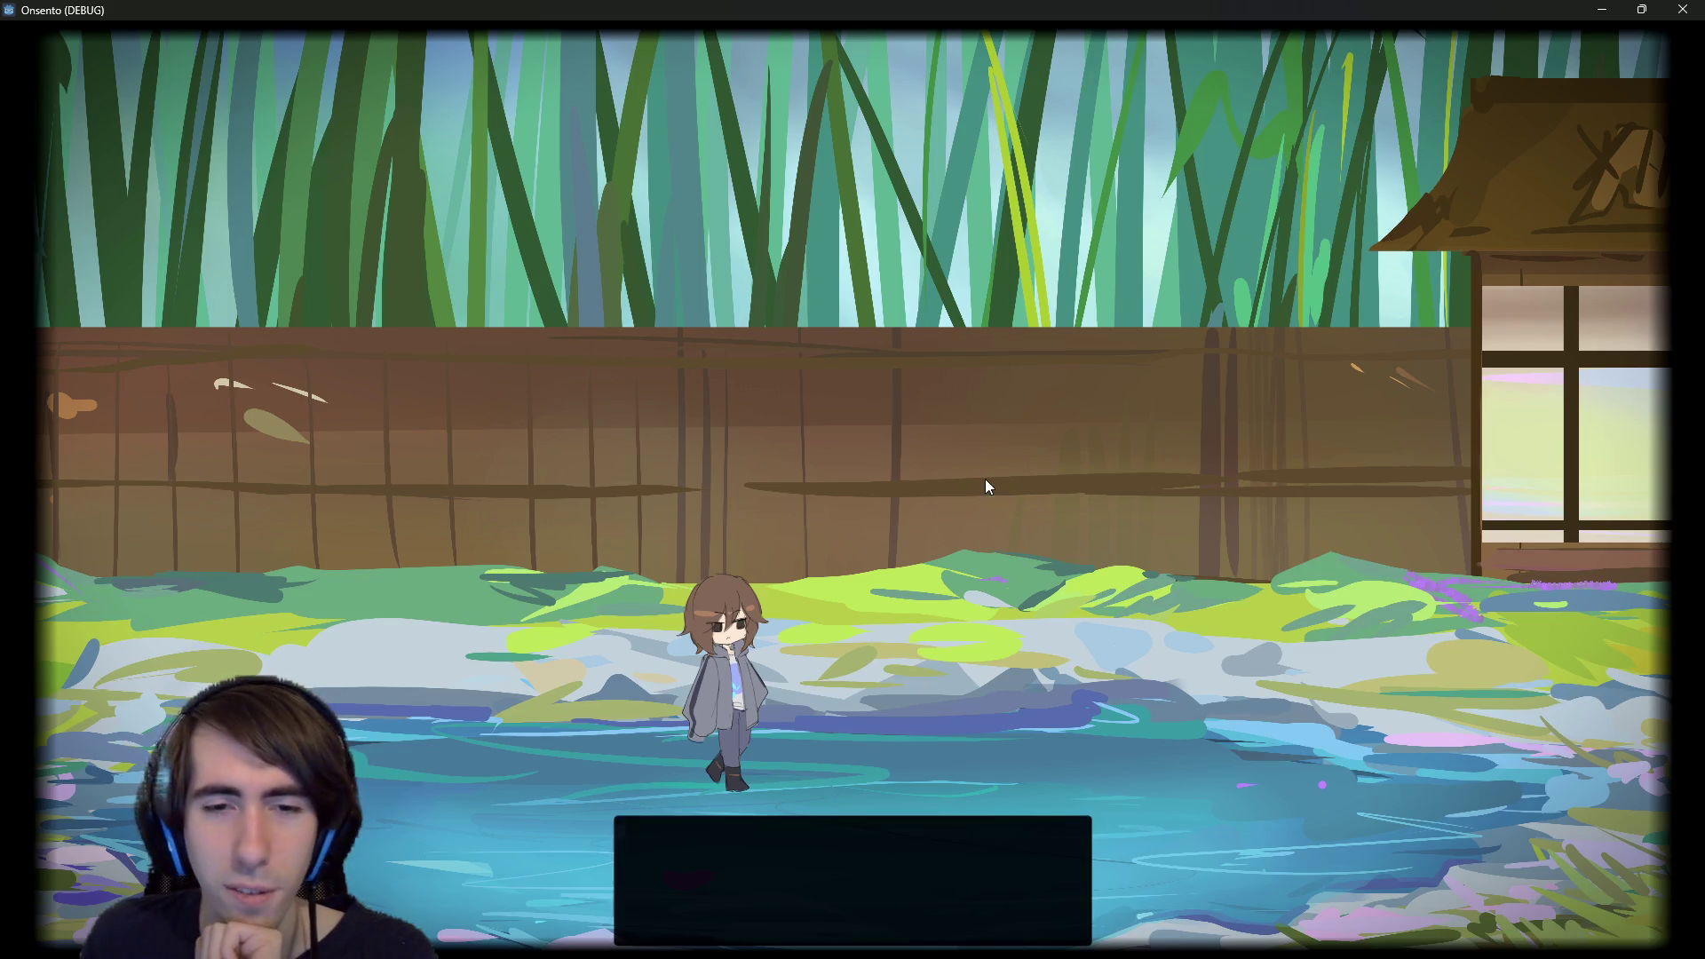
Finish the opening dialogue, inspect the next pushed context's Commands, and continue
click(870, 472)
click(855, 466)
click(823, 472)
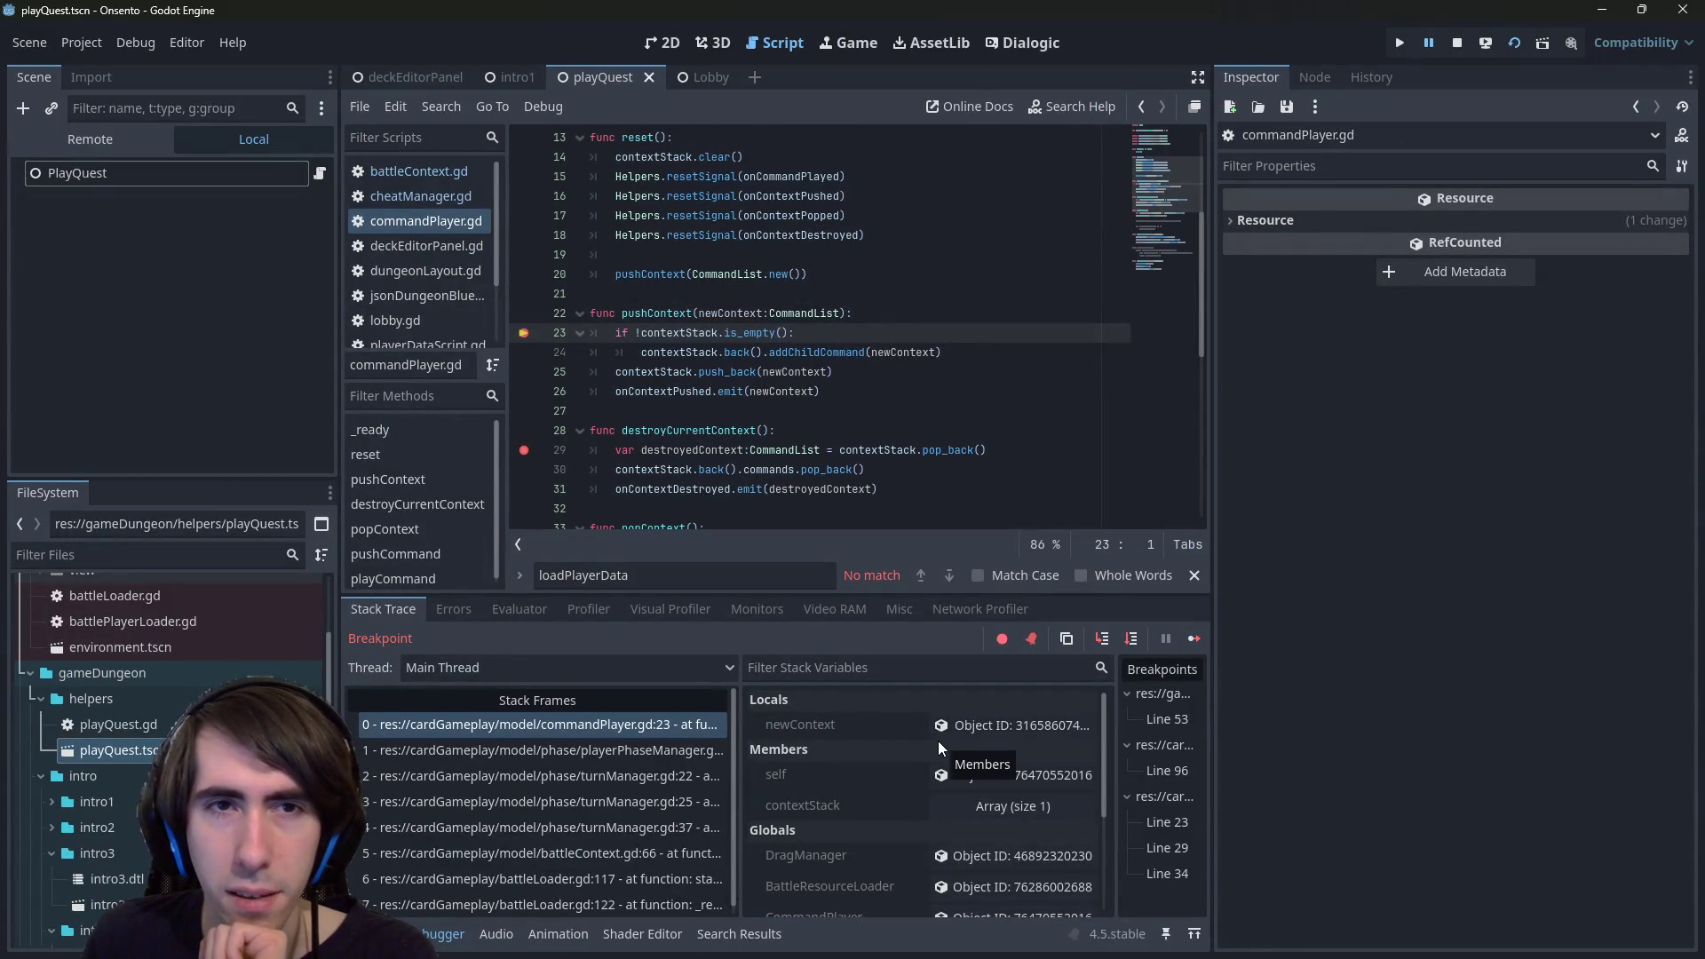
click(988, 737)
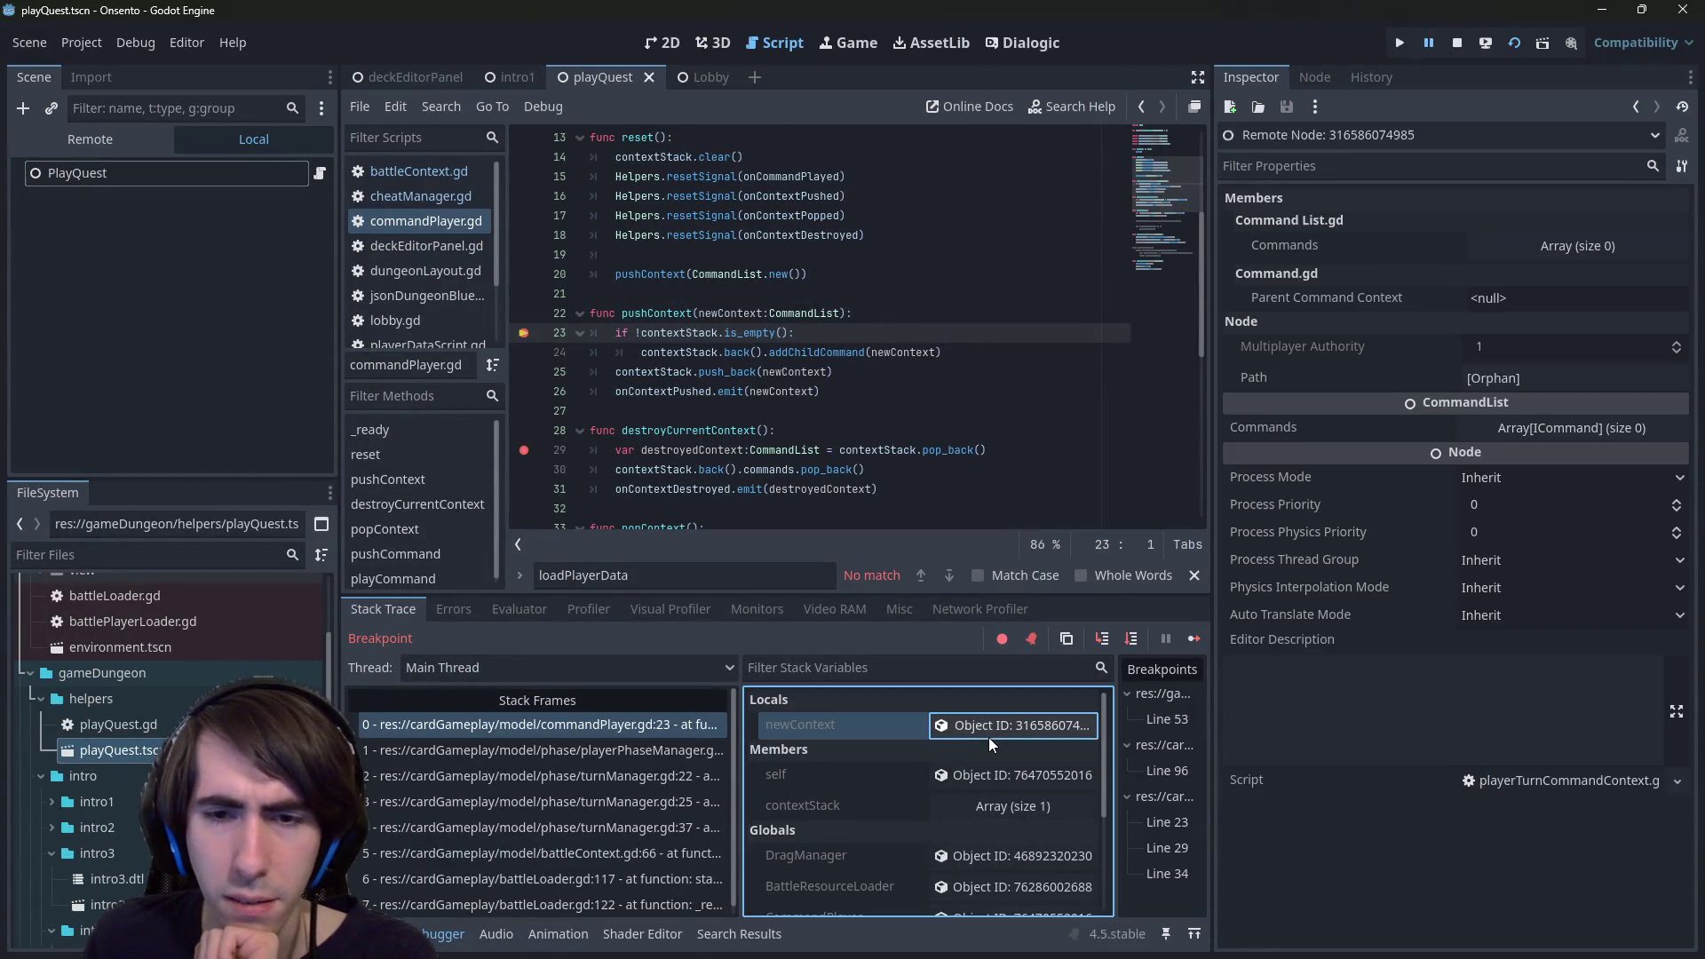
click(1485, 418)
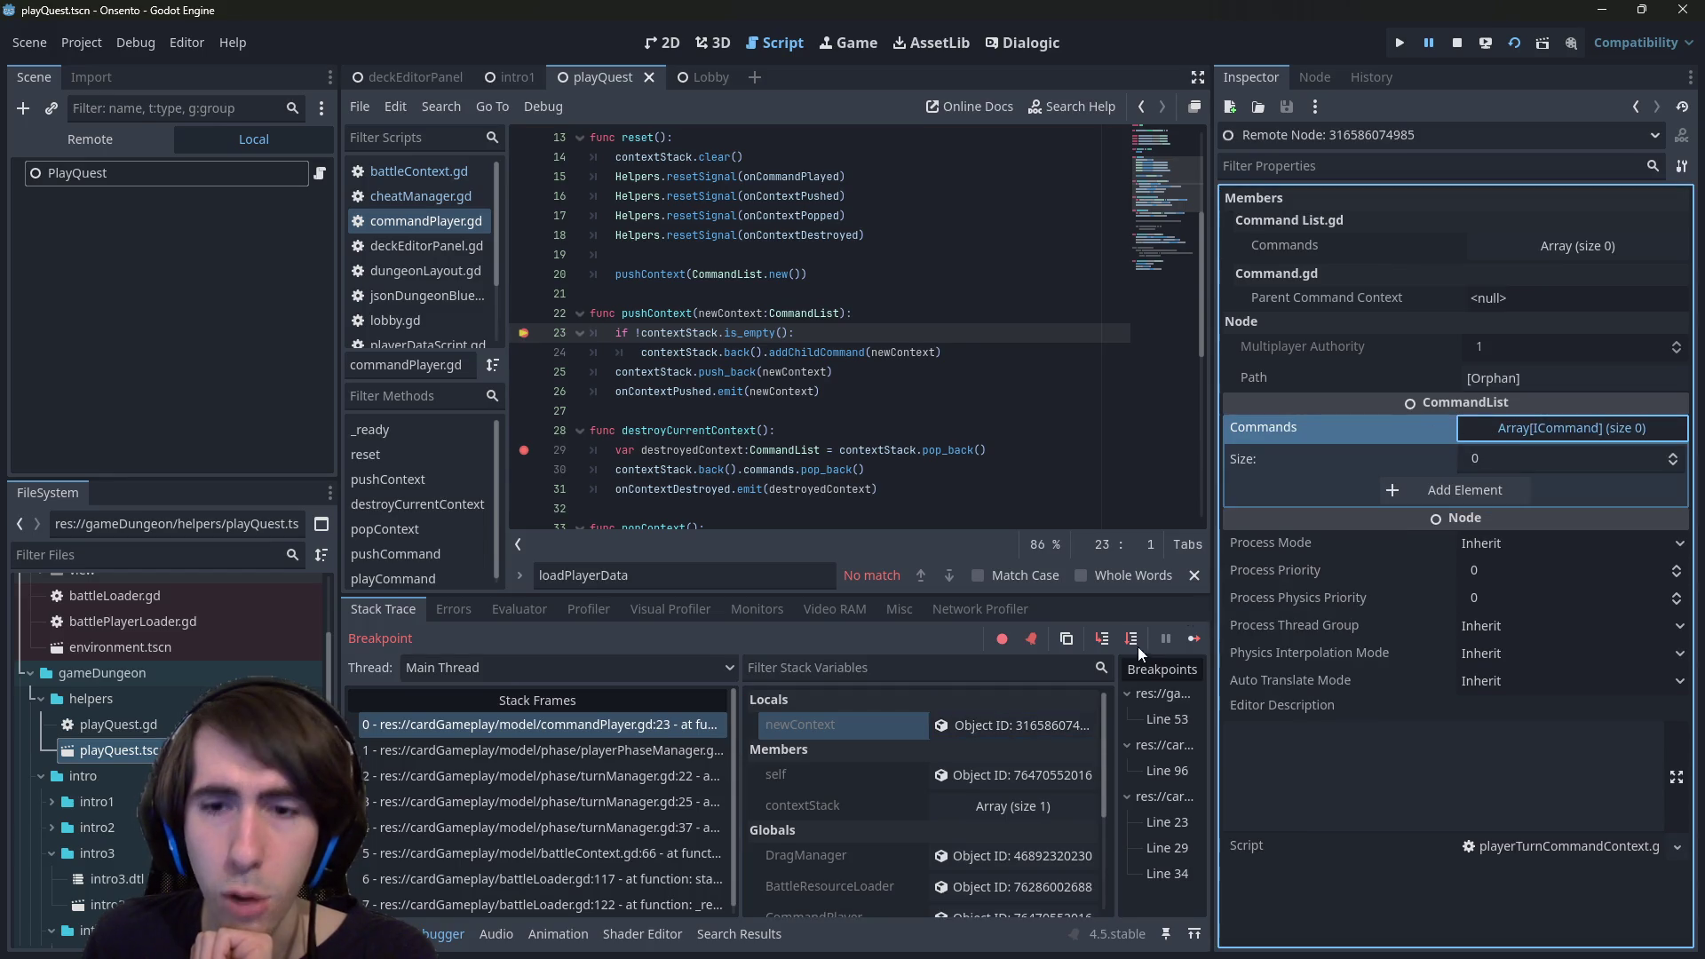
click(1191, 636)
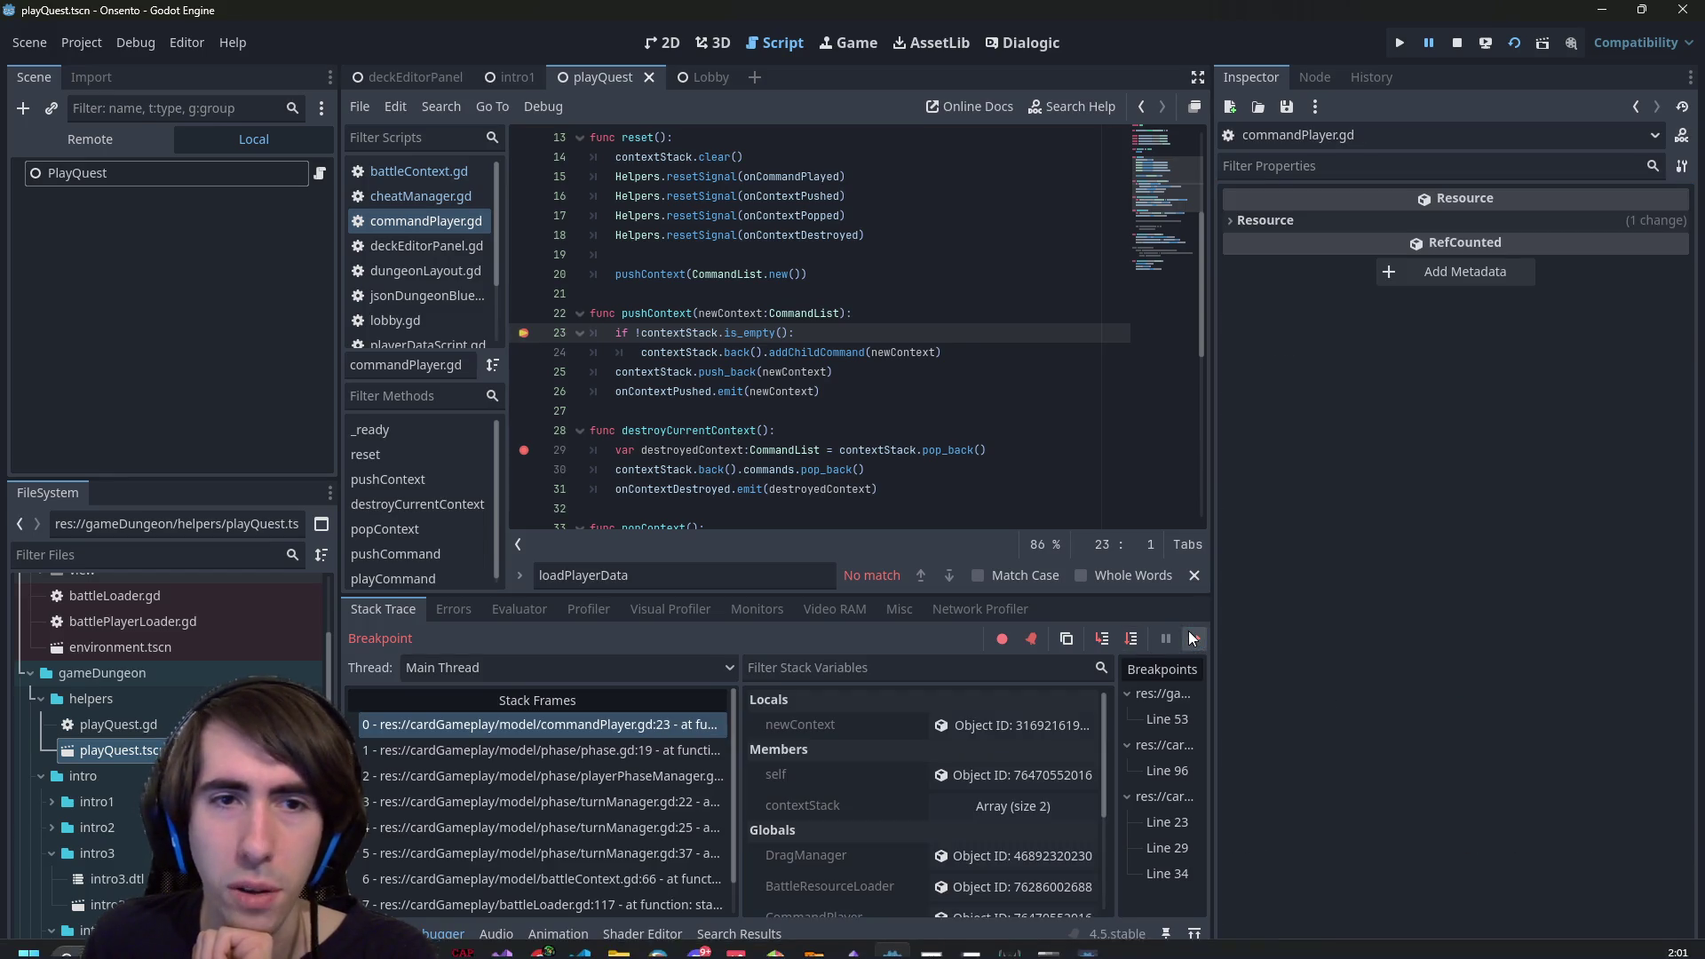
Inspect the player phase context, continue to popContext, and expand the contextStack array
click(1022, 733)
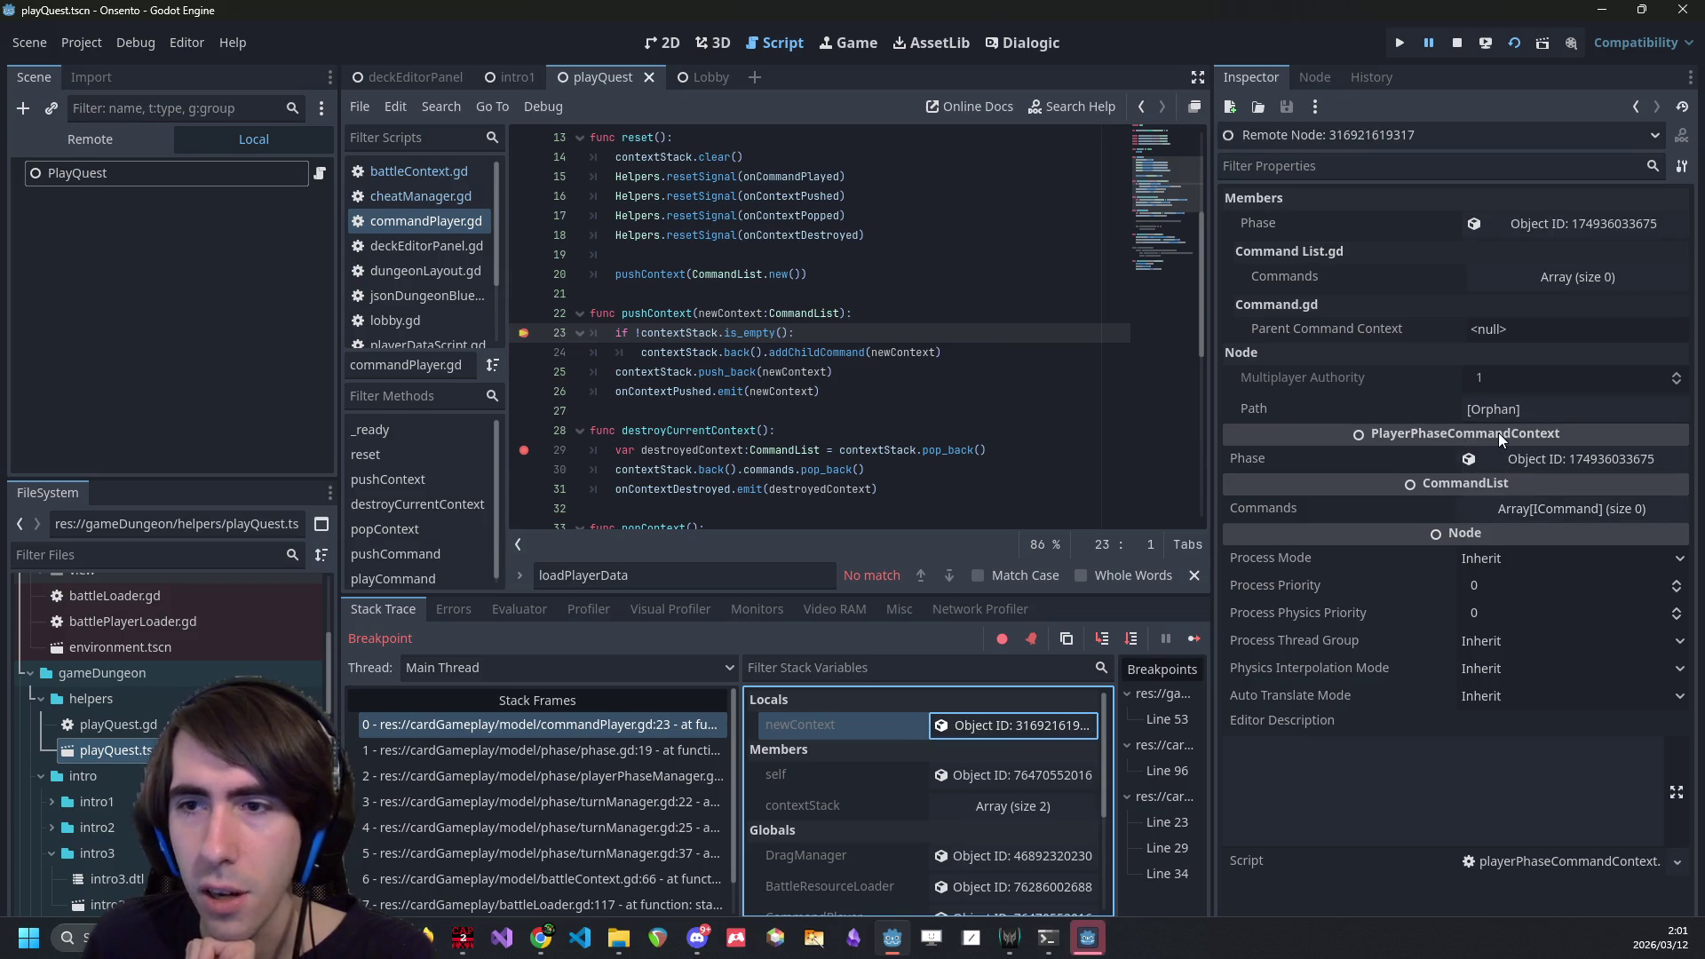
mouse_move(1499, 433)
click(1192, 640)
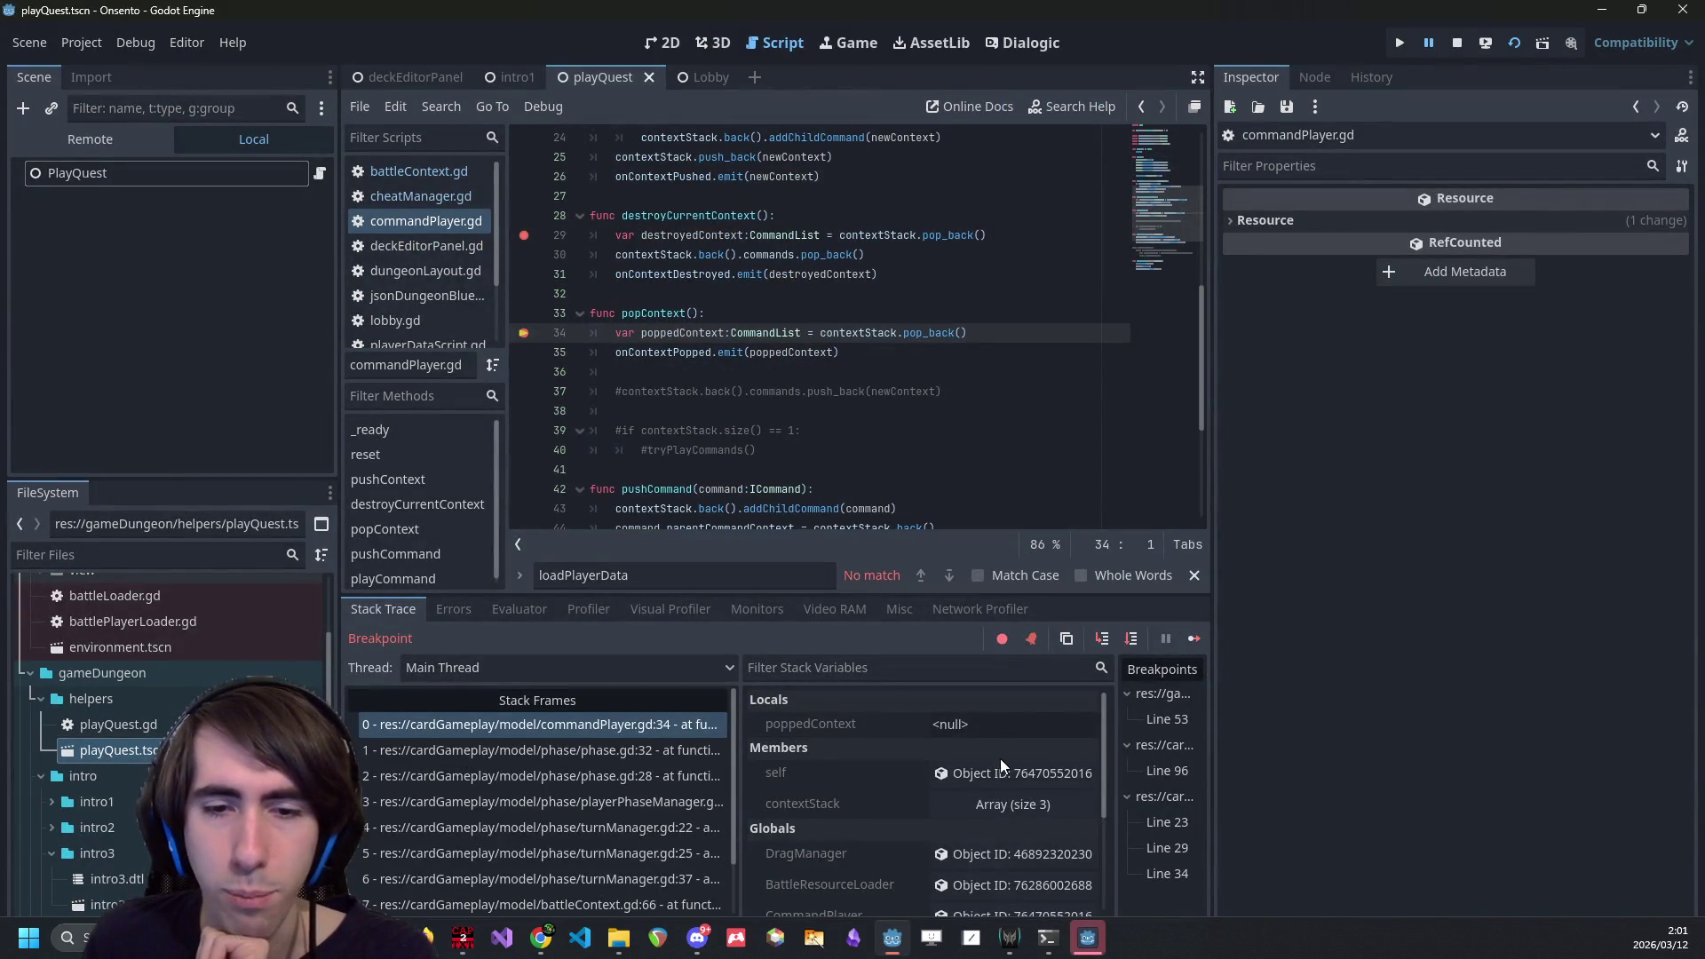
click(999, 797)
scroll(999, 810, down, 2)
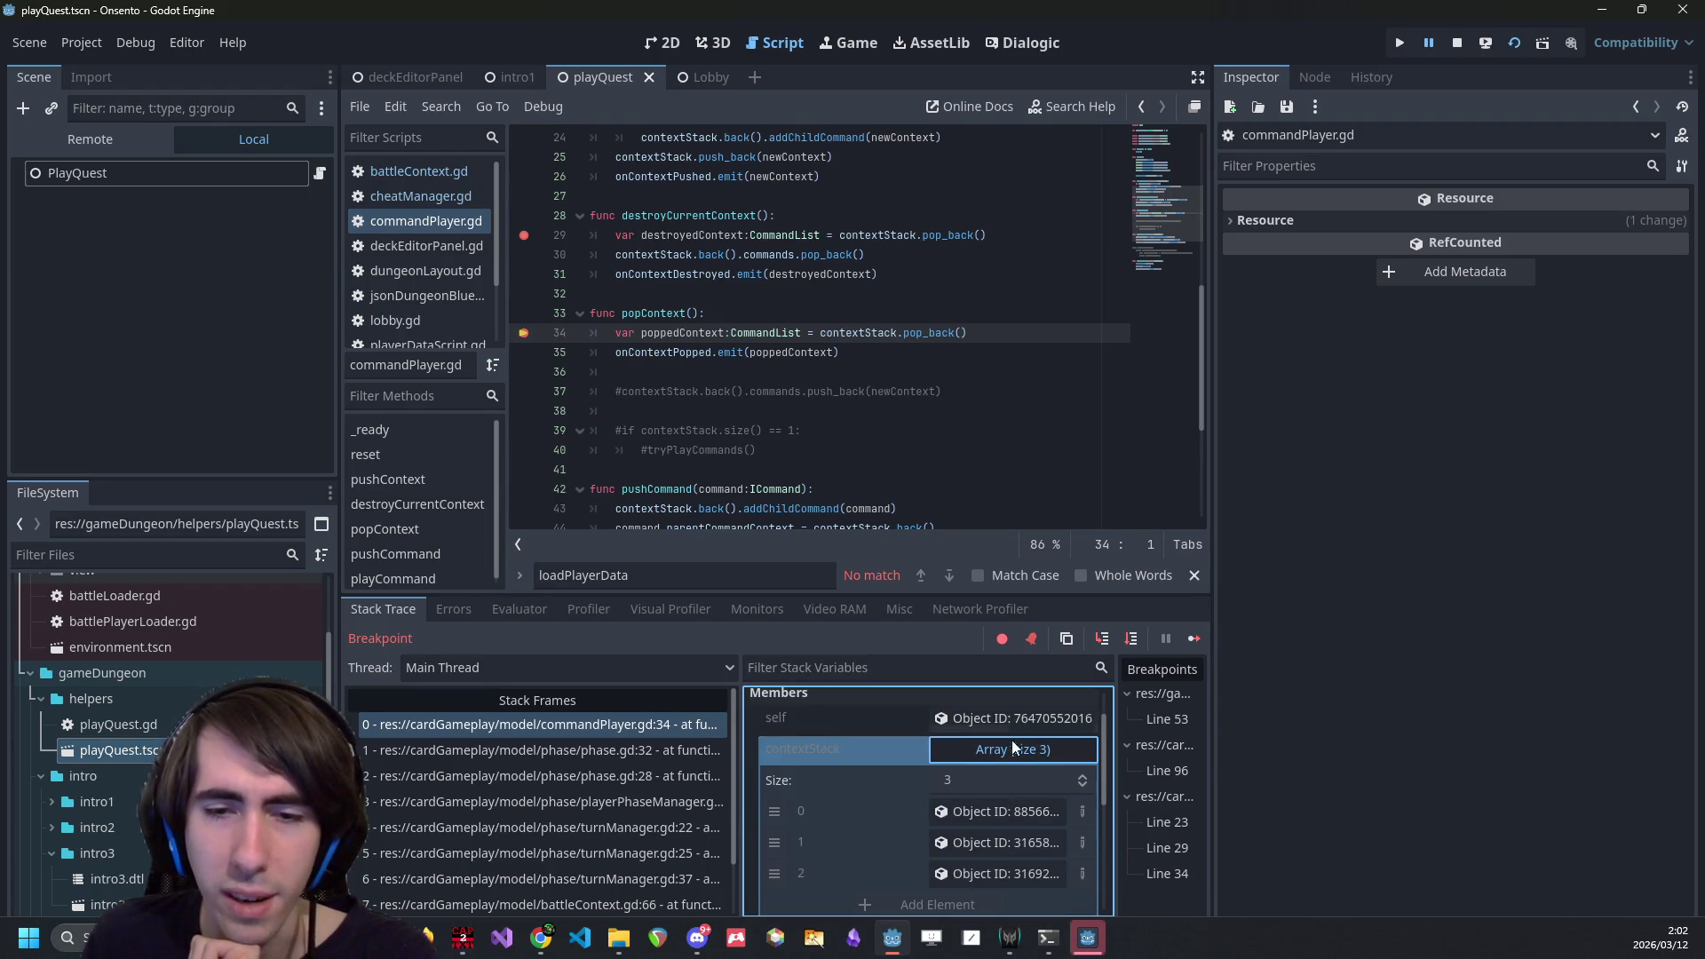
click(1010, 811)
Compare the contextStack entries by inspecting the first, player turn and player phase contexts in turn
click(1009, 840)
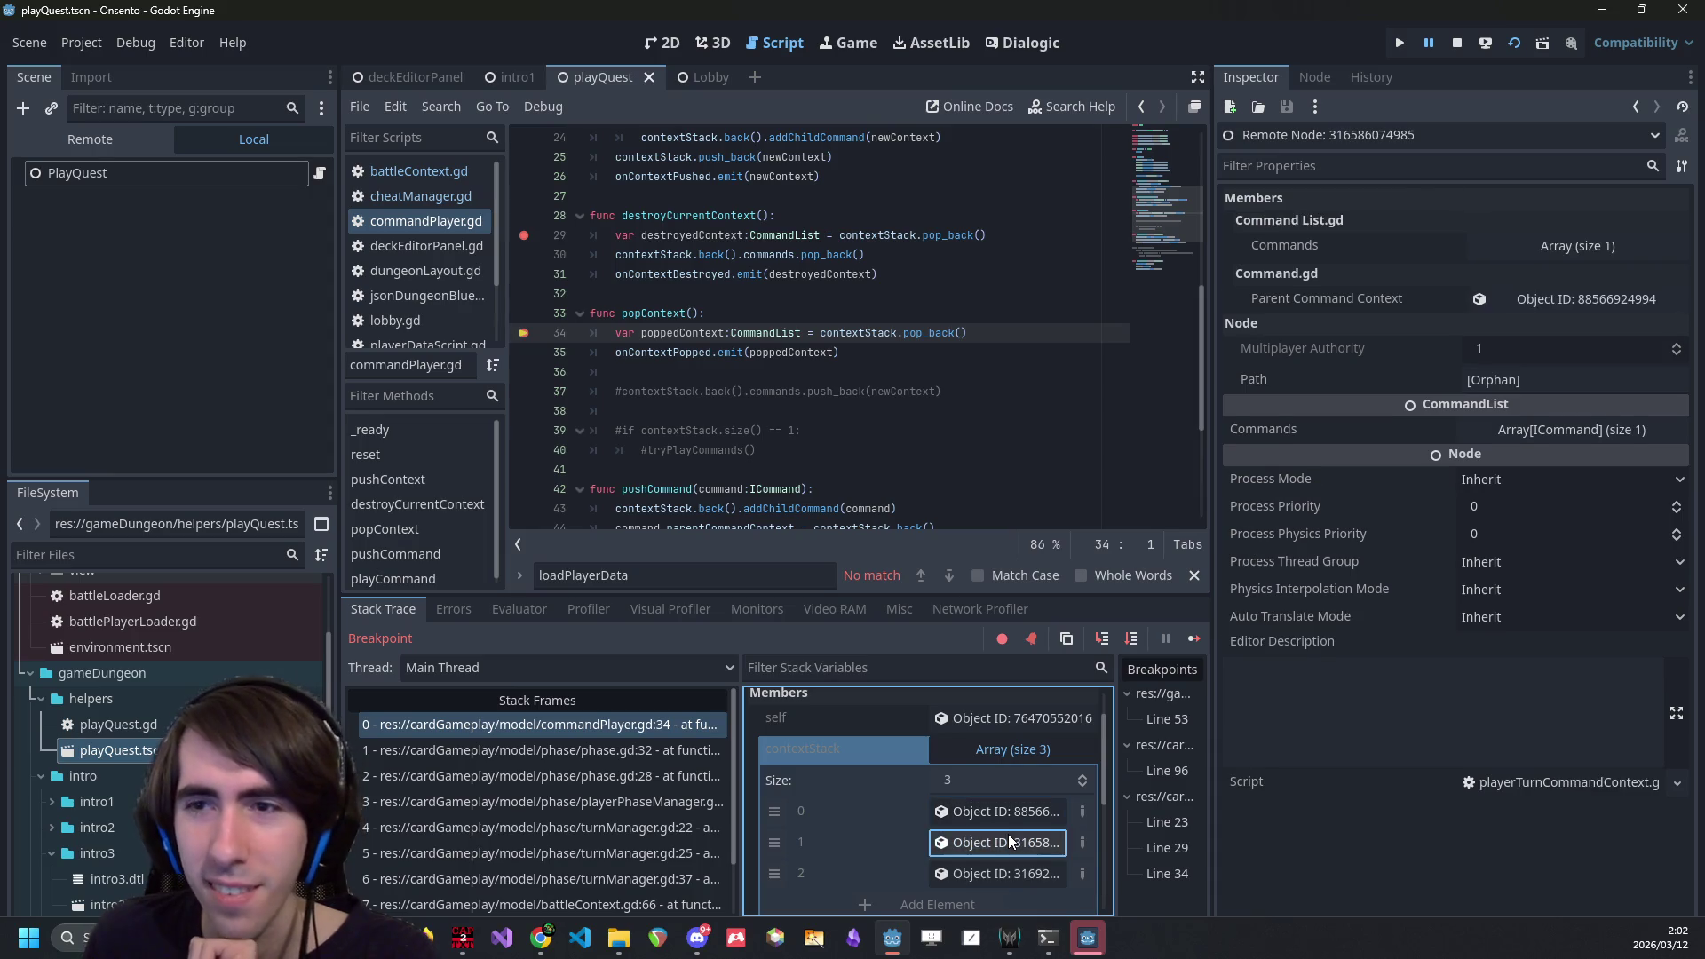
click(1005, 866)
click(1004, 813)
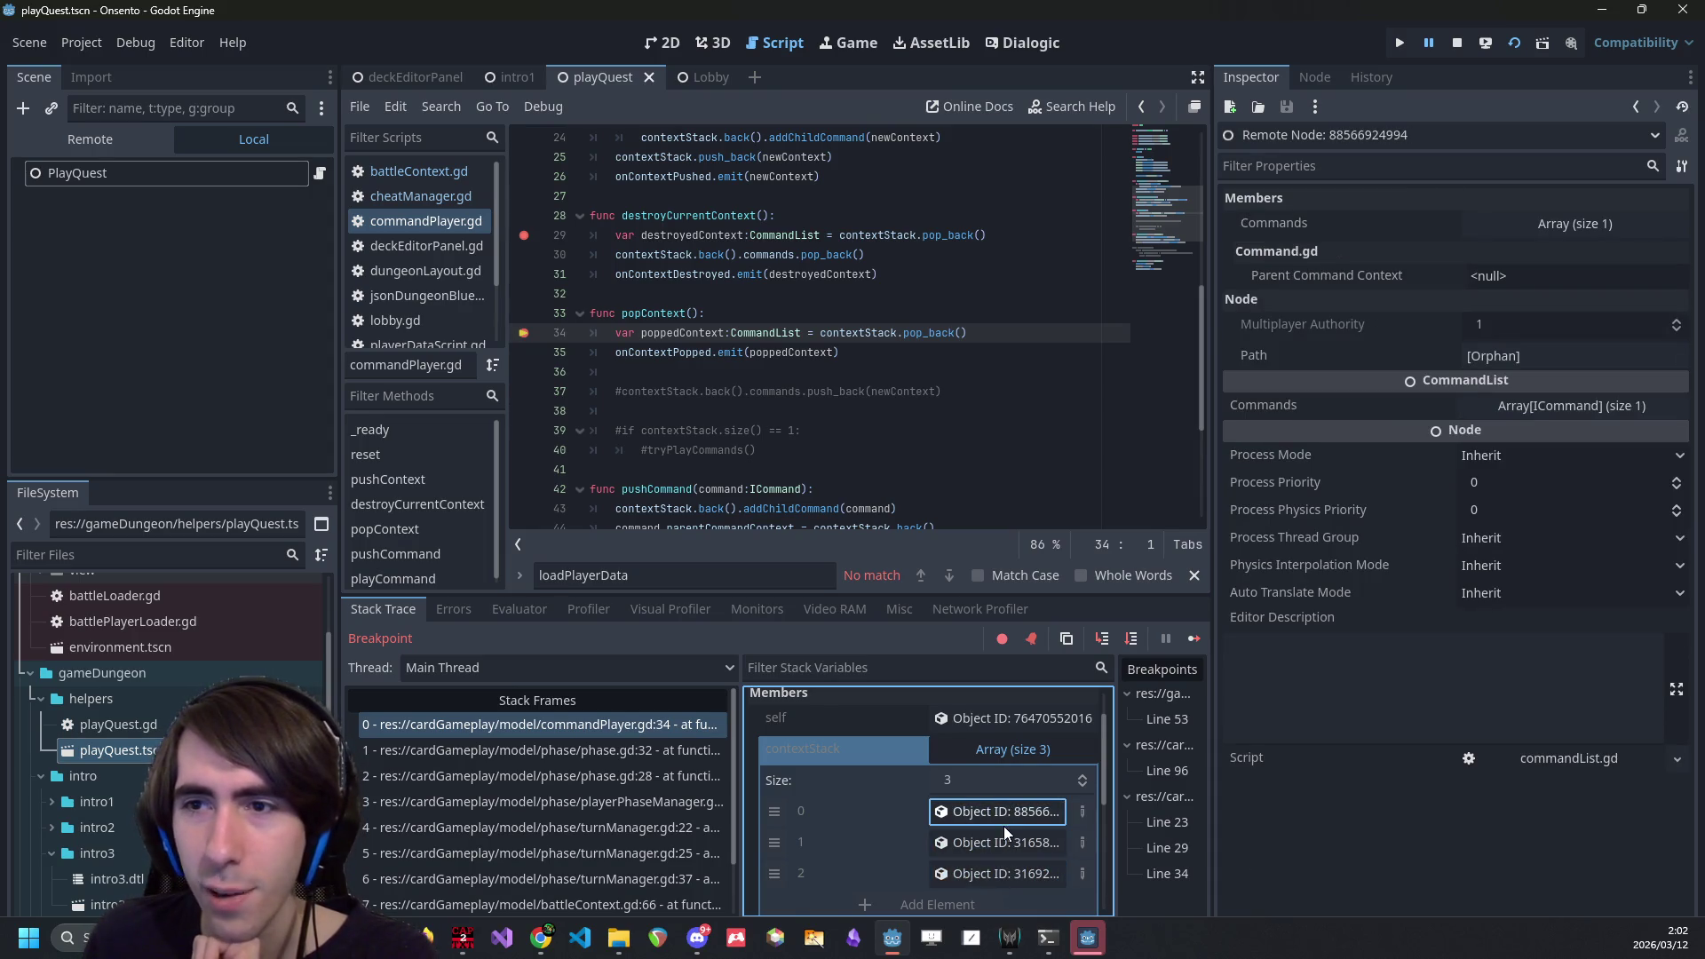
click(1004, 841)
click(1000, 812)
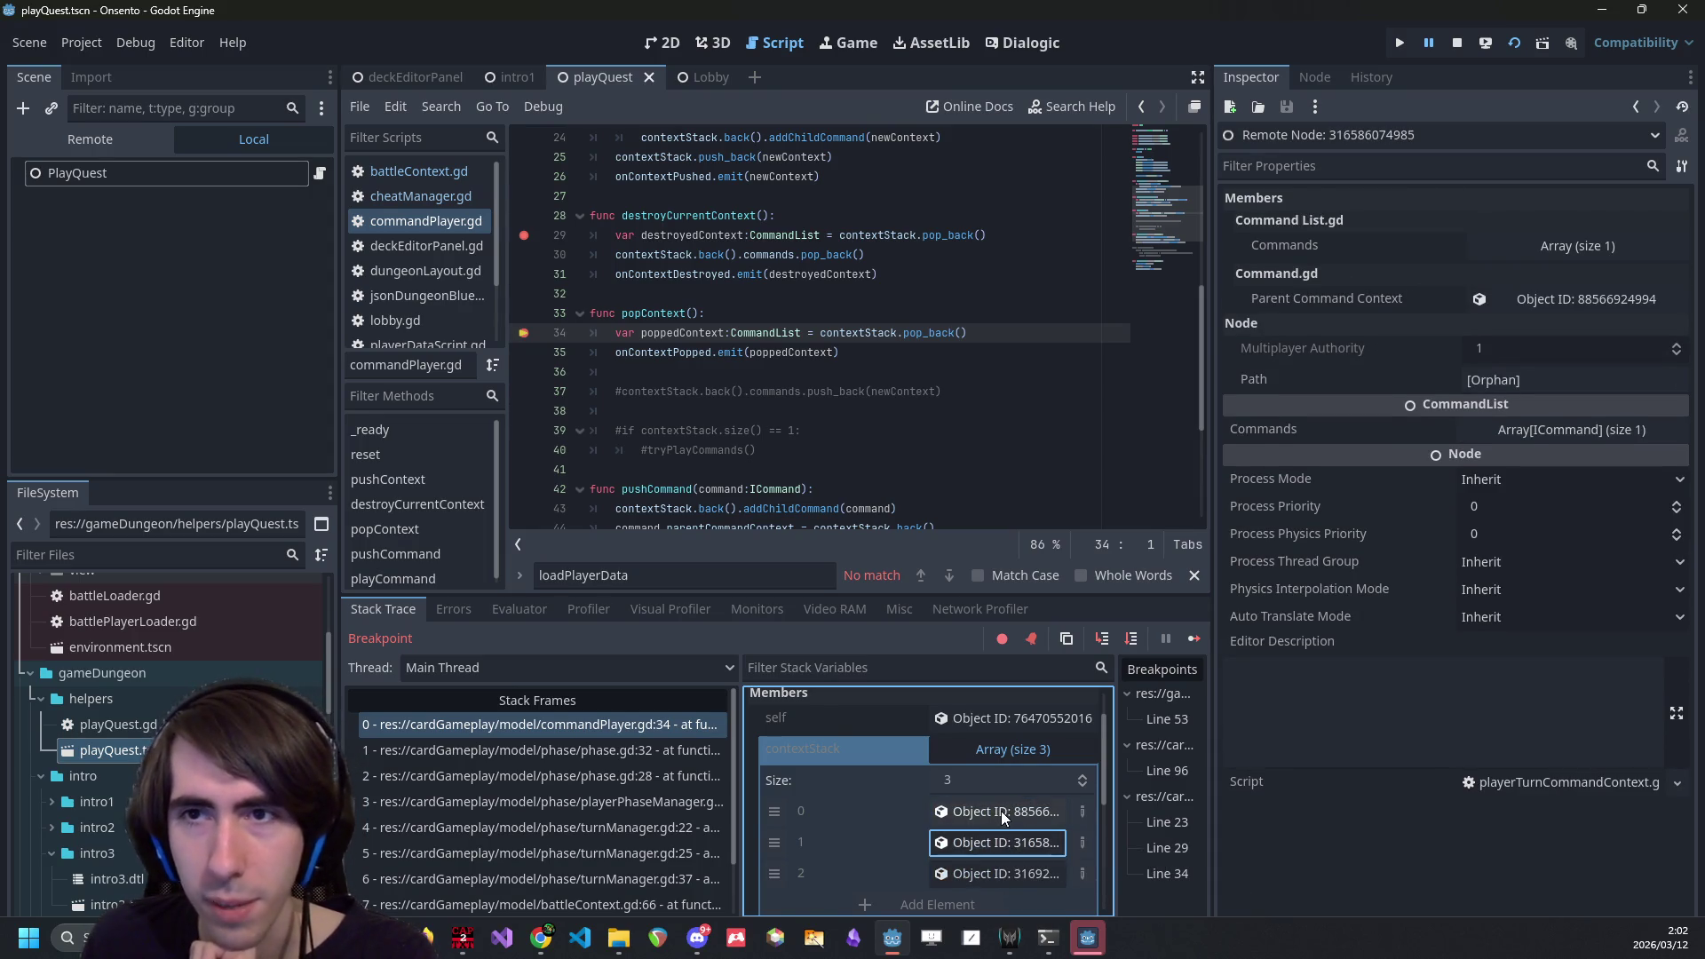
click(1000, 834)
click(1000, 808)
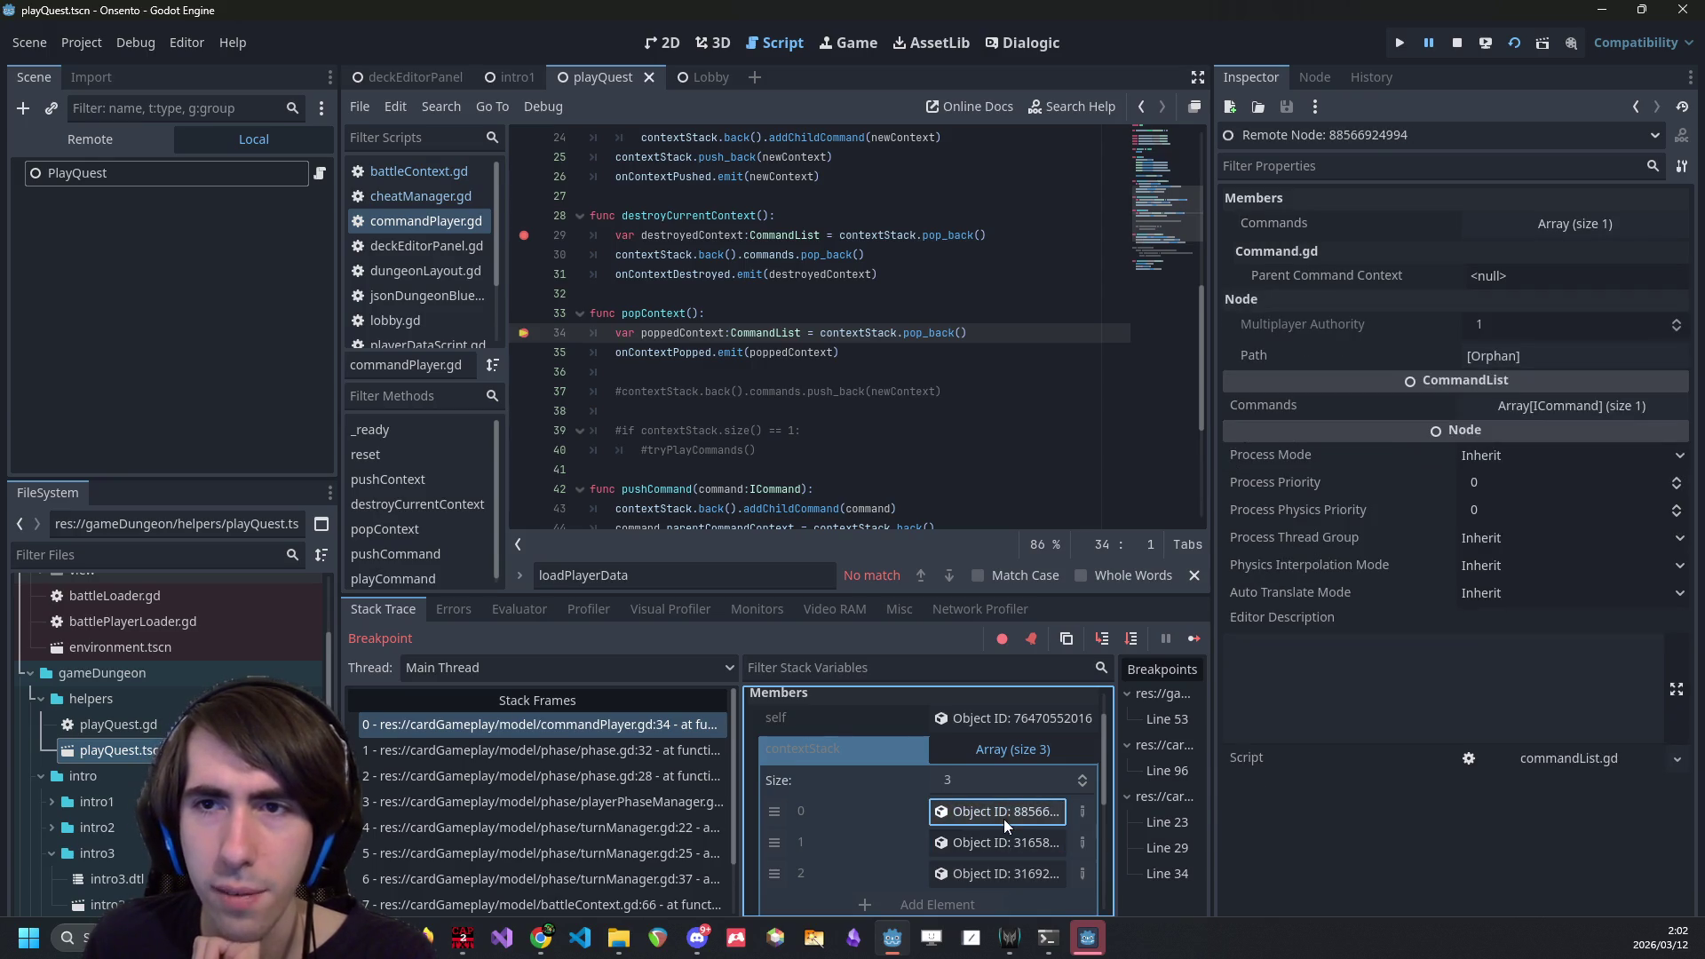
click(1007, 833)
click(1011, 822)
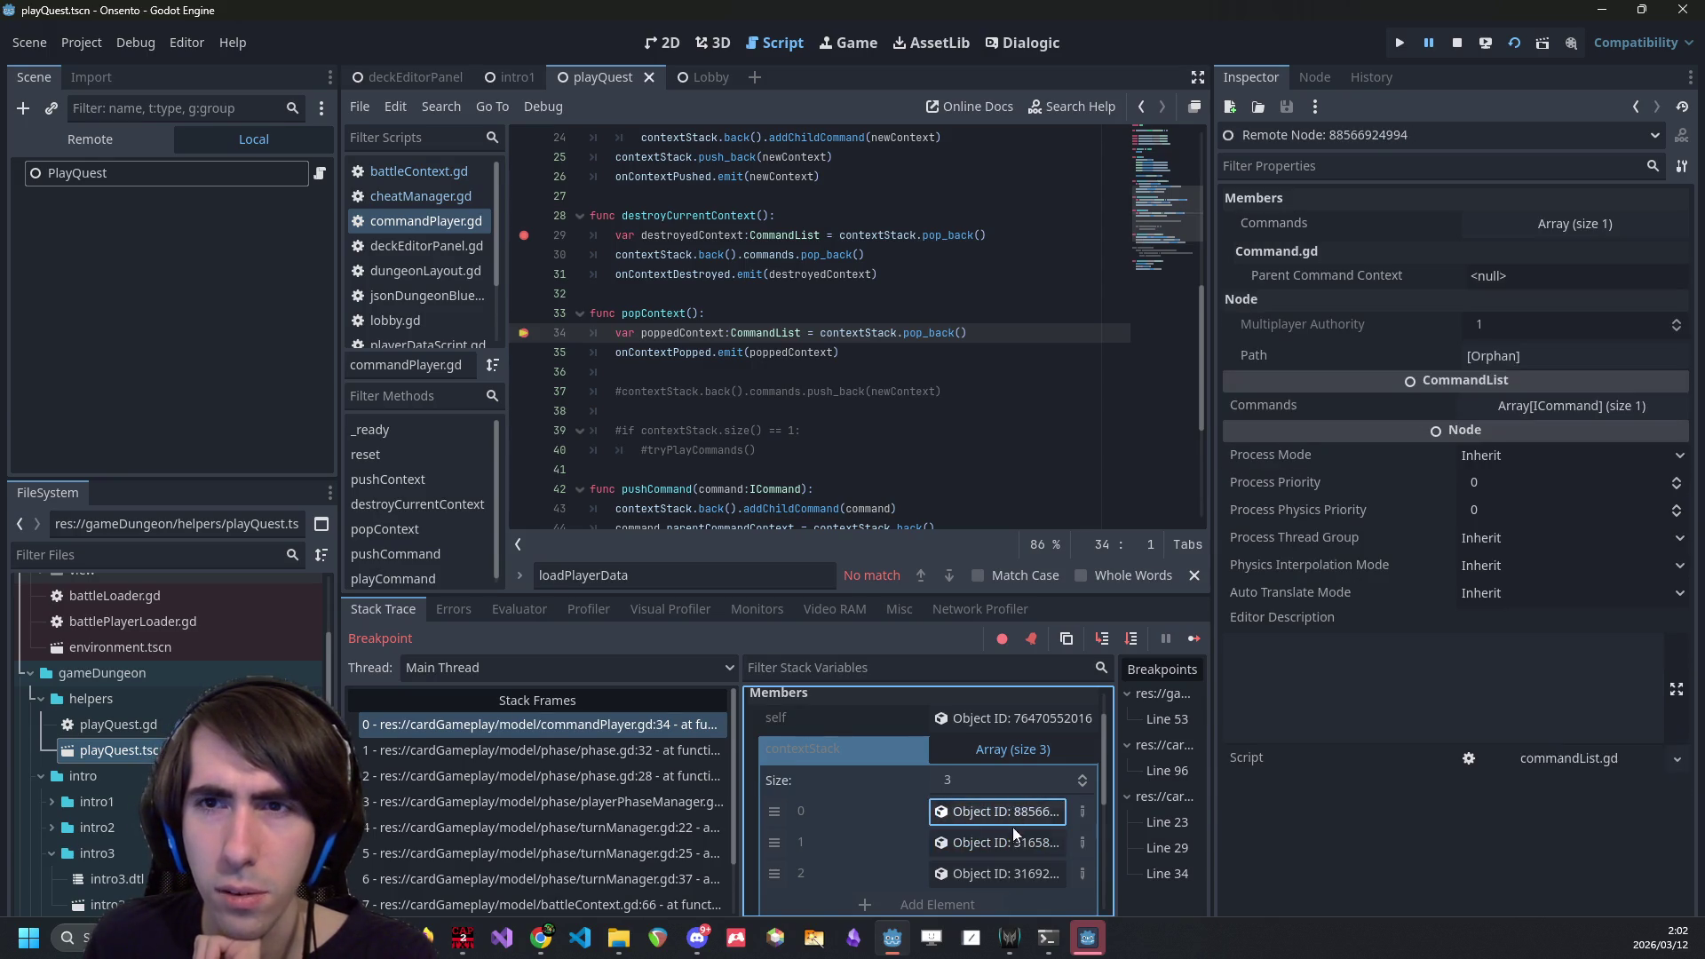
click(1014, 835)
click(1011, 812)
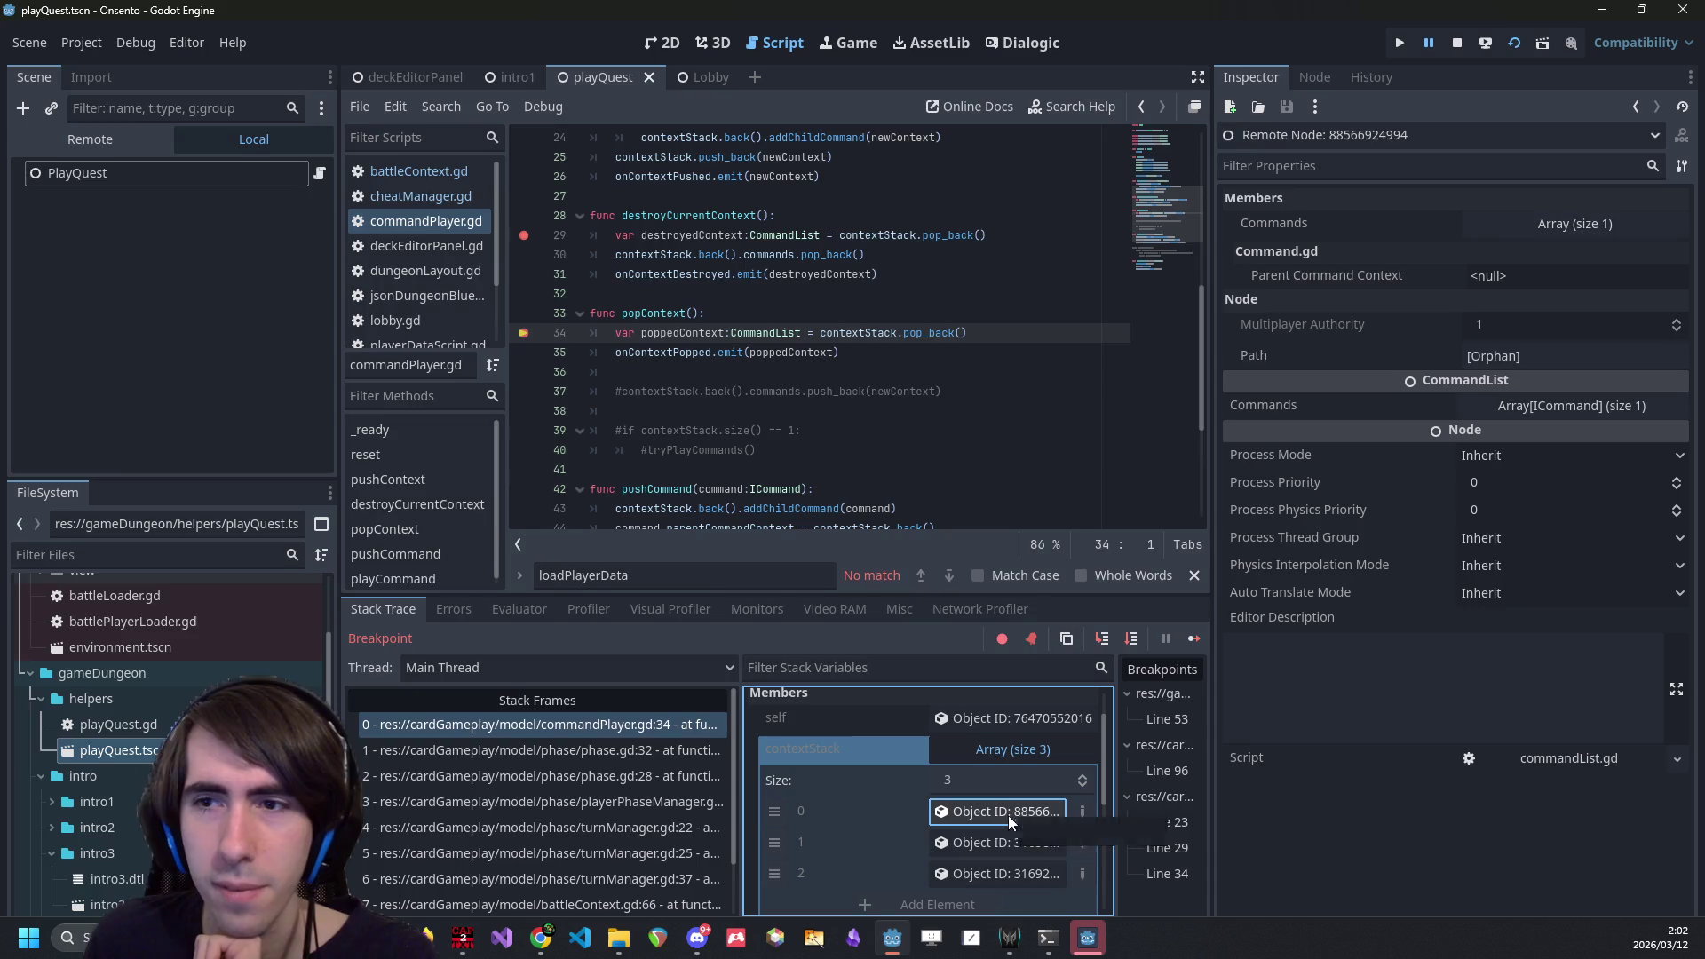
click(1011, 839)
click(1013, 873)
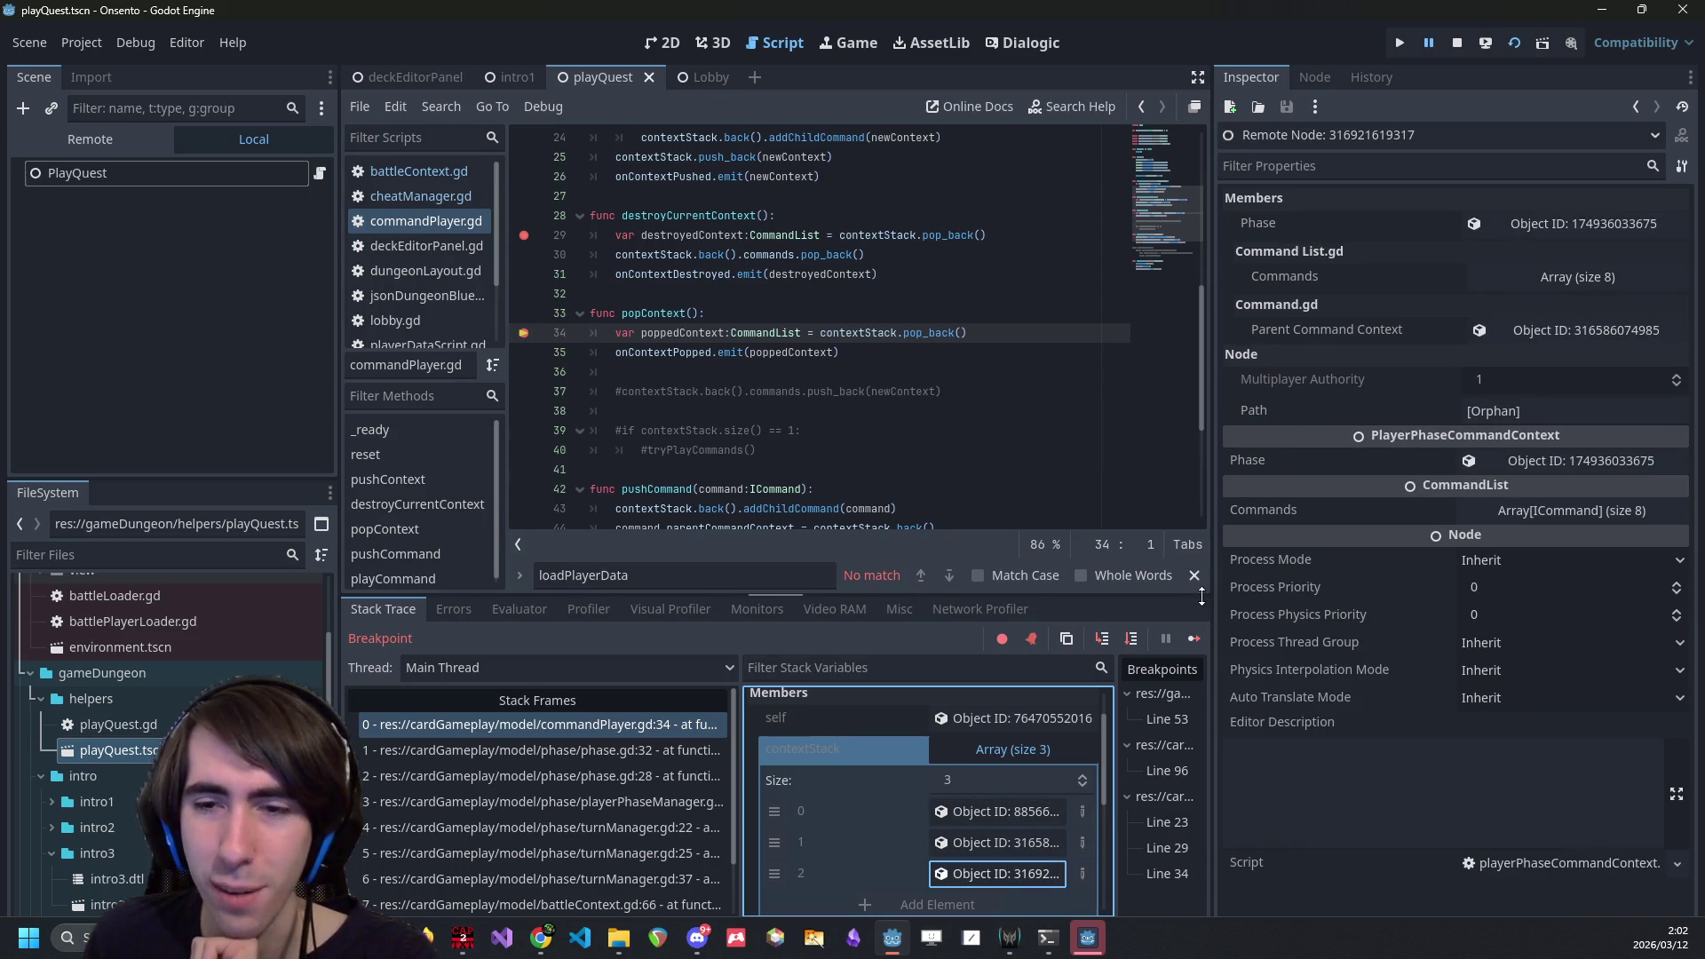
Continue to the next pushContext hit and load contextStack's first entry, a one-command CommandList
click(1193, 640)
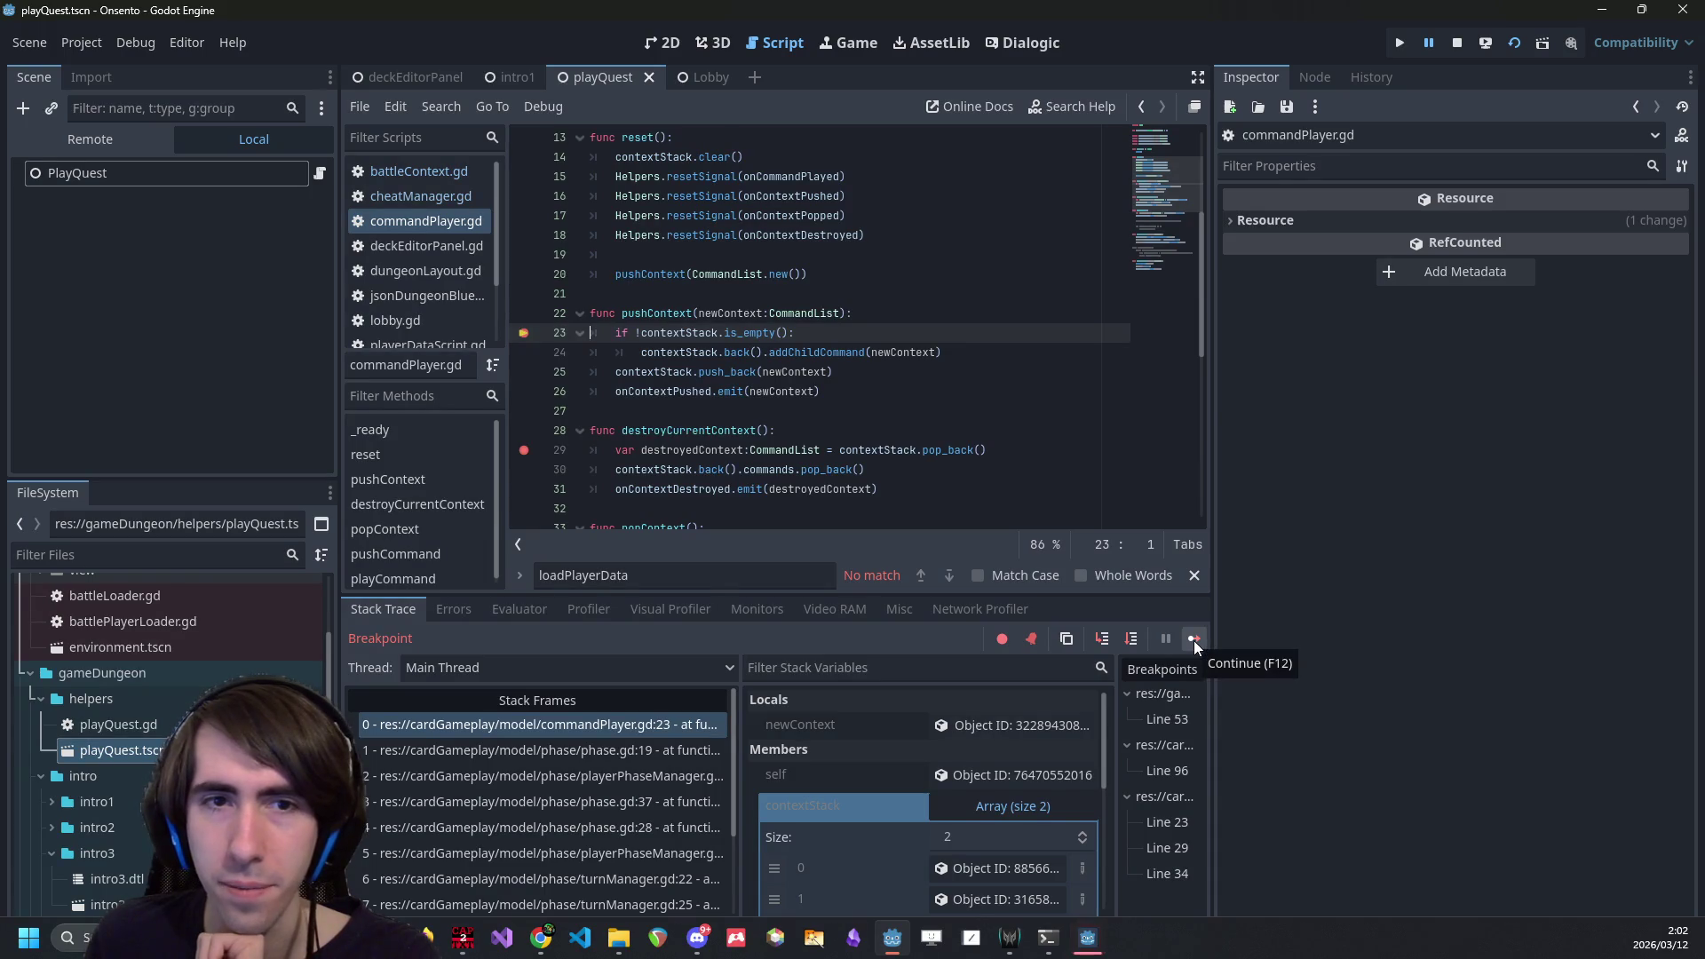
scroll(1048, 789, down, 3)
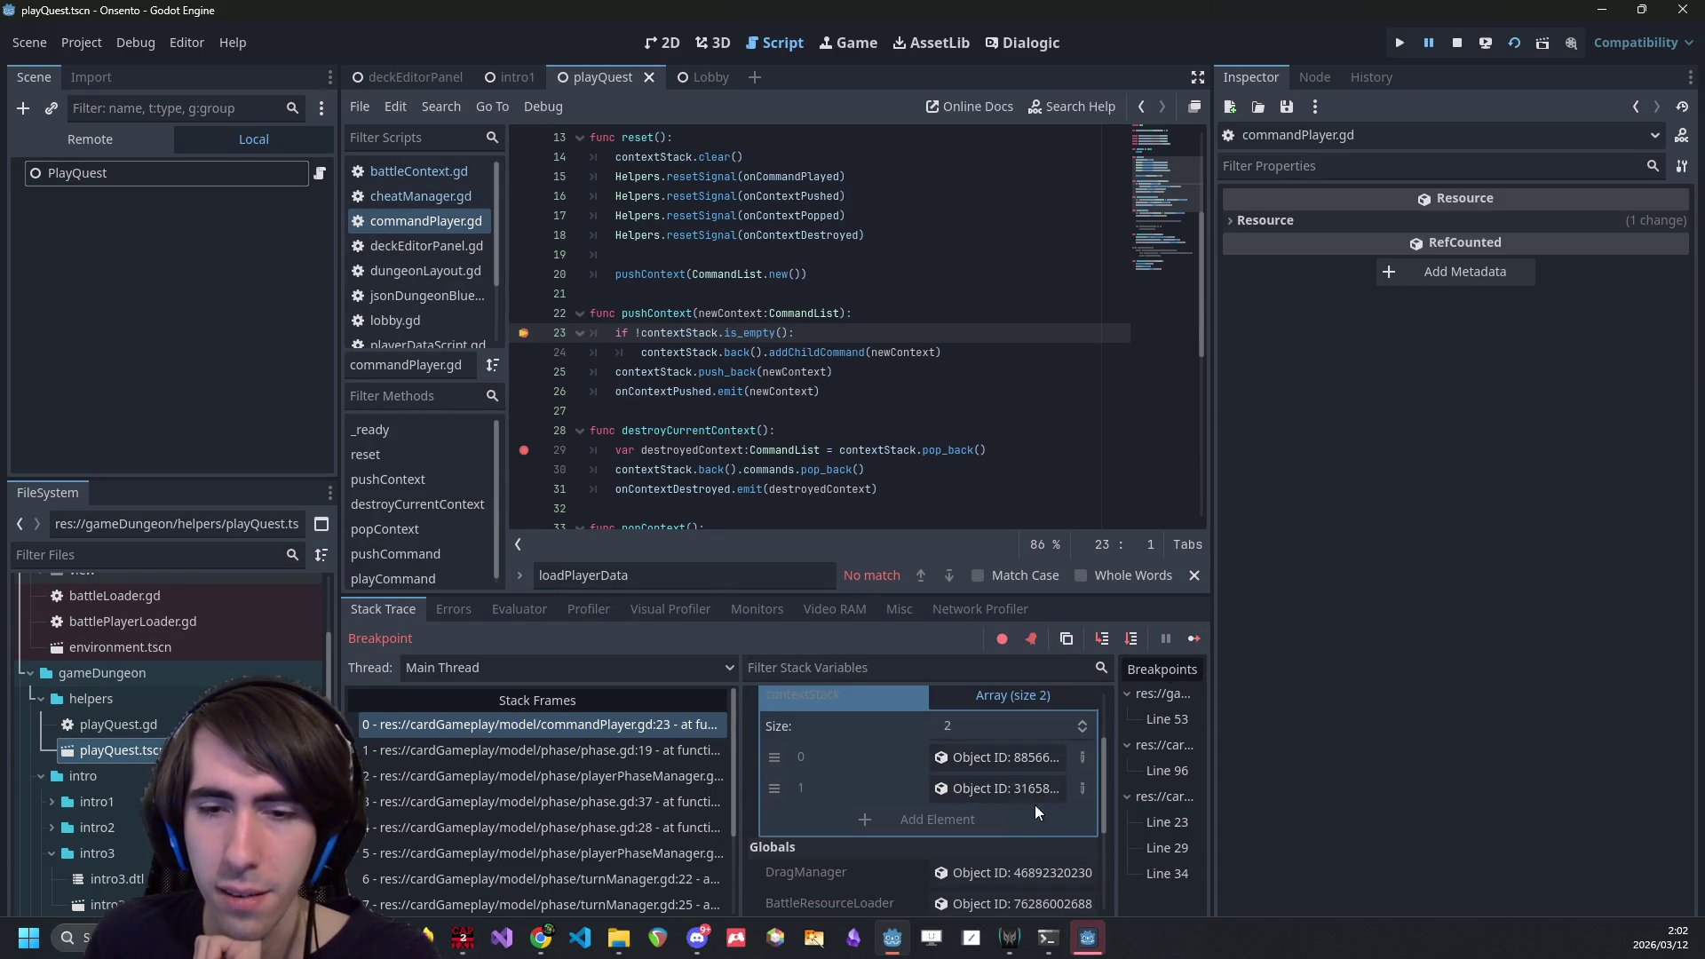
click(1009, 766)
scroll(891, 477, up, 1)
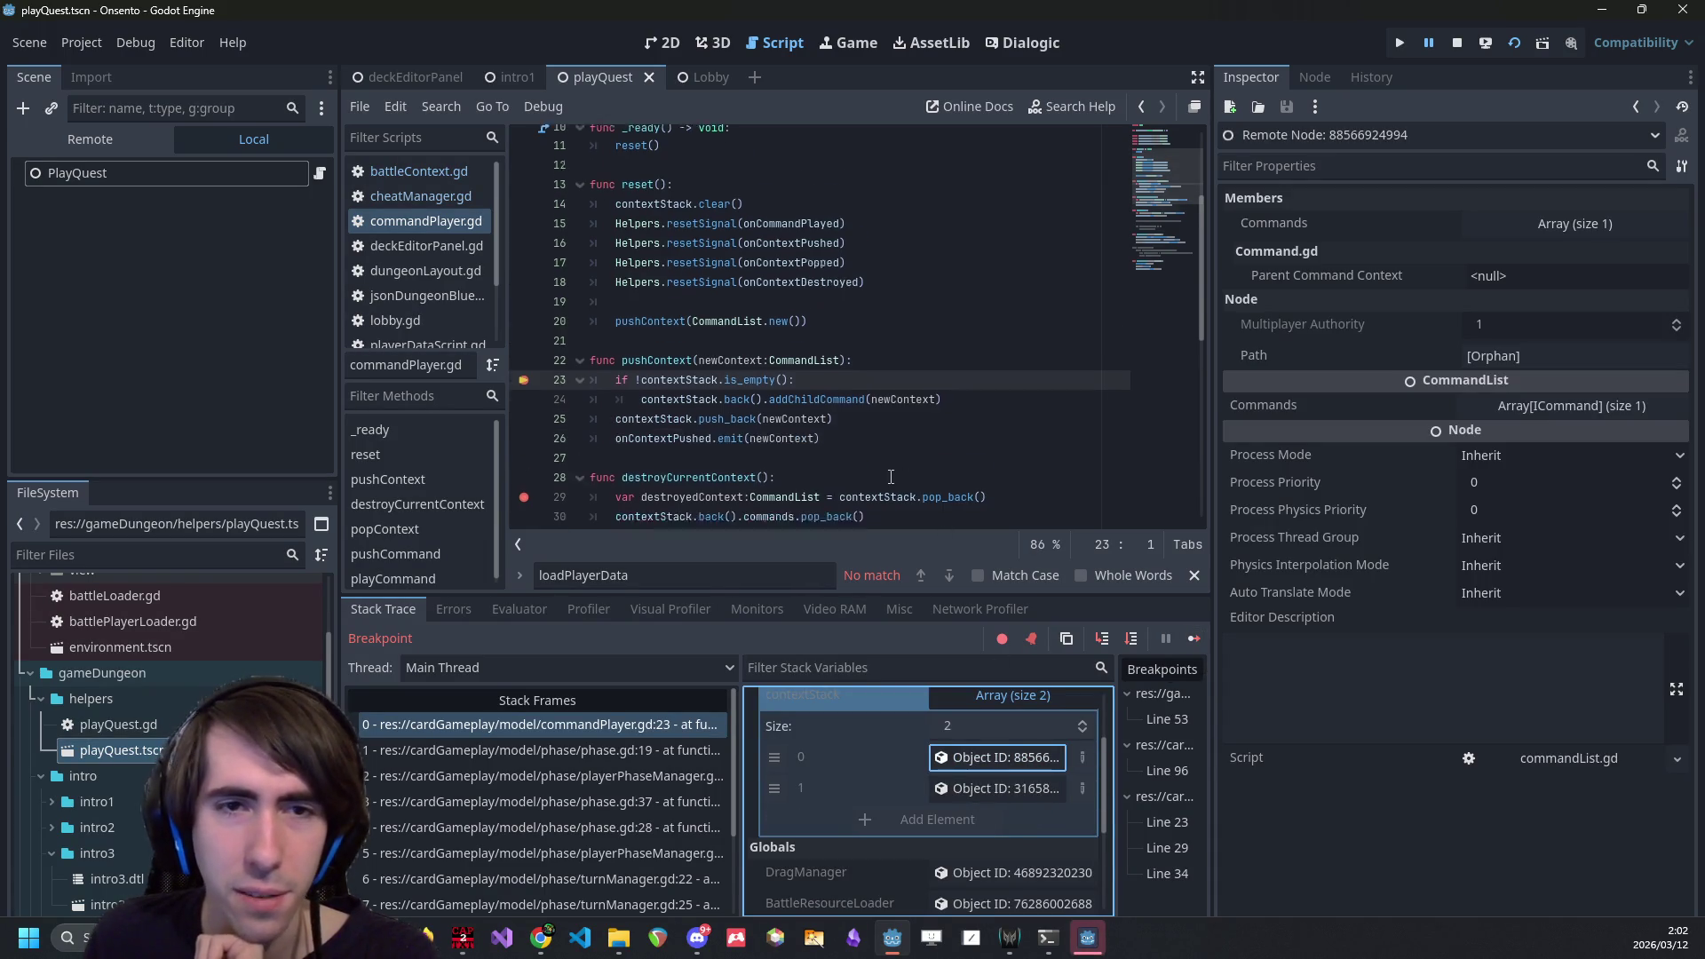
scroll(635, 453, down, 2)
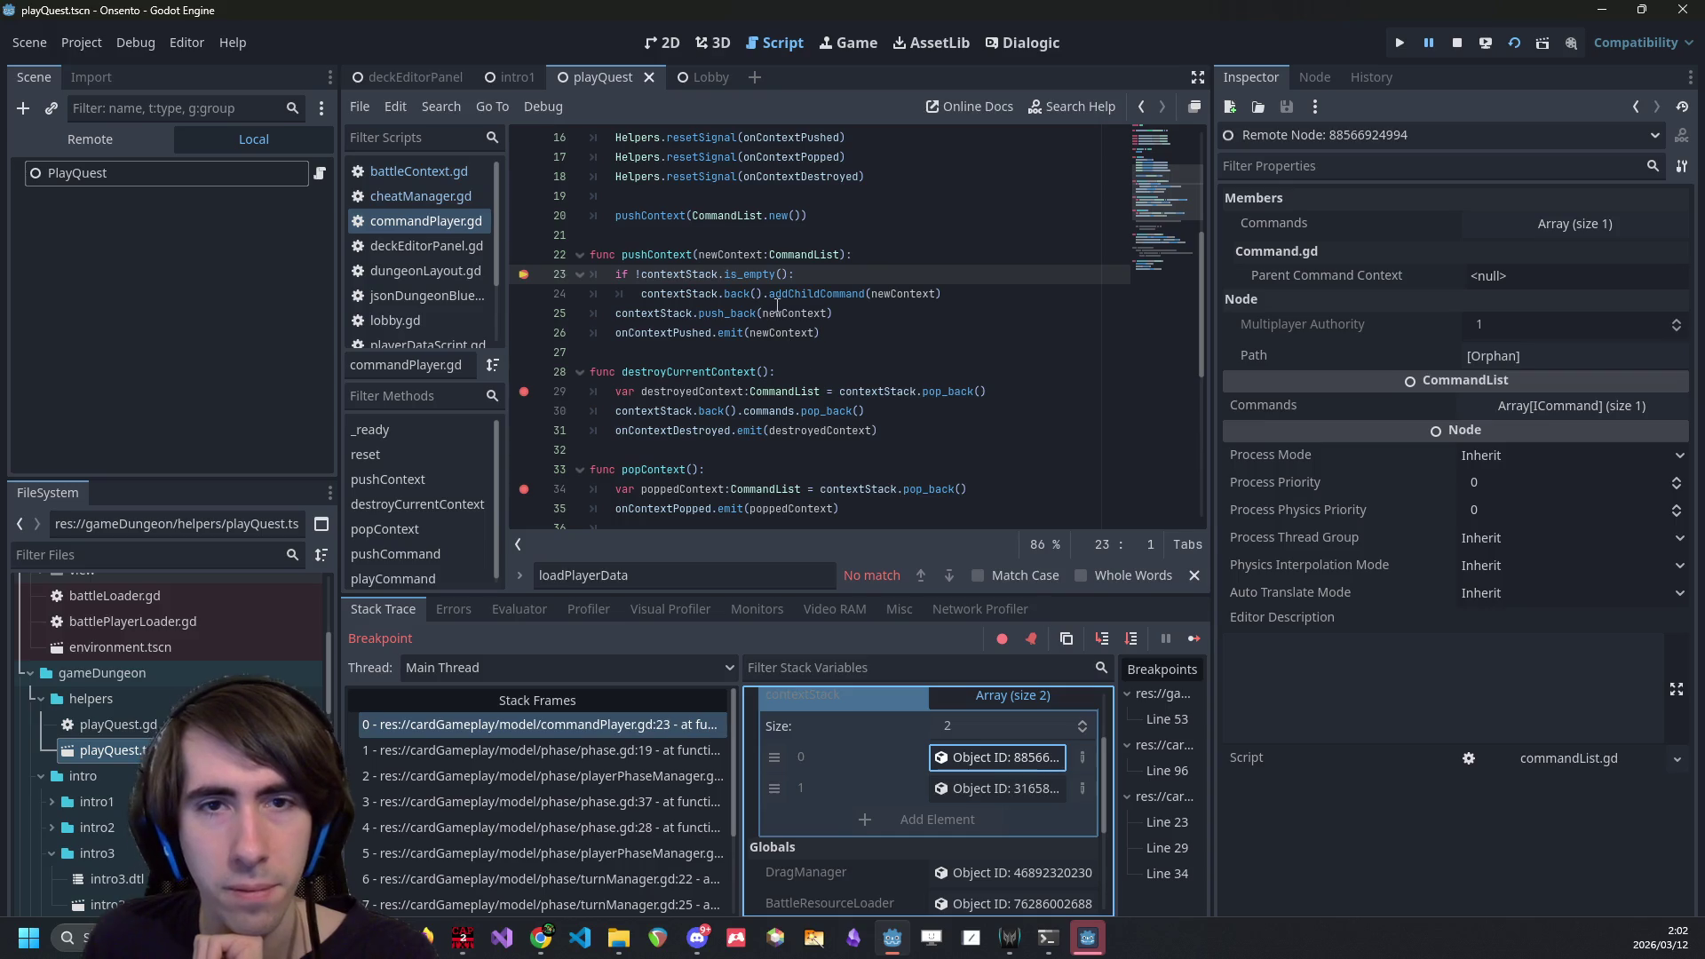
Move the commandPlayer.gd breakpoints from lines 23, 29 and 34 to lines 26, 31 and 35
click(525, 332)
key(F9)
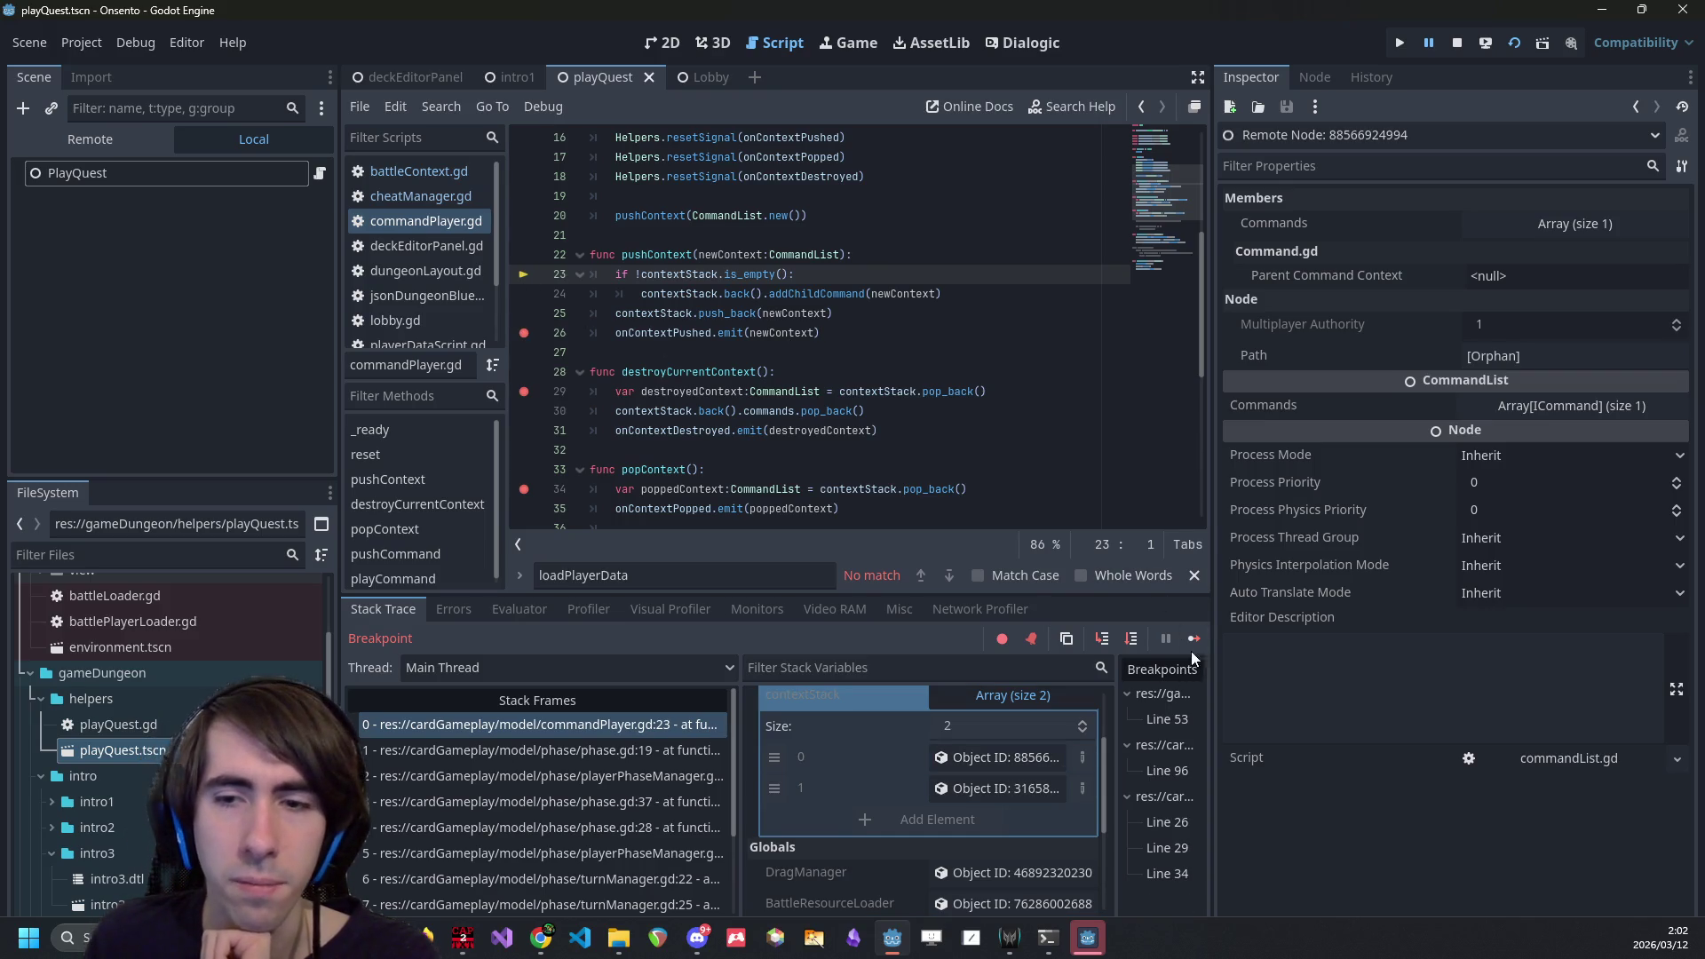
click(1192, 641)
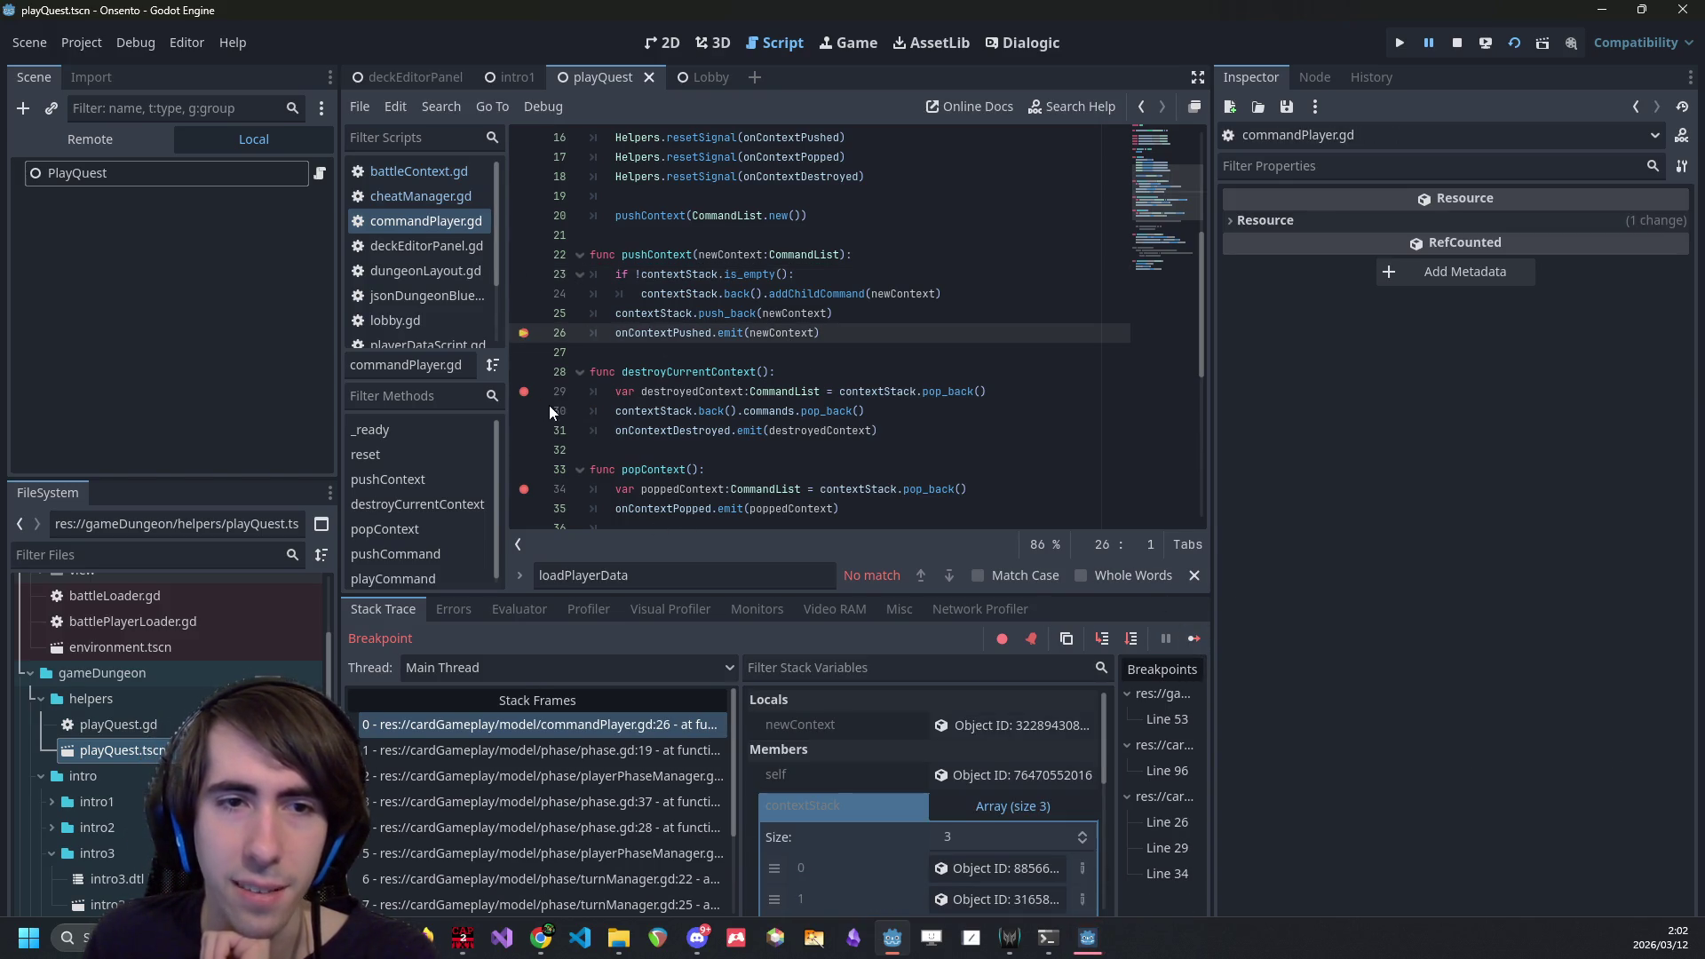
click(524, 392)
click(524, 431)
click(524, 489)
click(523, 509)
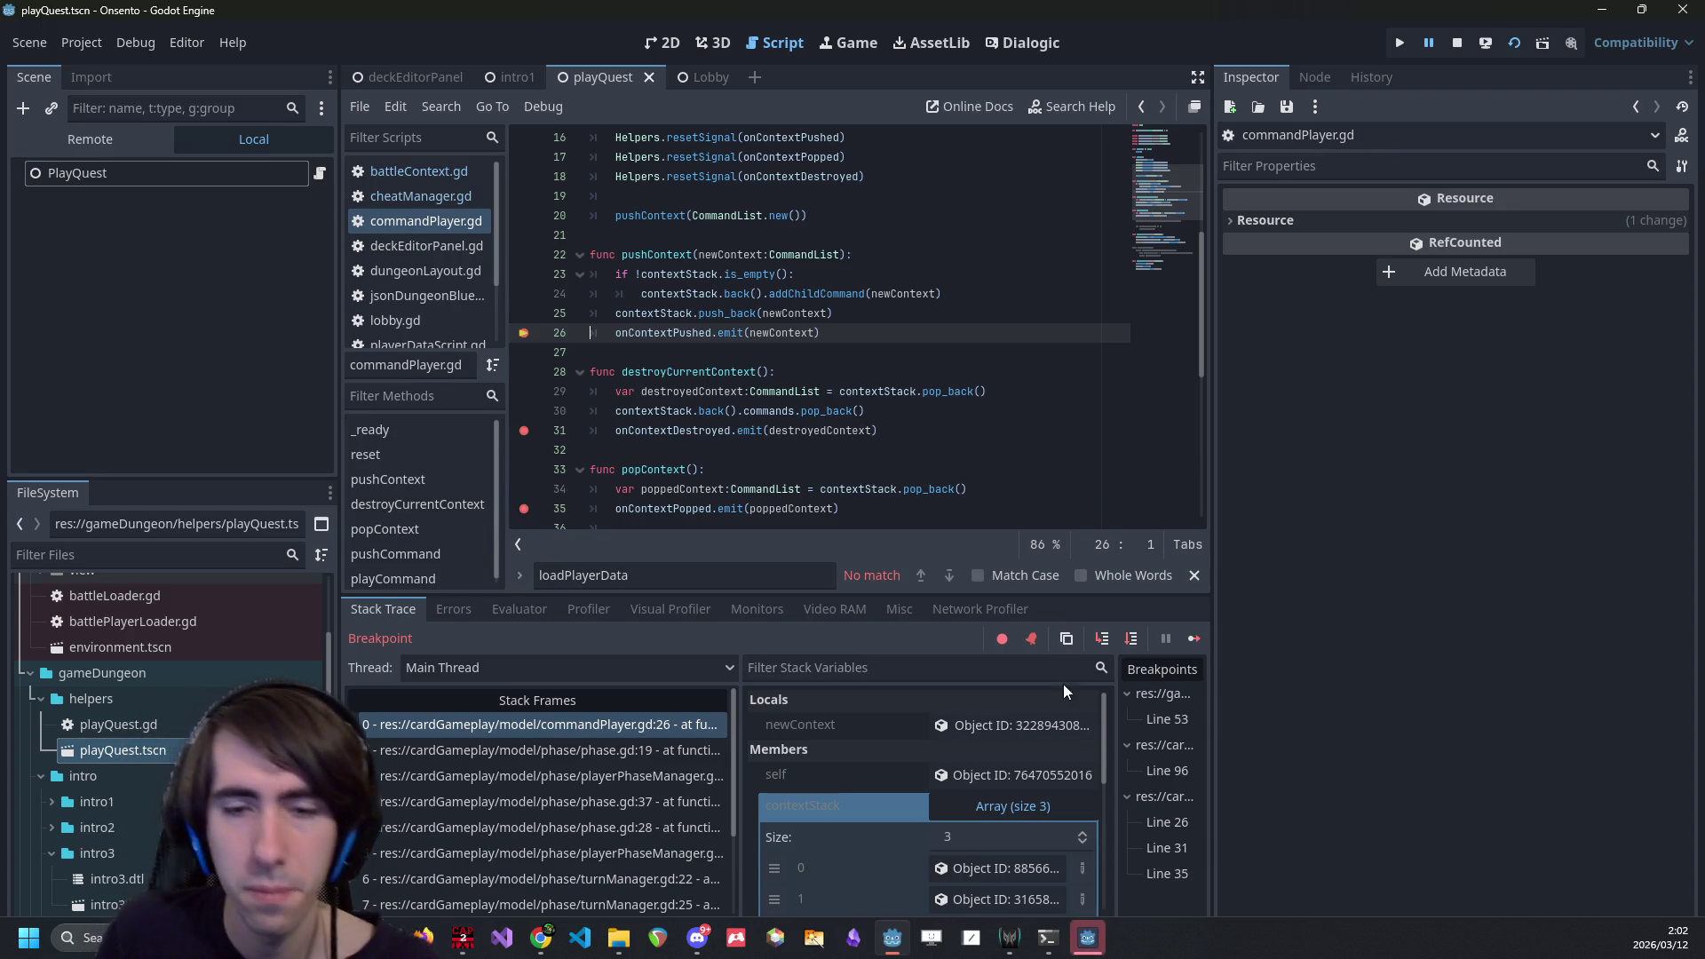
Inspect contextStack elements 0, 1 and 2 in the remote Inspector, then resume to line 35
scroll(1063, 691, down, 3)
click(1036, 819)
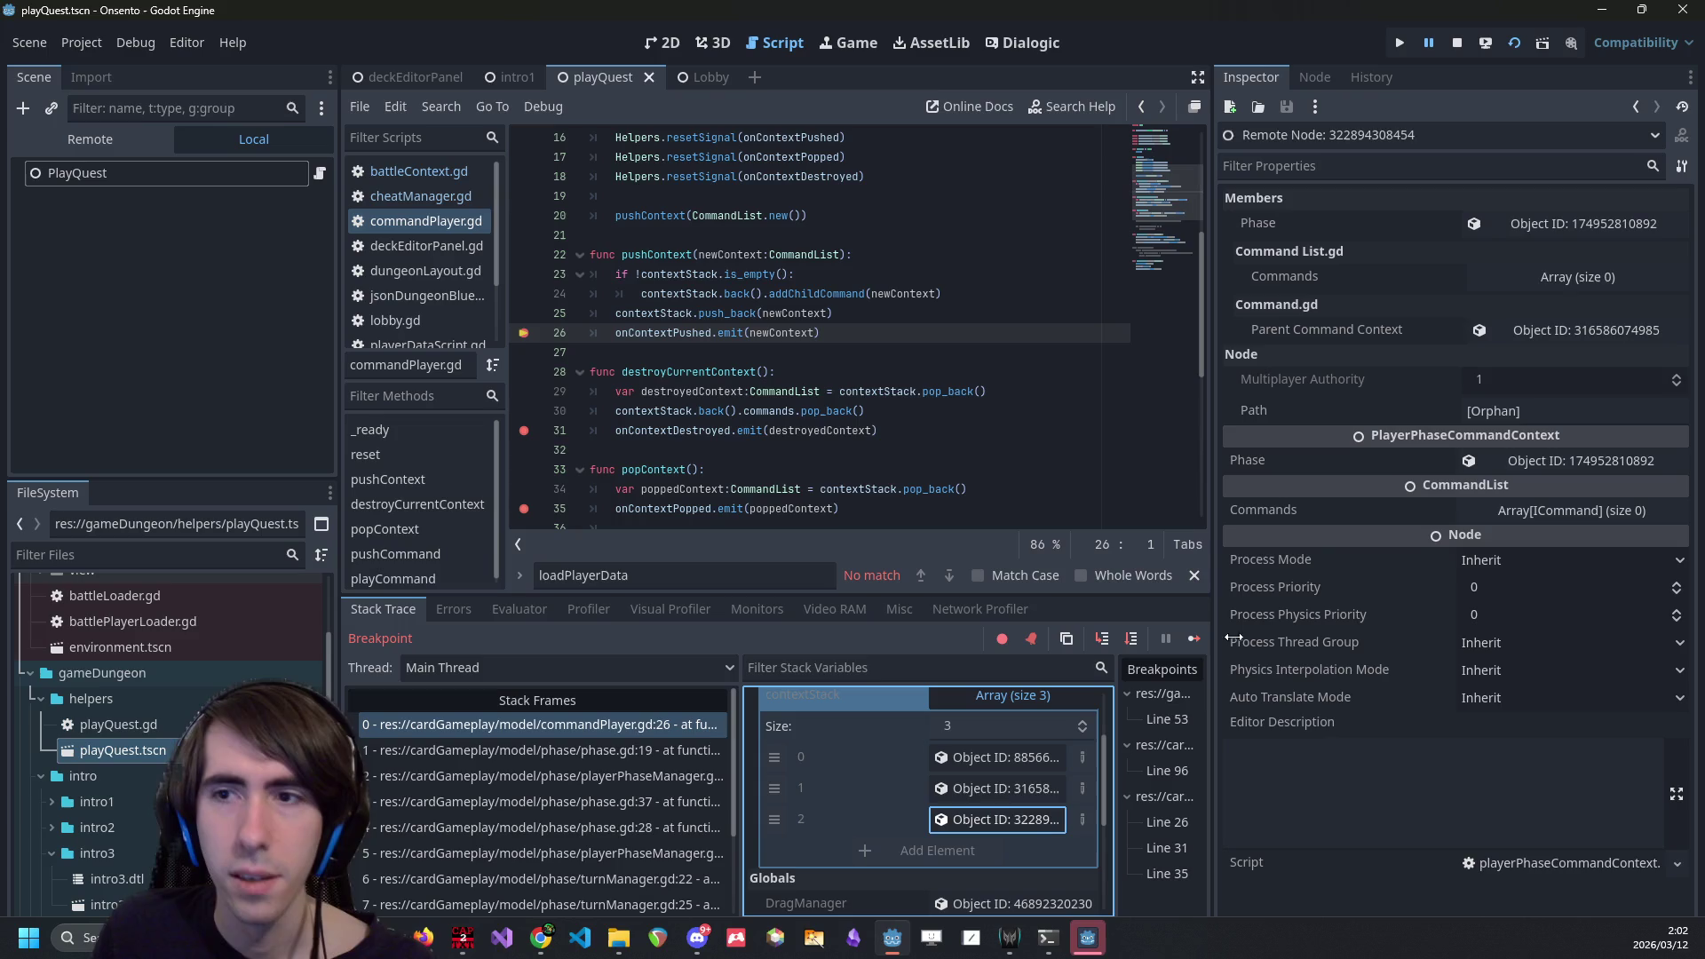
click(1040, 790)
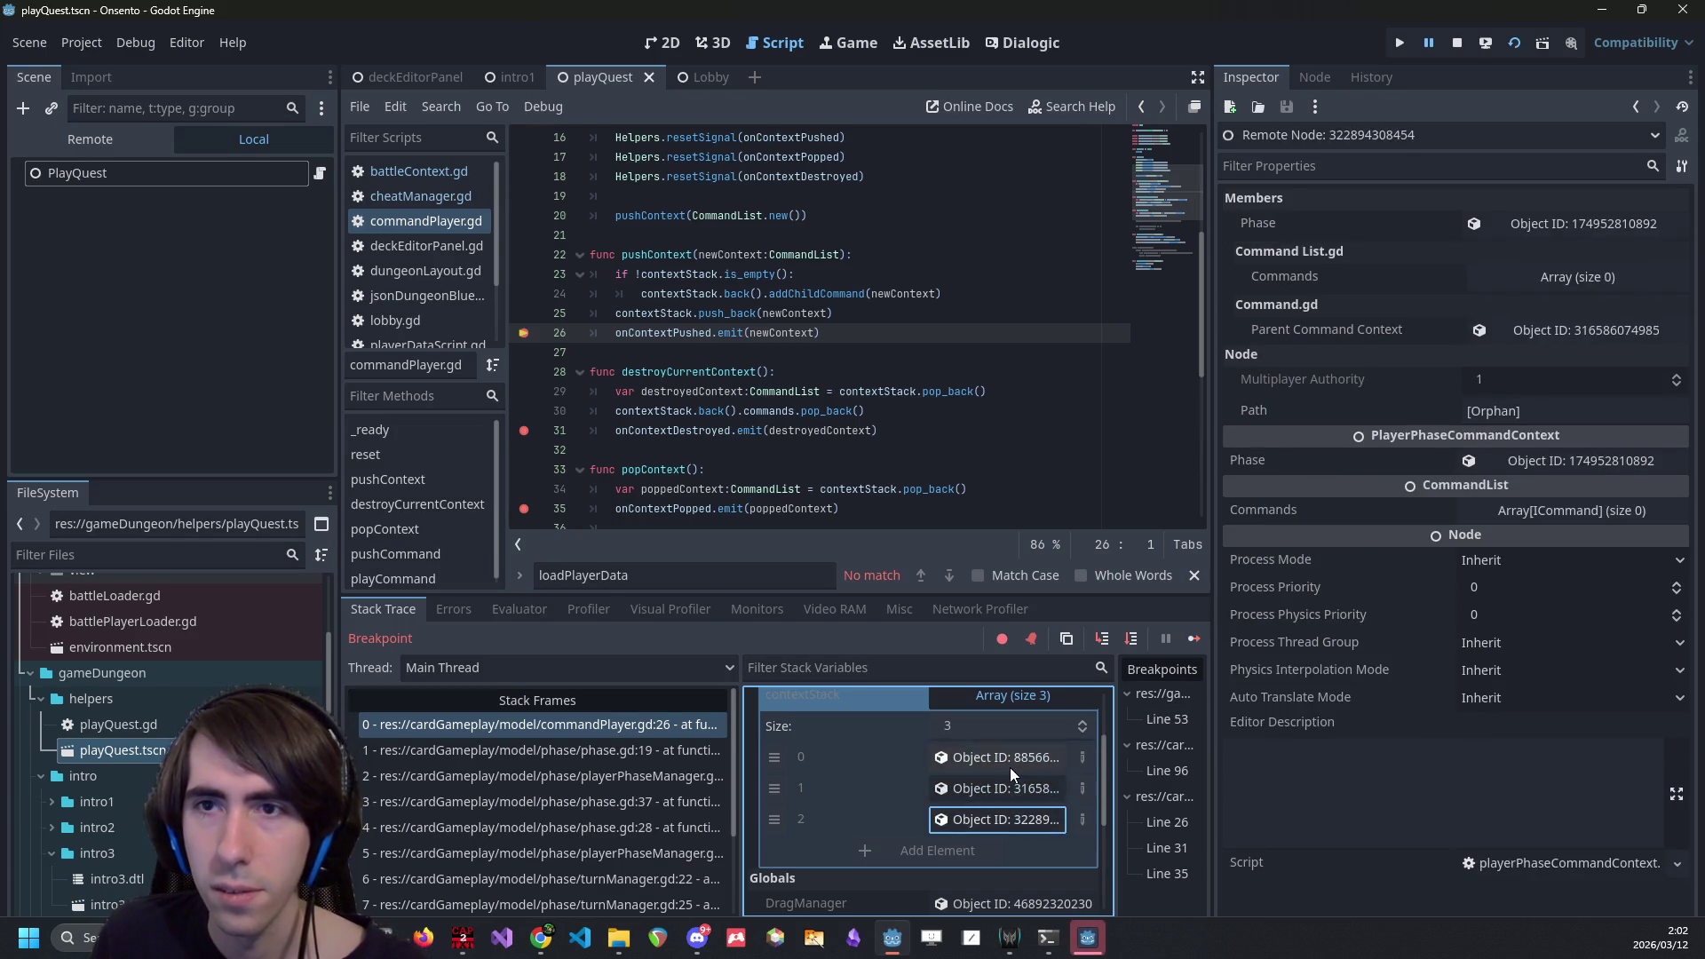
click(1010, 766)
click(1007, 801)
click(1007, 819)
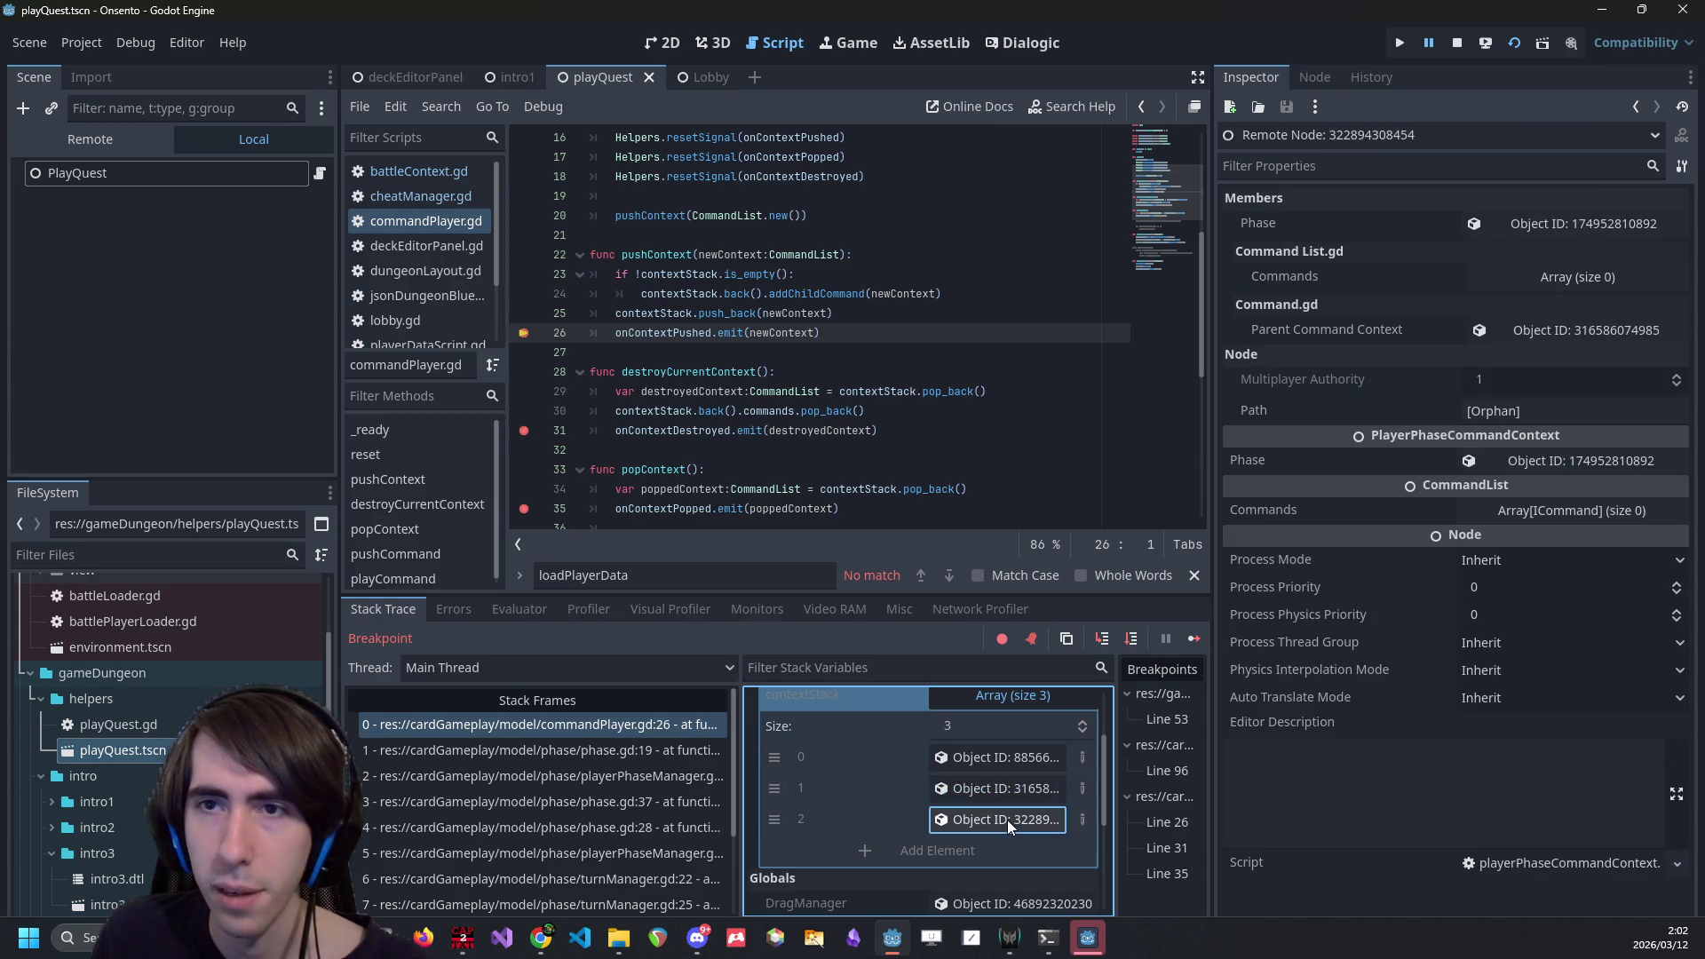
click(1194, 638)
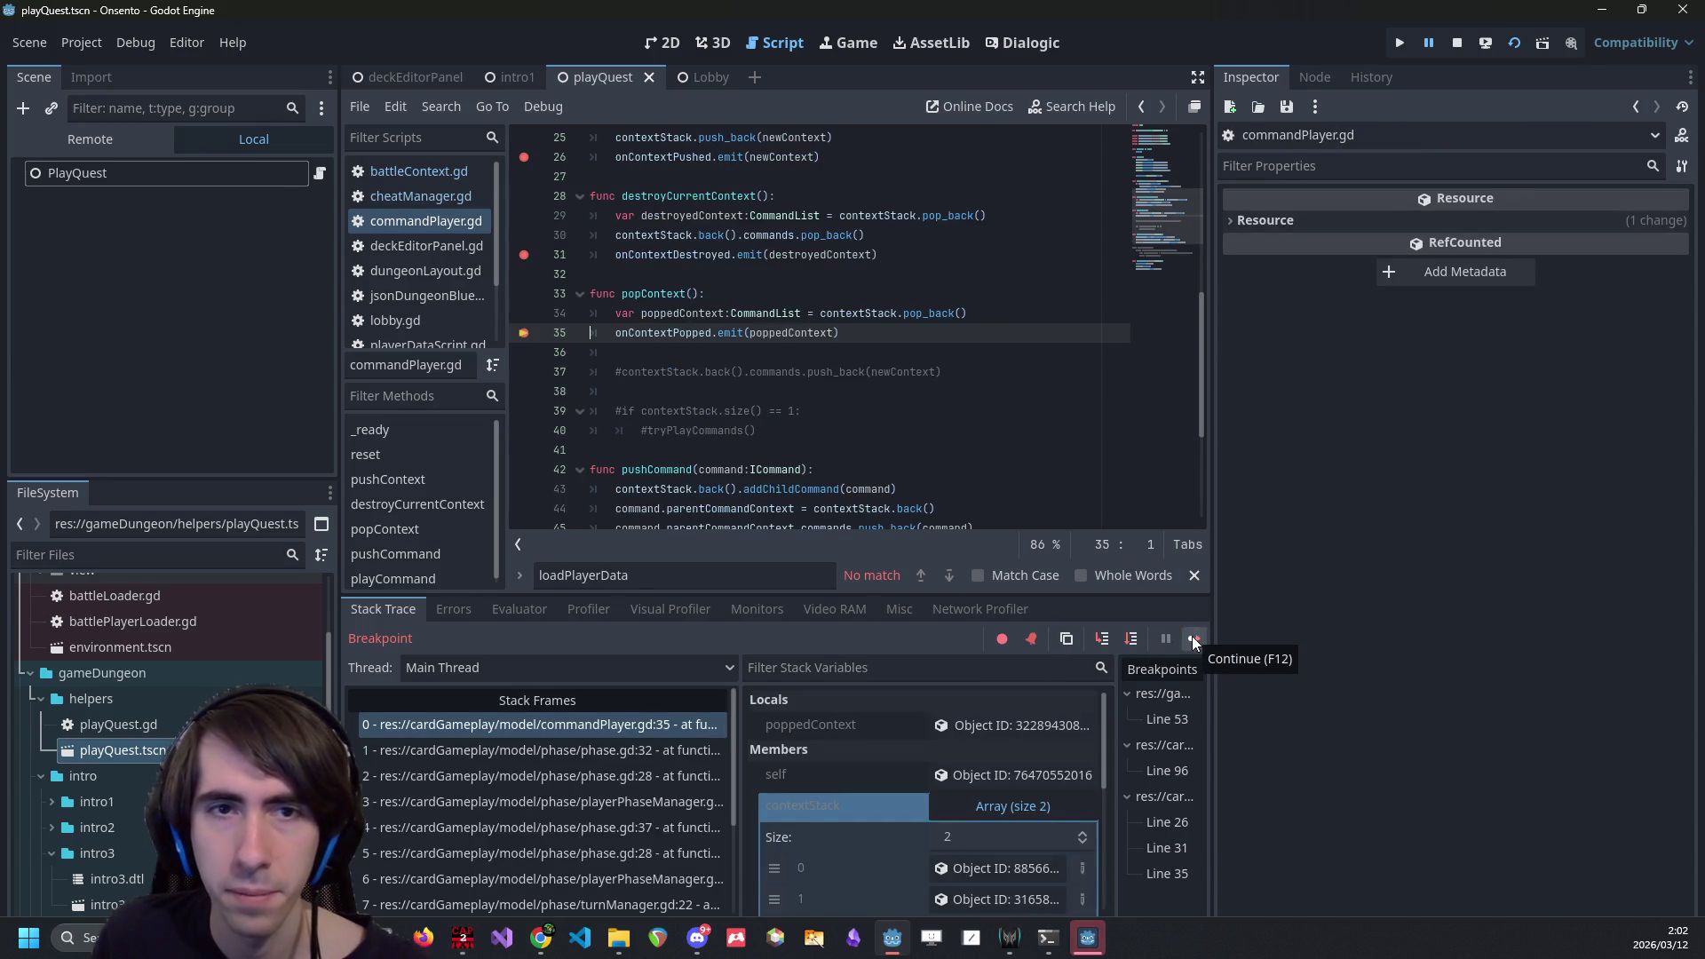
Continue to line 26, inspect the newly pushed element 2, and close the loadPlayerData search bar
scroll(1052, 813, down, 2)
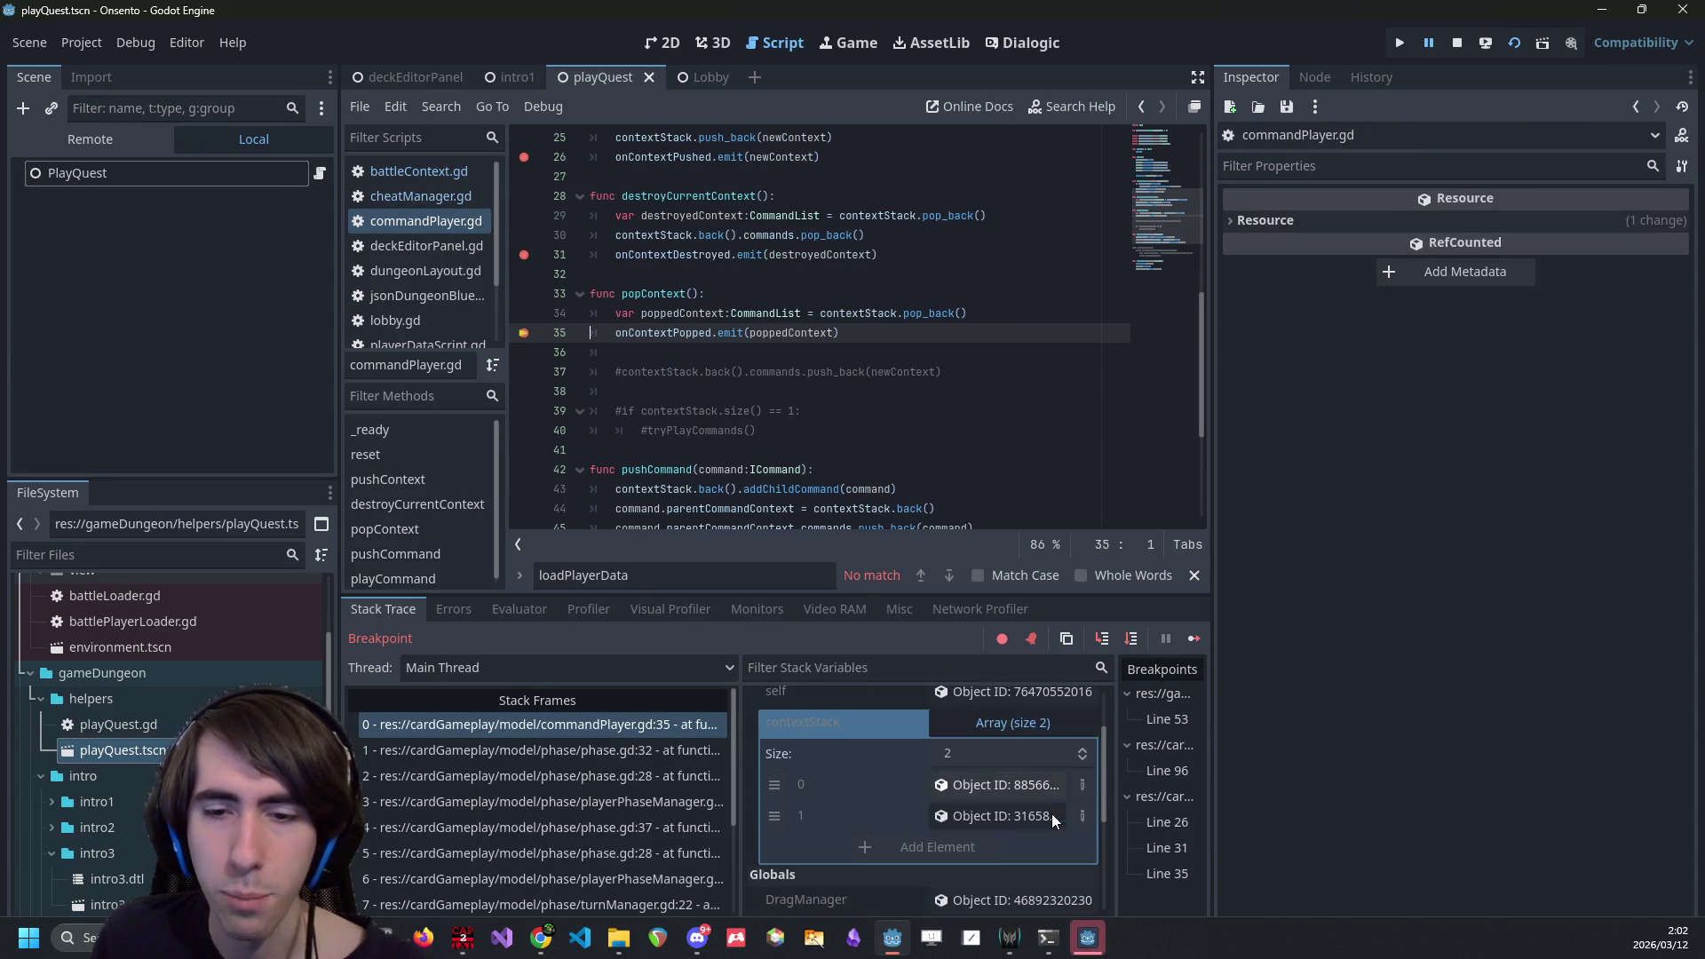
click(1198, 642)
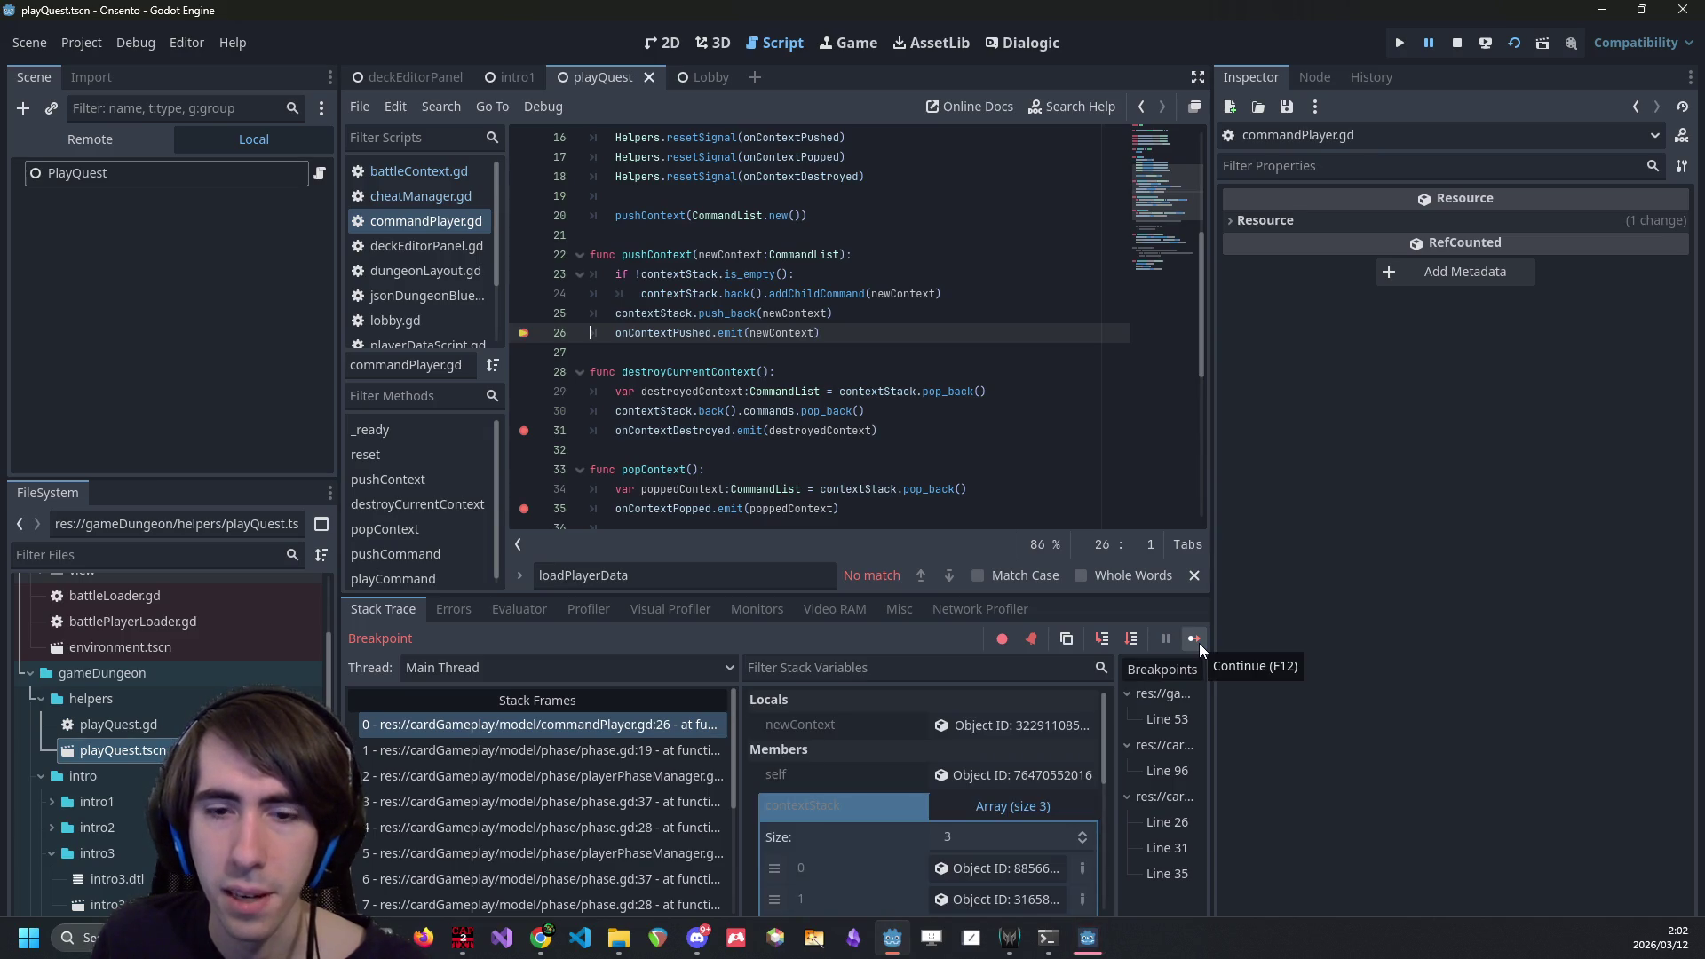
scroll(1028, 803, down, 1)
click(1002, 874)
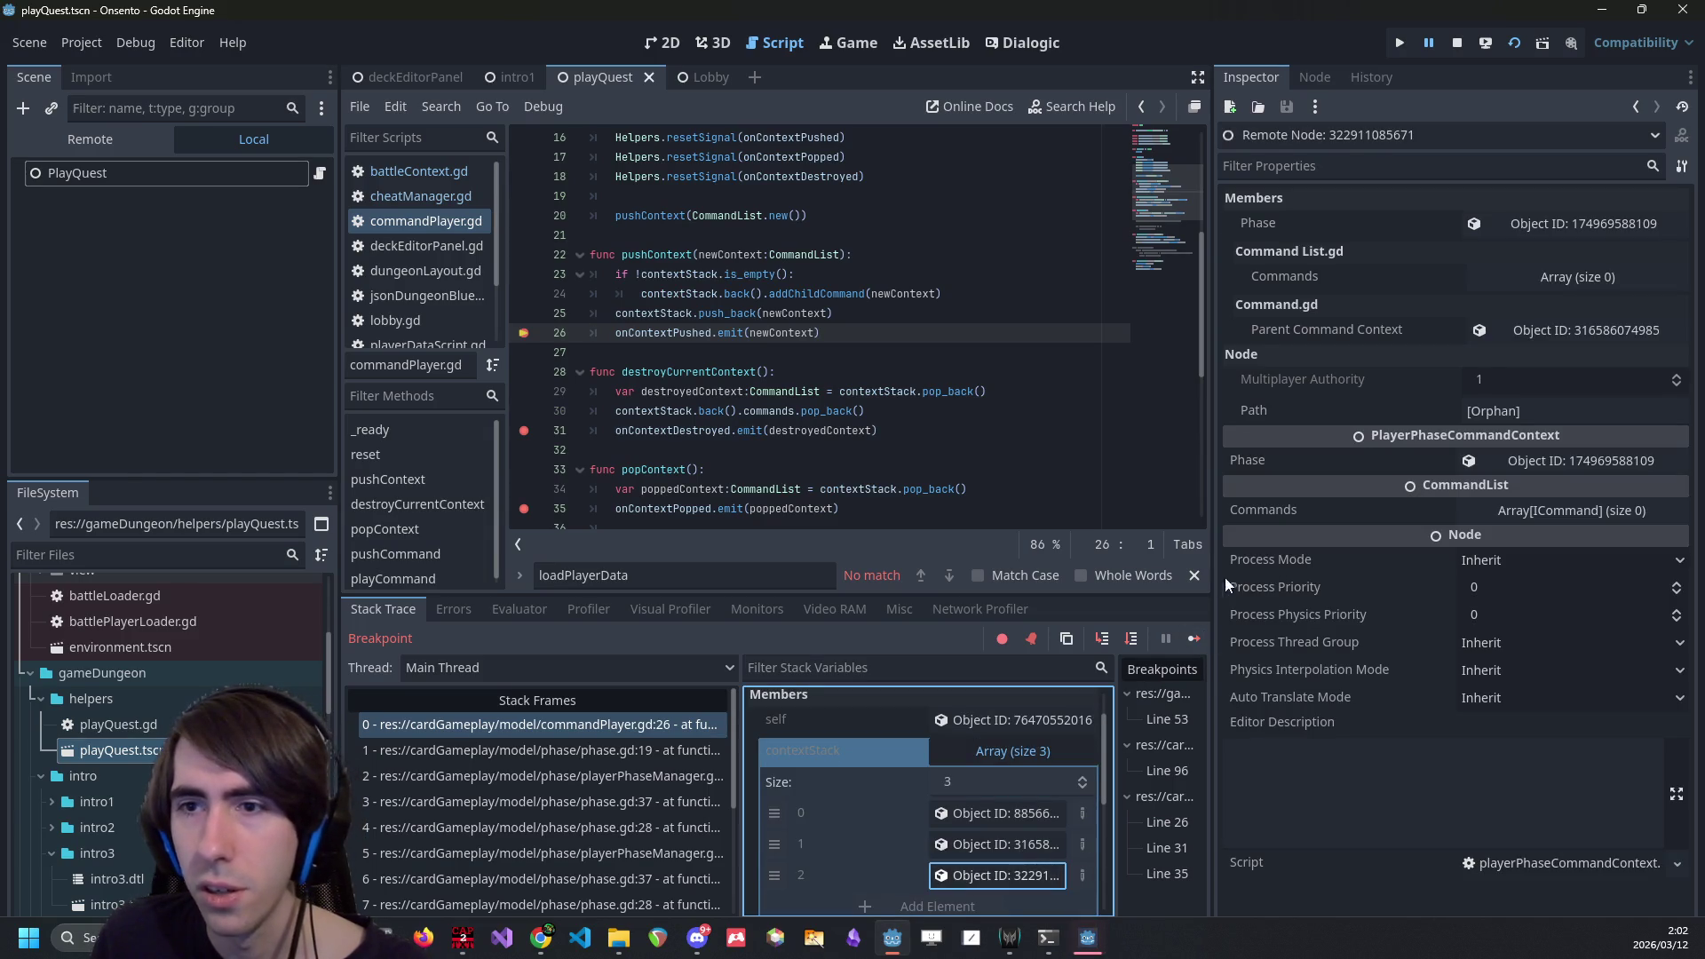
click(1195, 575)
click(1194, 639)
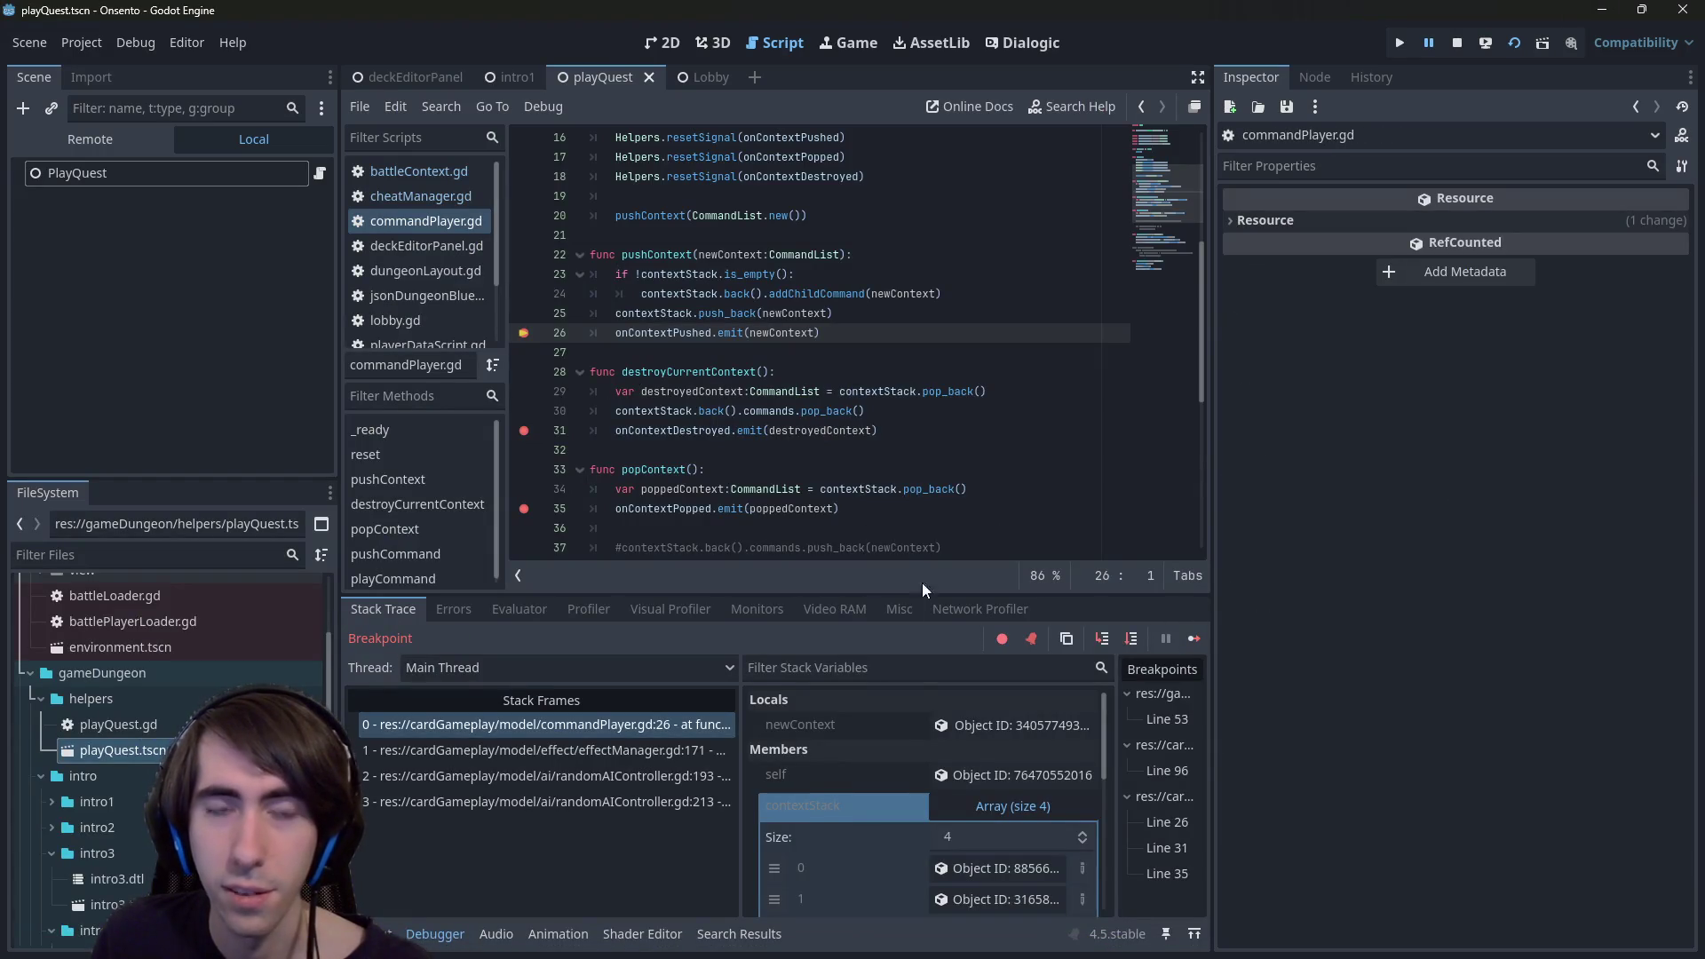
Inspect element 3, the PlayAbilityCommandContext, then at line 31 inspect element 2
scroll(904, 761, down, 2)
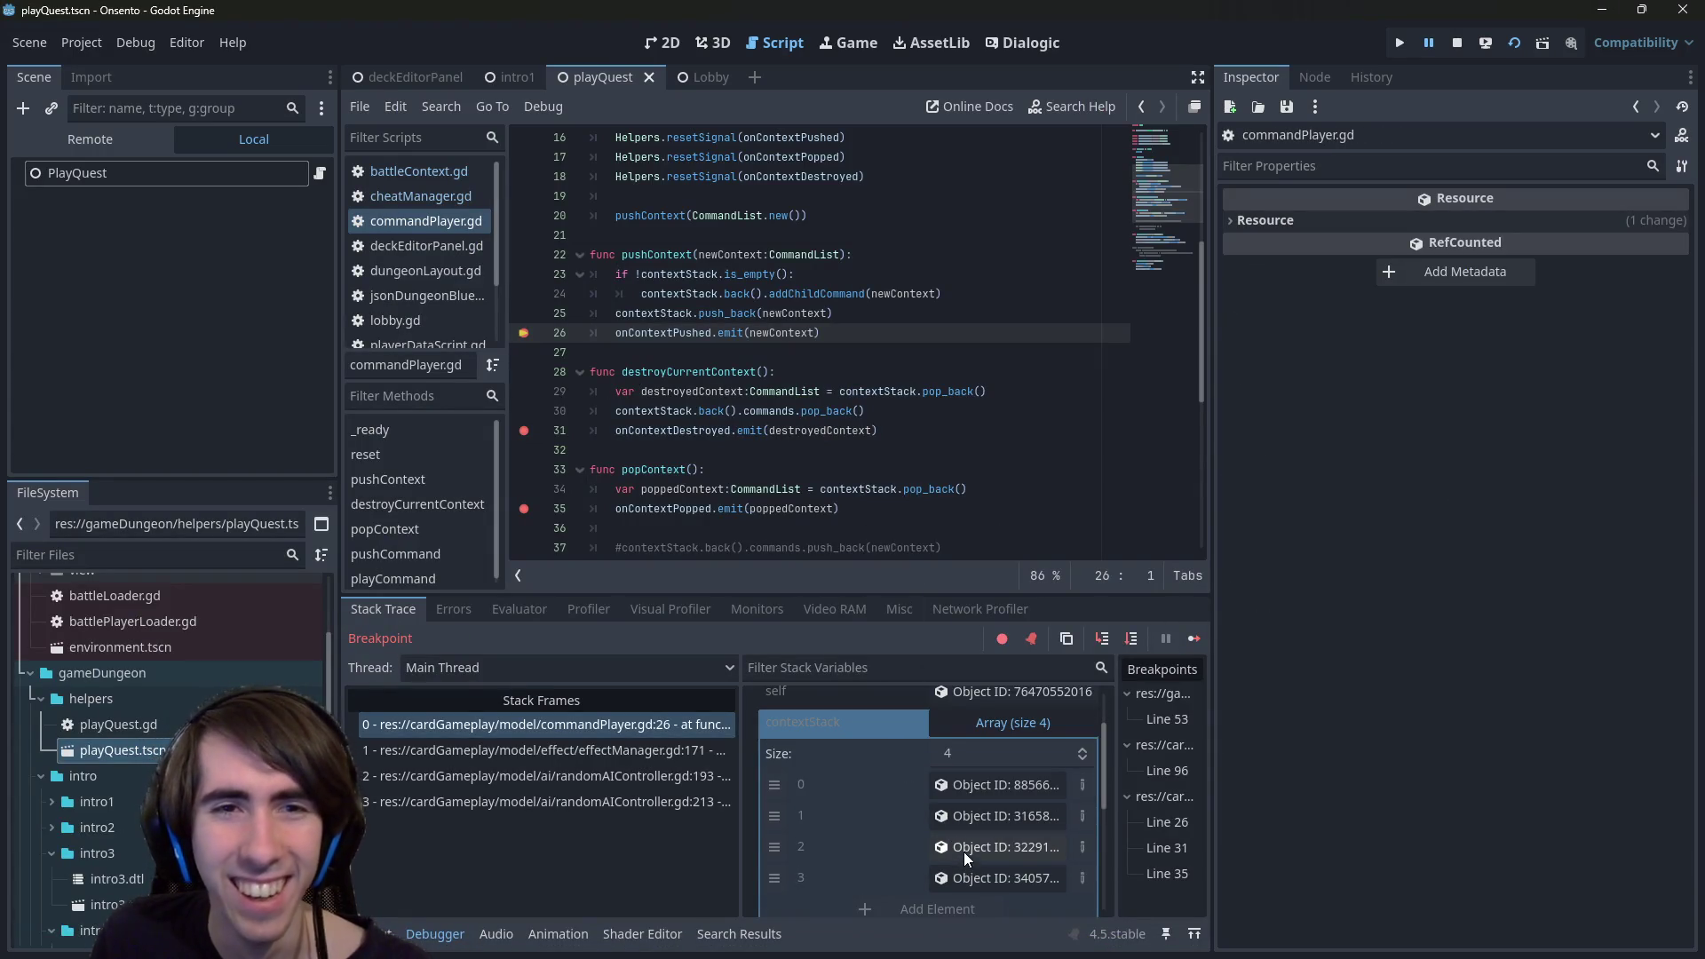
click(995, 874)
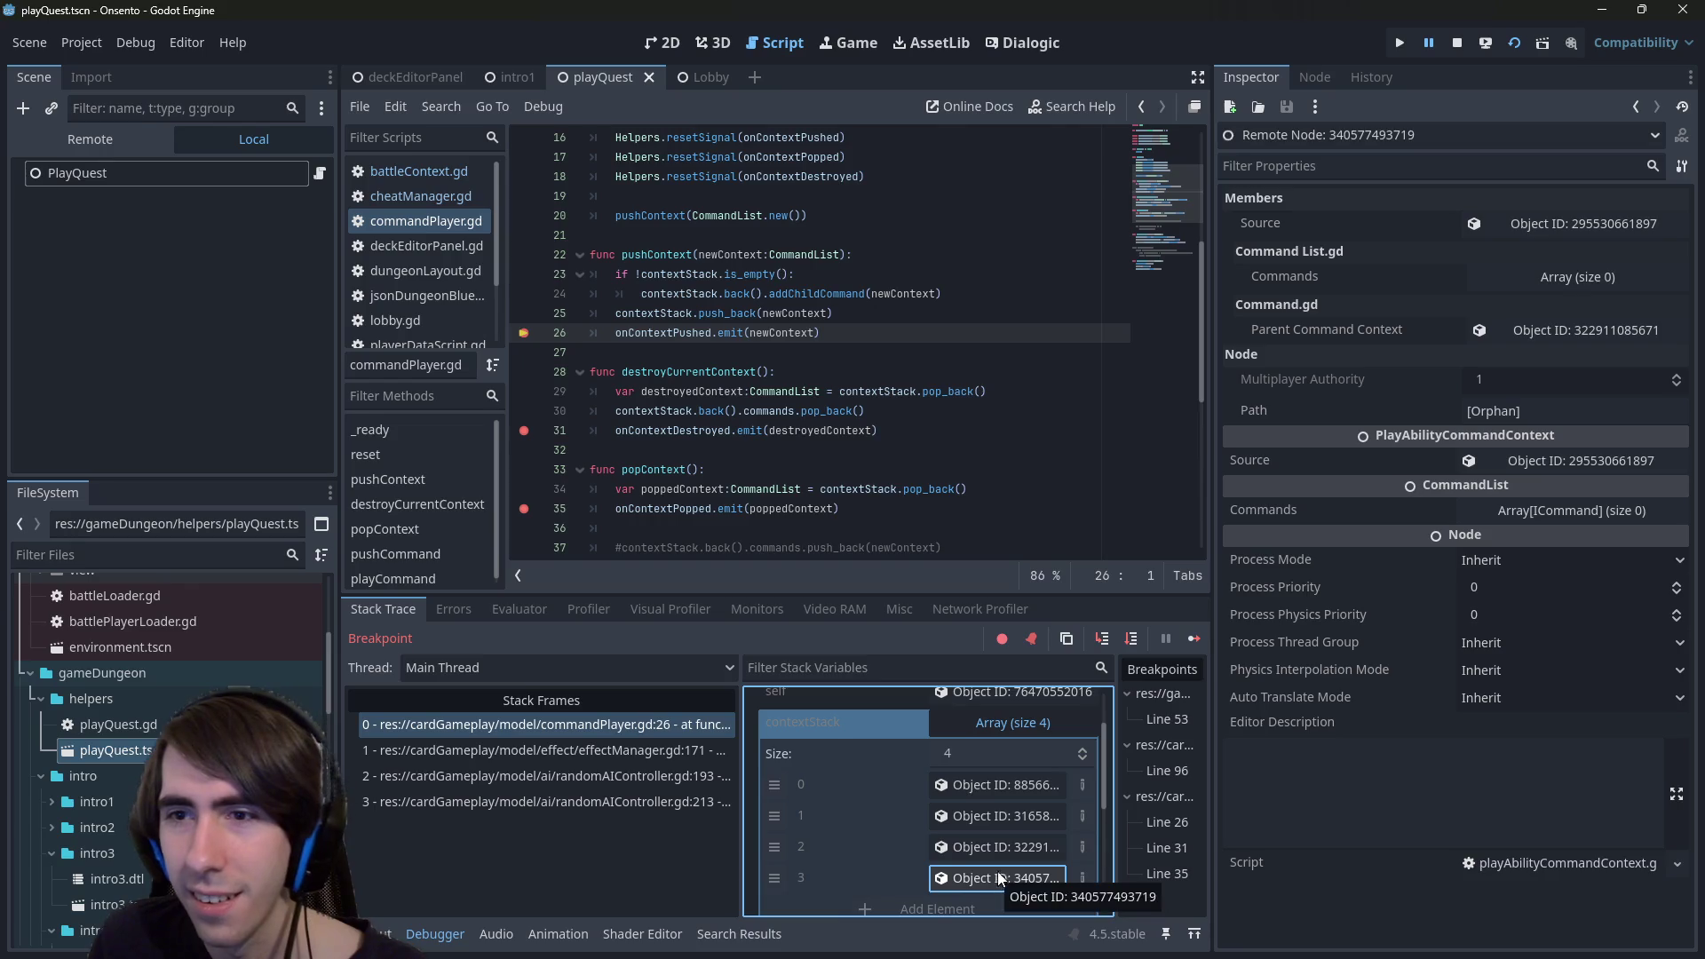
click(1196, 638)
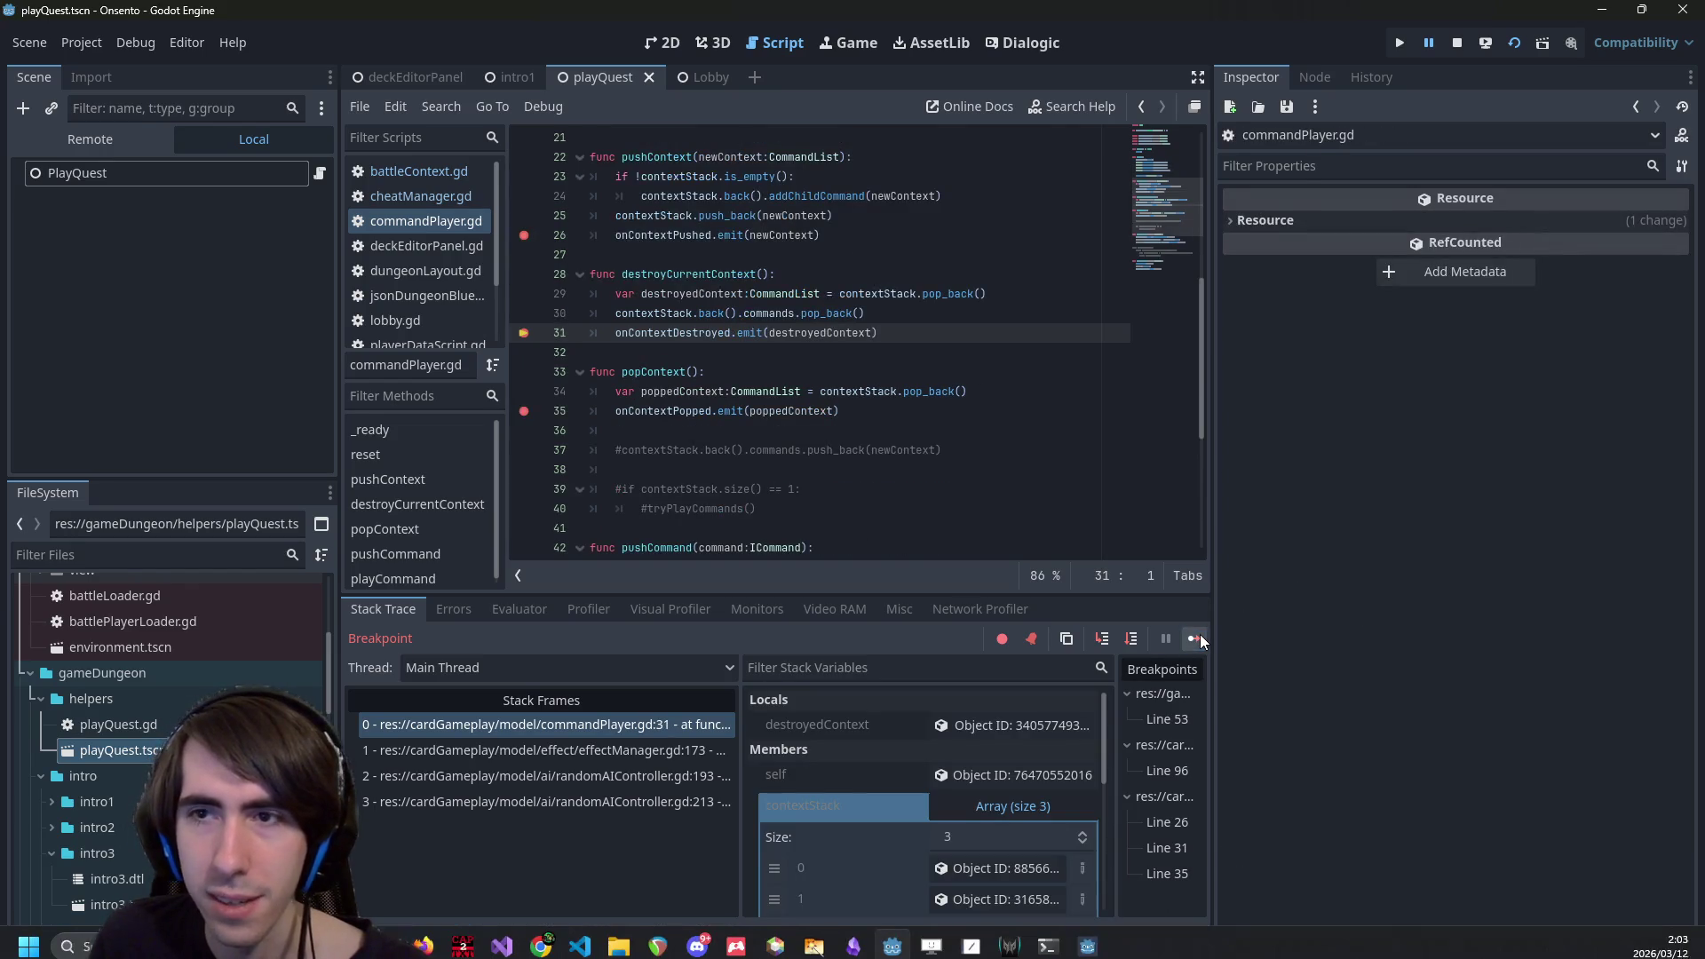
scroll(1058, 829, down, 2)
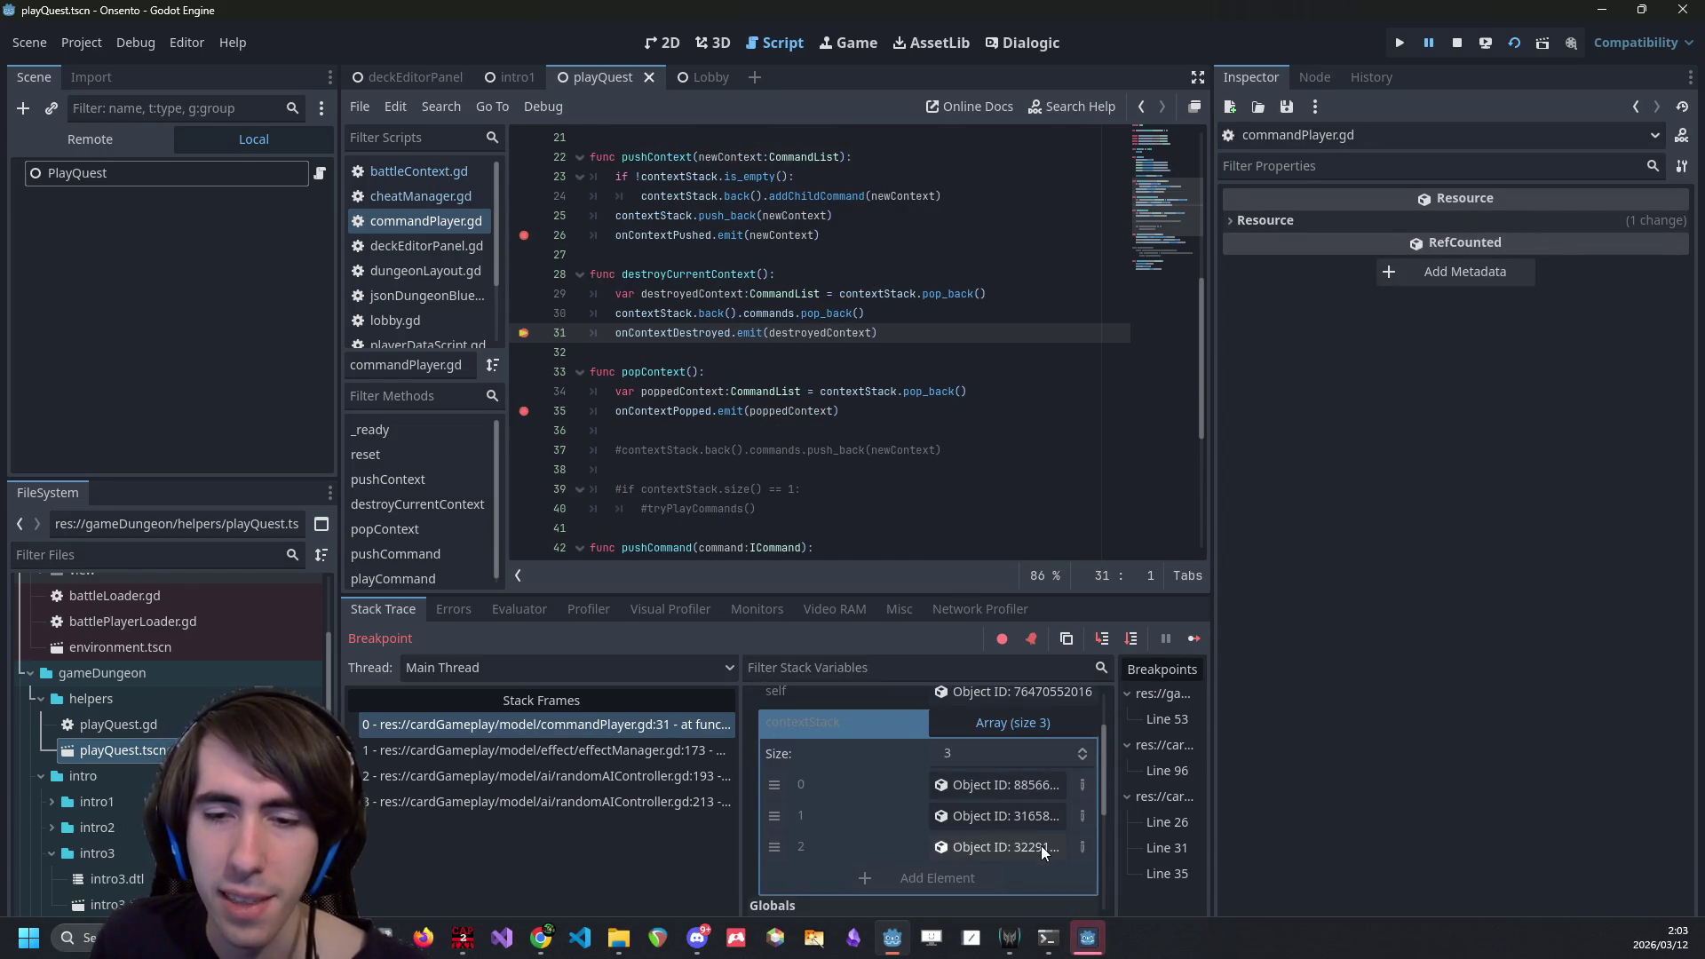
click(1041, 845)
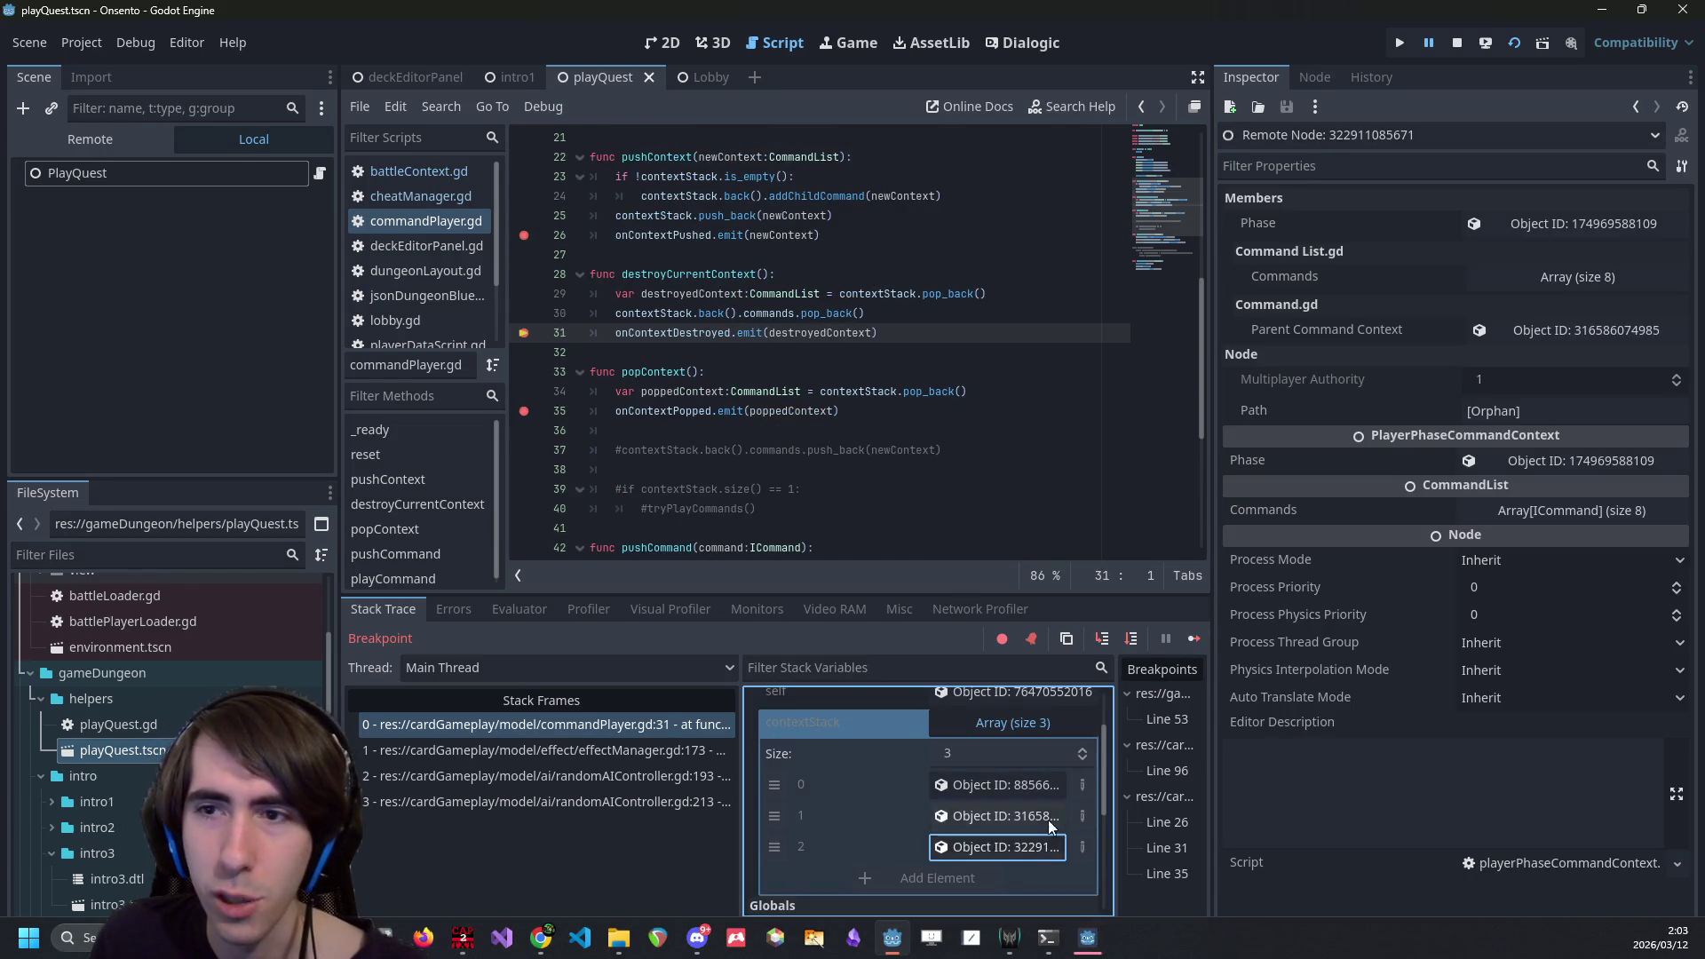
click(1205, 636)
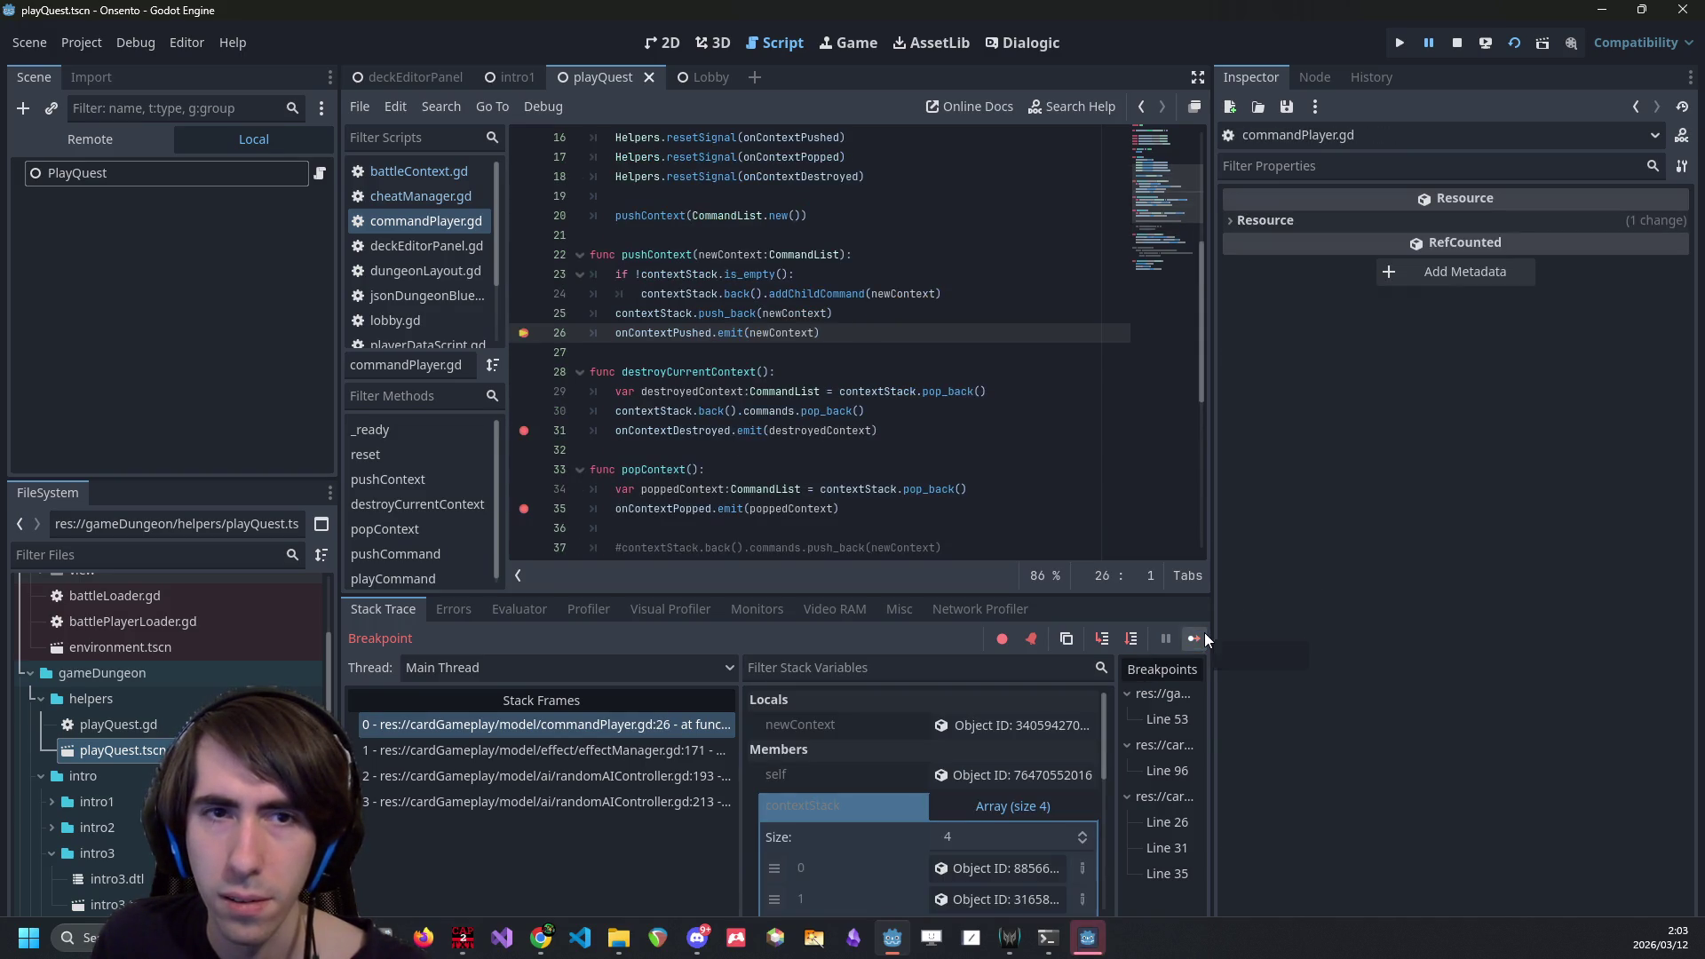
Continue through several breakpoints to line 26 and inspect contextStack elements 2 and 1
click(1205, 634)
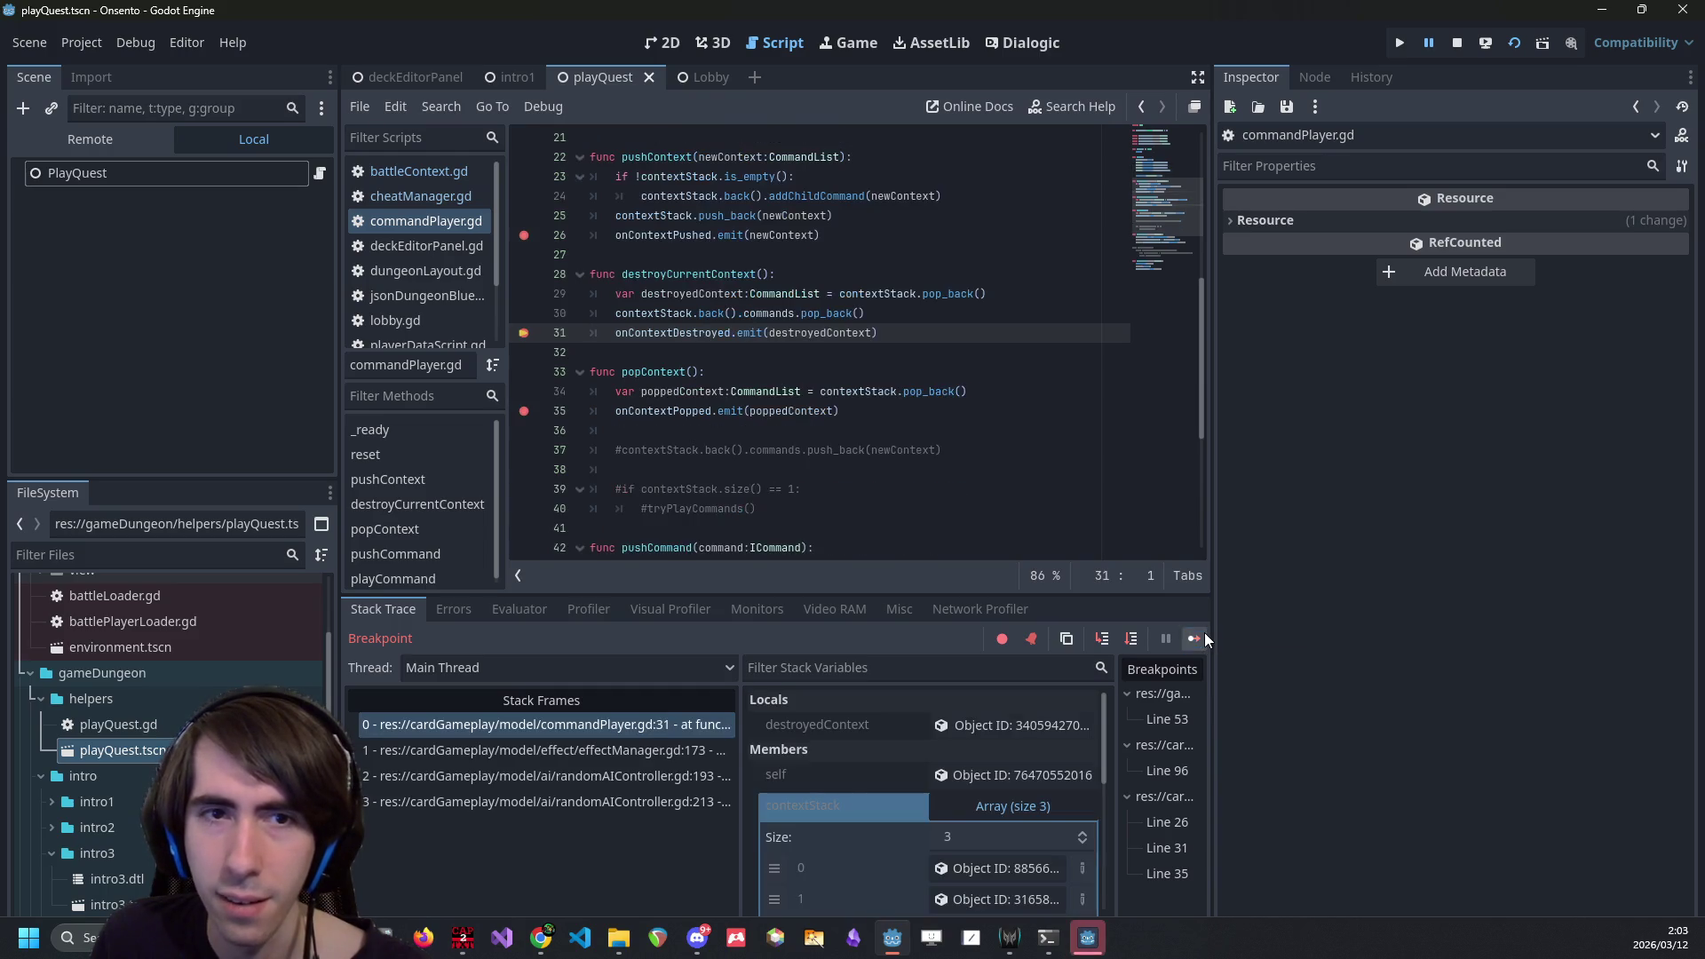
click(1204, 634)
click(1204, 632)
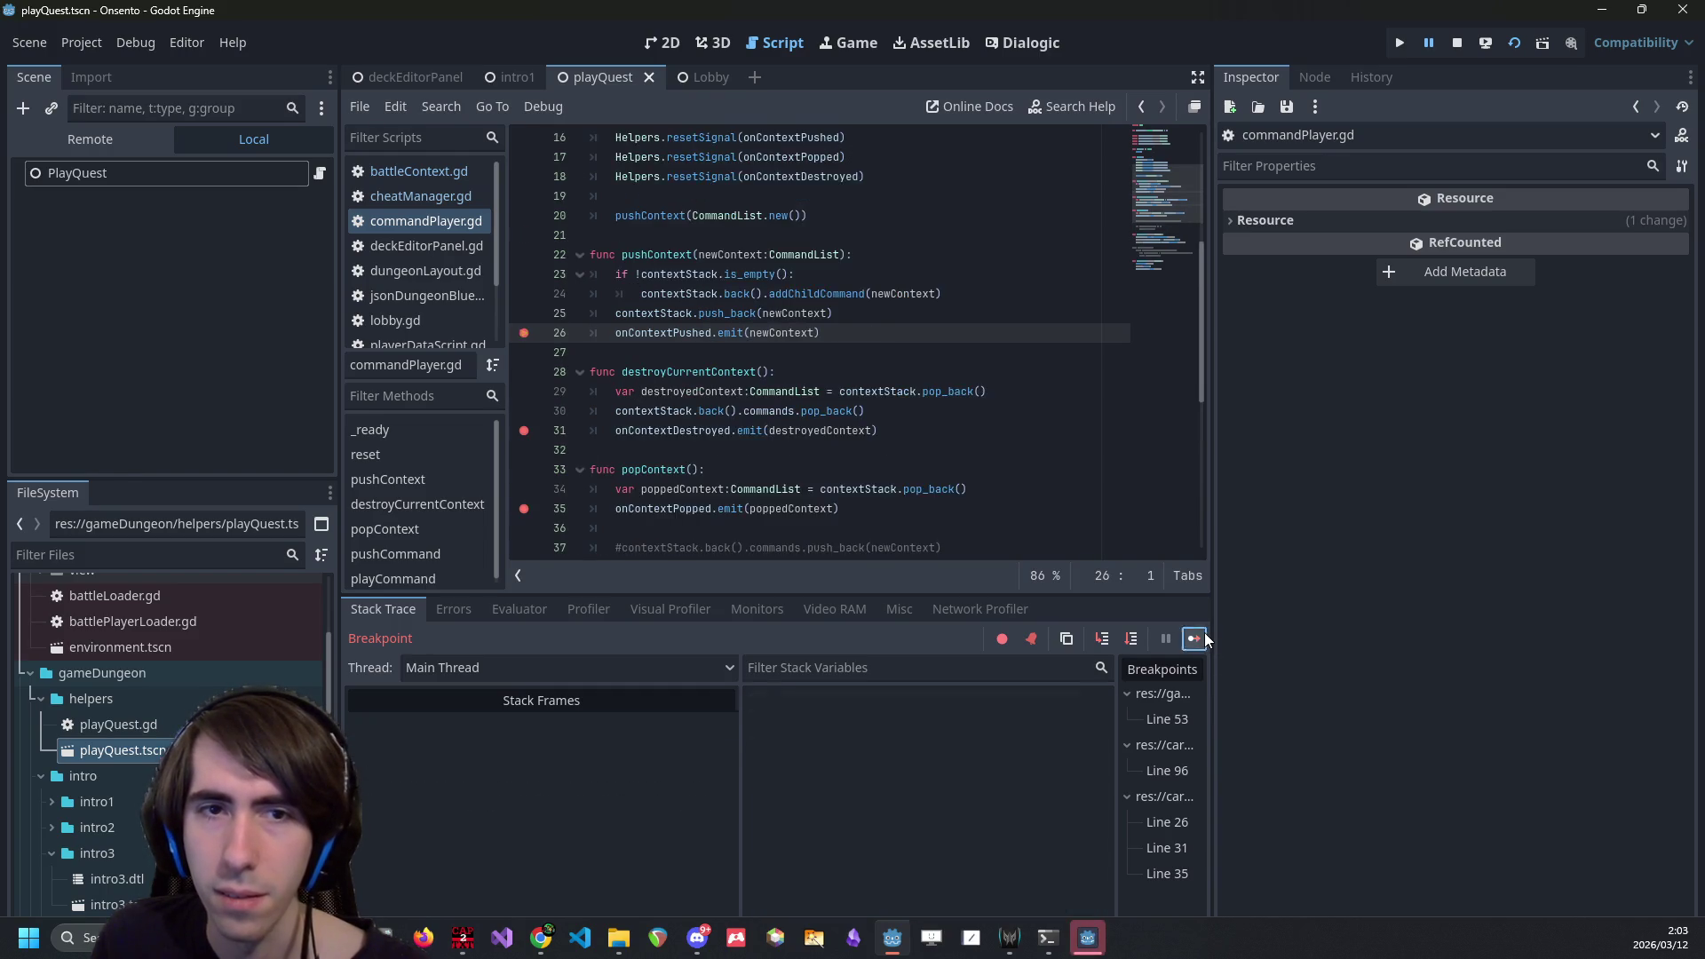
click(1205, 632)
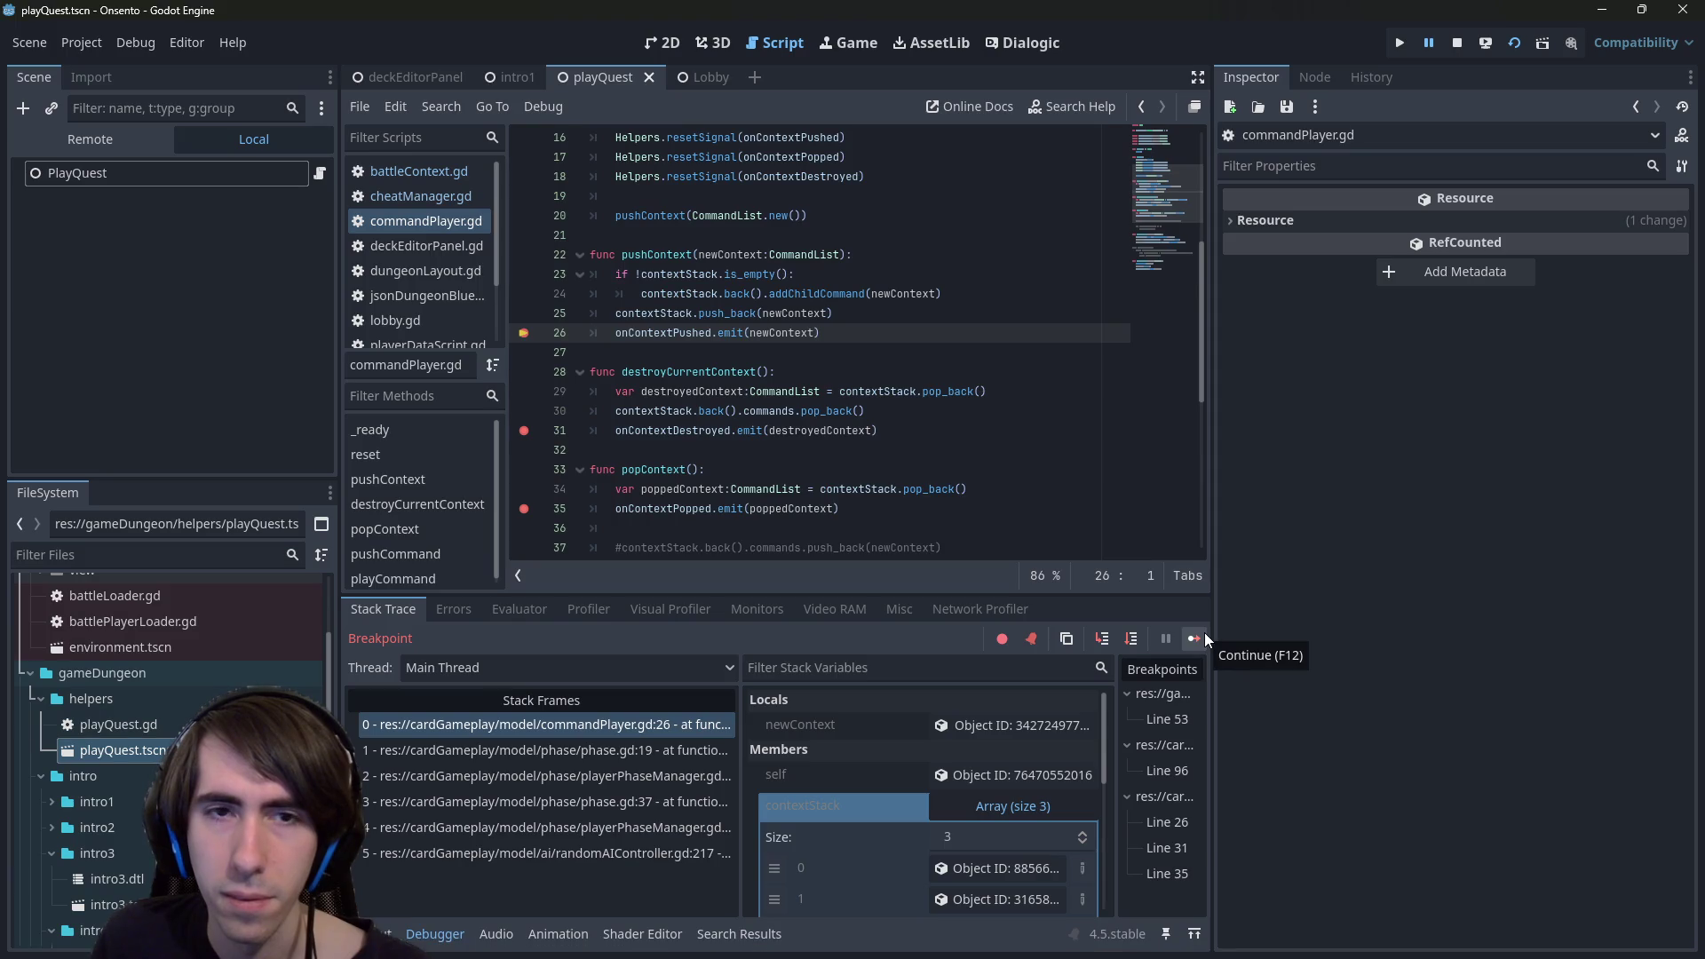
scroll(990, 786, down, 2)
click(1003, 871)
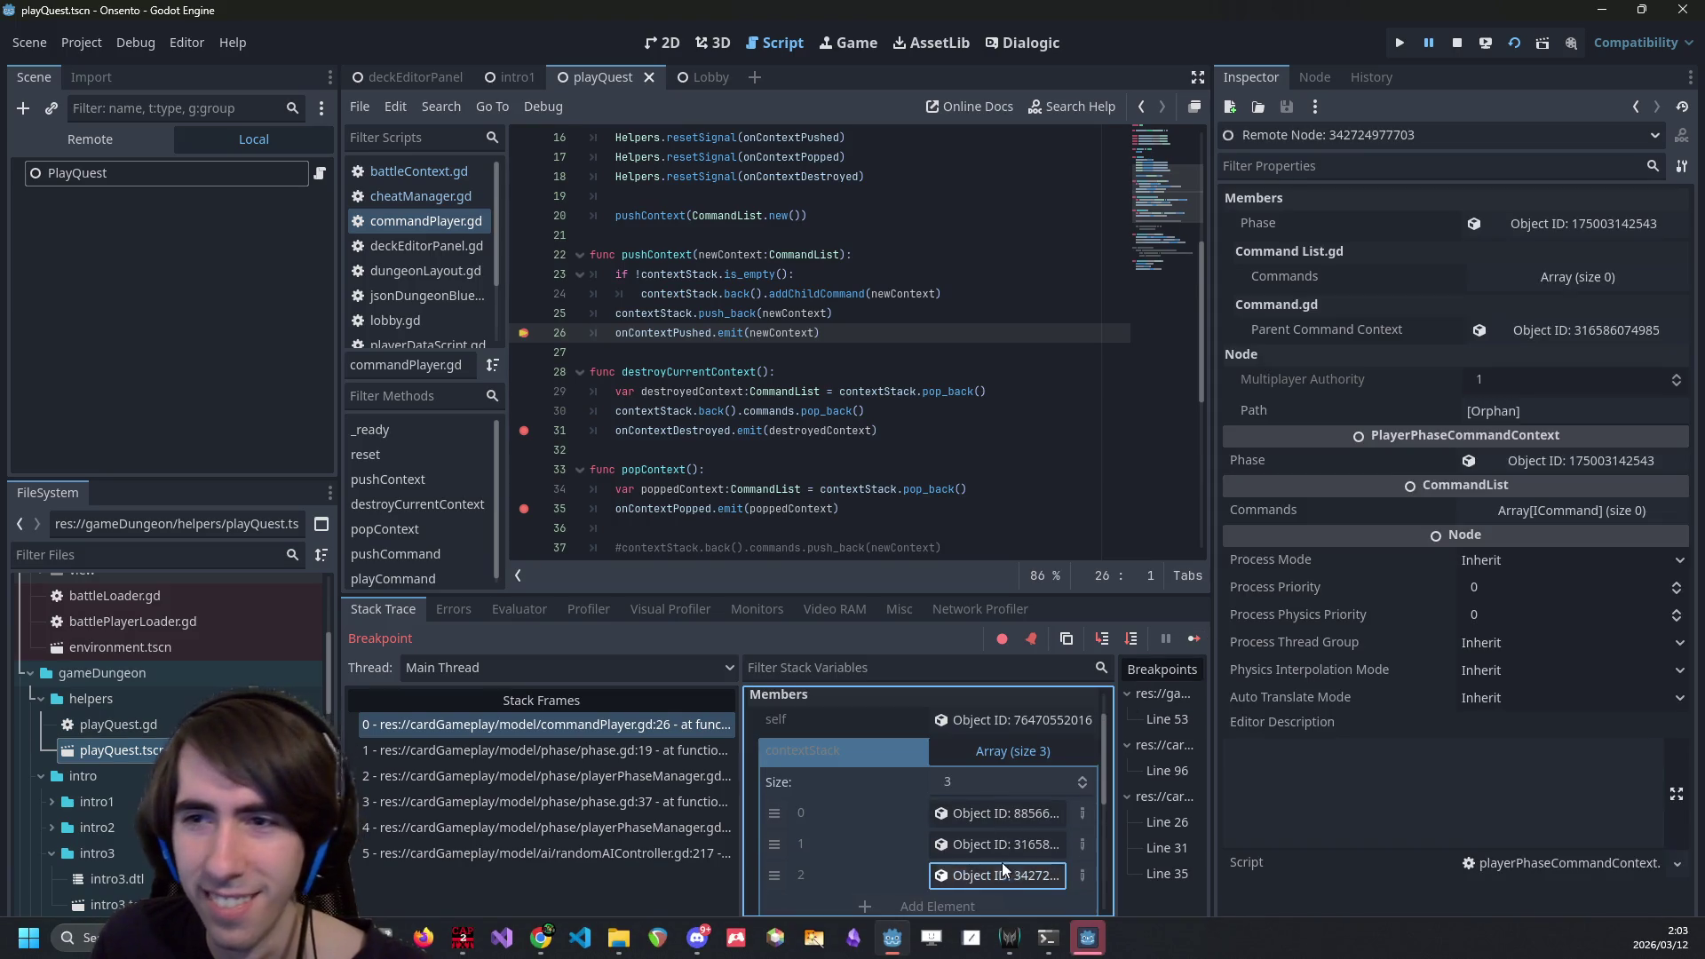
click(1000, 839)
click(1003, 866)
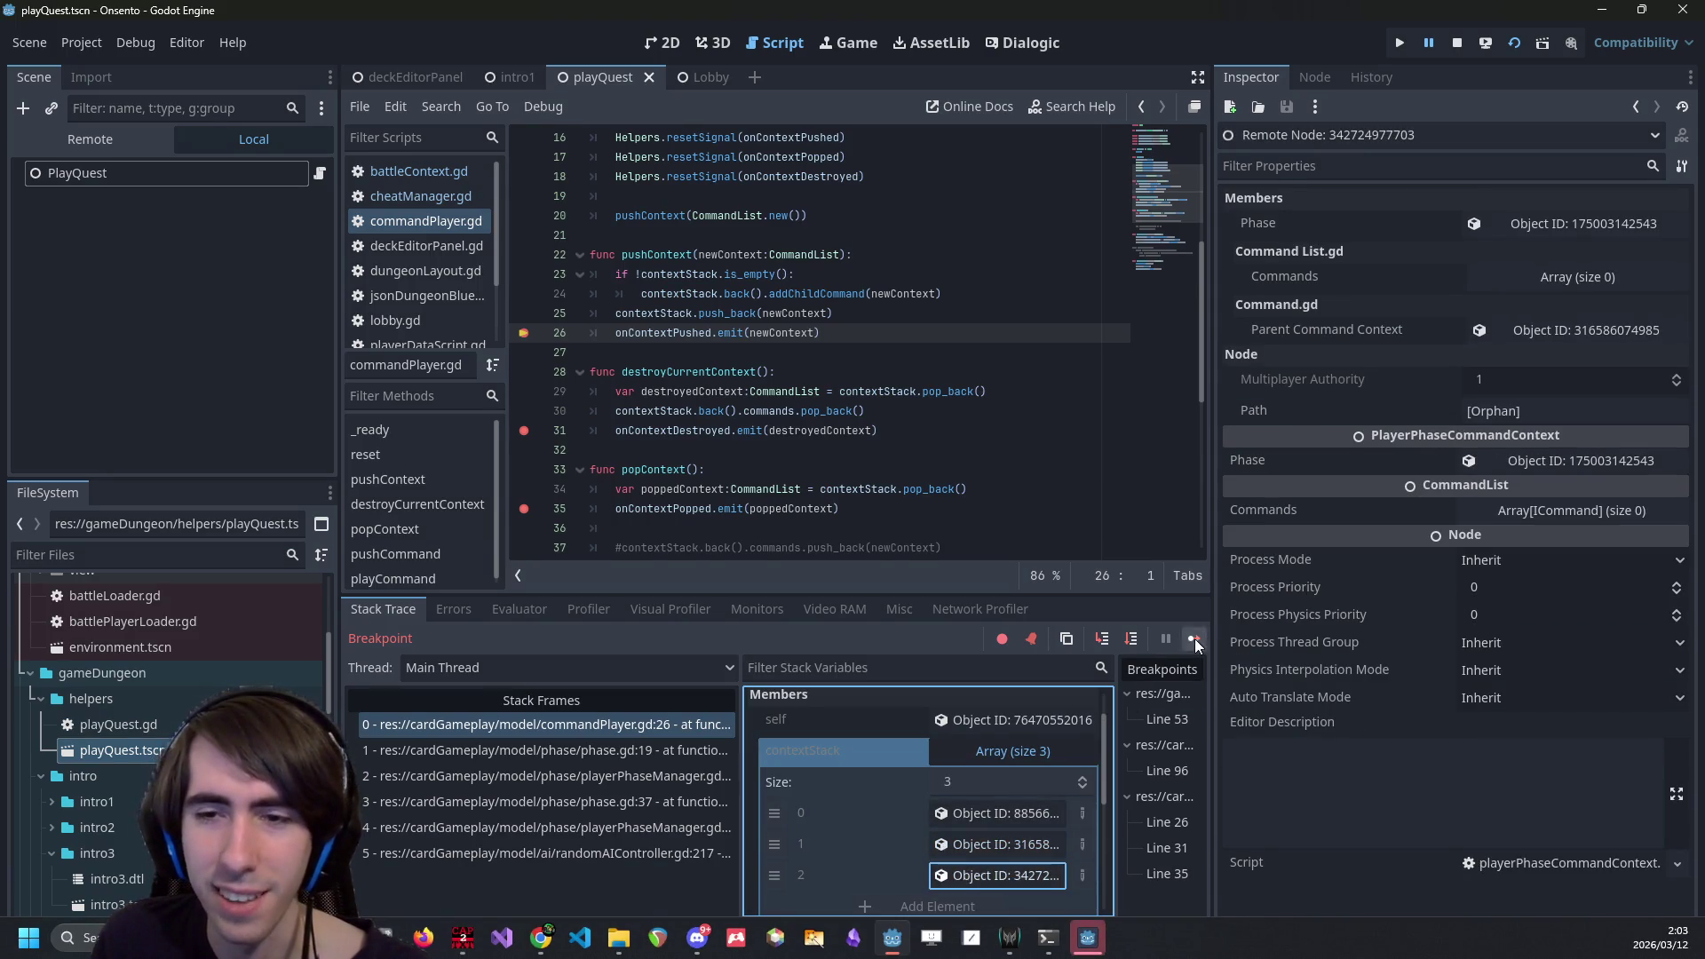
Continue past line 35 back to line 26 and inspect contextStack element 1
click(1195, 639)
scroll(995, 814, down, 3)
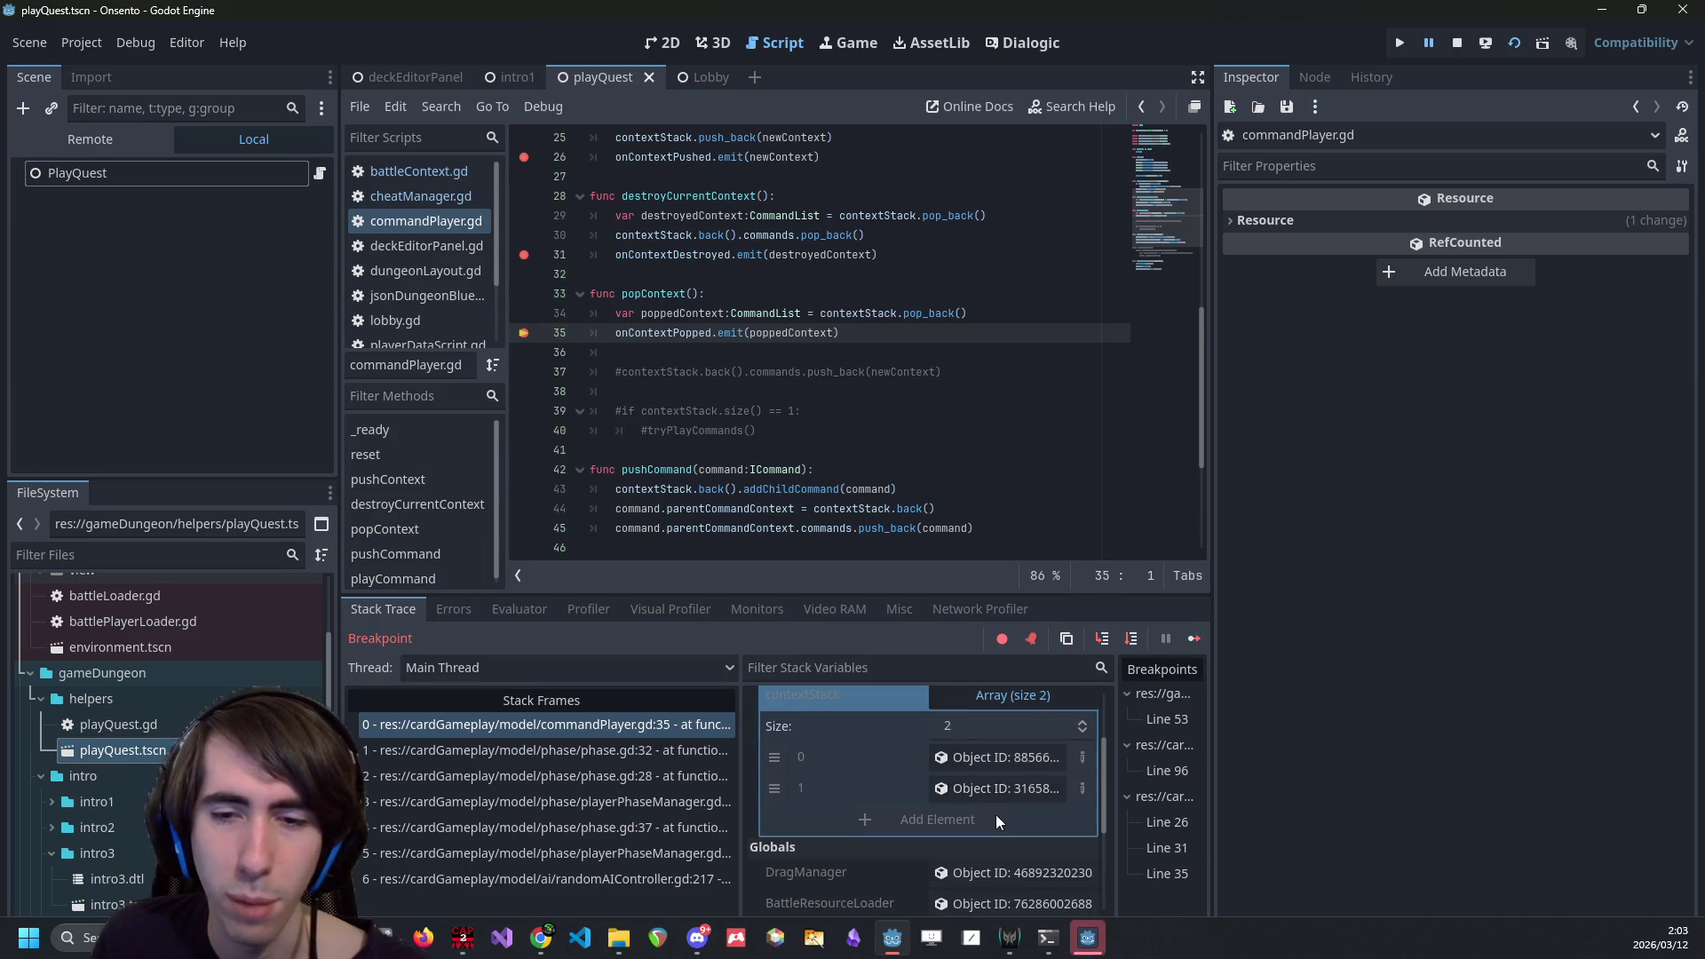
click(1195, 639)
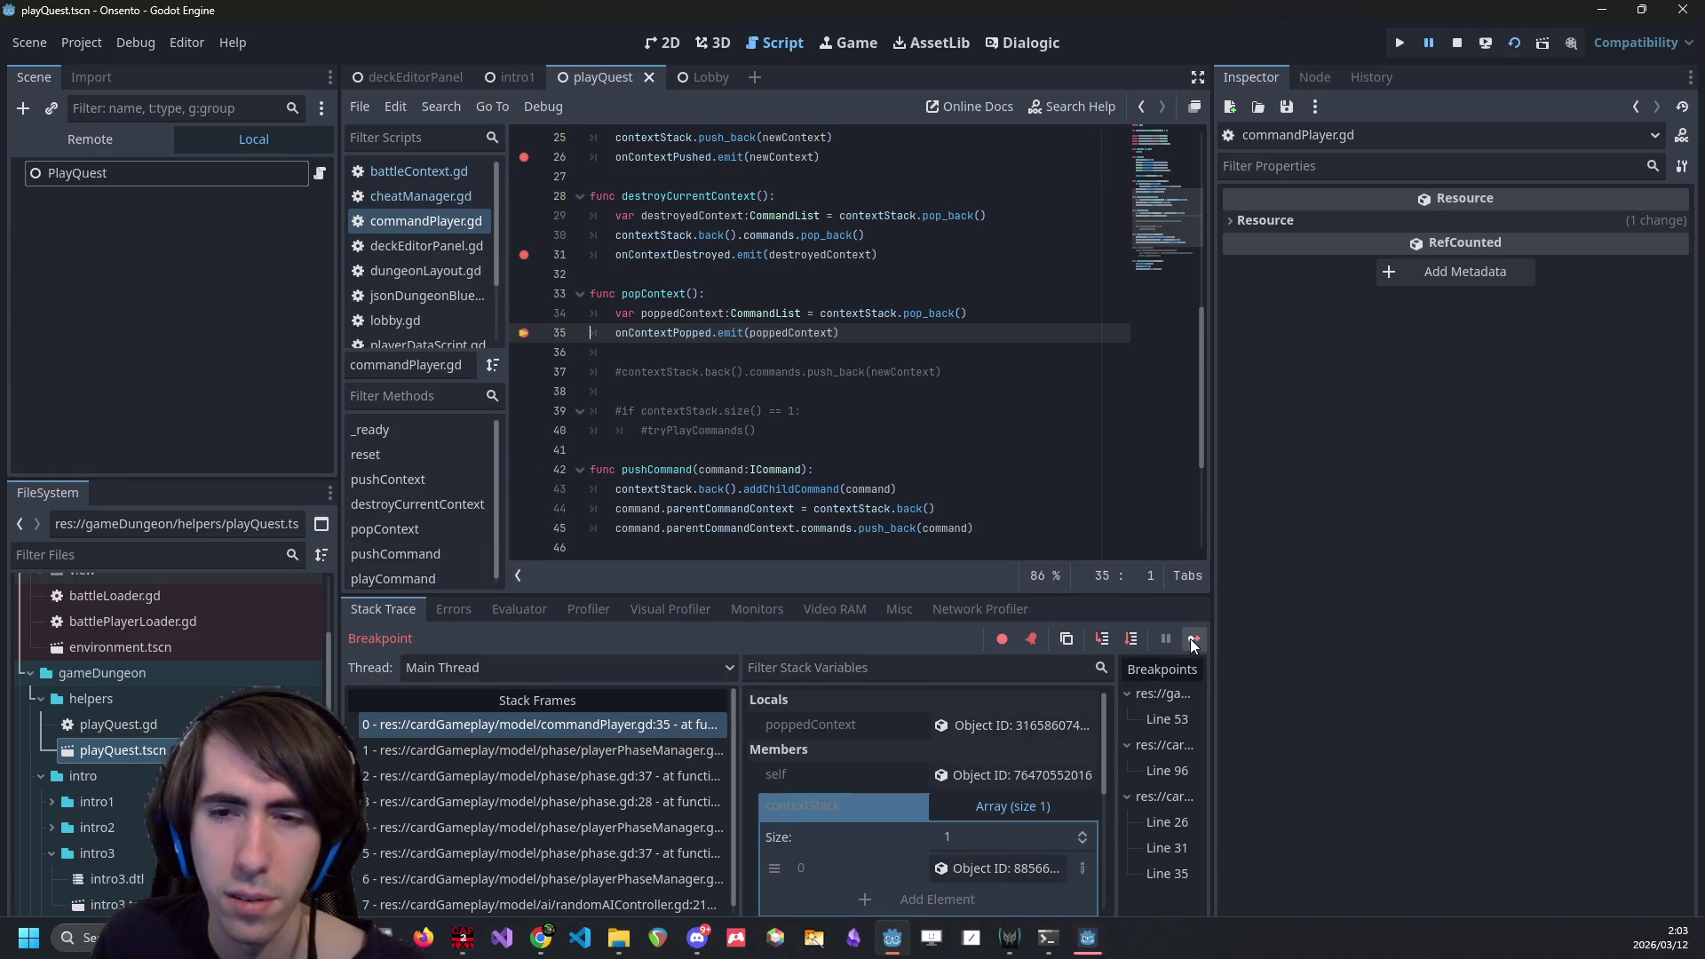
click(1197, 639)
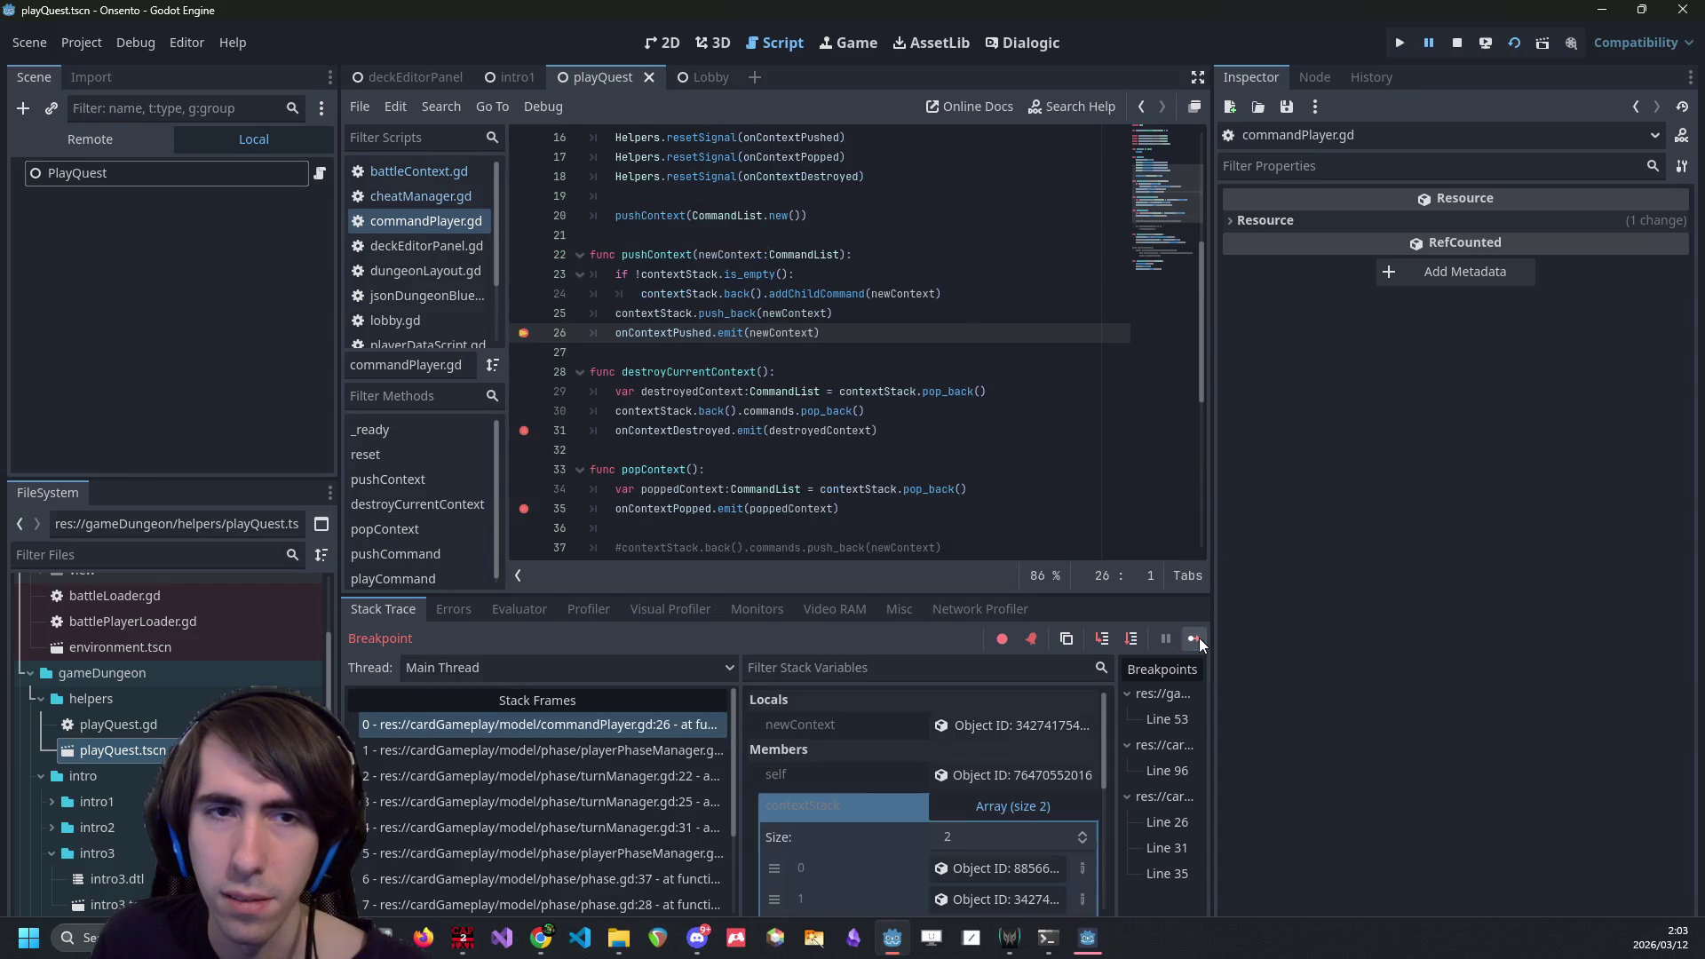
scroll(1008, 818, down, 3)
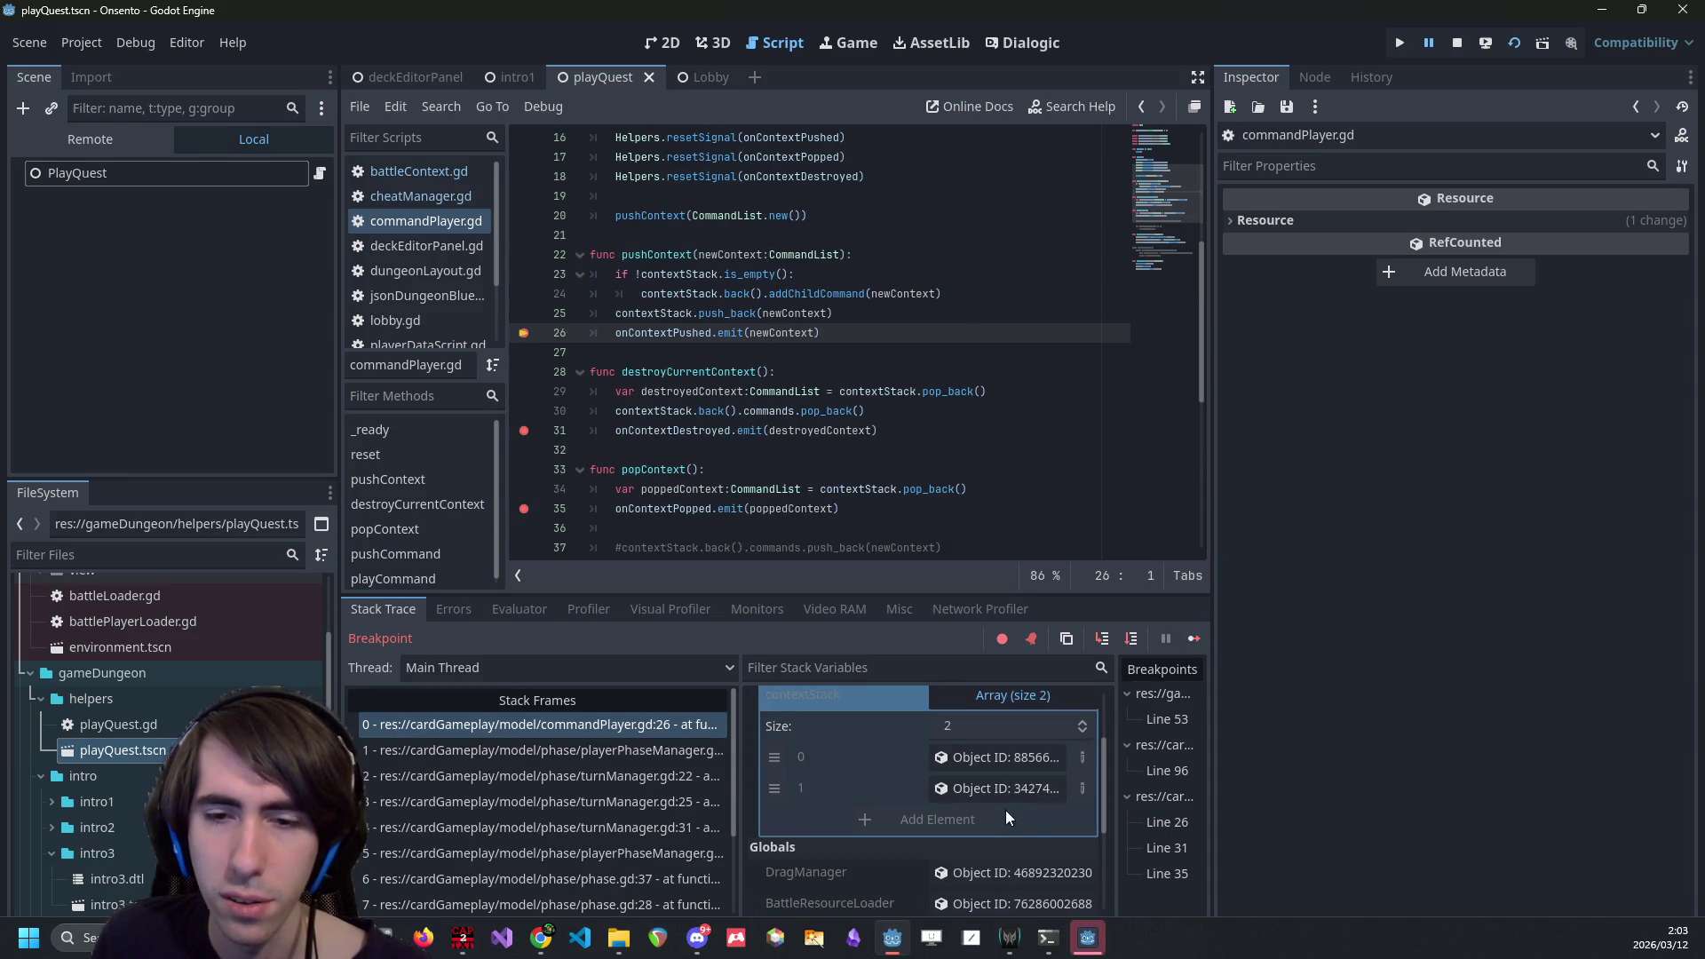
click(1004, 789)
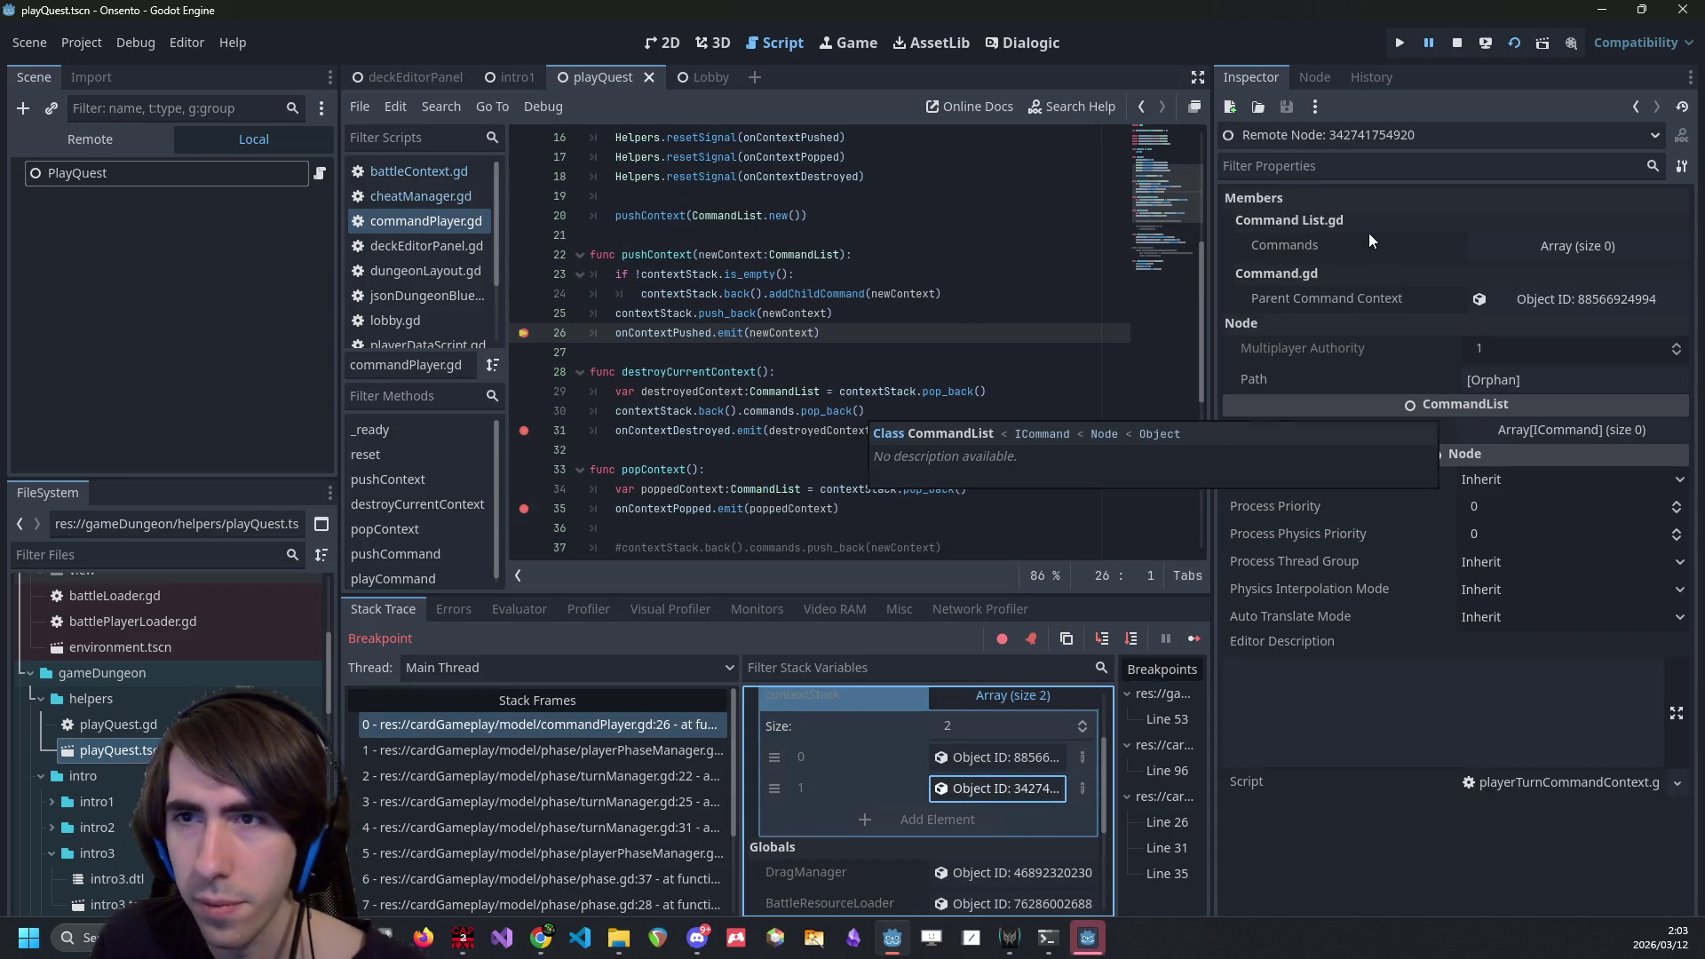
click(1195, 638)
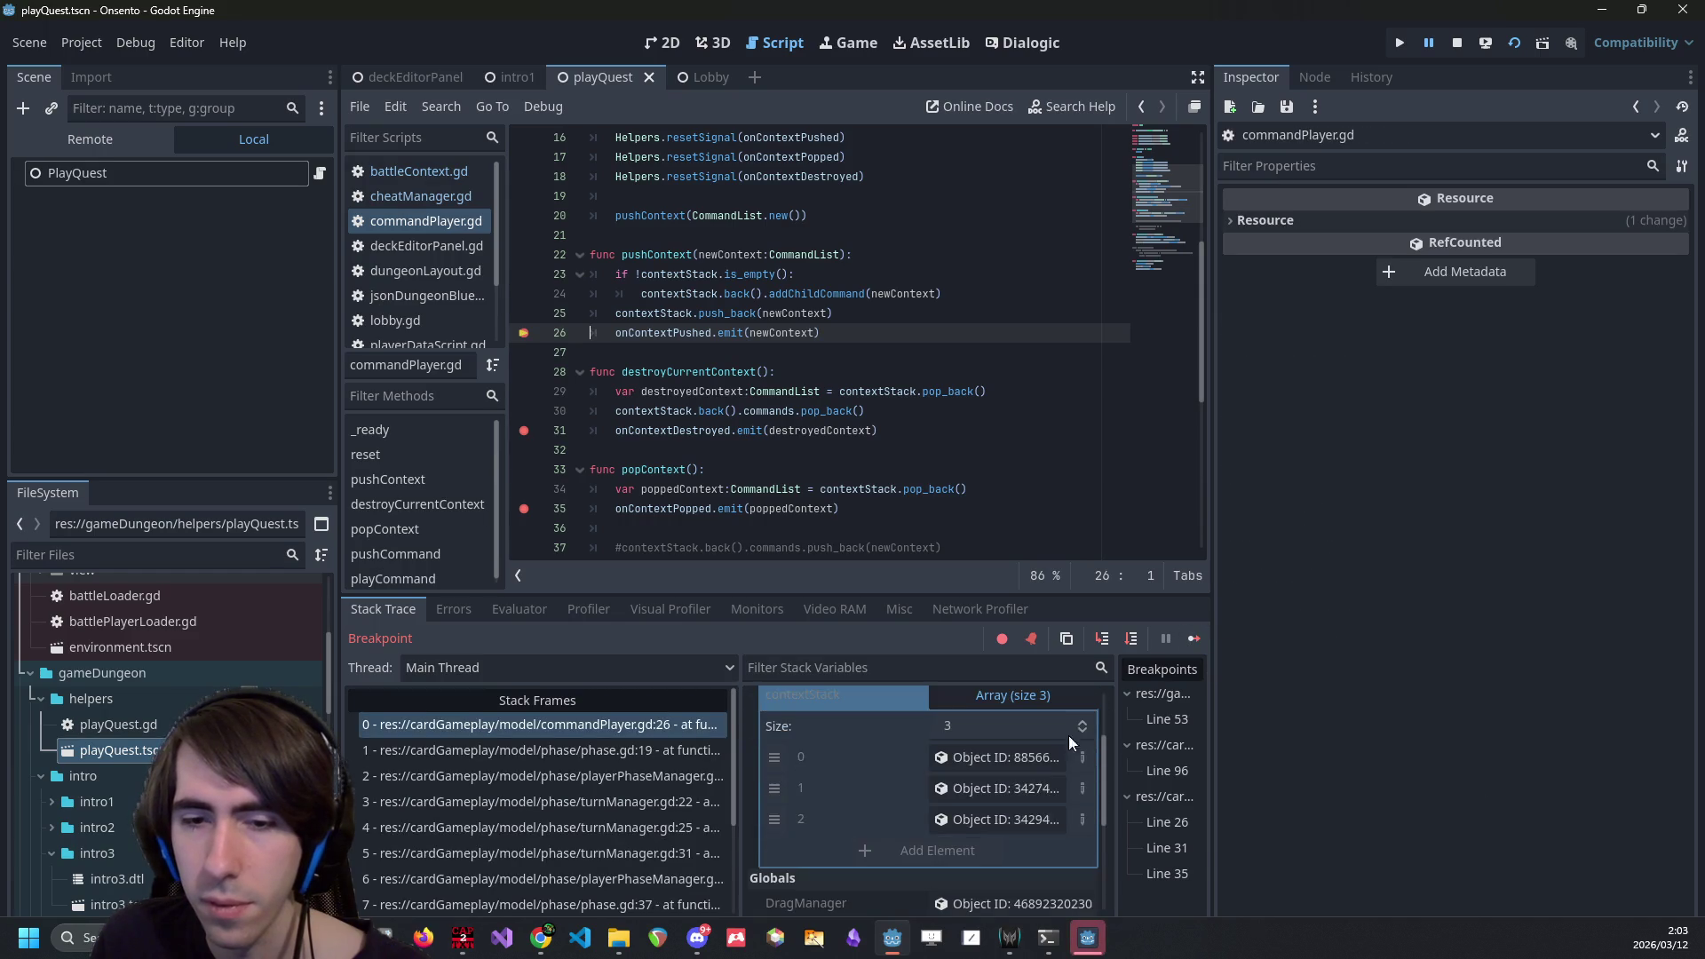
Inspect the third and newest contextStack entries, continuing until the game window returns
click(1032, 819)
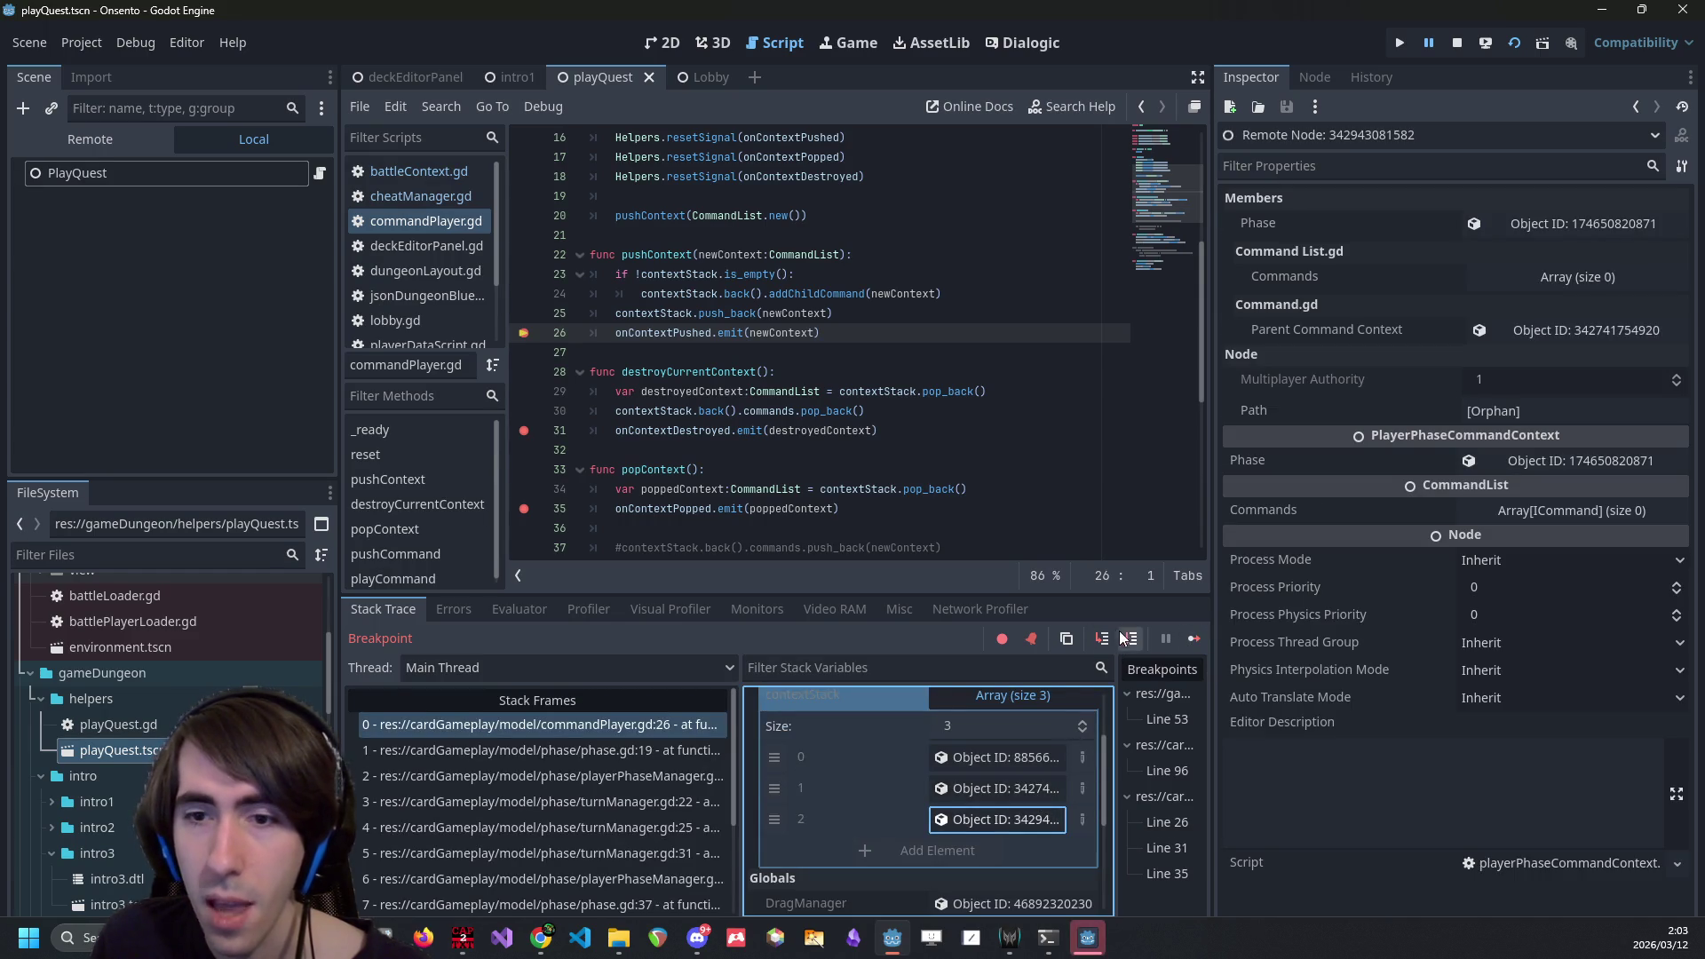
click(1195, 638)
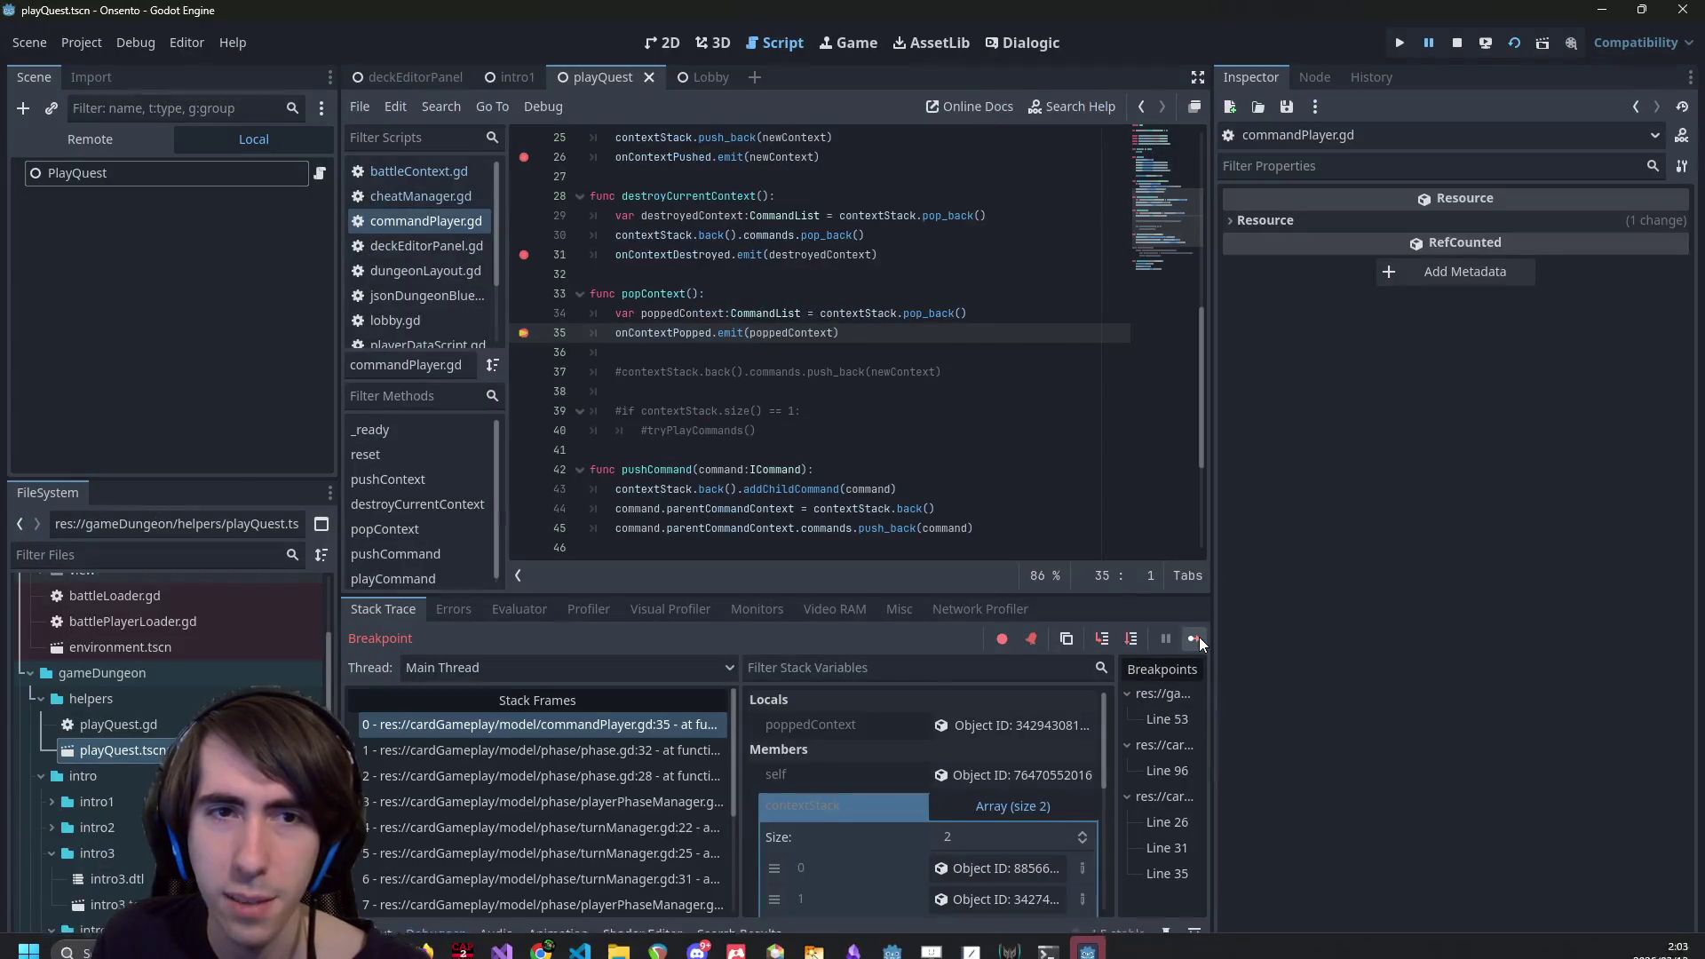
click(1195, 638)
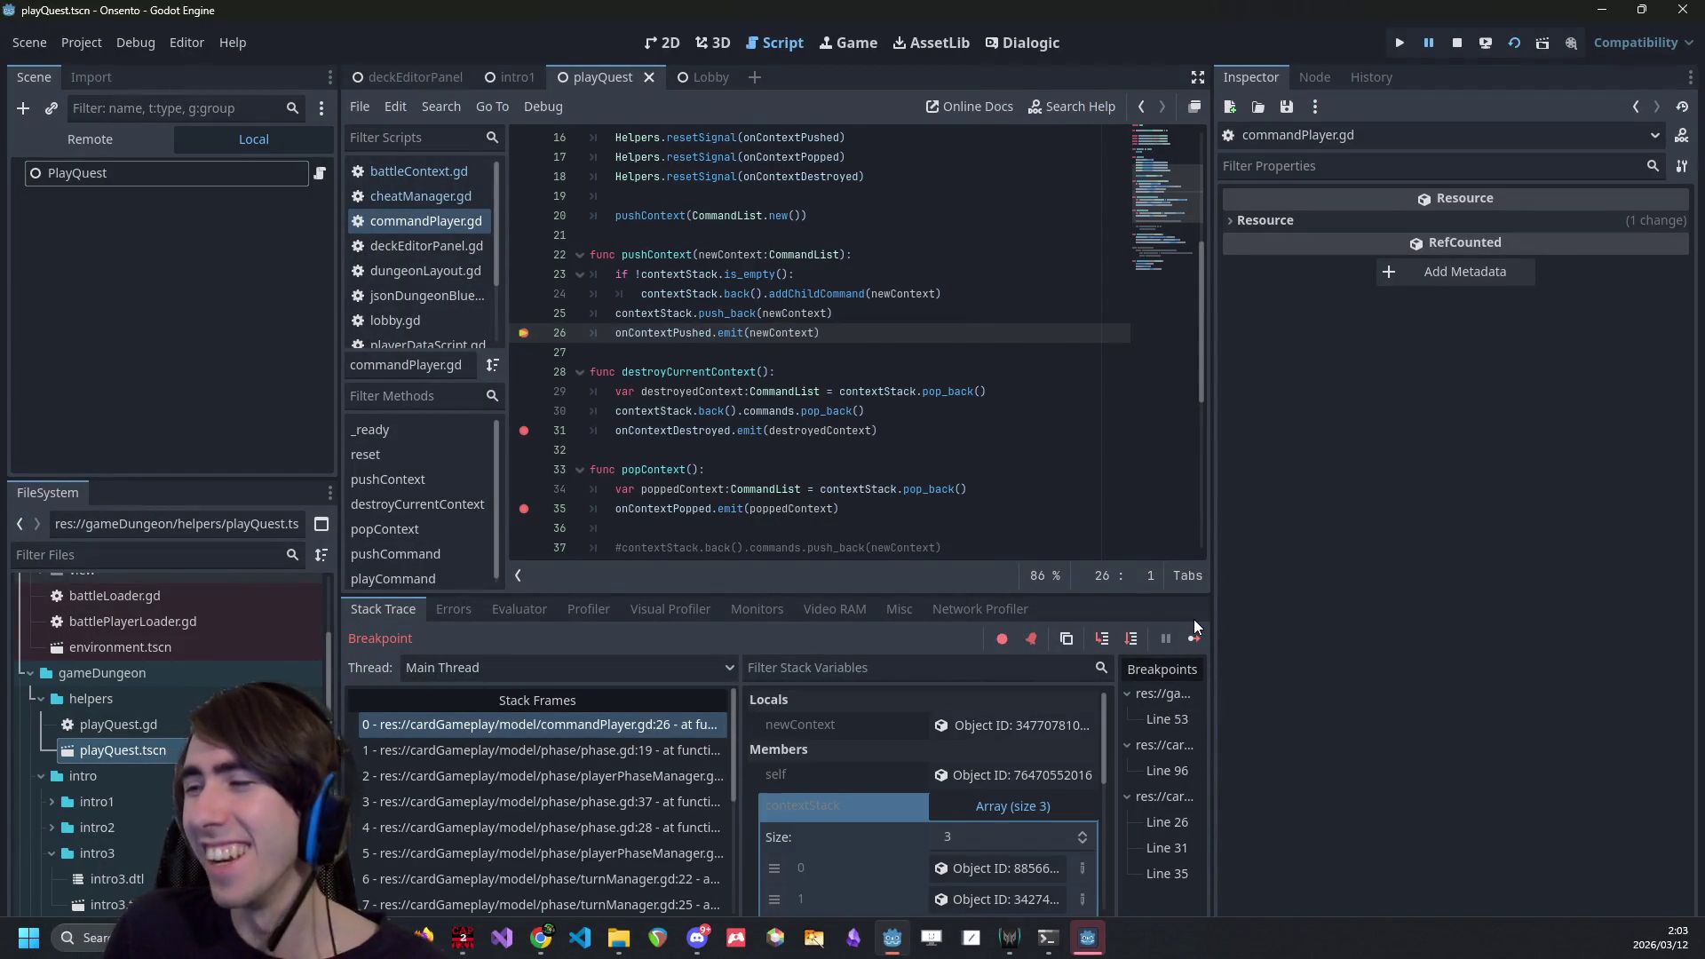
scroll(924, 776, down, 1)
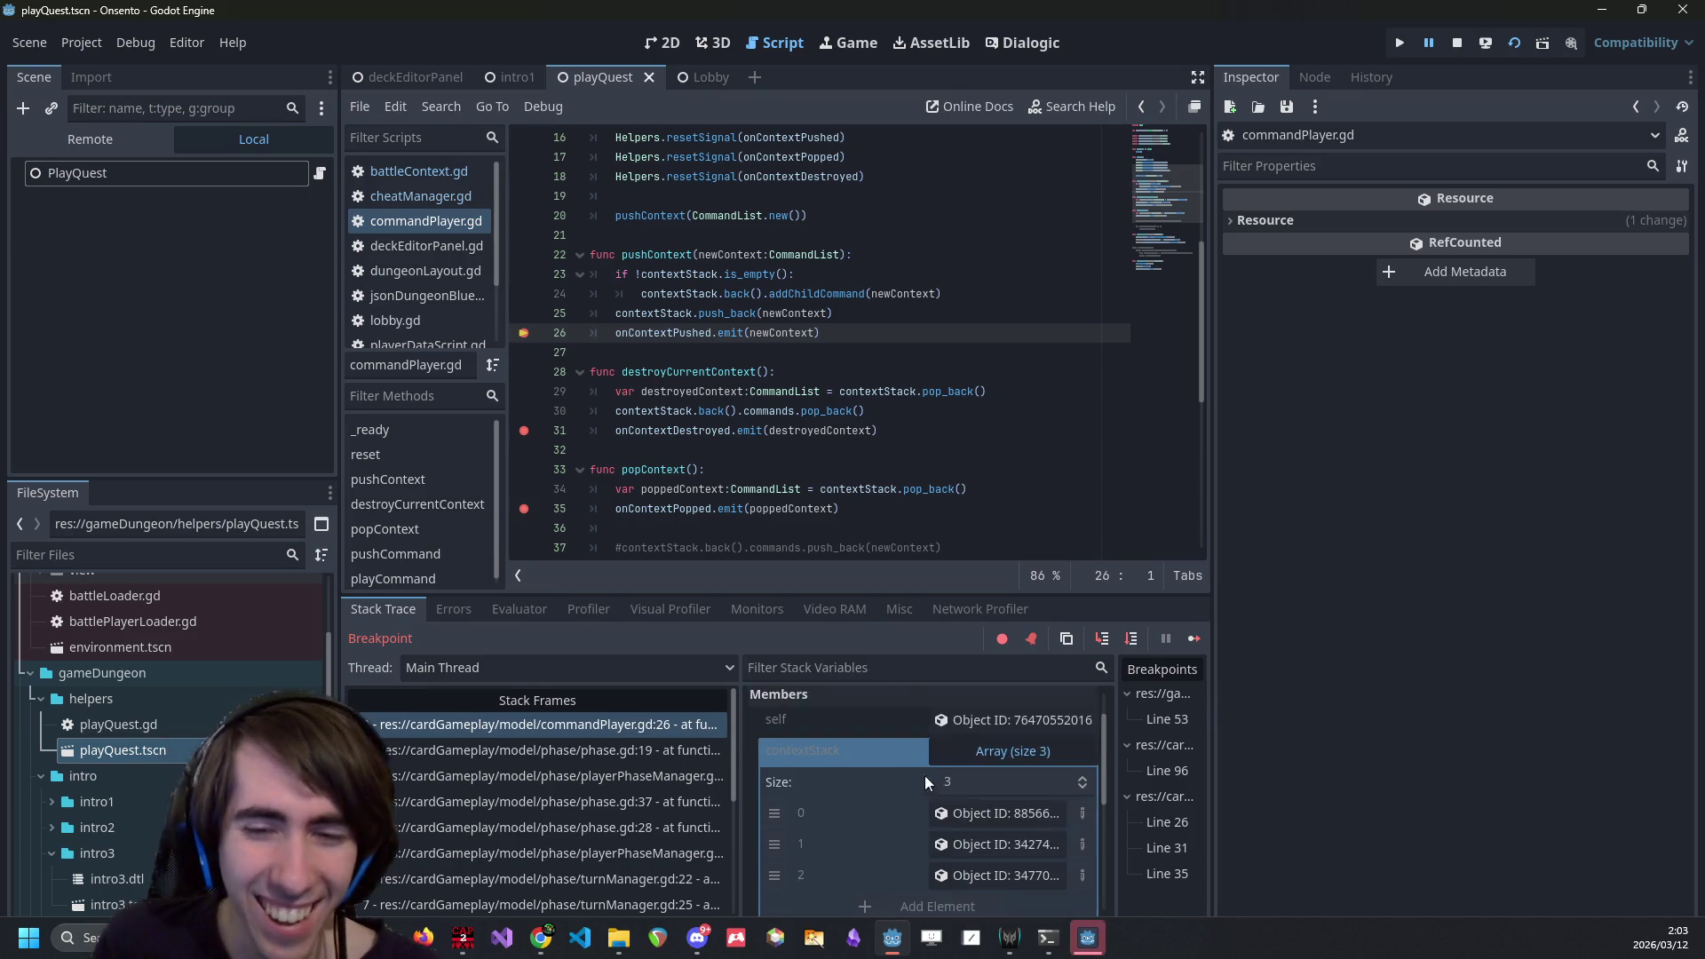
scroll(924, 781, down, 1)
click(987, 846)
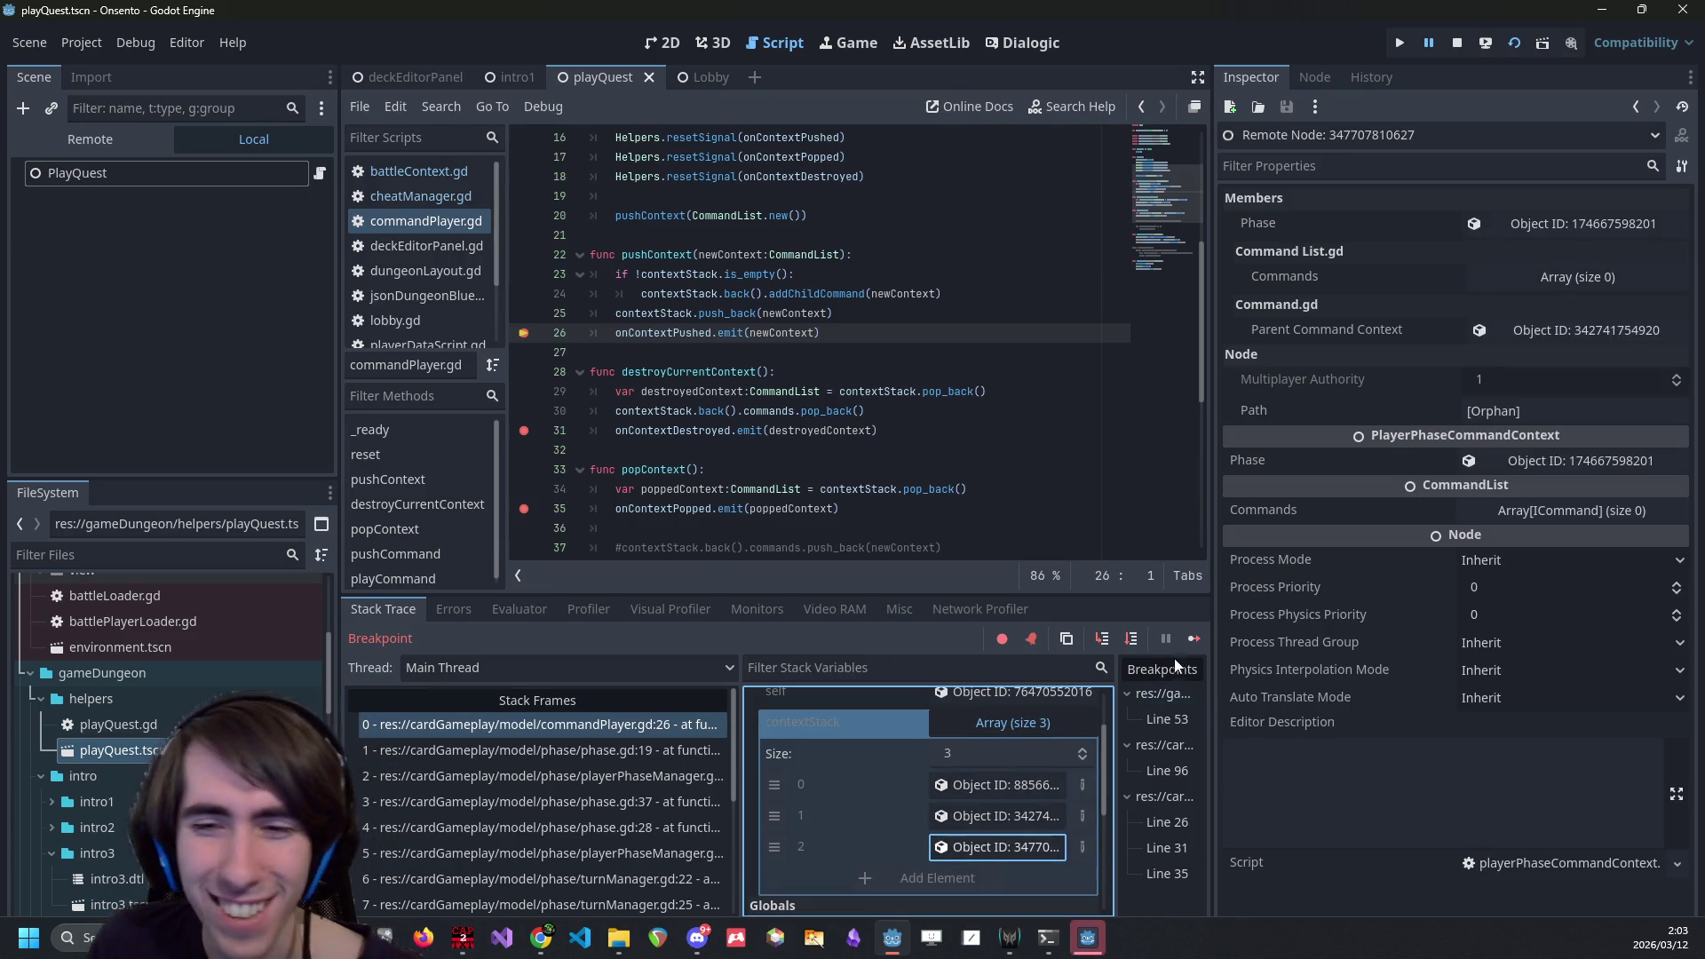
click(1194, 639)
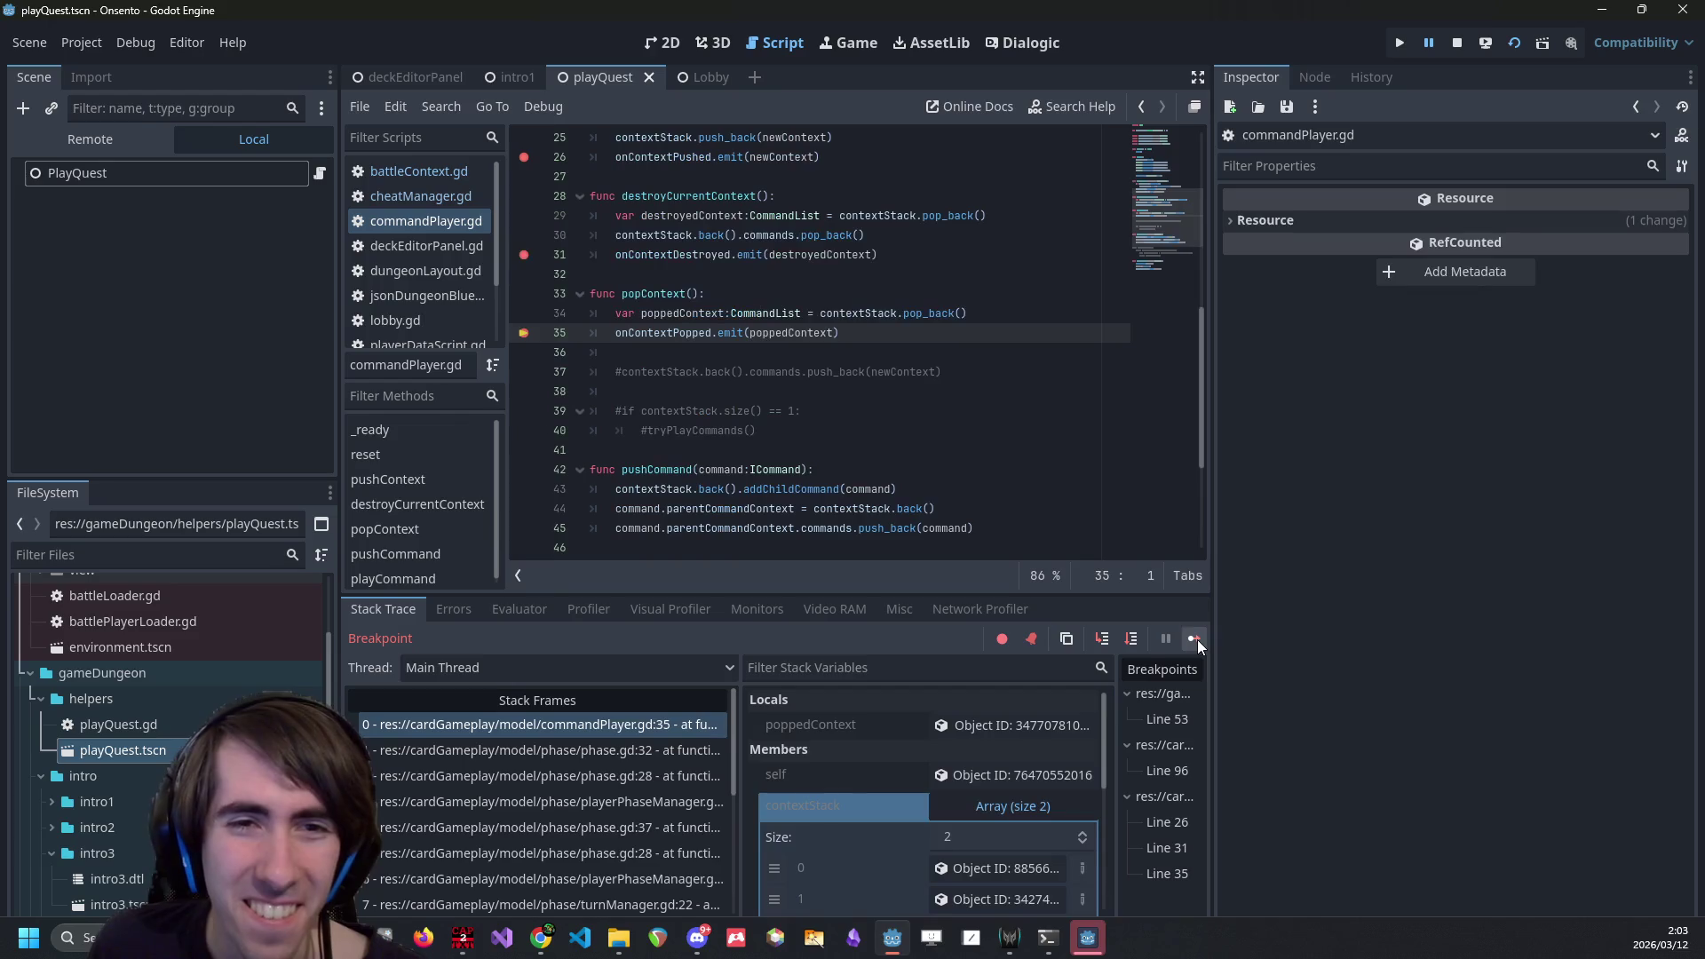
click(1194, 639)
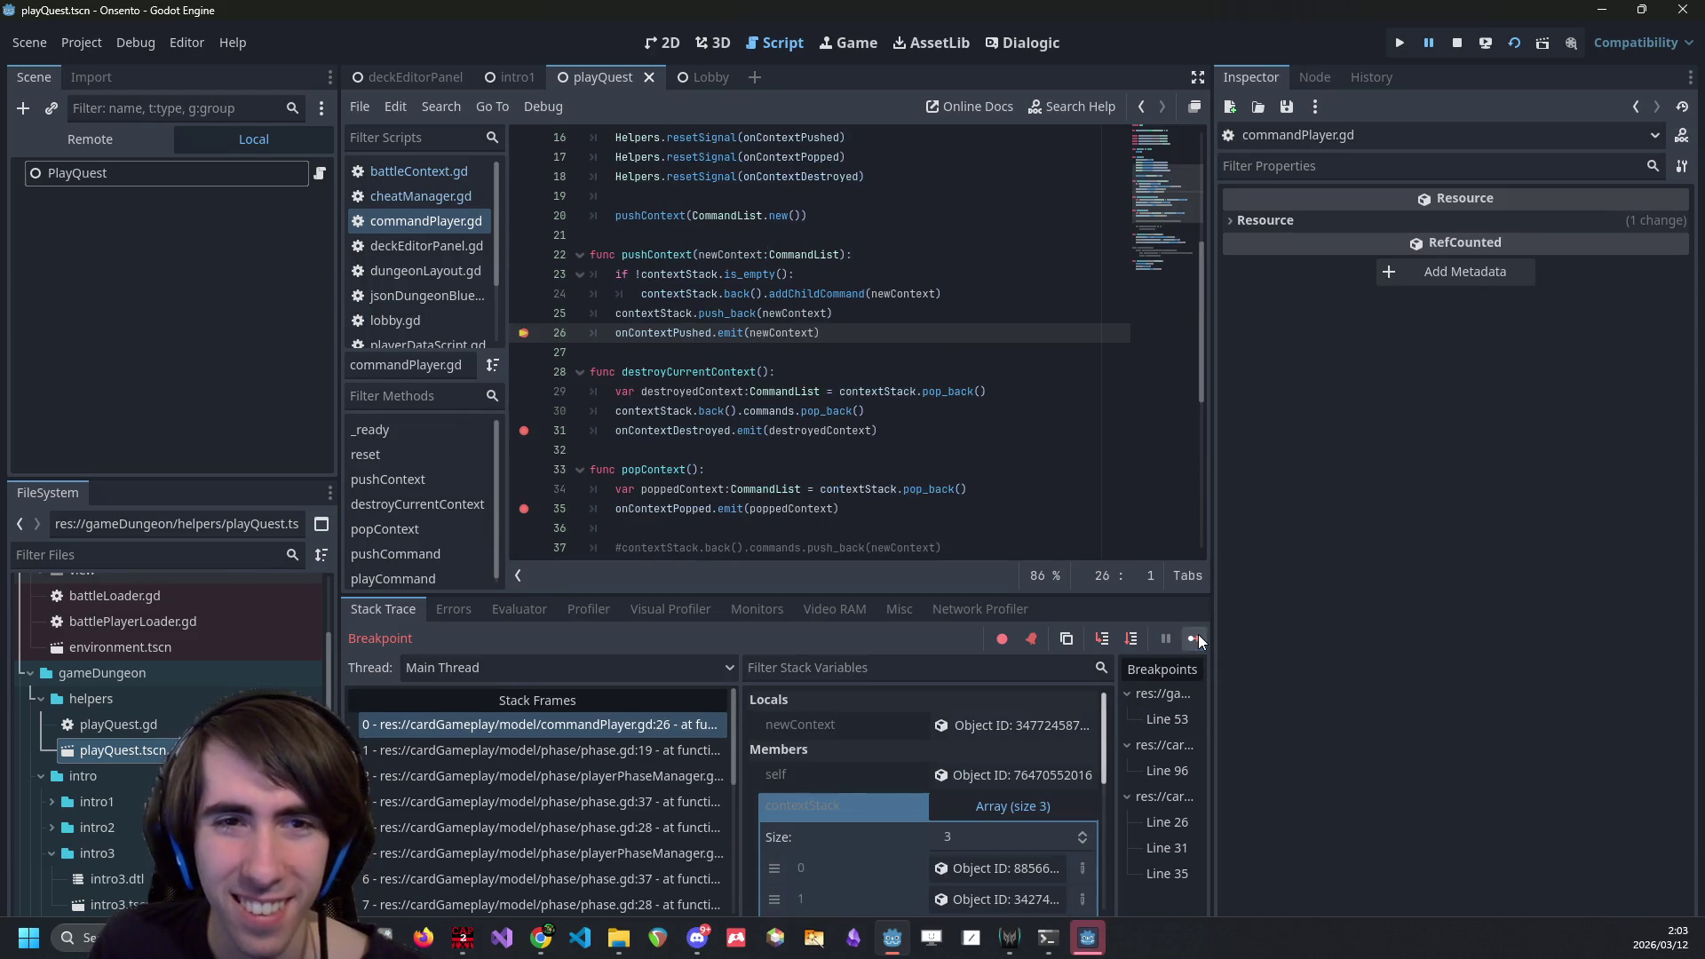
click(1194, 640)
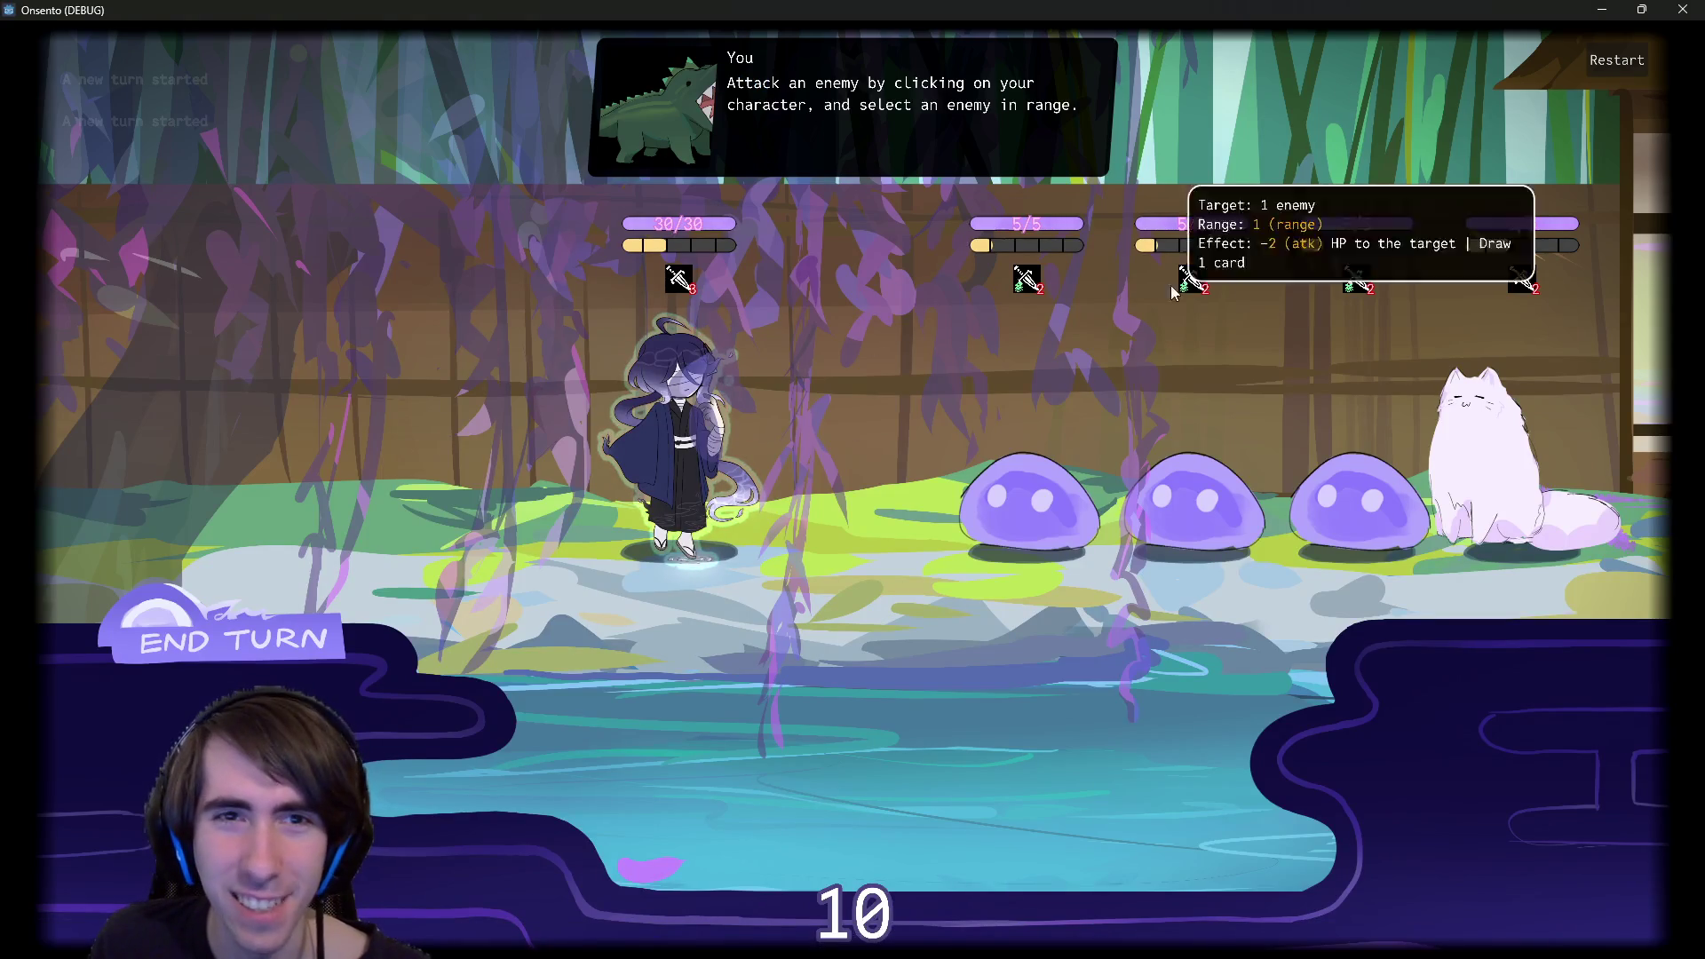
Make a move in the game, then remove the breakpoints on lines 26, 31 and 35
click(654, 472)
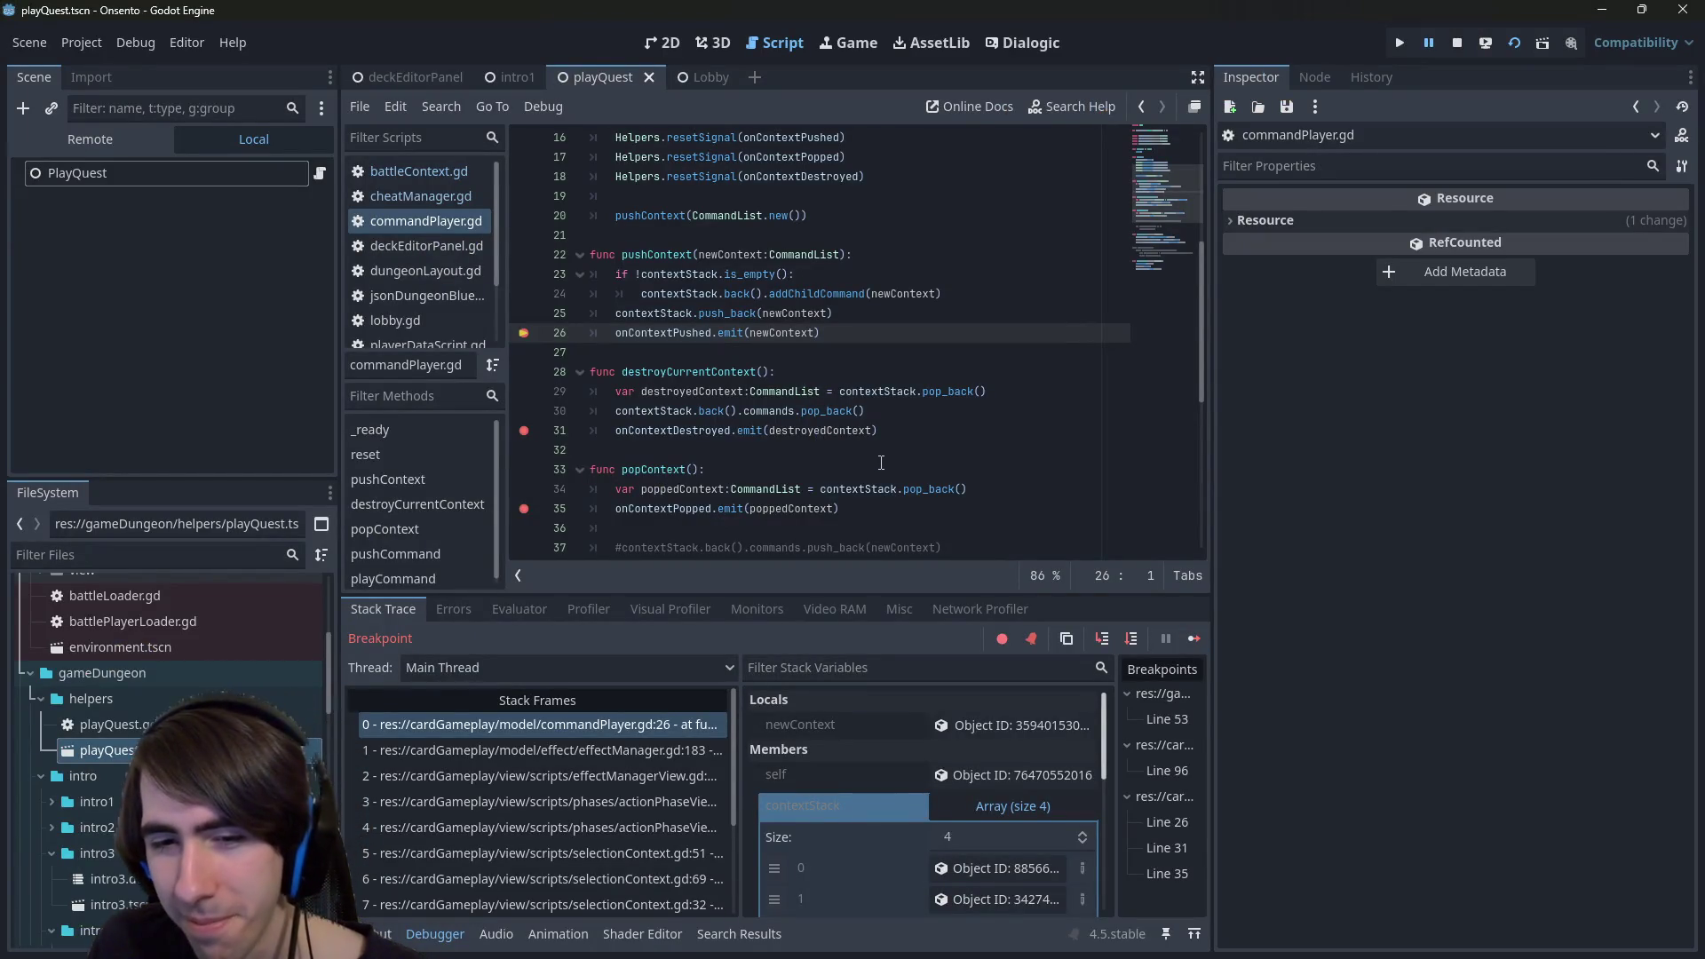
scroll(887, 771, down, 3)
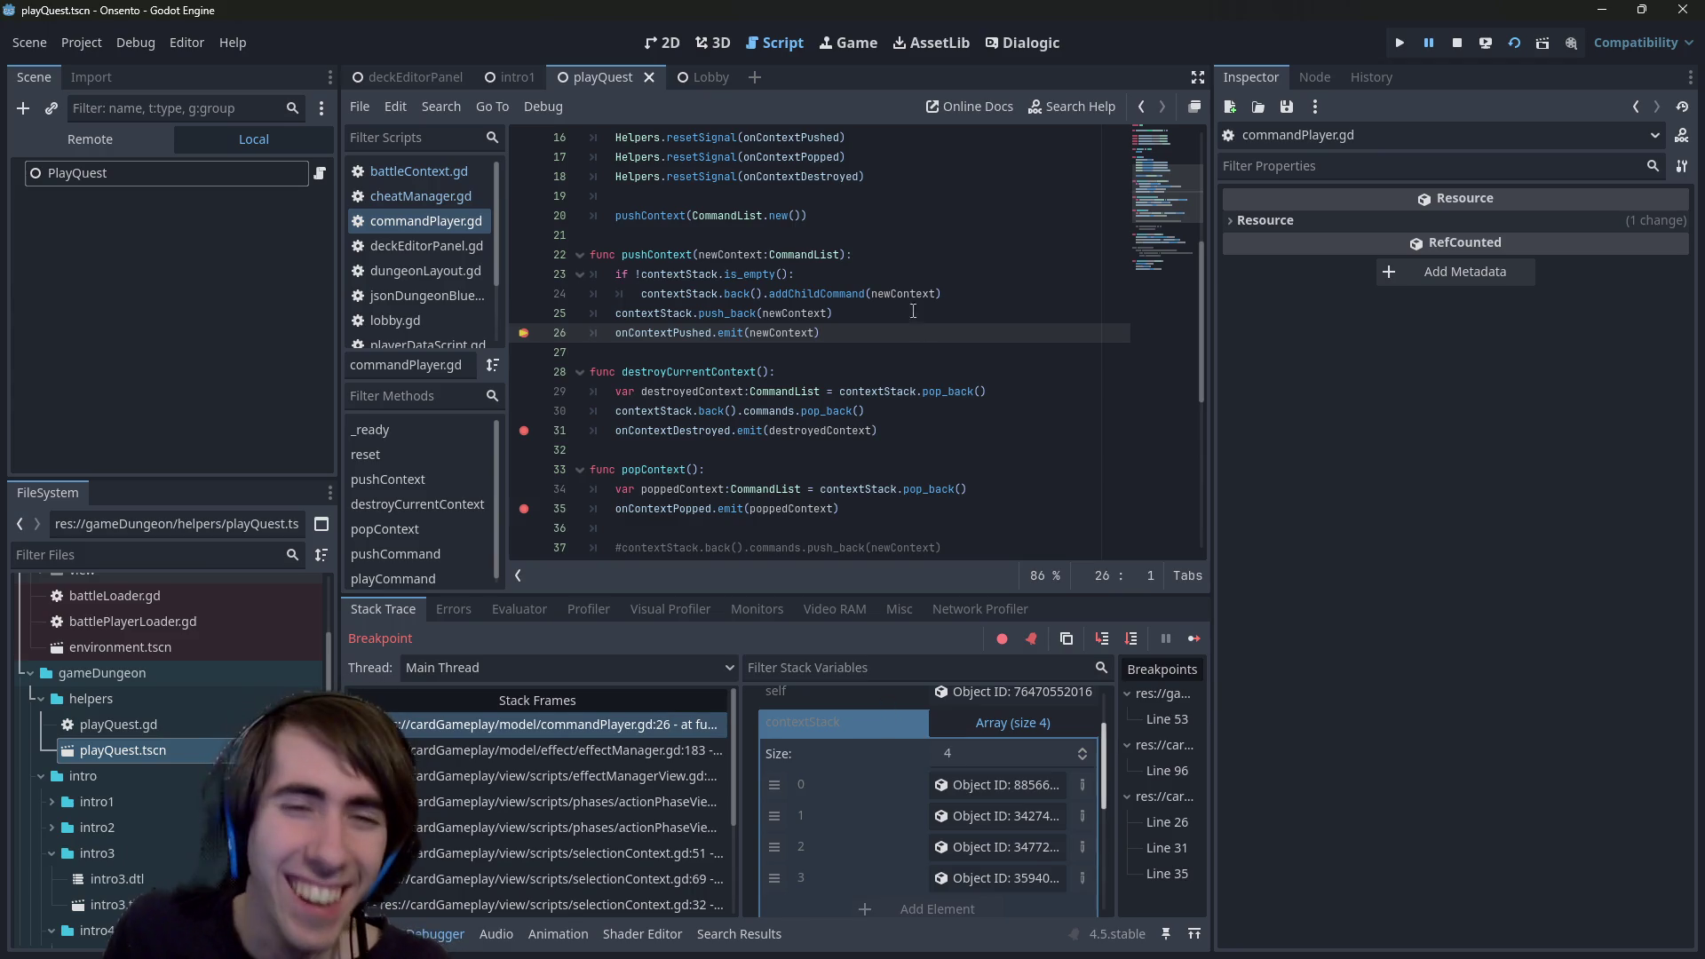
mouse_move(700, 299)
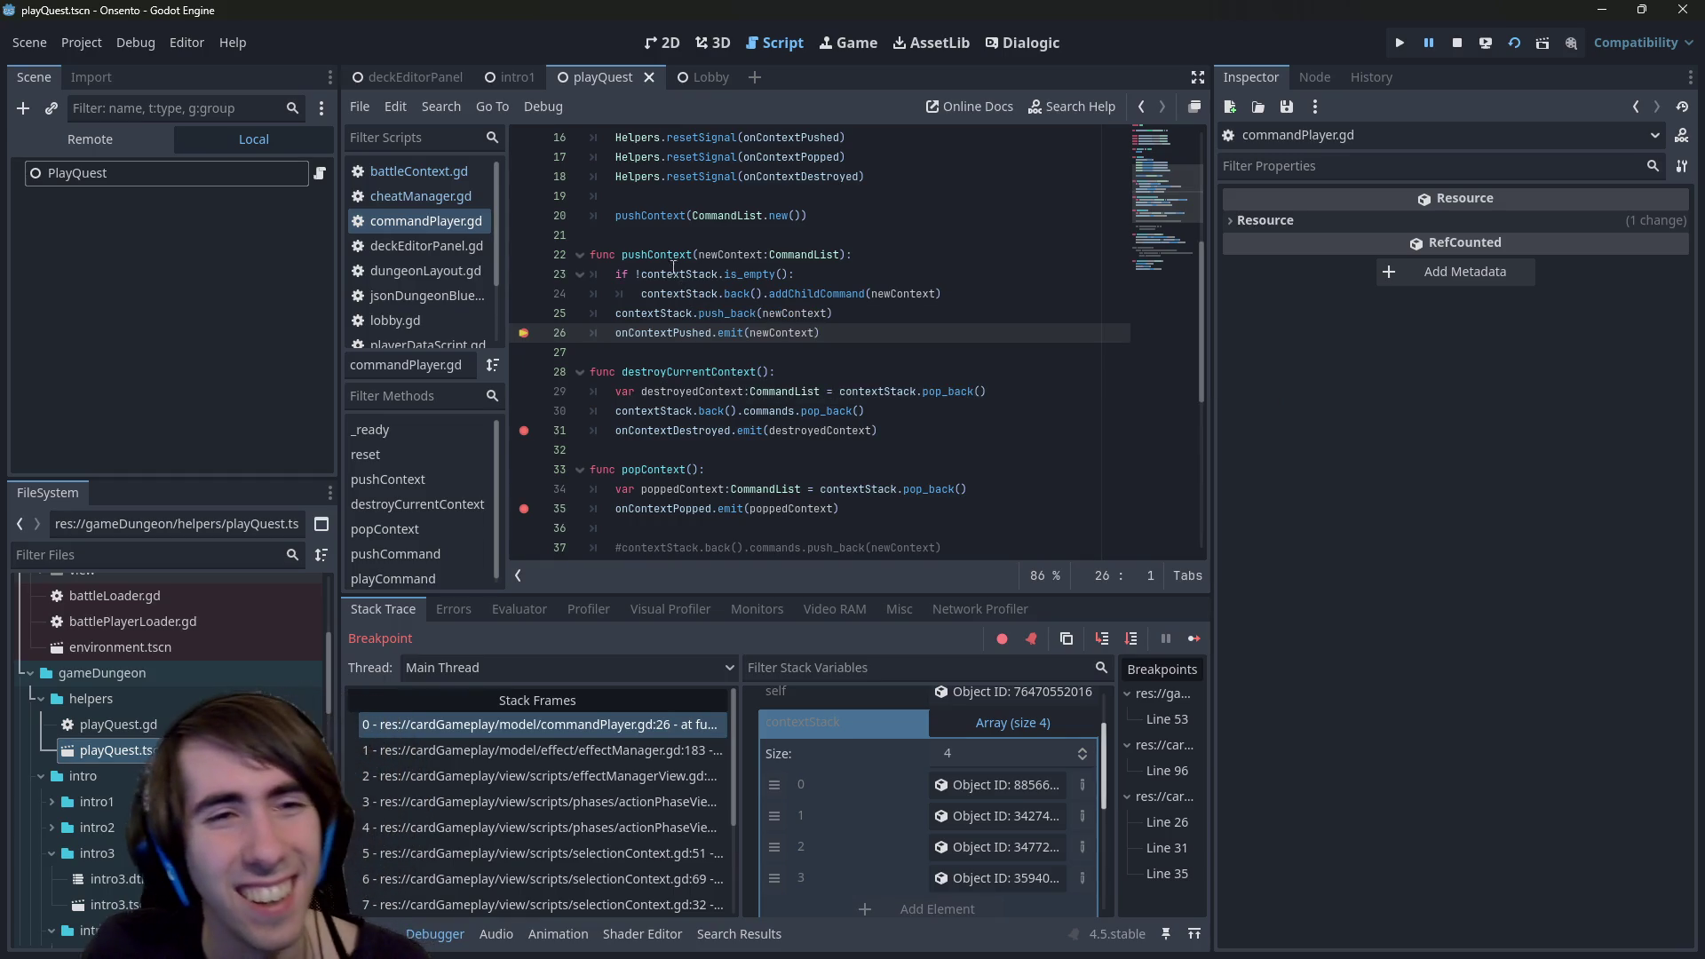
click(524, 334)
click(524, 431)
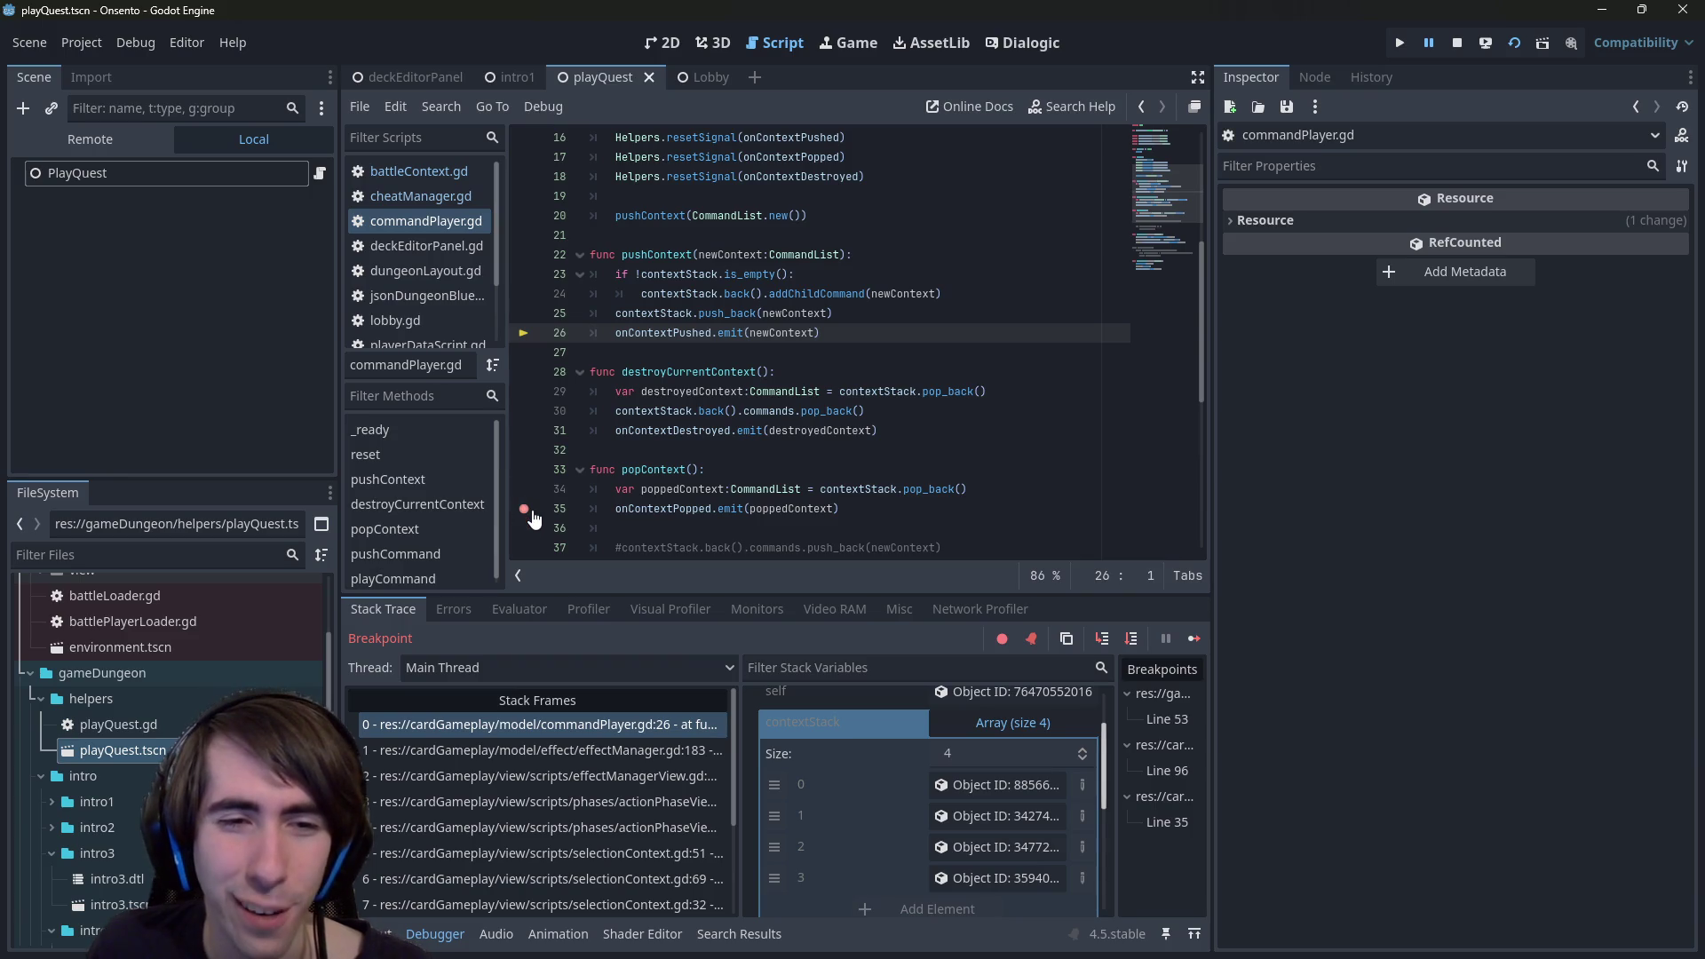
click(530, 512)
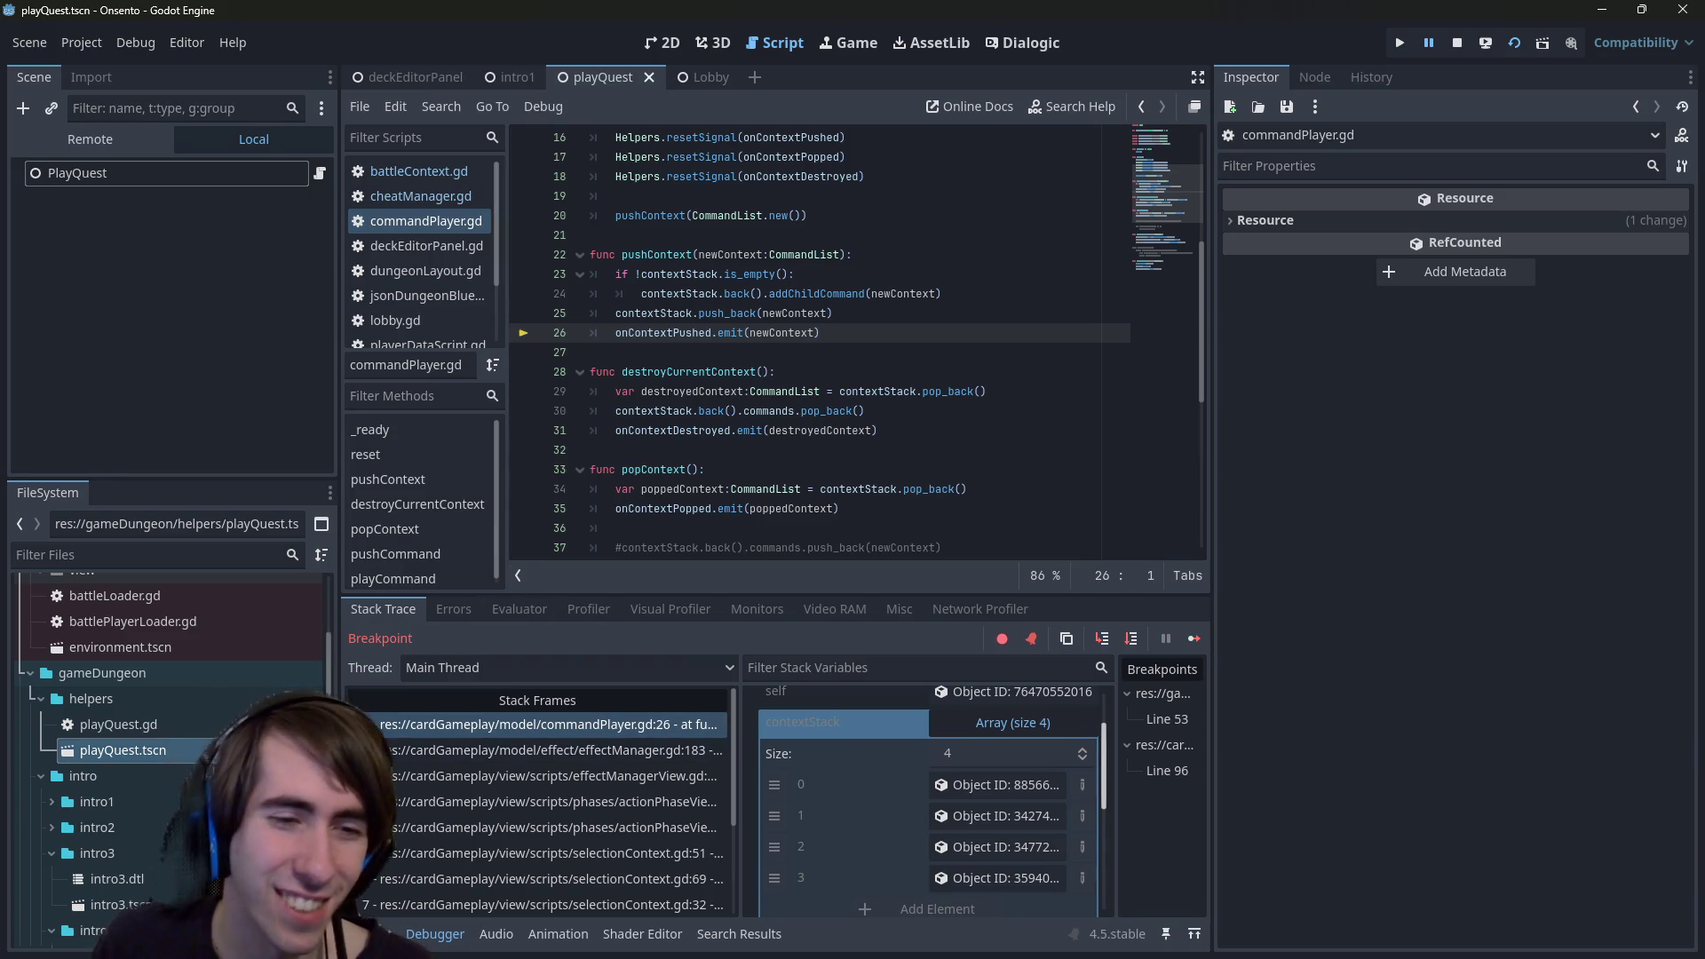
Select playQuest.gd in the project files and stop the debug session
click(122, 751)
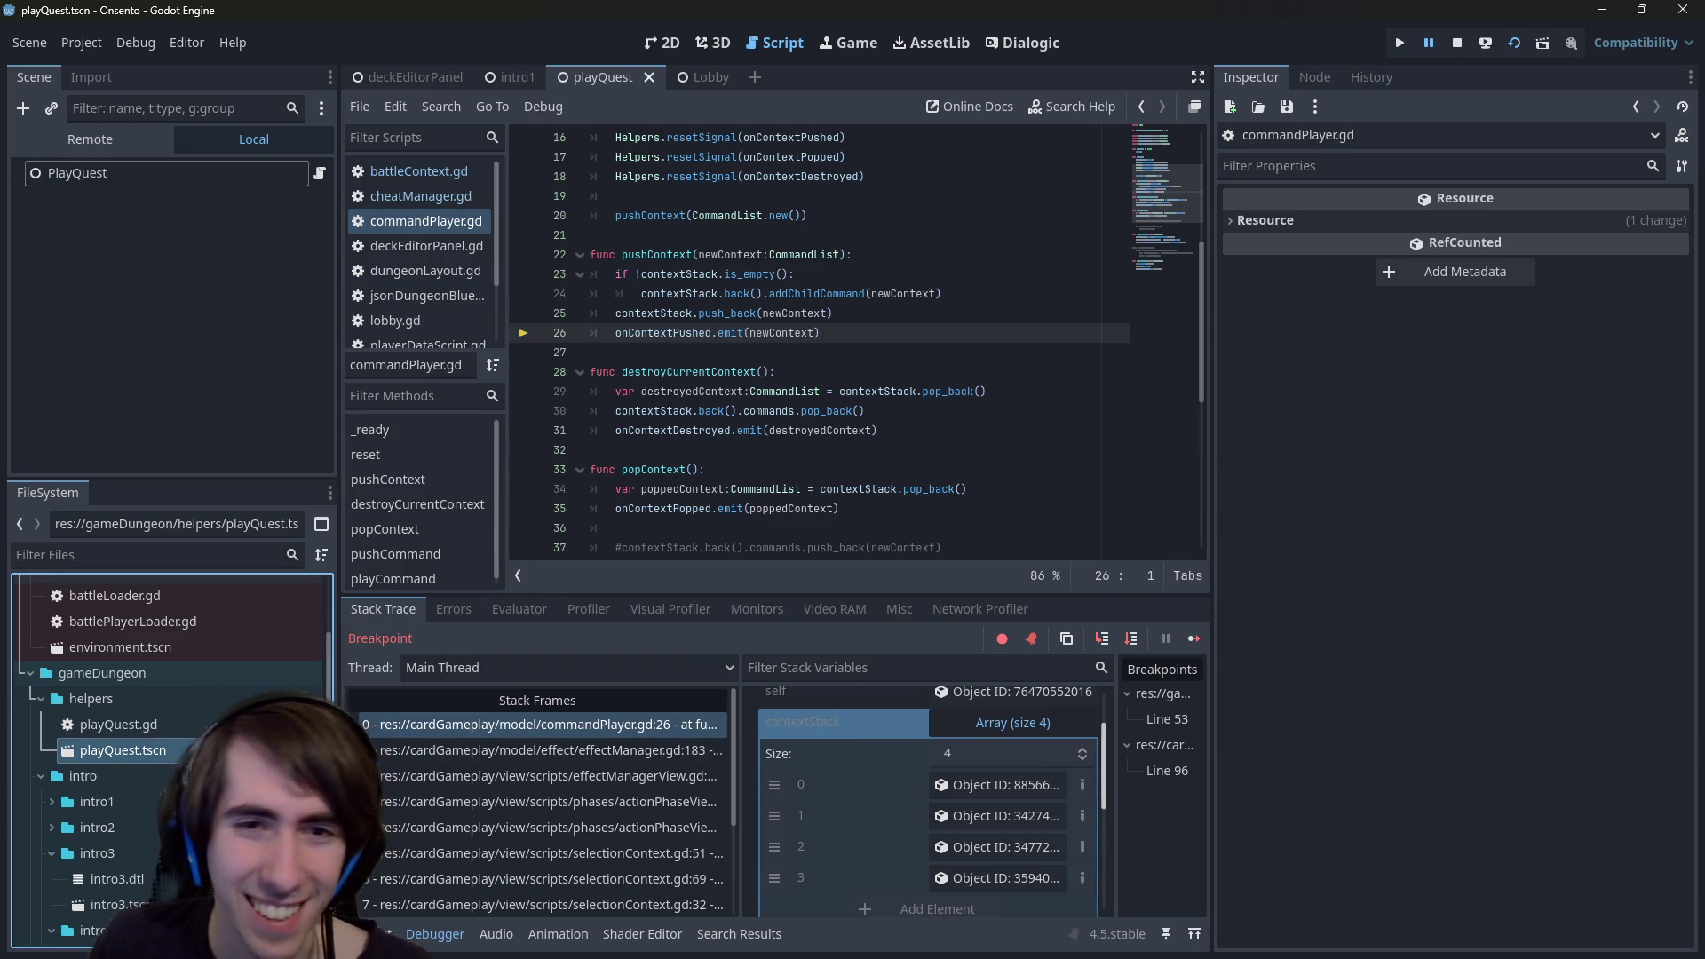
click(180, 726)
click(1457, 42)
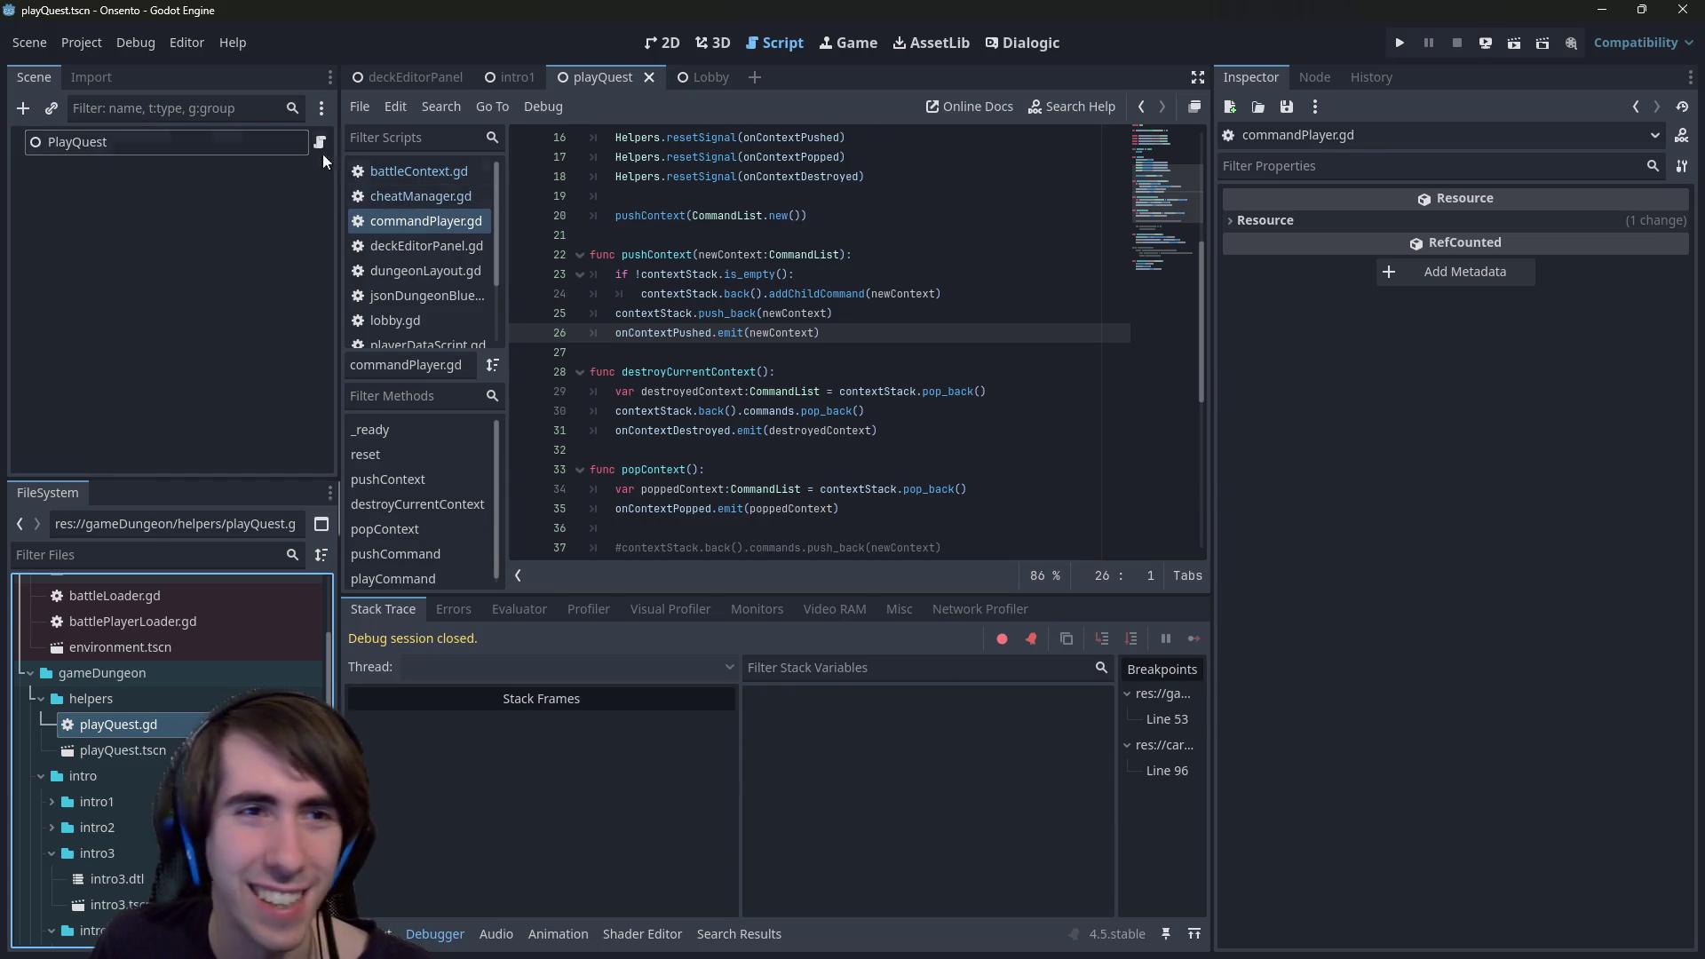
Open playQuest.gd and search Quick Open for 'lobby', closing it without opening anything
click(320, 142)
click(698, 215)
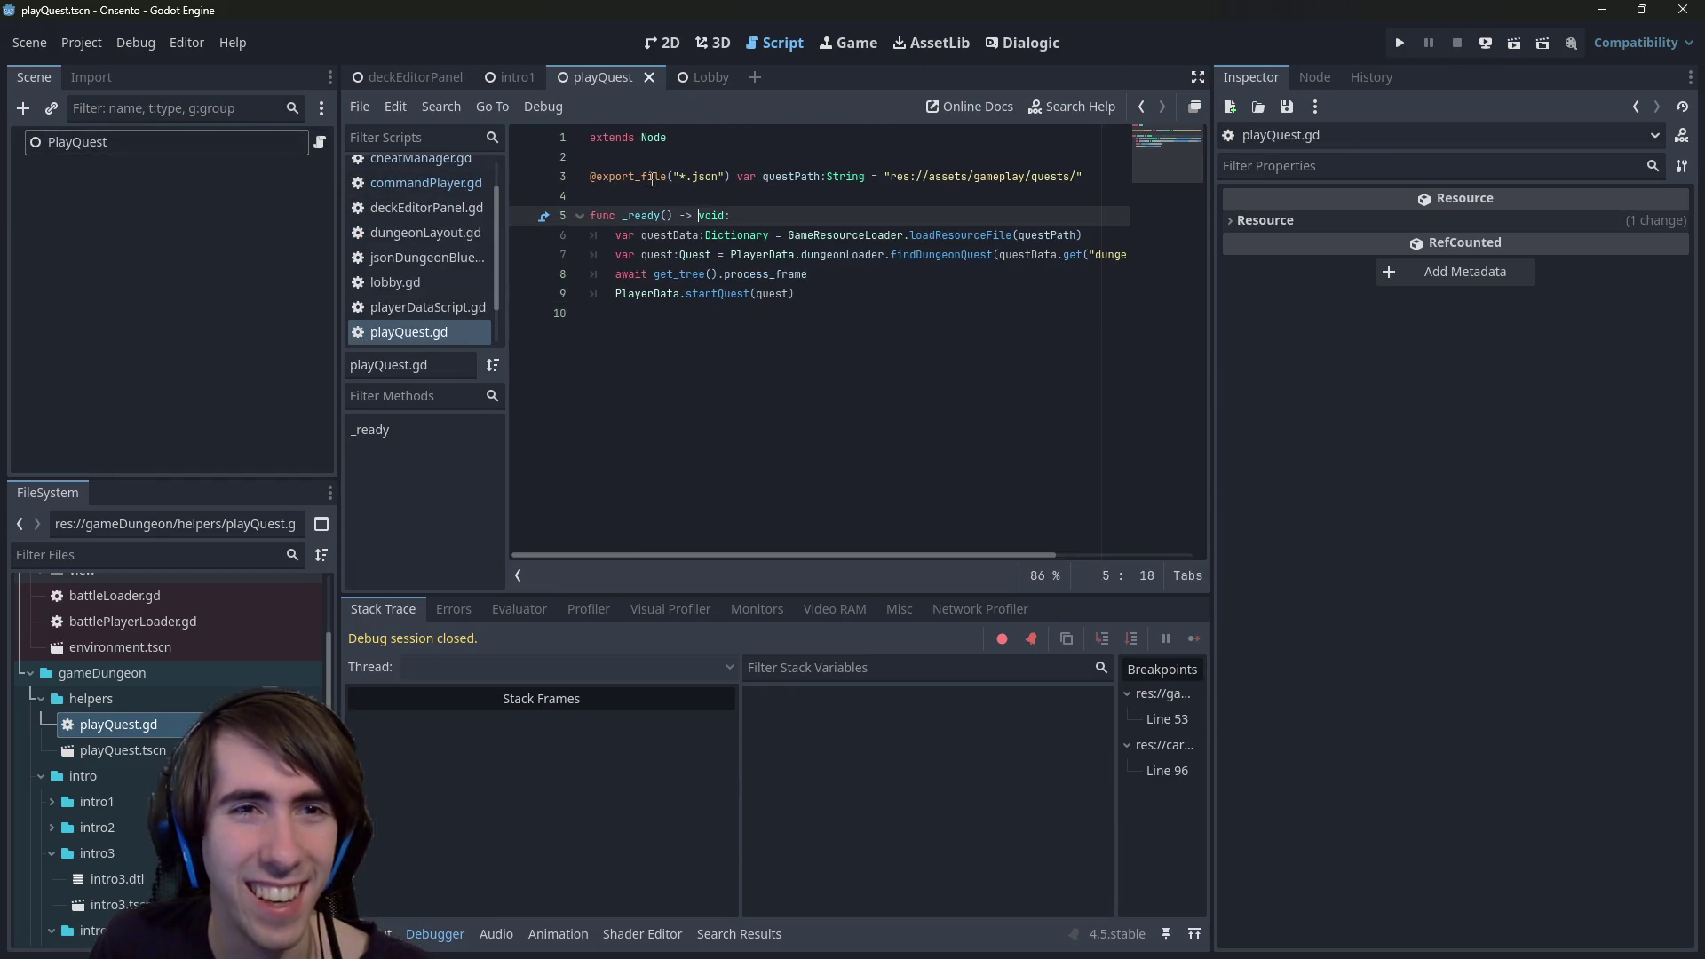
key(shift+alt+o)
text(lobby)
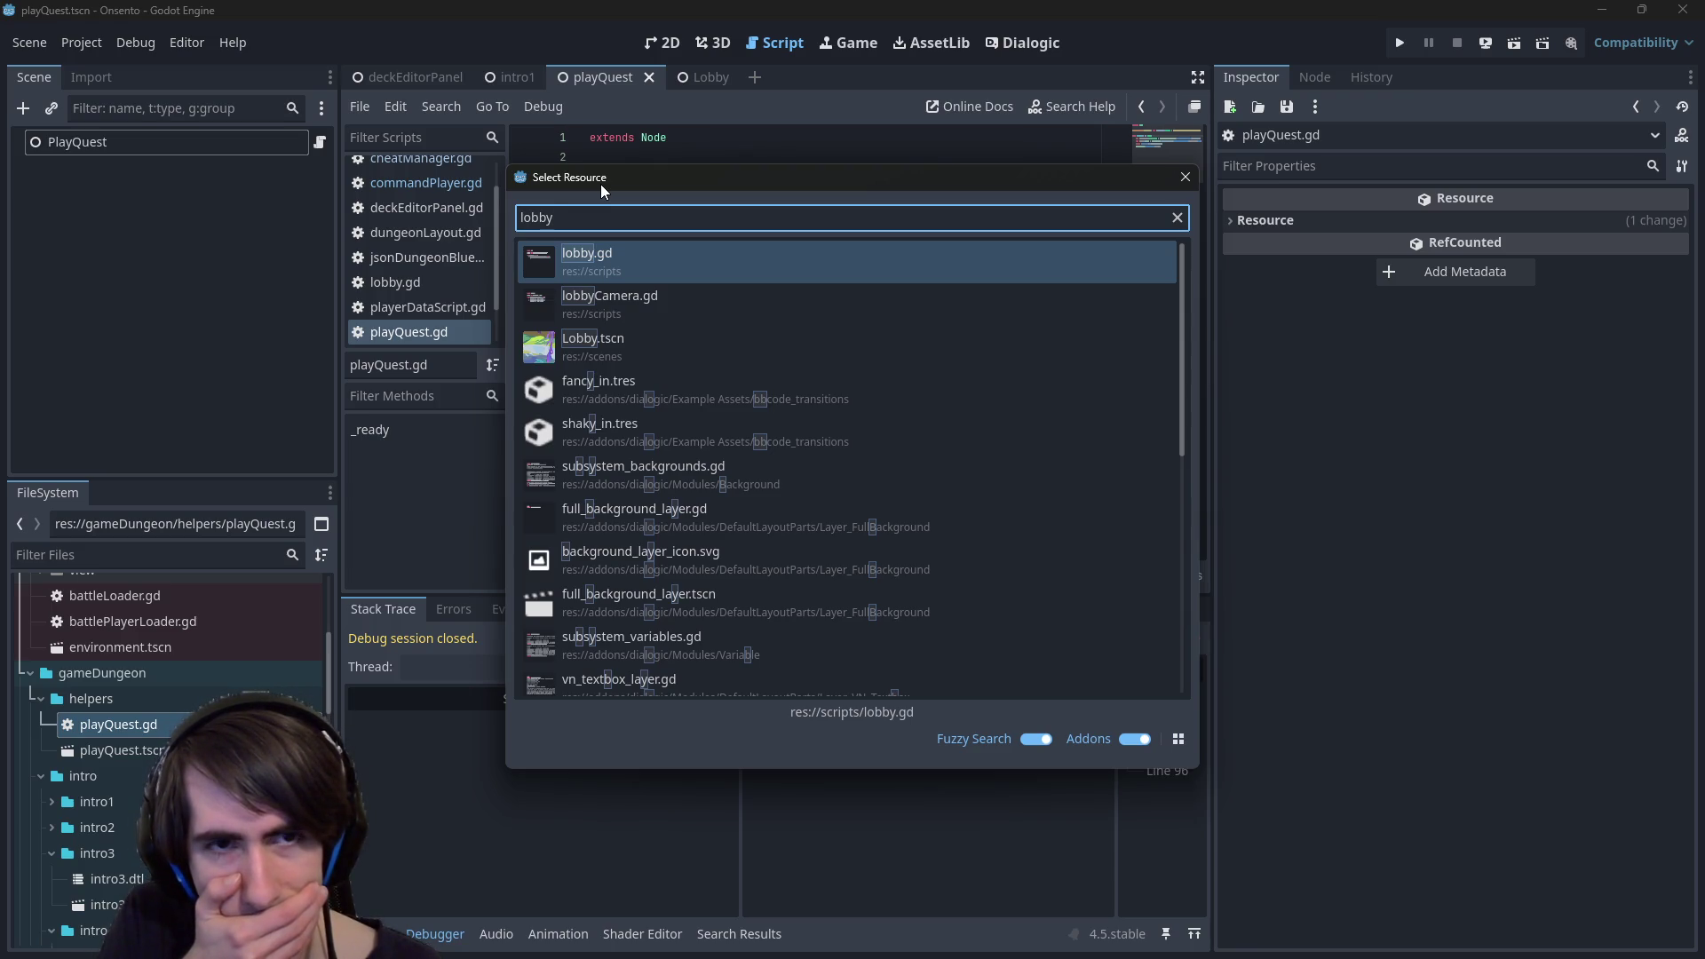
key(Escape)
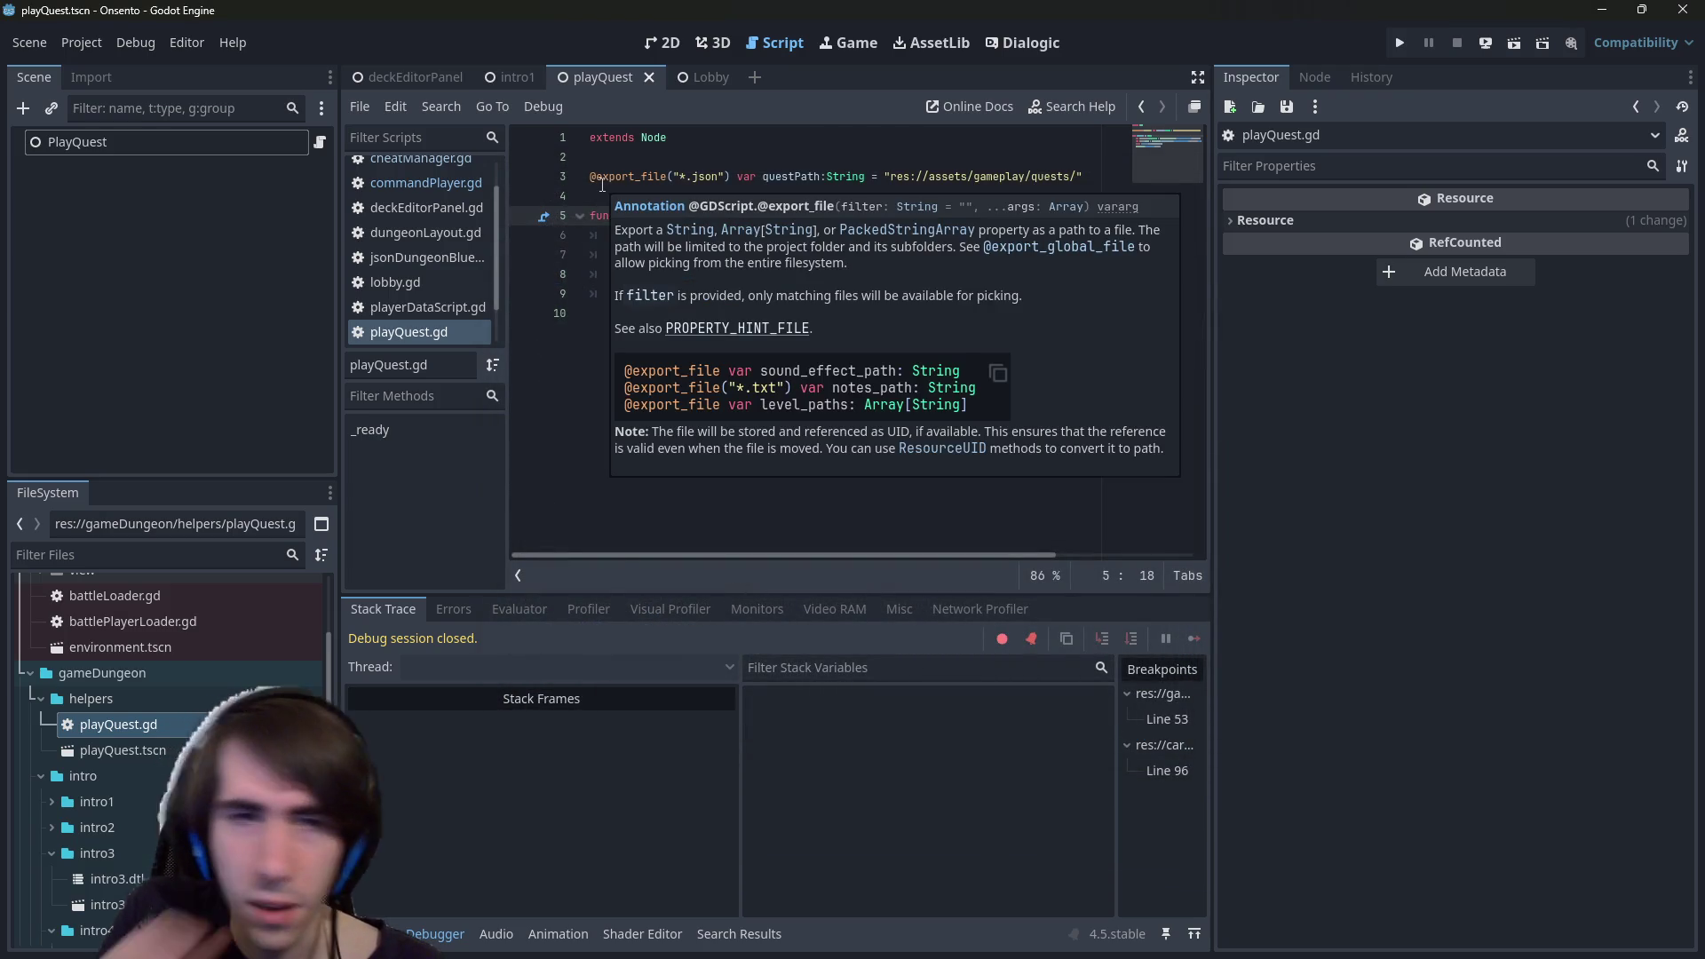
Select playQuest.tscn, switch back to commandPlayer.gd, and run the current playQuest scene
click(213, 732)
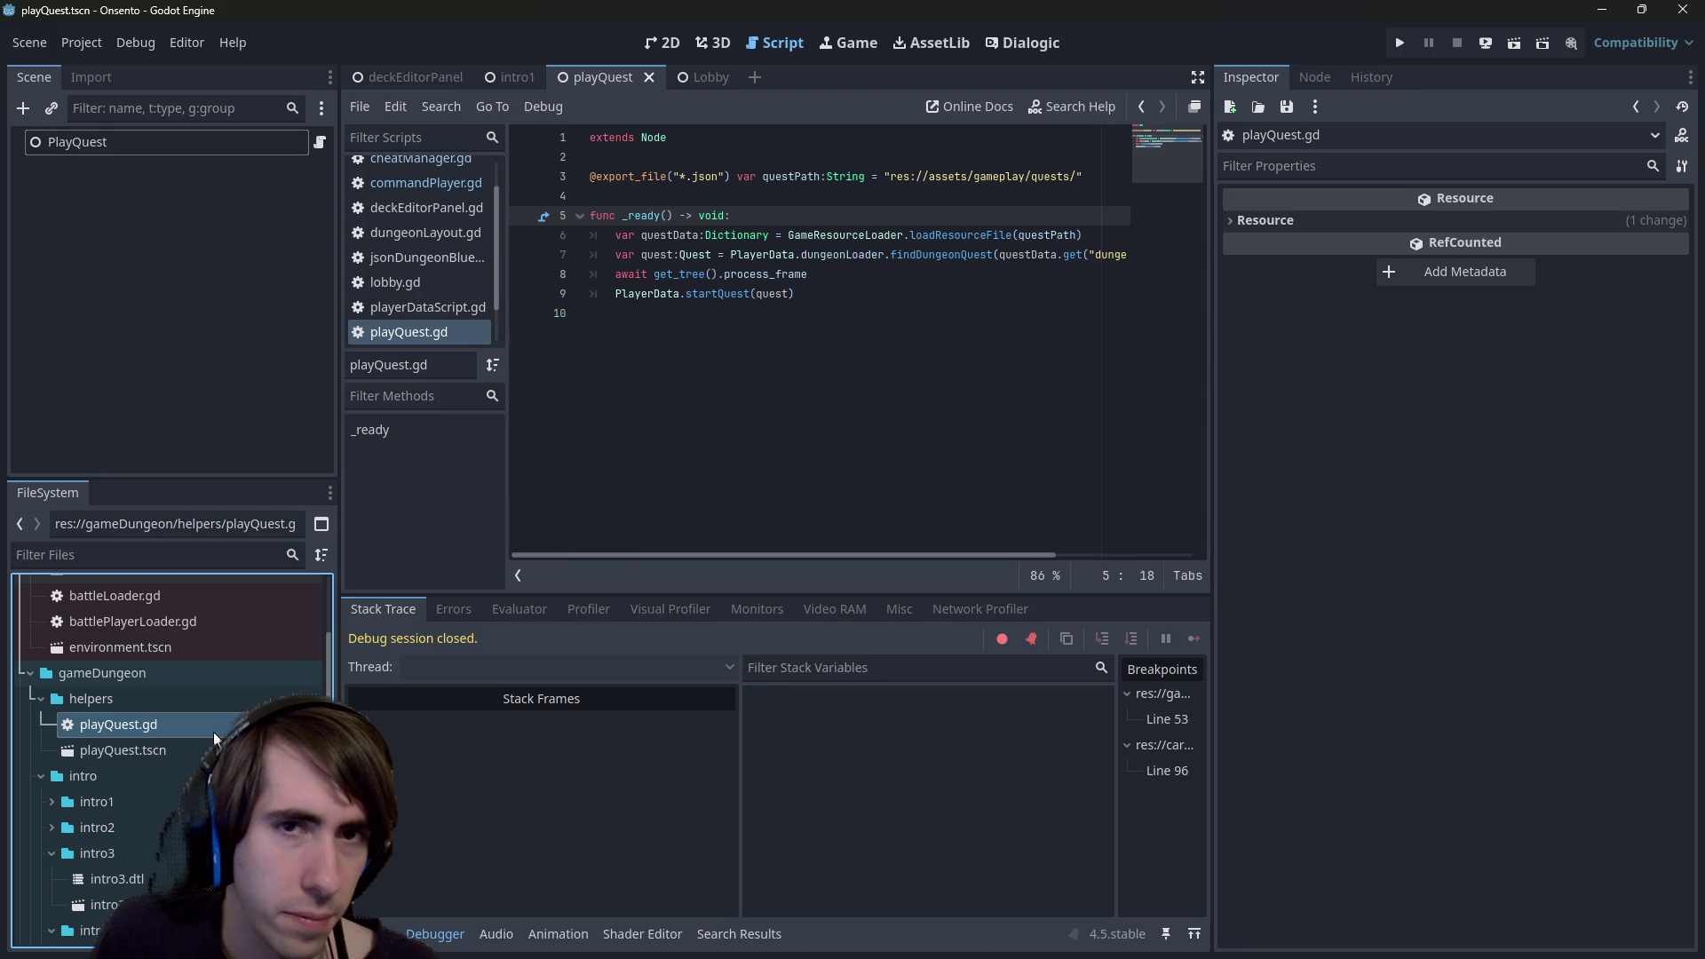
click(199, 749)
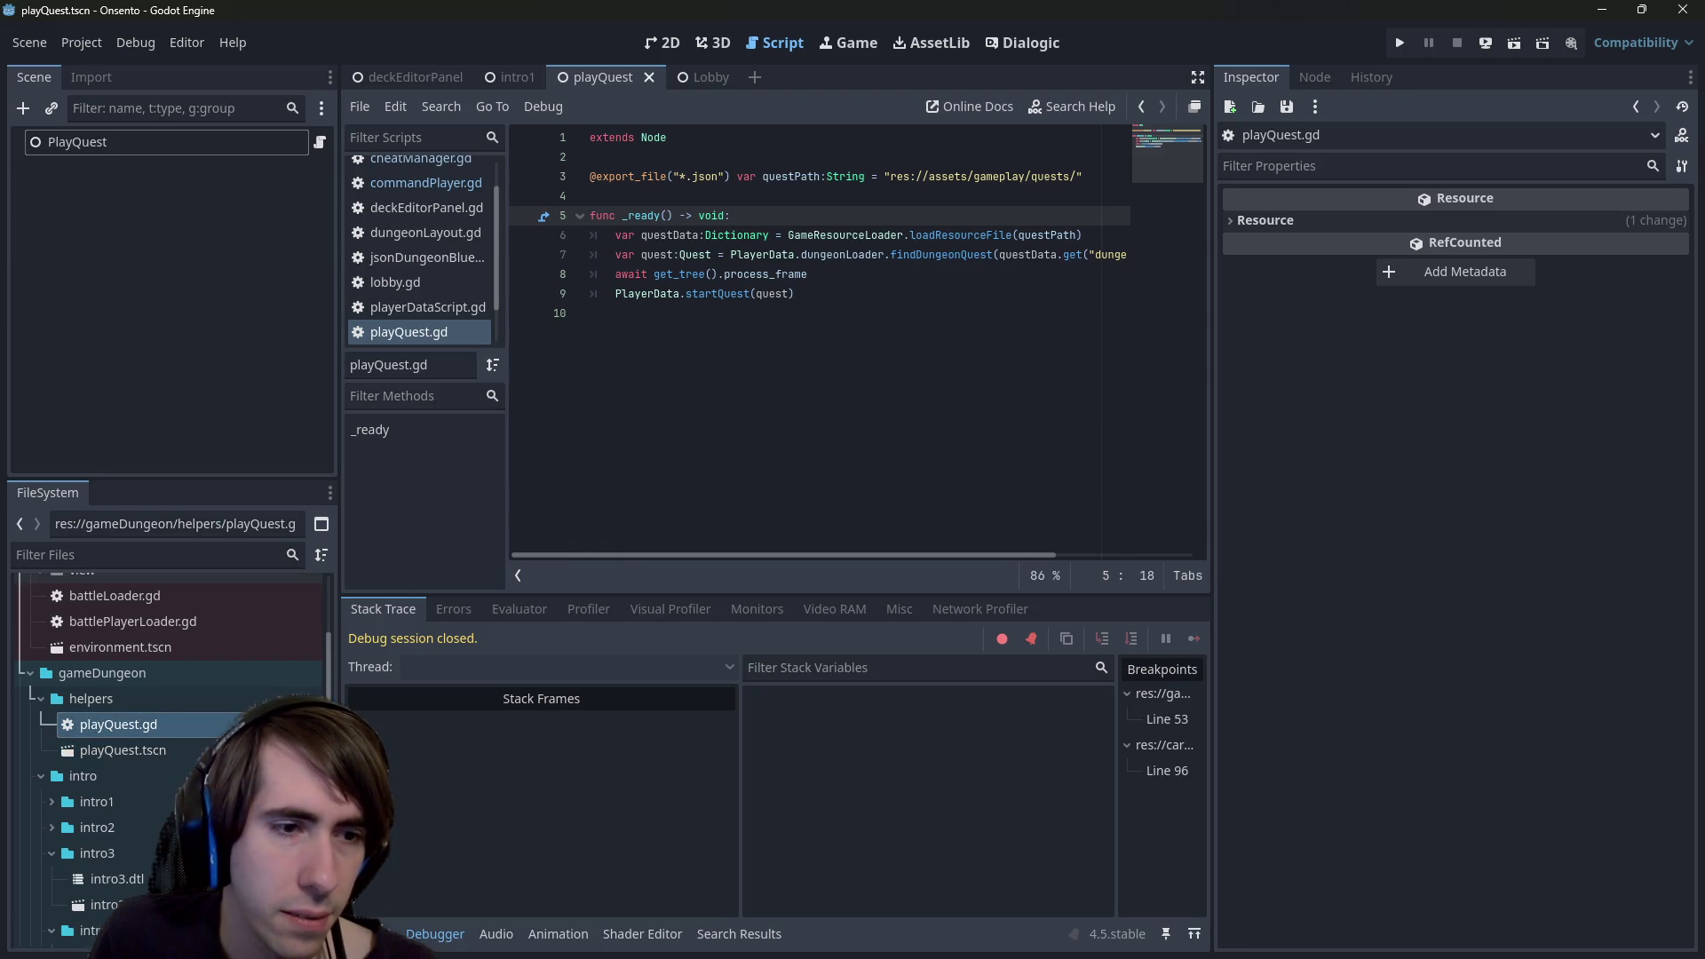
click(671, 395)
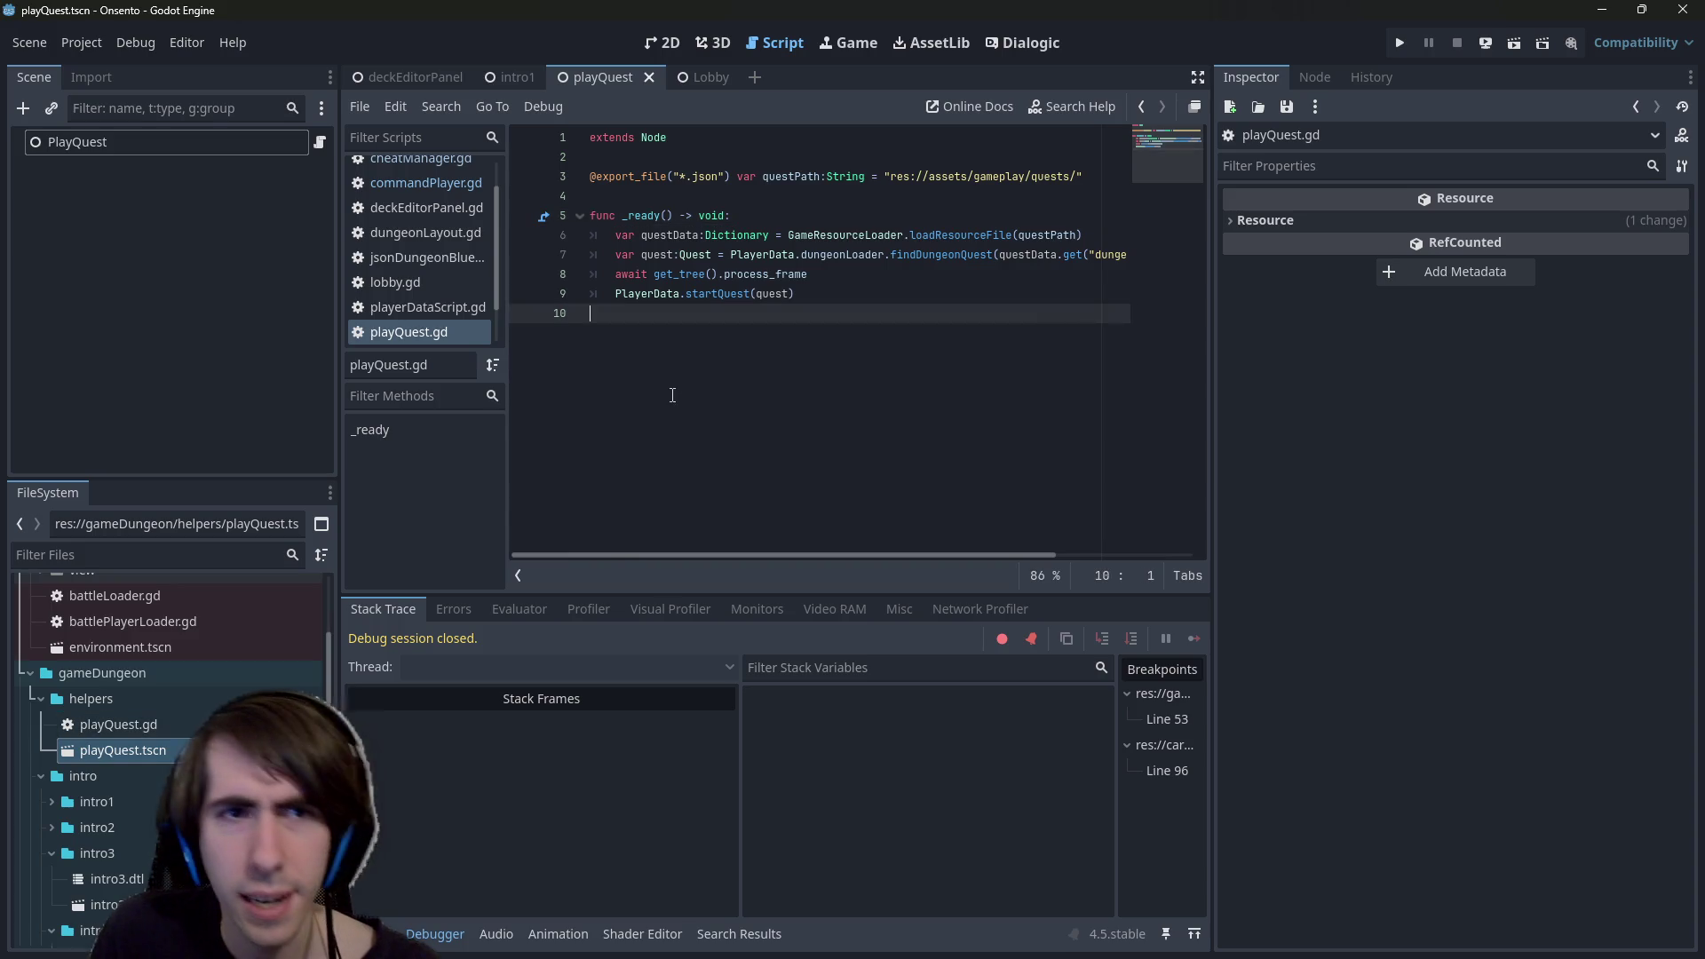
click(447, 175)
scroll(854, 318, down, 2)
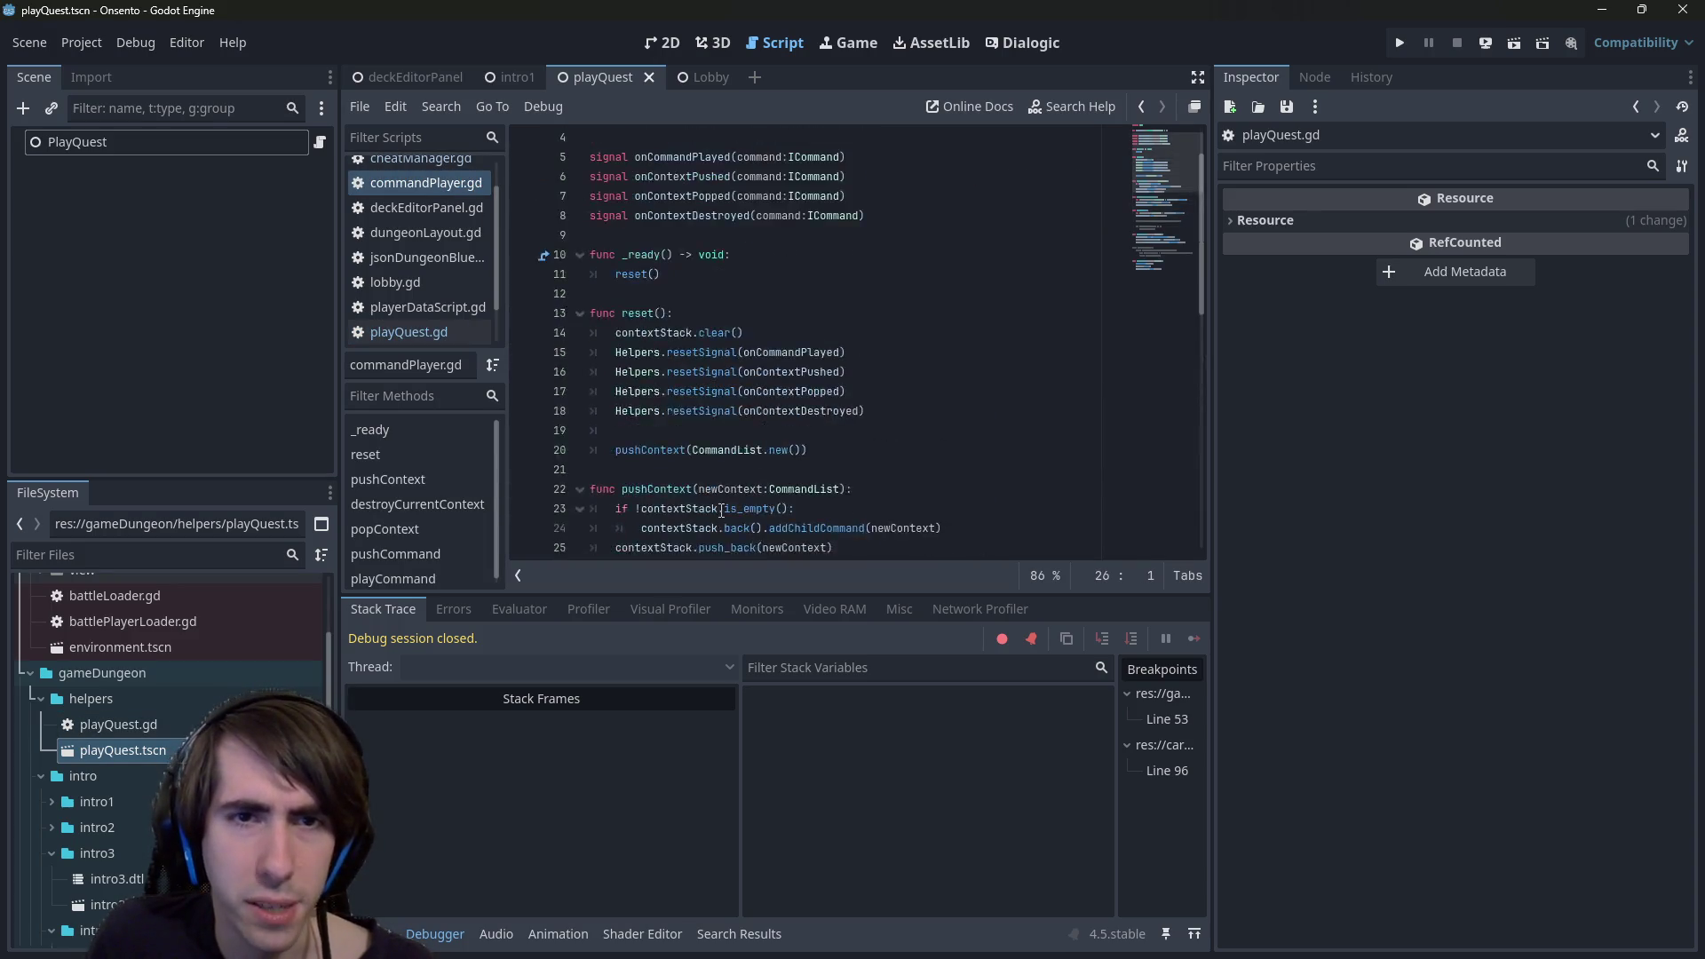
click(1512, 40)
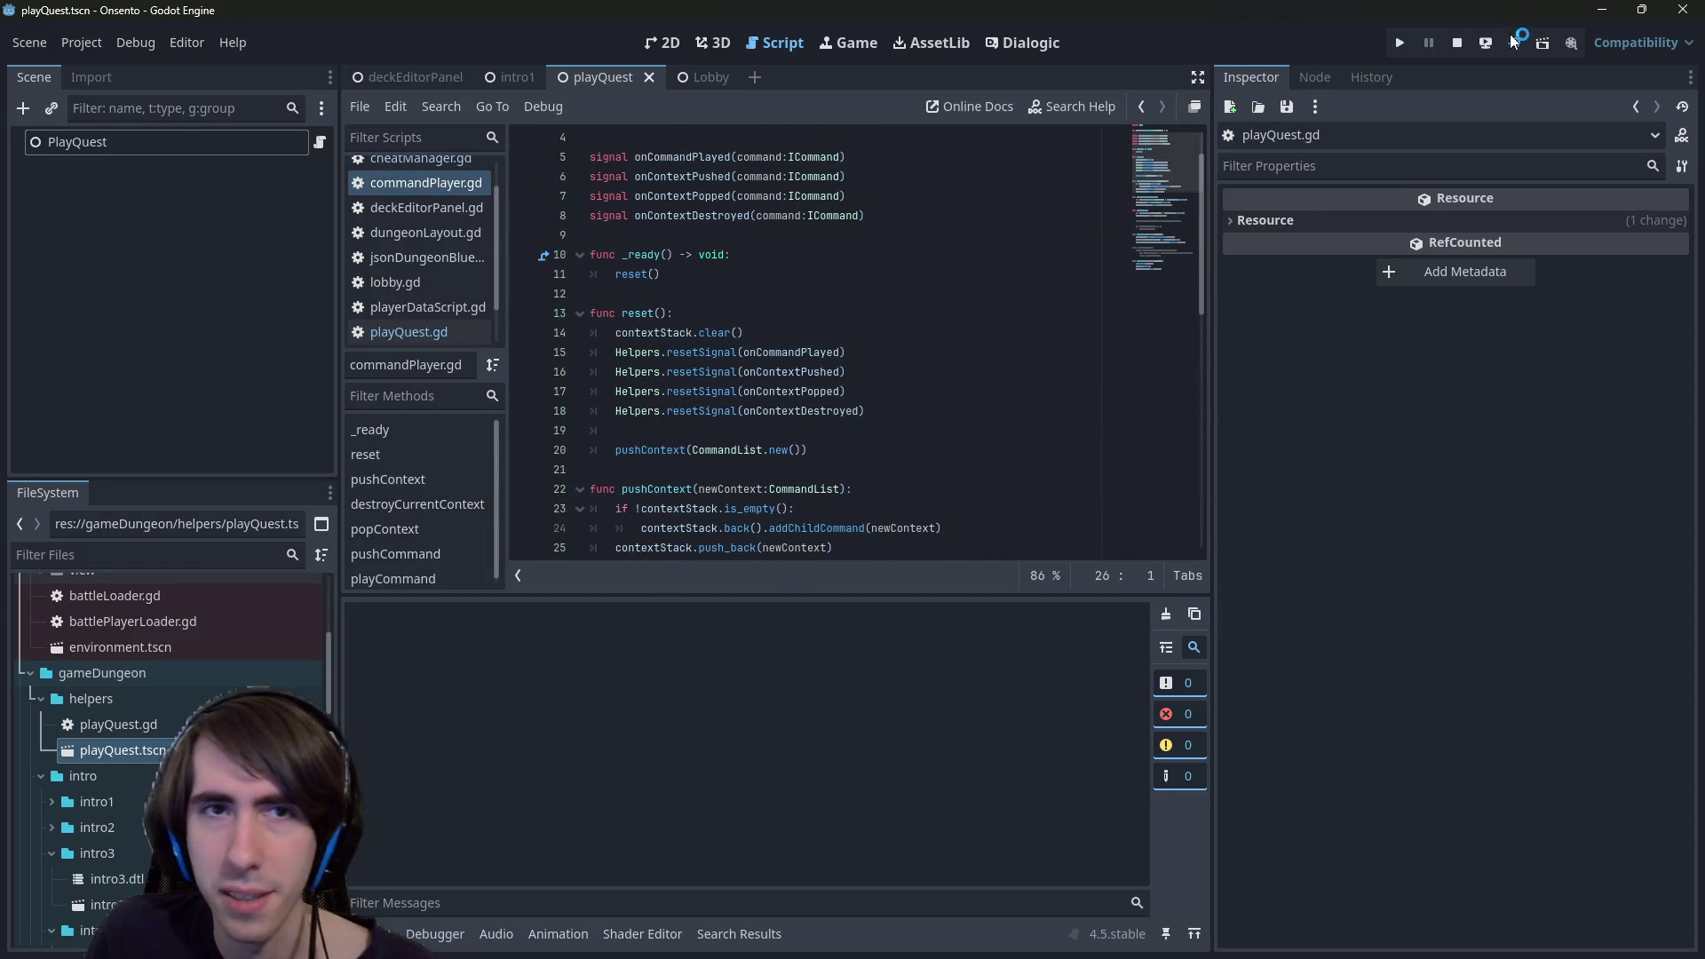
Close the running game, put the caret on empty line 12 of commandPlayer.gd, and open Quick Open
scroll(888, 373, down, 10)
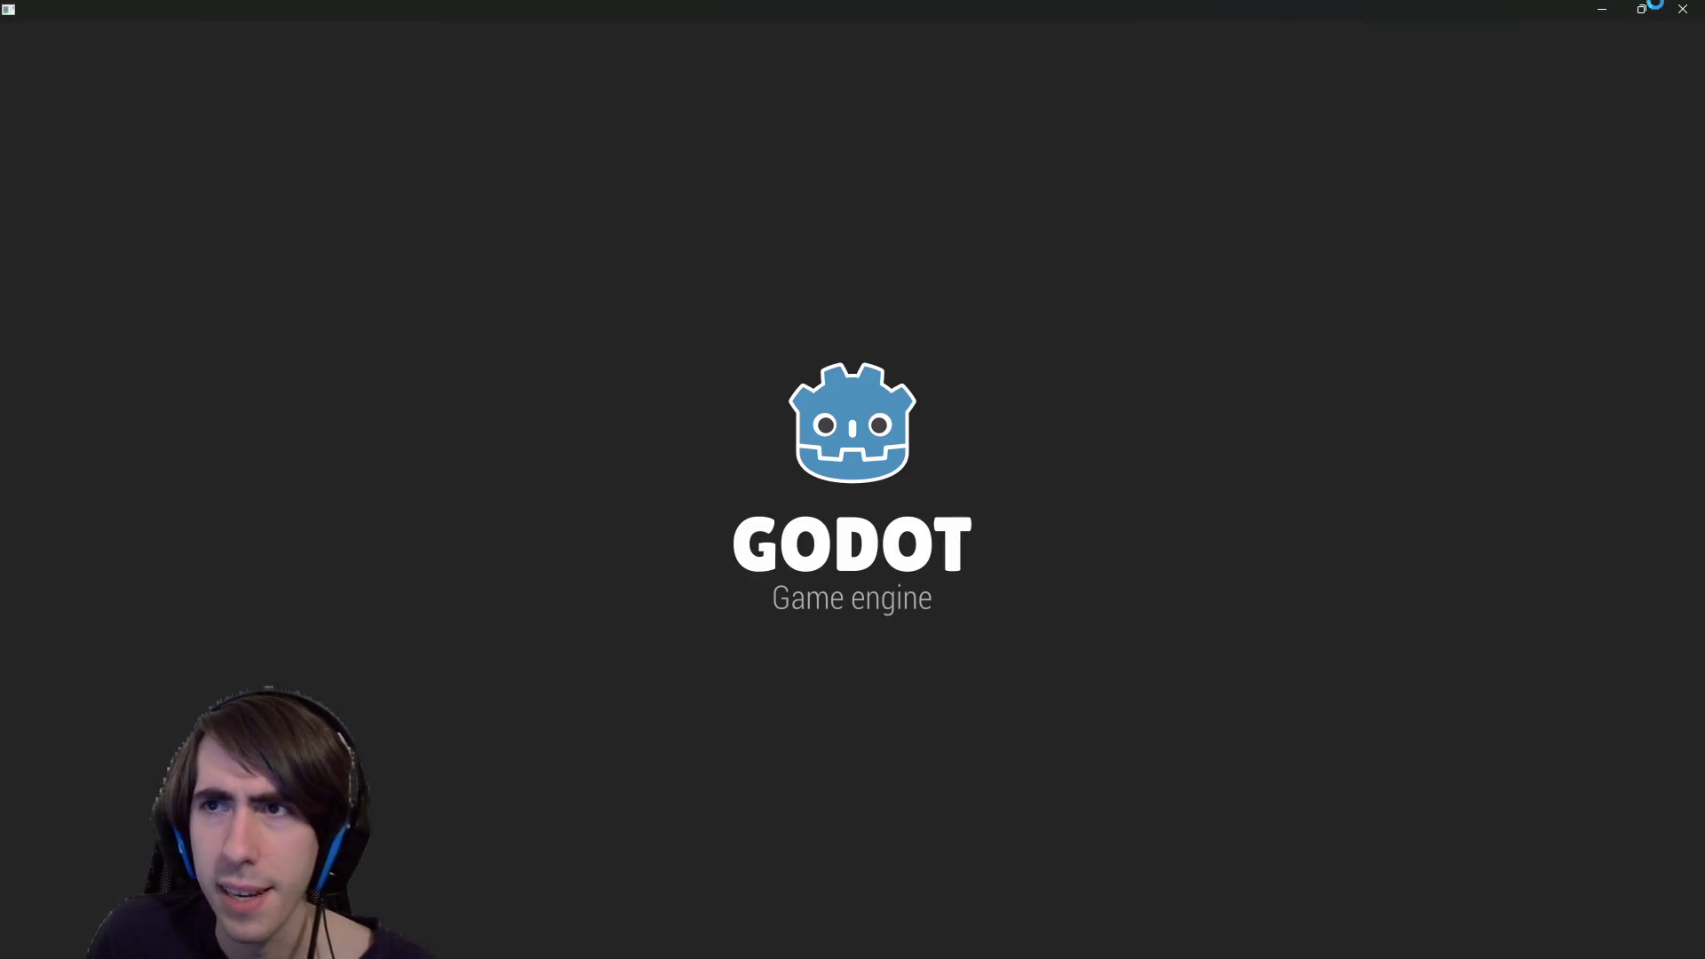
click(1683, 9)
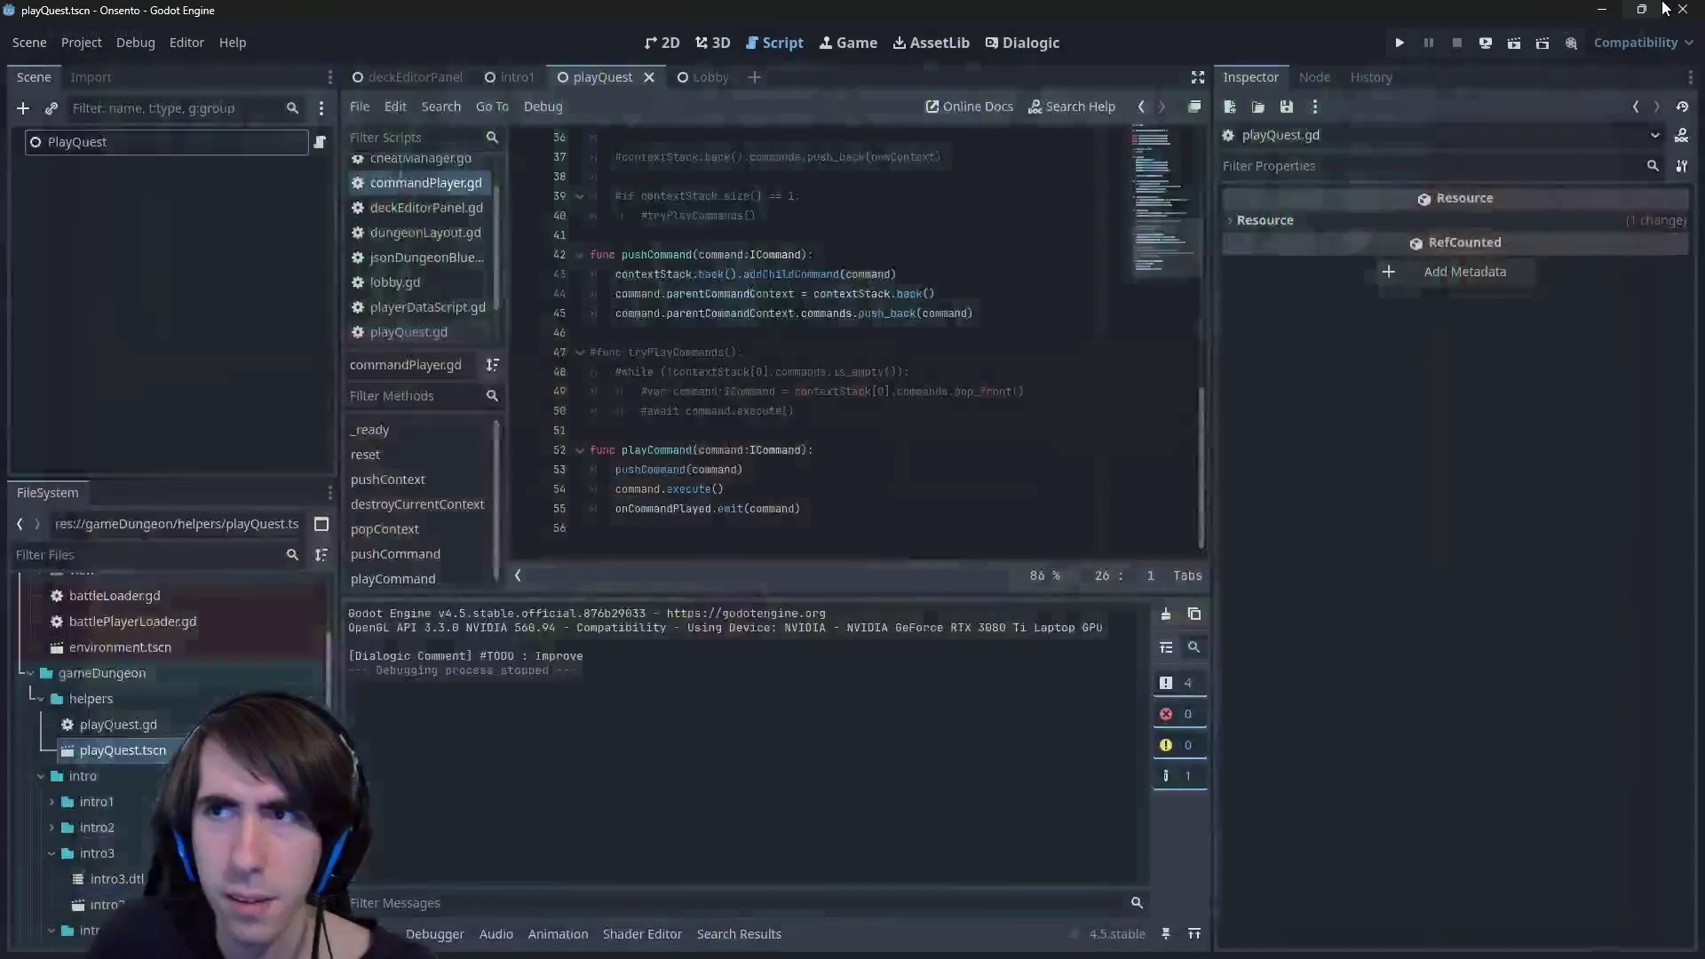
scroll(791, 442, up, 10)
click(766, 352)
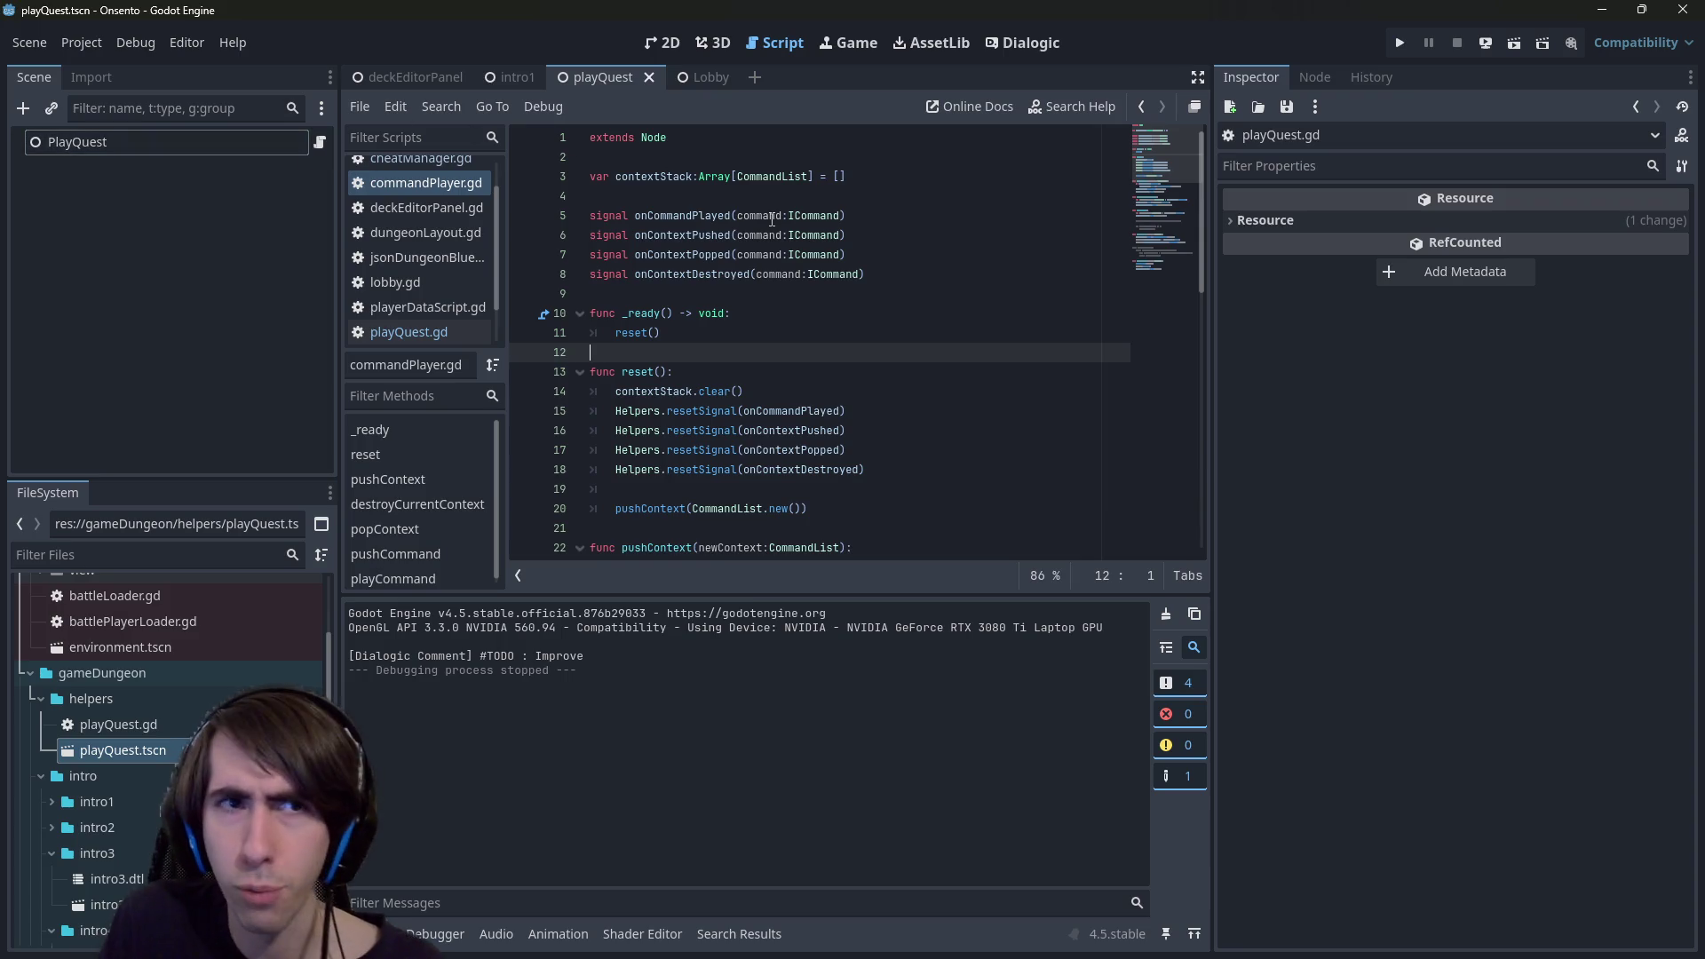
key(shift+alt+o)
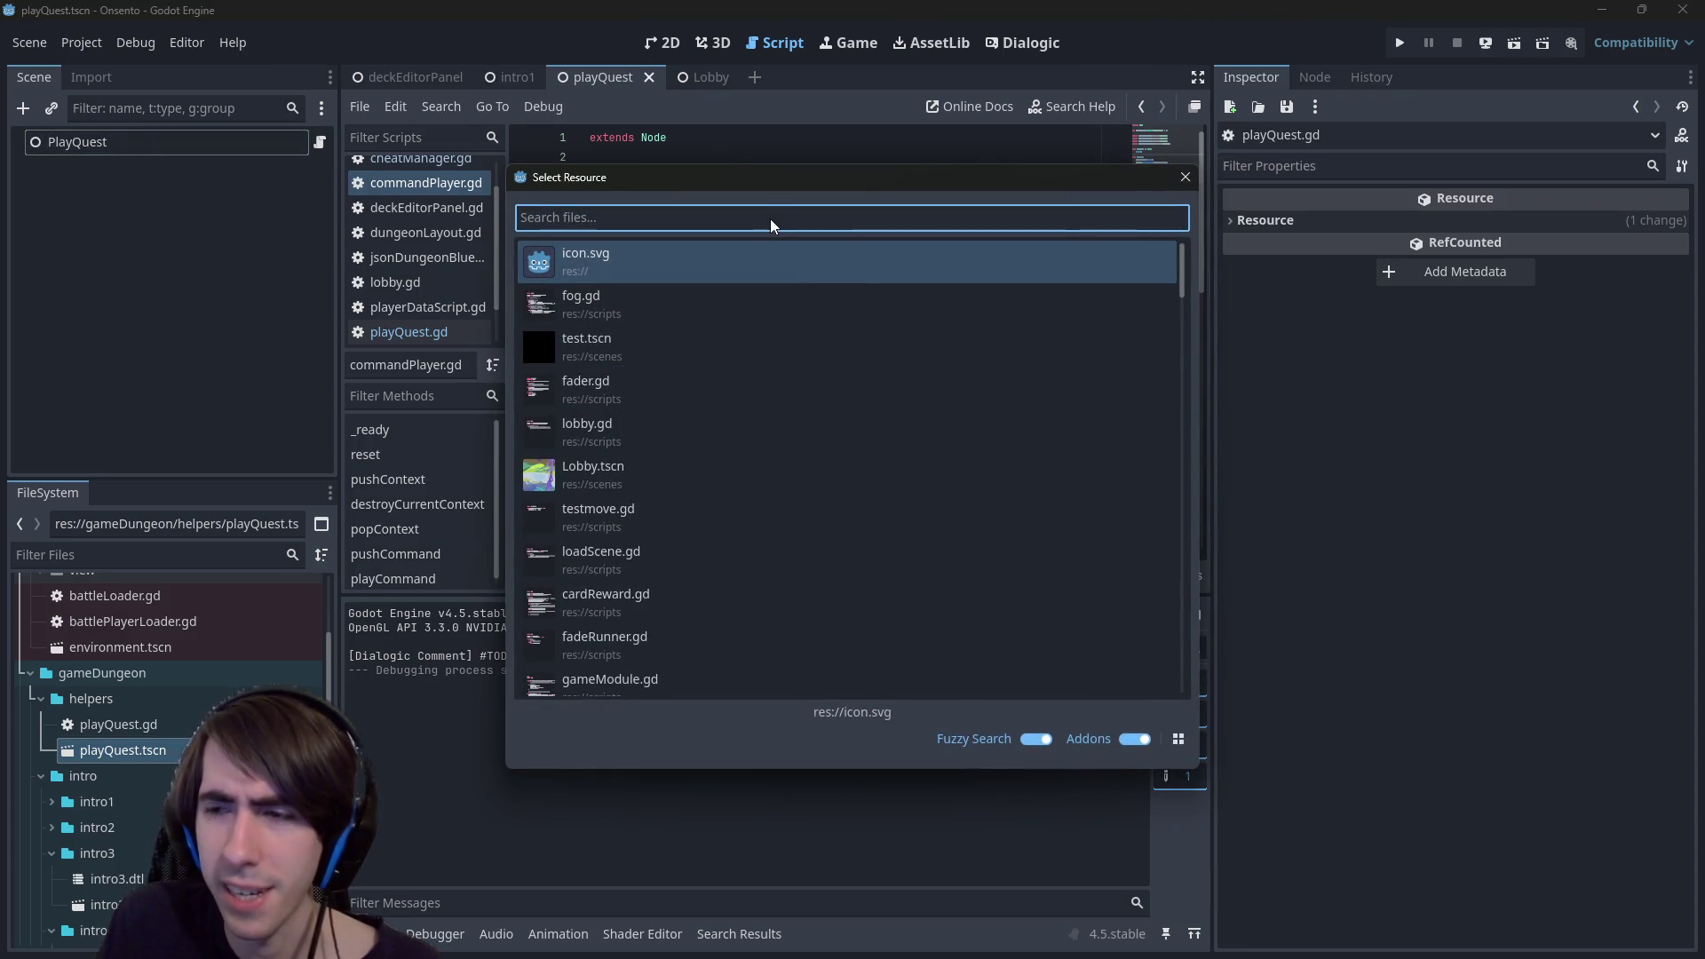